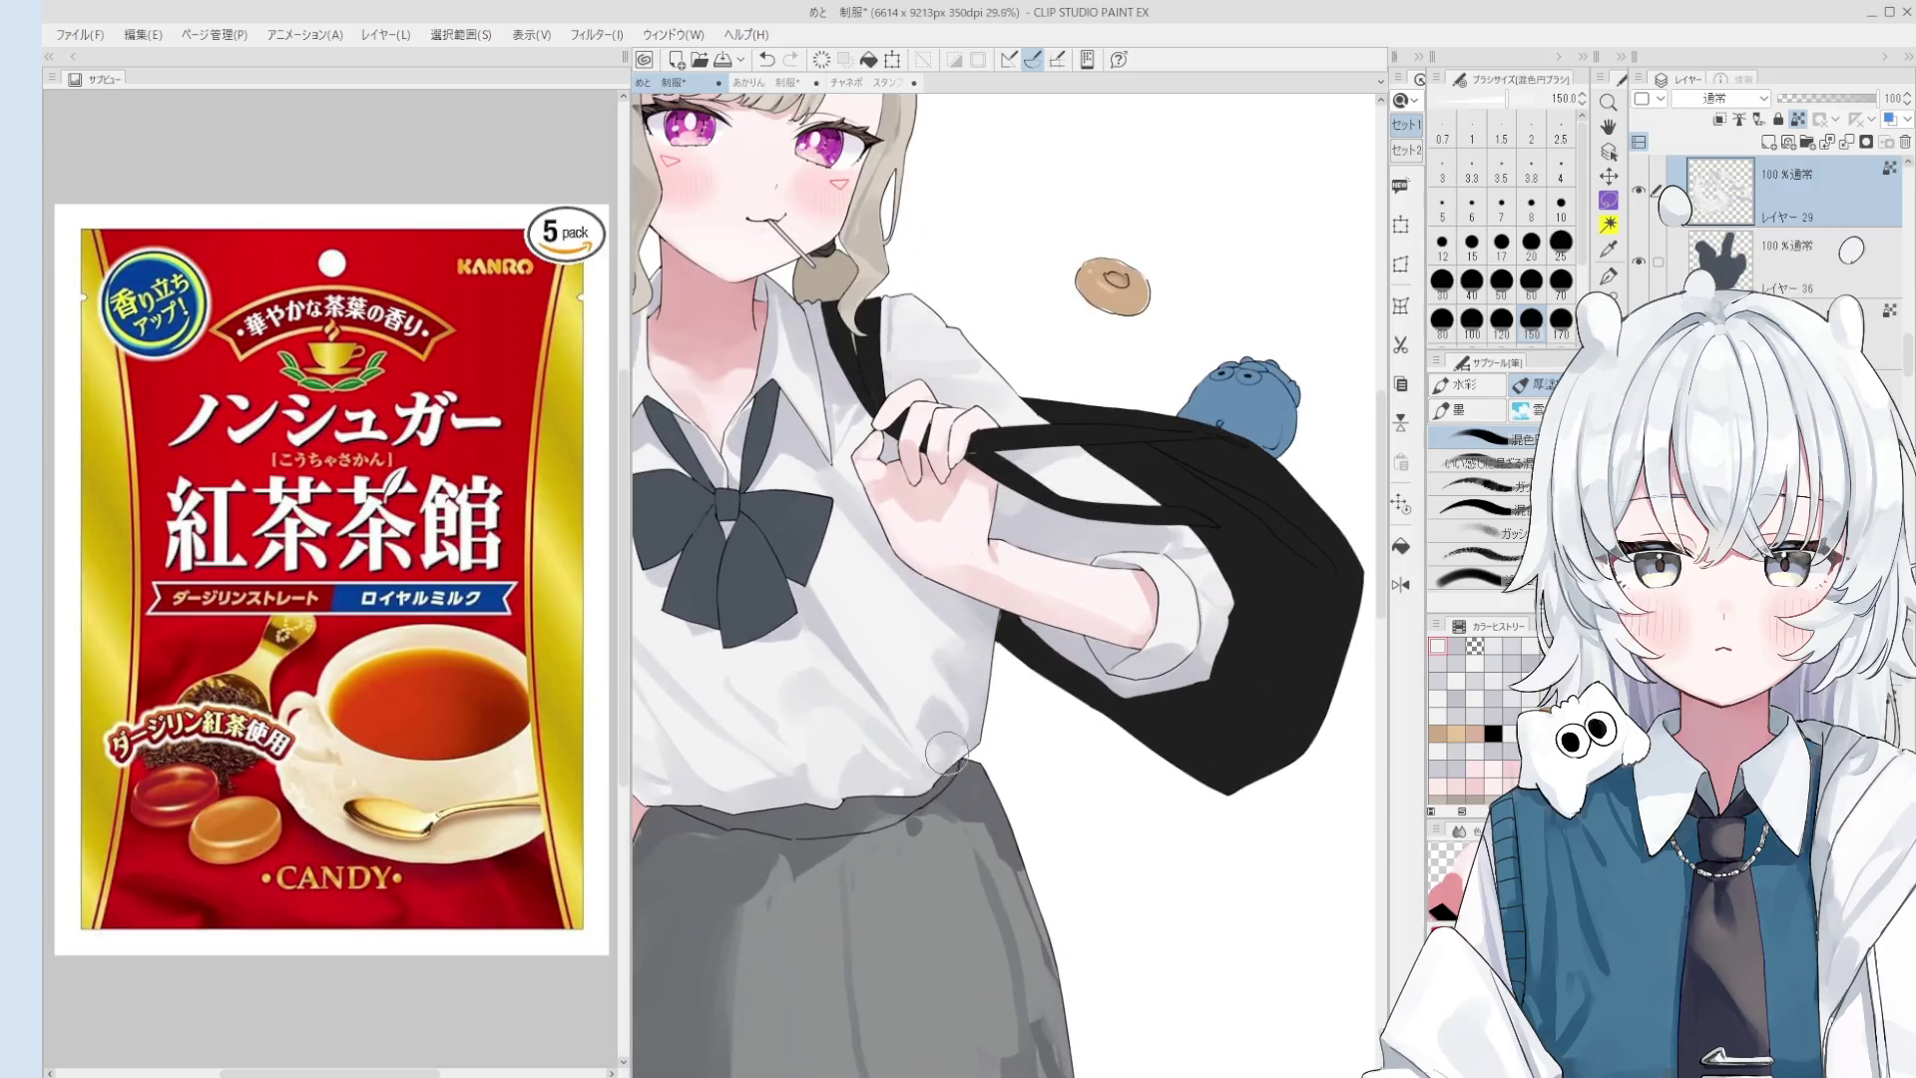
scroll(941, 735, up, 1)
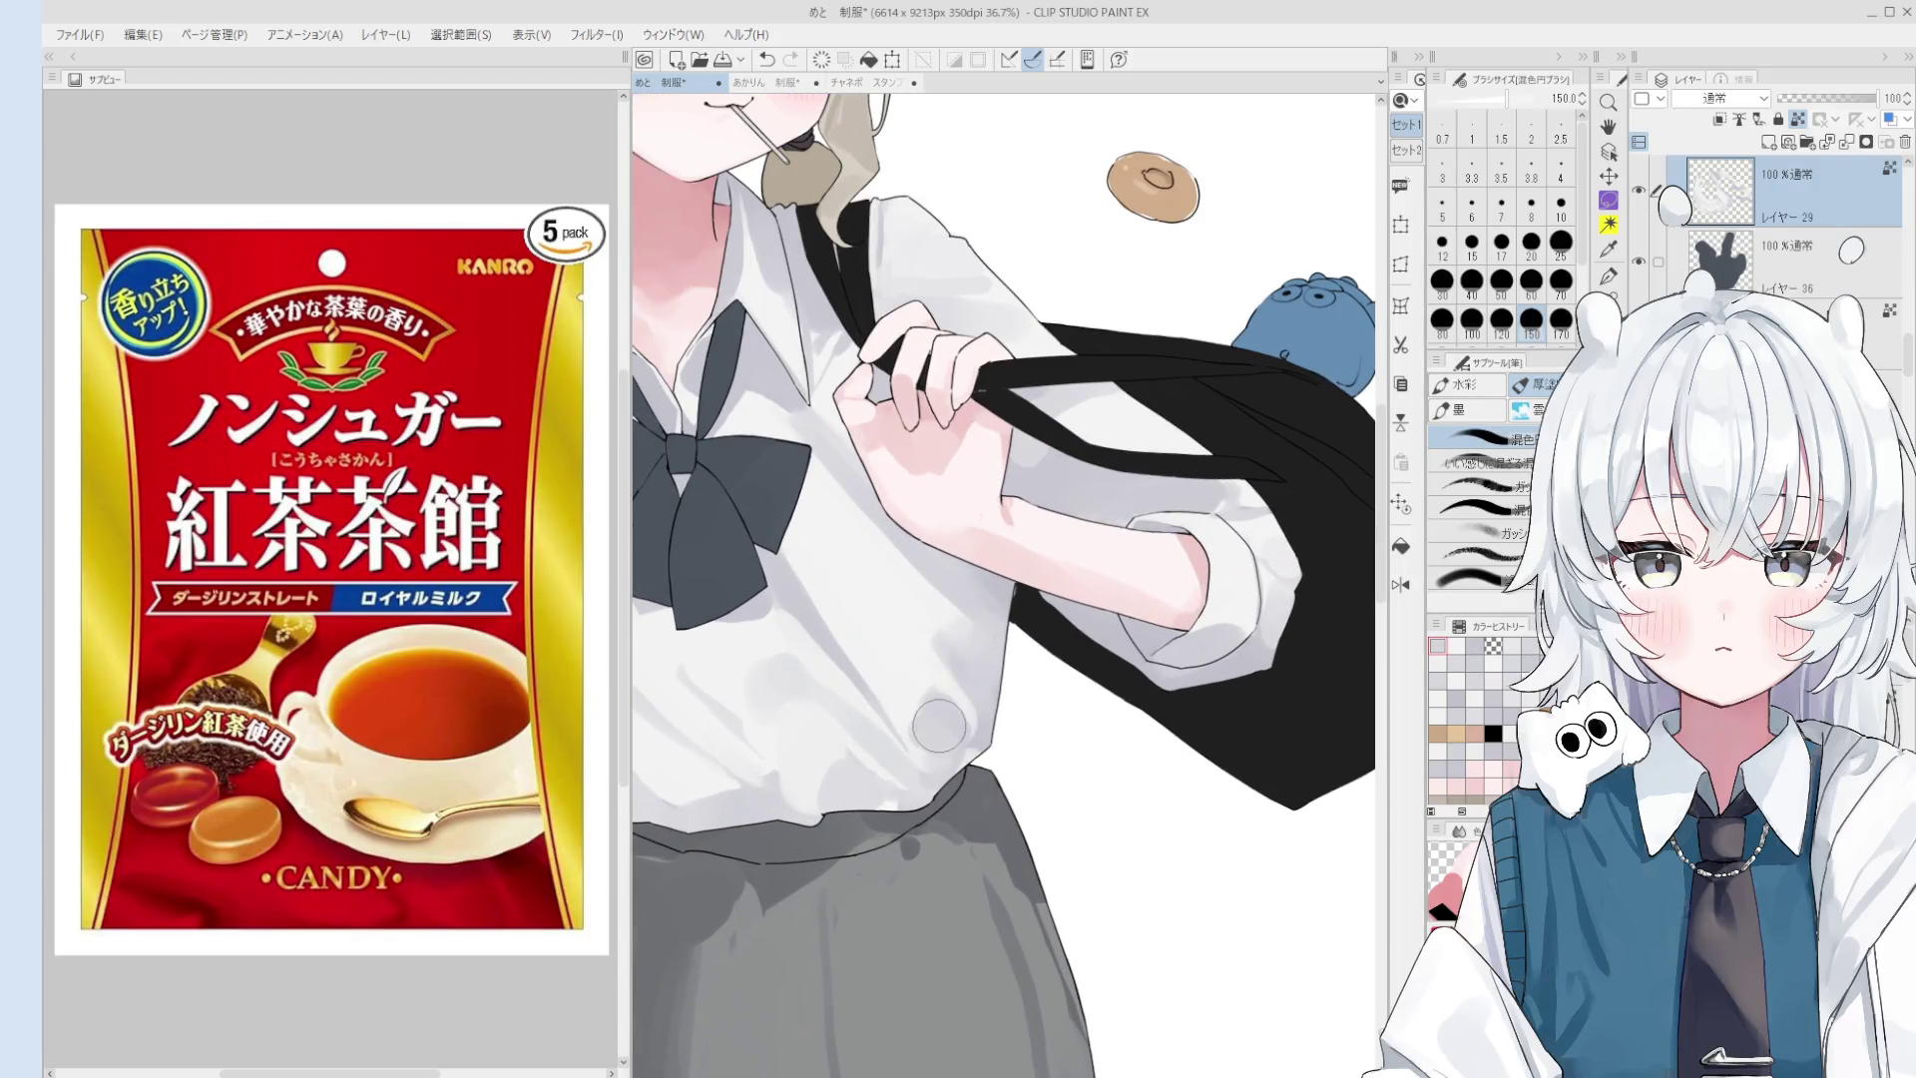
- Sample the shirt's shading colour and paint a light soft grey stroke across the white shirt
alt+click(940, 688)
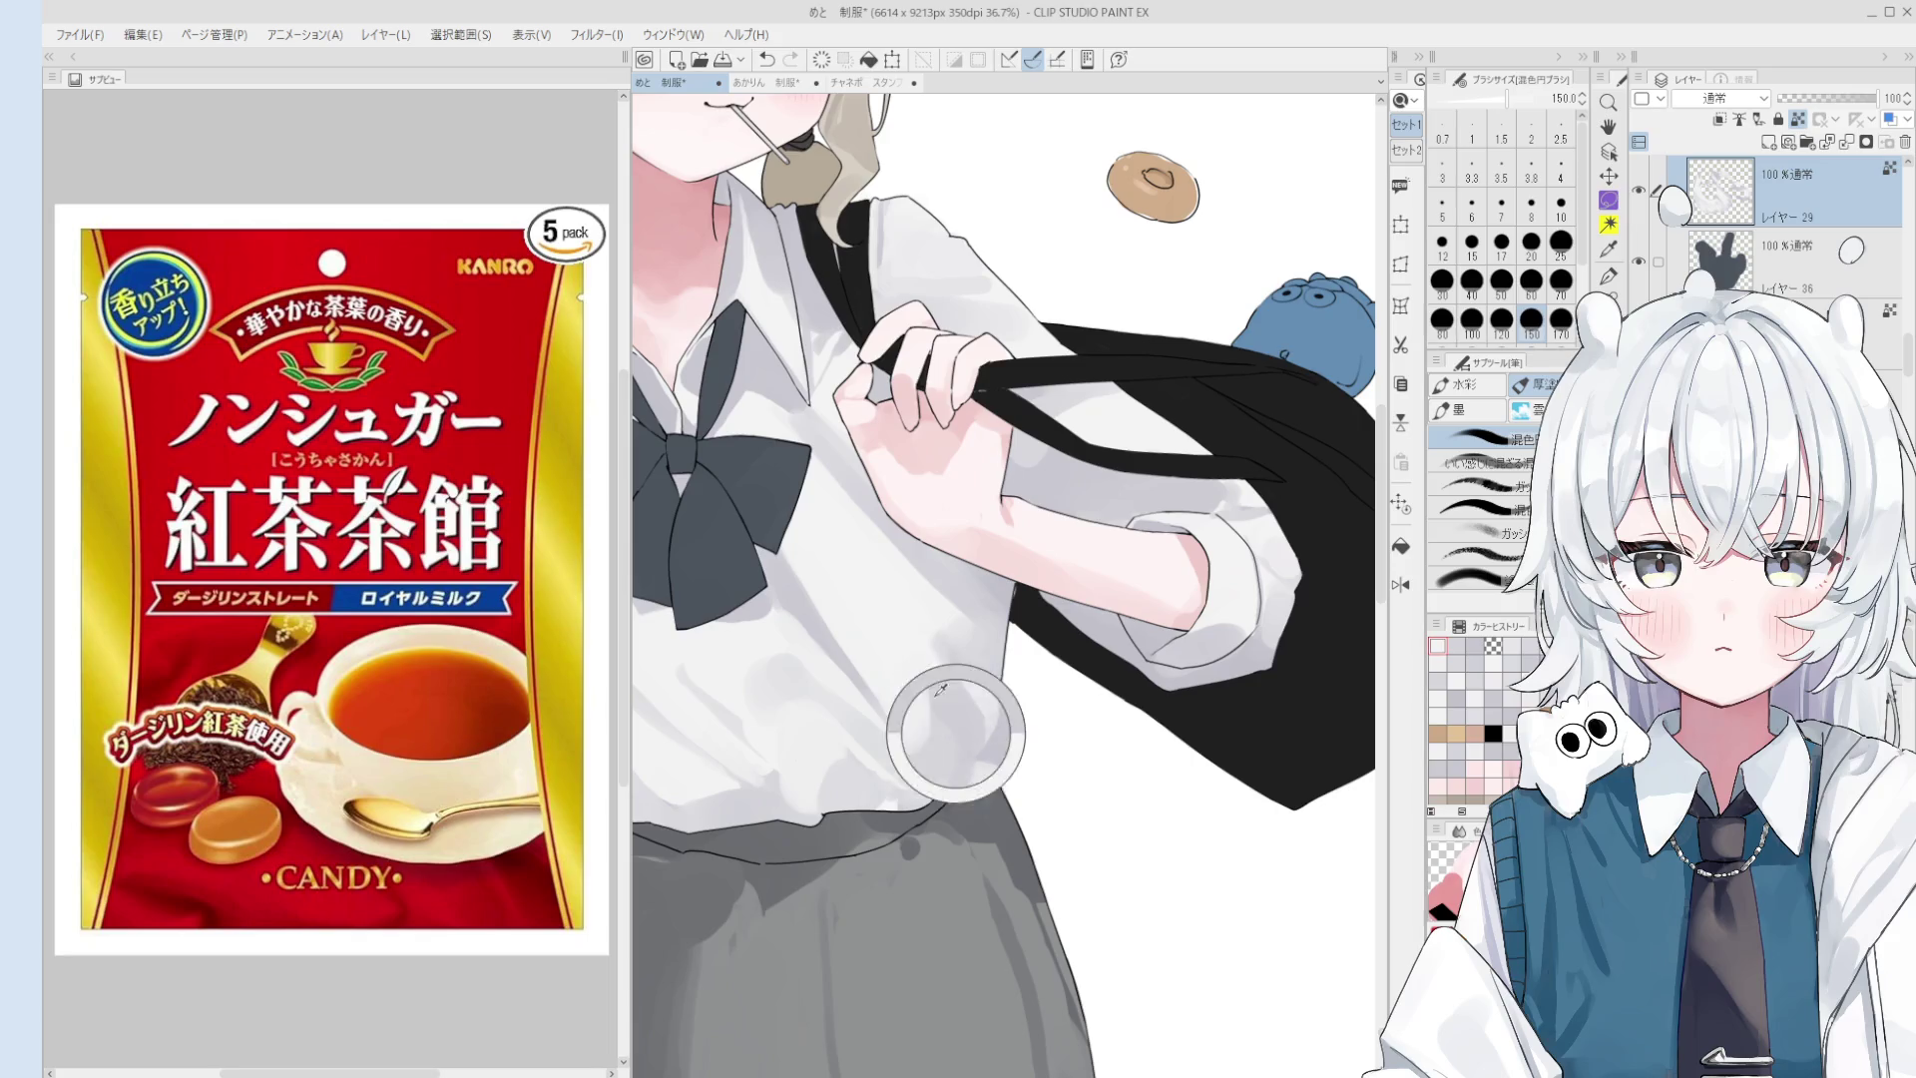
scroll(940, 689, down, 2)
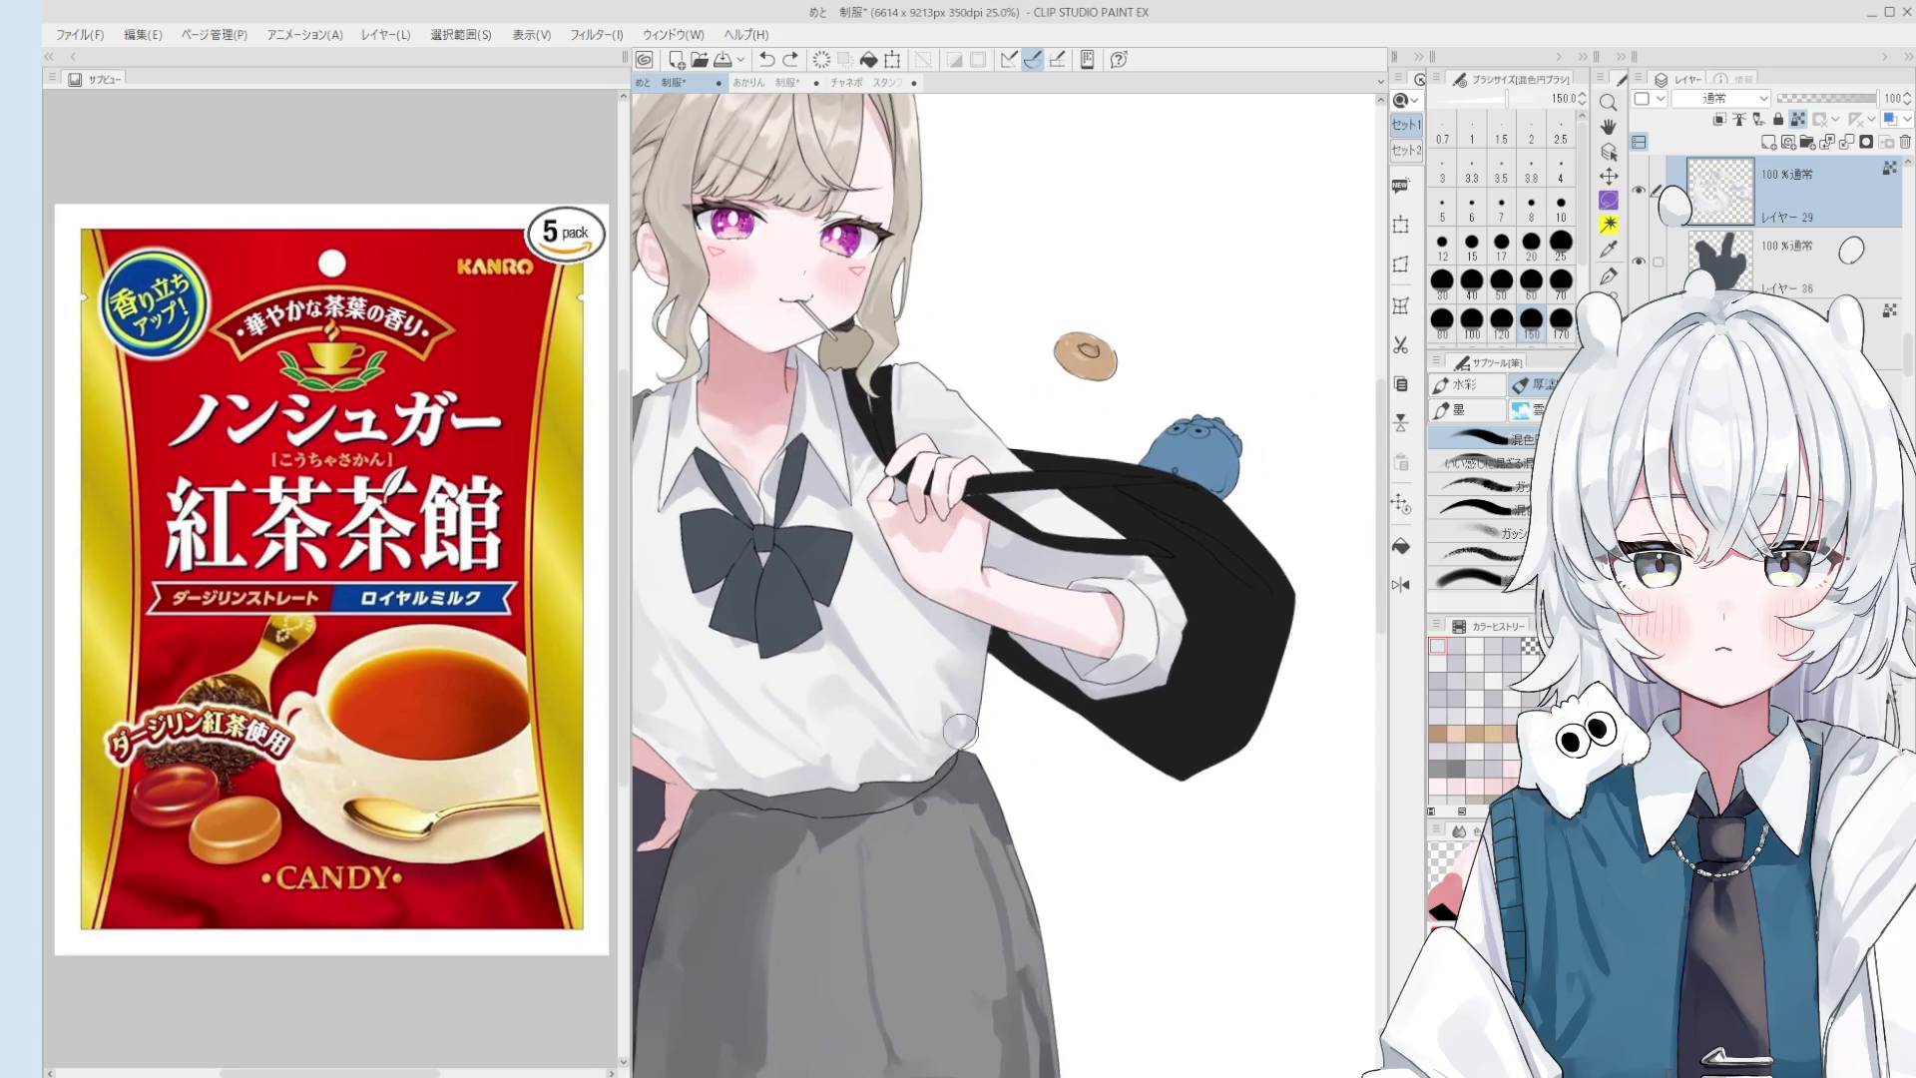
drag(950, 747, 943, 756)
key(ctrl+z)
scroll(939, 759, down, 1)
key(bracketleft)
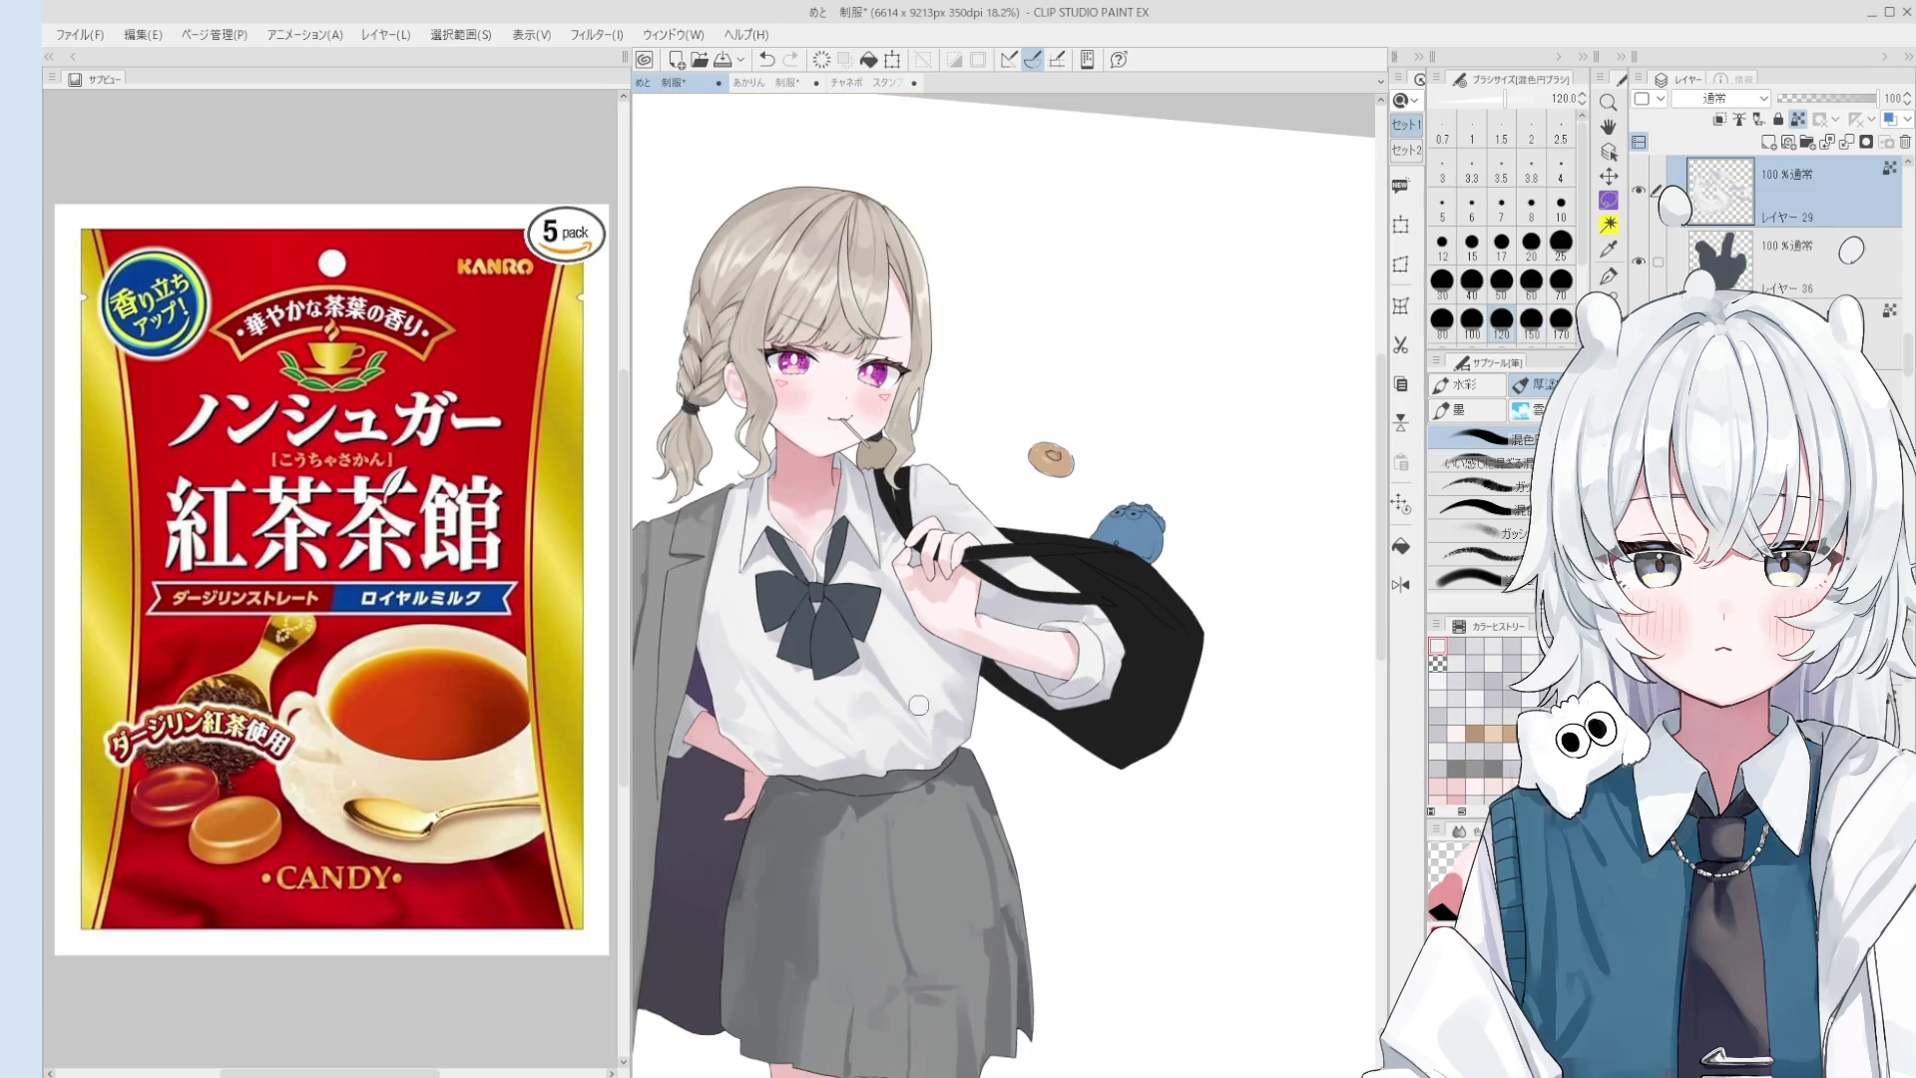
key(bracketright)
key(bracketright)
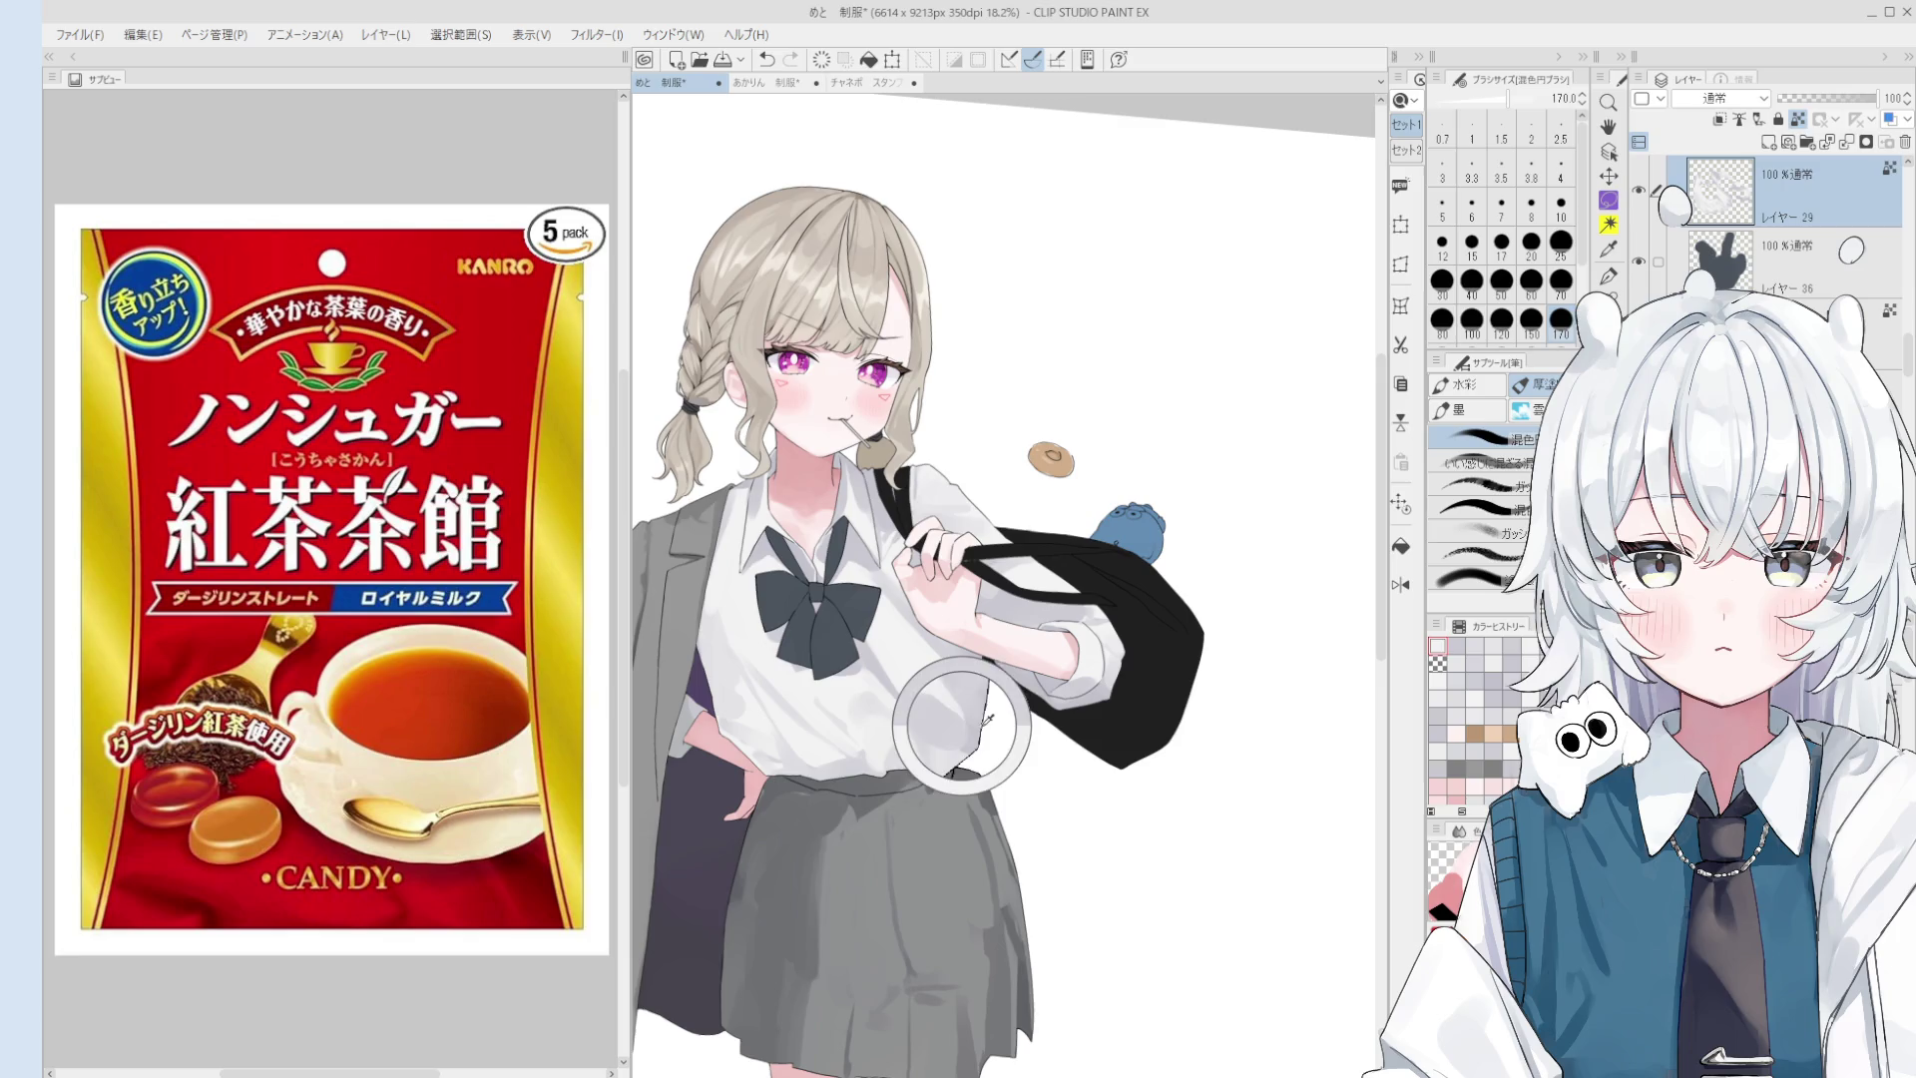
drag(958, 699, 968, 738)
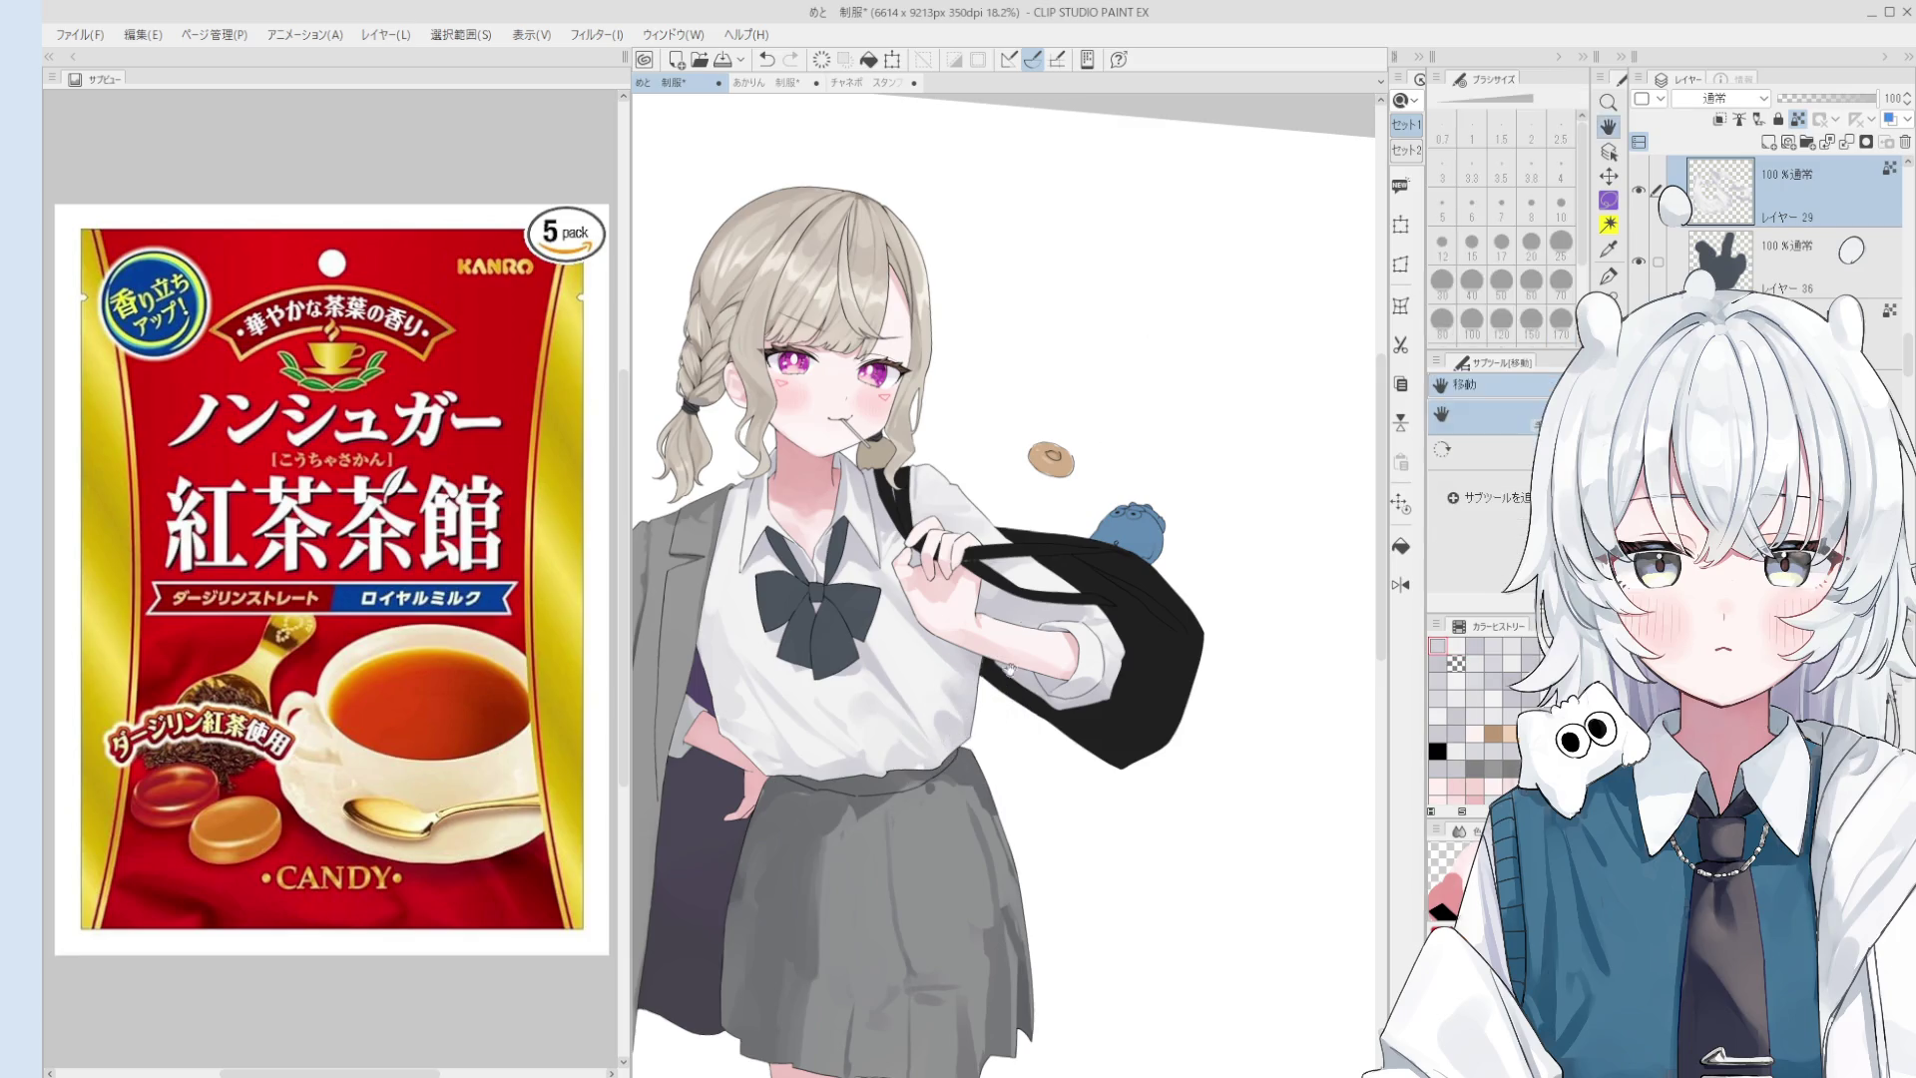
scroll(928, 738, up, 1)
key(bracketleft)
key(bracketleft)
key(bracketleft)
- Sample dark slate greys and retouch the shading along the skirt waistline
click(883, 760)
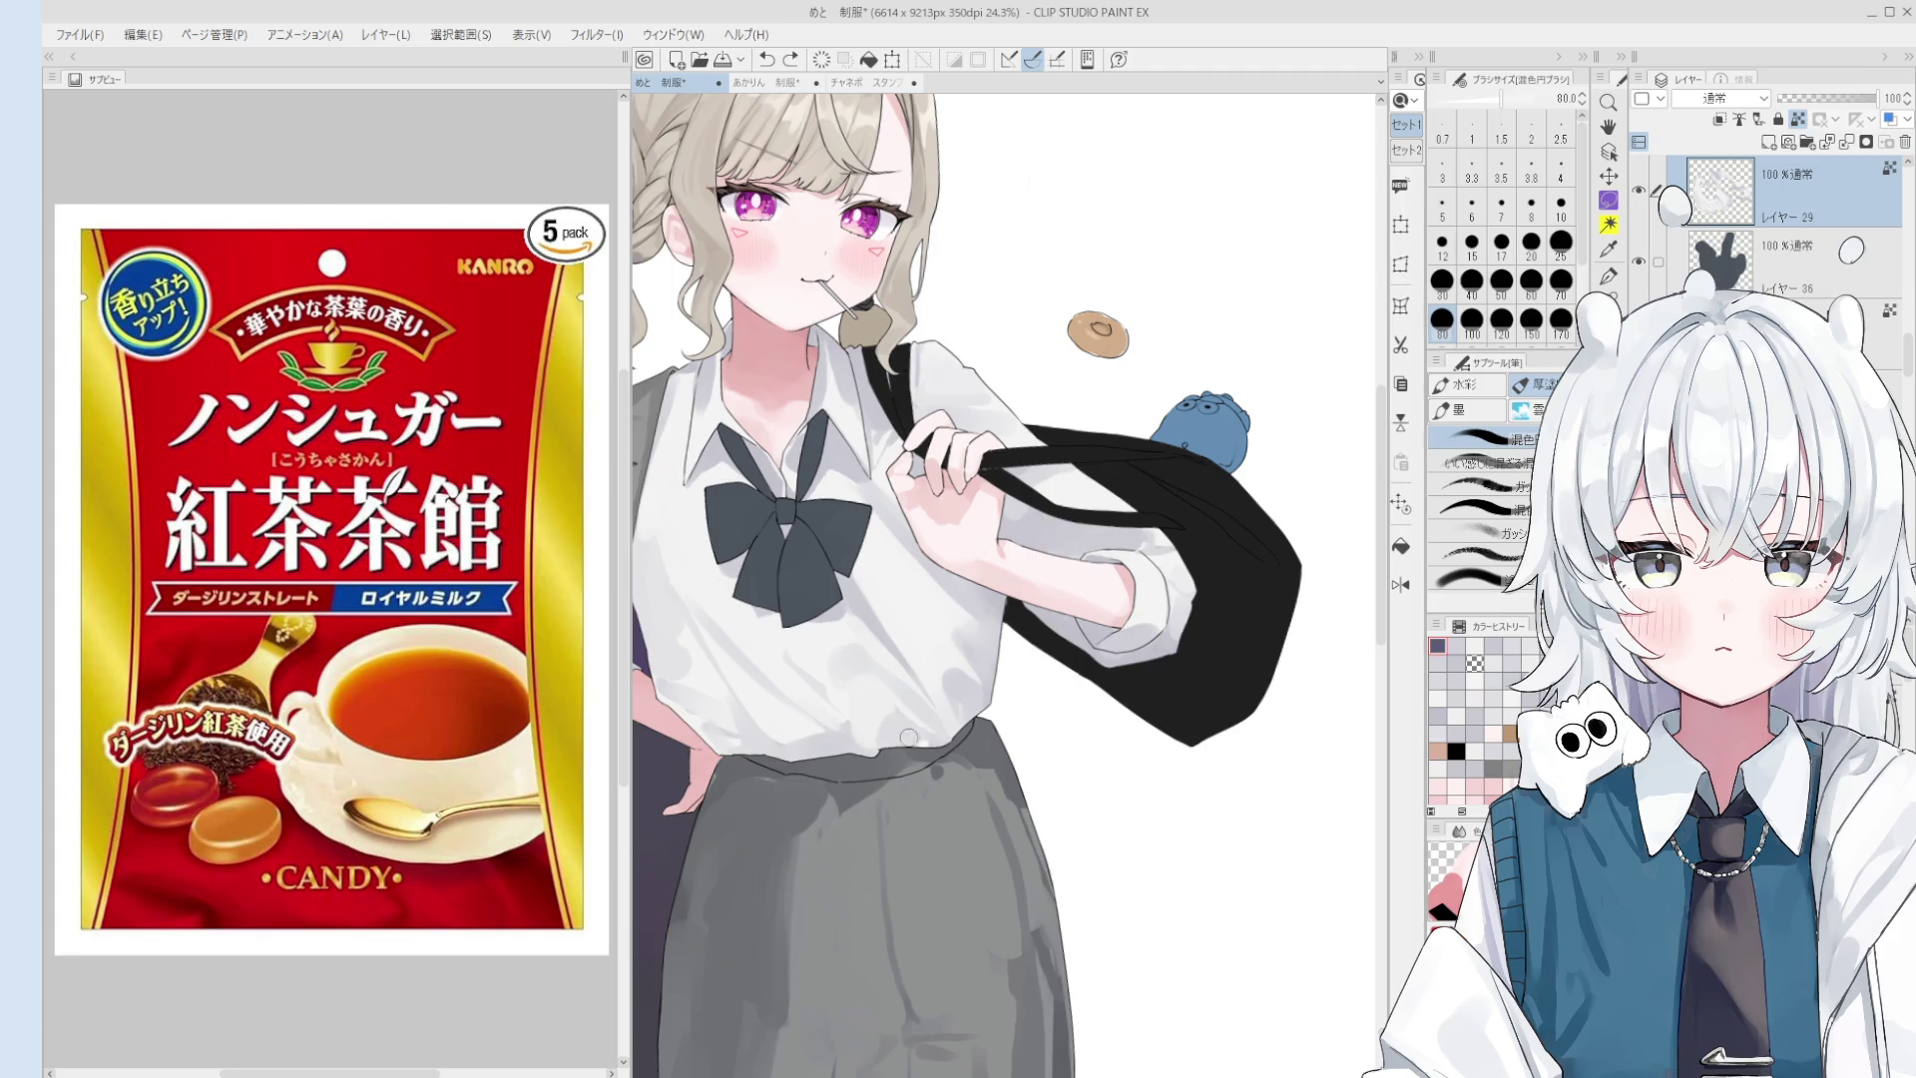
click(910, 734)
key(bracketright)
key(bracketright)
key(bracketright)
key(bracketright)
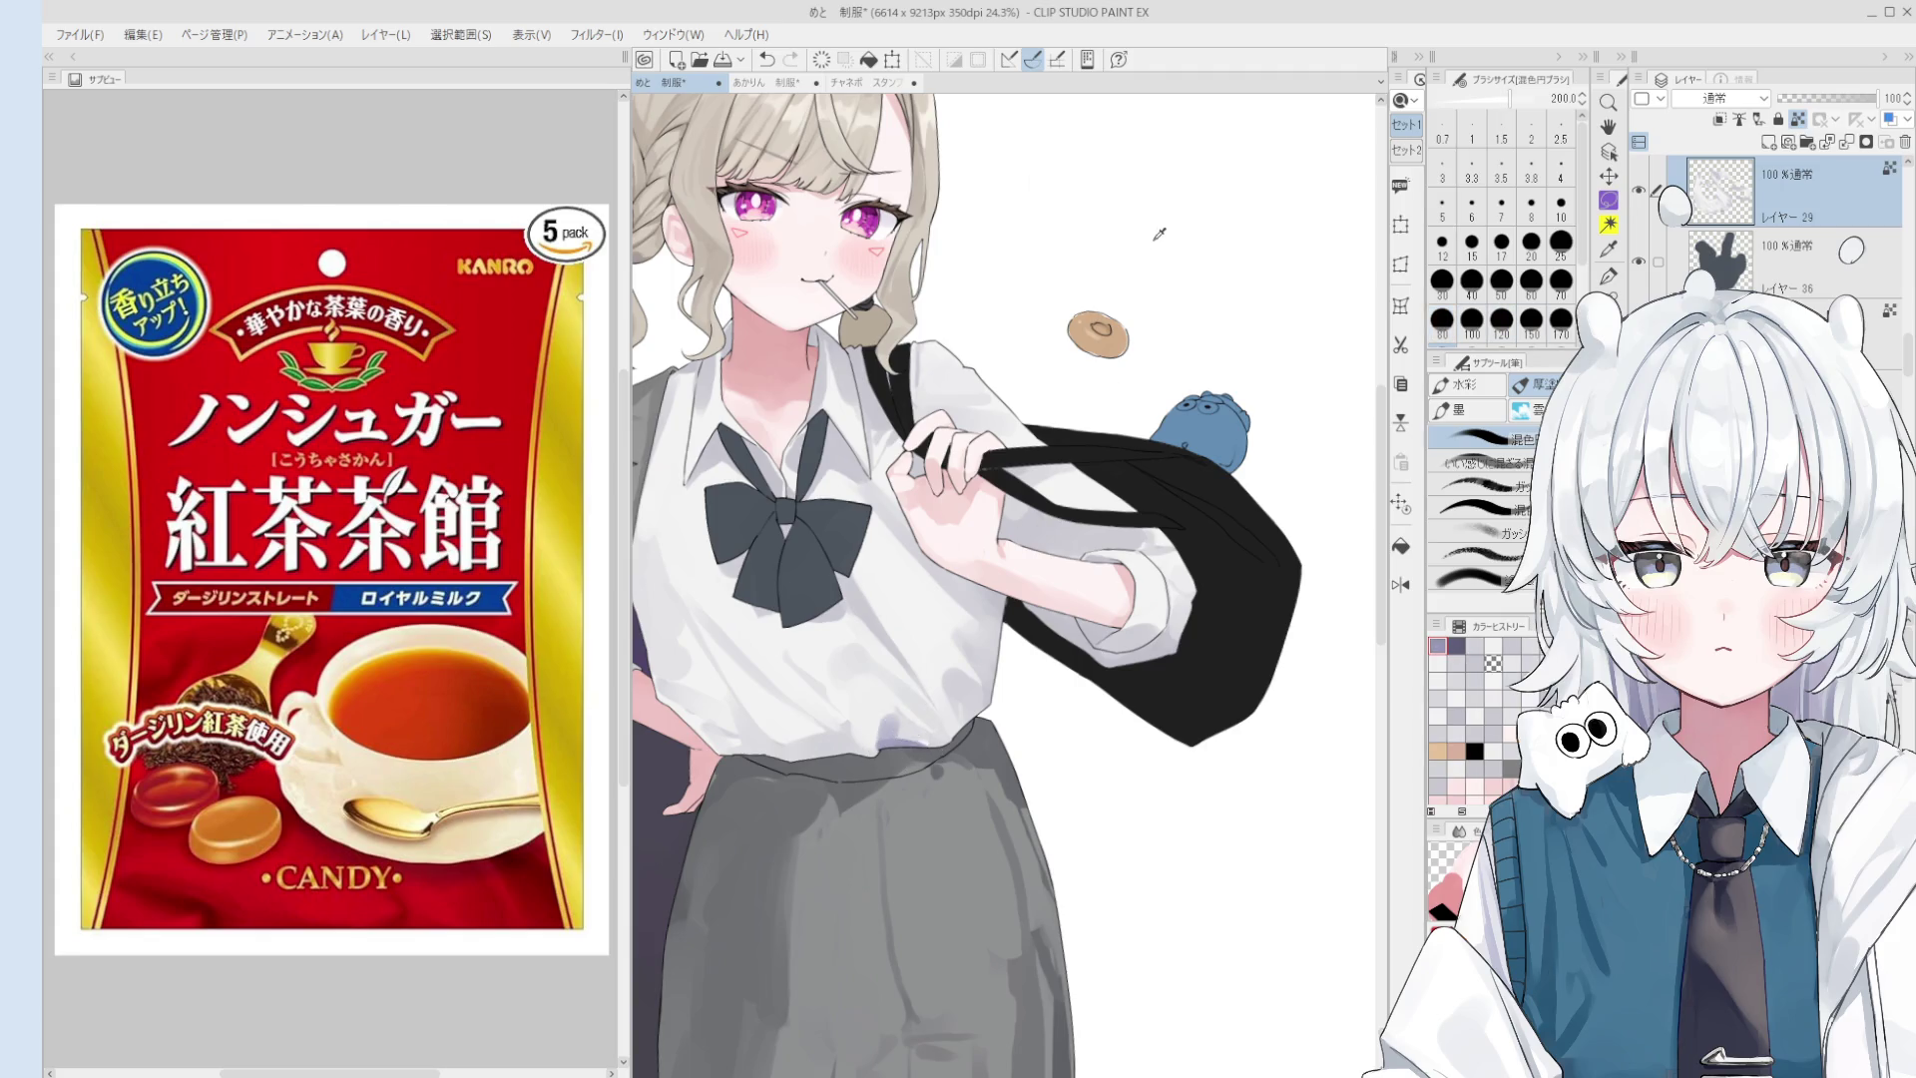
click(923, 748)
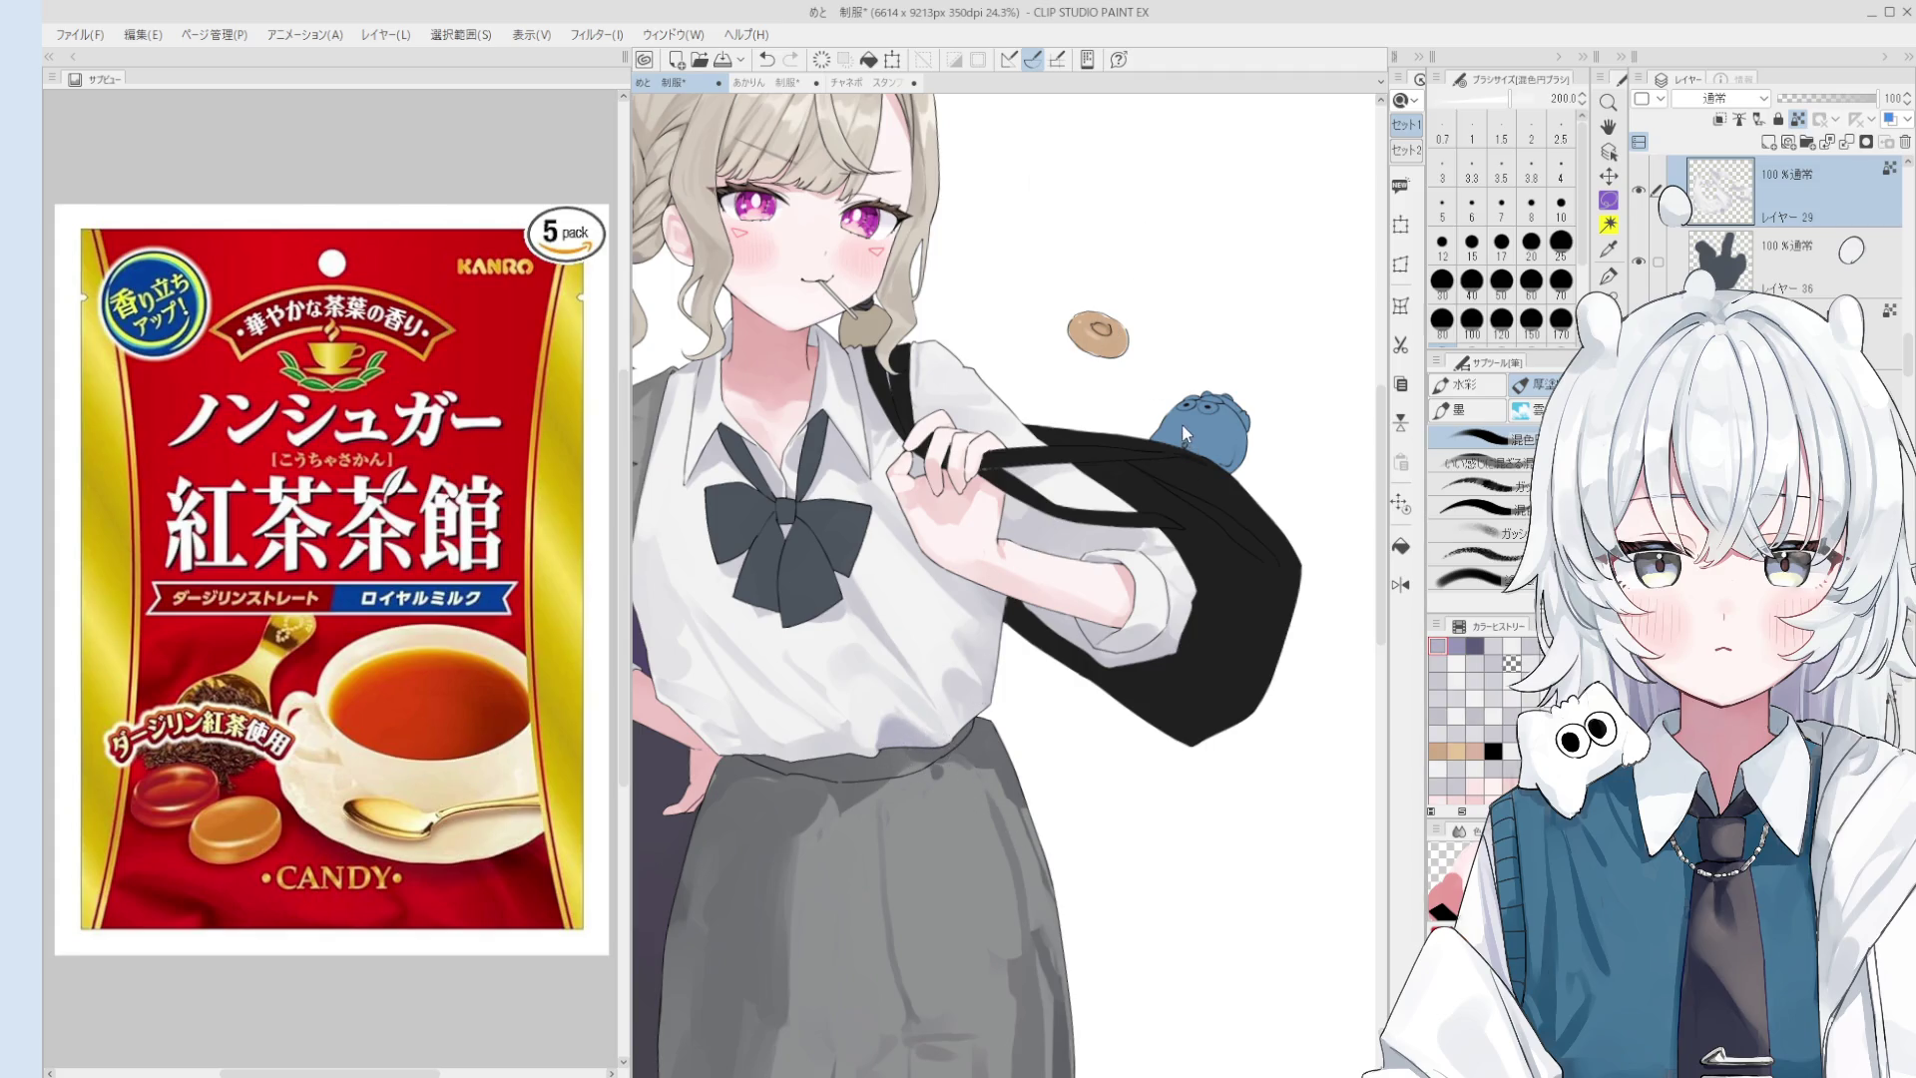
key(ctrl+z)
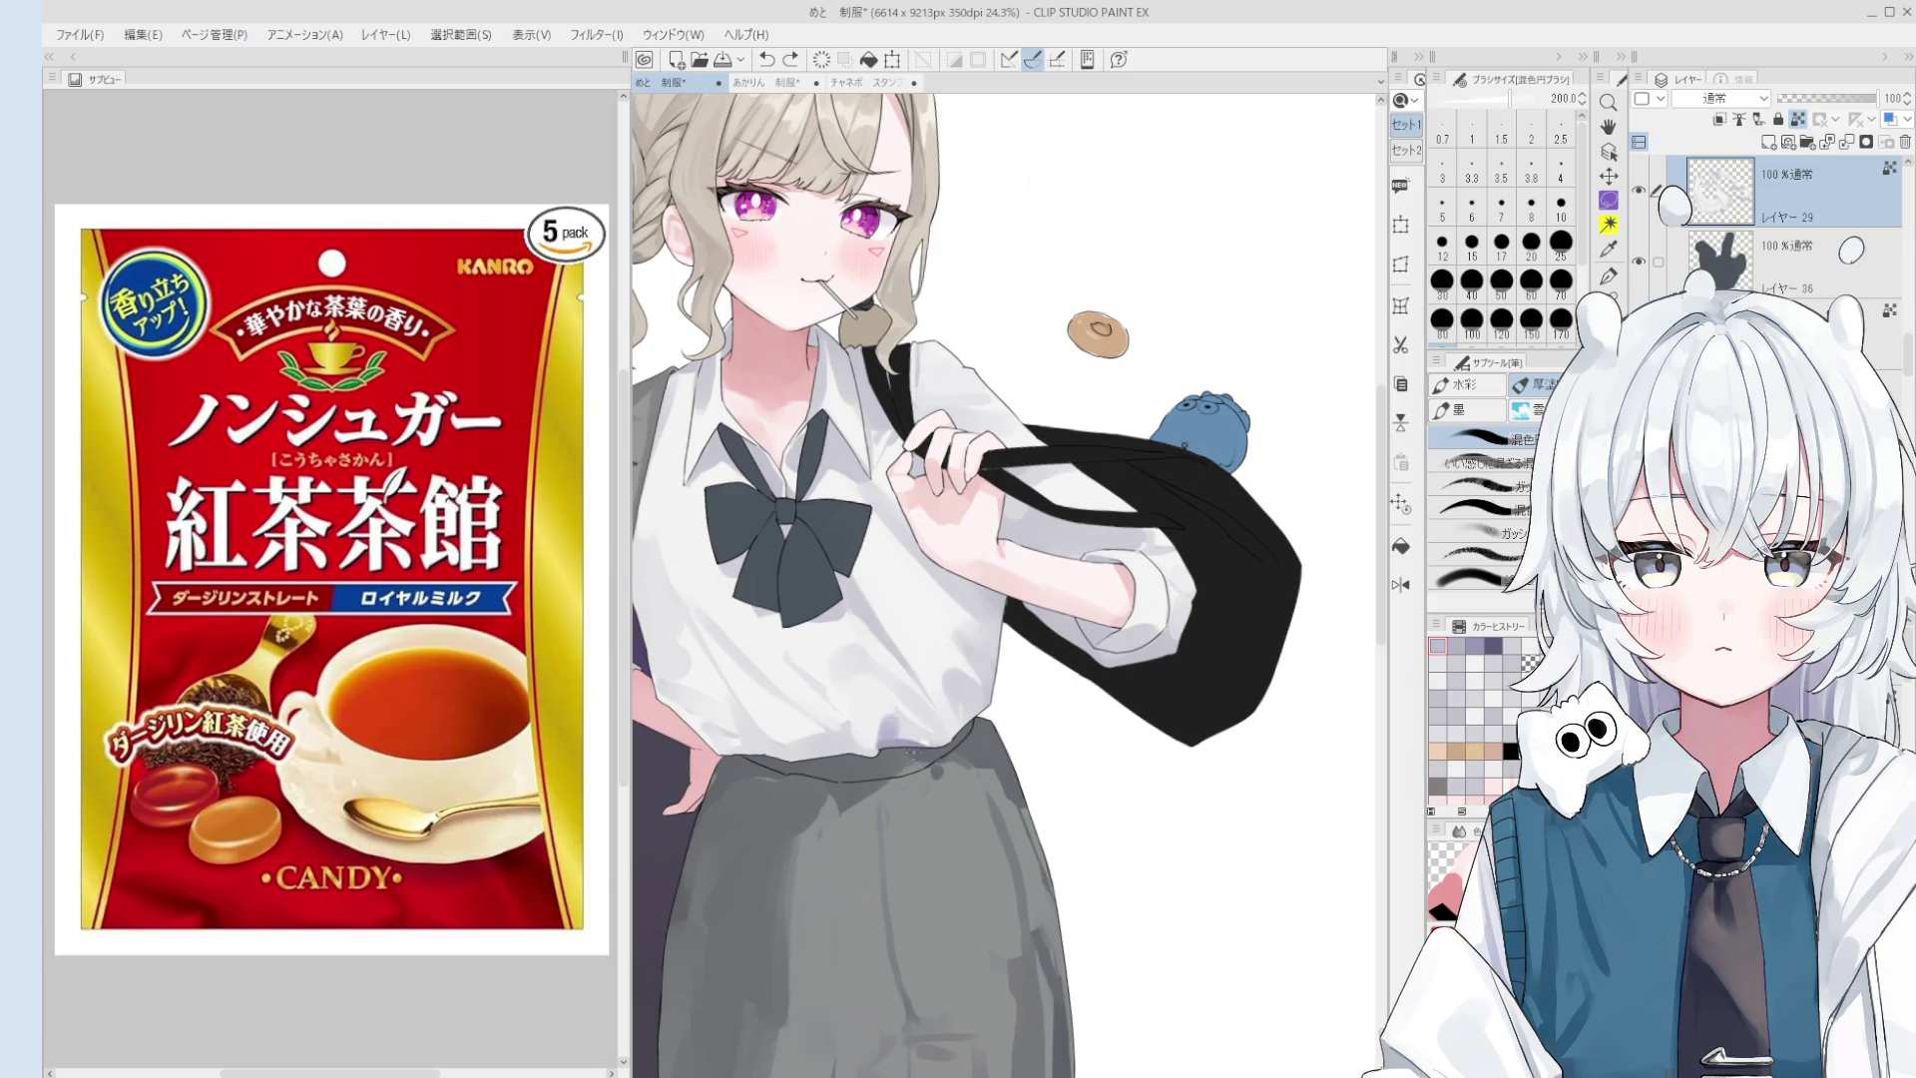
mouse_move(897, 744)
mouse_down()
mouse_move(914, 749)
mouse_move(866, 711)
mouse_move(897, 744)
mouse_move(847, 725)
mouse_move(860, 746)
mouse_up()
scroll(855, 742, down, 1)
key(bracketright)
key(bracketright)
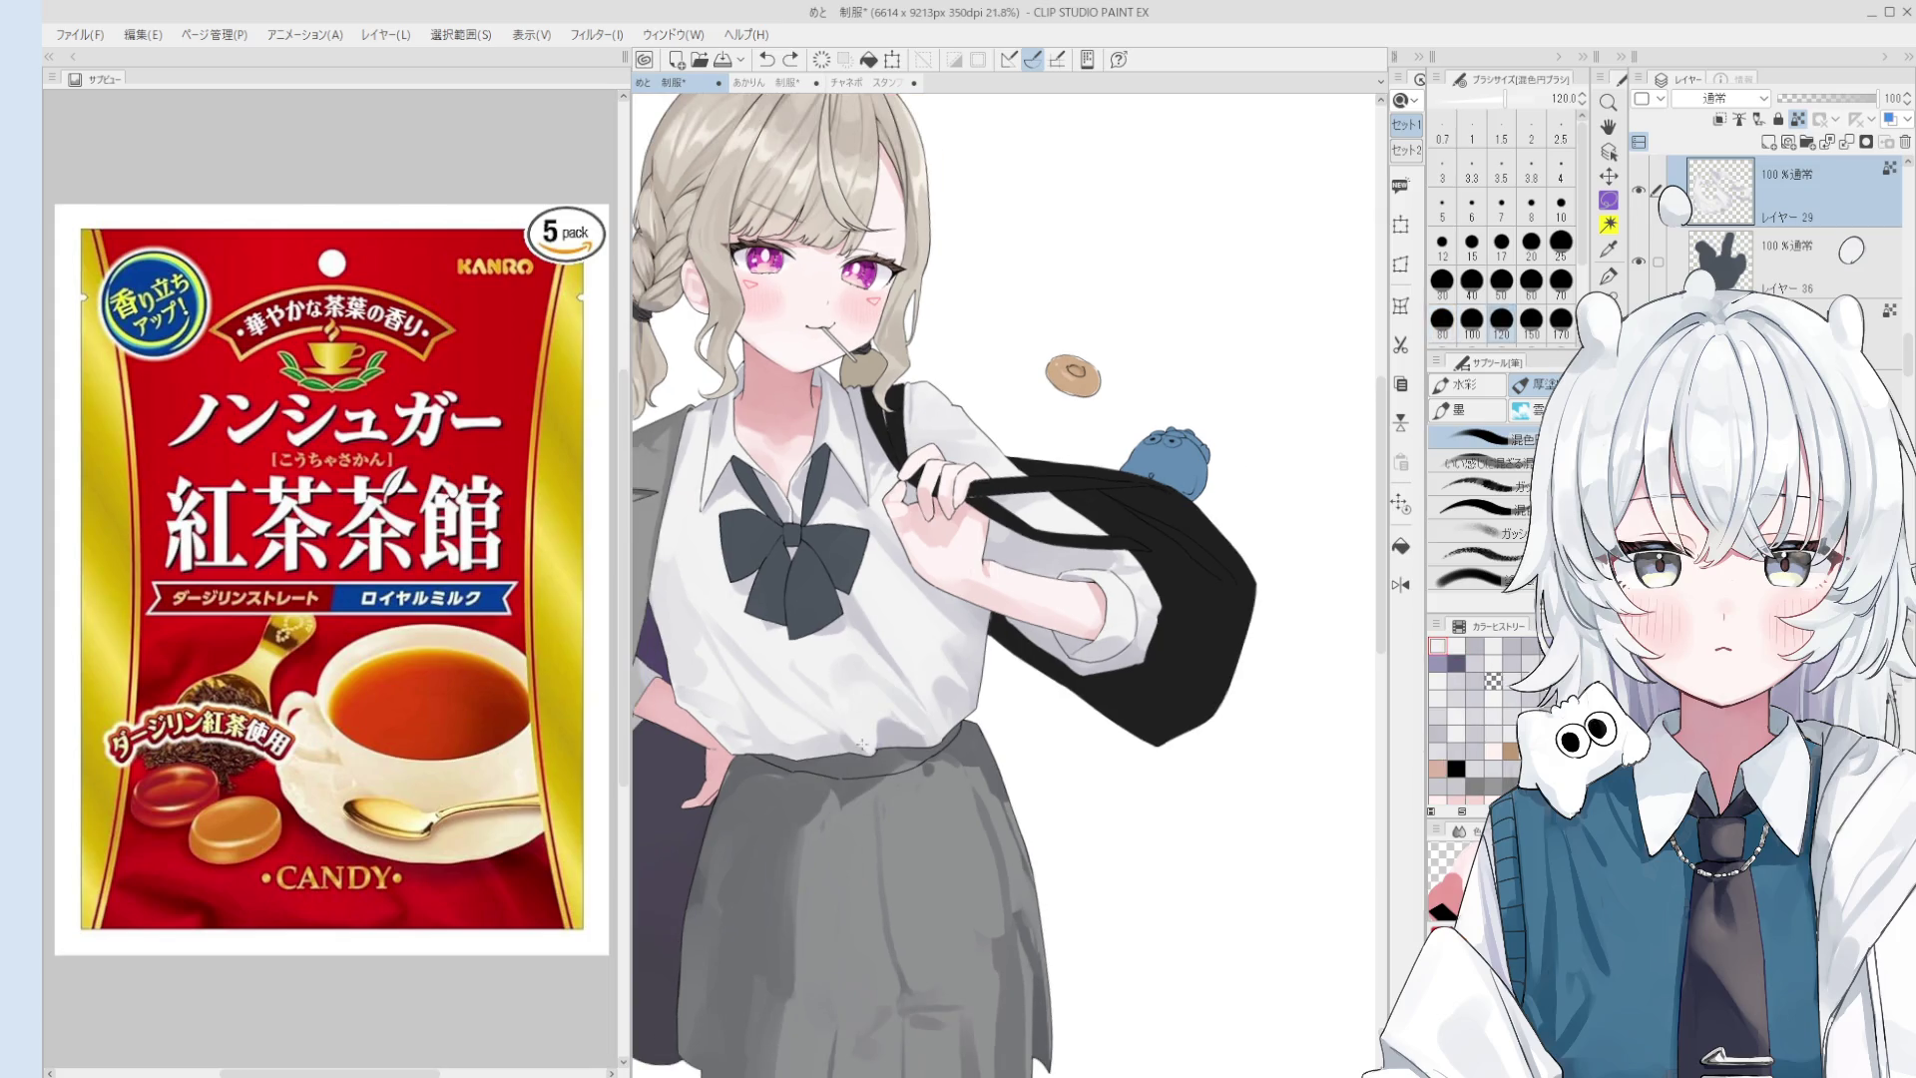
- Blend the remaining shirt shading with a slightly smaller brush and recentre the figure
key(ctrl+z)
key(h)
key(b)
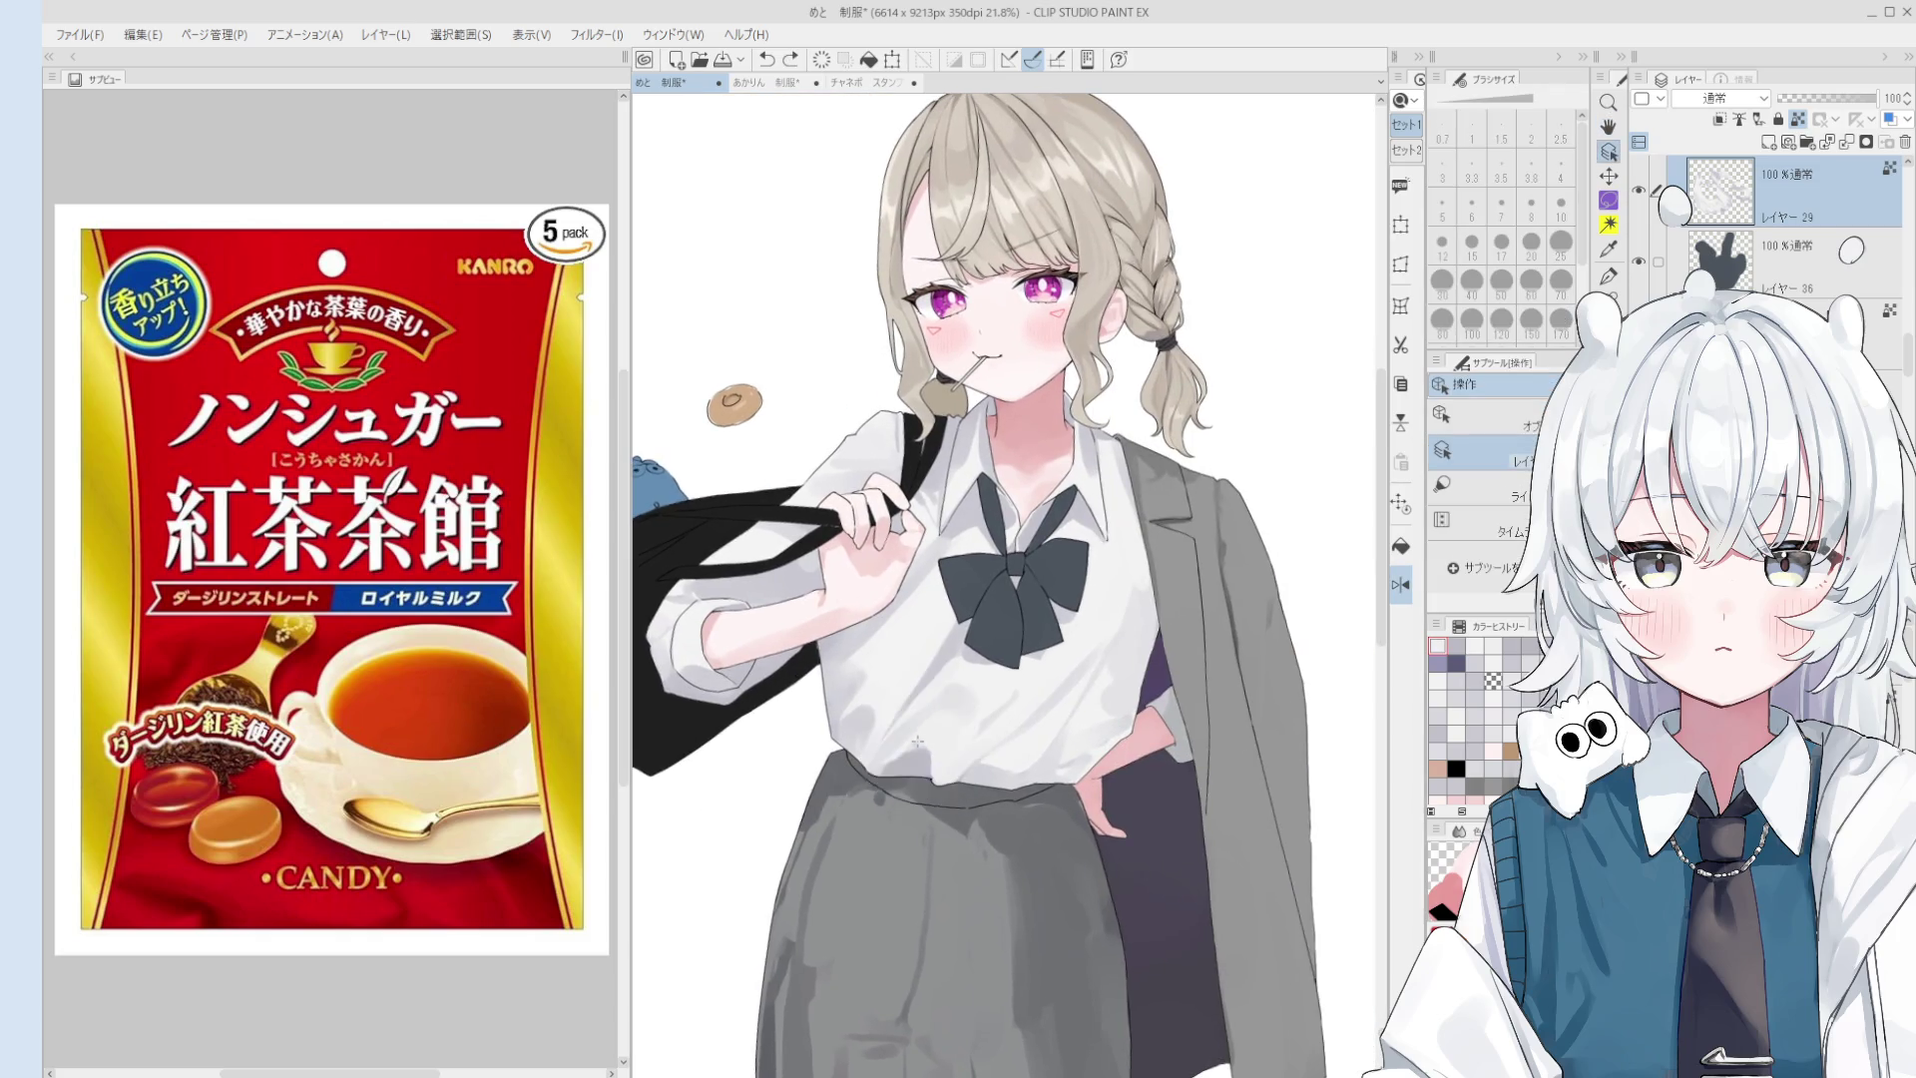
drag(922, 735, 909, 768)
key(bracketright)
key(bracketright)
key(ctrl+z)
key(bracketleft)
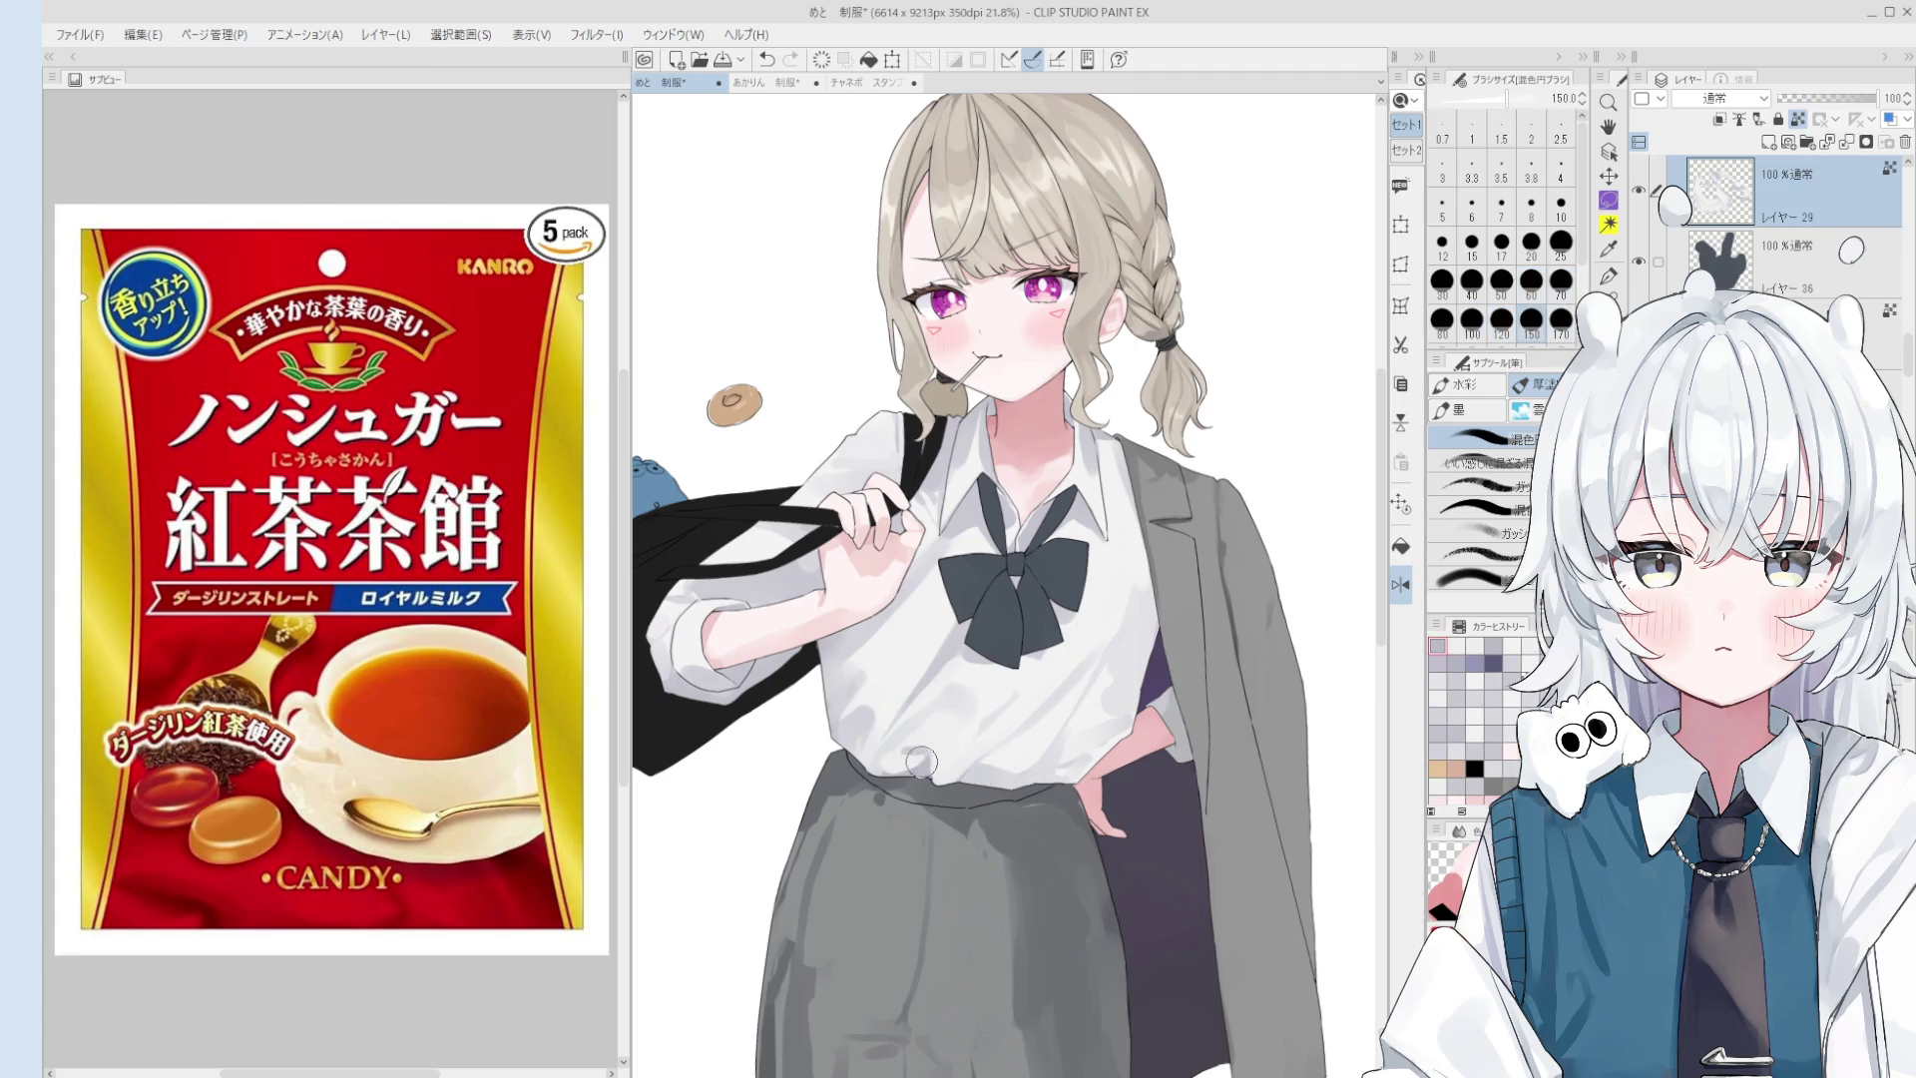
drag(965, 752, 840, 799)
scroll(809, 823, up, 1)
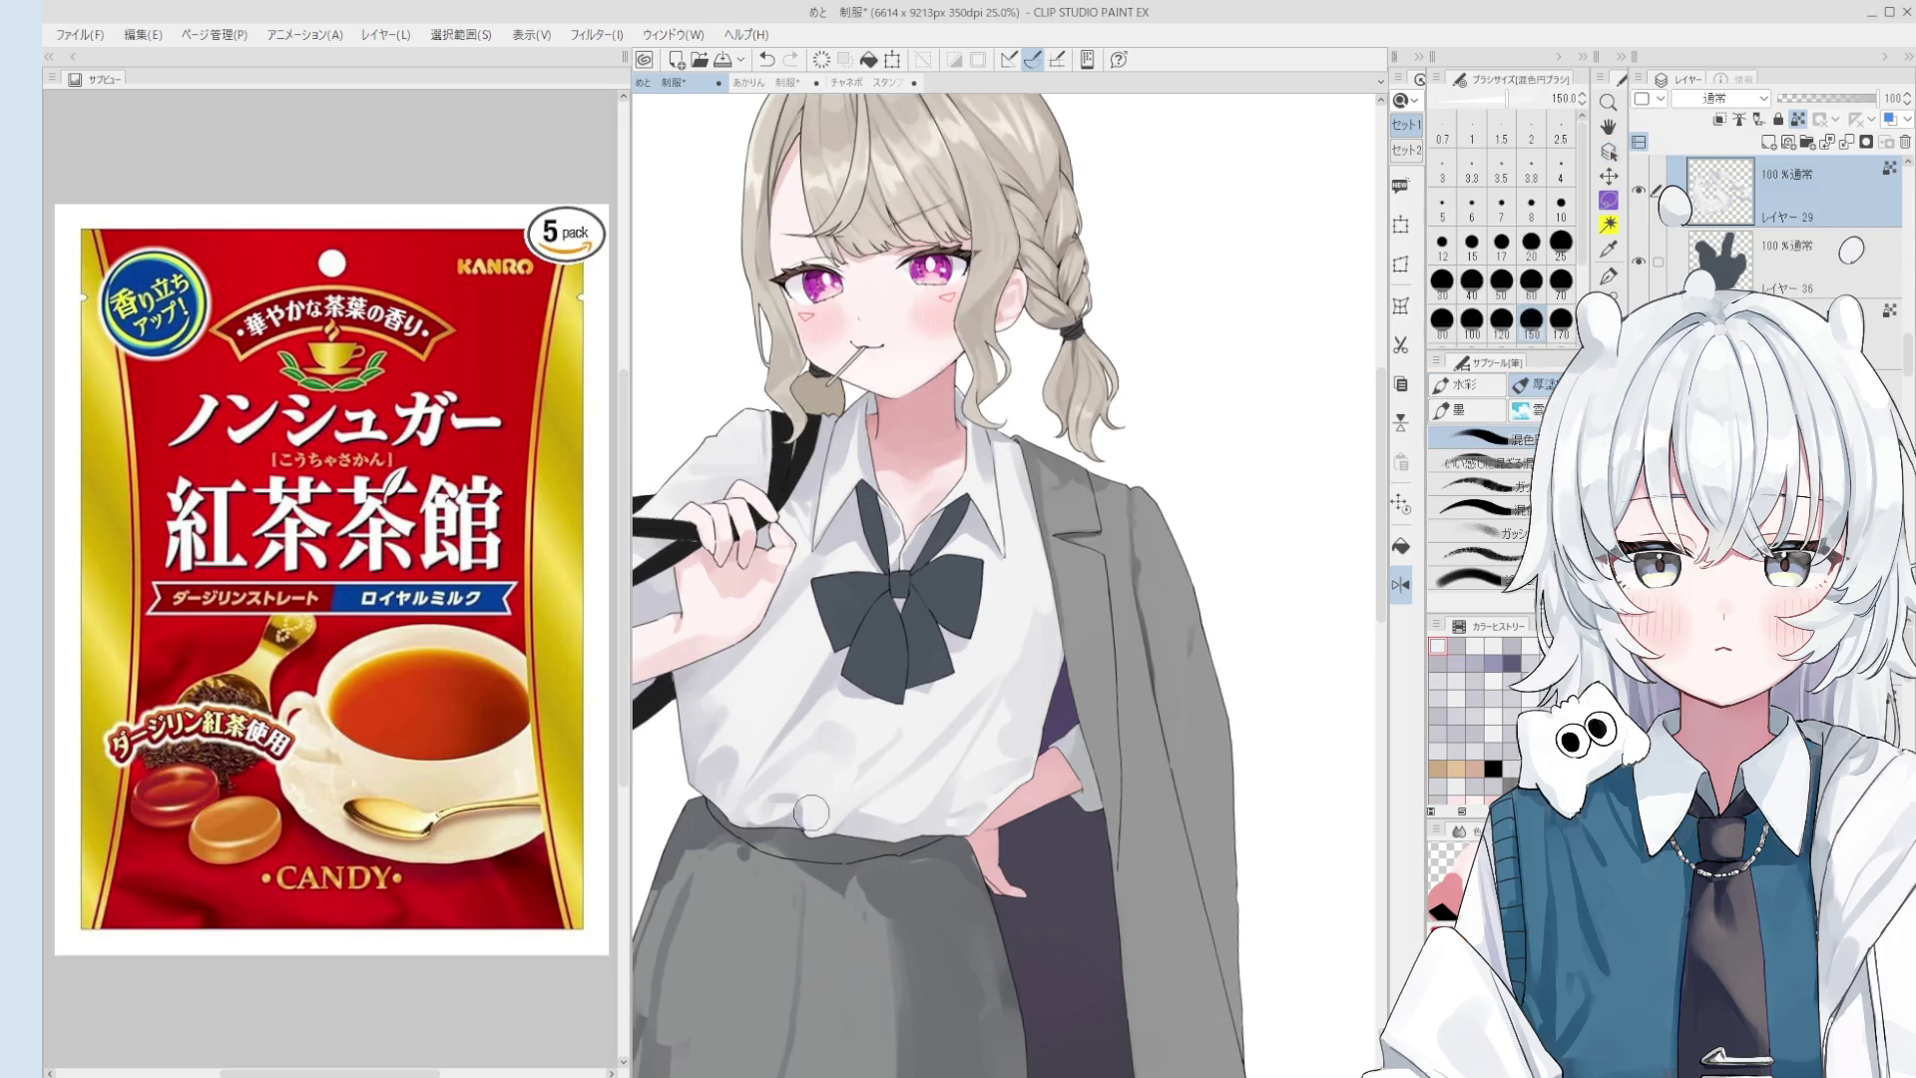
key(e)
scroll(809, 823, up, 3)
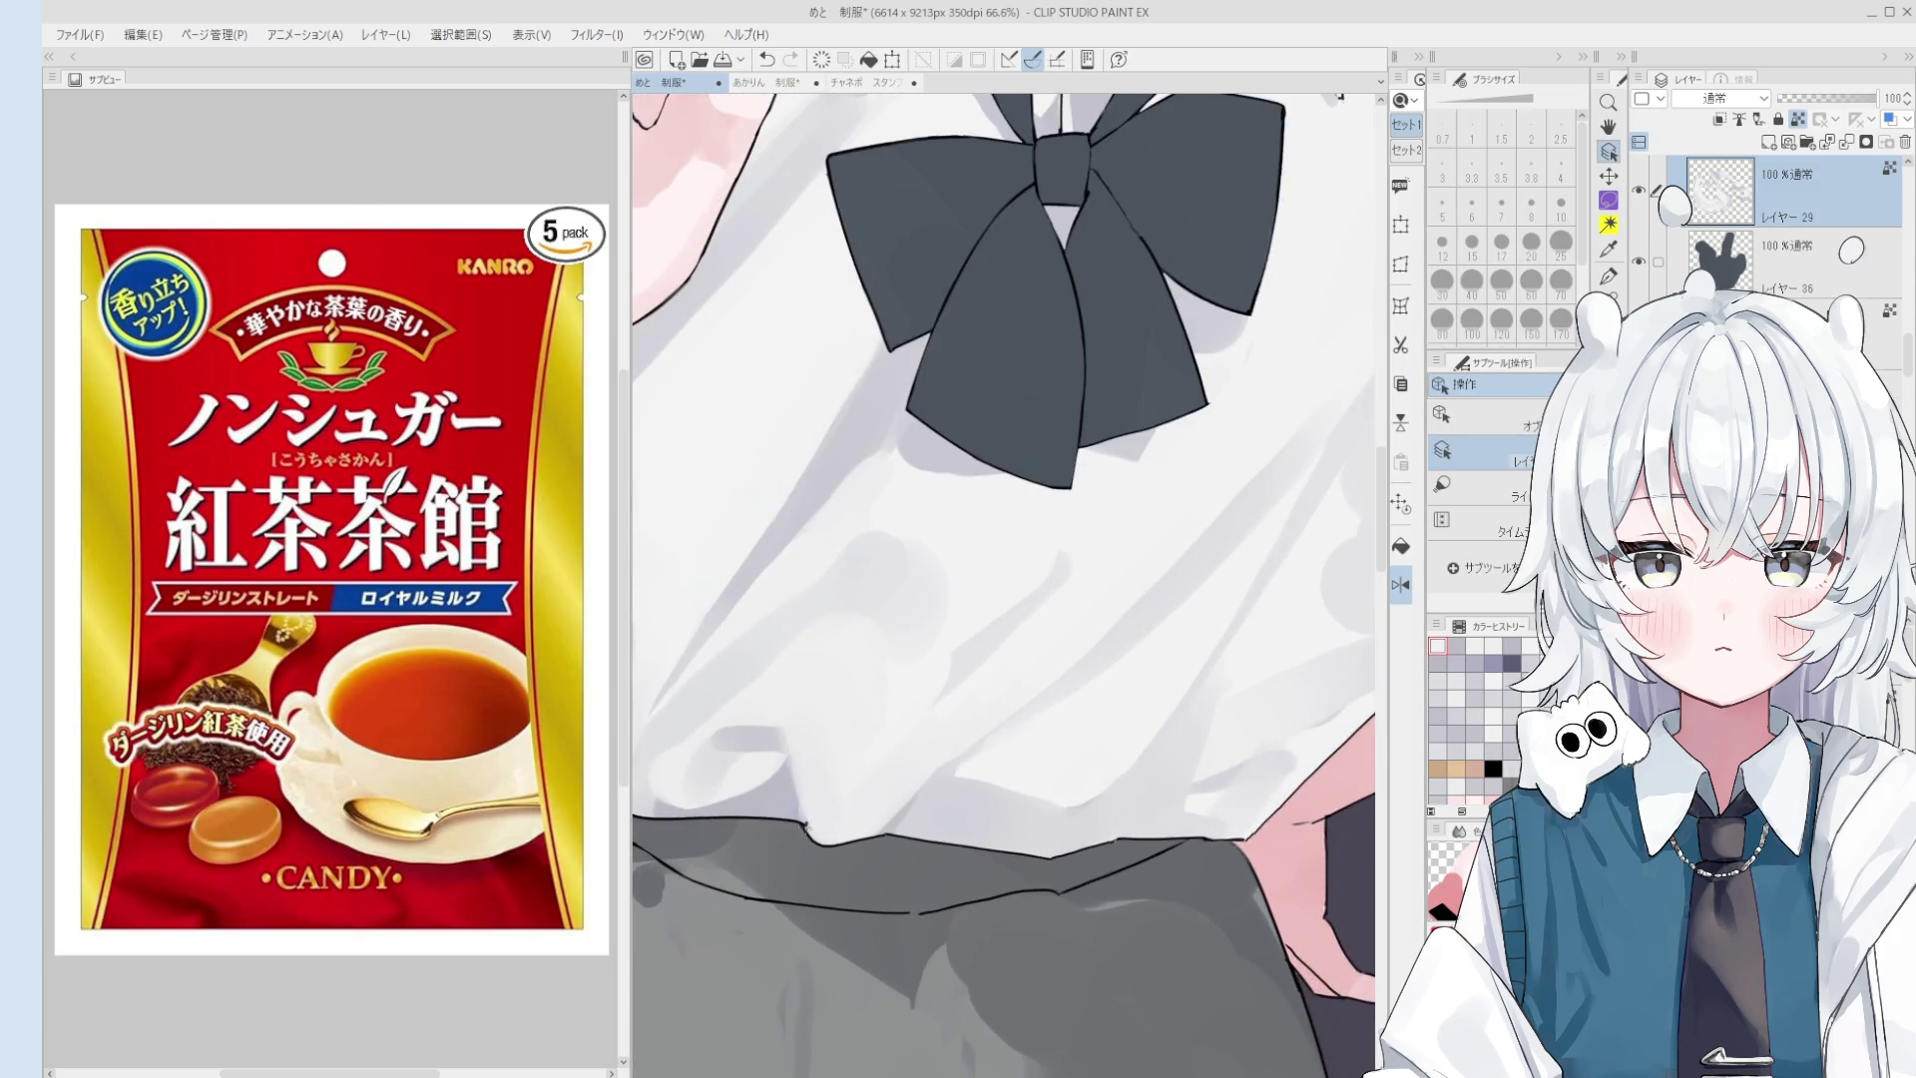
ctrl+click(809, 823)
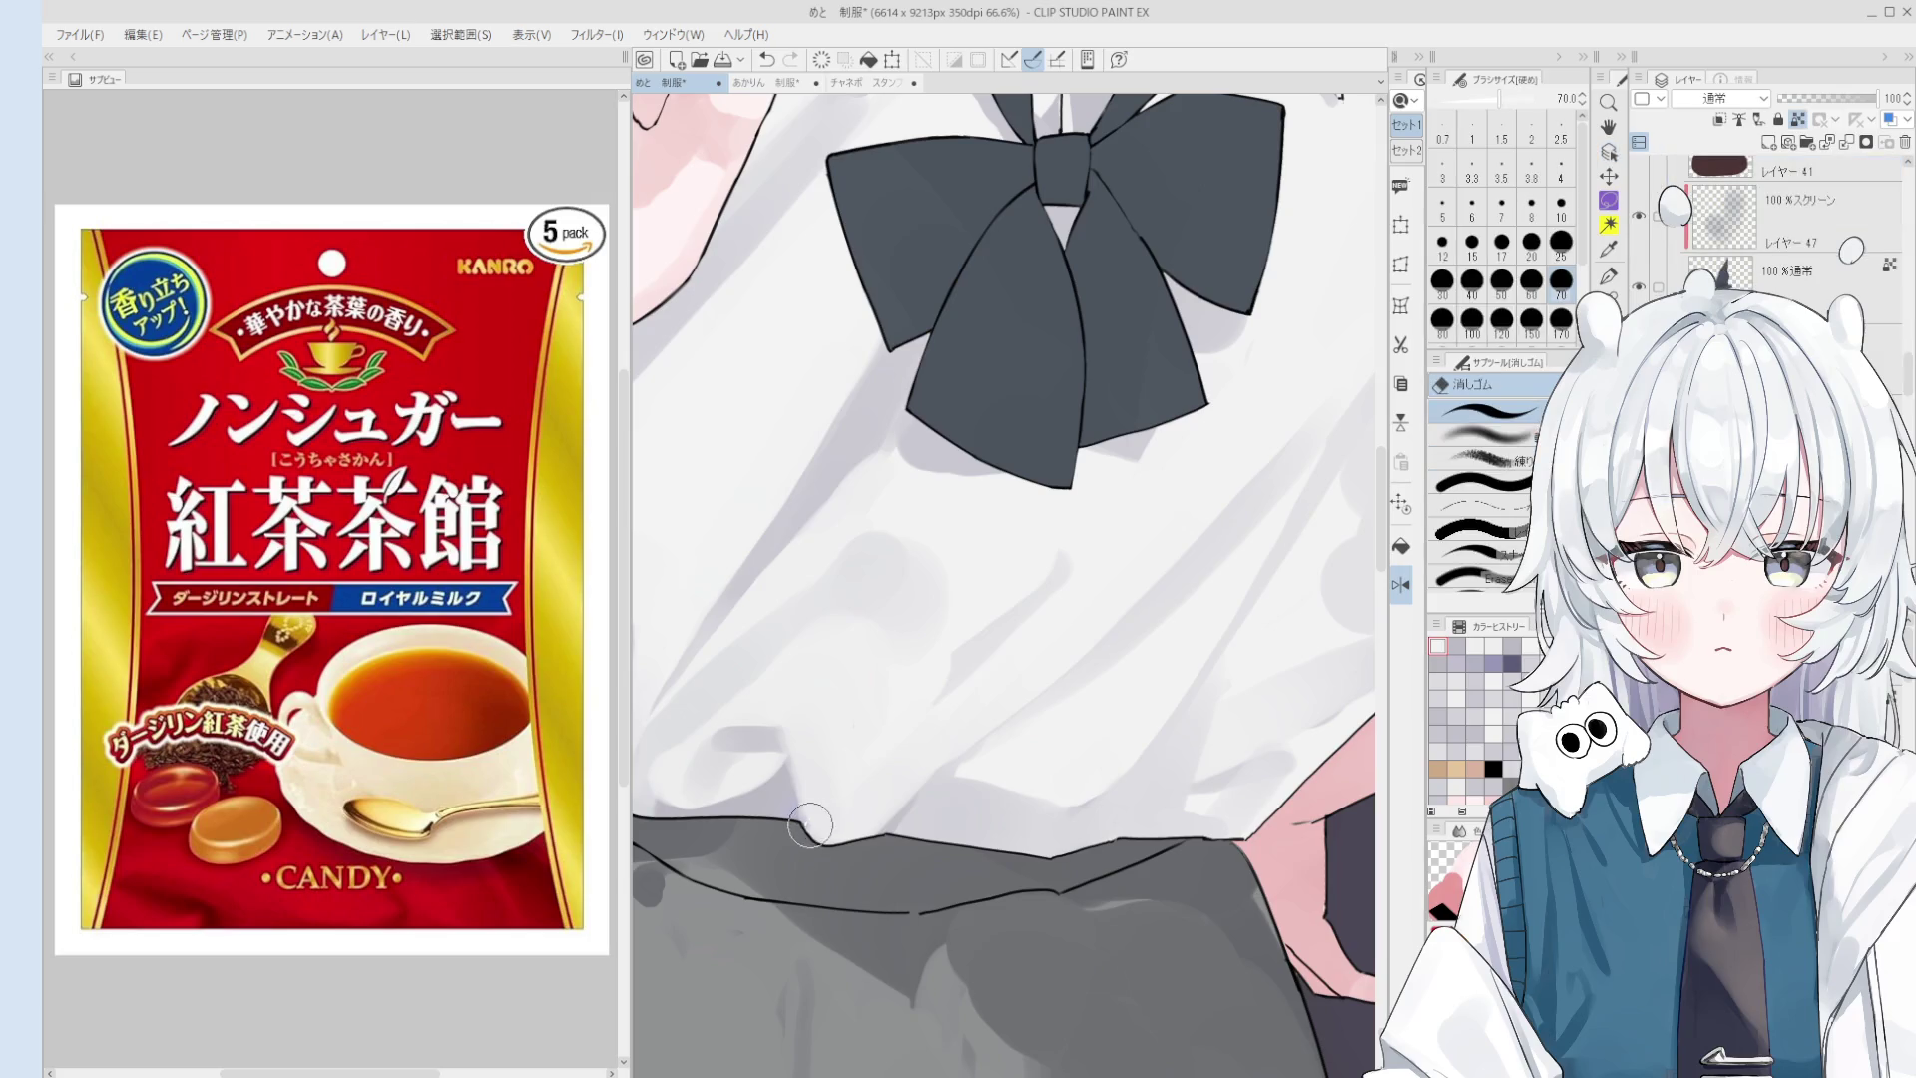
ctrl+click(810, 821)
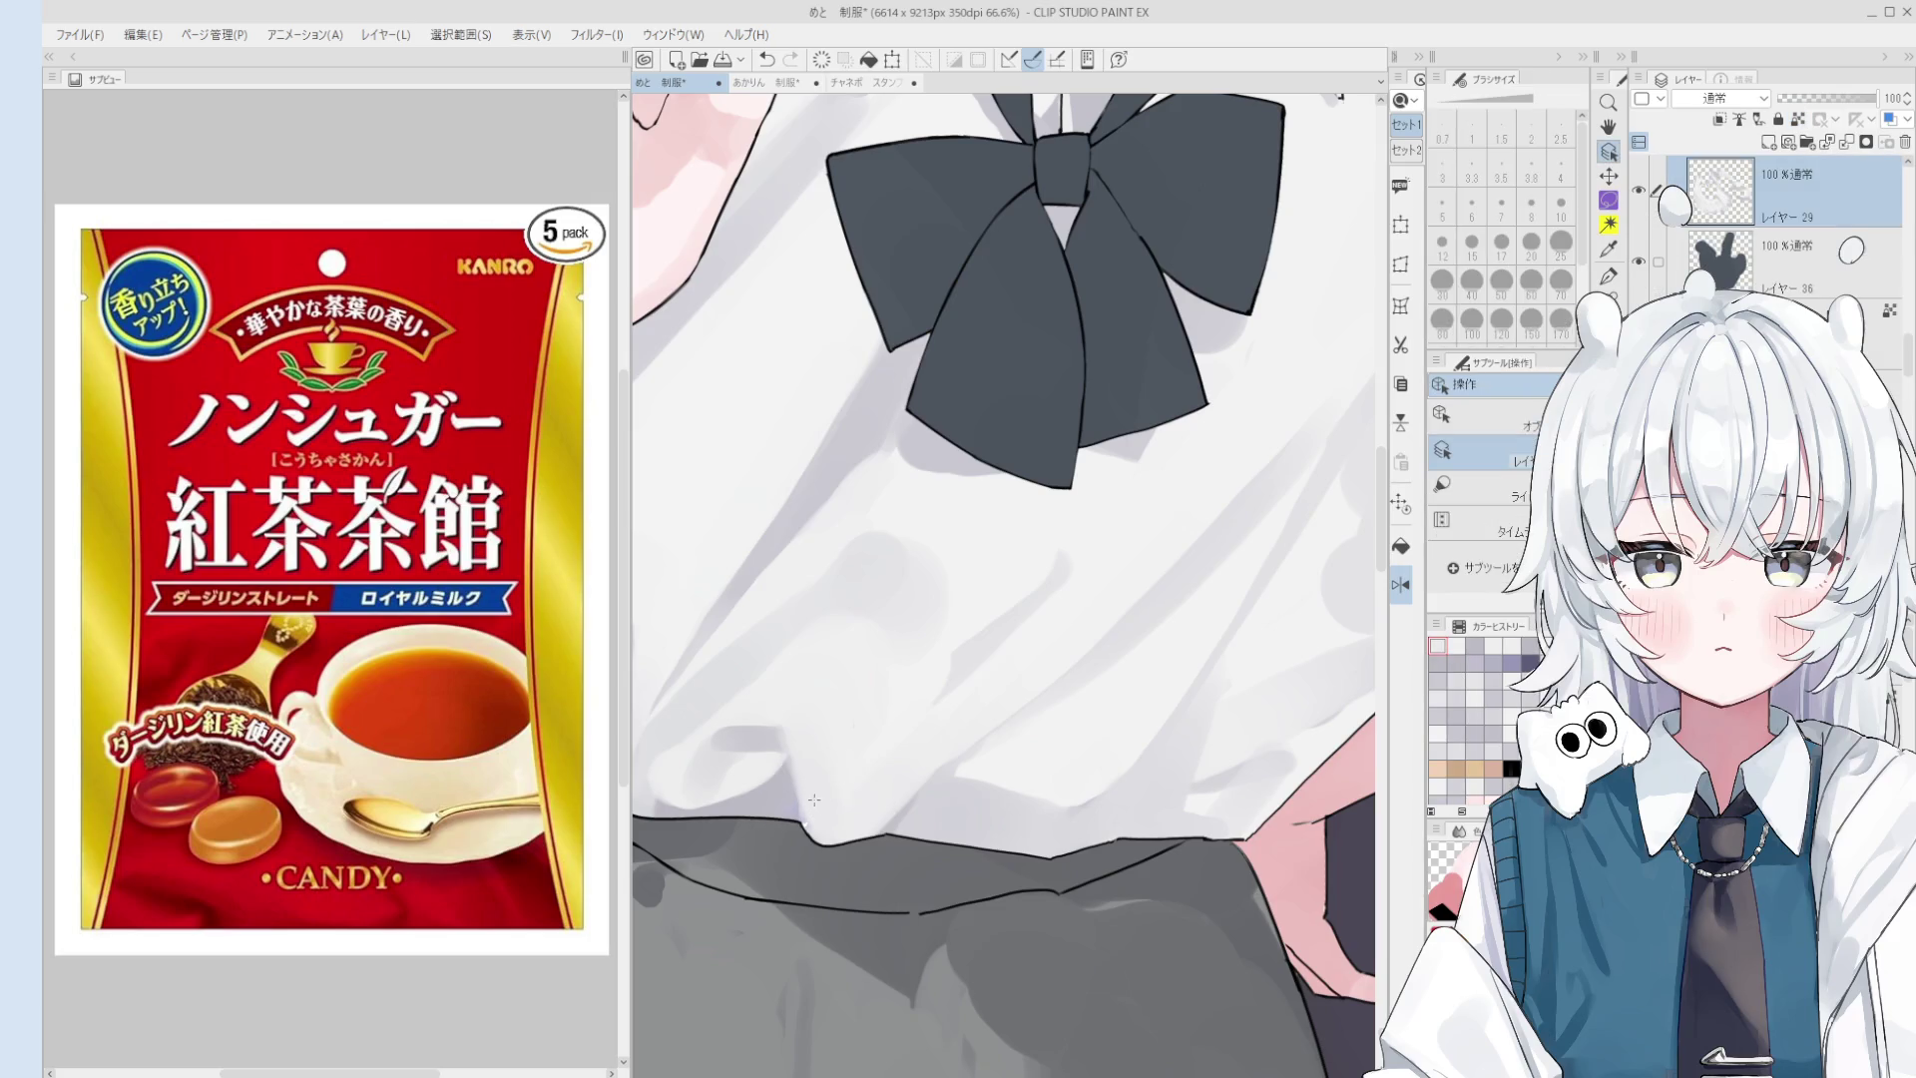
key(b)
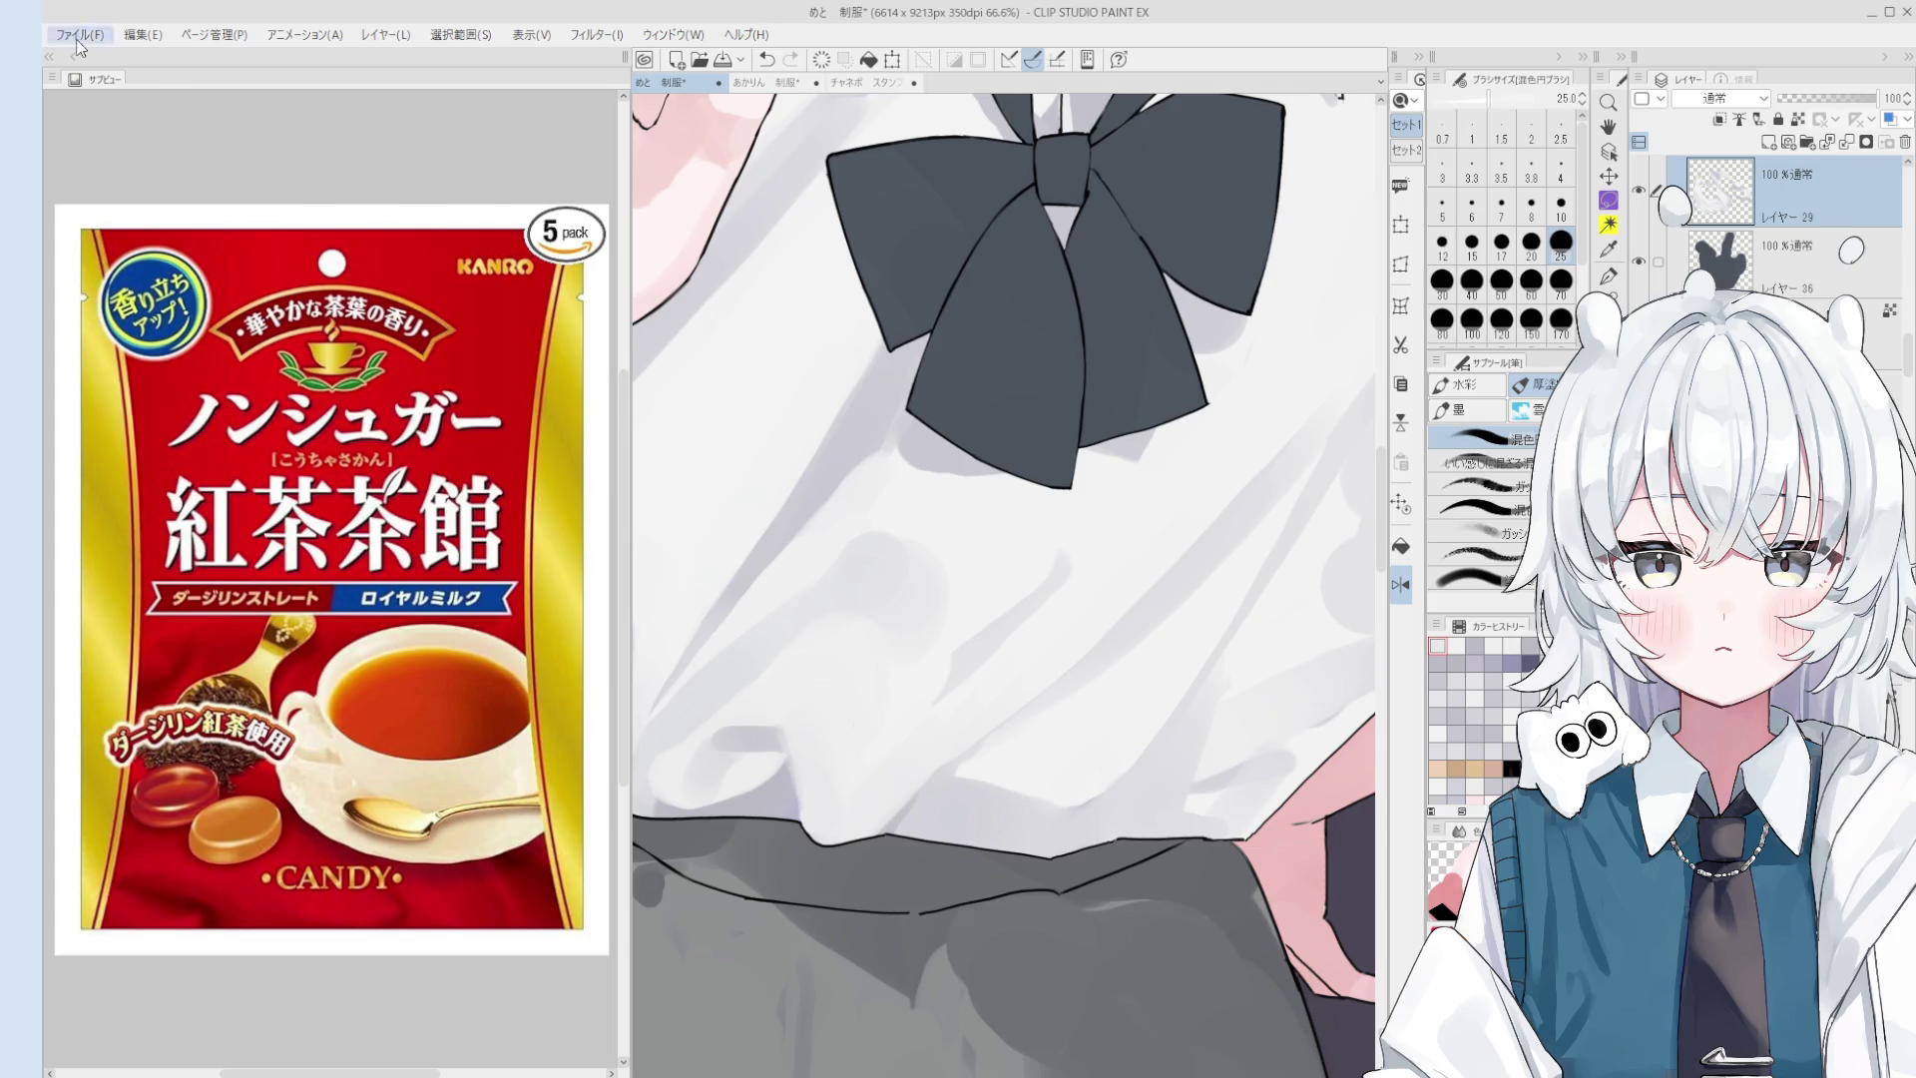
- Use Save As to store the illustration as a new file named 制服2, then zoom out
key(alt)
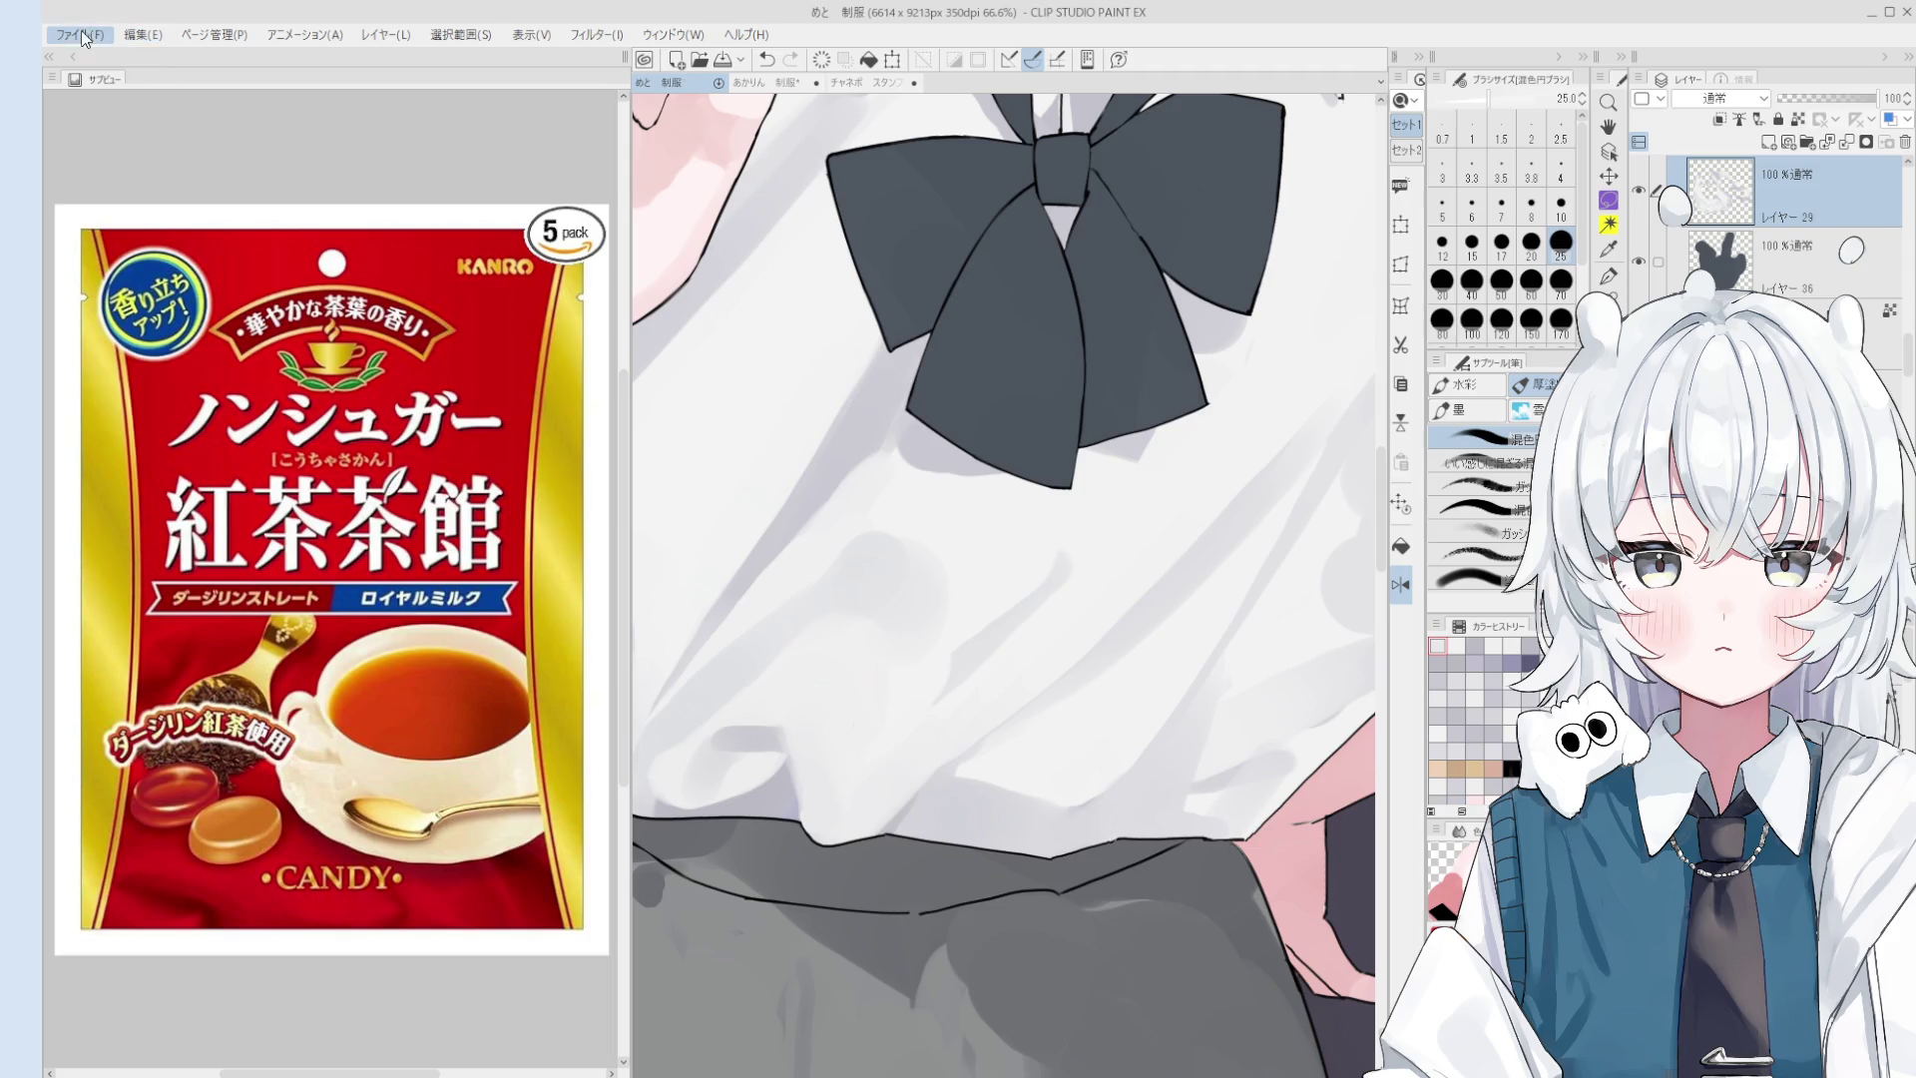
key(alt)
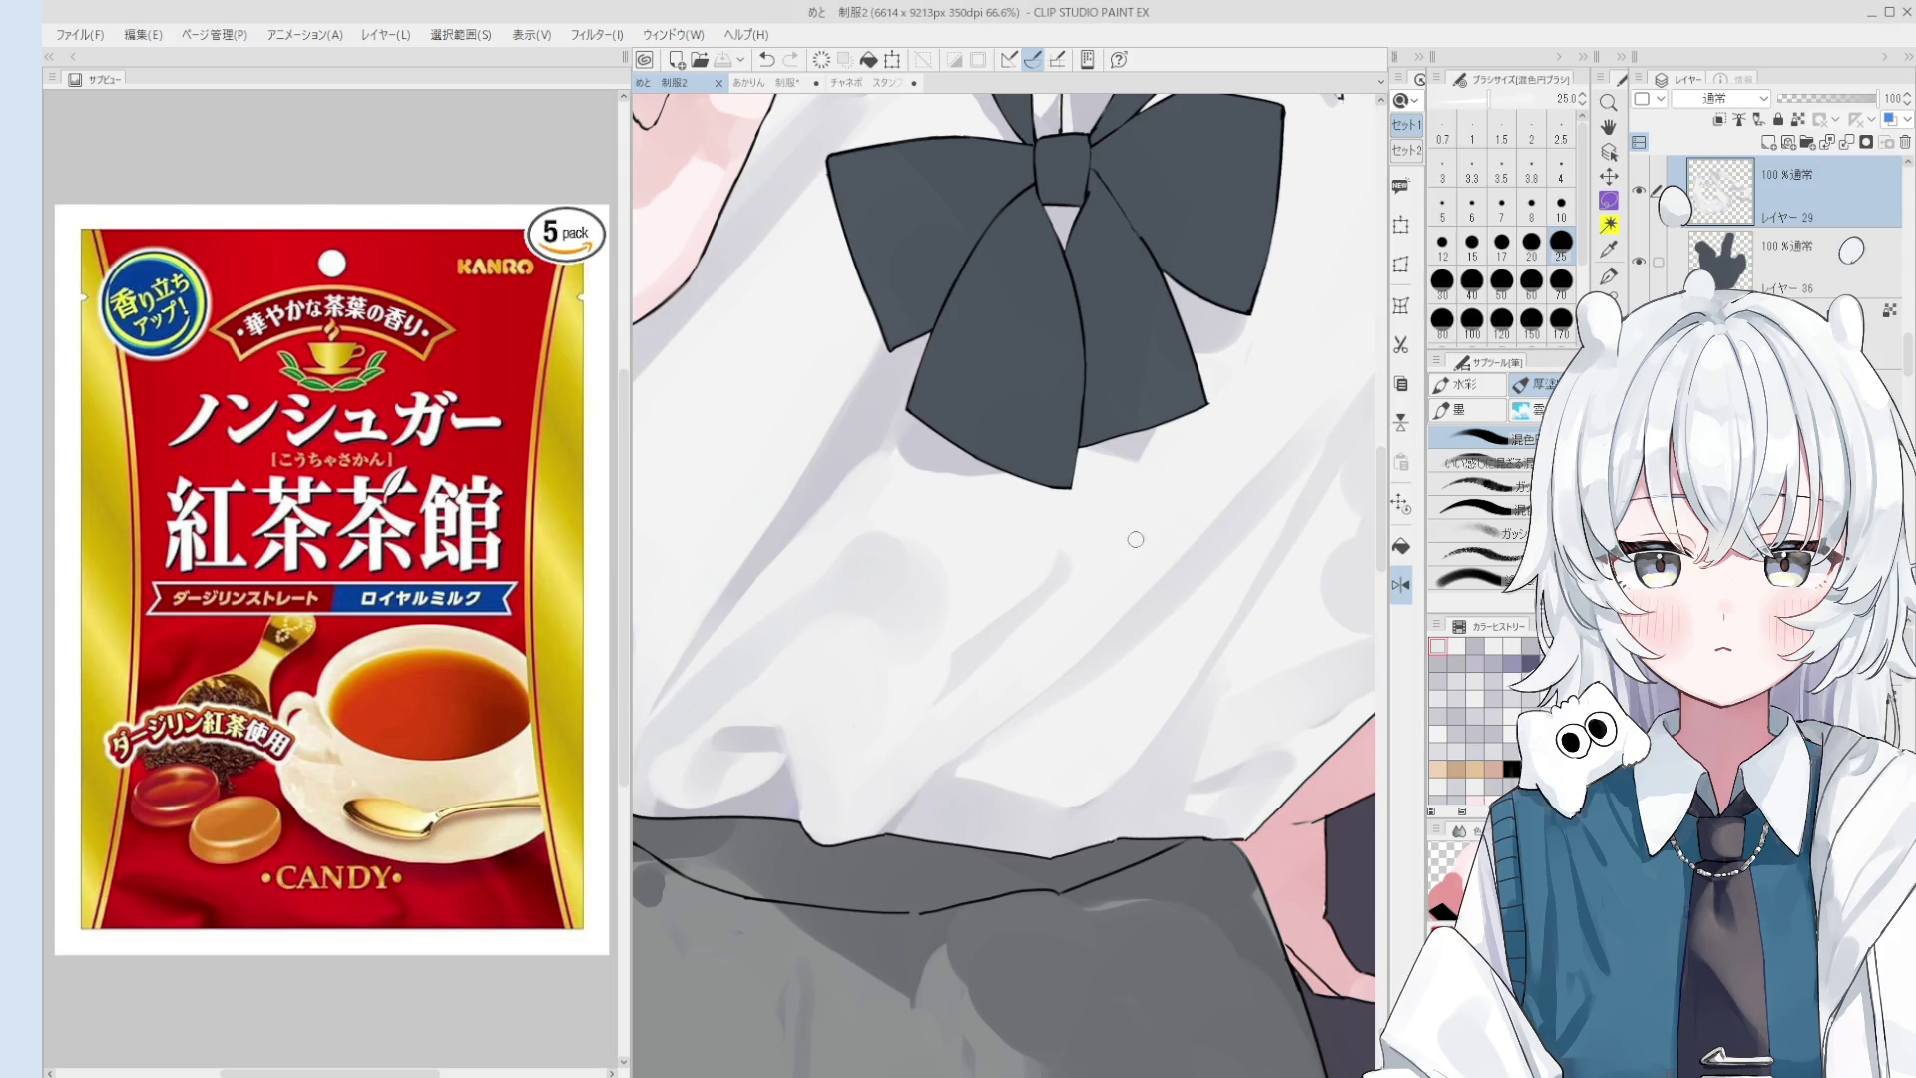
scroll(1146, 548, down, 2)
scroll(806, 451, down, 4)
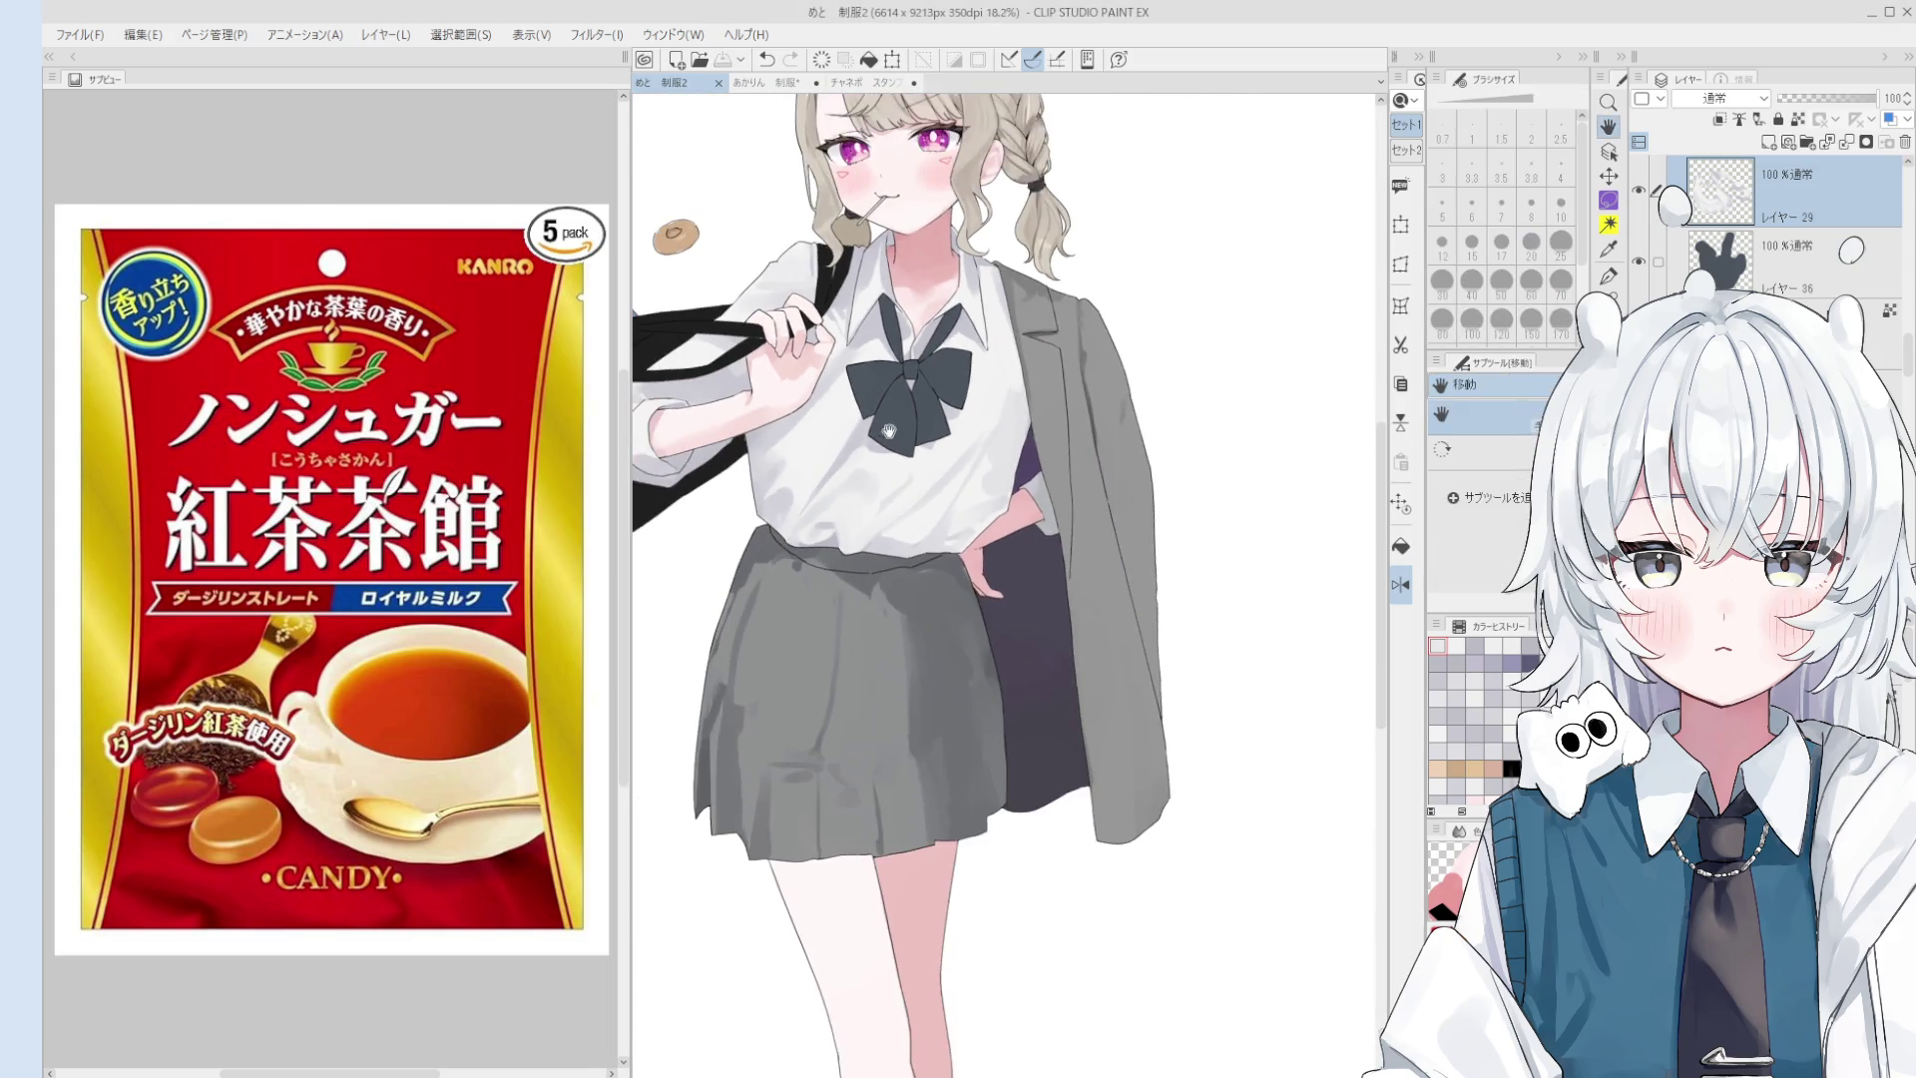
drag(939, 377, 951, 537)
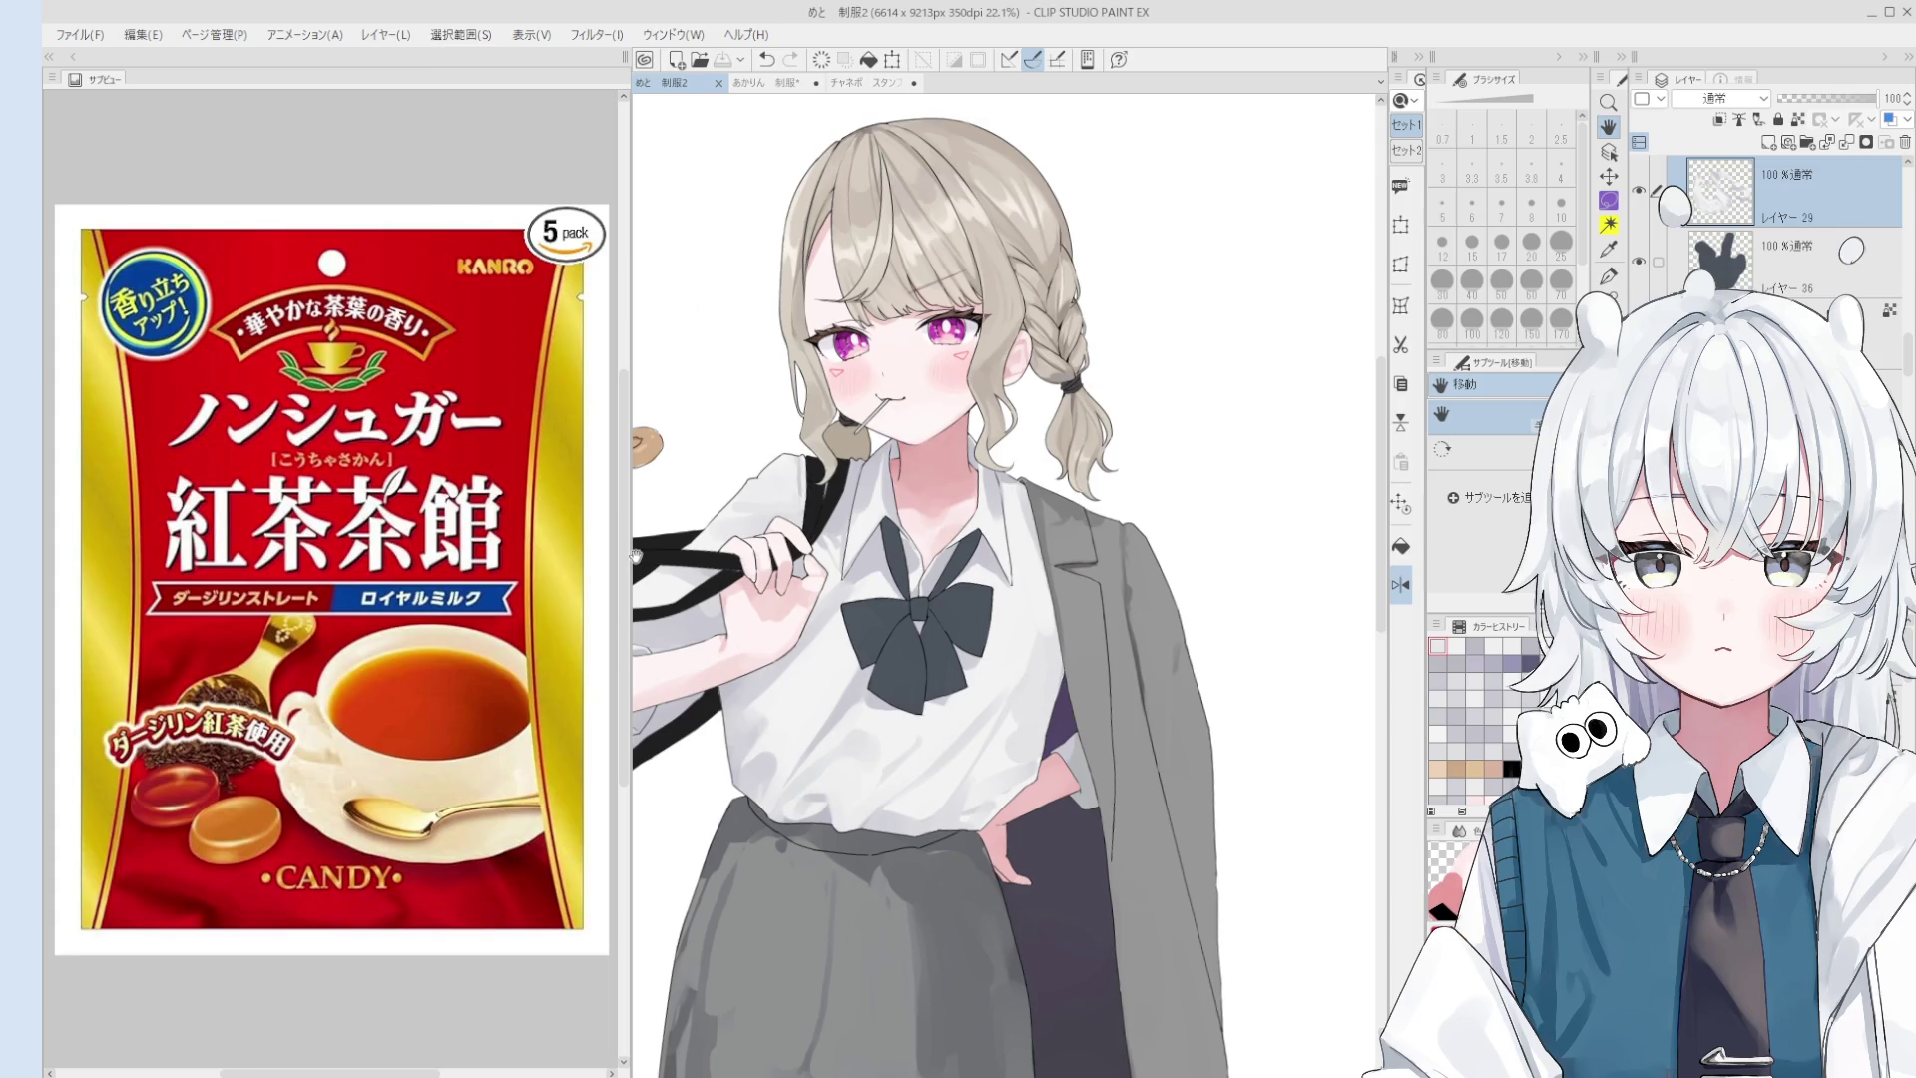
click(901, 895)
- Bring the skirt into view and paint shading strokes on it with a smaller brush
key(b)
mouse_move(901, 895)
mouse_down()
mouse_move(918, 747)
mouse_move(907, 913)
mouse_move(832, 461)
mouse_up()
scroll(908, 836, down, 1)
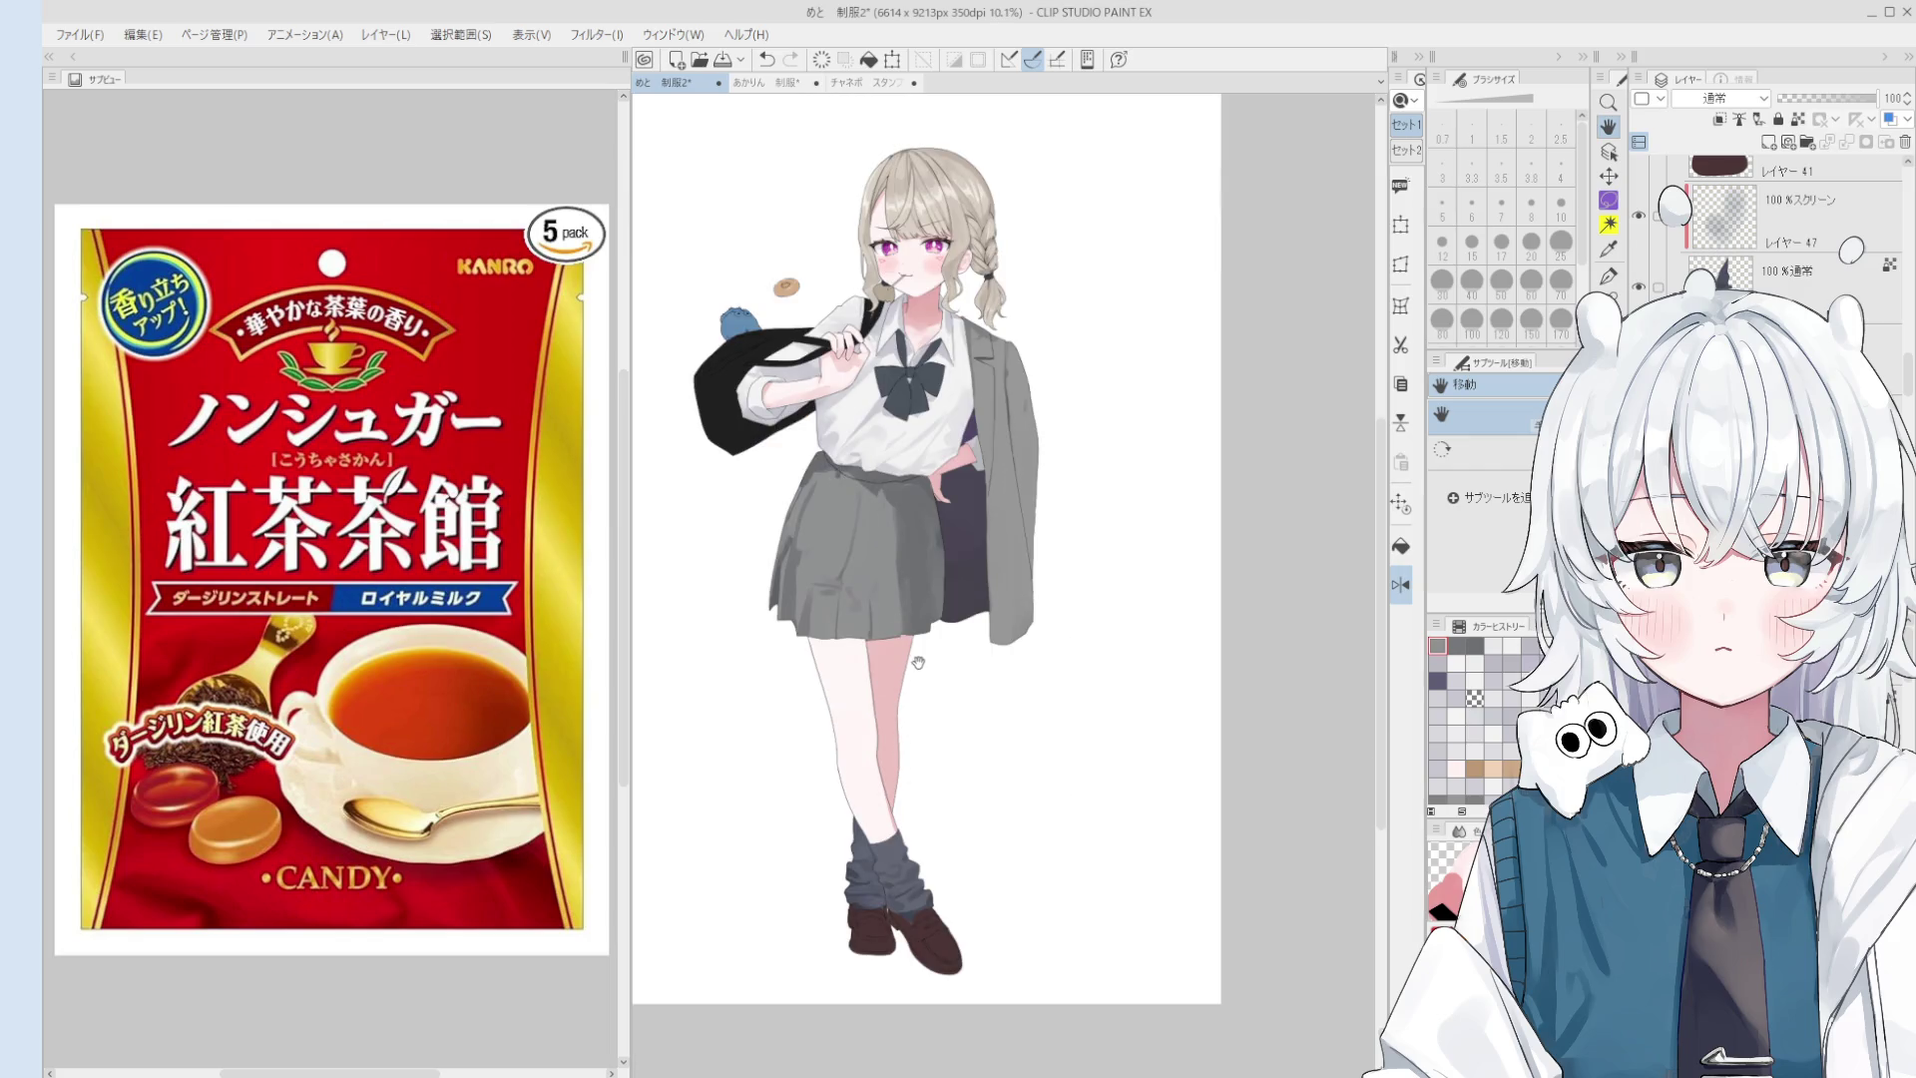
drag(910, 664, 918, 718)
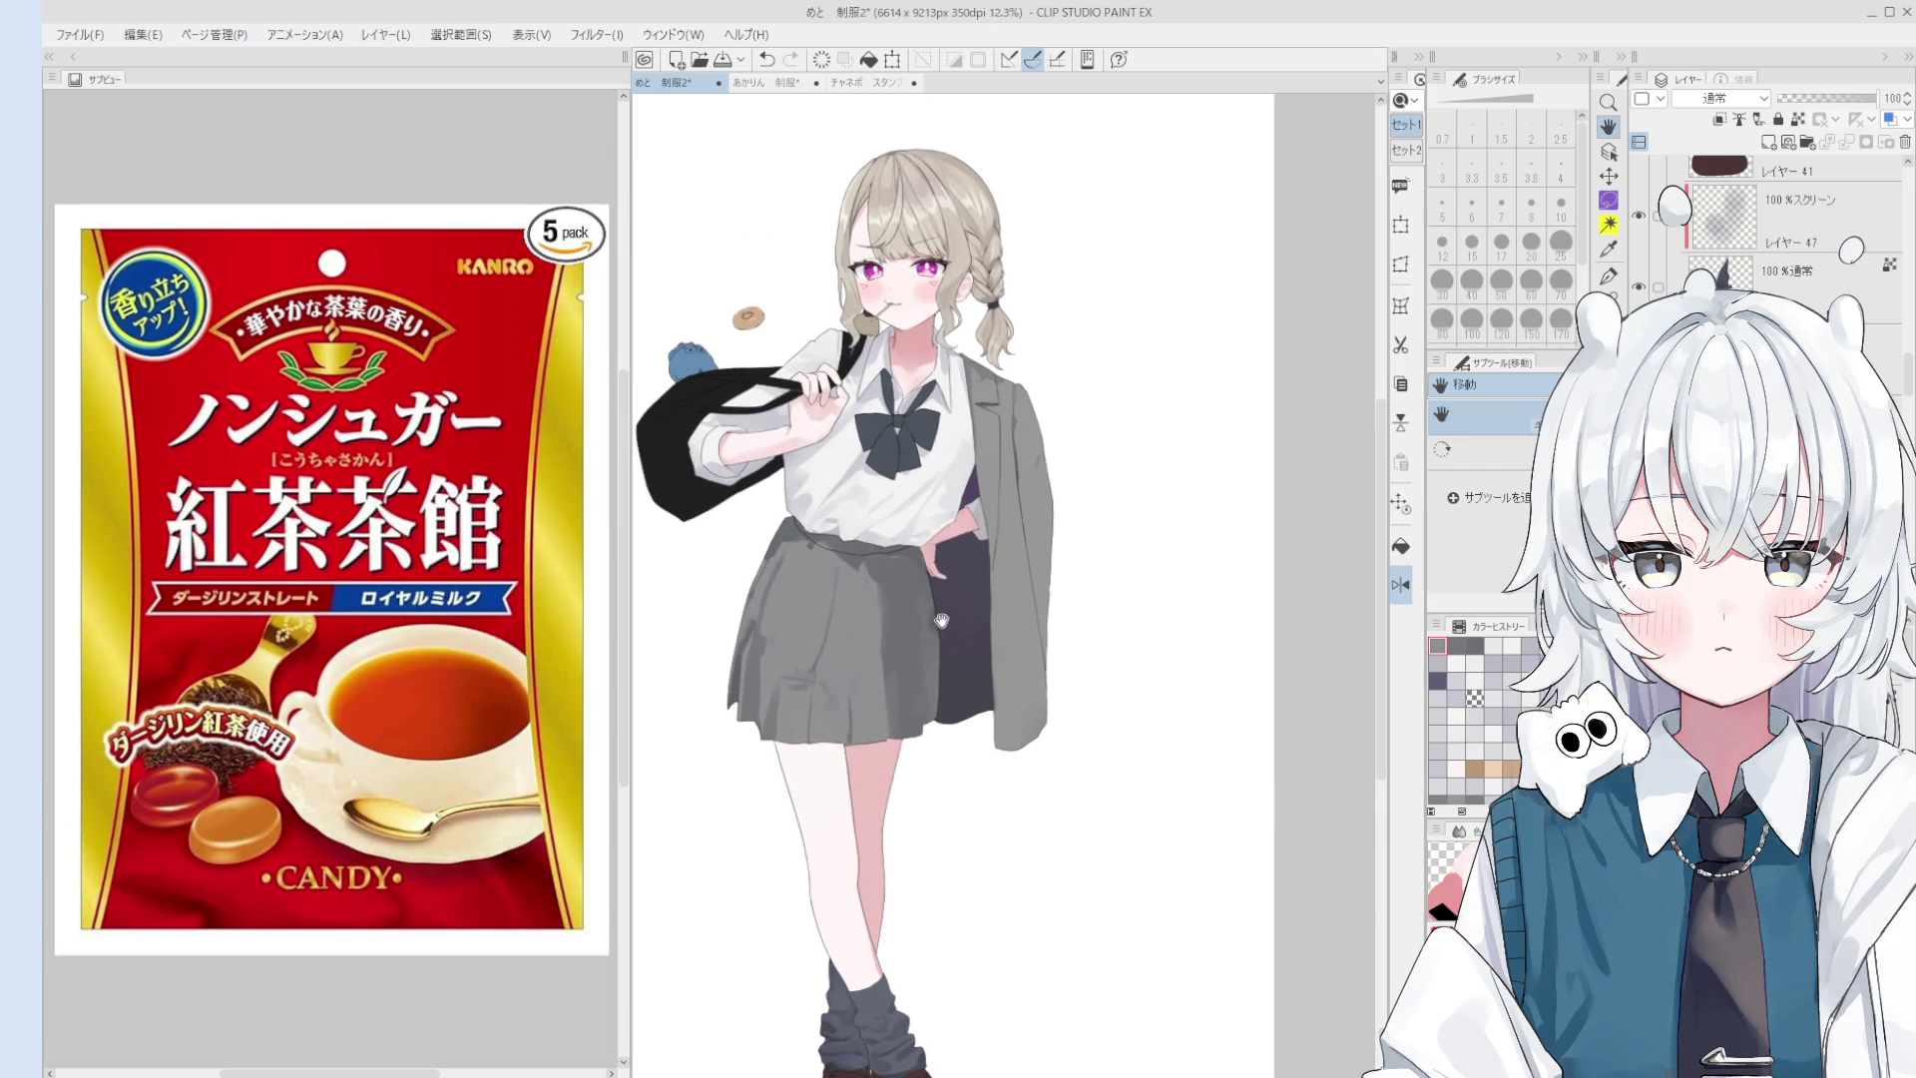
key(b)
scroll(894, 619, up, 1)
scroll(841, 711, up, 3)
key(bracketleft)
key(bracketleft)
key(bracketleft)
drag(828, 768, 858, 707)
key(bracketleft)
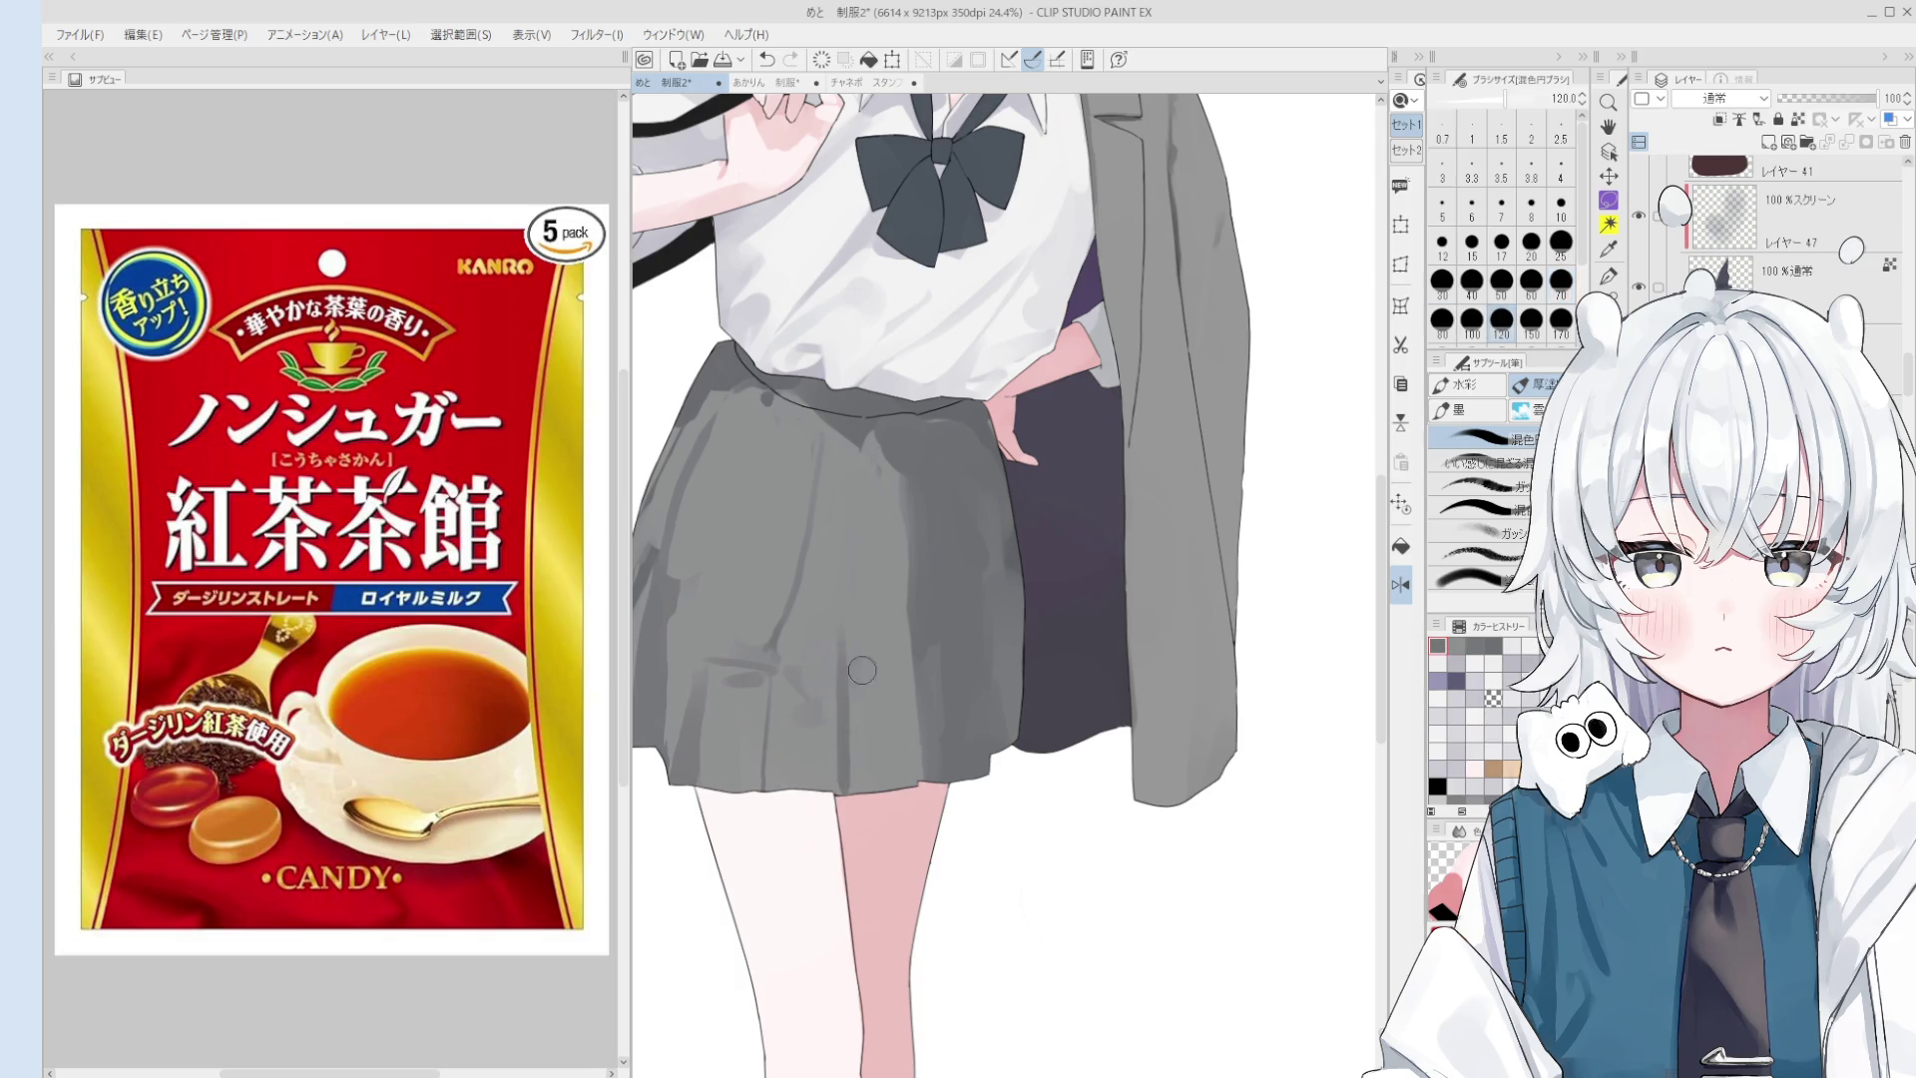
key(bracketleft)
key(bracketleft)
key(bracketleft)
key(bracketleft)
key(ctrl+z)
- Add vertical fold shadow strokes down the skirt, undoing the unwanted ones
drag(858, 449, 845, 650)
key(ctrl+z)
key(ctrl+z)
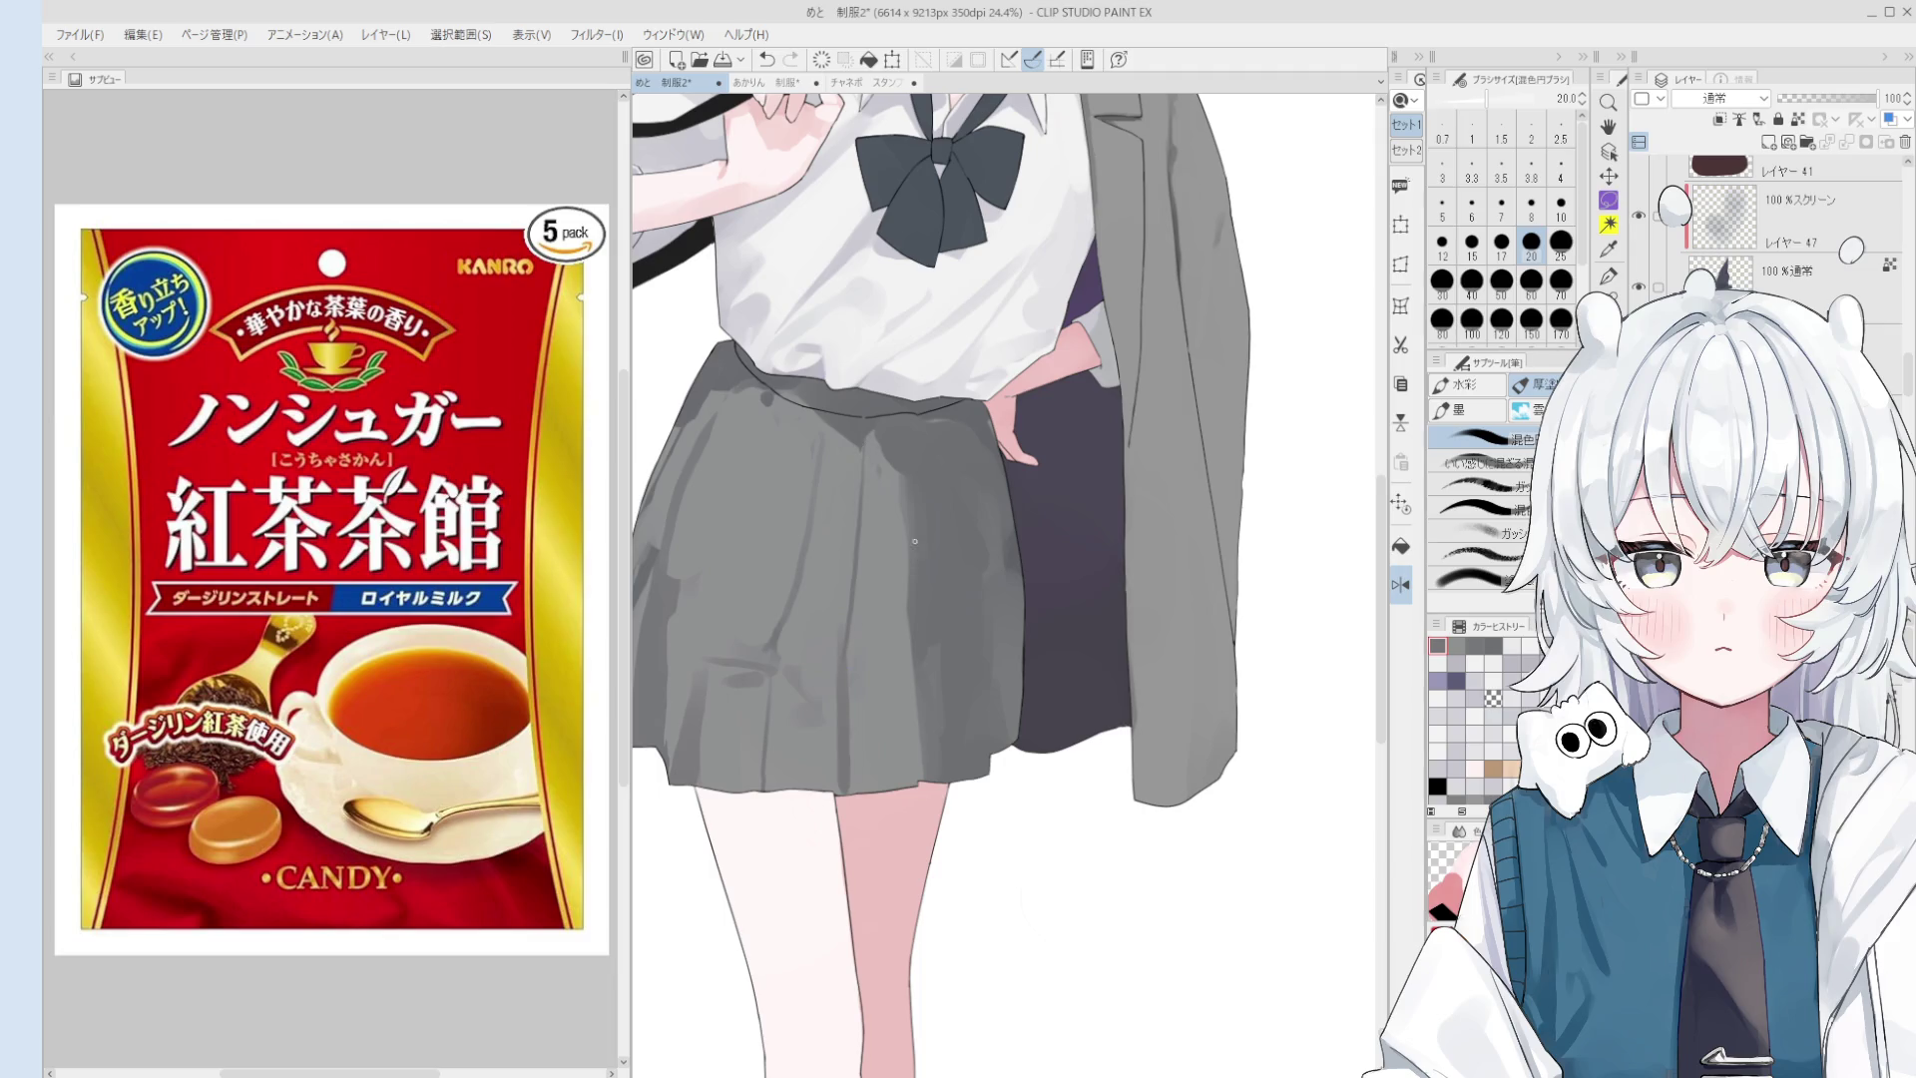
key(bracketright)
key(bracketright)
key(bracketright)
key(bracketright)
key(bracketright)
key(bracketright)
drag(855, 705, 858, 779)
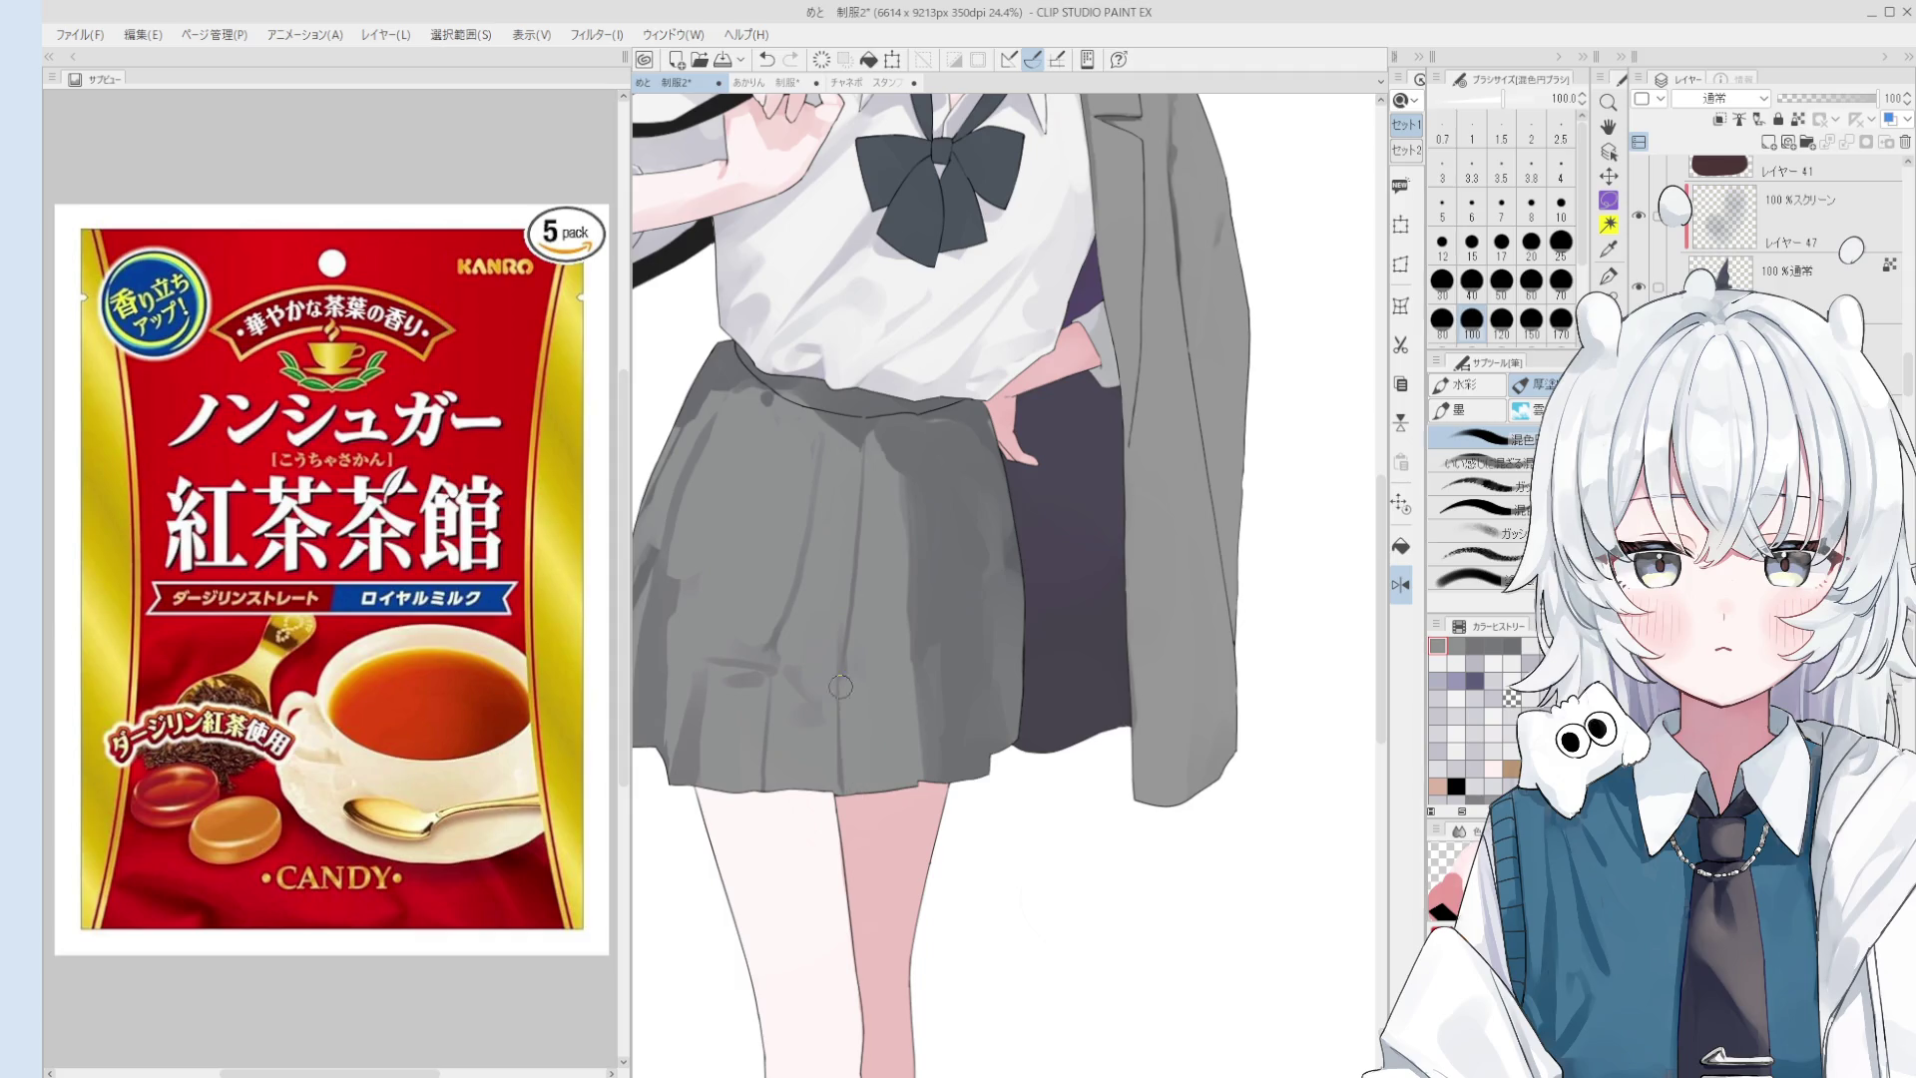
key(bracketleft)
key(bracketleft)
key(bracketleft)
key(ctrl+z)
mouse_move(837, 679)
mouse_down()
mouse_move(836, 788)
mouse_move(856, 794)
mouse_up()
key(ctrl+z)
key(bracketright)
key(bracketright)
key(bracketright)
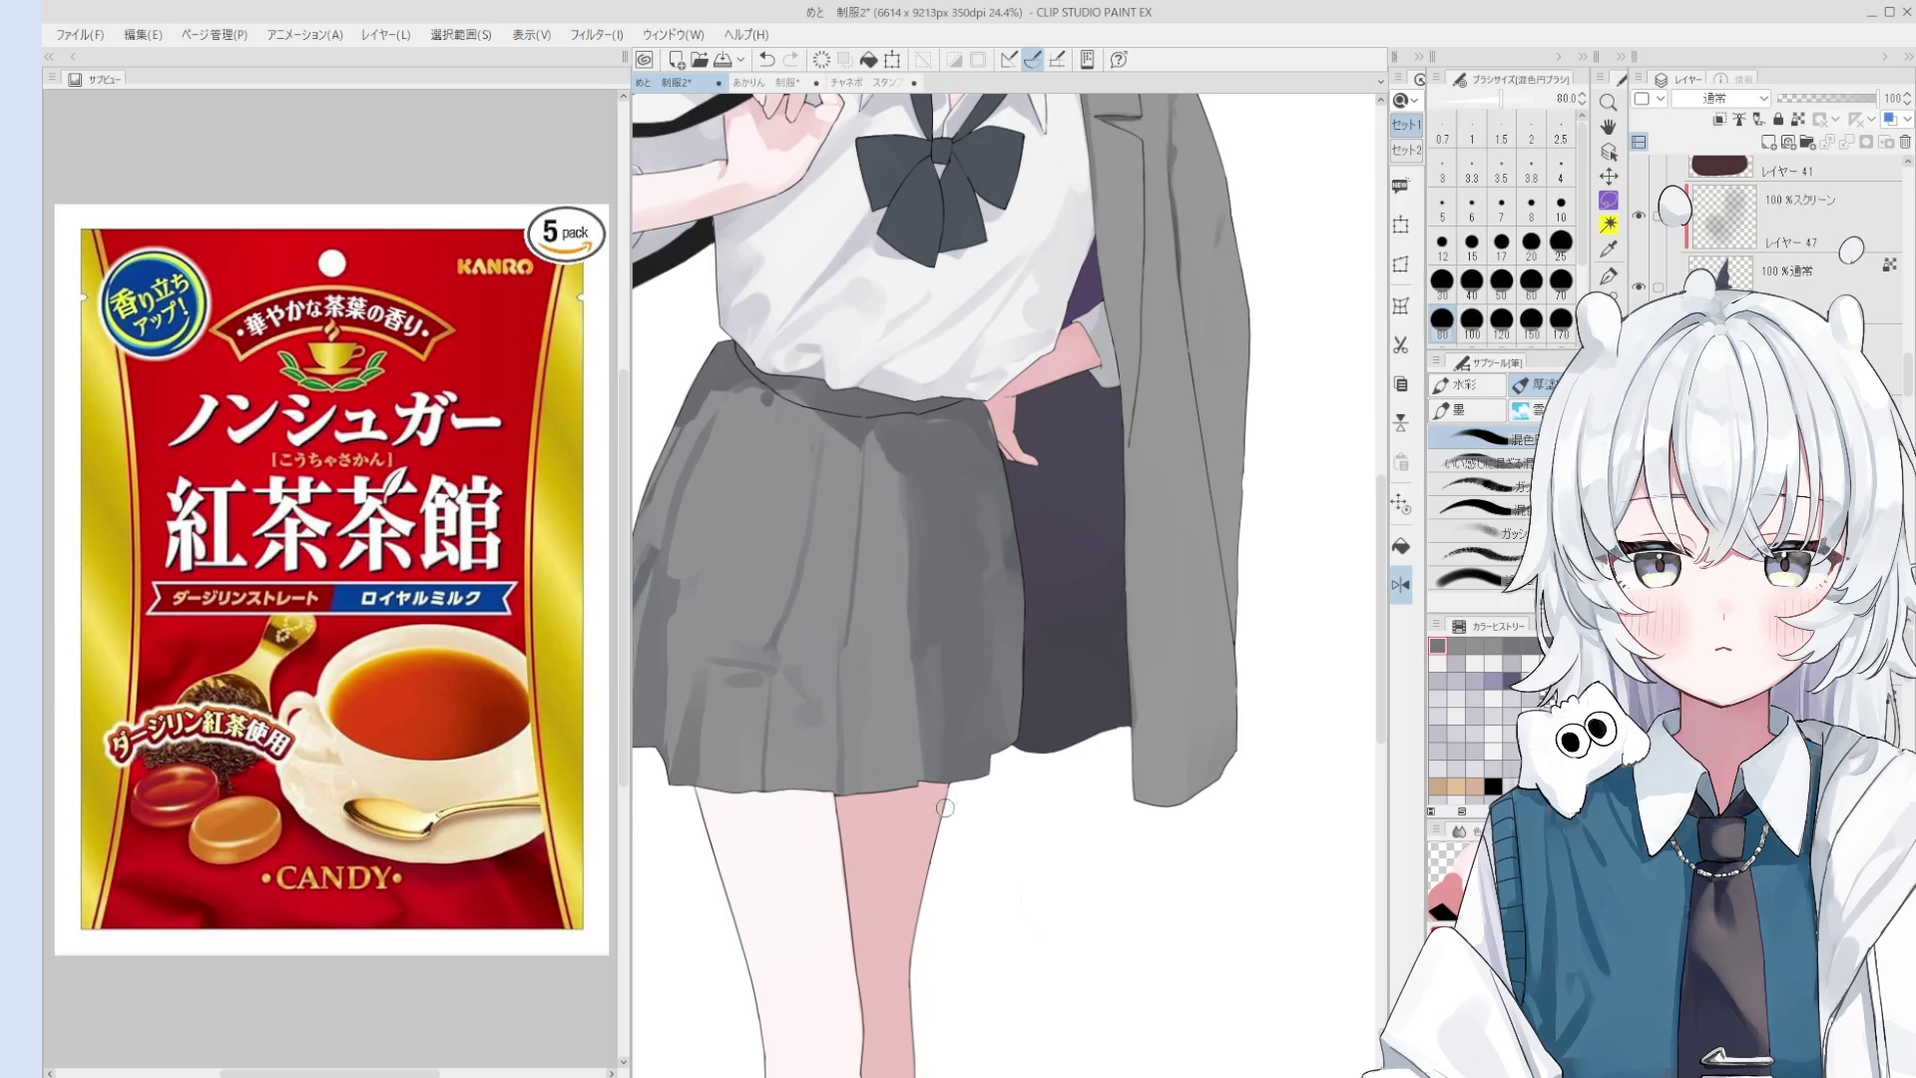
- Sample a darker grey from the skirt and close the candy reference image
key(o)
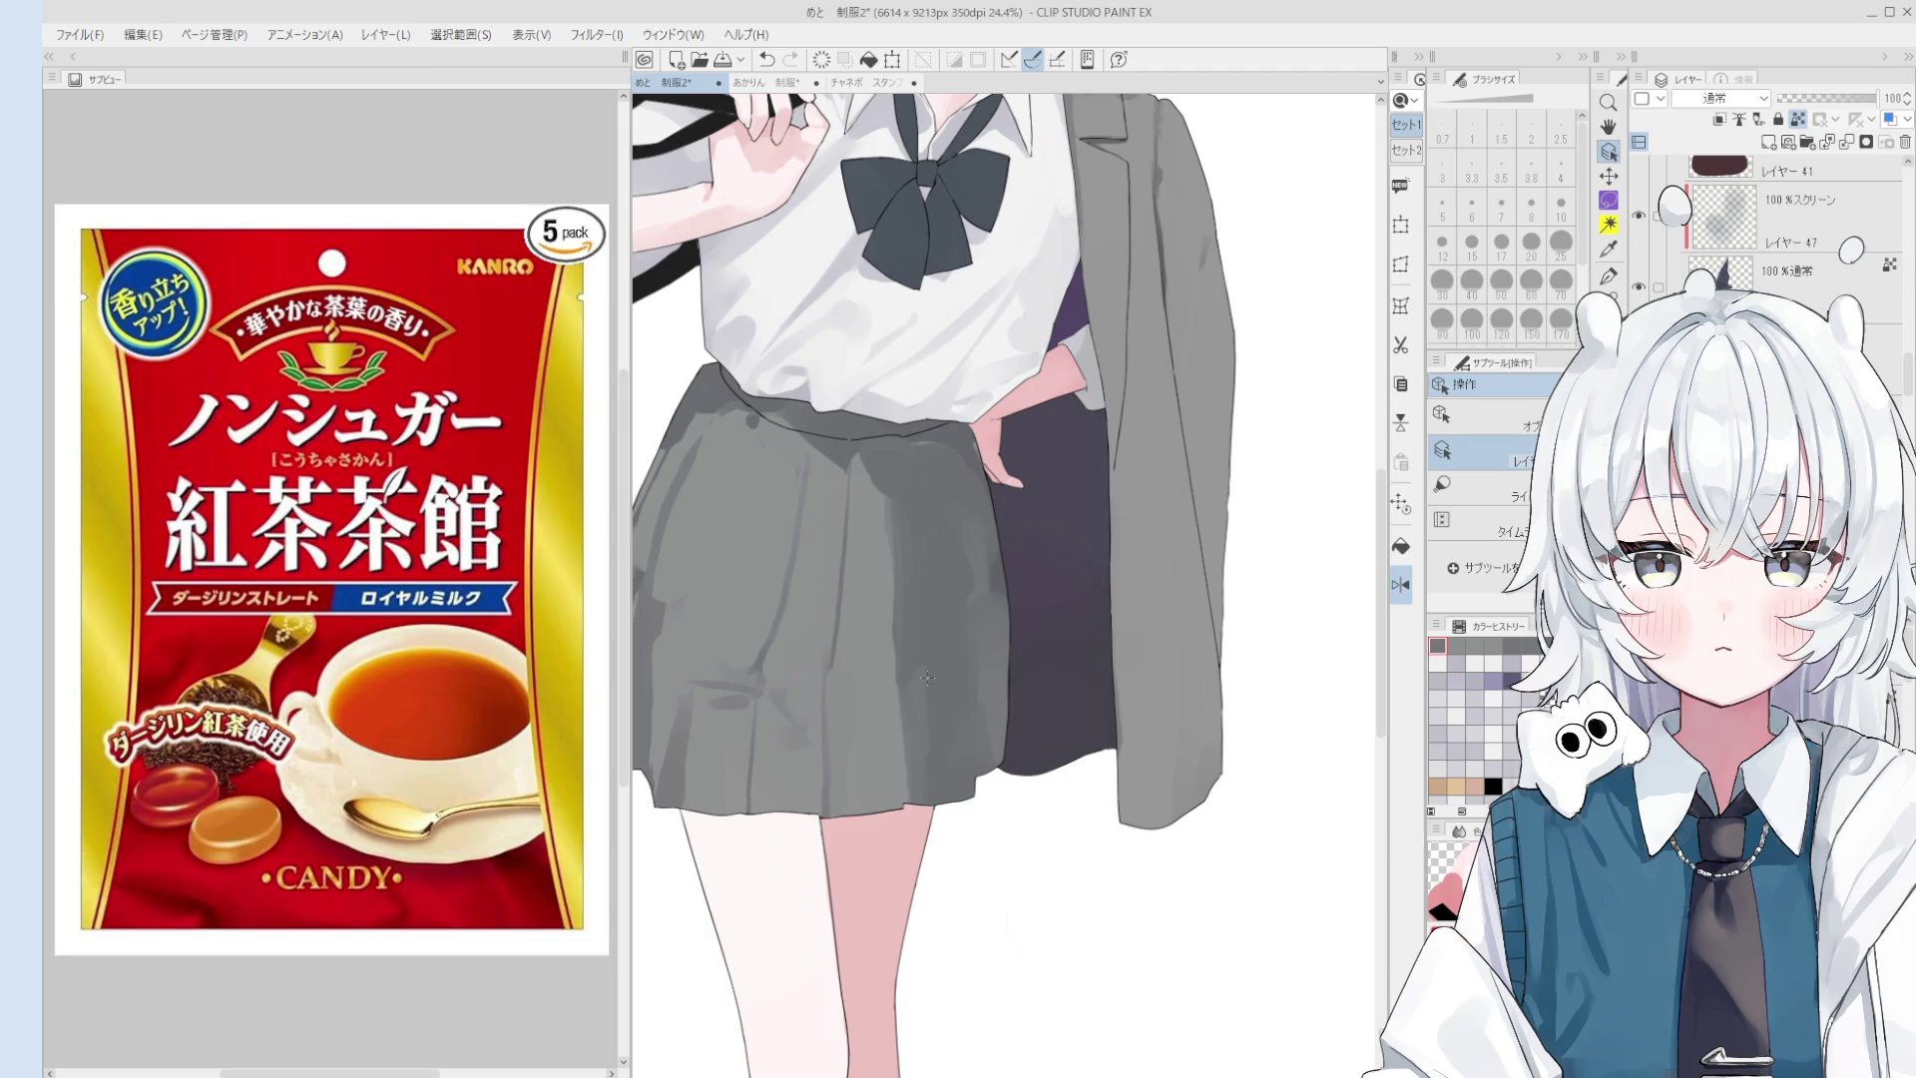
alt+click(846, 471)
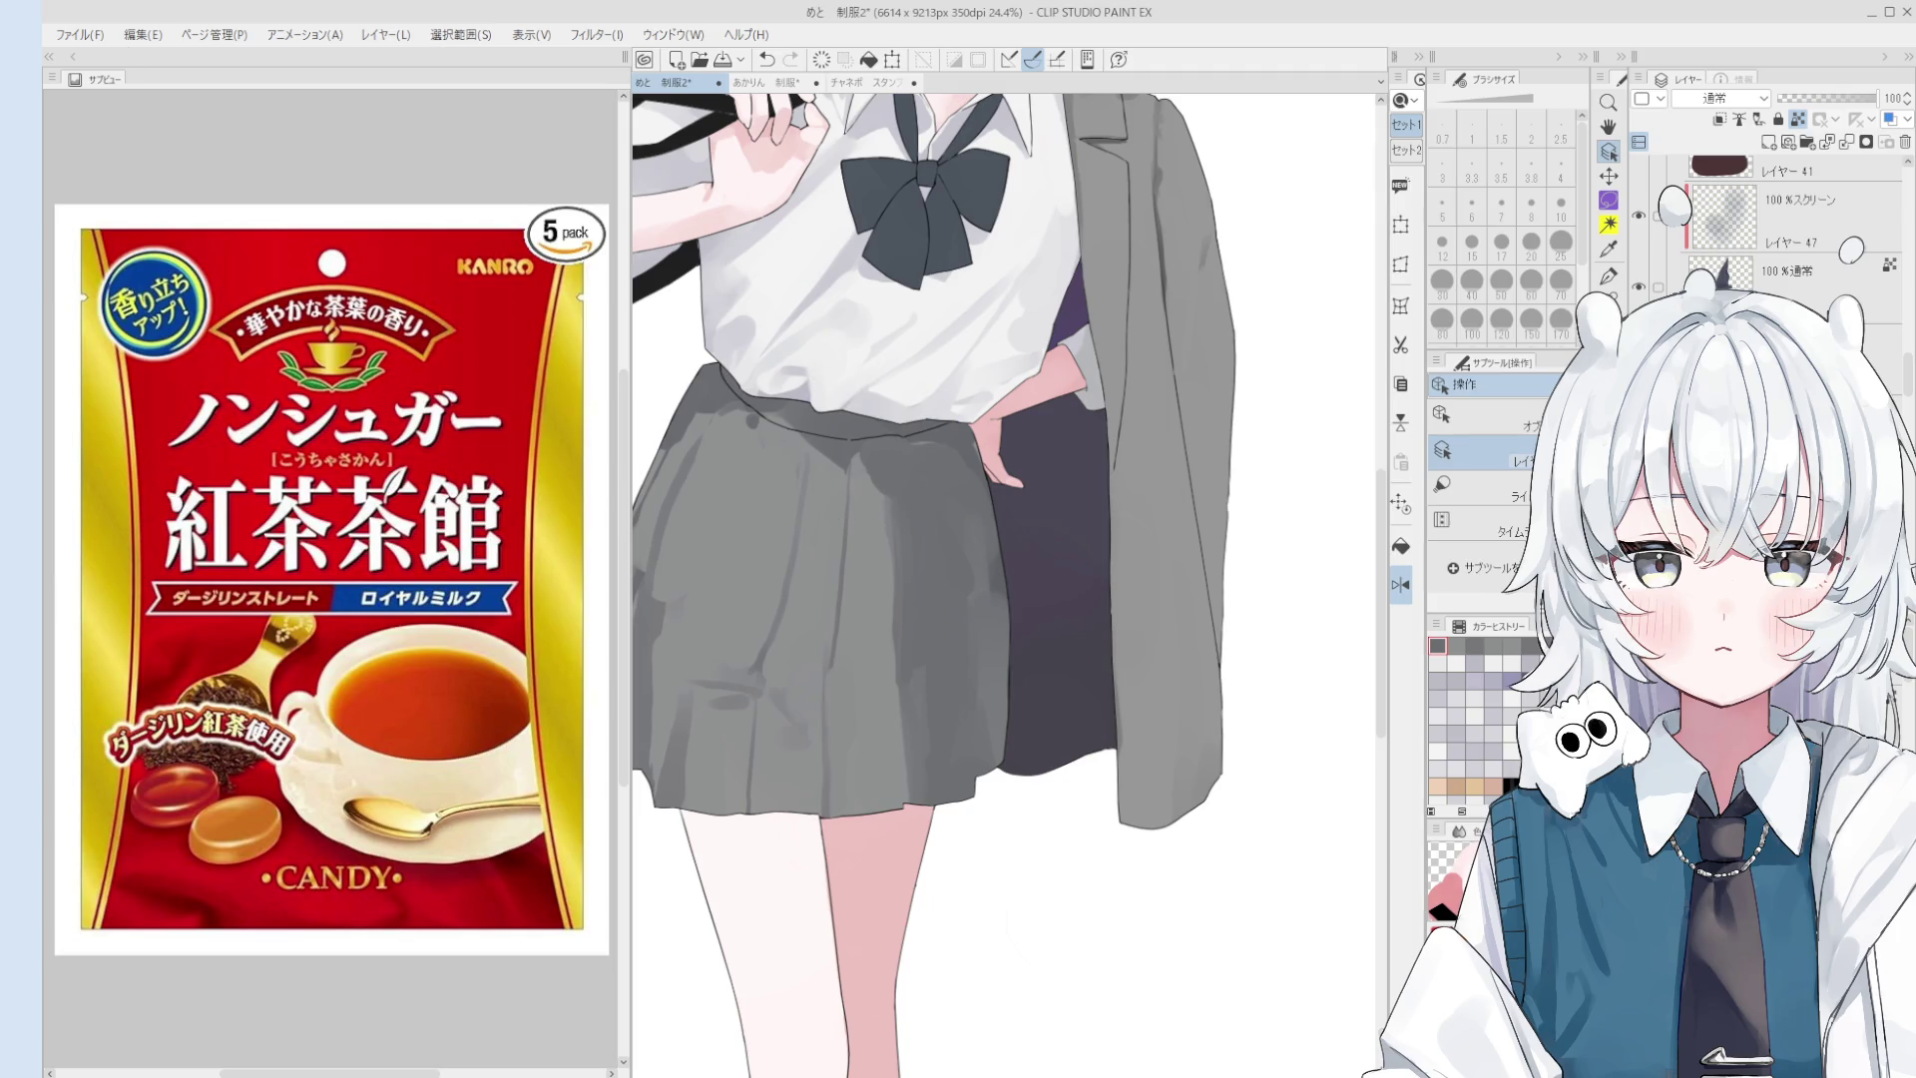
click(112, 86)
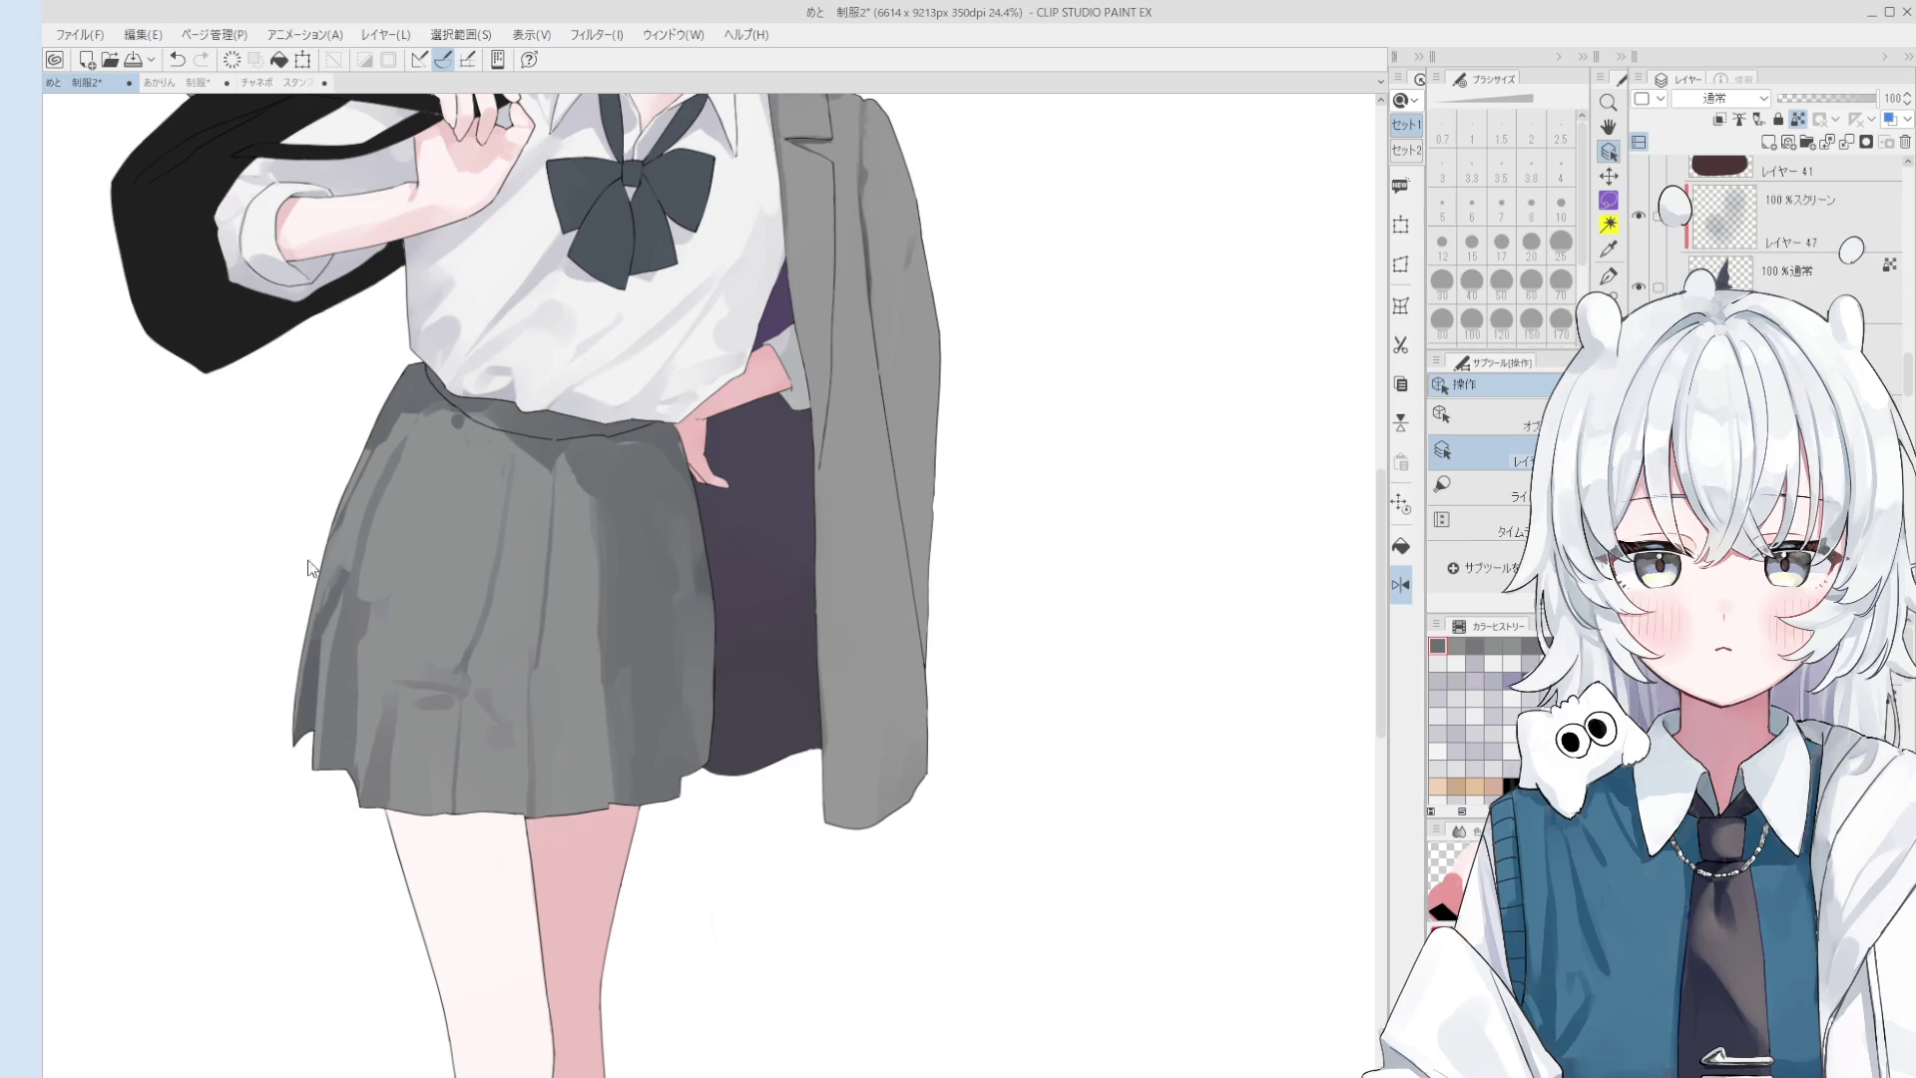
- Recentre the figure and blend the shading up the skirt with a size-60 blending brush
key(h)
drag(625, 897, 704, 982)
drag(548, 850, 754, 852)
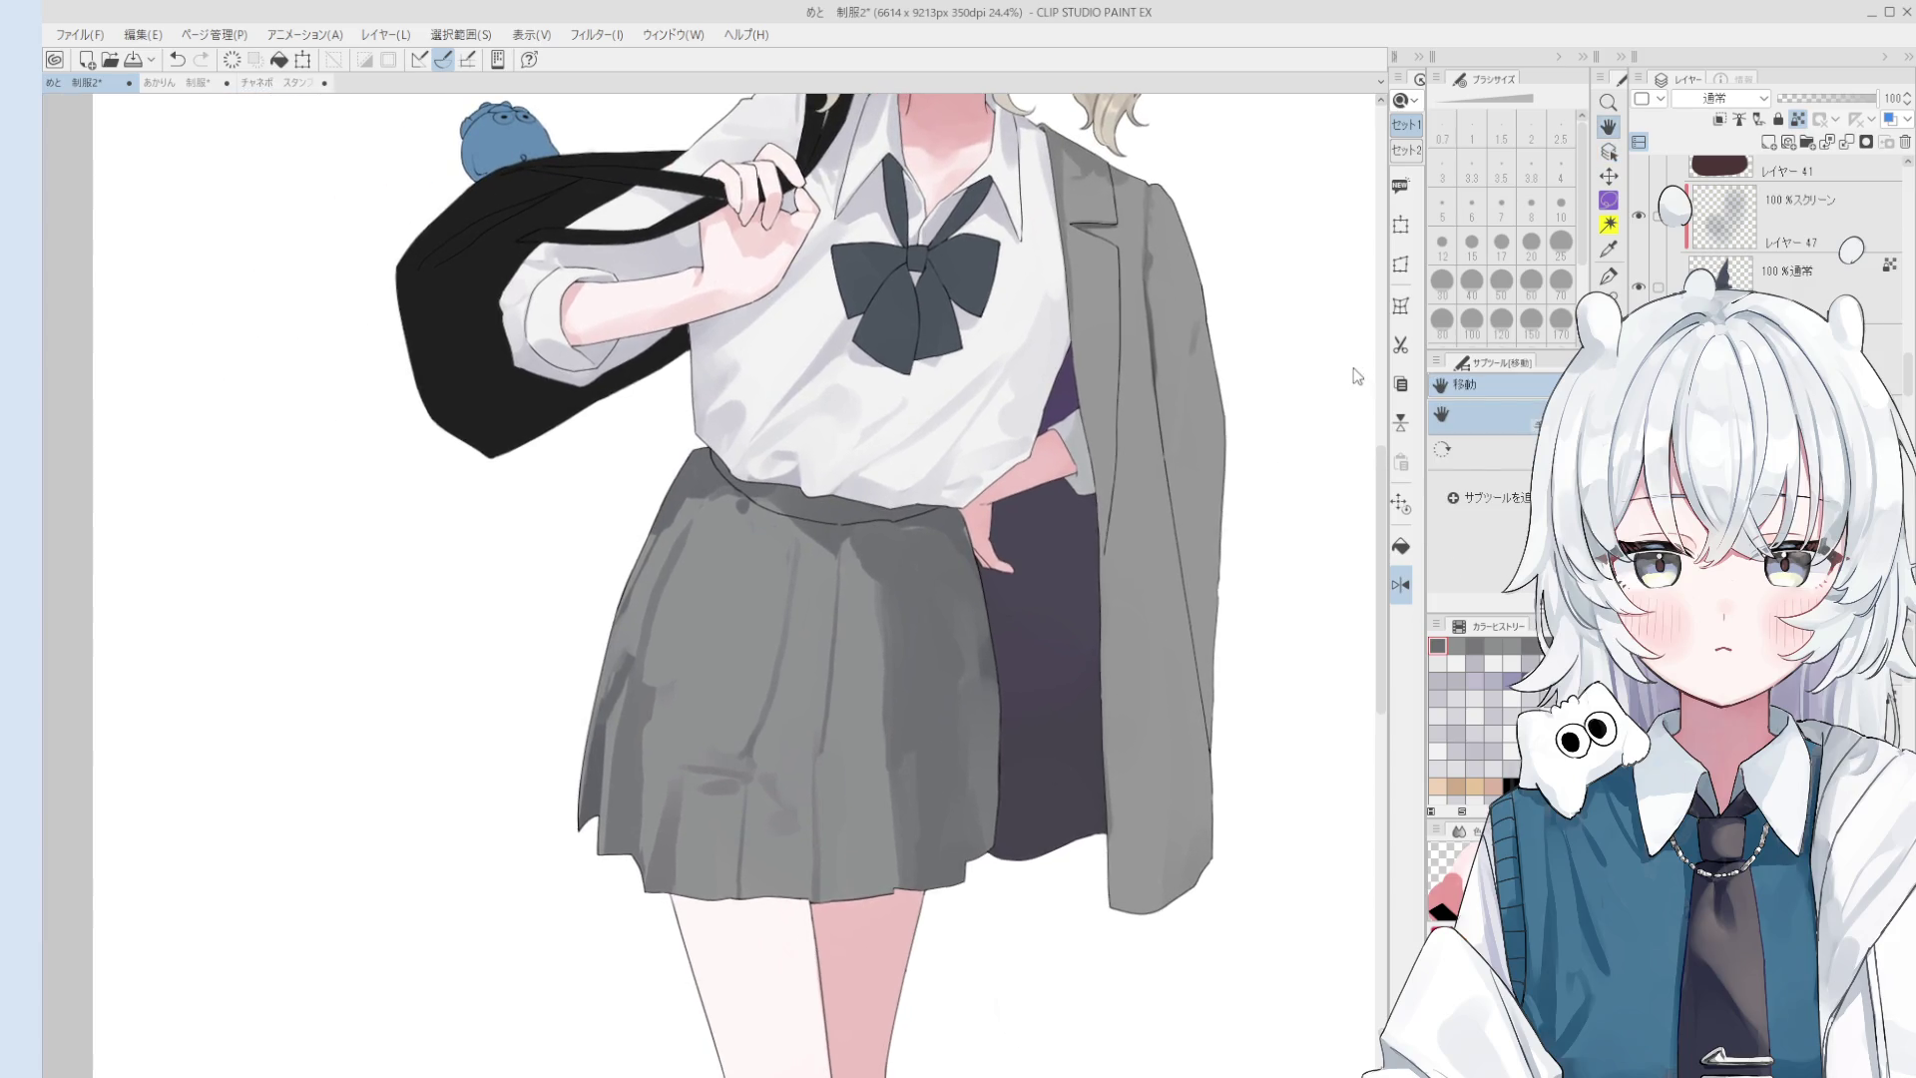
key(b)
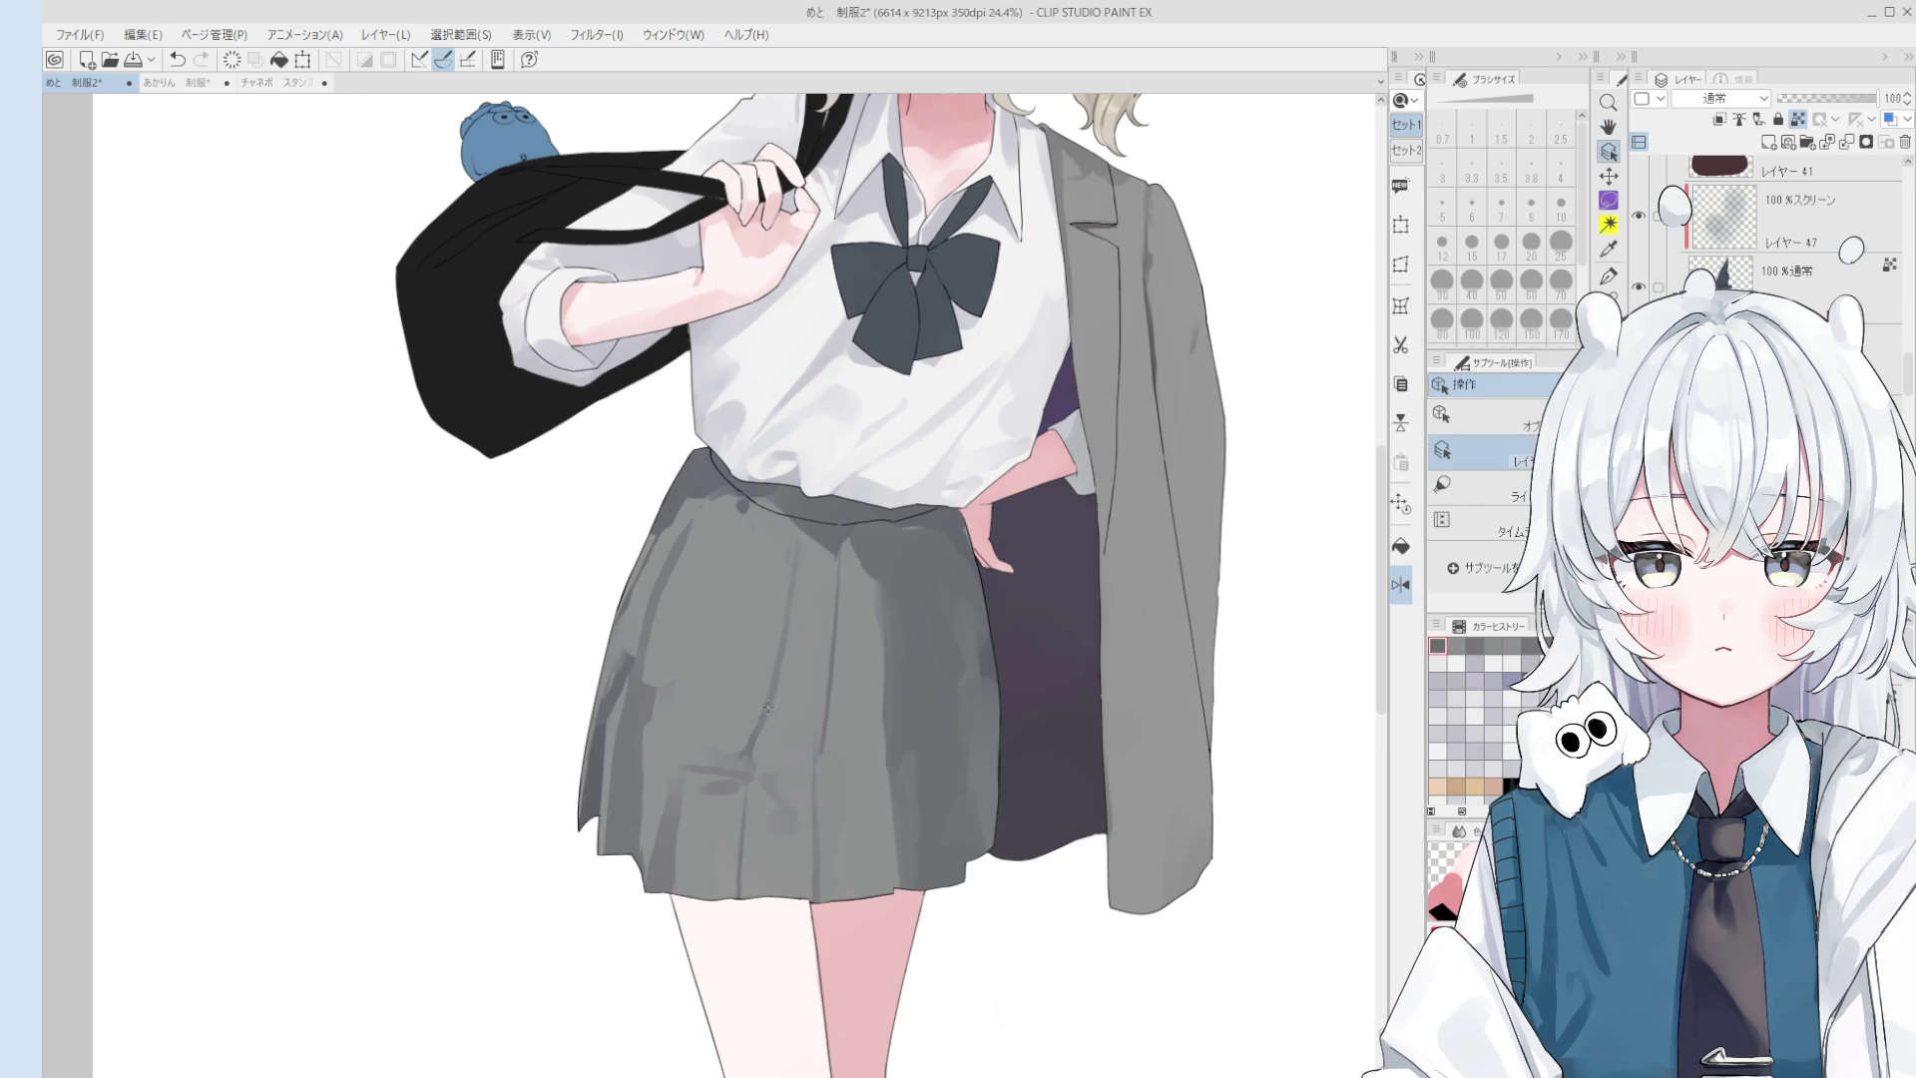
key(bracketleft)
key(bracketleft)
scroll(781, 585, down, 1)
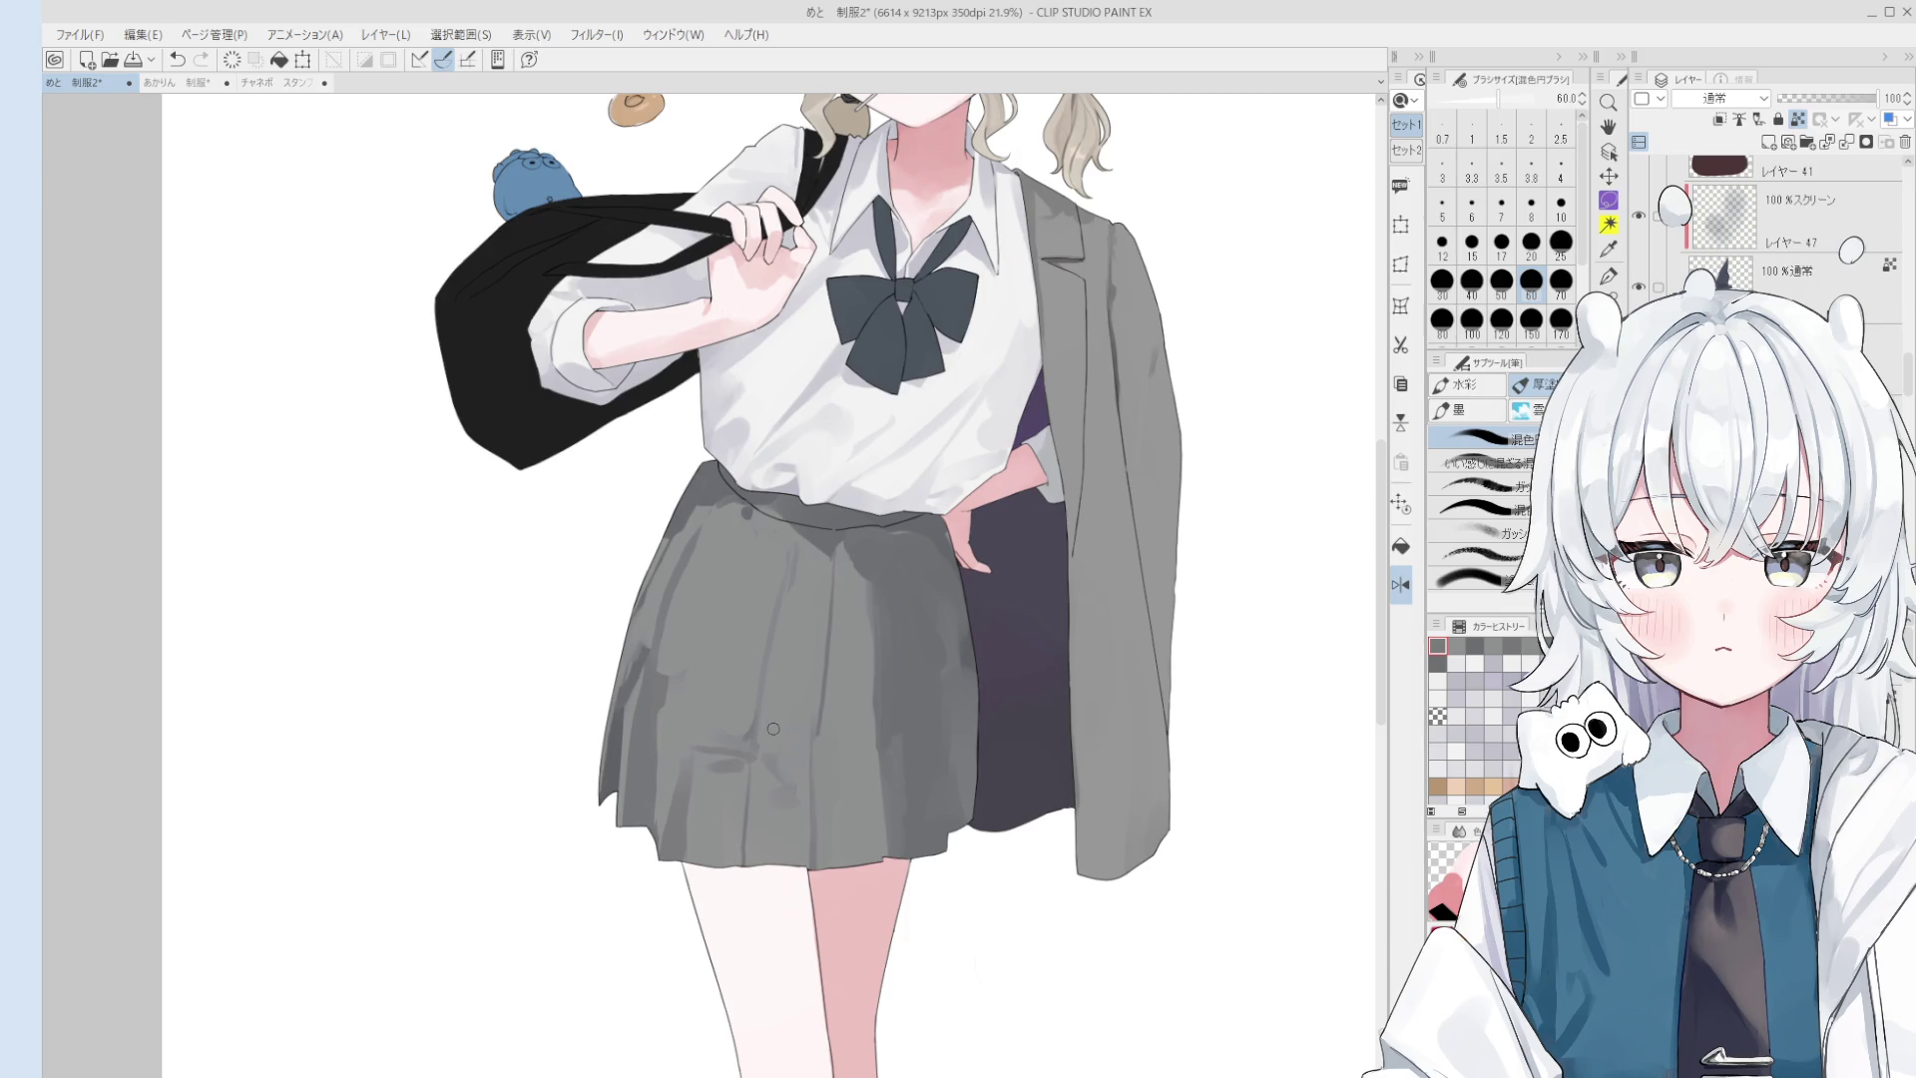
drag(800, 644, 793, 544)
key(ctrl+z)
drag(788, 619, 791, 538)
- Blend across the skirt at size 170, then cover light patches on its edge with sampled greys
key(bracketright)
key(bracketright)
key(bracketright)
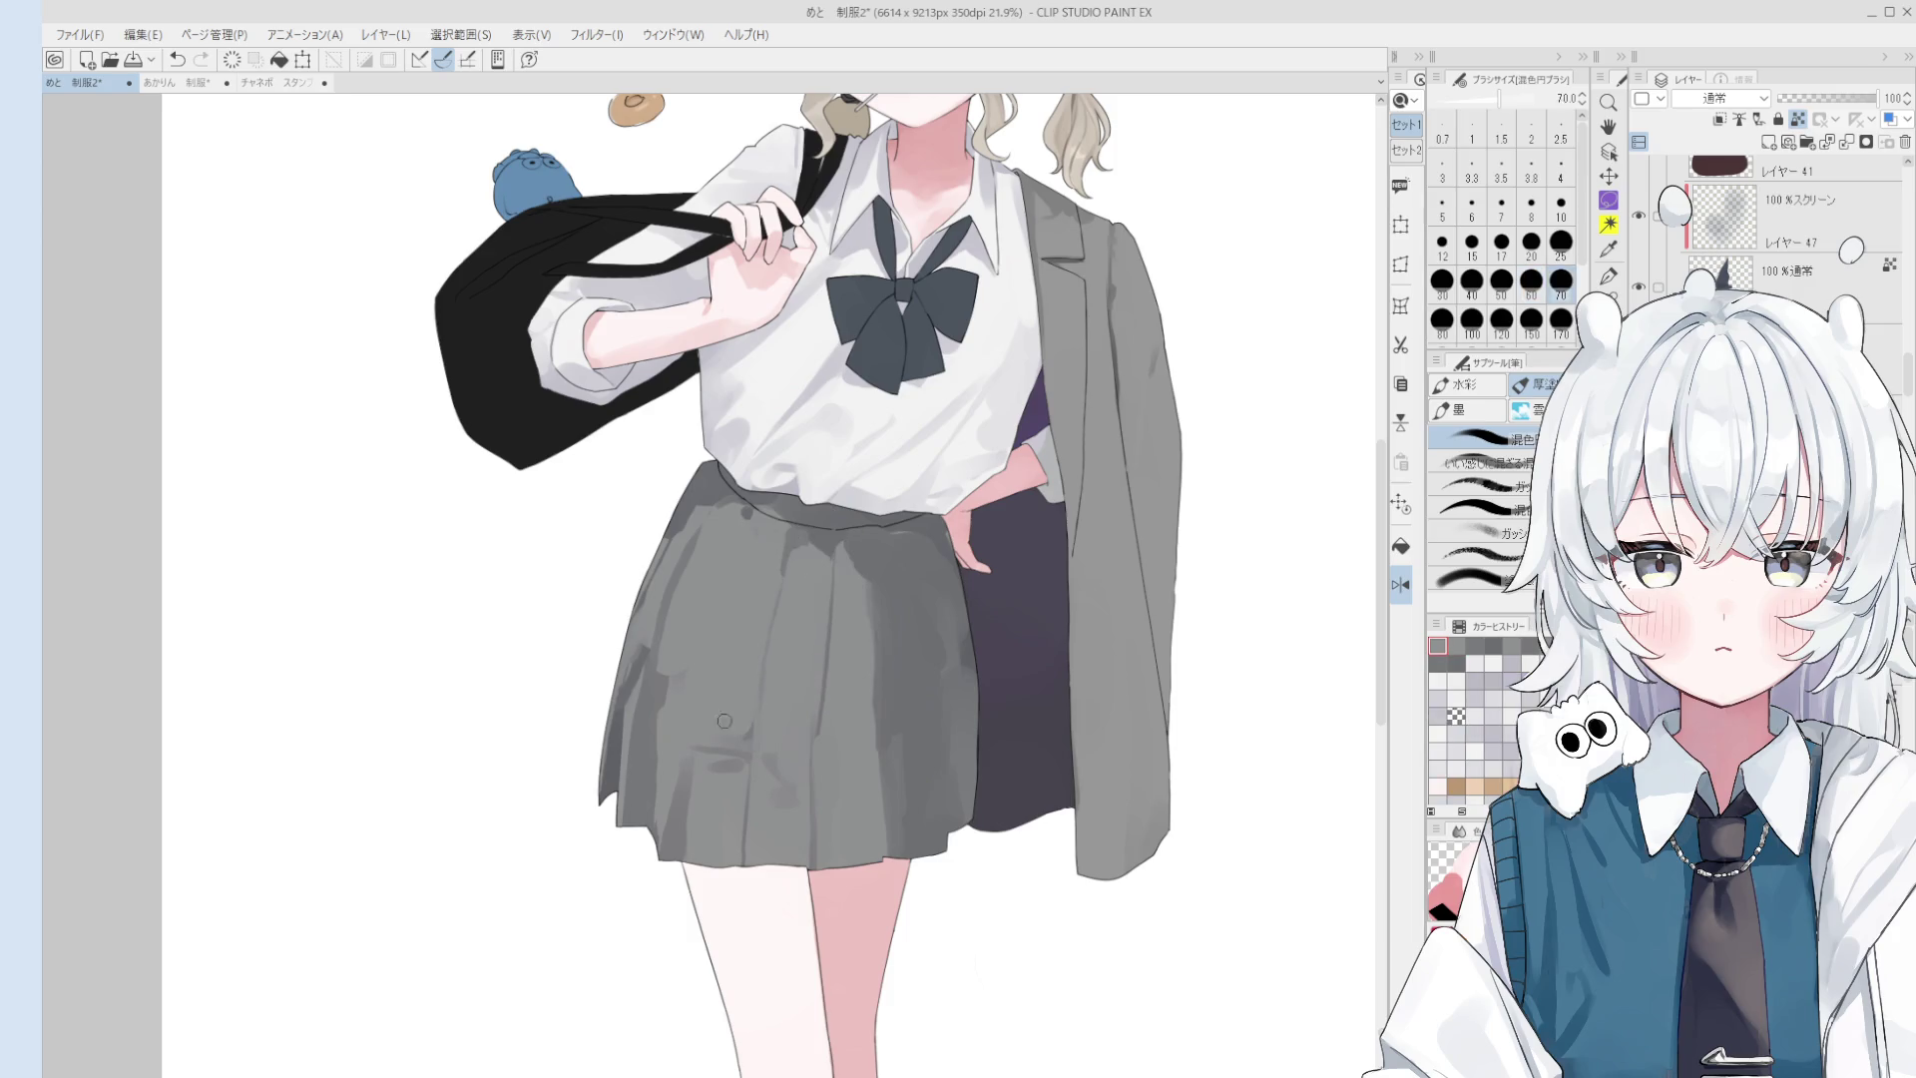
drag(673, 814, 713, 678)
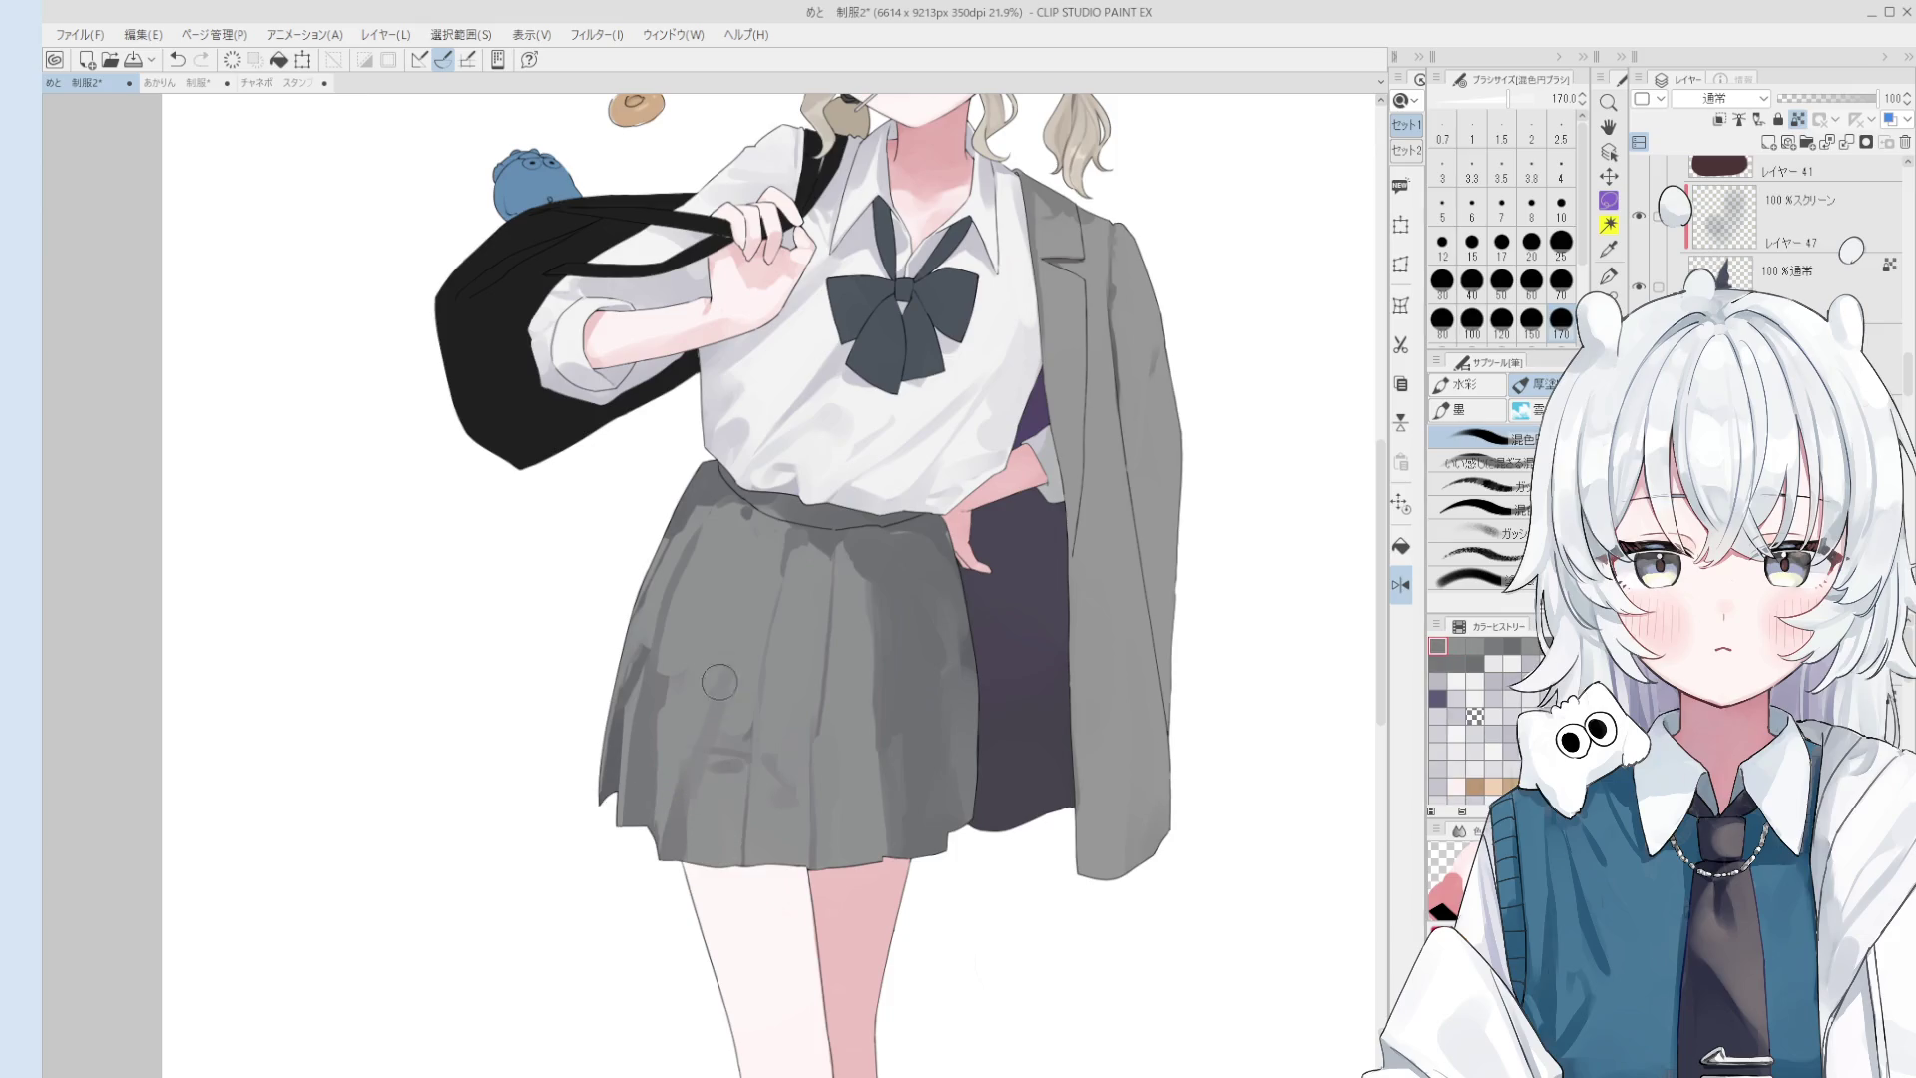
key(bracketleft)
key(bracketleft)
key(bracketleft)
key(bracketleft)
key(bracketleft)
key(bracketleft)
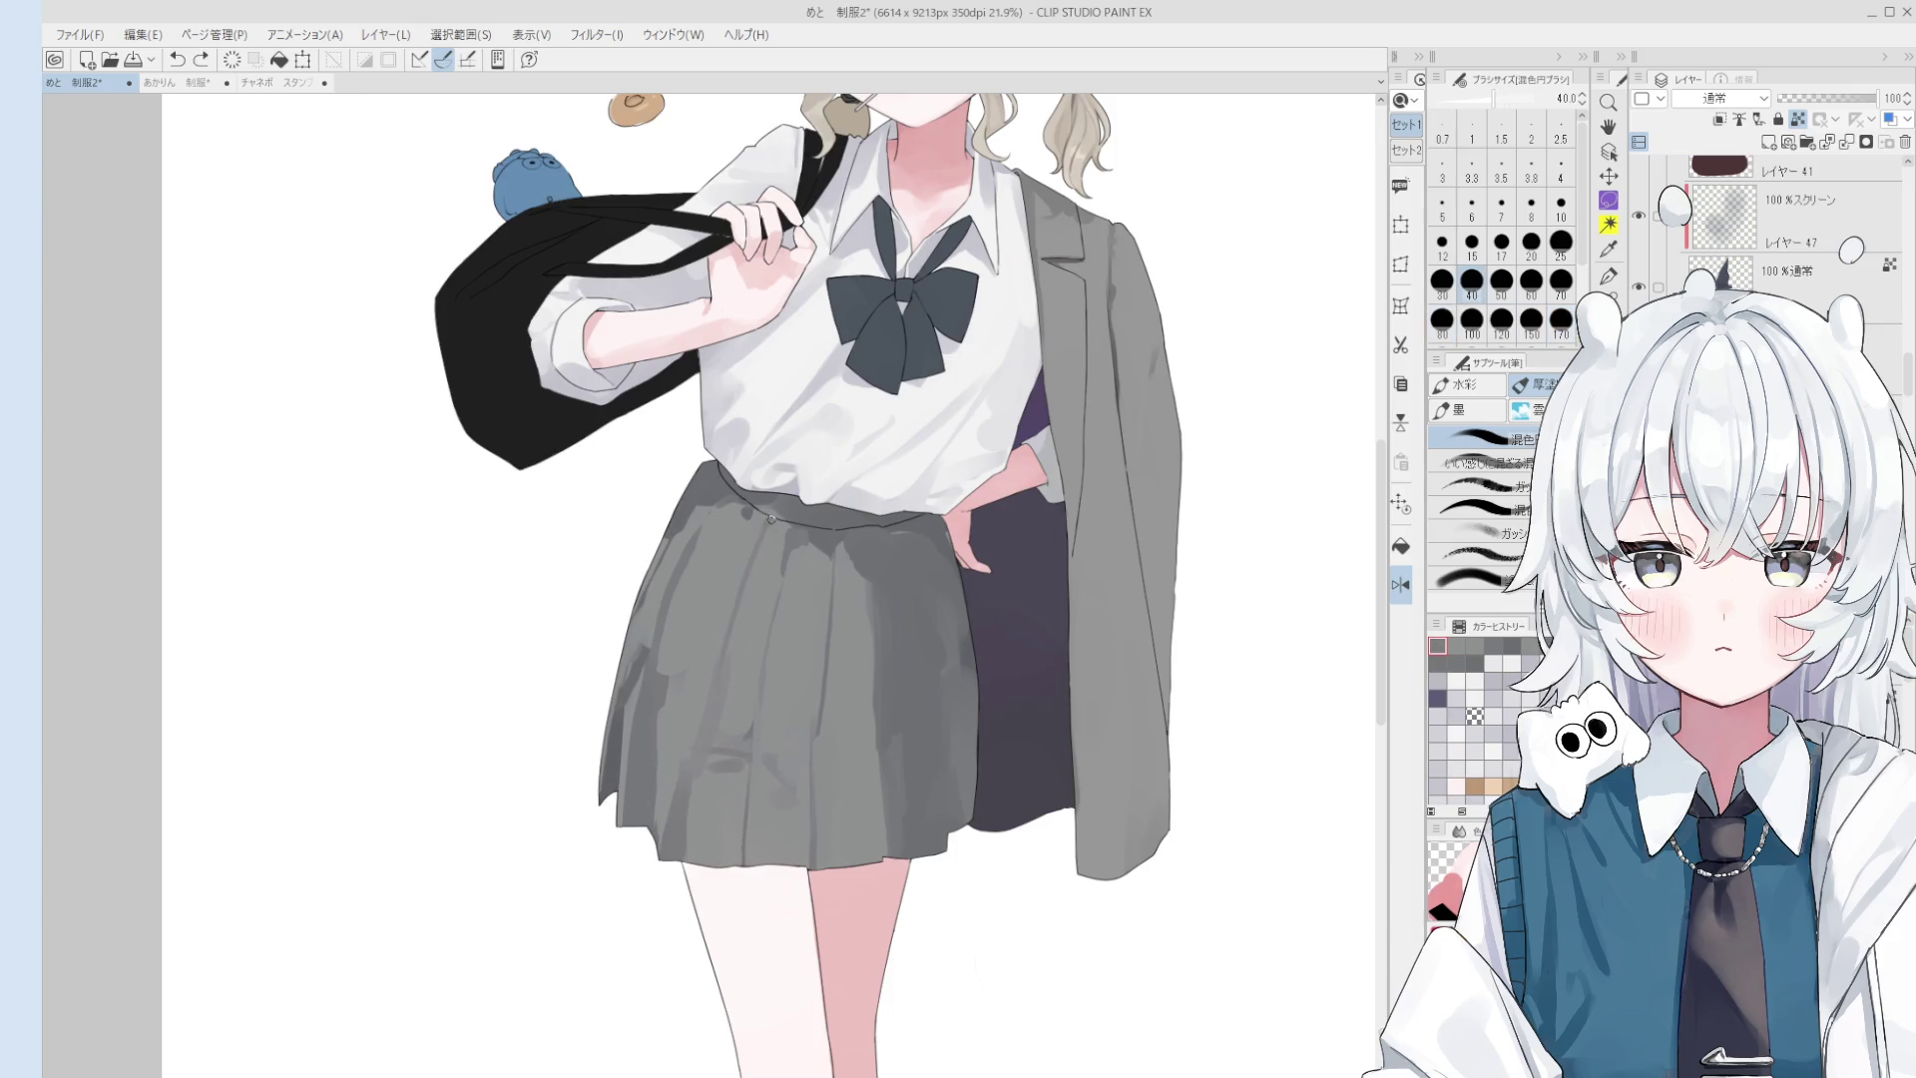
key(bracketright)
key(bracketright)
key(bracketright)
key(bracketright)
key(bracketright)
key(bracketright)
key(bracketright)
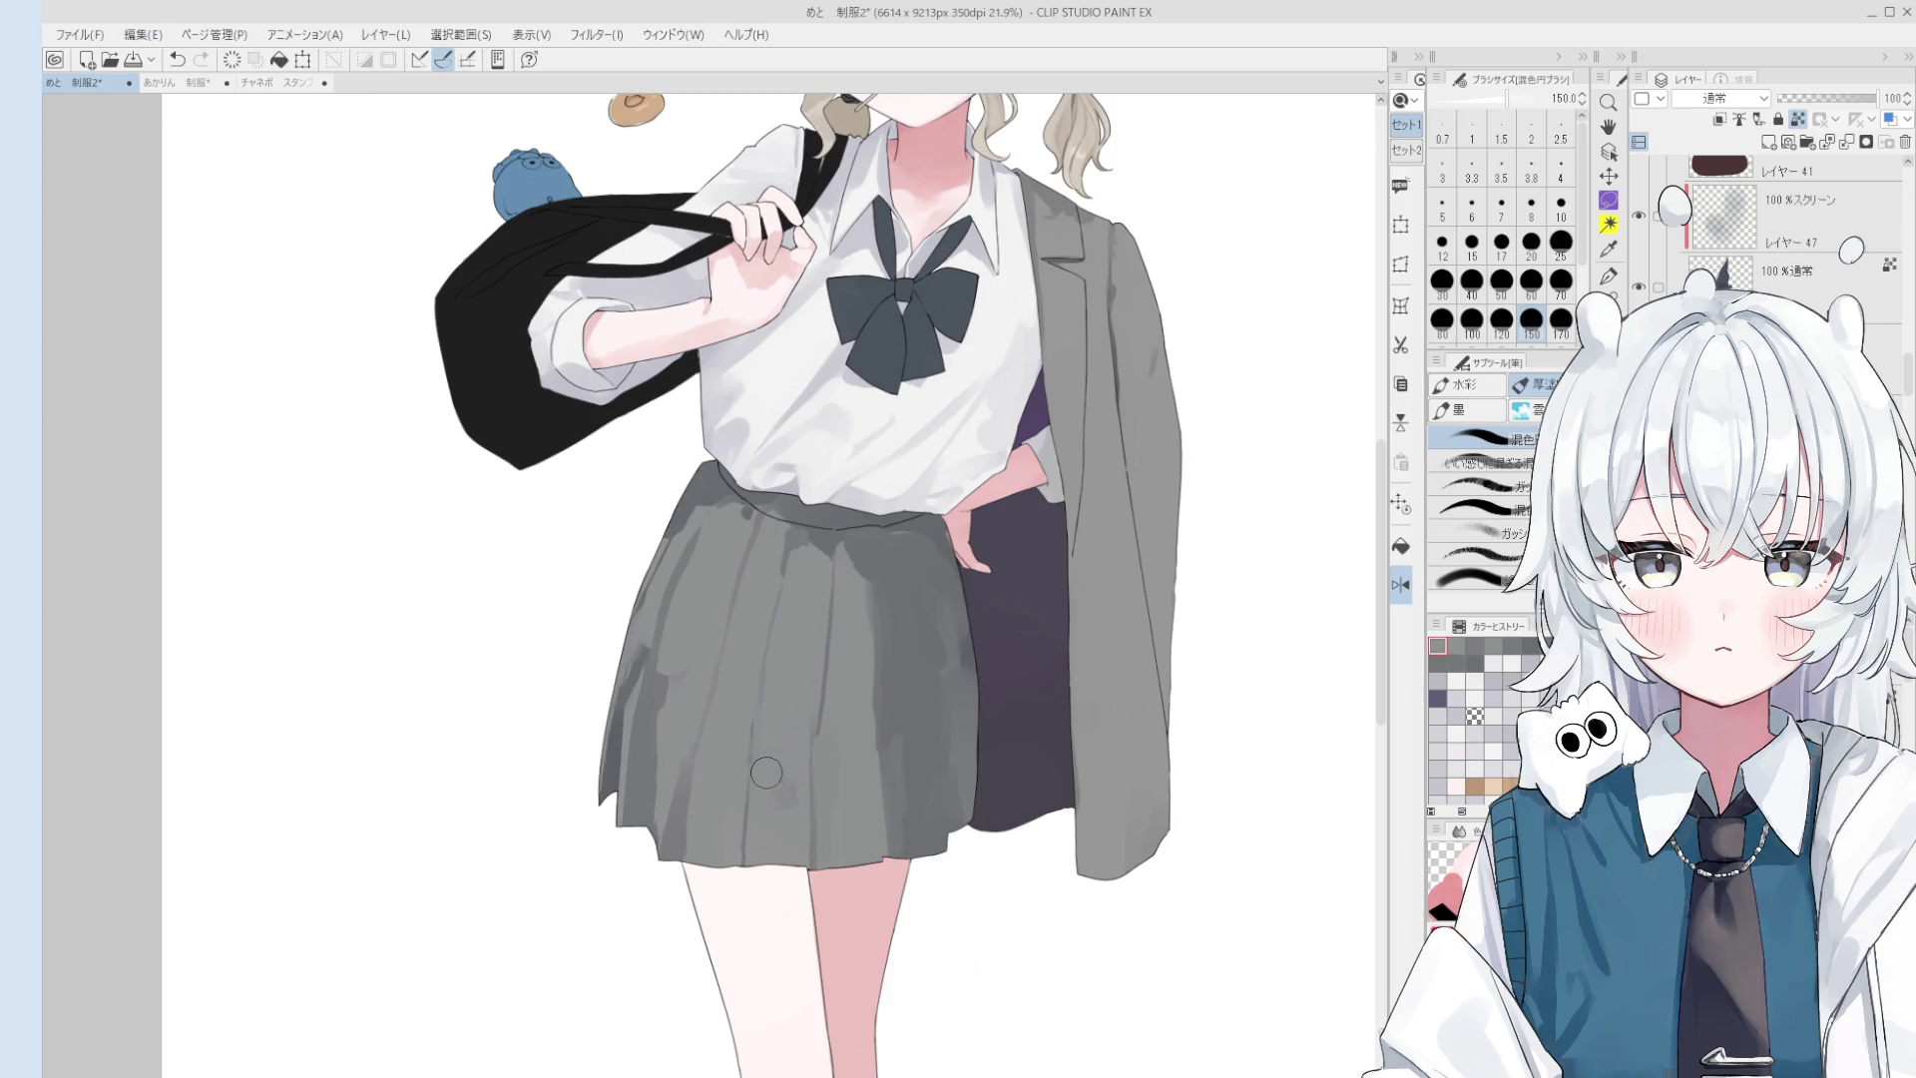
alt+click(674, 693)
scroll(678, 678, up, 2)
scroll(672, 645, down, 2)
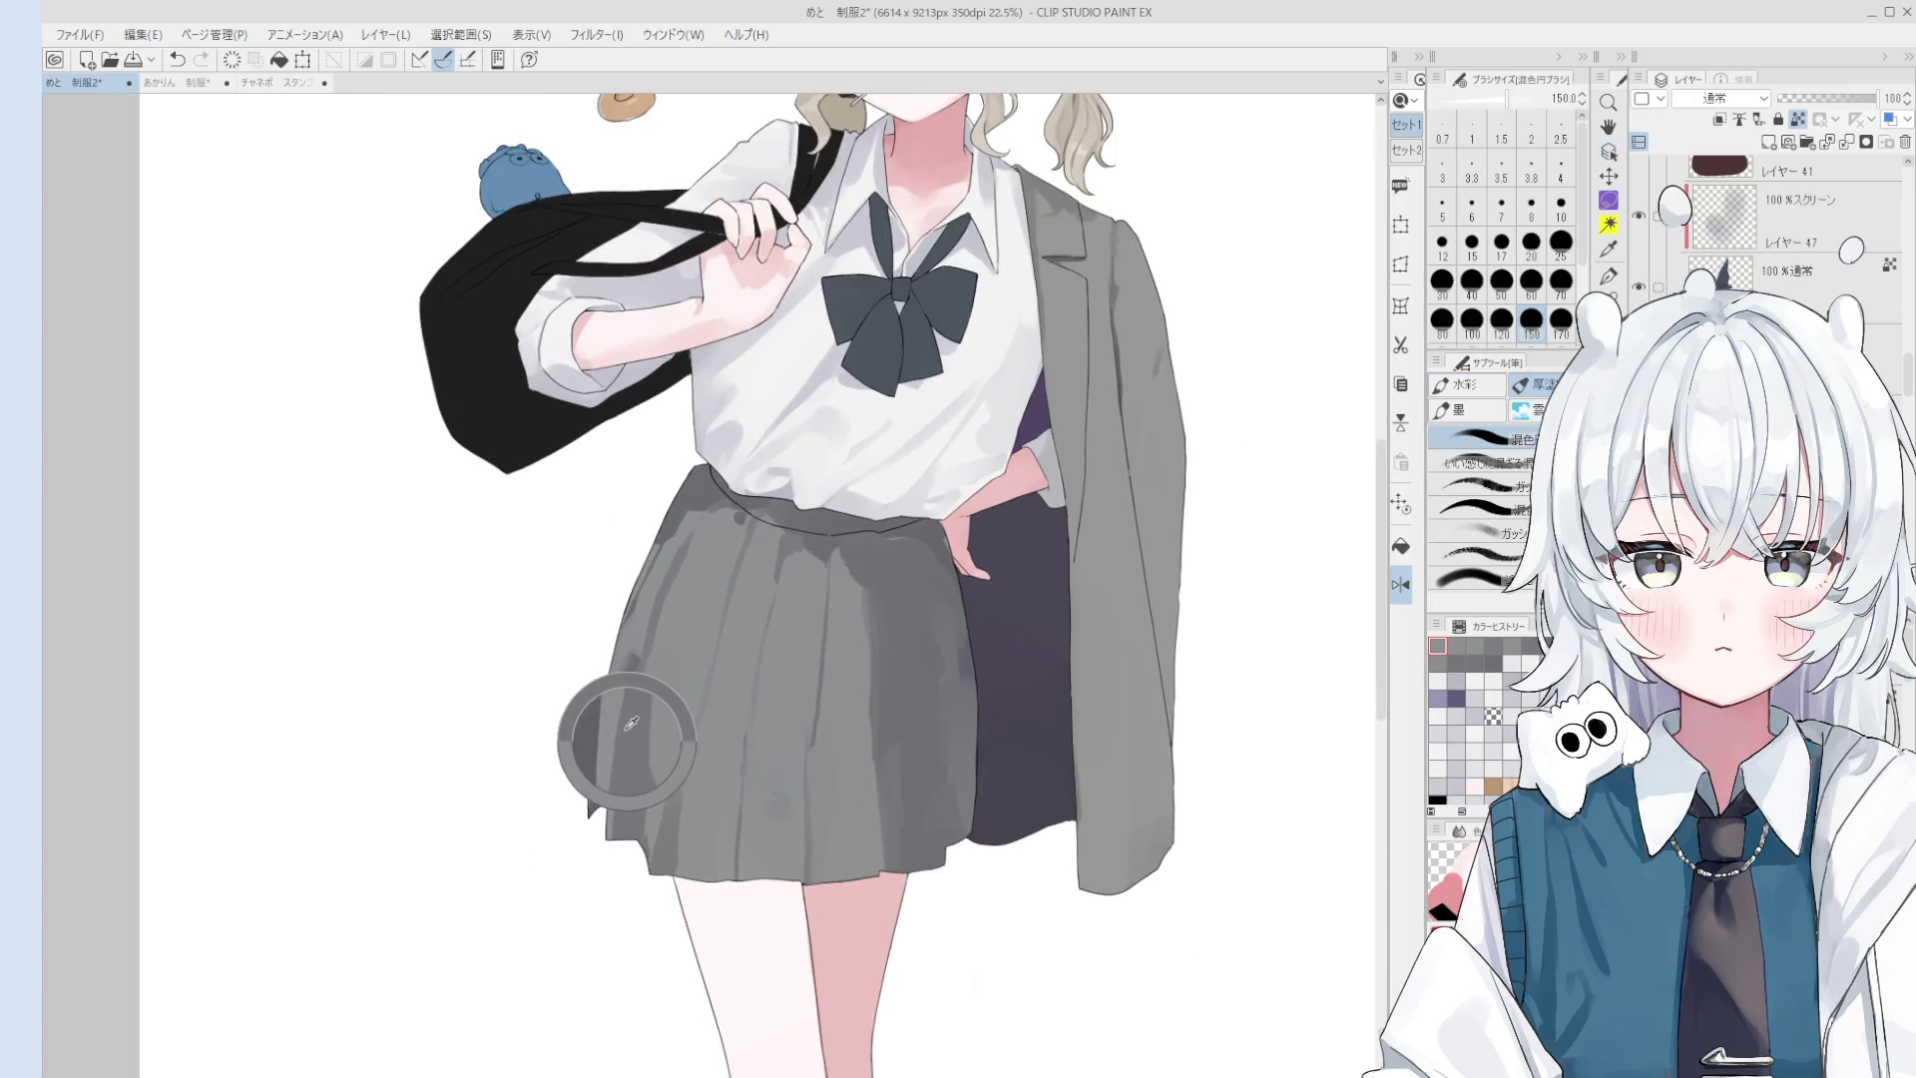
alt+click(611, 724)
drag(618, 724, 631, 658)
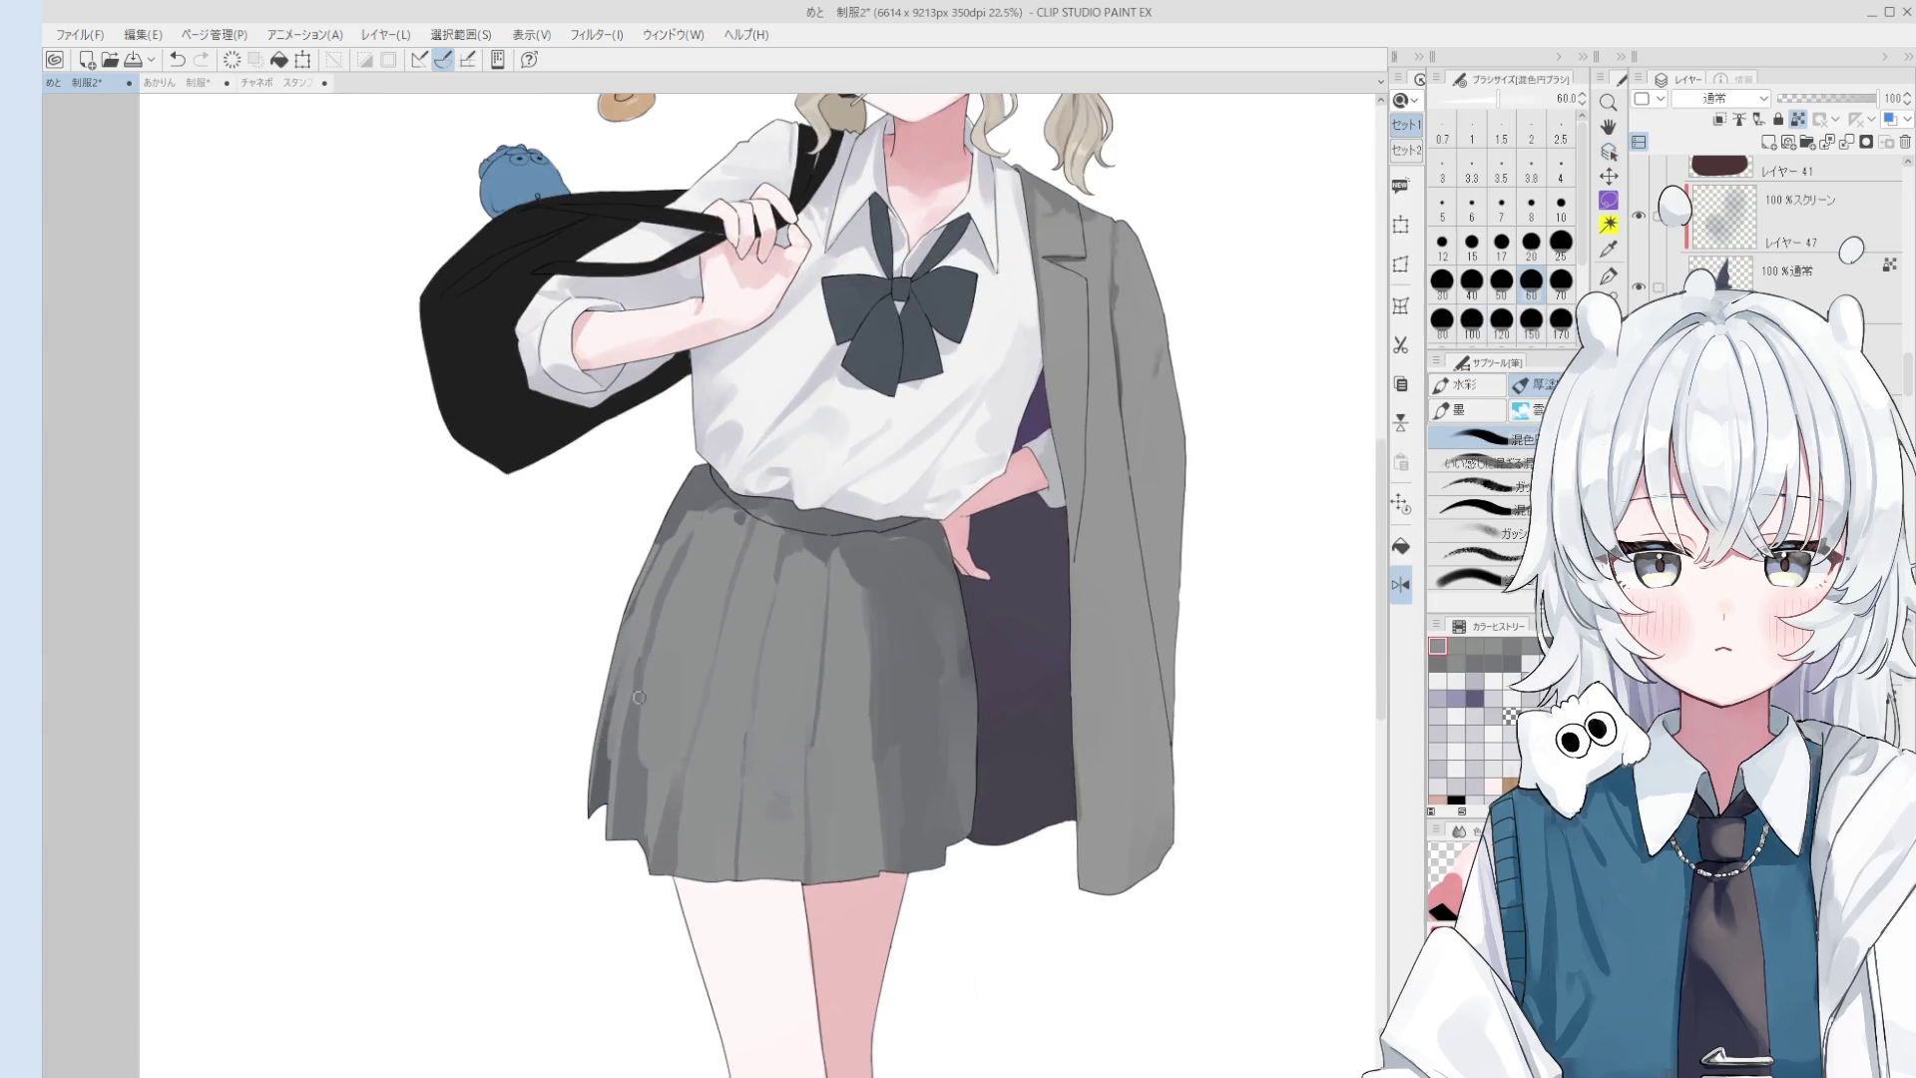
- Sample another skirt colour and set the blending brush size between 40 and 120
alt+click(639, 654)
key(bracketright)
key(bracketright)
key(bracketright)
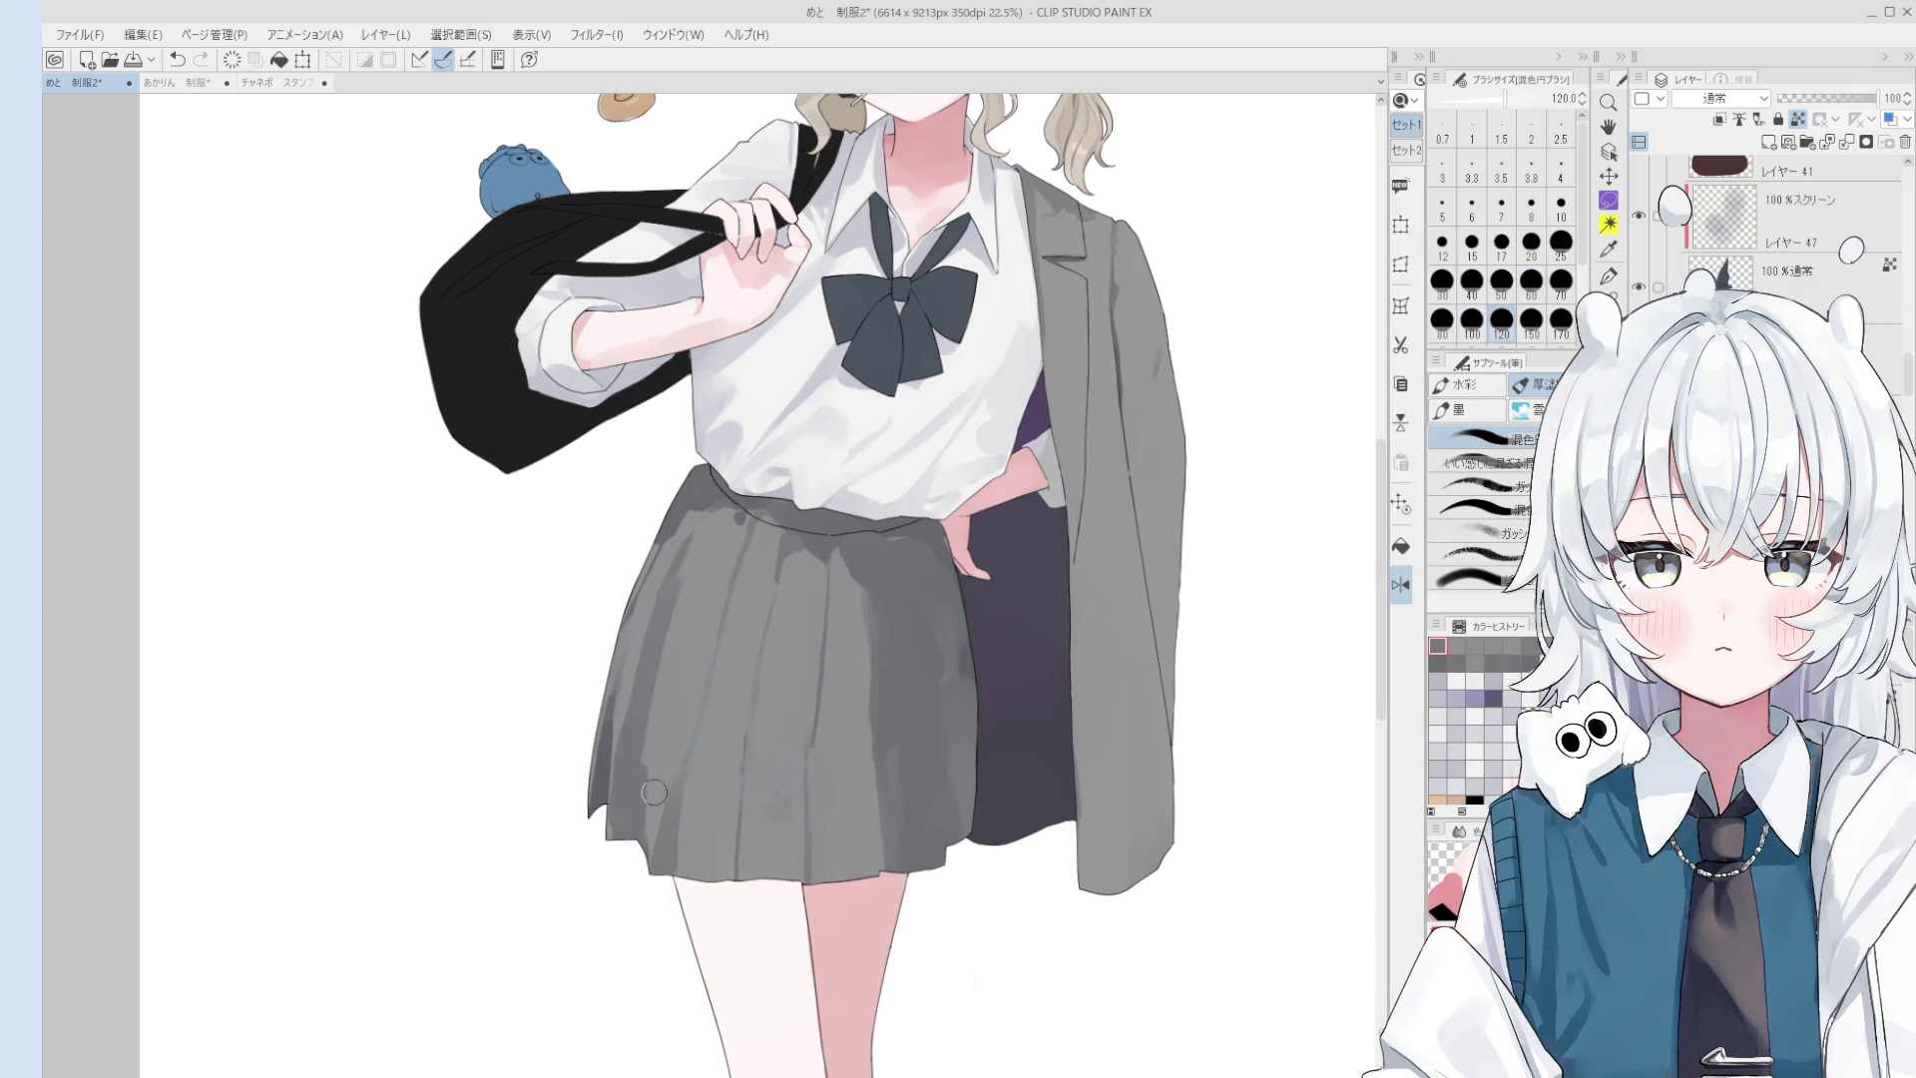
key(h)
key(o)
key(b)
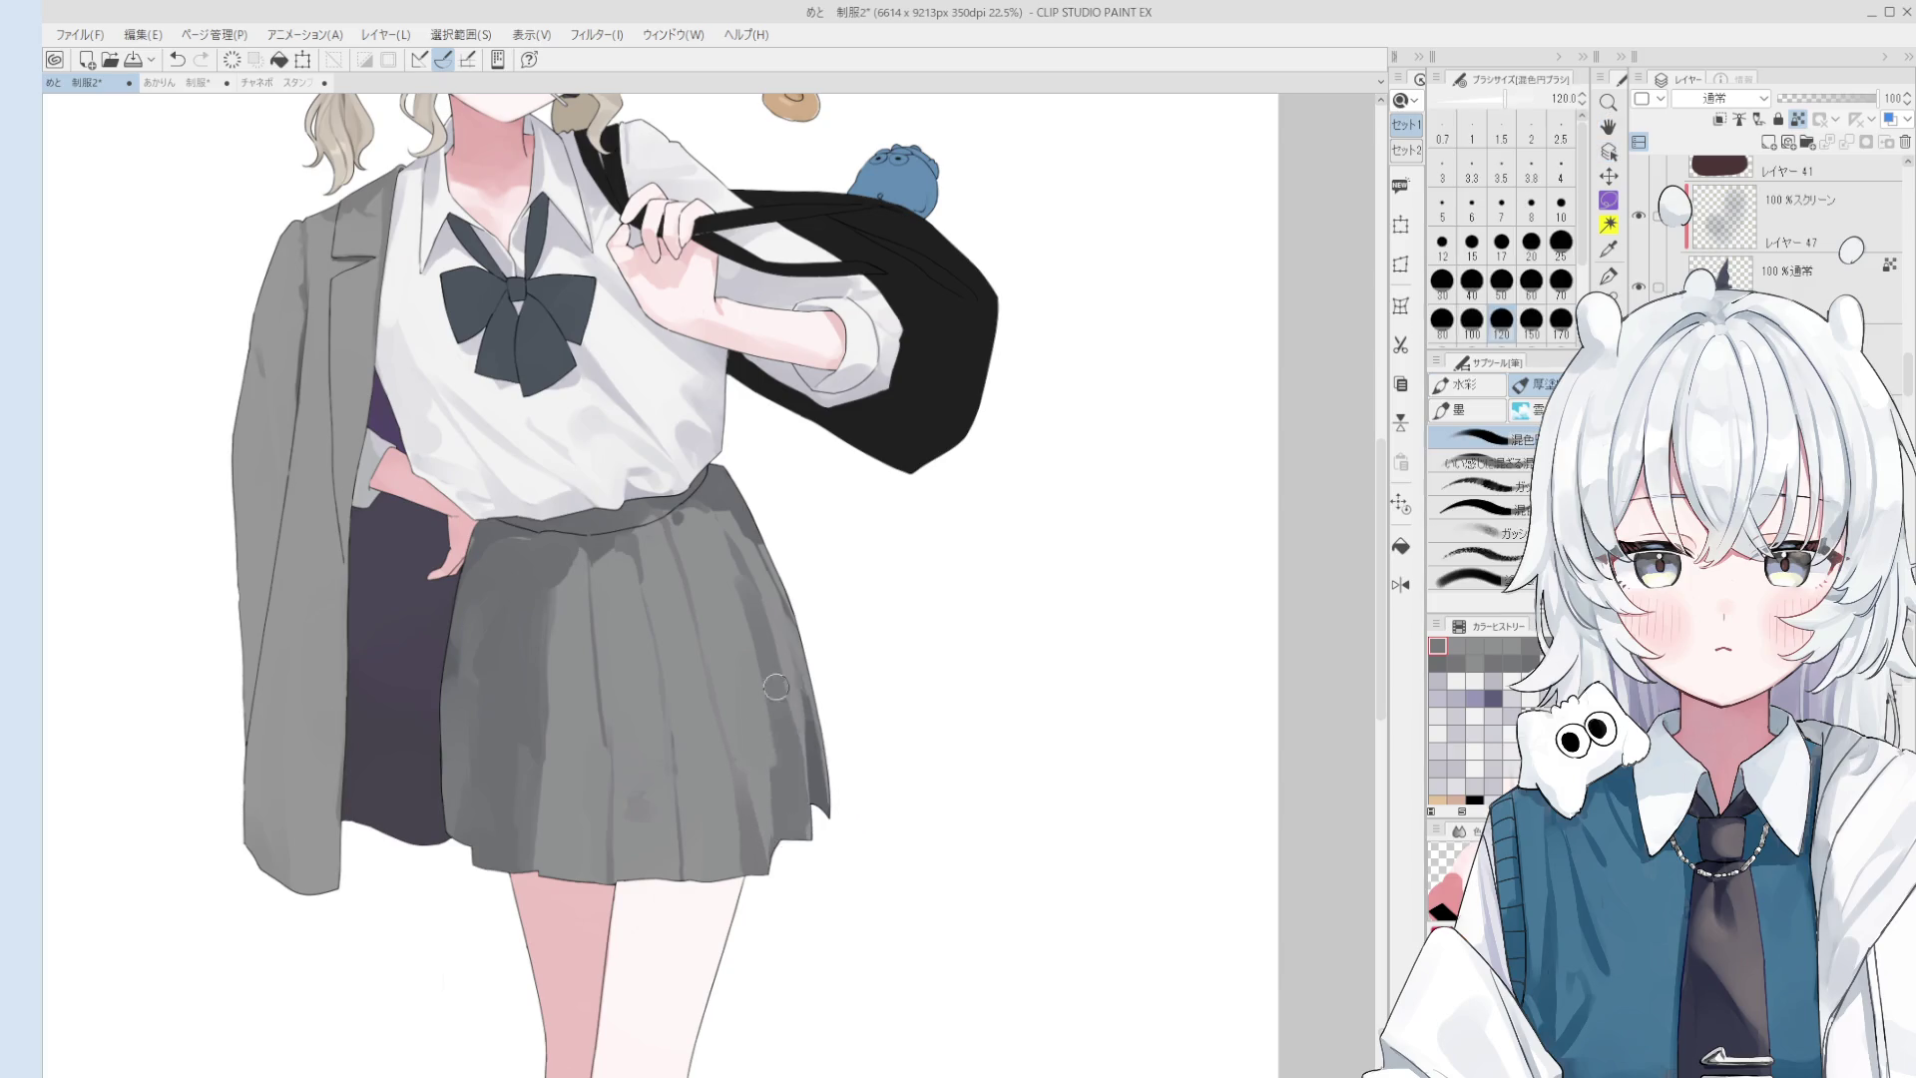
scroll(792, 667, down, 1)
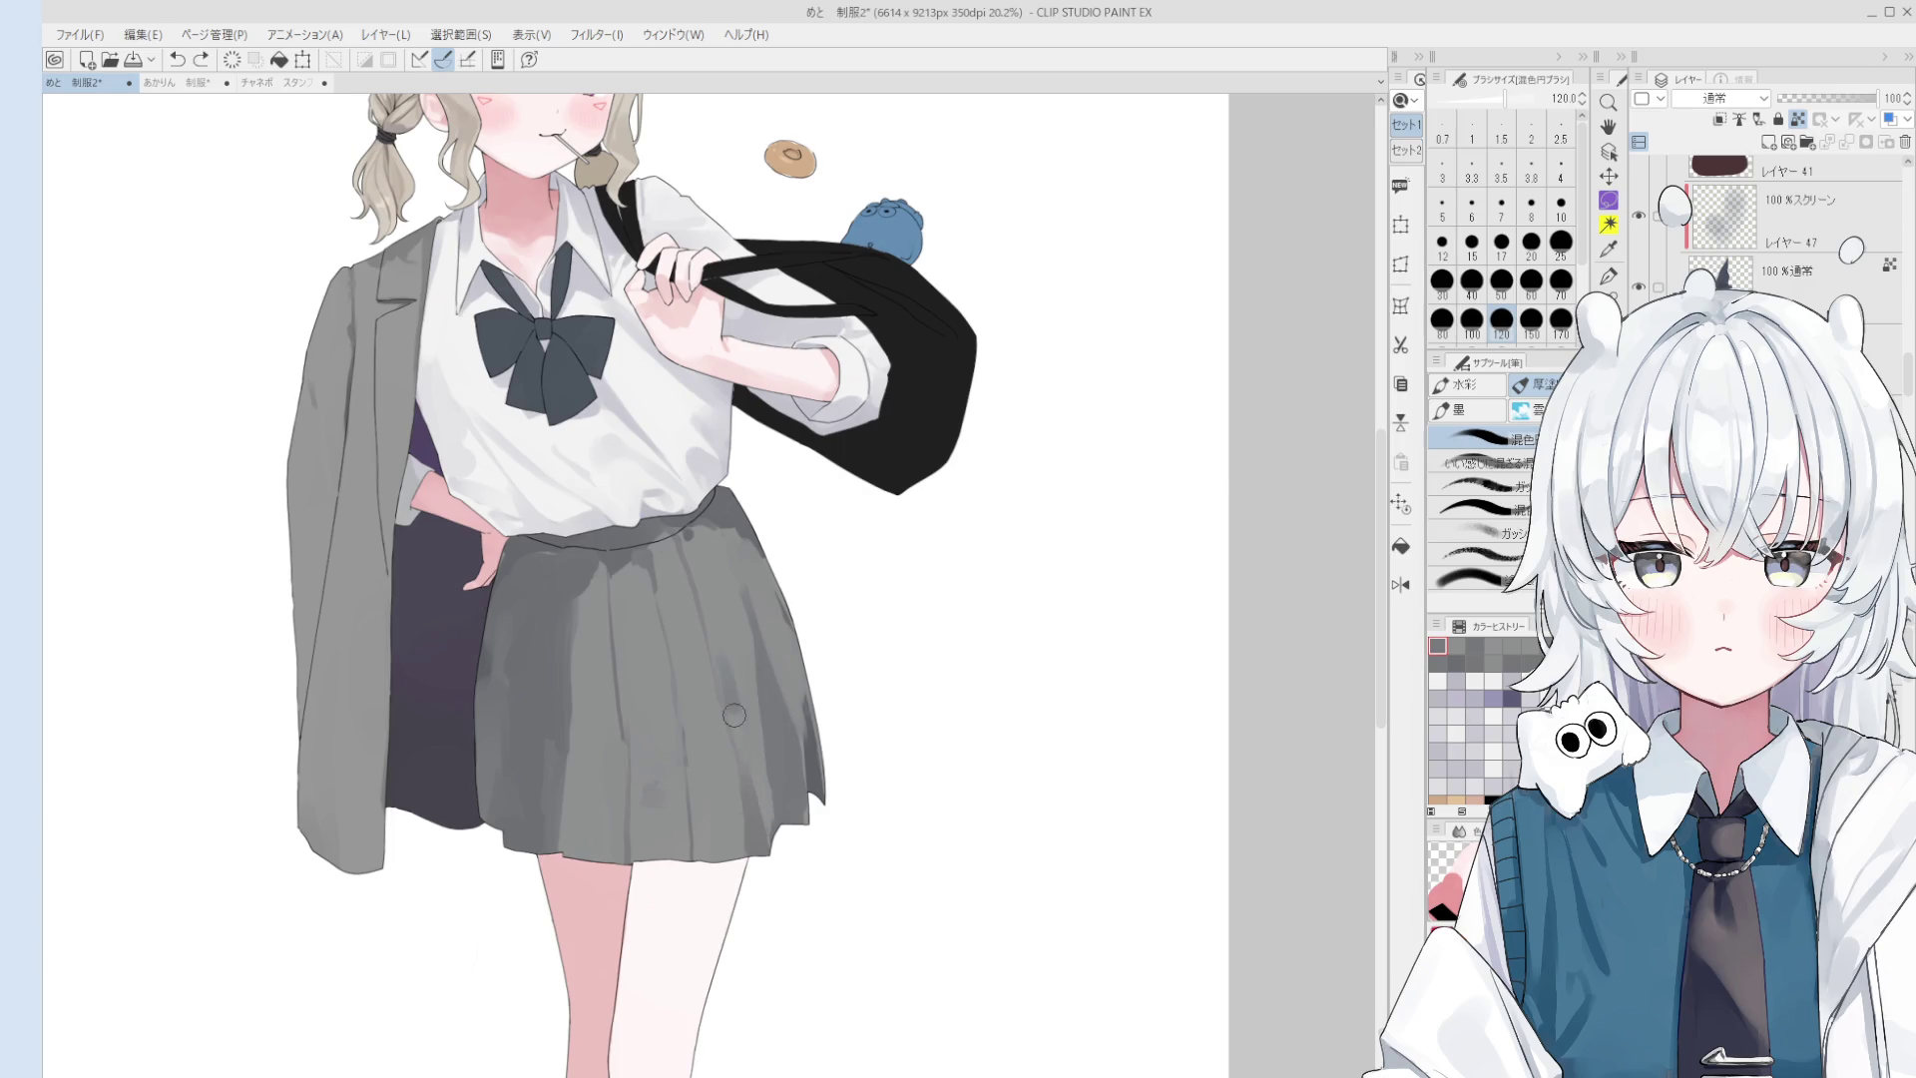
scroll(719, 696, down, 1)
mouse_move(718, 696)
mouse_down()
mouse_move(698, 602)
mouse_move(728, 638)
mouse_up()
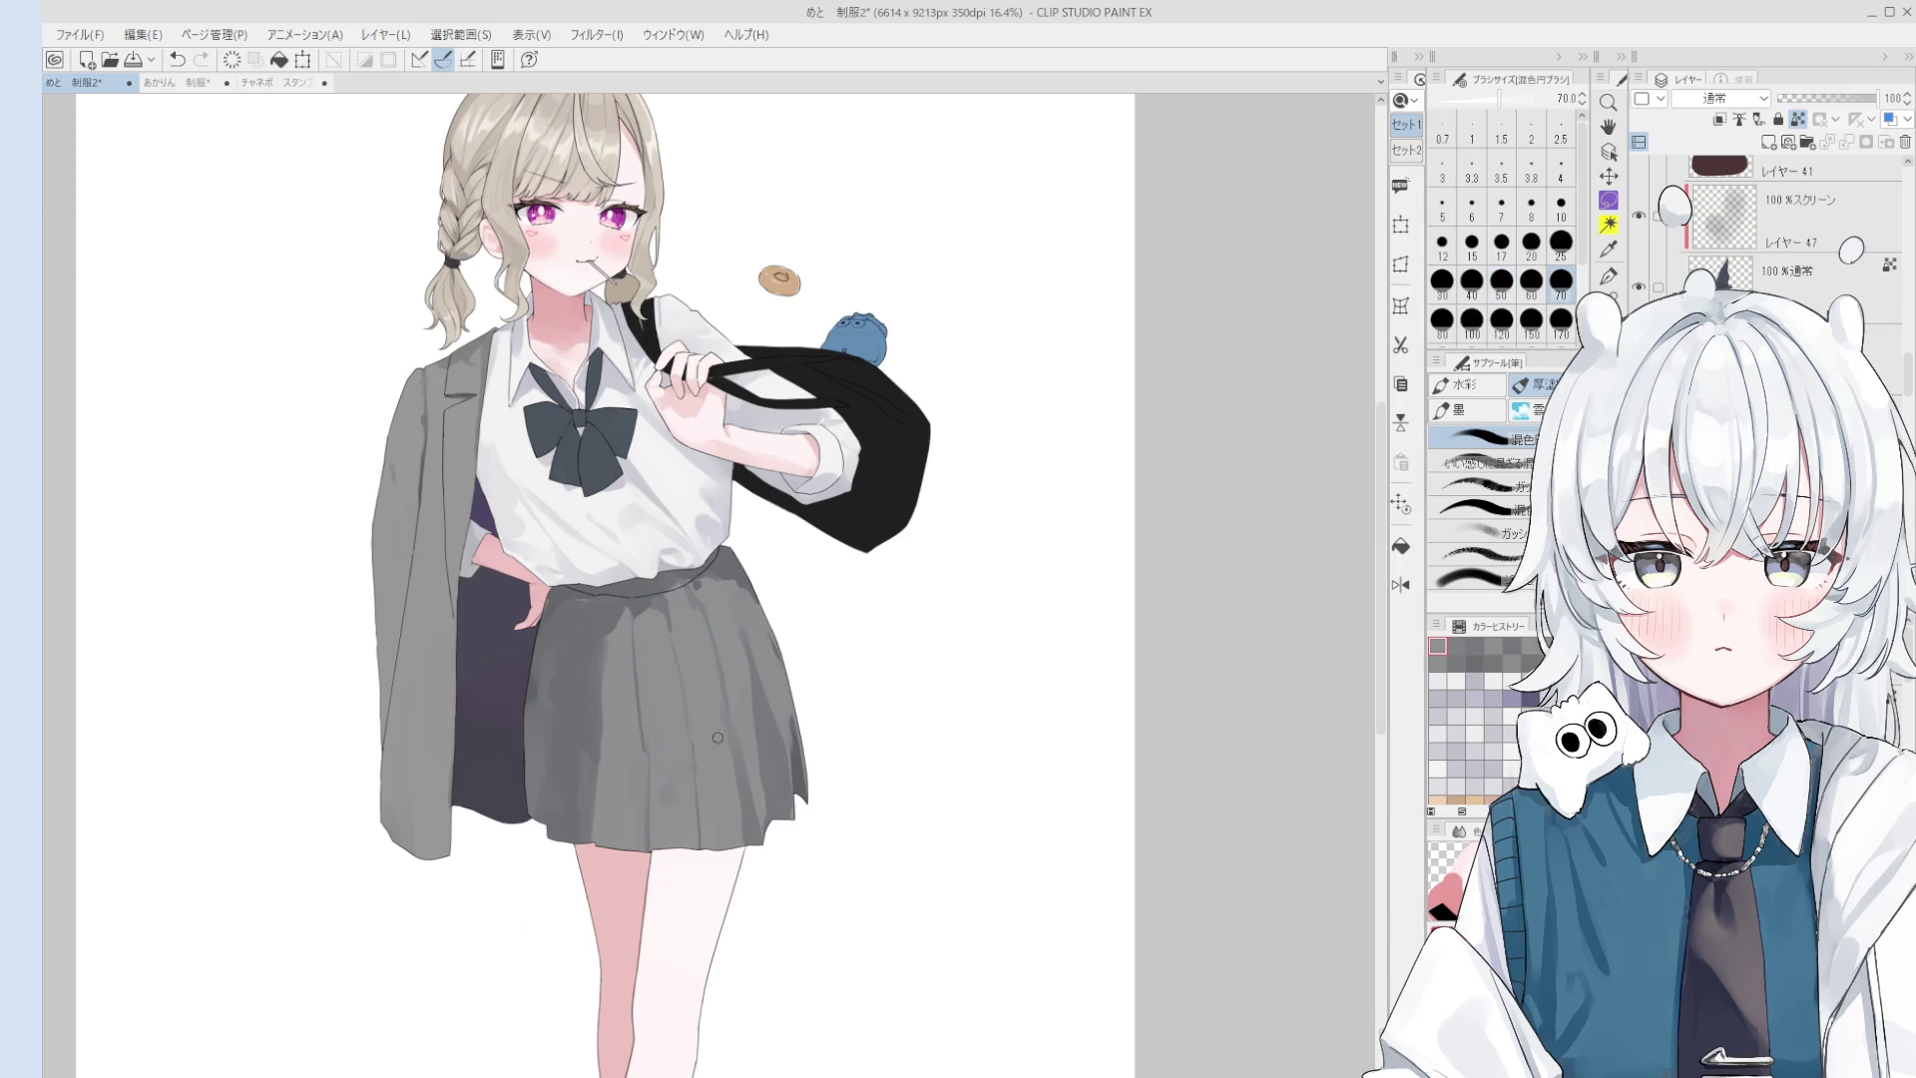
drag(707, 738, 694, 710)
- Rotate the view about 10° and smooth the dark blotches on the skirt
key(minus)
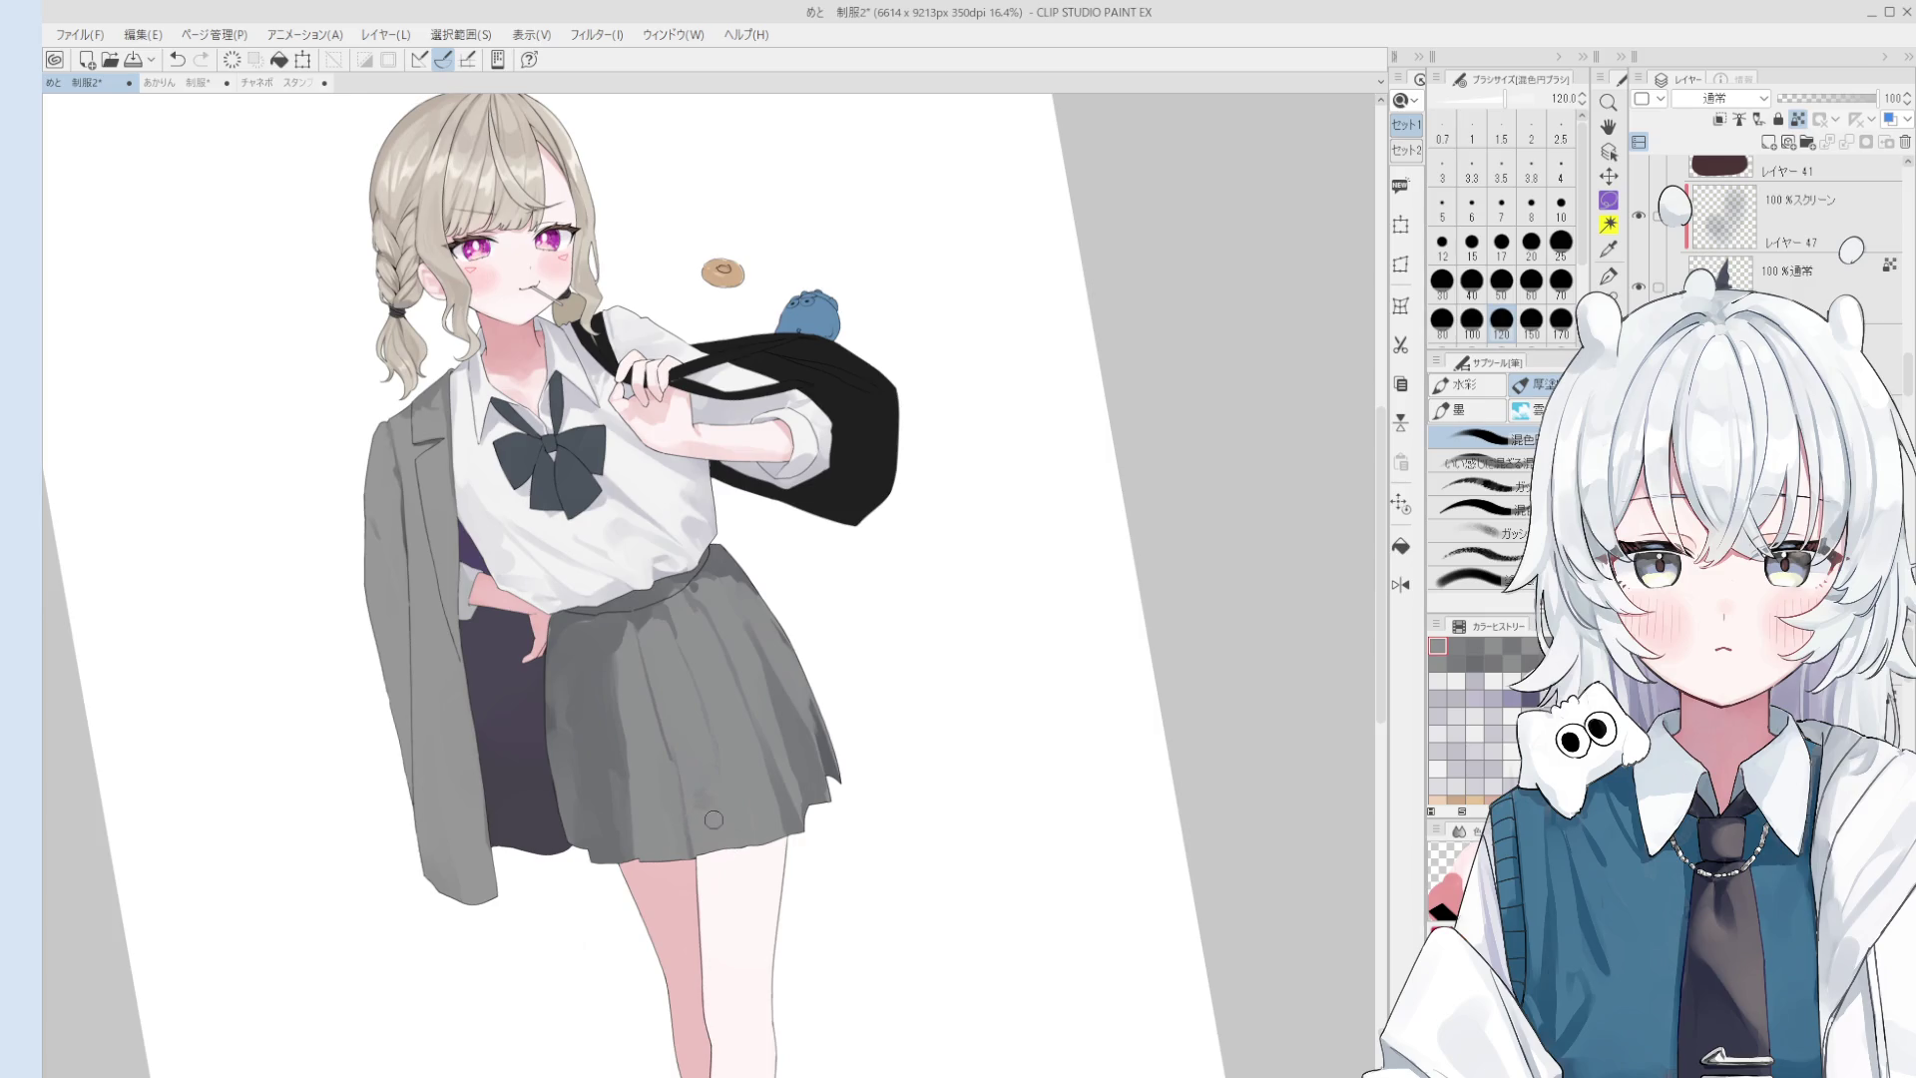
mouse_move(689, 813)
mouse_down()
mouse_move(713, 833)
mouse_move(719, 808)
mouse_move(669, 833)
mouse_move(727, 769)
mouse_move(805, 760)
mouse_move(783, 699)
mouse_up()
scroll(713, 834, up, 4)
scroll(759, 758, down, 2)
mouse_move(770, 804)
mouse_down()
mouse_move(791, 688)
mouse_move(781, 793)
mouse_move(777, 756)
mouse_move(765, 775)
mouse_up()
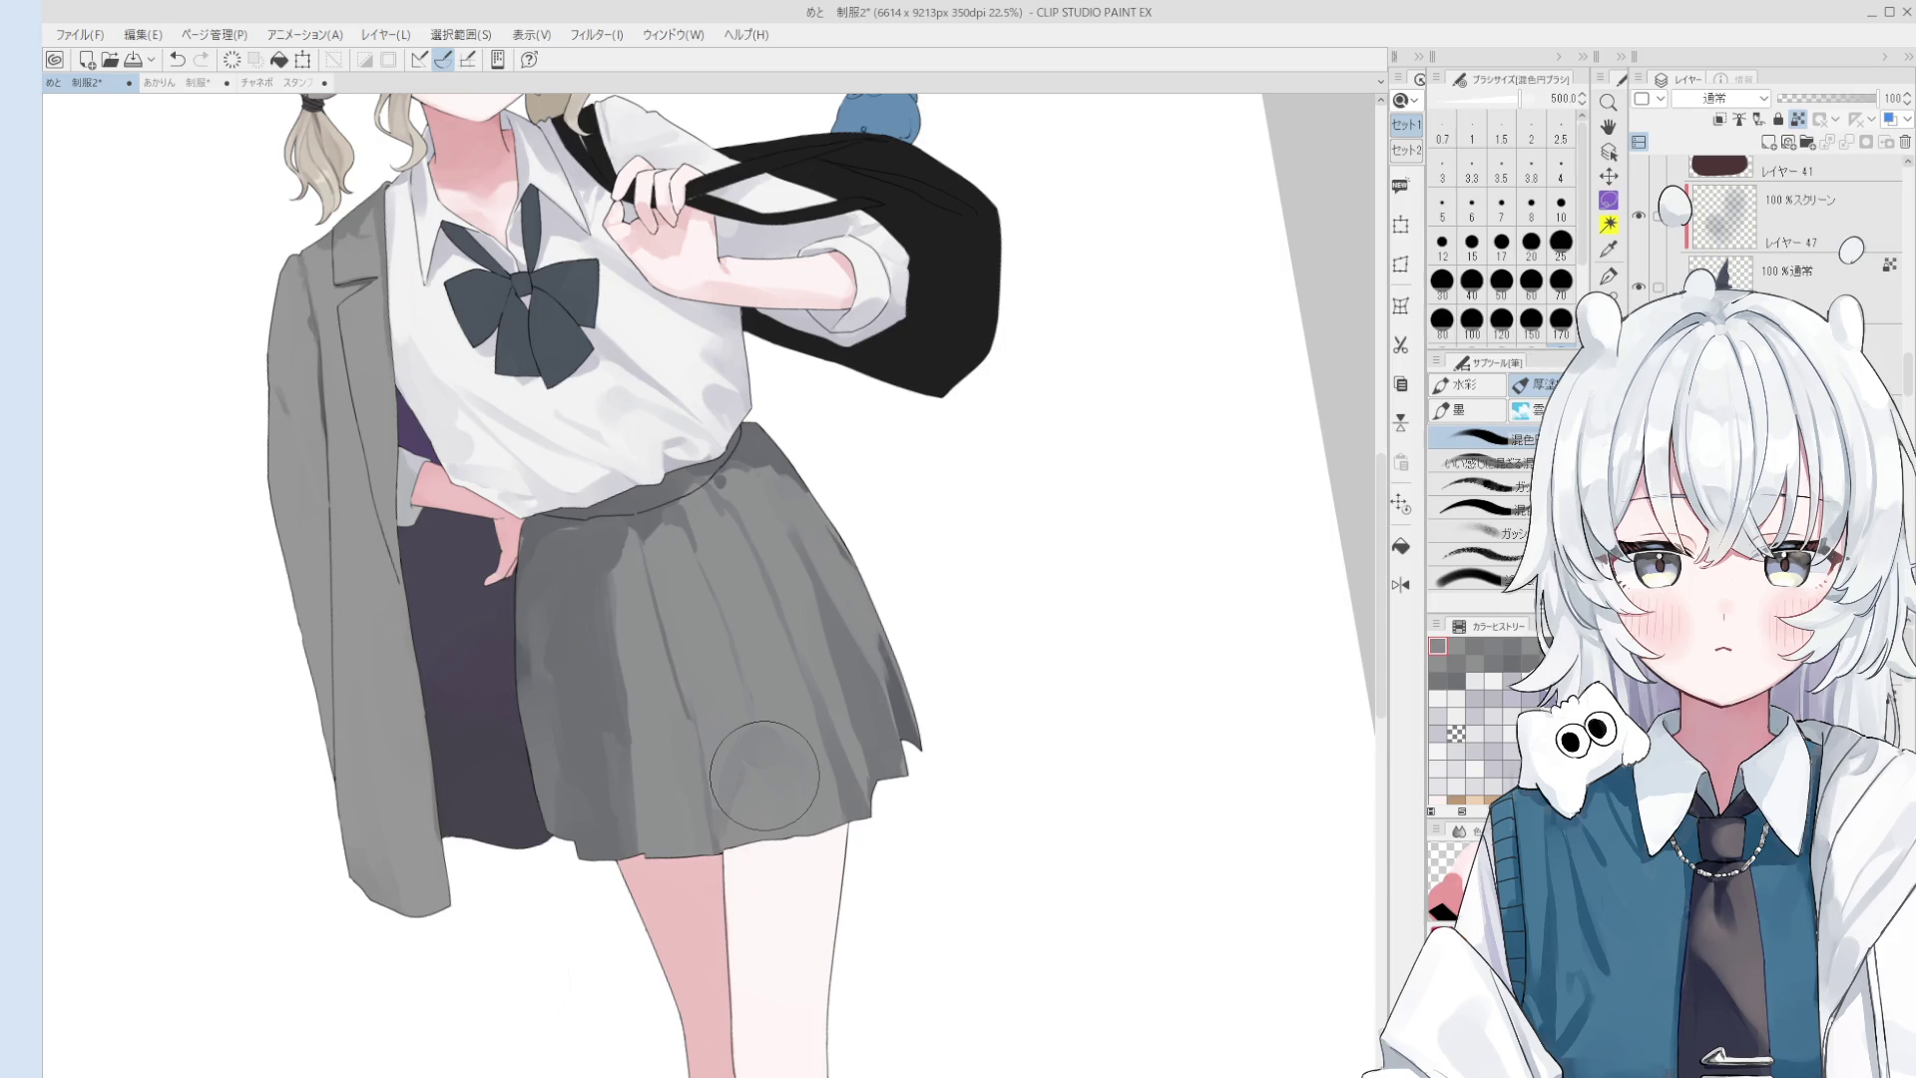
scroll(765, 775, up, 1)
- Zoom into the skirt and set the blending brush to size 70
key(o)
scroll(720, 708, up, 2)
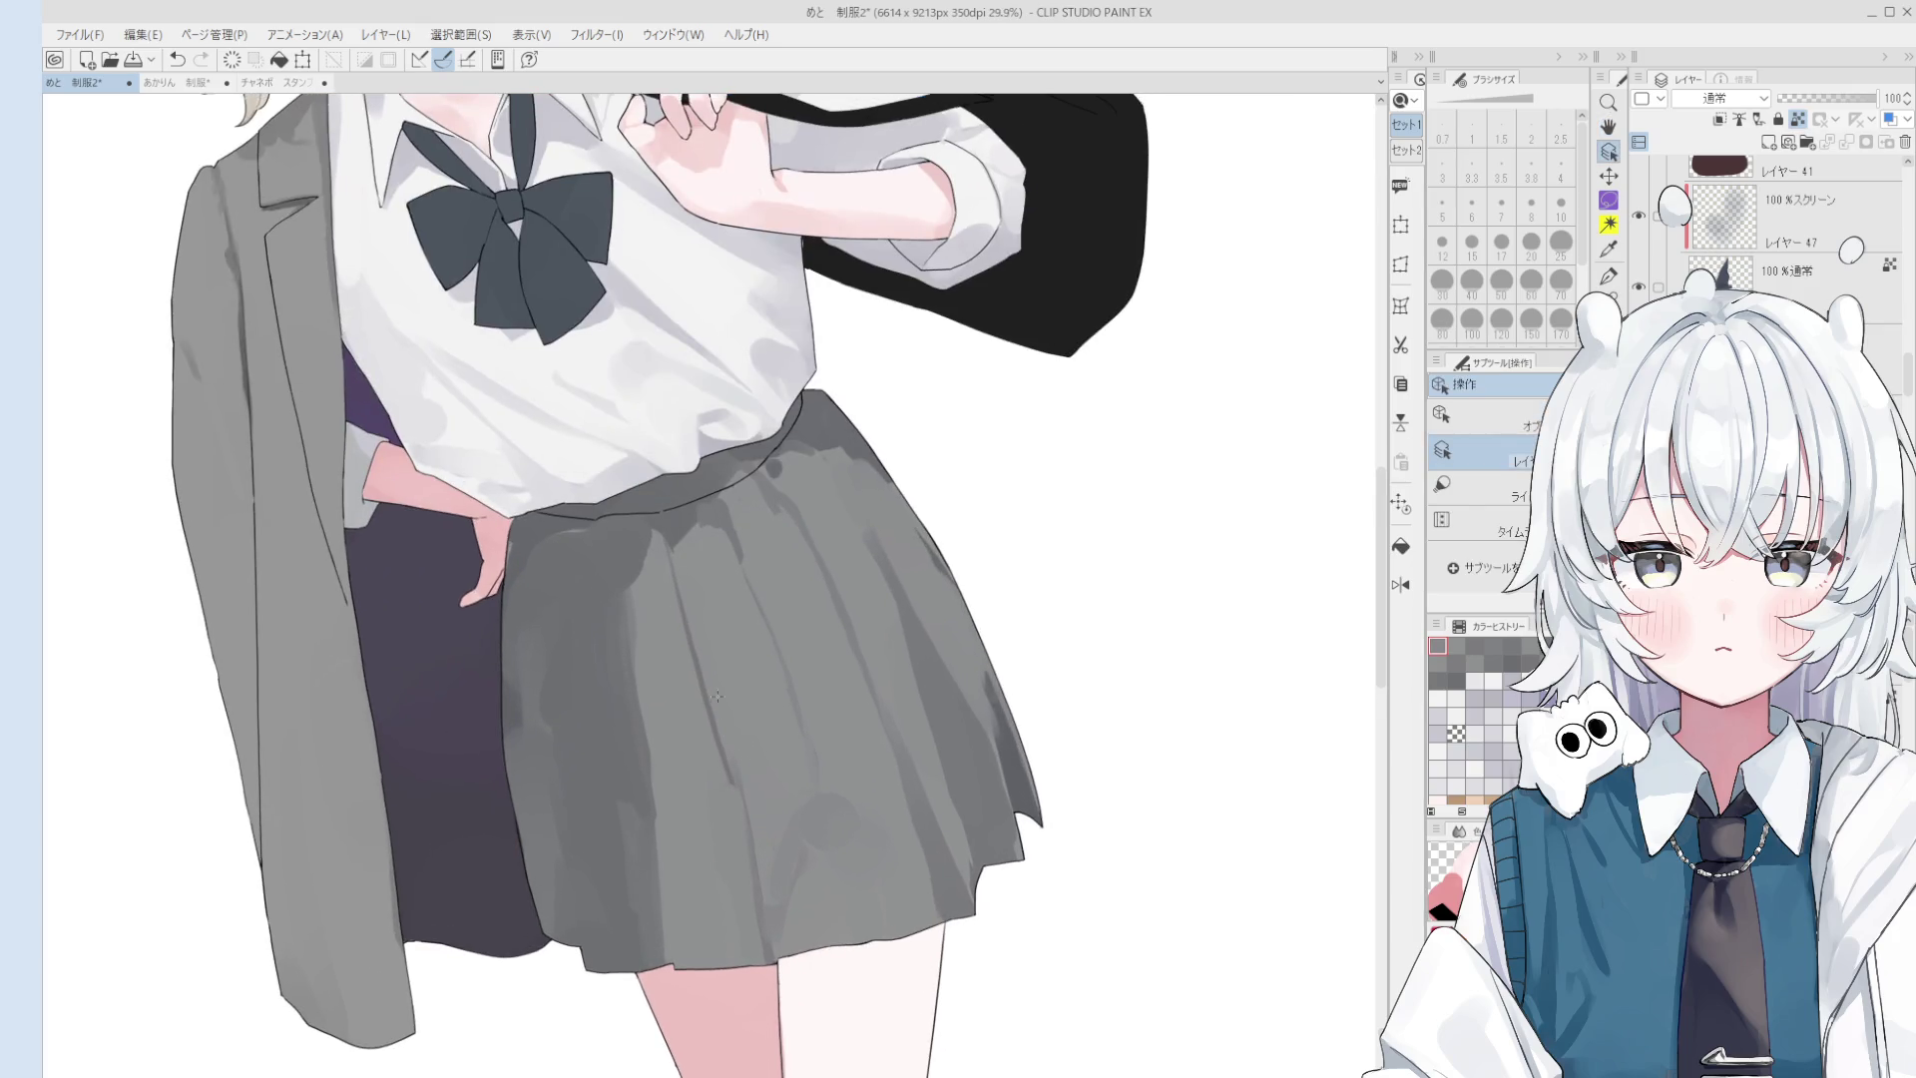
scroll(700, 712, up, 1)
key(b)
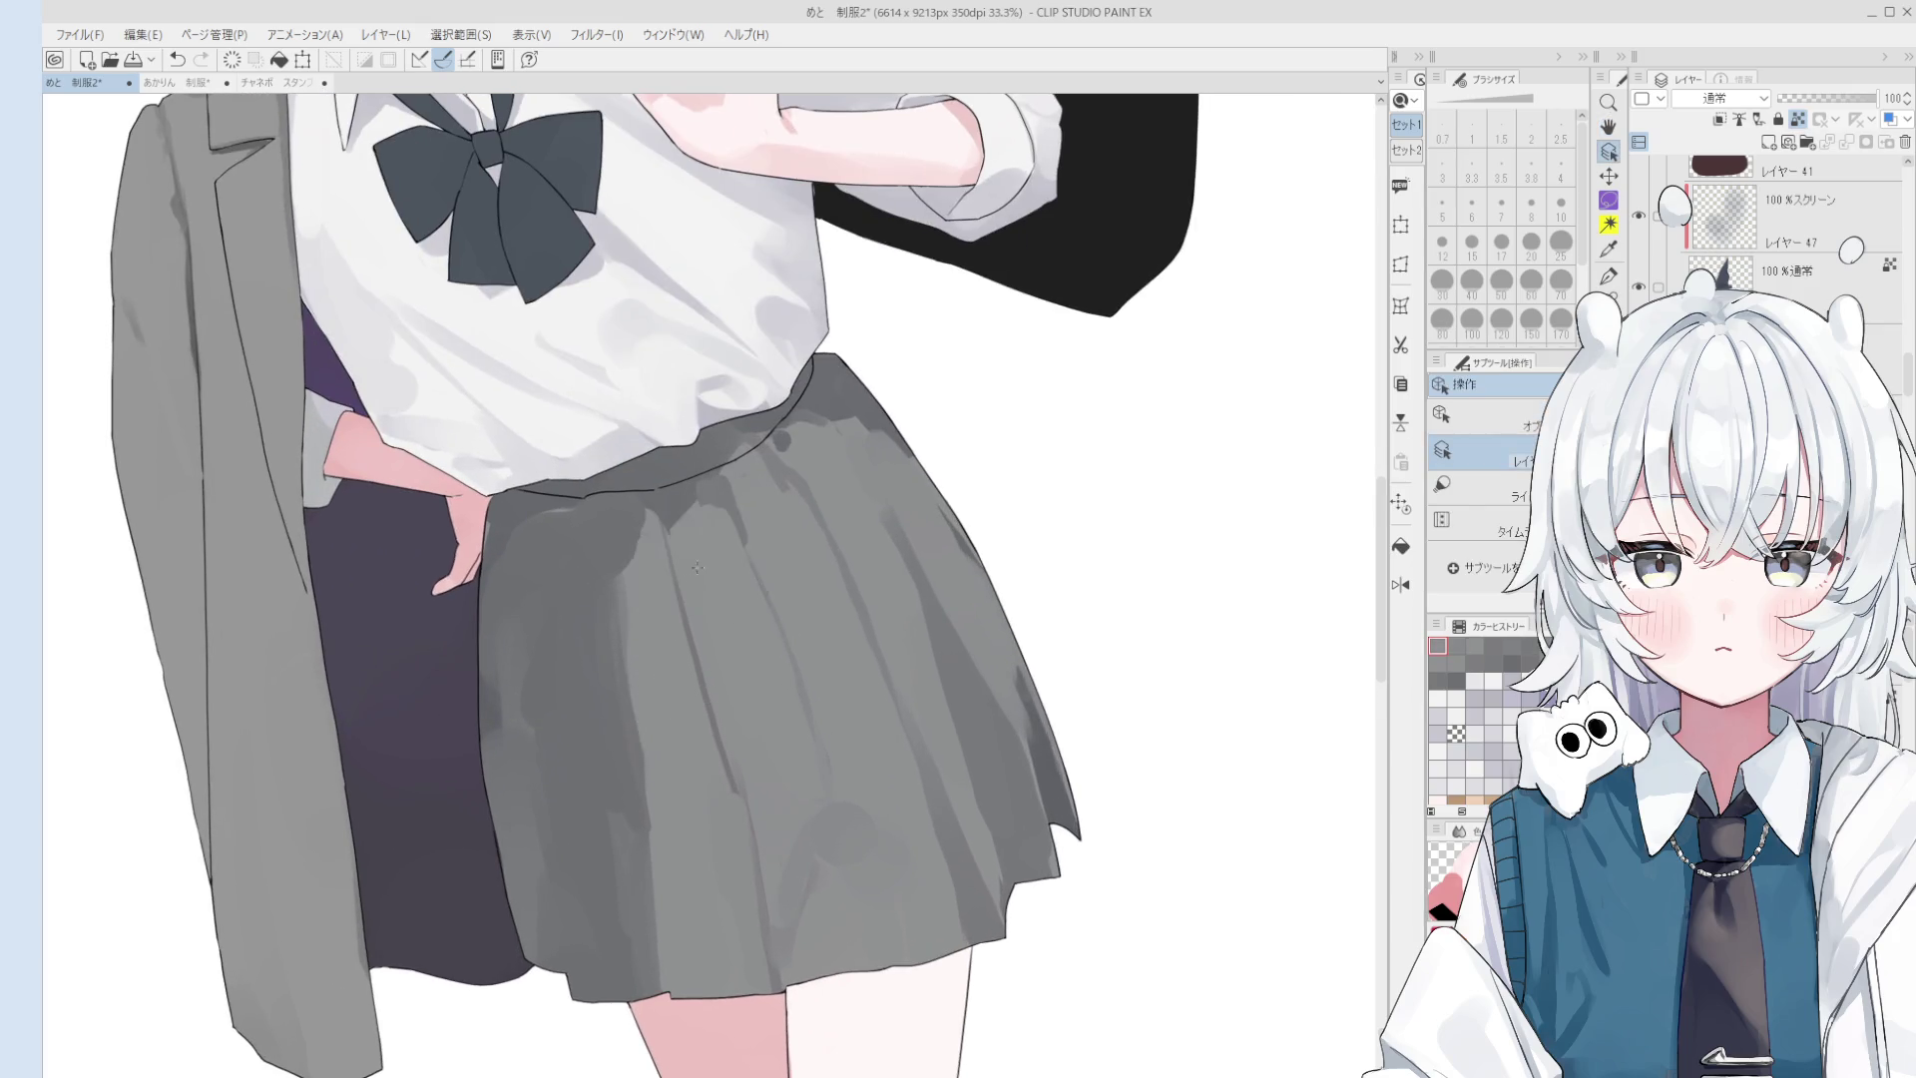
click(1561, 283)
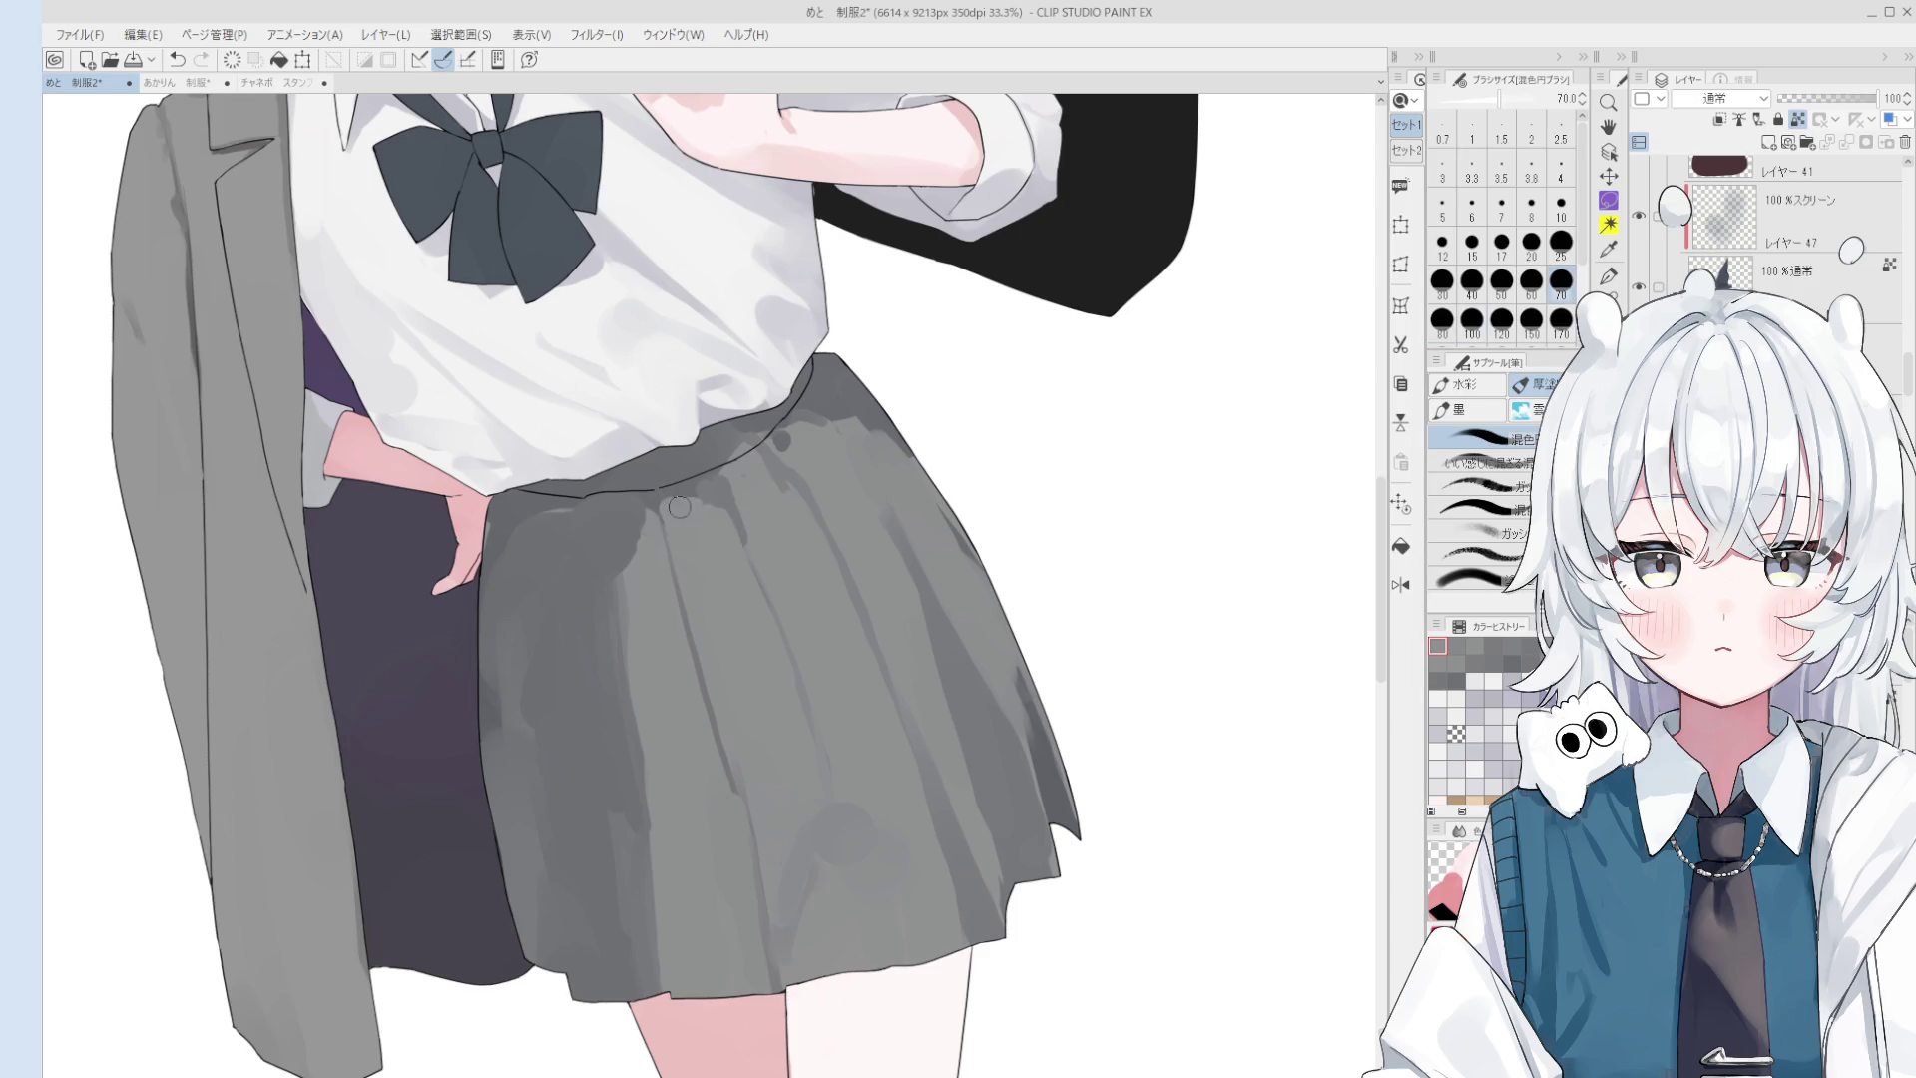
key(bracketright)
key(bracketright)
key(bracketright)
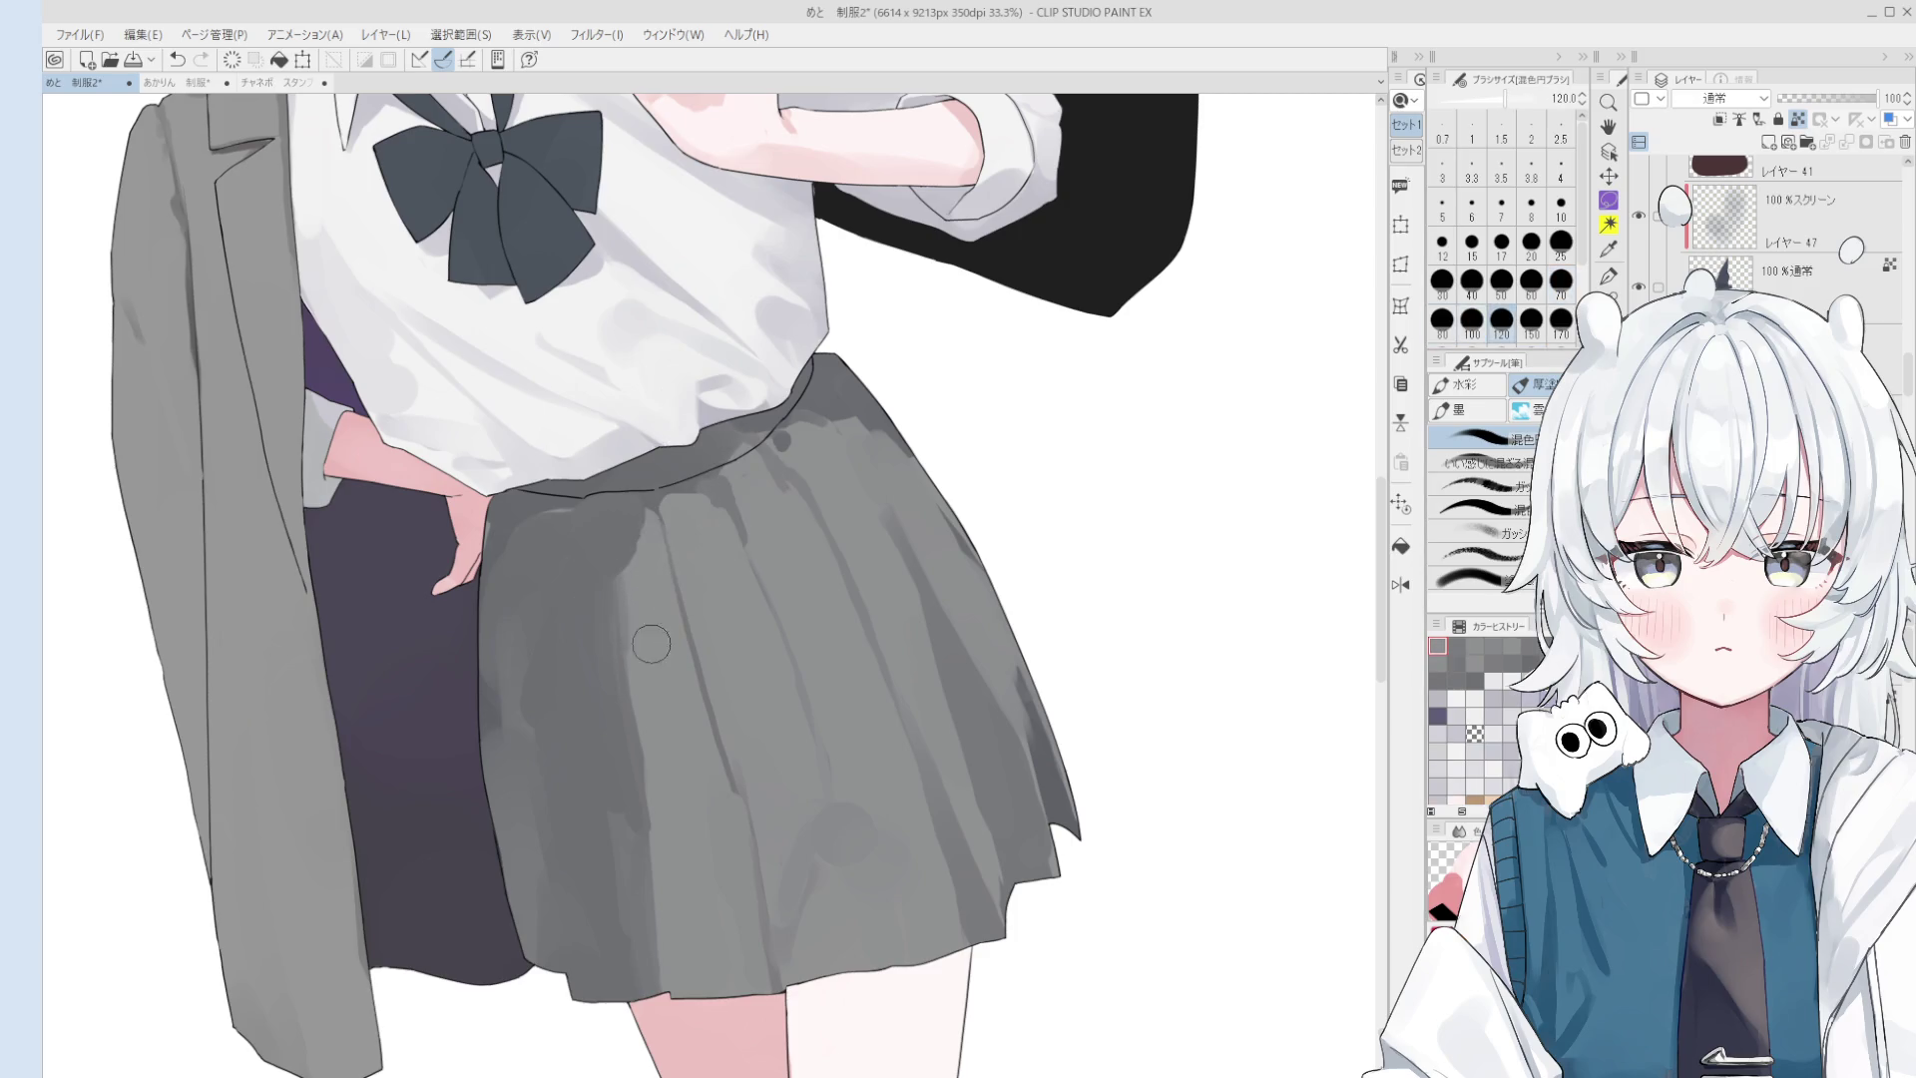
key(bracketleft)
key(bracketleft)
key(bracketleft)
scroll(633, 653, down, 2)
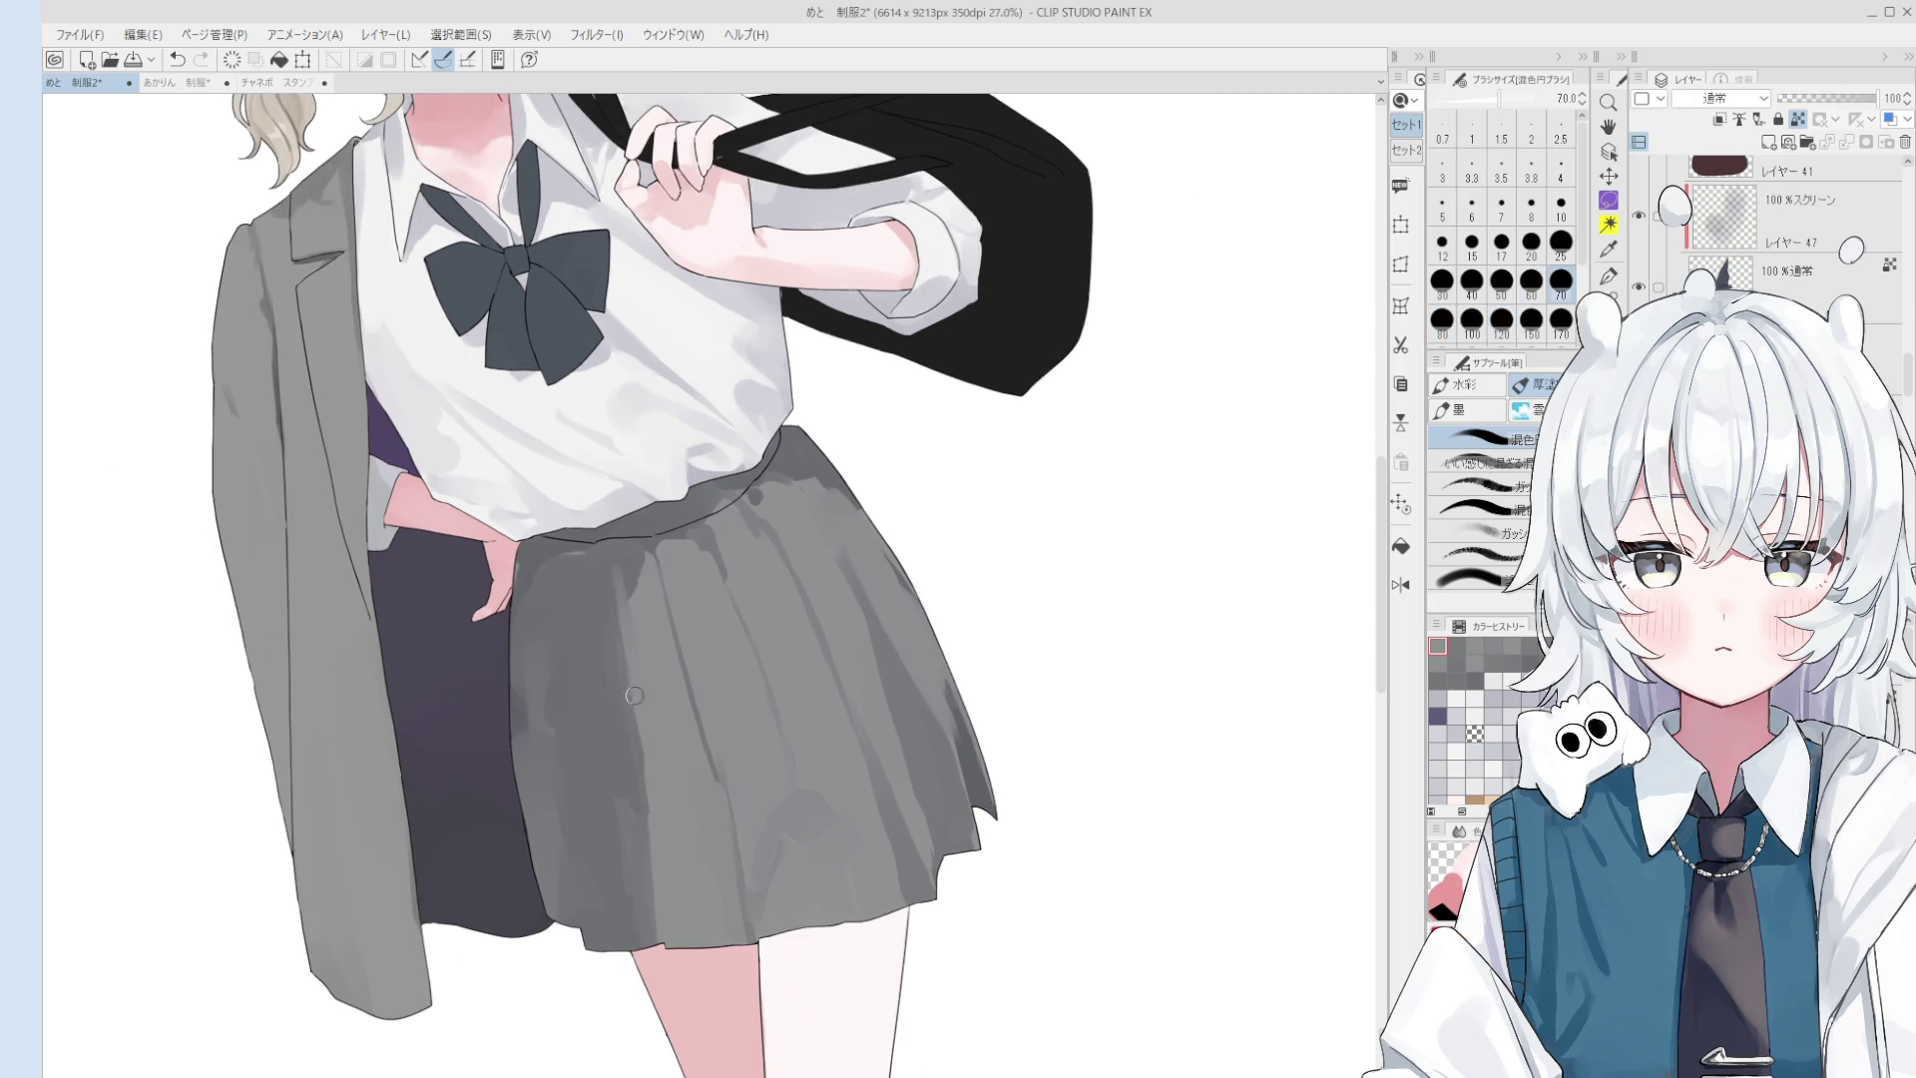
key(bracketleft)
key(bracketleft)
- Sample several greys from the skirt, ending with the grey near the waist, at brush size 60
alt+click(633, 638)
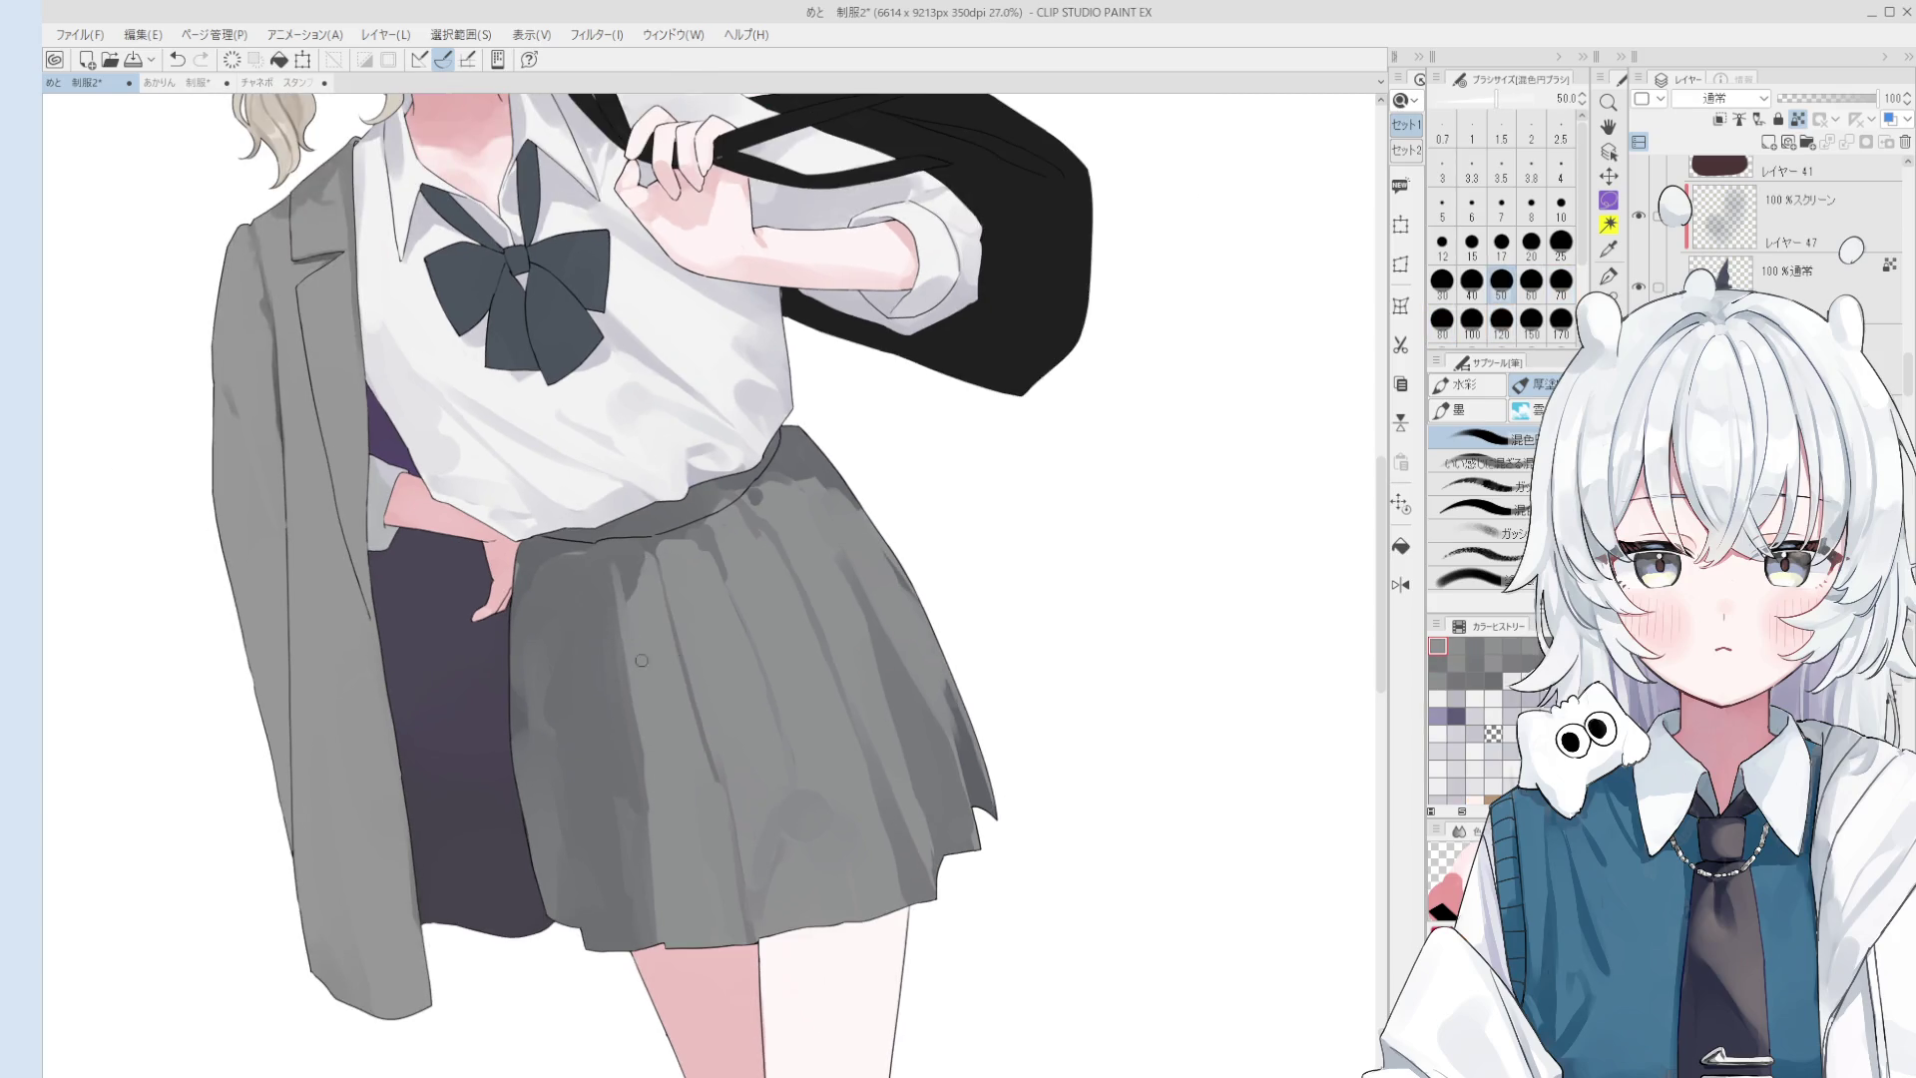
key(bracketright)
key(bracketright)
alt+click(619, 563)
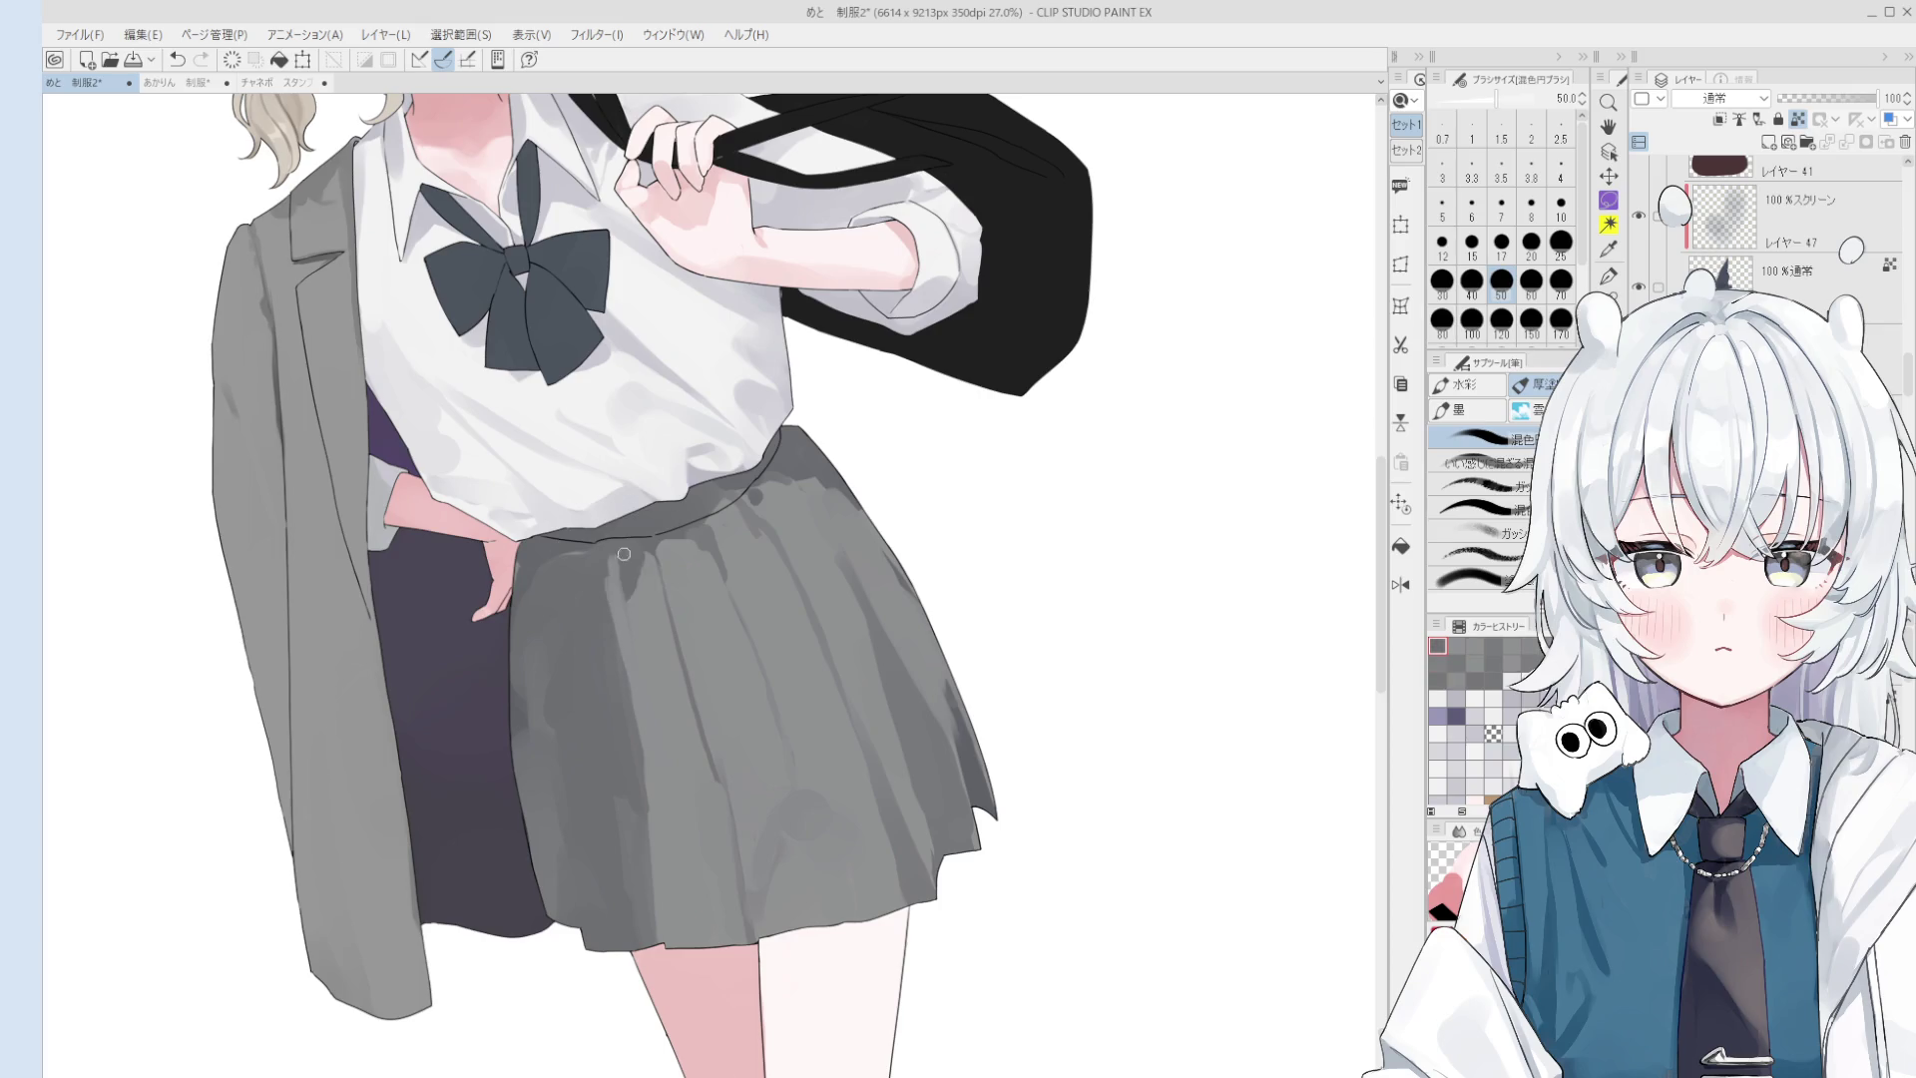
key(bracketright)
key(bracketright)
scroll(619, 599, up, 2)
alt+click(626, 630)
key(bracketleft)
key(bracketleft)
key(bracketleft)
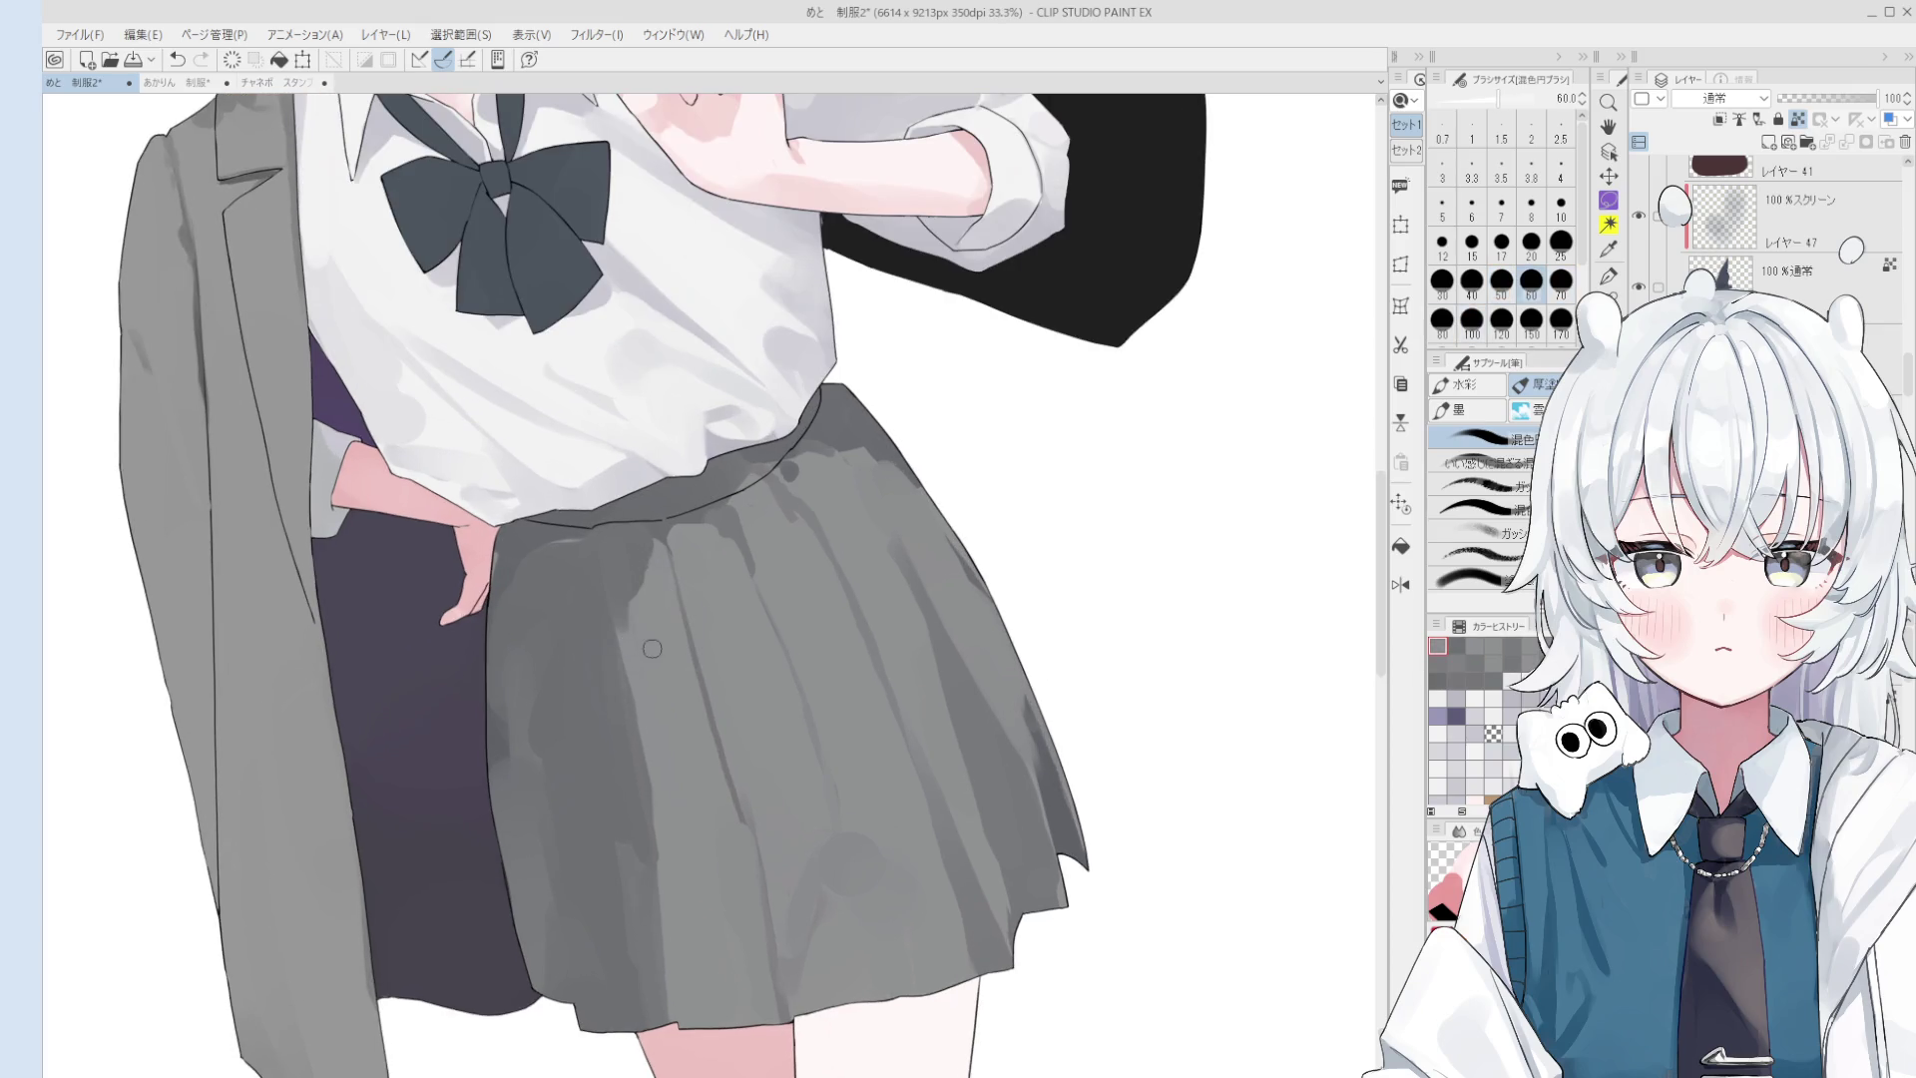
key(bracketleft)
key(bracketleft)
key(bracketleft)
key(bracketleft)
alt+click(631, 543)
- Unmirror the canvas view, enlarge the brush to 150 and zoom out on the figure
key(bracketright)
key(bracketright)
key(bracketright)
scroll(632, 543, down, 1)
key(h)
key(bracketright)
key(bracketright)
key(bracketright)
scroll(789, 619, down, 1)
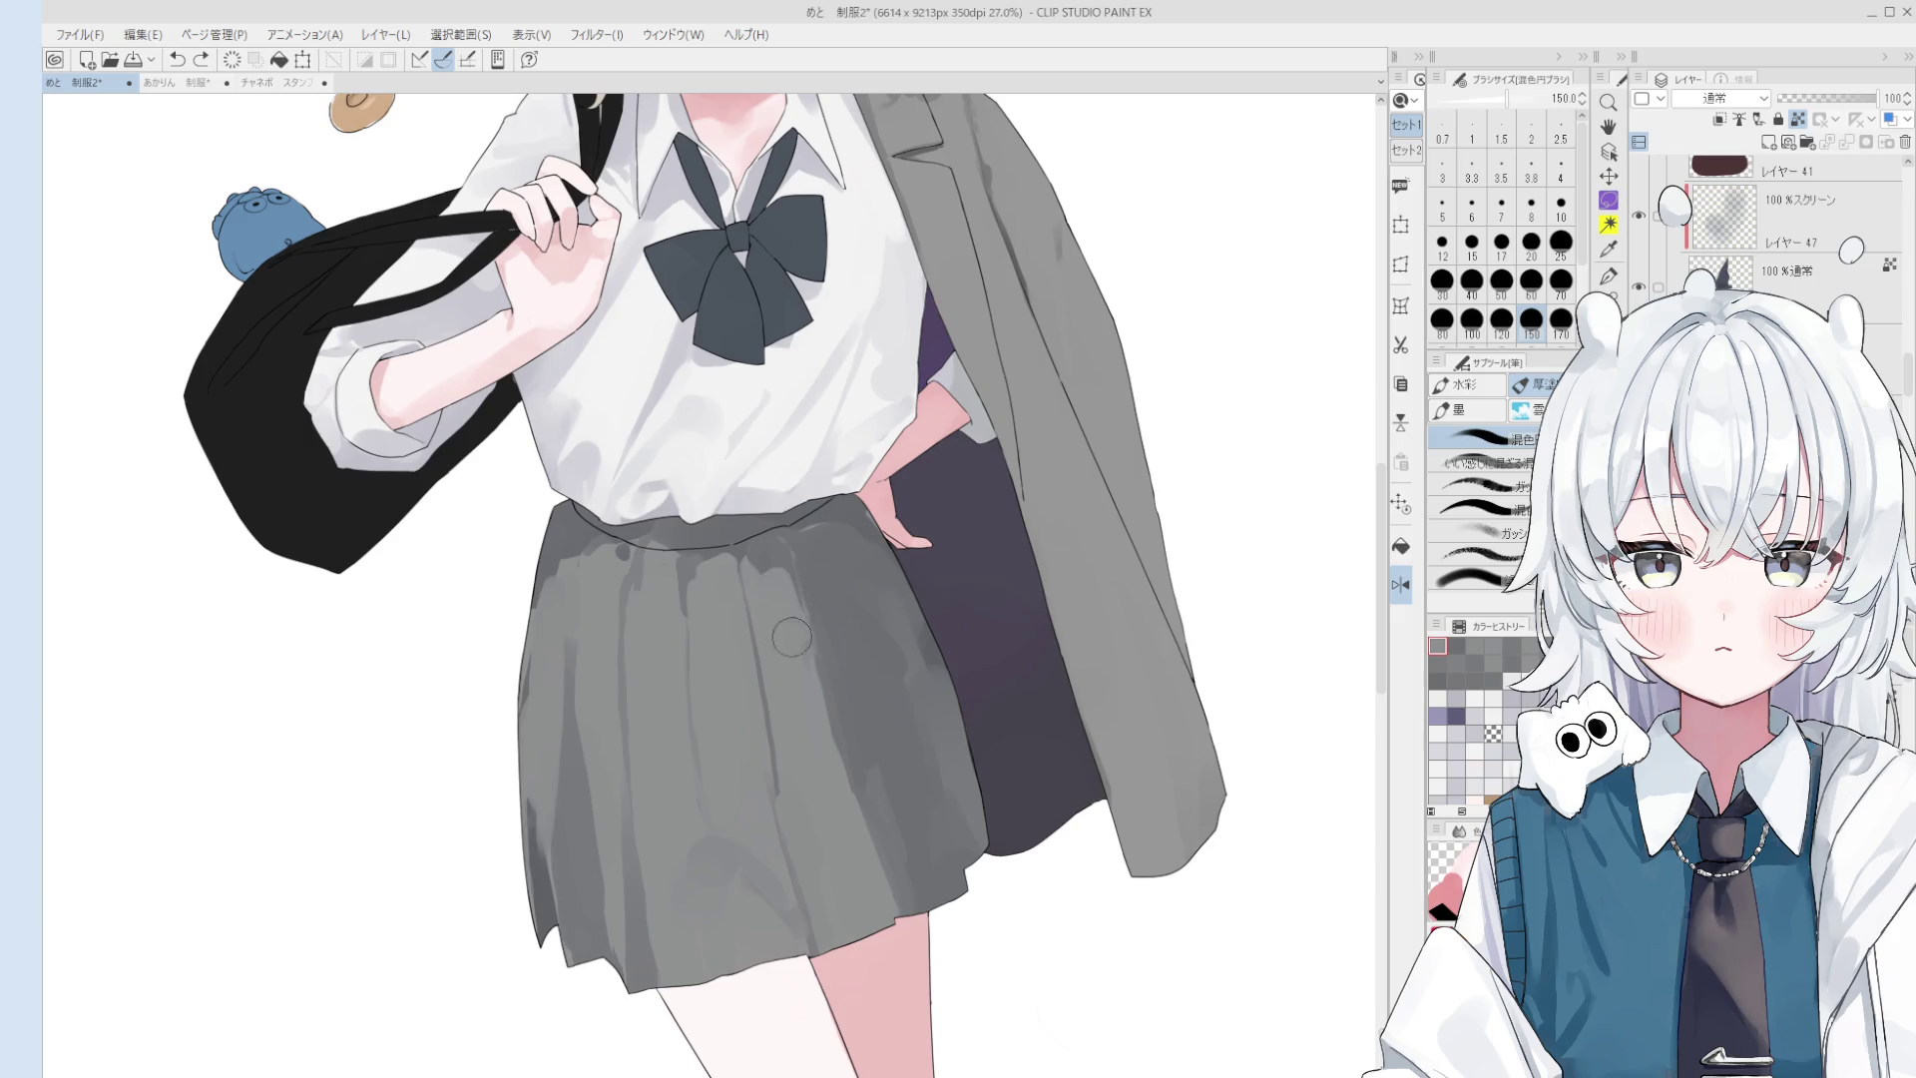
scroll(918, 883, down, 2)
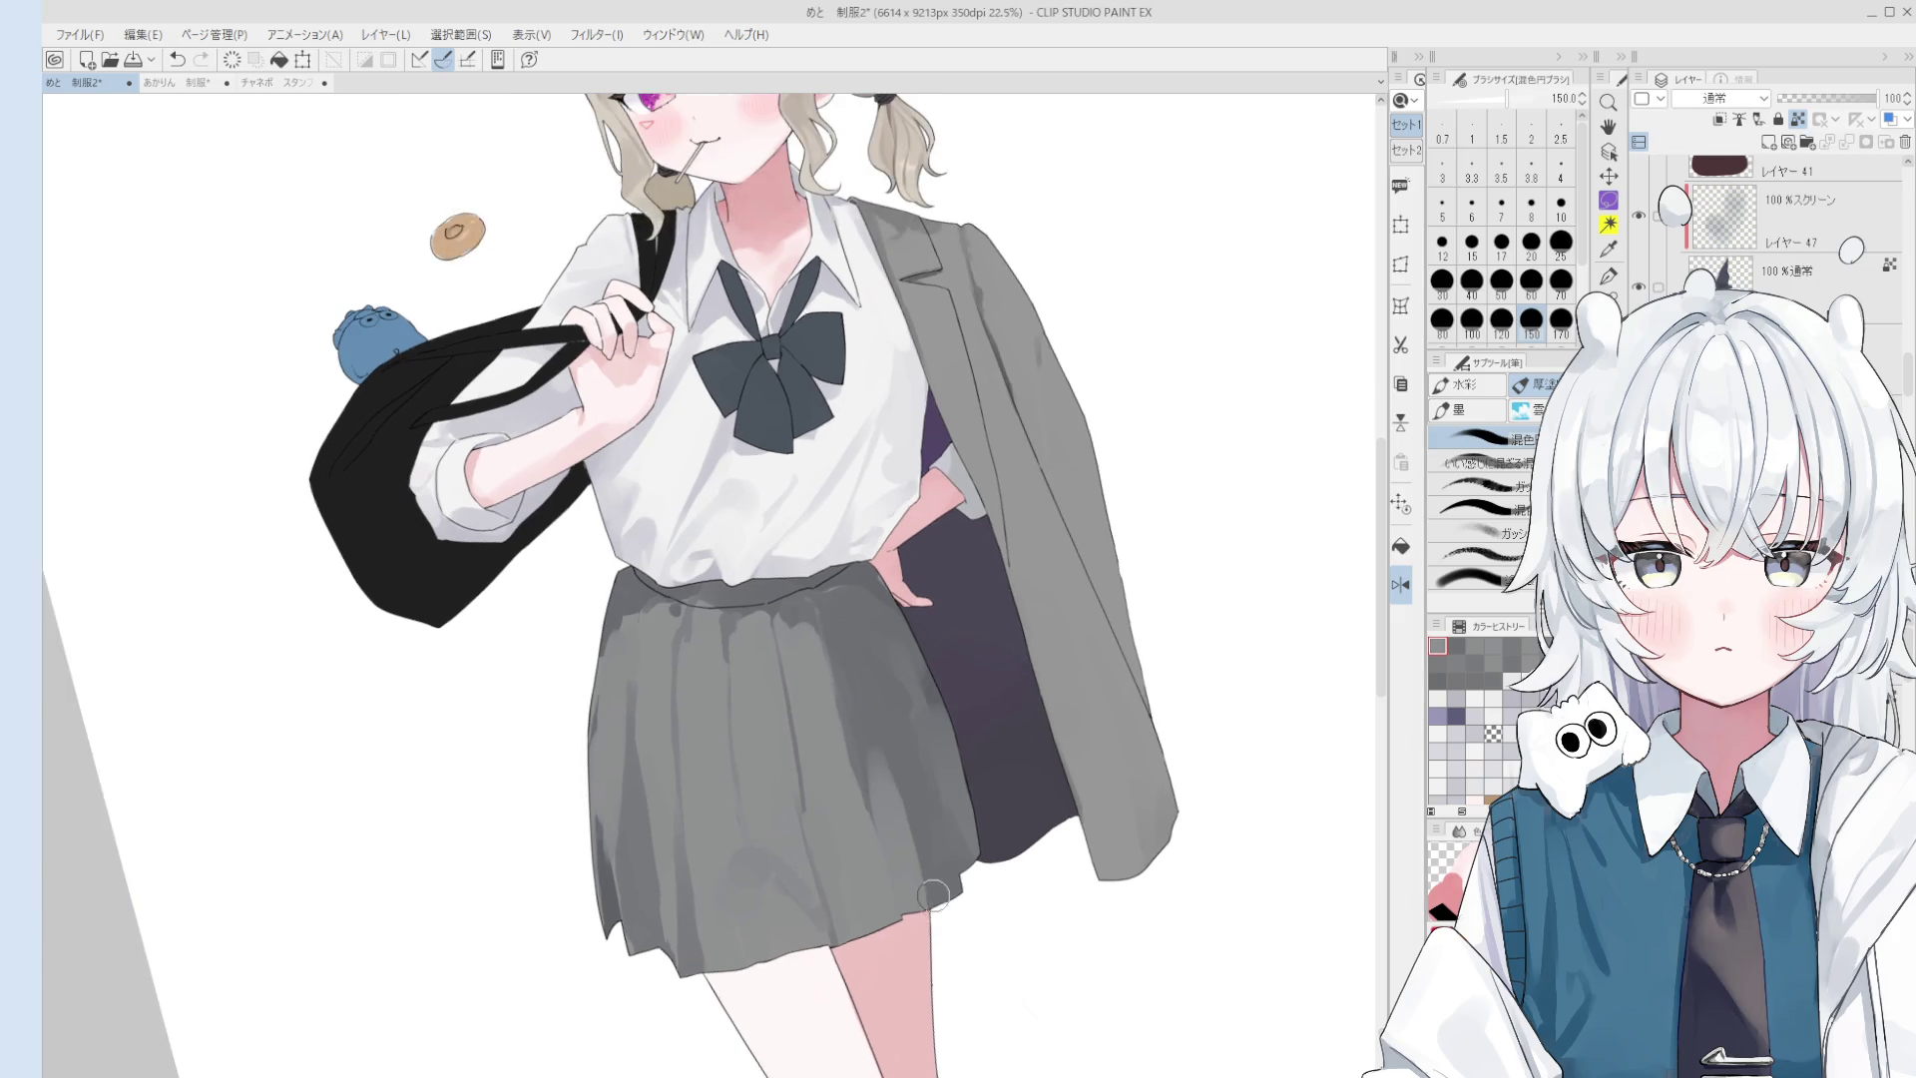
- Try blending strokes up the skirt shading, undoing each attempt
drag(922, 888, 887, 729)
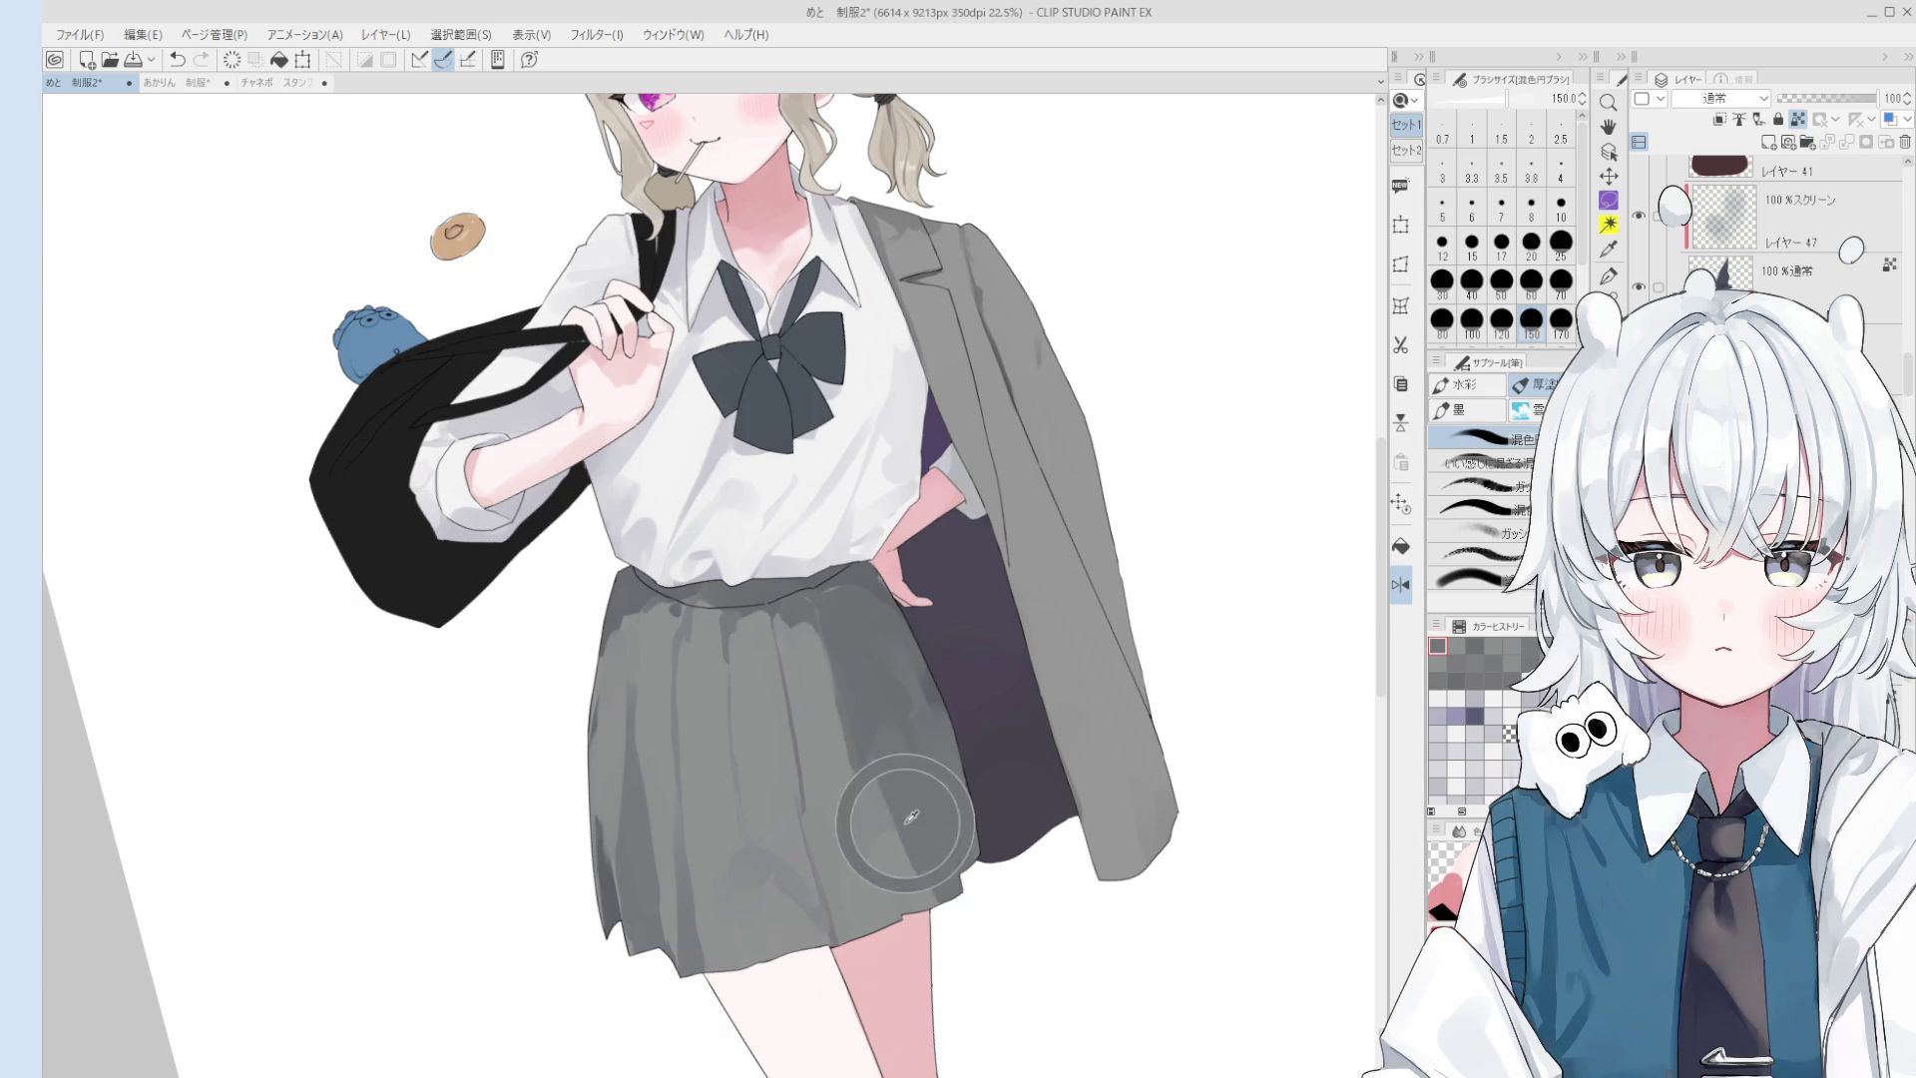
key(ctrl+z)
drag(892, 868, 904, 916)
key(ctrl+z)
- Sample the skirt grey, size the brush up to 170, and save with Ctrl+S
click(1472, 280)
key(ctrl+z)
alt+click(883, 827)
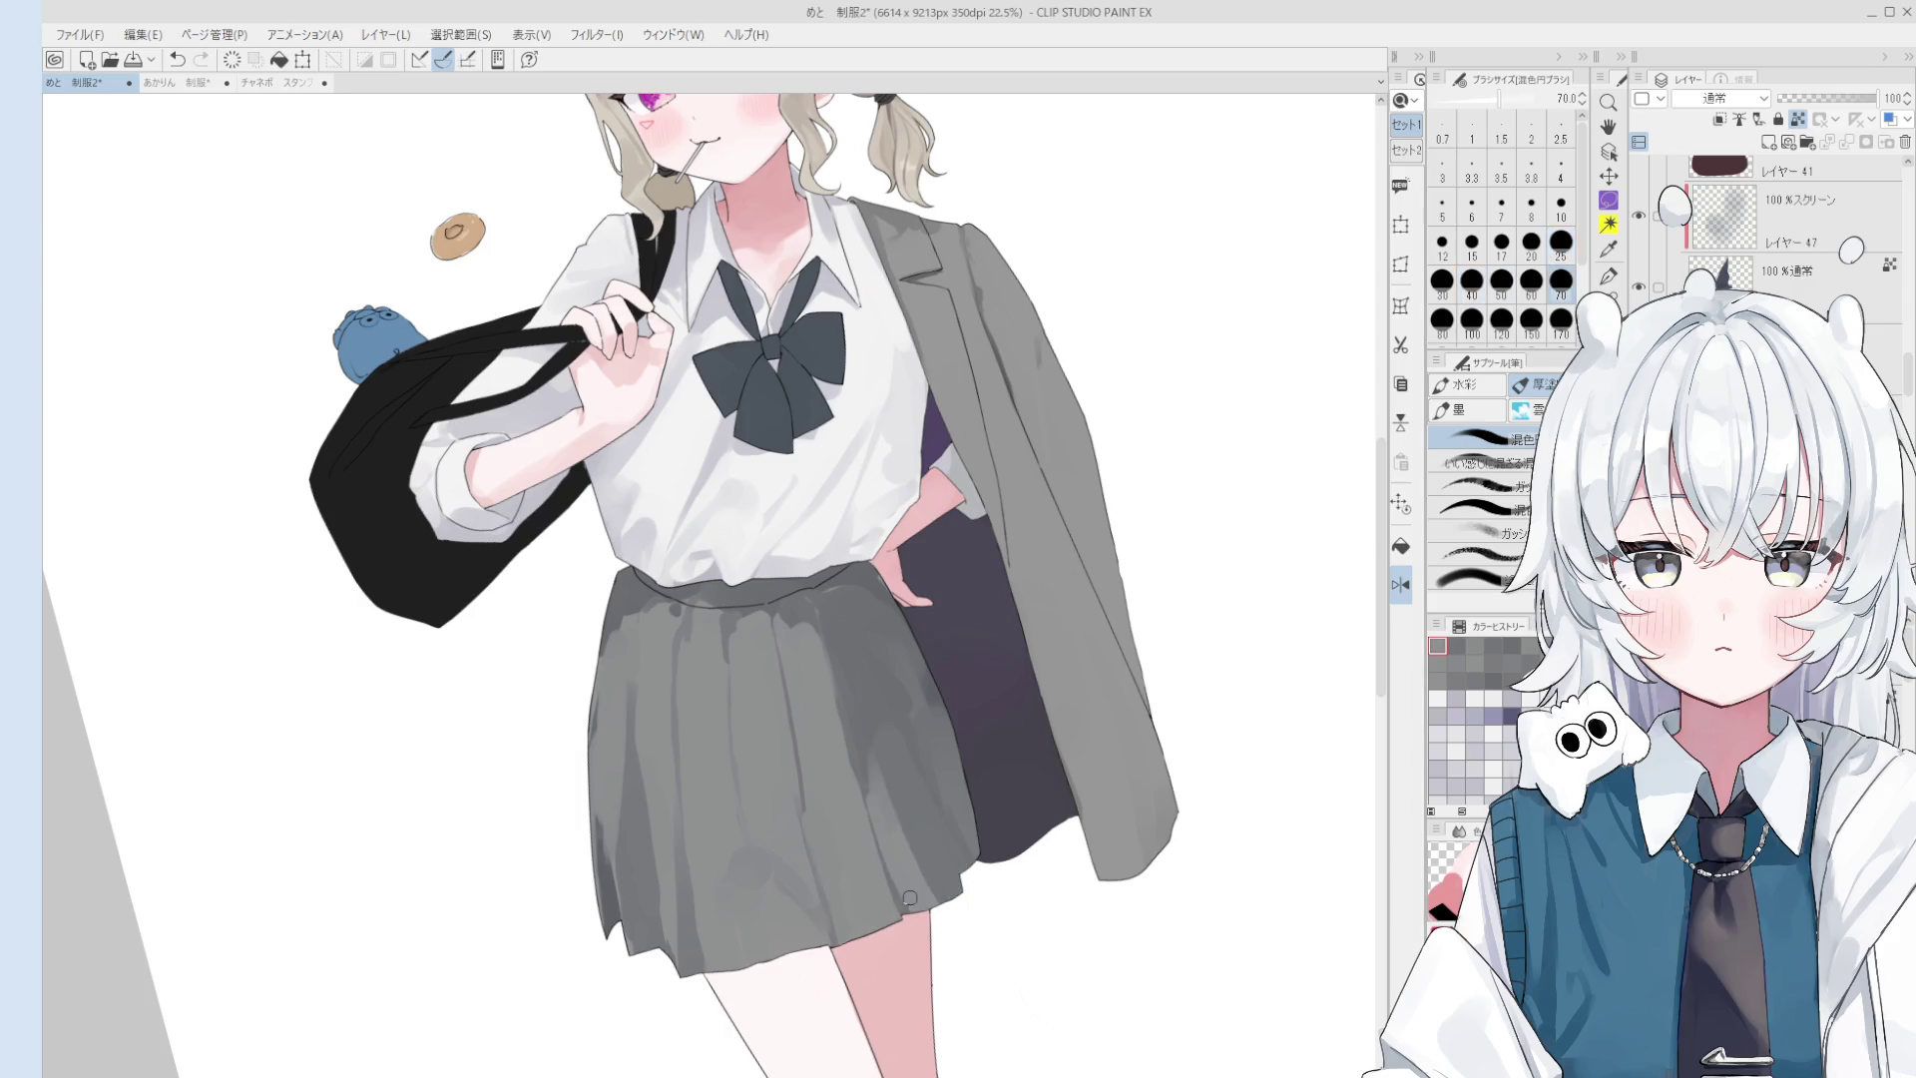
key(bracketright)
key(bracketright)
key(bracketright)
key(bracketleft)
key(bracketleft)
key(bracketleft)
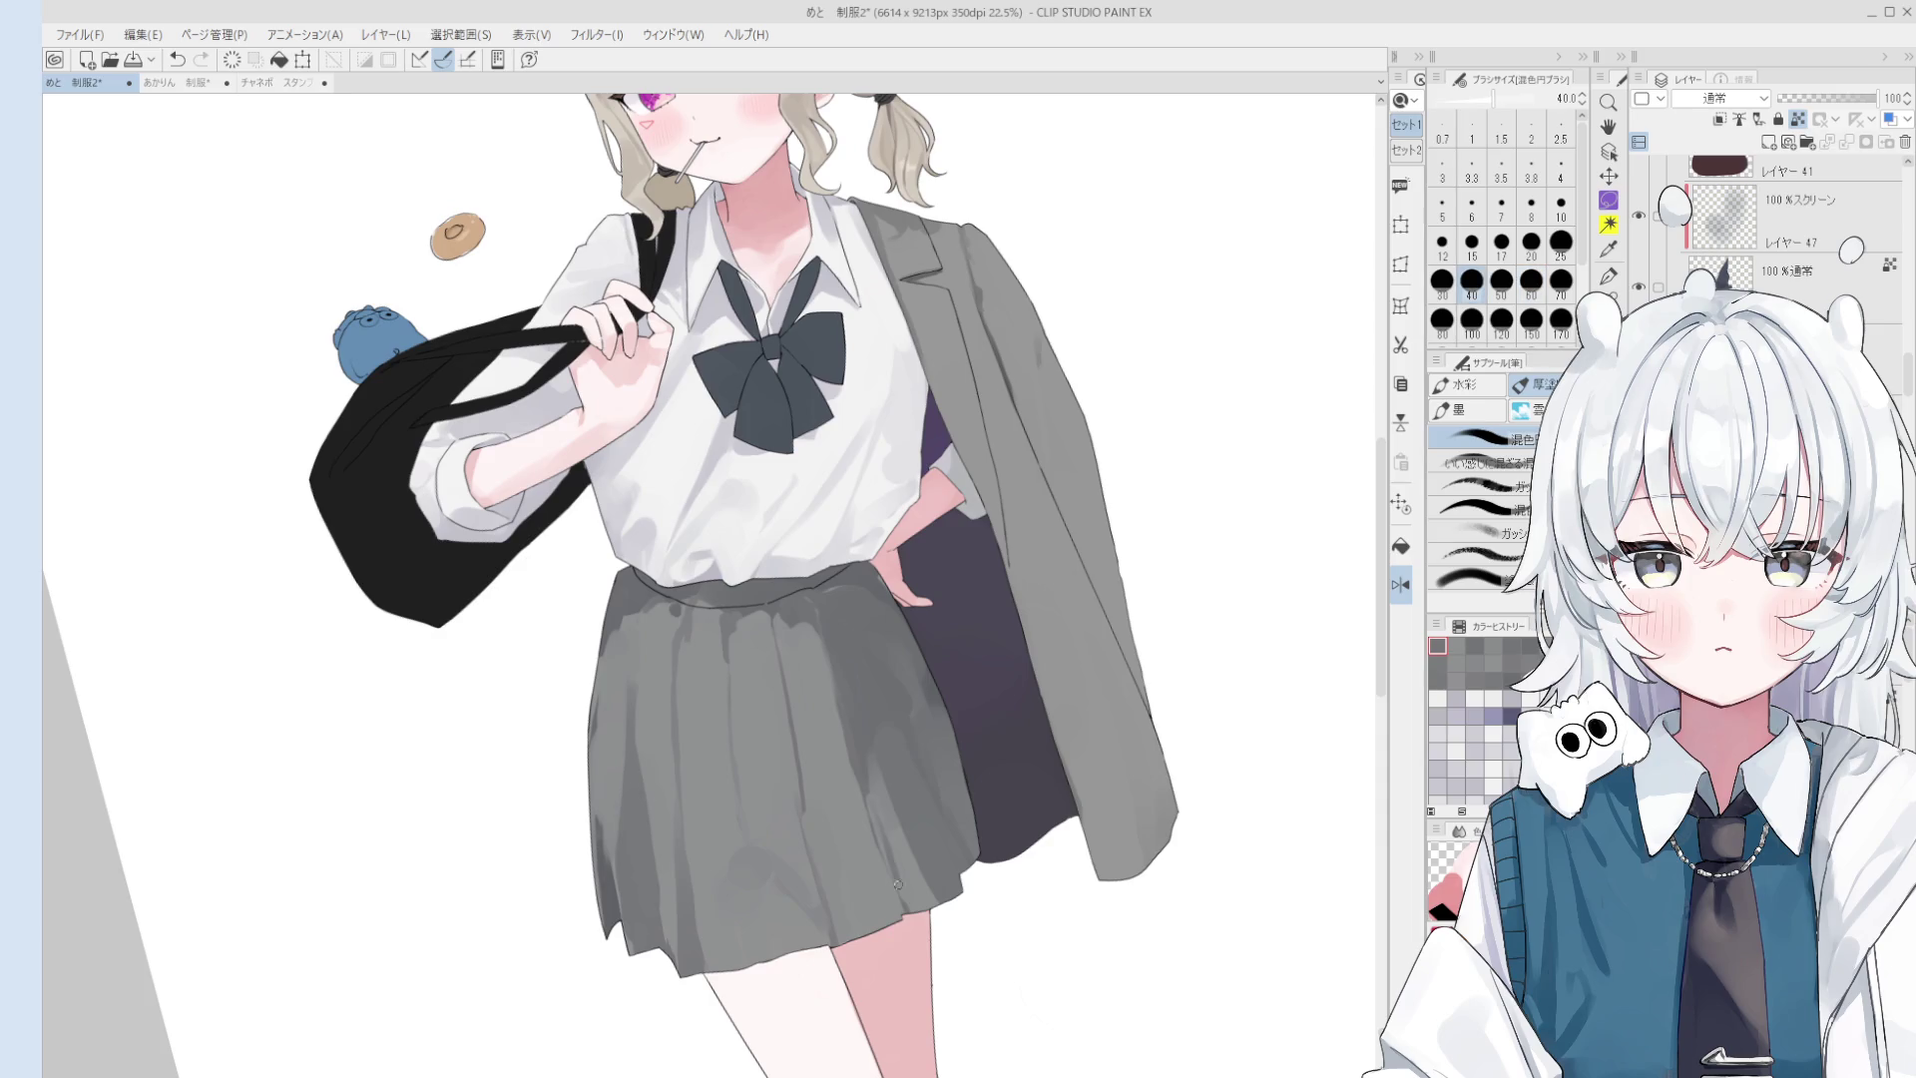
scroll(859, 776, down, 1)
key(bracketright)
key(bracketright)
key(bracketright)
key(bracketright)
key(bracketright)
key(bracketright)
- Sample two skirt greys and repaint broad shading across the skirt at brush size 120-150
key(bracketright)
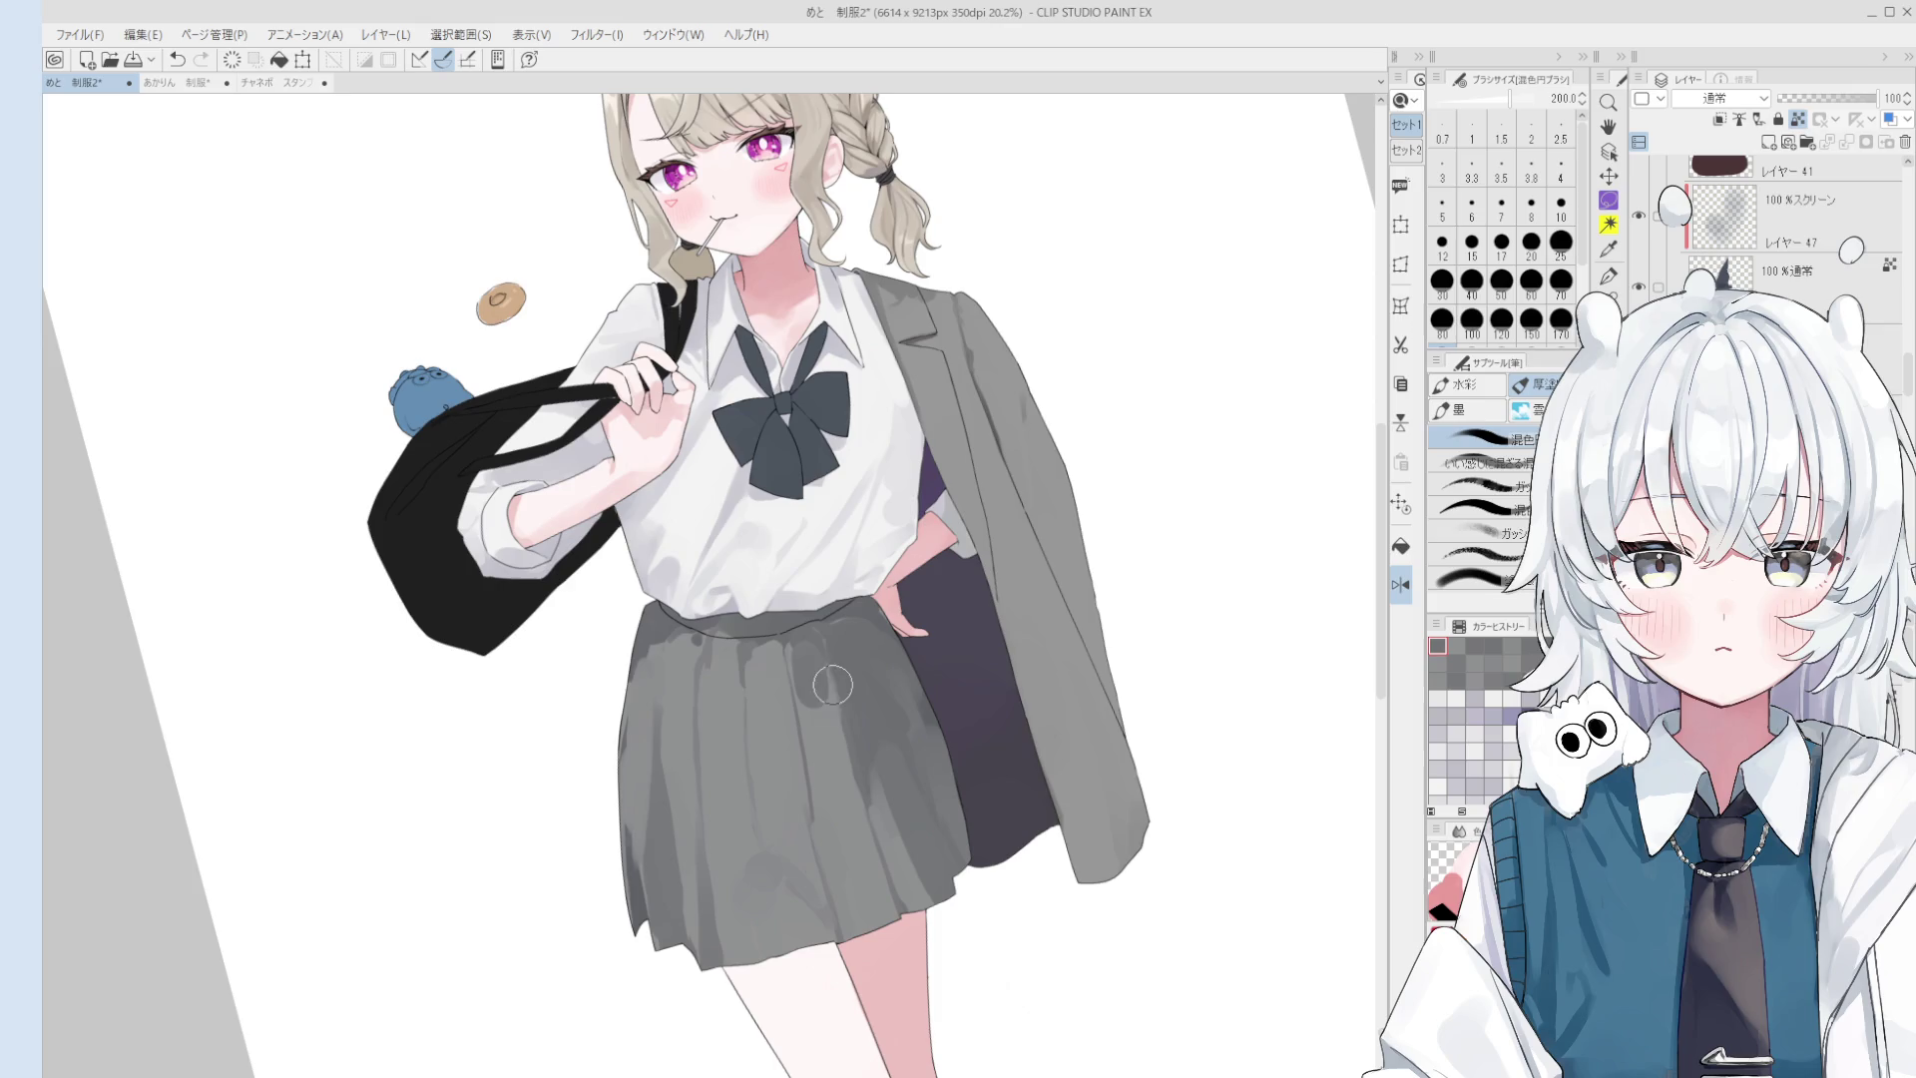
key(ctrl+s)
click(848, 705)
key(bracketleft)
key(bracketleft)
alt+click(843, 821)
key(bracketright)
key(bracketright)
key(bracketright)
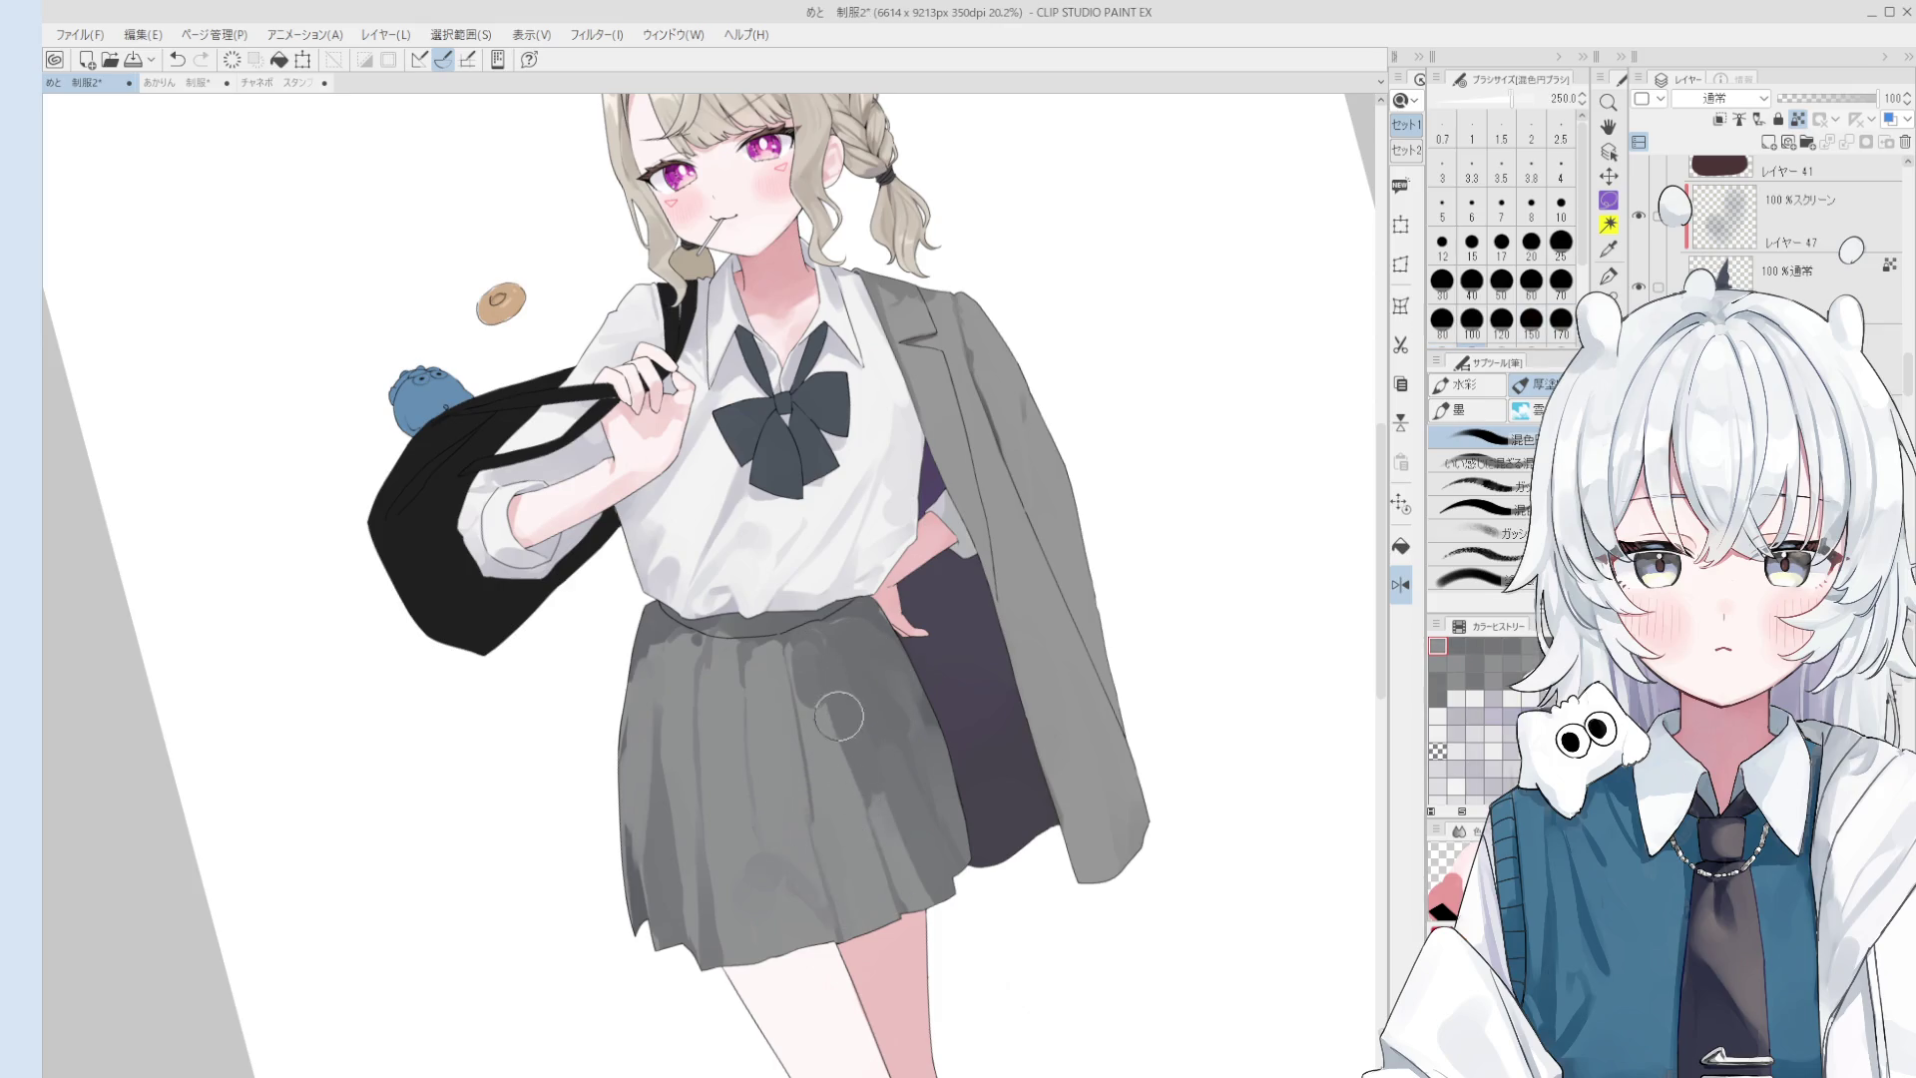
key(ctrl+z)
drag(860, 776, 818, 743)
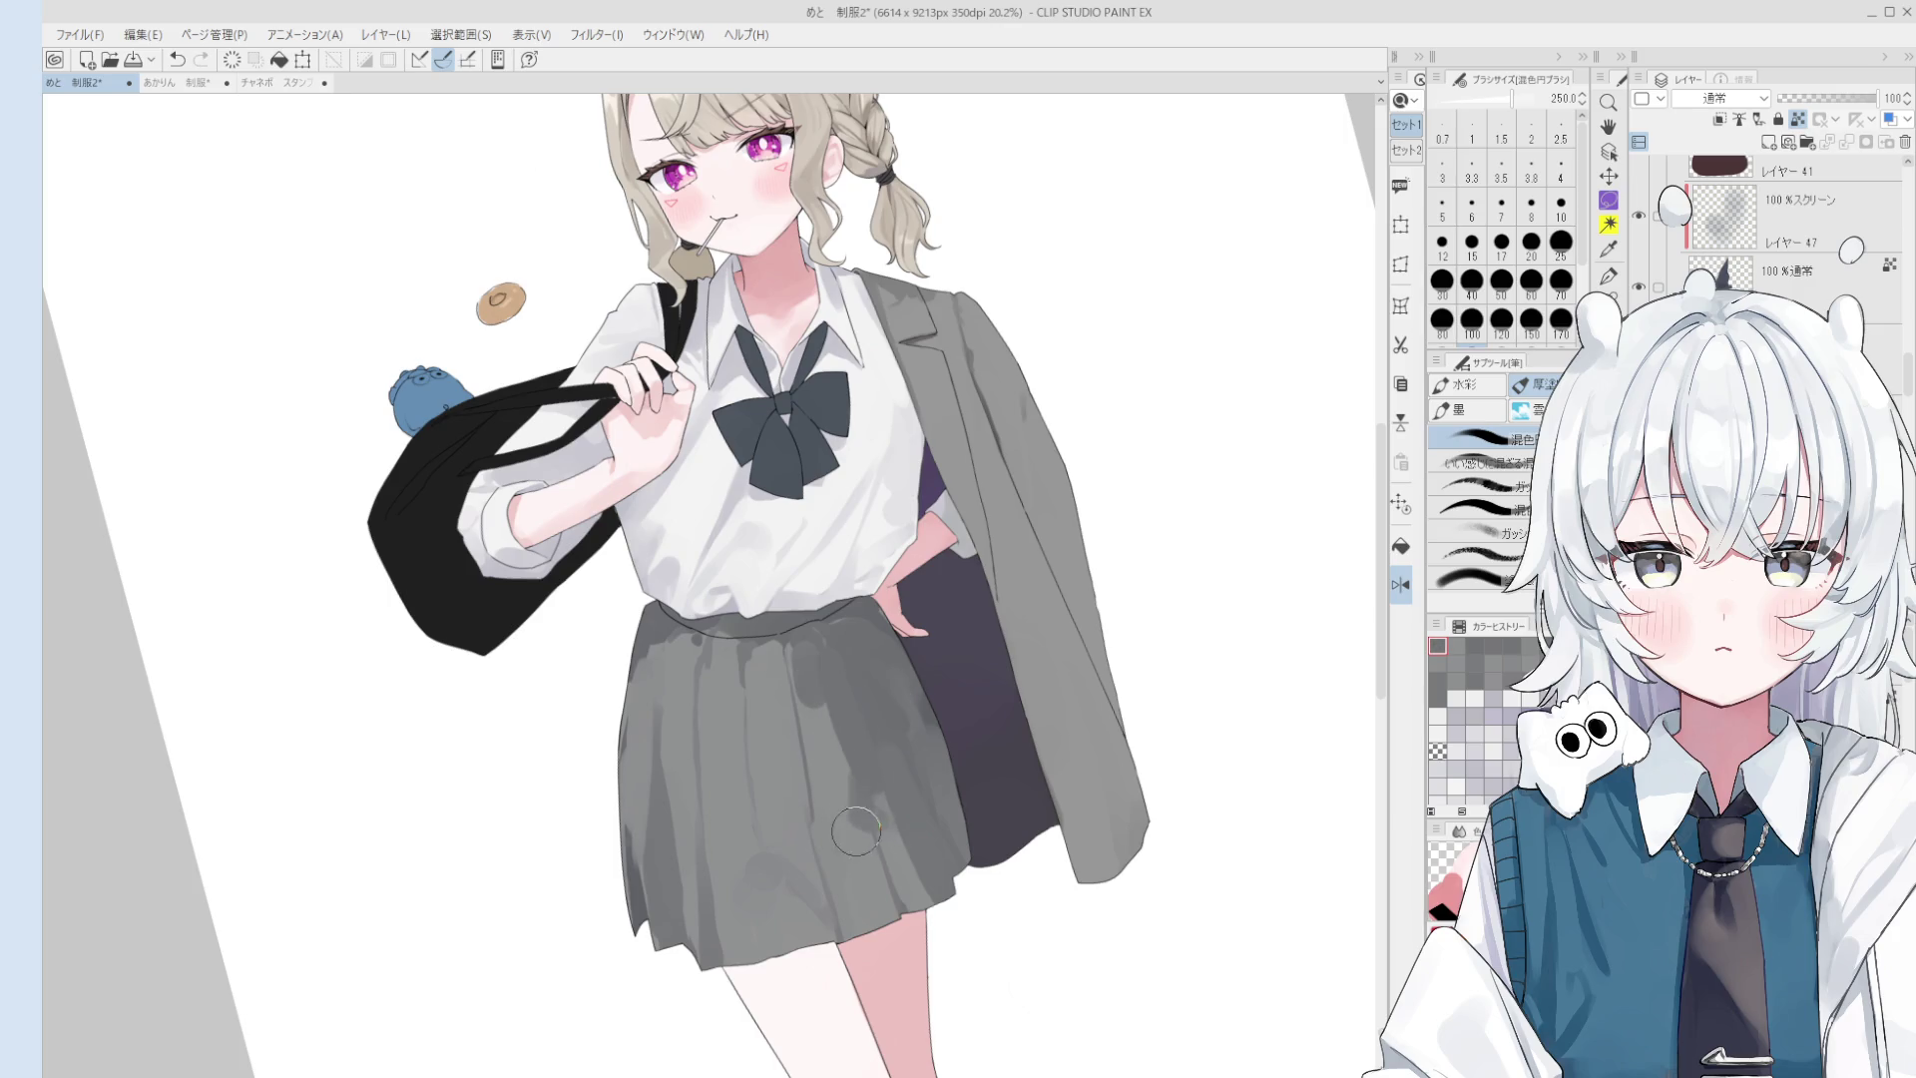
key(bracketleft)
key(bracketleft)
key(bracketleft)
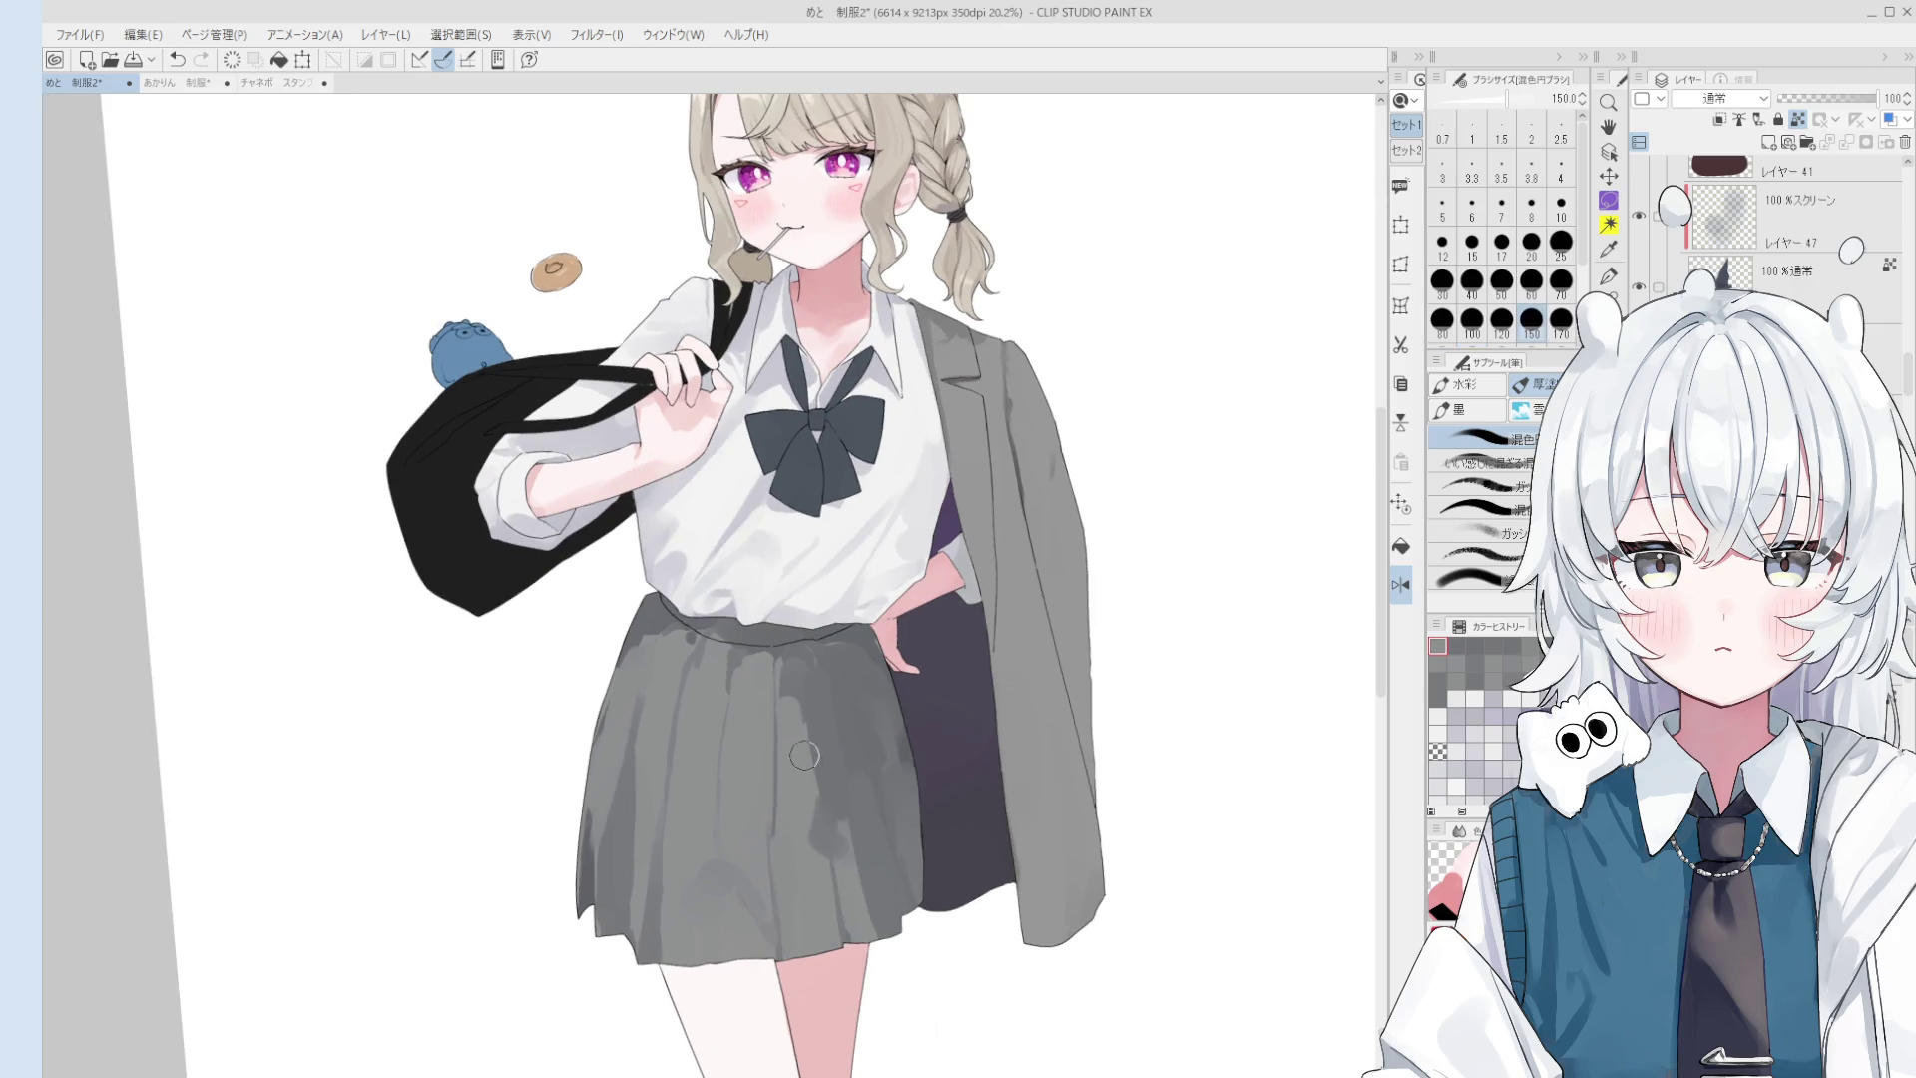
scroll(784, 643, up, 1)
key(bracketleft)
key(ctrl+z)
scroll(783, 644, down, 3)
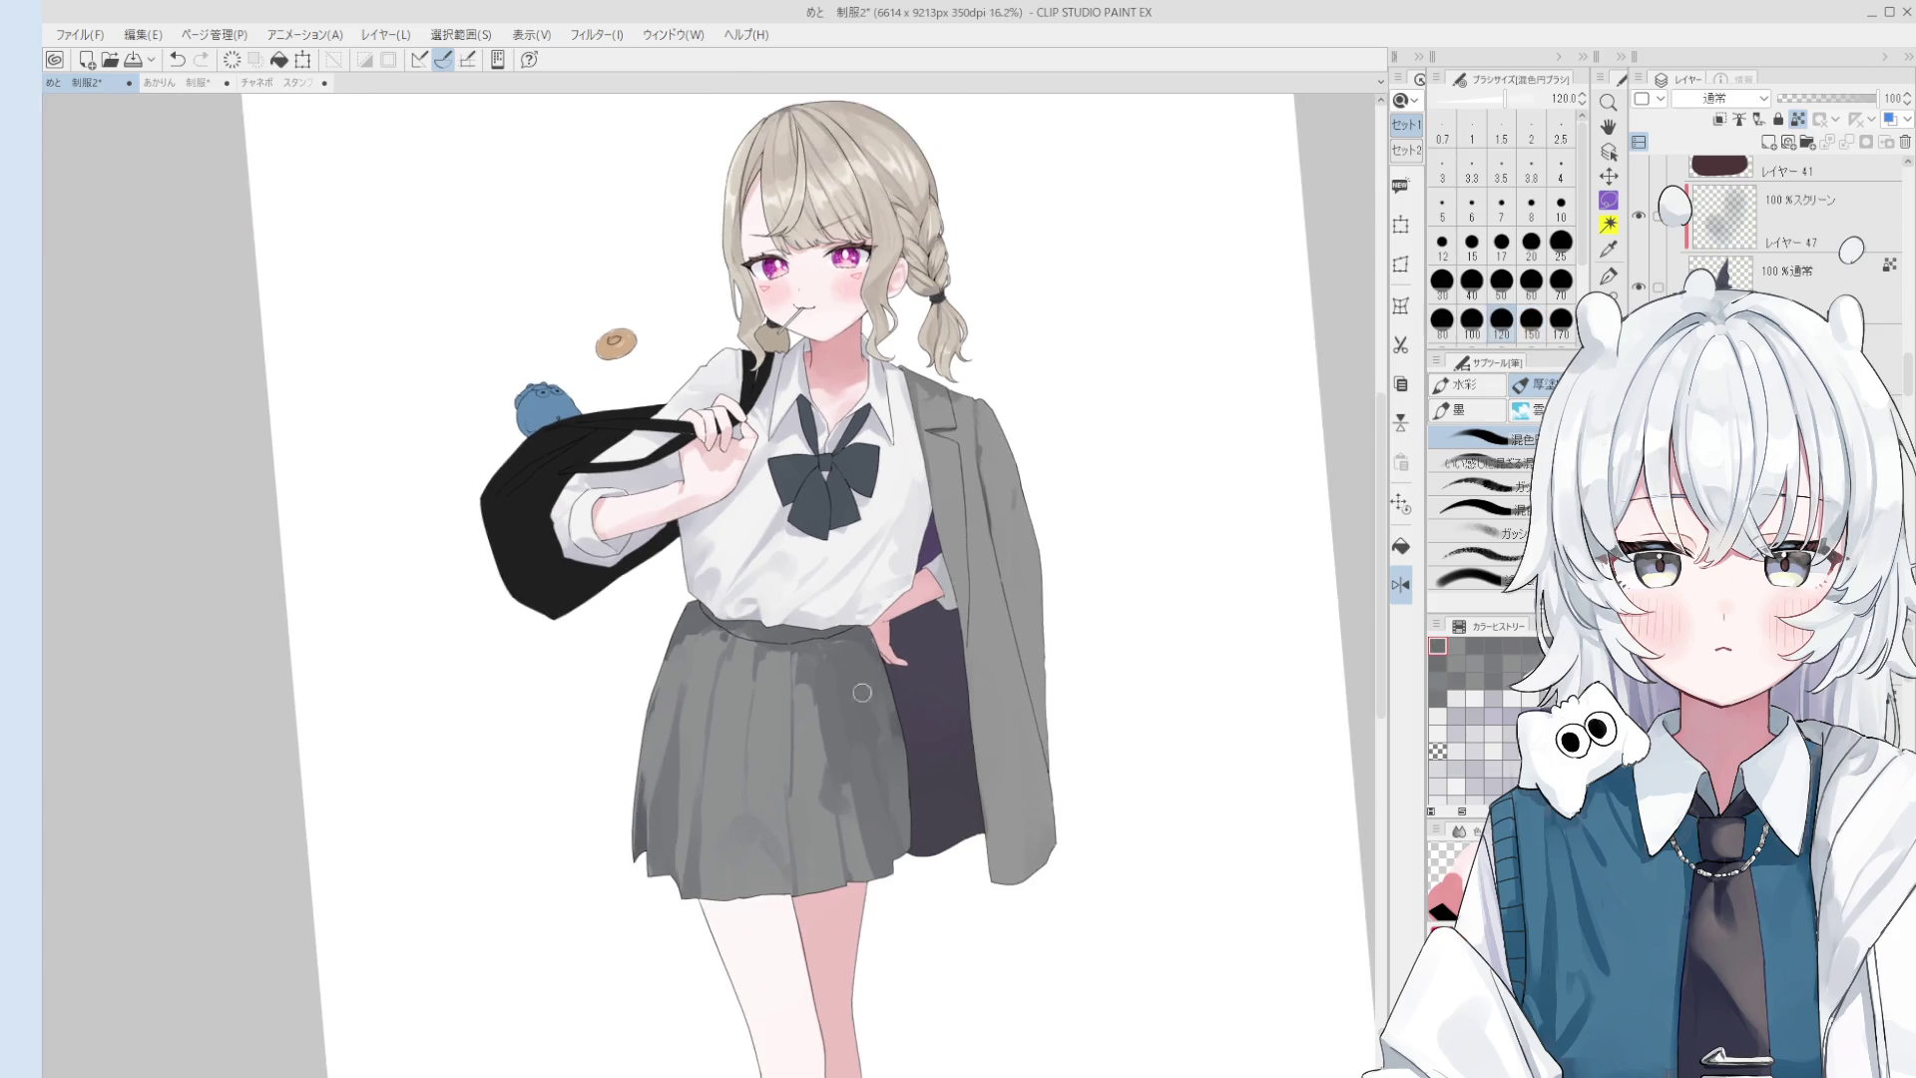
scroll(878, 669, up, 1)
- At brush size 30-50, redraw vertical shading strokes down the skirt's front until satisfied
key(bracketleft)
key(bracketleft)
key(bracketleft)
drag(811, 649, 823, 803)
key(bracketleft)
key(bracketleft)
key(bracketleft)
key(ctrl+z)
key(ctrl+z)
drag(814, 669, 825, 793)
key(ctrl+z)
drag(810, 683, 822, 797)
key(ctrl+z)
drag(813, 655, 820, 764)
key(bracketright)
key(bracketright)
drag(832, 848, 834, 918)
key(ctrl+z)
drag(831, 793, 834, 929)
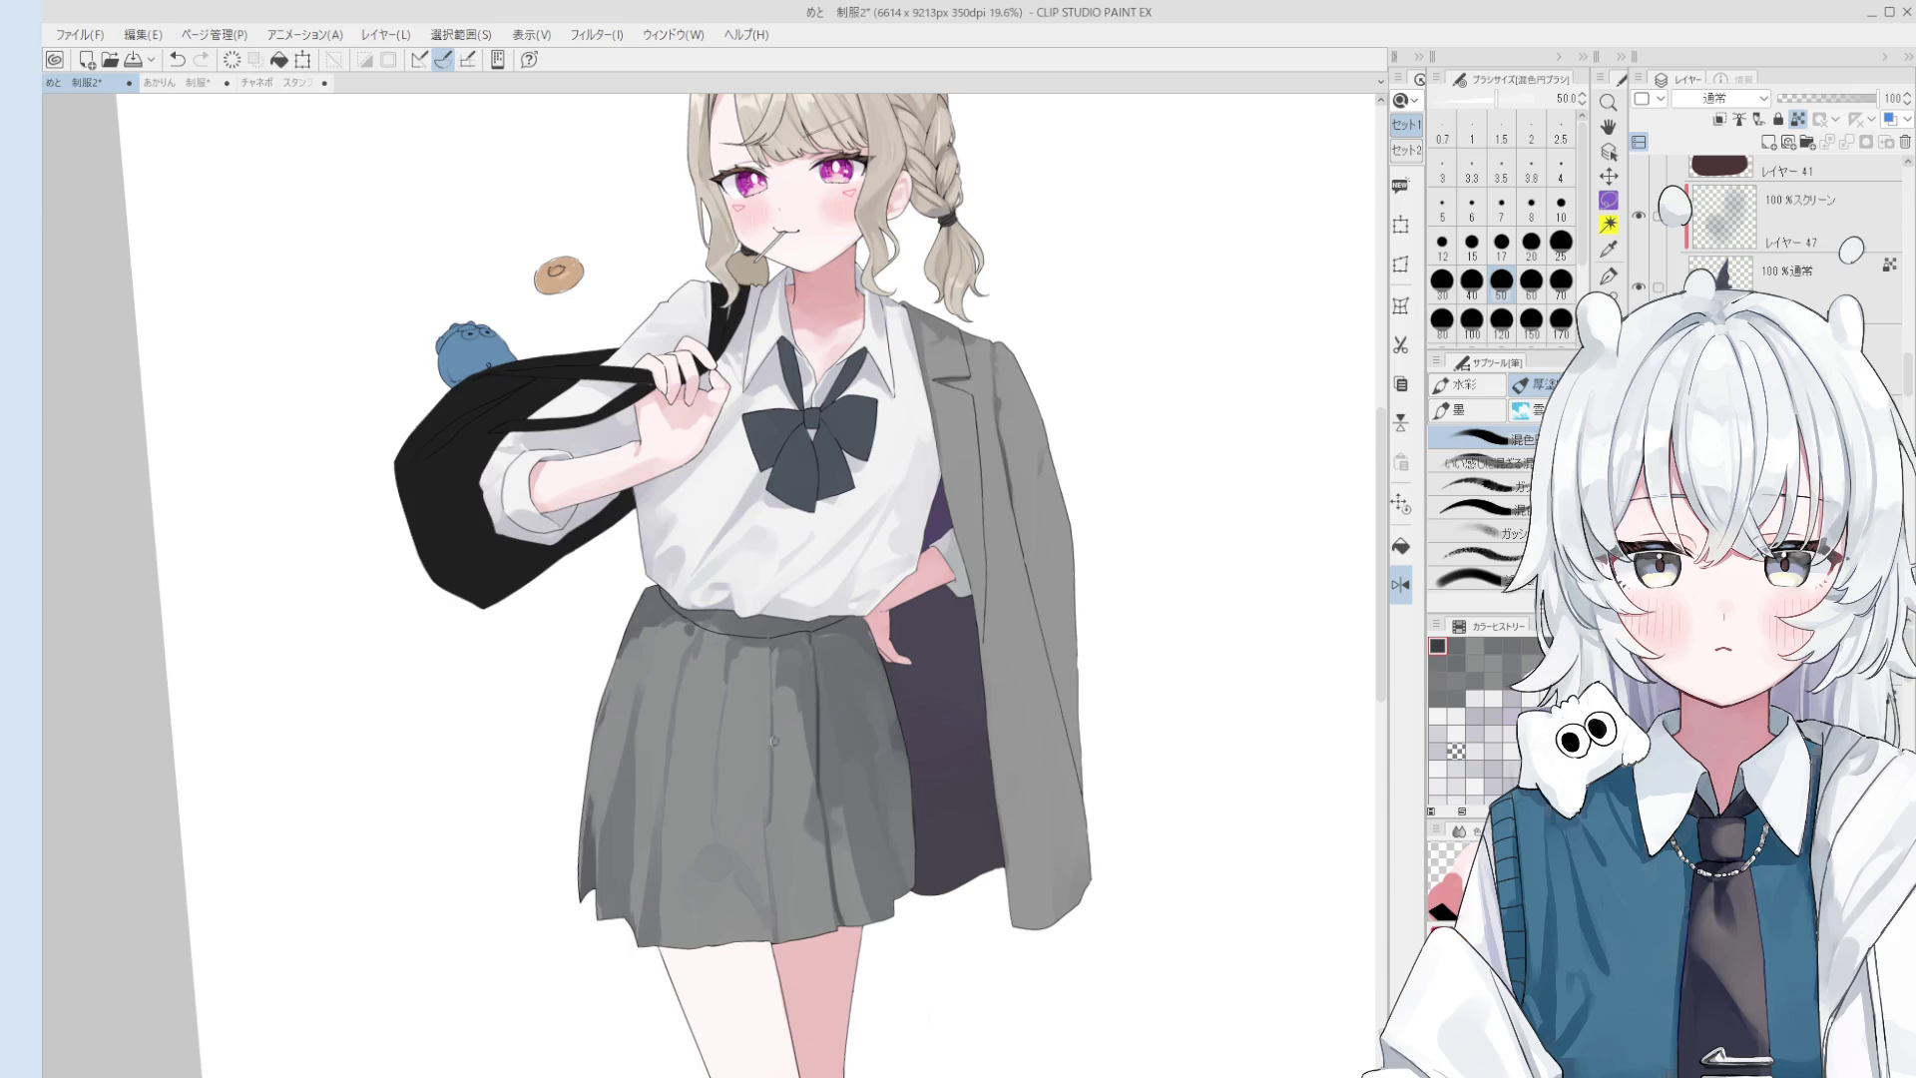
scroll(764, 713, up, 2)
- Rotate the canvas view and back, trying blending brush sizes between 25 and 100
drag(763, 712, 721, 657)
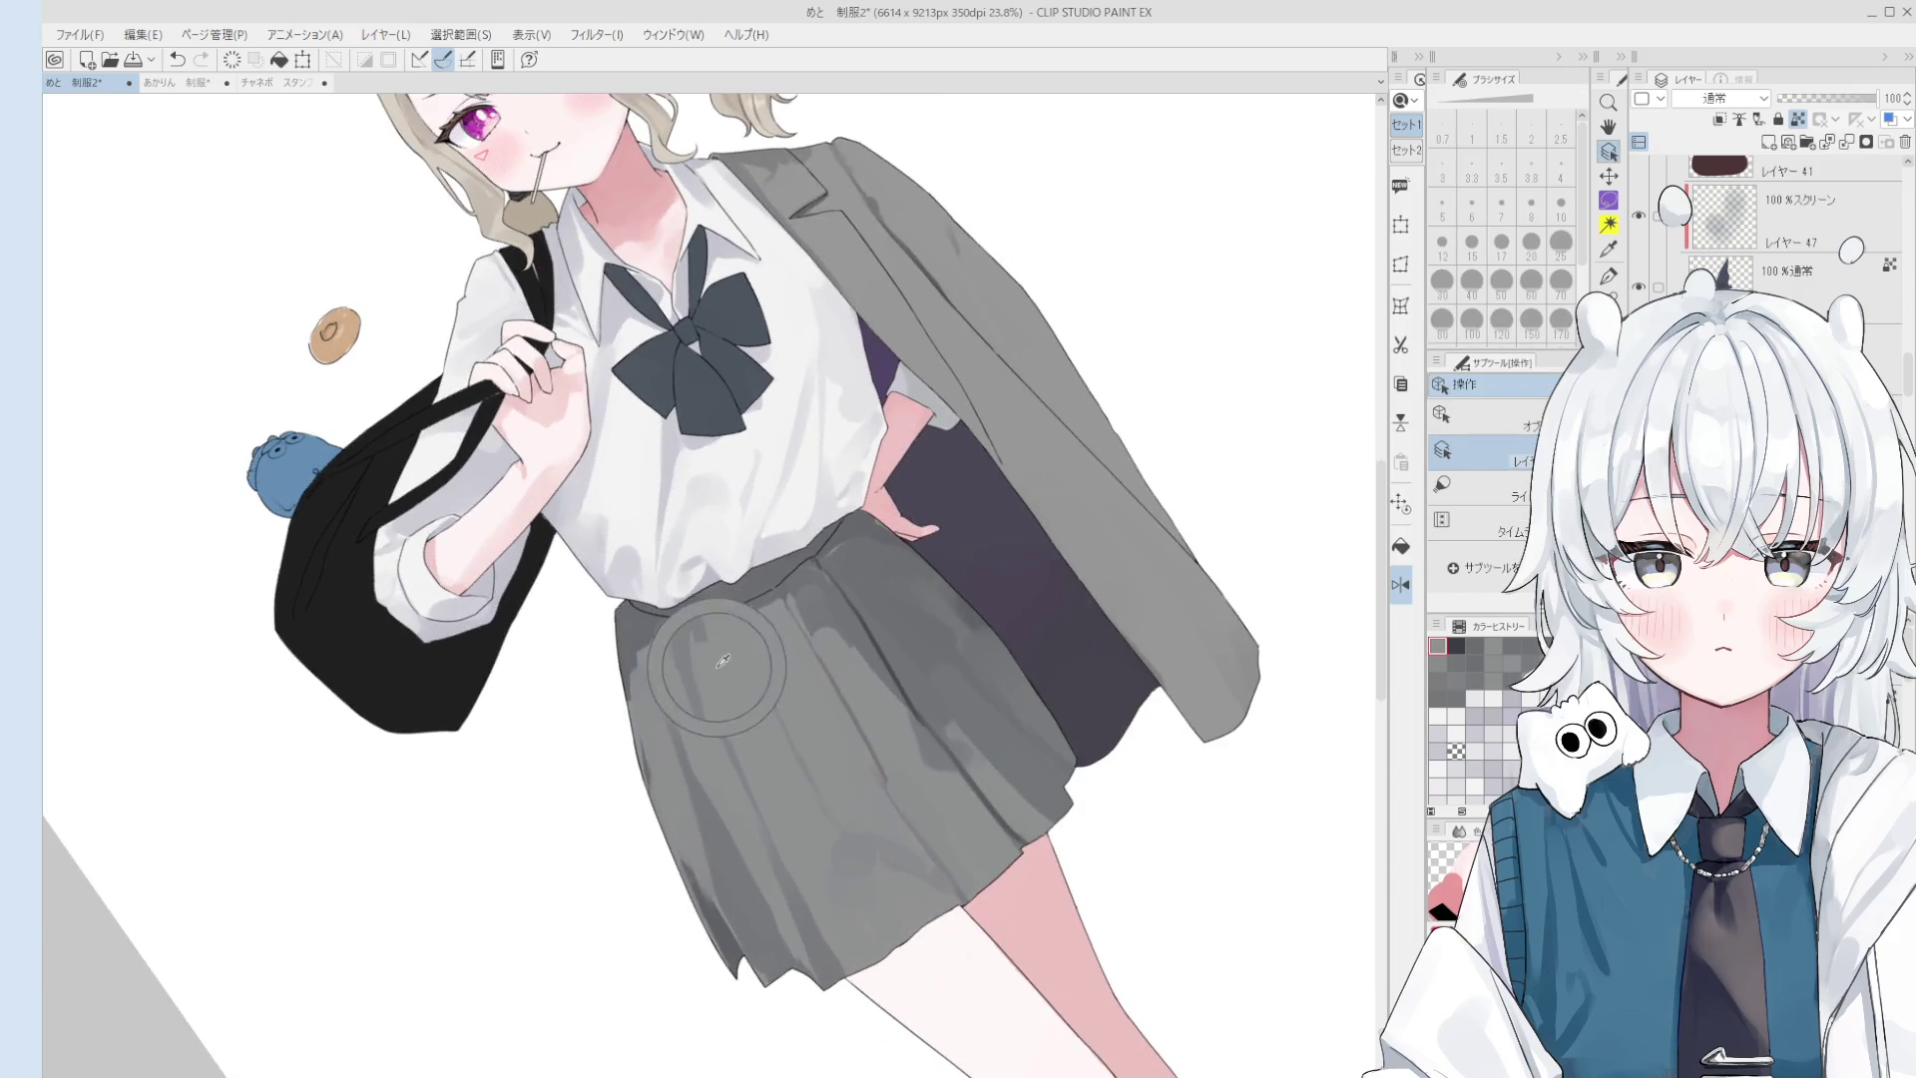
key(b)
key(bracketright)
key(bracketright)
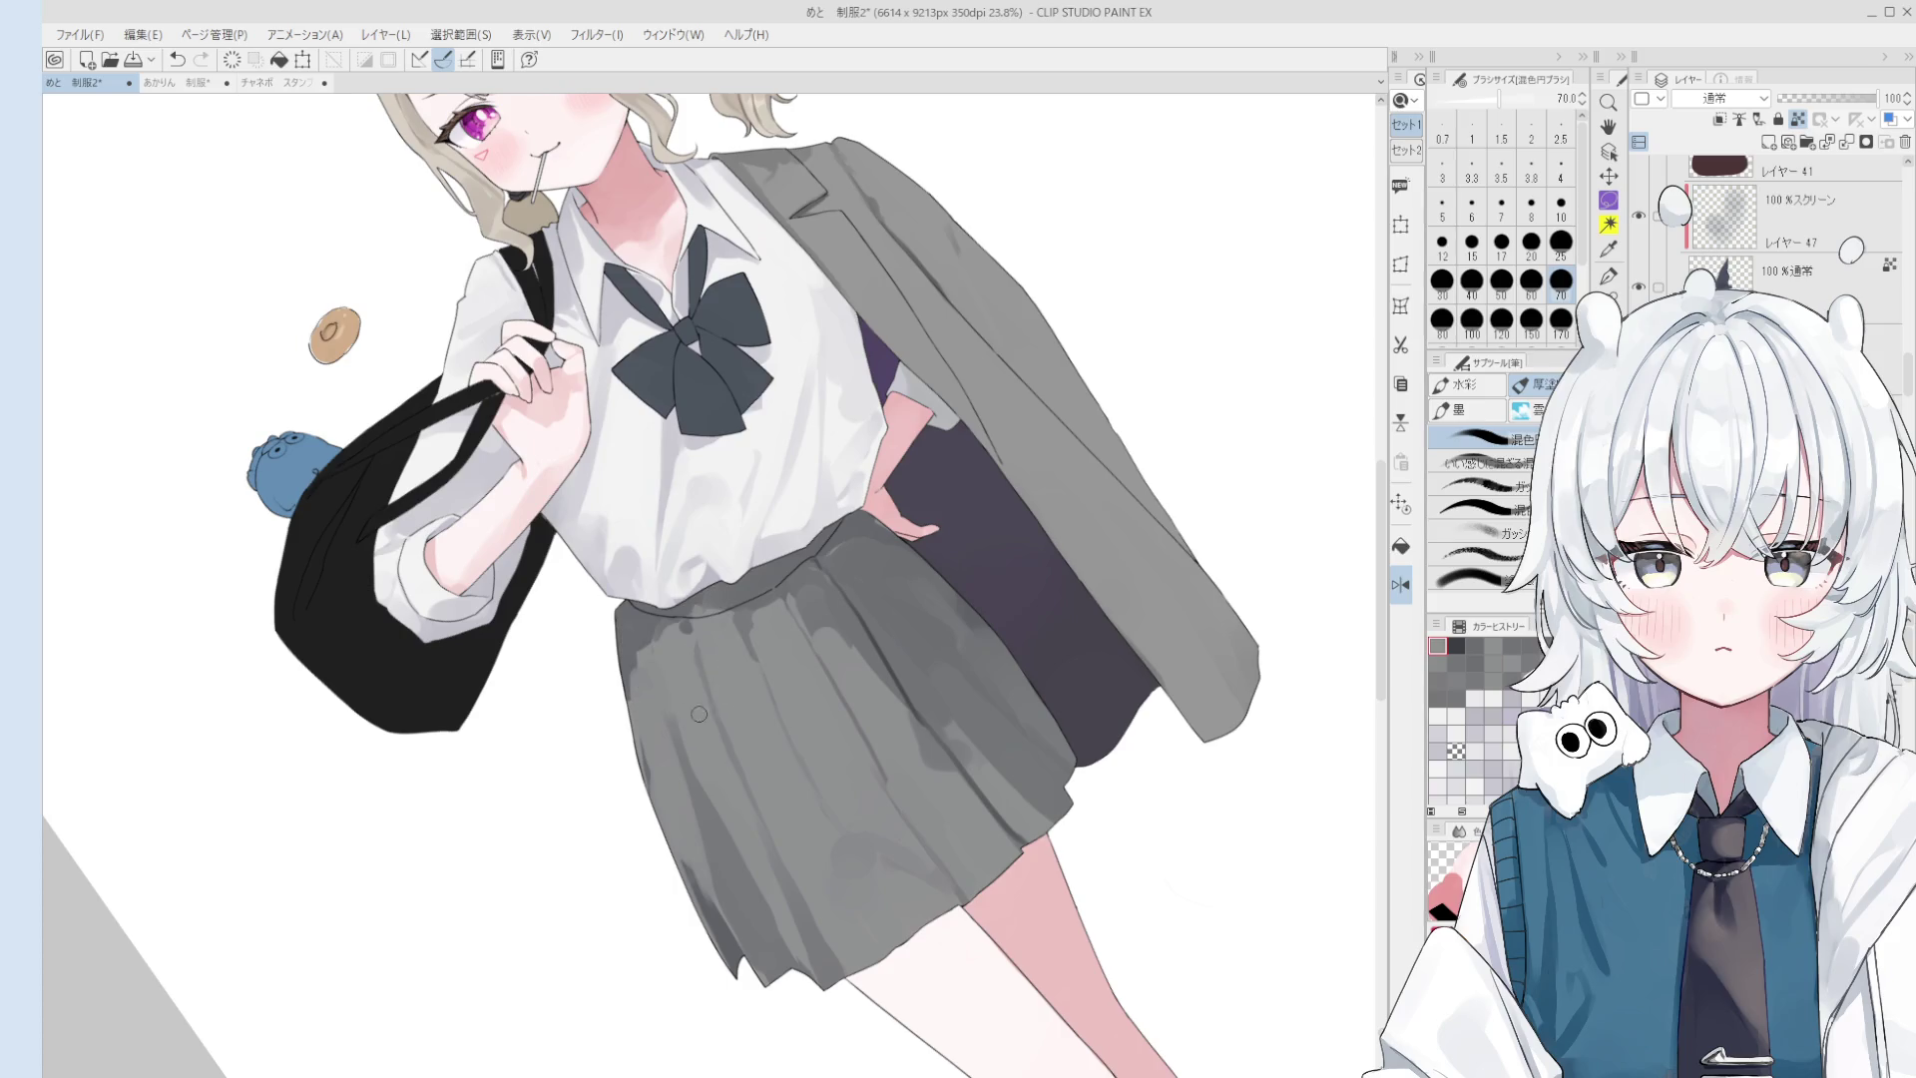
scroll(702, 750, down, 1)
key(minus)
key(bracketleft)
key(bracketleft)
key(bracketleft)
drag(659, 655, 669, 761)
scroll(668, 759, up, 3)
key(bracketleft)
key(bracketleft)
key(bracketleft)
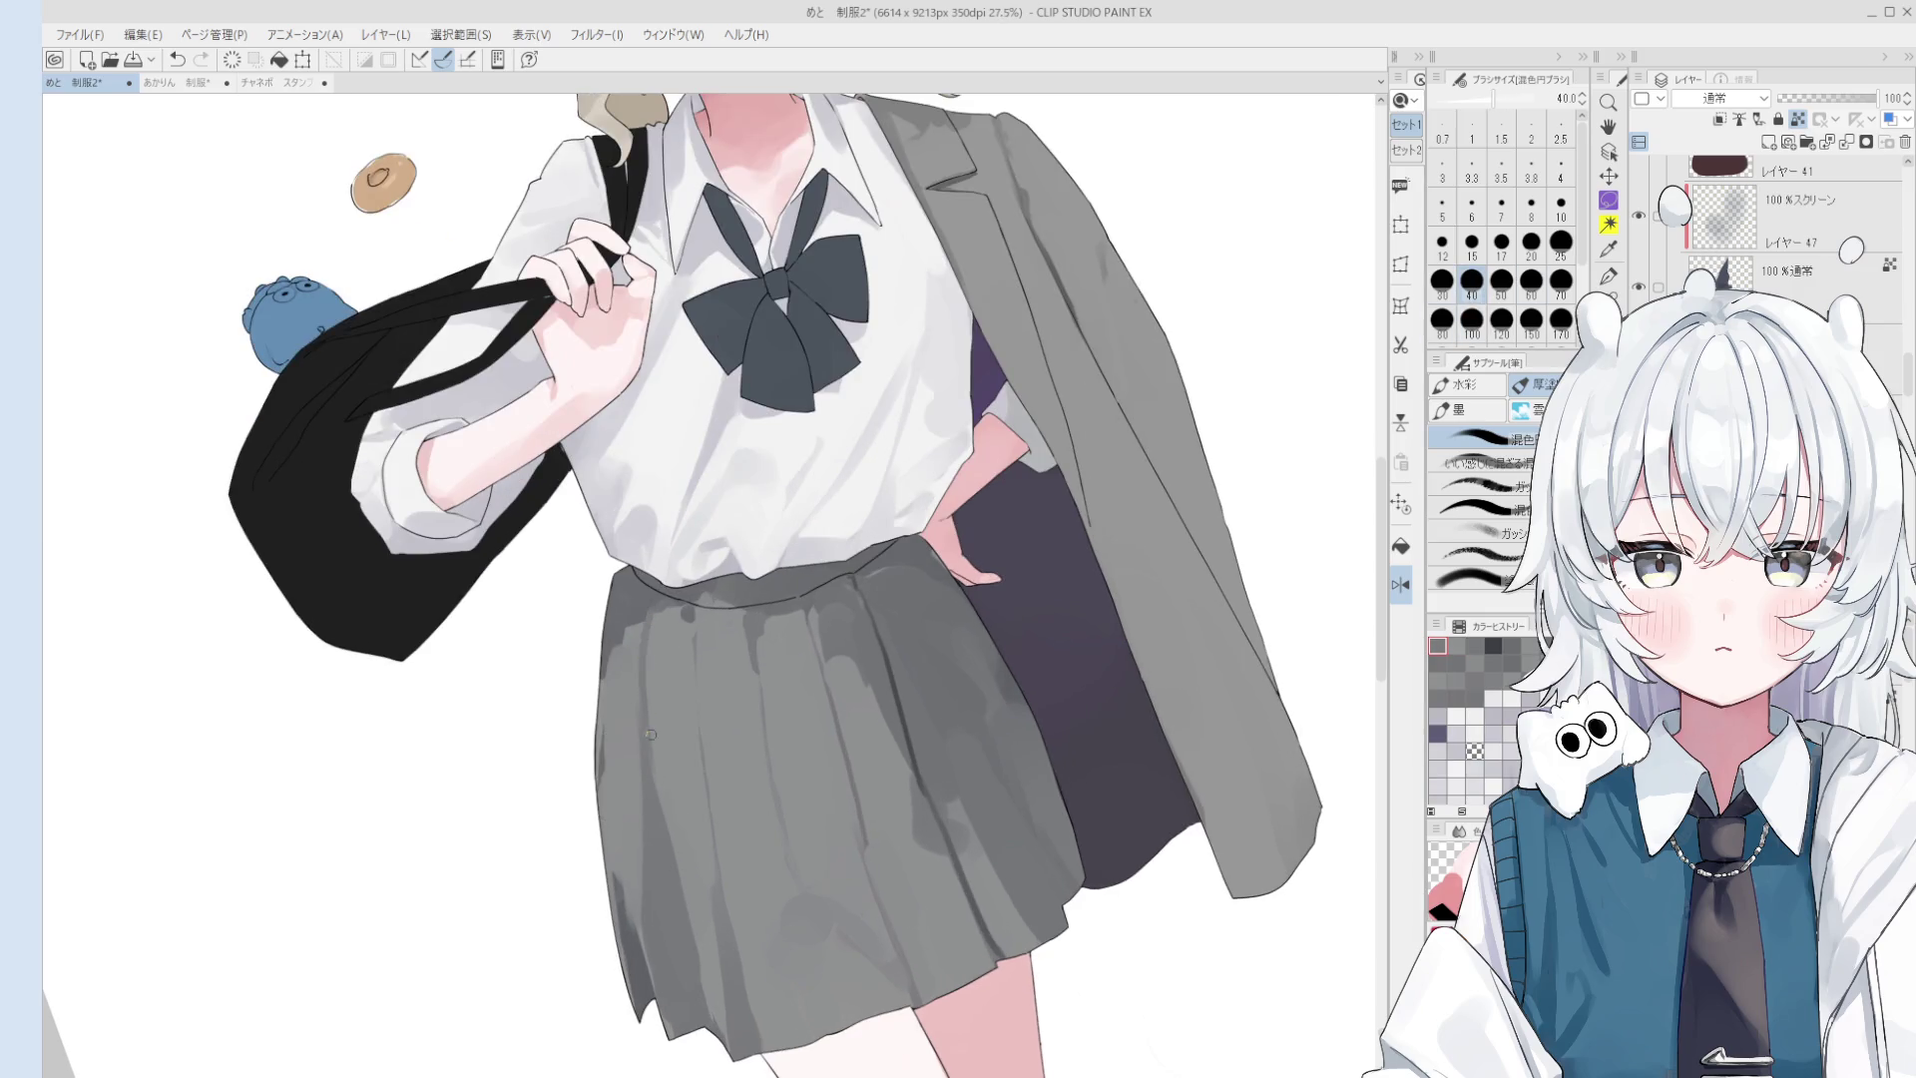
scroll(674, 662, down, 5)
key(bracketright)
key(bracketright)
key(bracketright)
scroll(662, 707, up, 1)
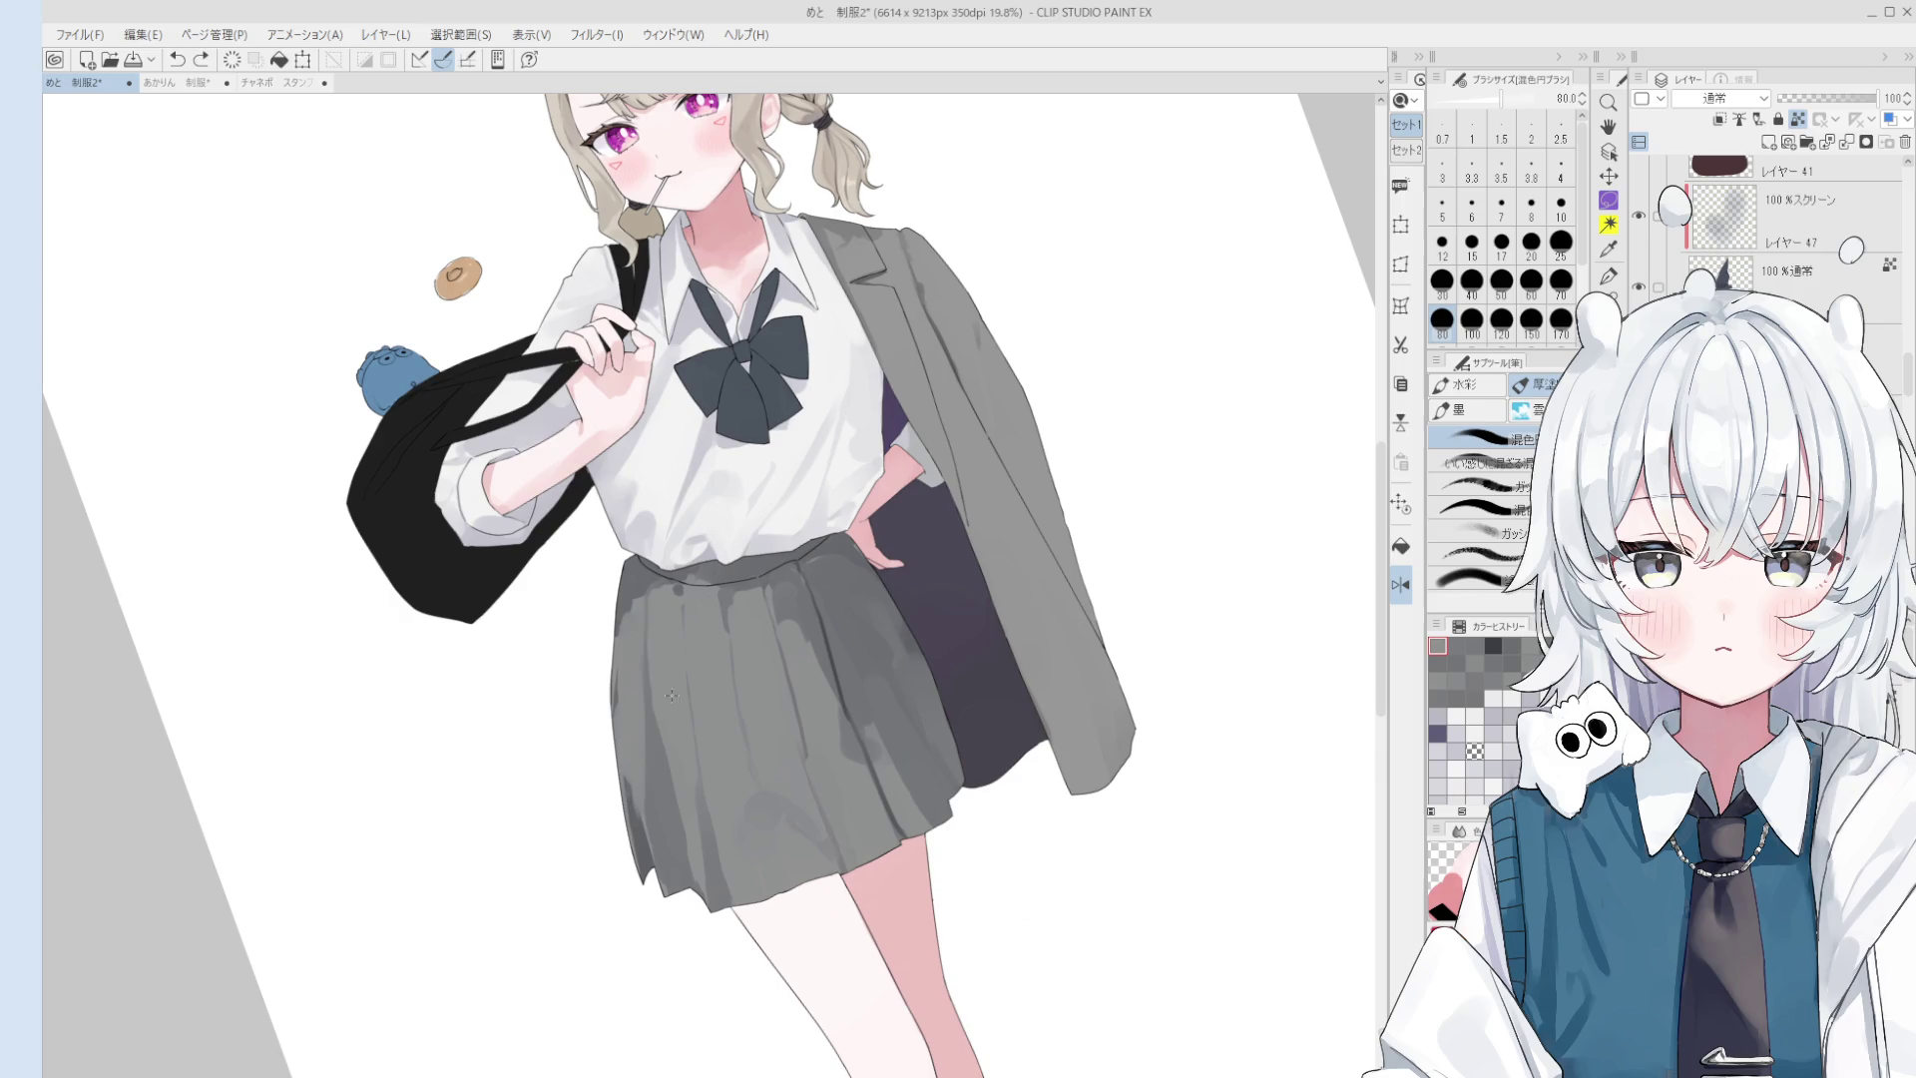
scroll(650, 692, up, 1)
key(bracketleft)
key(bracketleft)
key(bracketleft)
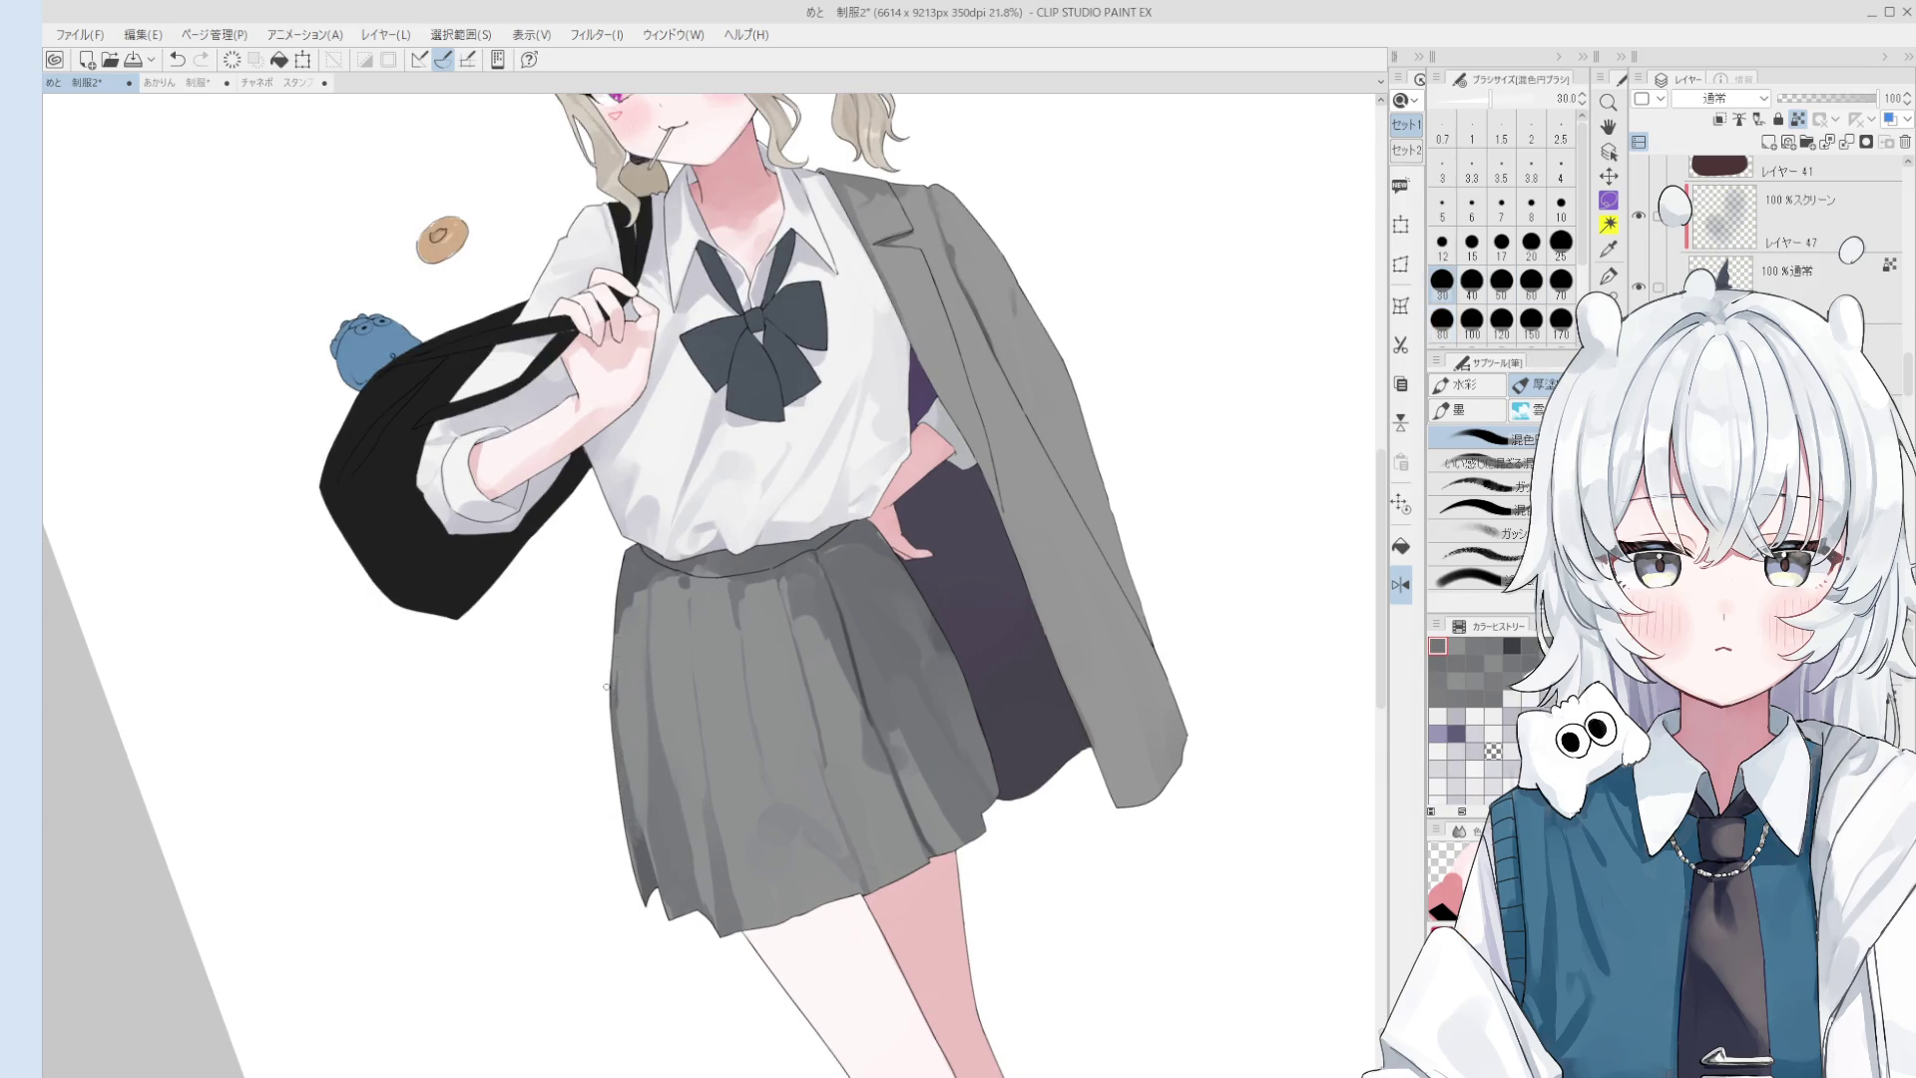
- Sample the skirt hem grey and smooth the skirt's left edge at brush size 70
alt+click(641, 838)
key(bracketright)
key(bracketright)
key(bracketright)
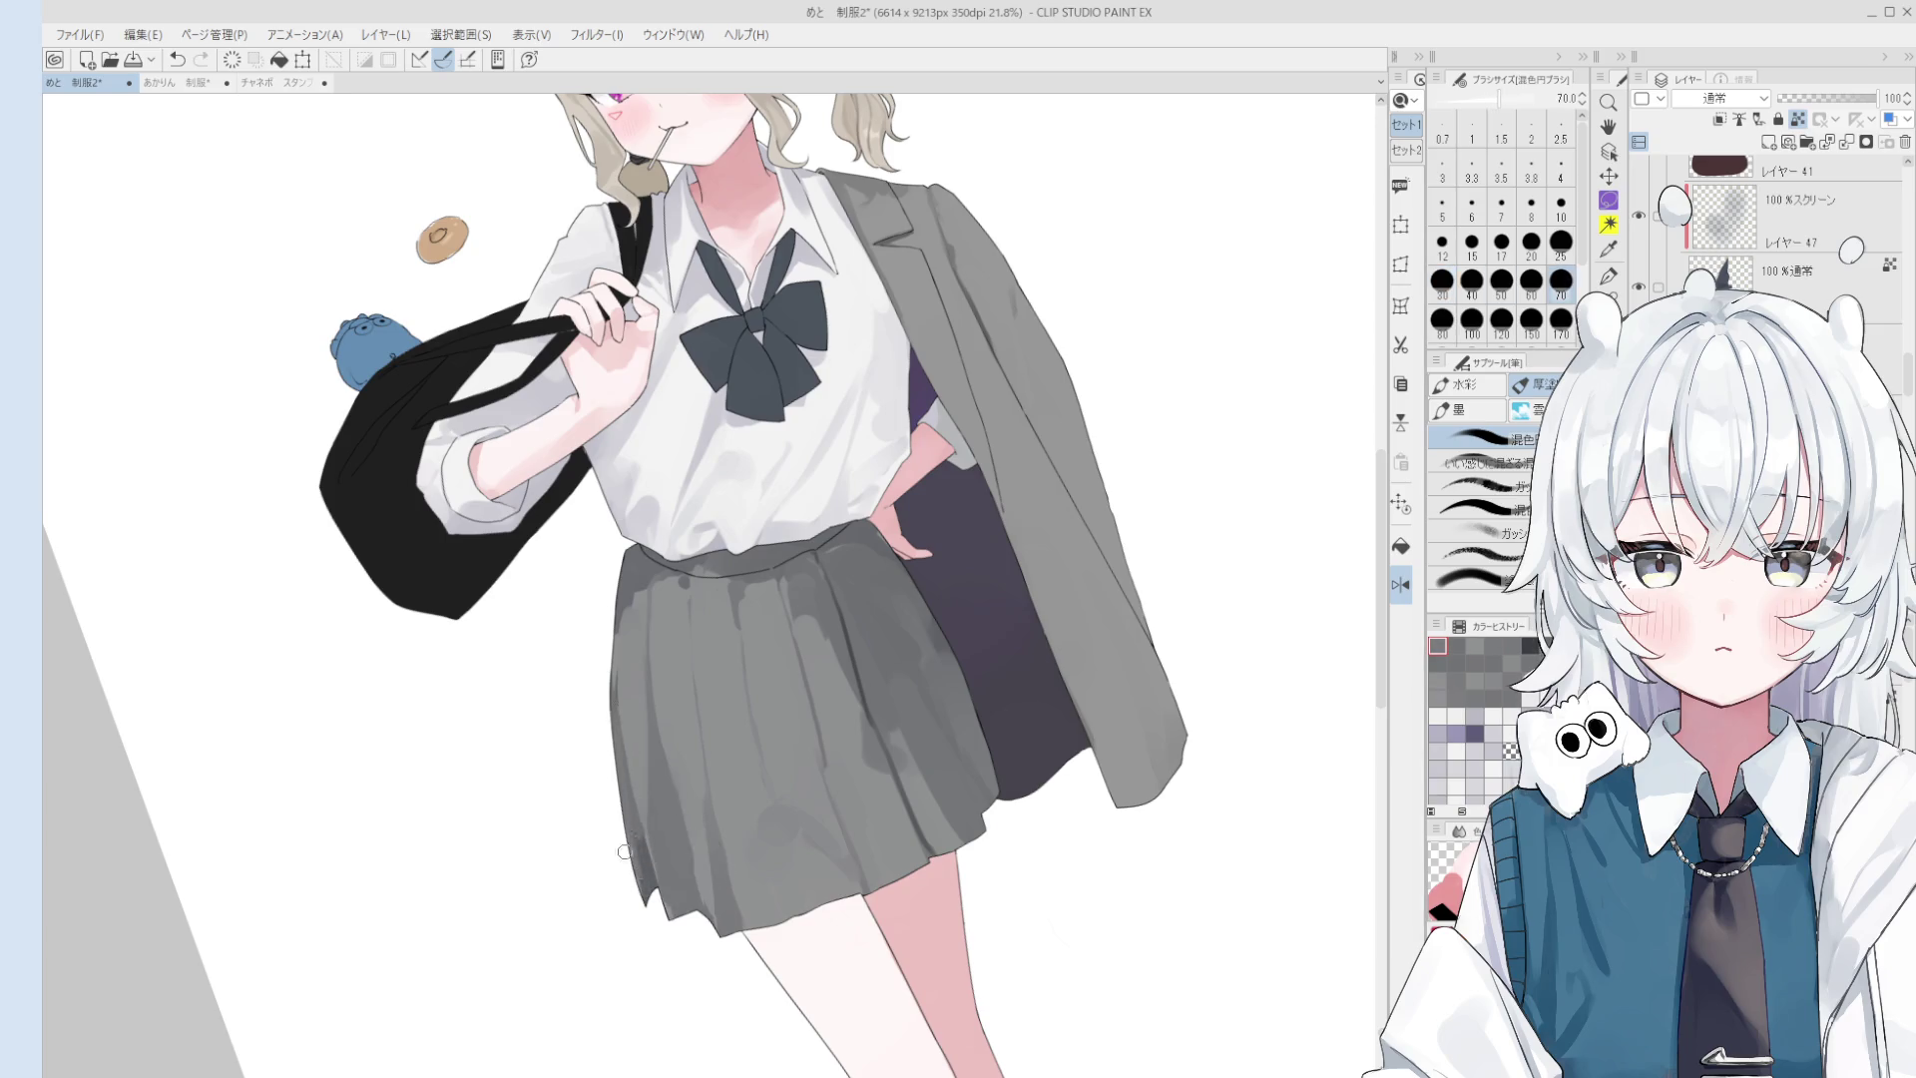
alt+click(642, 860)
drag(642, 860, 635, 759)
key(ctrl+z)
drag(629, 688, 647, 889)
key(ctrl+z)
drag(627, 738, 646, 875)
scroll(698, 848, down, 1)
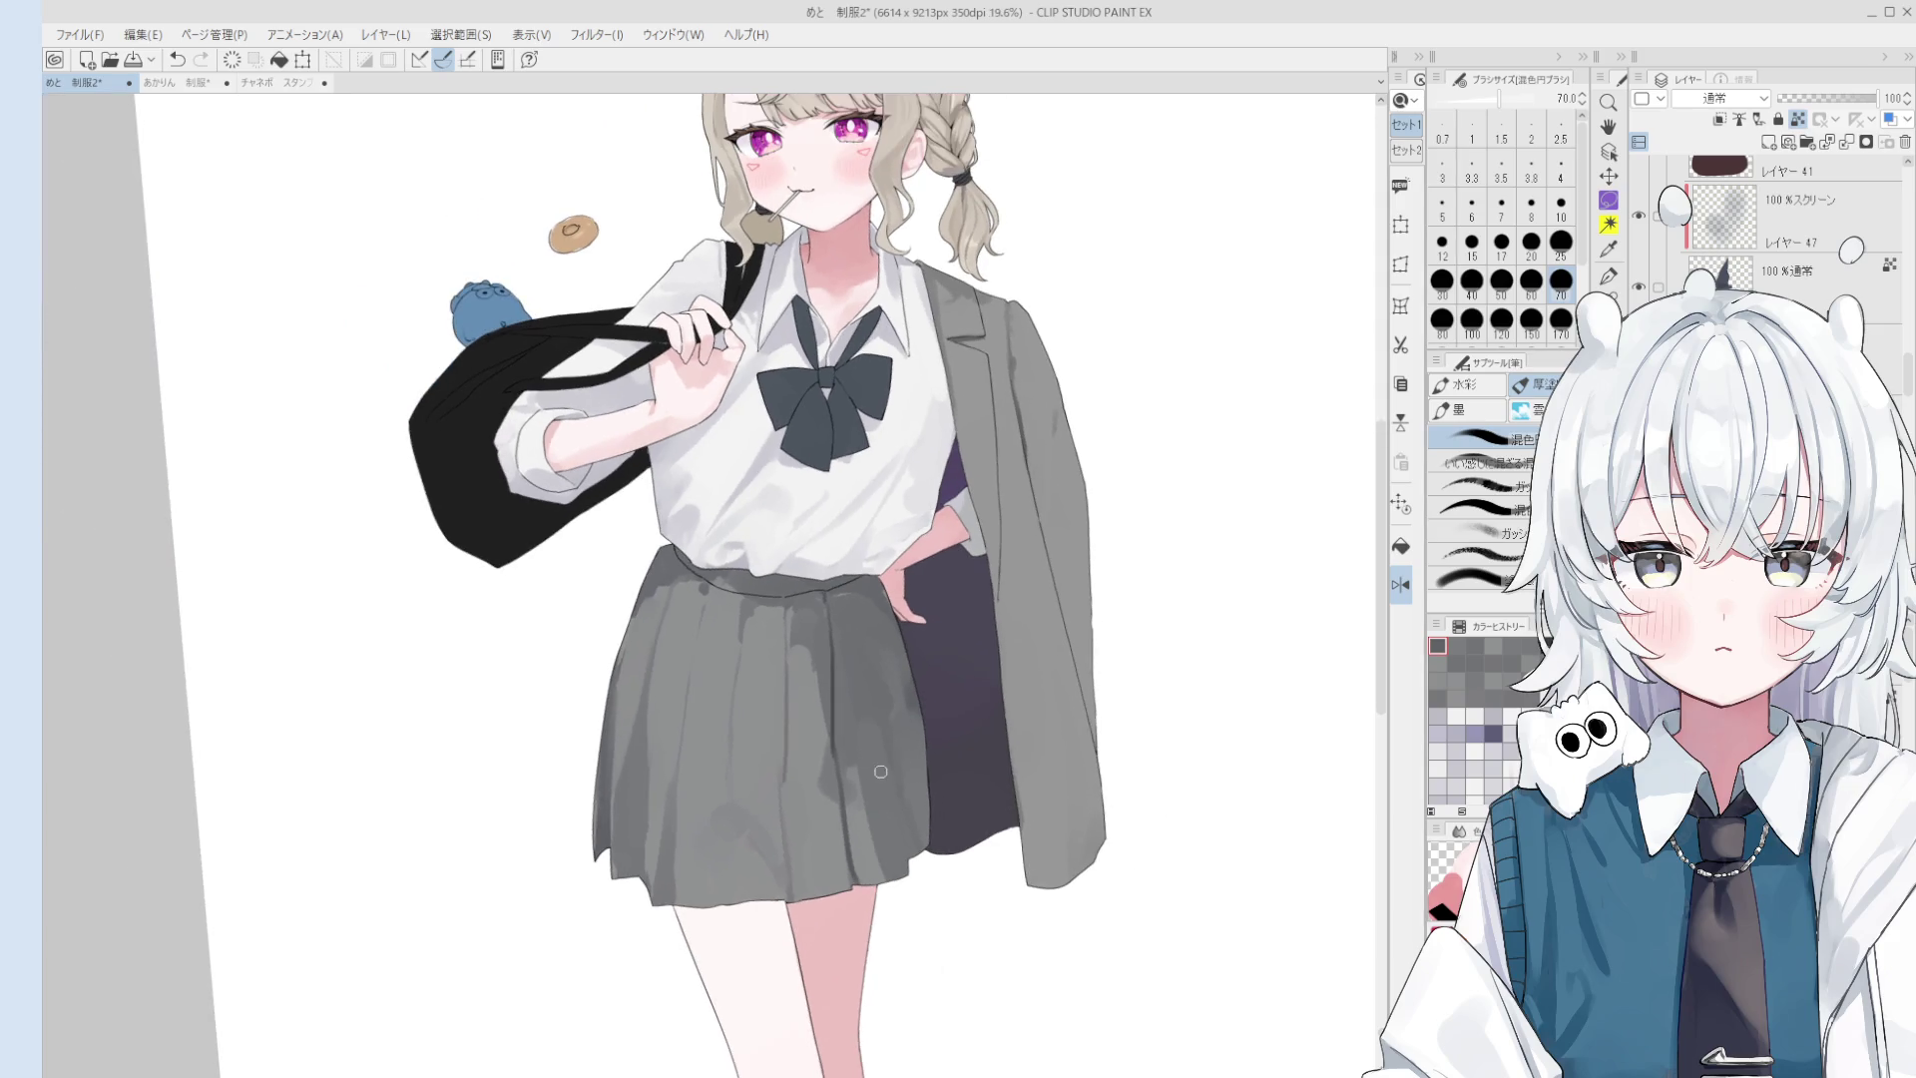
- Blend soft shading into the skirt at brush size 30, then enlarge the brush to 70
key(bracketleft)
key(bracketleft)
key(bracketleft)
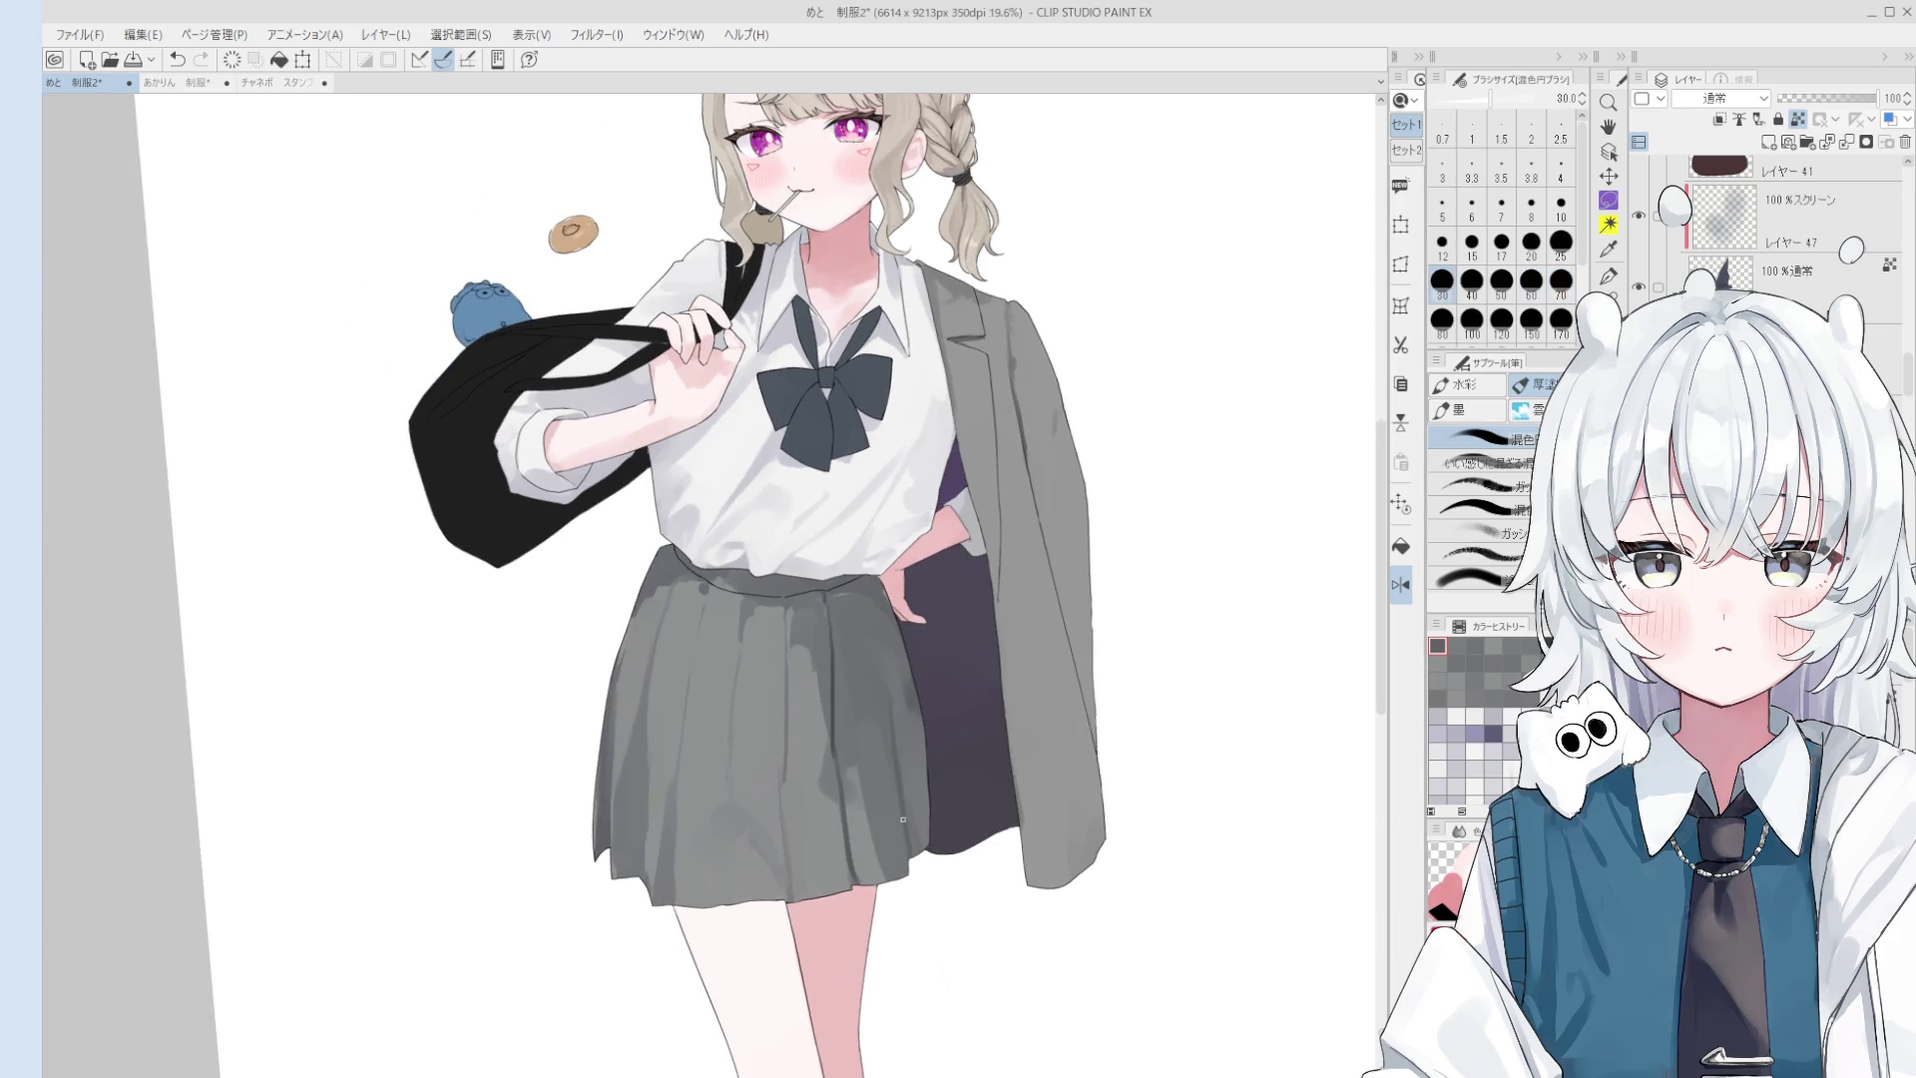
key(bracketleft)
key(bracketleft)
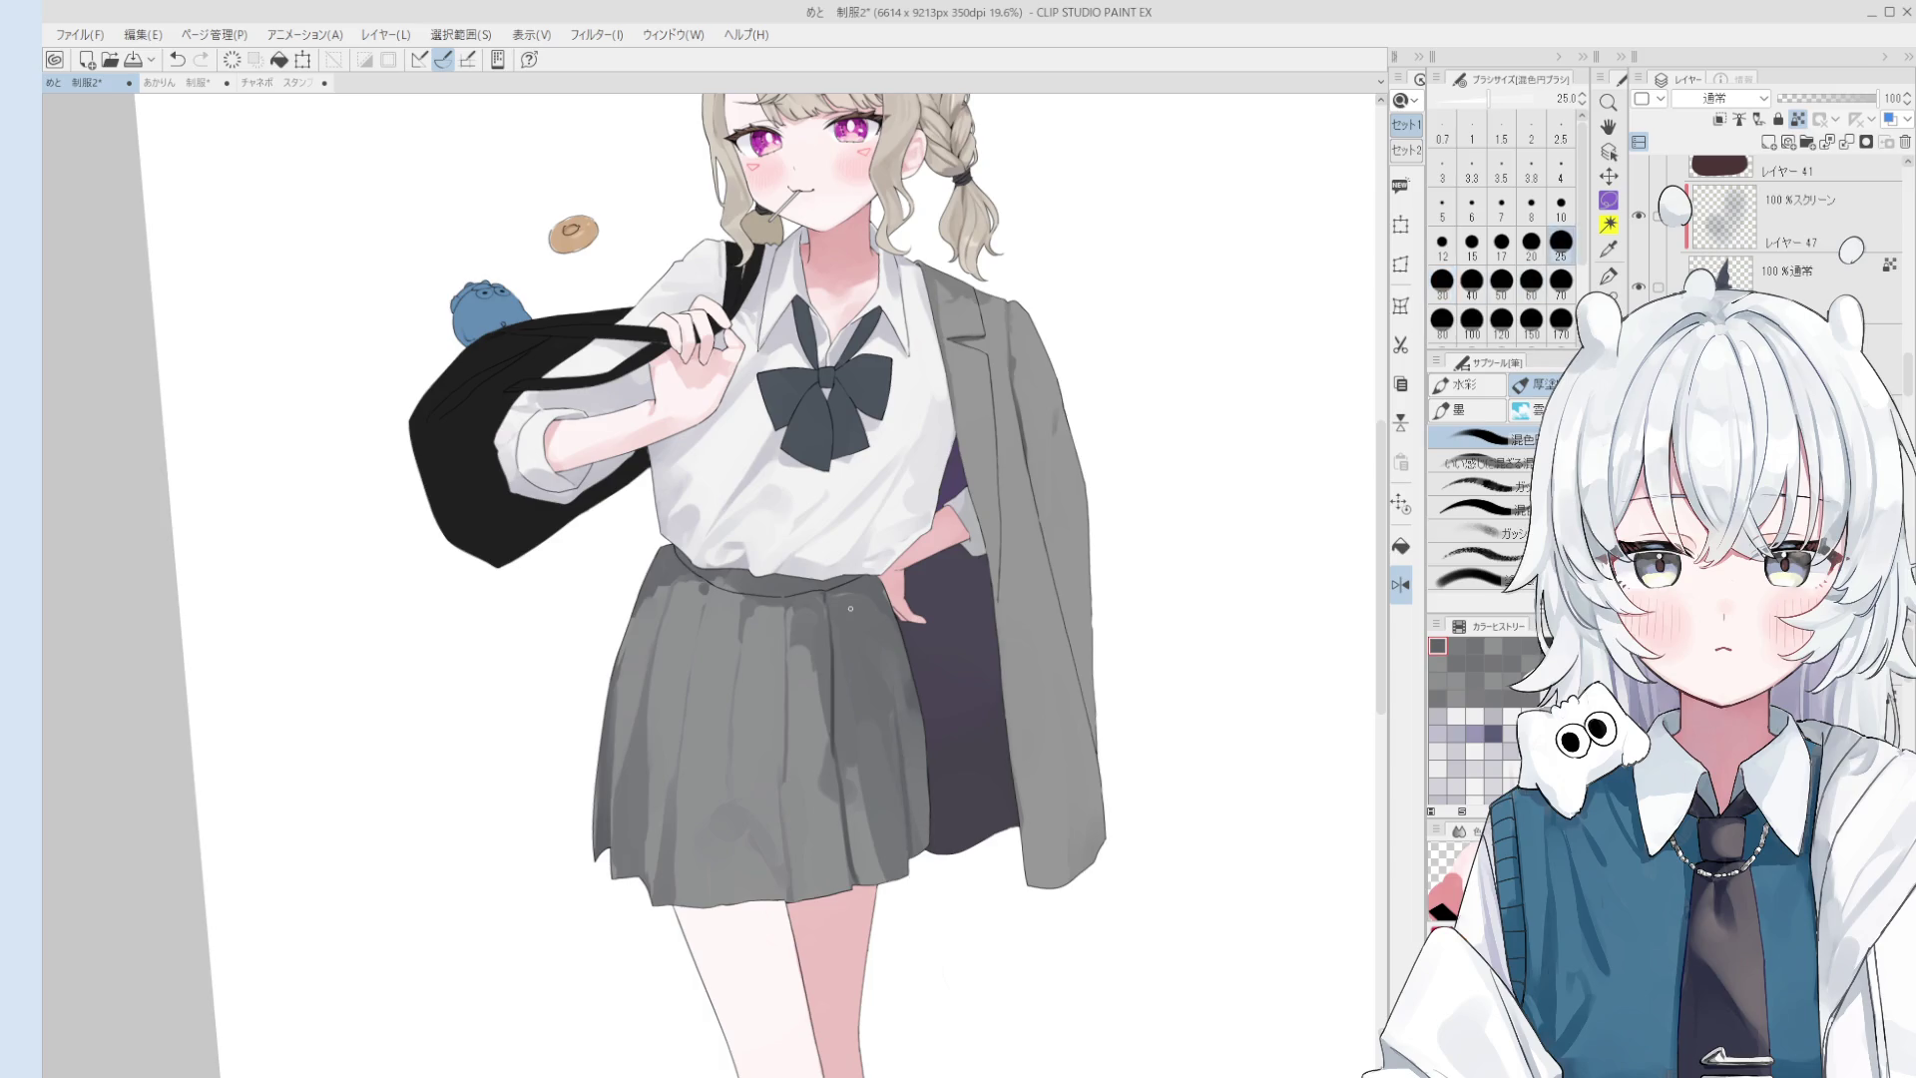
key(bracketleft)
key(bracketright)
key(bracketright)
key(bracketright)
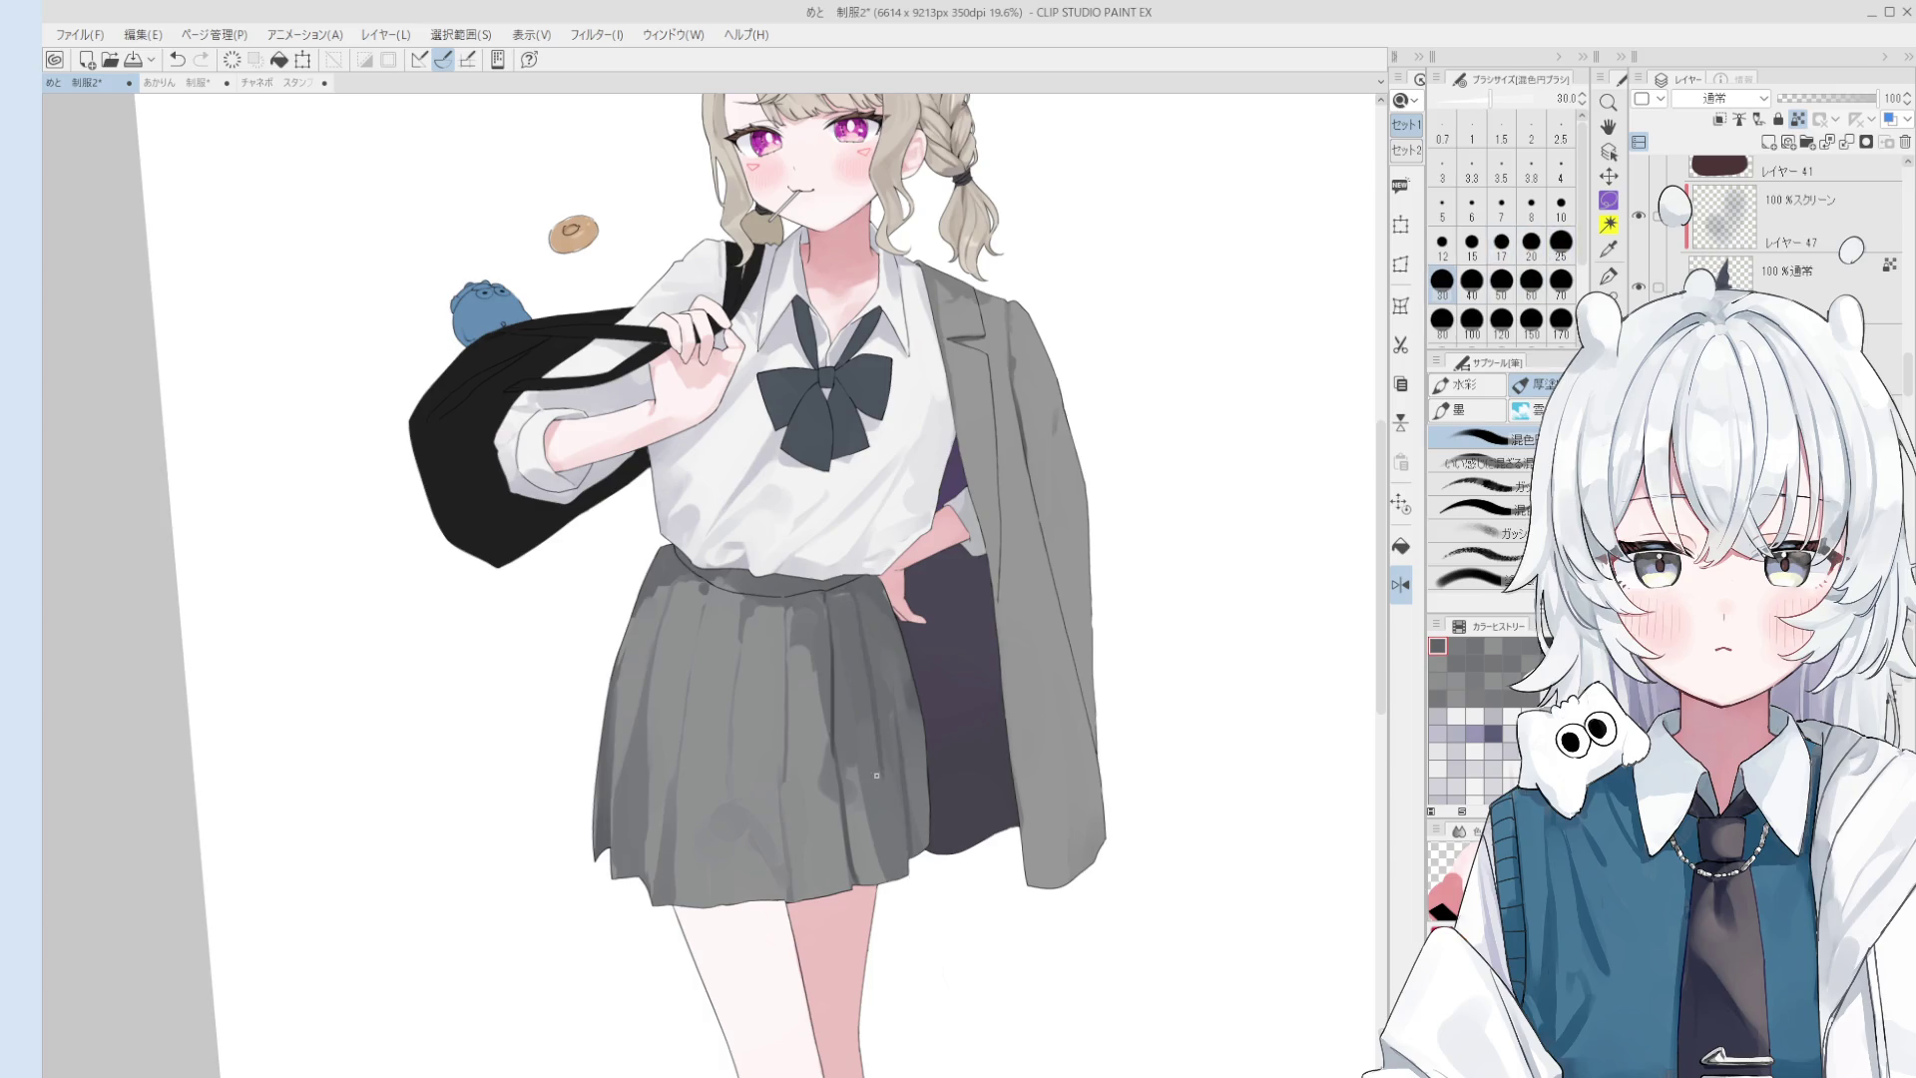
key(ctrl+z)
drag(859, 644, 893, 776)
key(bracketright)
key(bracketright)
key(bracketright)
key(bracketright)
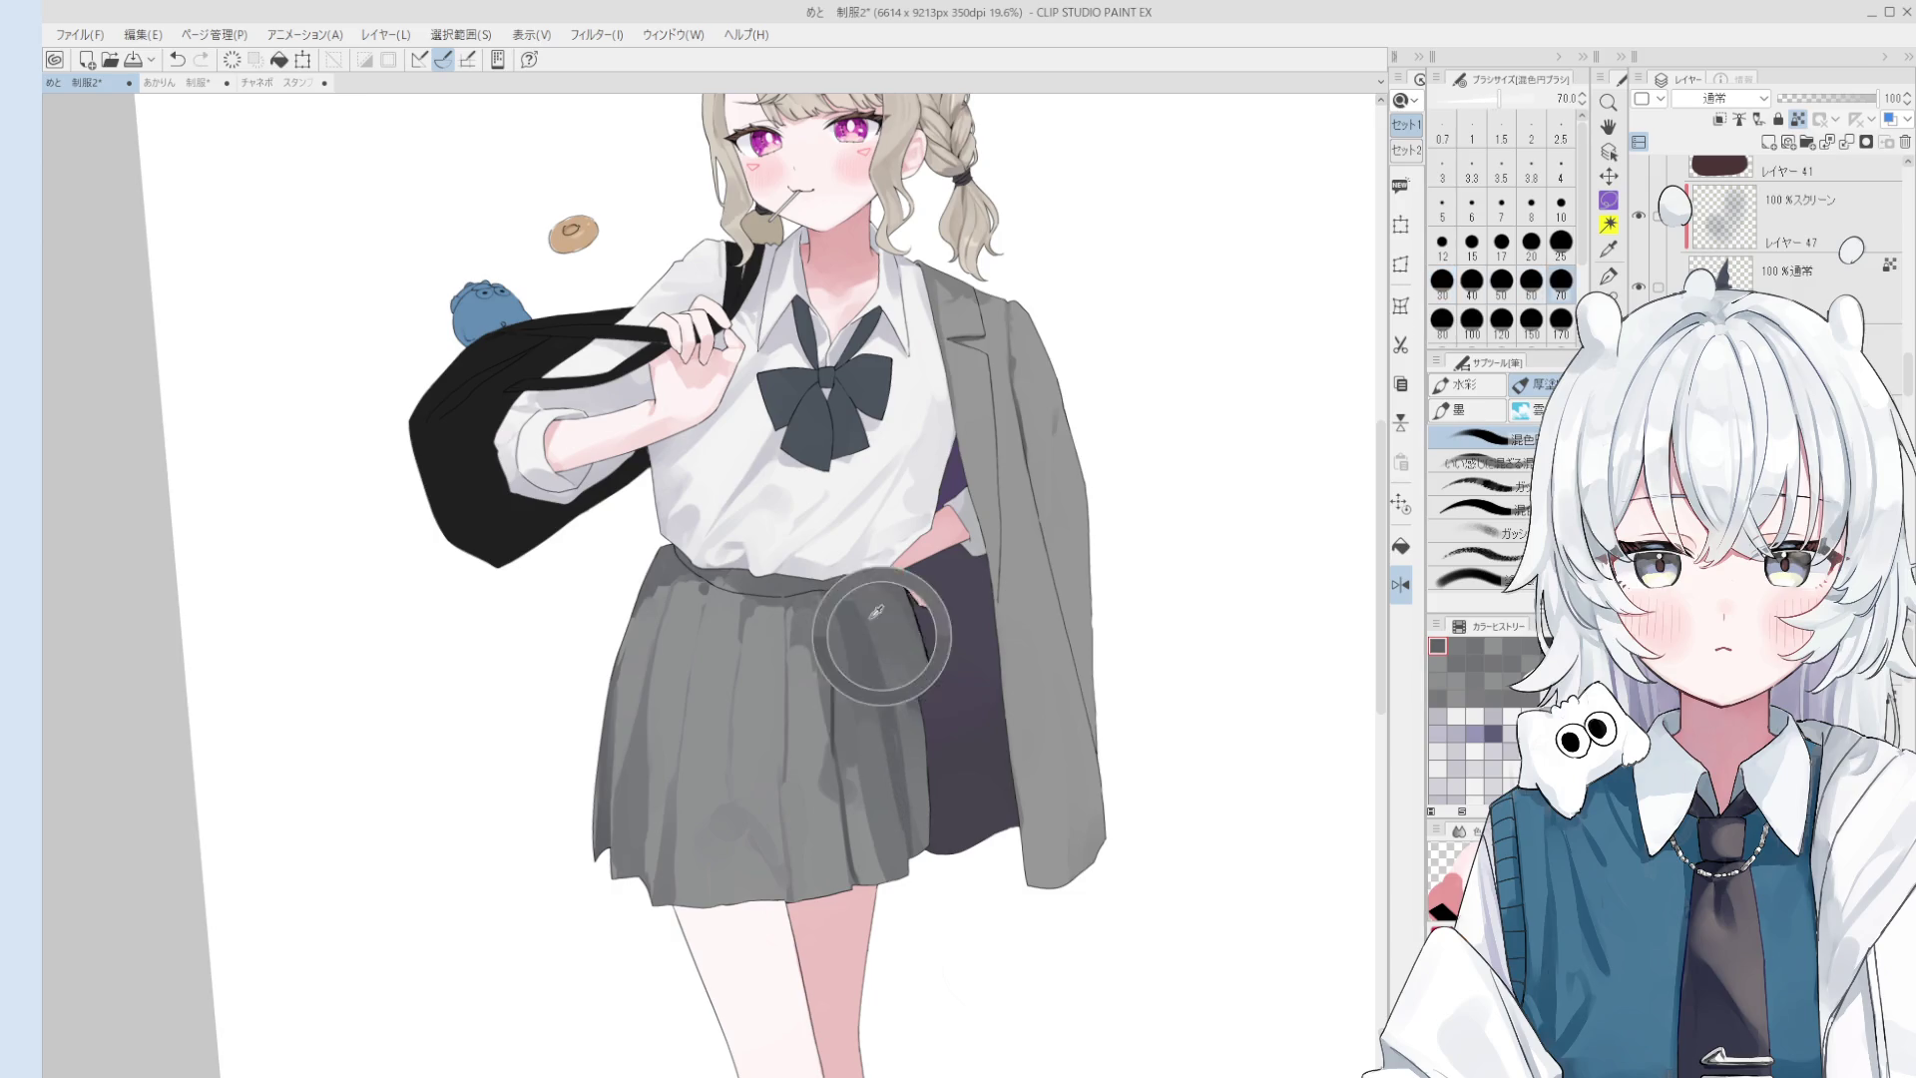
key(bracketright)
key(bracketright)
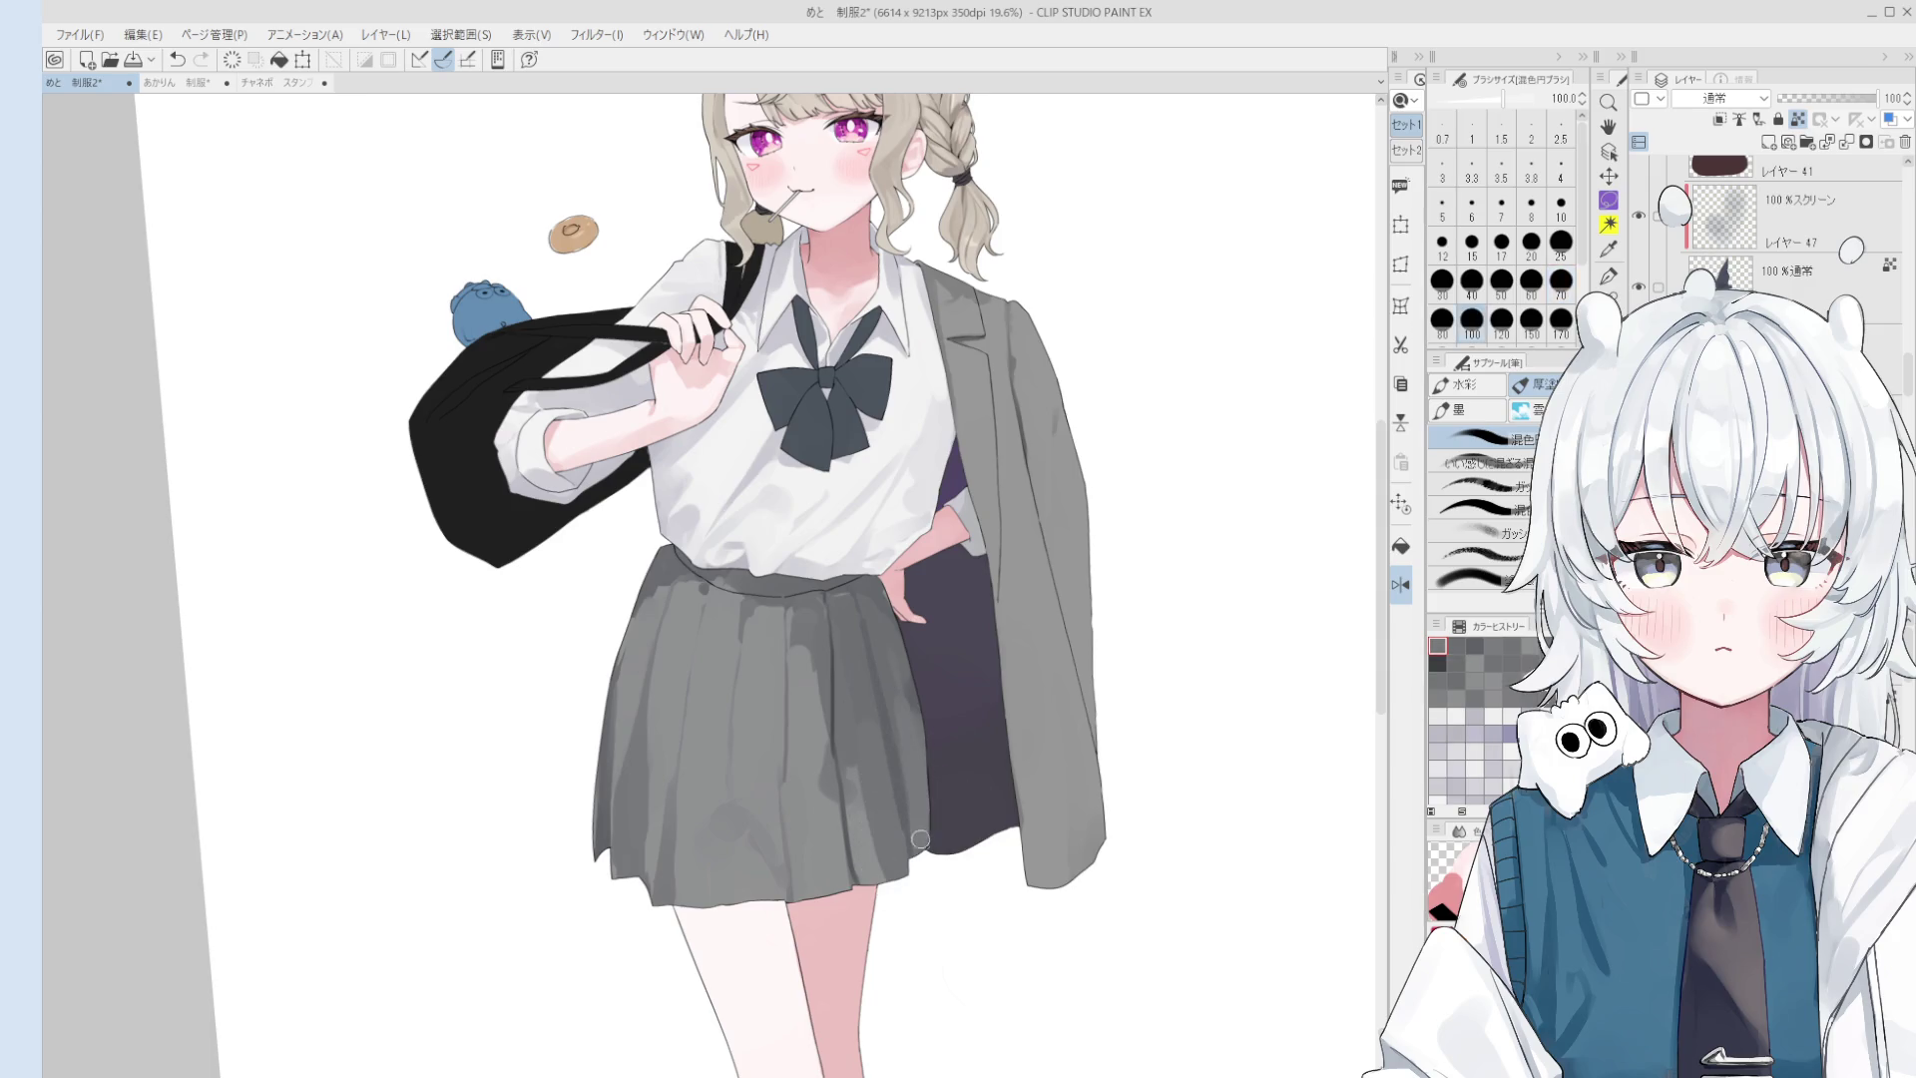
scroll(920, 834, down, 1)
- Pick a darker skirt grey and lay faint blending strokes up the skirt at size 25-60
alt+click(874, 691)
key(bracketleft)
key(bracketleft)
key(bracketleft)
key(ctrl+z)
drag(868, 667, 860, 624)
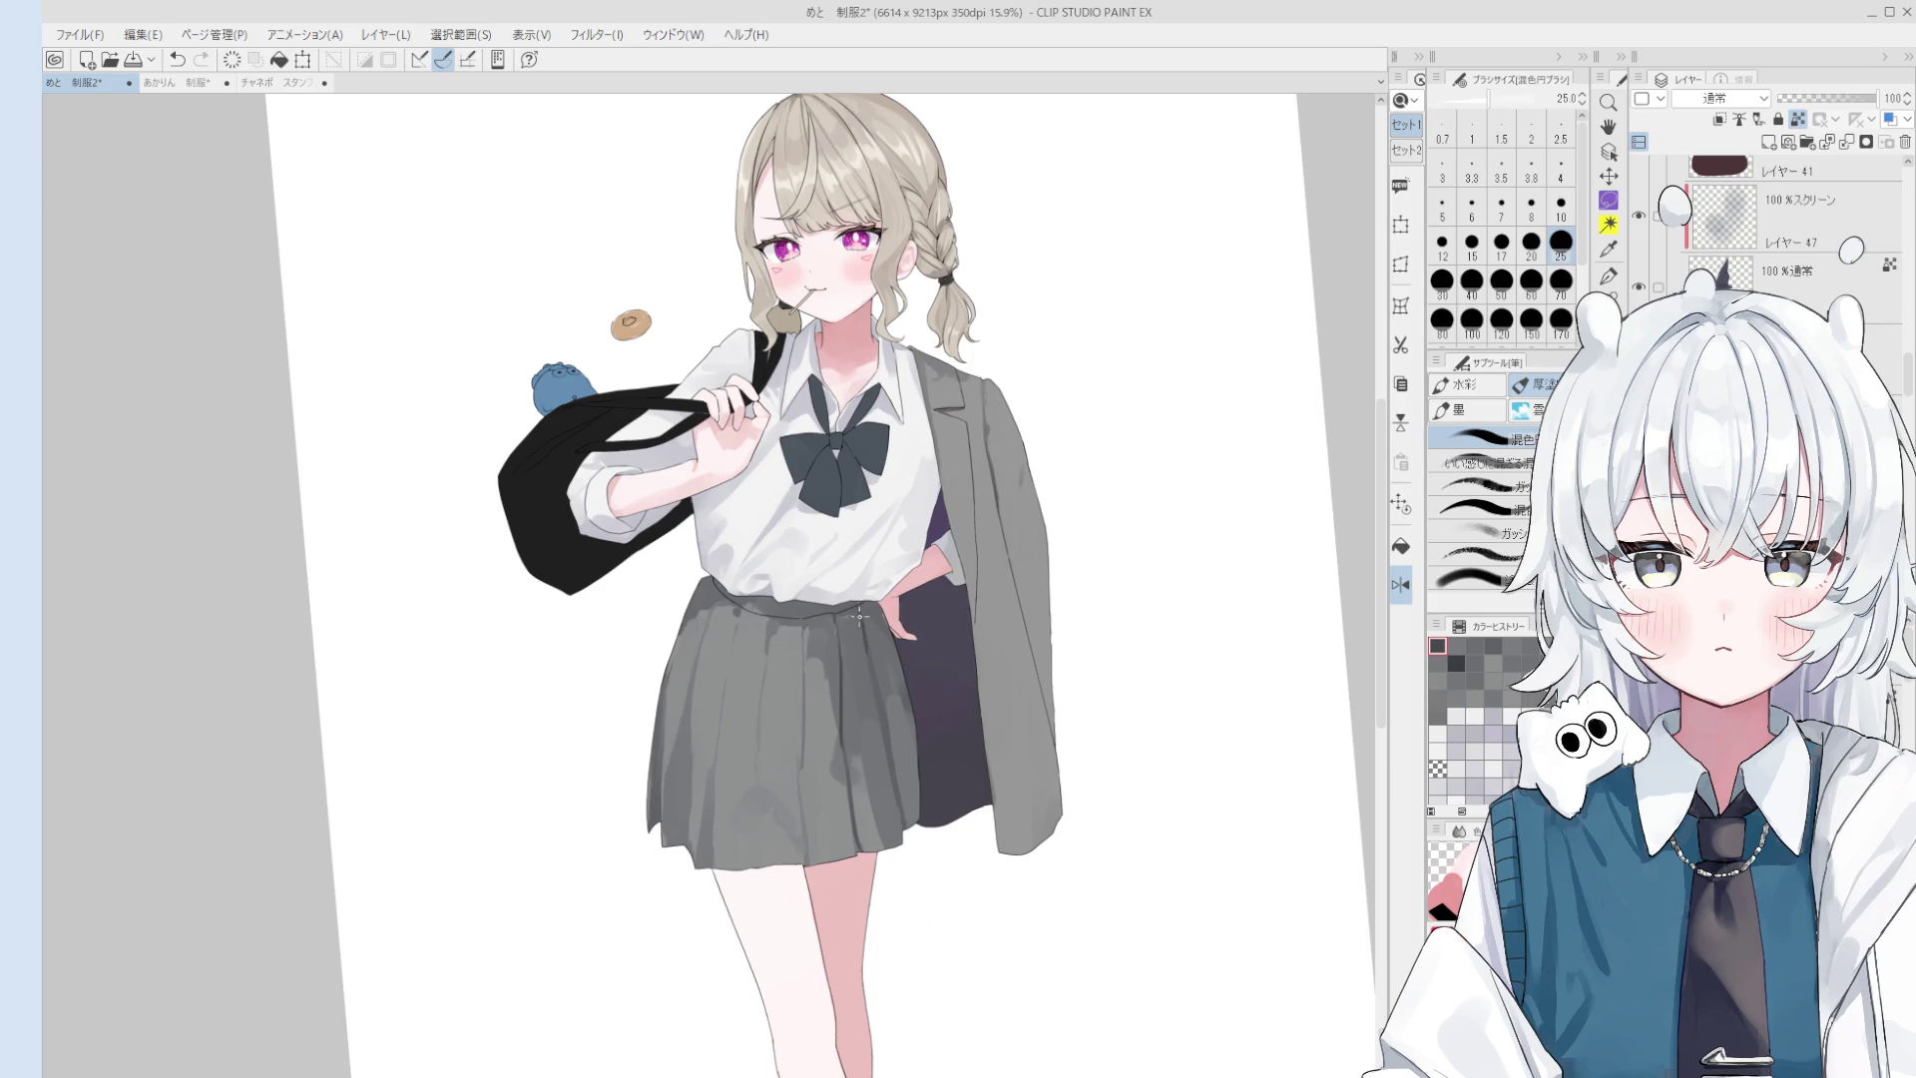
key(ctrl+z)
scroll(860, 624, up, 1)
key(bracketright)
key(bracketright)
key(bracketright)
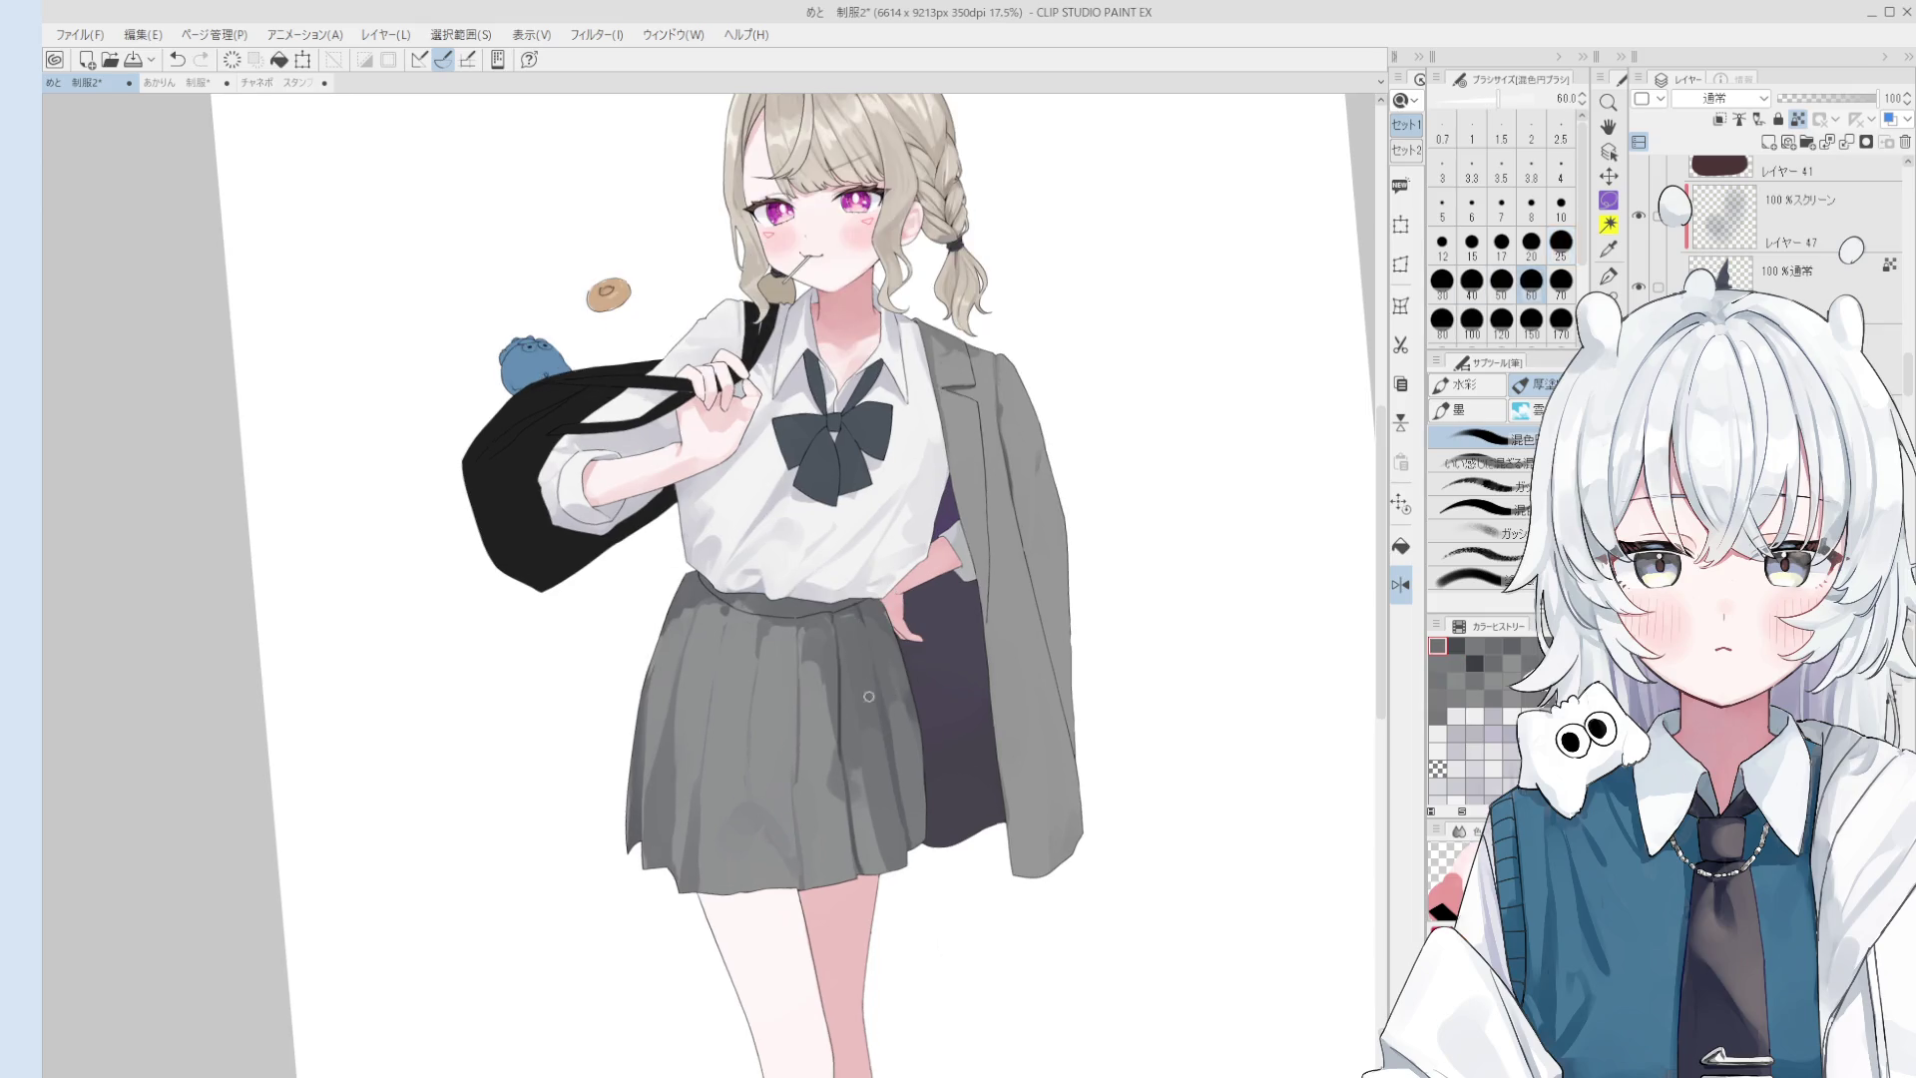
drag(870, 712, 861, 634)
key(bracketright)
key(bracketright)
key(bracketright)
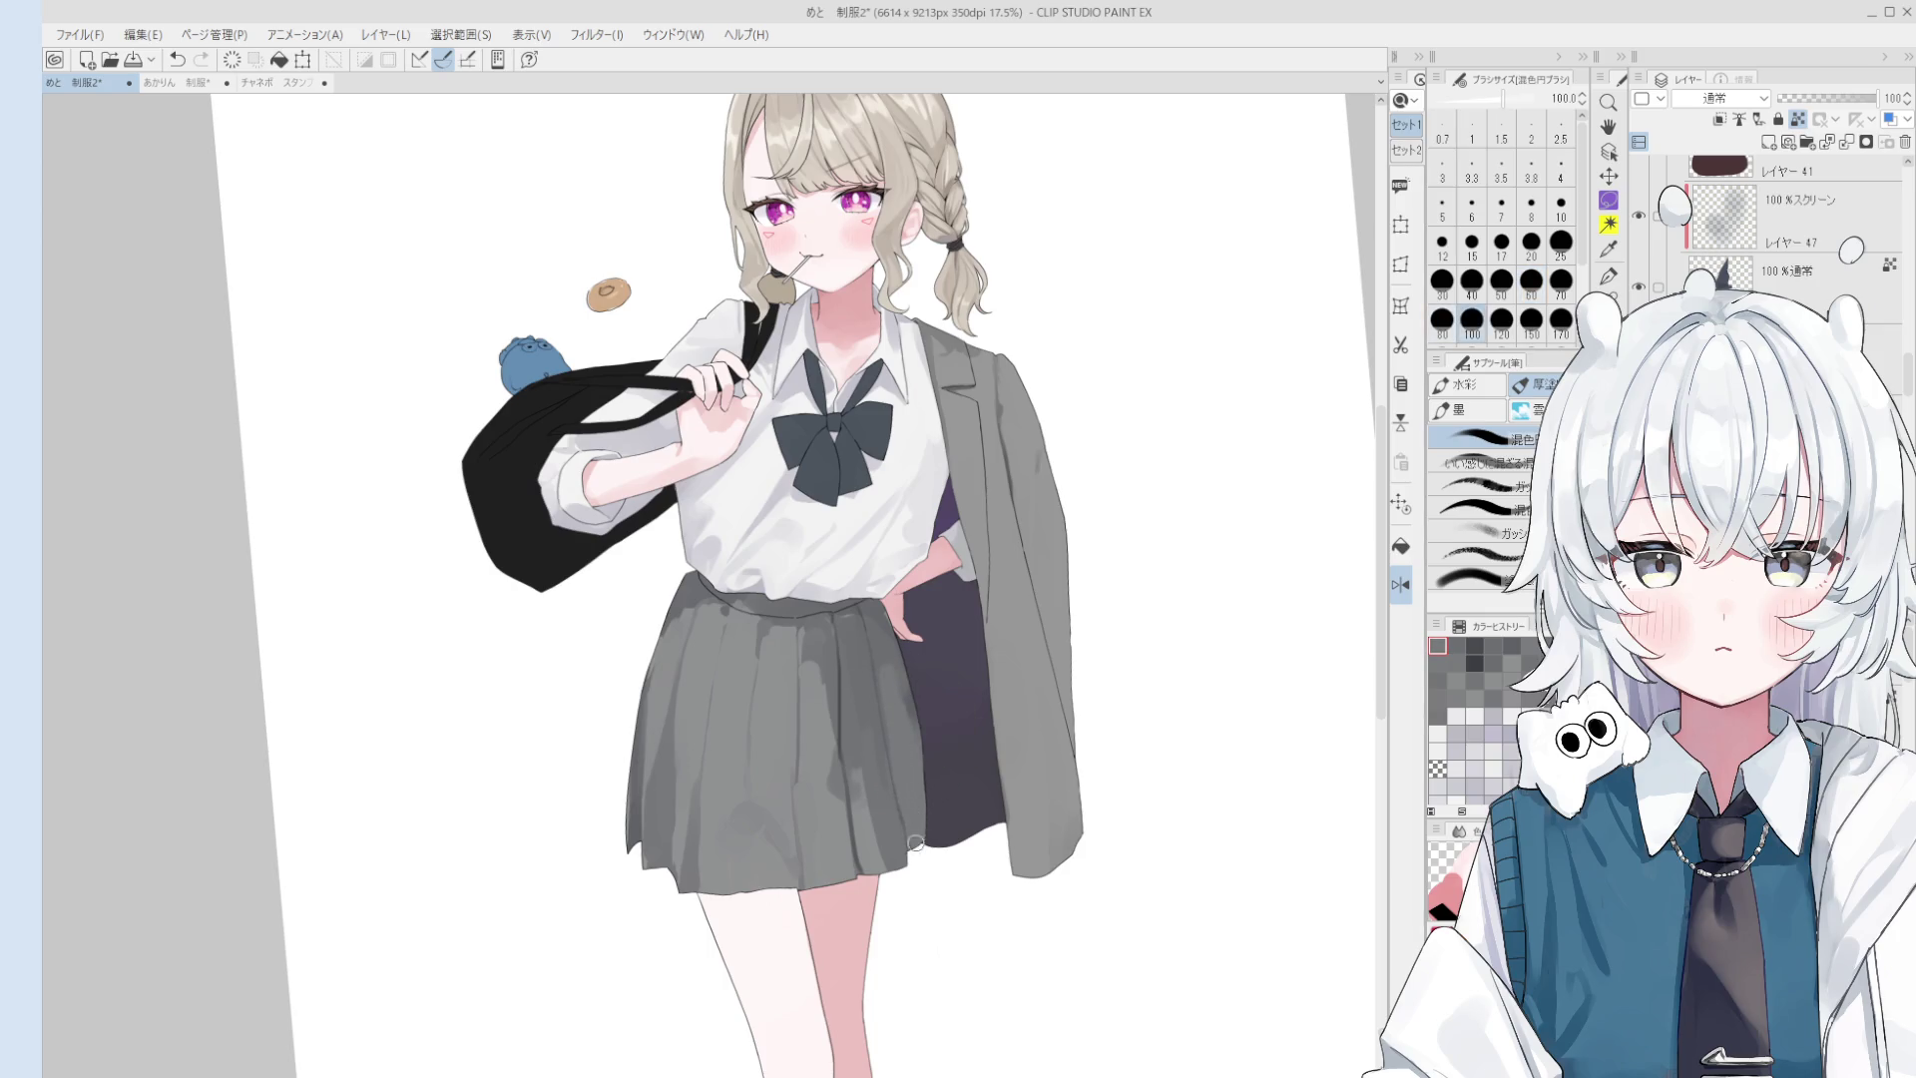
scroll(910, 804, up, 1)
scroll(898, 813, up, 1)
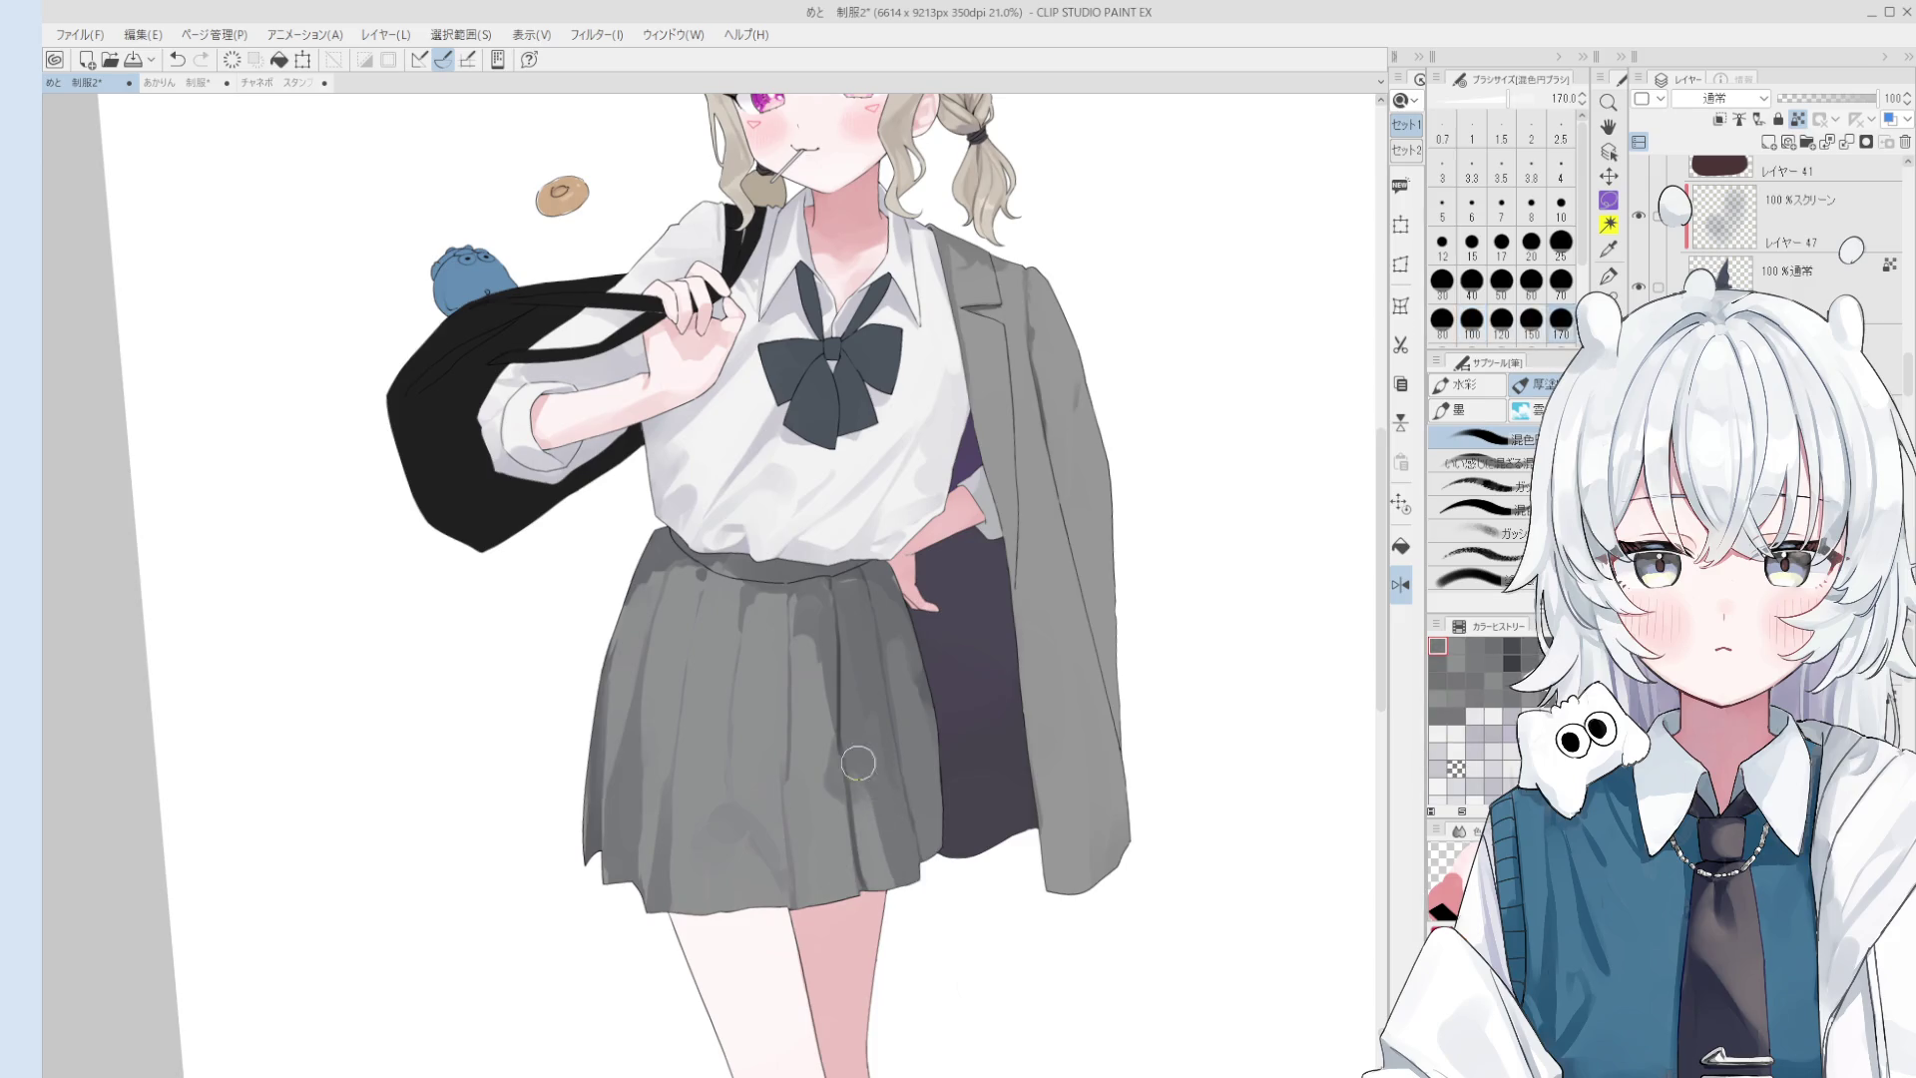
scroll(868, 848, down, 1)
- Mirror, rotate and pan the canvas to check the skirt, then set the brush to 300
key(h)
key(b)
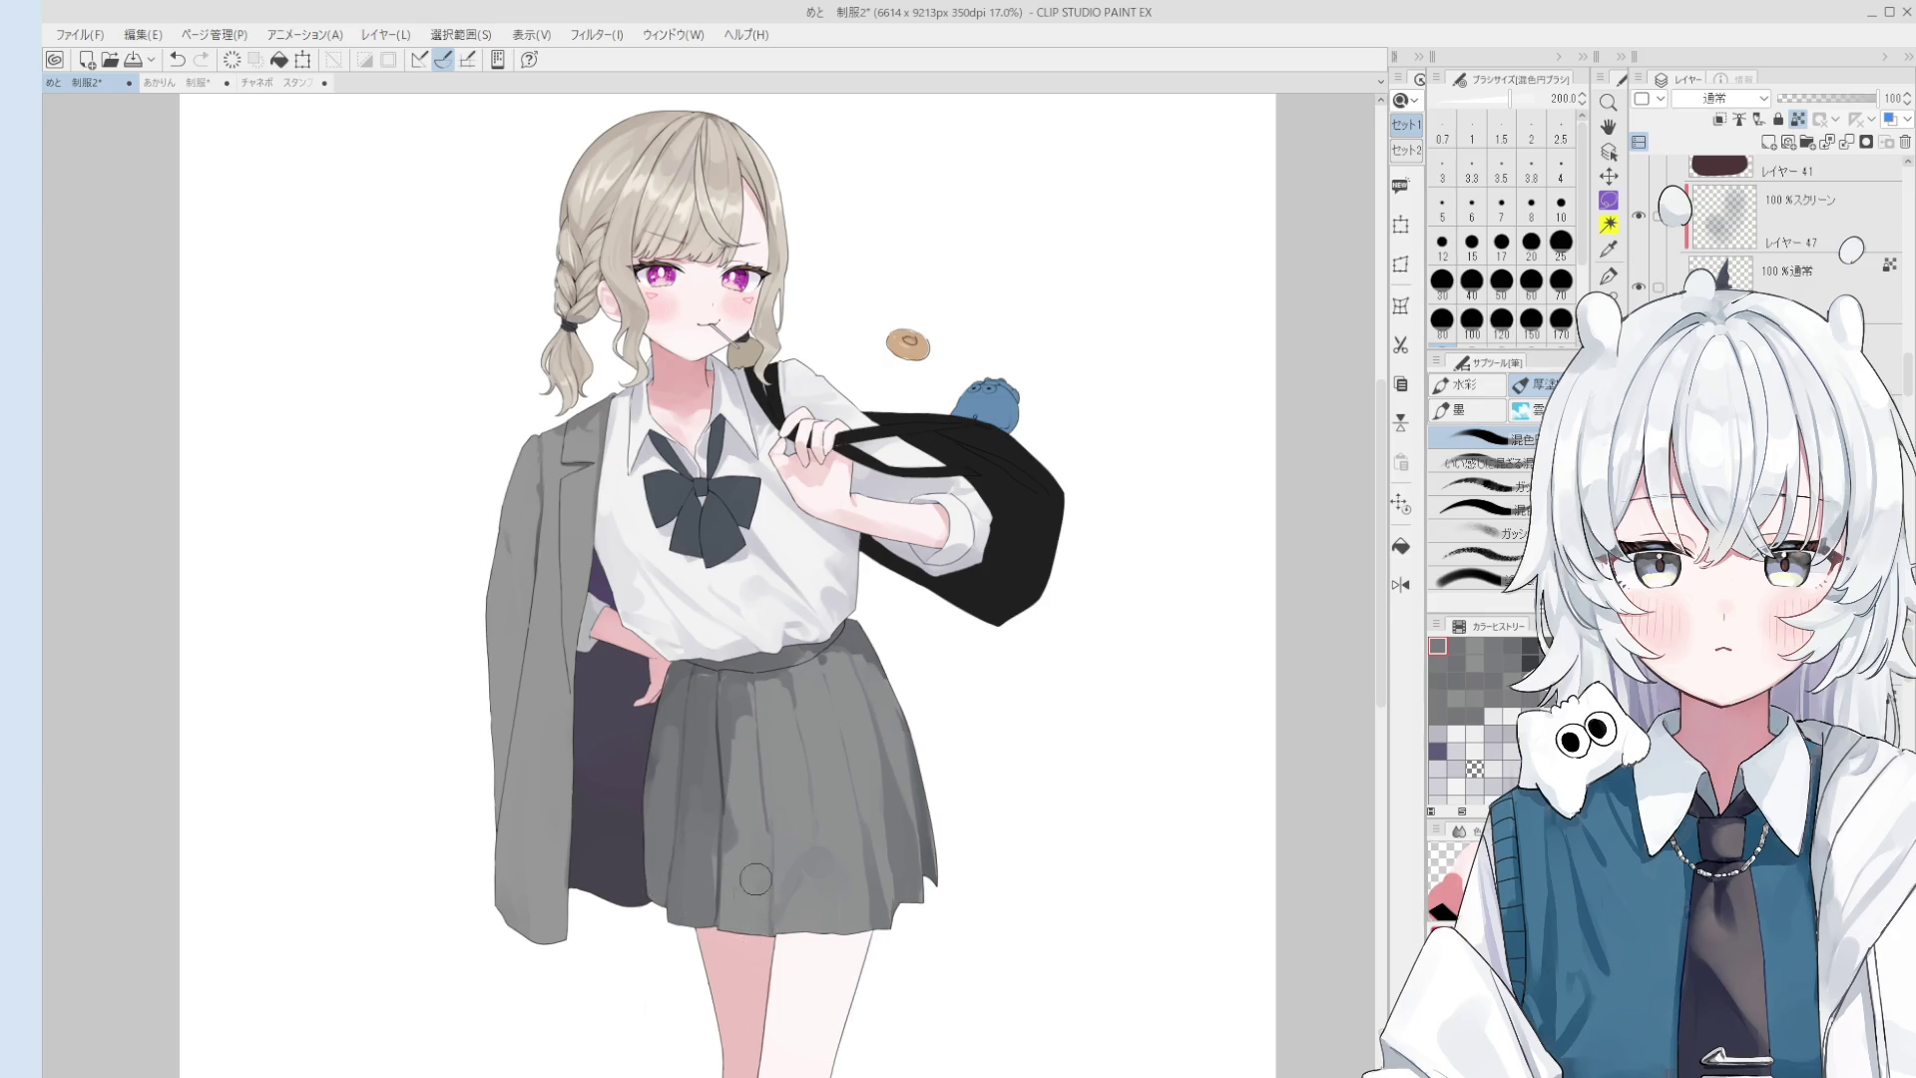
scroll(763, 878, down, 1)
scroll(751, 829, up, 1)
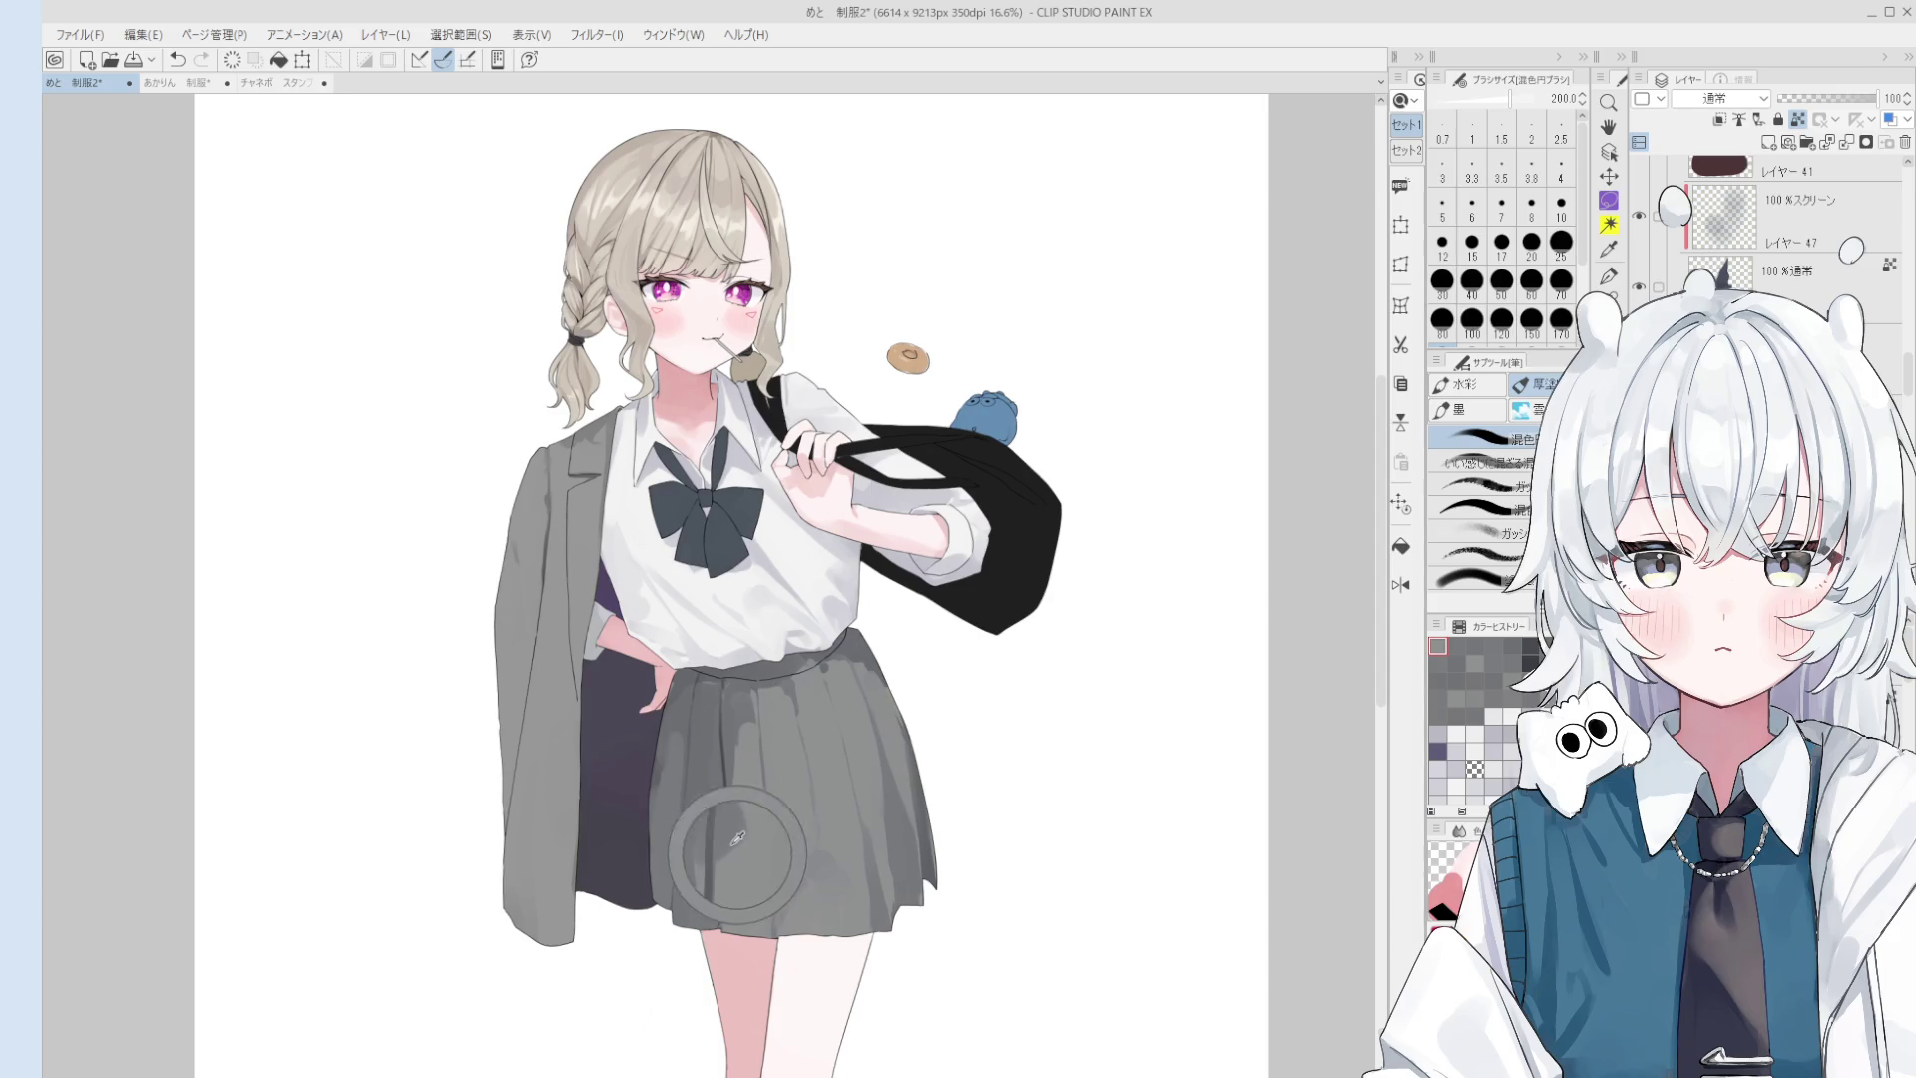
drag(746, 821, 746, 817)
scroll(746, 817, up, 2)
key([)
key([)
key([)
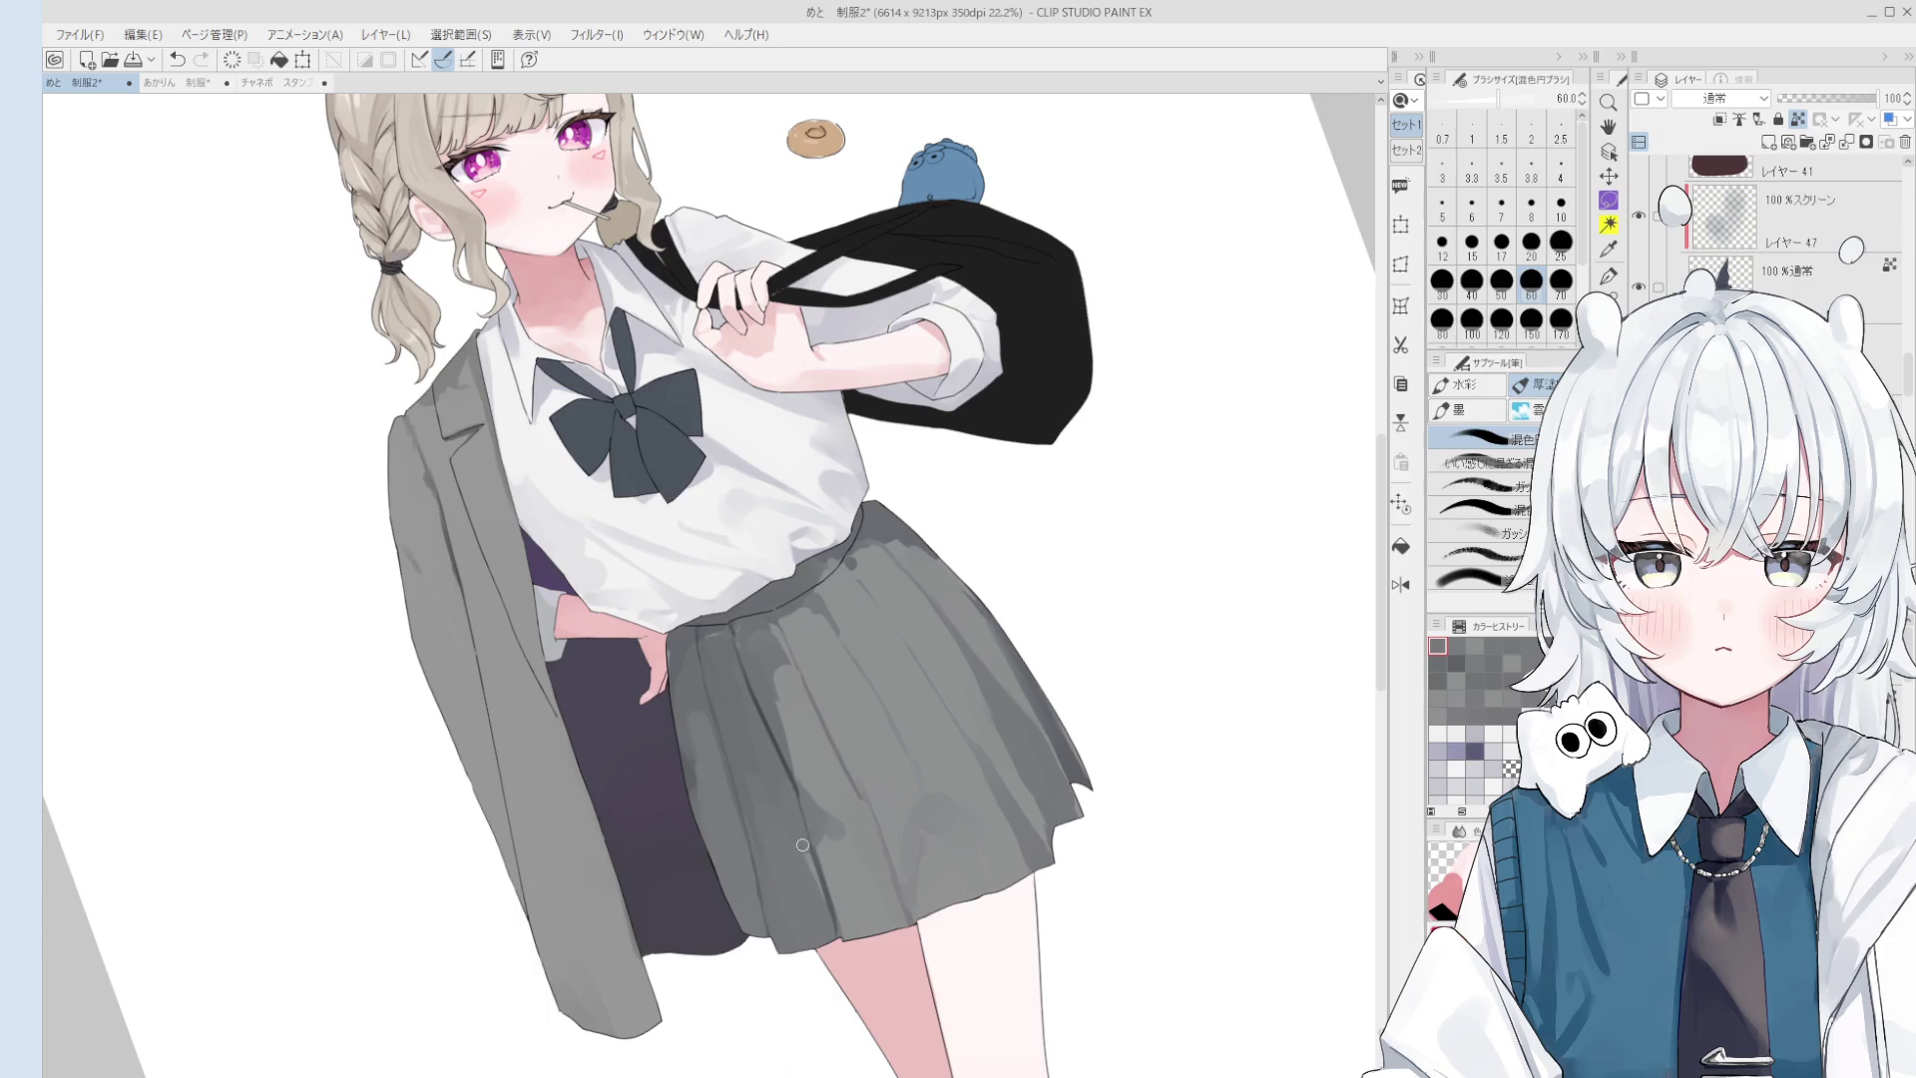
scroll(799, 839, down, 1)
key(h)
scroll(803, 858, down, 1)
drag(808, 886, 805, 868)
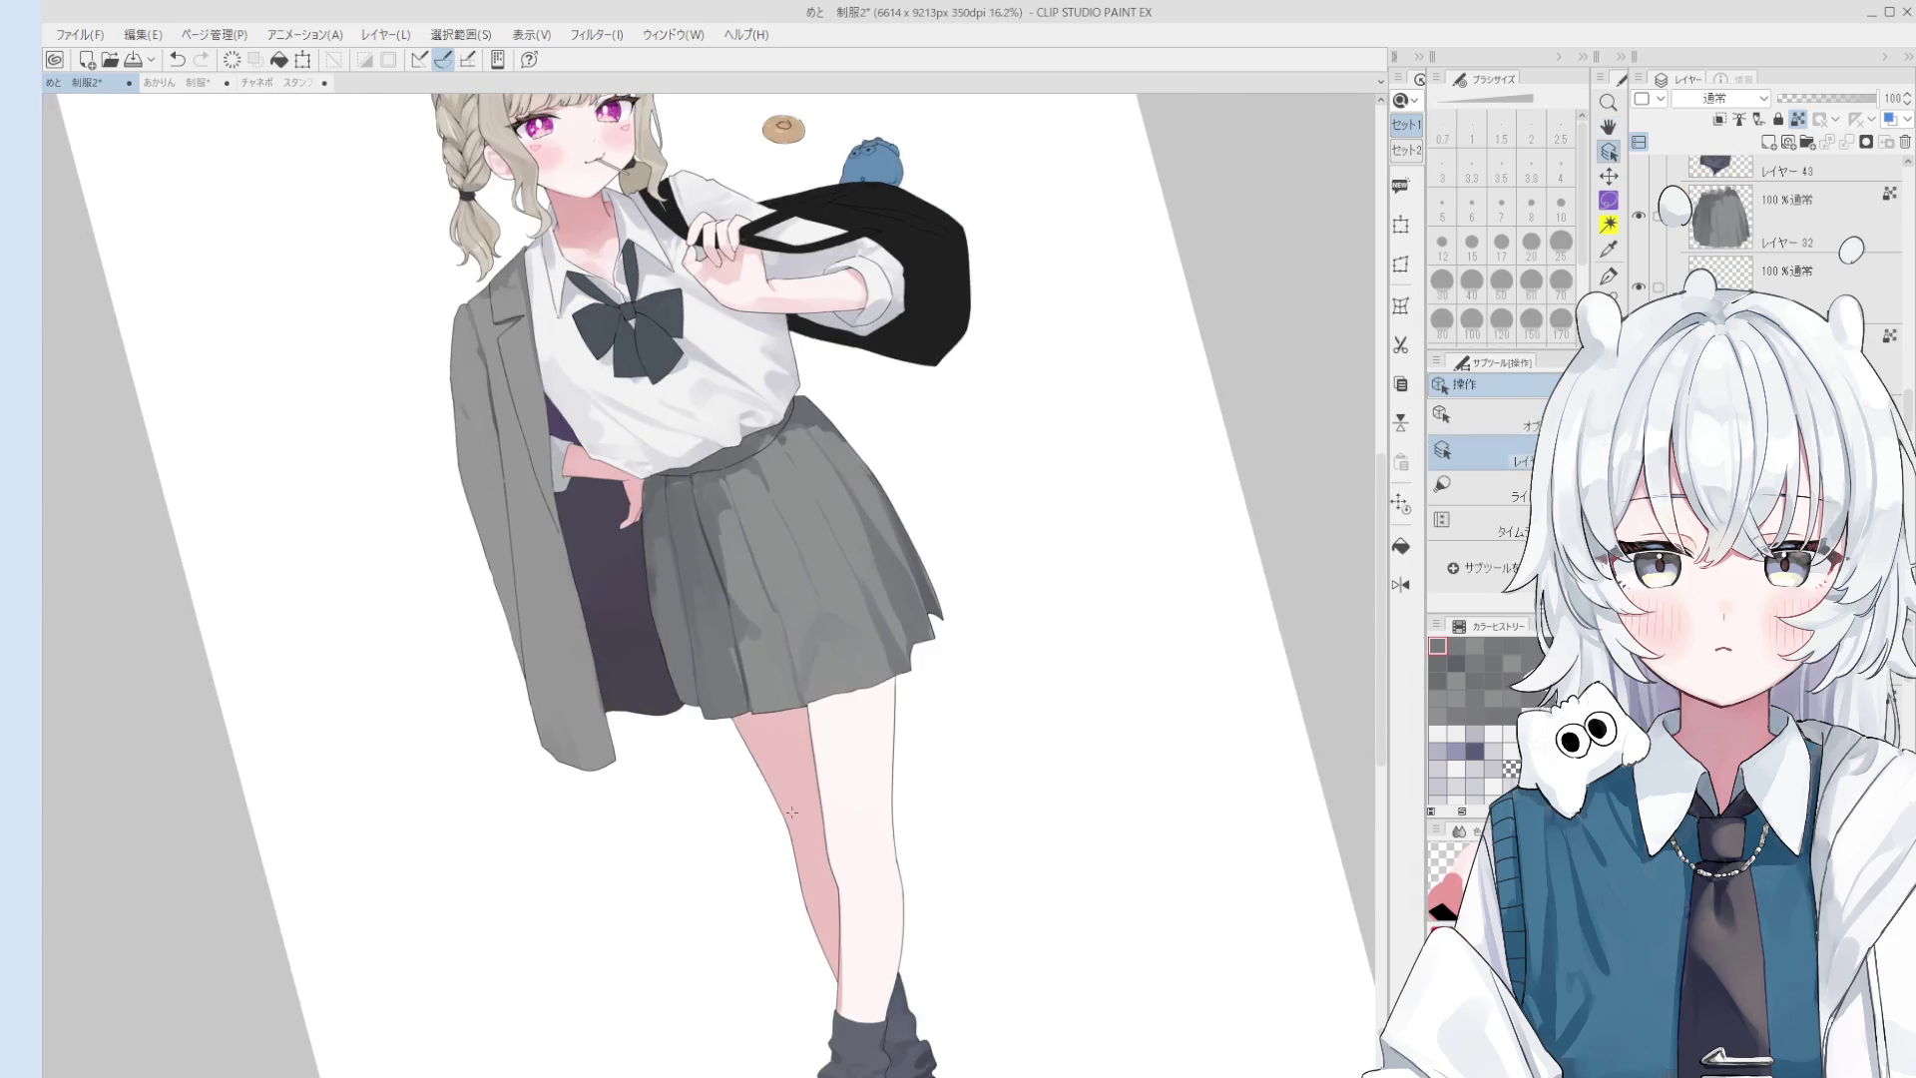
key(b)
key(bracketright)
key(bracketright)
key(bracketright)
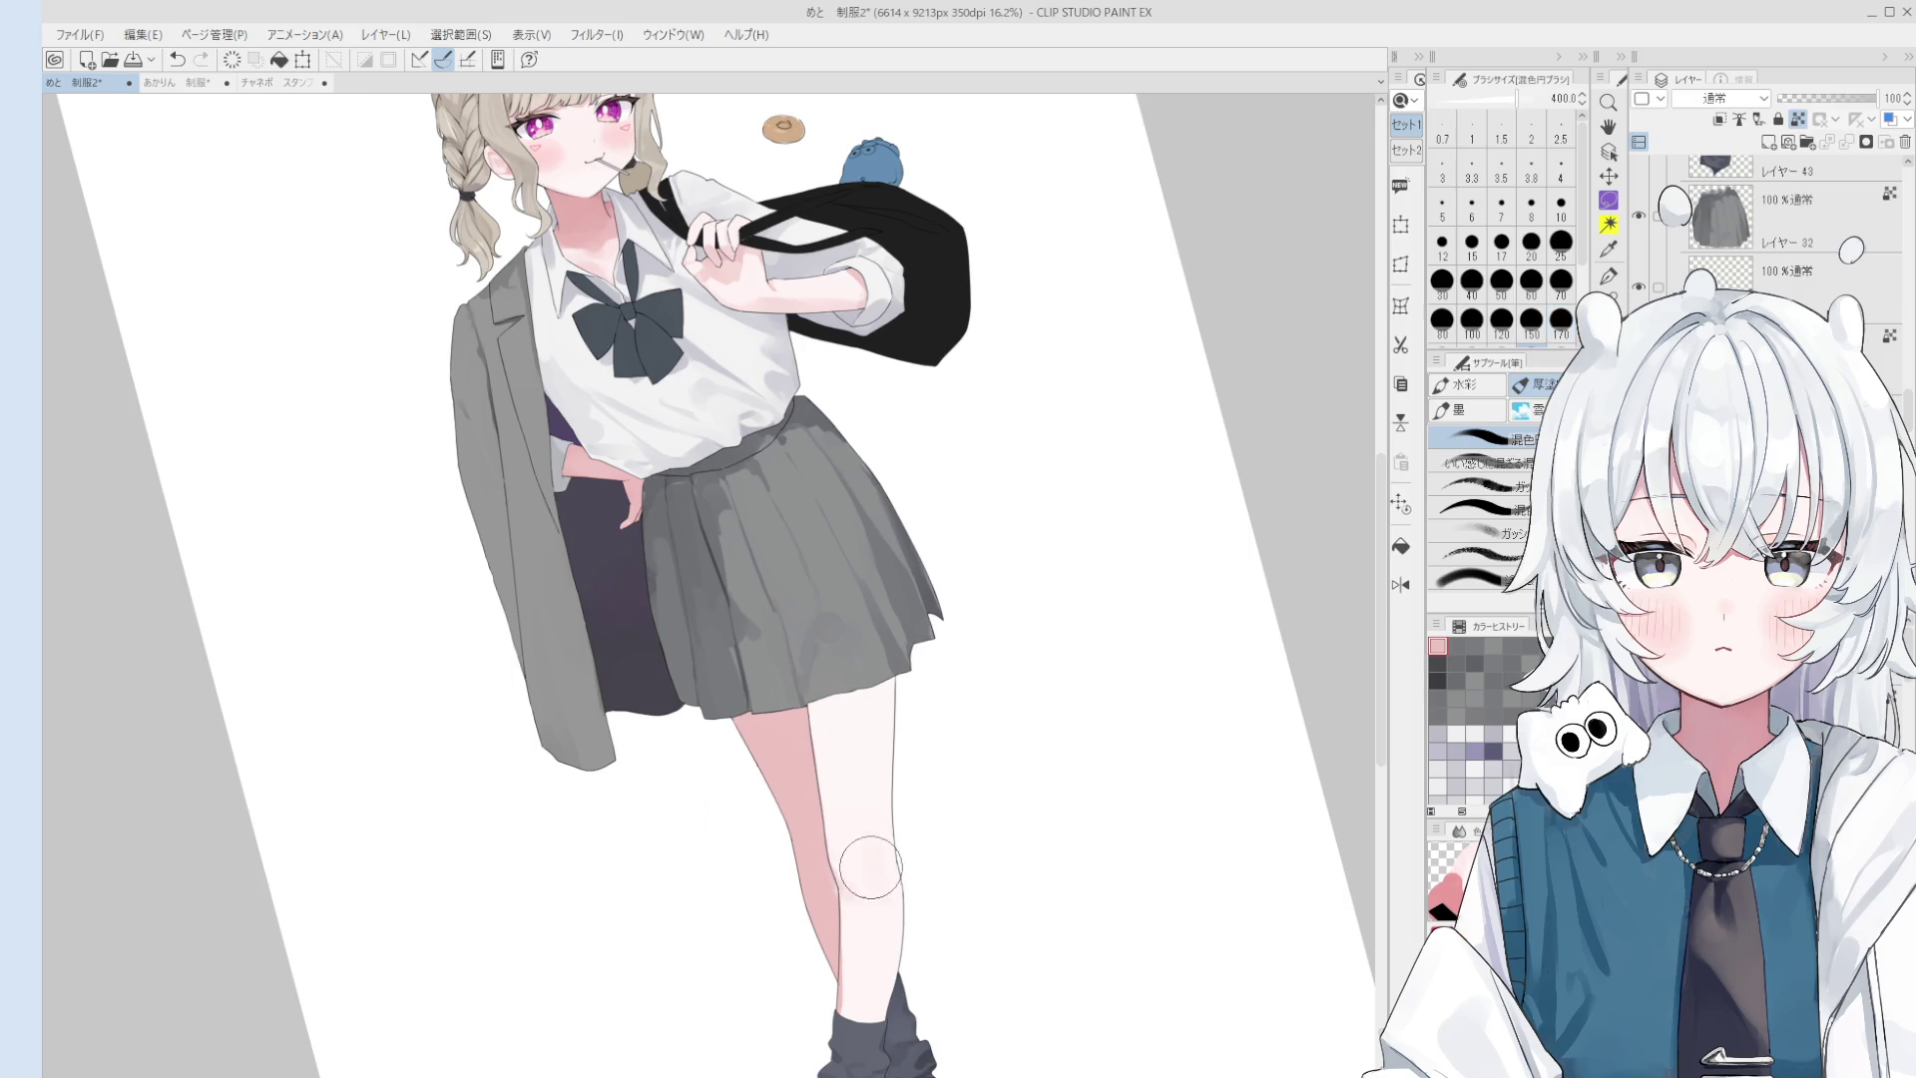
key(bracketleft)
key(bracketleft)
key(bracketleft)
key(bracketright)
key(bracketright)
key(bracketright)
scroll(728, 589, up, 1)
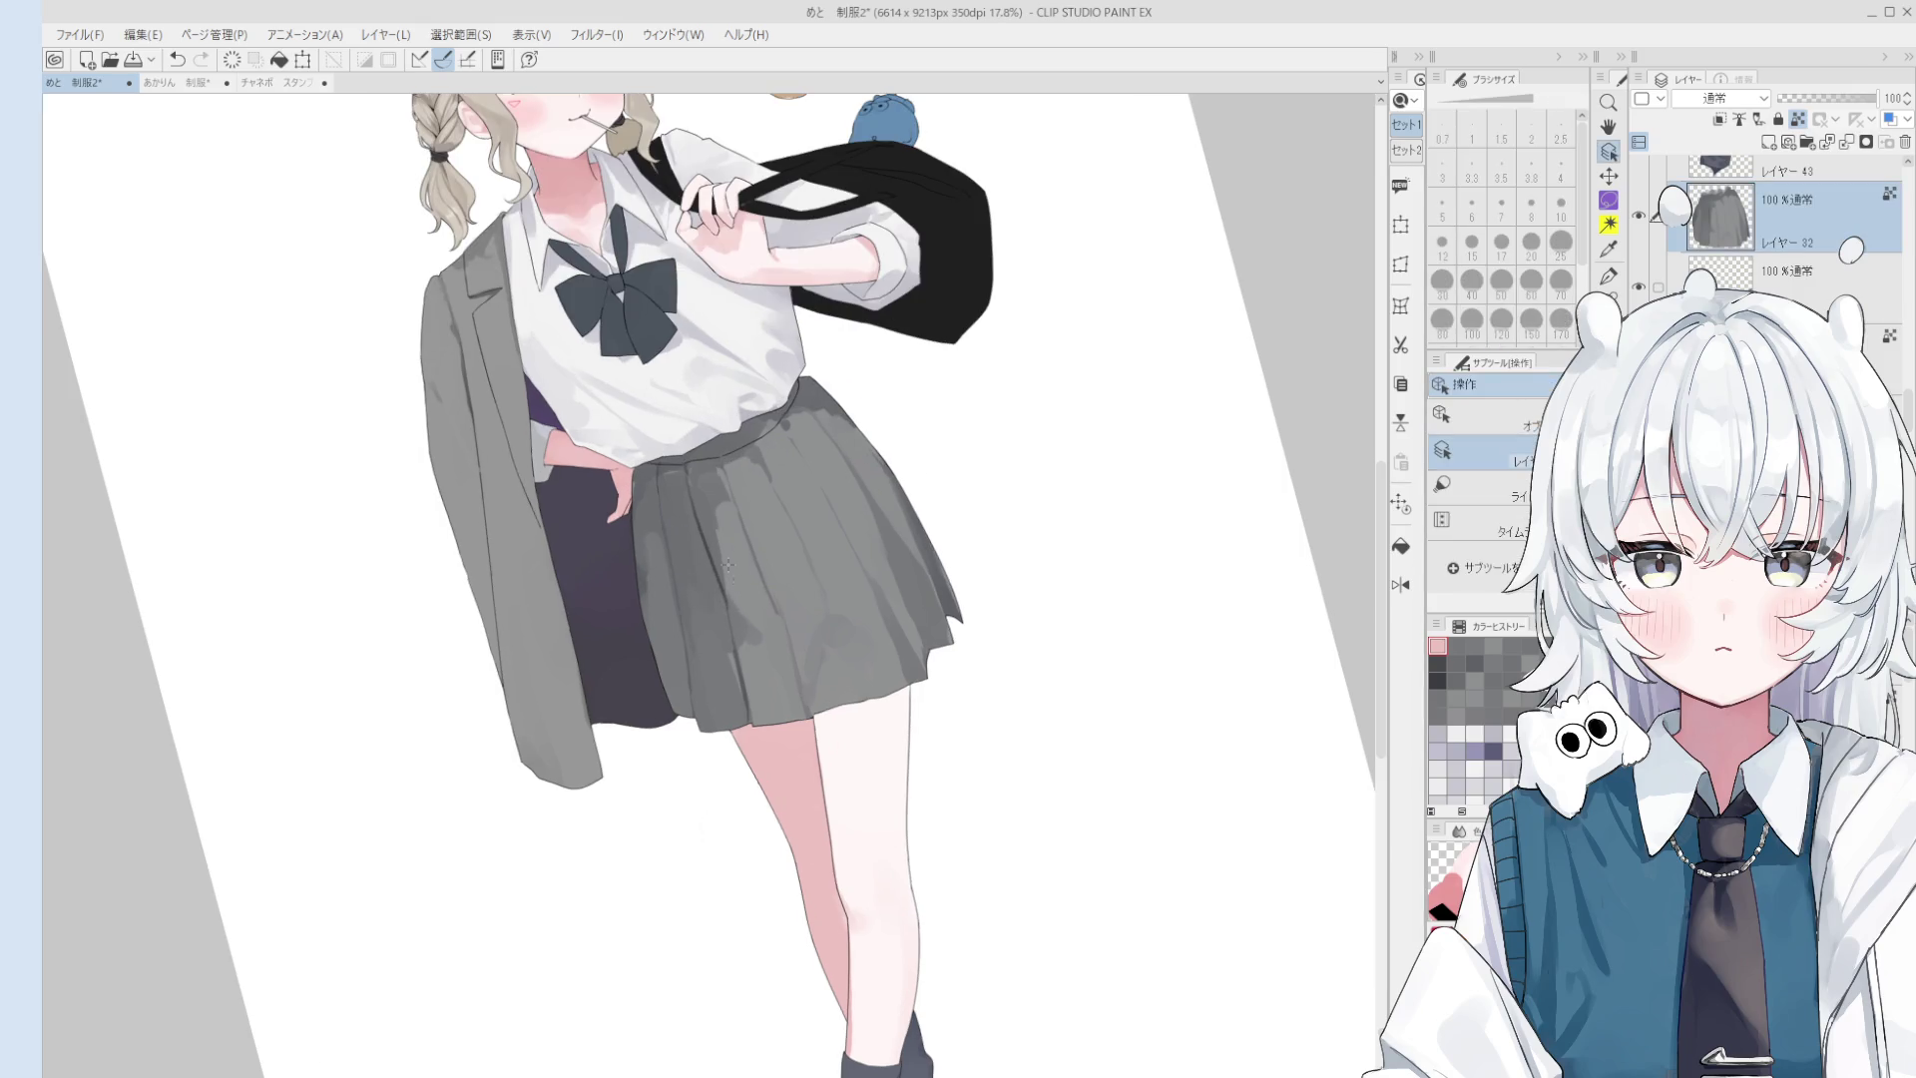
- Select Layer 32 and paint light grey shading on the skirt at brush size 120-150
alt+click(746, 624)
scroll(747, 625, up, 3)
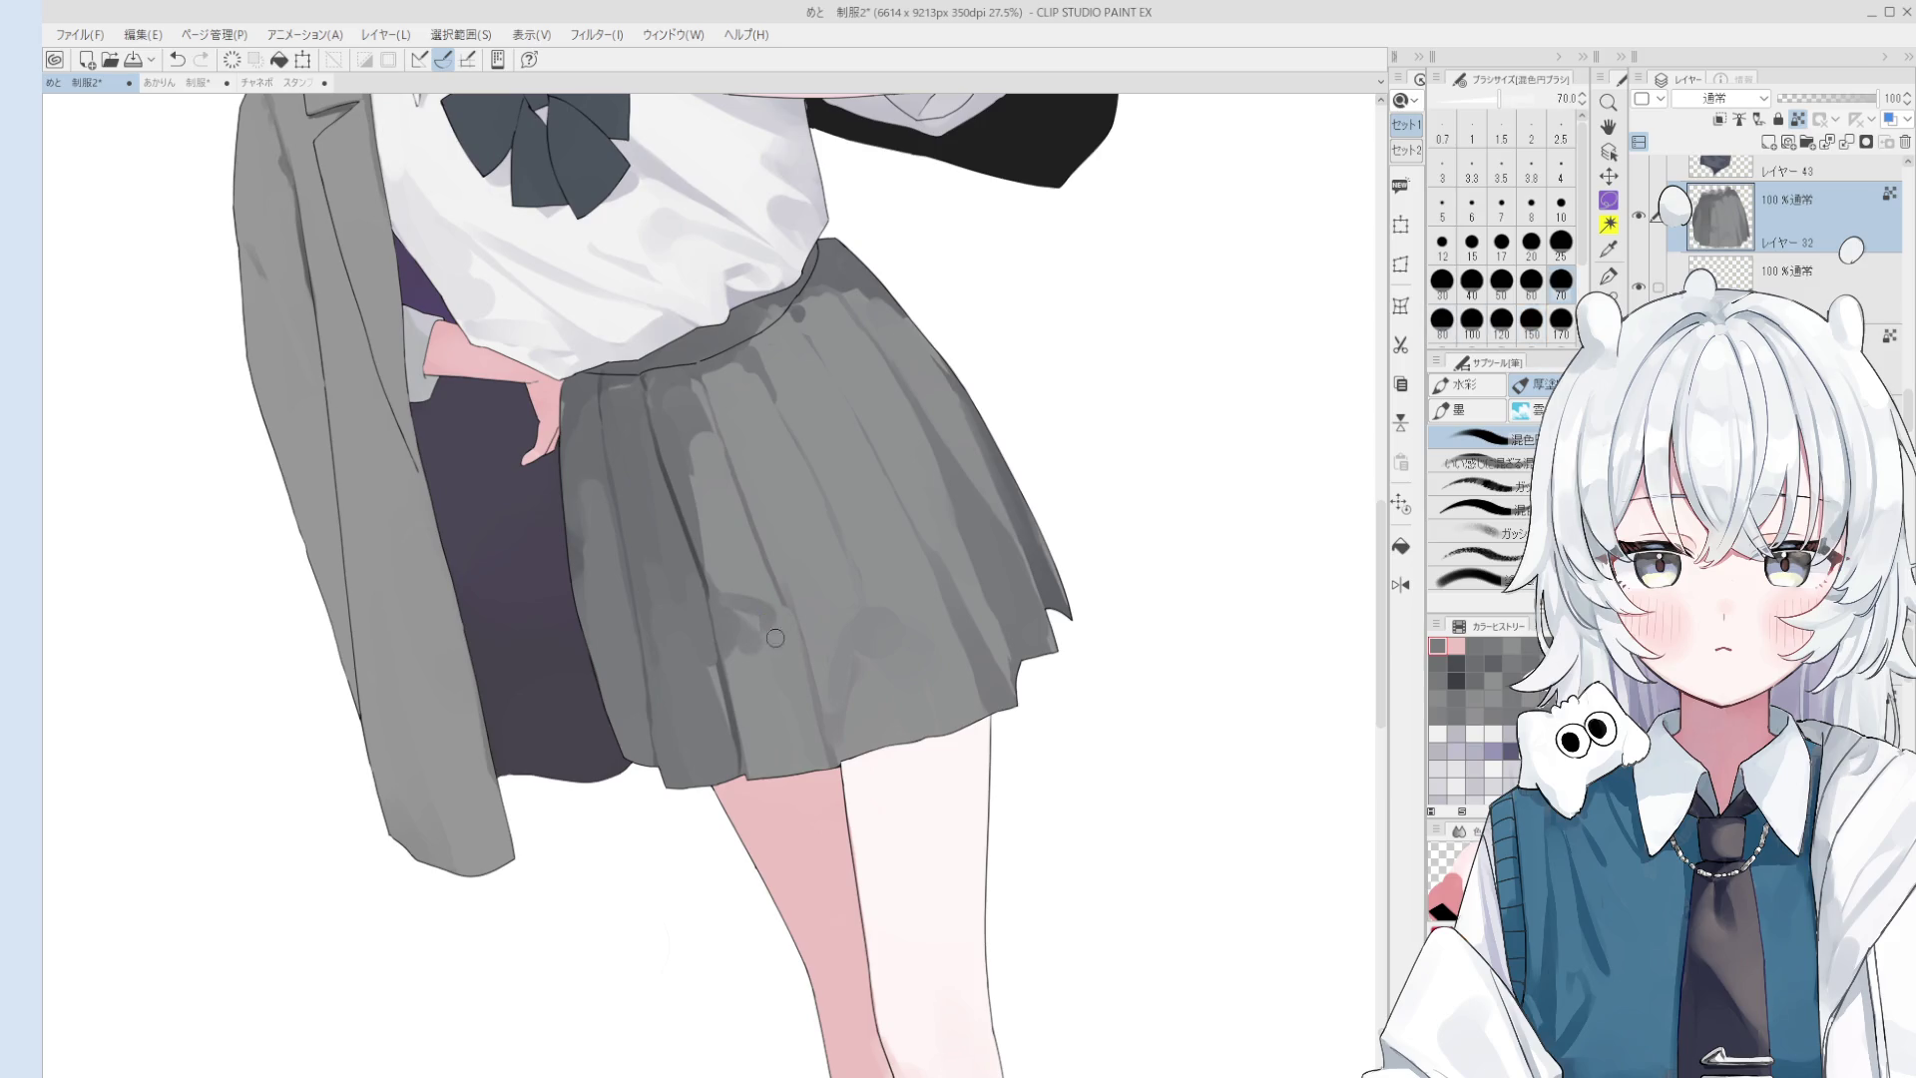
key(])
mouse_move(740, 636)
mouse_down()
mouse_move(728, 609)
mouse_move(737, 624)
mouse_up()
scroll(737, 624, down, 1)
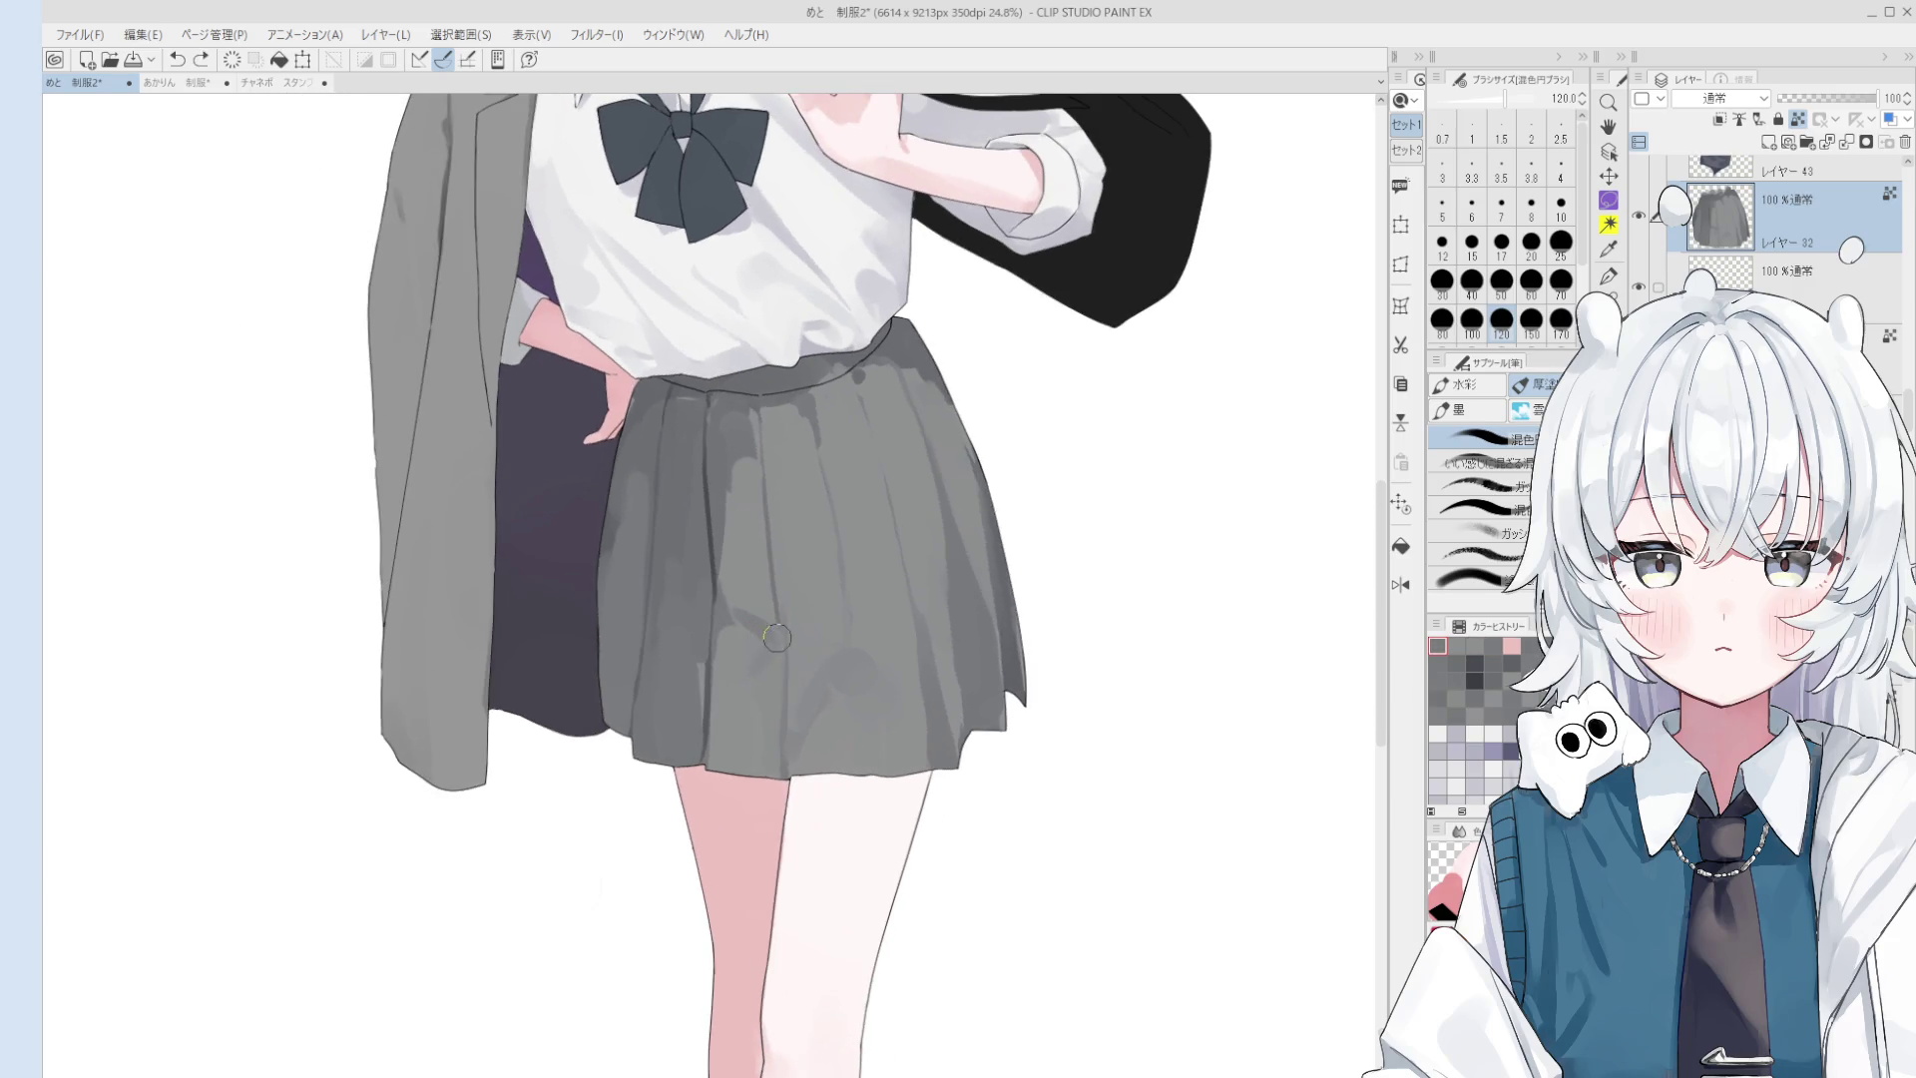
key(])
drag(824, 639, 828, 659)
- Blend darker tones into the skirt pleats with the brush at 200
scroll(848, 619, down, 2)
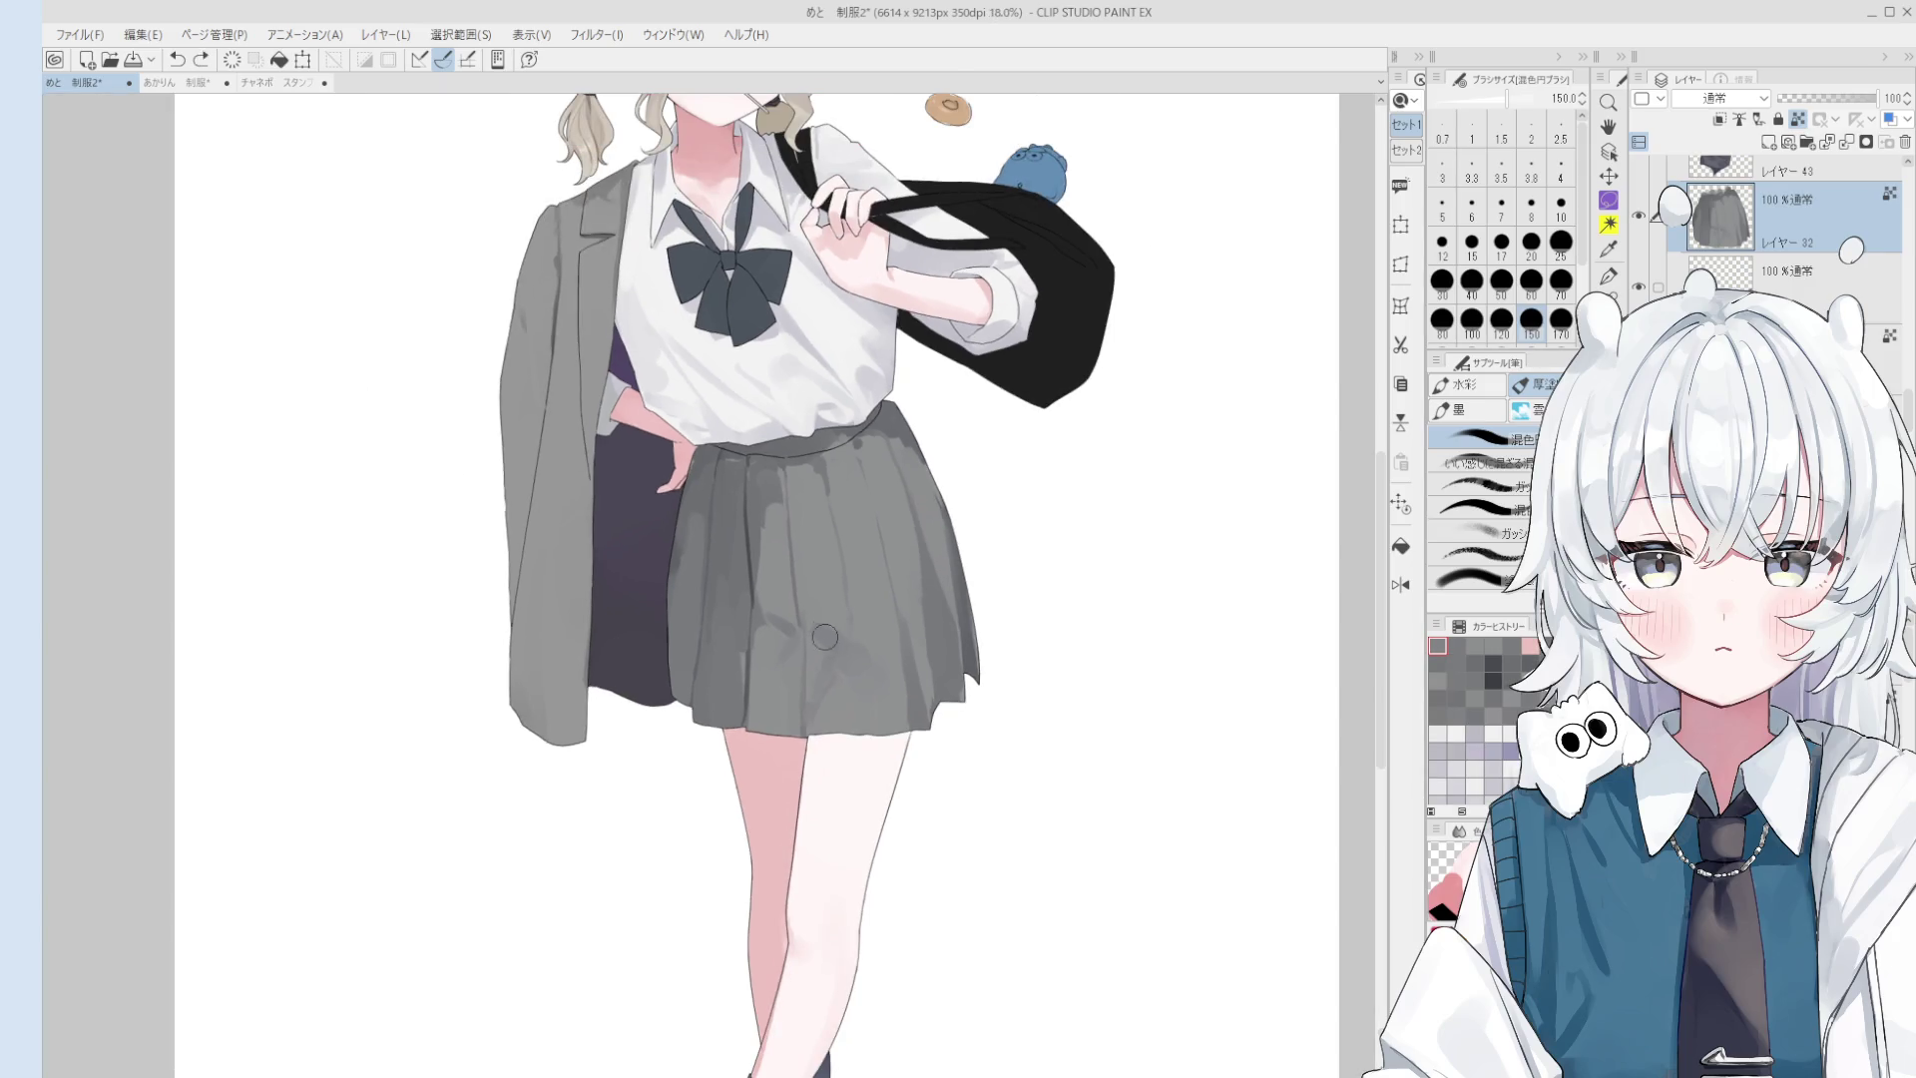
key(])
key(])
key(])
key(bracketleft)
mouse_move(821, 574)
mouse_down()
mouse_move(843, 561)
mouse_move(804, 544)
mouse_up()
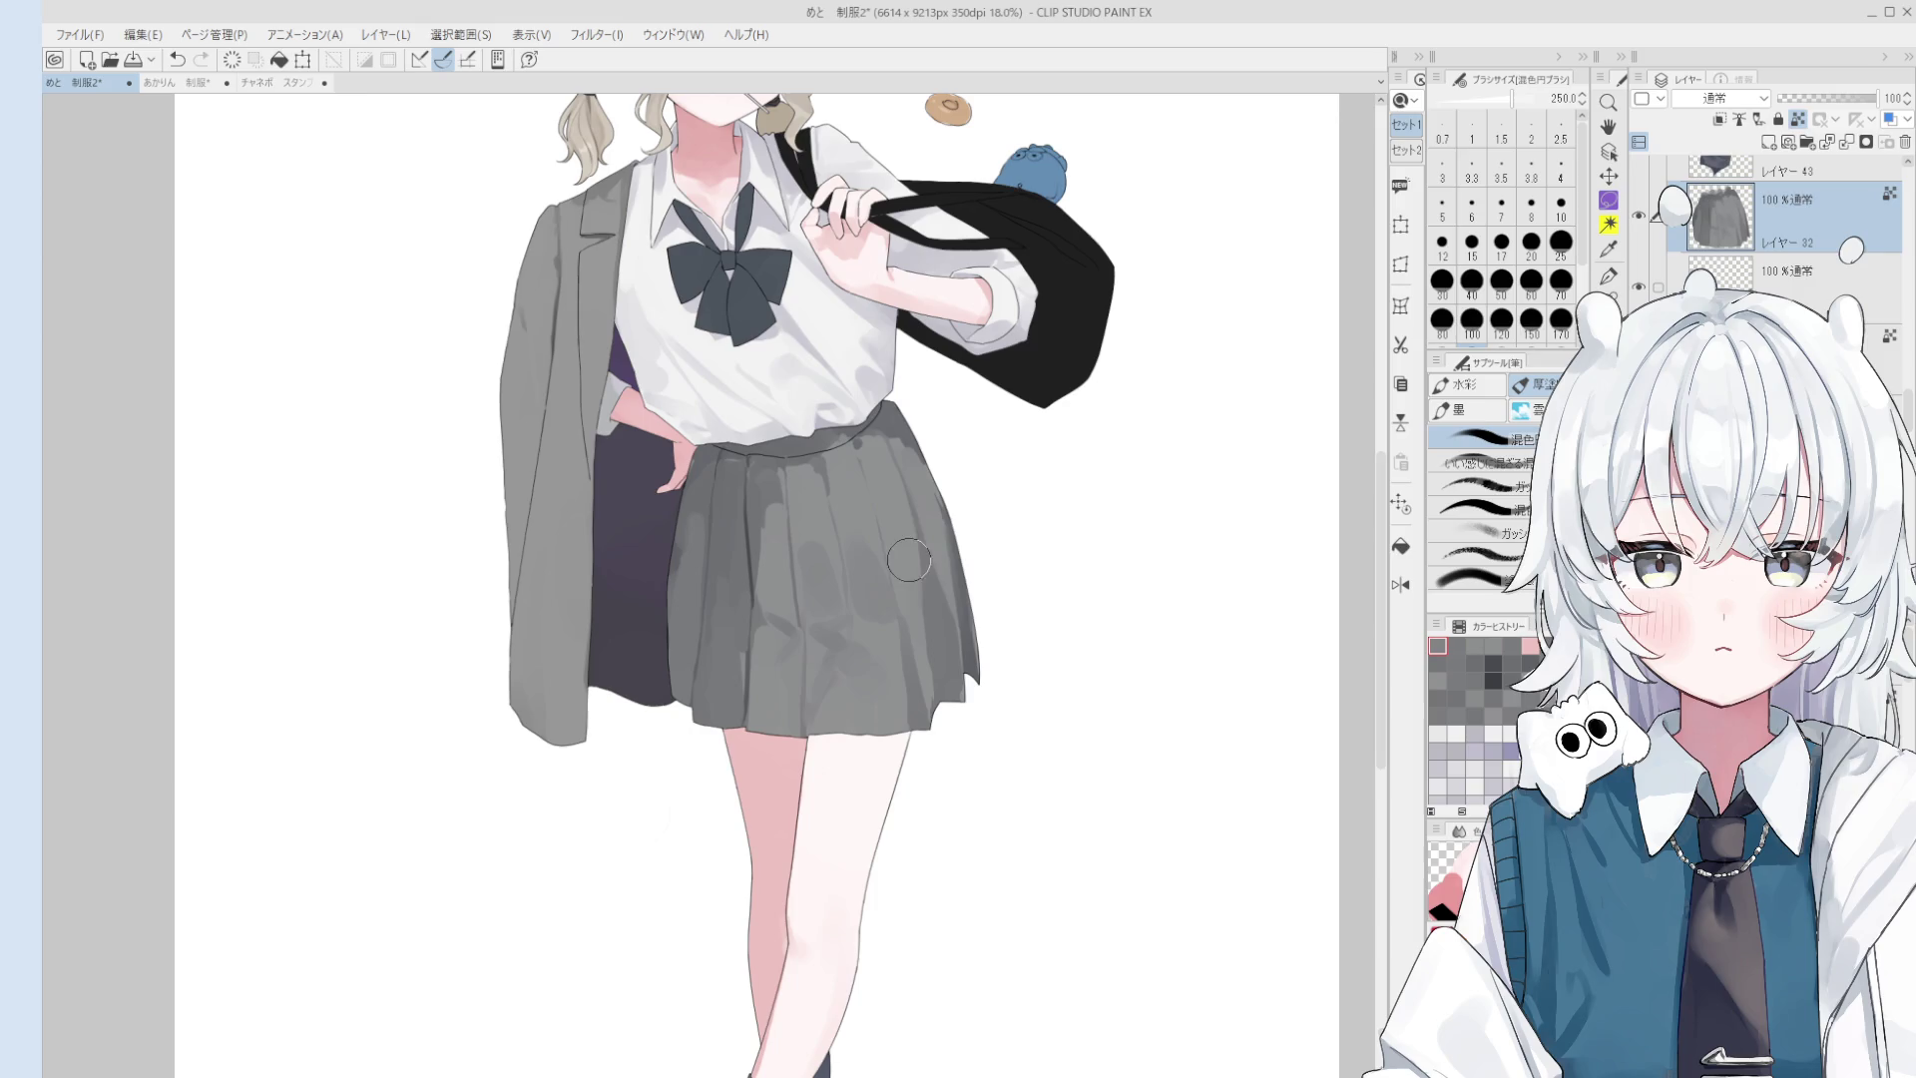
drag(909, 617, 858, 549)
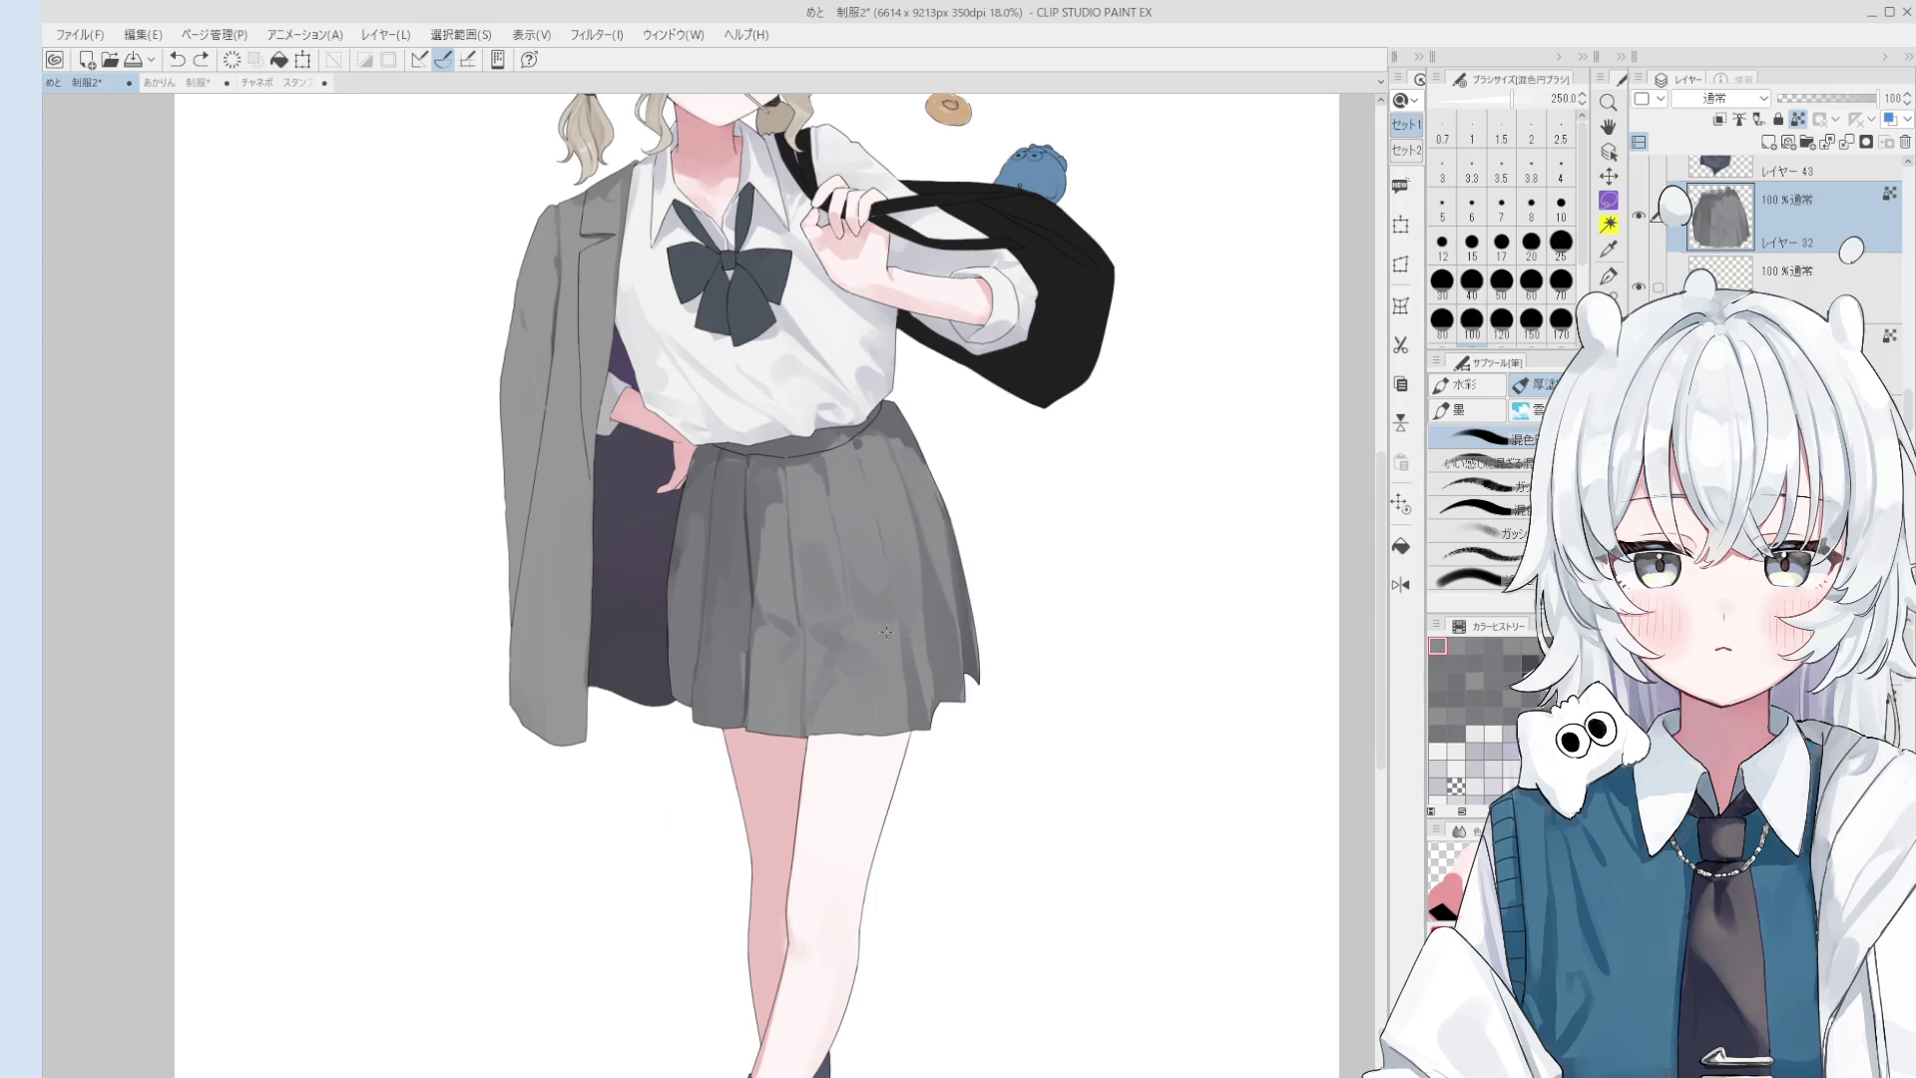
scroll(848, 599, down, 2)
scroll(823, 572, up, 3)
scroll(824, 572, down, 1)
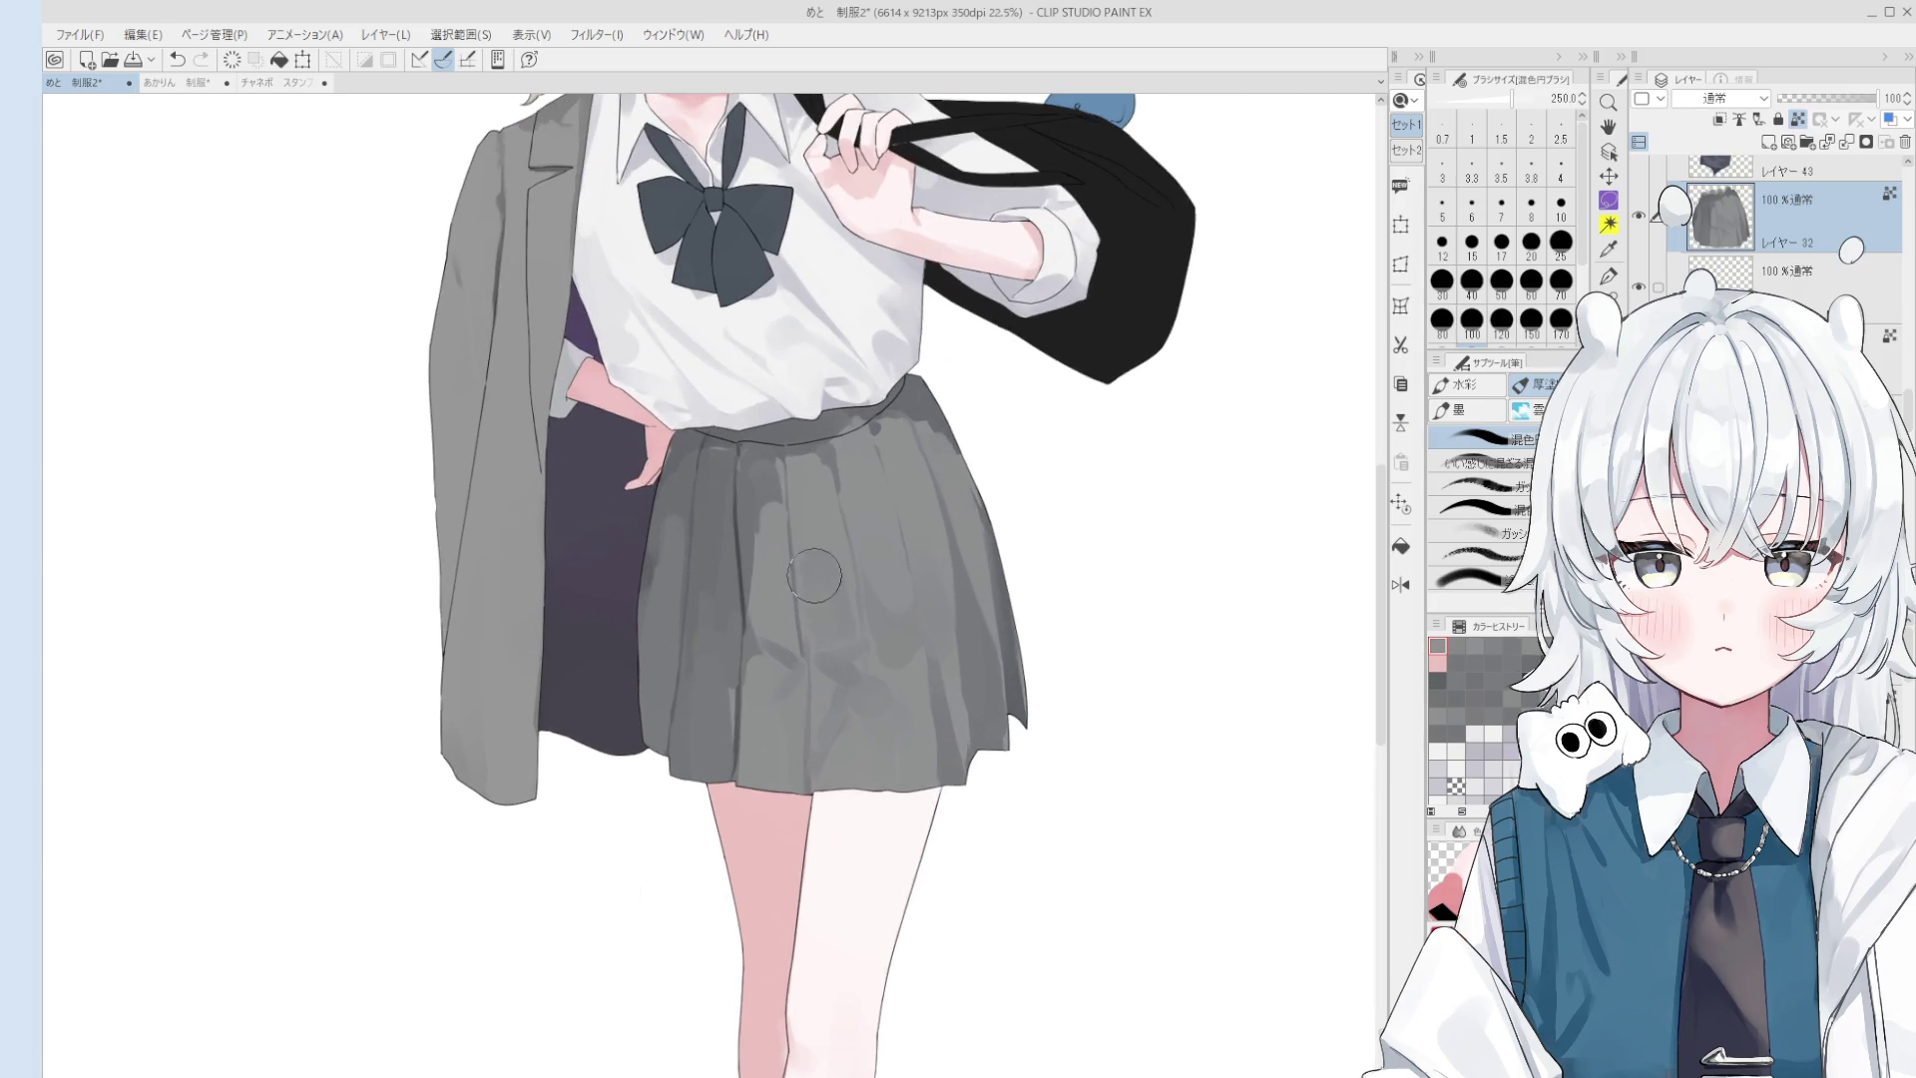
scroll(816, 566, up, 1)
- Sample a skirt grey and smooth subtle lighter strokes across the skirt at size 170
alt+click(813, 564)
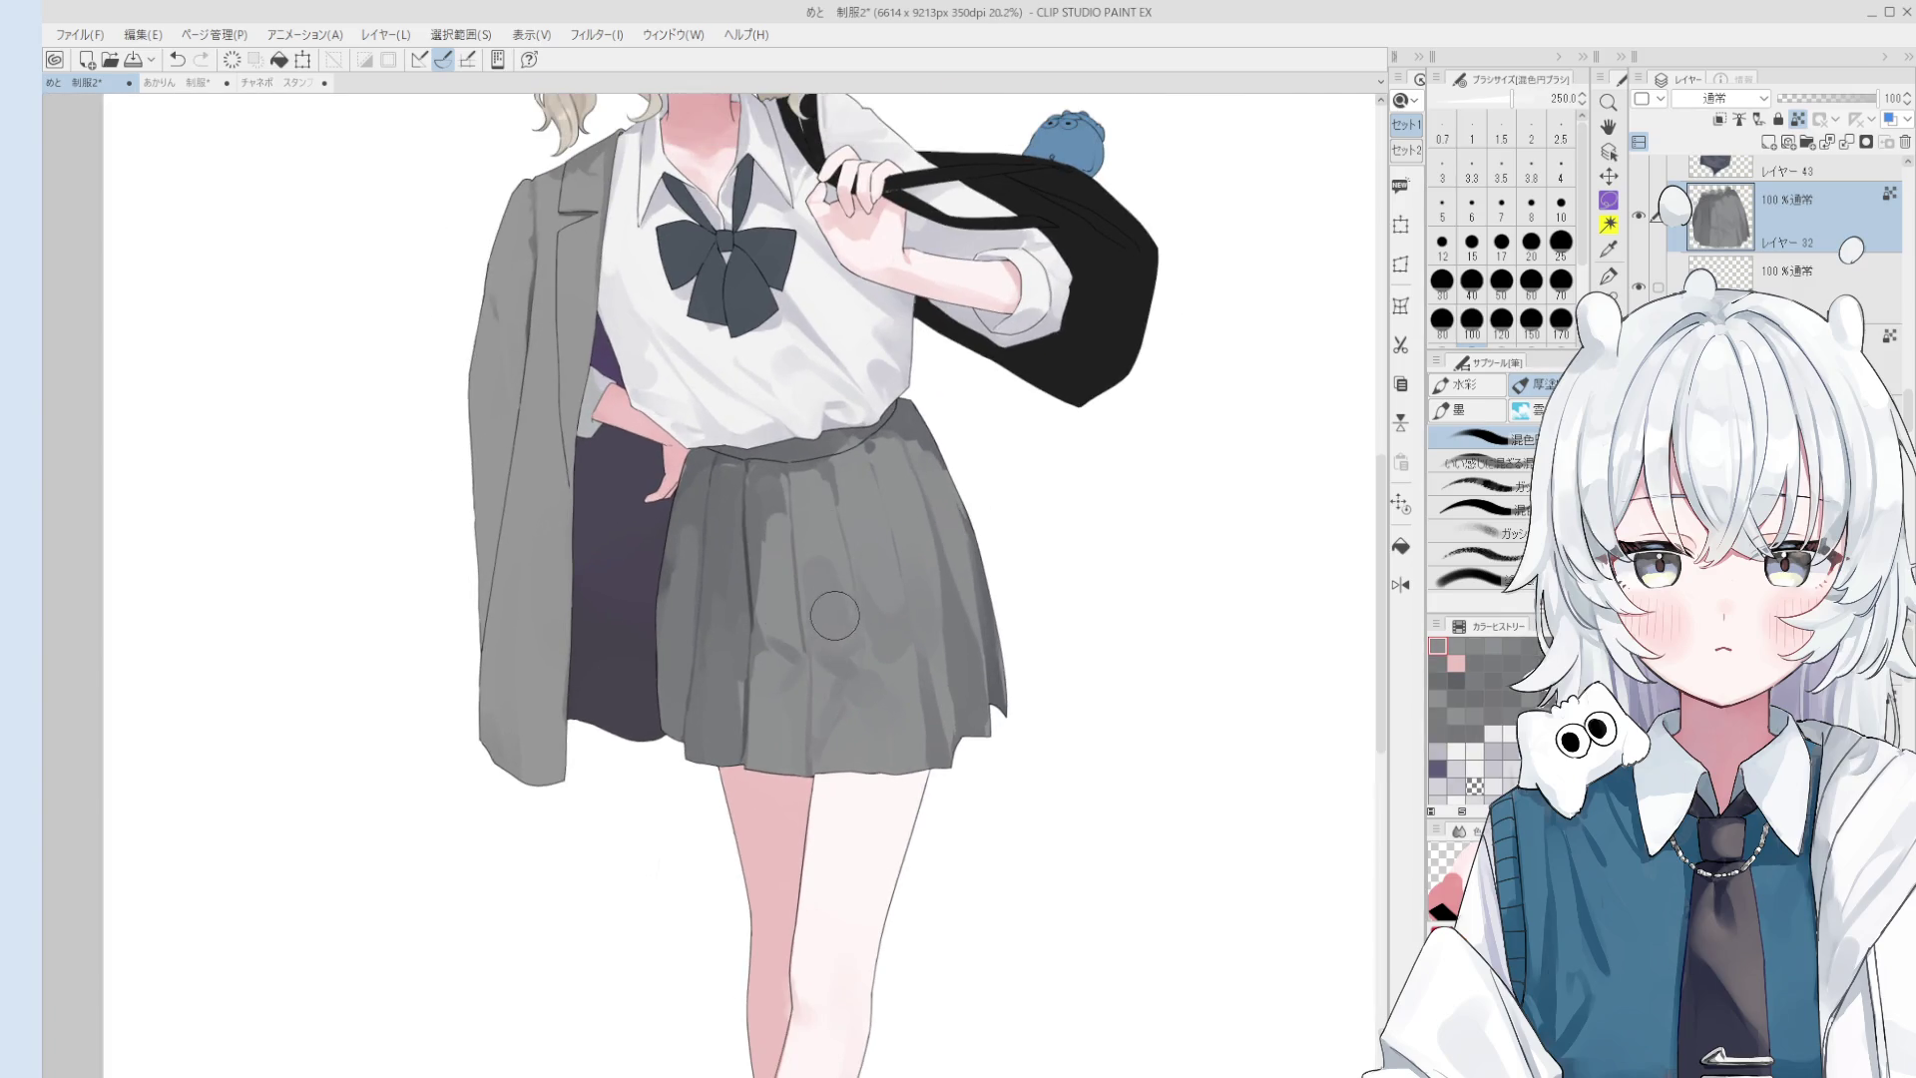
scroll(811, 599, down, 1)
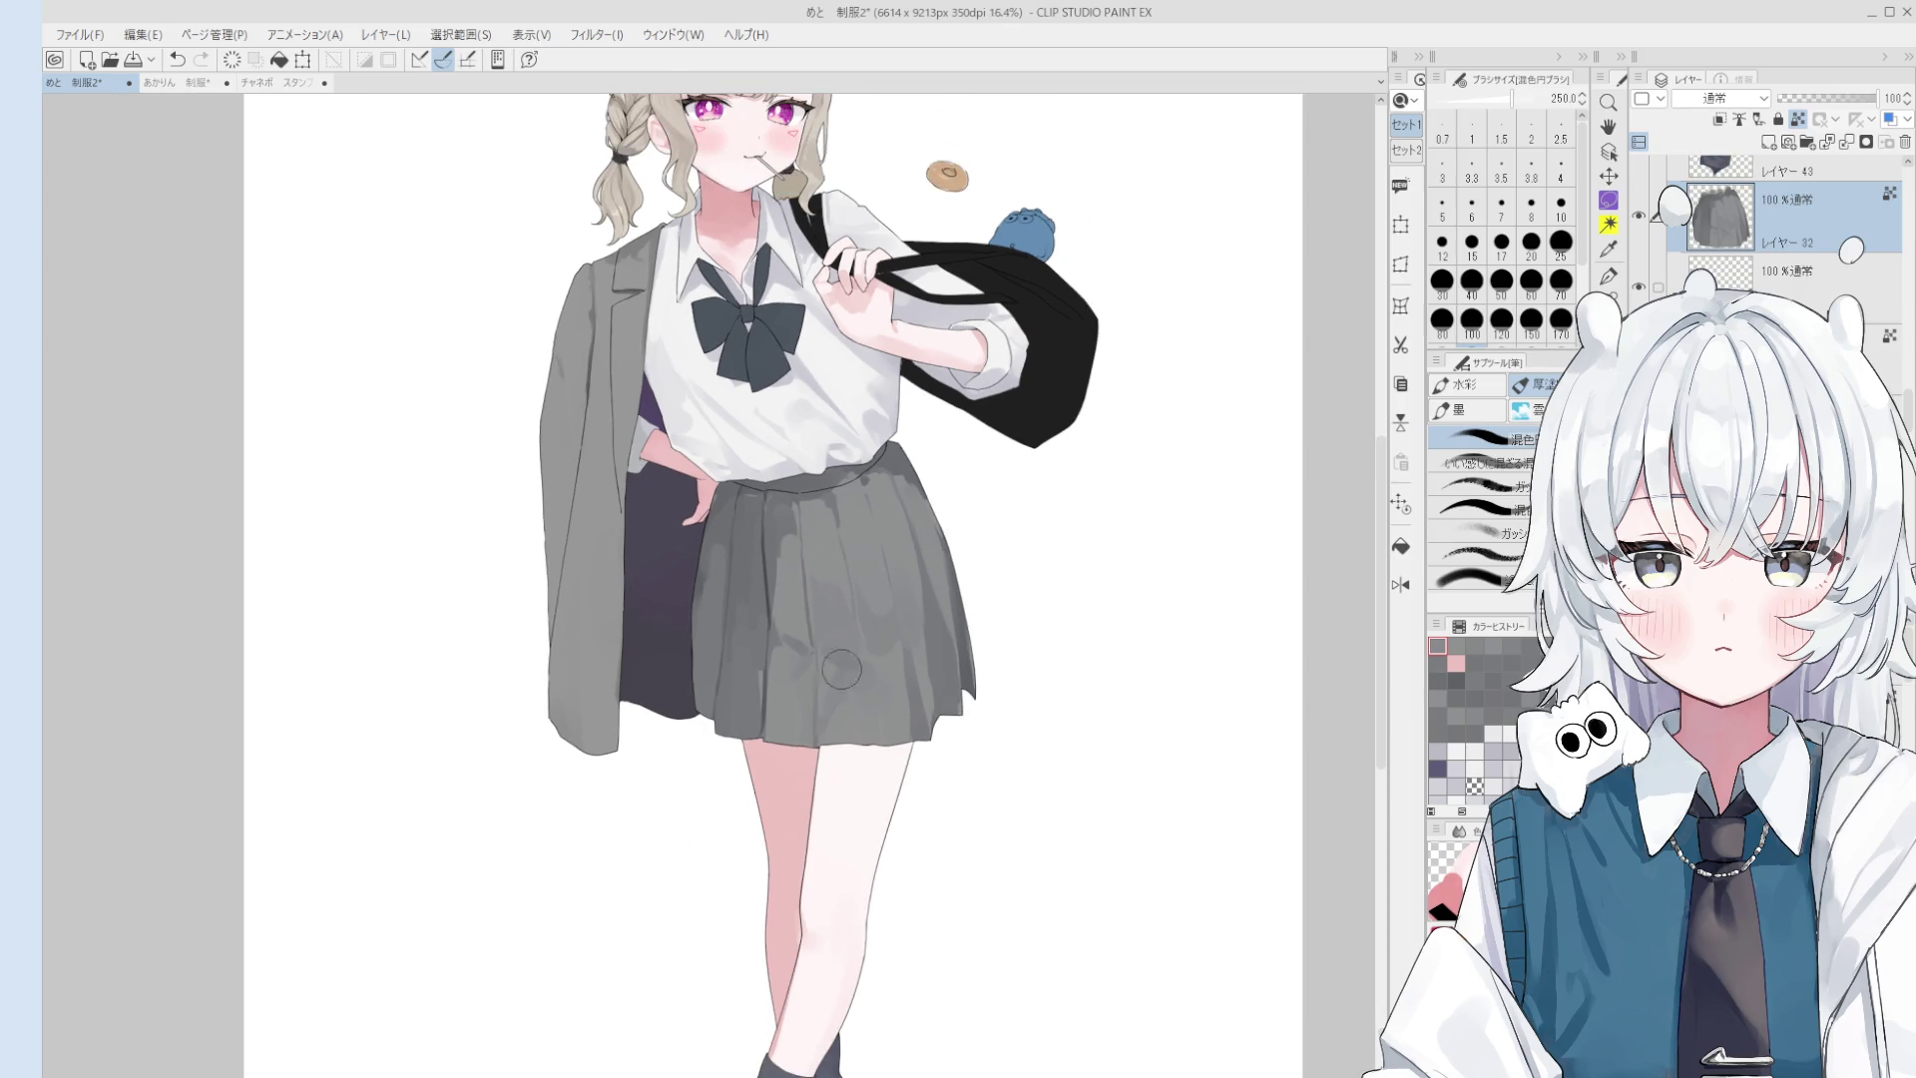
drag(786, 619, 778, 539)
key(bracketleft)
key(bracketleft)
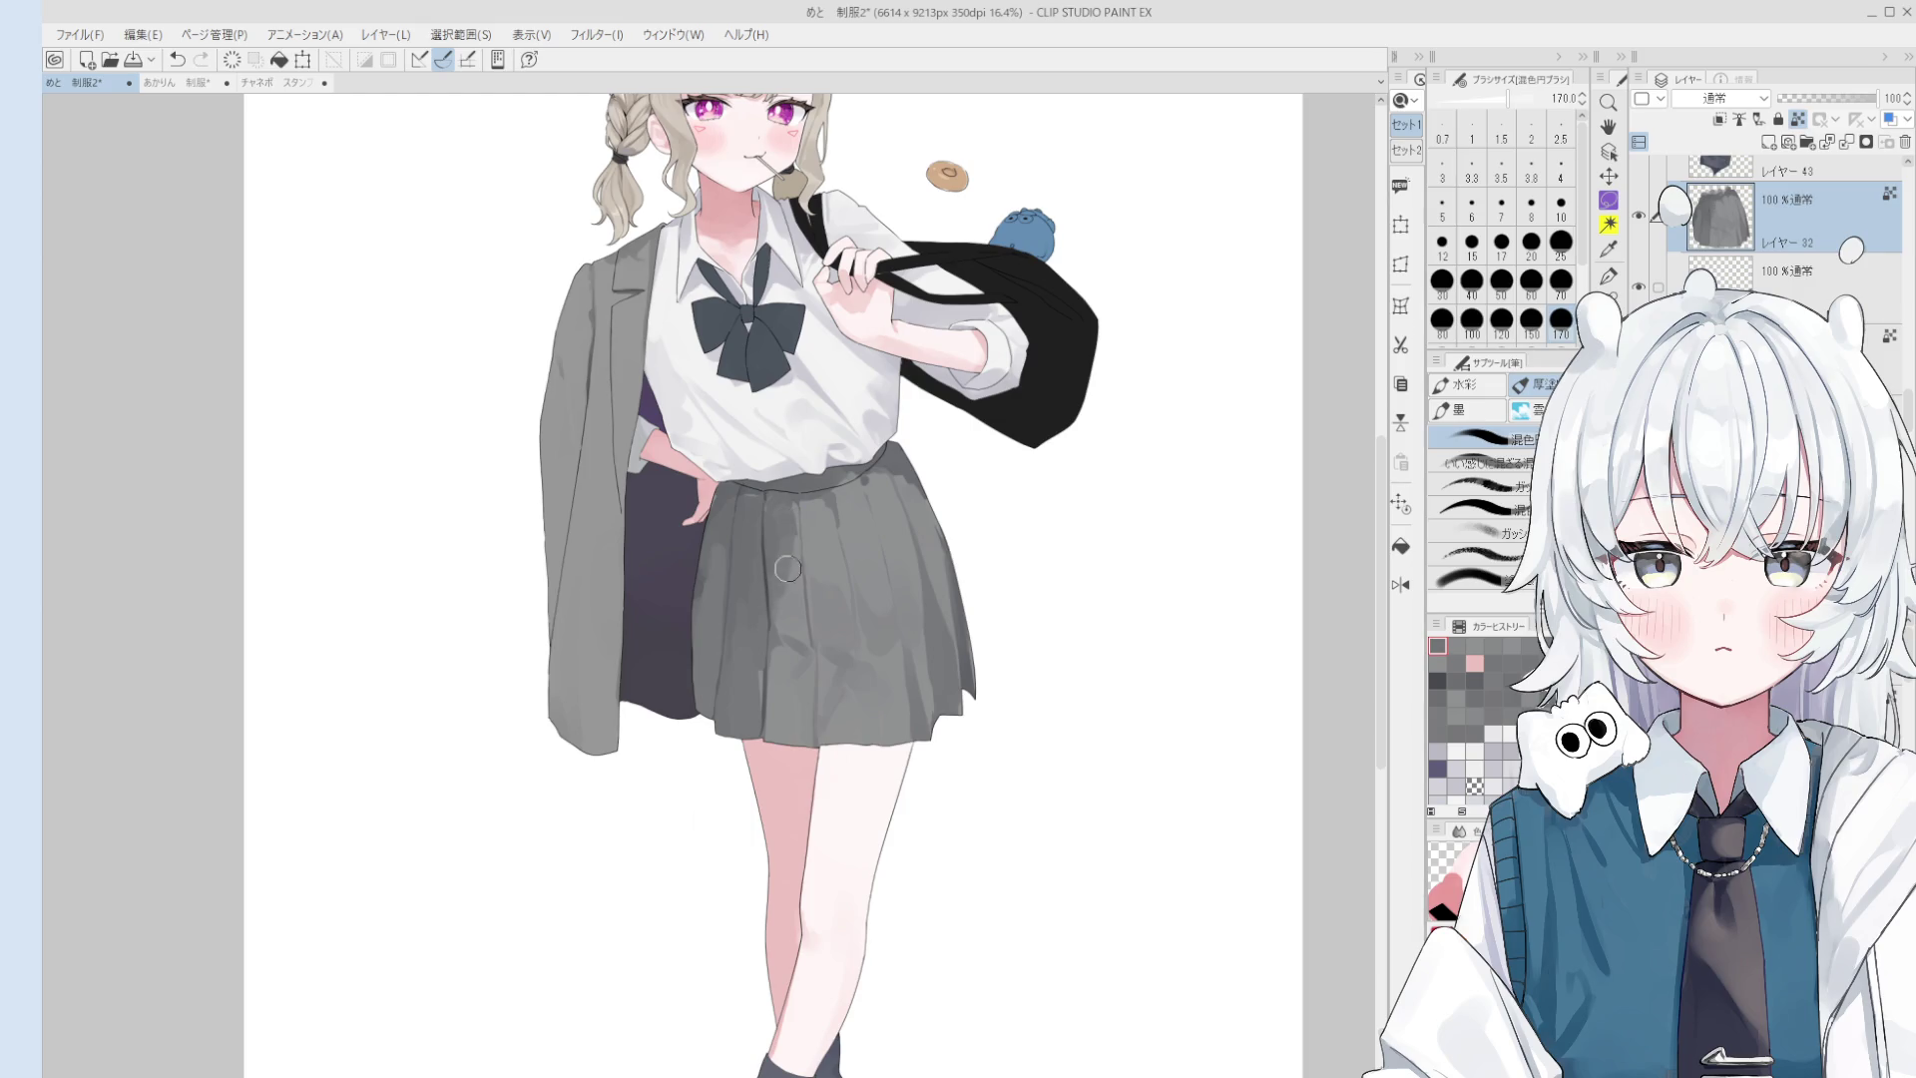
drag(791, 536, 784, 544)
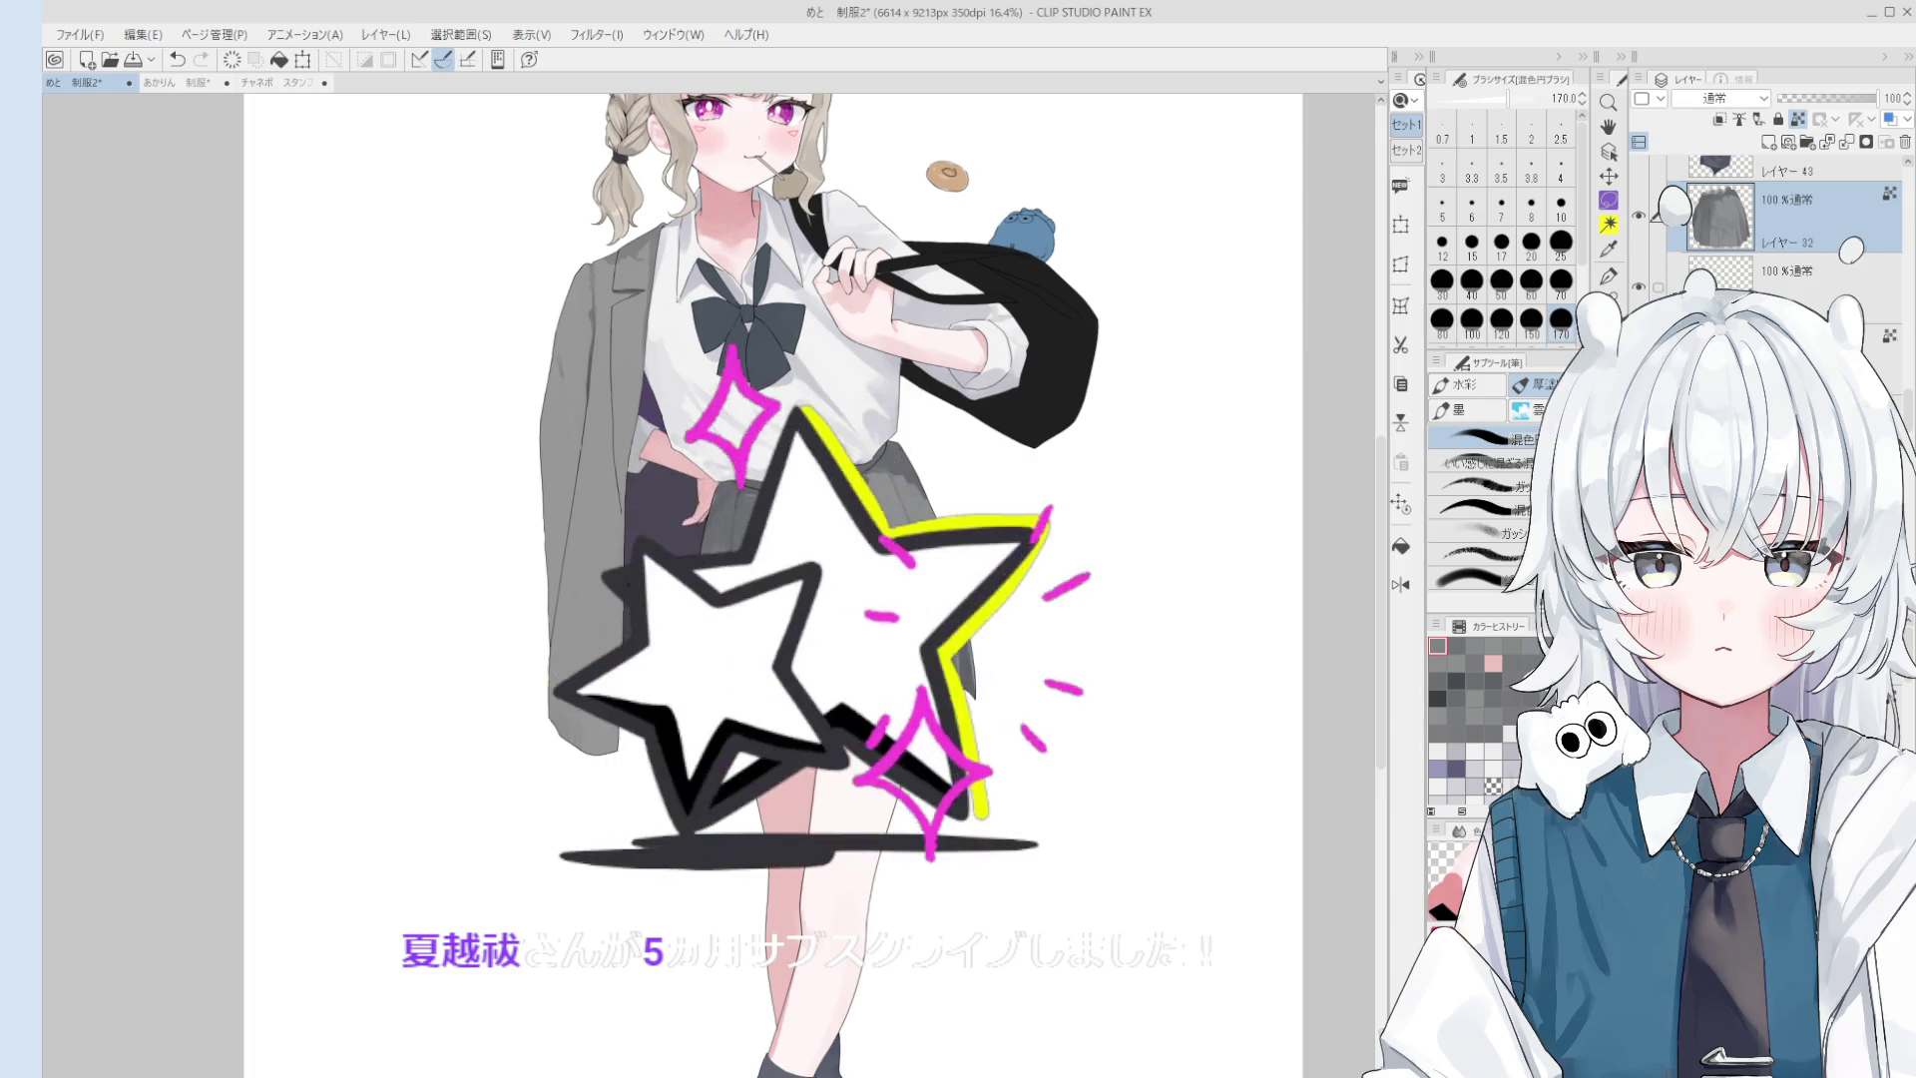
- Zoom and tilt the view onto the skirt, then blend the pleats with a 100-size brush
scroll(799, 557, up, 2)
scroll(746, 469, up, 4)
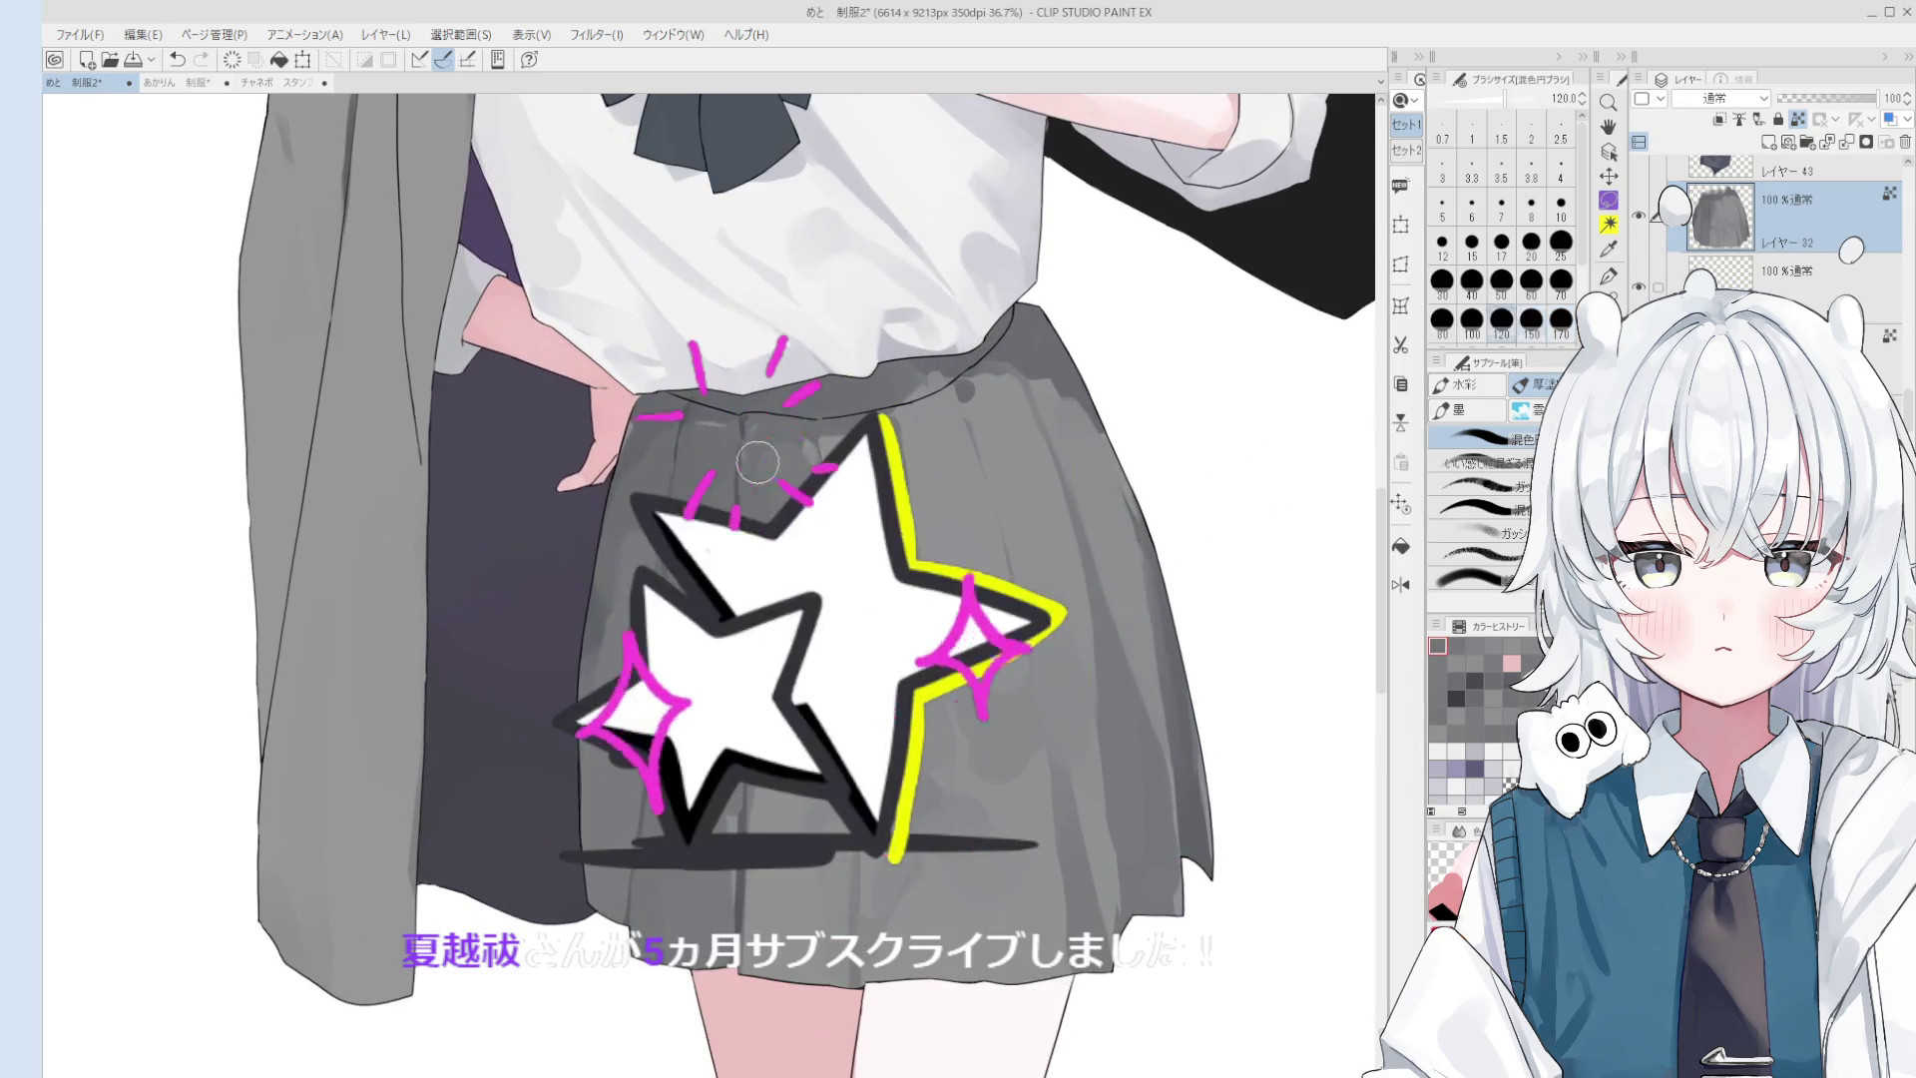
drag(746, 451, 703, 488)
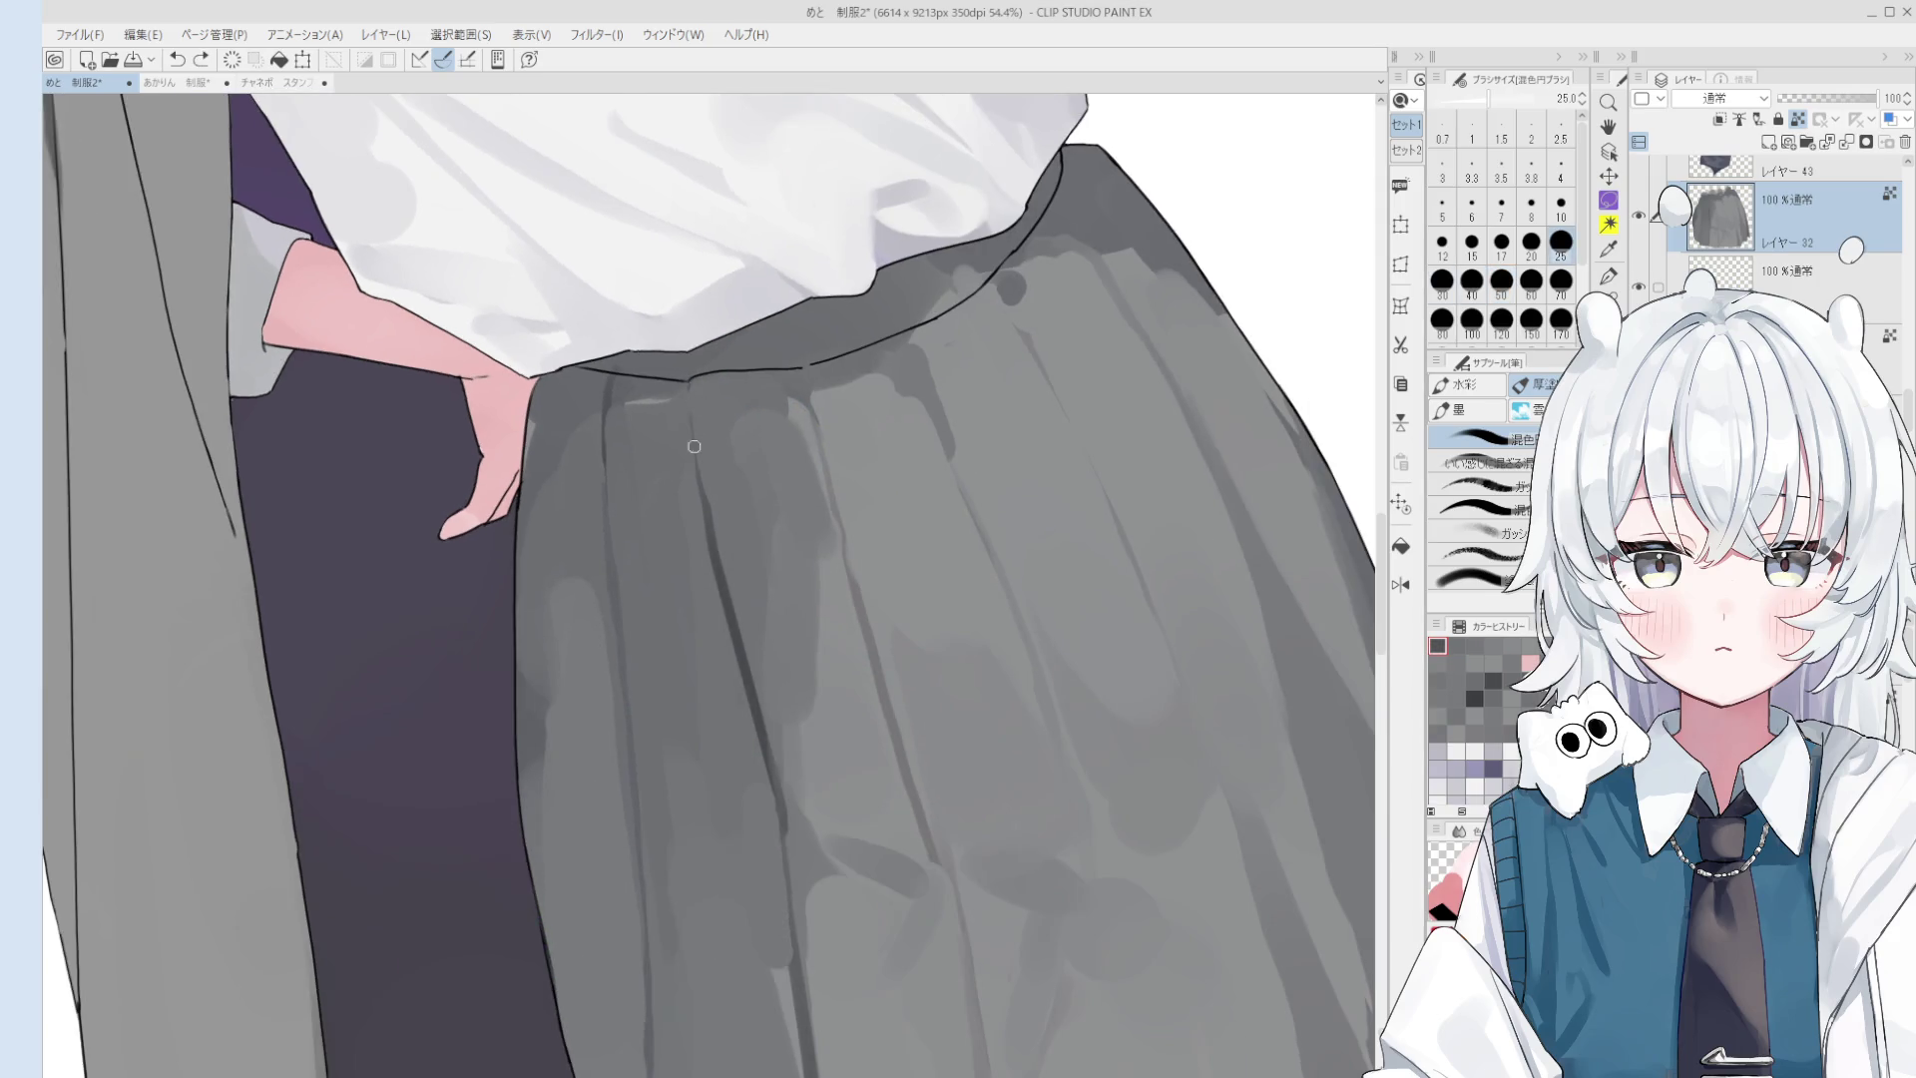
scroll(708, 440, down, 1)
scroll(711, 405, down, 2)
key(bracketright)
key(bracketright)
key(bracketright)
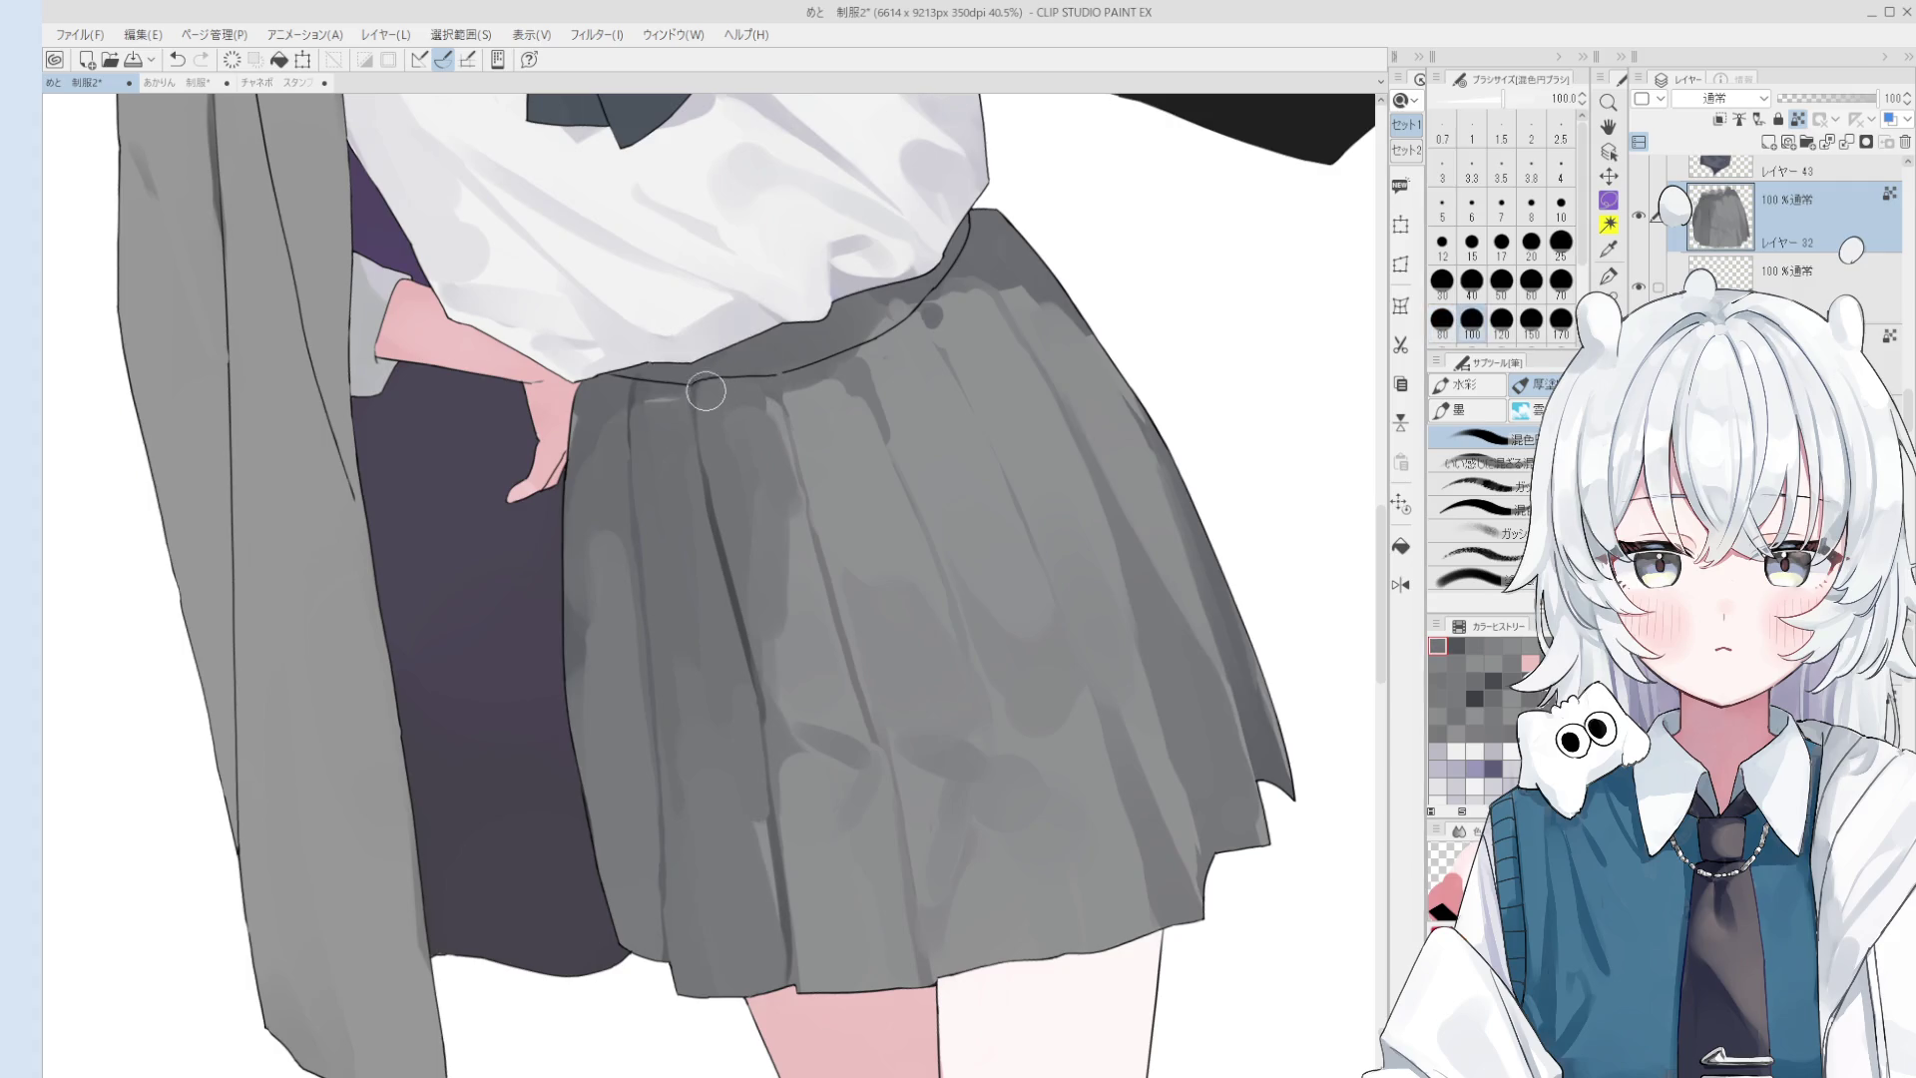
drag(705, 393, 738, 546)
key(bracketleft)
key(bracketleft)
key(bracketleft)
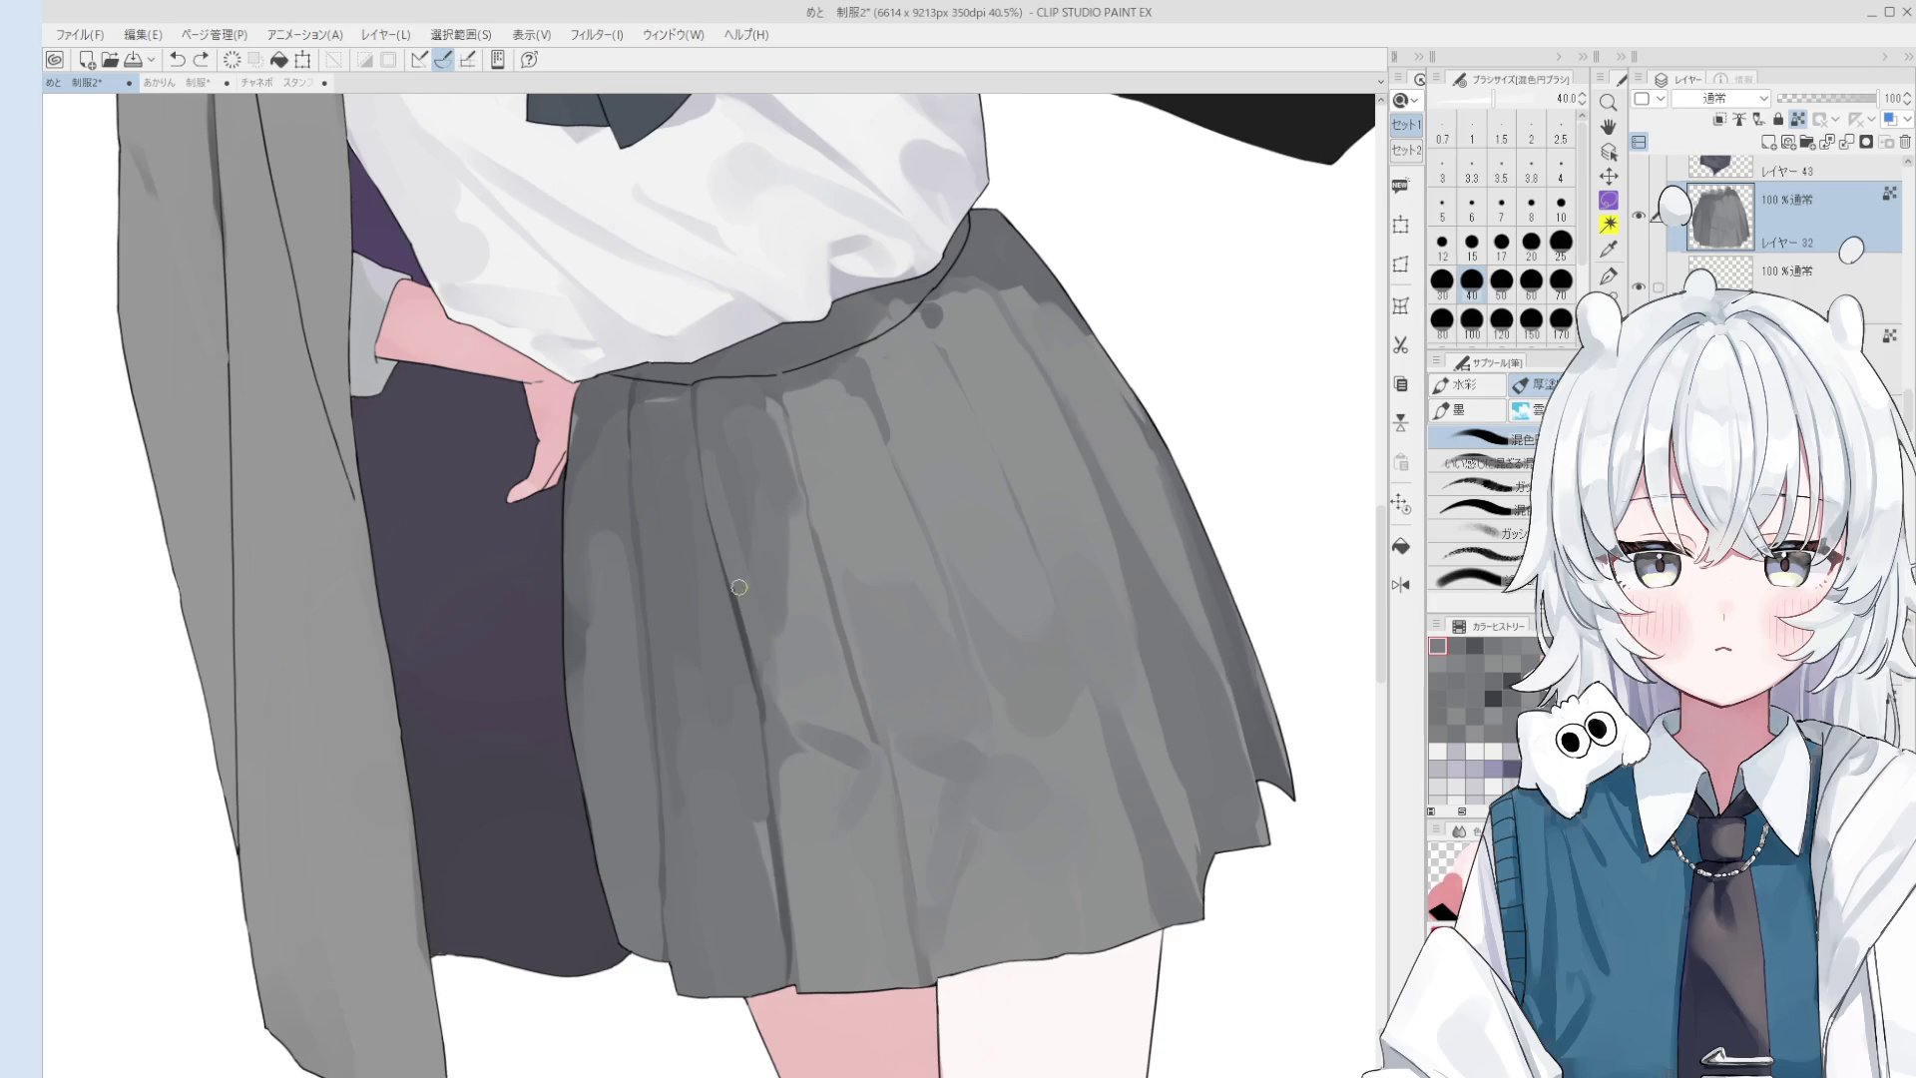
scroll(746, 599, down, 2)
key(bracketright)
key(bracketright)
key(bracketright)
key(bracketright)
key(bracketright)
key(bracketright)
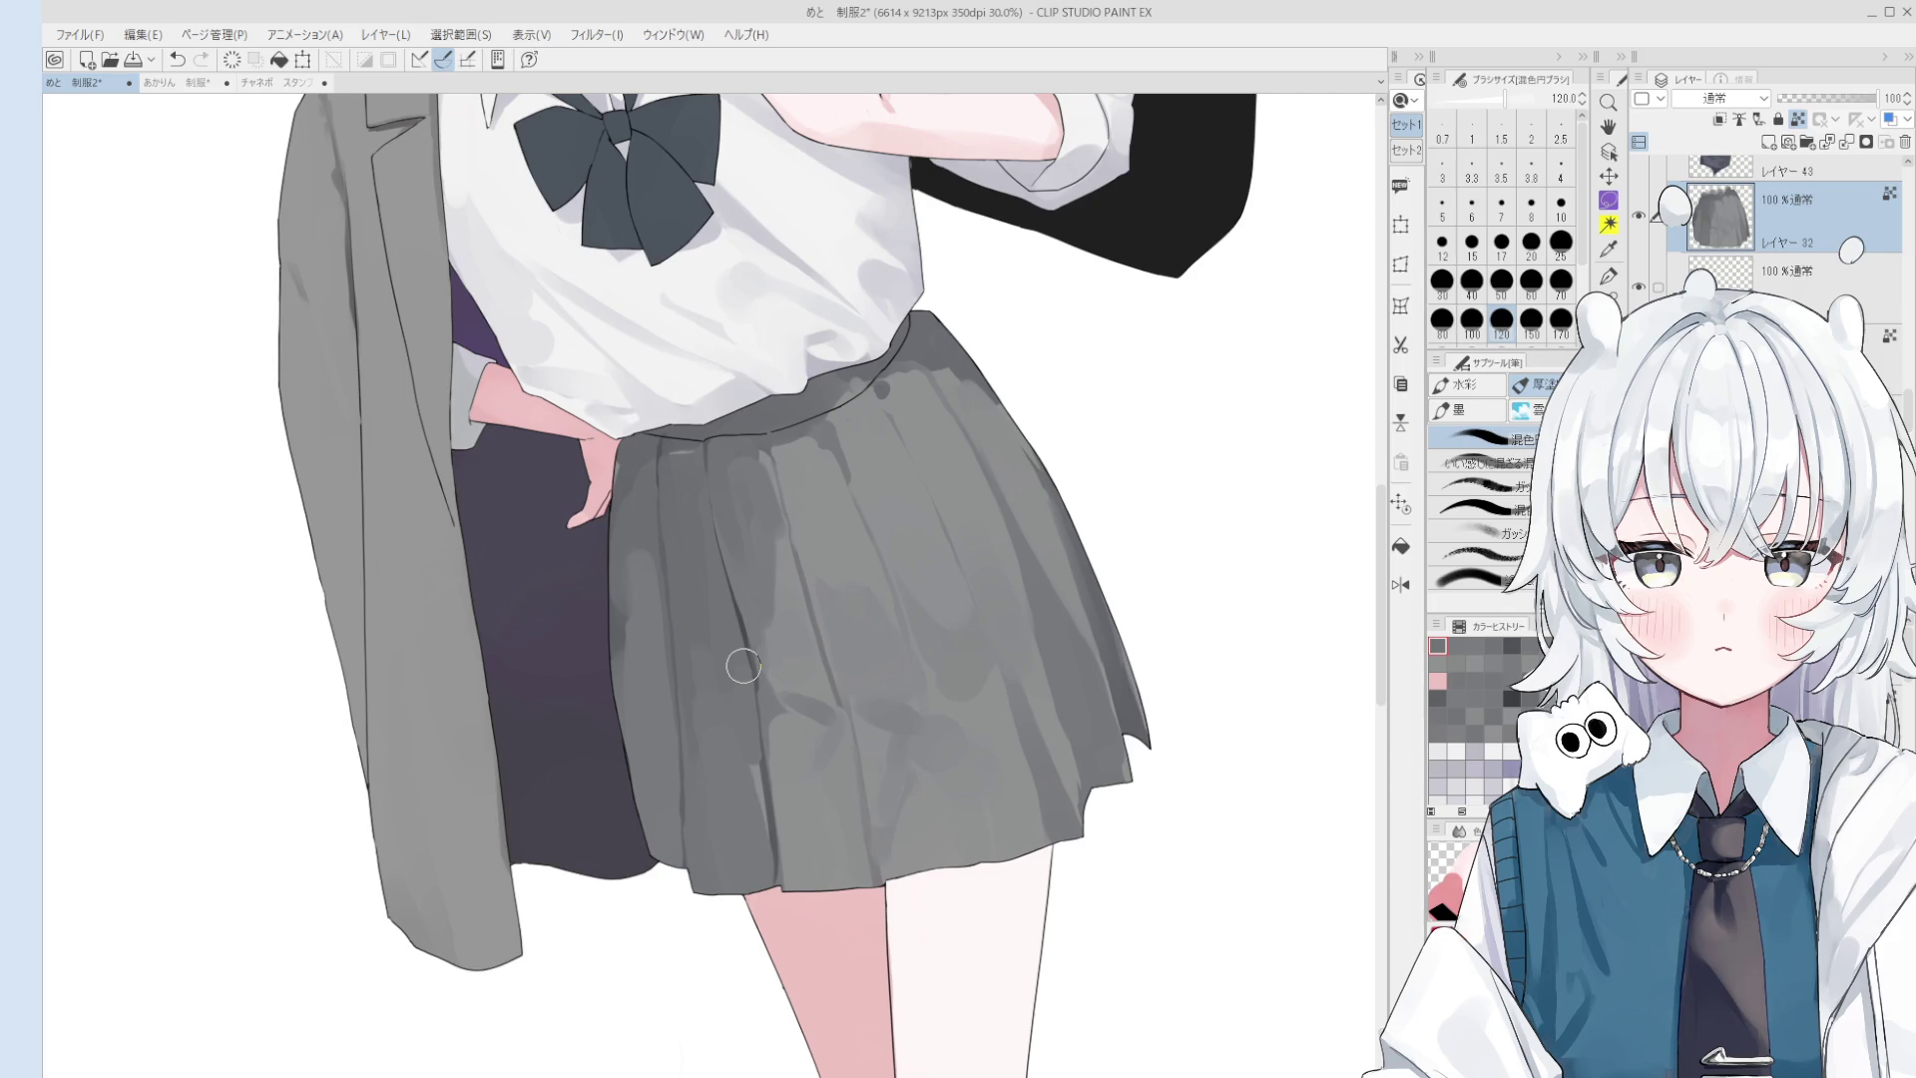
- Save the painting and paint more blending strokes down the skirt pleats
key(ctrl+s)
drag(749, 681, 748, 695)
key(o)
scroll(749, 614, up, 1)
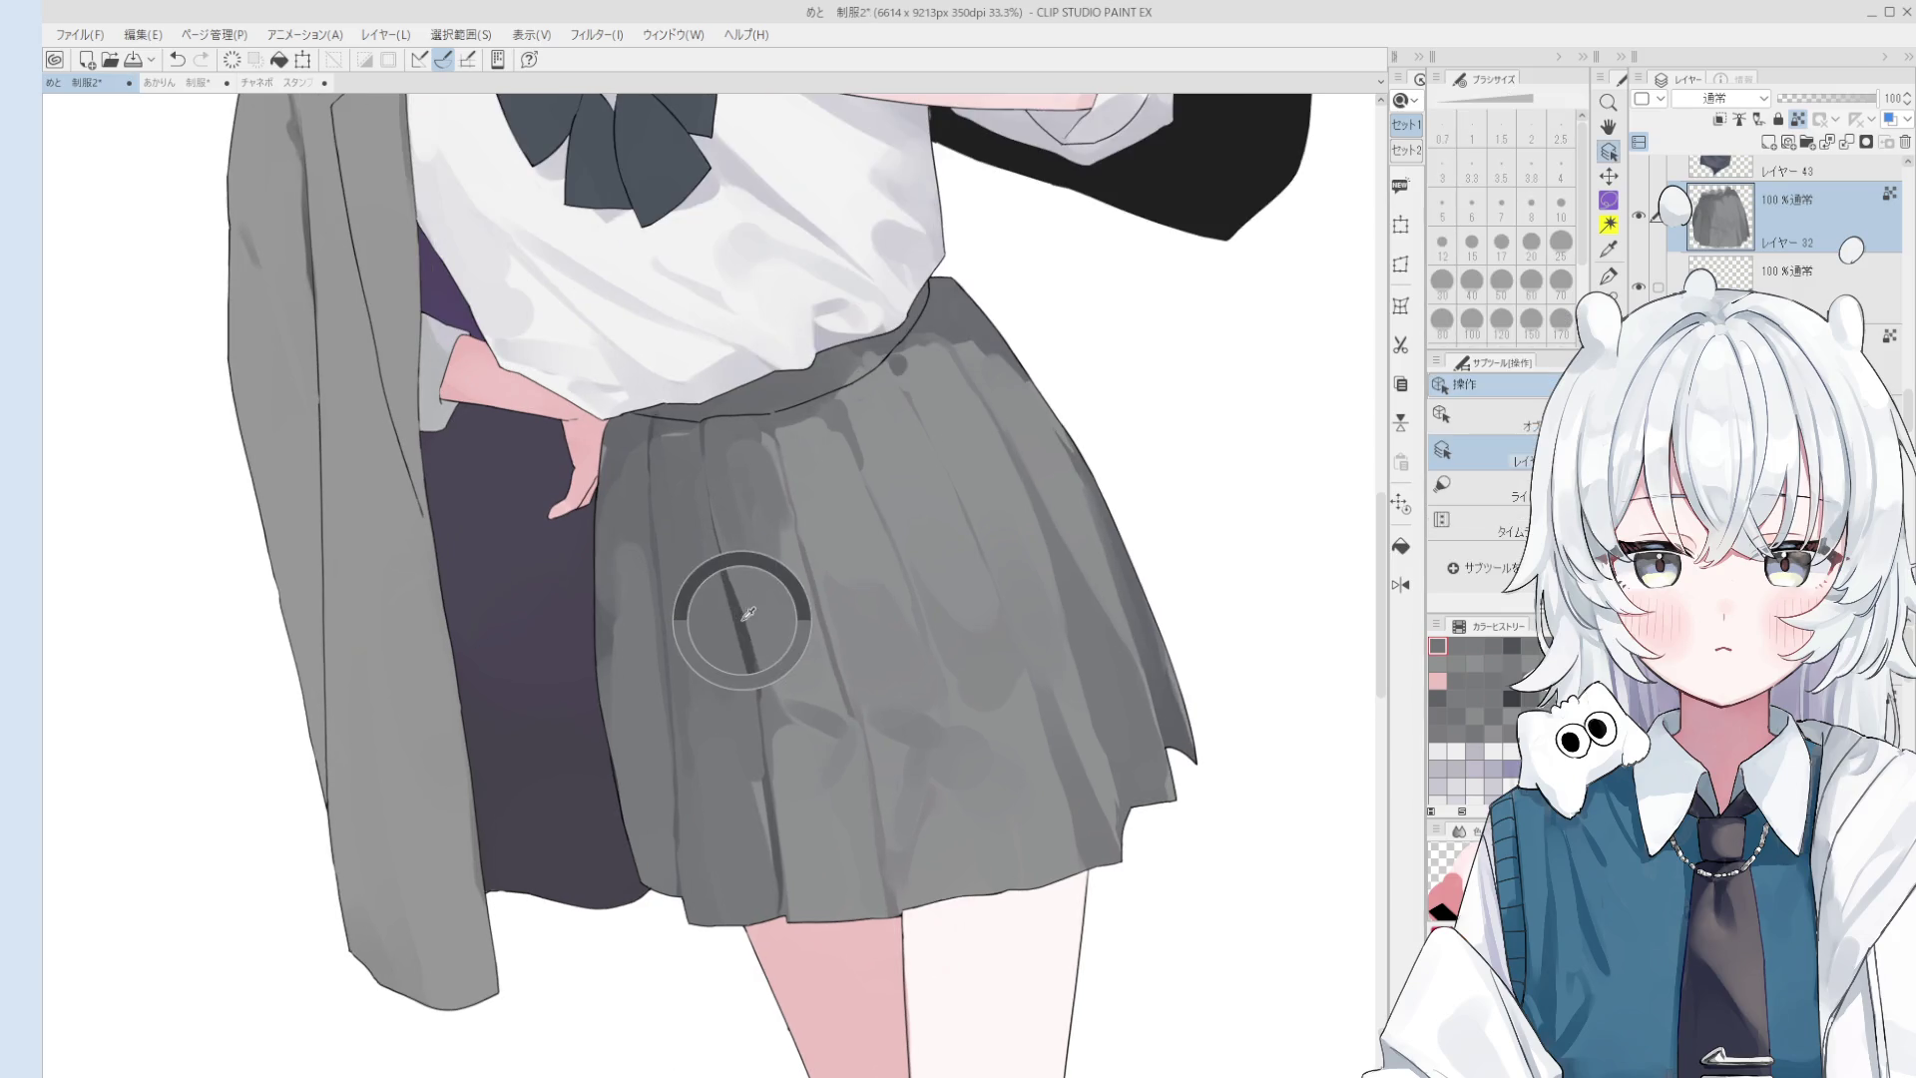
scroll(748, 613, up, 1)
scroll(740, 629, up, 1)
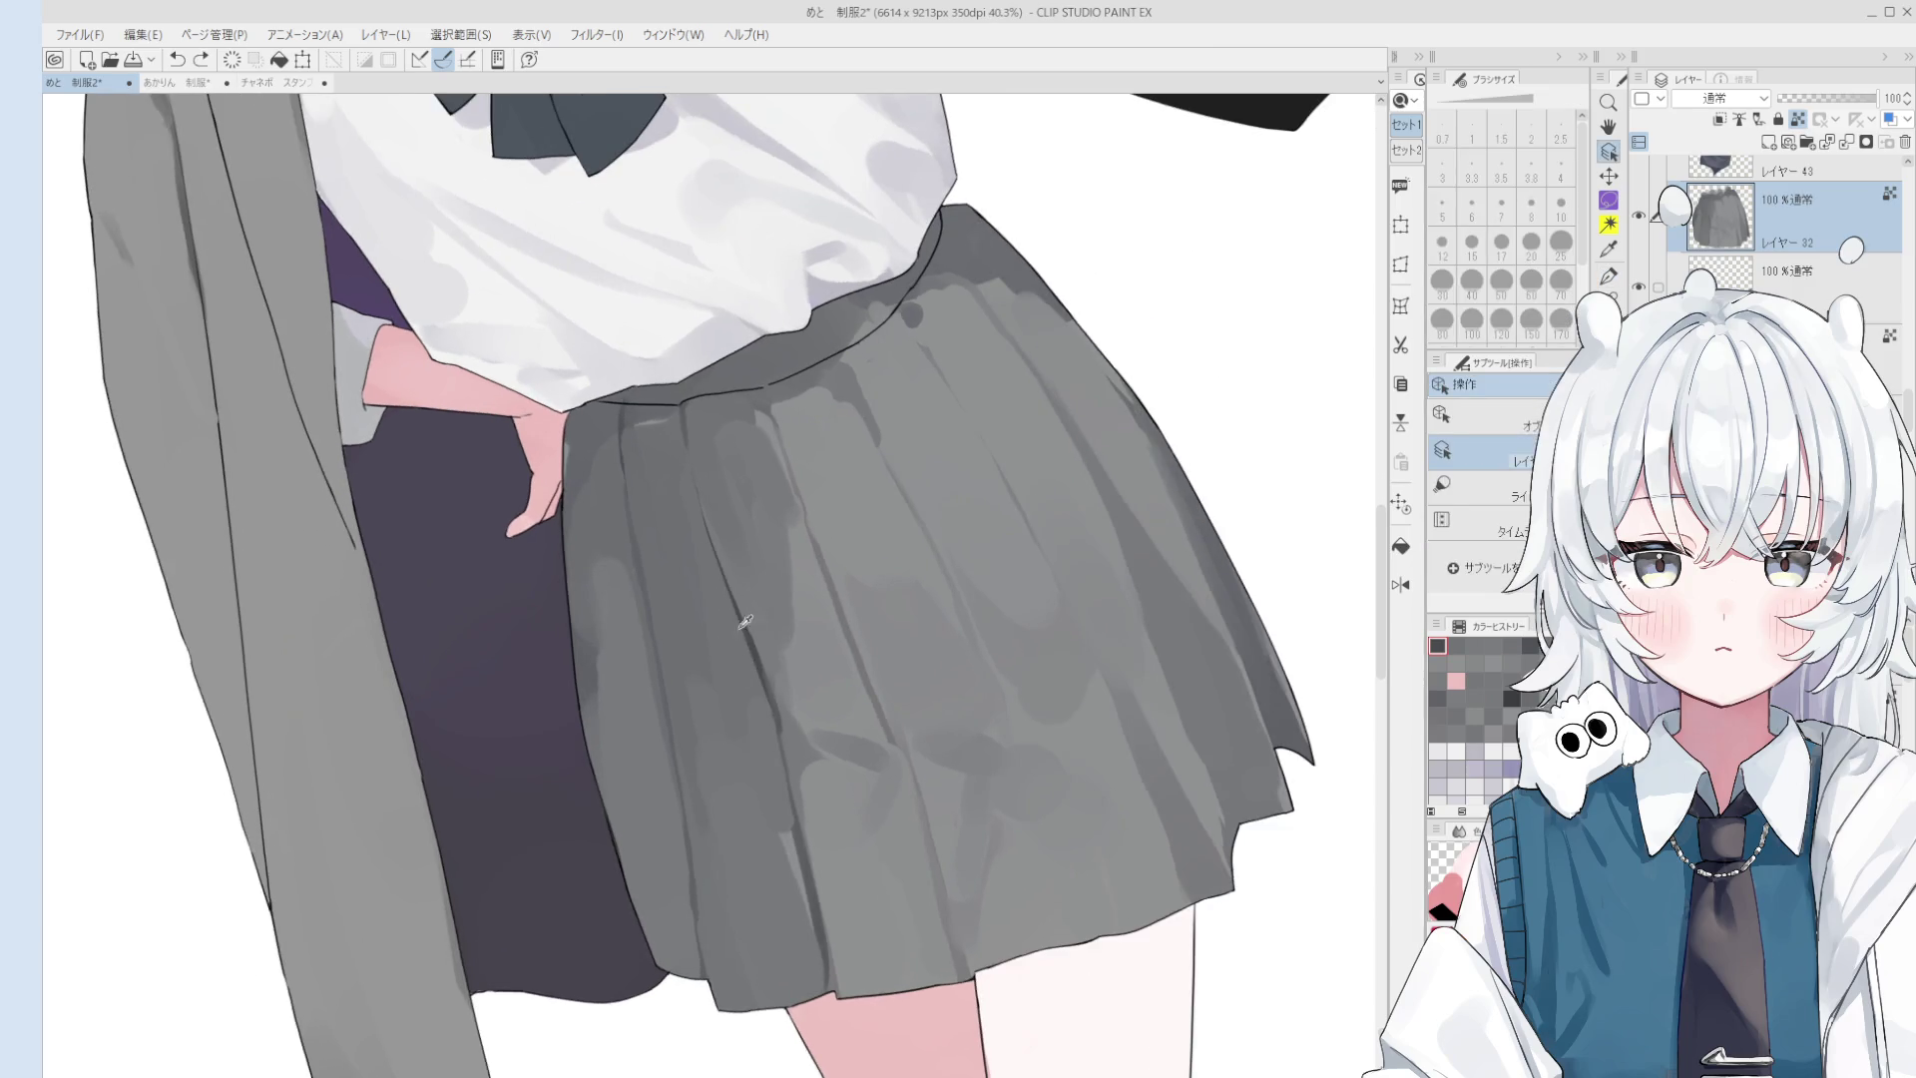
key(b)
drag(607, 451, 628, 620)
- Undo the stray skirt strokes and repaint the pleat blend with brush sizes 17 to 60
key(ctrl+z)
key(bracketleft)
key(bracketleft)
key(bracketleft)
drag(625, 457, 653, 668)
key(ctrl+z)
scroll(642, 569, down, 1)
key(bracketright)
scroll(669, 773, down, 2)
key(bracketright)
key(bracketright)
key(bracketright)
drag(636, 766, 658, 863)
key(ctrl+z)
key(bracketright)
drag(639, 669, 629, 848)
- Mirror the canvas horizontally and undo the stray strokes along the skirt's right edge
key(h)
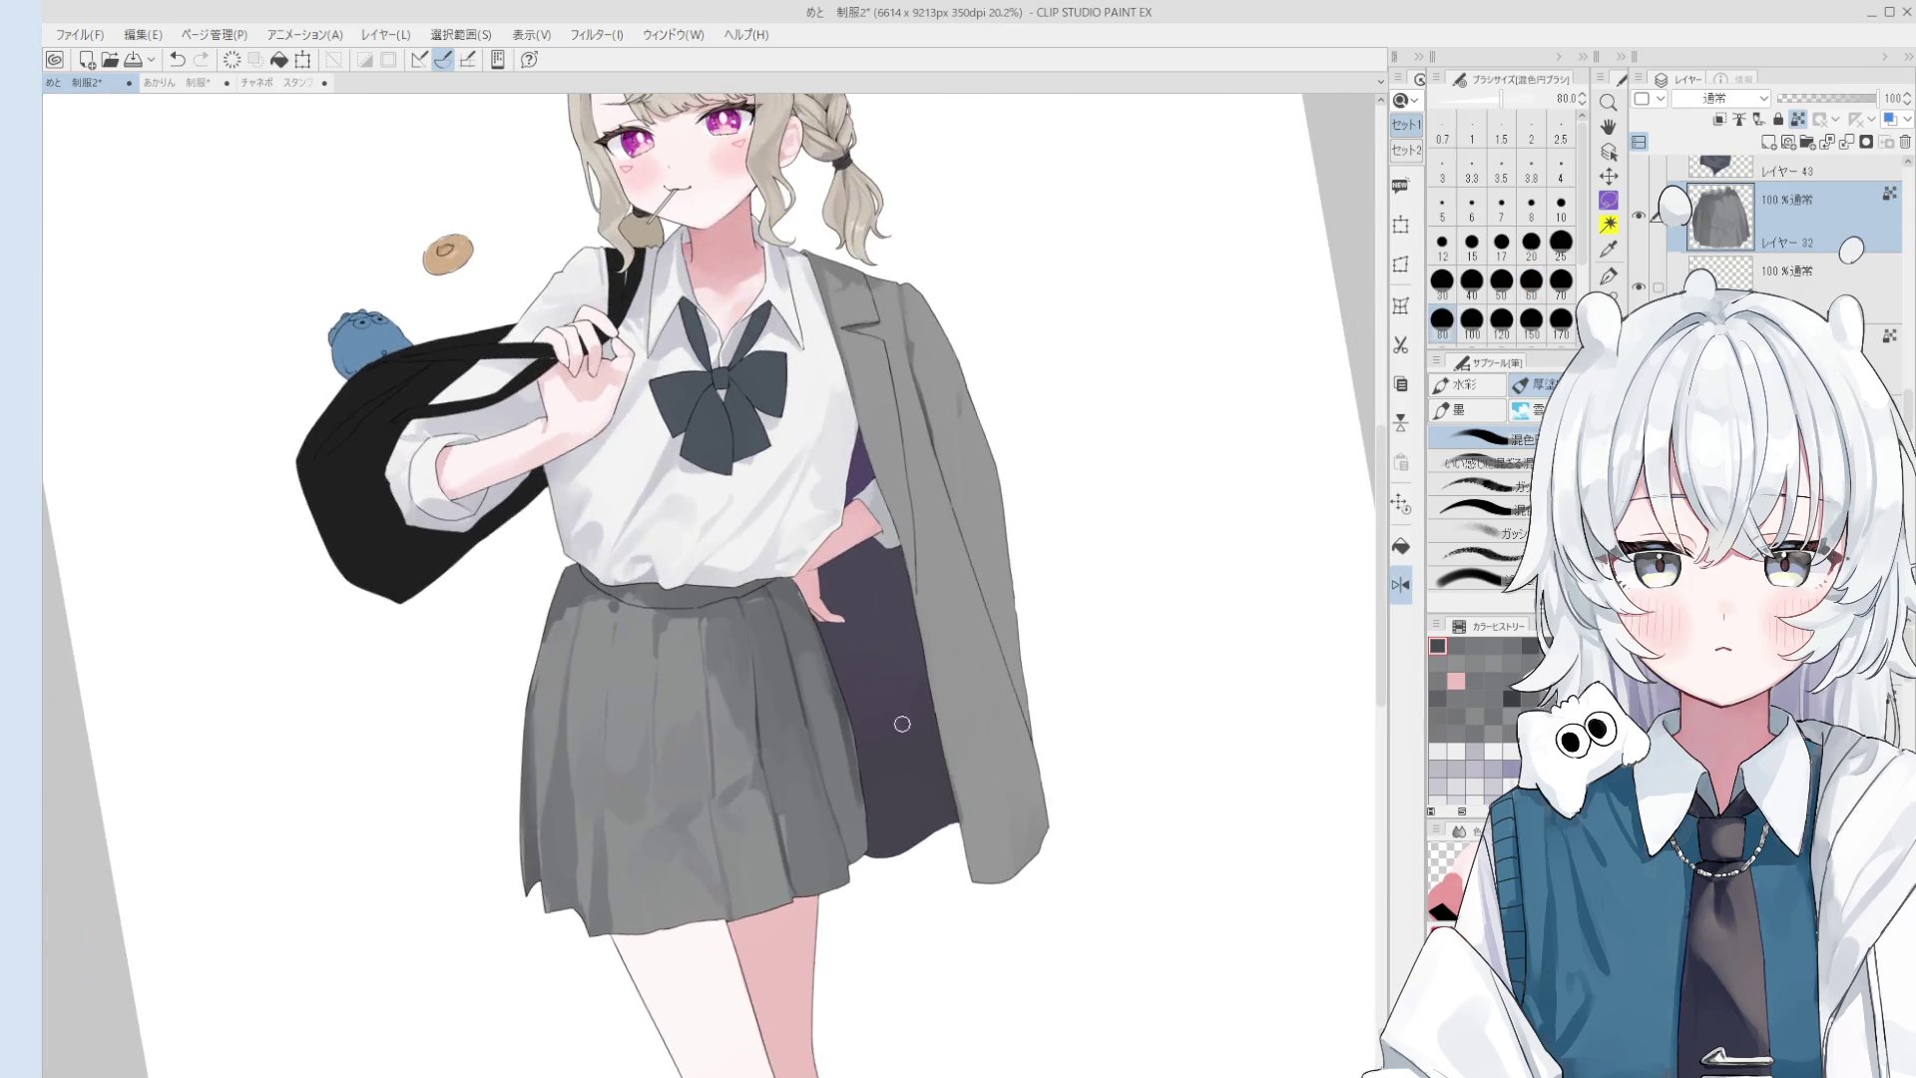
key(ctrl+z)
drag(796, 589, 843, 768)
key(ctrl+z)
mouse_move(808, 626)
mouse_down()
mouse_move(845, 788)
mouse_move(804, 633)
mouse_up()
- Eyedrop the skirt grey and blend down the skirt's right edge at brush sizes 100 and 50
alt+click(812, 686)
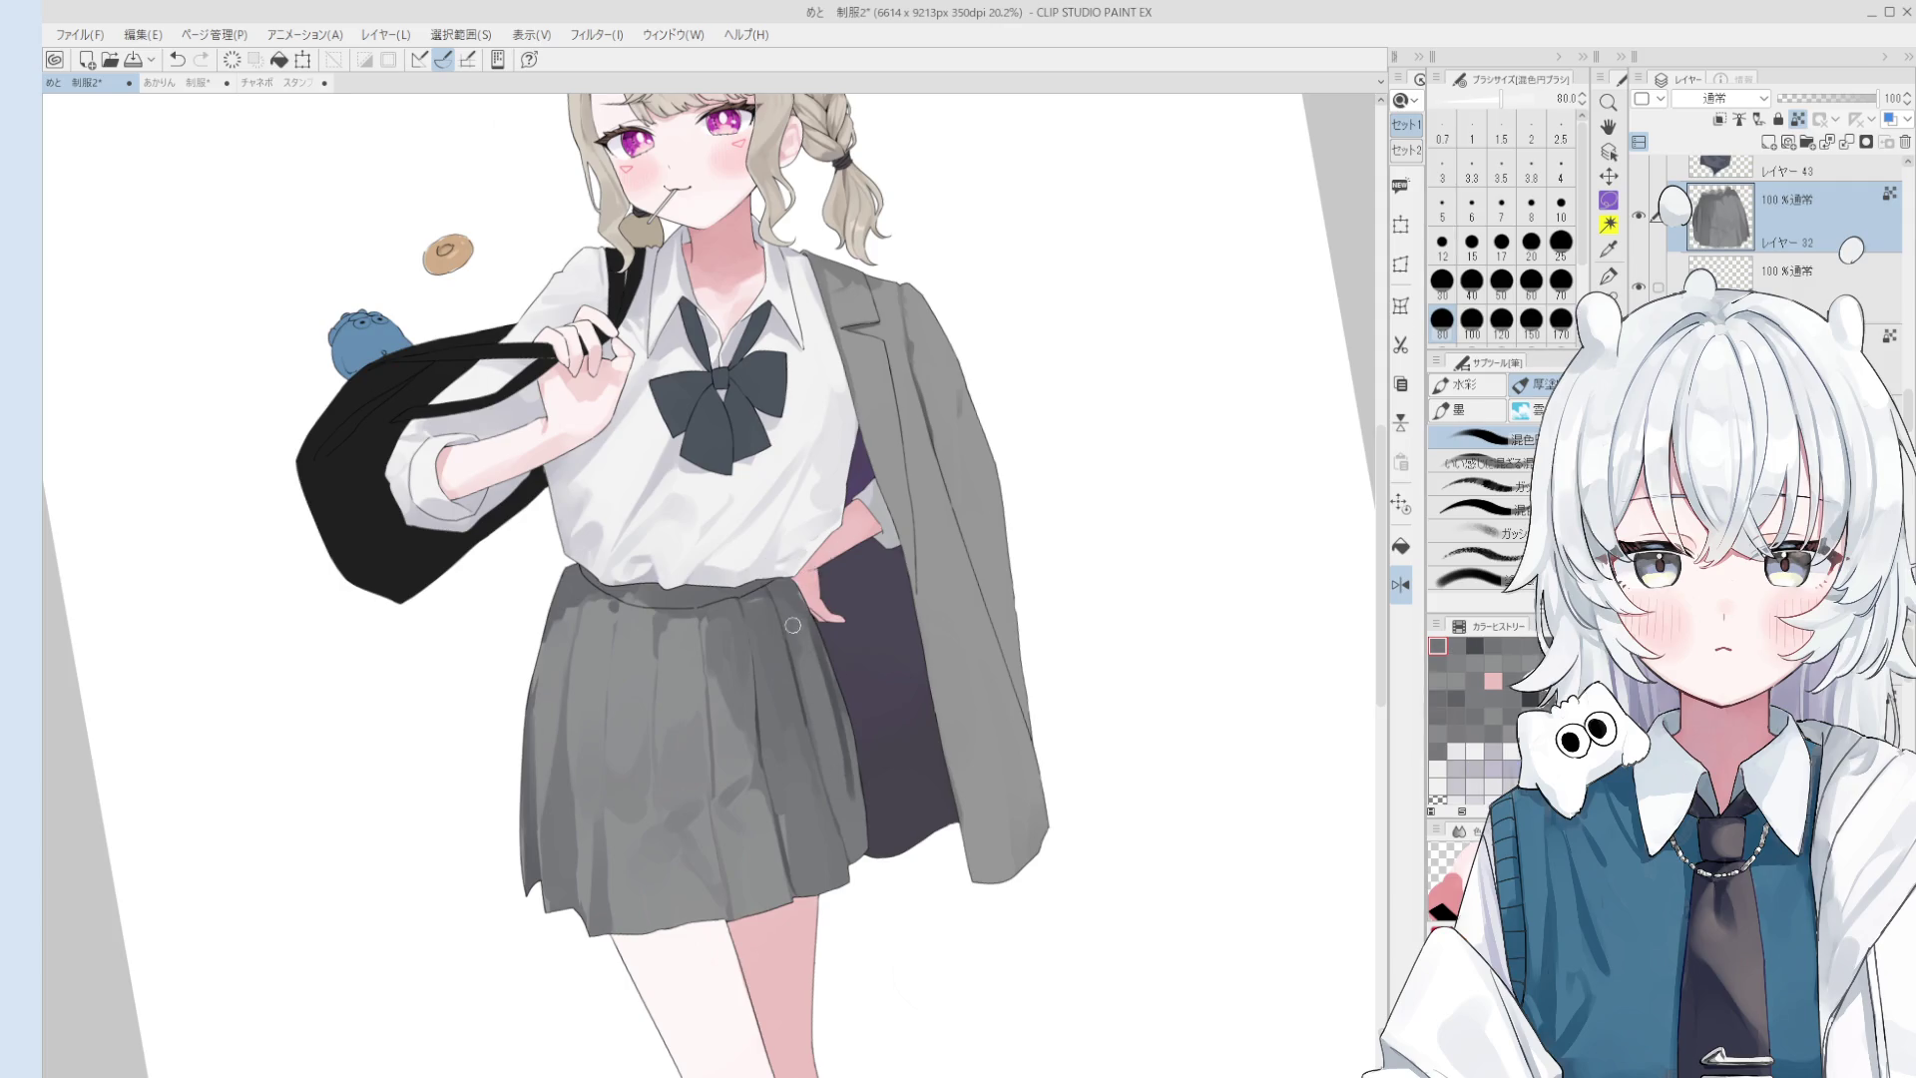
key(bracketright)
alt+click(834, 684)
drag(877, 782, 875, 849)
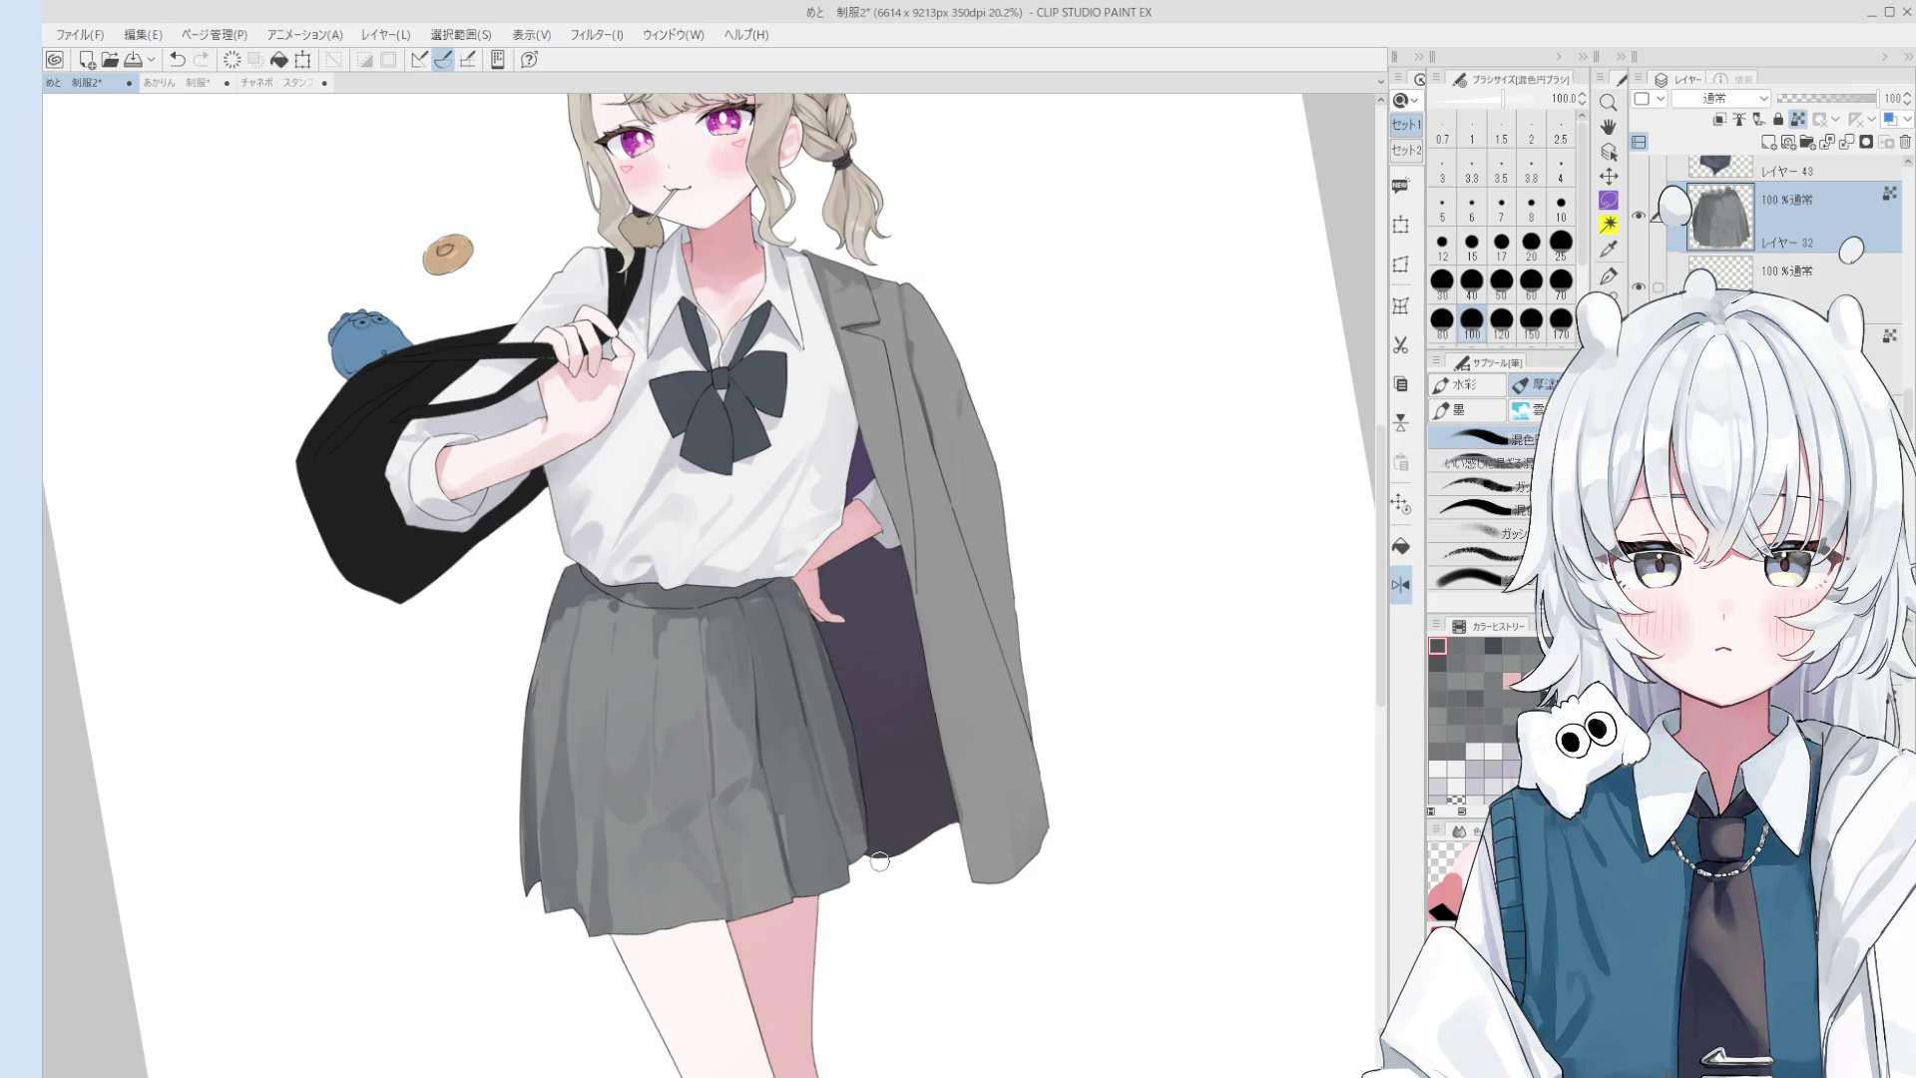
scroll(816, 626, up, 1)
key(bracketleft)
key(bracketleft)
scroll(816, 626, up, 1)
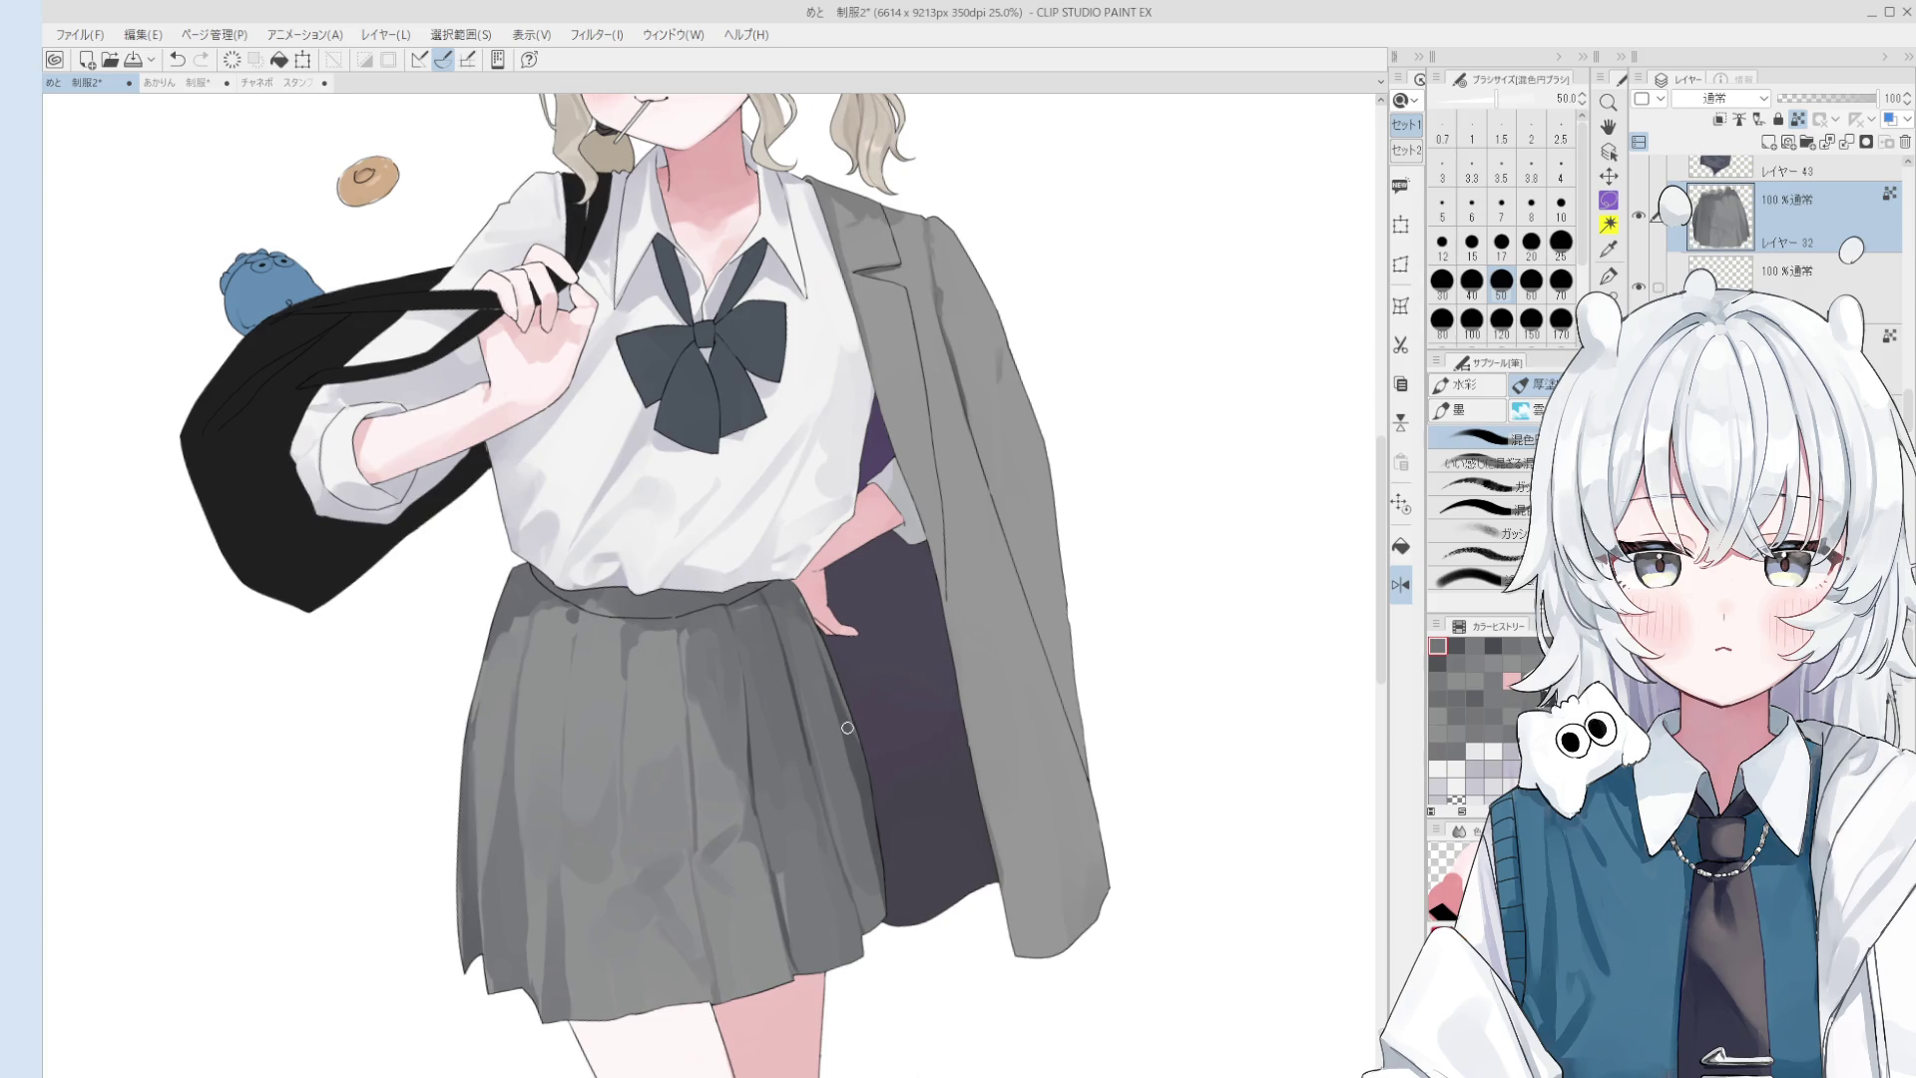
drag(870, 755, 882, 894)
- Tilt the view to check the figure, then repaint a skirt patch with a 120-size brush
key(bracketleft)
key(bracketleft)
scroll(879, 834, down, 3)
key(minus)
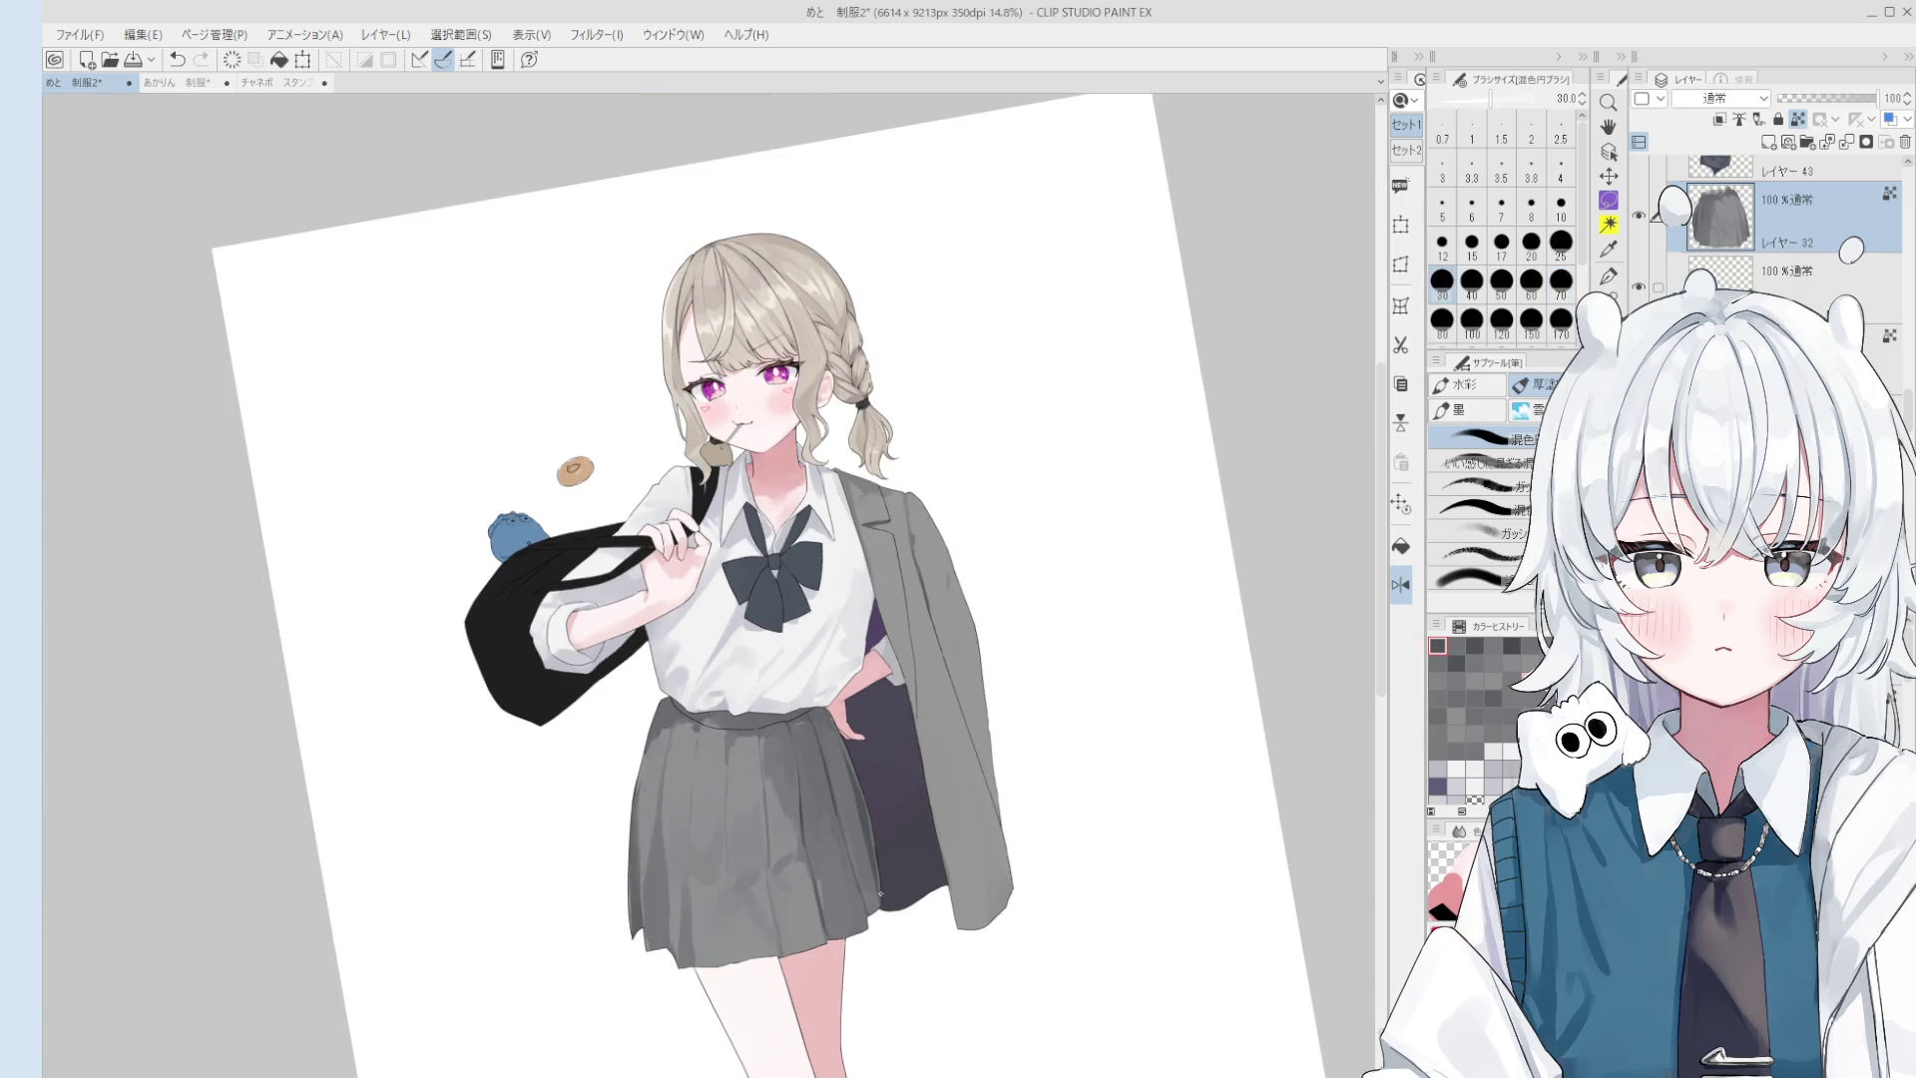
key(bracketright)
key(bracketright)
key(bracketright)
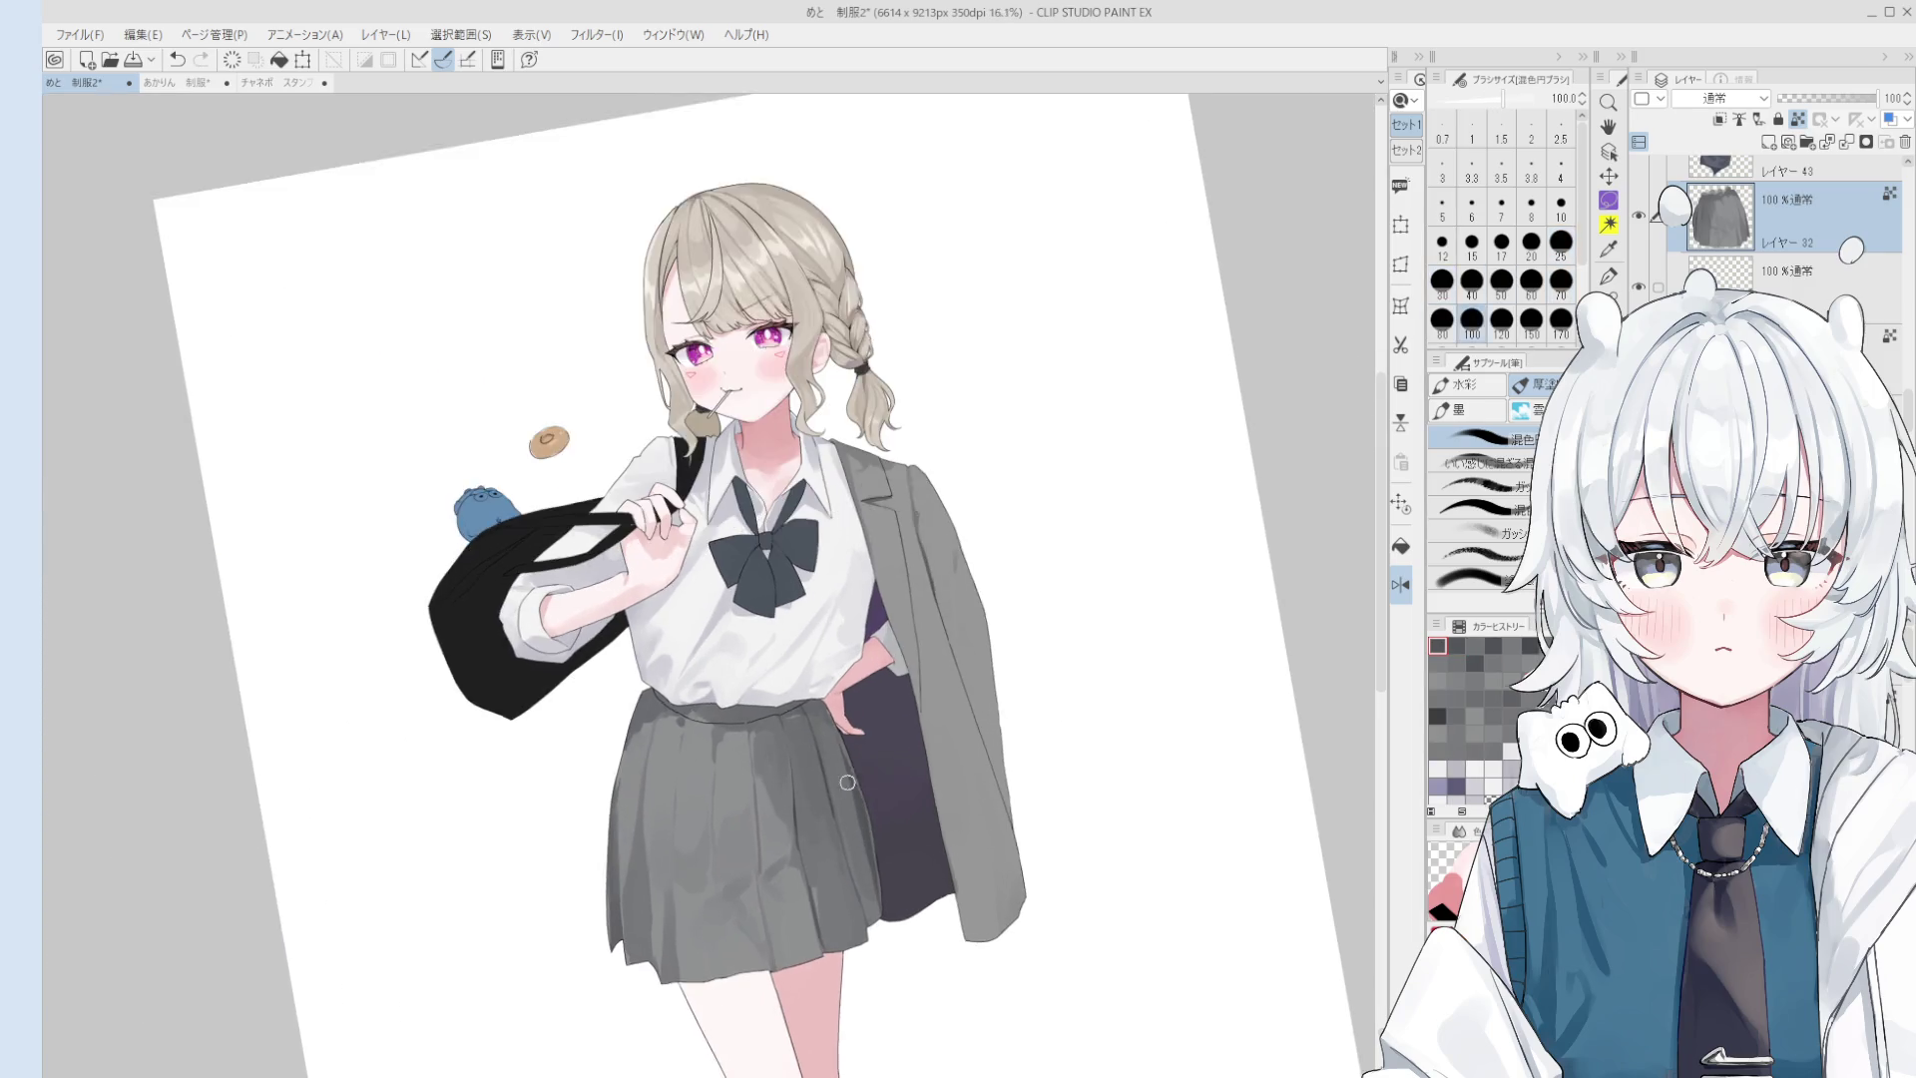
scroll(865, 808, up, 1)
key(bracketleft)
key(bracketleft)
key(bracketleft)
key(bracketleft)
key(bracketleft)
key(bracketleft)
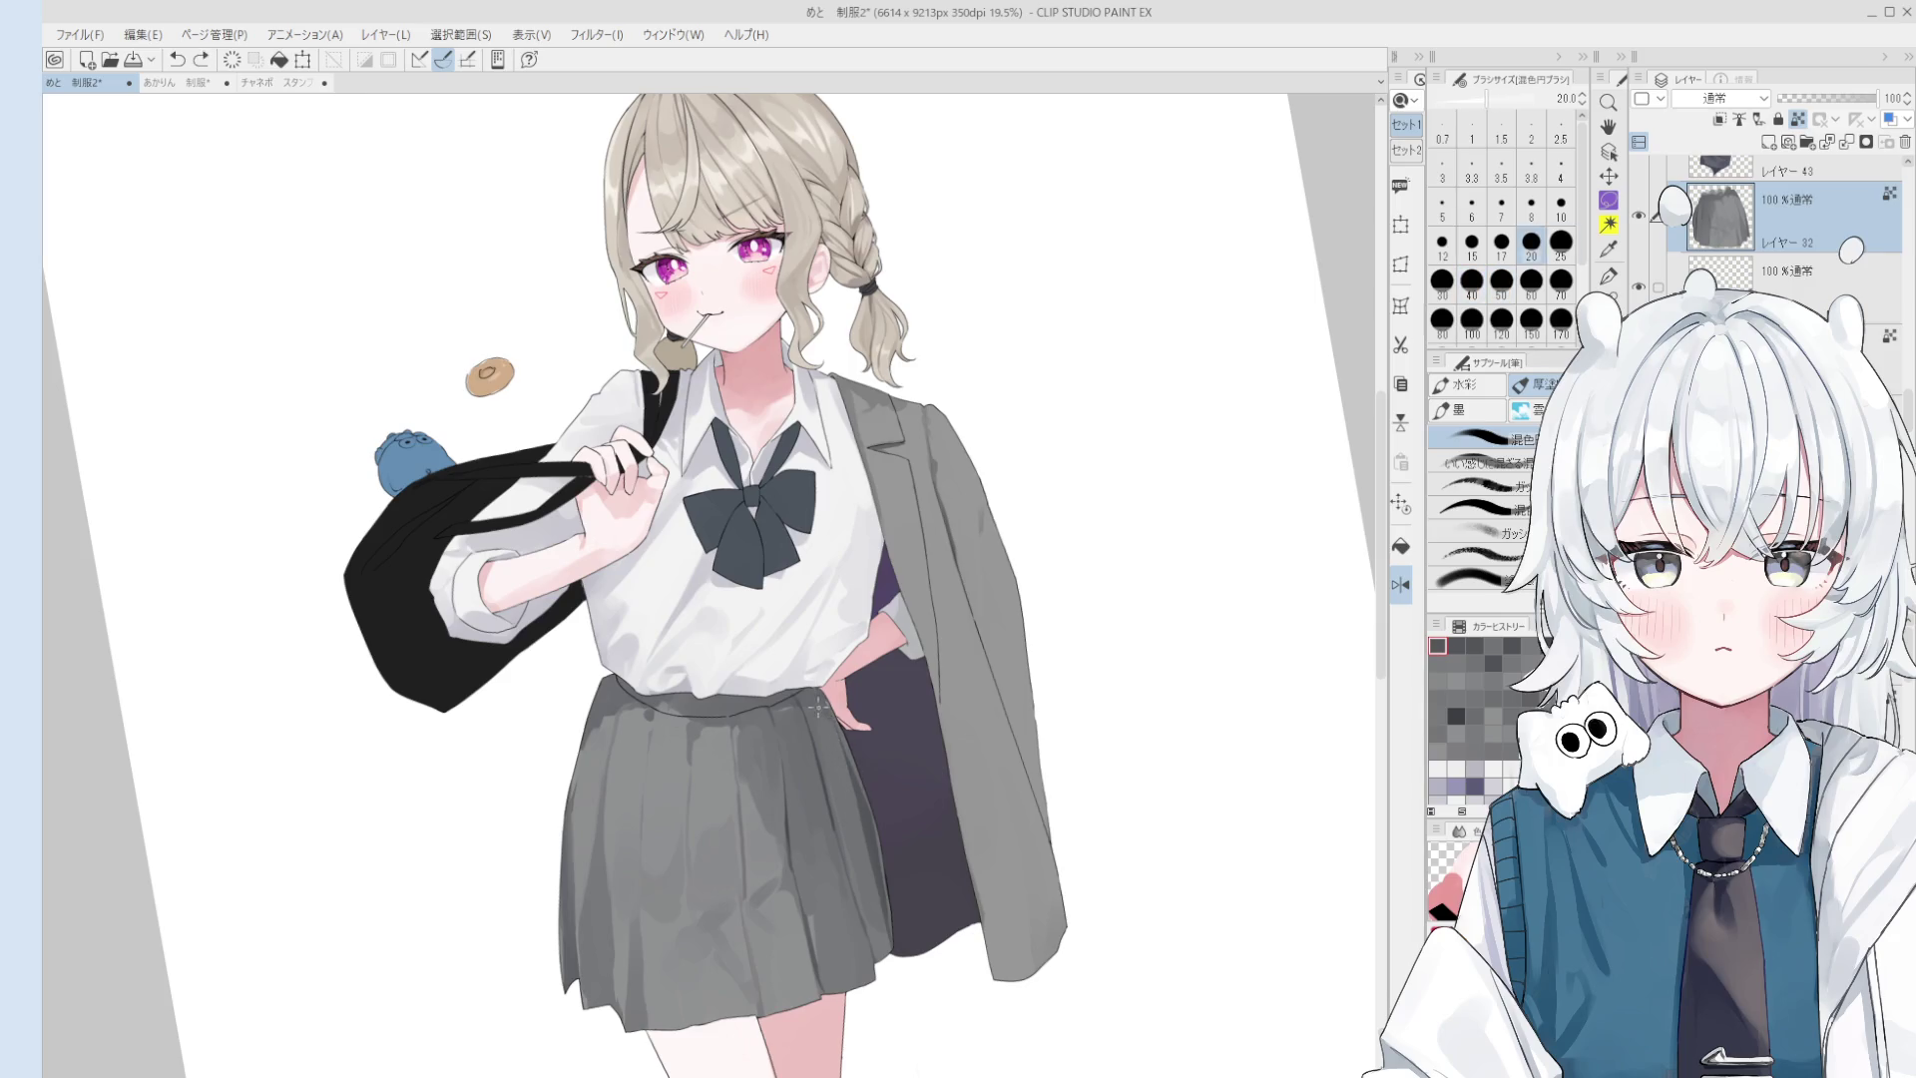
key(bracketright)
key(bracketright)
key(bracketright)
key(bracketright)
key(bracketright)
key(bracketright)
key(bracketright)
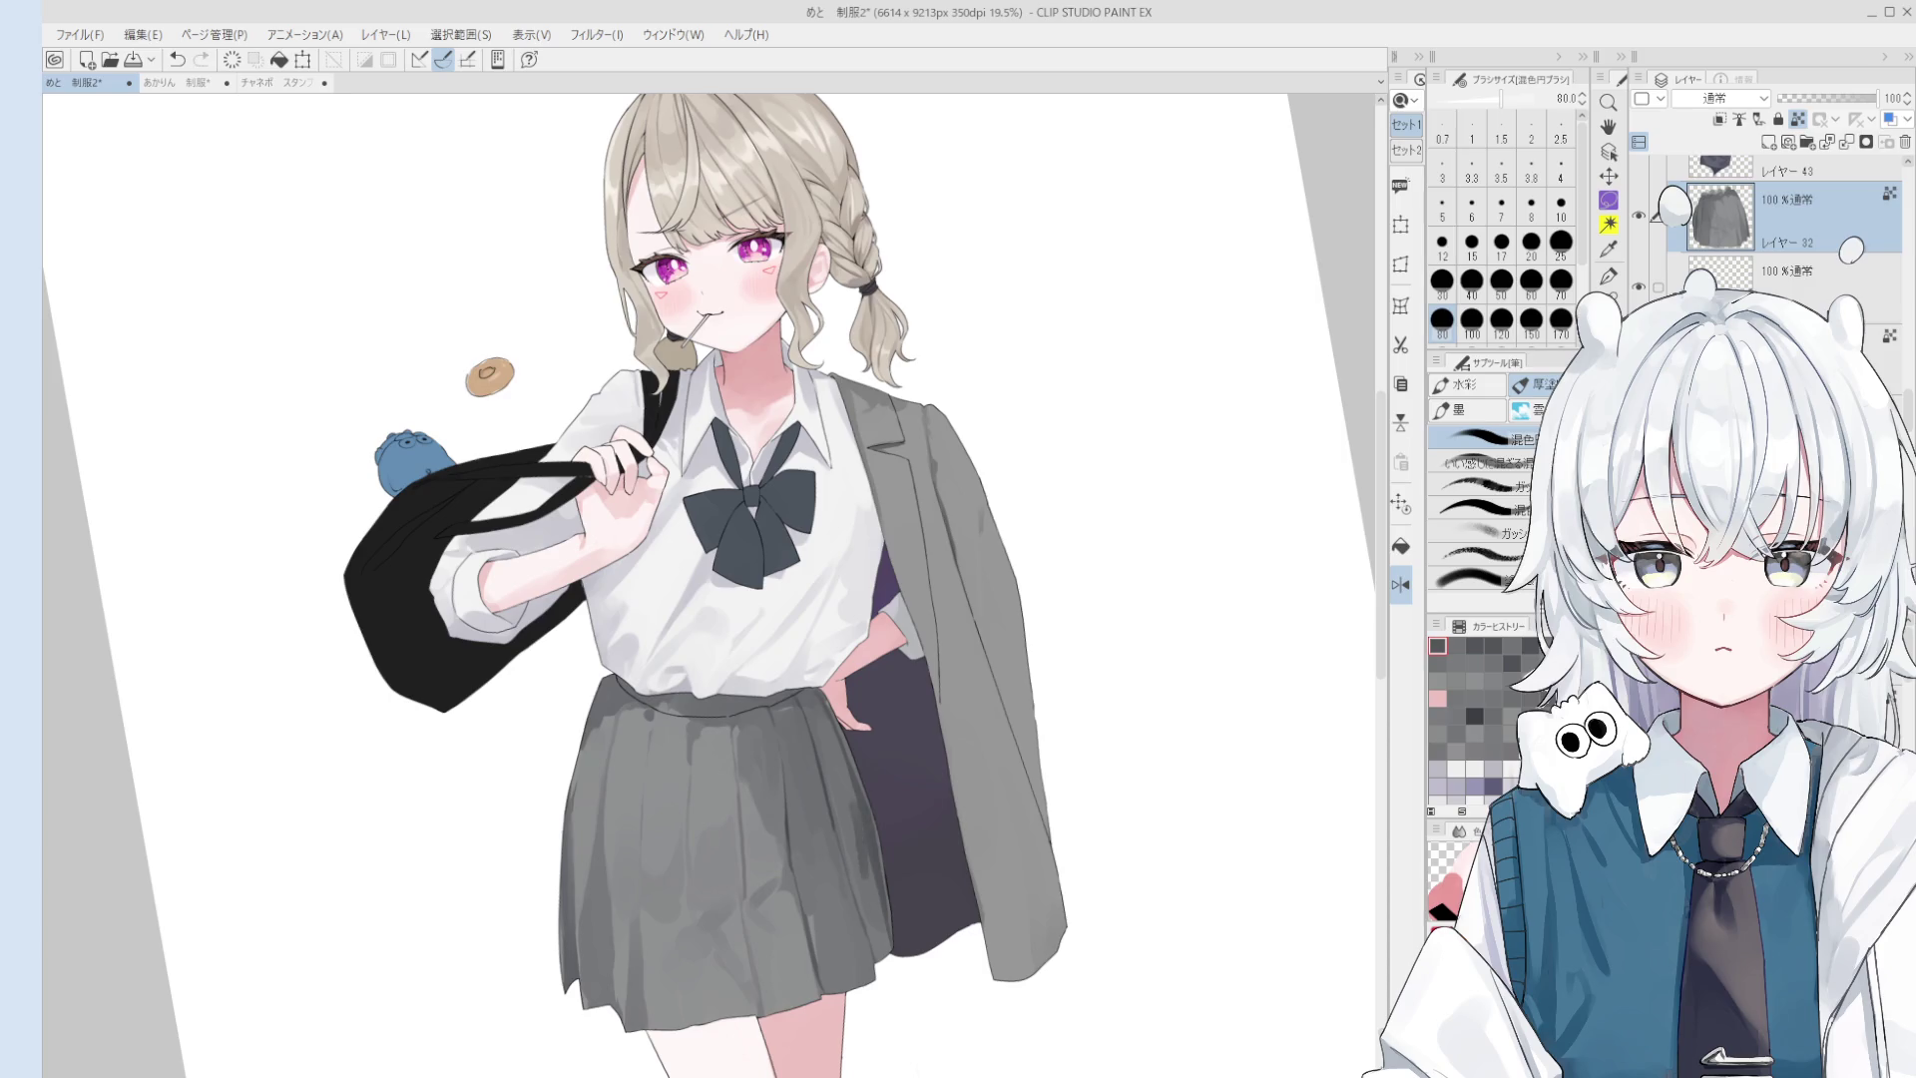
key(bracketleft)
key(bracketleft)
key(bracketleft)
key(bracketright)
key(bracketright)
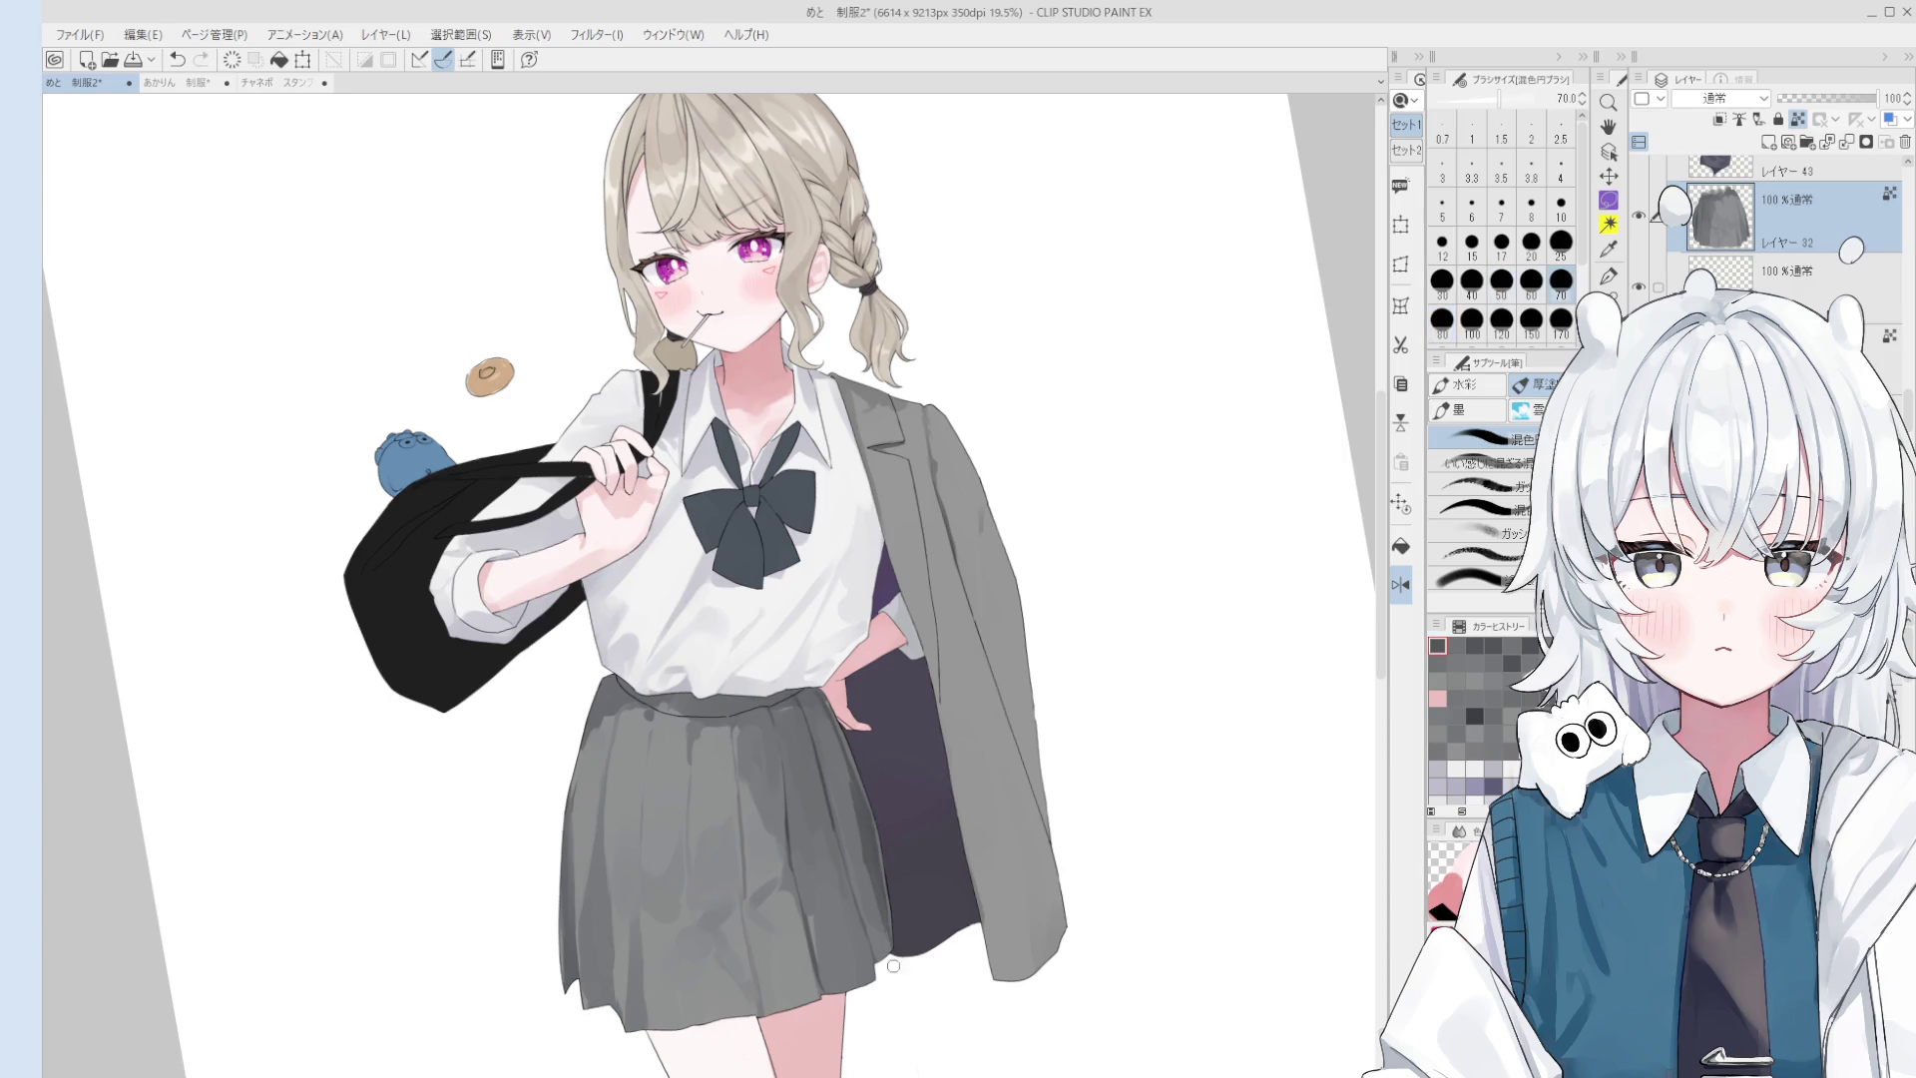
key(bracketright)
key(bracketright)
key(bracketright)
drag(858, 769, 829, 848)
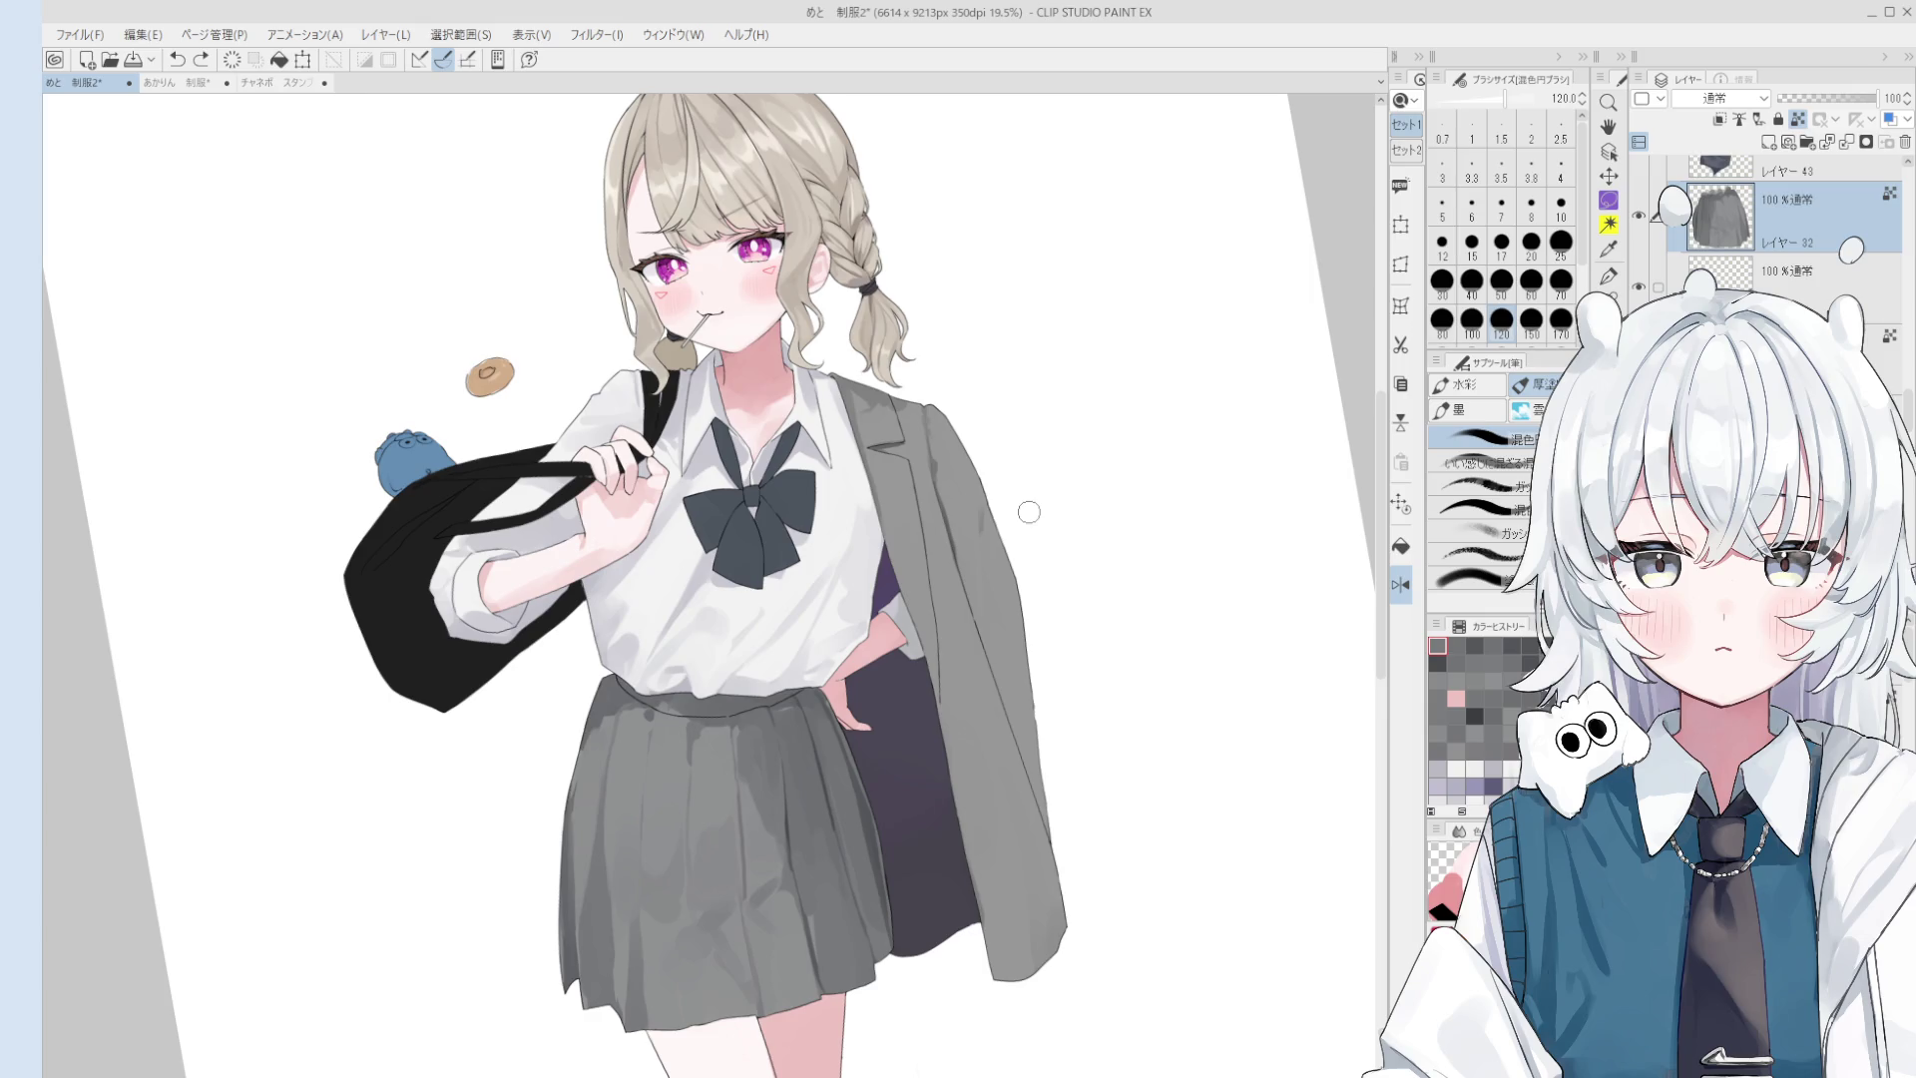
- Select Layer 29 from the canvas and paint white shading on the shirt at brush size 70
scroll(832, 587, up, 2)
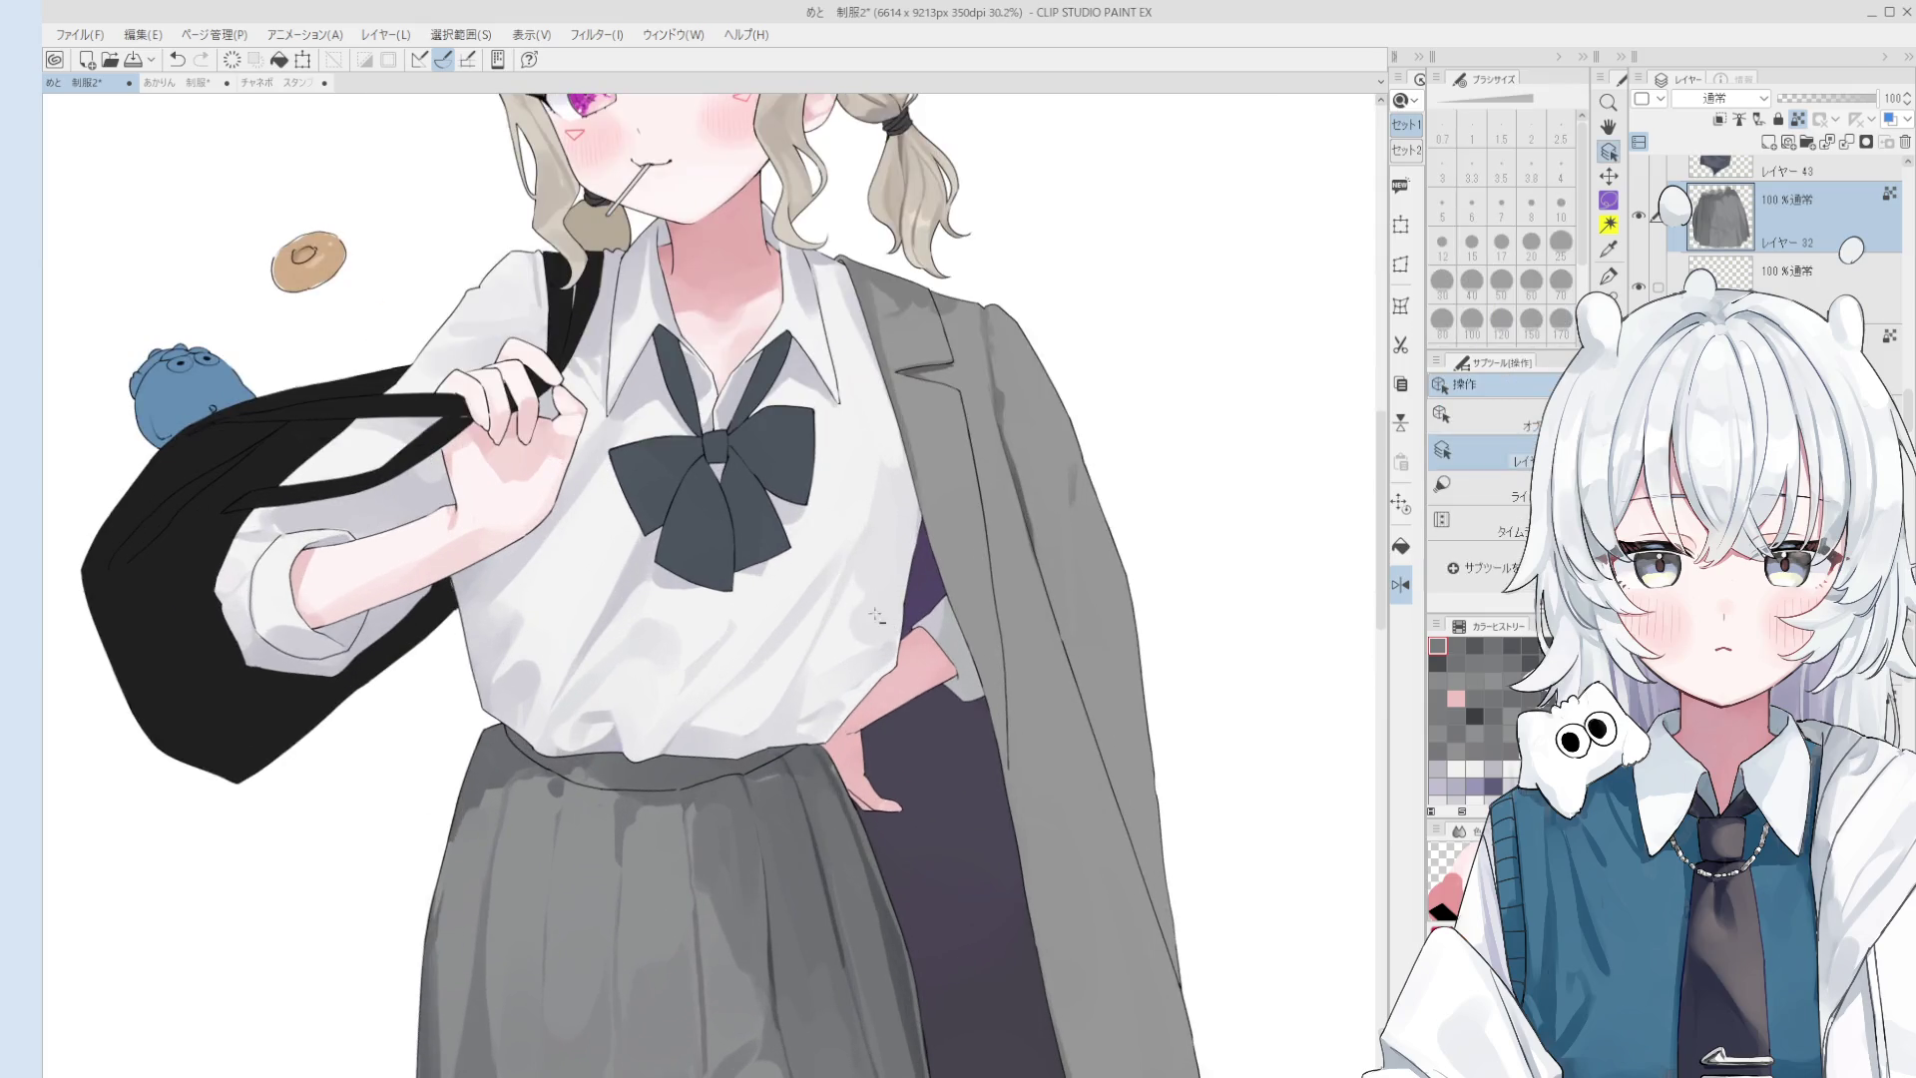
ctrl+shift+click(856, 620)
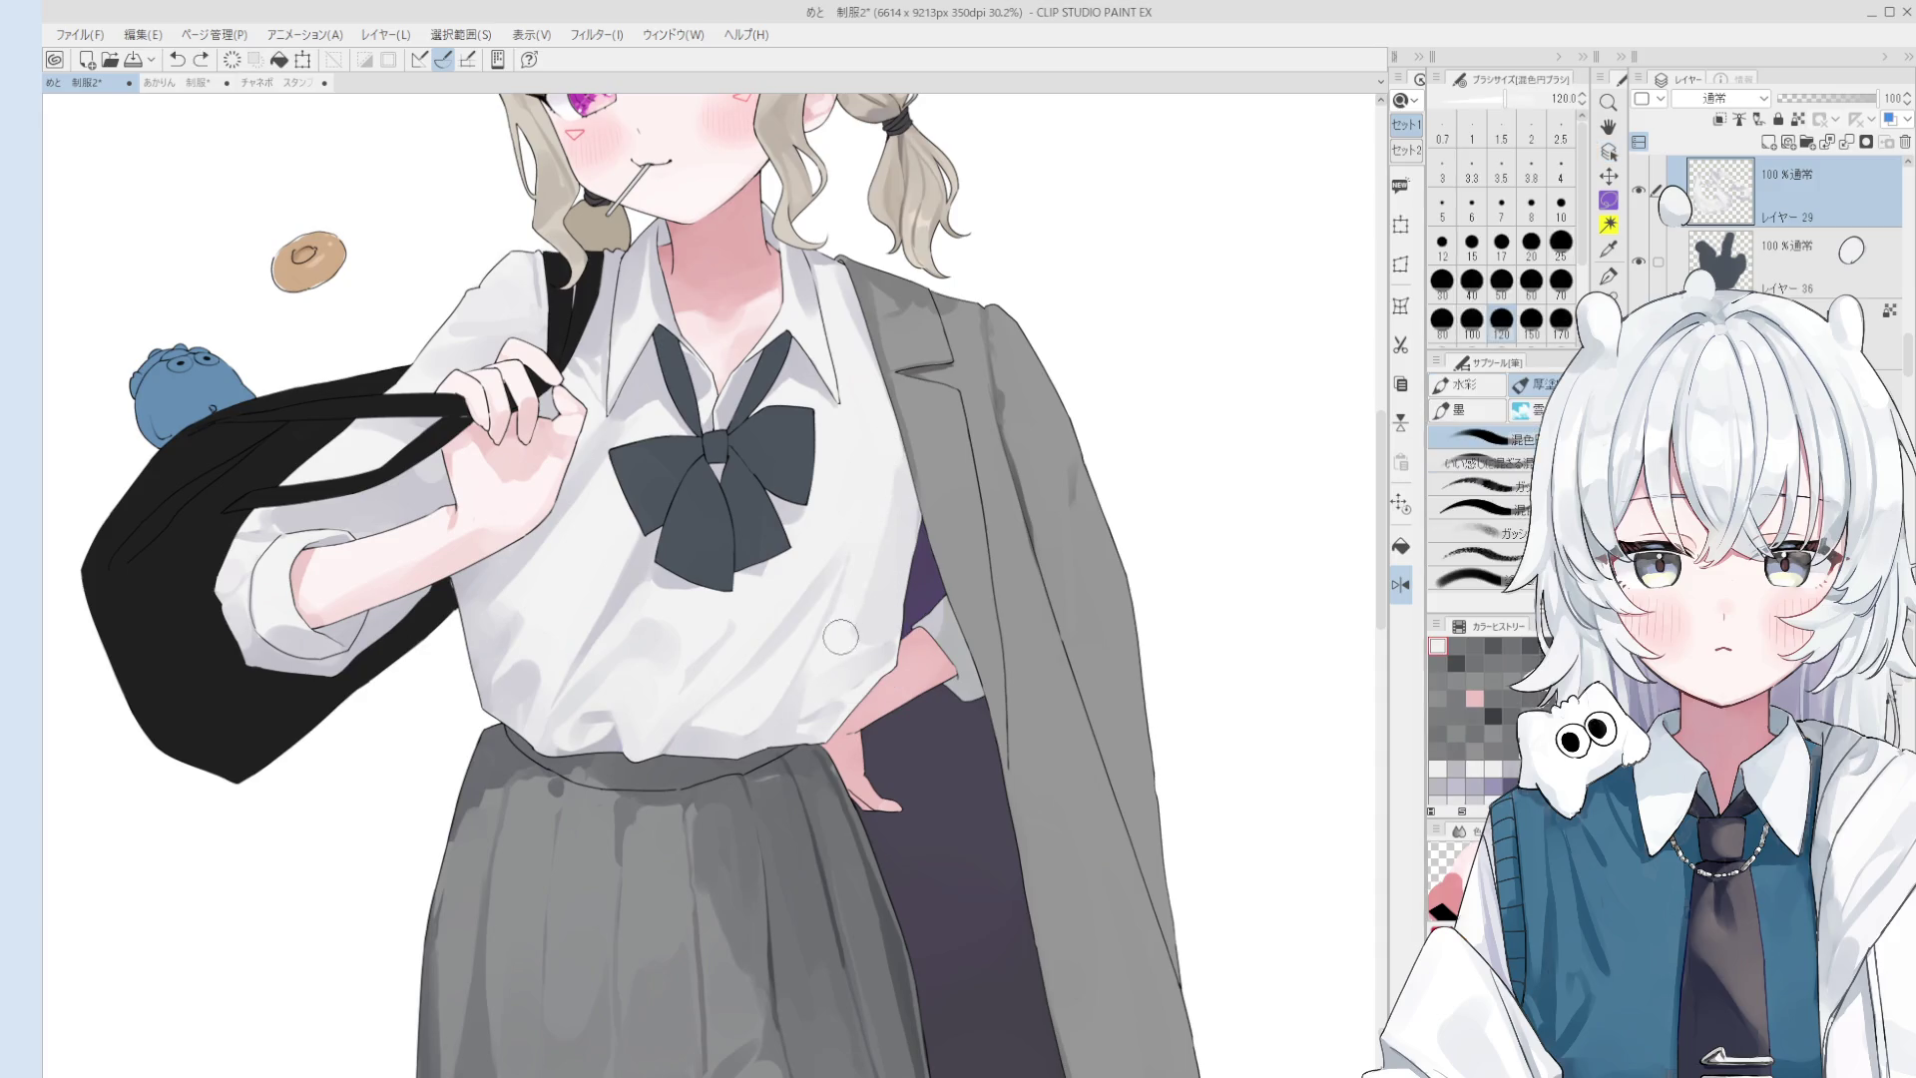
scroll(876, 557, down, 1)
scroll(877, 557, down, 1)
scroll(893, 524, down, 1)
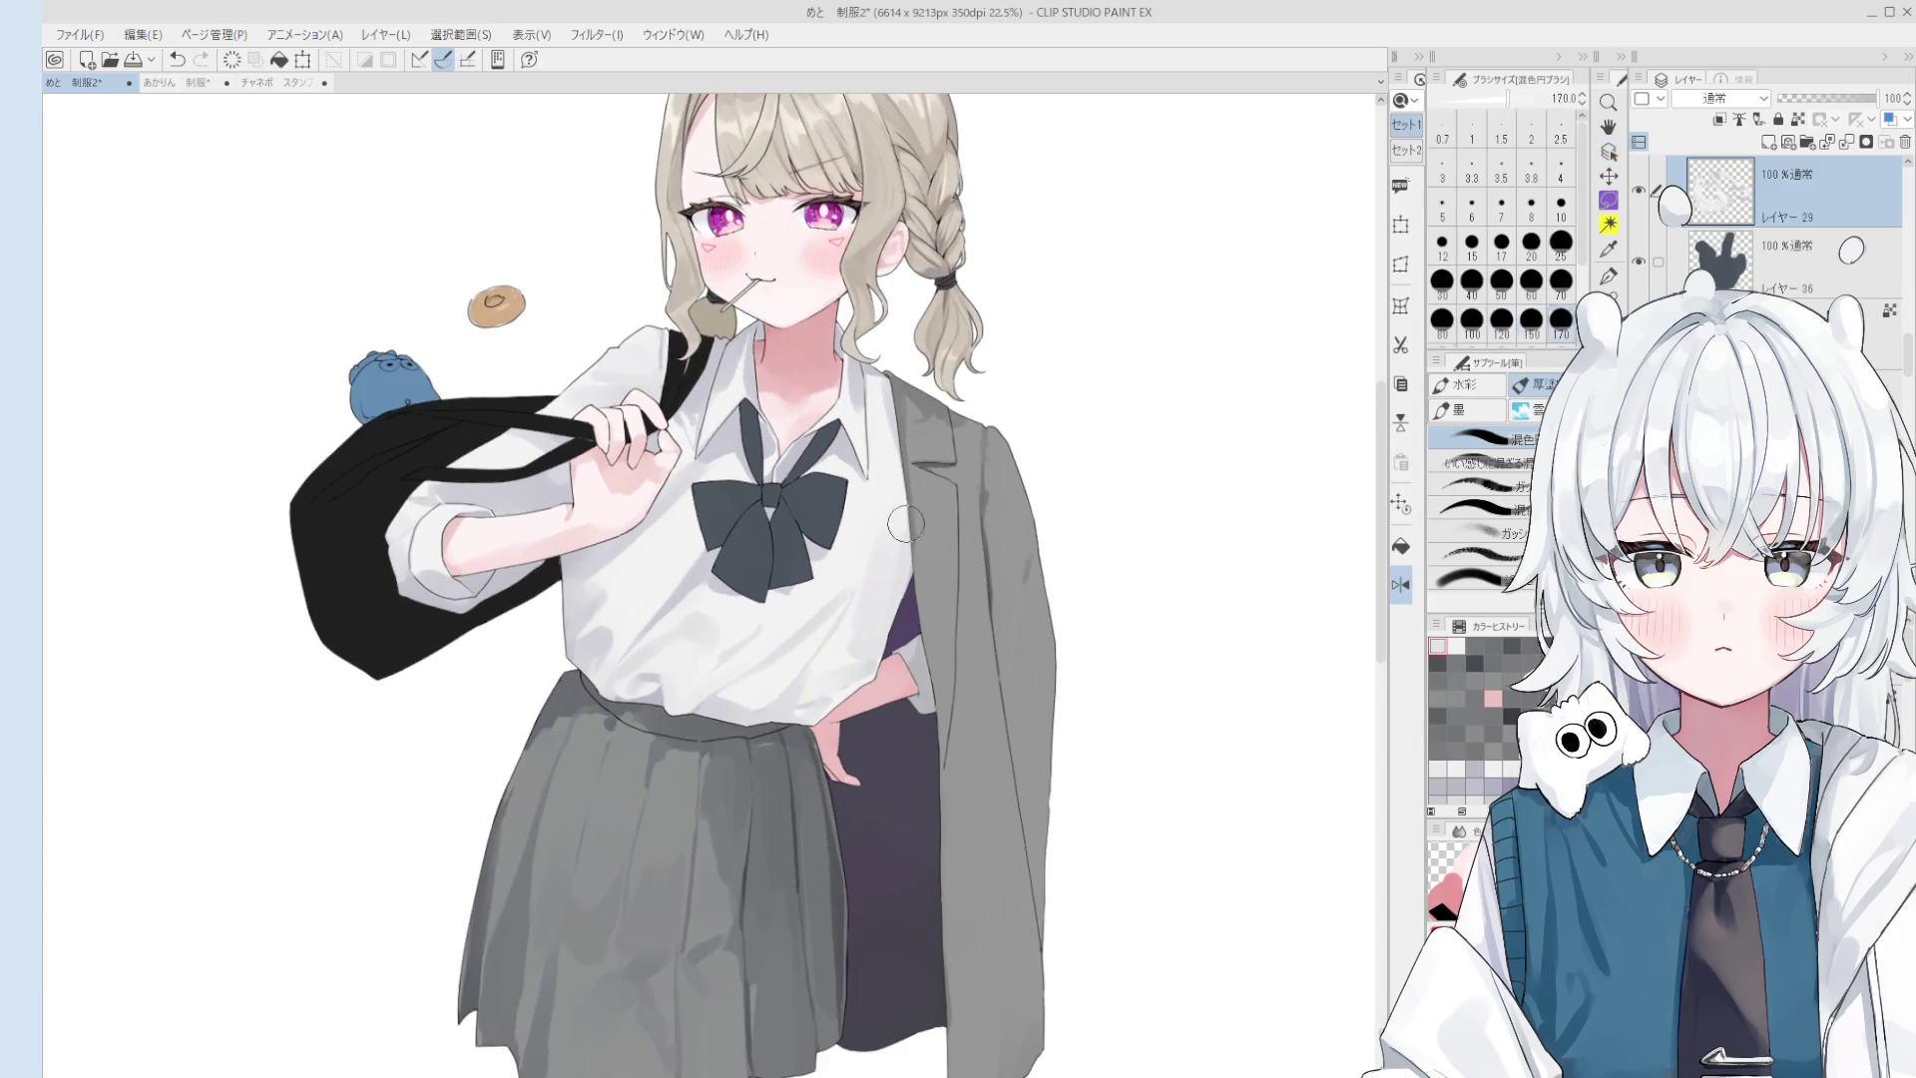
key(bracketright)
key(bracketright)
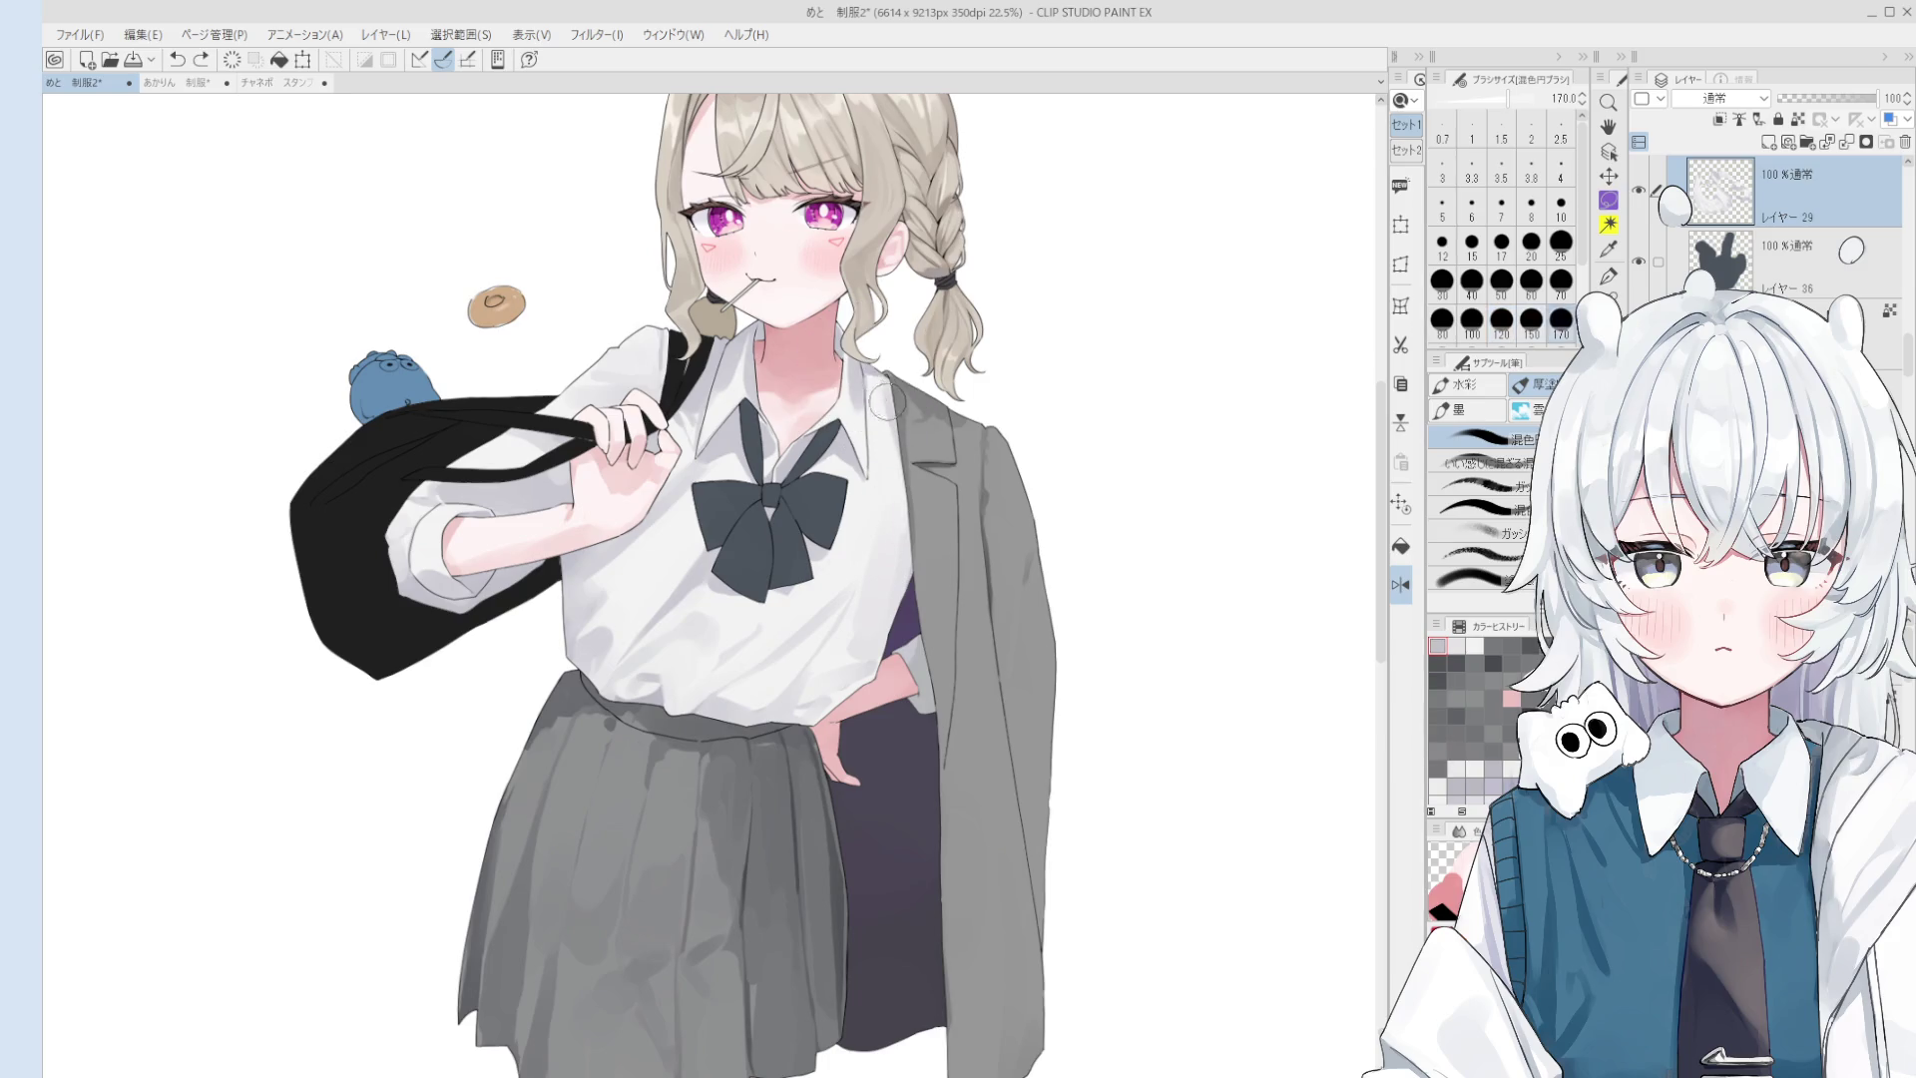
key(bracketleft)
key(bracketleft)
key(bracketleft)
key(bracketleft)
key(bracketleft)
key(bracketleft)
key(bracketleft)
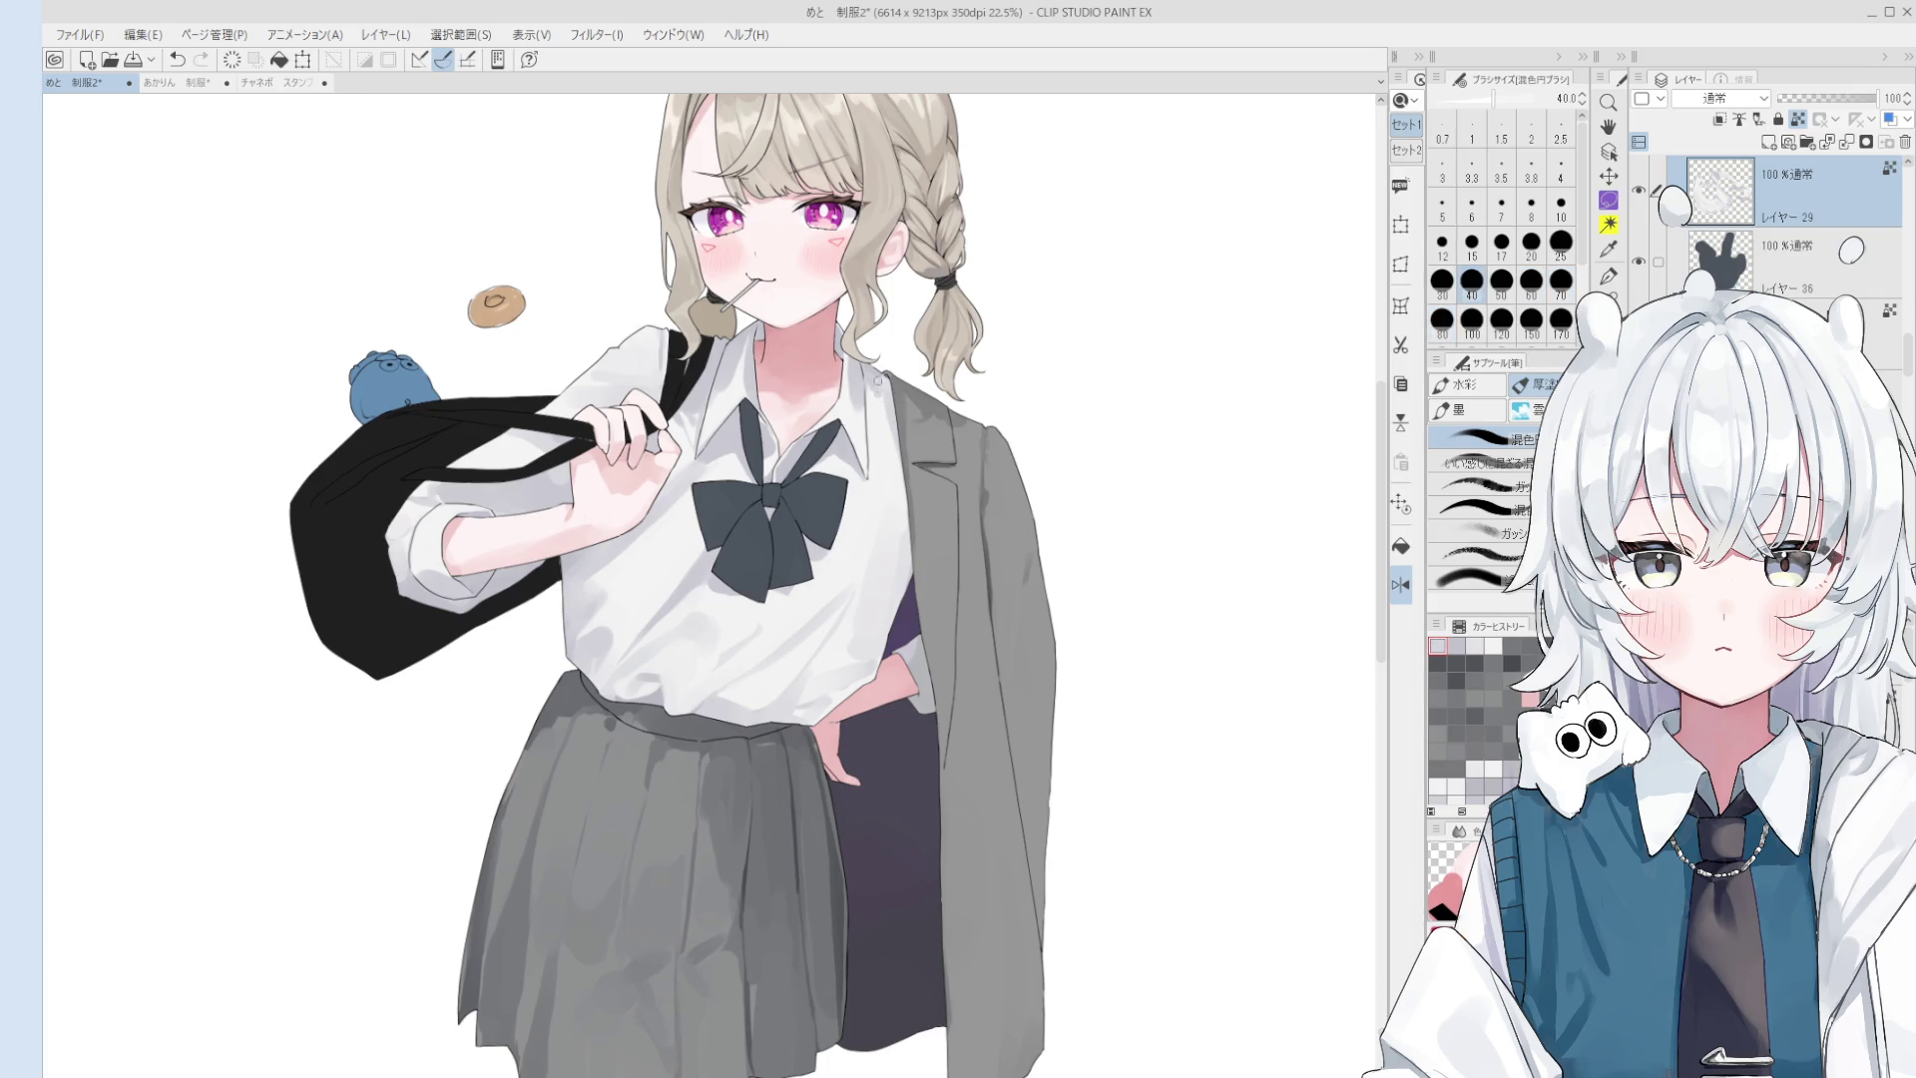
key(ctrl+z)
key(bracketright)
key(bracketright)
key(bracketright)
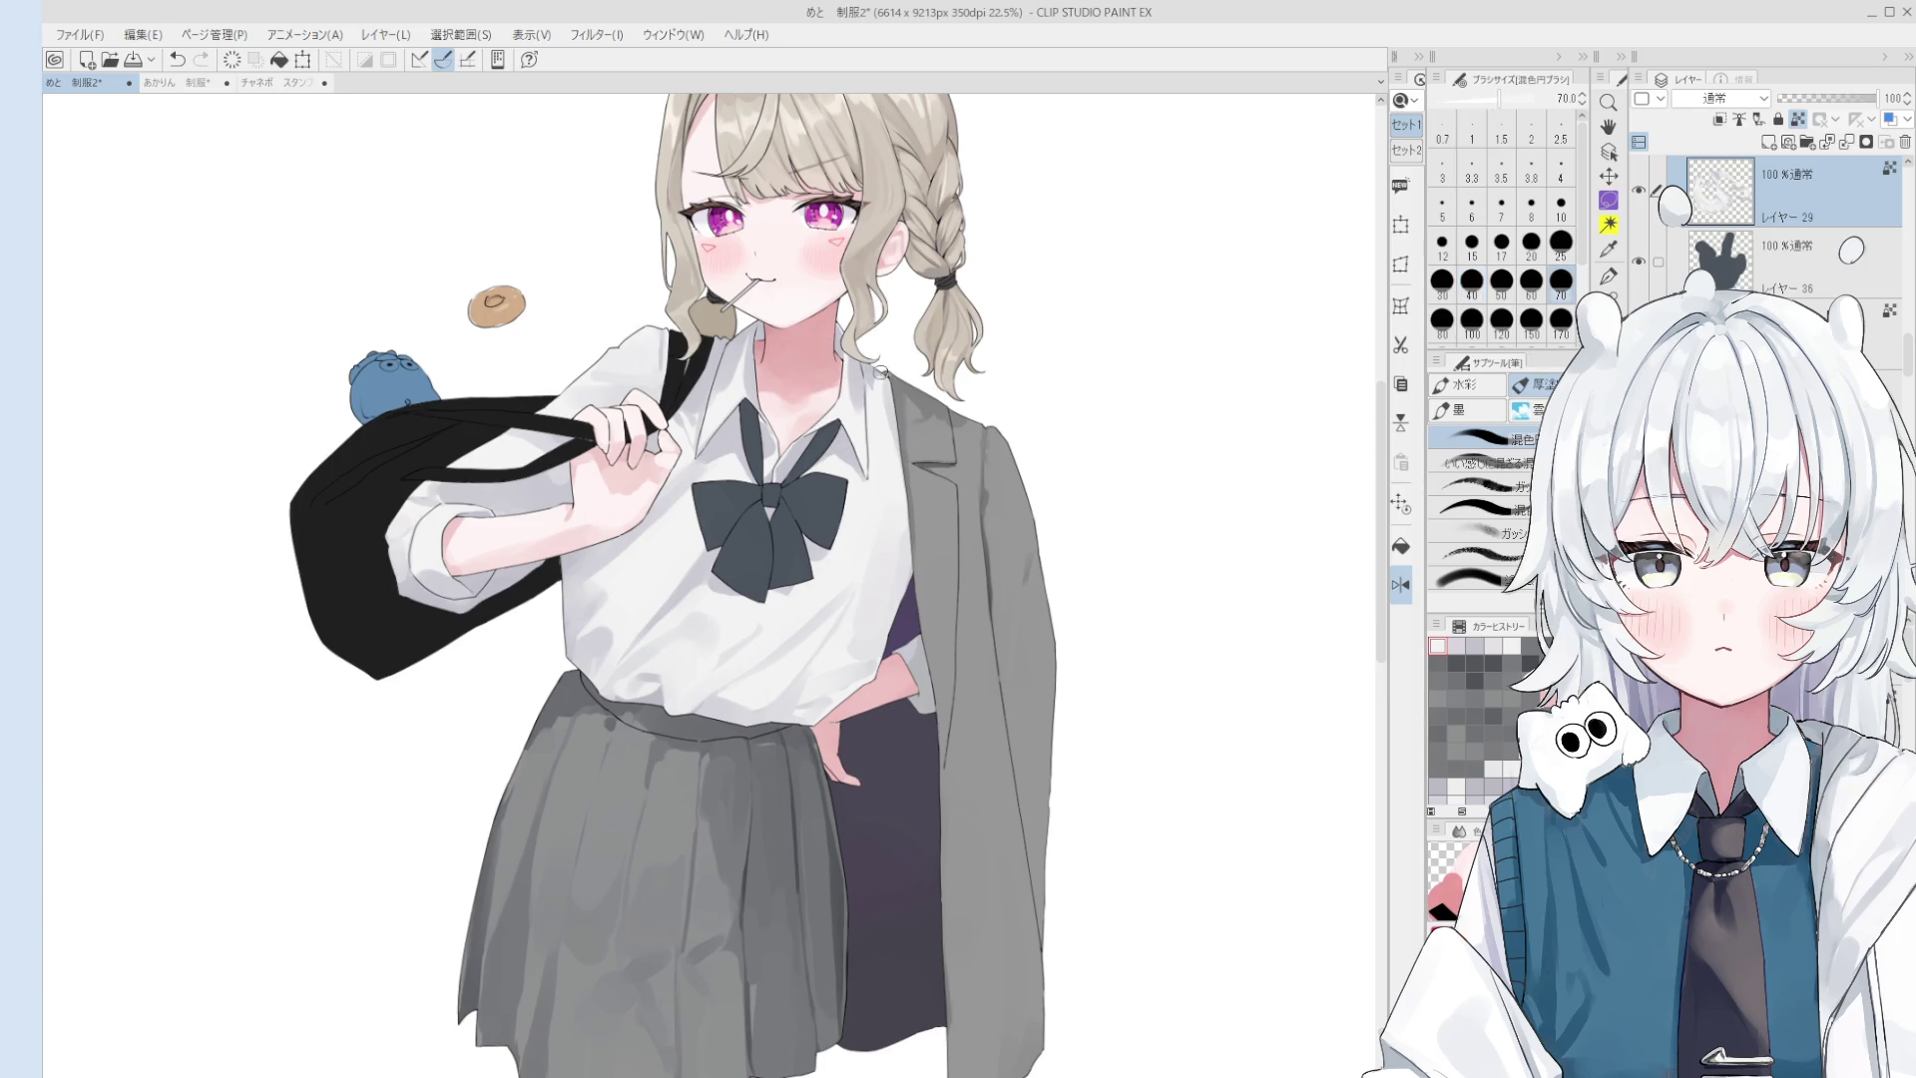
drag(867, 367, 875, 393)
- Lighten a small area on the neck and repaint the shading down the shirt
scroll(859, 414, up, 2)
drag(851, 383, 848, 350)
key(bracketright)
key(bracketright)
key(bracketright)
key(ctrl+z)
scroll(870, 427, down, 3)
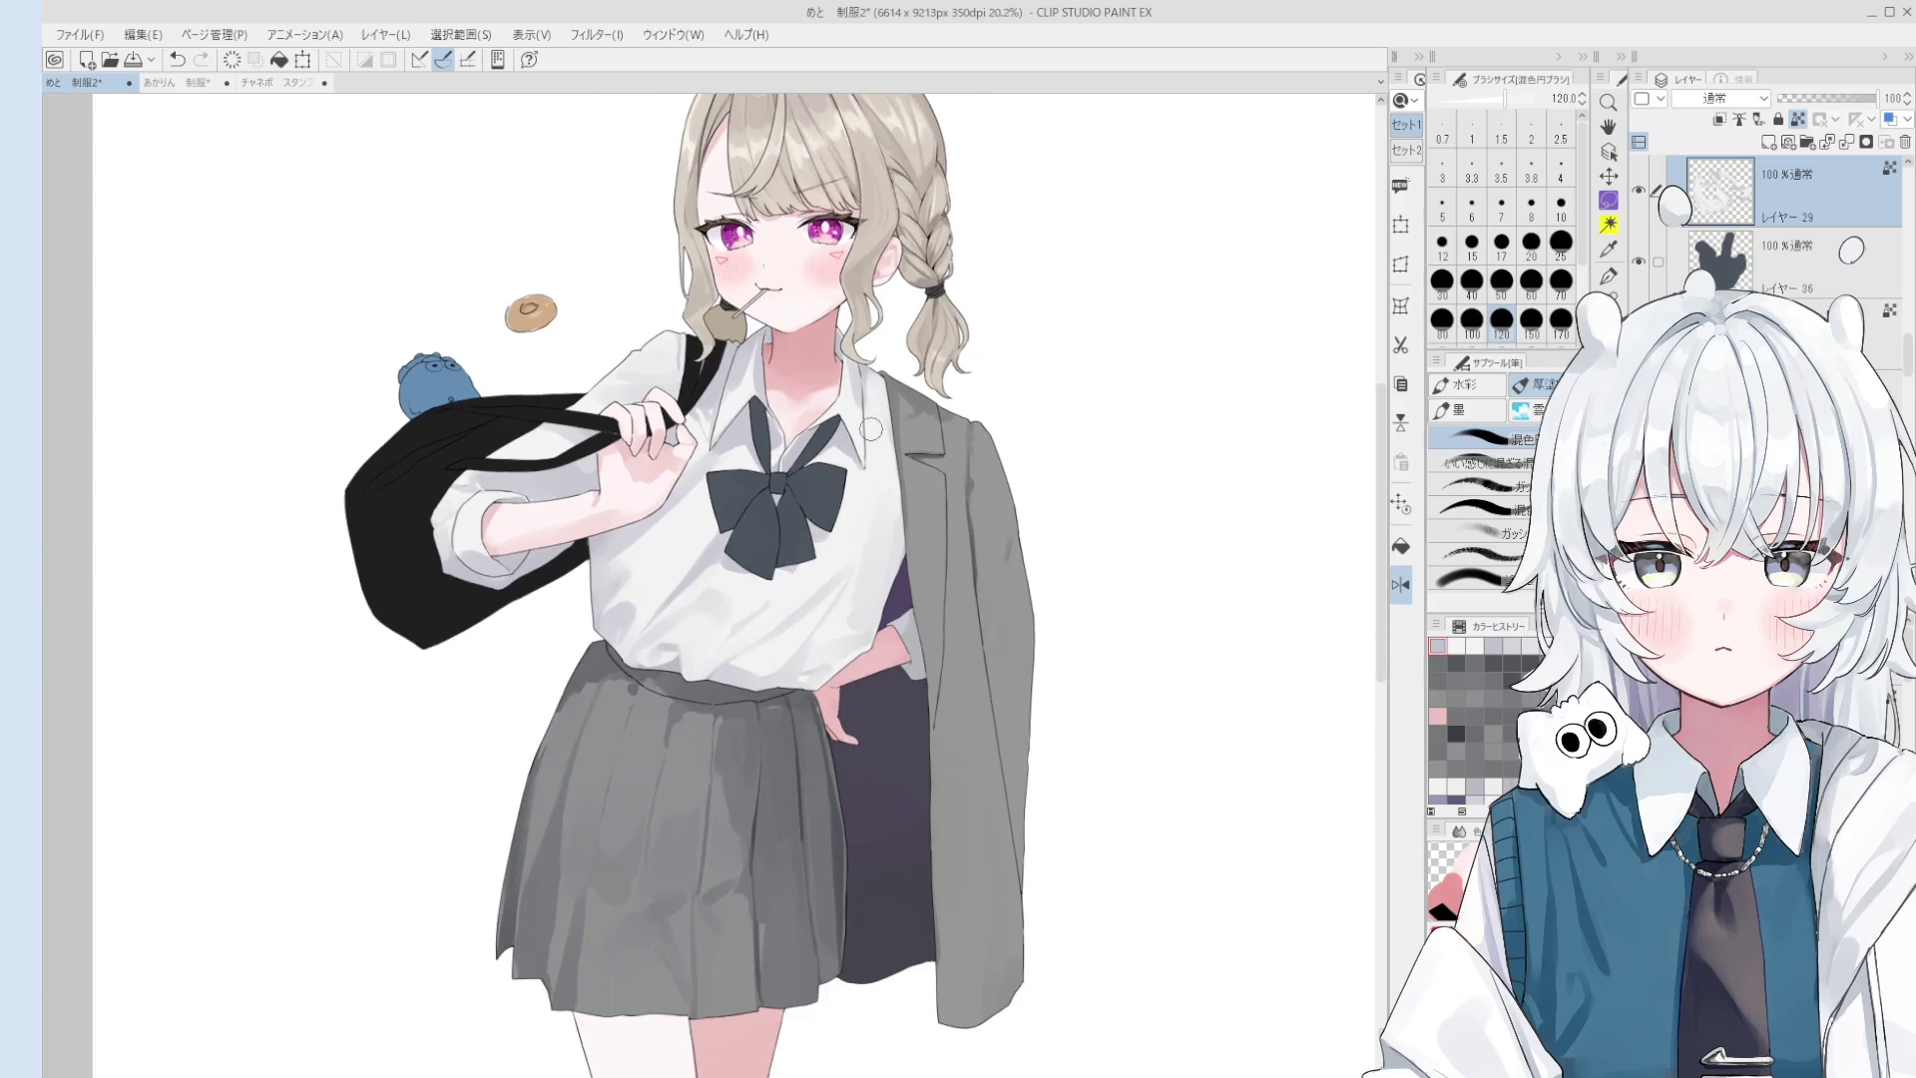
key(ctrl+z)
mouse_move(869, 431)
mouse_down()
mouse_move(862, 477)
mouse_move(864, 413)
mouse_up()
key(bracketleft)
key(bracketleft)
key(bracketleft)
- Try a short 80-size stroke near the collar, then undo it
scroll(869, 464, up, 1)
scroll(858, 419, up, 1)
key(bracketleft)
key(bracketleft)
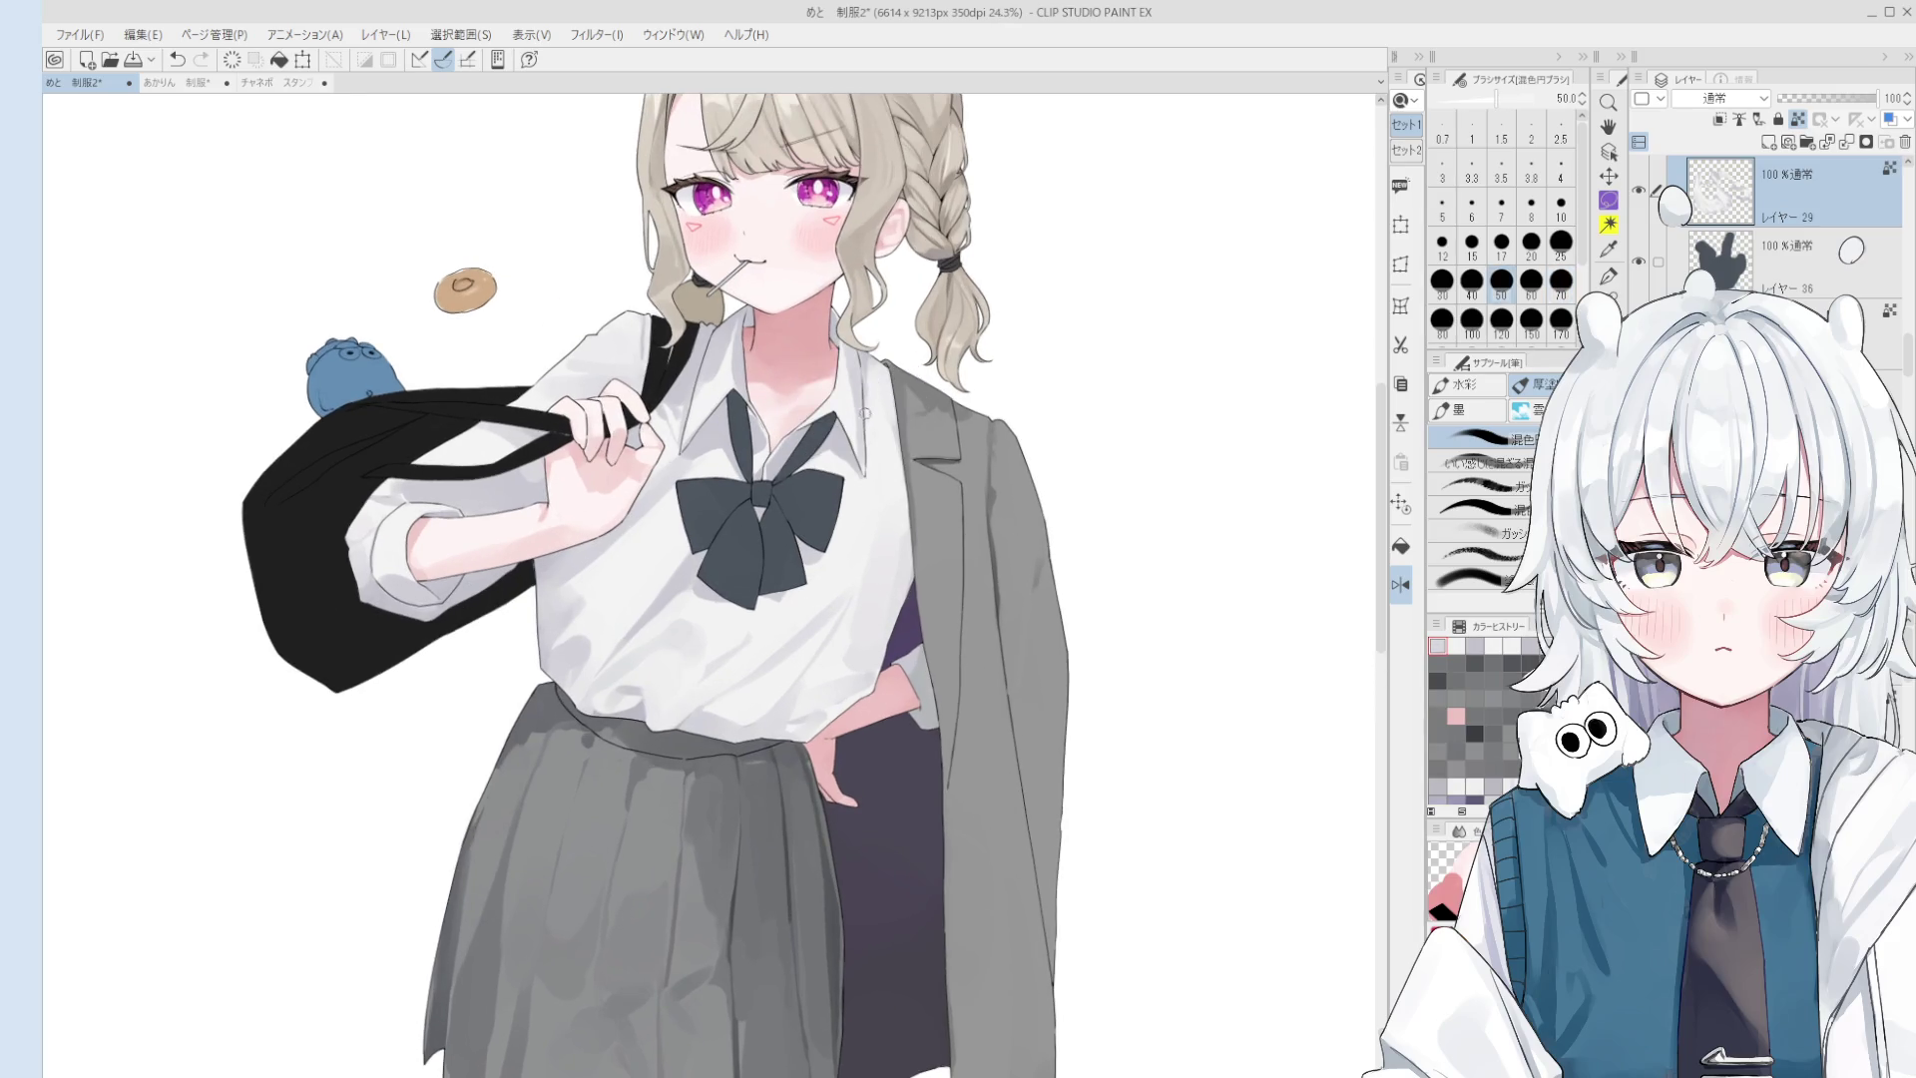
key(bracketright)
key(bracketright)
key(bracketright)
key(bracketright)
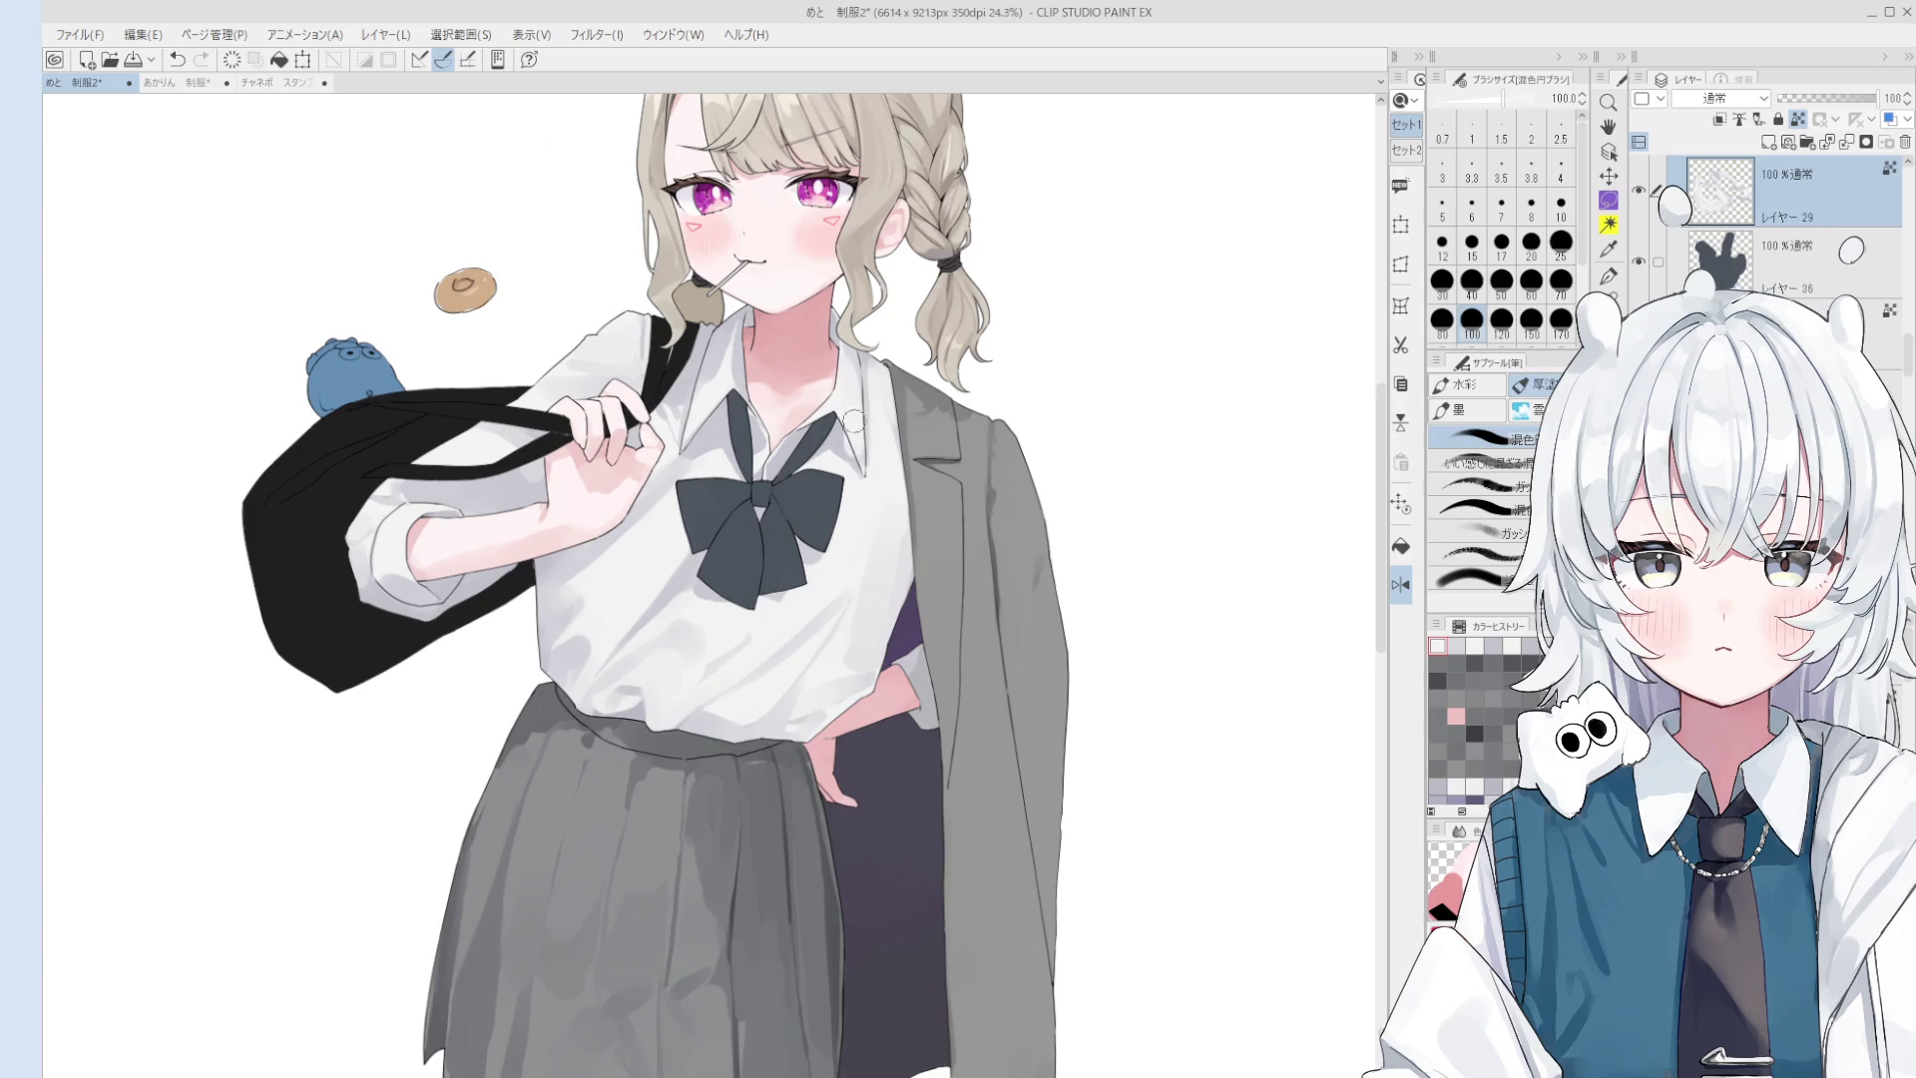
scroll(856, 414, up, 1)
scroll(850, 439, up, 1)
key(bracketleft)
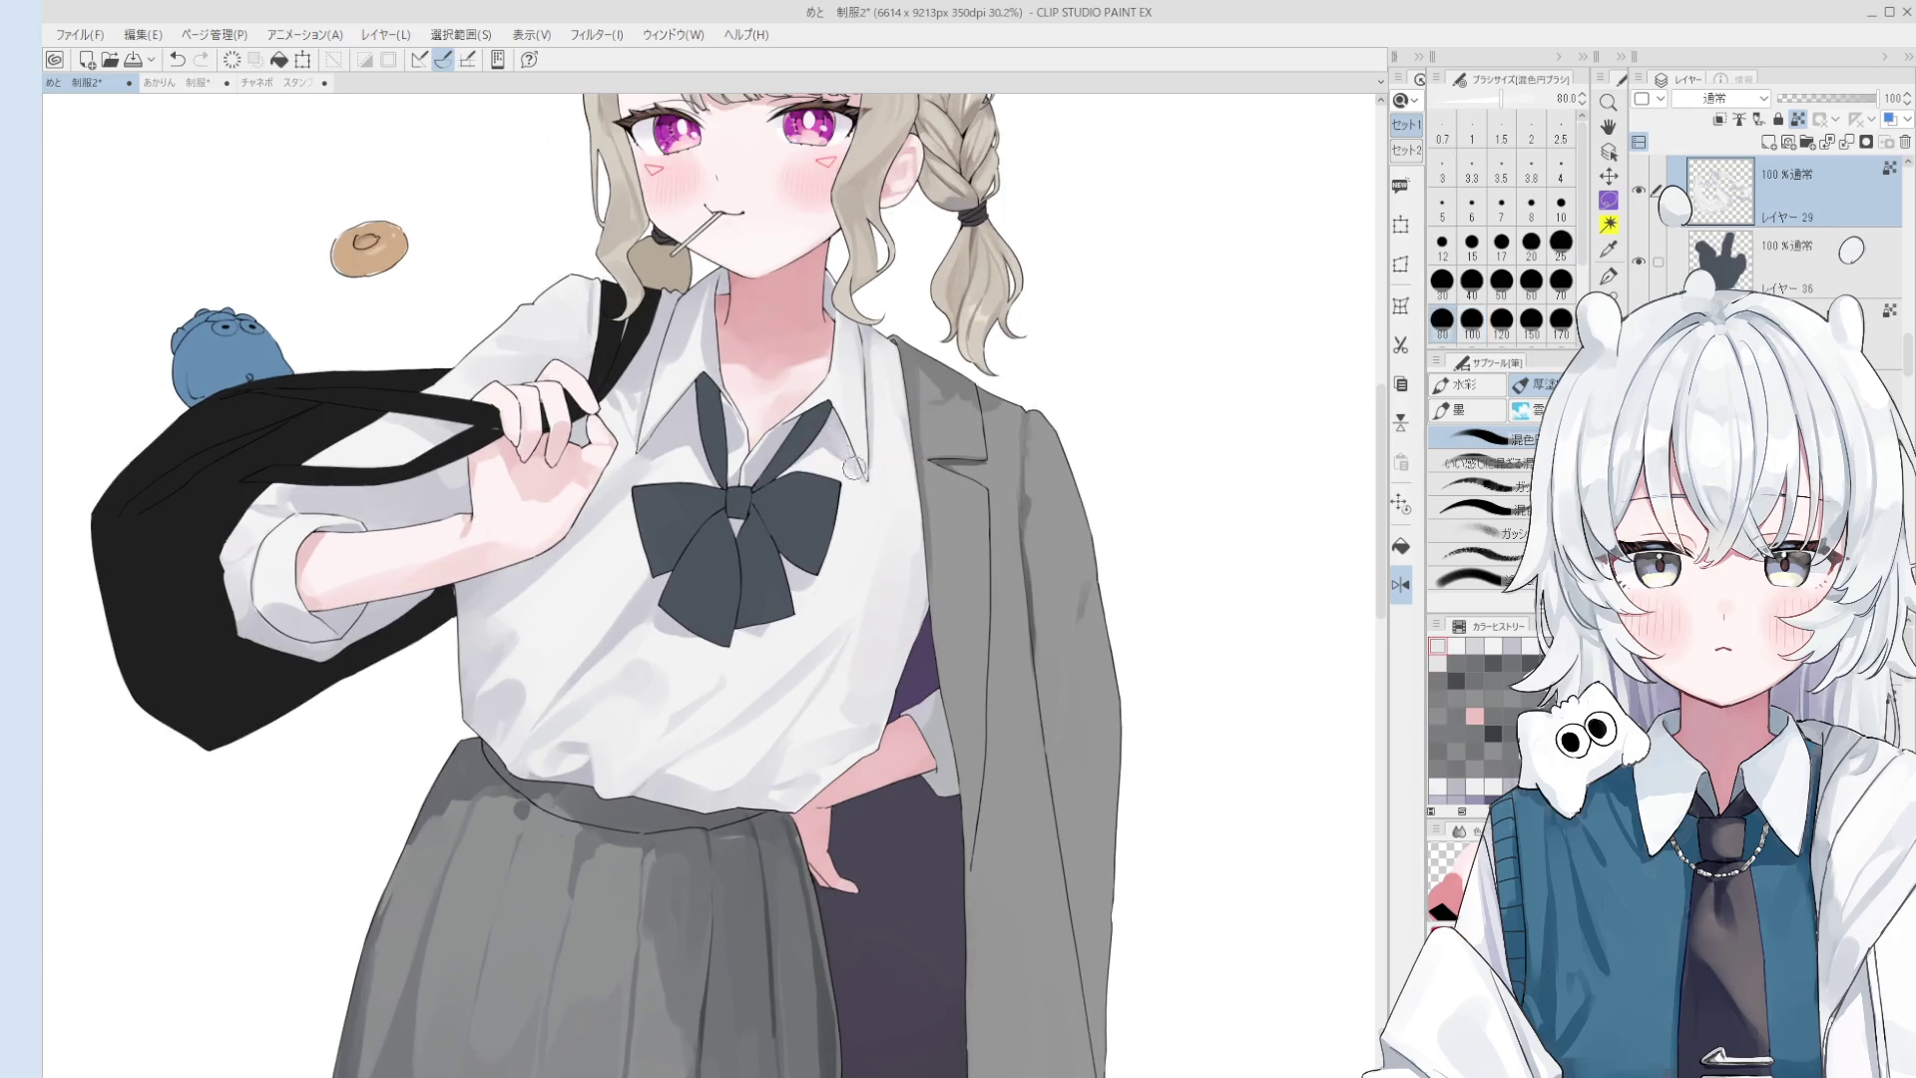
drag(845, 441, 858, 479)
key(ctrl+z)
key(ctrl+z)
- Adjust the brush between sizes 60 and 170 and recentre the view on the figure
key(bracketleft)
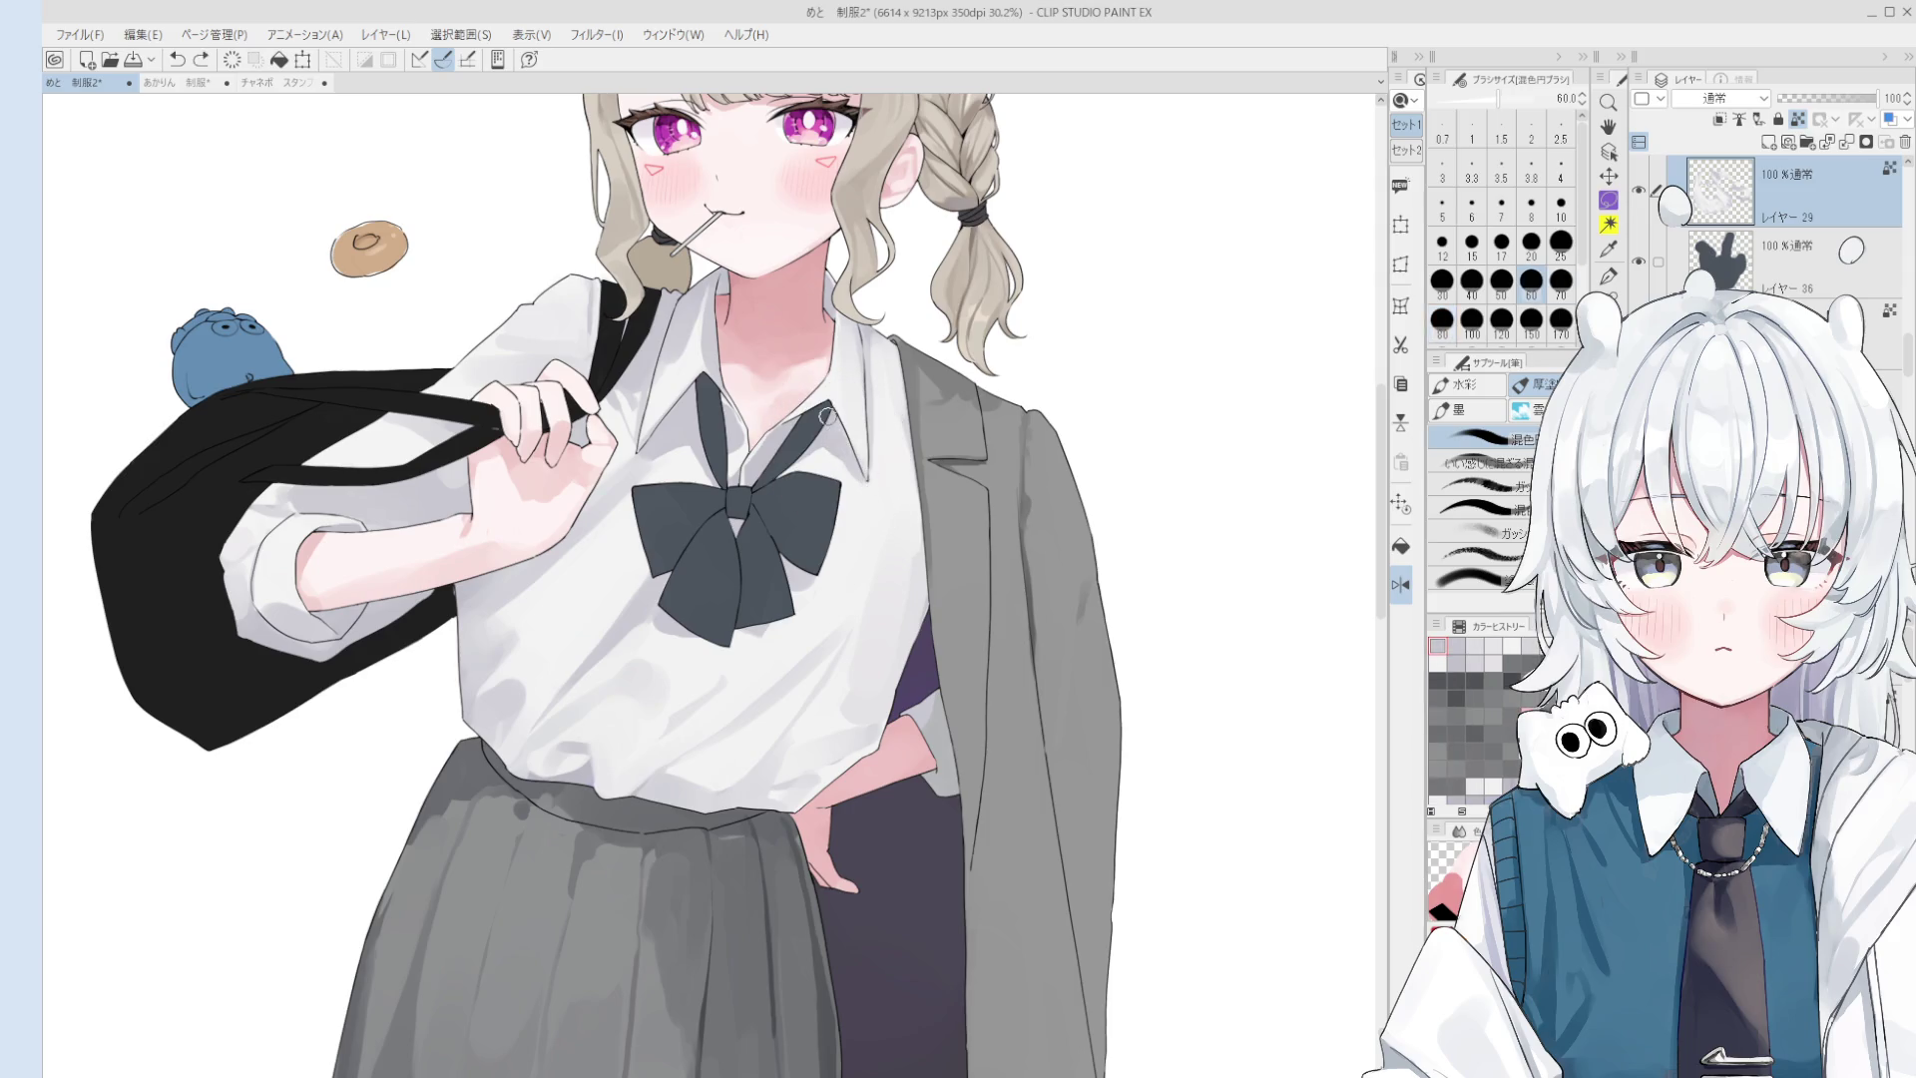
scroll(789, 433, down, 2)
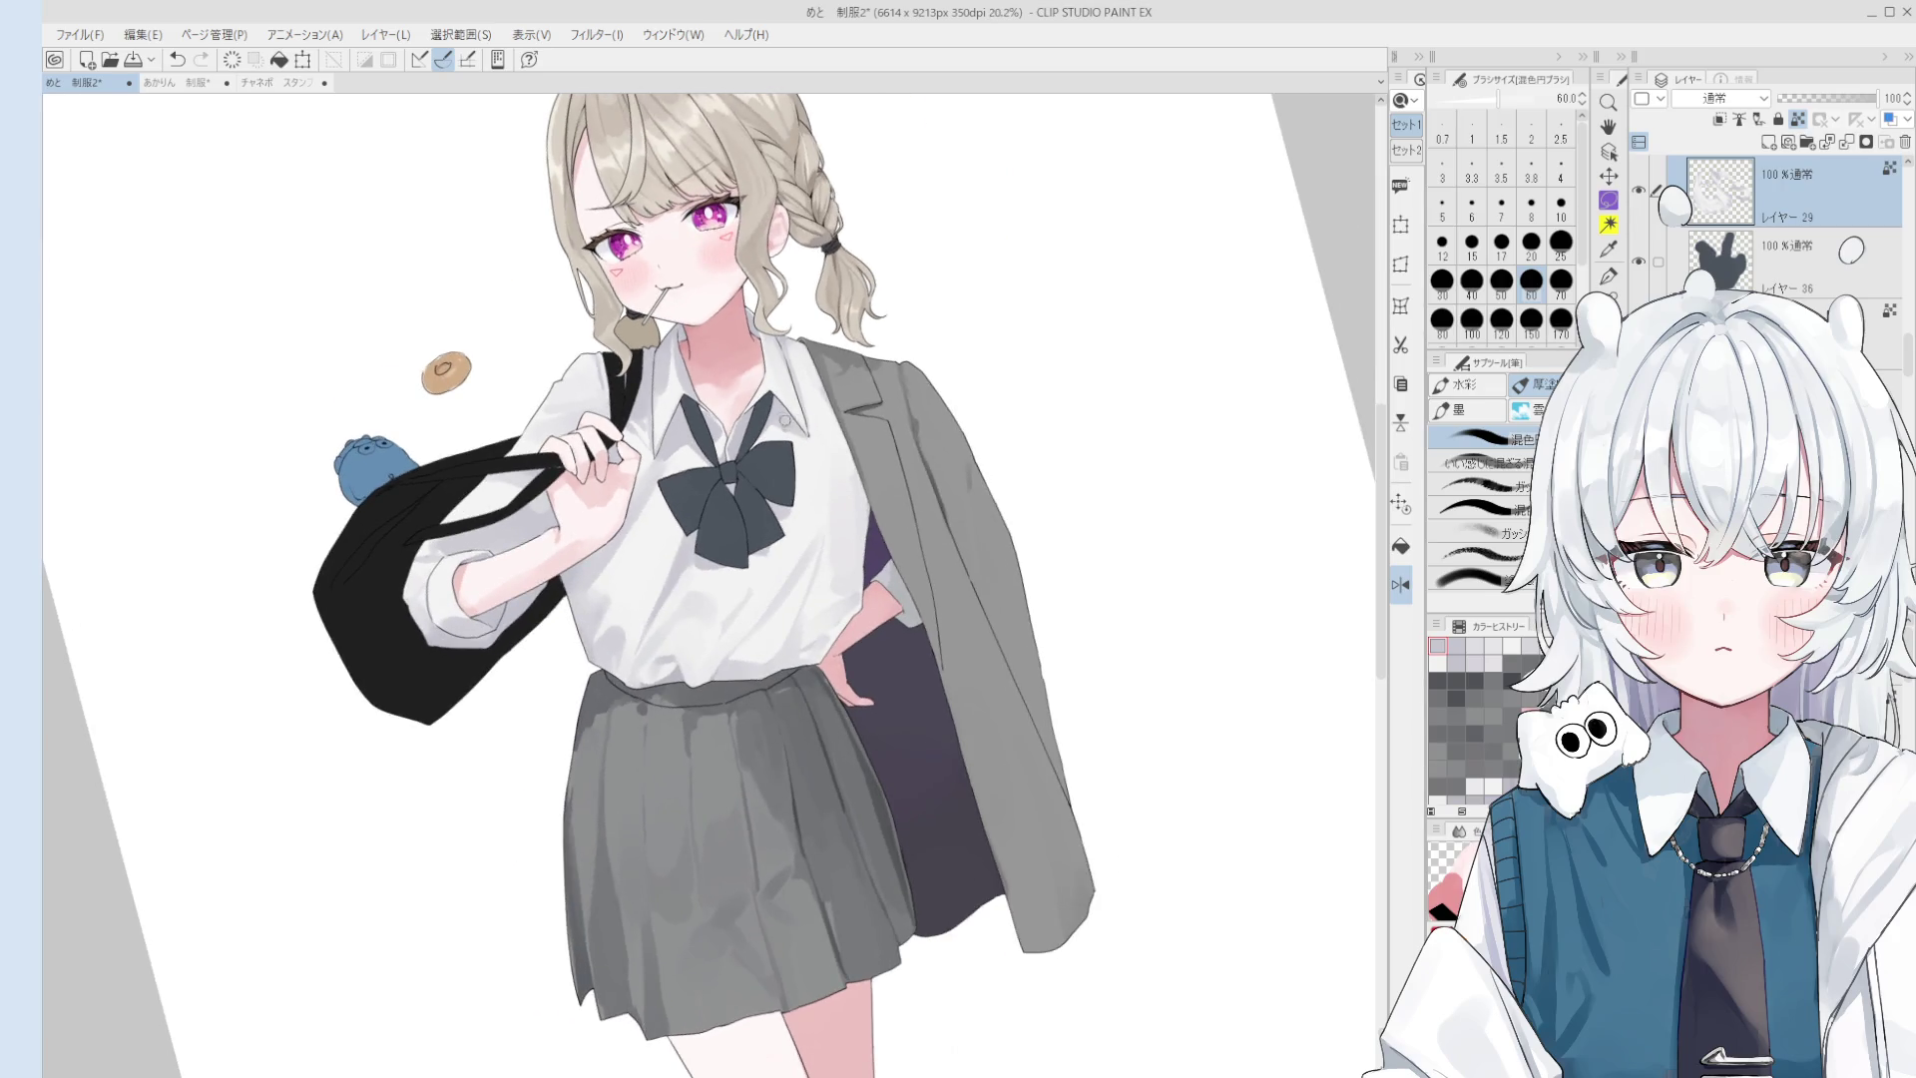
scroll(788, 433, up, 2)
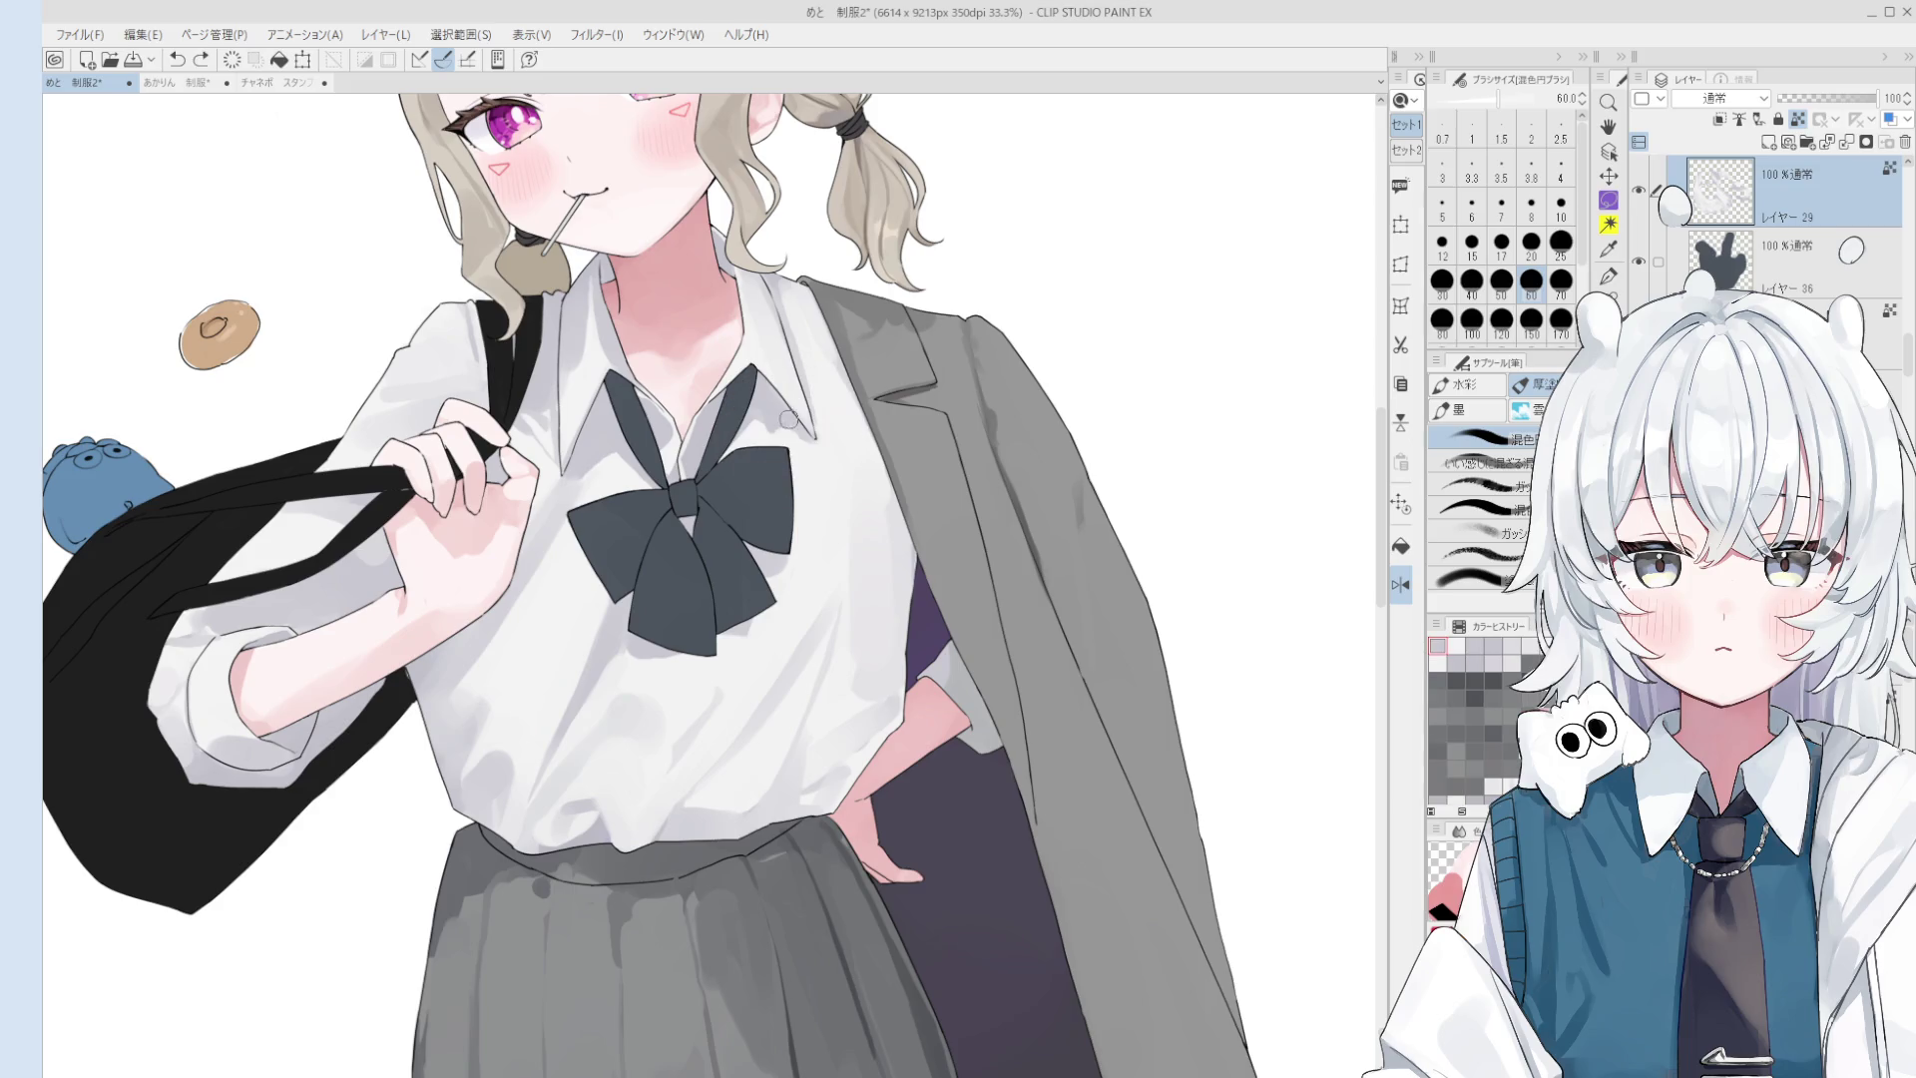
scroll(810, 455, down, 1)
key(bracketright)
key(bracketright)
key(bracketleft)
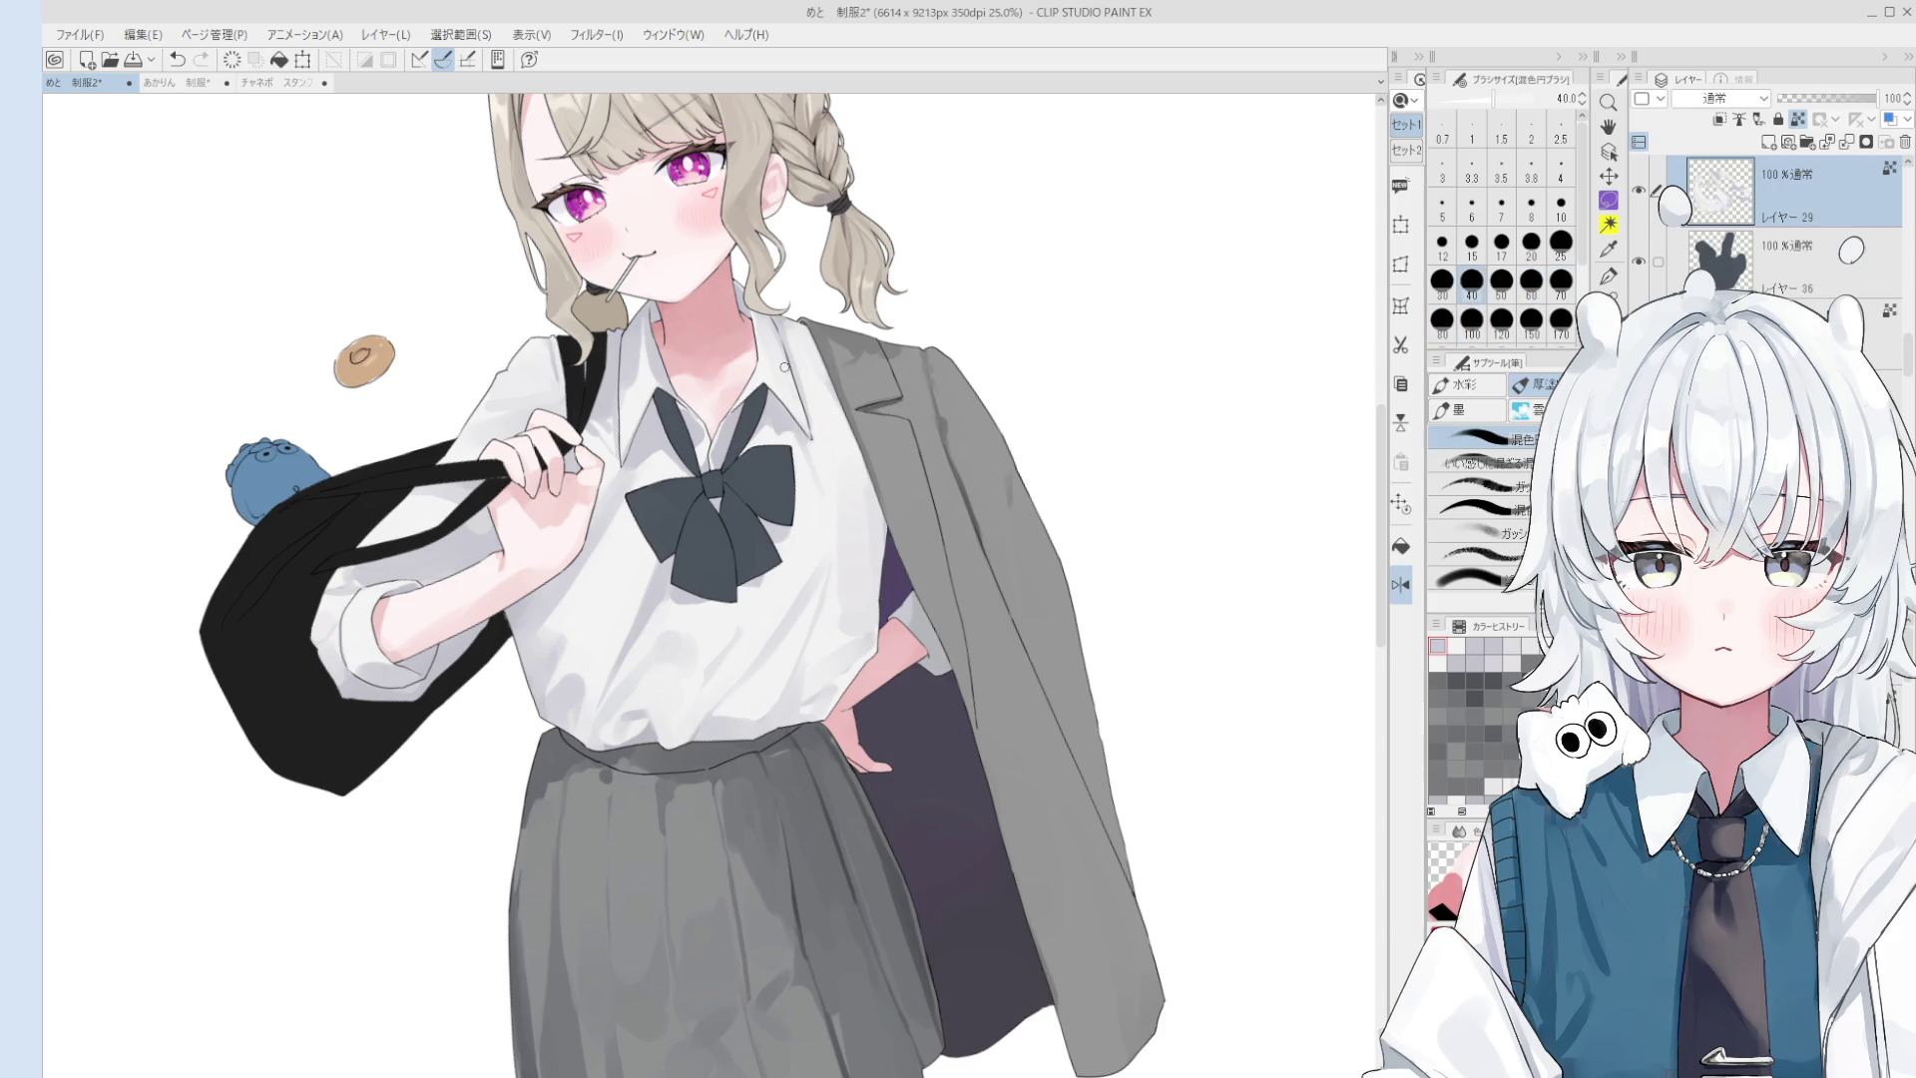
scroll(825, 465, down, 1)
scroll(825, 465, up, 1)
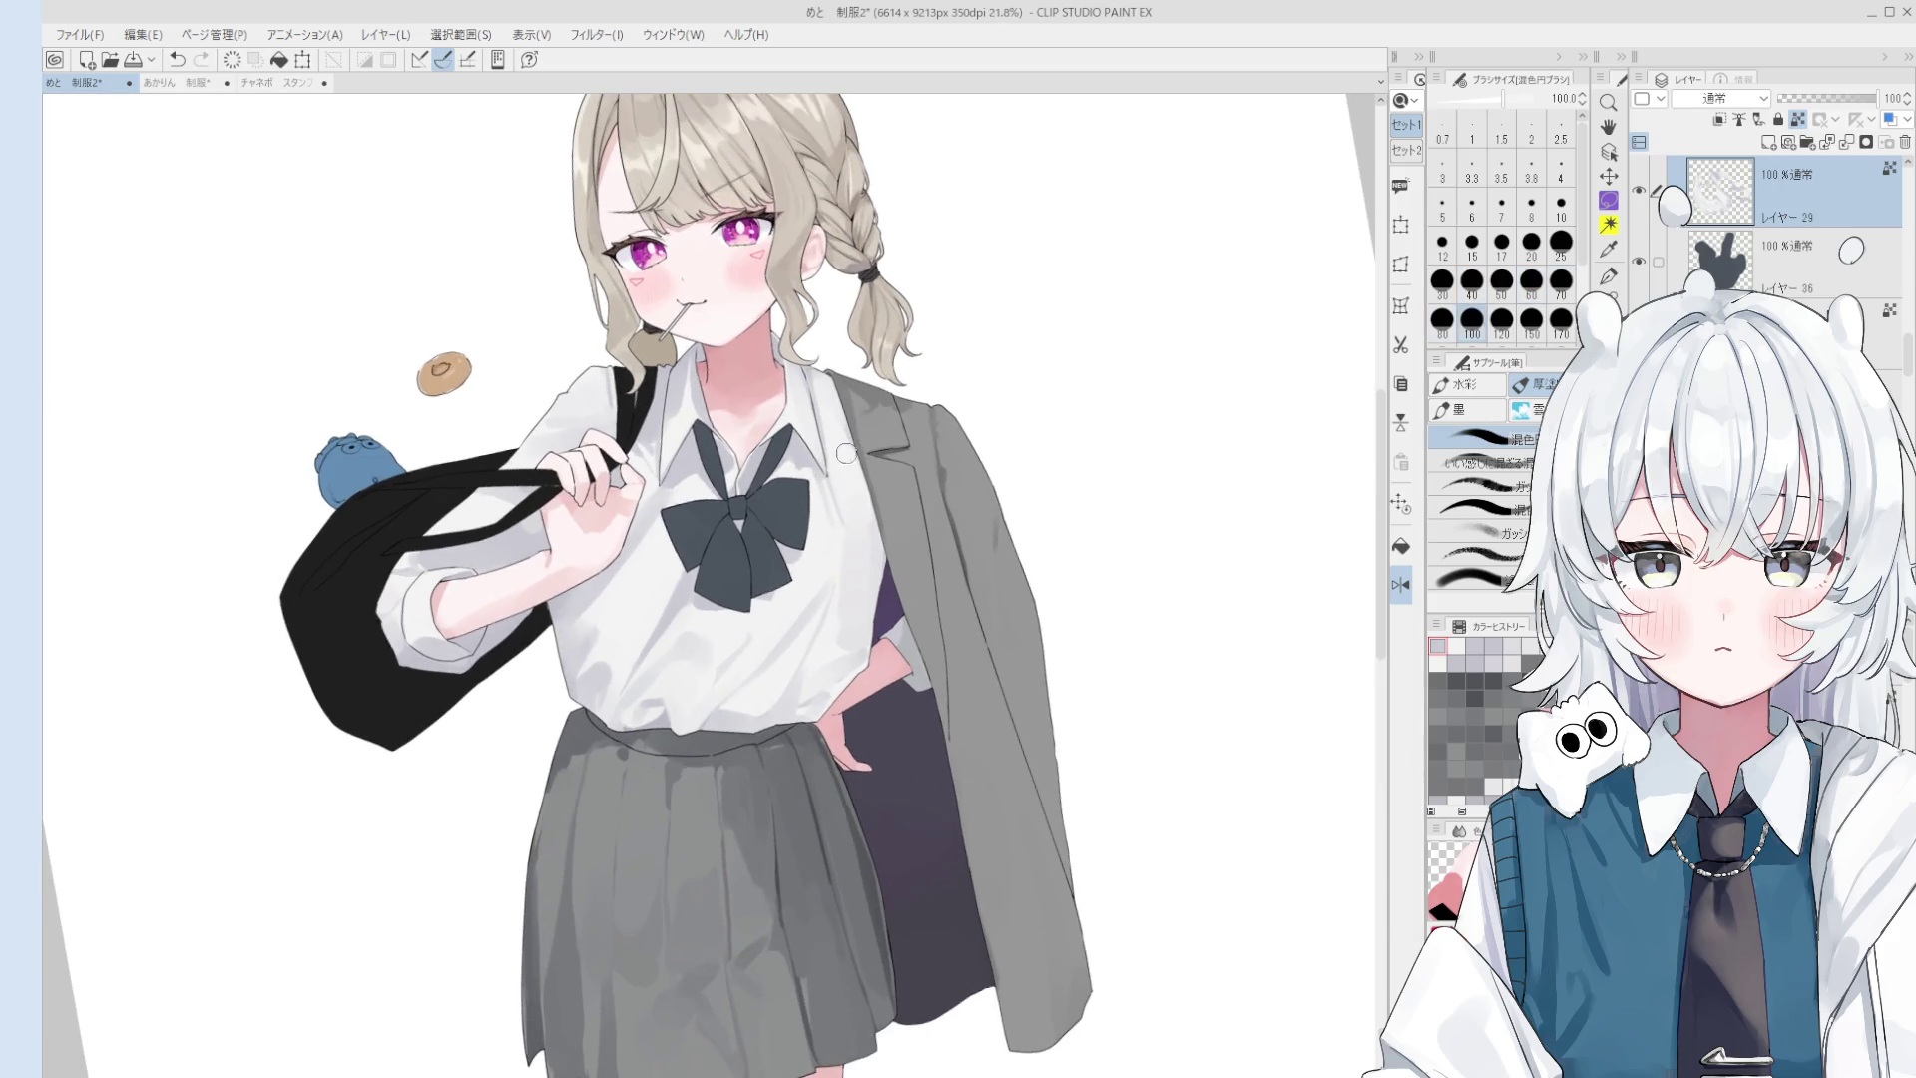
key(bracketright)
key(bracketright)
key(bracketright)
drag(856, 521, 900, 477)
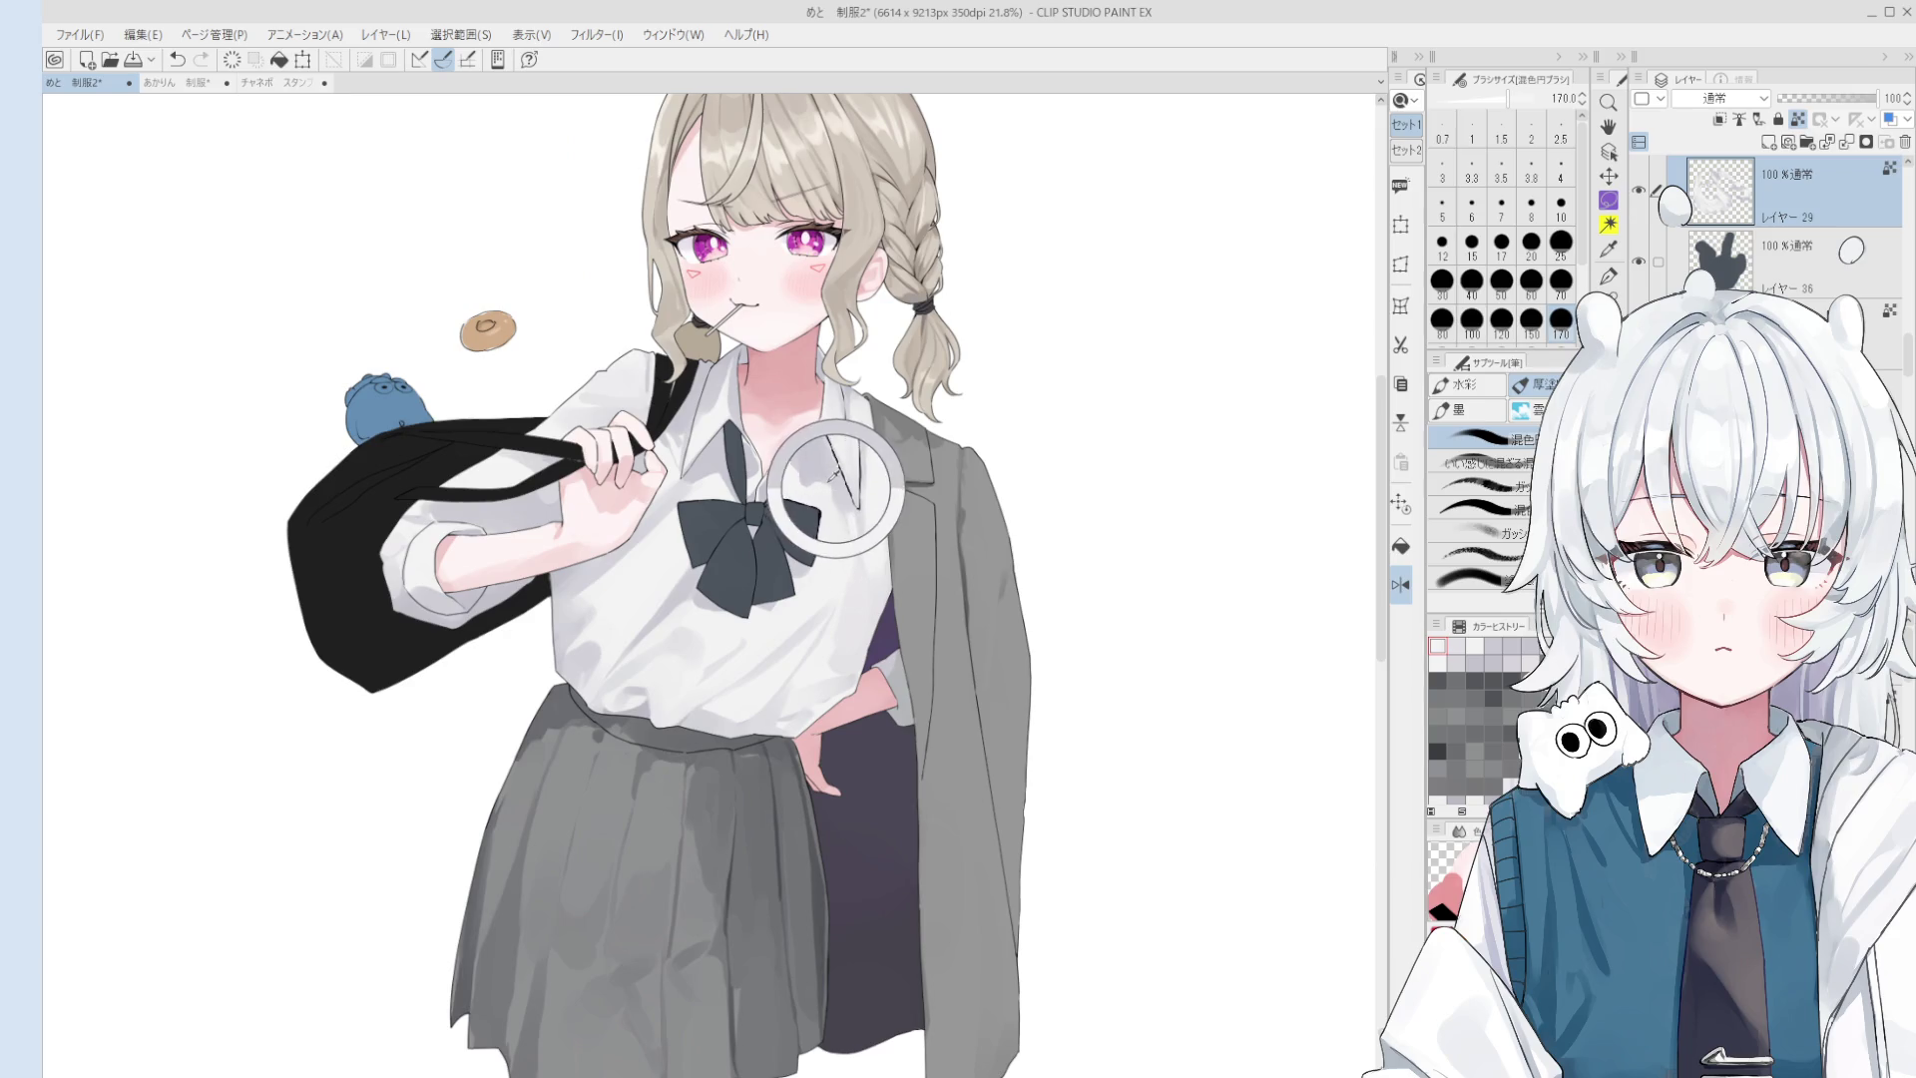
- Set the brush to size 80 and eyedrop the shirt's white colour
key(bracketleft)
key(bracketleft)
key(bracketleft)
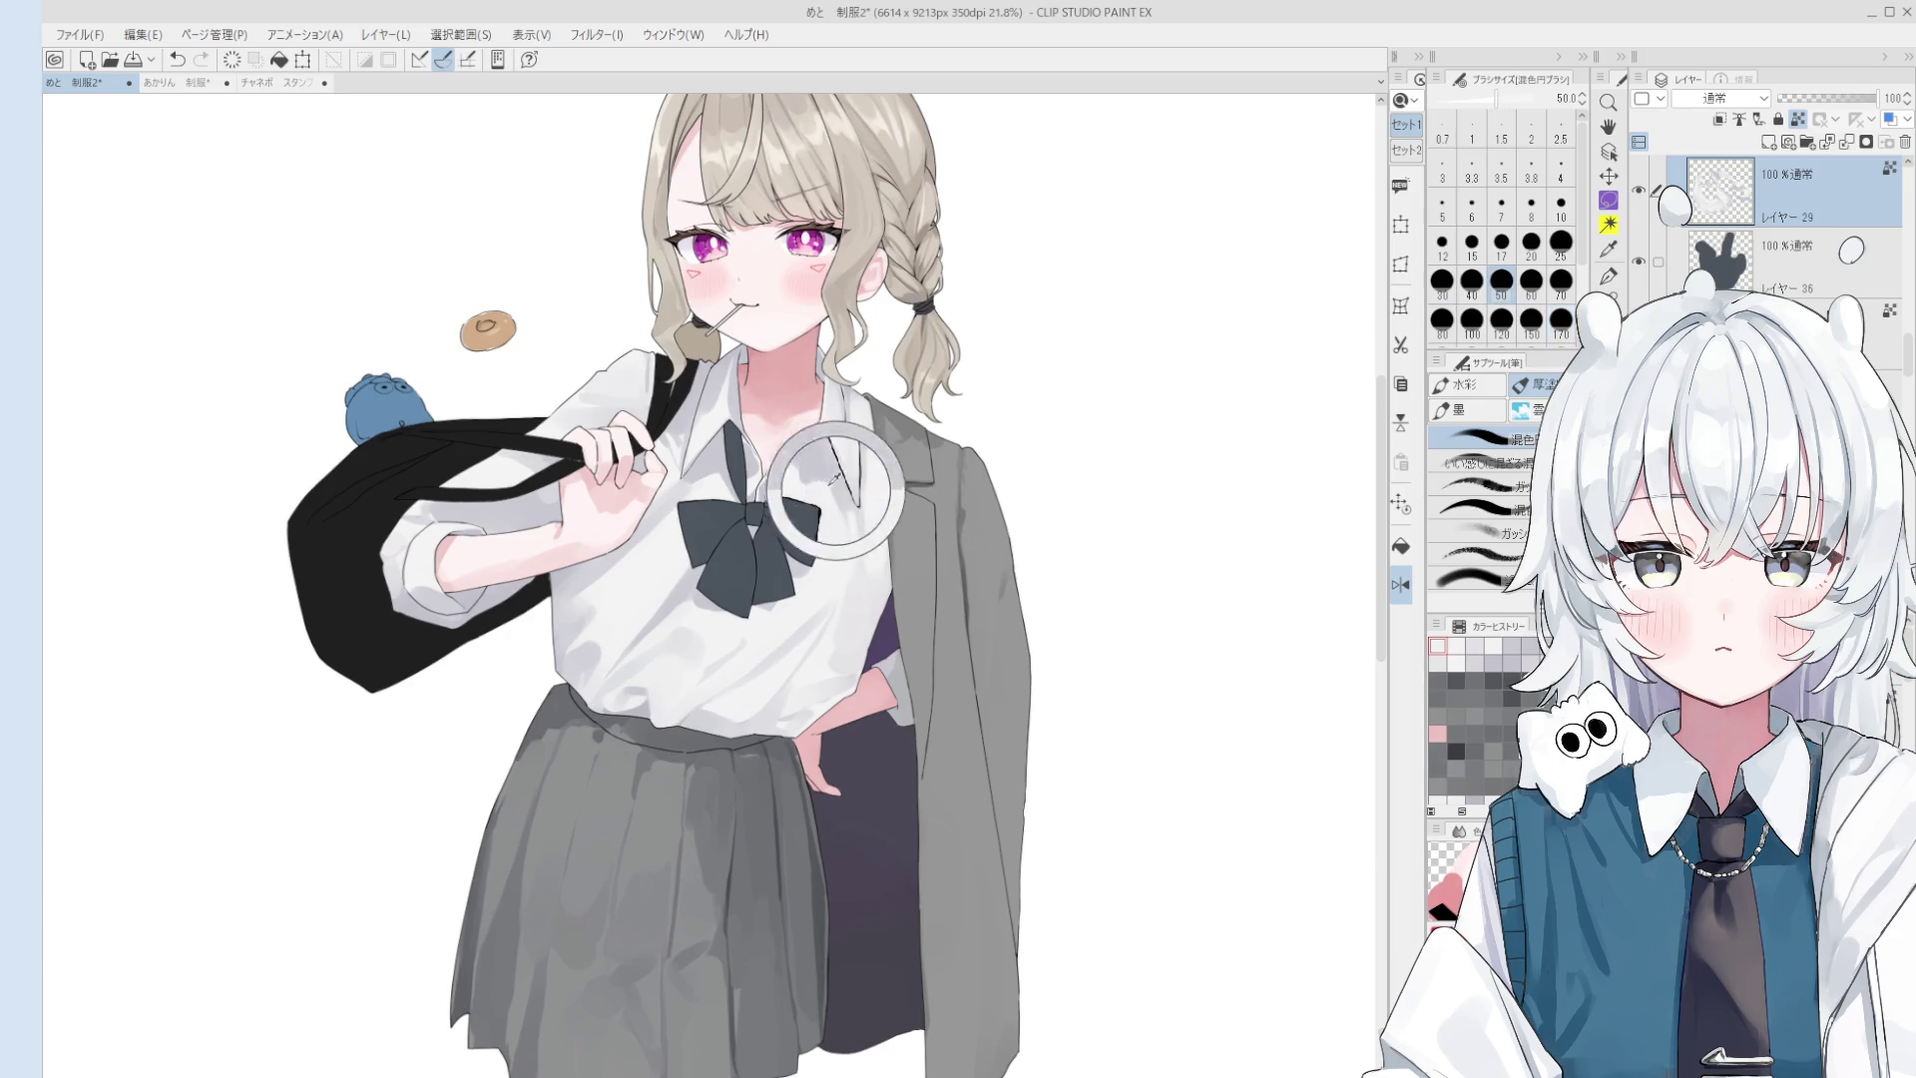
key(bracketright)
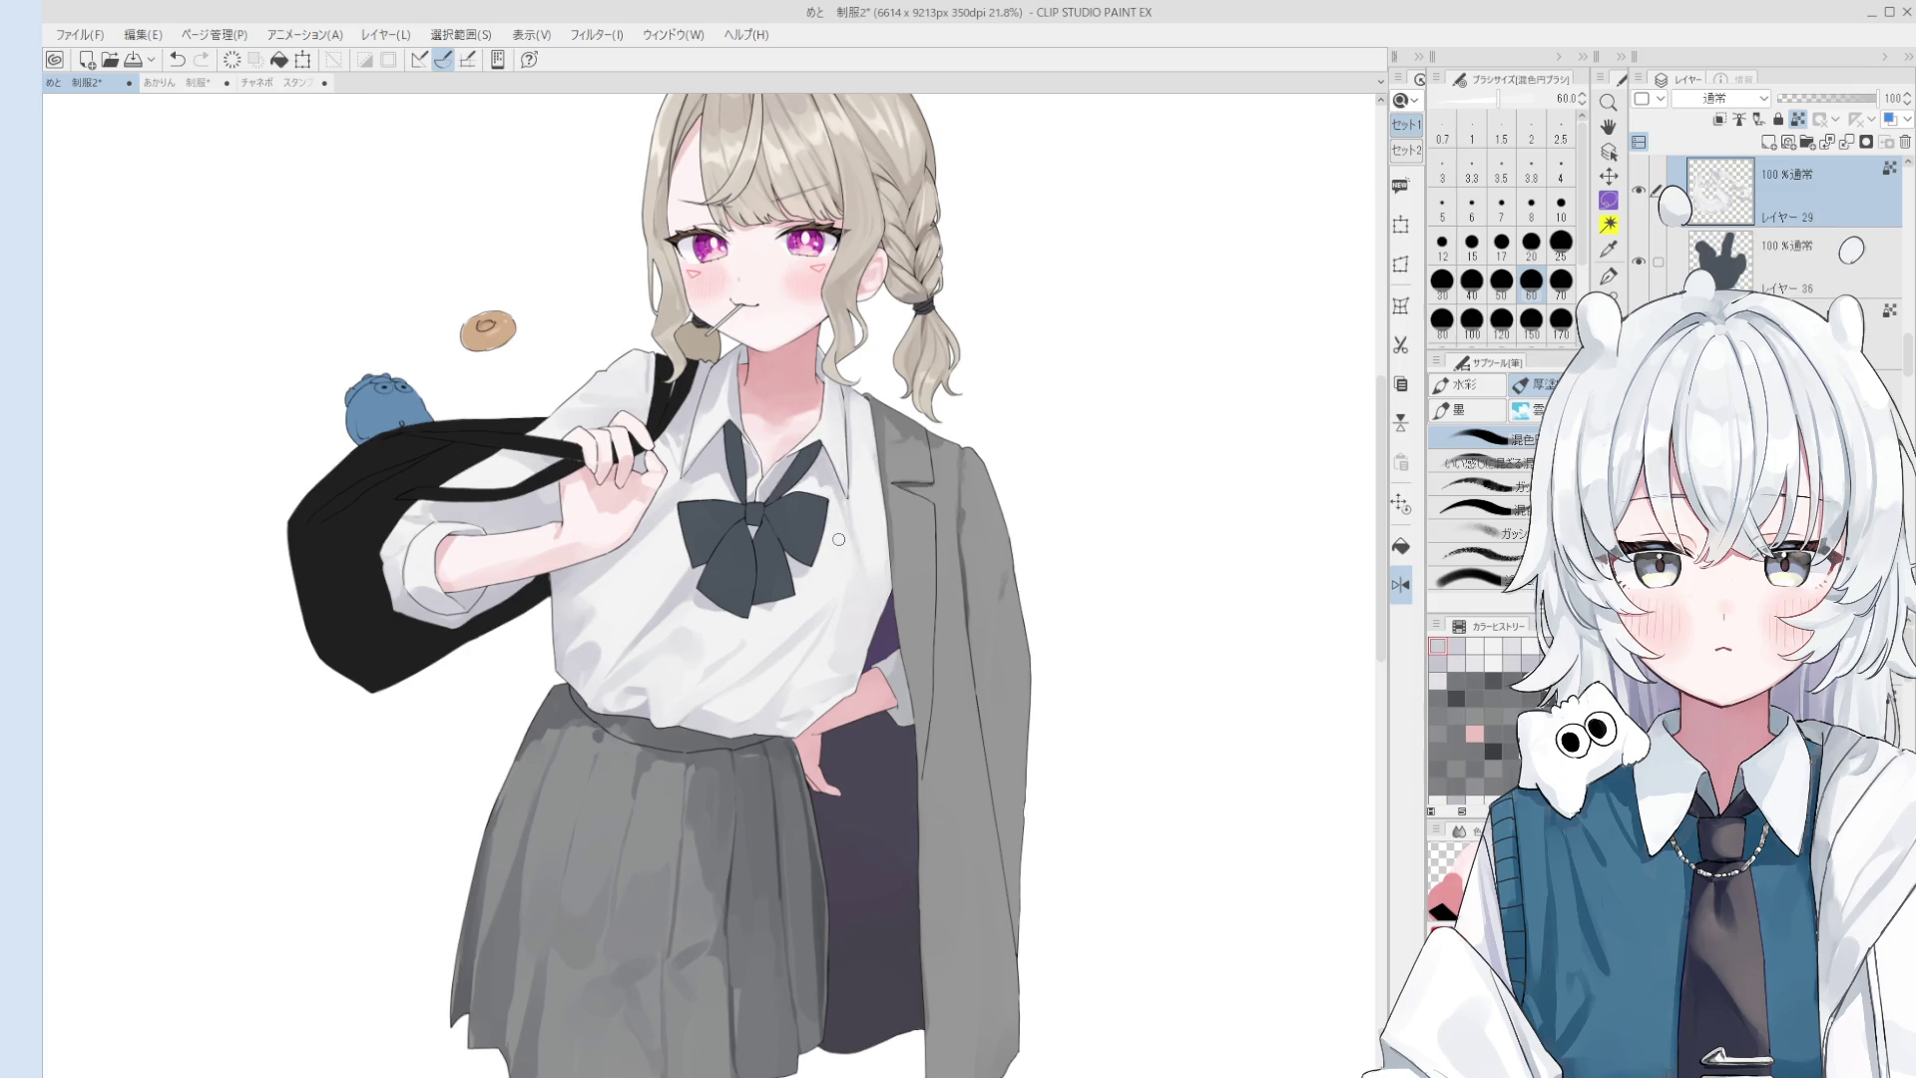
scroll(842, 519, up, 1)
scroll(836, 518, up, 1)
key(bracketright)
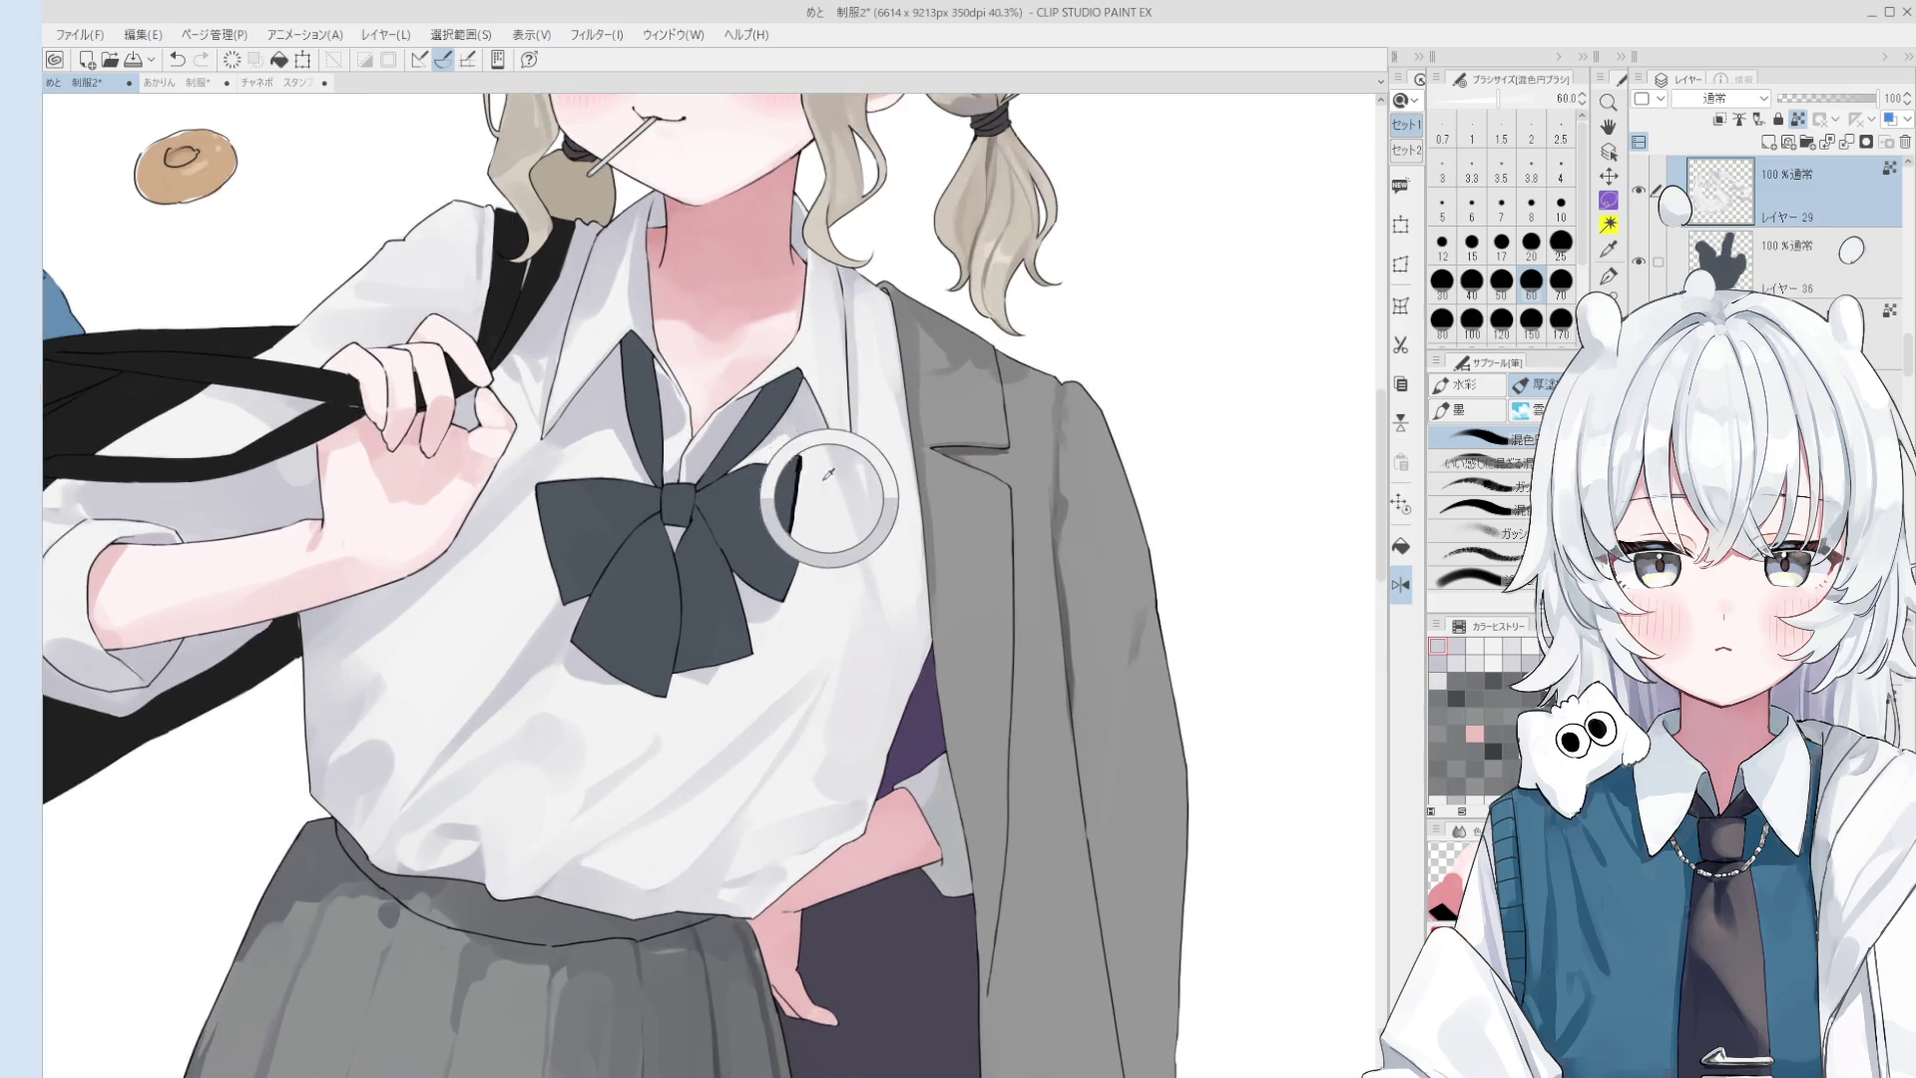
scroll(821, 493, down, 1)
key(bracketright)
scroll(842, 550, down, 1)
alt+click(877, 556)
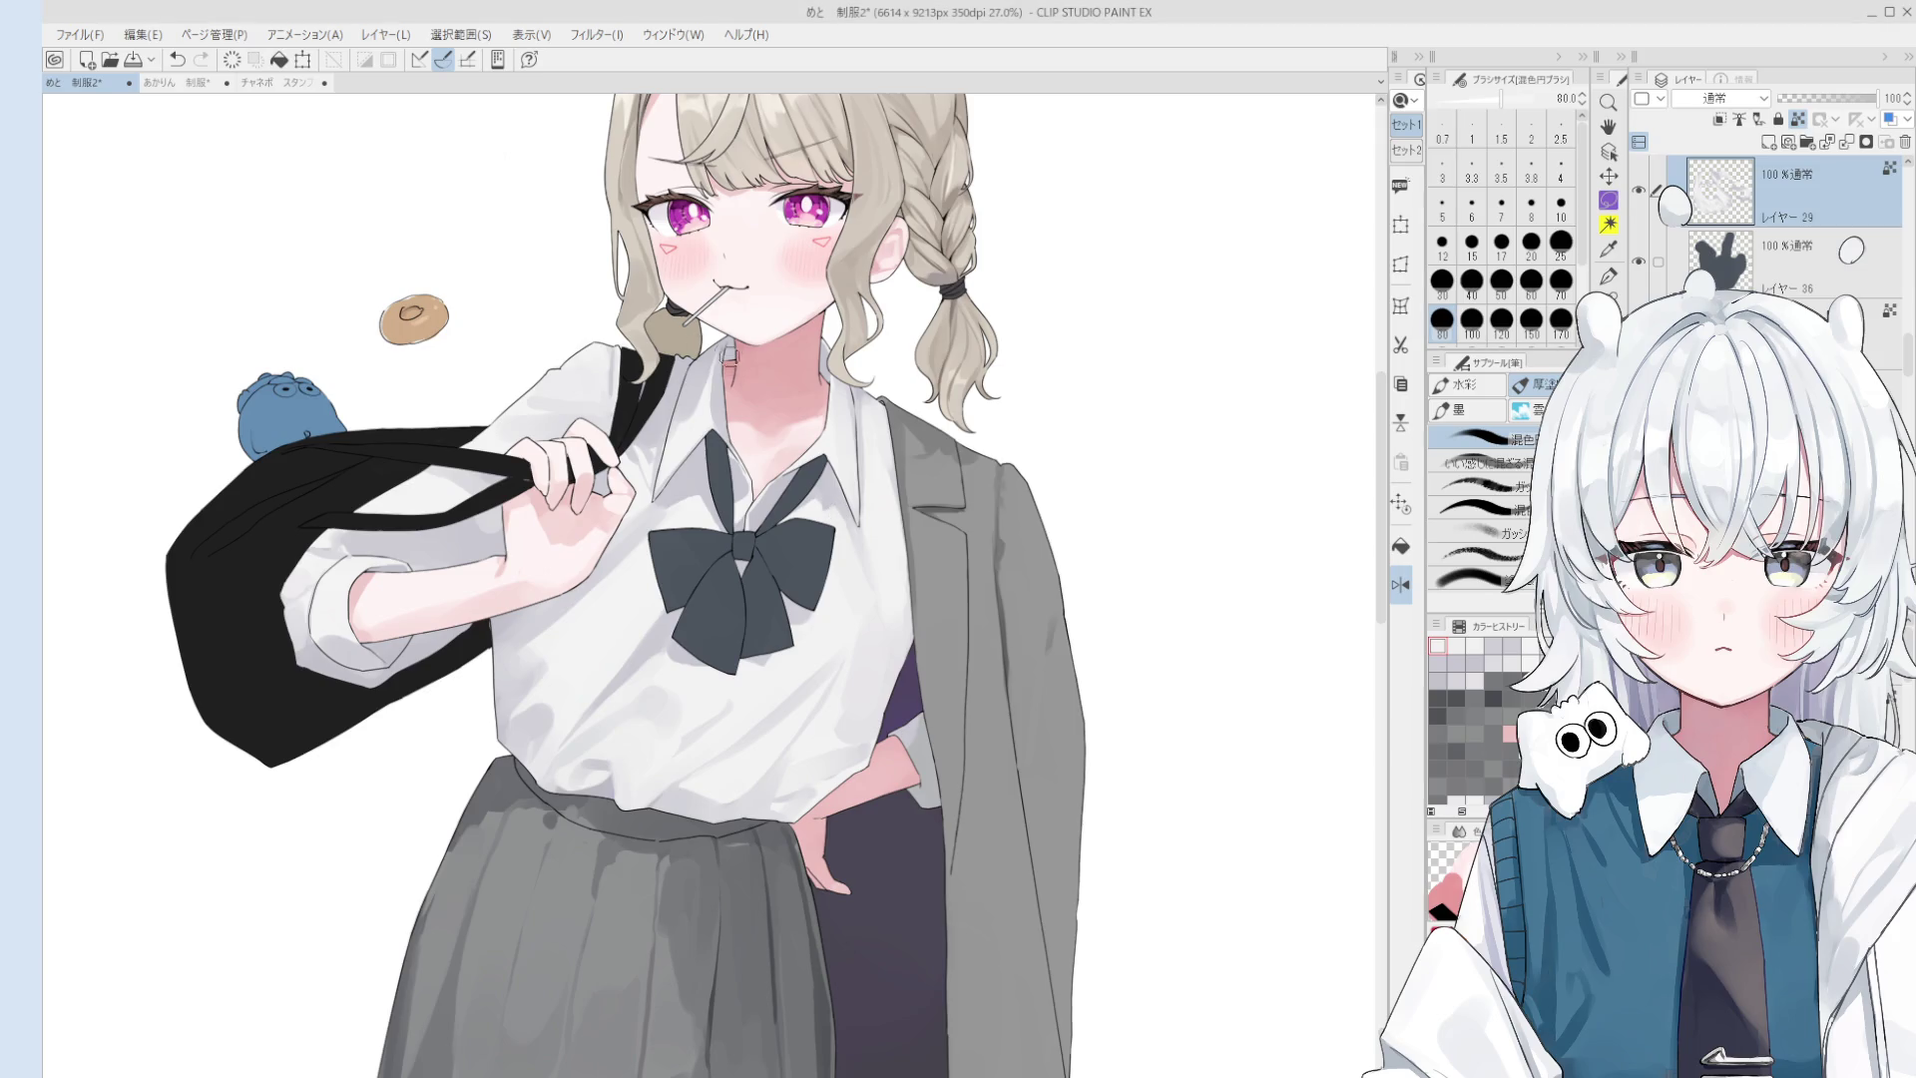
- Undo the last change and return to the brush at size 60
scroll(834, 514, up, 2)
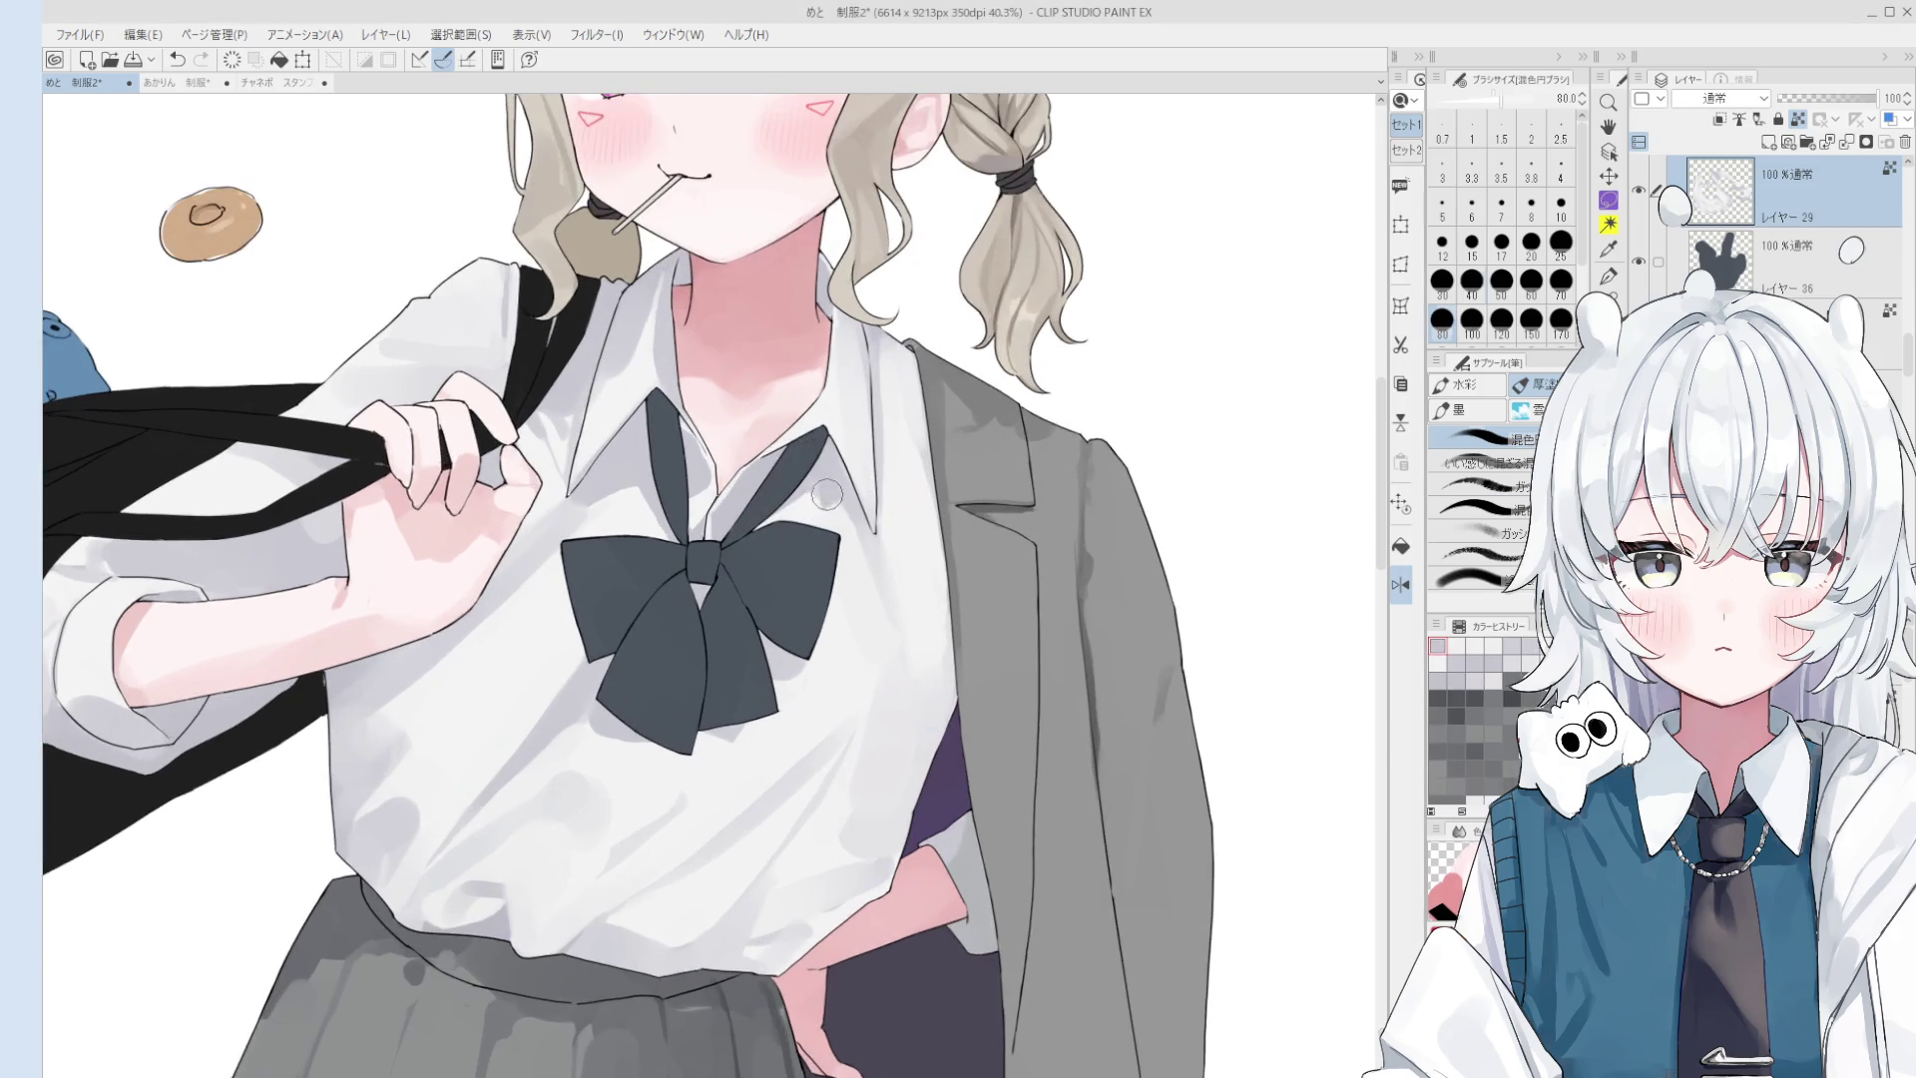
key(ctrl+z)
key(b)
scroll(826, 536, down, 2)
key(bracketleft)
key(bracketleft)
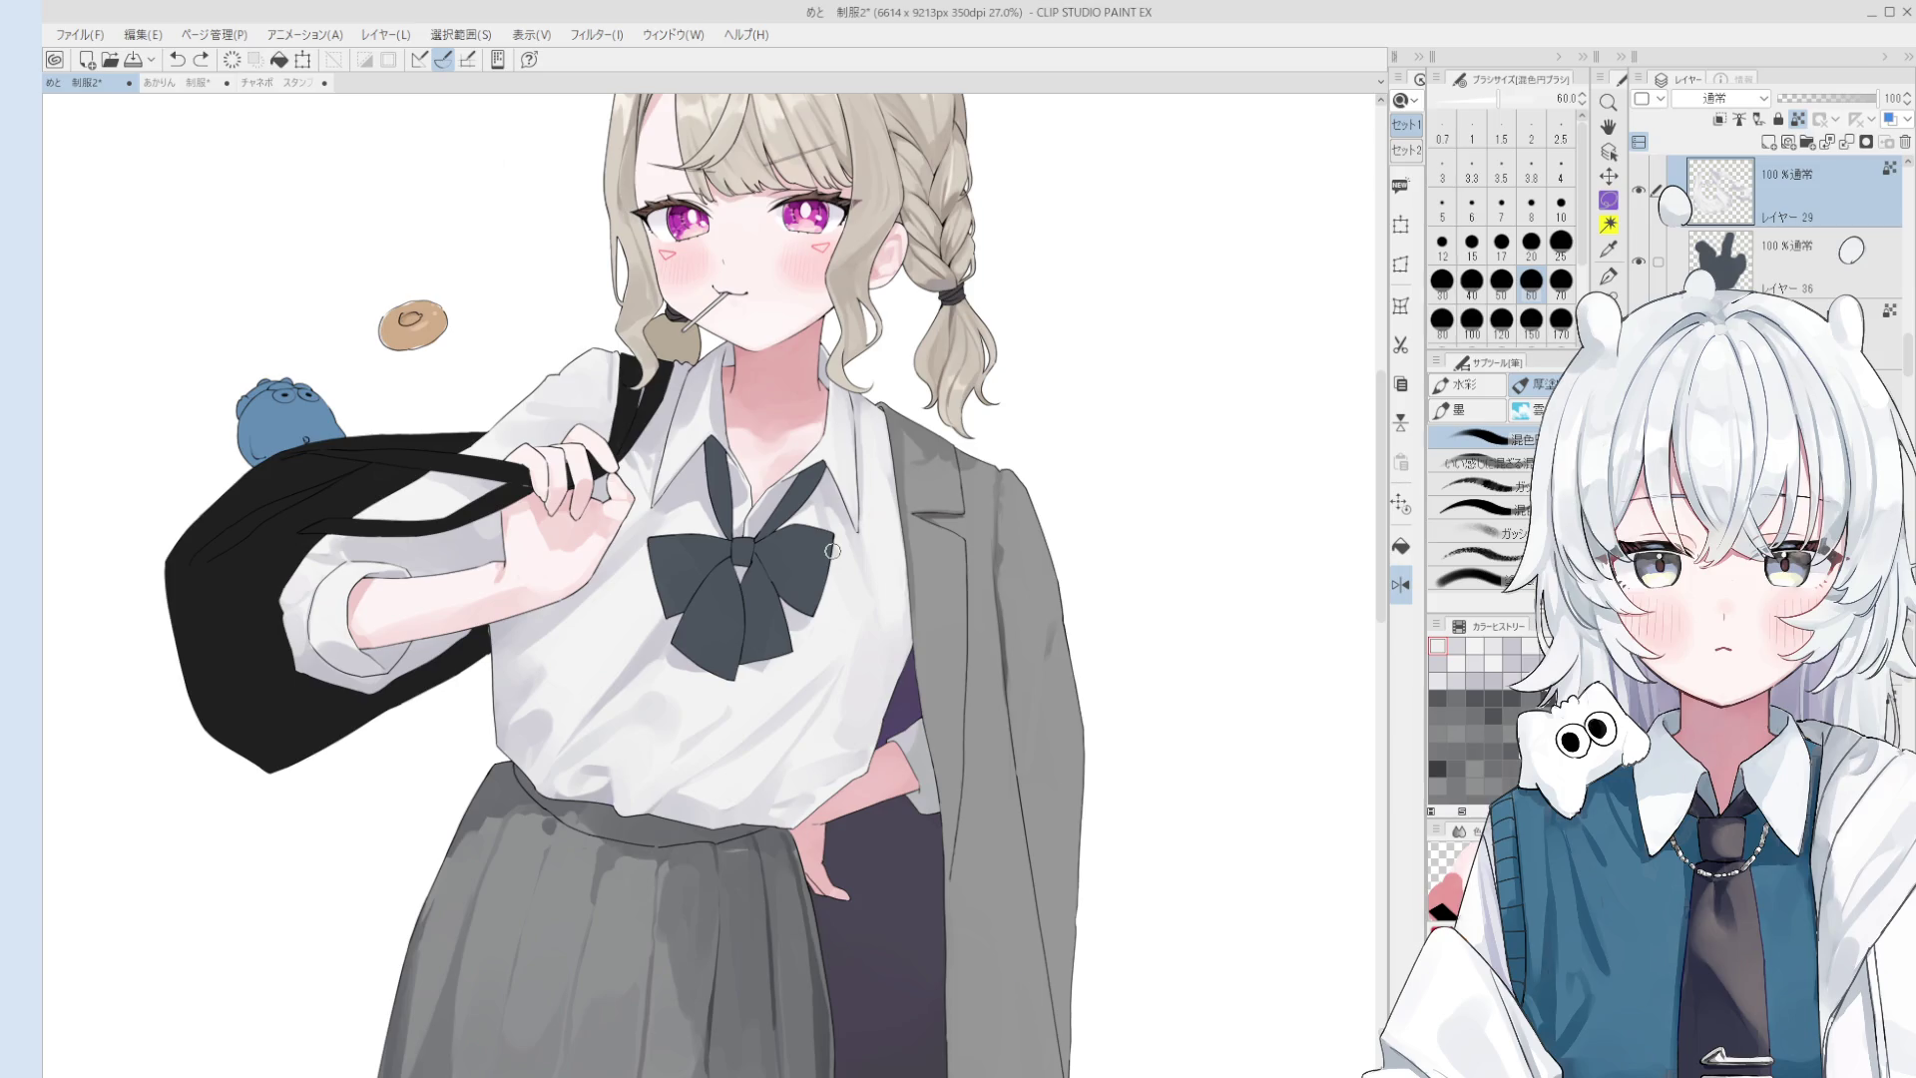
- Mirror the view to check the button by the bow, zoom out, and add a new layer
scroll(719, 576, up, 2)
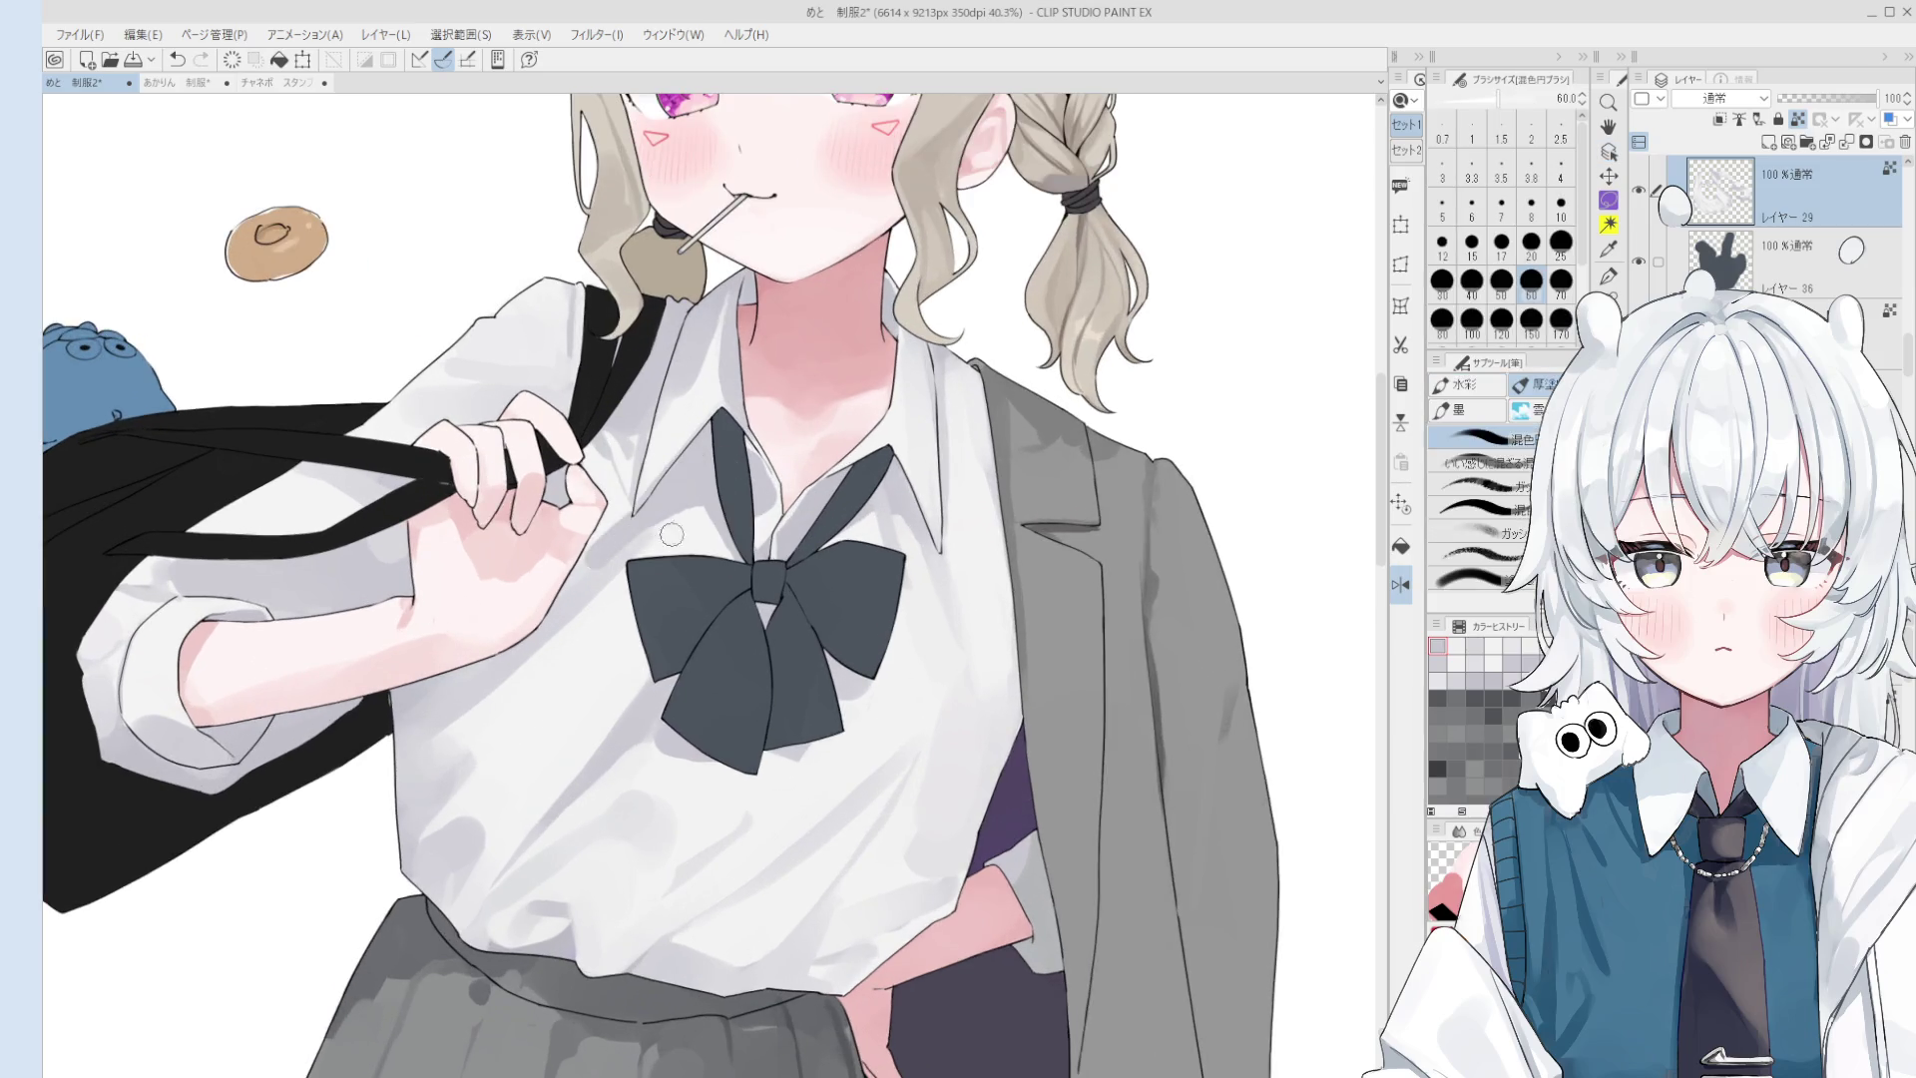
scroll(601, 562, down, 1)
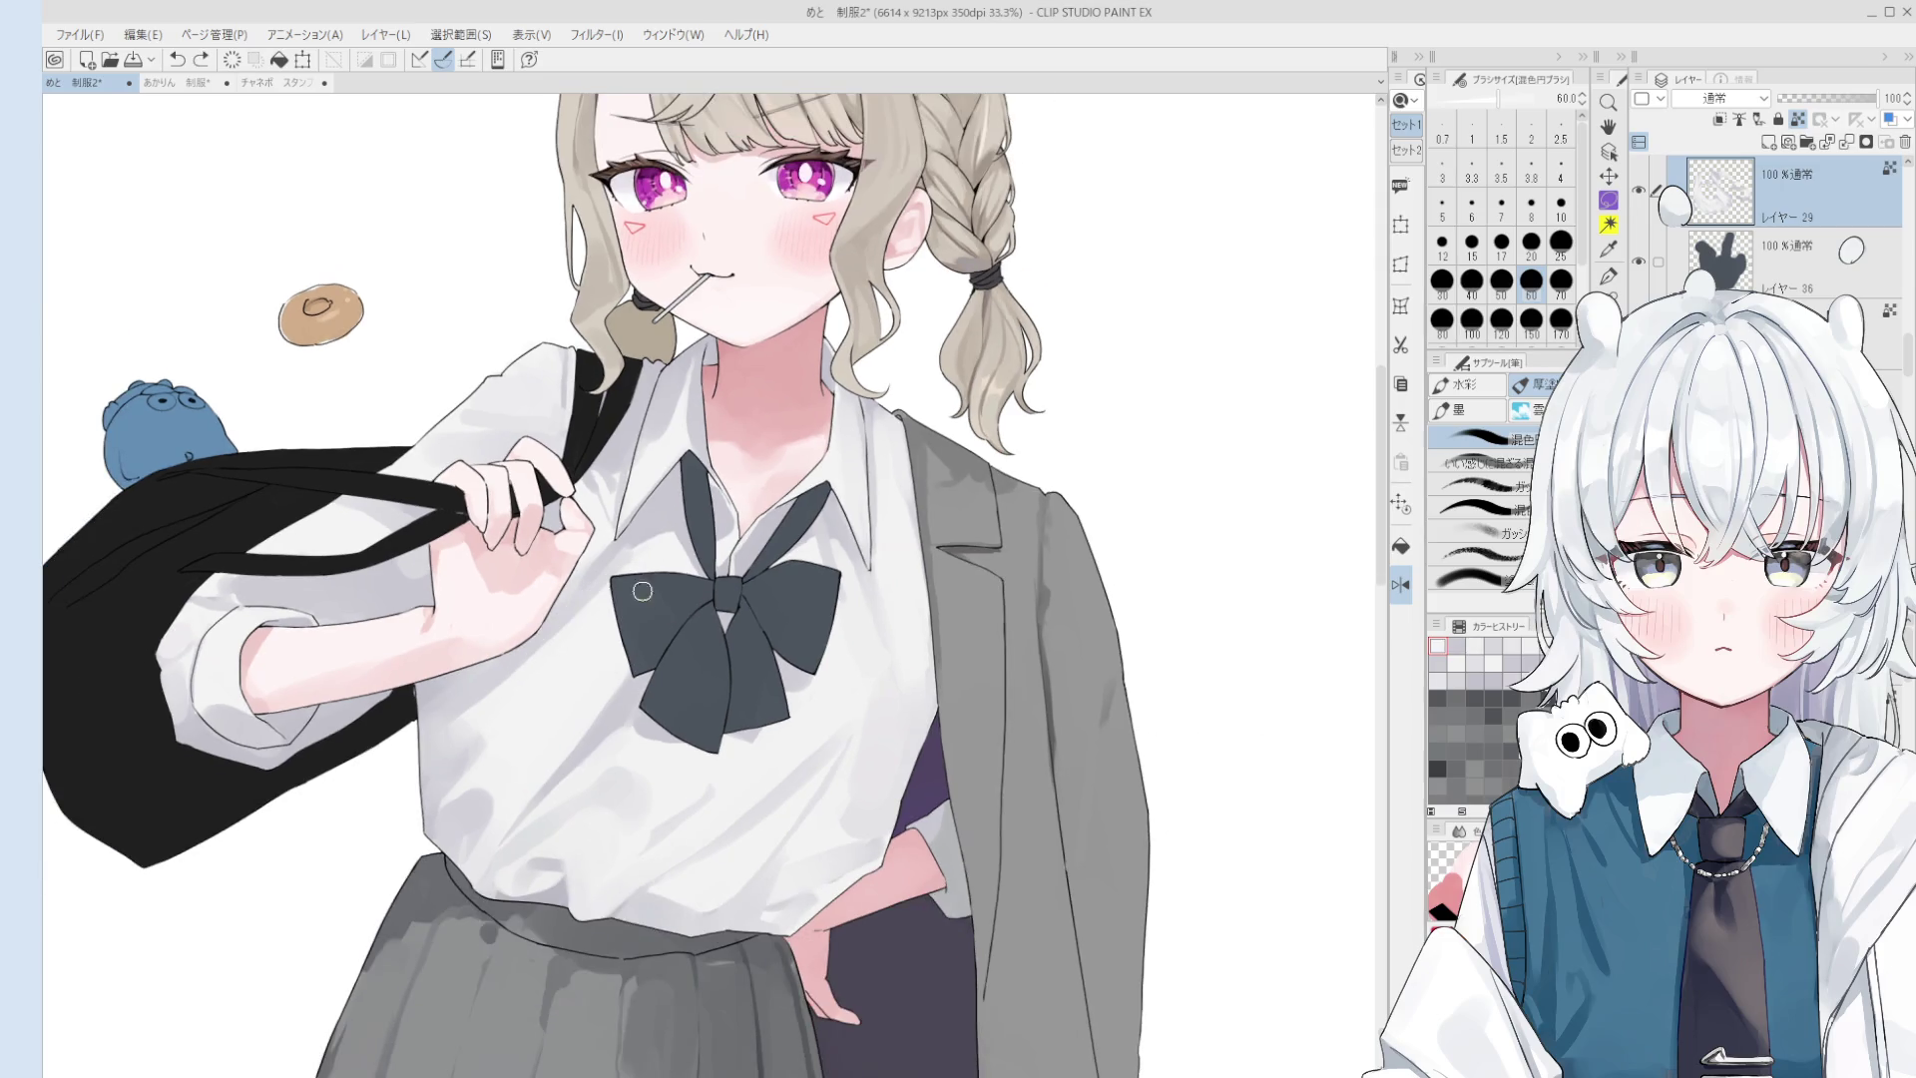
scroll(612, 610, down, 1)
scroll(612, 610, down, 1)
key(h)
key(h)
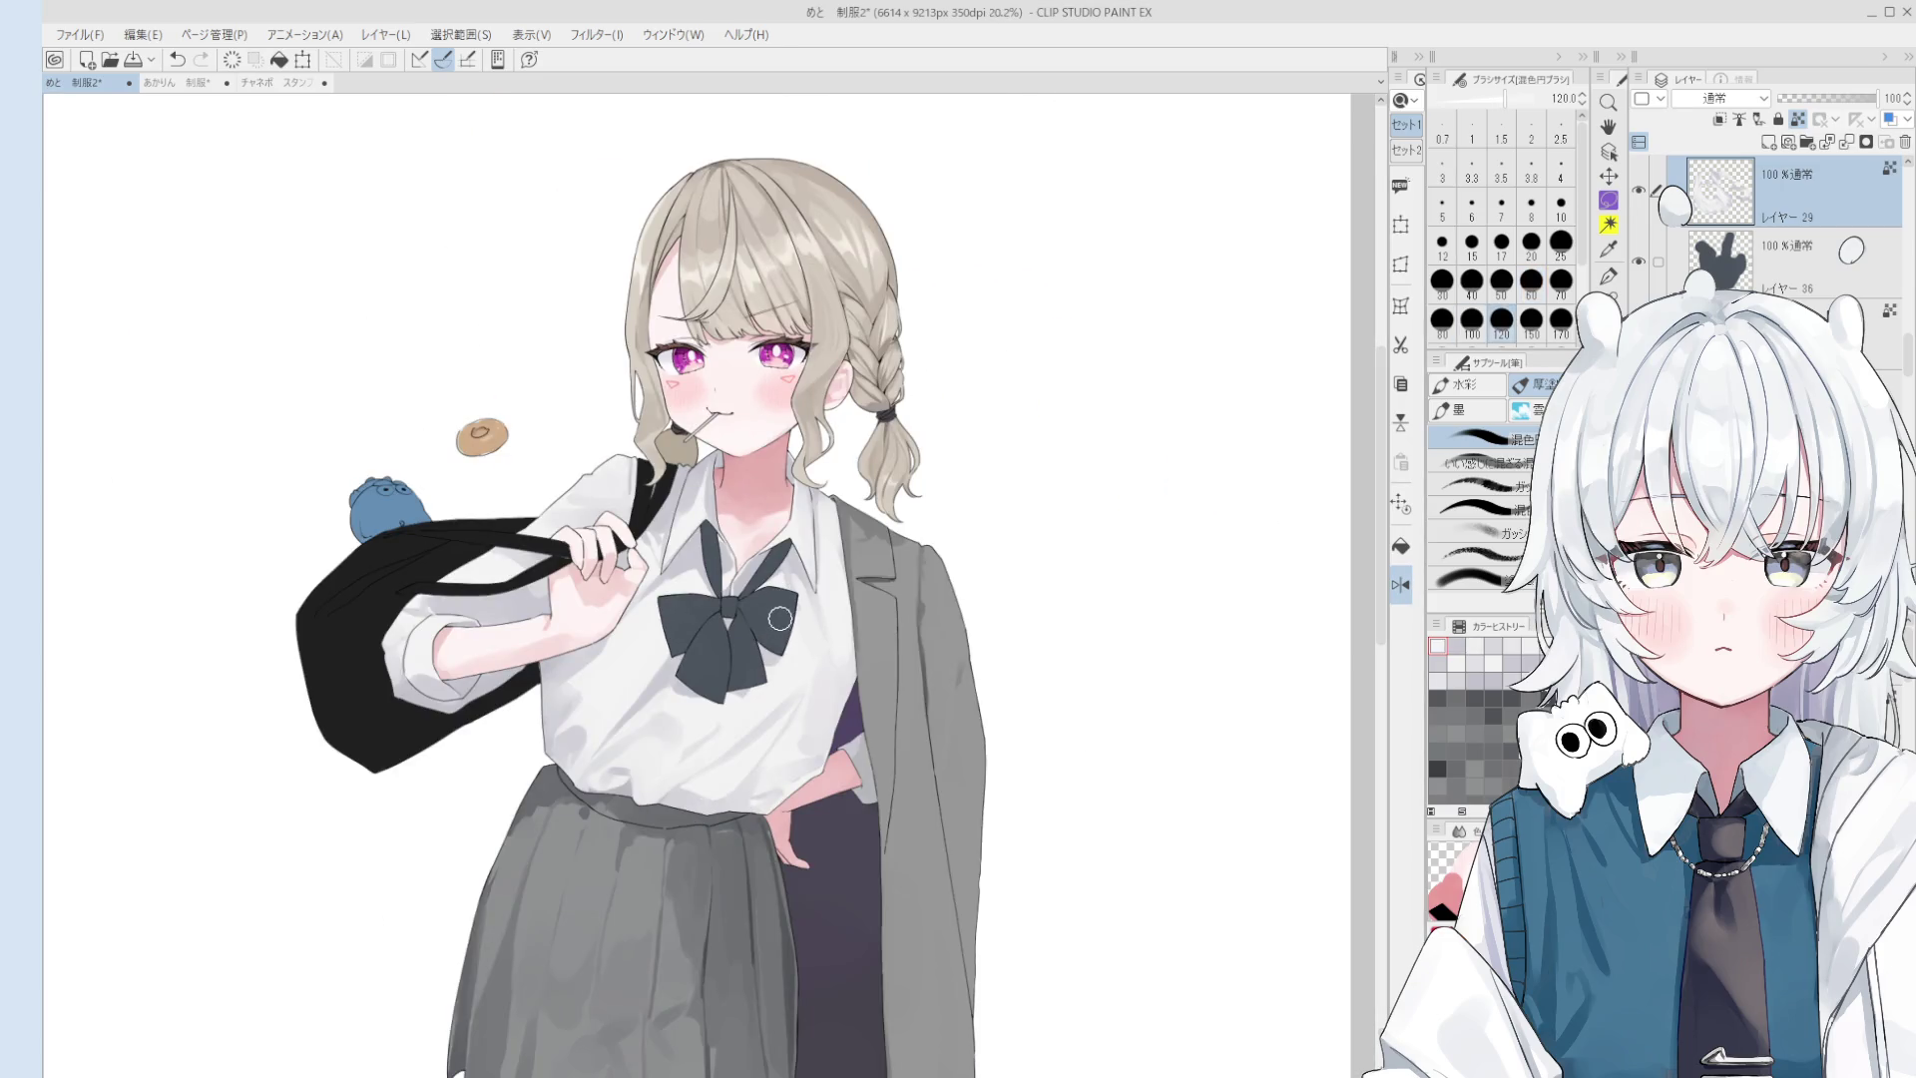
key(o)
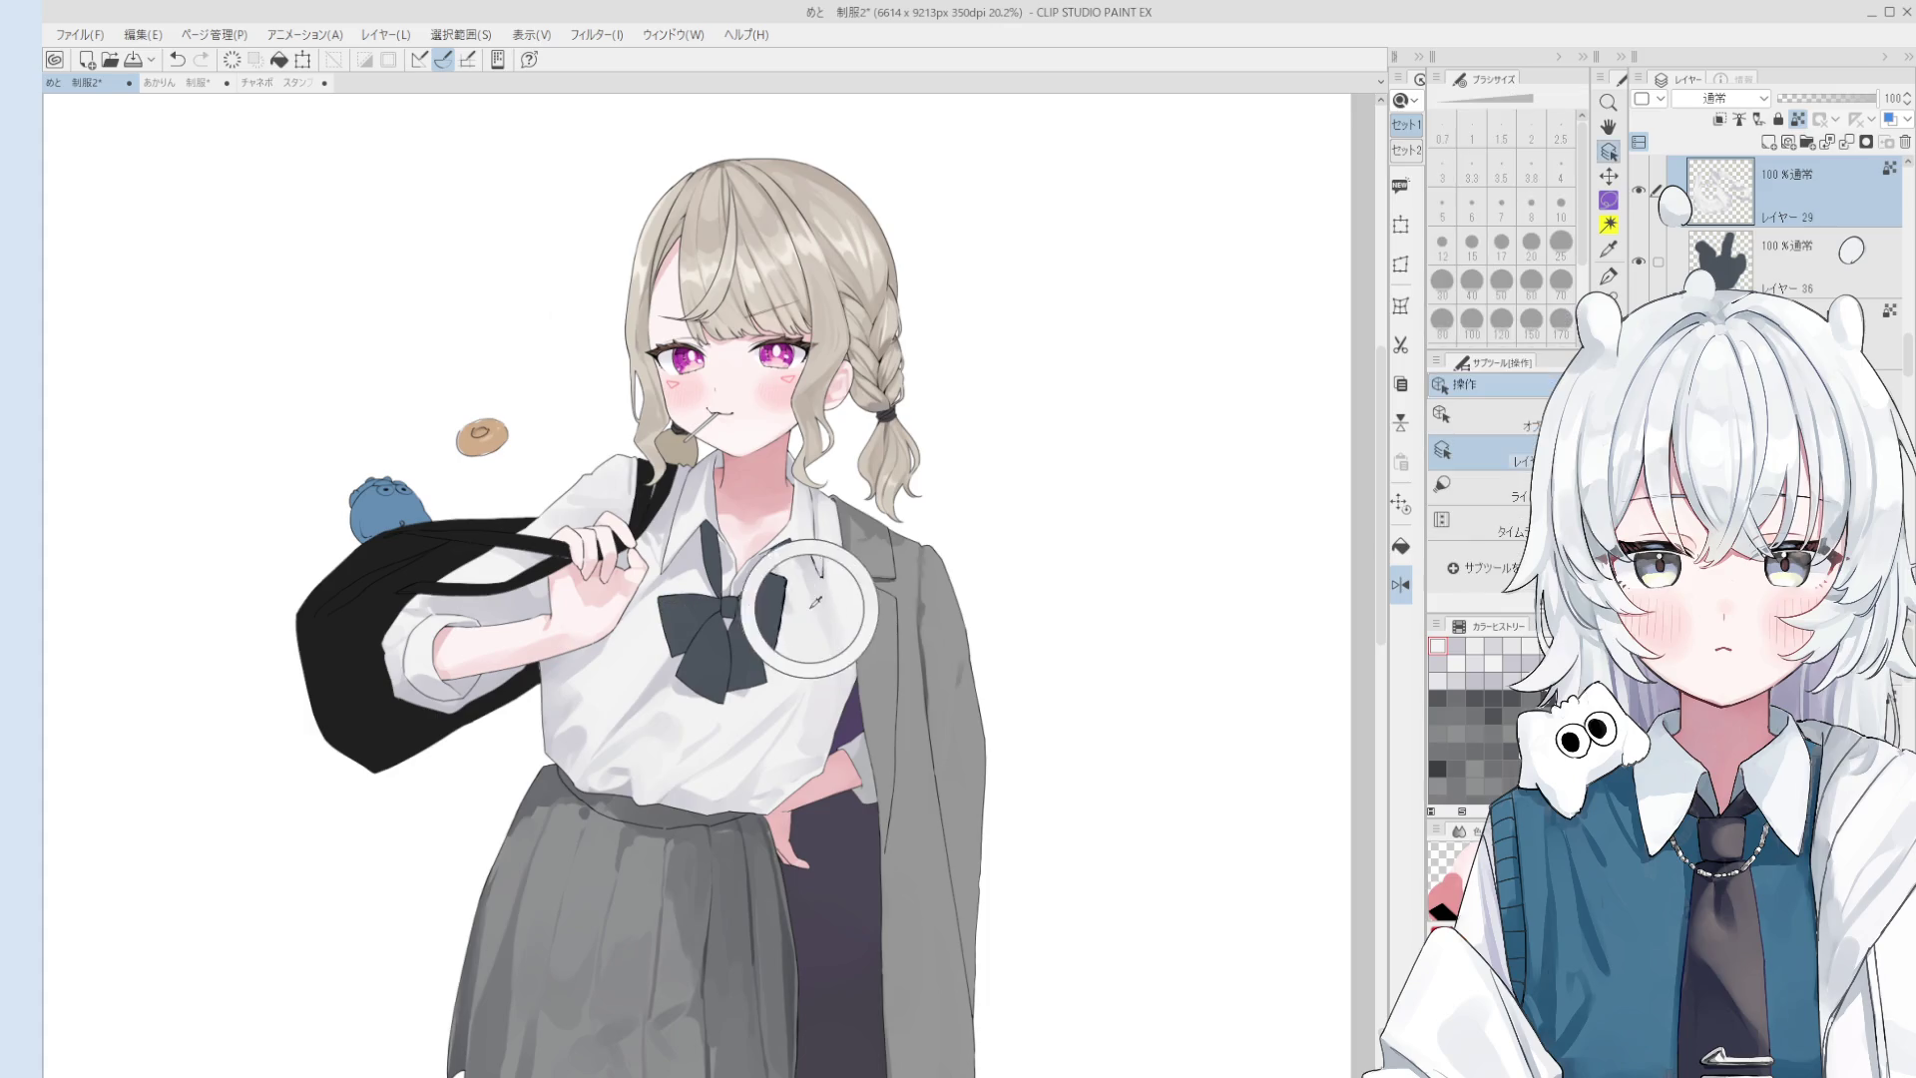
key(b)
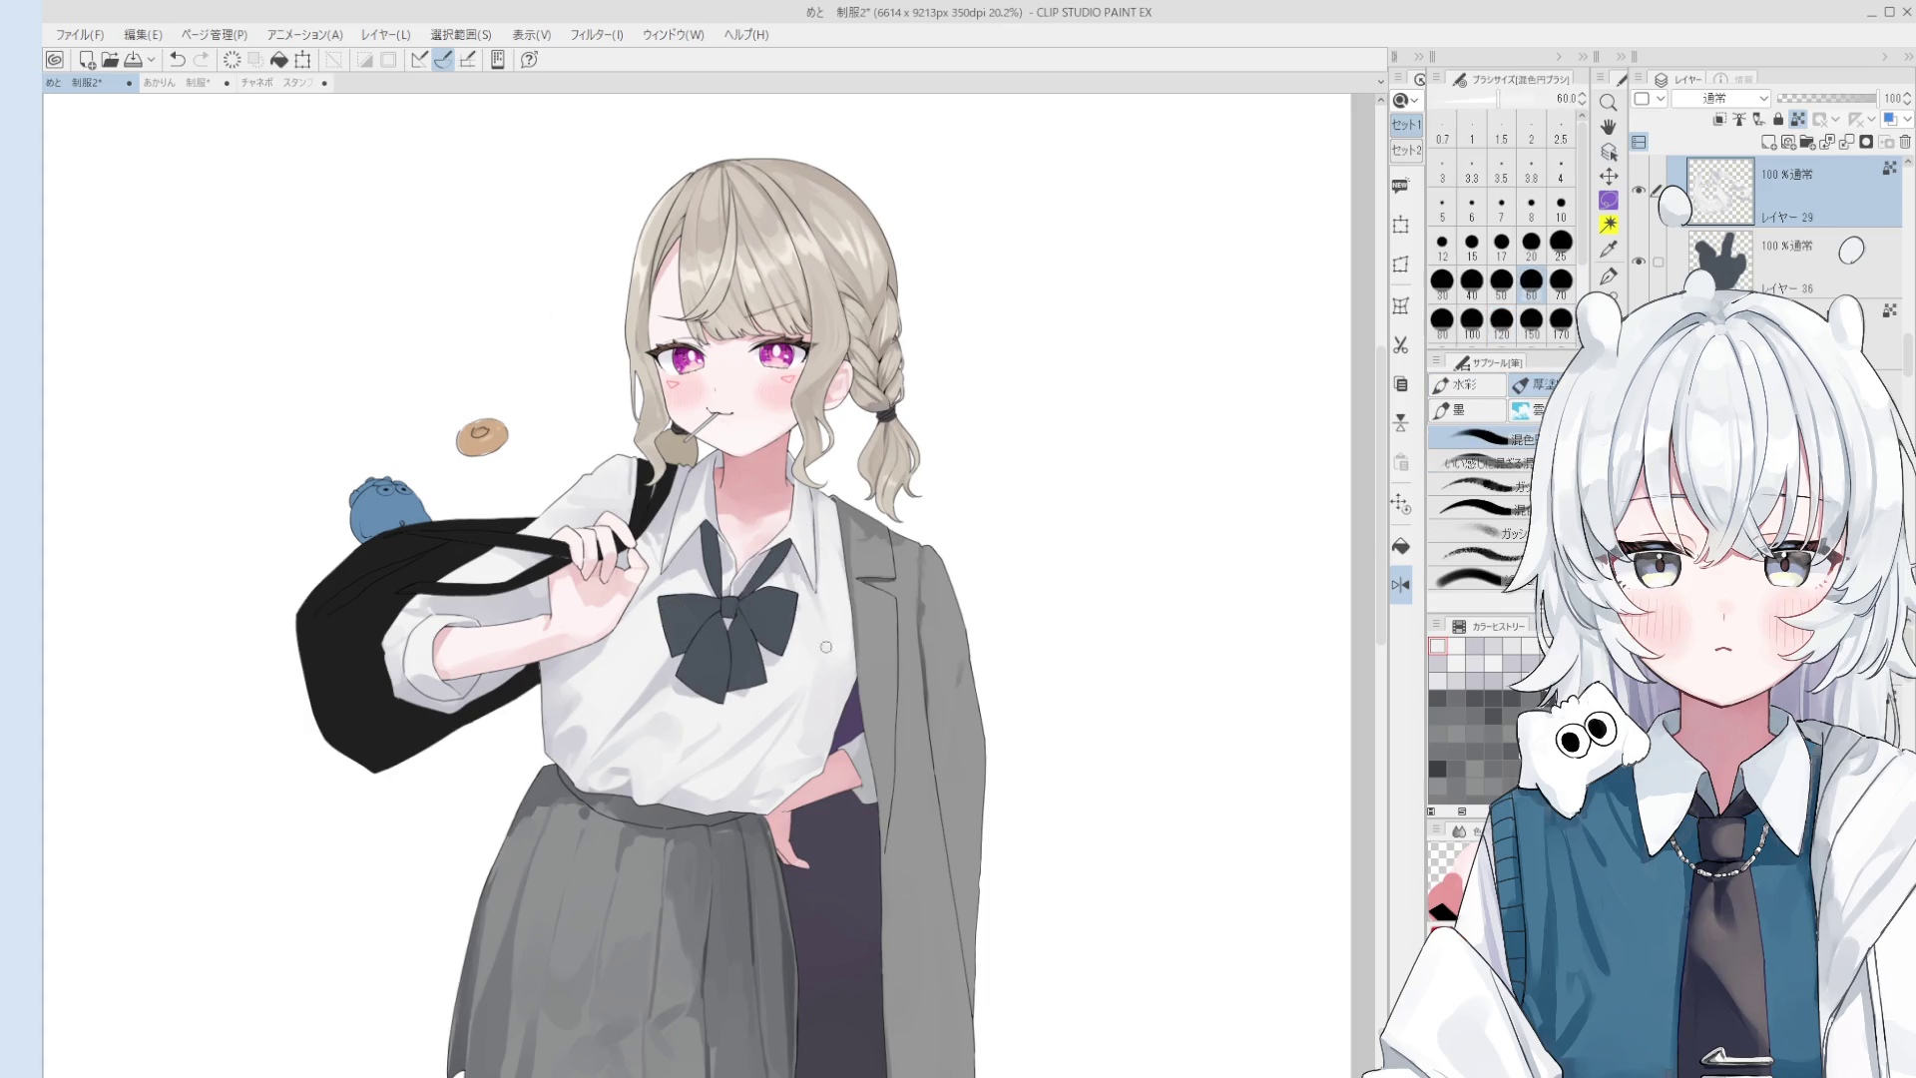
mouse_move(820, 633)
mouse_down()
mouse_move(828, 592)
mouse_move(859, 595)
mouse_up()
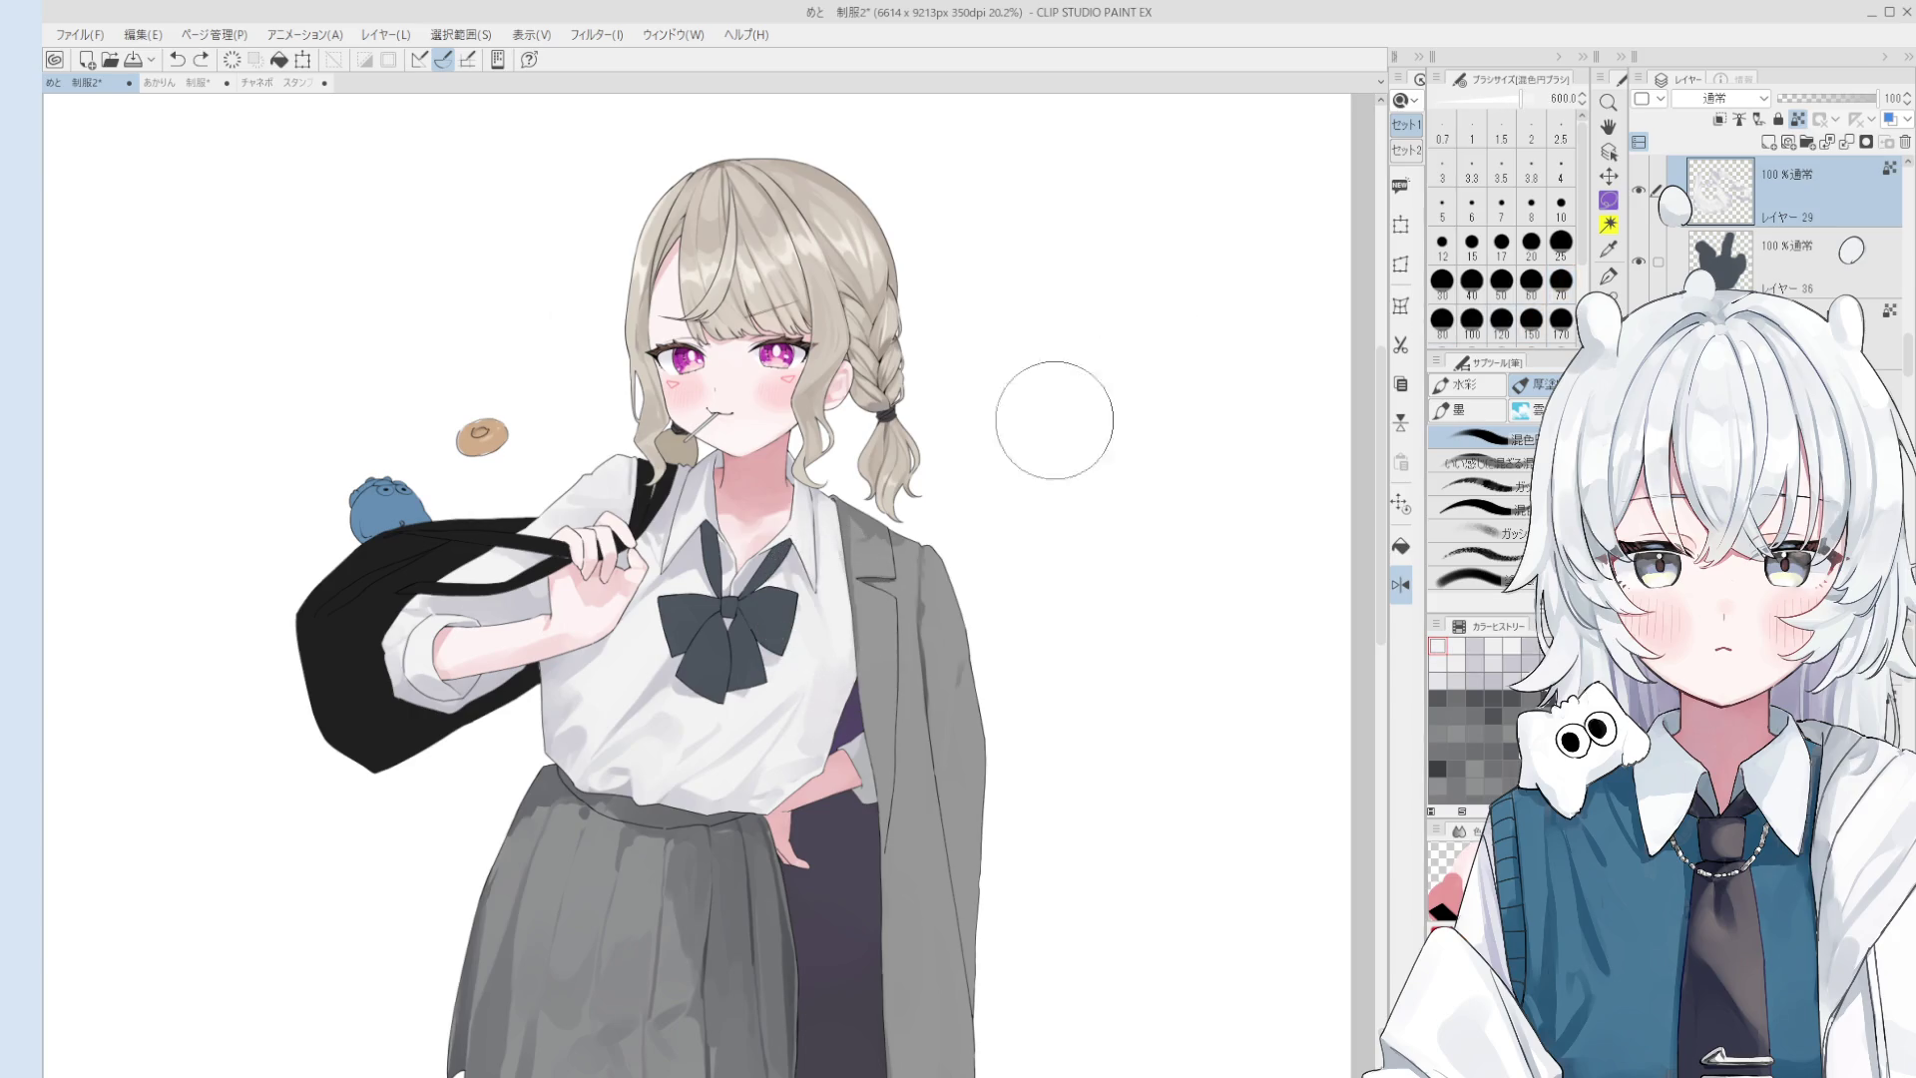
scroll(1761, 195, down, 4)
key(ctrl+shift+n)
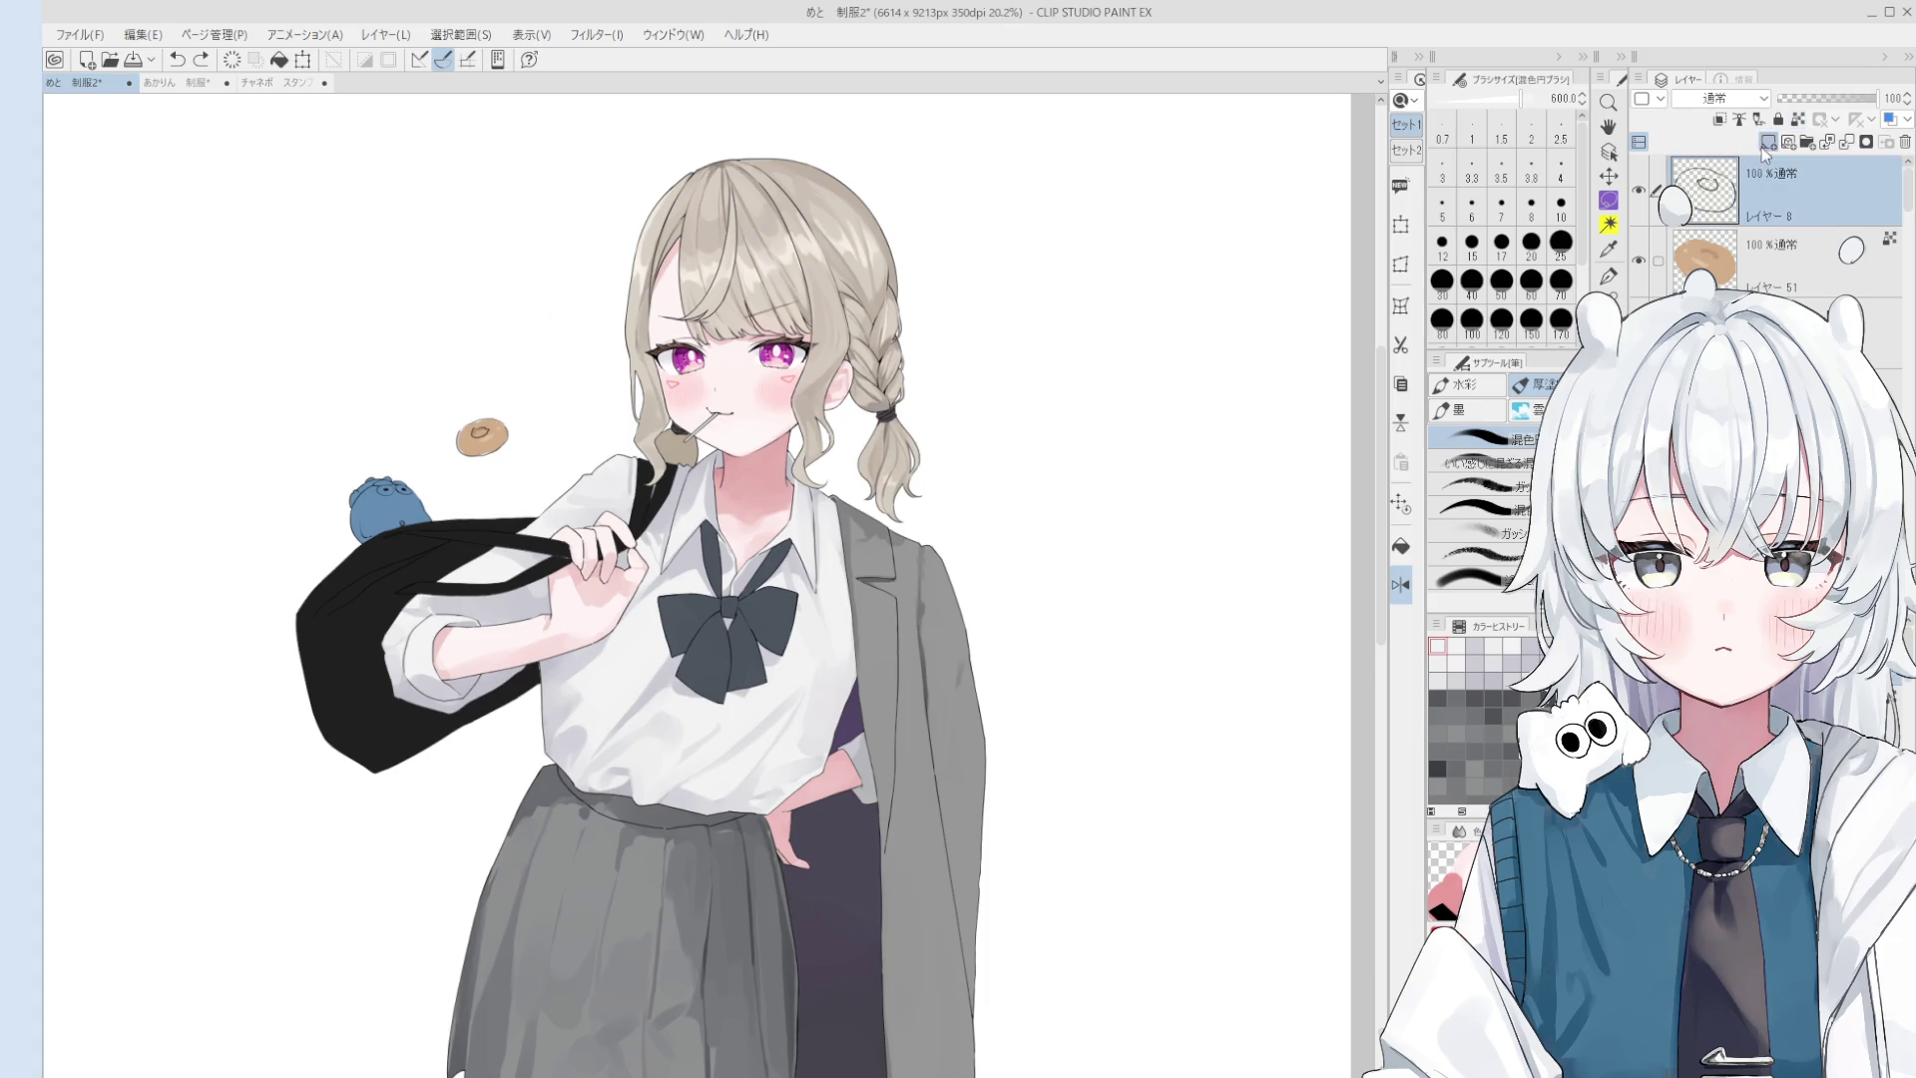
key(p)
scroll(834, 483, up, 2)
mouse_move(830, 379)
mouse_down()
mouse_move(815, 398)
mouse_move(834, 402)
mouse_up()
key(ctrl+z)
drag(974, 361, 812, 382)
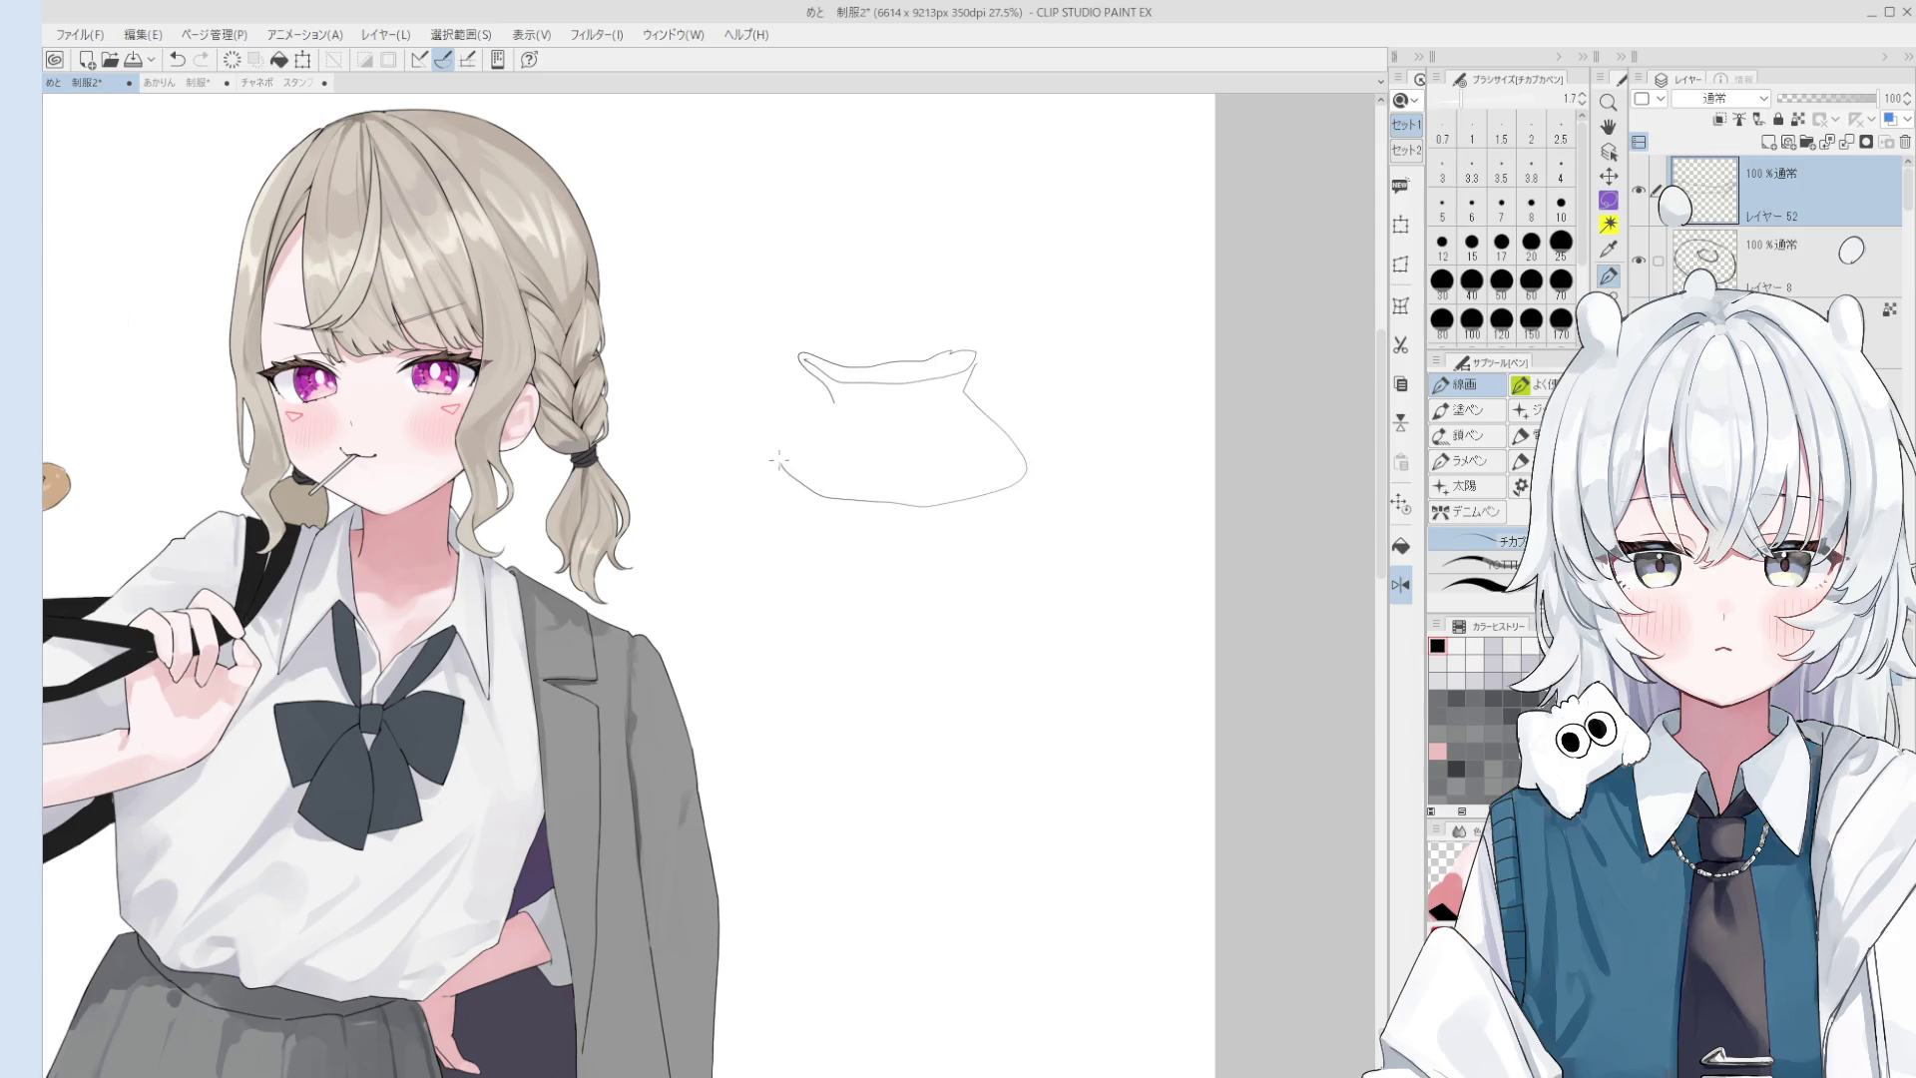
scroll(838, 410, down, 2)
scroll(799, 364, up, 3)
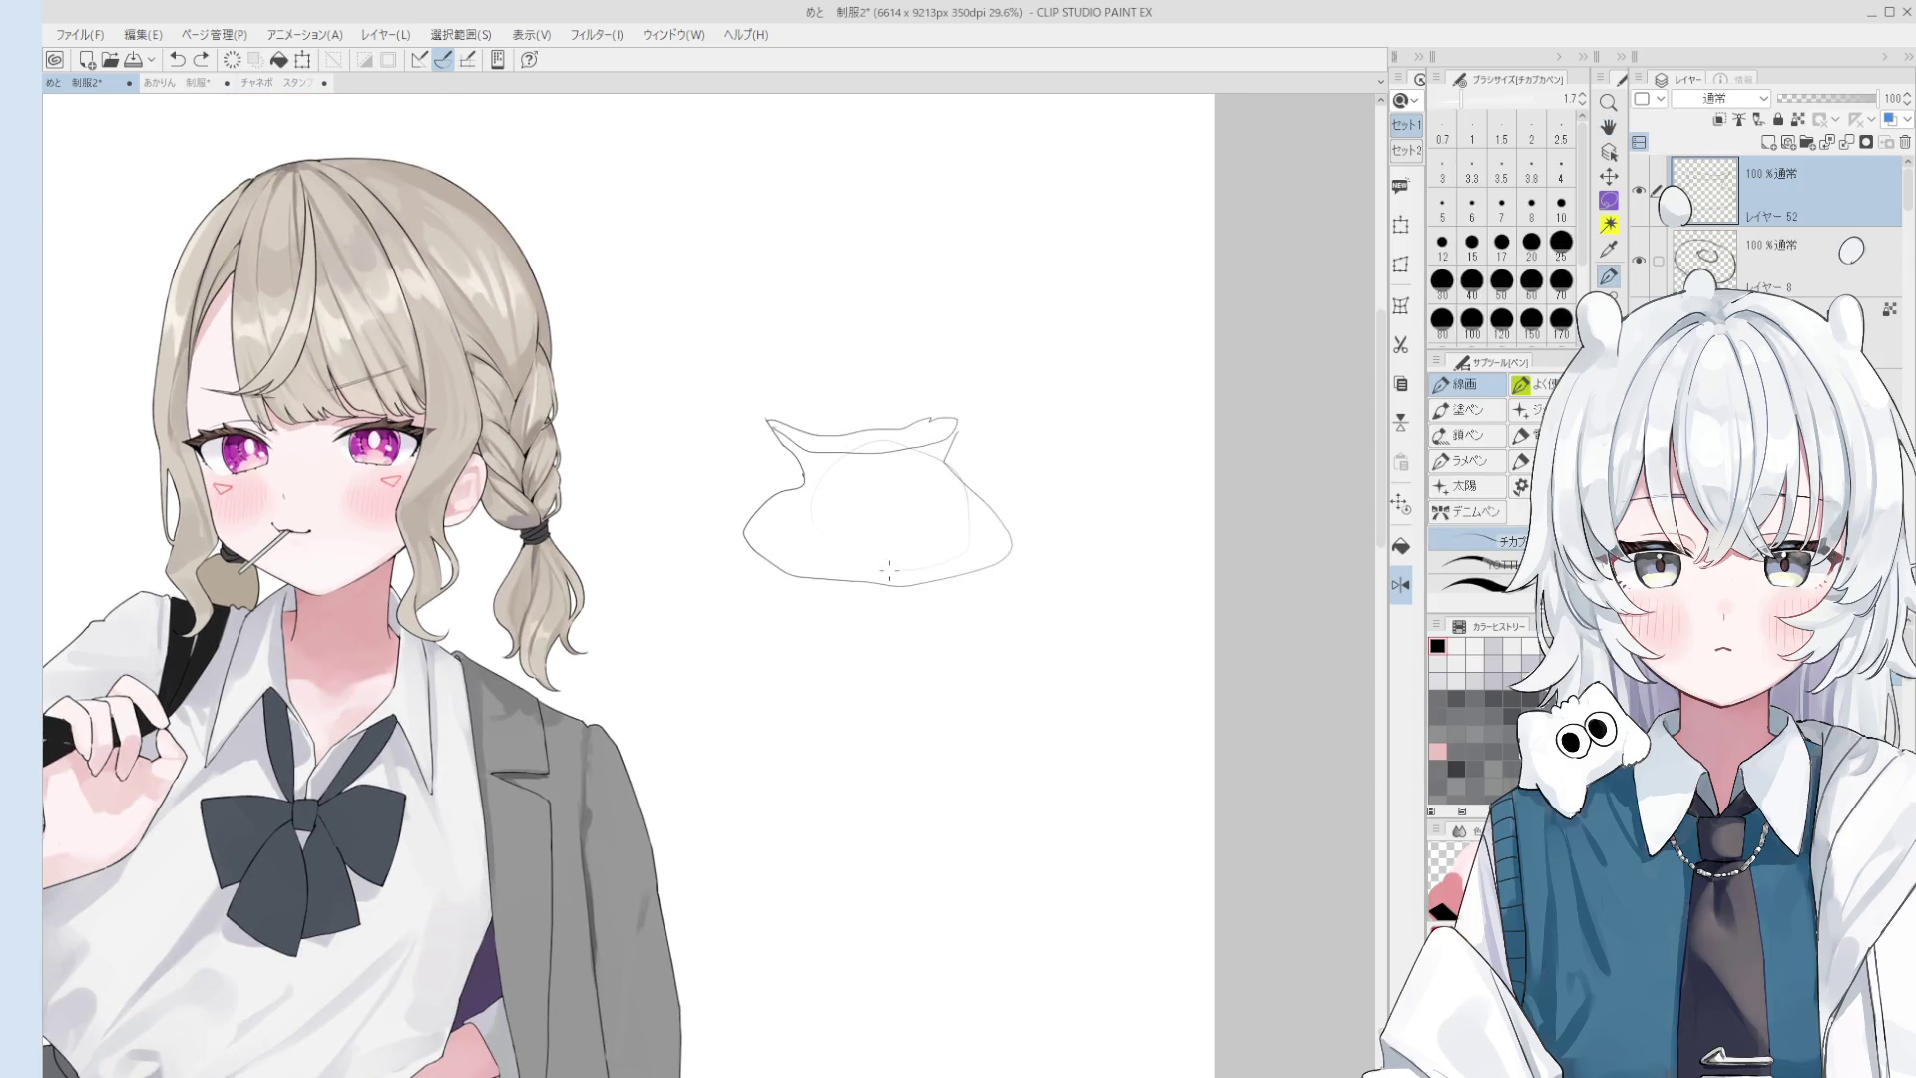
scroll(897, 444, down, 2)
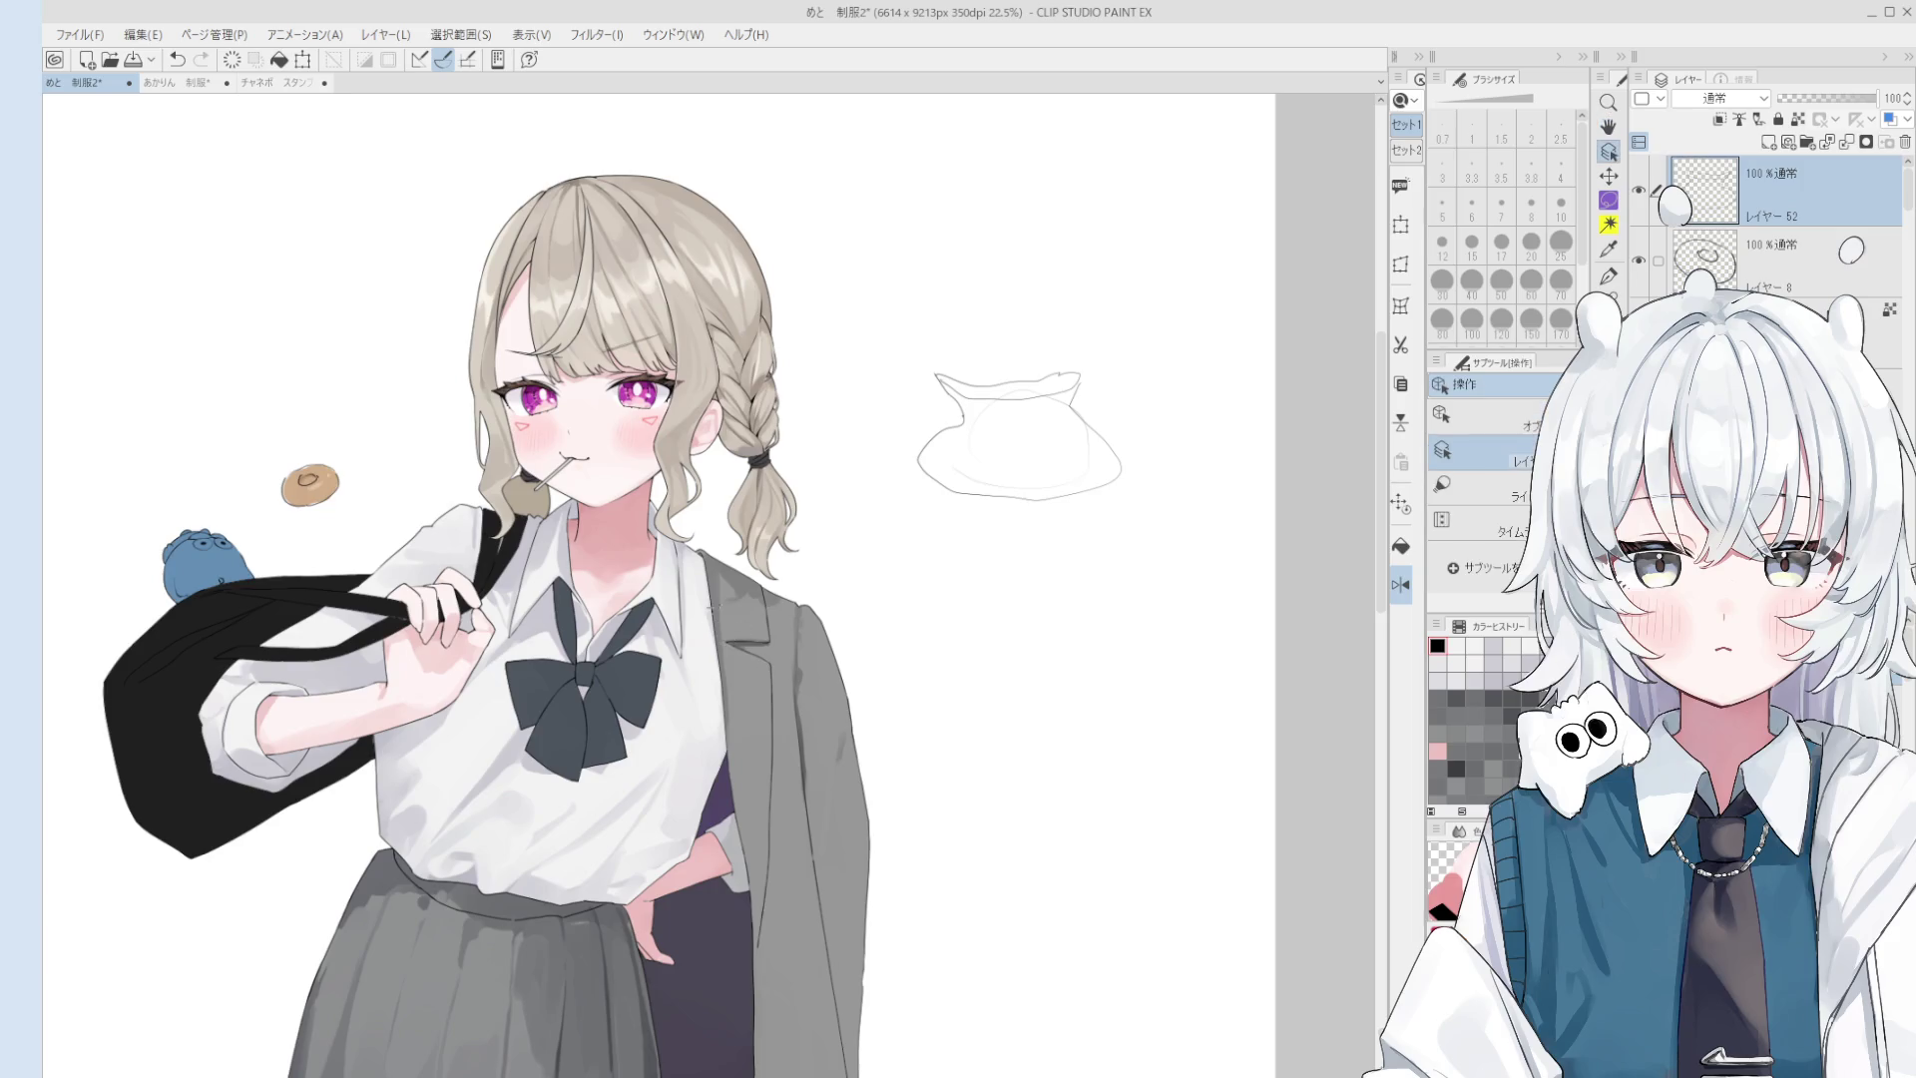
ctrl+shift+click(736, 579)
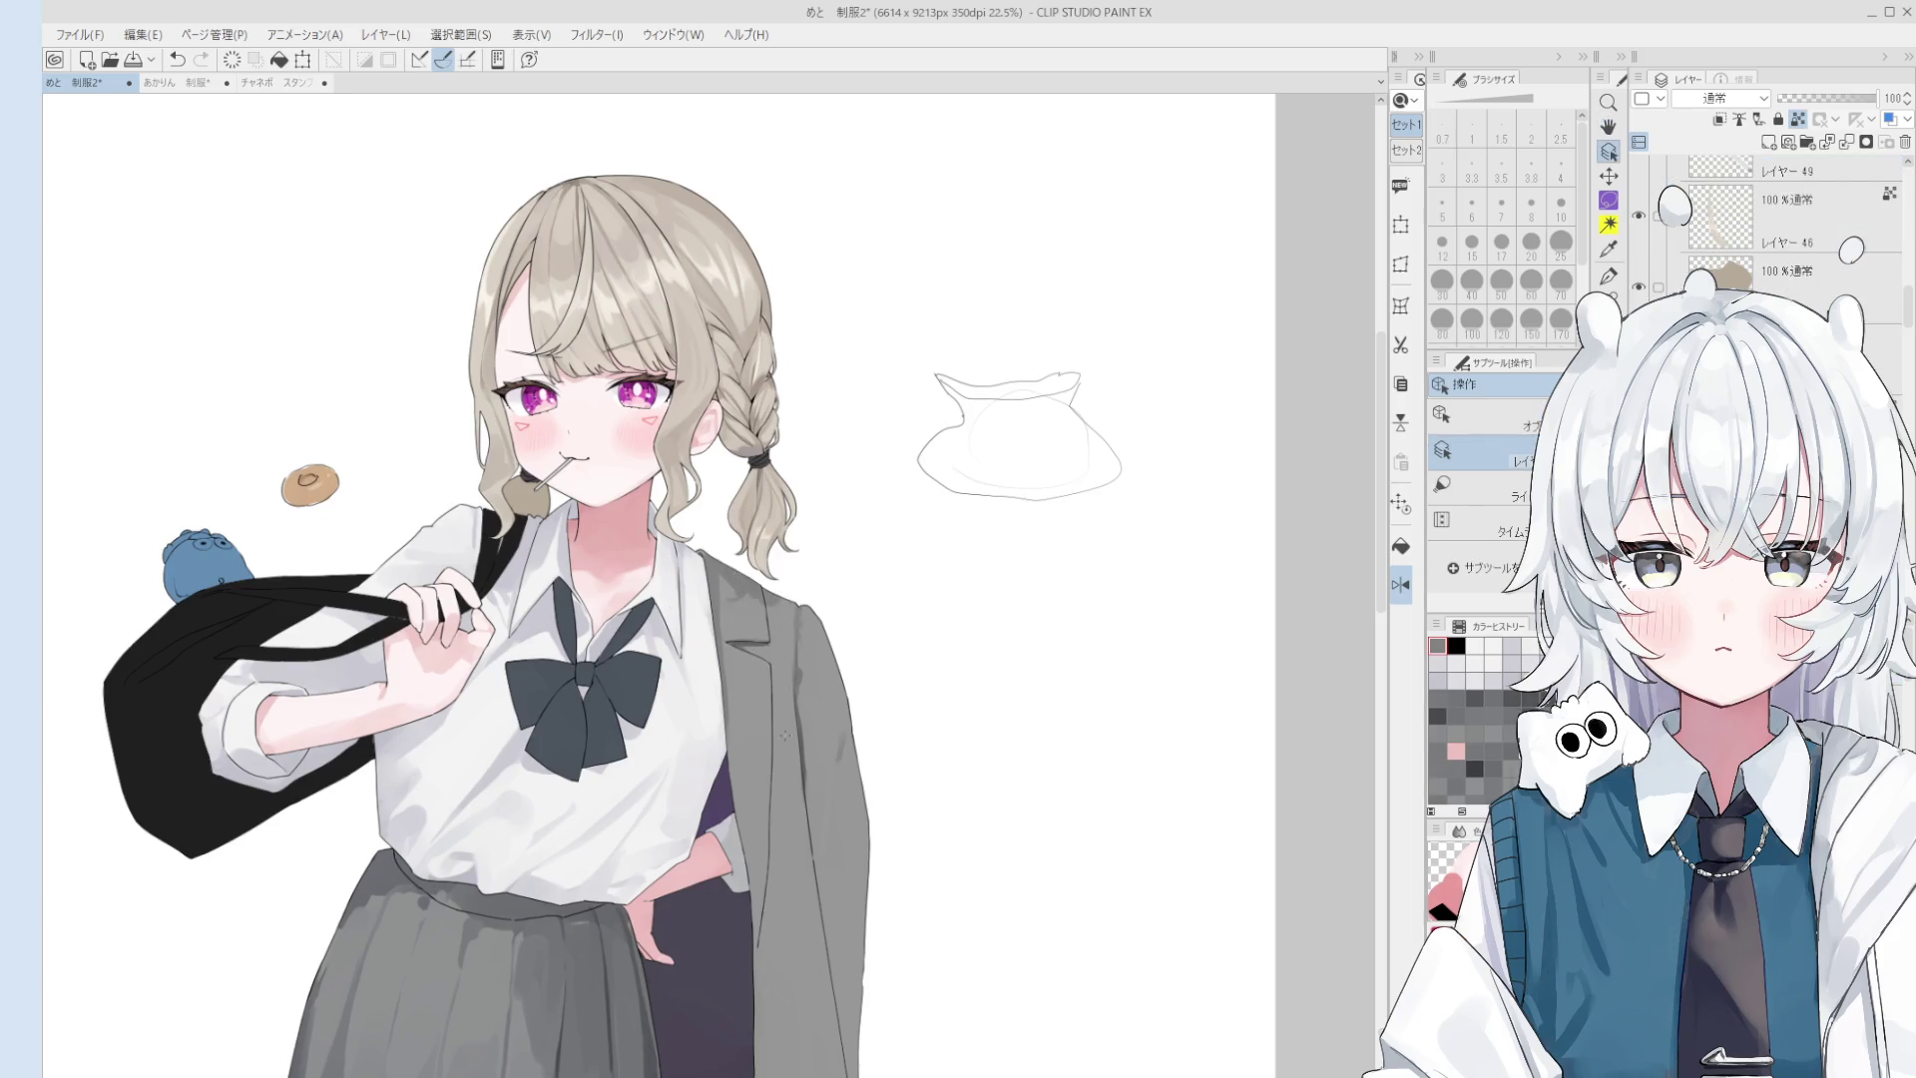
key(b)
key(ctrl+z)
key(bracketleft)
key(bracketleft)
key(bracketleft)
key(o)
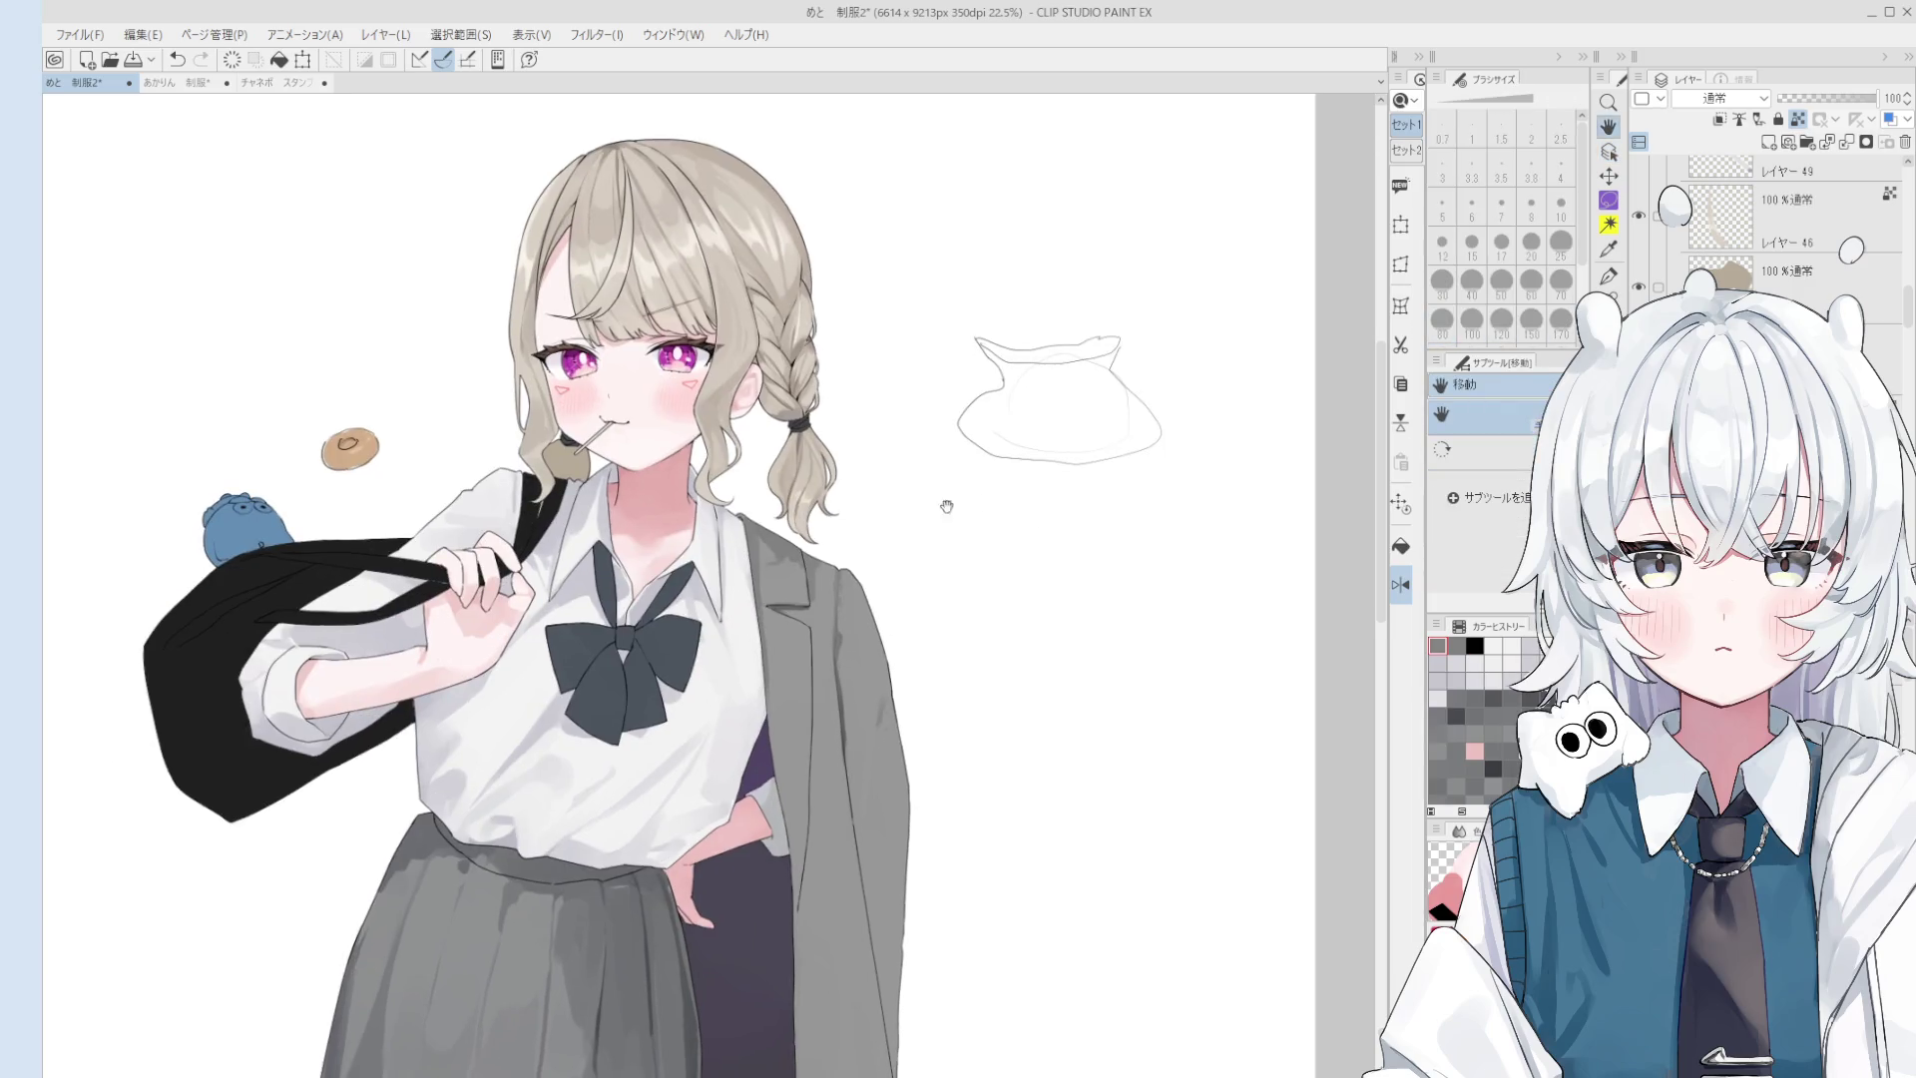
scroll(966, 496, up, 1)
click(497, 657)
key(b)
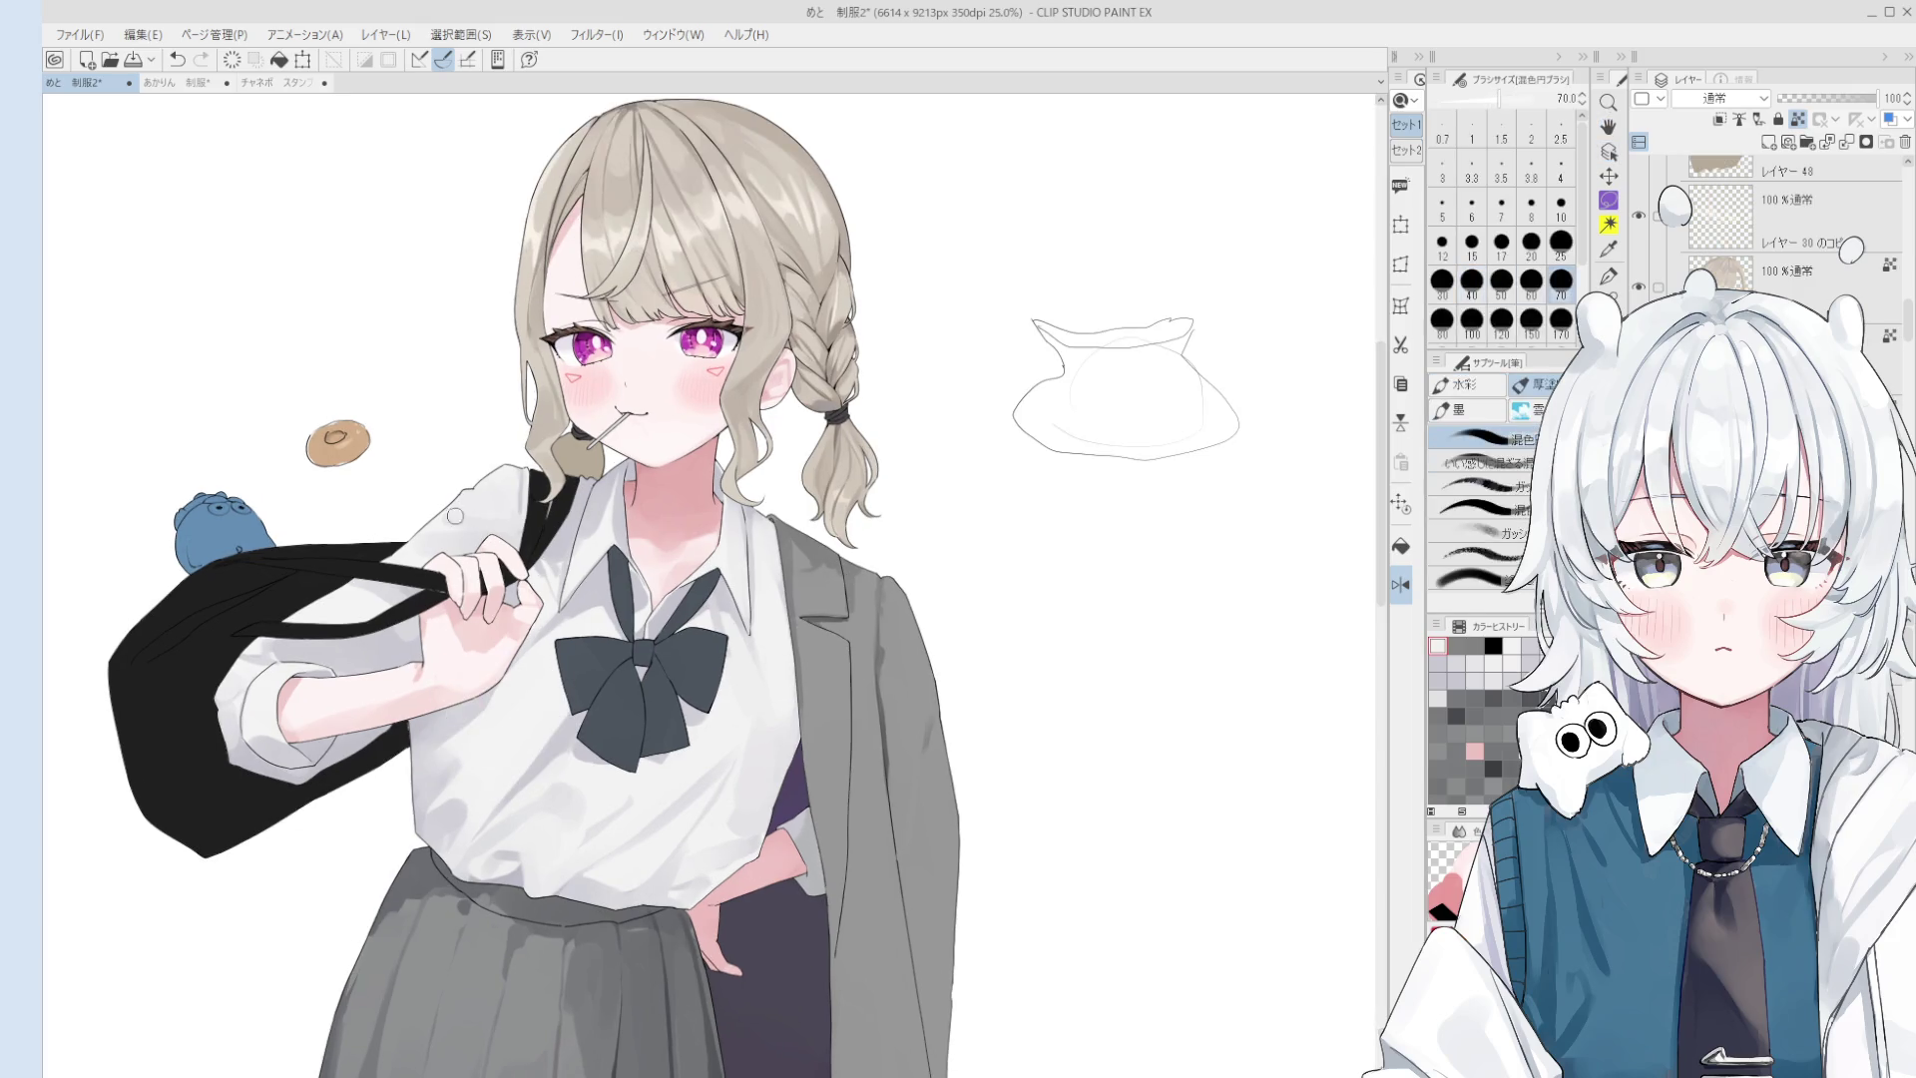
drag(771, 470, 926, 436)
key(o)
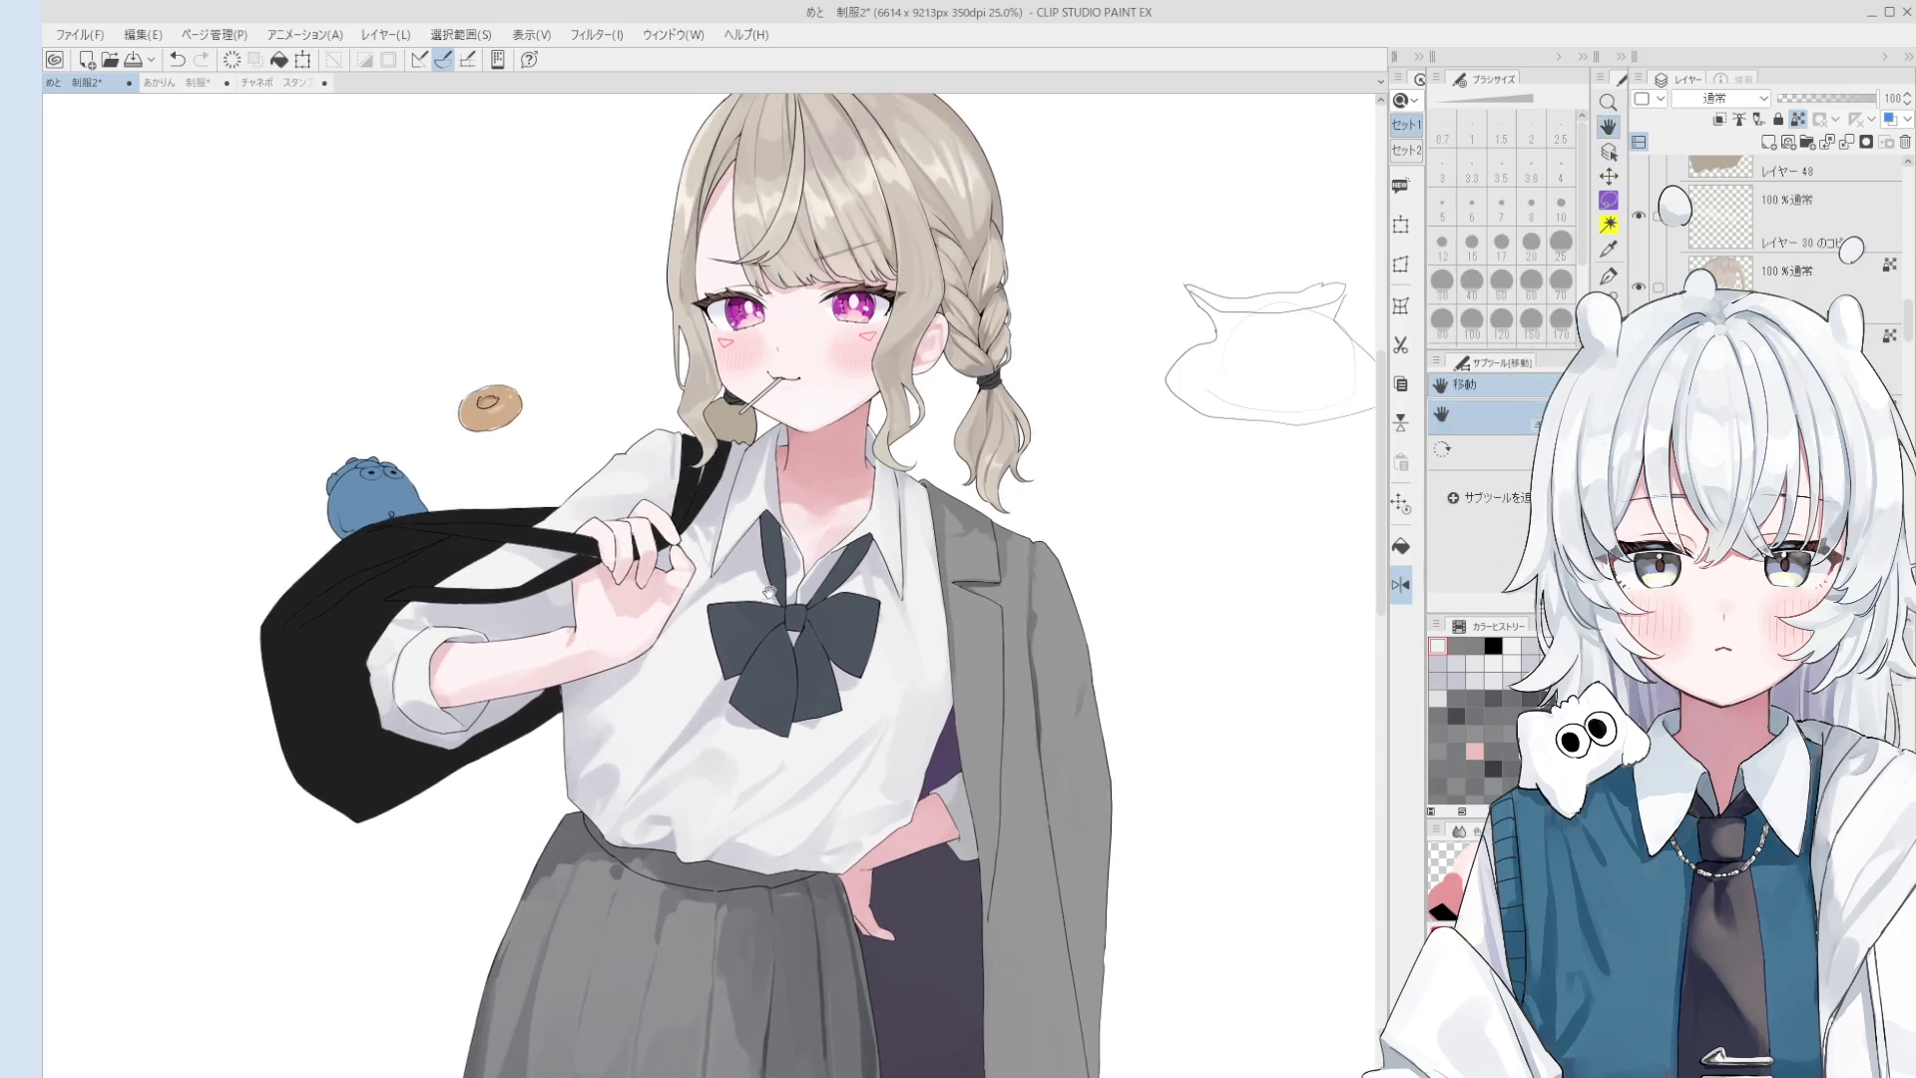
click(676, 556)
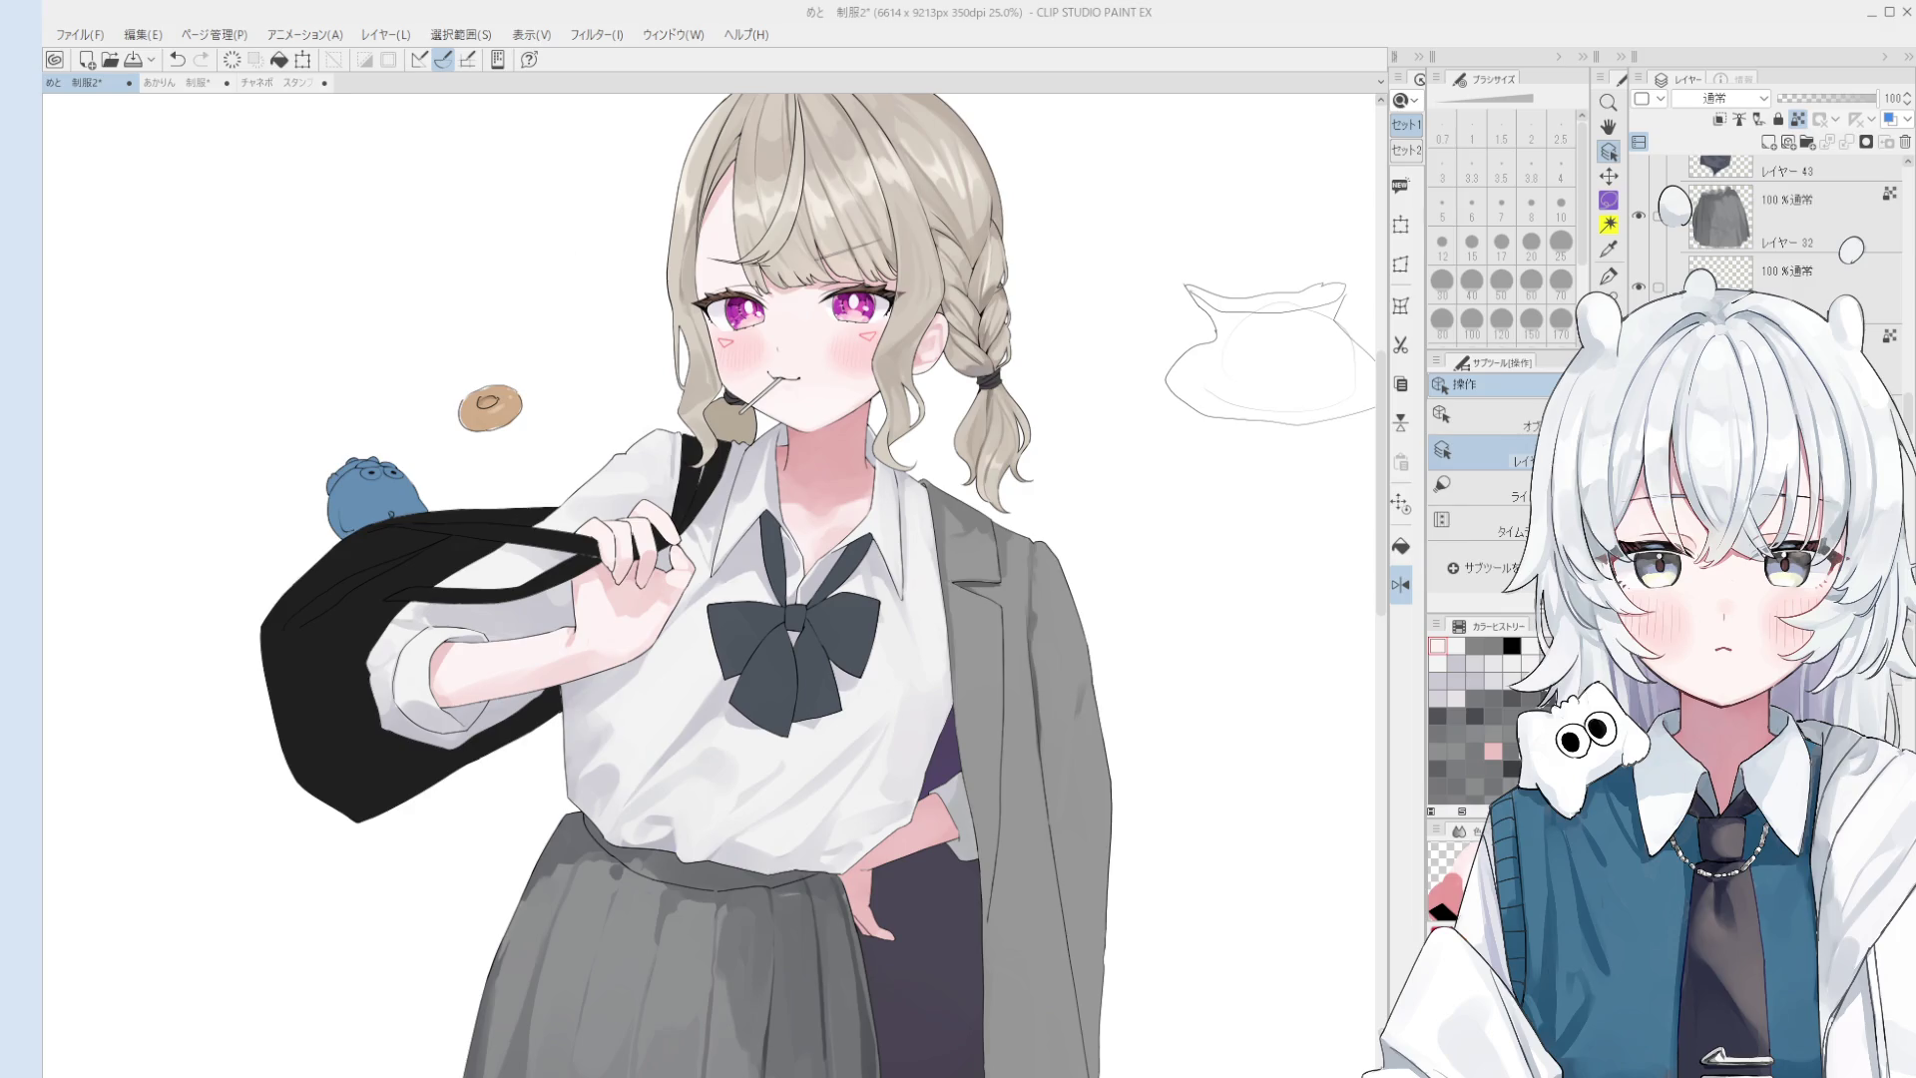
key(h)
scroll(992, 502, up, 1)
scroll(993, 502, up, 1)
scroll(993, 502, up, 1)
scroll(993, 502, up, 2)
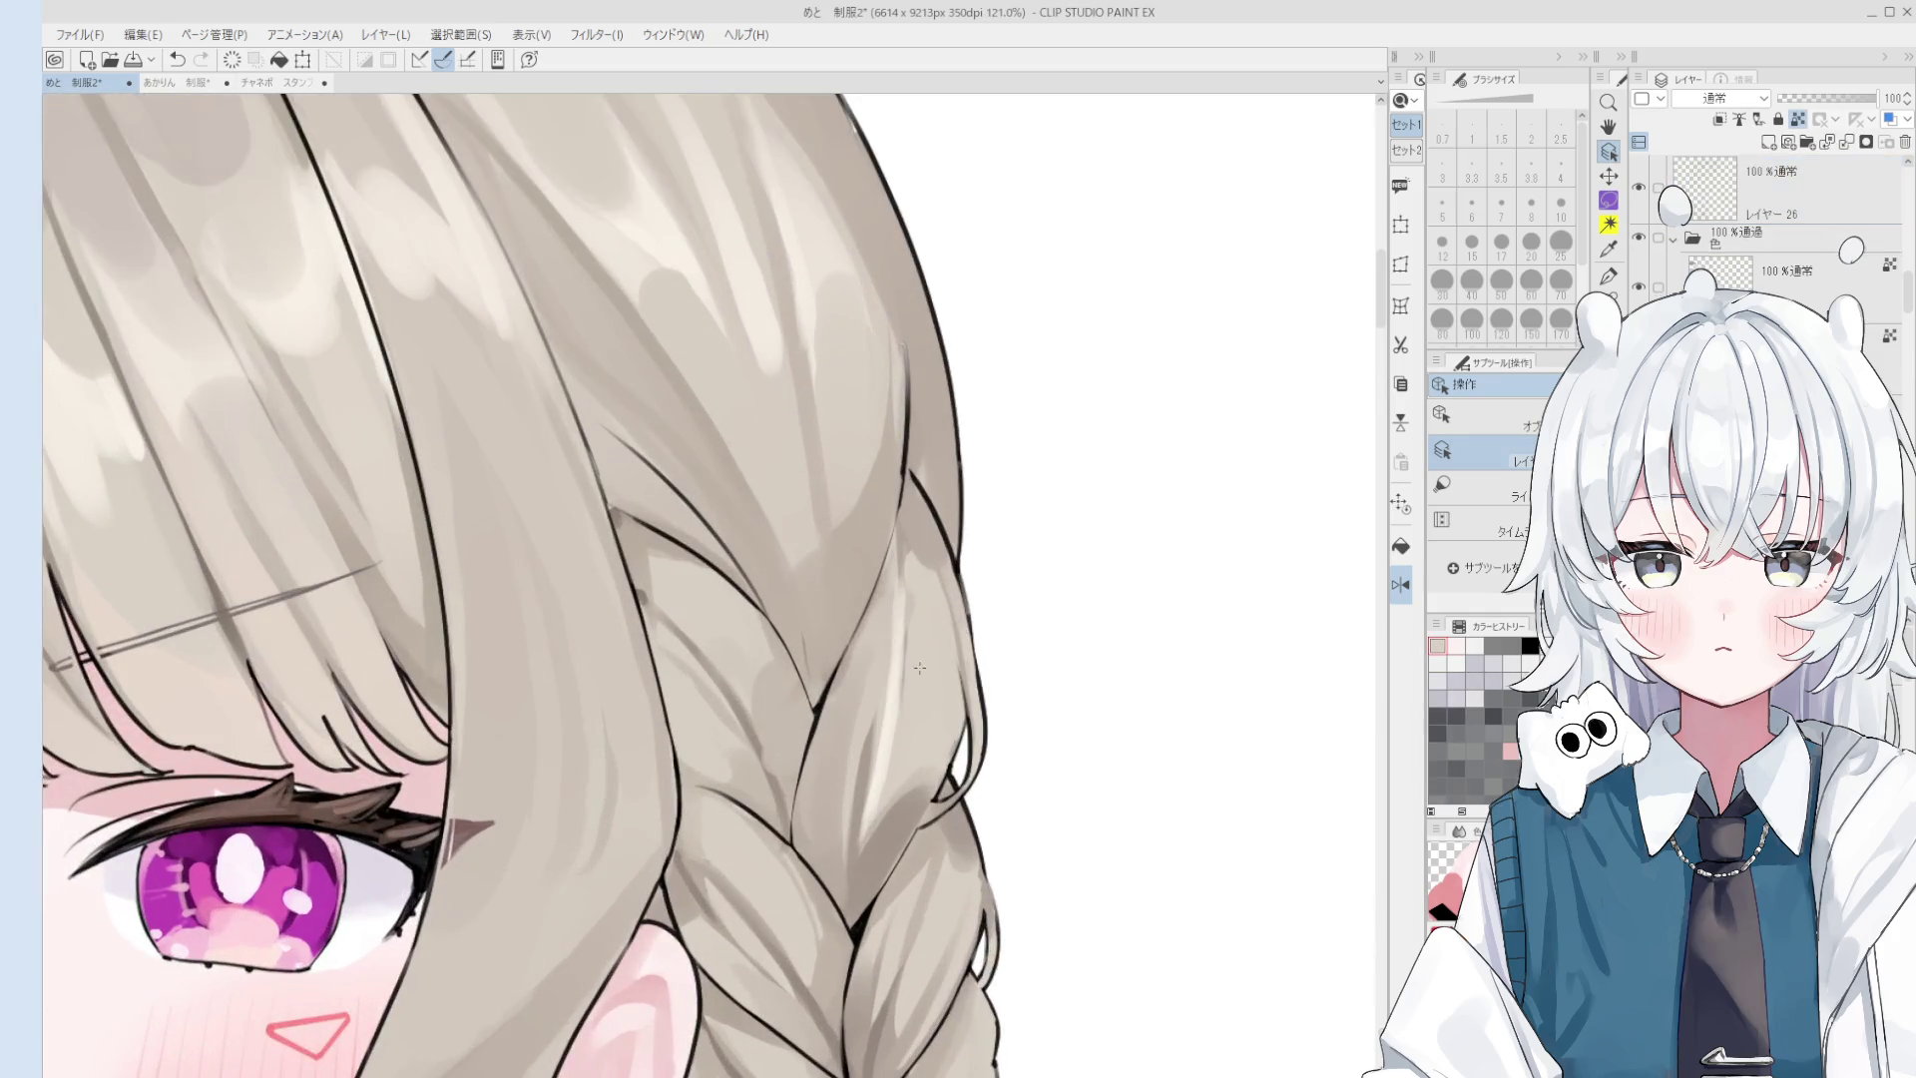
key(b)
scroll(810, 666, up, 1)
key(o)
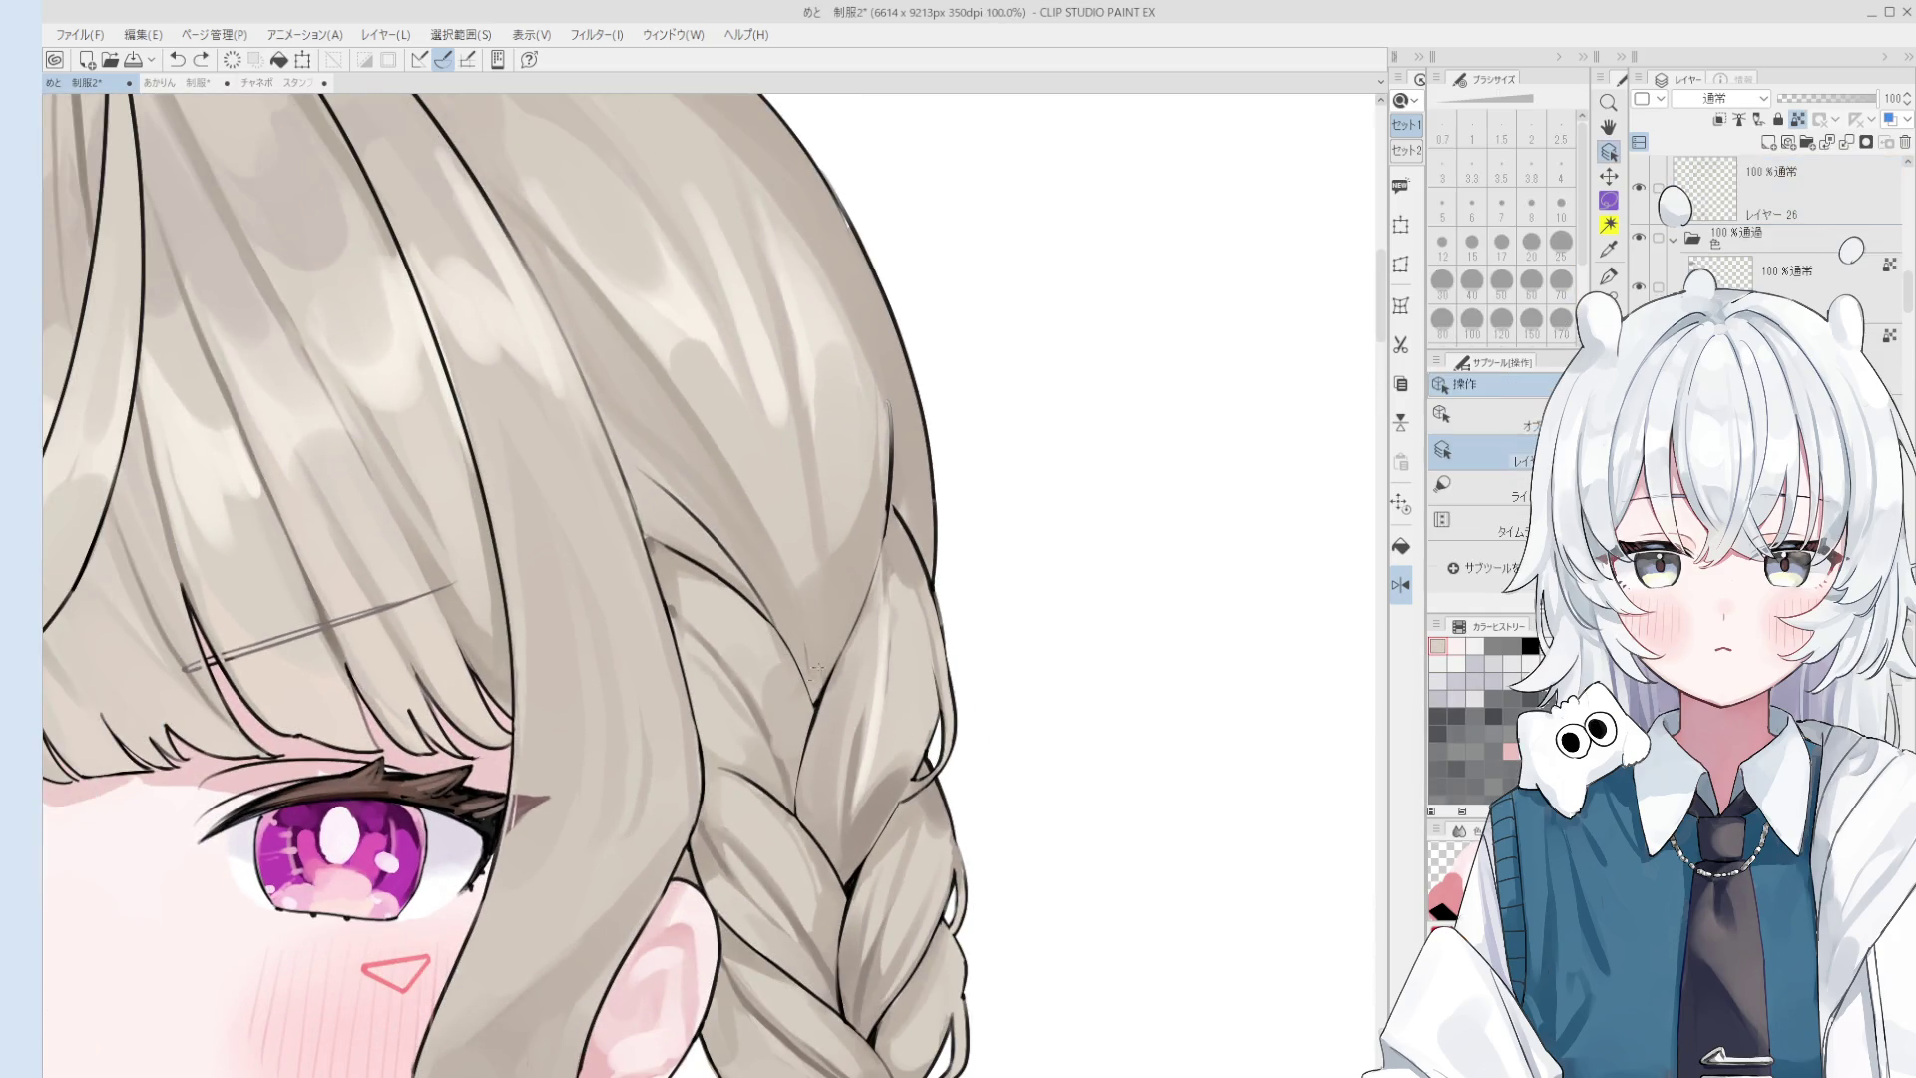
click(811, 688)
key(p)
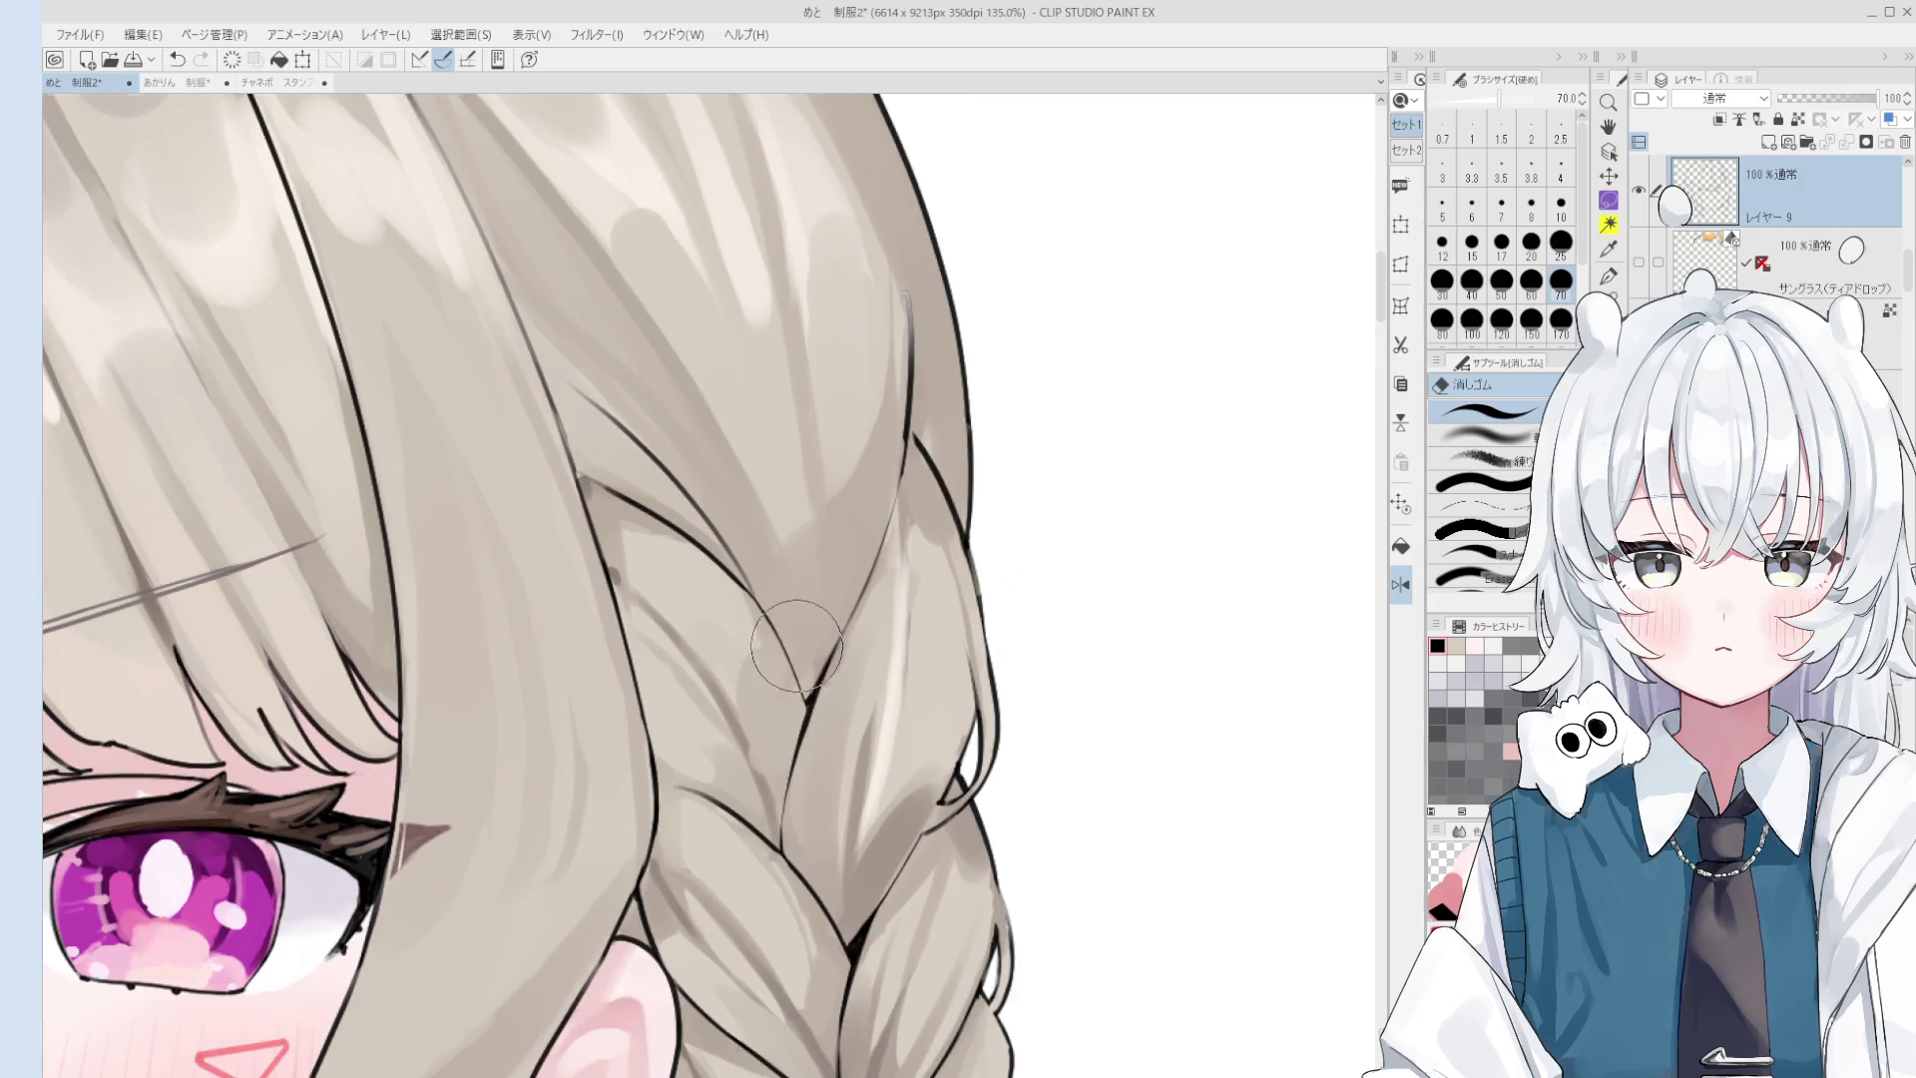
scroll(796, 681, down, 1)
scroll(801, 687, down, 1)
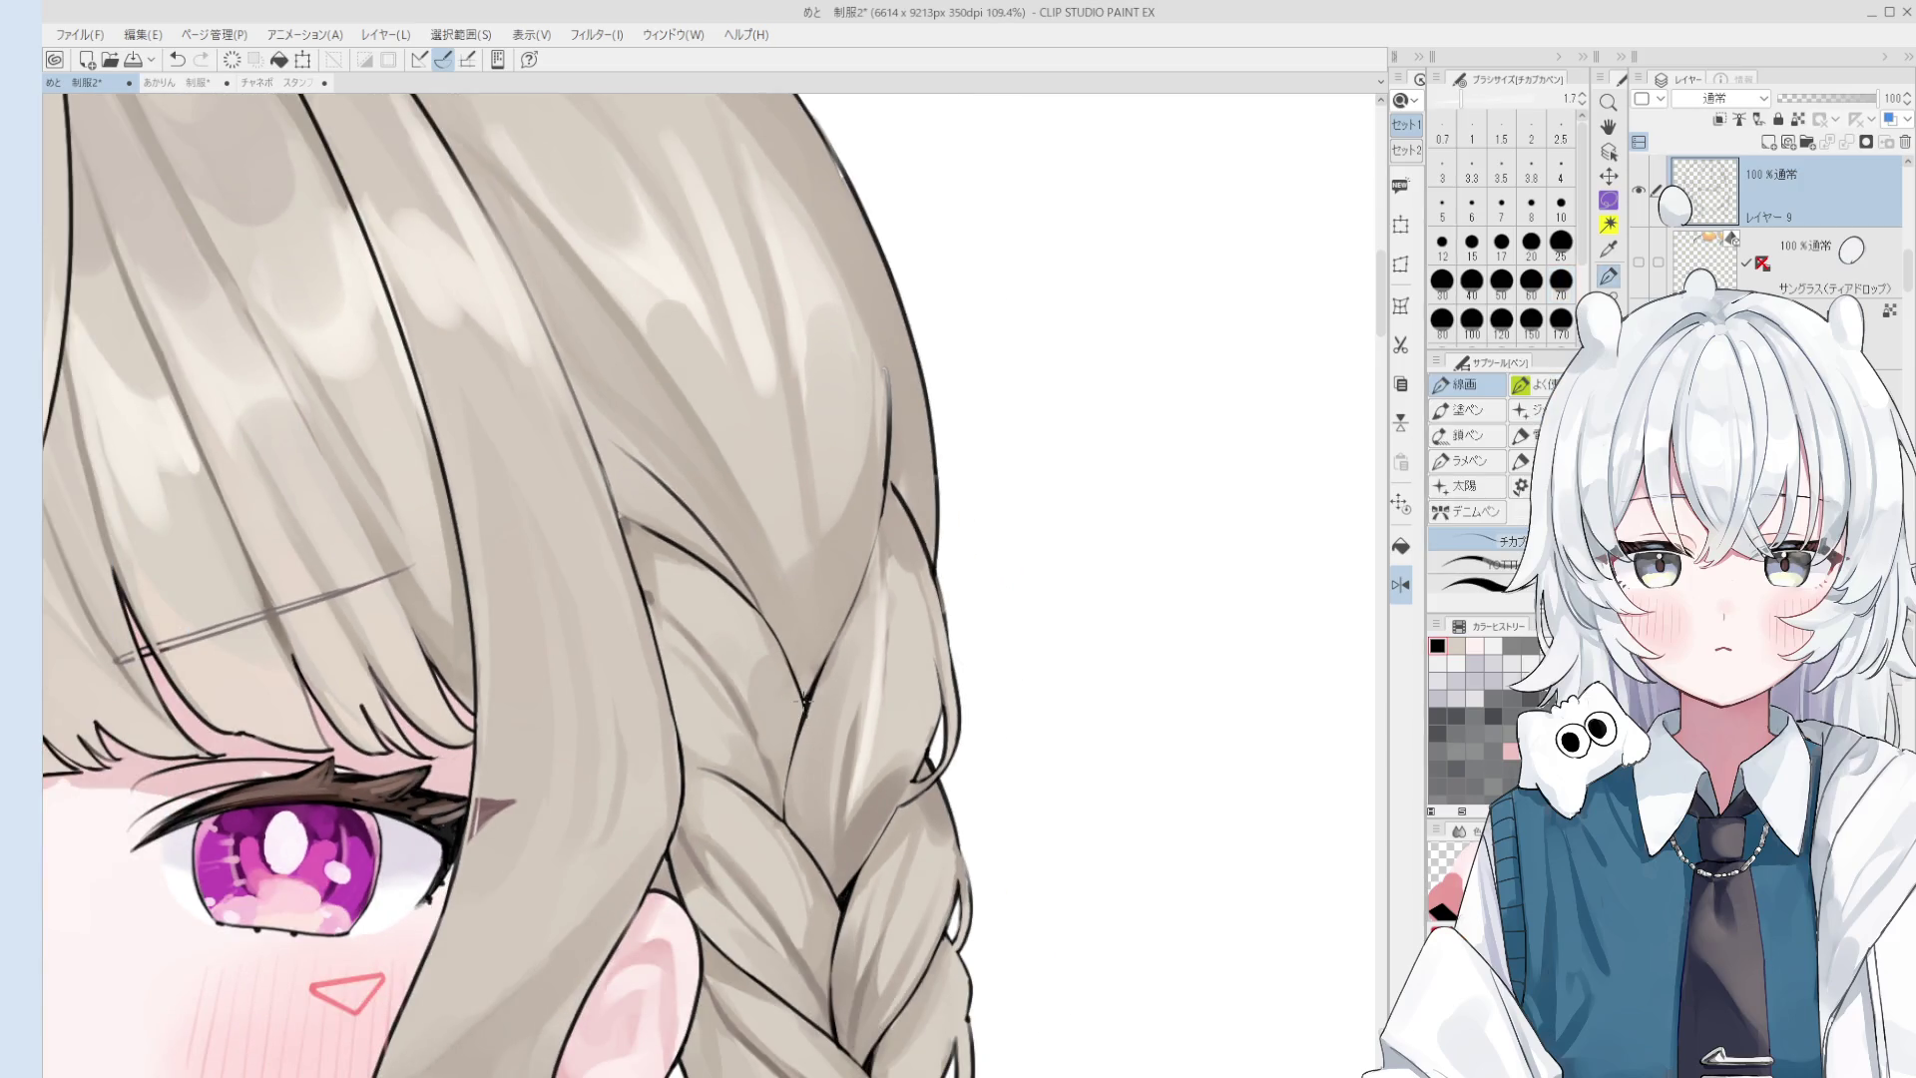
scroll(804, 712, down, 1)
key(e)
key(bracketleft)
key(bracketleft)
key(bracketleft)
scroll(794, 712, down, 2)
drag(804, 755, 840, 735)
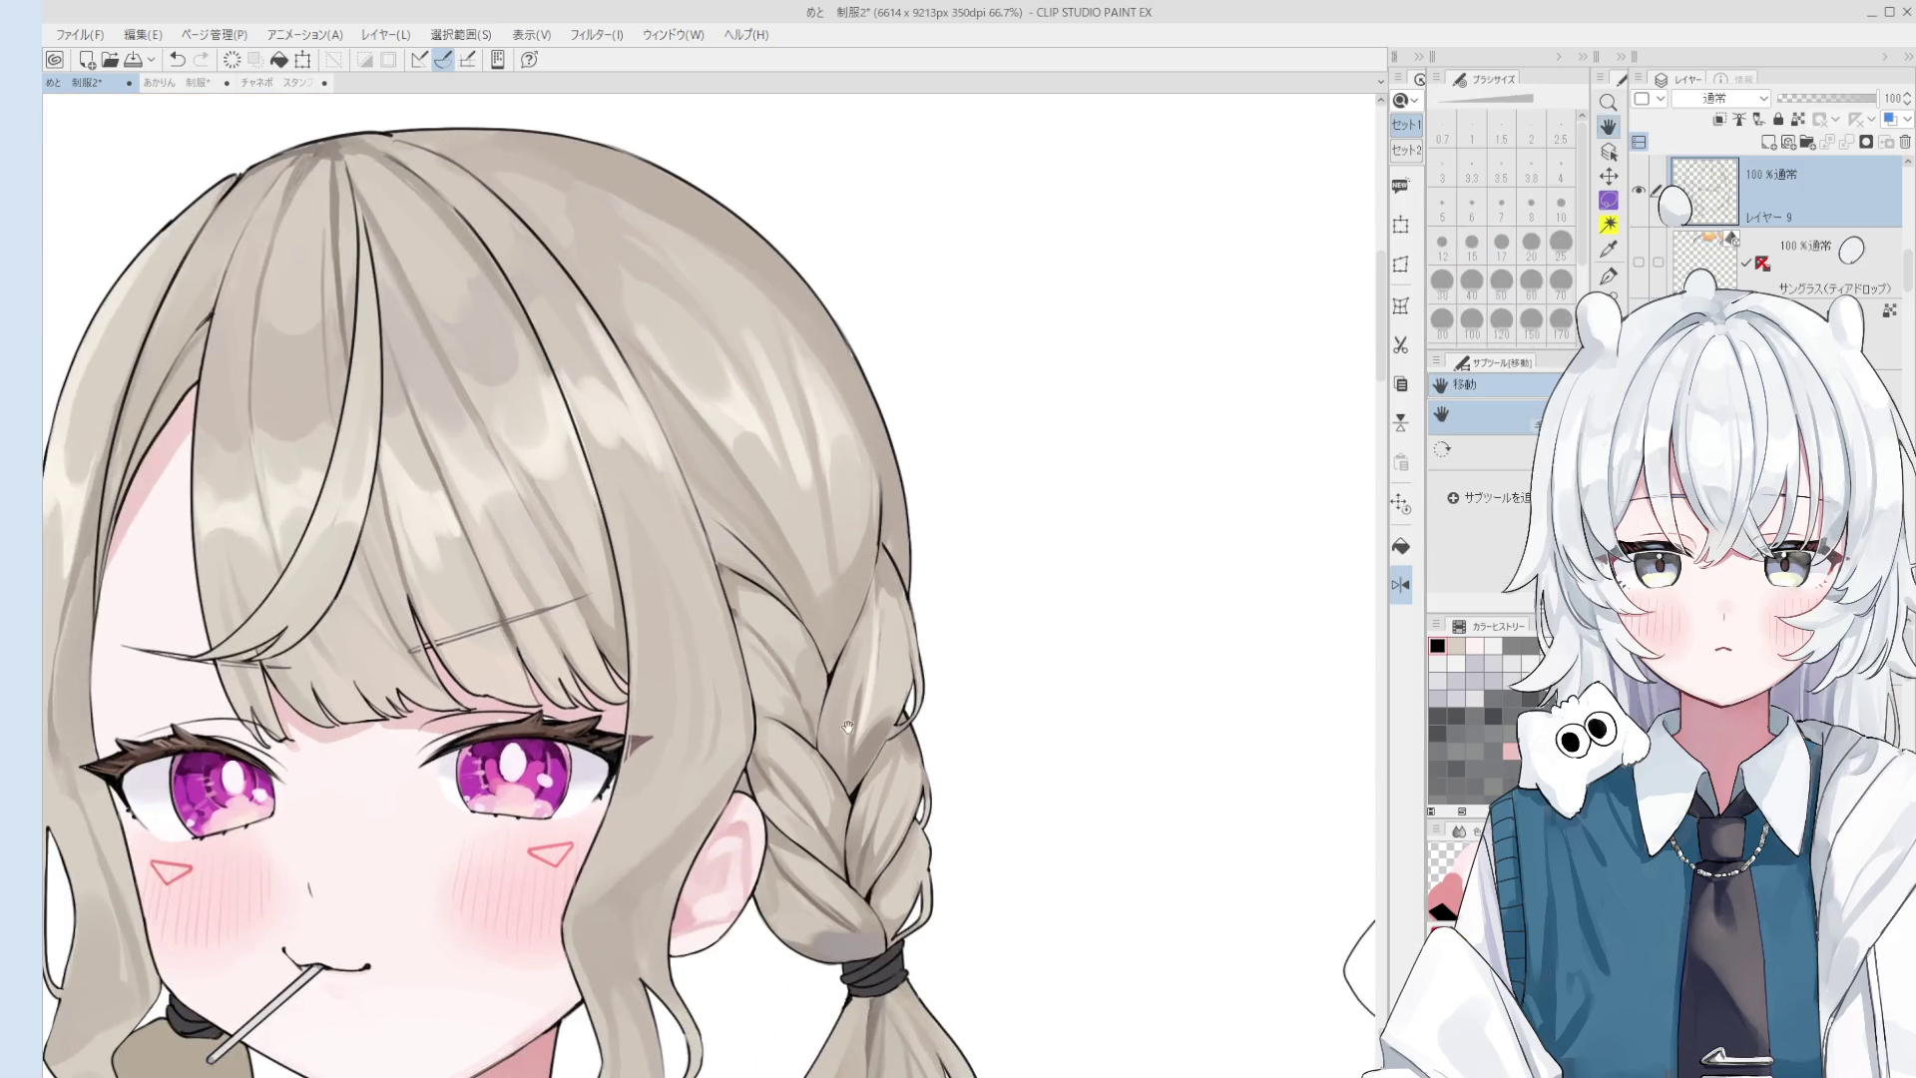
drag(880, 586, 734, 575)
drag(150, 579, 663, 579)
mouse_move(450, 574)
mouse_down()
mouse_move(645, 597)
mouse_move(712, 547)
mouse_up()
scroll(649, 589, up, 1)
scroll(653, 584, up, 1)
scroll(657, 583, down, 2)
key(p)
scroll(746, 691, up, 1)
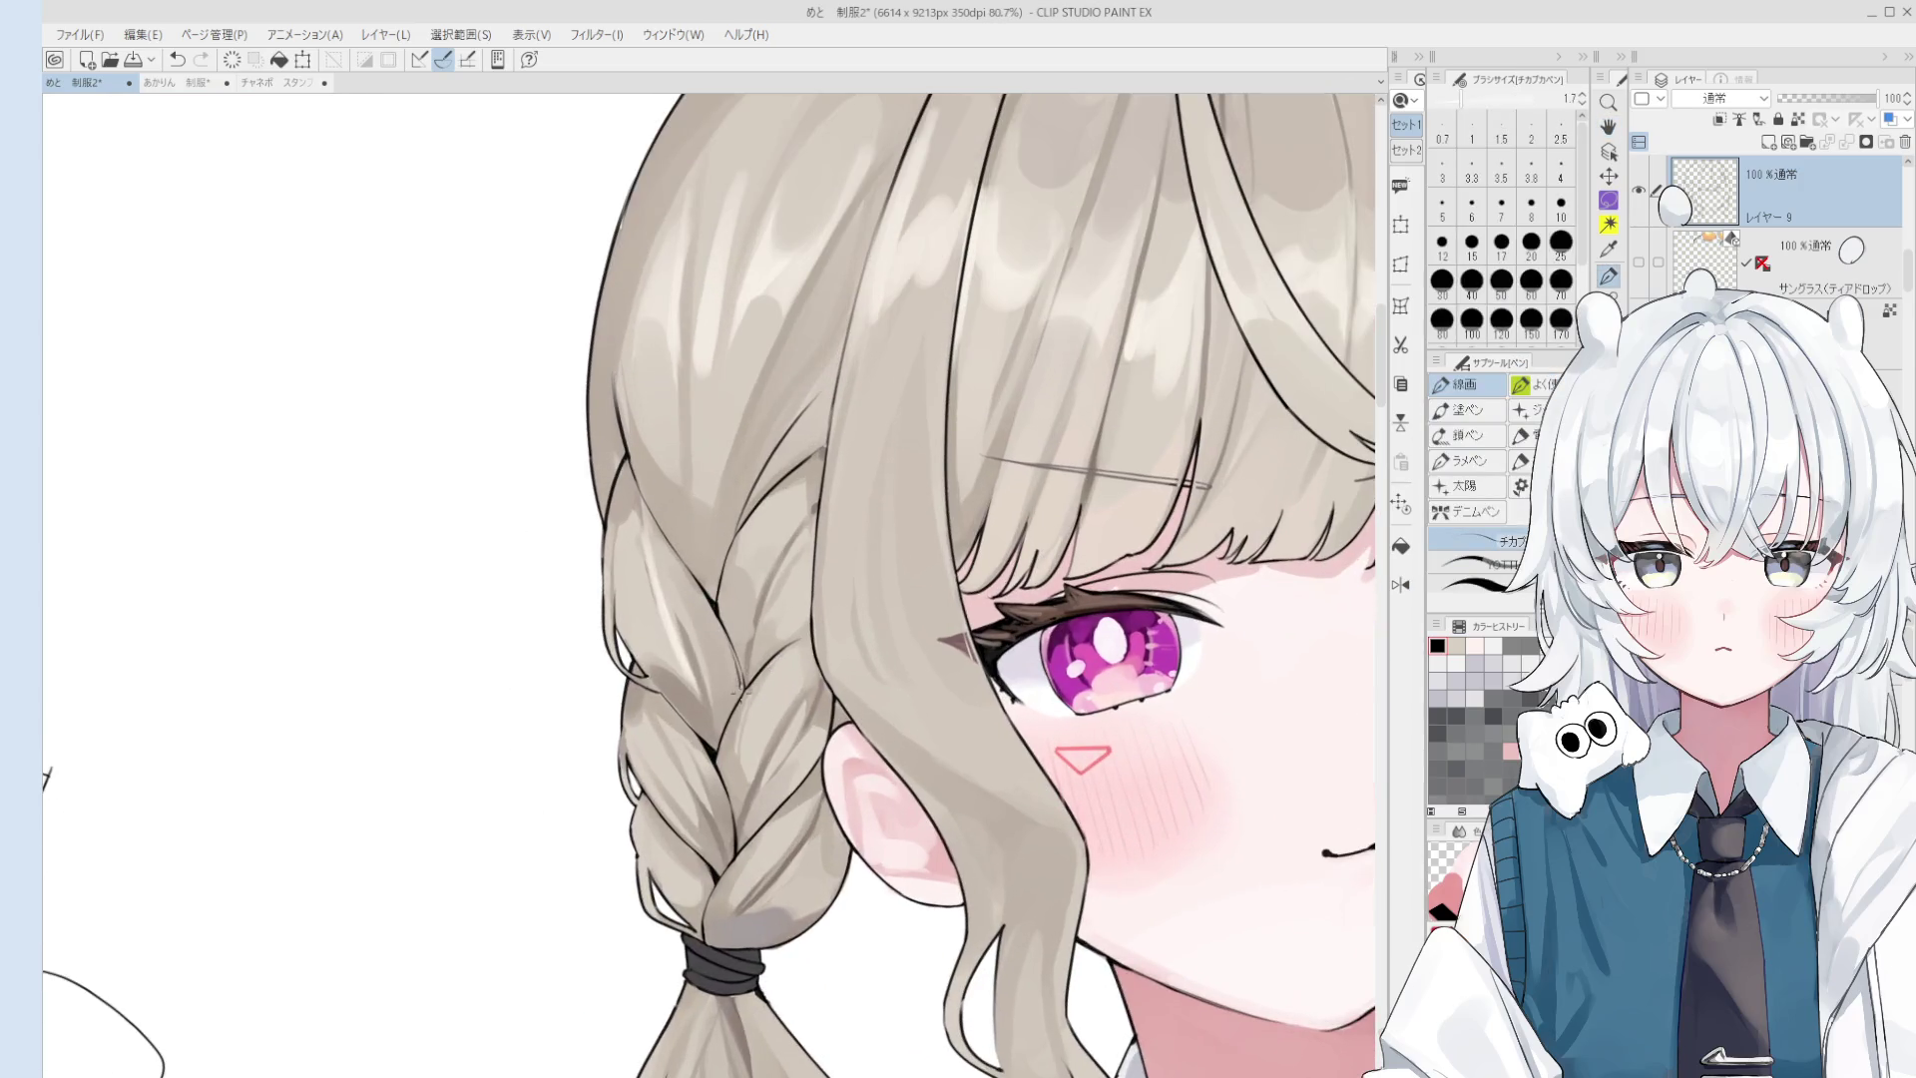
scroll(726, 663, down, 2)
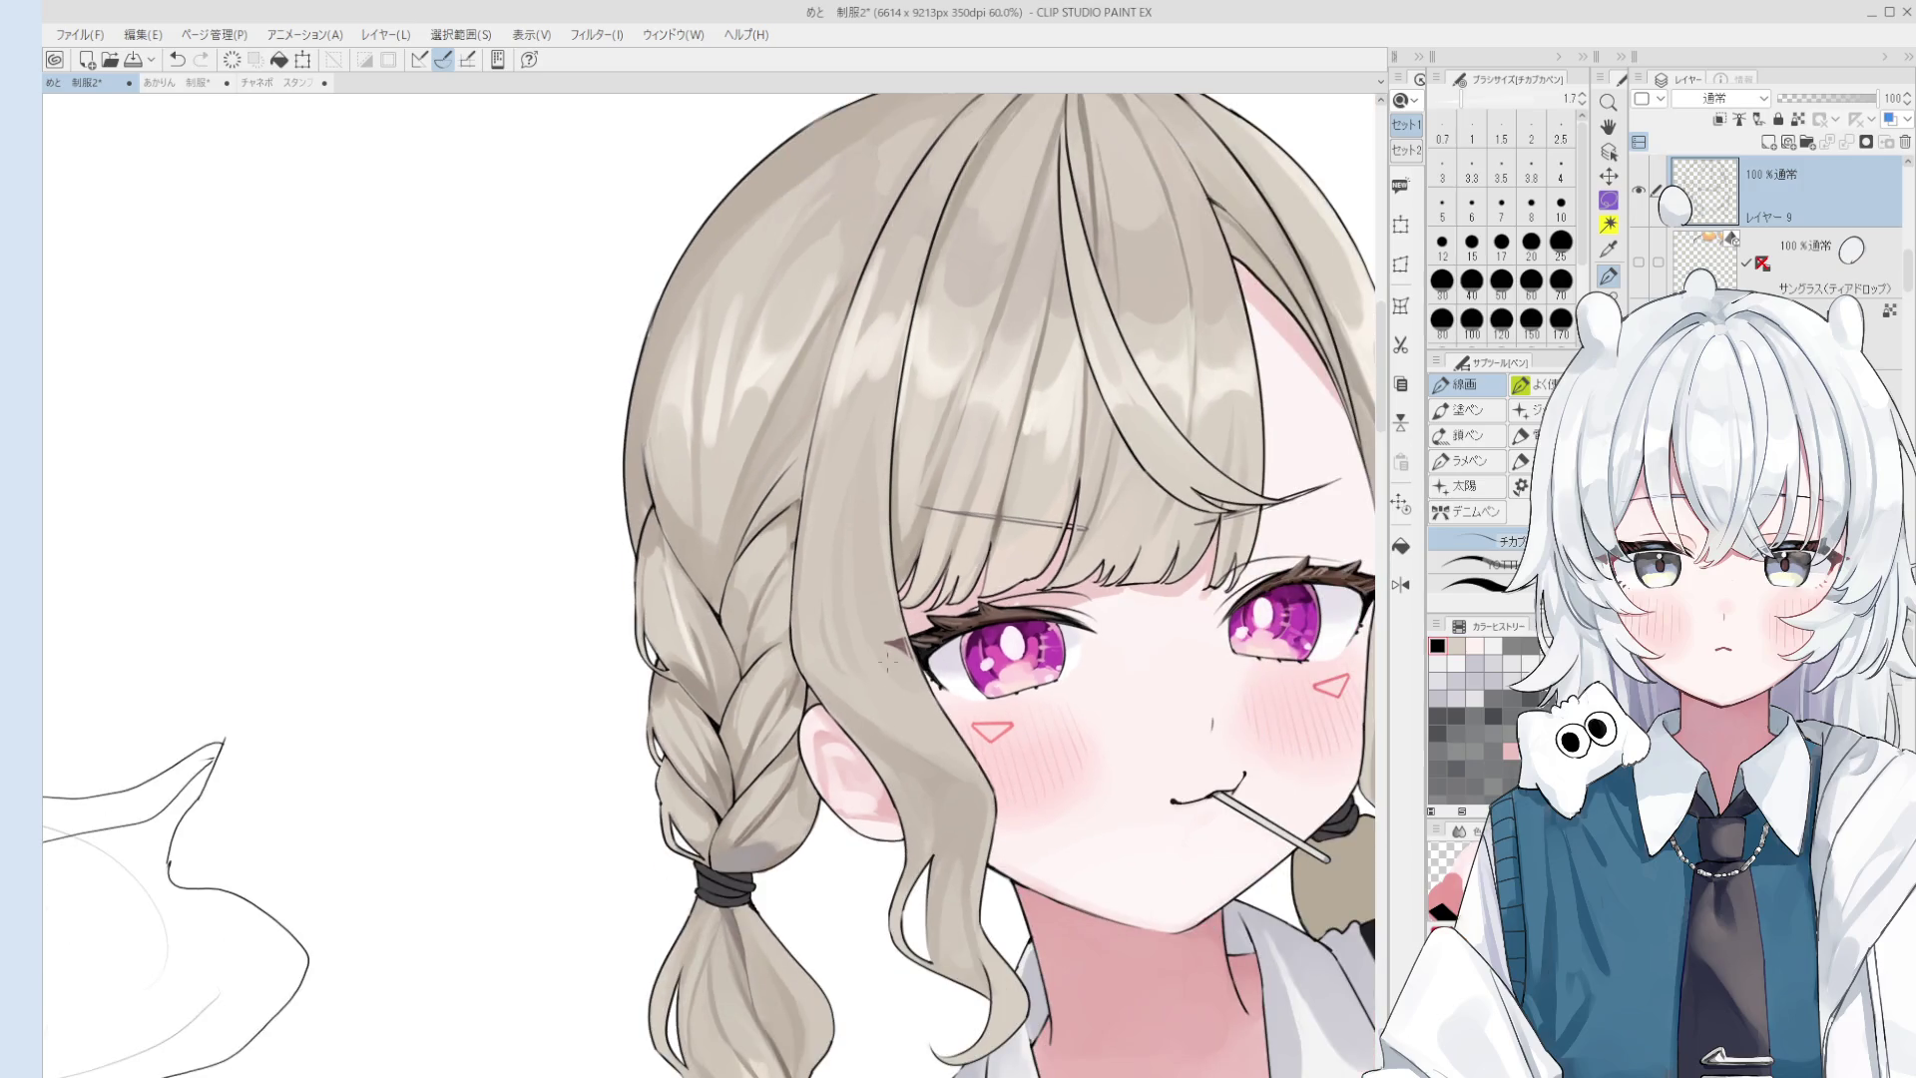
scroll(803, 643, up, 1)
alt+click(739, 647)
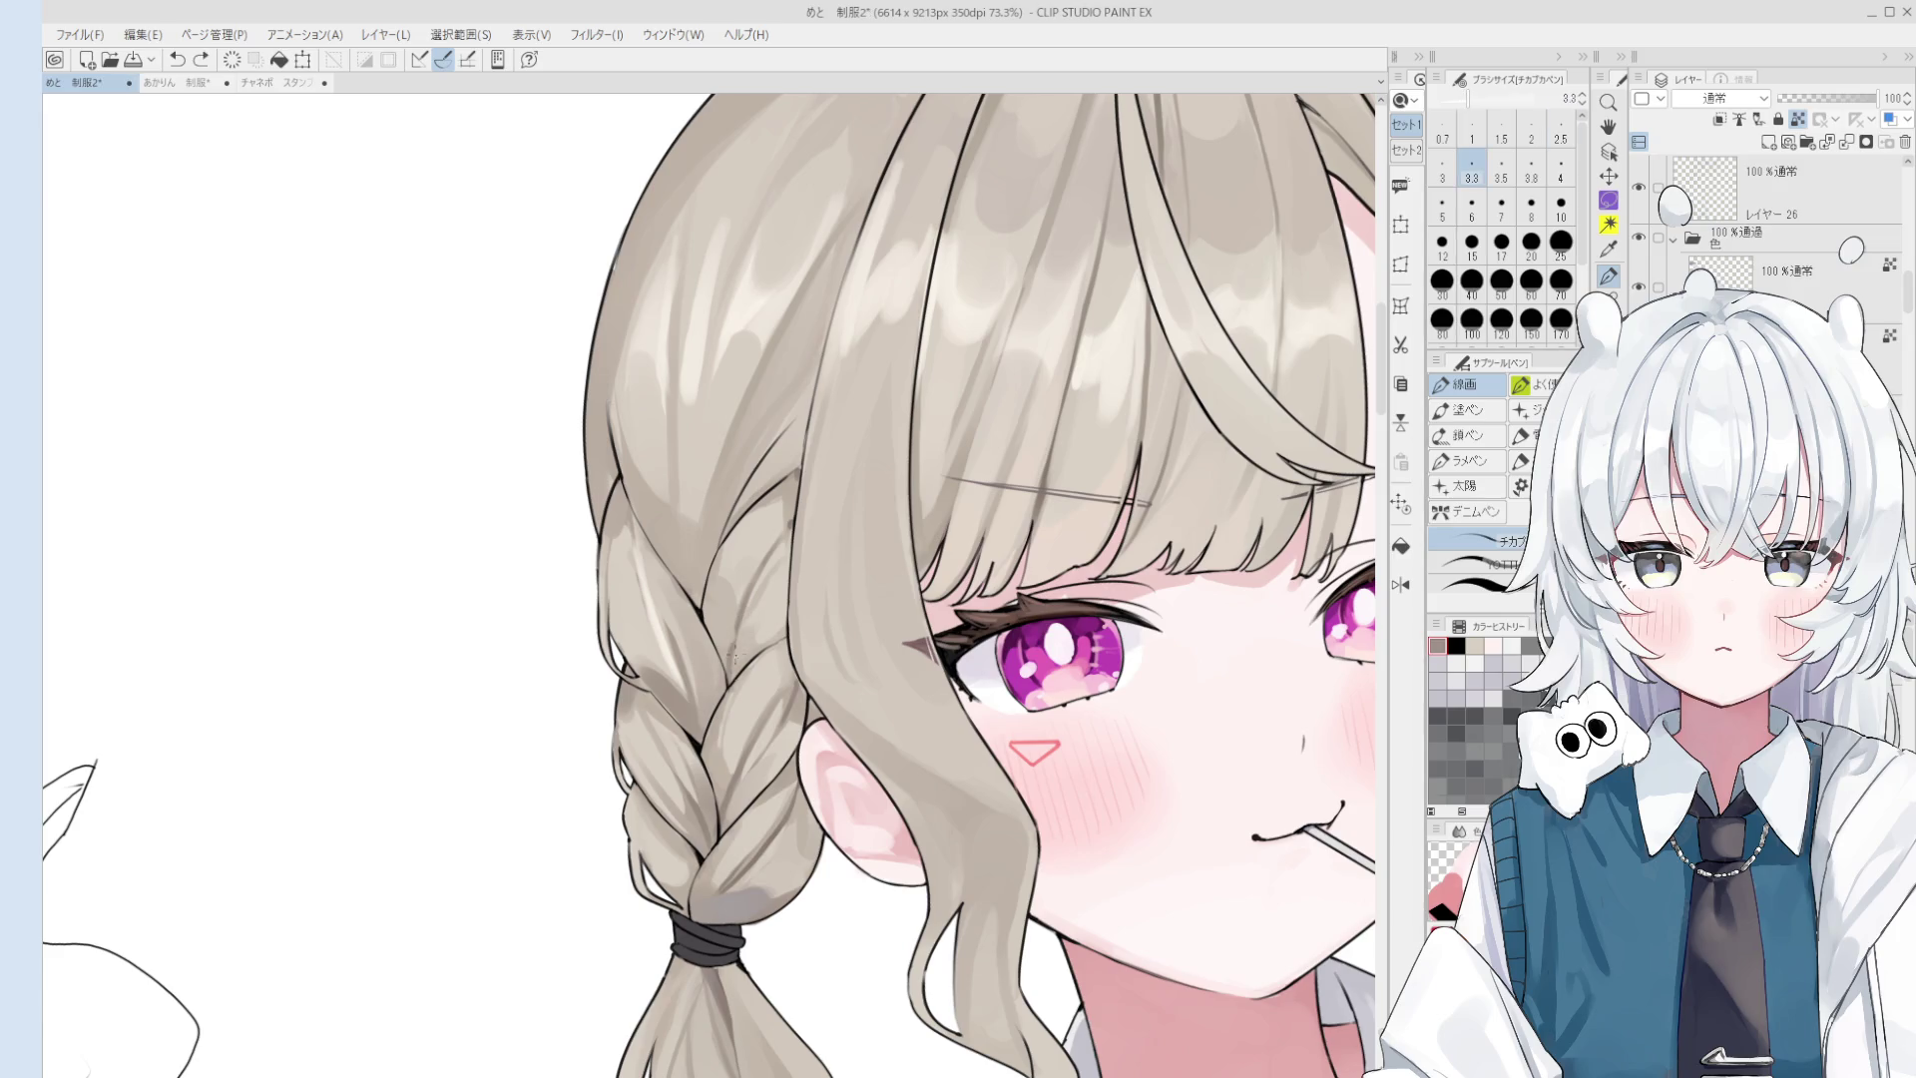
key(ctrl+z)
scroll(746, 593, down, 3)
scroll(759, 539, down, 2)
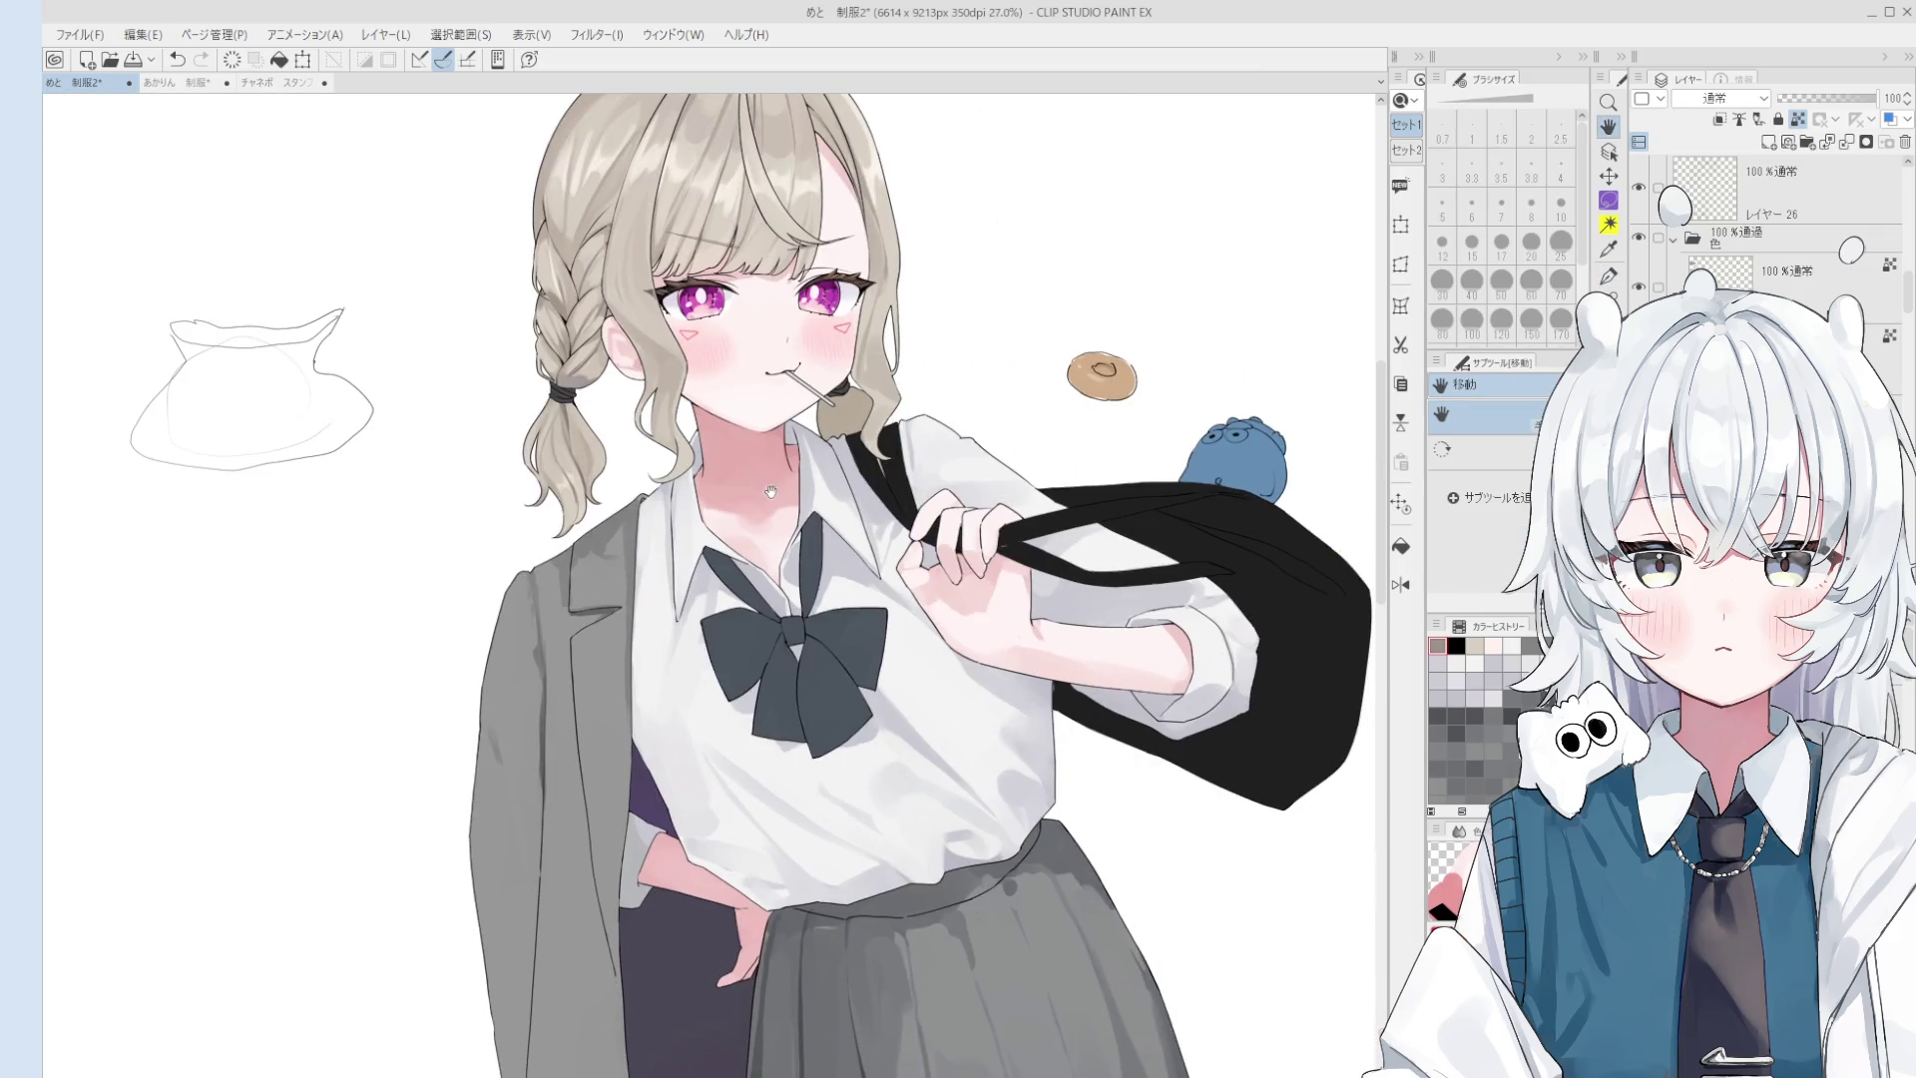
- Tilt and zoom onto the bow and set the 混色円ブラシ watercolour brush to size 70
drag(844, 587, 867, 651)
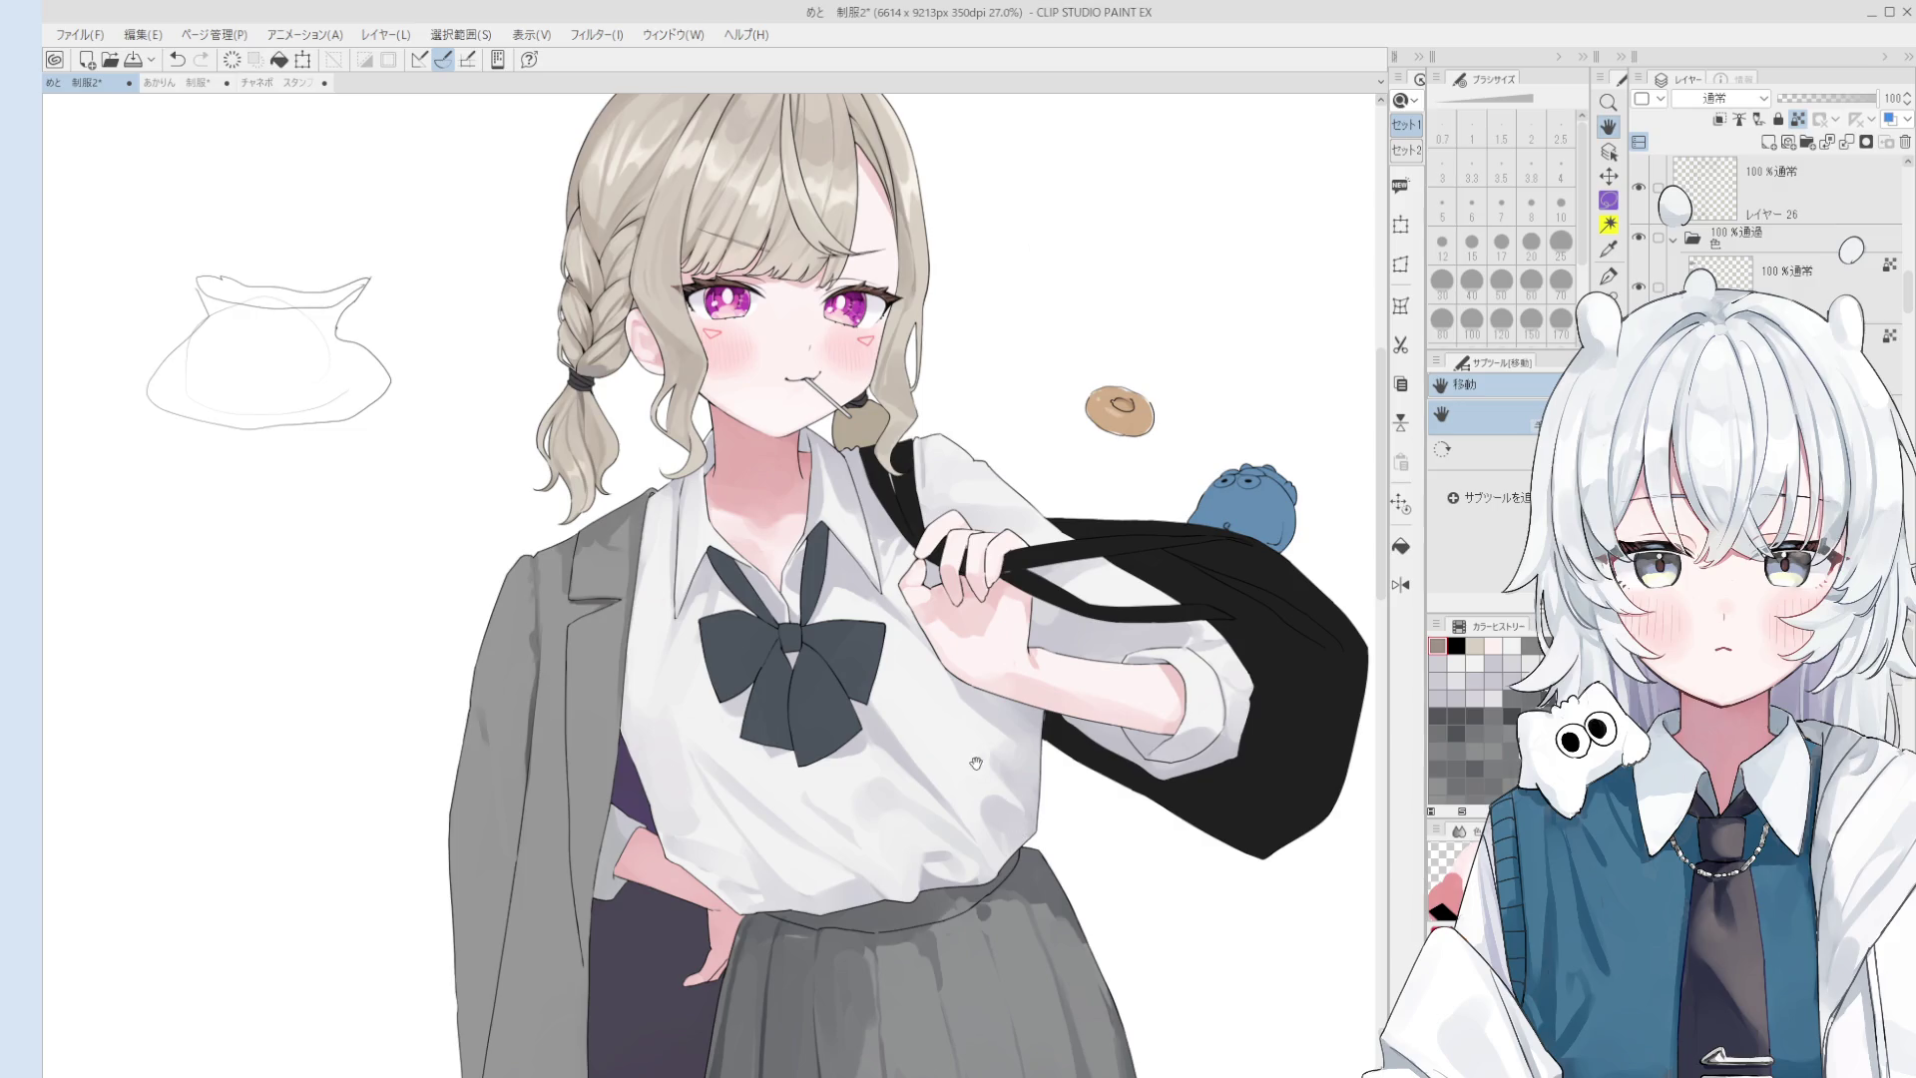
scroll(953, 915, down, 2)
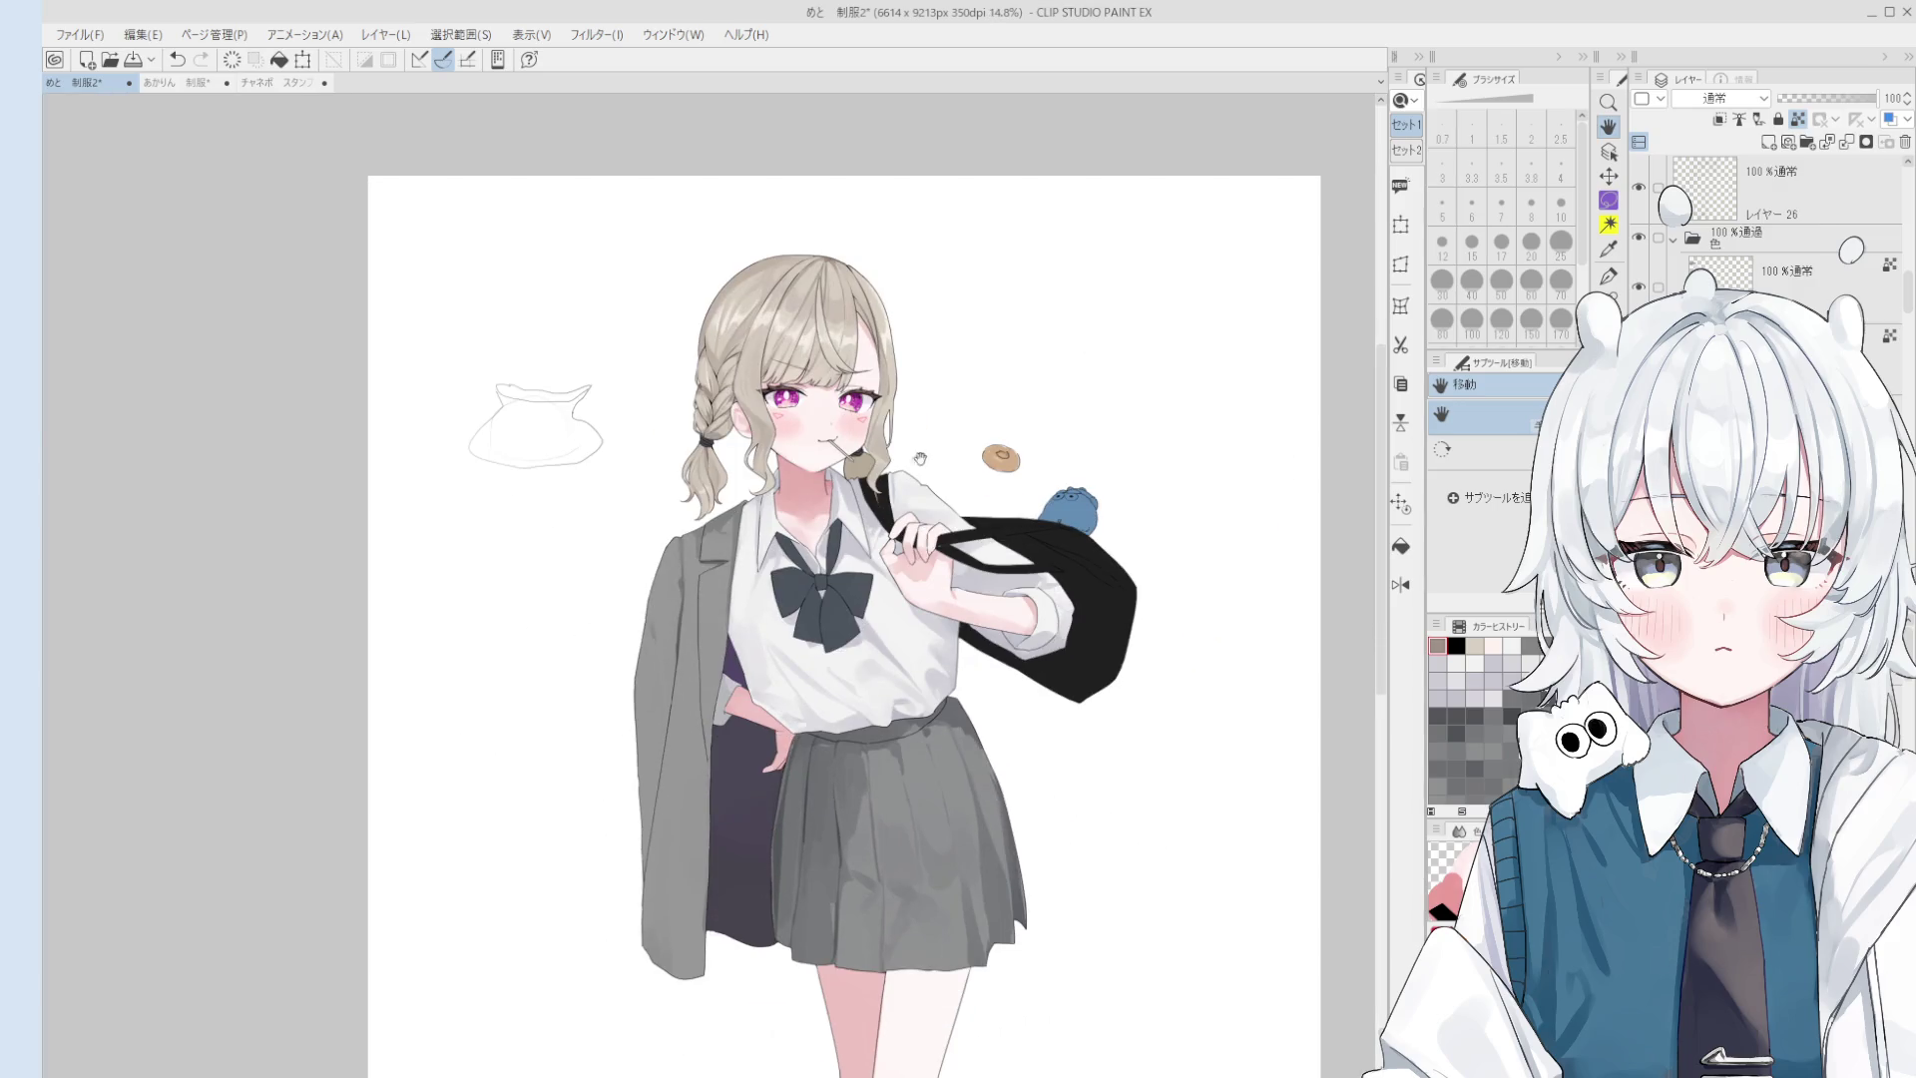
scroll(955, 424, up, 2)
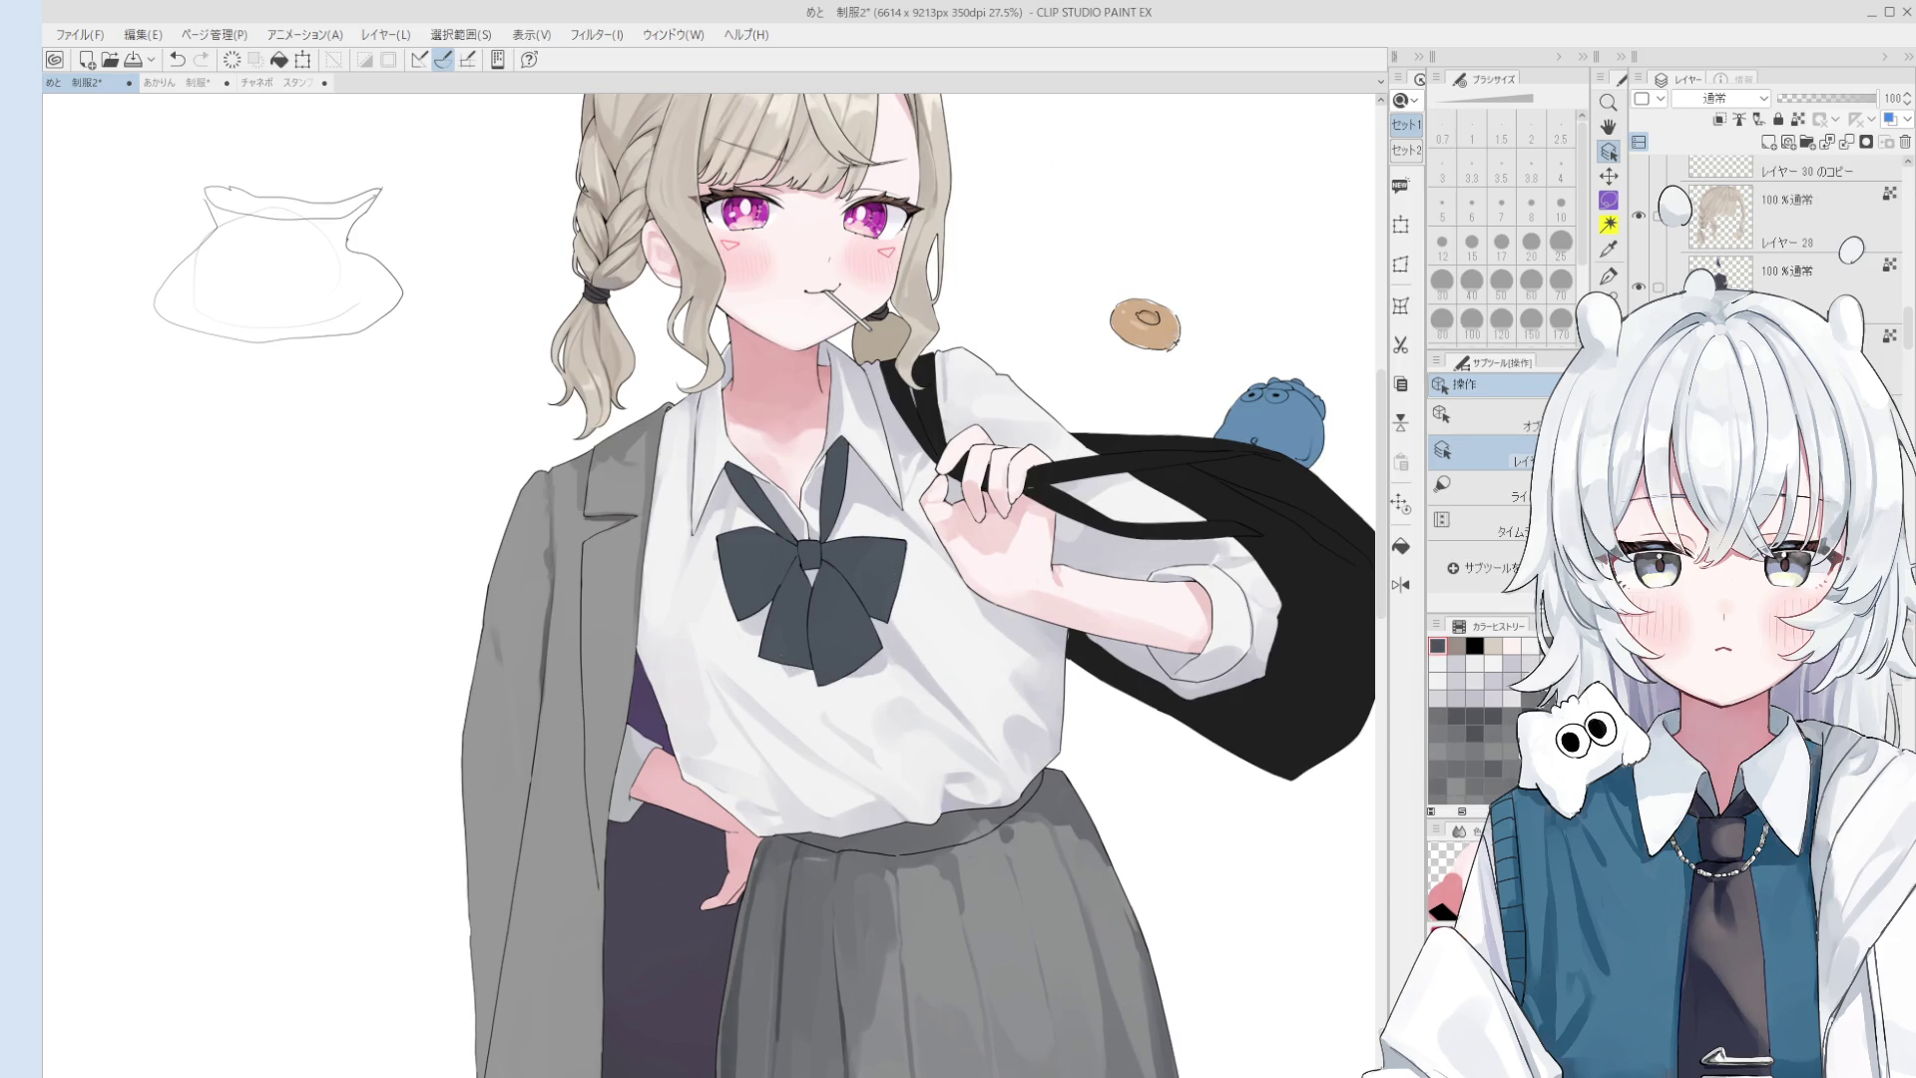
key(b)
scroll(783, 565, up, 2)
key(bracketright)
key(bracketright)
key(bracketright)
key(bracketright)
key(bracketright)
key(bracketright)
key(bracketright)
- Paint dark shading on the bow's lower loop with an 80-size brush, then undo it
key(bracketleft)
key(bracketleft)
key(bracketleft)
key(bracketright)
key(bracketright)
key(bracketright)
key(bracketright)
key(bracketright)
key(bracketright)
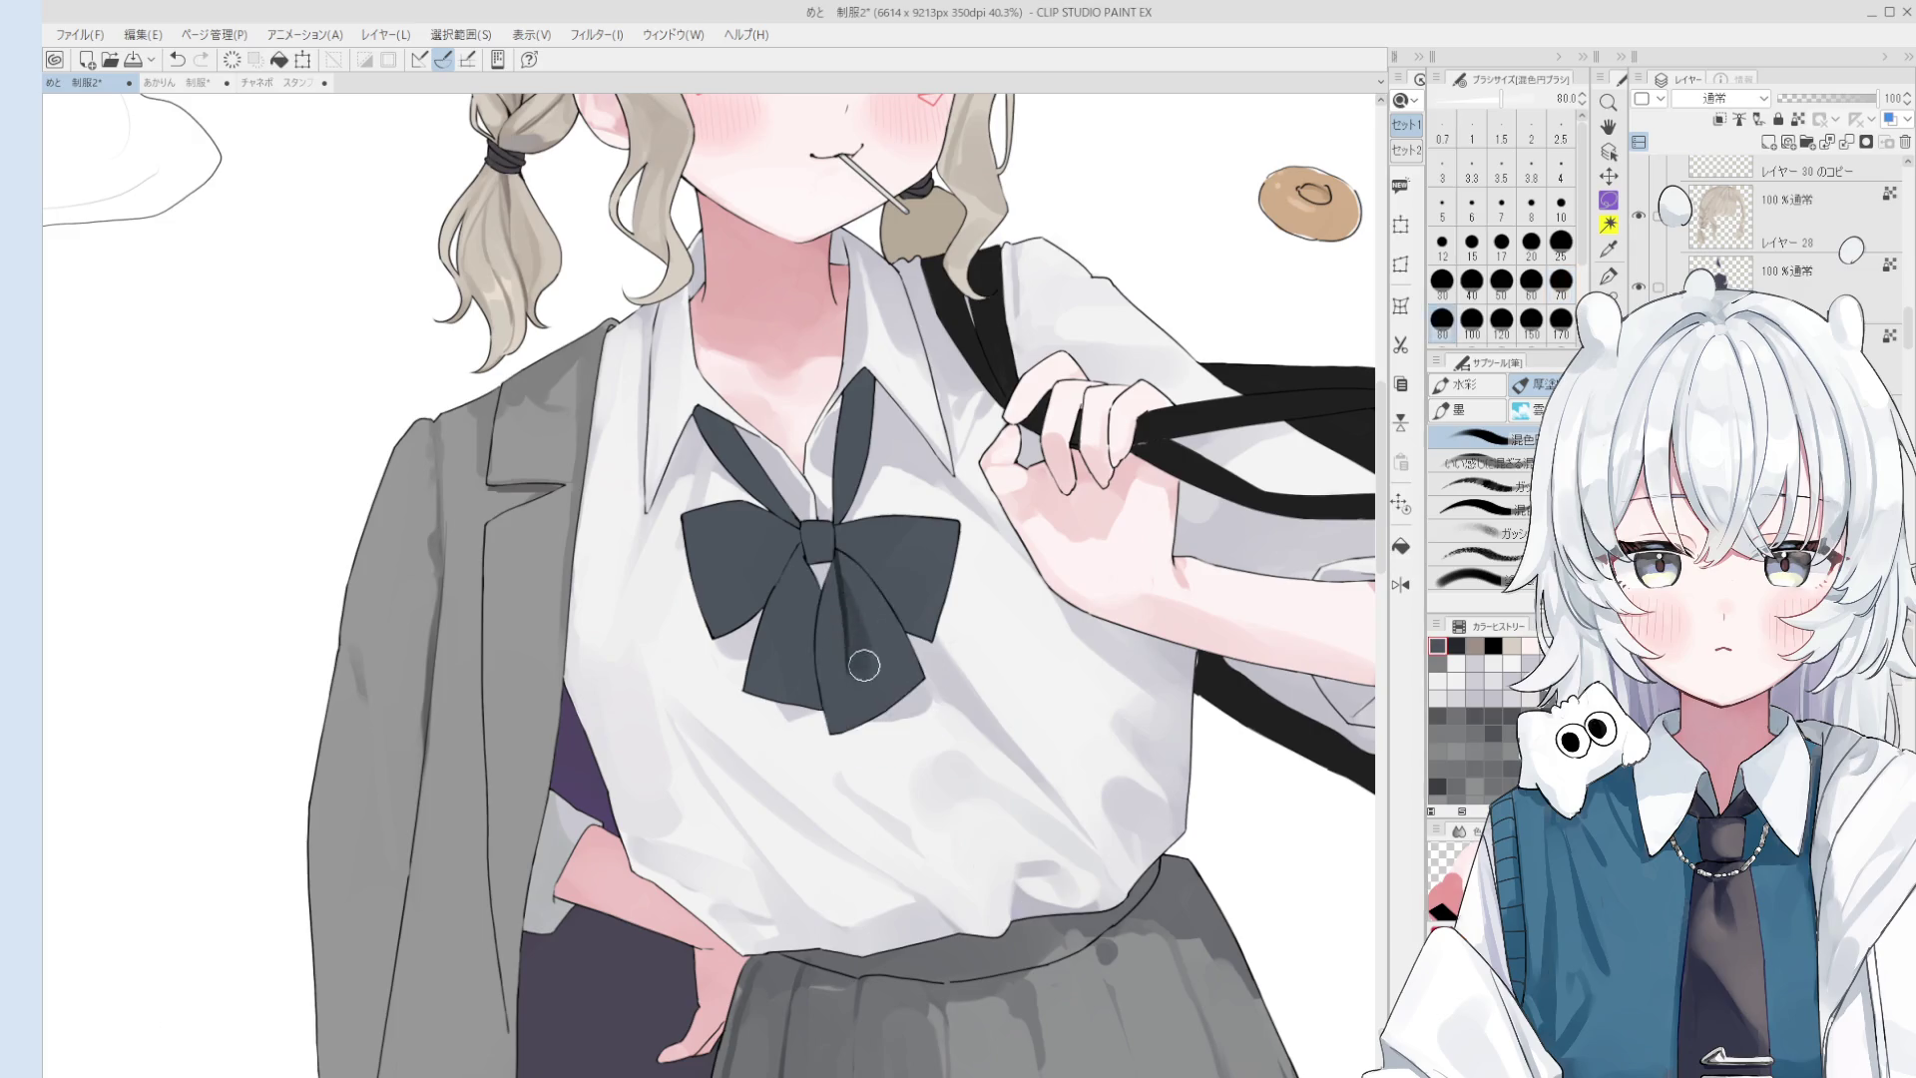
scroll(865, 658, up, 1)
key(bracketright)
key(bracketright)
mouse_move(867, 661)
mouse_down()
mouse_move(843, 672)
mouse_move(859, 606)
mouse_up()
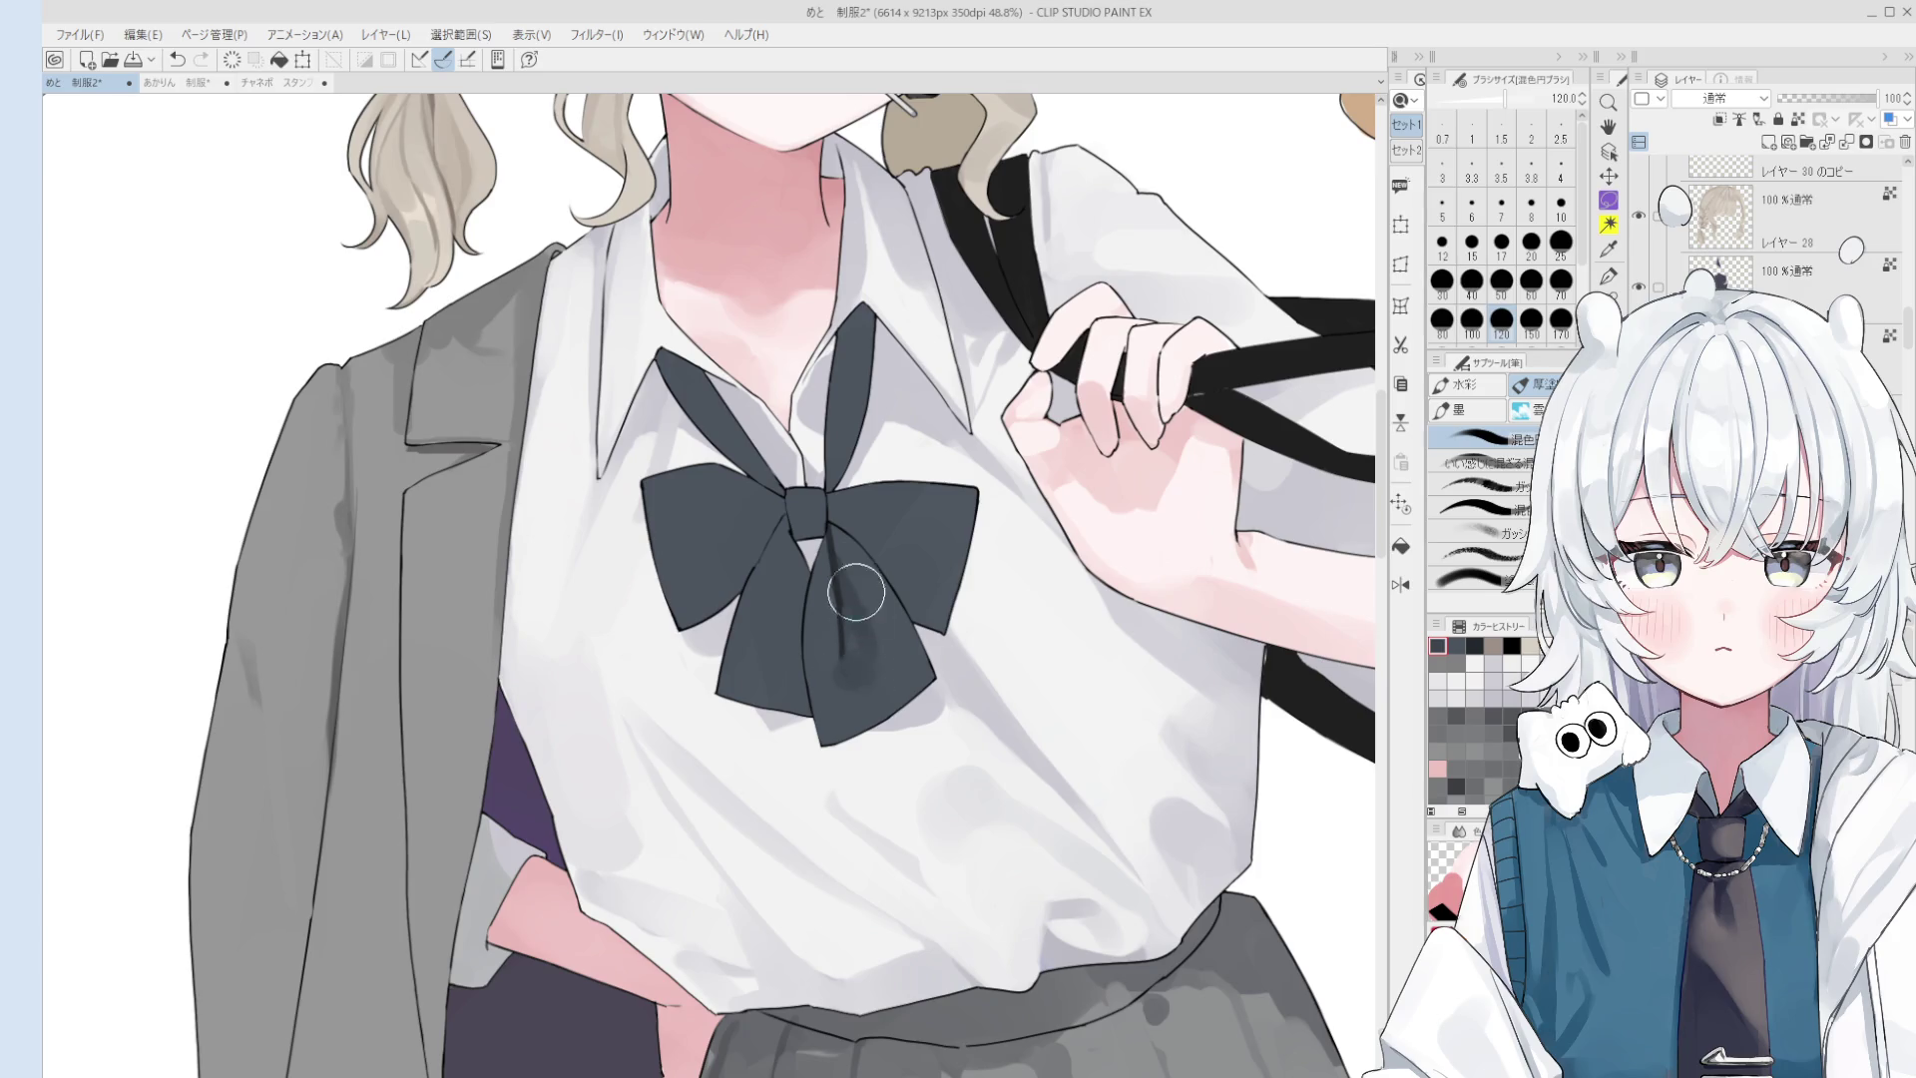
key(ctrl+z)
- Blend the shading on the bow's lower loop with a size-40 brush
key(bracketleft)
key(bracketleft)
key(bracketleft)
scroll(837, 631, down, 1)
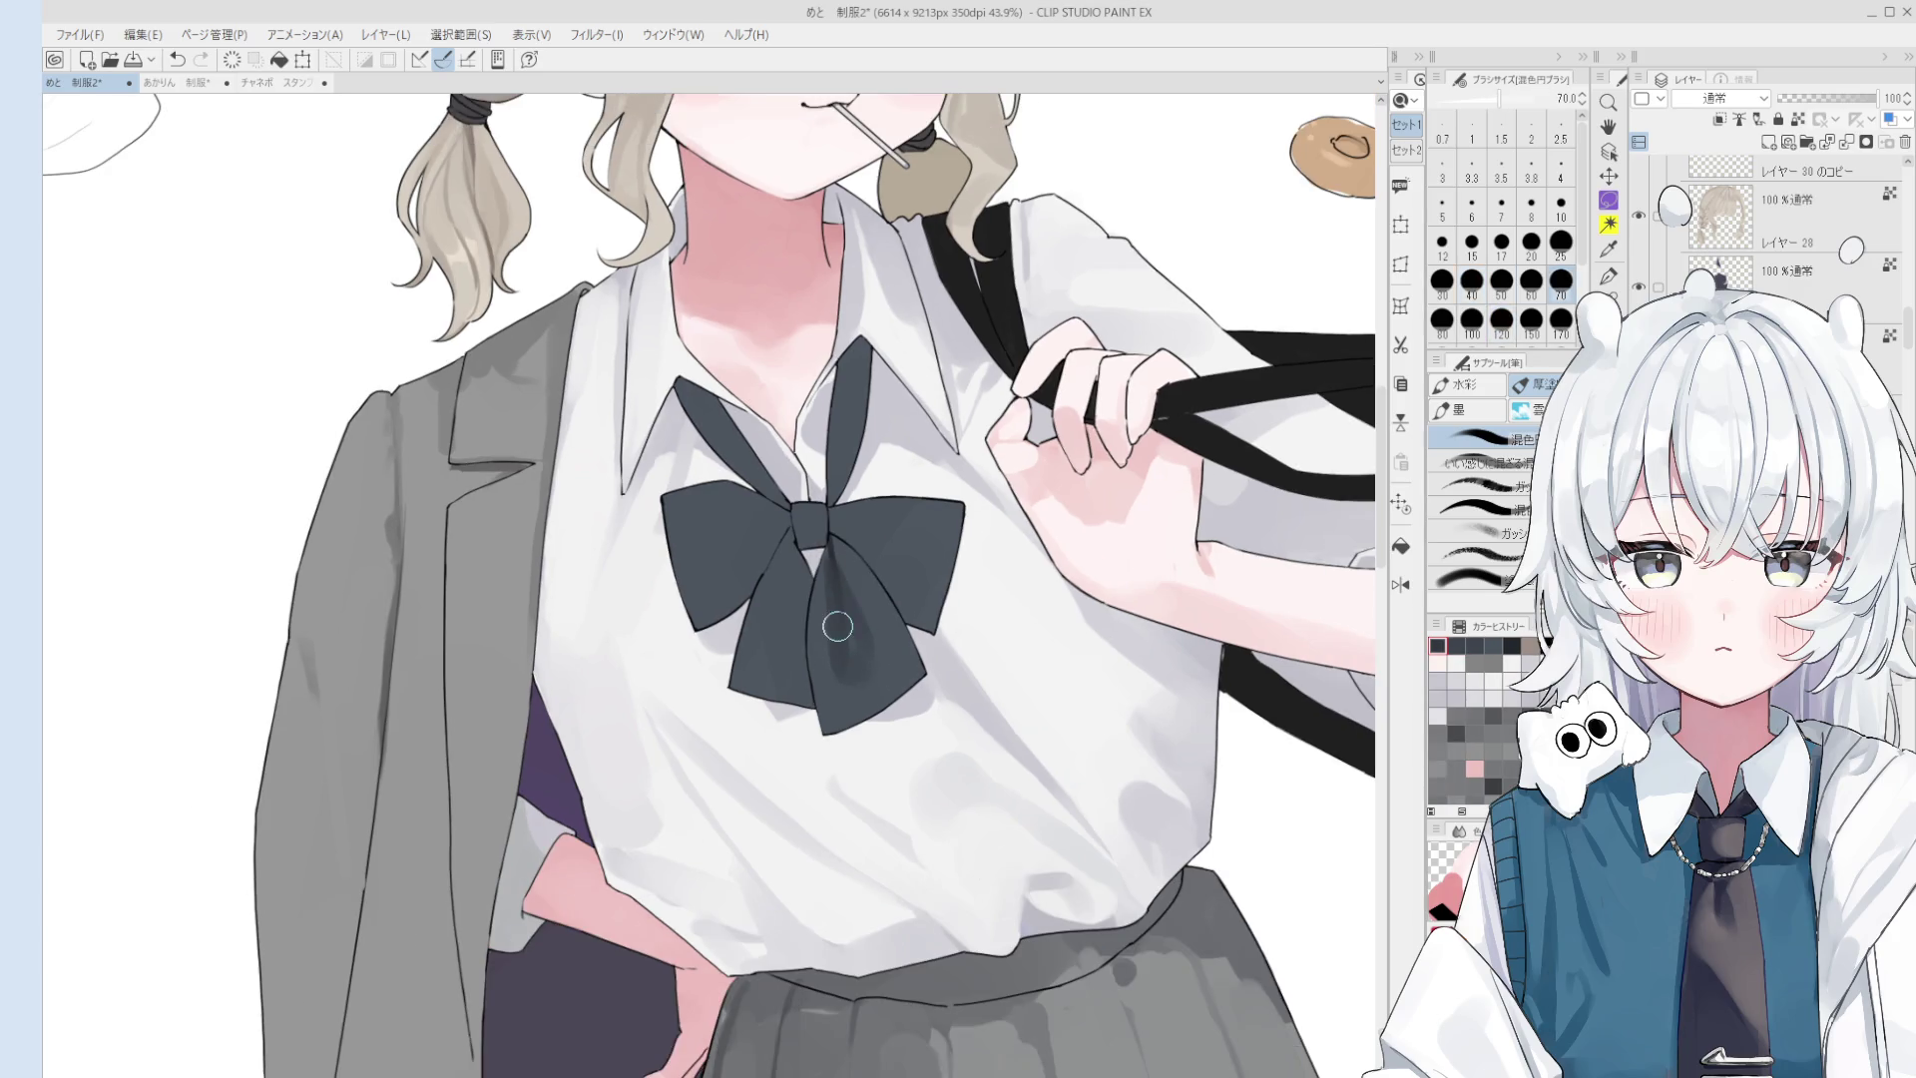
scroll(838, 676, up, 1)
key(bracketright)
key(bracketright)
key(bracketright)
scroll(852, 649, down, 1)
scroll(914, 733, down, 1)
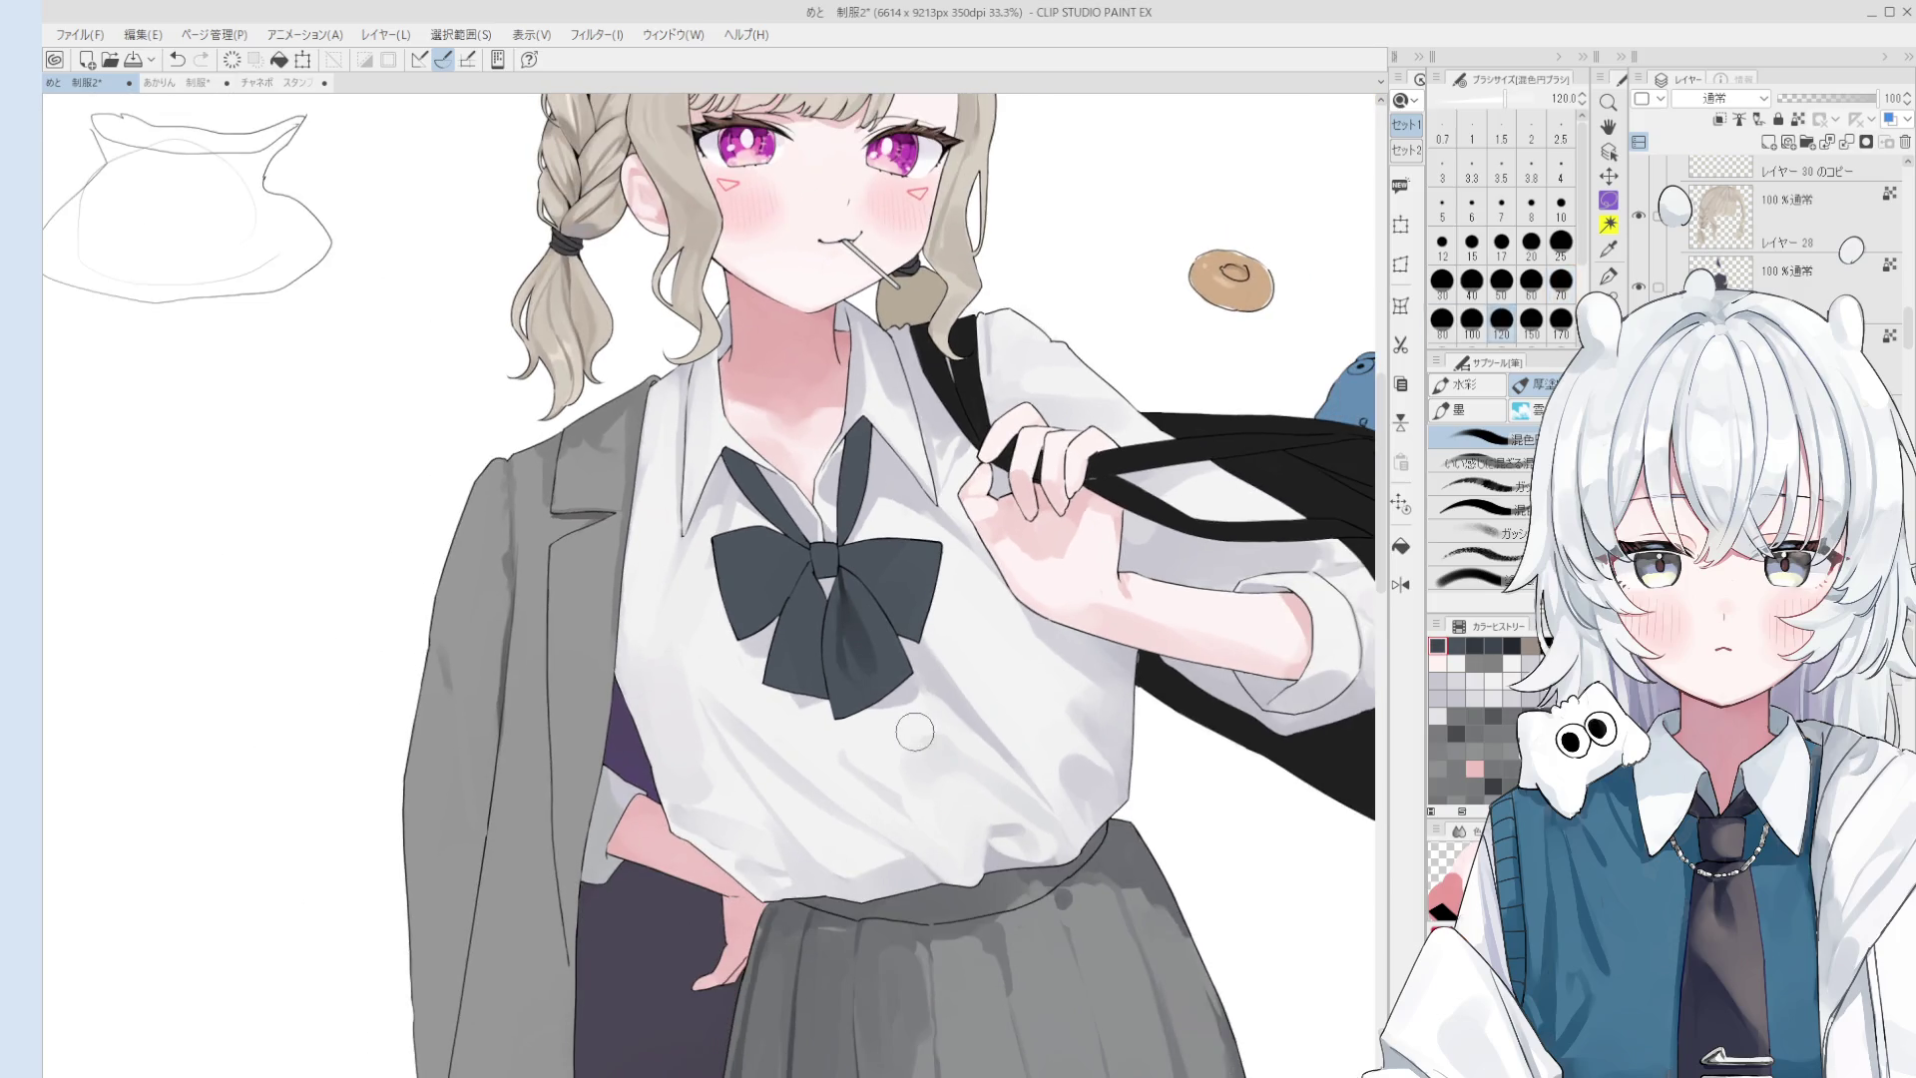
key(bracketleft)
key(bracketleft)
key(bracketleft)
scroll(853, 589, up, 2)
drag(853, 583, 880, 651)
key(bracketright)
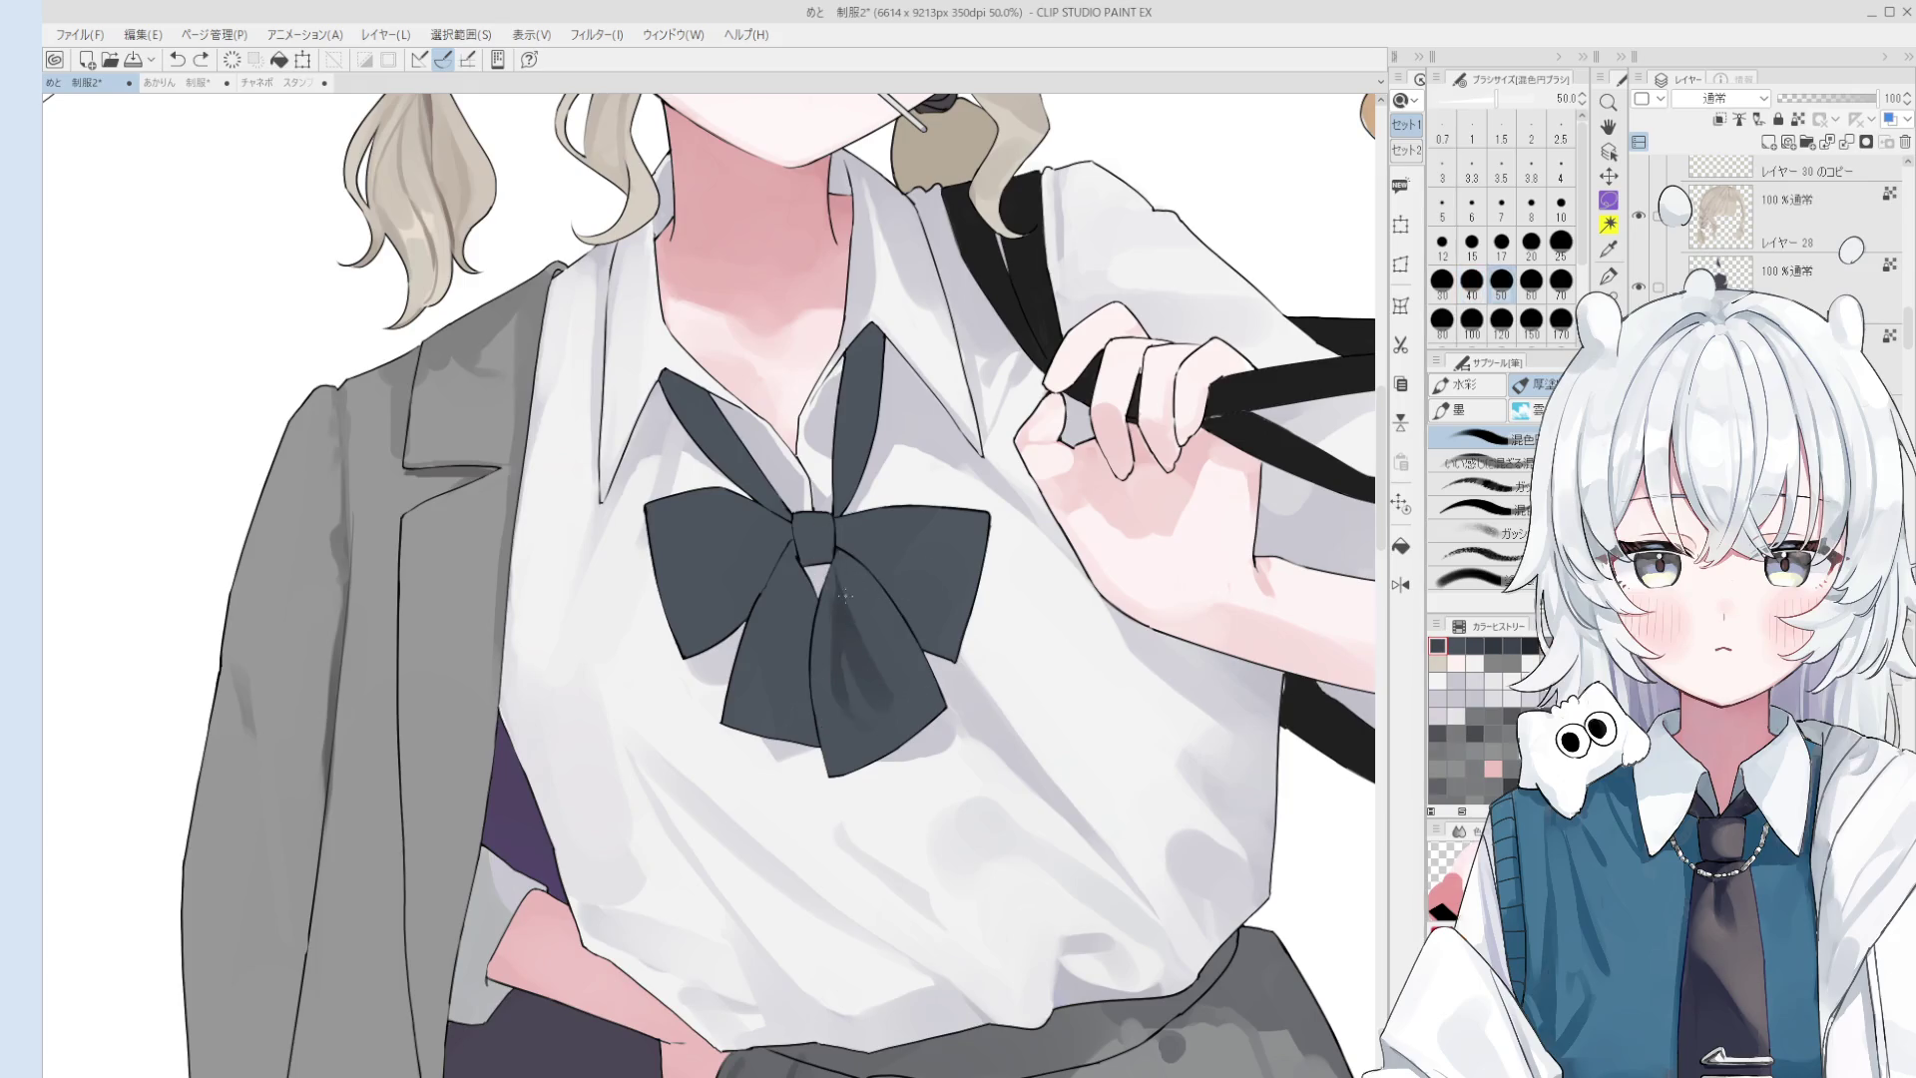
- Flip the canvas horizontally and soften the bow's lower-left loop shading with the mixing brush
key(h)
scroll(705, 644, up, 1)
key(b)
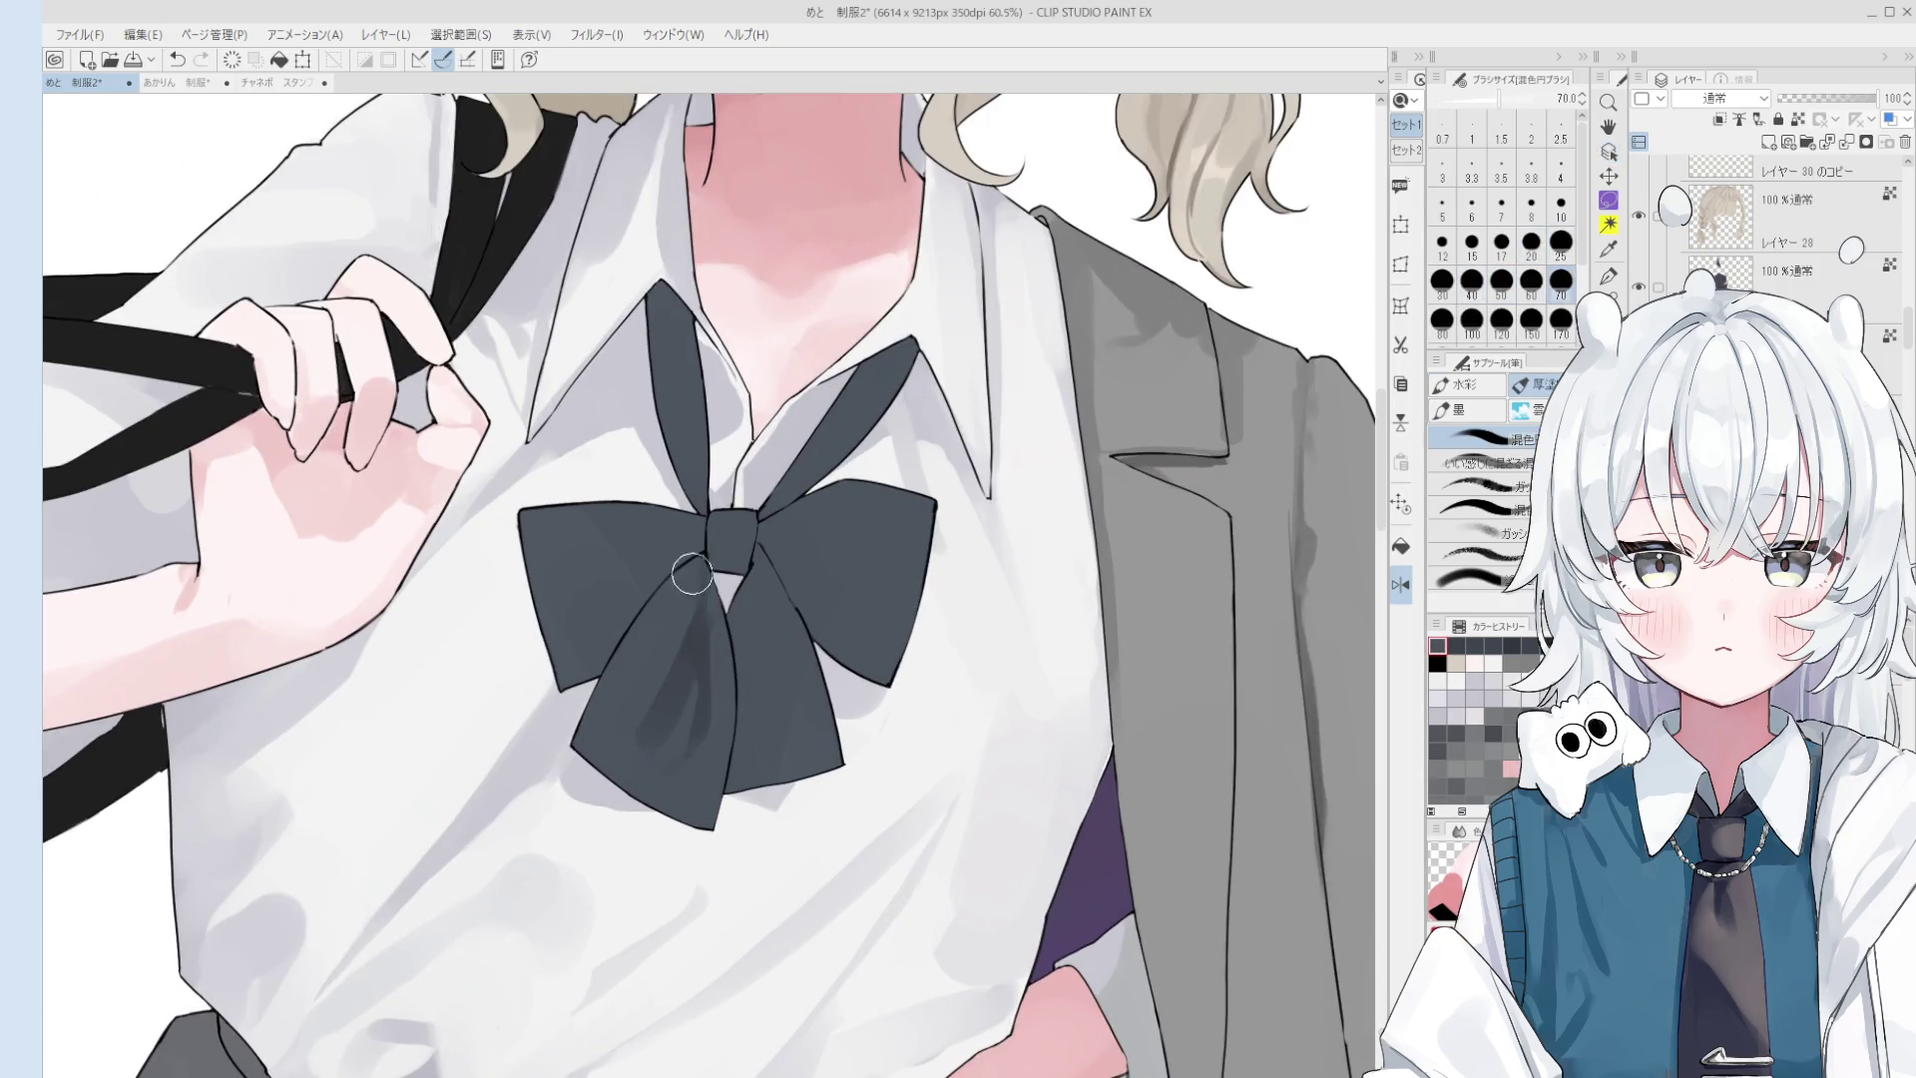
drag(663, 642, 702, 698)
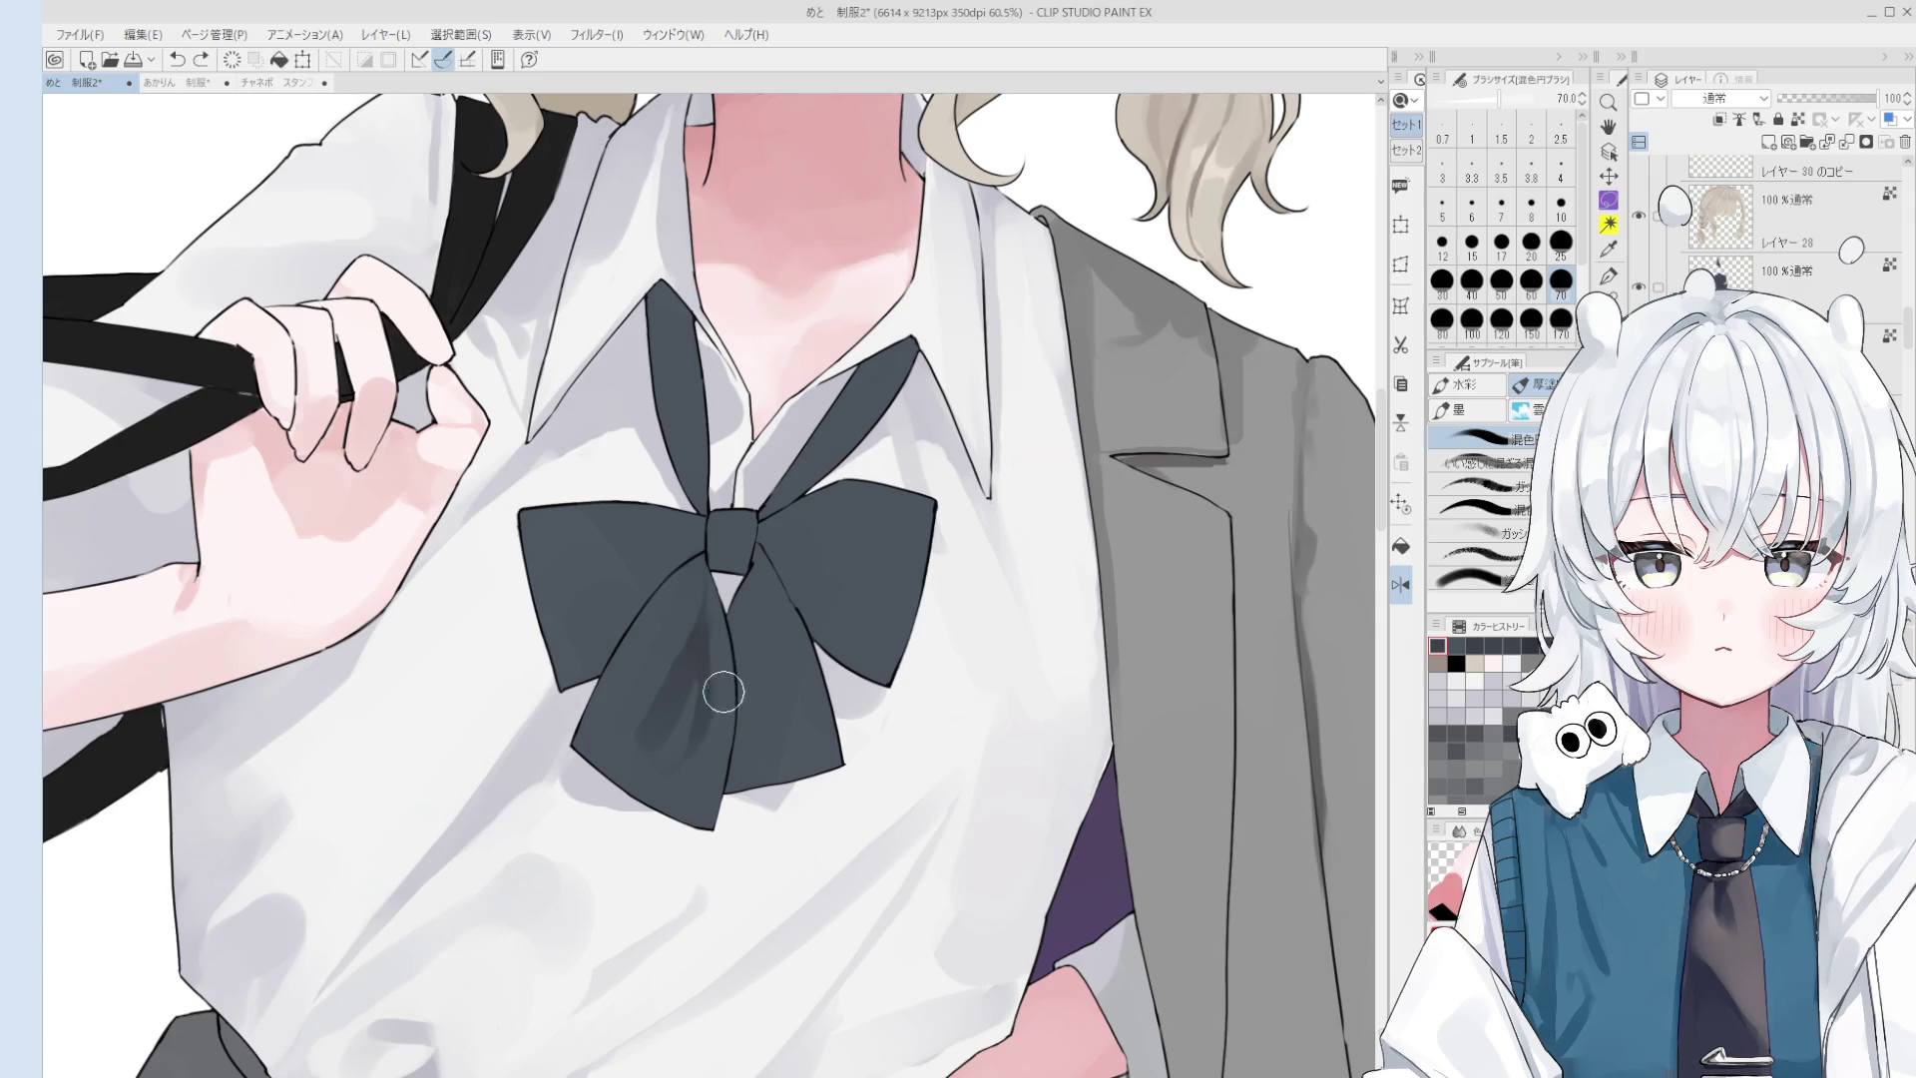
scroll(736, 655, down, 1)
key(bracketright)
key(bracketright)
key(bracketright)
key(bracketright)
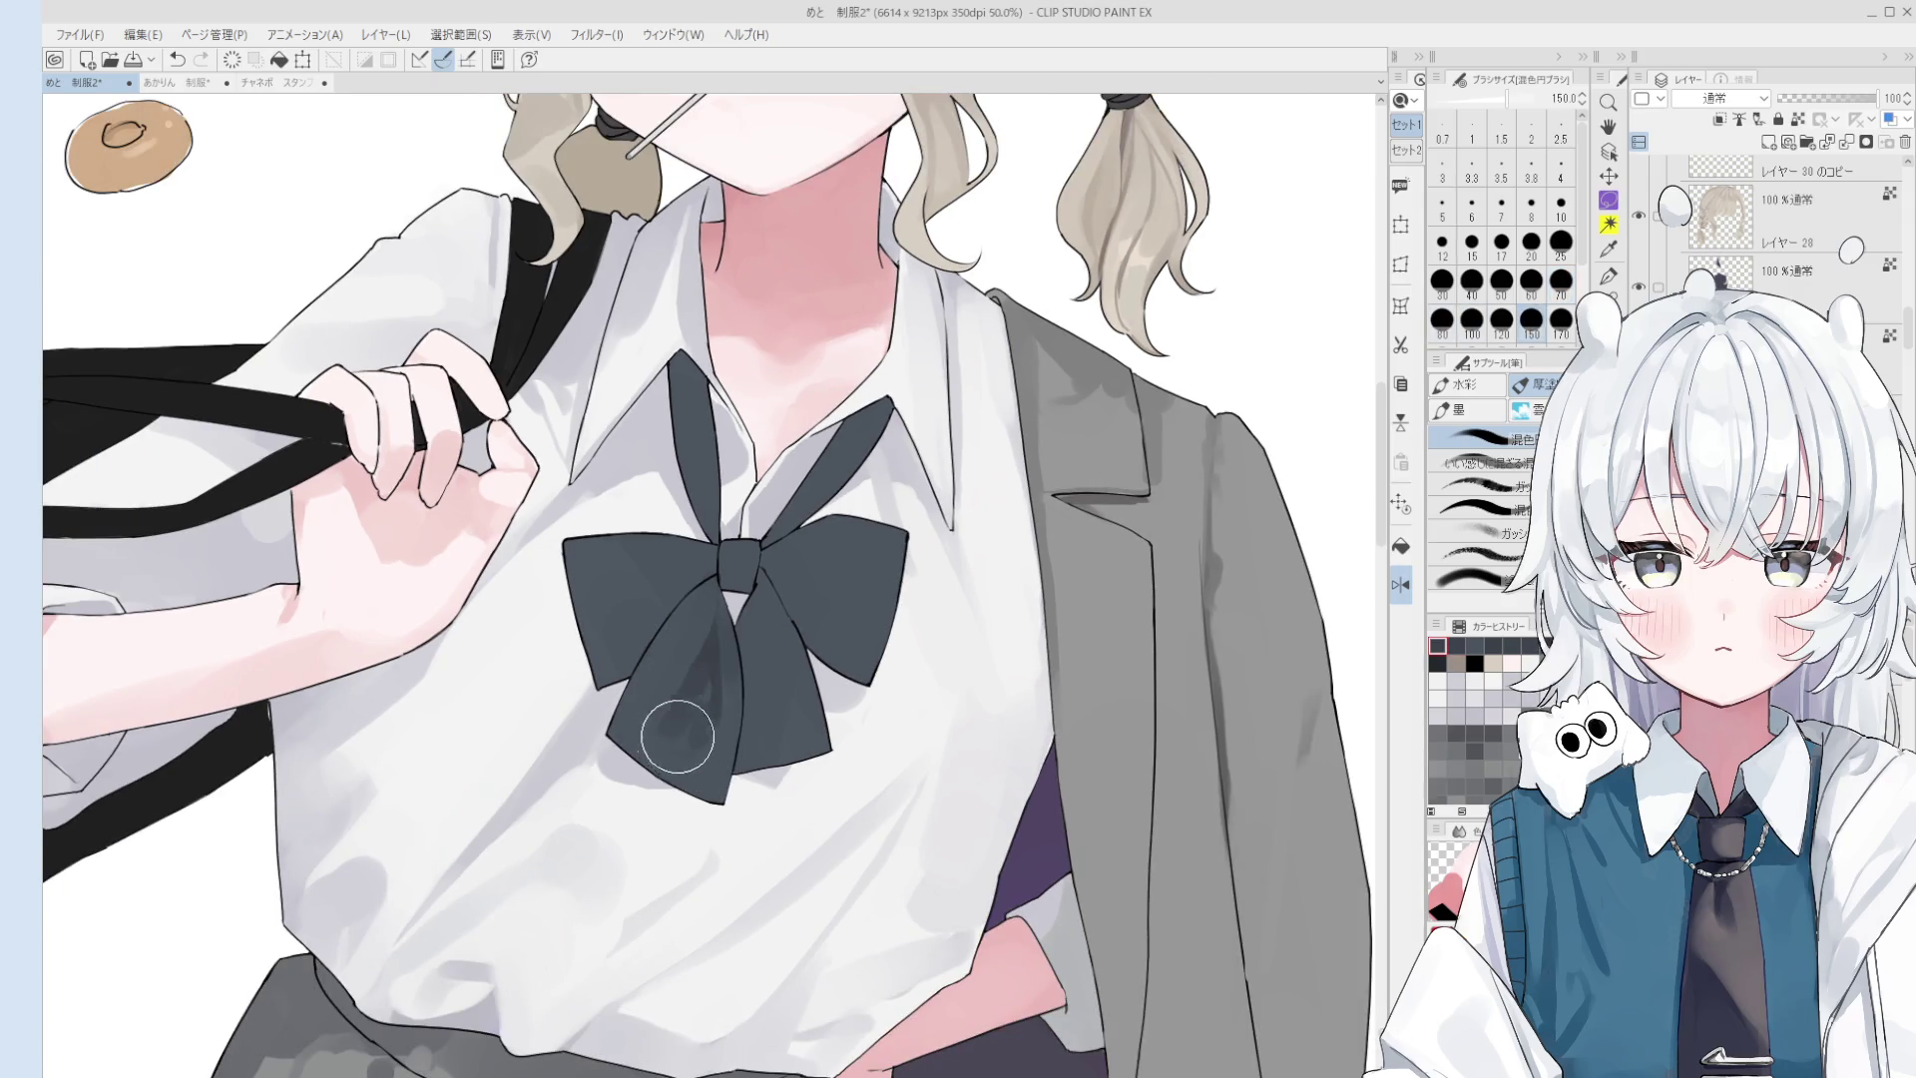
key(bracketleft)
key(bracketleft)
key(bracketleft)
key(bracketleft)
key(bracketleft)
key(bracketleft)
key(bracketleft)
key(bracketleft)
key(bracketleft)
key(bracketleft)
key(bracketleft)
key(bracketright)
key(bracketright)
key(bracketright)
key(bracketright)
key(bracketright)
key(bracketright)
key(bracketright)
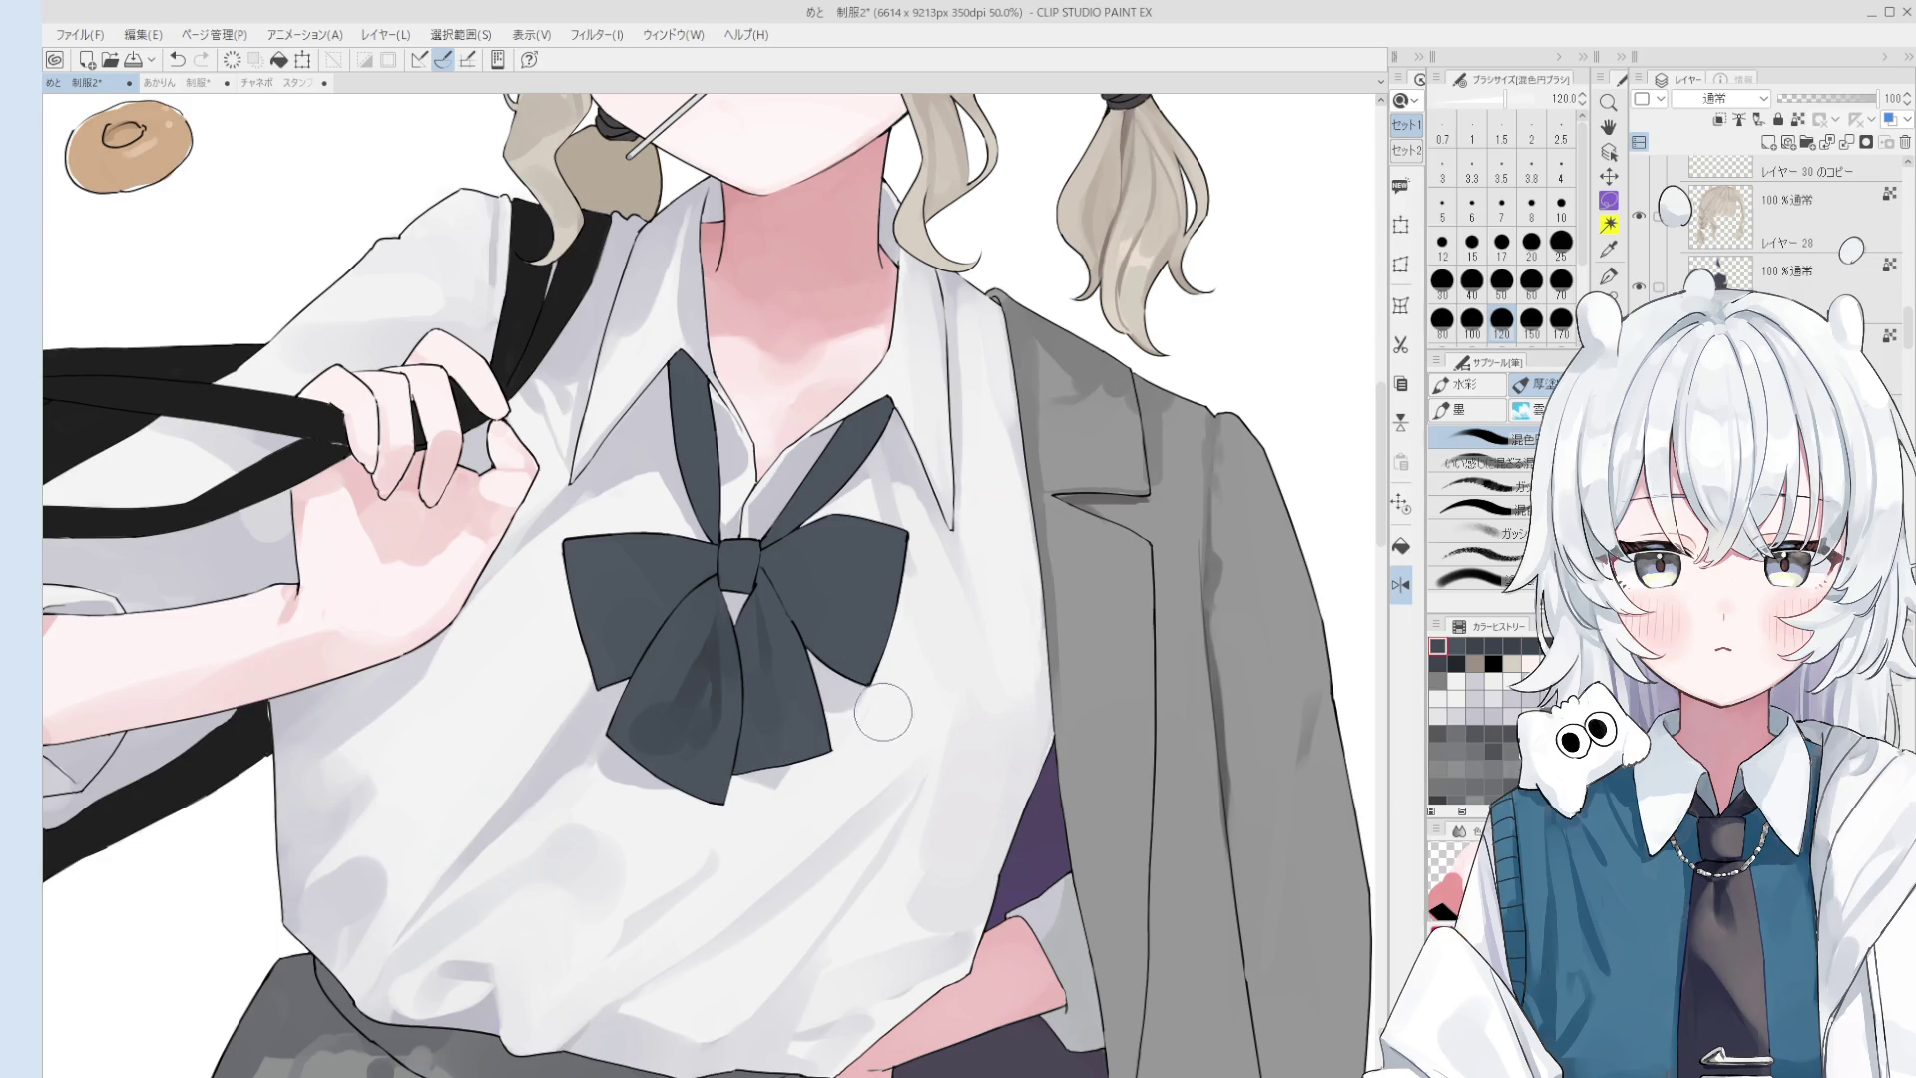
- Darken the light gap below the bow knot with the colour-mixing brush
key(o)
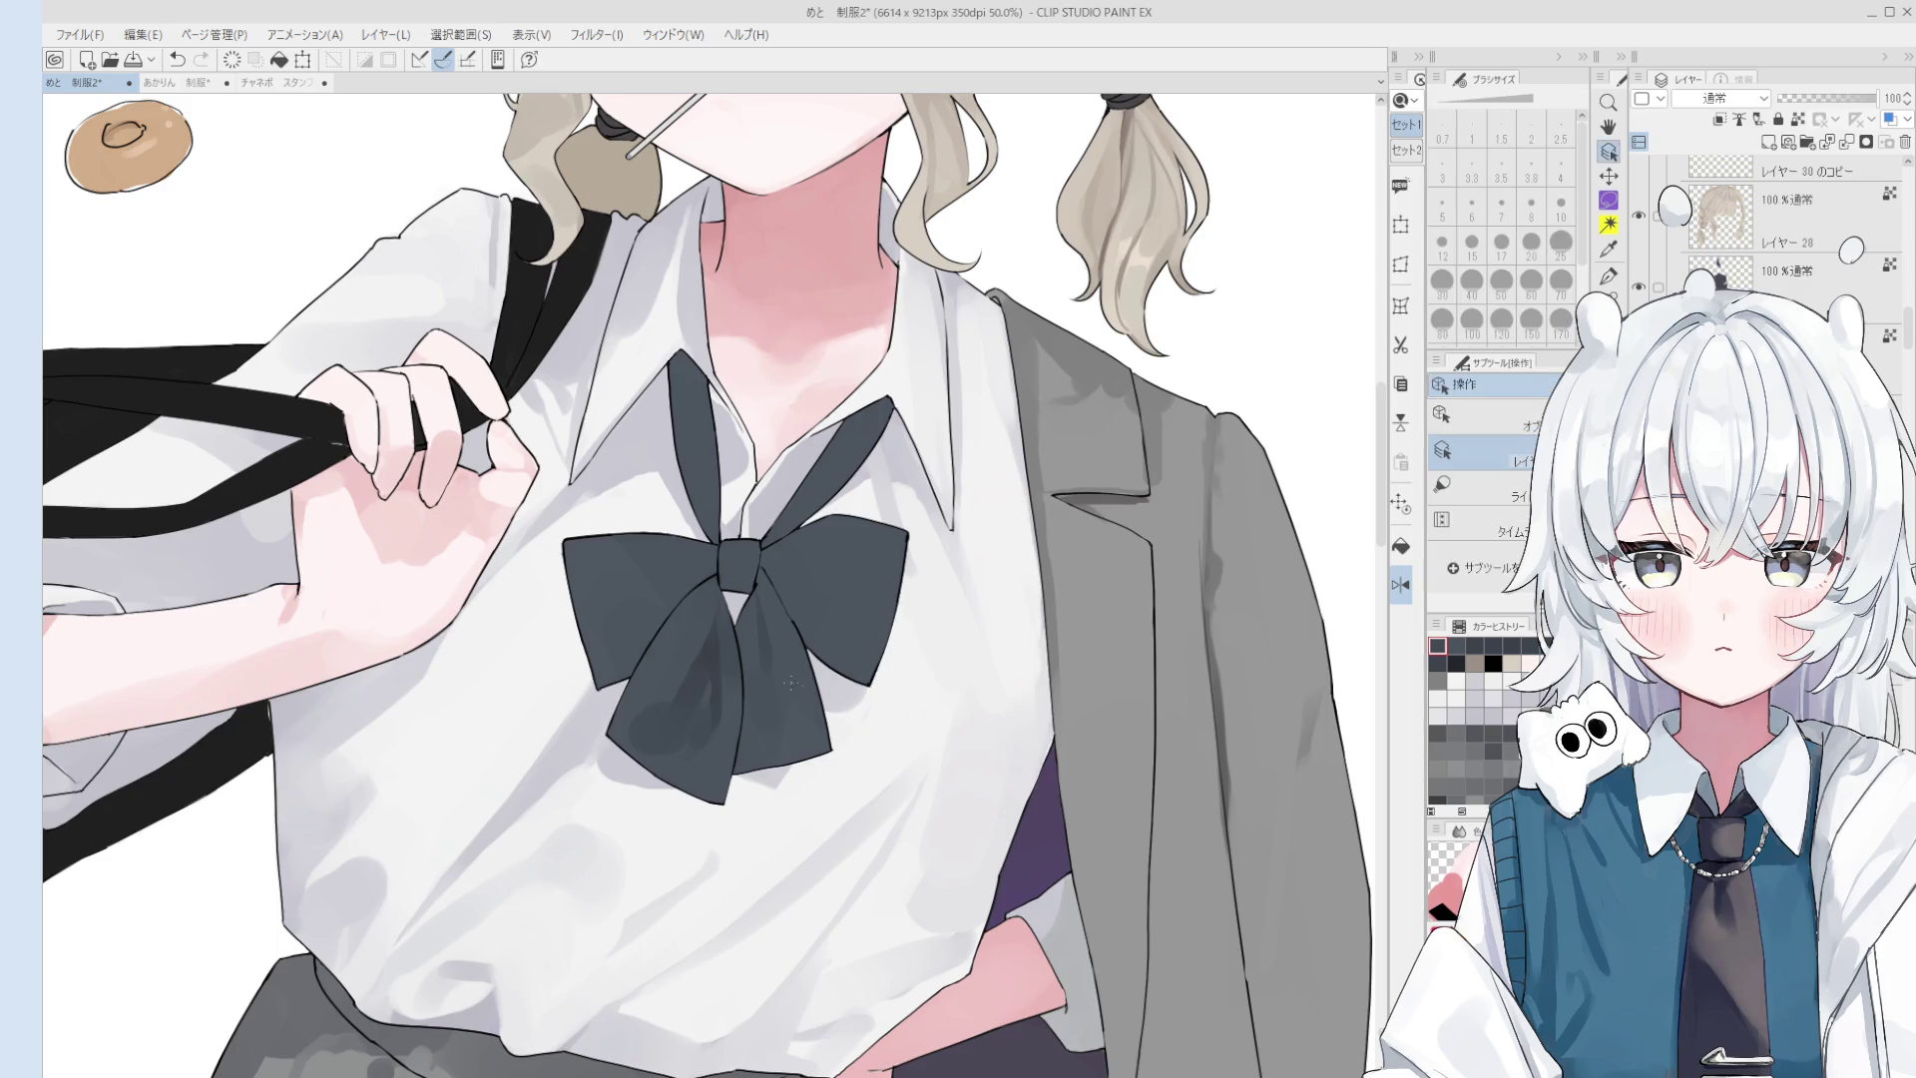
scroll(759, 659, up, 2)
key(b)
scroll(758, 635, up, 1)
drag(746, 580, 786, 671)
- Paint dark shading into the bow's right loop with a larger brush, then undo it
key(])
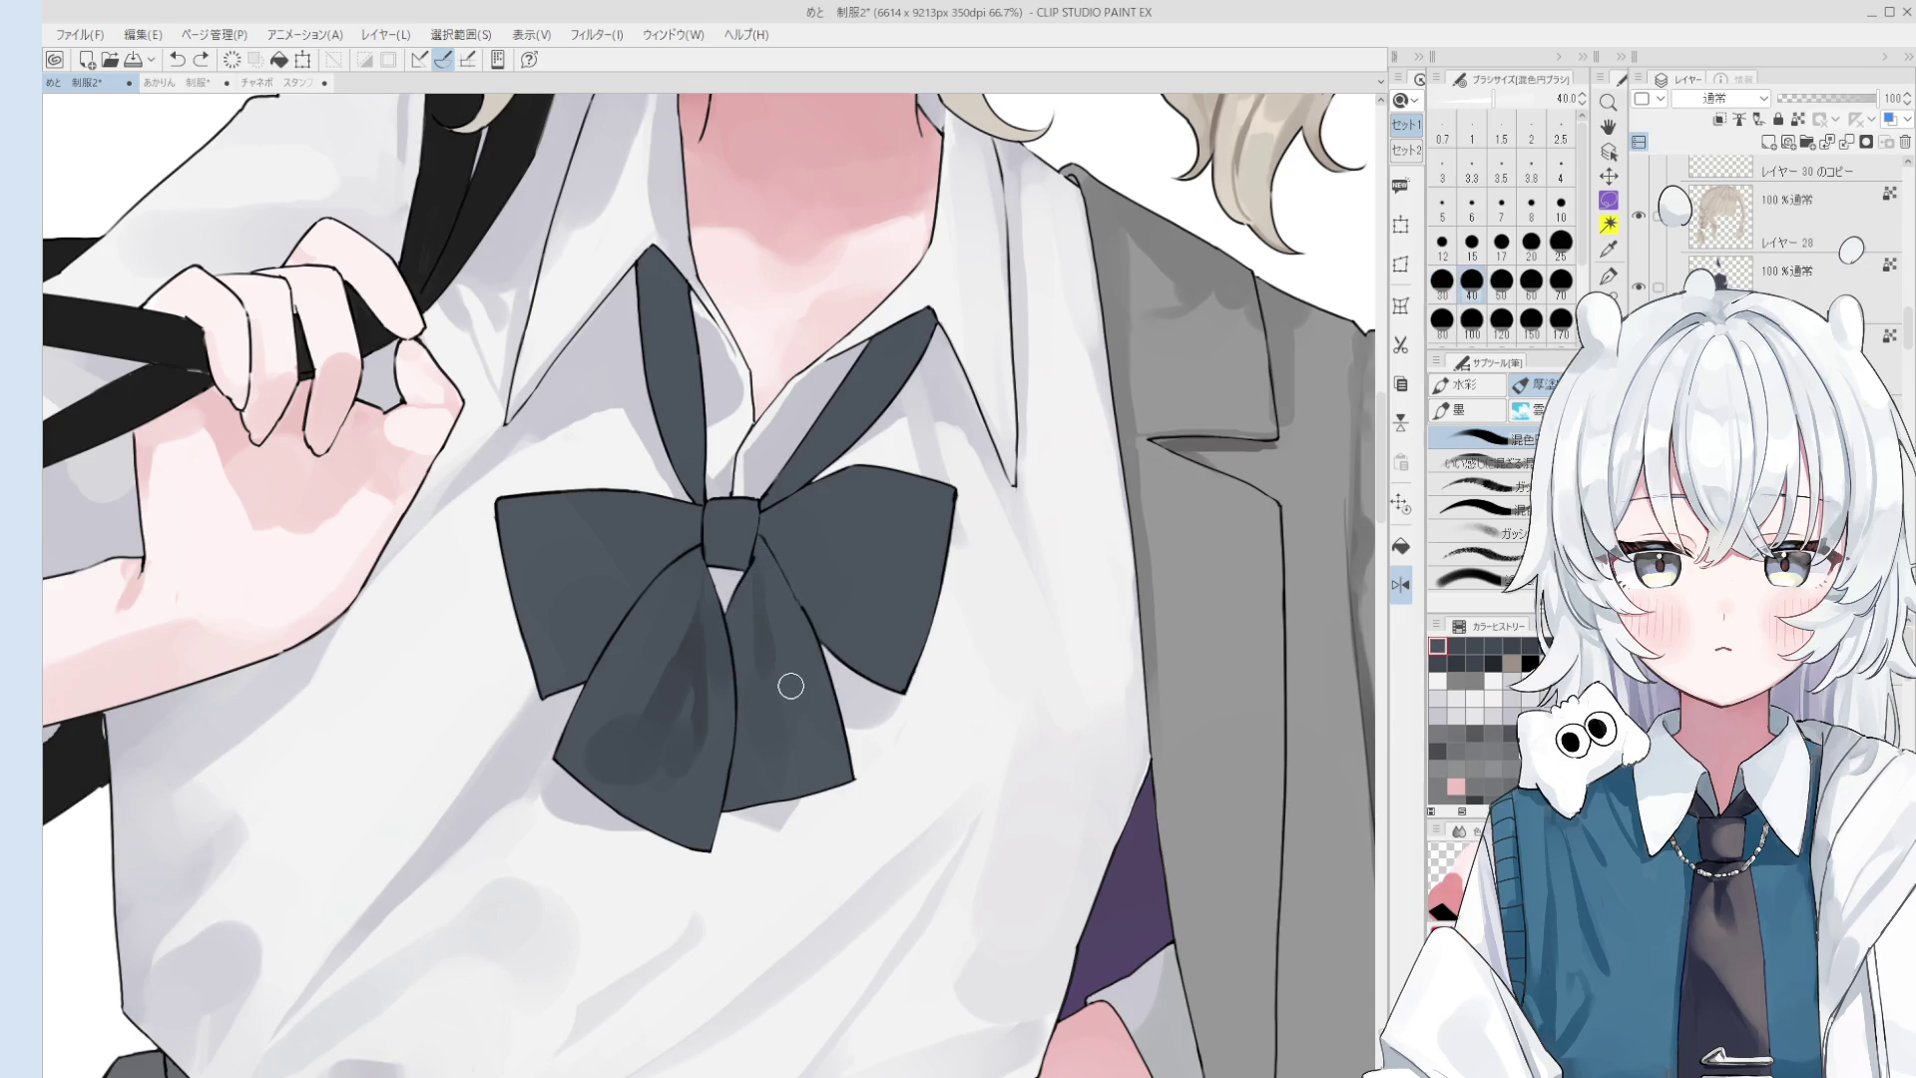
scroll(782, 692, up, 3)
key(])
key(])
key(])
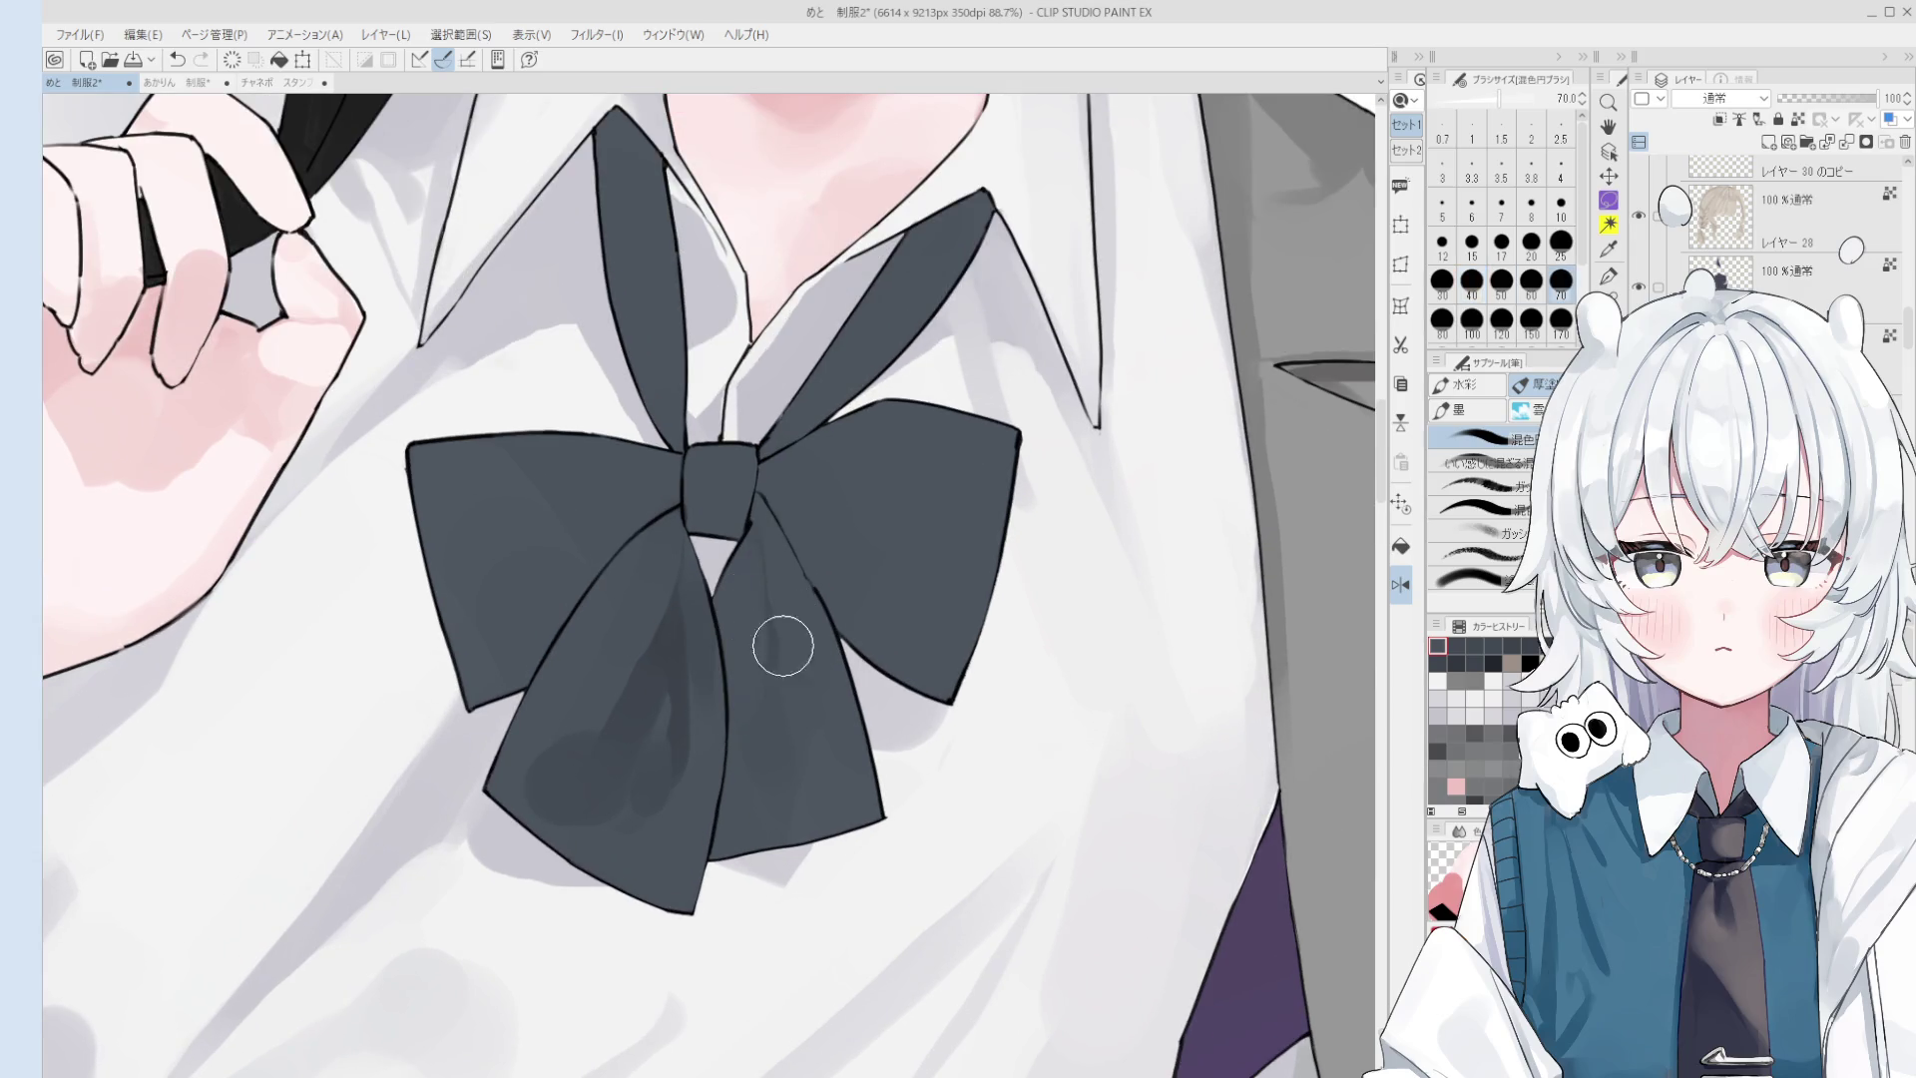
key([)
key([)
key([)
key(])
key(])
key(])
scroll(817, 731, down, 1)
key(])
key(])
drag(796, 715, 796, 752)
key(ctrl+z)
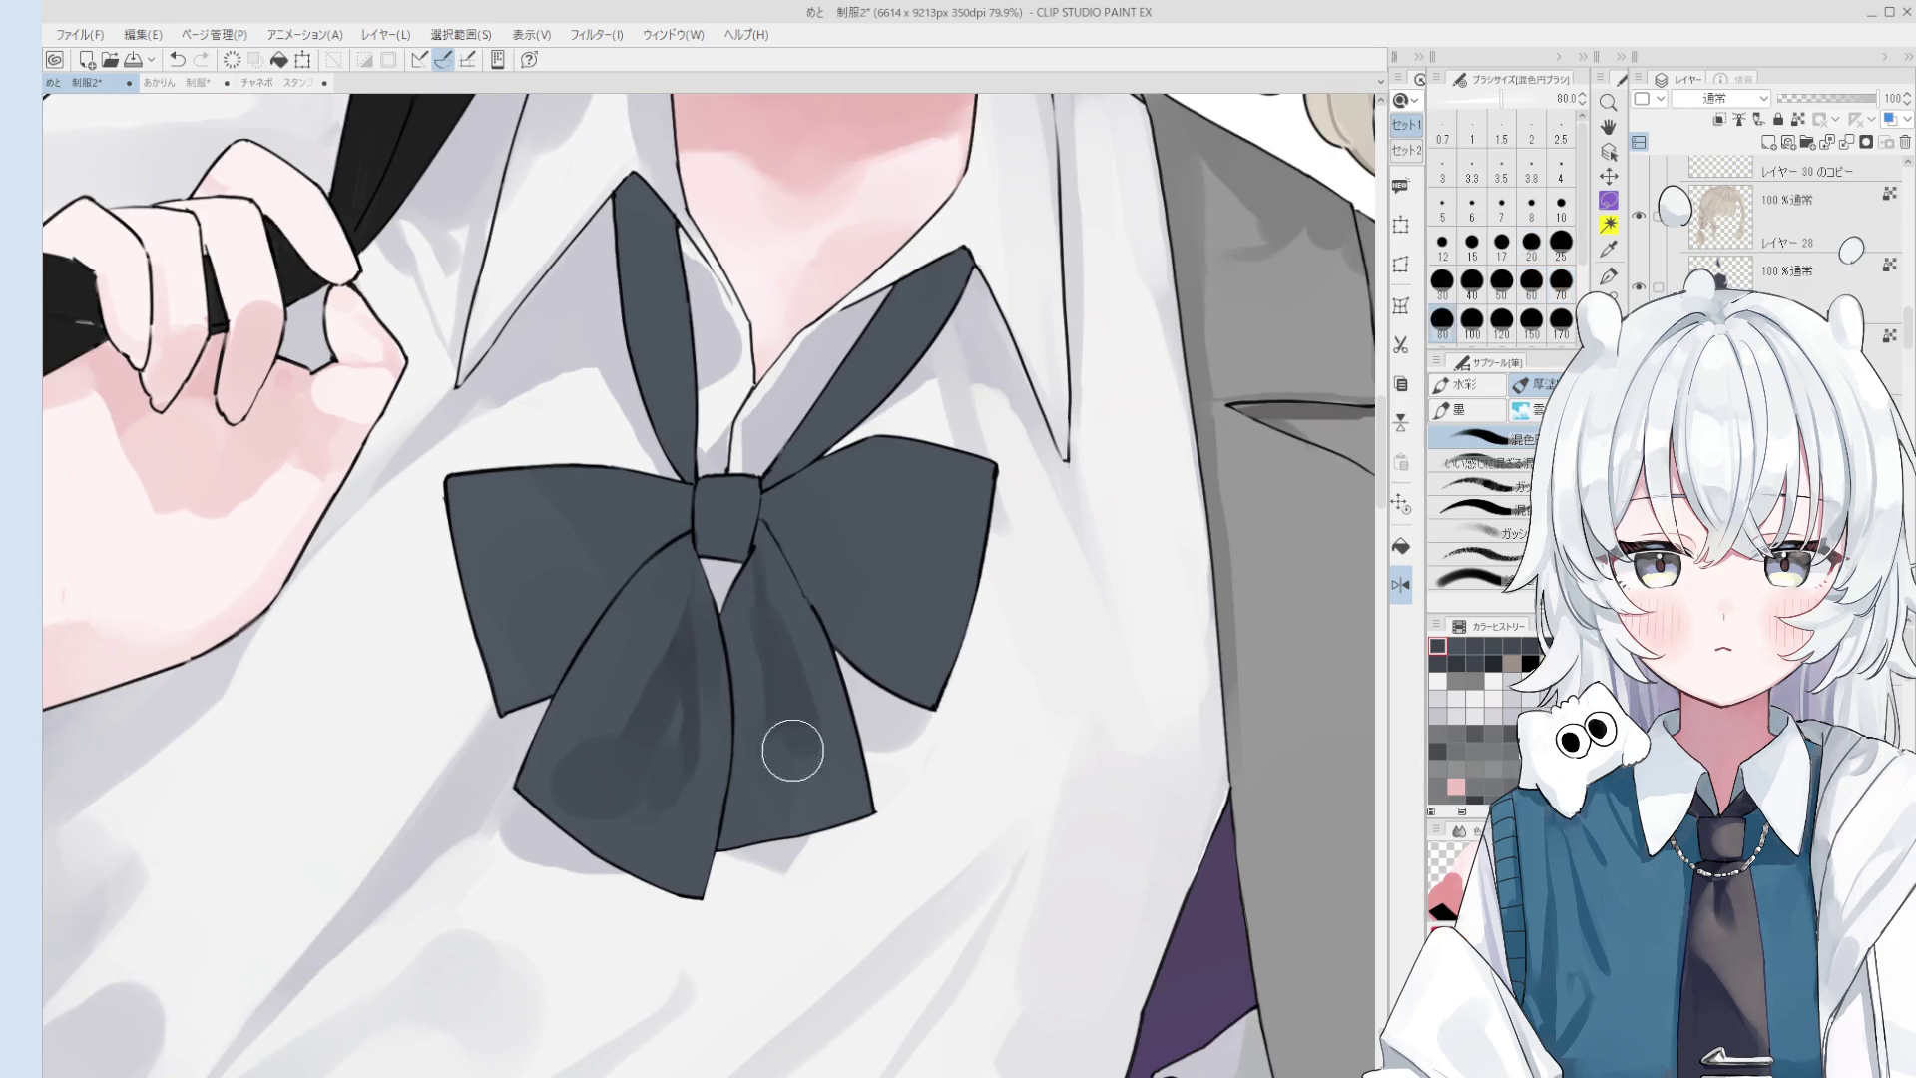
- Reshade the bow's lower right loop and sample its dark tones
scroll(795, 752, down, 2)
key(bracketleft)
drag(747, 627, 753, 598)
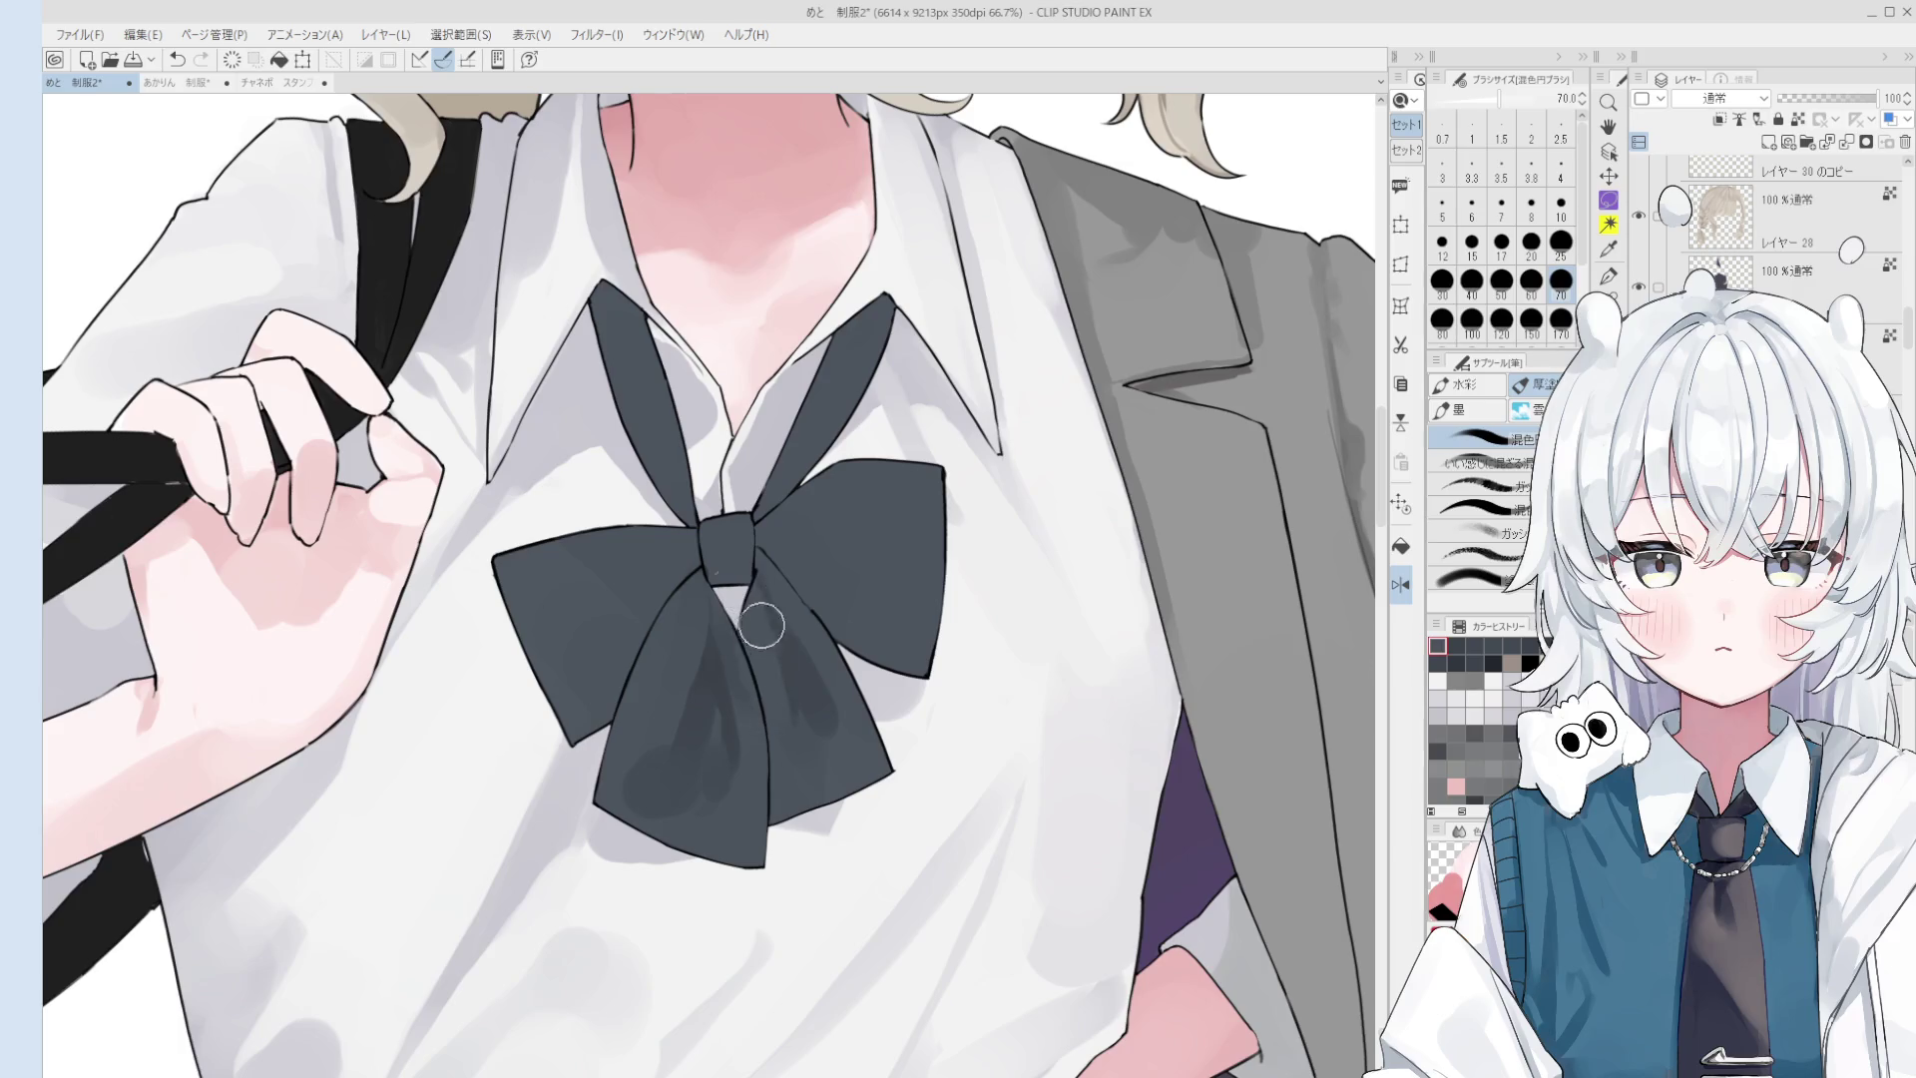
key(bracketright)
key(bracketright)
key(ctrl+z)
drag(799, 735, 829, 698)
alt+click(812, 706)
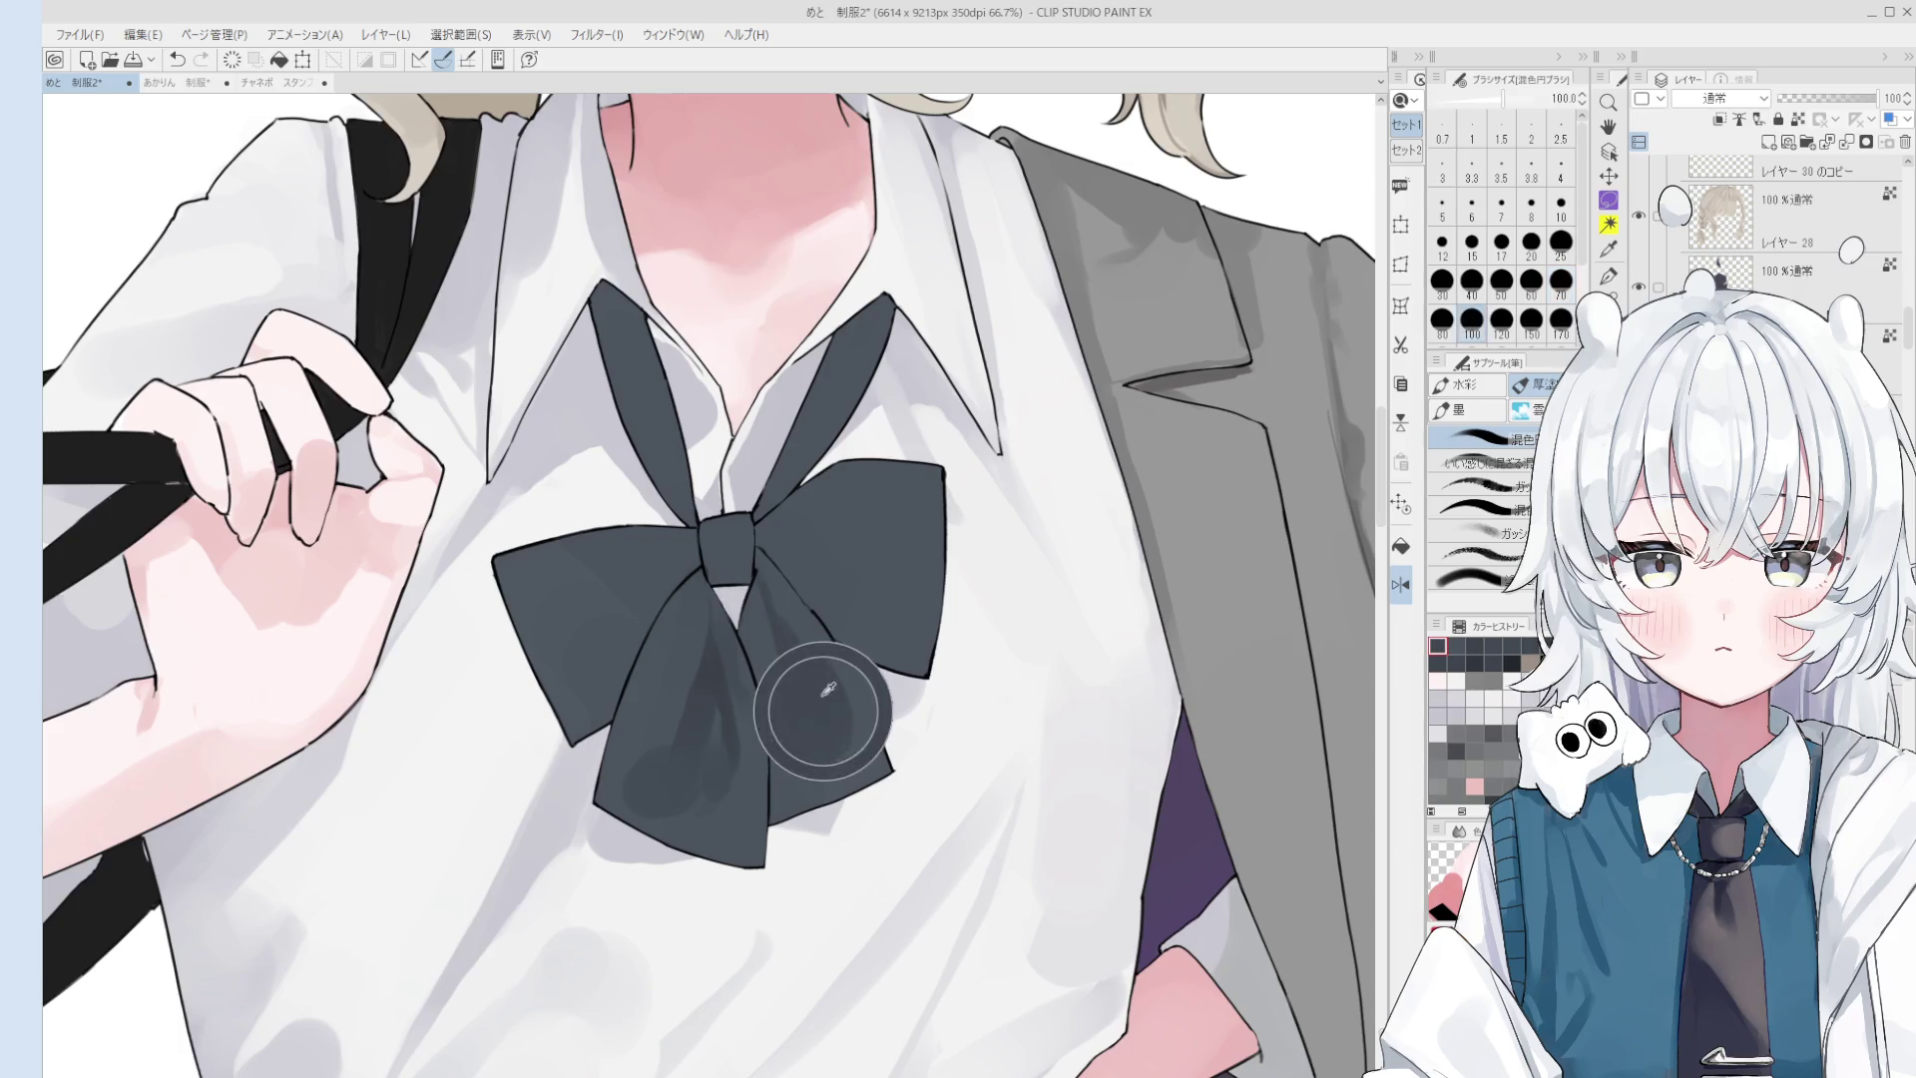
alt+click(814, 695)
- Add dark detail strokes to the lower right loop with a size 25–50 brush, undoing the last
key(bracketleft)
key(bracketleft)
key(bracketleft)
drag(800, 723, 788, 739)
key(bracketleft)
key(bracketleft)
key(bracketleft)
drag(779, 638, 791, 745)
key(bracketright)
key(bracketright)
key(bracketright)
drag(804, 650, 834, 718)
alt+click(798, 614)
key(ctrl+z)
- Unmirror the canvas and repaint and smooth the shading on the bow's left ribbon
key(bracketright)
key(bracketright)
key(h)
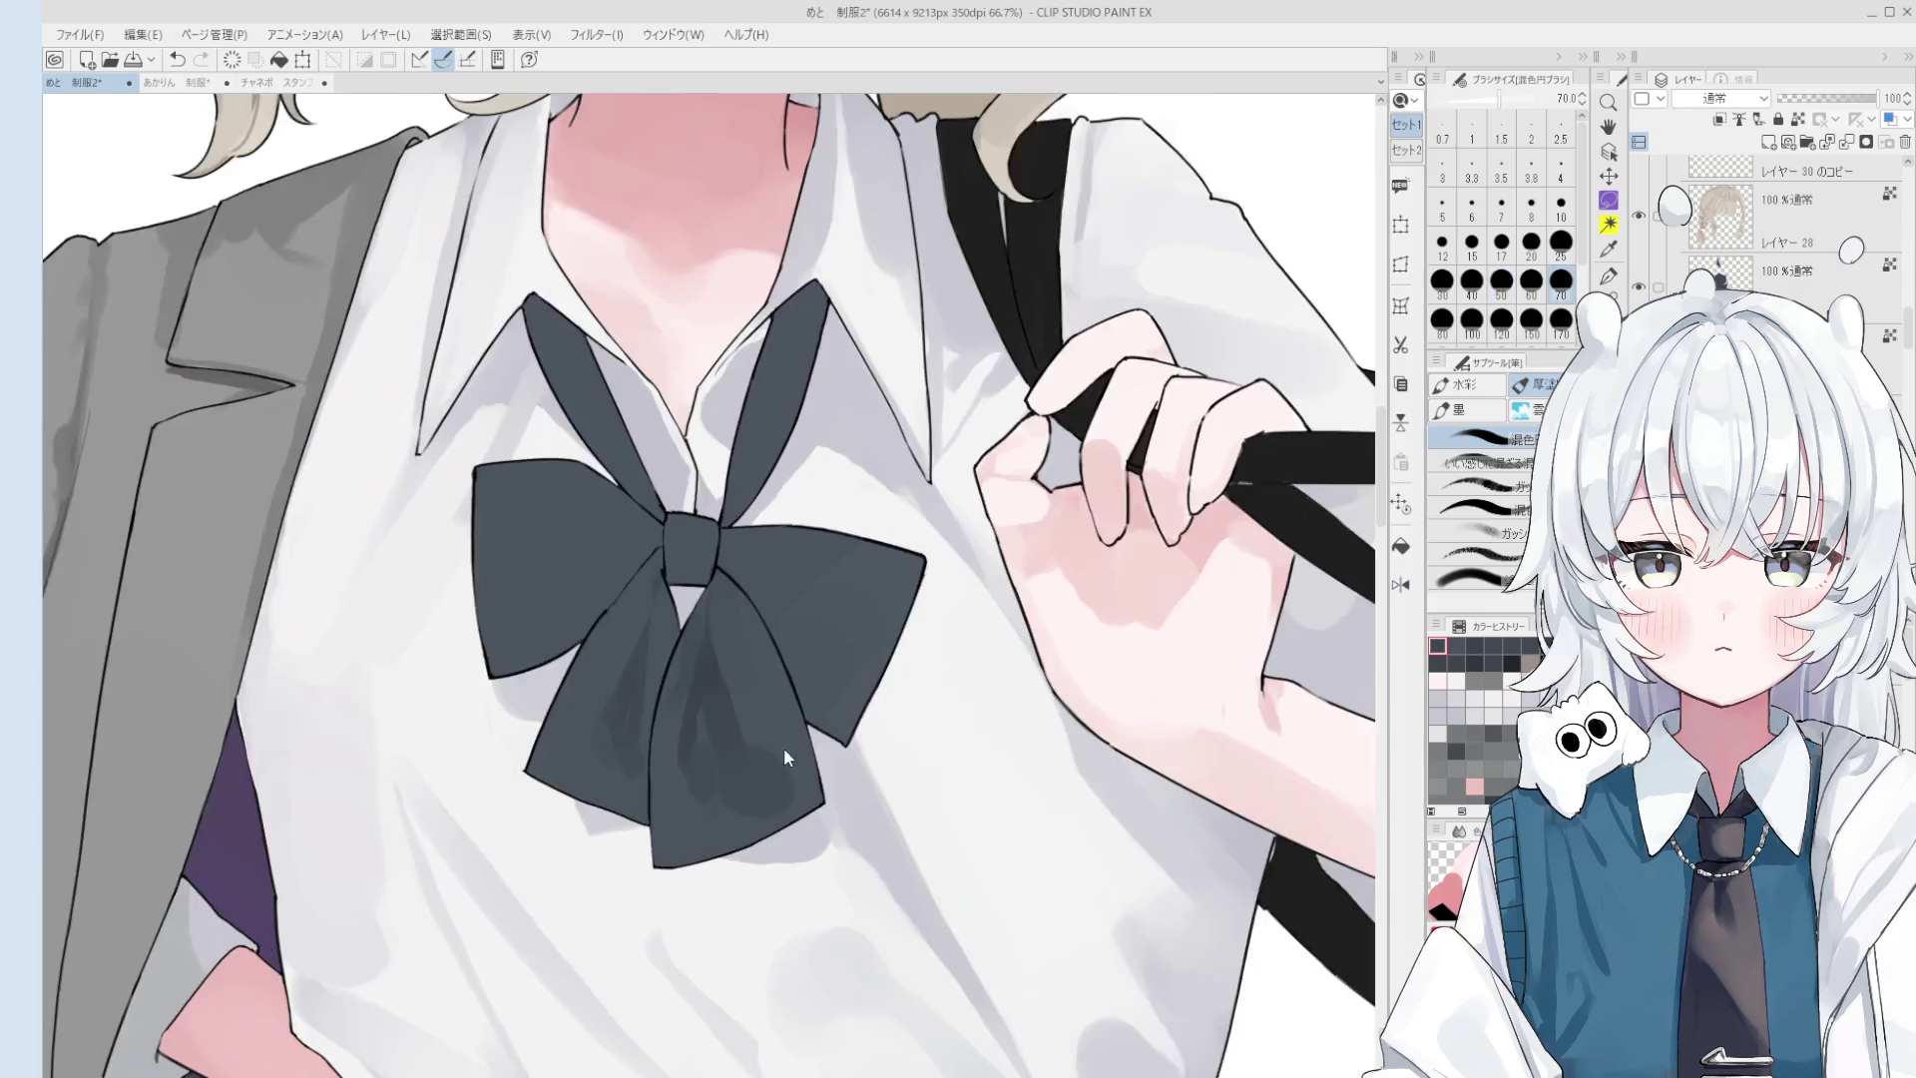
scroll(783, 751, down, 1)
key(o)
mouse_move(700, 698)
mouse_down()
mouse_move(718, 648)
mouse_move(702, 653)
mouse_up()
key(bracketleft)
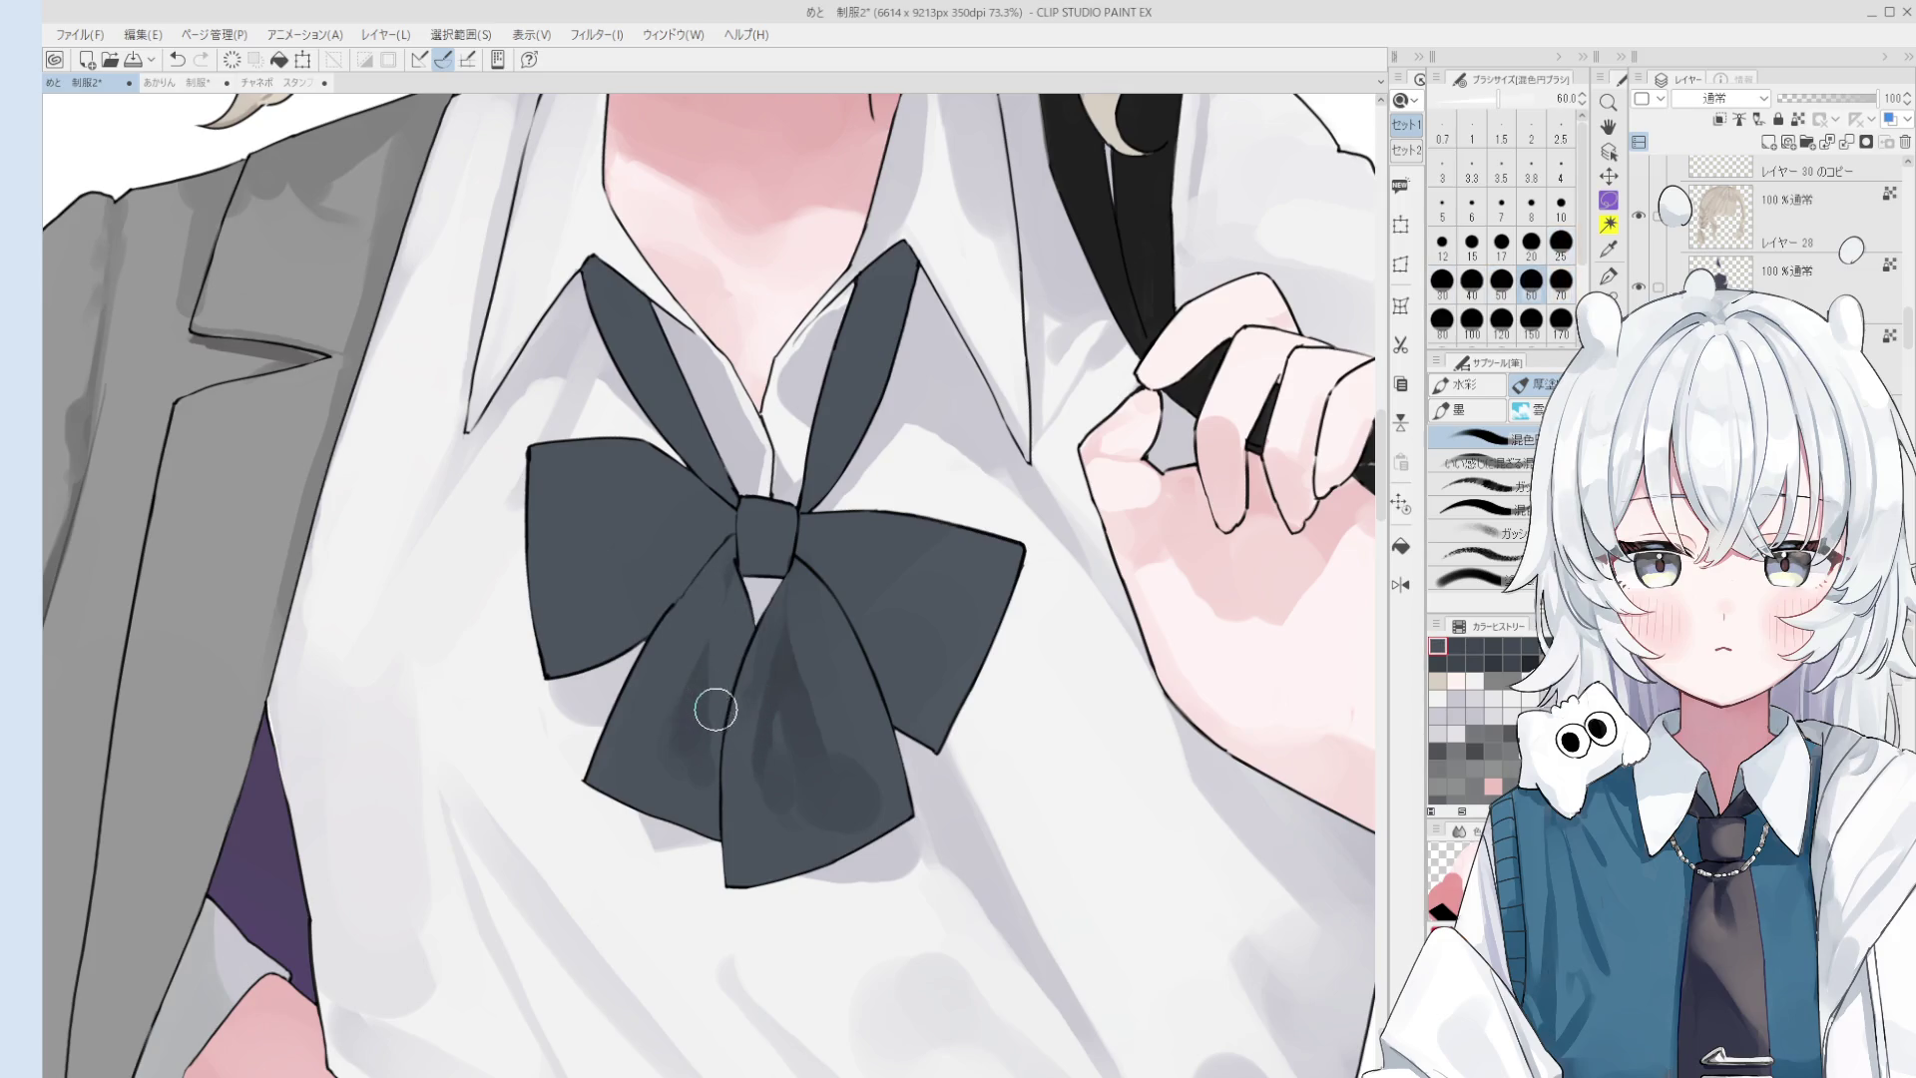
drag(702, 653, 700, 696)
- Paint dark shading down the bow's centre fold with a size-17 brush
key(bracketleft)
key(bracketleft)
key(bracketleft)
key(bracketleft)
key(bracketleft)
key(bracketright)
key(bracketright)
key(bracketright)
key(bracketright)
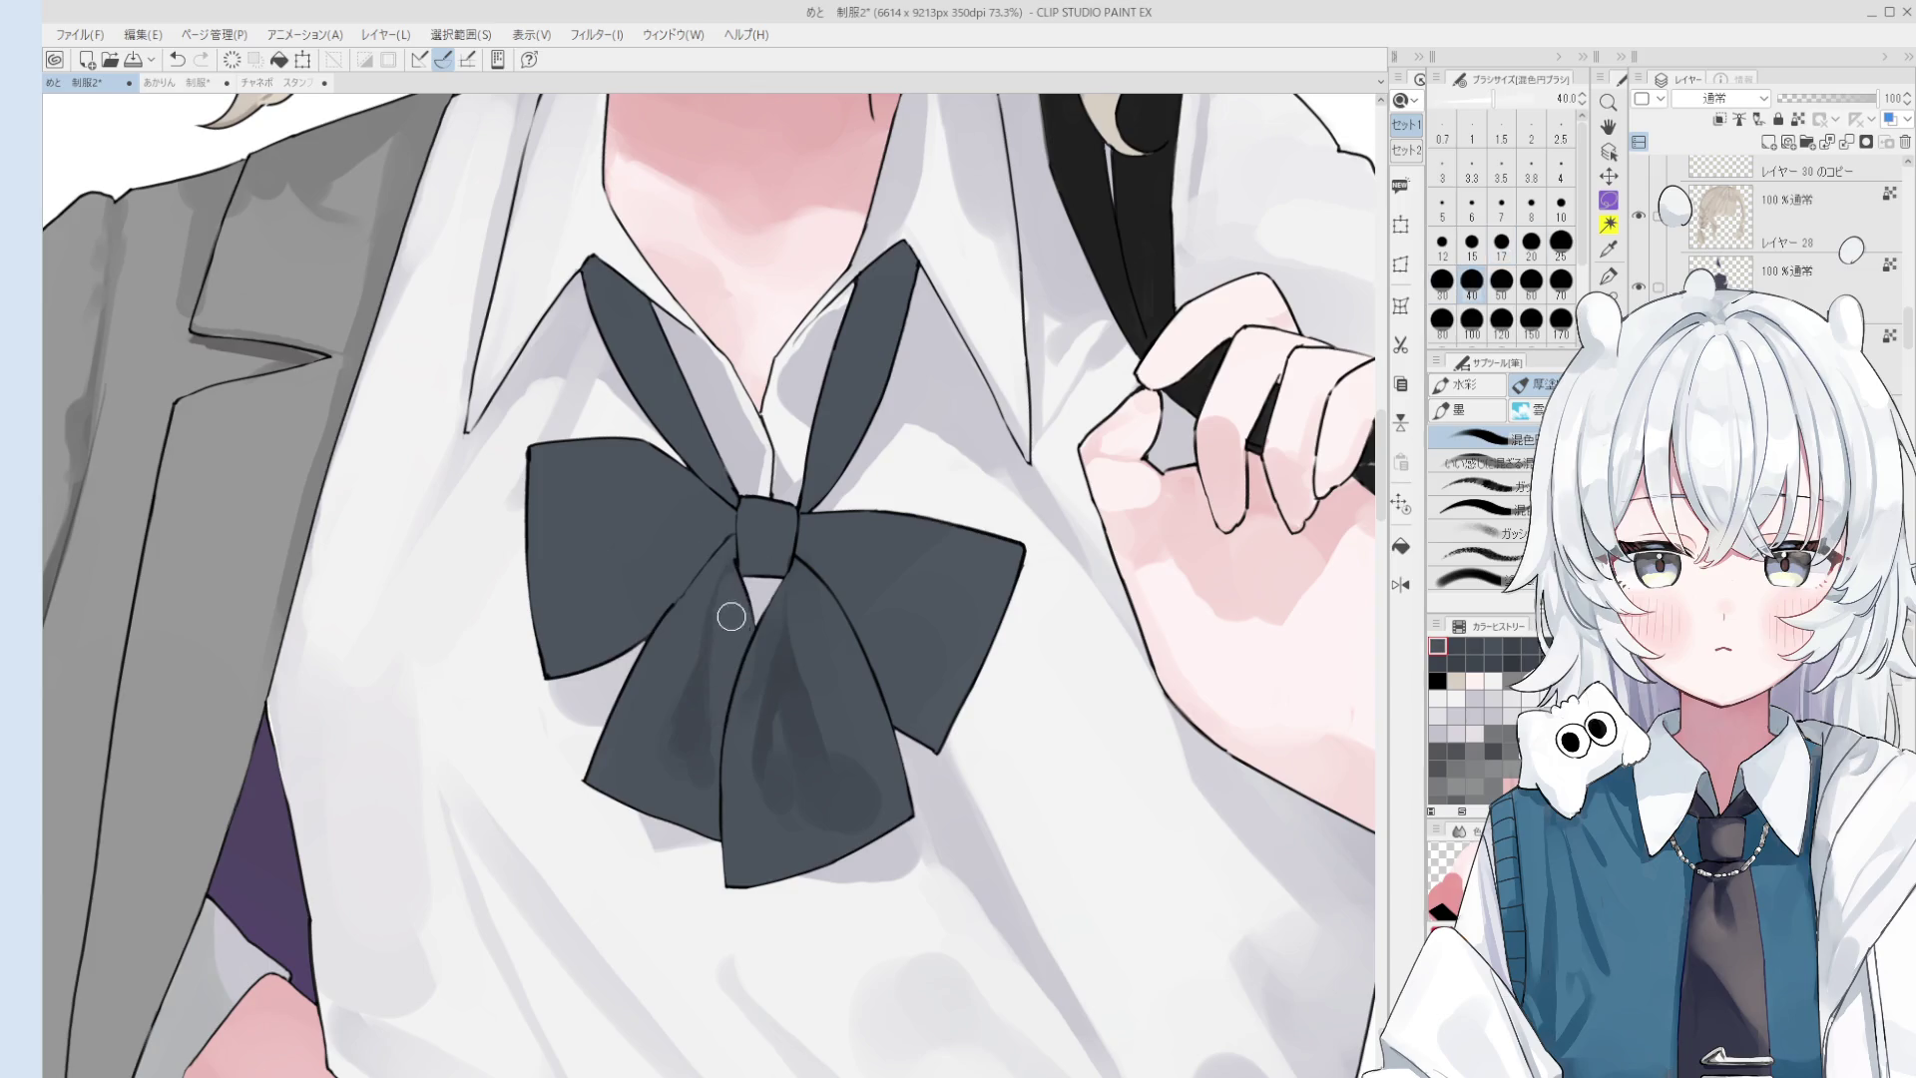
key(bracketright)
key(bracketright)
key(bracketright)
key(bracketleft)
key(bracketleft)
key(bracketleft)
drag(783, 617, 814, 746)
key(ctrl+z)
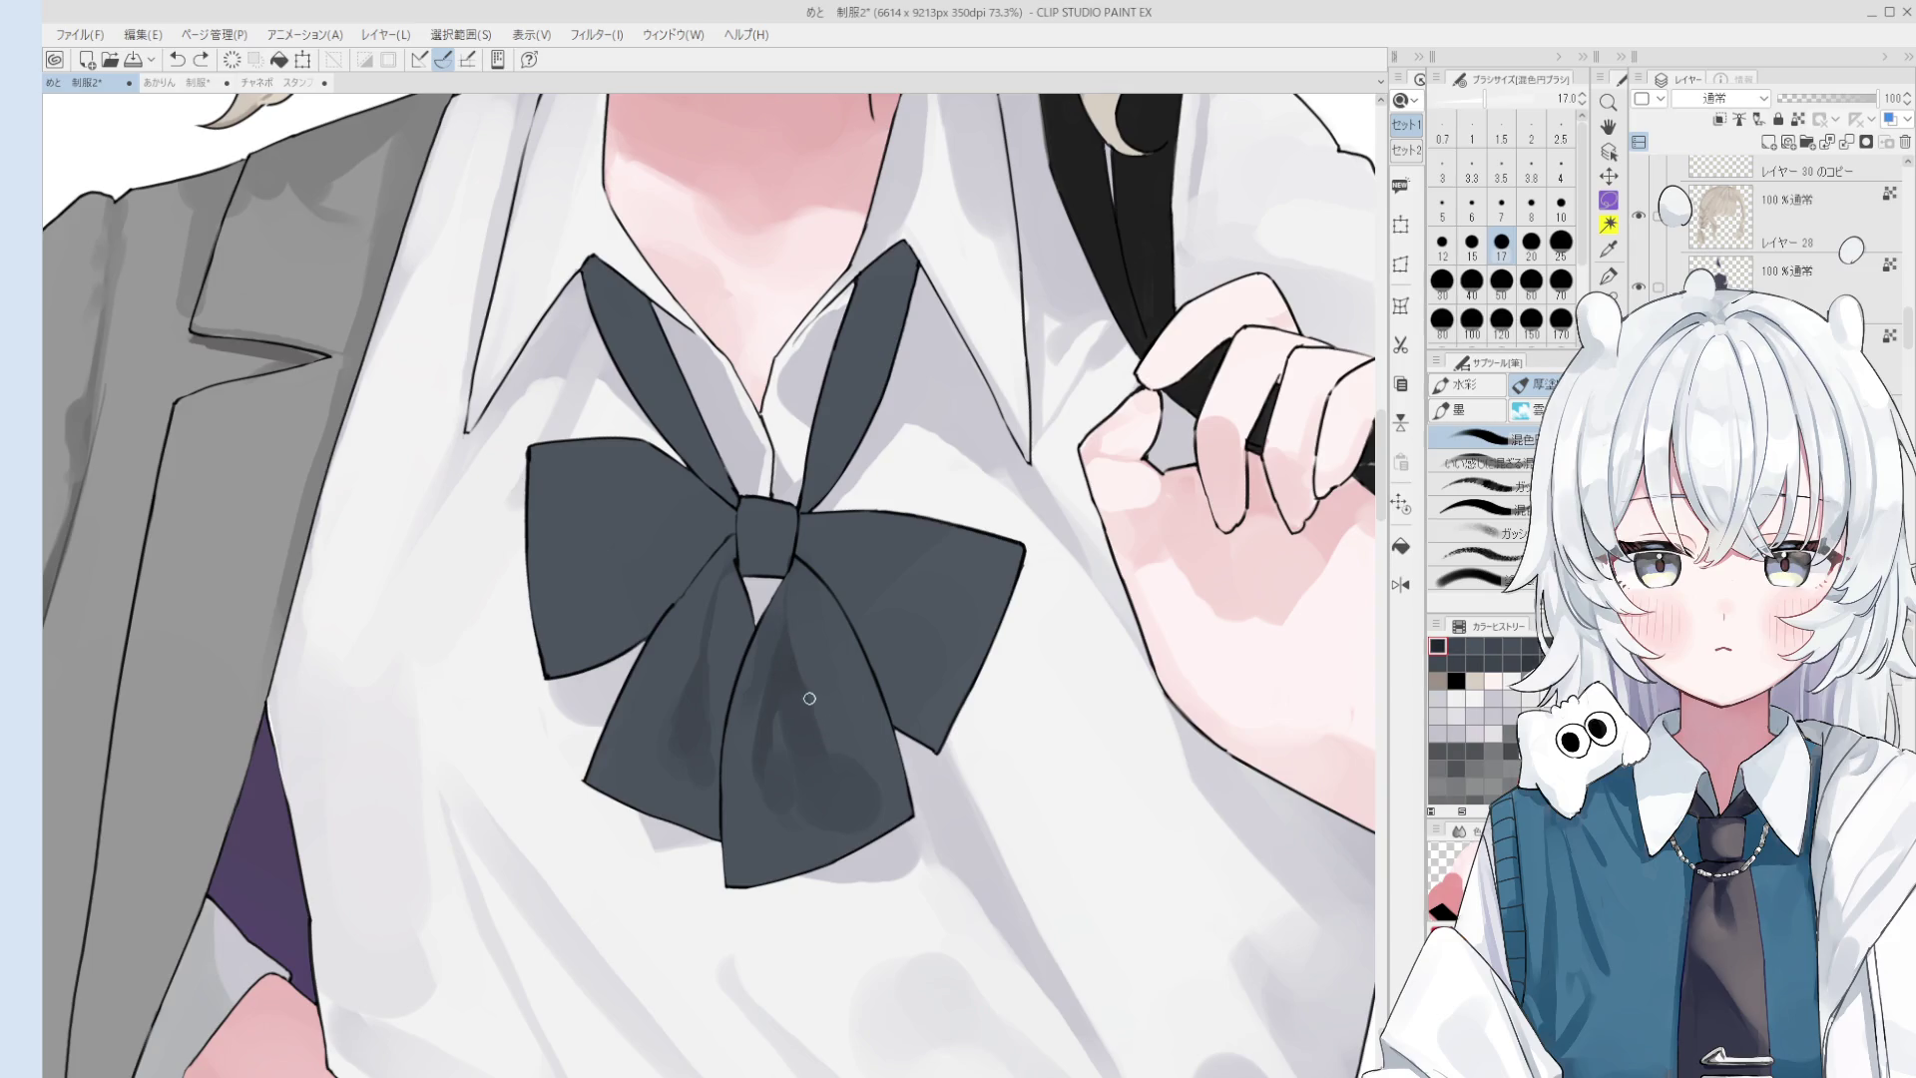
drag(787, 638, 816, 746)
drag(786, 587, 820, 774)
key(ctrl+z)
- Pick a new shadow tone from the bow and dab it on with a 30–50 brush
alt+click(793, 680)
scroll(820, 774, down, 1)
drag(786, 707, 782, 813)
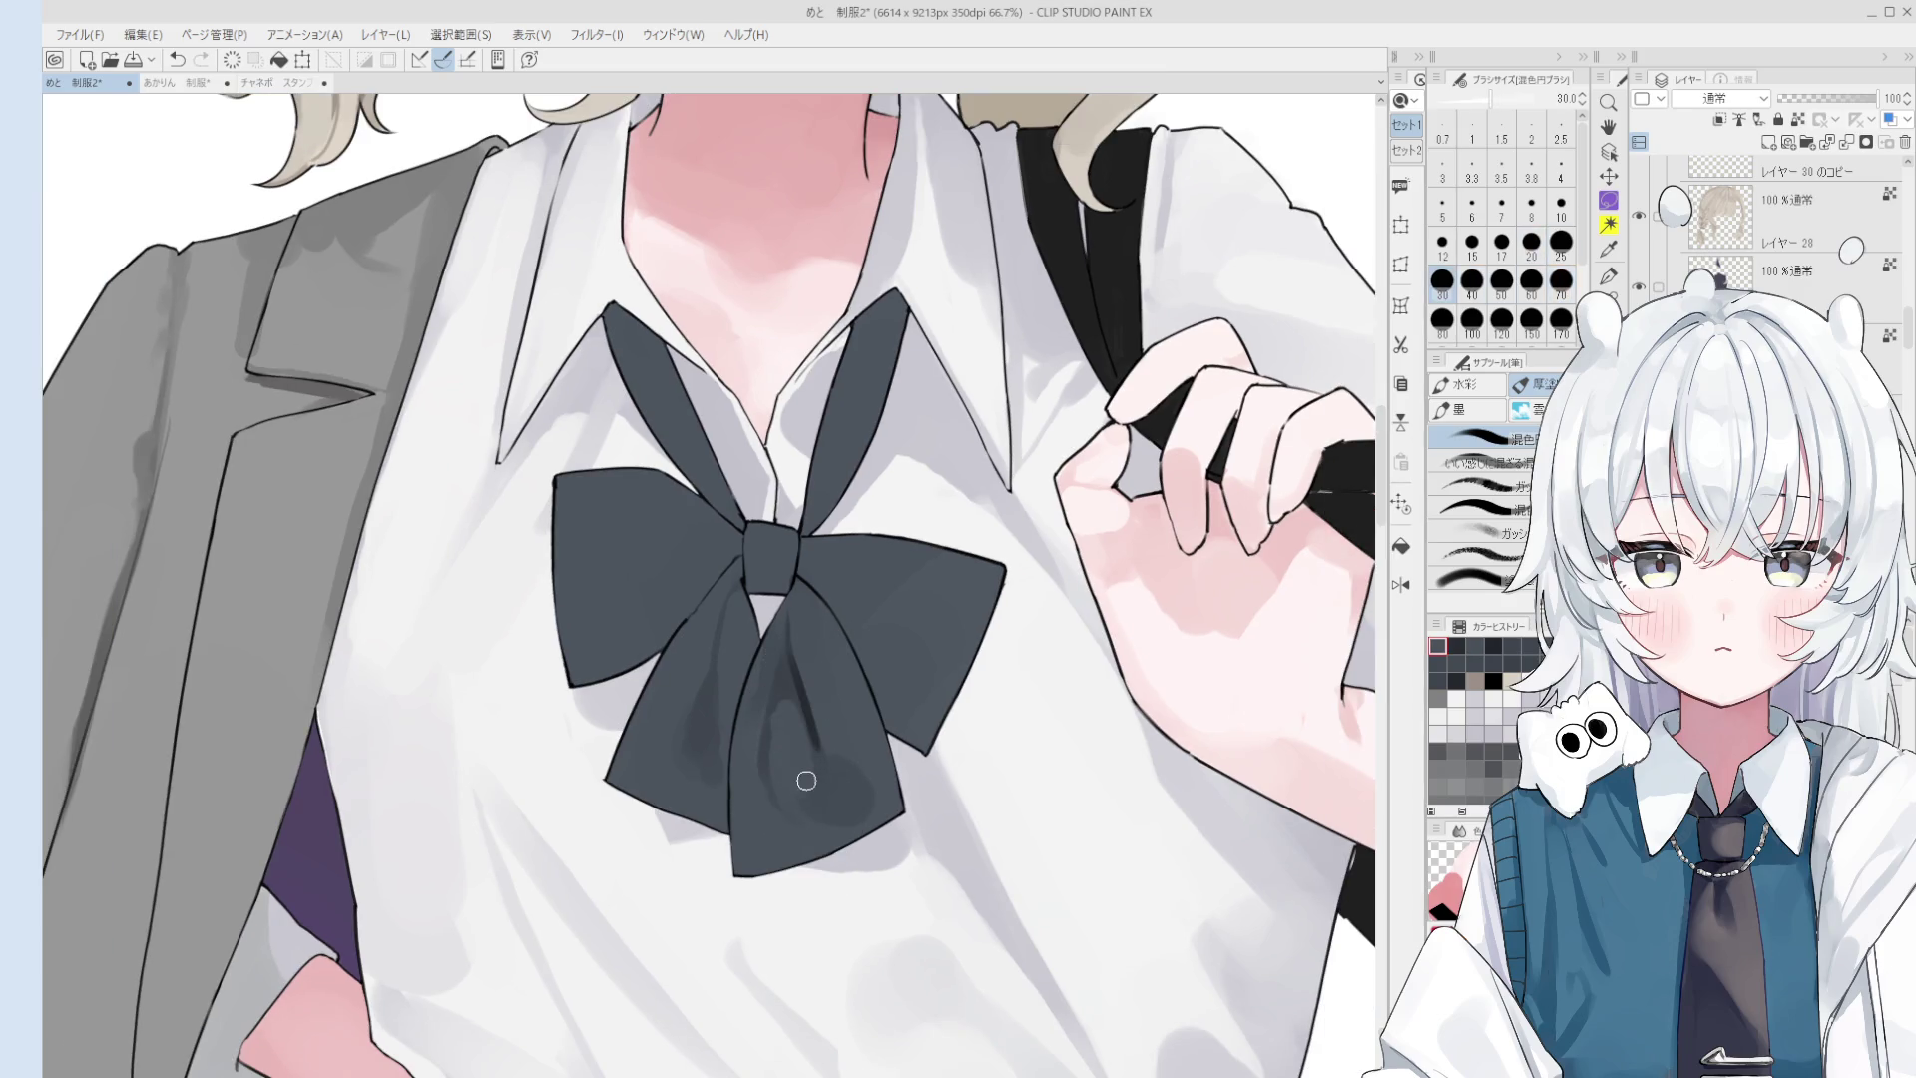
drag(782, 813, 770, 717)
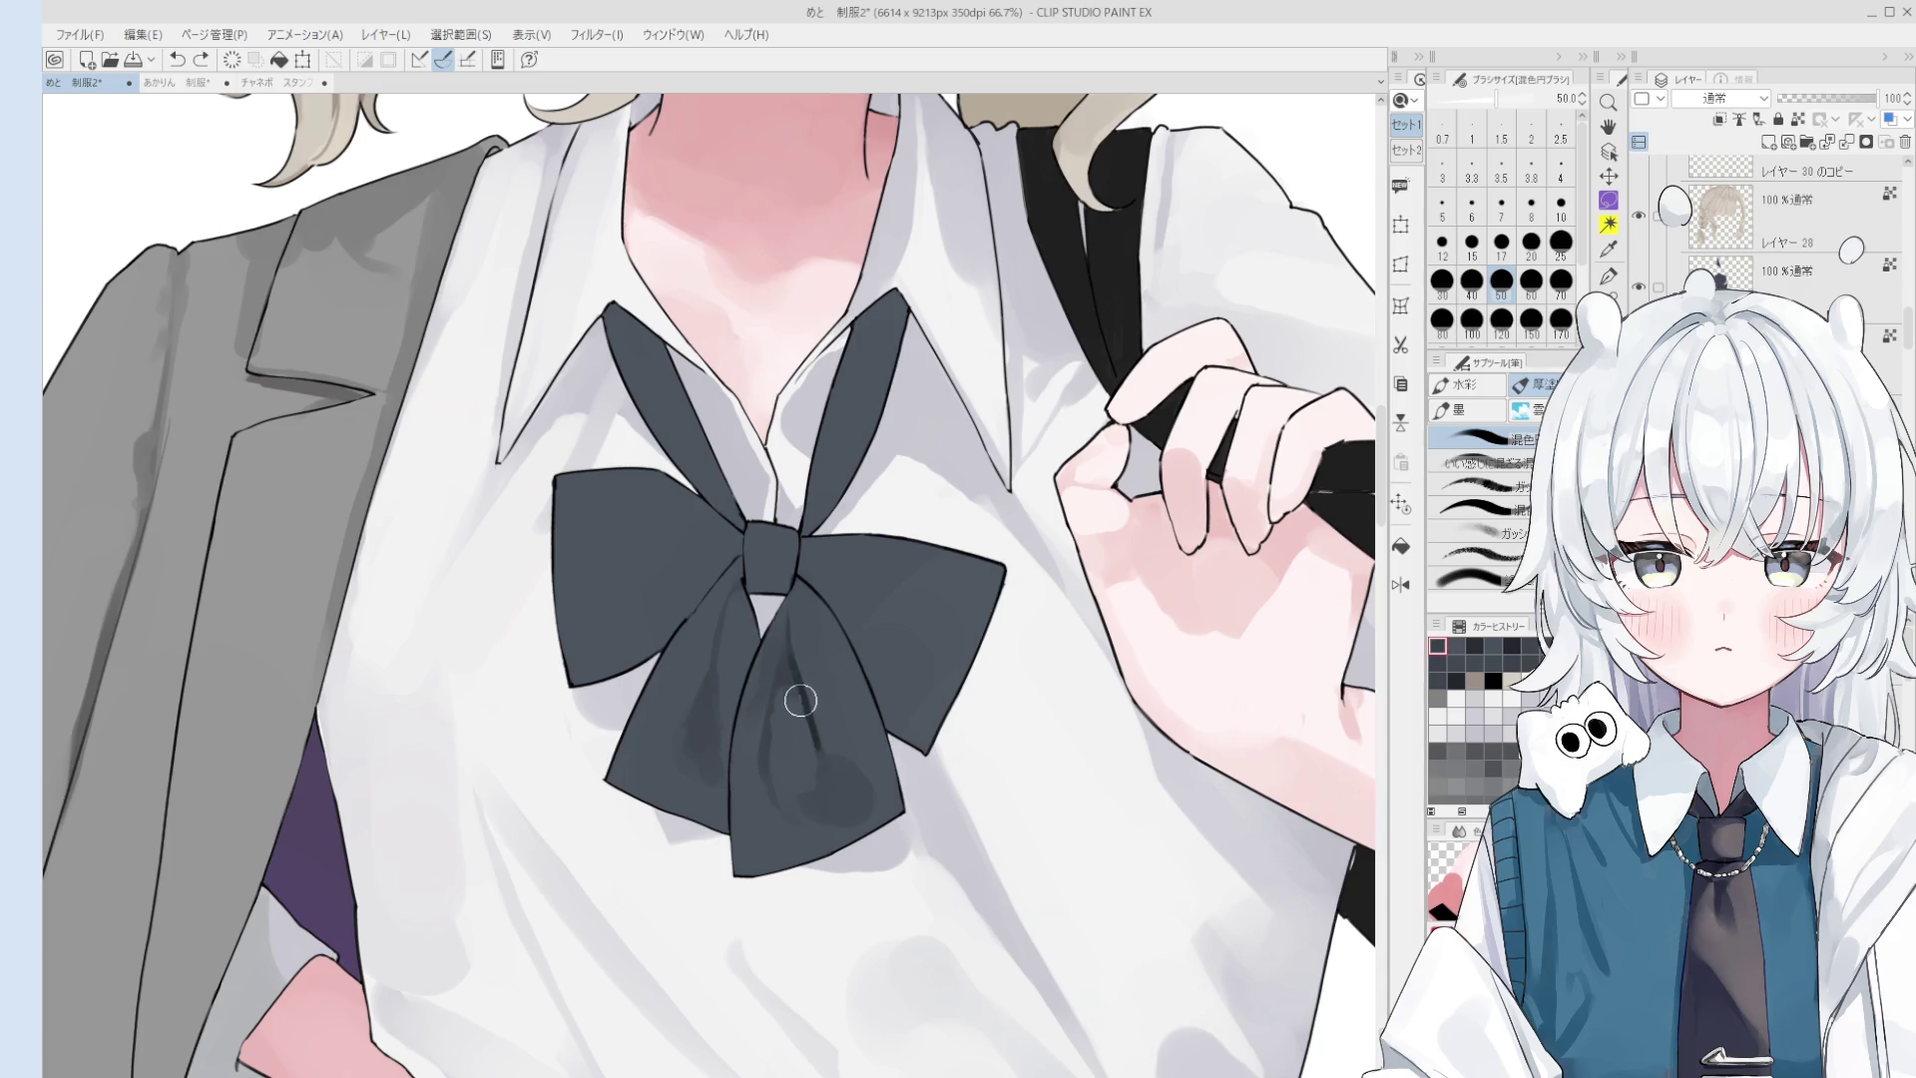
scroll(798, 698, down, 2)
click(798, 688)
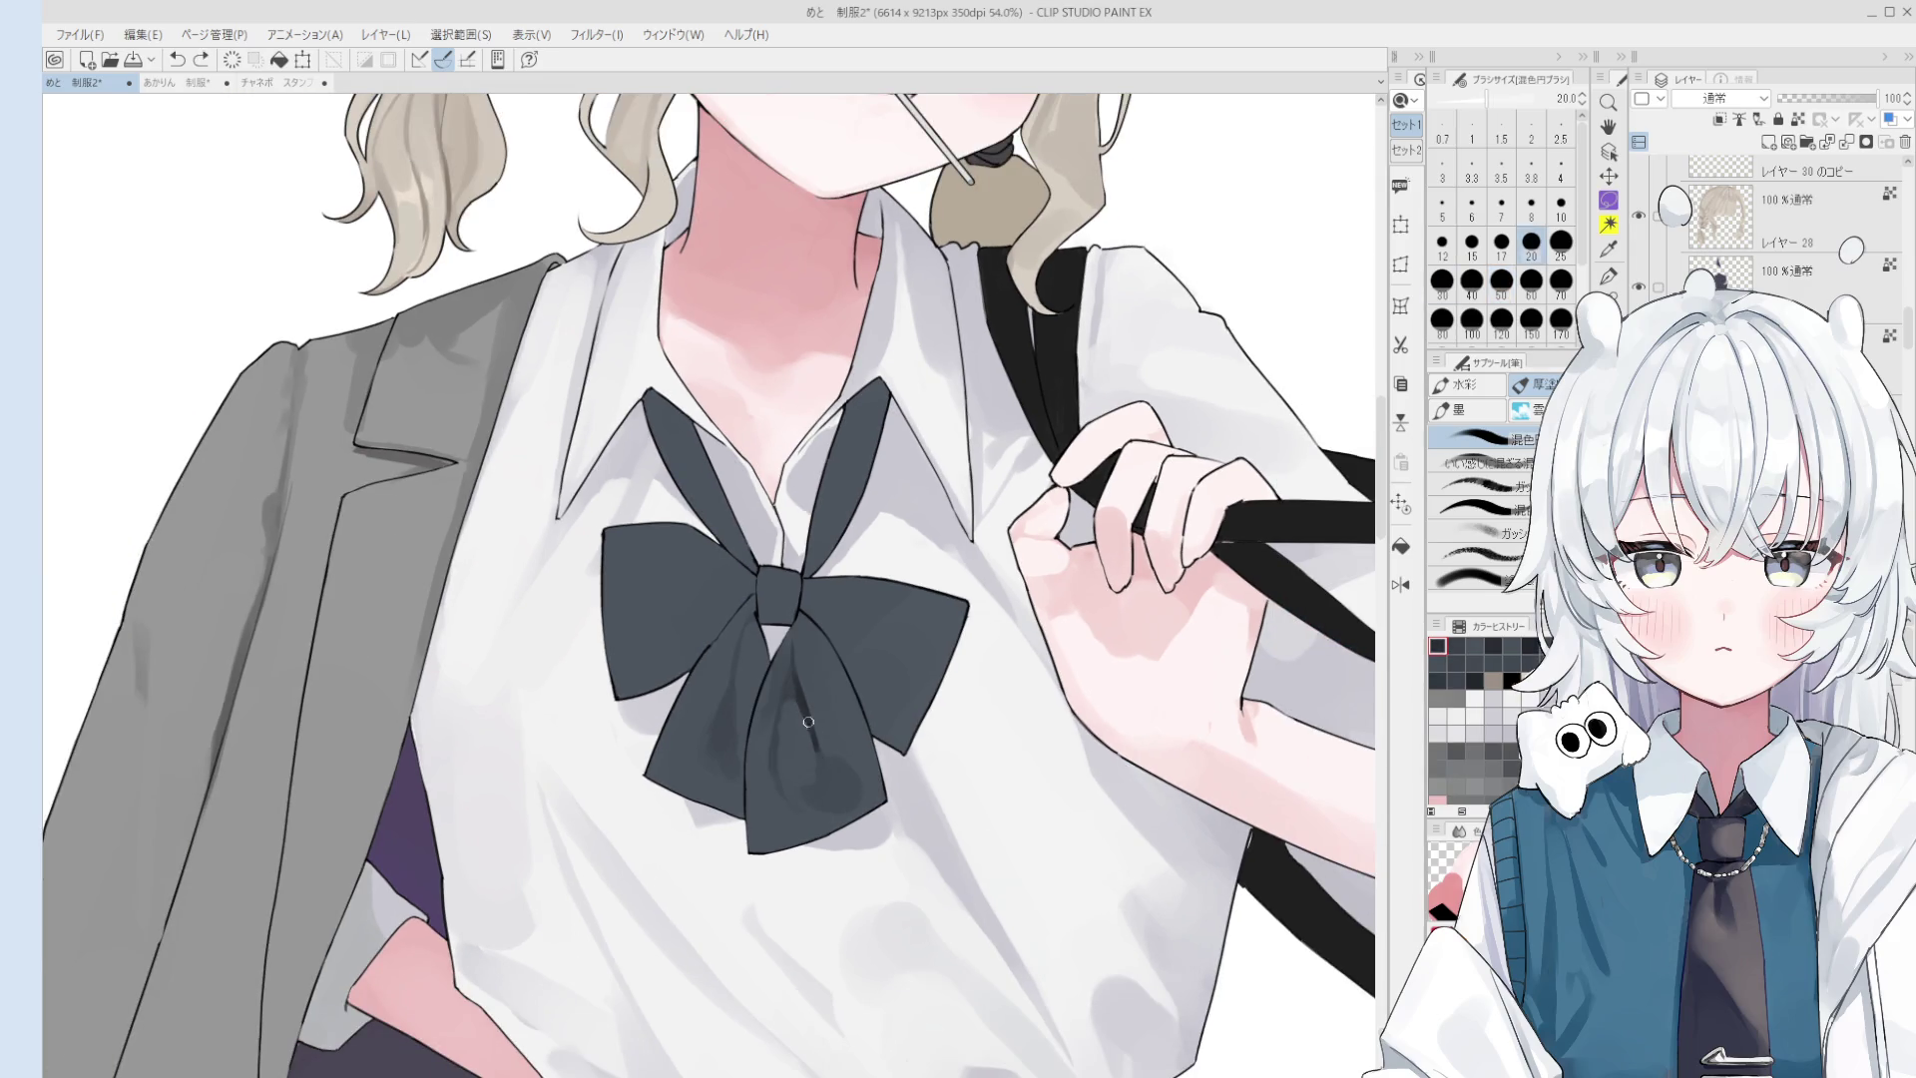
- Touch up the bow's lower tip, undo the stray stroke and set the brush to 100
mouse_move(783, 804)
mouse_down()
mouse_move(841, 758)
mouse_move(828, 739)
mouse_move(799, 786)
mouse_move(838, 800)
mouse_move(783, 849)
mouse_move(834, 813)
mouse_move(784, 770)
mouse_move(793, 726)
mouse_move(787, 756)
mouse_up()
key(ctrl+z)
key(bracketleft)
key(bracketleft)
key(bracketleft)
key(bracketleft)
- Flip the canvas, zoom in and try shading marks in the bow's lower loop, undoing them
key(h)
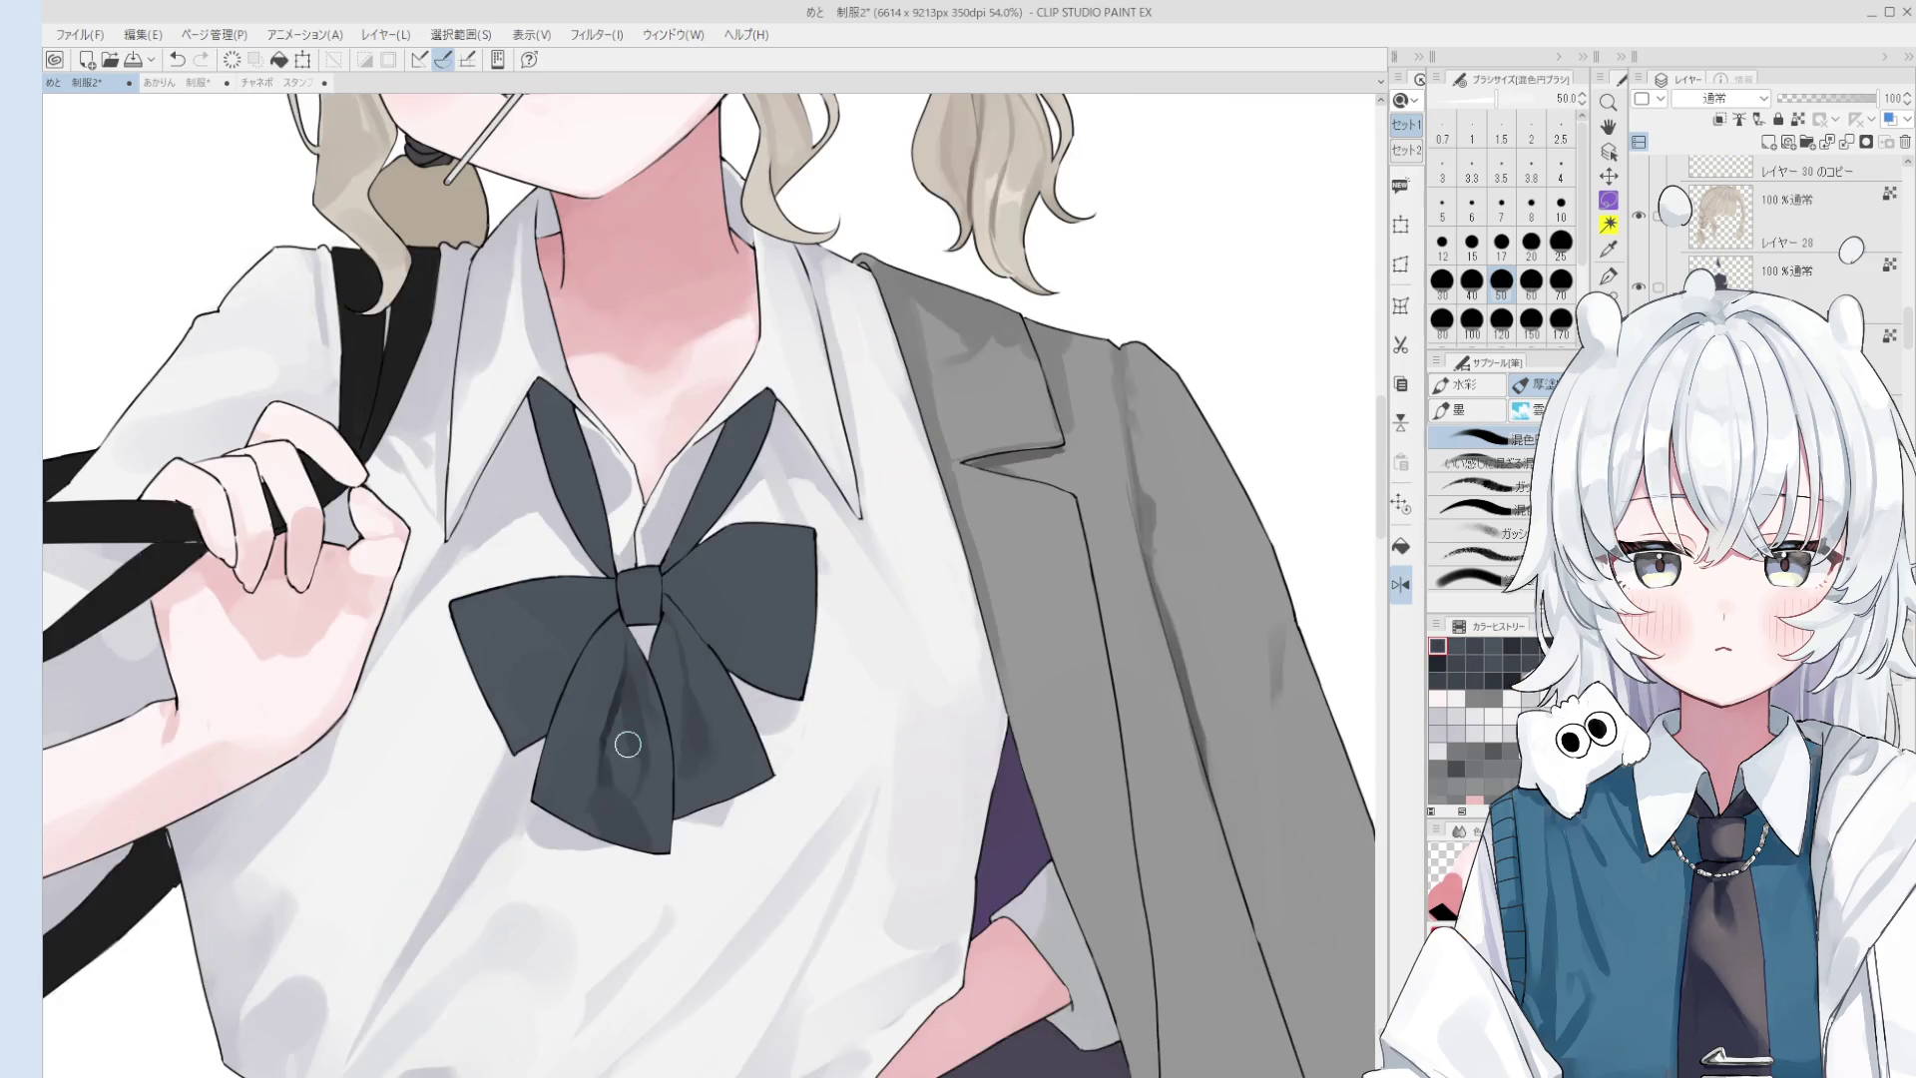
scroll(647, 776, up, 3)
drag(616, 668, 599, 694)
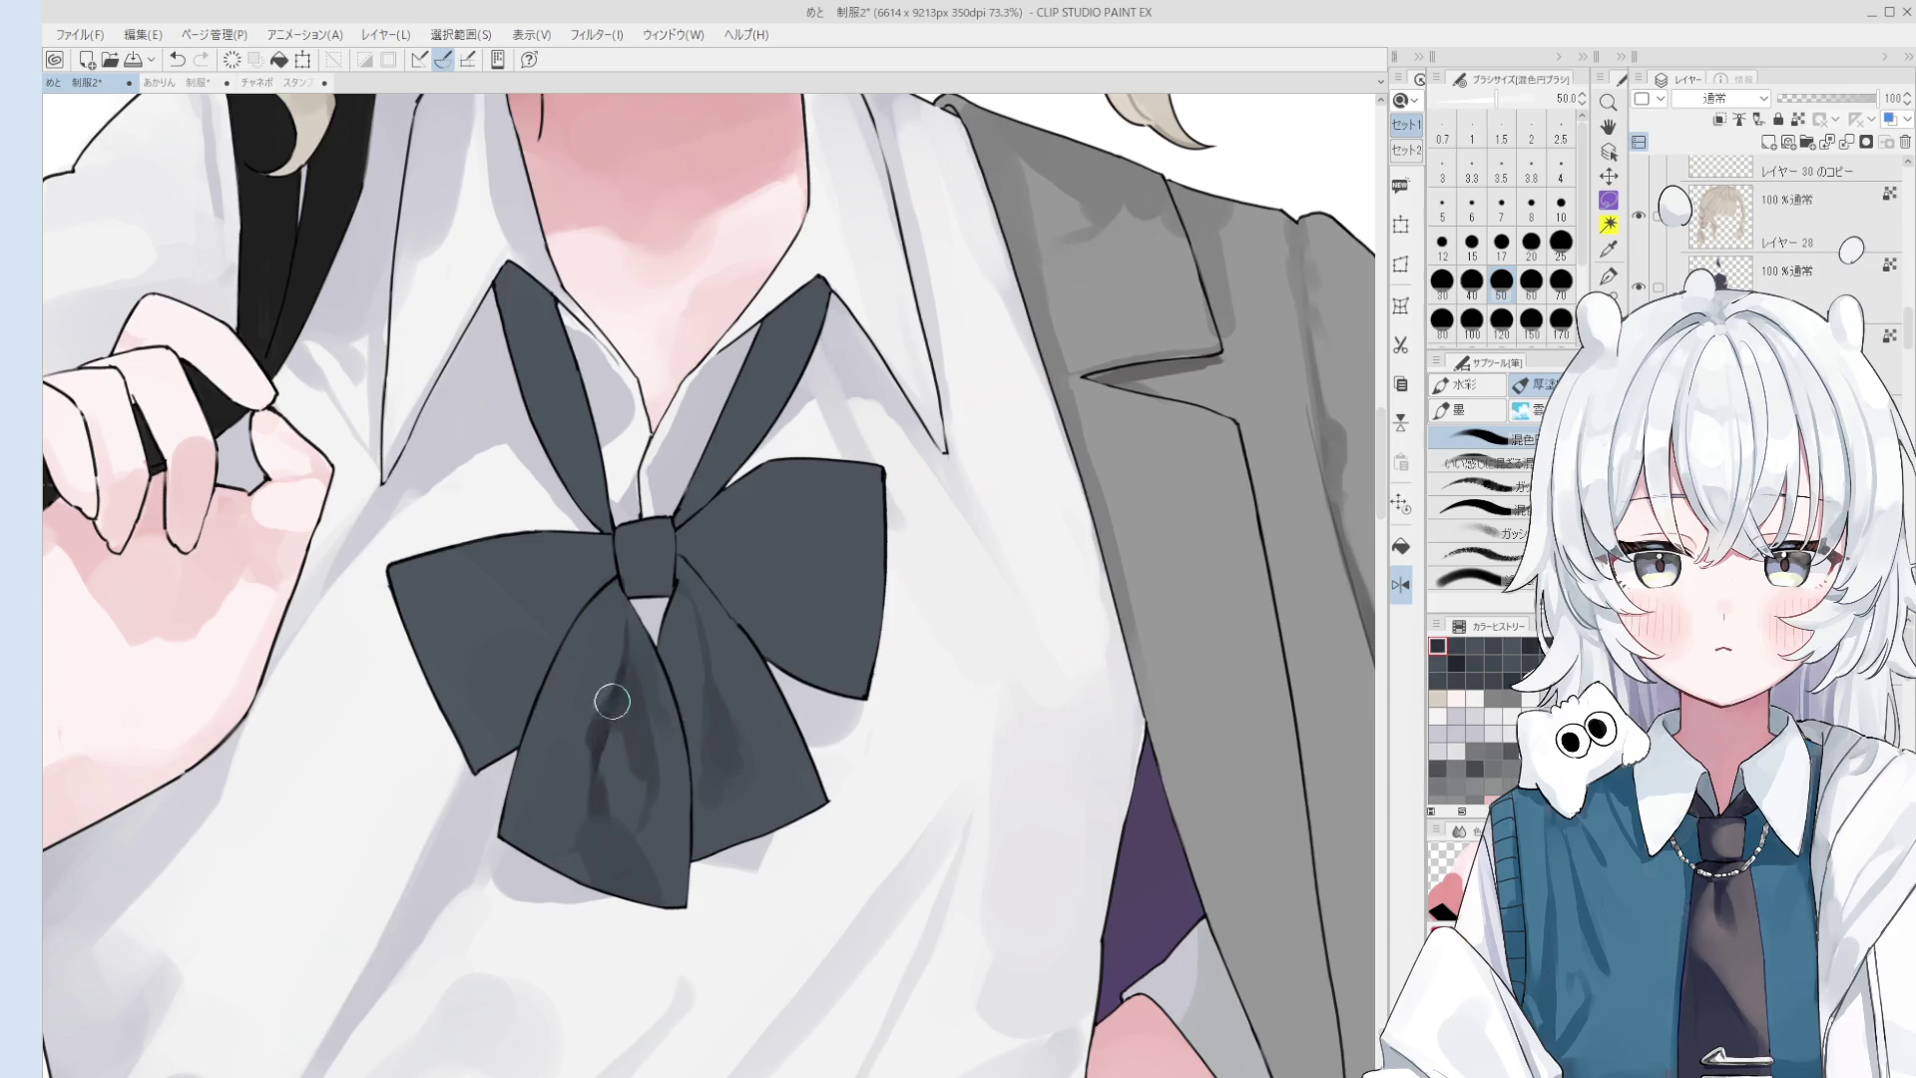
scroll(625, 684, down, 1)
key(bracketleft)
key(bracketleft)
key(bracketleft)
key(bracketleft)
key(ctrl+z)
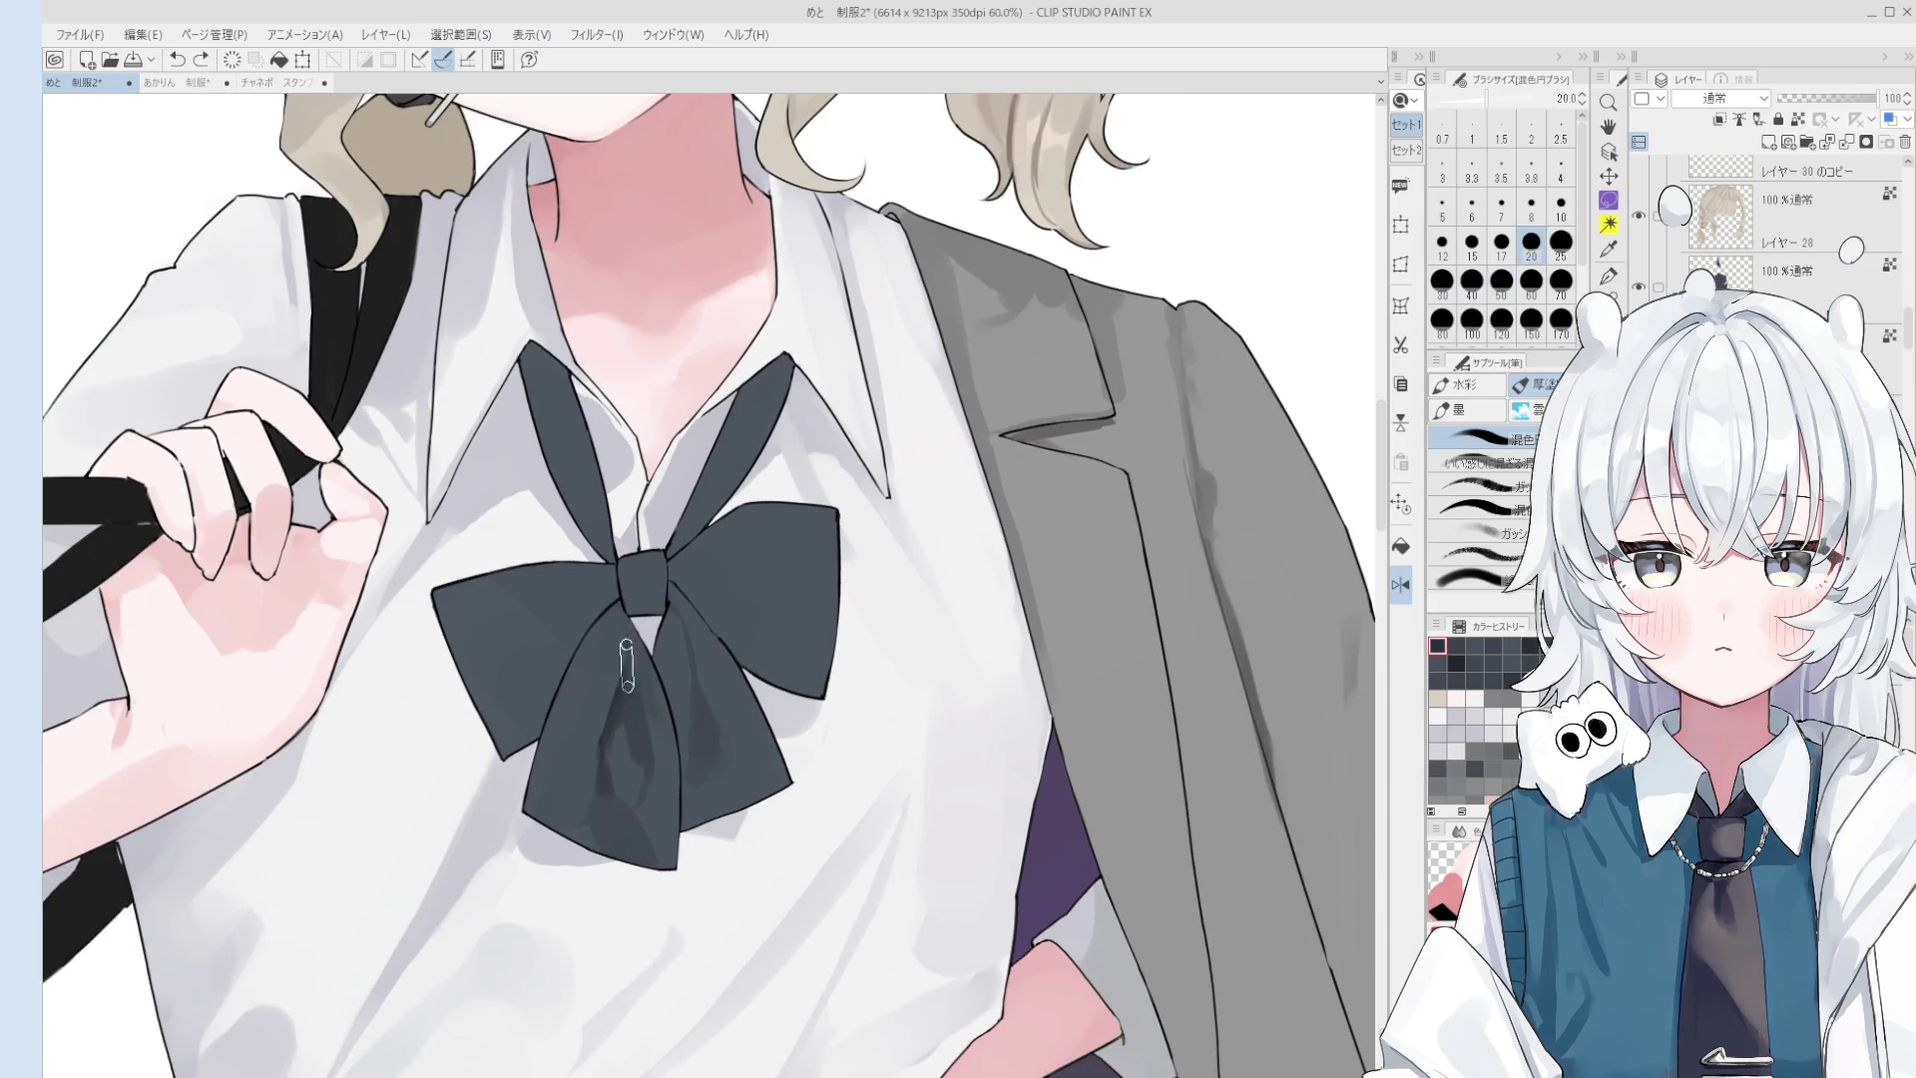
drag(631, 684, 629, 759)
key(bracketright)
key(bracketright)
key(bracketright)
- Repaint the bow's lower loop shading with a broad size-80 stroke
key(ctrl+z)
key(bracketright)
key(bracketright)
key(bracketright)
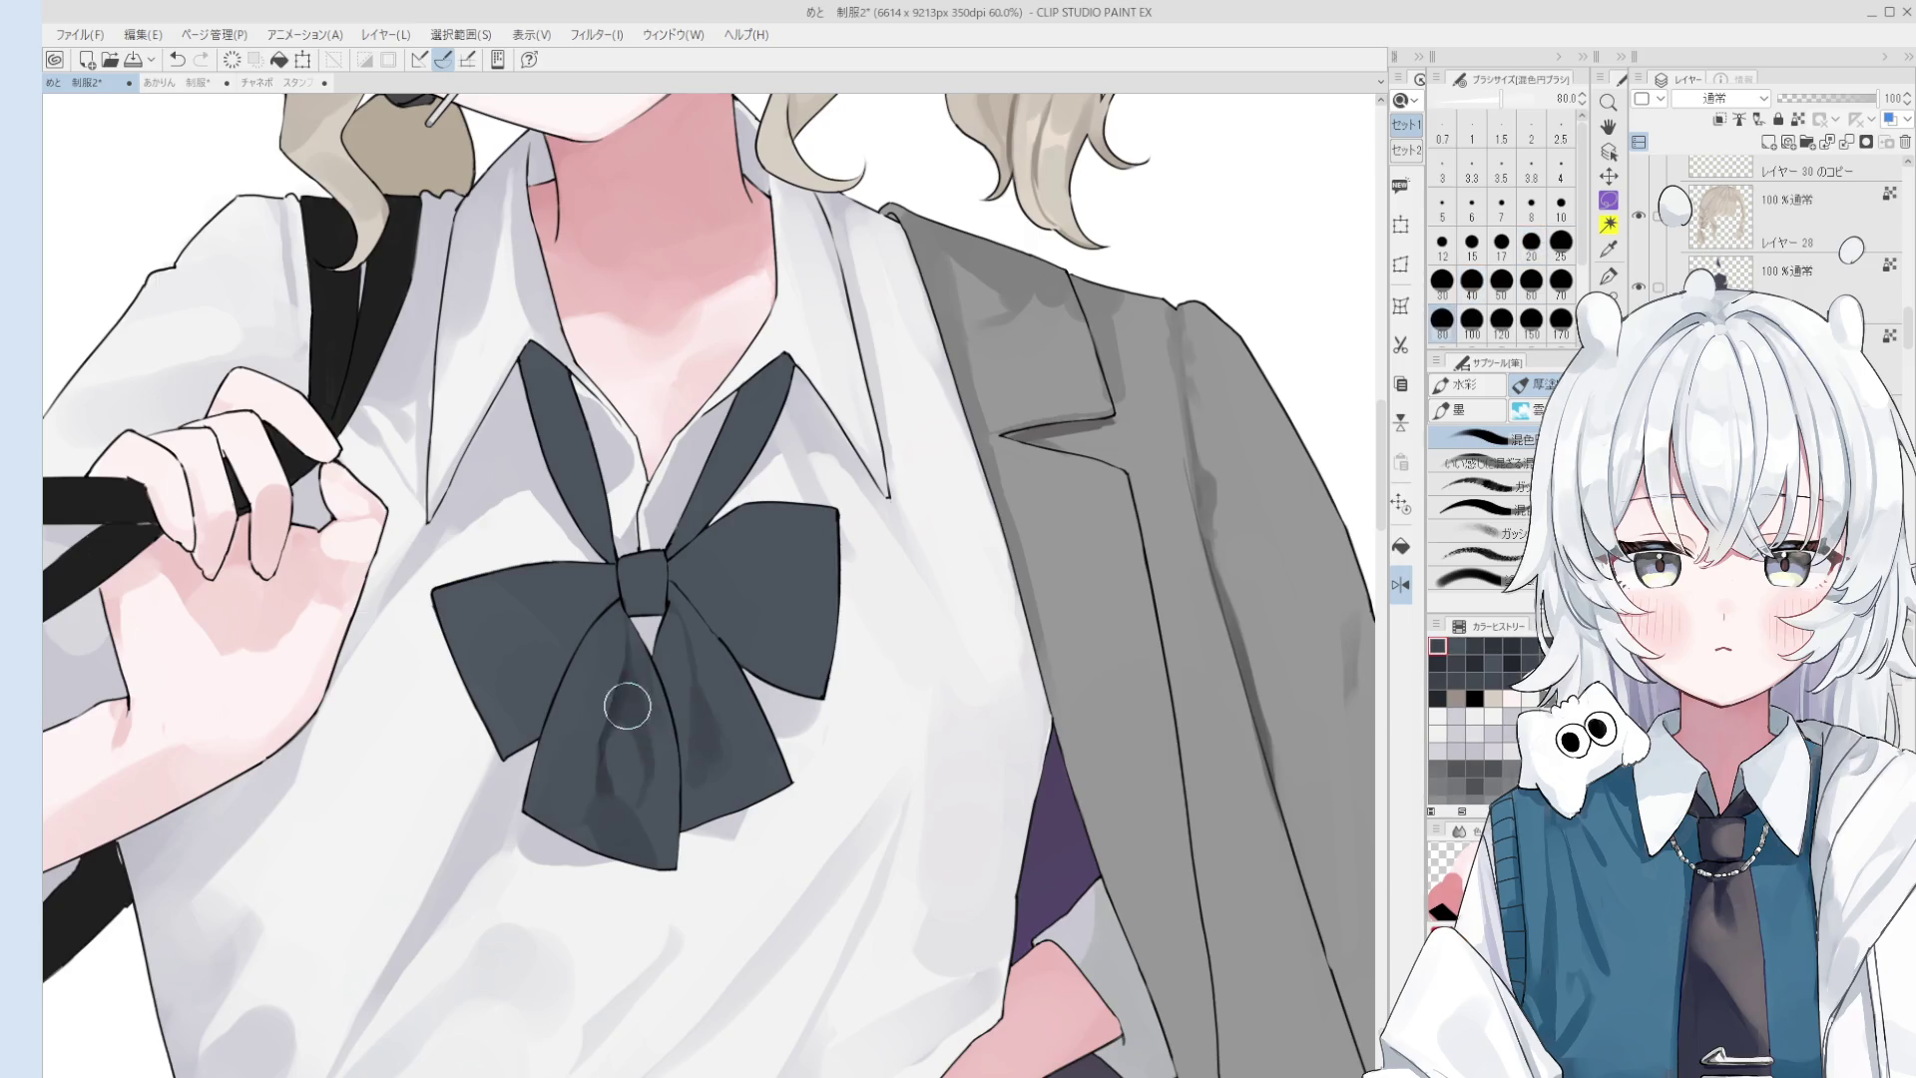
scroll(639, 739, down, 1)
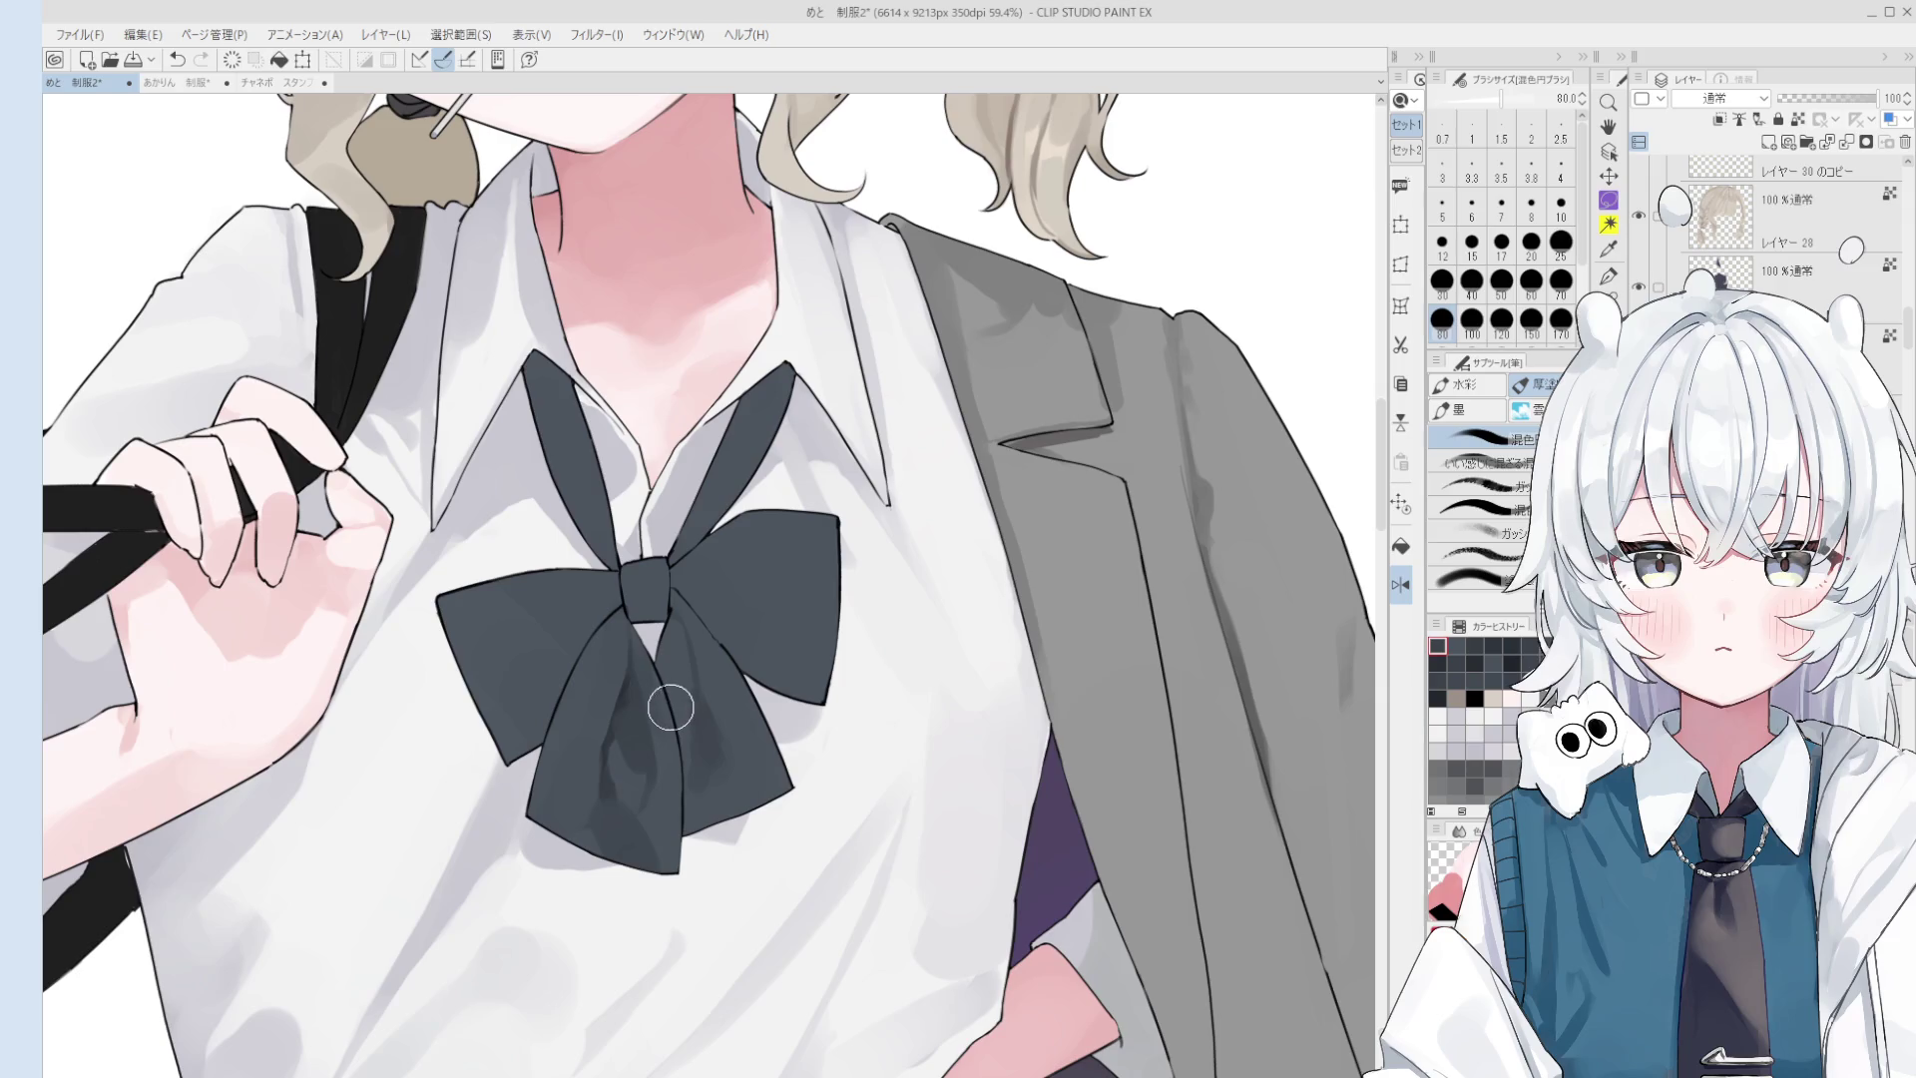
mouse_move(665, 720)
mouse_down()
mouse_move(667, 689)
mouse_move(703, 743)
mouse_move(669, 671)
mouse_move(679, 682)
mouse_move(683, 639)
mouse_move(687, 674)
mouse_up()
key(bracketleft)
key(bracketleft)
key(bracketleft)
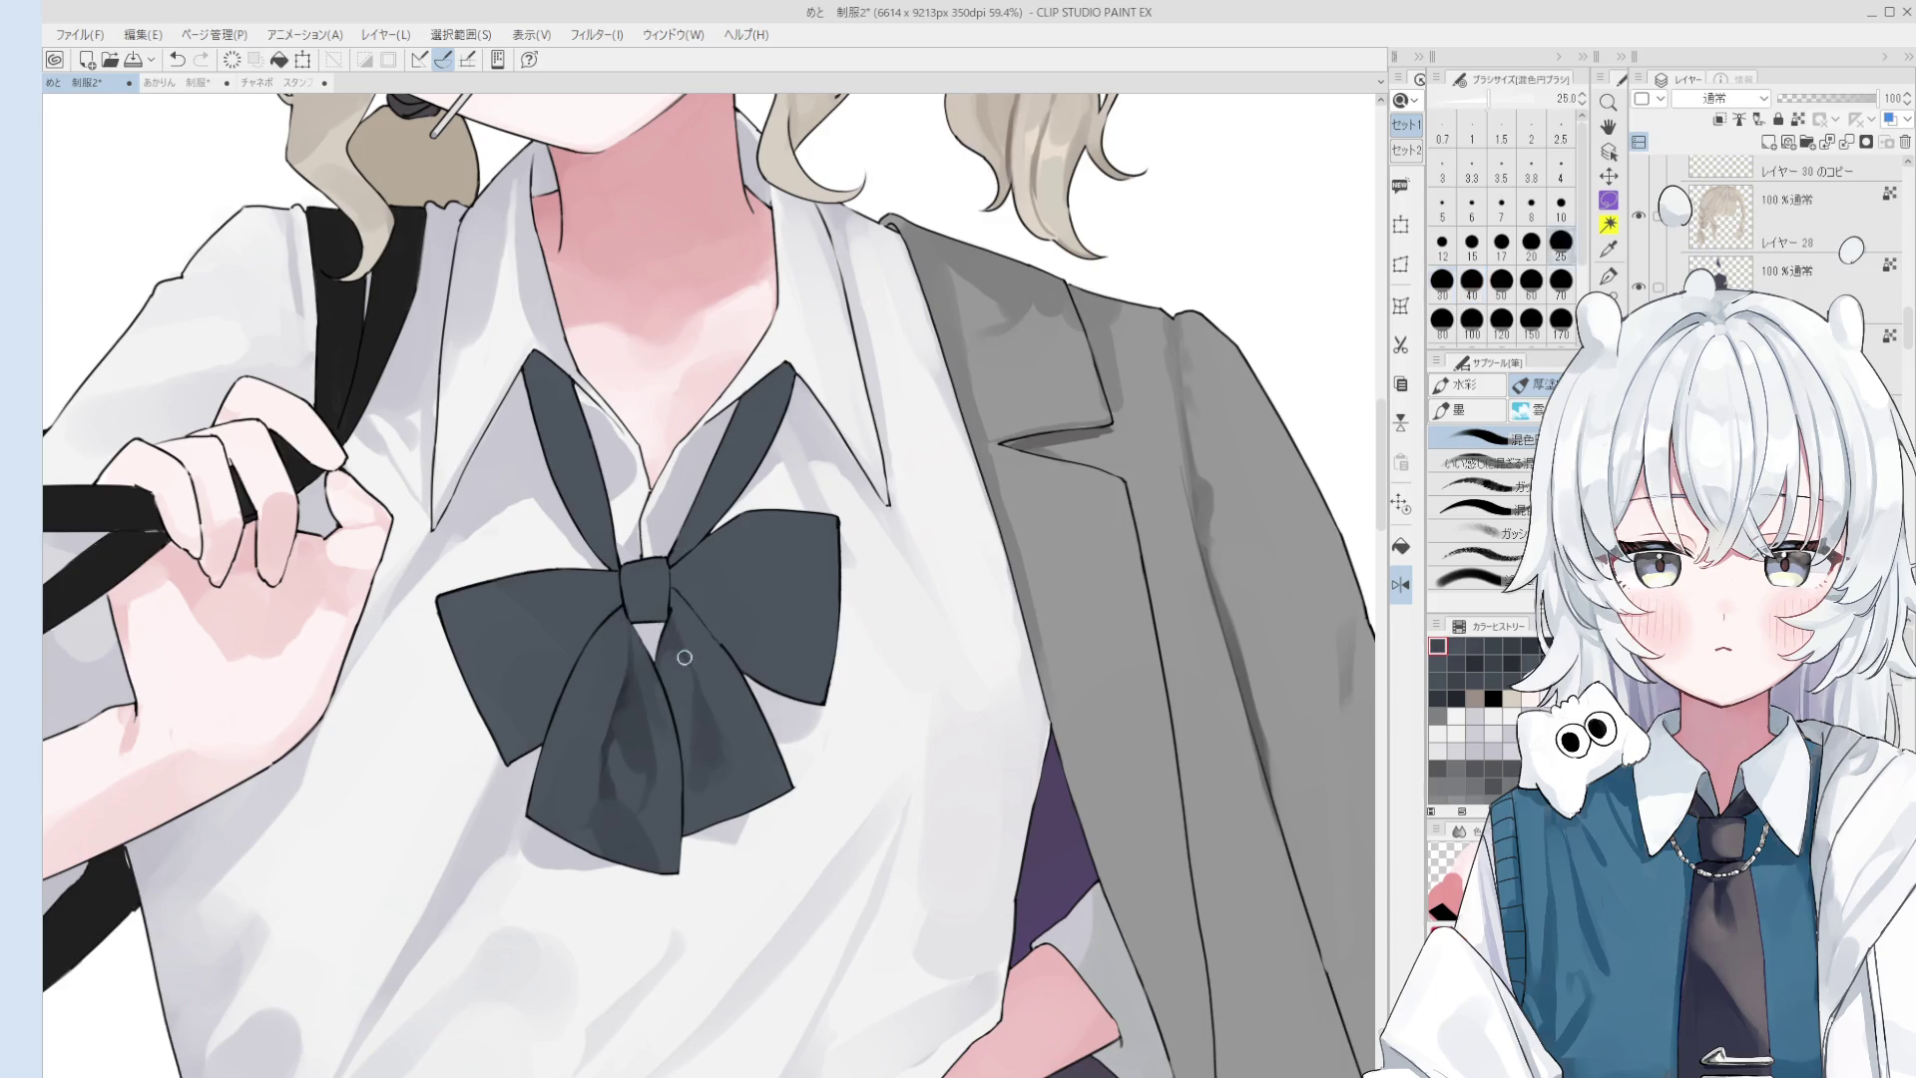
scroll(719, 769, down, 3)
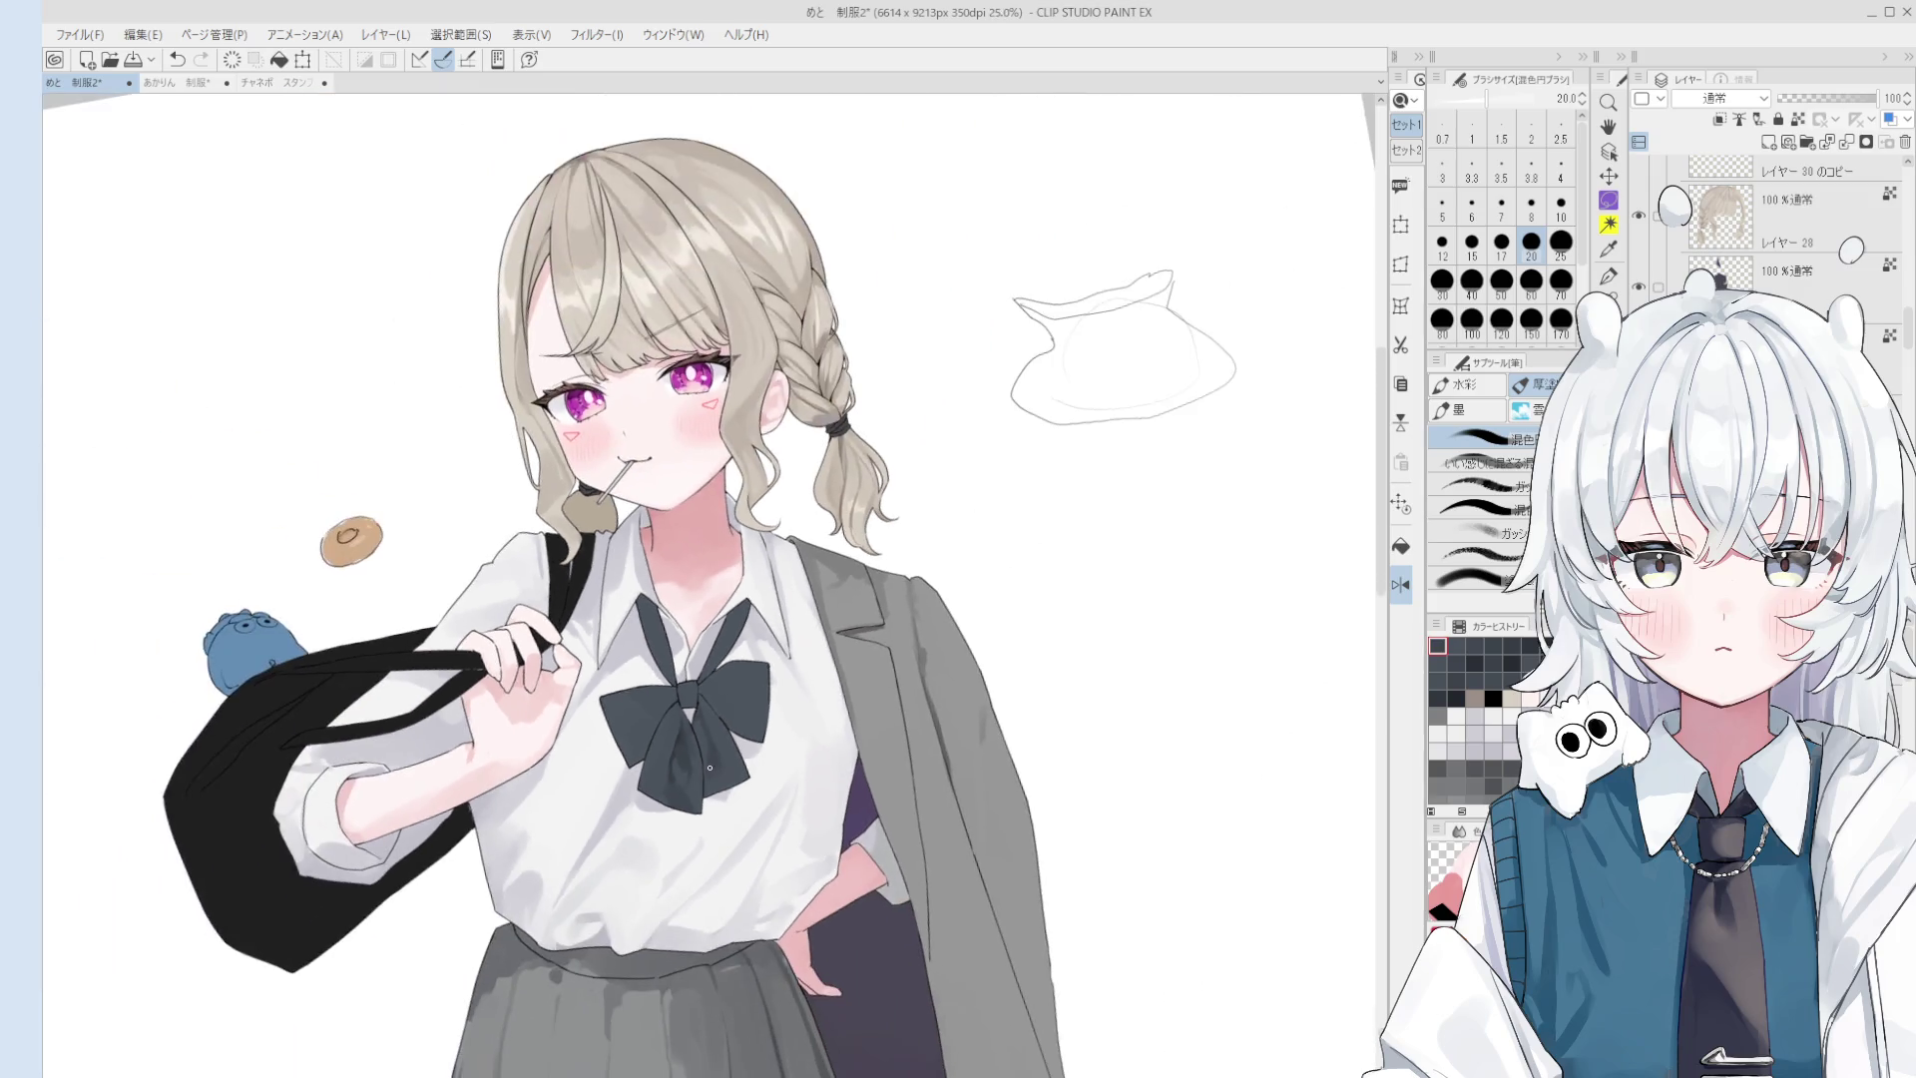
- Zoom out and try brush sizes from 40 to 150 over the bow, undoing one stroke
ctrl+alt+drag(675, 718, 686, 736)
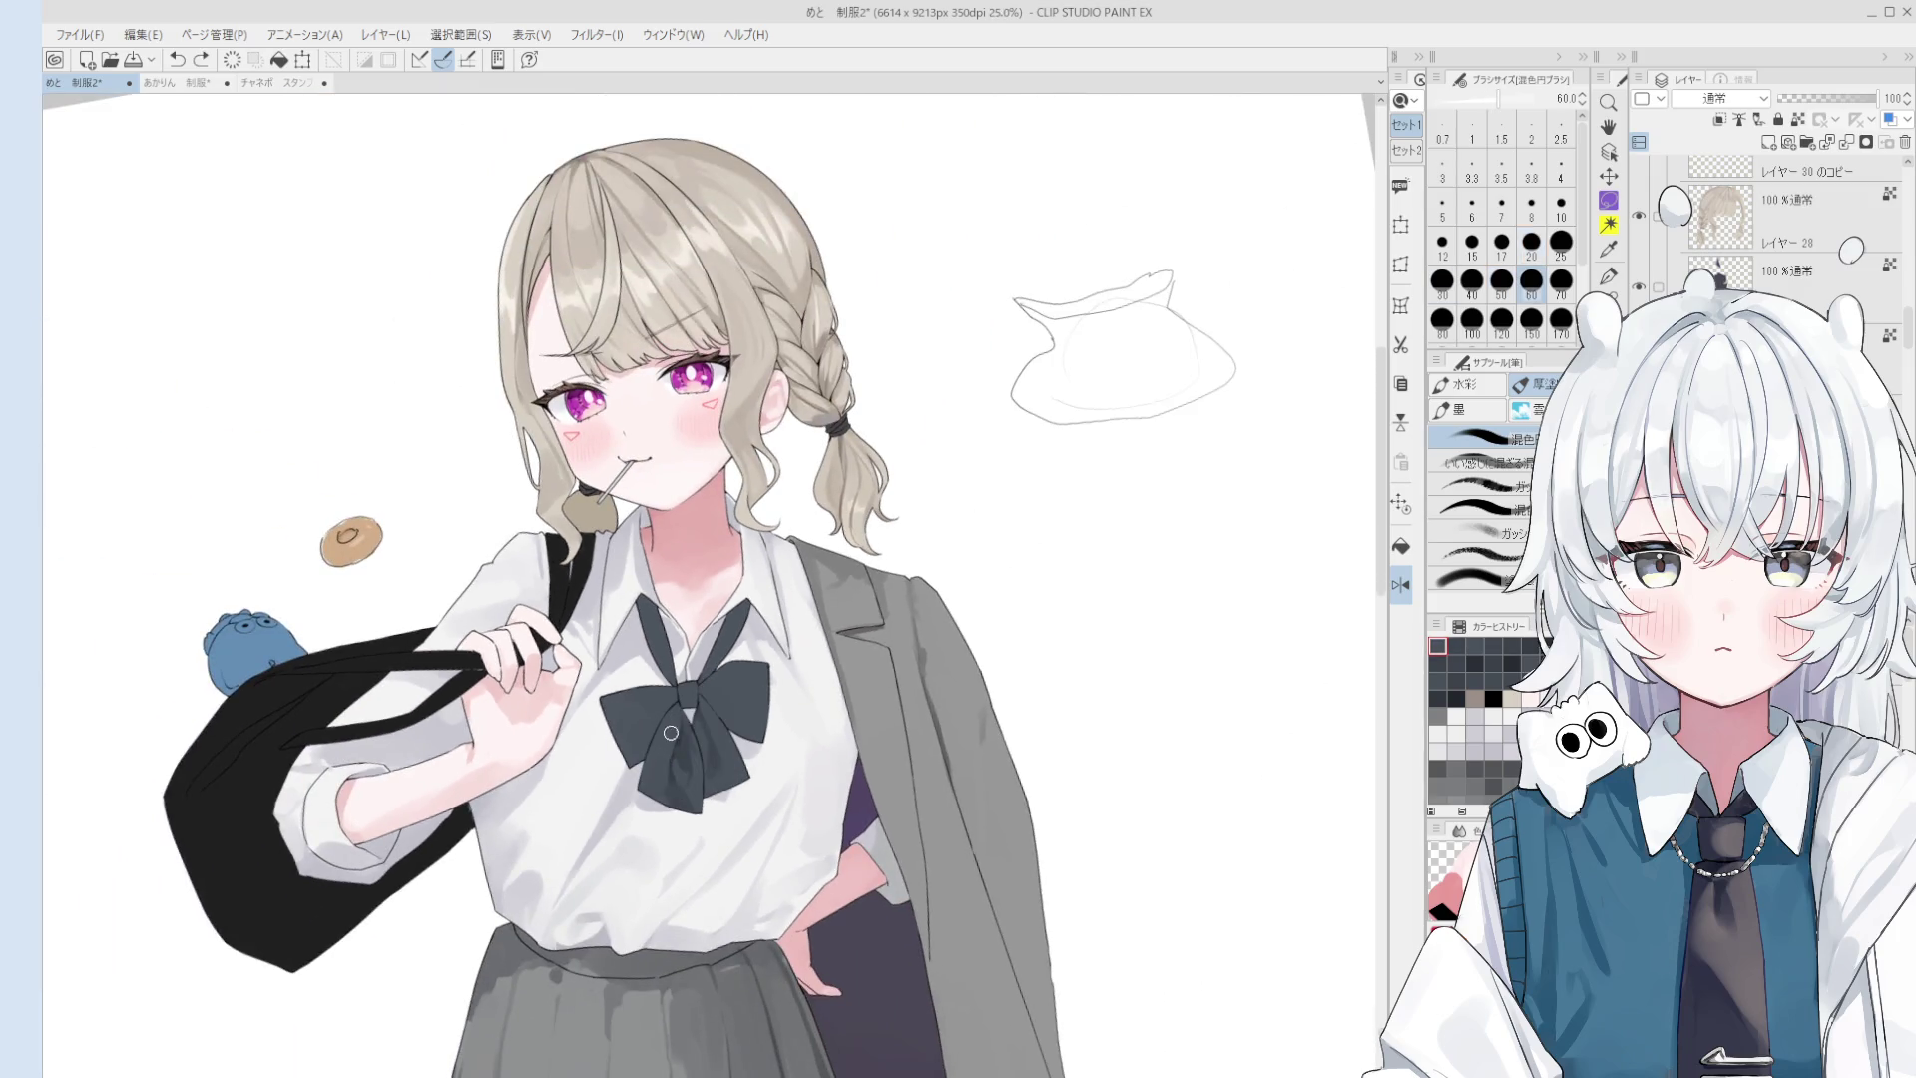
scroll(682, 735, up, 1)
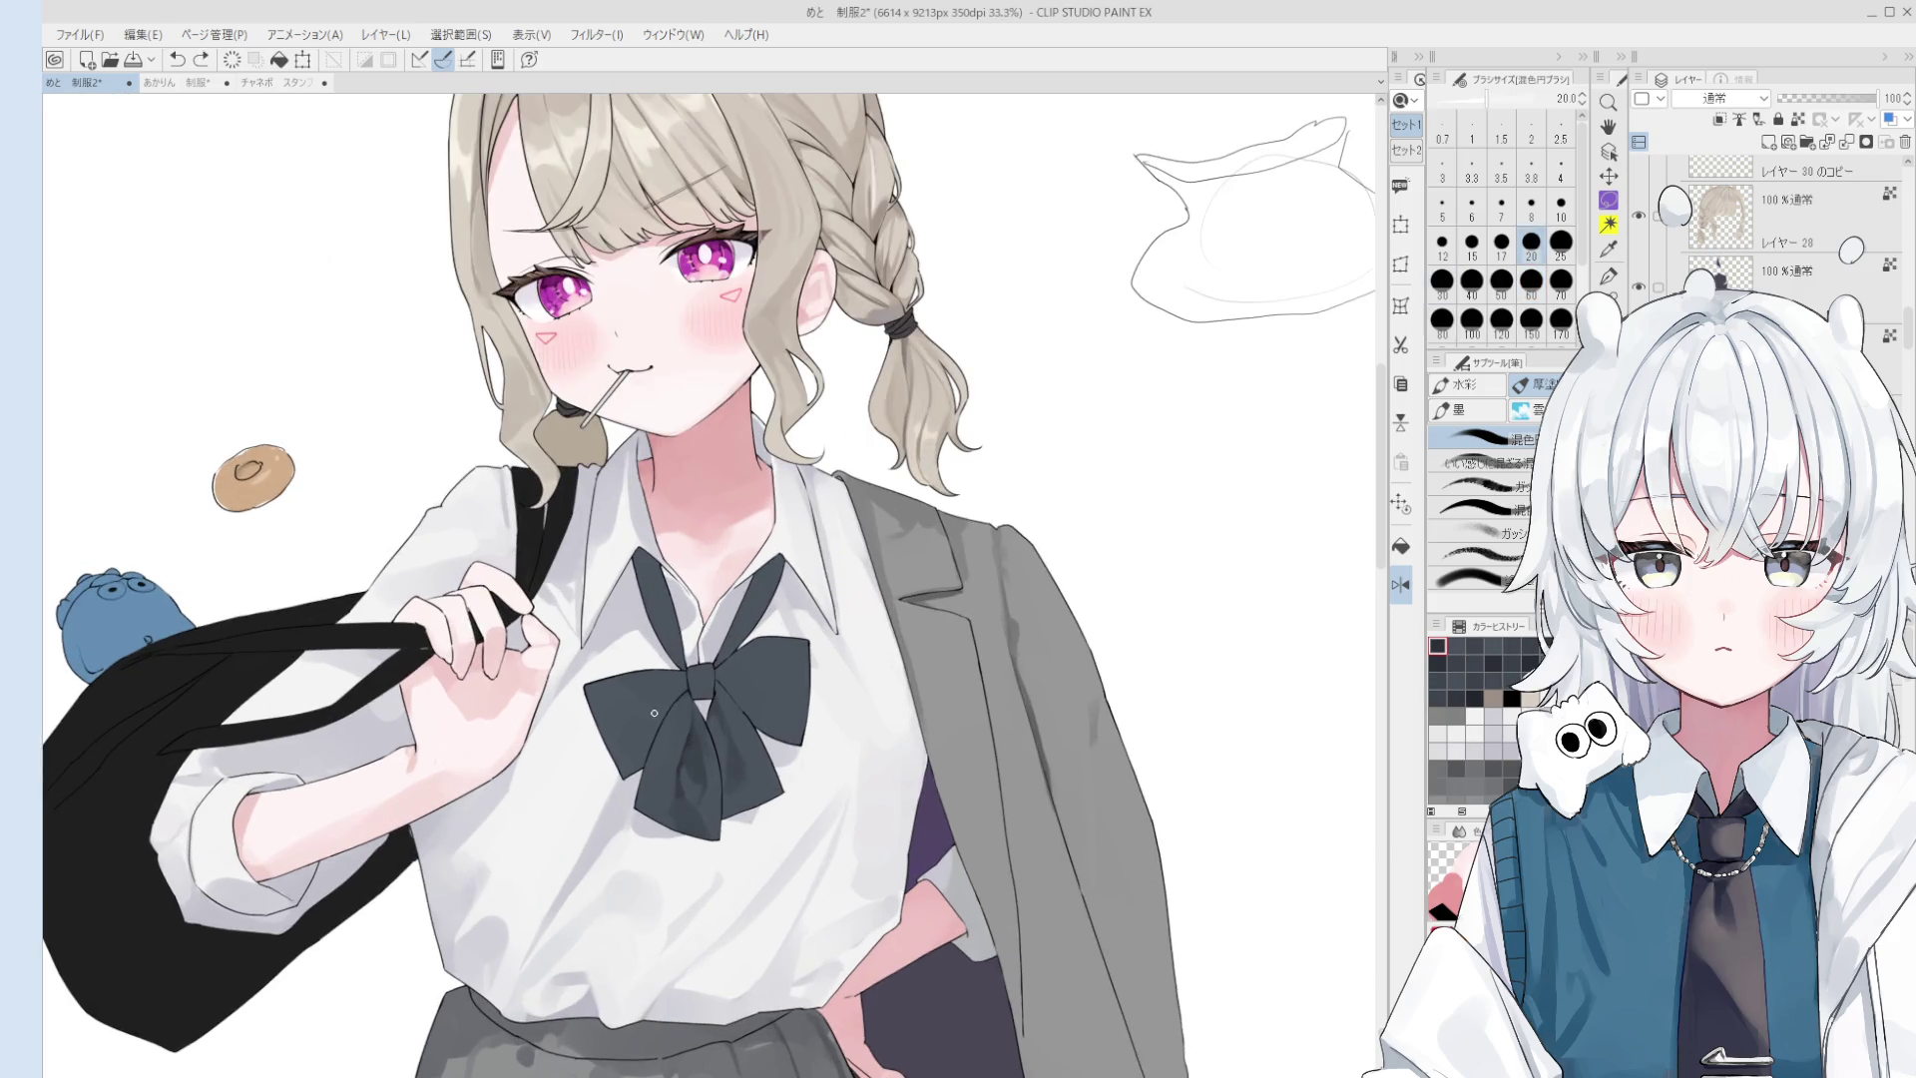
key(bracketright)
key(bracketright)
key(bracketright)
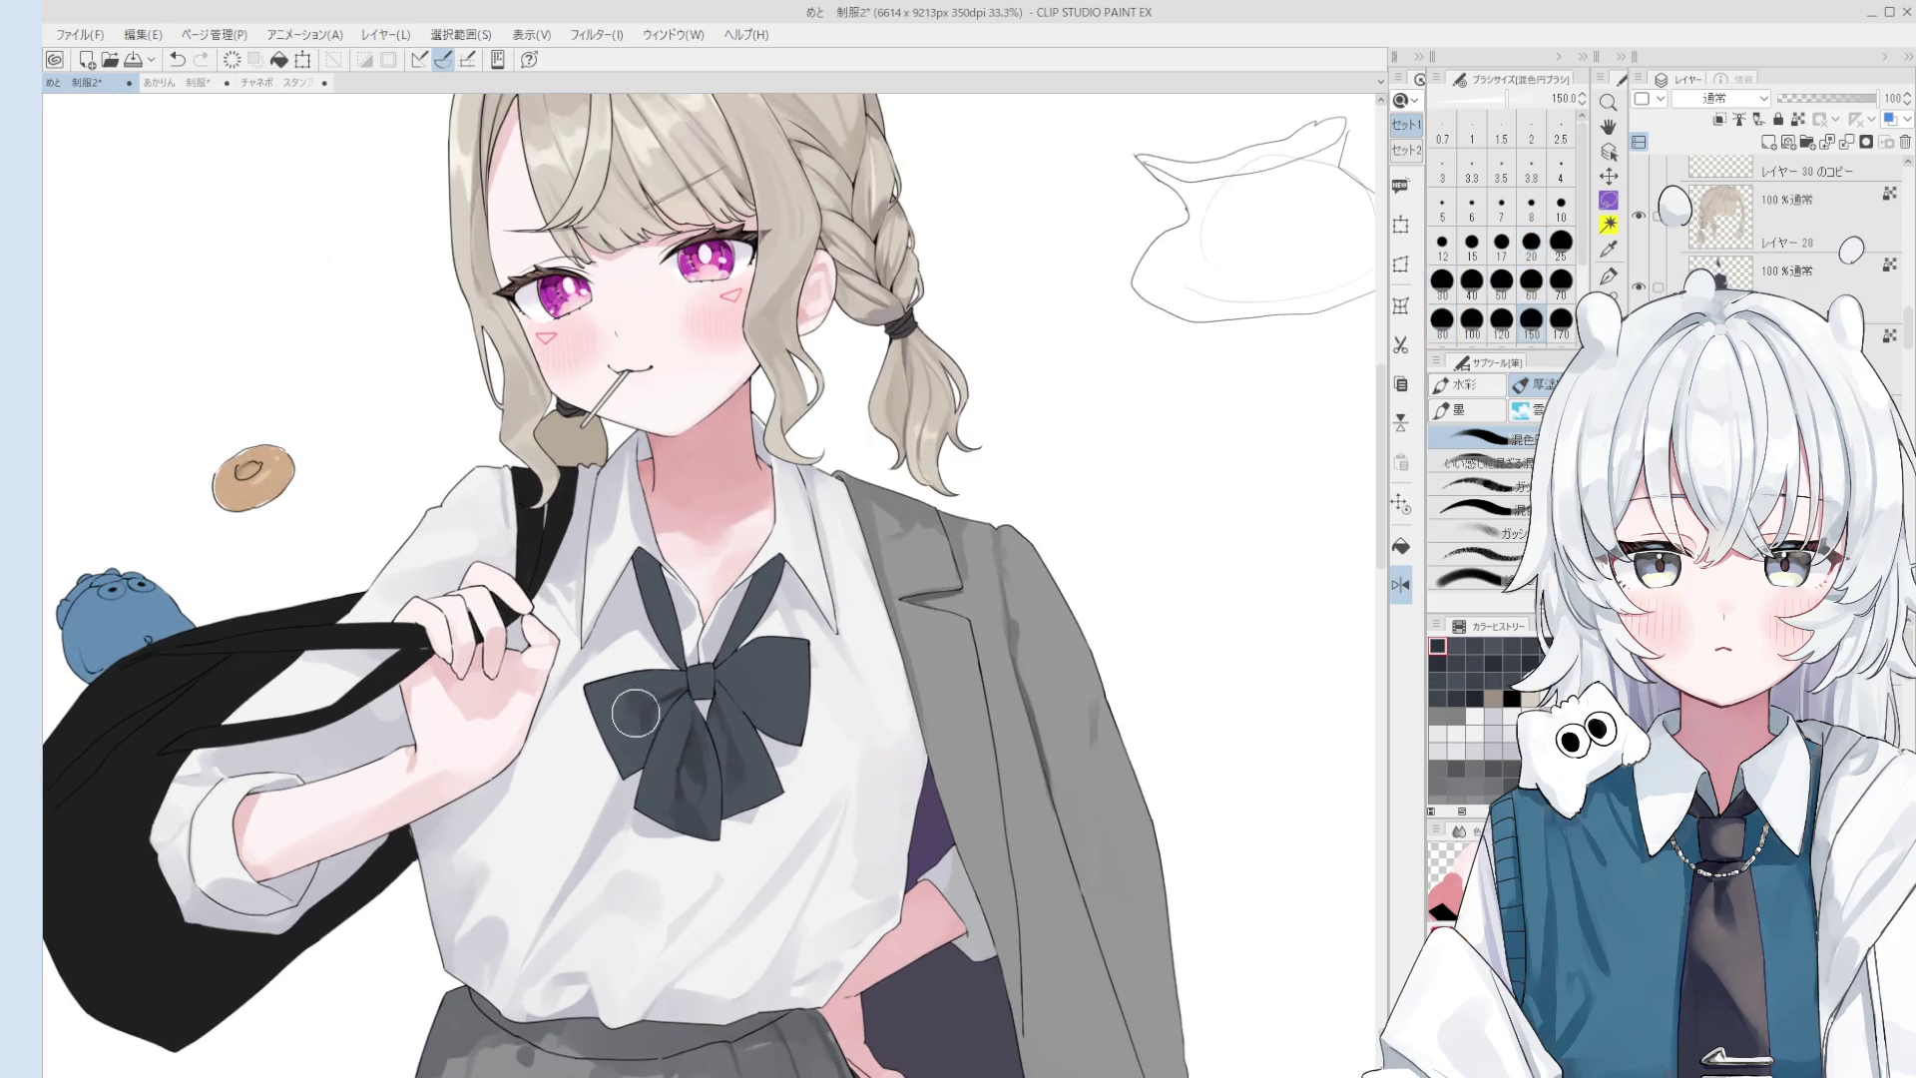
scroll(689, 718, down, 1)
ctrl+alt+drag(698, 721, 645, 715)
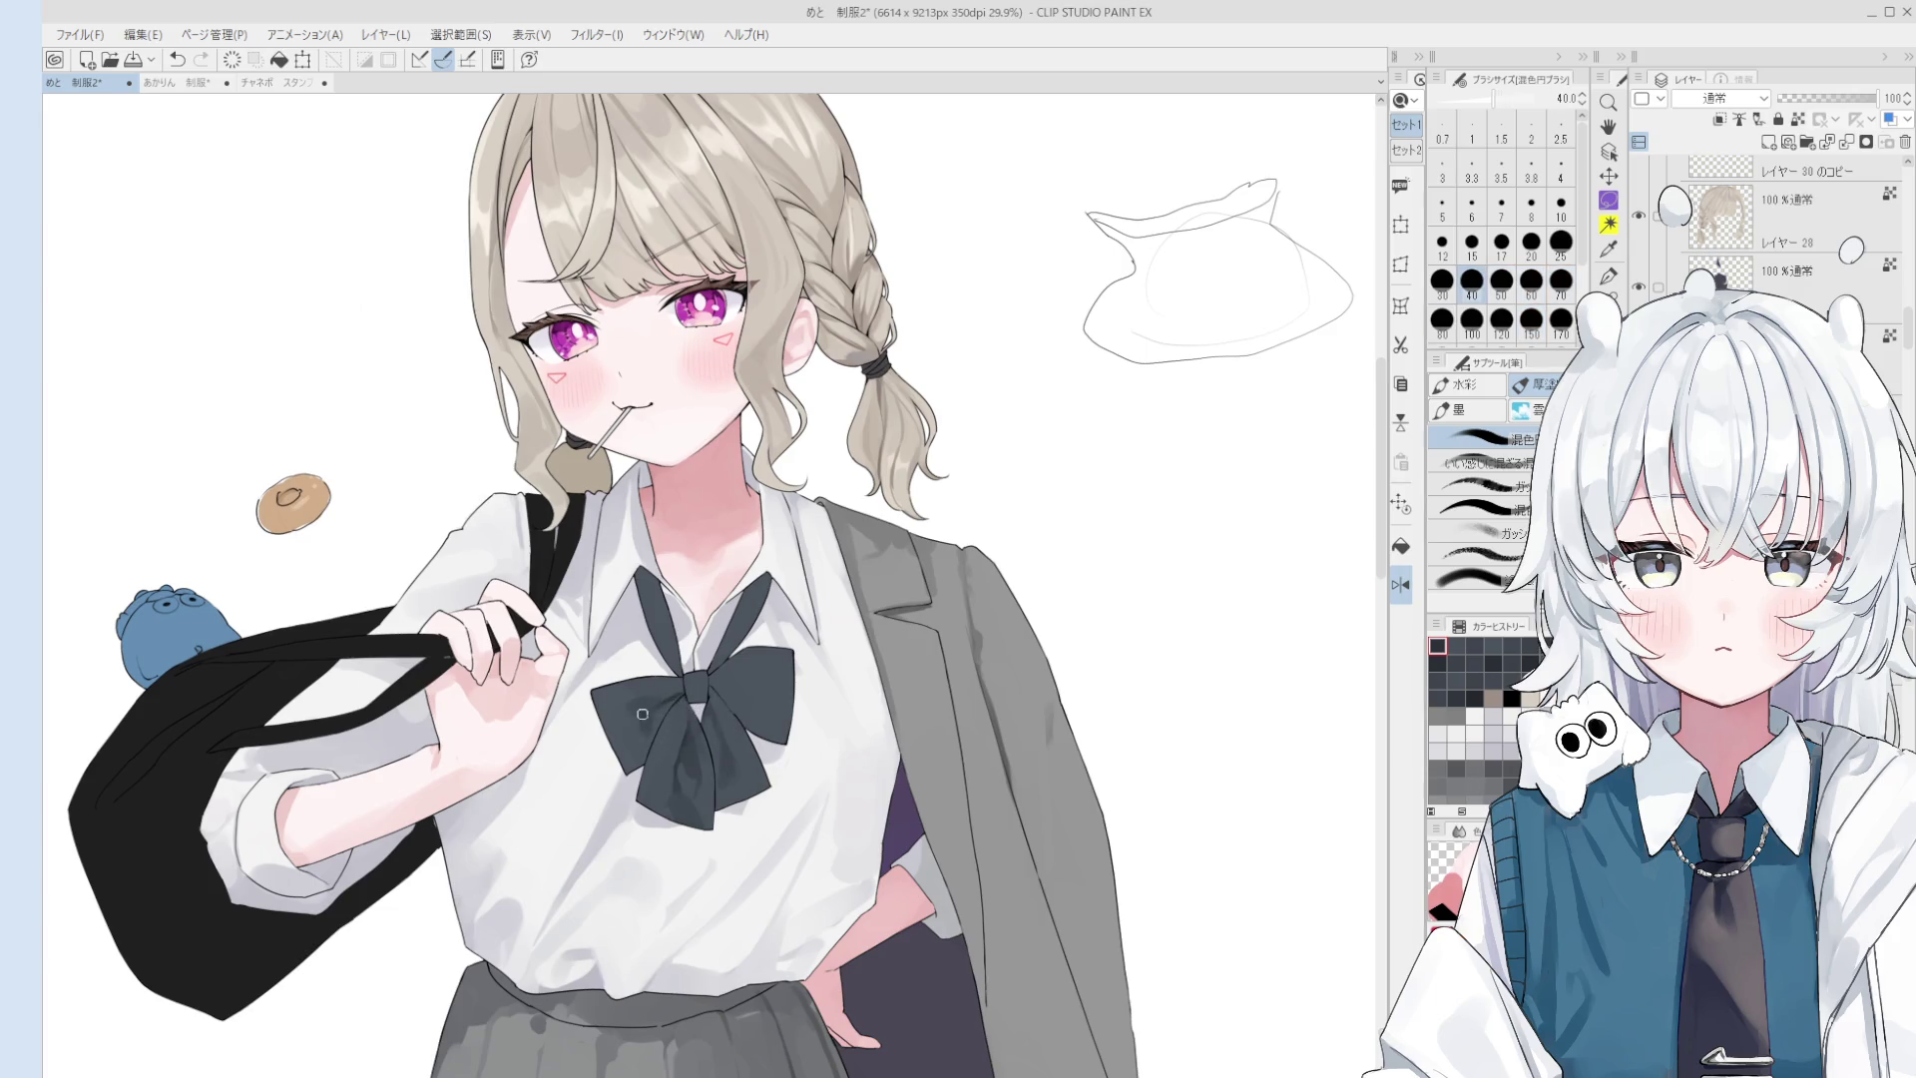
key(ctrl+z)
ctrl+alt+drag(673, 691, 683, 698)
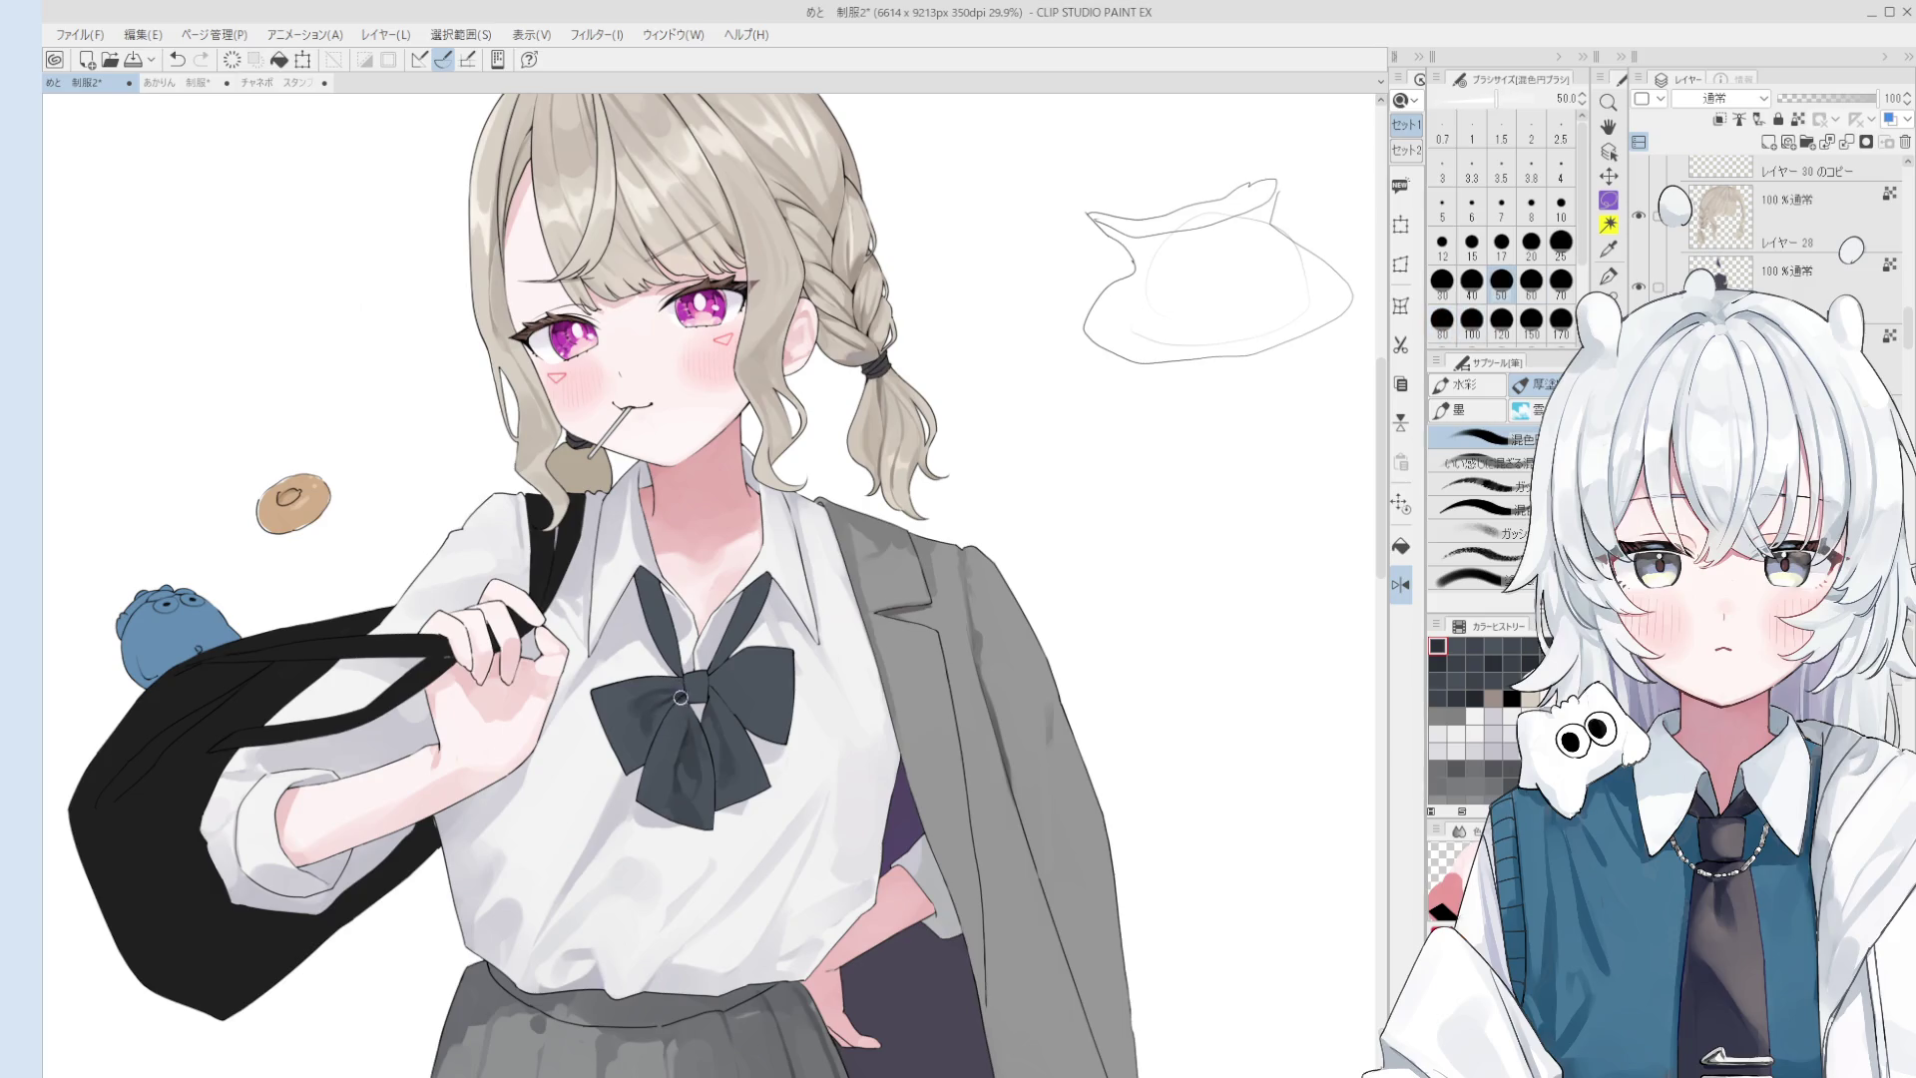
key(bracketright)
key(bracketright)
key(bracketright)
- Paint broad size-150 blending strokes across the bow knot, then zoom back in at size 60
drag(612, 738, 639, 744)
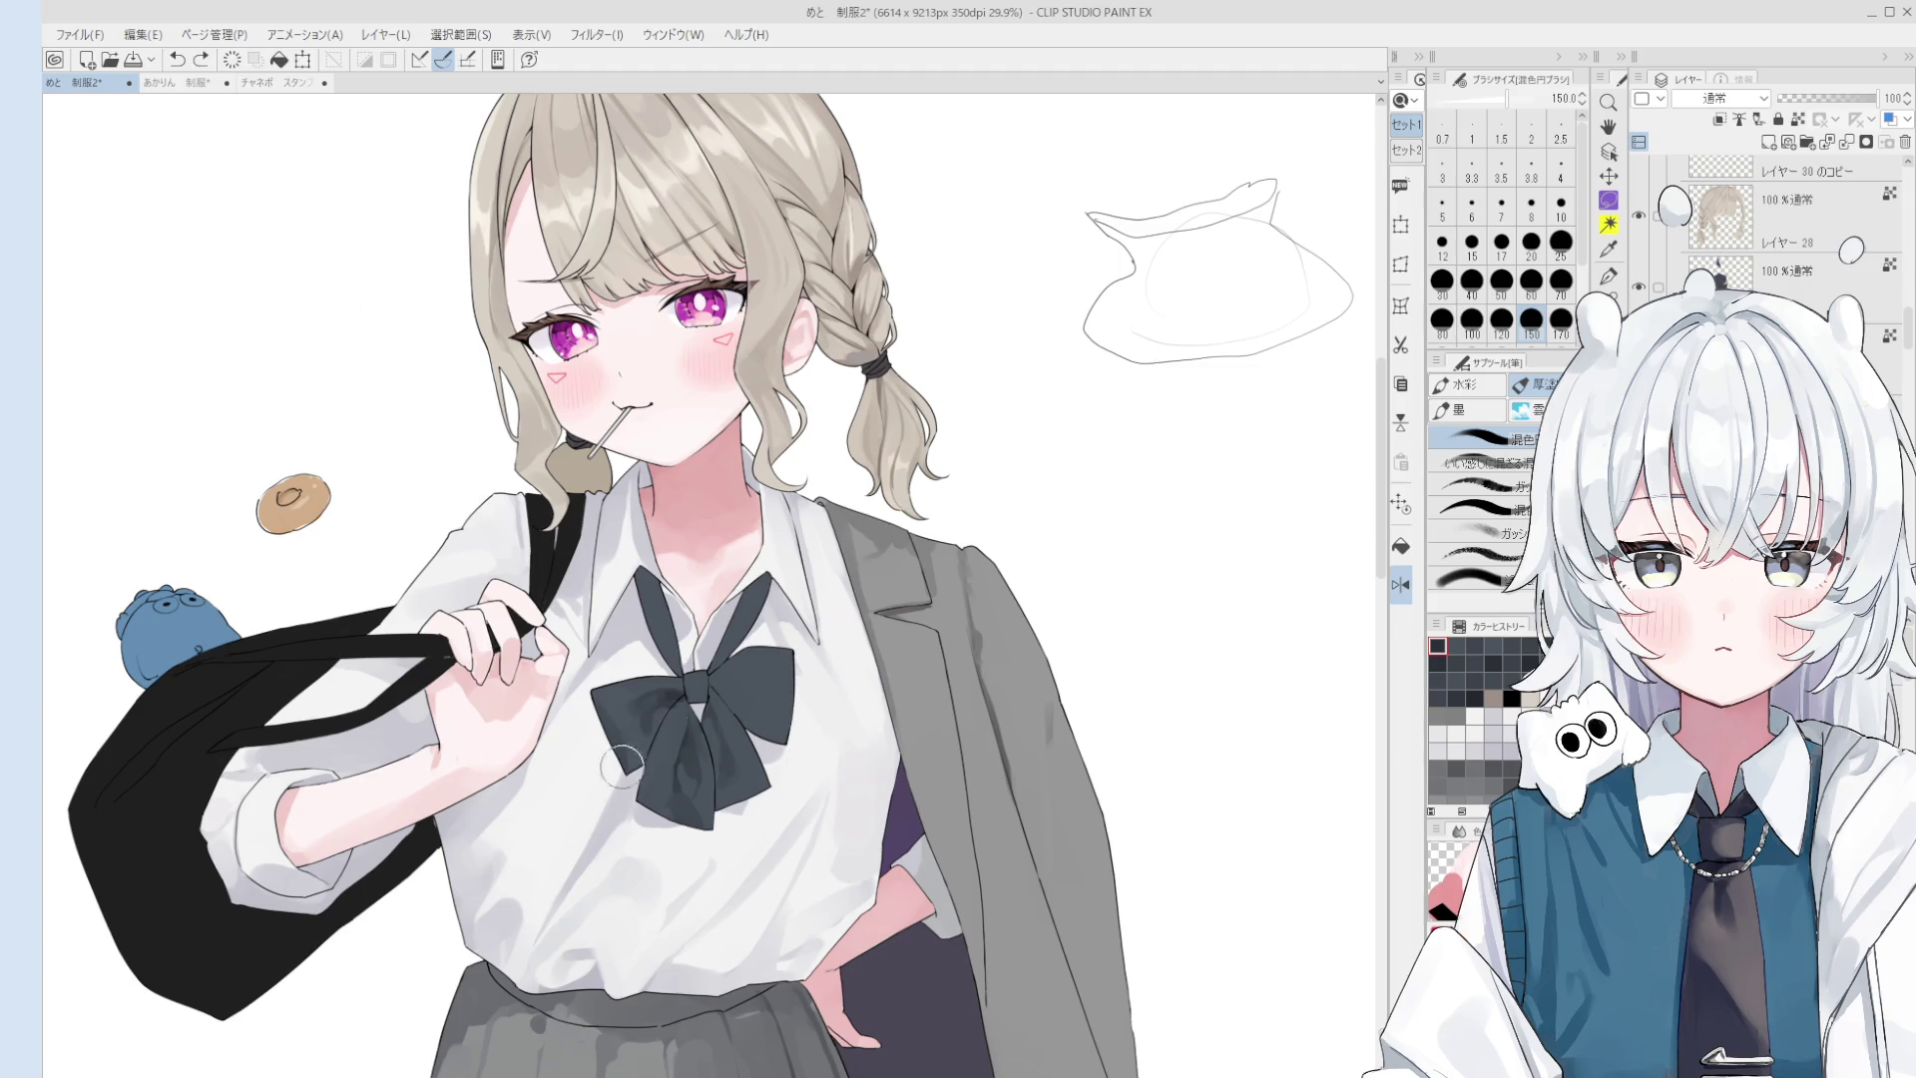
mouse_move(638, 723)
mouse_down()
mouse_move(665, 695)
mouse_move(805, 677)
mouse_up()
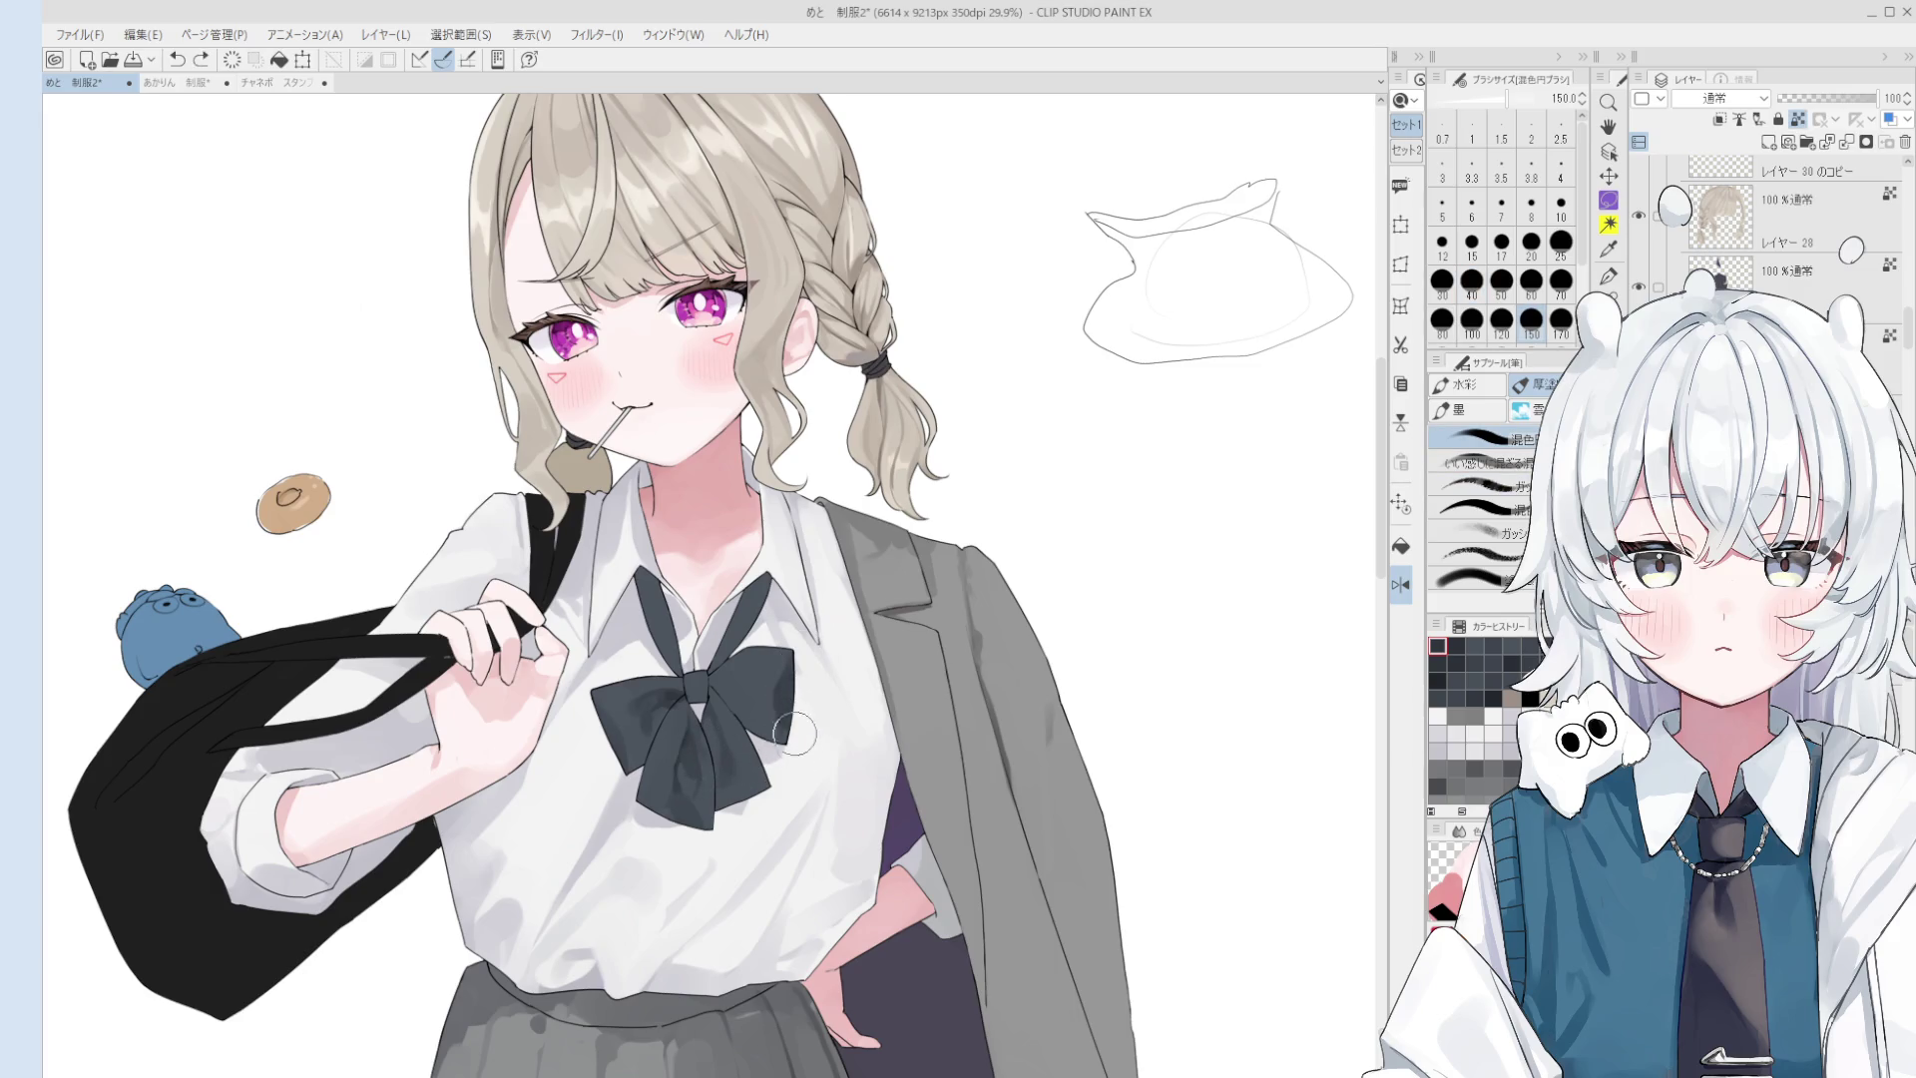
scroll(779, 718, up, 1)
key(bracketleft)
key(bracketleft)
key(bracketleft)
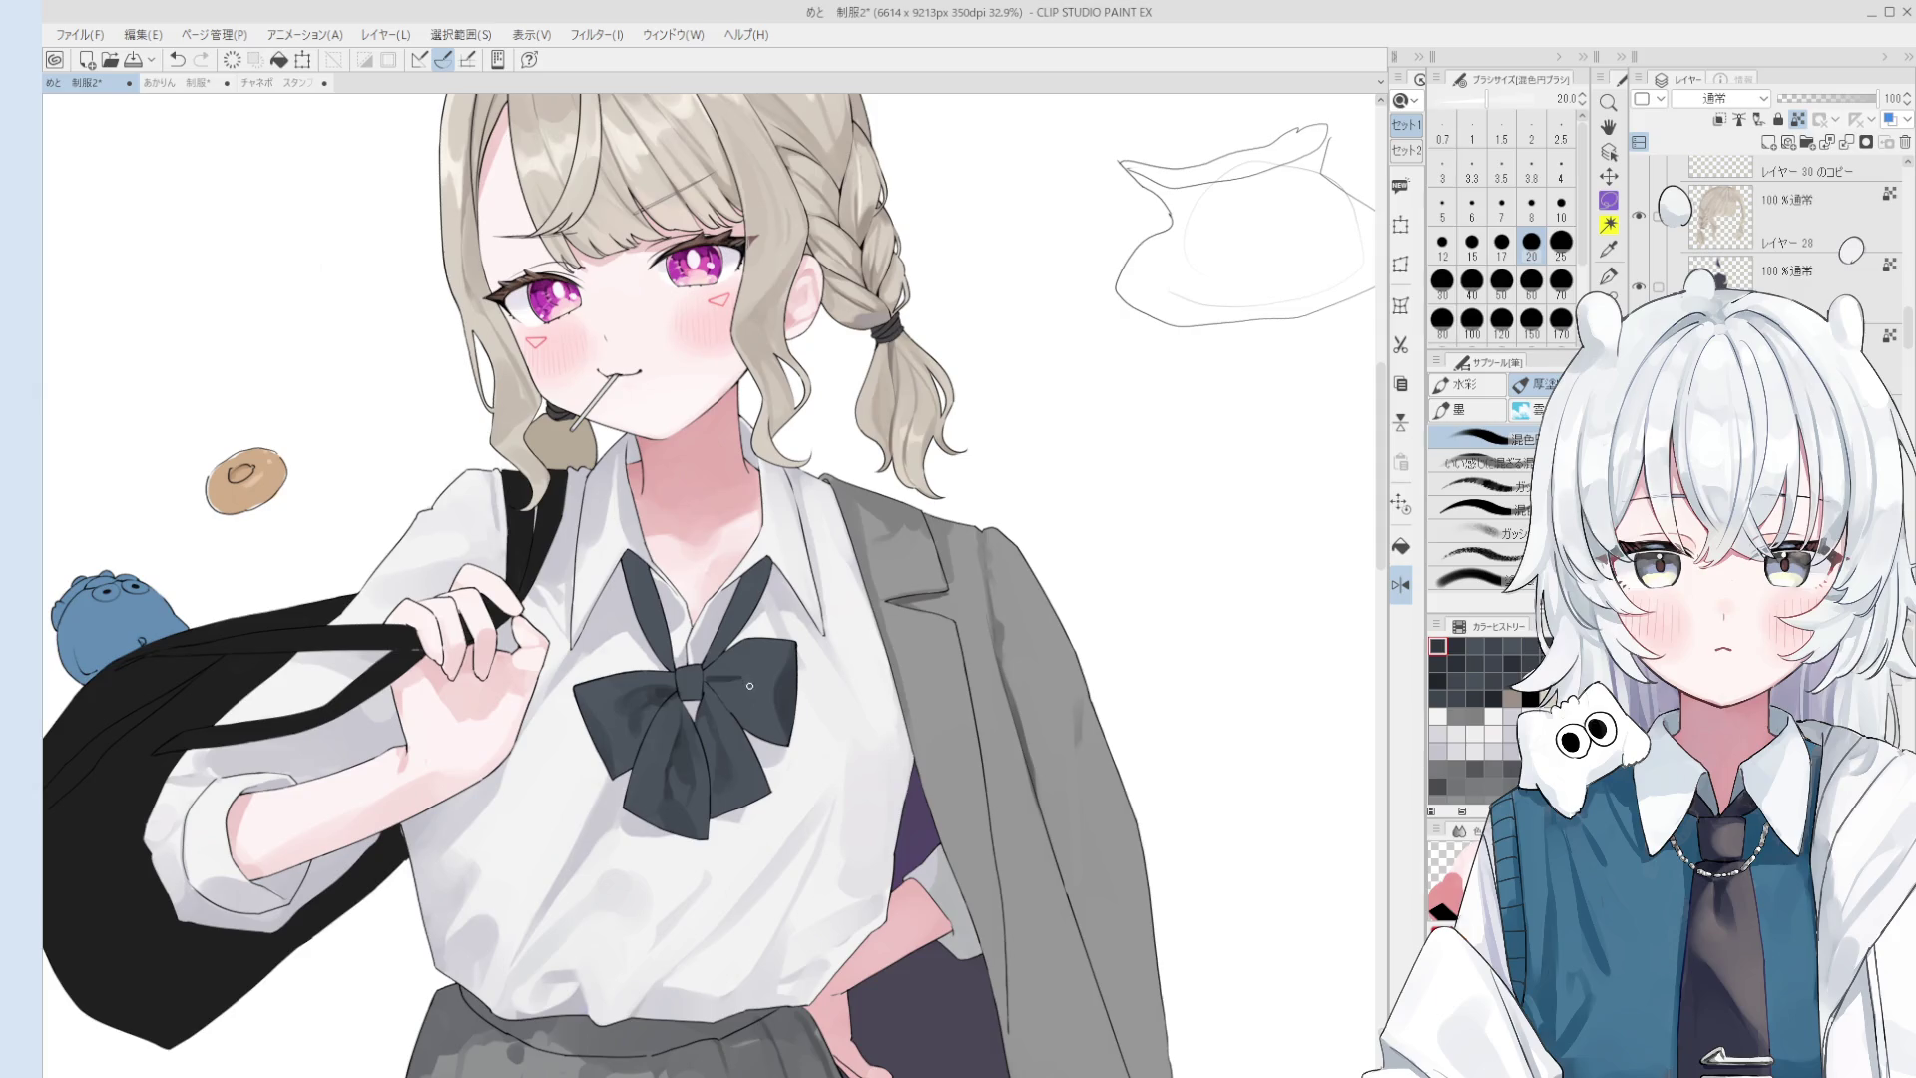
key(bracketright)
key(bracketright)
key(bracketleft)
key(bracketleft)
scroll(728, 660, up, 1)
key(bracketleft)
key(bracketleft)
key(bracketleft)
key(bracketleft)
key(bracketleft)
key(bracketleft)
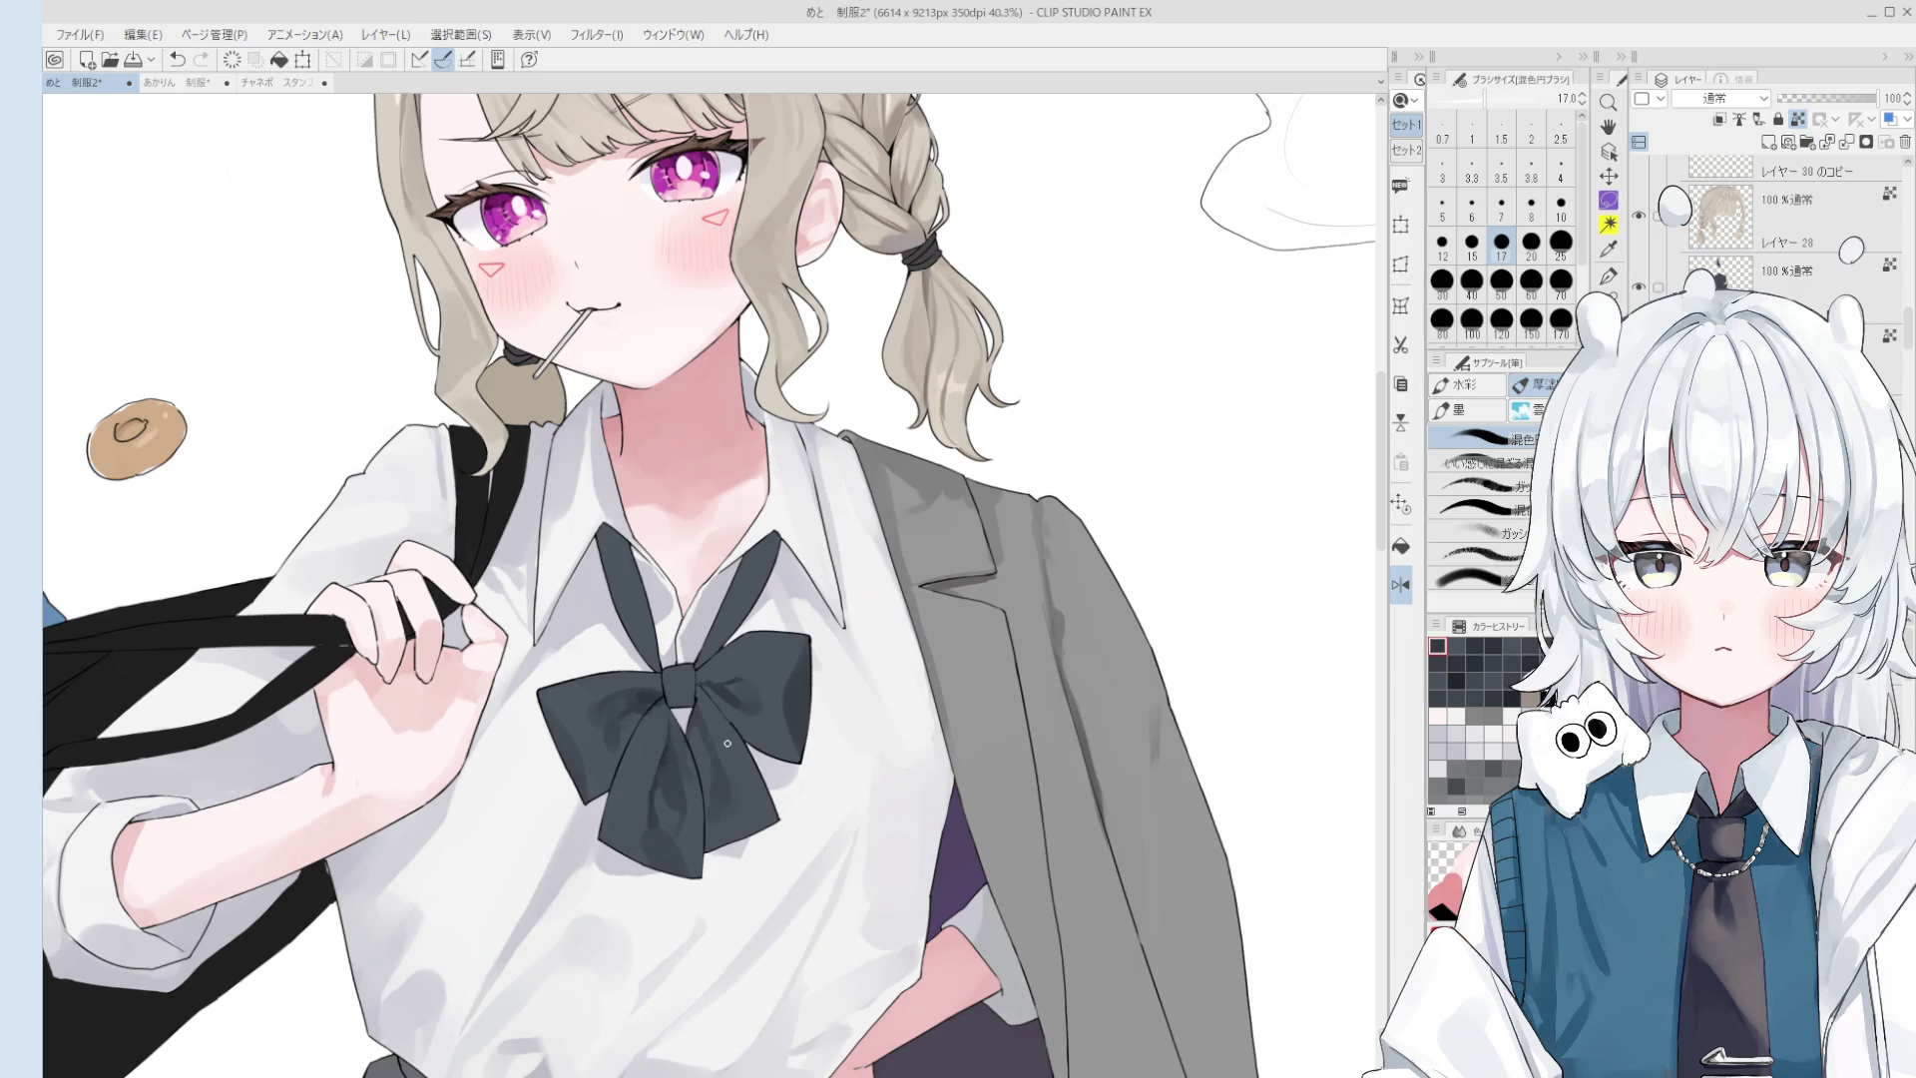
- Look over the shirt and bow while adjusting the brush size between 70 and 200
key(o)
scroll(410, 820, up, 4)
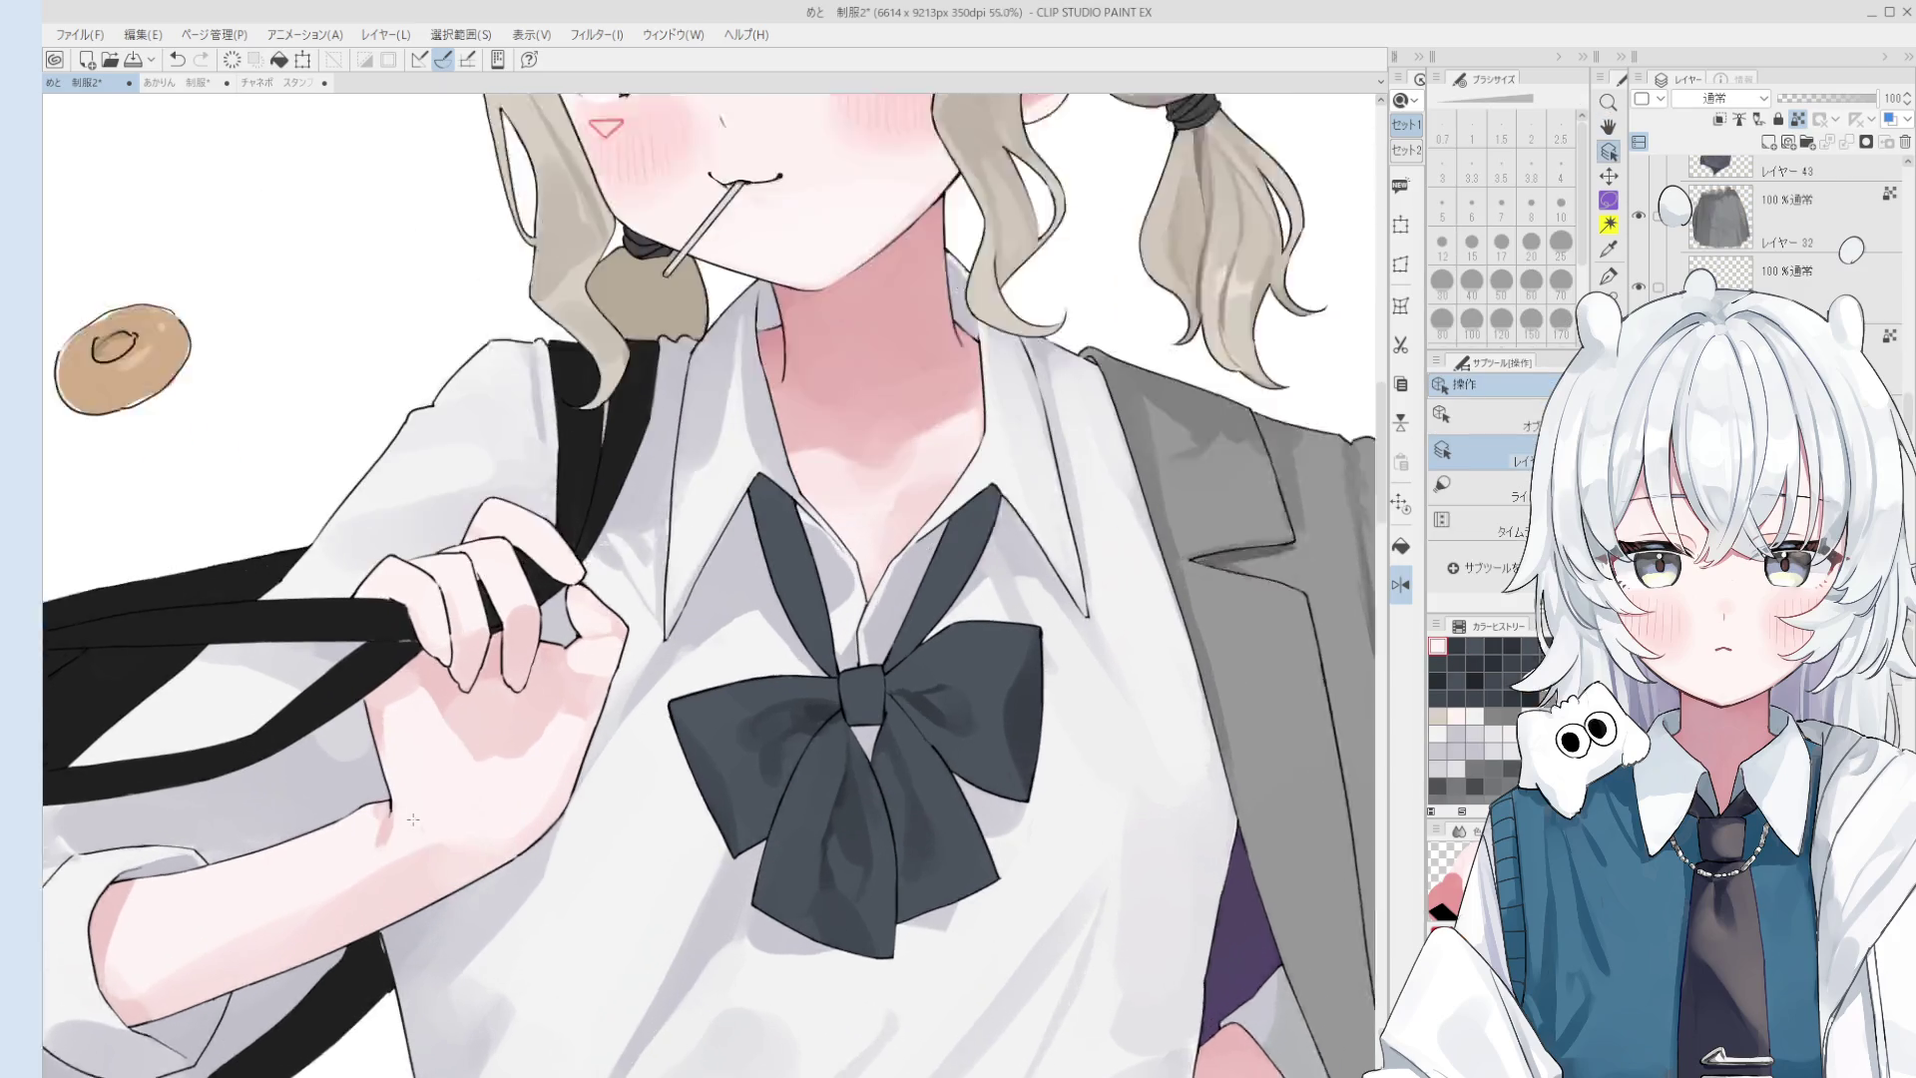
key(b)
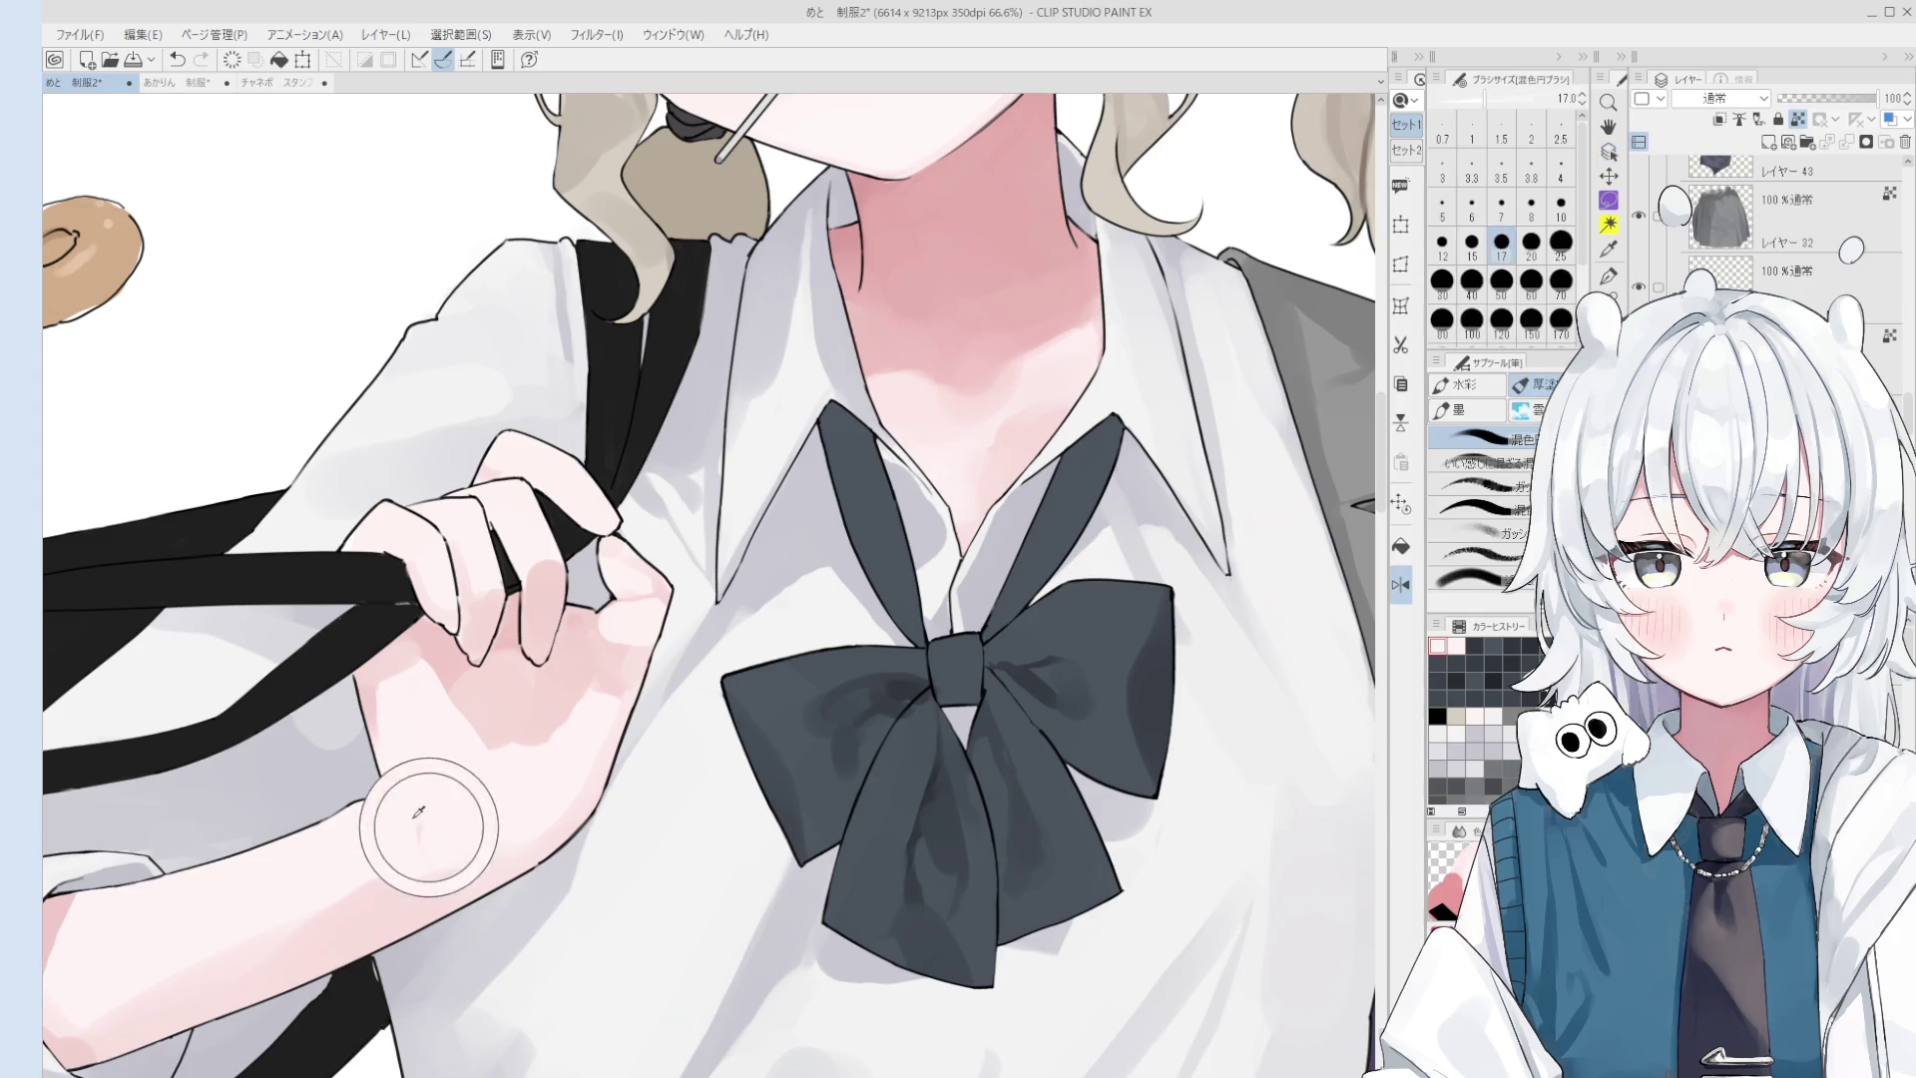
scroll(423, 818, down, 2)
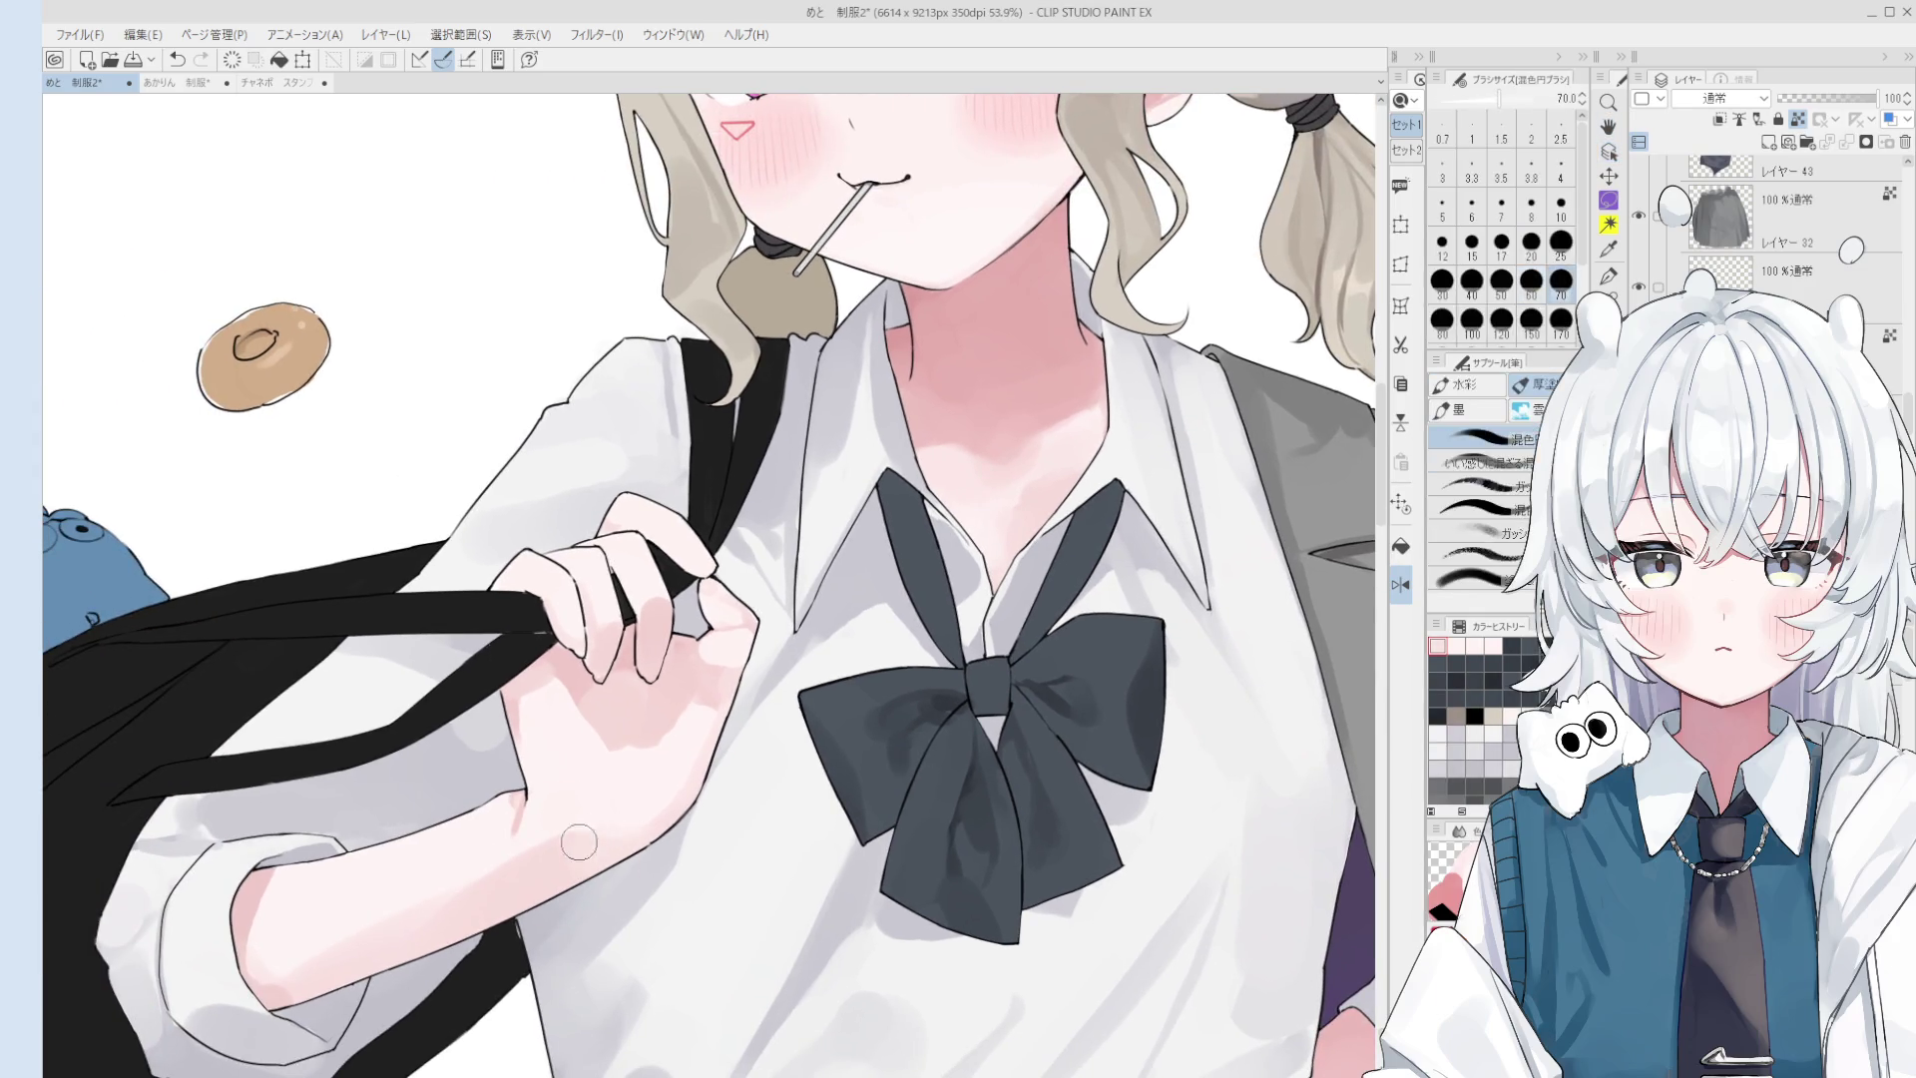
scroll(599, 848, down, 2)
scroll(609, 843, down, 1)
scroll(635, 845, down, 1)
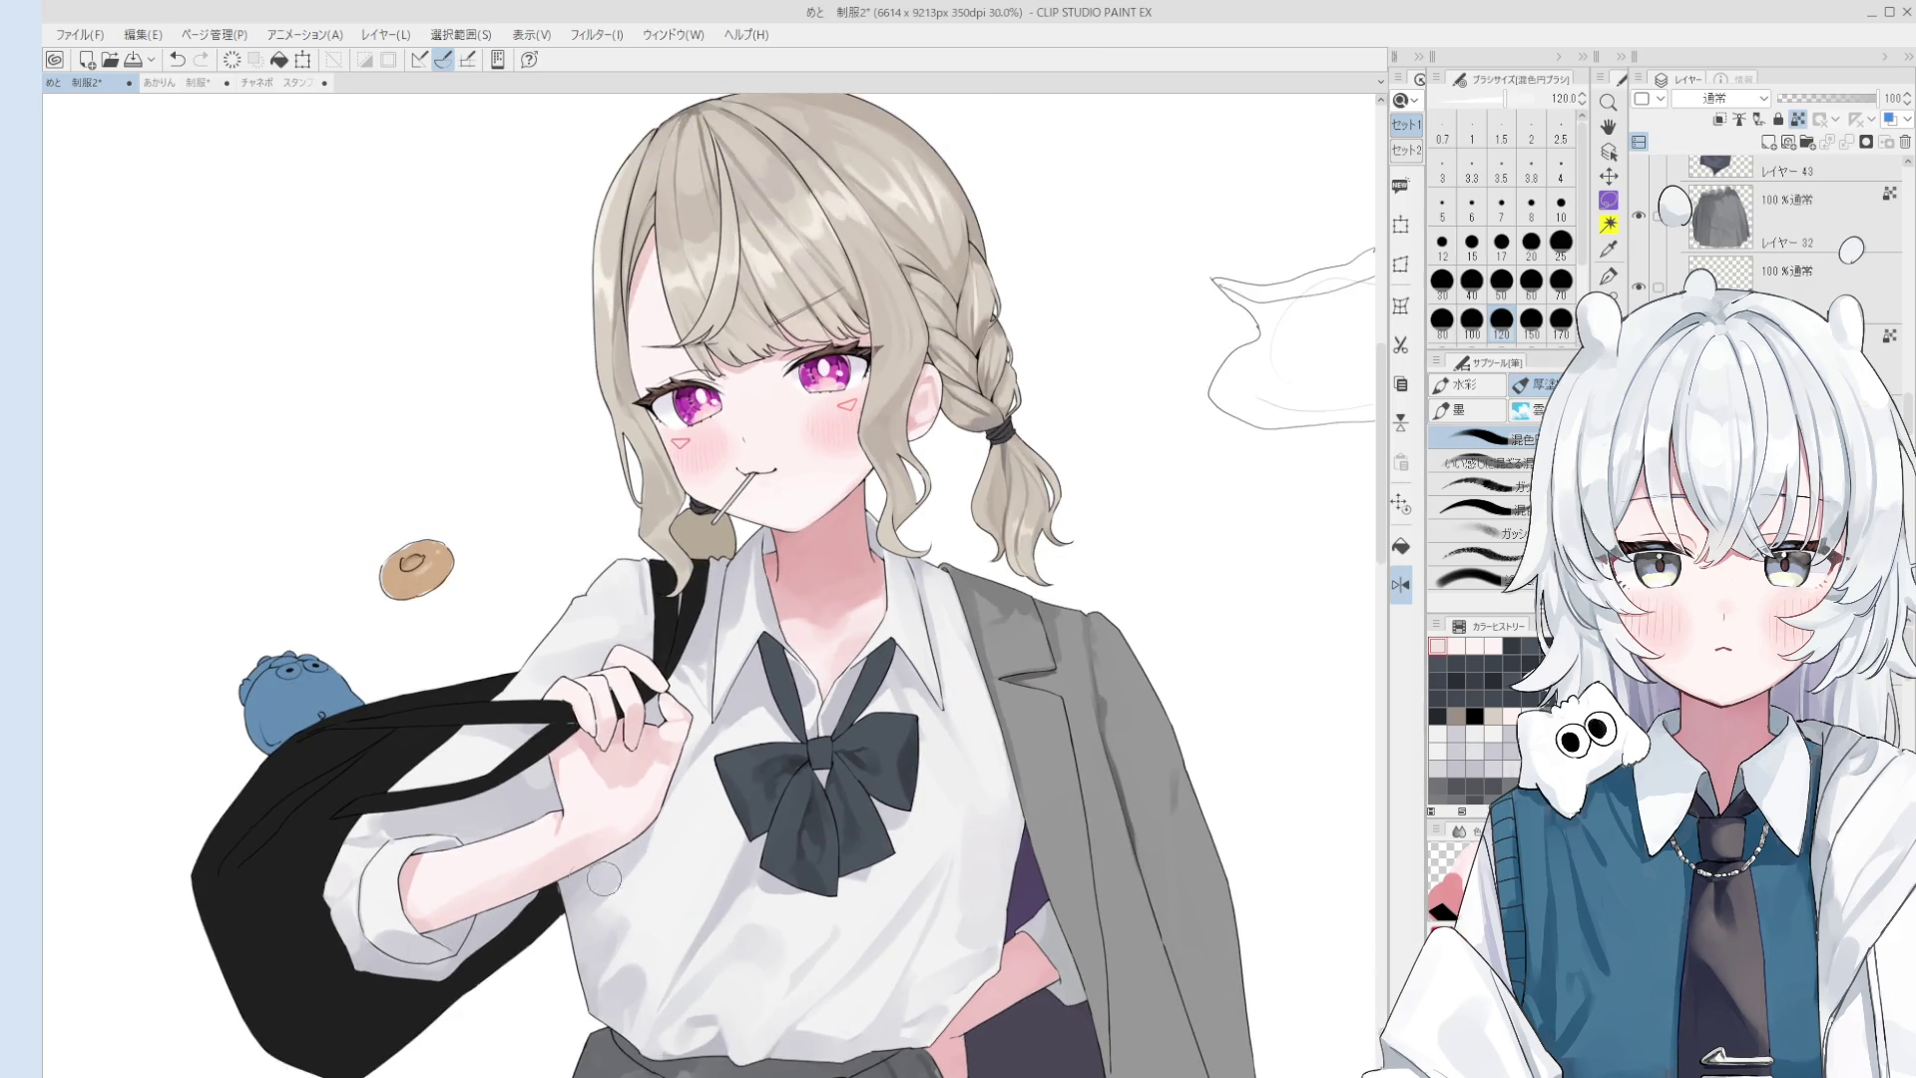
scroll(431, 903, up, 1)
key(bracketright)
key(bracketright)
key(bracketright)
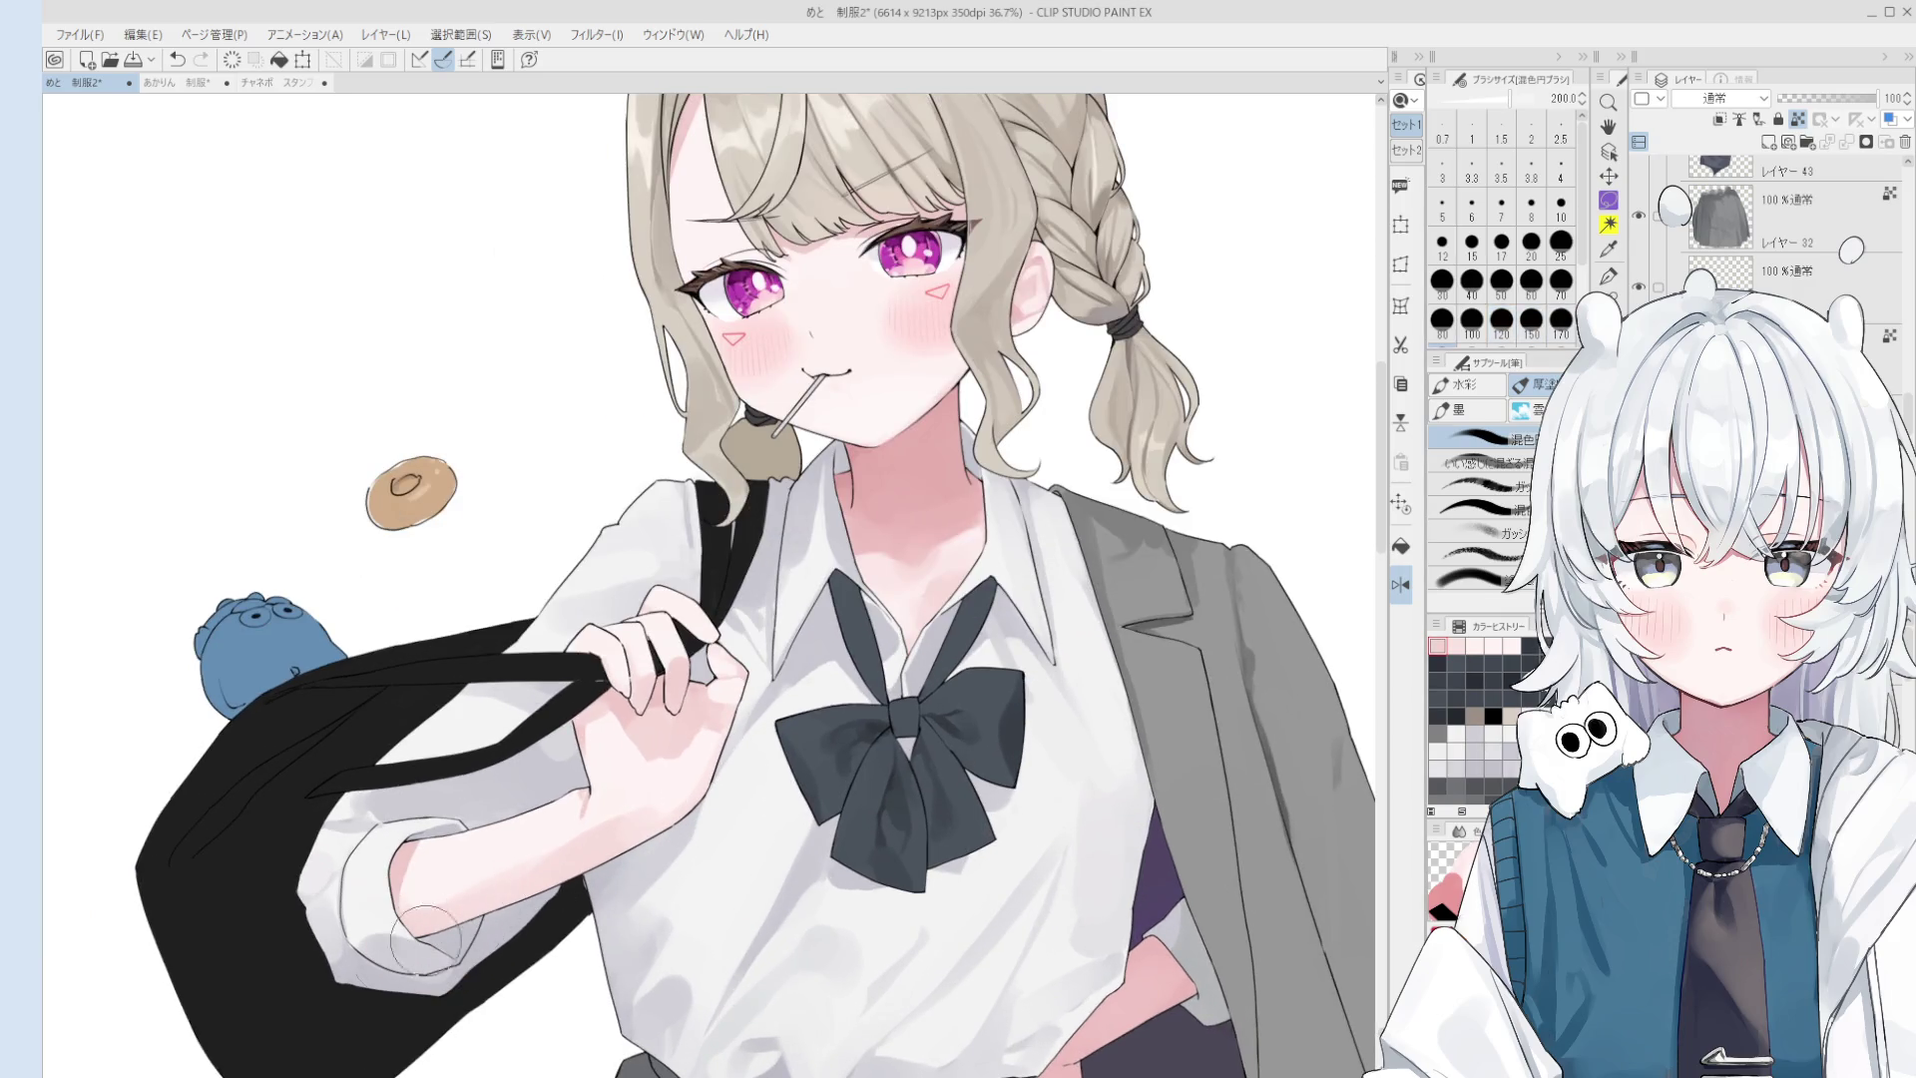
scroll(591, 843, down, 1)
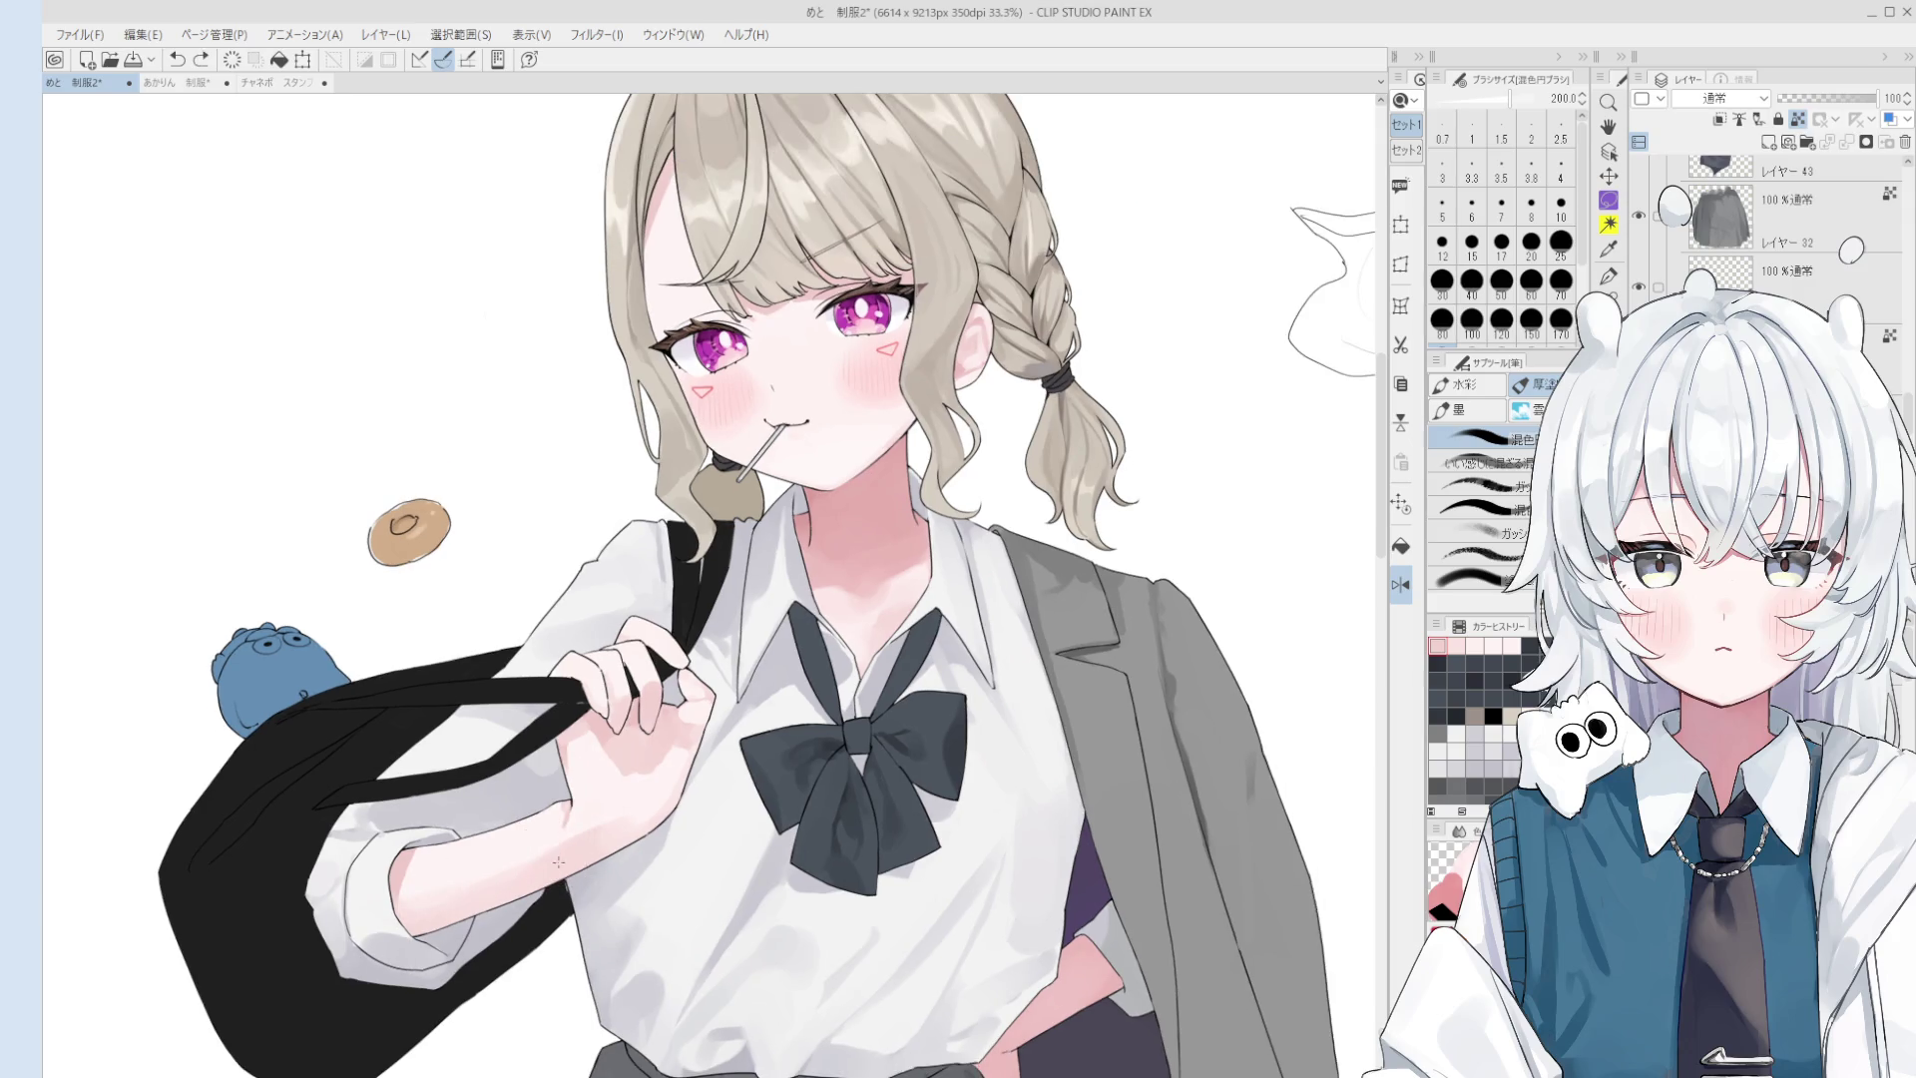
scroll(598, 850, down, 1)
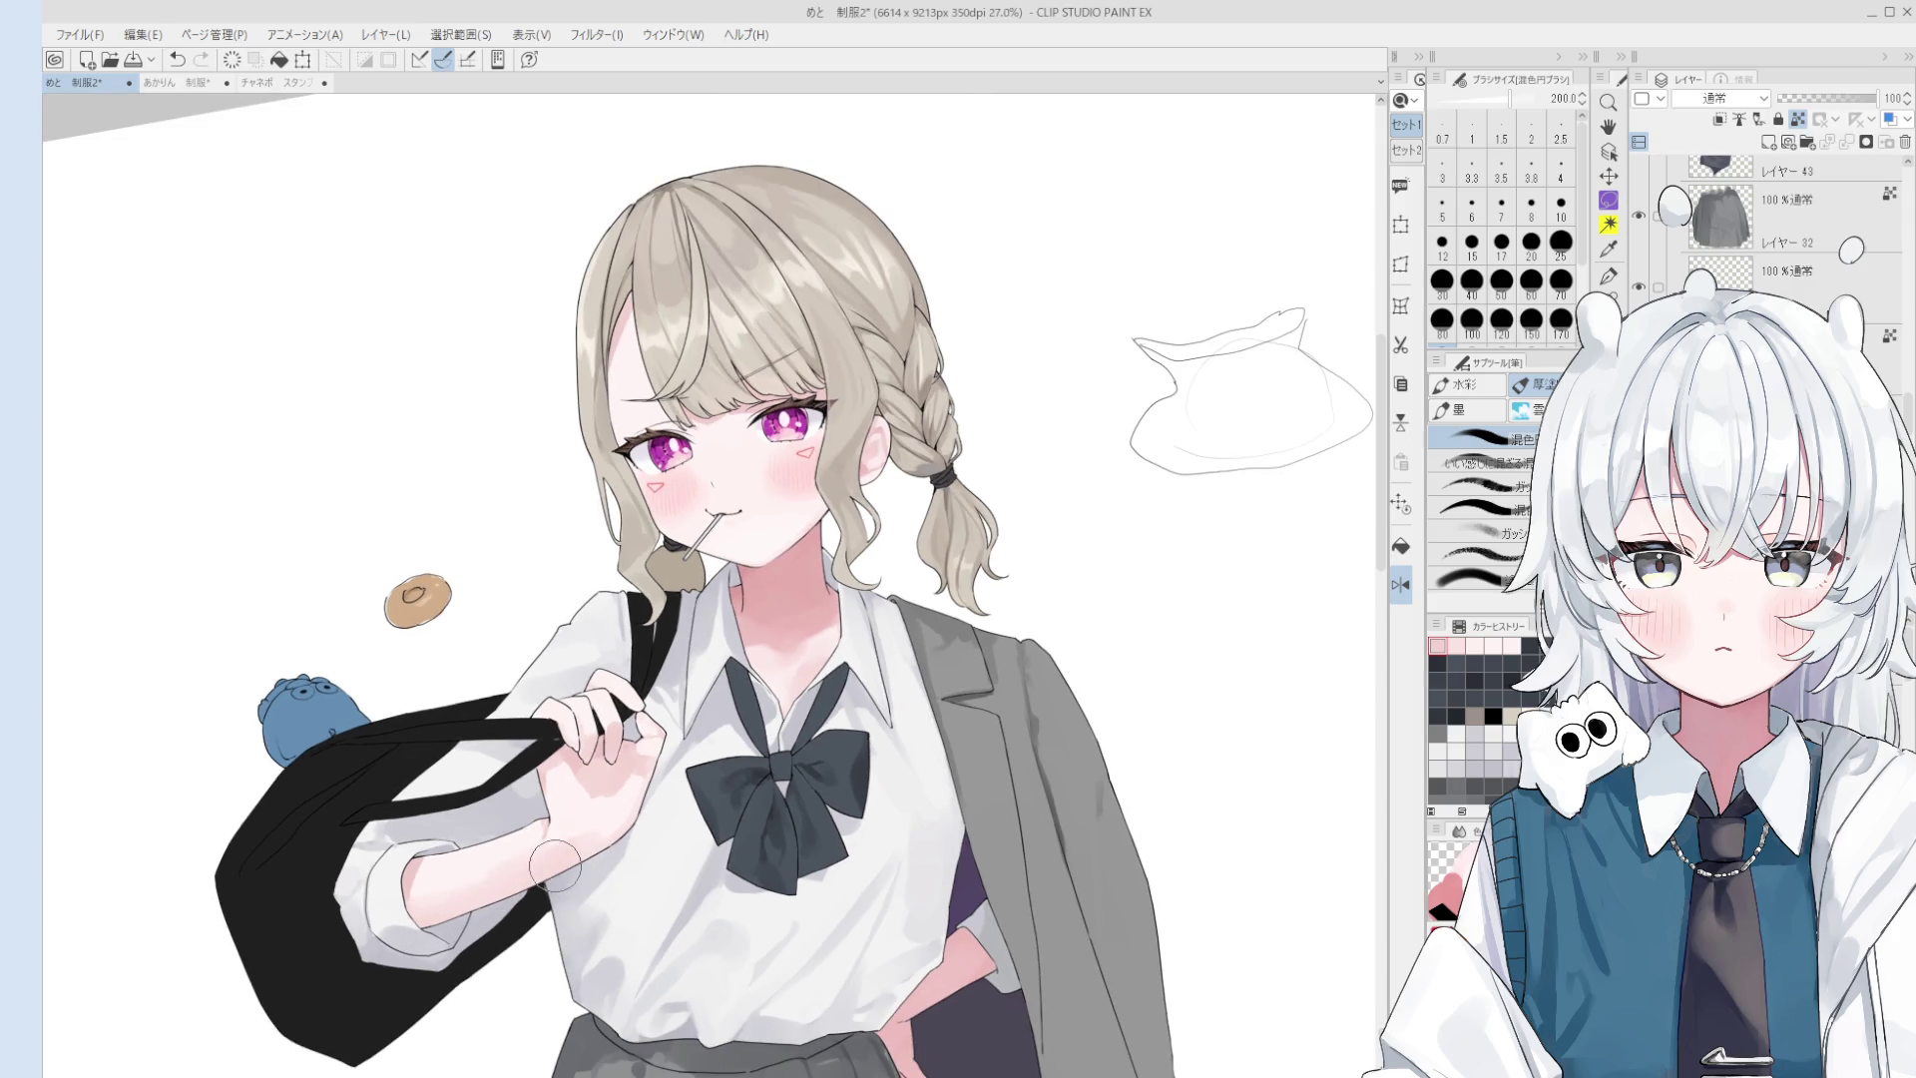
key(bracketleft)
key(bracketleft)
key(bracketleft)
key(bracketleft)
key(bracketleft)
key(bracketright)
key(bracketright)
key(bracketright)
- Zoom in on the ear and repaint its shading with a size 15 brush
key(o)
scroll(876, 454, up, 1)
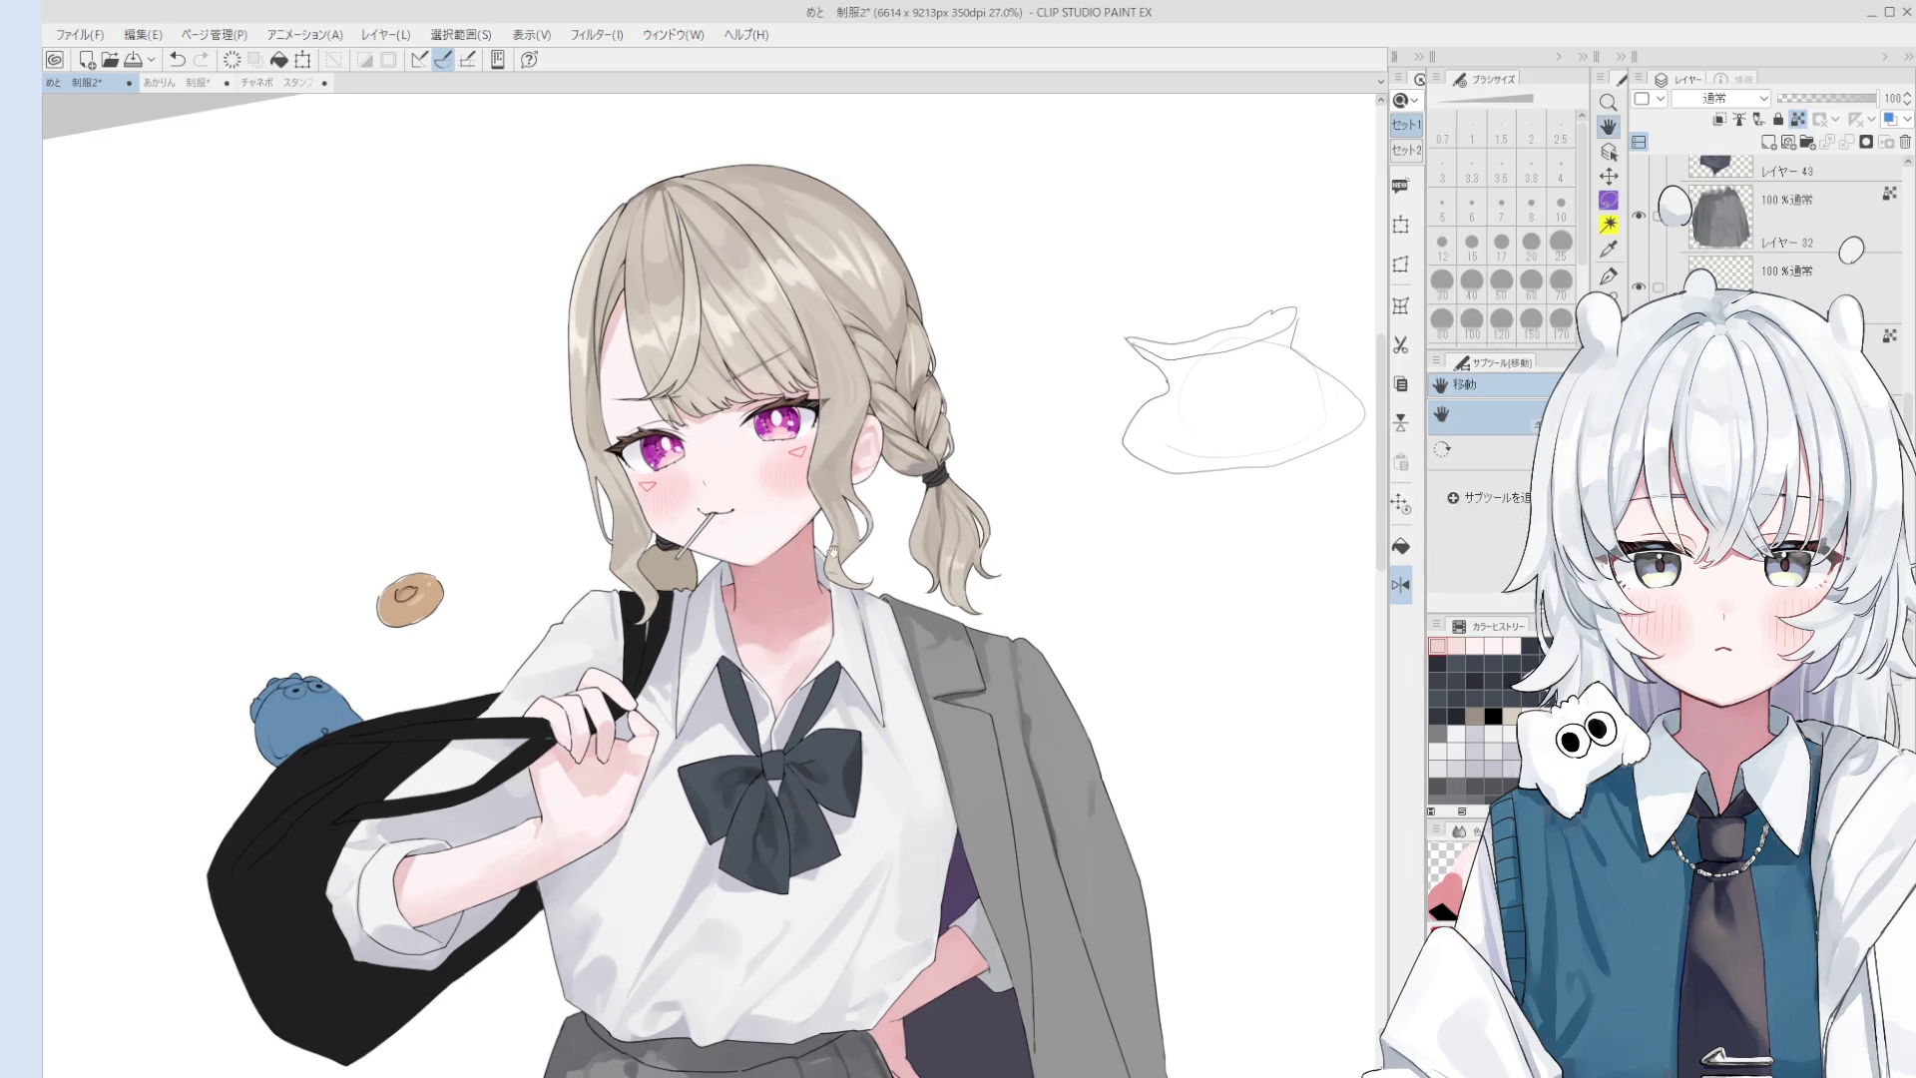
scroll(877, 454, up, 1)
scroll(876, 454, up, 3)
key(b)
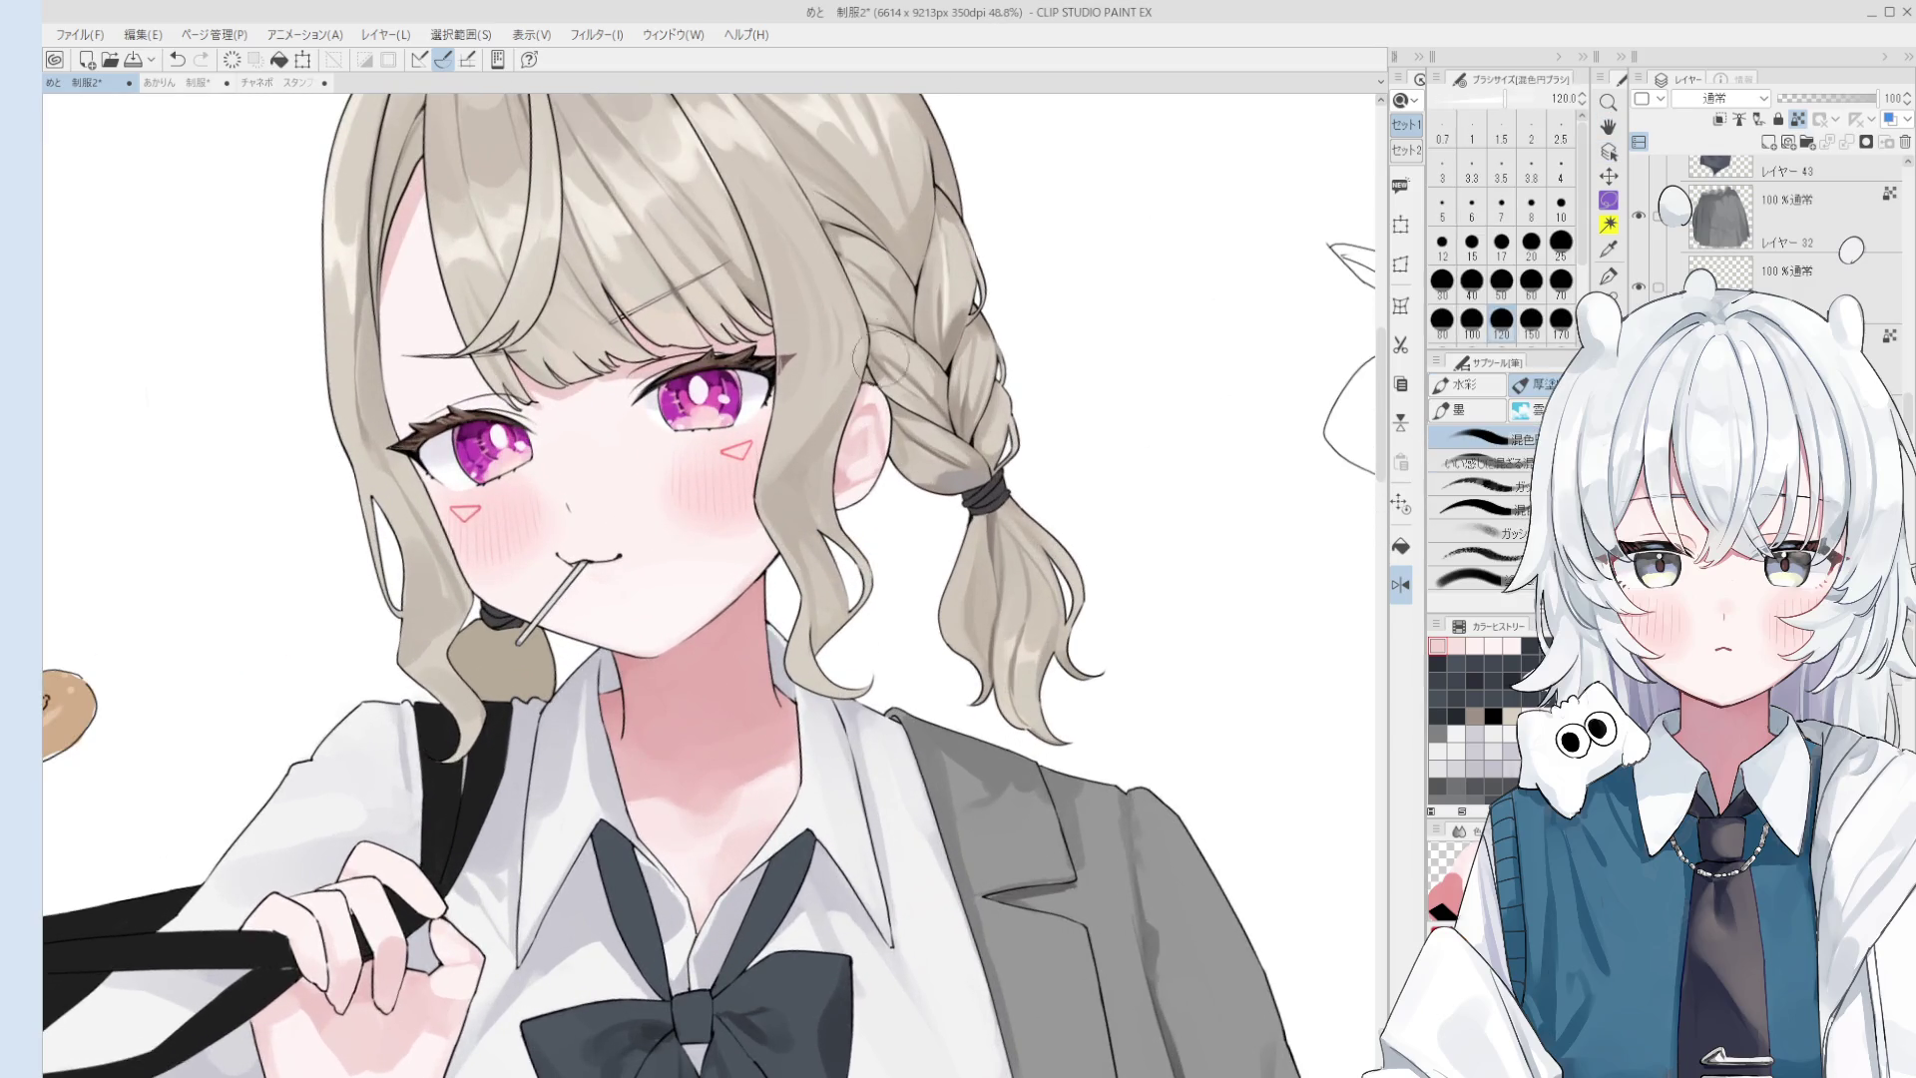
scroll(862, 410, up, 2)
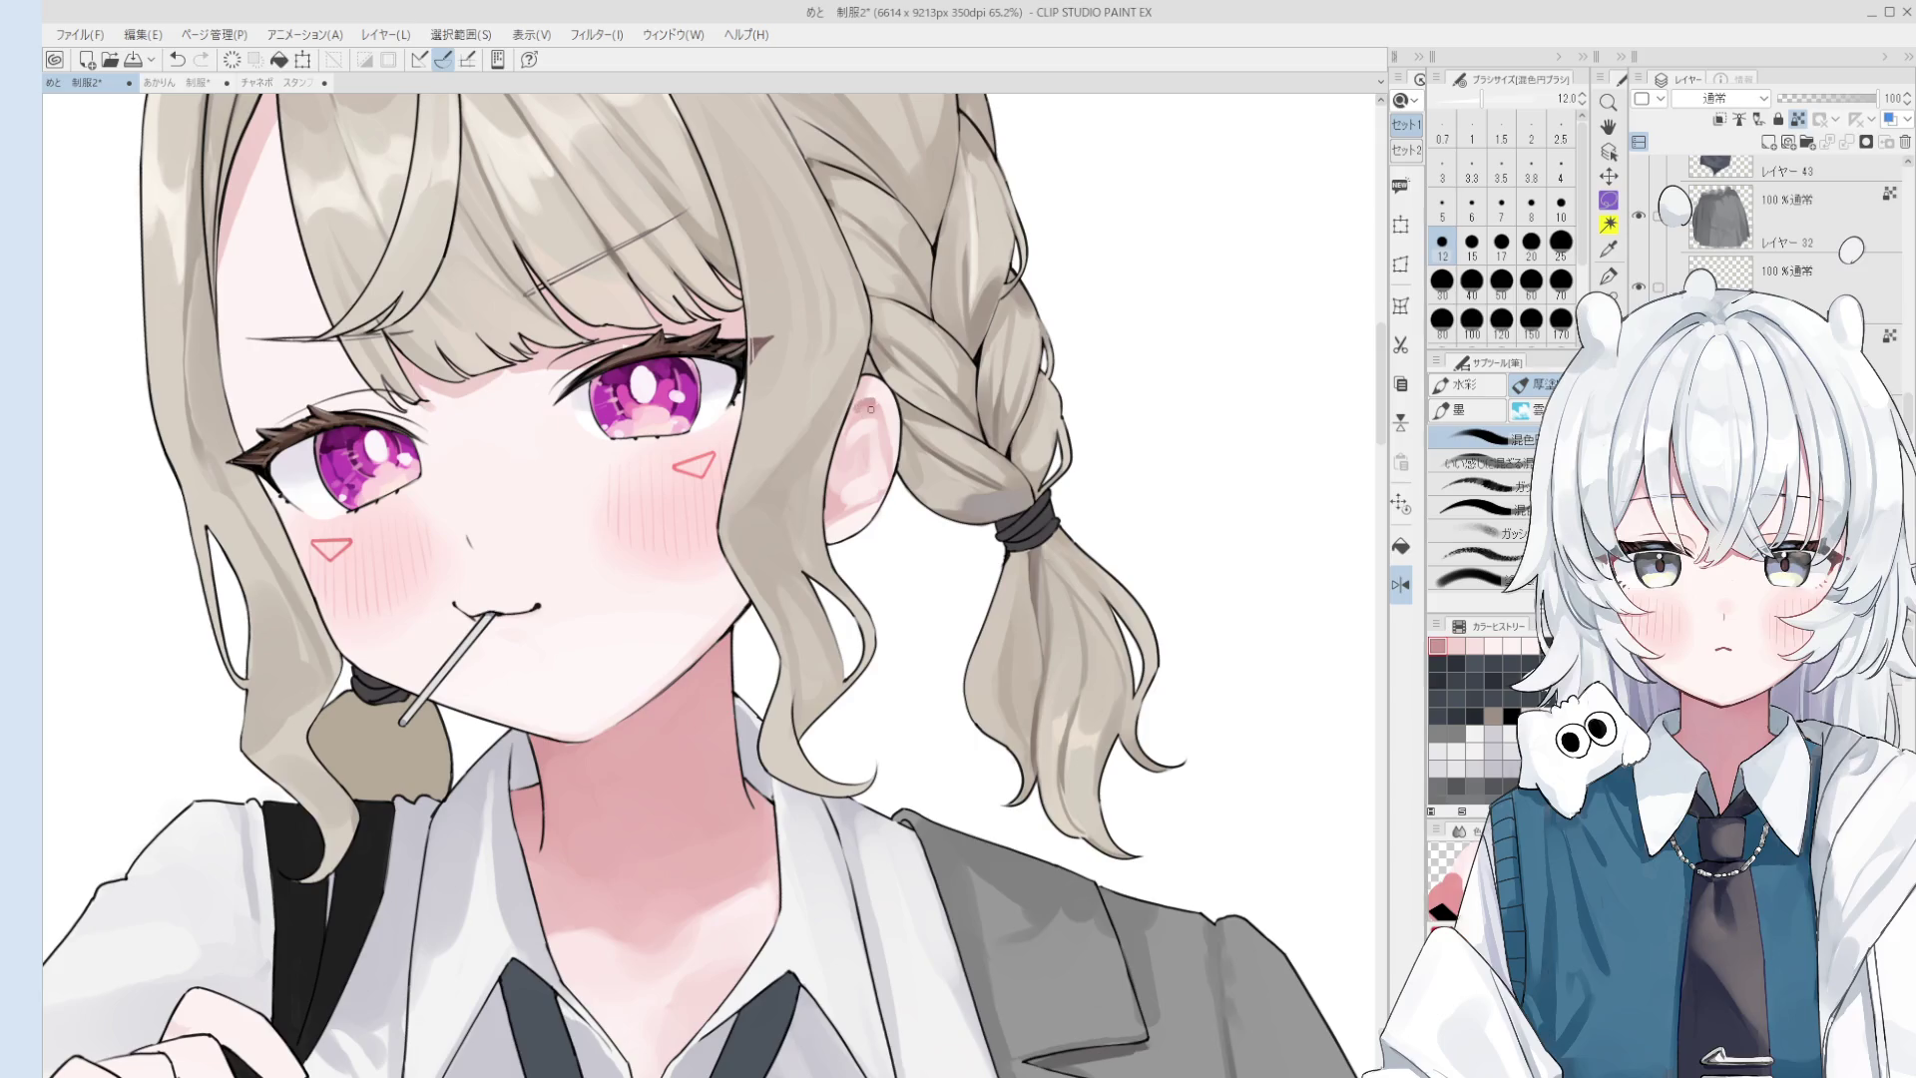
key(bracketright)
drag(874, 407, 857, 423)
- Sample ear colours, paint pink shading, undo the last stroke, and save the file
alt+click(874, 411)
alt+click(868, 389)
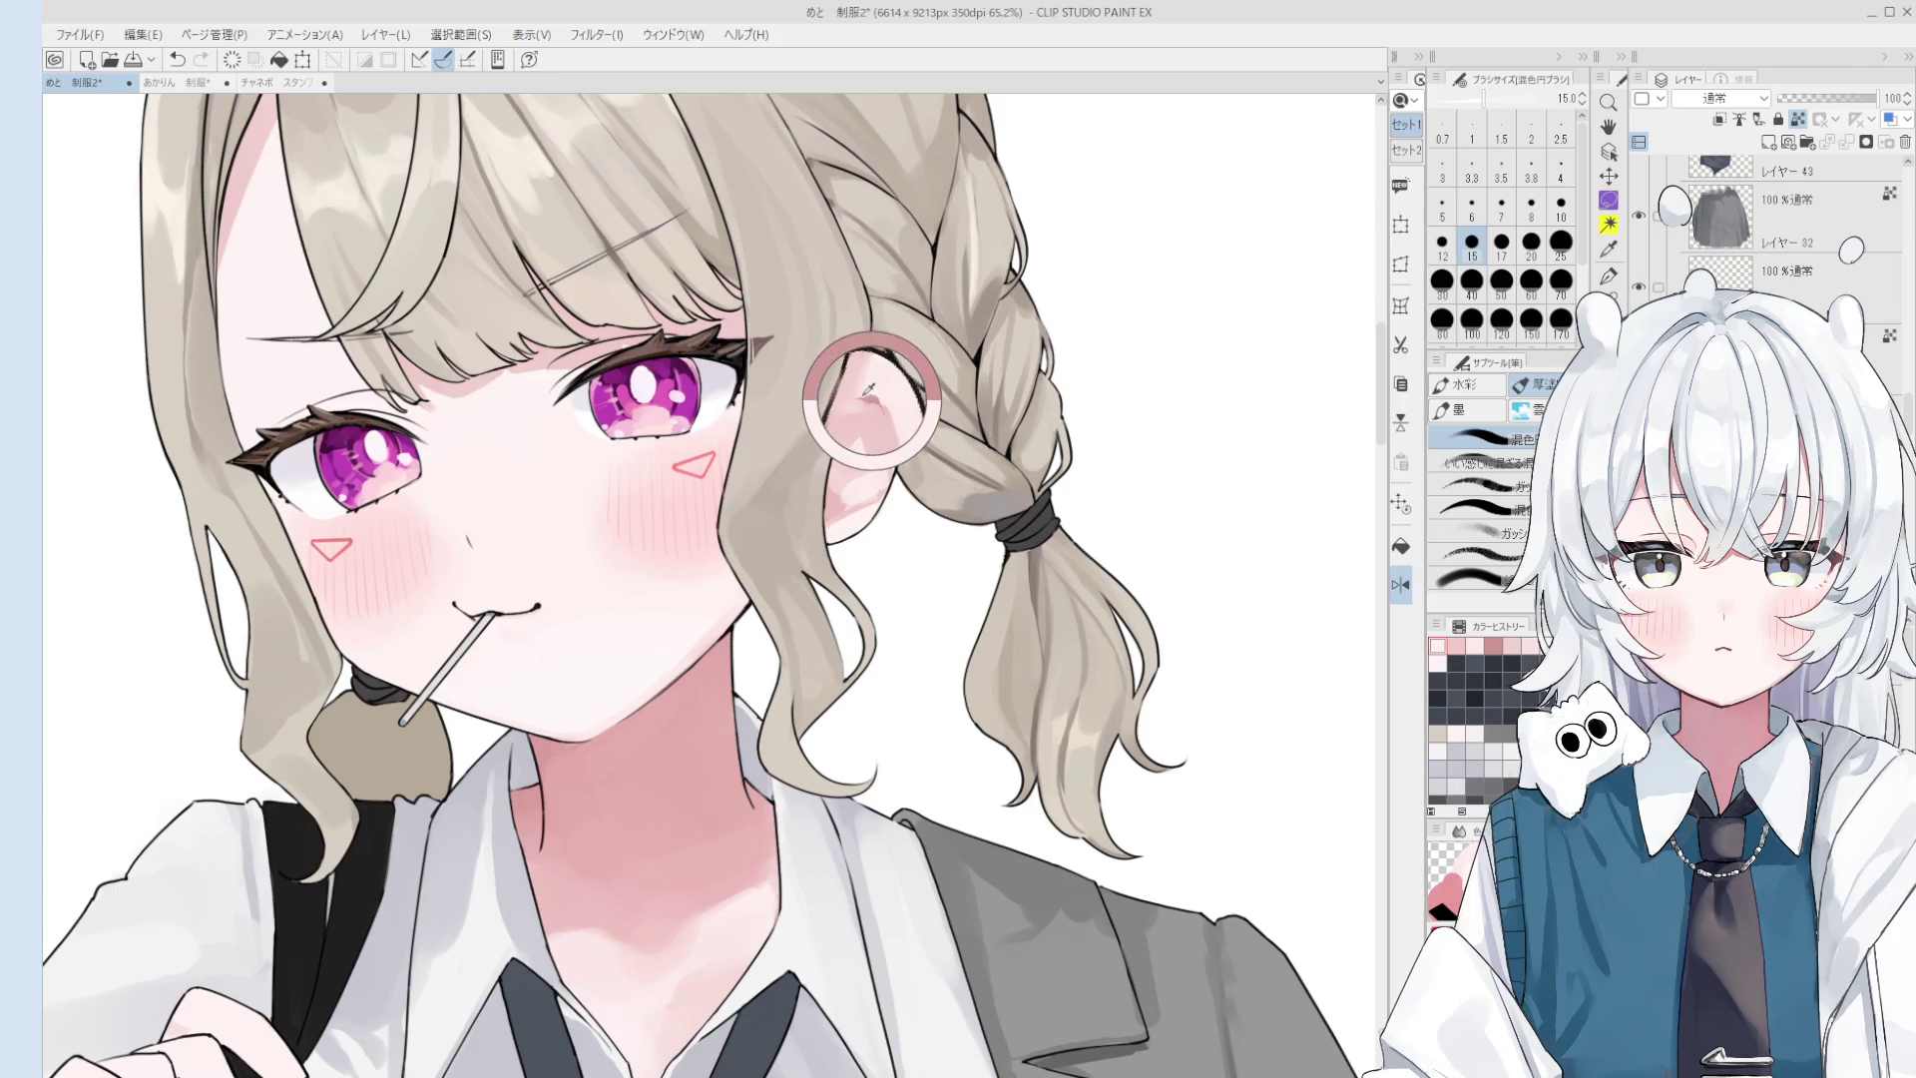
drag(862, 399, 856, 409)
key(bracketleft)
key(bracketleft)
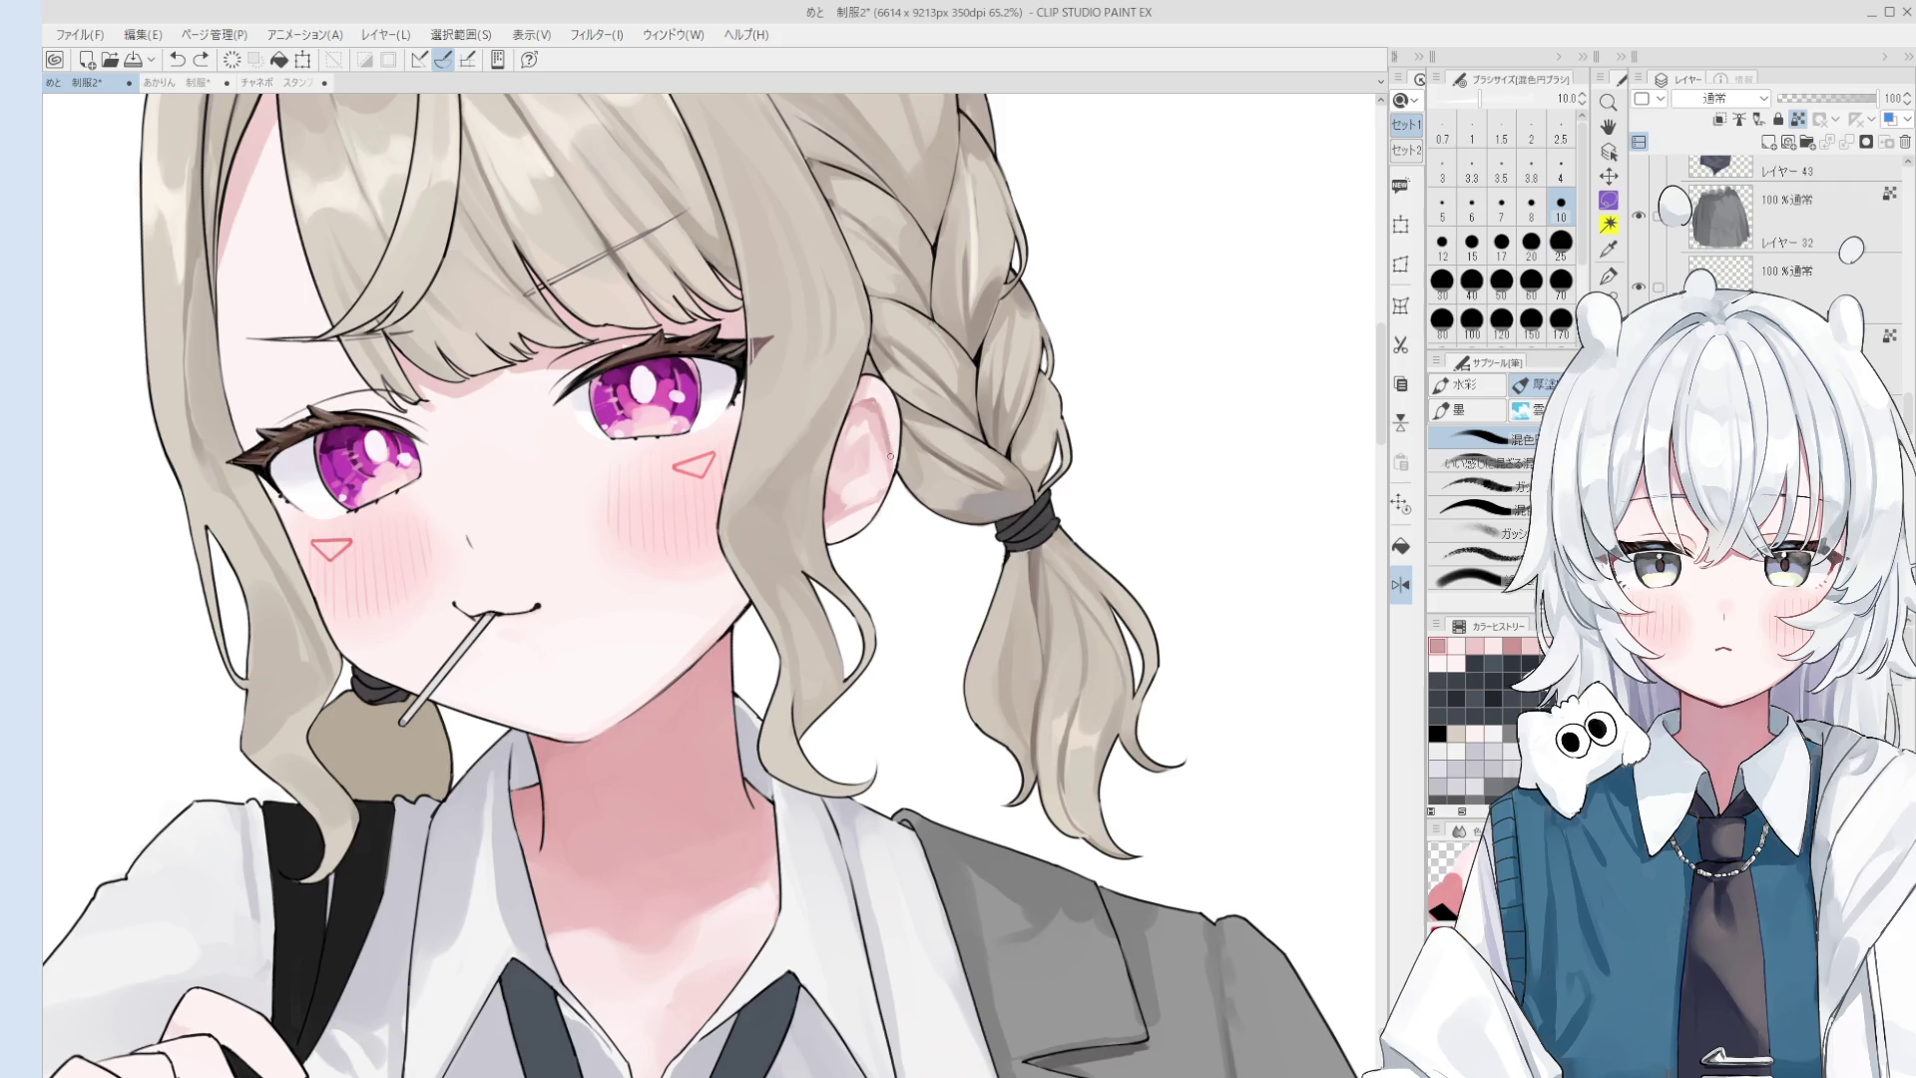
key(bracketright)
key(bracketright)
key(bracketright)
alt+click(860, 428)
key(ctrl+z)
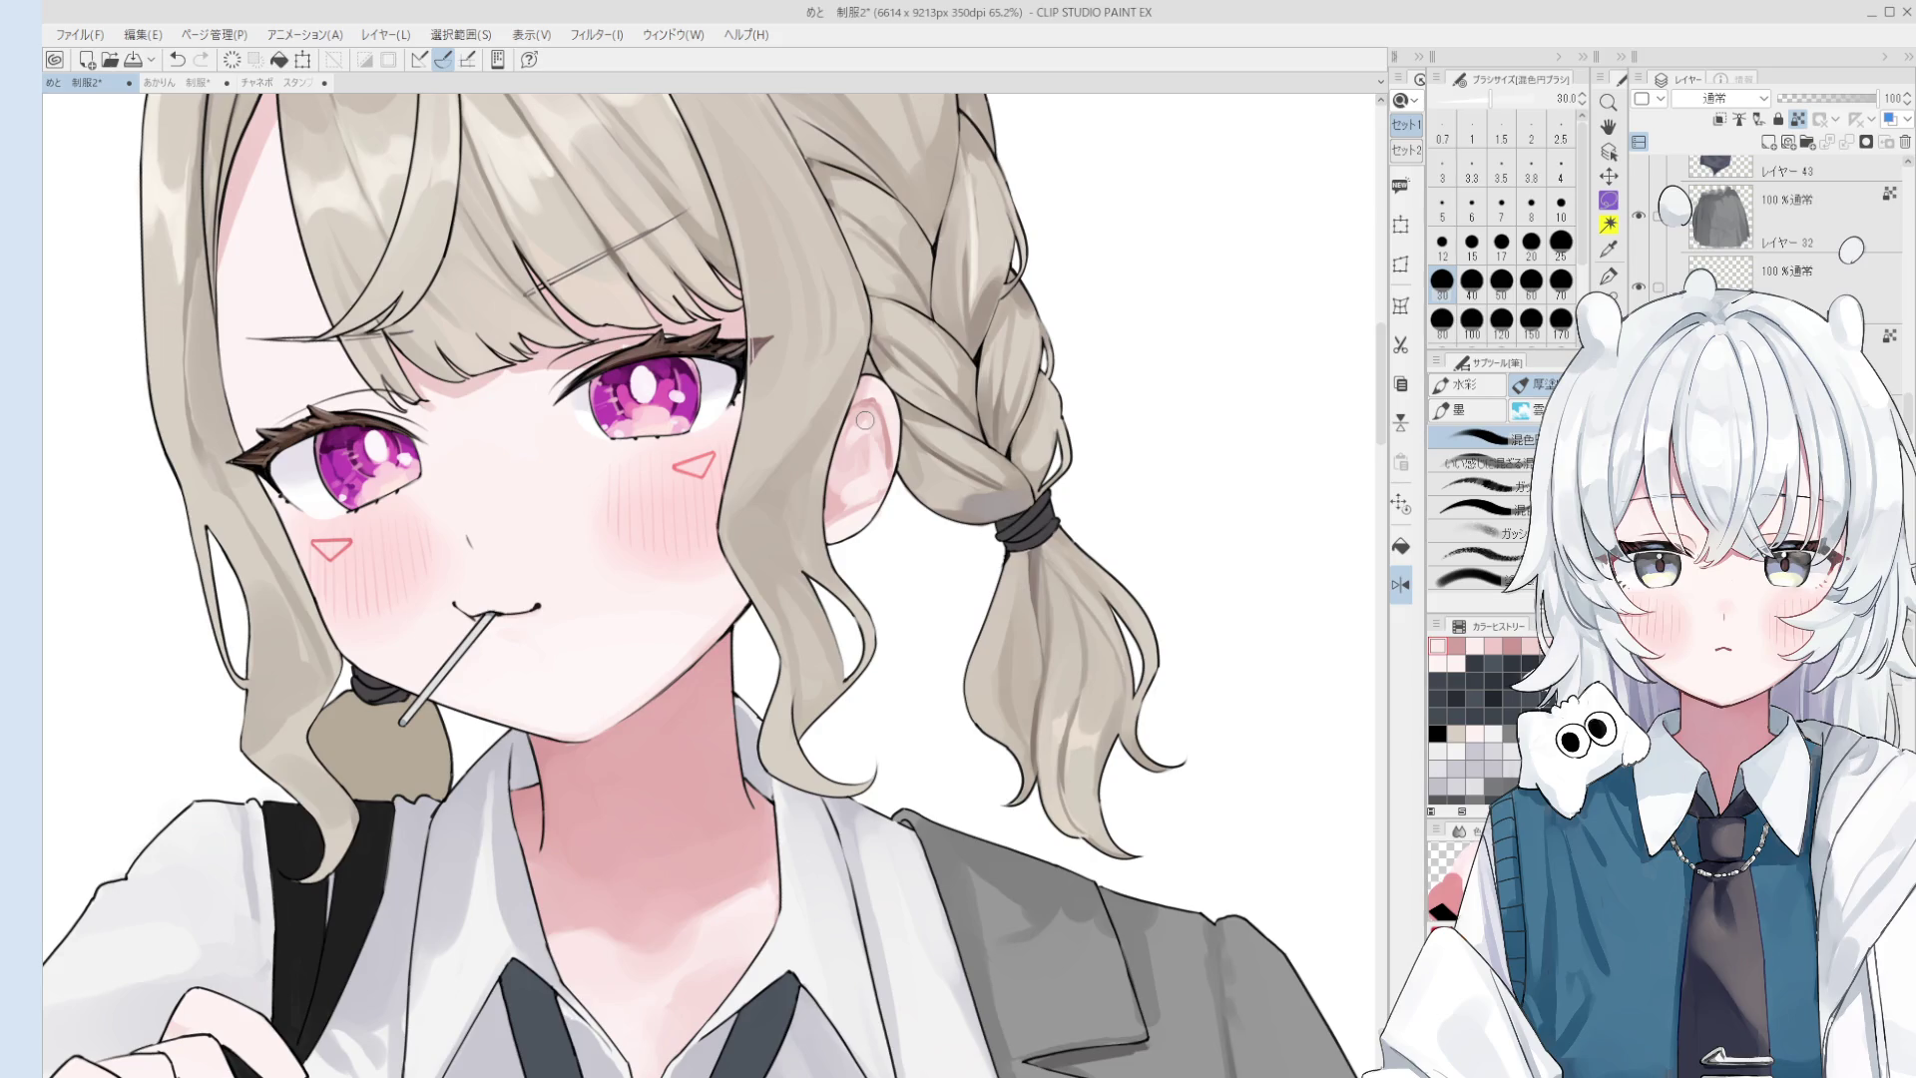
key(ctrl+s)
- Try soft pink ear strokes at brush size 20, undoing the overpainted ones
click(864, 420)
scroll(864, 420, up, 3)
click(866, 403)
key(bracketleft)
drag(858, 419, 887, 436)
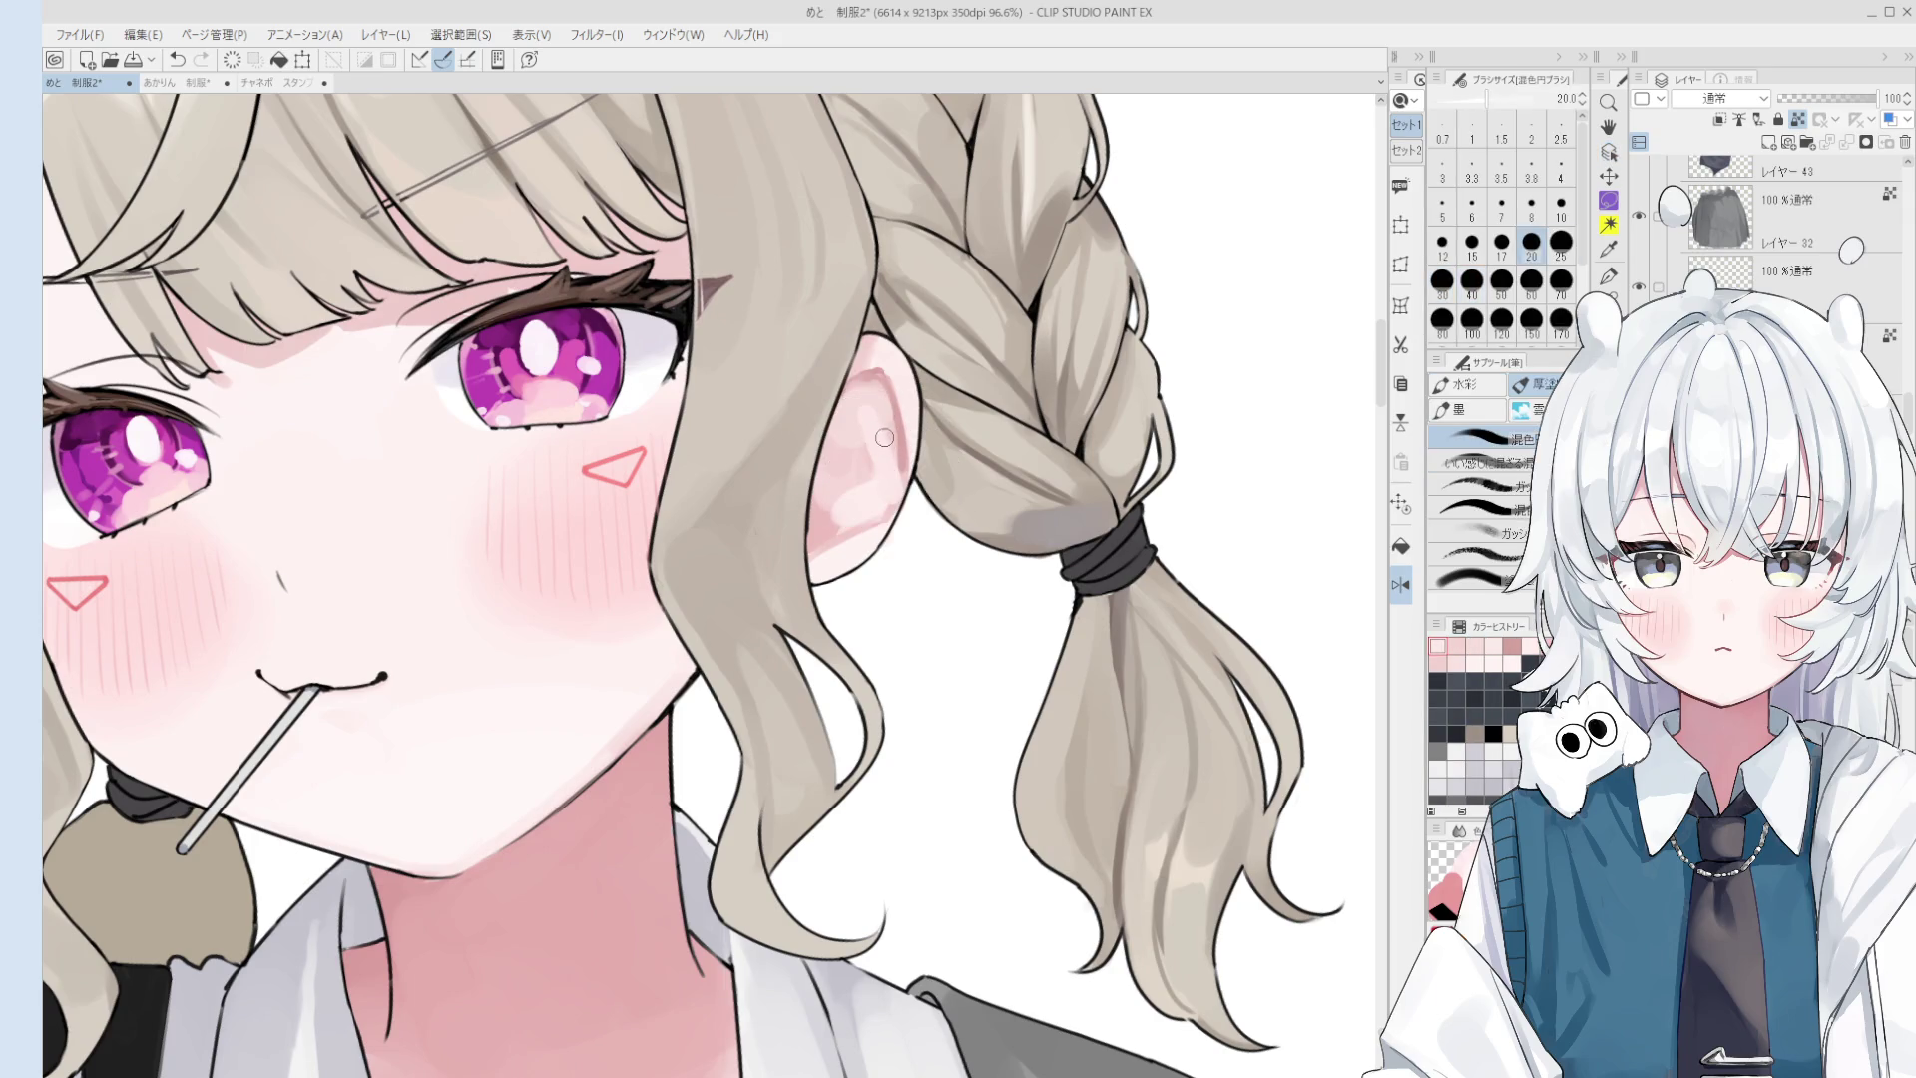
key(ctrl+z)
scroll(916, 355, up, 1)
mouse_move(873, 404)
mouse_down()
mouse_move(871, 371)
mouse_move(847, 383)
mouse_up()
key(bracketleft)
key(ctrl+z)
- Retry a small ear stroke at size 25, then drop the brush to 12
scroll(849, 384, down, 1)
key(bracketright)
key(bracketright)
alt+click(885, 400)
key(ctrl+z)
drag(847, 379, 845, 379)
key(bracketleft)
key(bracketleft)
key(bracketleft)
scroll(837, 373, down, 2)
- In the flipped view, paint pink ear strokes at size 15, then flip back and undo
key(h)
scroll(857, 375, down, 1)
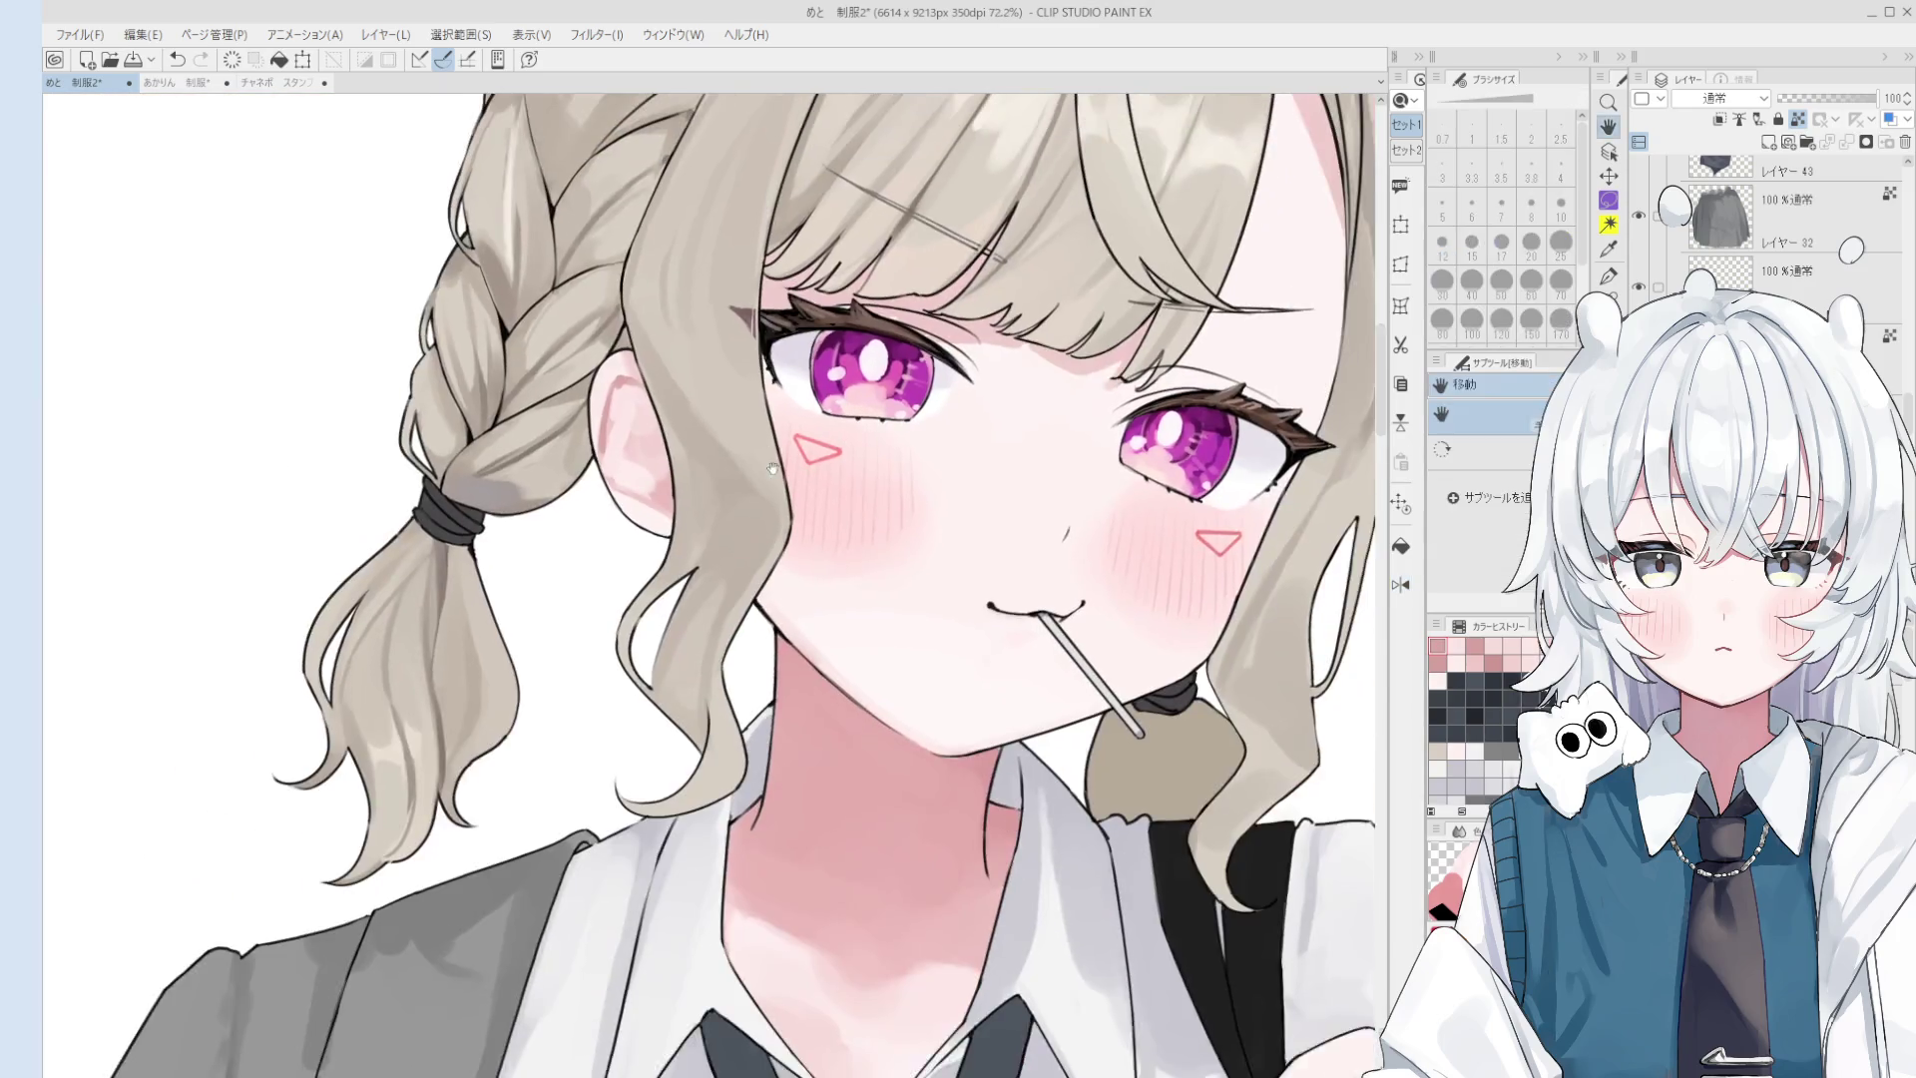
key(bracketright)
key(bracketright)
alt+click(644, 463)
drag(639, 451, 629, 476)
key(bracketright)
key(bracketright)
key(bracketright)
key(h)
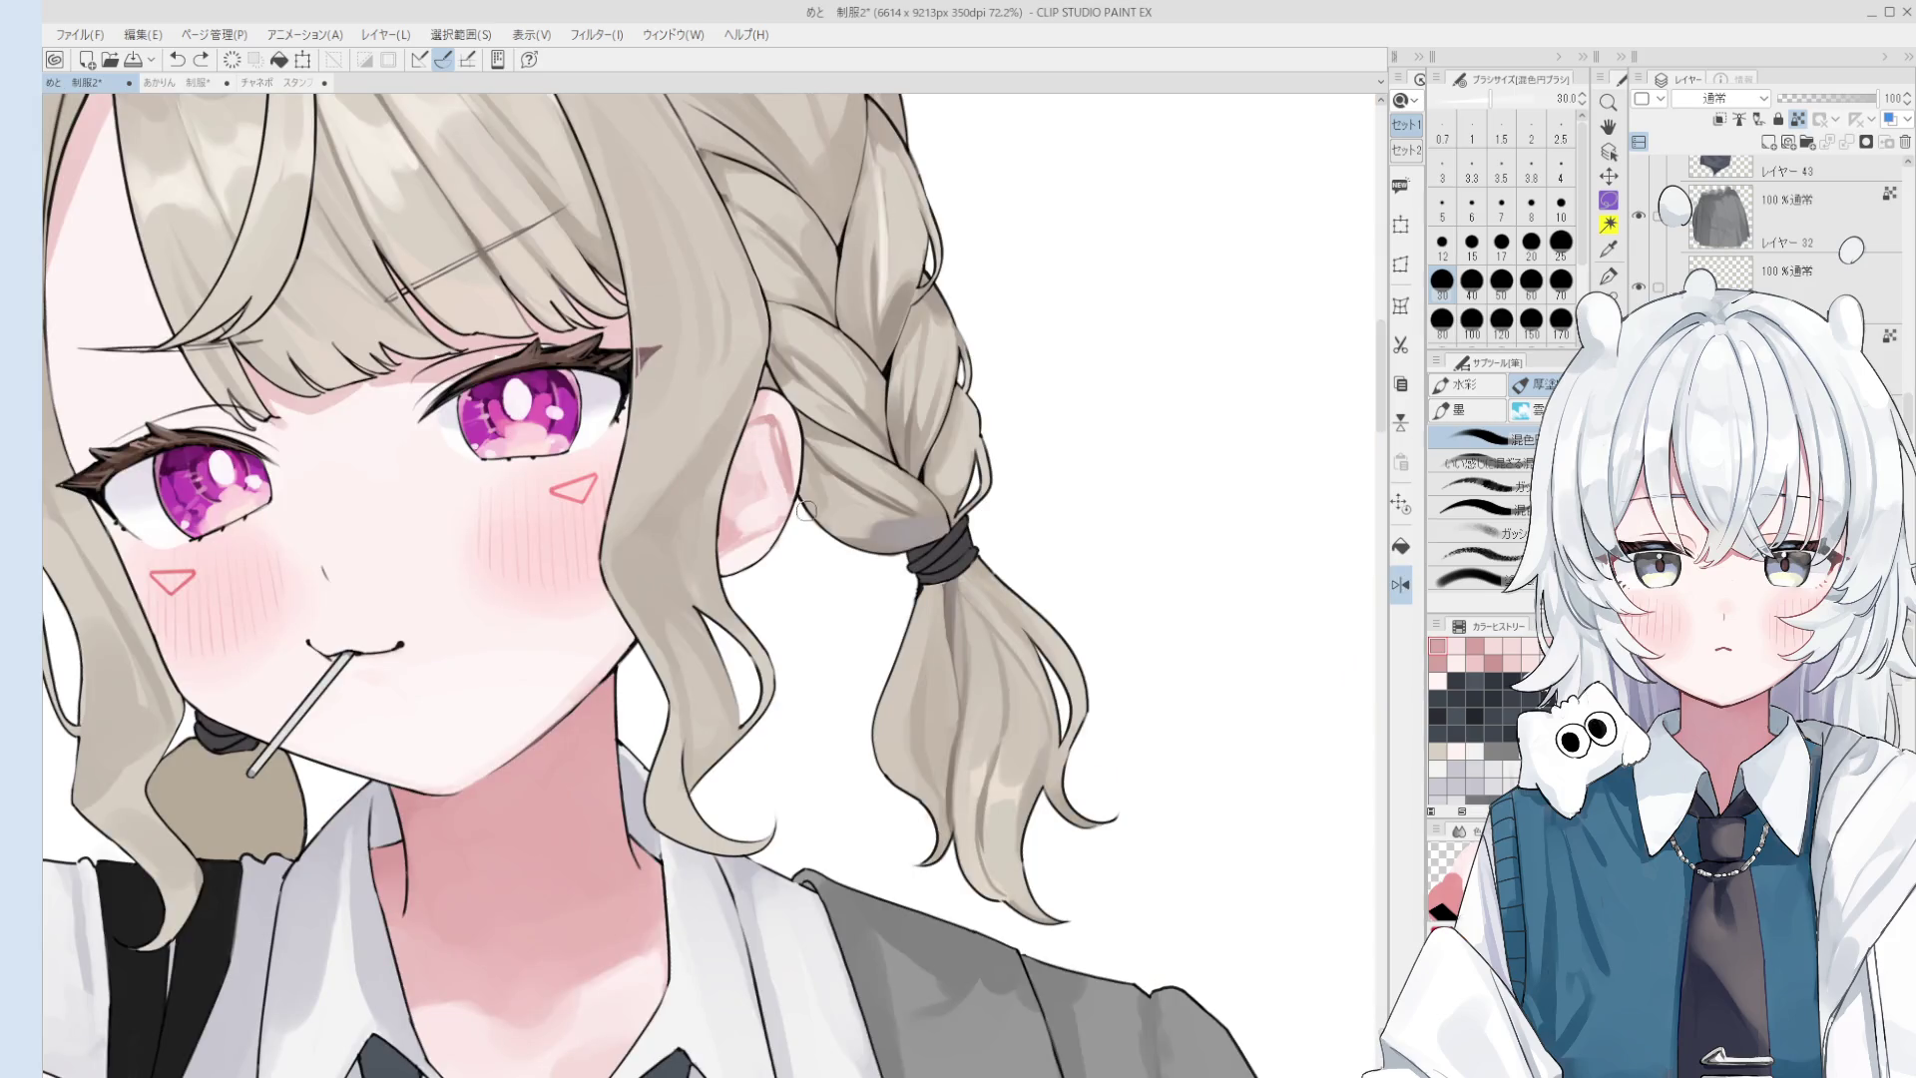
scroll(785, 476, up, 1)
key(ctrl+z)
key(bracketleft)
key(bracketleft)
key(bracketleft)
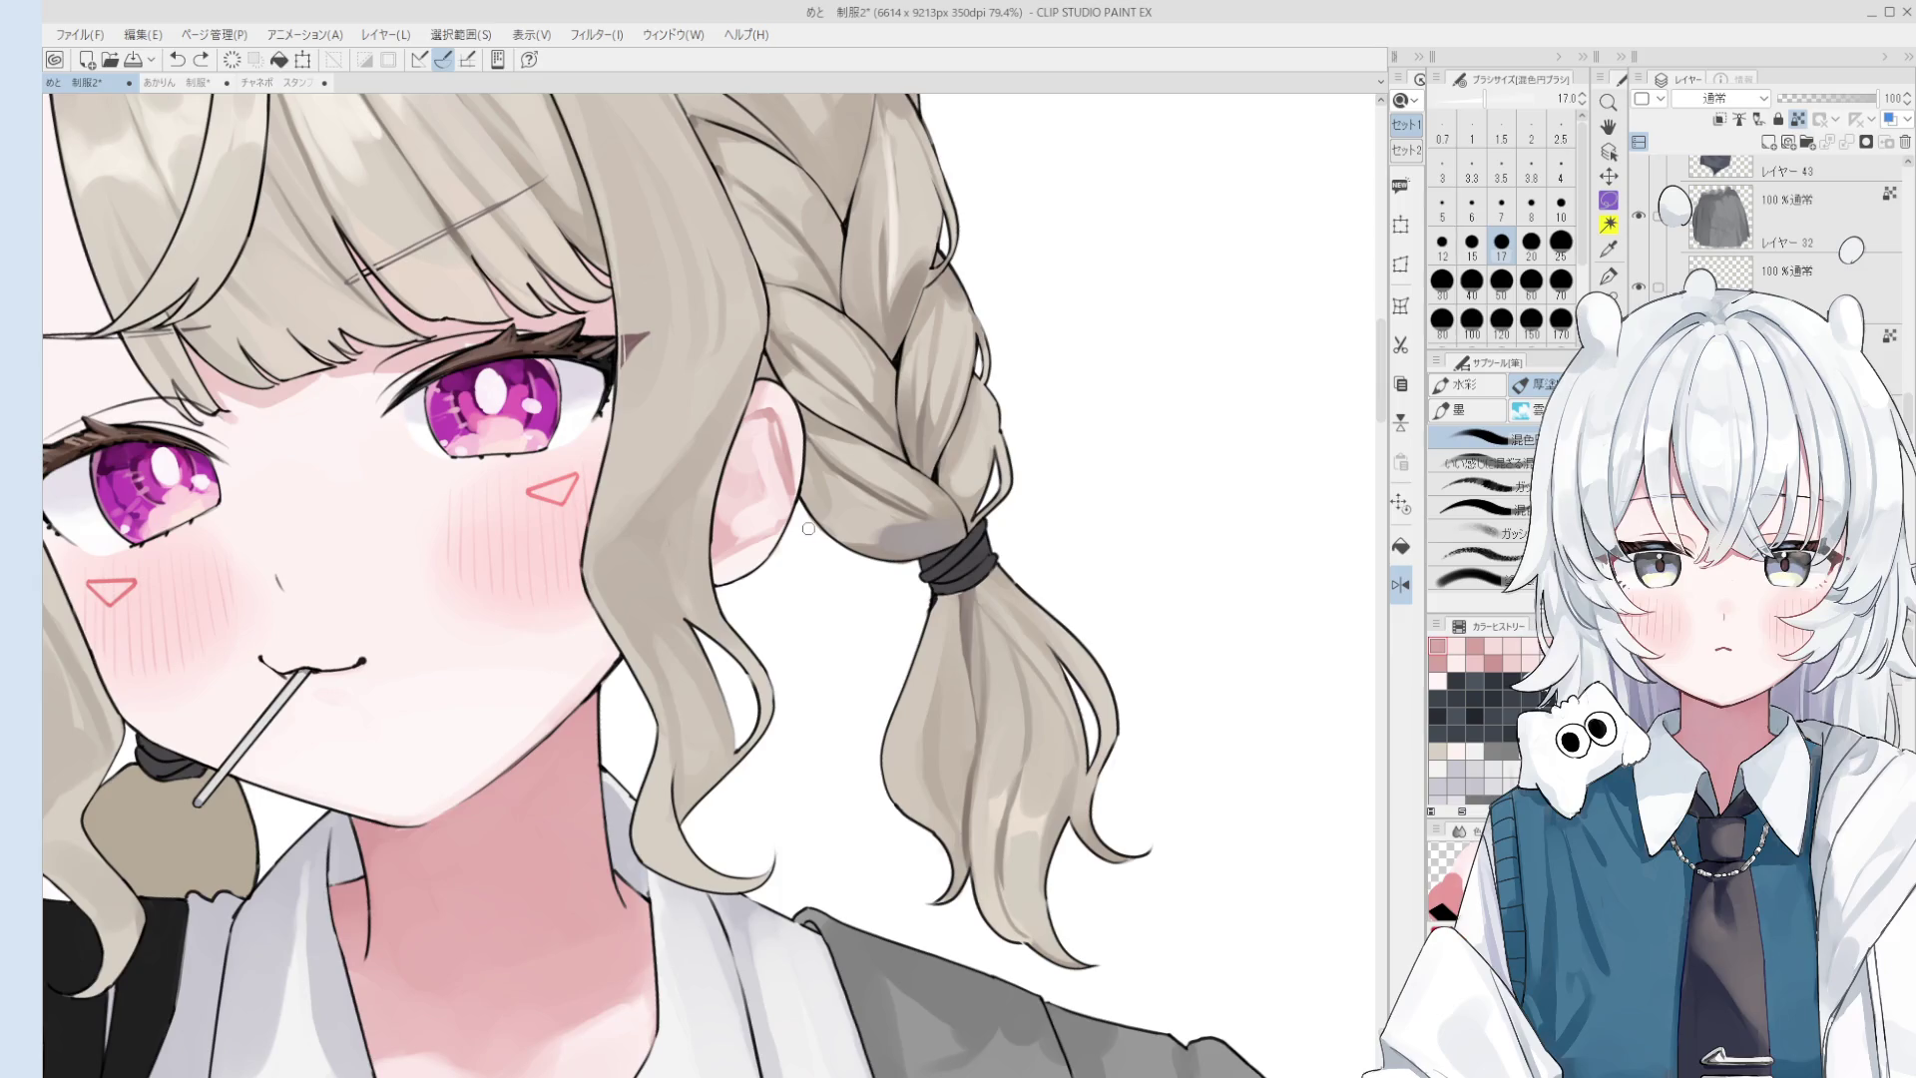
- Sample ear pinks and brush shading onto the inner ear at size 30
scroll(768, 439, up, 2)
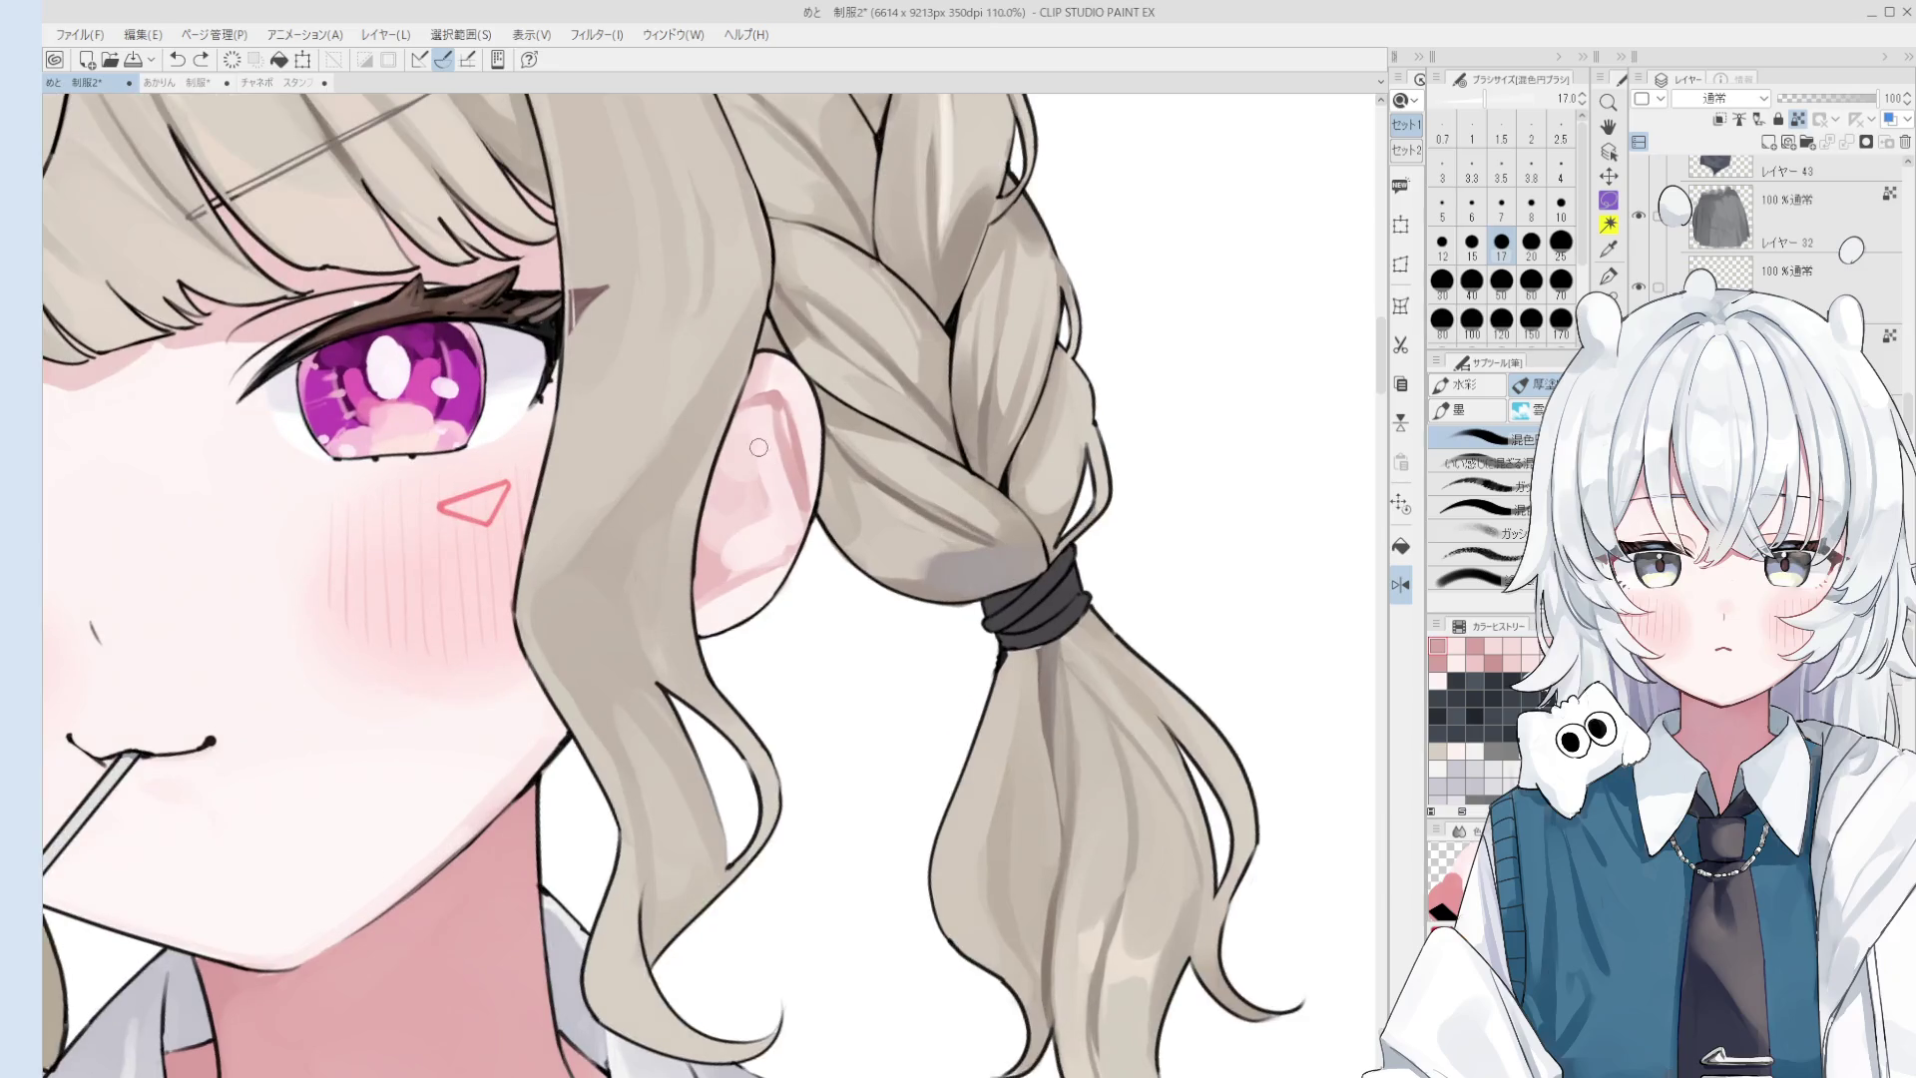
scroll(761, 506, down, 2)
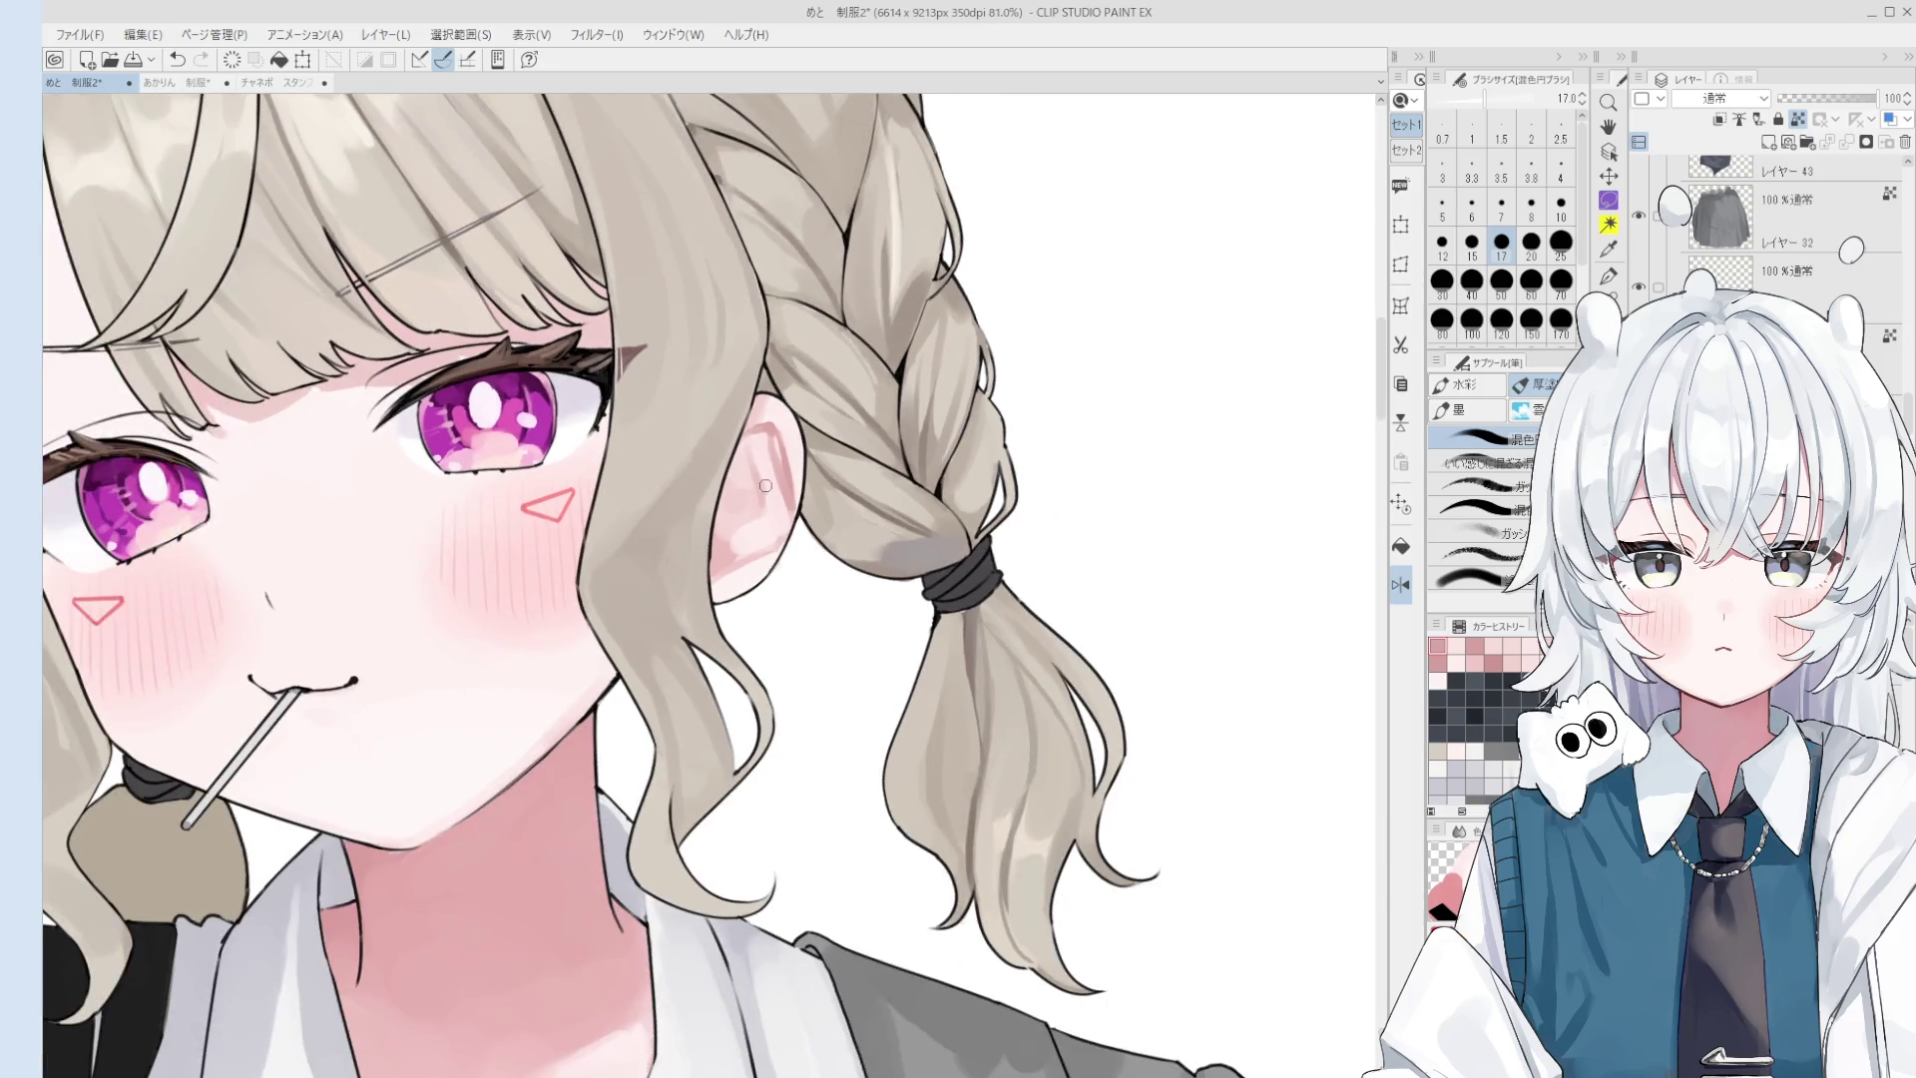
scroll(764, 464, down, 1)
key(bracketright)
key(bracketright)
key(bracketright)
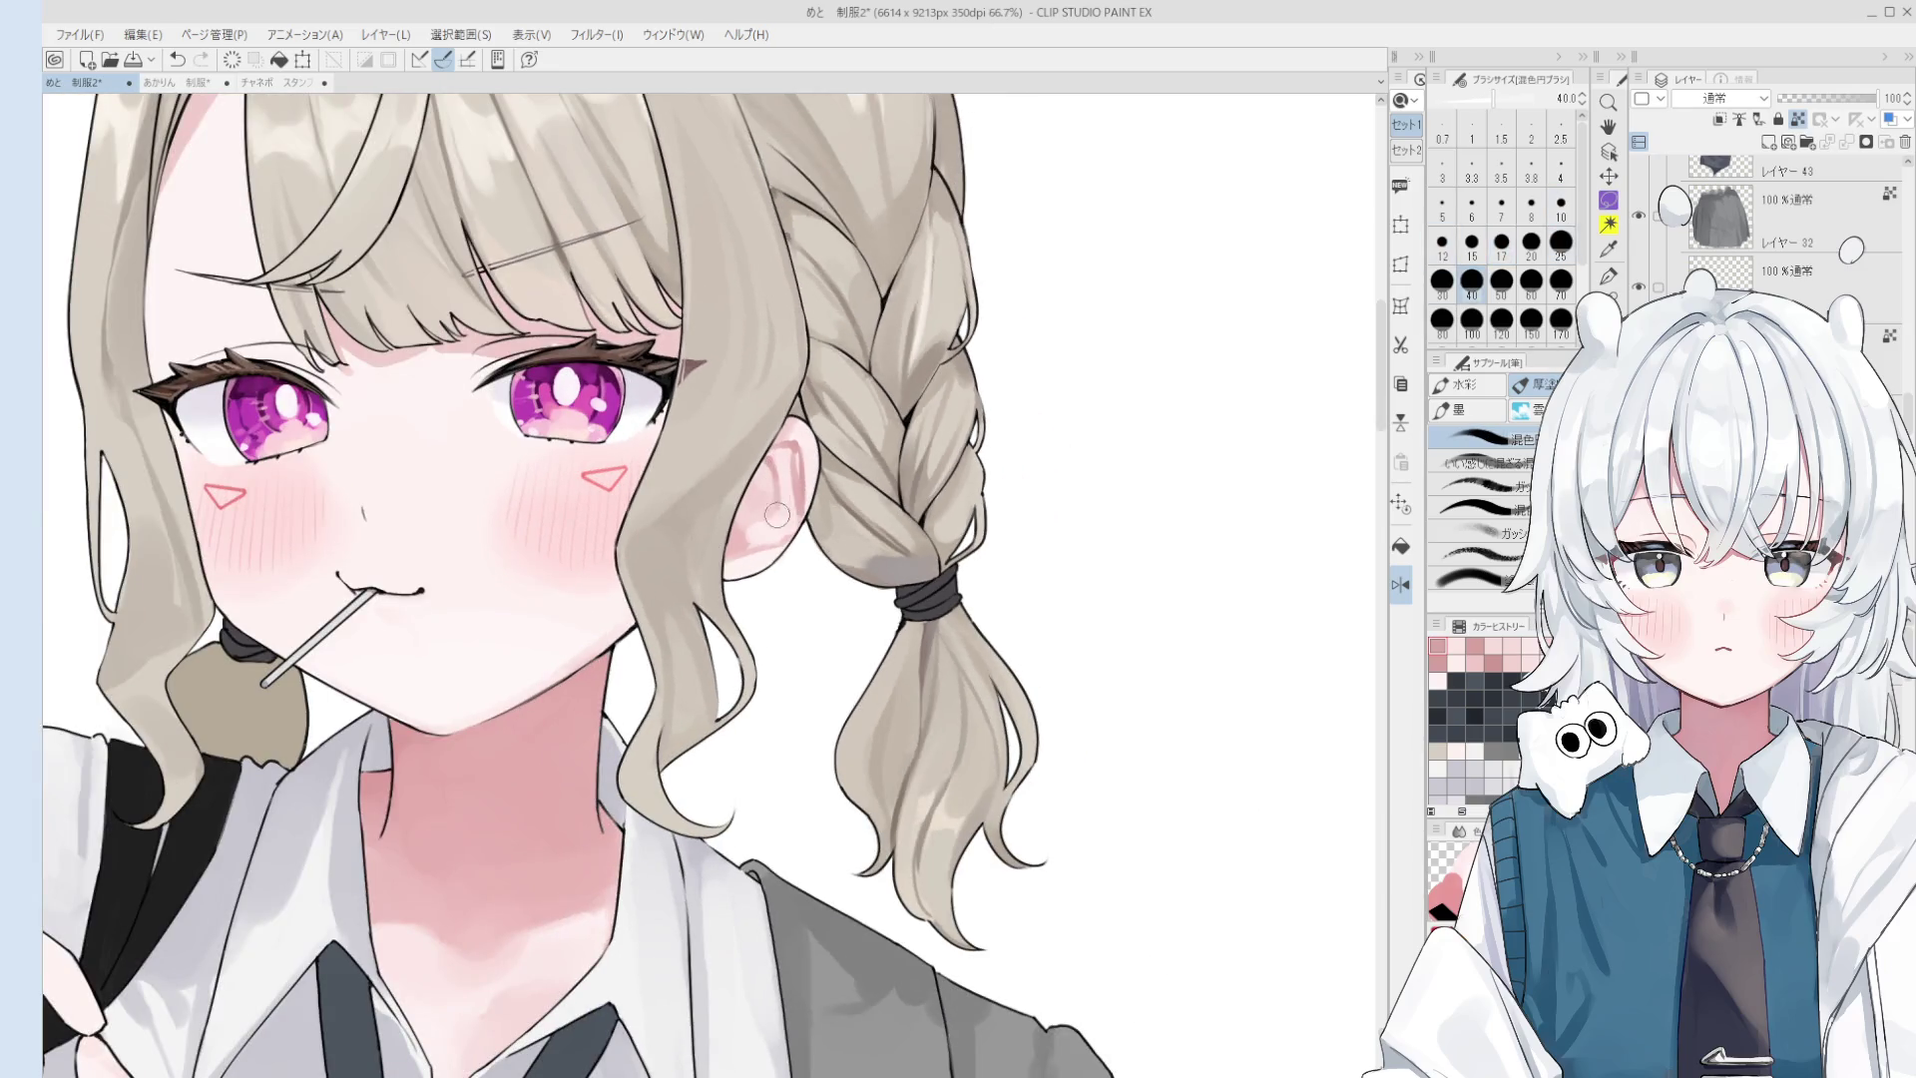
alt+click(793, 474)
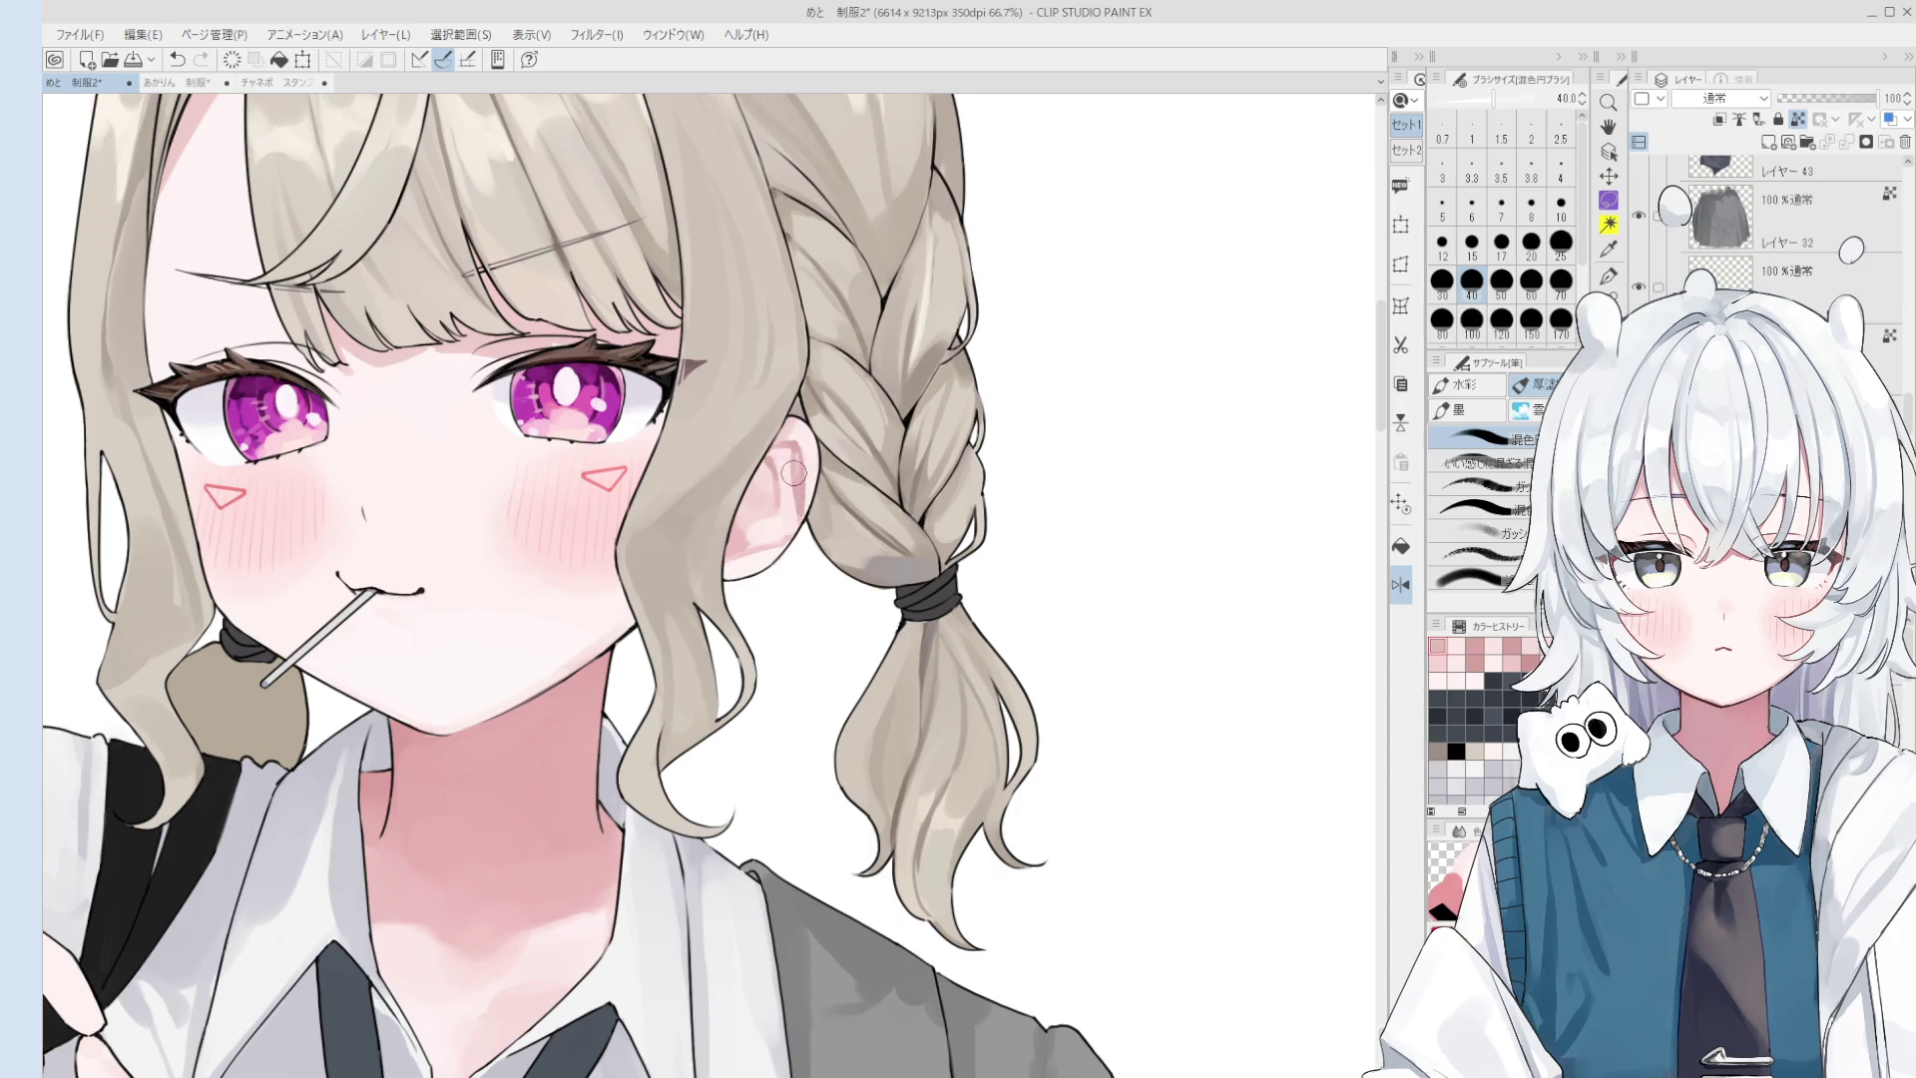
scroll(791, 486, down, 1)
key(bracketleft)
alt+click(775, 528)
drag(784, 514, 743, 543)
- Lighten the inner ear with a lighter pink at size 40, then undo that stroke
alt+click(729, 544)
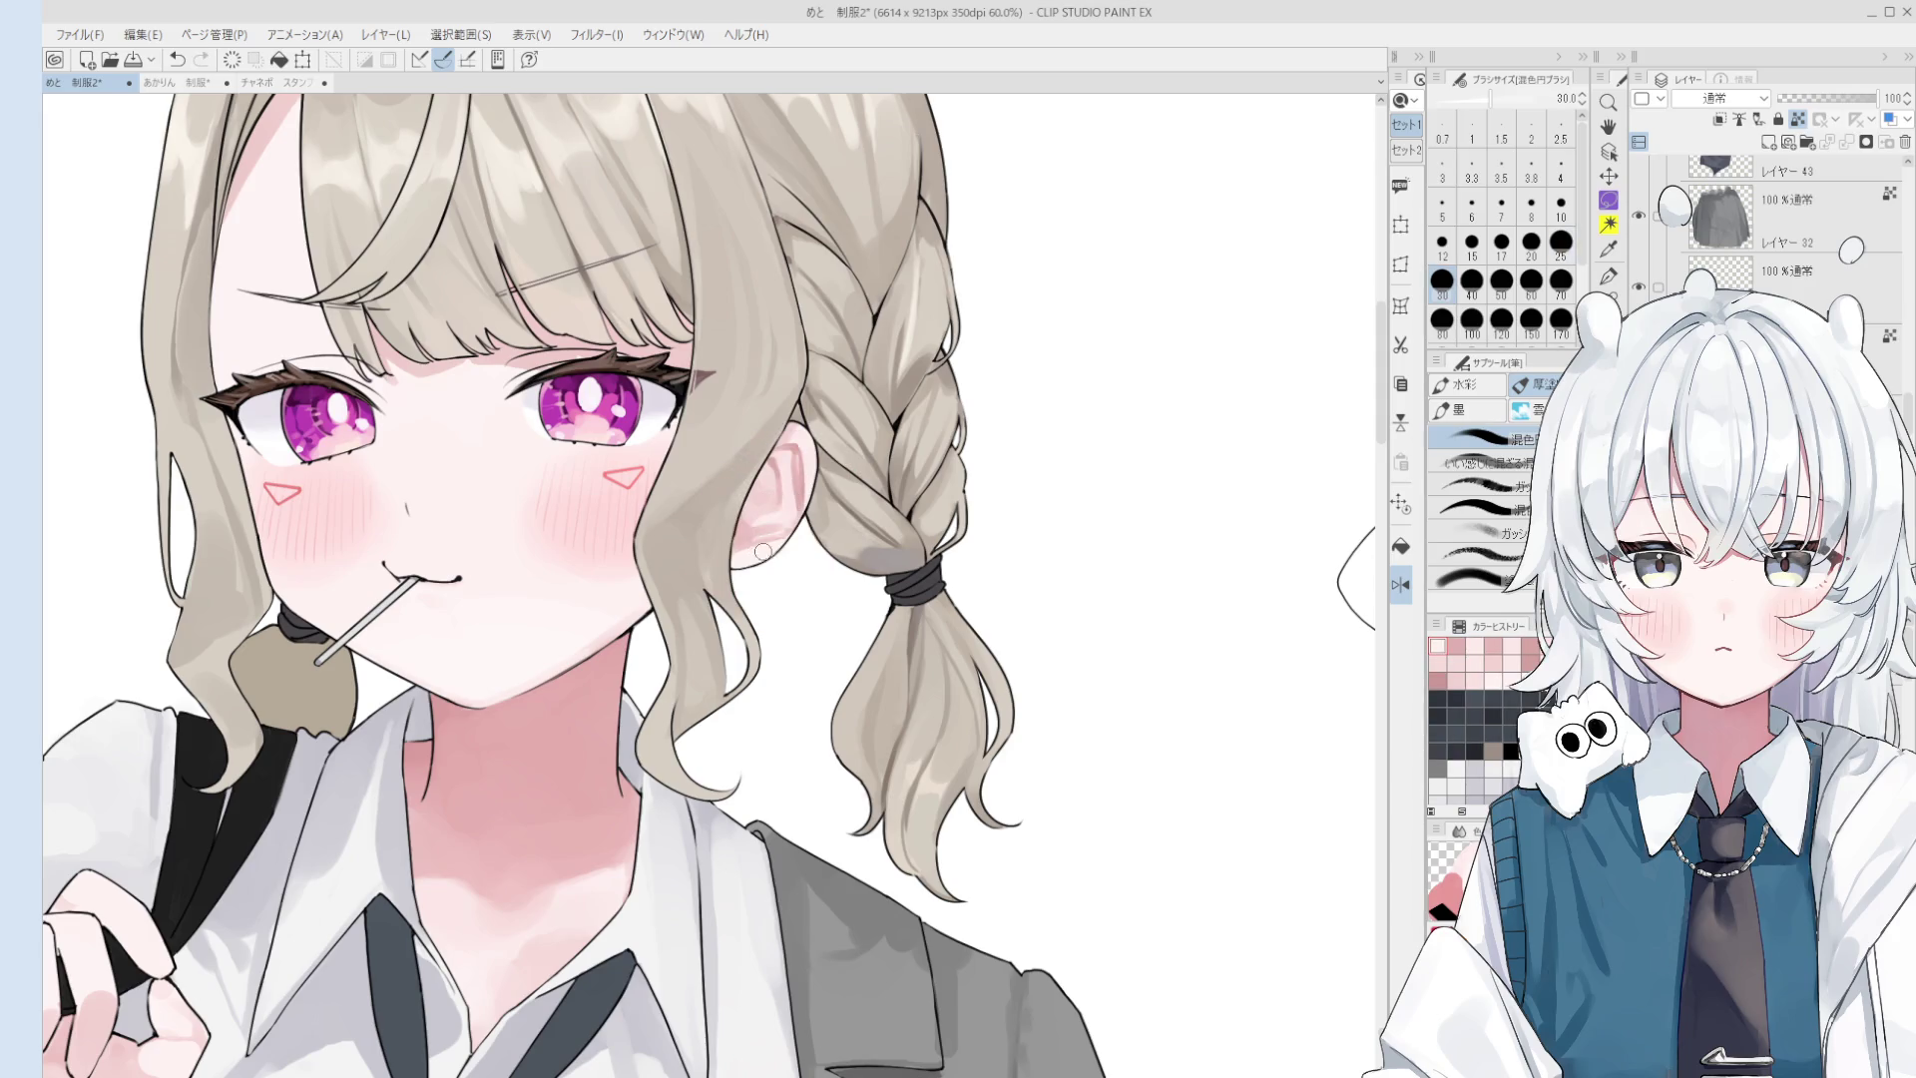
key(bracketright)
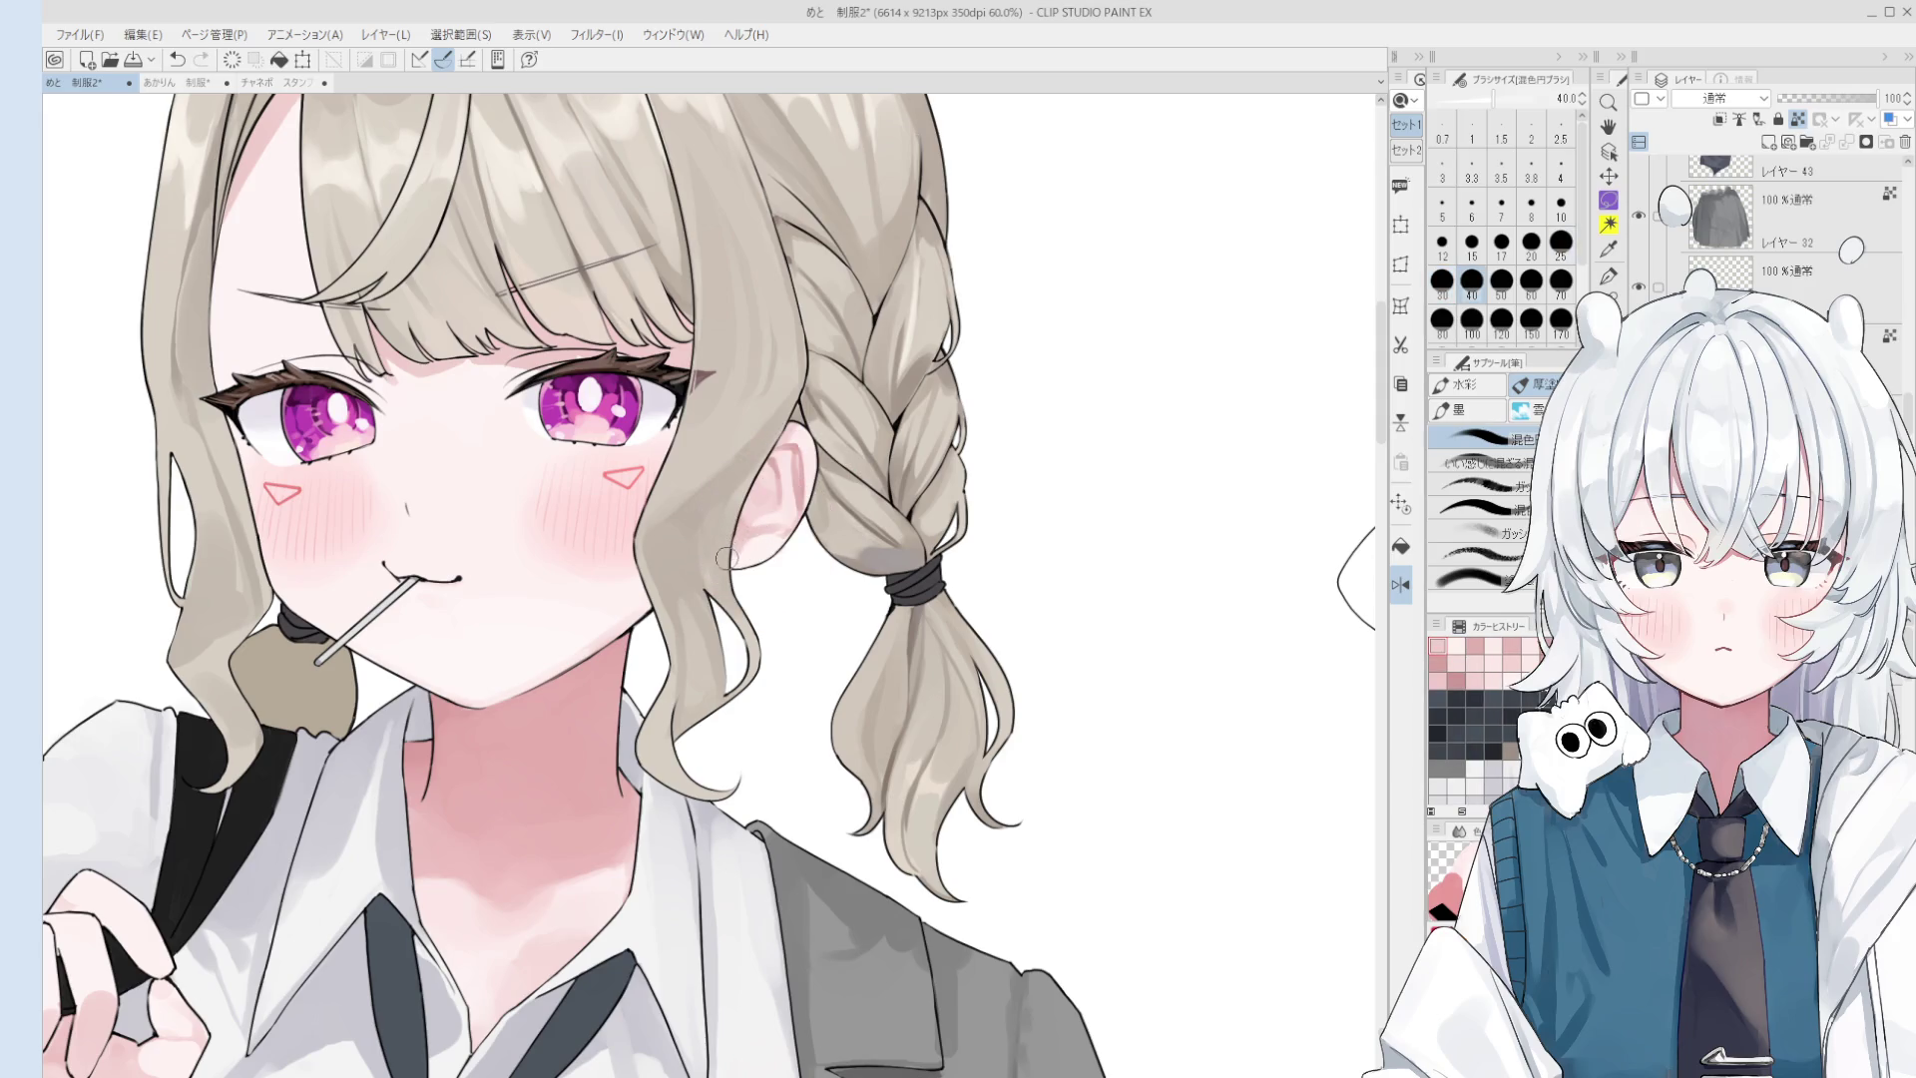
scroll(758, 550, down, 1)
alt+click(762, 491)
alt+click(759, 493)
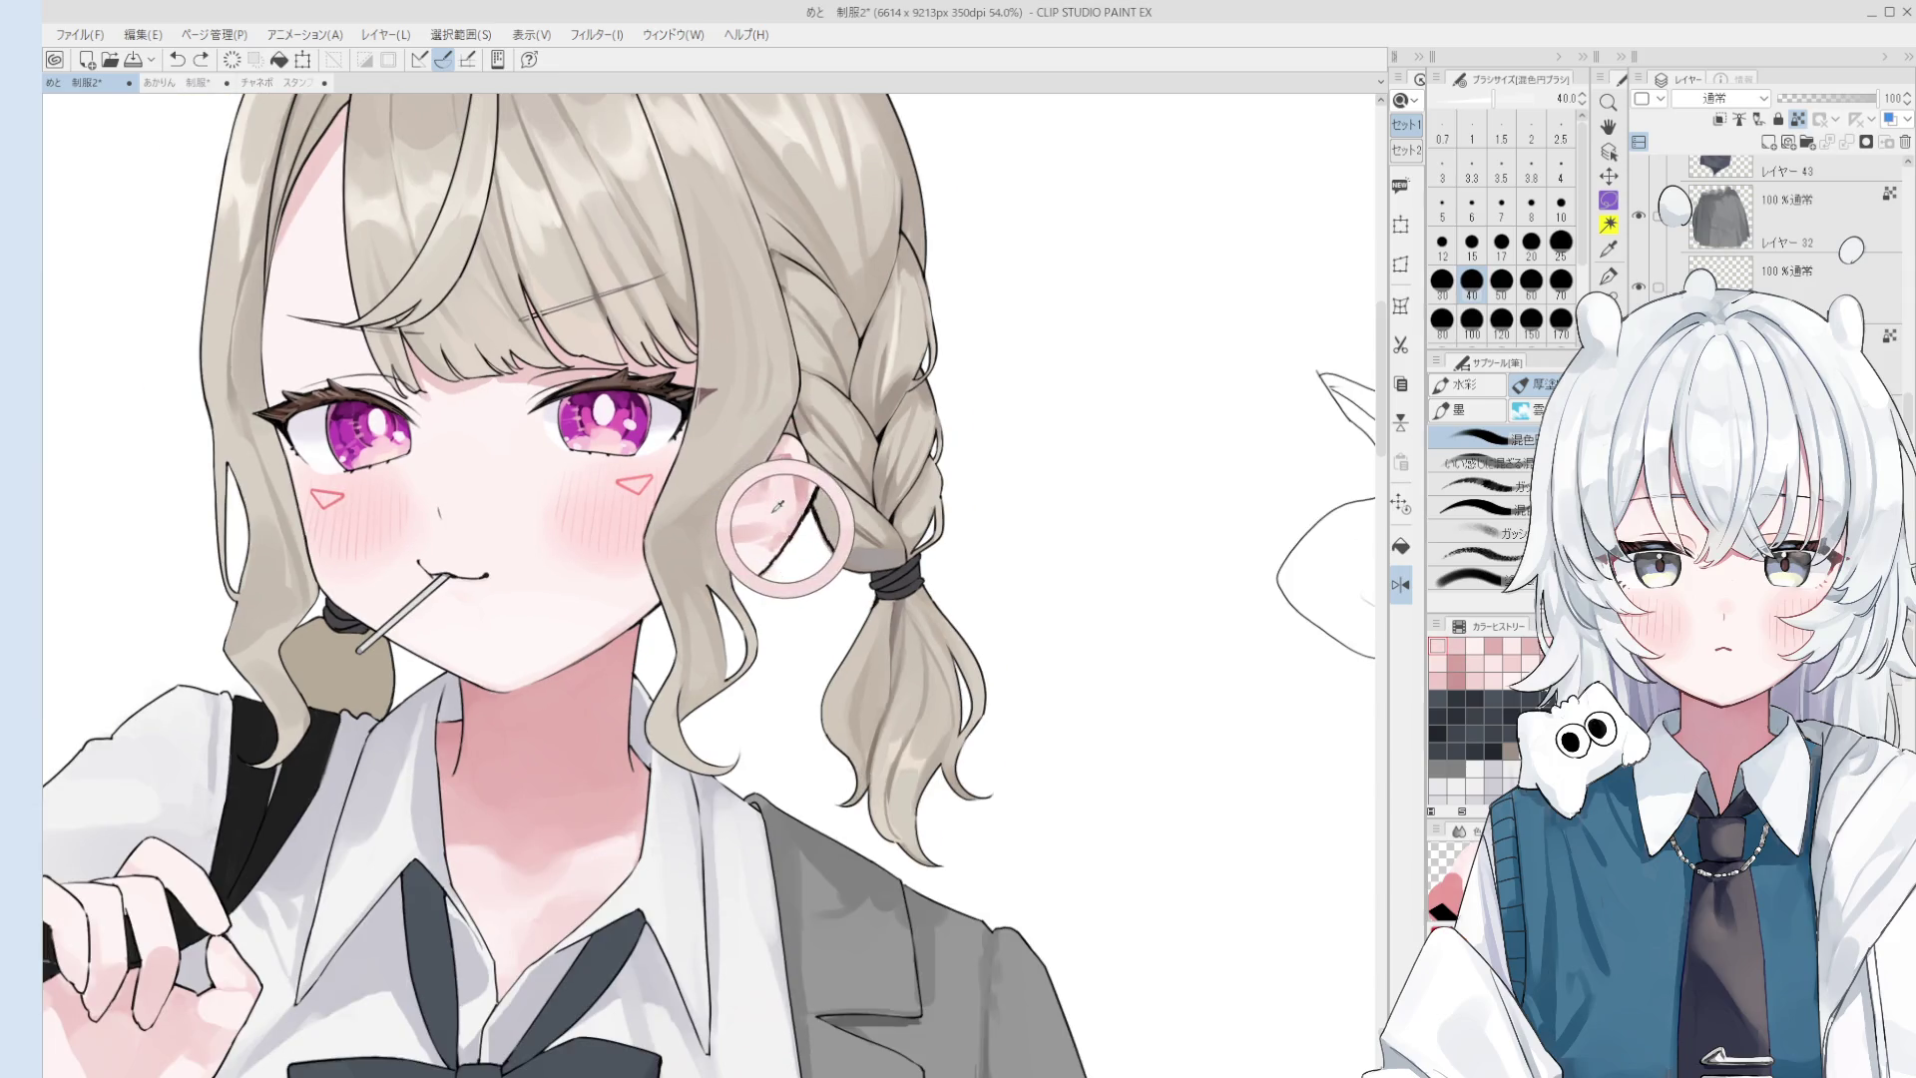
drag(751, 529, 771, 500)
key(ctrl+z)
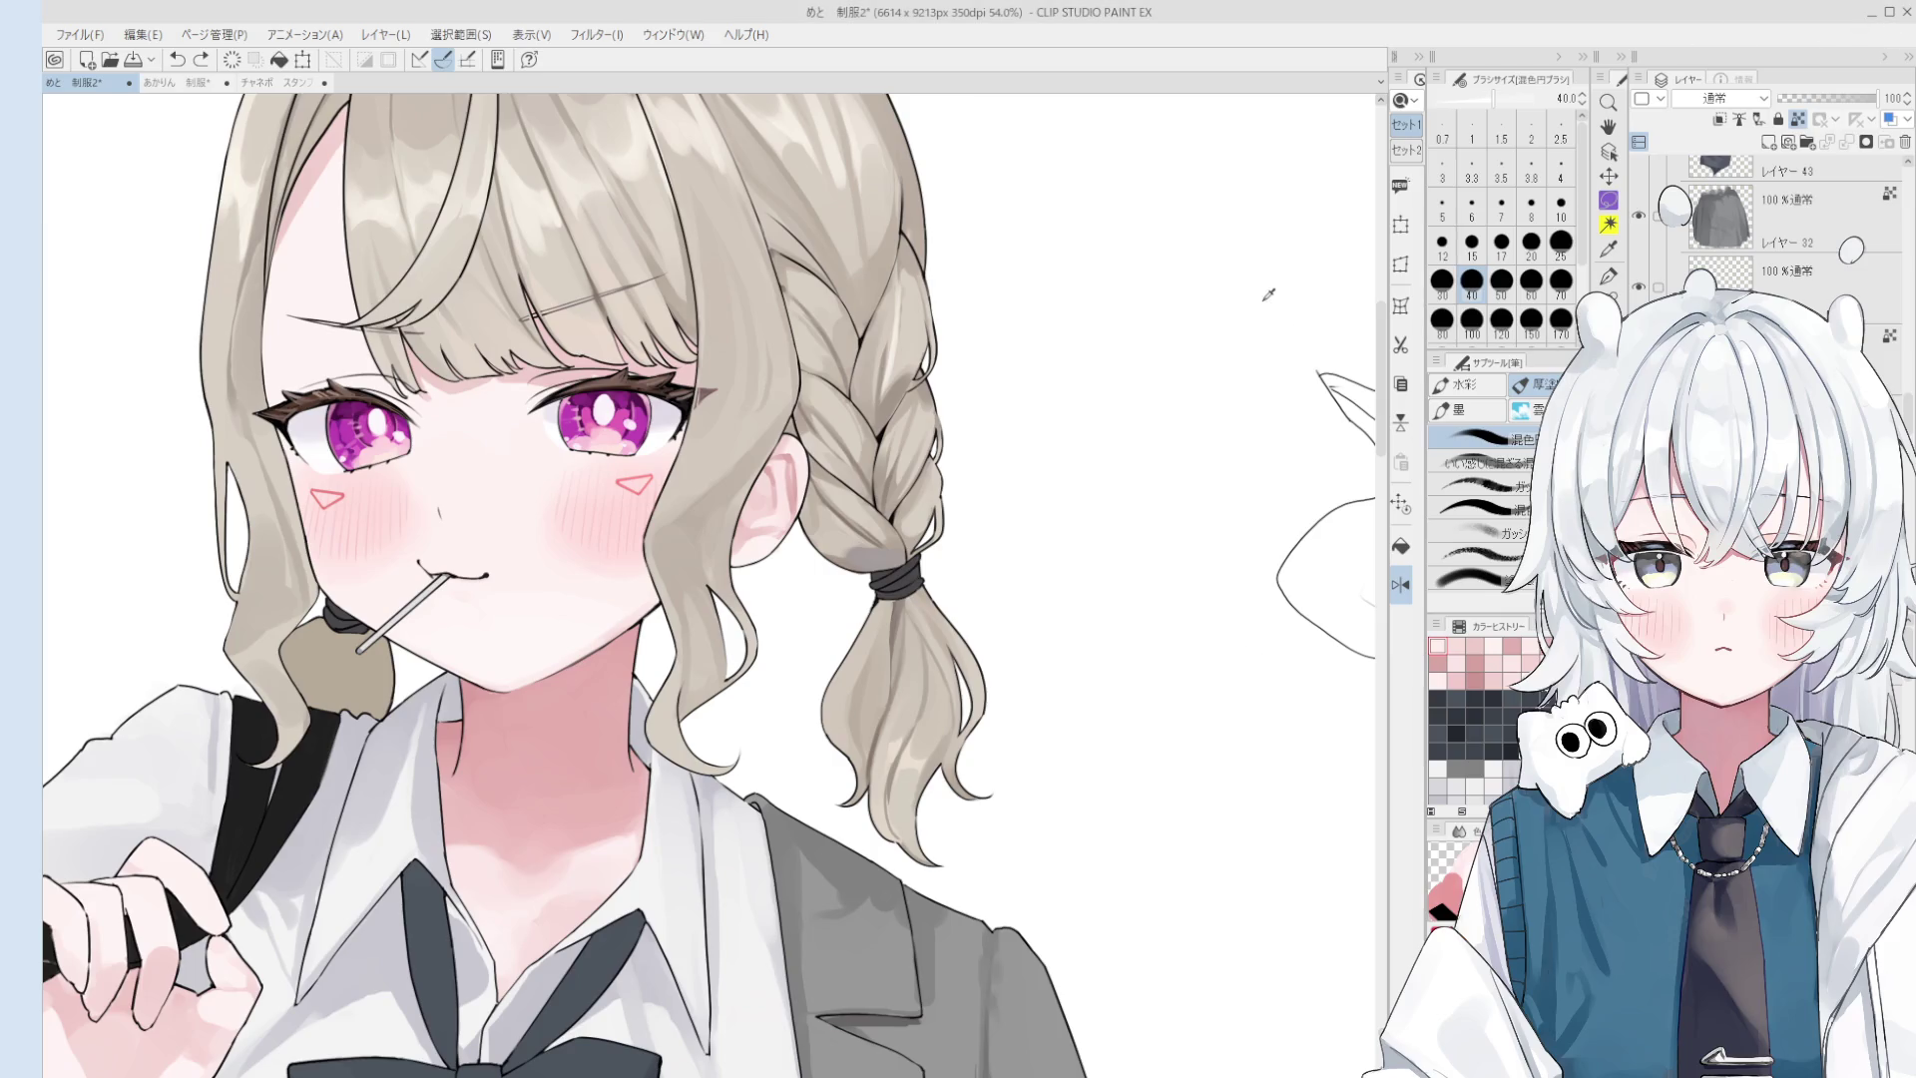
- Adjust the canvas zoom around the shaded ear
scroll(1773, 229, up, 5)
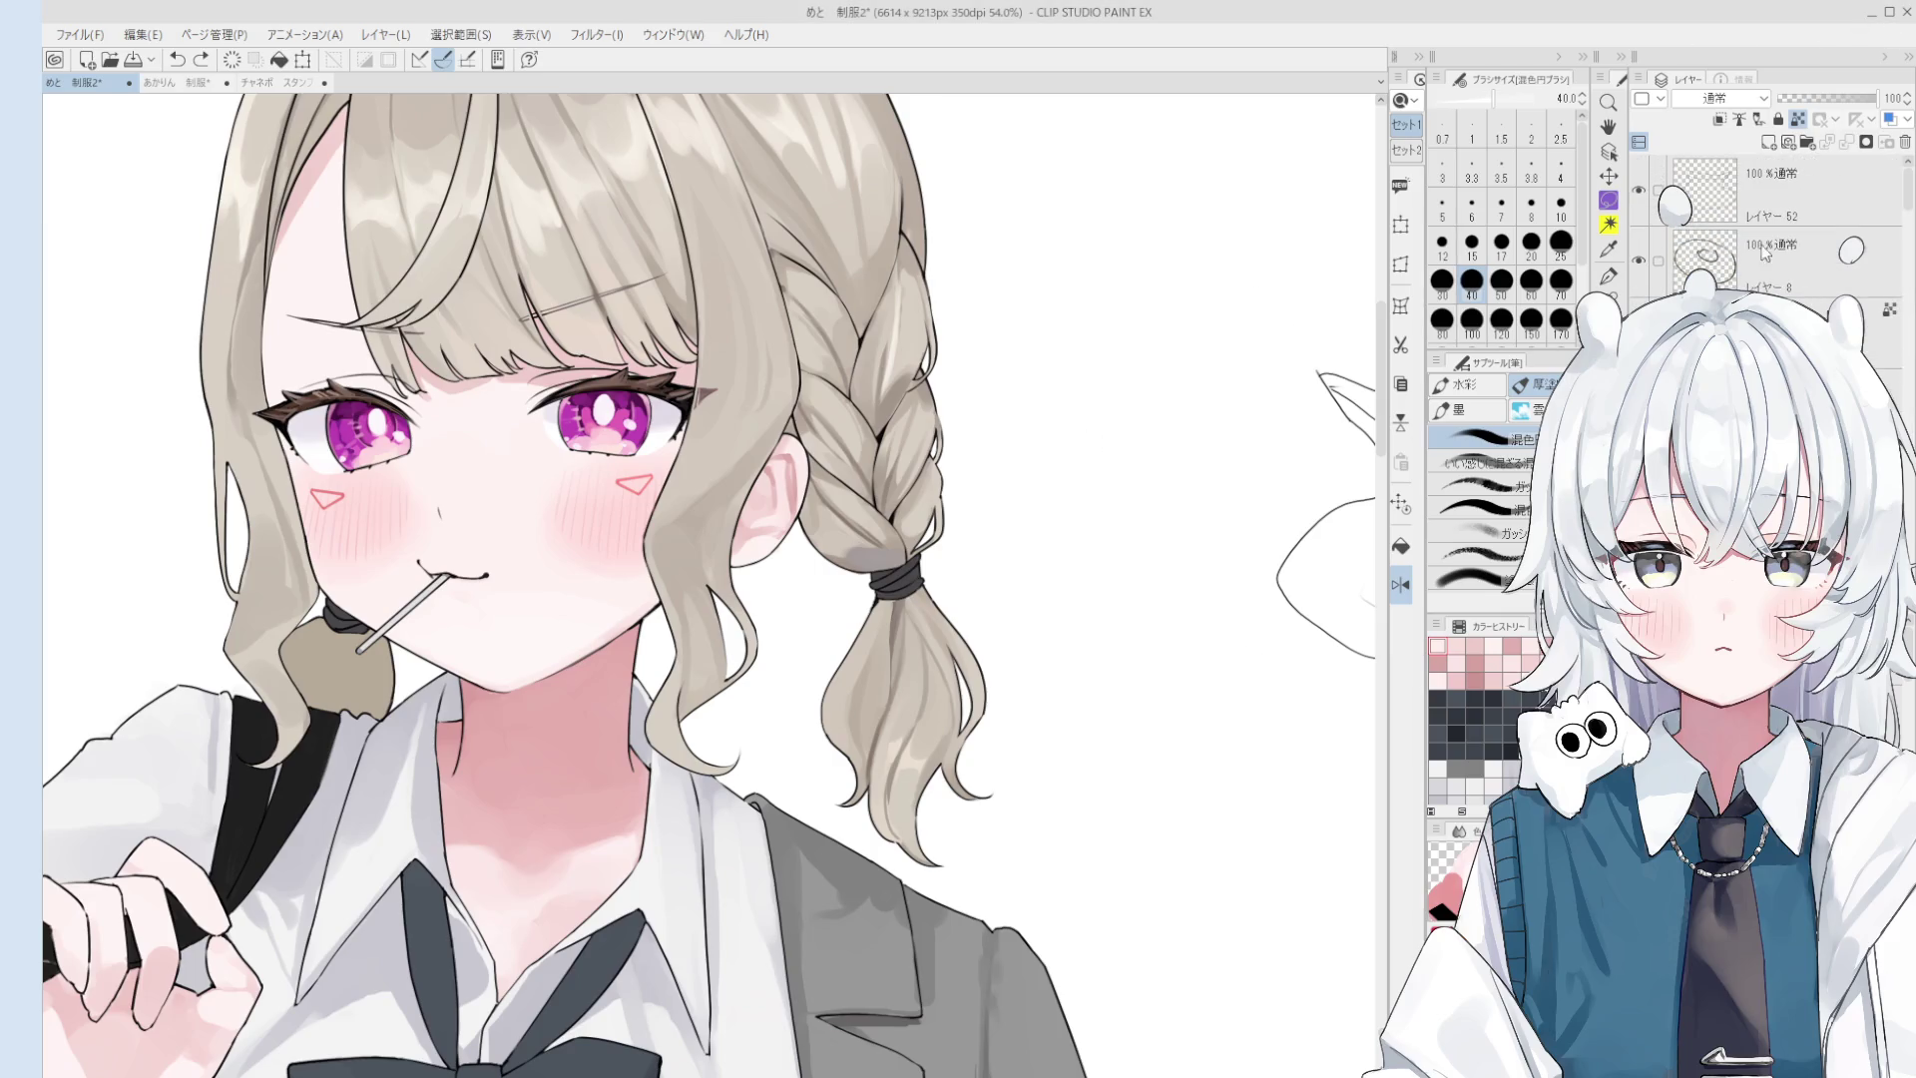
- On layer 8, sketch a tall cup with size 2.5 pen hatching and an elliptical lid
click(1716, 261)
scroll(1085, 685, down, 3)
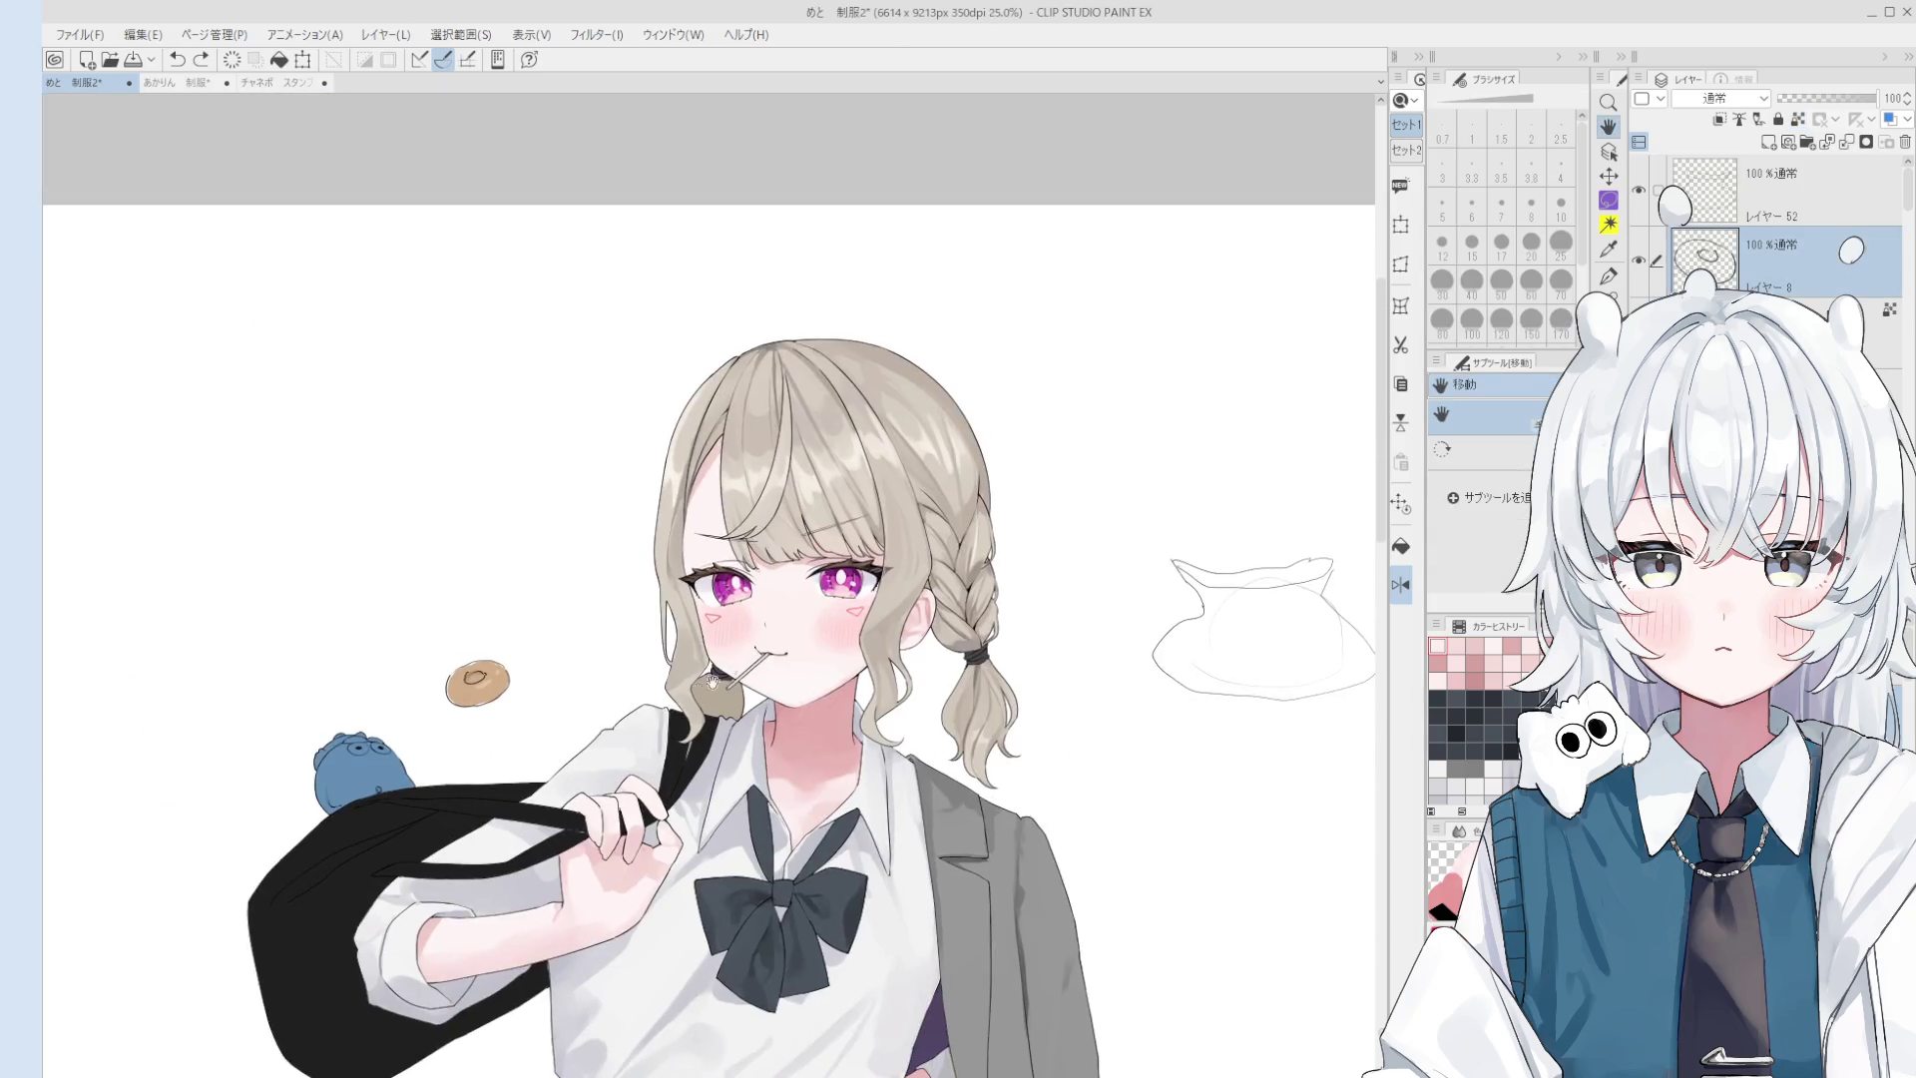
scroll(732, 666, up, 3)
key(p)
mouse_move(619, 305)
mouse_down()
mouse_move(704, 654)
mouse_move(705, 281)
mouse_move(793, 641)
mouse_up()
mouse_move(794, 644)
mouse_down()
mouse_move(707, 665)
mouse_move(773, 589)
mouse_up()
click(1561, 130)
mouse_move(697, 587)
mouse_down()
mouse_move(766, 573)
mouse_move(766, 547)
mouse_up()
mouse_move(677, 546)
mouse_down()
mouse_move(754, 531)
mouse_move(746, 469)
mouse_up()
mouse_move(655, 476)
mouse_down()
mouse_move(749, 451)
mouse_move(733, 421)
mouse_up()
drag(656, 419, 730, 397)
drag(497, 486, 603, 451)
- Sketch a cup outline left of the striped tube, removing the stray rim curve
scroll(817, 454, down, 2)
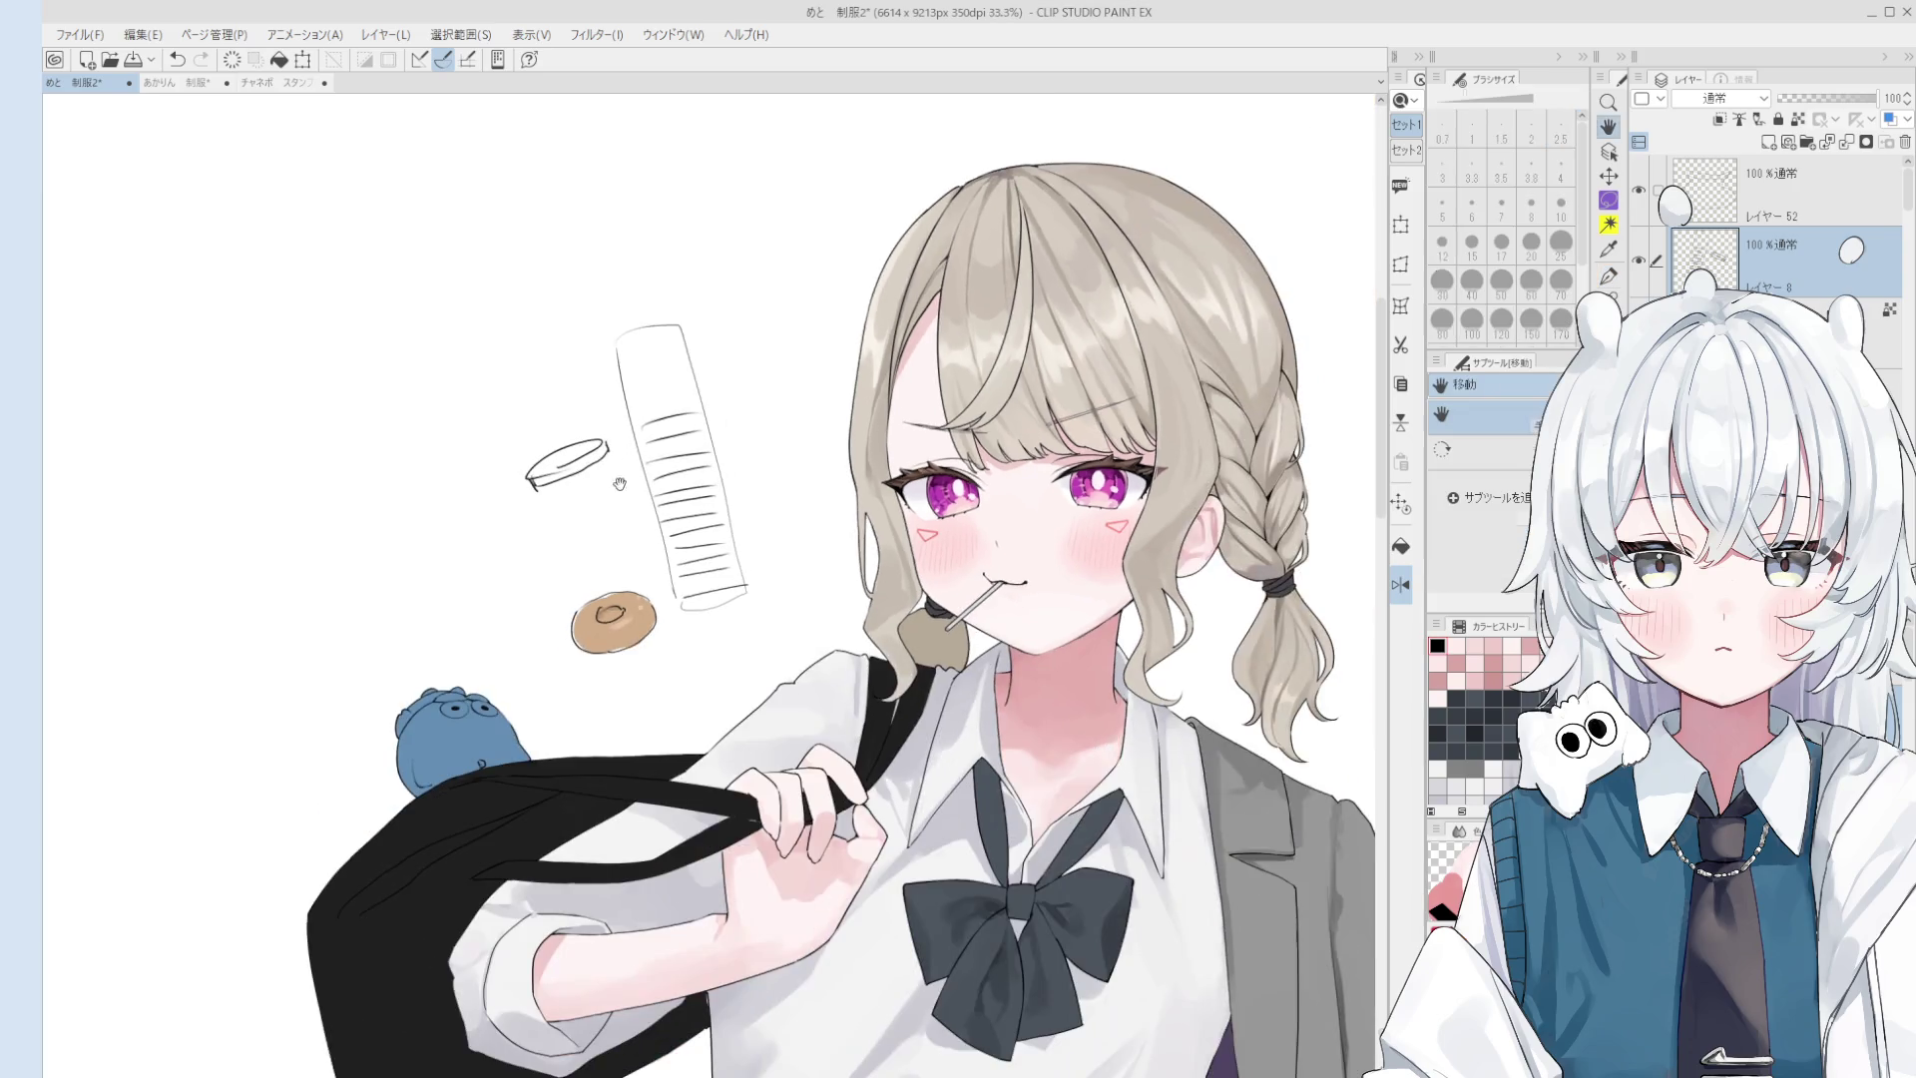
scroll(818, 454, down, 1)
drag(739, 276, 860, 344)
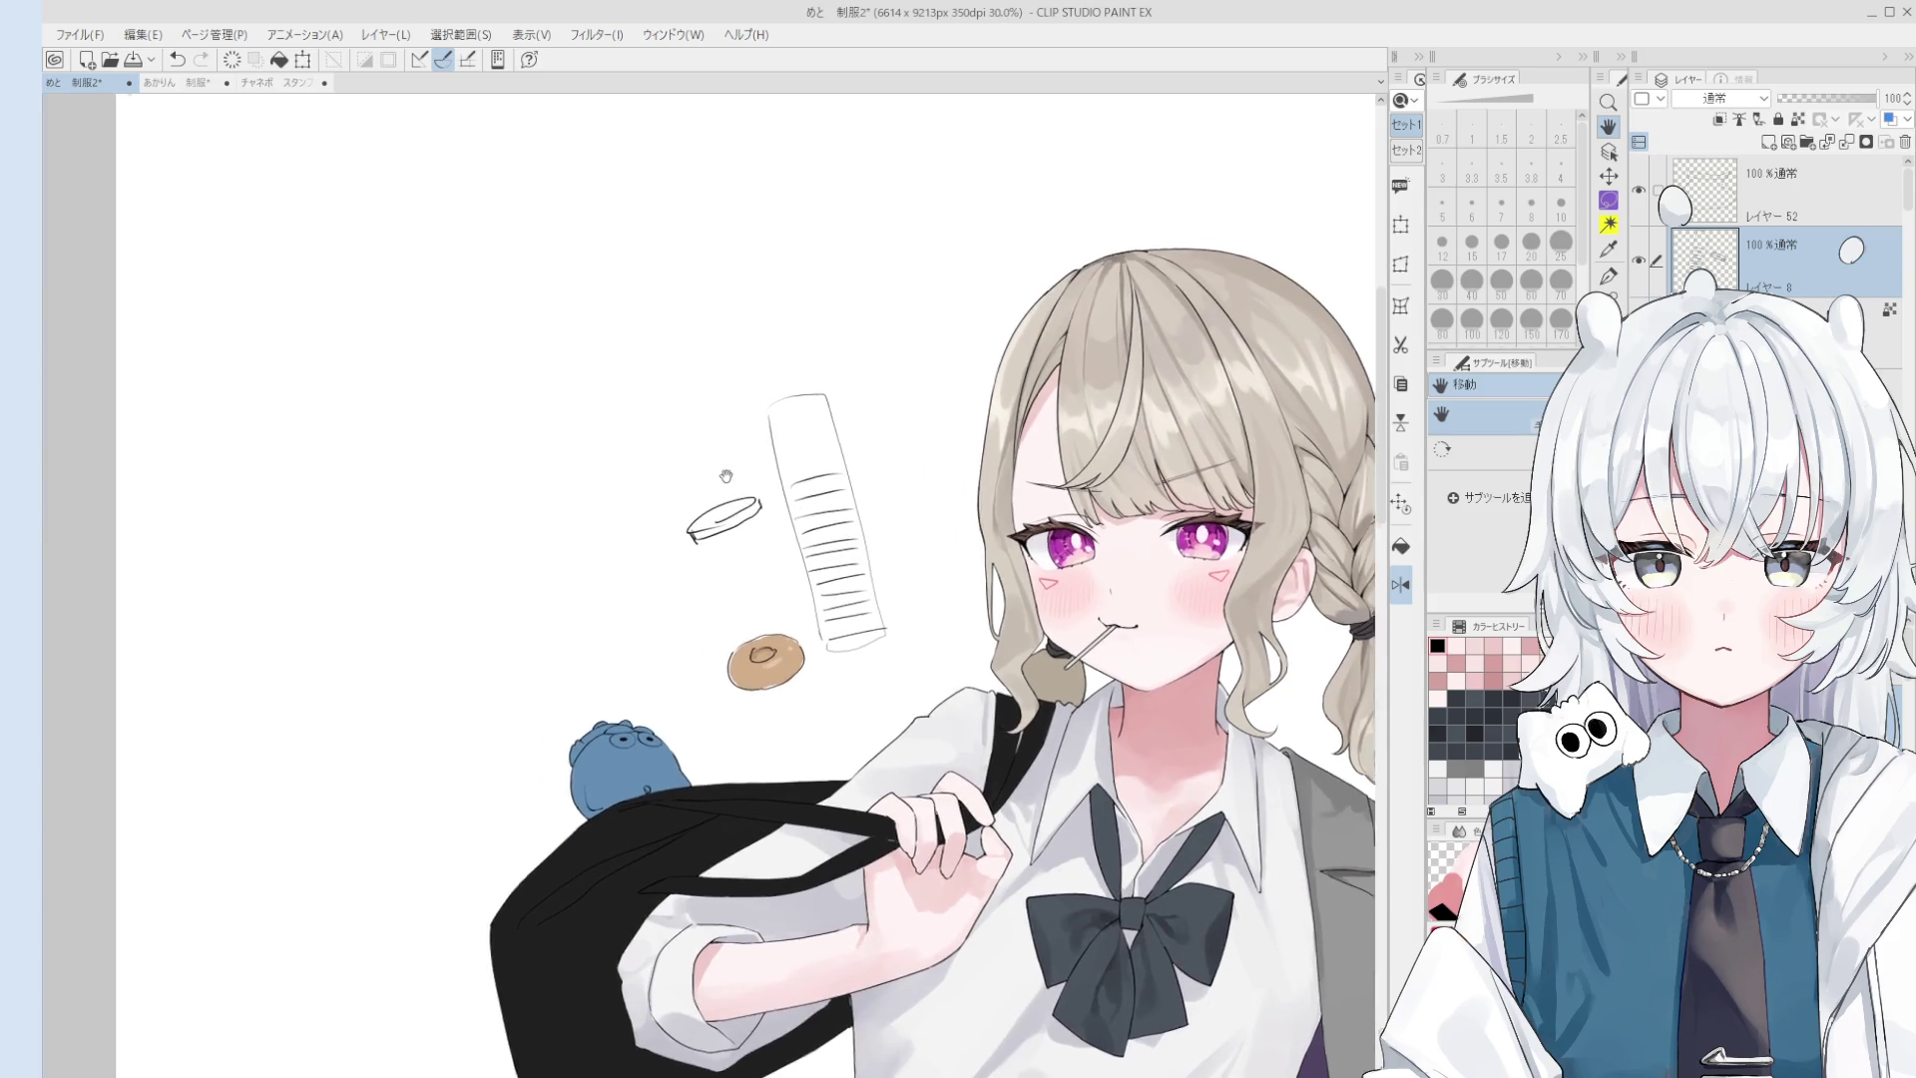
mouse_move(684, 487)
mouse_down()
mouse_move(557, 380)
mouse_move(659, 323)
mouse_move(699, 481)
mouse_up()
mouse_move(569, 371)
mouse_down()
mouse_move(632, 349)
mouse_move(559, 350)
mouse_up()
key(ctrl+z)
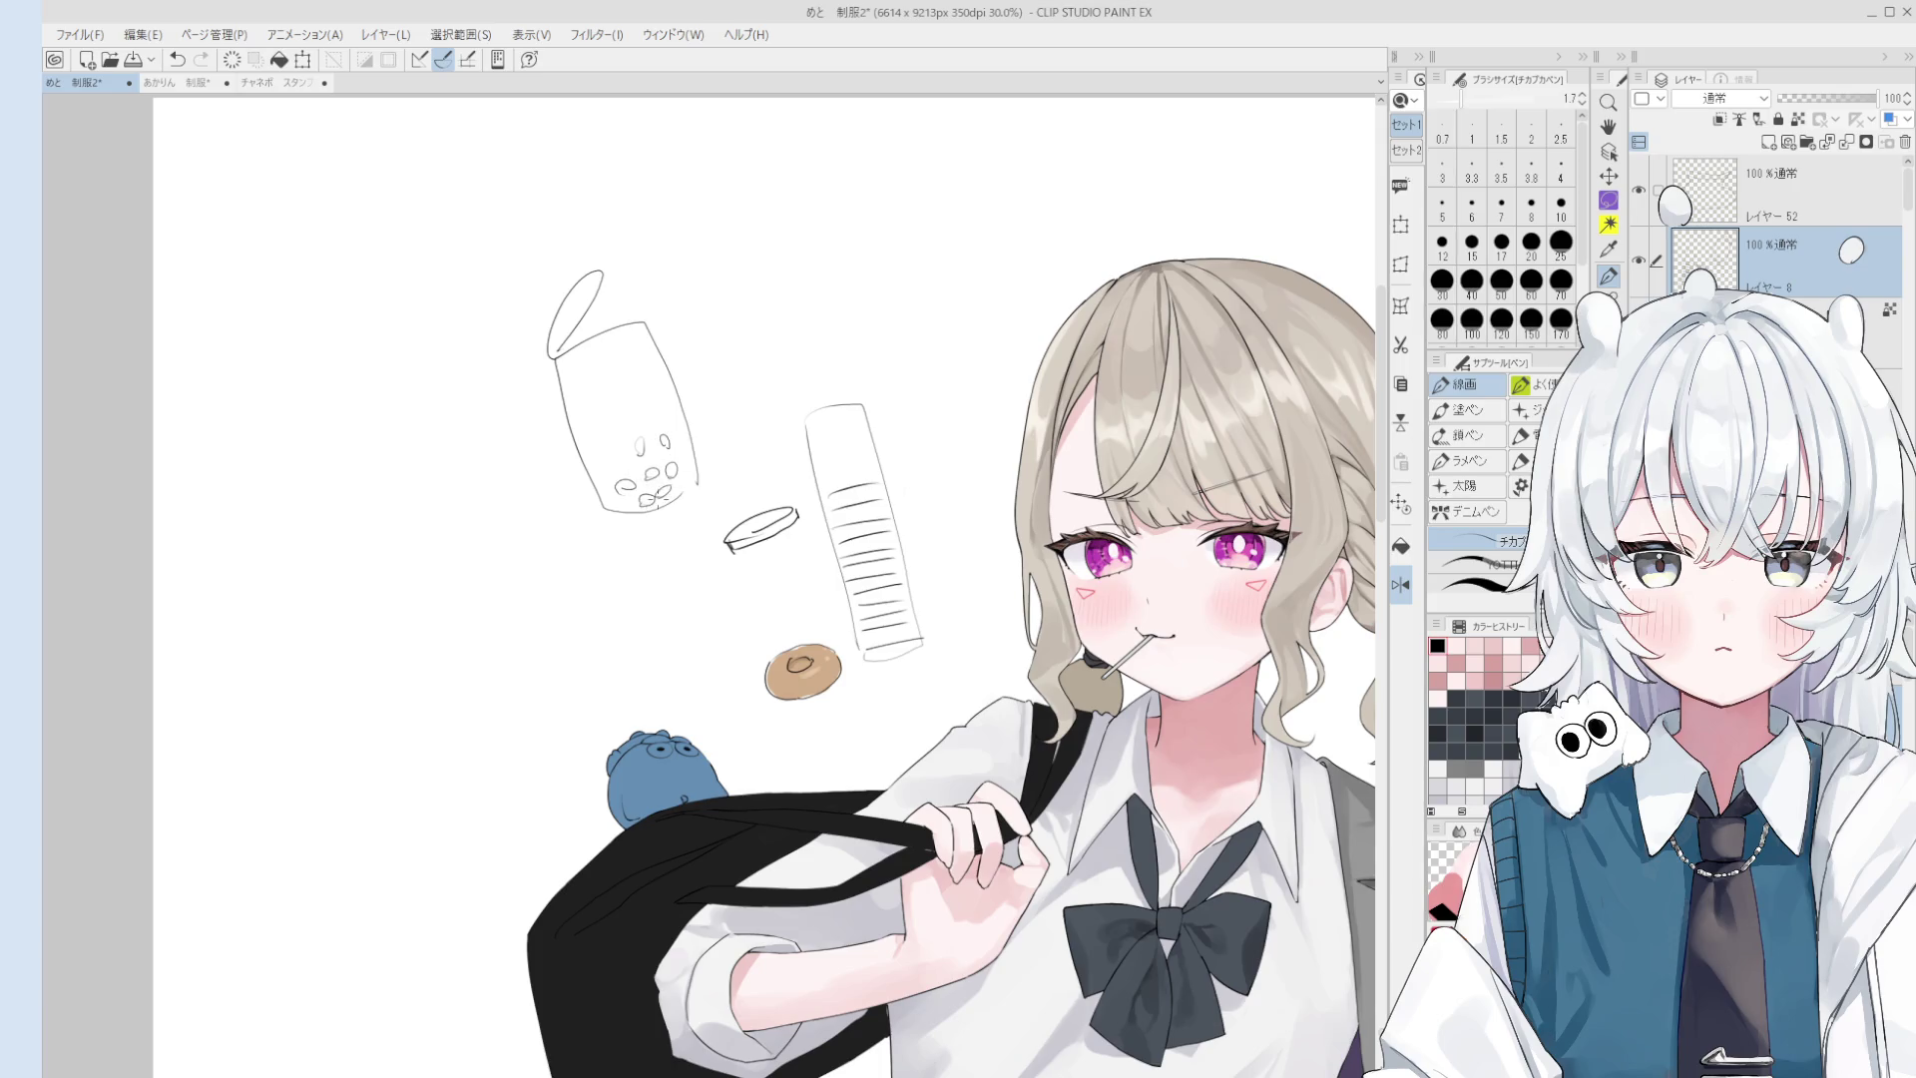
scroll(787, 489, up, 1)
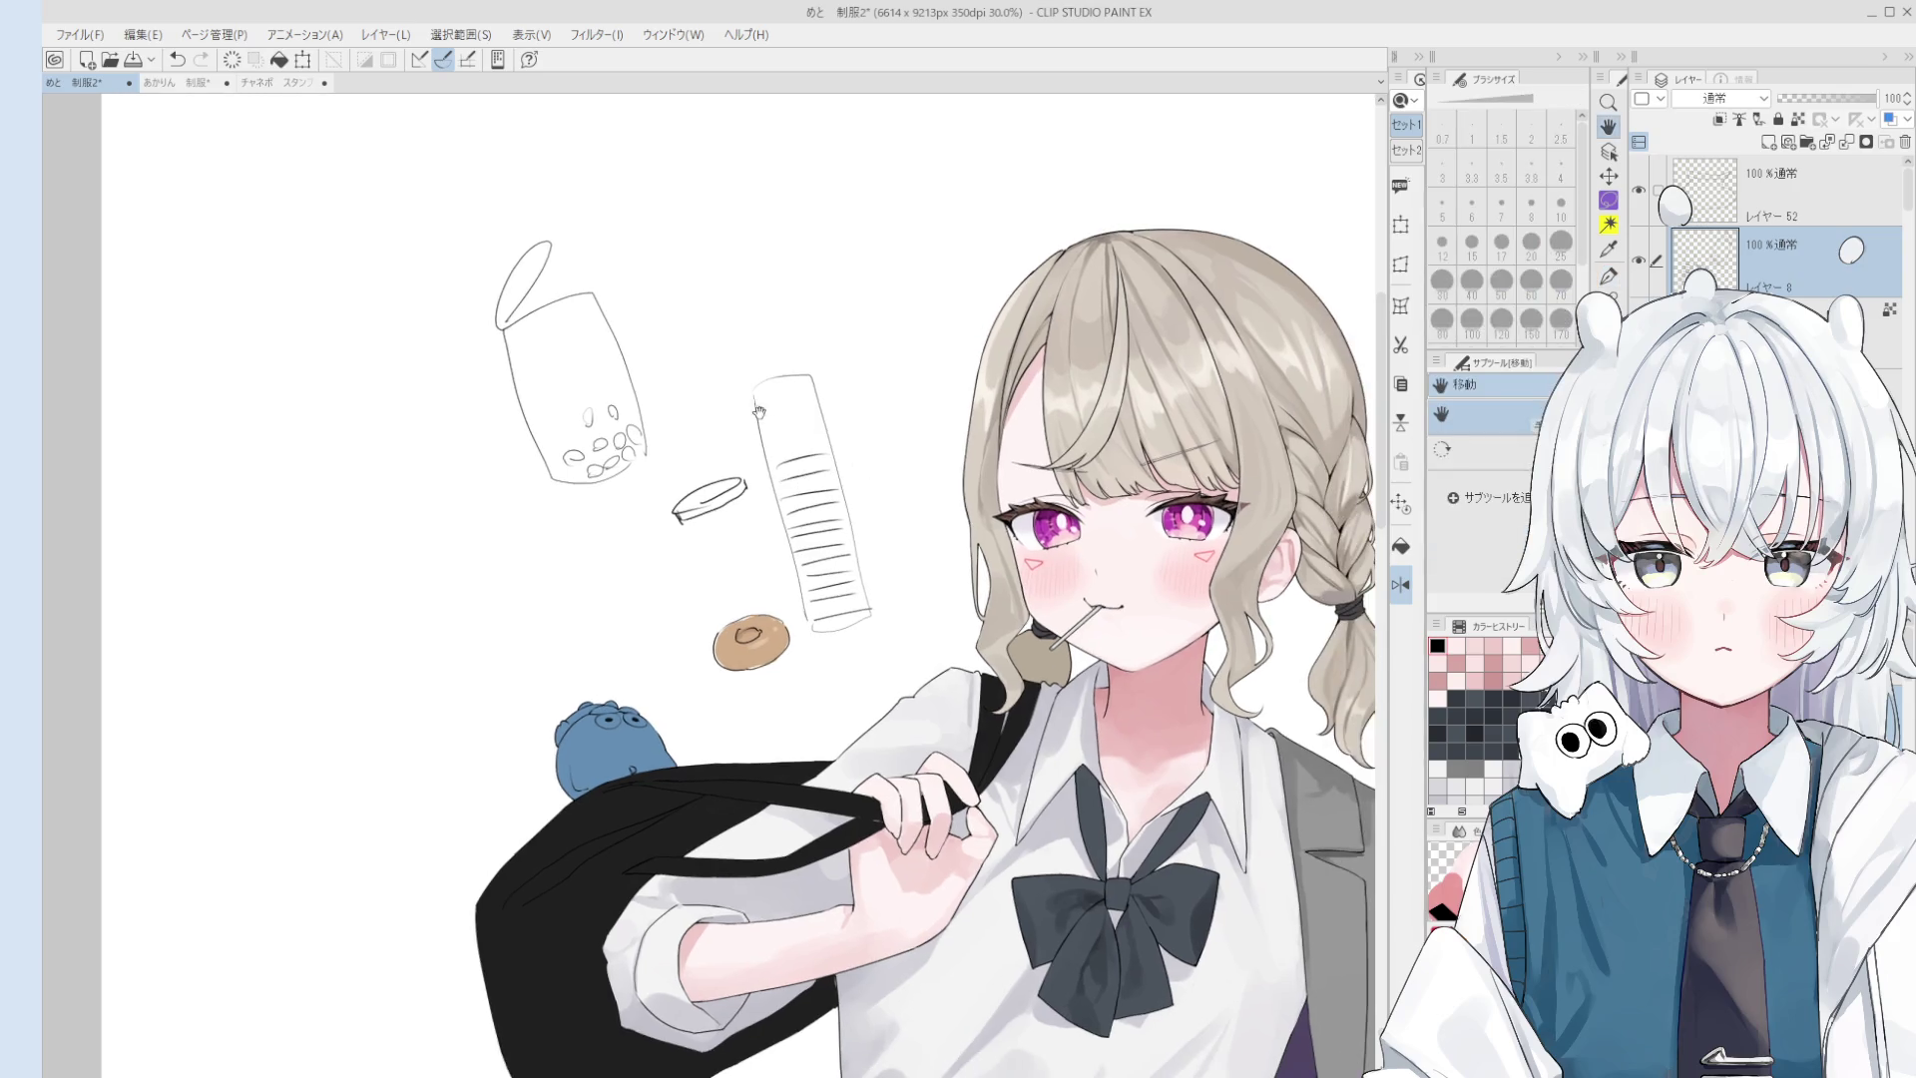
- Loosely circle the lid and tube, then the boba cup, and reset the view rotation
drag(704, 593, 853, 577)
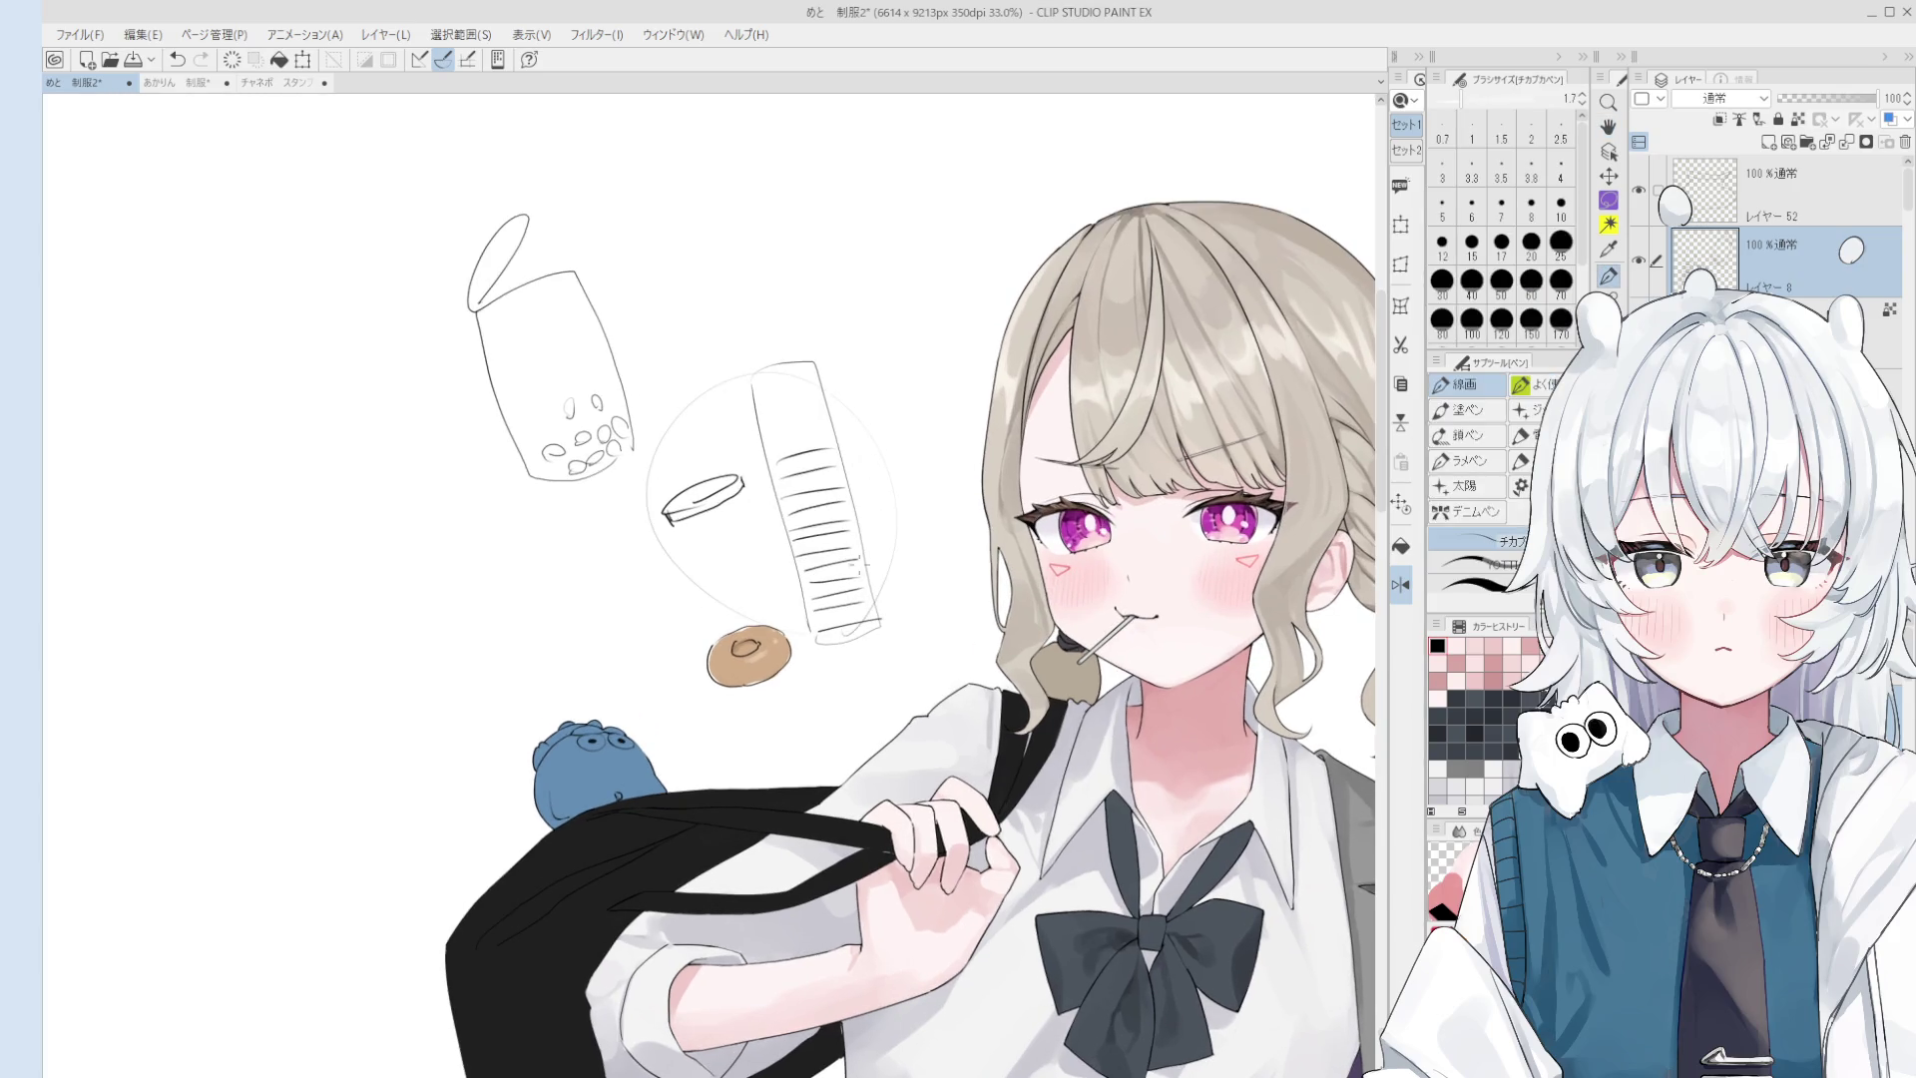
scroll(962, 503, down, 1)
scroll(938, 471, up, 1)
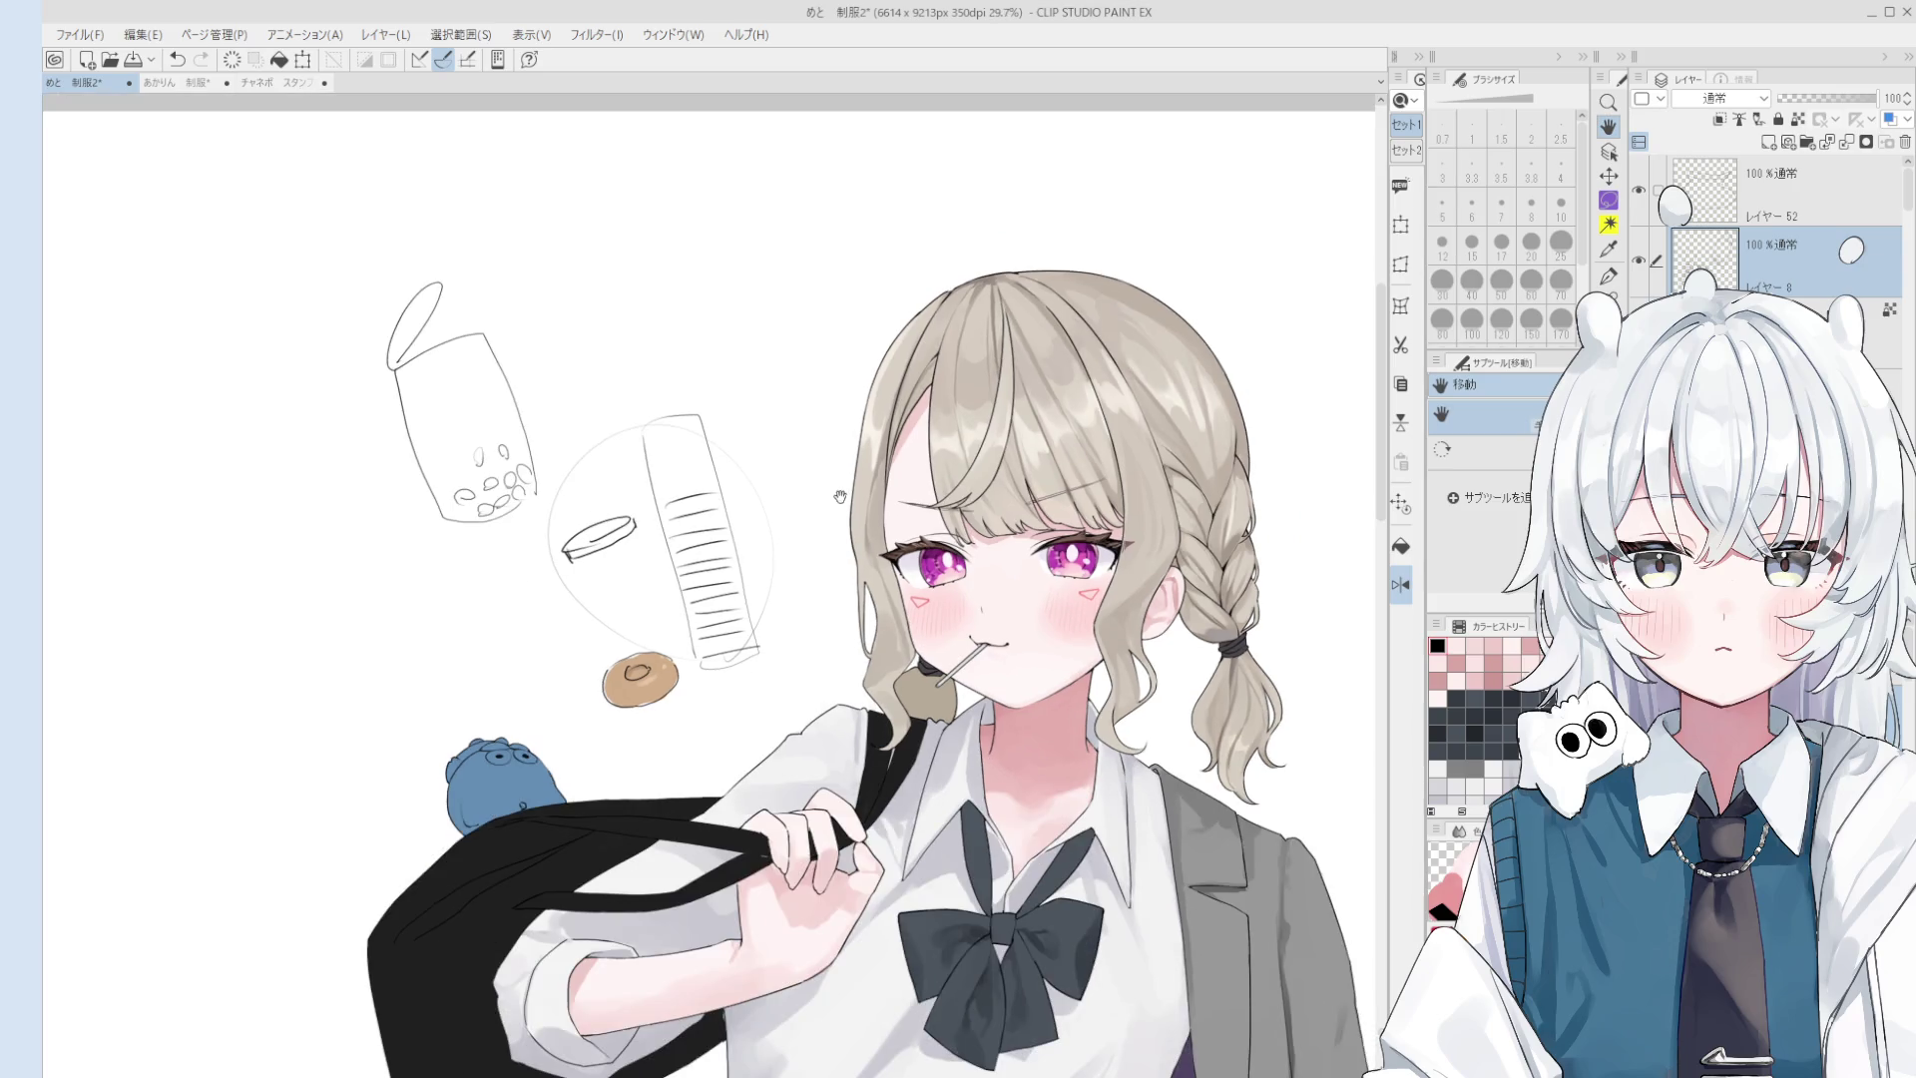
drag(547, 395, 489, 545)
drag(1083, 521, 923, 558)
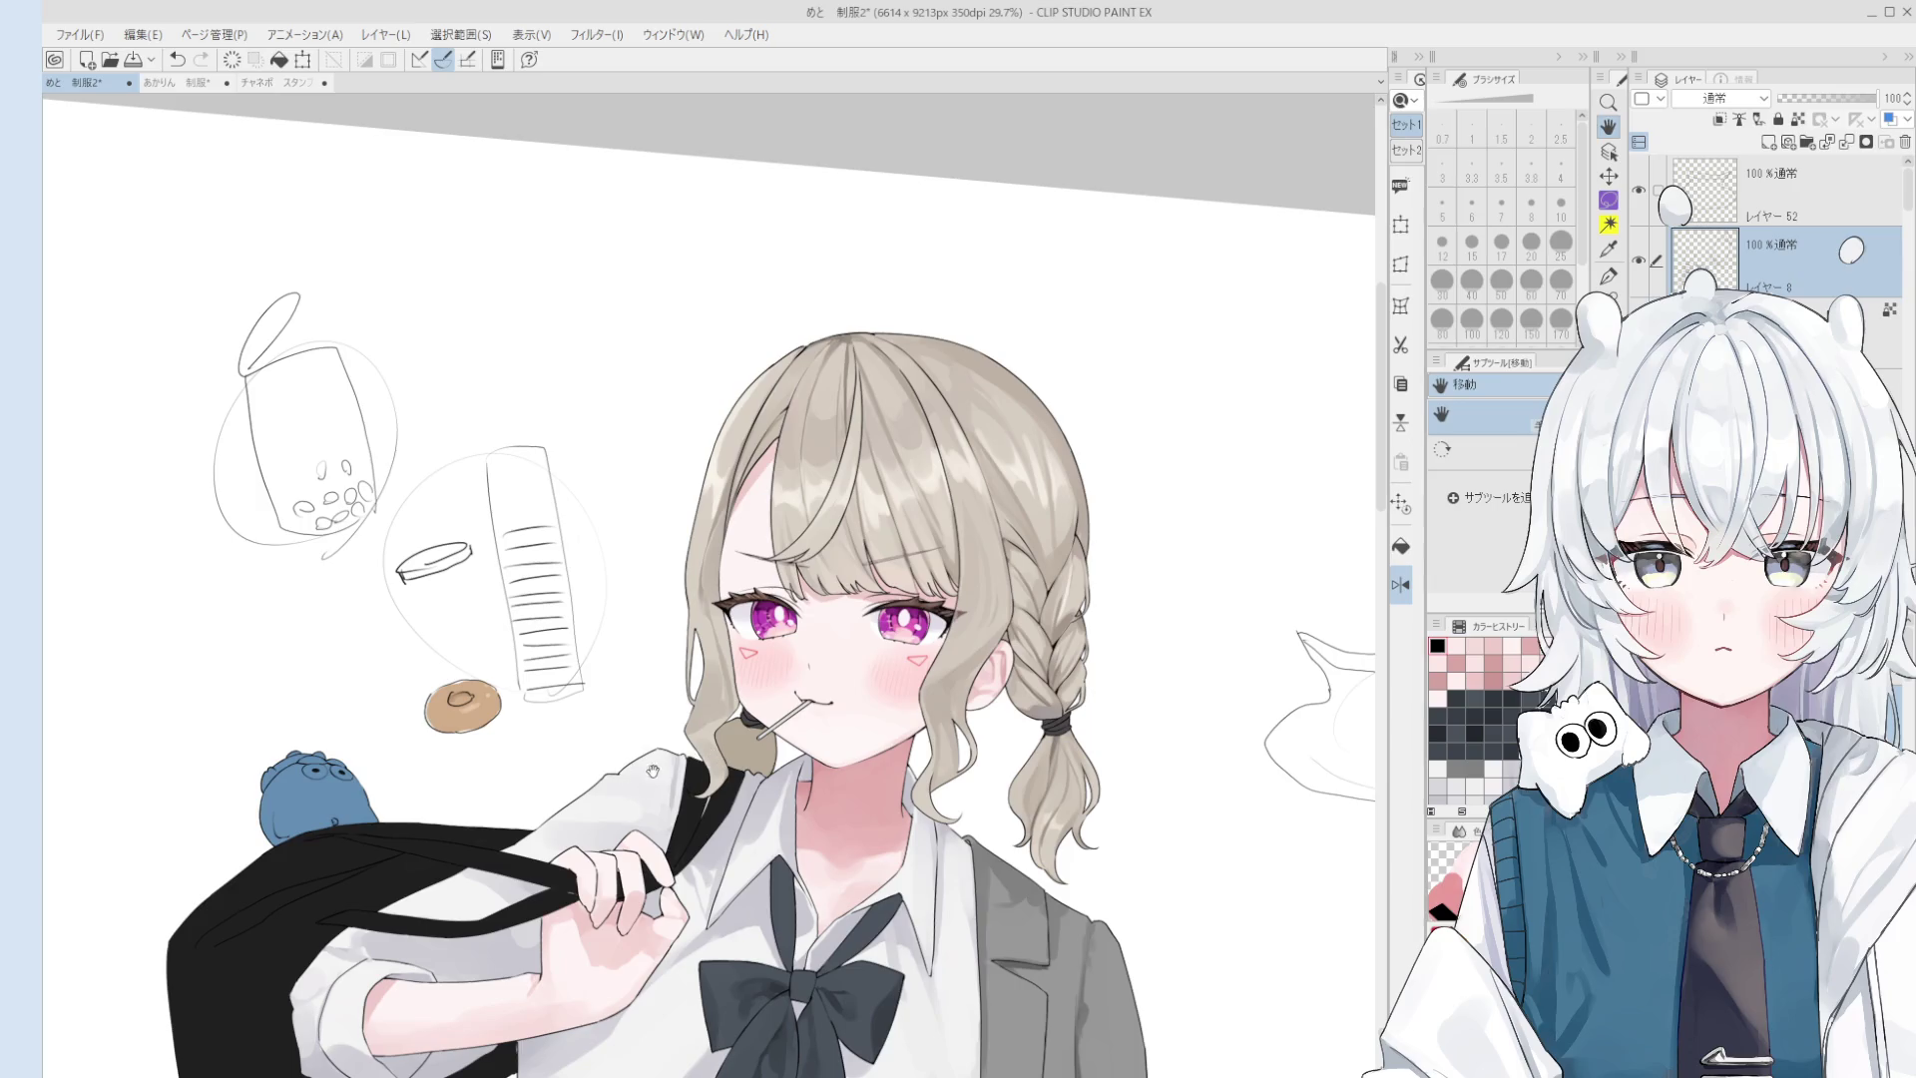
drag(644, 780, 740, 888)
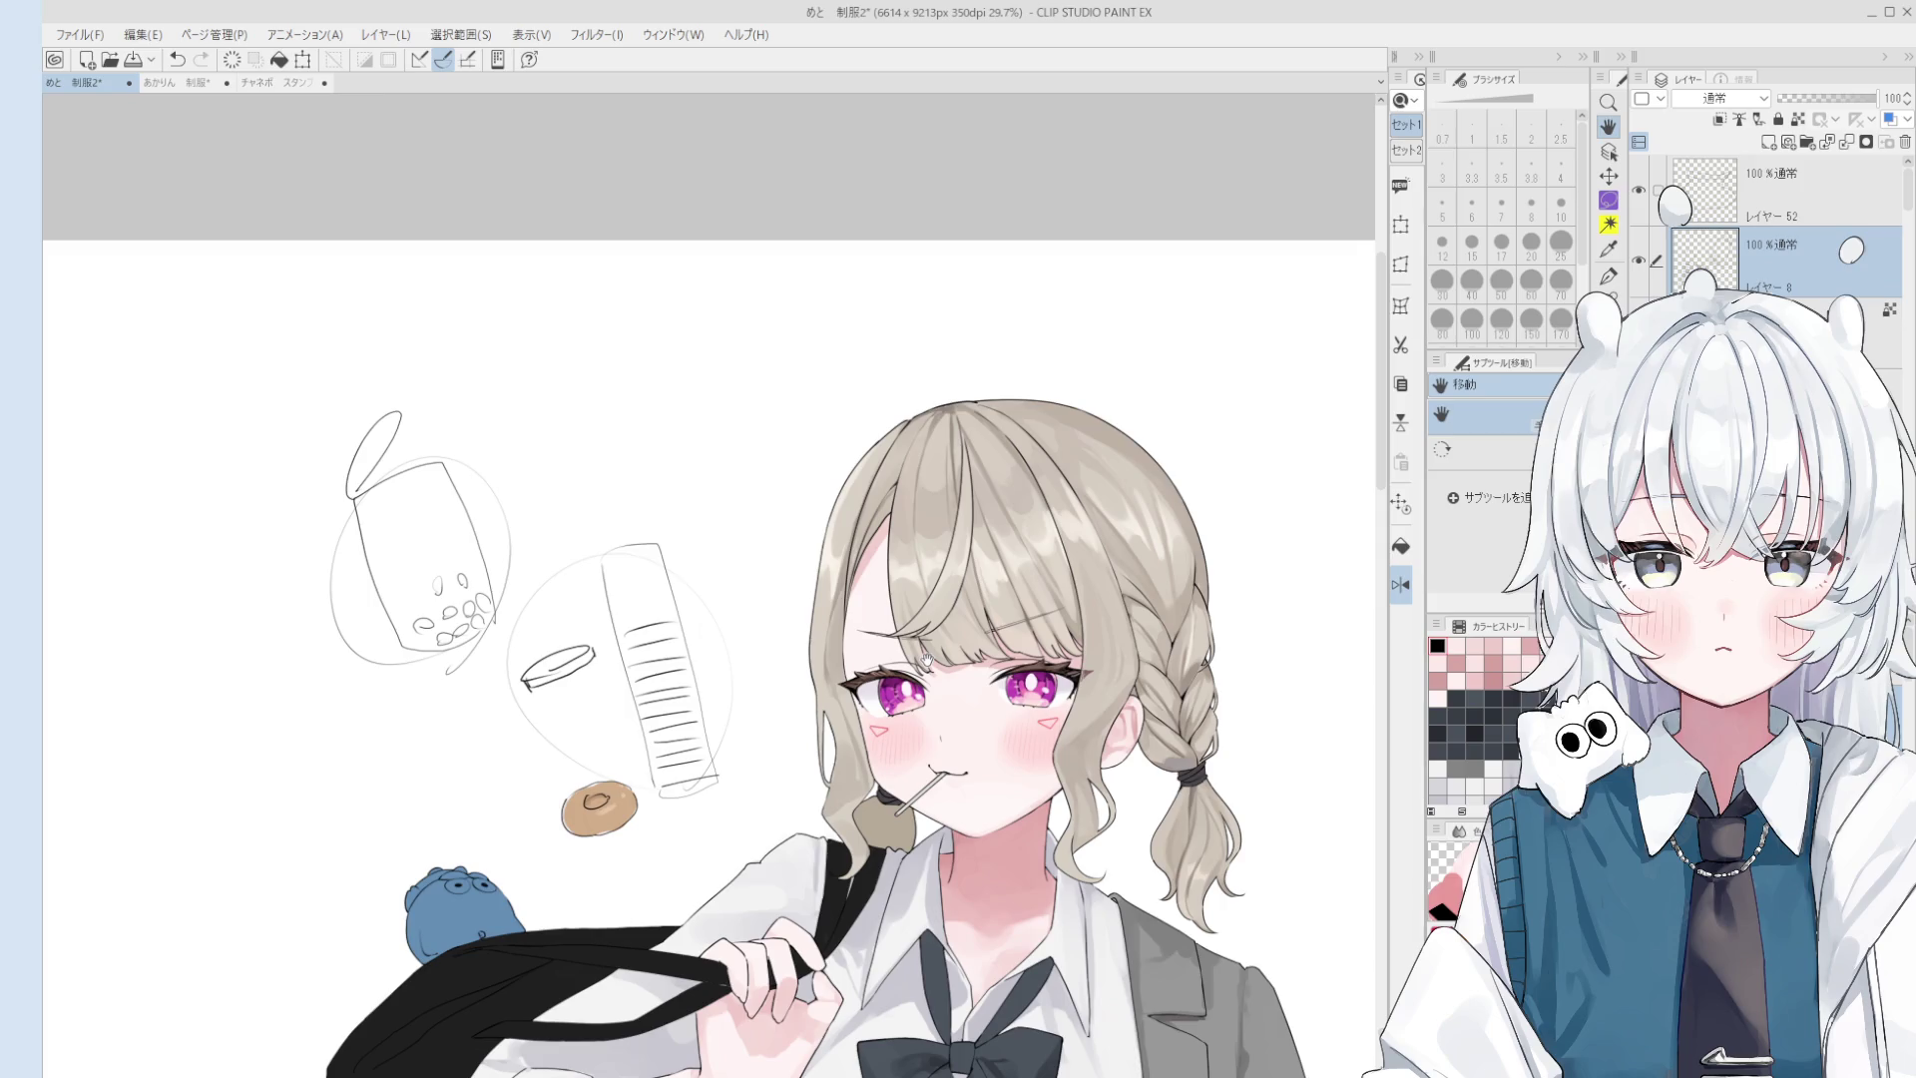
- Zoom in on the face, set the brush to 12, and test a faint hair stroke, then undo it
scroll(926, 658, up, 5)
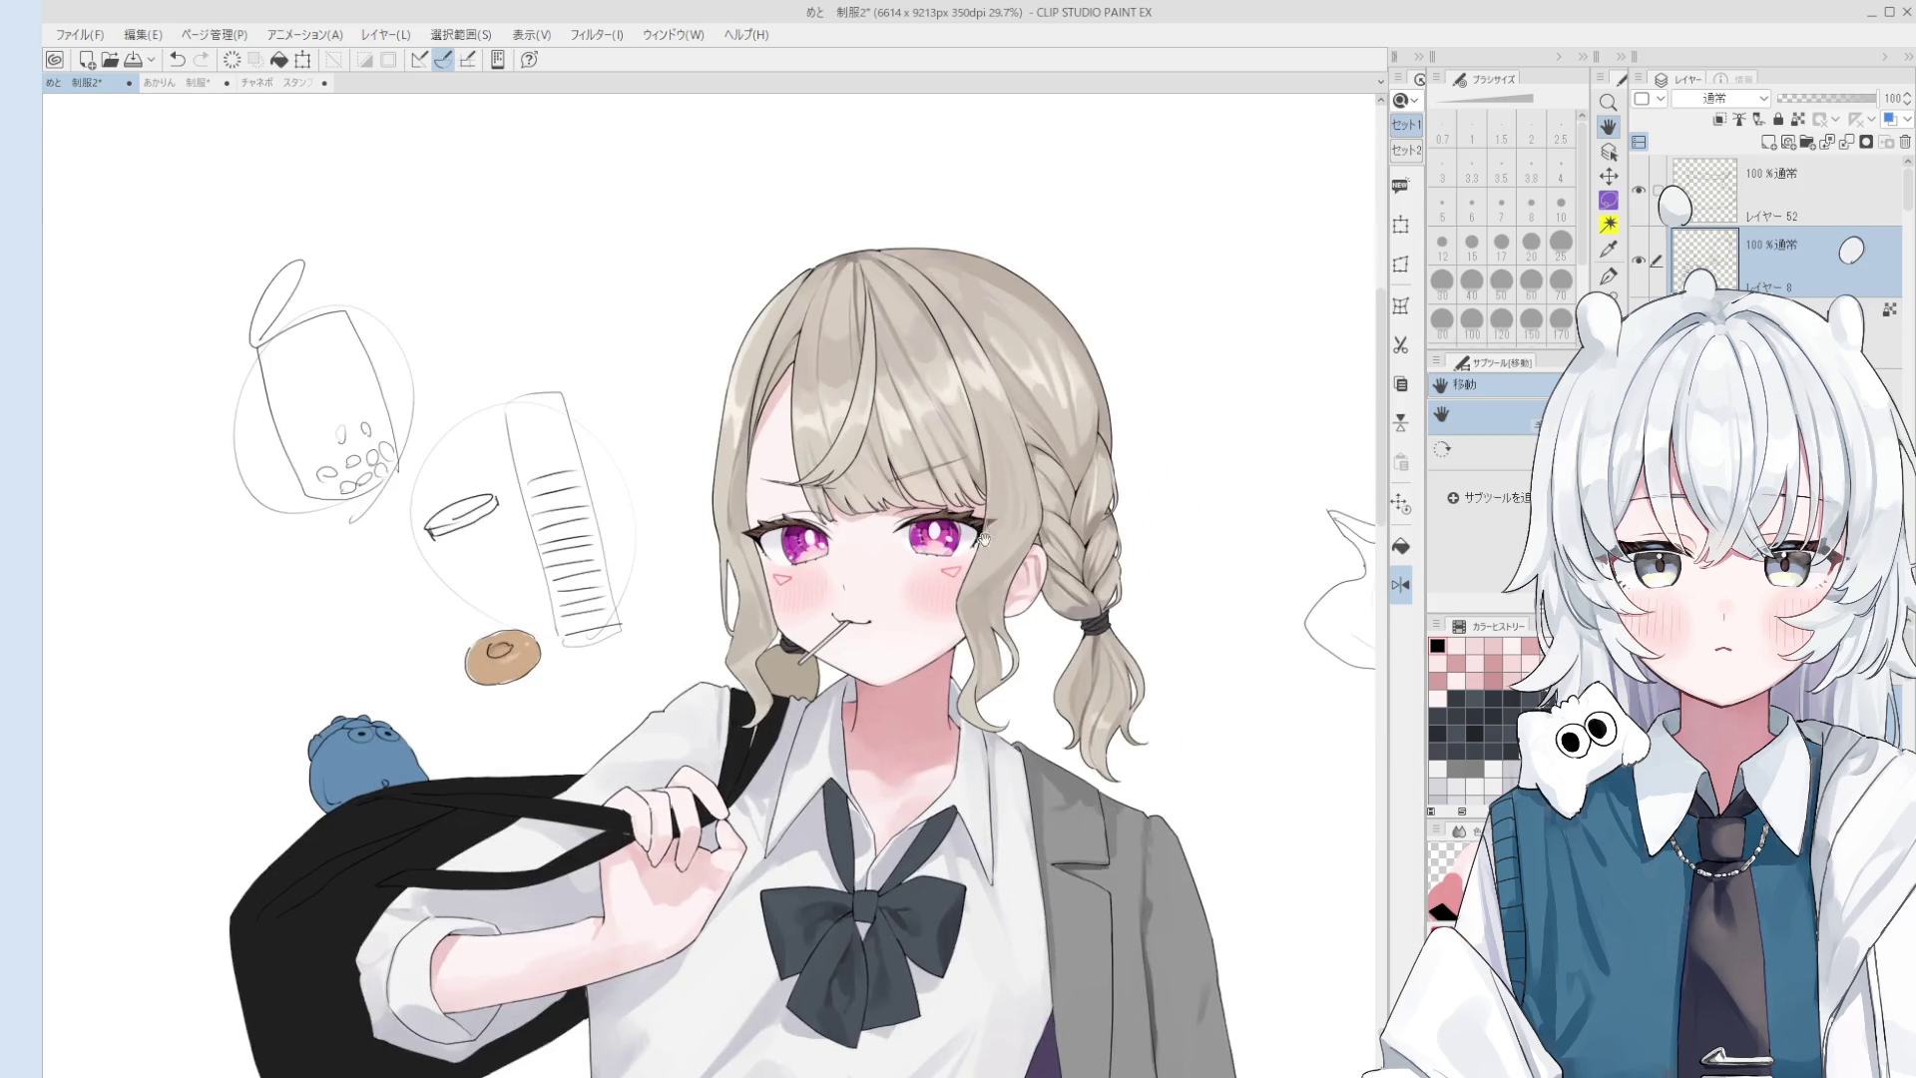
key(o)
key(b)
scroll(727, 428, up, 3)
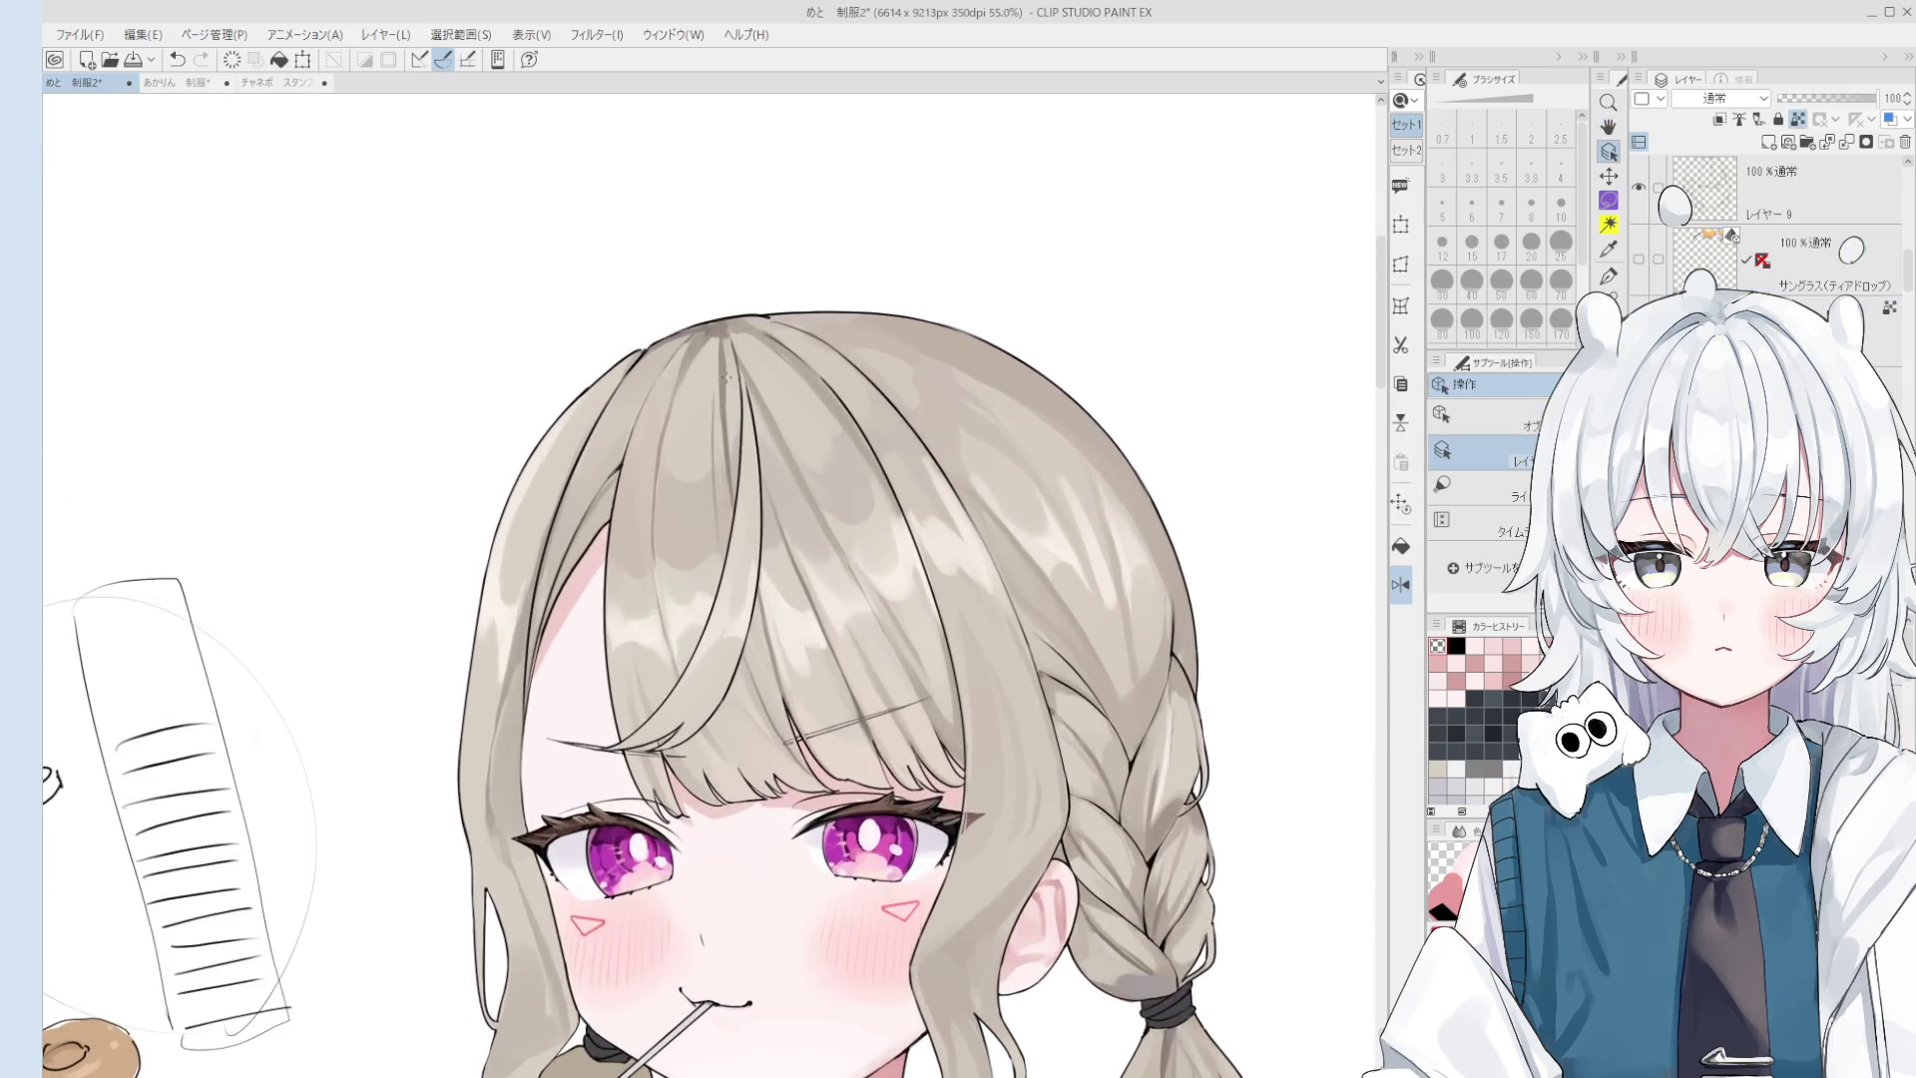
scroll(731, 370, up, 3)
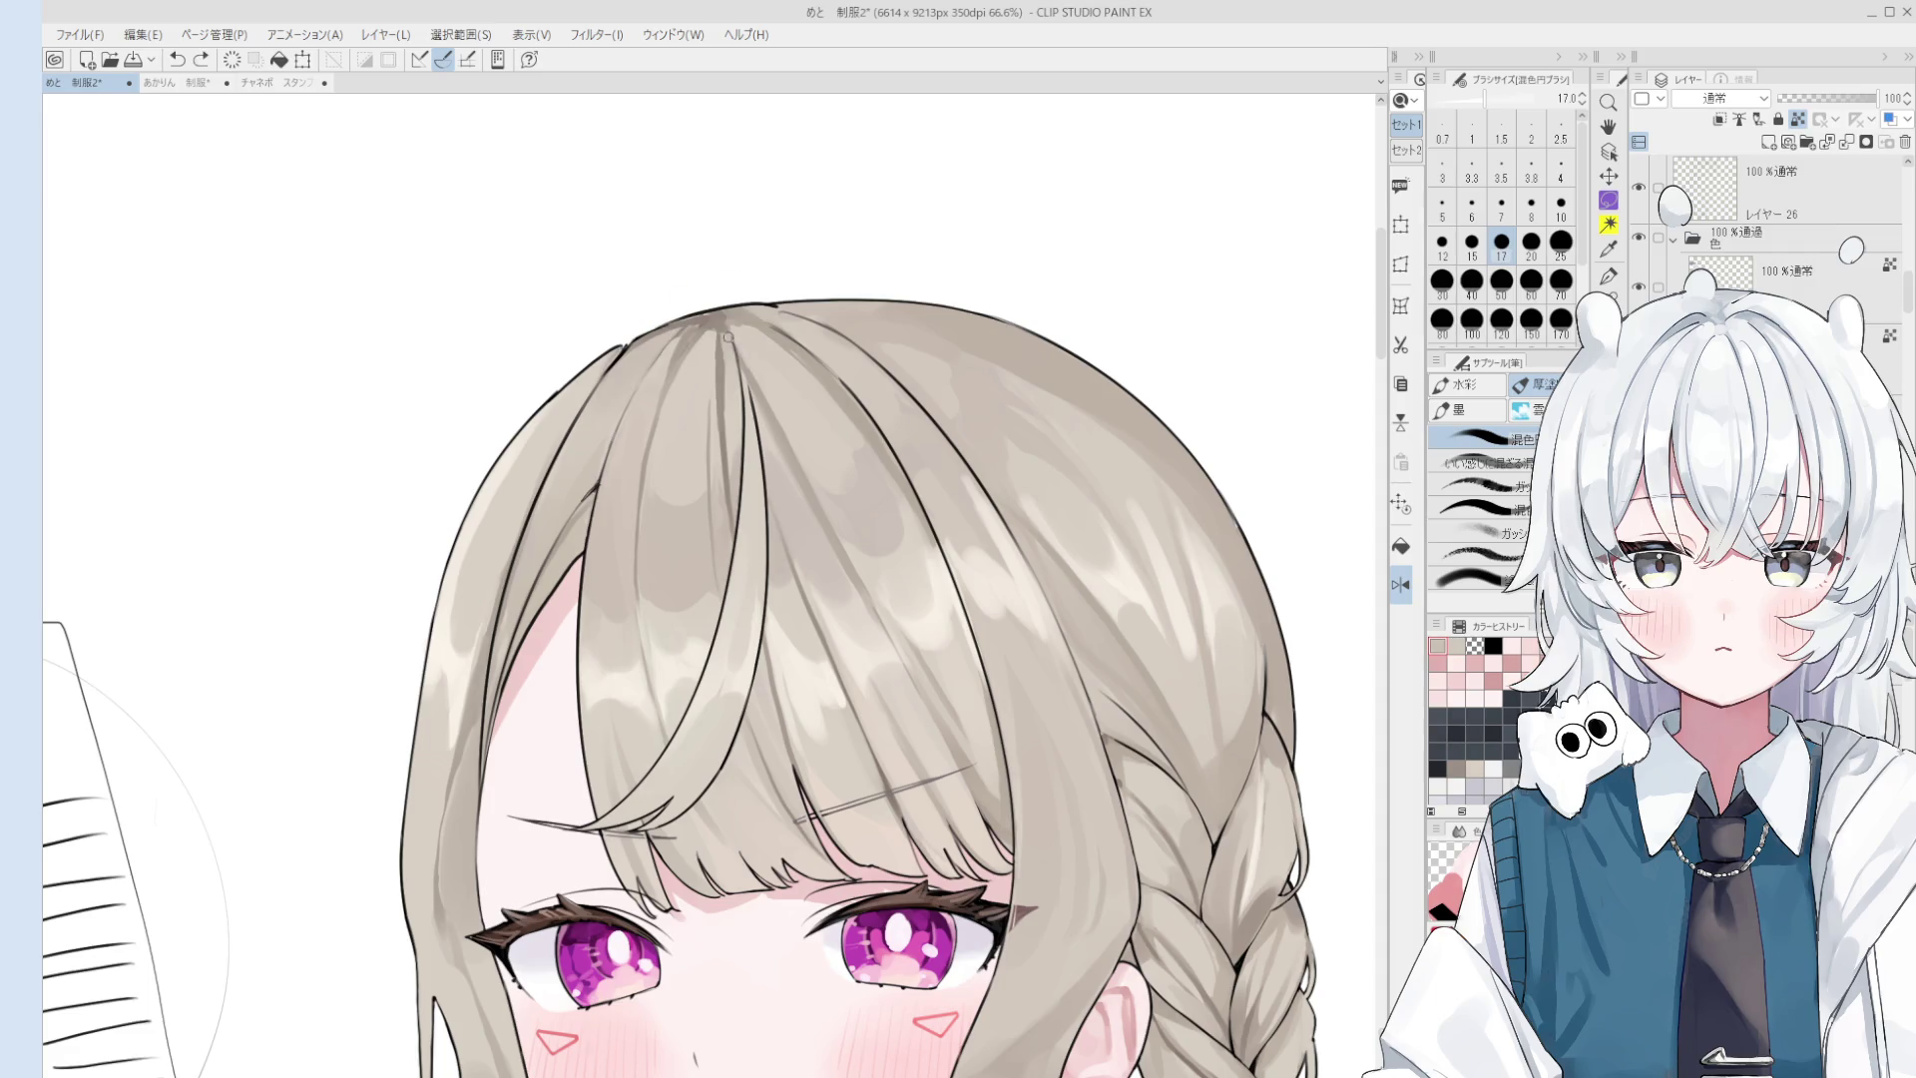
scroll(727, 356, down, 4)
key(bracketleft)
click(728, 357)
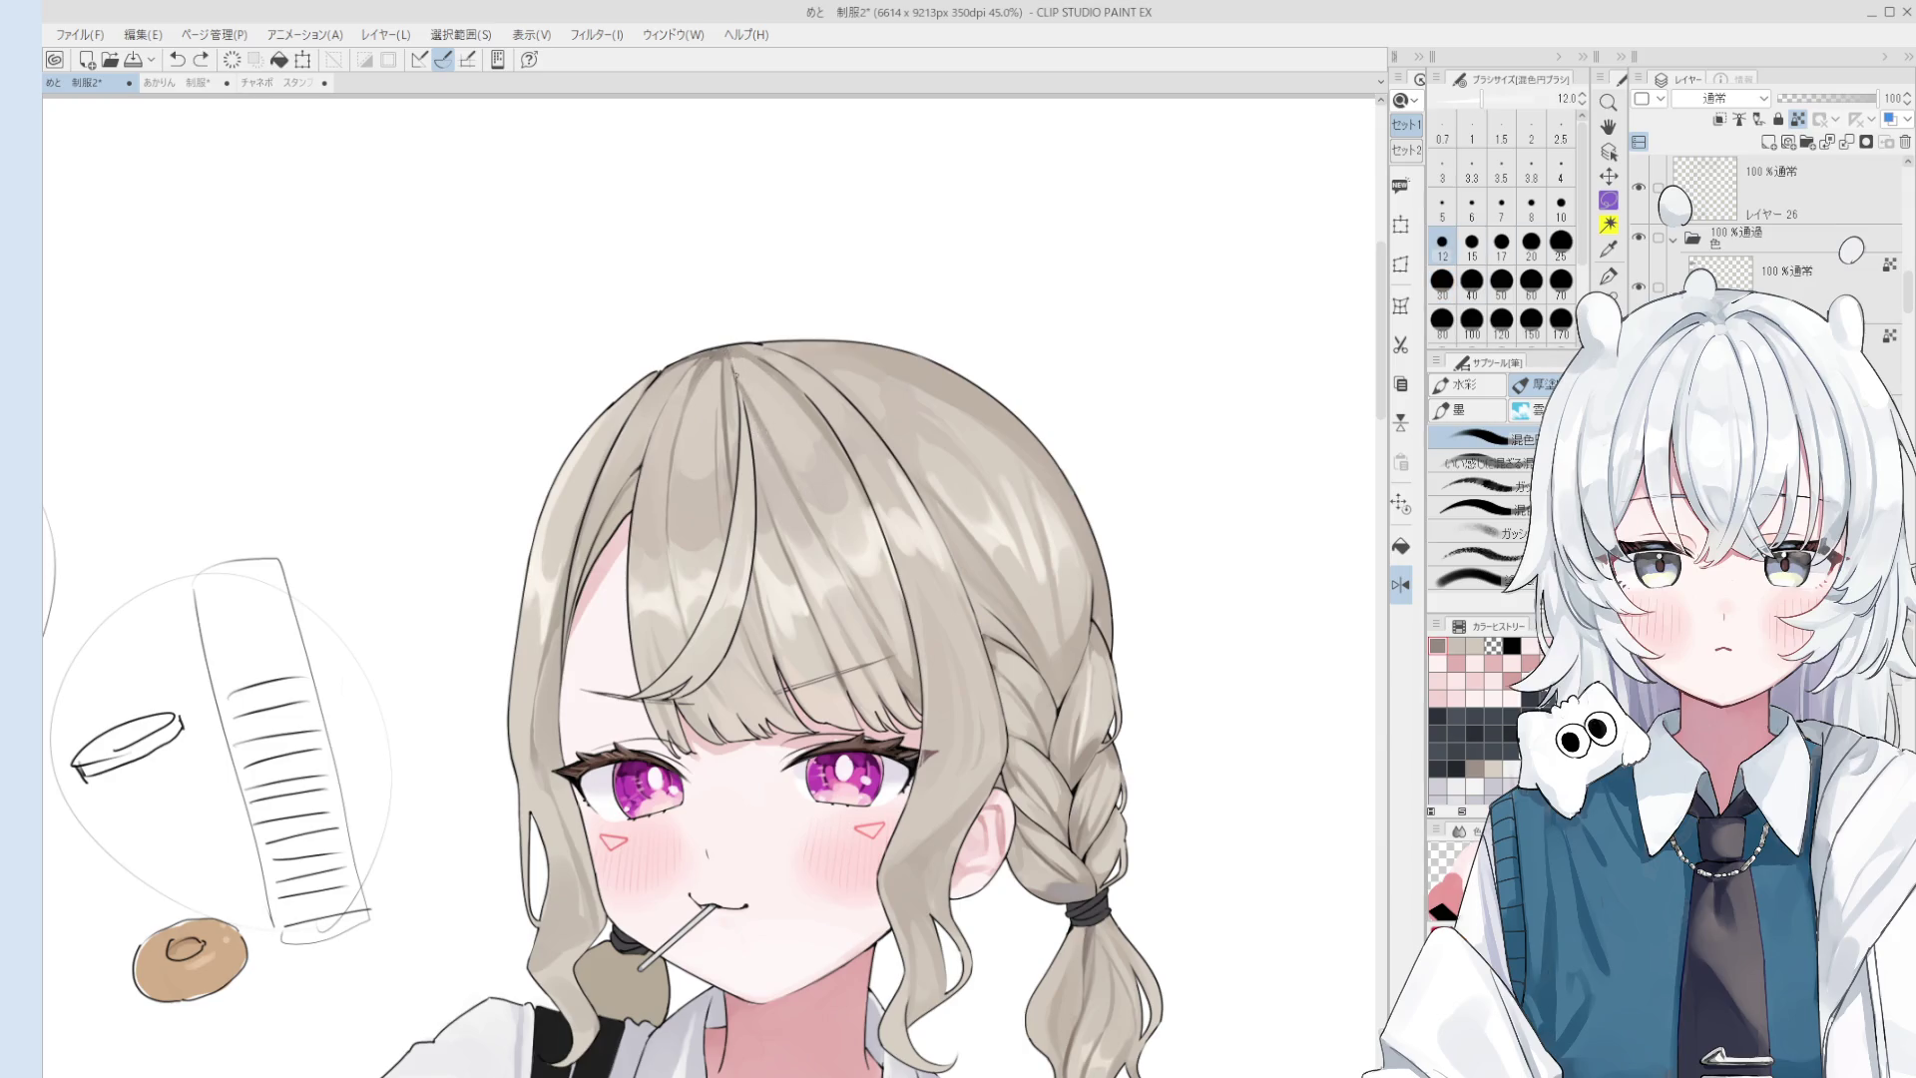
scroll(726, 352, down, 1)
drag(759, 427, 881, 637)
key(ctrl+z)
- Pick the hair layer from the canvas and return to the blend brush at about size 17
key(bracketright)
key(bracketright)
key(bracketright)
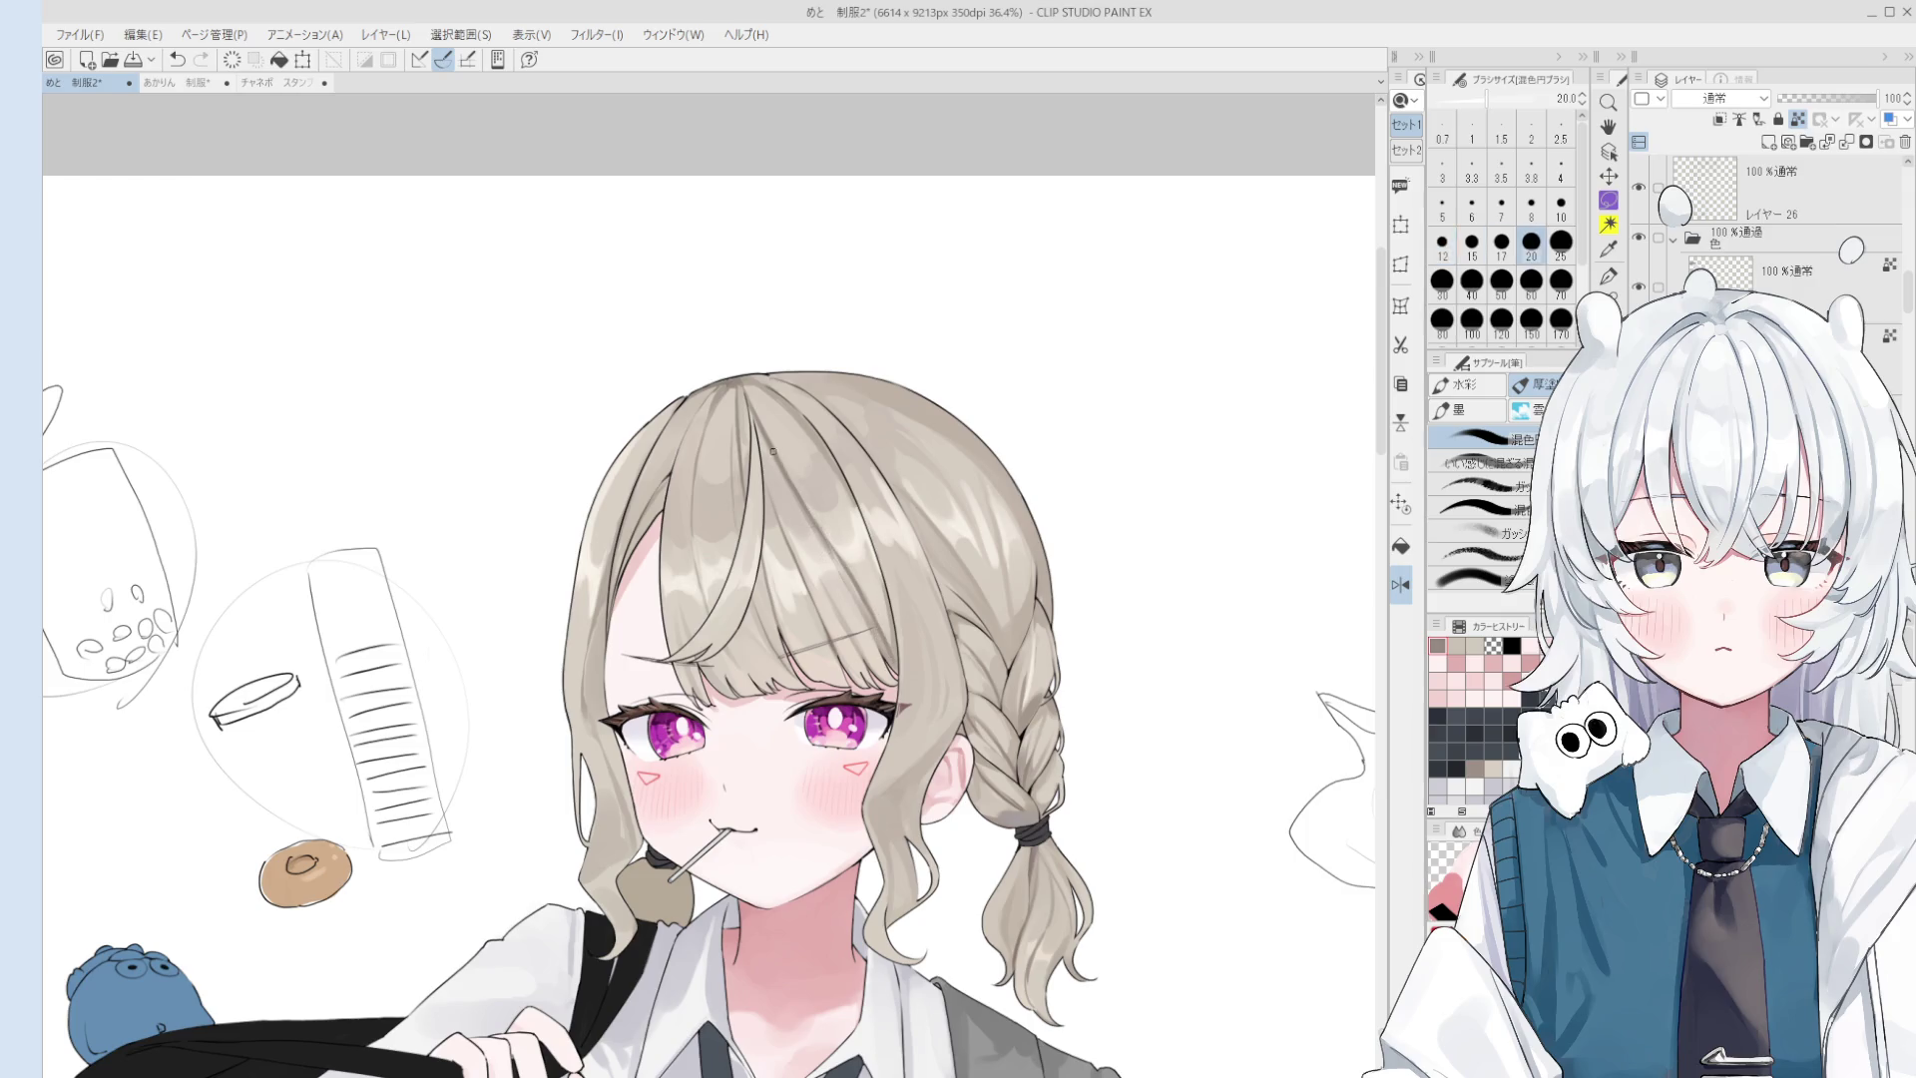
key(bracketright)
key(bracketright)
key(bracketright)
scroll(782, 410, down, 1)
key(bracketleft)
key(bracketleft)
key(bracketleft)
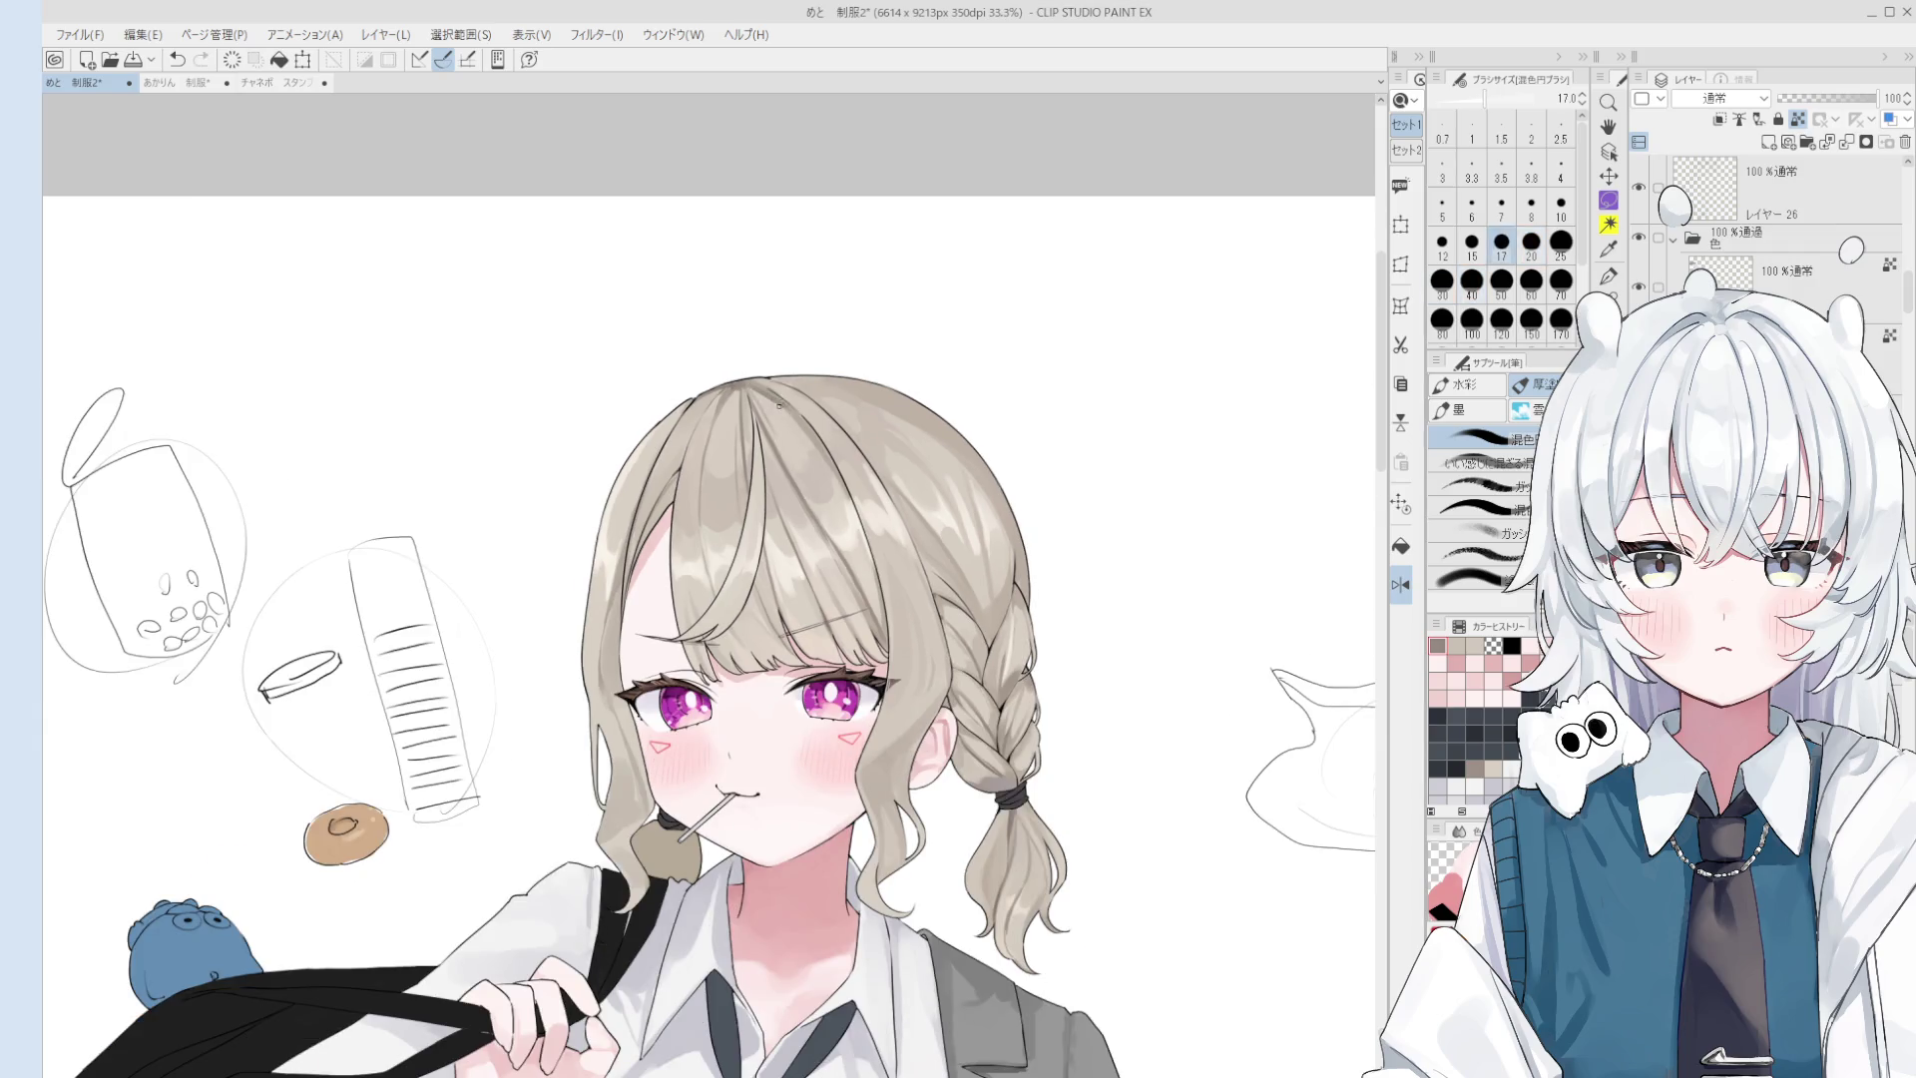
scroll(799, 449, down, 1)
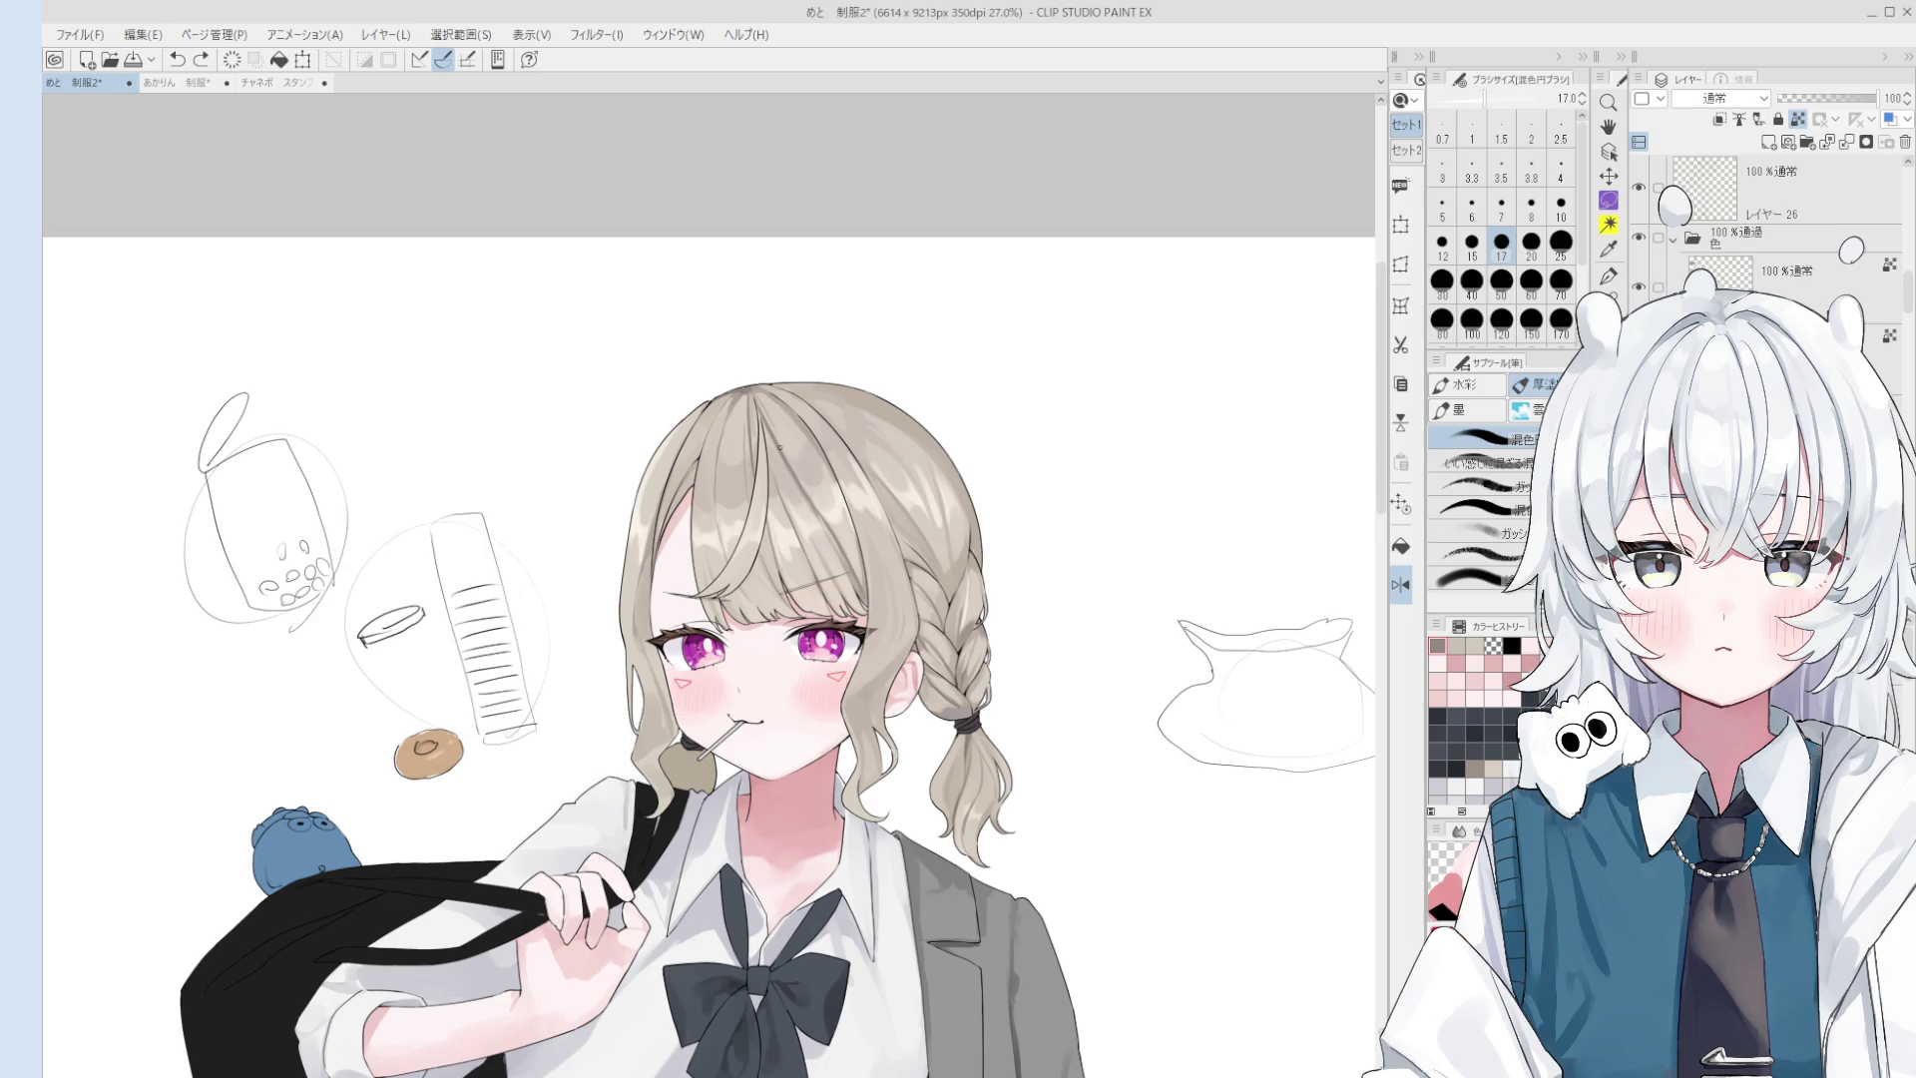
key(o)
scroll(780, 447, up, 1)
click(902, 602)
key(b)
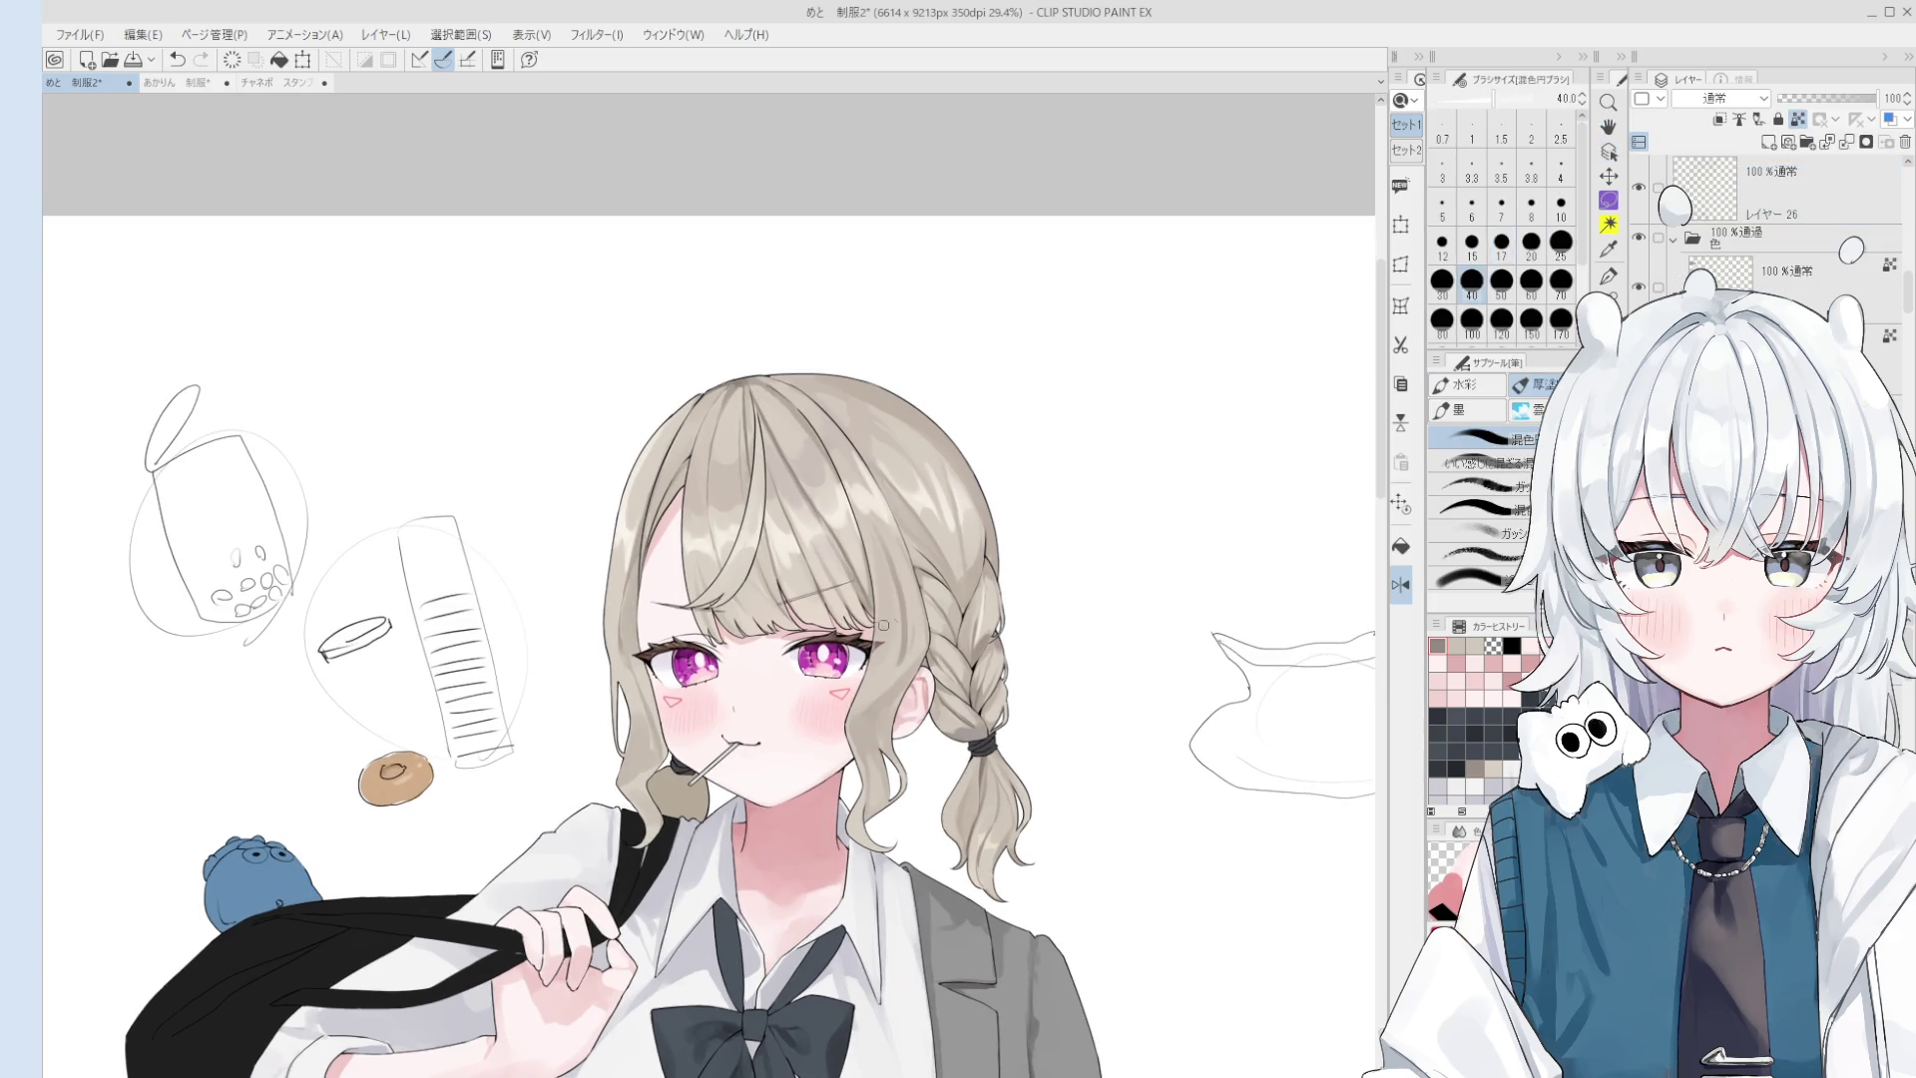
- Sample the light and greyish hair colours and settle the blend brush at size 25
key(bracketright)
alt+click(899, 579)
key(bracketright)
key(bracketright)
alt+click(899, 584)
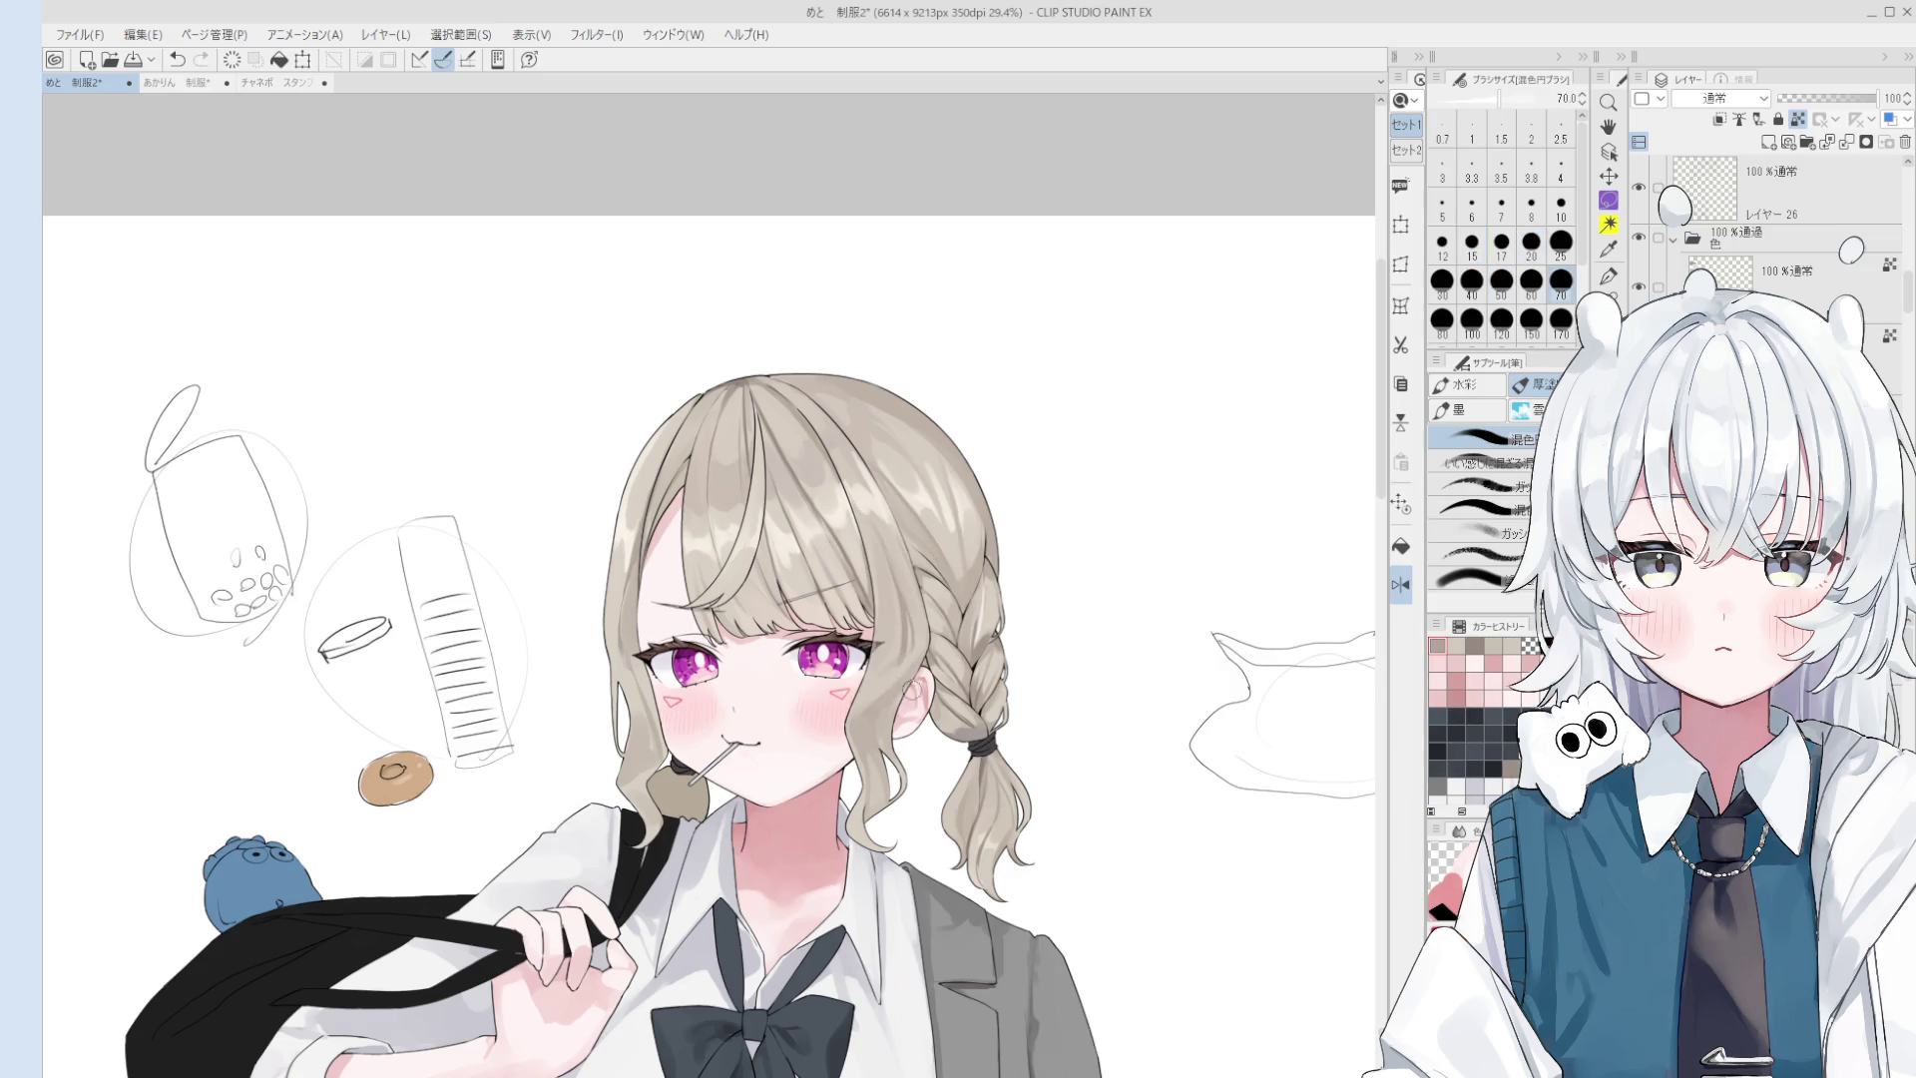
key(bracketleft)
key(bracketleft)
key(bracketleft)
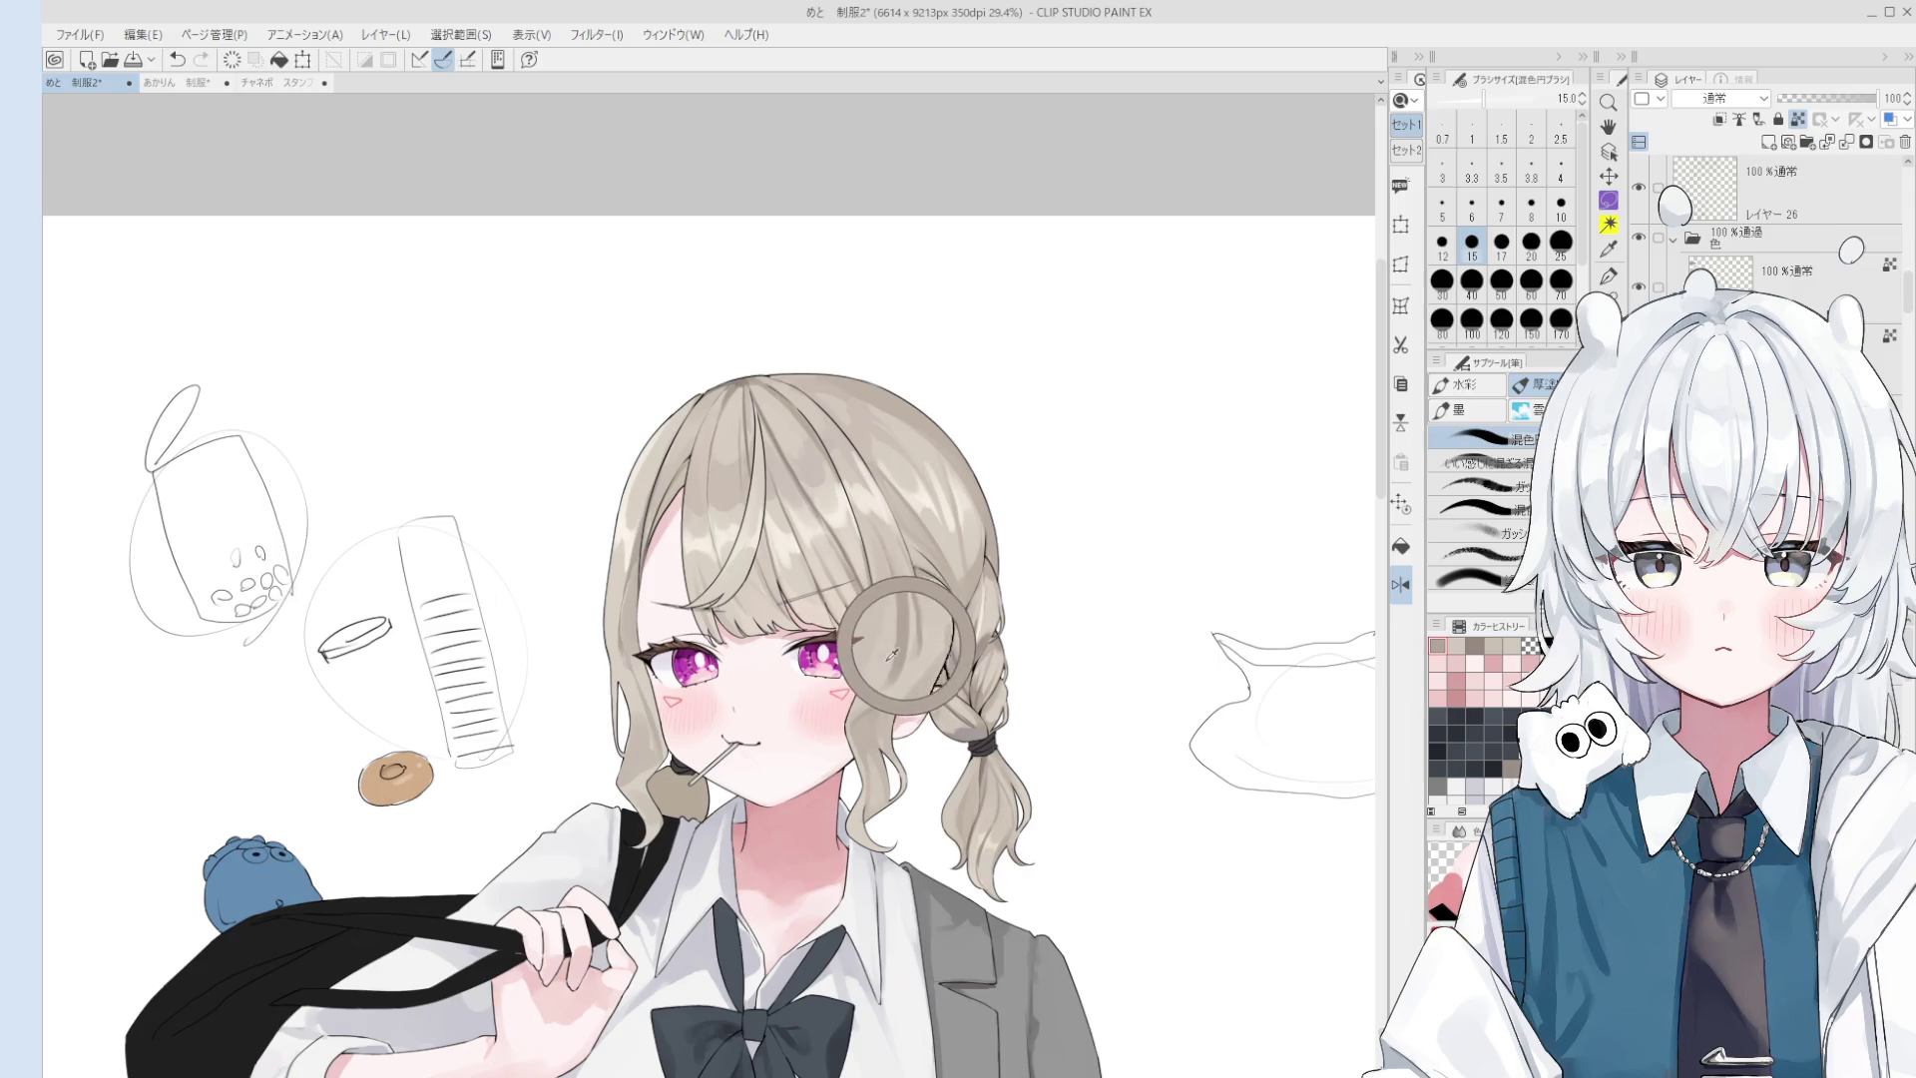
key(bracketright)
key(bracketright)
key(bracketright)
key(bracketright)
key(bracketright)
key(bracketright)
key(bracketright)
key(bracketright)
key(bracketleft)
key(bracketleft)
key(bracketleft)
key(bracketright)
key(bracketright)
key(bracketright)
key(bracketright)
key(bracketright)
scroll(919, 812, down, 1)
key(bracketleft)
key(bracketleft)
key(bracketleft)
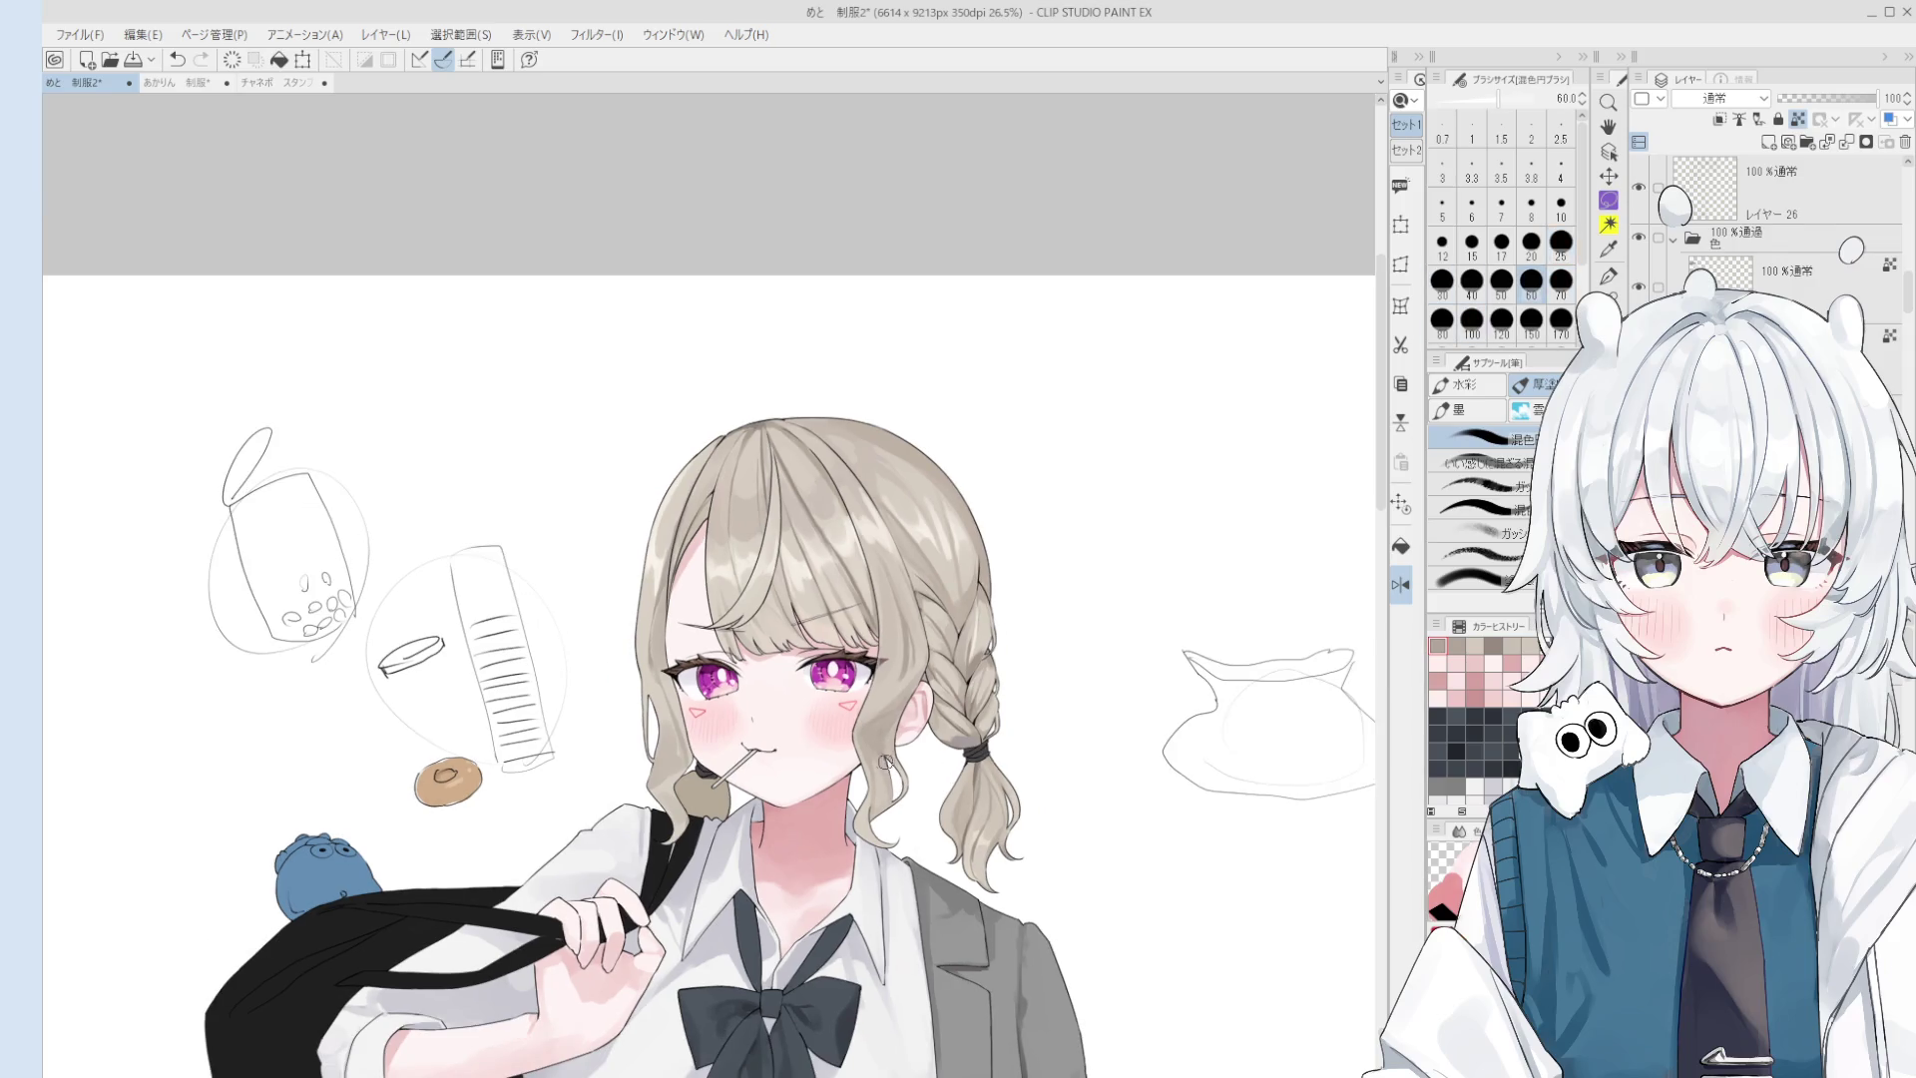
key(bracketleft)
key(bracketleft)
key(bracketleft)
key(bracketleft)
scroll(664, 785, up, 3)
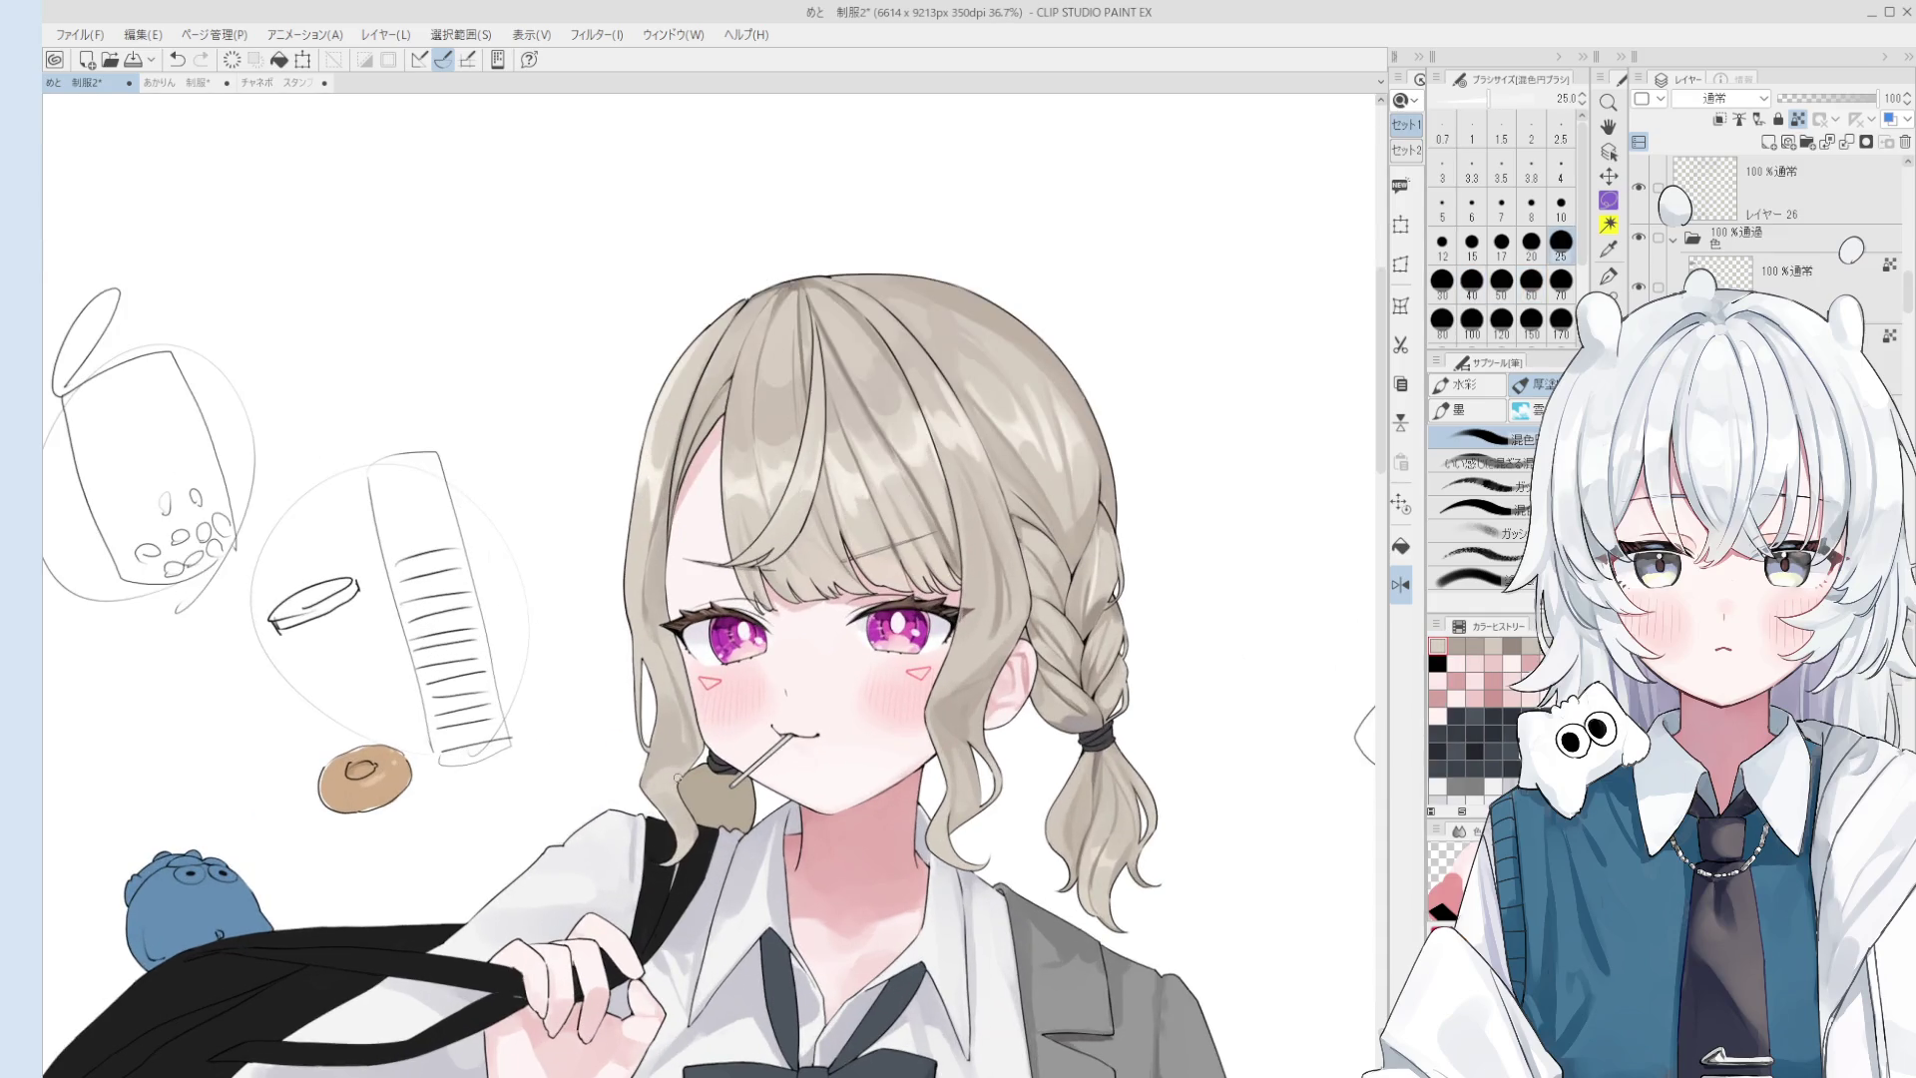
- Repaint short strokes of hair shading beside the left cheek with a 25–30 brush
drag(668, 780, 674, 769)
drag(674, 778, 675, 765)
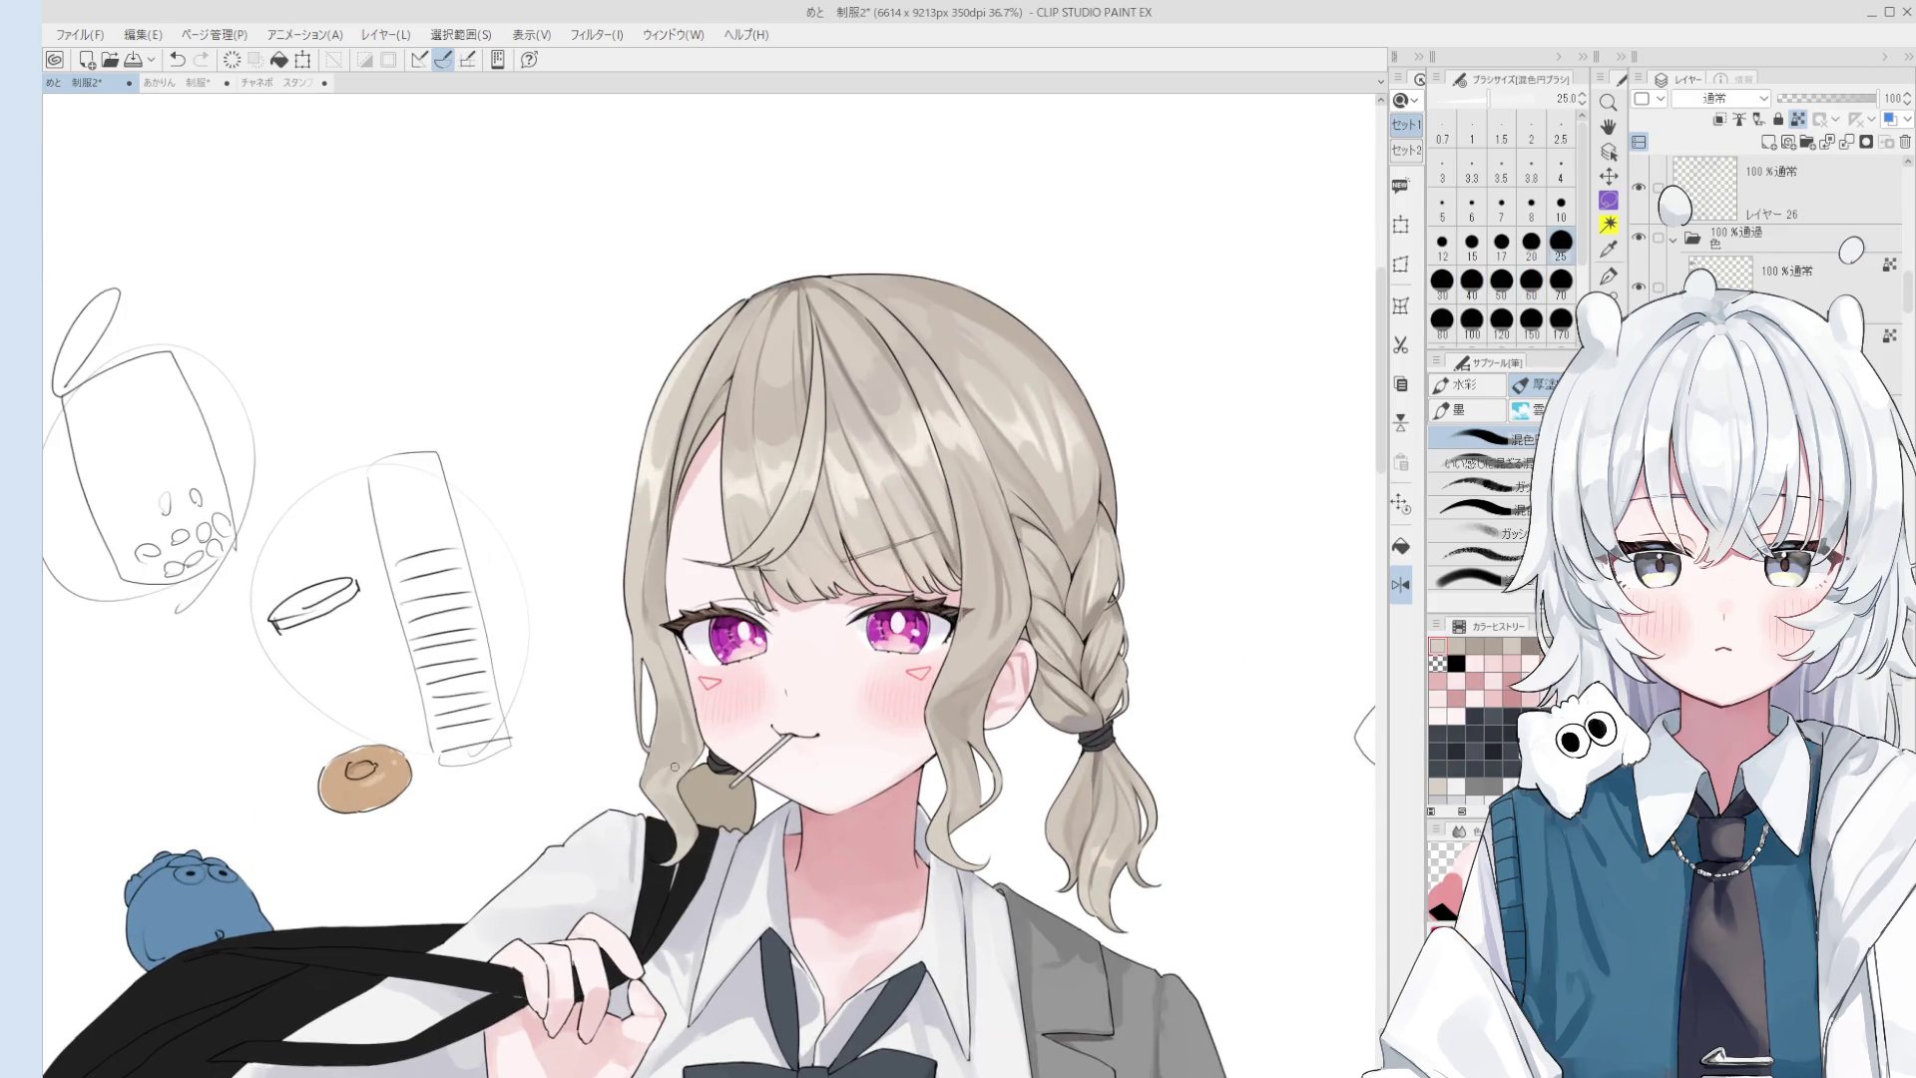
key(bracketright)
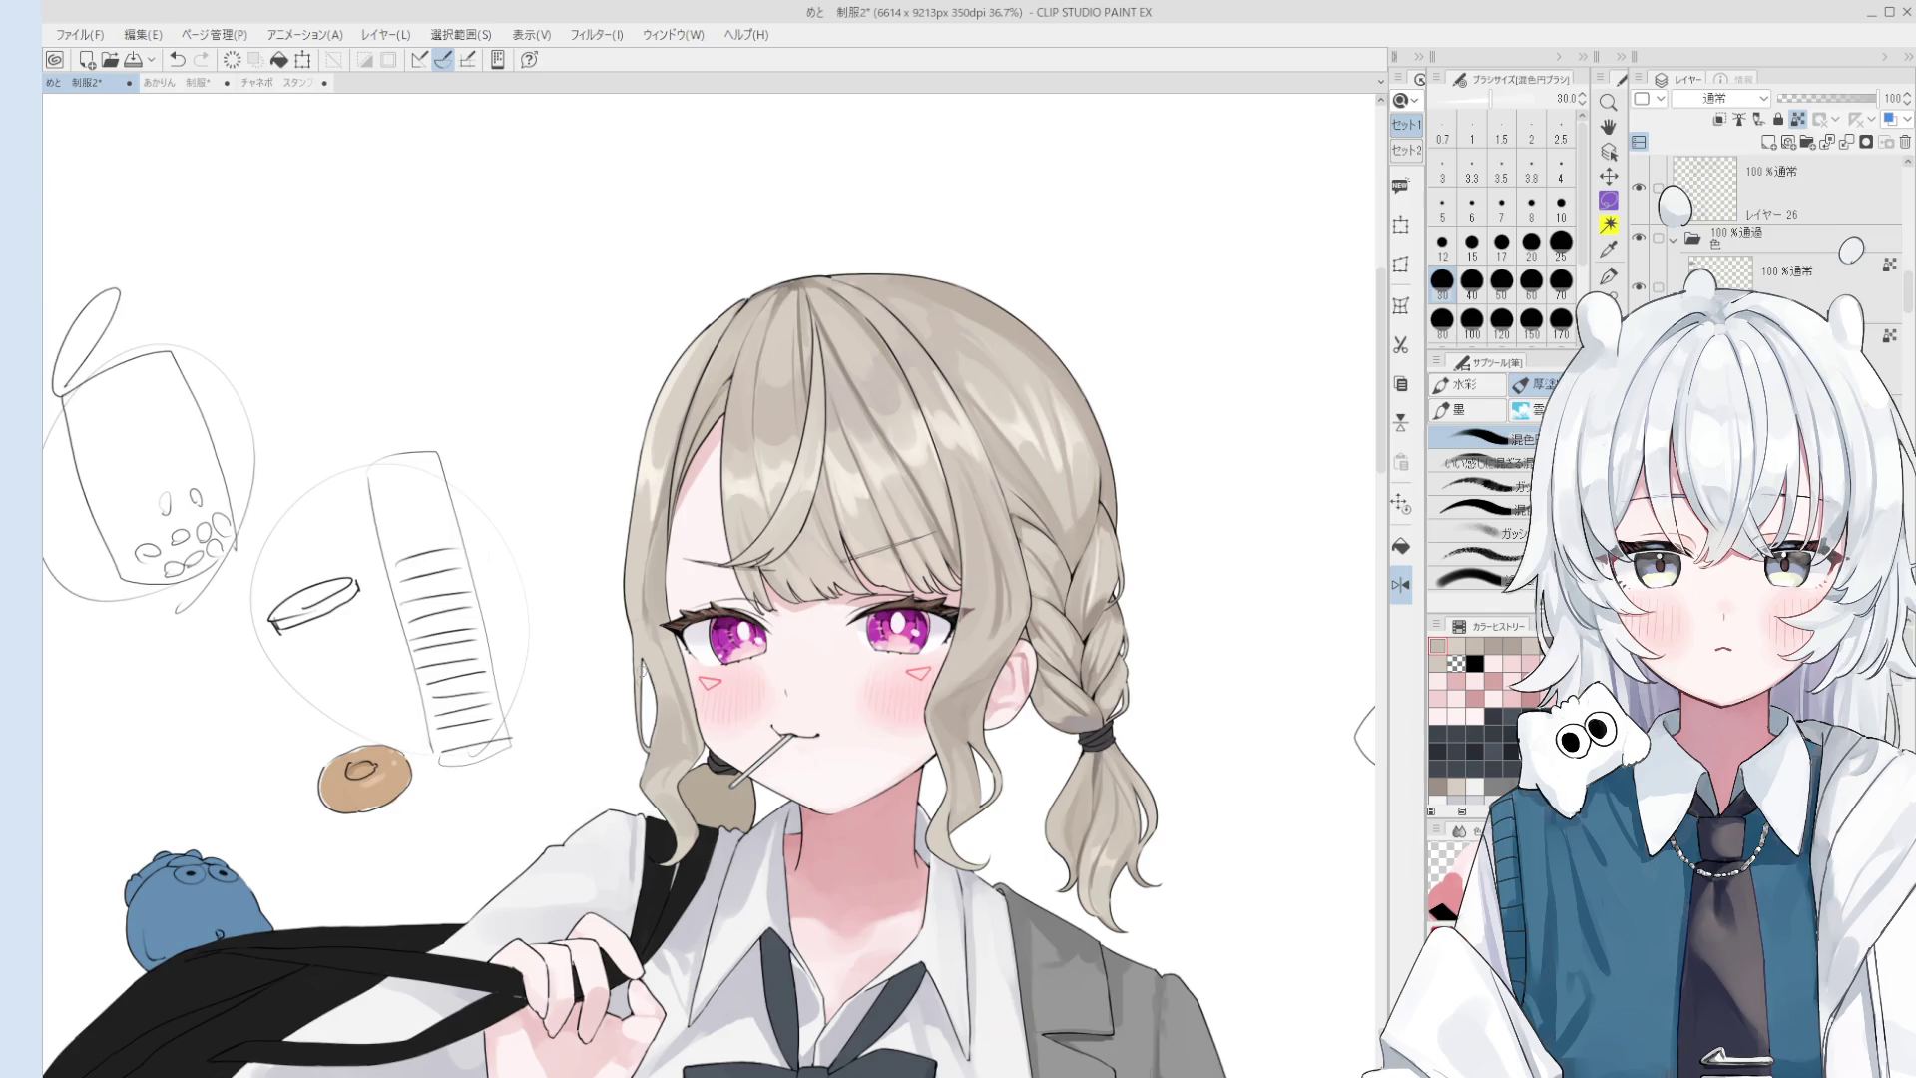
scroll(648, 699, up, 5)
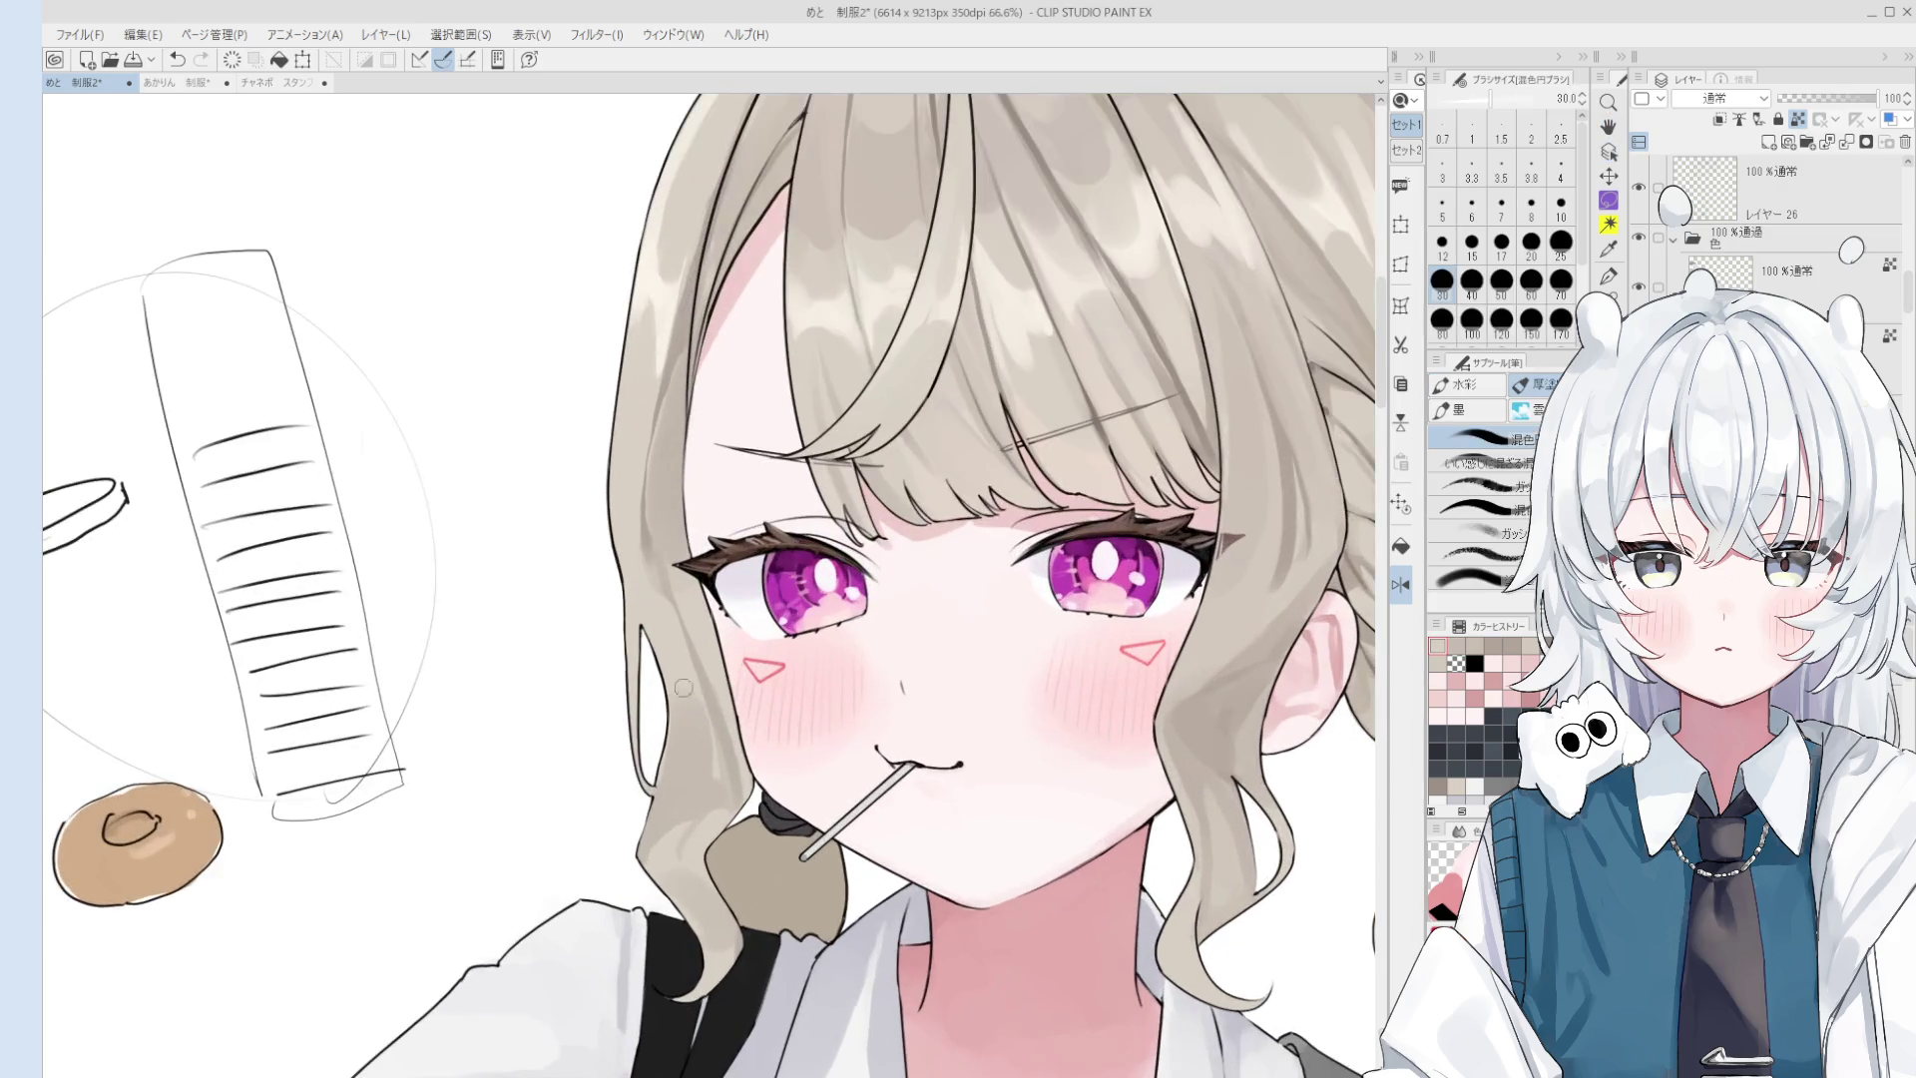
scroll(698, 759, down, 2)
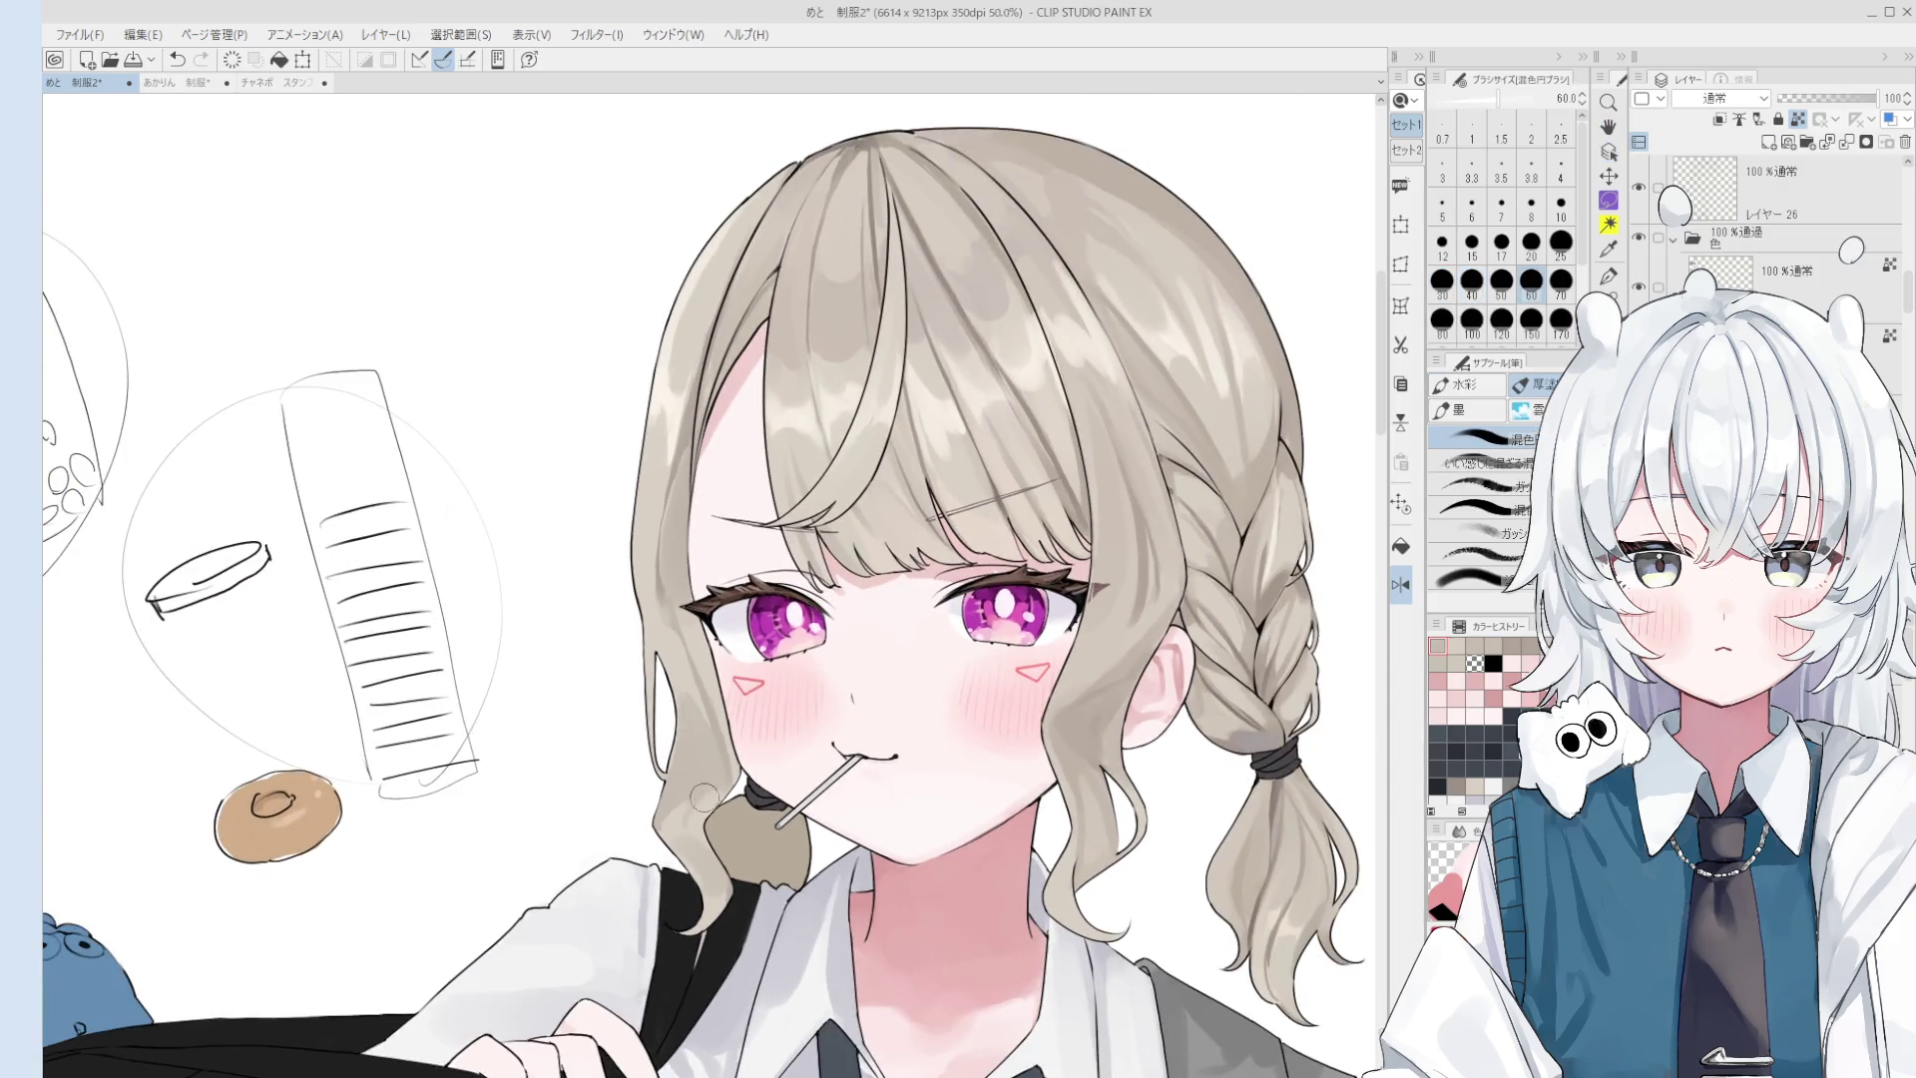
scroll(706, 788, down, 1)
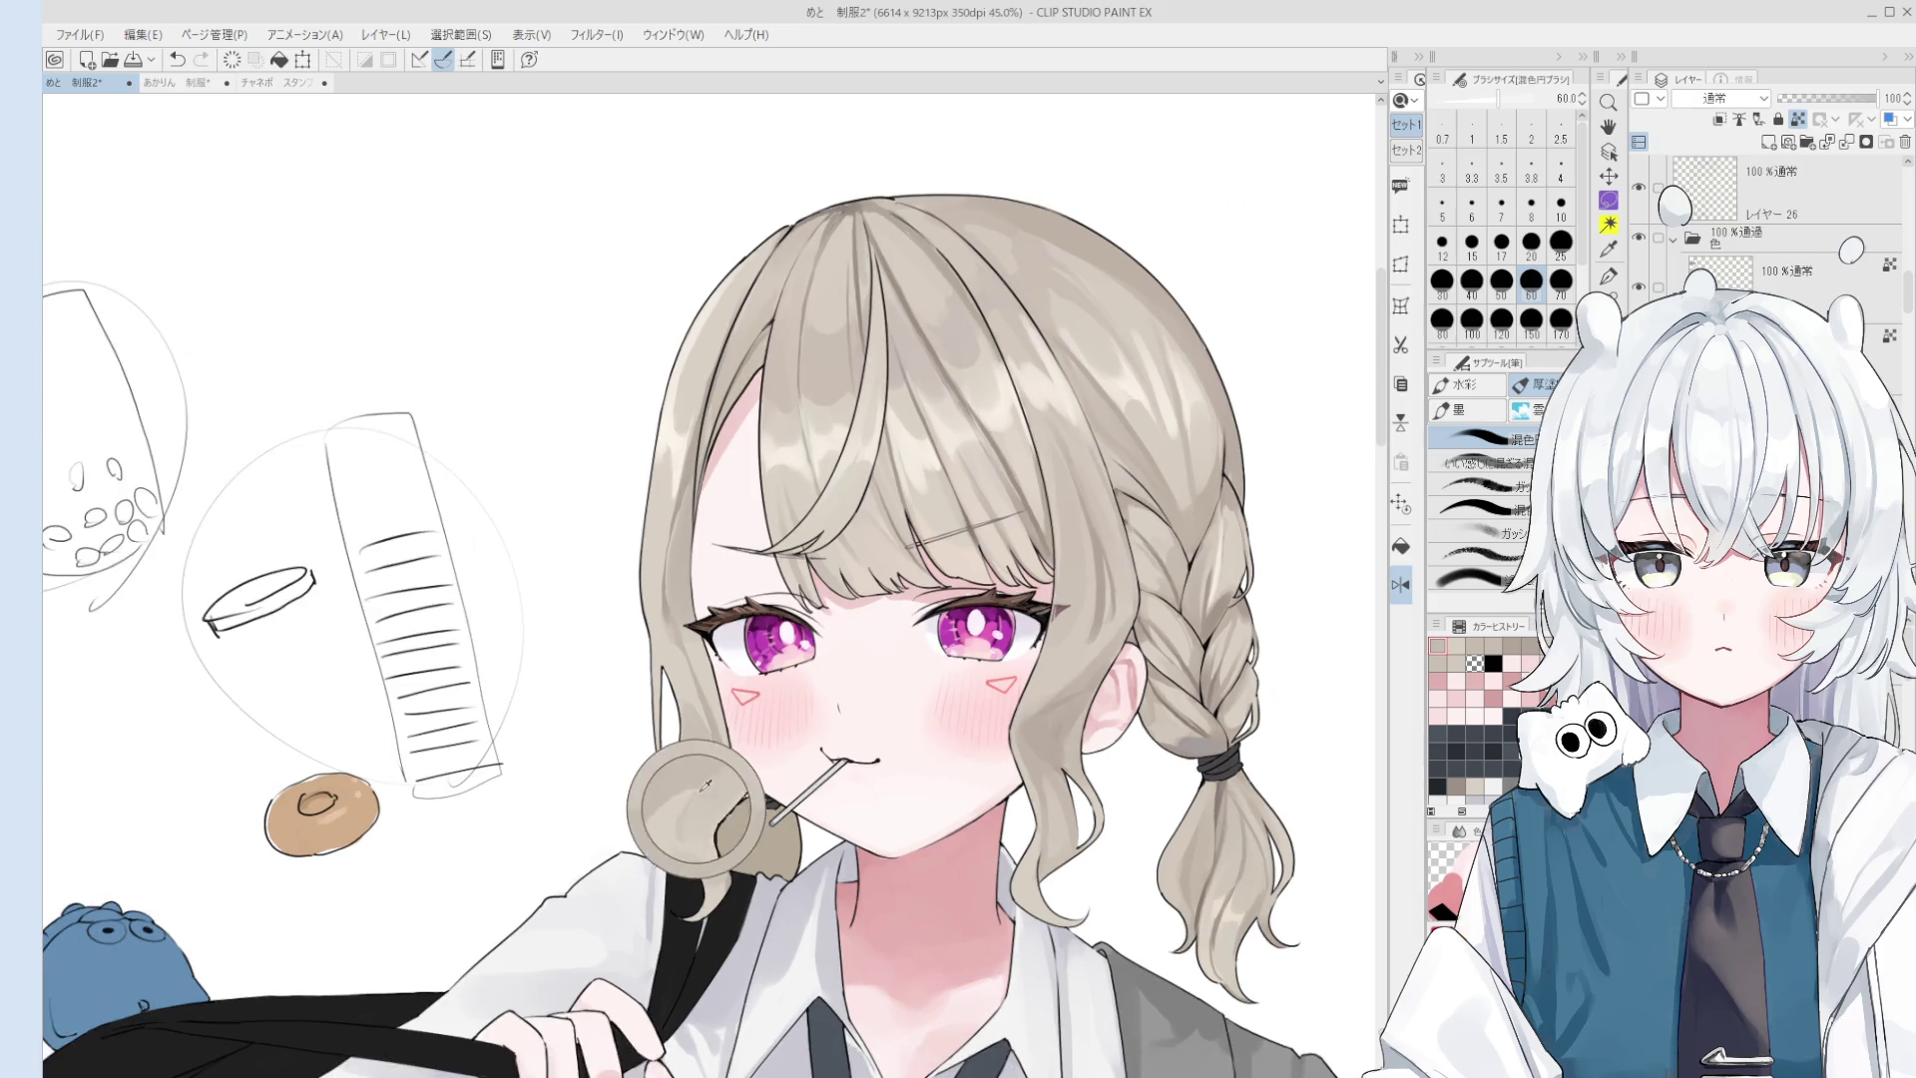
key(bracketleft)
key(bracketleft)
key(bracketleft)
scroll(711, 784, up, 2)
- Cover the dark lines near the lollipop with an 80 brush and repaint the lower-left strand
key(bracketright)
key(bracketright)
key(bracketright)
scroll(682, 788, down, 1)
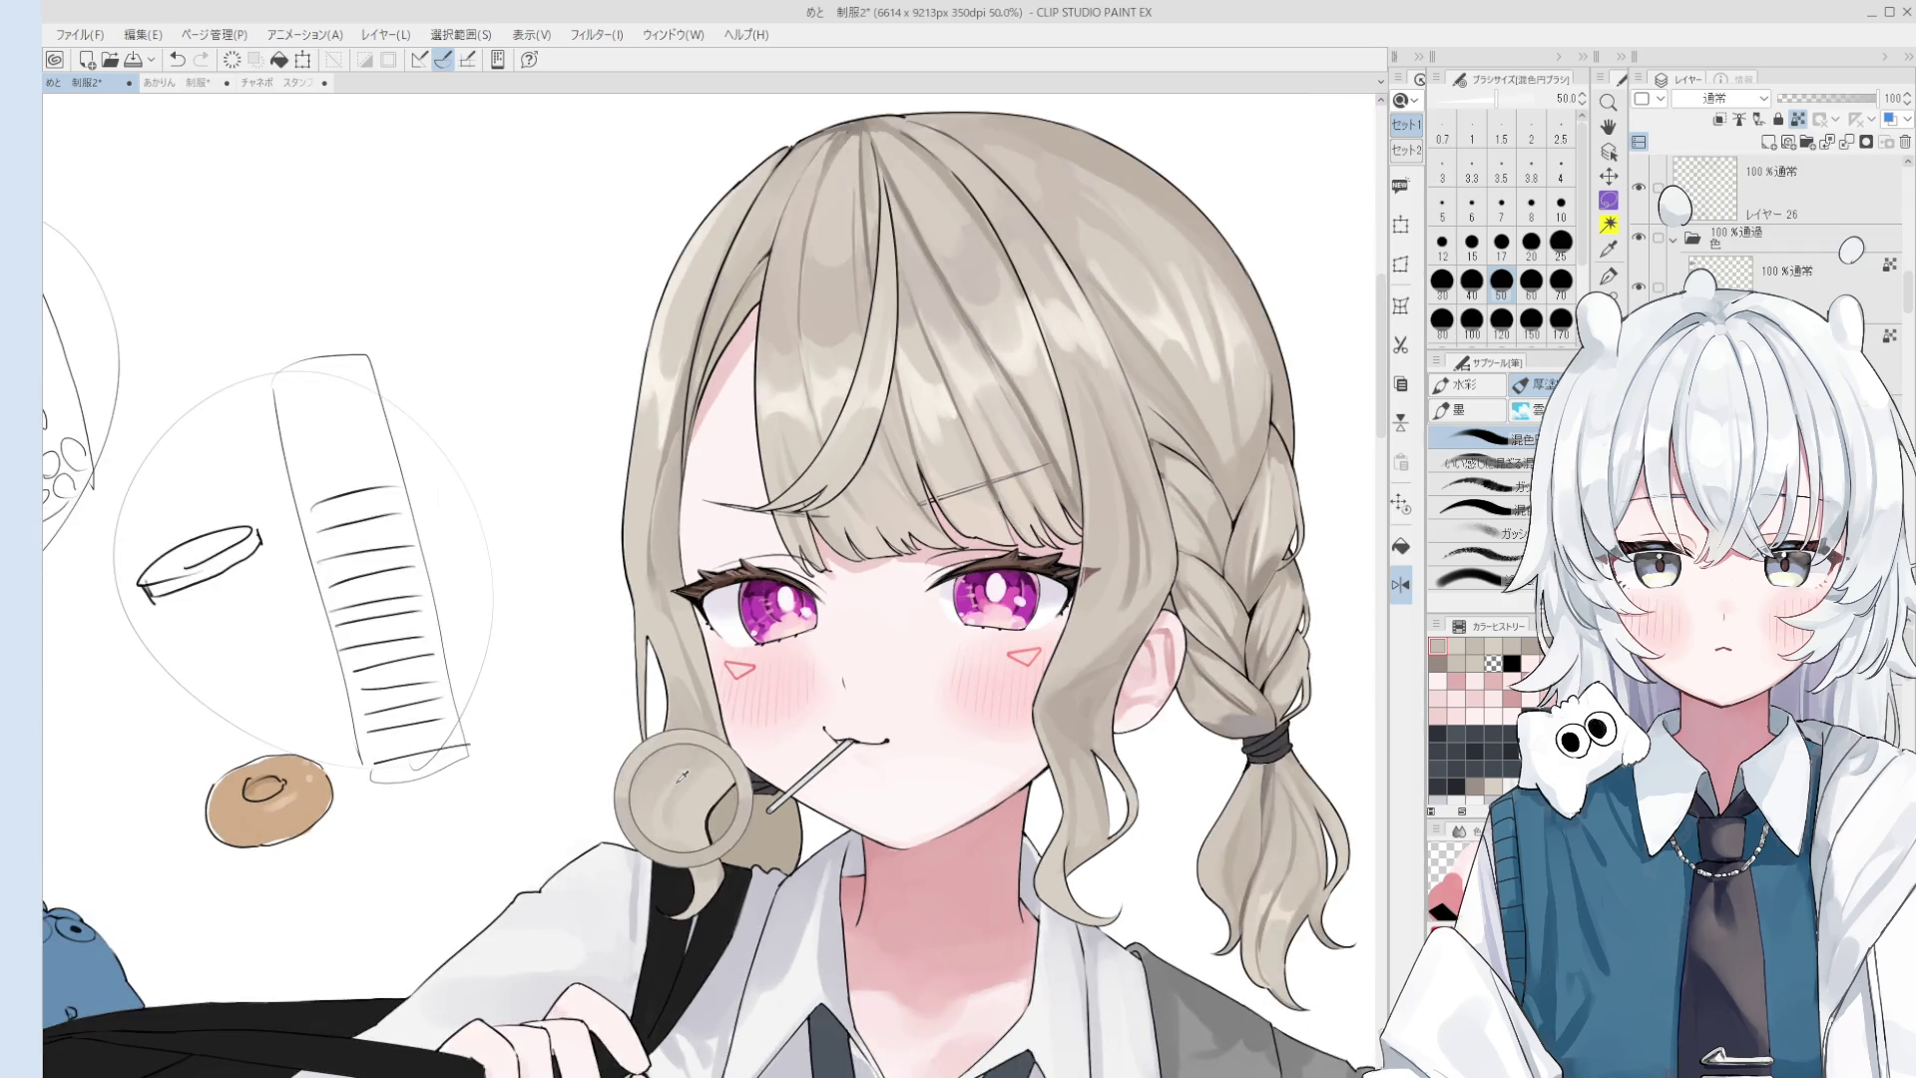
scroll(704, 768, down, 1)
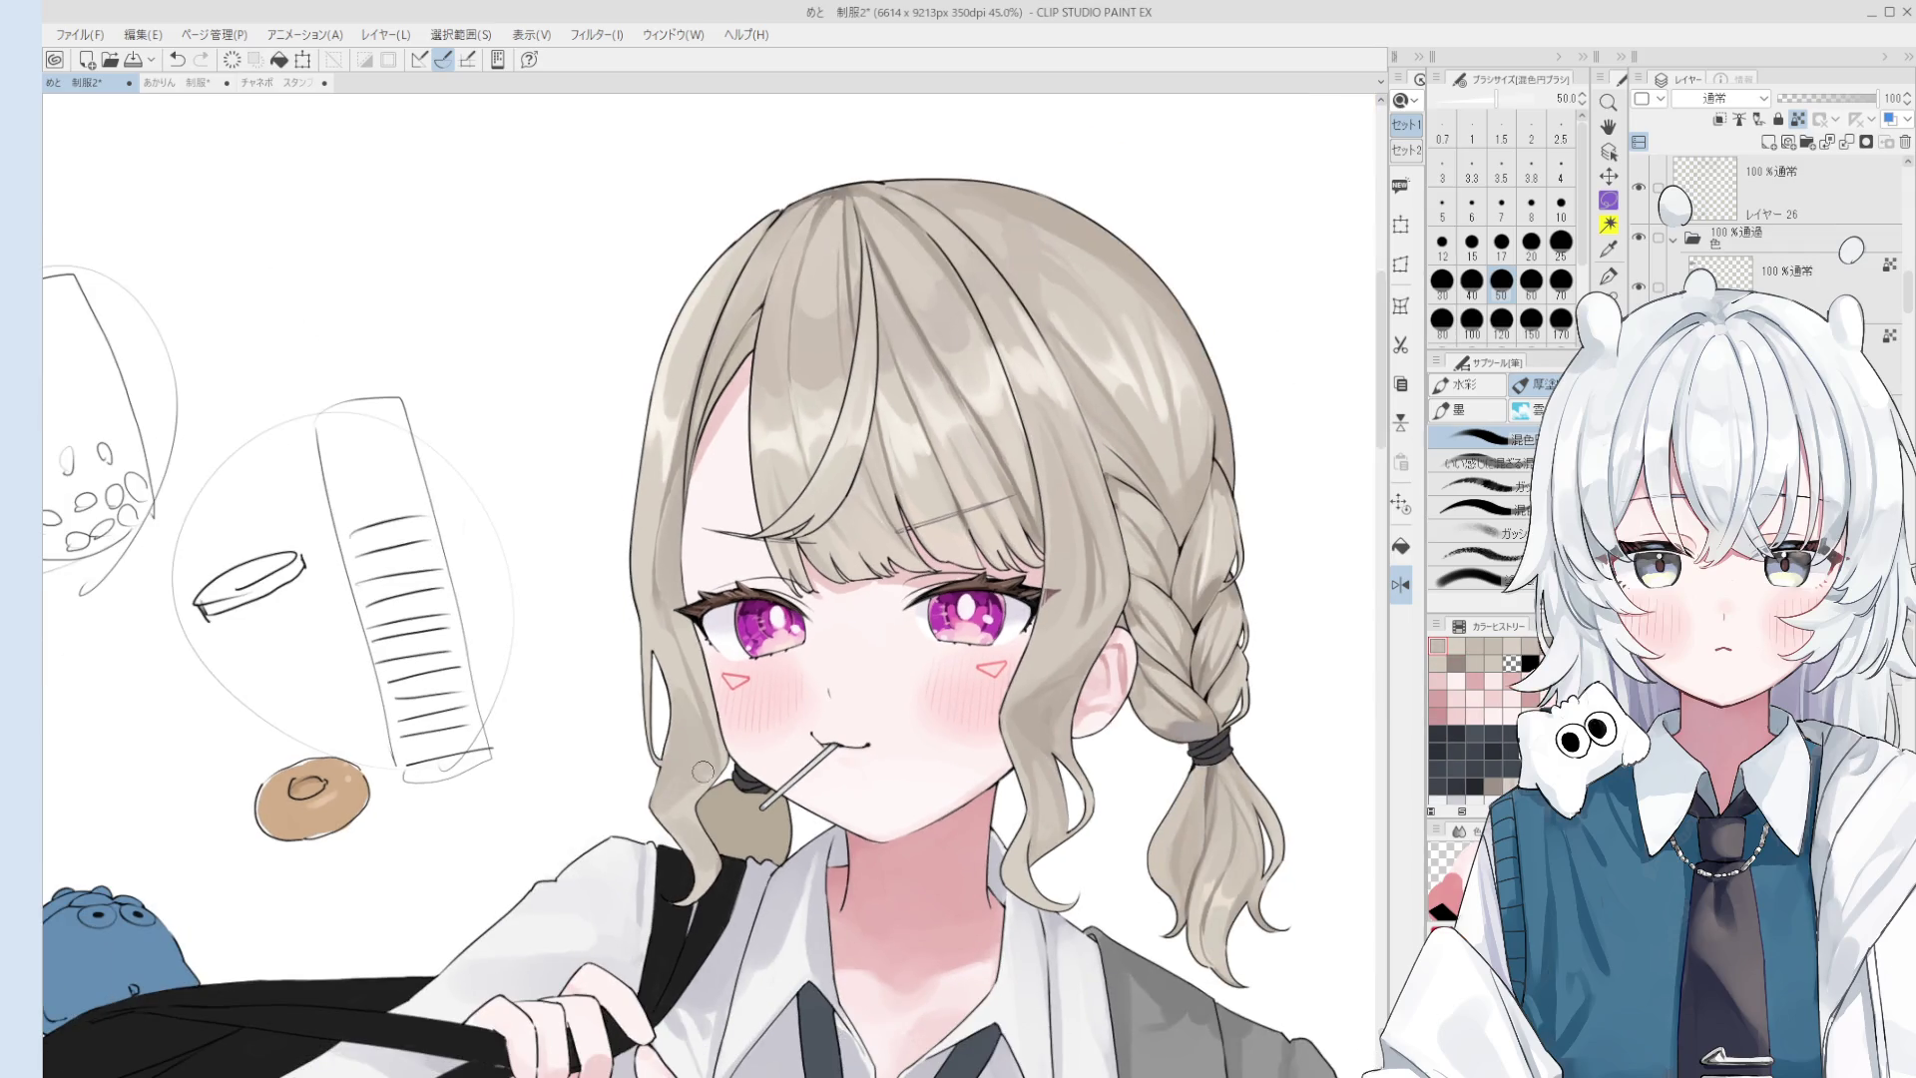
key(bracketleft)
key(bracketleft)
key(bracketright)
key(bracketright)
key(bracketright)
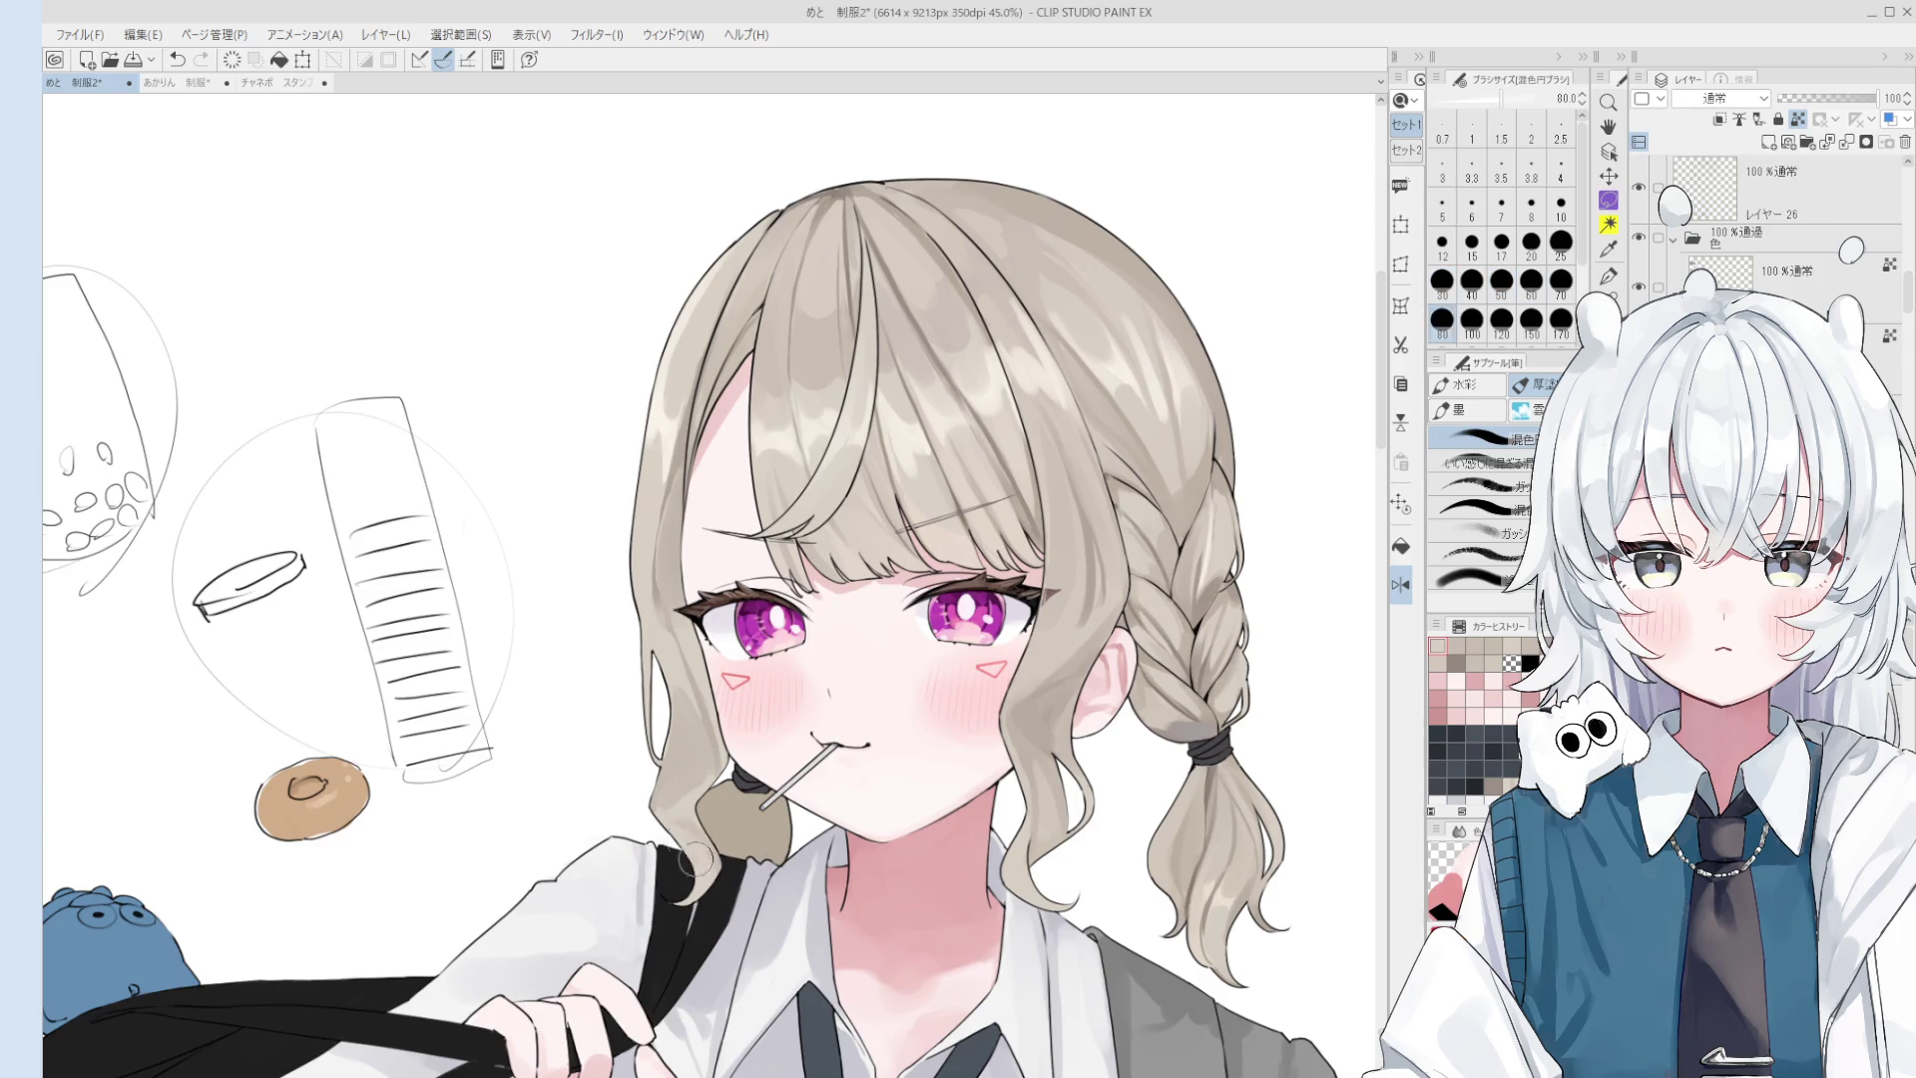
drag(686, 820, 699, 837)
key(bracketleft)
key(bracketleft)
key(bracketleft)
drag(661, 816, 685, 824)
key(bracketleft)
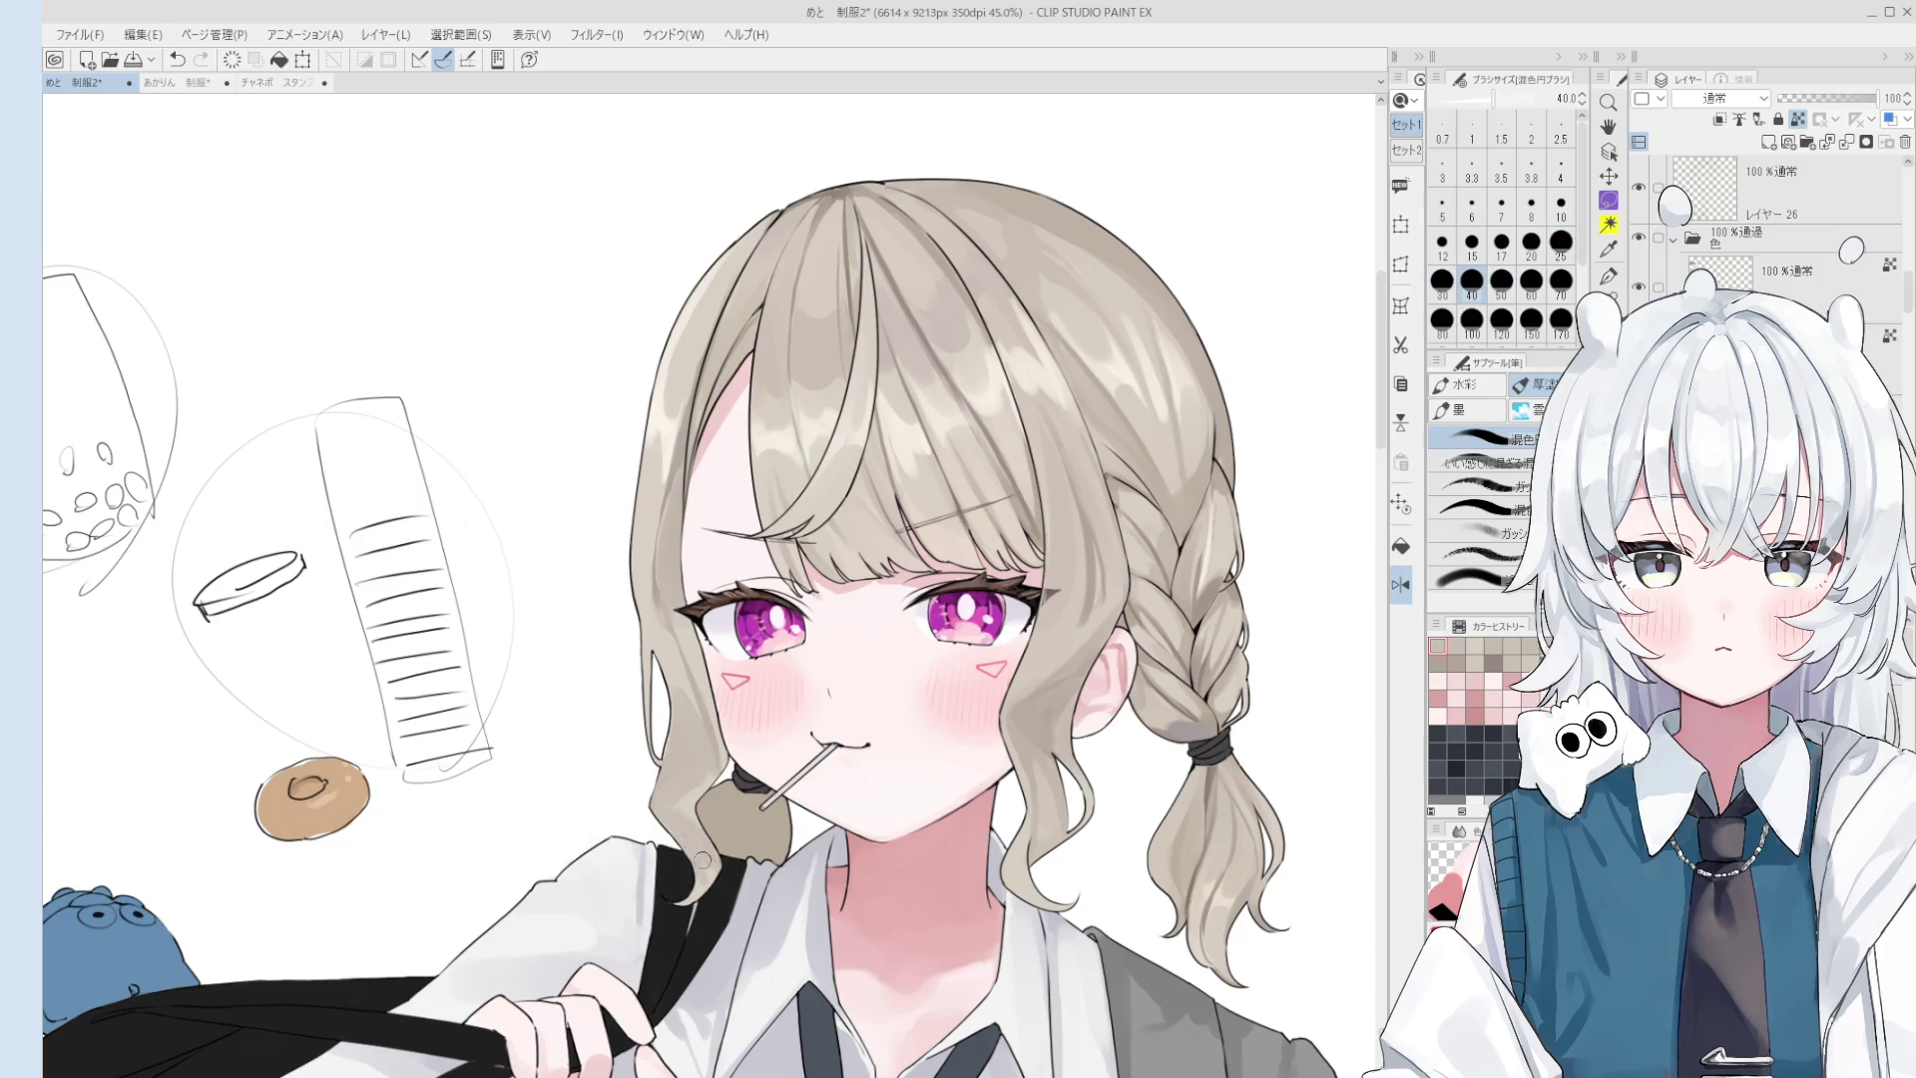
key(bracketleft)
key(bracketleft)
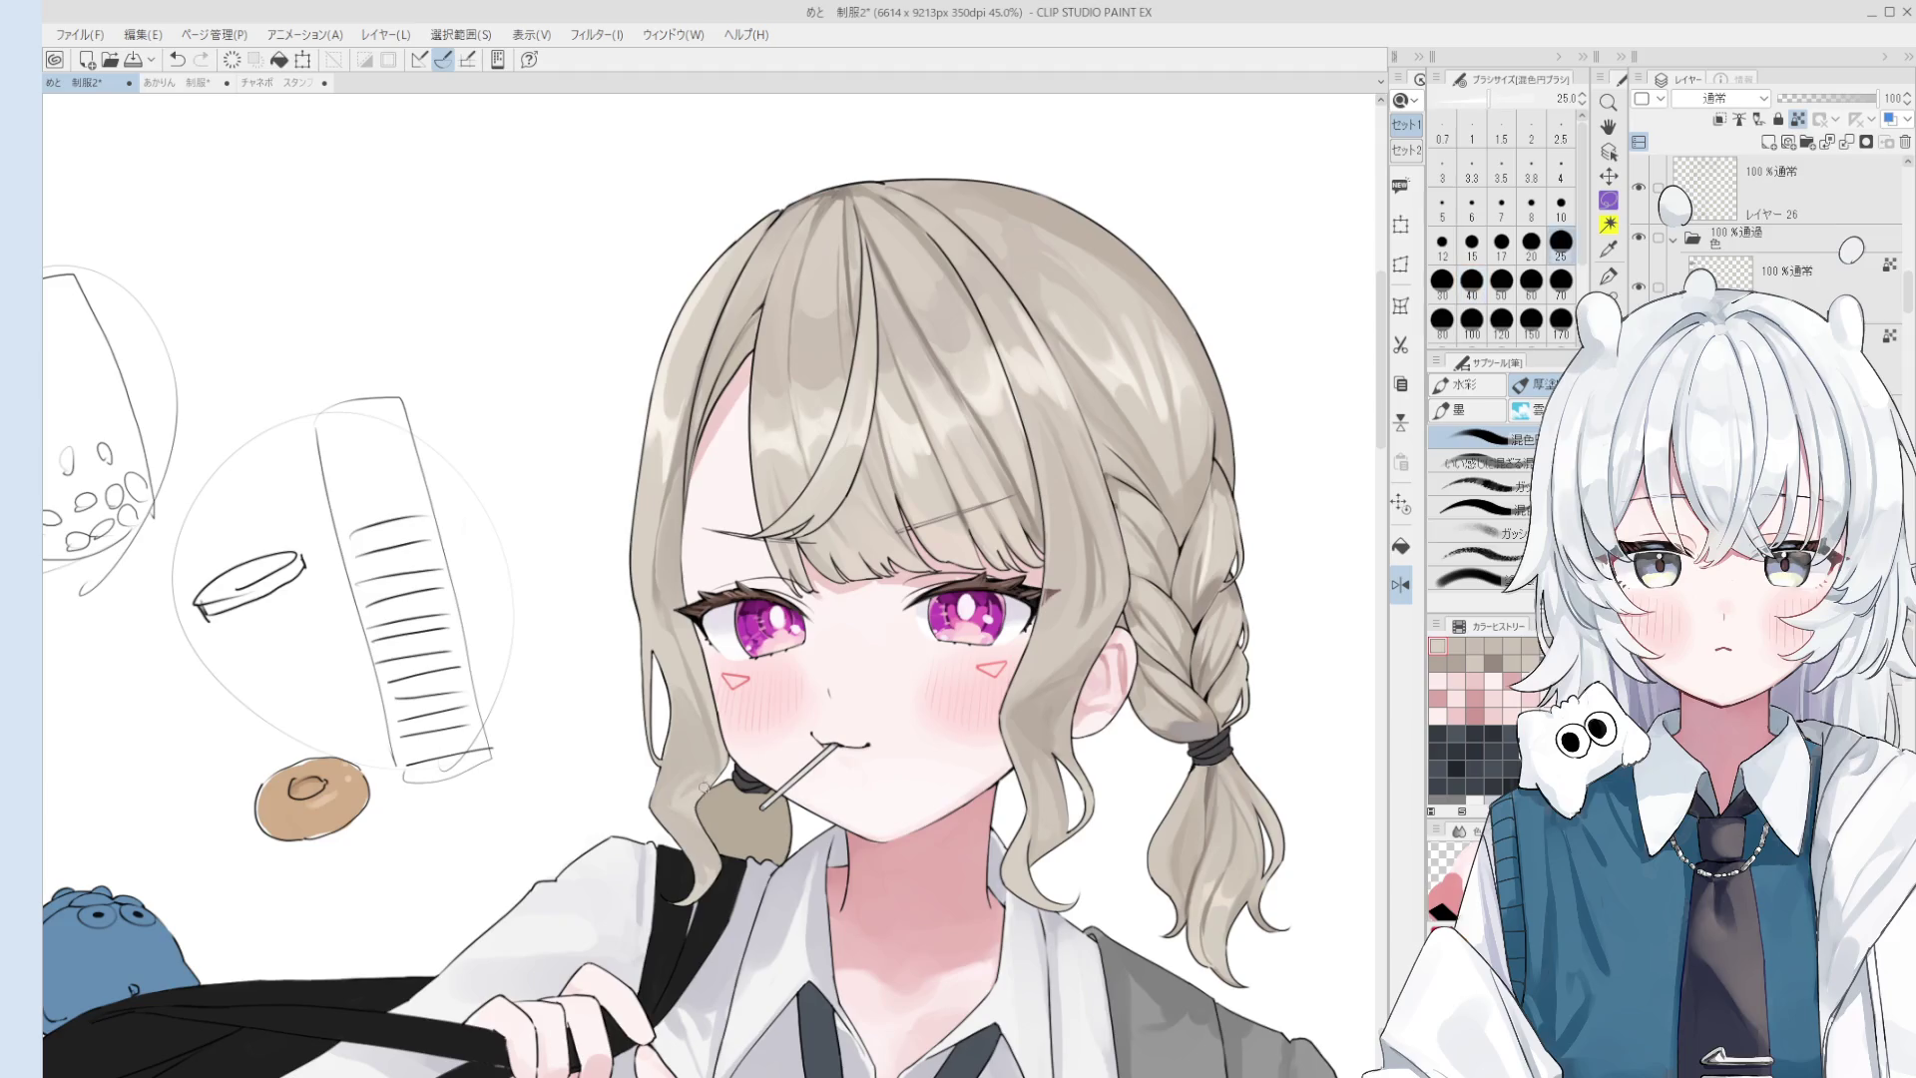
key(ctrl+z)
drag(676, 807, 726, 819)
scroll(507, 611, down, 2)
drag(516, 786, 604, 761)
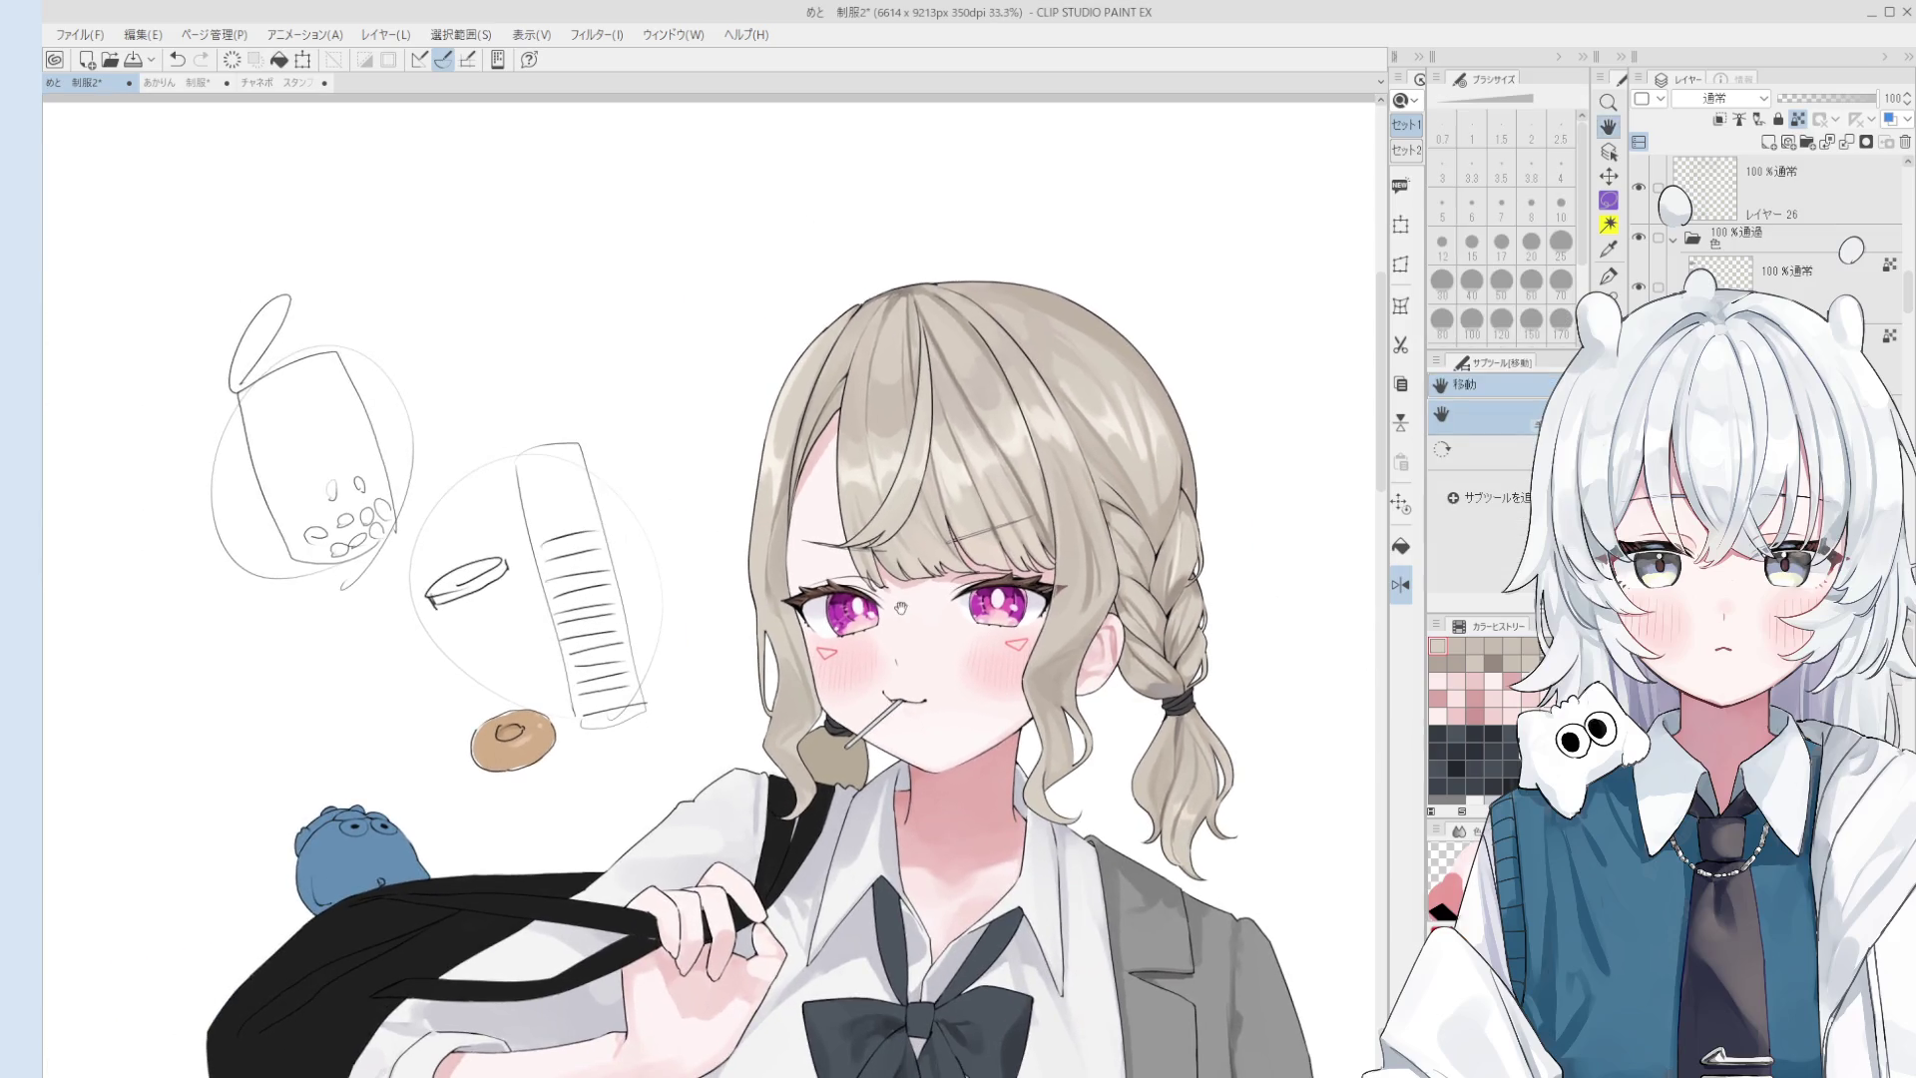
key(o)
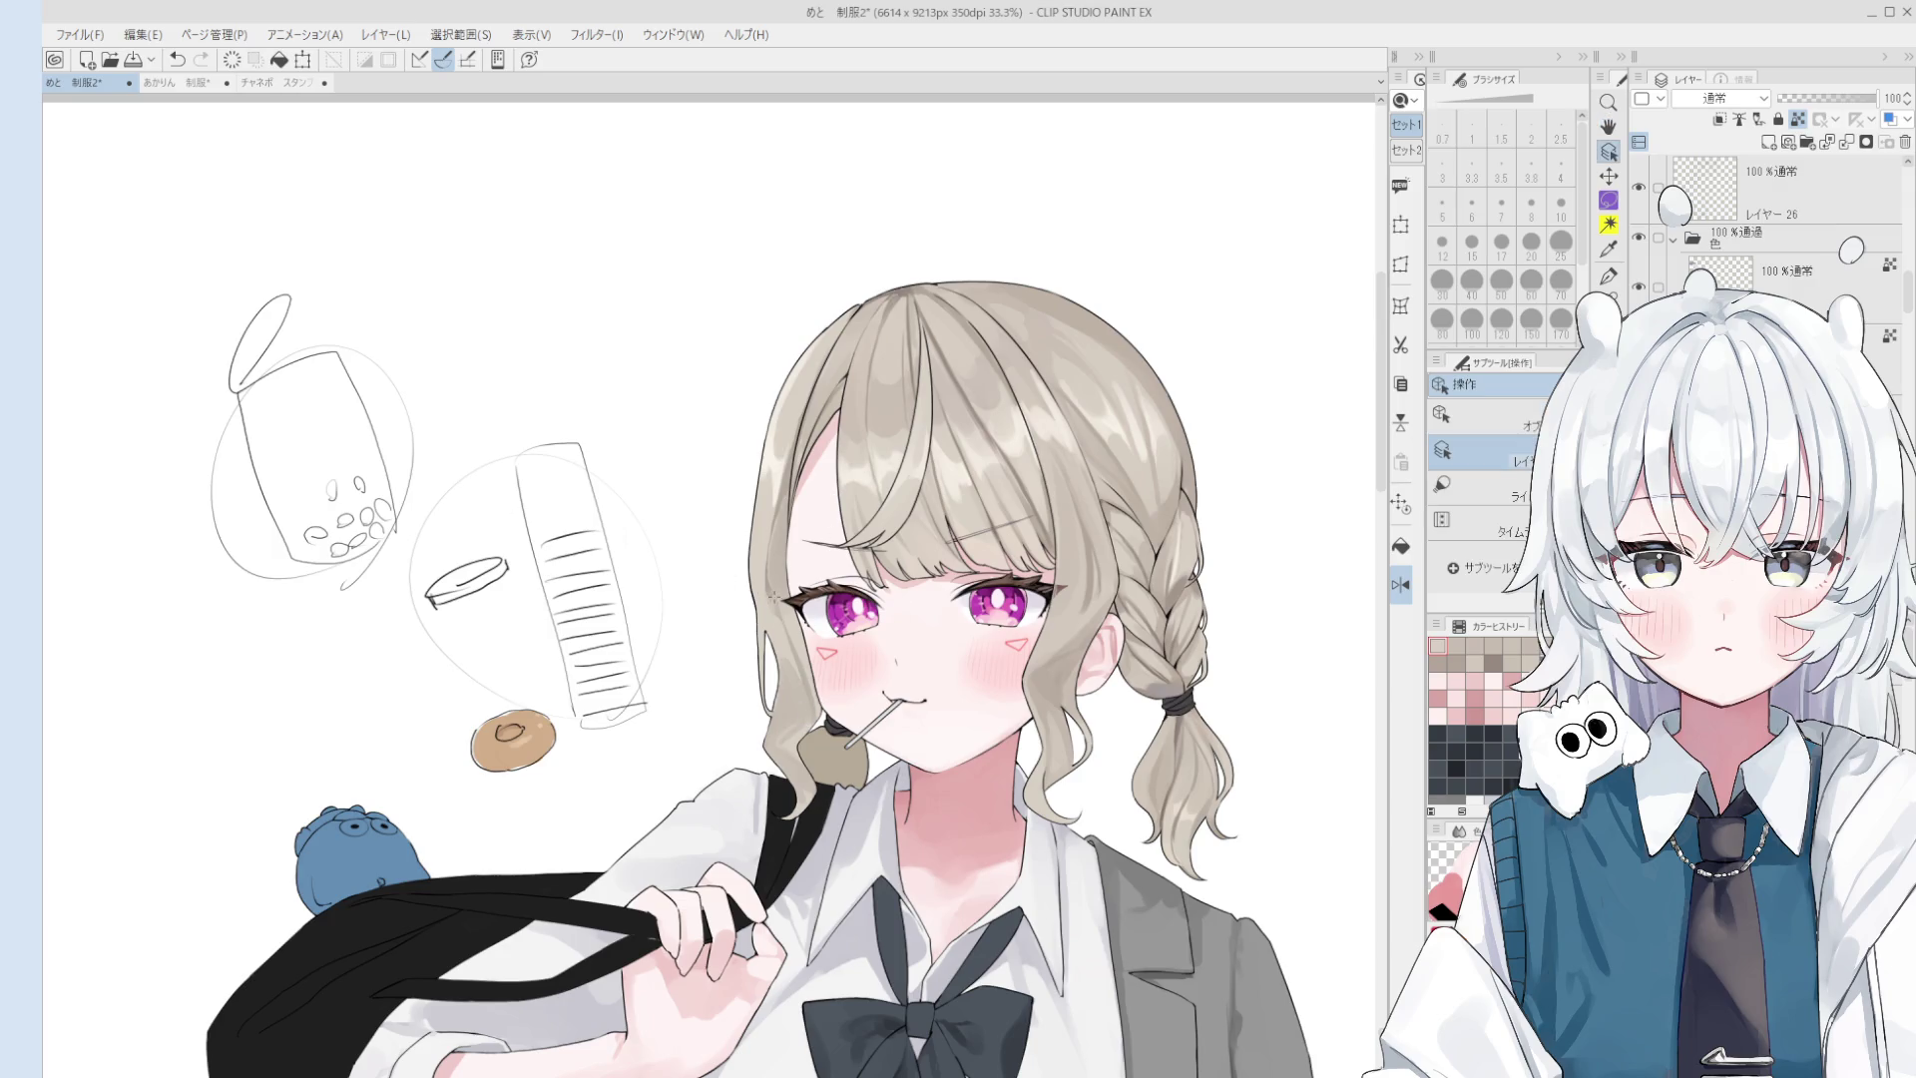
scroll(774, 589, up, 1)
alt+click(774, 589)
key(b)
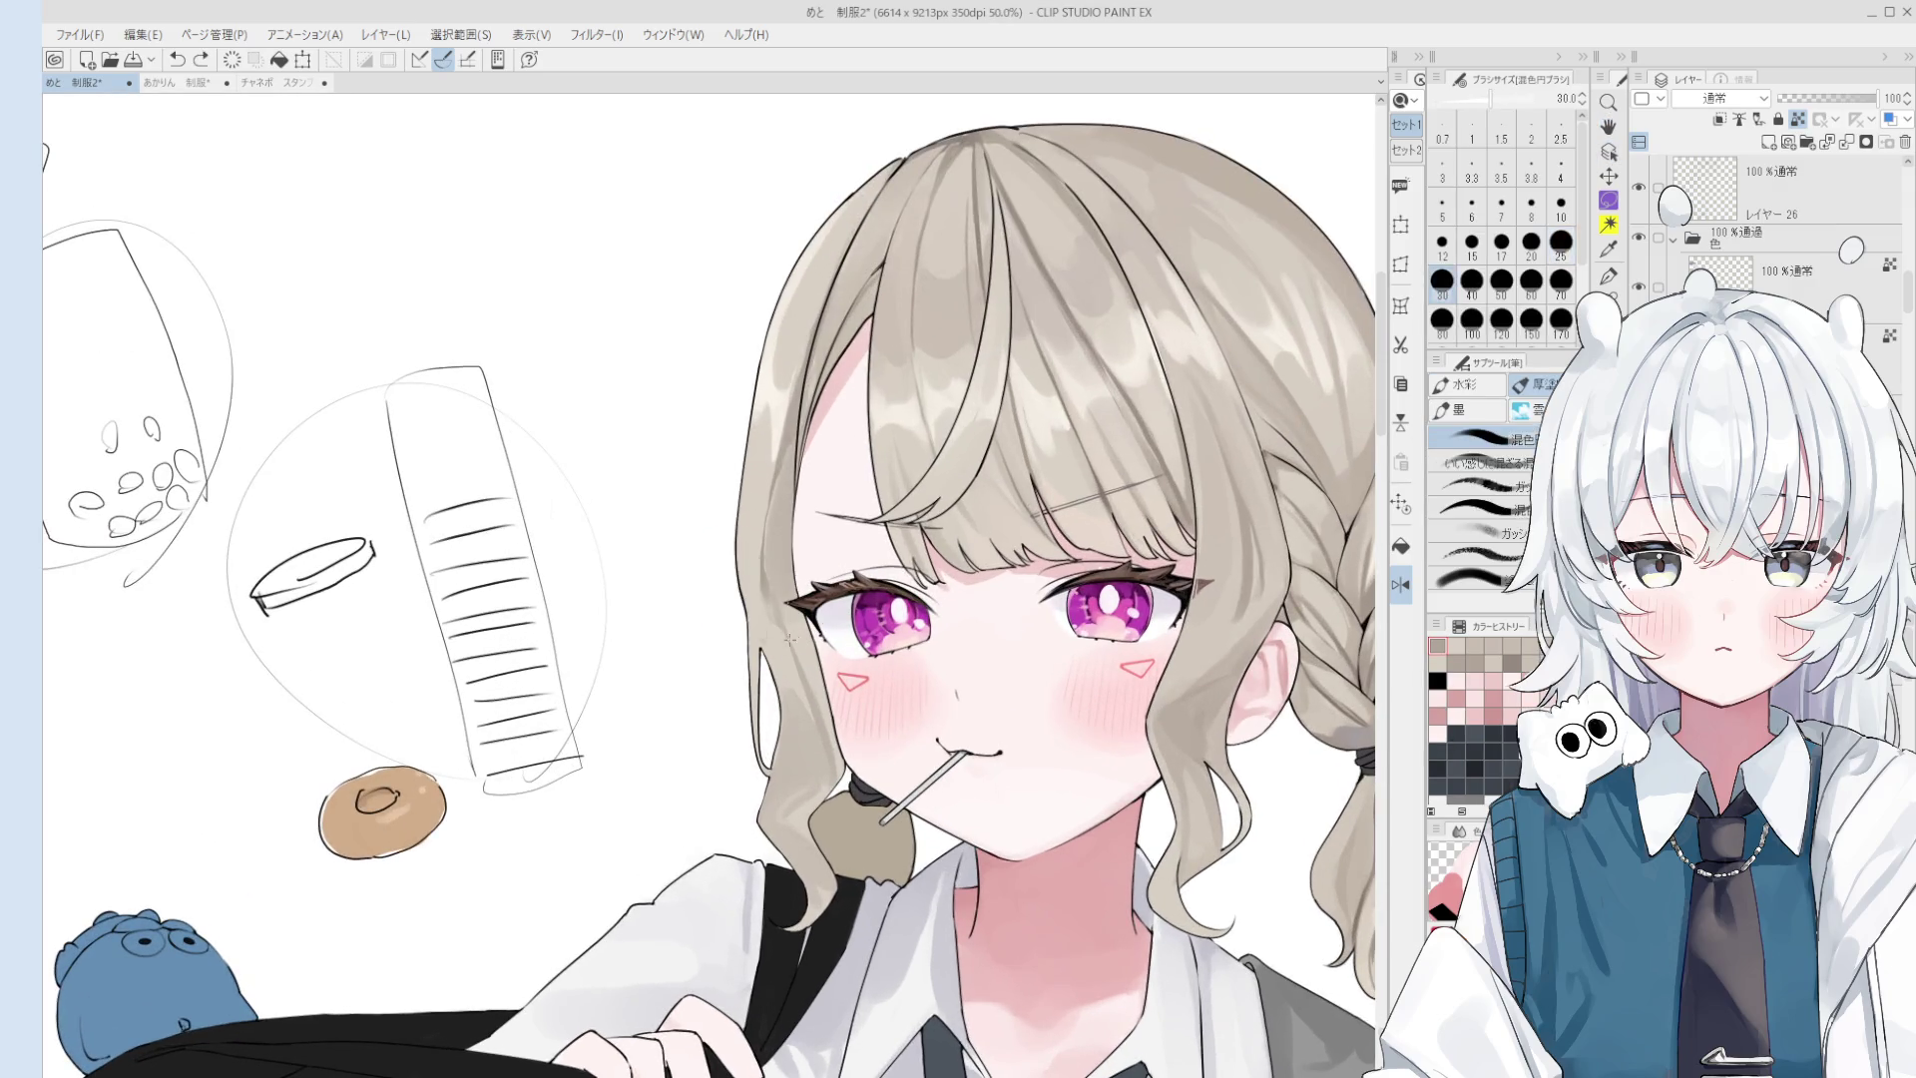
key(bracketright)
key(bracketright)
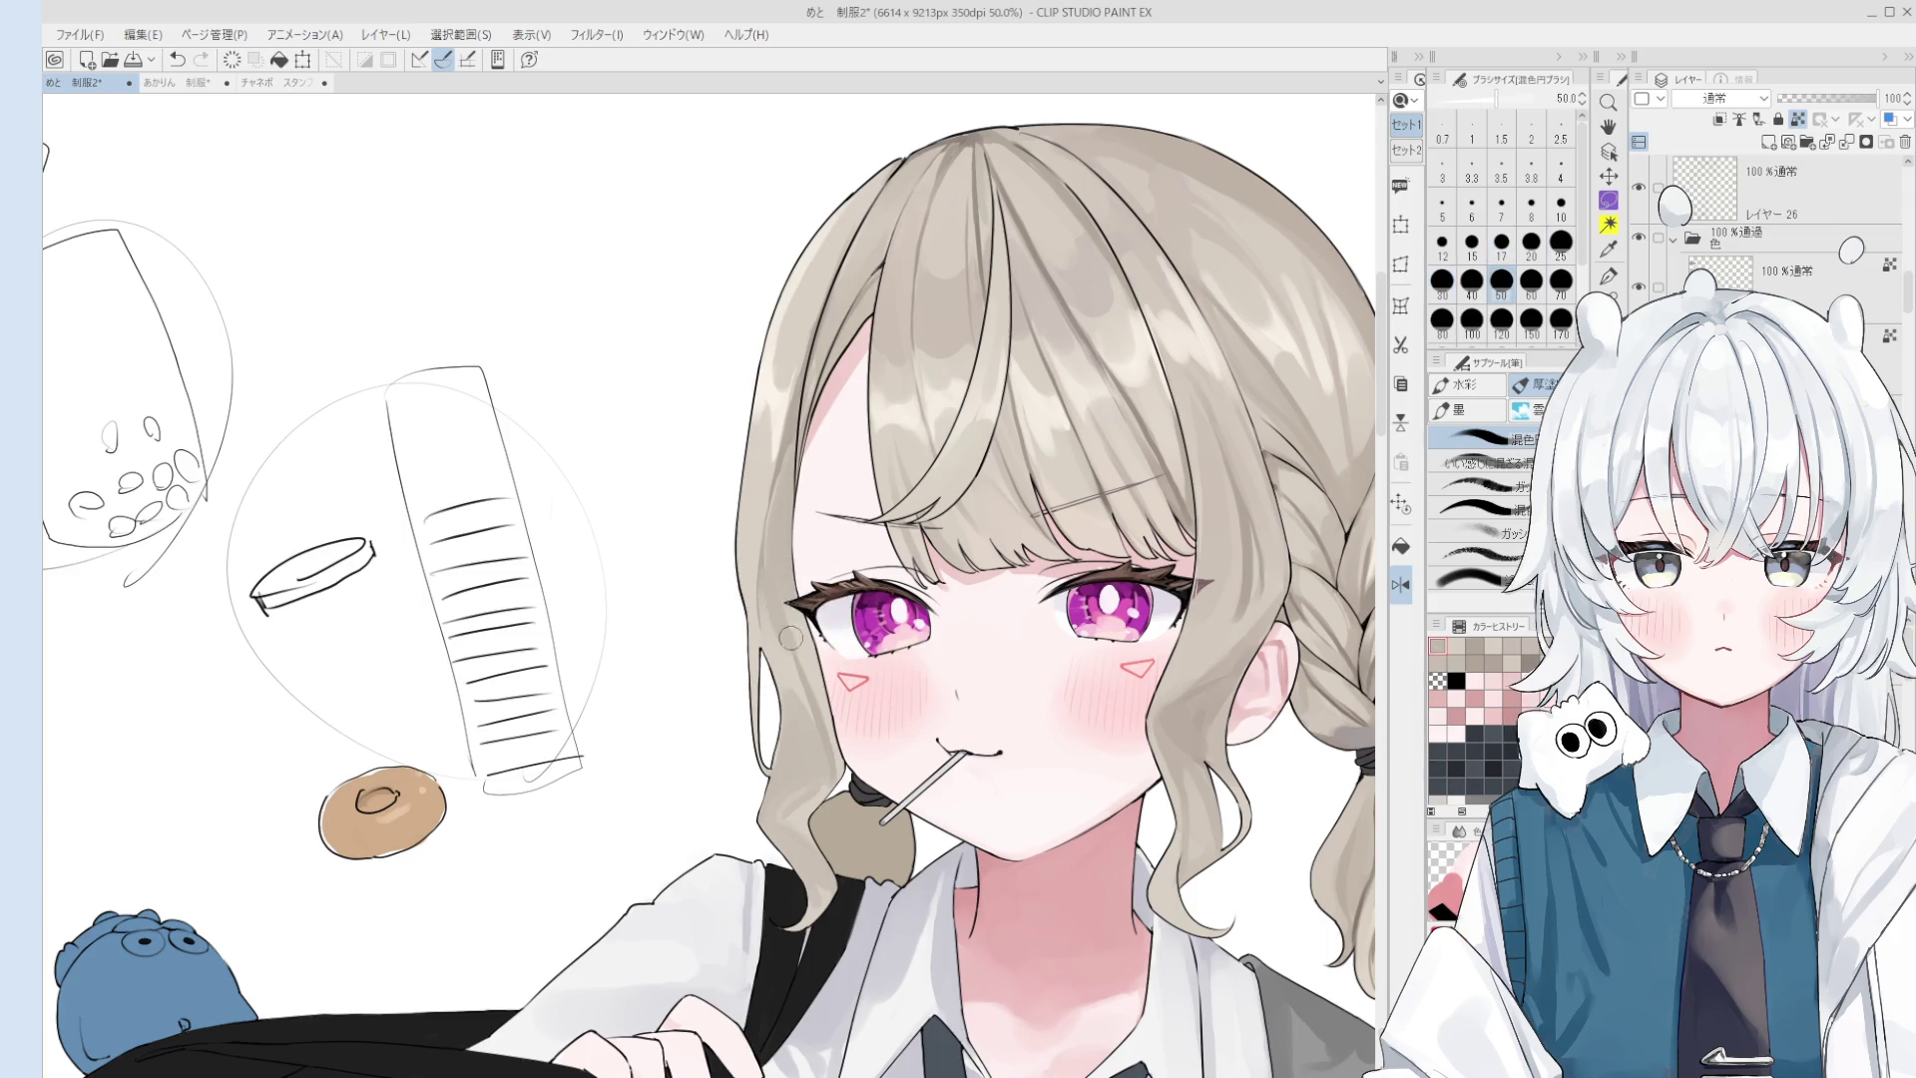
scroll(774, 599, down, 1)
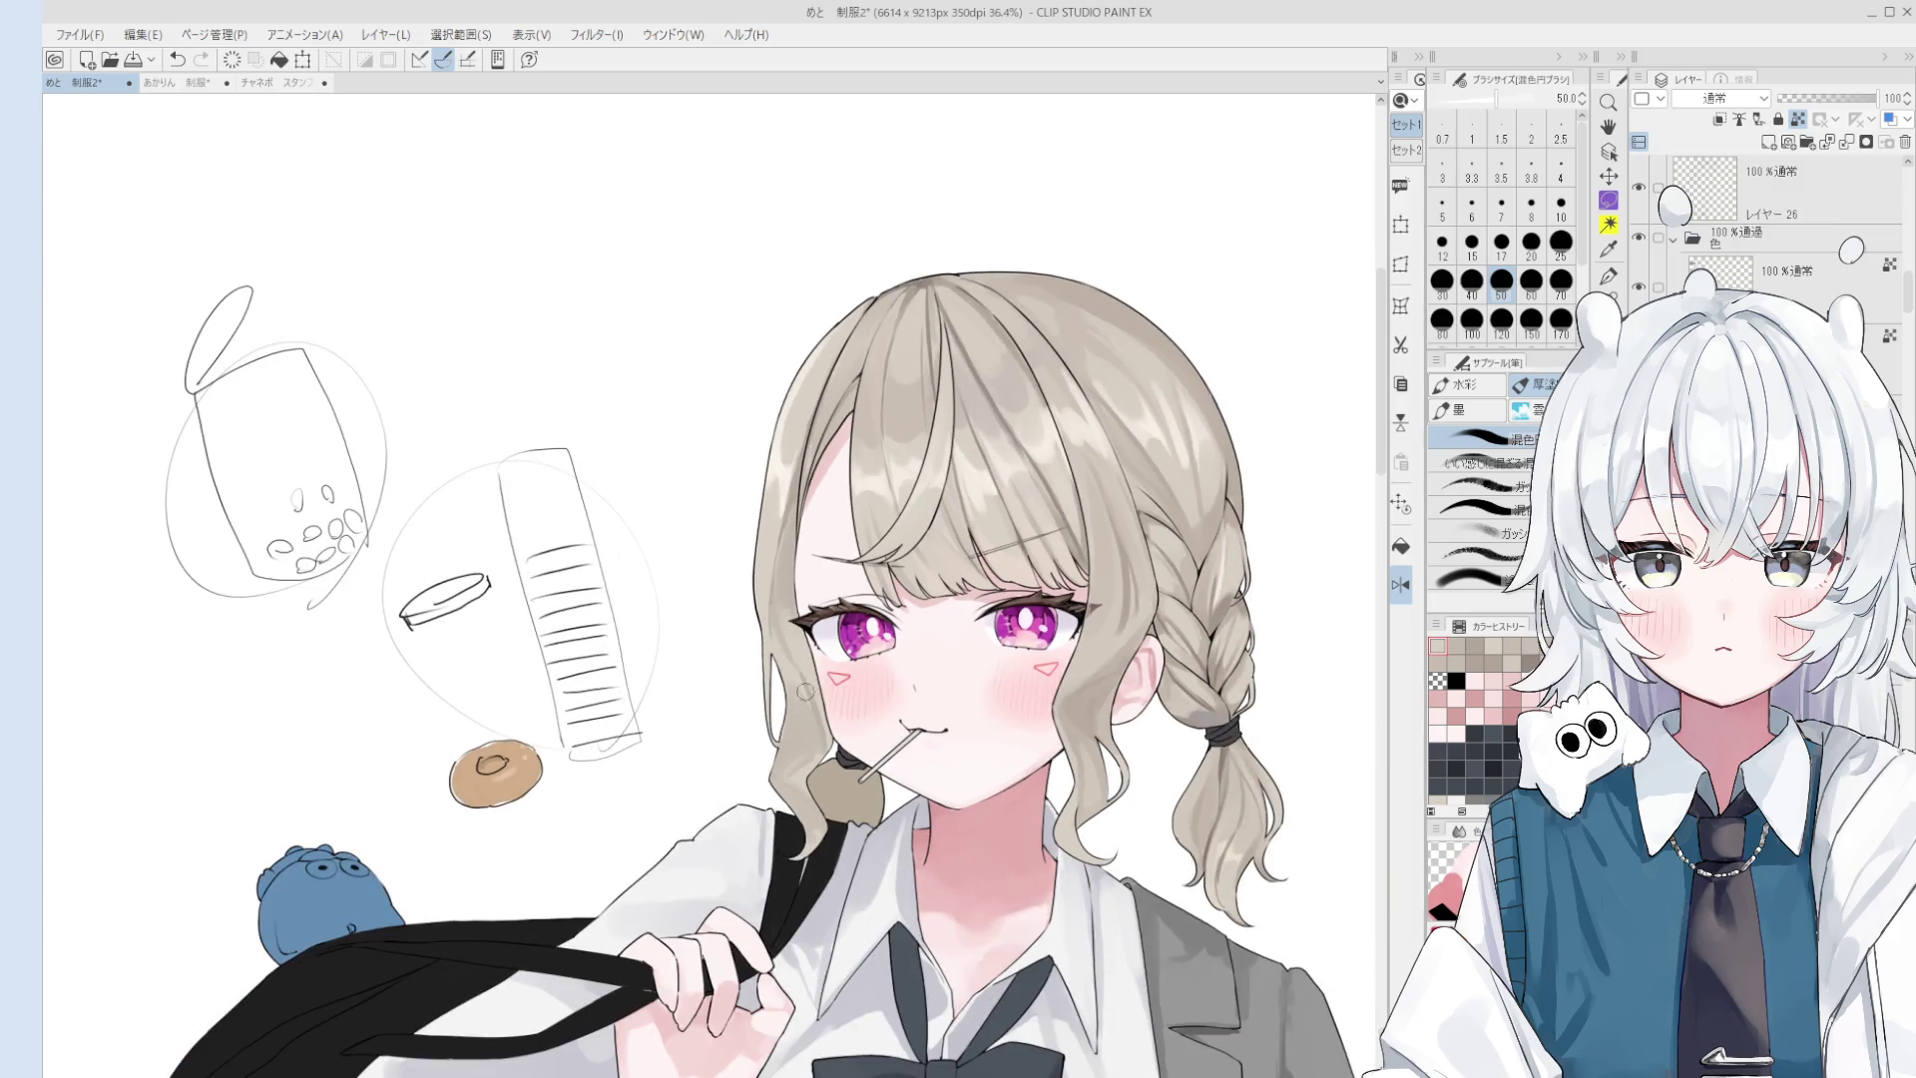
key(bracketleft)
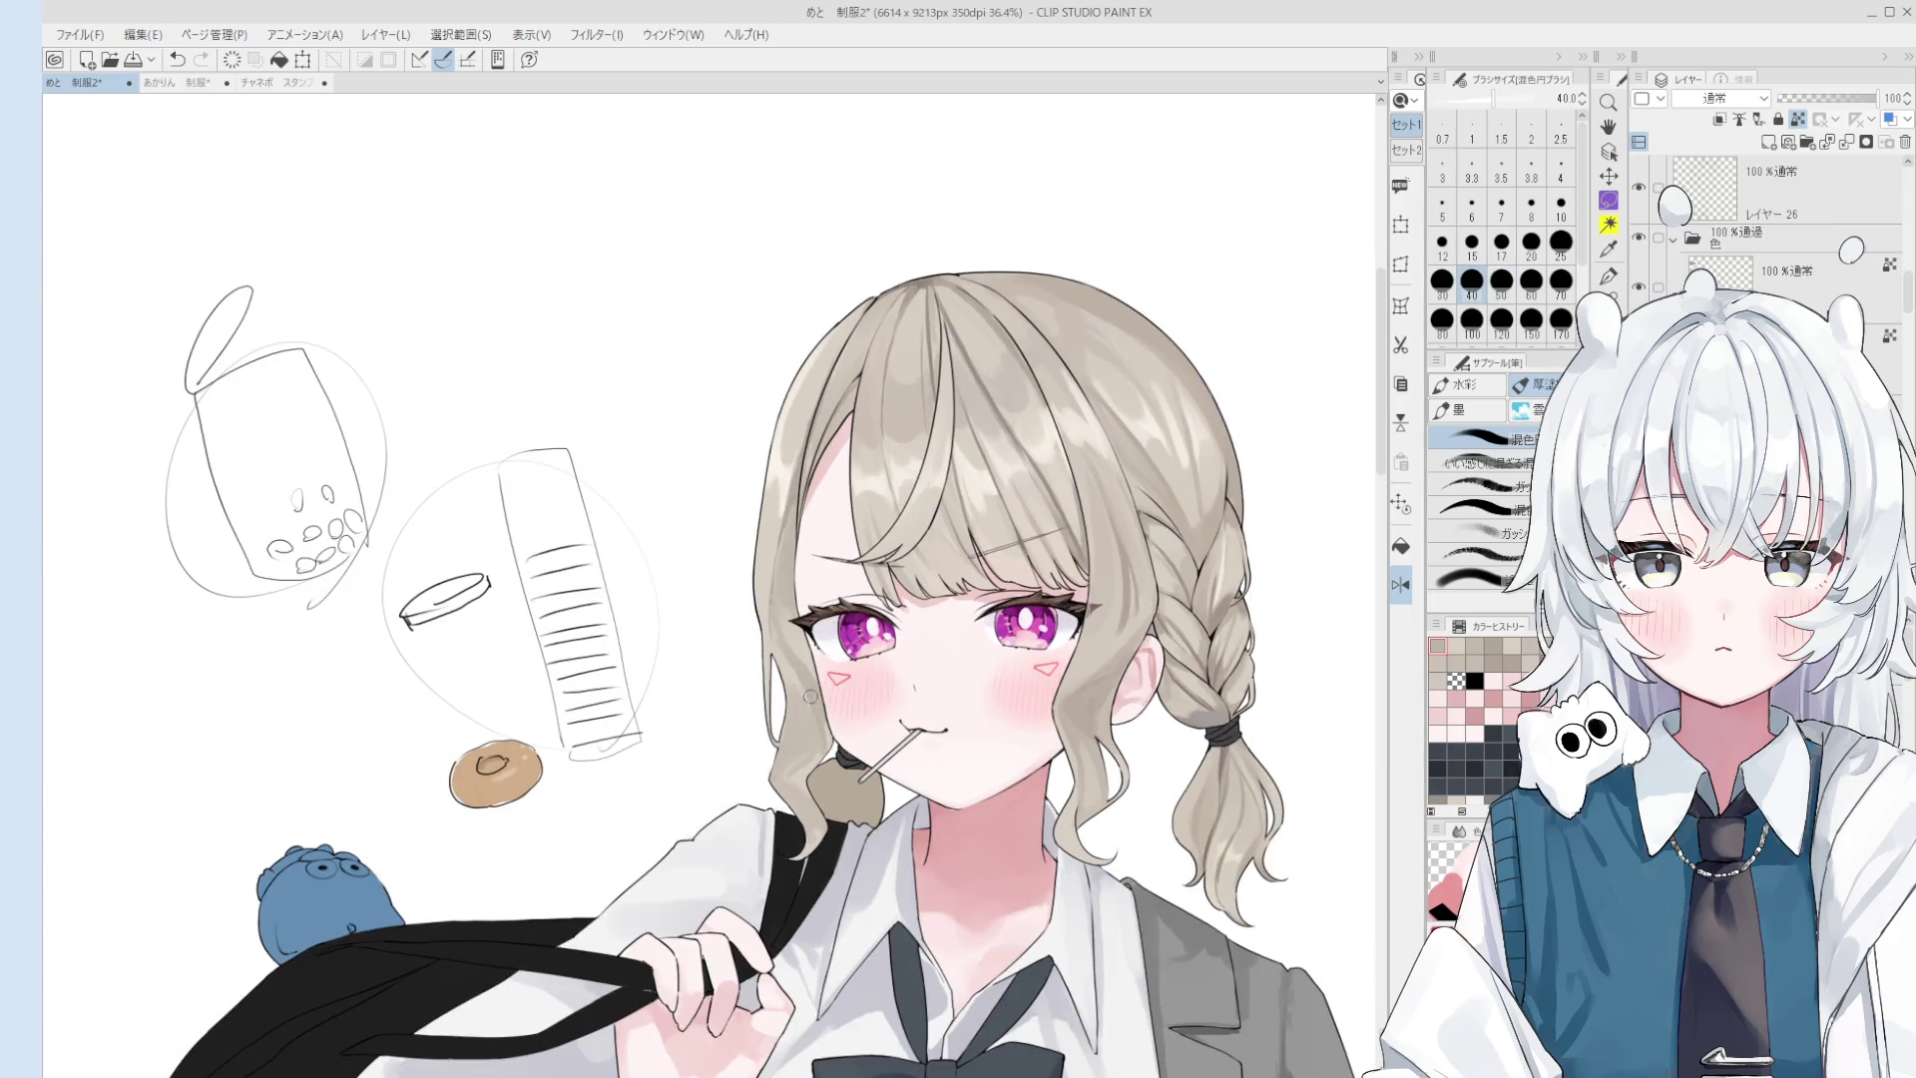
key(bracketleft)
key(bracketleft)
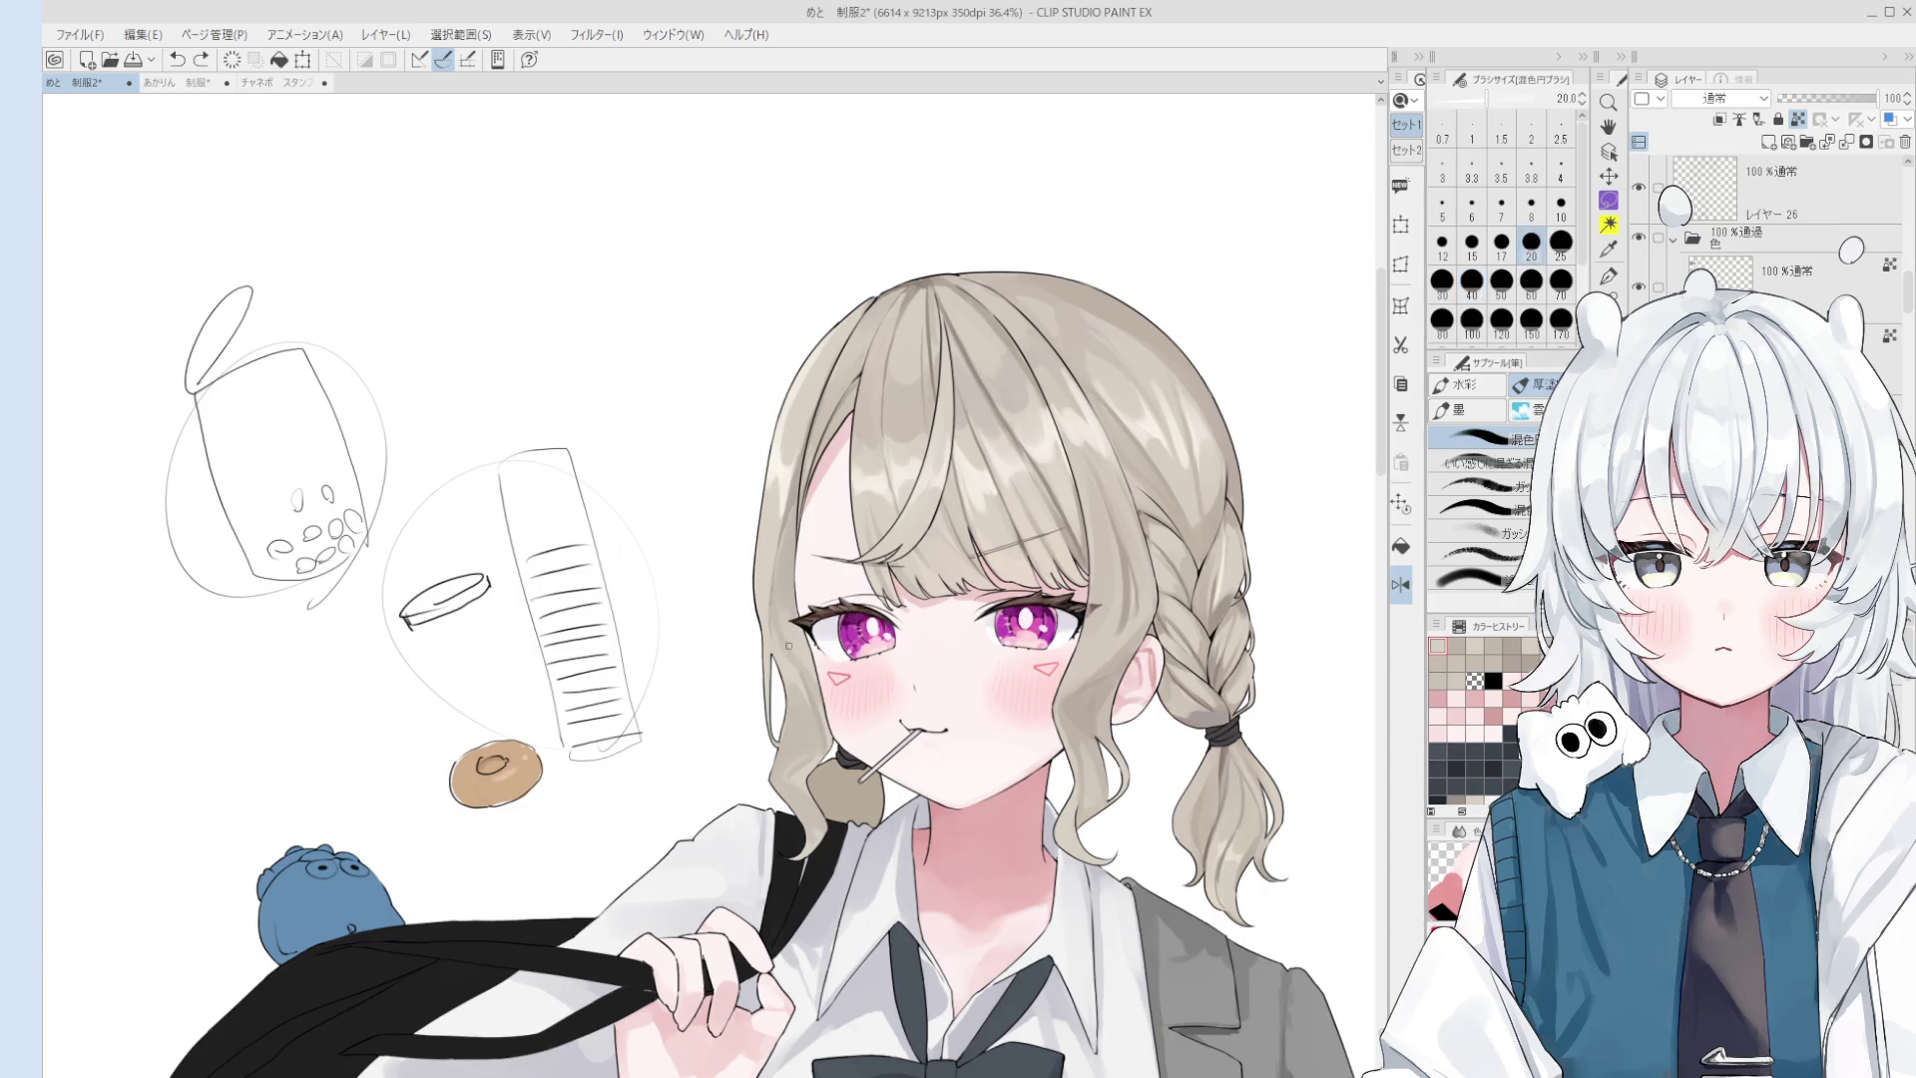
scroll(799, 668, down, 2)
key(bracketright)
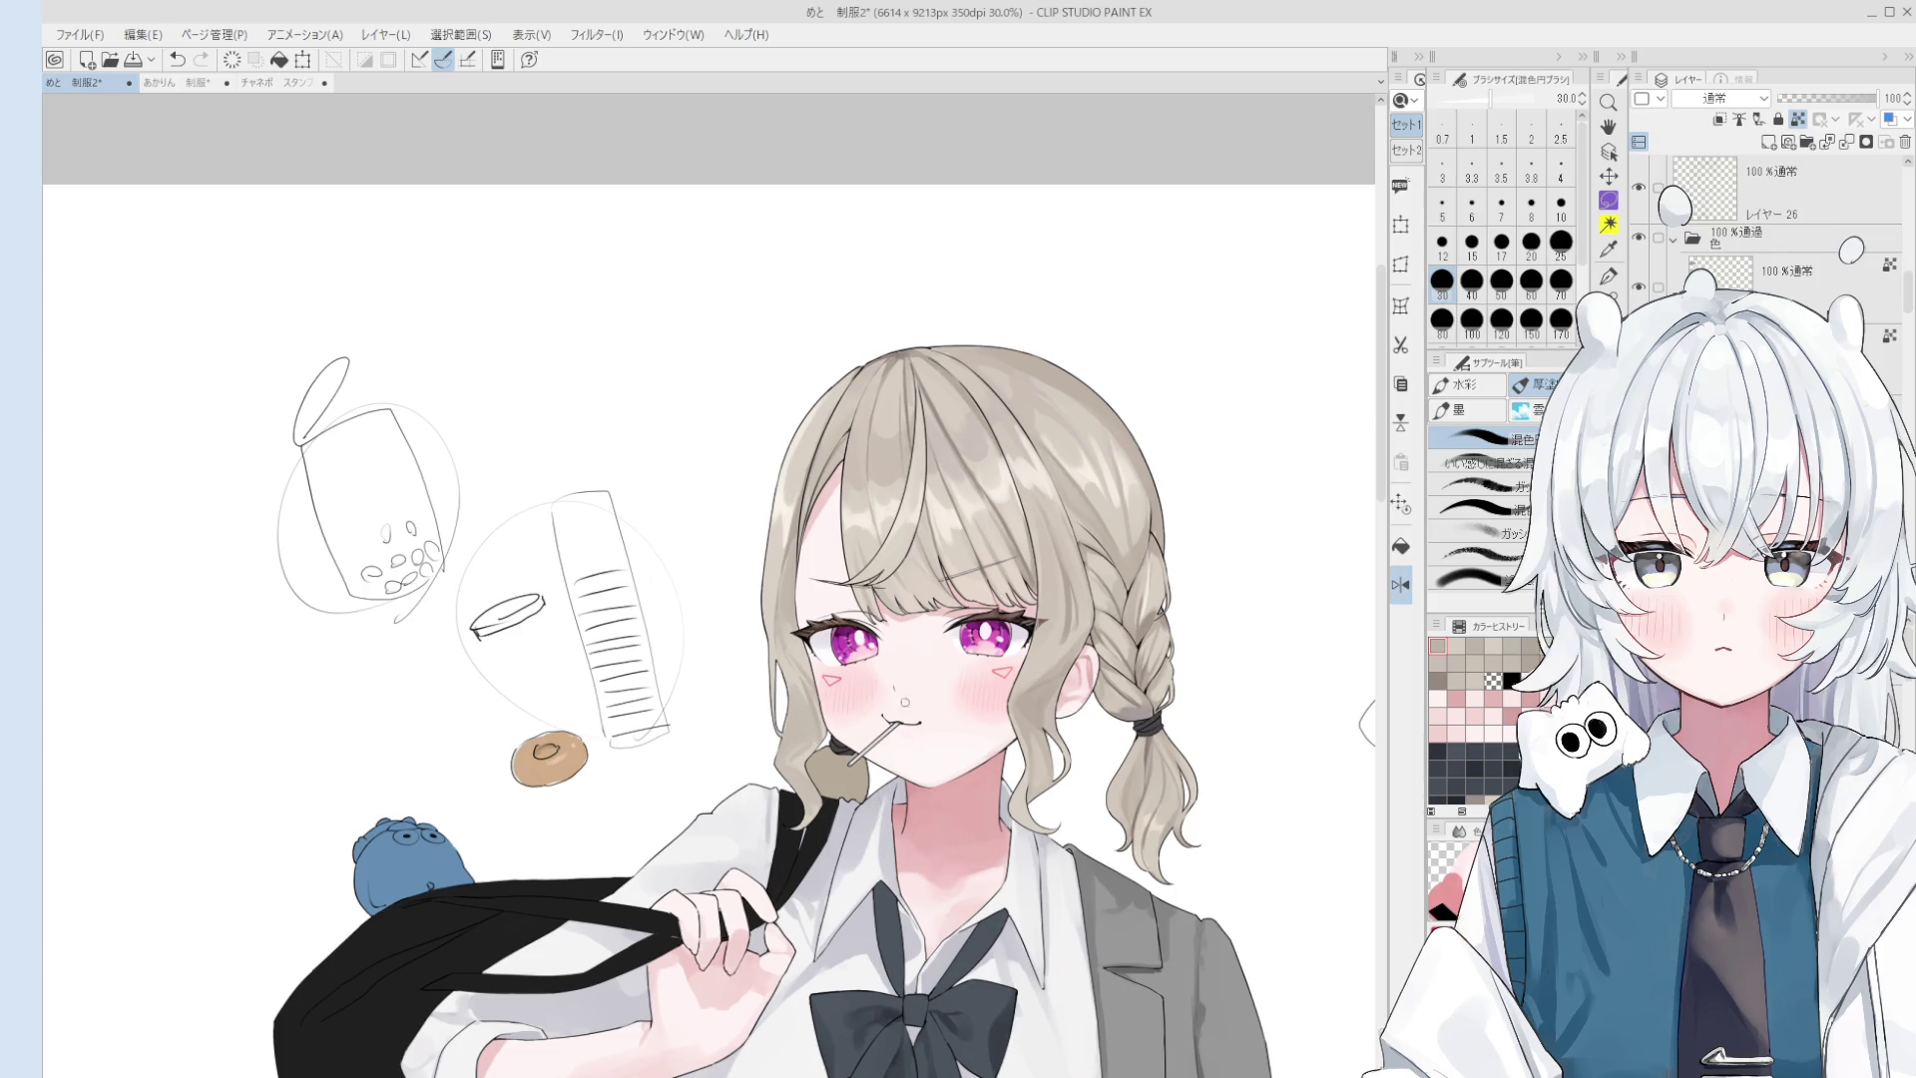
key(o)
scroll(899, 708, down, 4)
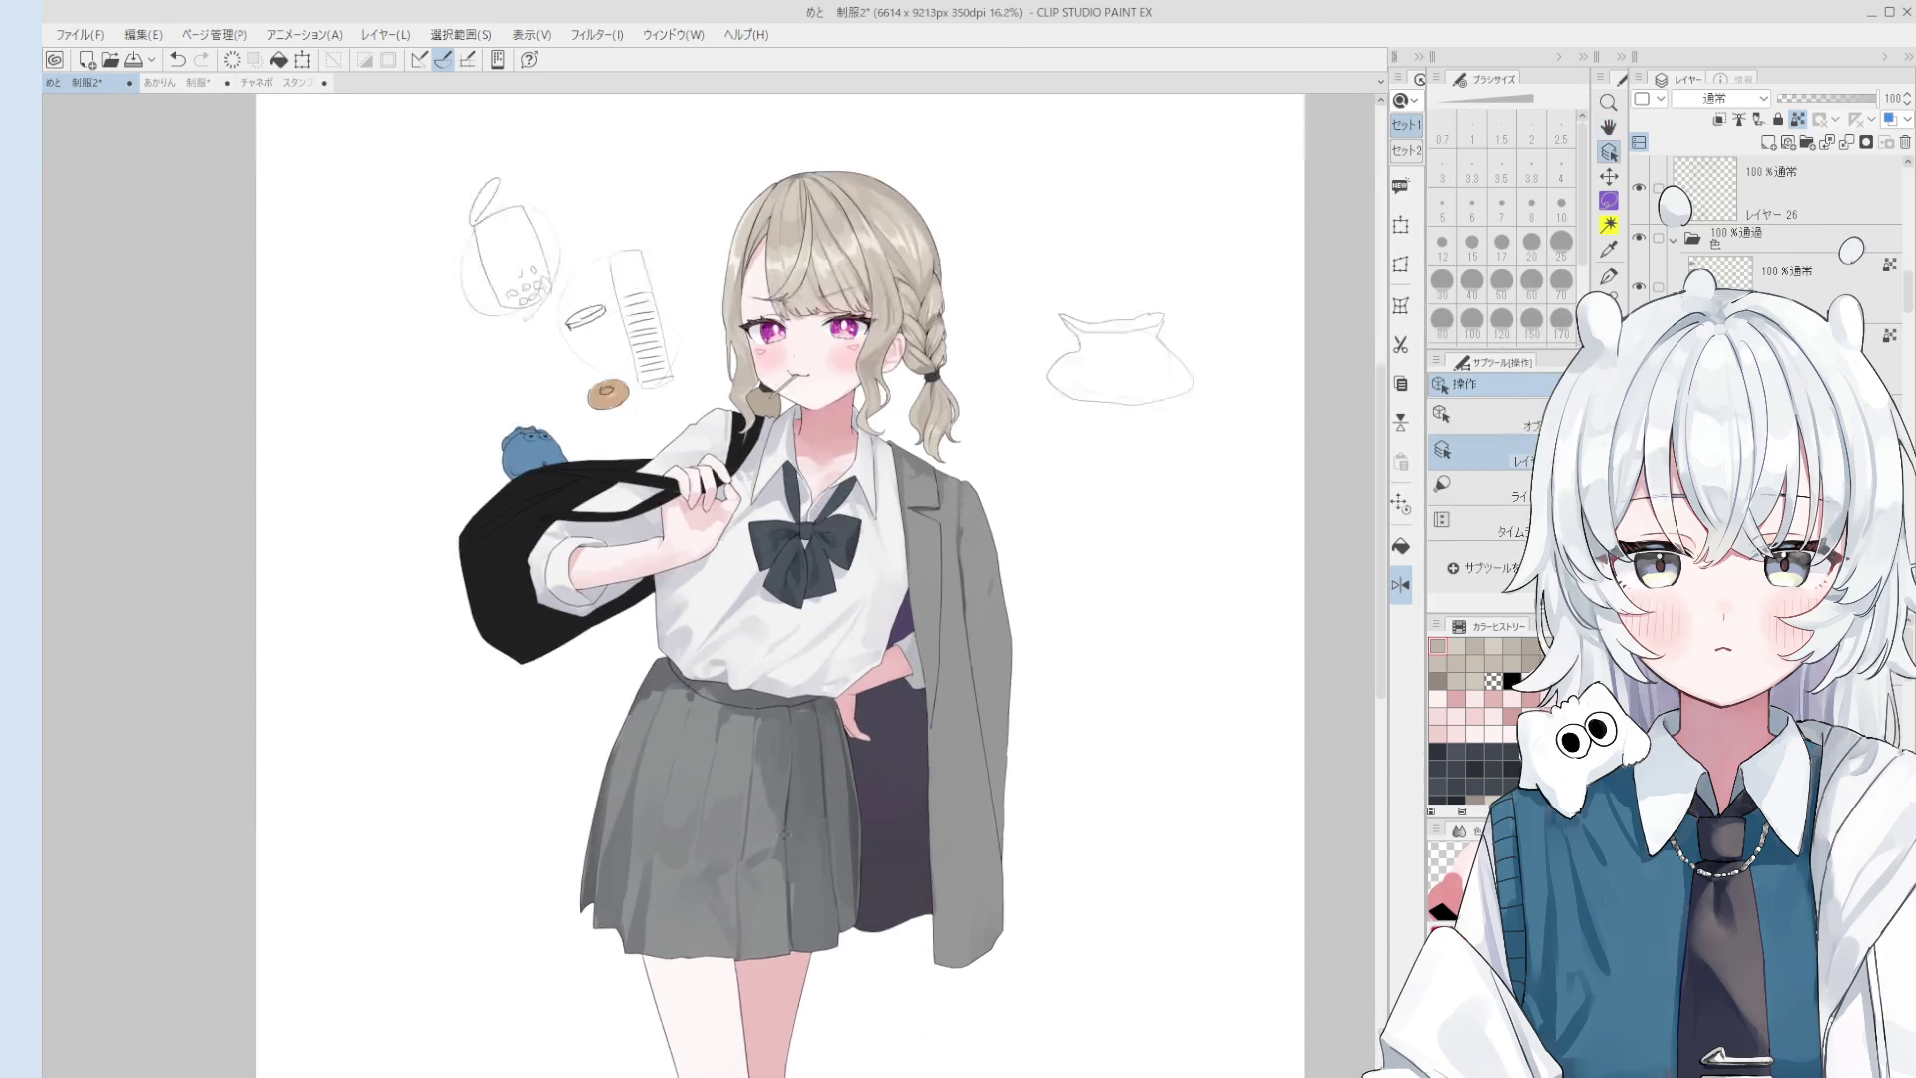
- Select the skirt's layer and paint a dark vertical crease with a size 15 brush
scroll(788, 831, up, 2)
click(791, 803)
scroll(759, 788, up, 1)
key(b)
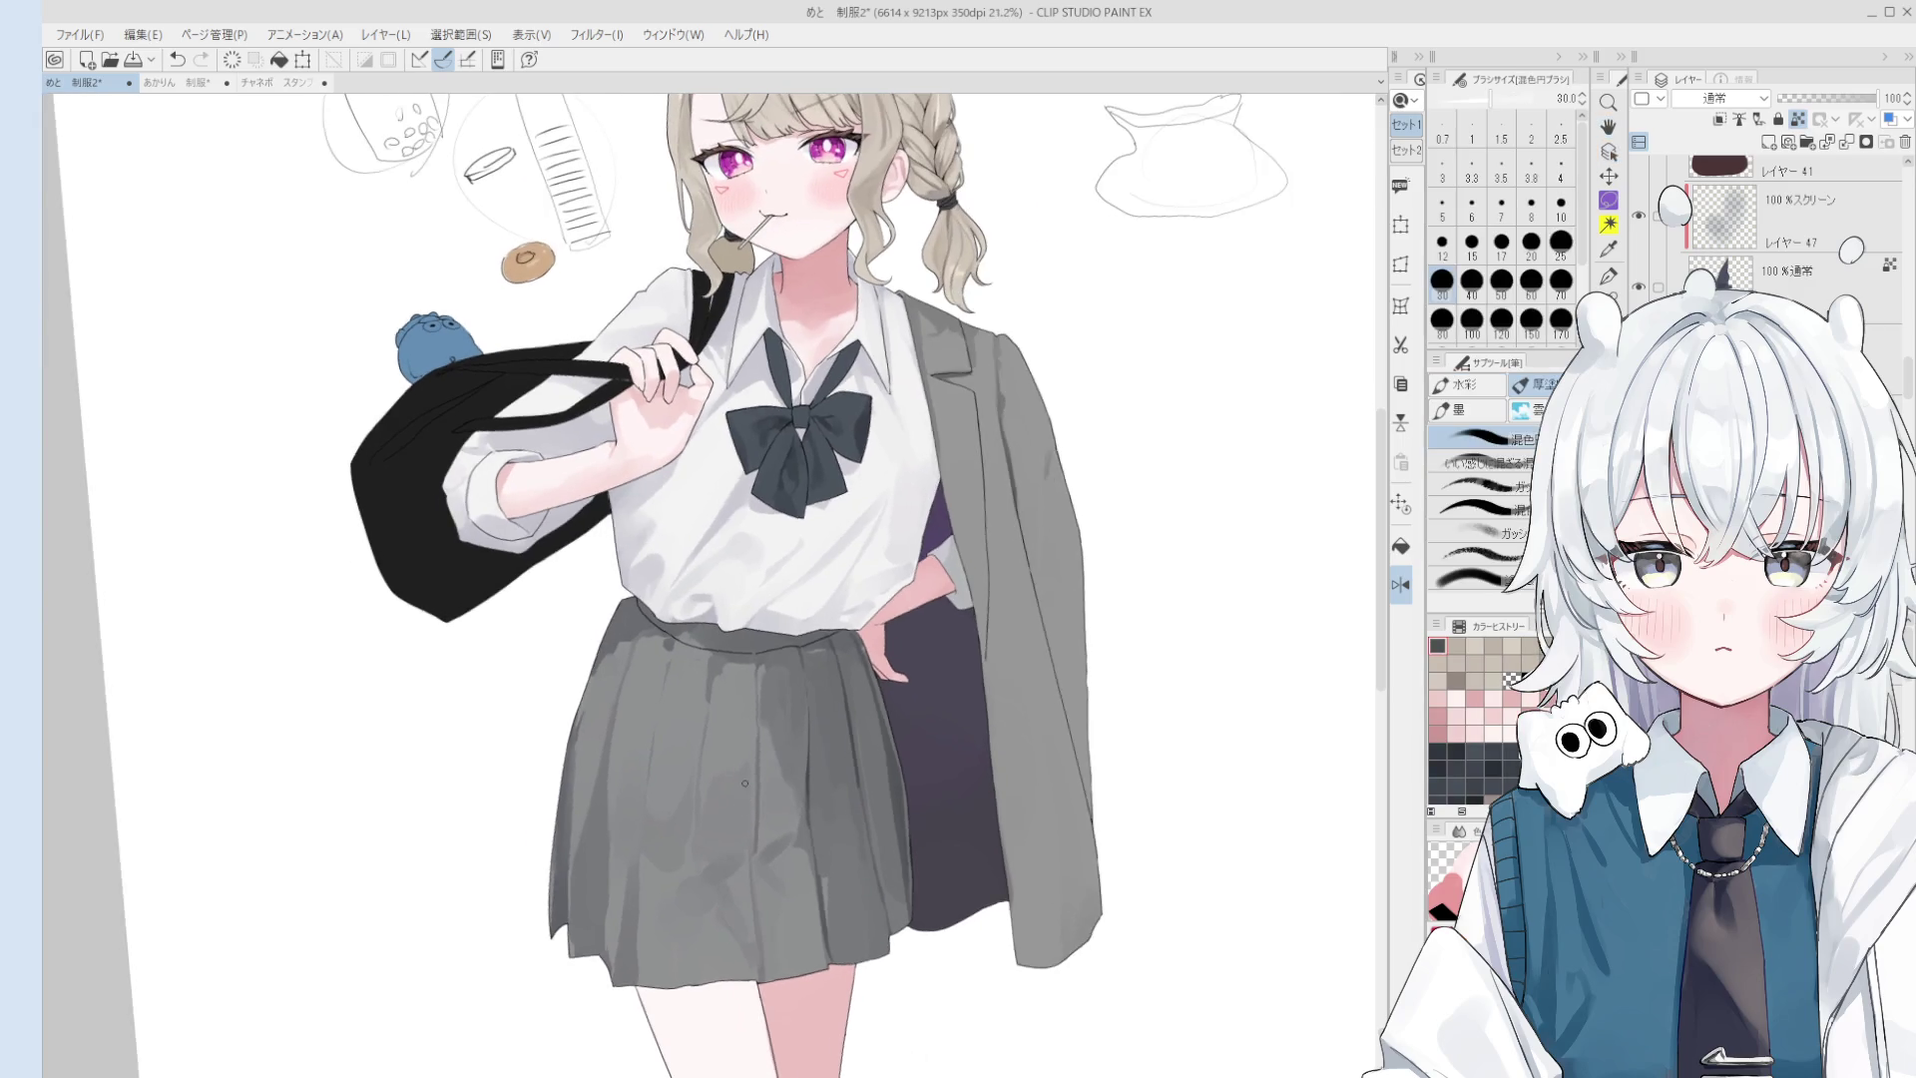
key(bracketleft)
key(bracketleft)
key(bracketleft)
key(bracketleft)
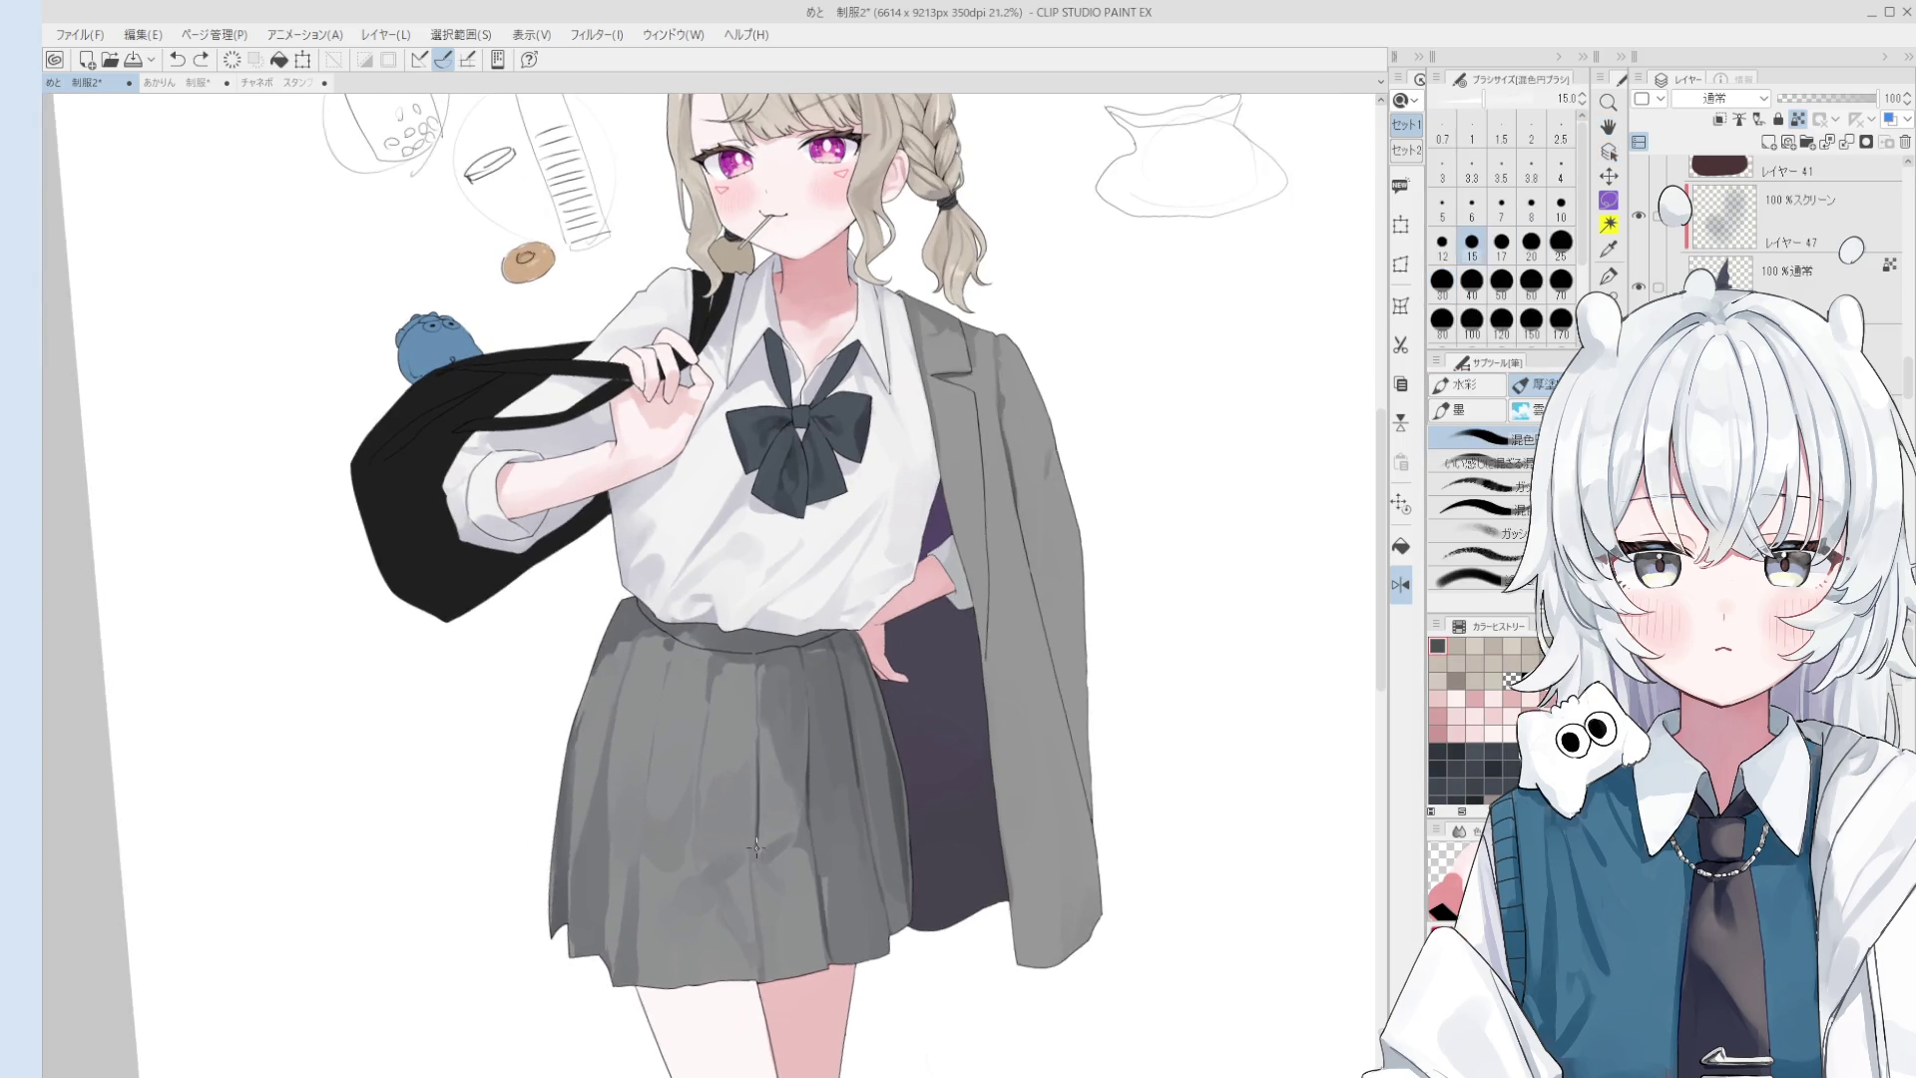
mouse_move(755, 770)
mouse_down()
mouse_move(757, 847)
mouse_move(758, 812)
mouse_up()
- Sample skirt greys and soften the crease into the pleats with a 70–80 blend brush
alt+click(756, 839)
key(bracketright)
key(bracketright)
key(bracketright)
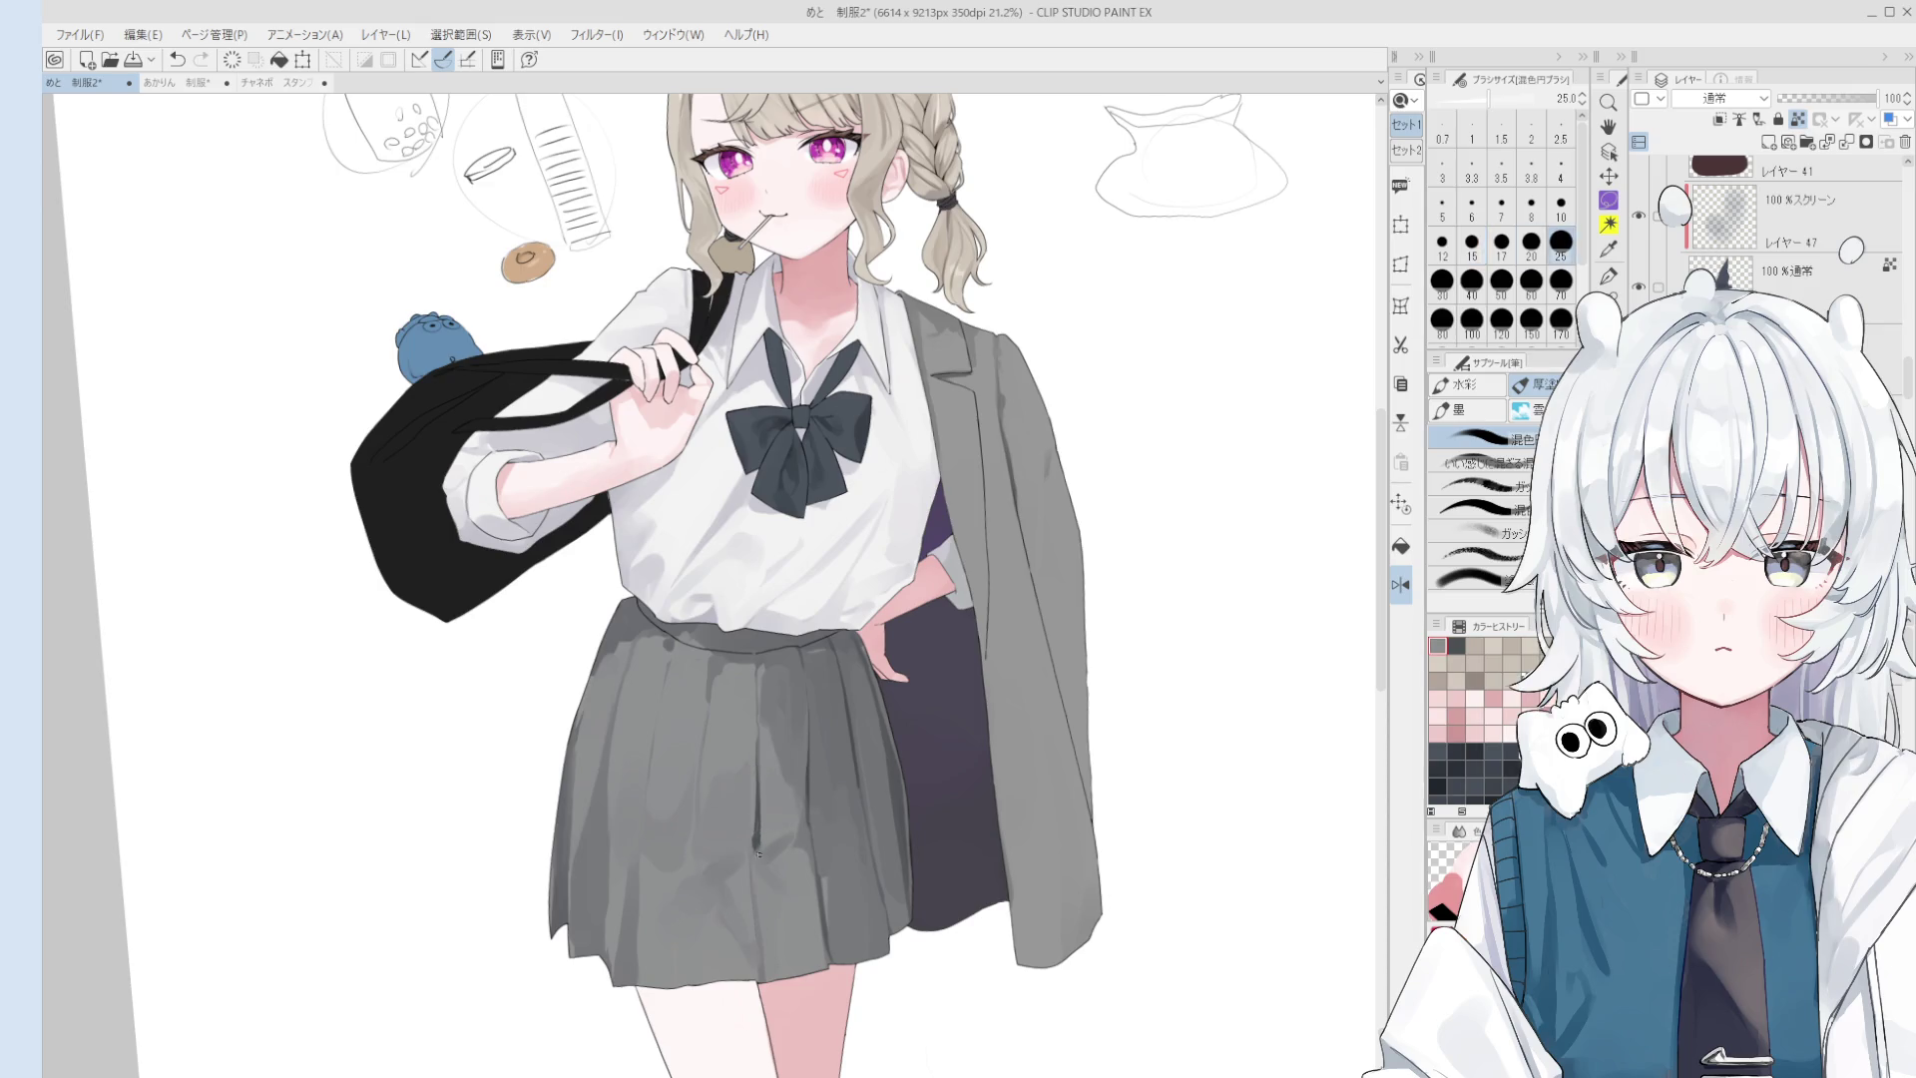
scroll(759, 852, up, 1)
key(bracketright)
key(bracketright)
key(bracketright)
alt+click(804, 797)
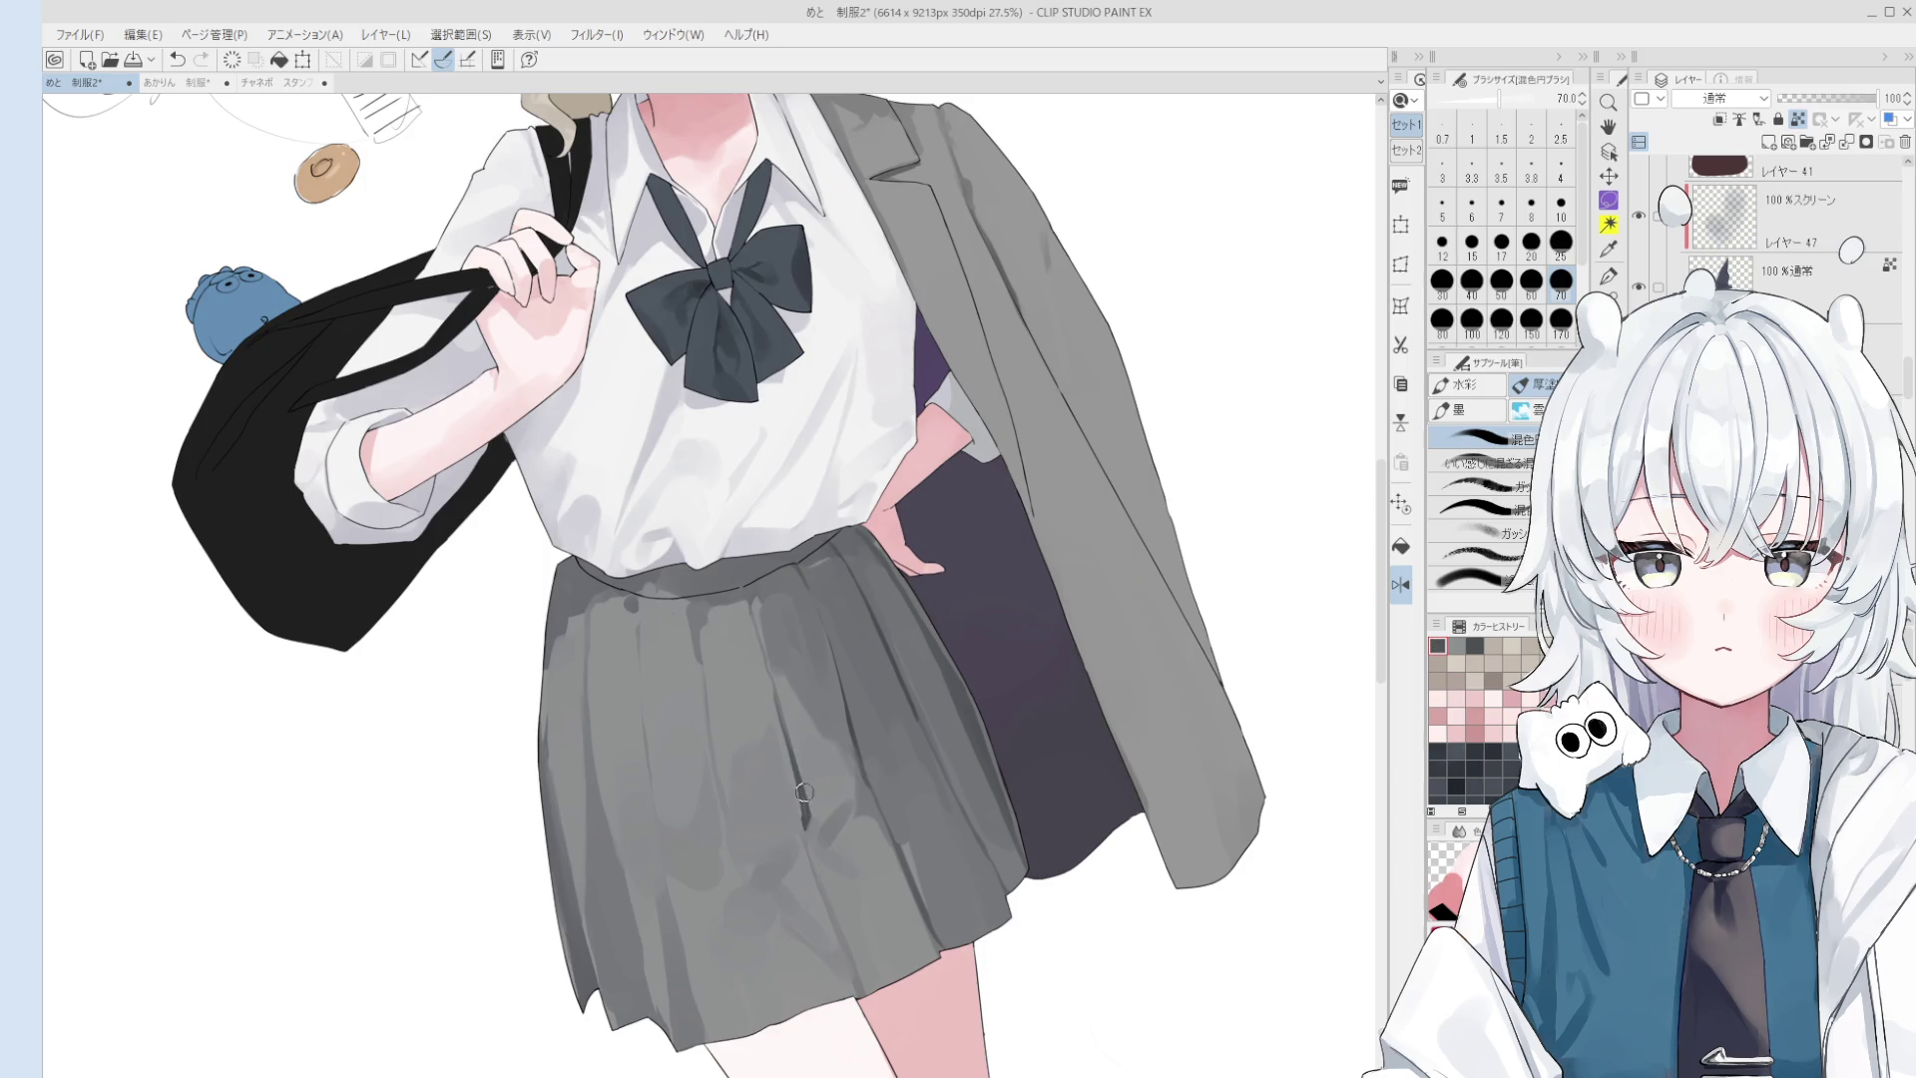
drag(805, 797, 821, 827)
alt+click(803, 792)
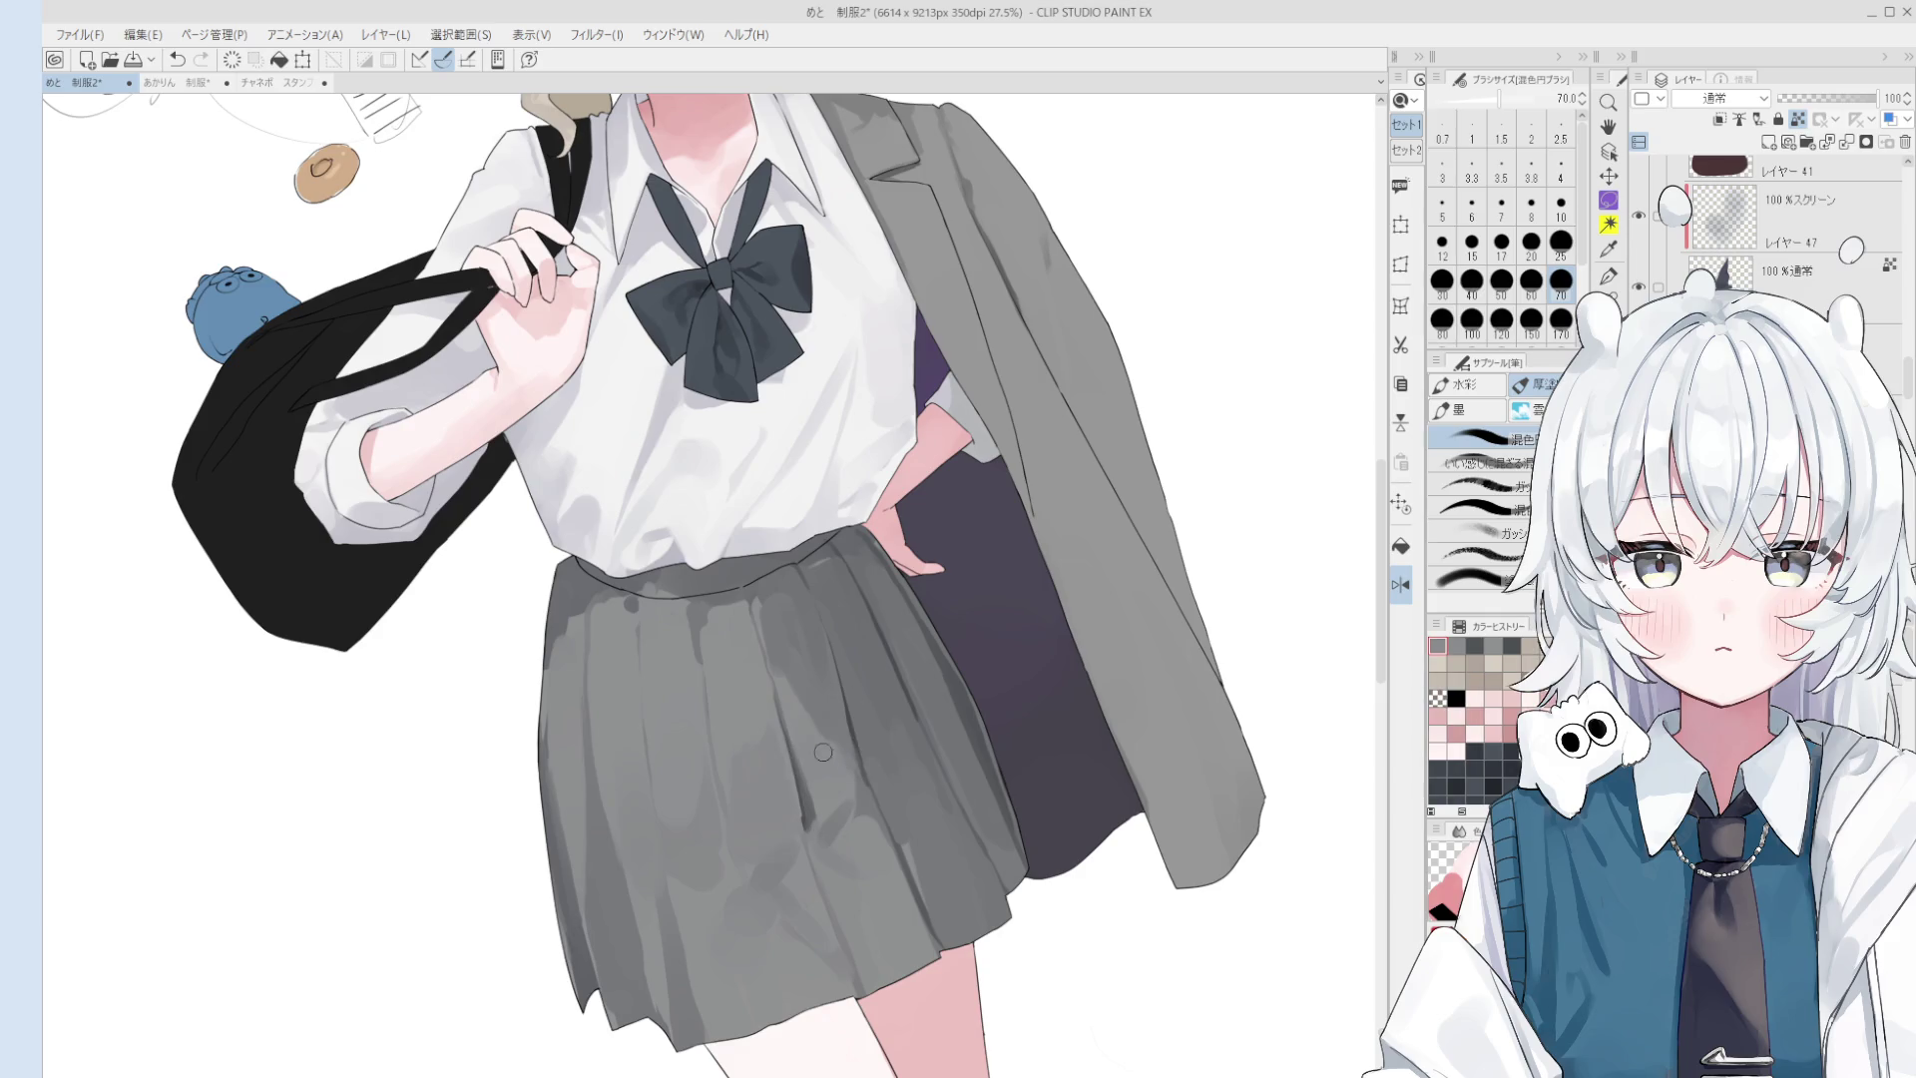
drag(833, 722, 844, 727)
key(bracketleft)
key(bracketleft)
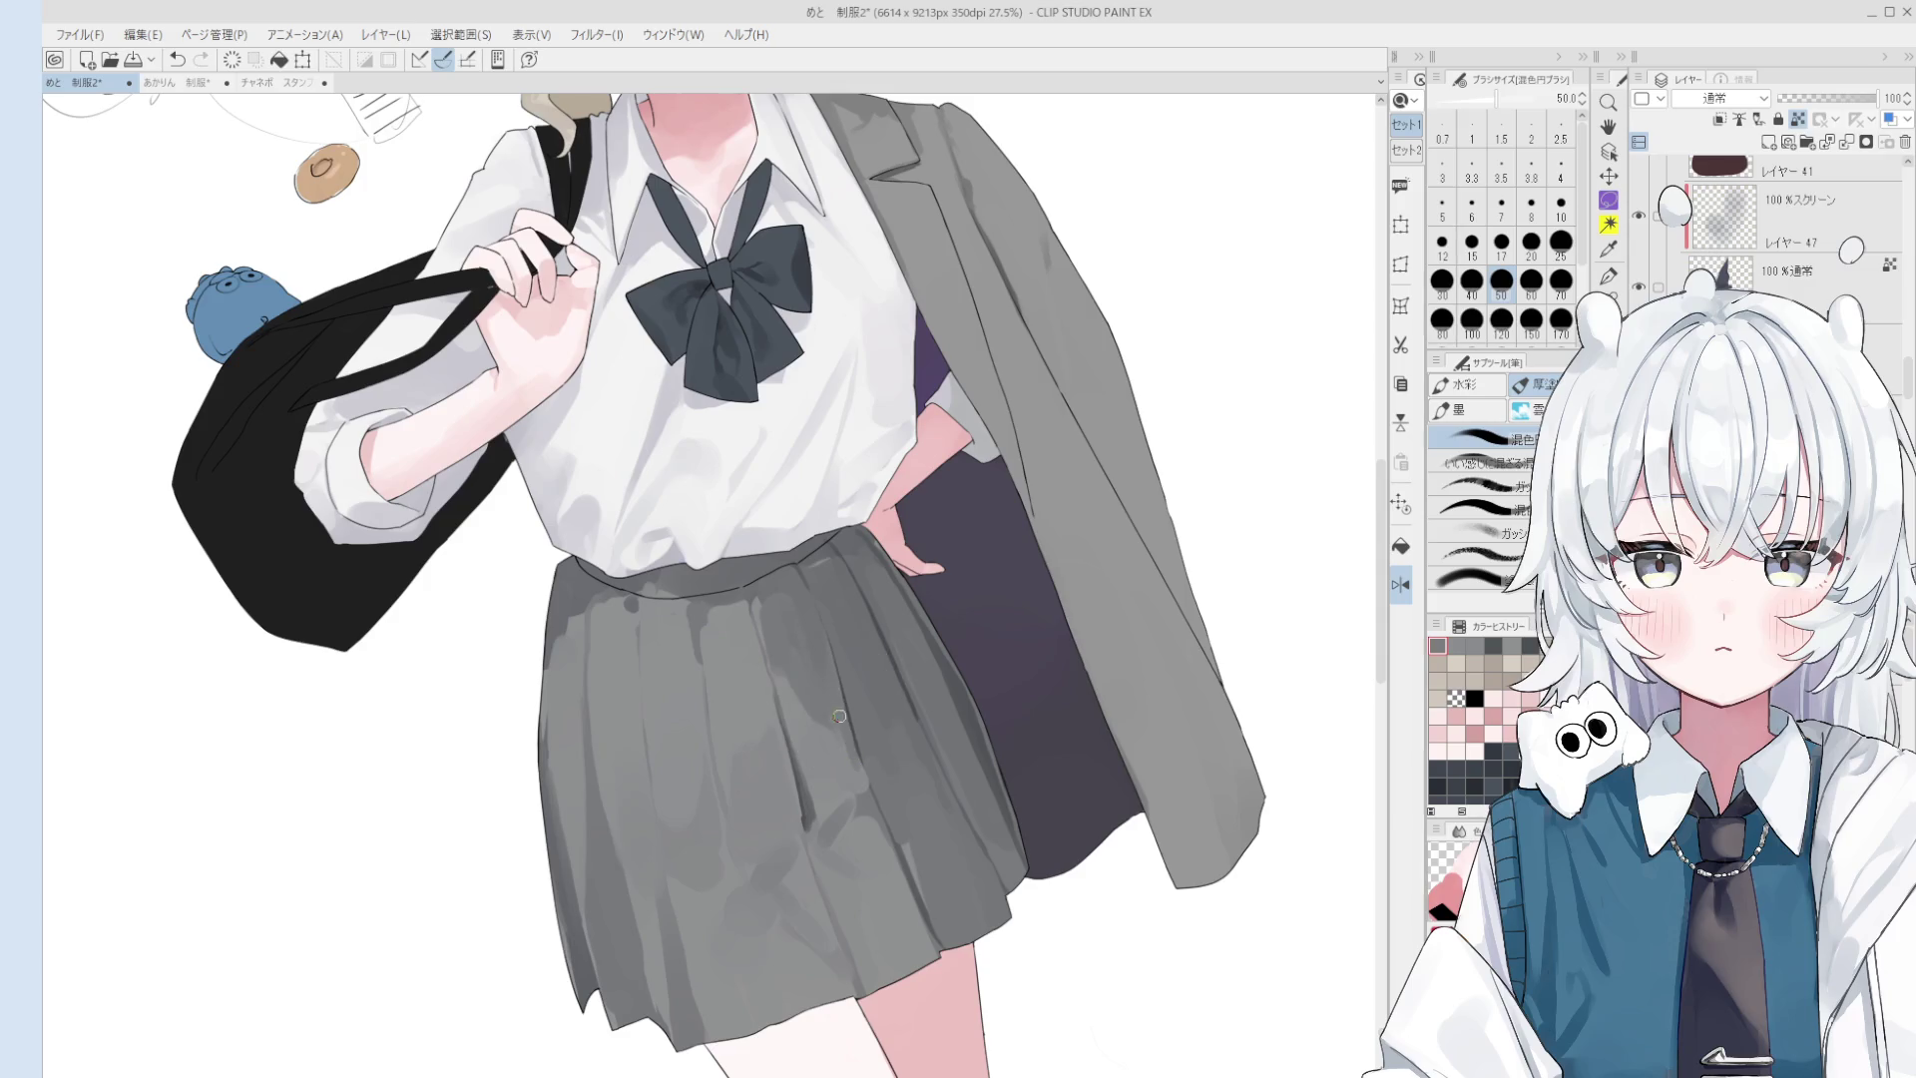
key(bracketright)
key(bracketright)
key(bracketright)
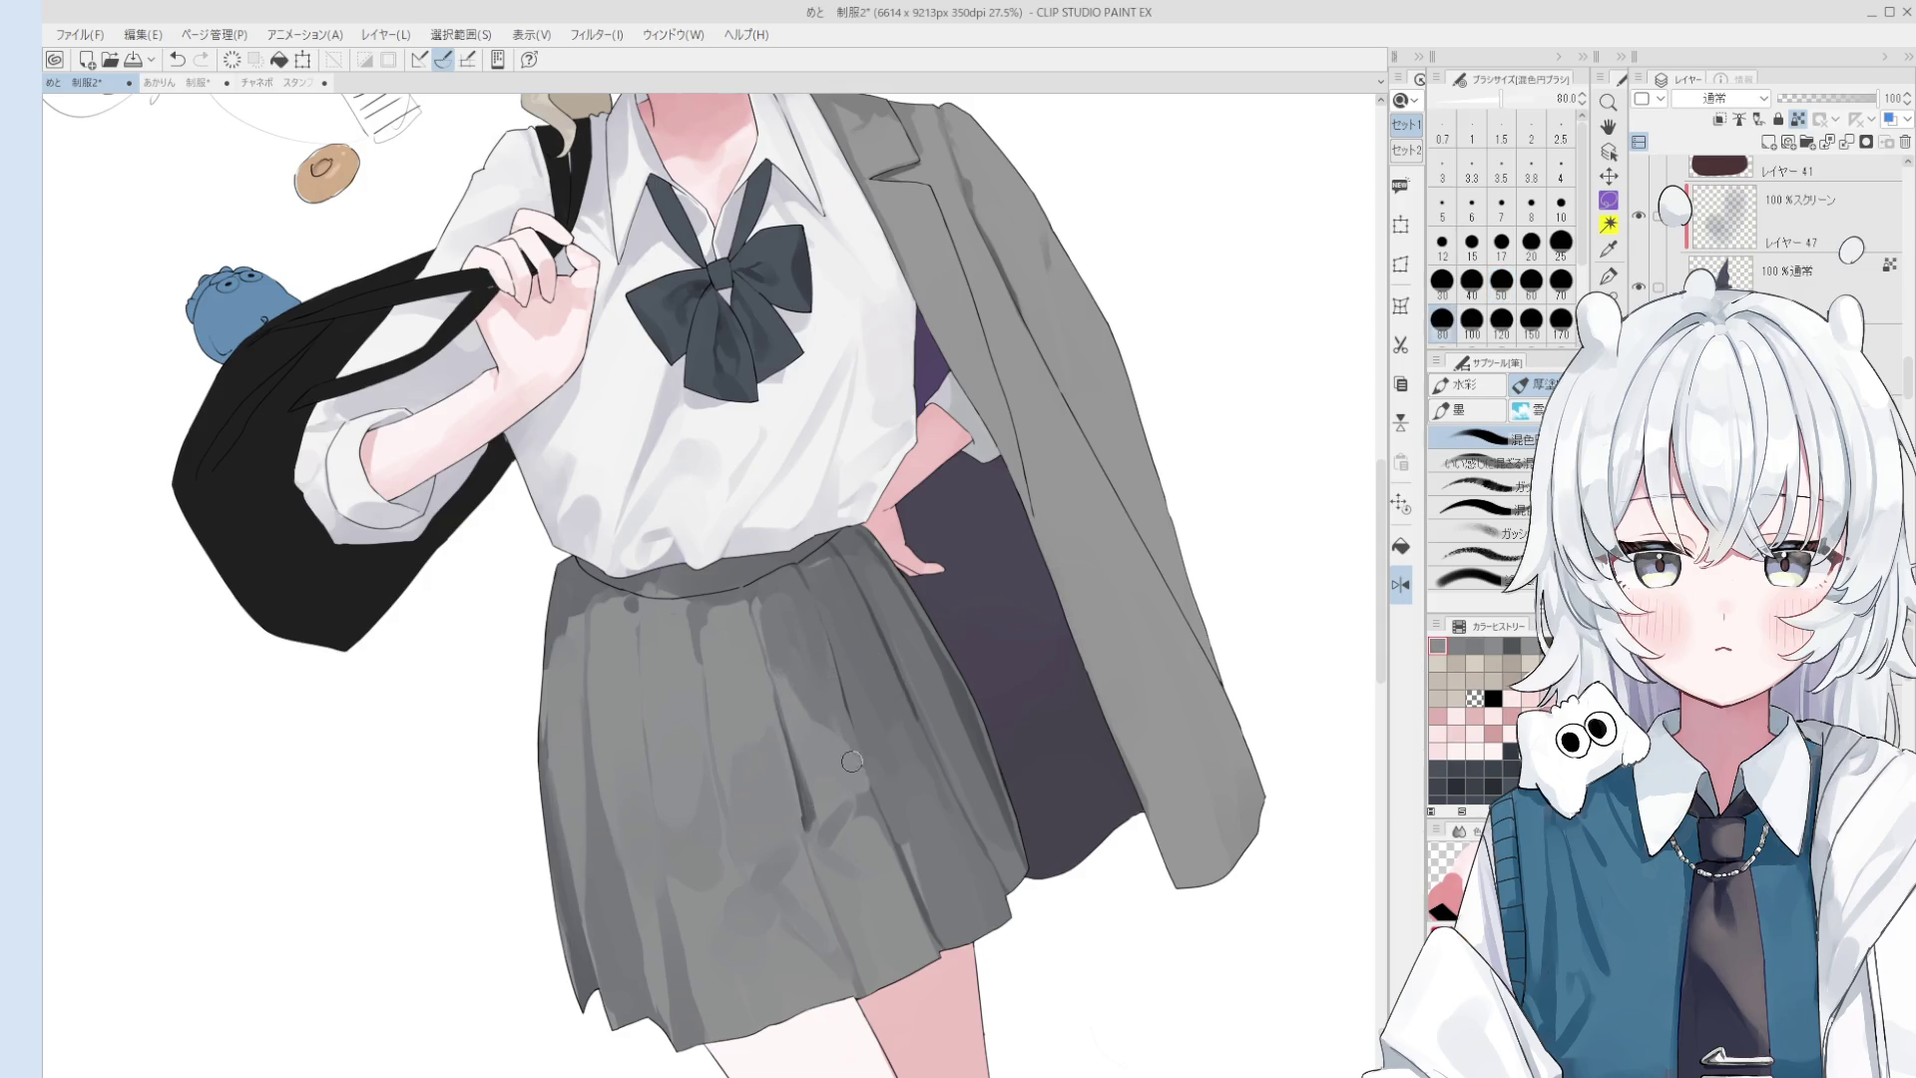
scroll(857, 762, down, 2)
scroll(848, 788, up, 1)
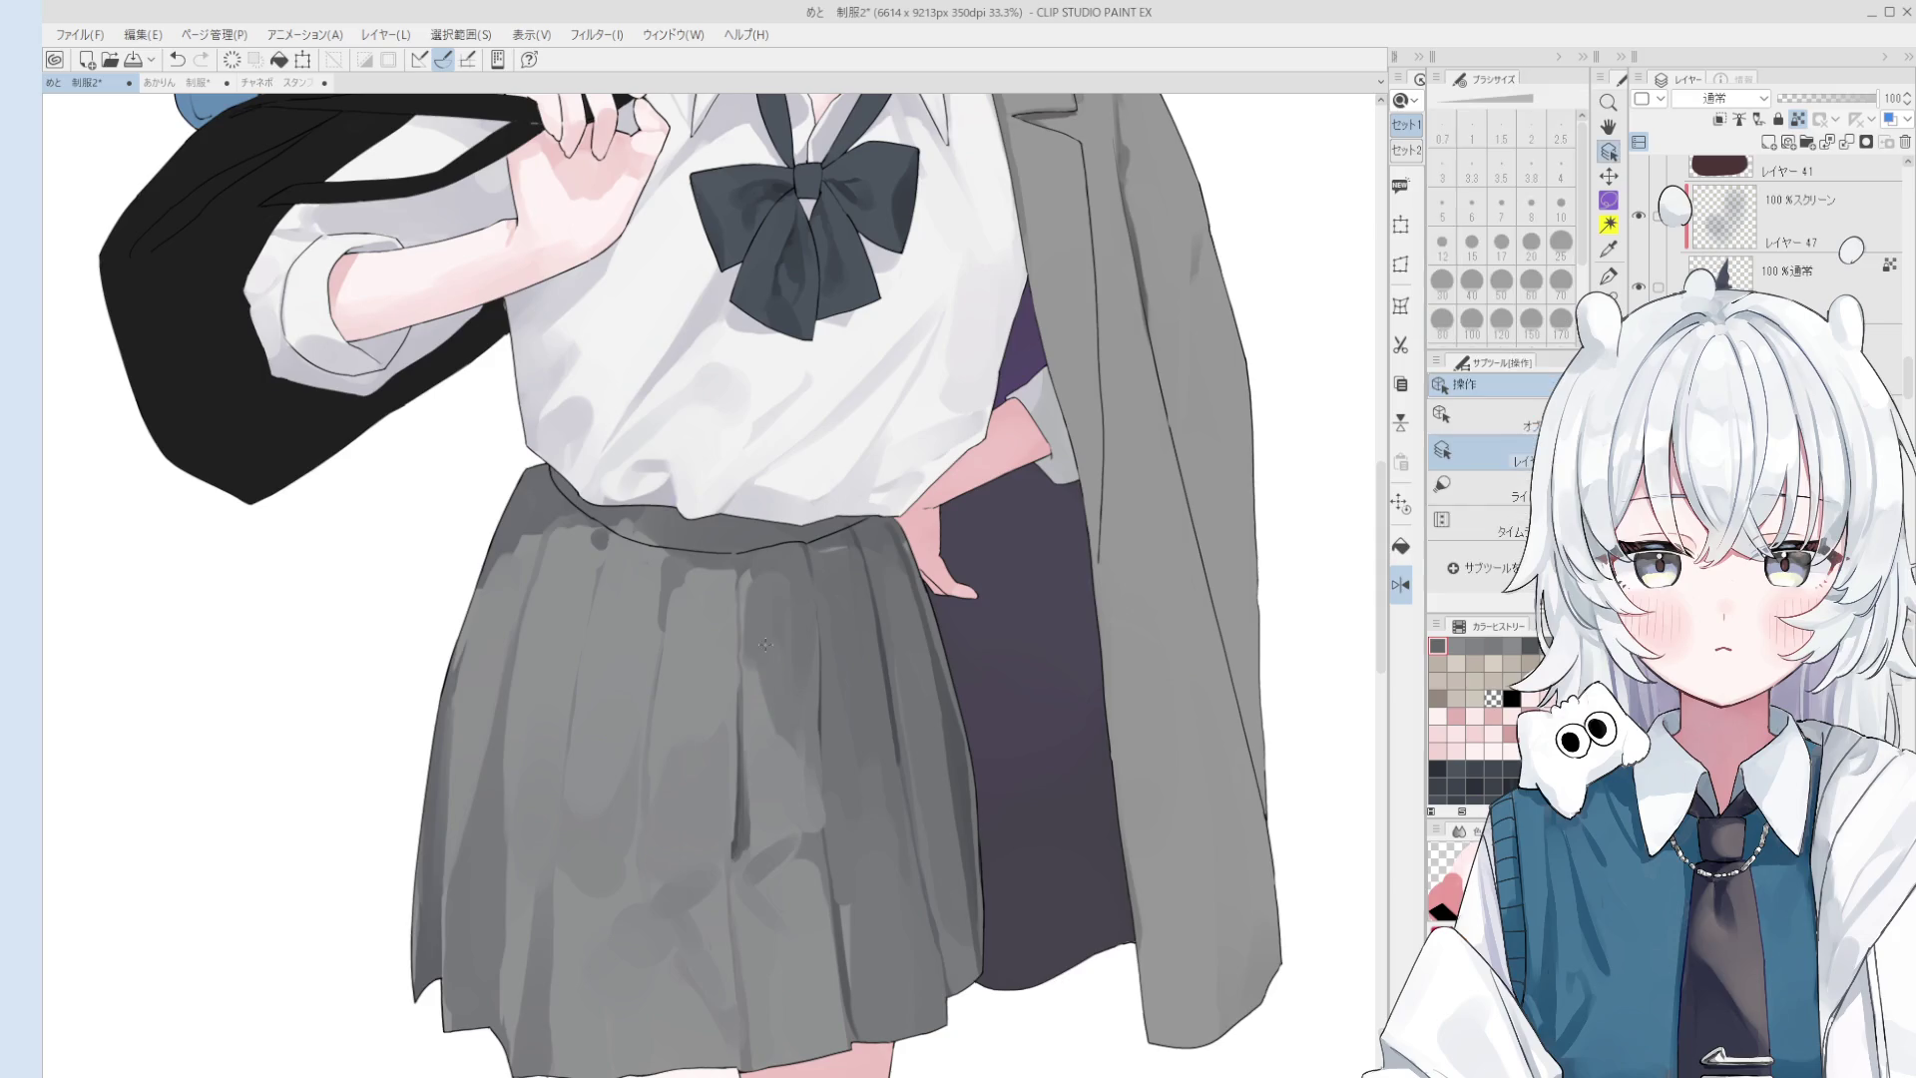
- Brush a light stroke along a skirt pleat, then undo it and sample greys from the skirt
scroll(768, 660, up, 3)
key(bracketright)
key(bracketright)
scroll(751, 650, down, 2)
key(bracketright)
key(bracketright)
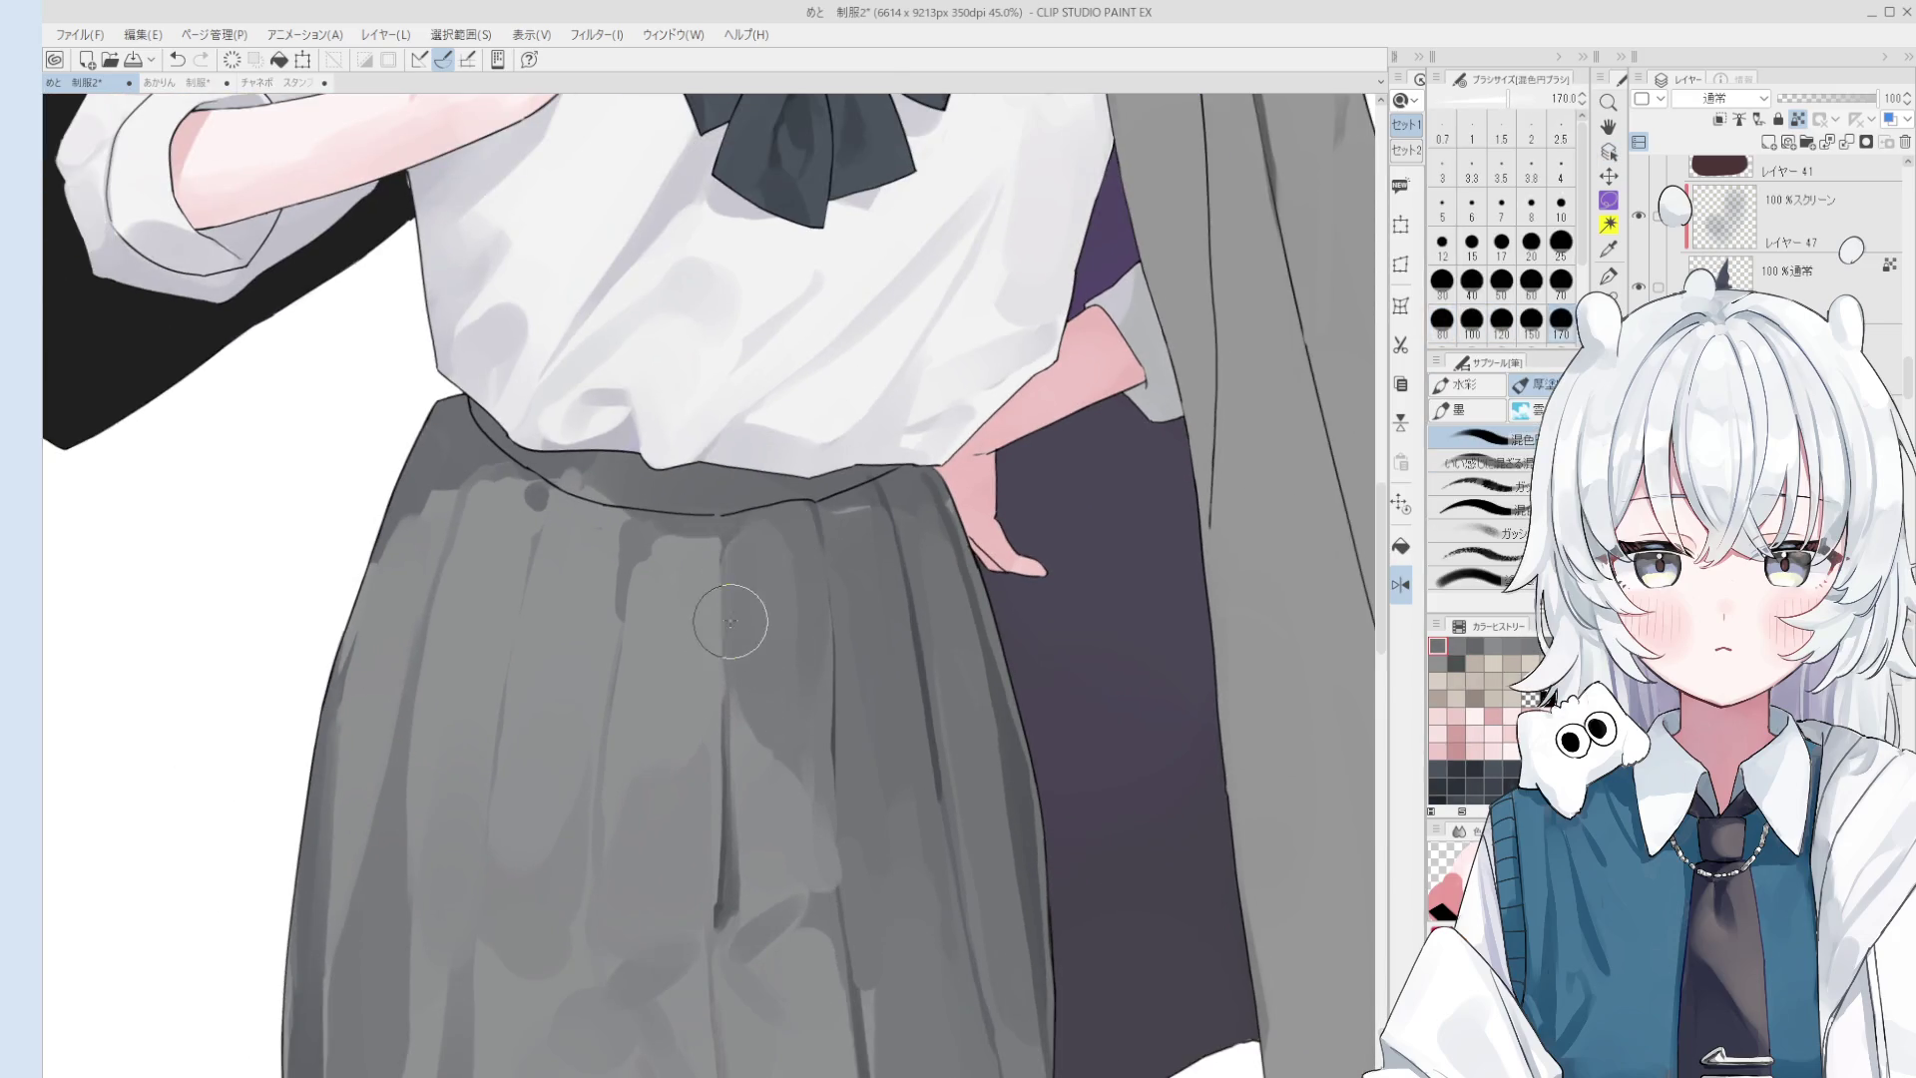
key(bracketleft)
key(bracketleft)
key(bracketleft)
mouse_move(726, 548)
mouse_down()
mouse_move(734, 839)
mouse_move(721, 723)
mouse_up()
scroll(737, 683, down, 1)
key(bracketleft)
key(bracketleft)
key(bracketleft)
key(bracketleft)
key(bracketleft)
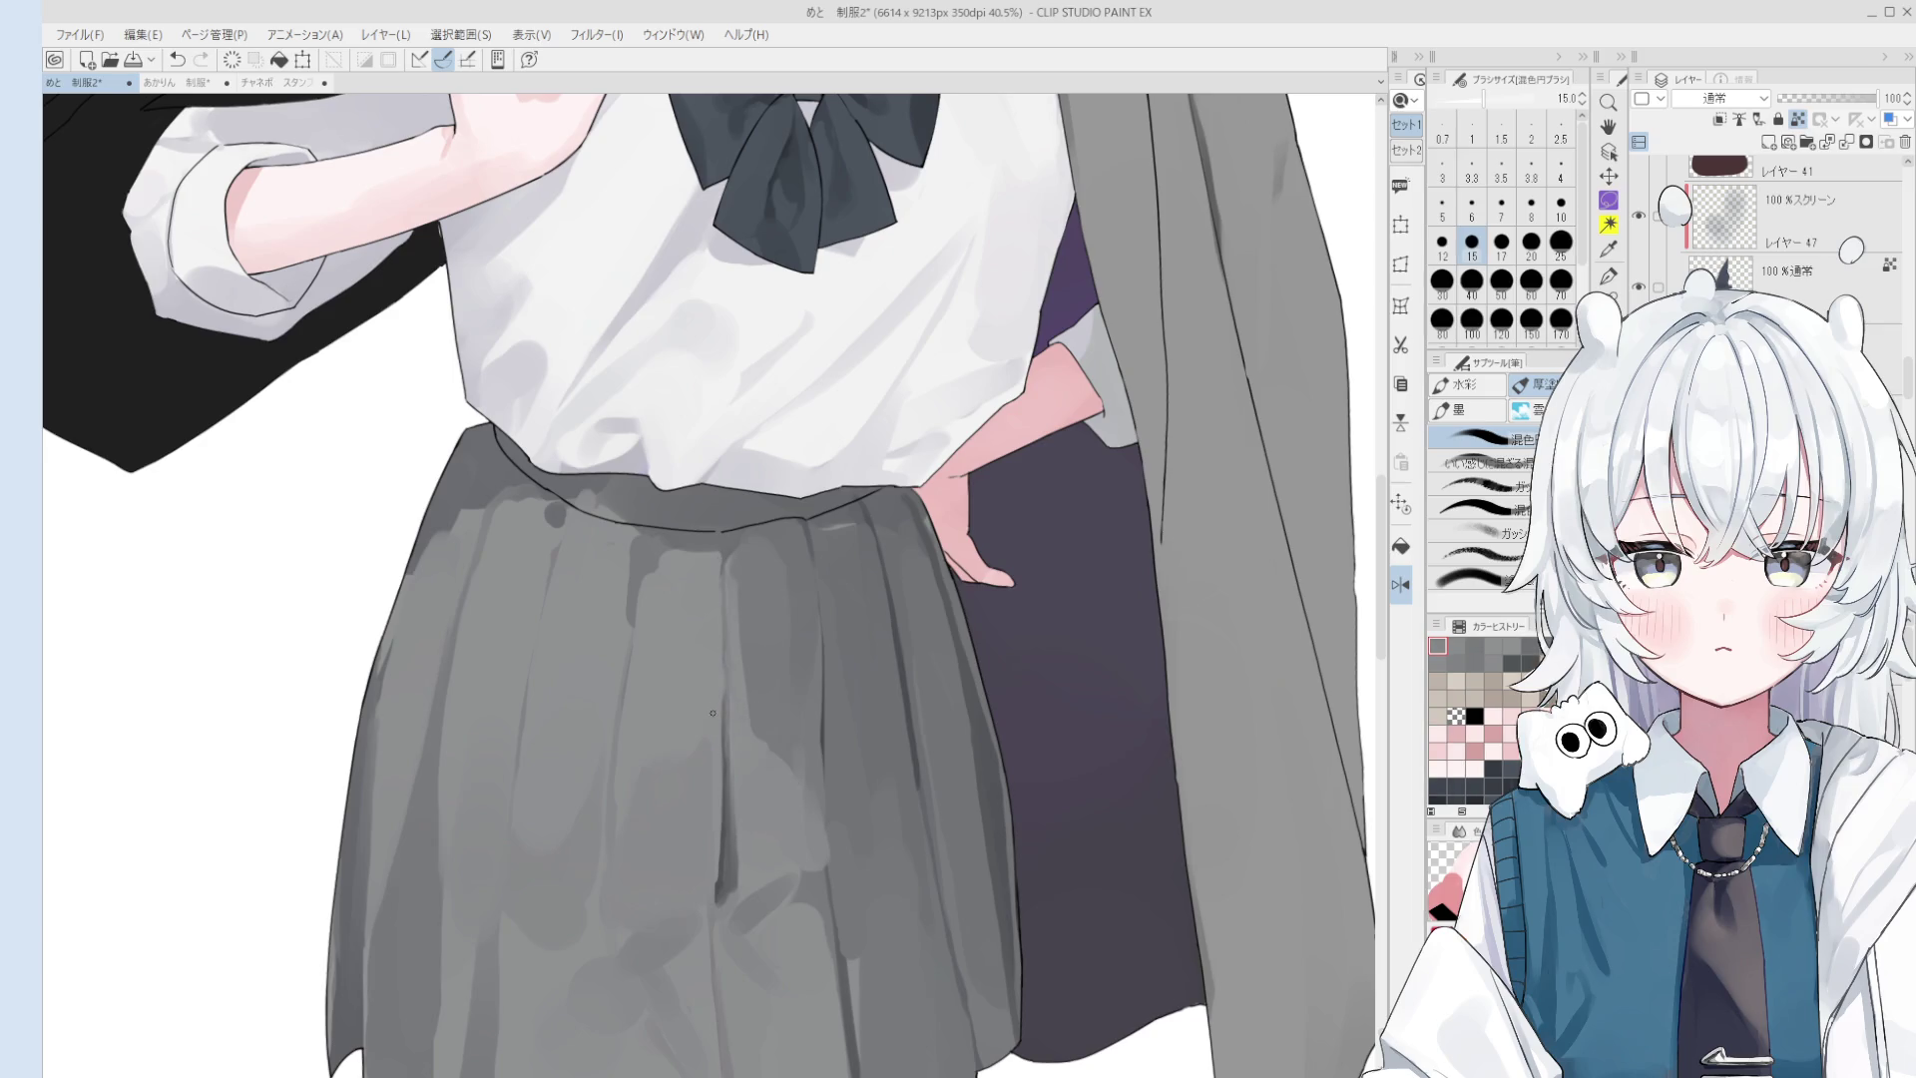
scroll(722, 723, down, 3)
key(h)
scroll(739, 729, up, 1)
key(o)
scroll(759, 731, up, 1)
key(b)
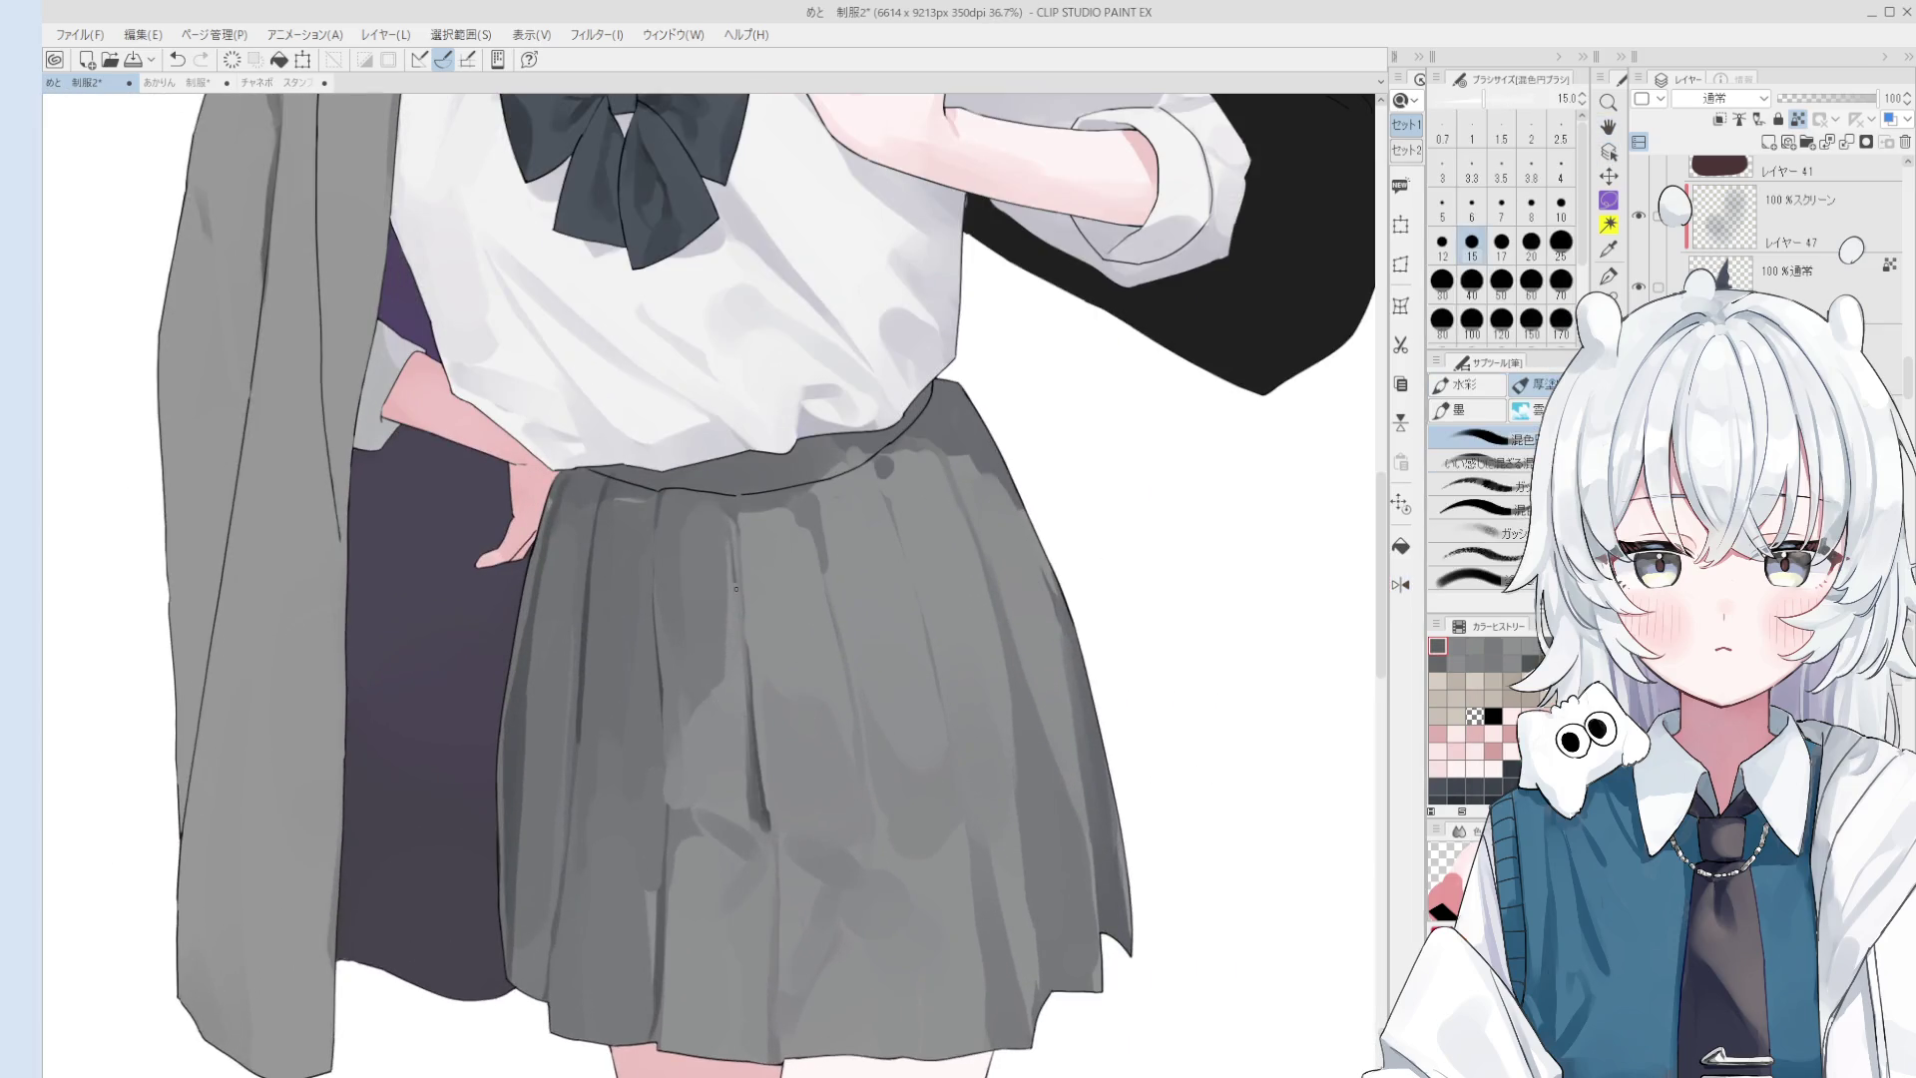
key(minus)
key(ctrl+z)
alt+click(776, 695)
alt+click(766, 665)
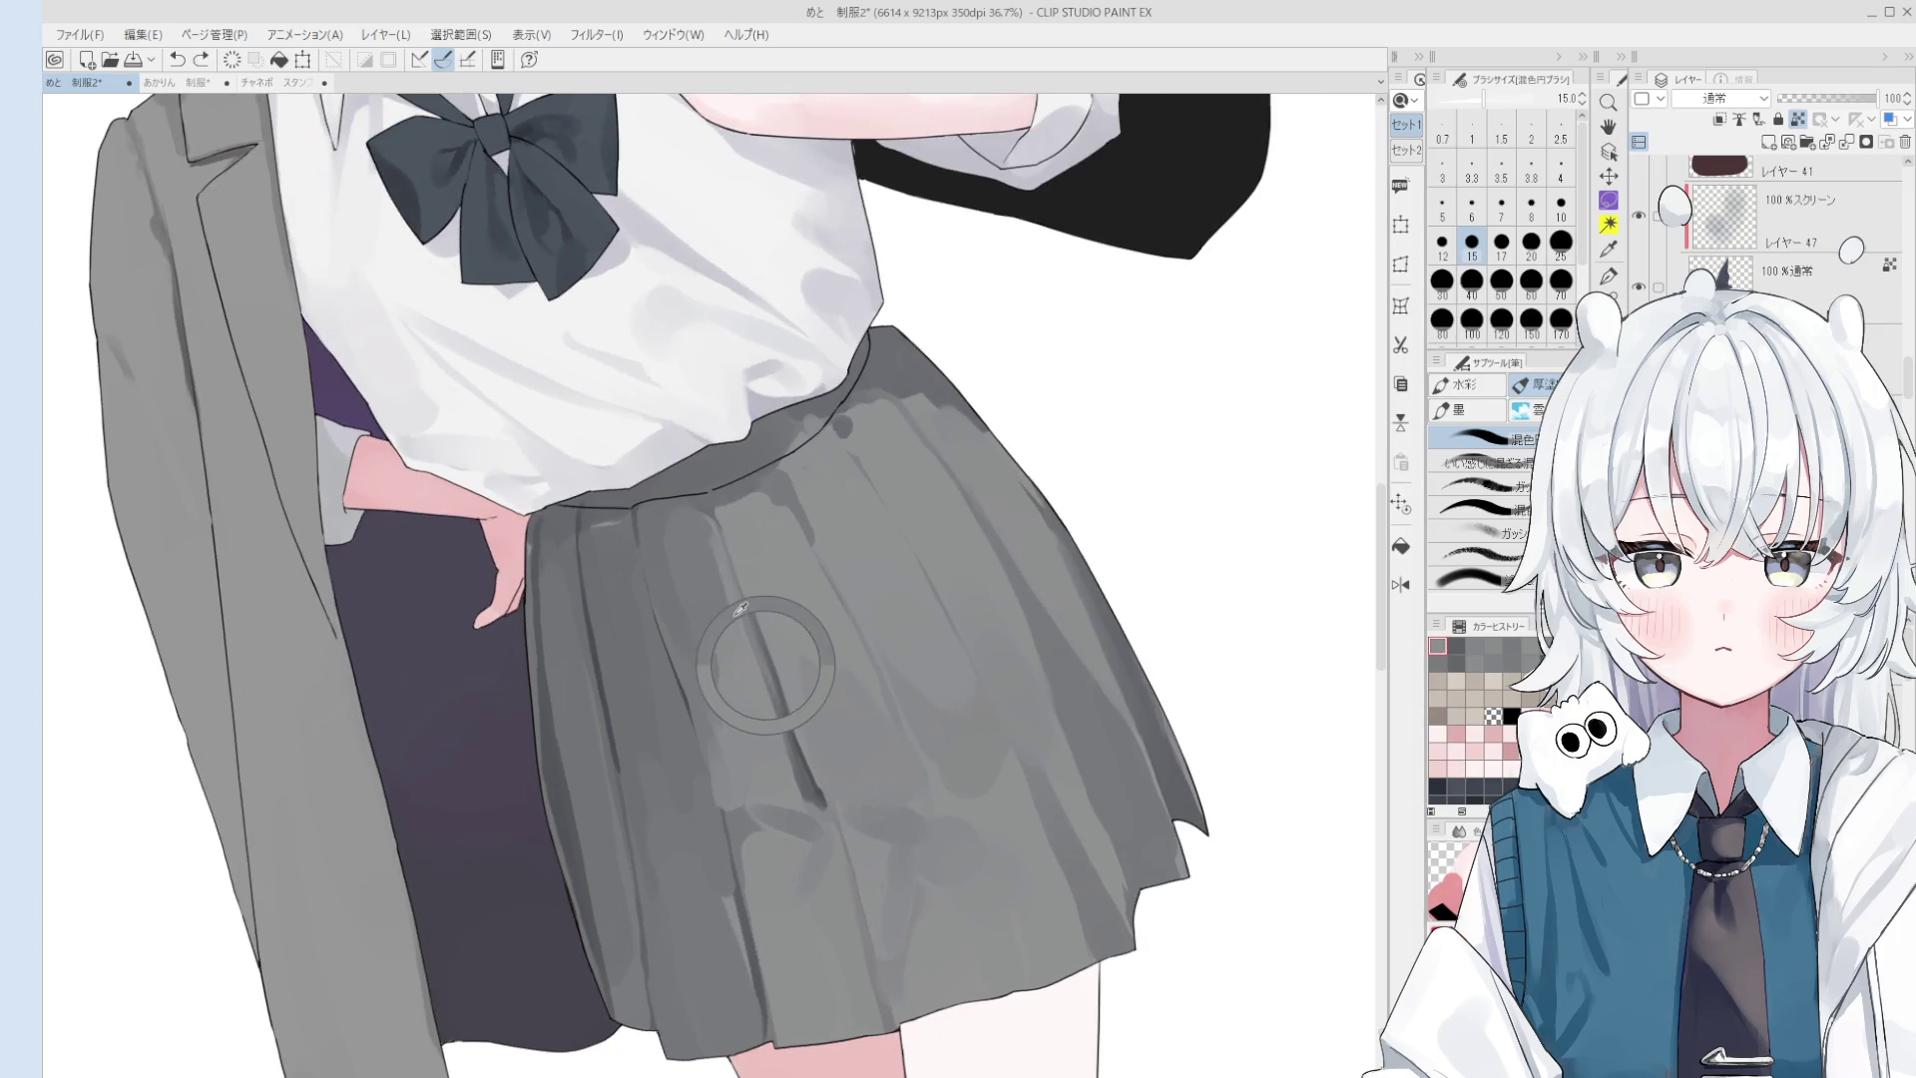
- Add short grey shading strokes on the skirt, re-sampling greys and undoing test marks
drag(729, 557, 746, 619)
key(bracketright)
key(bracketright)
key(bracketright)
key(bracketright)
scroll(747, 605, down, 1)
scroll(746, 606, up, 2)
alt+click(783, 663)
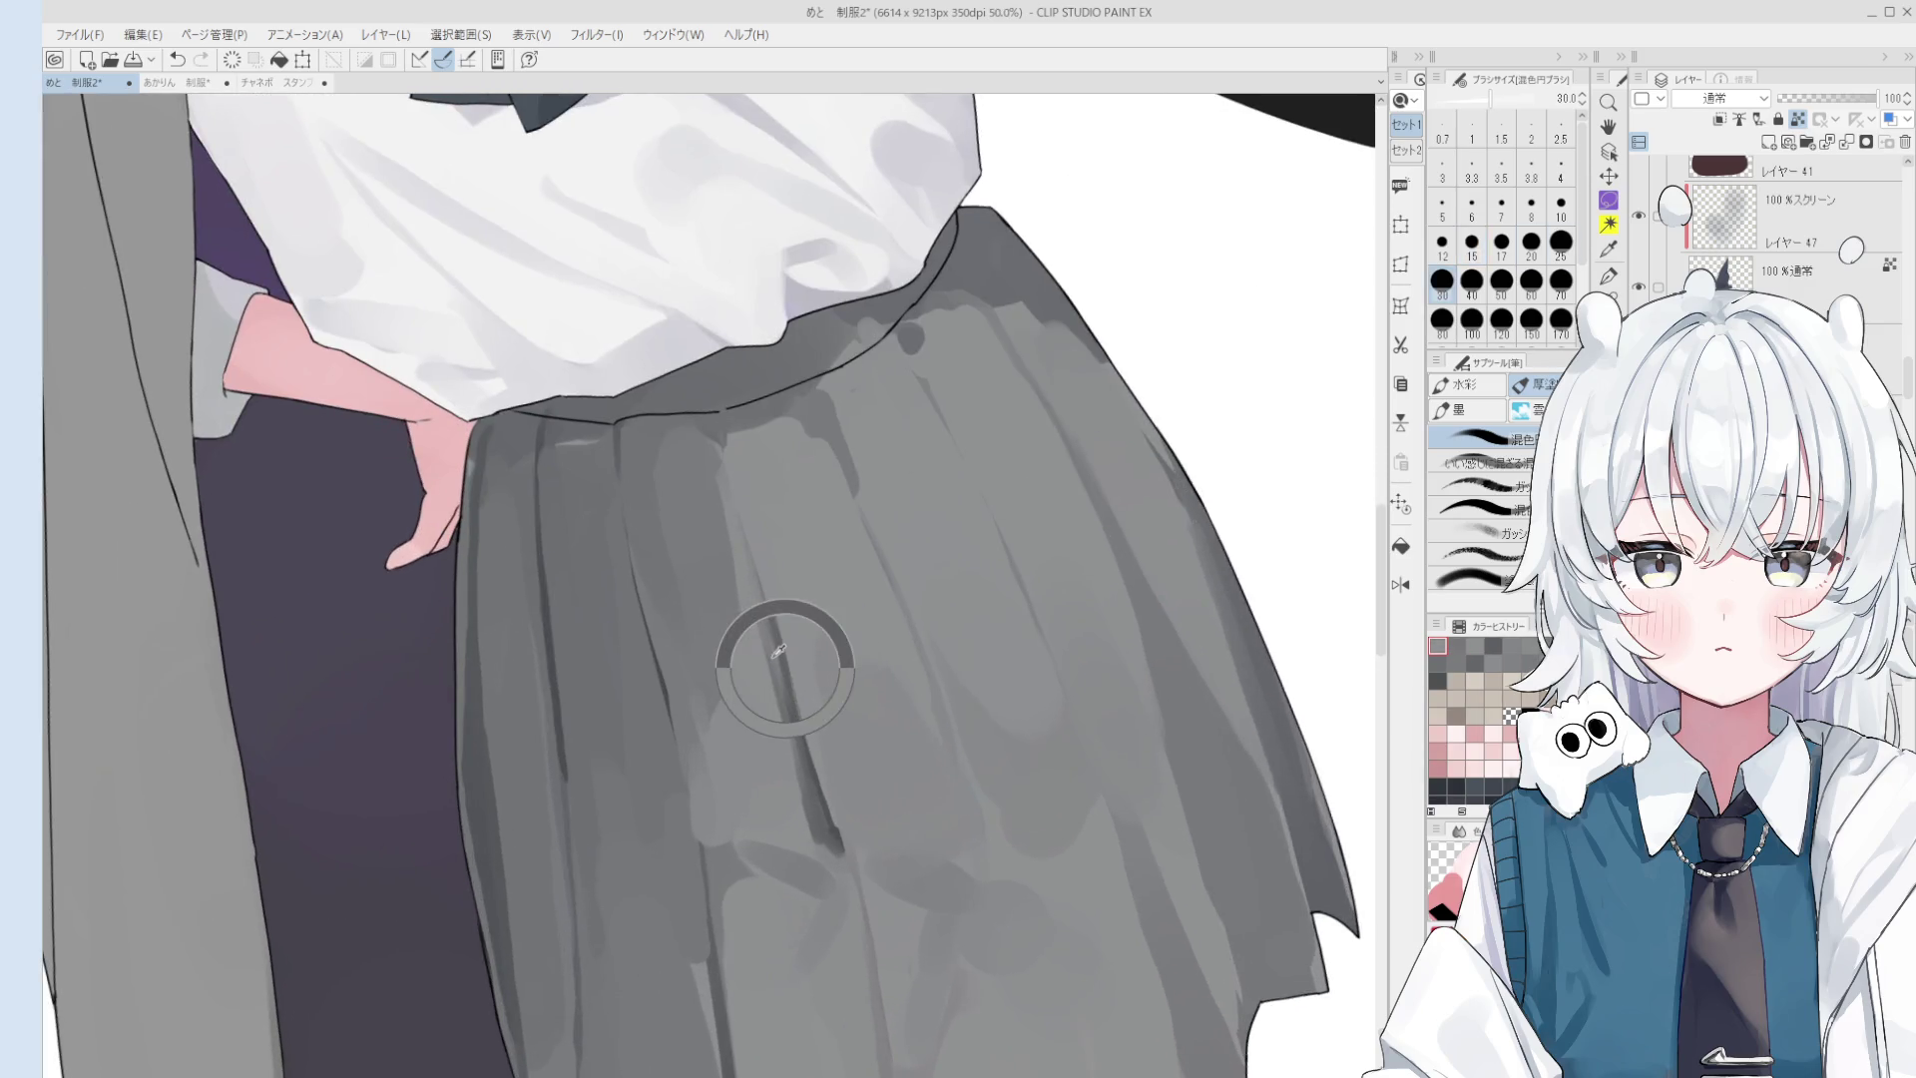
key(bracketleft)
key(bracketleft)
key(bracketleft)
key(ctrl+z)
drag(718, 455, 732, 437)
alt+click(732, 436)
key(bracketright)
key(bracketright)
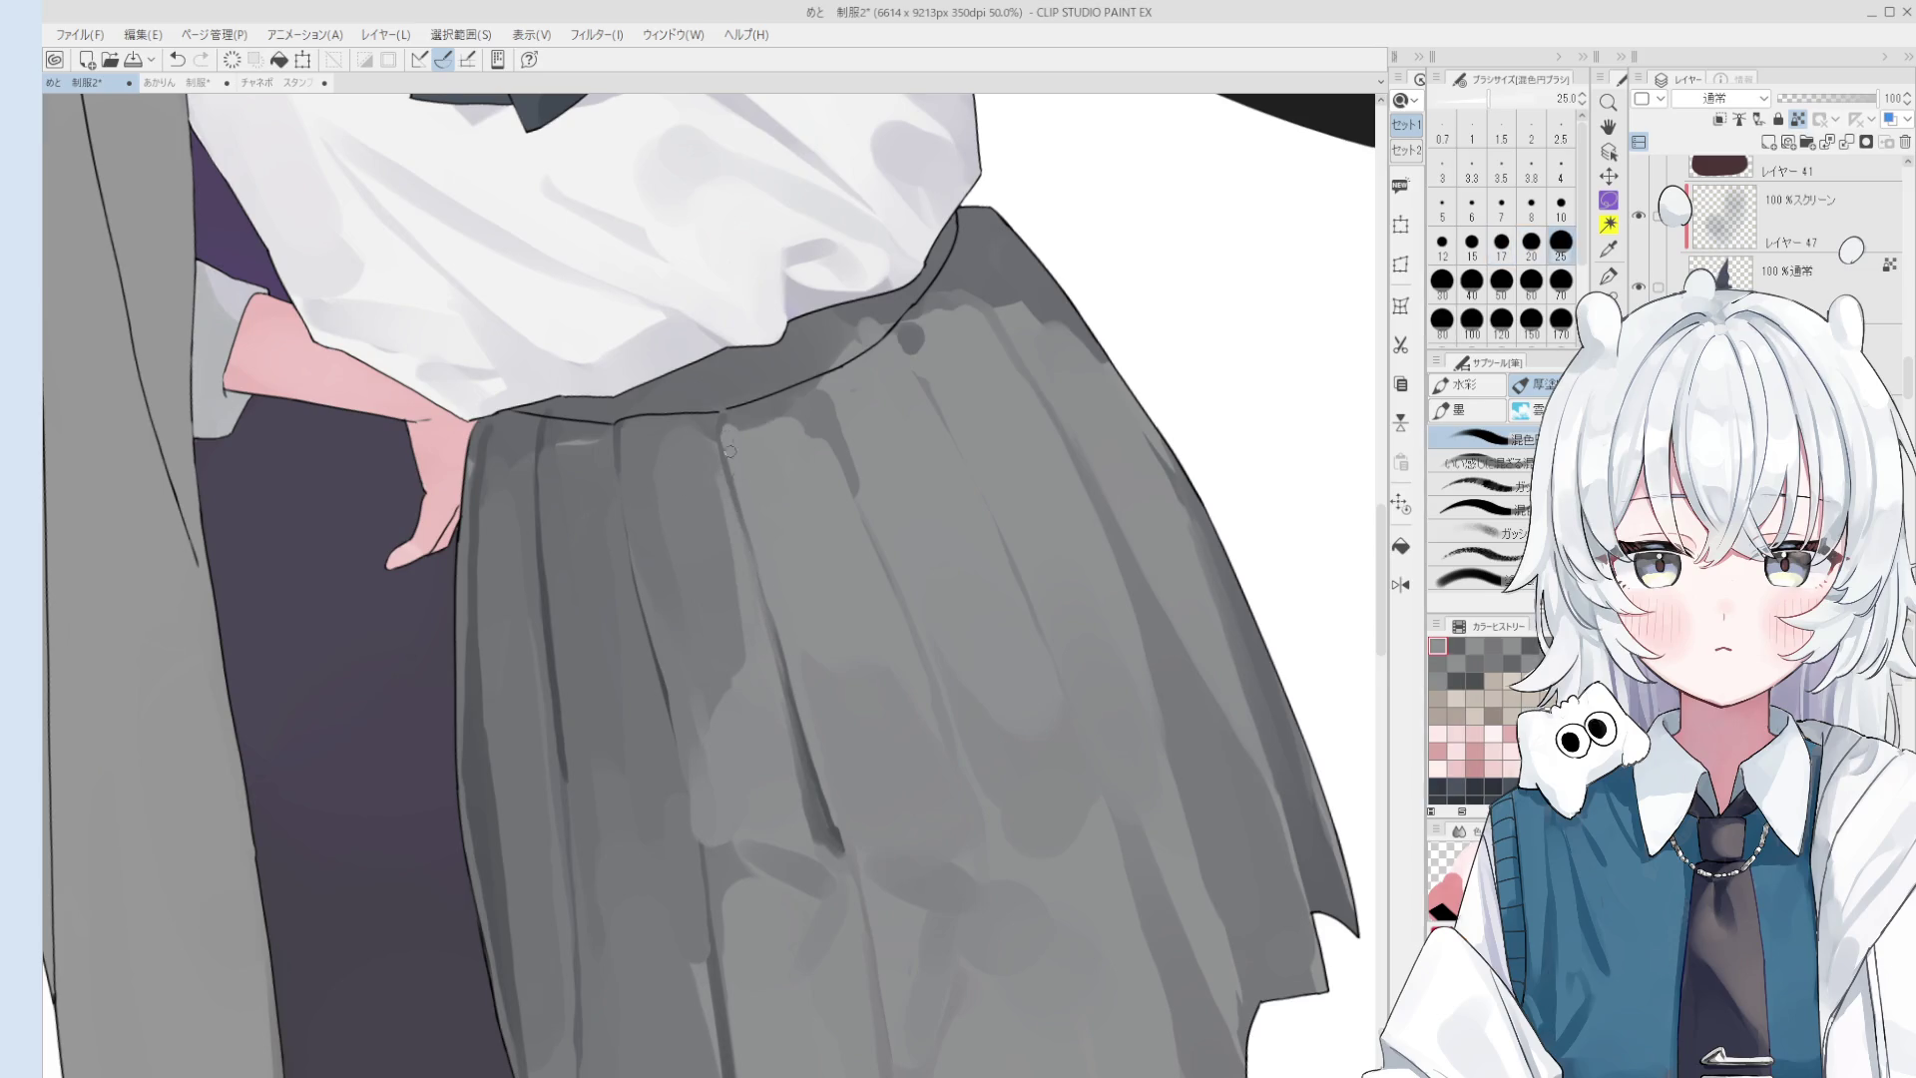
scroll(728, 440, down, 1)
key(bracketright)
key(bracketright)
alt+click(791, 716)
drag(803, 800, 839, 828)
key(ctrl+z)
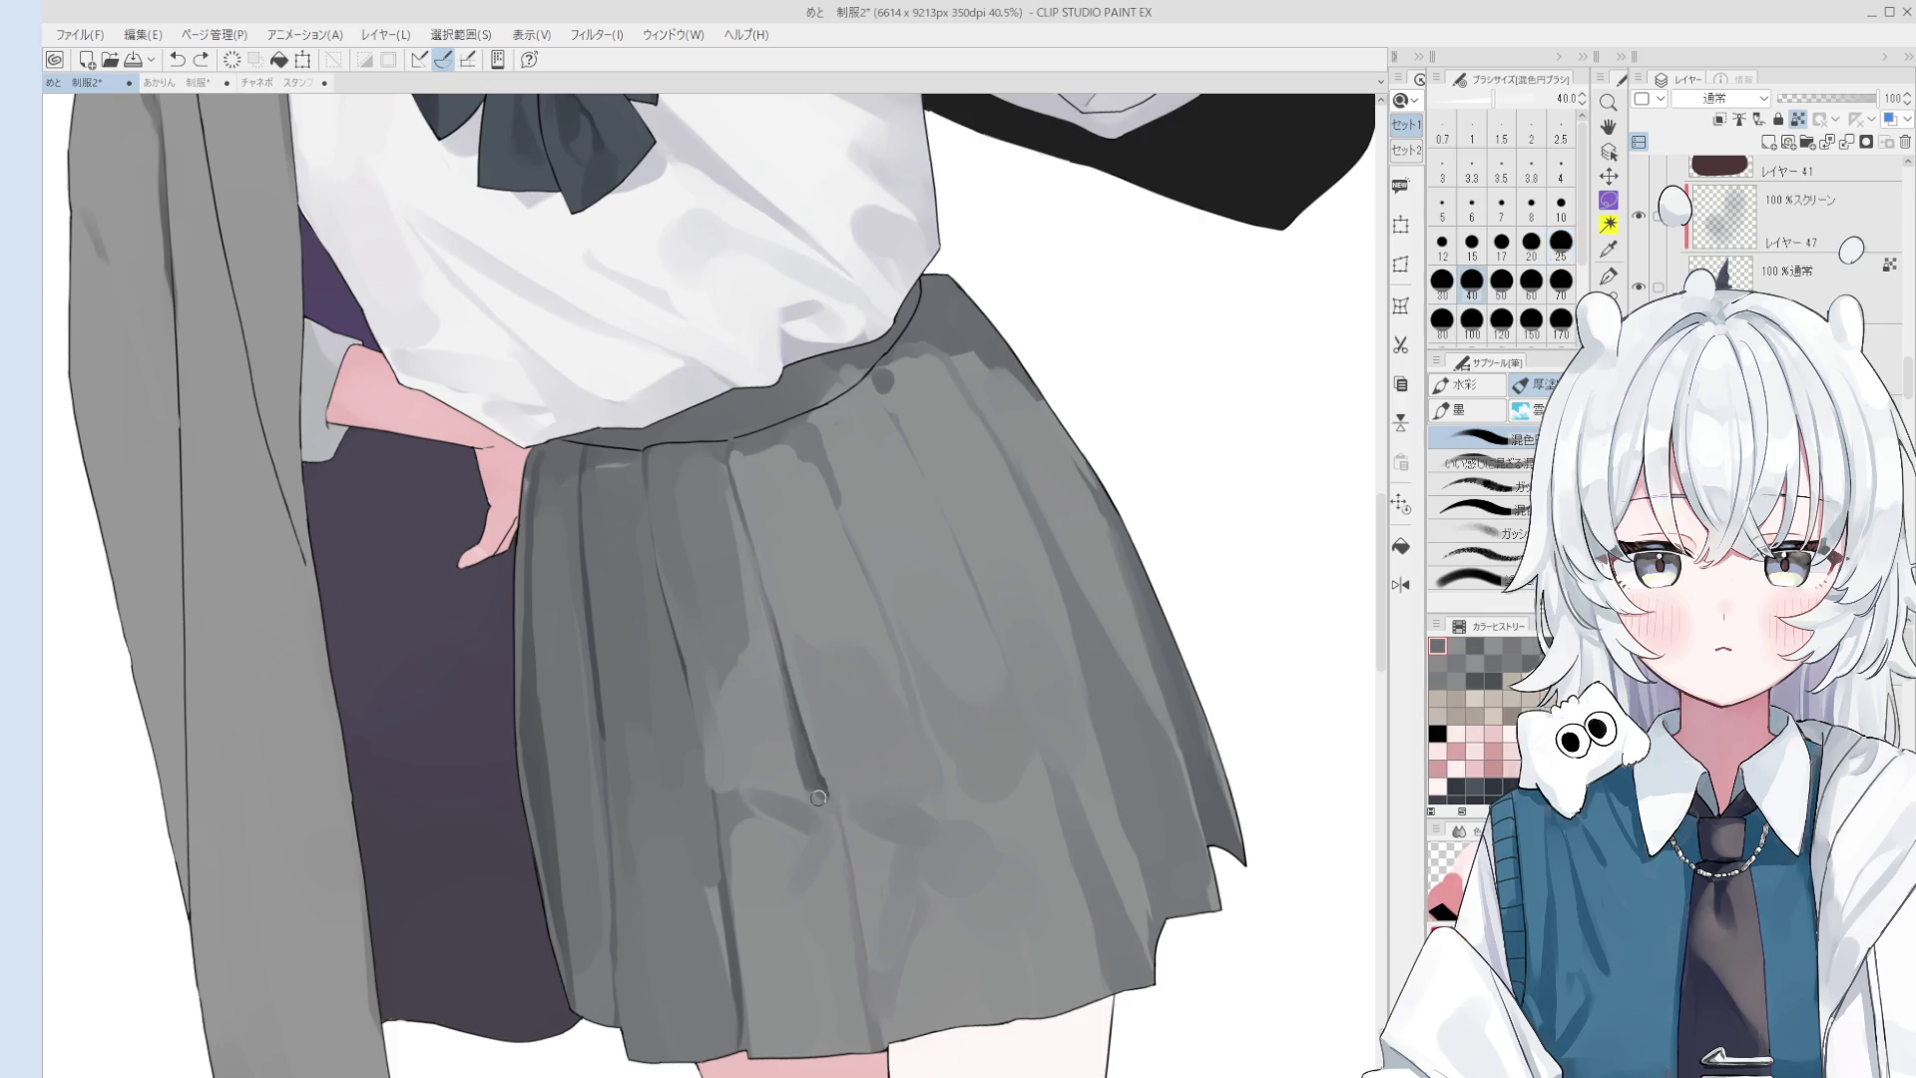
scroll(813, 788, down, 1)
alt+click(816, 763)
alt+click(826, 772)
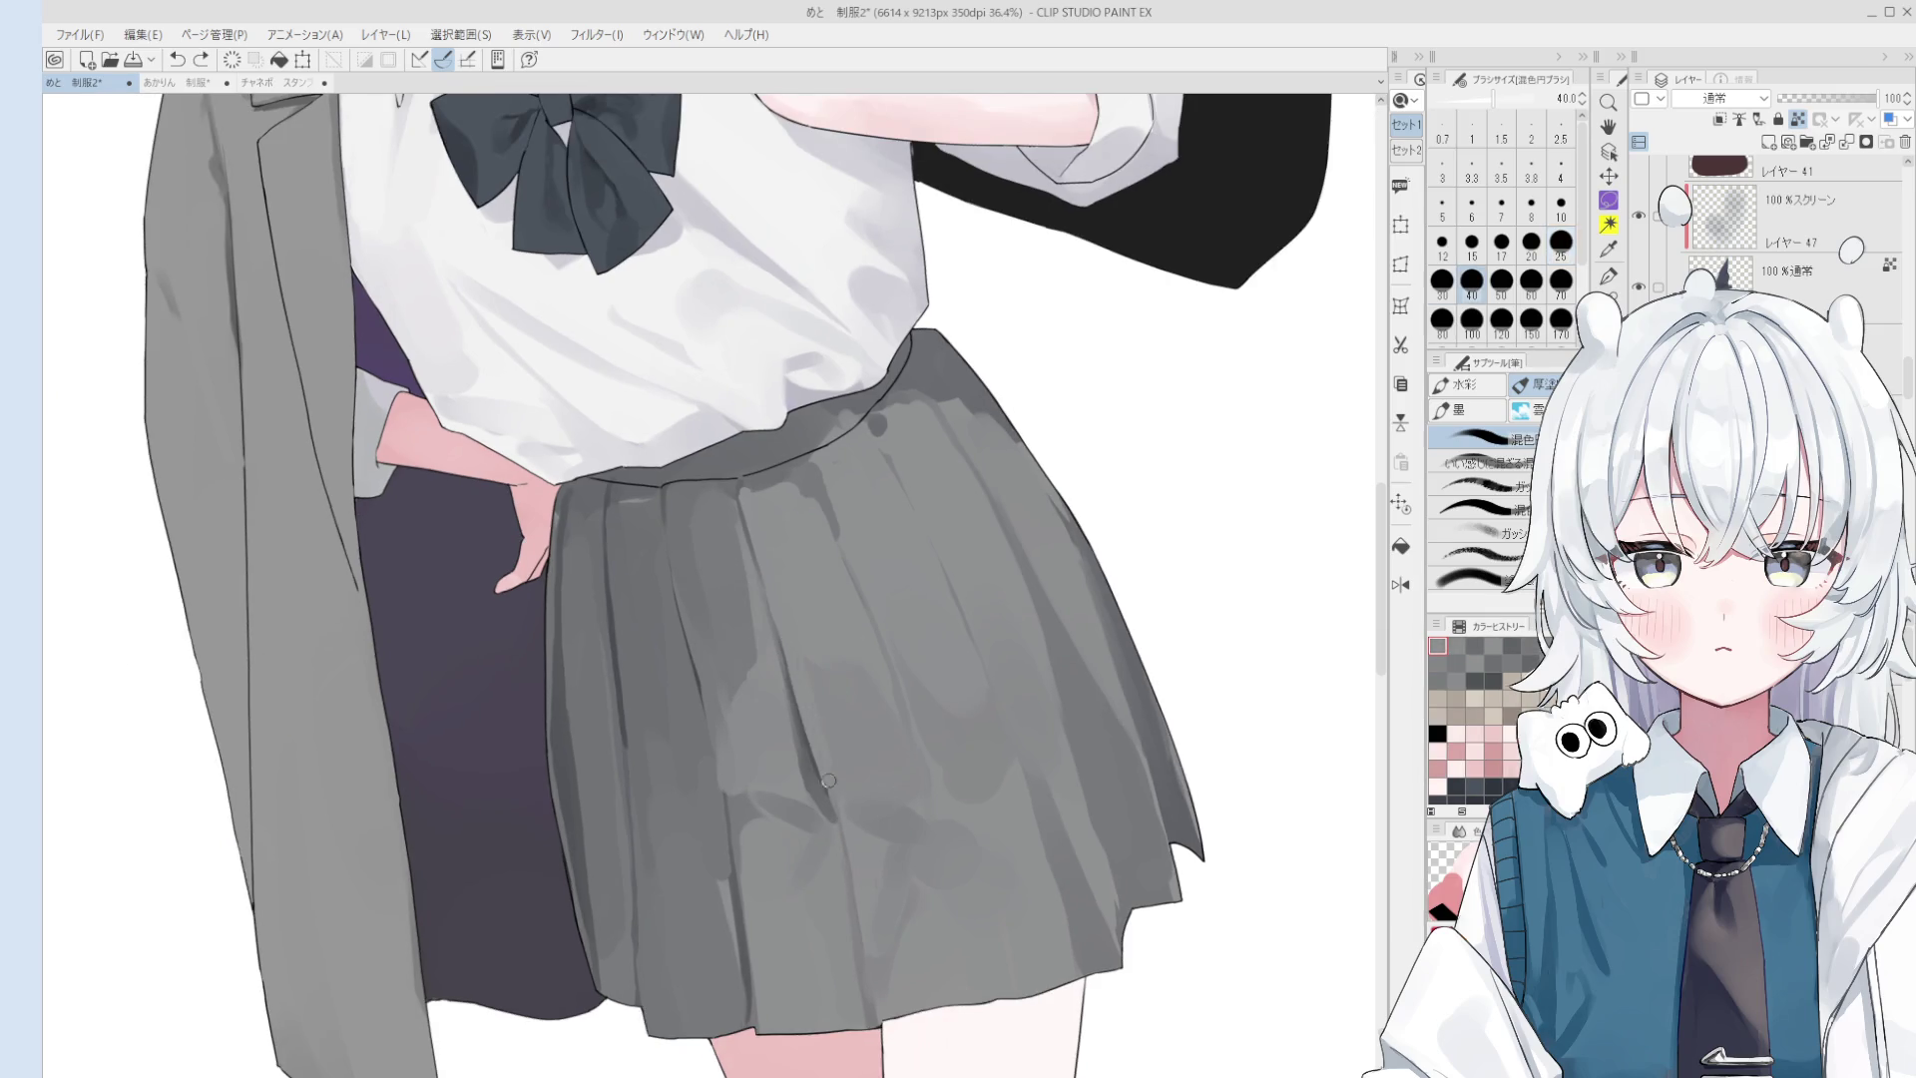
- Reframe the whole figure and sample a grey near the skirt waistband for blending
key(bracketright)
key(bracketright)
key(bracketright)
scroll(790, 630, down, 1)
key(h)
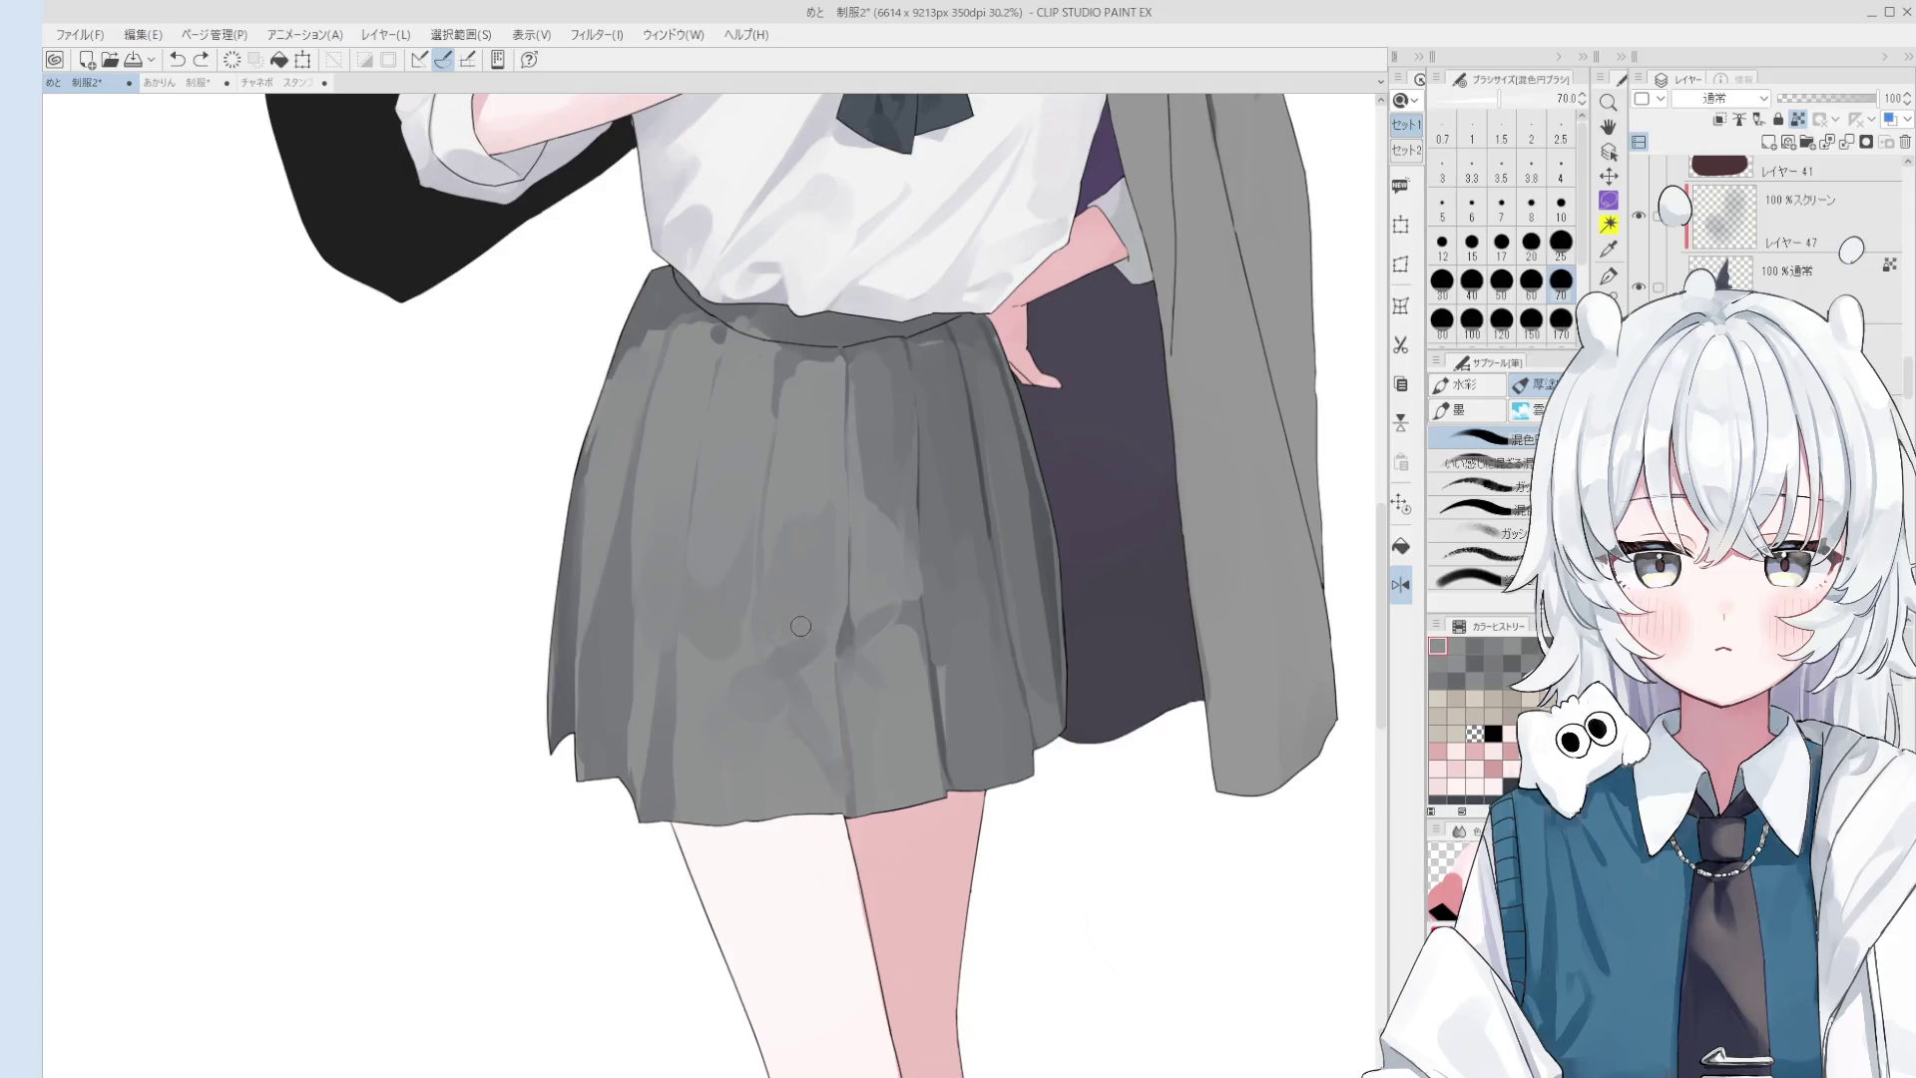
drag(870, 626, 872, 579)
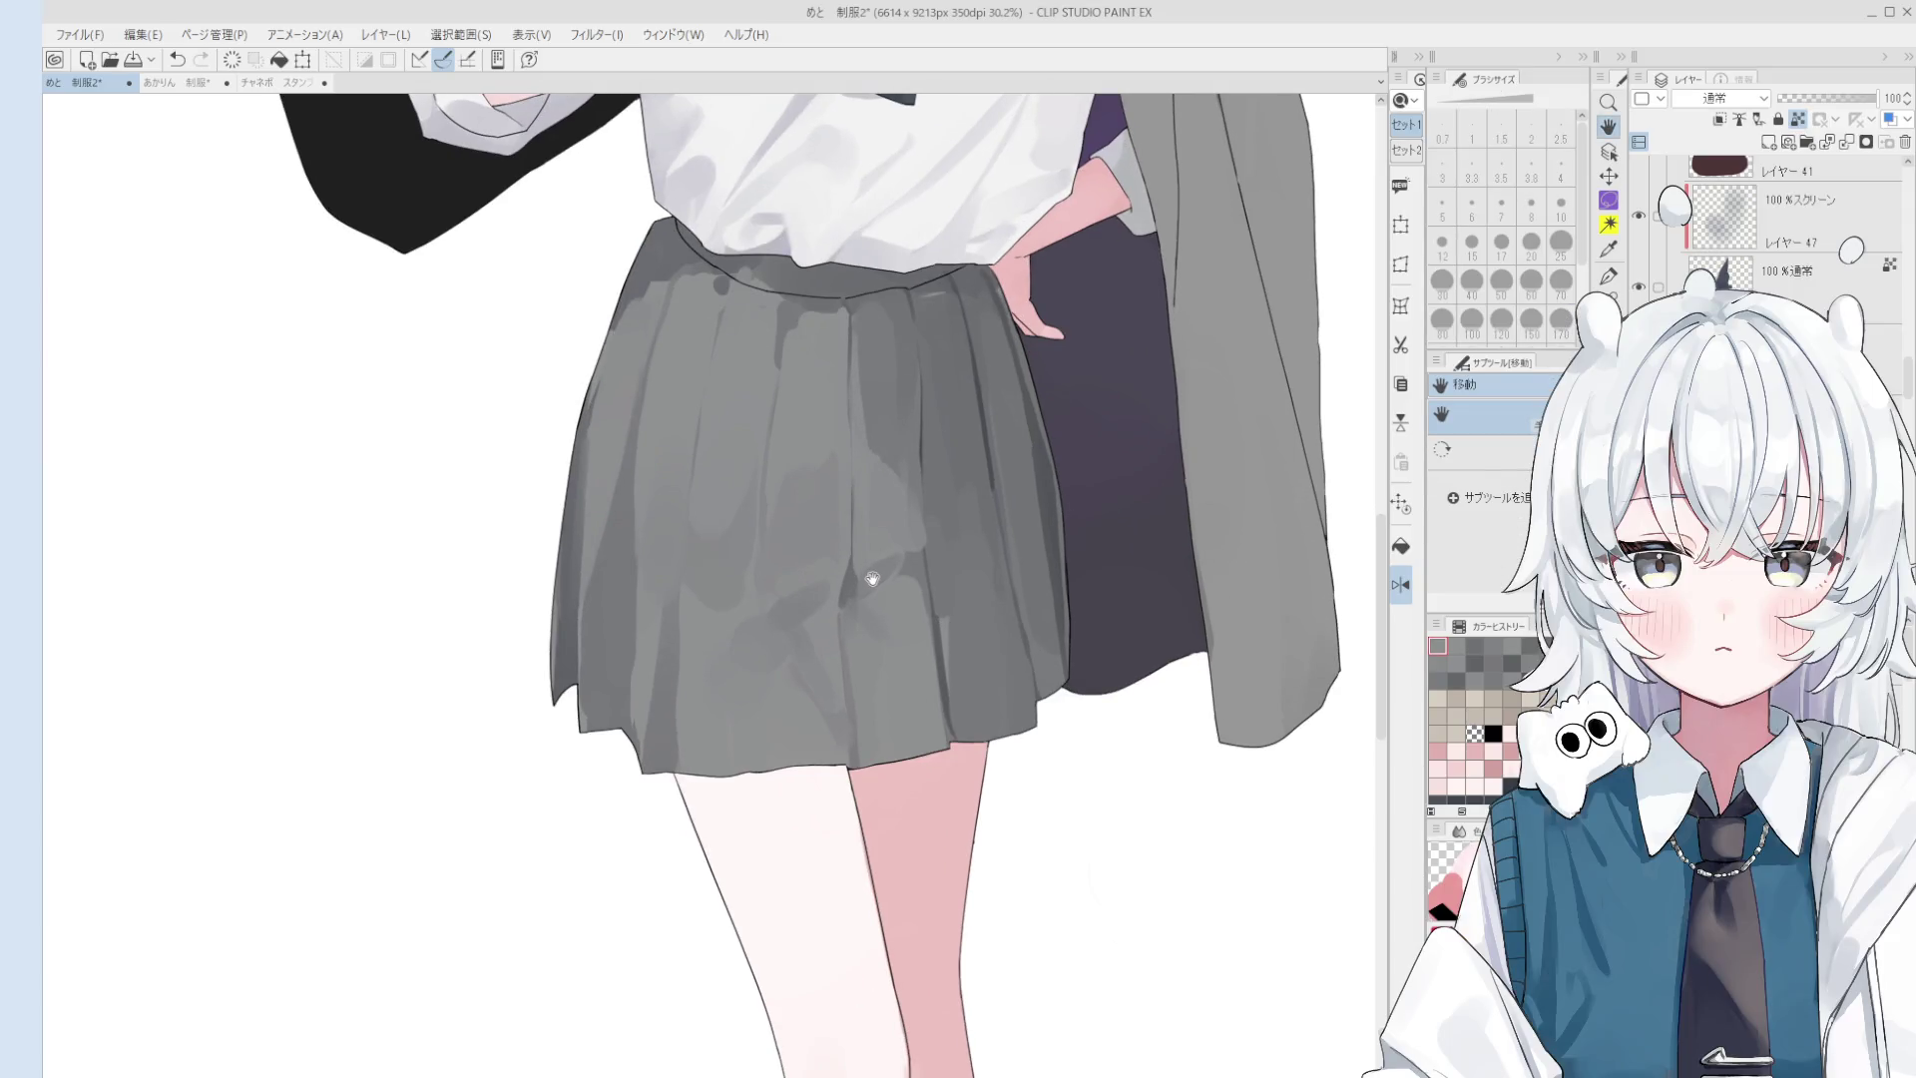
scroll(872, 579, down, 2)
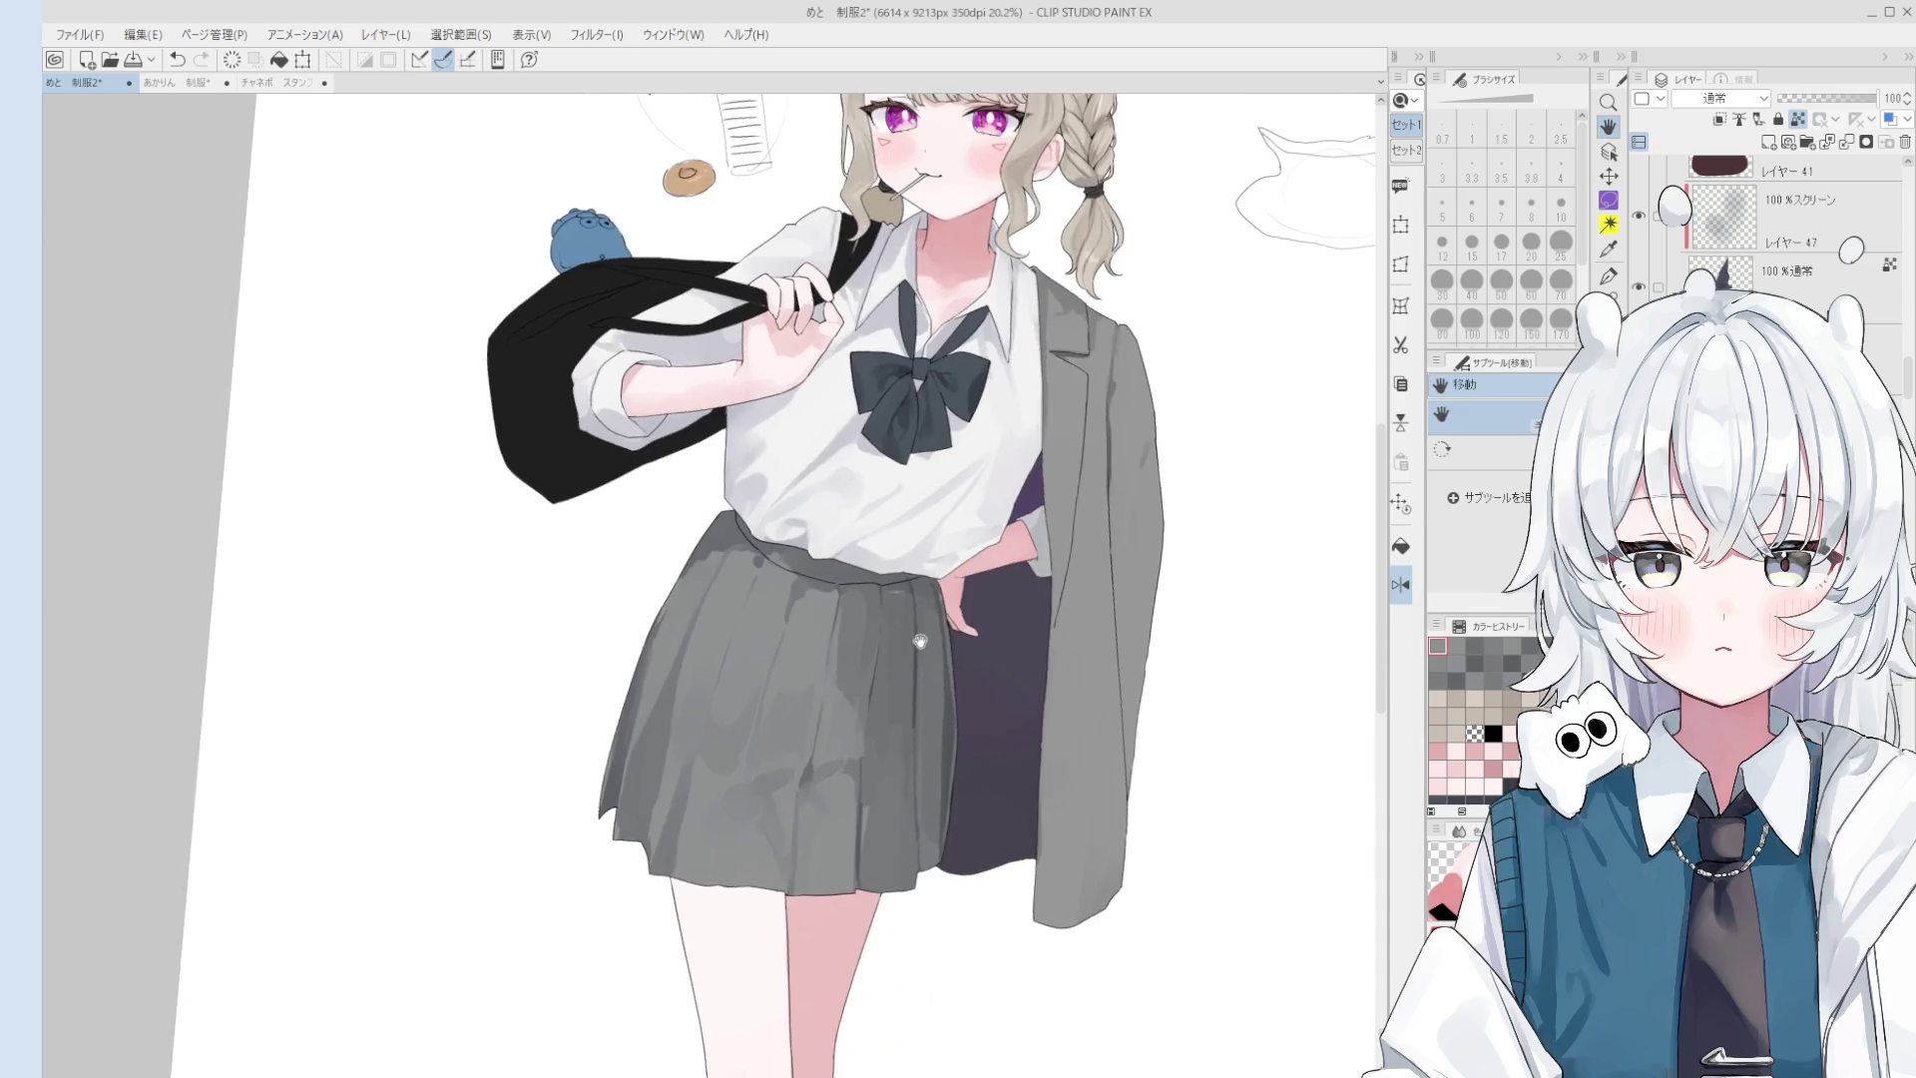
scroll(859, 648, up, 1)
scroll(798, 629, up, 1)
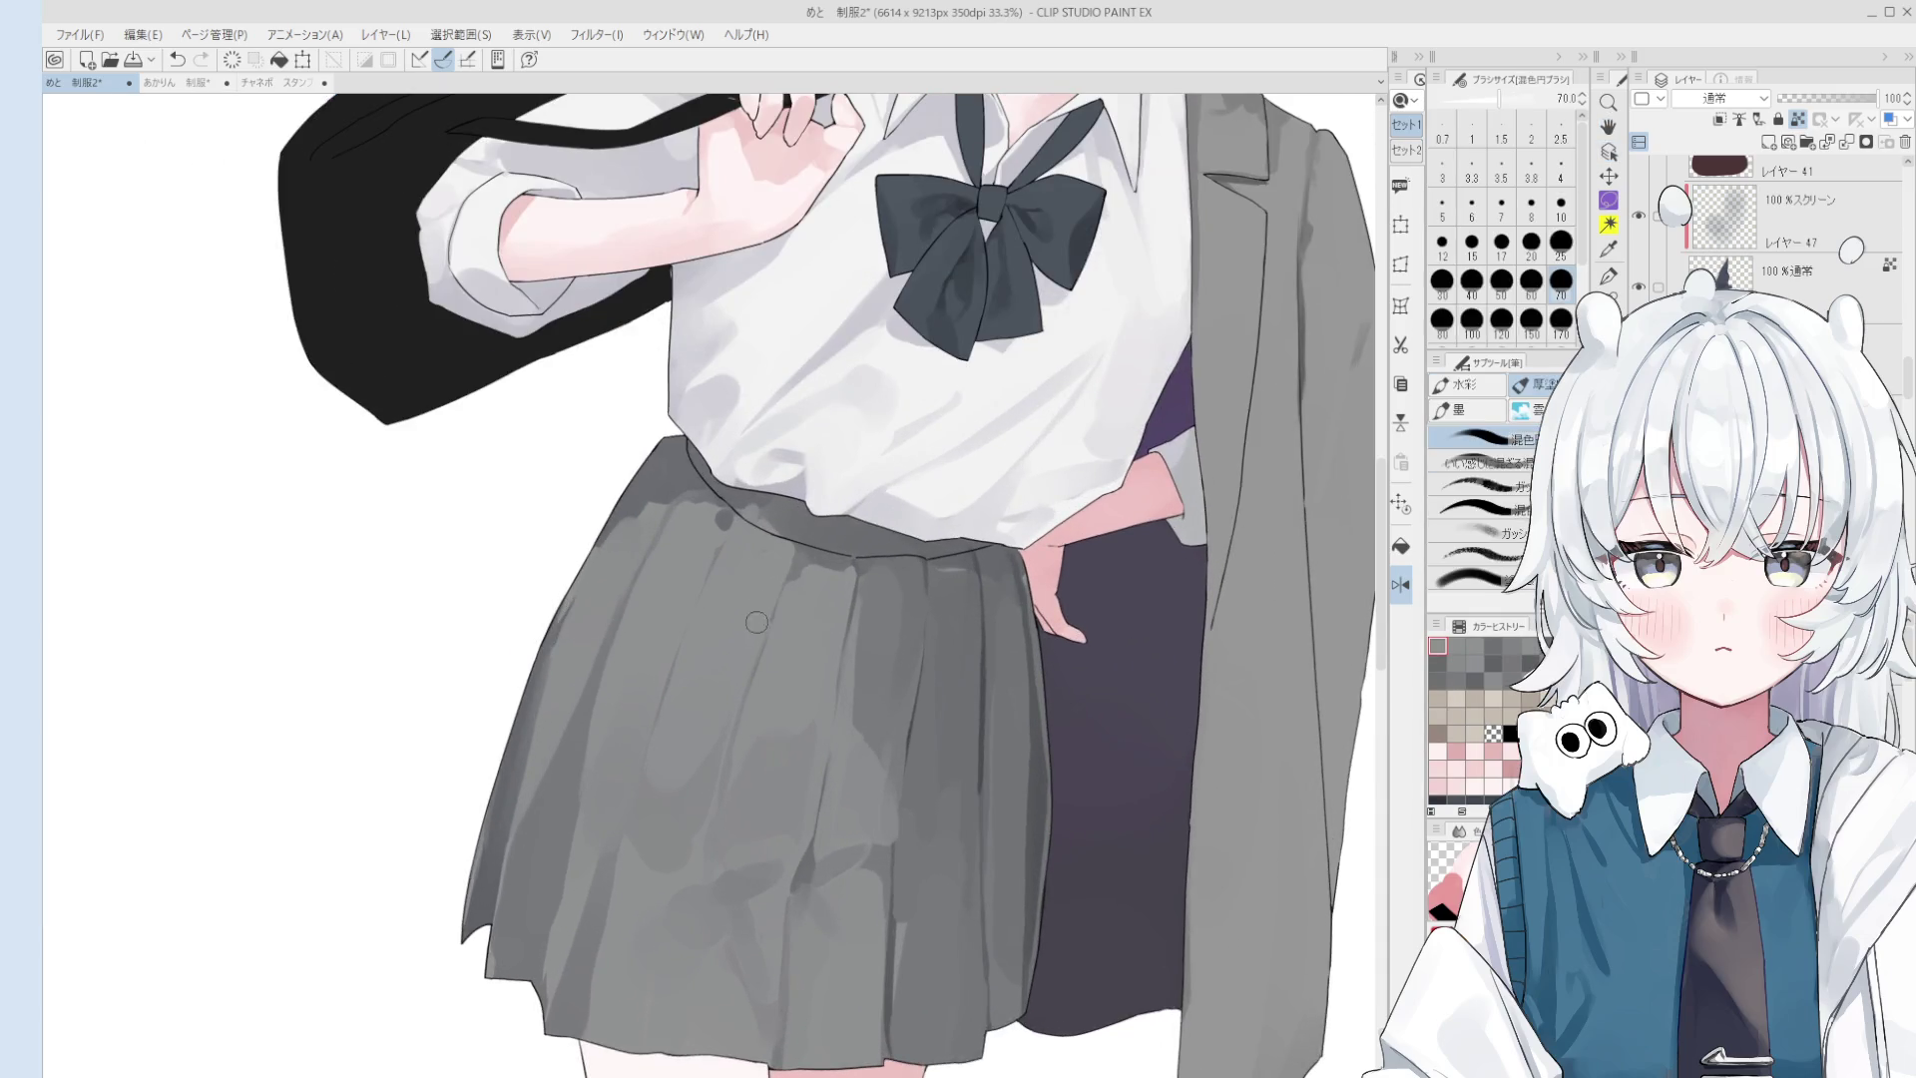
alt+click(778, 572)
key(bracketright)
key(bracketright)
key(bracketright)
scroll(848, 539, down, 2)
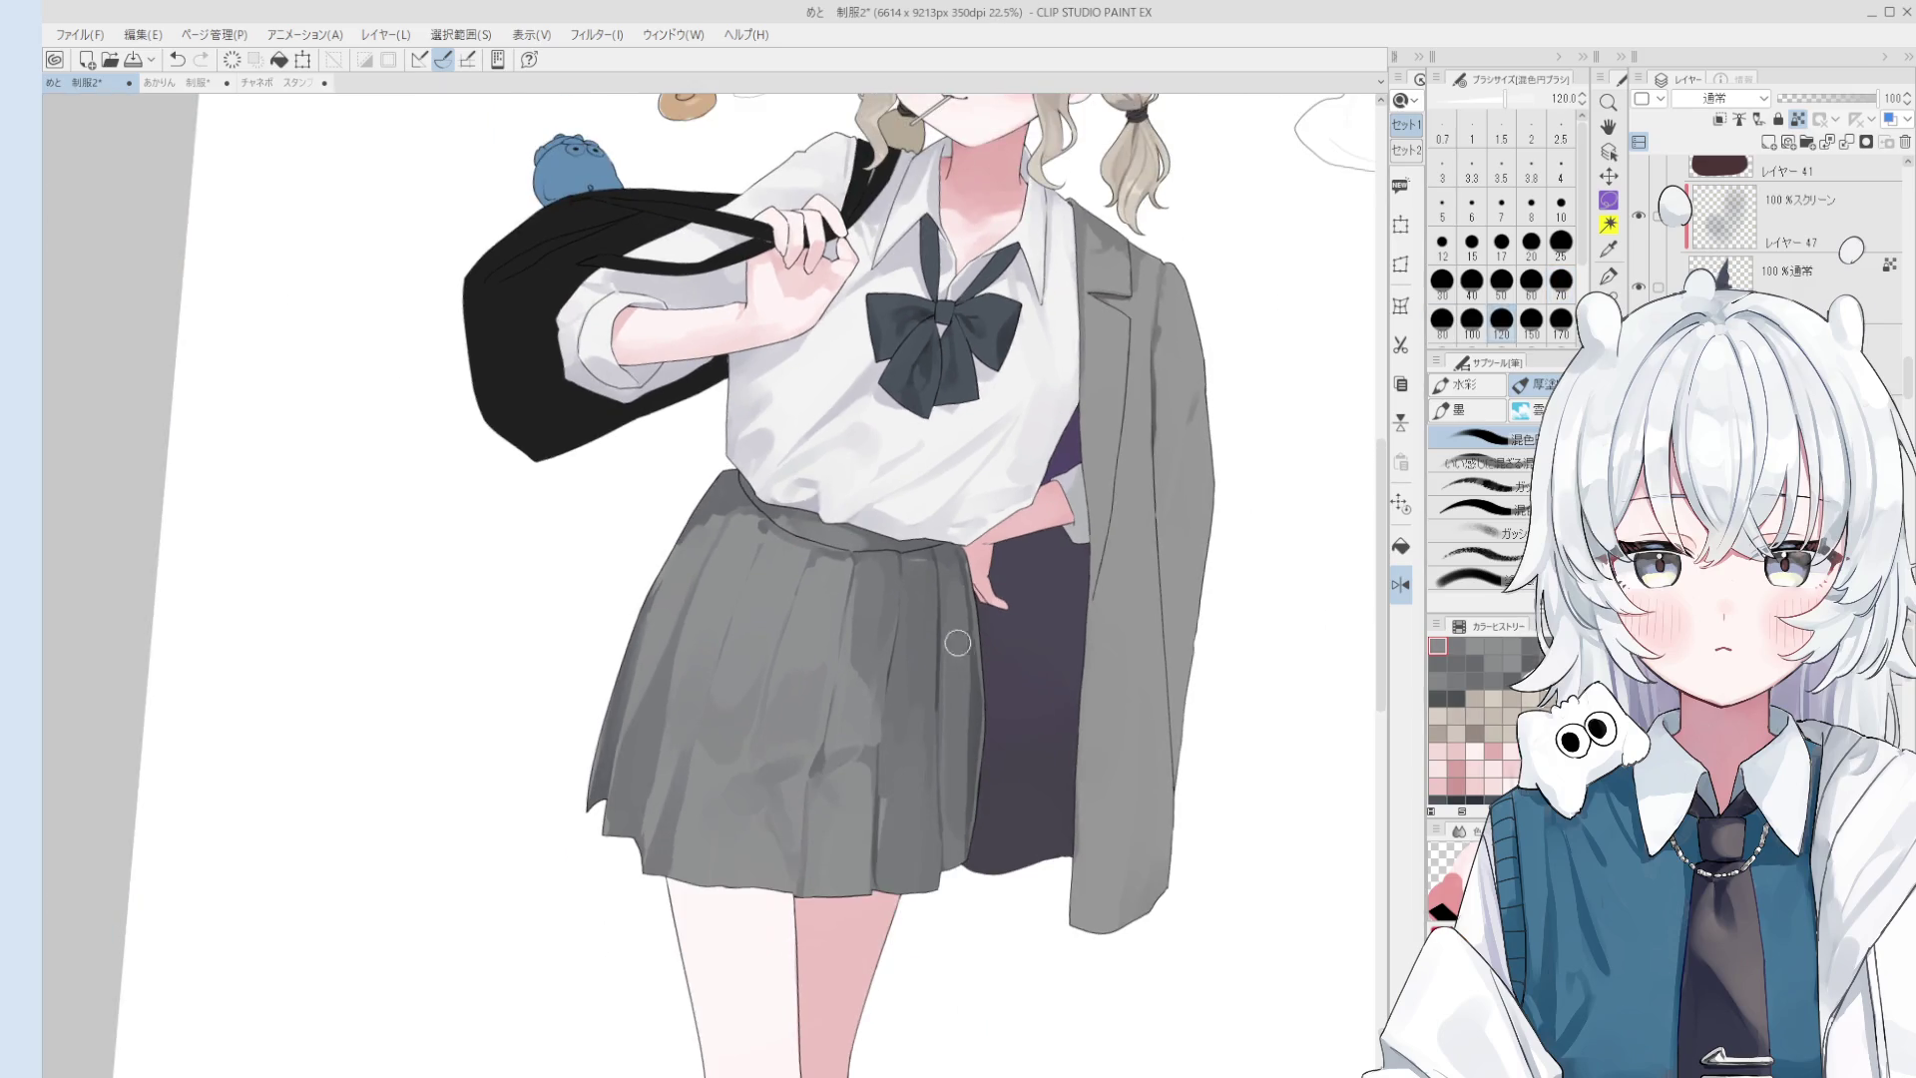
scroll(953, 634, down, 1)
drag(1283, 655, 1194, 675)
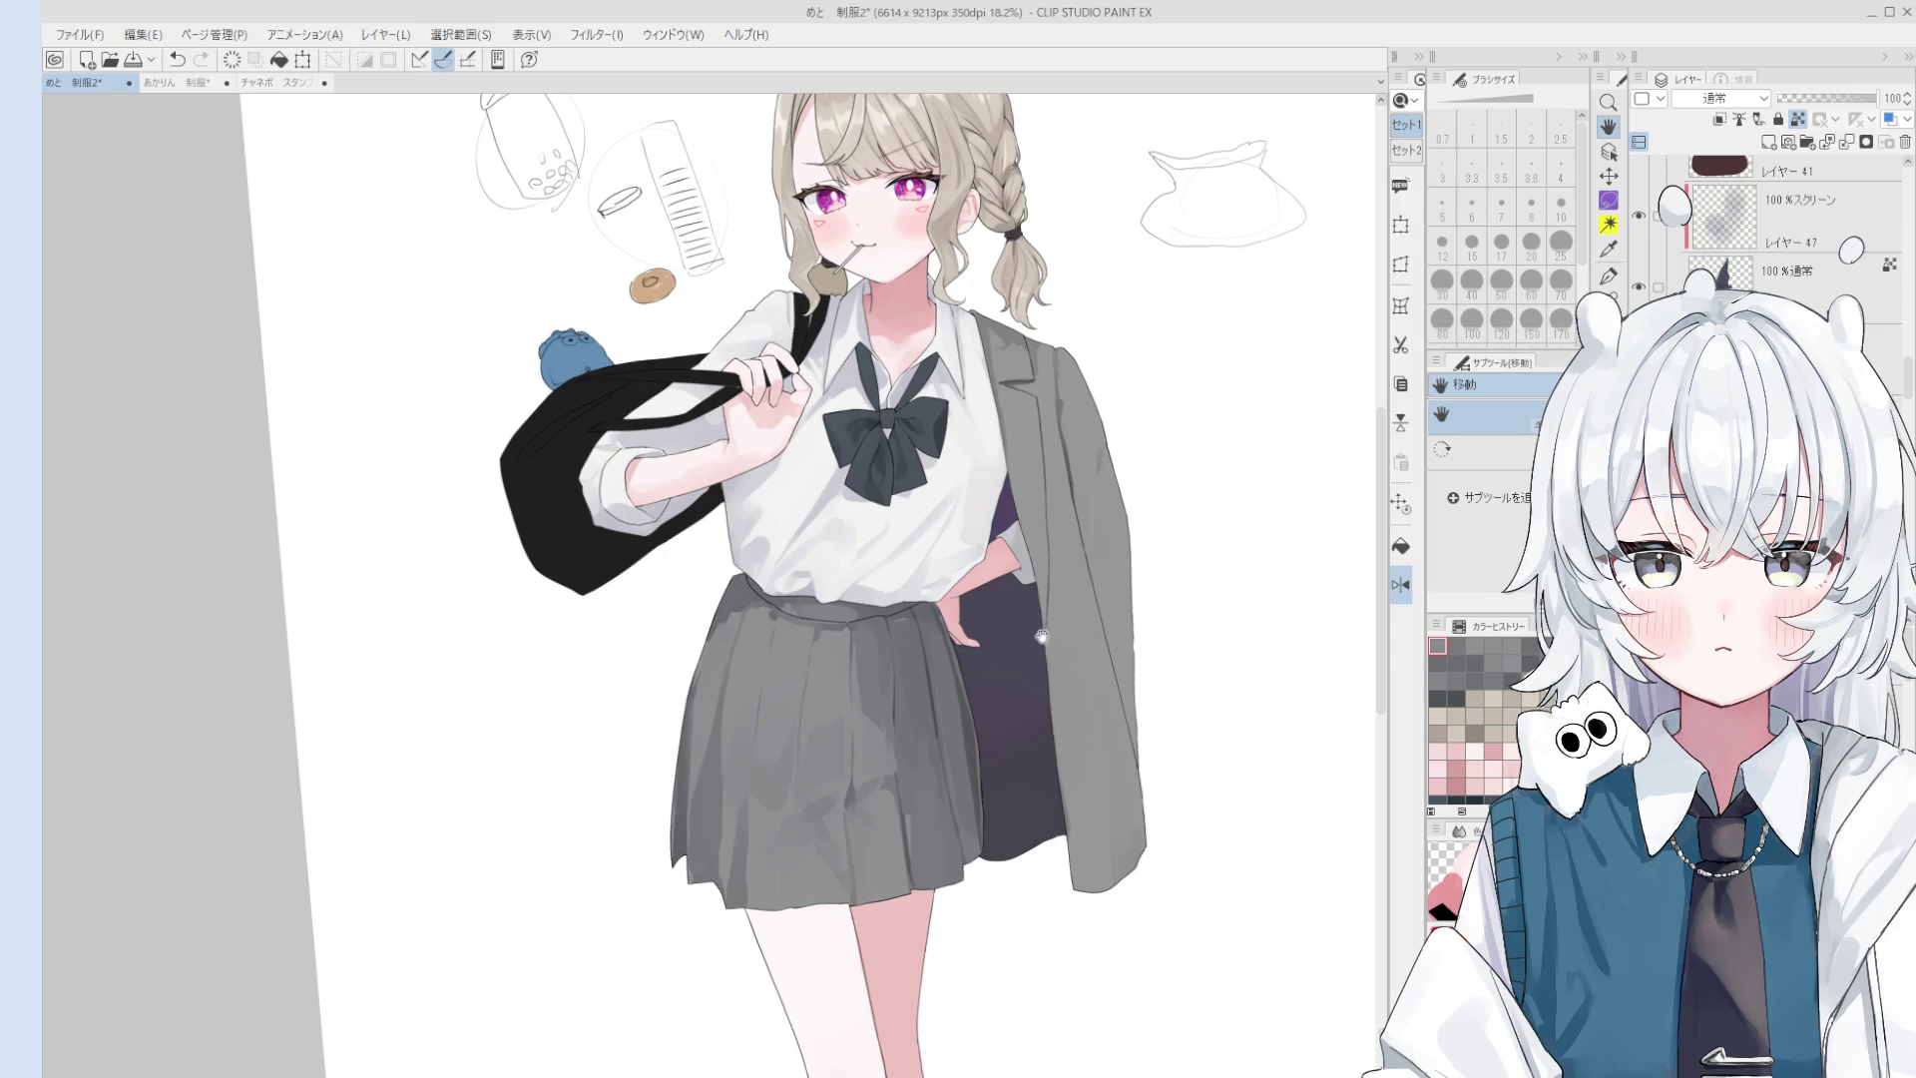
key(b)
scroll(965, 714, up, 2)
key(bracketleft)
key(bracketleft)
key(bracketleft)
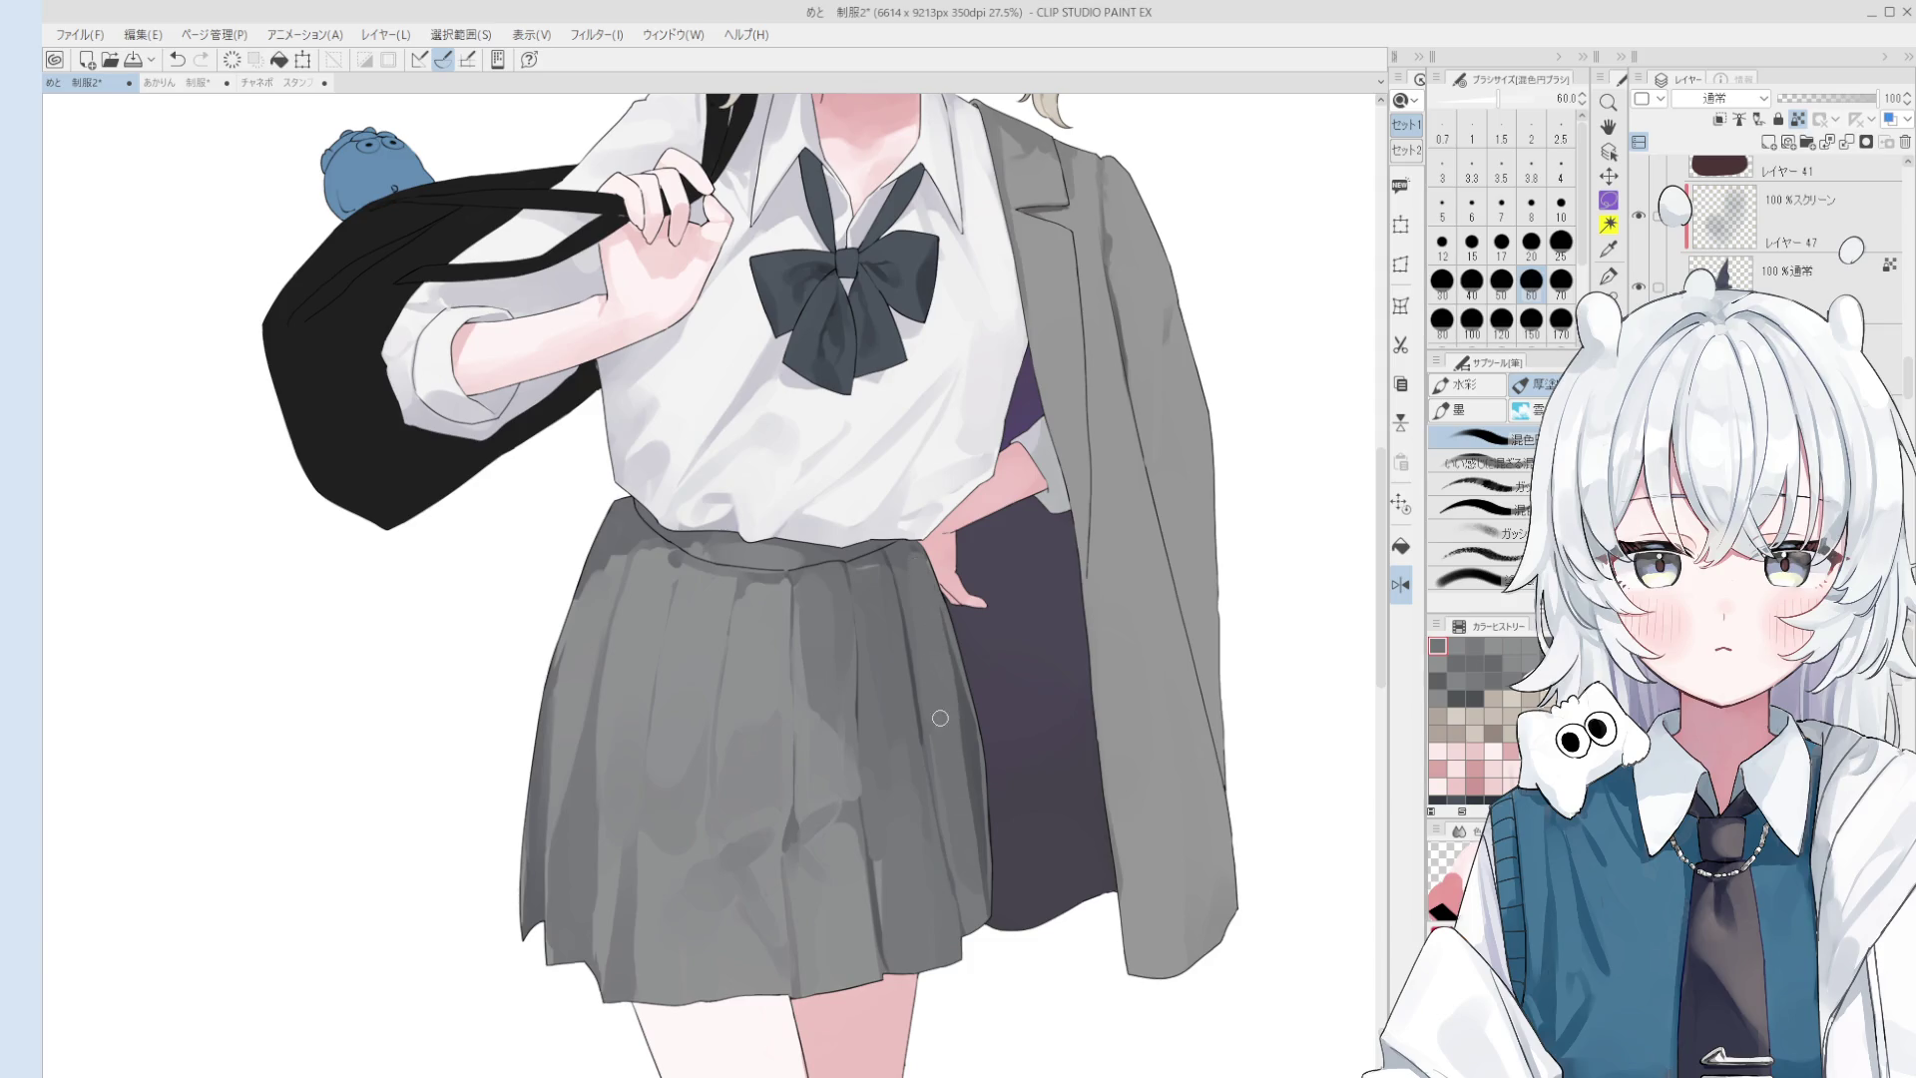
scroll(938, 721, down, 1)
scroll(943, 679, down, 1)
scroll(958, 719, down, 2)
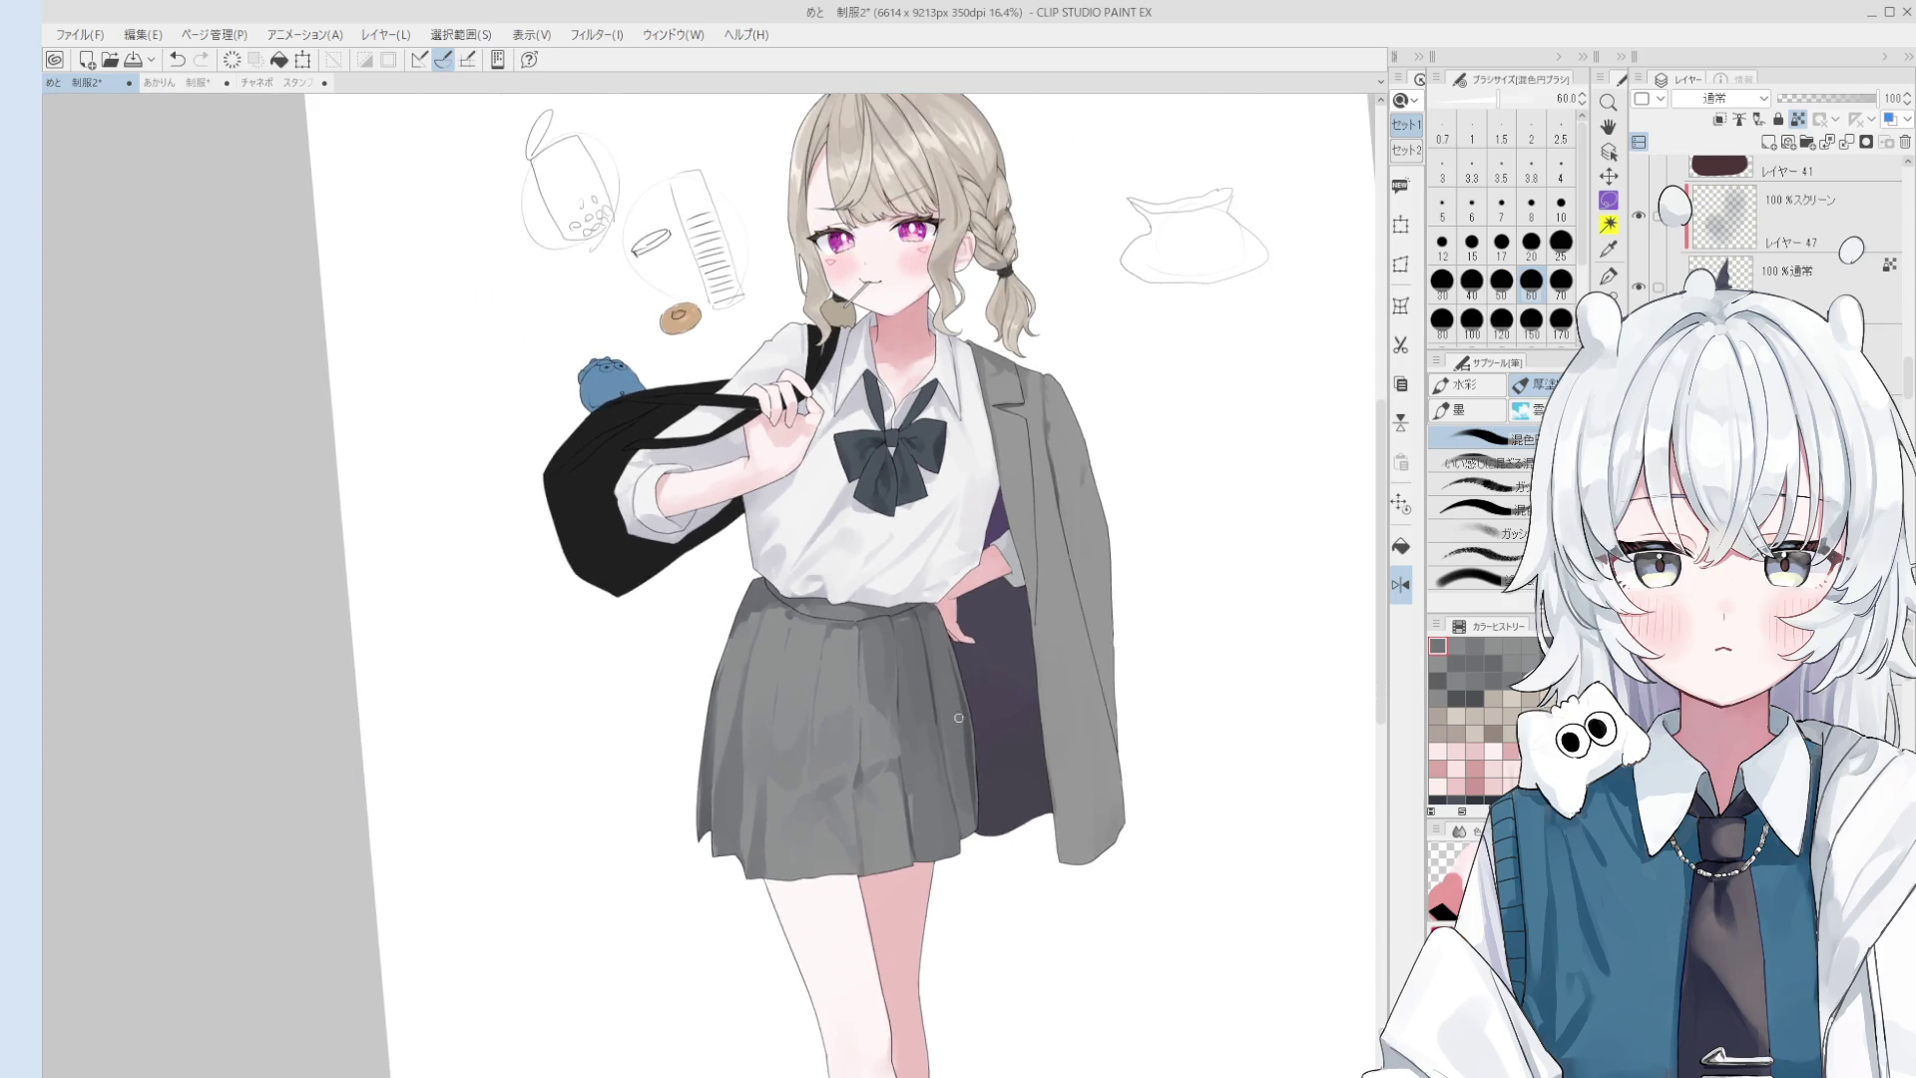
key(h)
drag(929, 655, 926, 635)
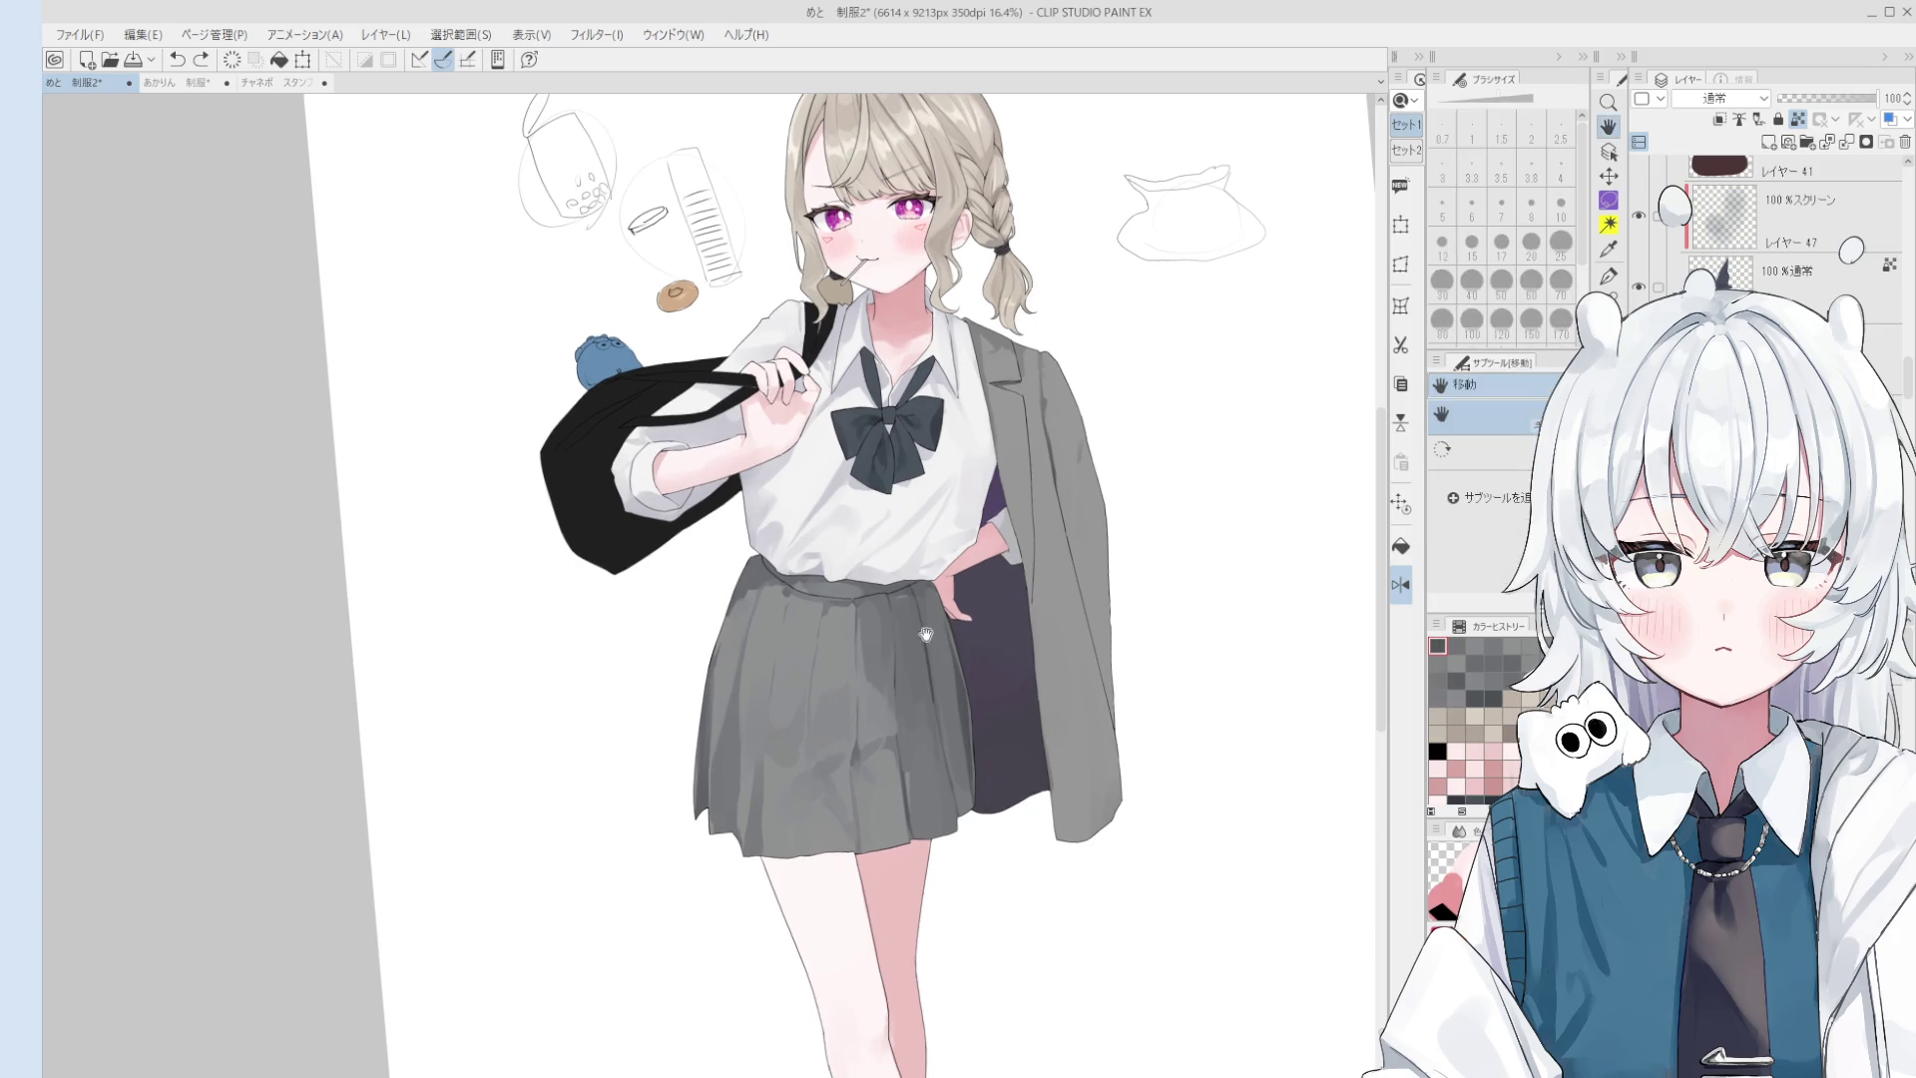
key(b)
scroll(933, 635, up, 1)
scroll(948, 633, up, 1)
- Blend soft shading down the skirt's right edge with the blending brush
drag(958, 687, 960, 728)
key(bracketleft)
key(bracketleft)
key(bracketleft)
drag(948, 588, 970, 768)
key(bracketright)
key(bracketright)
key(bracketright)
key(ctrl+z)
drag(958, 688, 973, 781)
scroll(973, 784, down, 1)
scroll(973, 784, down, 2)
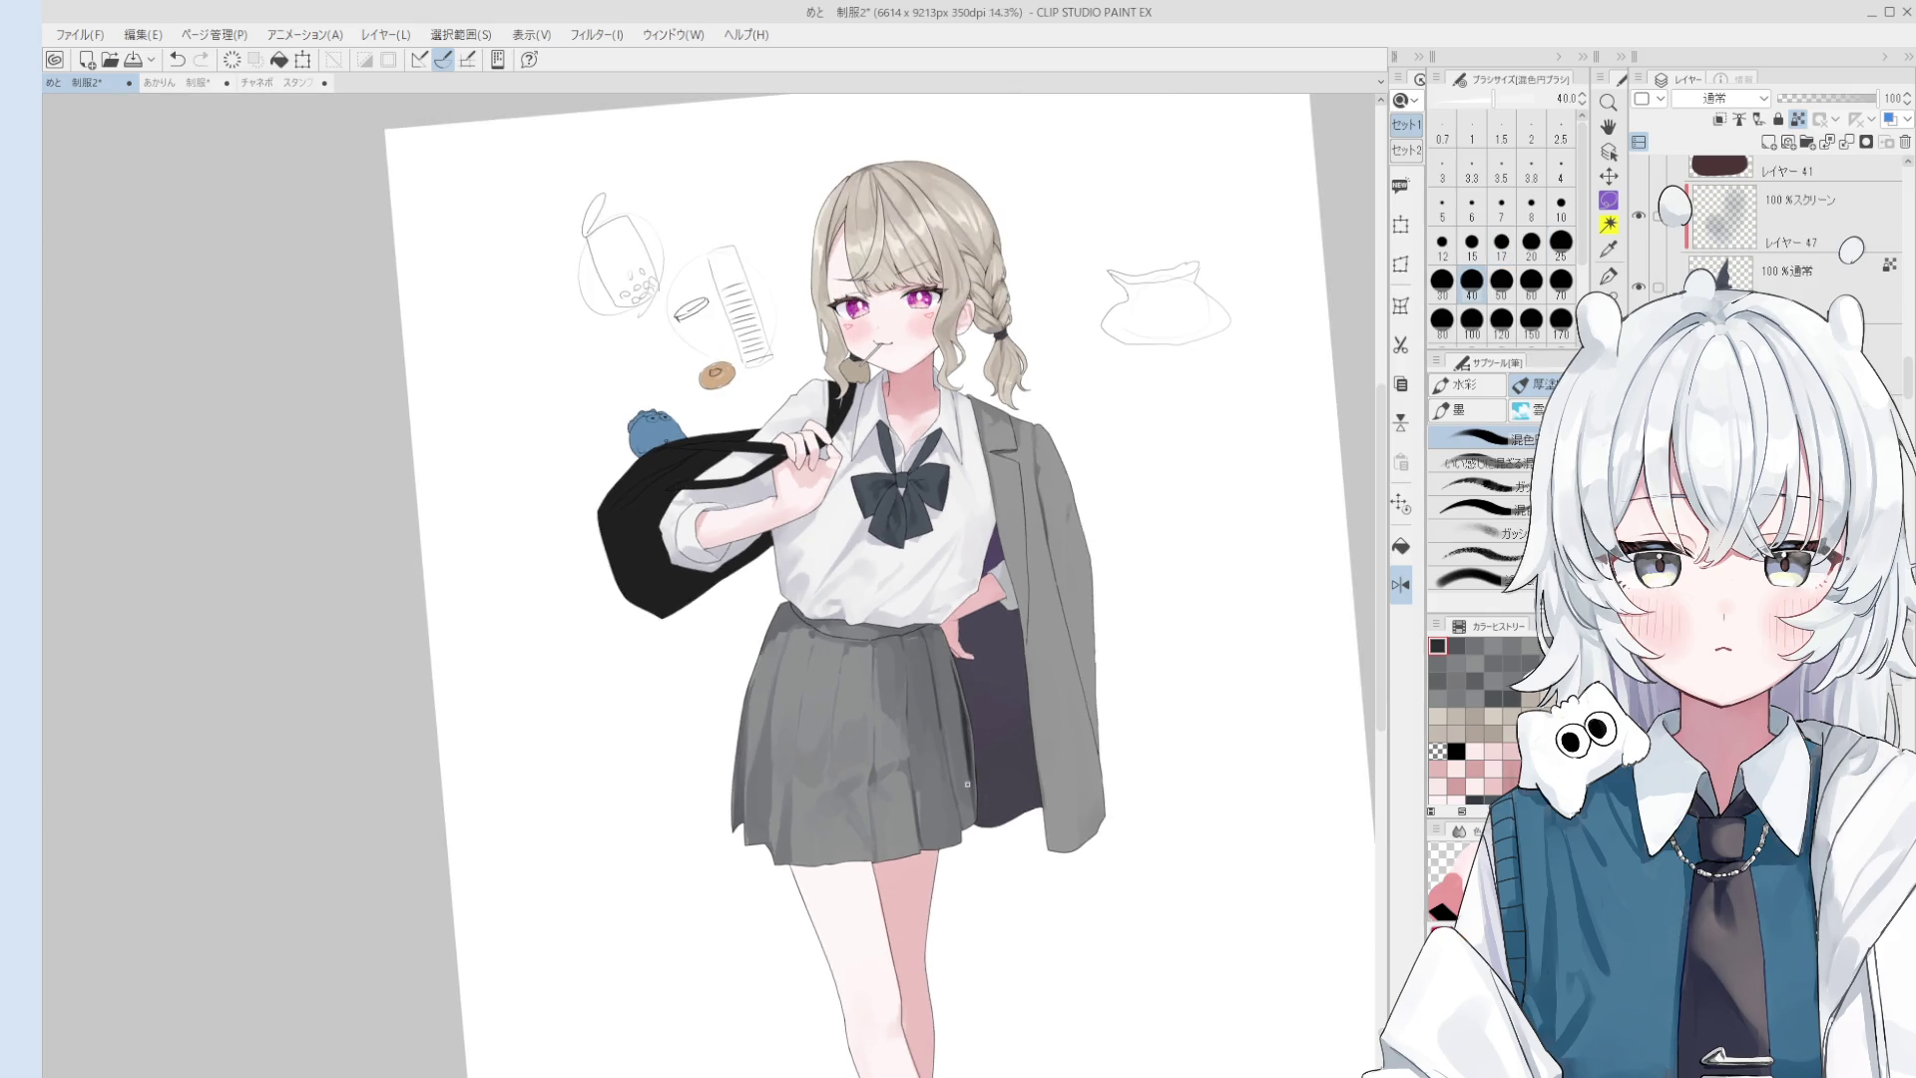
drag(983, 849, 986, 704)
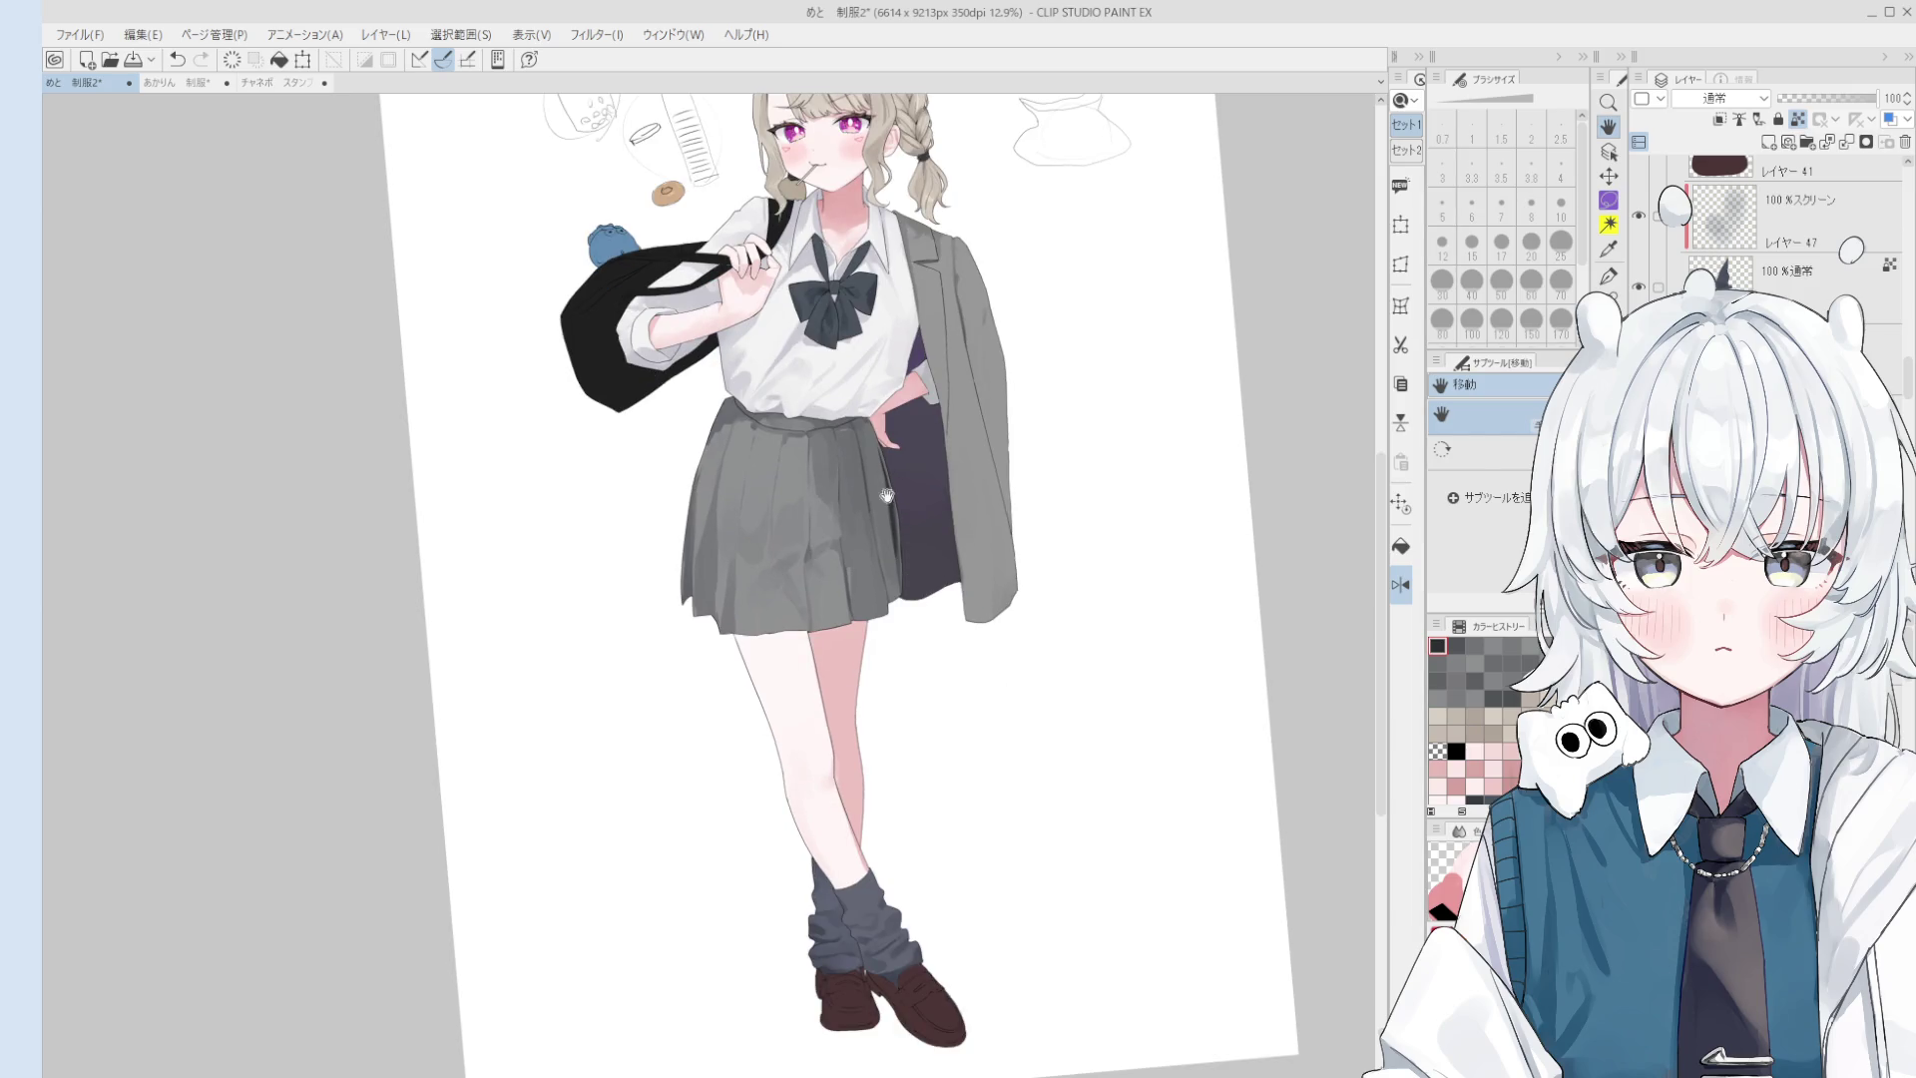
scroll(883, 497, up, 2)
scroll(860, 487, up, 1)
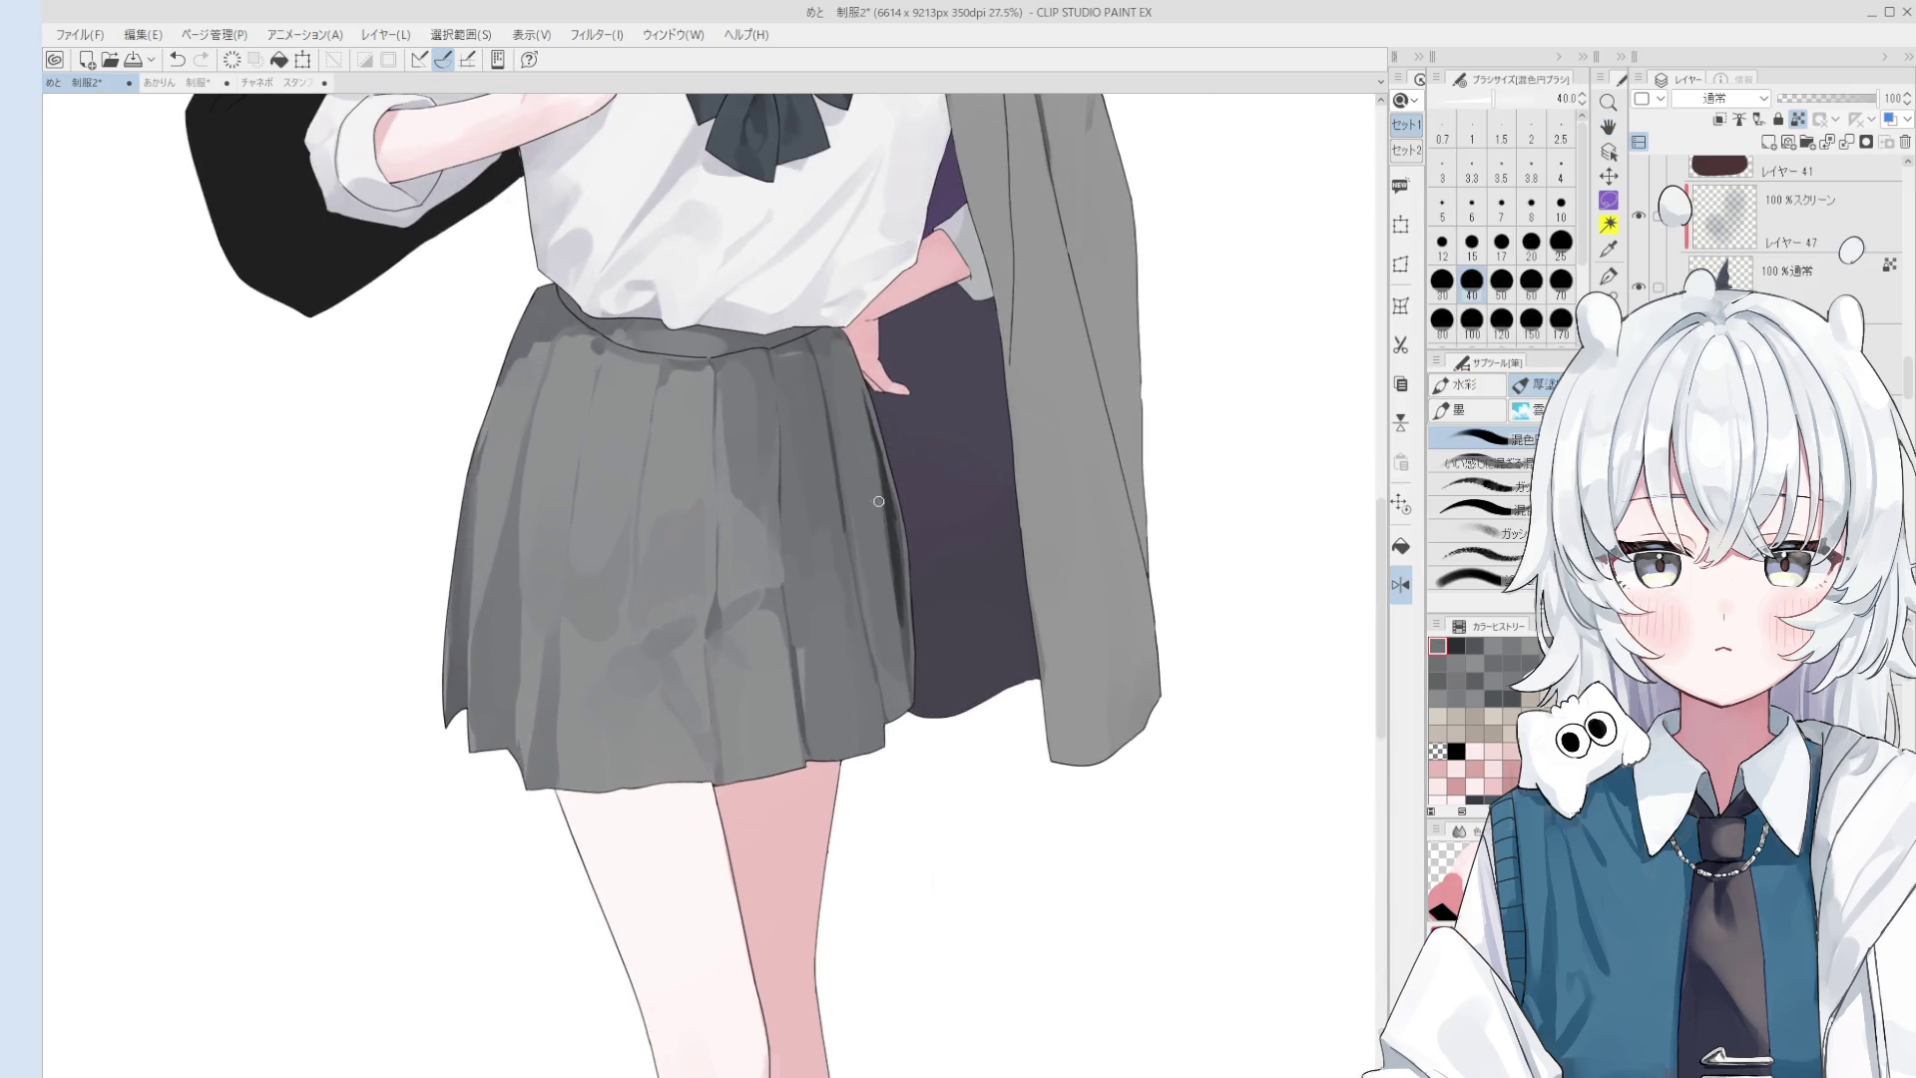
- Darken the skirt's right edge with dark-grey strokes sampled from the skirt
key(bracketright)
alt+click(884, 539)
drag(893, 519, 904, 591)
scroll(893, 539, up, 1)
scroll(891, 511, down, 1)
key(ctrl+z)
drag(894, 519, 903, 555)
key(bracketleft)
key(bracketleft)
key(bracketleft)
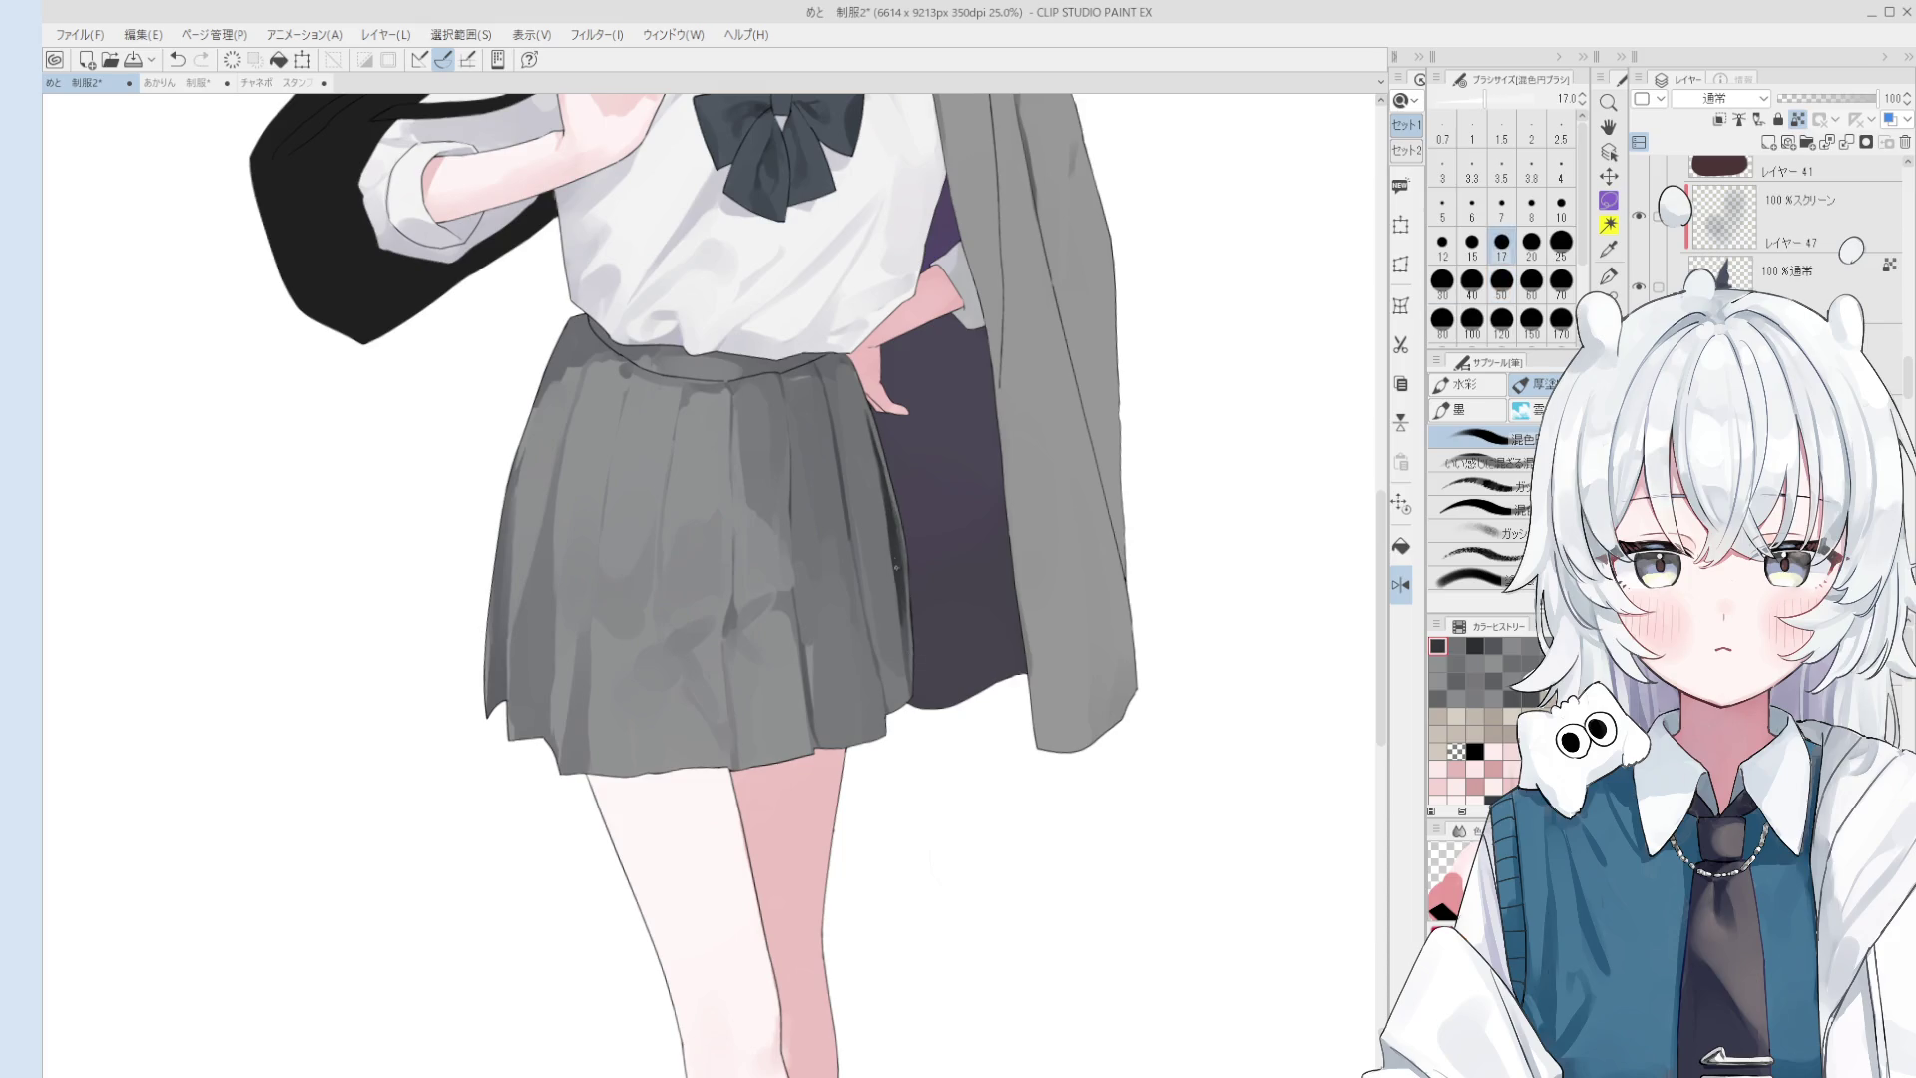
drag(904, 622, 909, 679)
alt+click(880, 550)
key(bracketright)
key(bracketright)
key(bracketright)
drag(904, 599, 906, 679)
scroll(896, 635, down, 3)
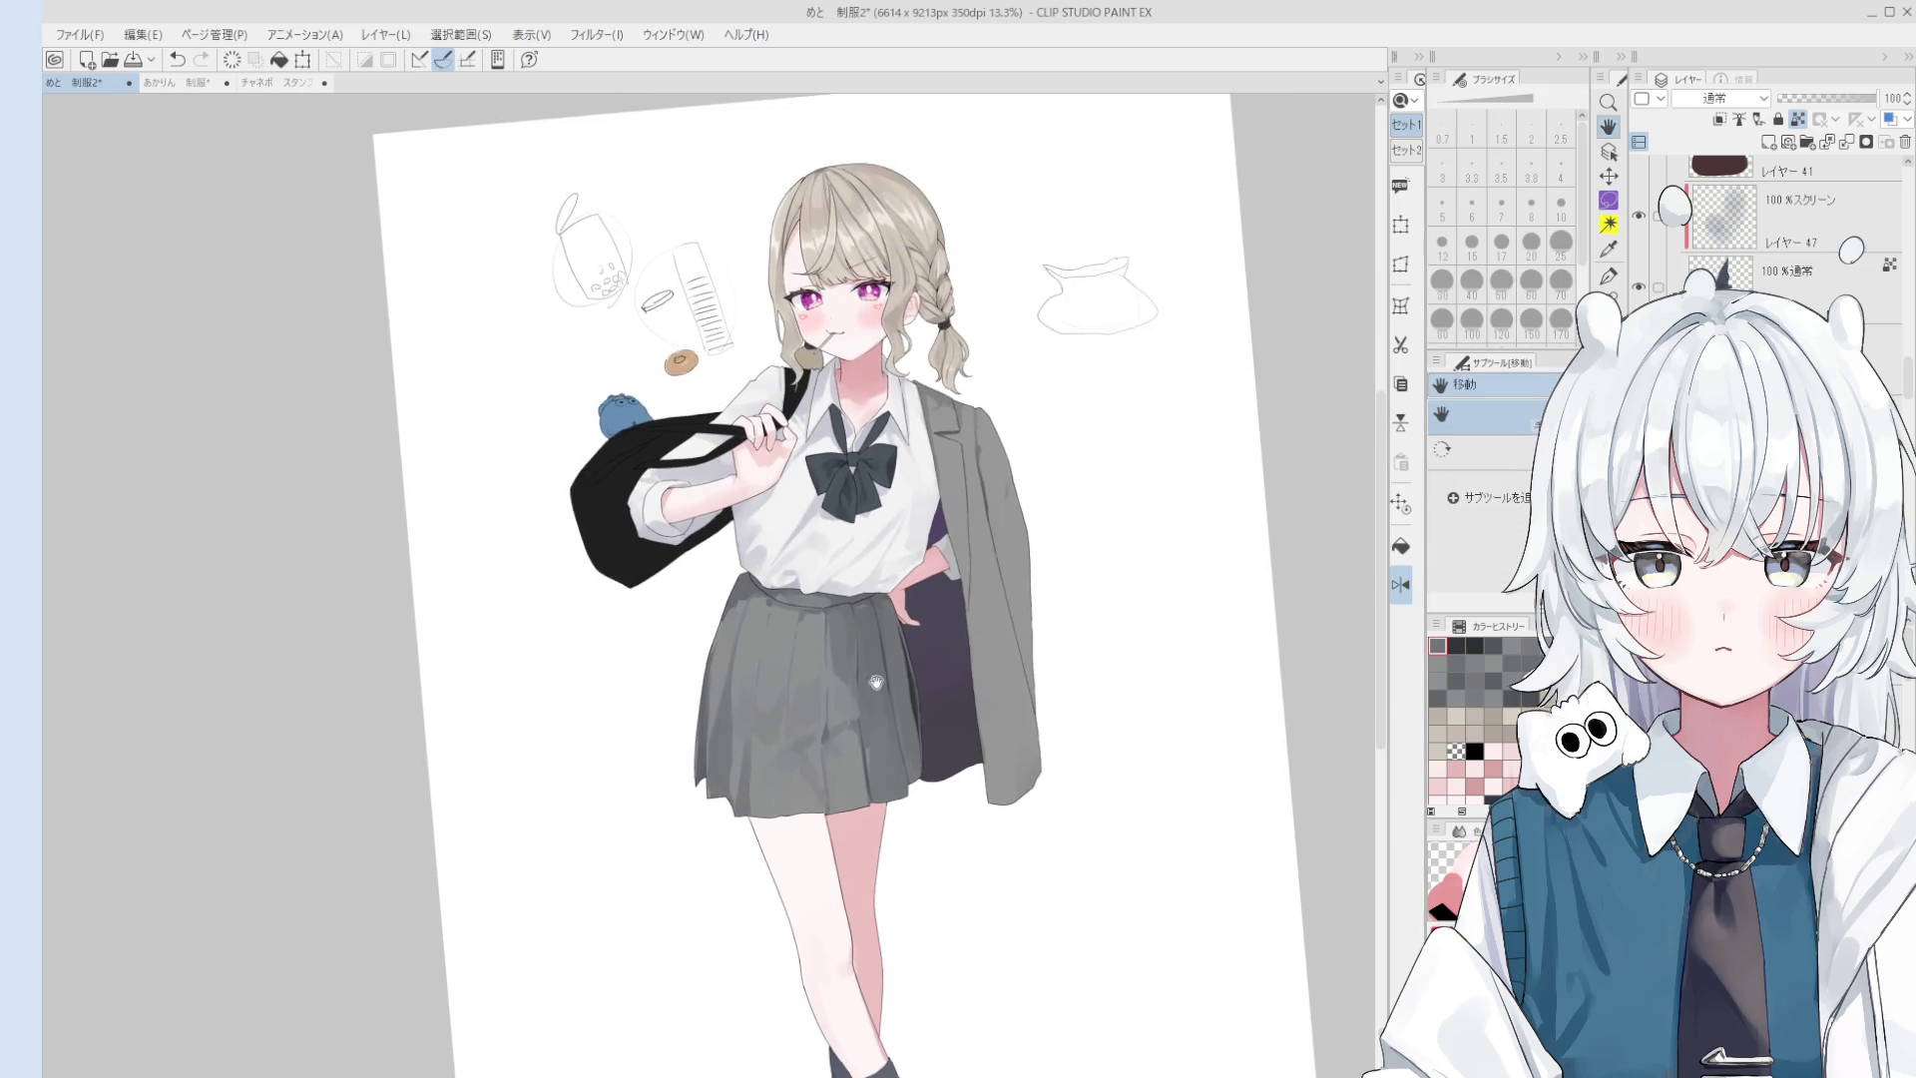
scroll(896, 635, down, 2)
- Erase the rough cup, pen and notes sketches with a size-800 Eraser
drag(926, 553, 913, 502)
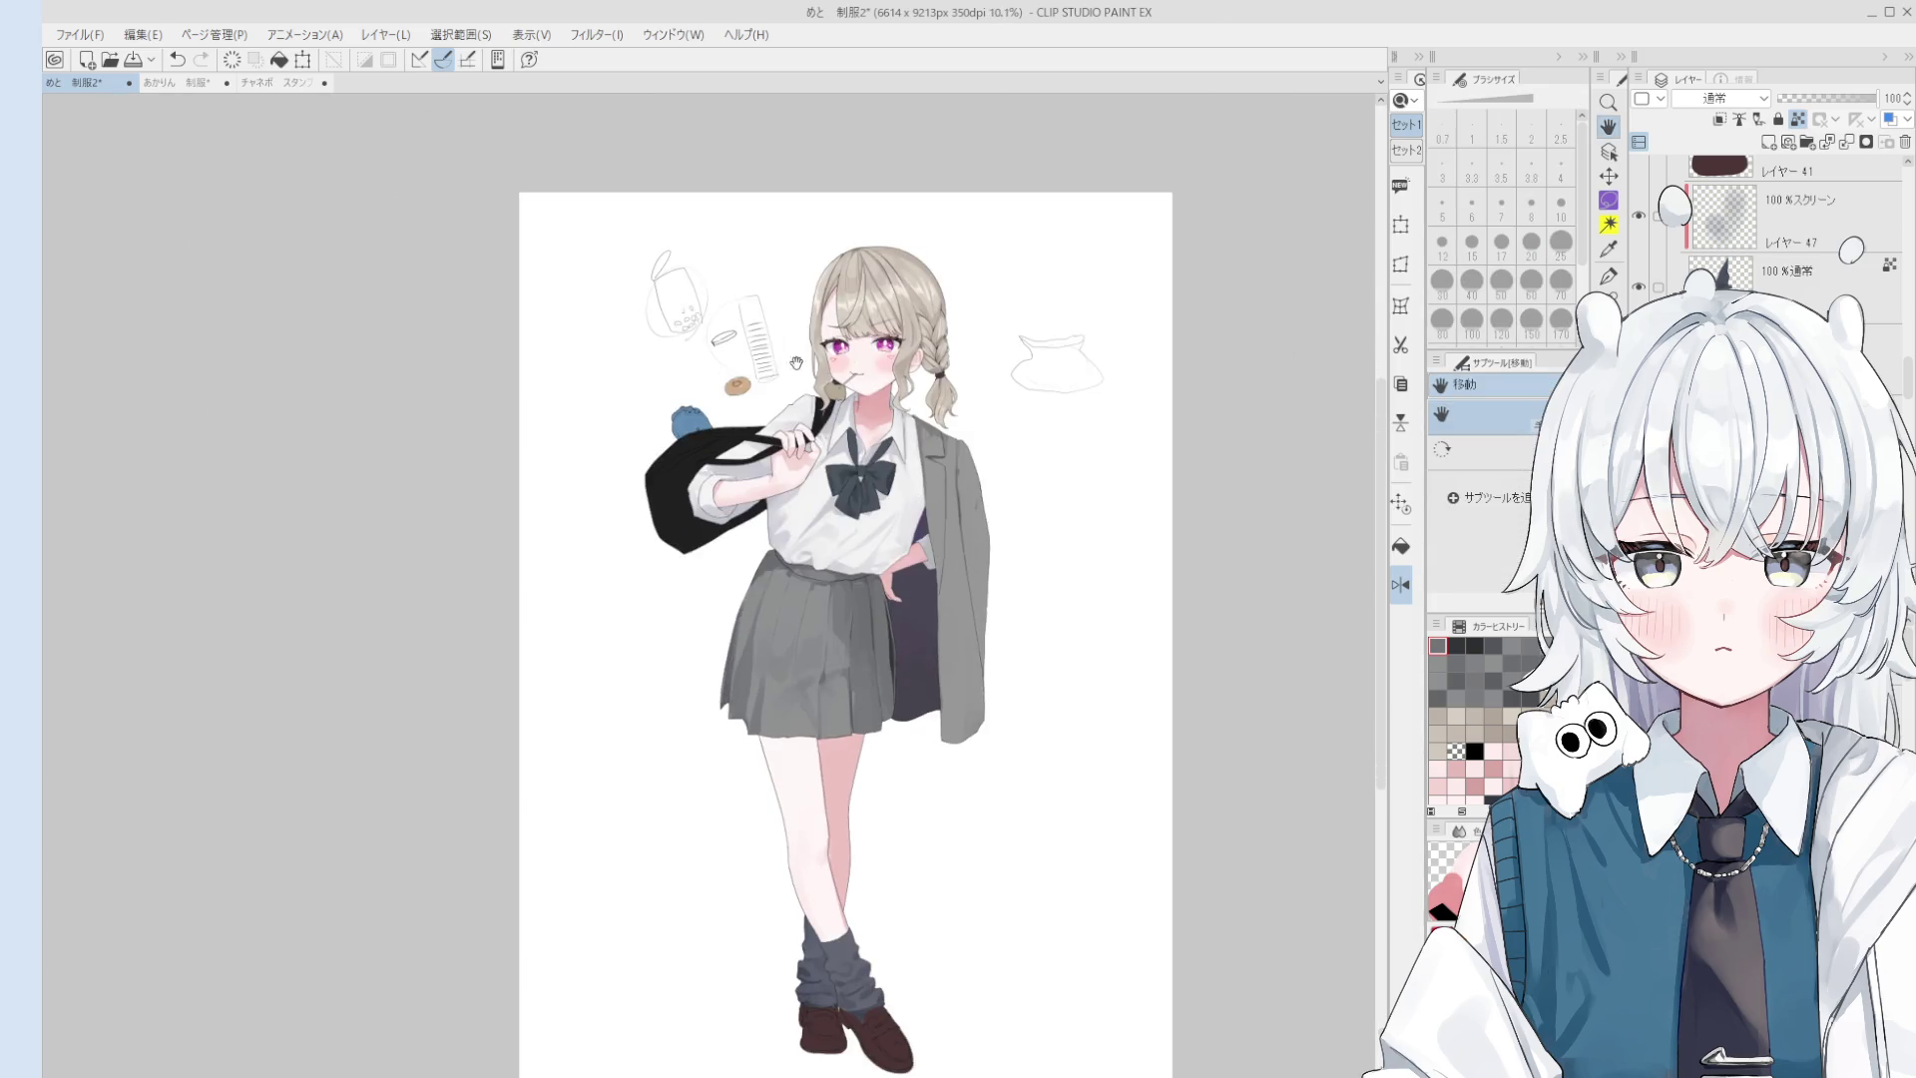
scroll(913, 502, up, 2)
key(e)
drag(759, 379, 710, 273)
key(h)
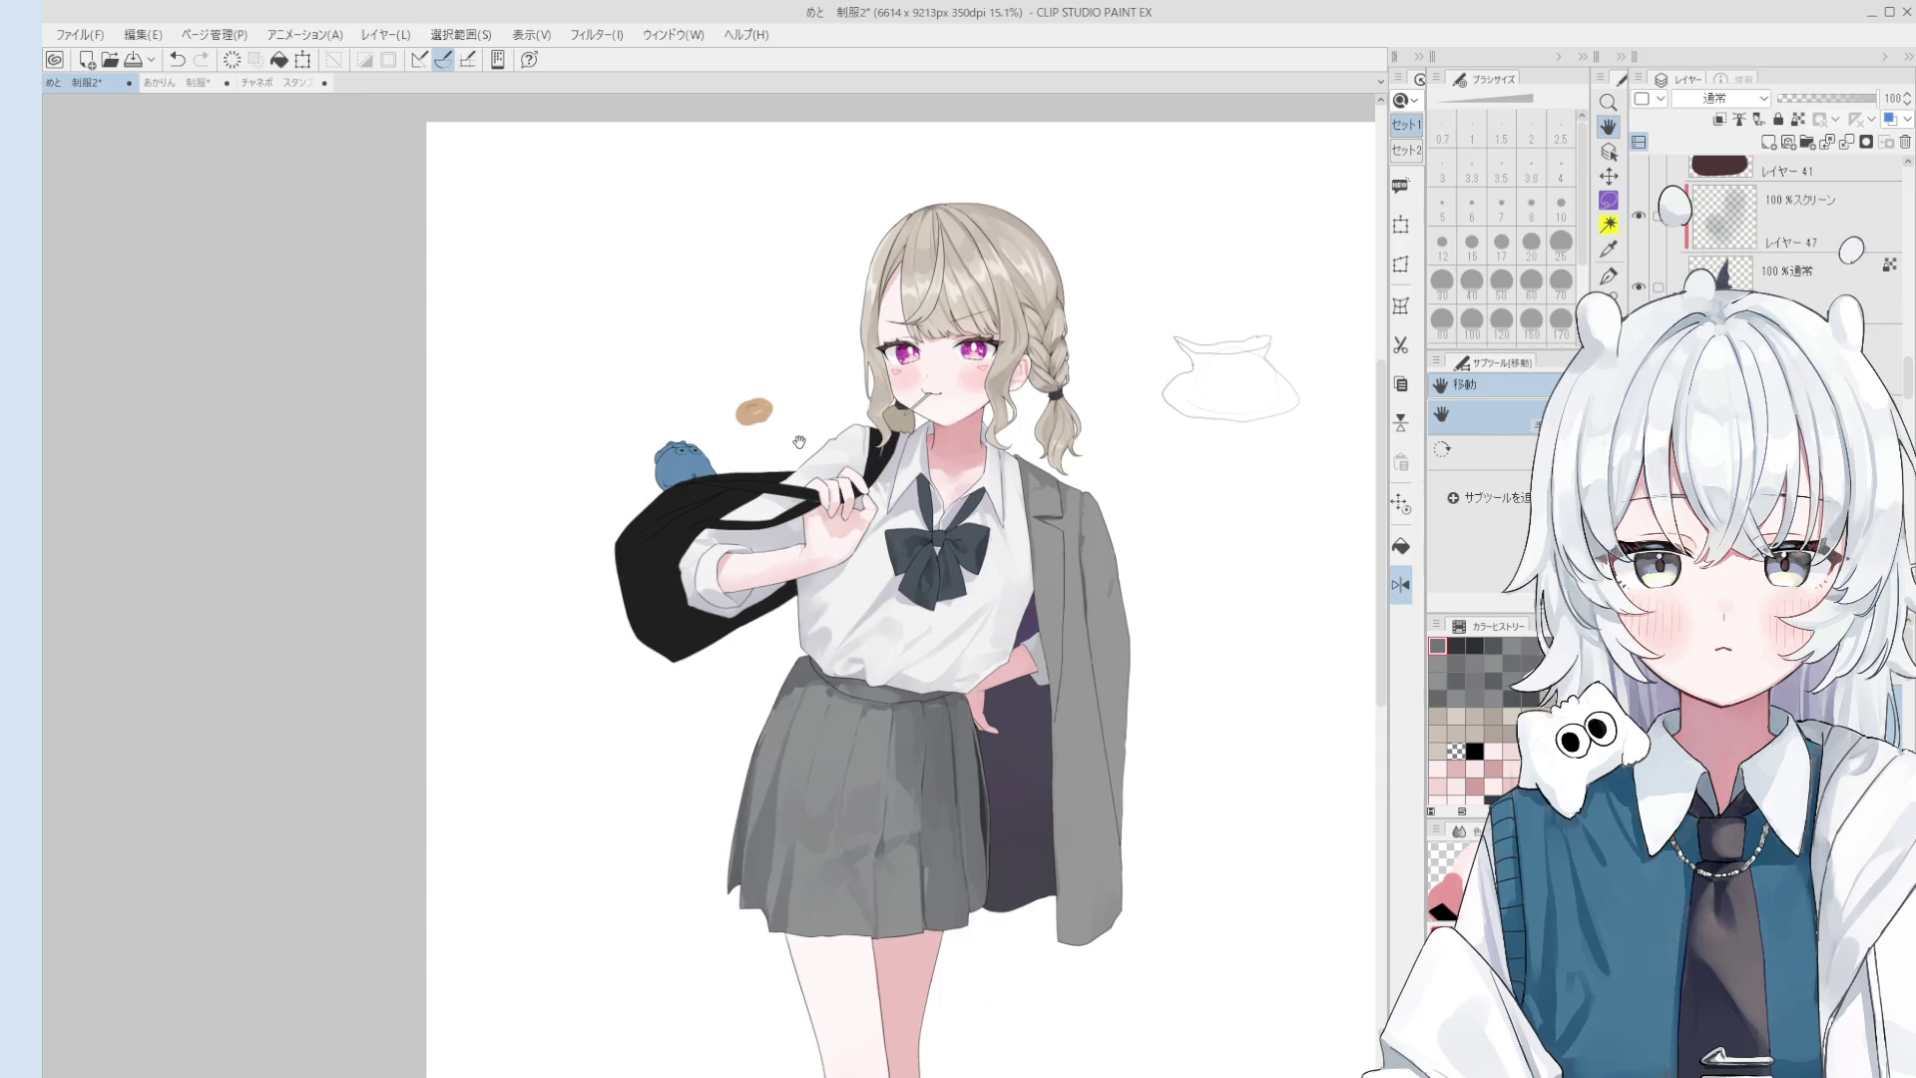
- Erase the small donut doodle beside the girl's head with a size-400 Eraser
key(o)
scroll(760, 410, up, 2)
key(e)
drag(760, 409, 761, 393)
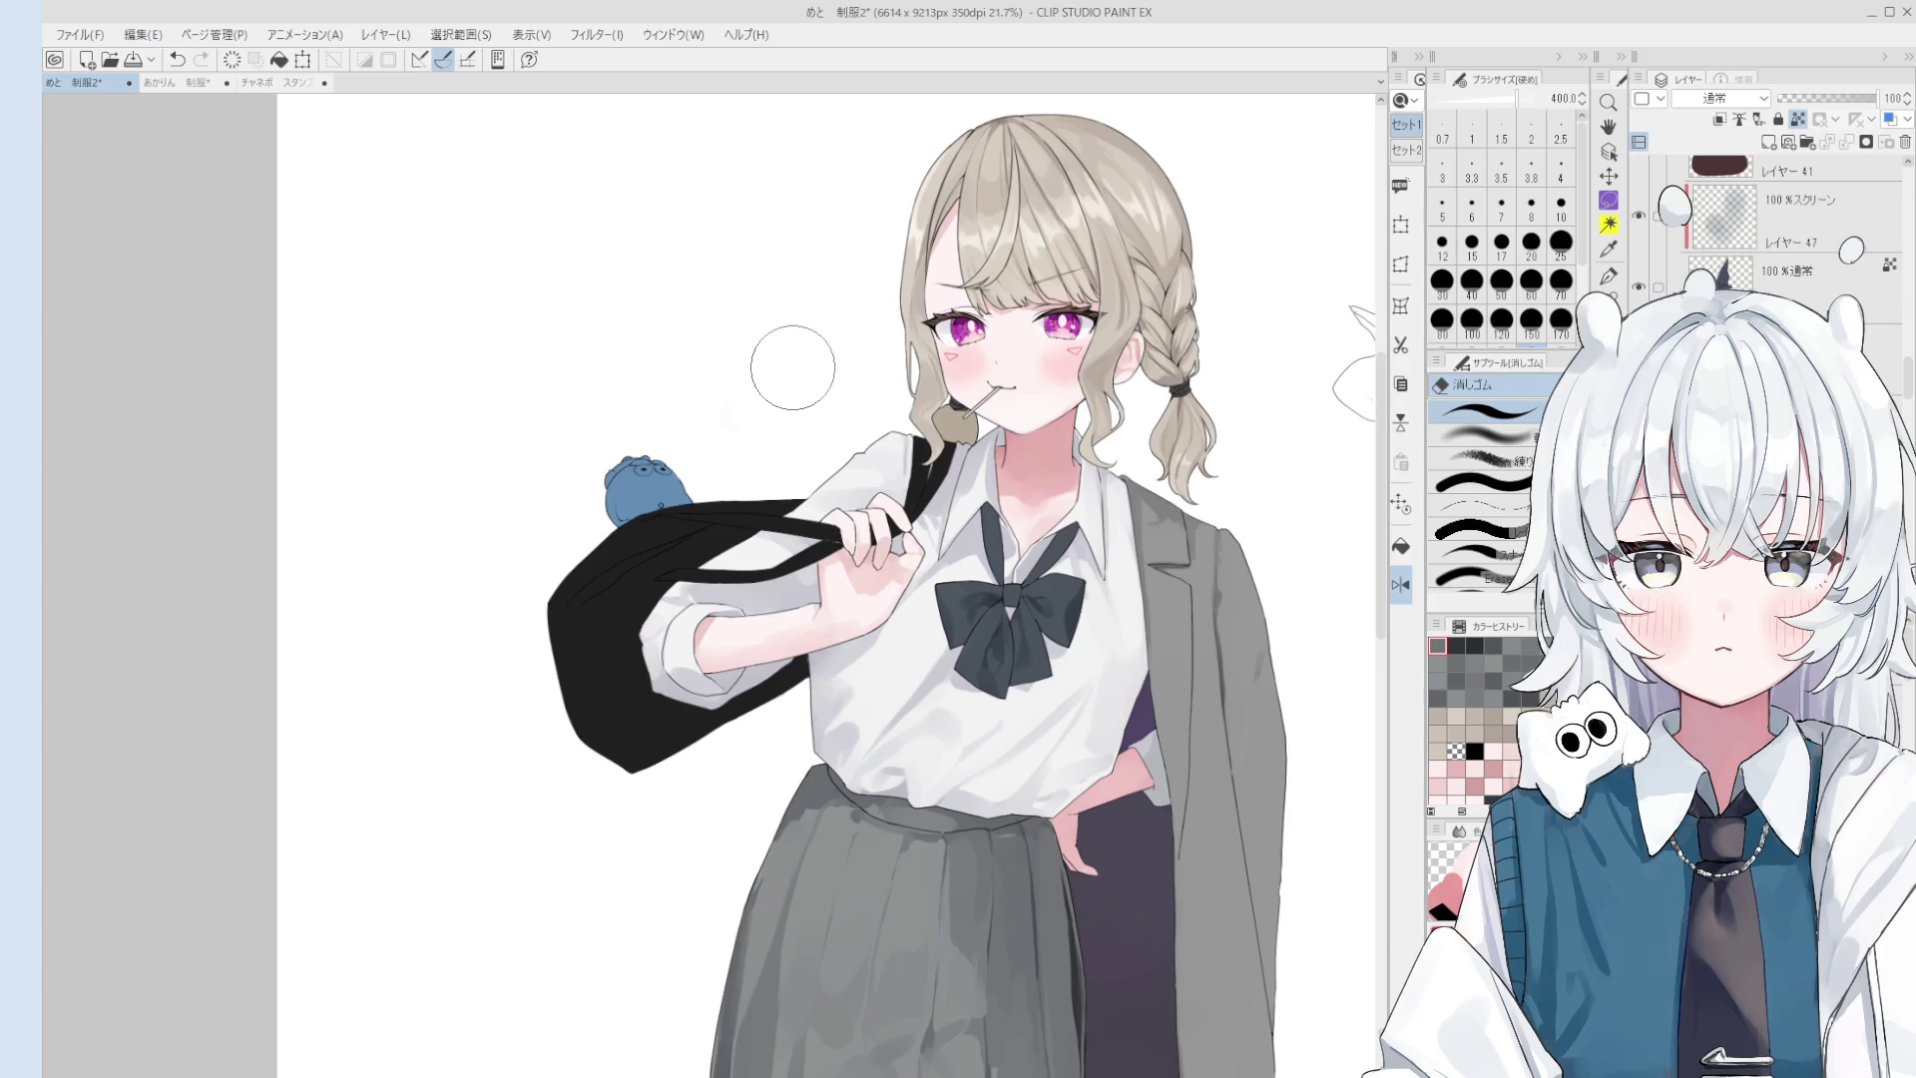
- Select the hair layer by clicking the hair with the Operation tool
key(alt+bracketleft)
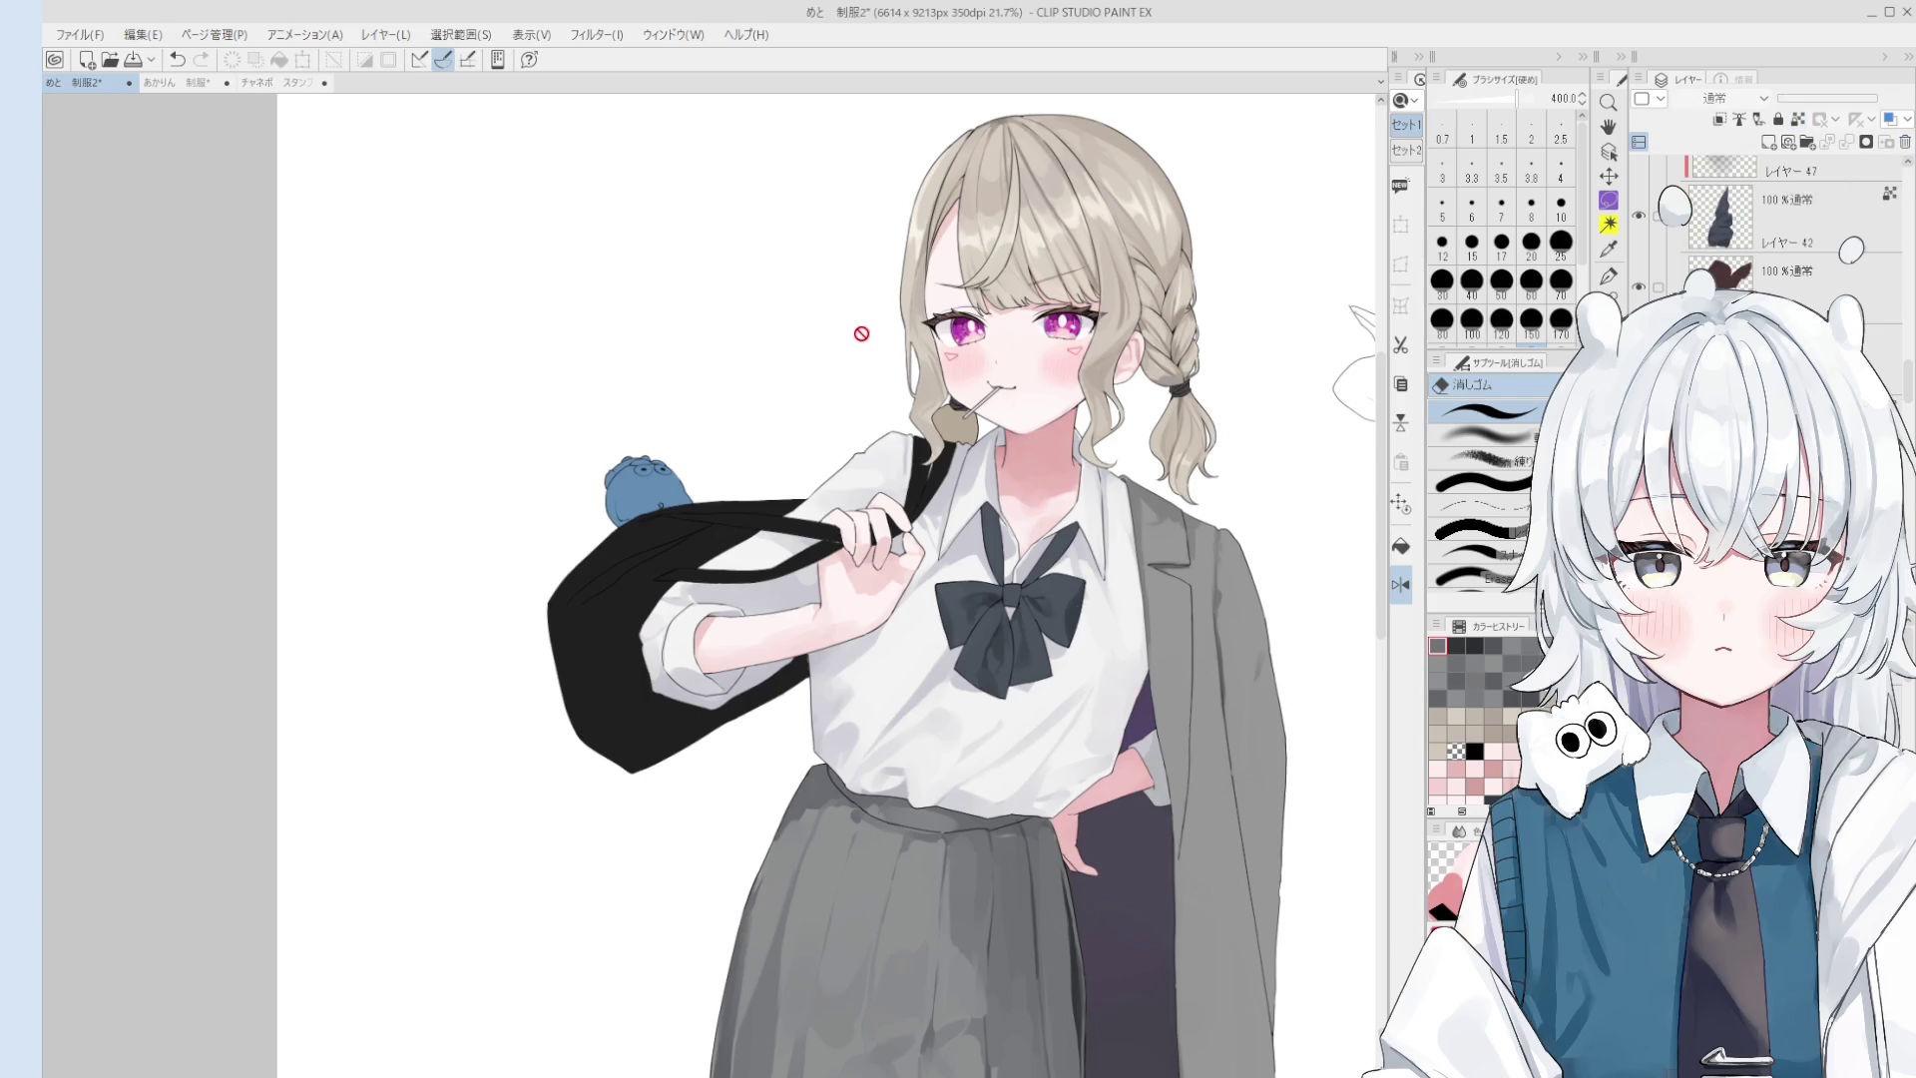
key(o)
scroll(927, 381, up, 2)
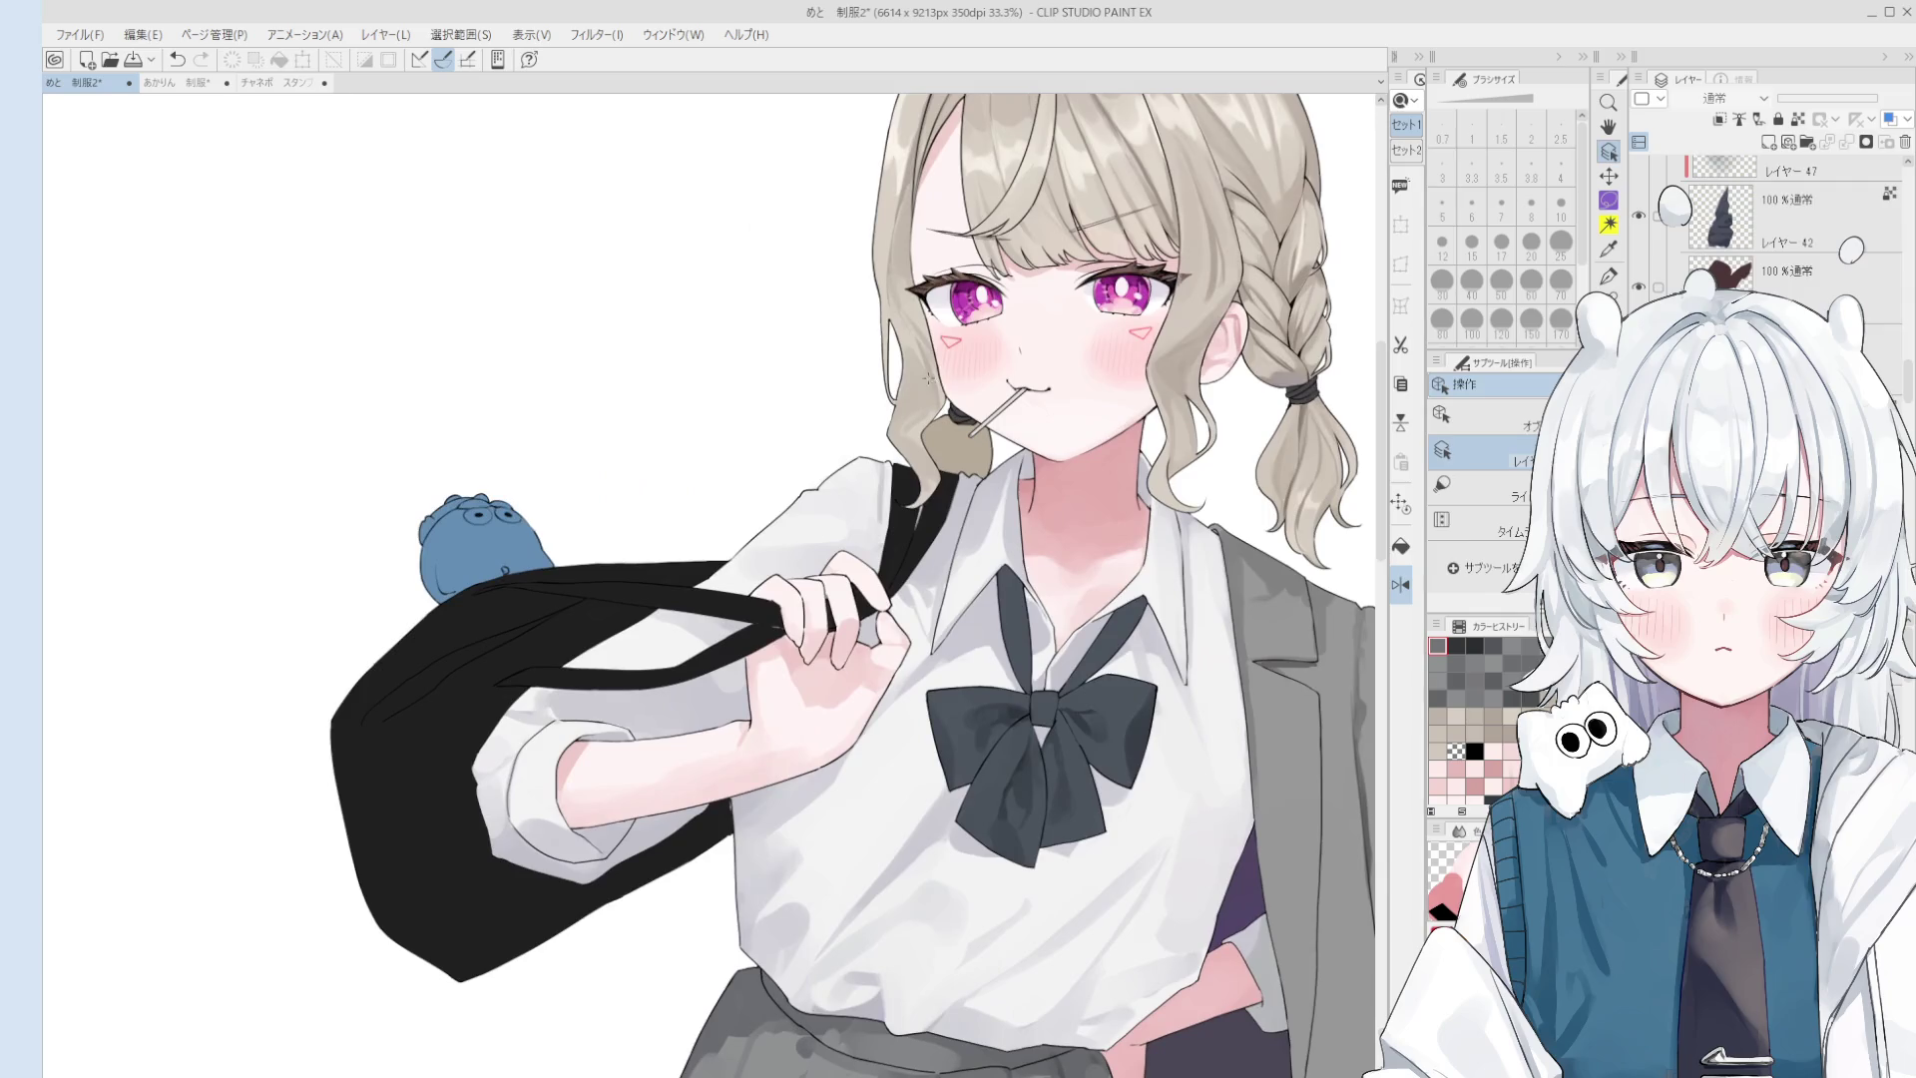
click(927, 381)
- Sample the hair colour and paint a stroke along the hair edge beside the face
key(b)
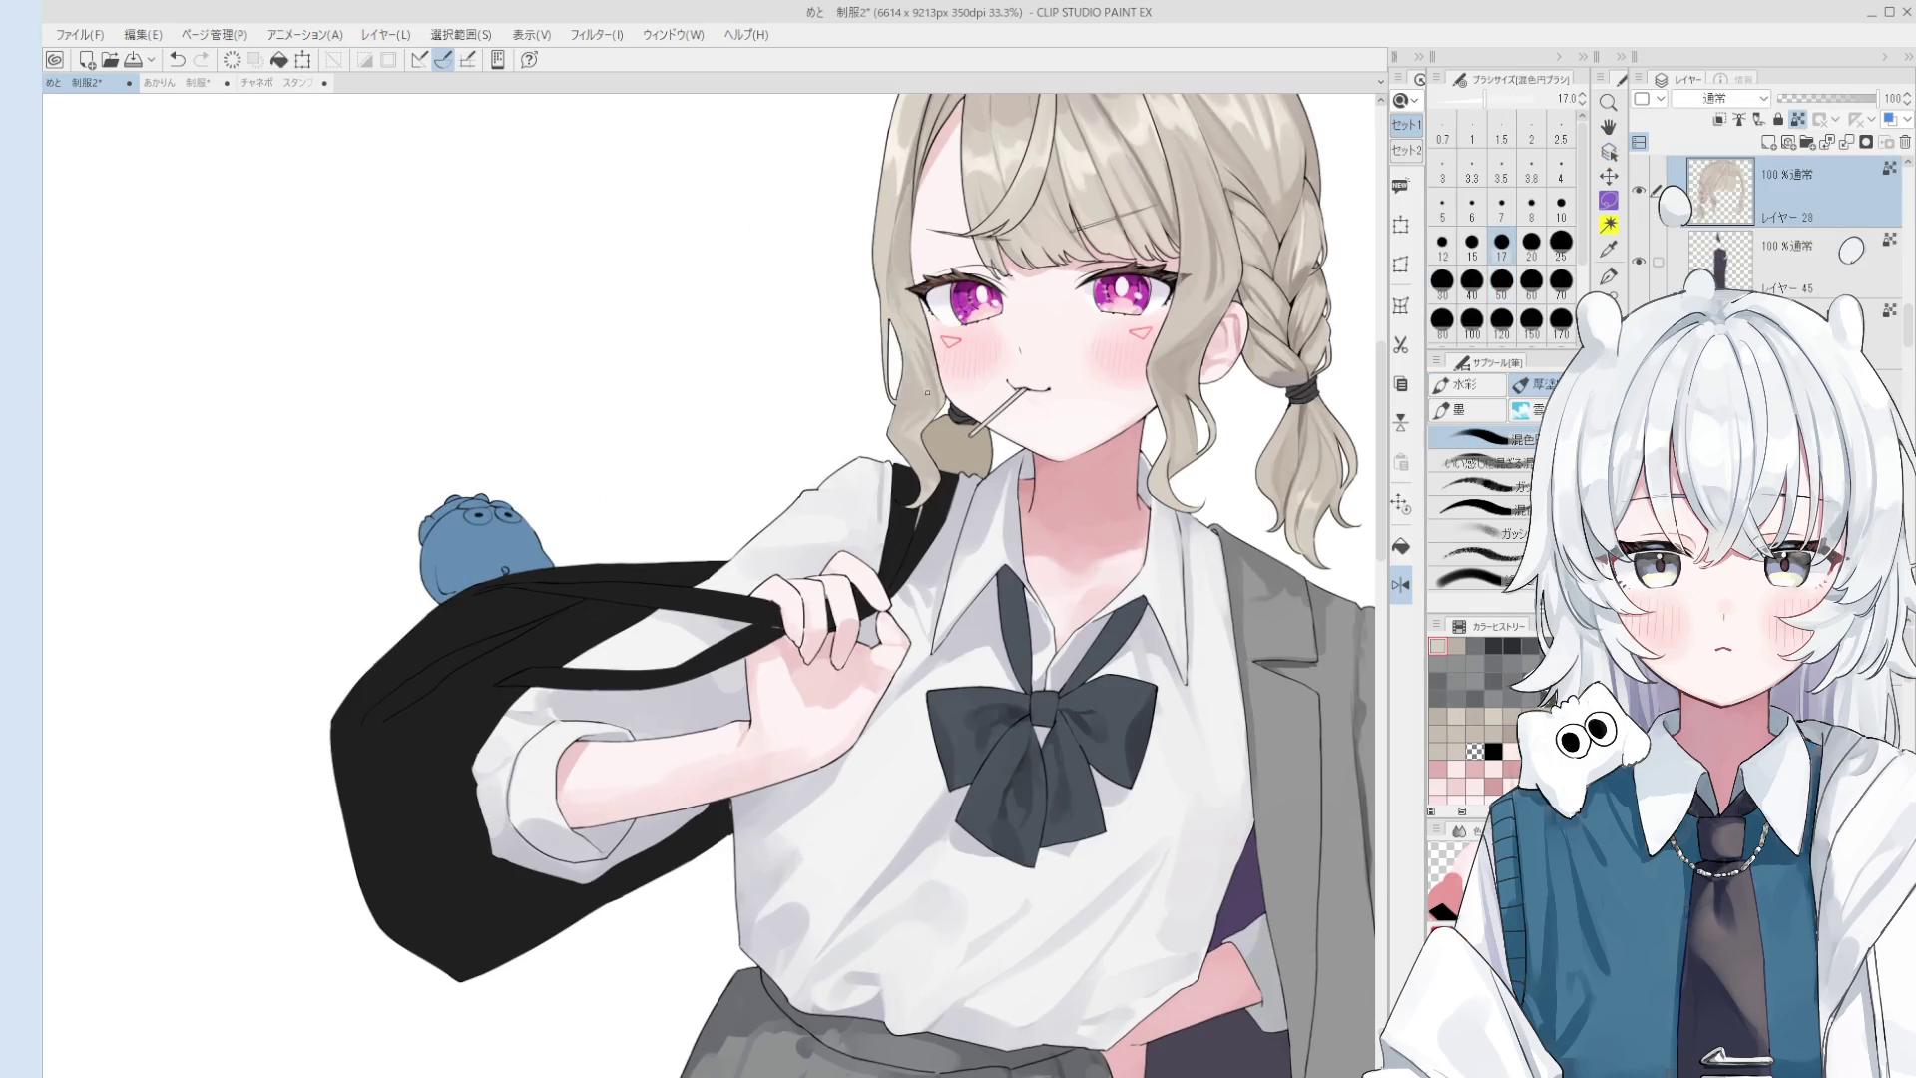
key(bracketright)
key(bracketright)
key(bracketright)
scroll(923, 389, down, 2)
scroll(913, 377, up, 1)
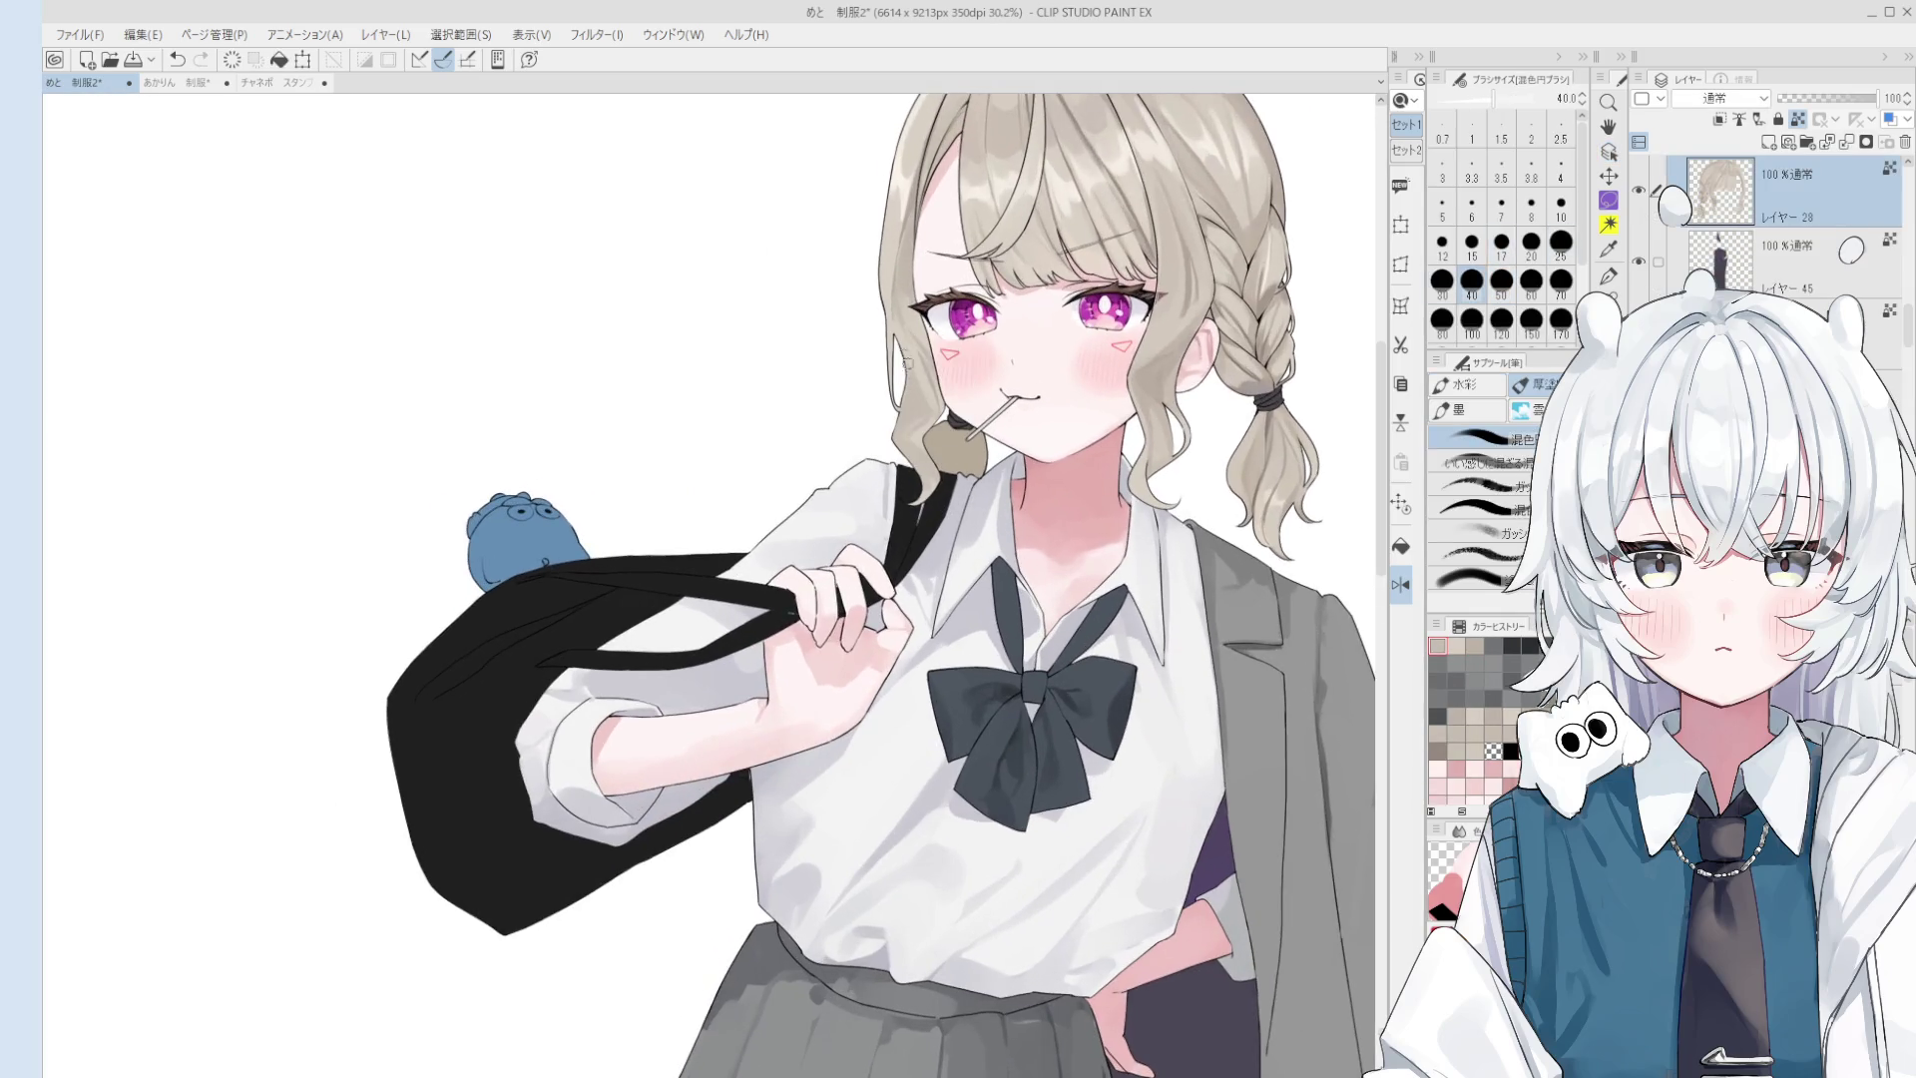
scroll(918, 387, down, 2)
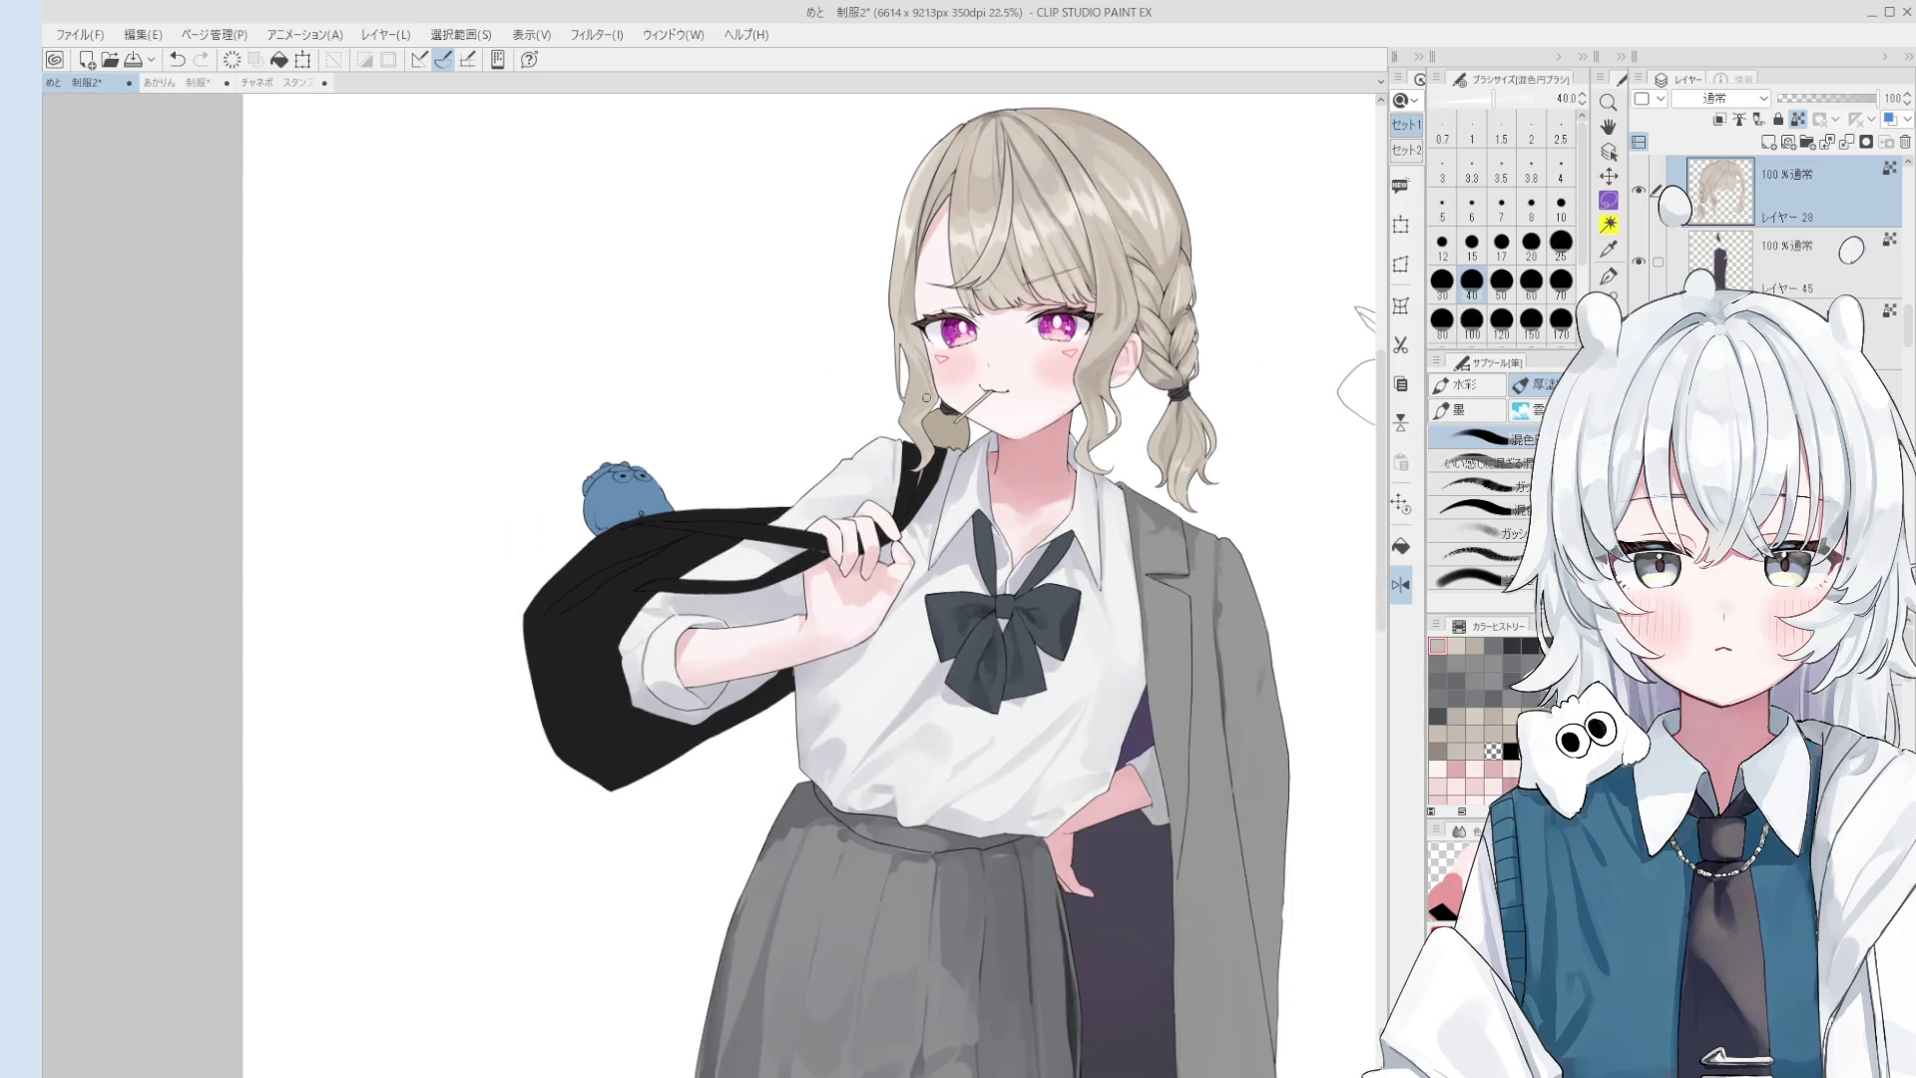
scroll(927, 396, up, 4)
scroll(927, 397, down, 2)
drag(935, 406, 908, 454)
scroll(908, 454, up, 3)
scroll(847, 511, down, 1)
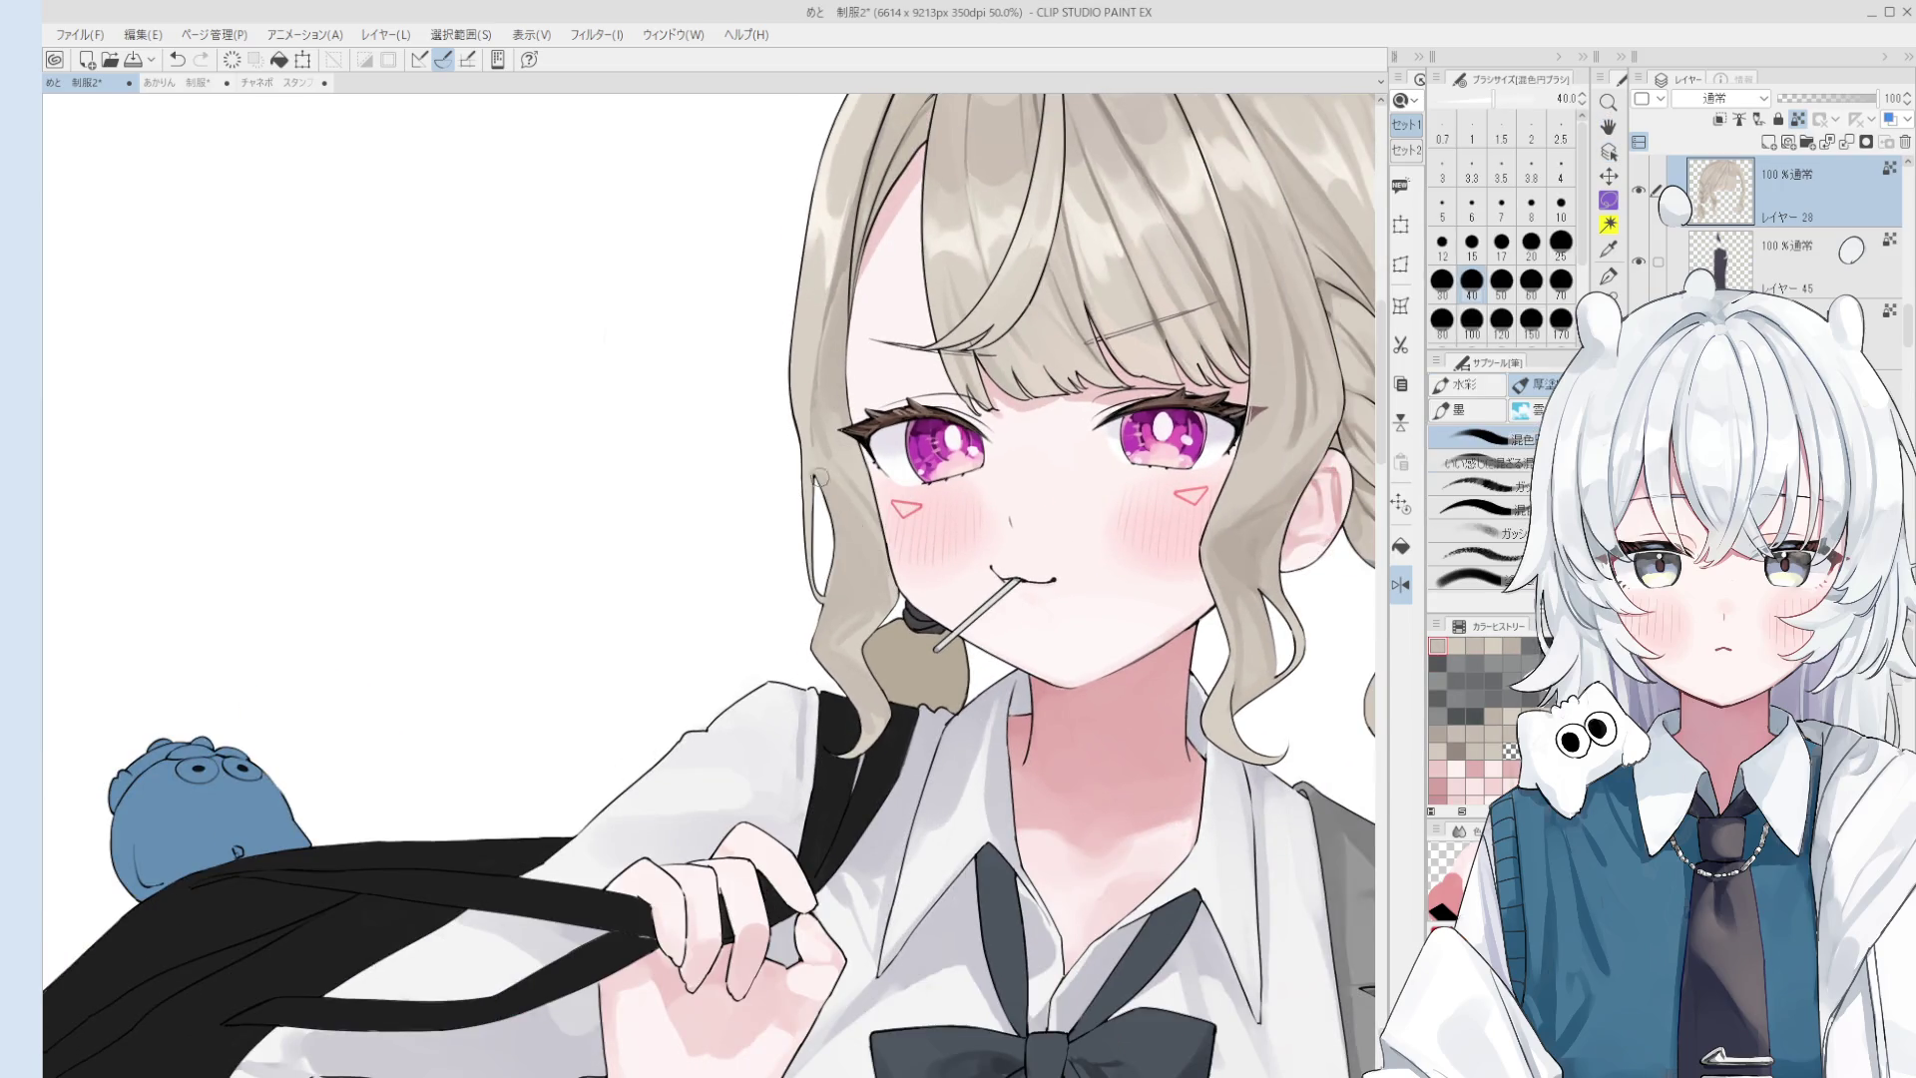
click(820, 481)
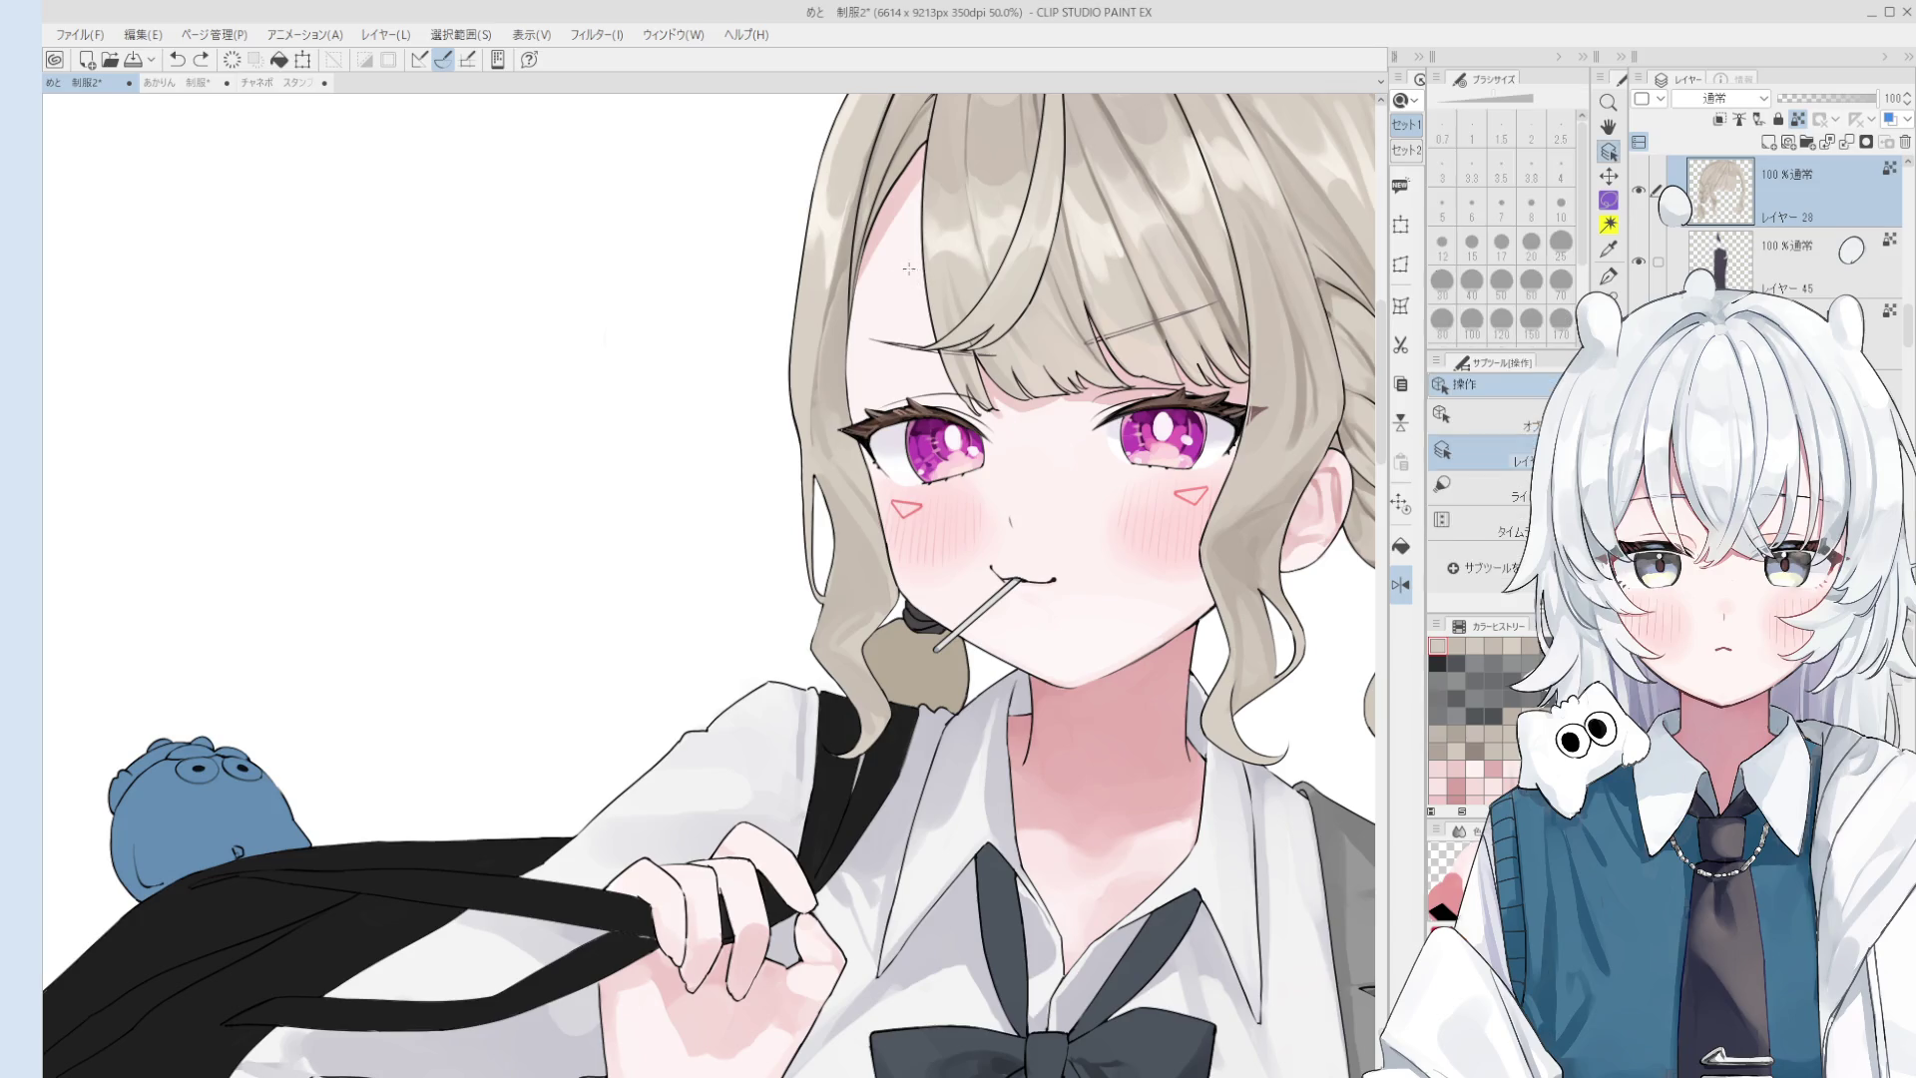
alt+click(813, 215)
scroll(849, 254, down, 1)
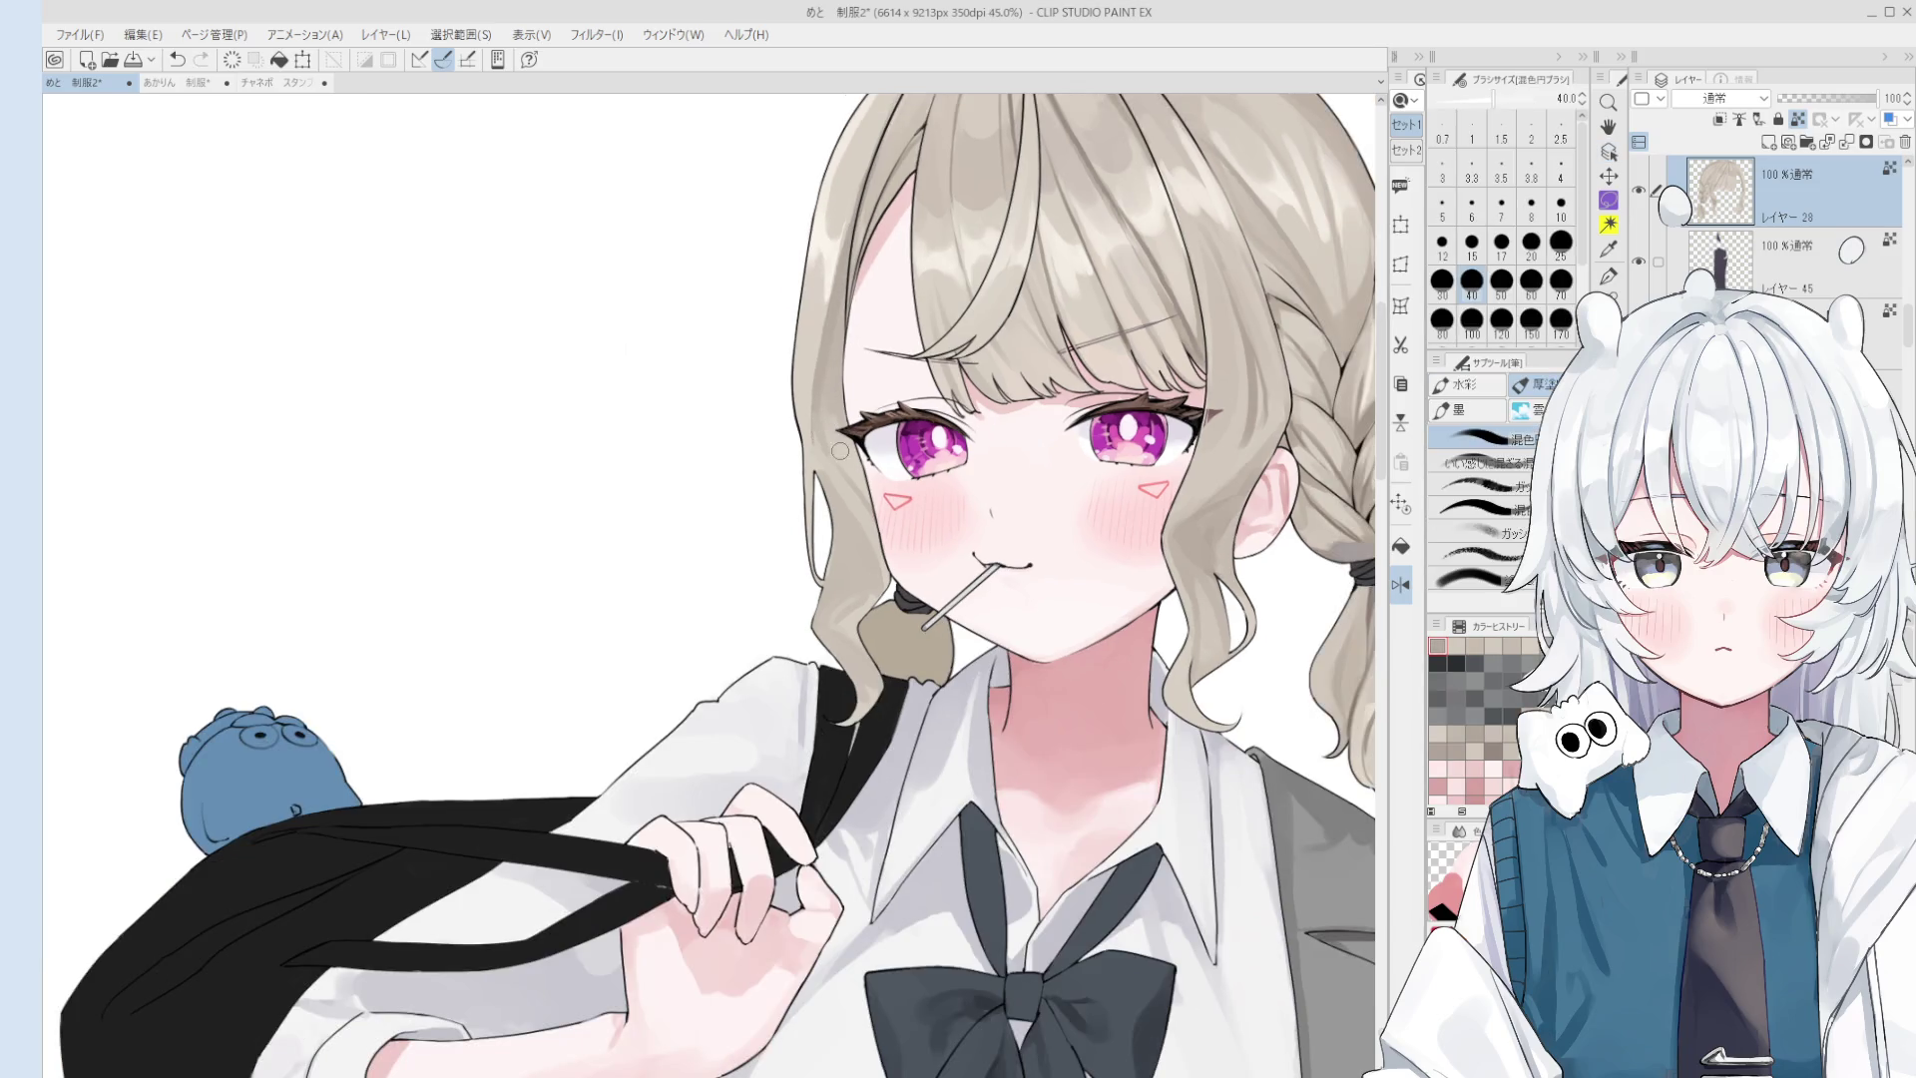
drag(838, 294, 819, 420)
key(bracketleft)
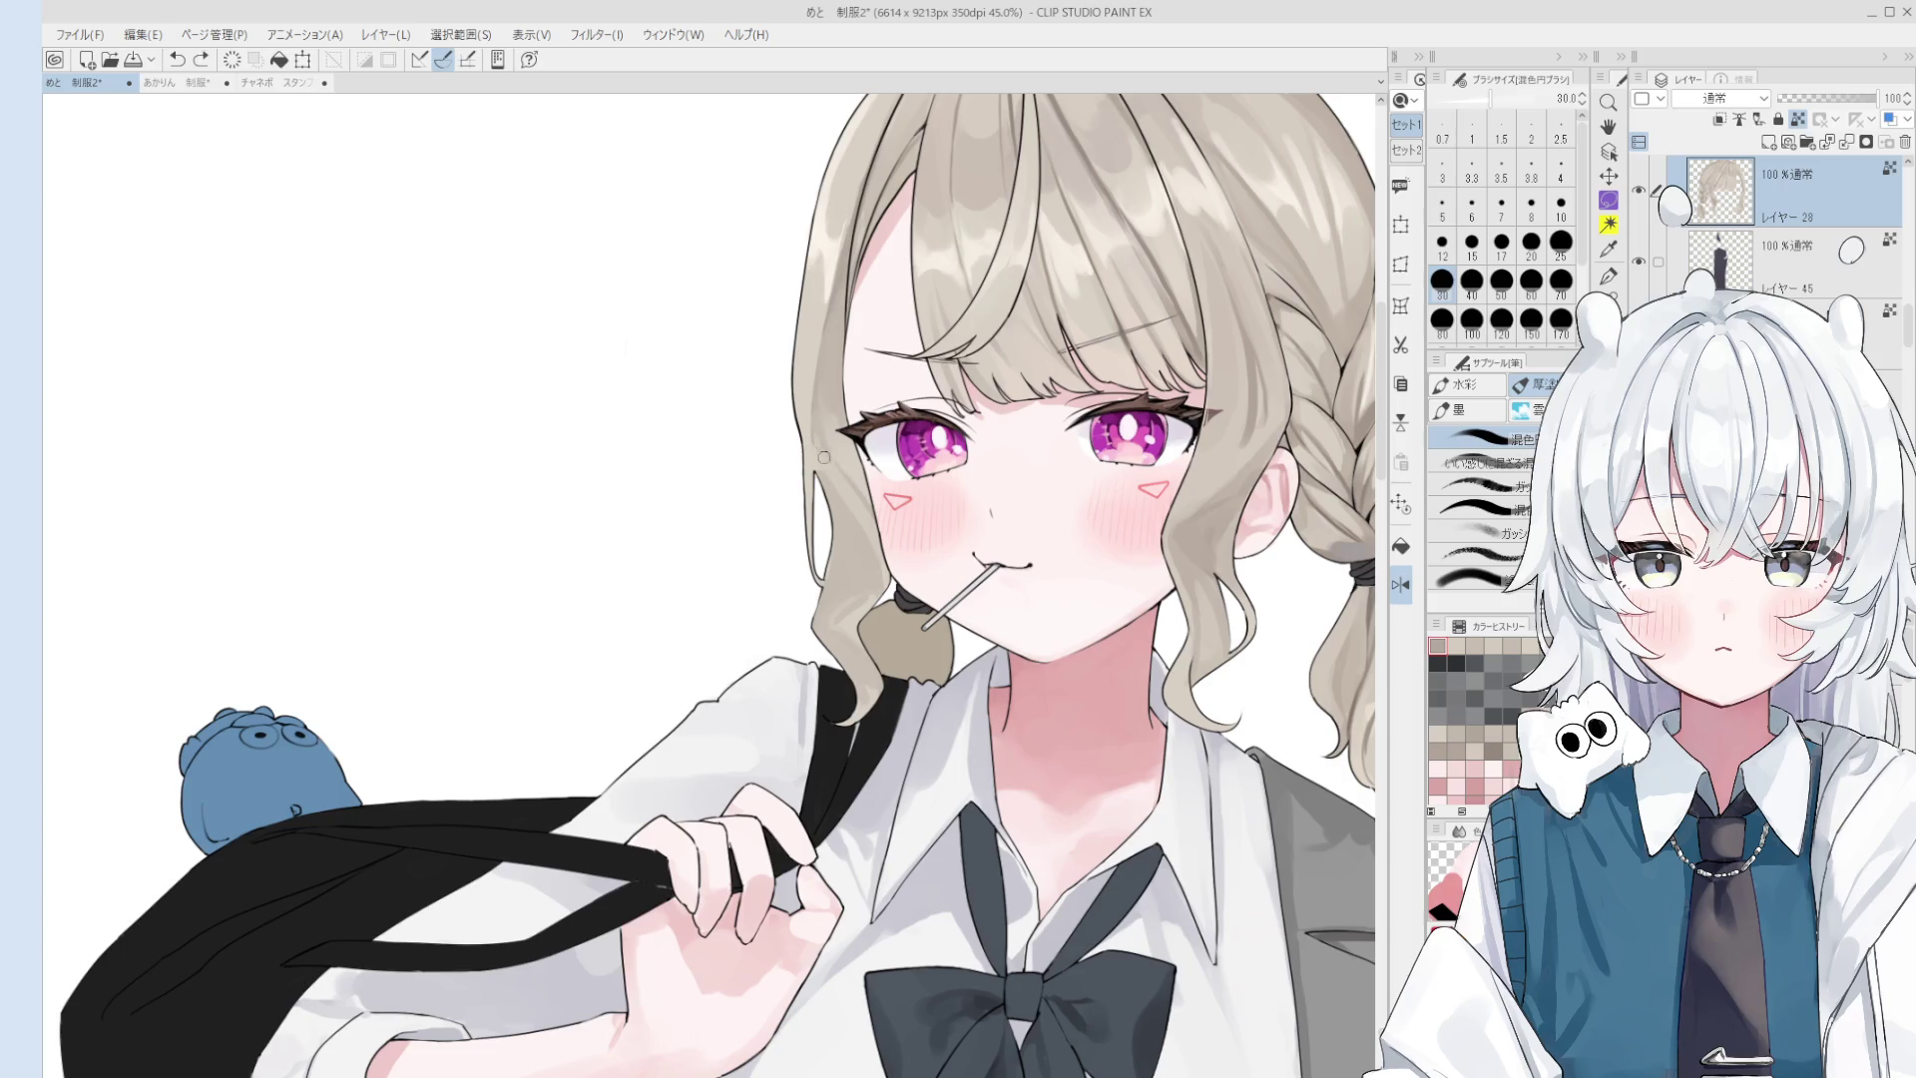
- Tilt the view, select the shirt layer, and set the blending brush to size 50
scroll(923, 487, down, 1)
drag(944, 510, 915, 485)
key(minus)
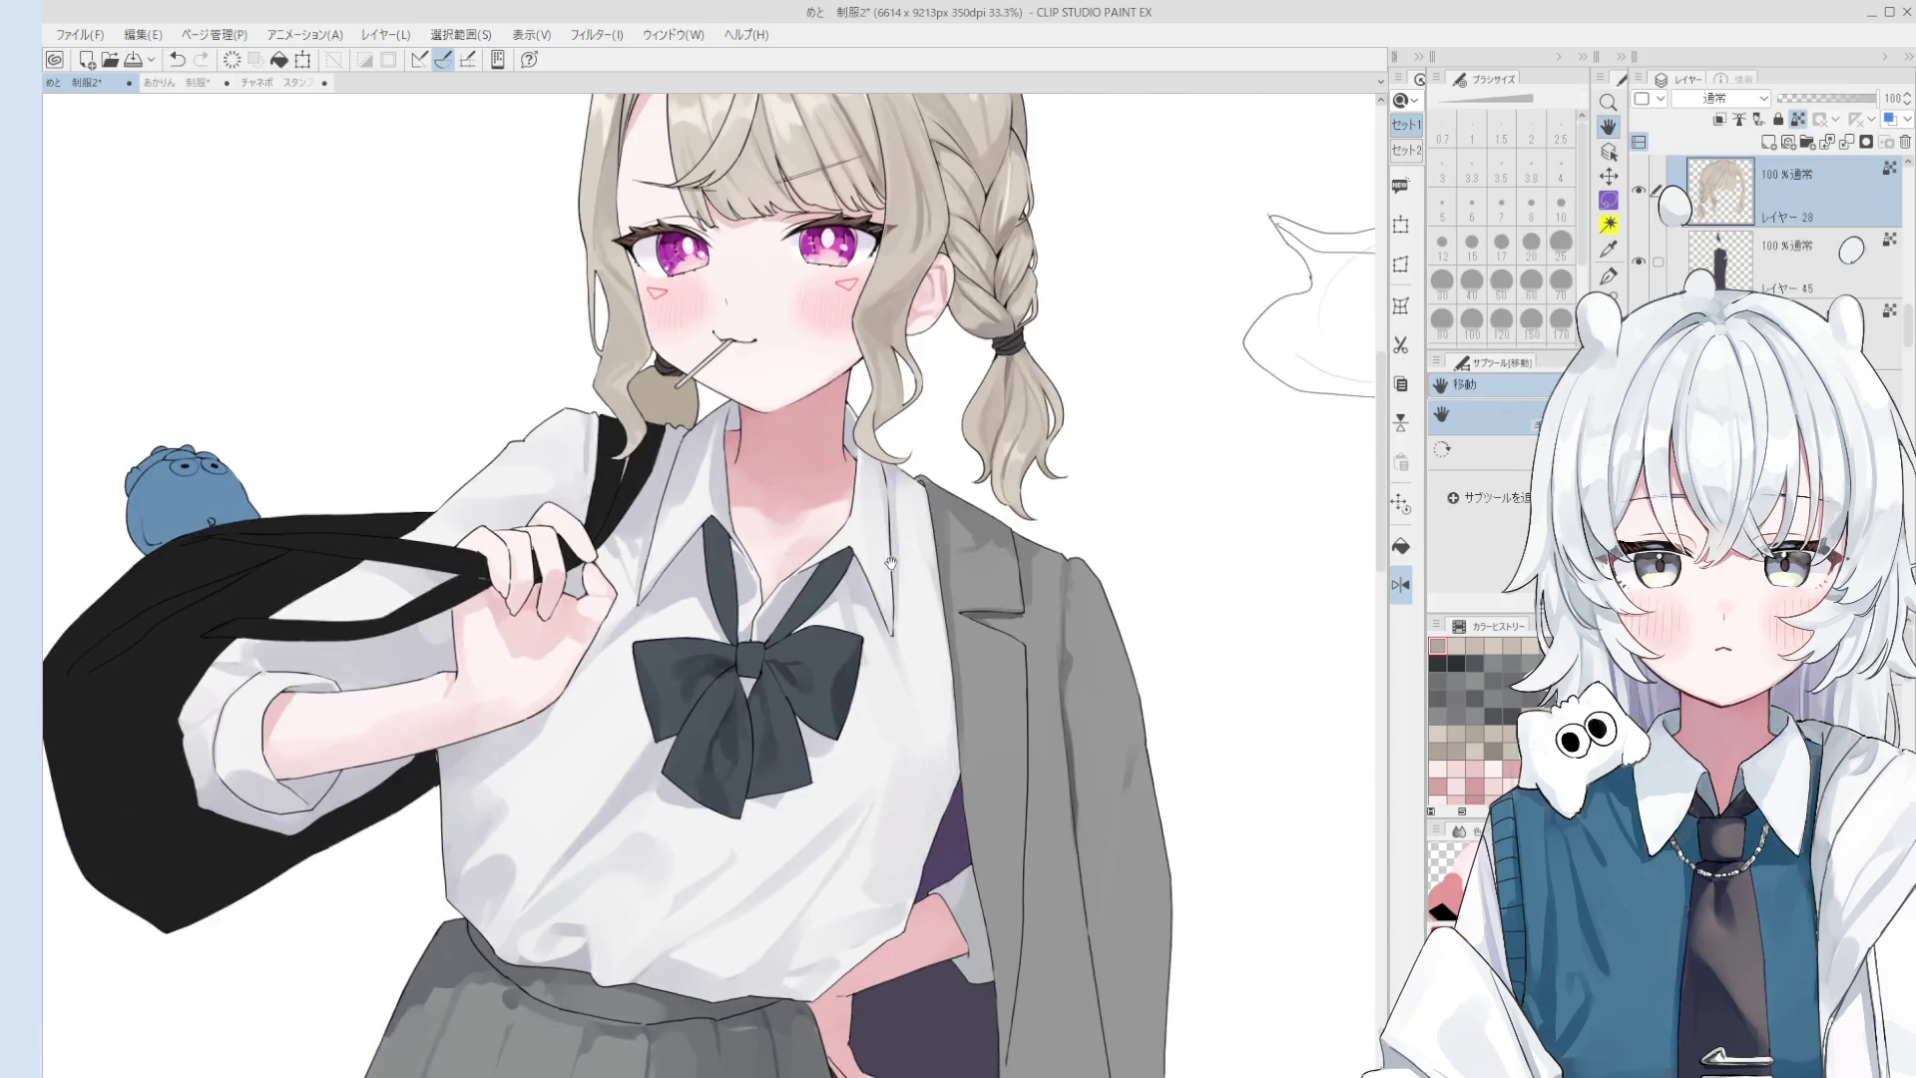
key(o)
click(810, 671)
key(b)
scroll(799, 633, up, 1)
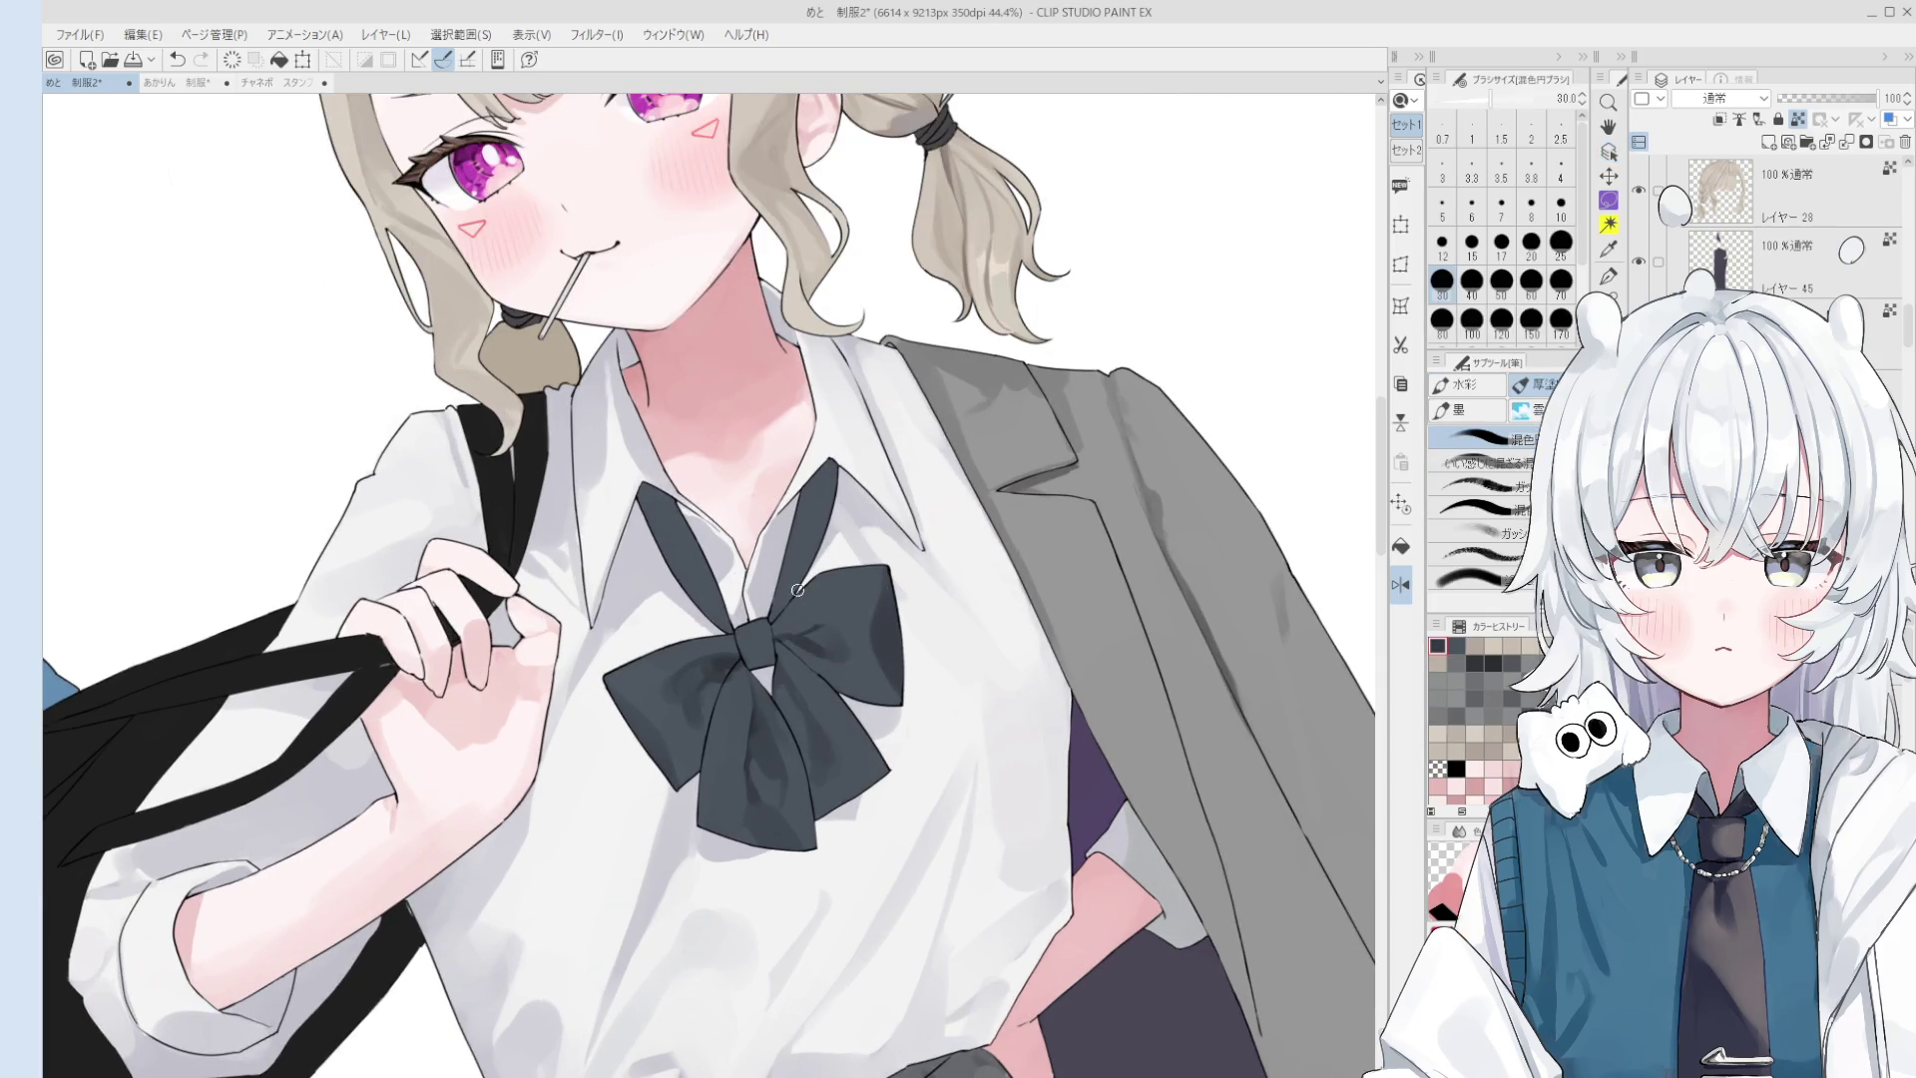
key(bracketright)
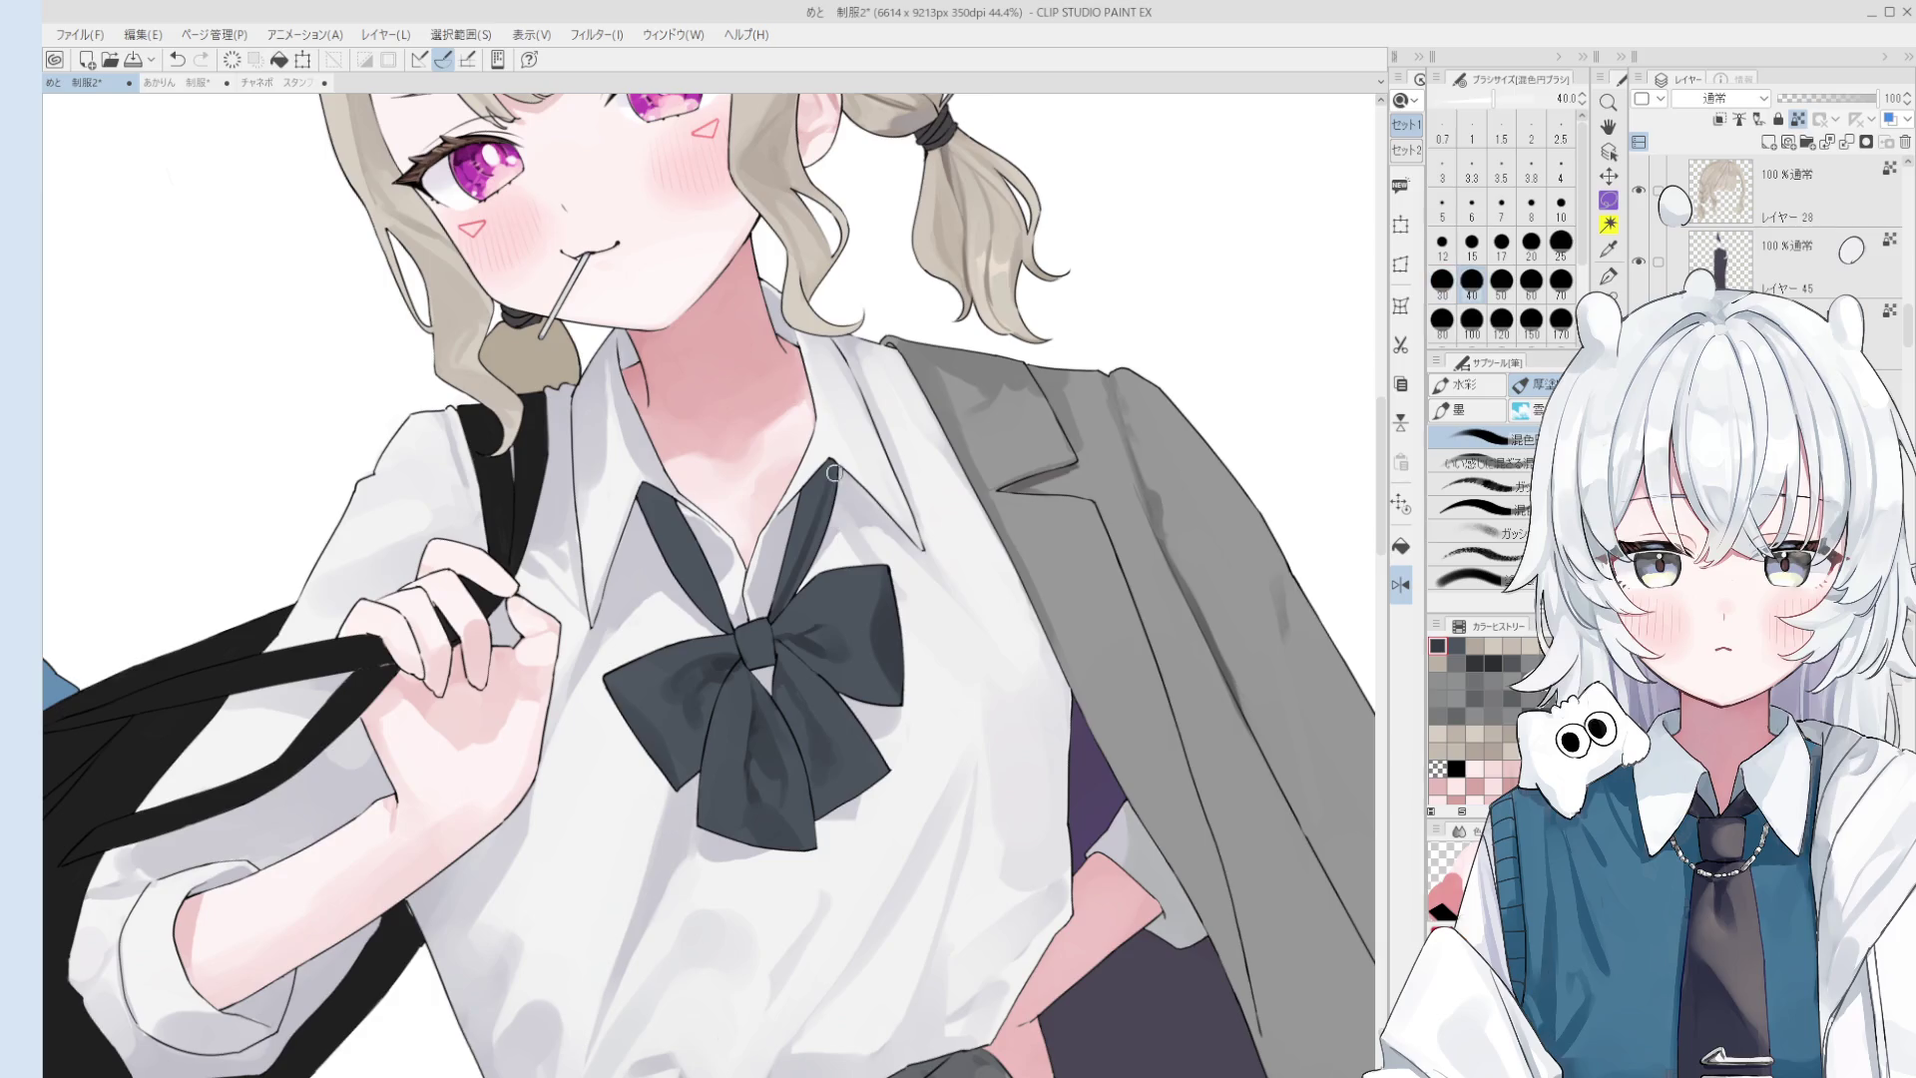
key(bracketright)
key(bracketright)
key(asciicircum)
key(bracketright)
key(bracketright)
key(bracketright)
key(bracketleft)
key(bracketleft)
key(bracketleft)
key(bracketleft)
ctrl+click(808, 509)
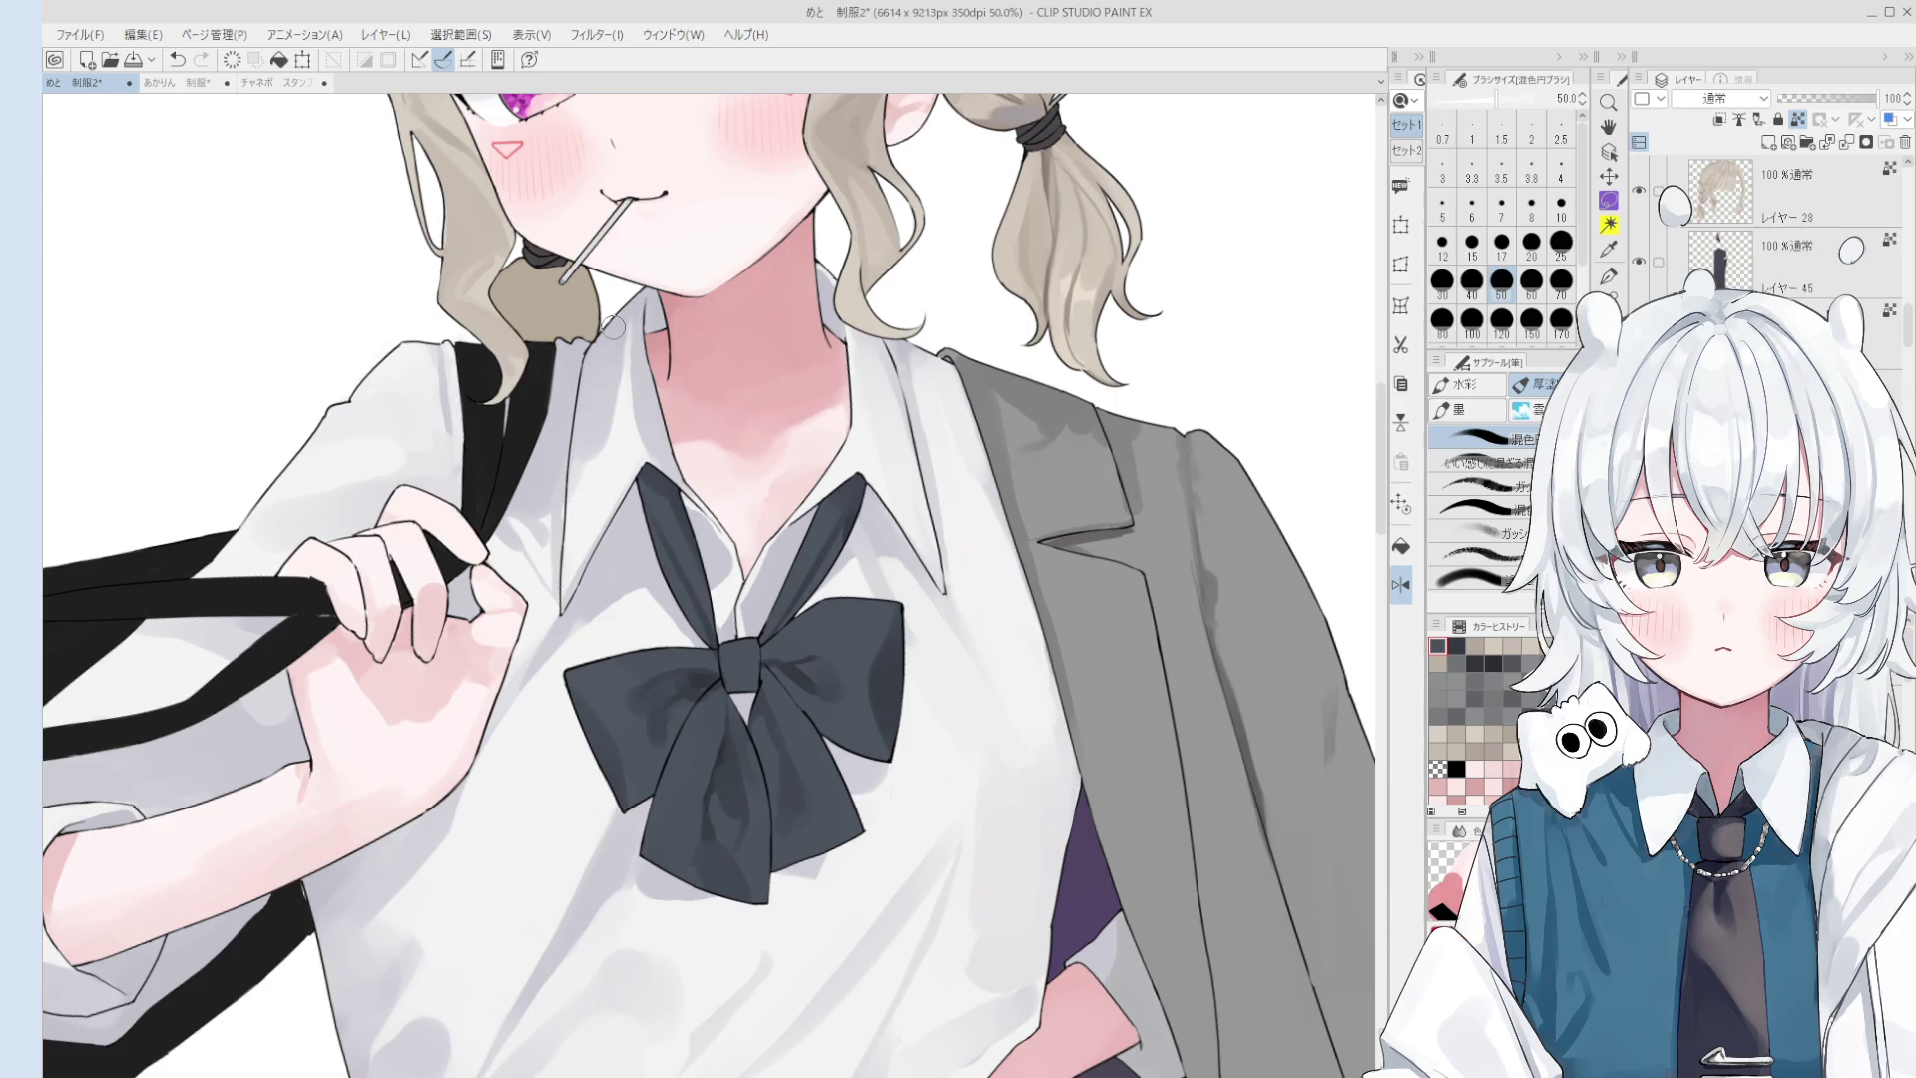
- Softly repaint the neck and collar shading with the mixing brush at size 20
scroll(612, 327, up, 2)
key(bracketleft)
key(bracketleft)
key(bracketleft)
scroll(680, 407, up, 1)
key(bracketright)
key(bracketright)
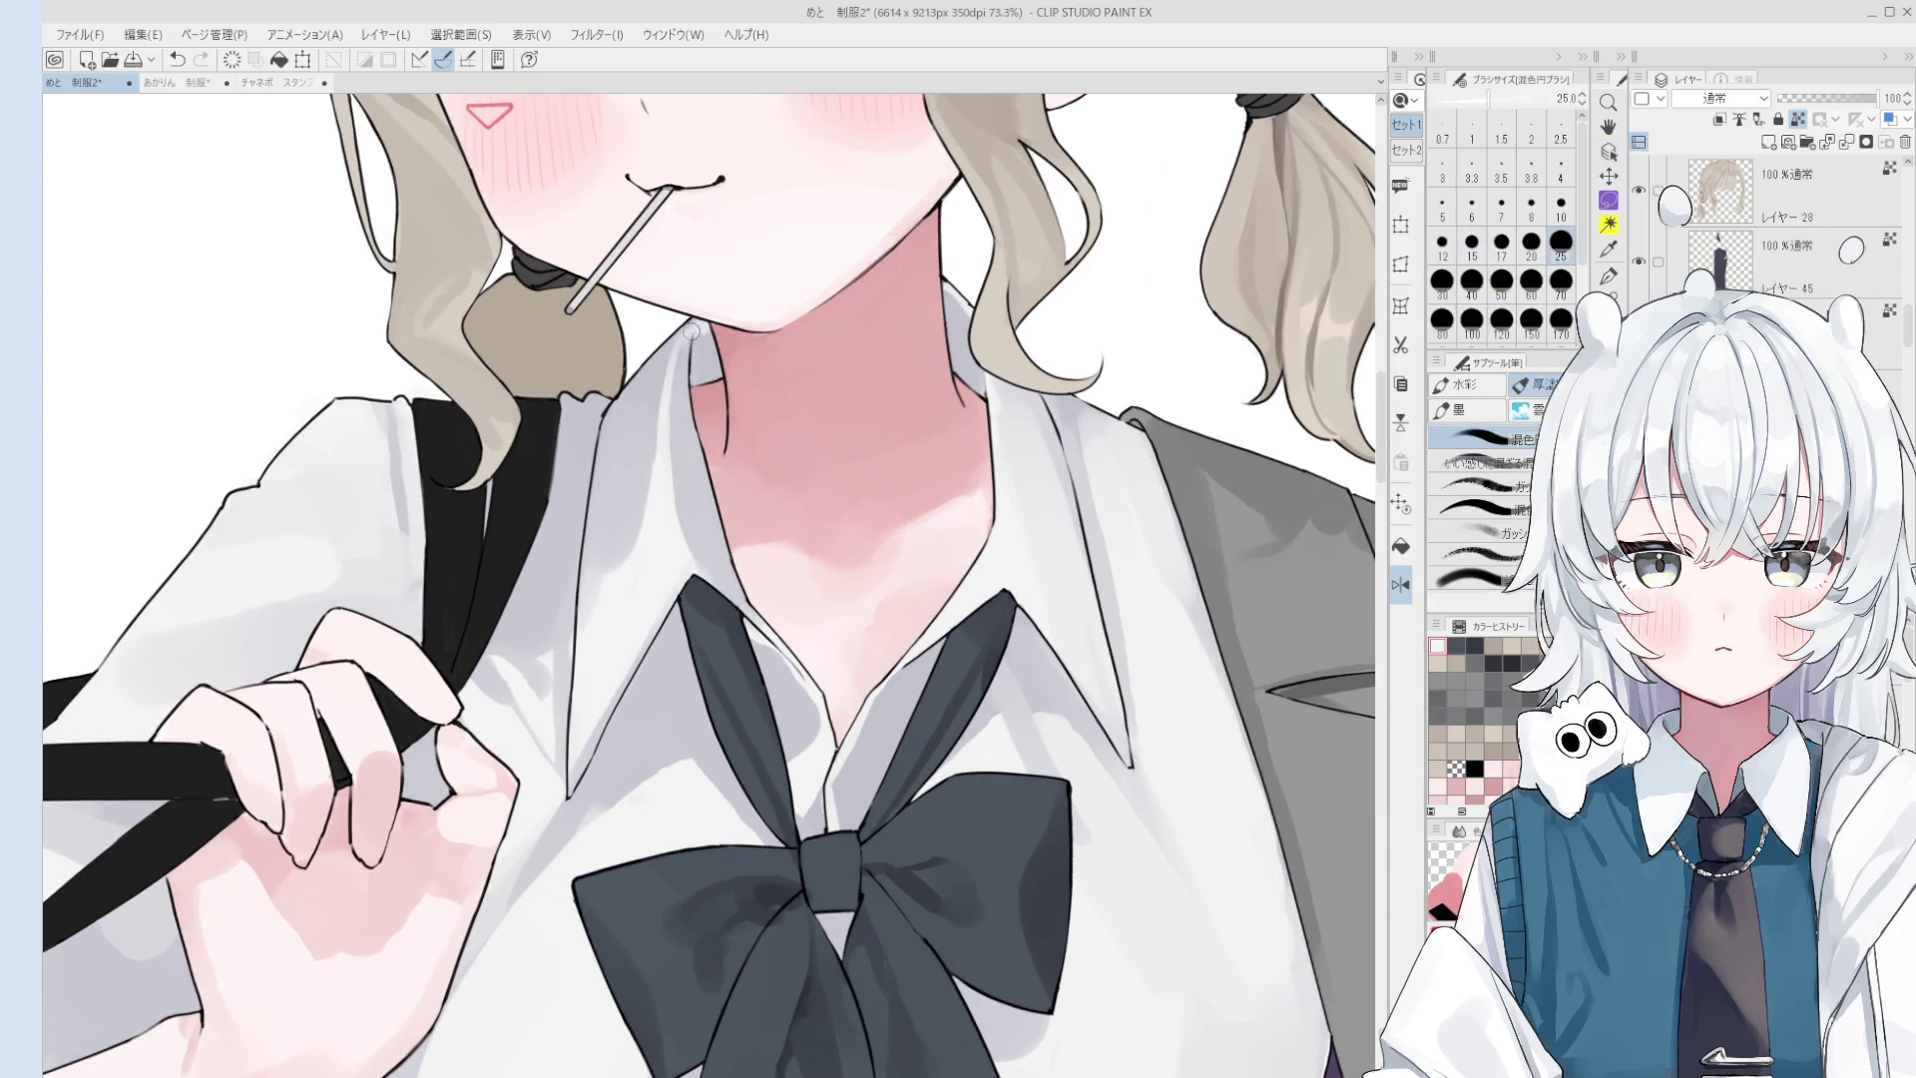
key(bracketleft)
drag(670, 359, 666, 424)
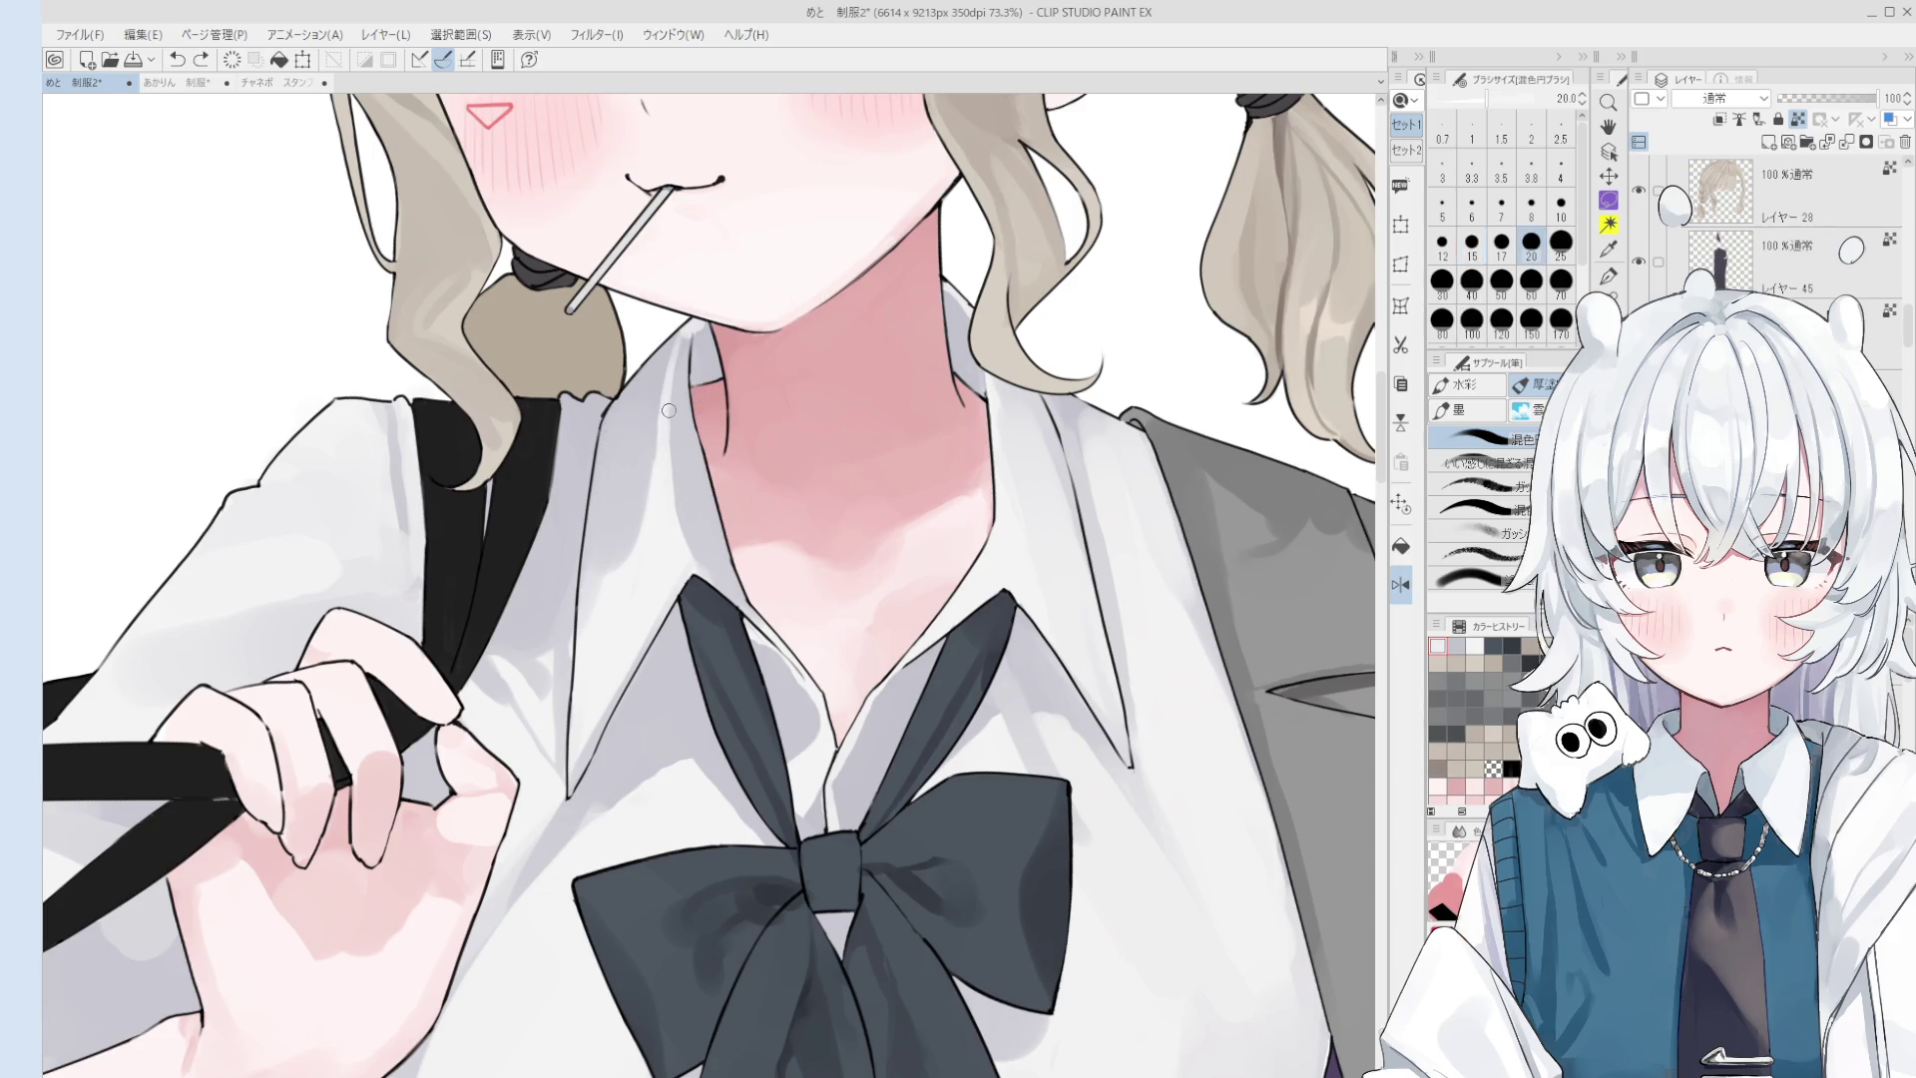
- Un-mirror the view and paint a shading stroke on the collar beside the neck
key(o)
key(h)
scroll(741, 436, down, 2)
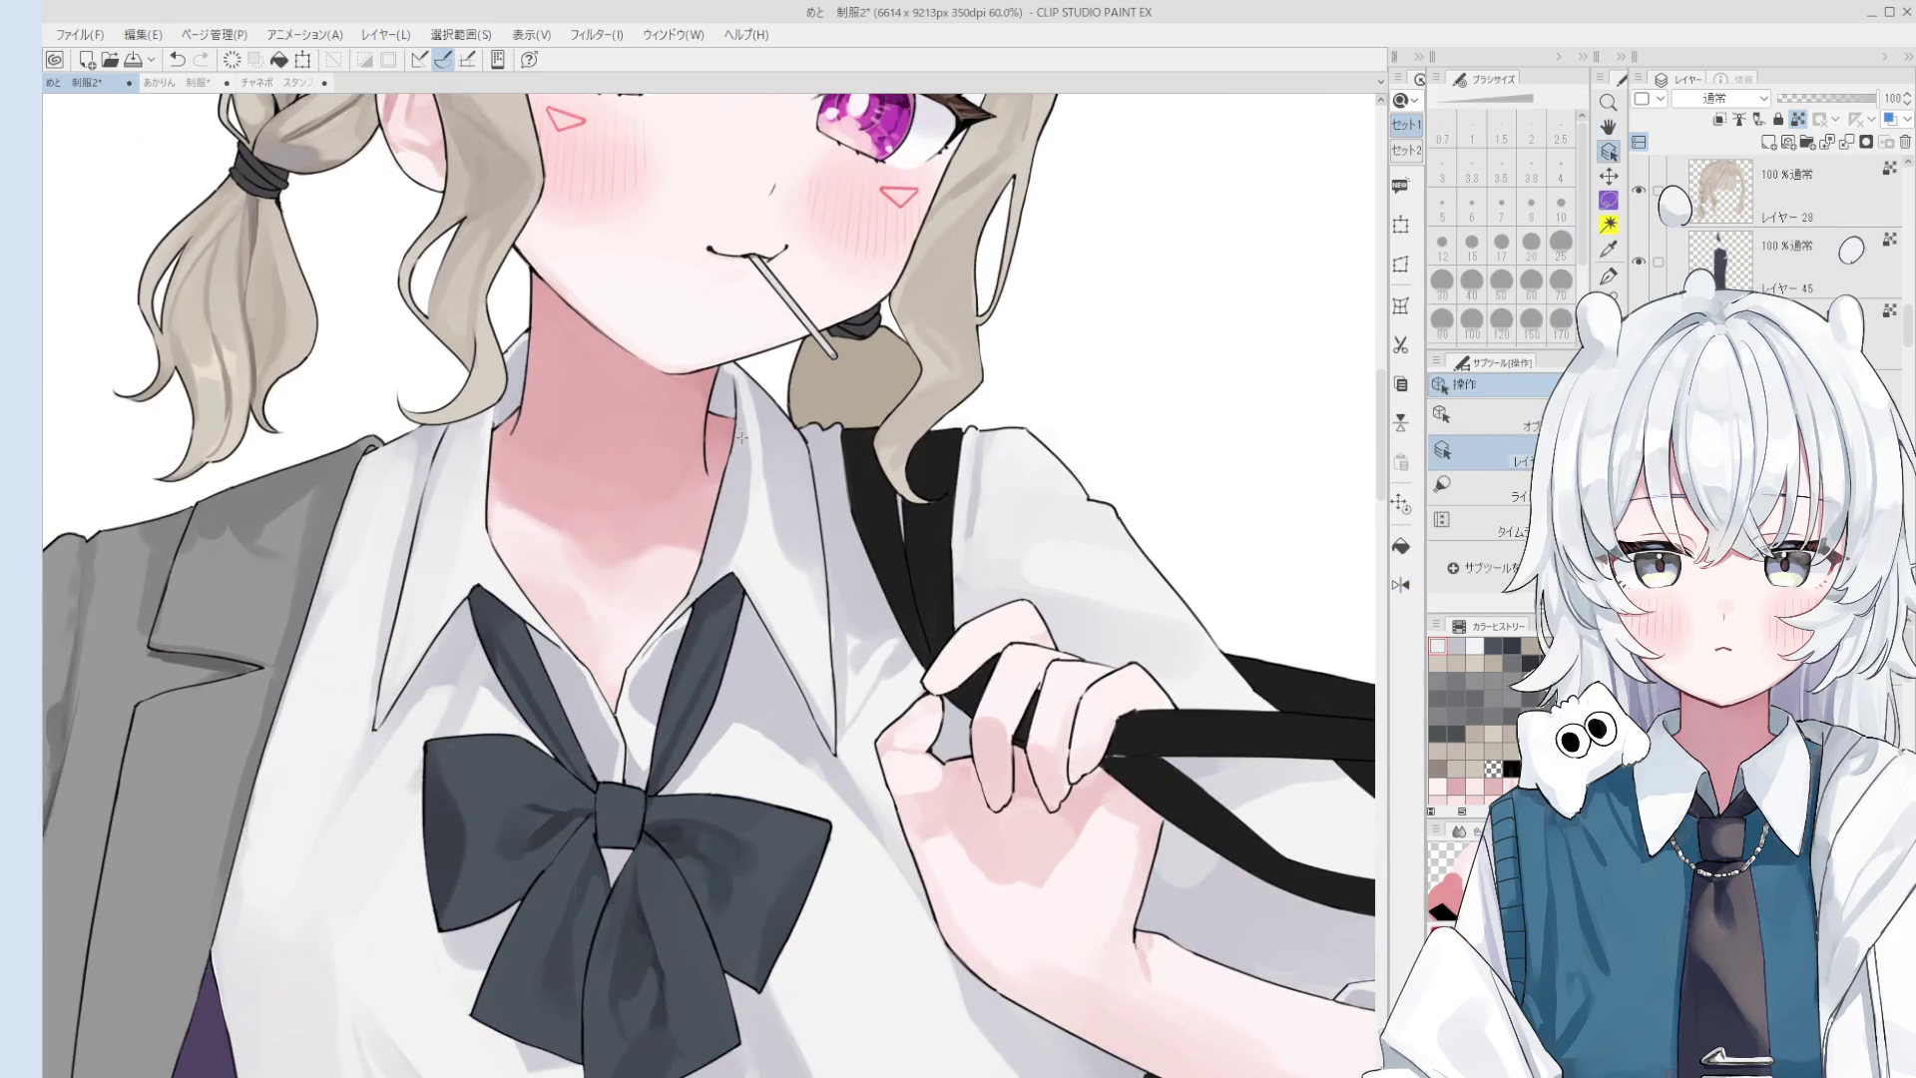
key(b)
scroll(758, 444, down, 1)
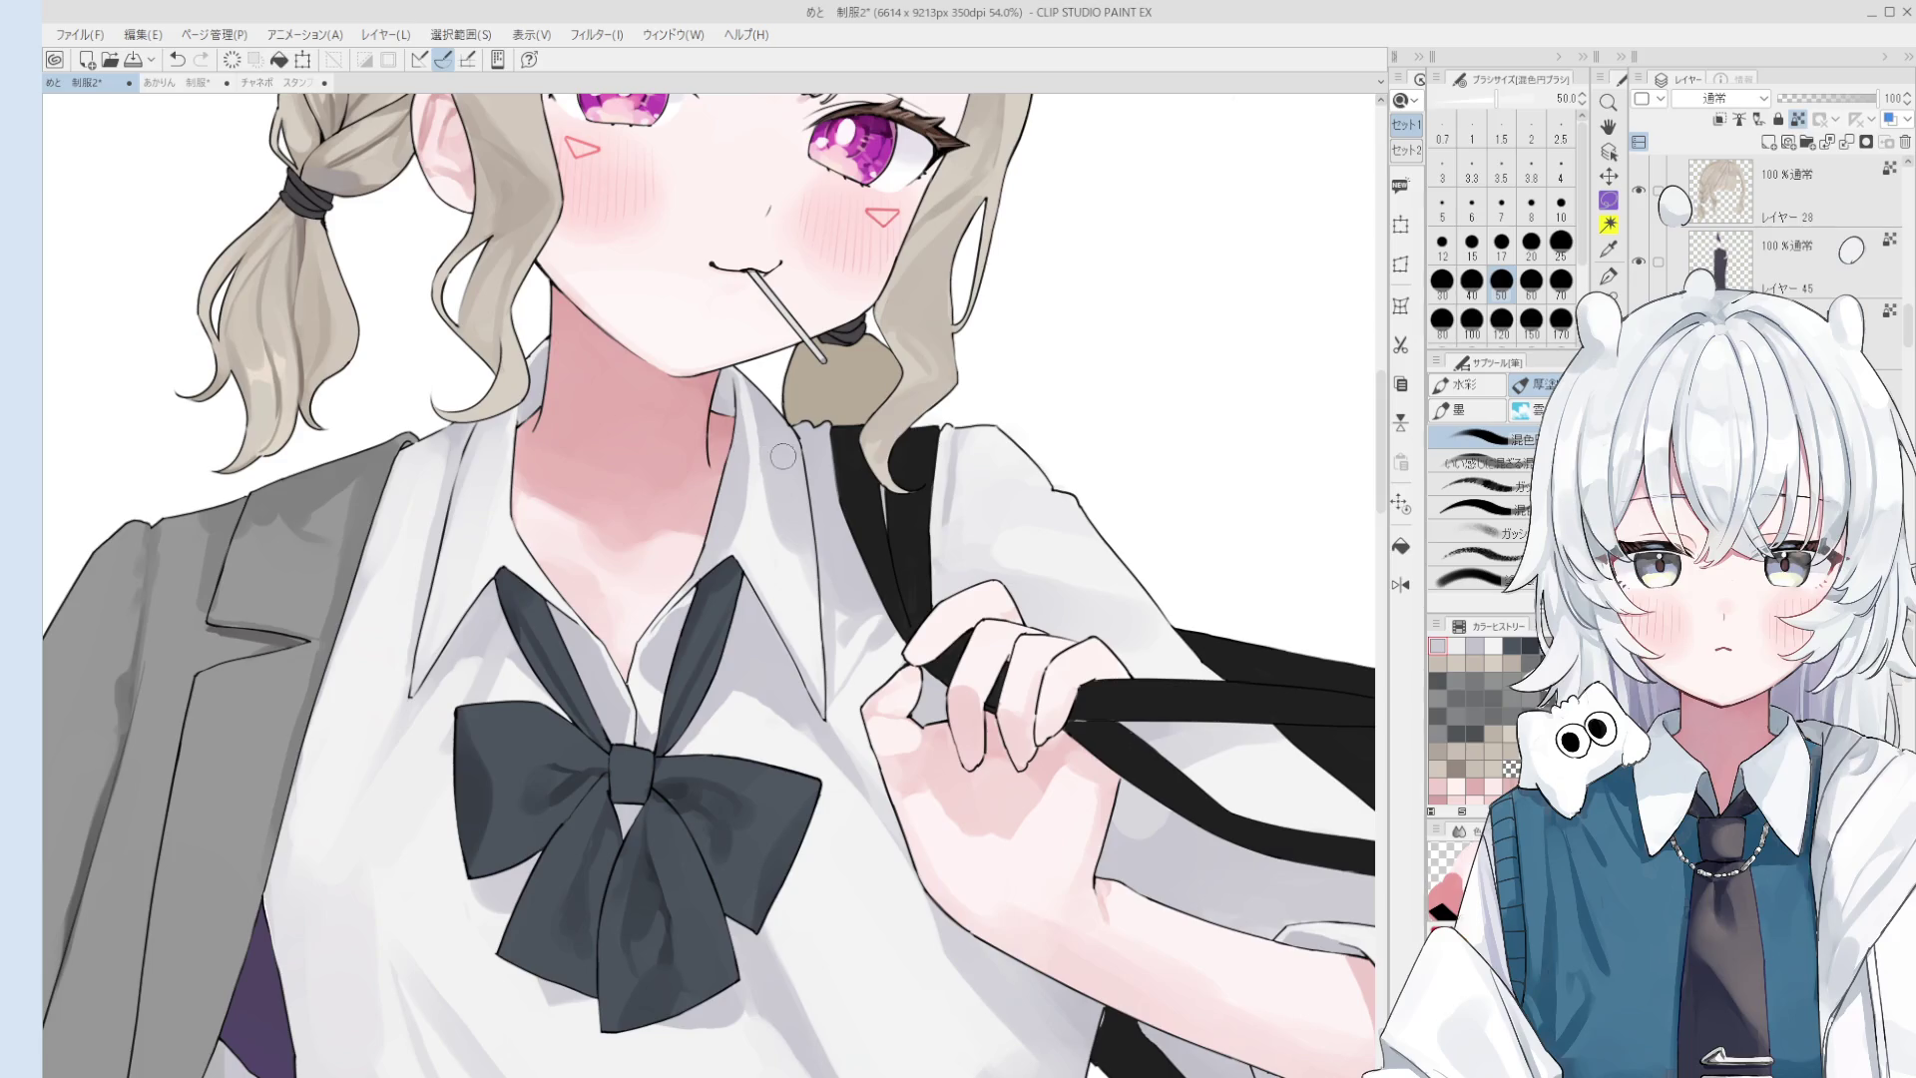
drag(782, 470, 756, 530)
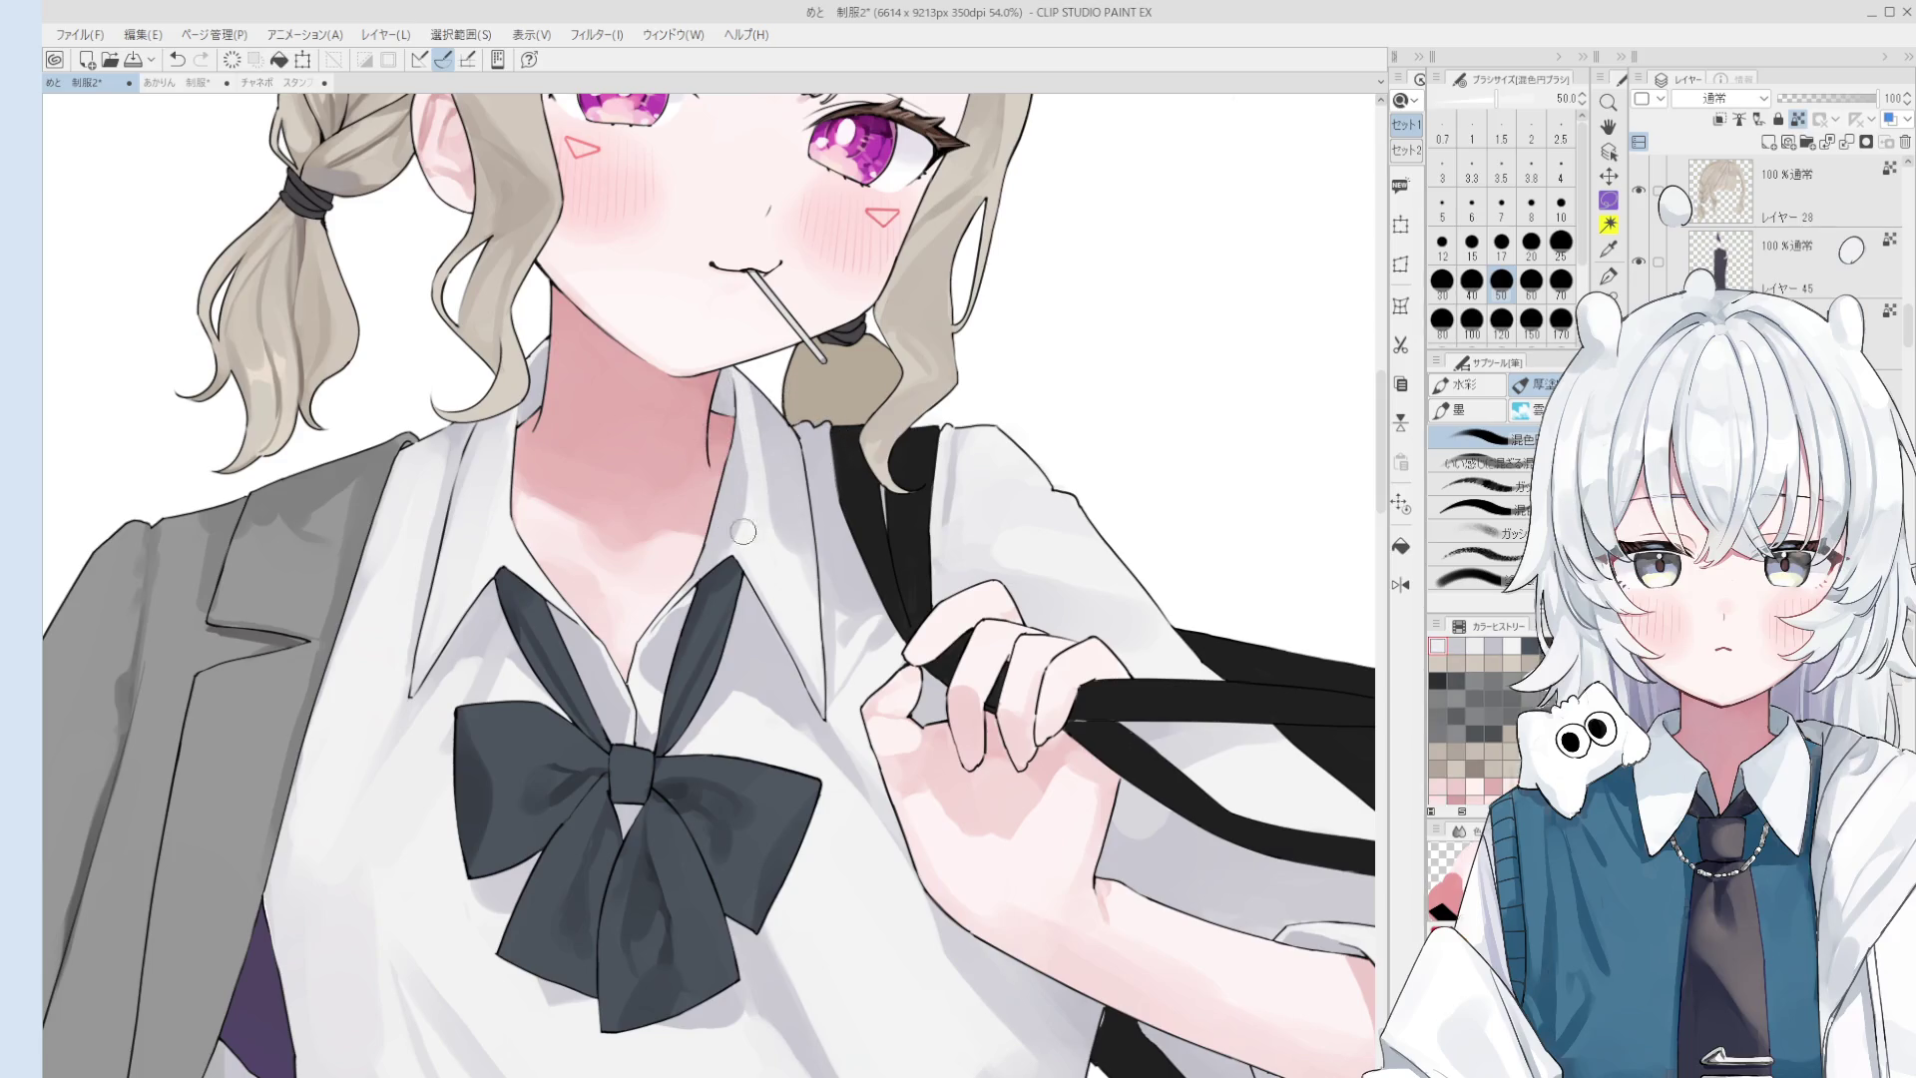
- Resize the brush, sample a colour from the collar, and rotate the view about 15°
key(bracketright)
key(bracketleft)
key(bracketleft)
key(bracketleft)
key(bracketleft)
key(bracketleft)
key(bracketleft)
scroll(736, 402, down, 1)
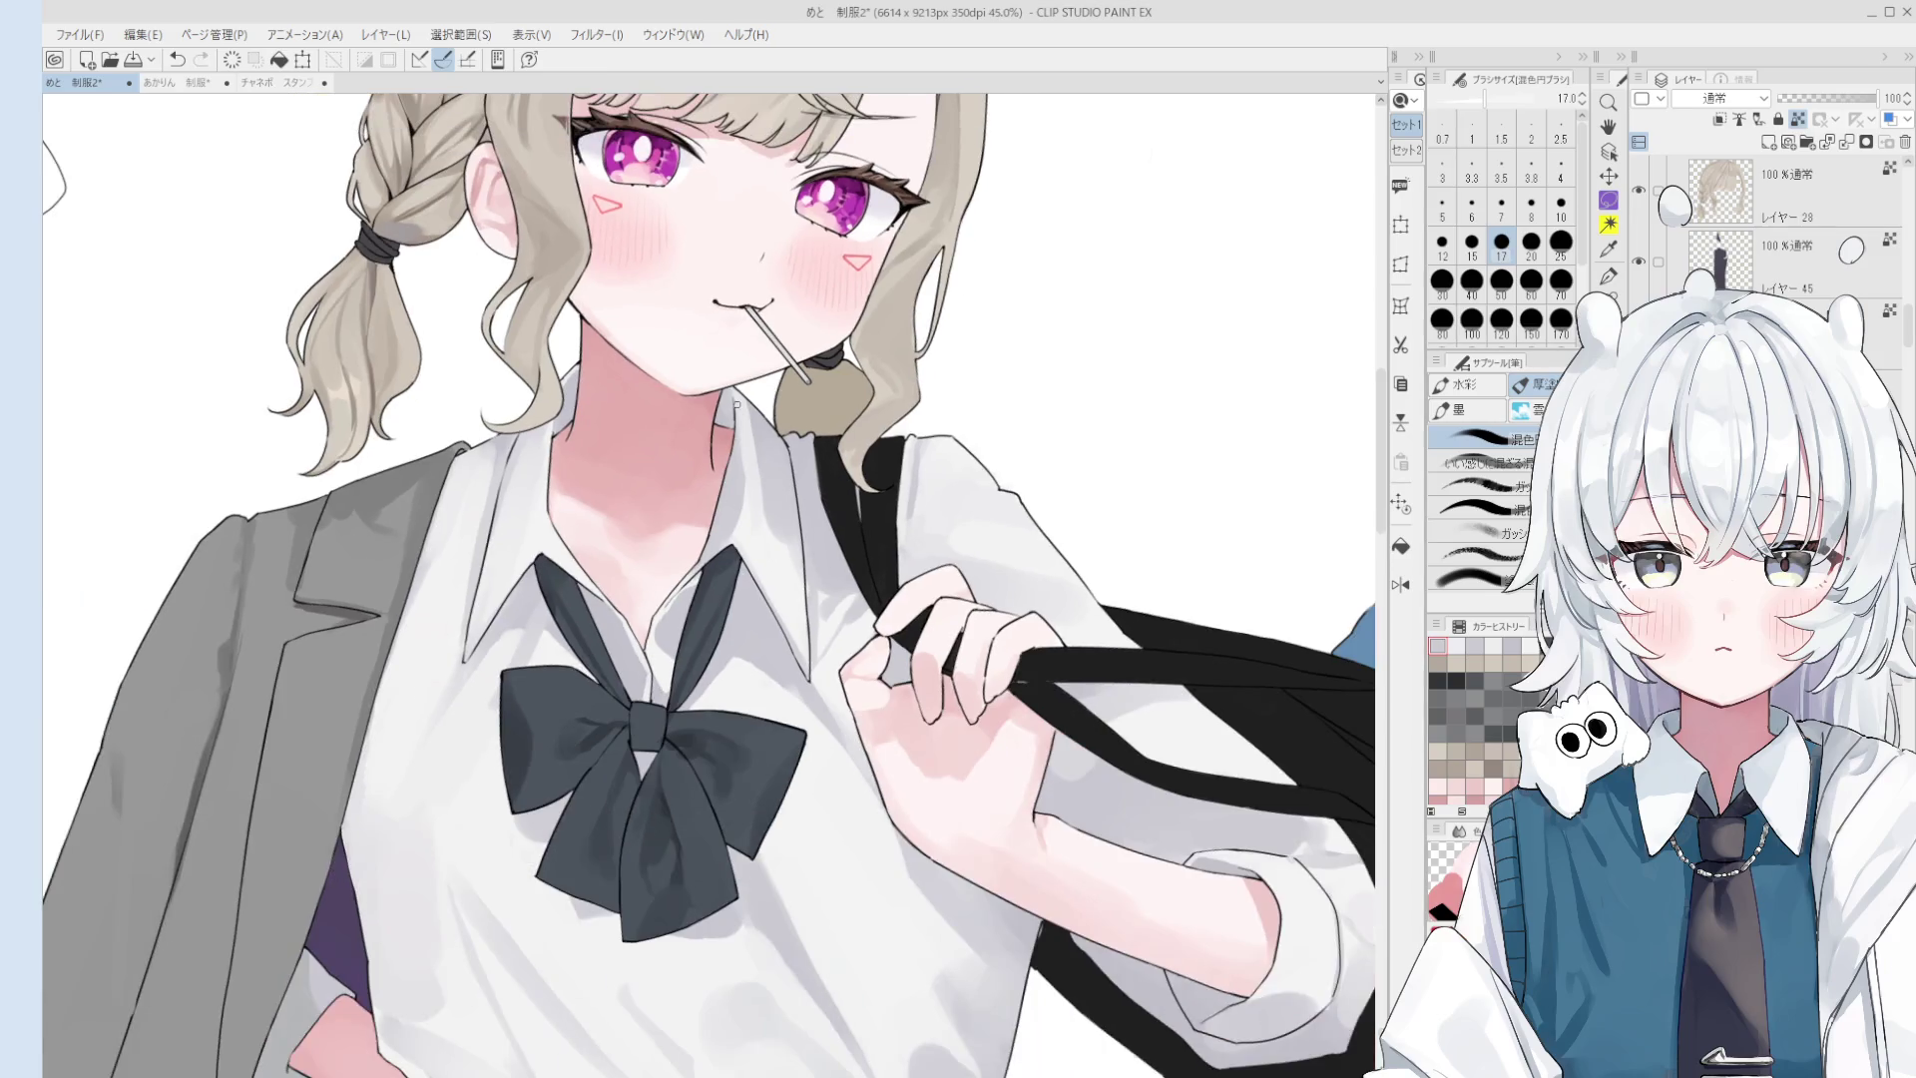
key(bracketright)
key(bracketright)
key(bracketright)
scroll(737, 402, down, 2)
key(bracketright)
key(bracketright)
key(bracketright)
key(bracketright)
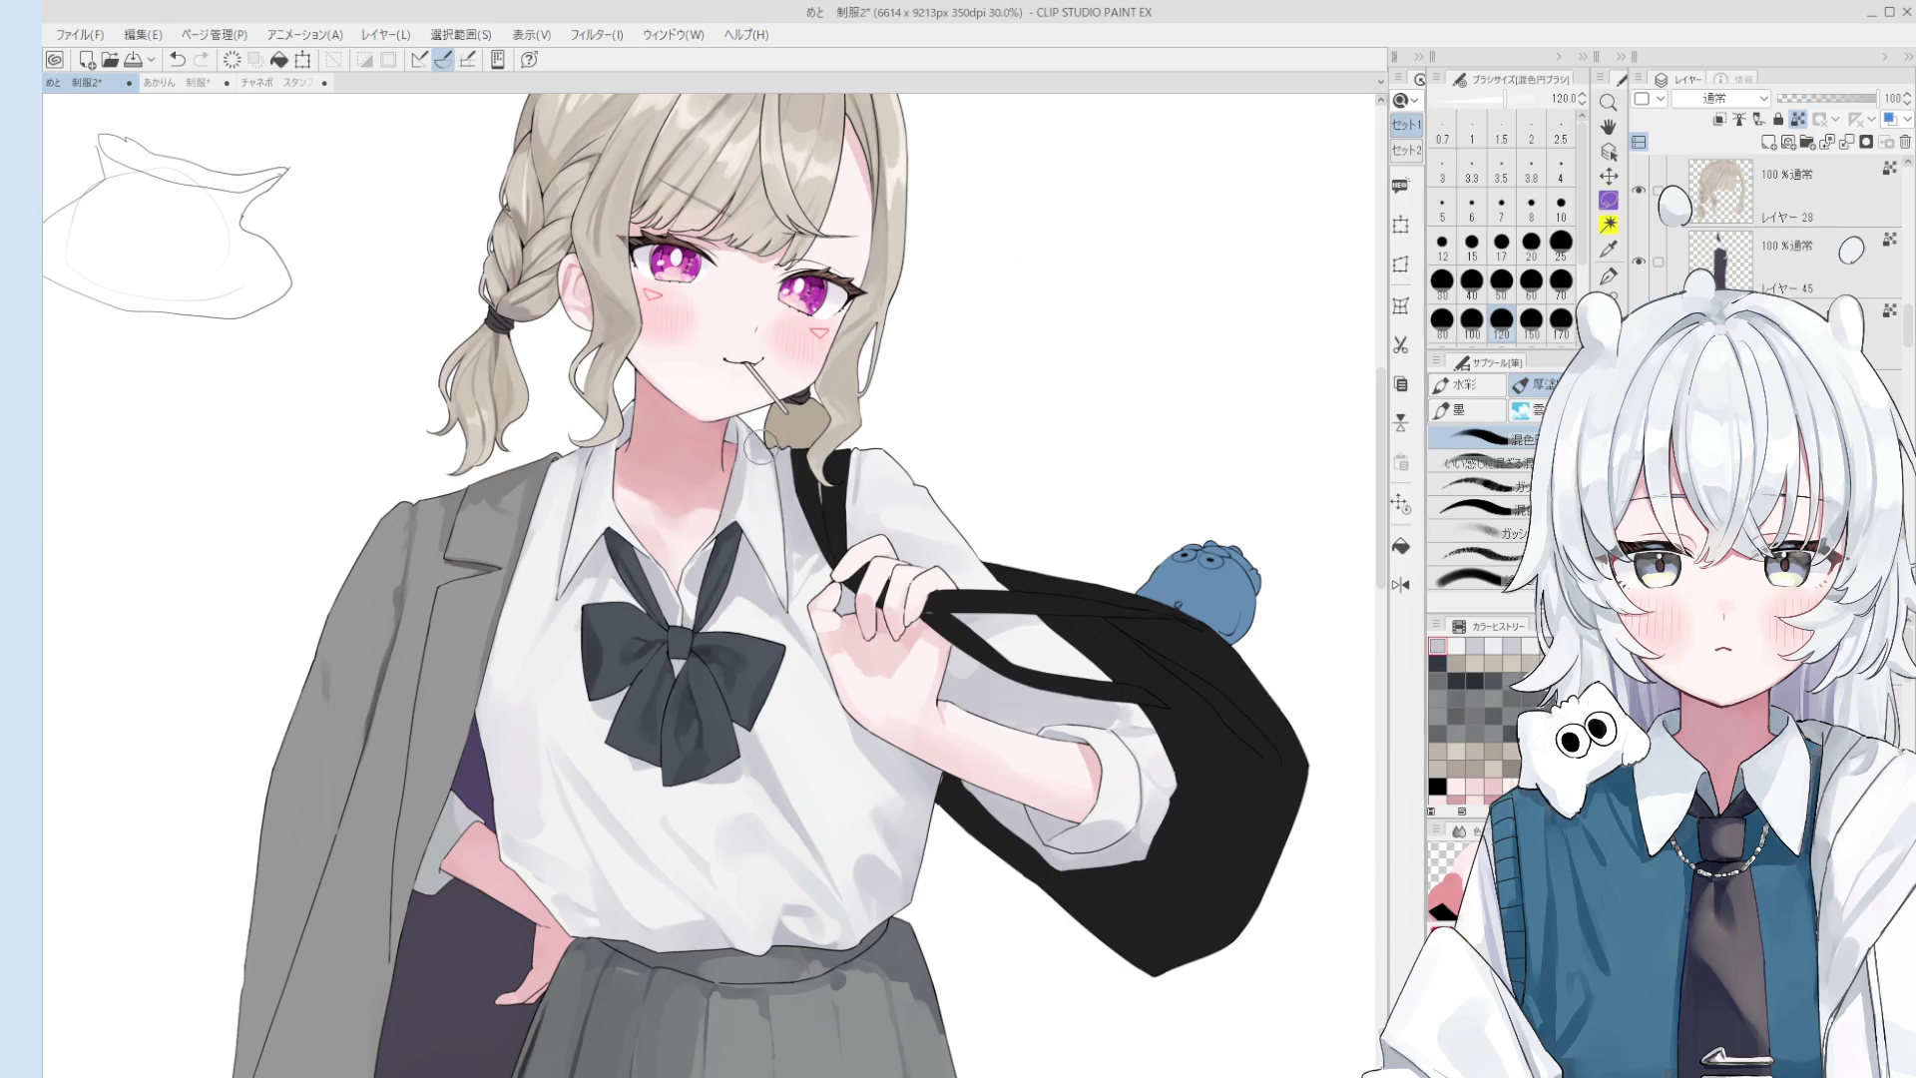
key(bracketleft)
key(bracketleft)
key(bracketleft)
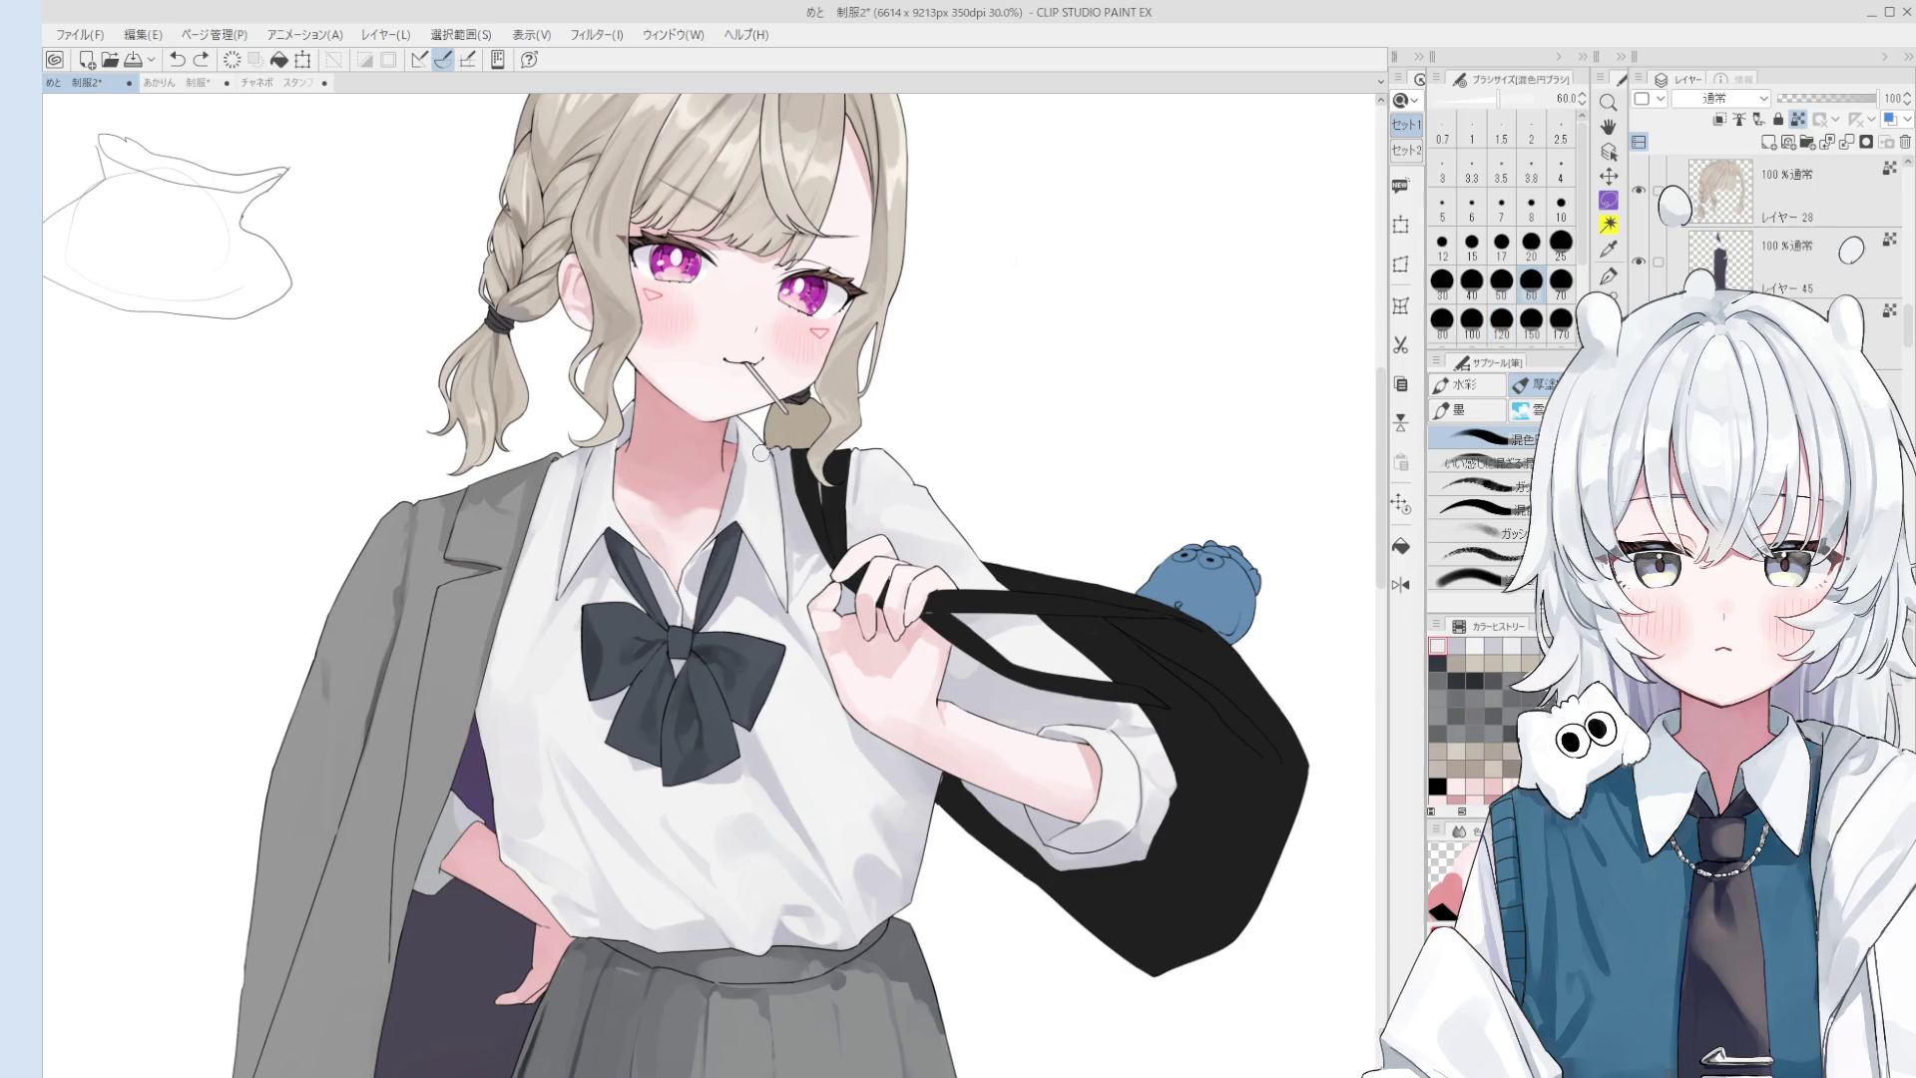
click(771, 469)
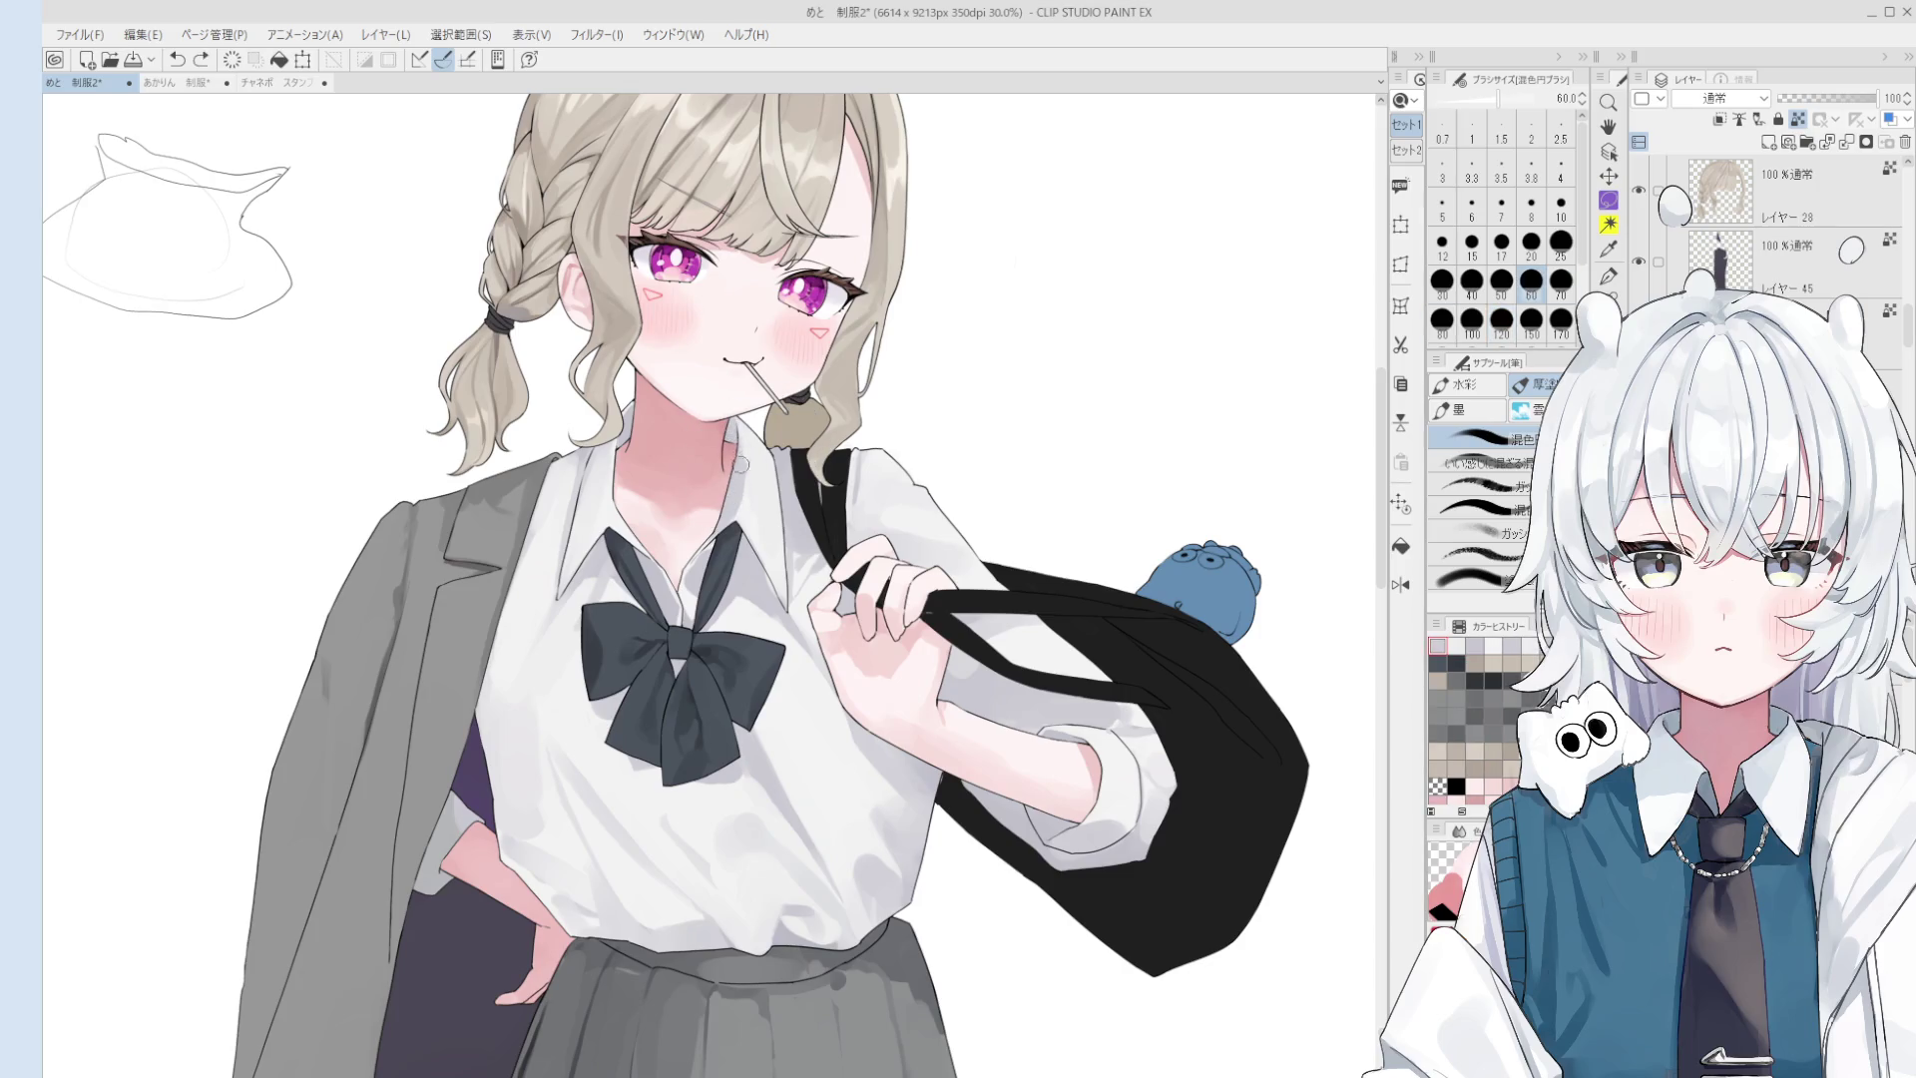
scroll(739, 474, down, 1)
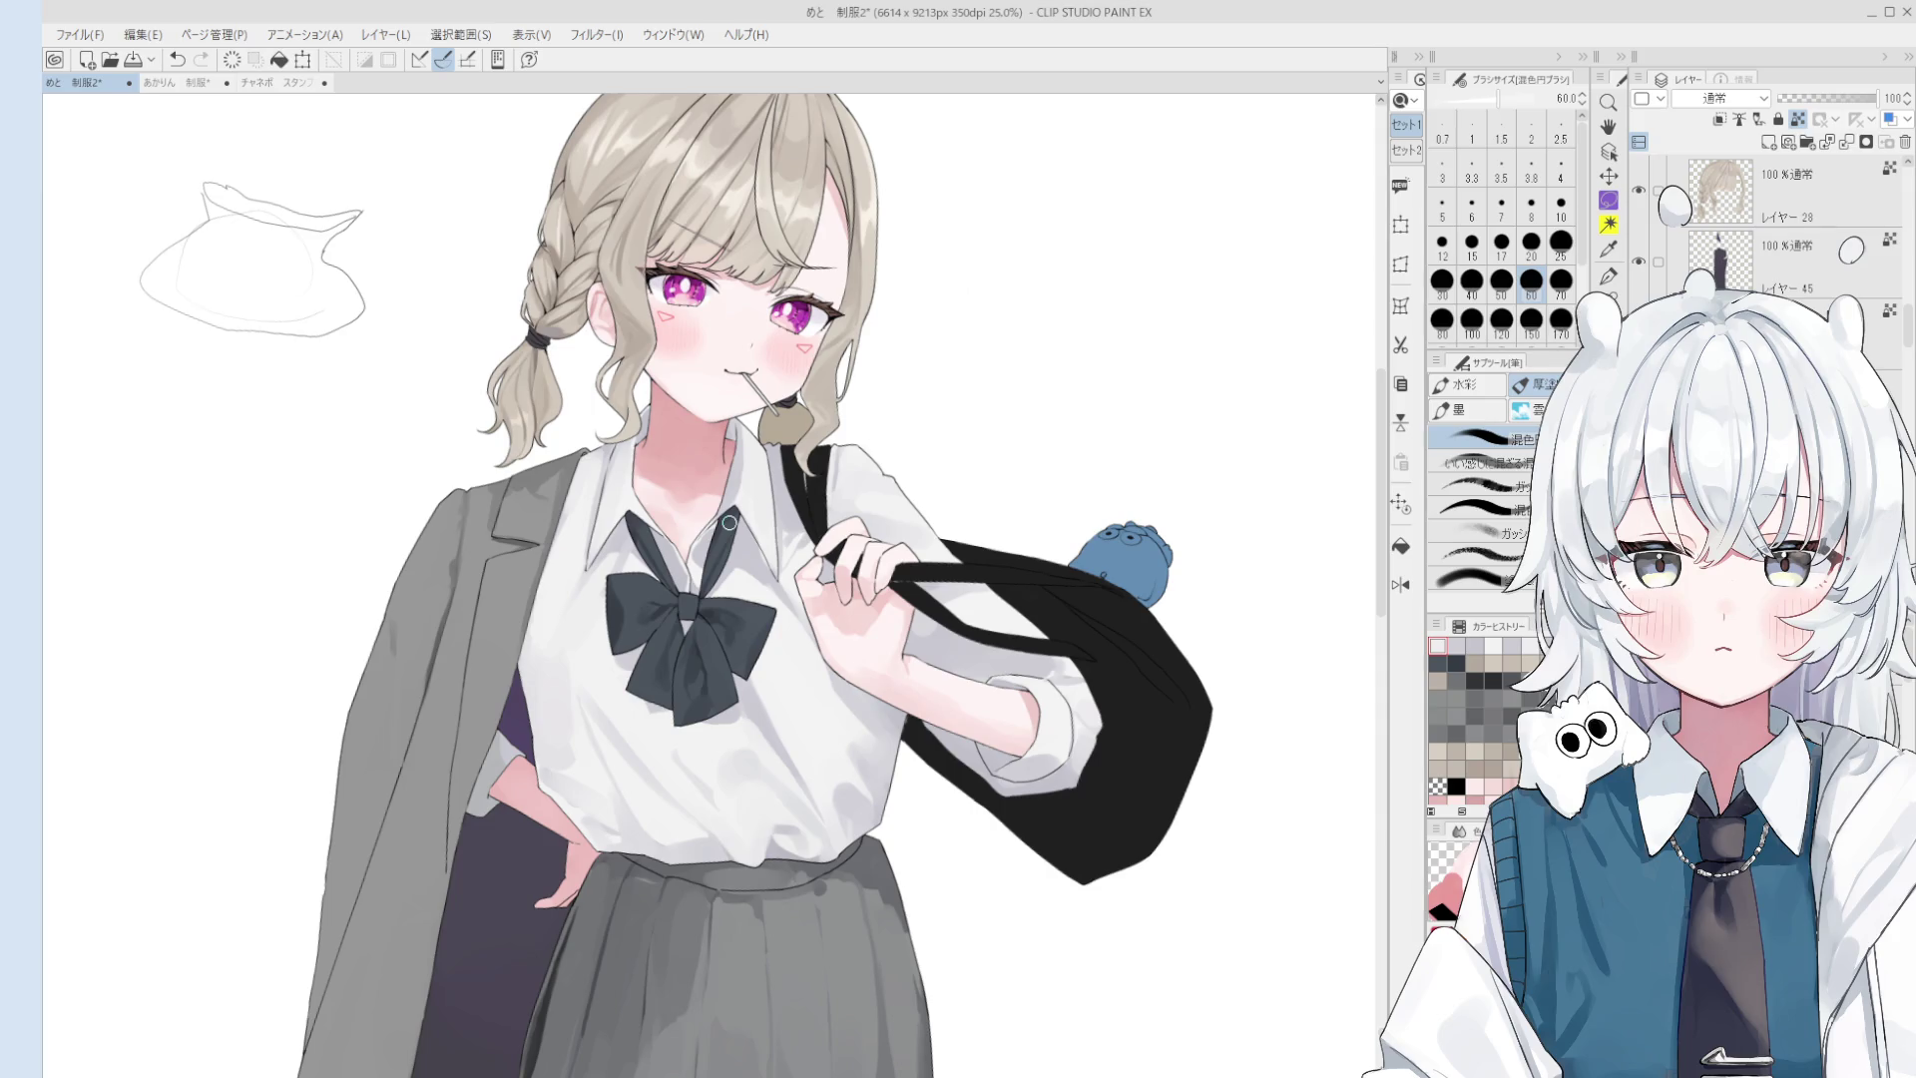
key(minus)
- Select Layer 29 from the drawing and zoom in on the collar
key(o)
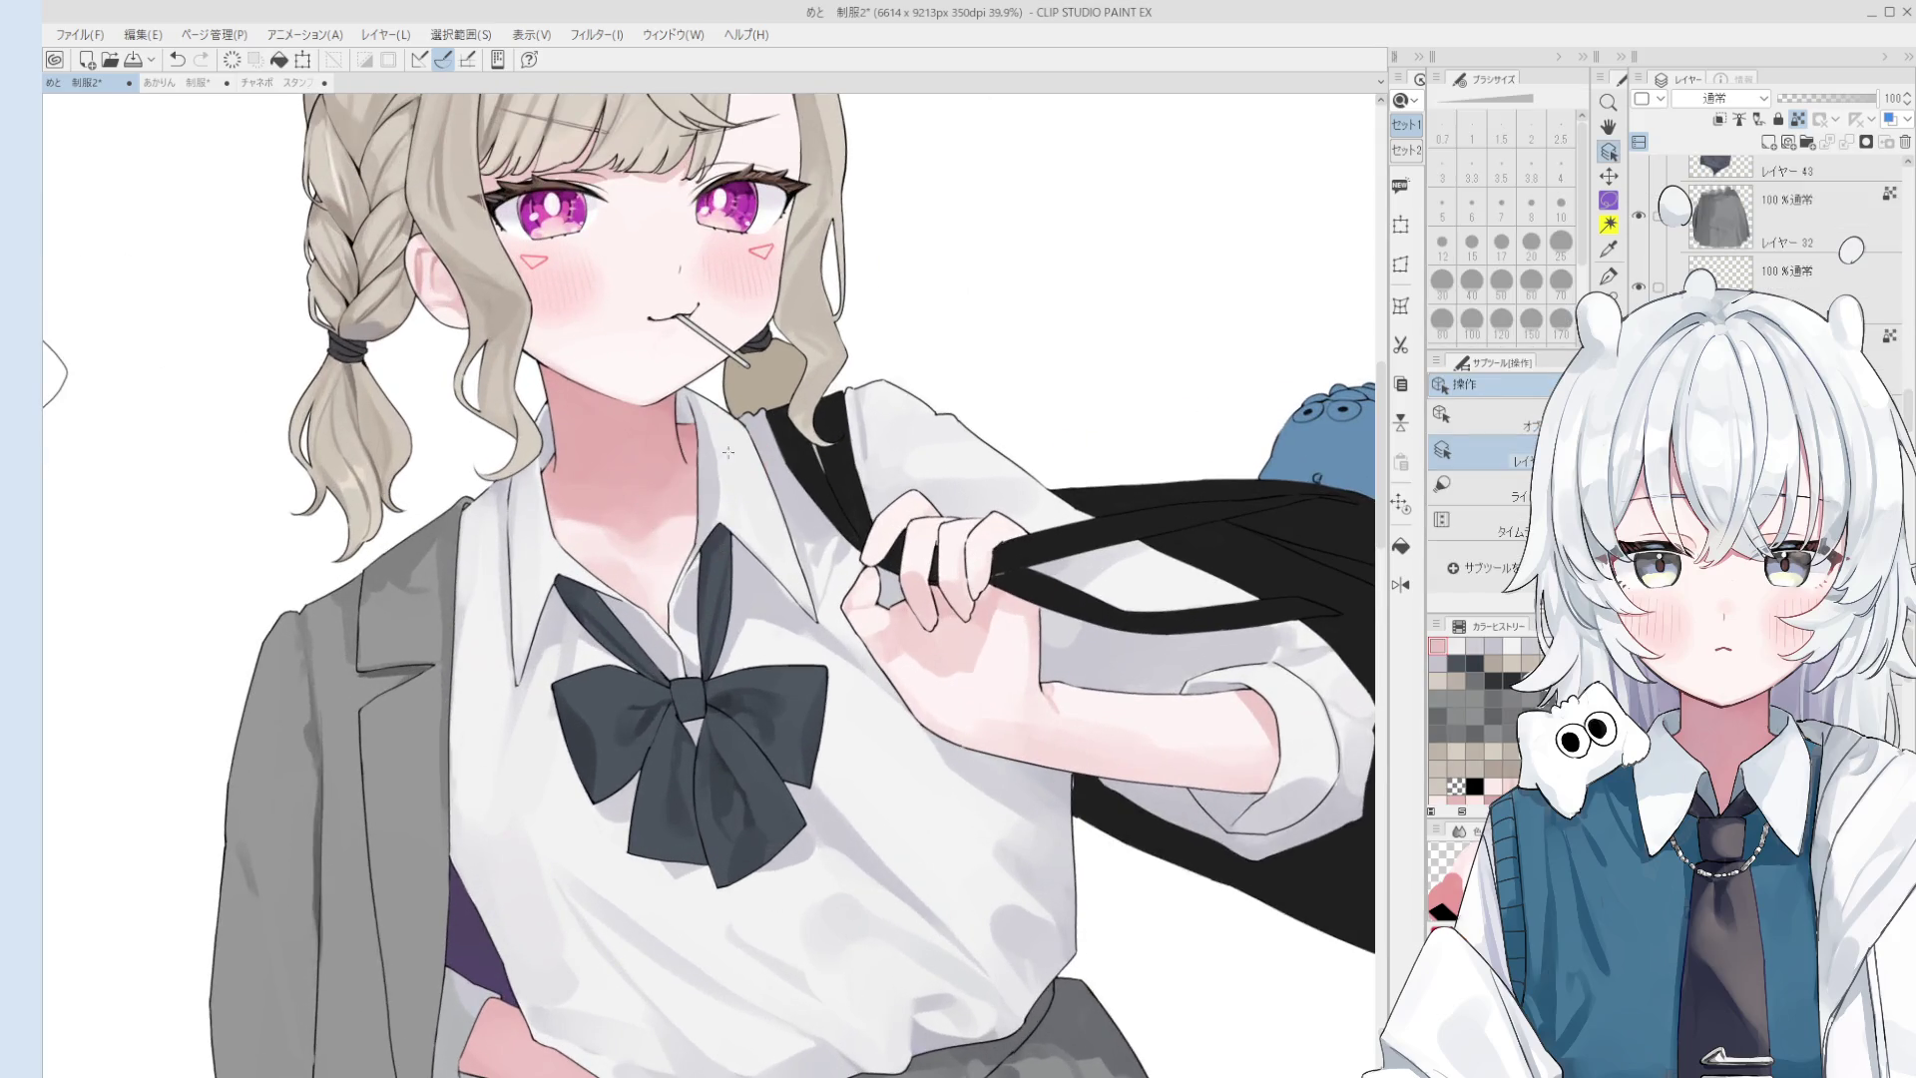
ctrl+shift+click(699, 469)
scroll(730, 408, down, 1)
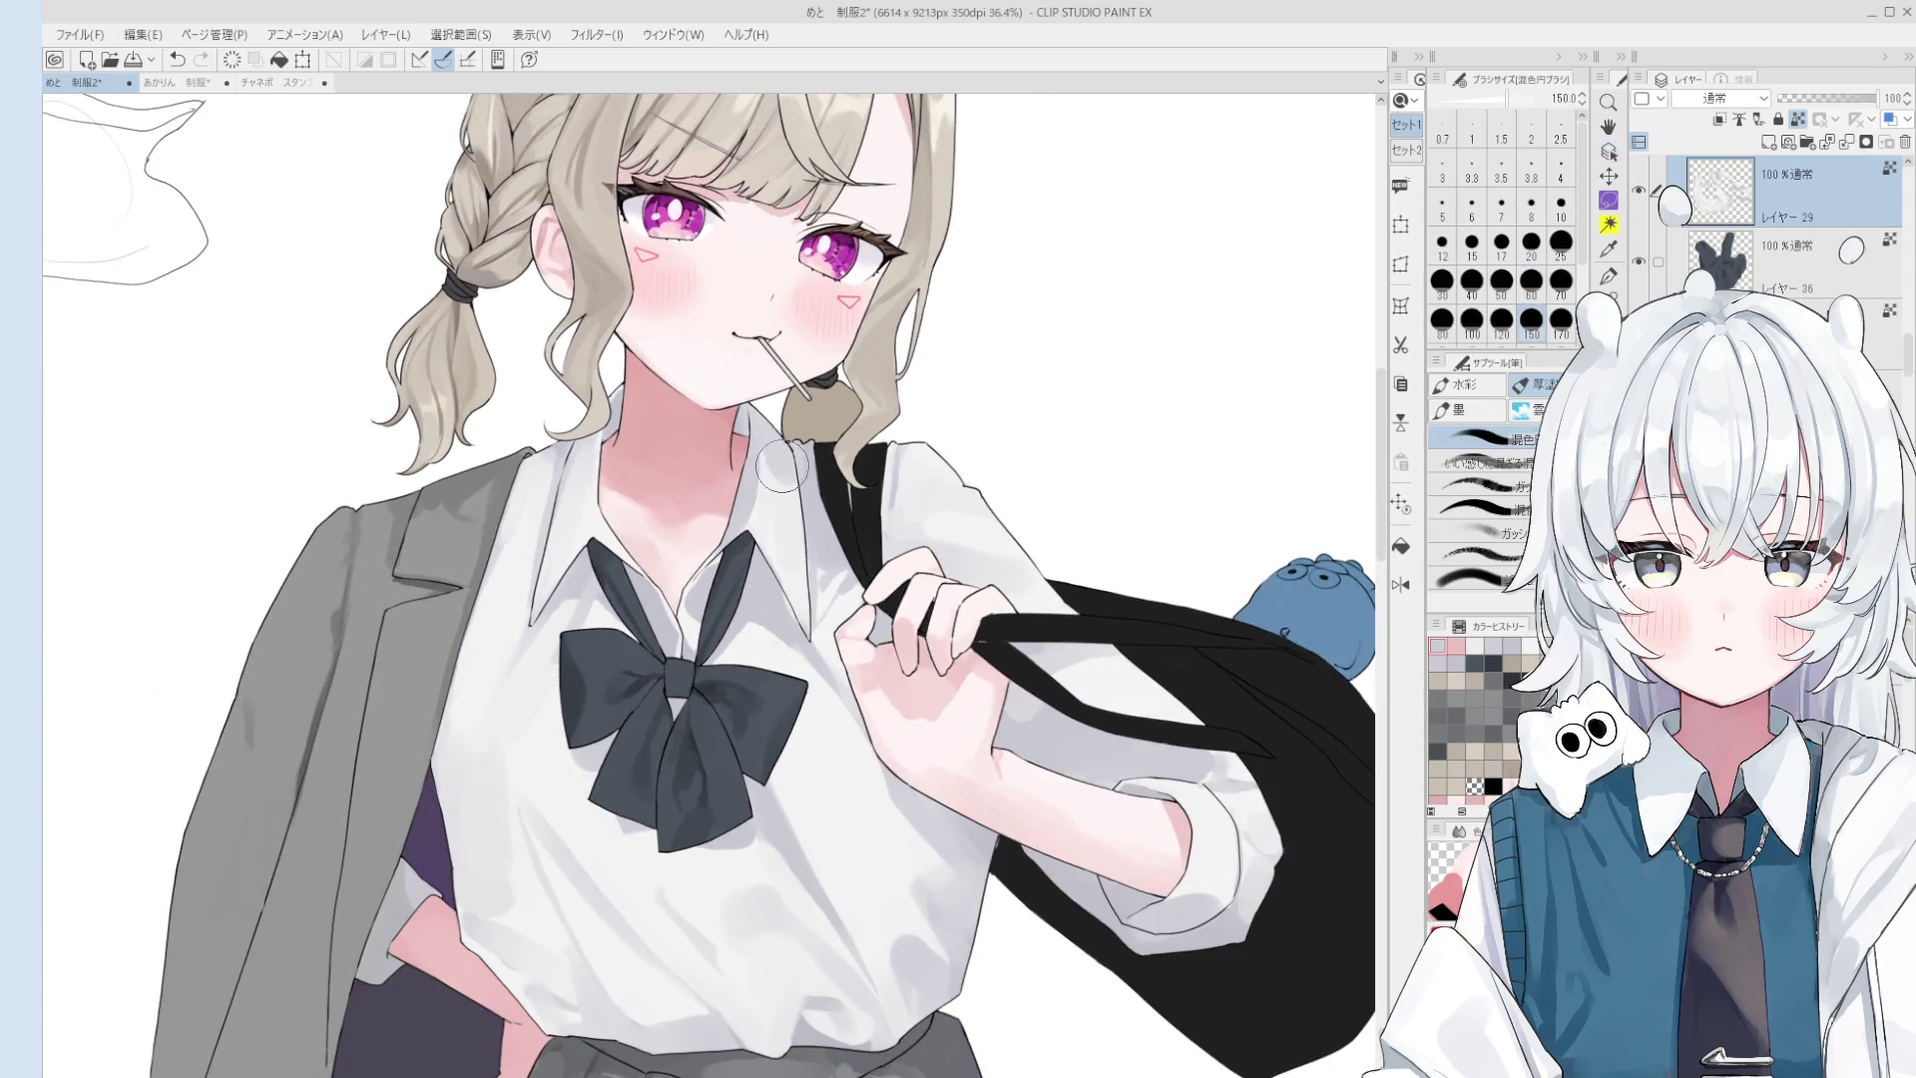
scroll(764, 499, down, 1)
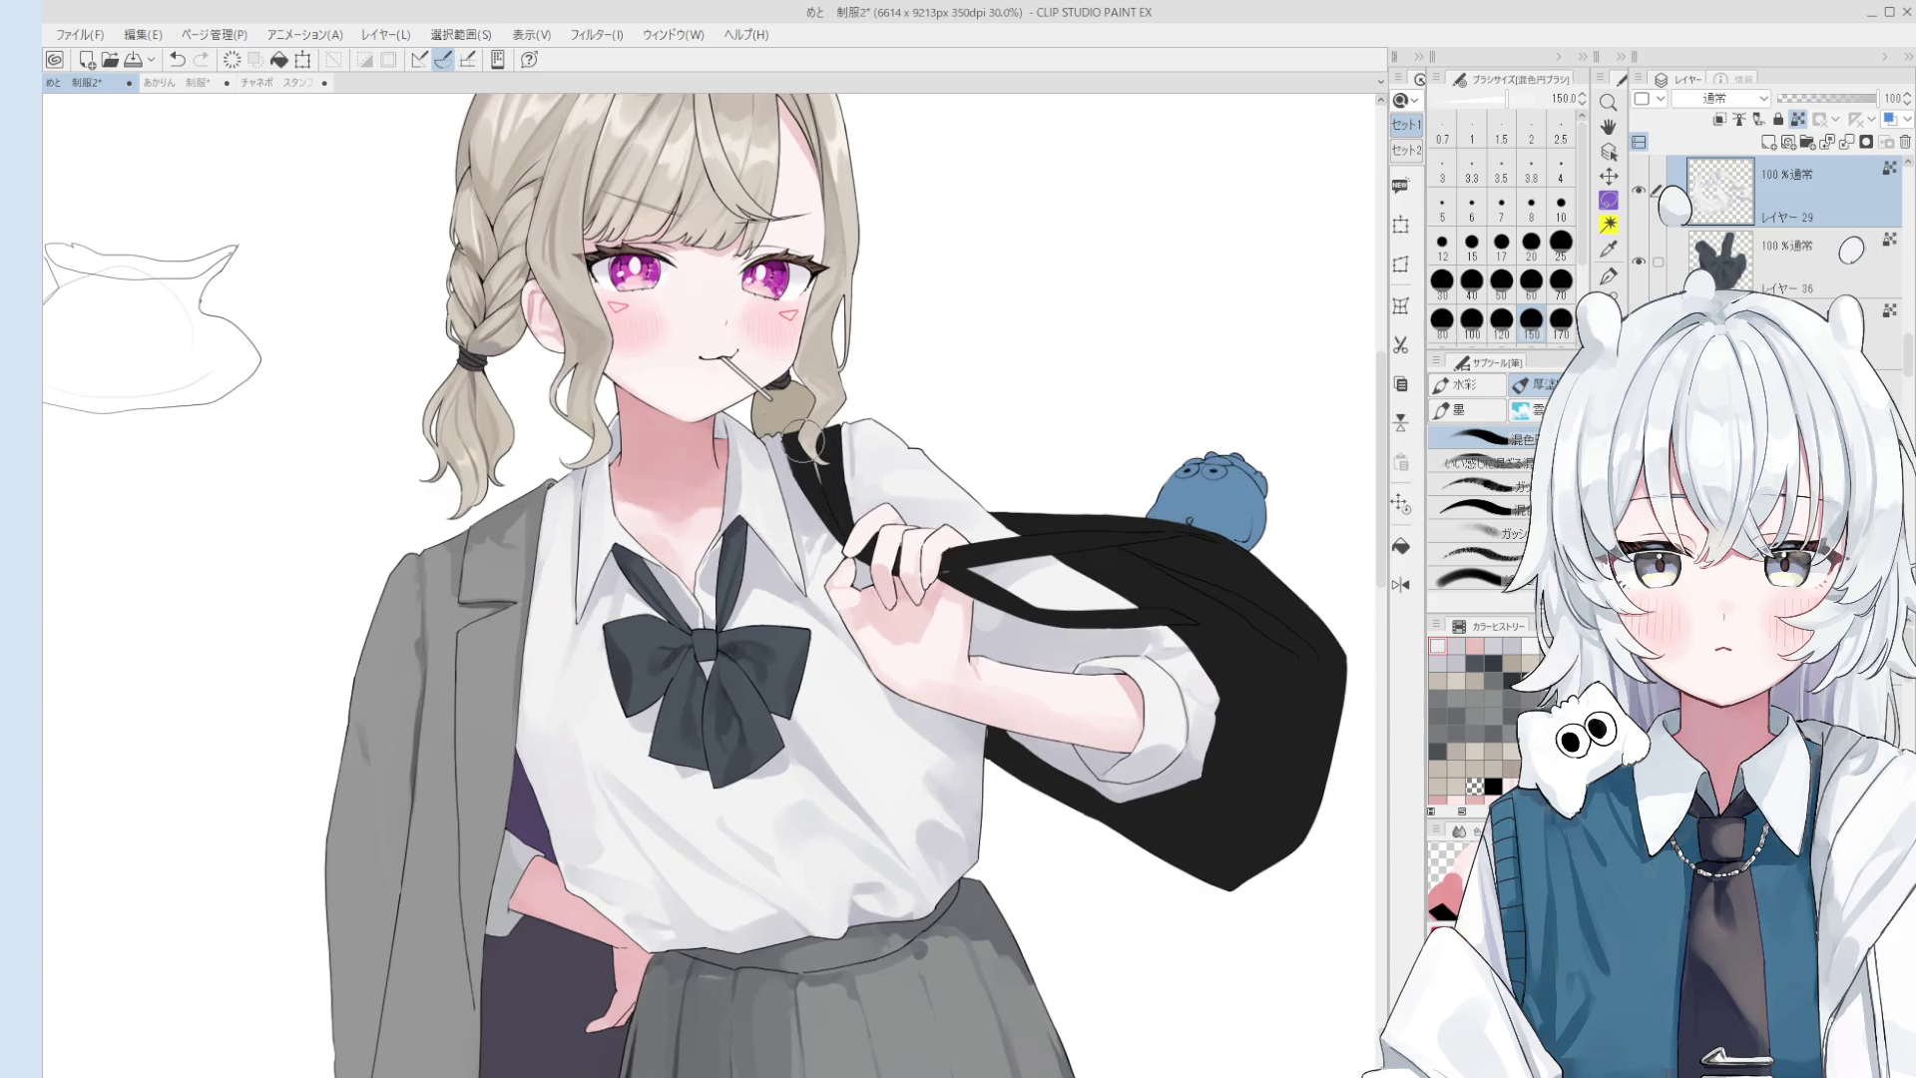
scroll(806, 439, up, 1)
scroll(758, 437, up, 1)
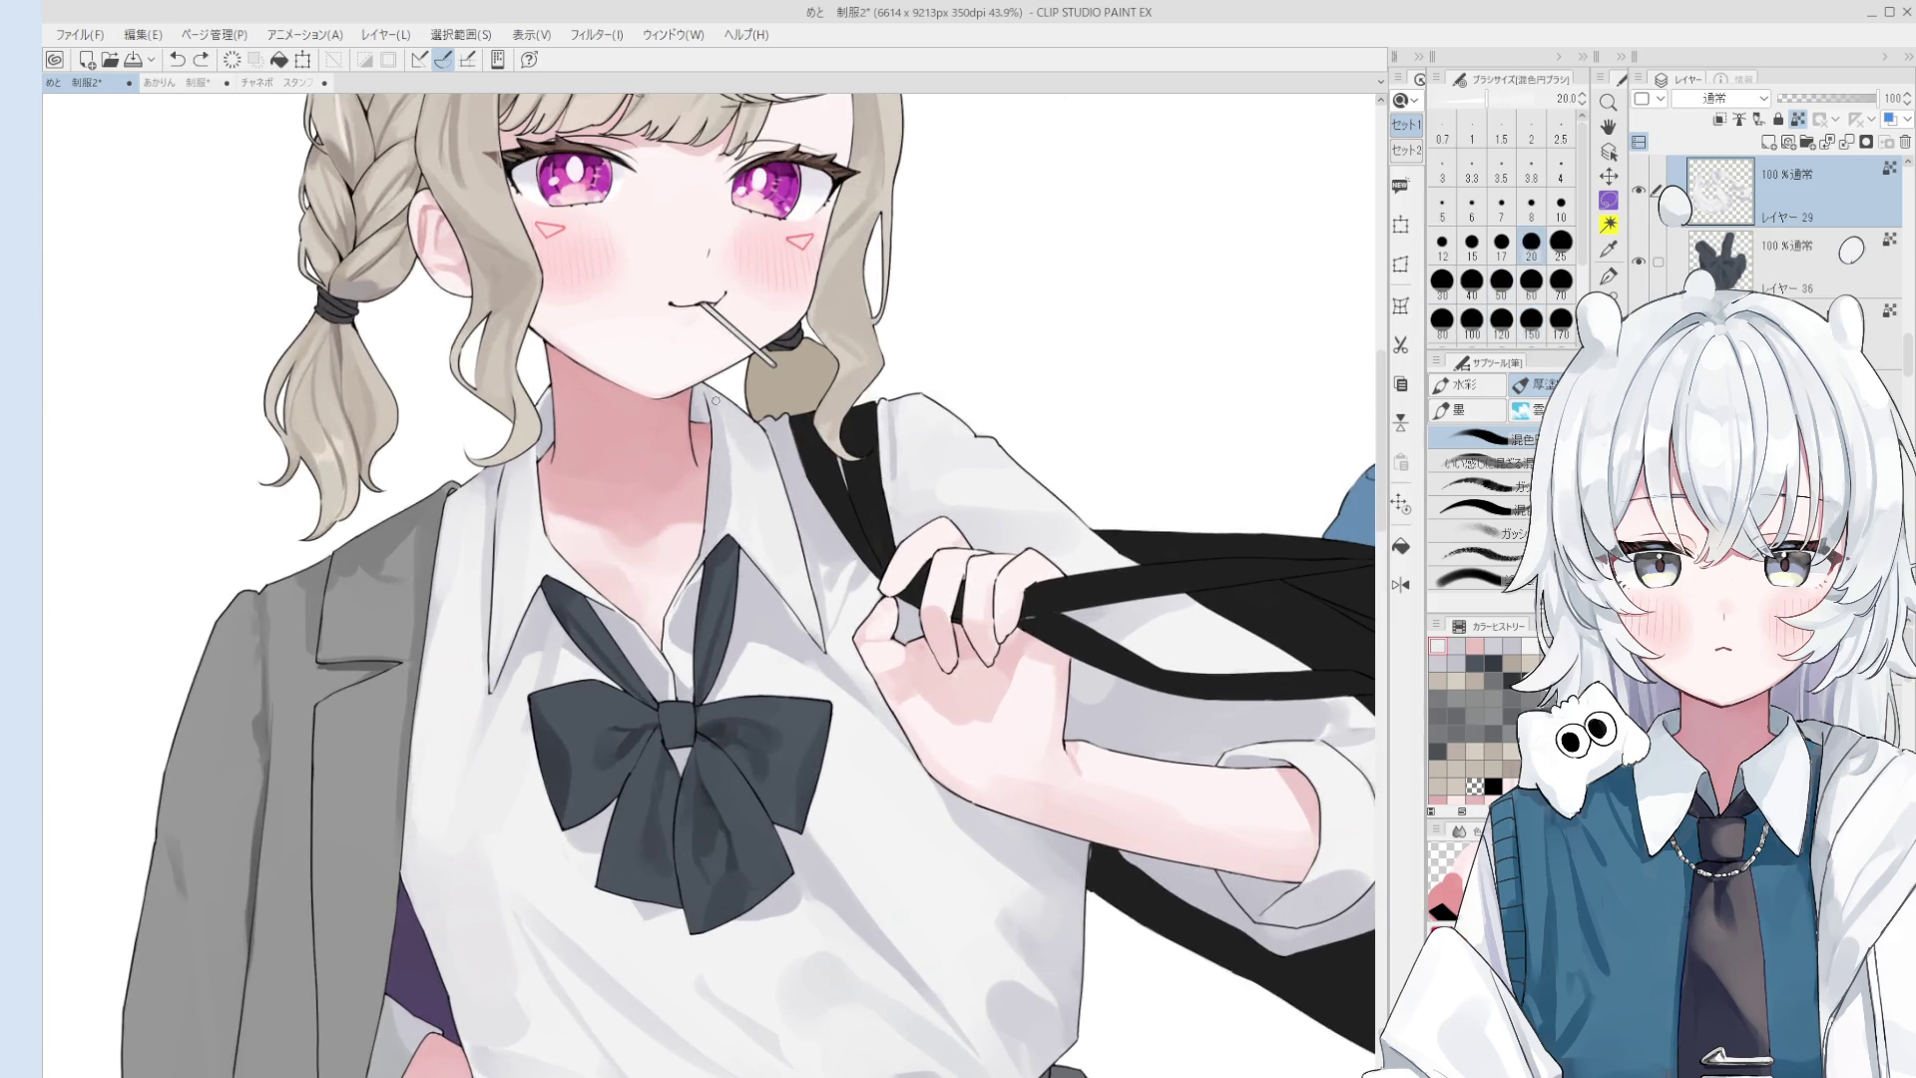
scroll(710, 392, down, 1)
scroll(732, 482, down, 1)
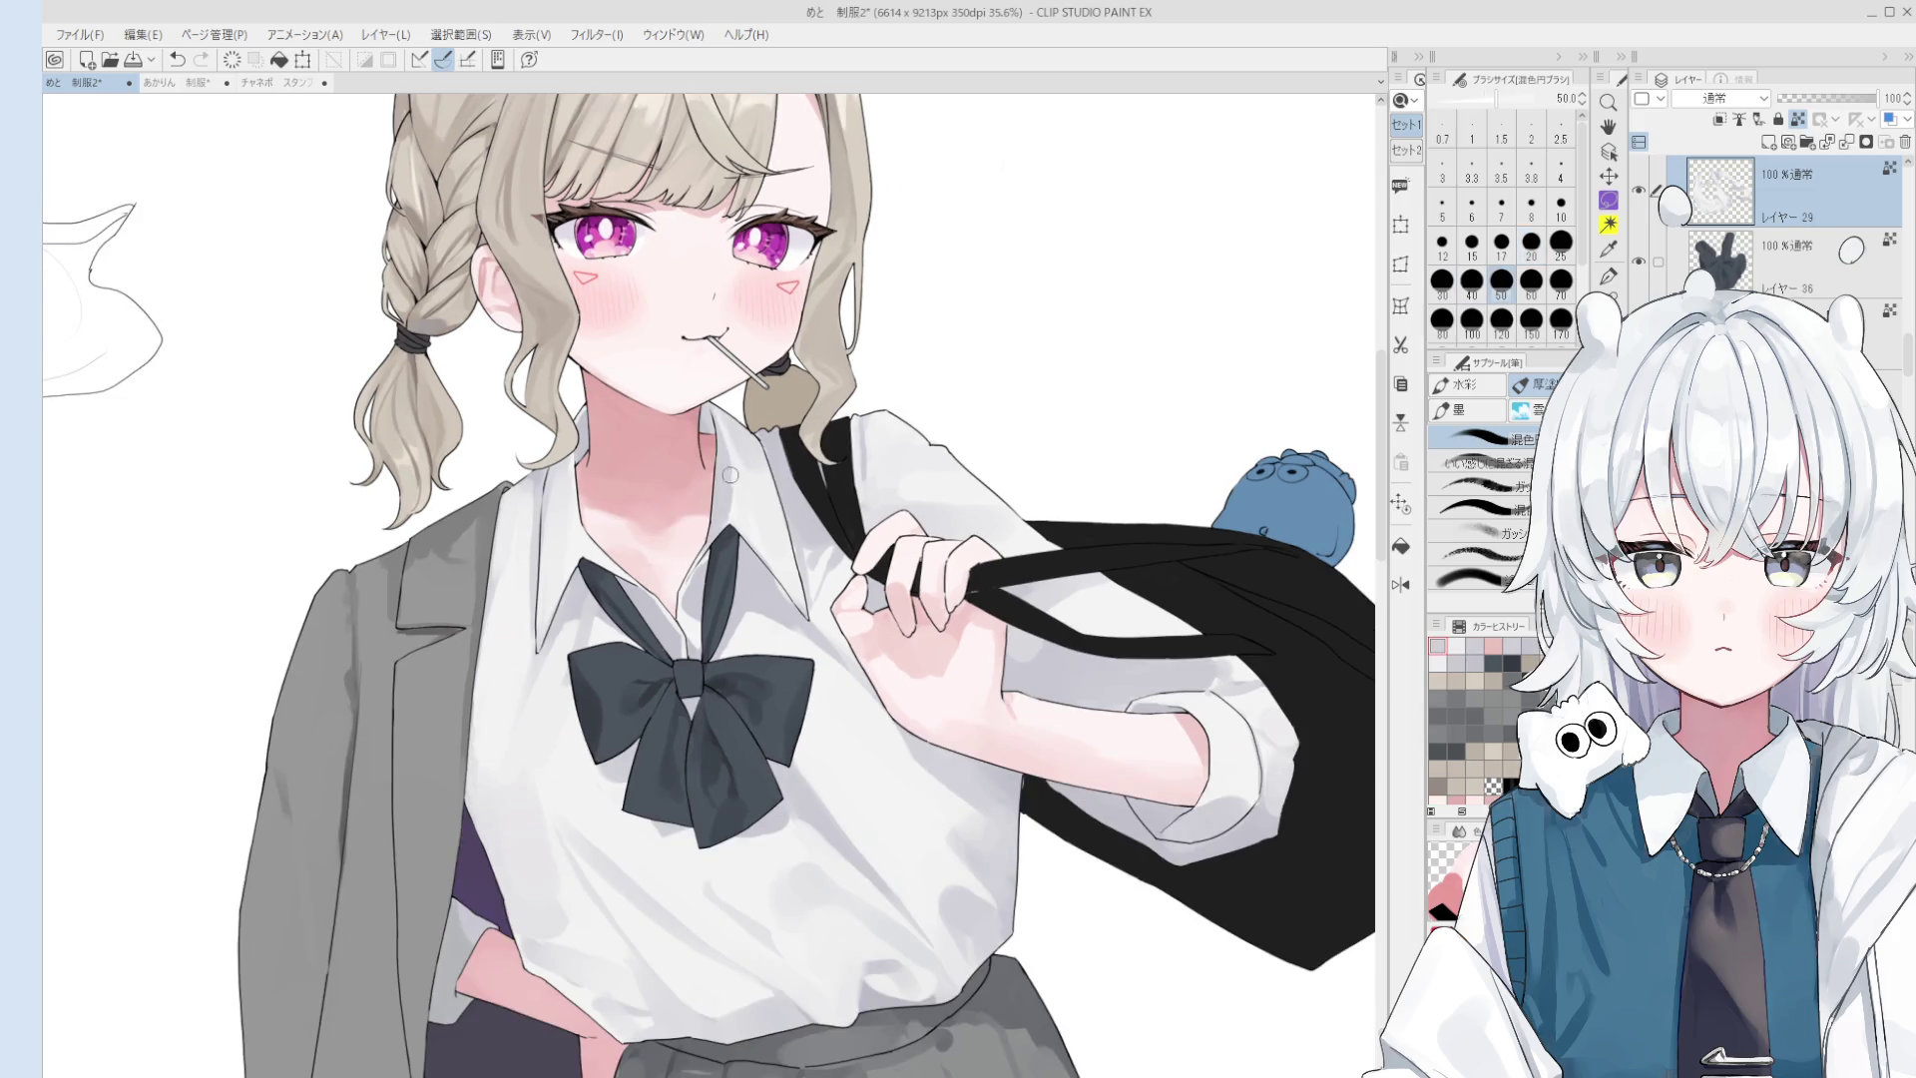
scroll(722, 455, up, 1)
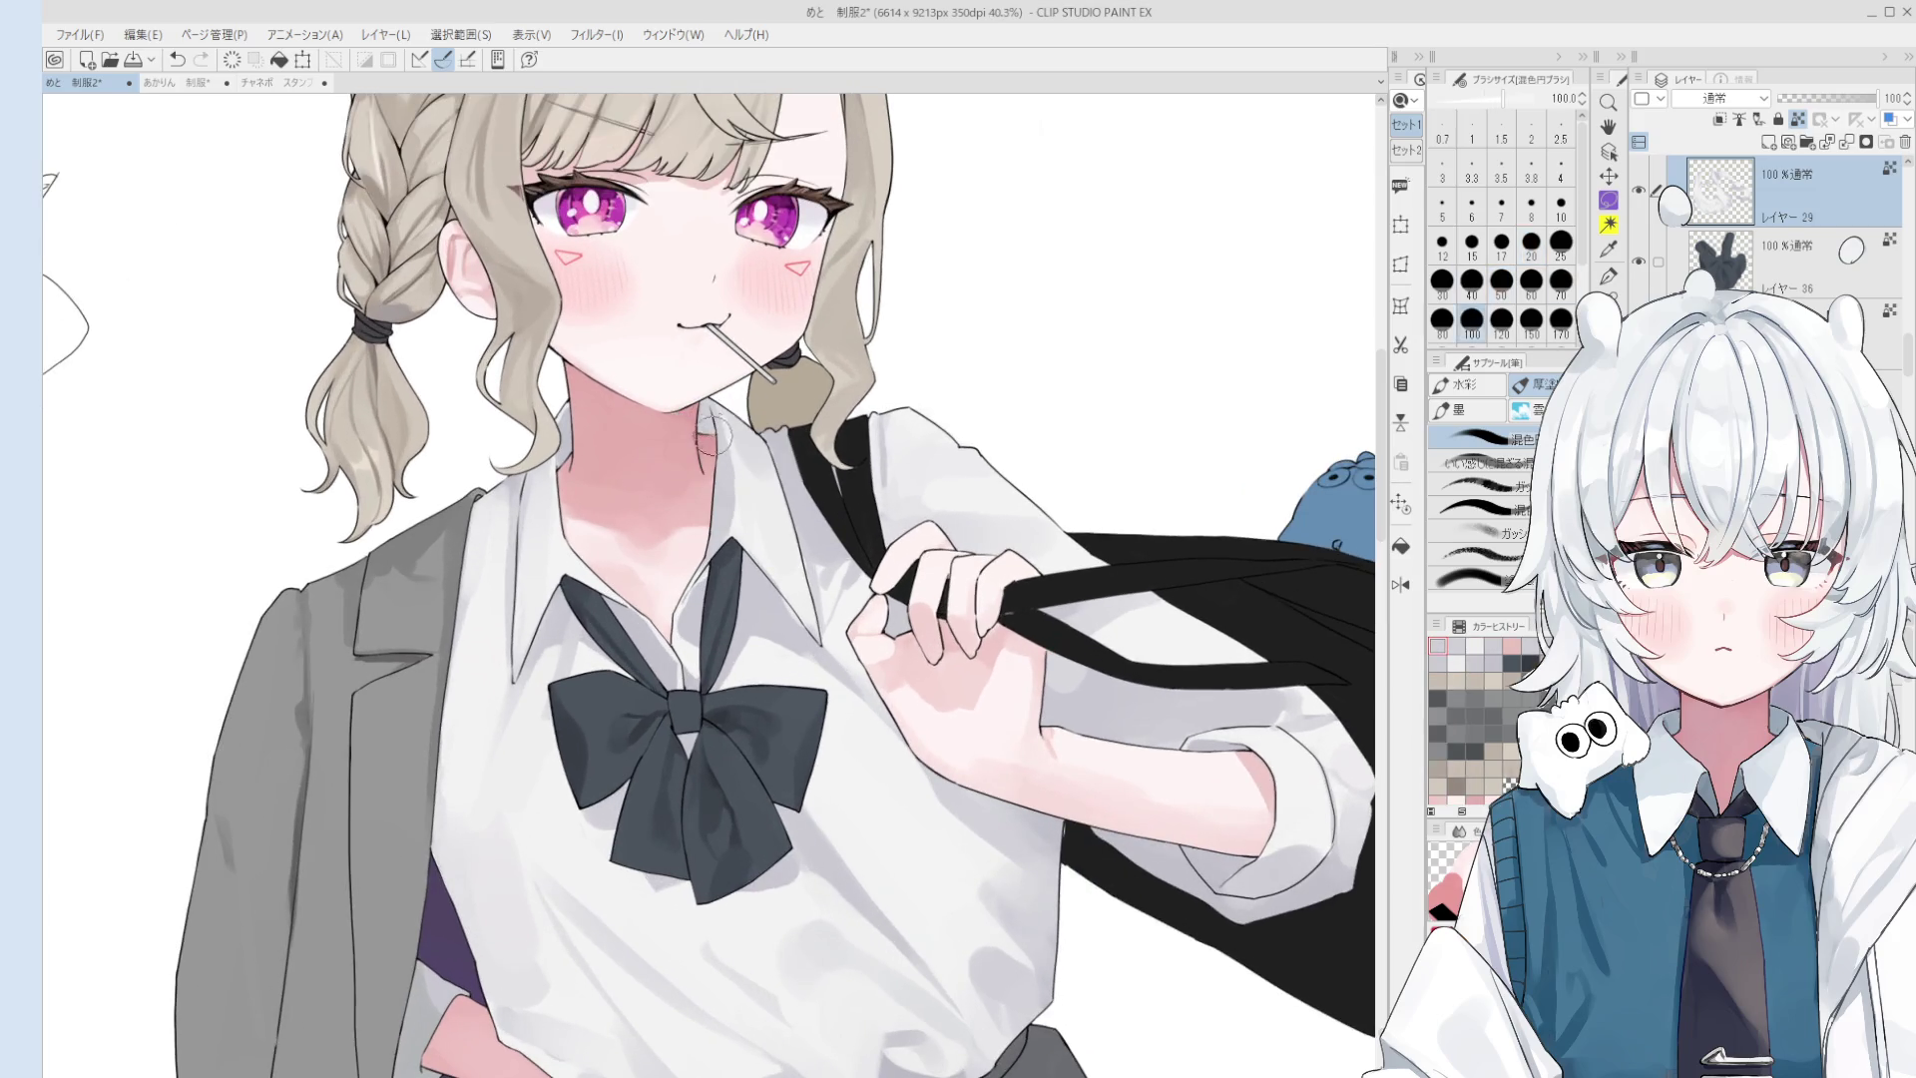
scroll(713, 458, up, 1)
scroll(713, 458, up, 1)
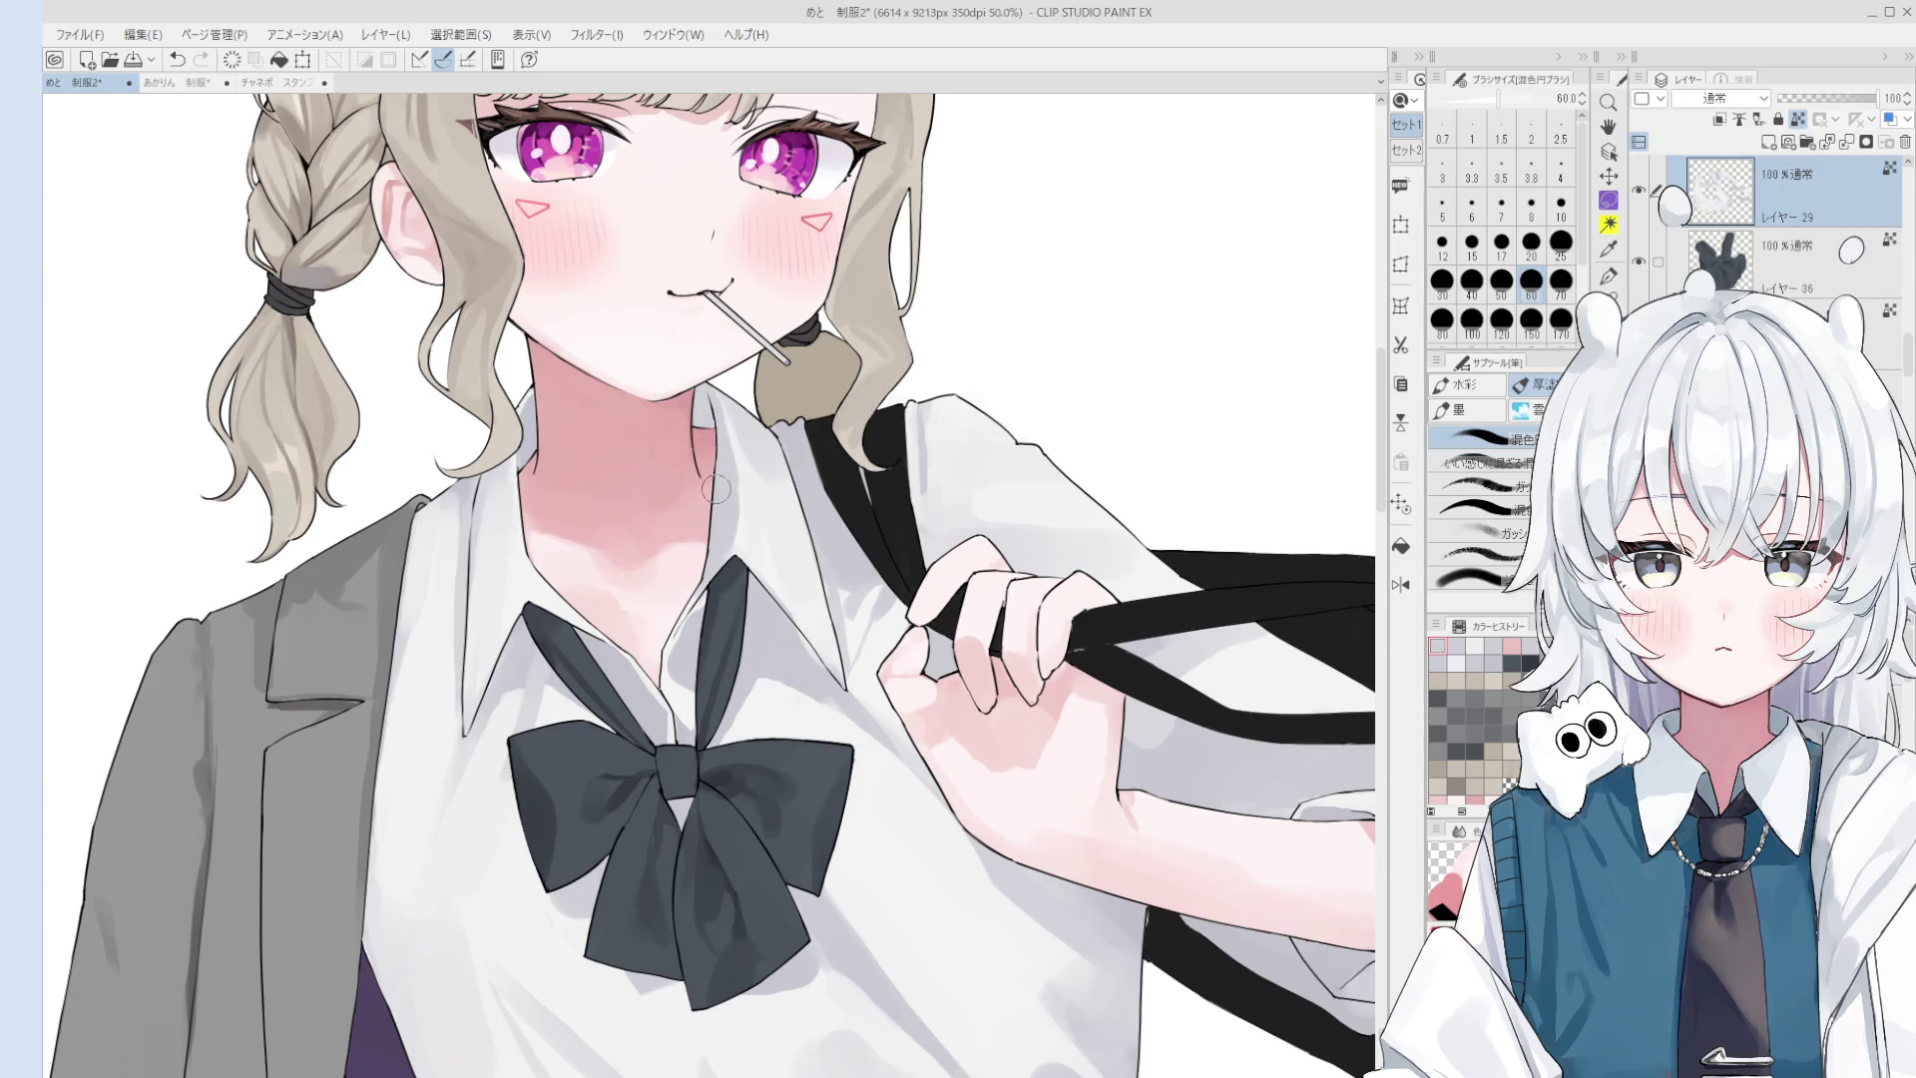
- Try brush sizes between 25 and 80, then pan to reframe the figure
key(bracketleft)
key(bracketleft)
key(bracketleft)
key(bracketright)
key(bracketright)
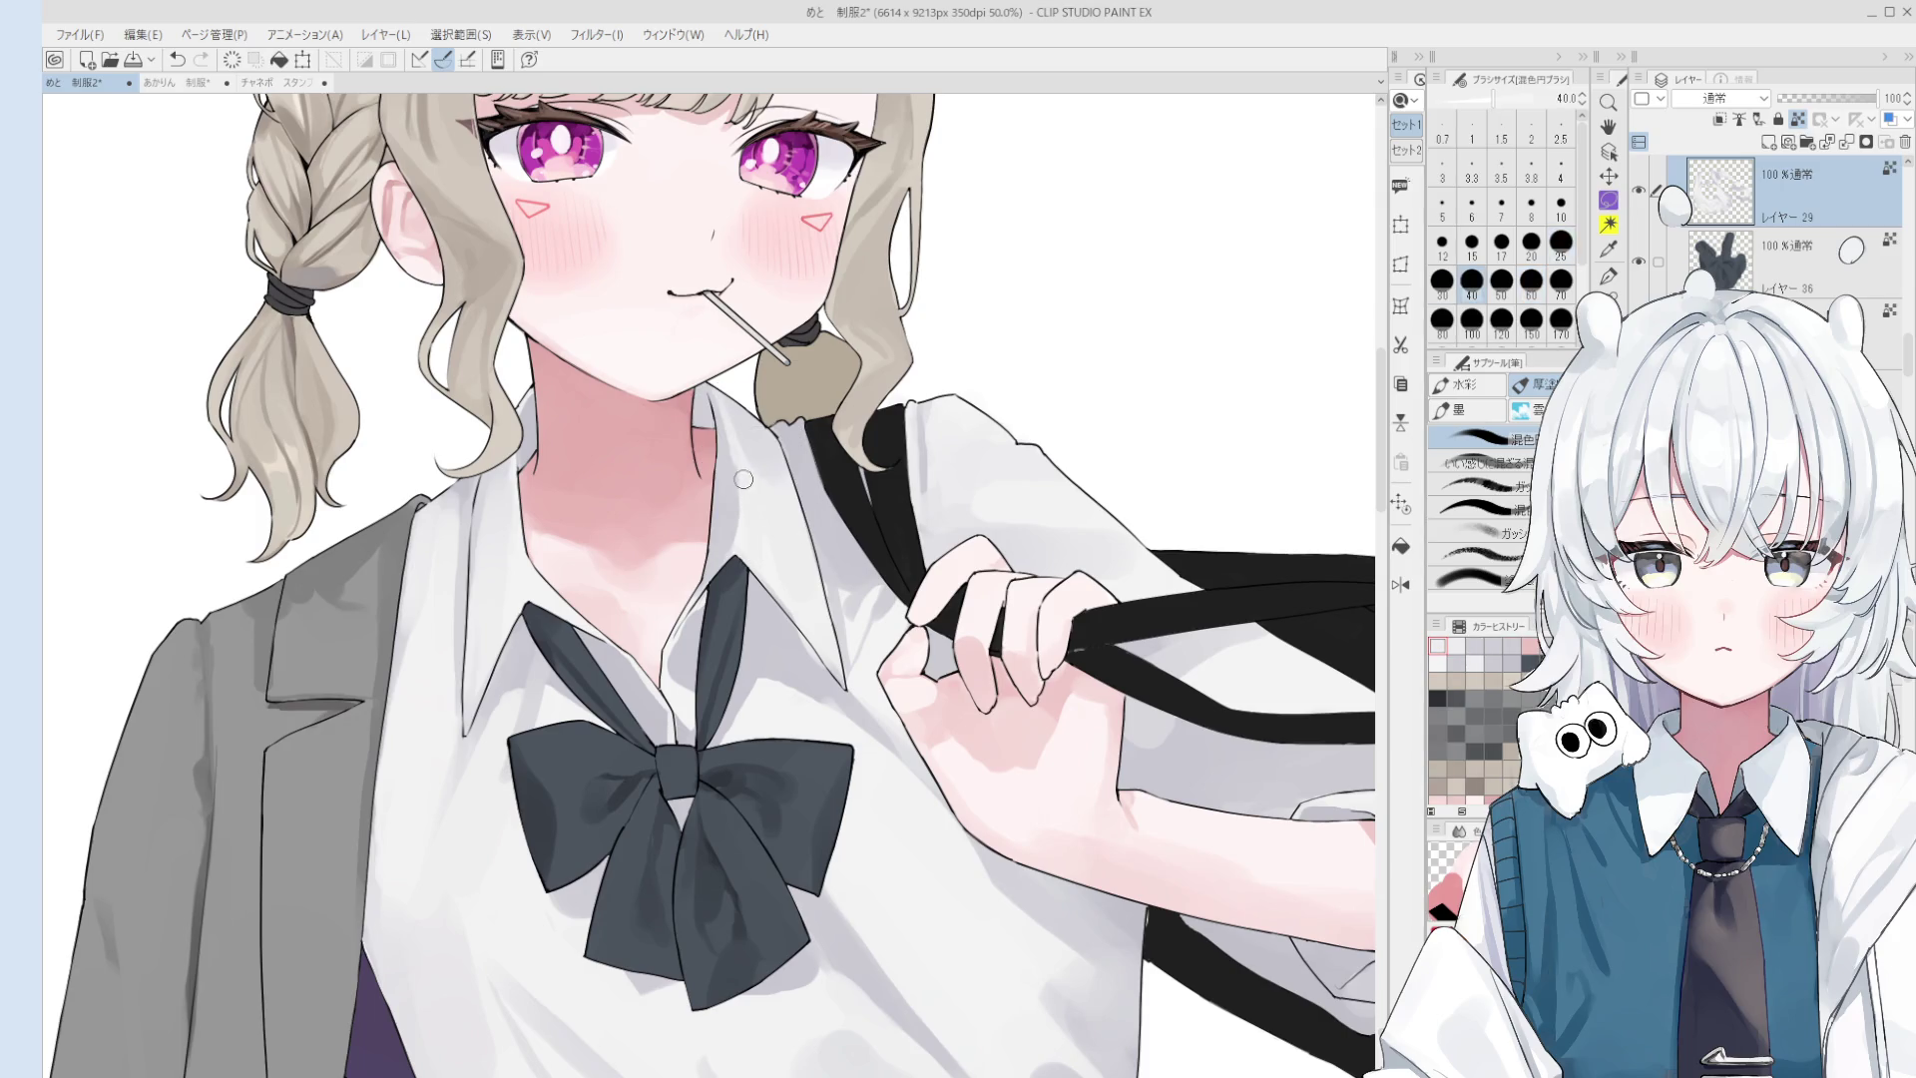
key(bracketright)
key(bracketright)
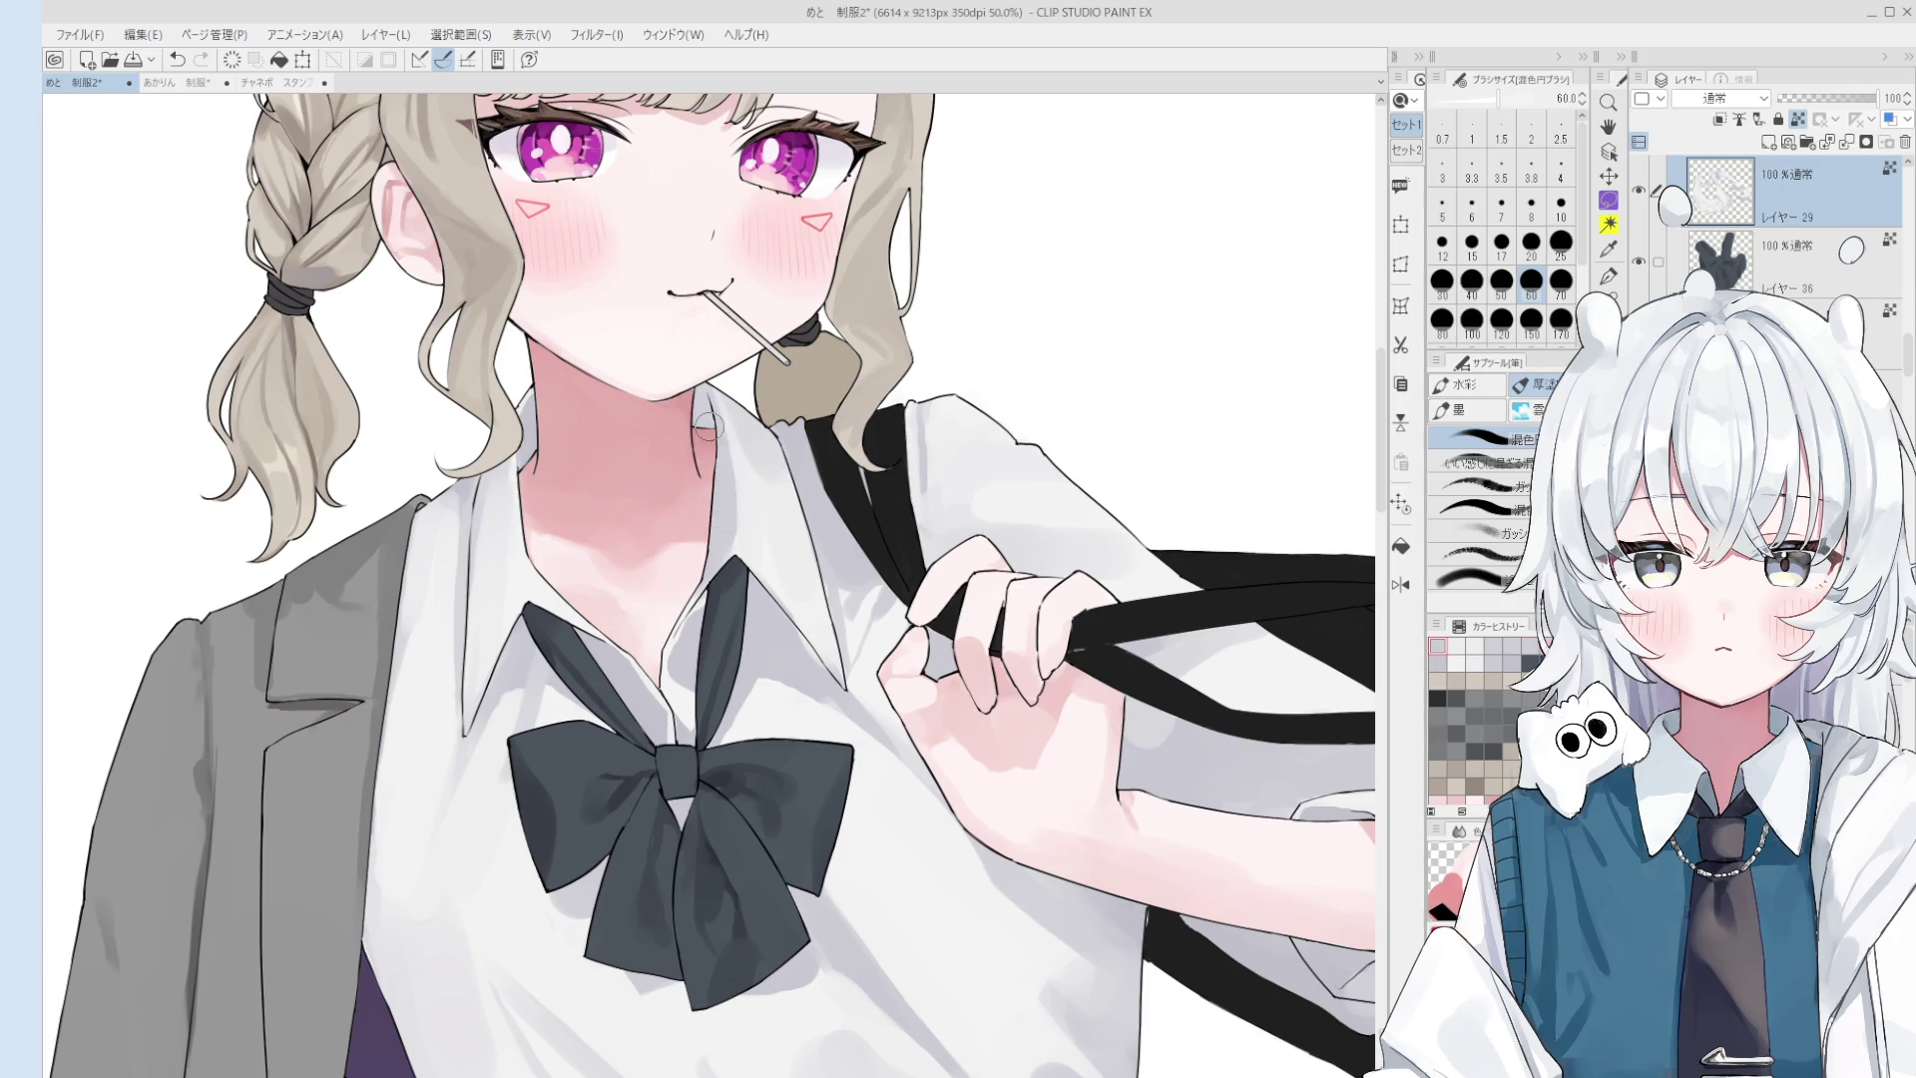
scroll(699, 513, down, 1)
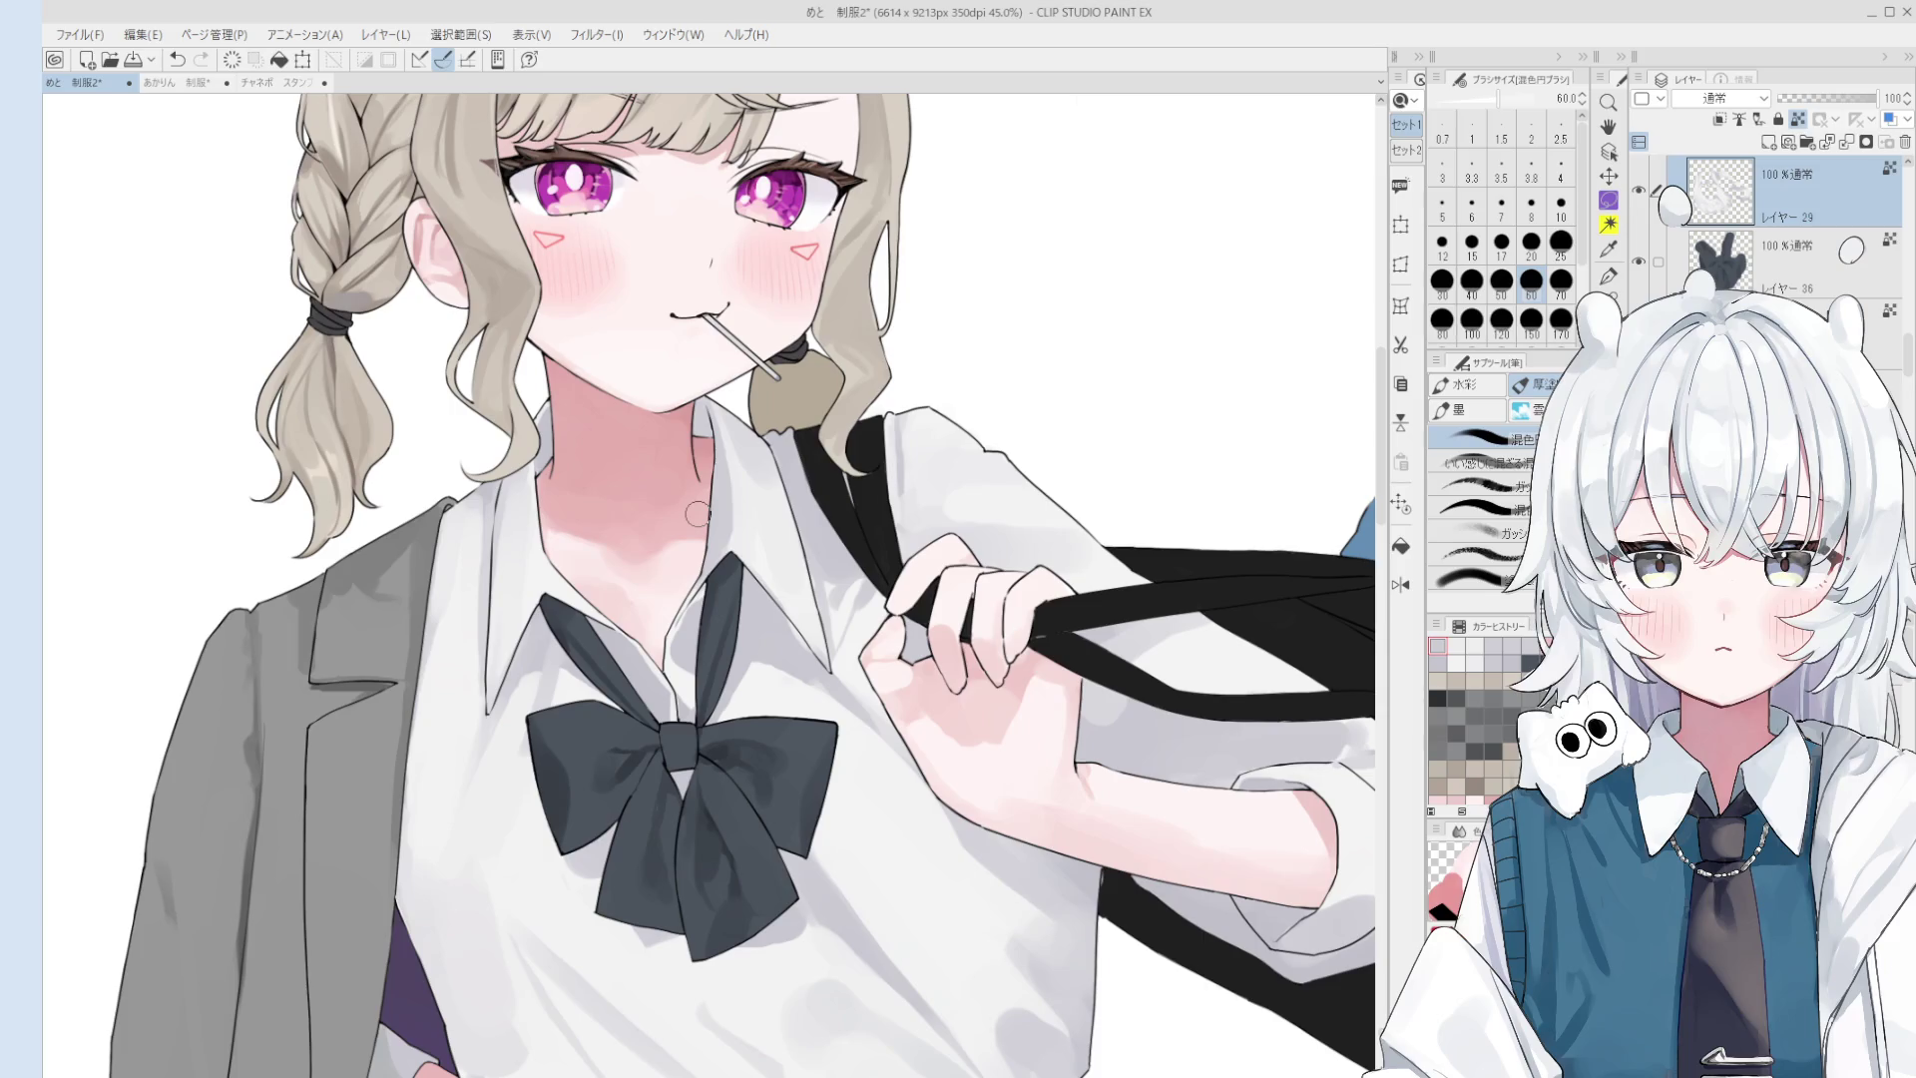
scroll(698, 519, up, 2)
key(bracketleft)
key(bracketleft)
key(bracketleft)
key(bracketright)
key(bracketright)
key(bracketright)
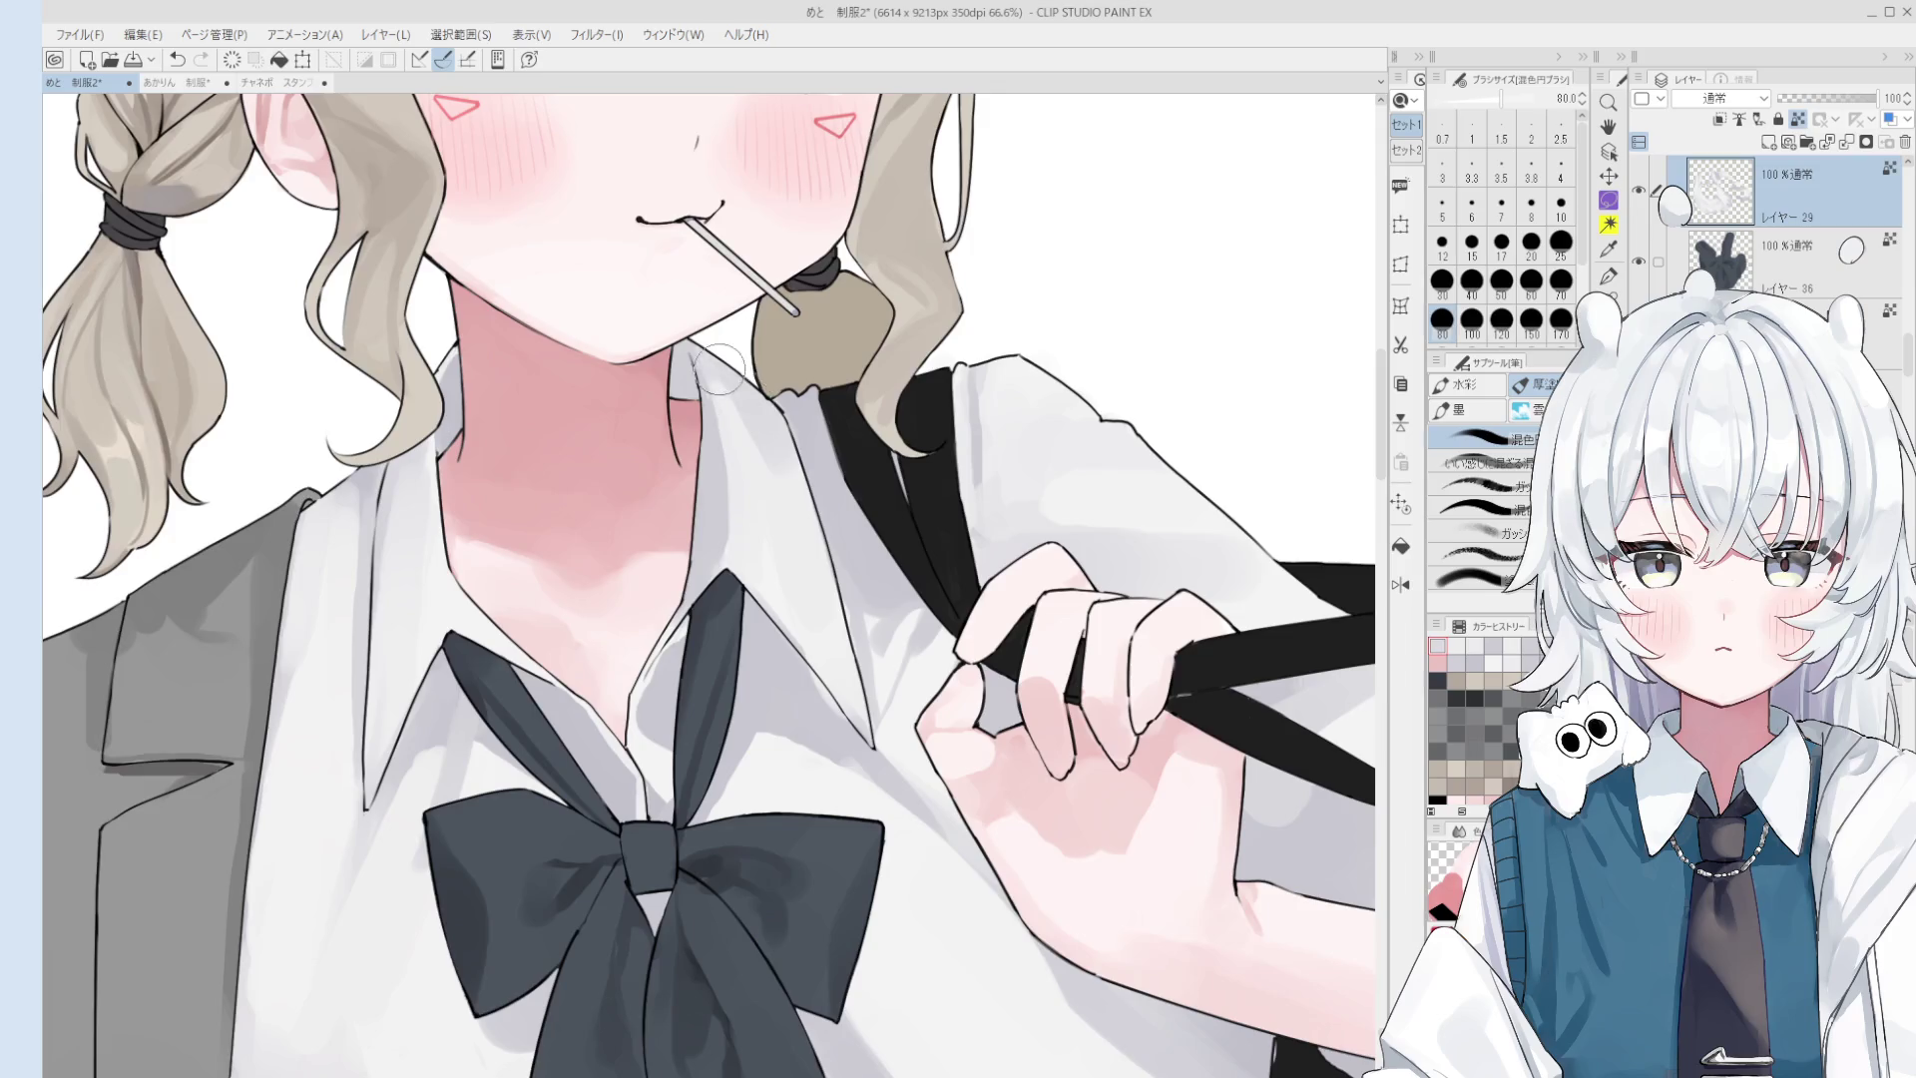
scroll(737, 389, down, 1)
key(bracketleft)
key(bracketleft)
key(bracketleft)
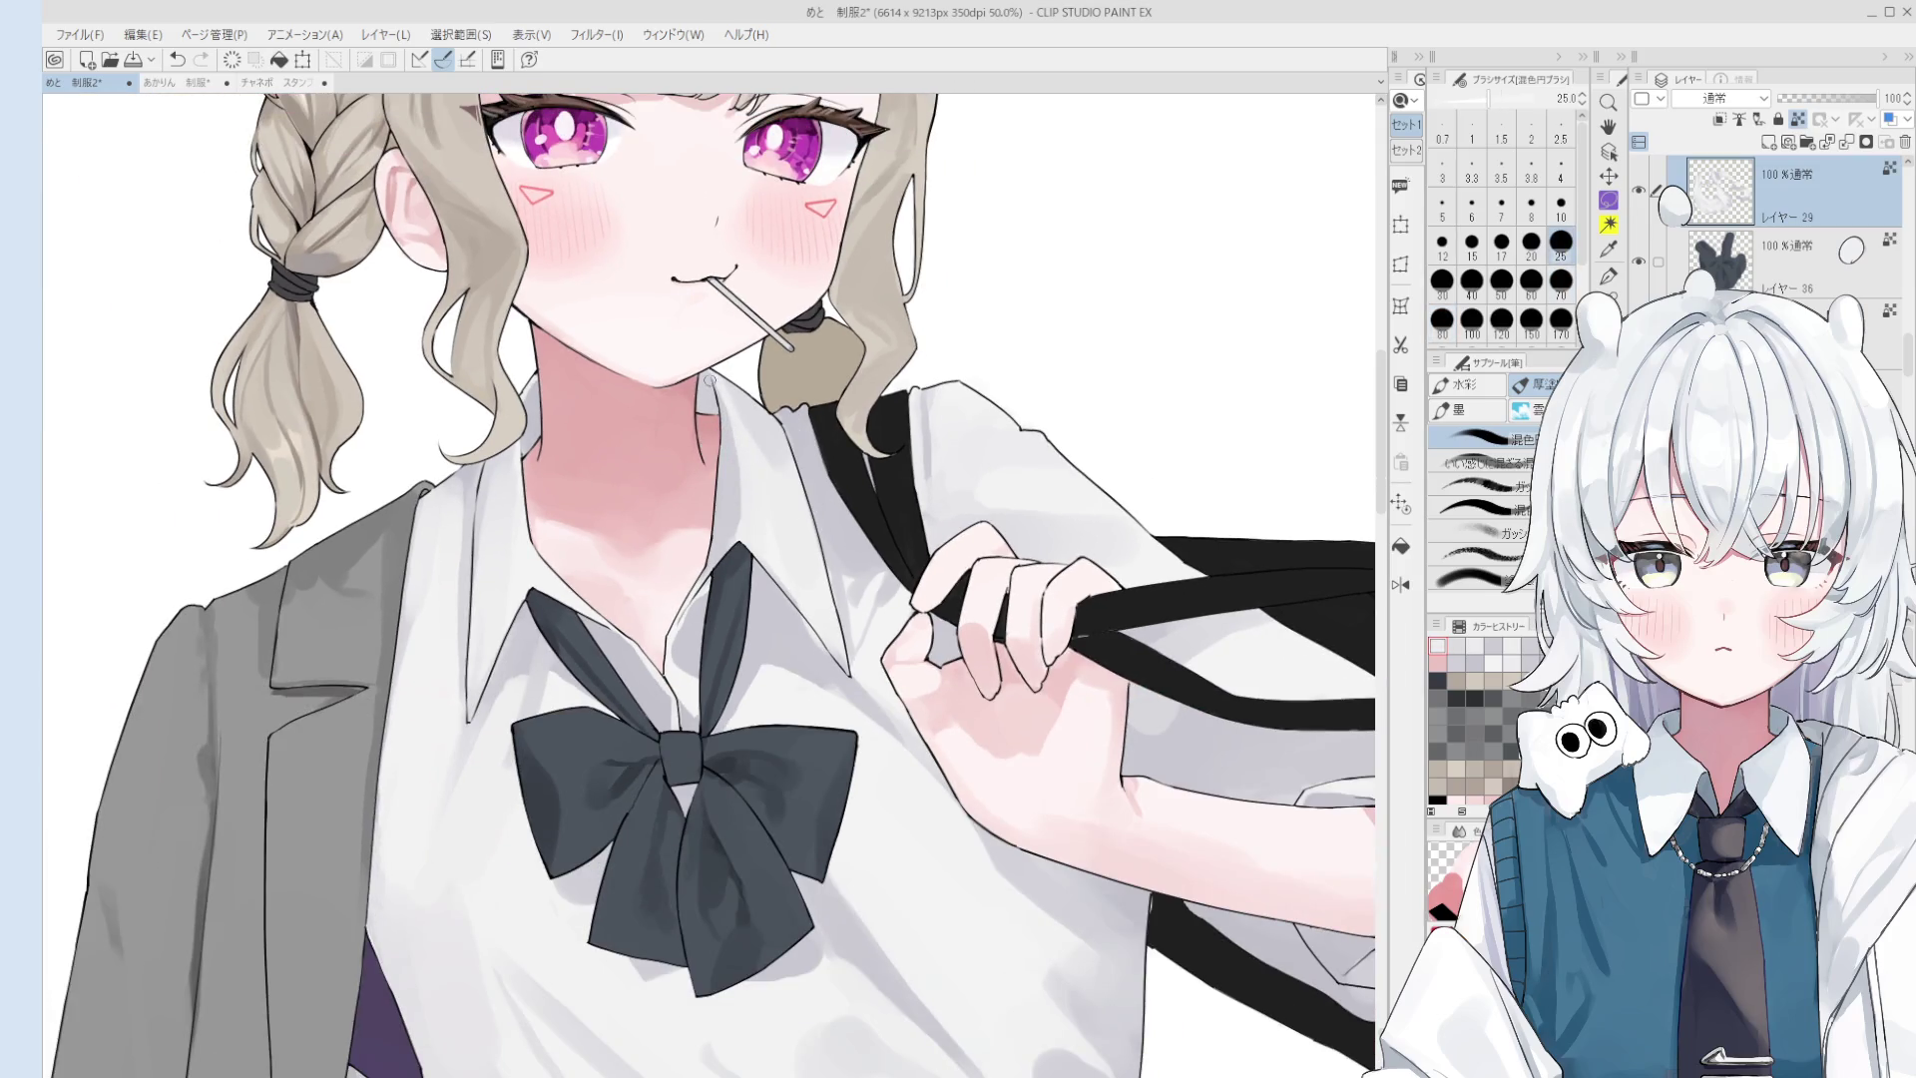
scroll(737, 389, down, 1)
drag(756, 534, 853, 369)
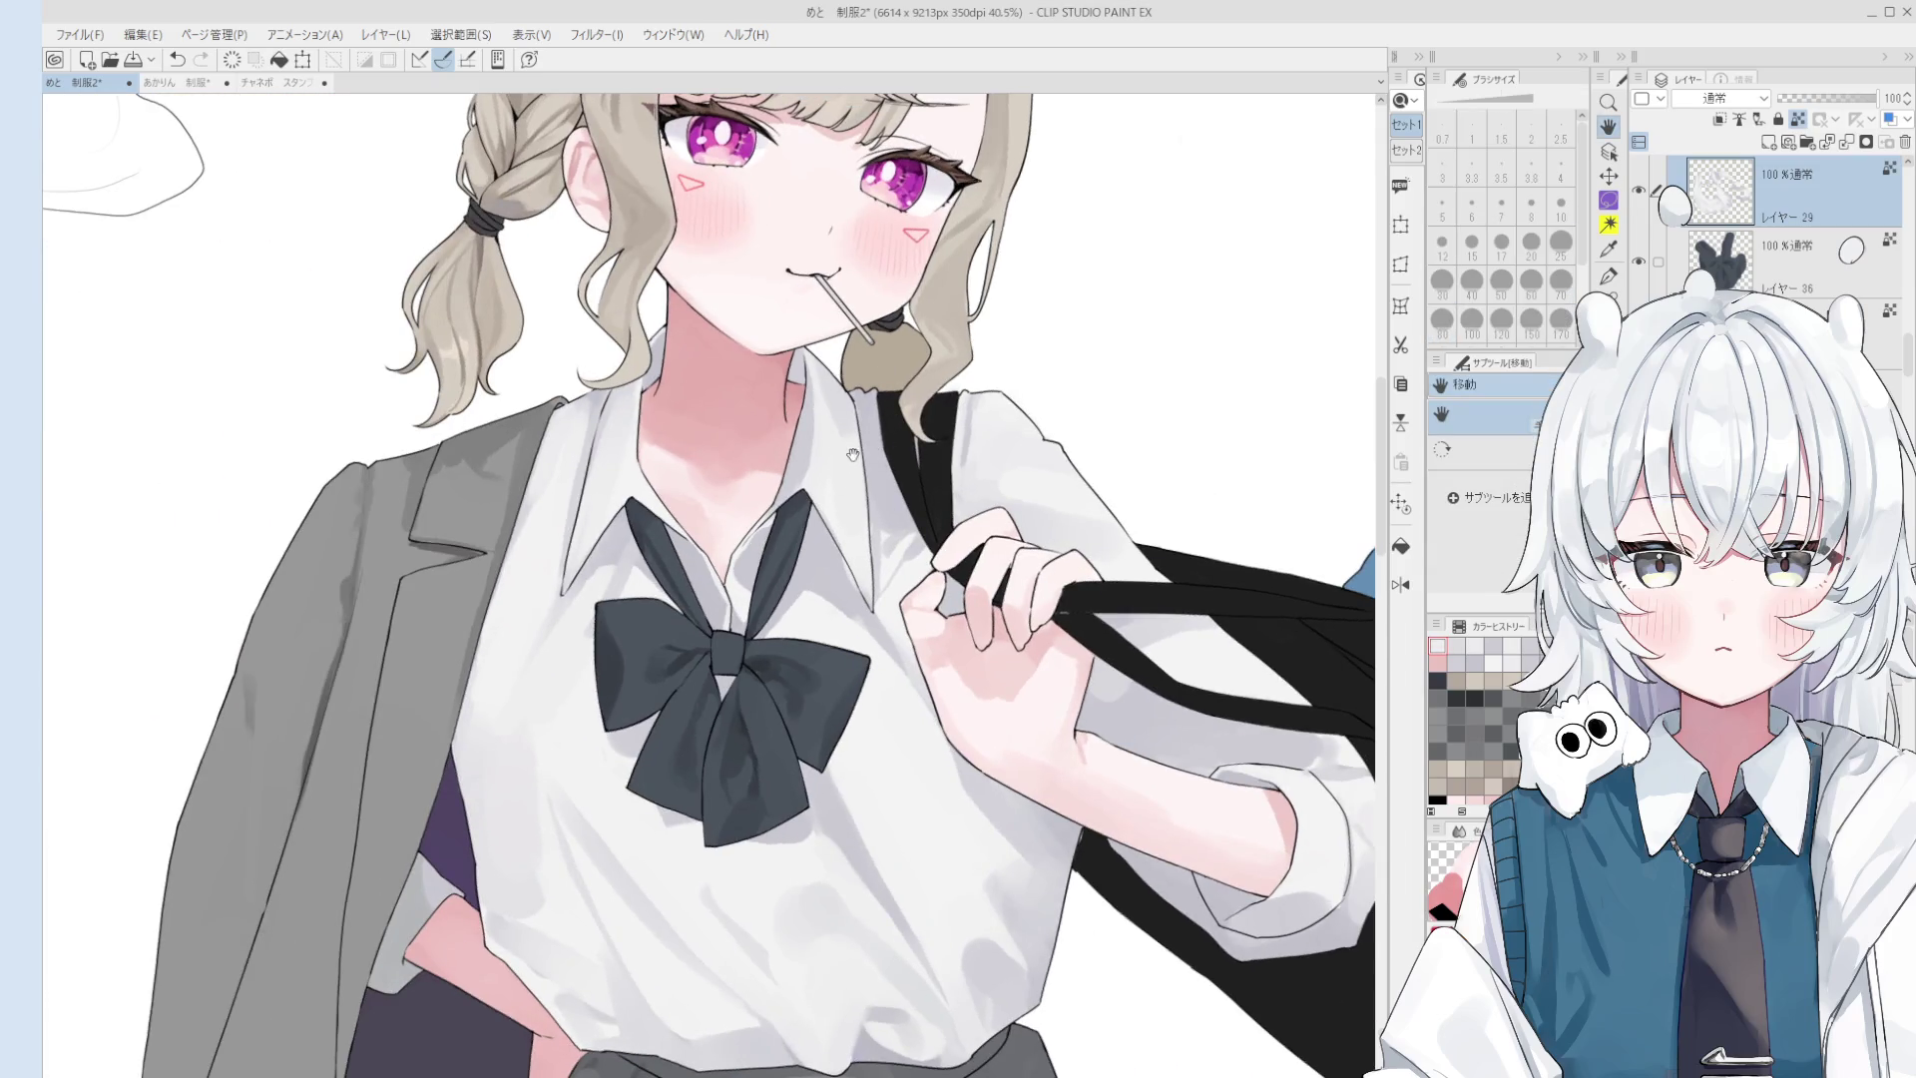
- Return to the blending brush at size 70 and flip the canvas horizontally
key(o)
scroll(699, 469, up, 1)
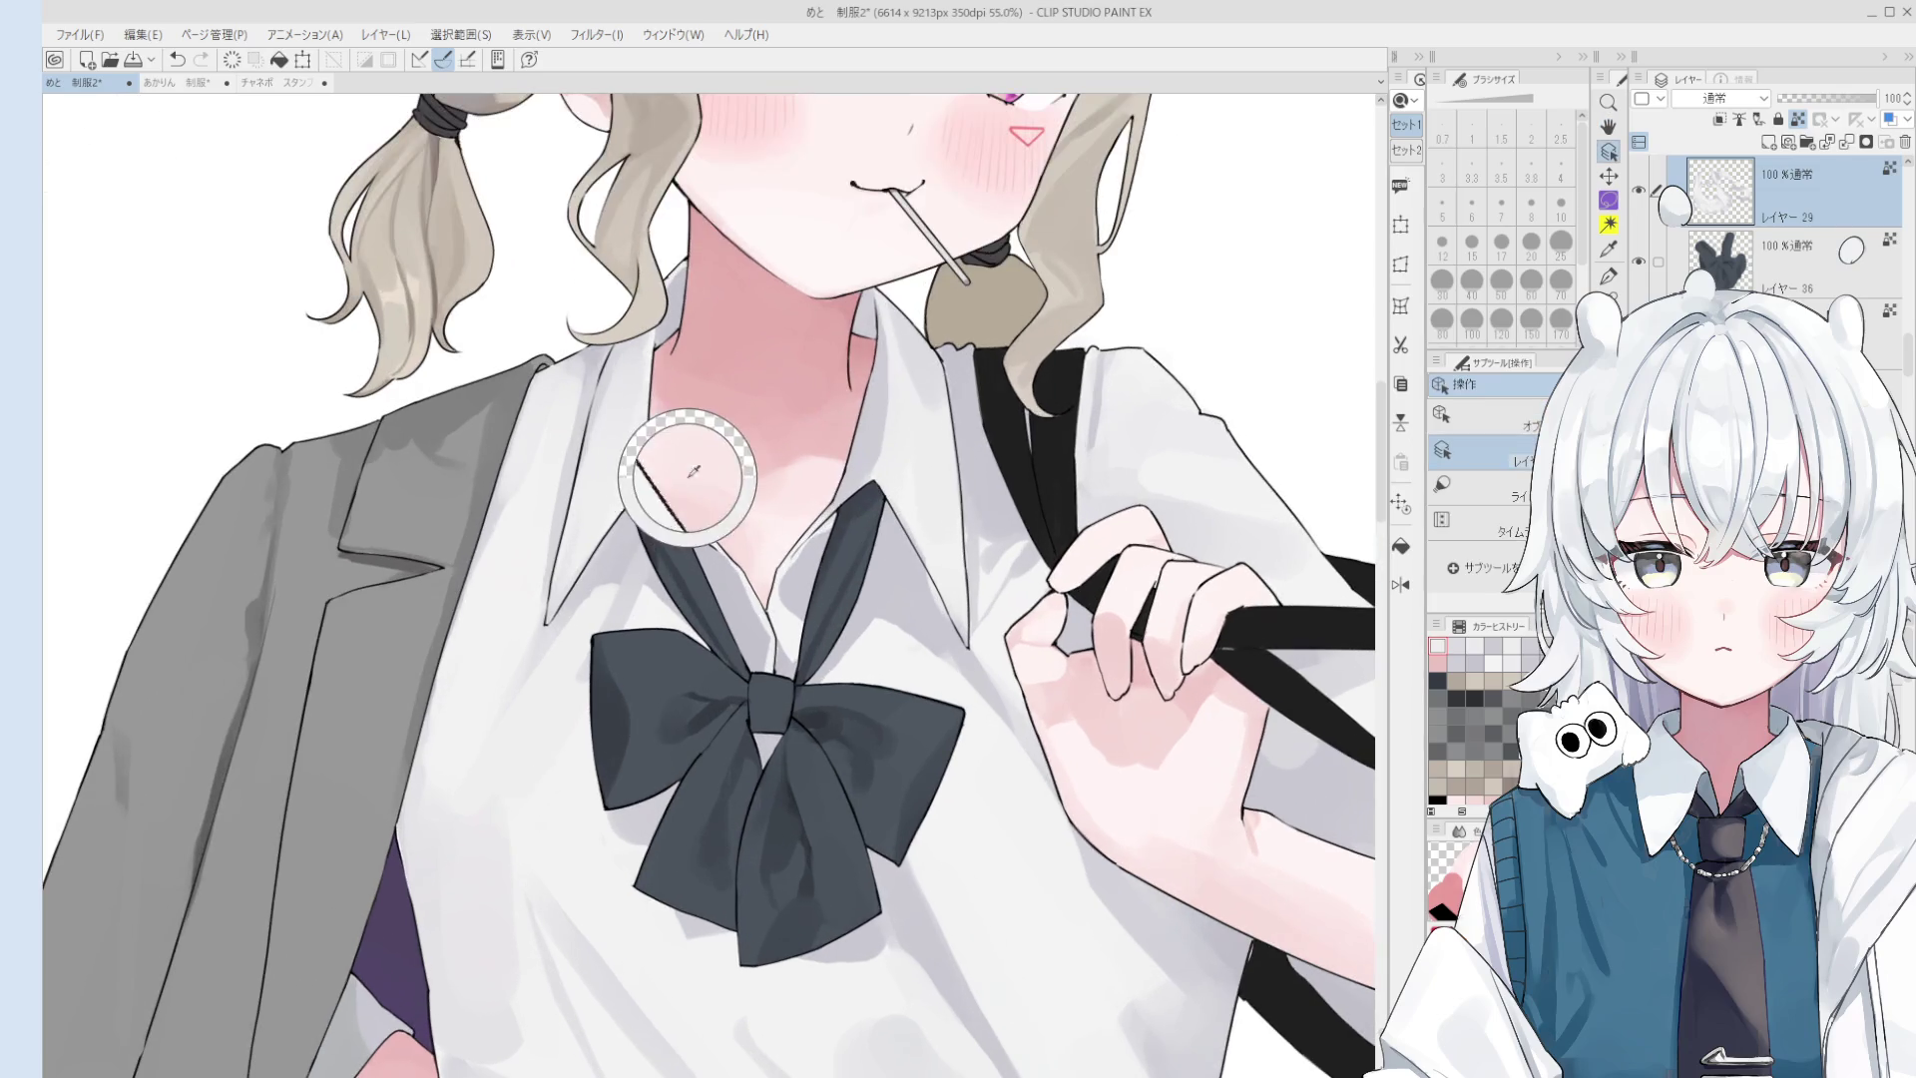
key(b)
scroll(654, 464, up, 2)
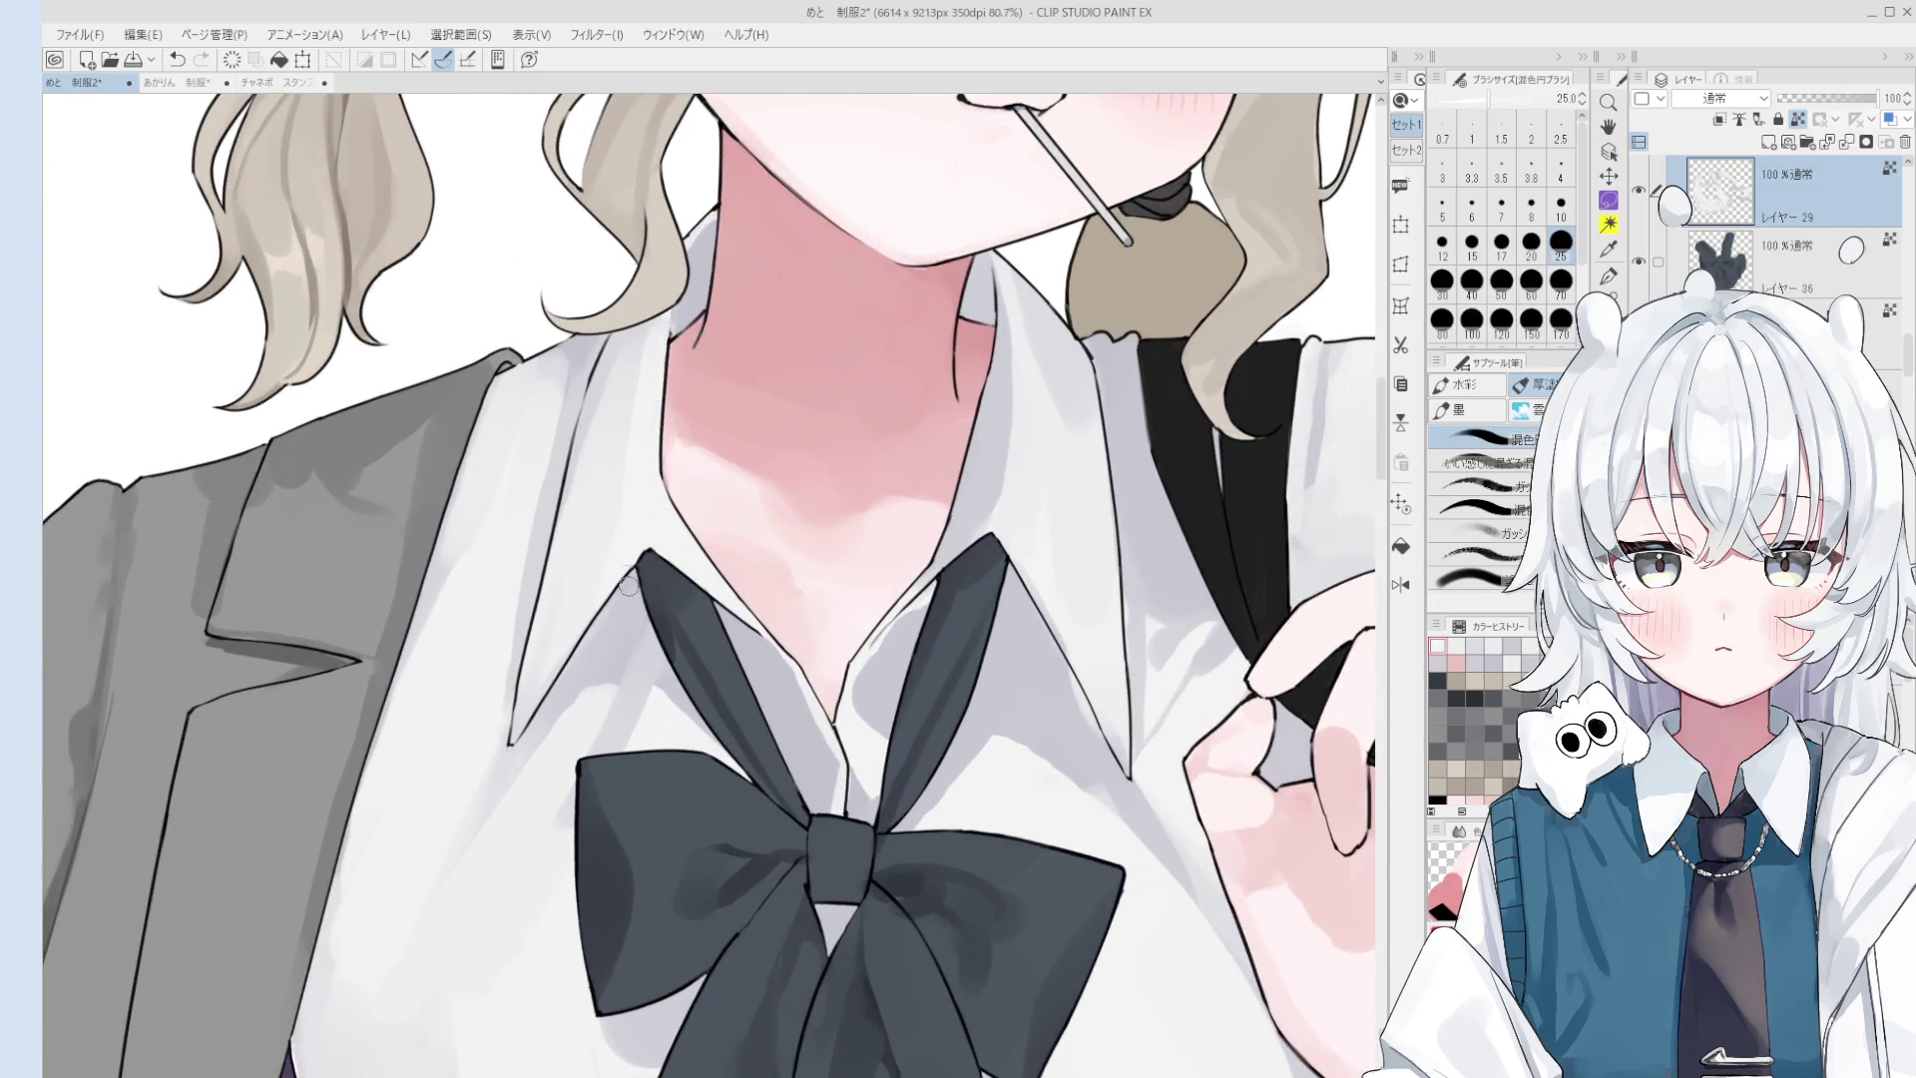
key(bracketright)
key(bracketright)
key(bracketright)
scroll(599, 494, down, 1)
key(bracketleft)
scroll(598, 499, down, 1)
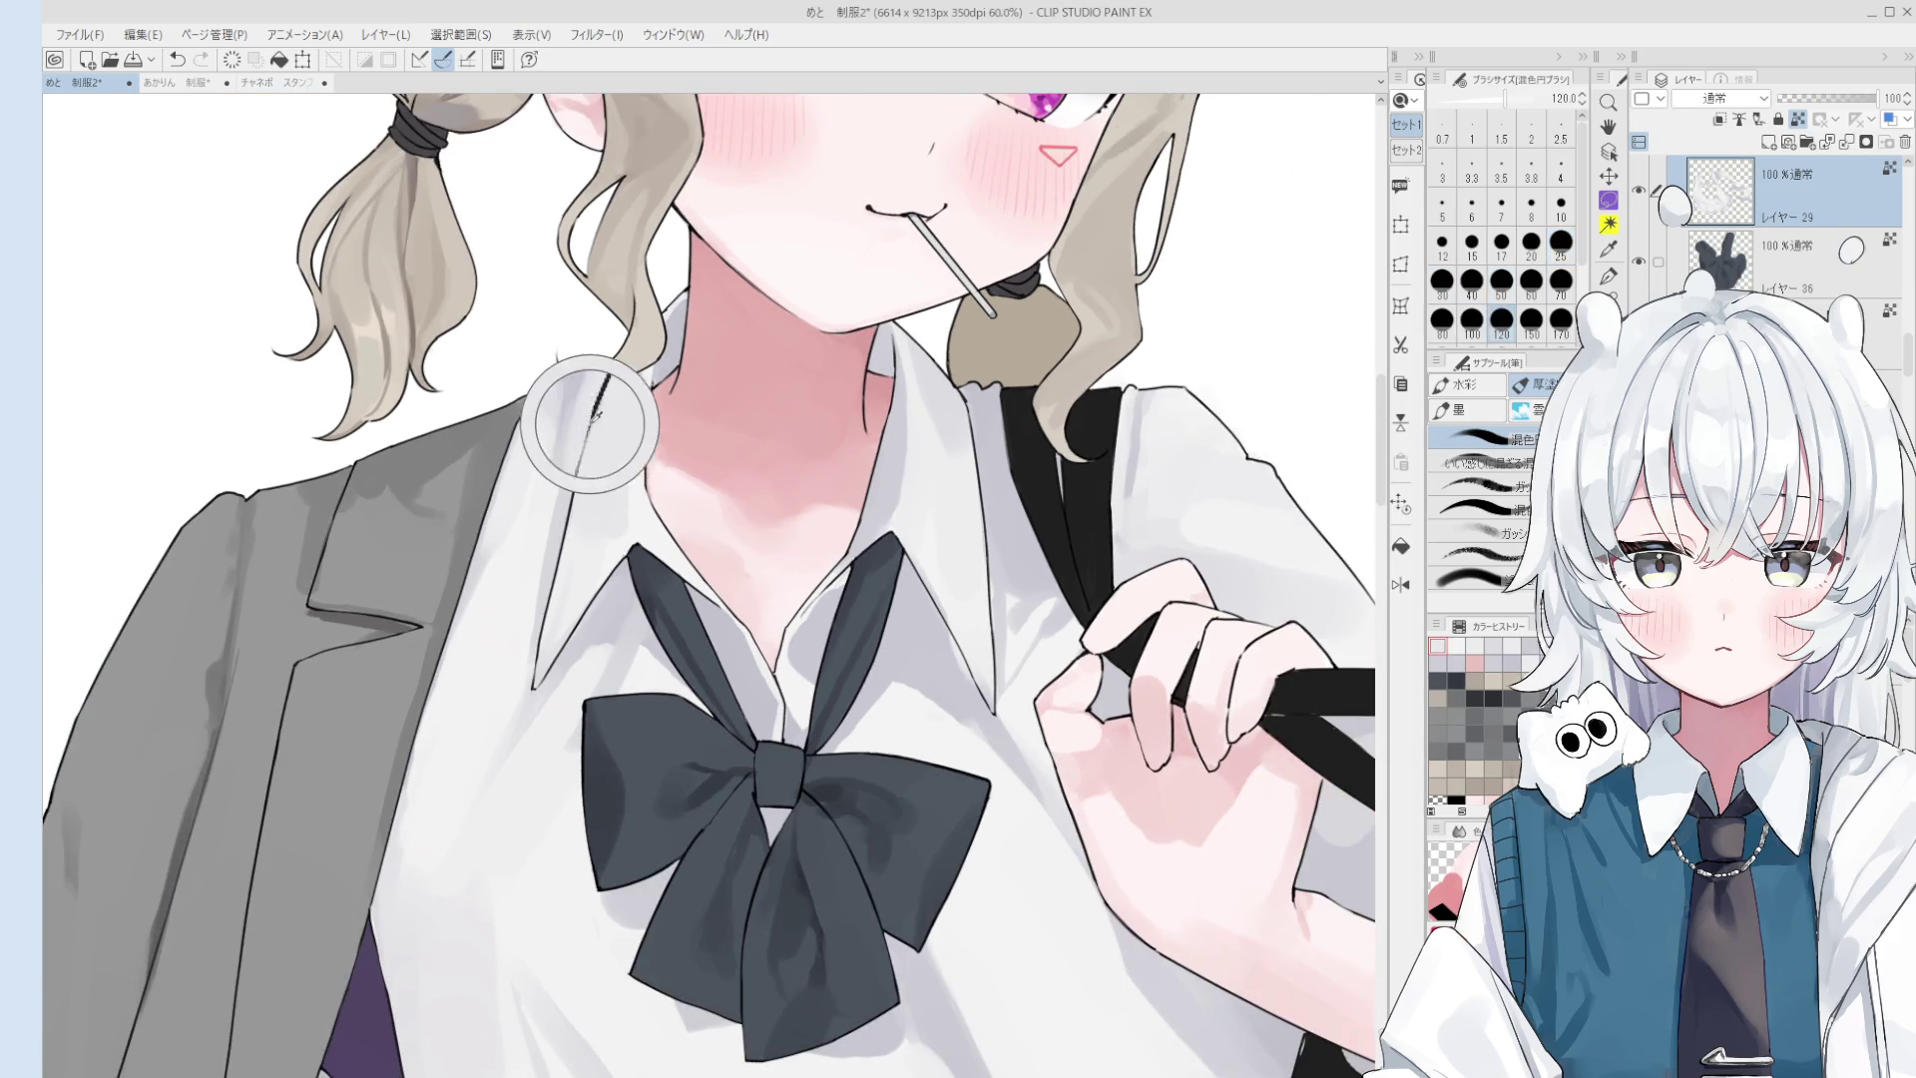
key(bracketleft)
key(bracketleft)
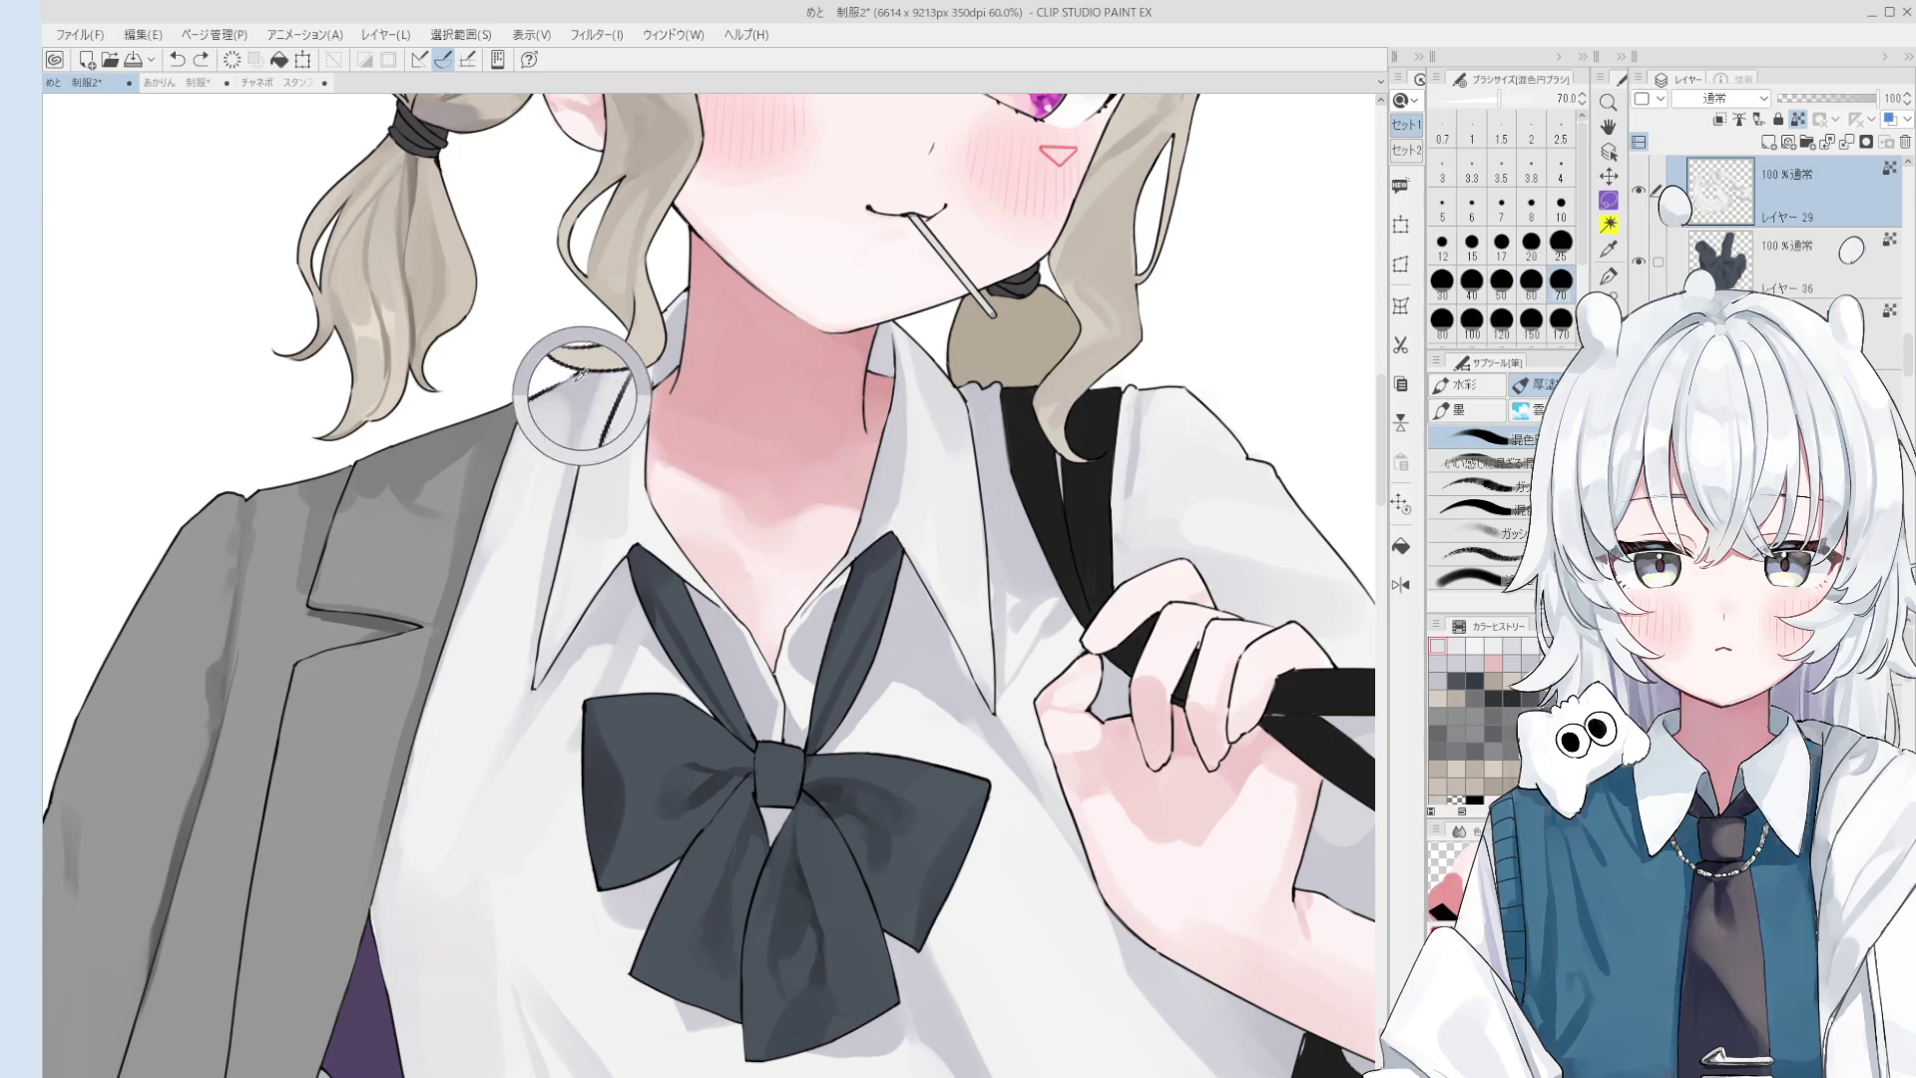
scroll(584, 444, down, 1)
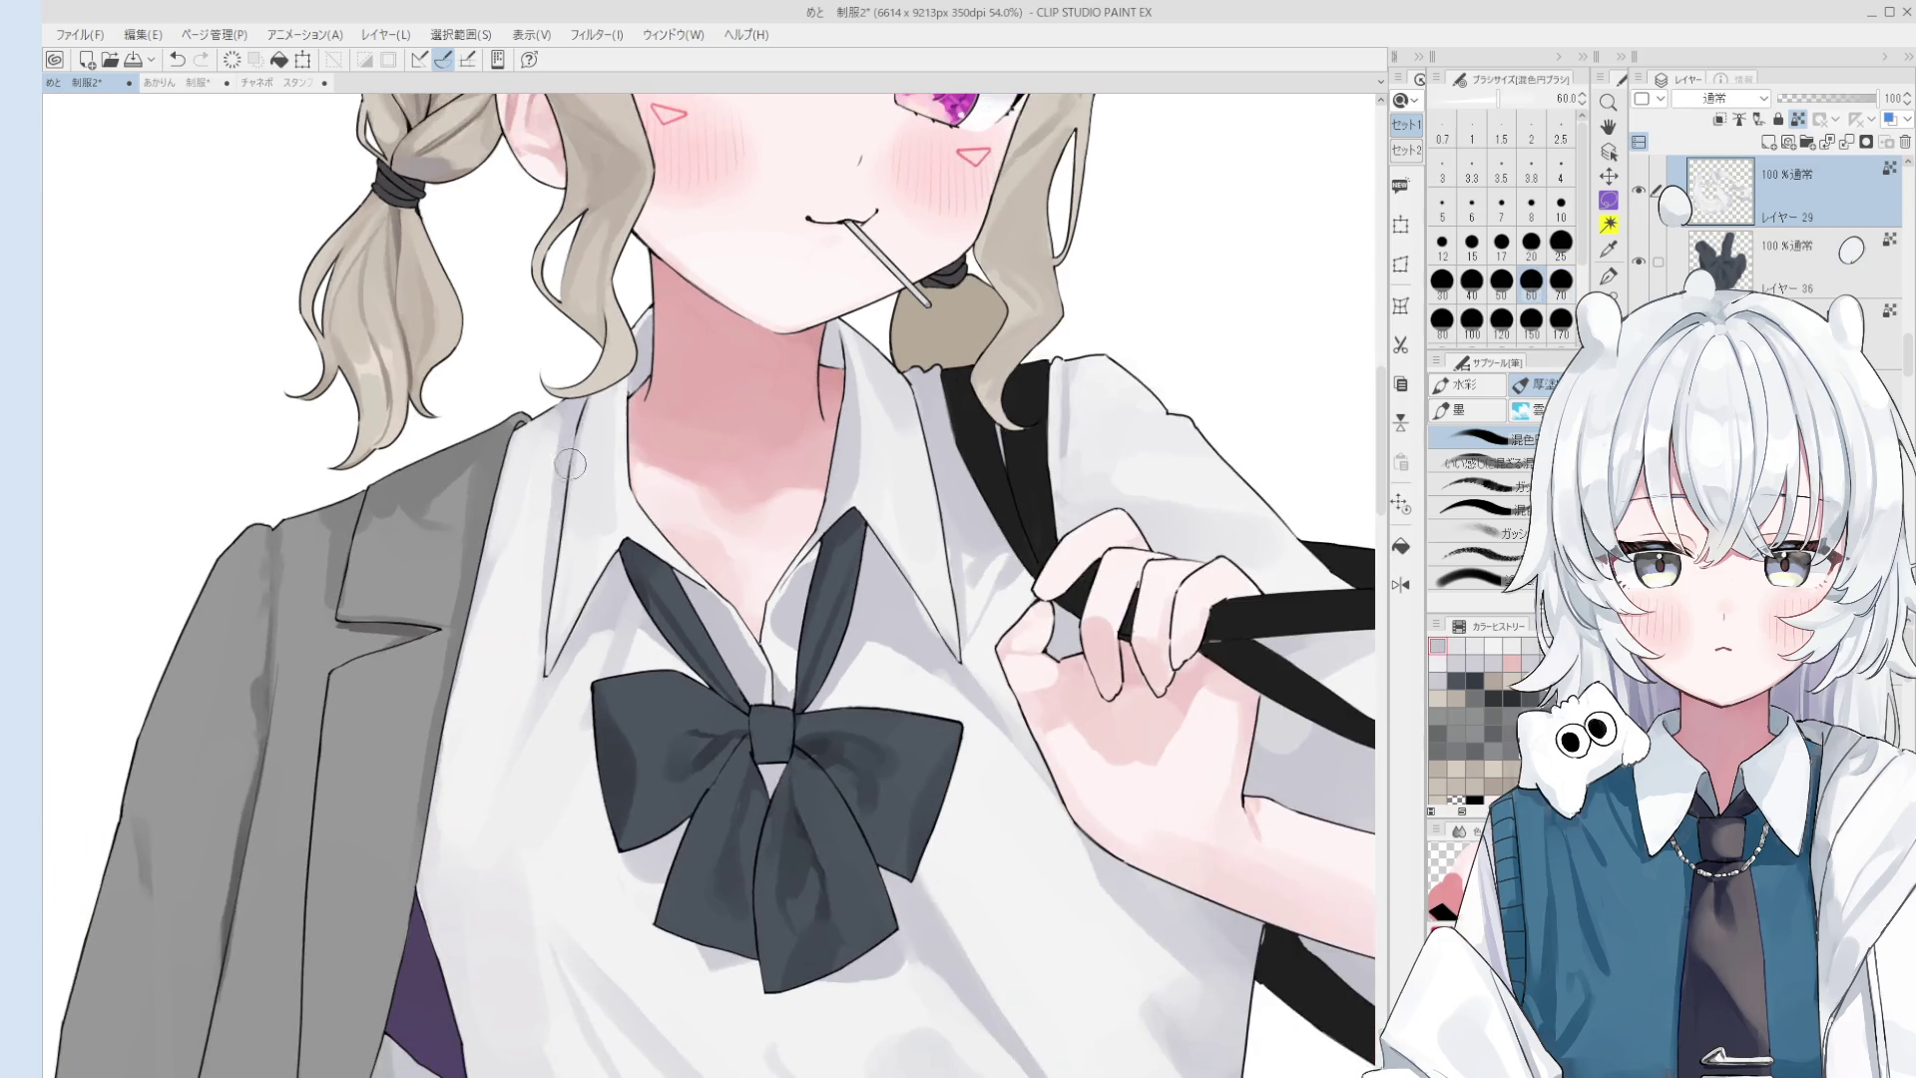
scroll(598, 478, down, 1)
key(bracketright)
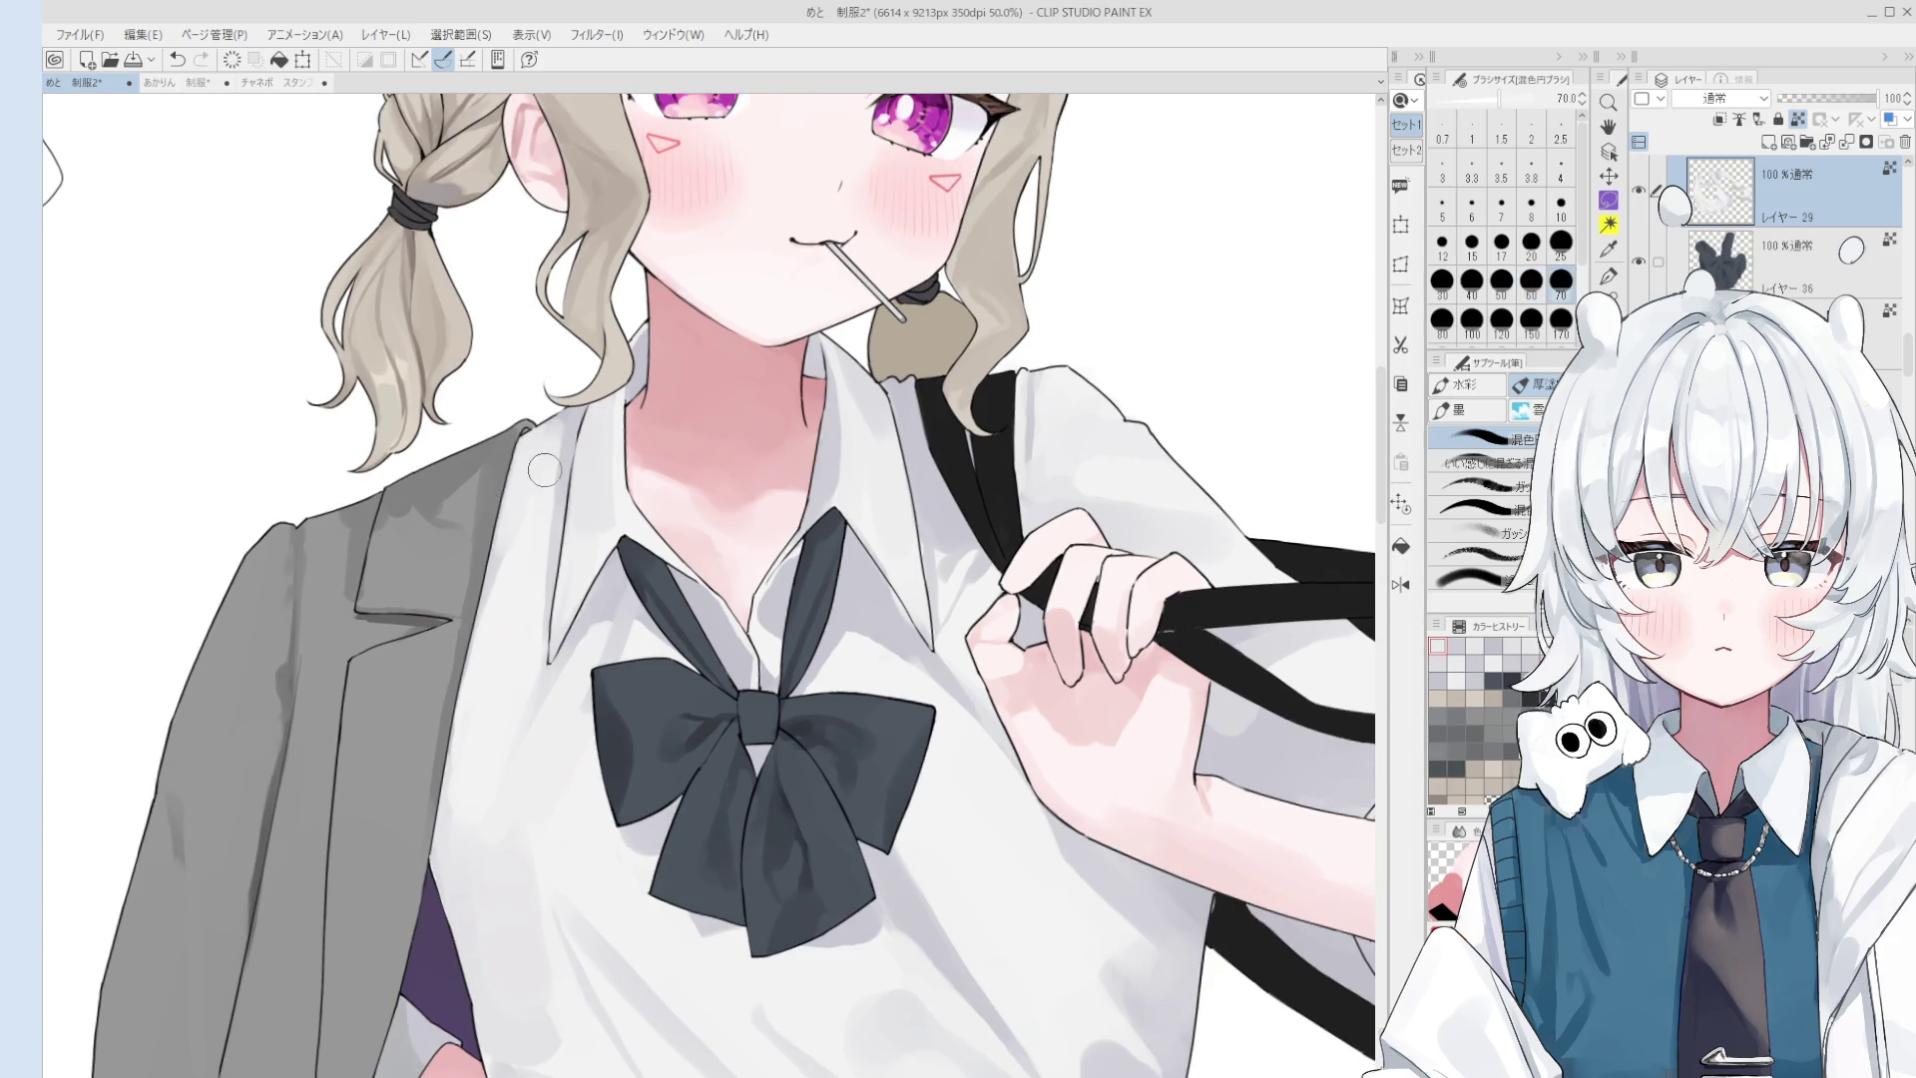
key(h)
scroll(868, 489, down, 1)
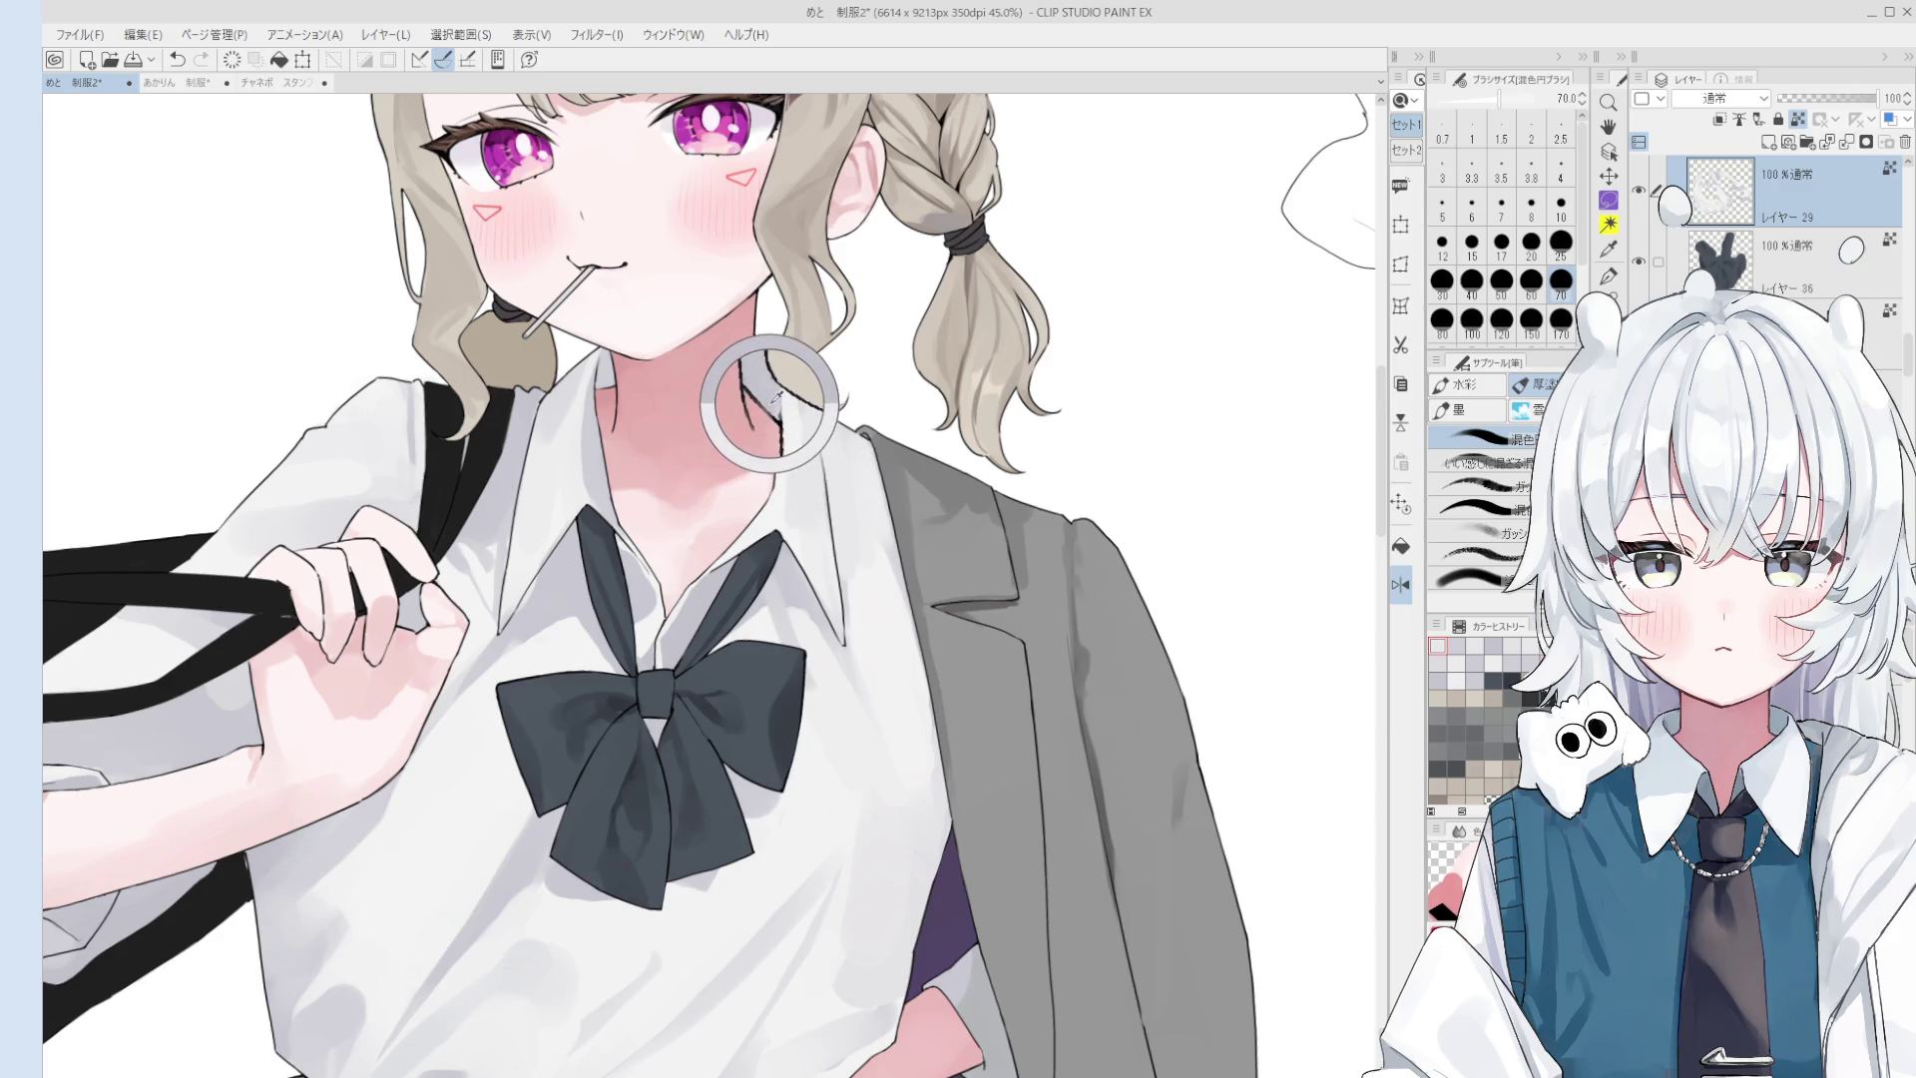
- Blend light grey-blue shading into the collar at sizes 70 and 50
drag(826, 440, 788, 409)
key(bracketleft)
key(bracketleft)
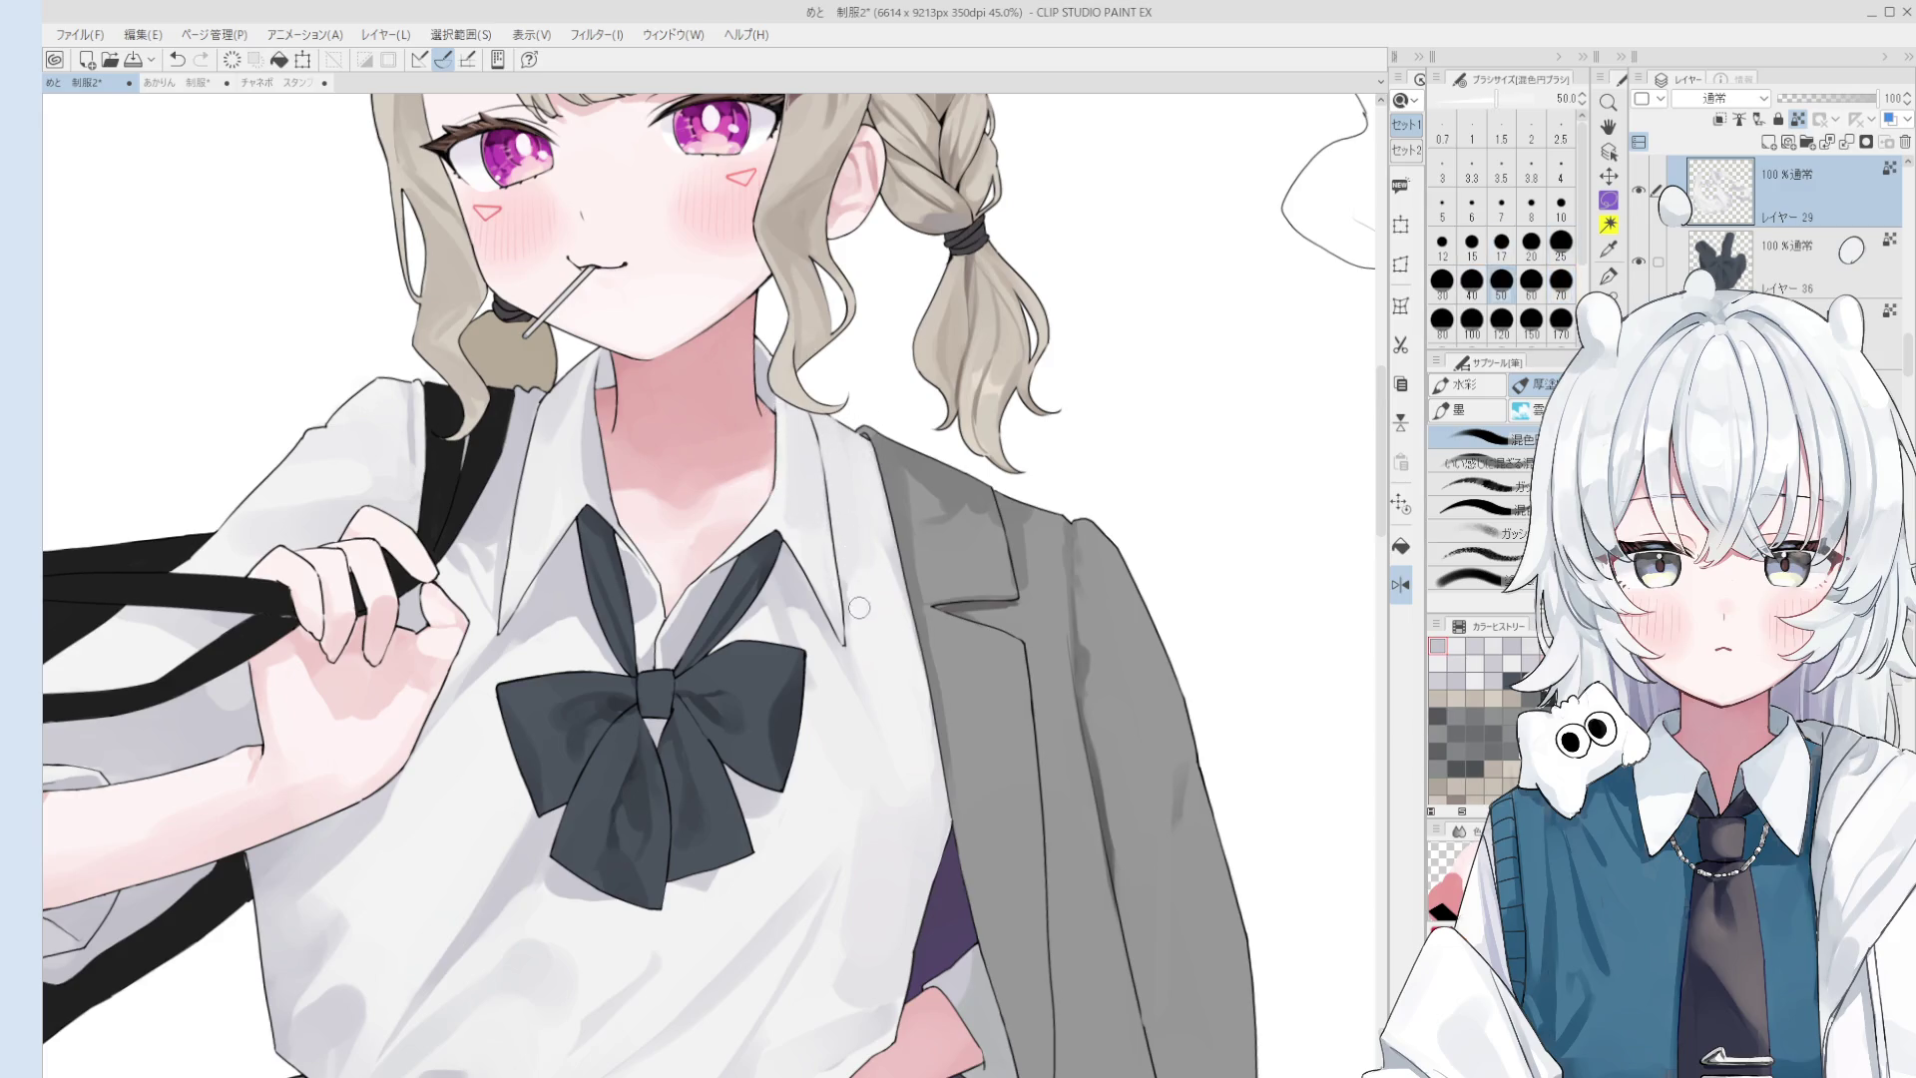
key(minus)
drag(868, 559, 826, 485)
key(bracketright)
scroll(826, 485, down, 2)
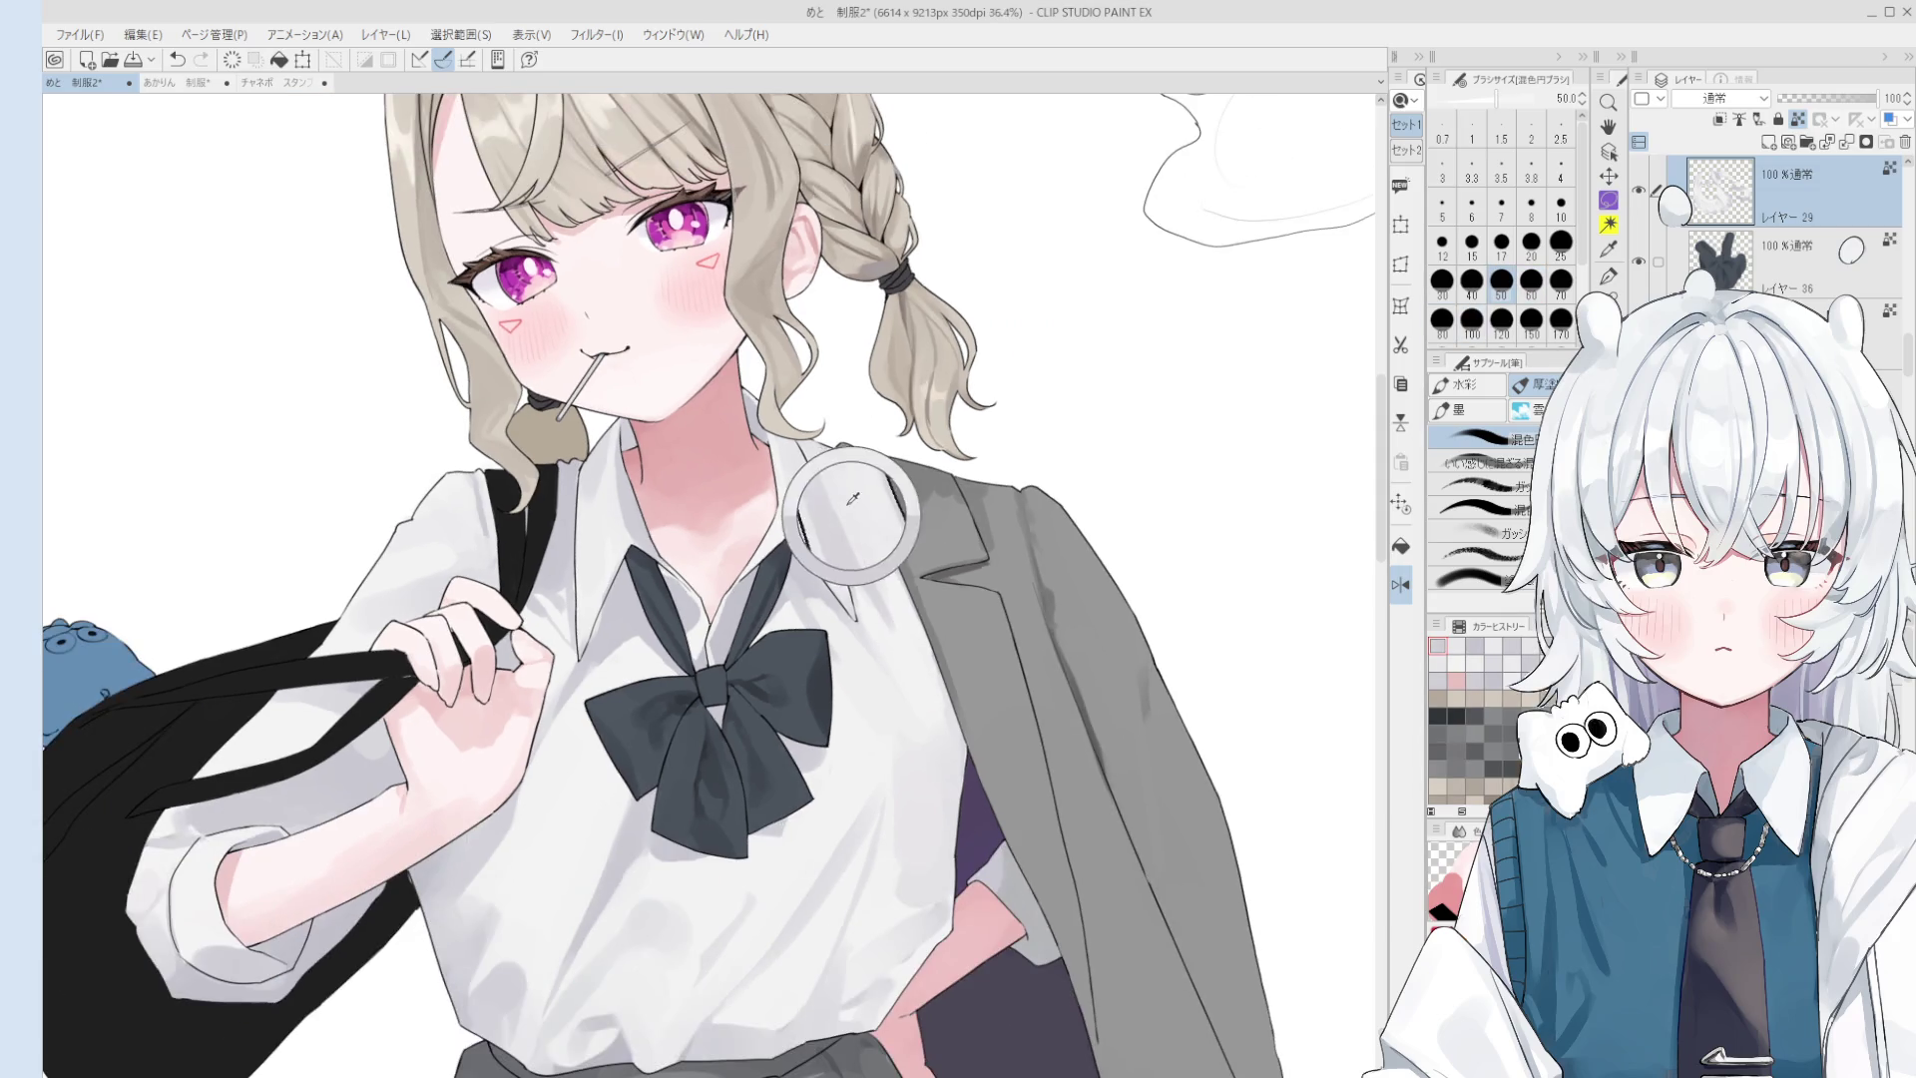
- Sample the shirt's shading tones and shade along the collar edge
alt+click(836, 495)
key(bracketright)
key(bracketright)
key(bracketright)
alt+click(882, 568)
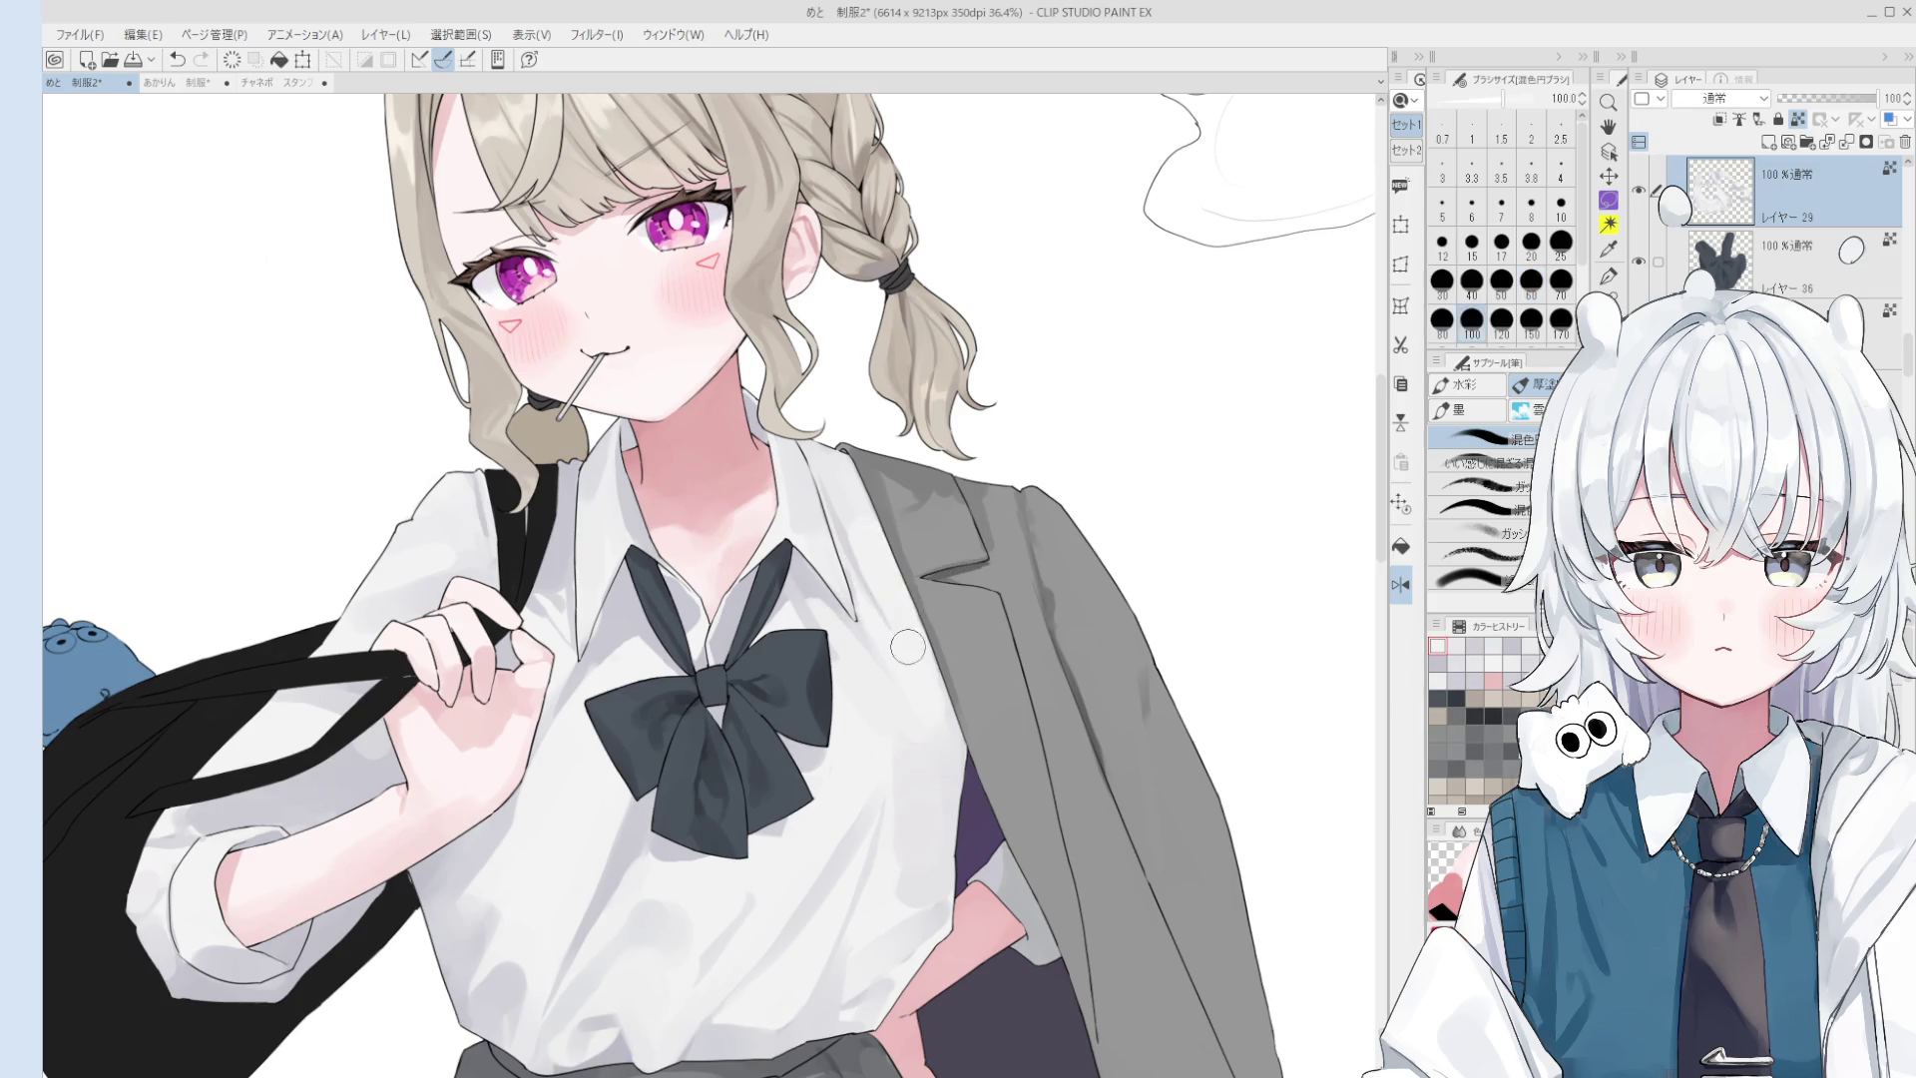
scroll(882, 567, down, 1)
scroll(873, 594, down, 1)
scroll(873, 594, up, 2)
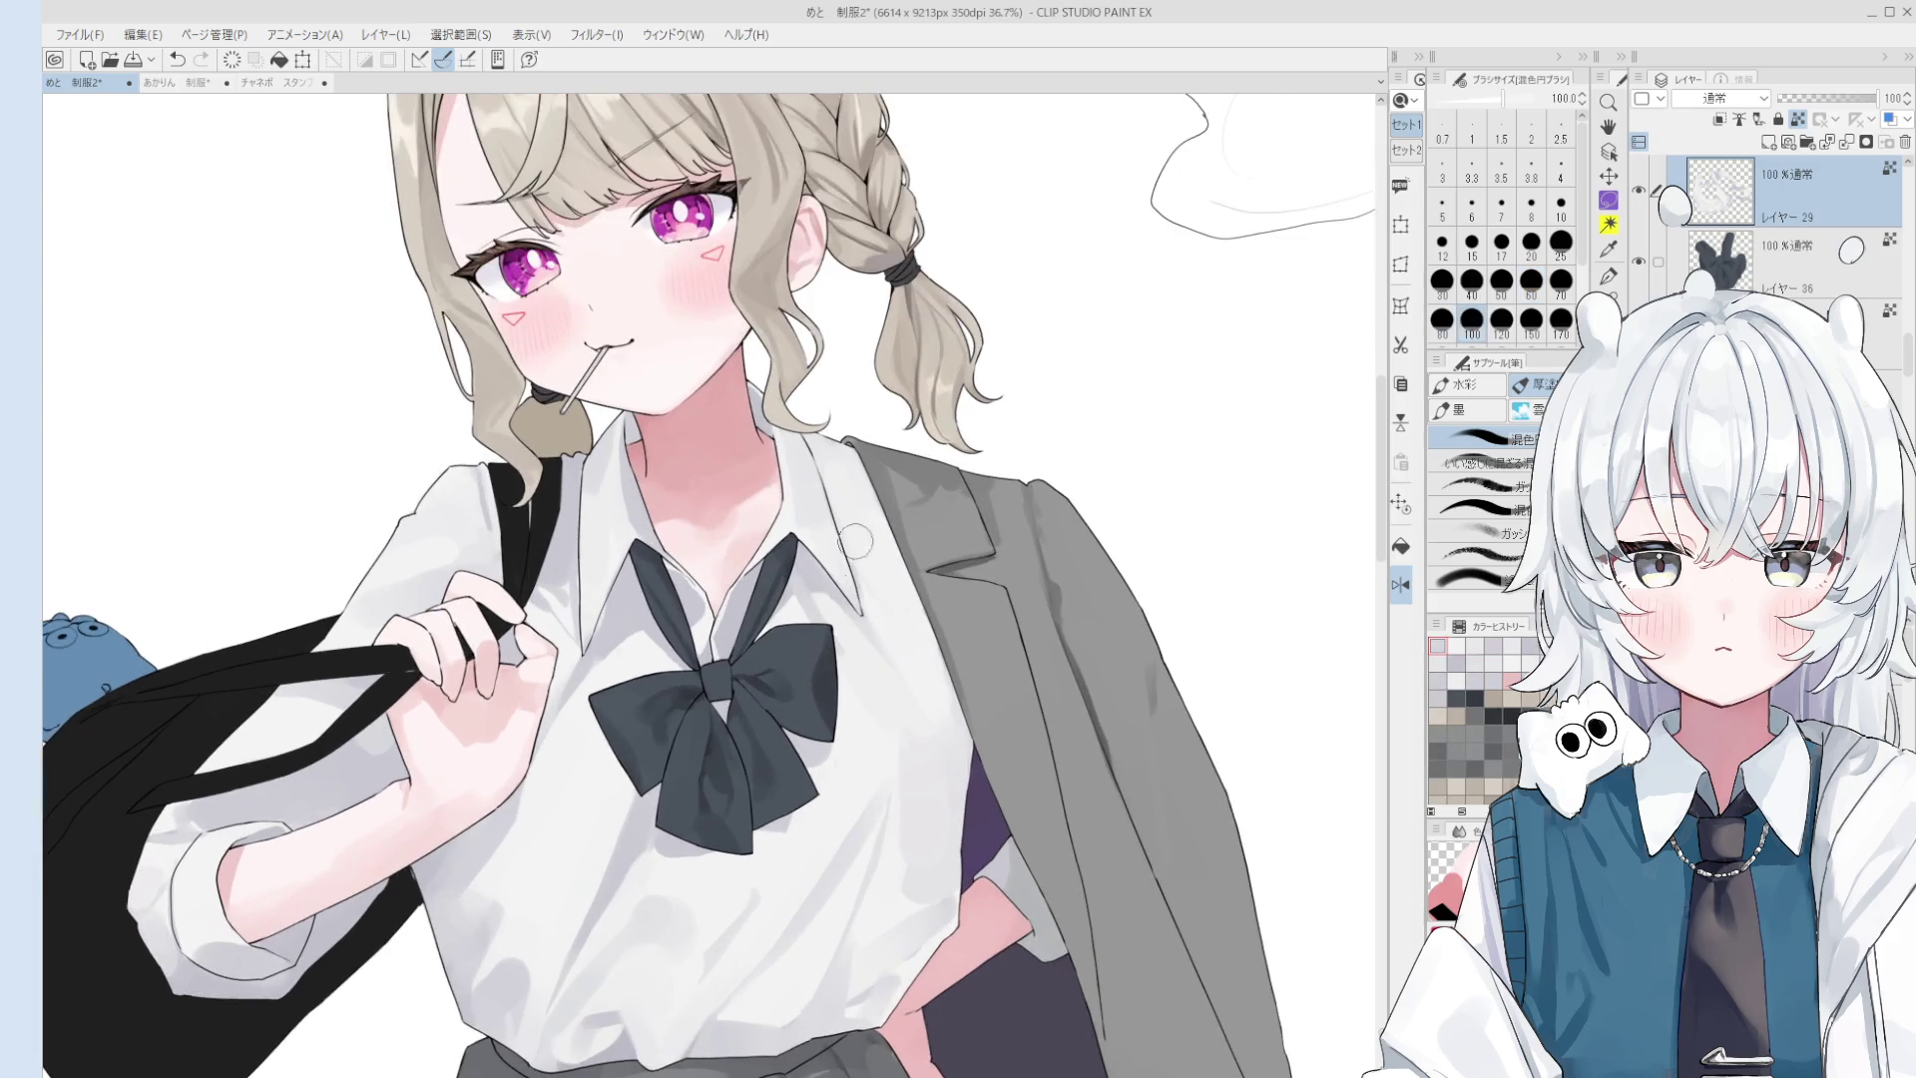
key(bracketleft)
key(bracketleft)
key(bracketleft)
drag(831, 482, 856, 575)
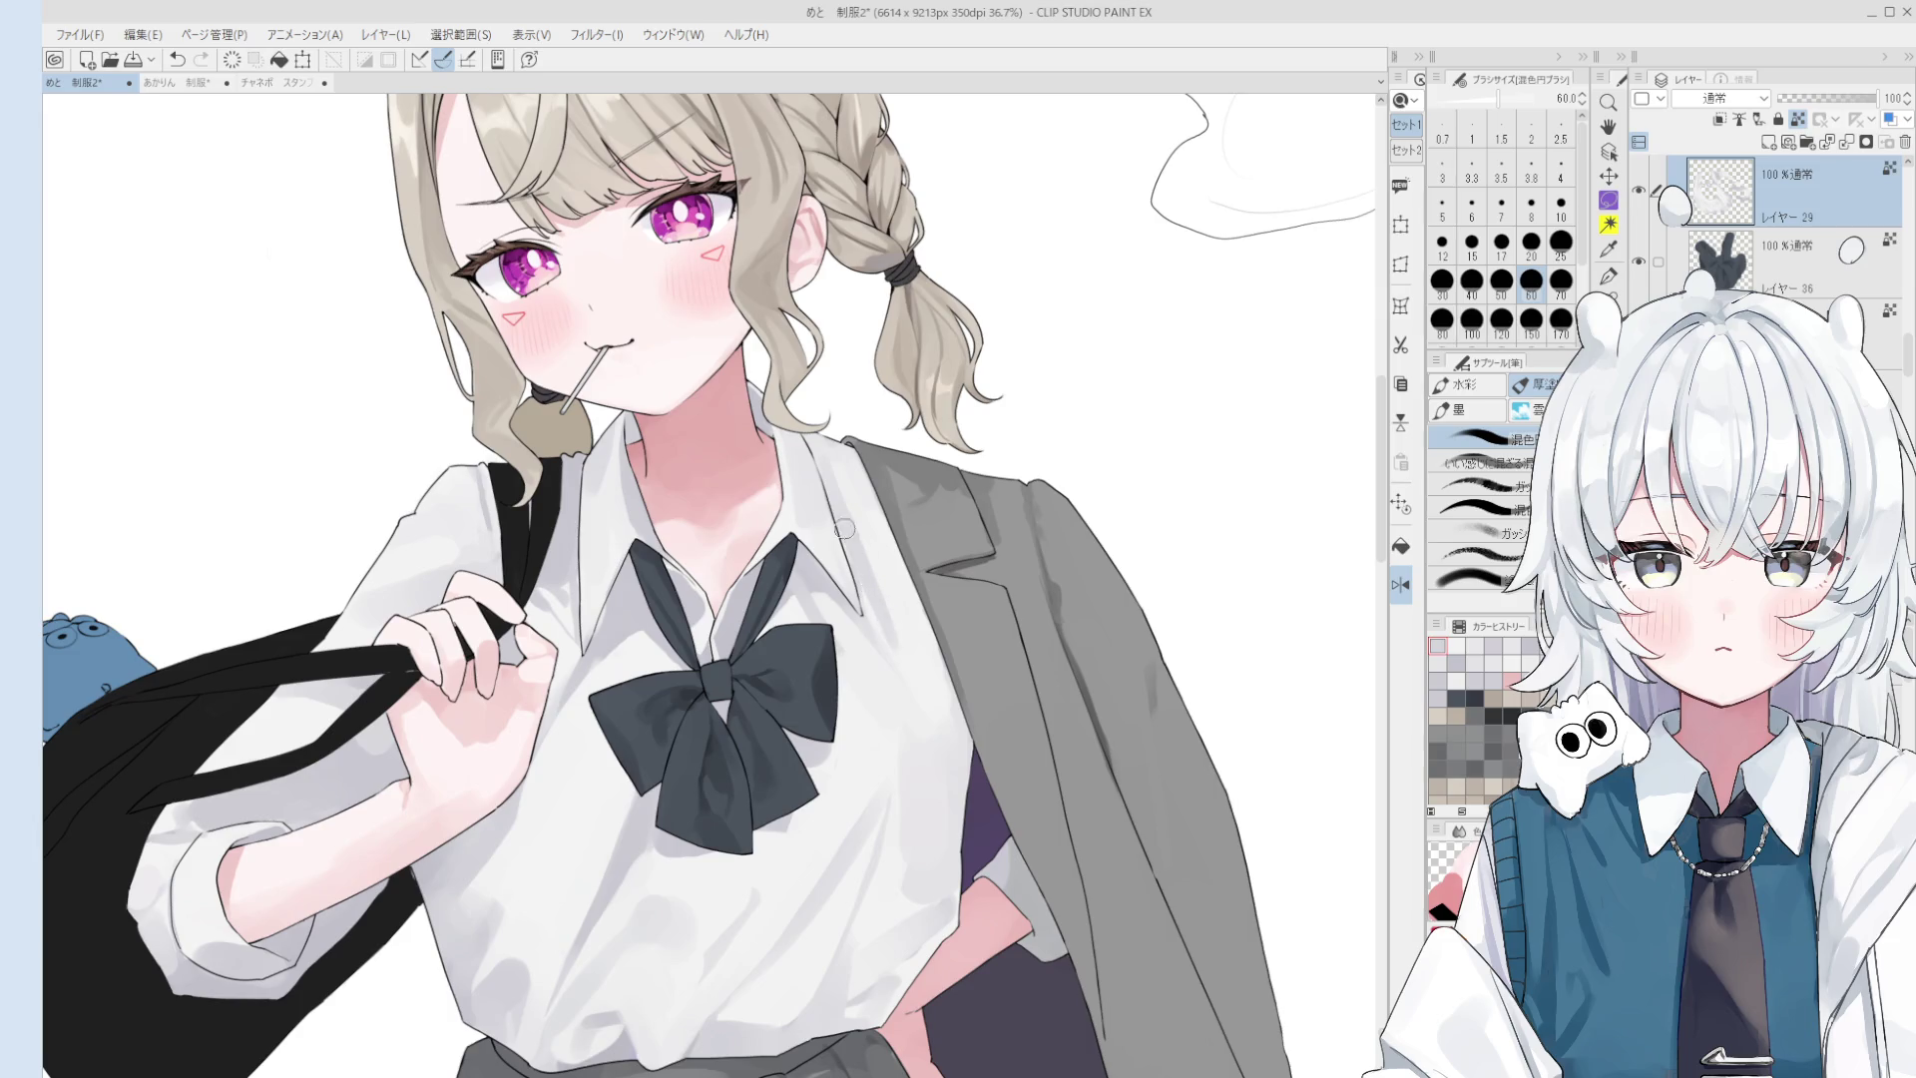
- Undo the collar stroke and repaint the shading on the shirt
key(bracketright)
key(ctrl+z)
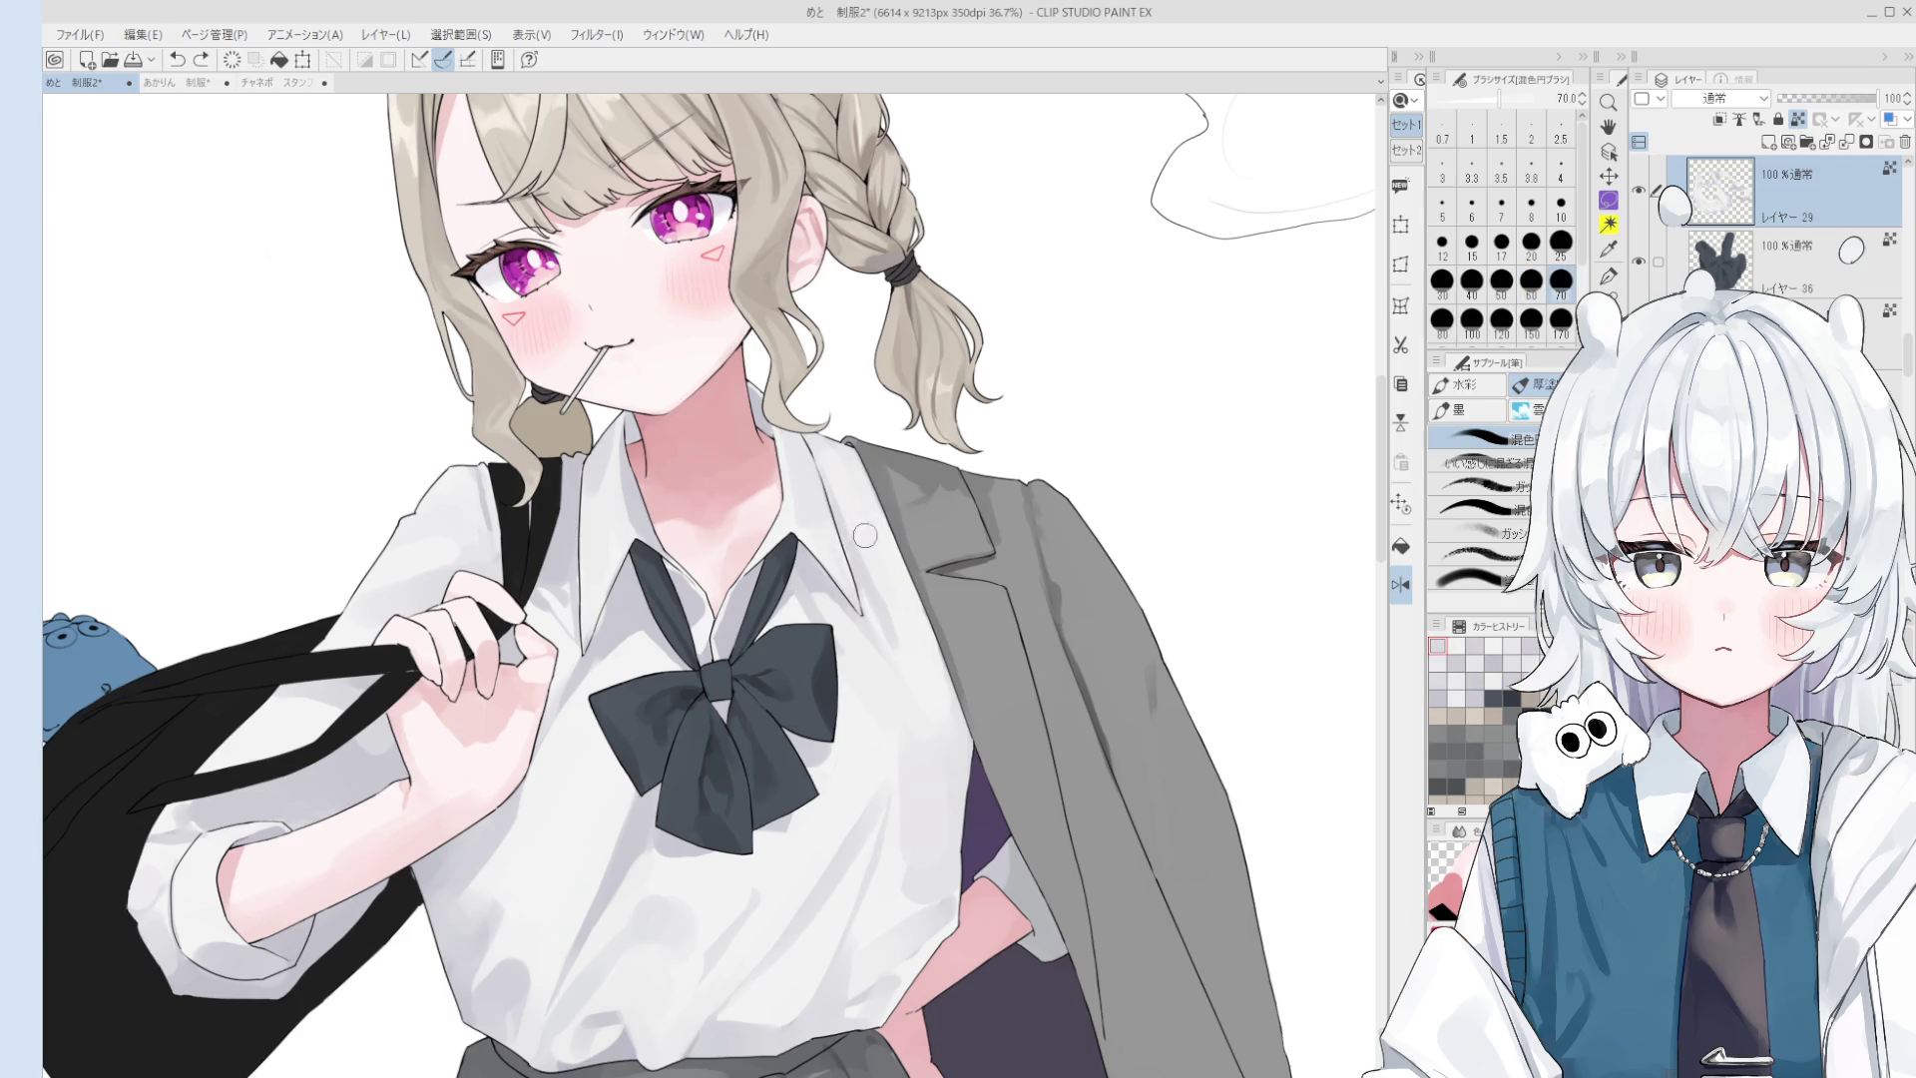
drag(863, 530, 889, 504)
key(bracketright)
key(bracketright)
key(bracketright)
scroll(900, 547, down, 1)
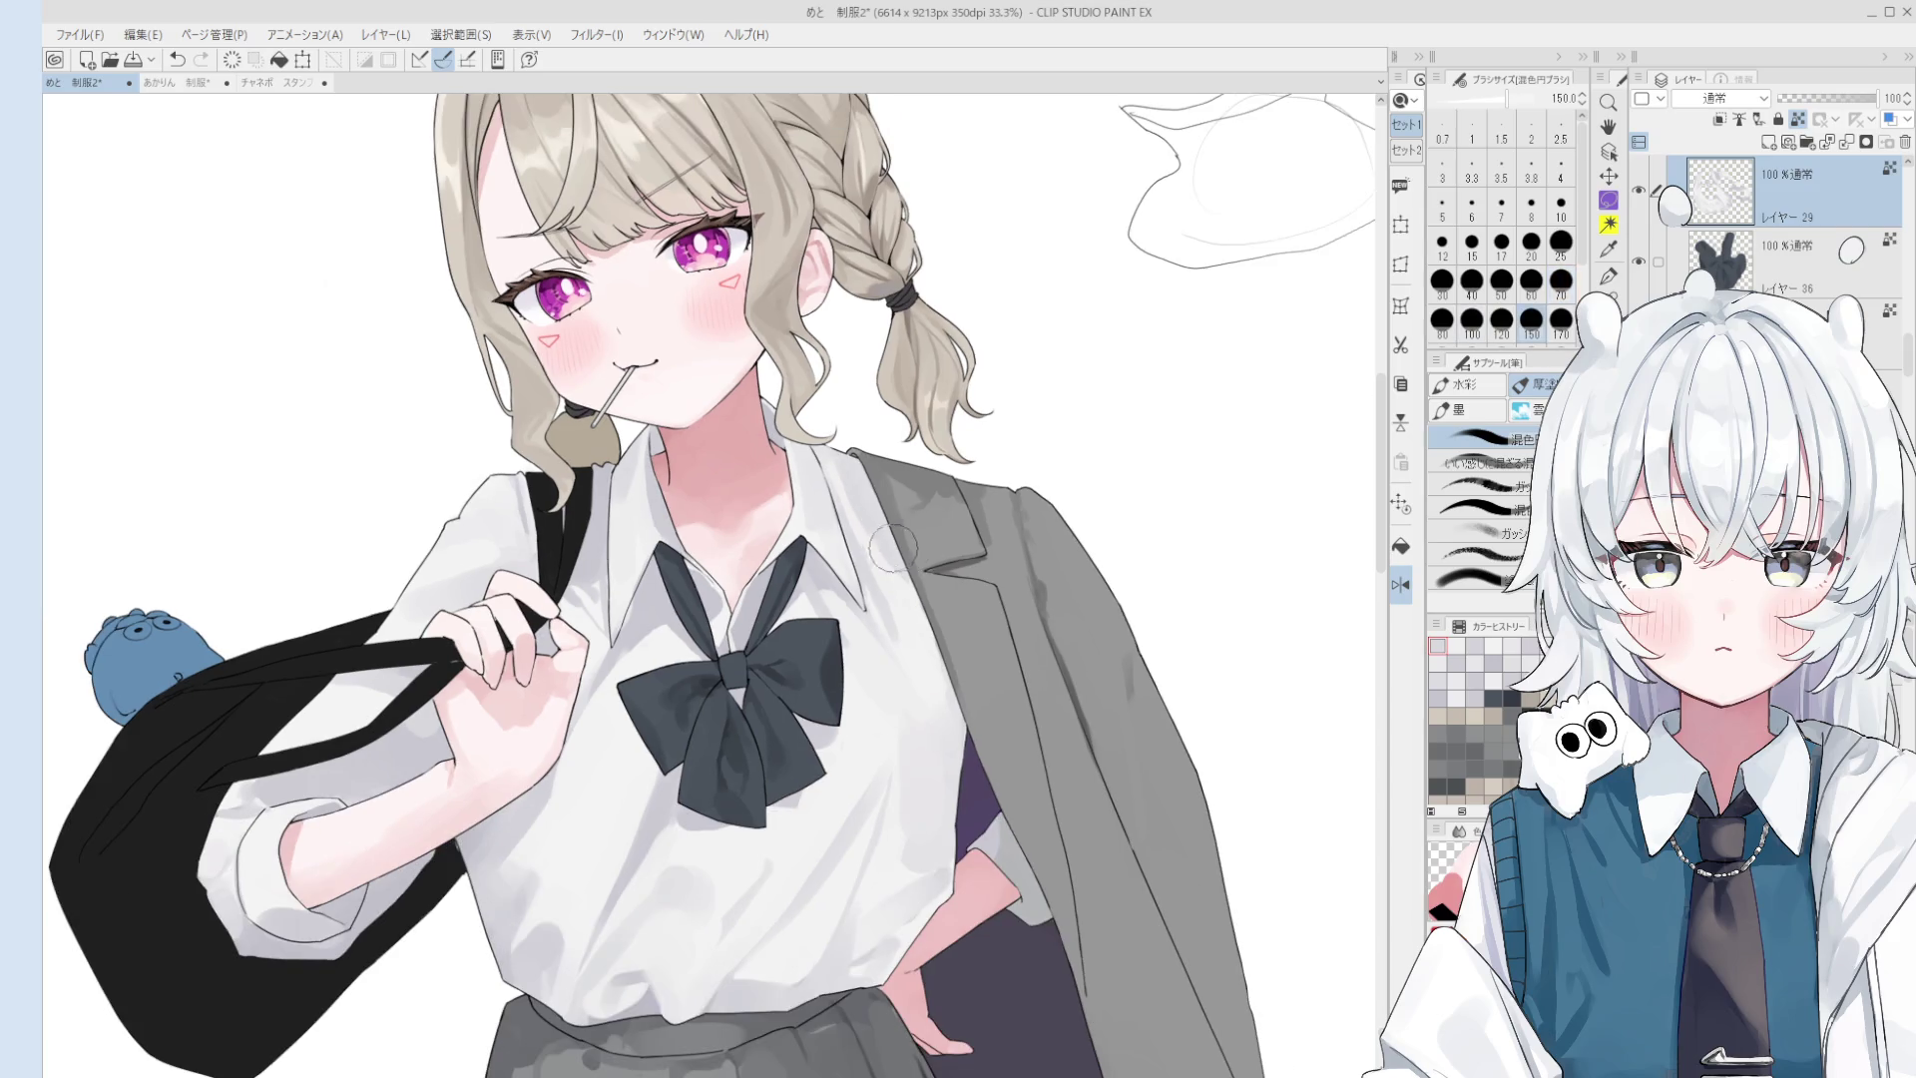
key(bracketleft)
key(bracketleft)
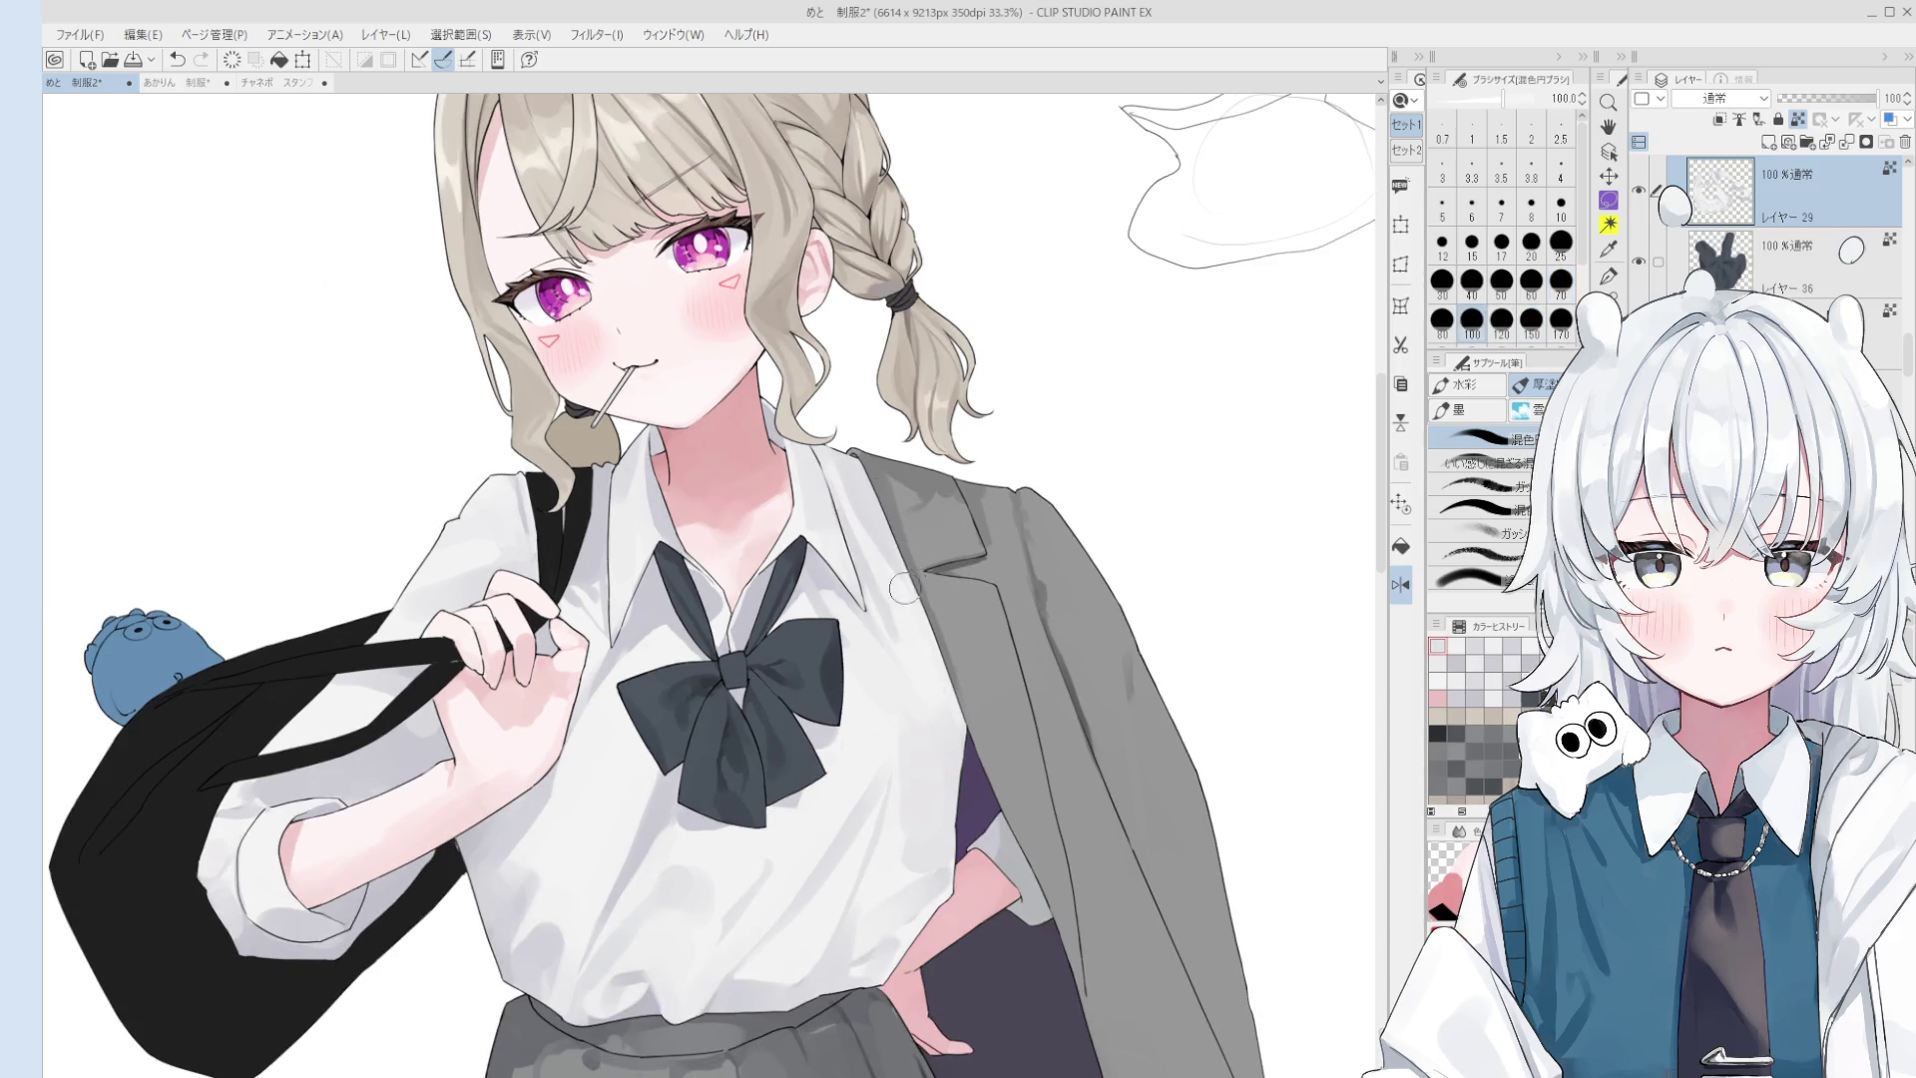
key(bracketright)
key(bracketright)
key(bracketright)
scroll(917, 692, down, 1)
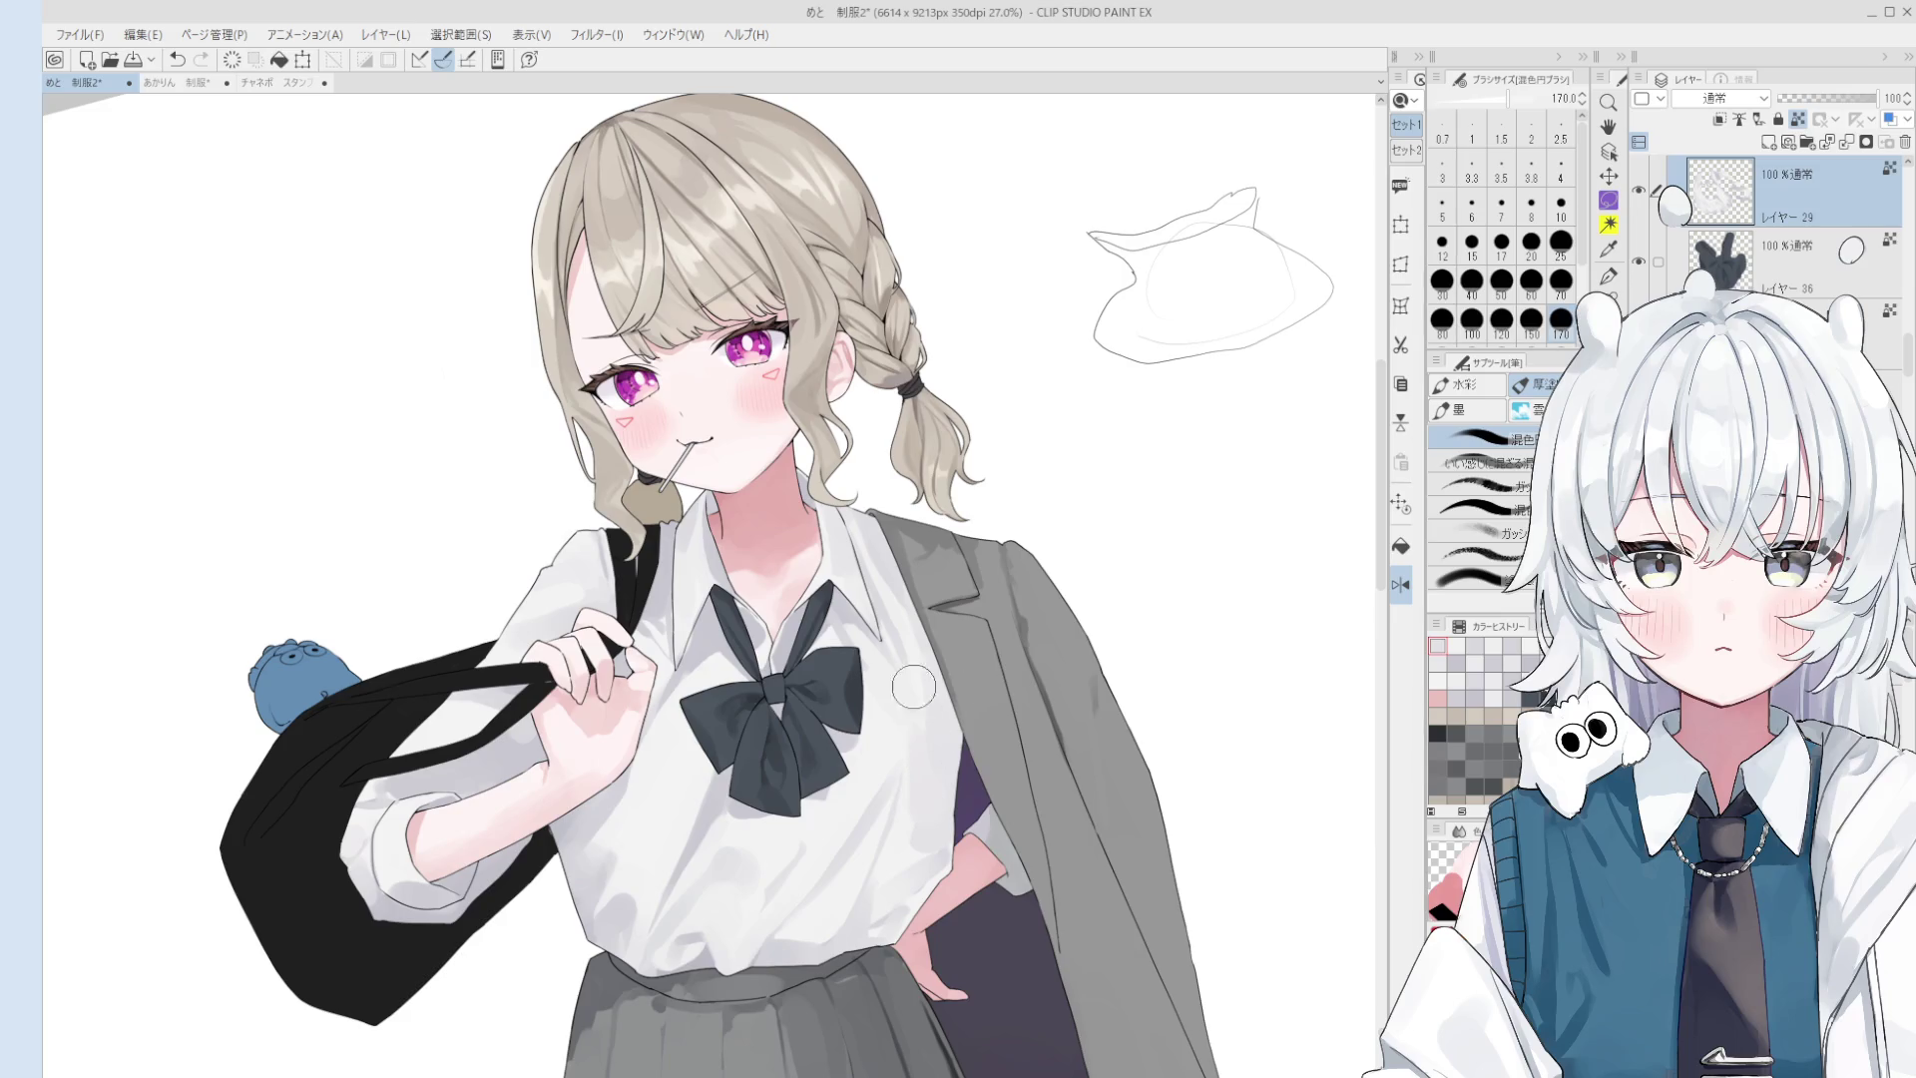
key(bracketleft)
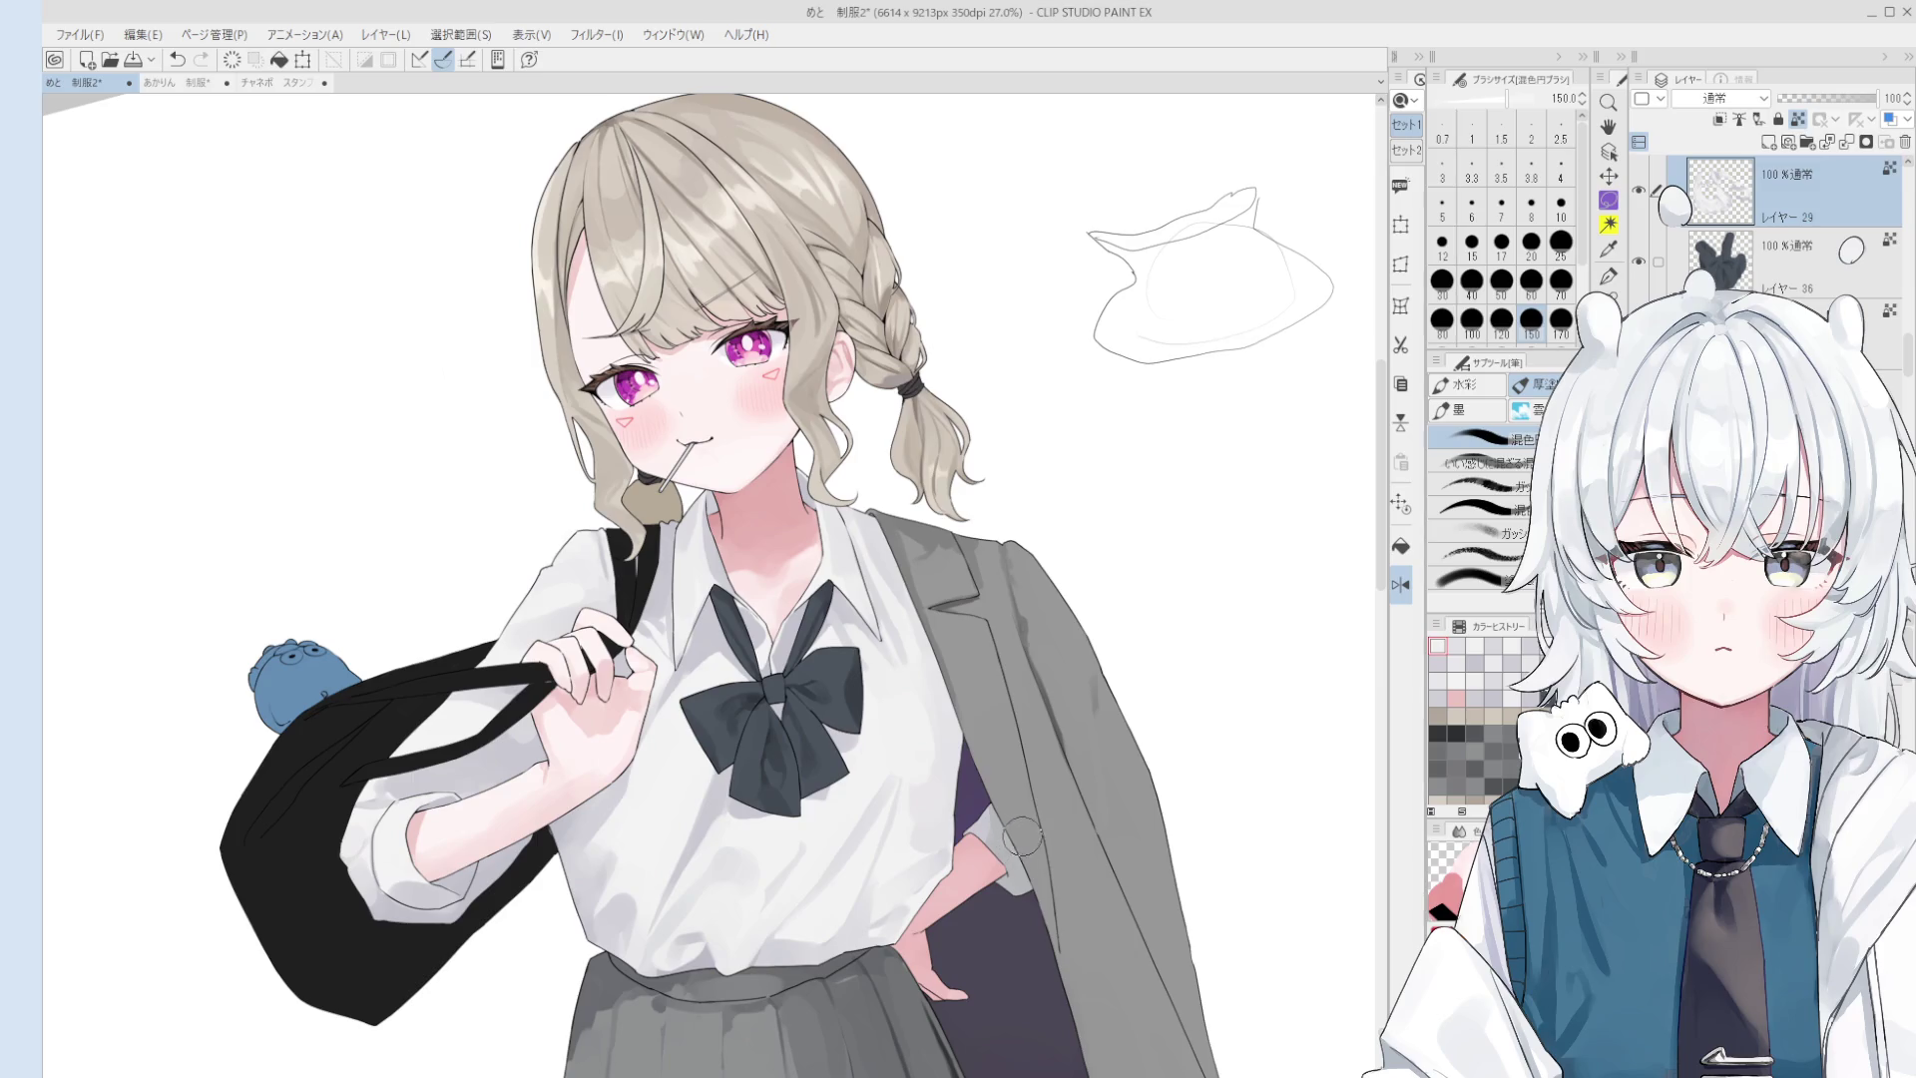
- Set a medium brush size and paint grey shading down the shirt front
scroll(948, 760, up, 1)
scroll(923, 749, up, 1)
key(bracketleft)
key(bracketleft)
key(bracketleft)
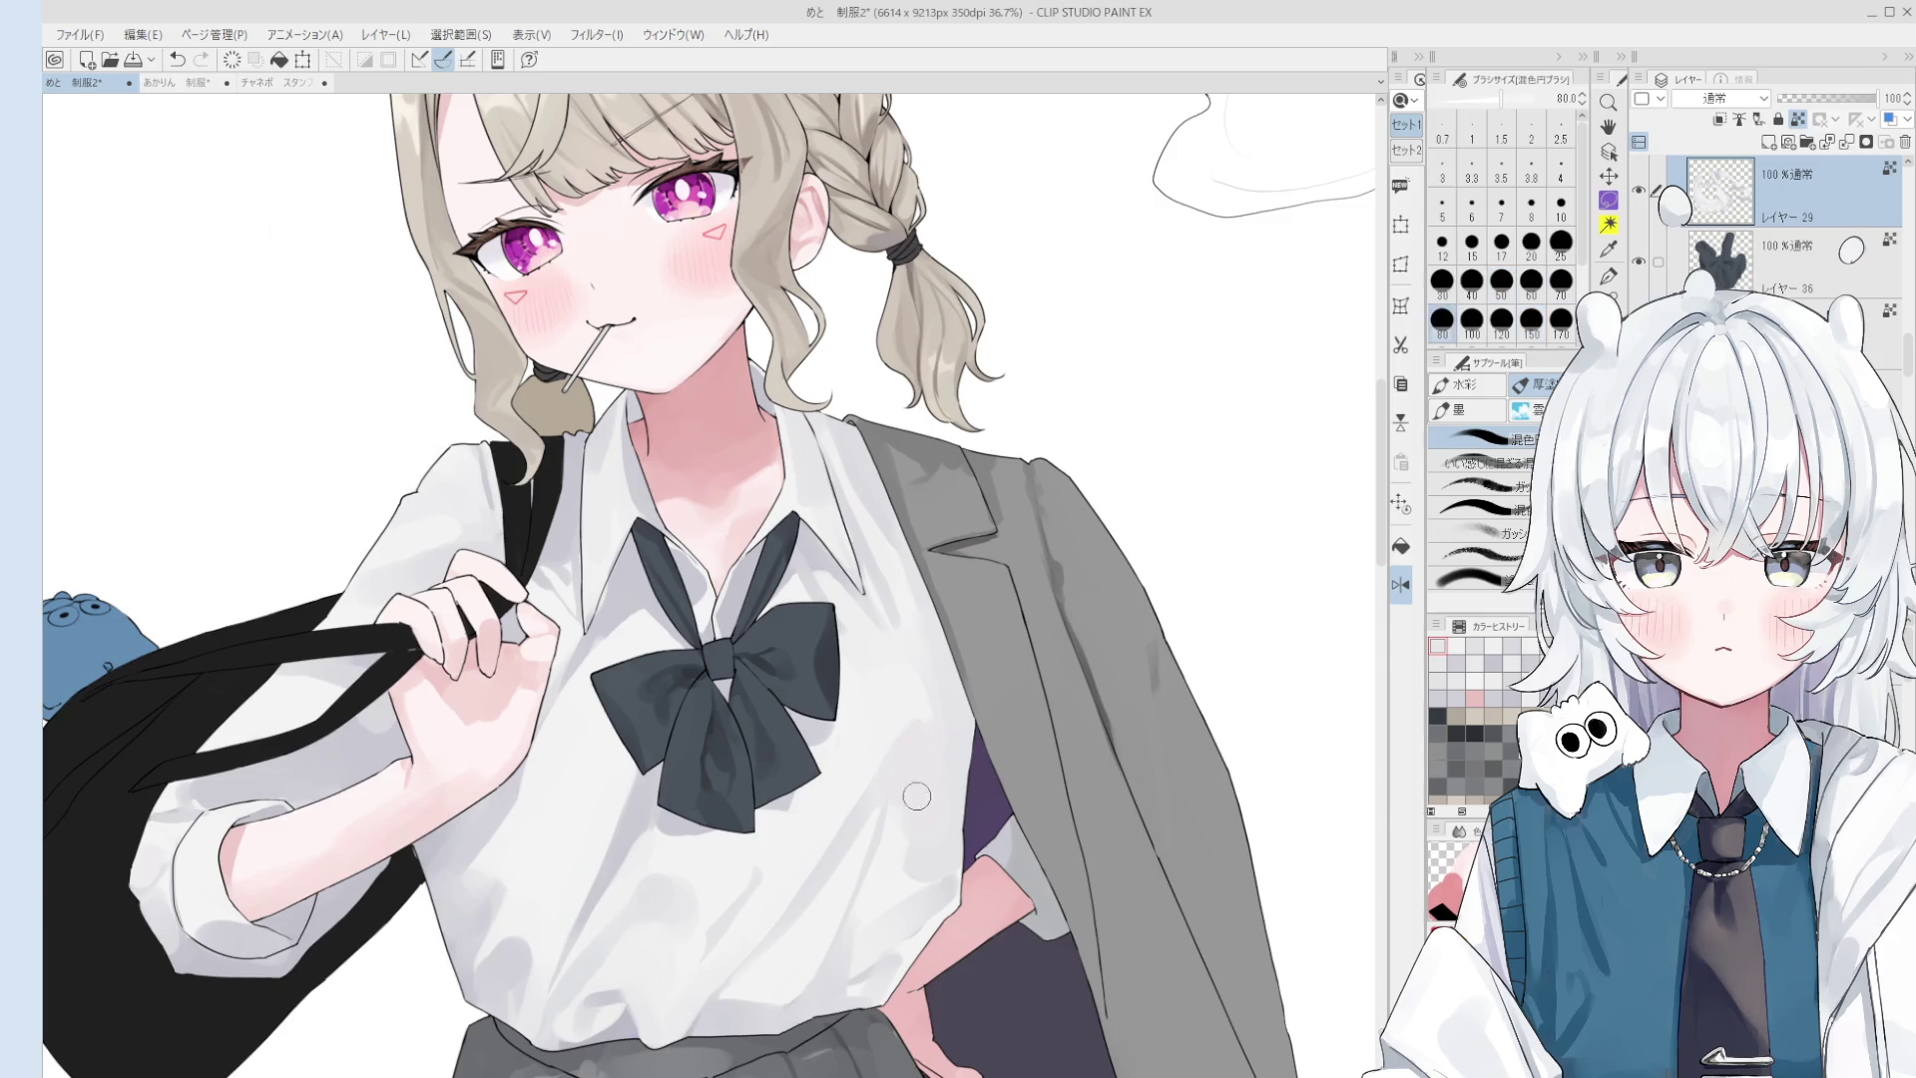
key(bracketright)
key(bracketright)
key(bracketright)
key(bracketleft)
key(bracketleft)
key(bracketleft)
key(bracketleft)
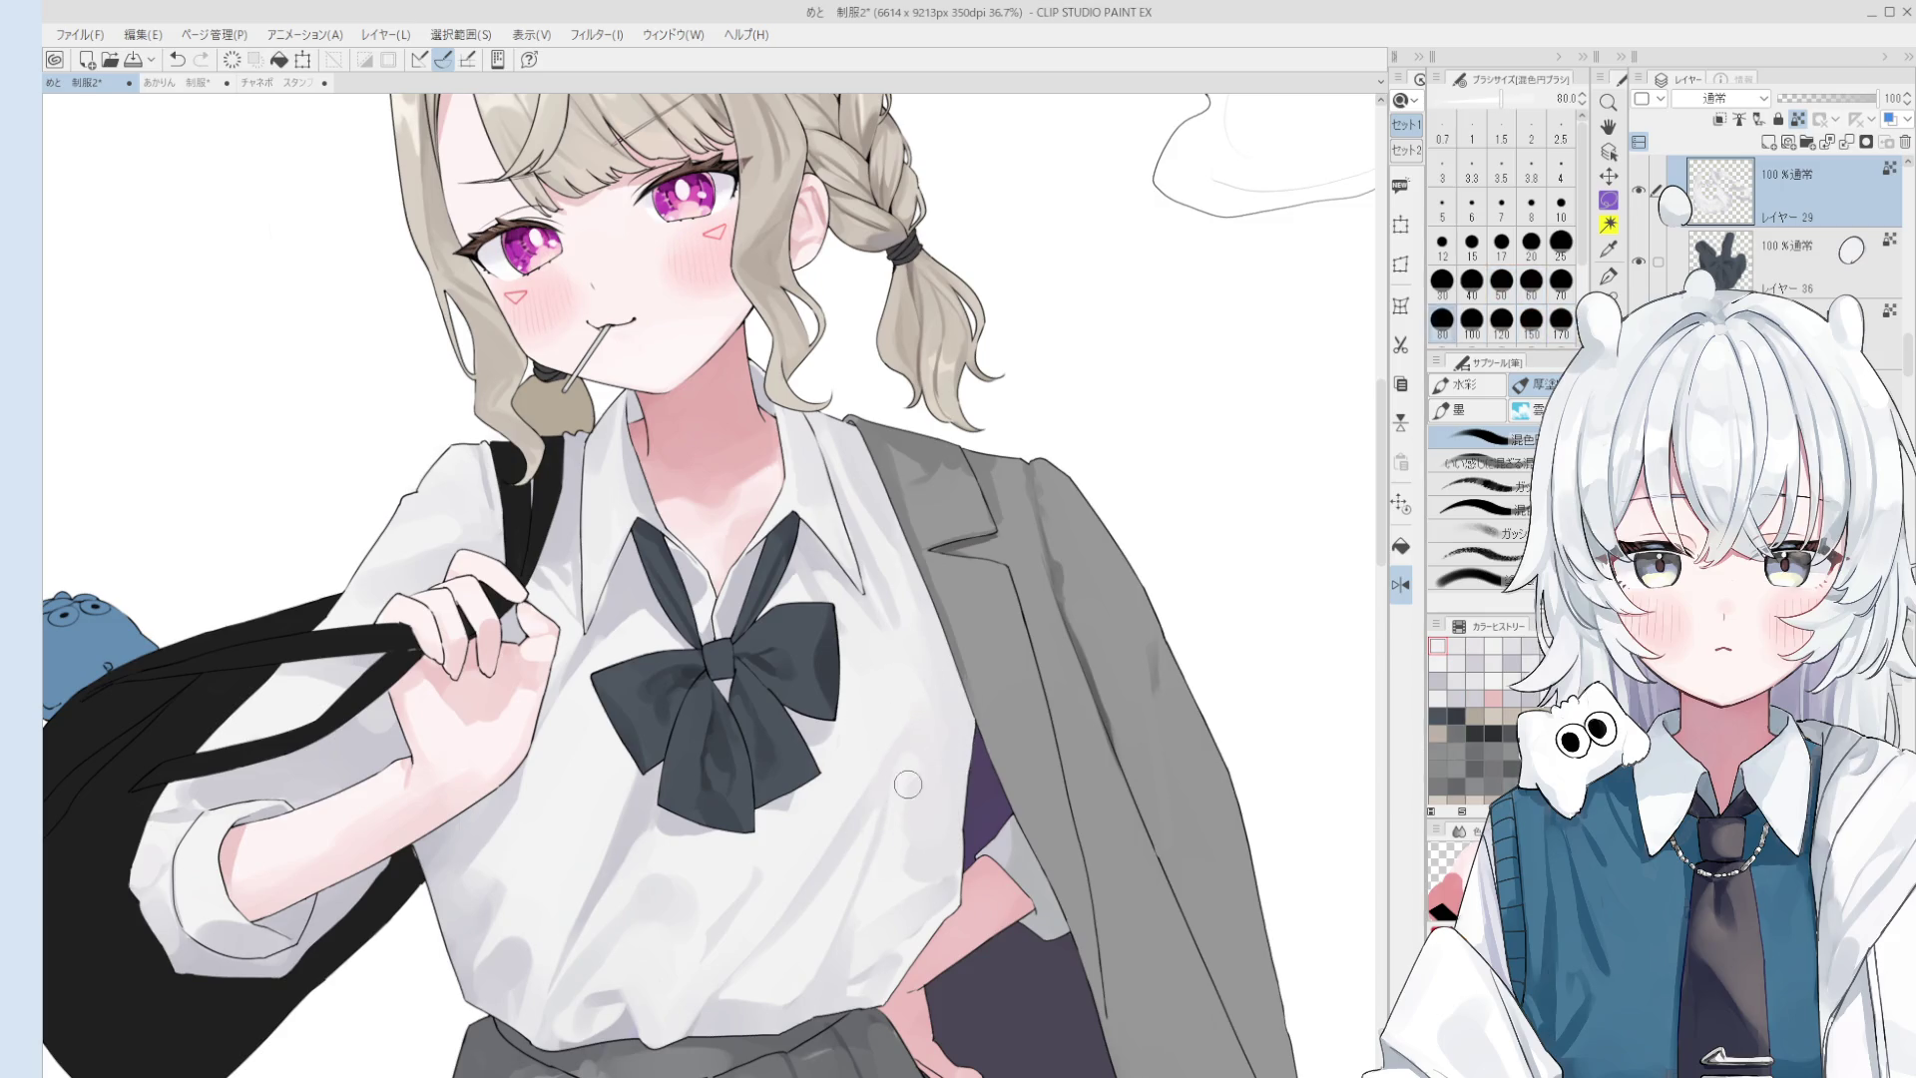
key(bracketright)
key(bracketright)
drag(943, 750, 920, 787)
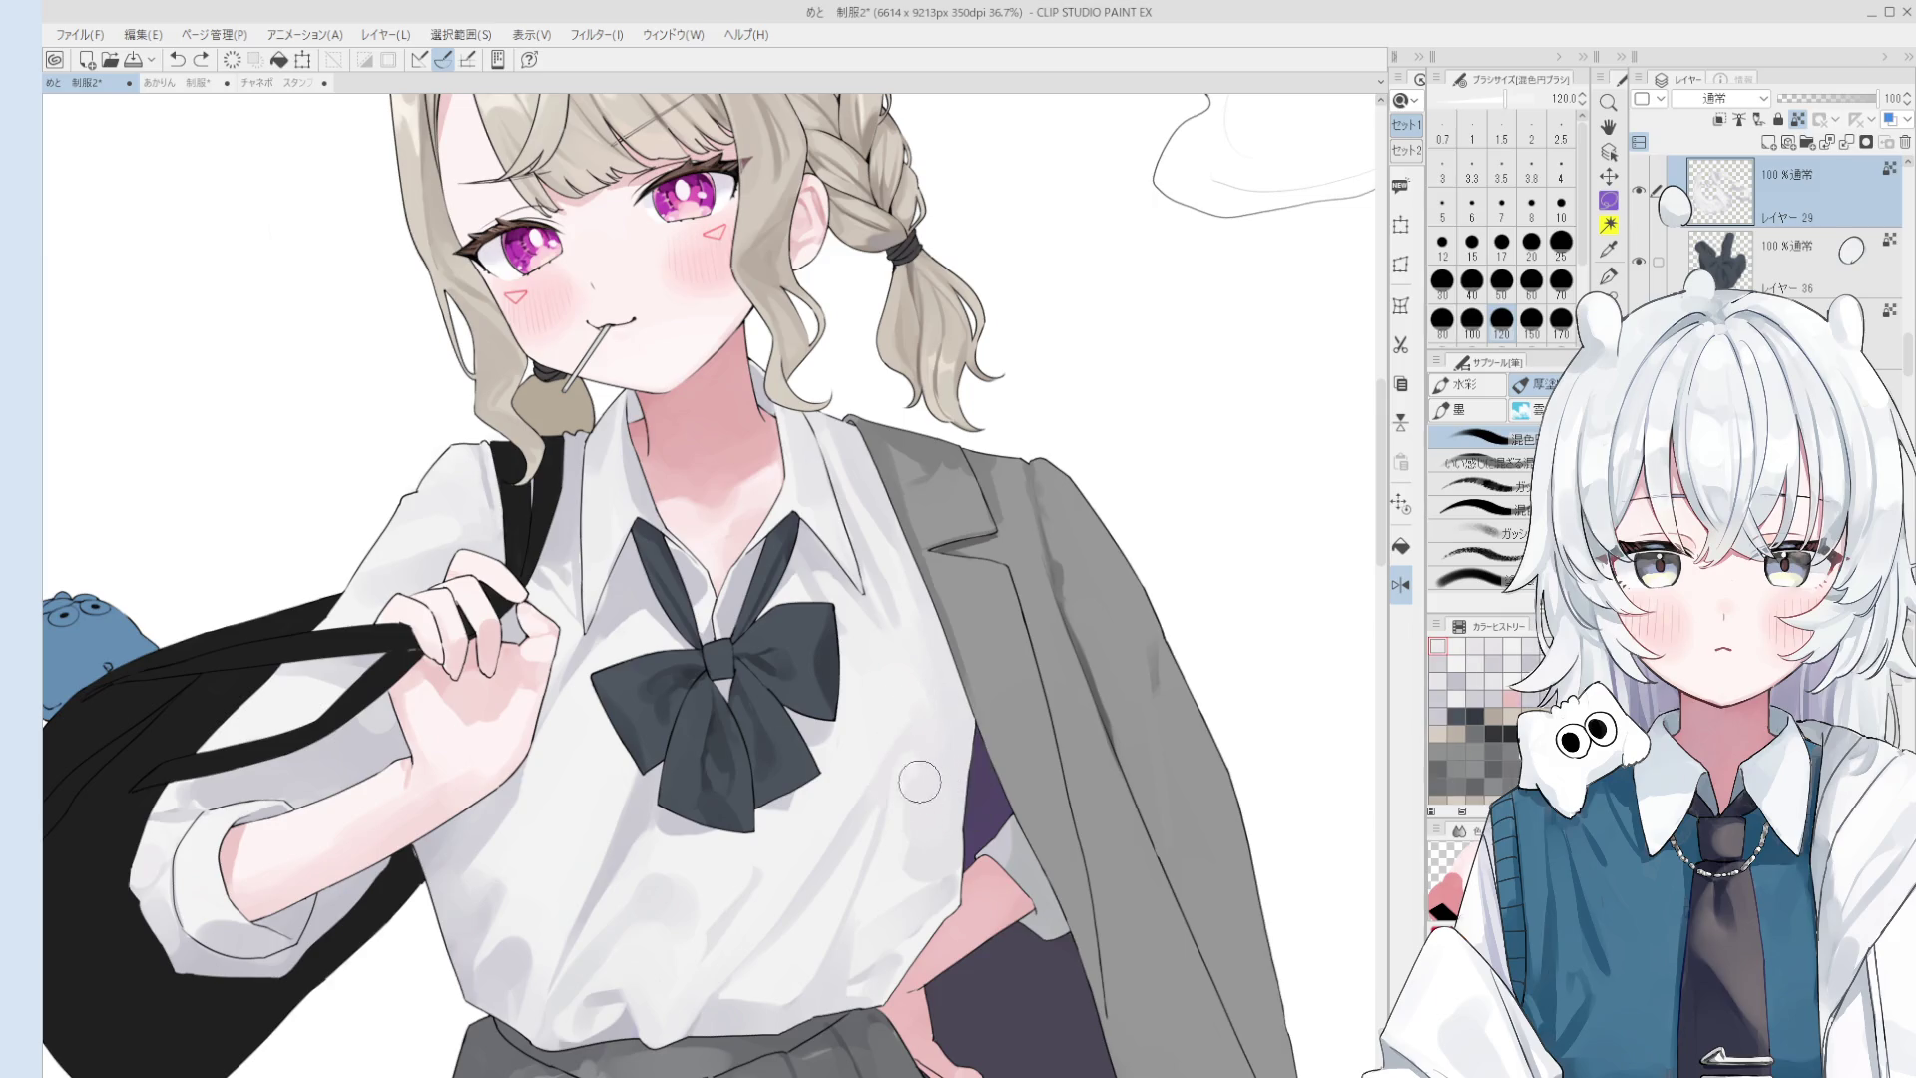
scroll(898, 813, down, 3)
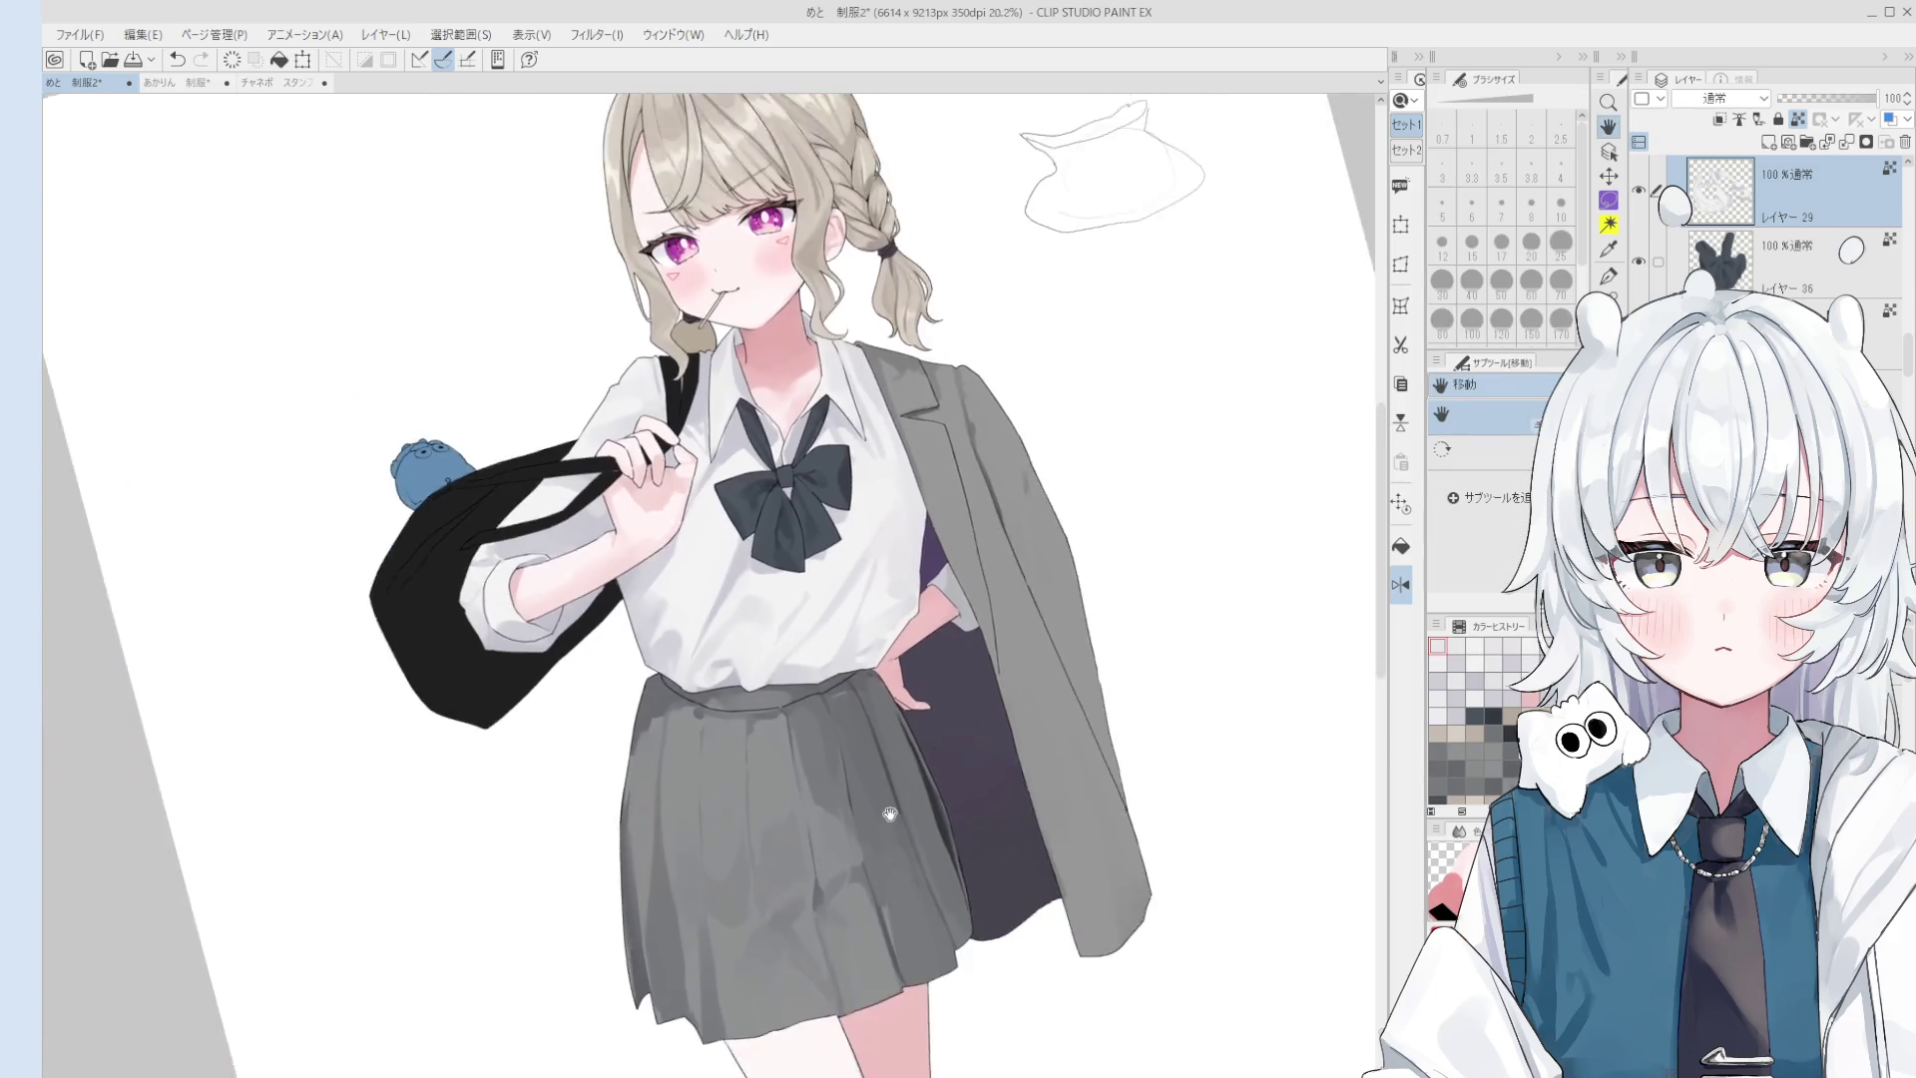
- Select the blazer's layer and sample its grey for painting
scroll(893, 819, down, 2)
key(o)
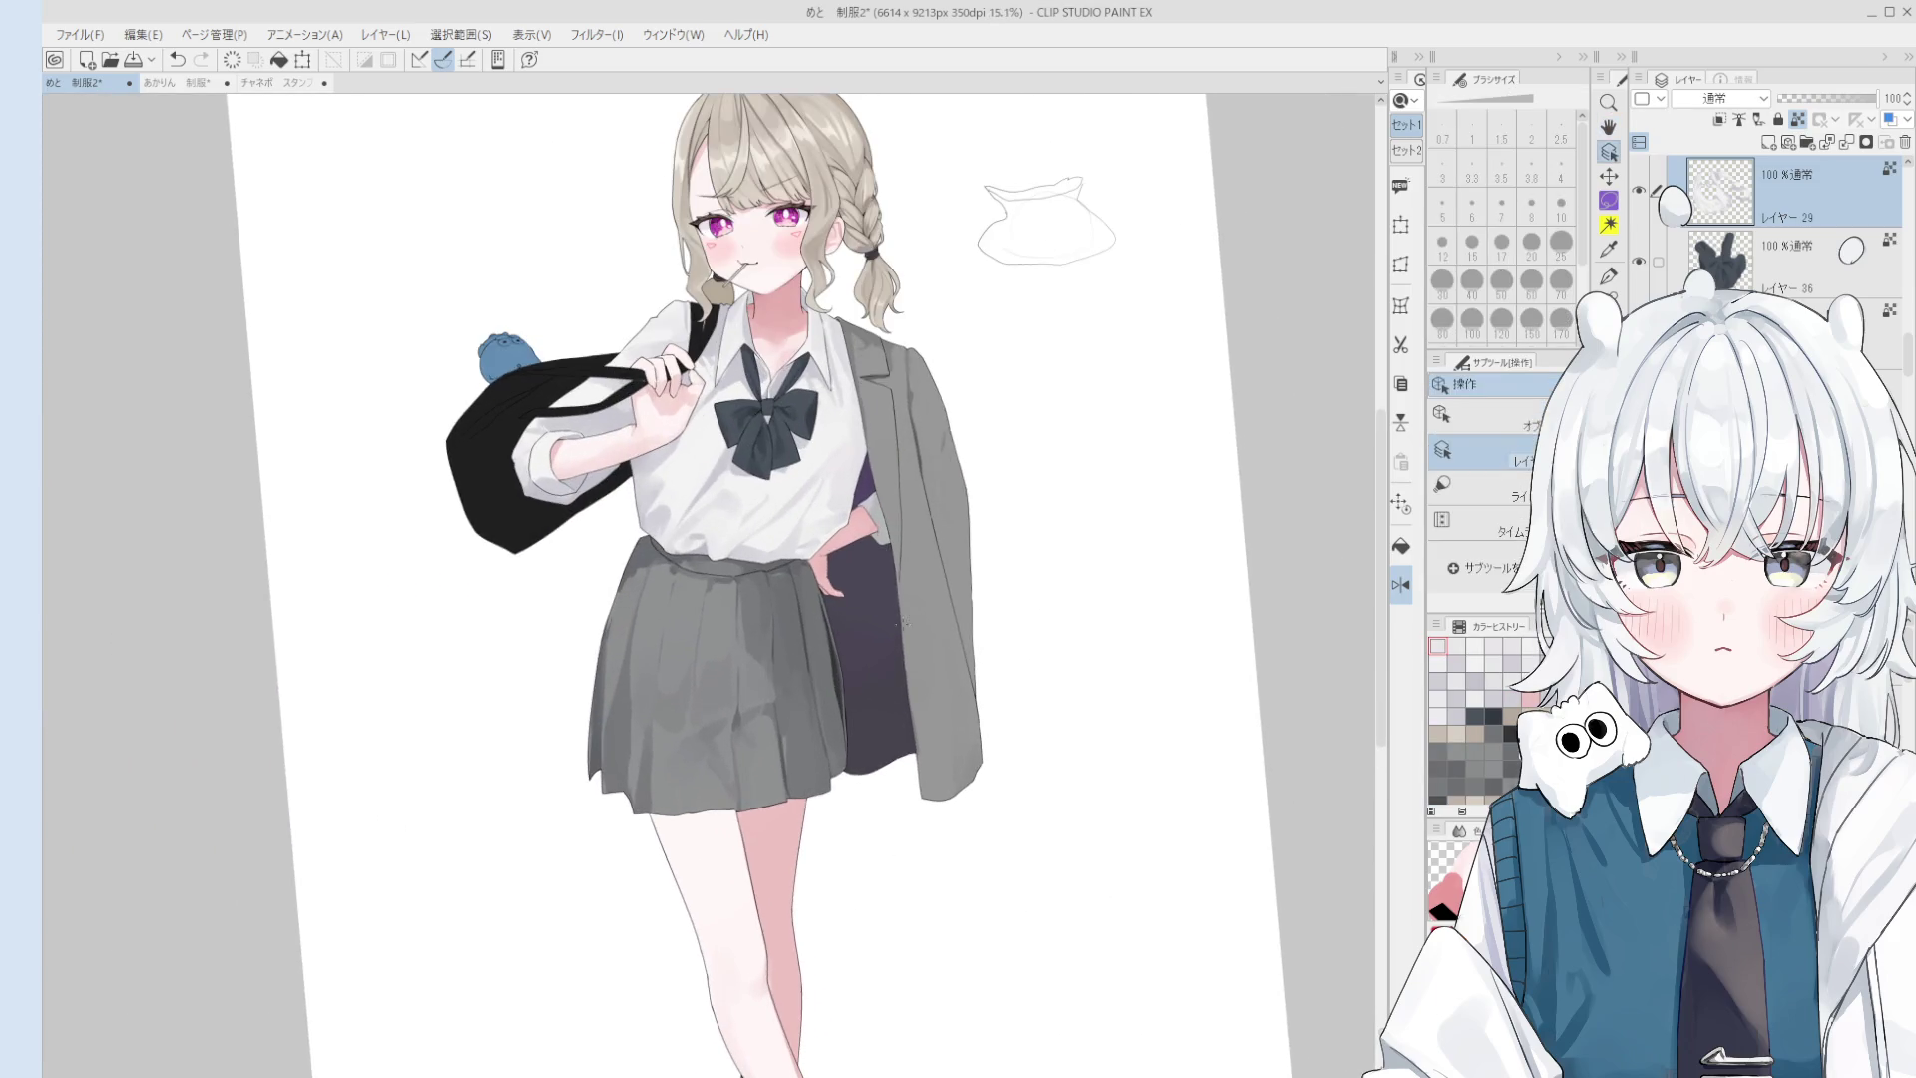
alt+click(910, 606)
scroll(913, 419, up, 1)
alt+click(916, 417)
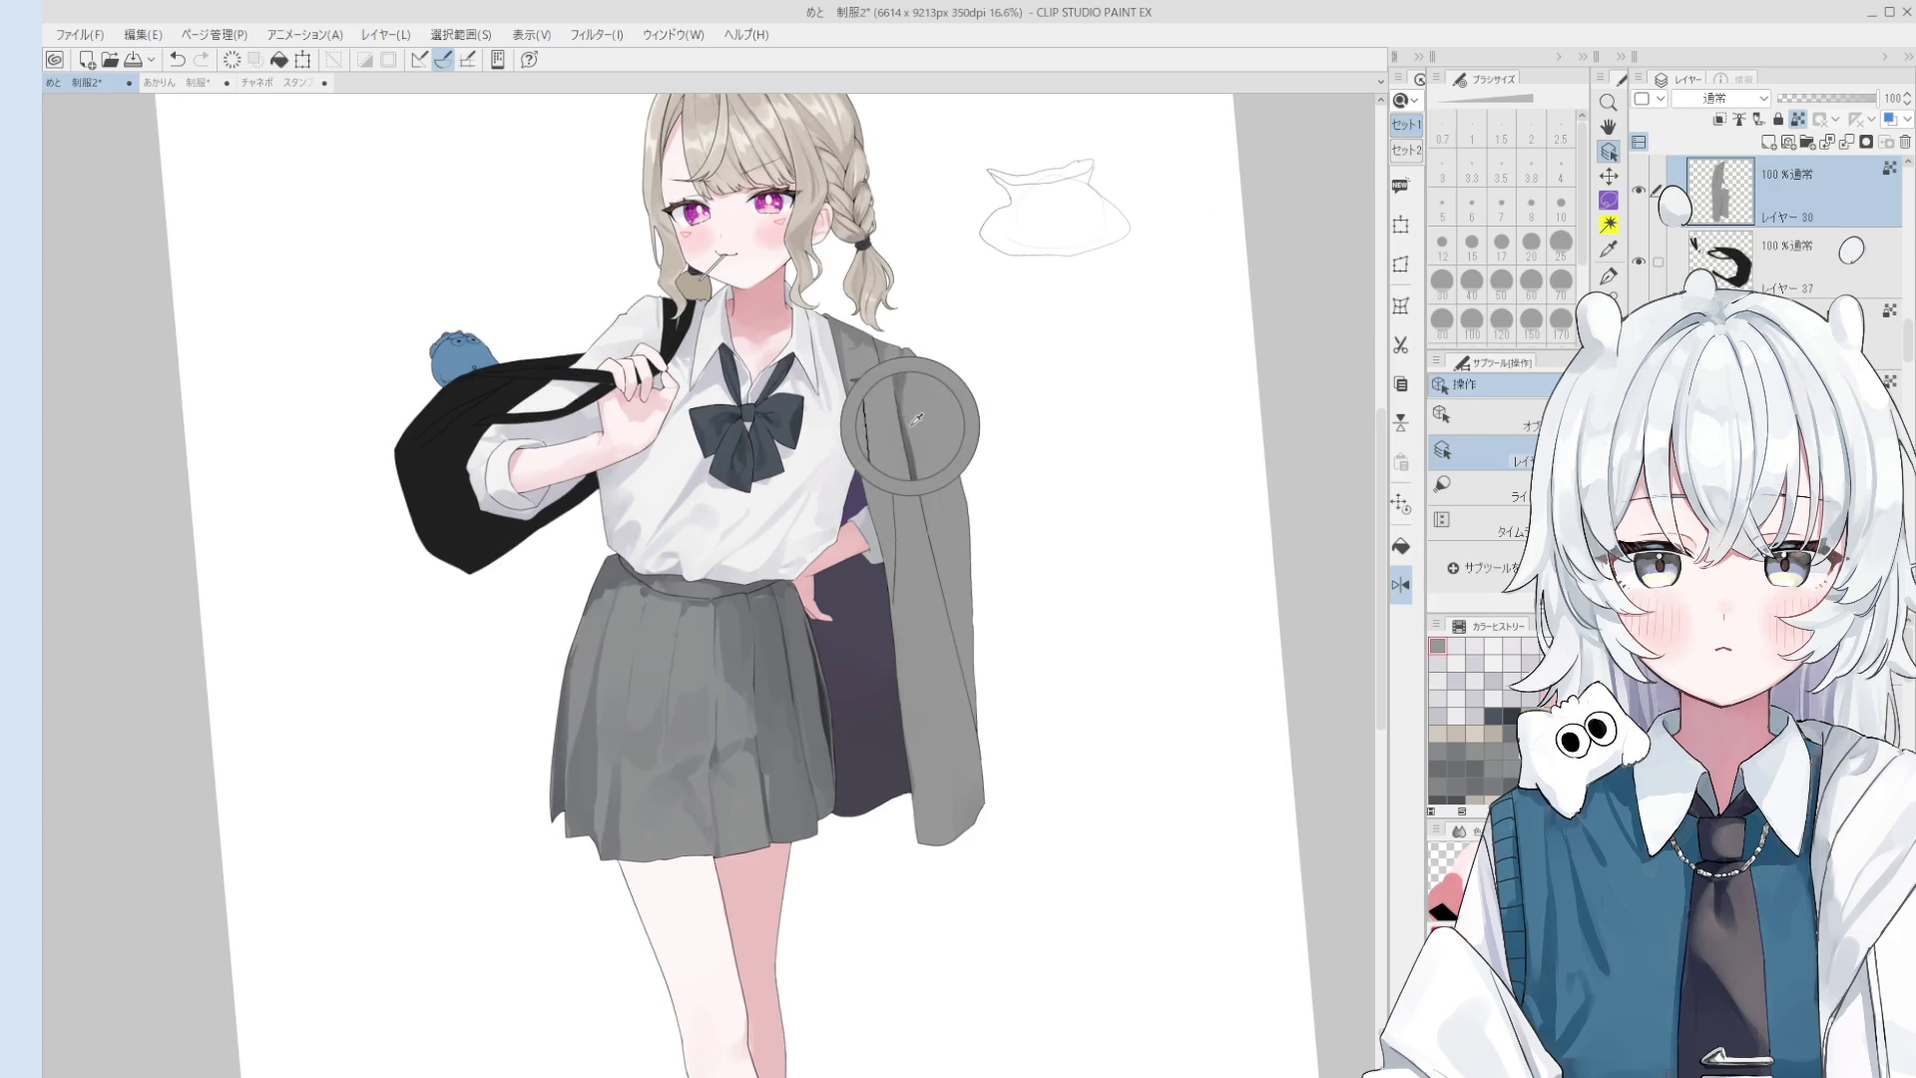
key(b)
- Paint shading on the blazer body, its hem and below the shoulder
drag(934, 785, 936, 823)
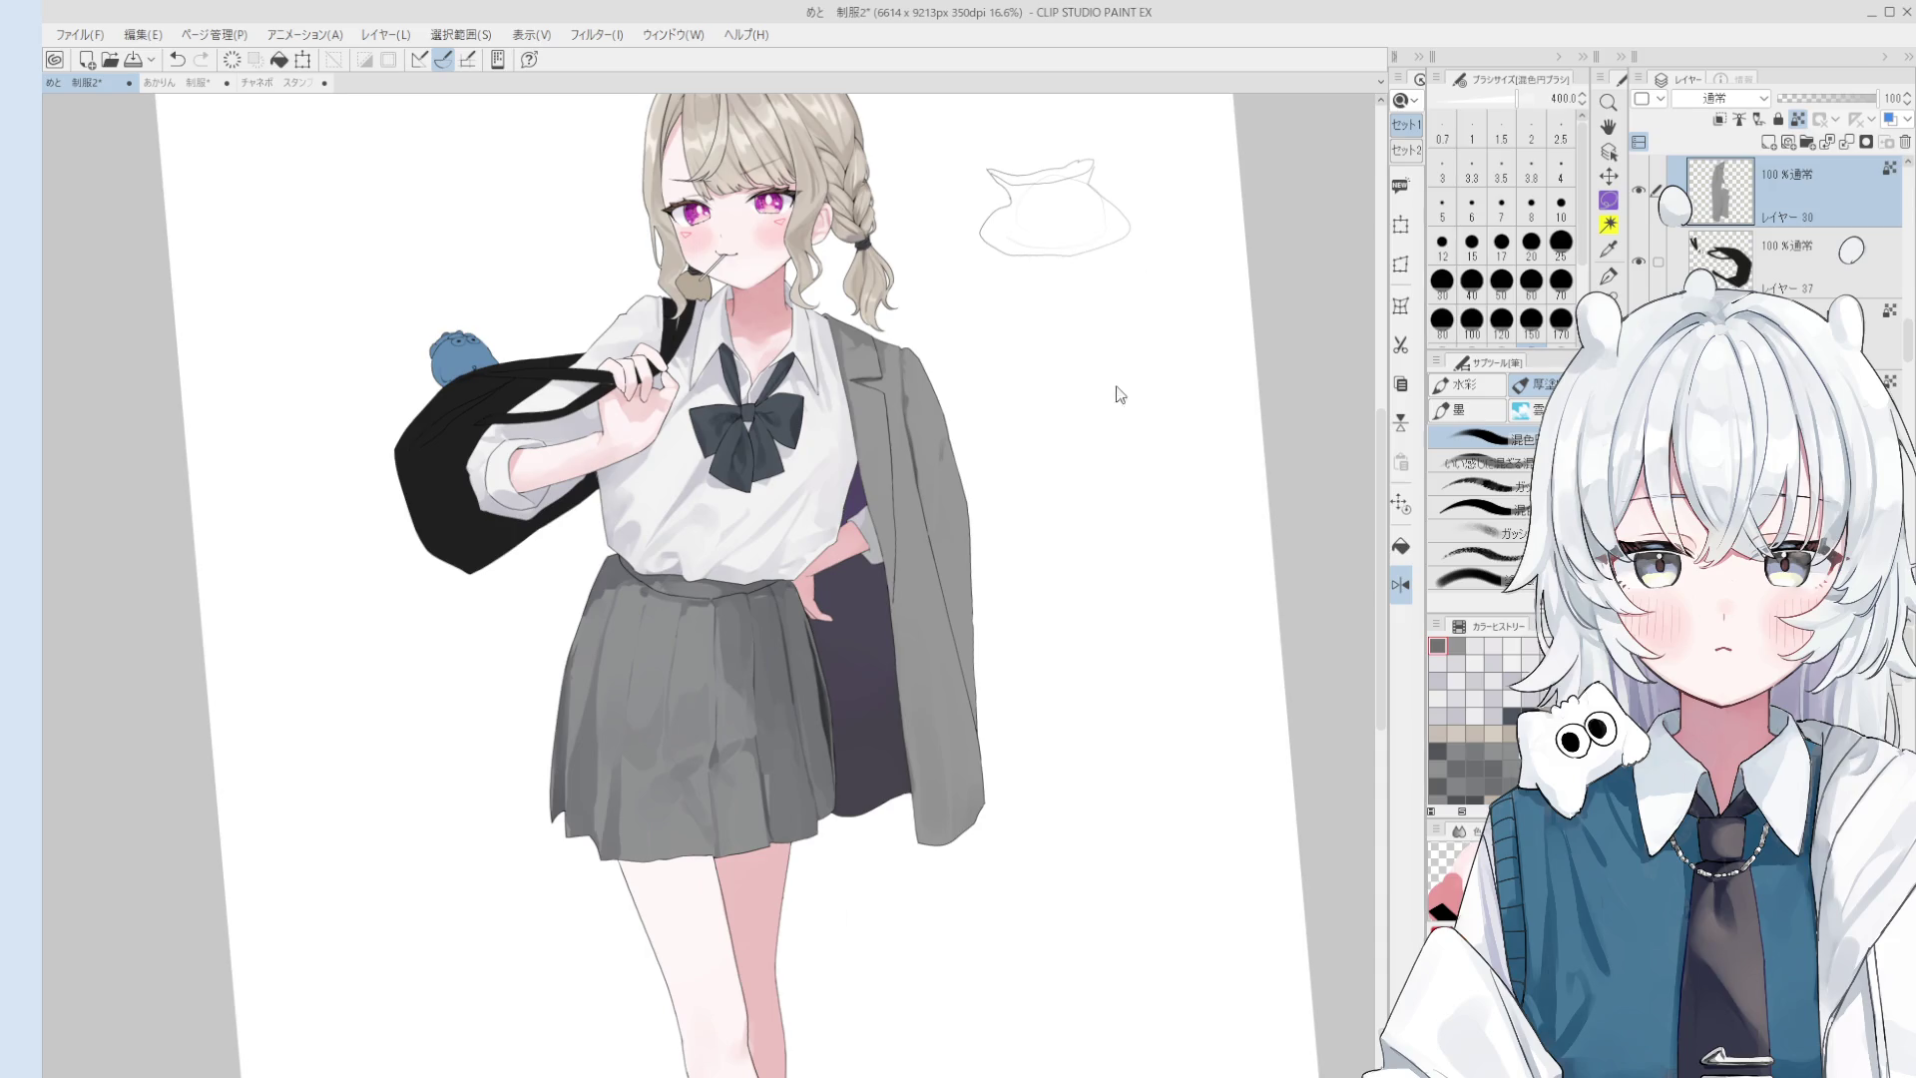
alt+click(928, 773)
drag(923, 779, 948, 788)
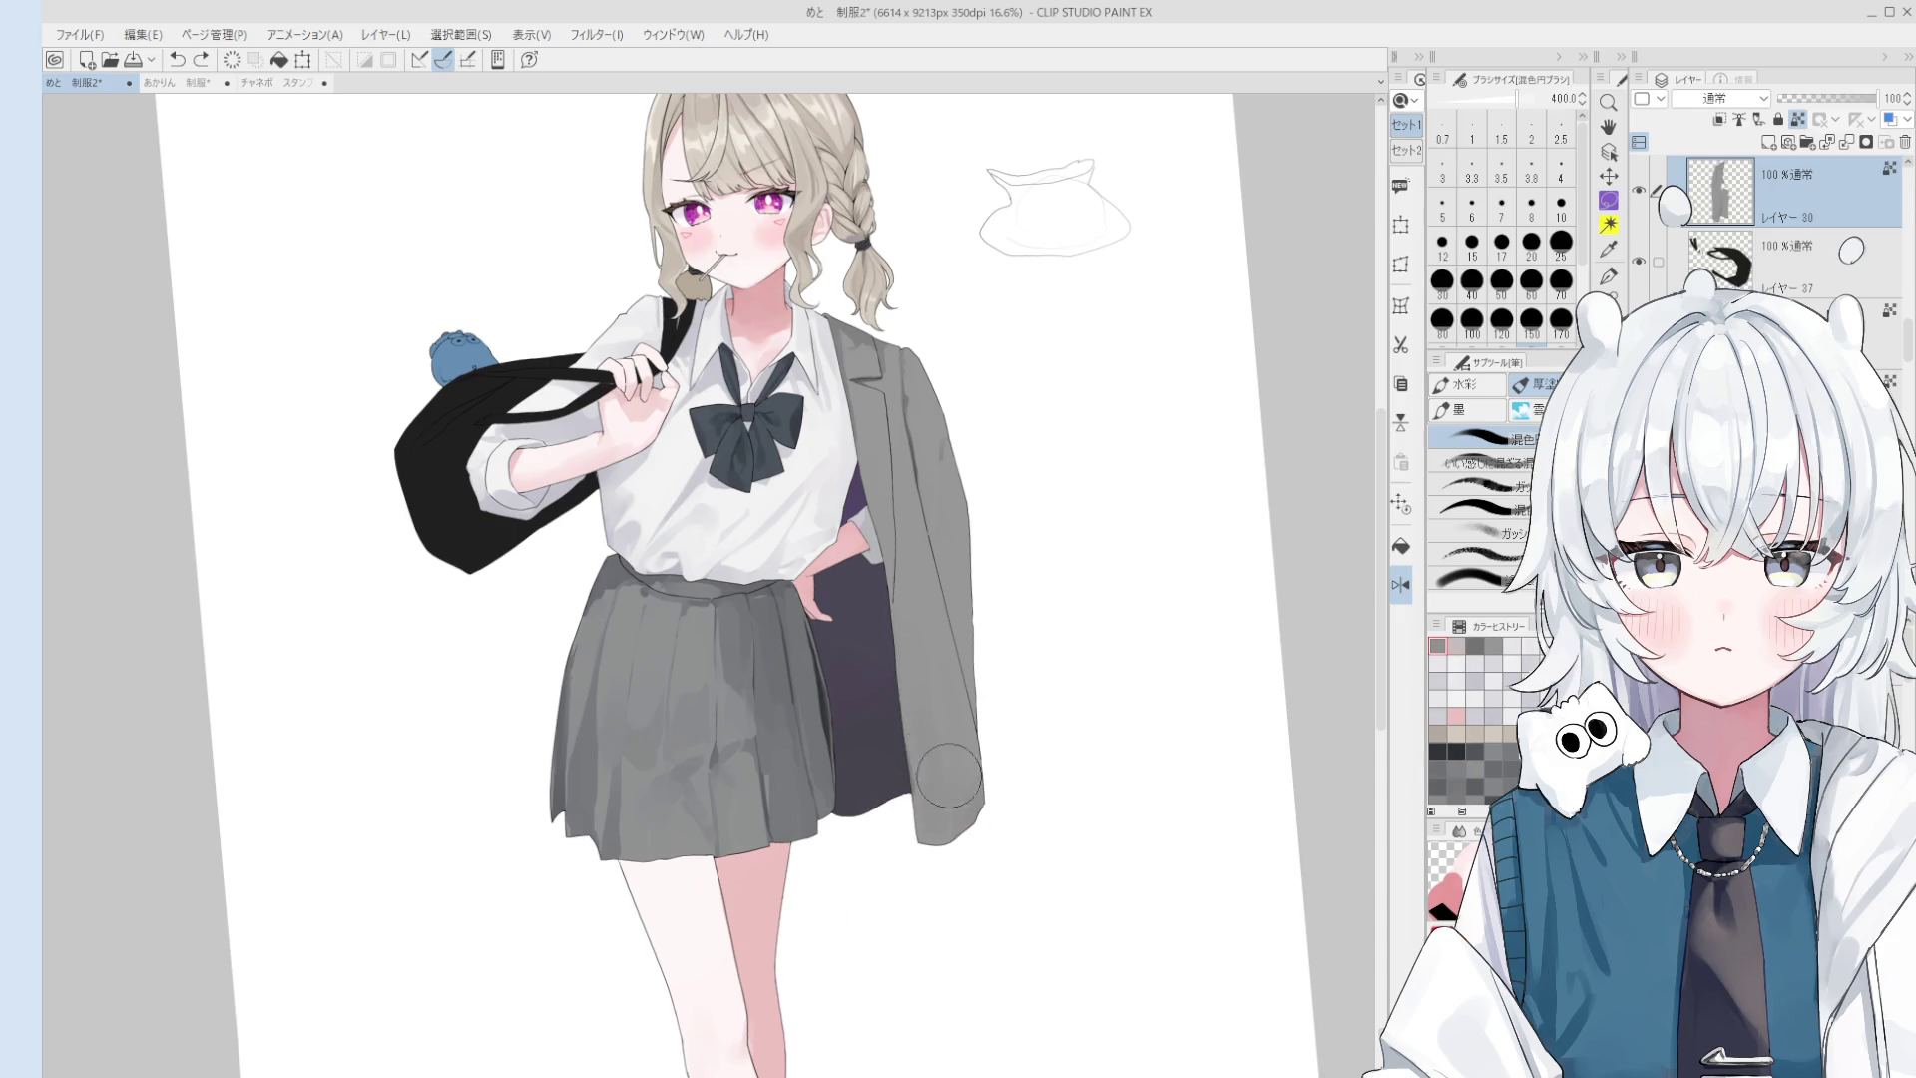
alt+click(910, 409)
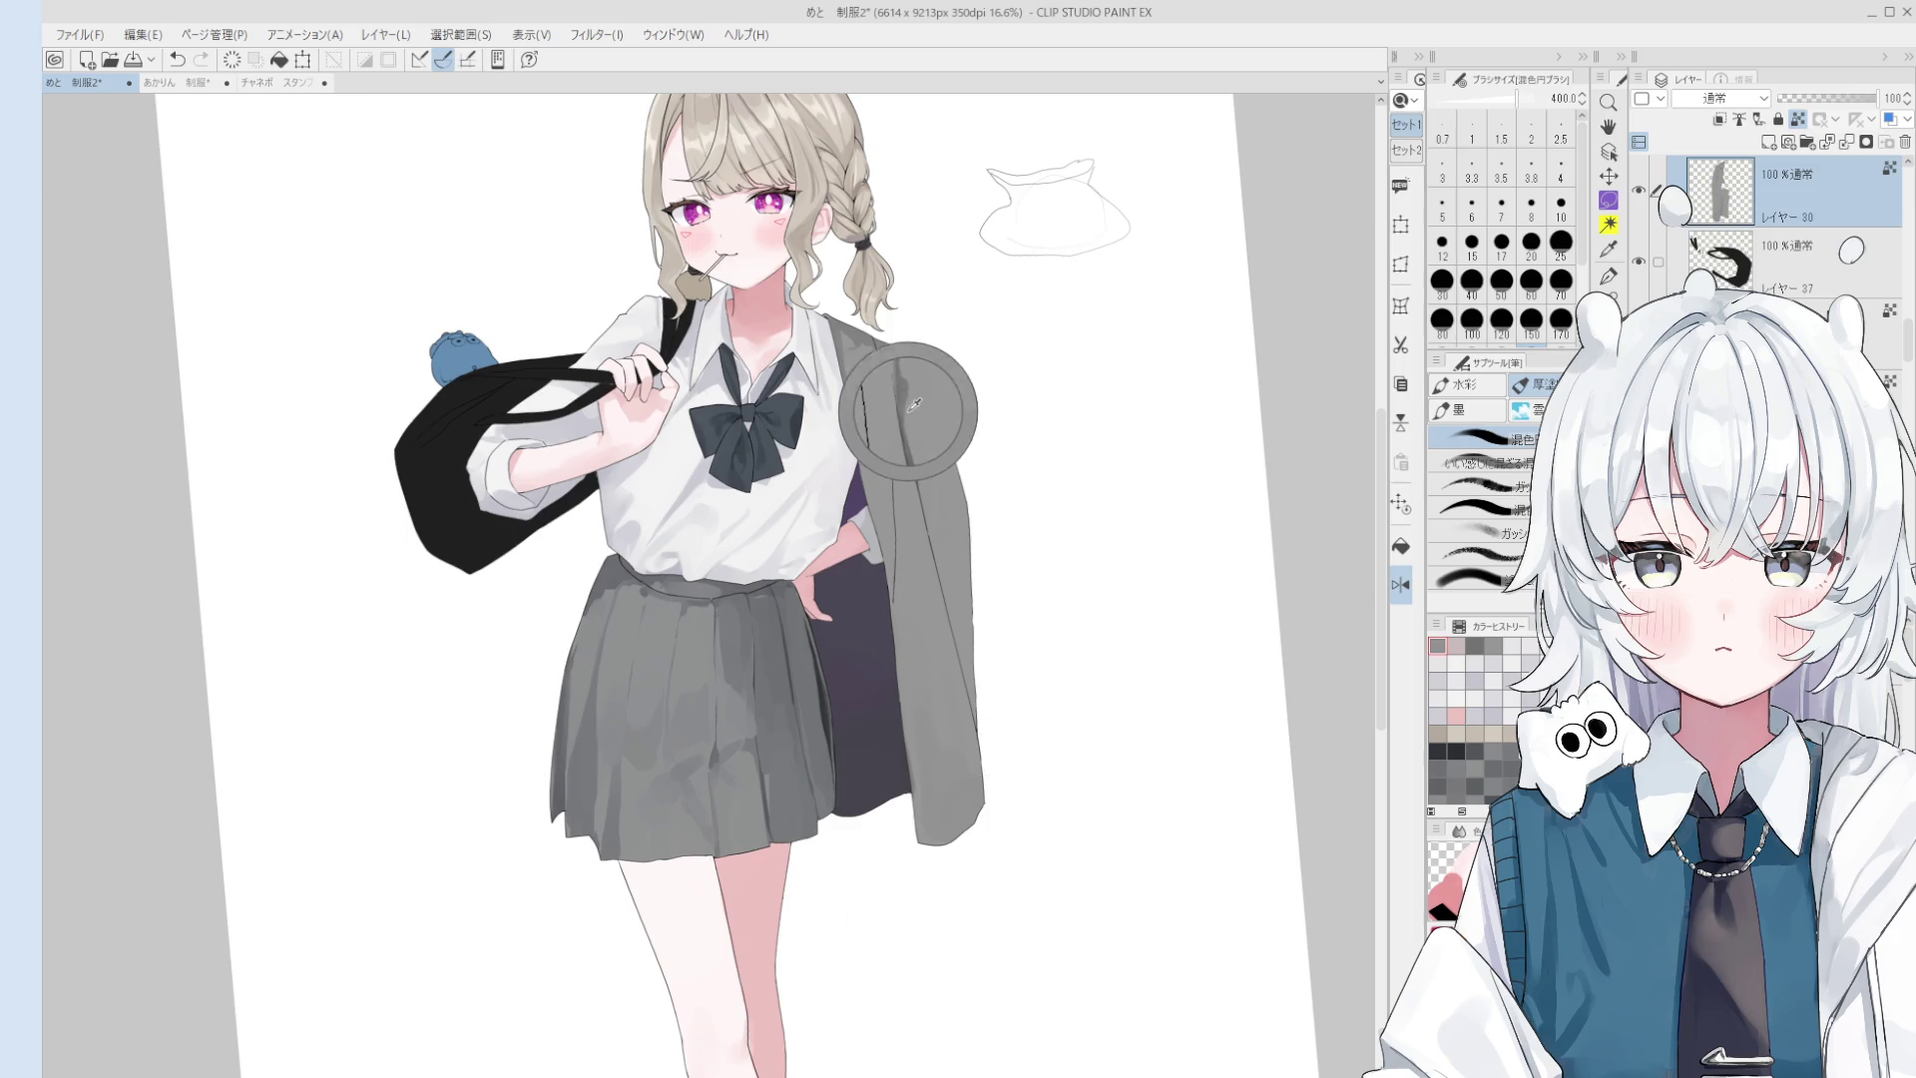
drag(913, 404, 928, 449)
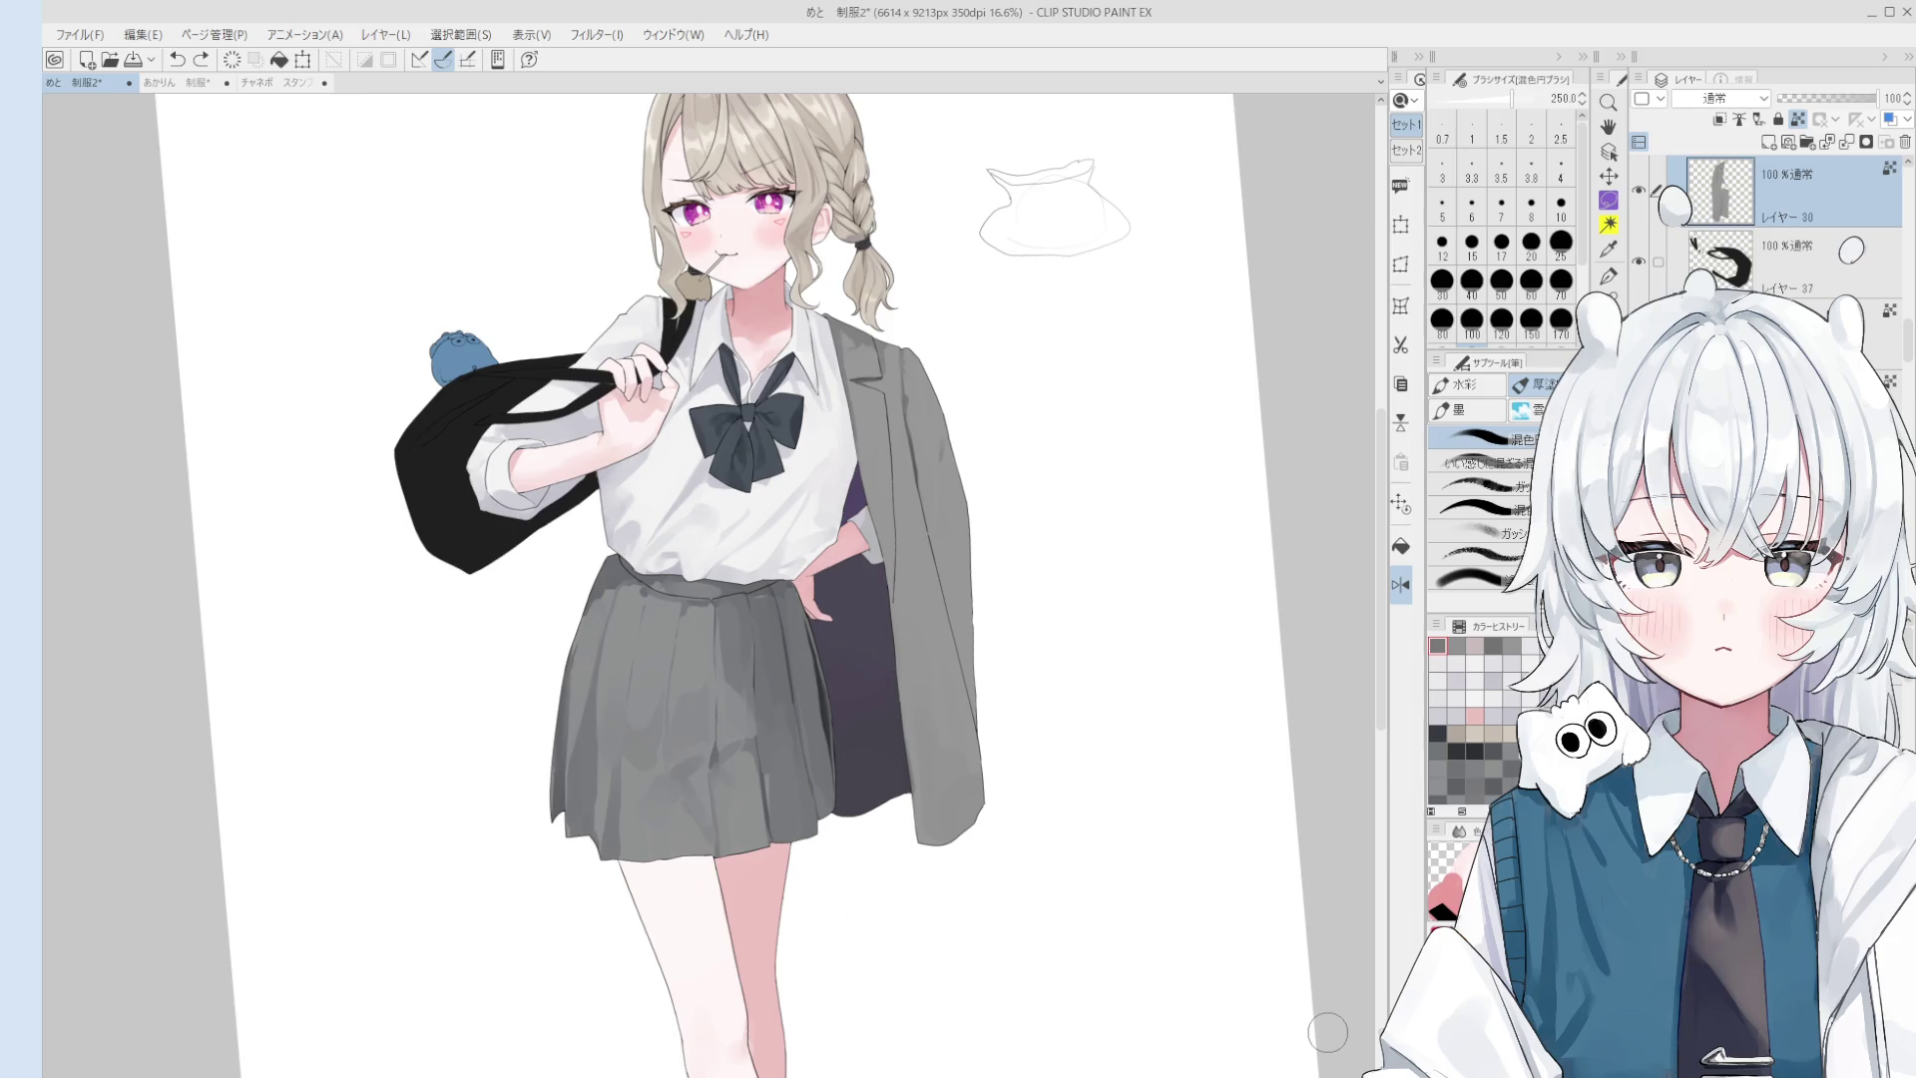
- Shrink the blend brush, pick the shirt collar colour and stroke along the collar
scroll(821, 381, up, 3)
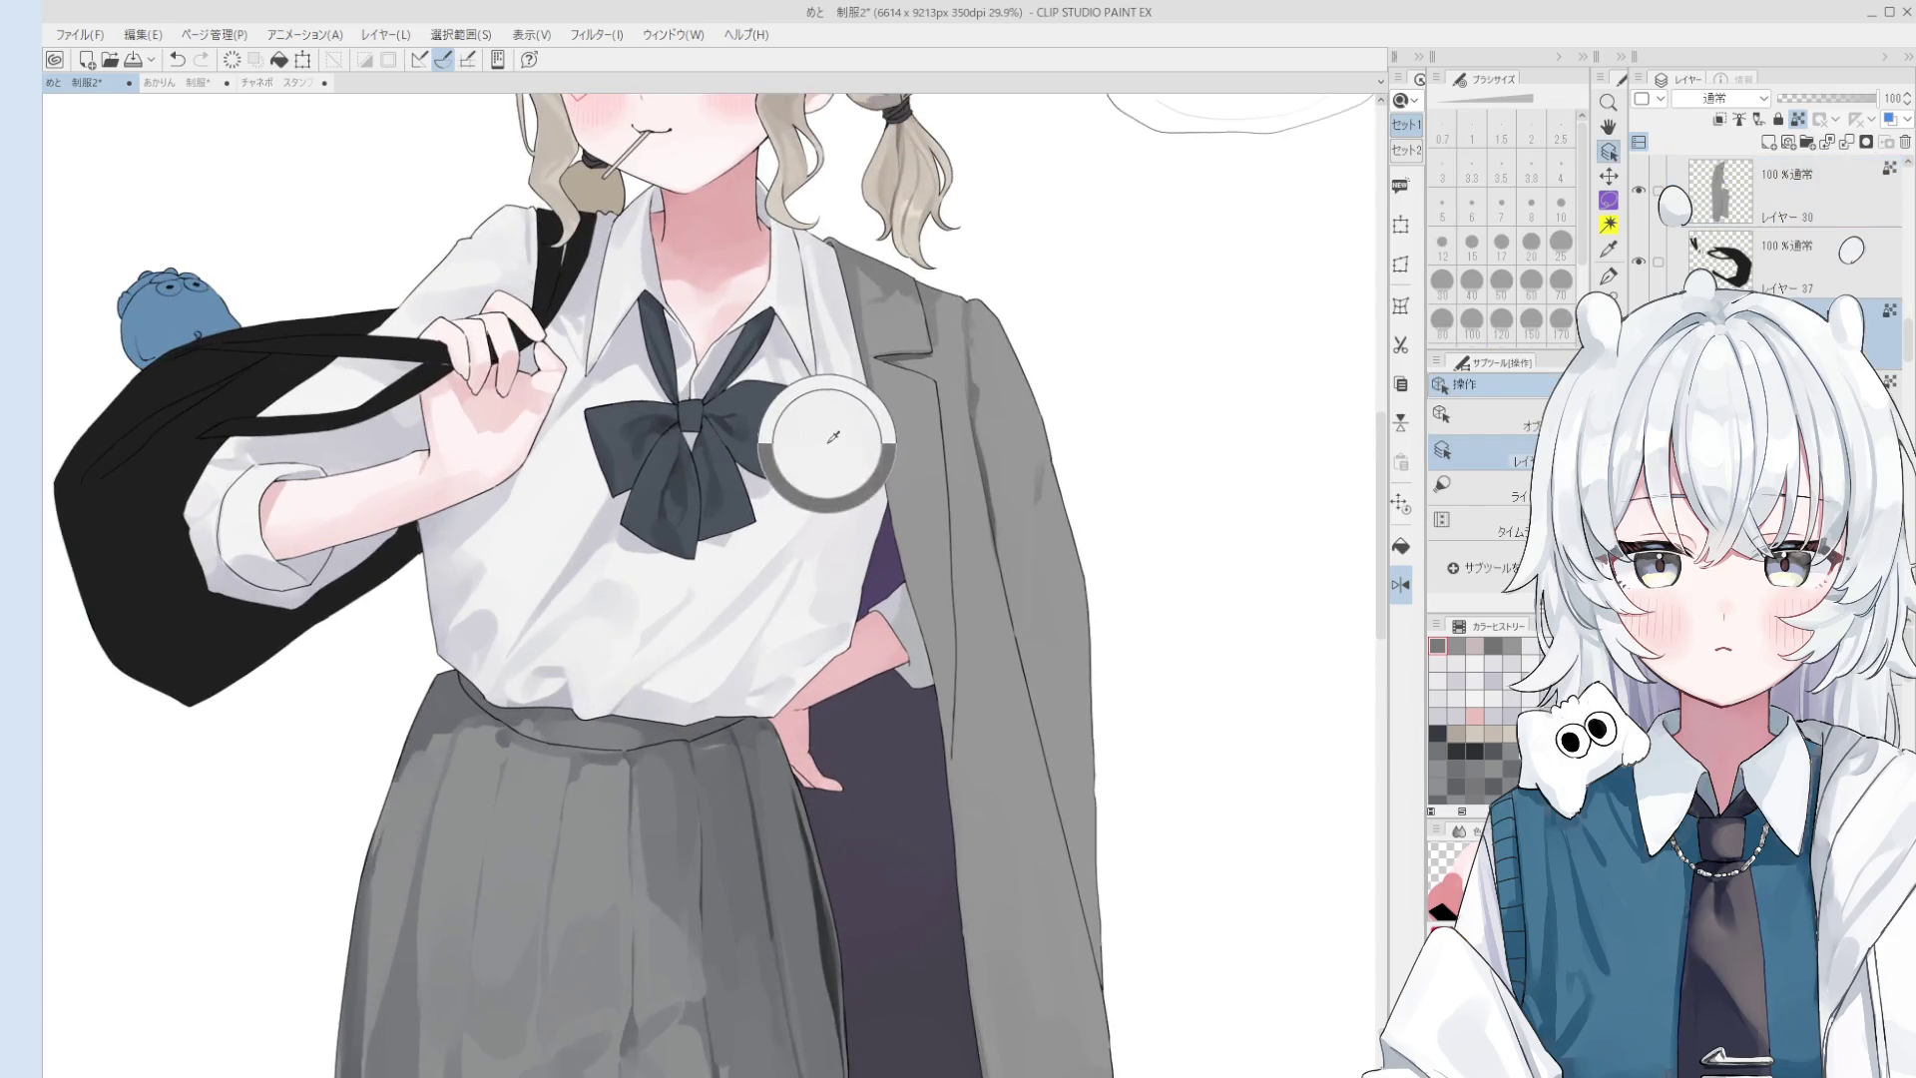
key(bracketleft)
key(bracketleft)
key(bracketleft)
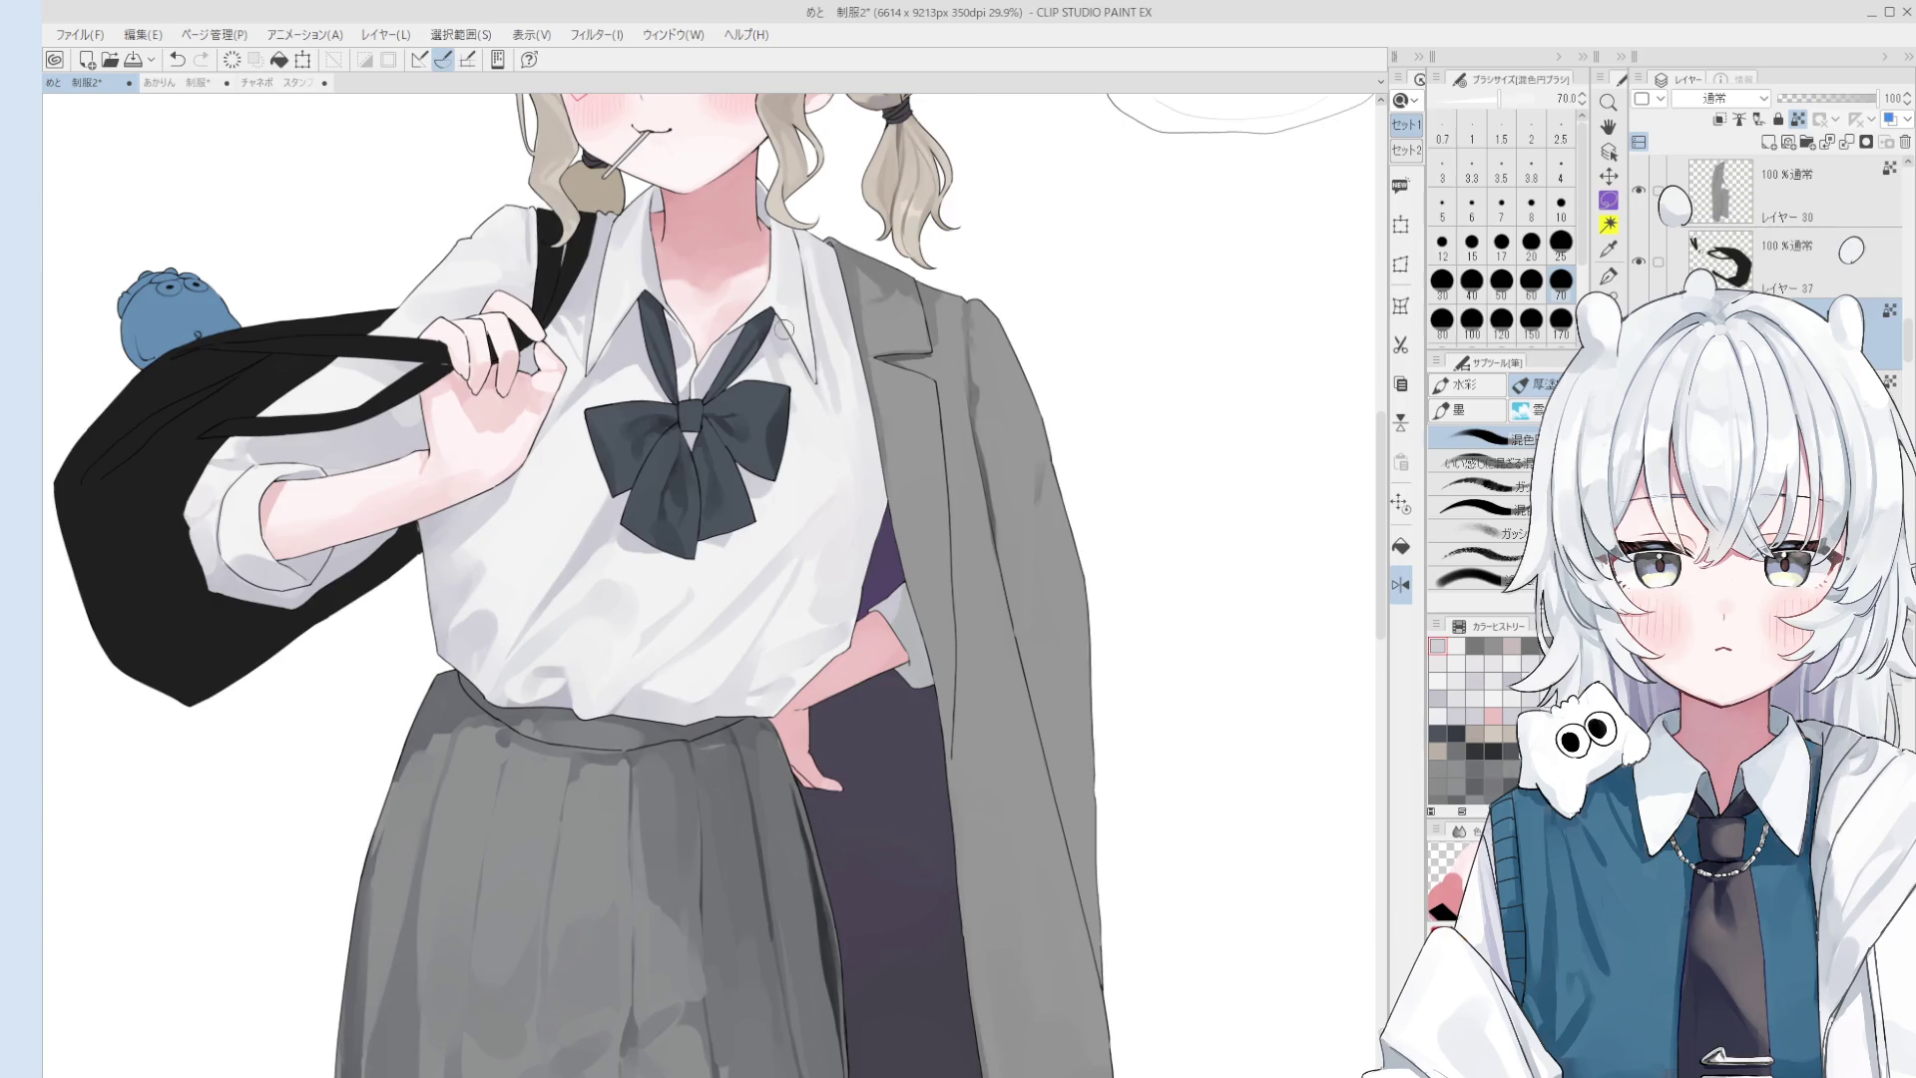
scroll(818, 369, down, 1)
key(bracketleft)
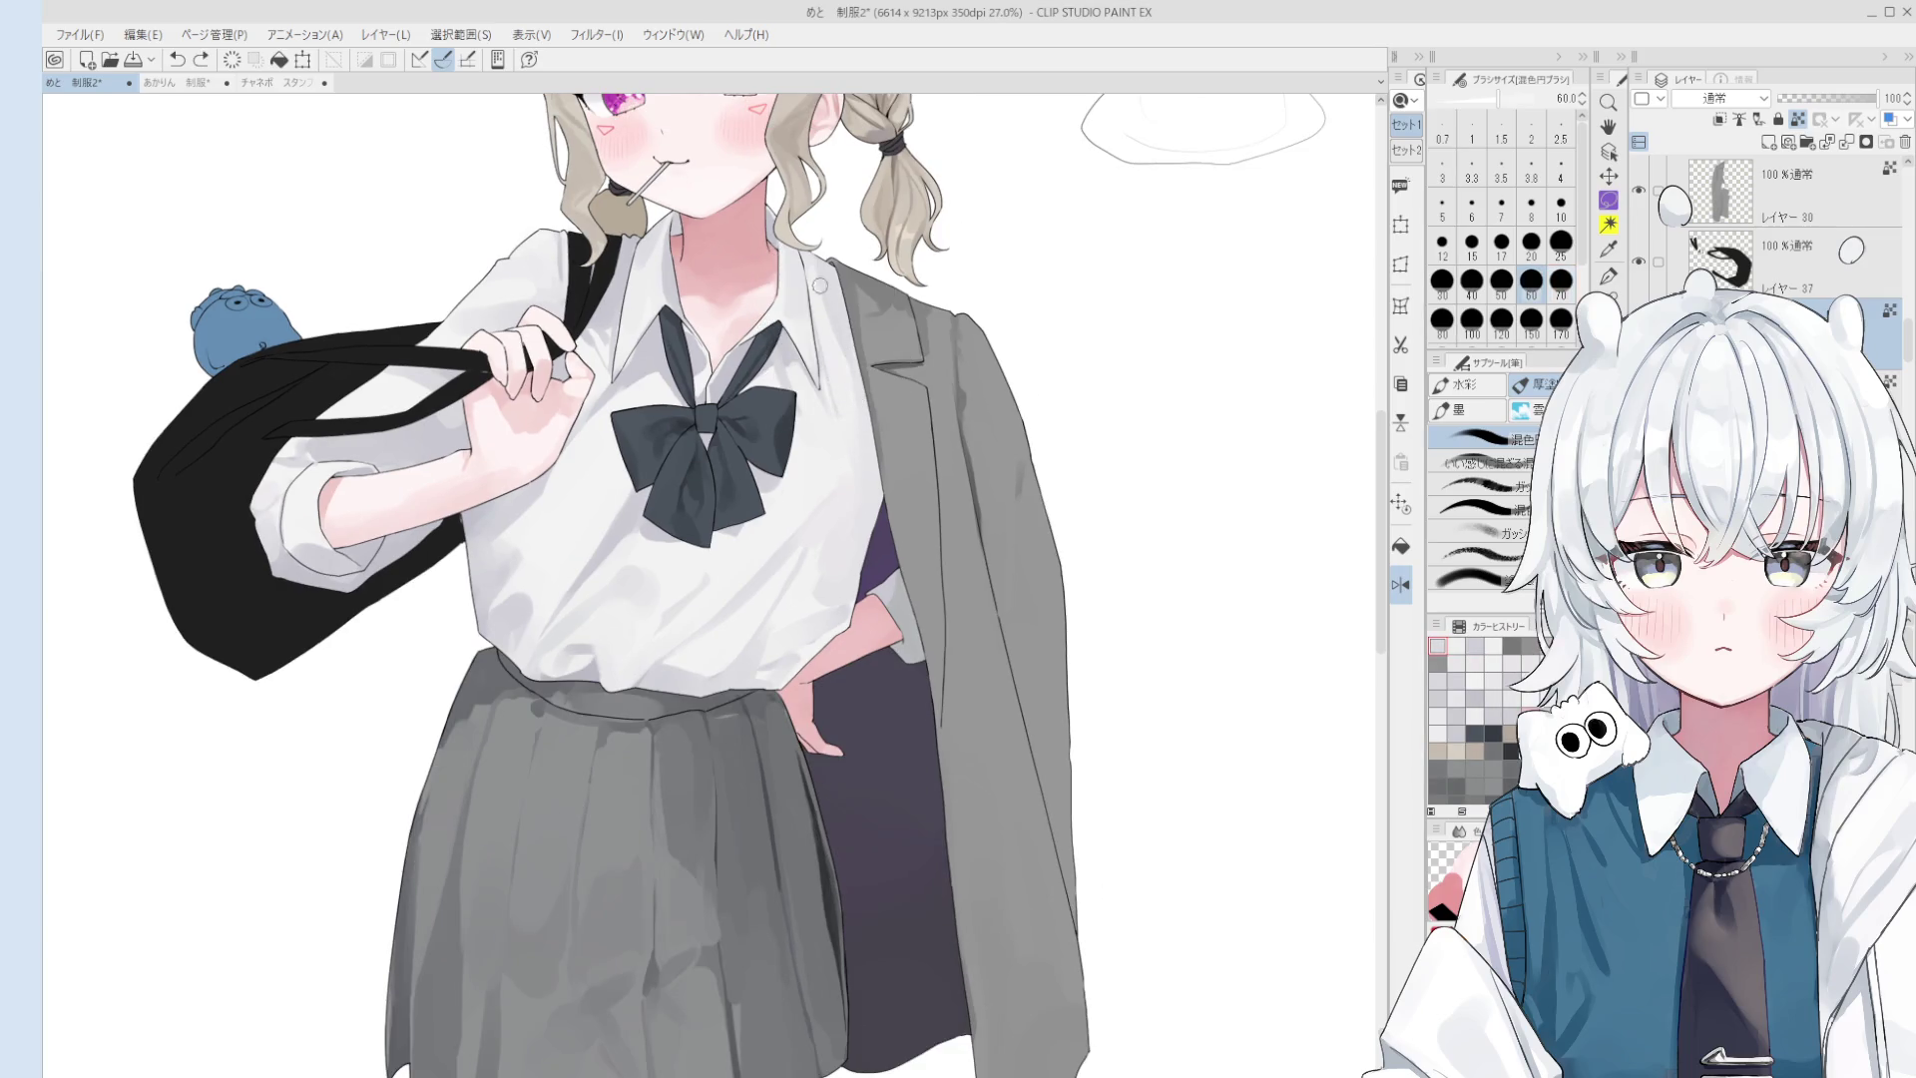
alt+click(837, 352)
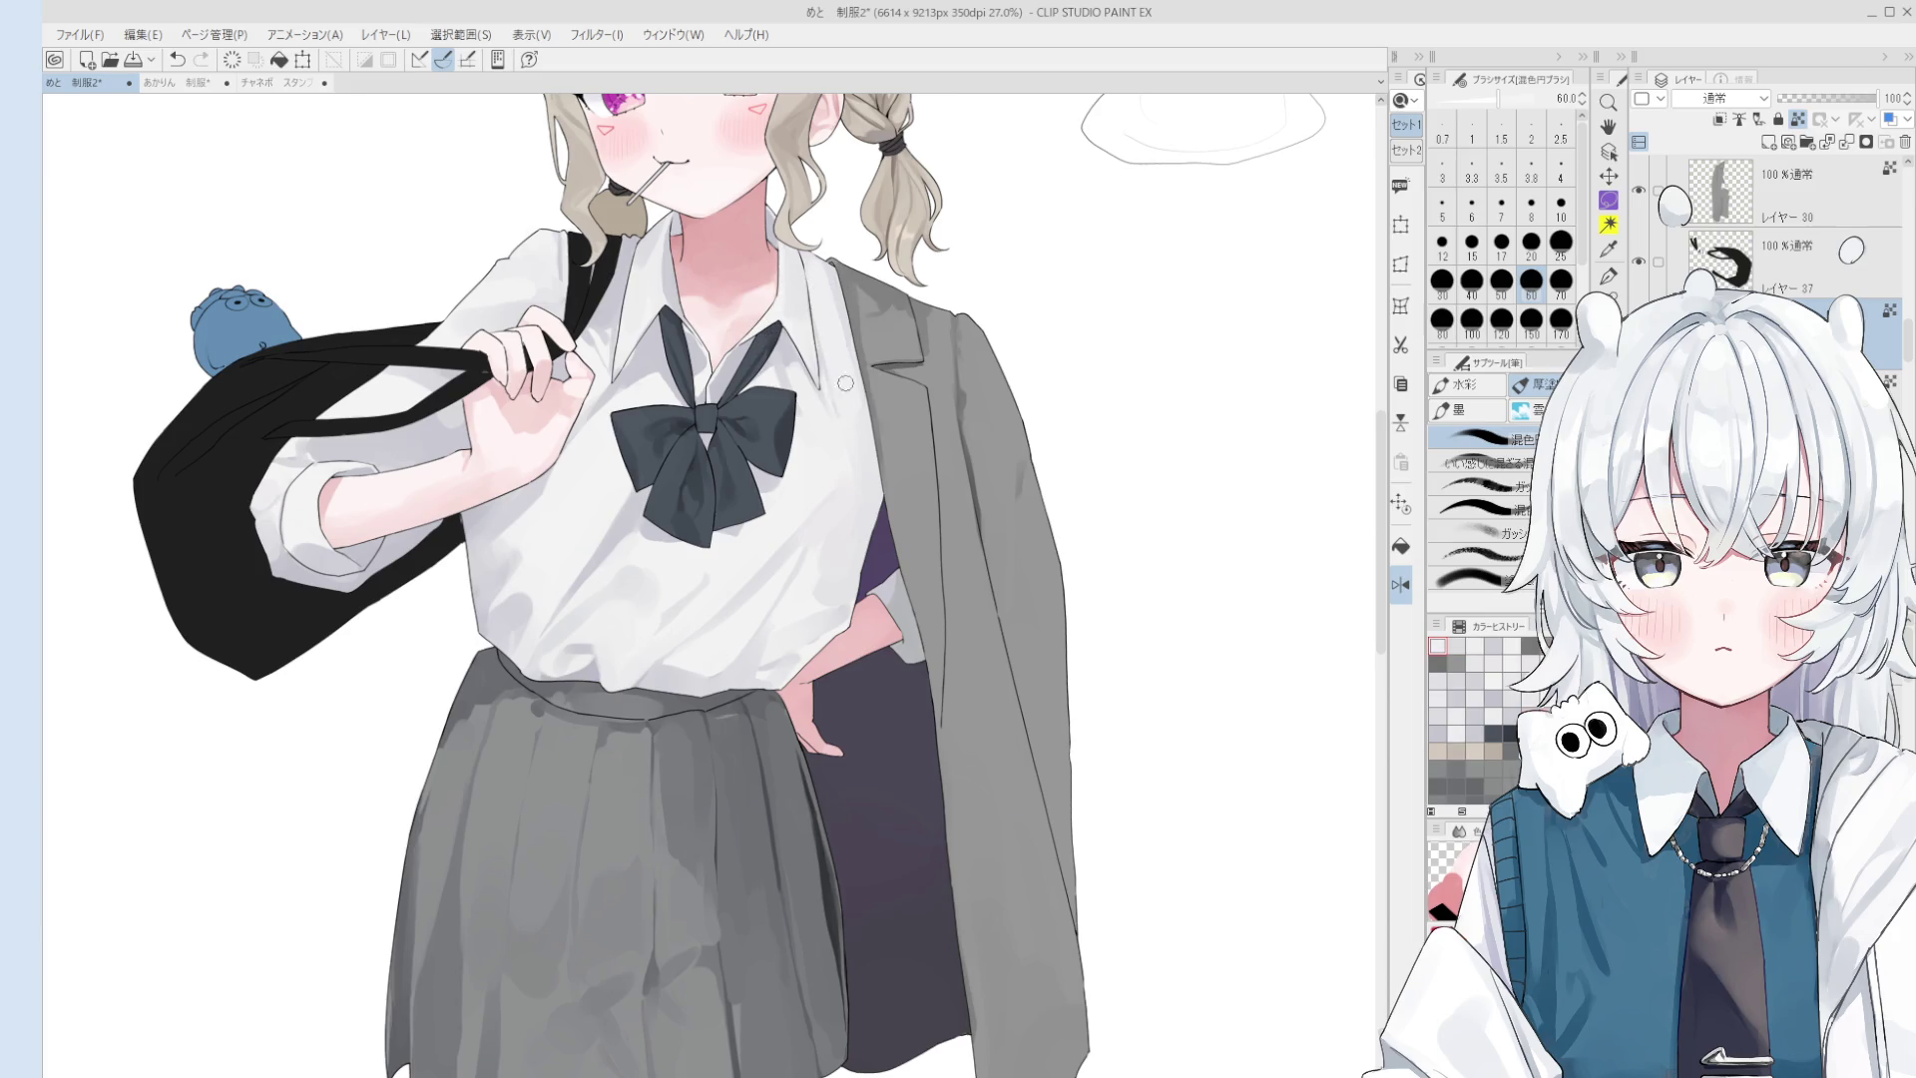
key(bracketright)
key(bracketright)
key(bracketright)
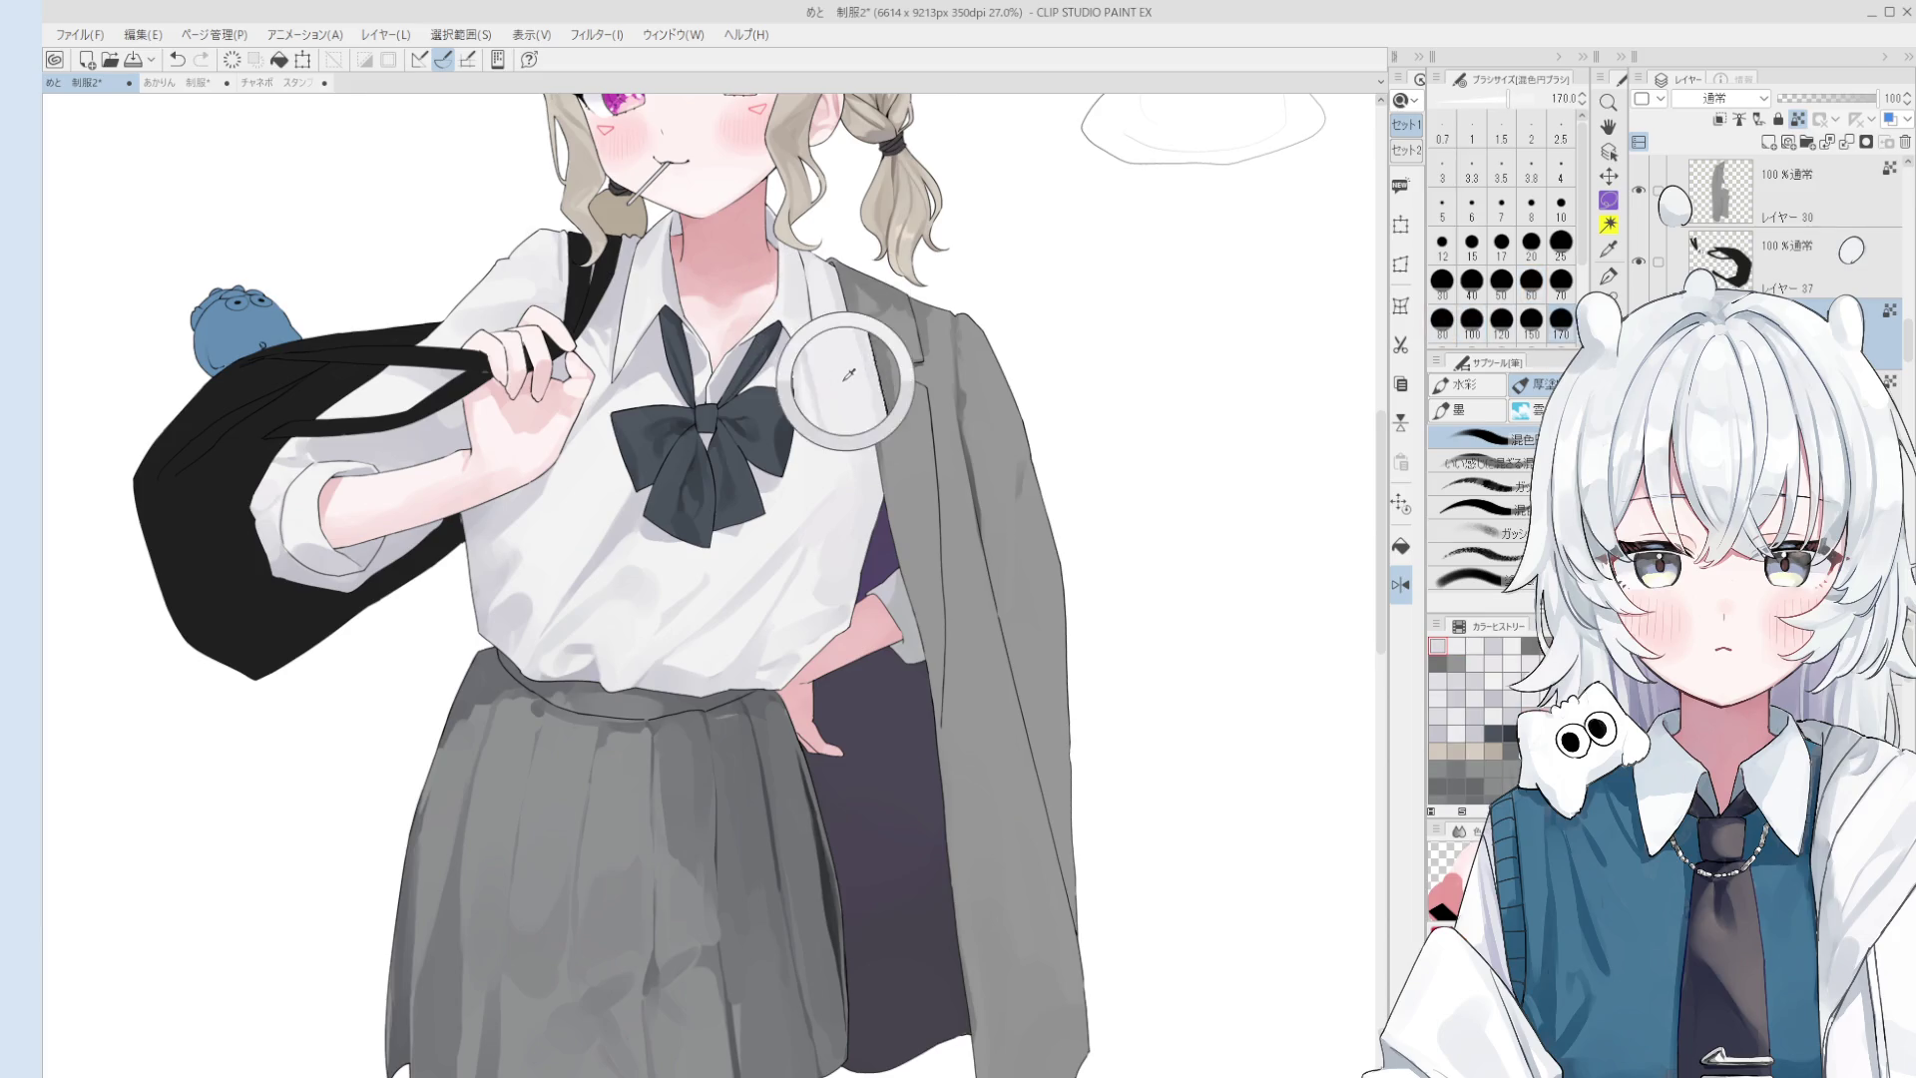
drag(848, 374, 843, 300)
key(bracketleft)
key(bracketleft)
key(bracketleft)
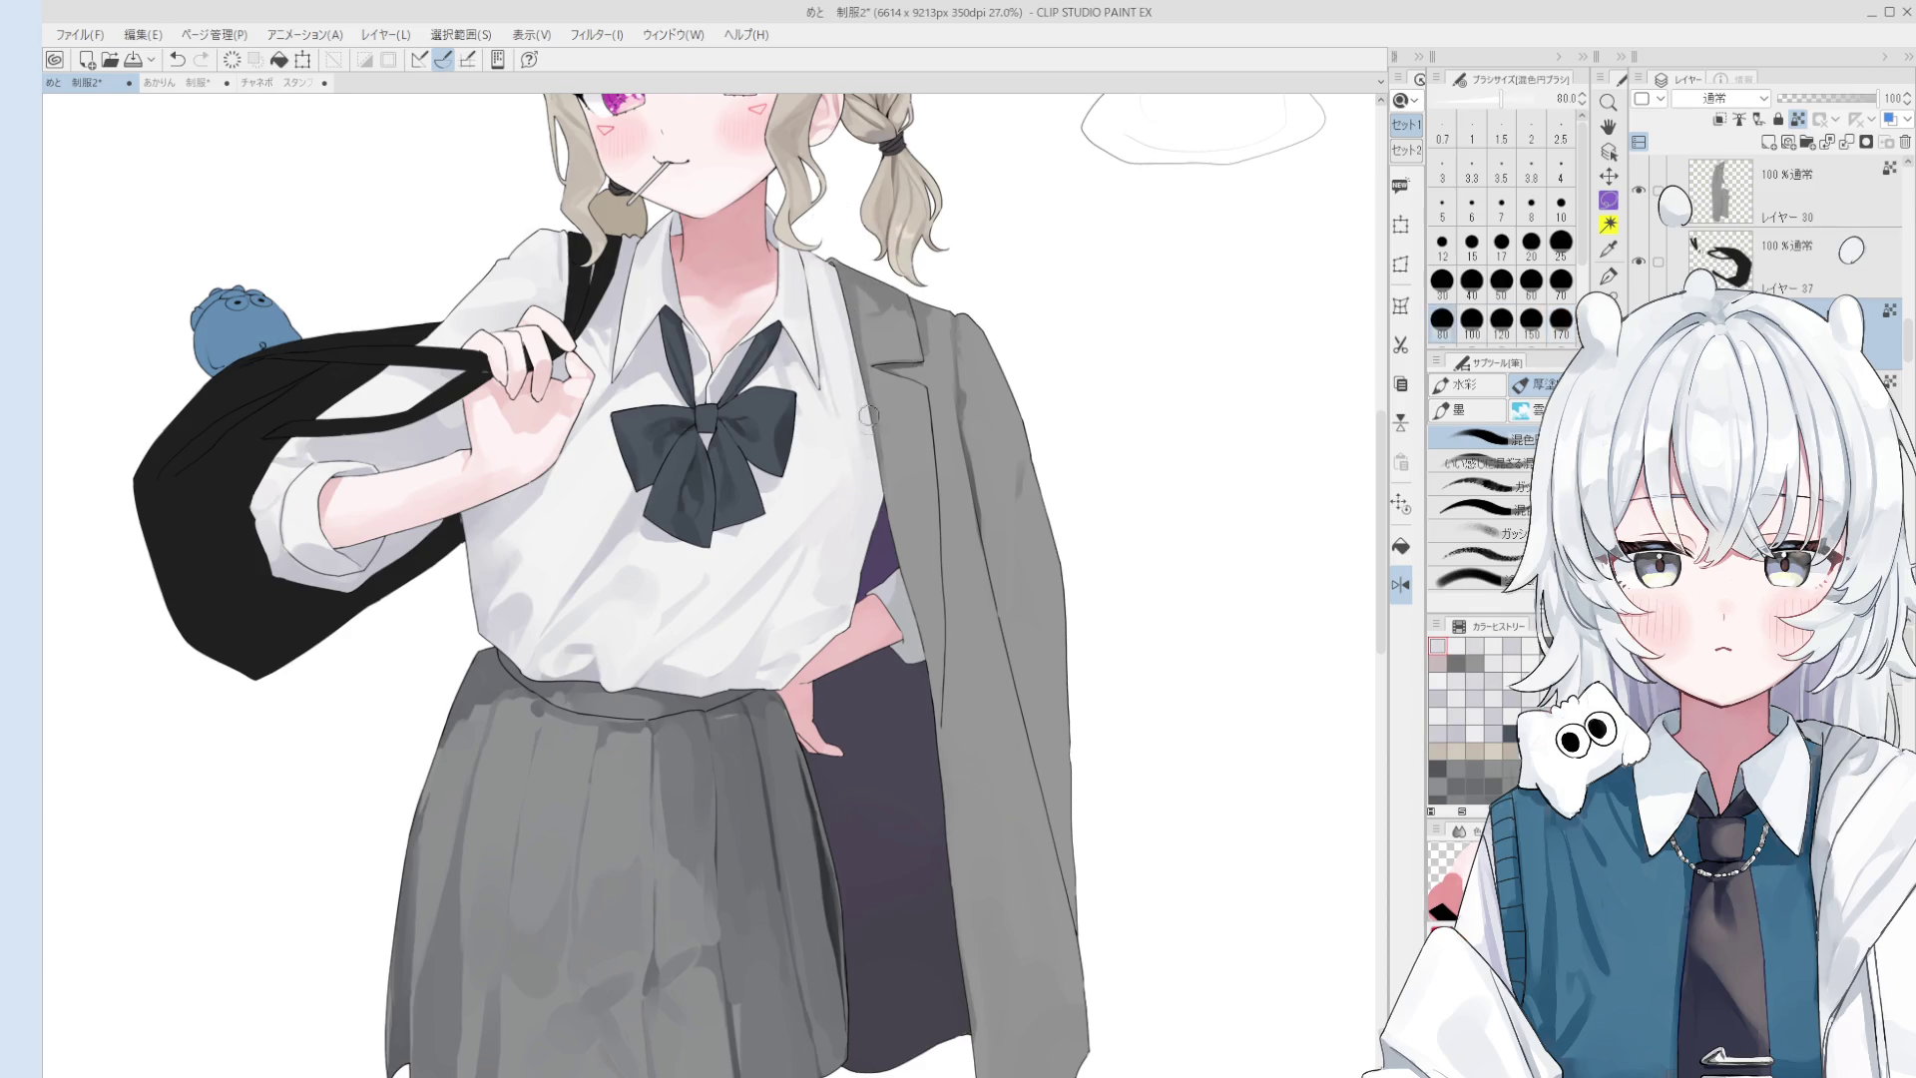
key(bracketright)
key(bracketright)
key(bracketright)
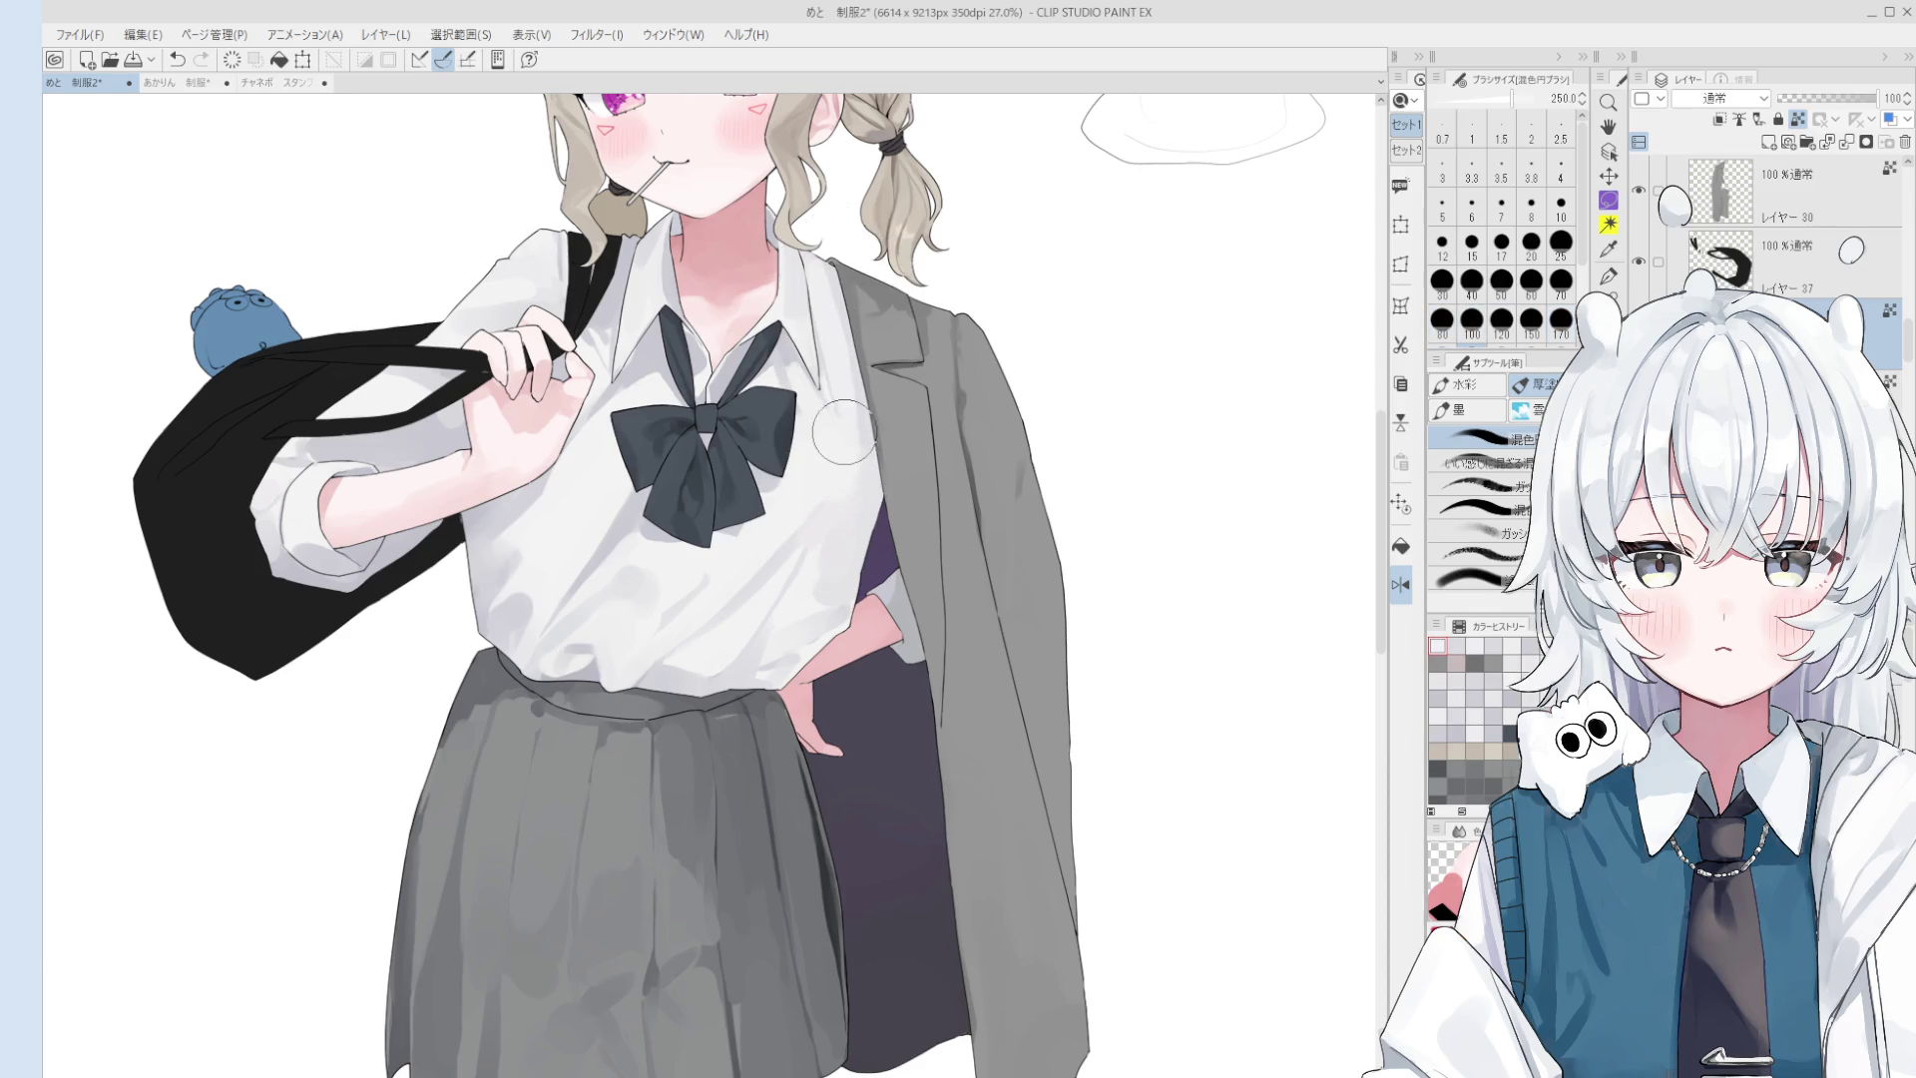
- Mirror the view to check the drawing, then paint shading on the shirt front
key(h)
scroll(659, 567, up, 1)
key(o)
scroll(659, 567, up, 1)
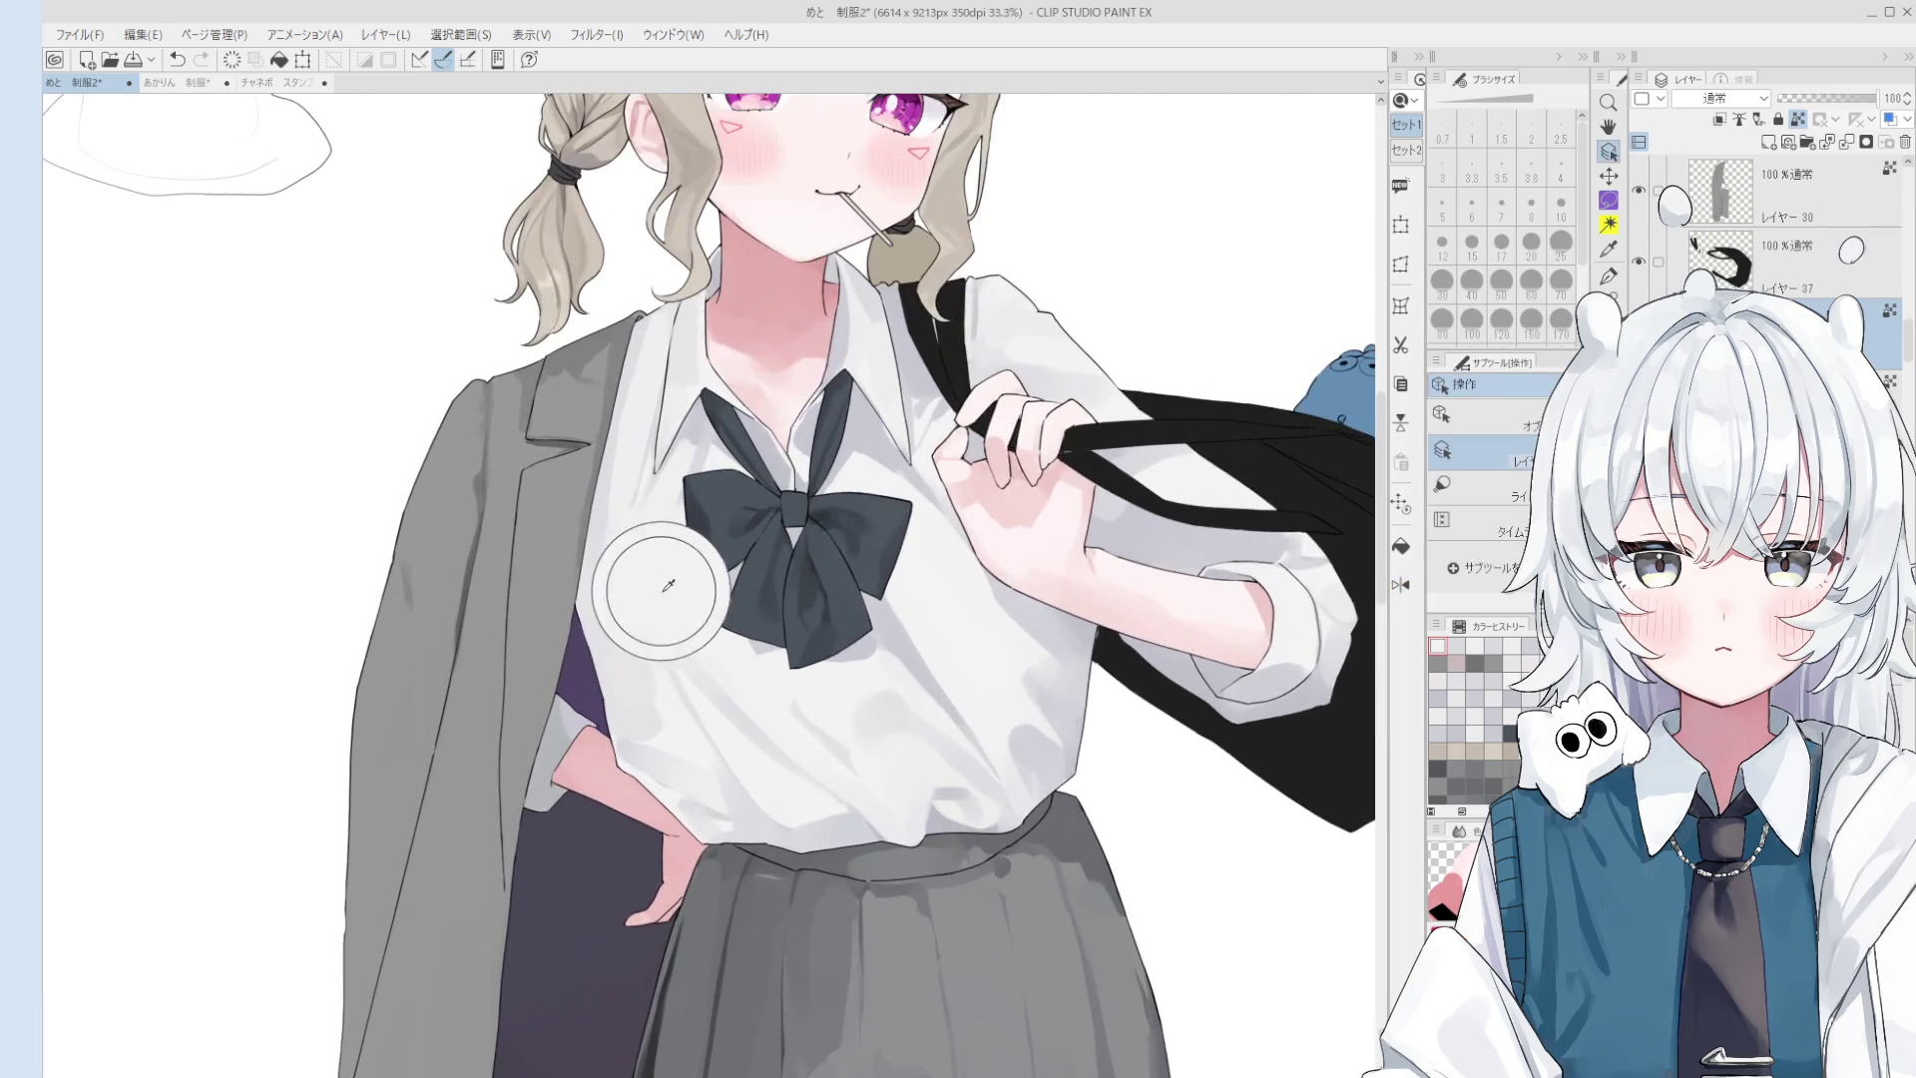
key(b)
drag(704, 679, 798, 769)
scroll(770, 760, down, 1)
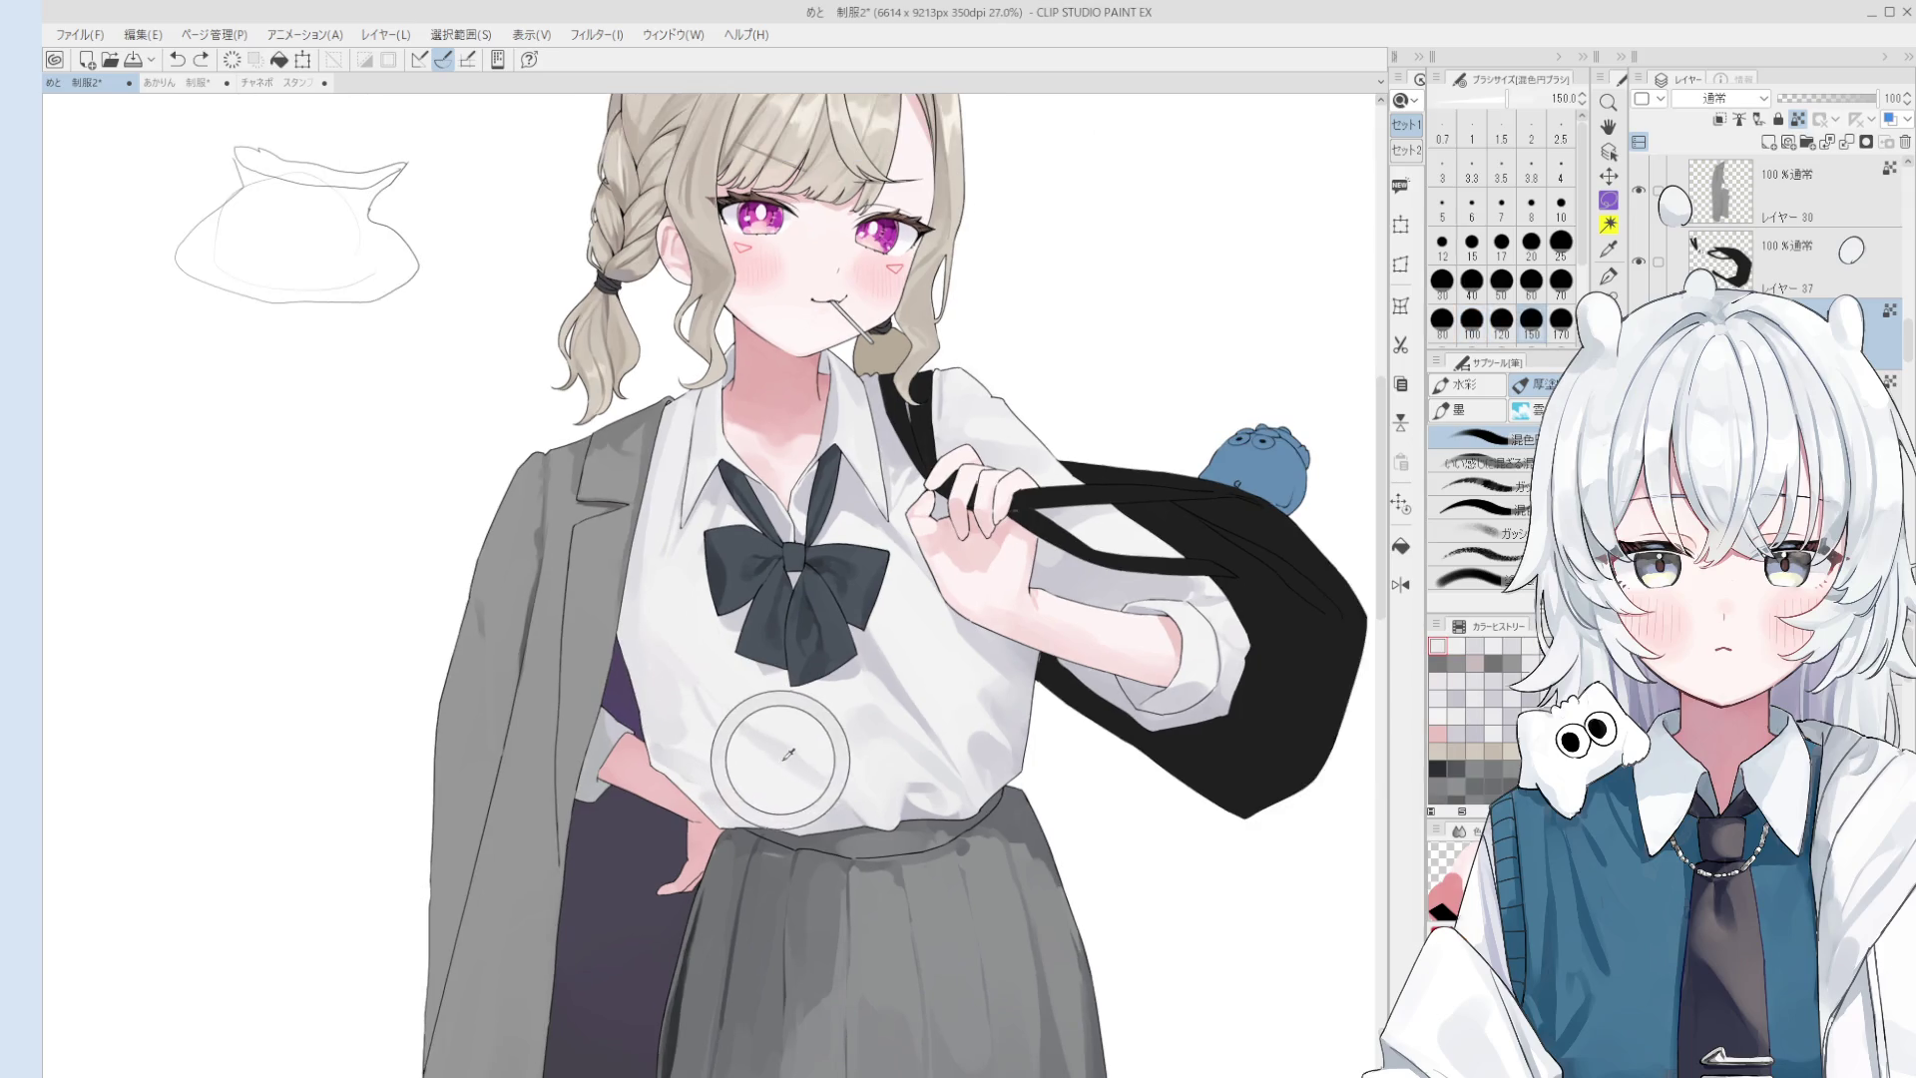
- Add a small detail and a light blending stroke on the shirt at size 60
key(minus)
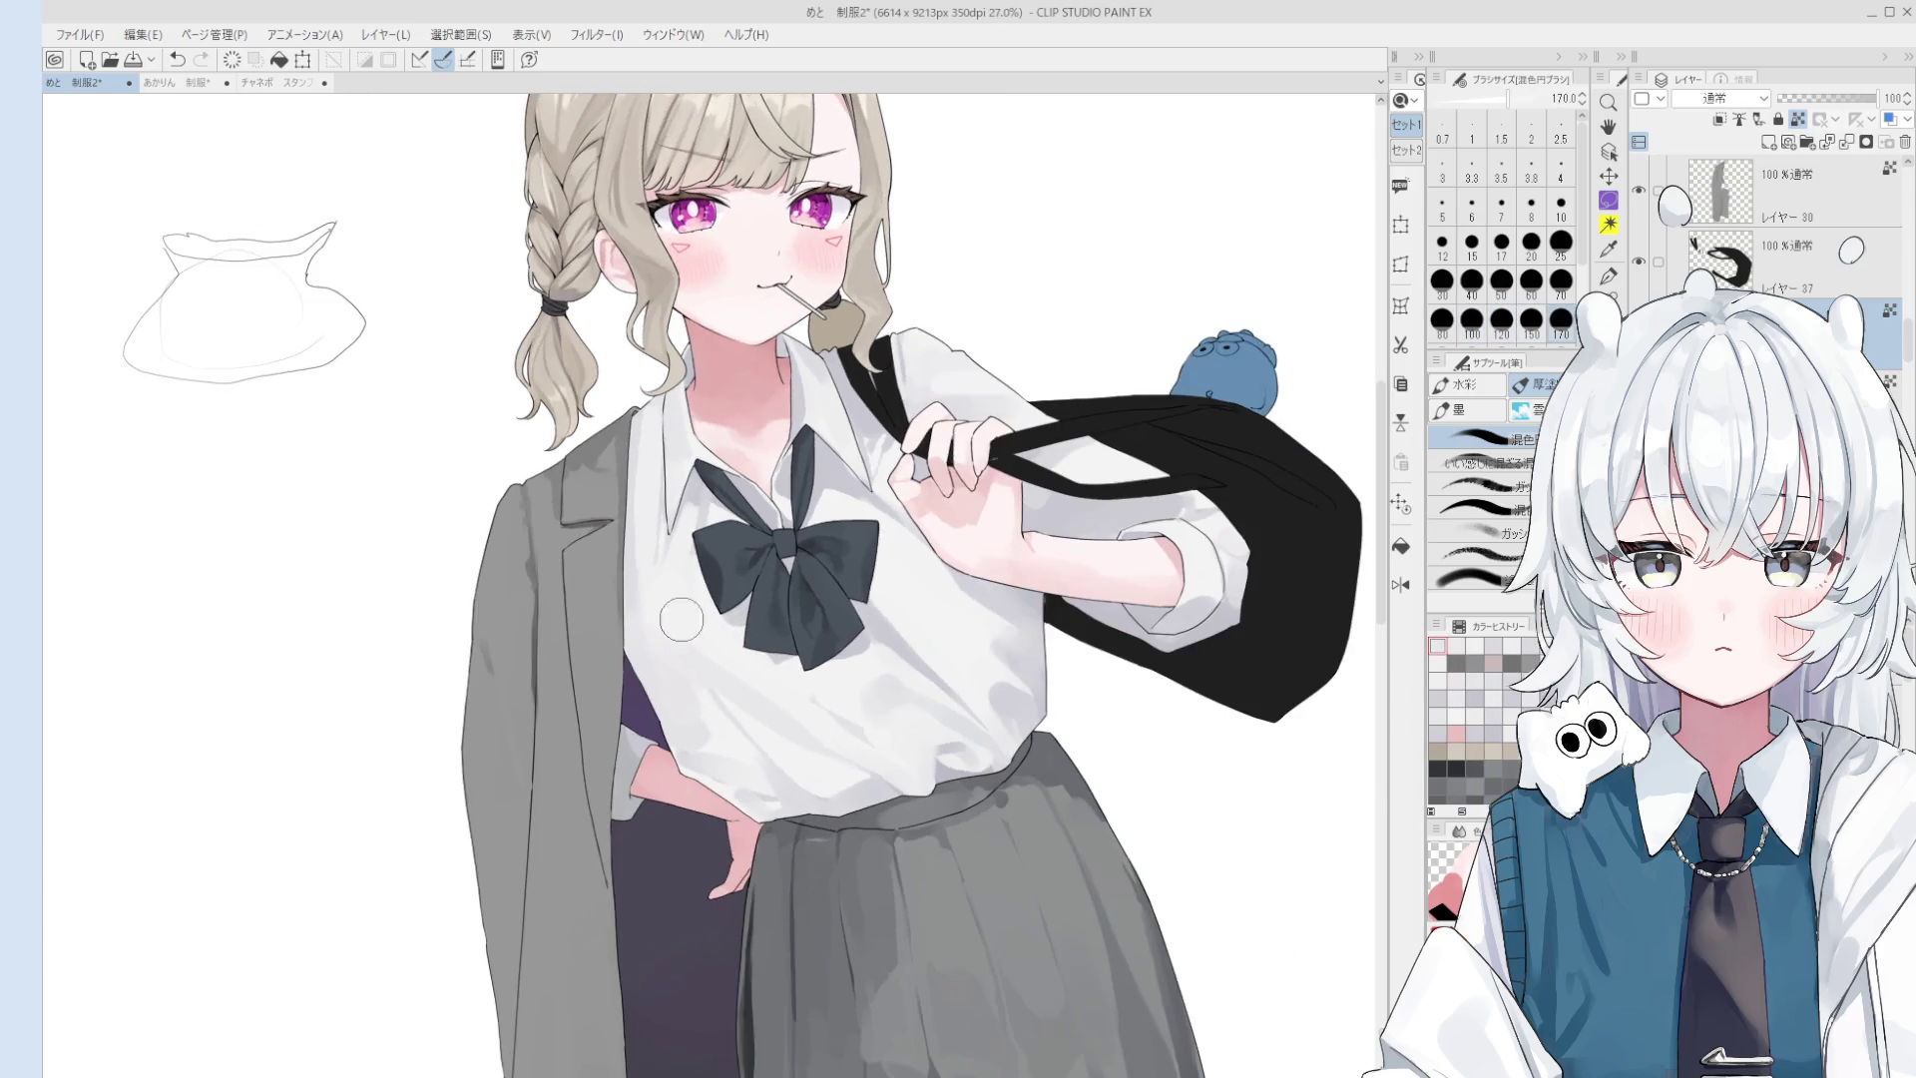
drag(671, 600, 658, 599)
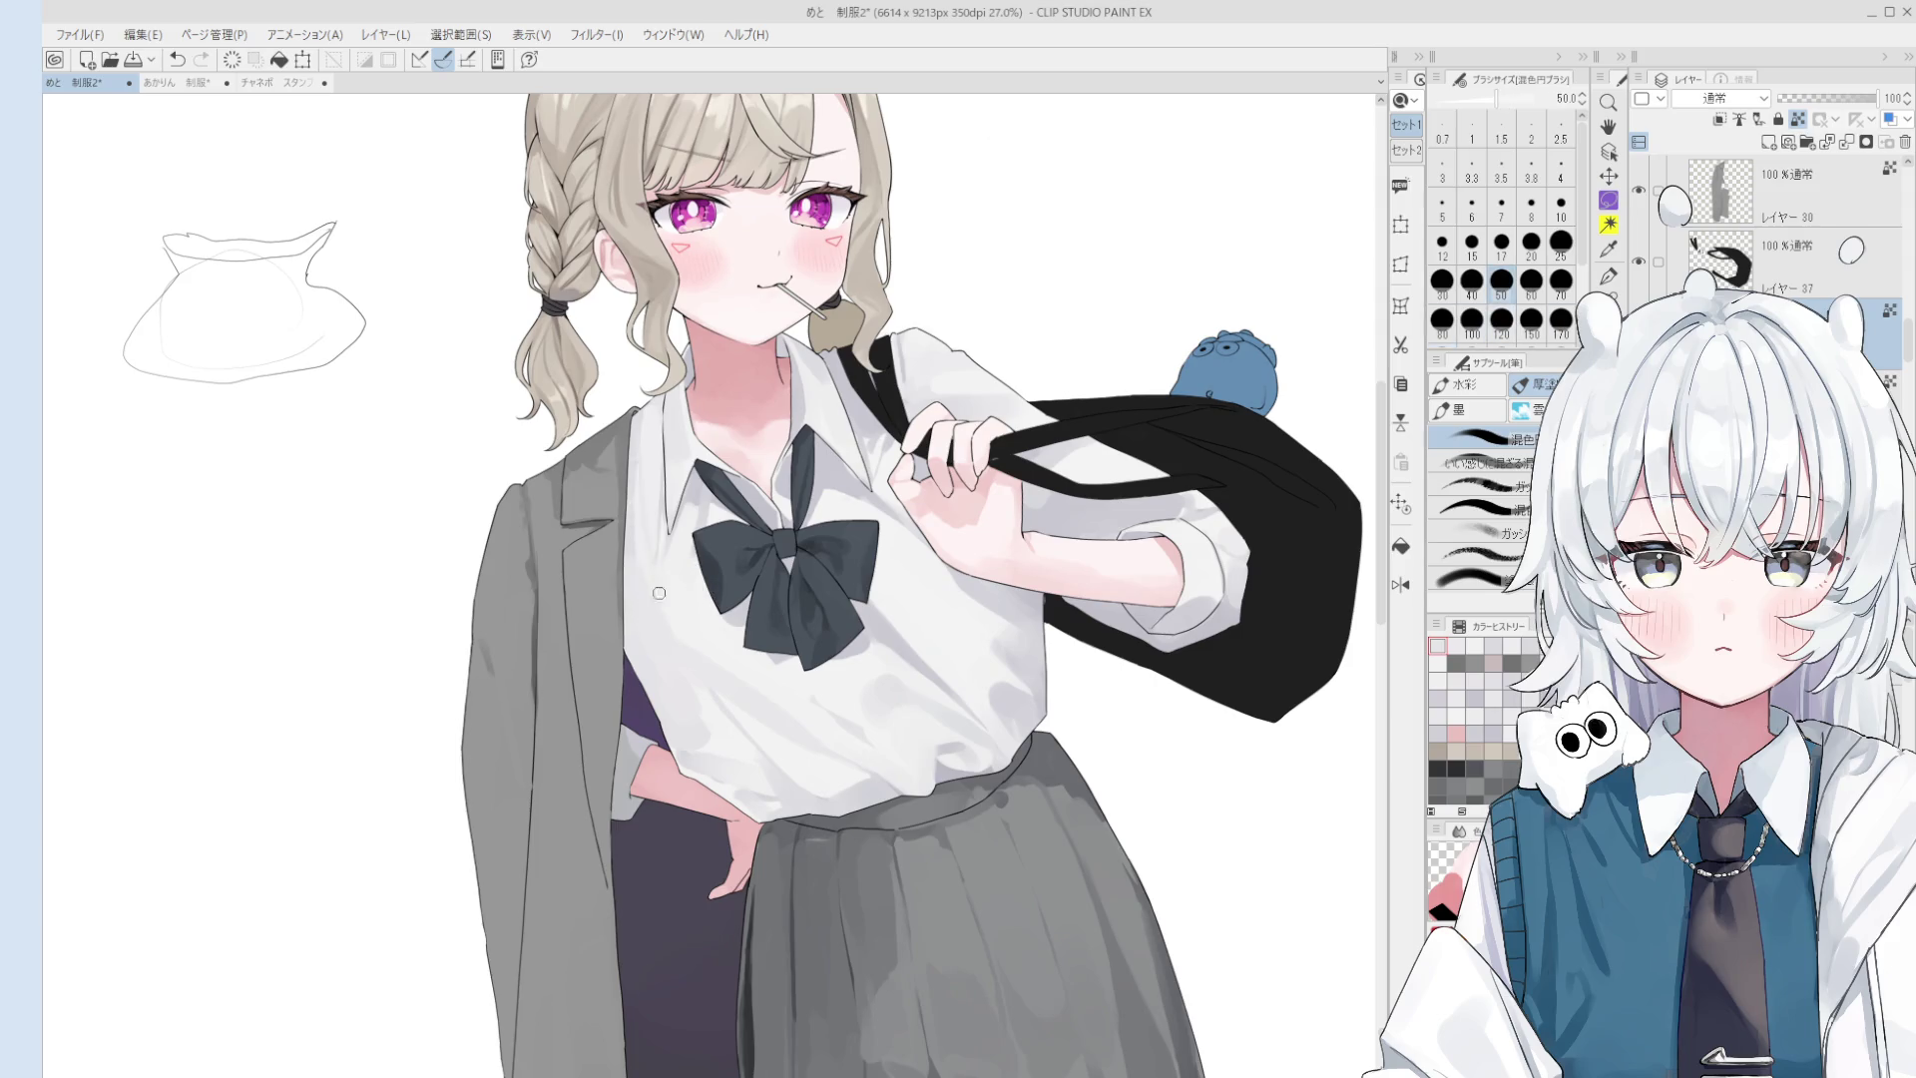
scroll(648, 578, down, 1)
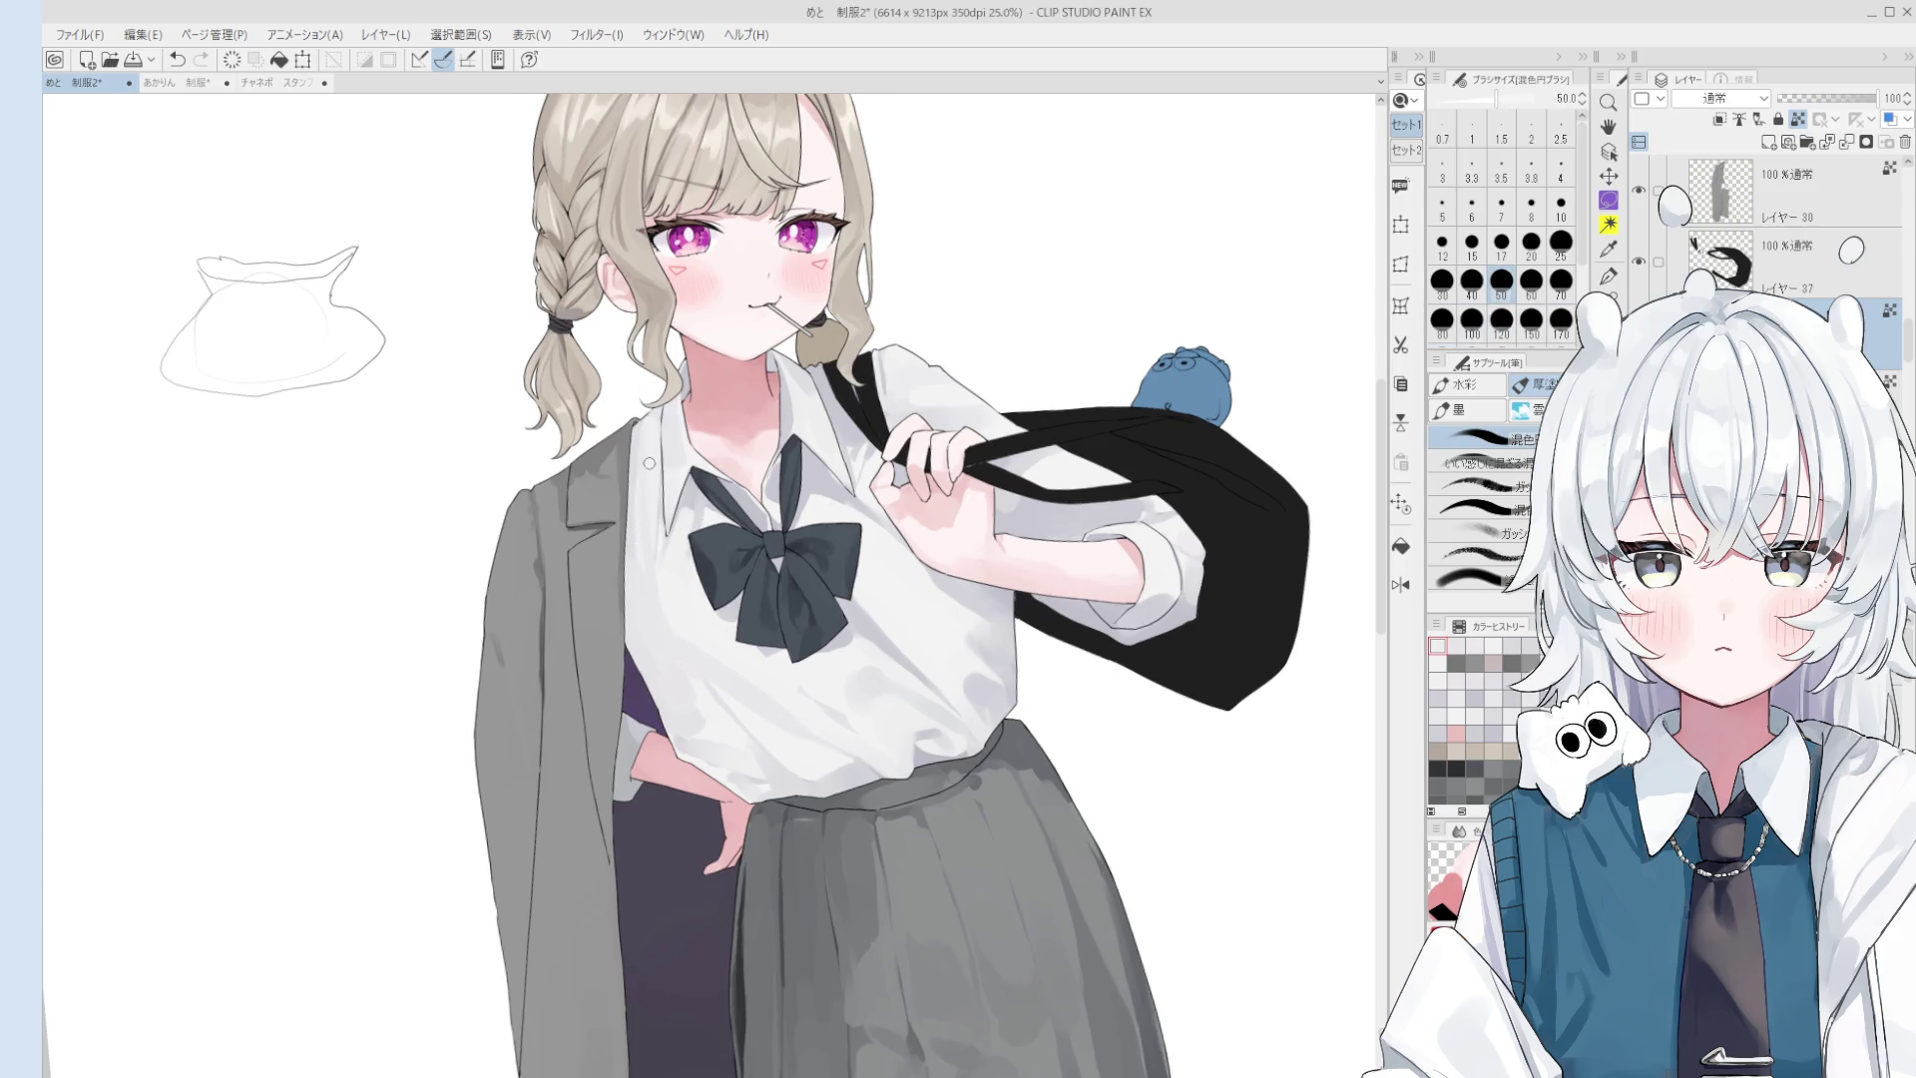
scroll(643, 518, down, 1)
key(bracketright)
drag(631, 546, 641, 515)
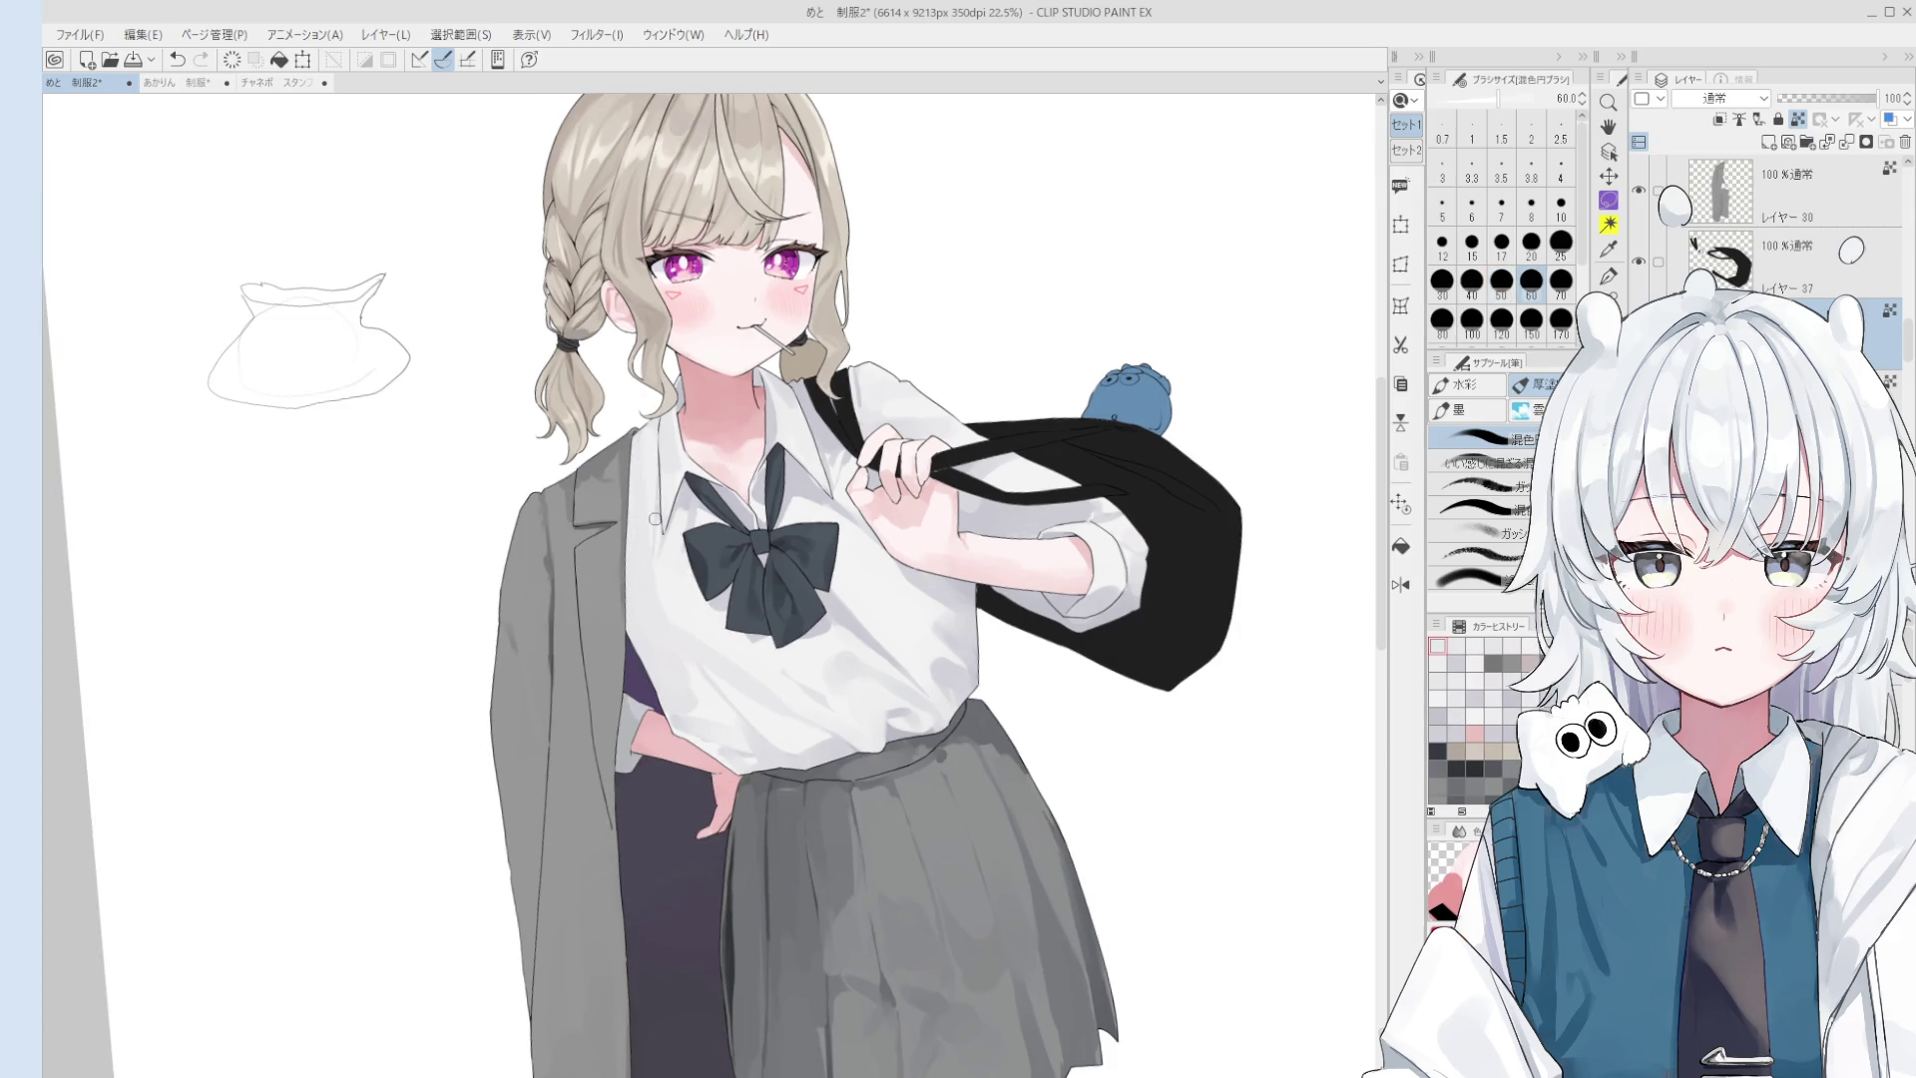
scroll(983, 726, up, 2)
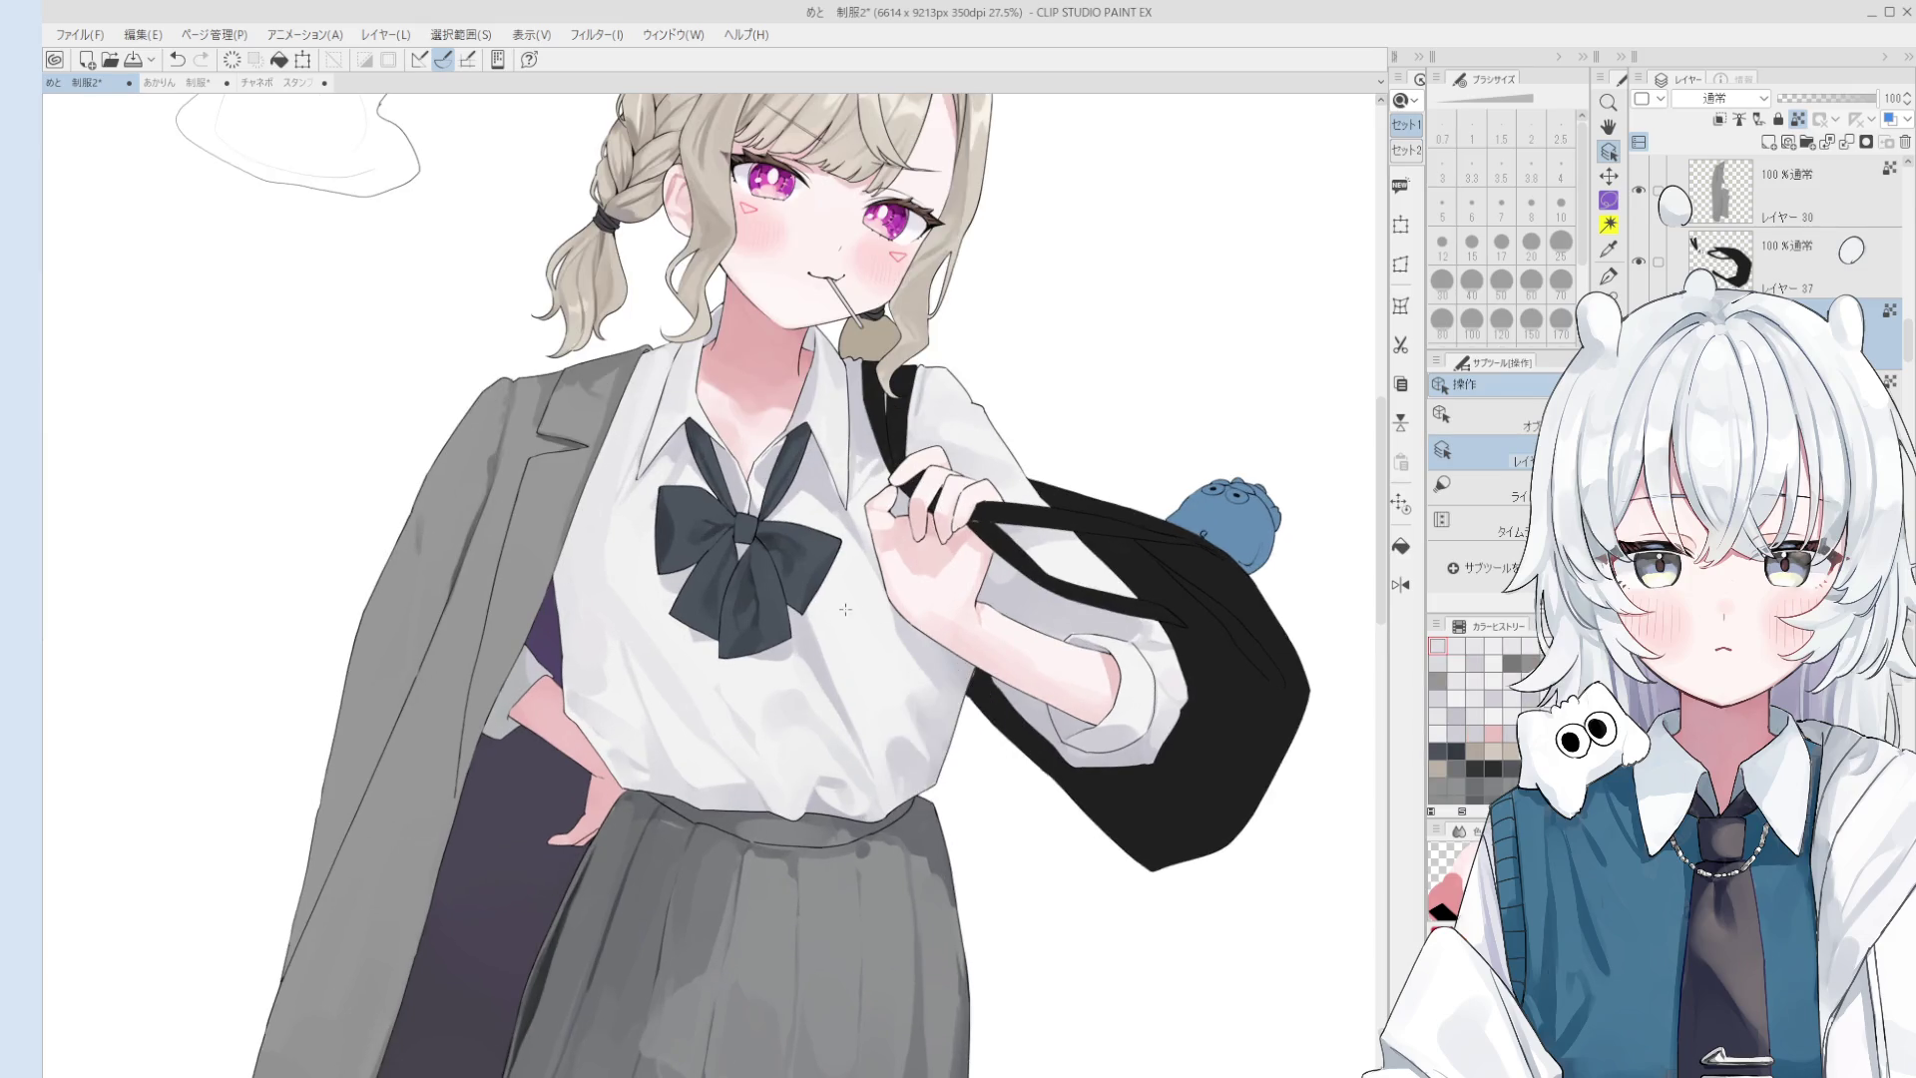
- Sample the shirt colour and blend a light stroke into the chest shading at size 70
key(o)
key(b)
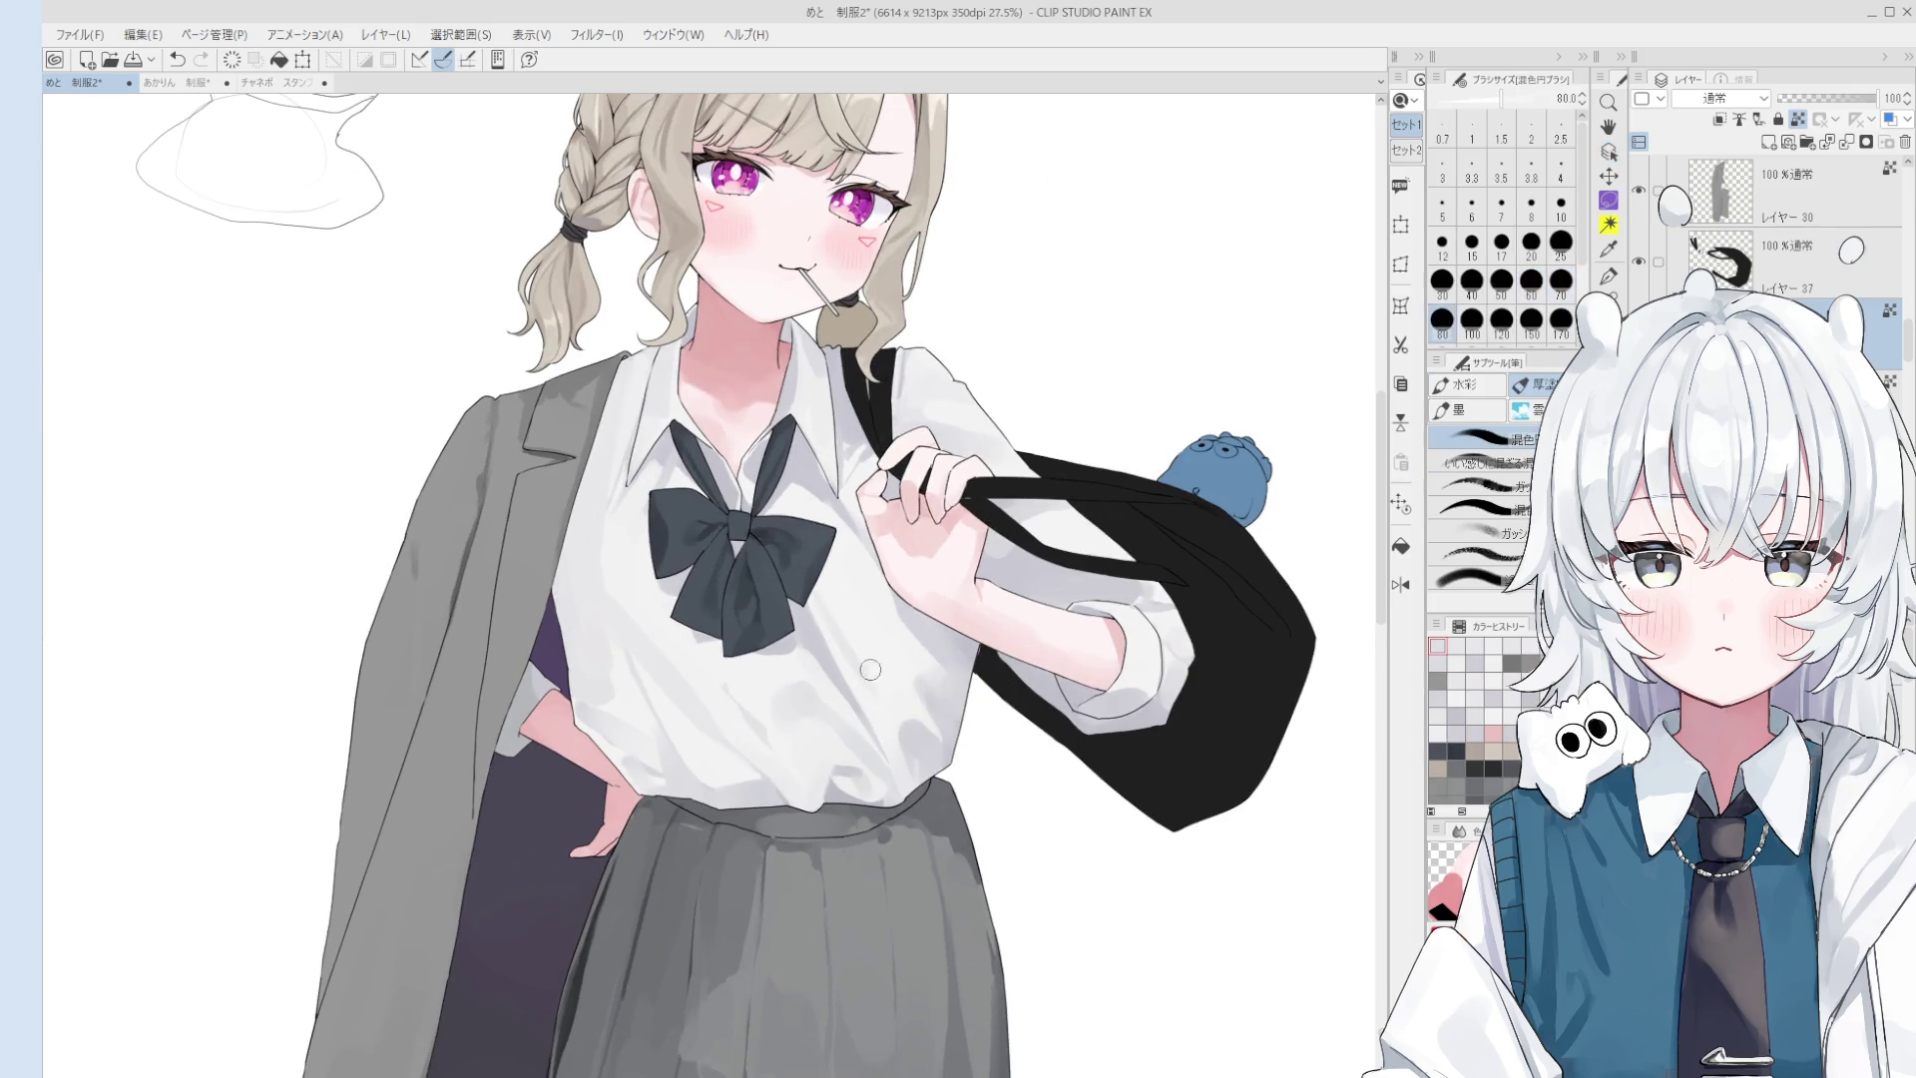
scroll(872, 695, down, 2)
key(bracketright)
key(bracketright)
scroll(868, 655, up, 1)
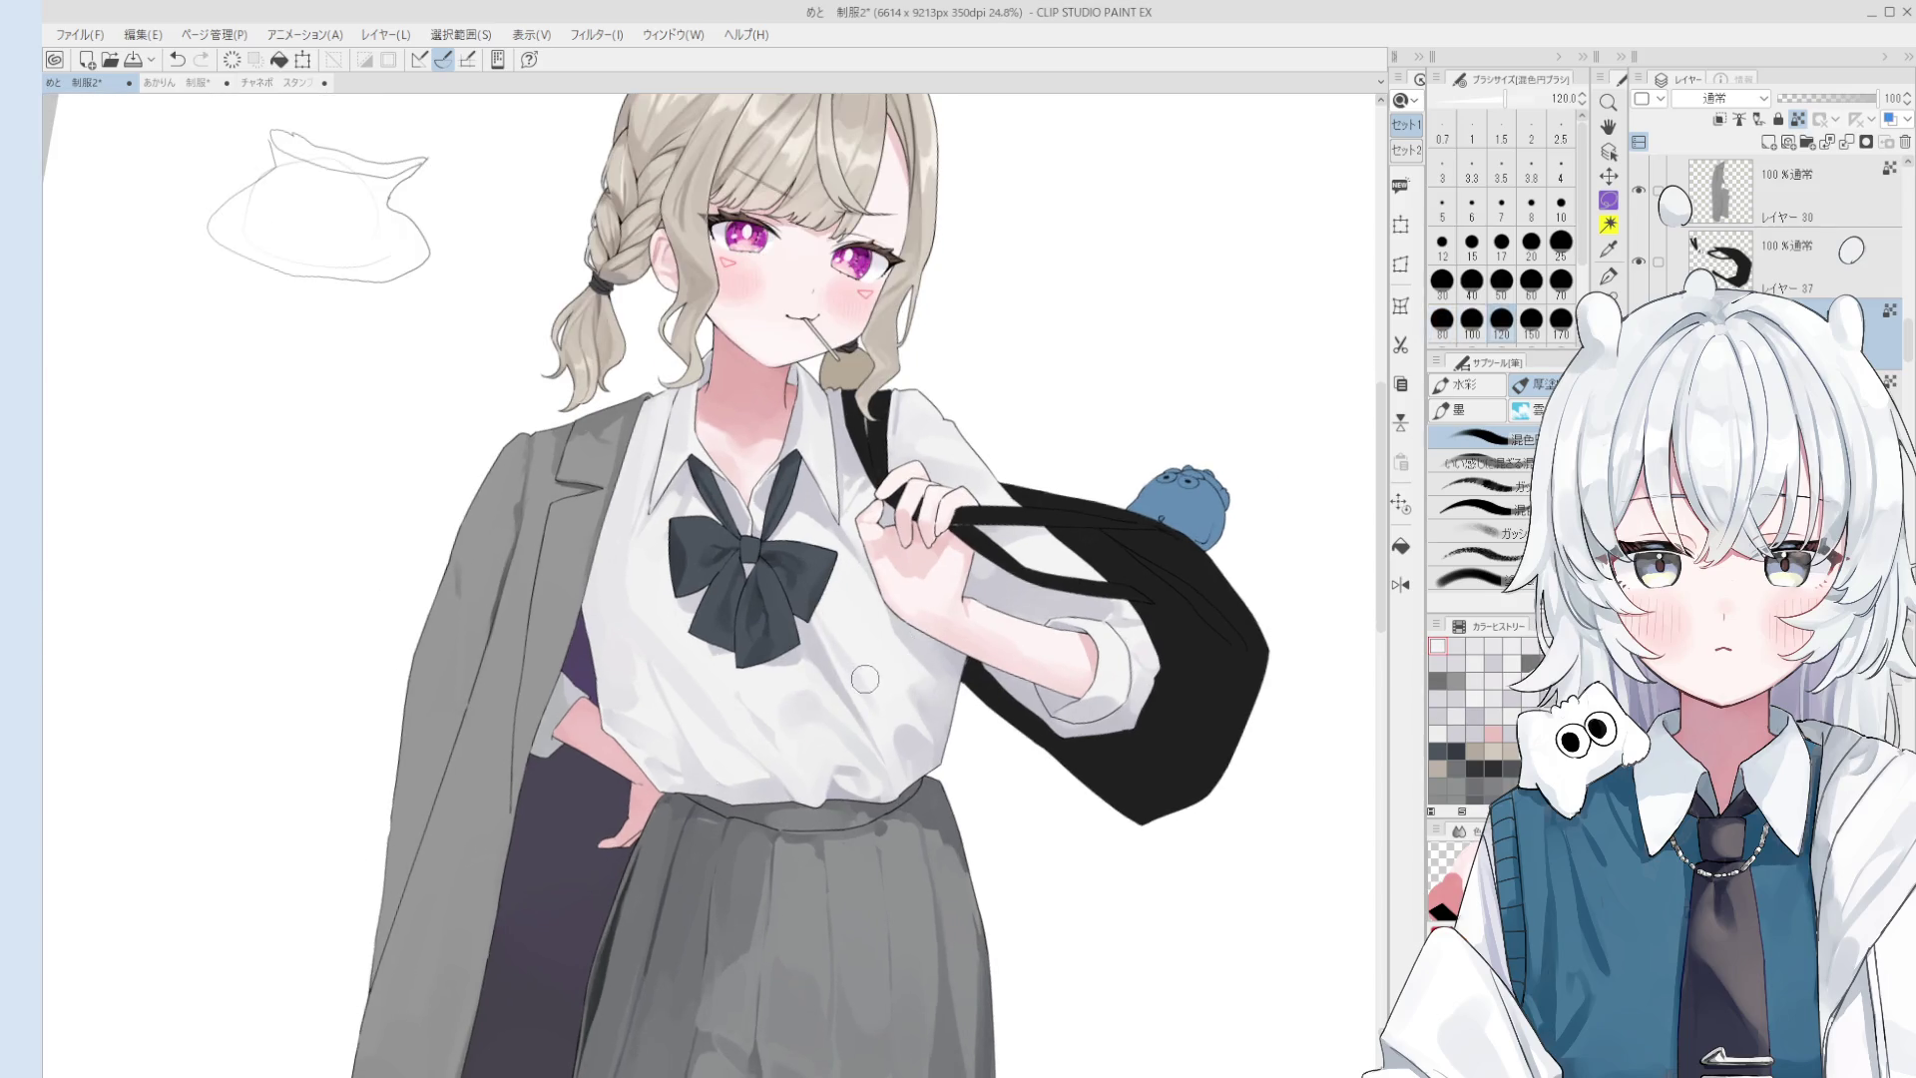
scroll(854, 647, up, 1)
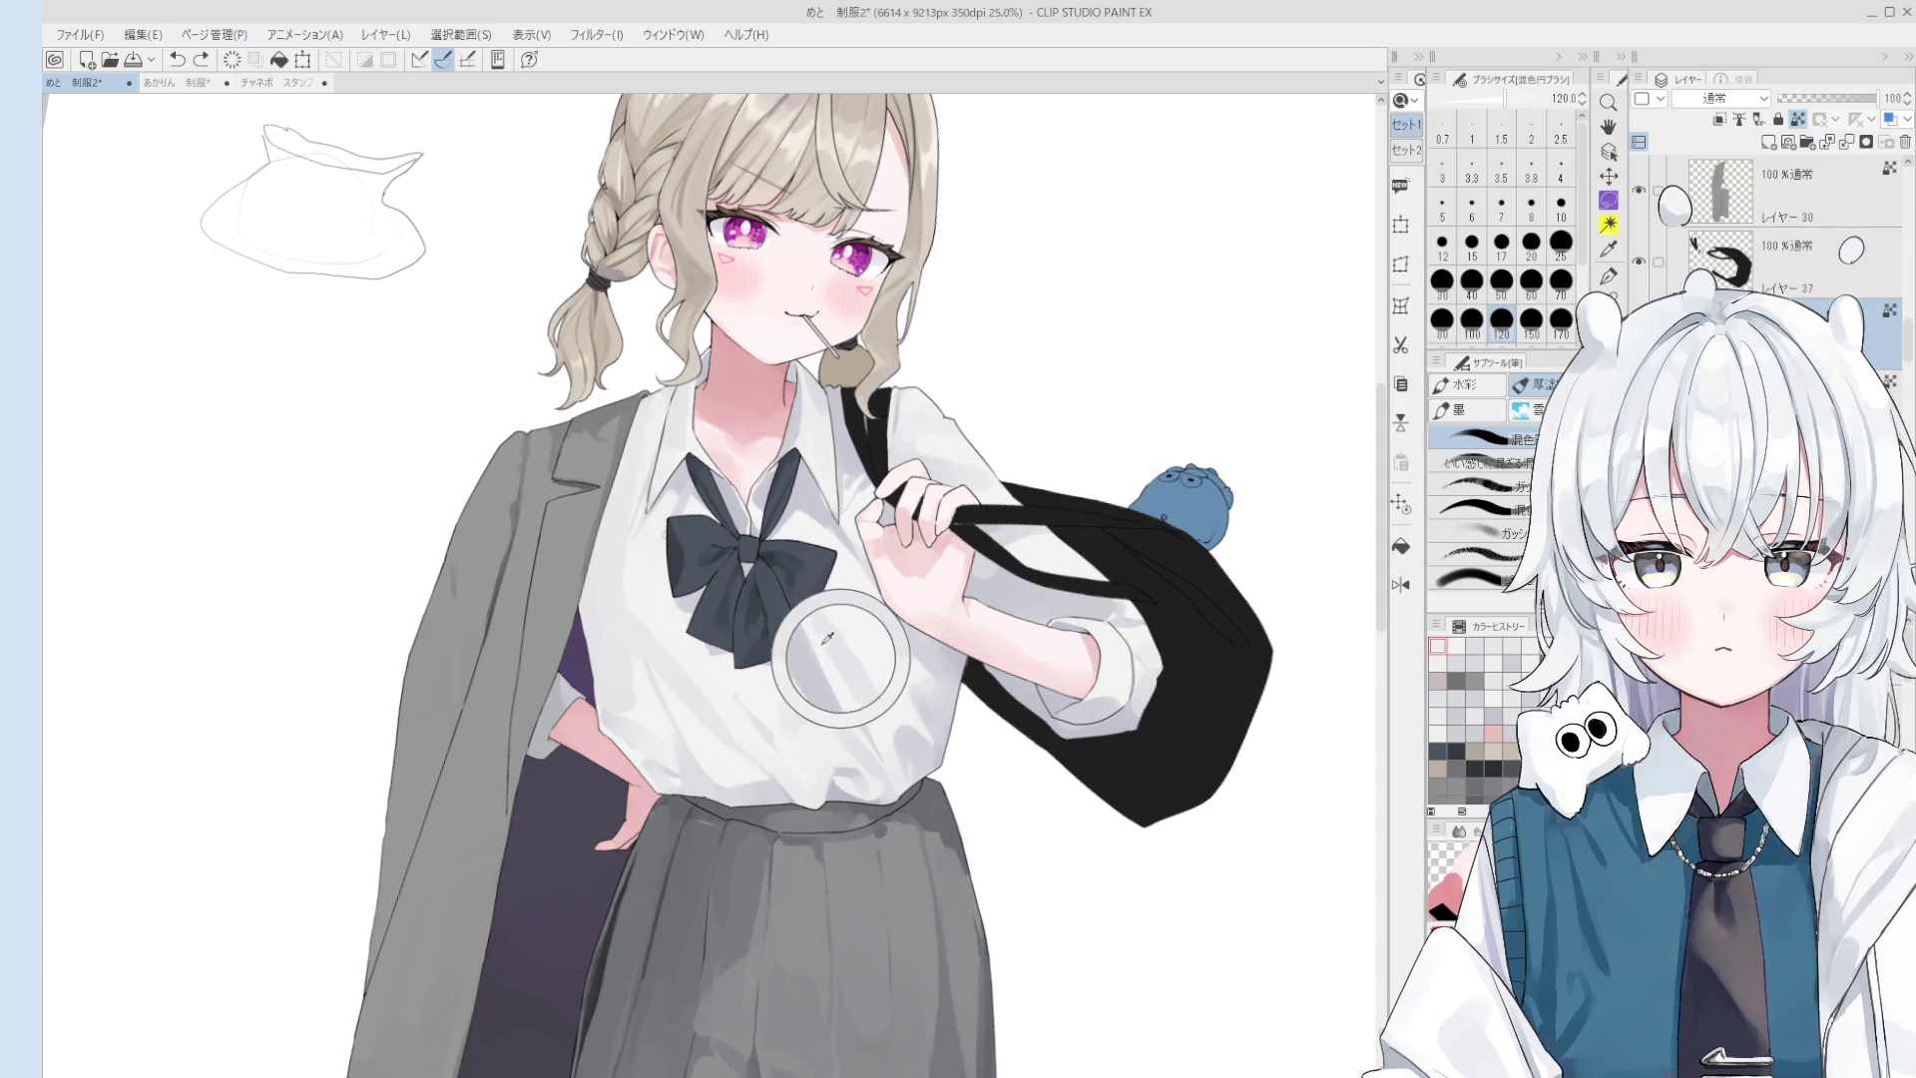
scroll(839, 621, up, 3)
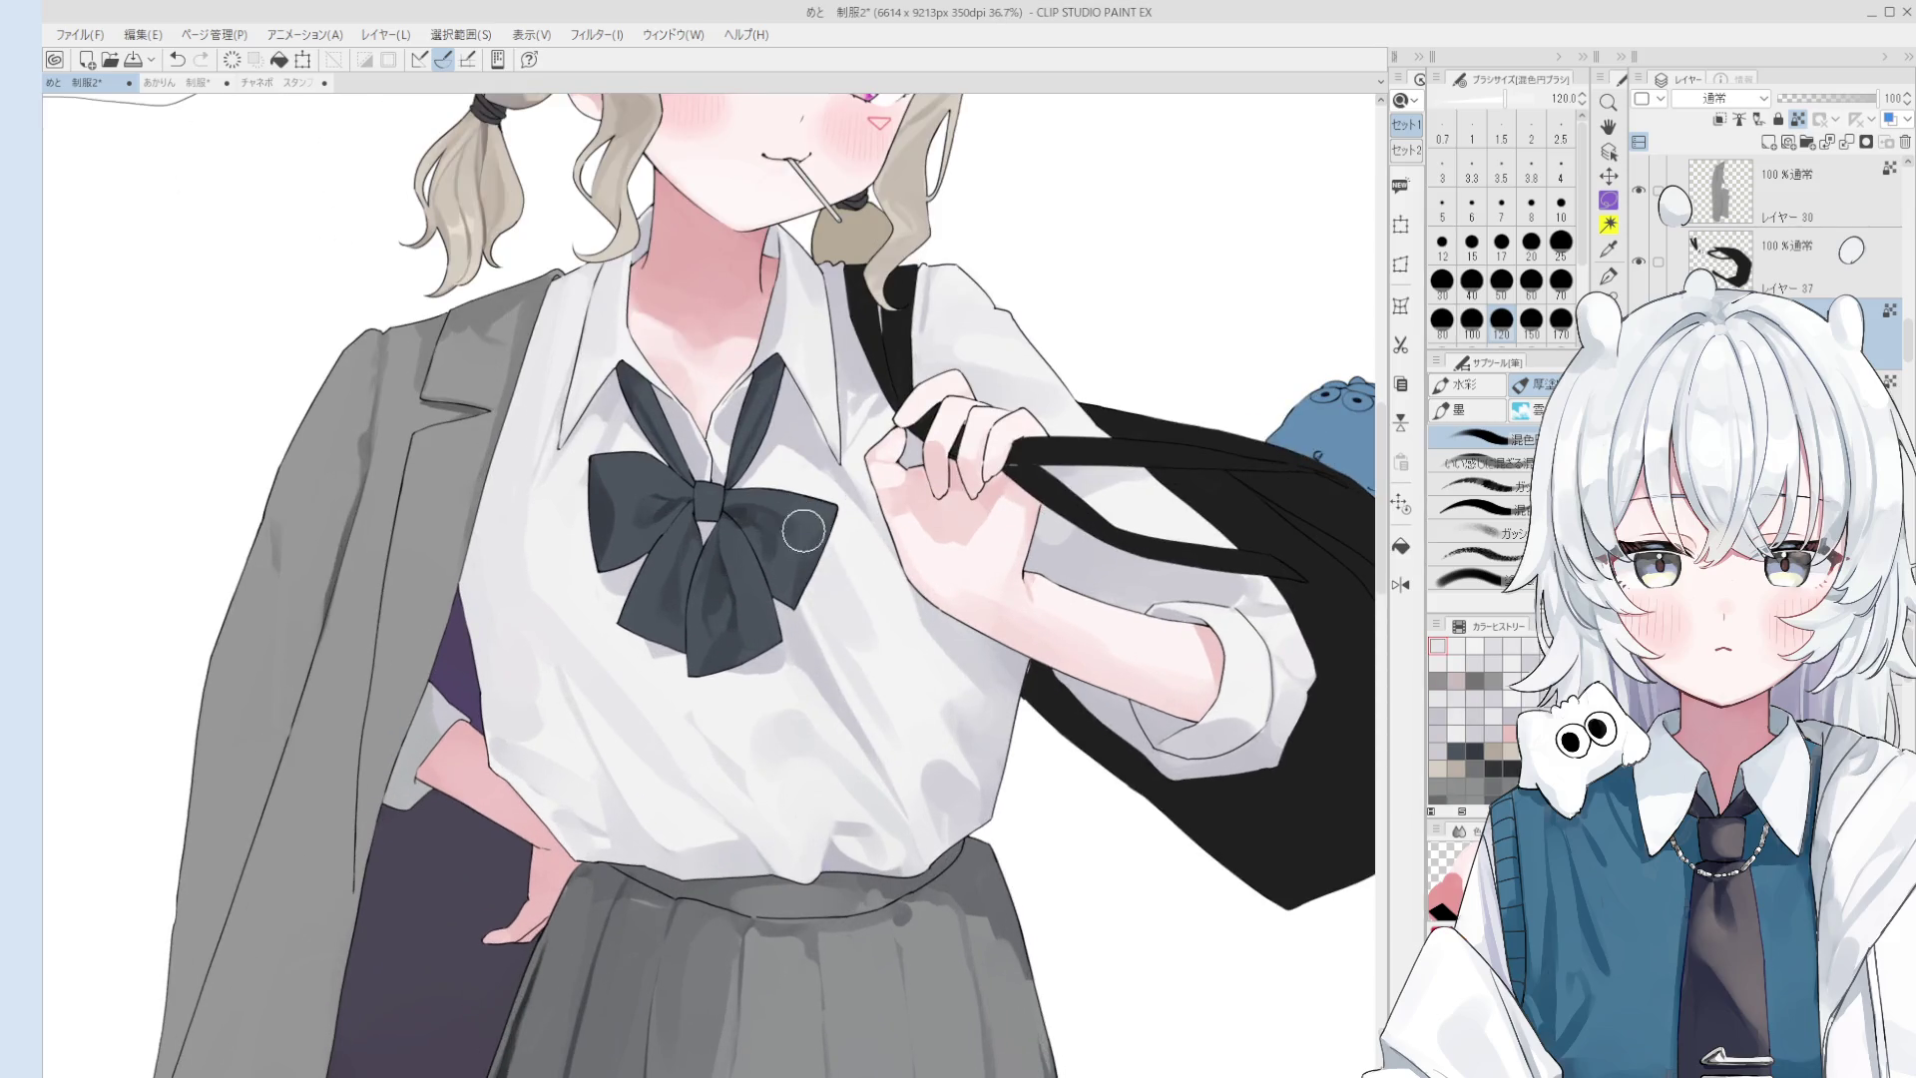
scroll(839, 592, down, 4)
scroll(839, 589, down, 1)
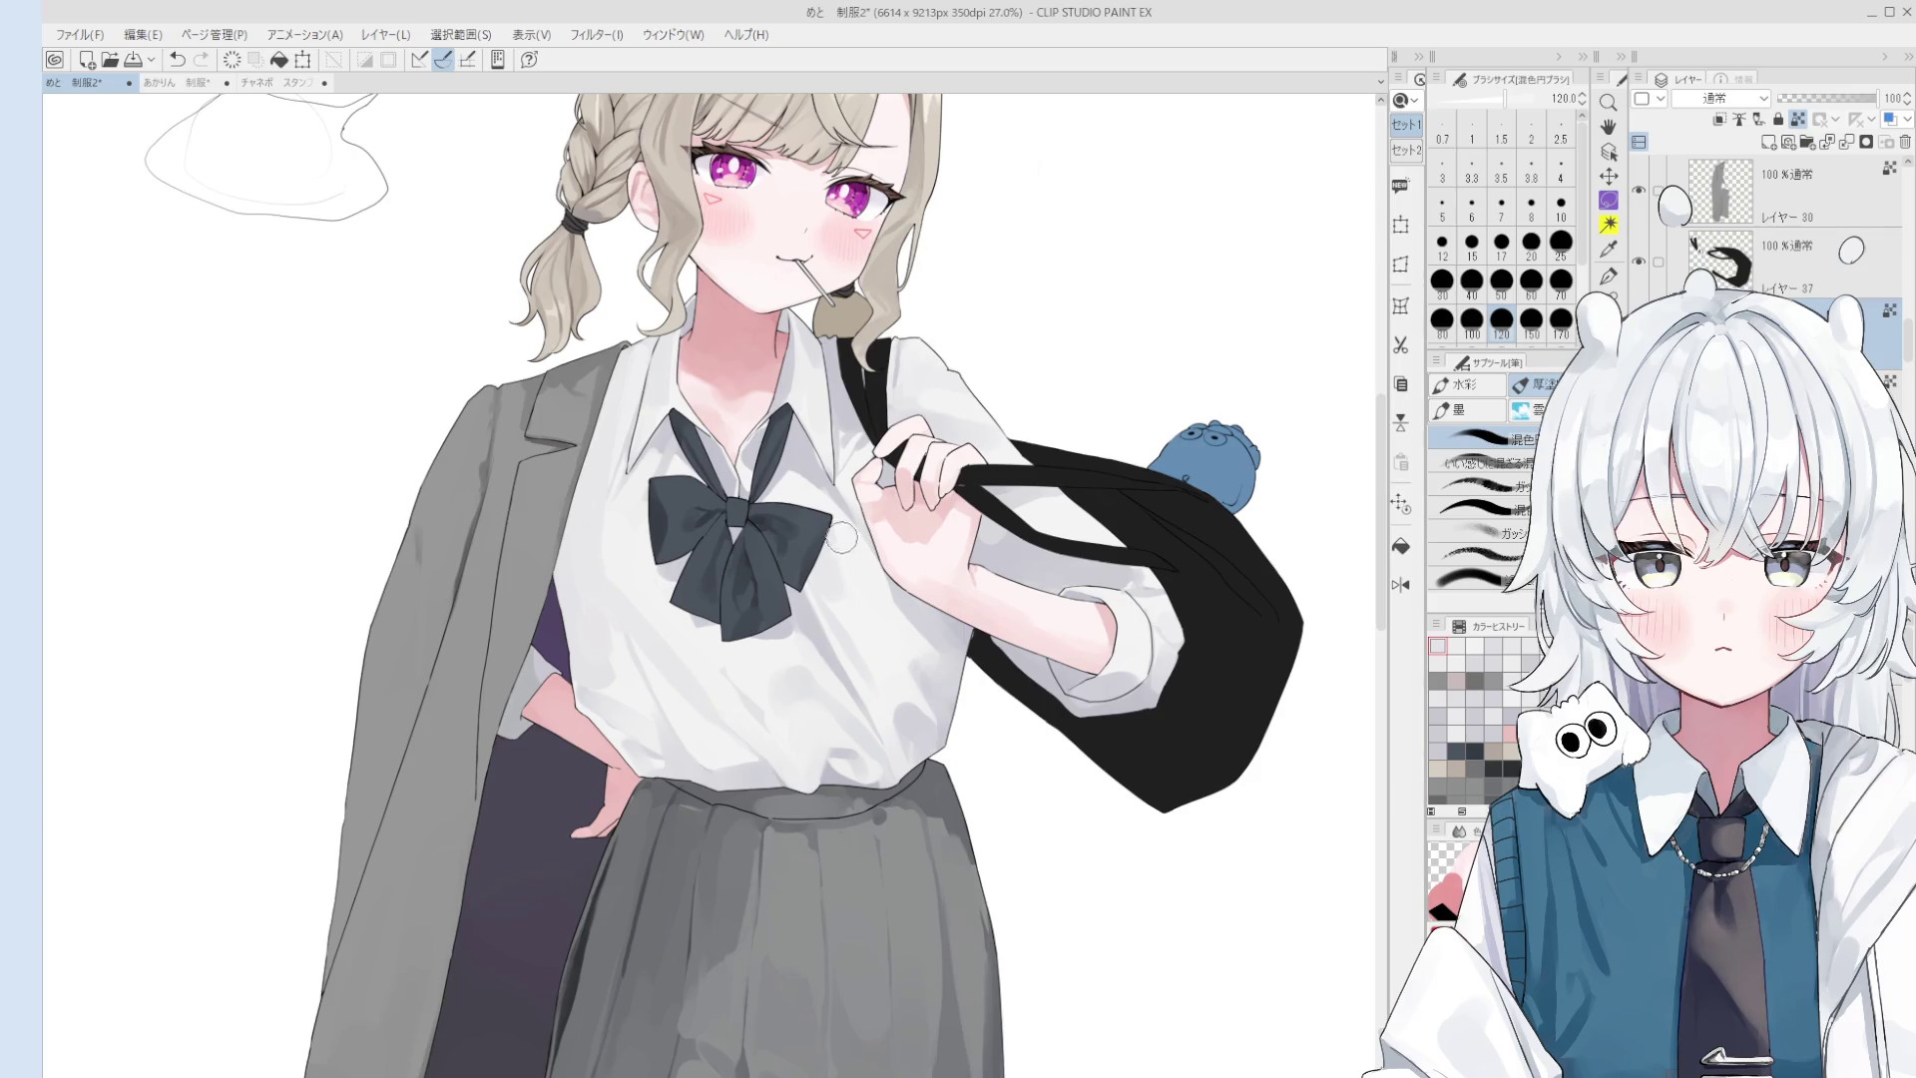
scroll(779, 464, up, 6)
key(bracketleft)
key(bracketleft)
key(bracketleft)
alt+click(785, 451)
drag(786, 454, 779, 462)
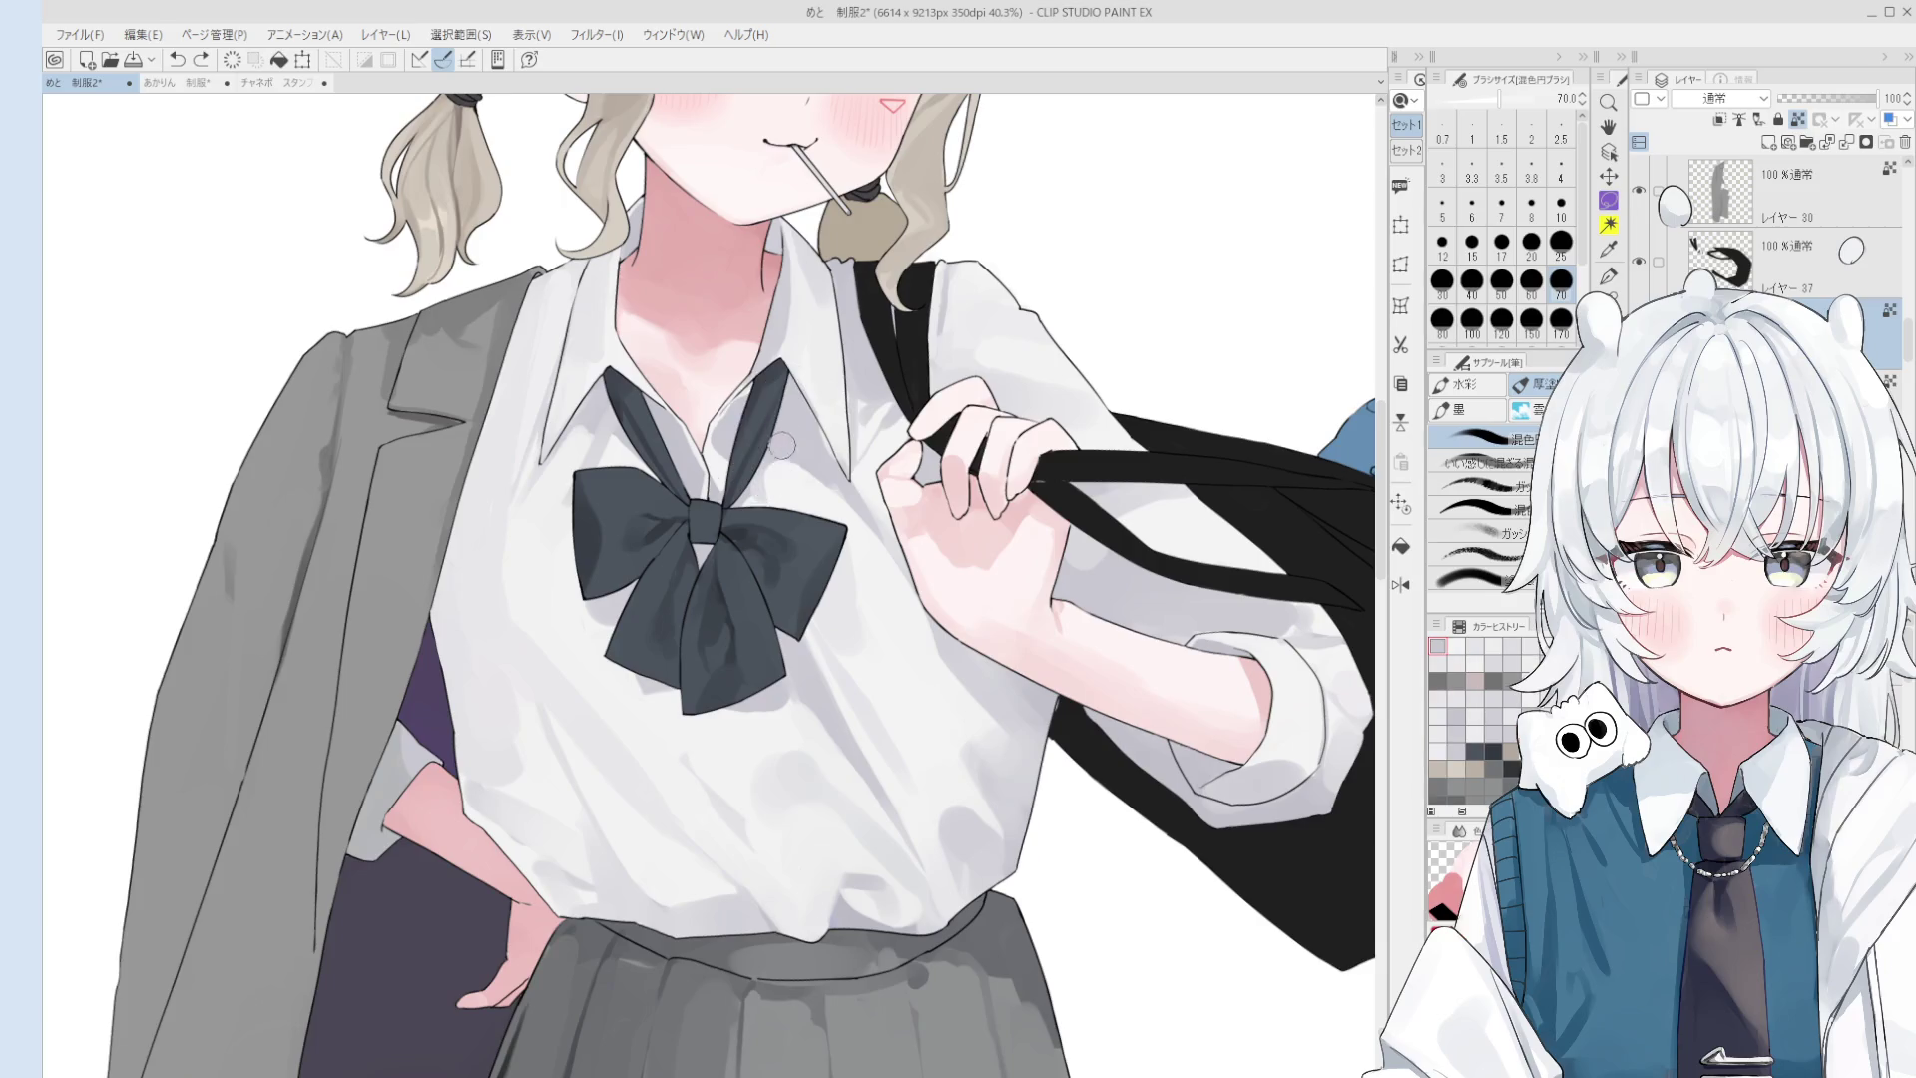
scroll(787, 479, down, 1)
key(bracketleft)
key(bracketleft)
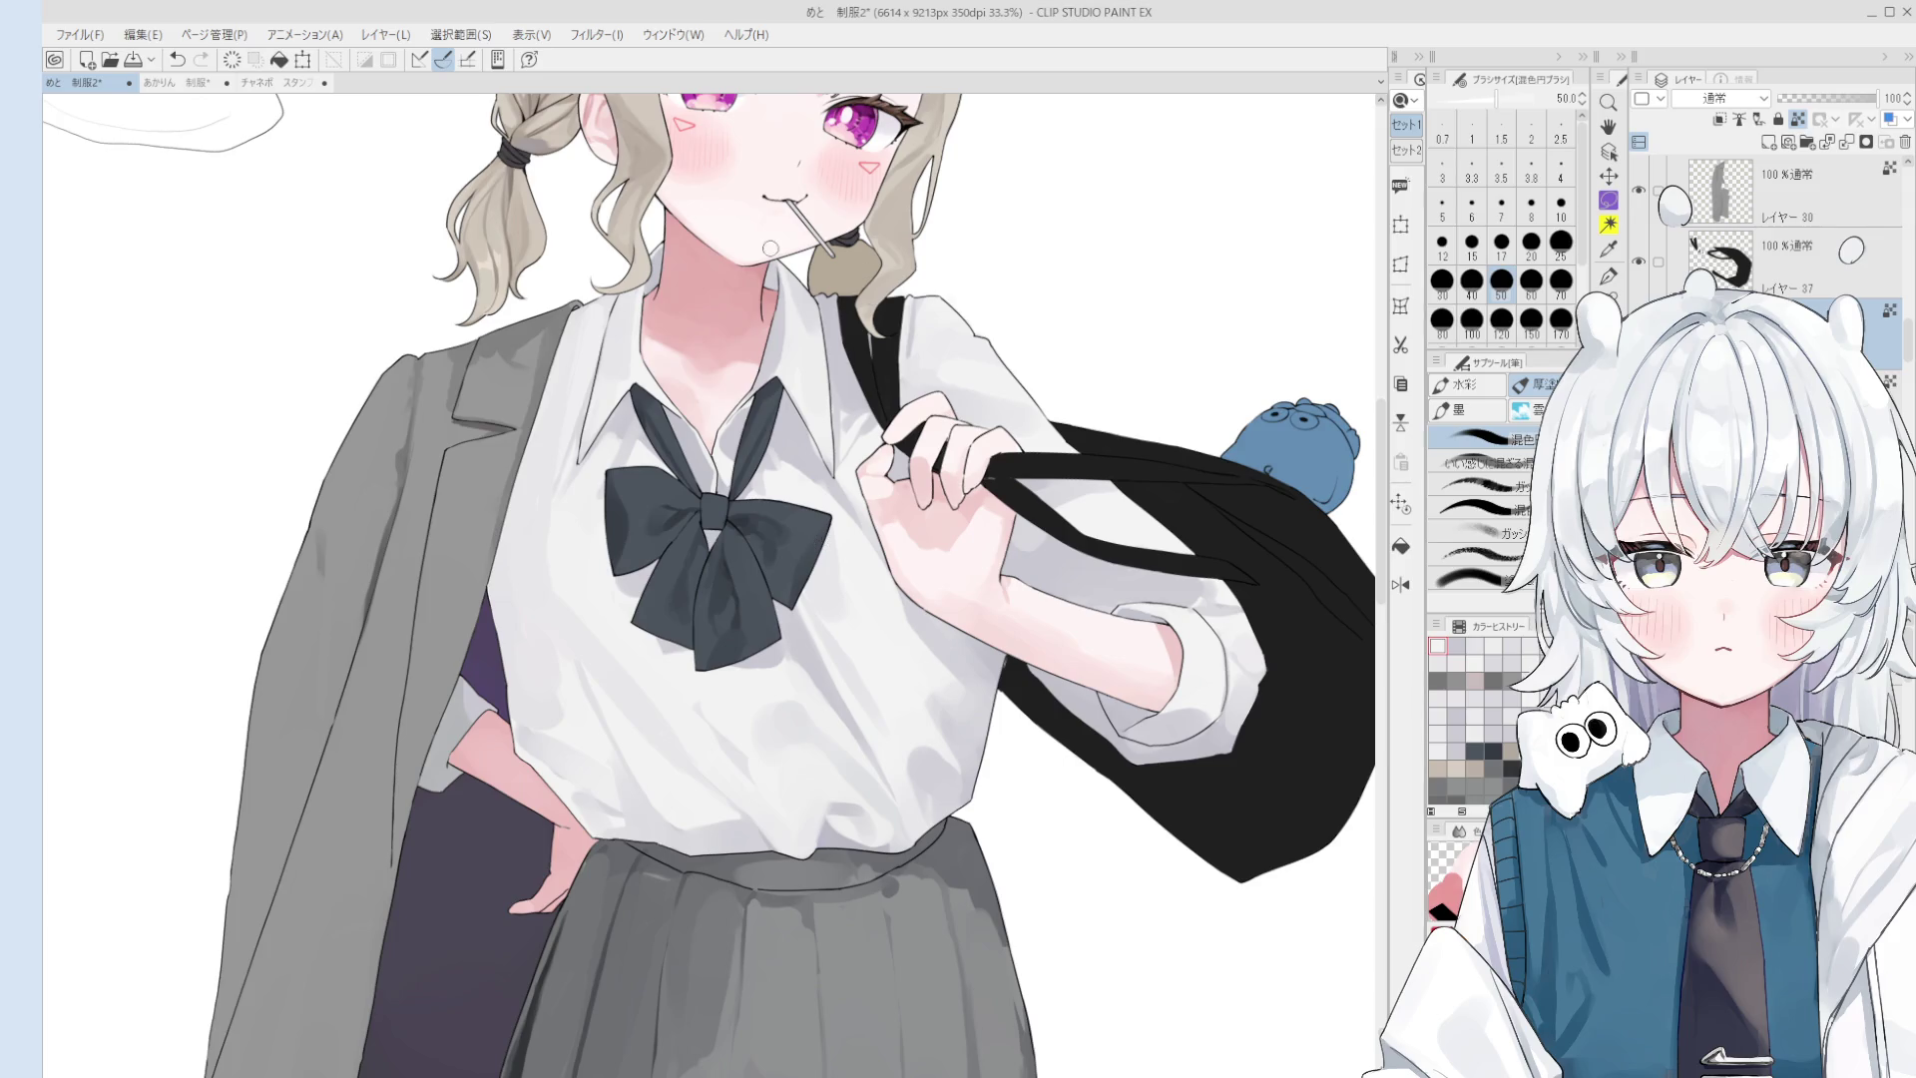
- Undo the last shading stroke below the bow and enlarge the brush to size 80
scroll(802, 647, up, 1)
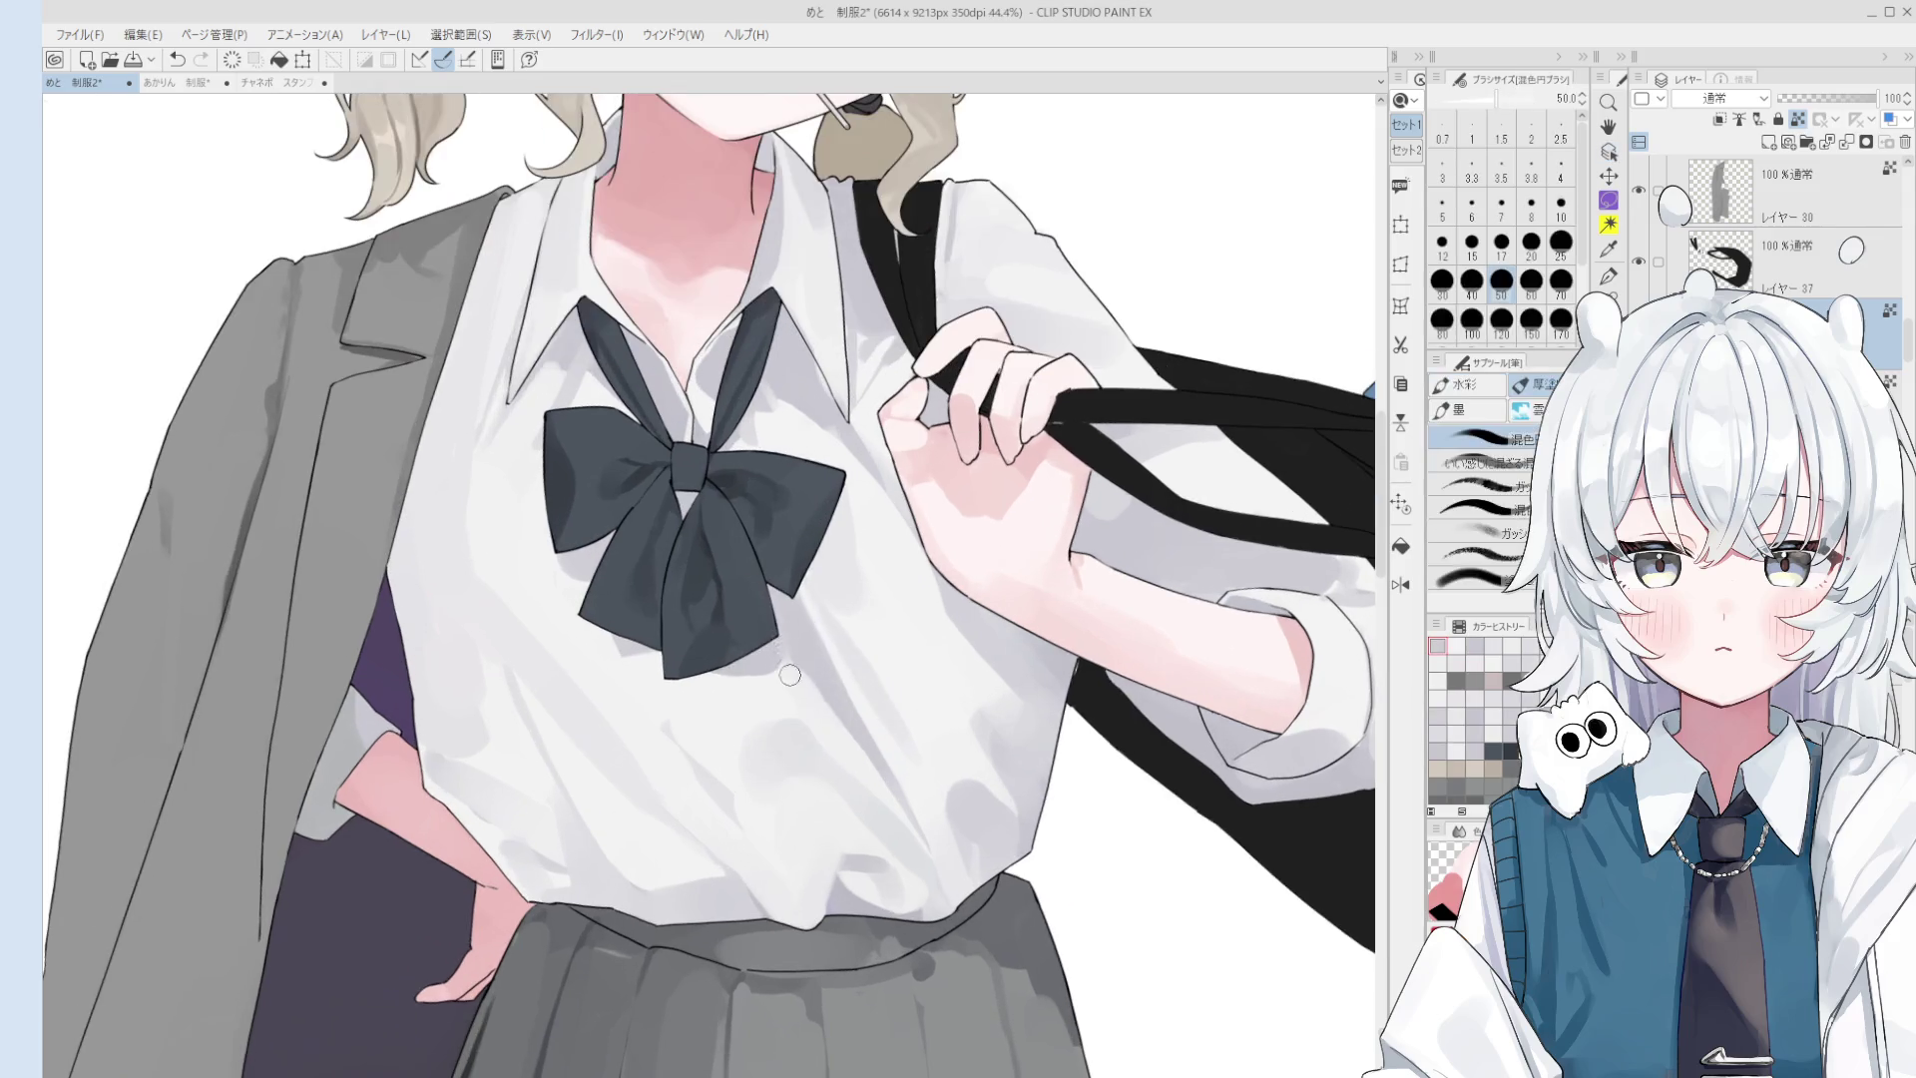
key(ctrl+z)
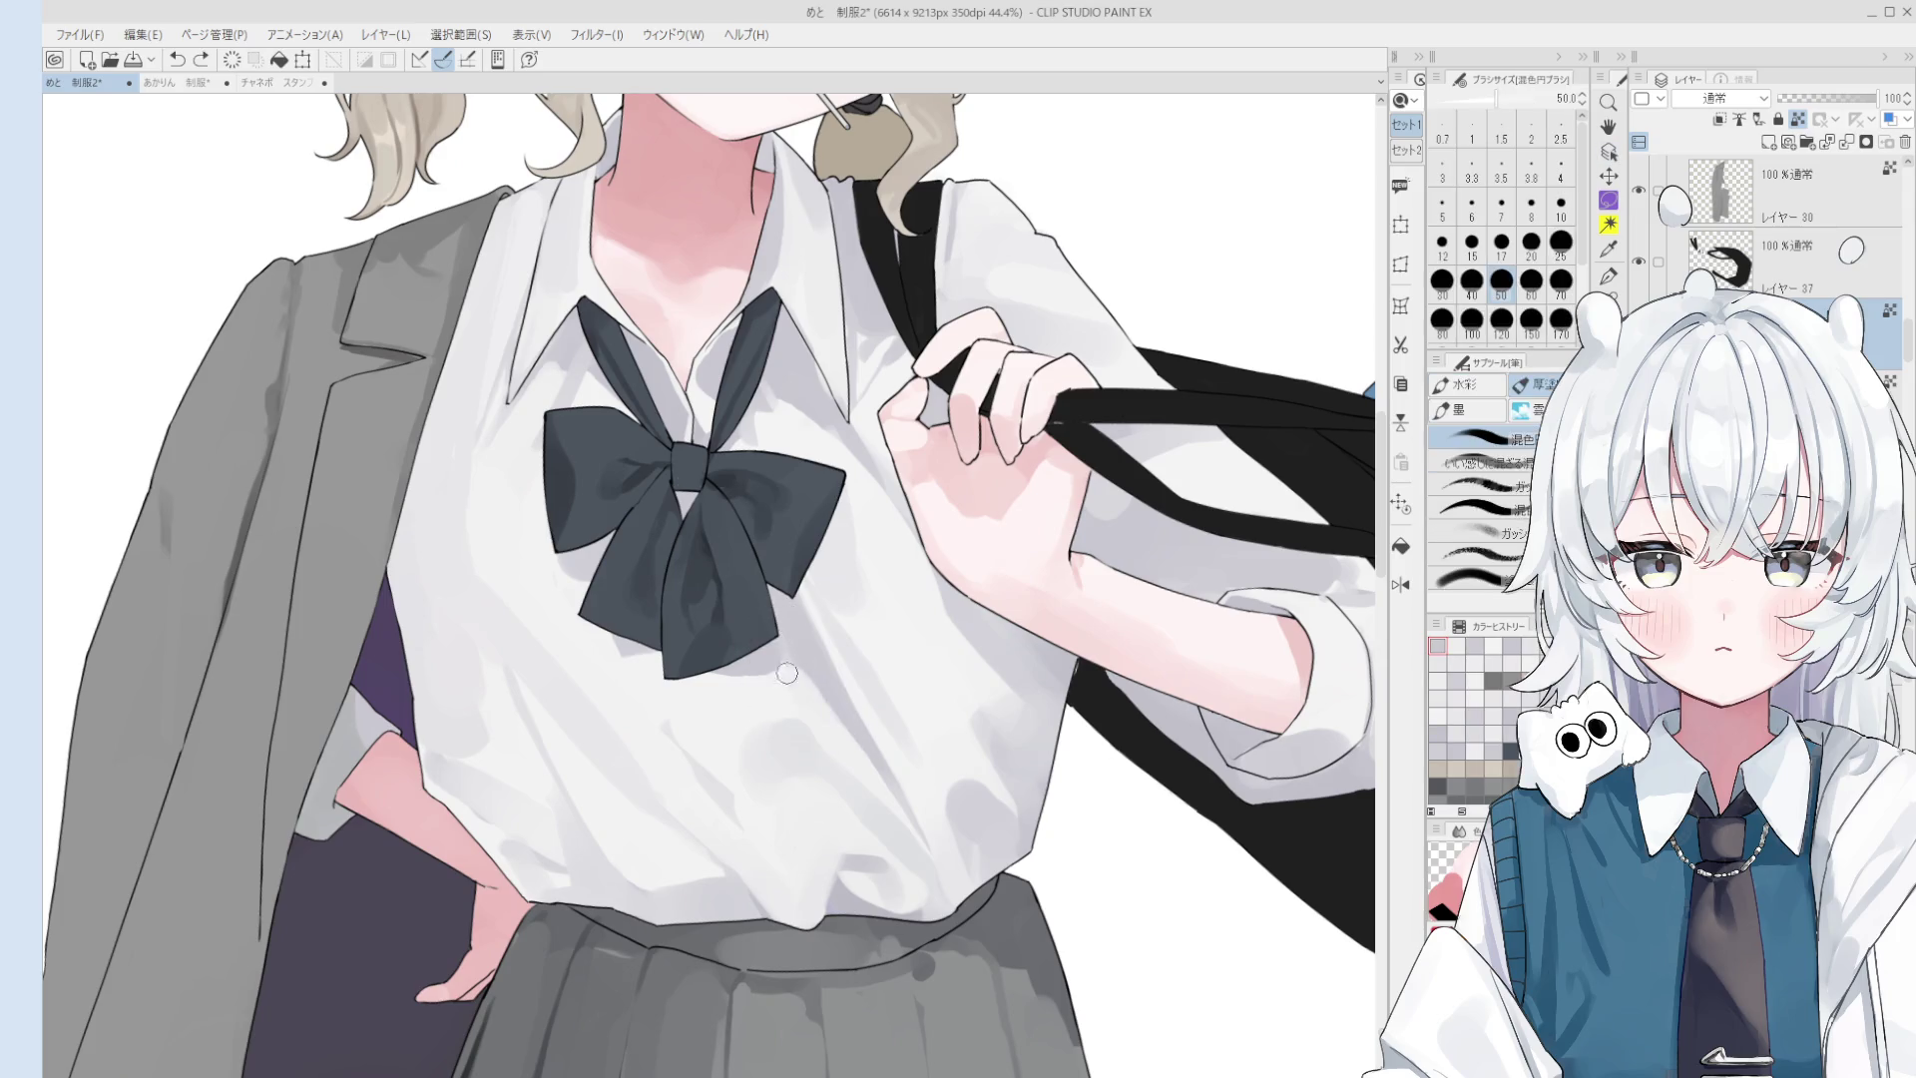
scroll(798, 708, down, 1)
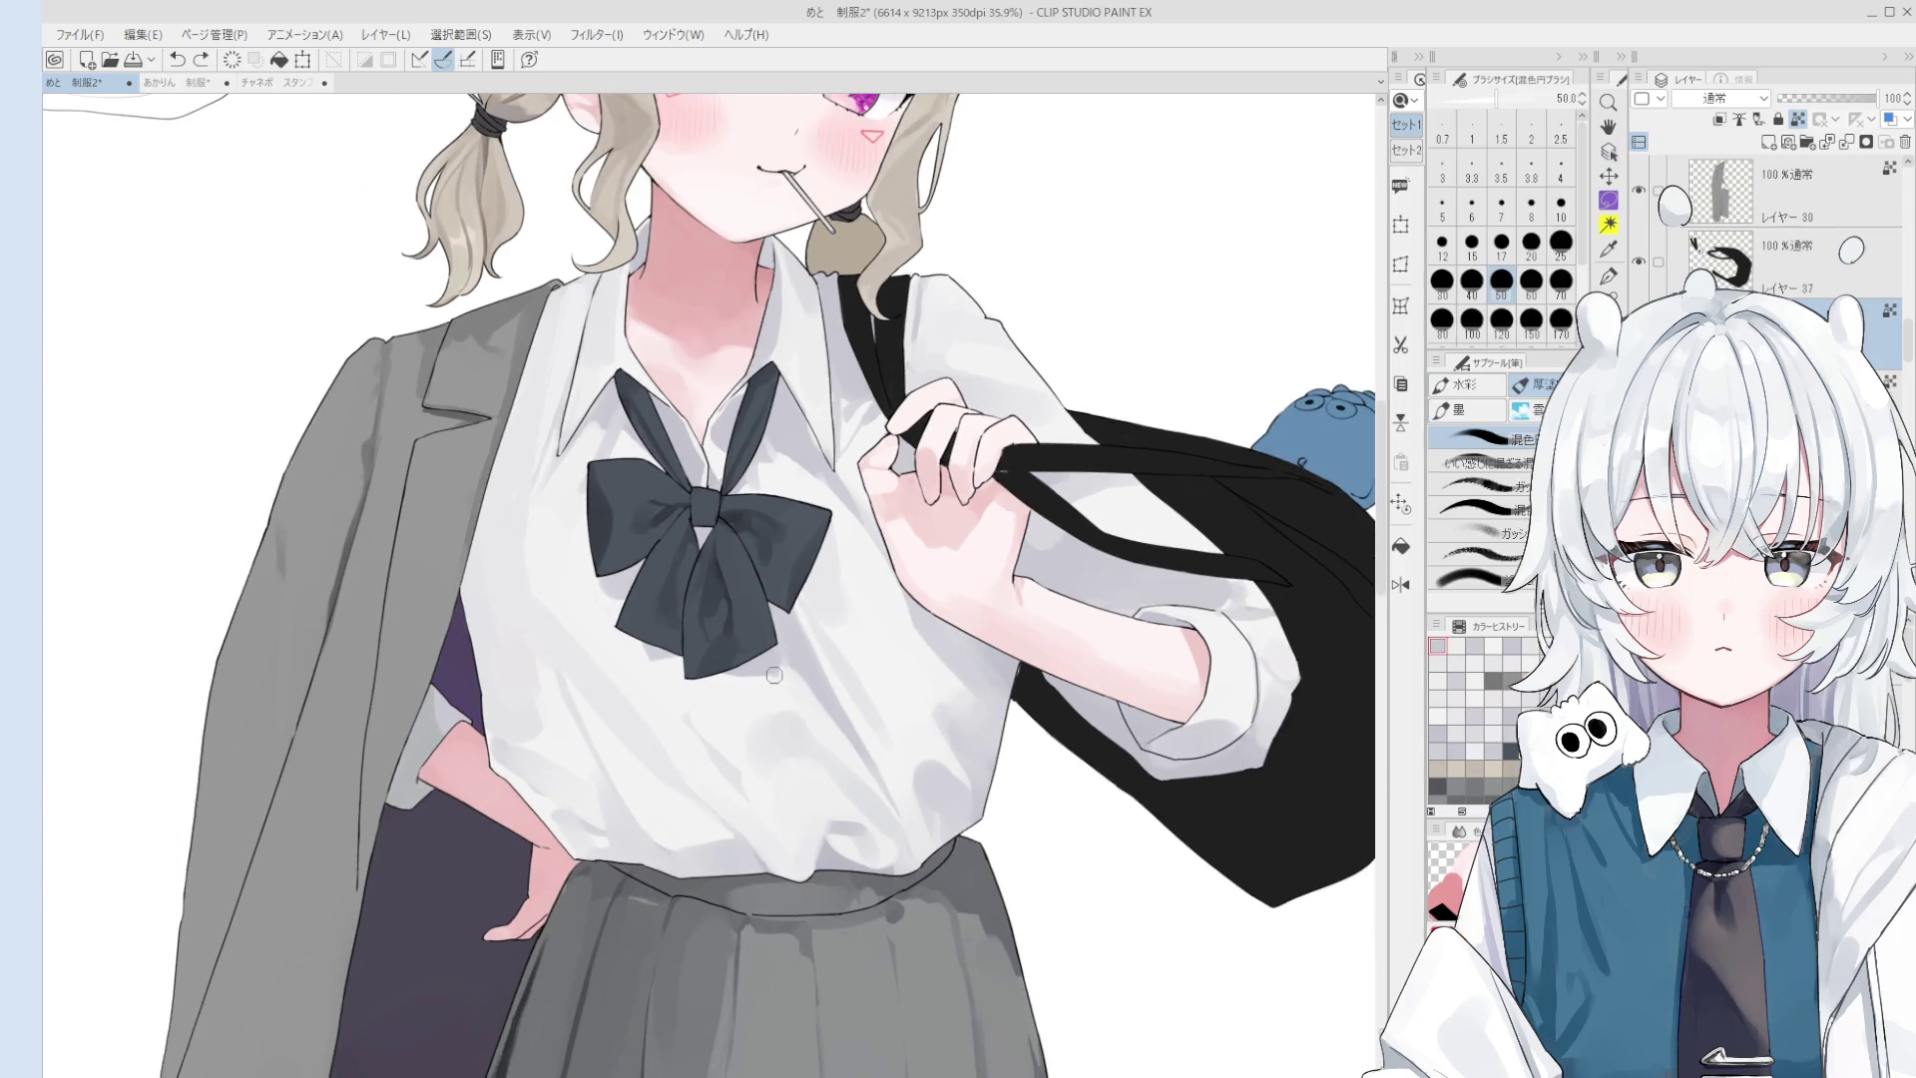
scroll(779, 679, up, 2)
key(bracketright)
key(bracketright)
key(bracketright)
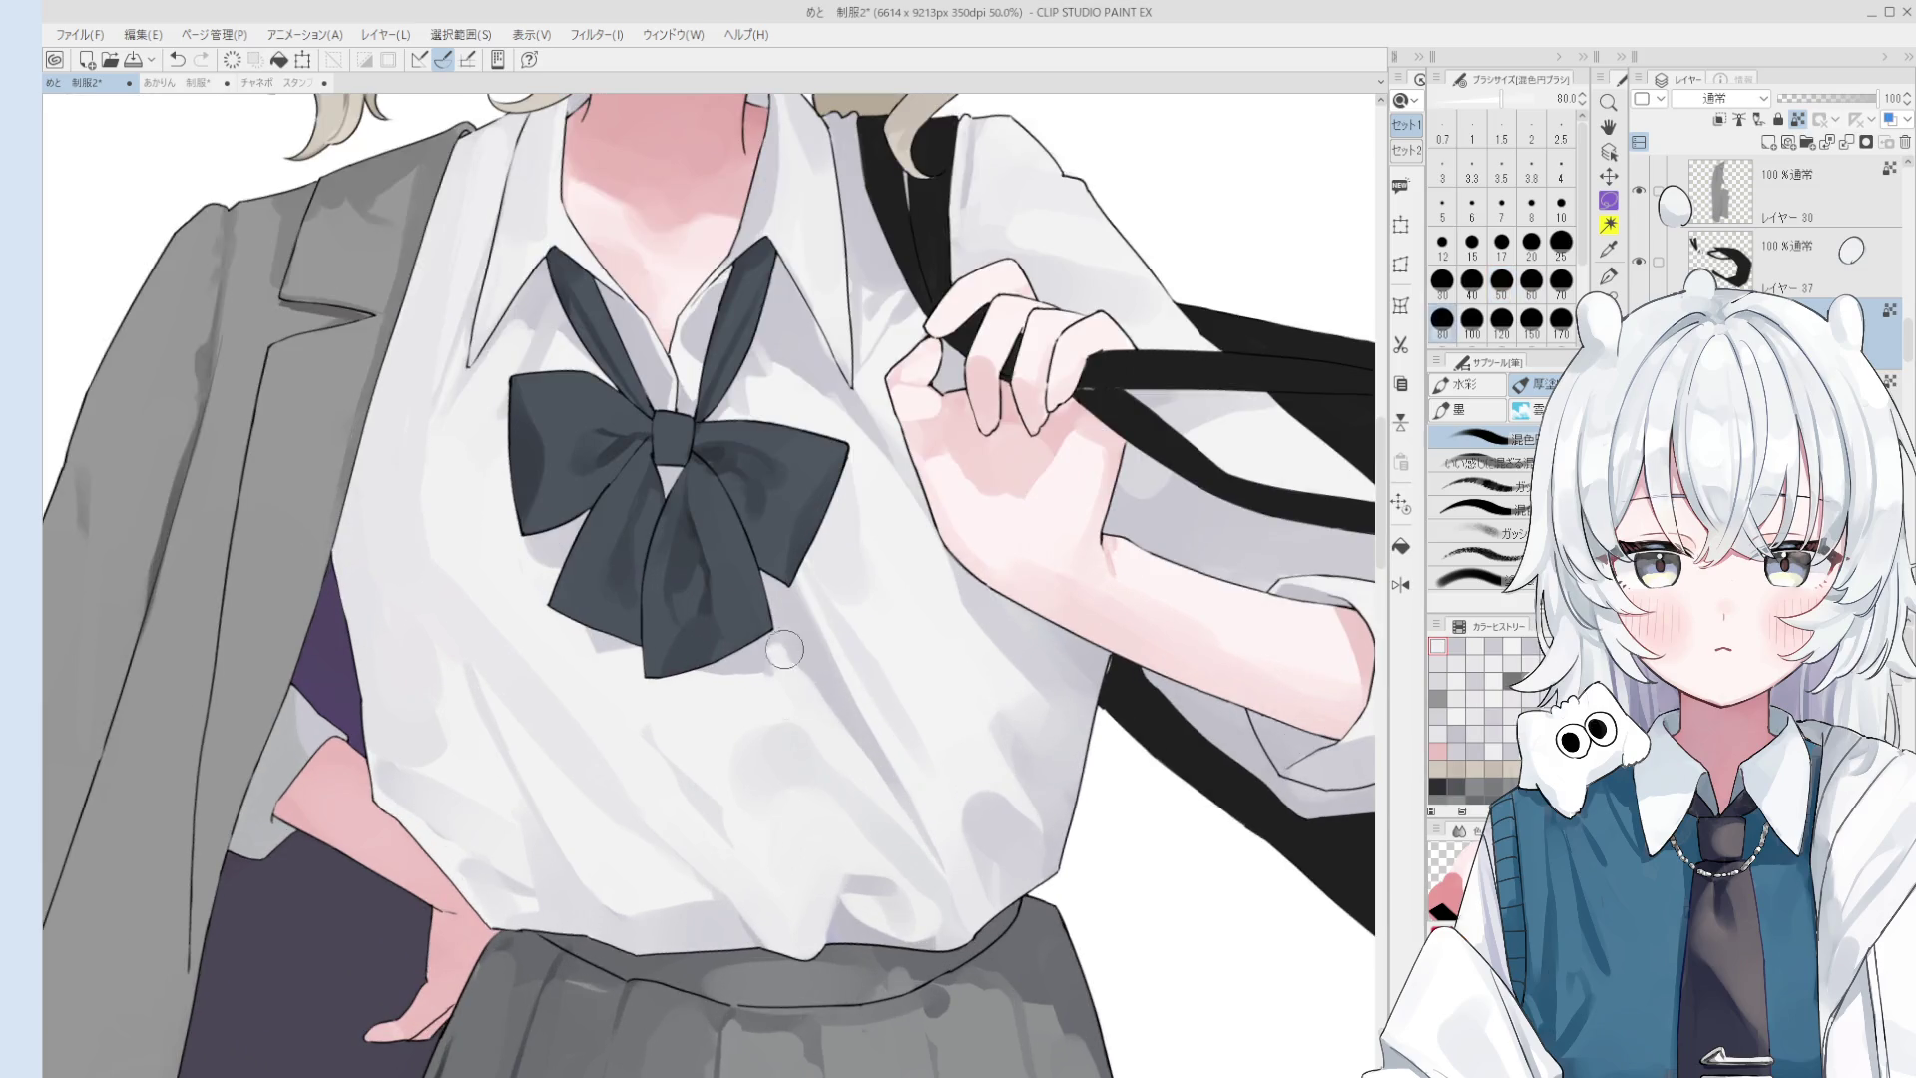
- Sample several light shirt shades from the canvas near the bow
scroll(778, 639, down, 2)
scroll(798, 698, up, 2)
scroll(788, 728, down, 1)
scroll(788, 732, down, 1)
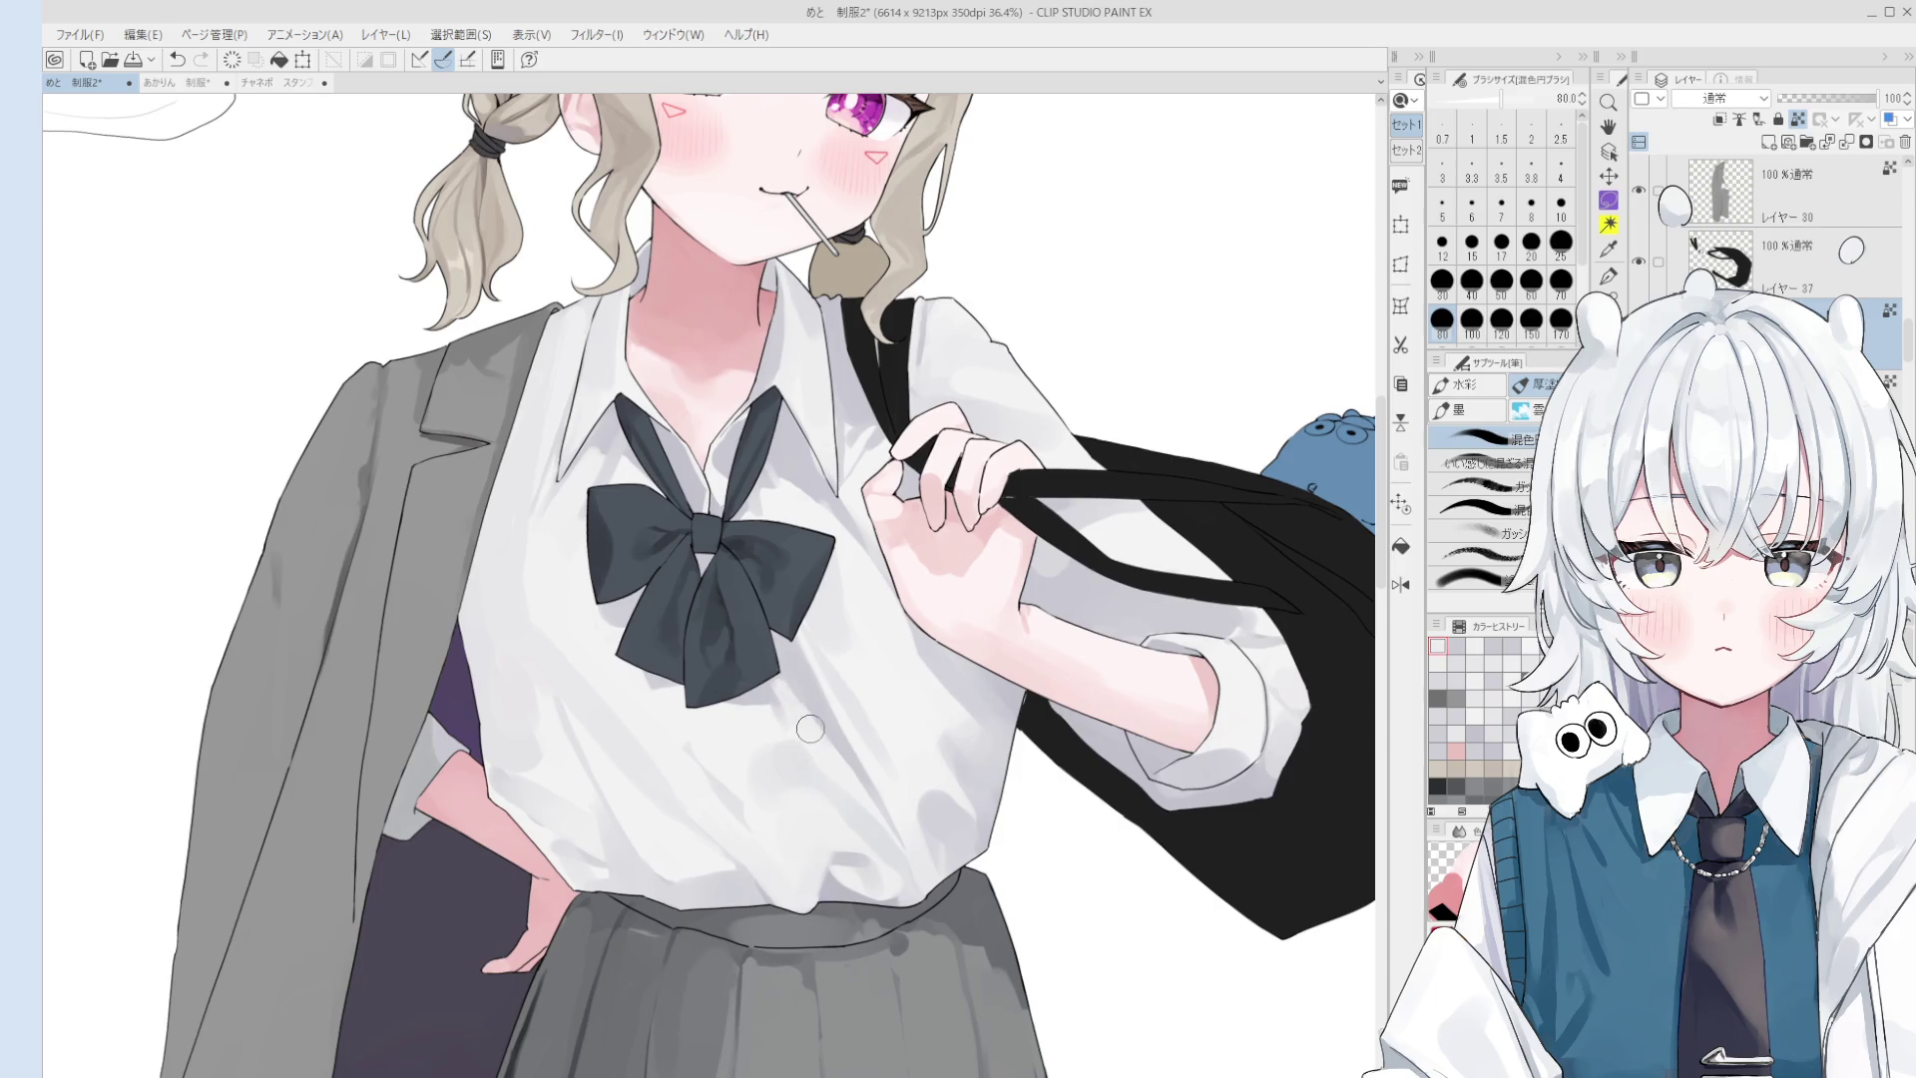
alt+click(812, 698)
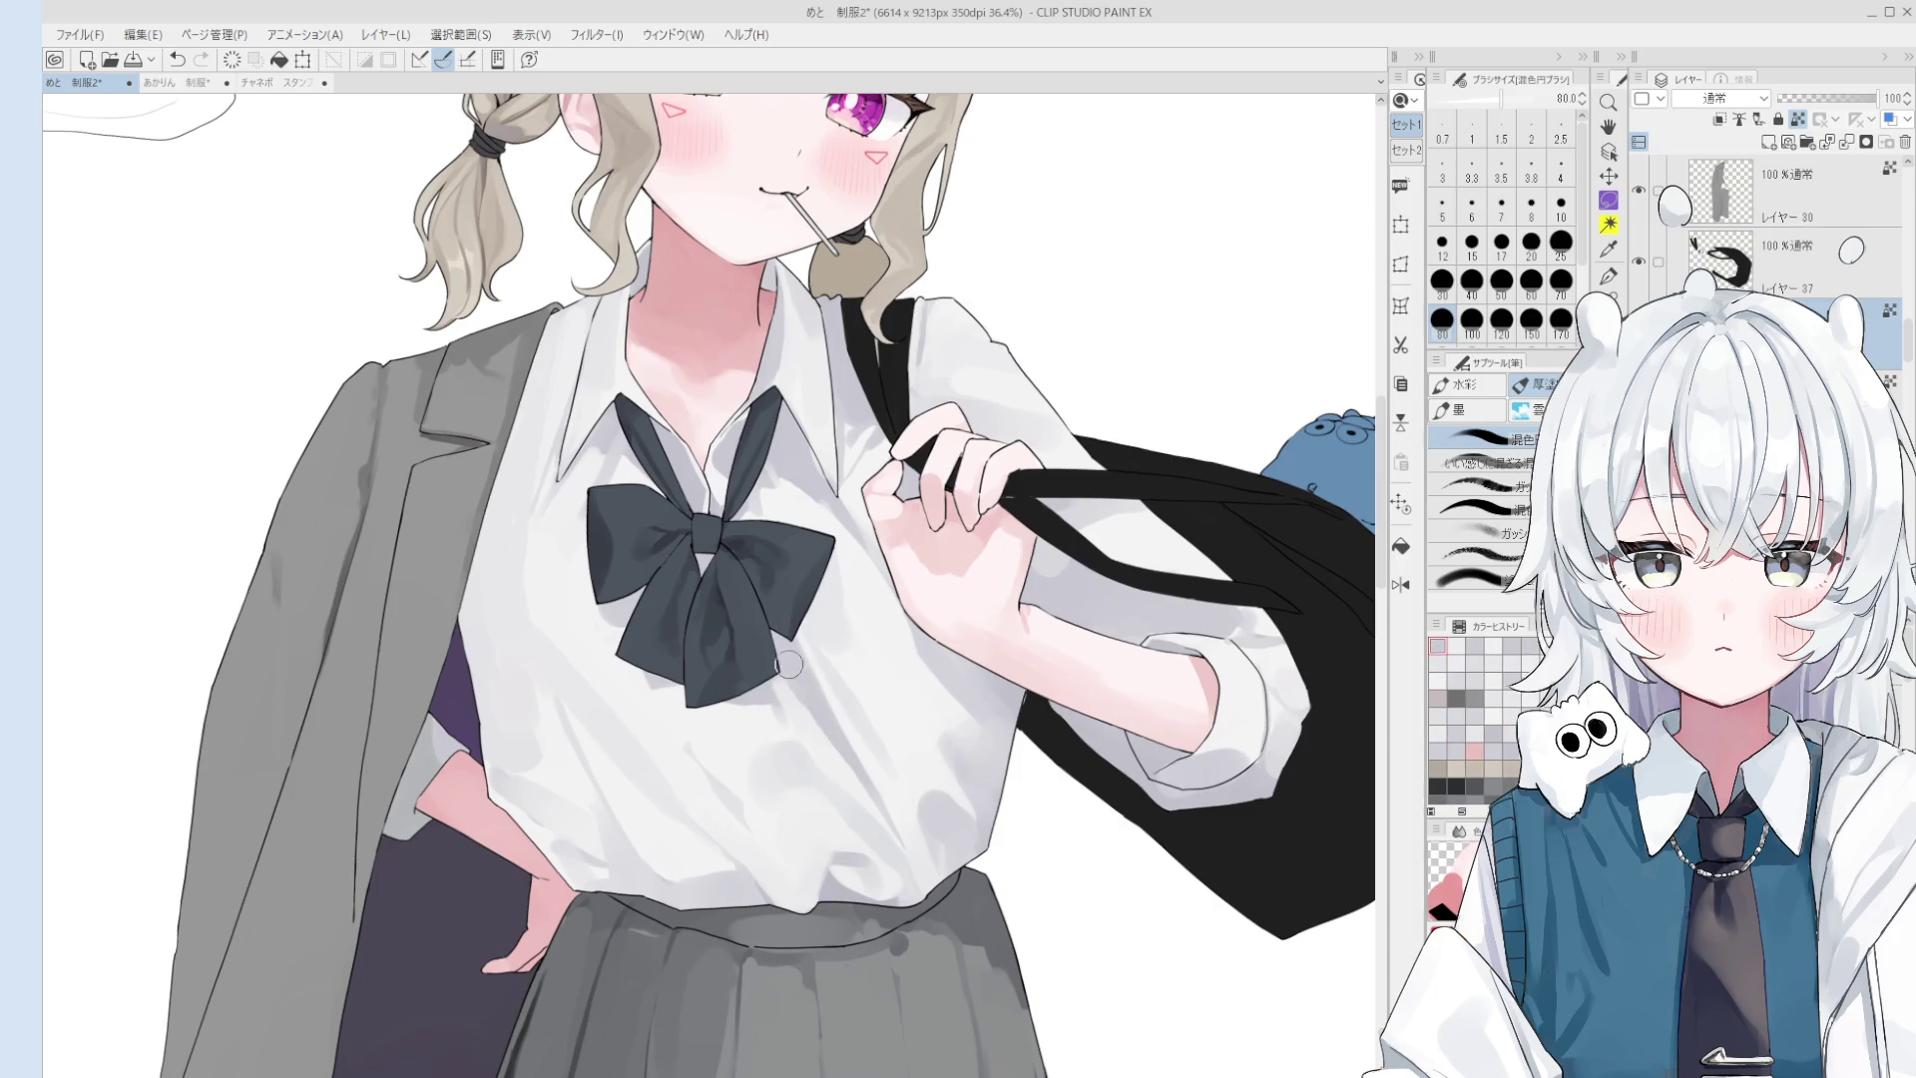
scroll(876, 822, down, 2)
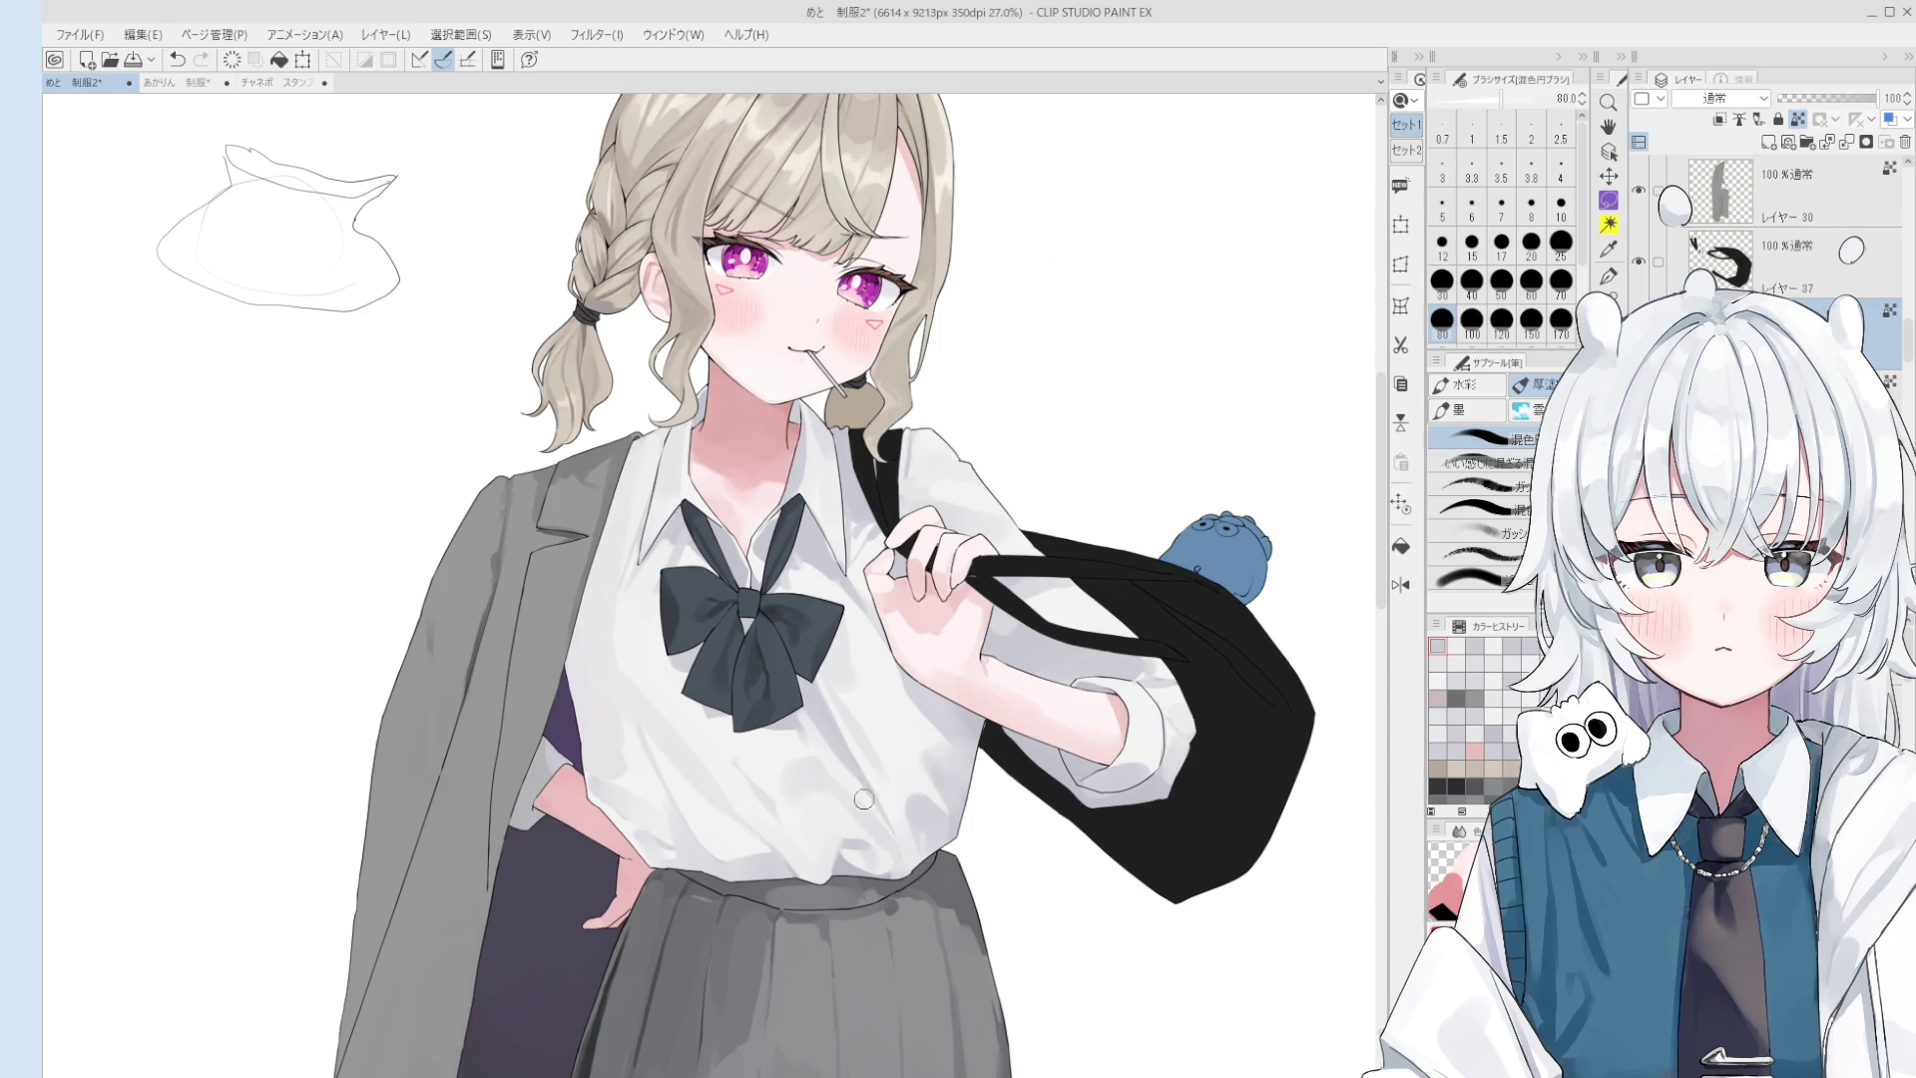
scroll(865, 802, up, 2)
alt+click(870, 813)
scroll(878, 833, down, 1)
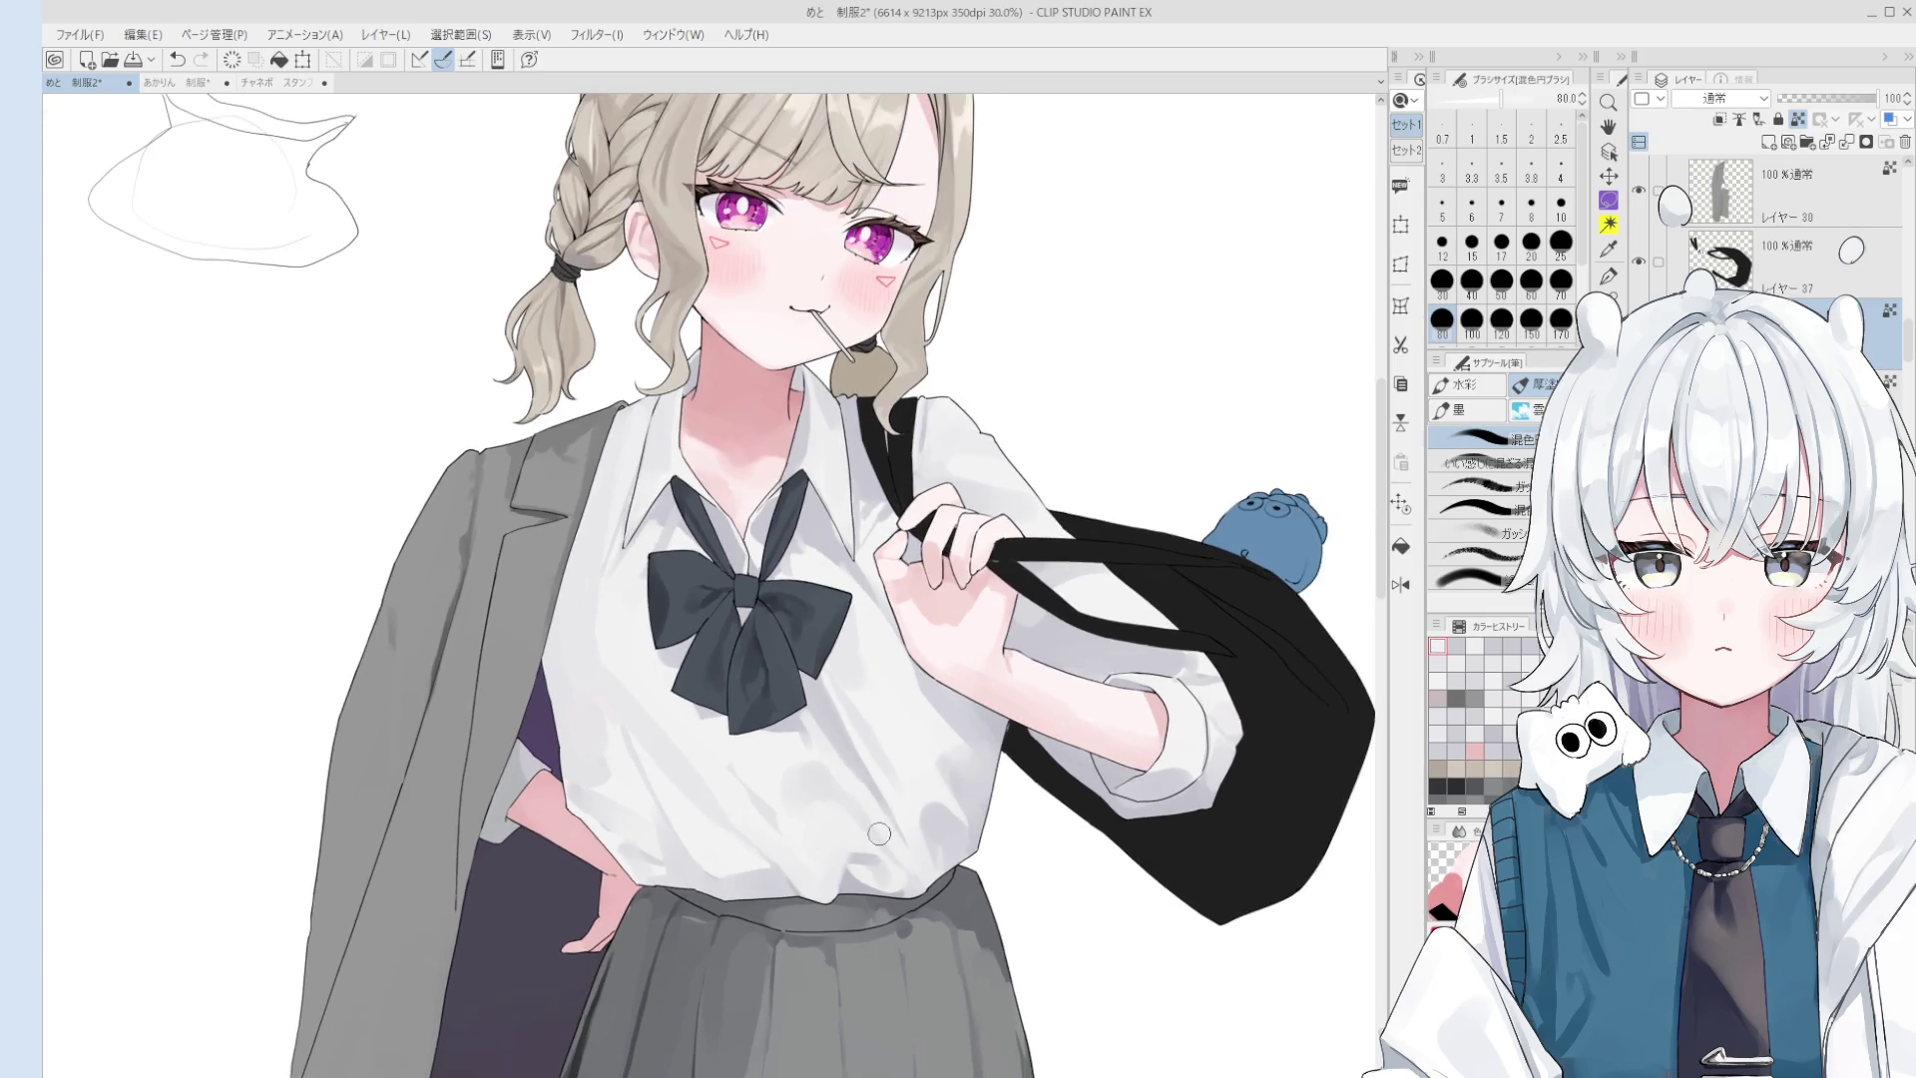
scroll(883, 833, up, 1)
alt+click(856, 767)
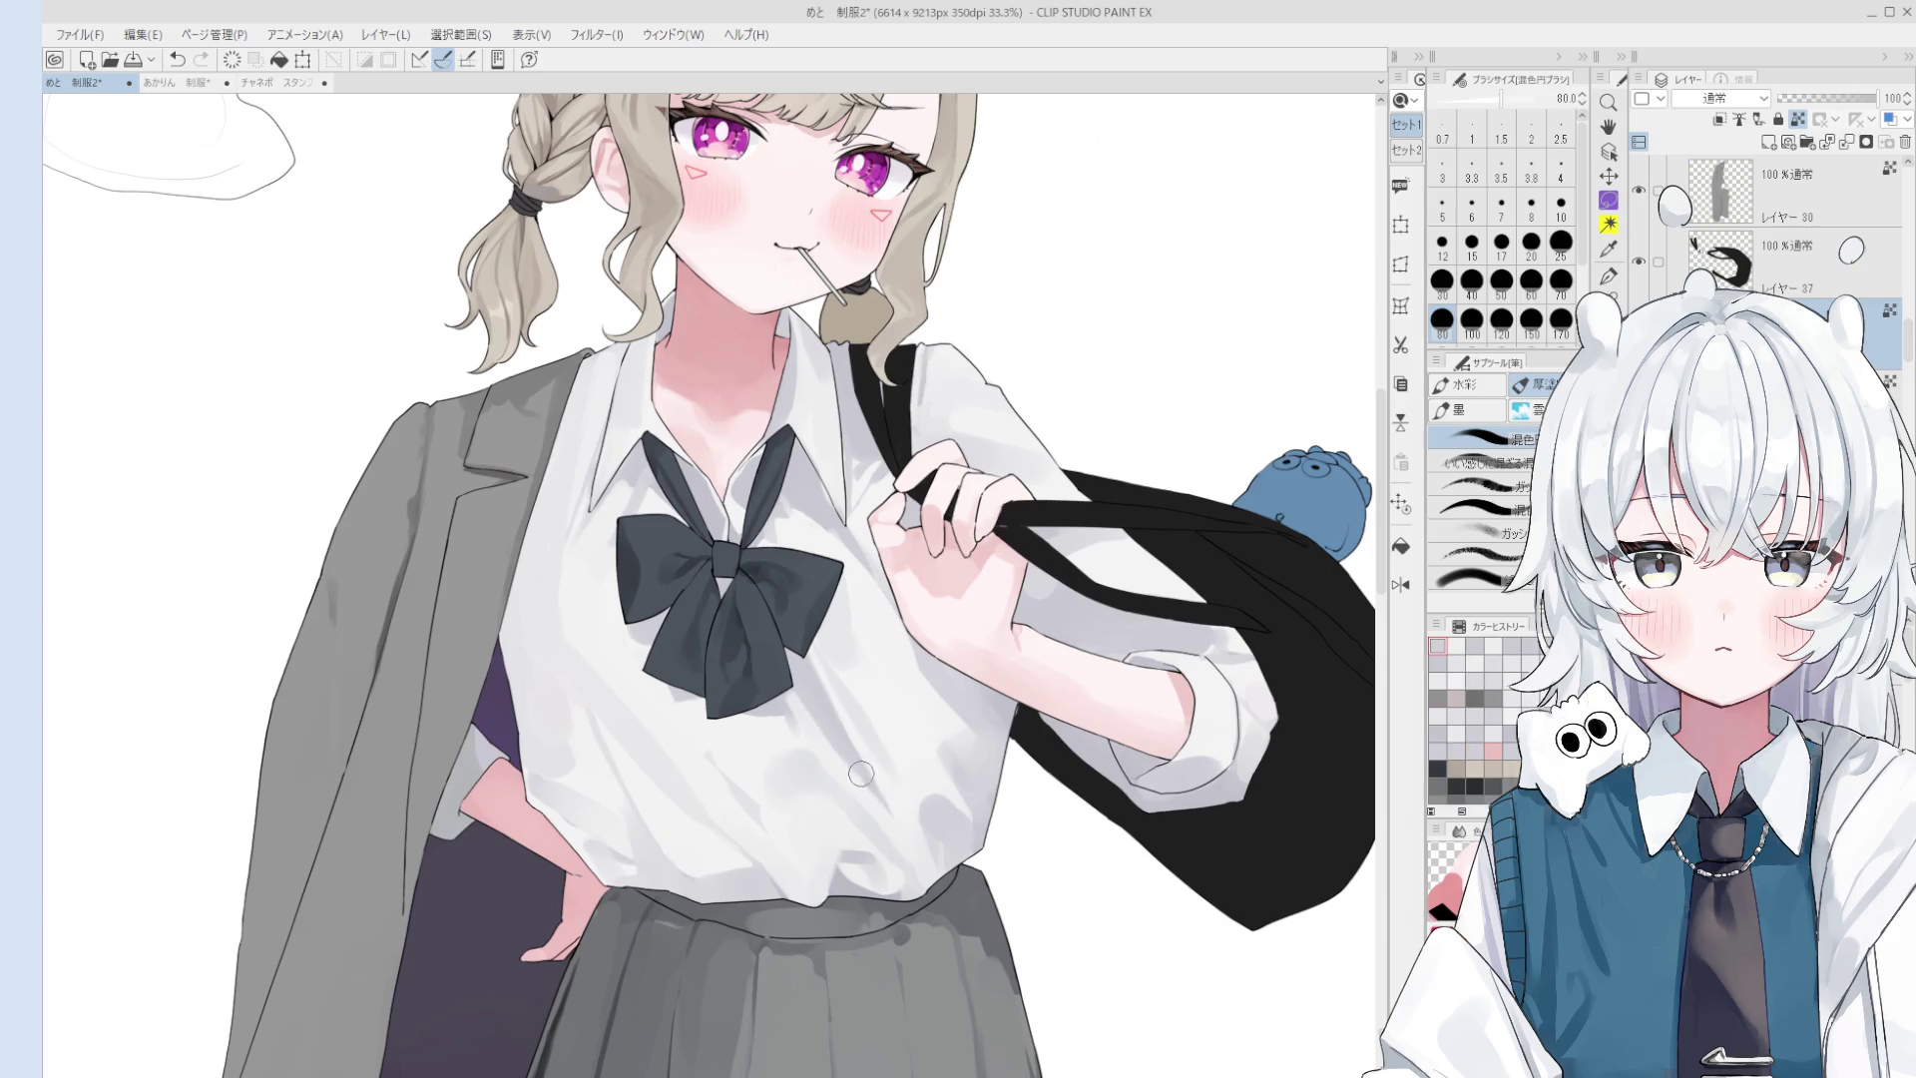
- Resample the shirt colour and paint a light size-80 stroke over the shading below the bow
scroll(886, 816, down, 2)
key(bracketright)
key(bracketright)
key(bracketright)
scroll(893, 818, down, 2)
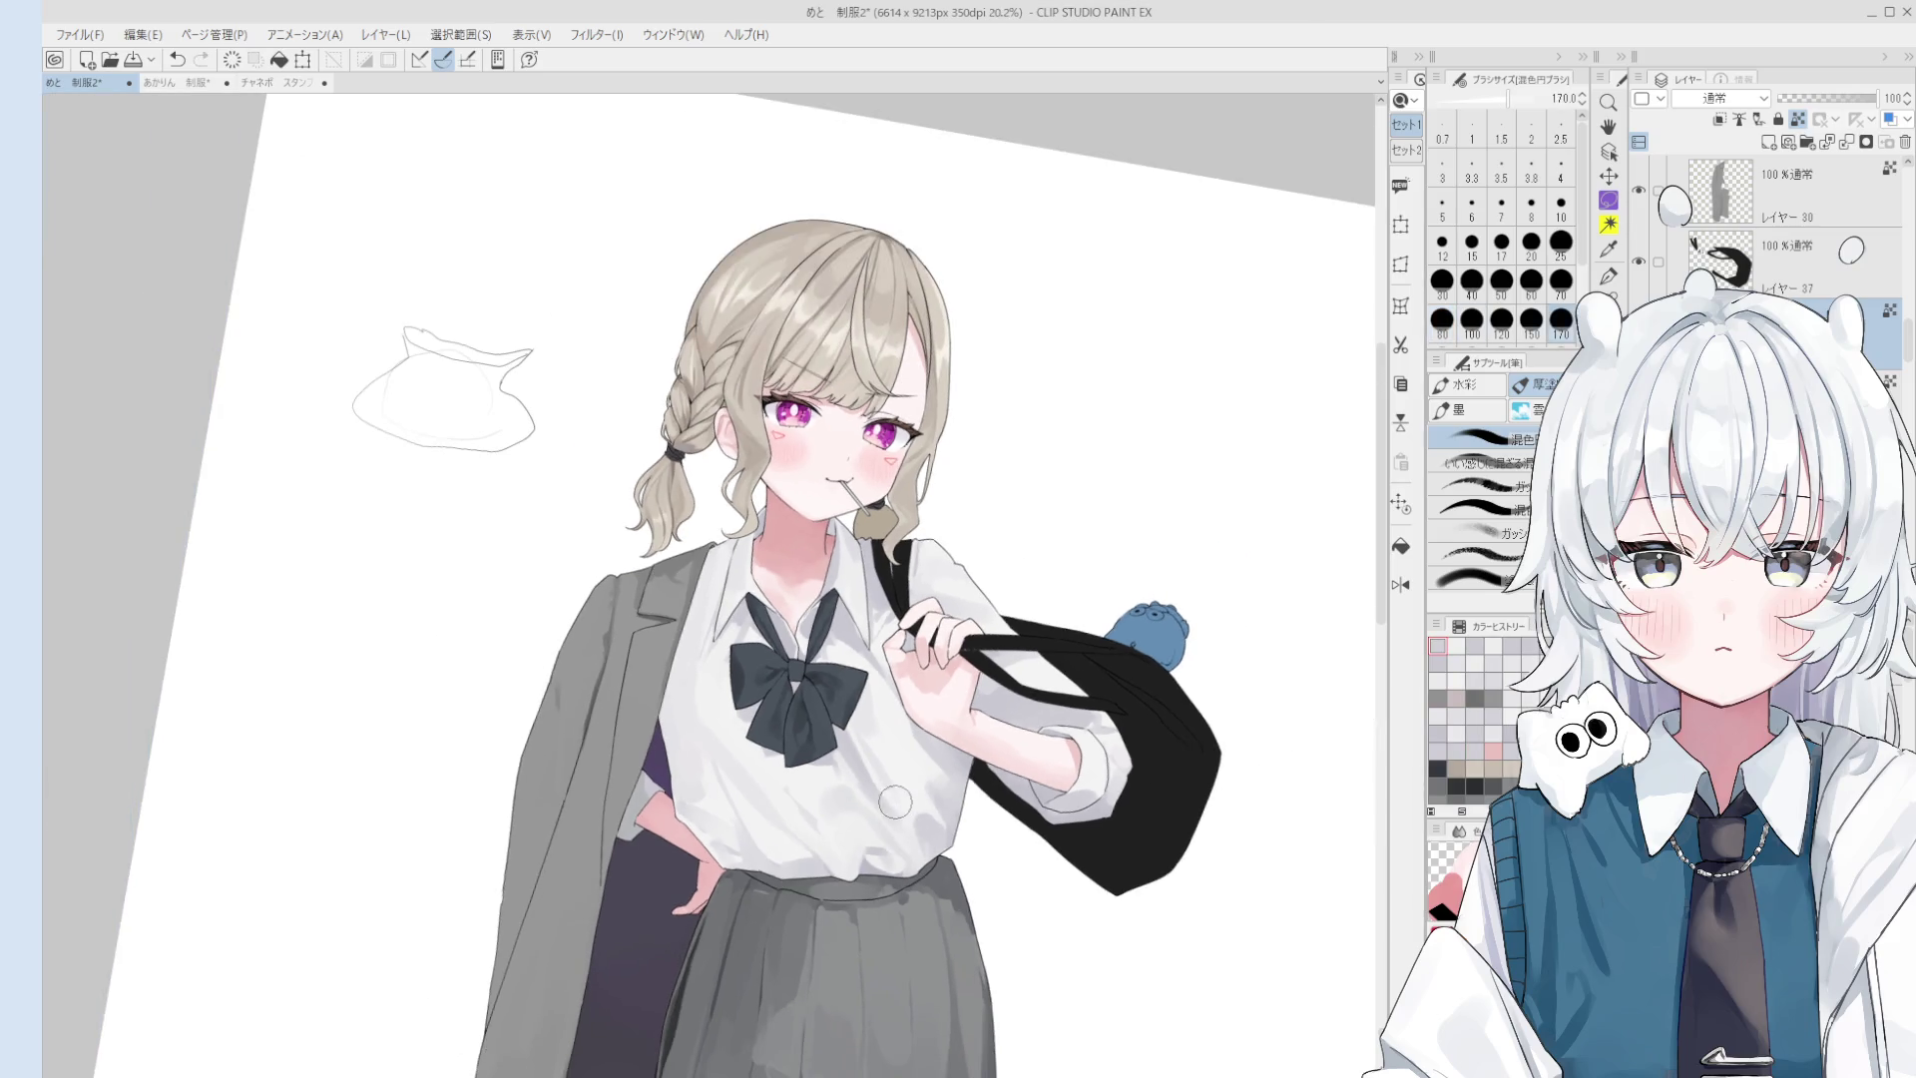
scroll(899, 827, up, 2)
alt+click(895, 798)
key(bracketleft)
key(bracketleft)
key(bracketleft)
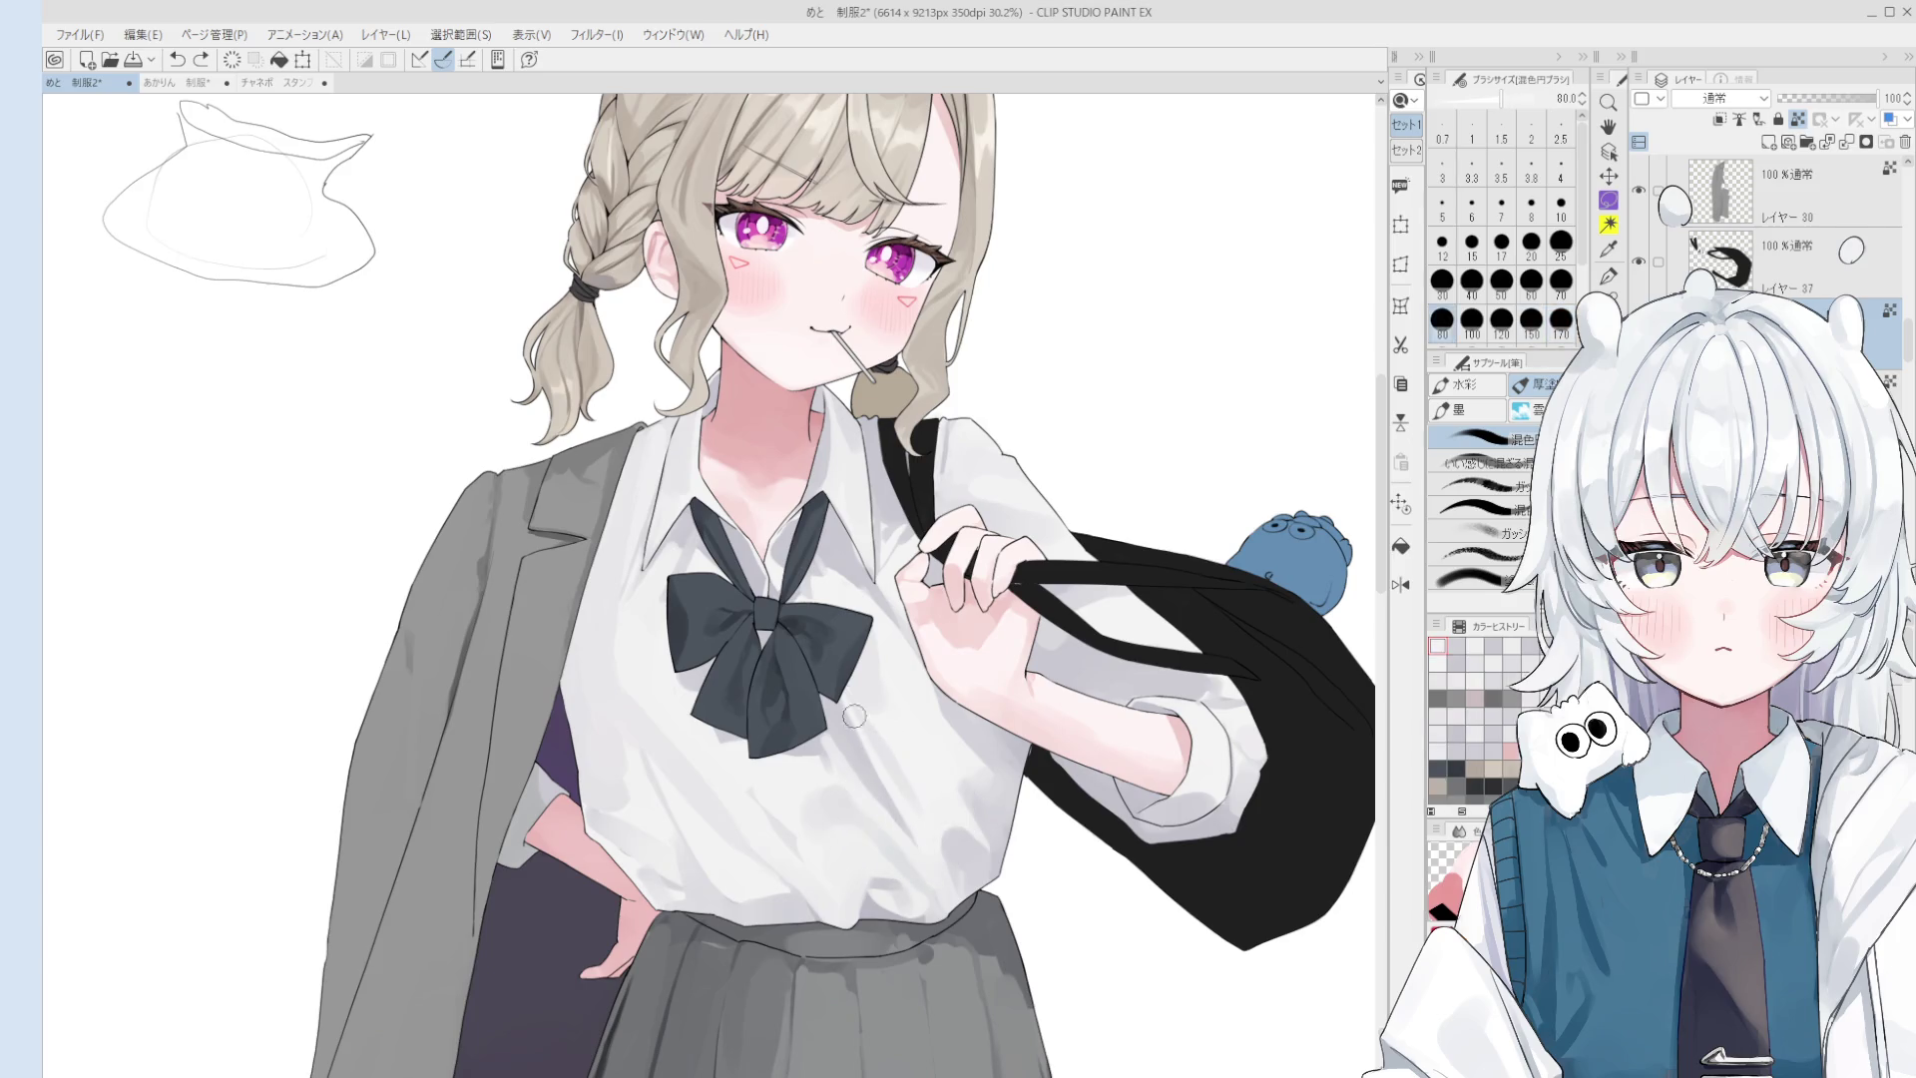
drag(895, 794, 895, 805)
- Enlarge the brush to size 120 and mirror the view horizontally to check the drawing
key(bracketright)
key(bracketright)
scroll(877, 756, down, 1)
key(h)
scroll(708, 741, up, 1)
- Reposition the view over the shirt and sample a shirt shade to paint with
scroll(708, 741, up, 1)
key(b)
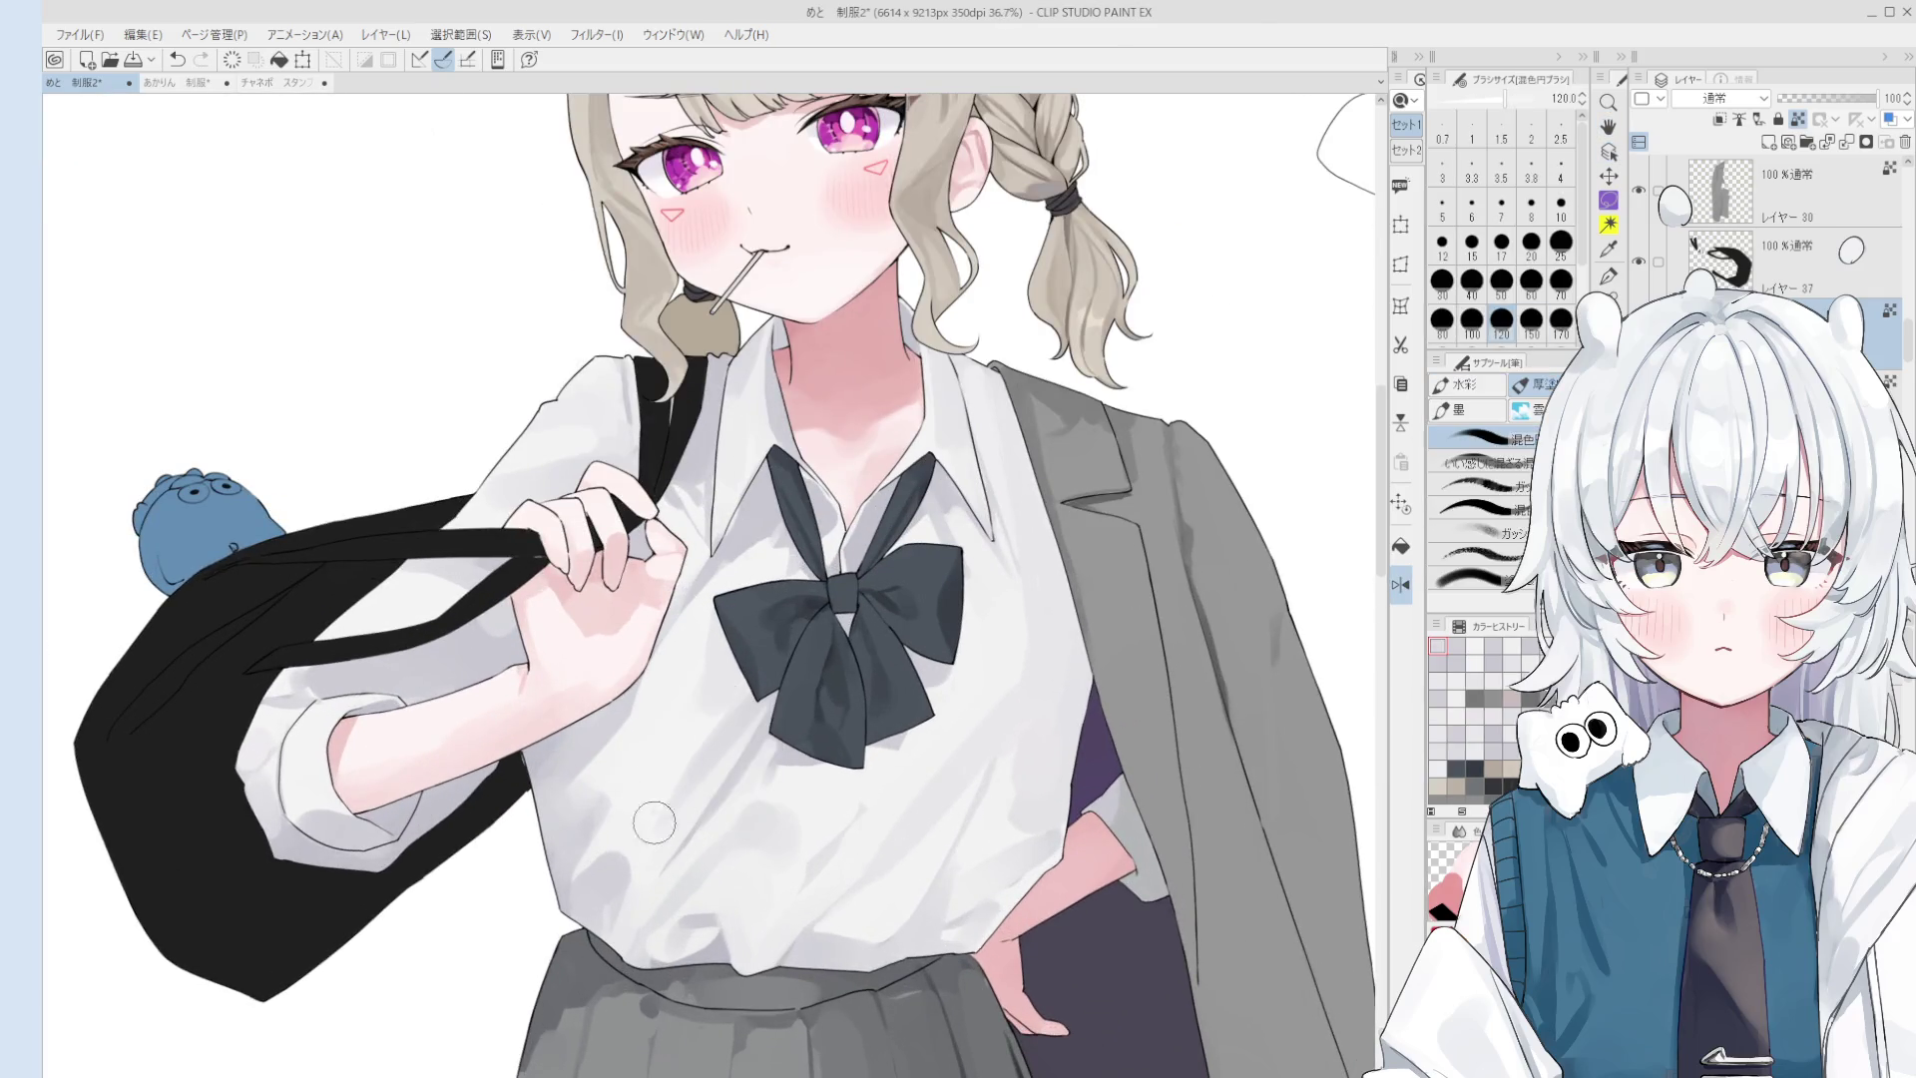
scroll(631, 803, down, 1)
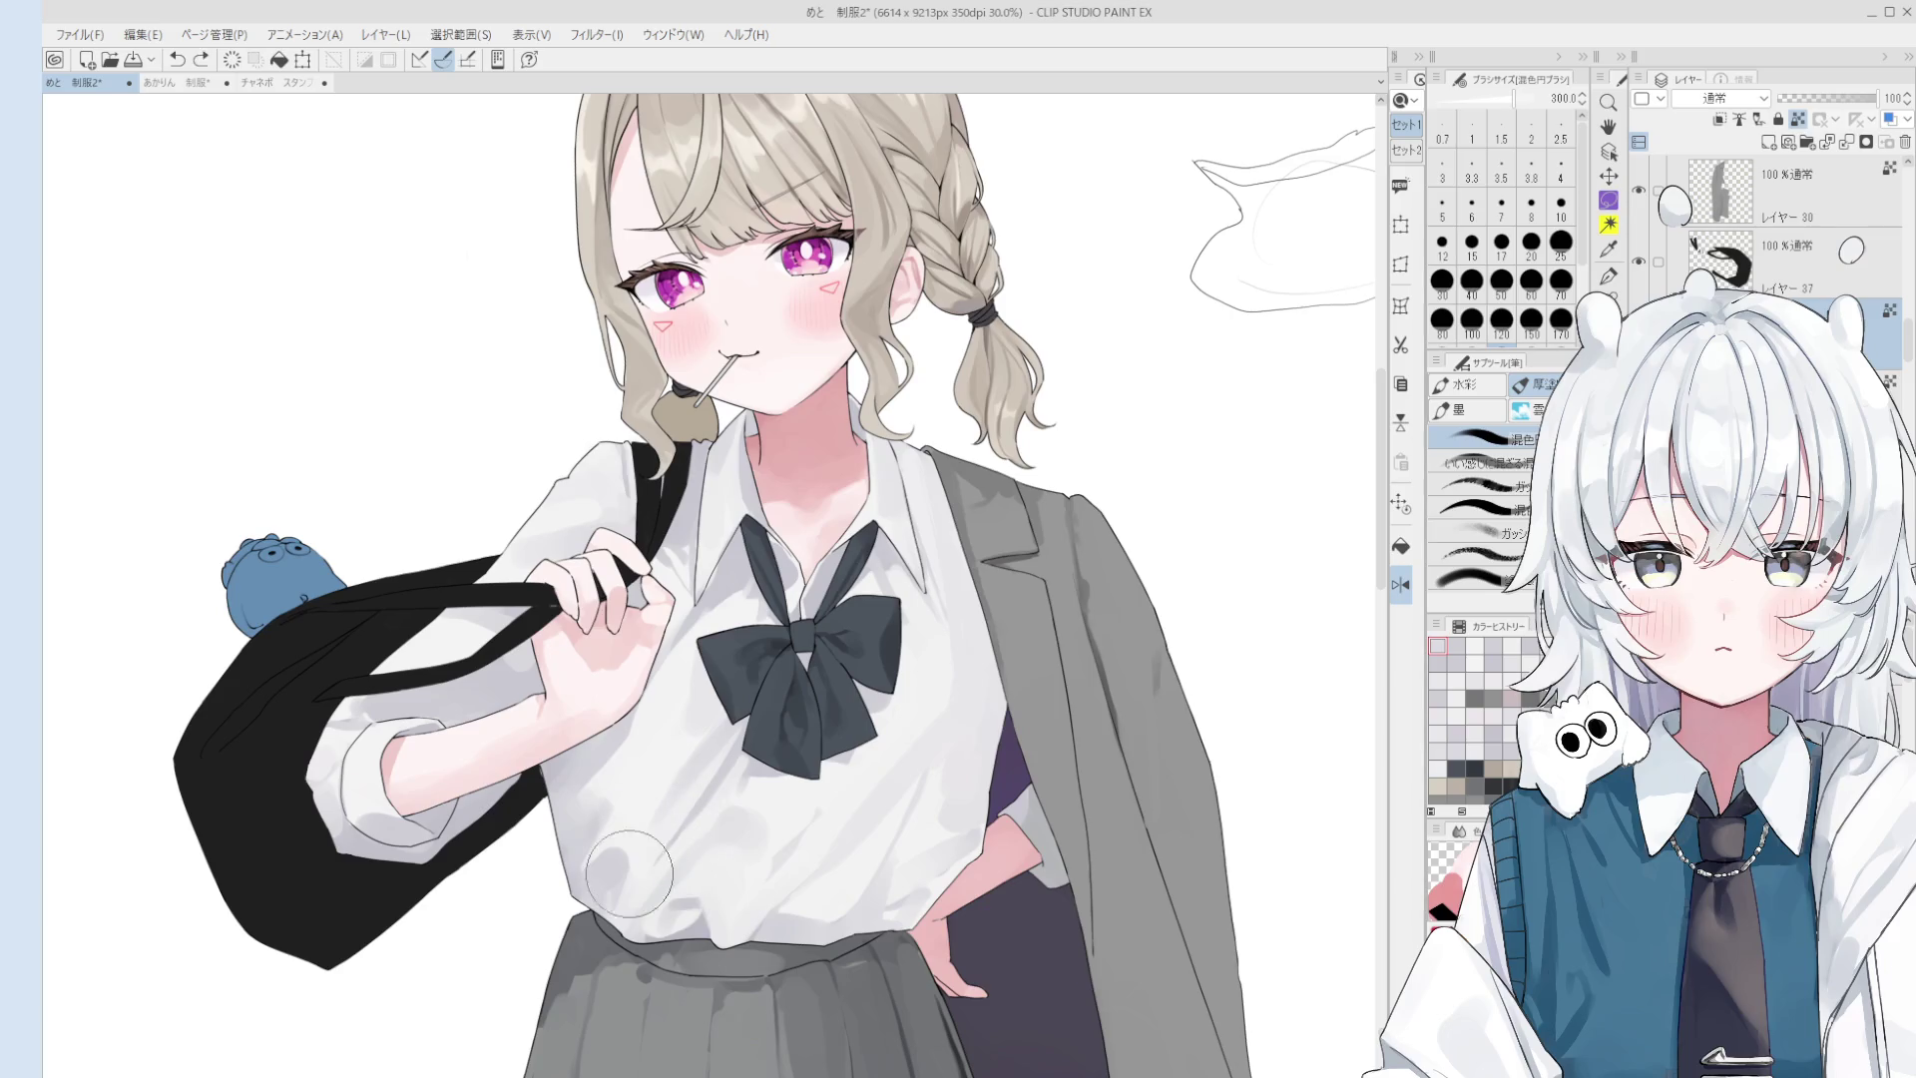
key(o)
key(b)
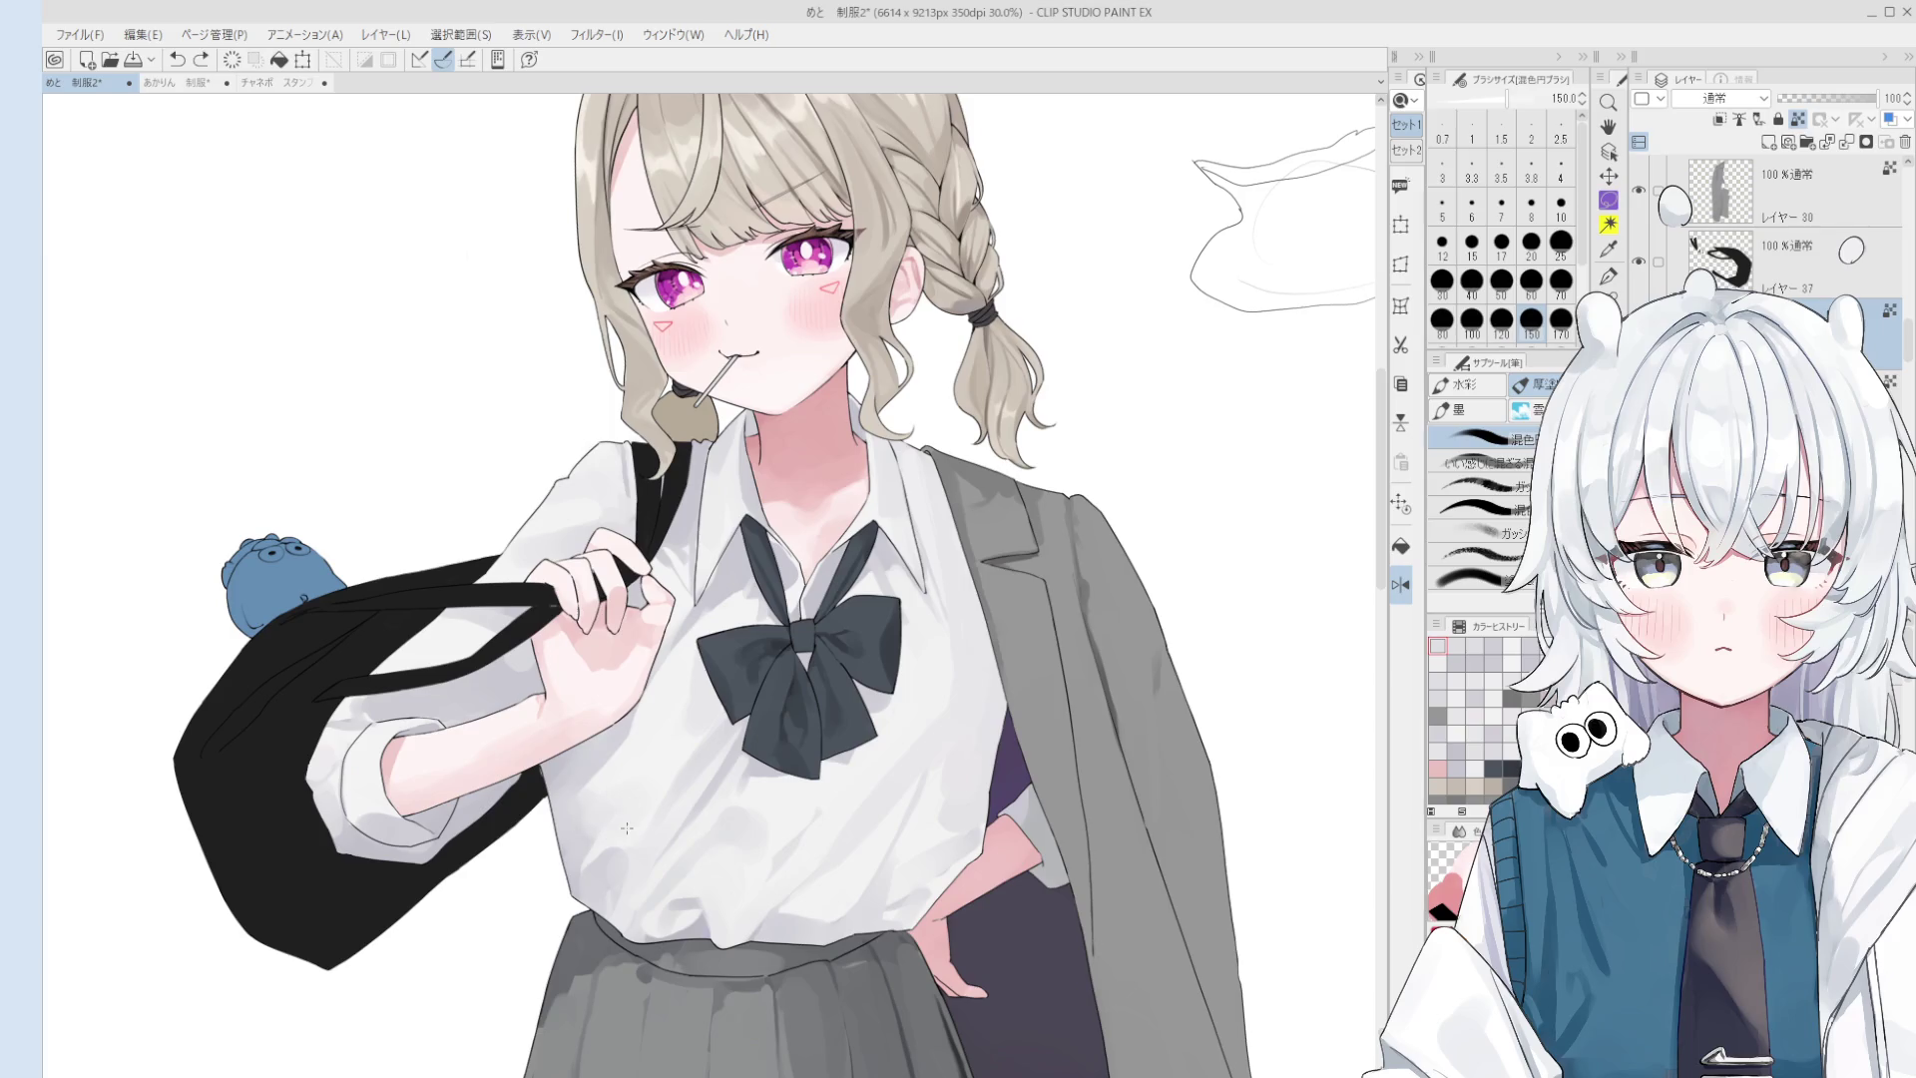
scroll(603, 820, down, 1)
drag(602, 821, 795, 722)
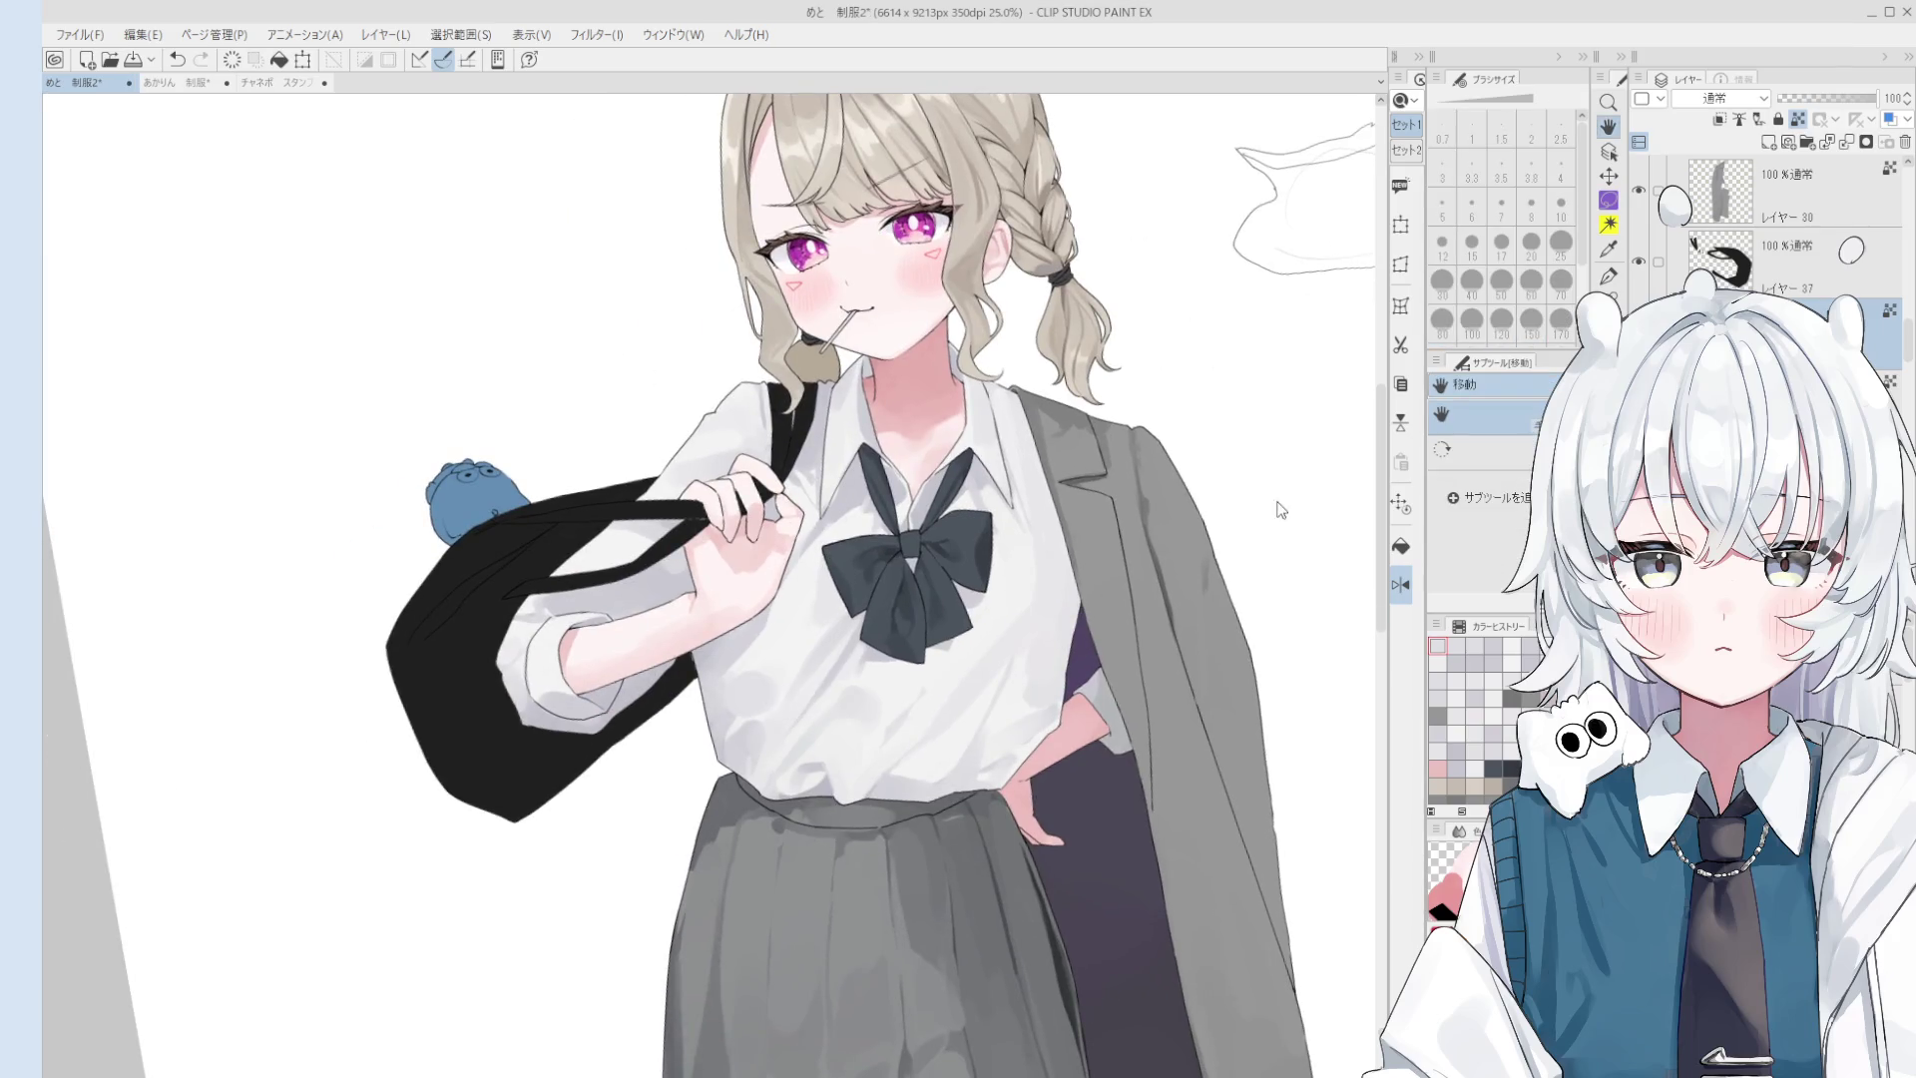
drag(1130, 688, 1110, 719)
key(b)
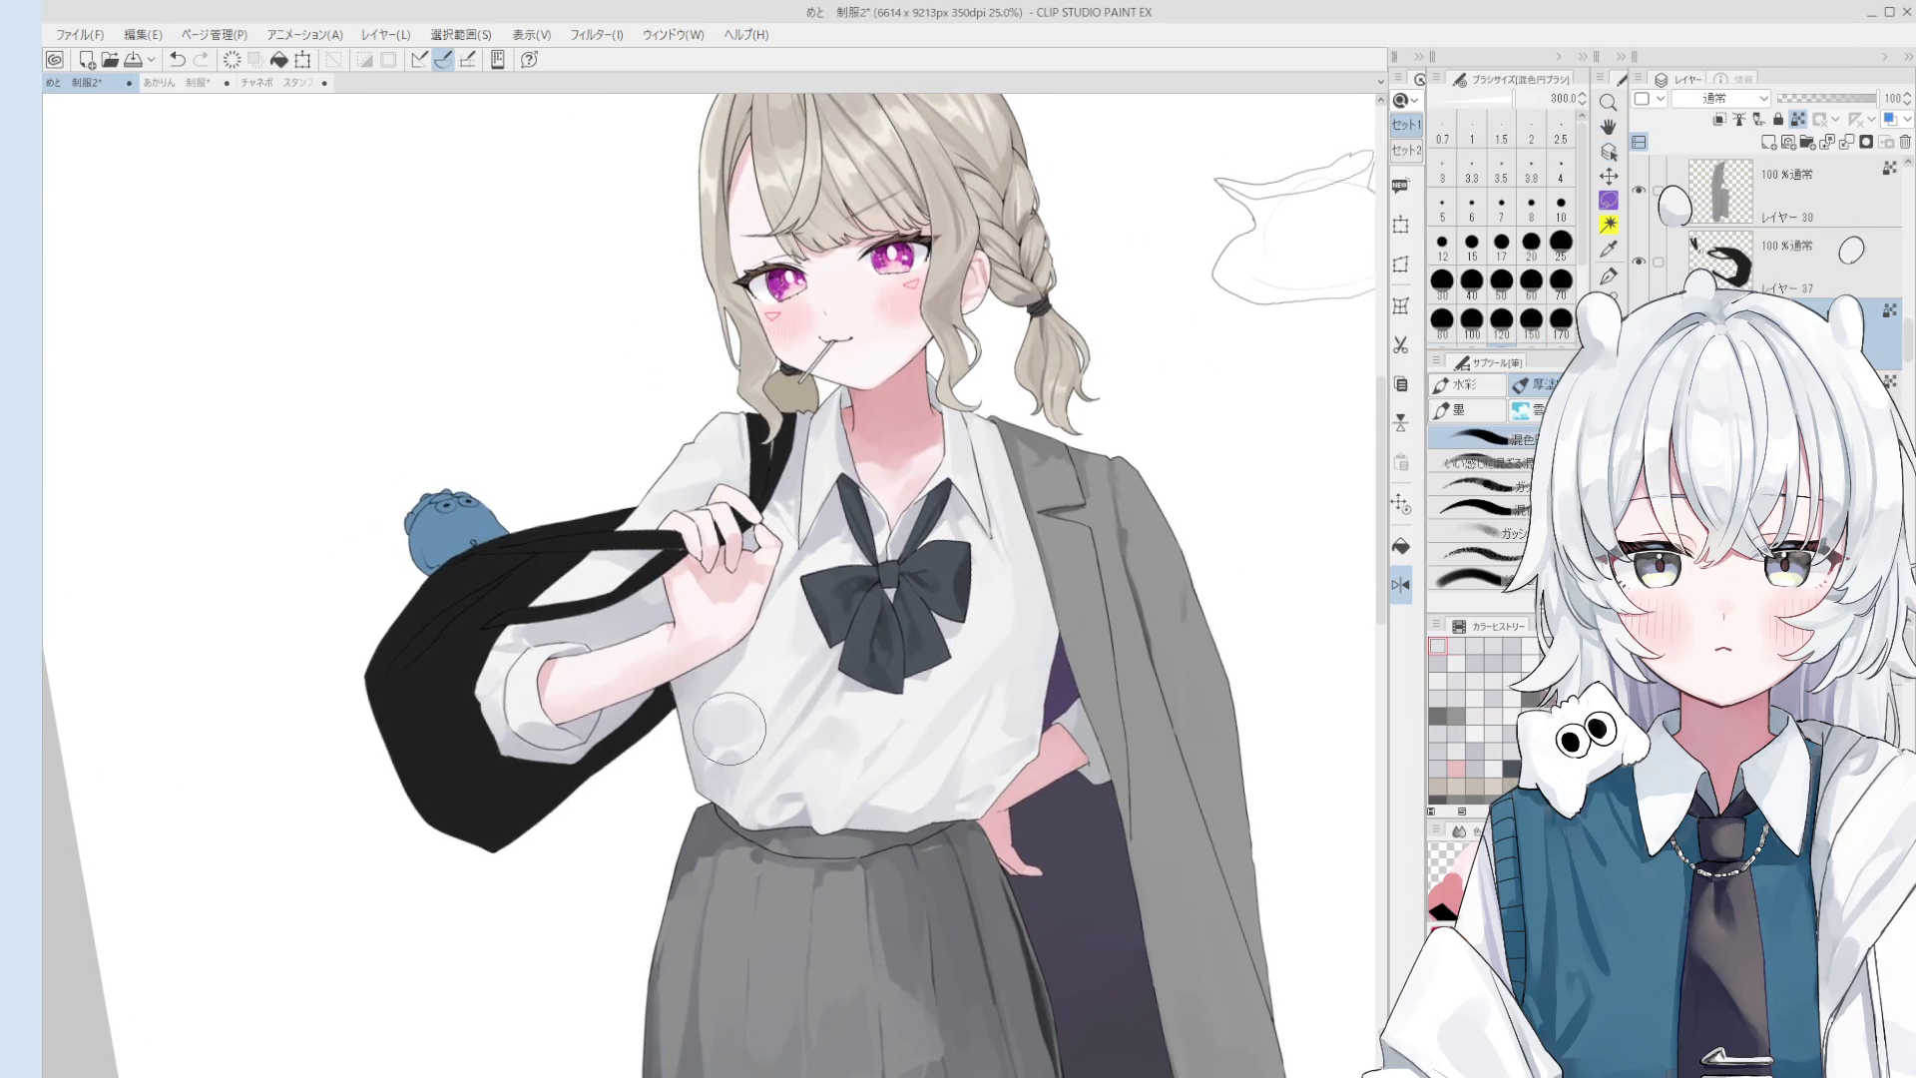
alt+click(749, 734)
alt+click(750, 742)
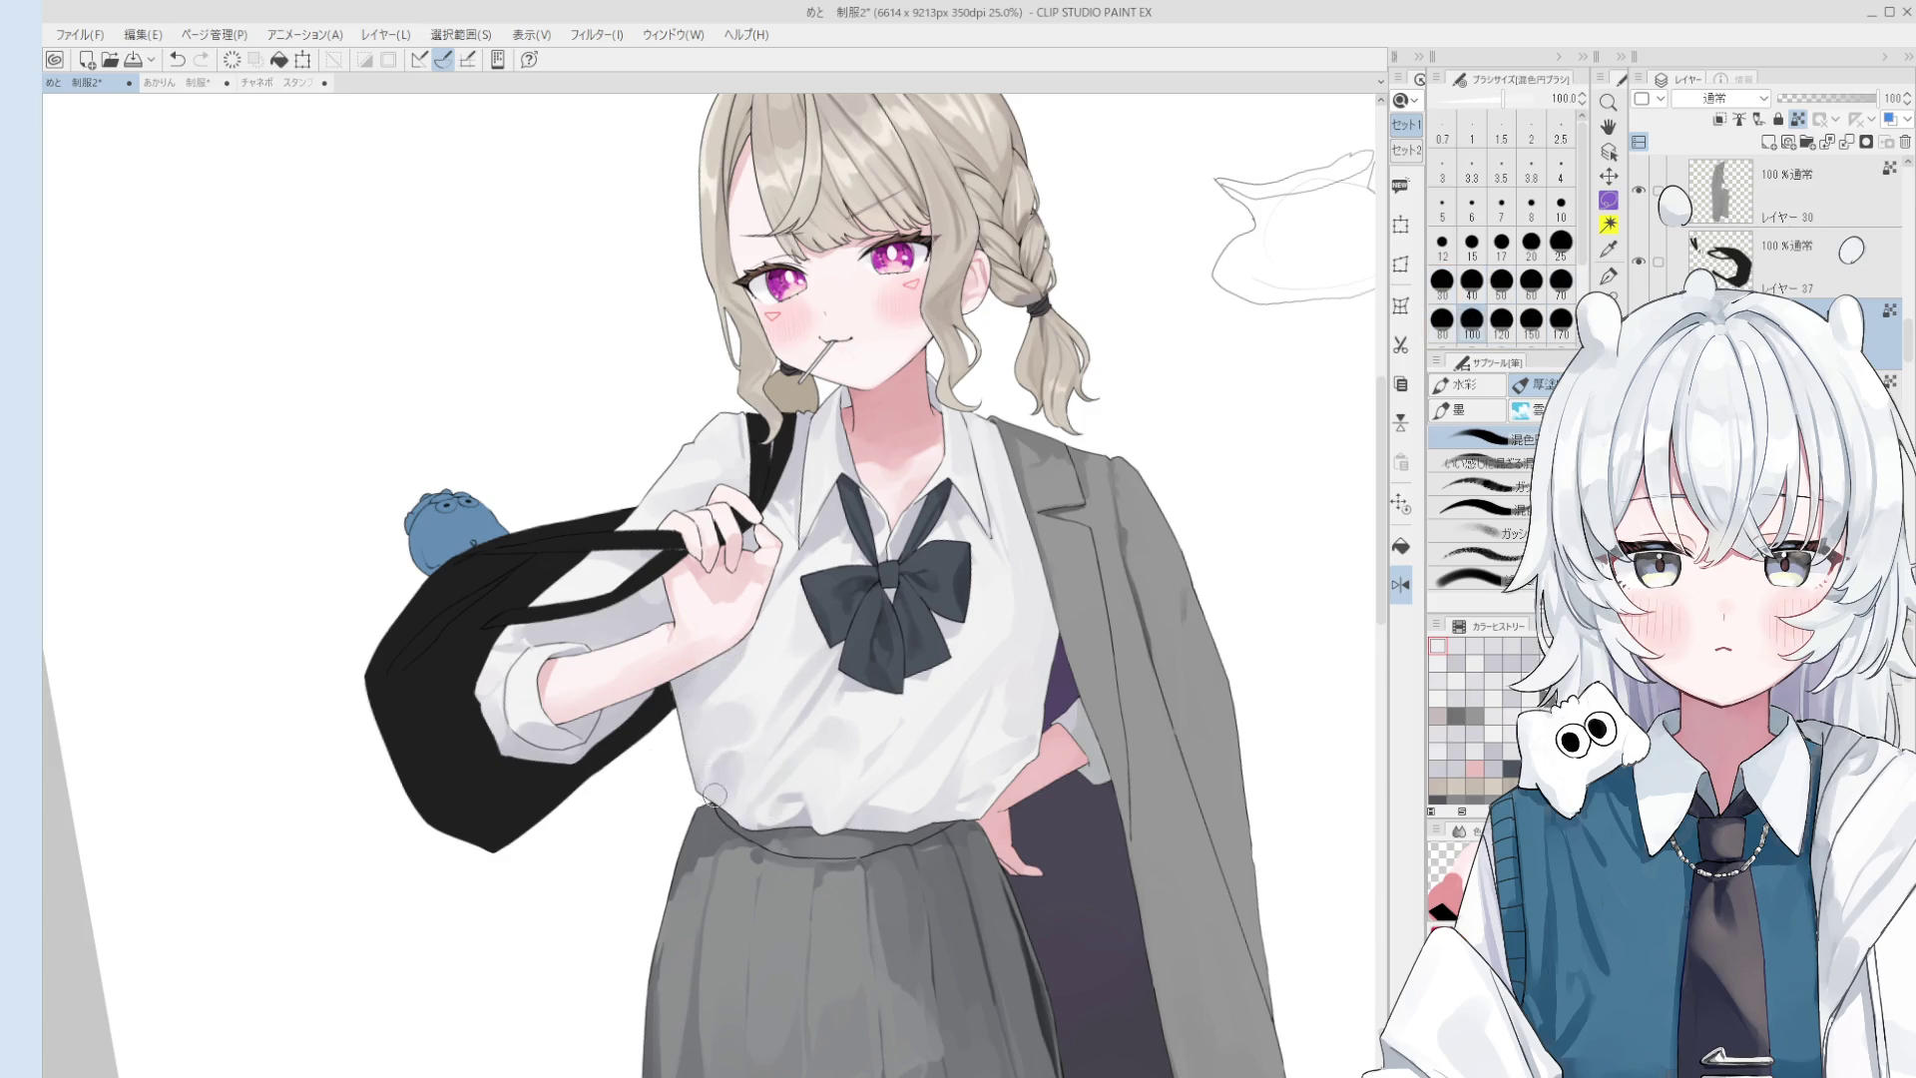
scroll(799, 818, down, 1)
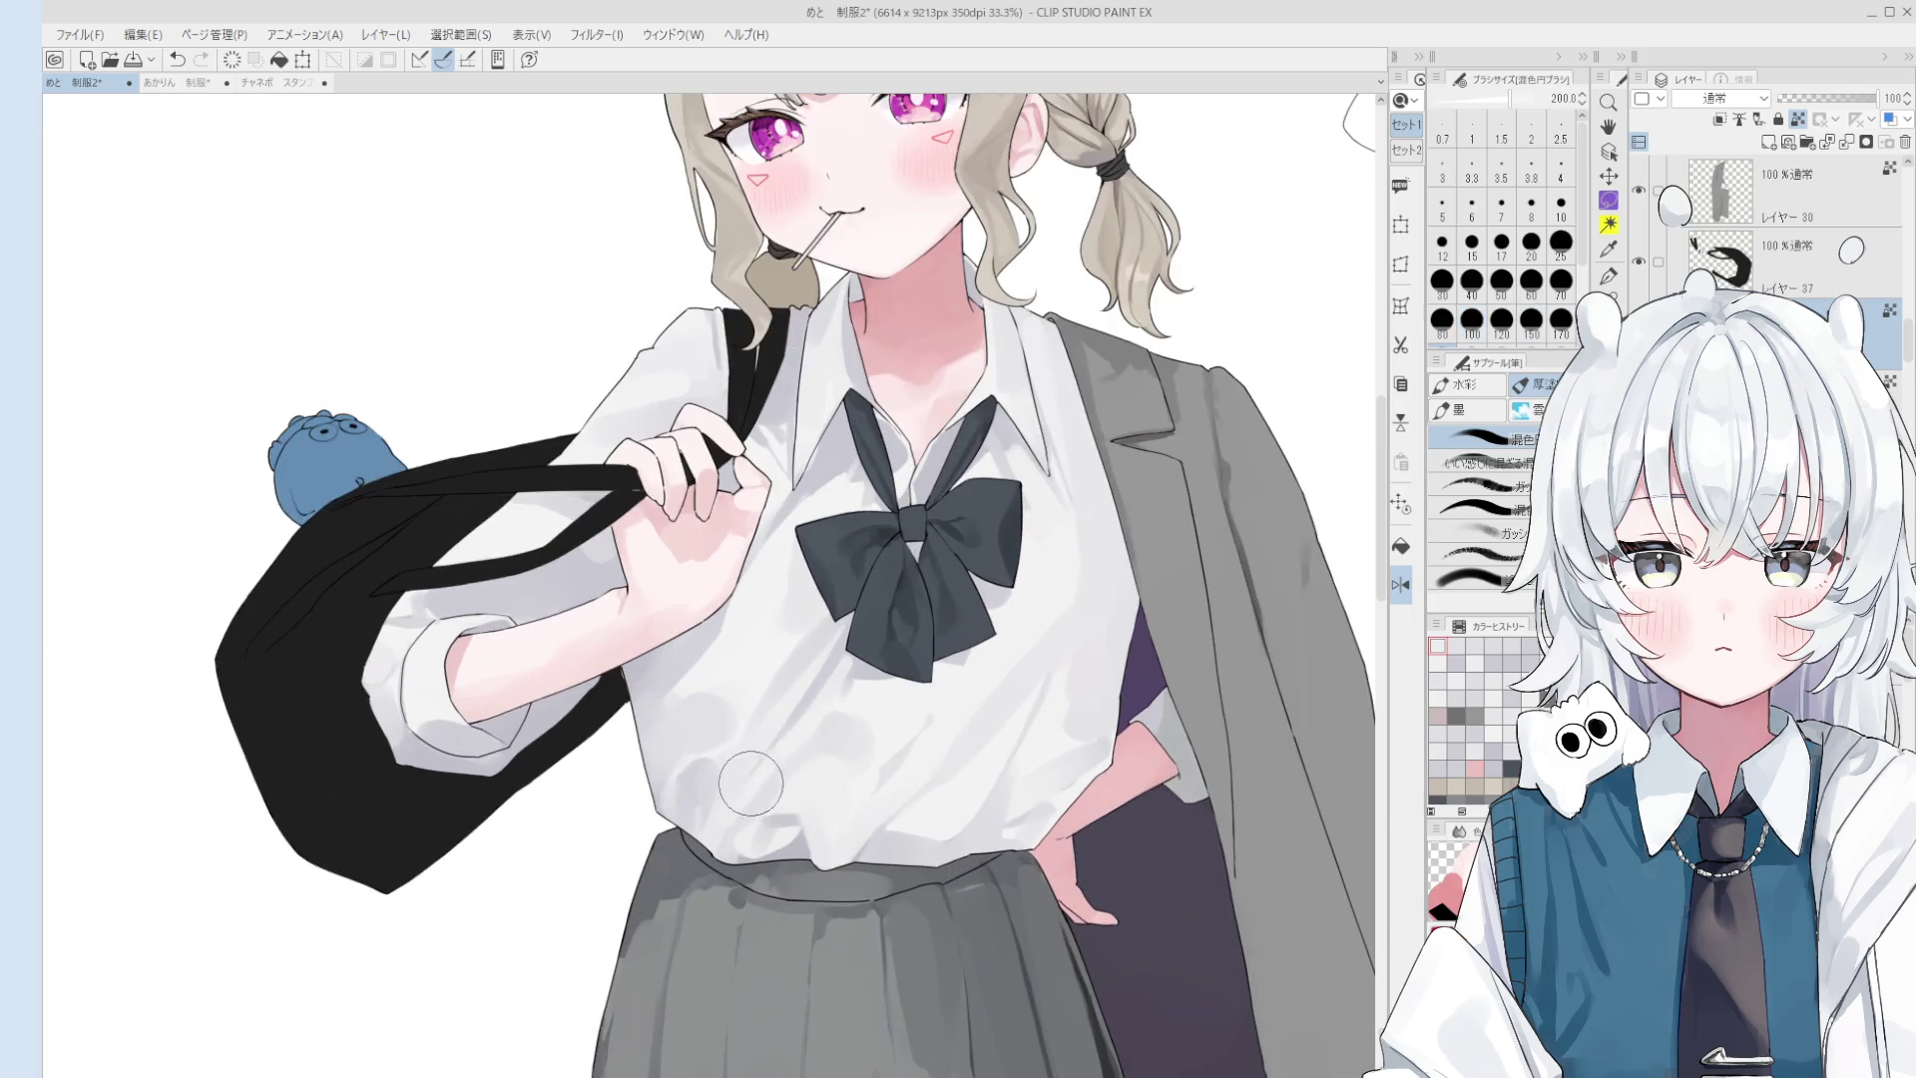
scroll(773, 788, up, 2)
alt+click(736, 739)
scroll(735, 739, up, 1)
alt+click(735, 675)
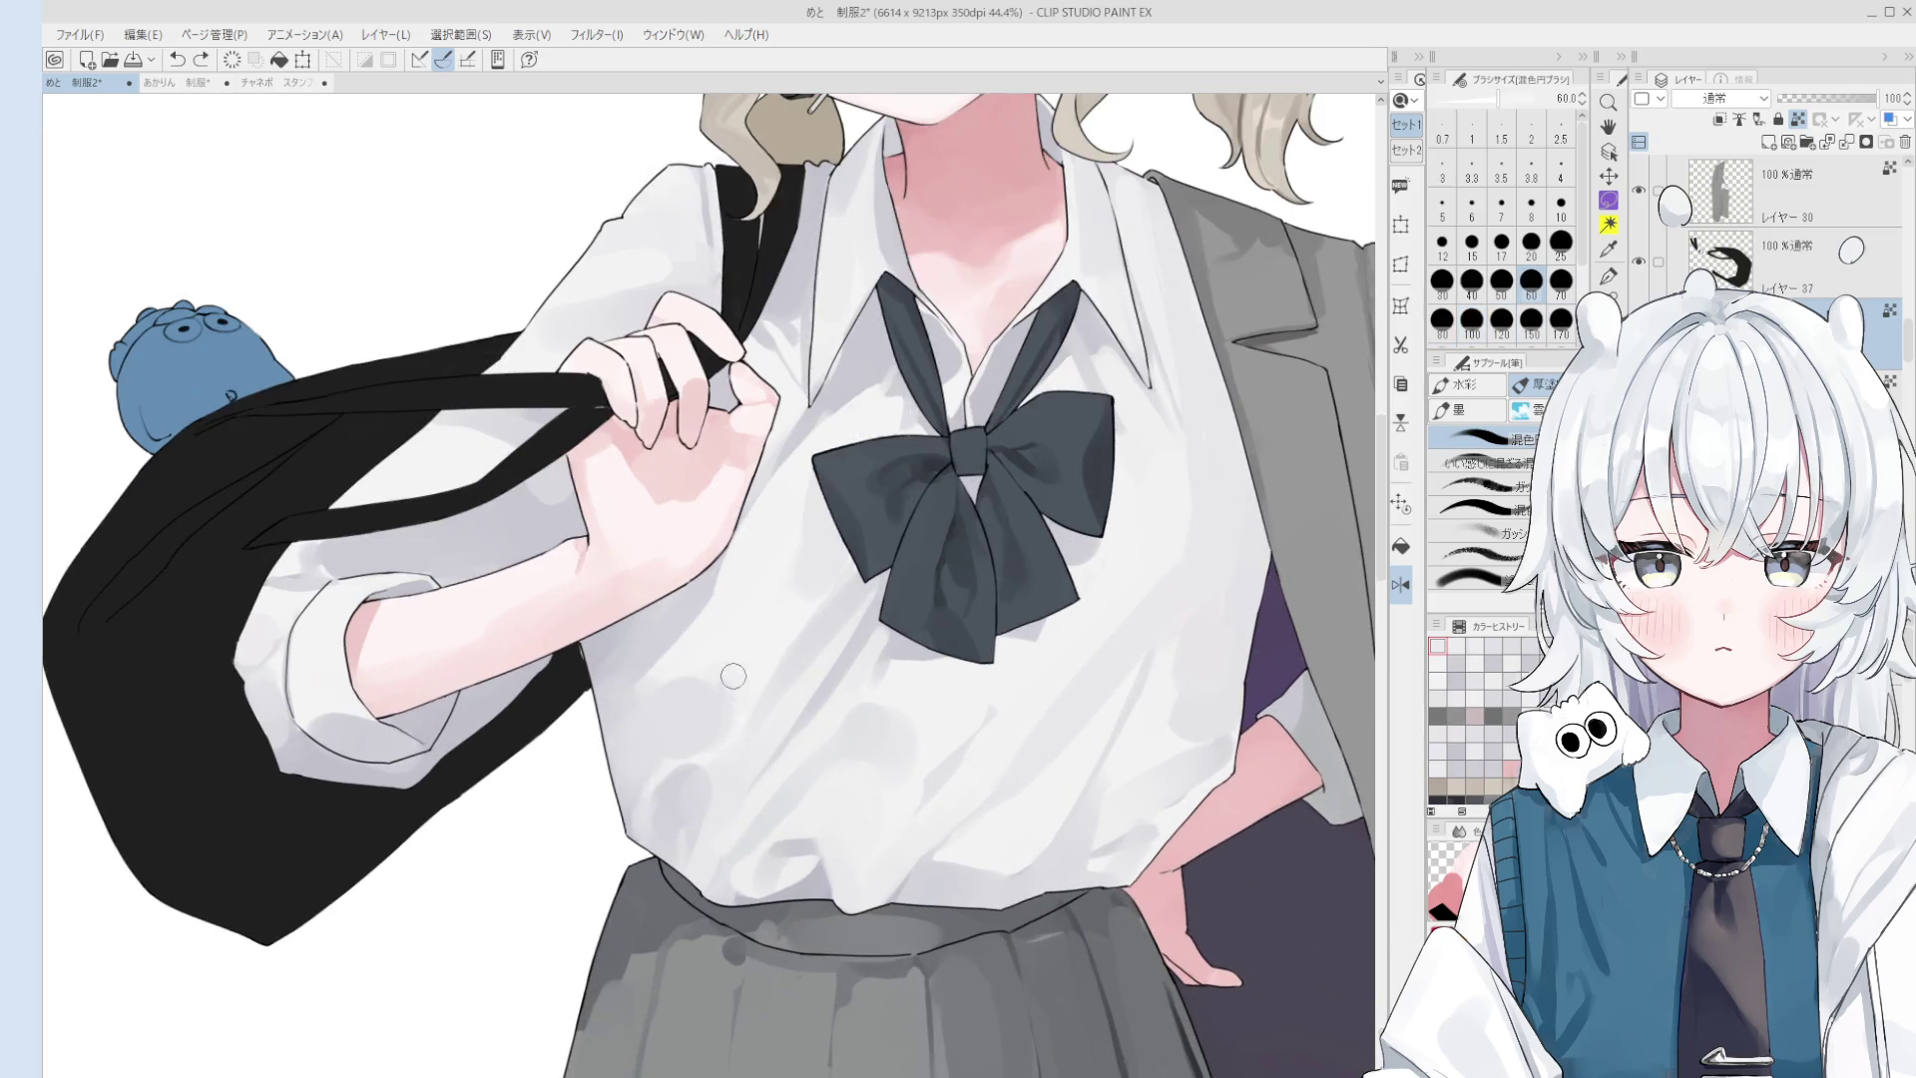
- Sample shirt shades near the hand, sizing the brush from 150 down to 60
key(bracketright)
scroll(738, 638, down, 1)
key(bracketright)
scroll(778, 629, down, 1)
scroll(713, 807, down, 1)
alt+click(704, 808)
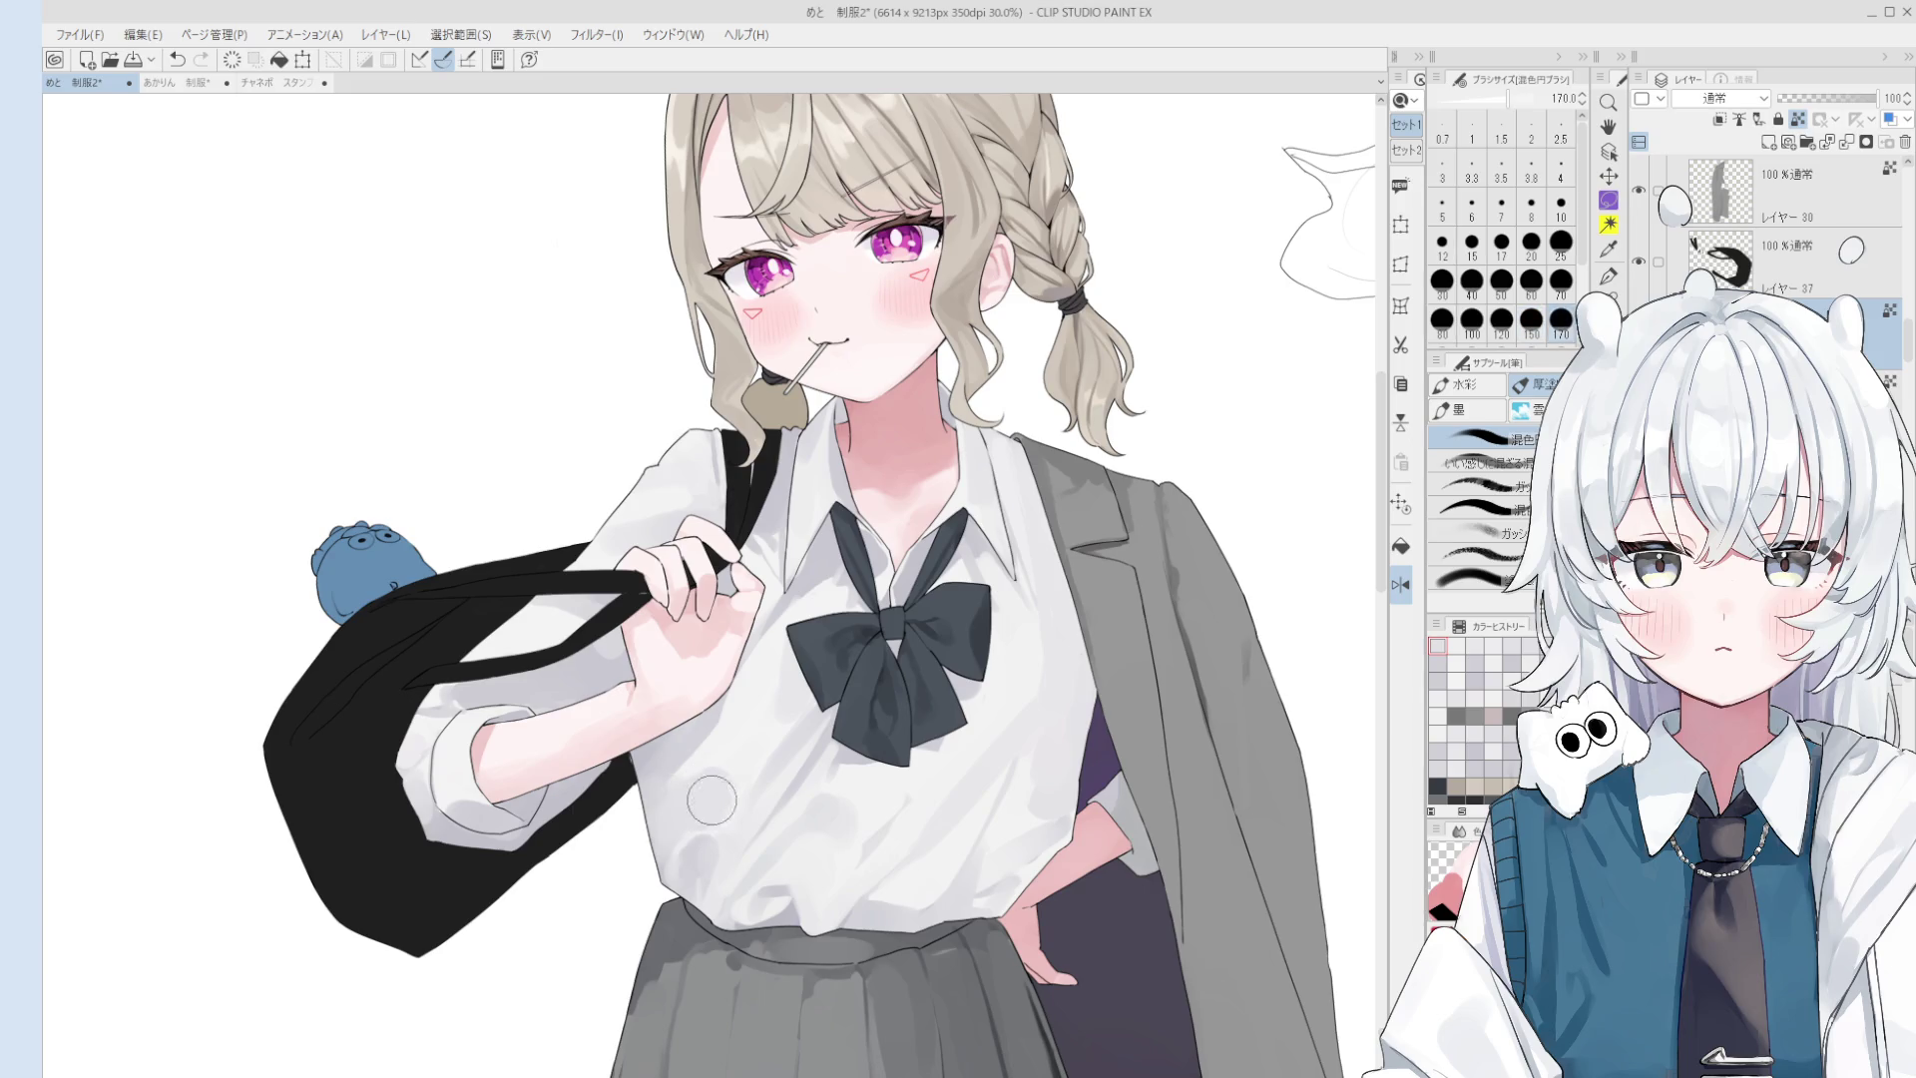
key(h)
scroll(836, 760, down, 1)
drag(835, 760, 790, 776)
key(b)
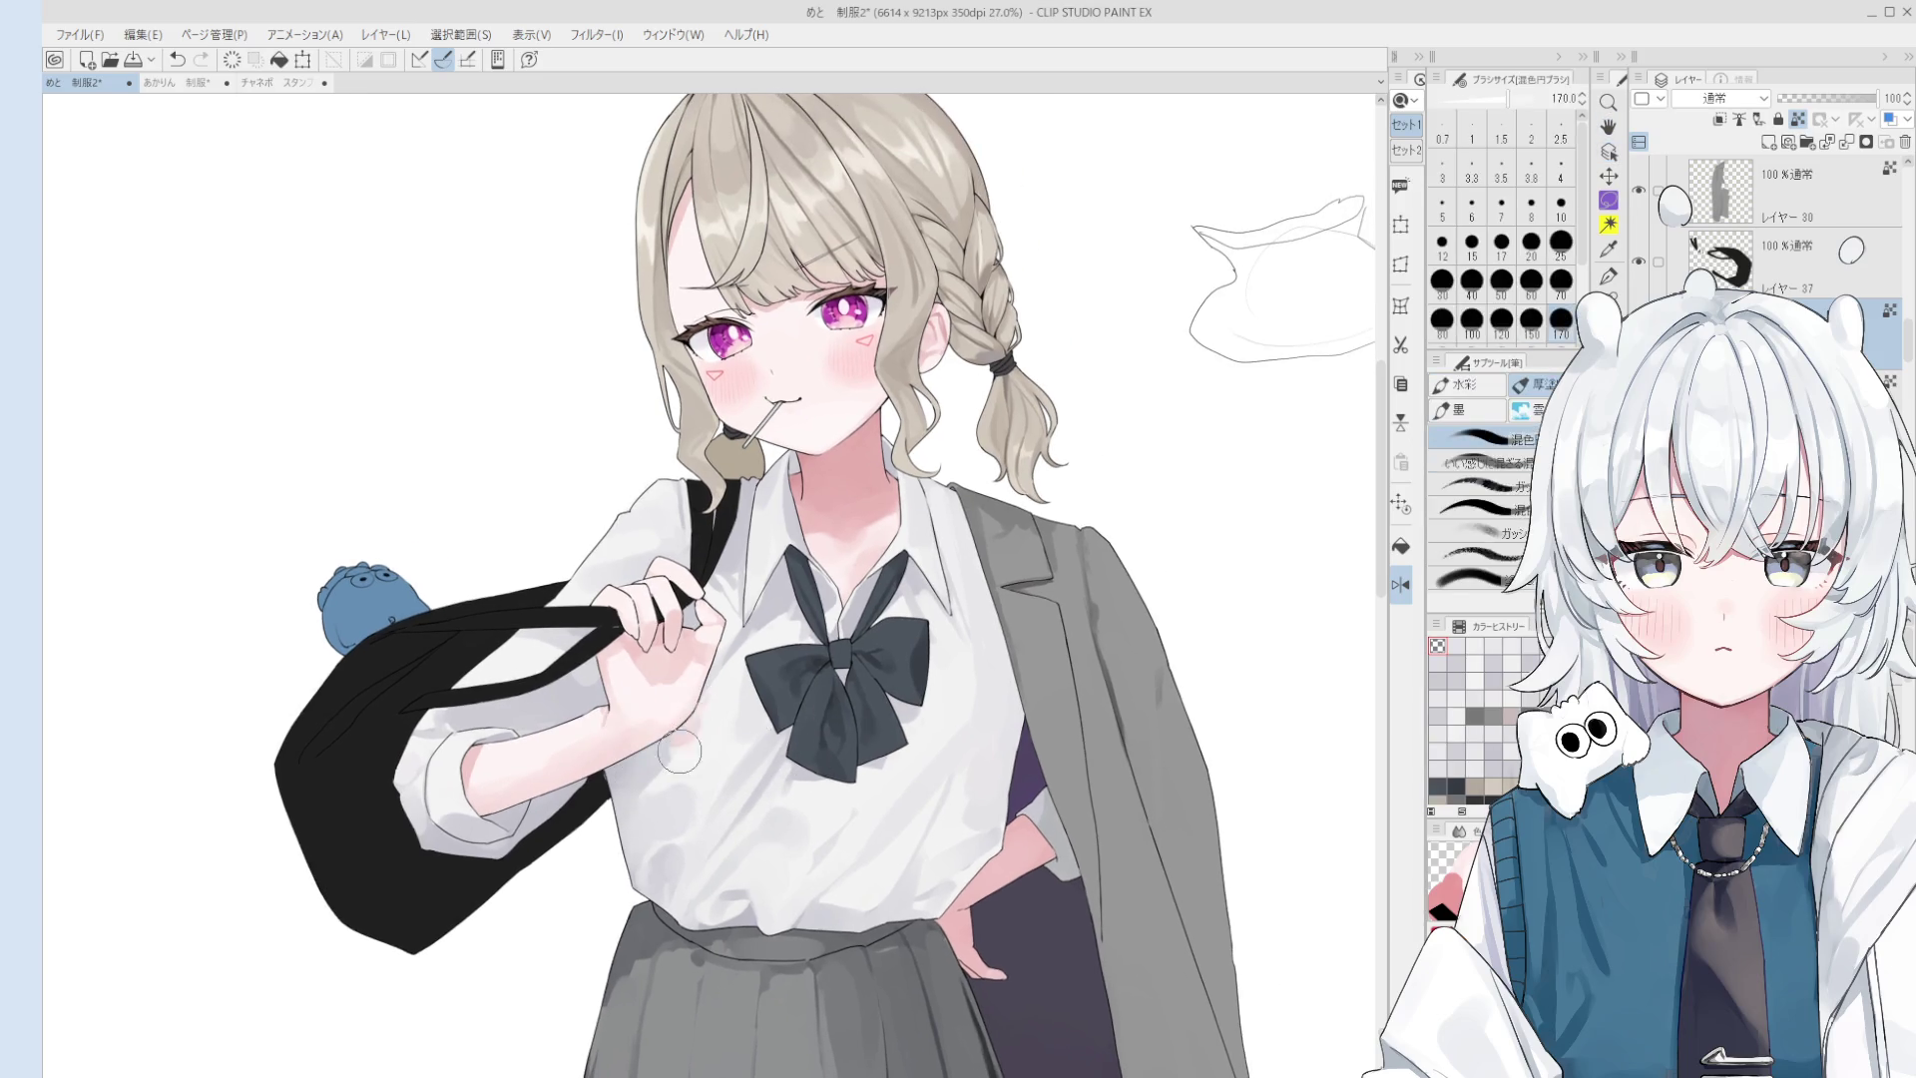
alt+click(664, 750)
alt+click(667, 751)
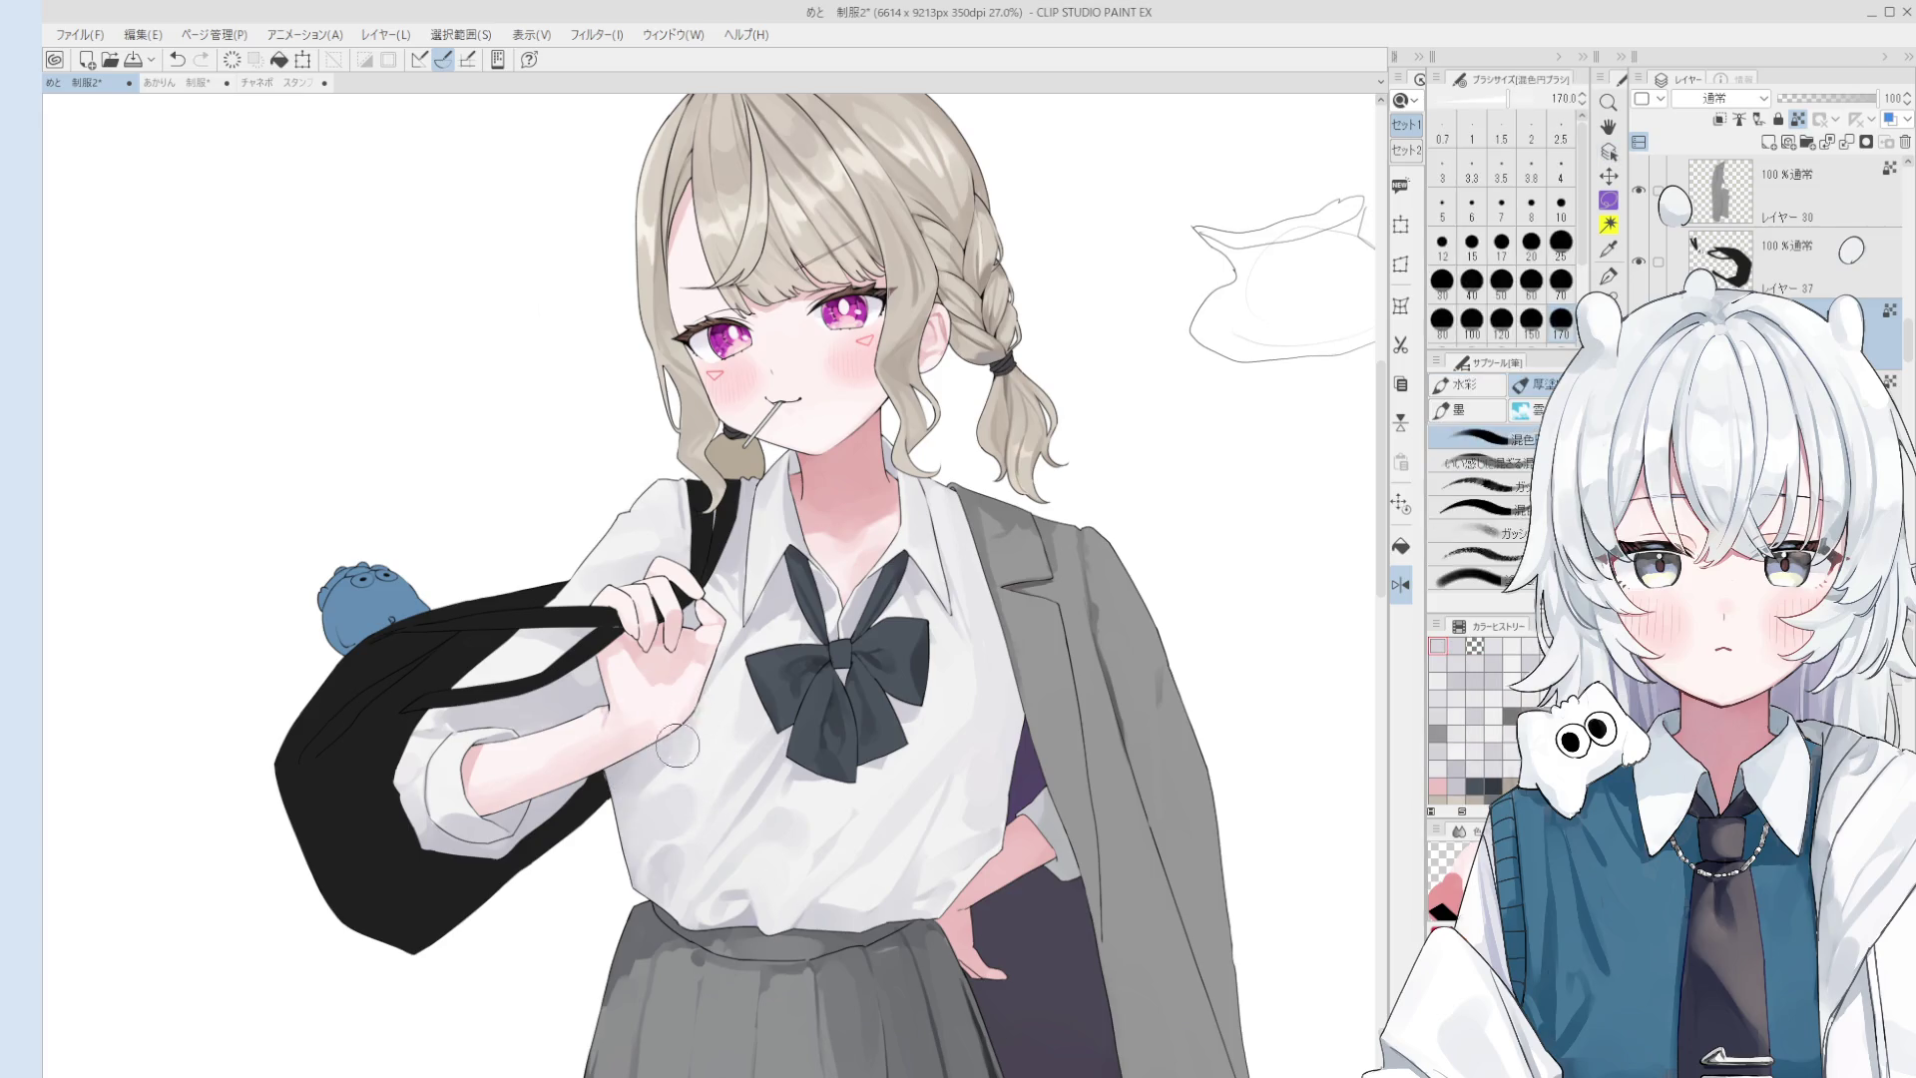
scroll(804, 619, up, 5)
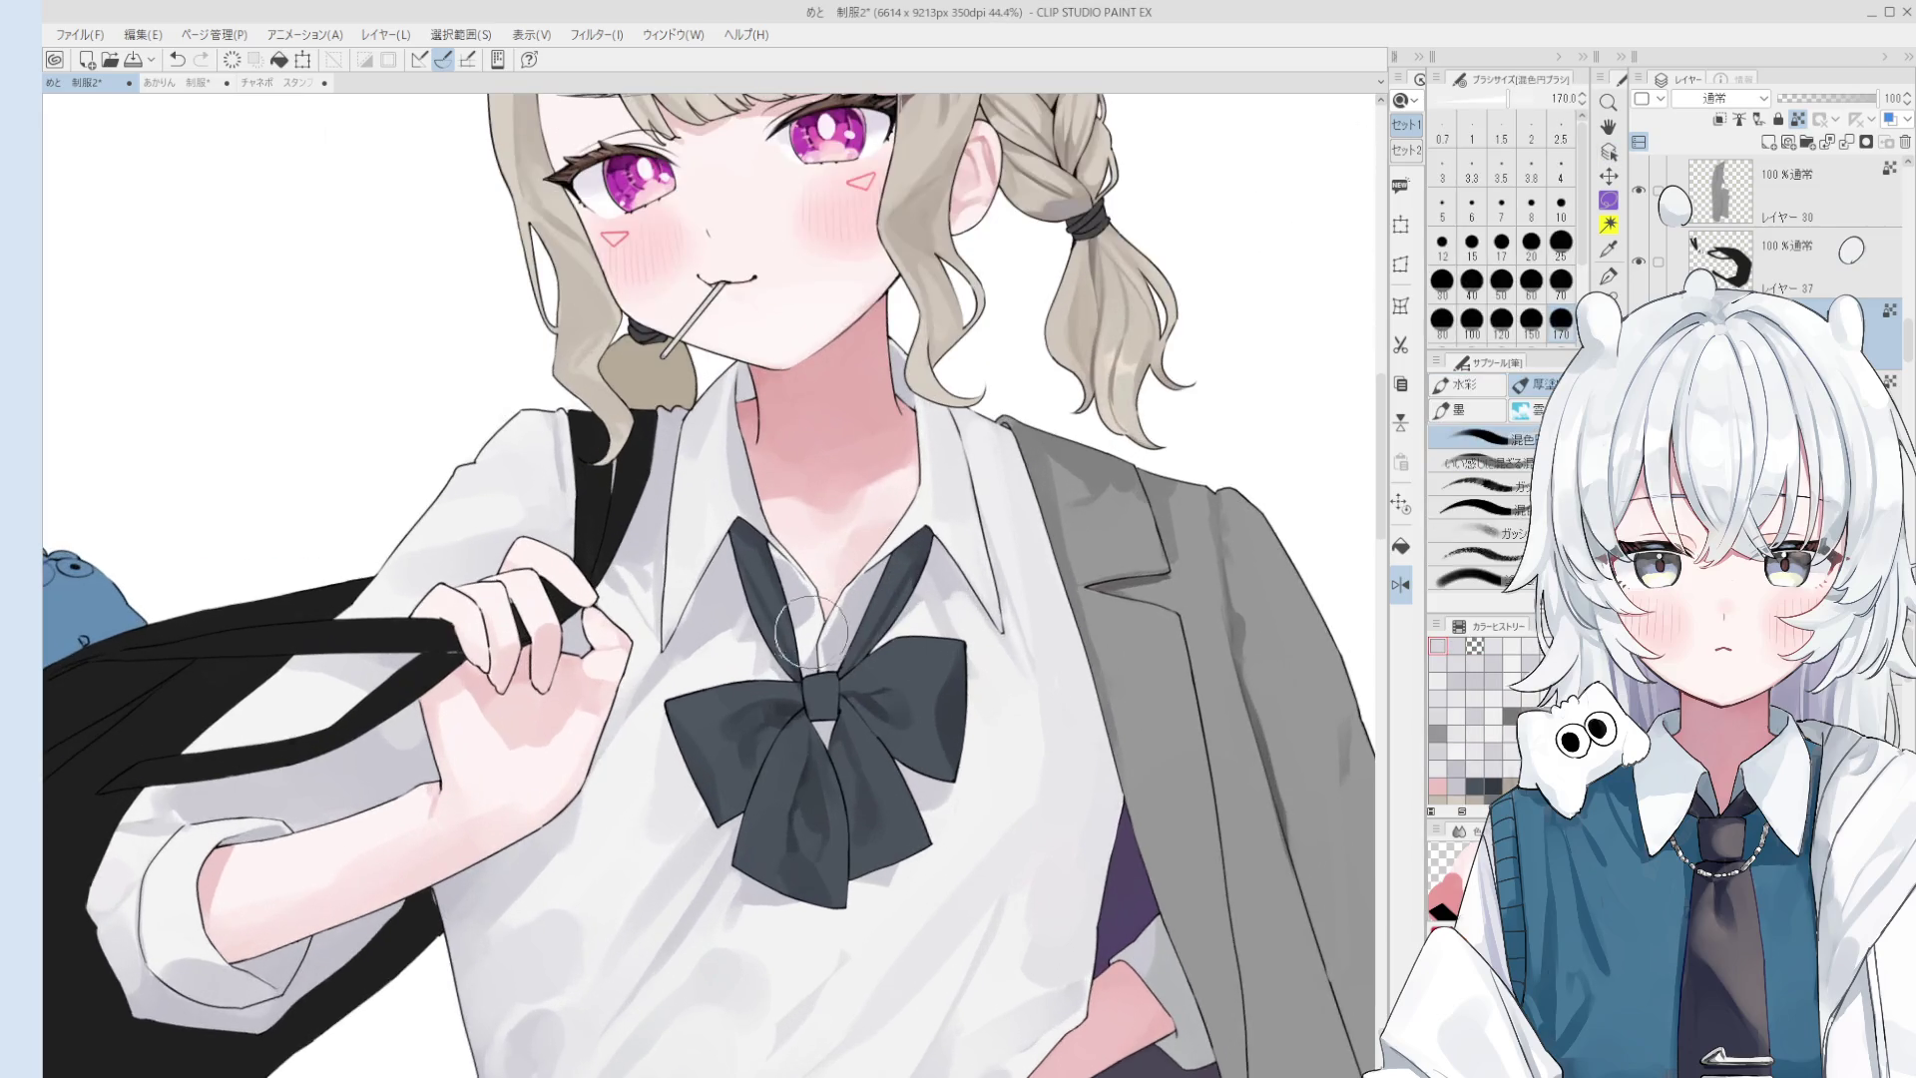
click(1531, 282)
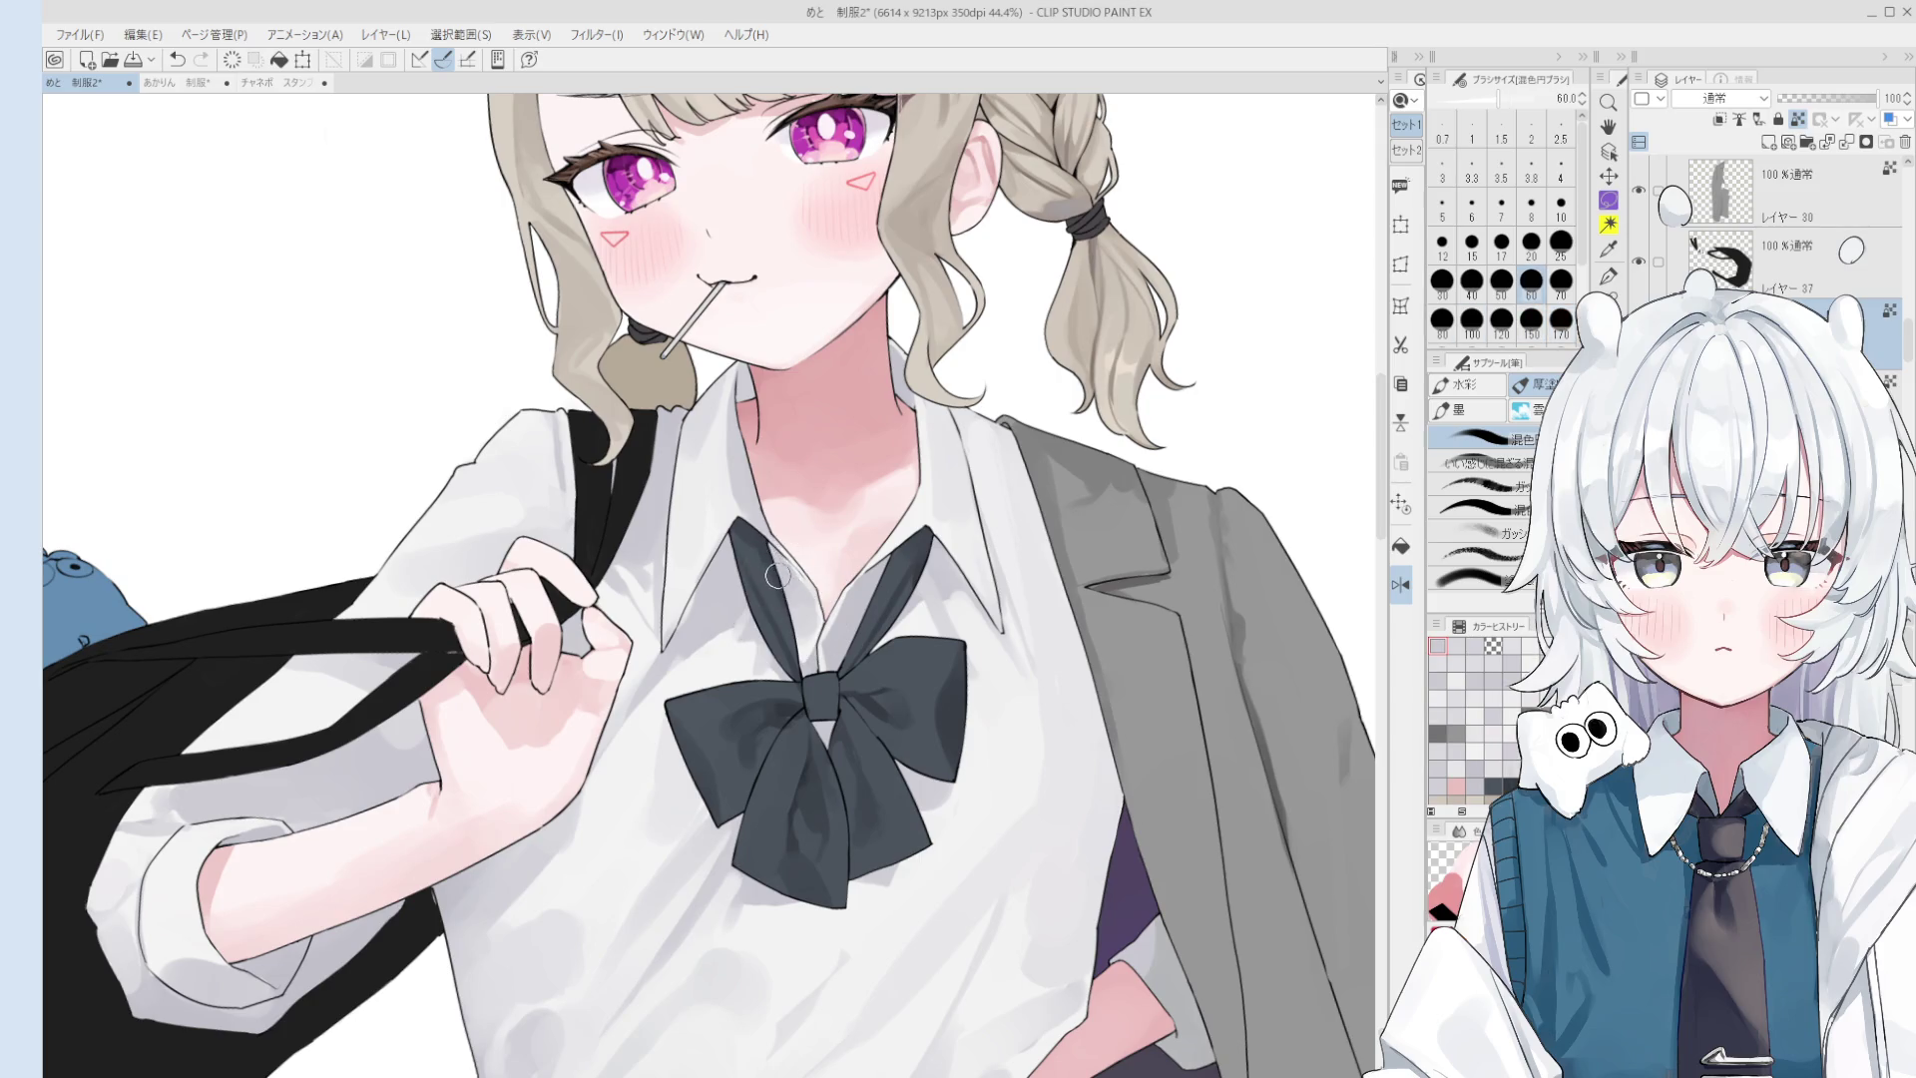
scroll(836, 650, down, 2)
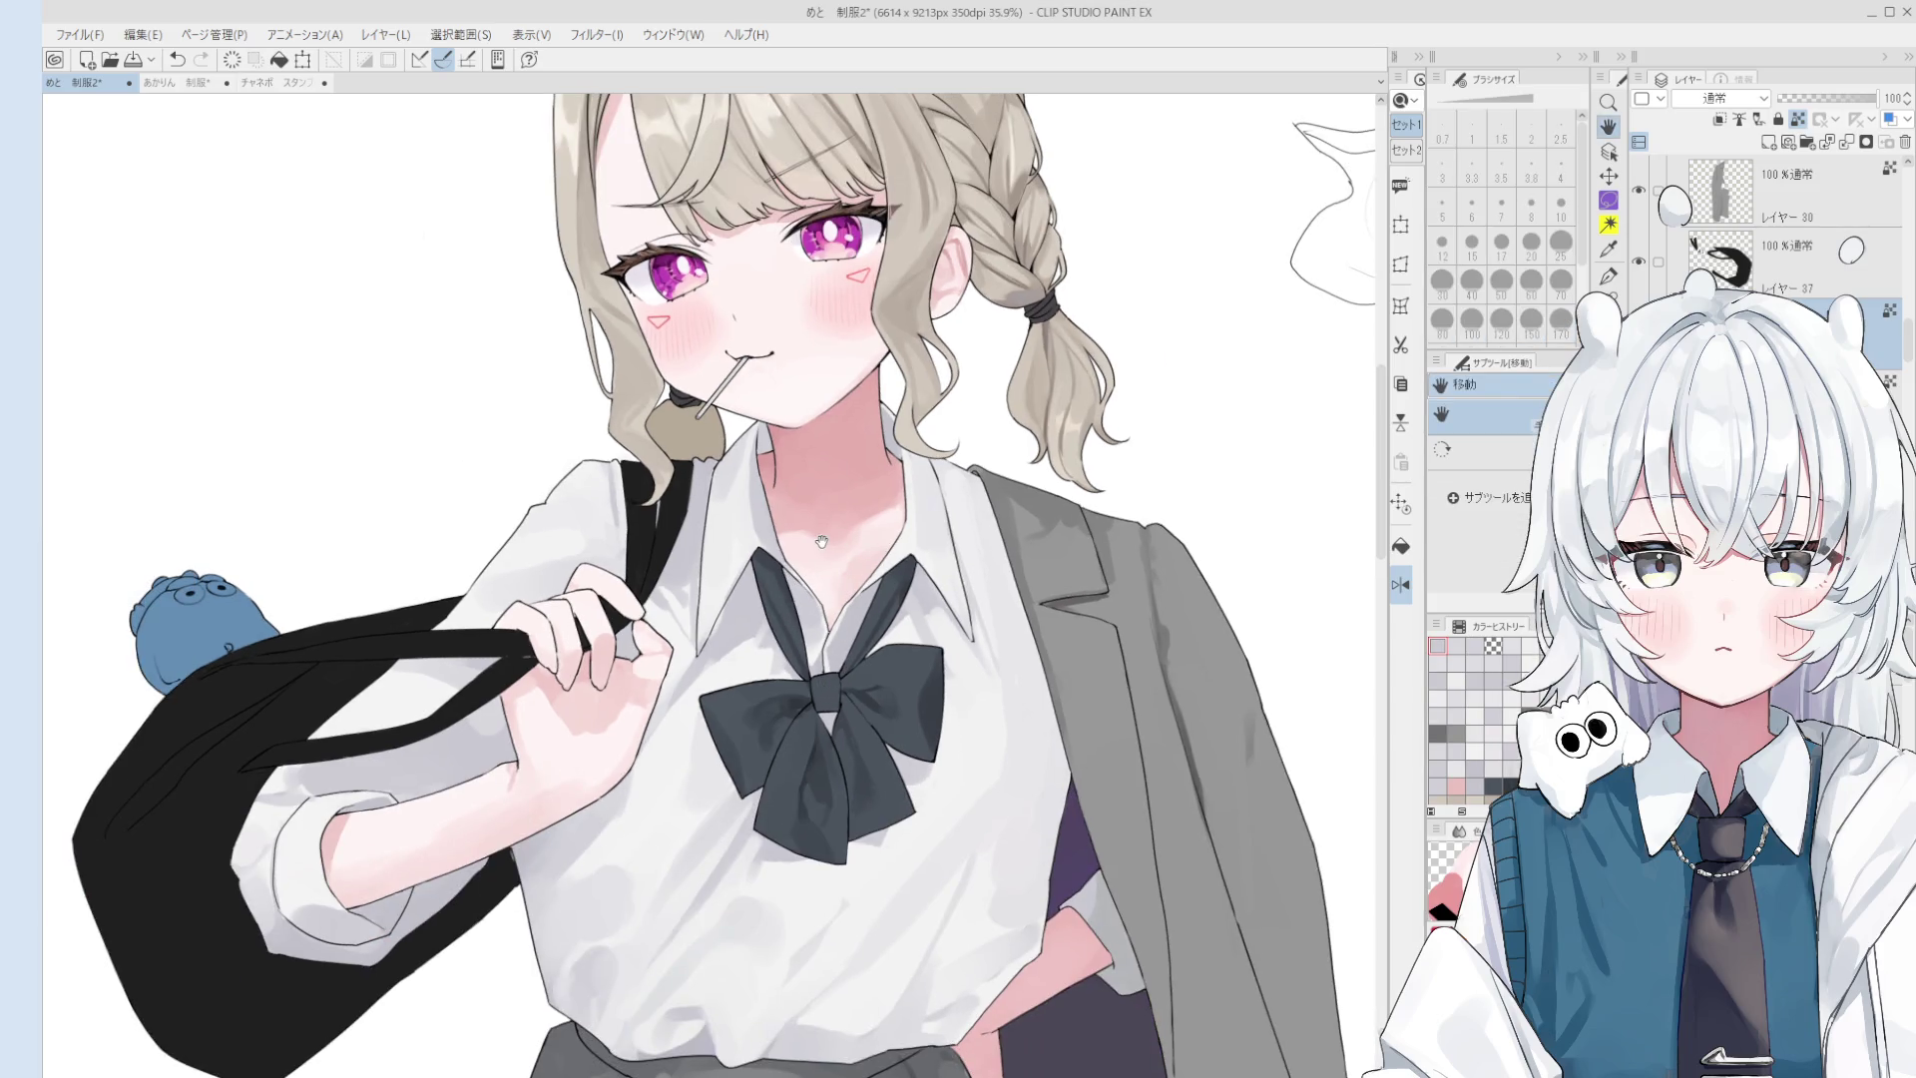
key(b)
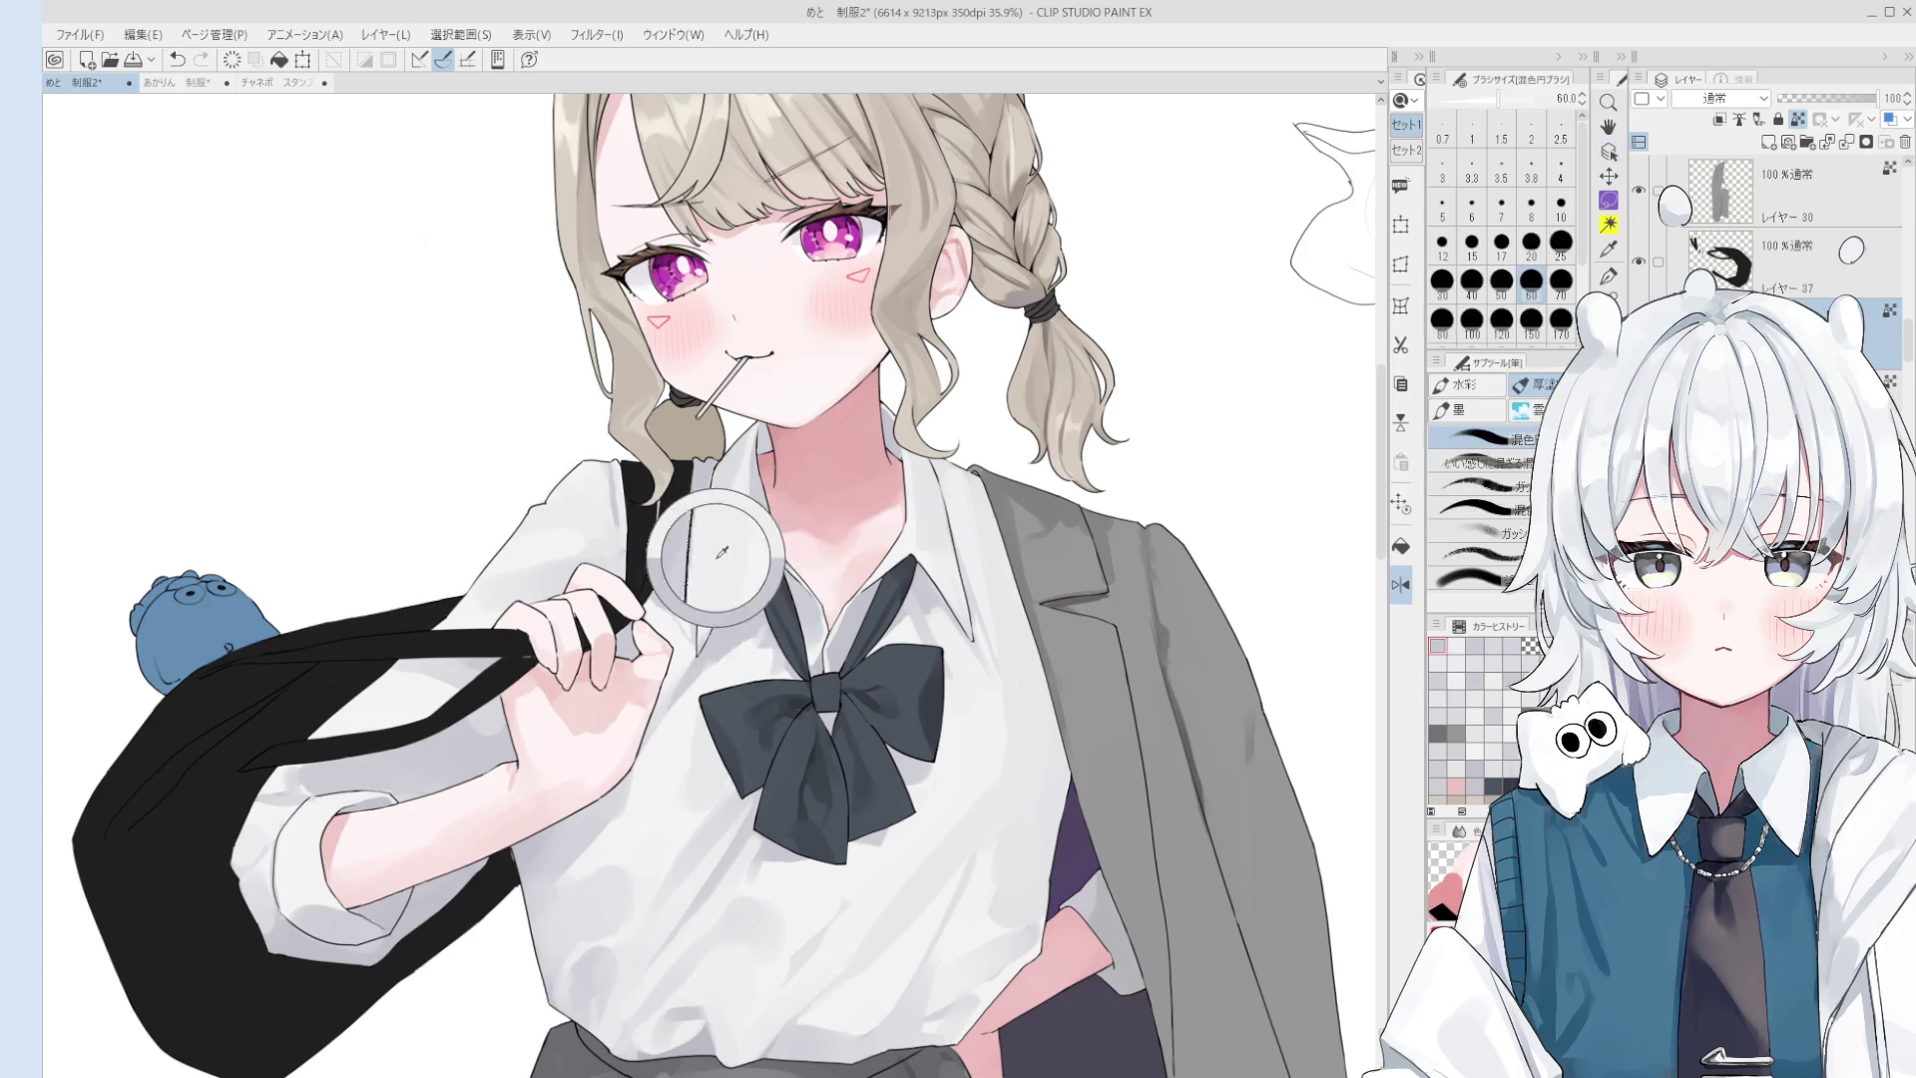
- Paint a small button on the shirt collar with a size-17 blending brush
scroll(716, 559, up, 3)
key(period)
key(comma)
key(bracketleft)
key(bracketleft)
key(bracketleft)
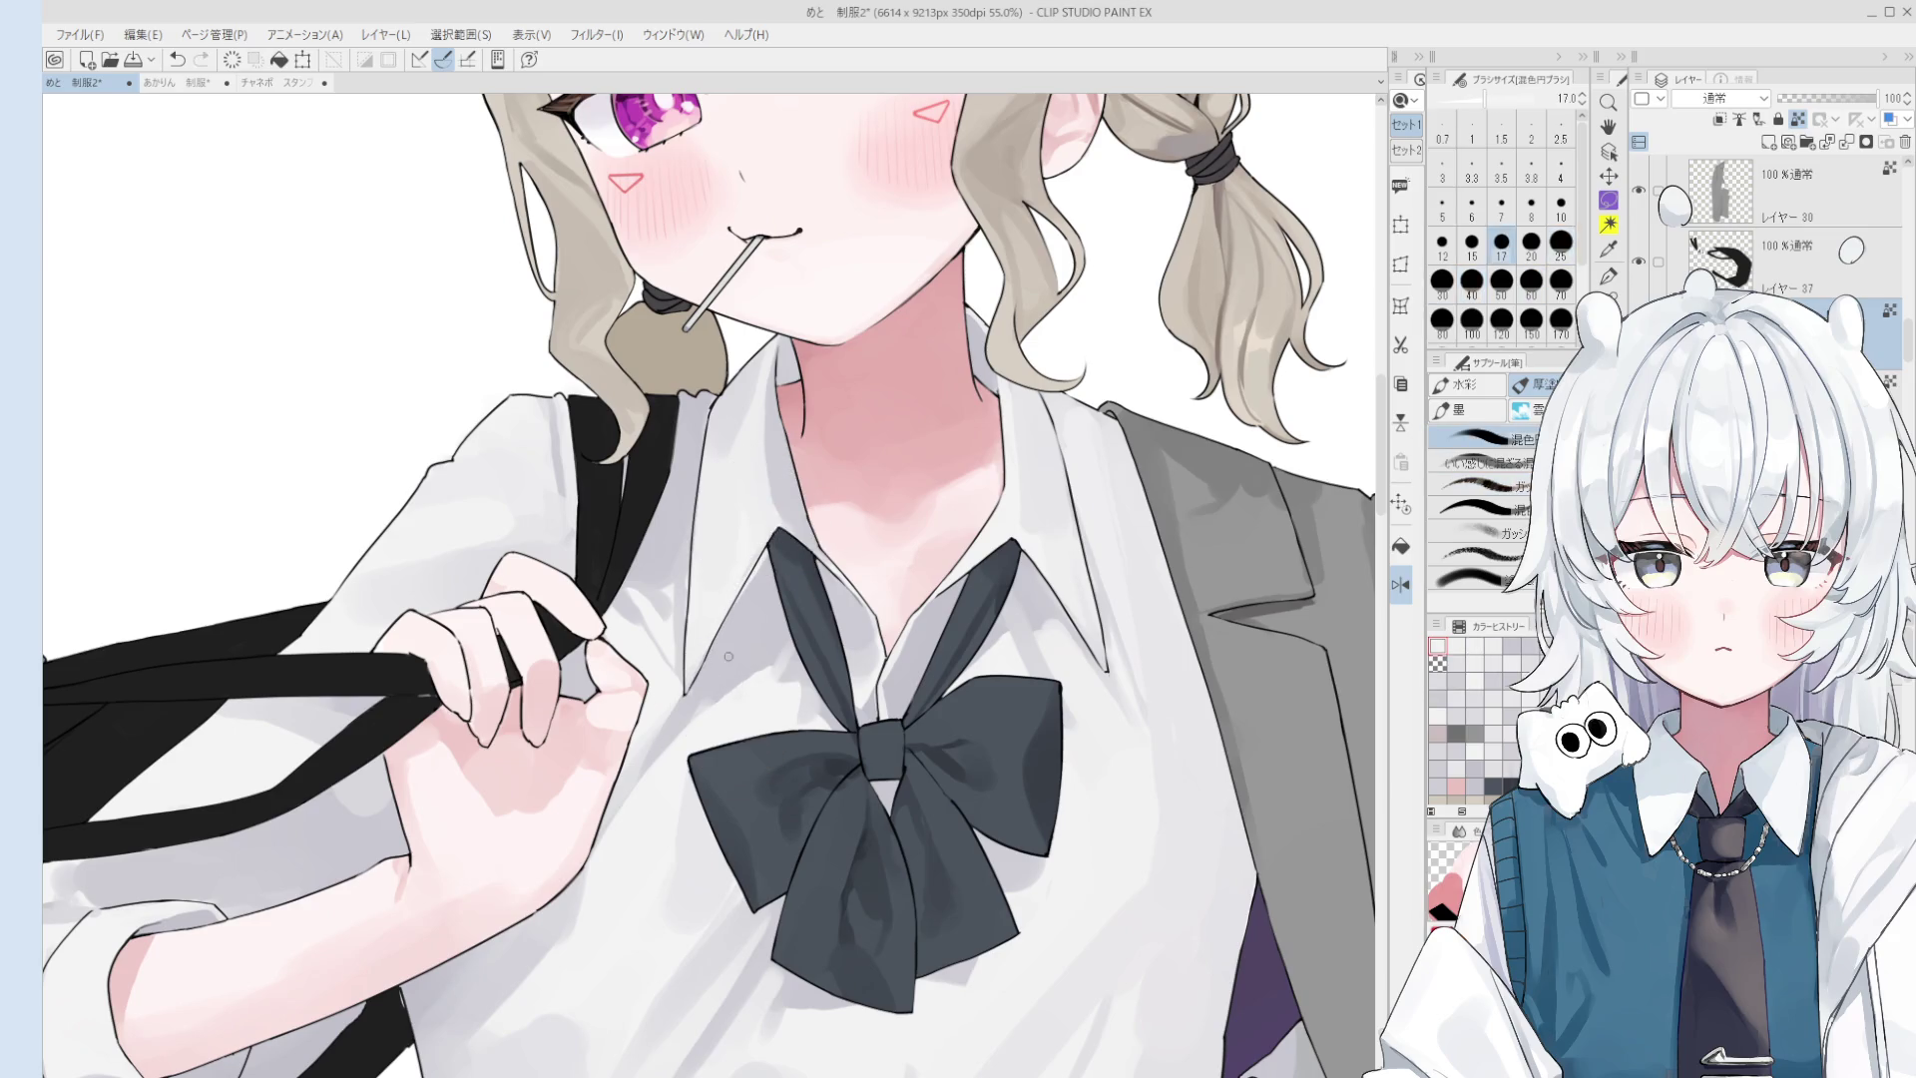
drag(692, 681, 729, 605)
- Sample the collar colour, stepping the brush size between 20 and 70
scroll(764, 511, up, 3)
key(bracketleft)
key(bracketleft)
key(bracketleft)
scroll(738, 515, up, 3)
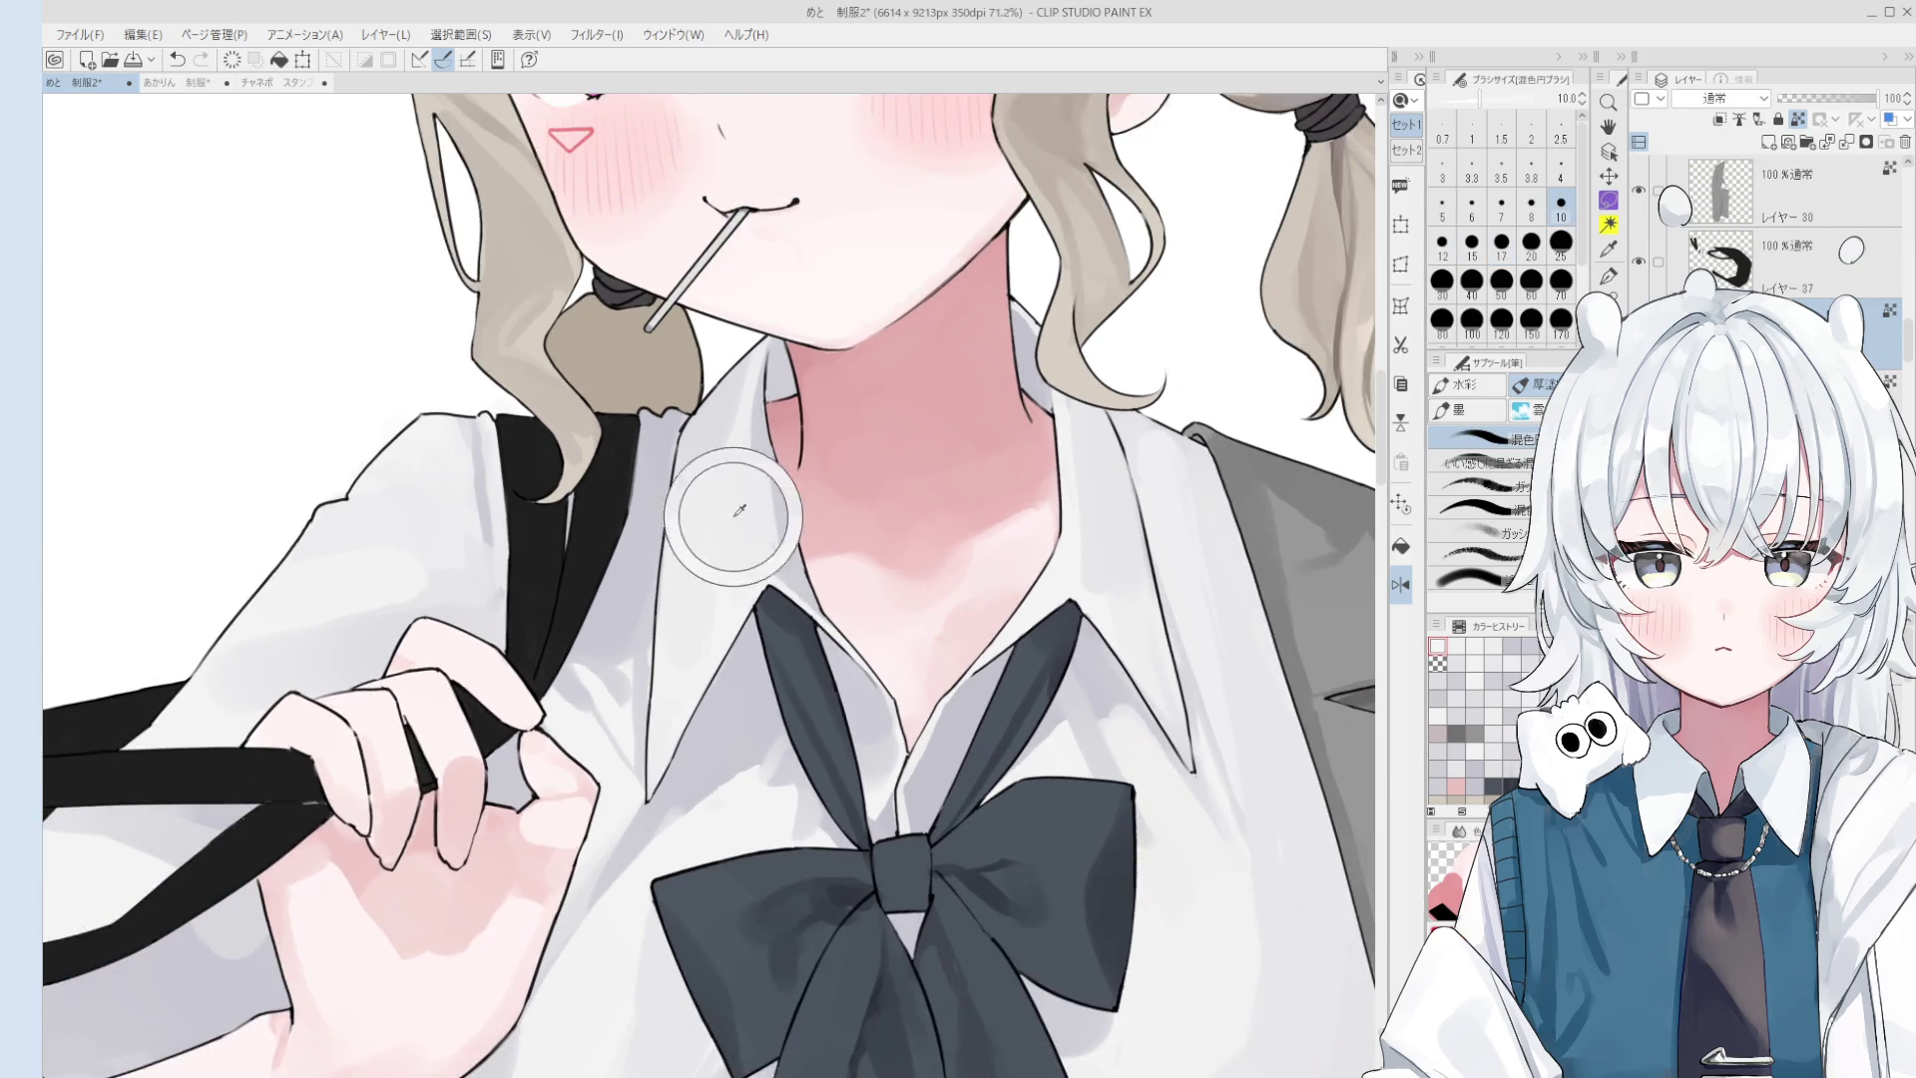
key(bracketright)
key(bracketright)
key(bracketright)
key(bracketright)
key(bracketright)
key(bracketright)
key(bracketright)
key(bracketright)
key(bracketright)
scroll(774, 520, down, 3)
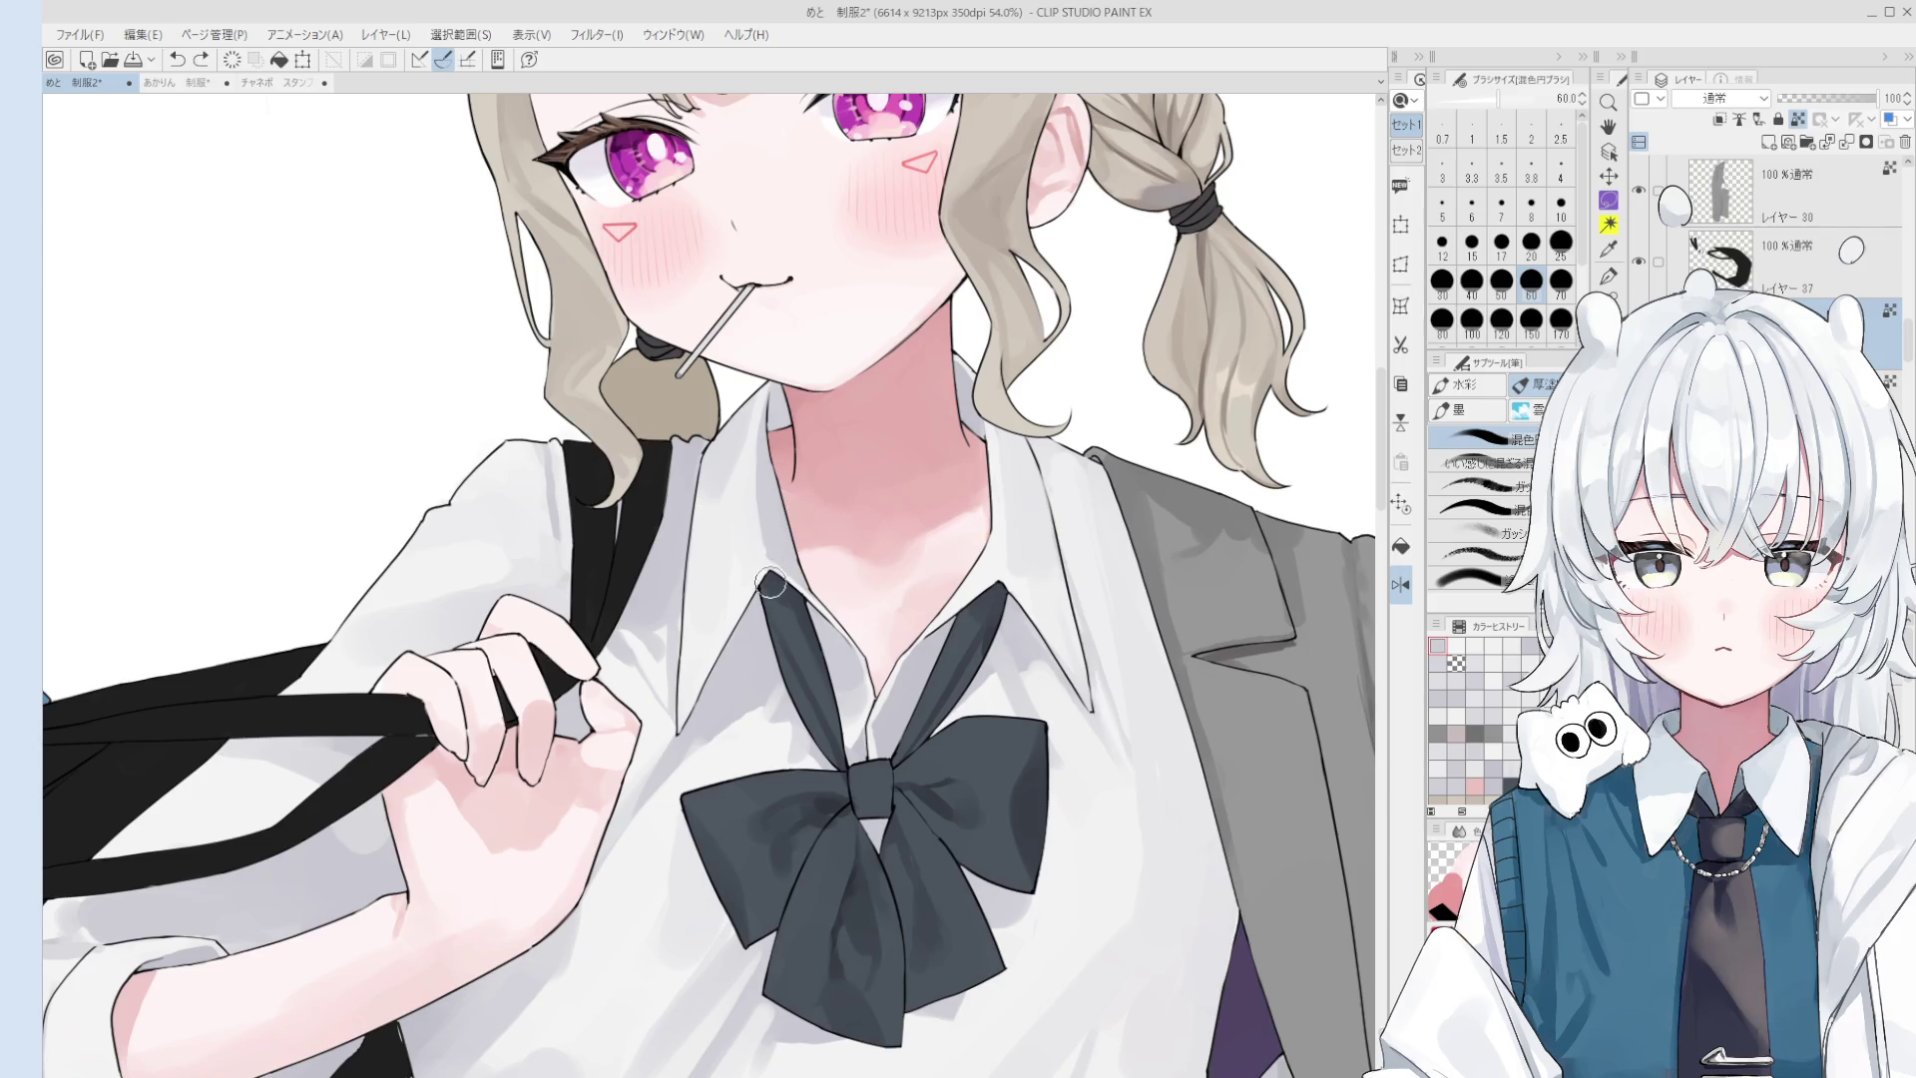
scroll(770, 583, down, 2)
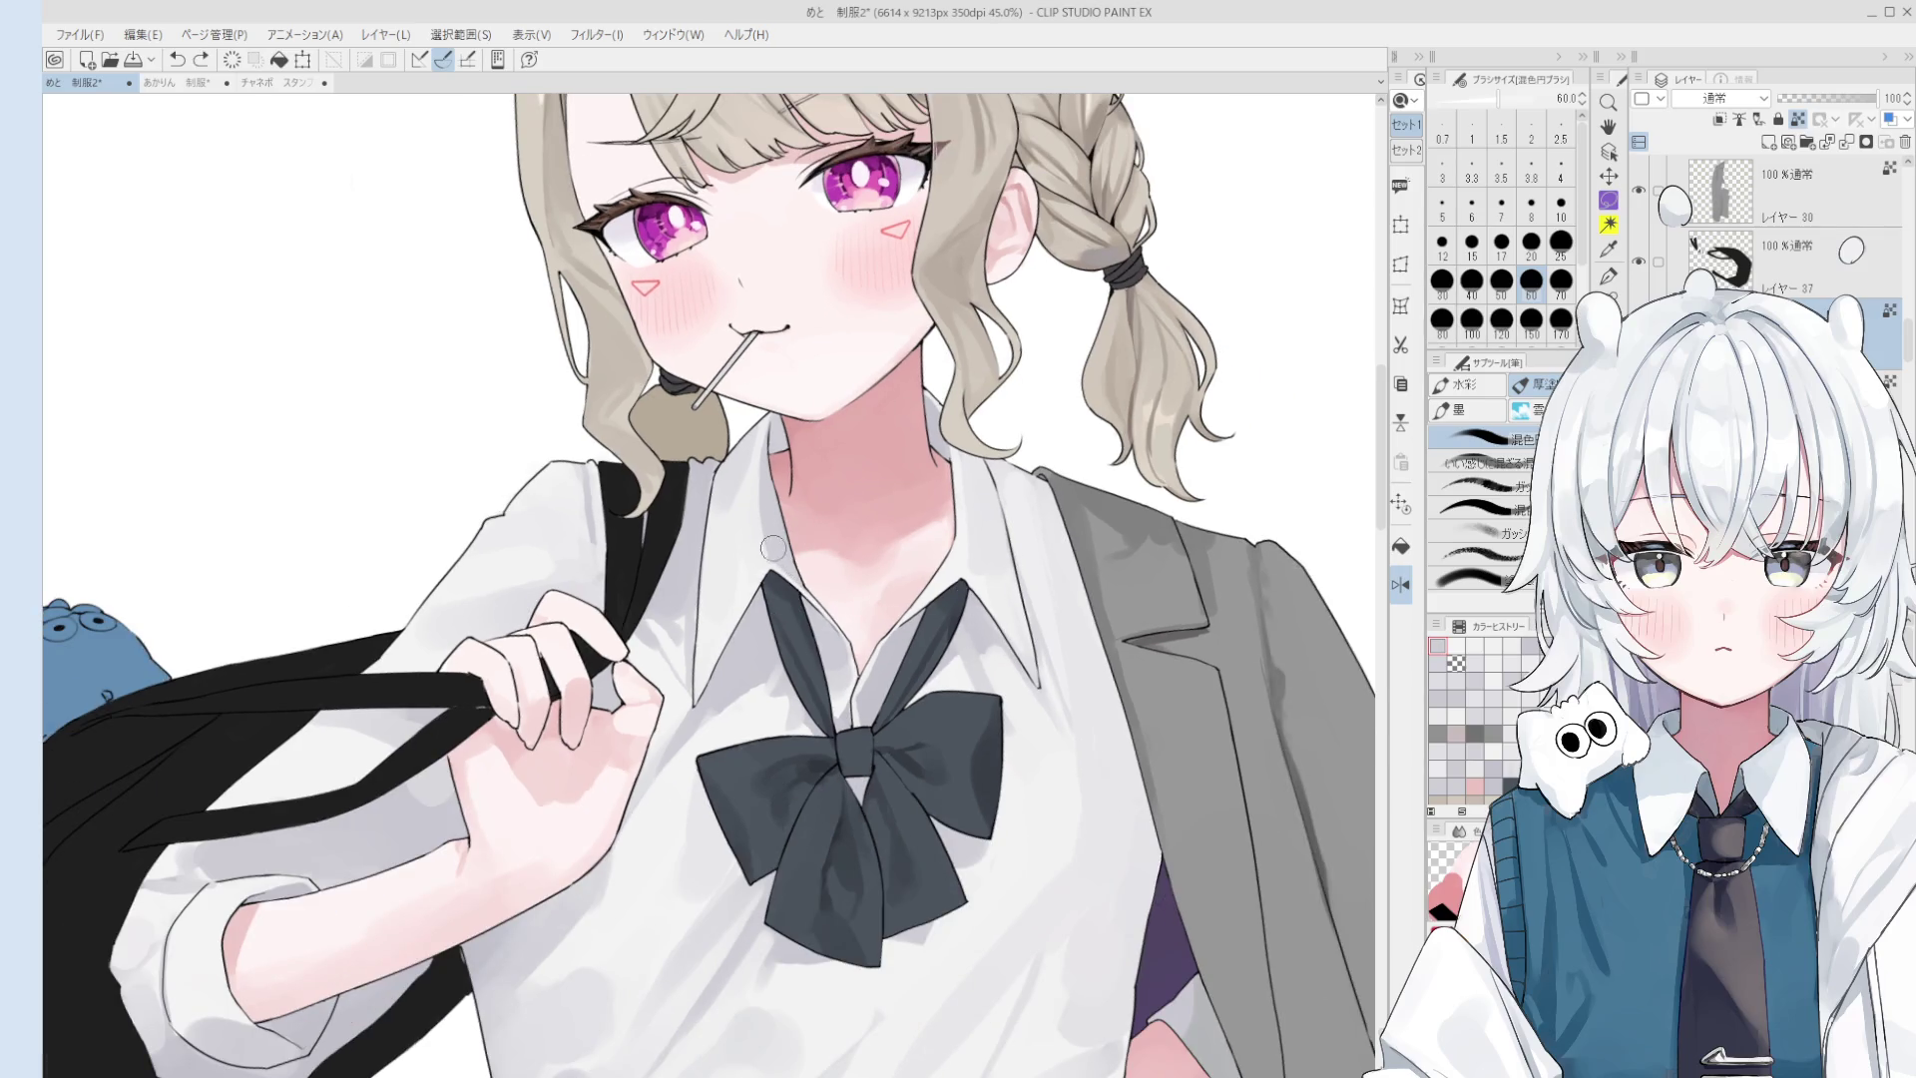
scroll(776, 547, down, 1)
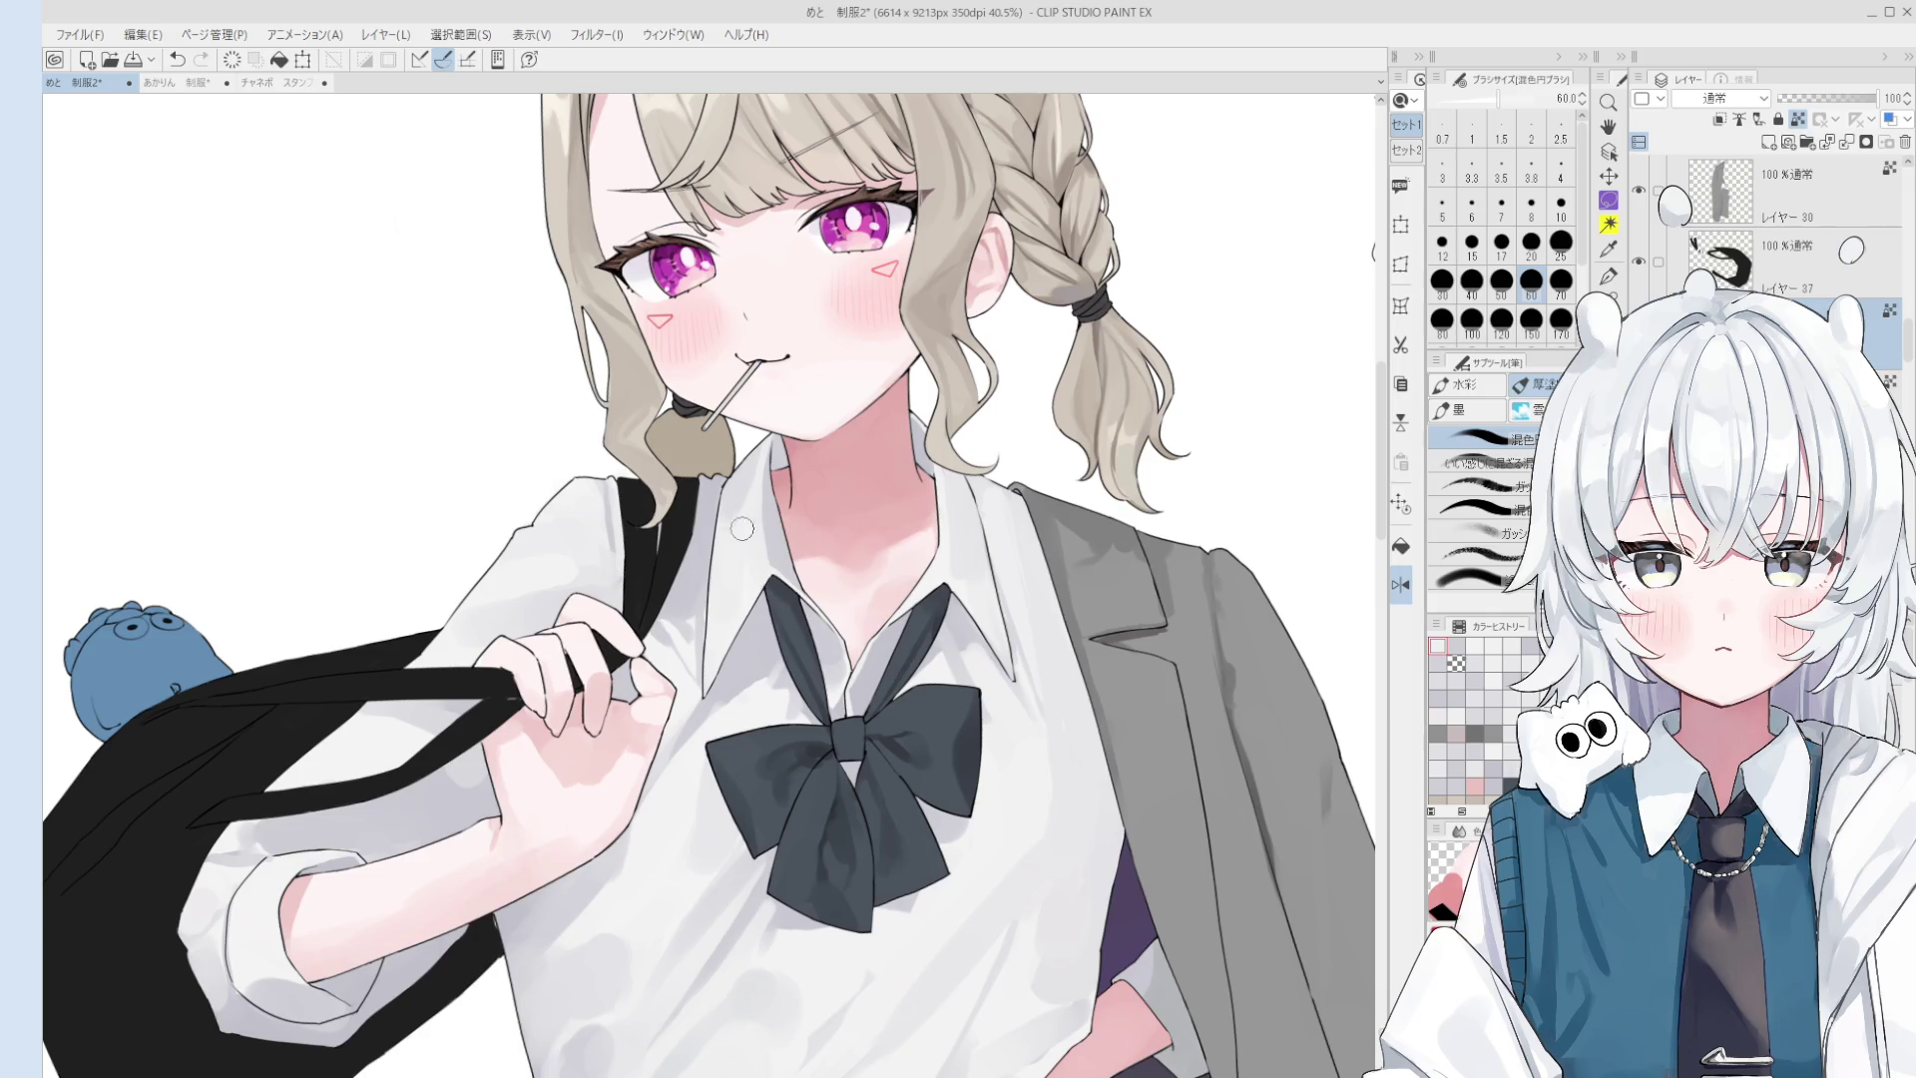
key(bracketright)
alt+click(753, 489)
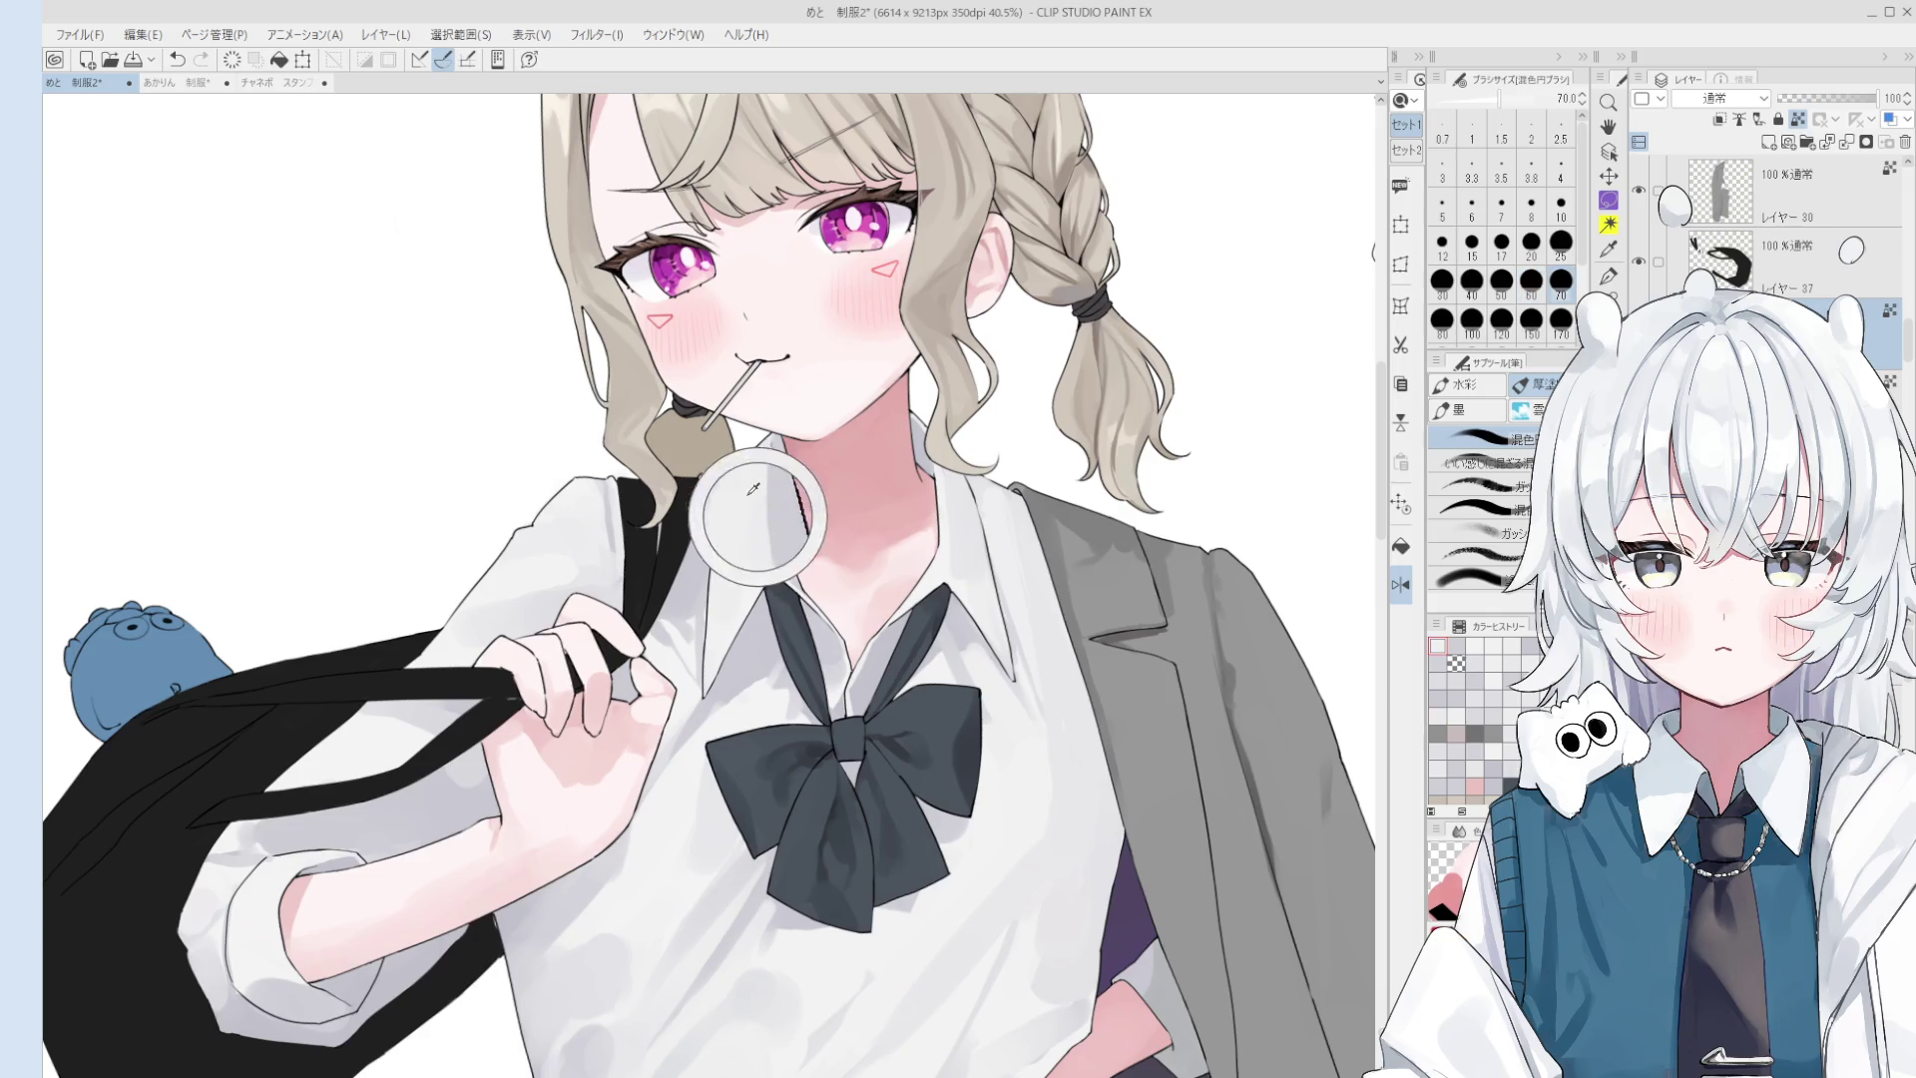
key(bracketleft)
key(bracketleft)
key(bracketleft)
key(bracketright)
key(bracketright)
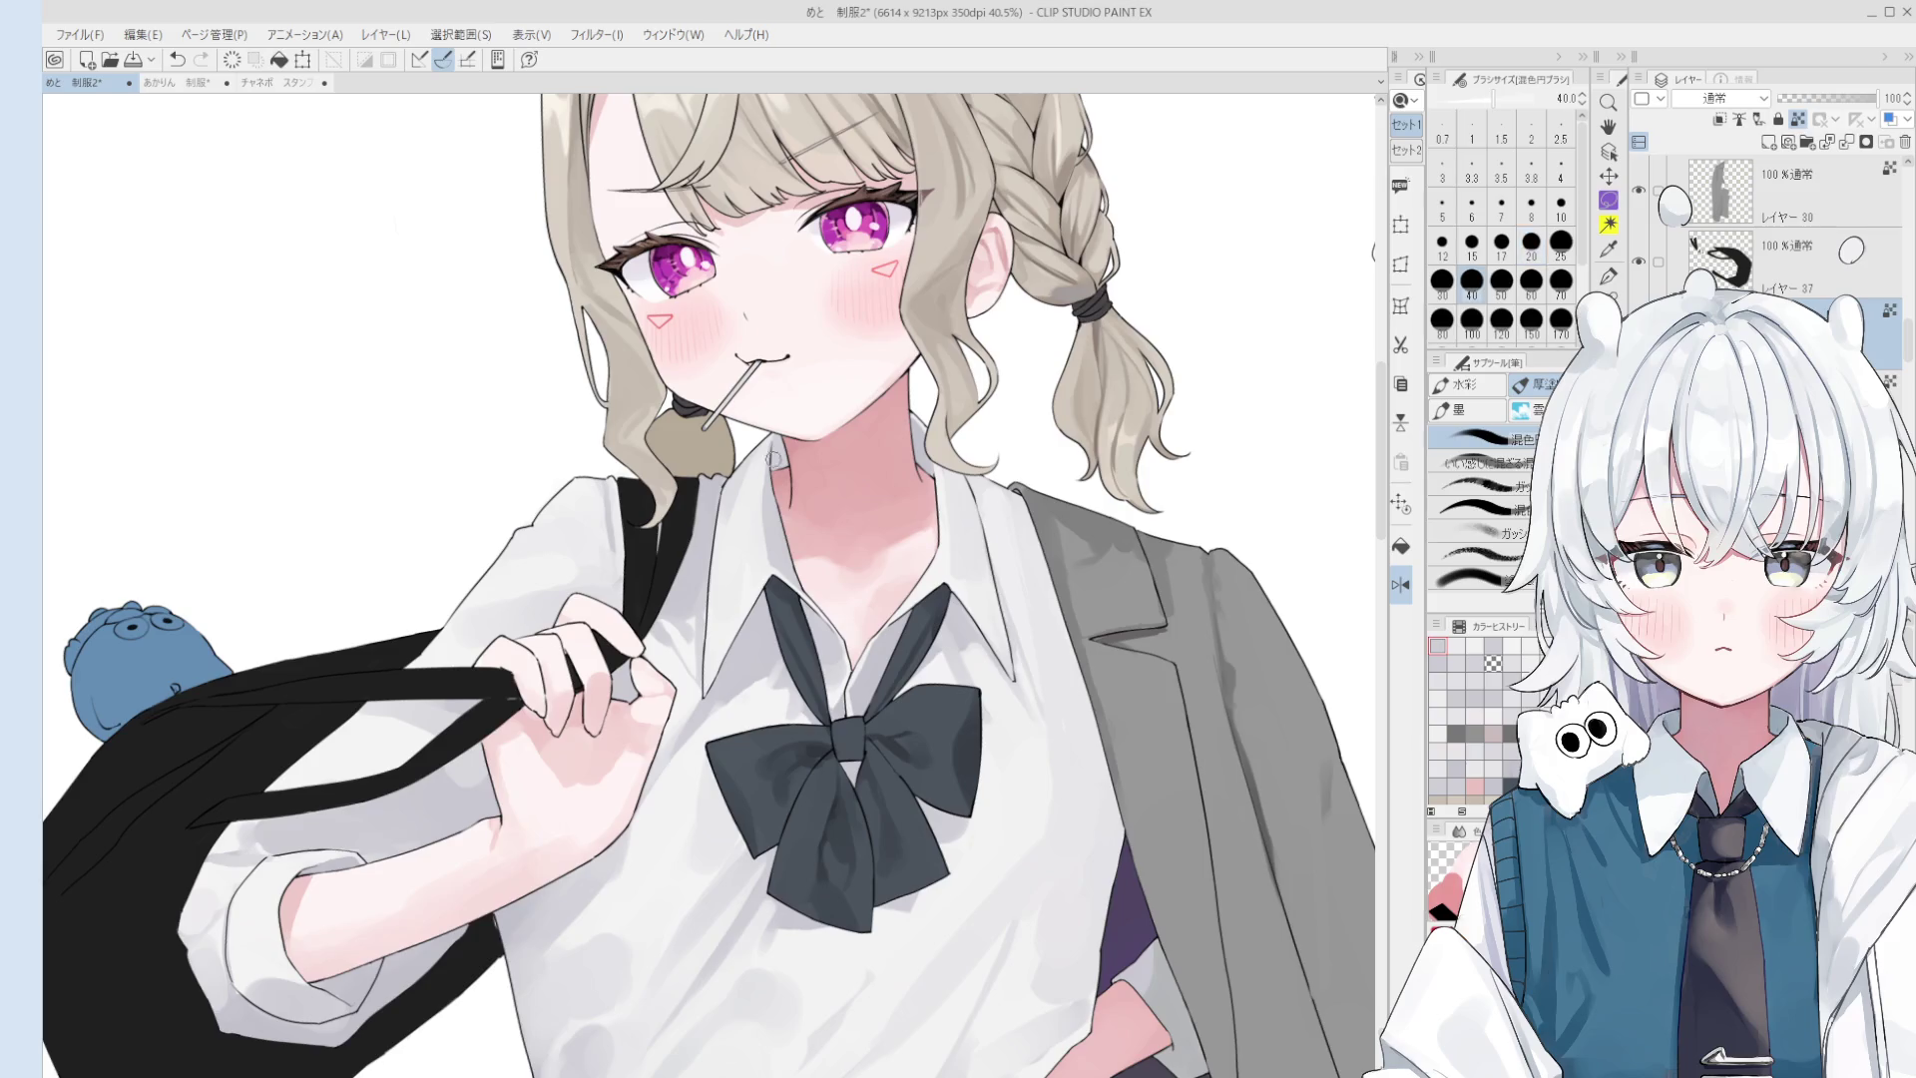
key(bracketright)
- Resample the collar shading, enlarge the brush to 100 and mirror the canvas
scroll(802, 492, down, 1)
scroll(792, 550, up, 2)
alt+click(743, 499)
alt+click(719, 484)
key(bracketright)
key(bracketright)
key(bracketright)
alt+click(727, 484)
key(bracketright)
scroll(729, 489, down, 2)
scroll(729, 491, down, 2)
key(bracketright)
key(h)
scroll(732, 462, down, 2)
alt+click(756, 550)
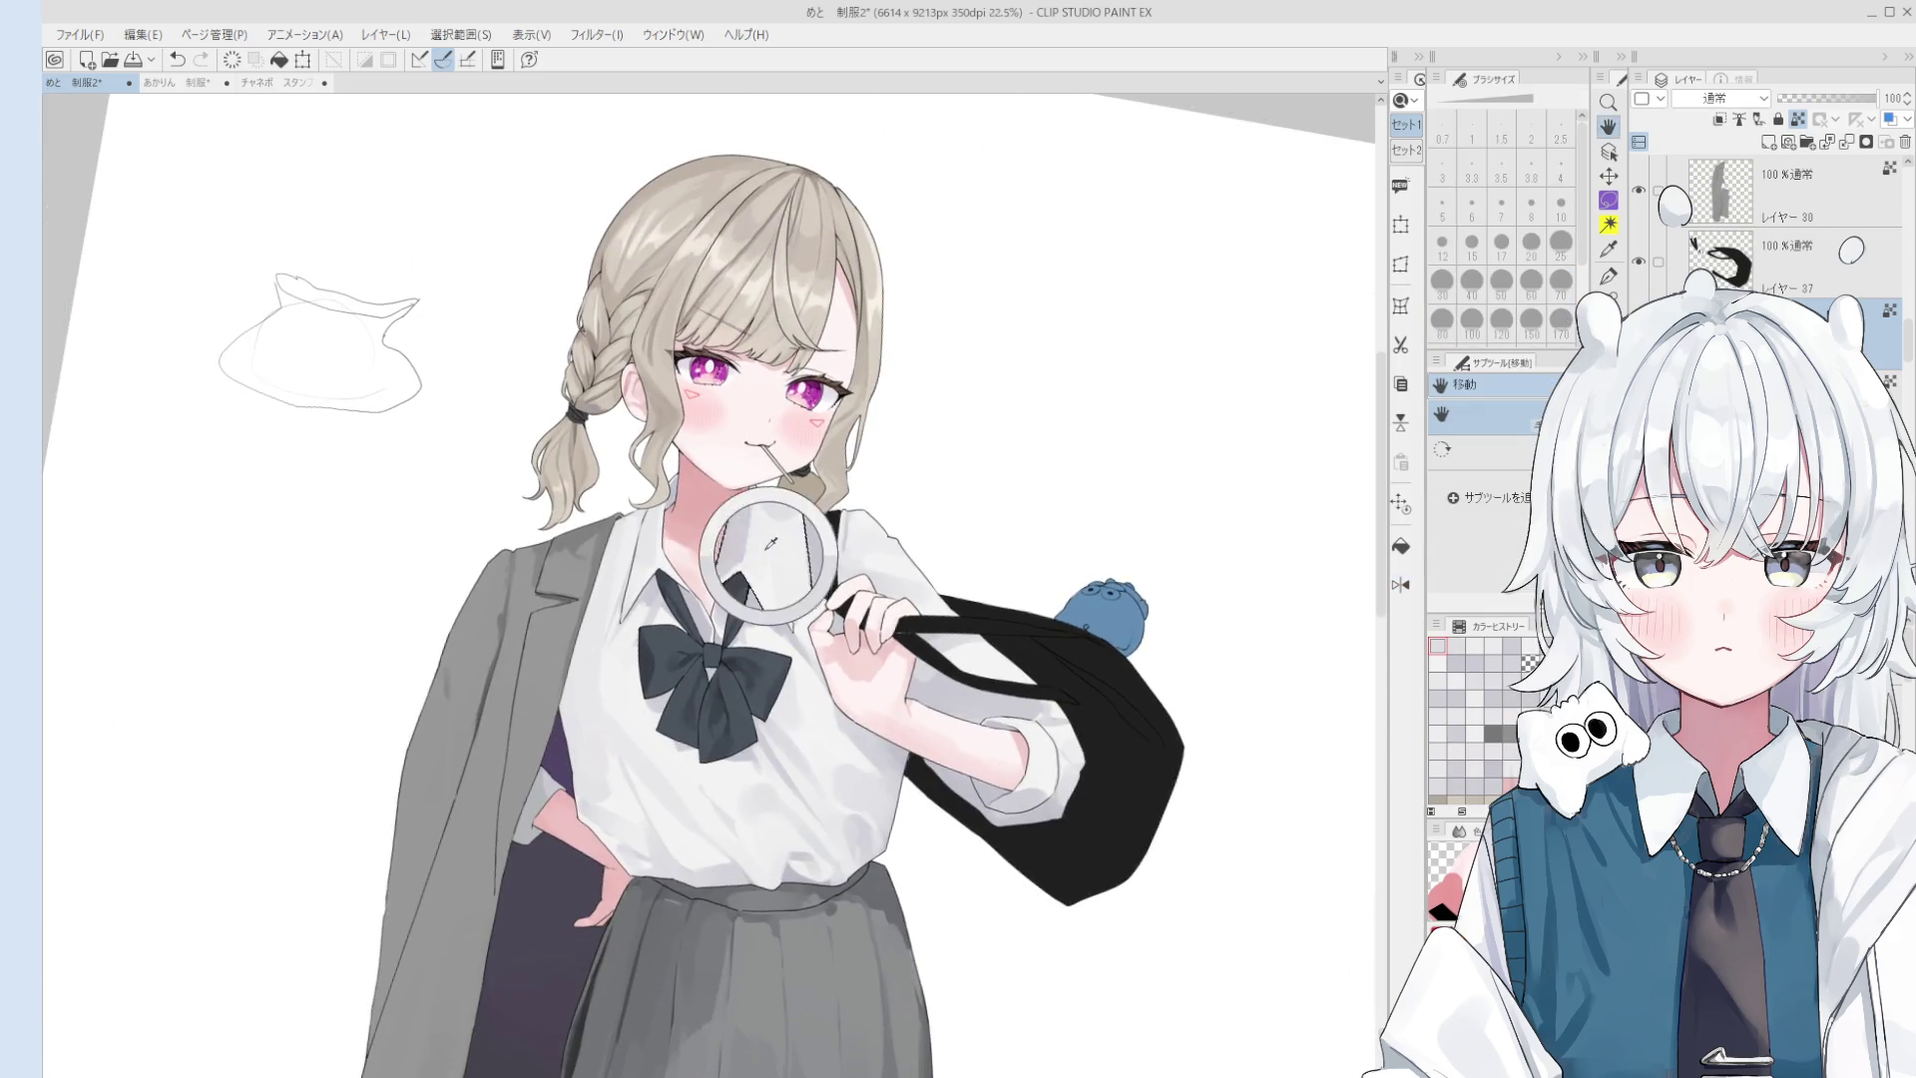
- Undo the stray stroke, reduce the brush to 40 and straighten the canvas view
key(bracketleft)
key(bracketleft)
key(bracketleft)
key(ctrl+z)
key(bracketleft)
key(bracketleft)
key(bracketleft)
key(bracketleft)
scroll(735, 522, up, 2)
key(bracketright)
key(bracketright)
key(bracketright)
key(bracketright)
key(bracketright)
key(bracketright)
key(bracketright)
key(bracketright)
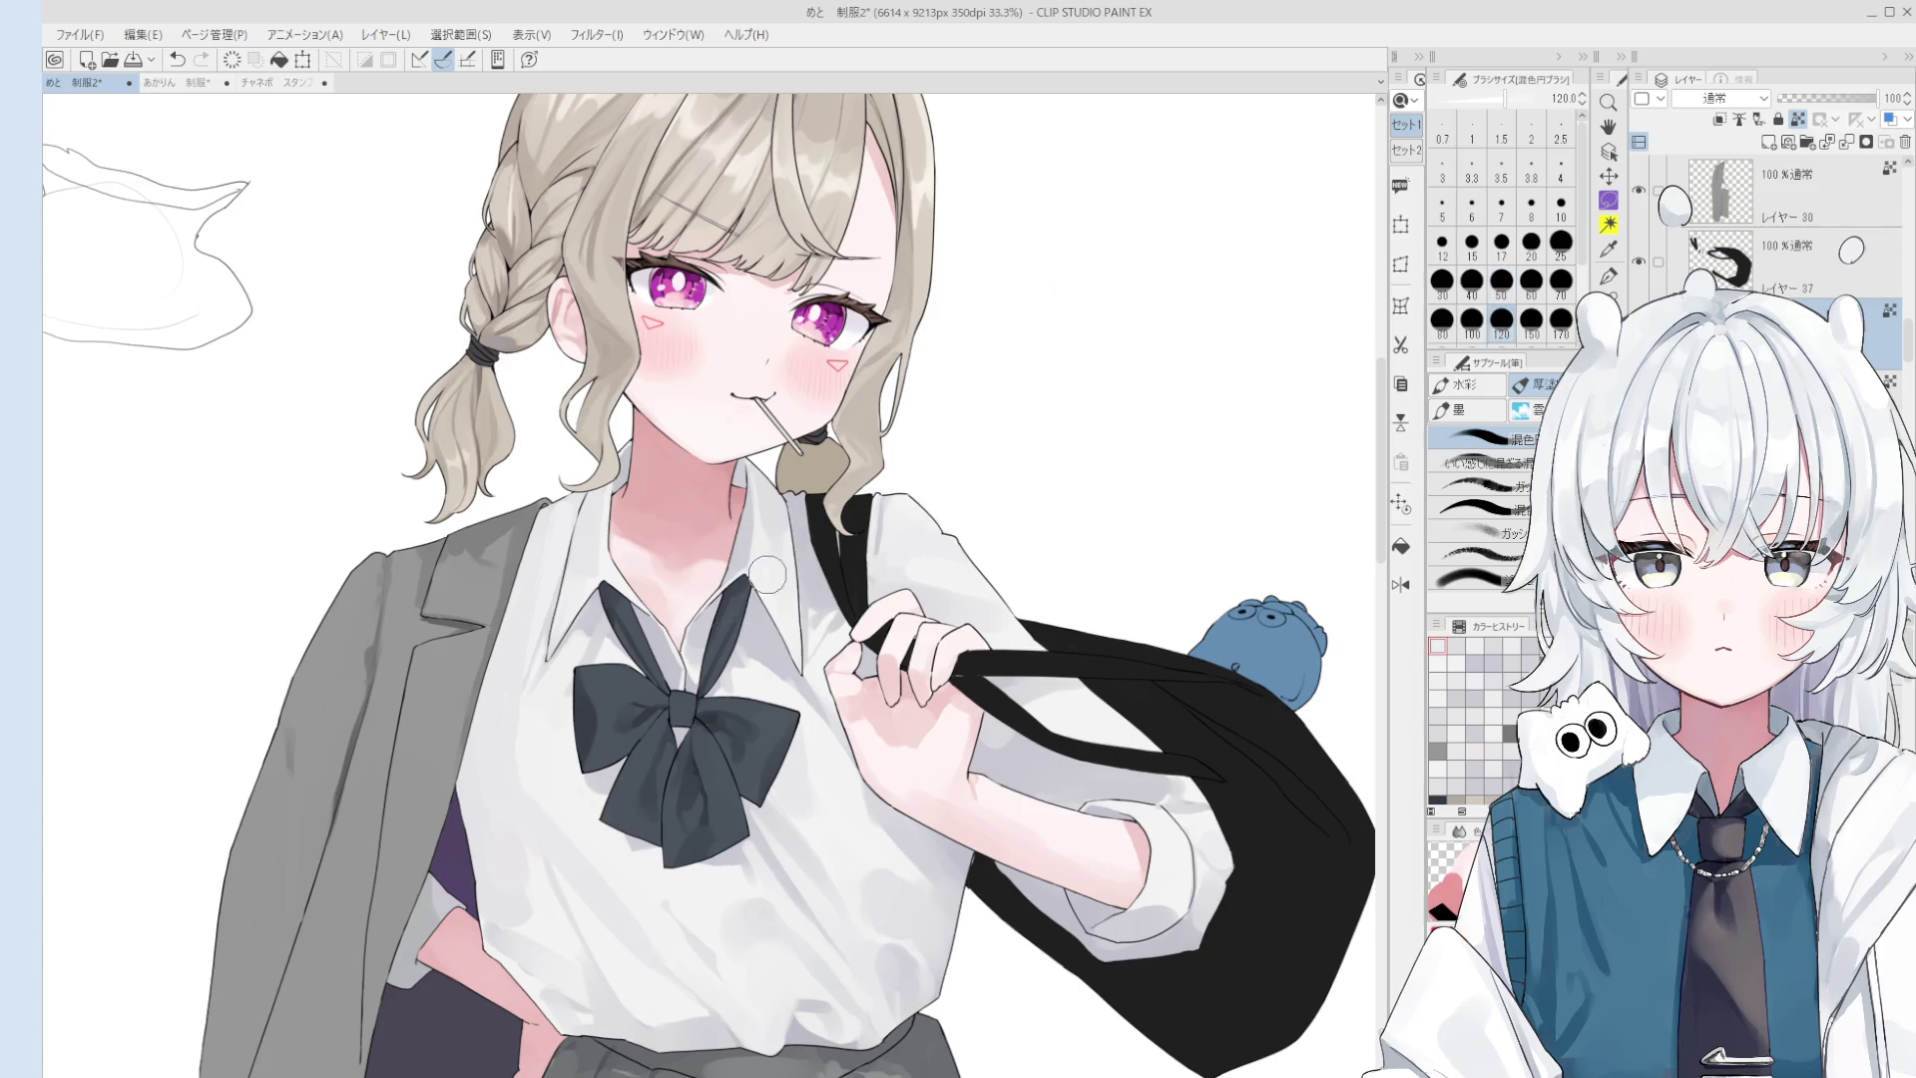
key(minus)
key(o)
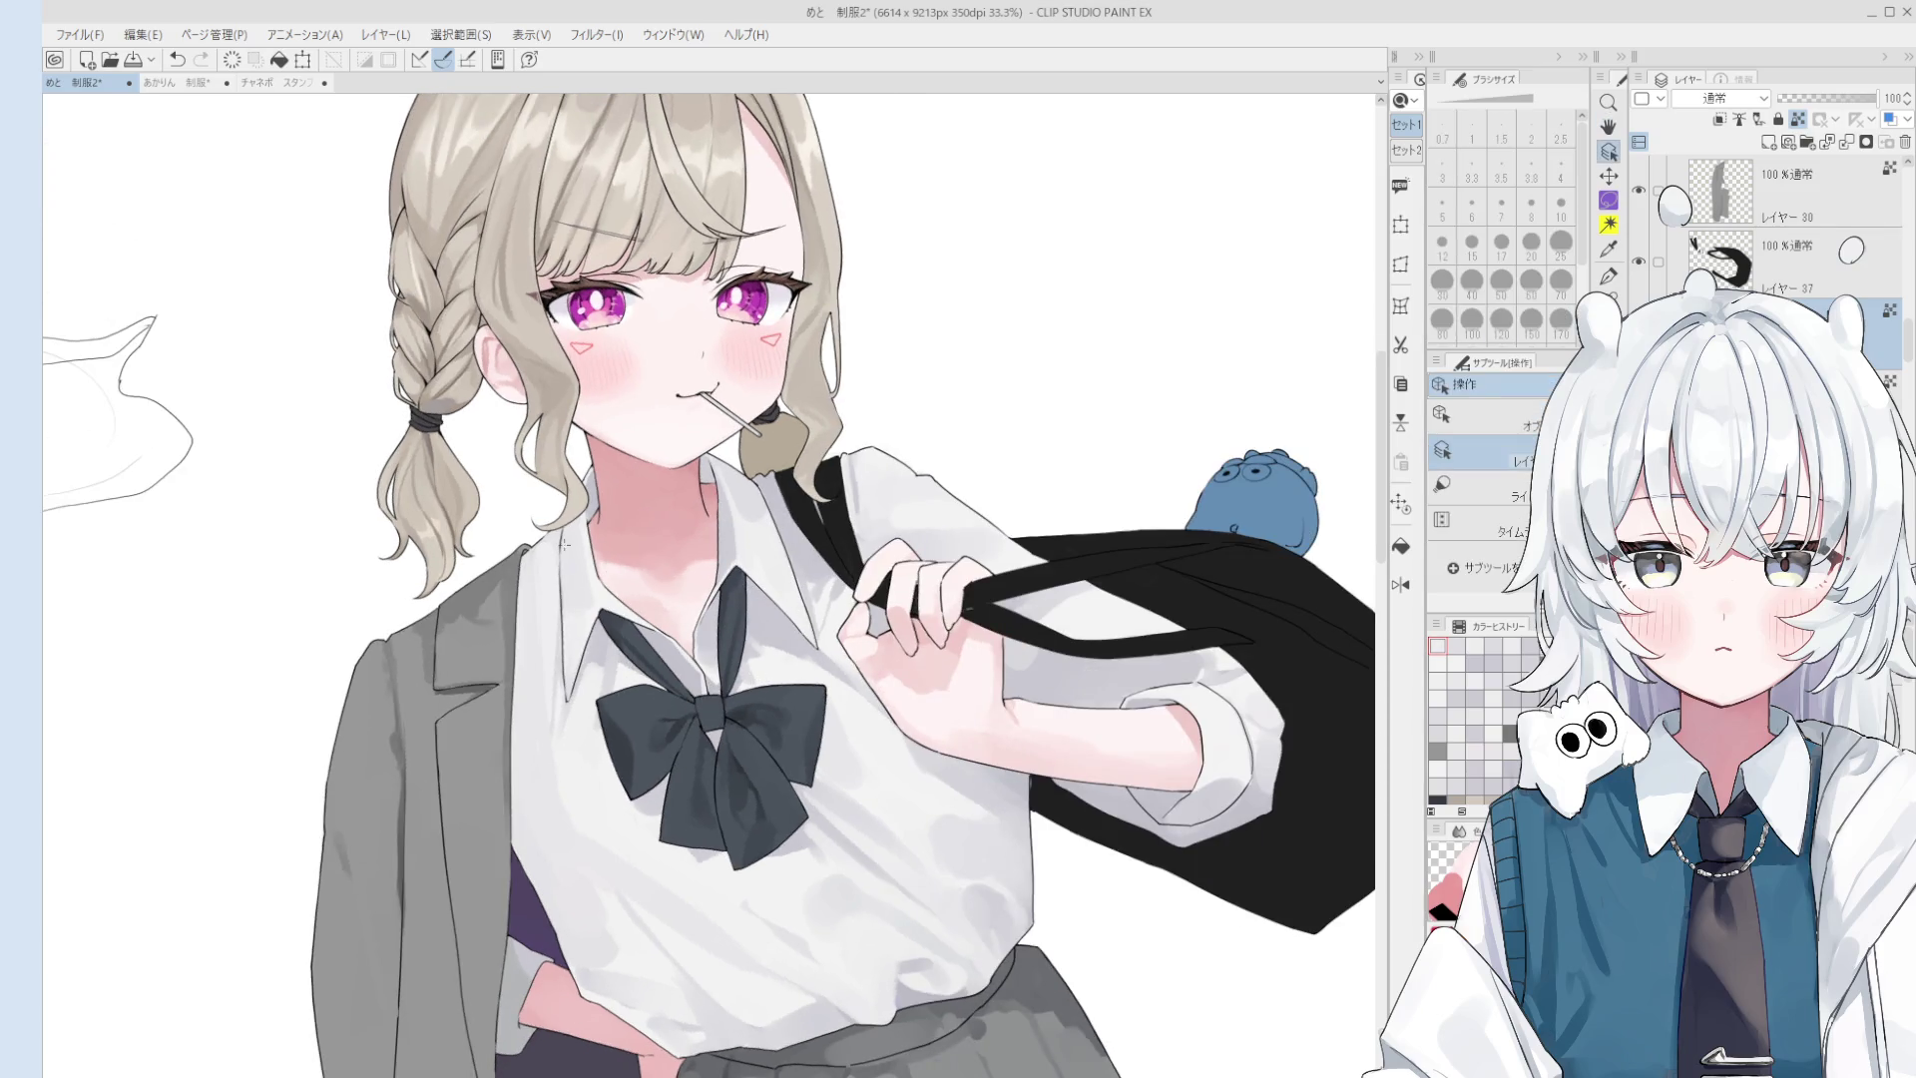
key(b)
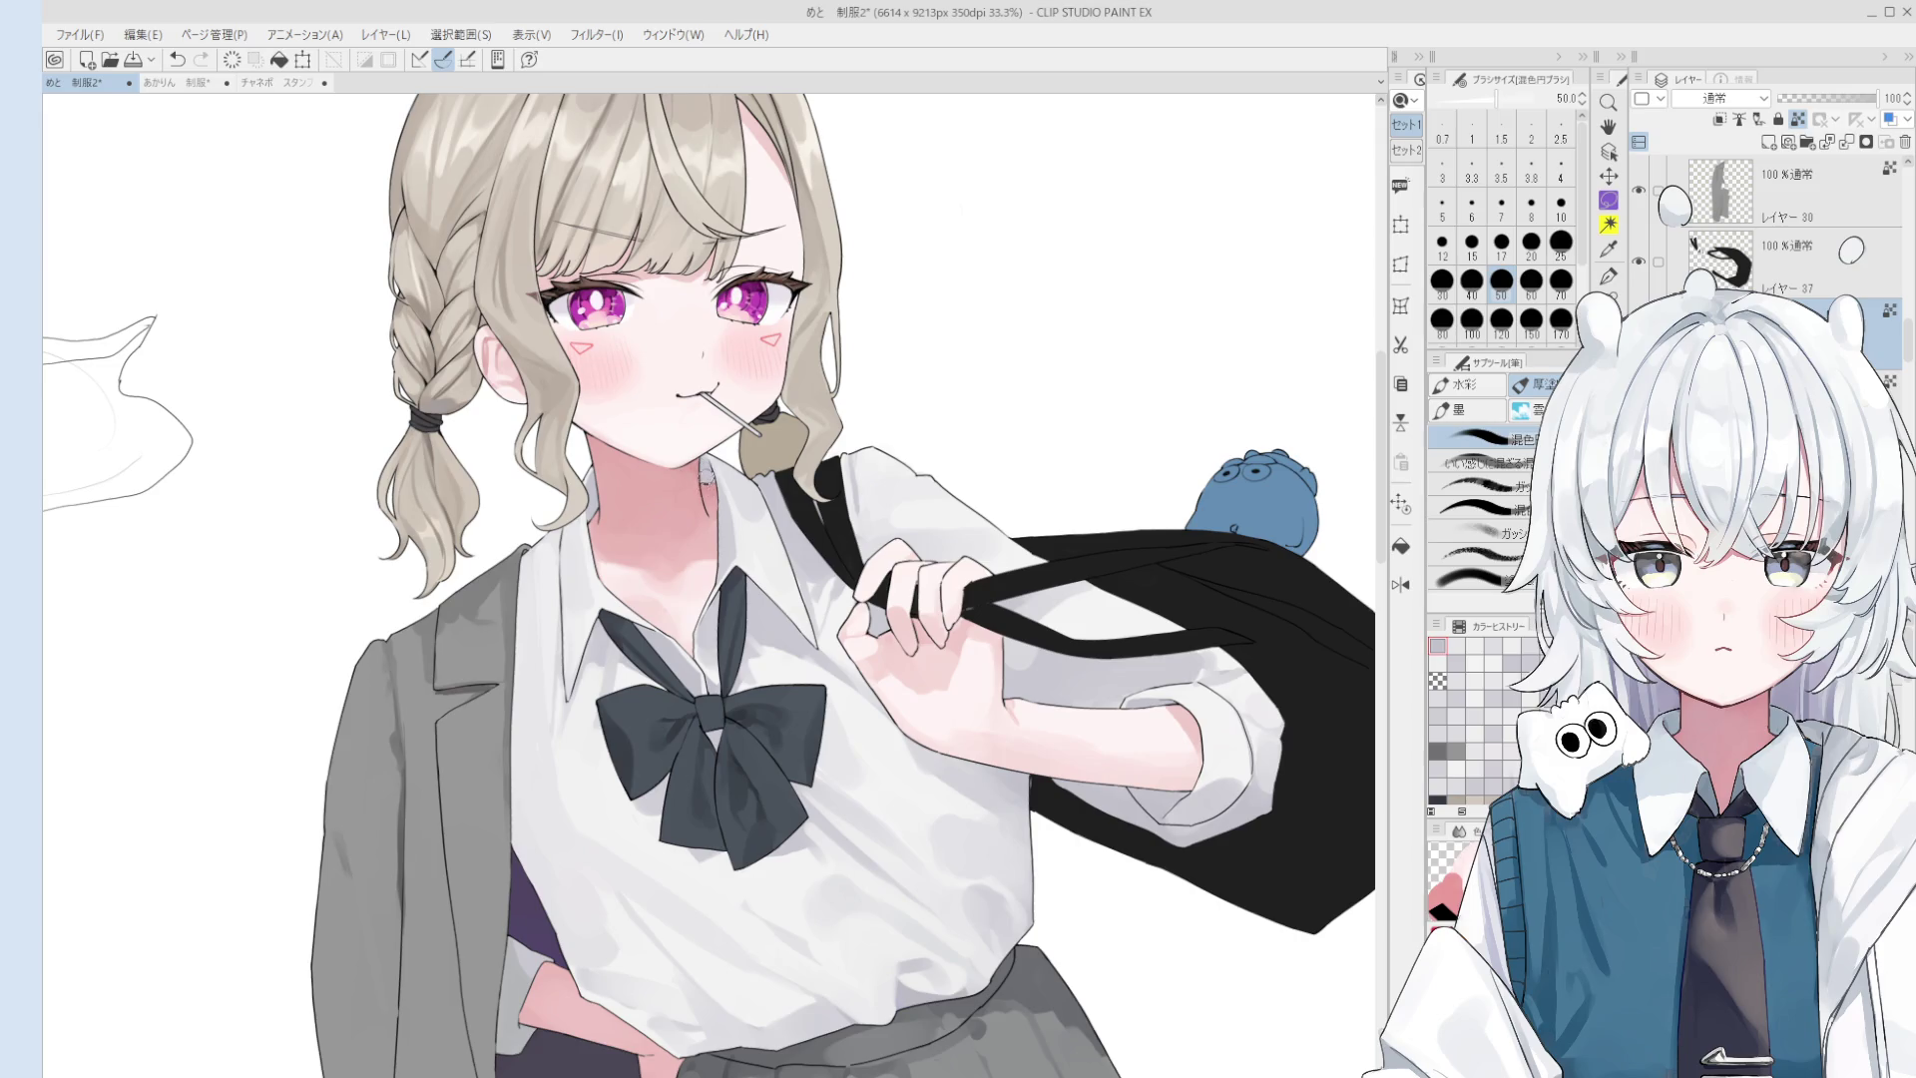
- Touch up the neck with the pinkish skin tone and blend soft shading into the shirt
click(709, 494)
key(bracketright)
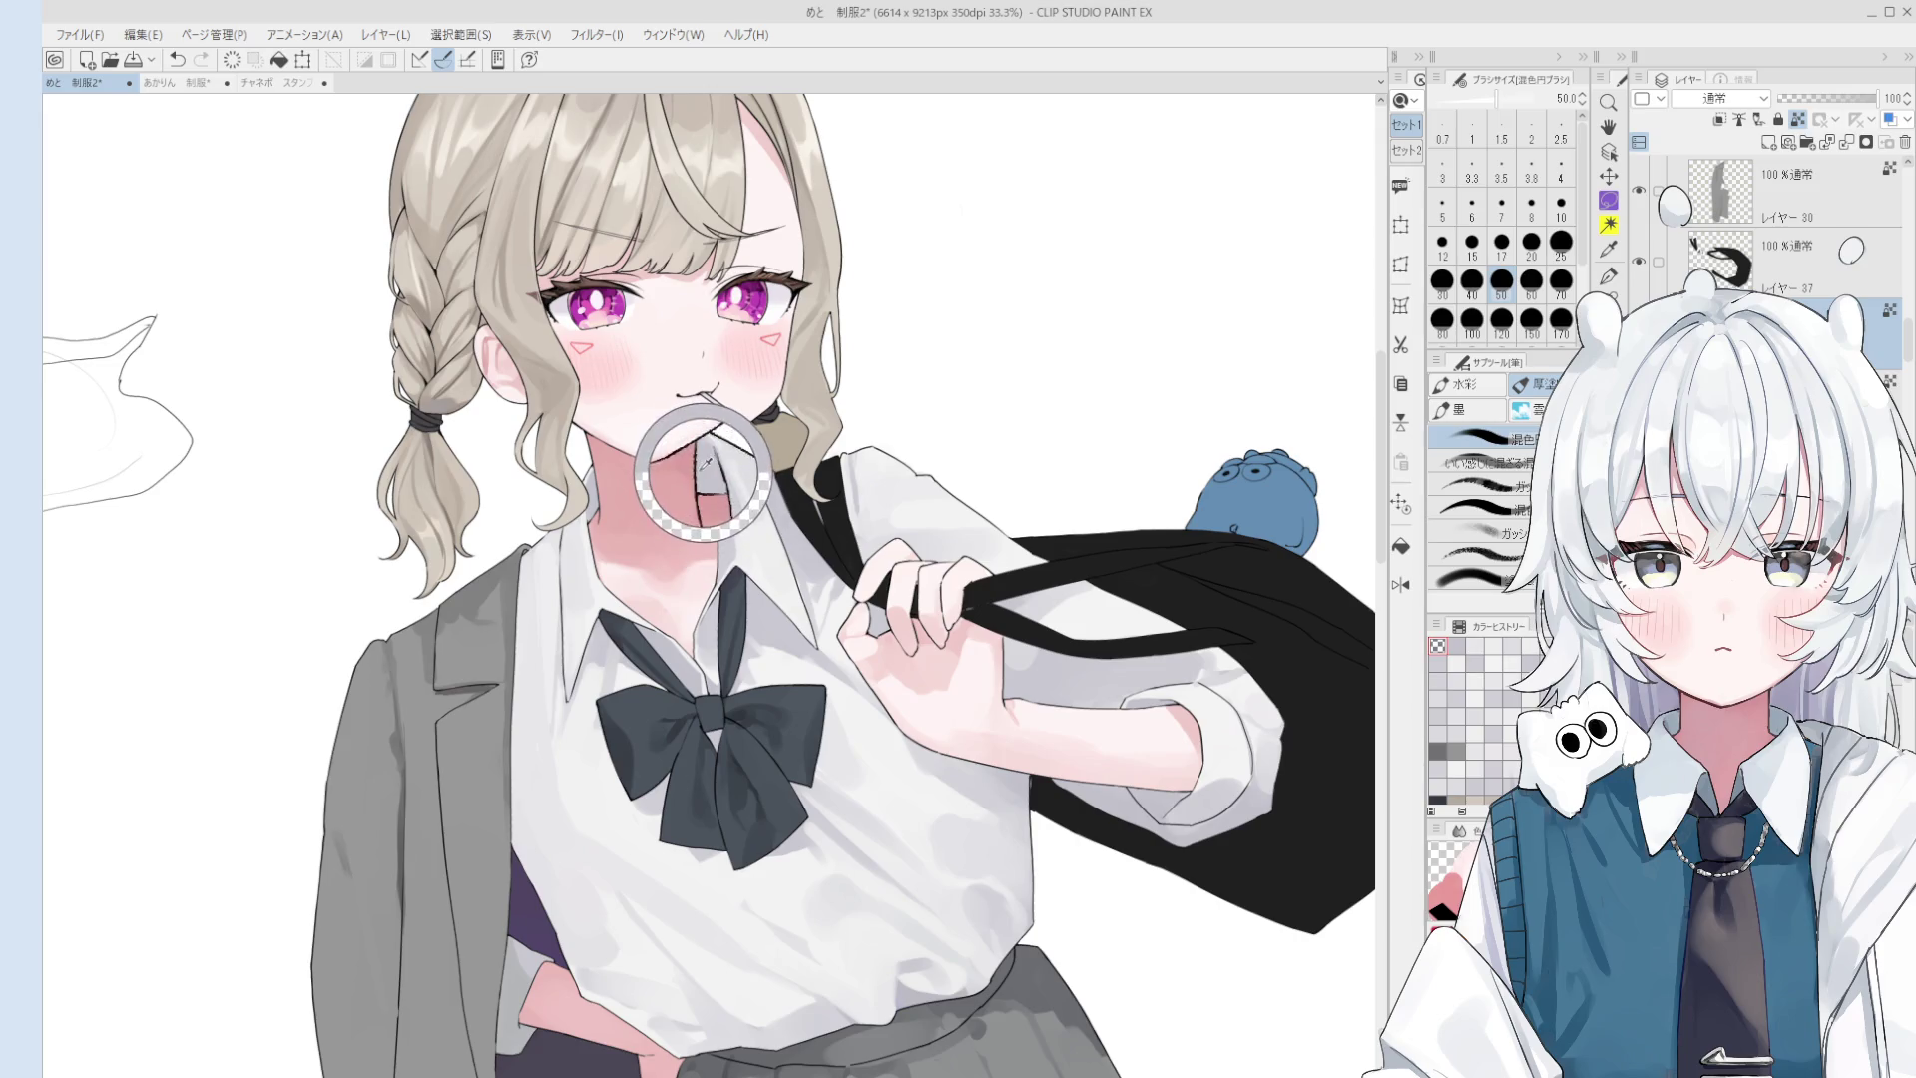
alt+click(718, 504)
scroll(783, 594, up, 1)
scroll(698, 591, up, 1)
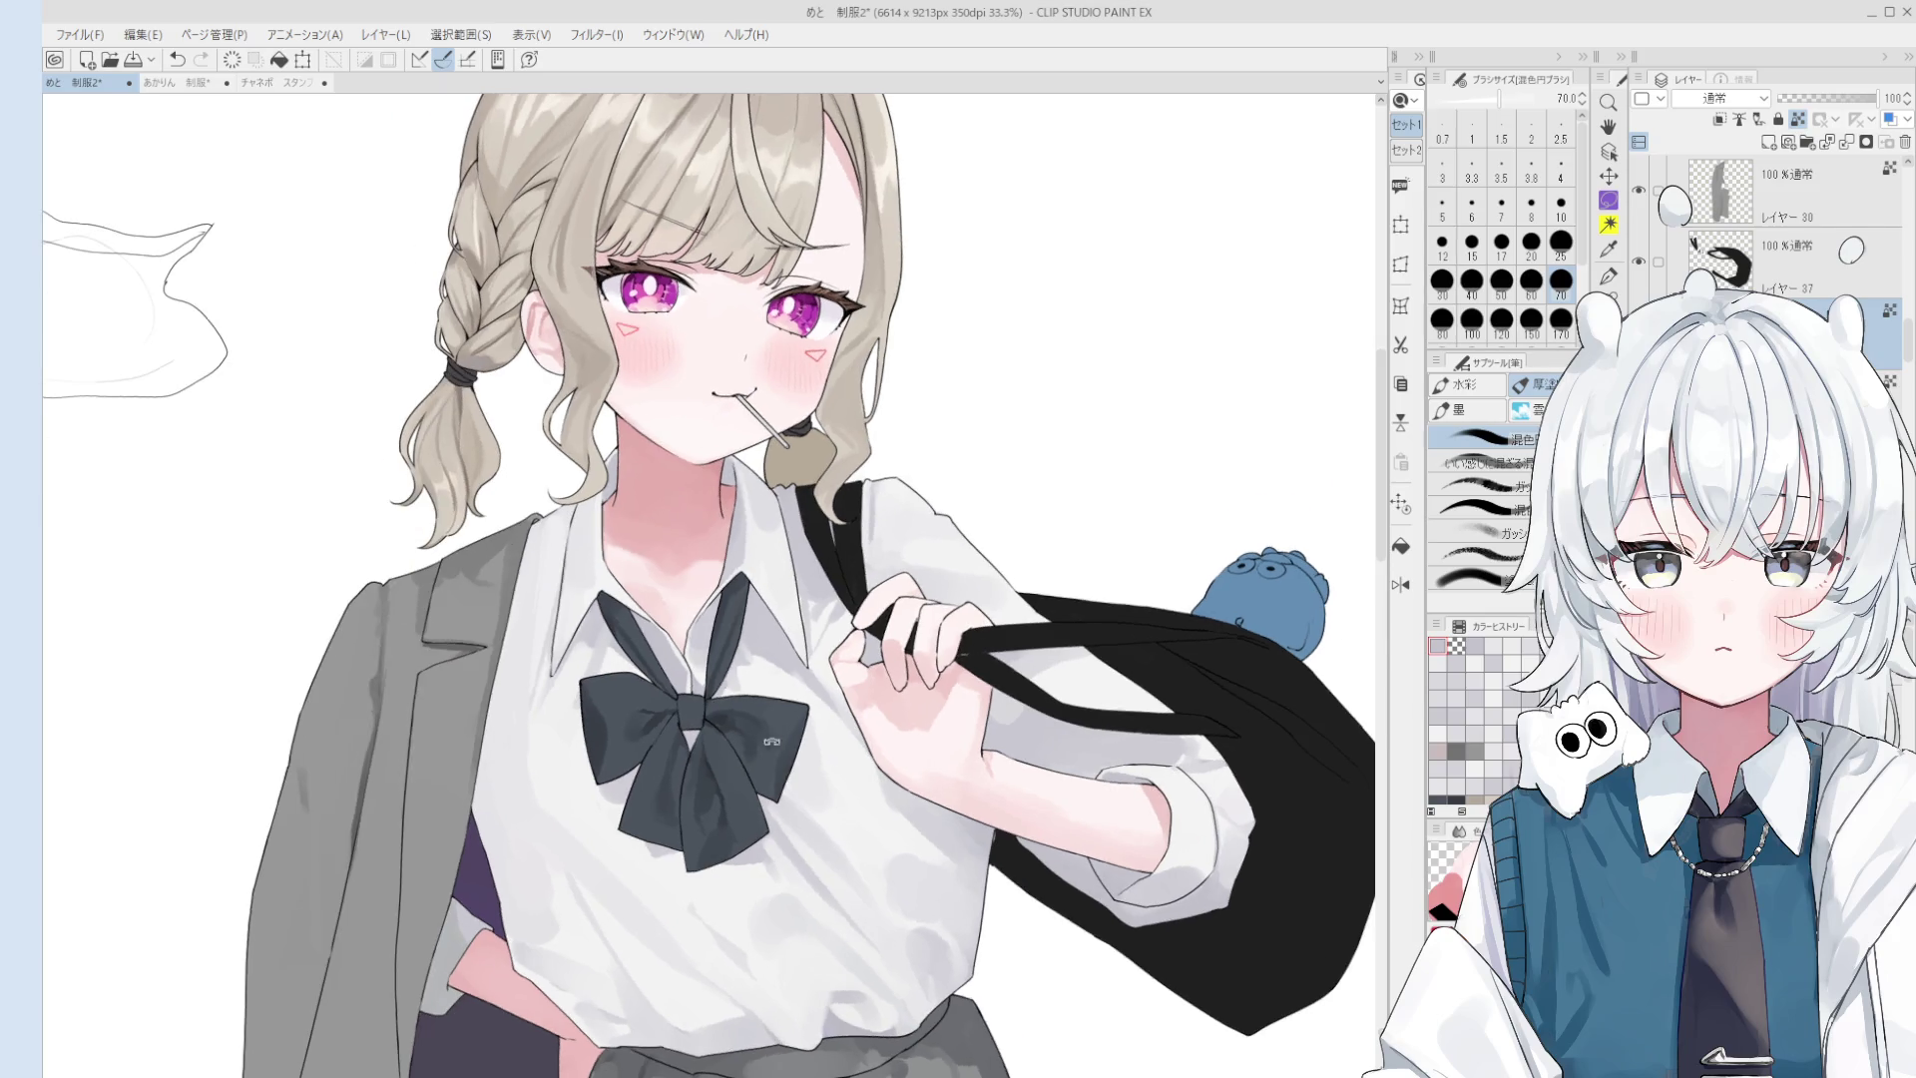
scroll(621, 589, up, 1)
key(ctrl+z)
key(bracketright)
key(bracketright)
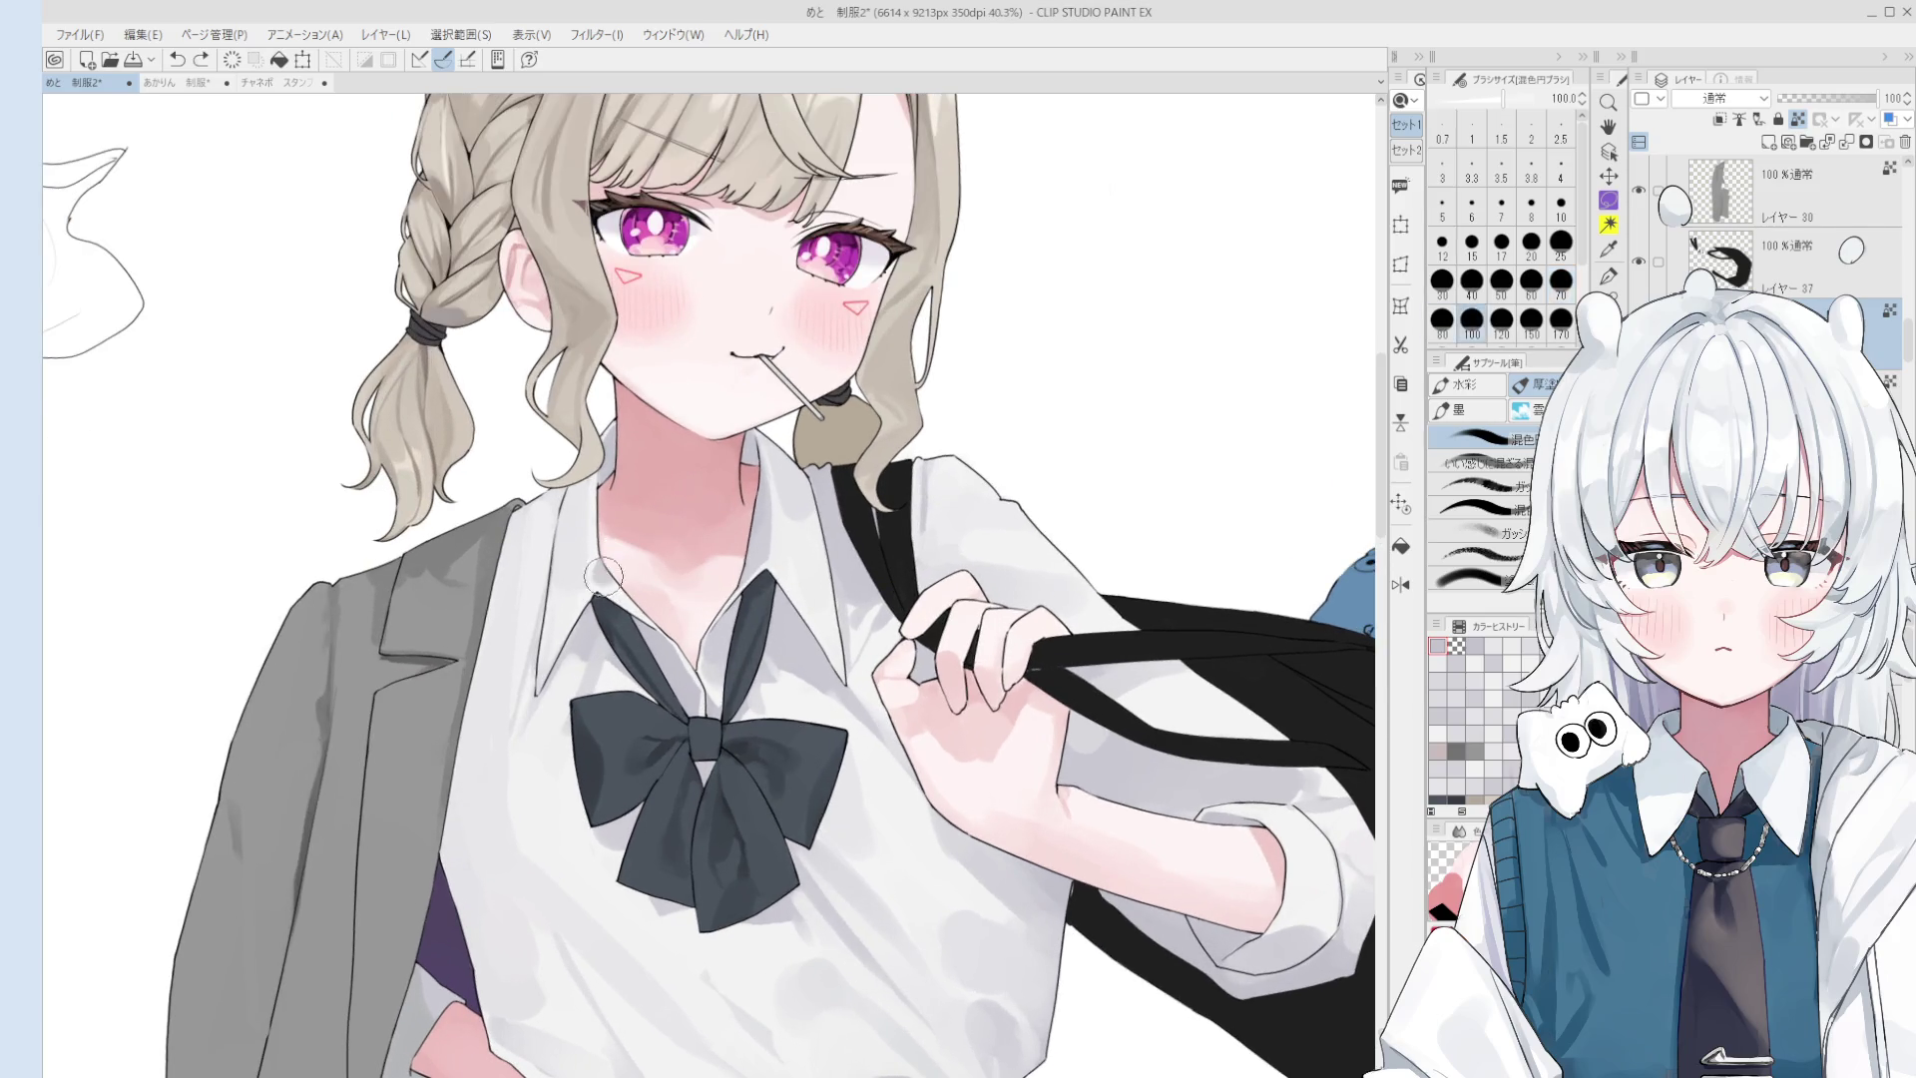
drag(605, 548, 617, 584)
- Sample a shirt colour, shrink the brush to 30 and undo one stroke
scroll(604, 574, down, 1)
alt+click(598, 546)
key(bracketleft)
key(bracketleft)
key(bracketleft)
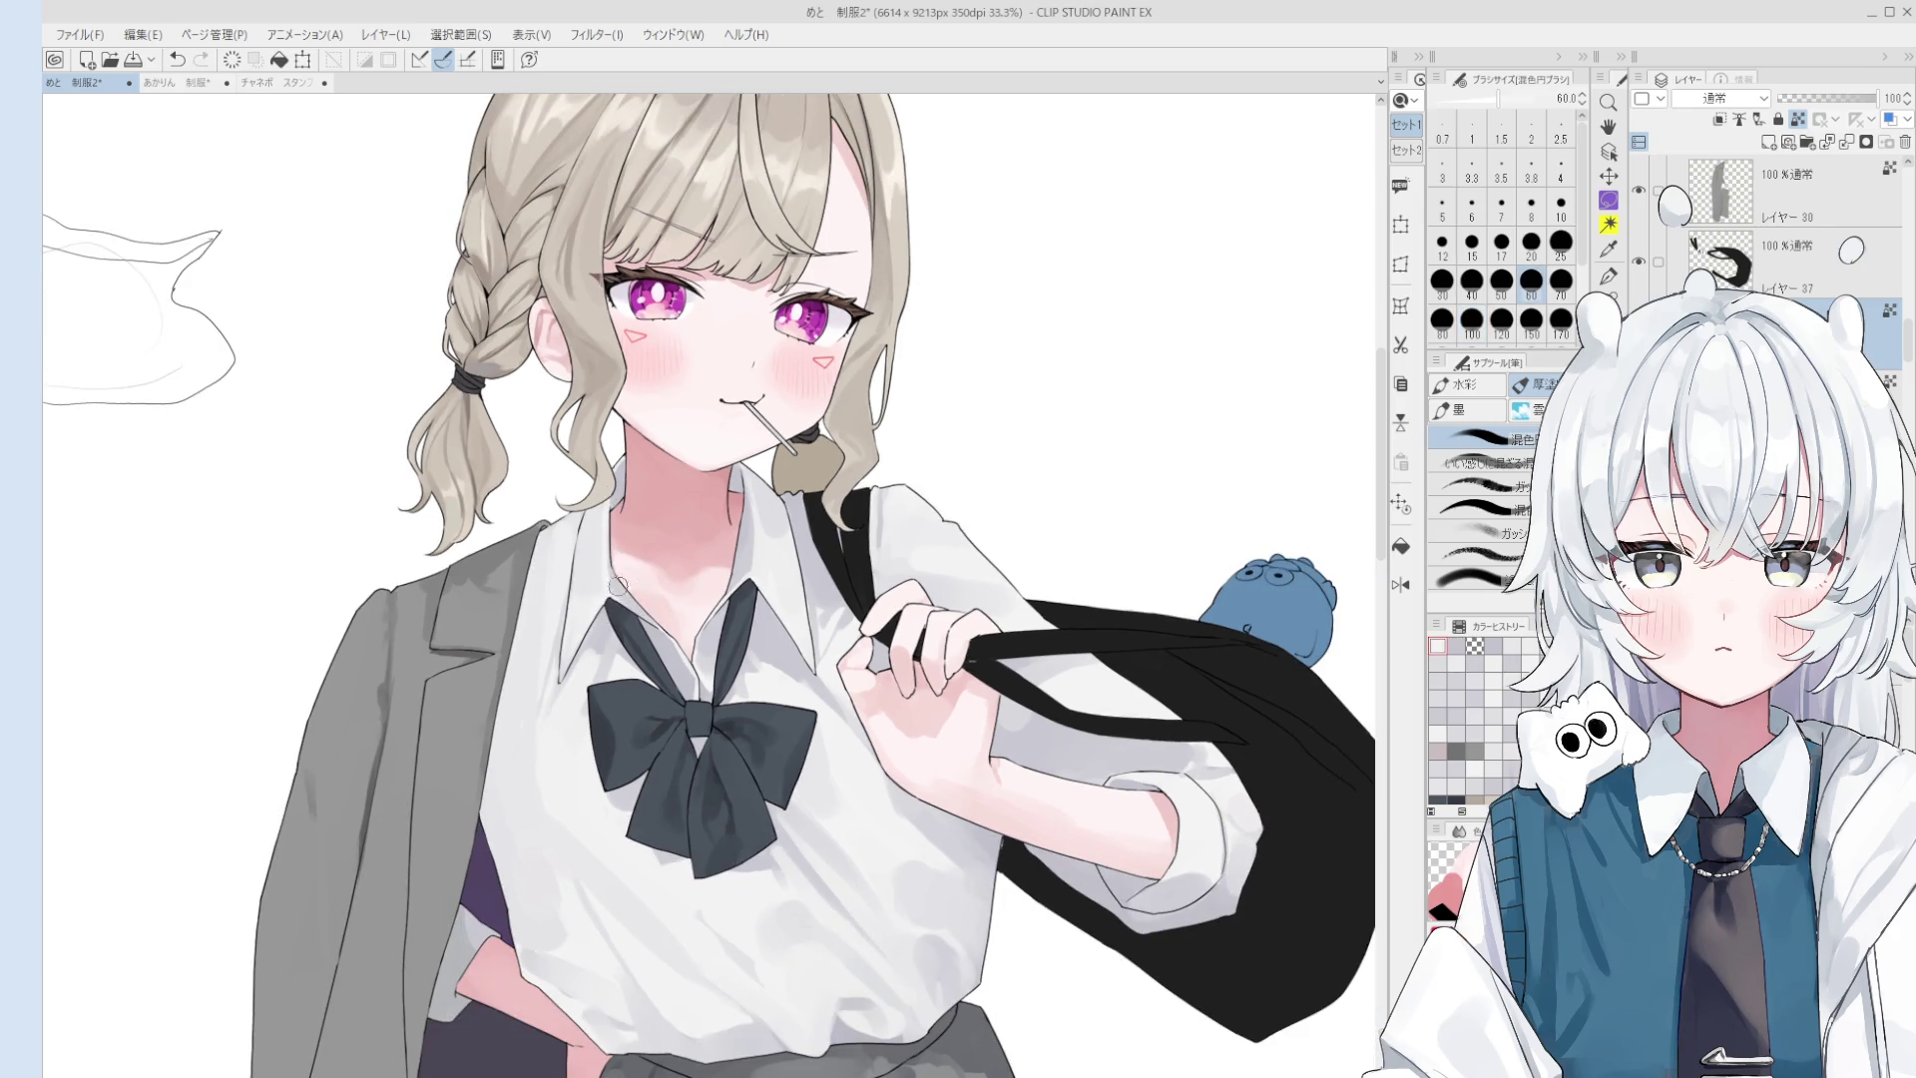
key(bracketleft)
key(bracketleft)
key(bracketleft)
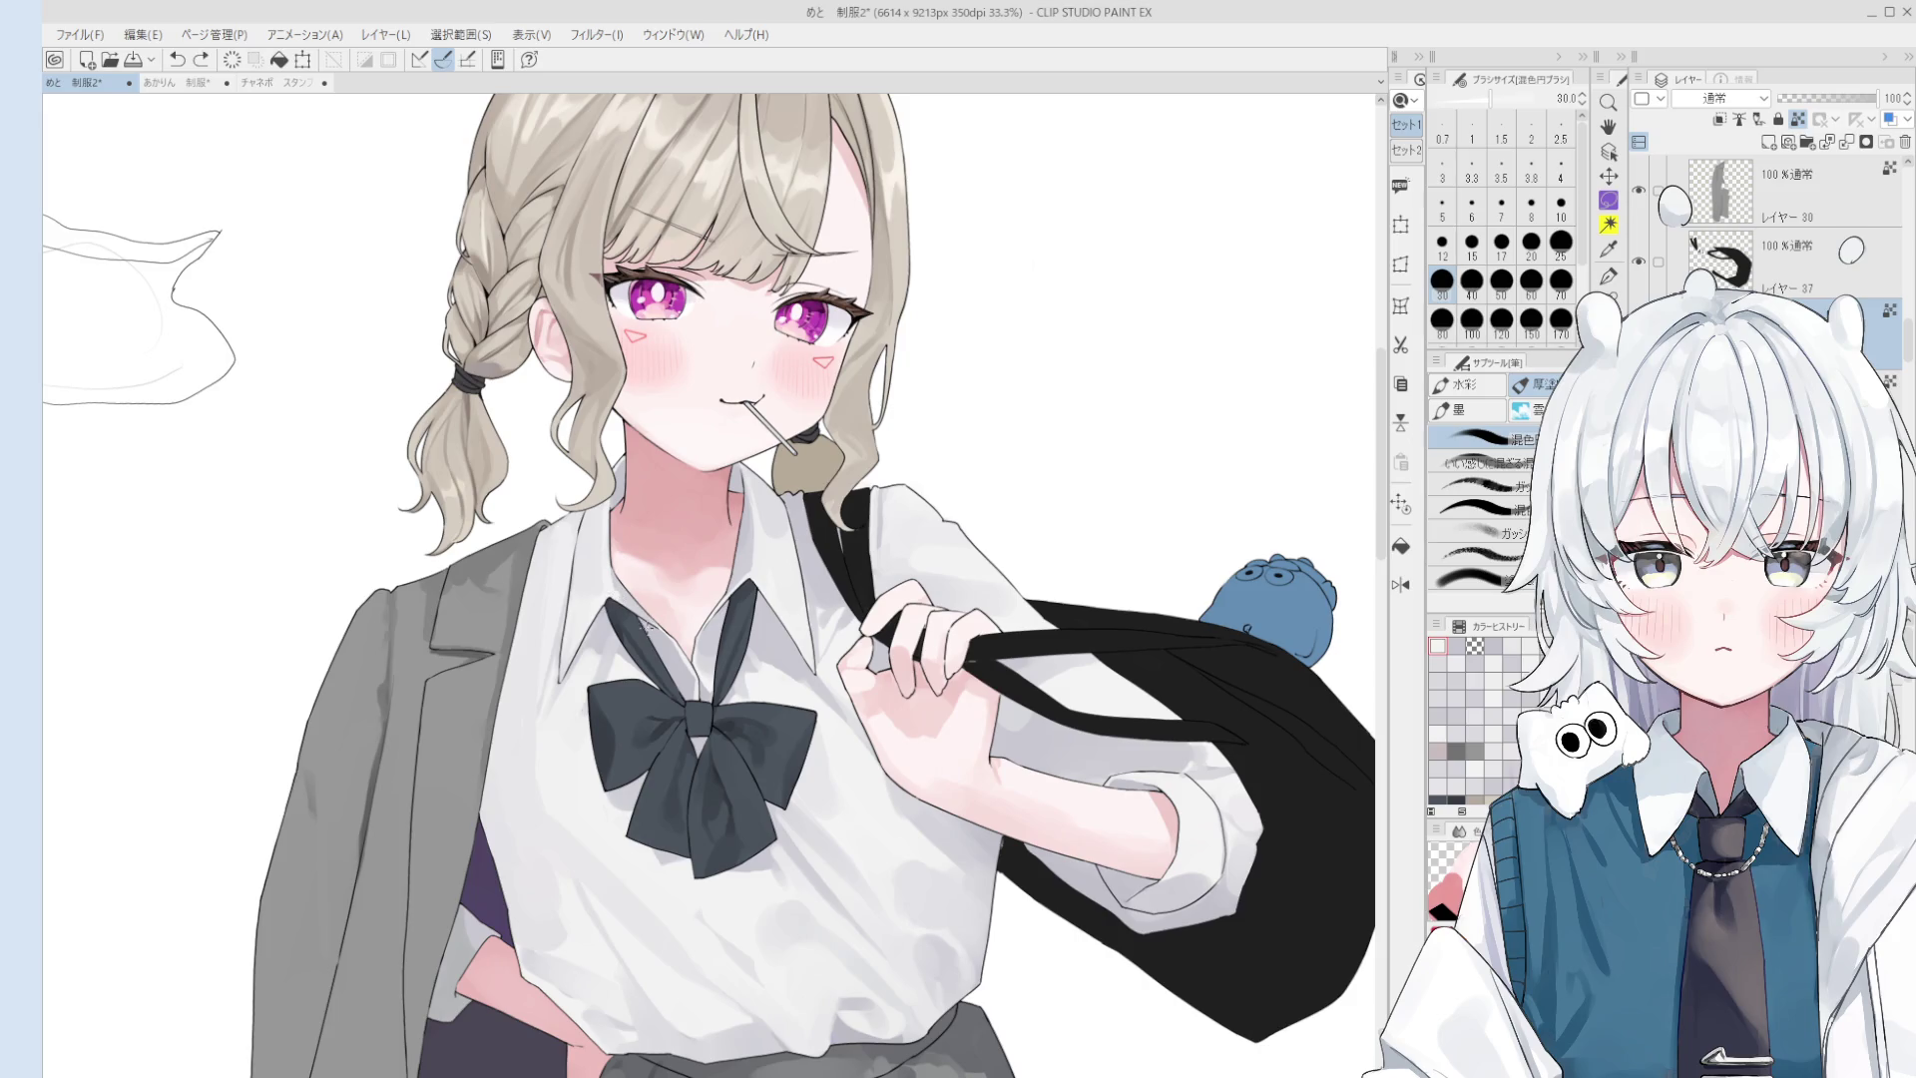
scroll(649, 628, down, 1)
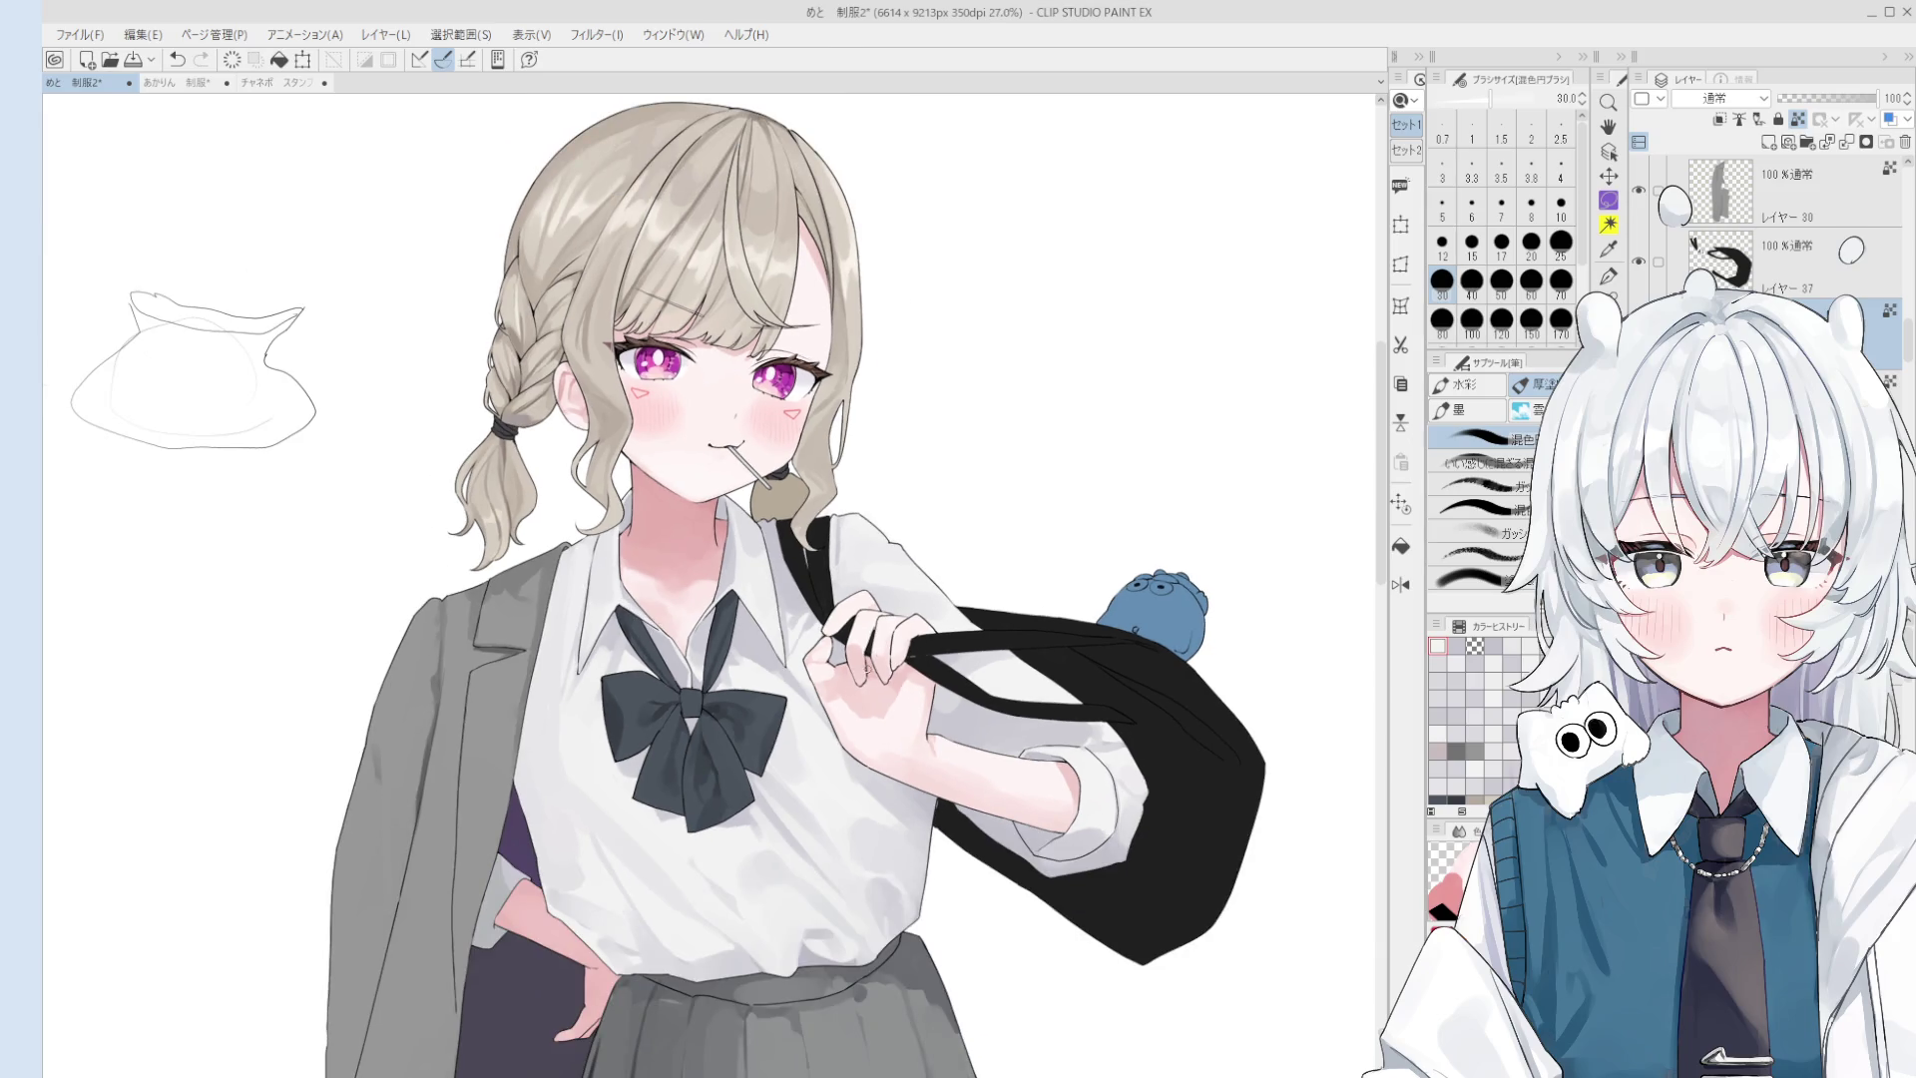
scroll(647, 598, up, 3)
key(bracketright)
key(bracketright)
key(bracketright)
key(ctrl+z)
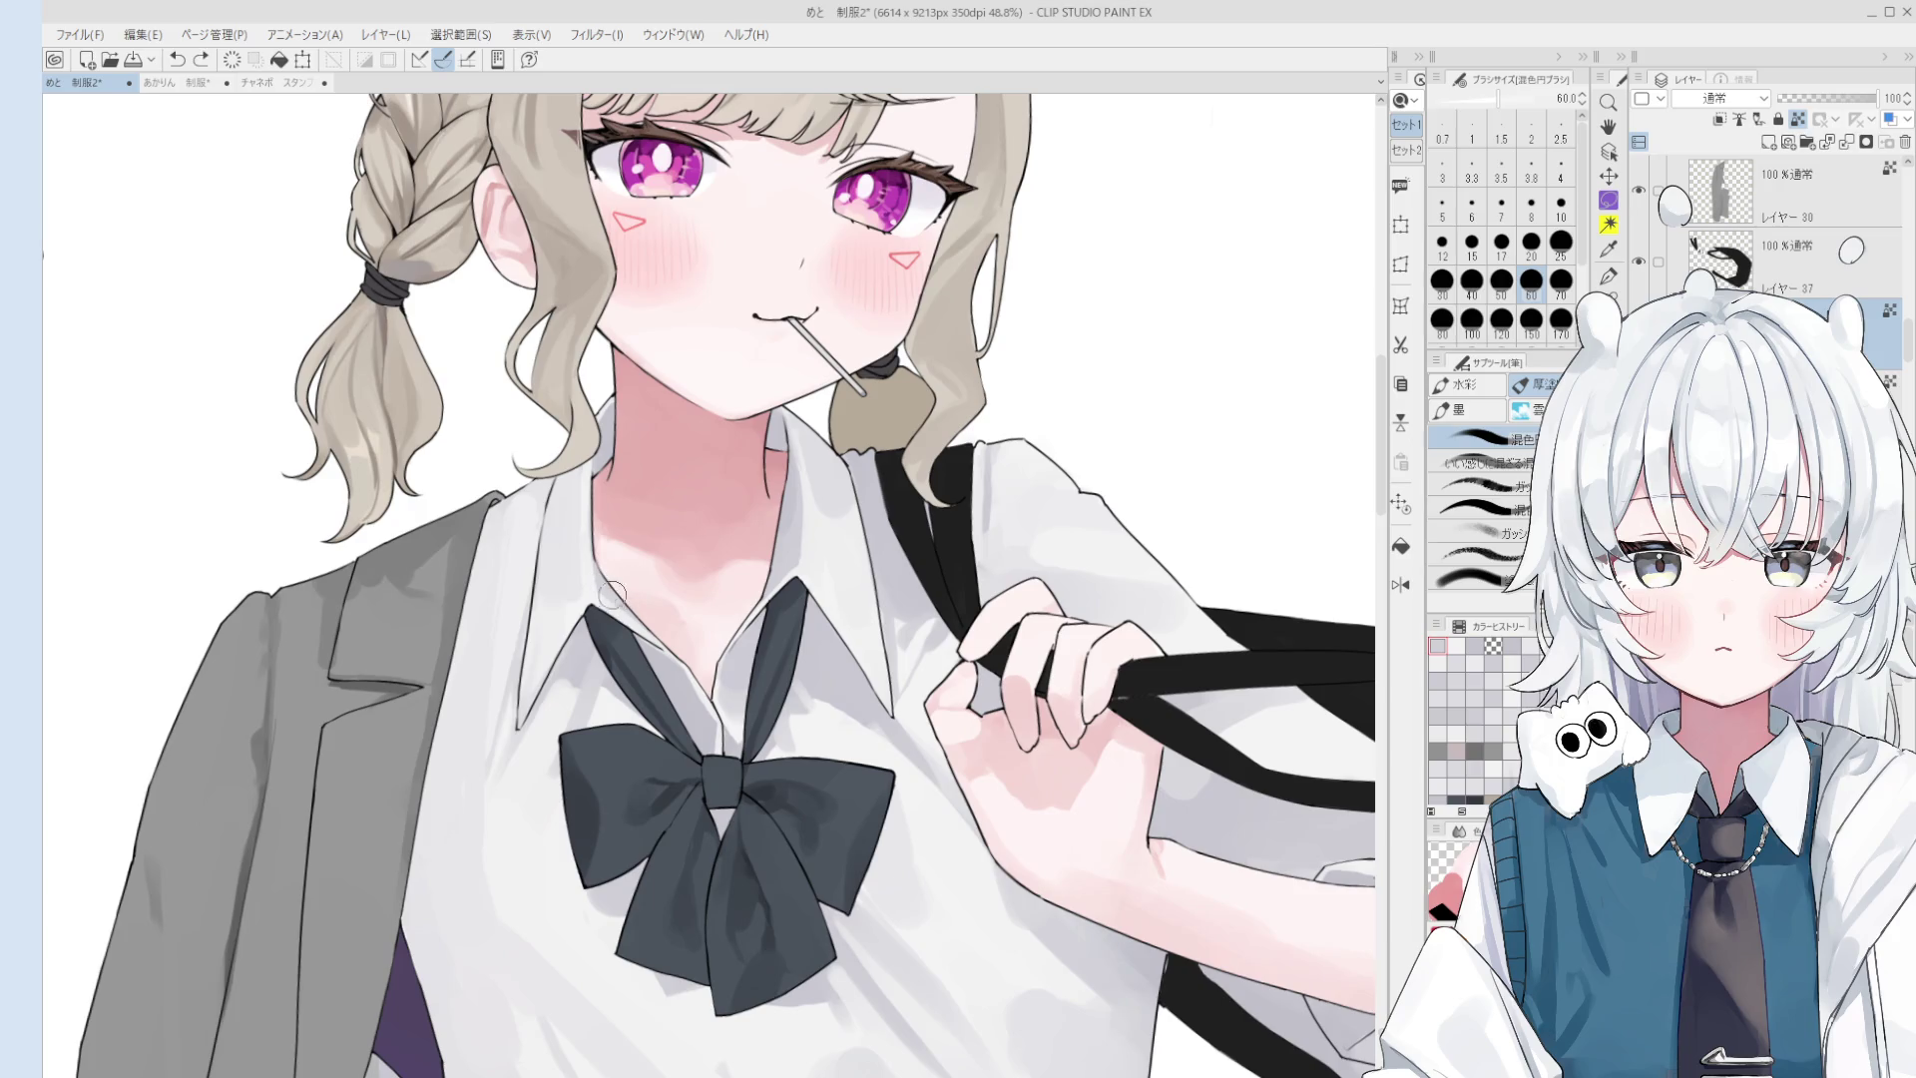
scroll(615, 595, down, 2)
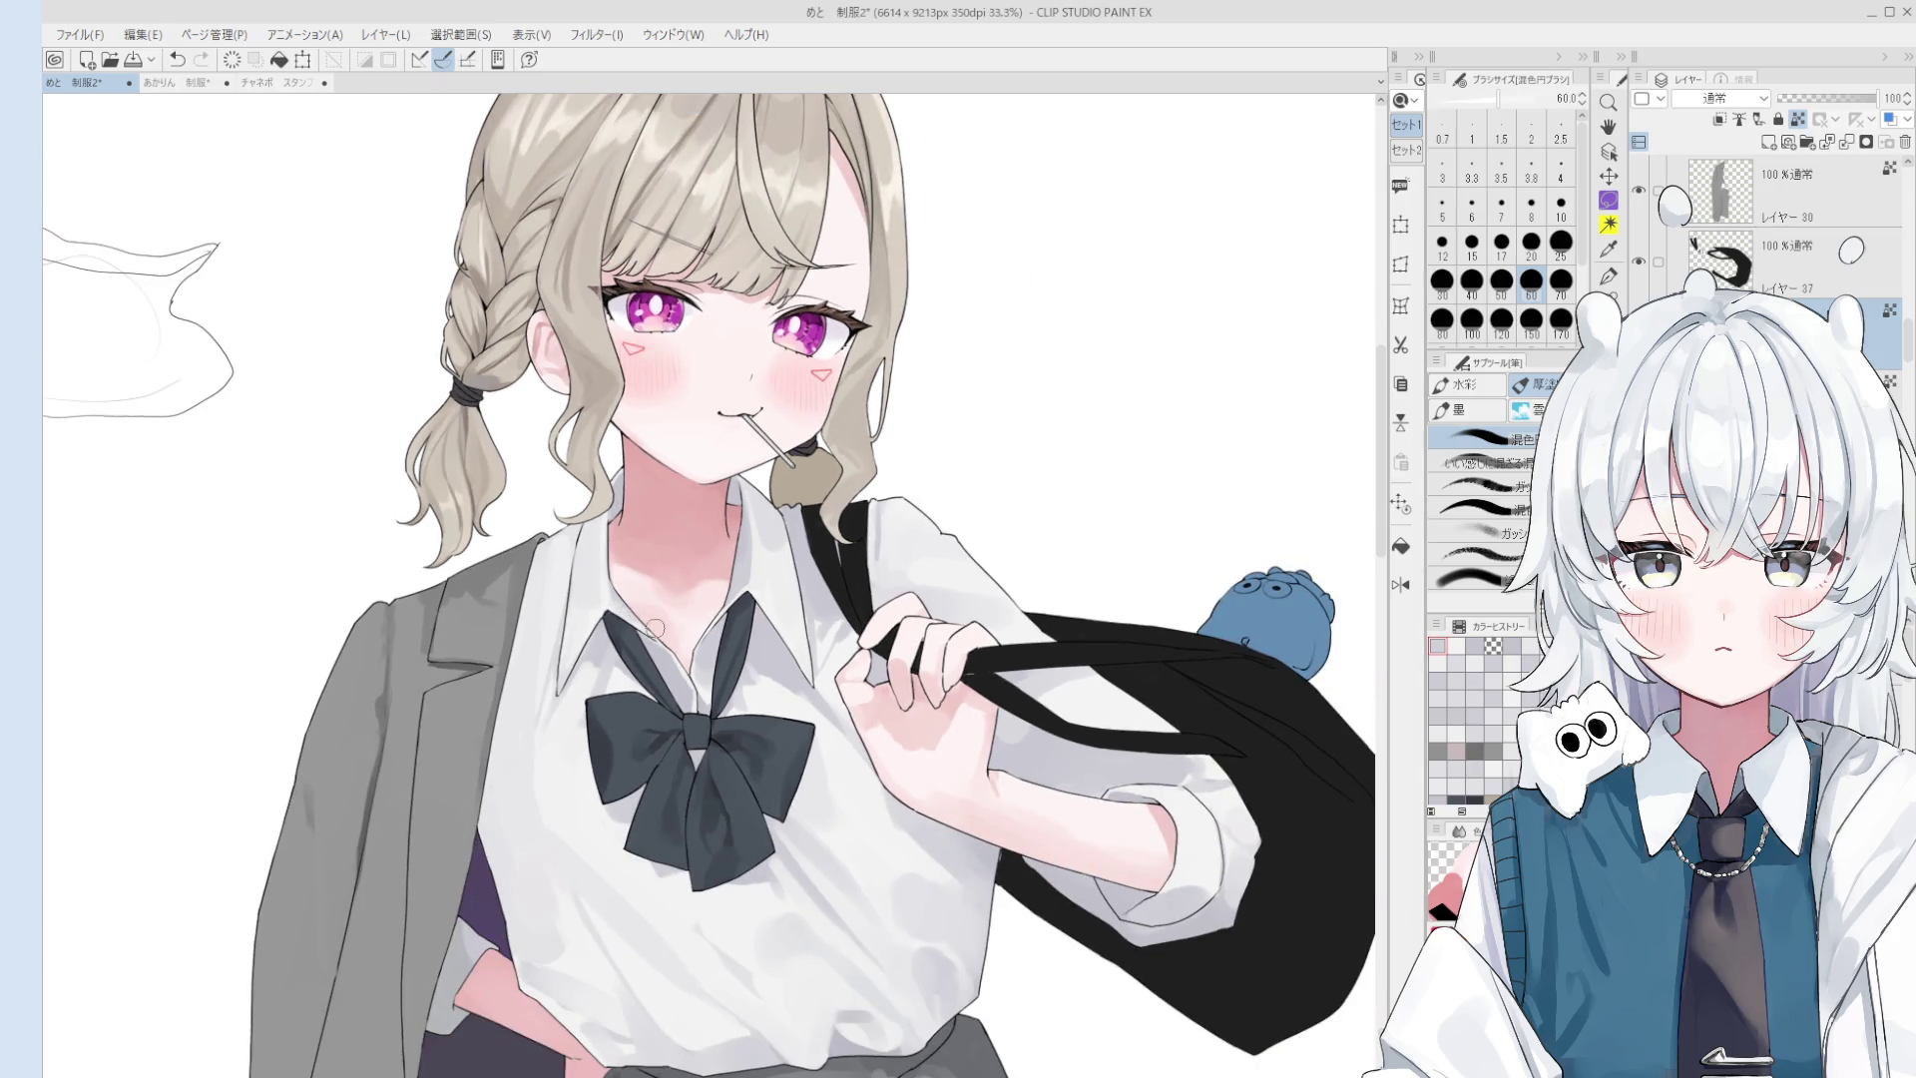
scroll(663, 648, down, 1)
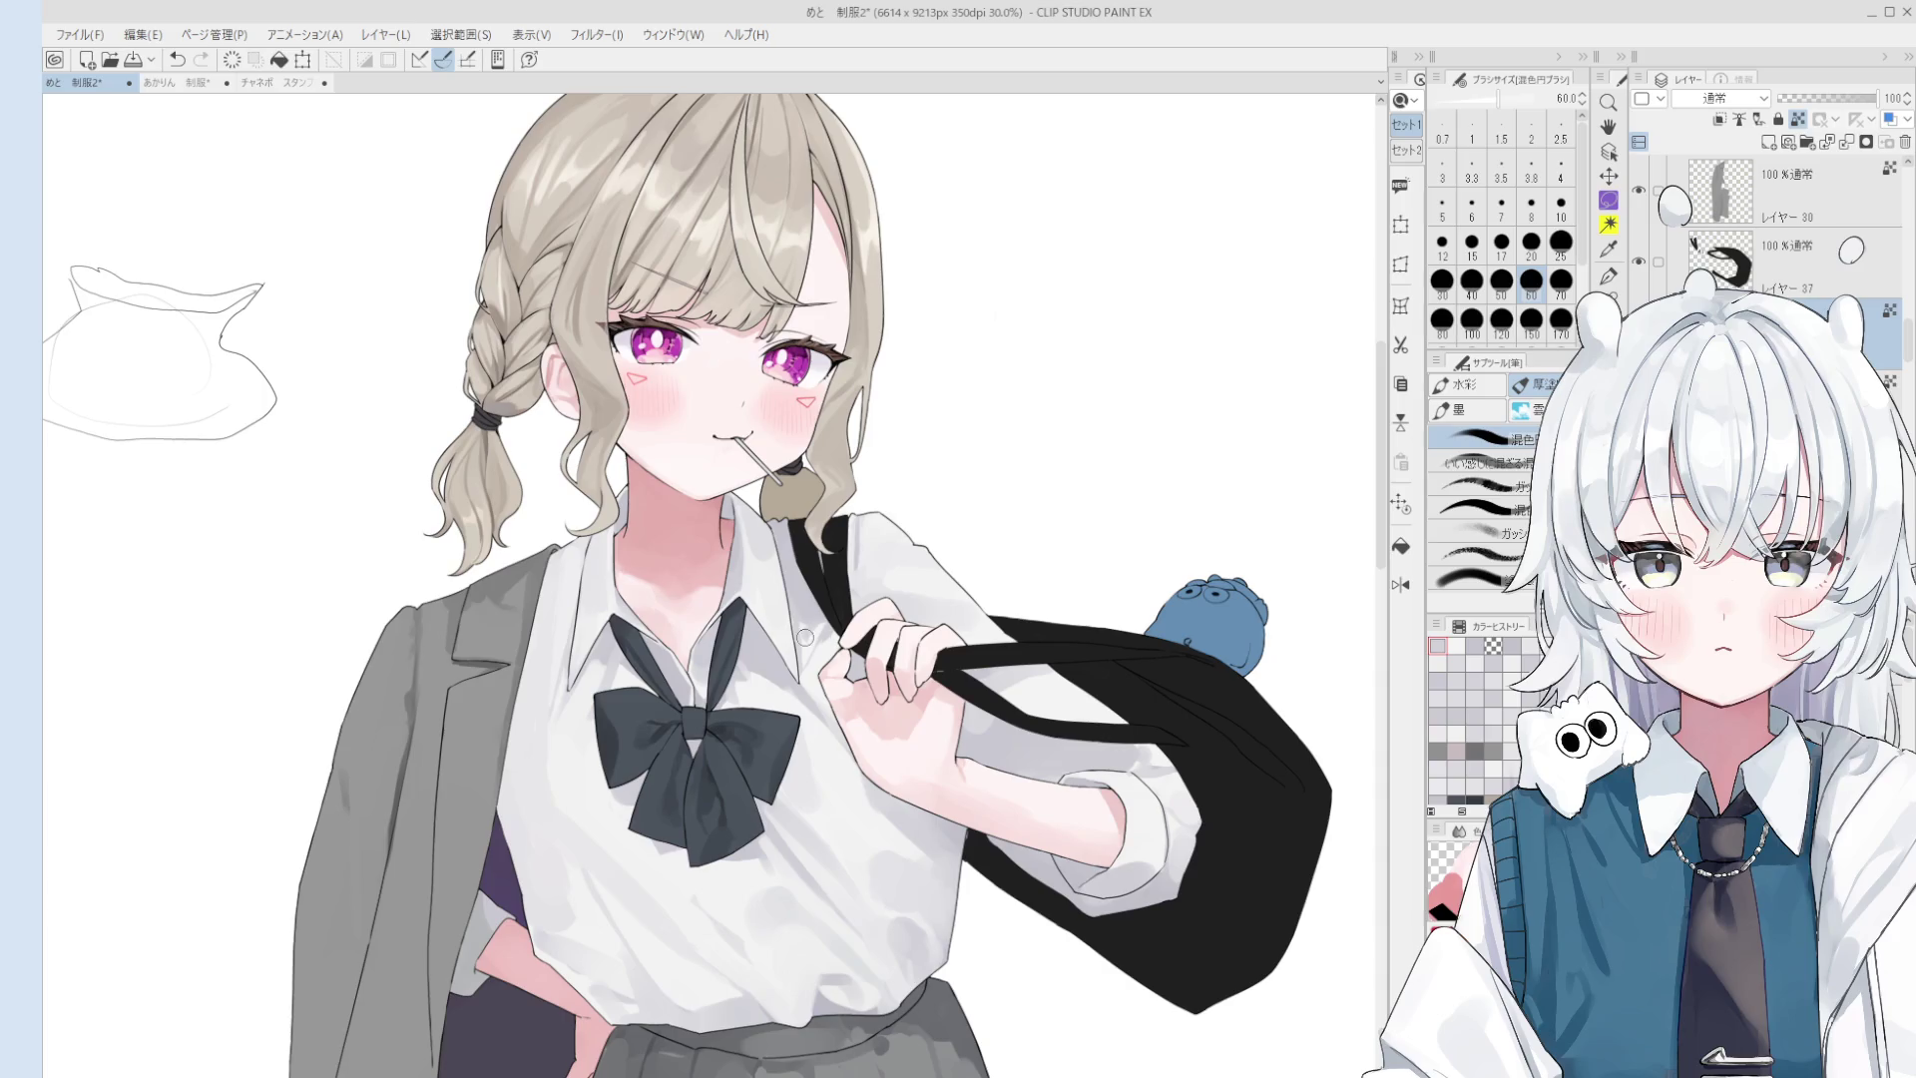
- Fine-tune the brush size and paint a round button on the shirt front
key(o)
scroll(737, 671, up, 1)
key(b)
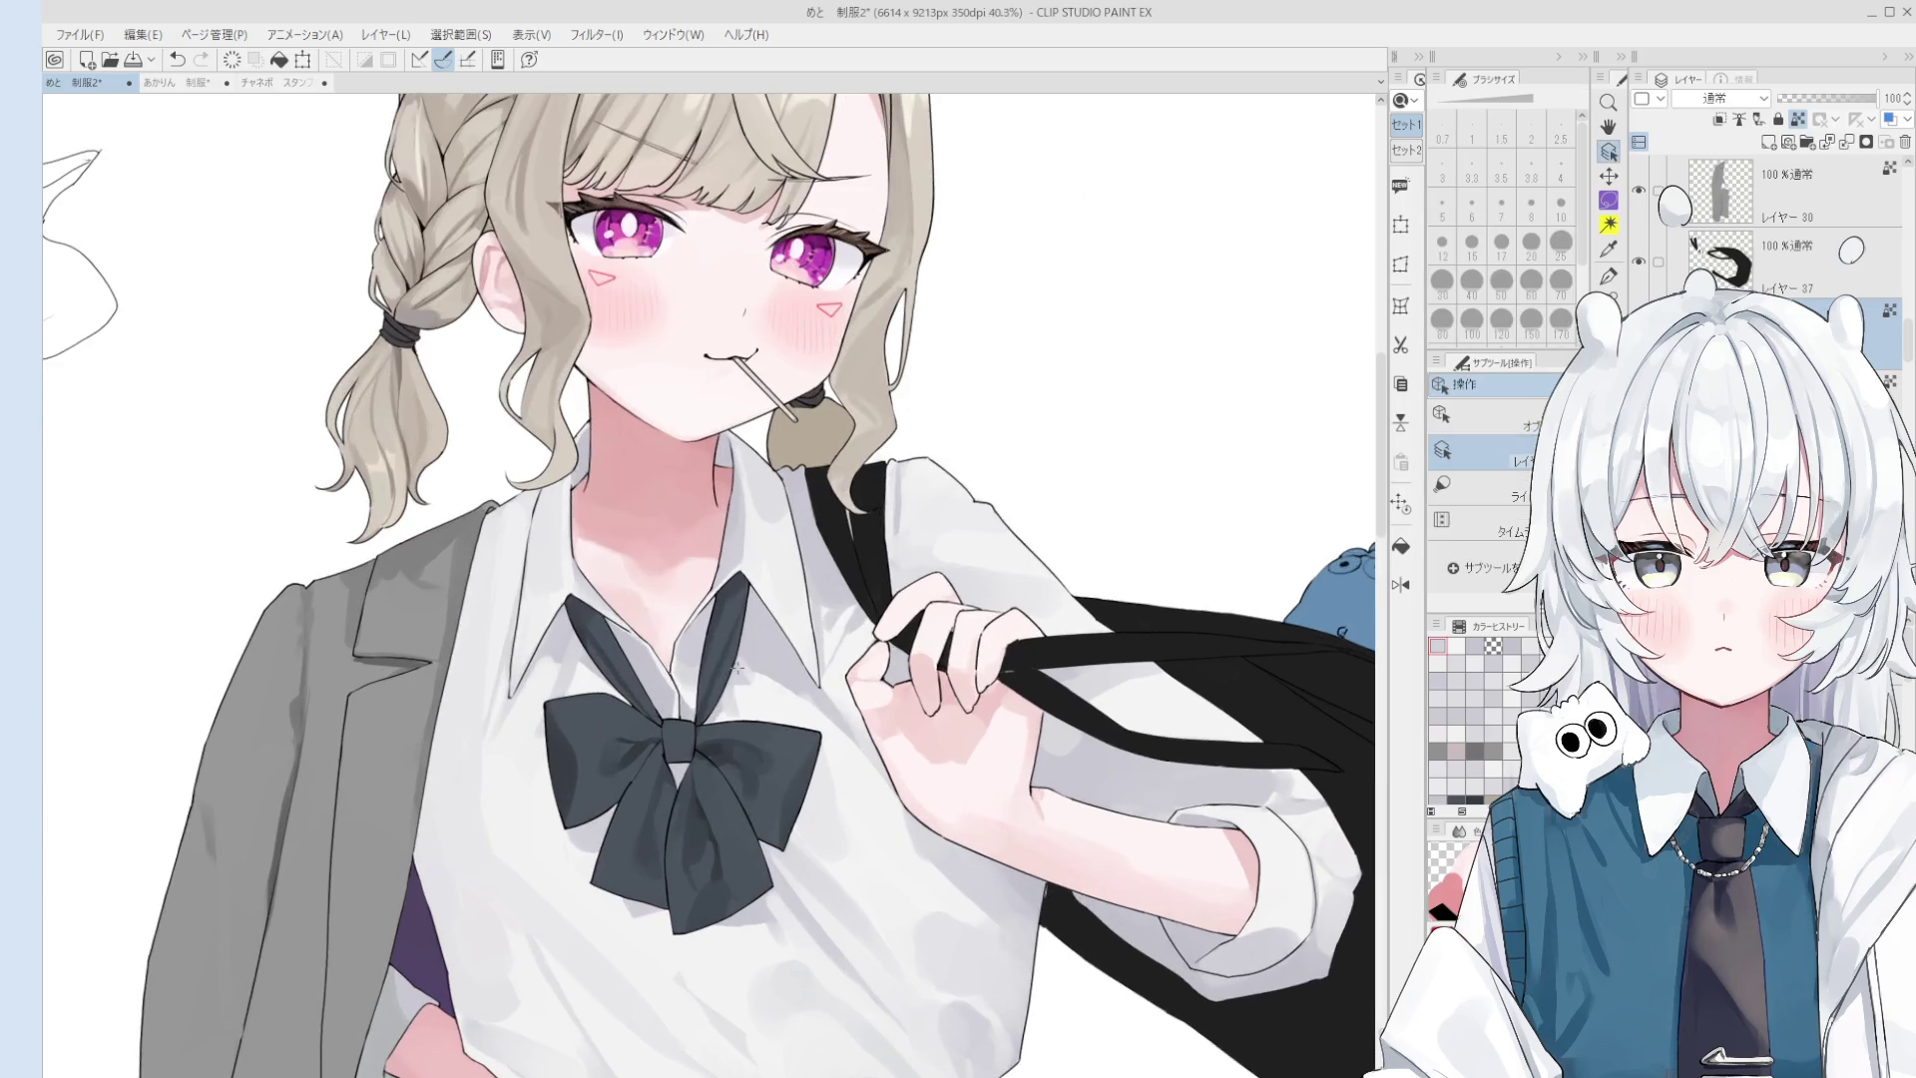
scroll(788, 699, up, 1)
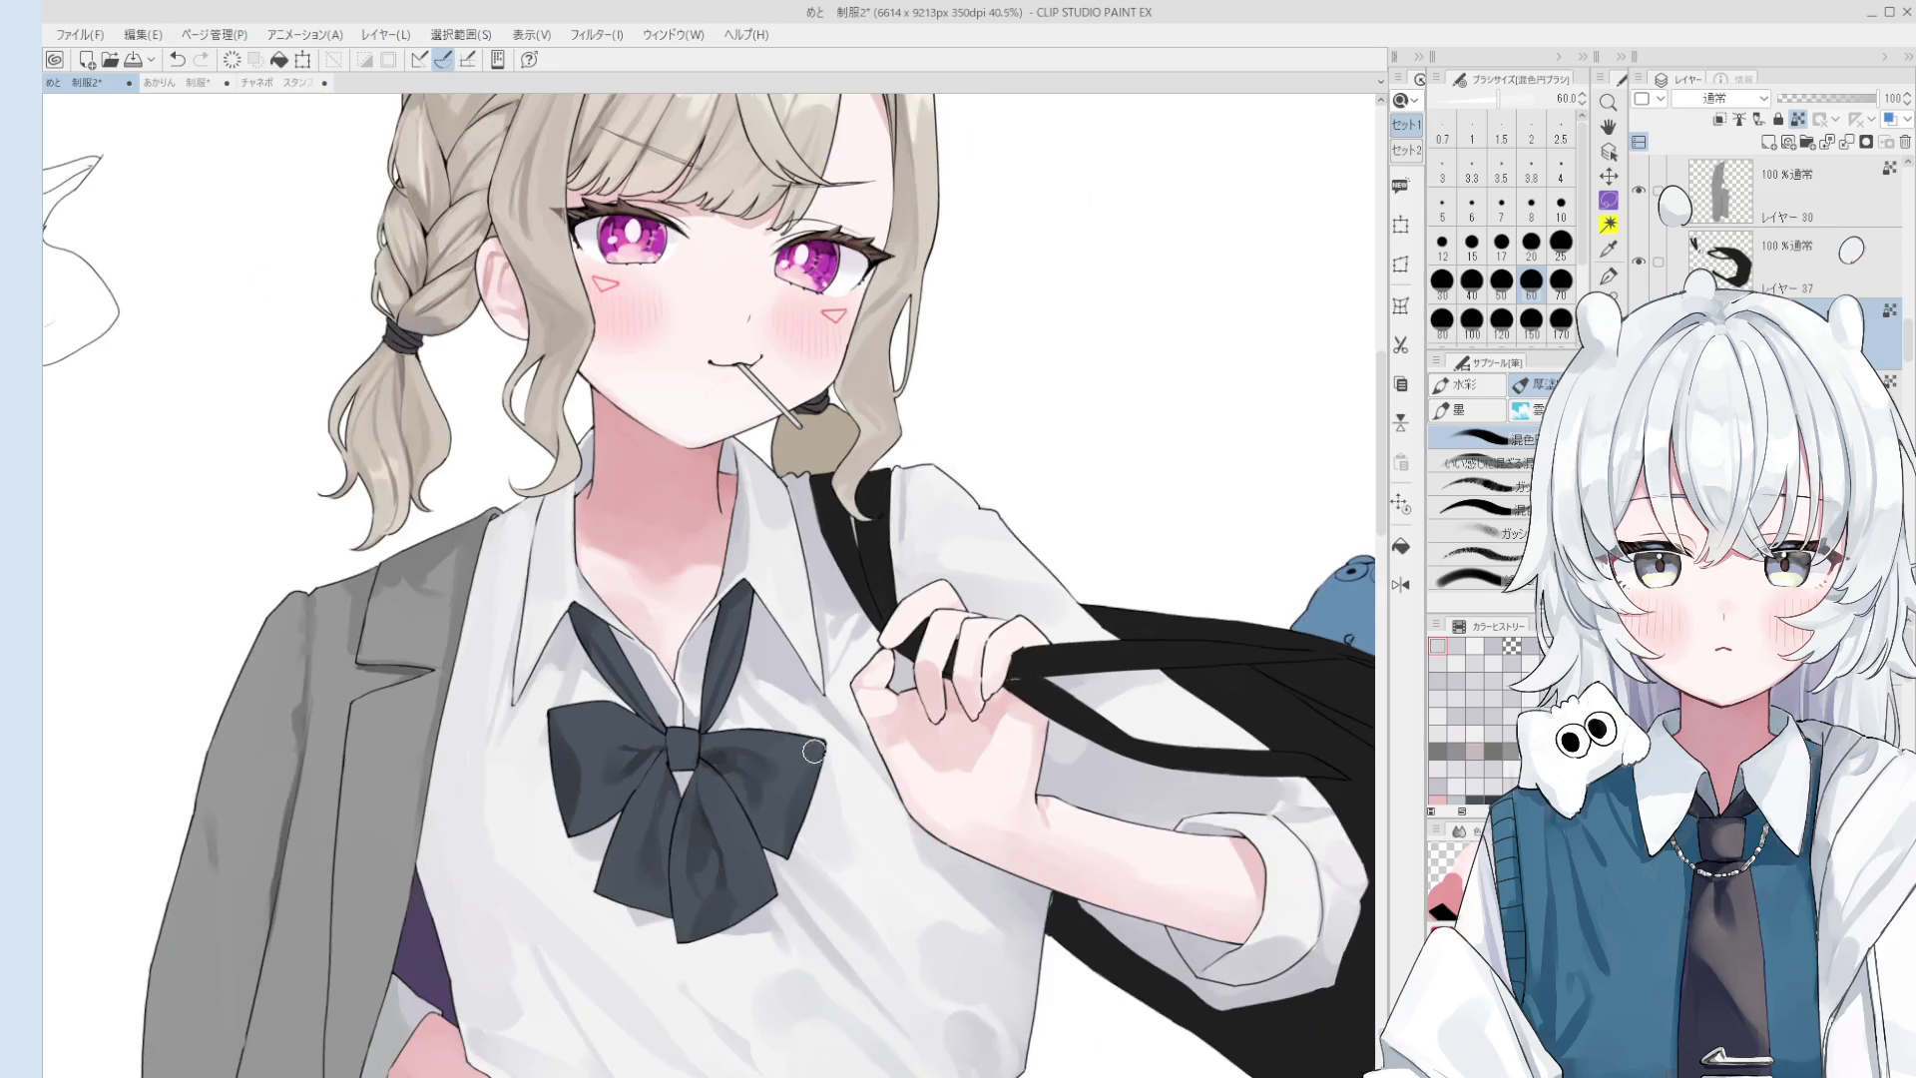
scroll(813, 751, down, 2)
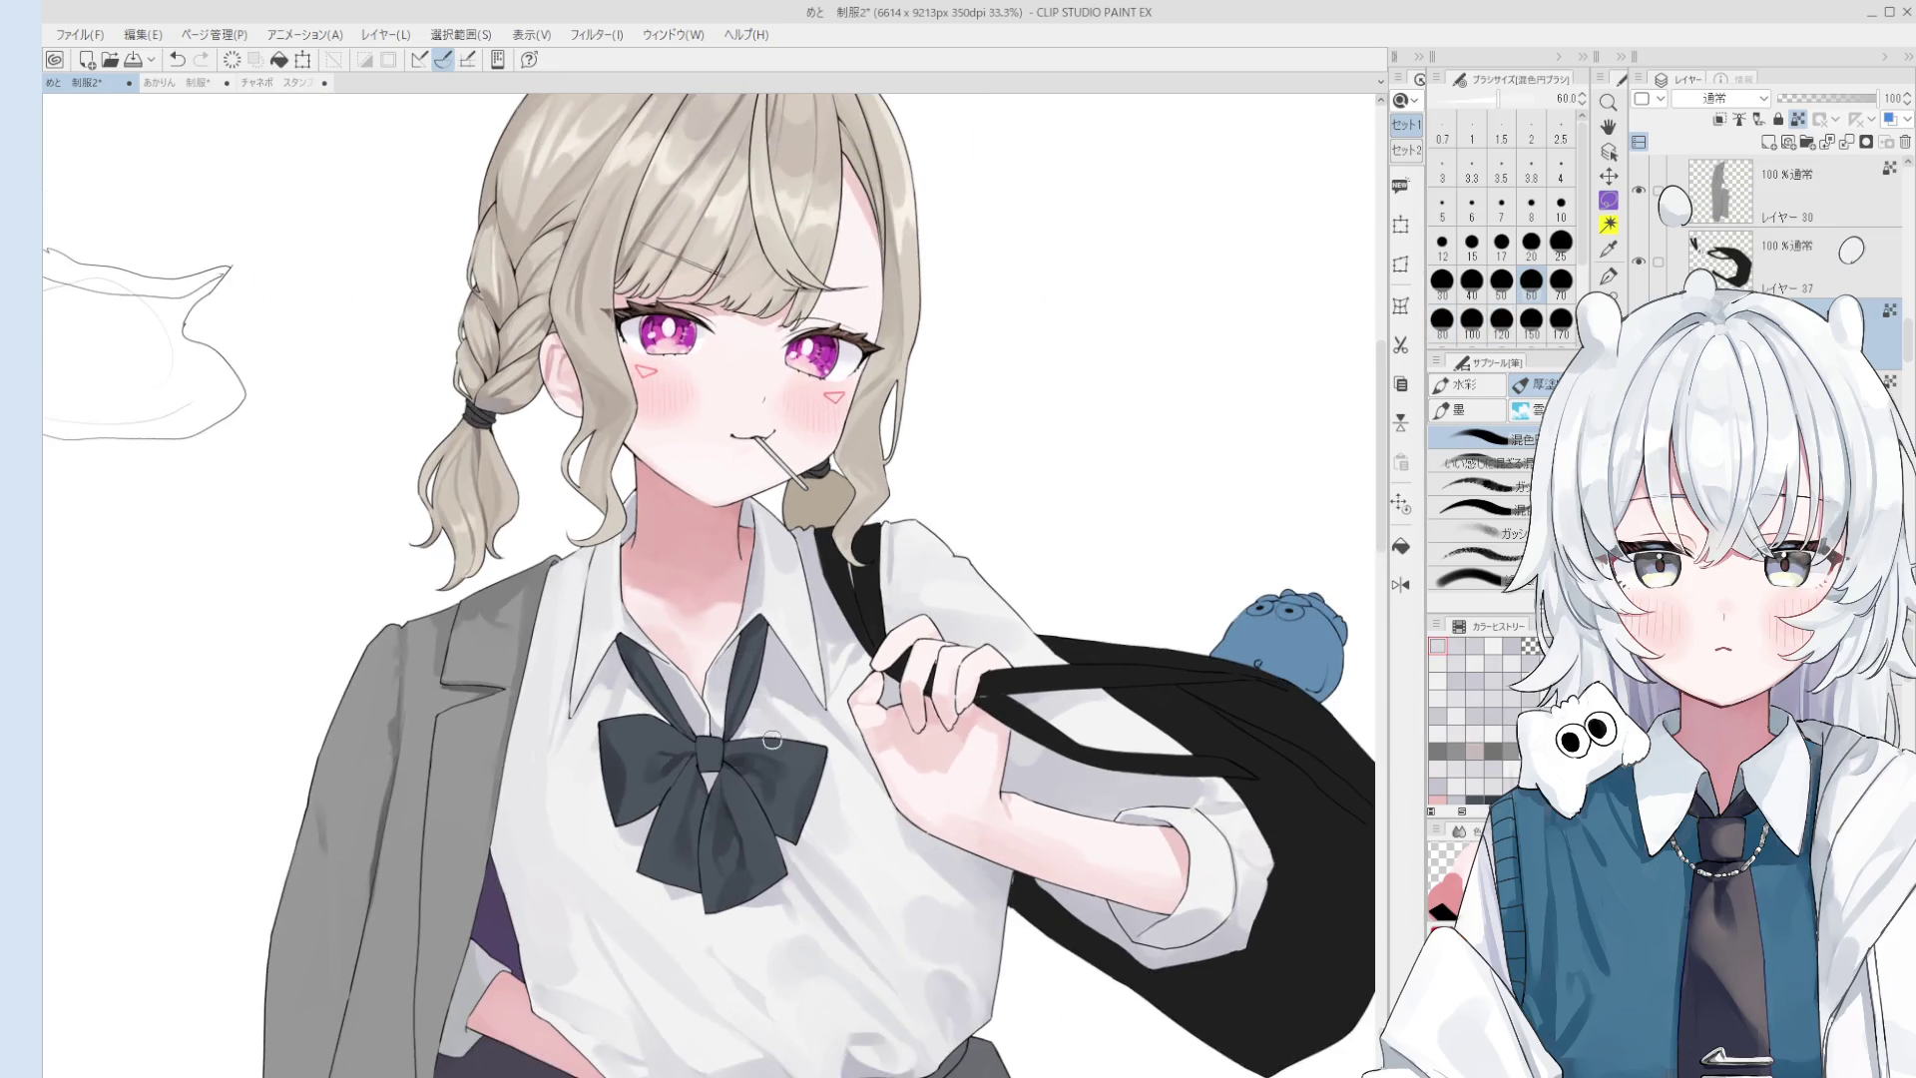
key(bracketleft)
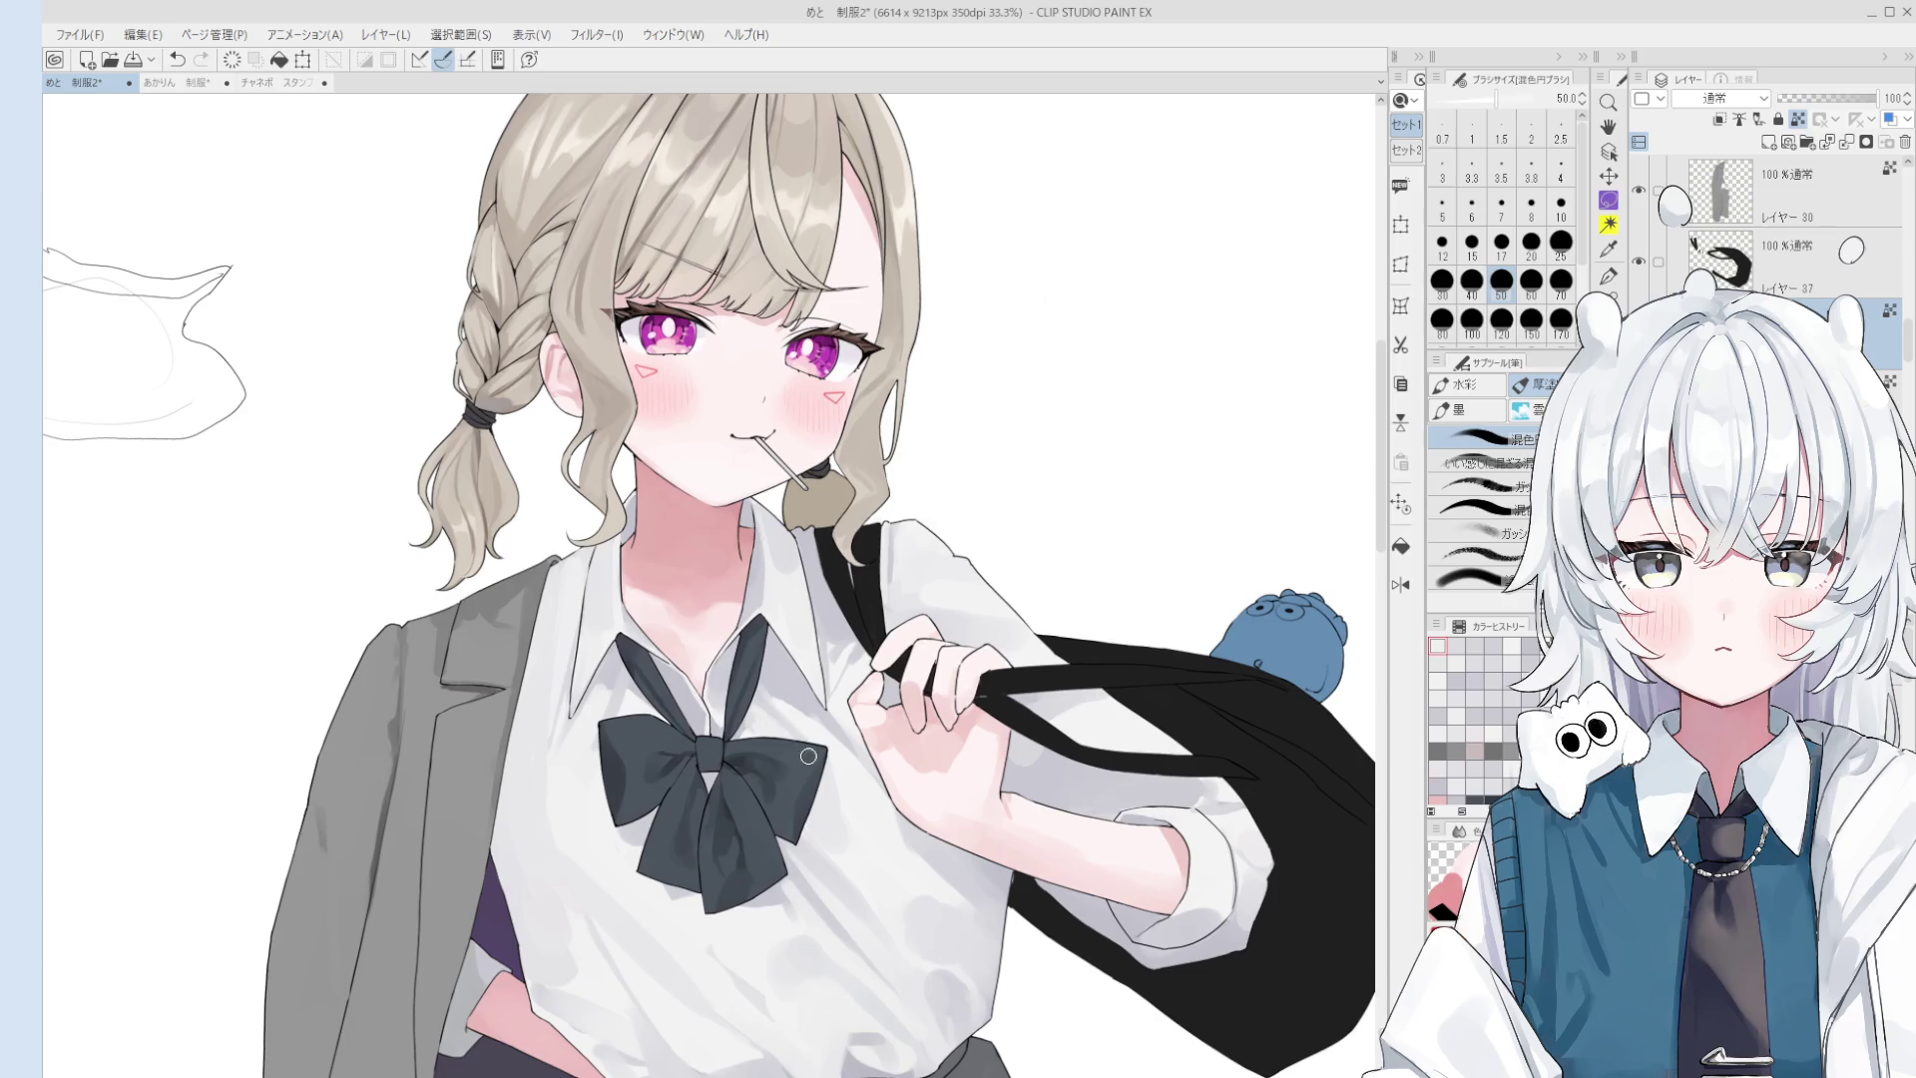
key(bracketright)
key(bracketright)
key(bracketright)
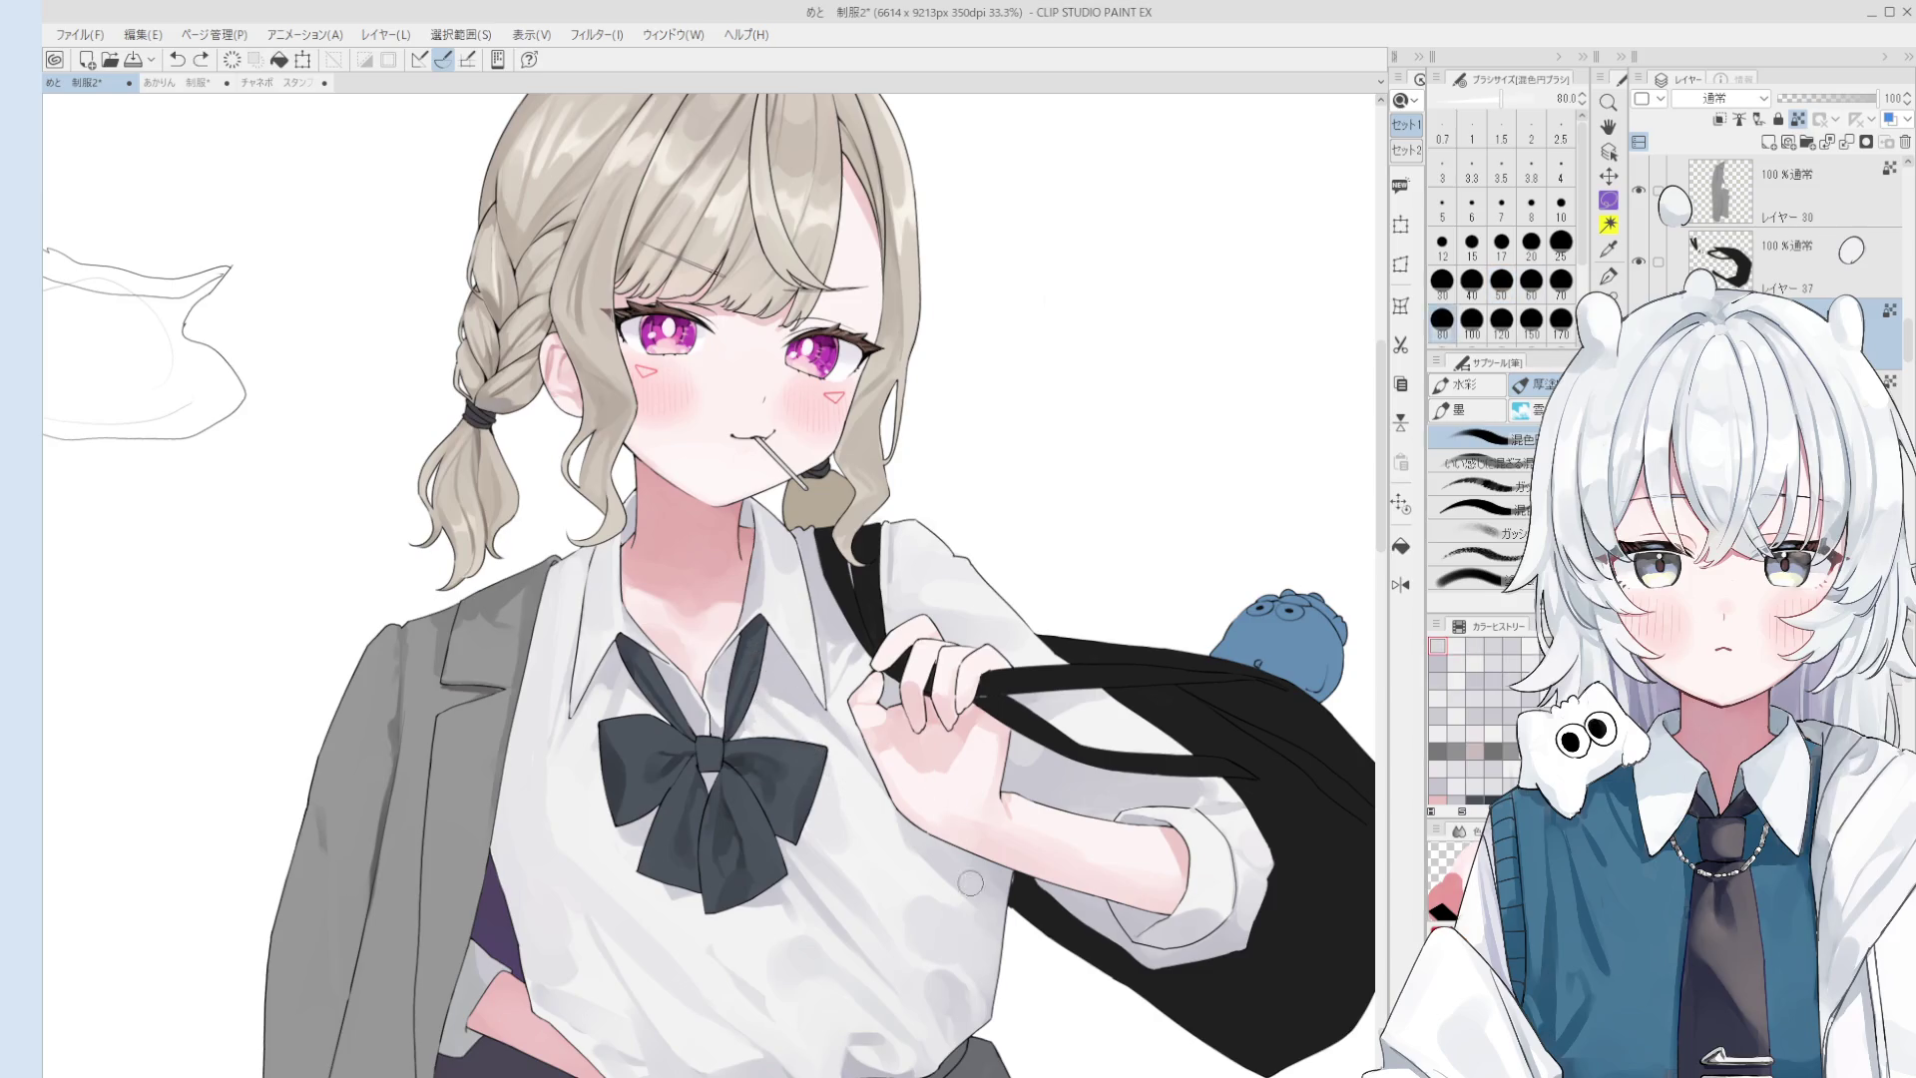
scroll(919, 748, up, 2)
key(bracketleft)
key(bracketleft)
key(bracketleft)
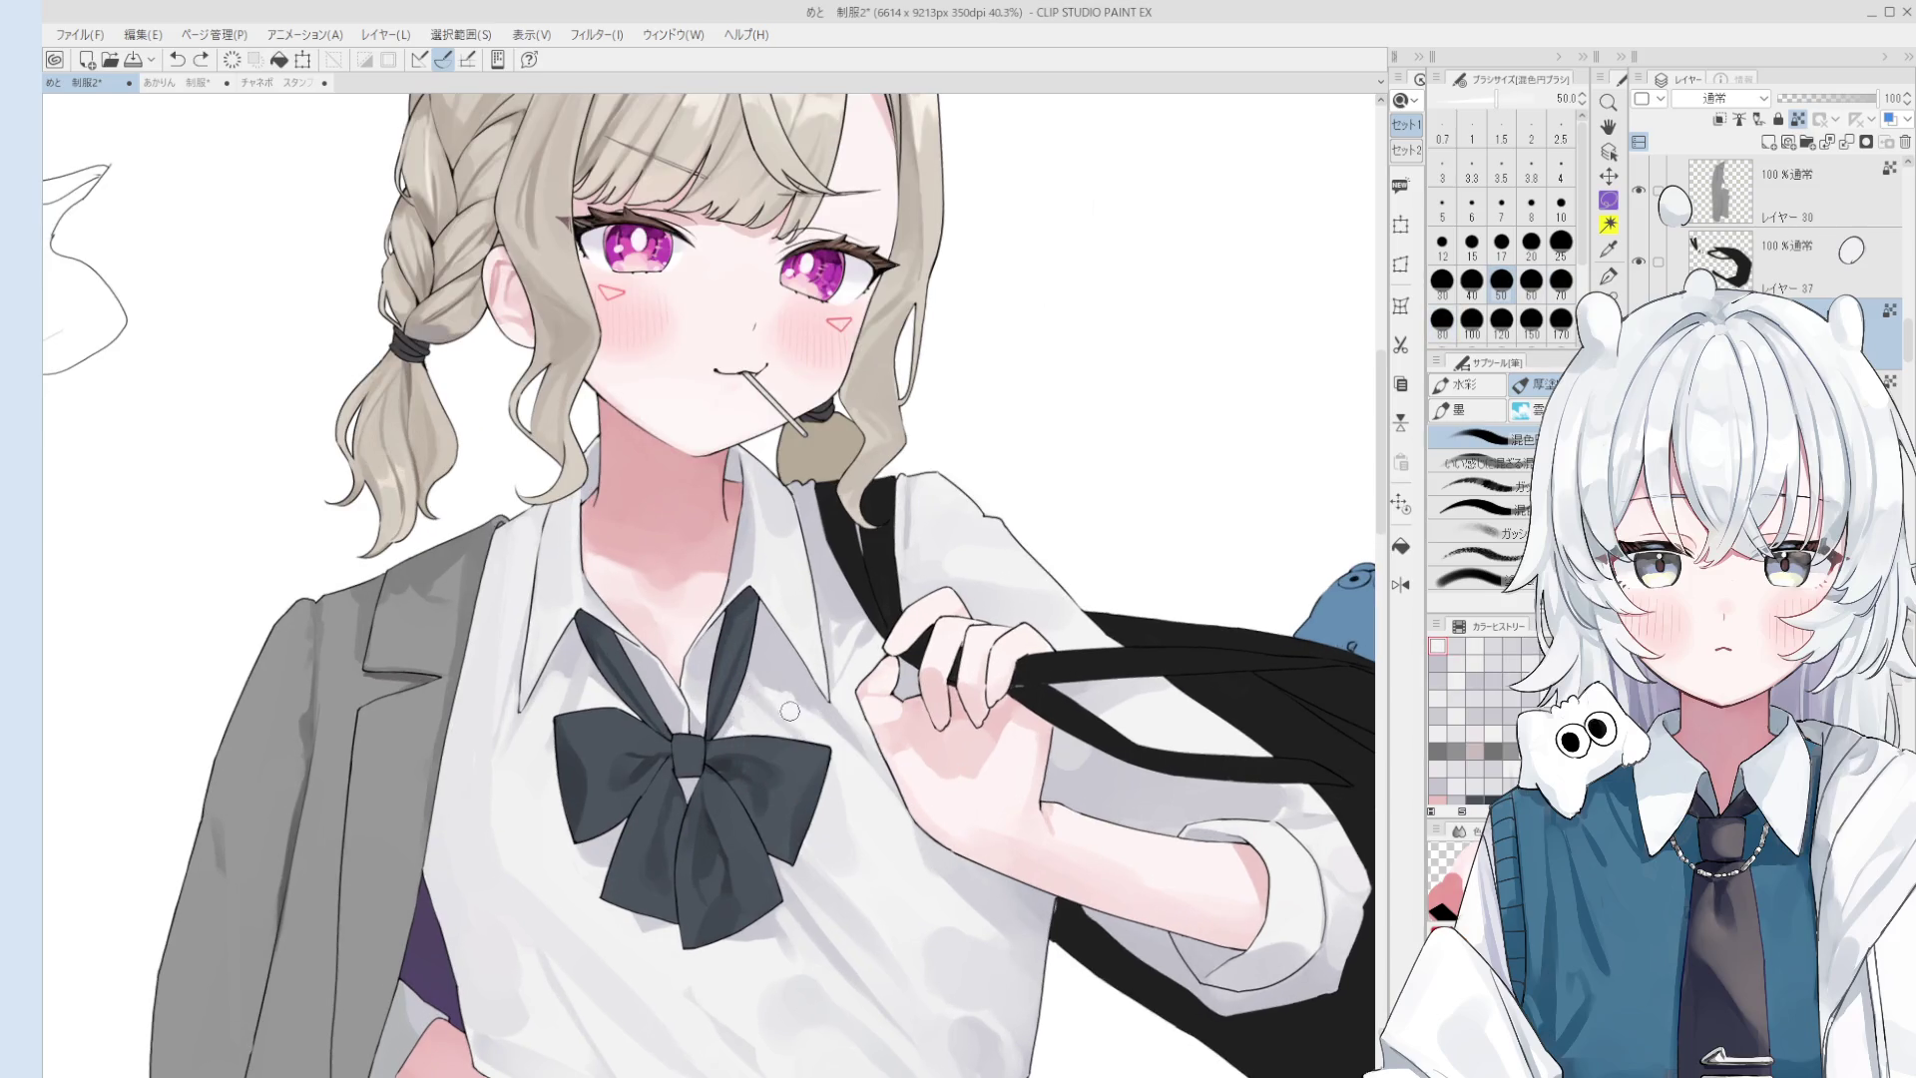
scroll(798, 715, down, 1)
key(bracketright)
key(bracketright)
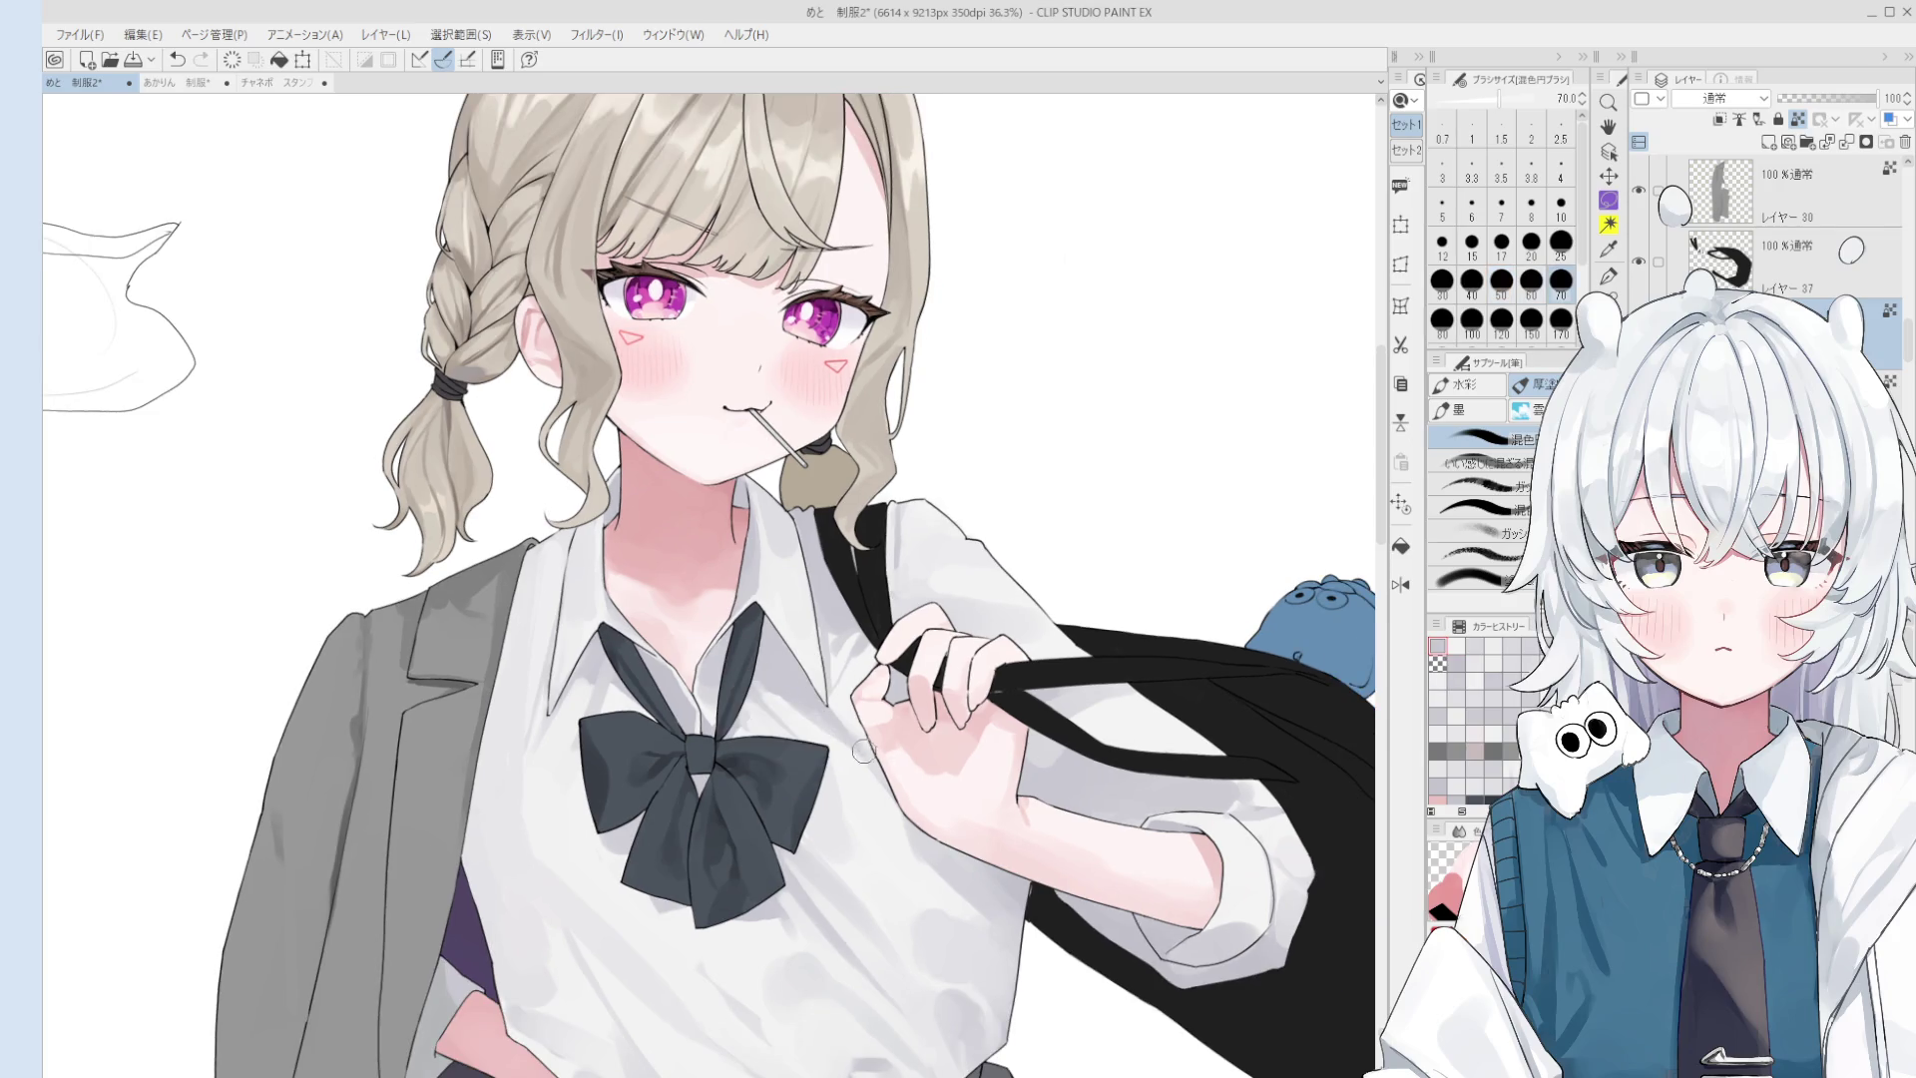
scroll(919, 748, up, 3)
key(bracketleft)
key(bracketleft)
key(bracketleft)
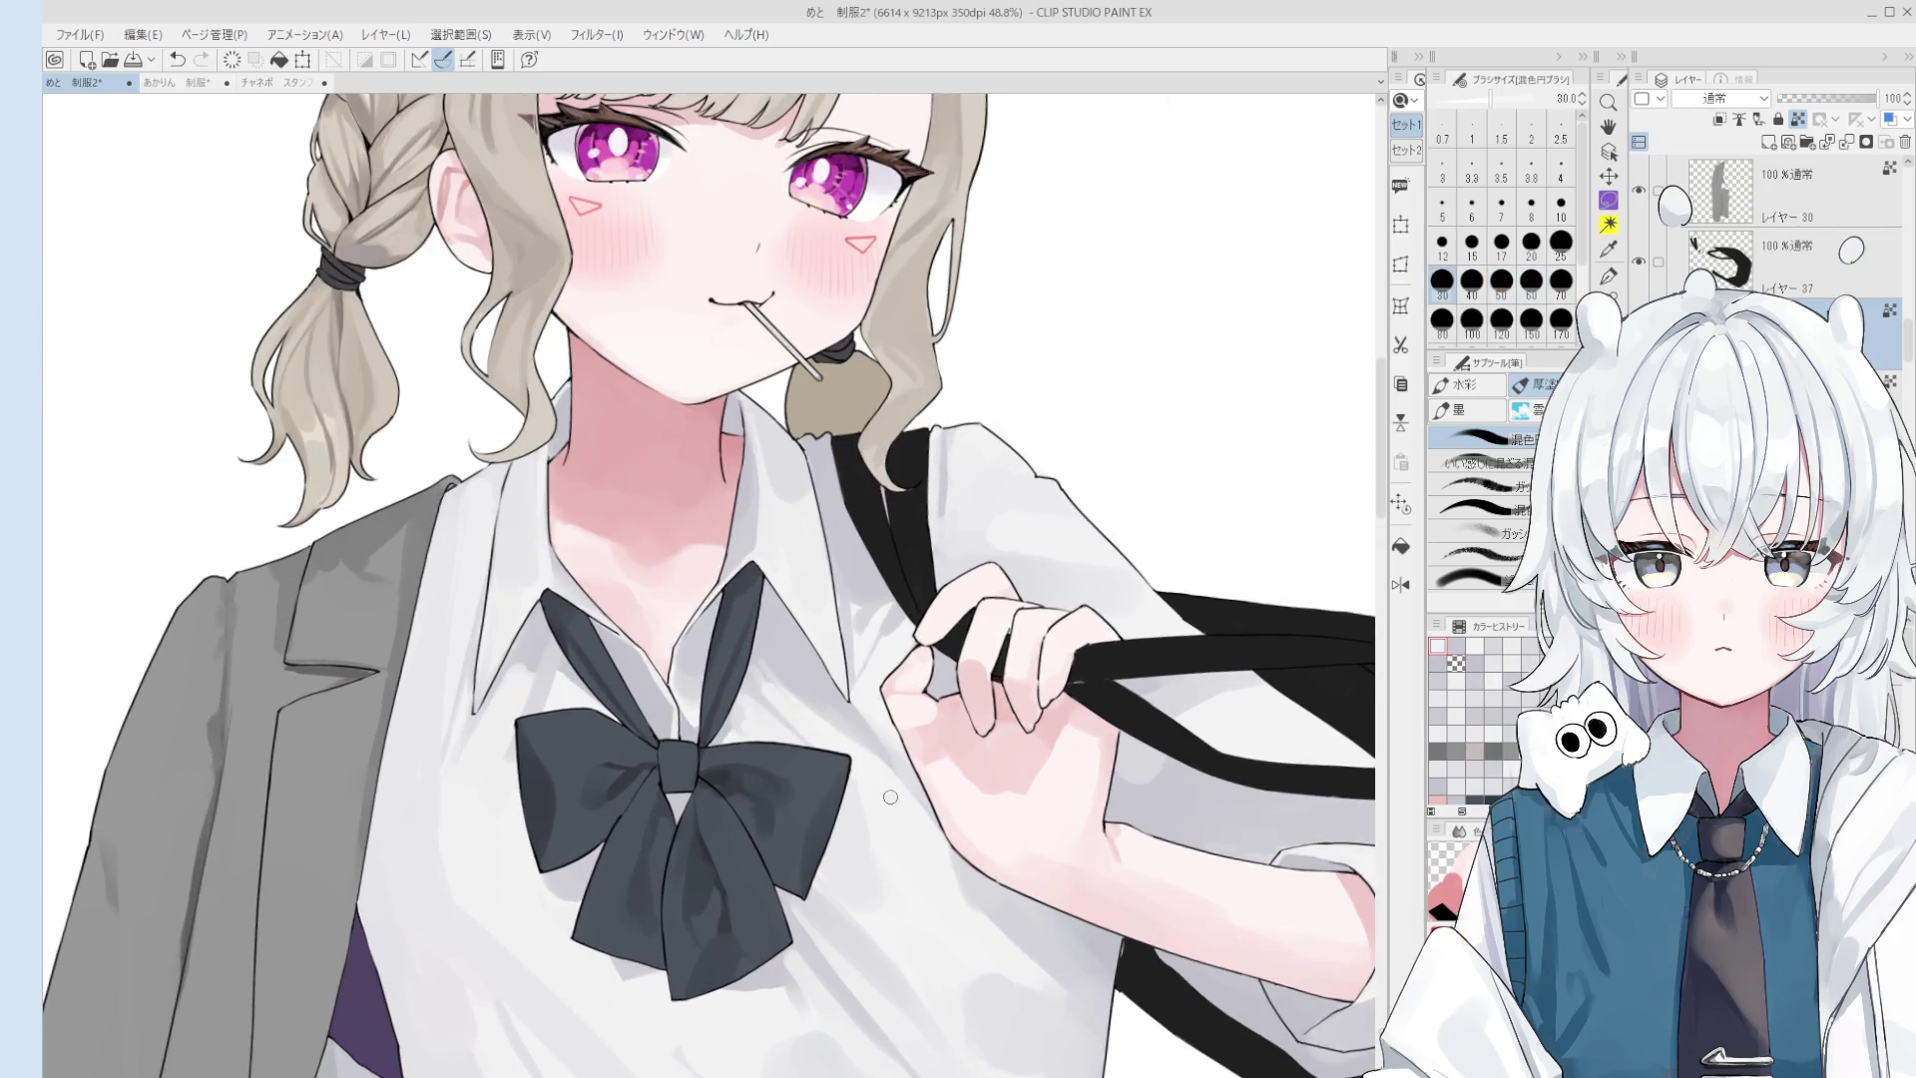
scroll(883, 796, down, 1)
scroll(864, 795, down, 1)
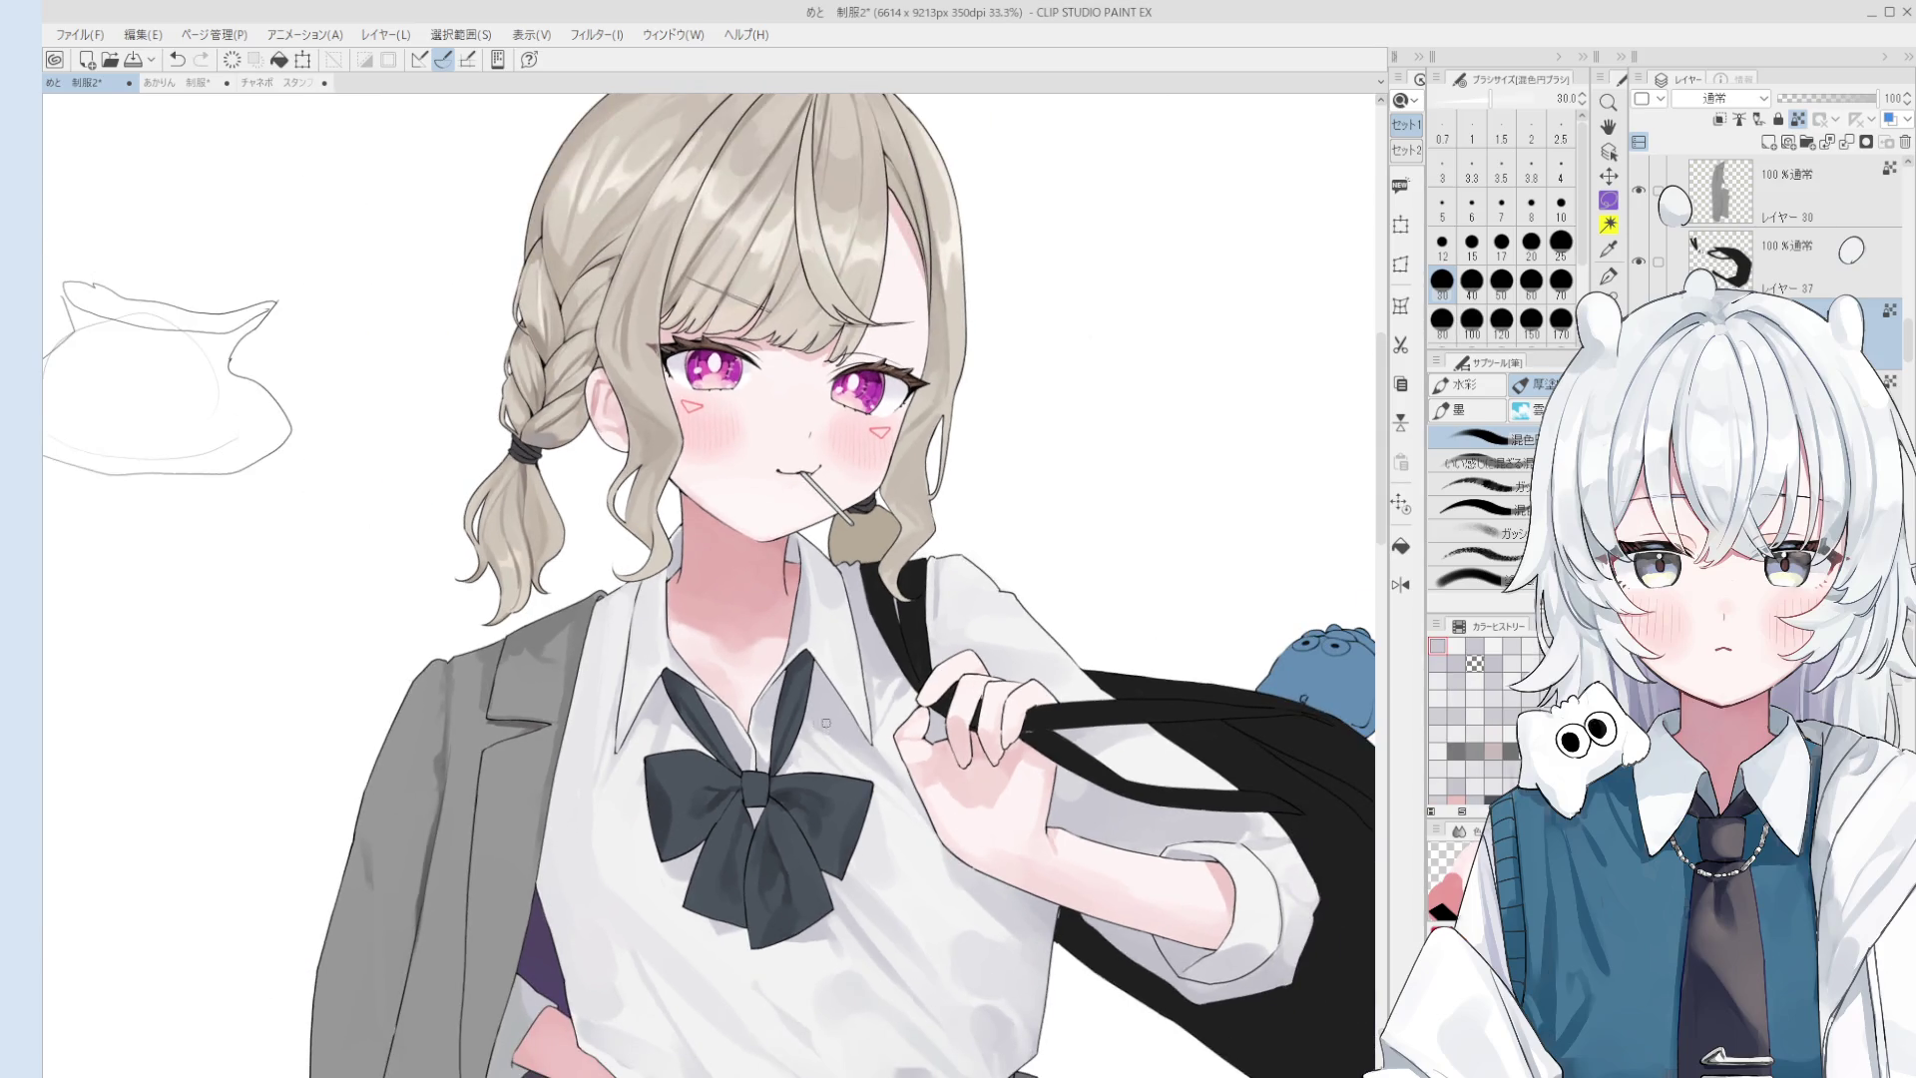
key(bracketright)
key(bracketright)
key(bracketright)
drag(884, 826, 890, 821)
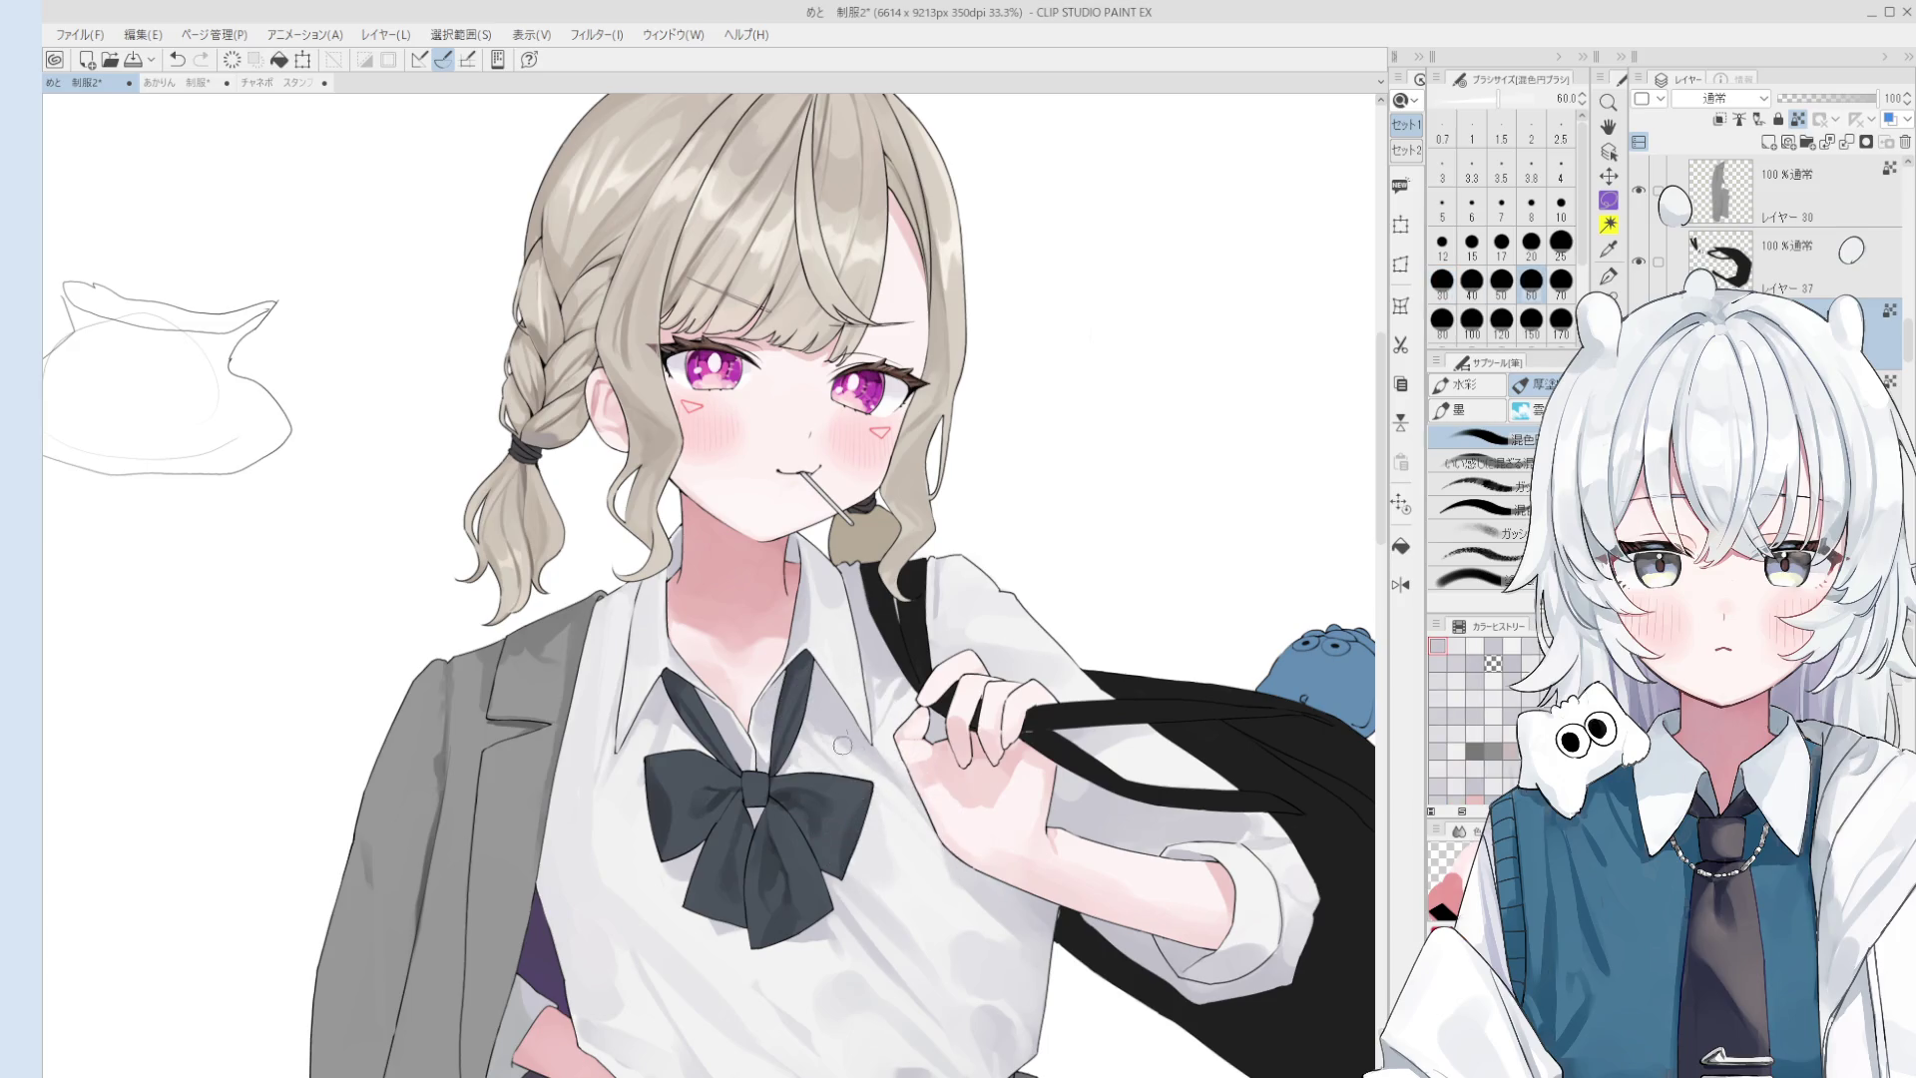
- Undo the button stroke and restore the previous brush size
scroll(912, 838, down, 1)
key(ctrl+z)
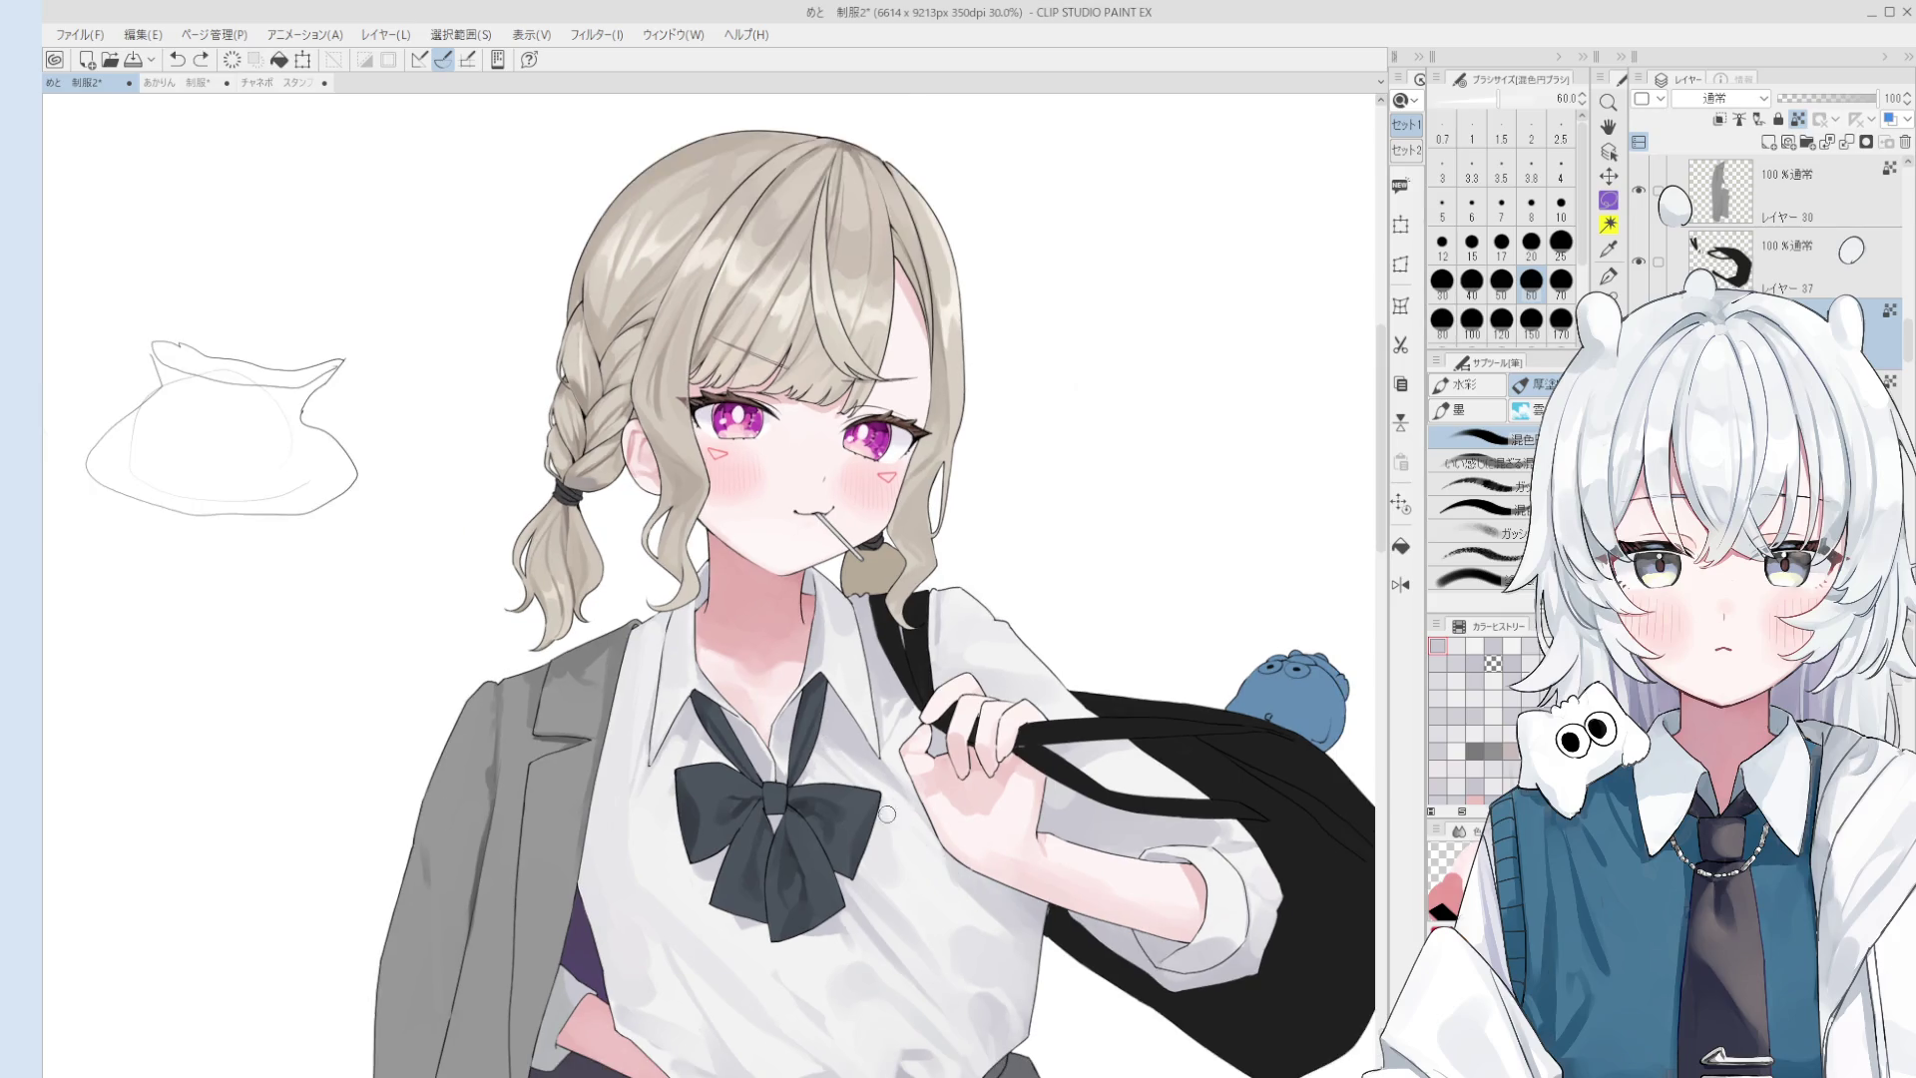
key(bracketright)
key(bracketright)
key(bracketright)
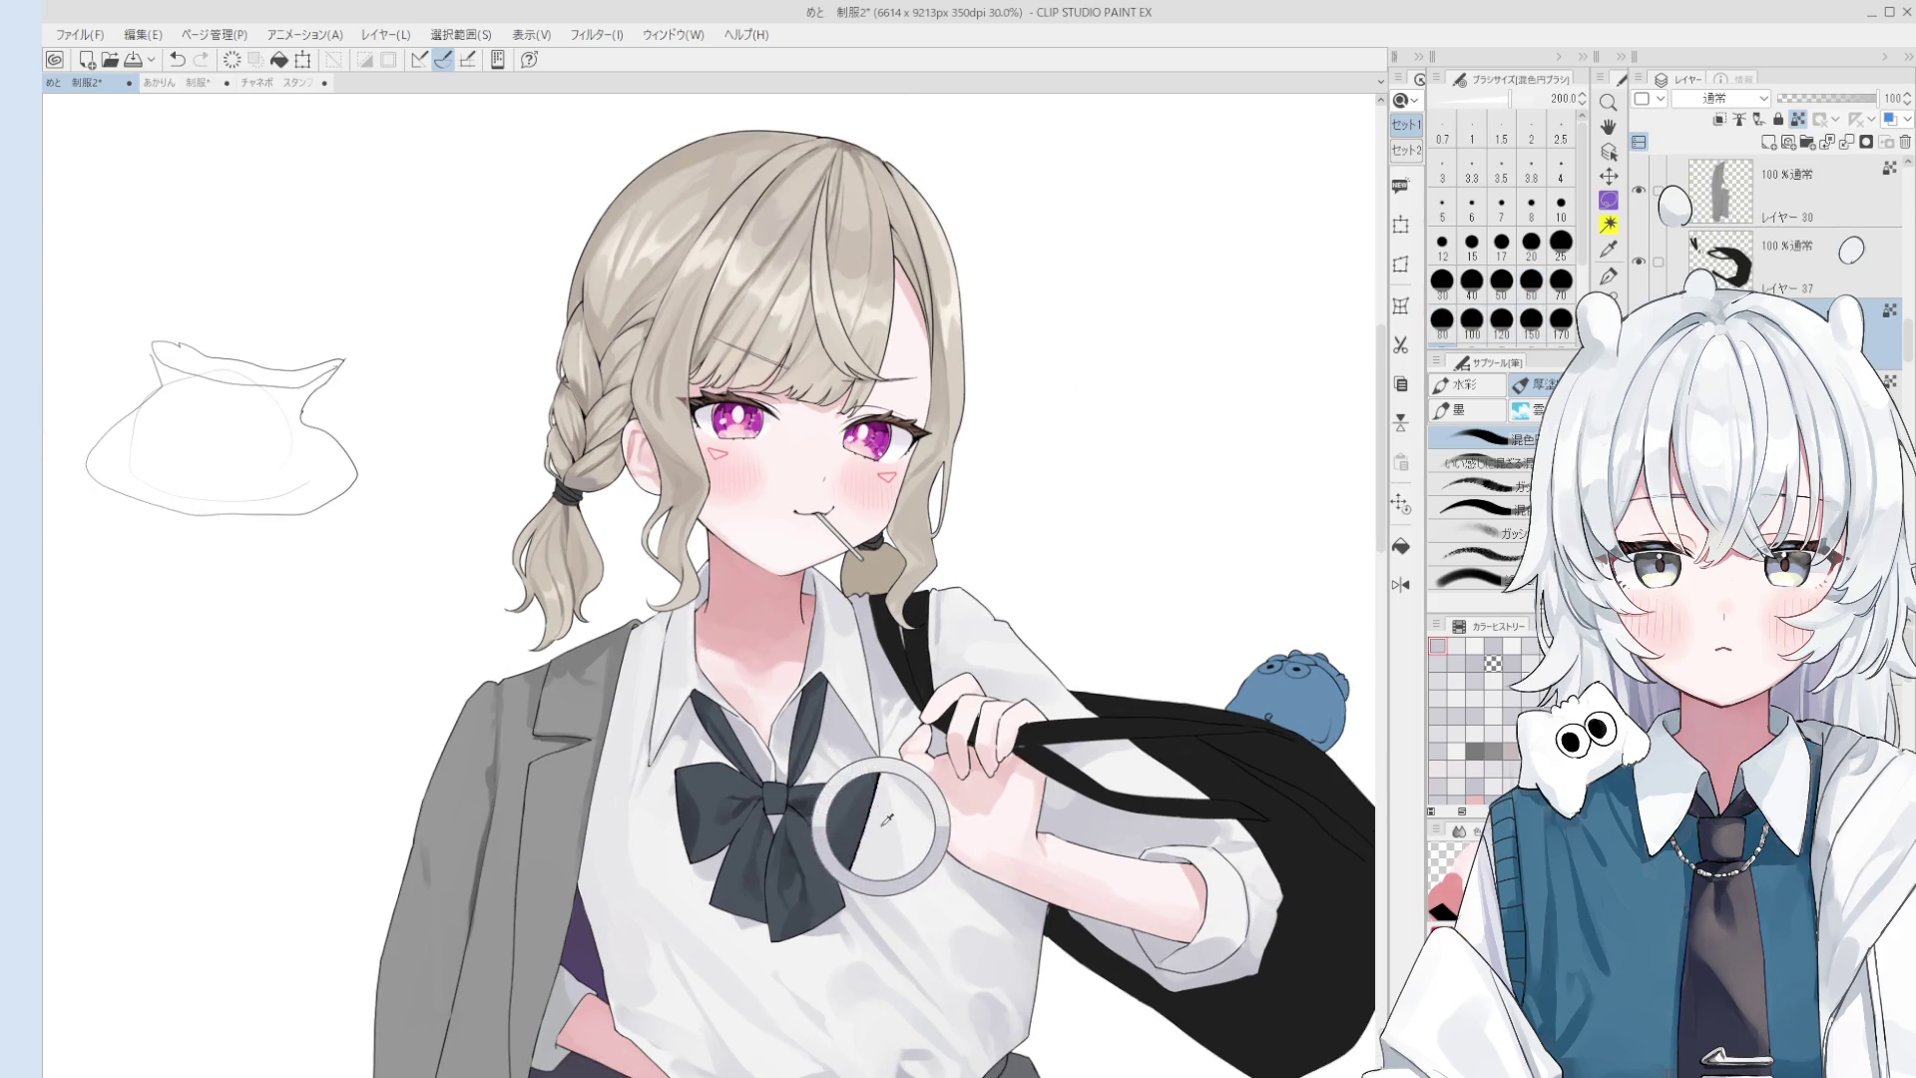
key(bracketleft)
key(bracketleft)
key(bracketleft)
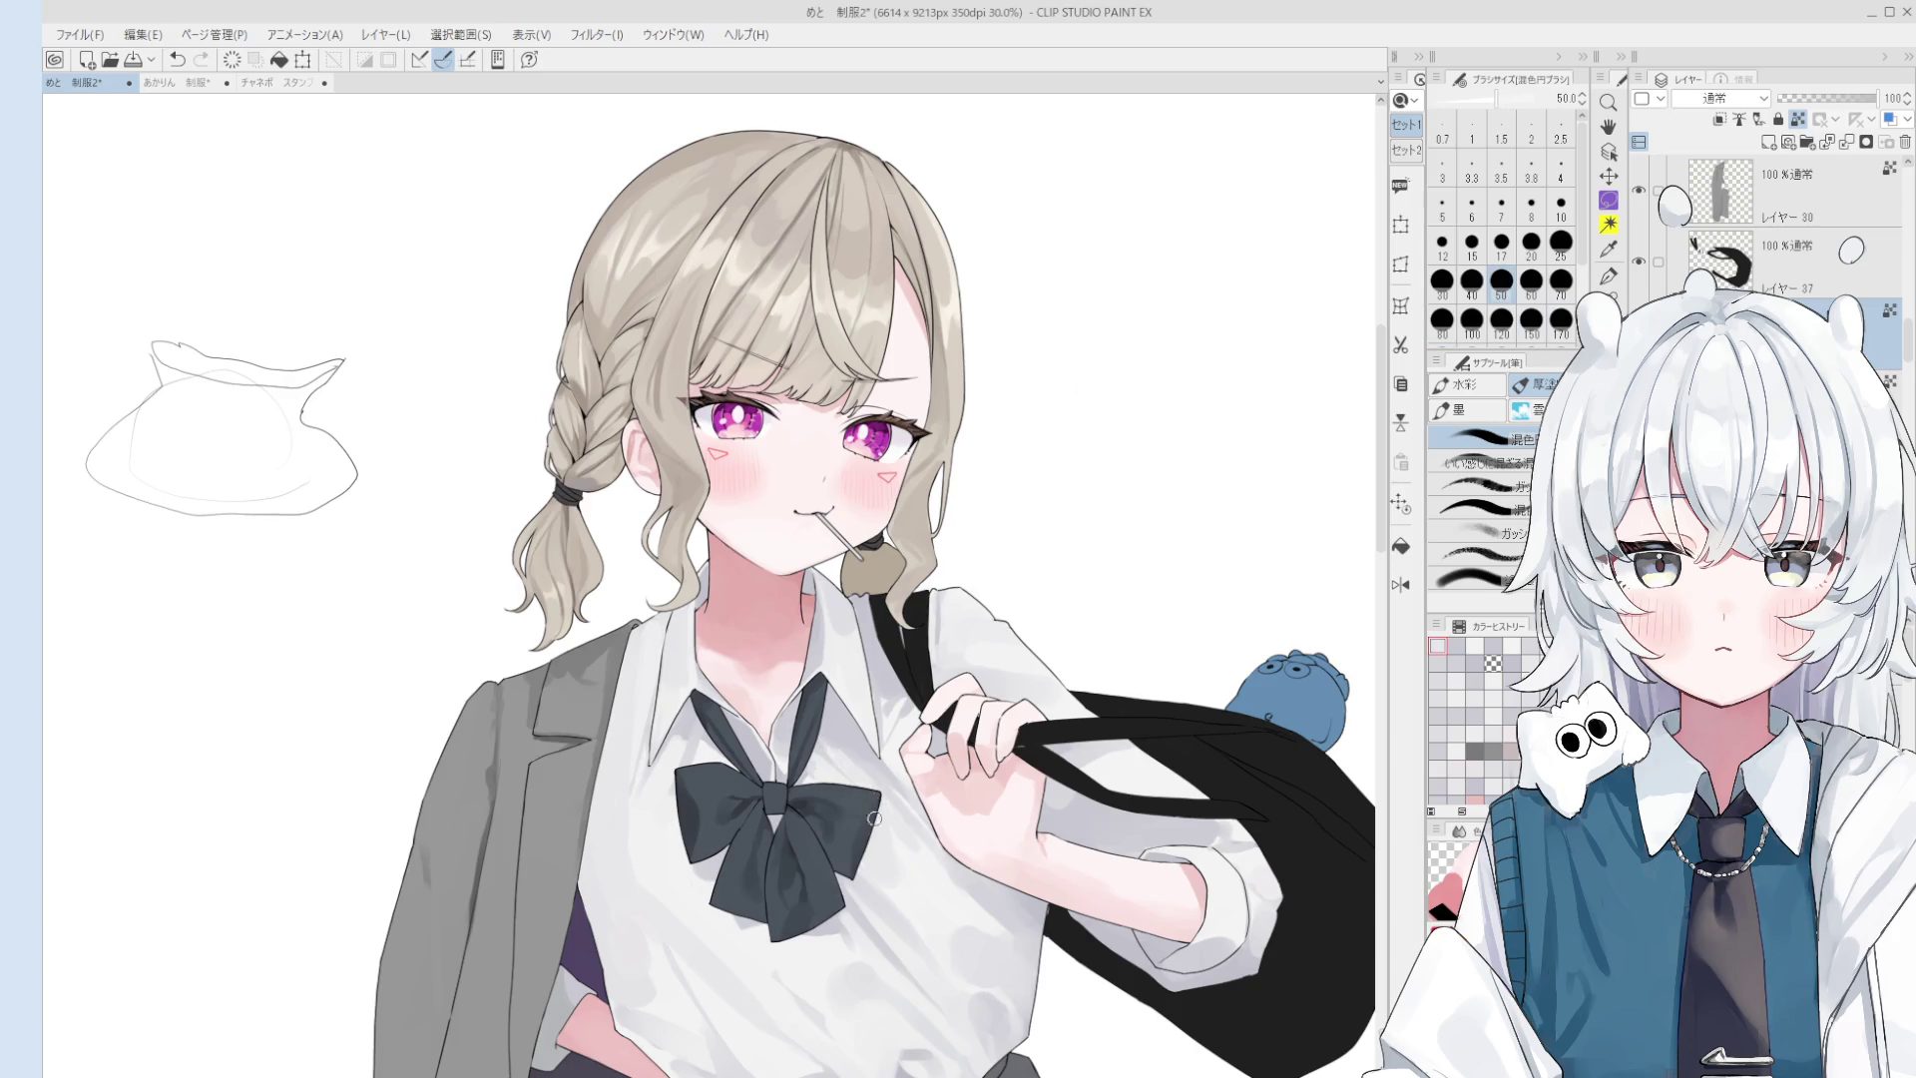
- Eyedrop the bow's dark colour and the shirt shades beside the bow
alt+click(846, 774)
alt+click(847, 782)
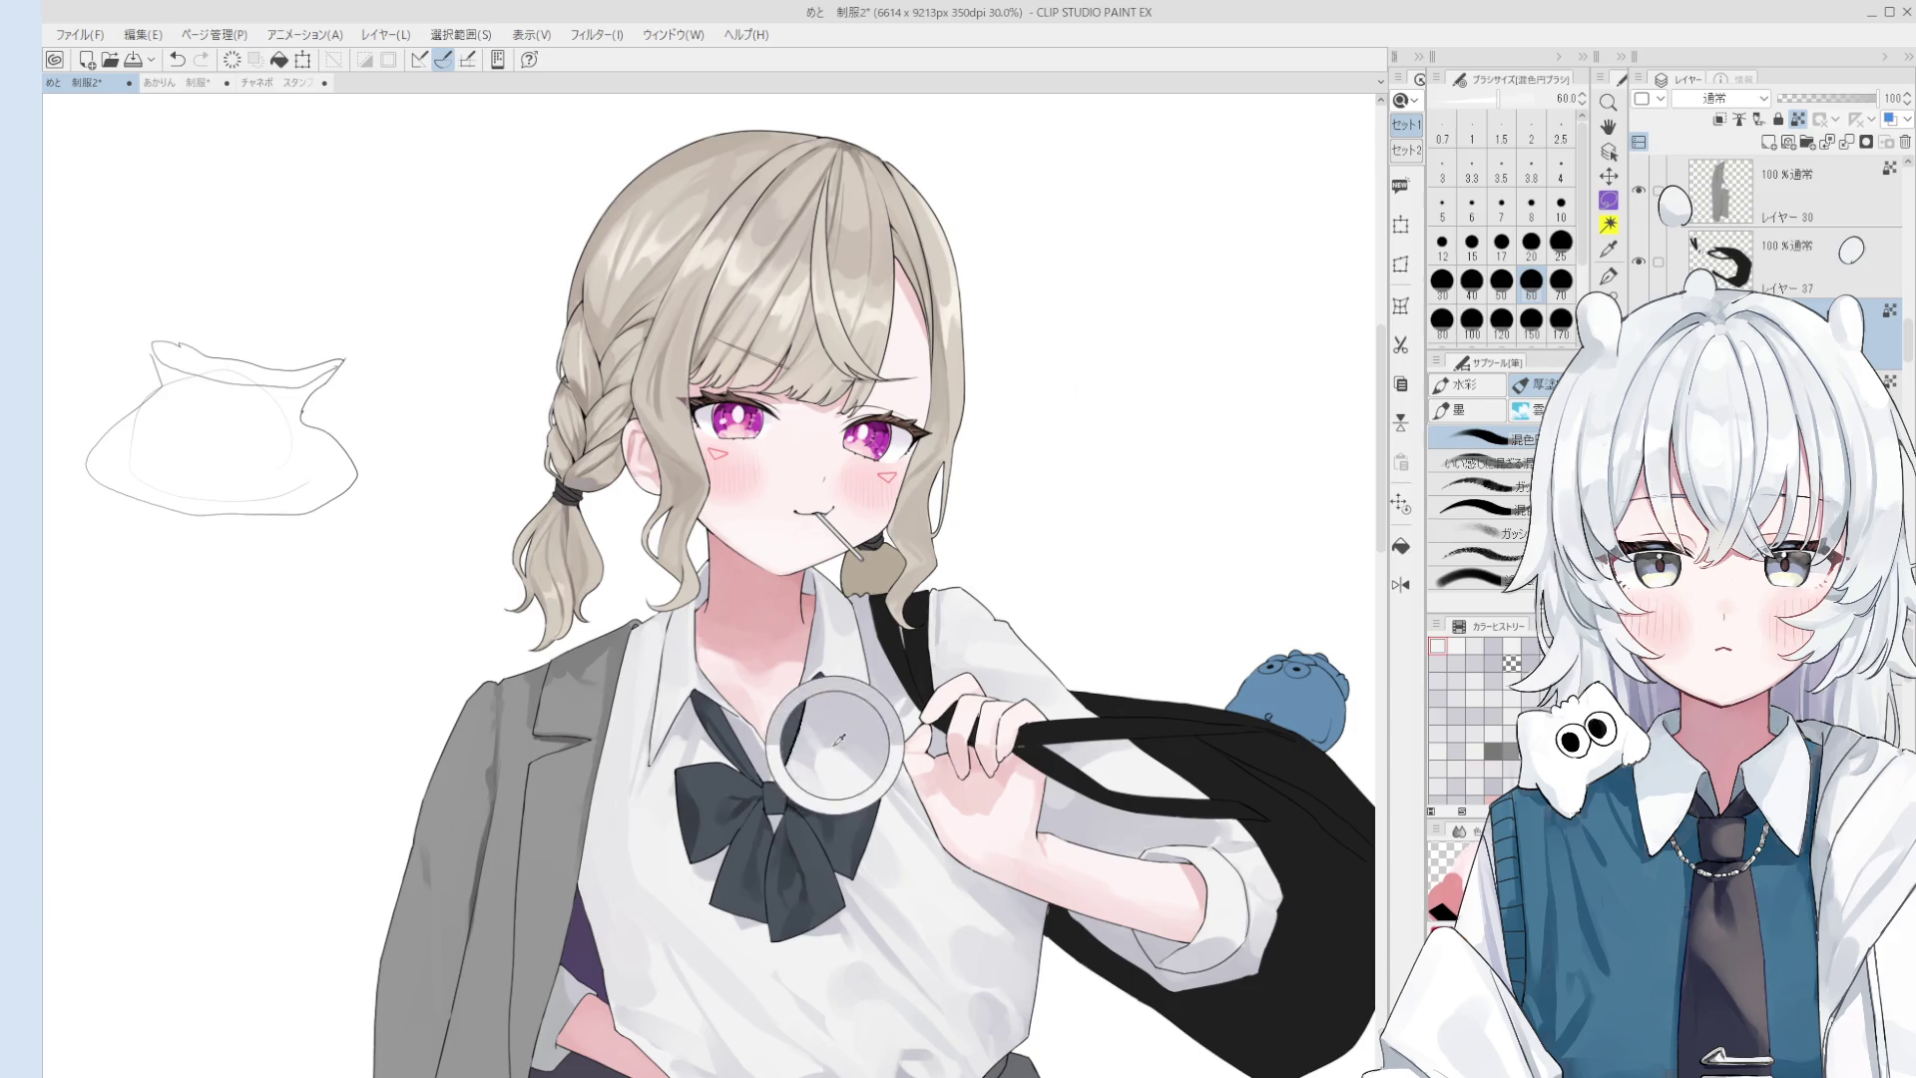
key(bracketright)
alt+click(832, 765)
scroll(846, 780, up, 2)
scroll(846, 780, up, 2)
alt+click(838, 769)
scroll(856, 725, down, 2)
alt+click(895, 810)
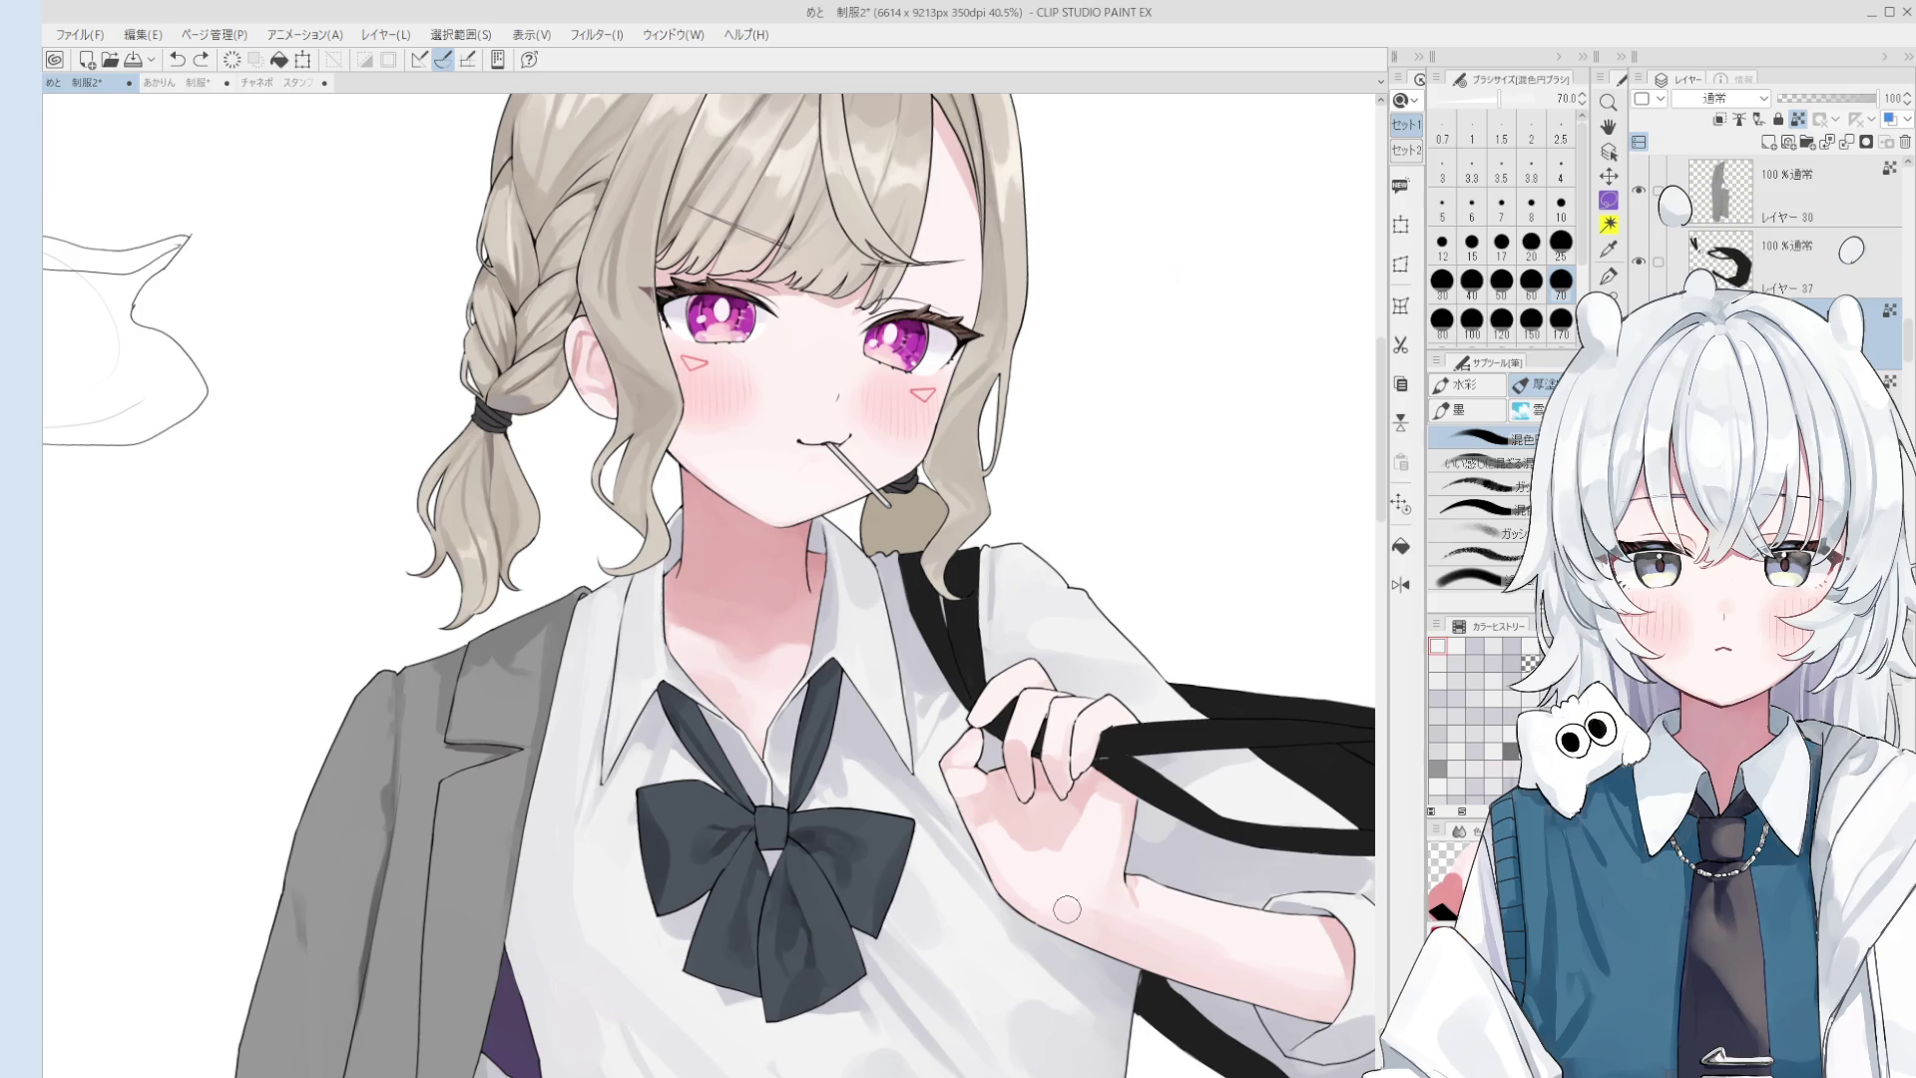
scroll(1067, 908, down, 2)
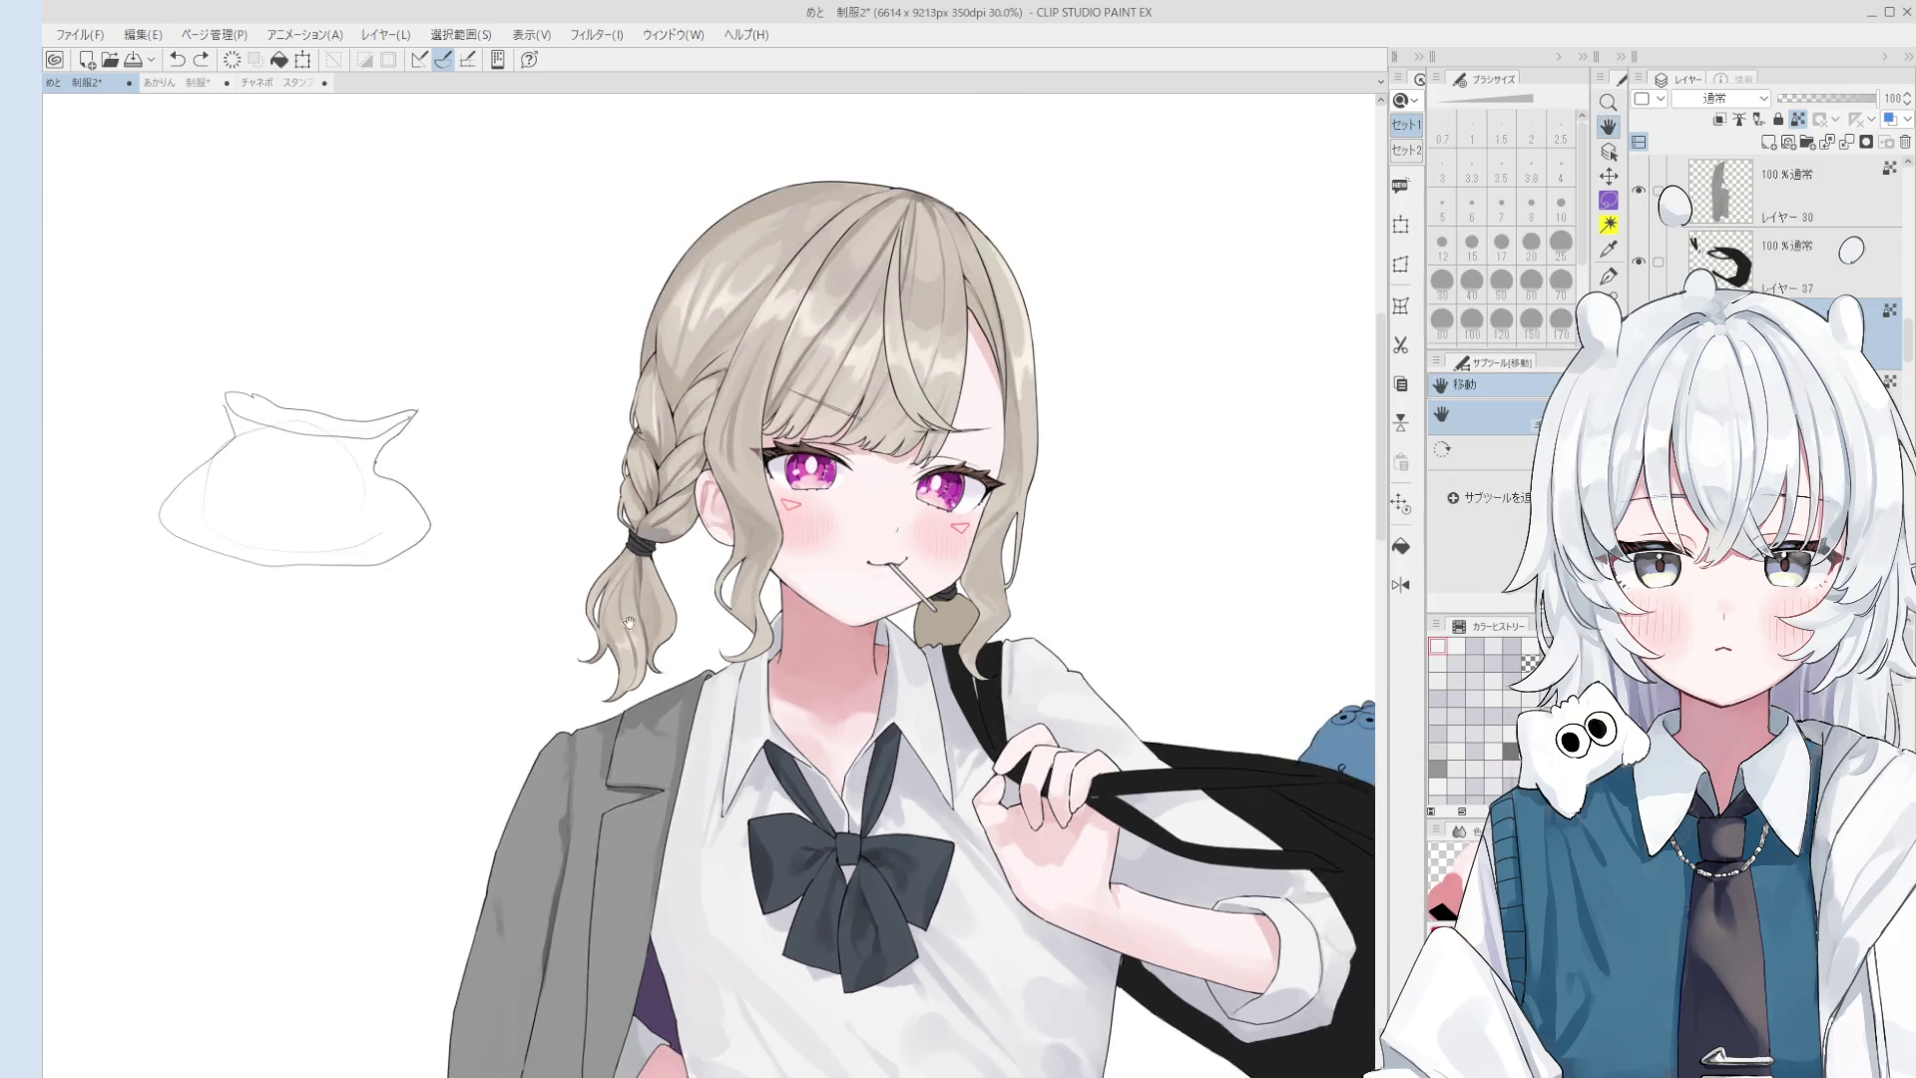
- Select layer 30, return to the brush and flip the canvas horizontally
scroll(735, 739, up, 3)
ctrl+shift+click(734, 739)
scroll(735, 740, up, 2)
key(b)
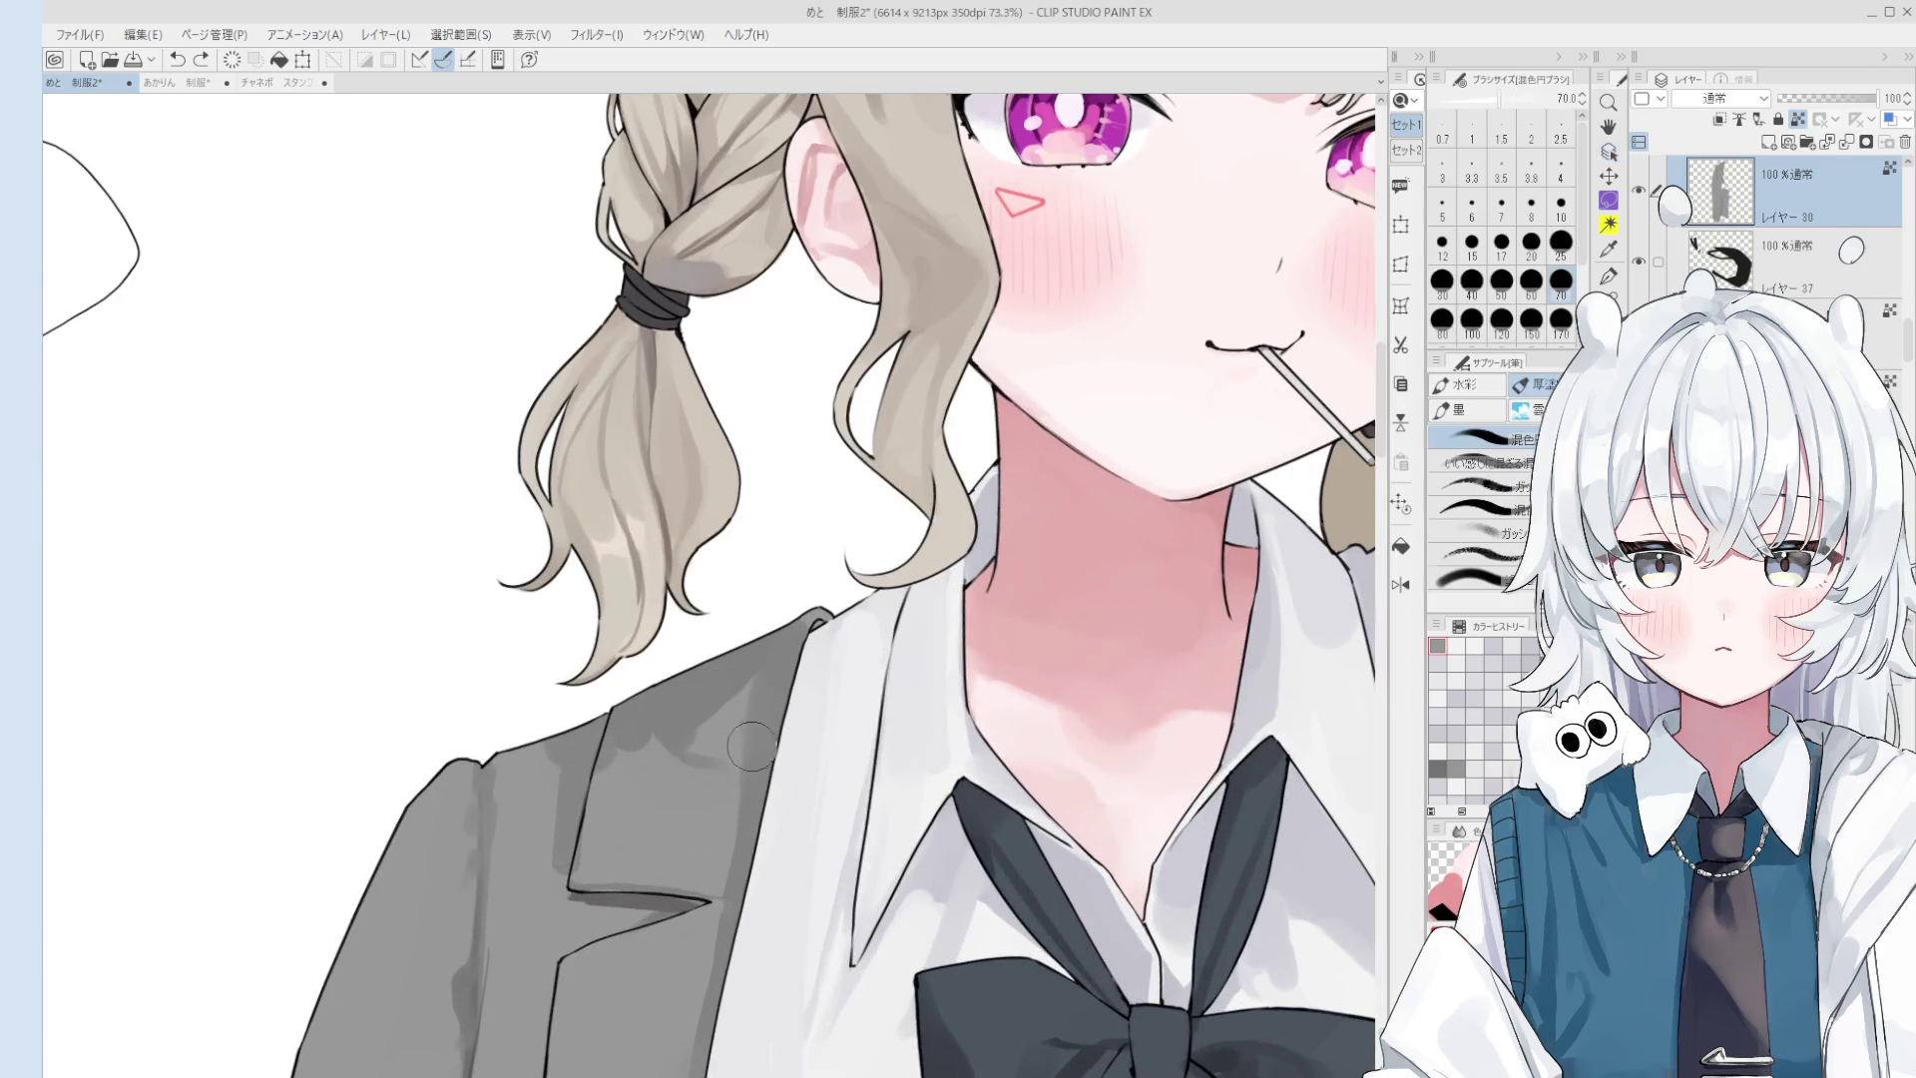
scroll(739, 748, down, 1)
scroll(743, 759, down, 2)
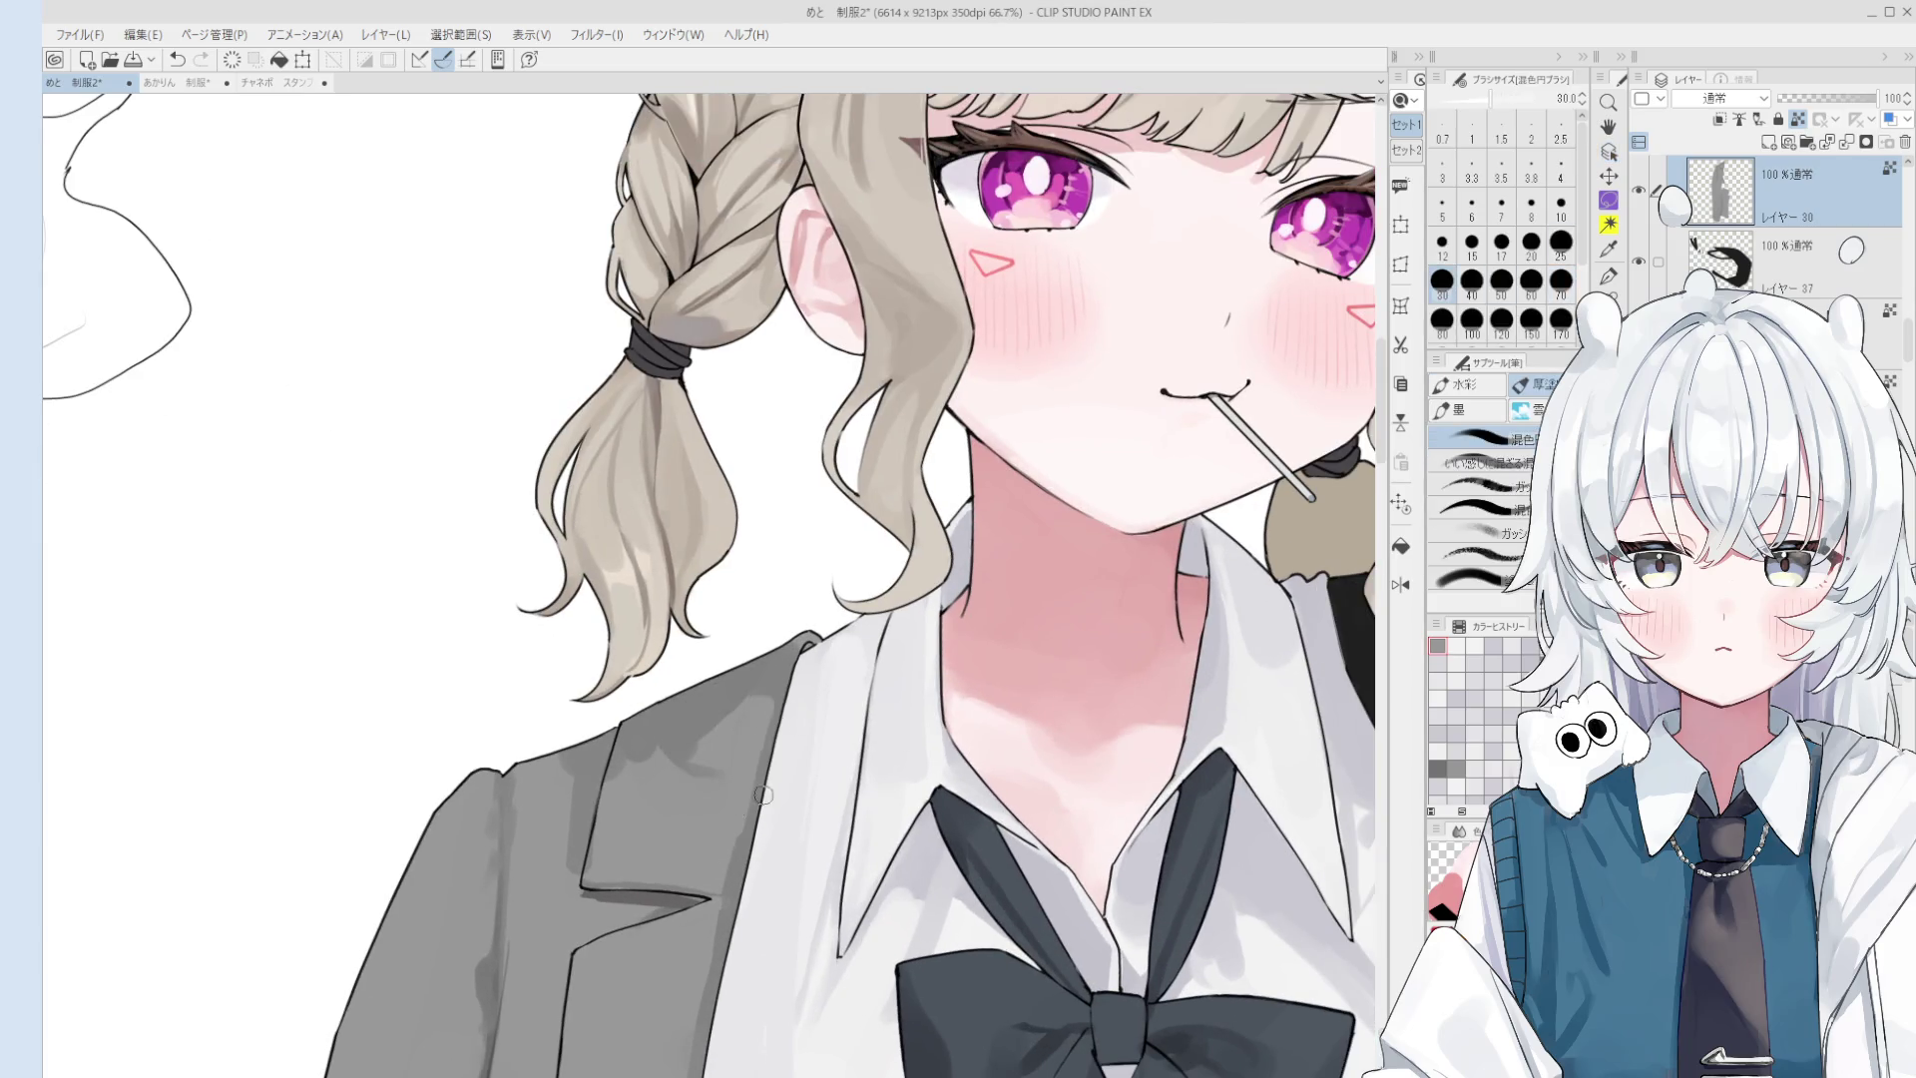
key(h)
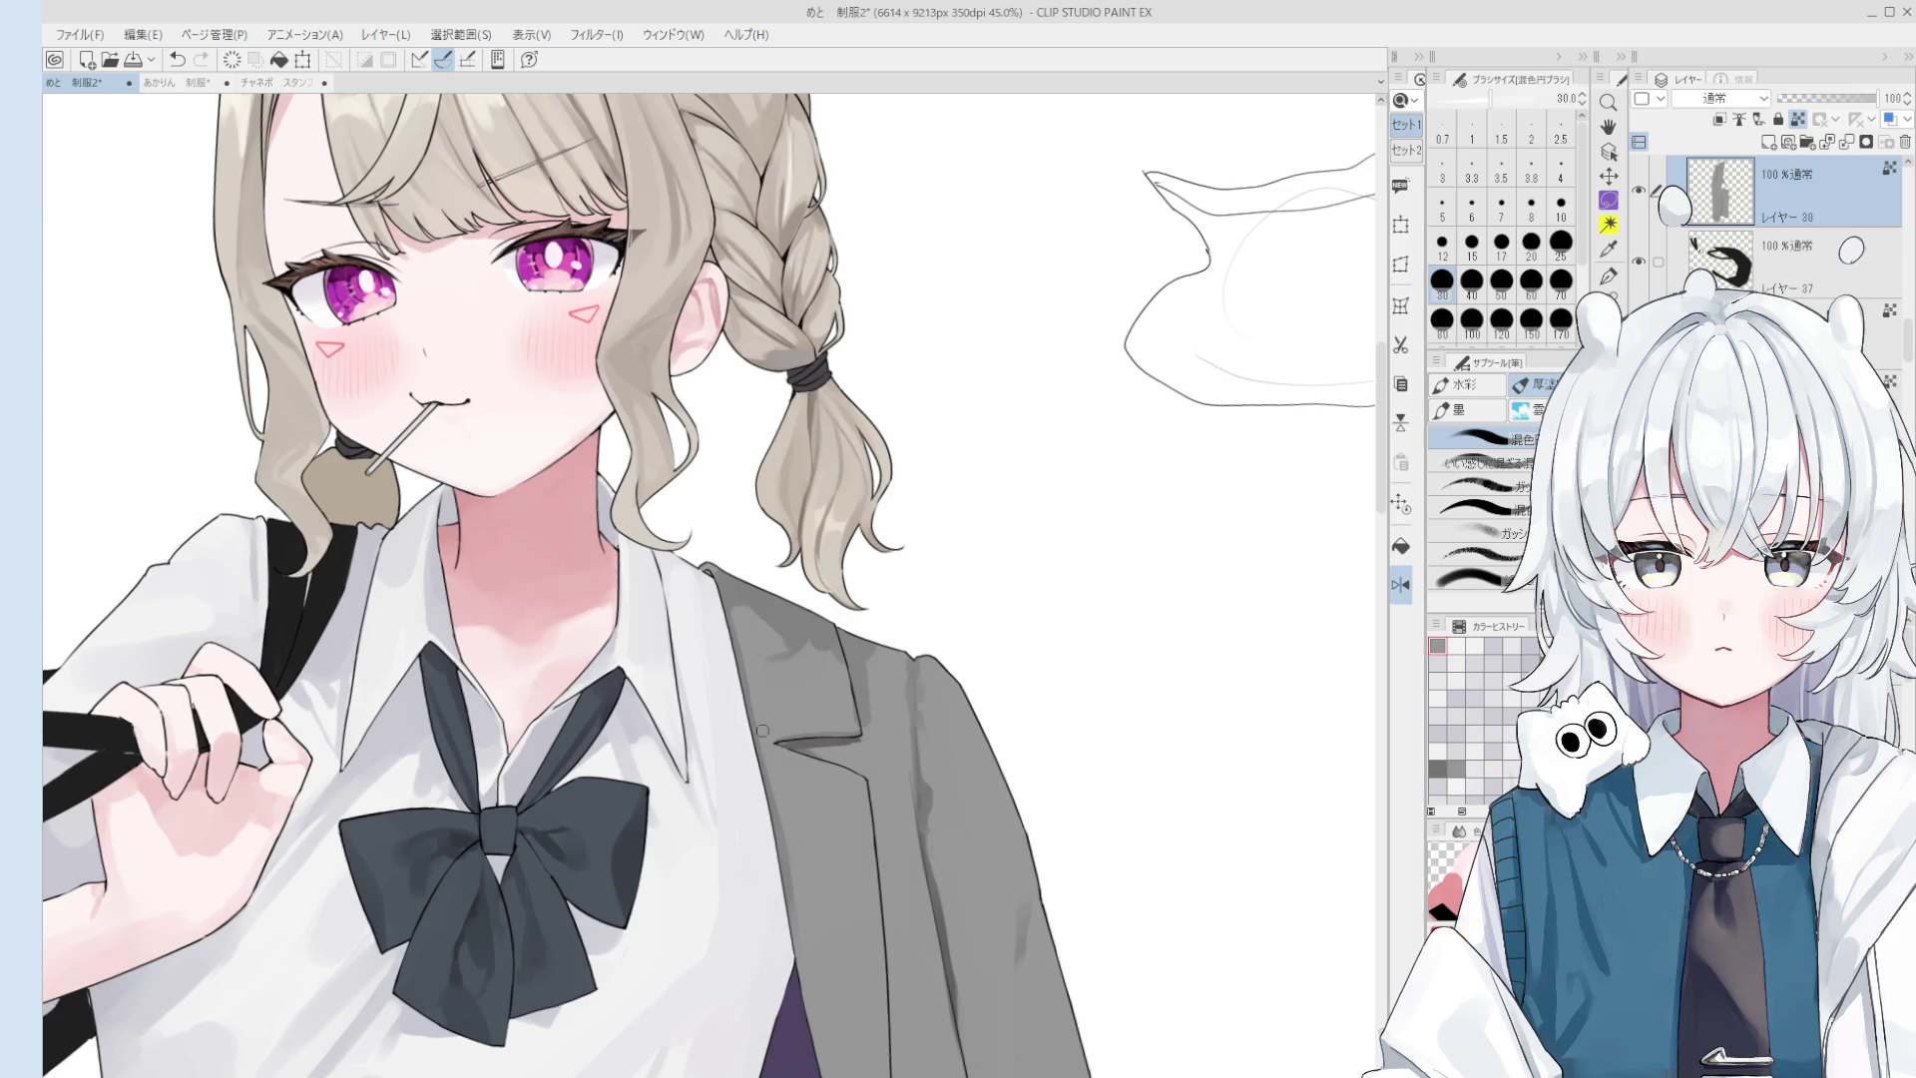
- Retouch the blazer's outer edge line, then bring the skirt into view
scroll(769, 699, down, 1)
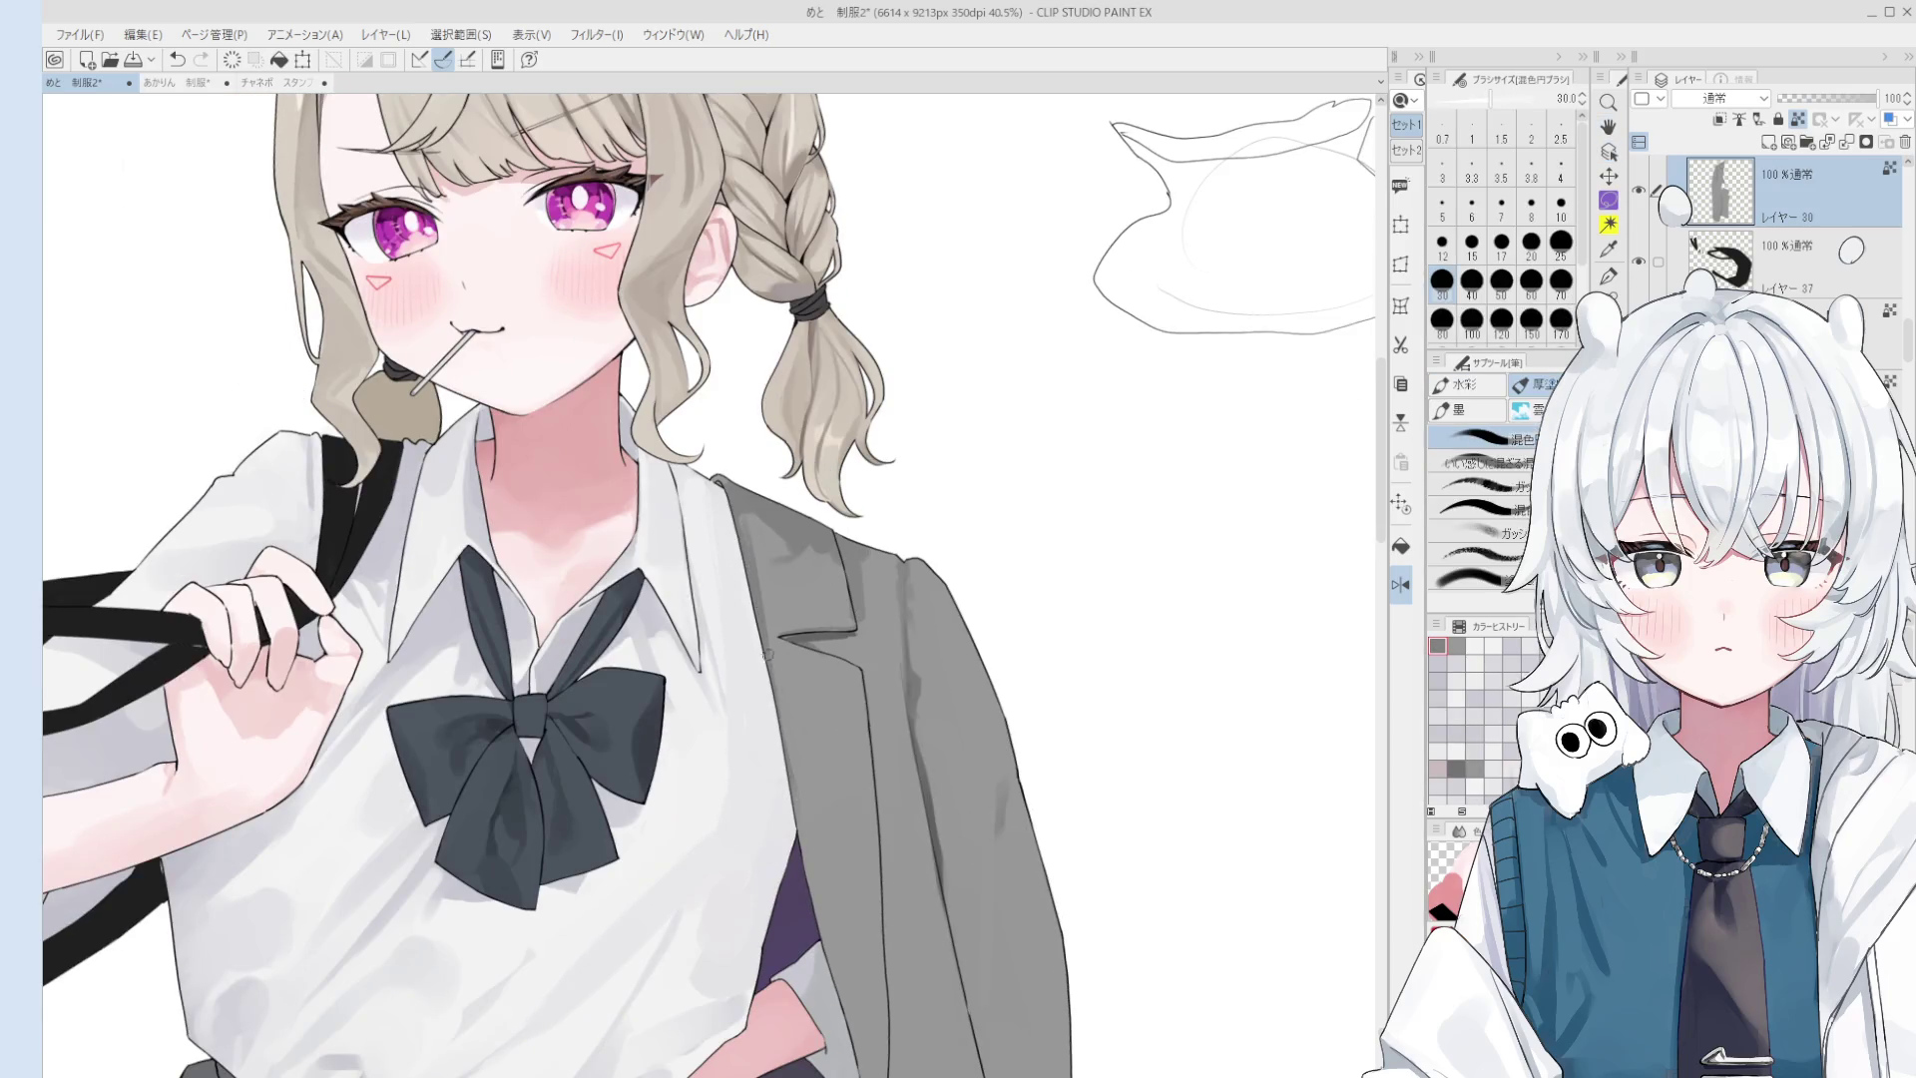
scroll(816, 716, down, 1)
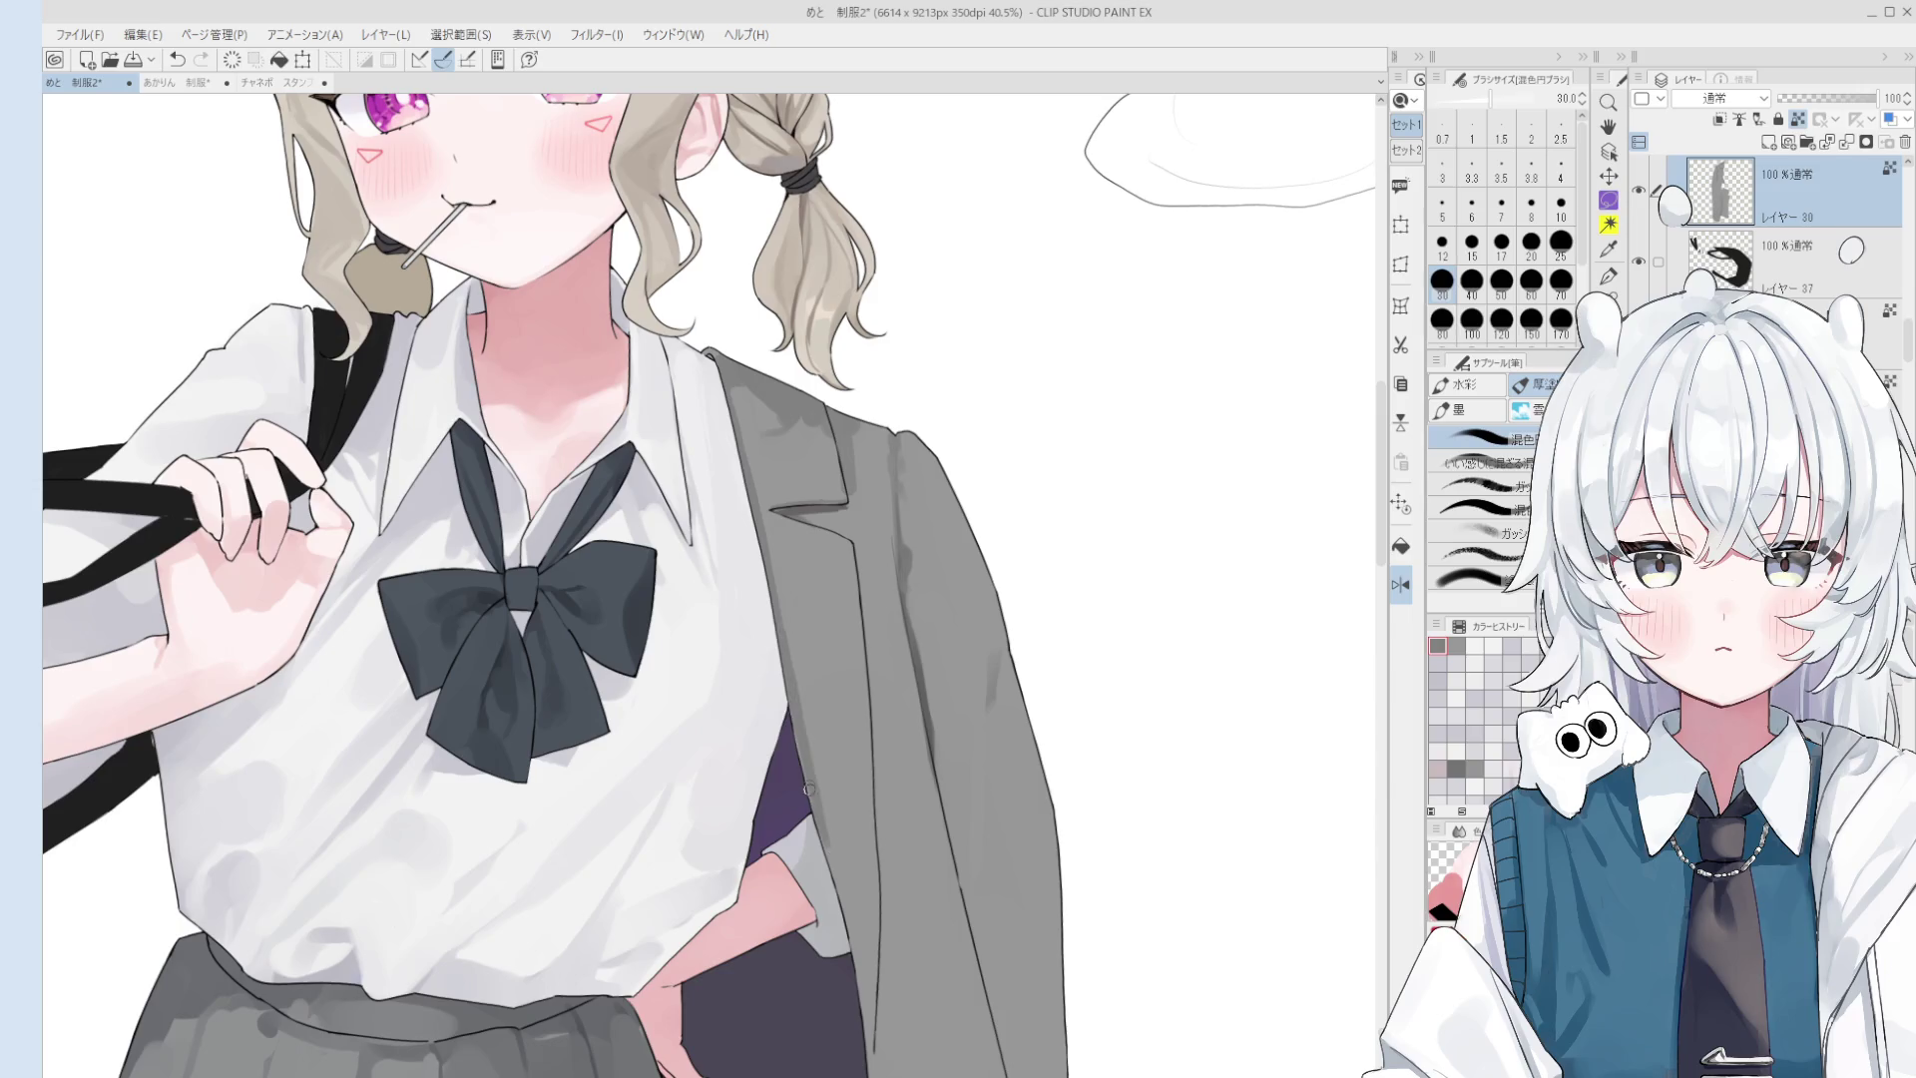
scroll(820, 777, down, 1)
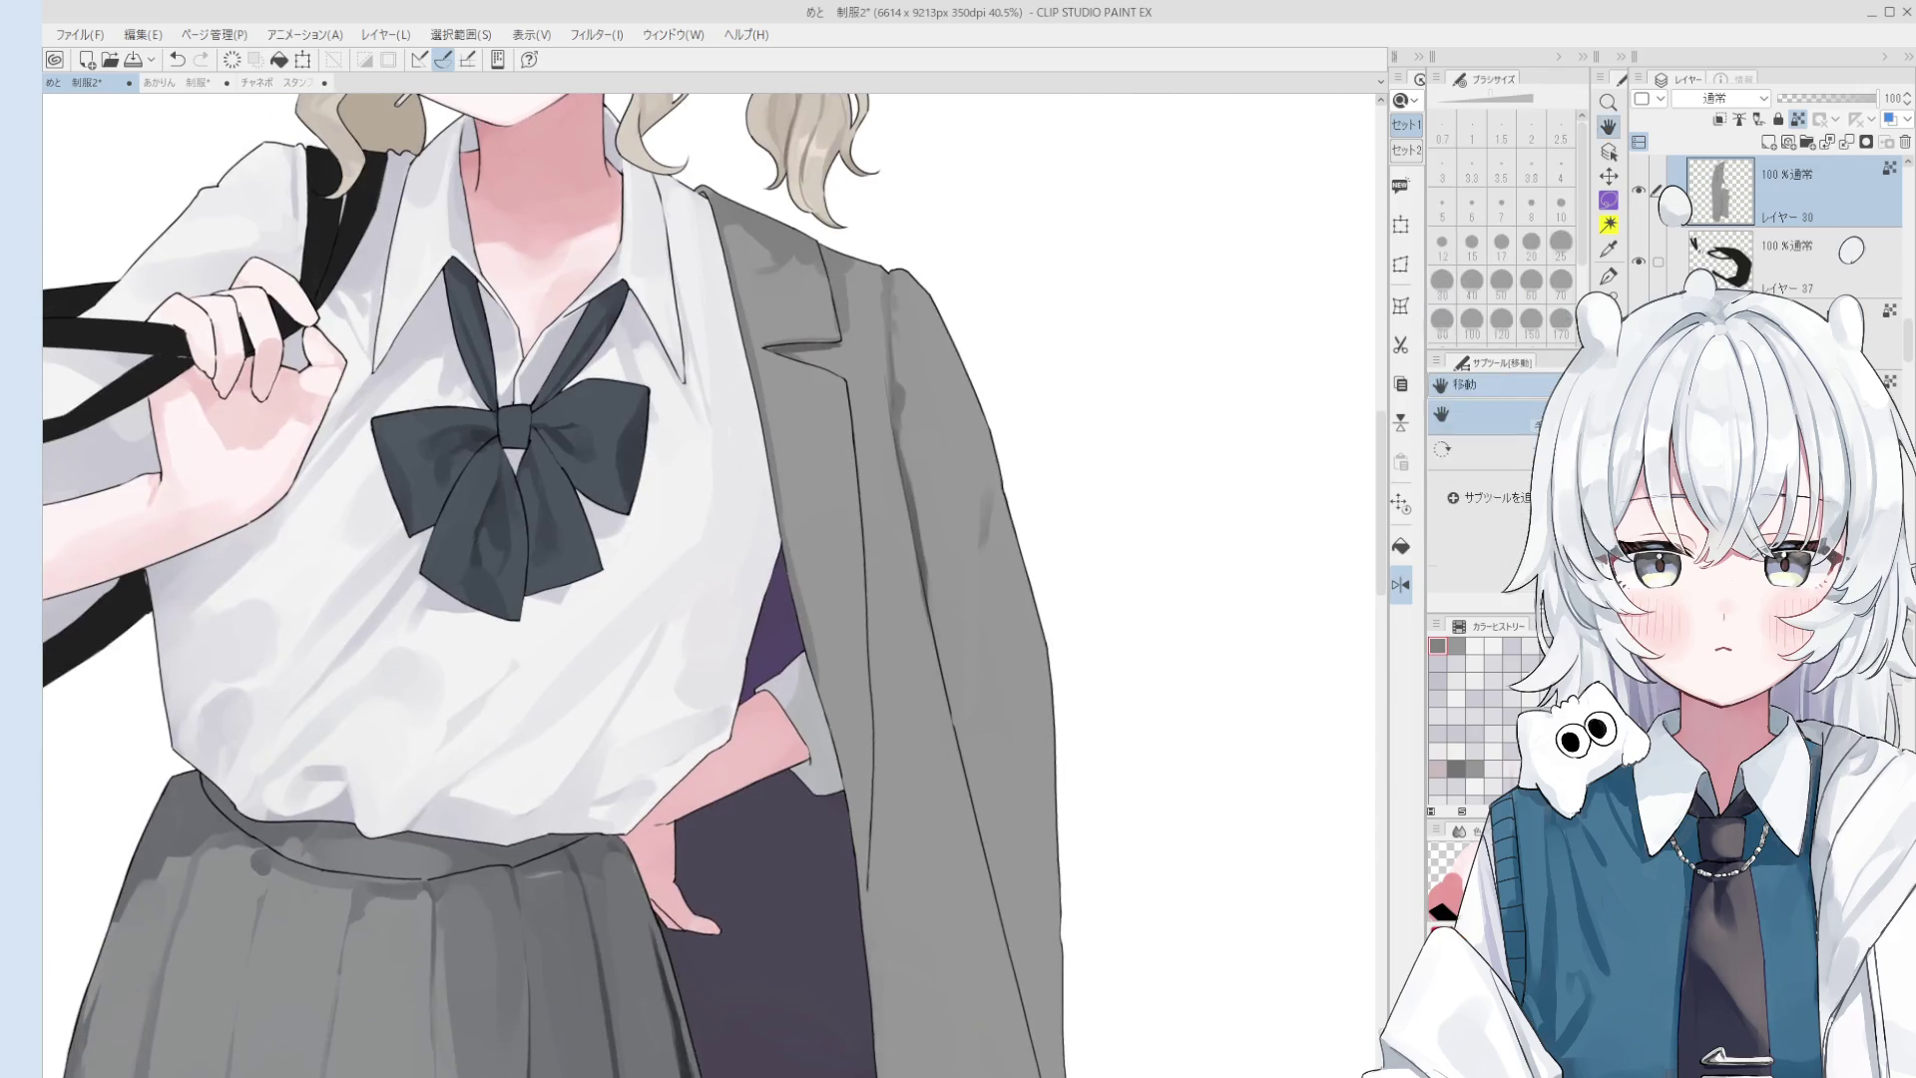
drag(860, 928, 853, 711)
scroll(869, 870, down, 3)
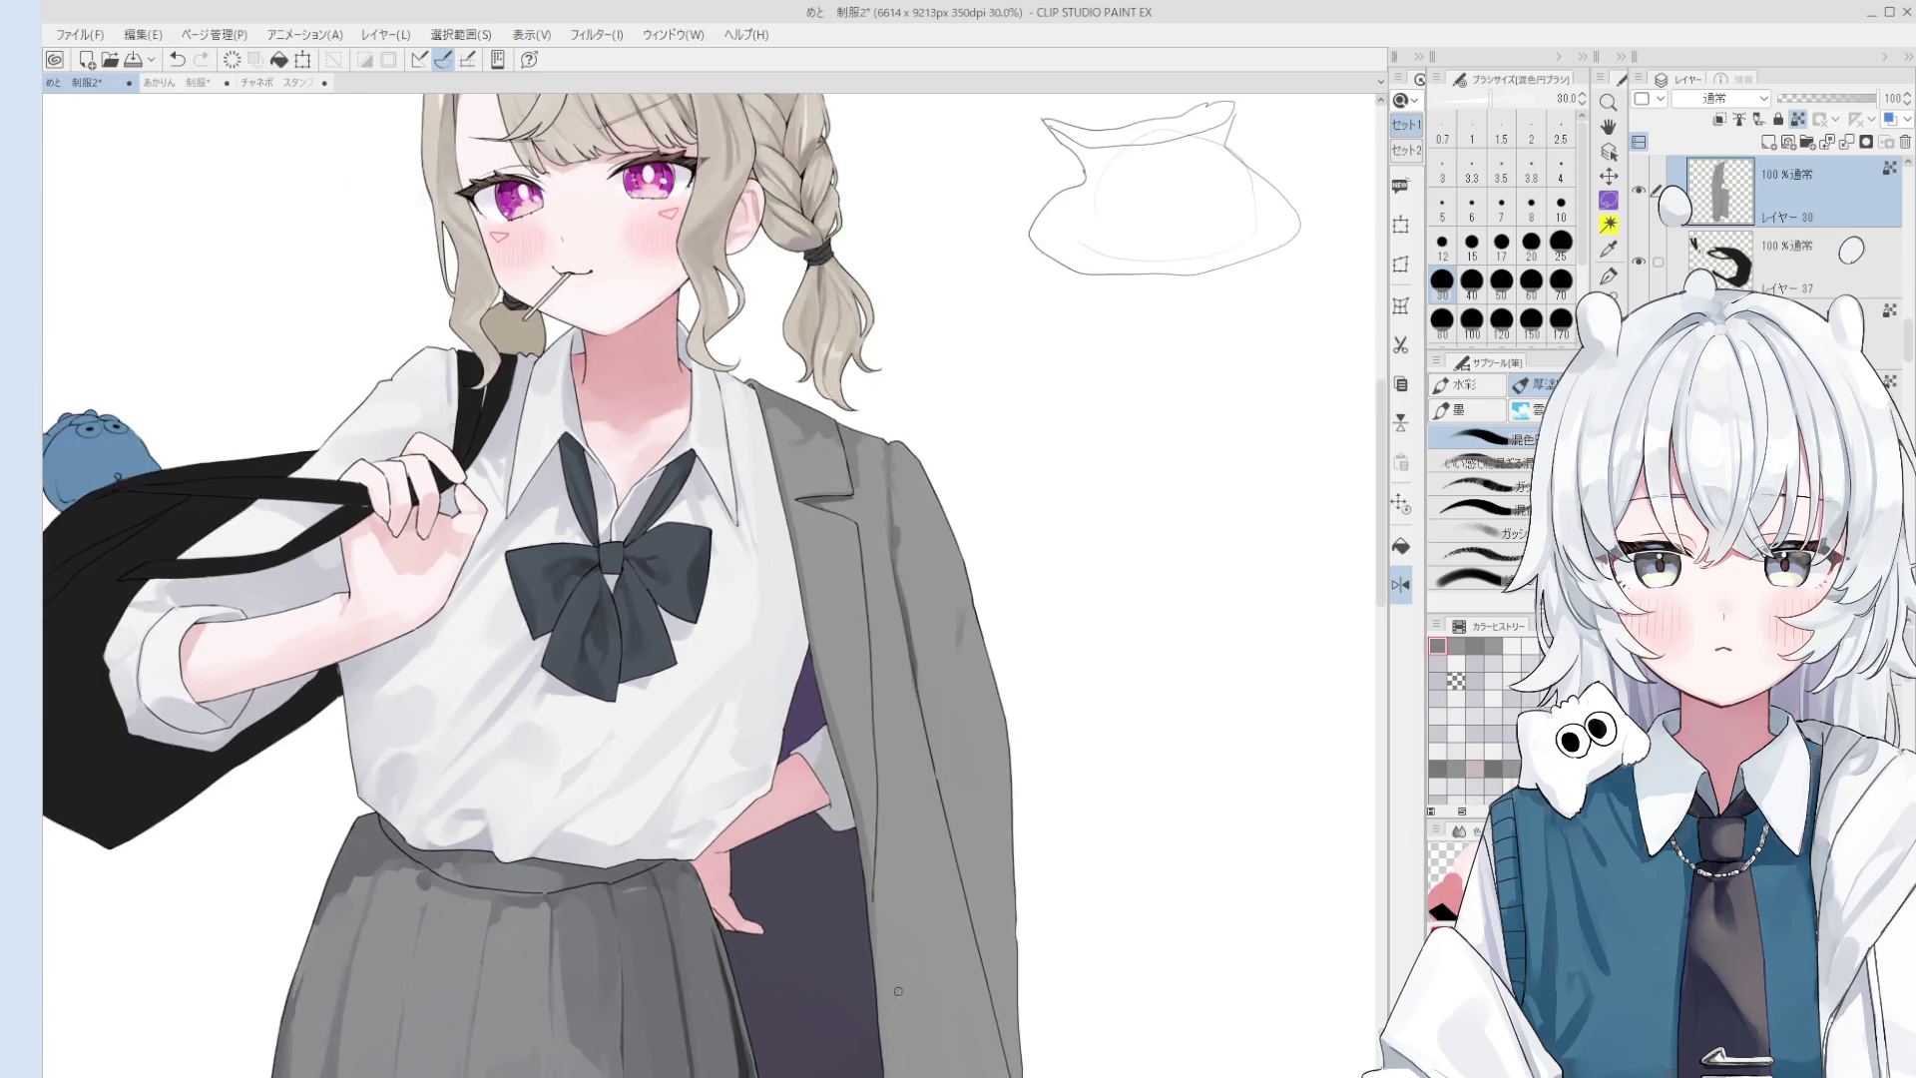
scroll(876, 864, up, 2)
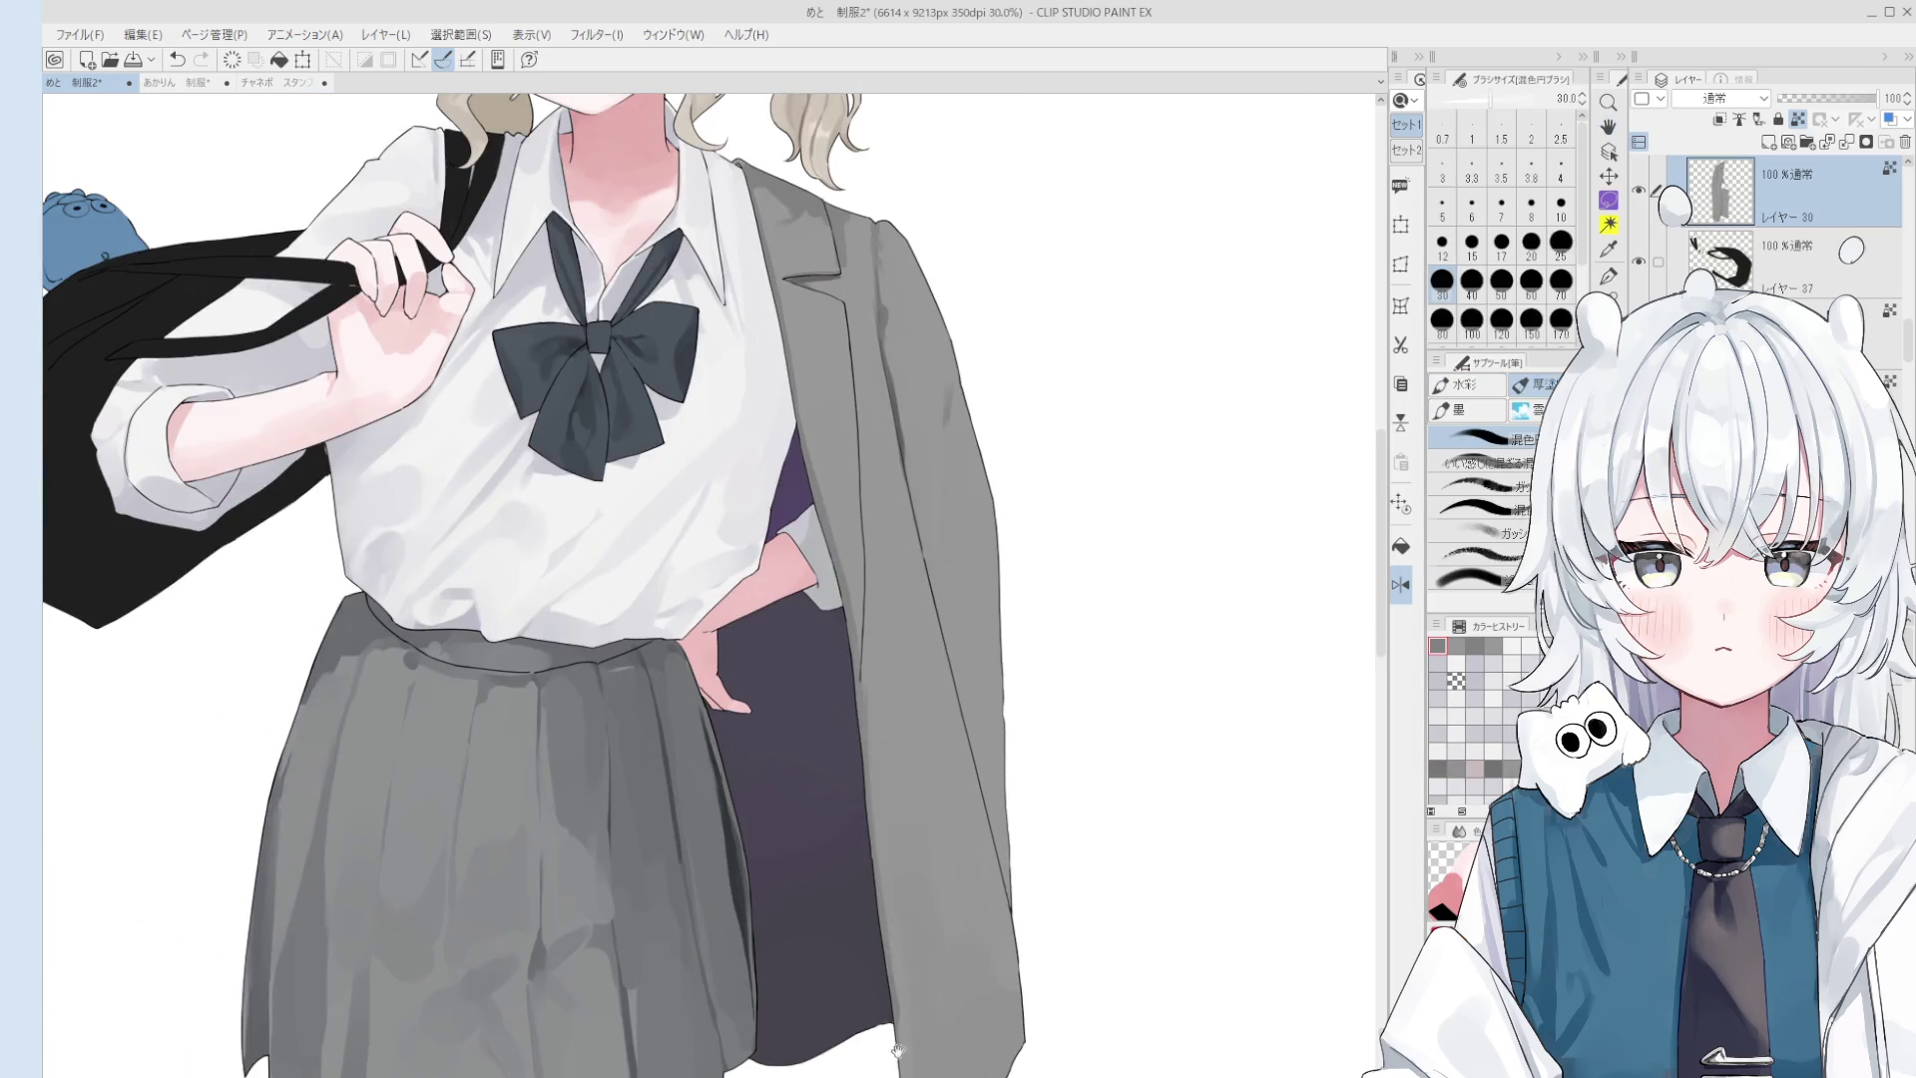
drag(897, 1046, 976, 907)
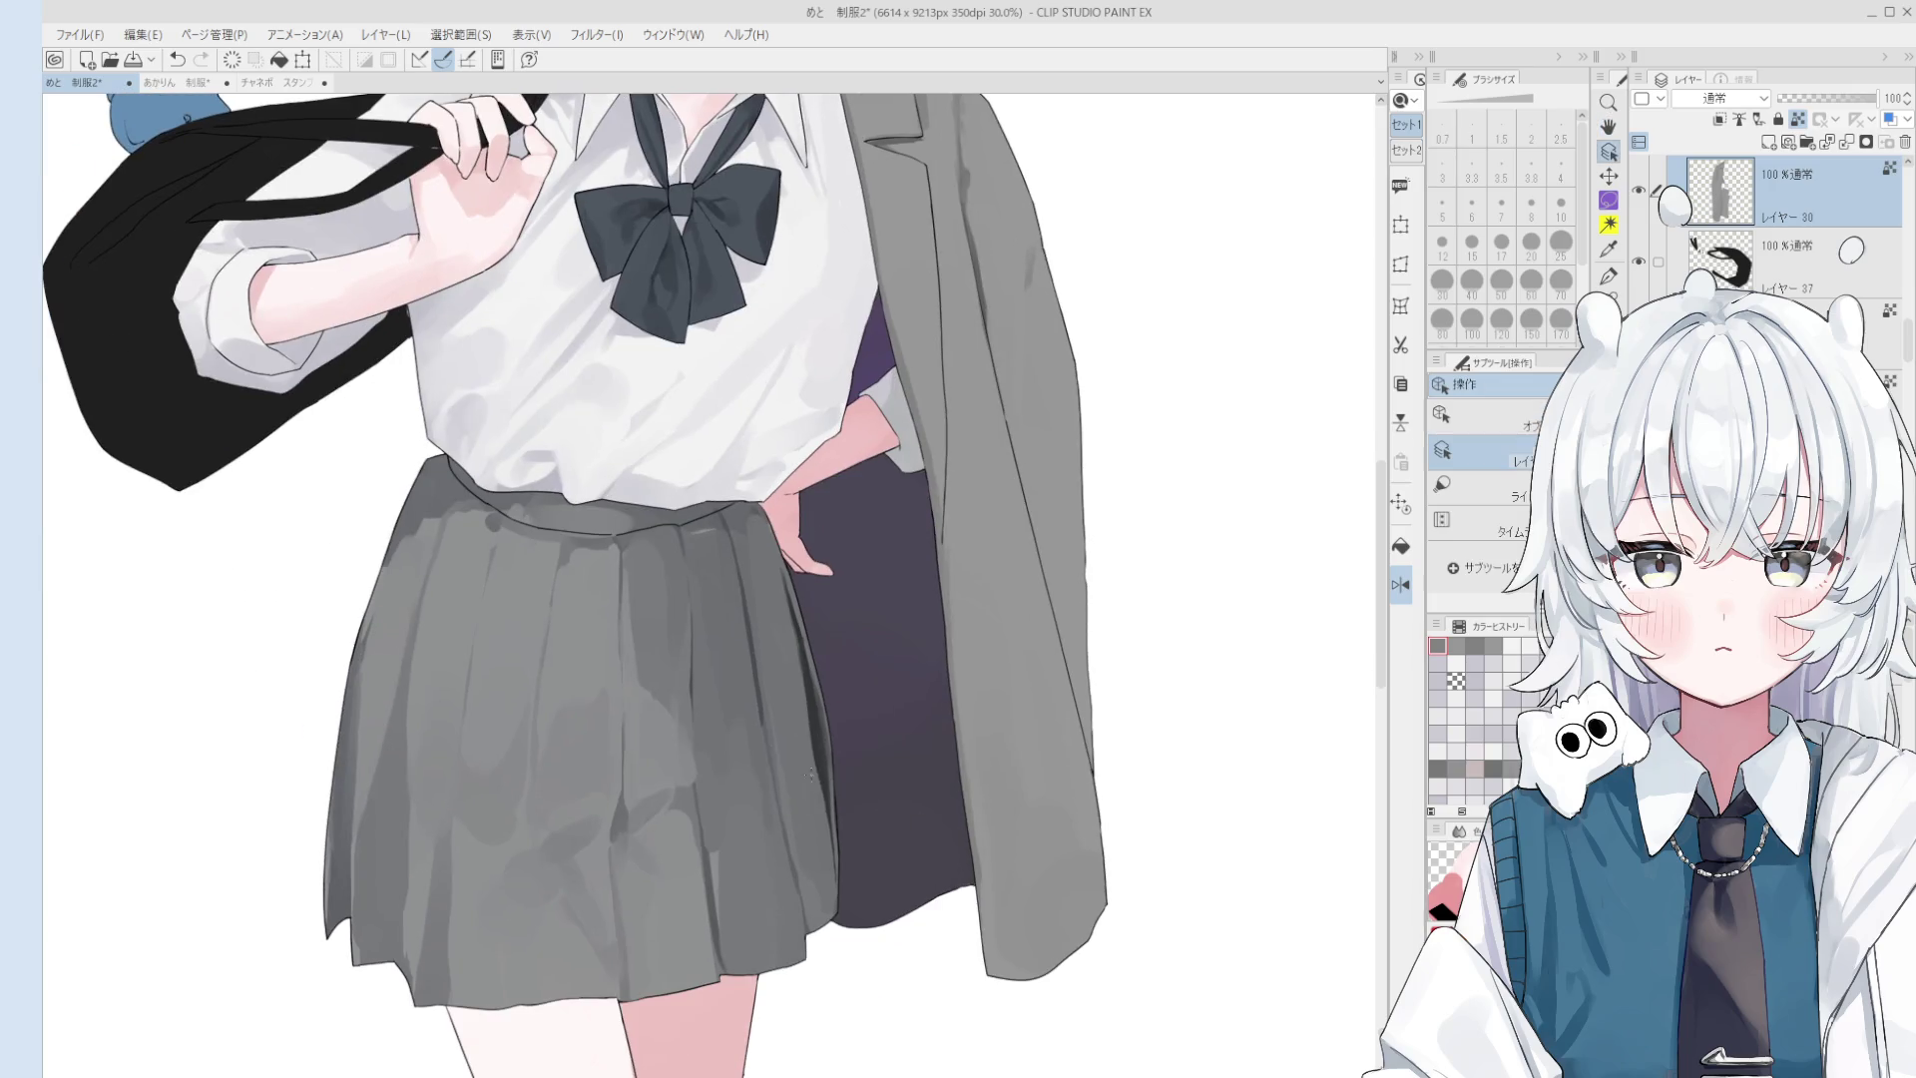
- Switch to the fine gouache brush and sample the dark line colour from the drawing
alt+click(800, 646)
click(1487, 486)
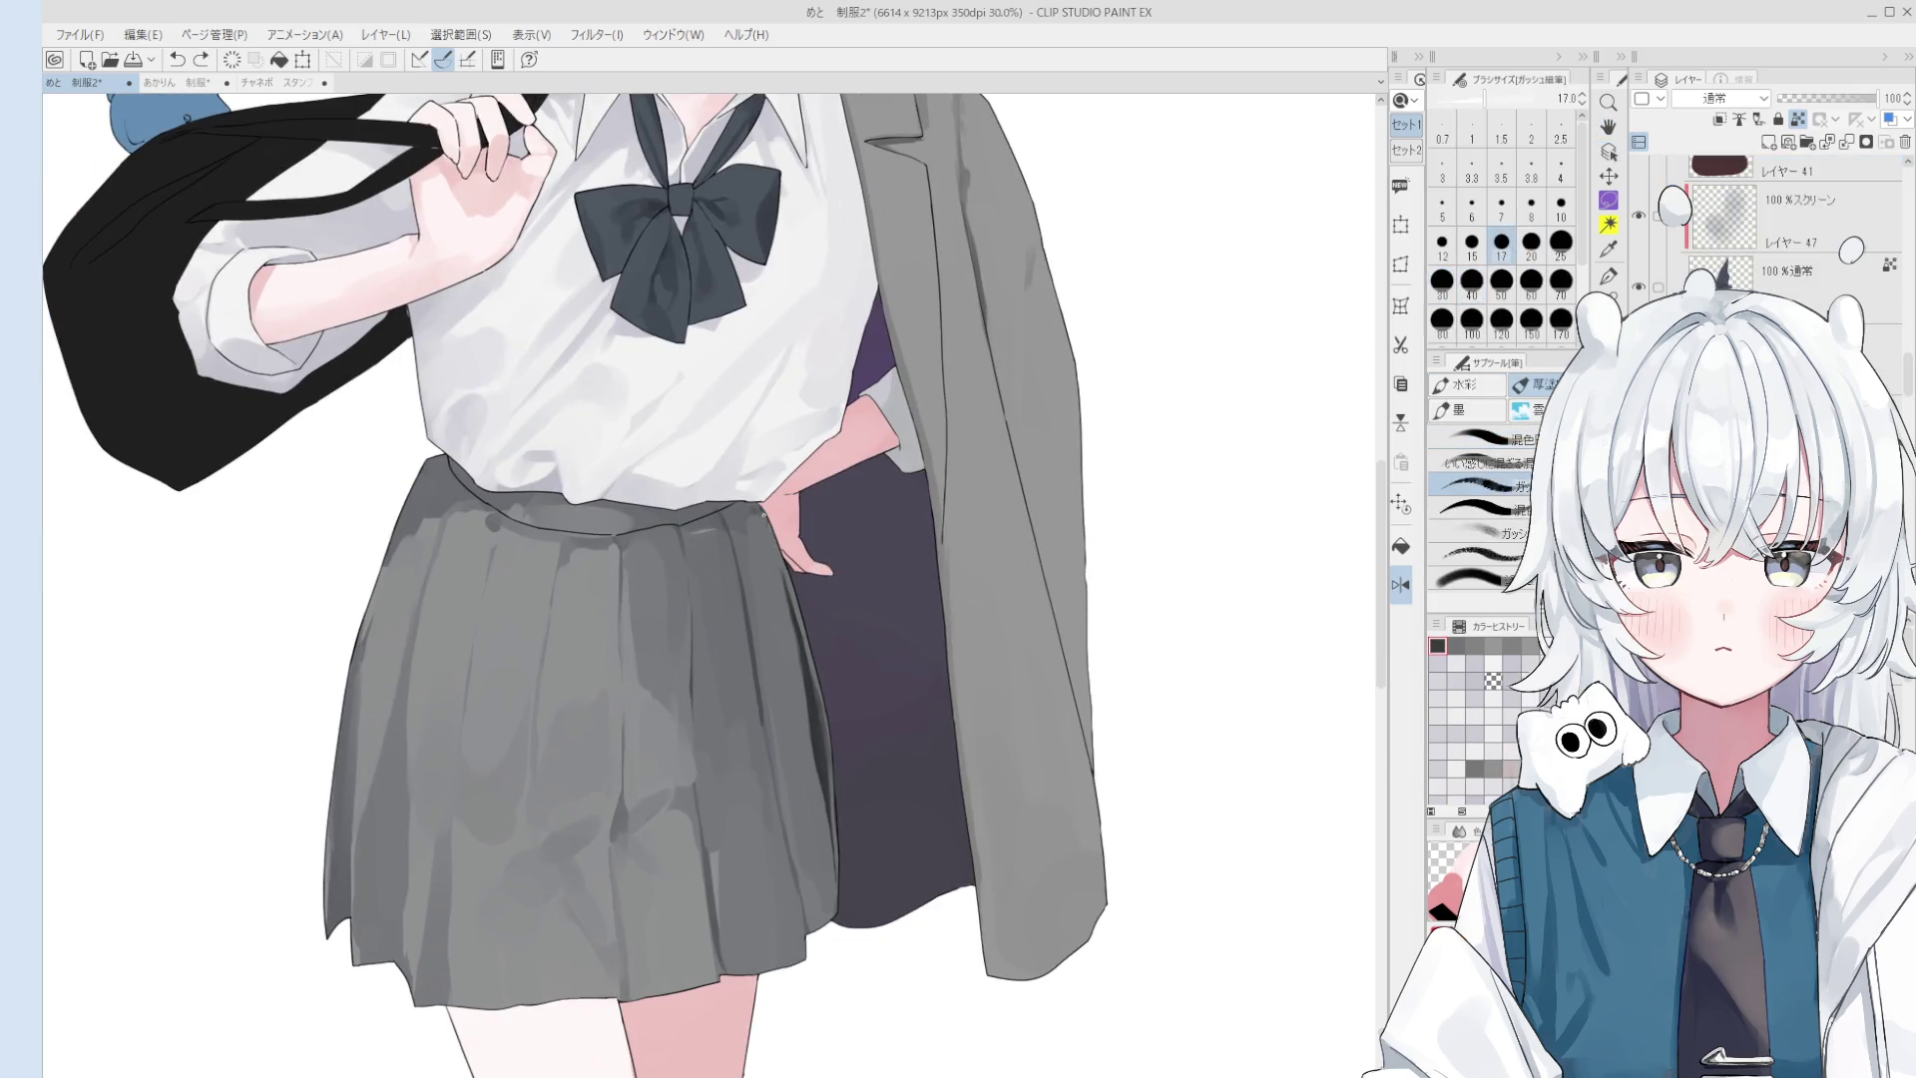
key(bracketright)
key(bracketright)
key(bracketright)
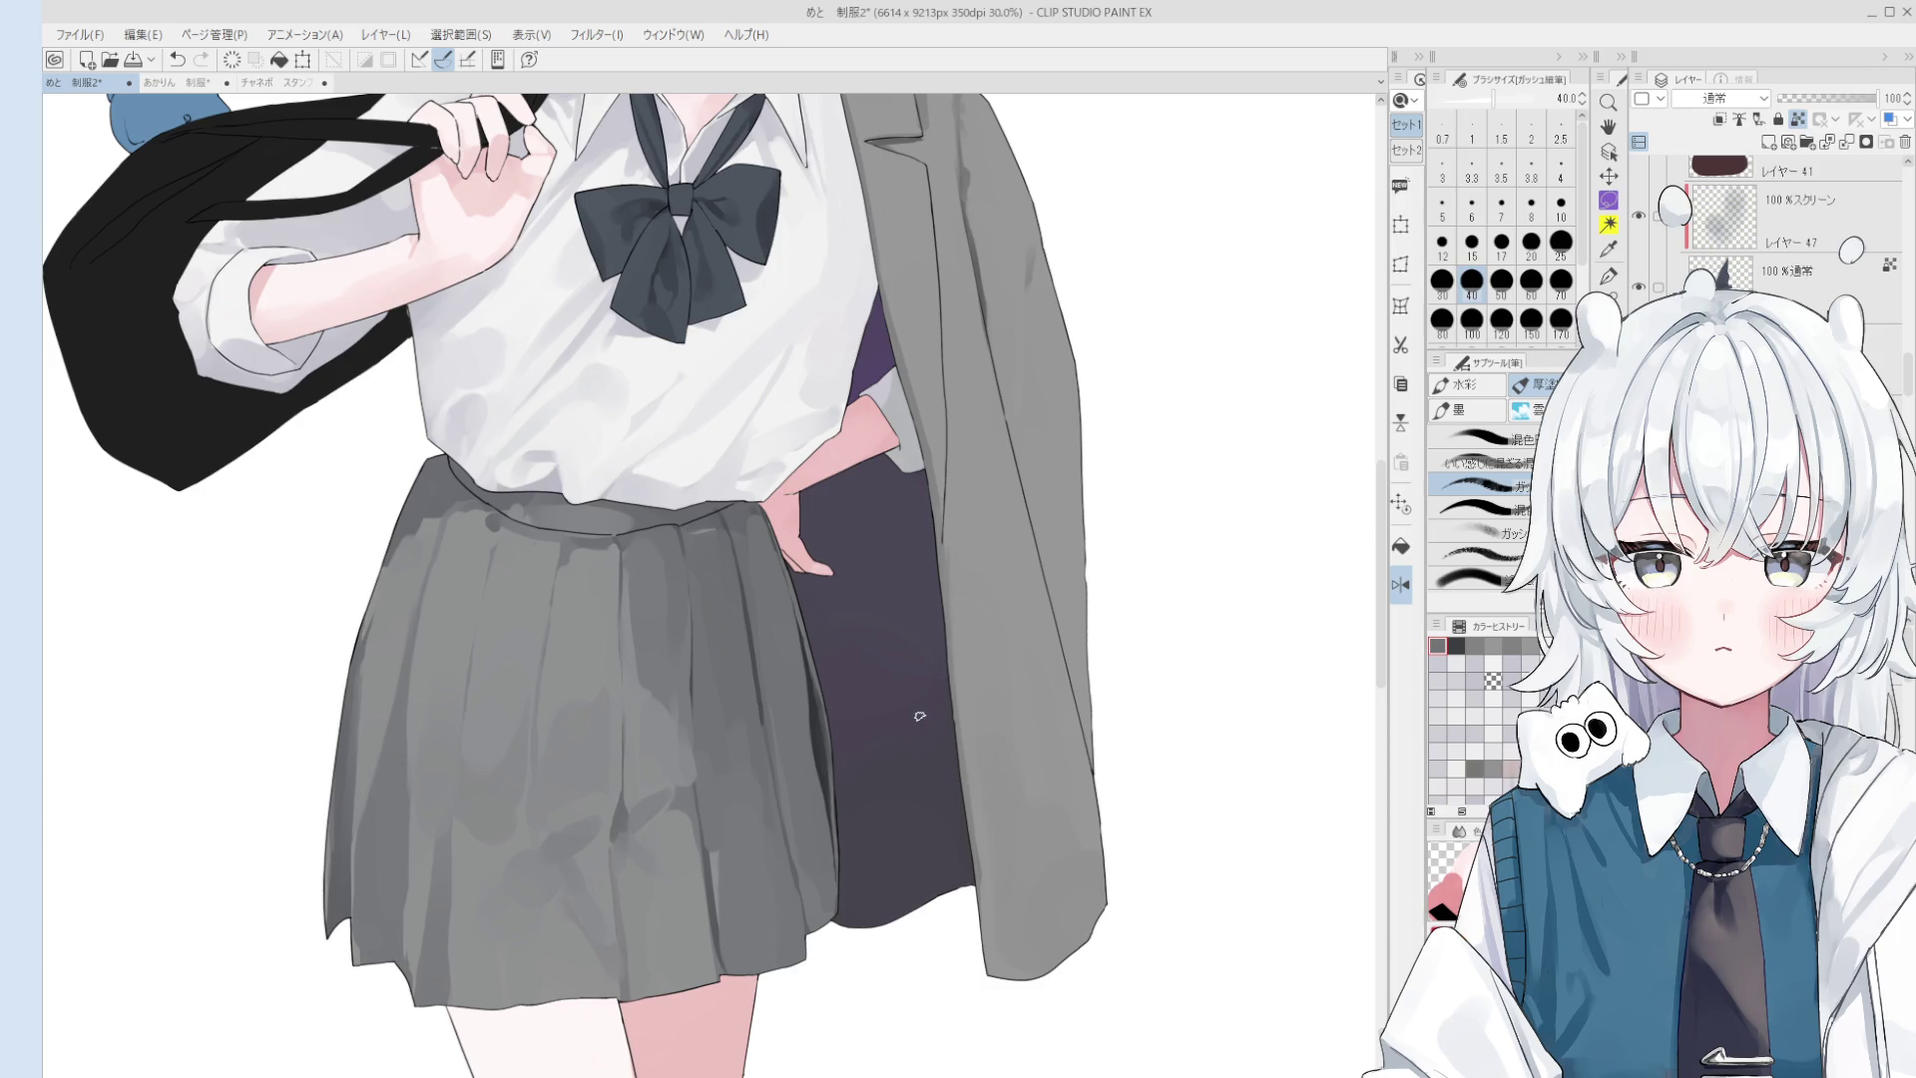
- Raise the brush size to about 40–70 and paint darker fold shading on the skirt's waistband by the hand
key(o)
scroll(916, 728, up, 1)
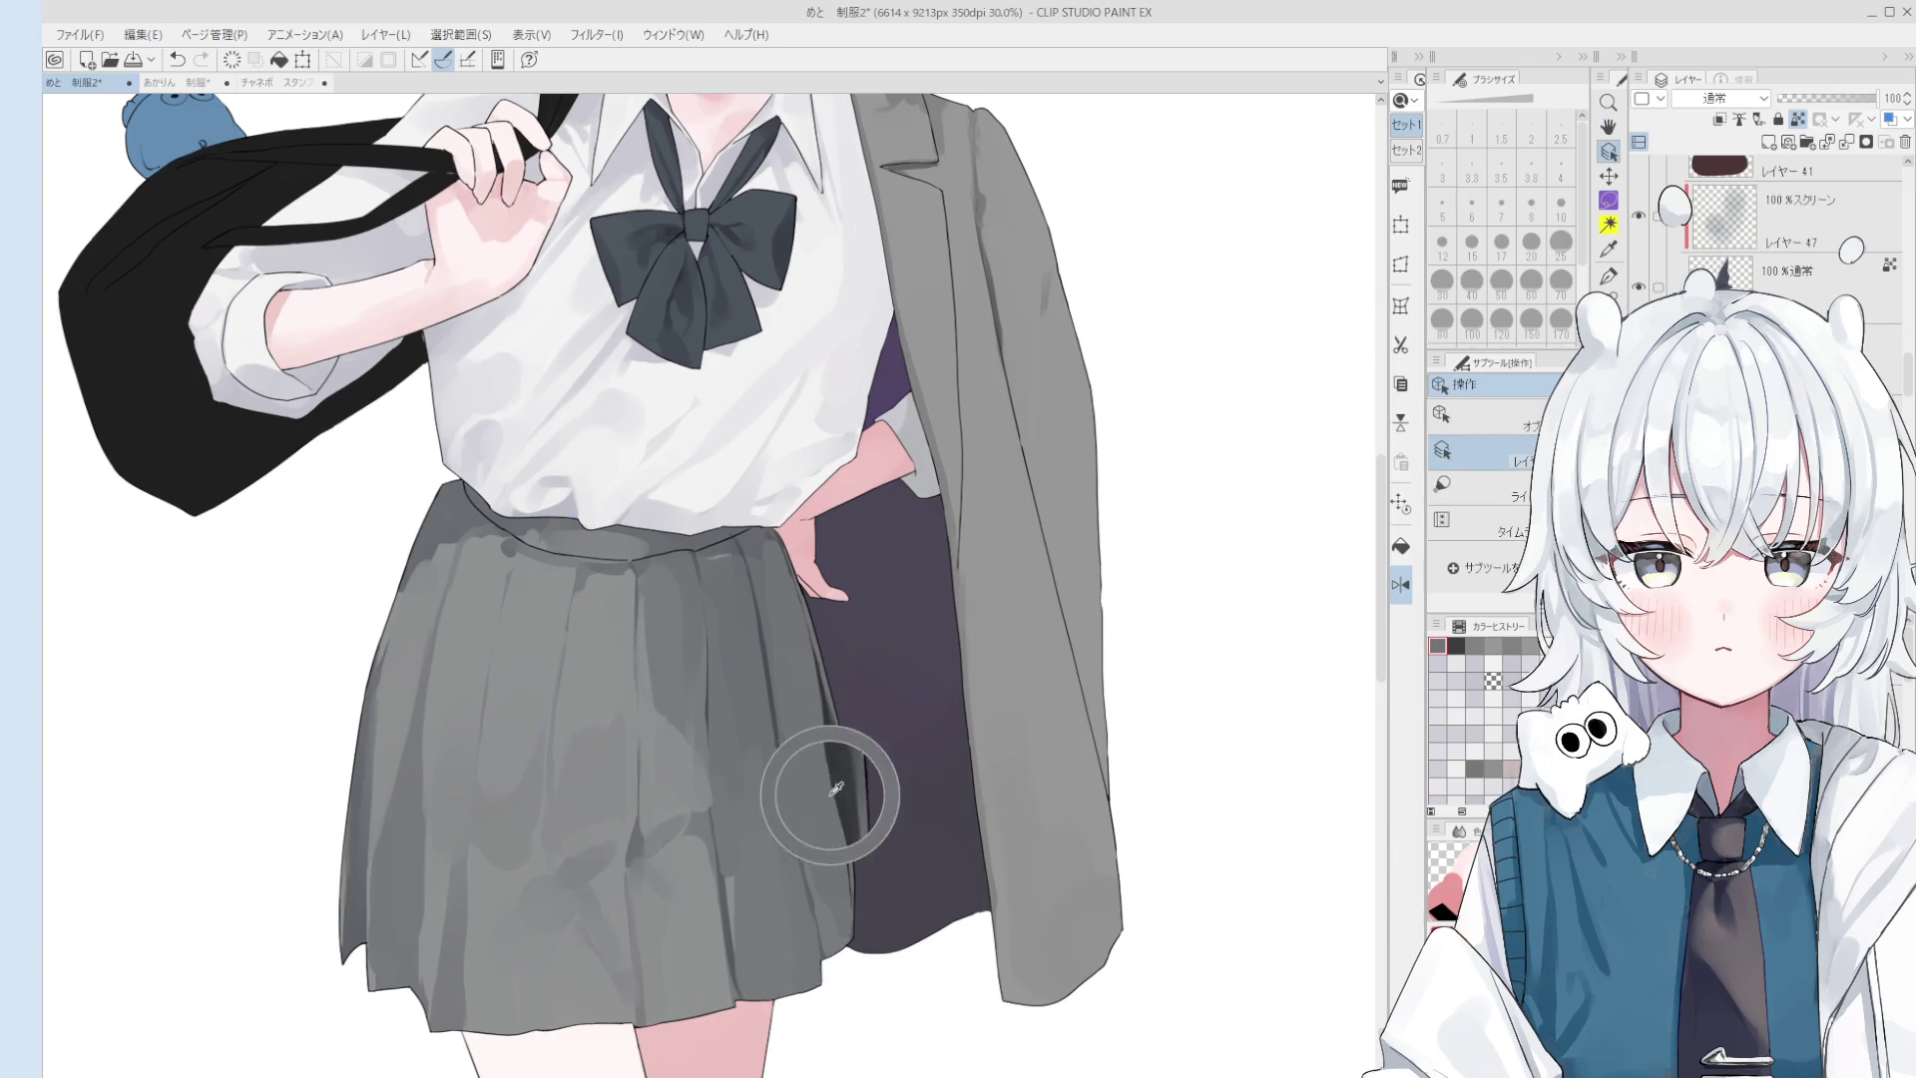
scroll(739, 547, down, 1)
key(b)
scroll(732, 546, up, 3)
mouse_move(733, 546)
mouse_down()
mouse_move(696, 585)
mouse_move(711, 562)
mouse_up()
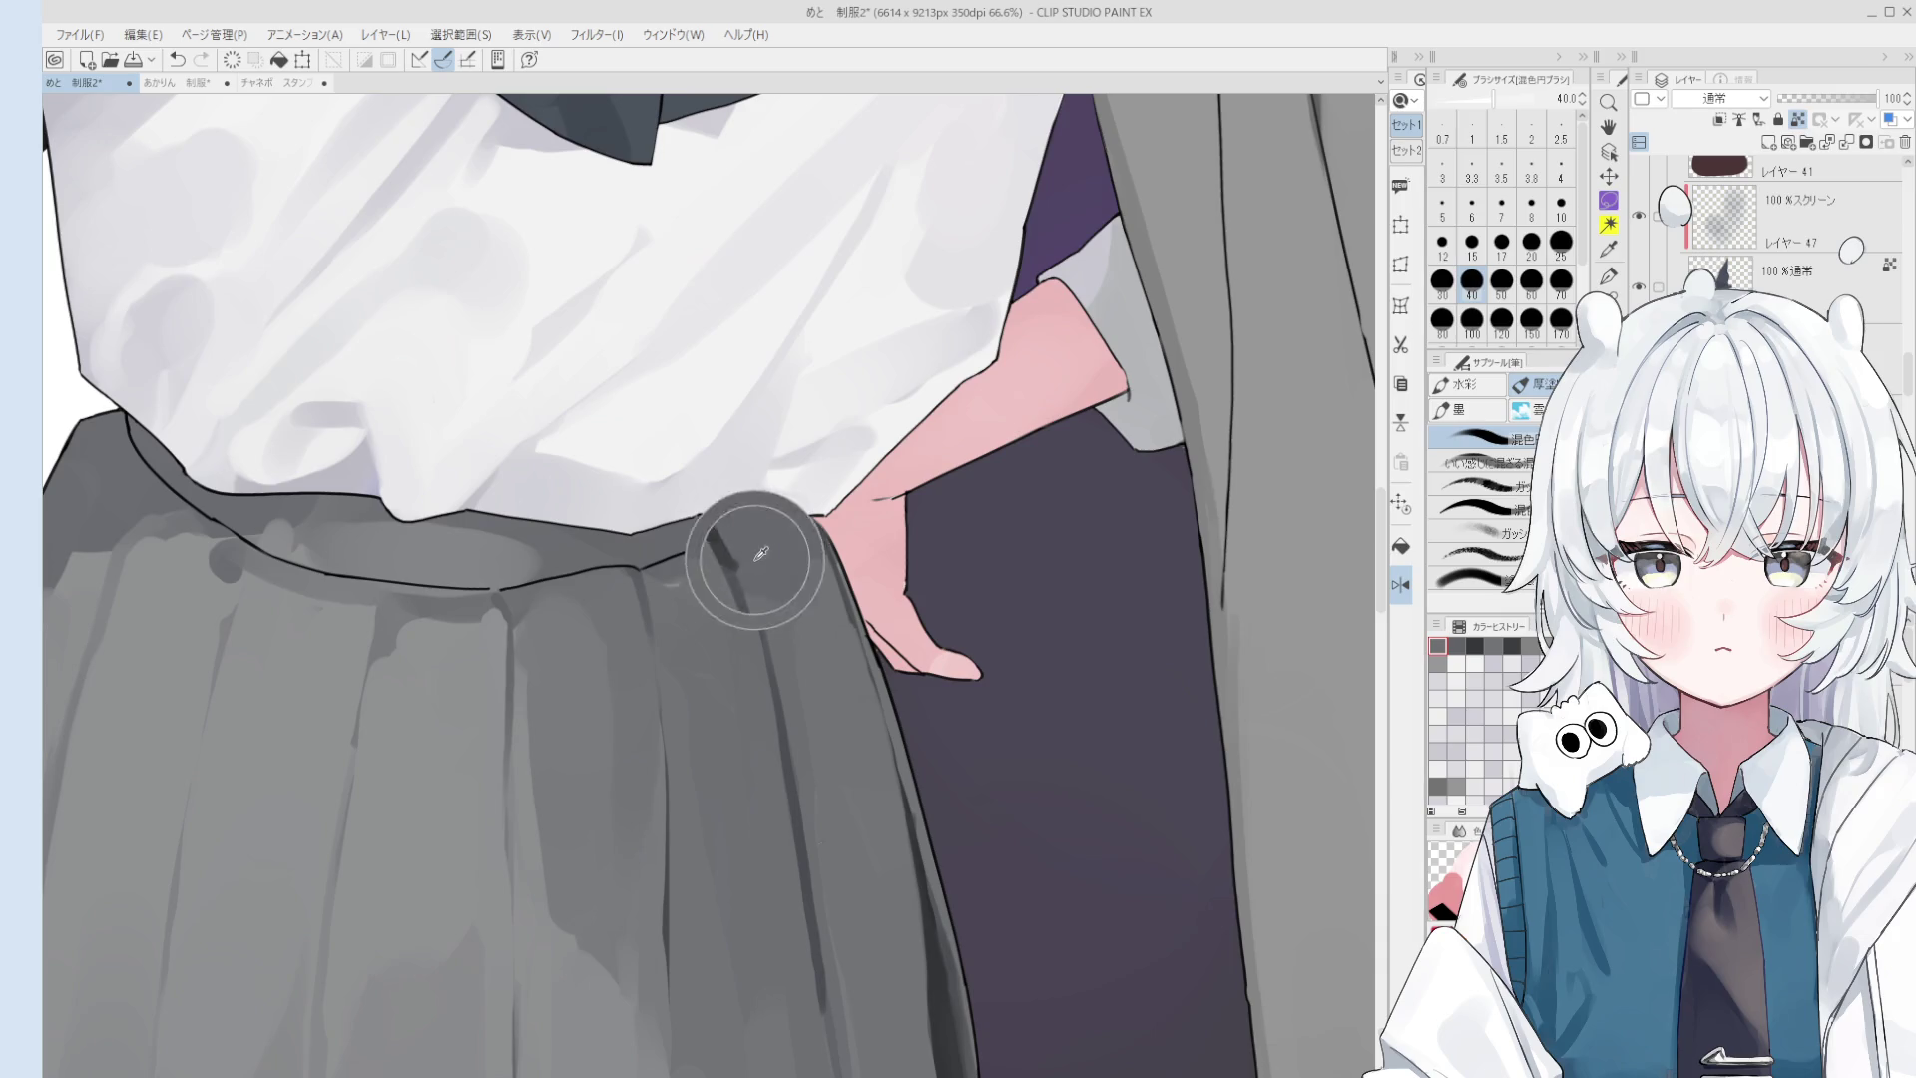
scroll(759, 575, down, 1)
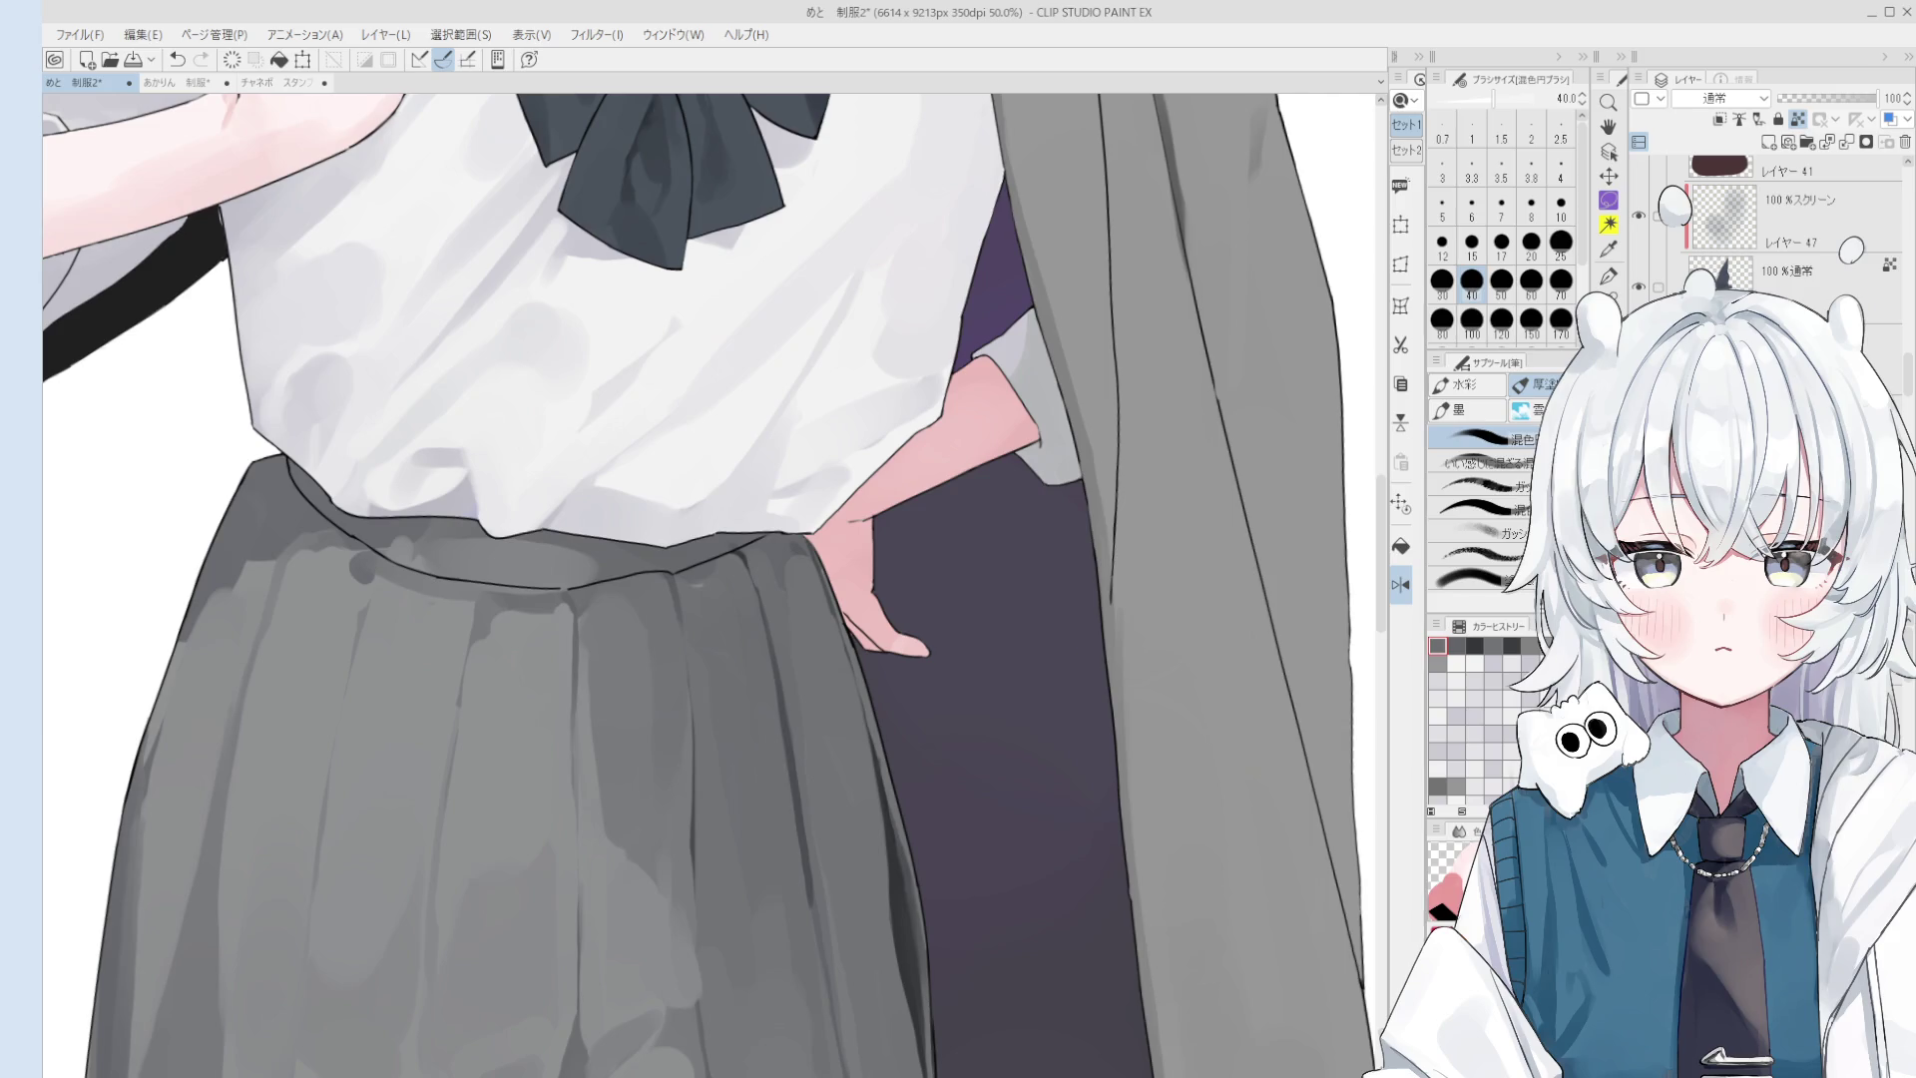
- Return to the brush and enlarge it to size 120 for broad skirt shading
scroll(865, 636, down, 2)
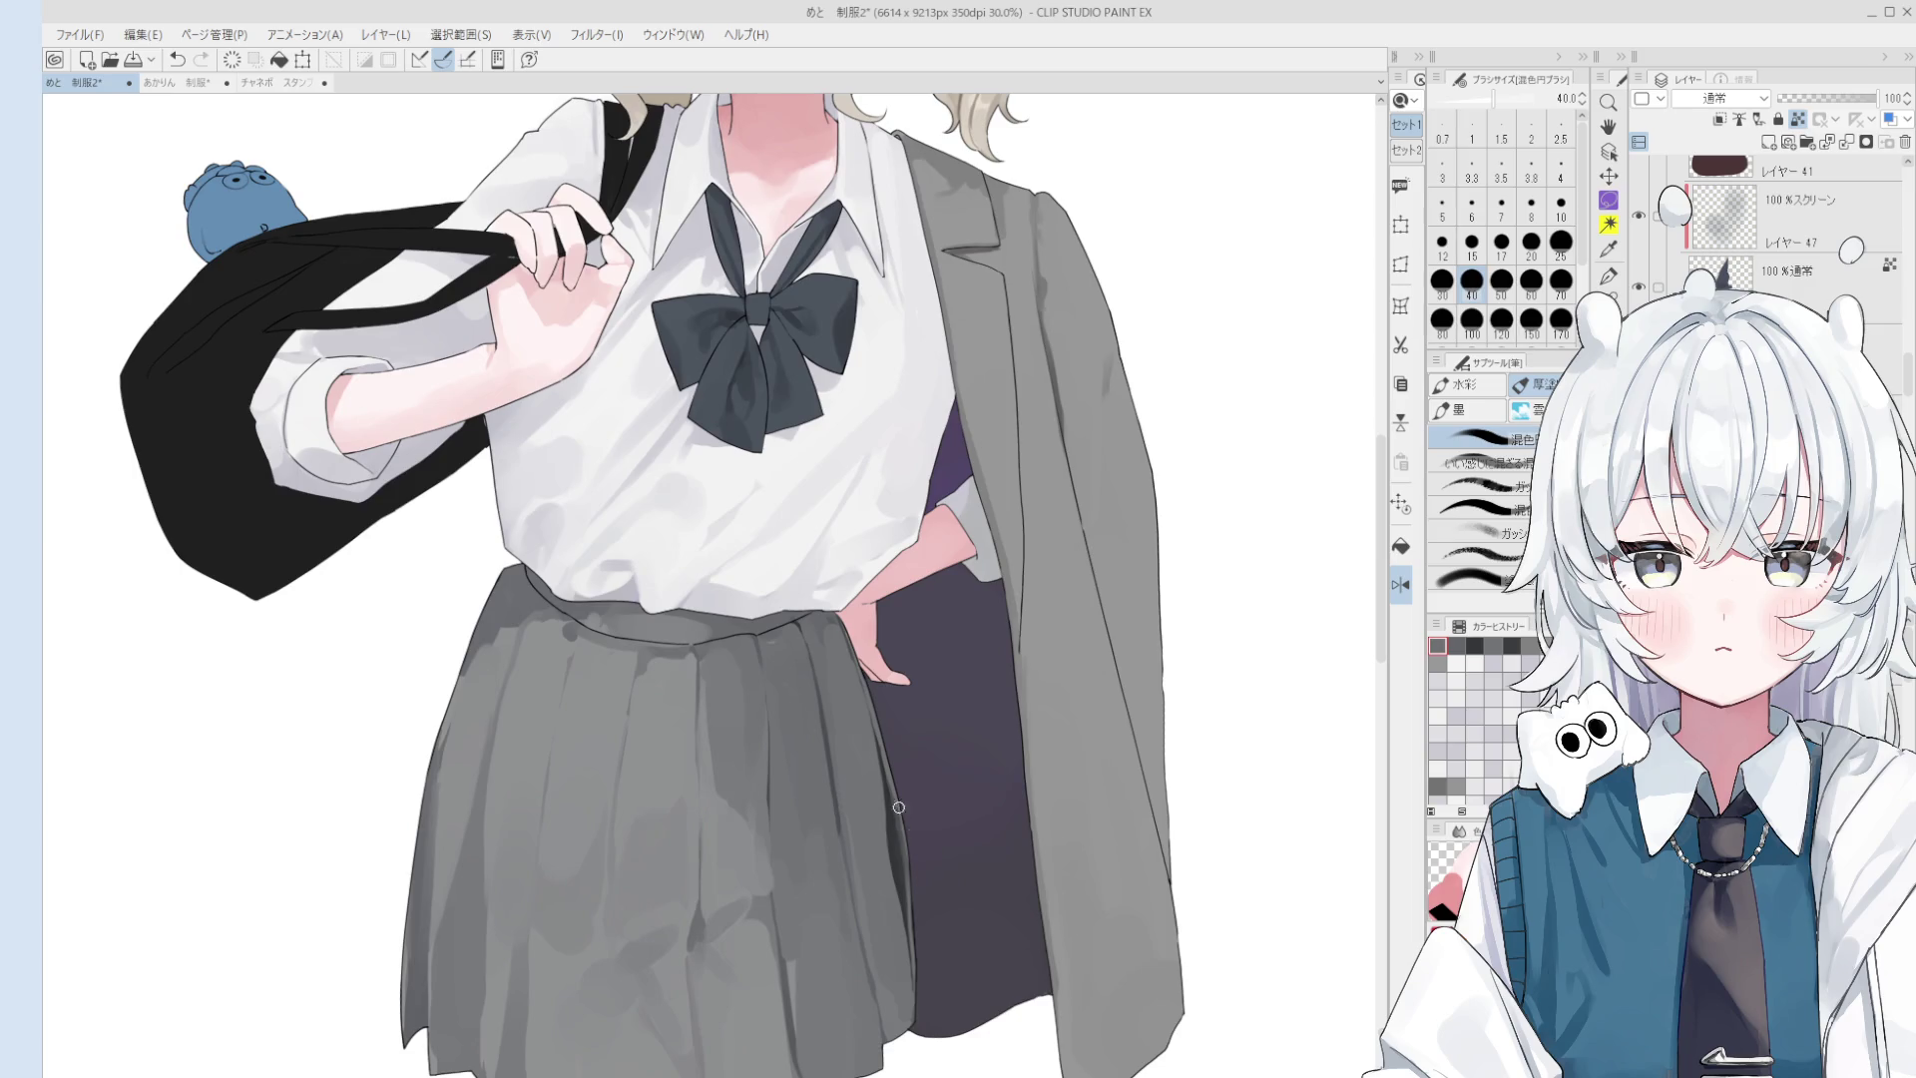
key(o)
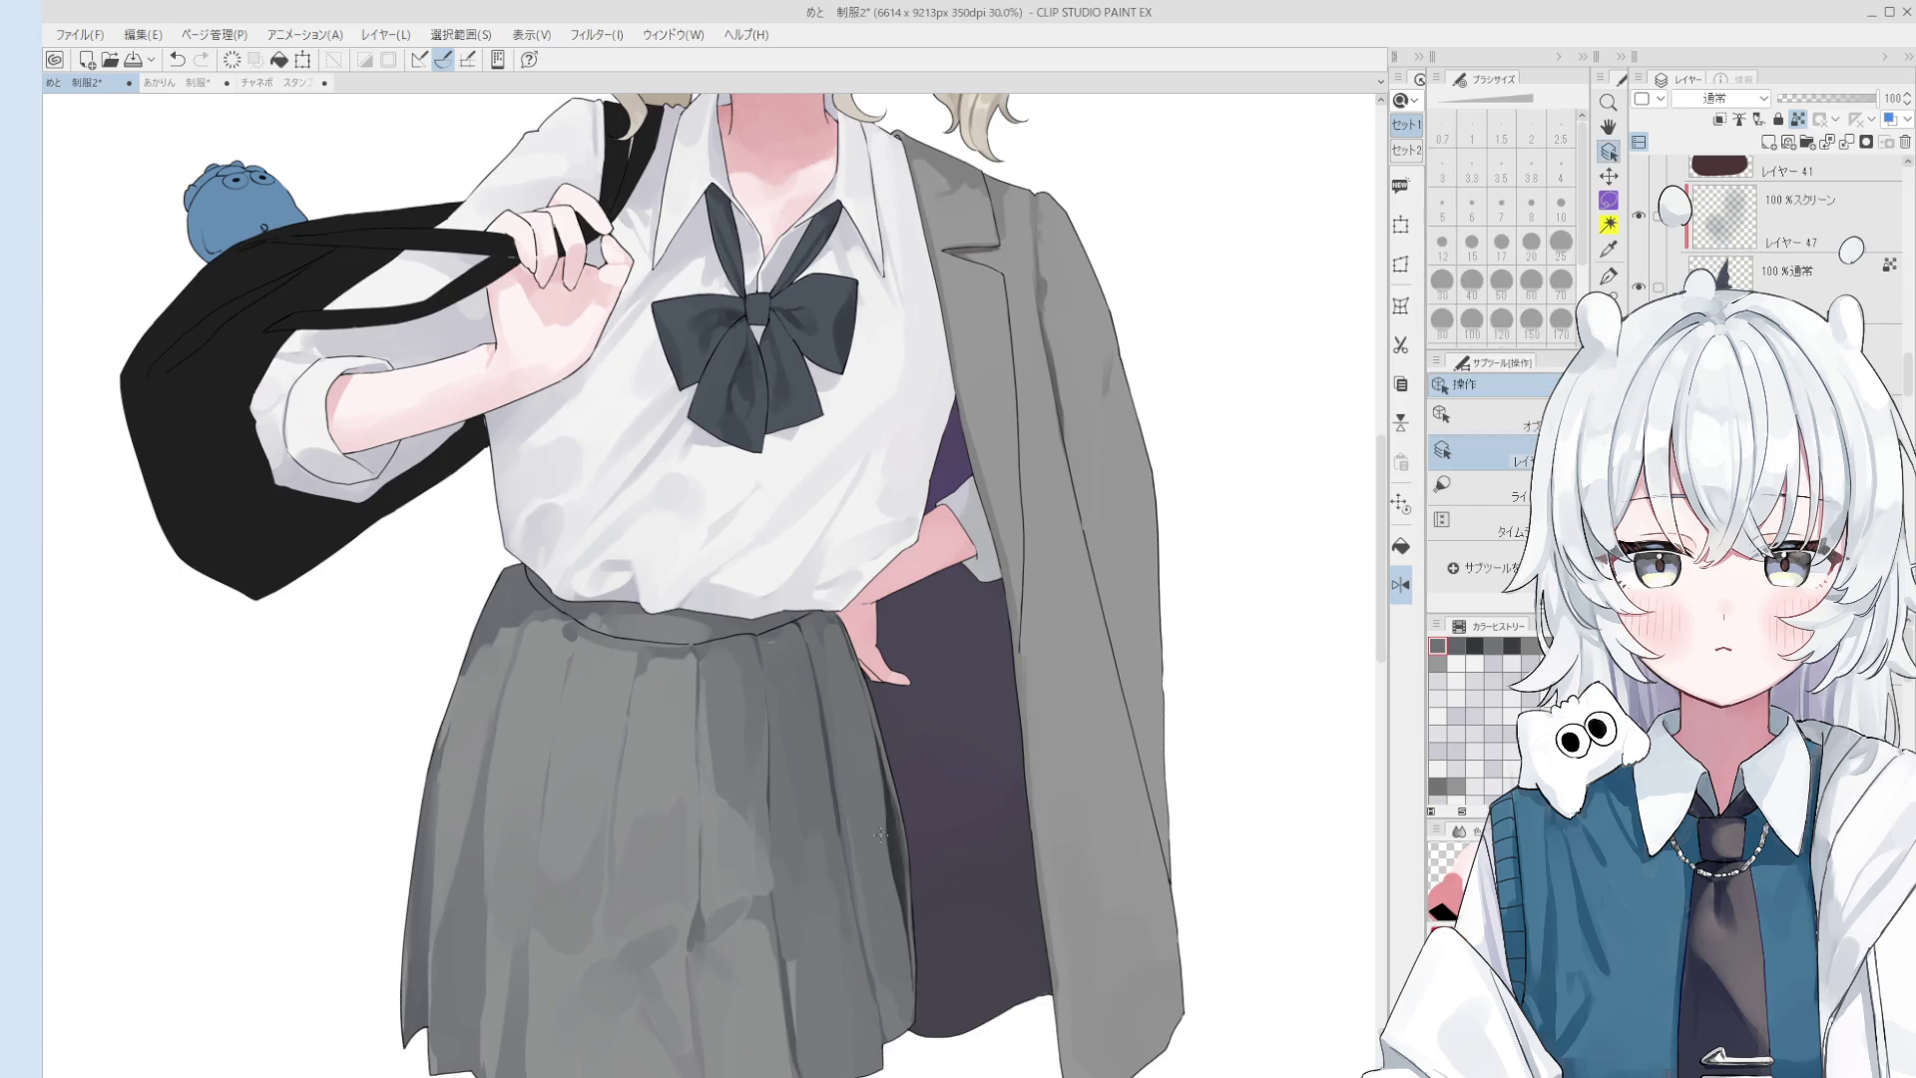
key(b)
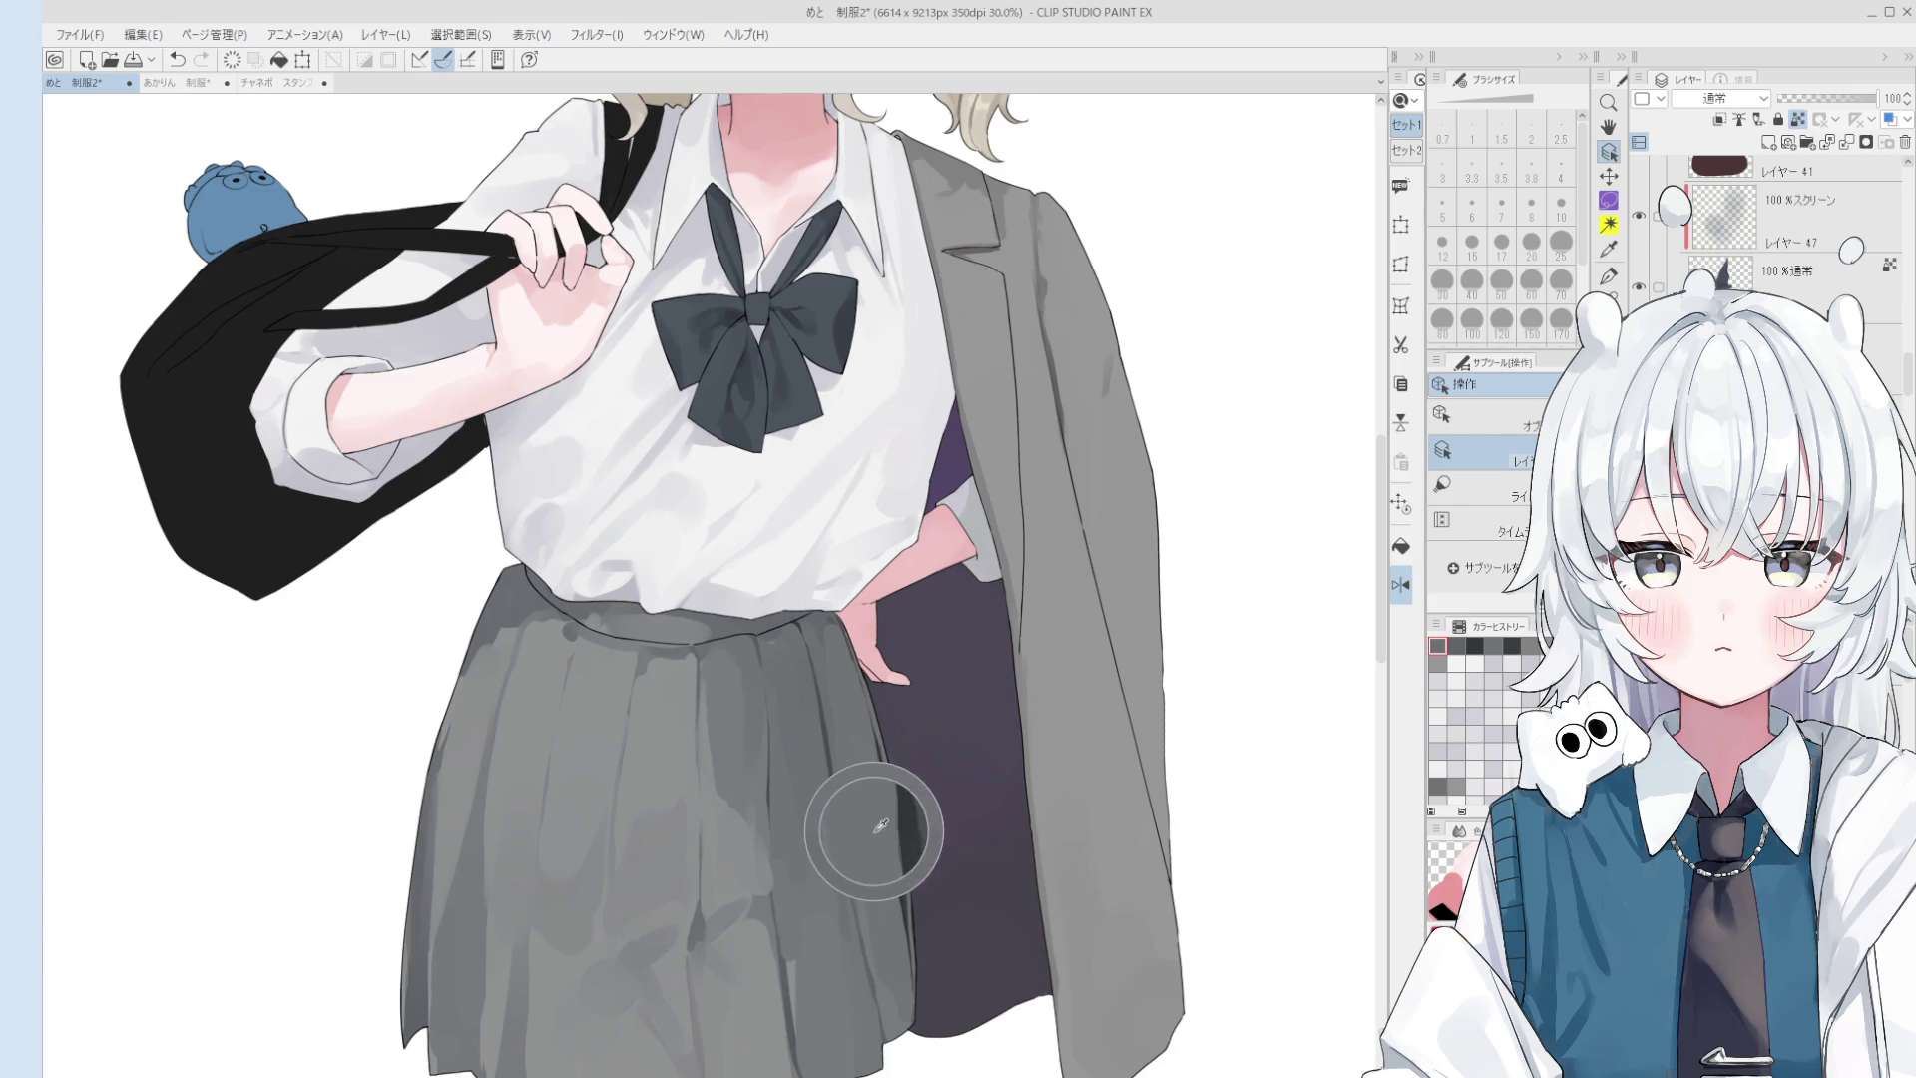
key(bracketright)
key(bracketright)
key(bracketright)
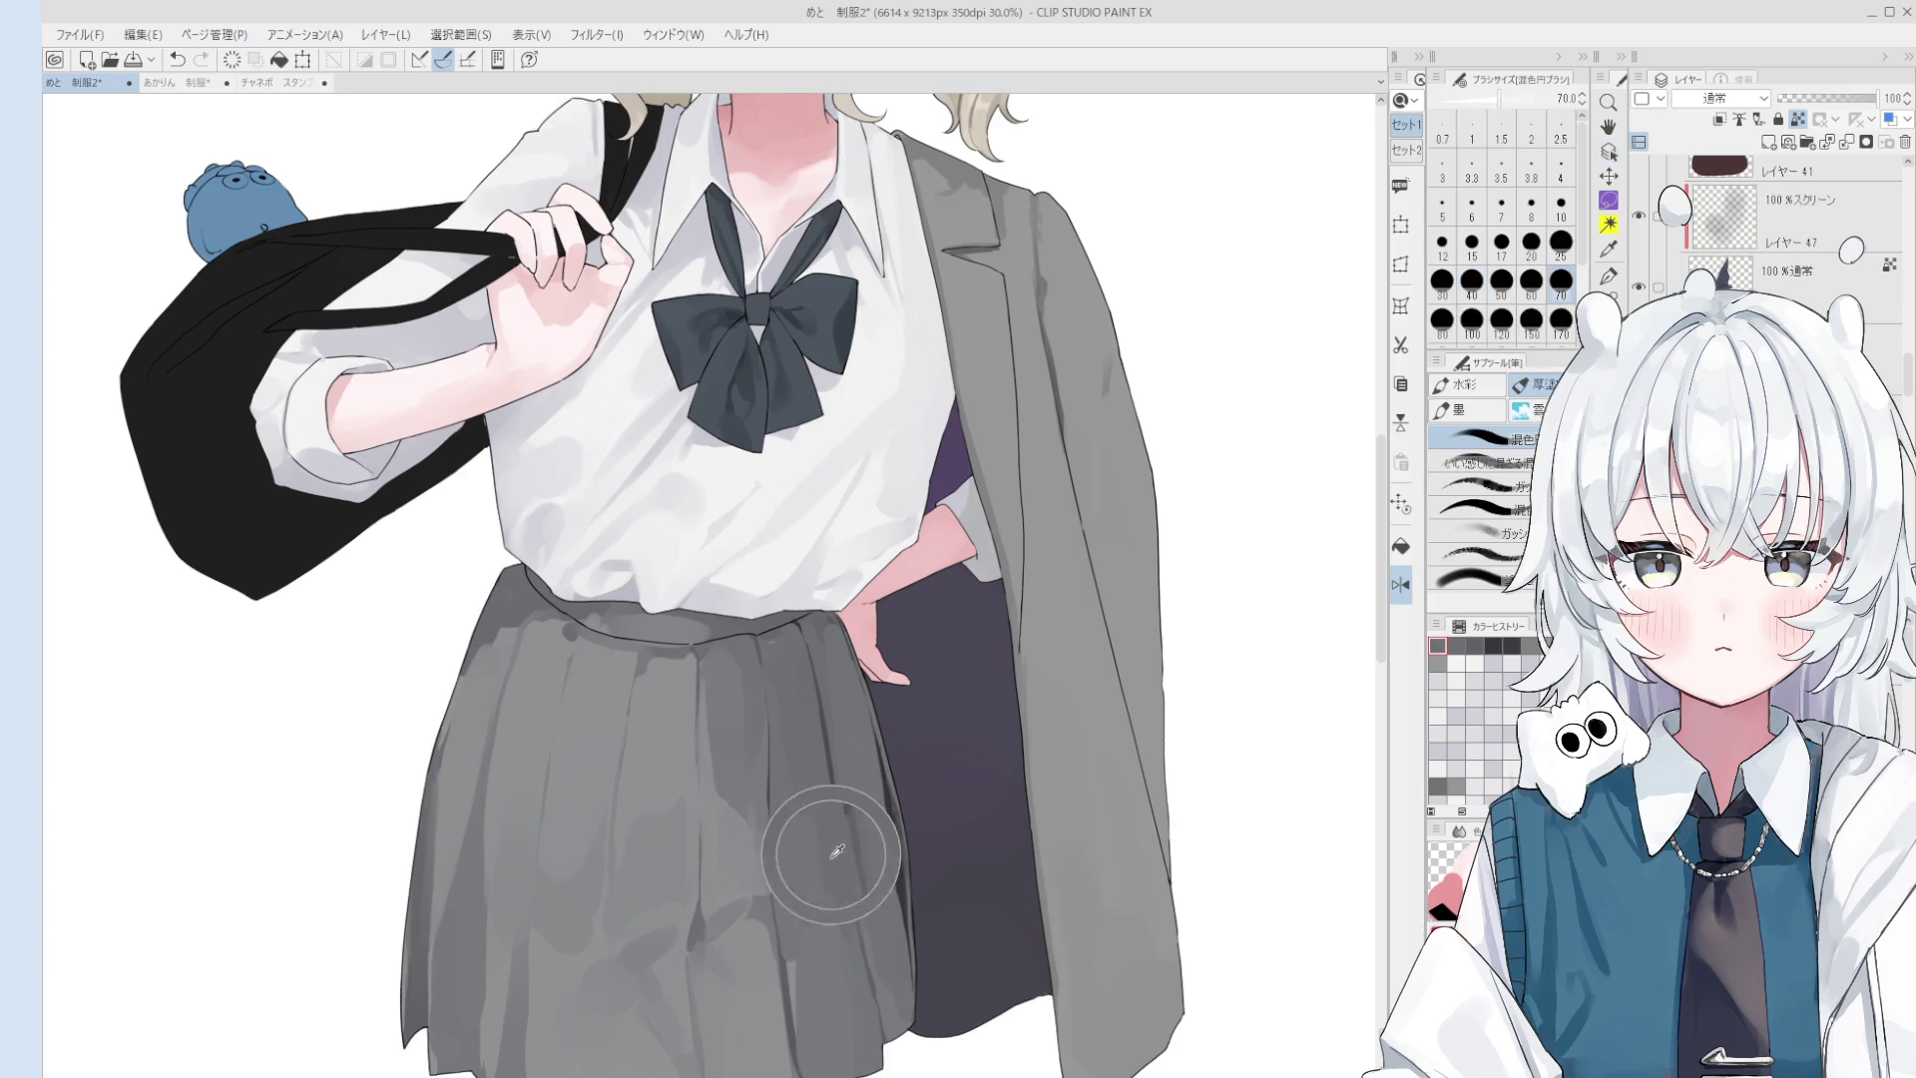
key(bracketright)
key(bracketright)
key(bracketright)
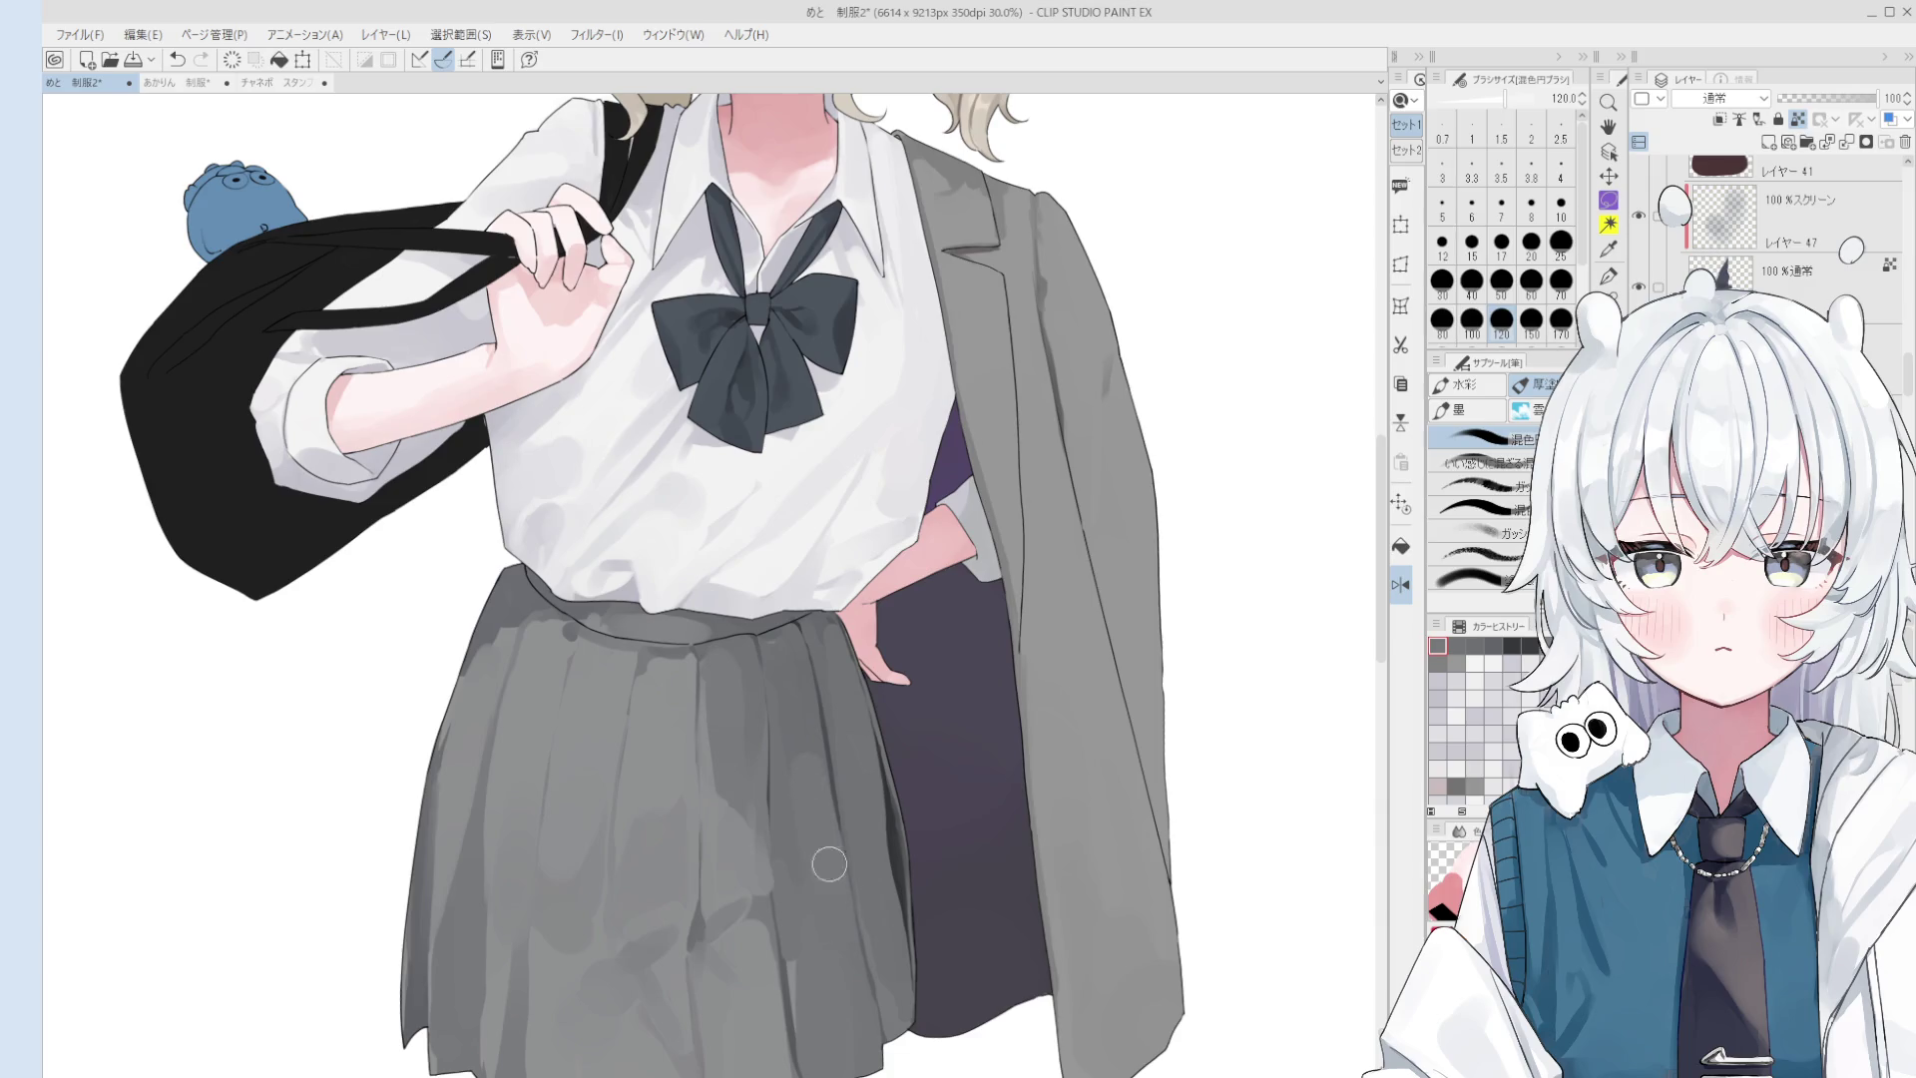
- Sample gray shades from the skirt, varying the brush between sizes 170, 100 and 12
alt+click(802, 771)
alt+click(782, 715)
key(bracketright)
key(bracketright)
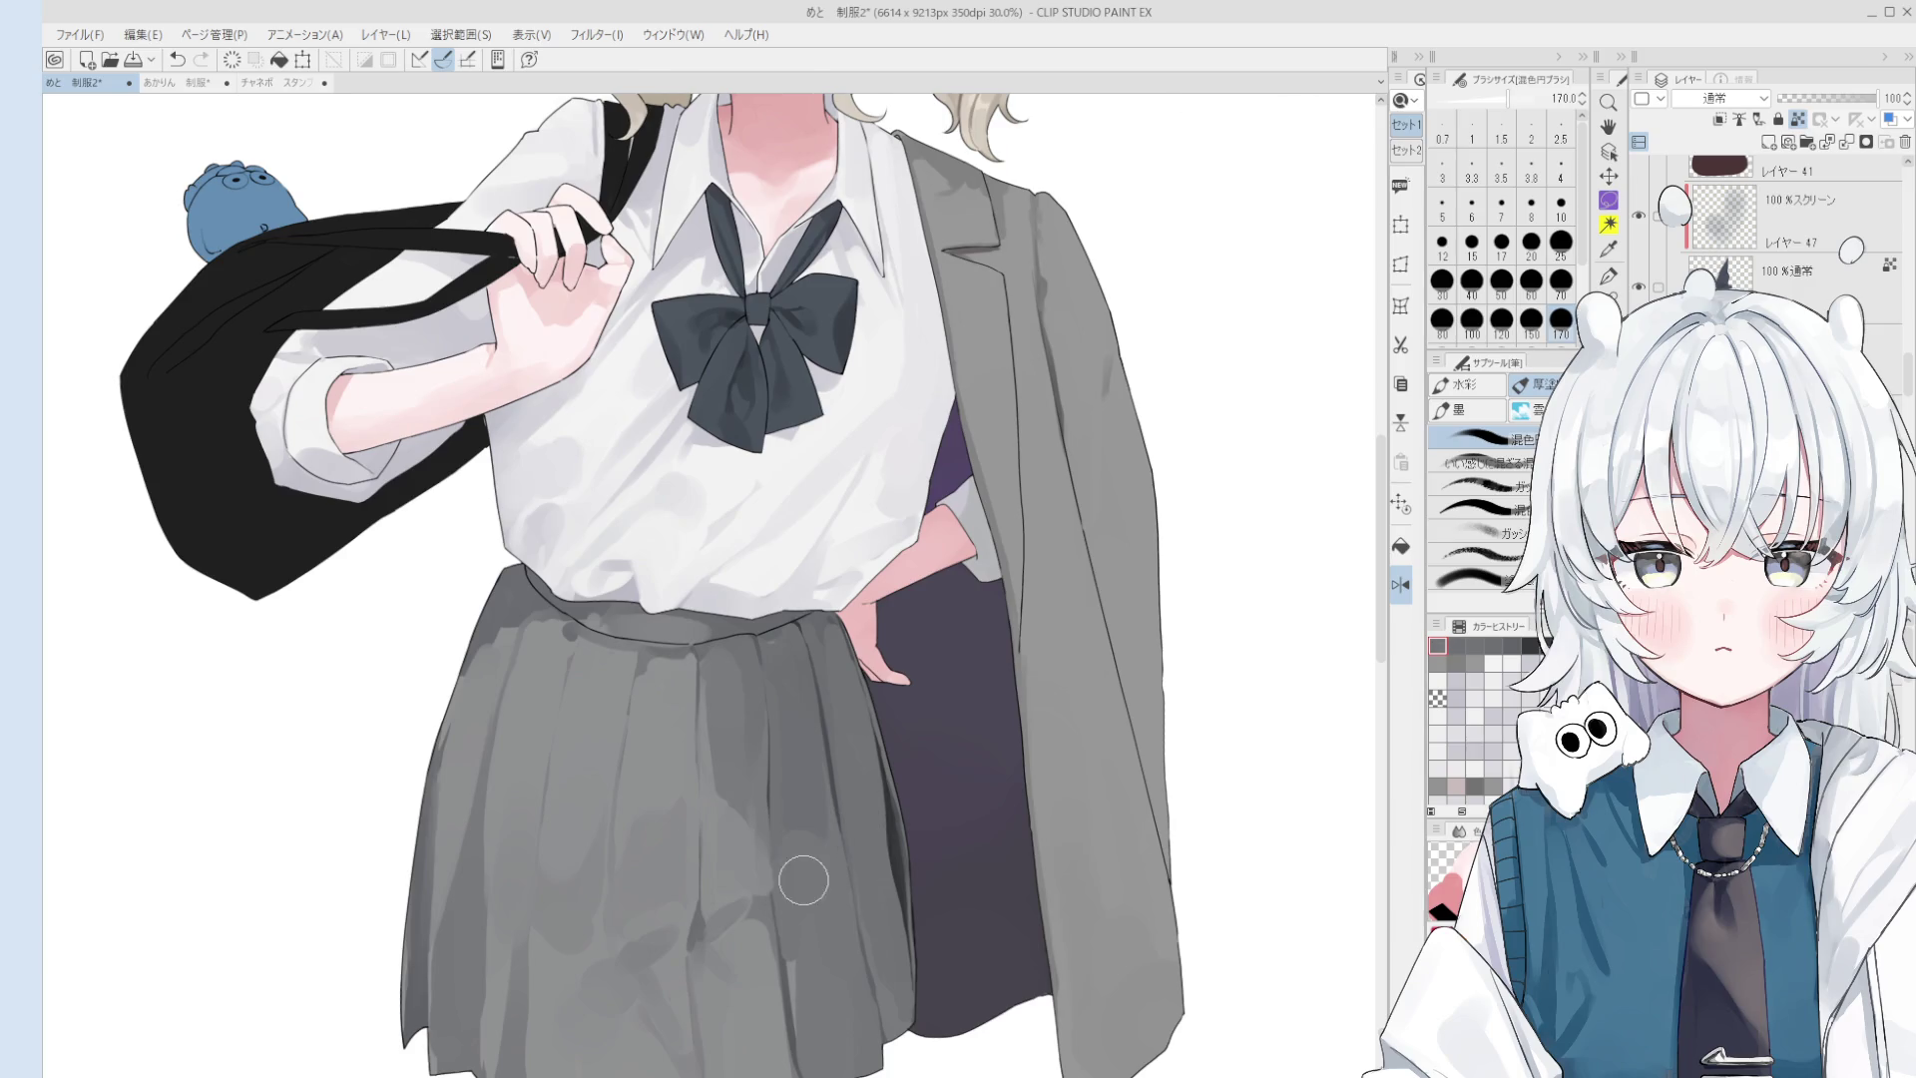
scroll(801, 855, down, 1)
alt+click(780, 836)
key(bracketleft)
key(bracketleft)
key(bracketleft)
alt+click(777, 834)
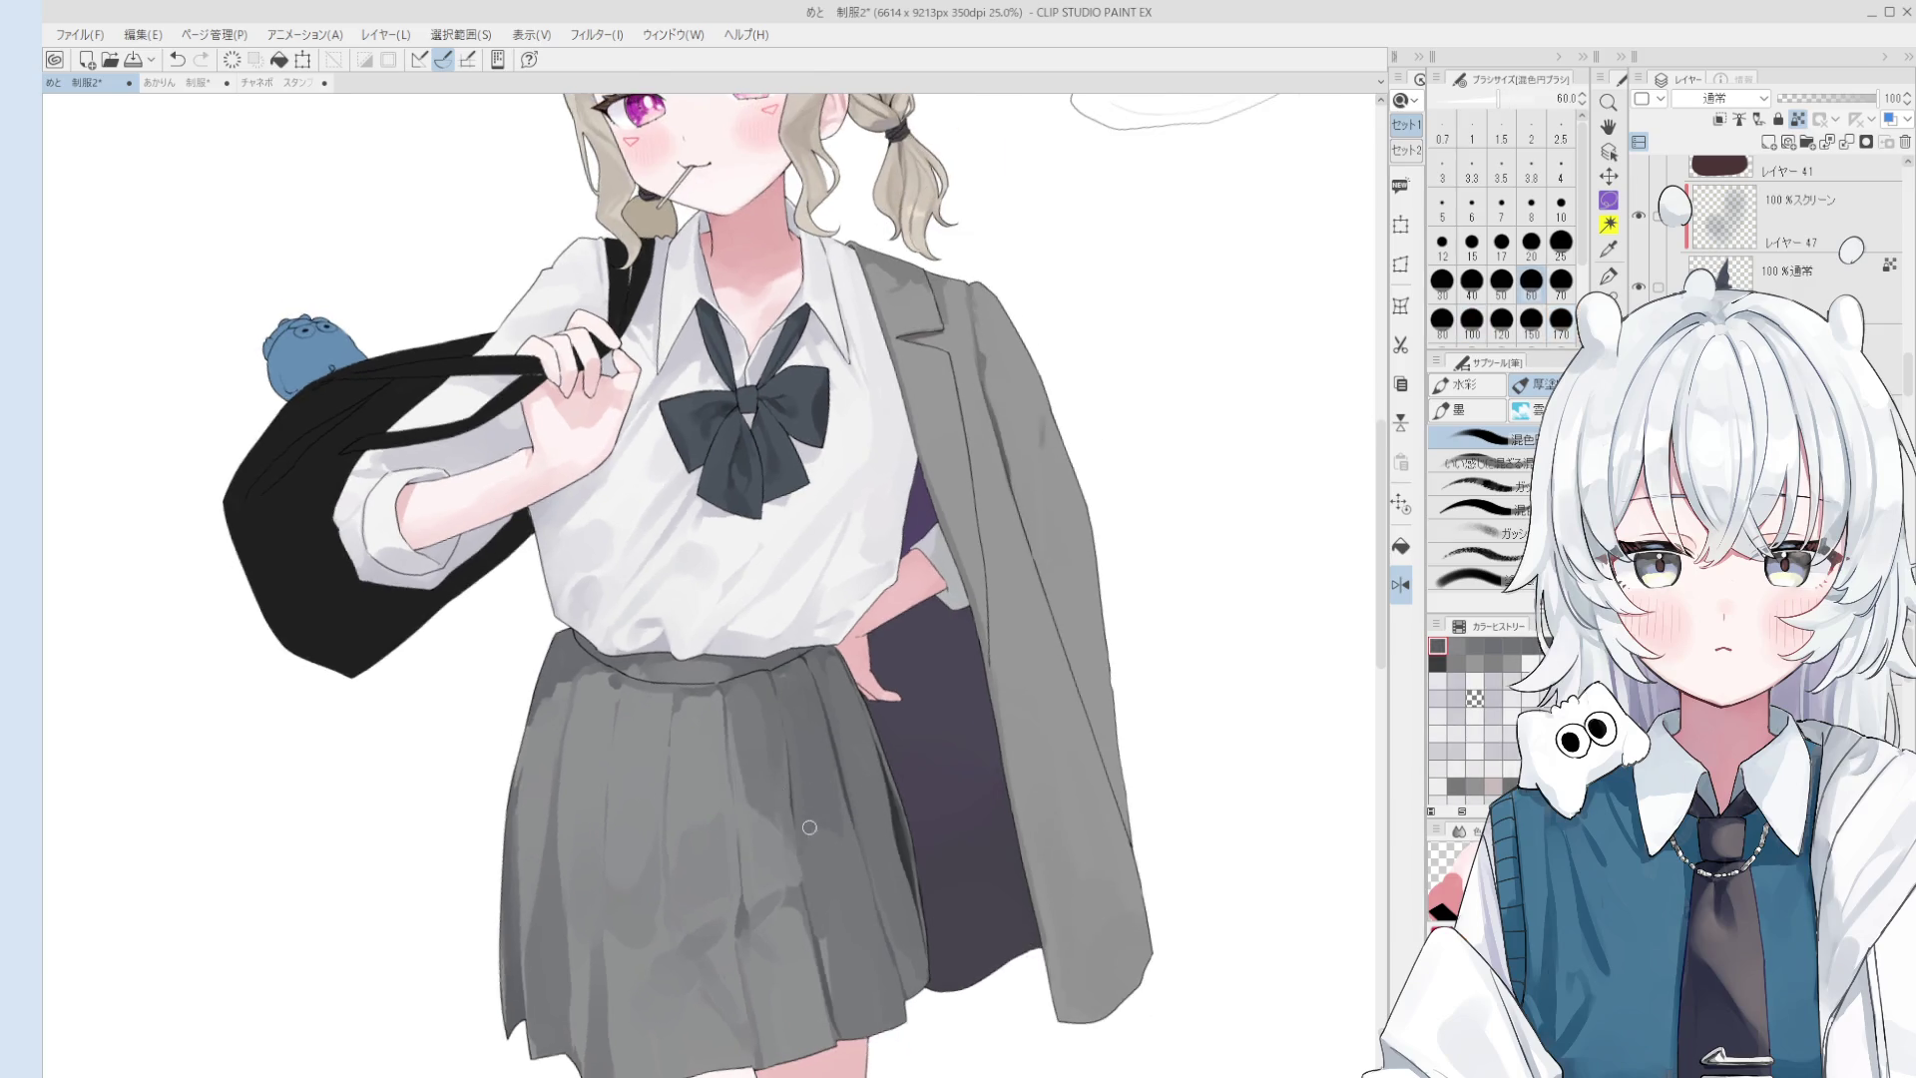
drag(780, 836, 838, 827)
key(bracketleft)
key(bracketleft)
key(bracketleft)
key(bracketright)
key(bracketright)
key(bracketright)
- Sample further skirt grays with the brush at sizes 40 and 100
key(bracketright)
key(bracketright)
scroll(843, 843, up, 1)
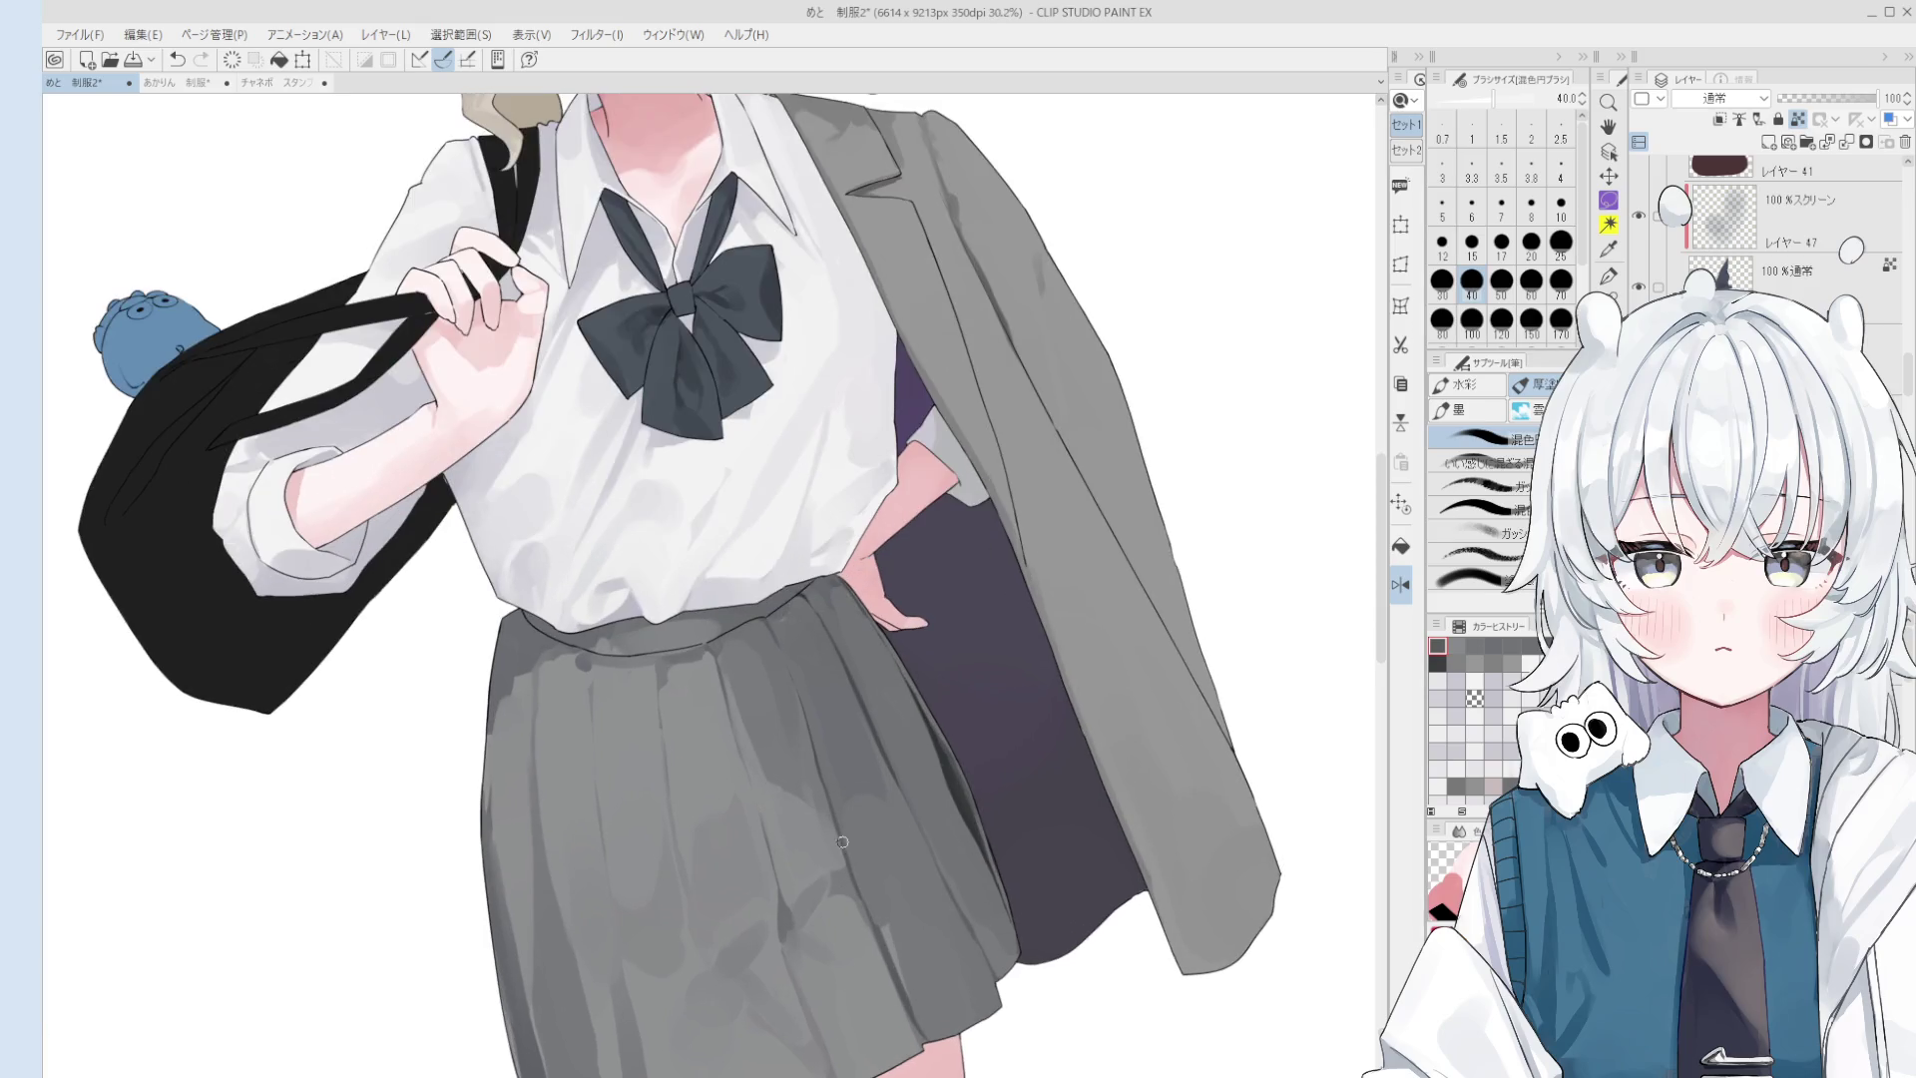
key(bracketright)
key(bracketright)
key(bracketright)
alt+click(787, 727)
key(bracketleft)
key(bracketleft)
scroll(773, 699, down, 1)
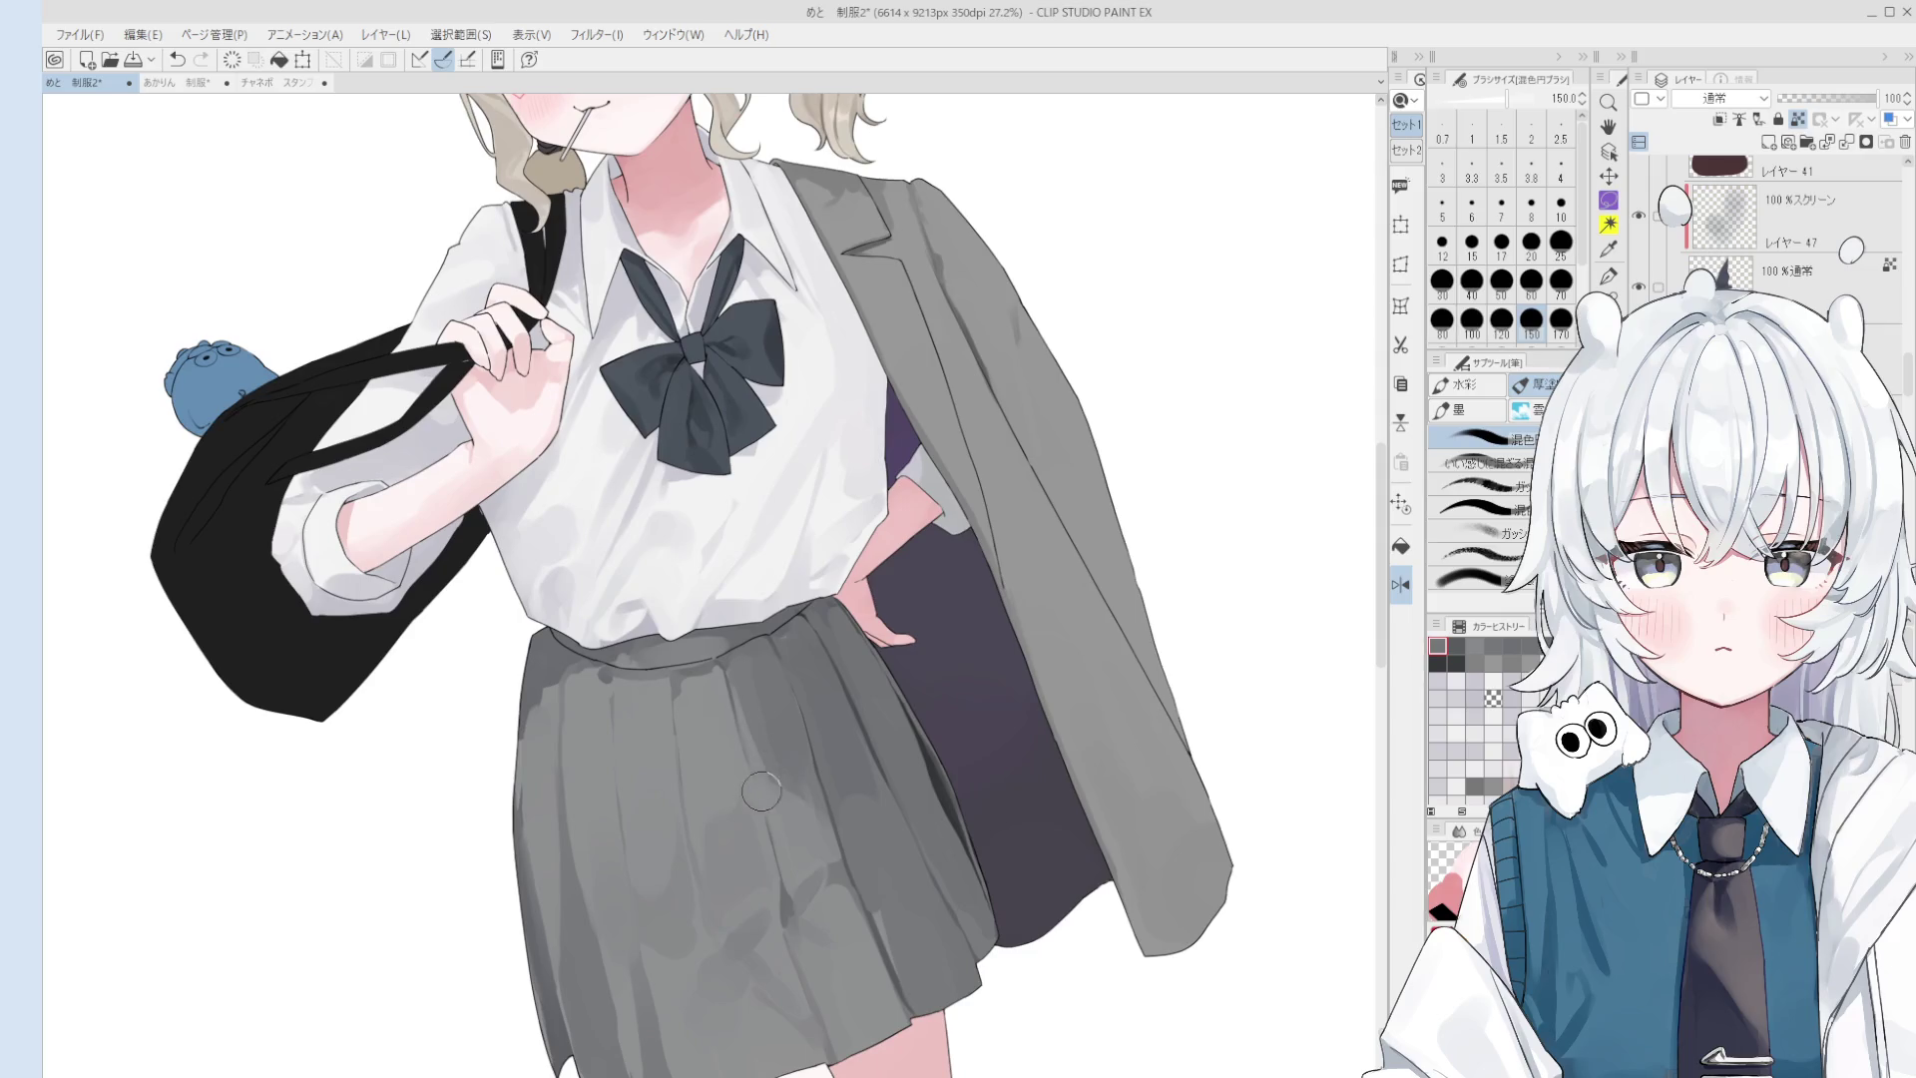
alt+click(772, 776)
- Pick more skirt shades, setting the brush to 120, 60, then 80
scroll(759, 739, up, 2)
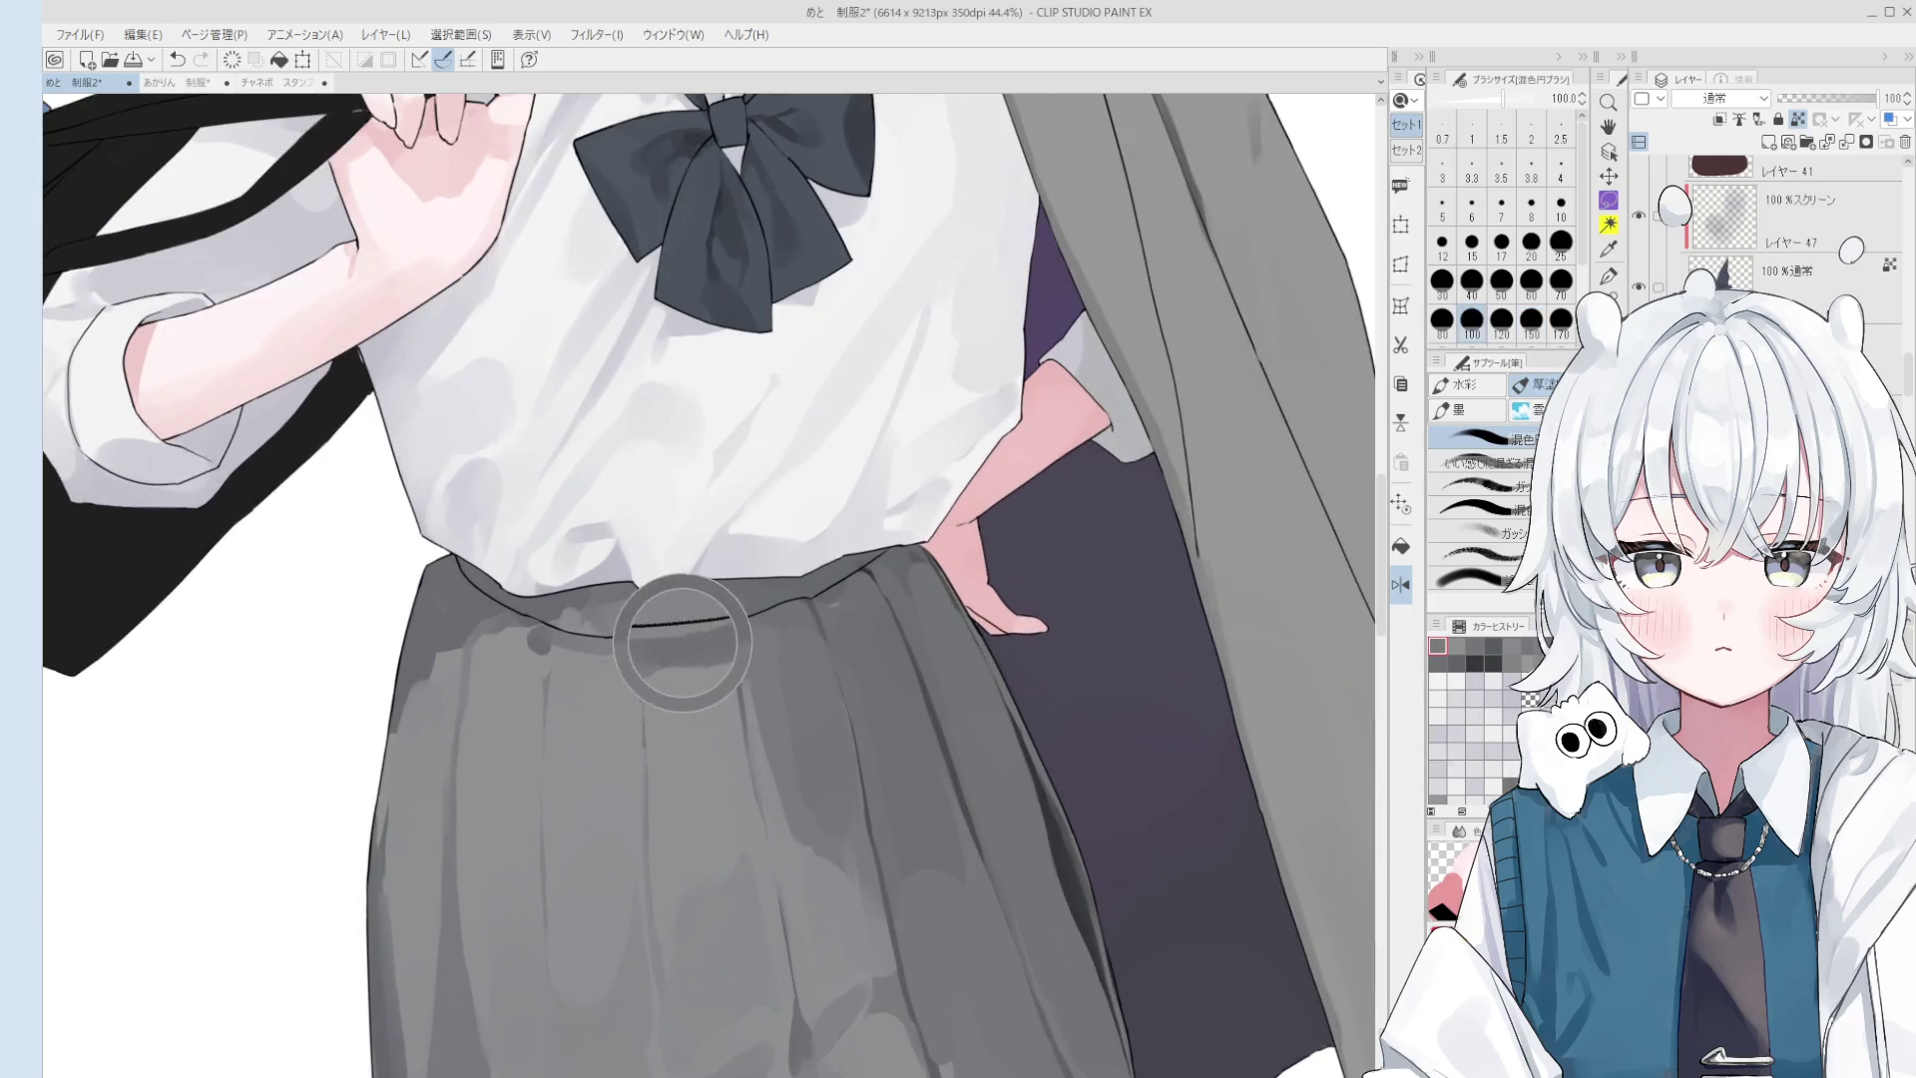
key(bracketright)
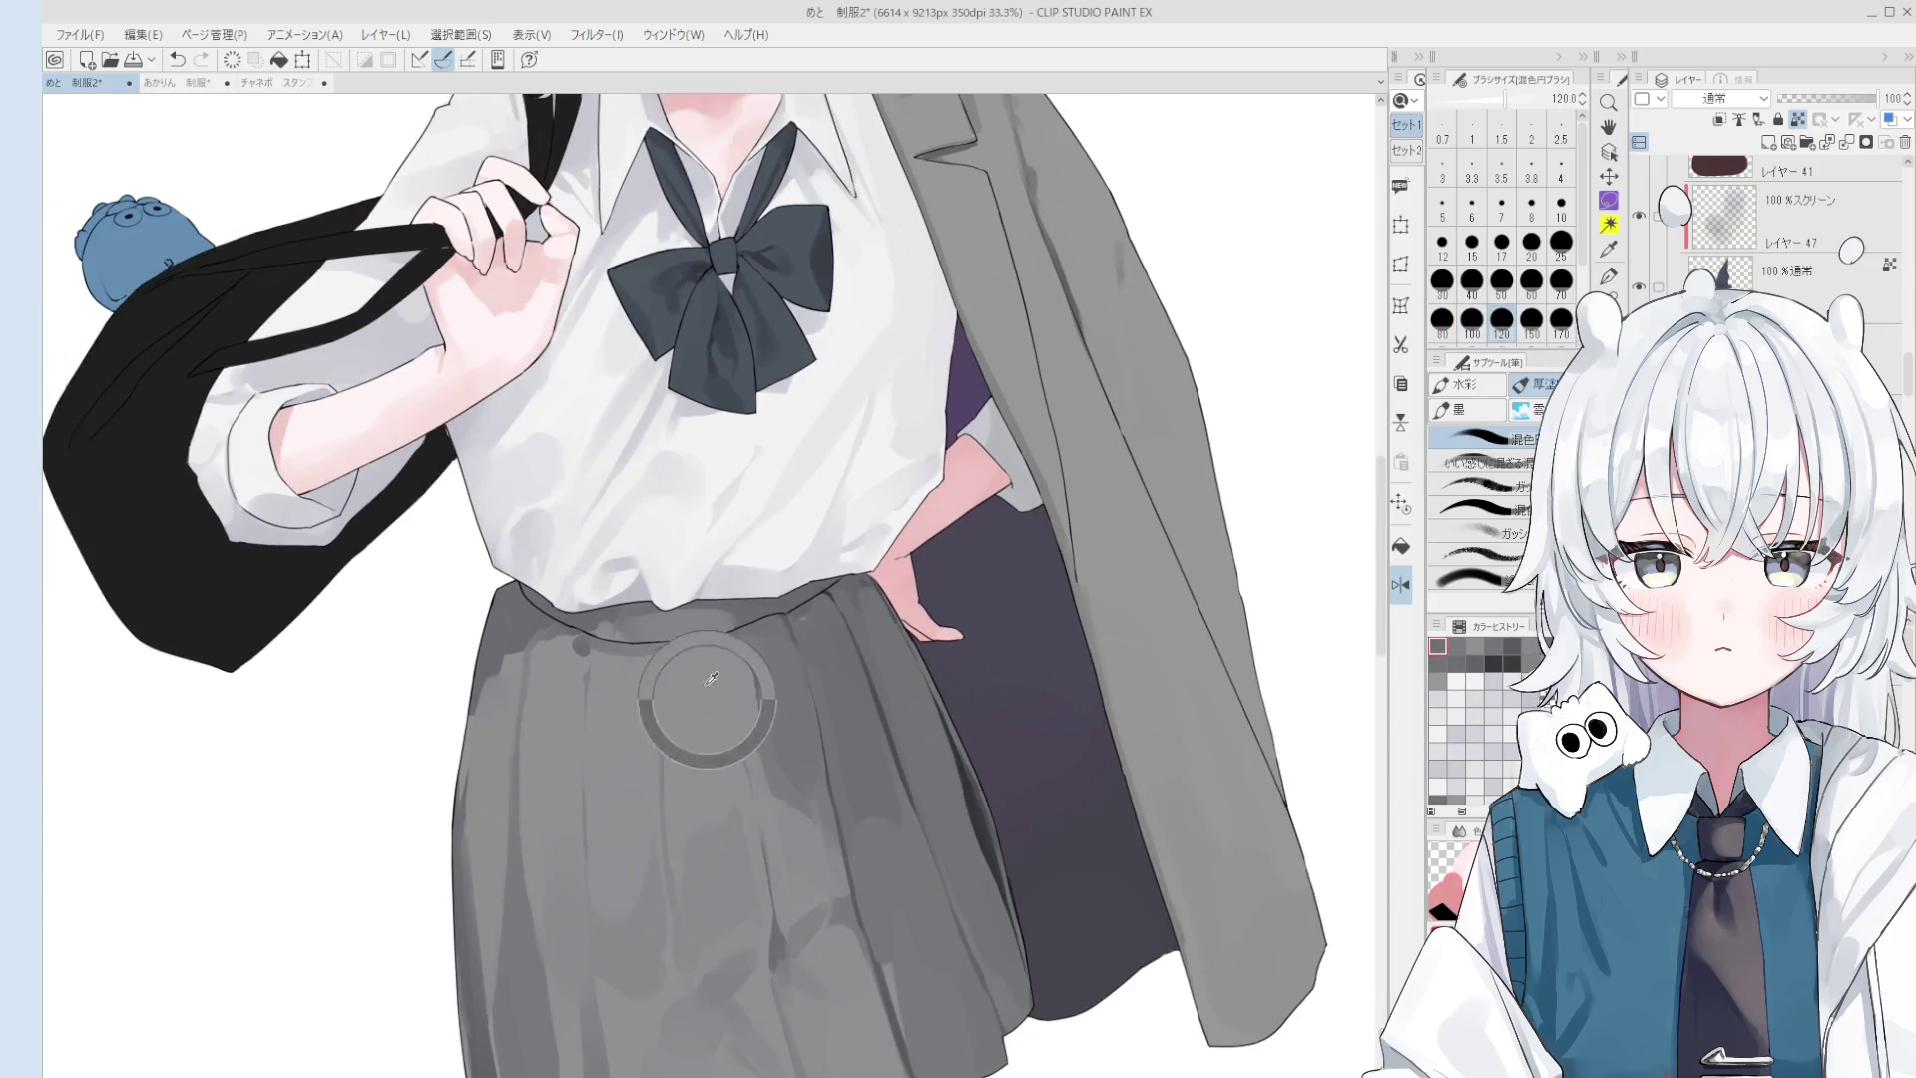
scroll(706, 669, down, 1)
alt+click(699, 669)
key(bracketleft)
key(bracketleft)
key(bracketleft)
alt+click(699, 670)
key(bracketright)
key(bracketright)
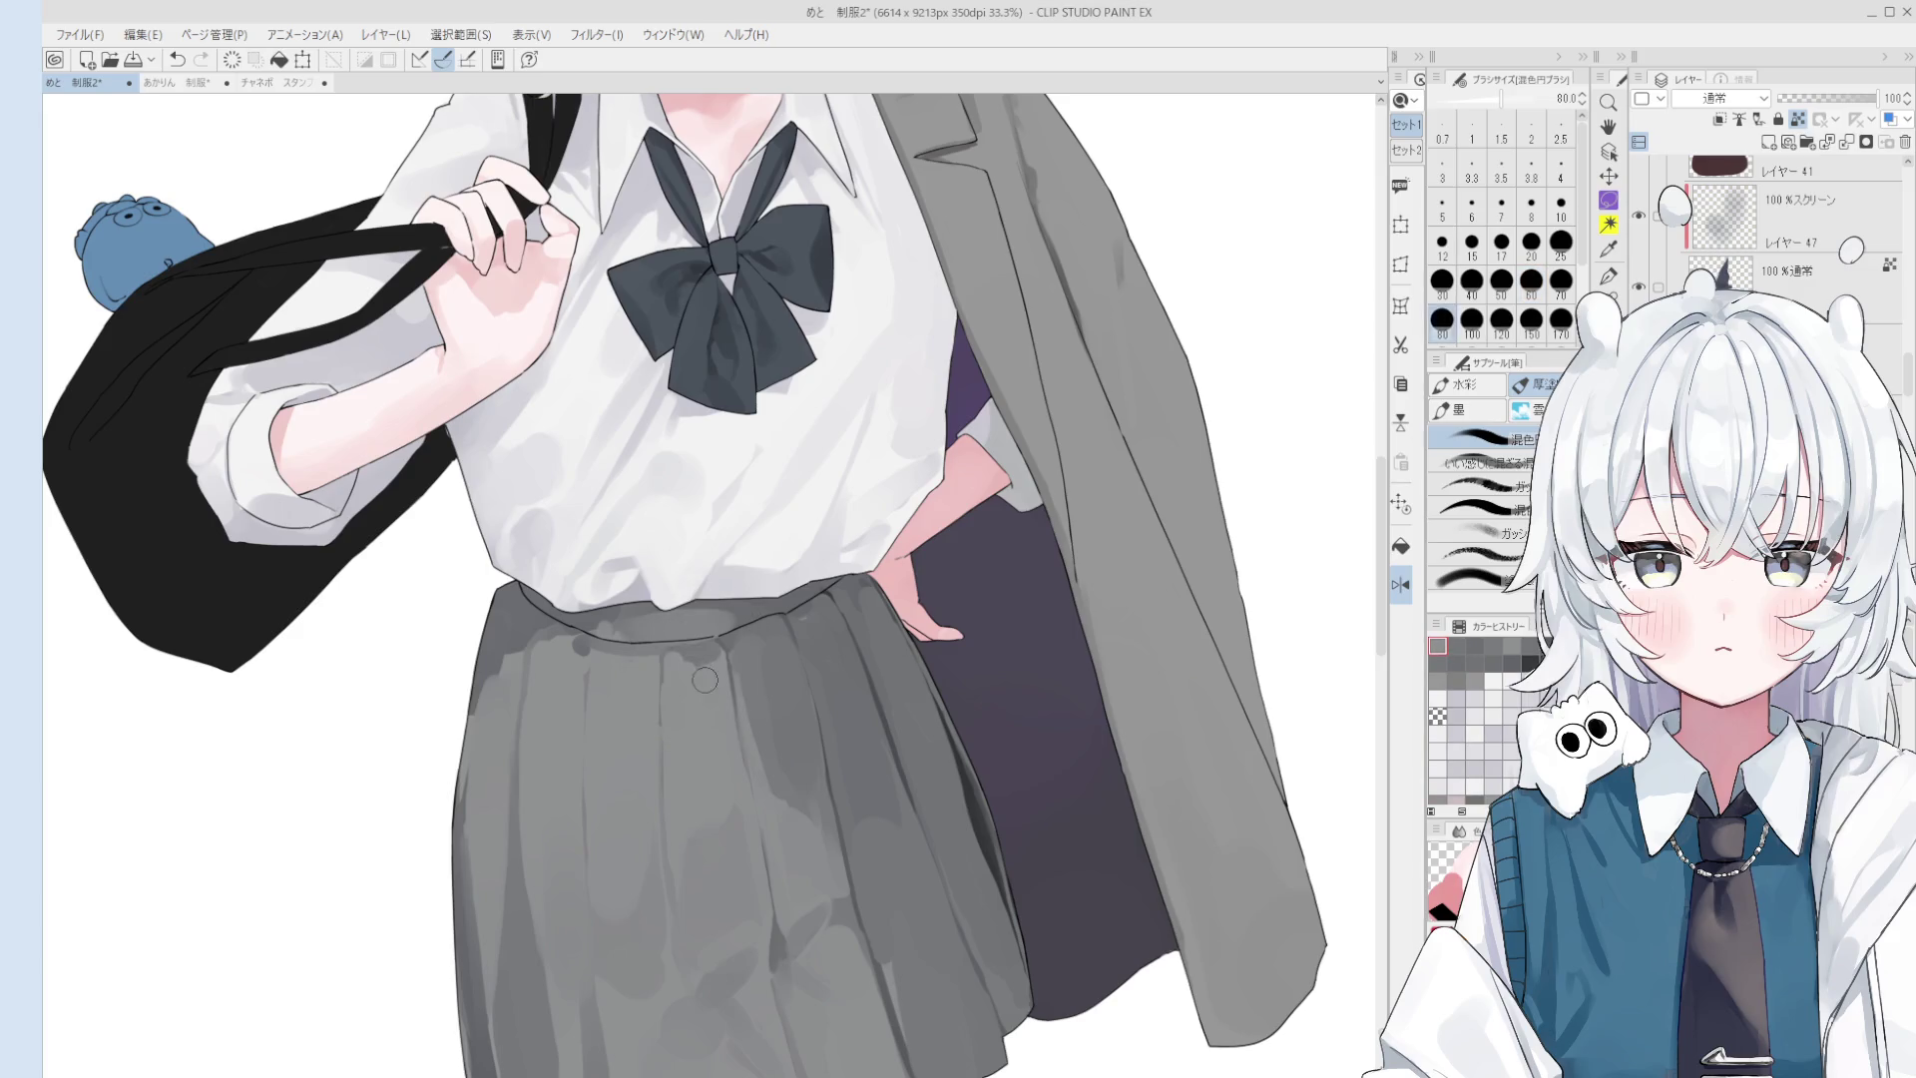
- Unmirror and rotate the view counter-clockwise, then set the watercolour brush to size 70
key(h)
scroll(709, 711, down, 1)
key(minus)
key(minus)
key(bracketleft)
key(bracketleft)
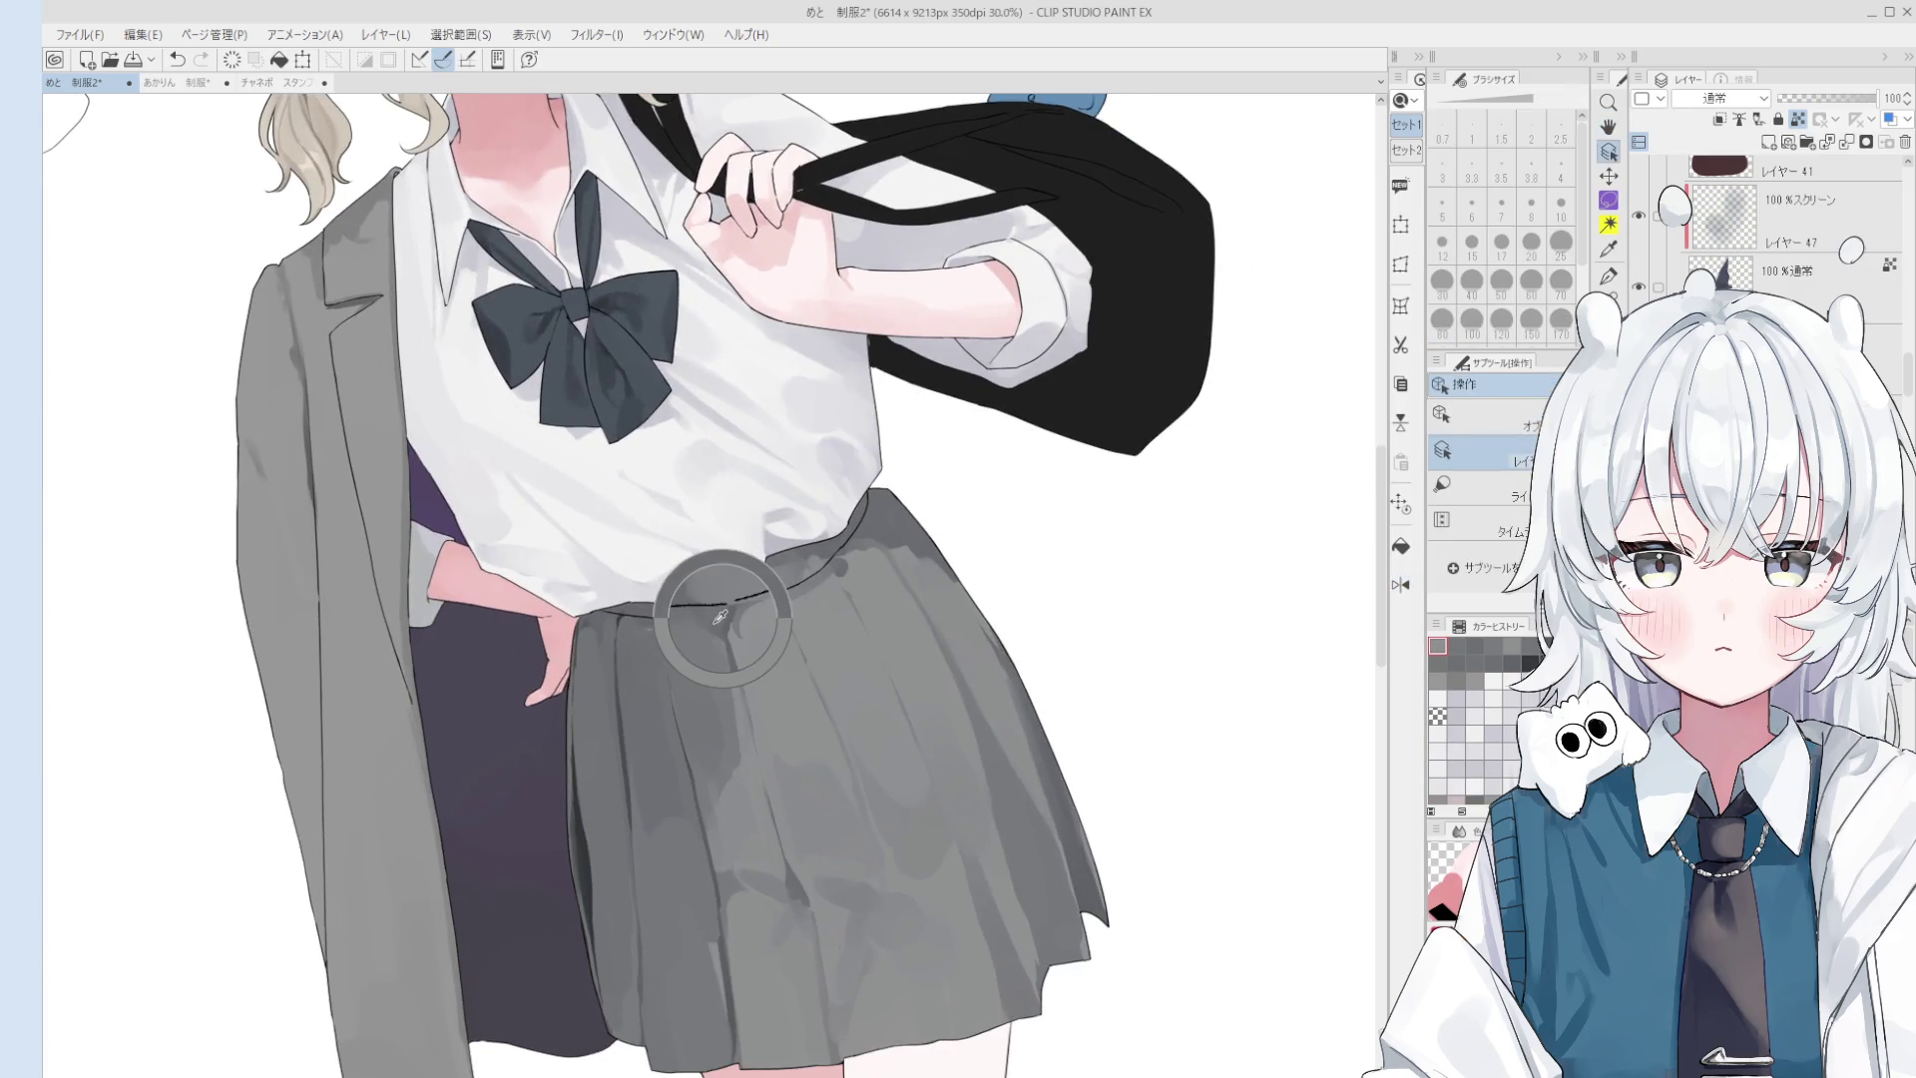
key(bracketright)
scroll(759, 678, down, 3)
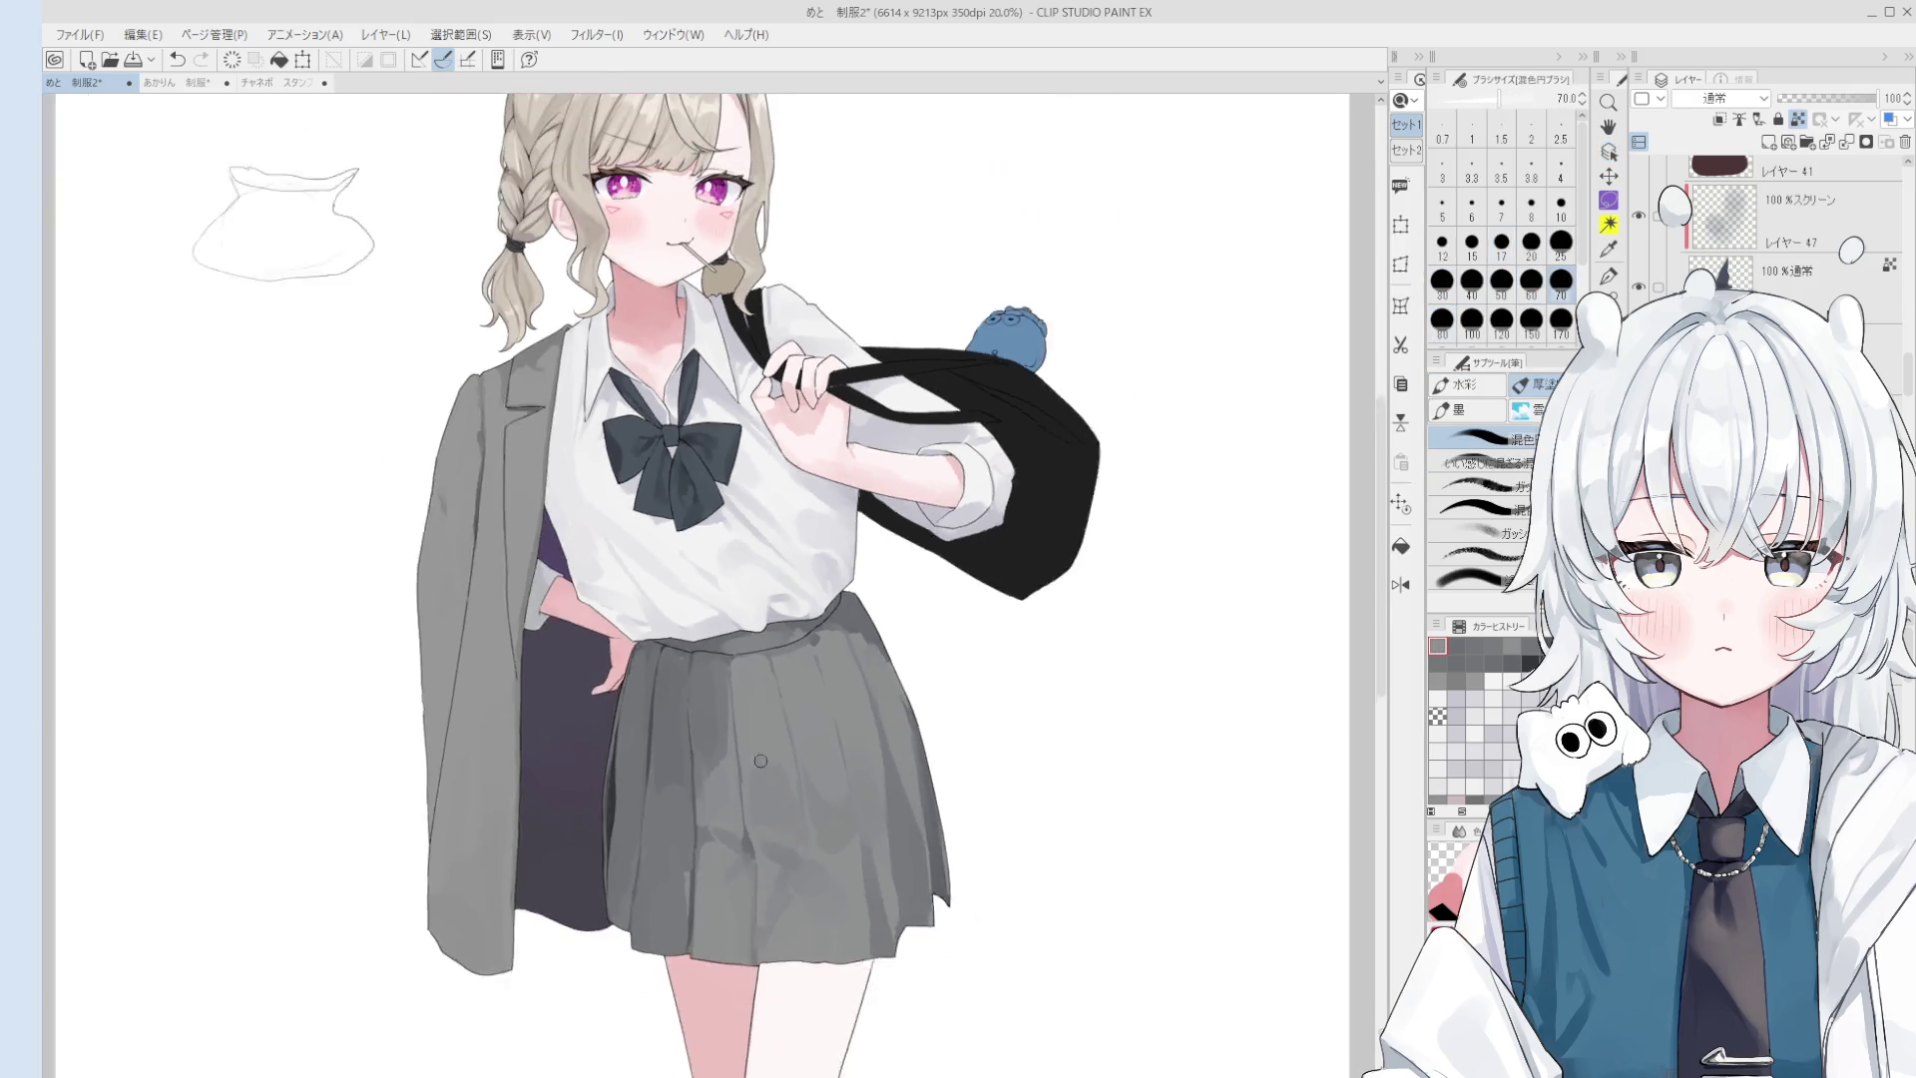
scroll(839, 796, up, 3)
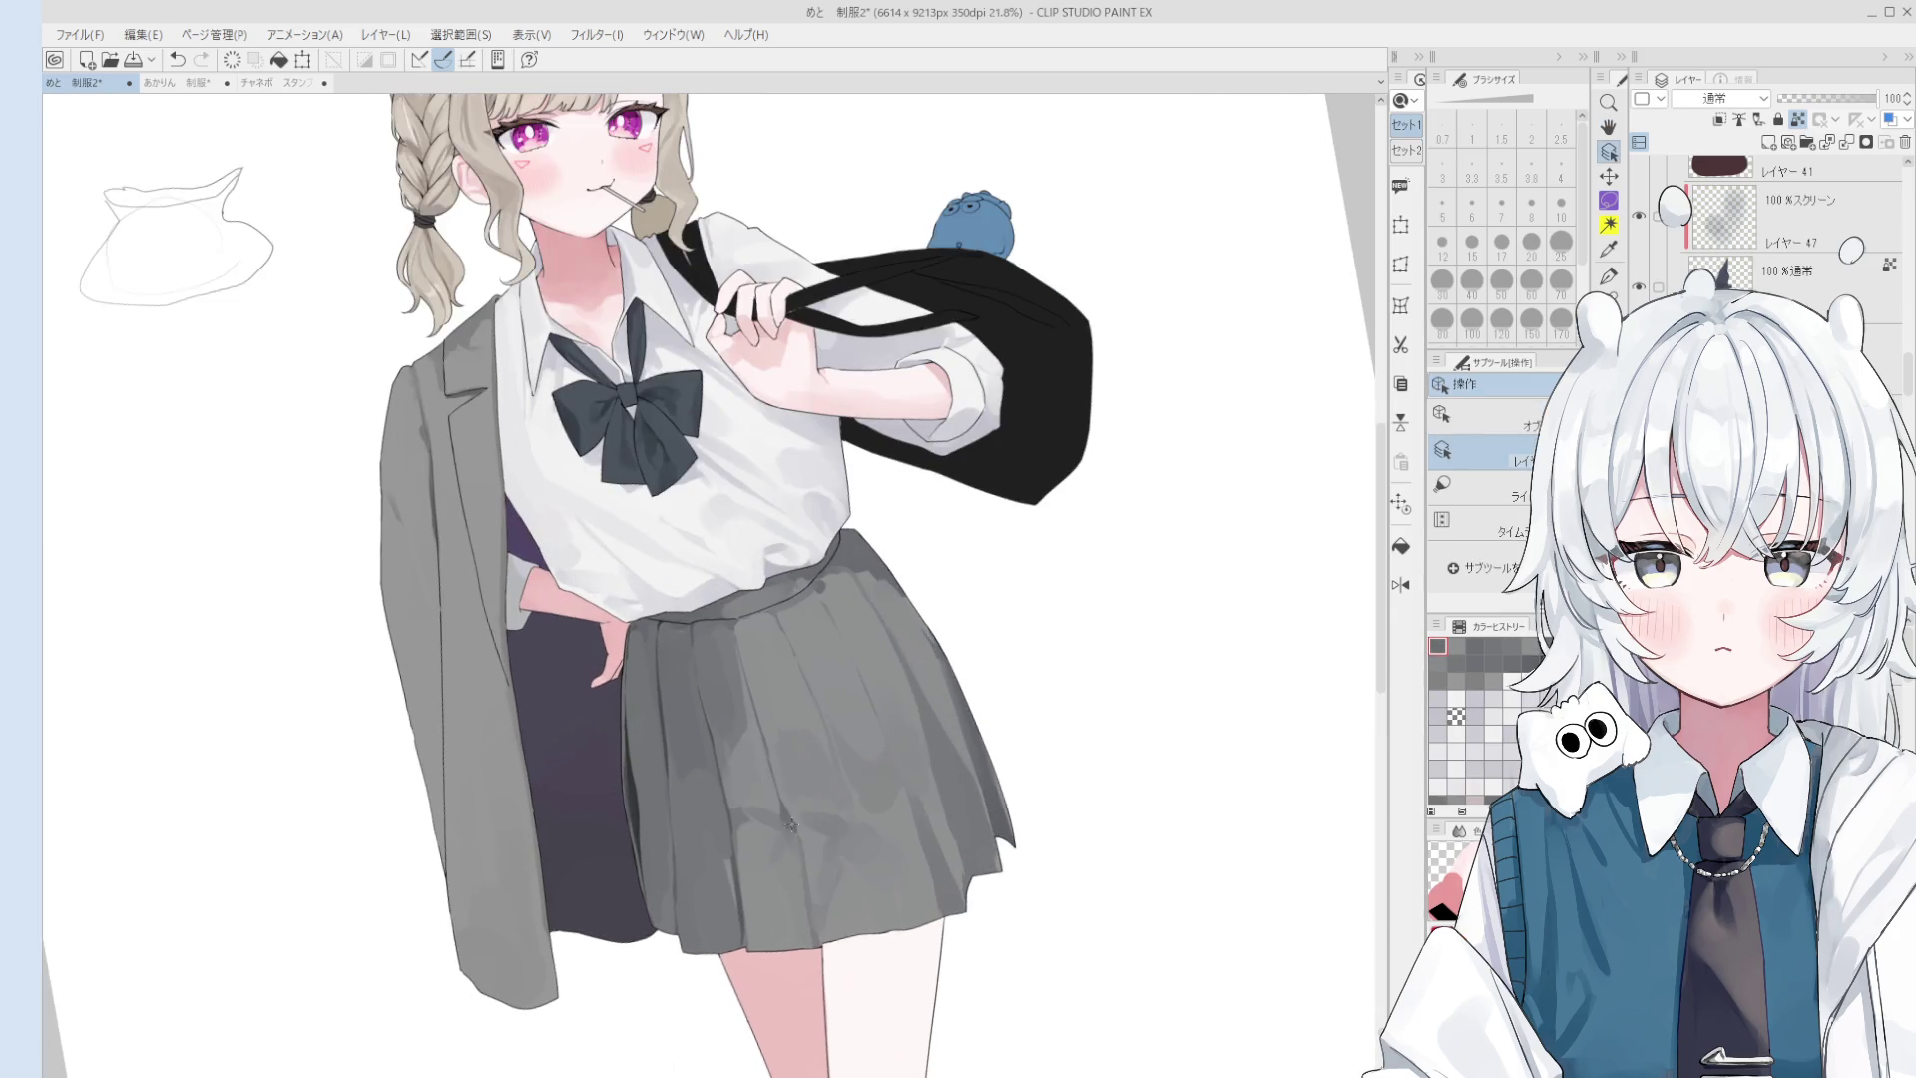
key(b)
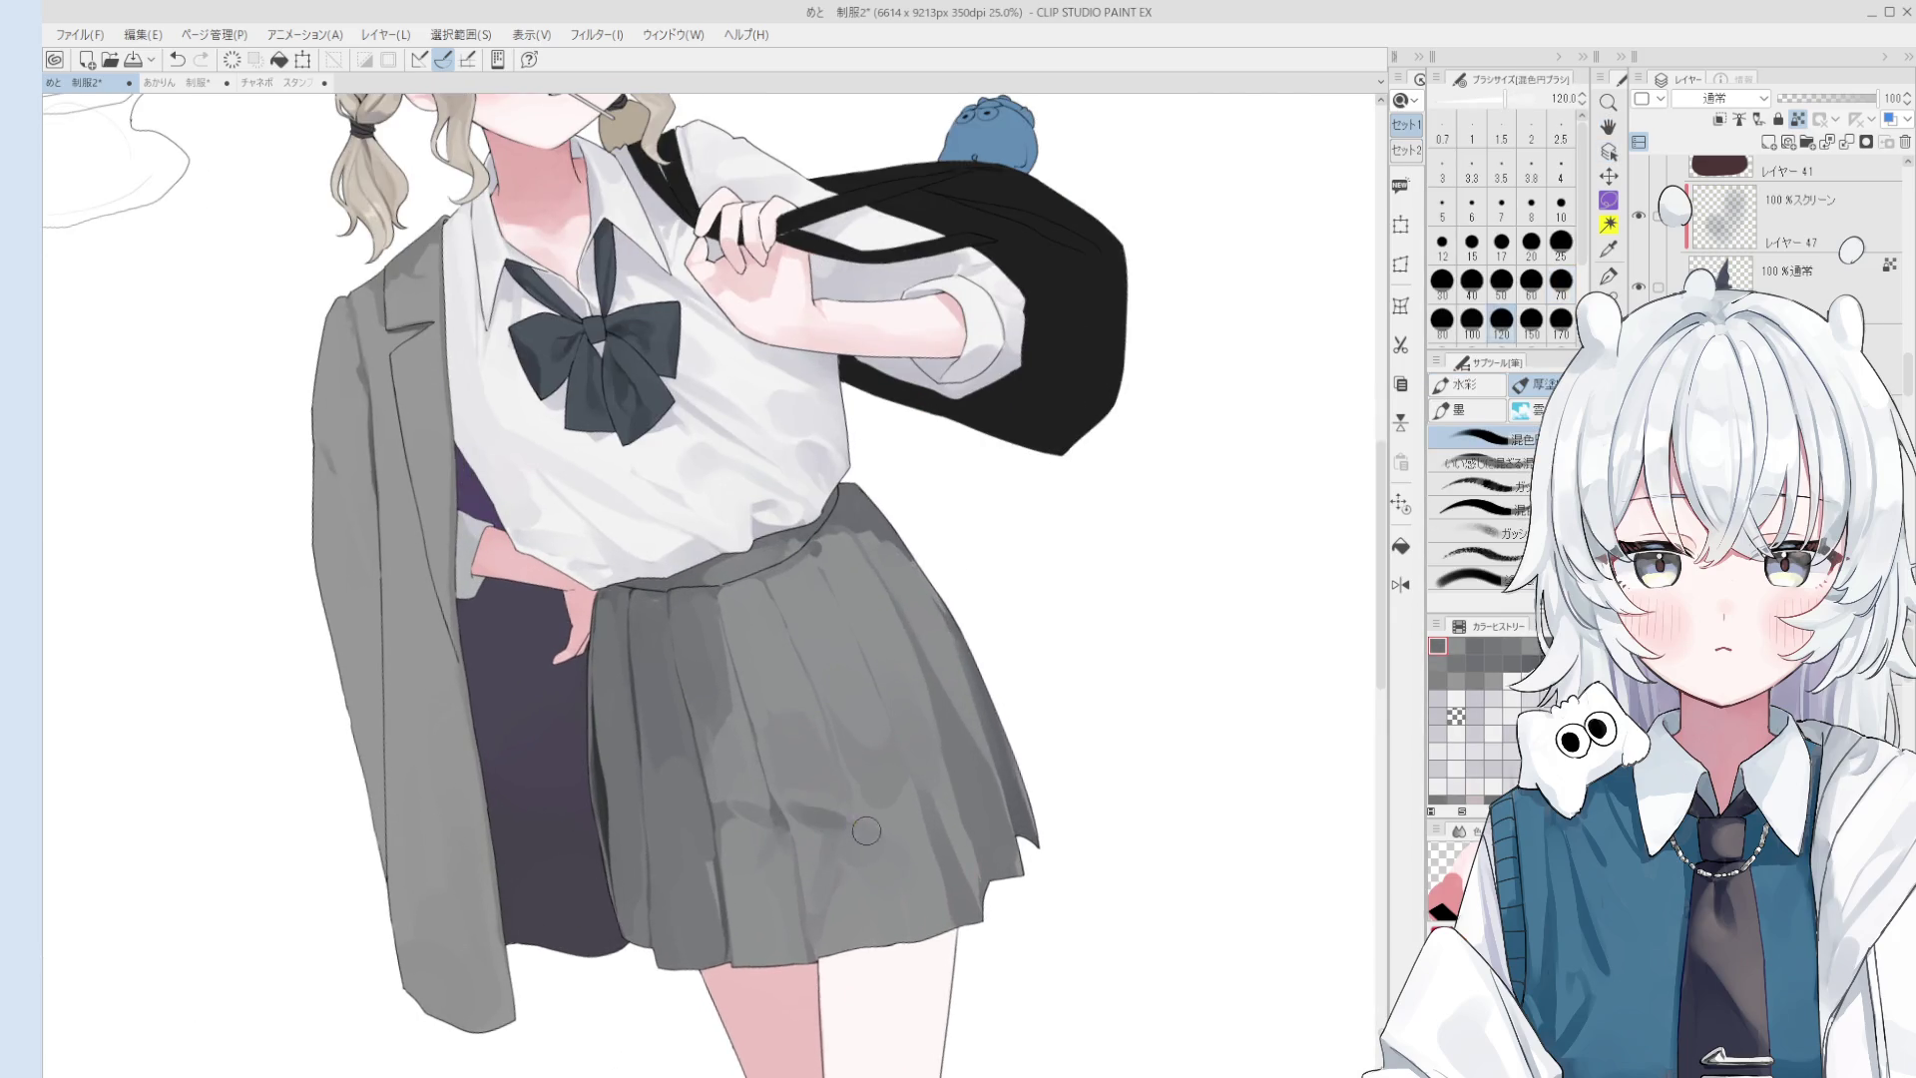
- Rotate the view and paint a broad shading stroke down the skirt at size 150
drag(818, 813, 807, 816)
scroll(804, 823, up, 1)
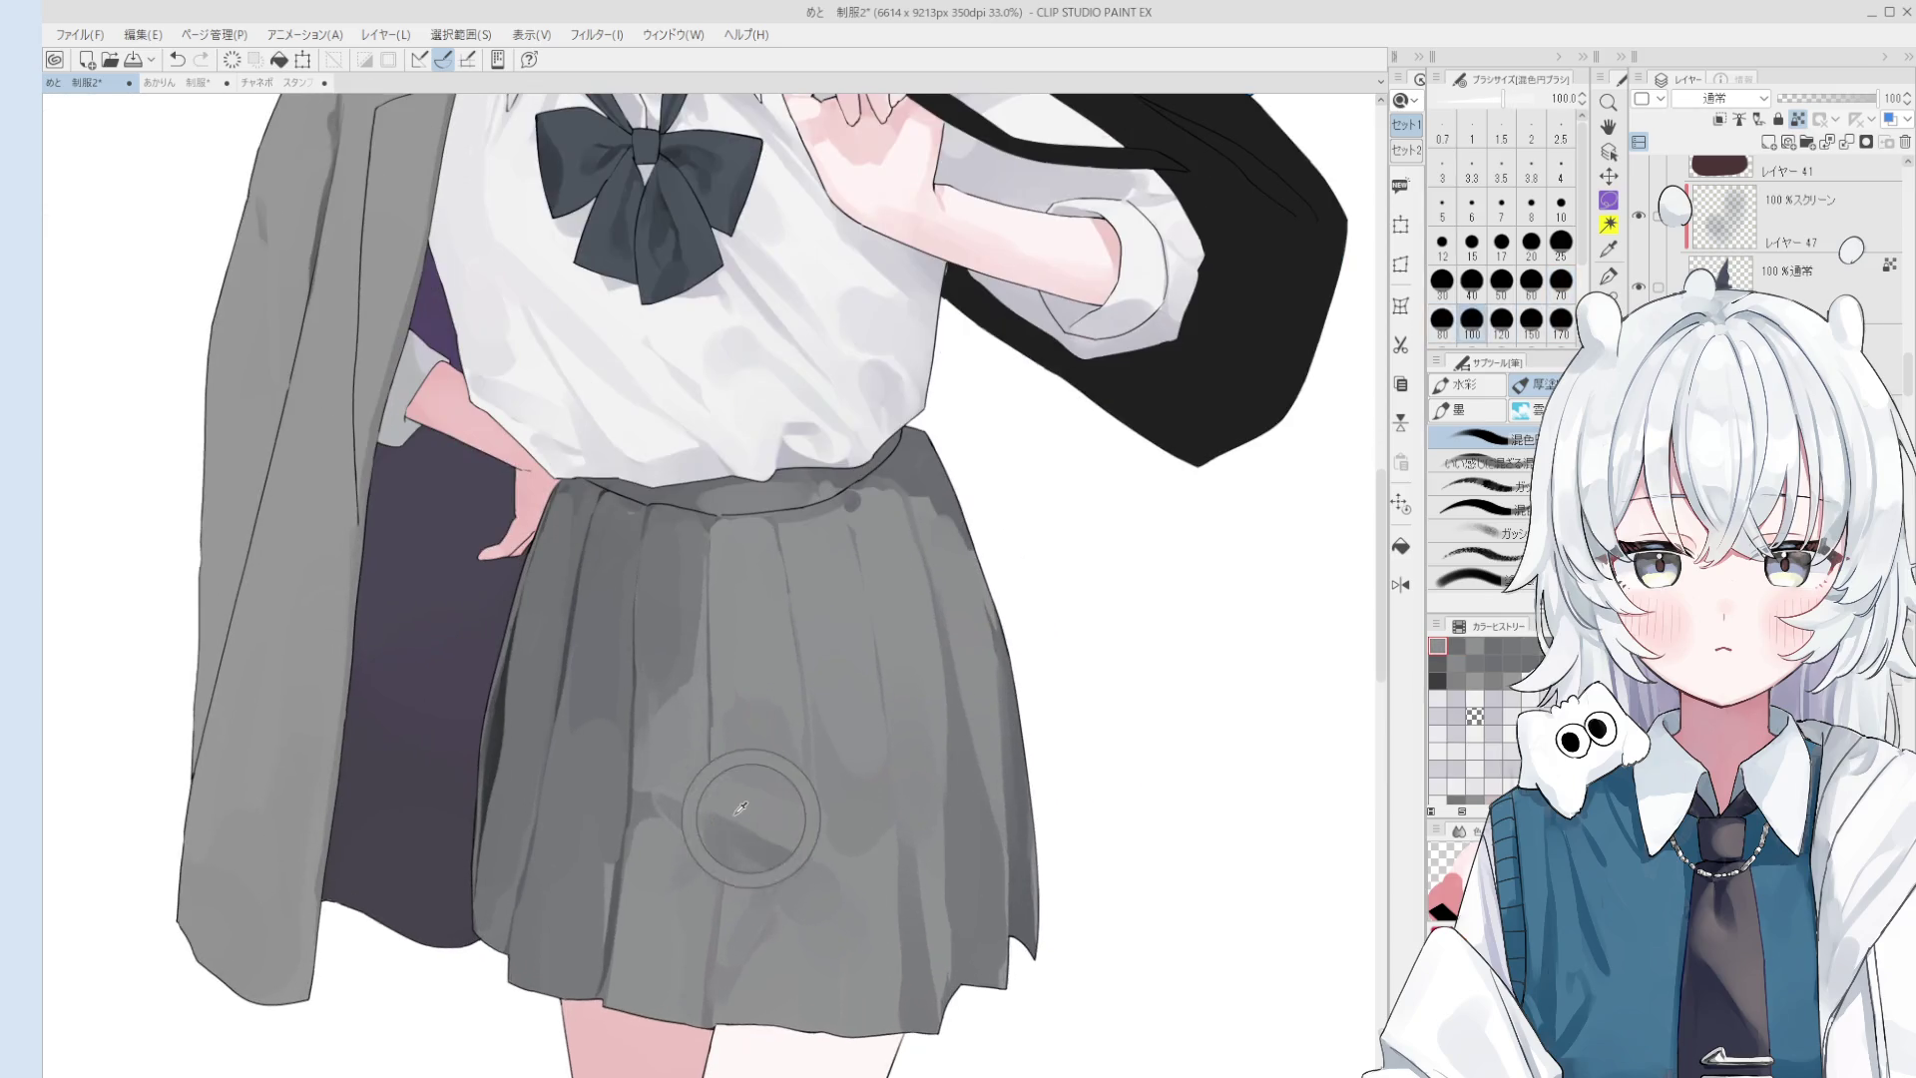
key(bracketright)
key(bracketright)
key(bracketright)
key(minus)
scroll(863, 885, up, 1)
key(bracketleft)
key(bracketleft)
key(bracketleft)
key(bracketright)
key(bracketright)
key(bracketright)
scroll(829, 853, down, 1)
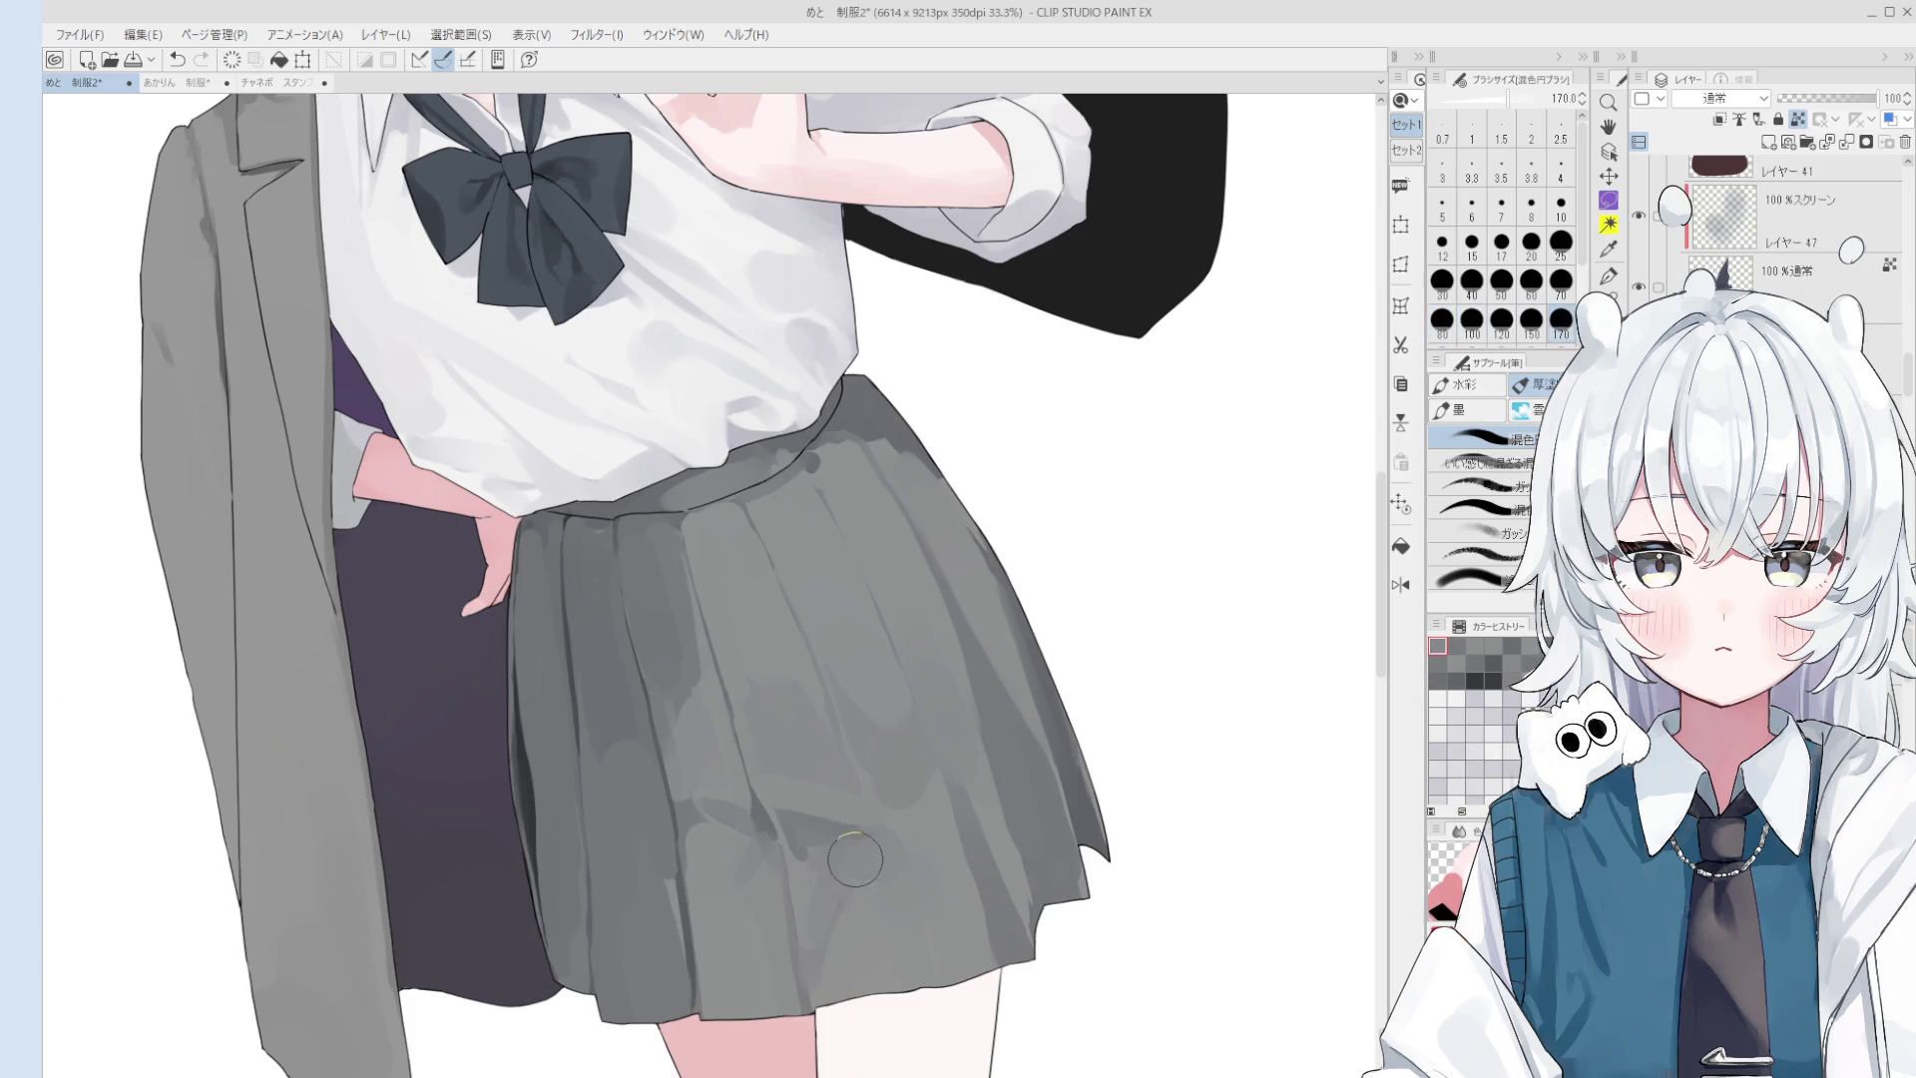
drag(854, 860, 843, 933)
- Paint shading into the skirt folds with a size-30 brush
key(bracketleft)
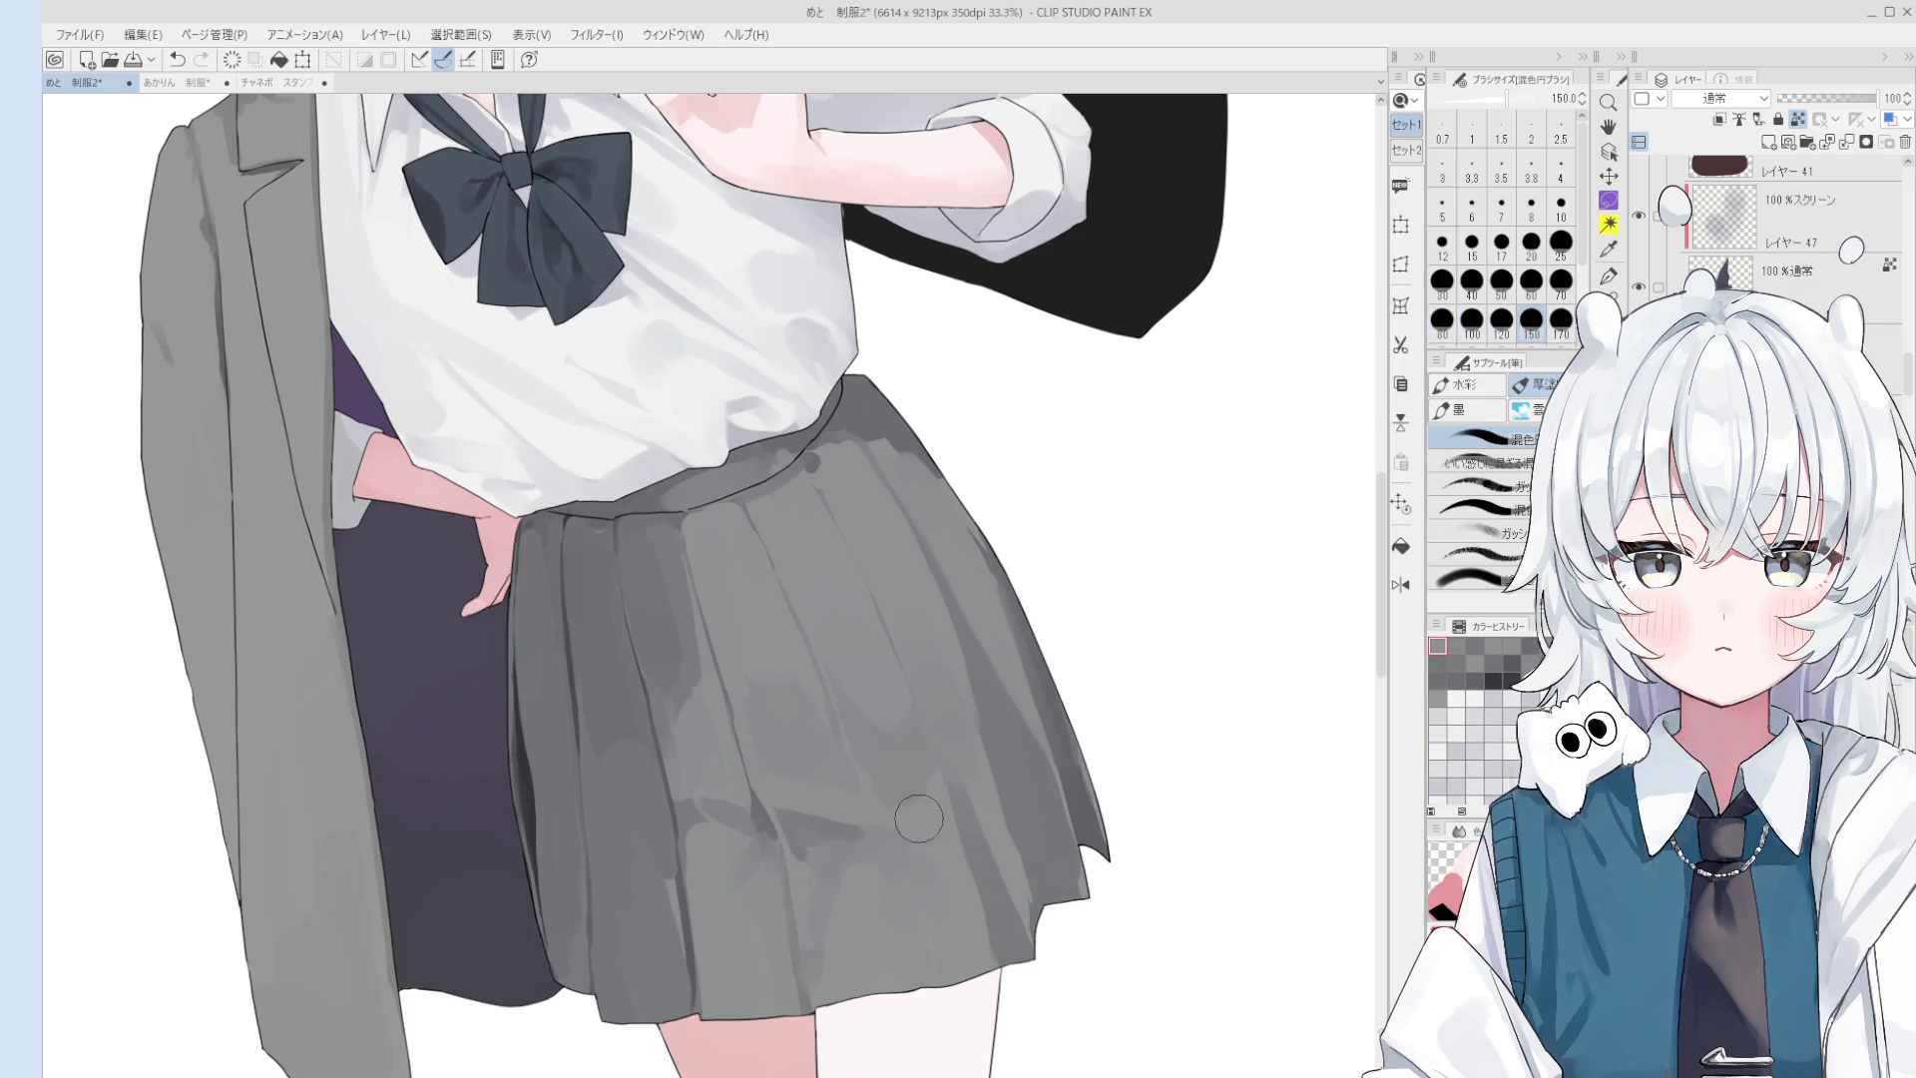
key(bracketleft)
key(bracketleft)
key(bracketleft)
drag(853, 864, 749, 774)
scroll(699, 882, up, 1)
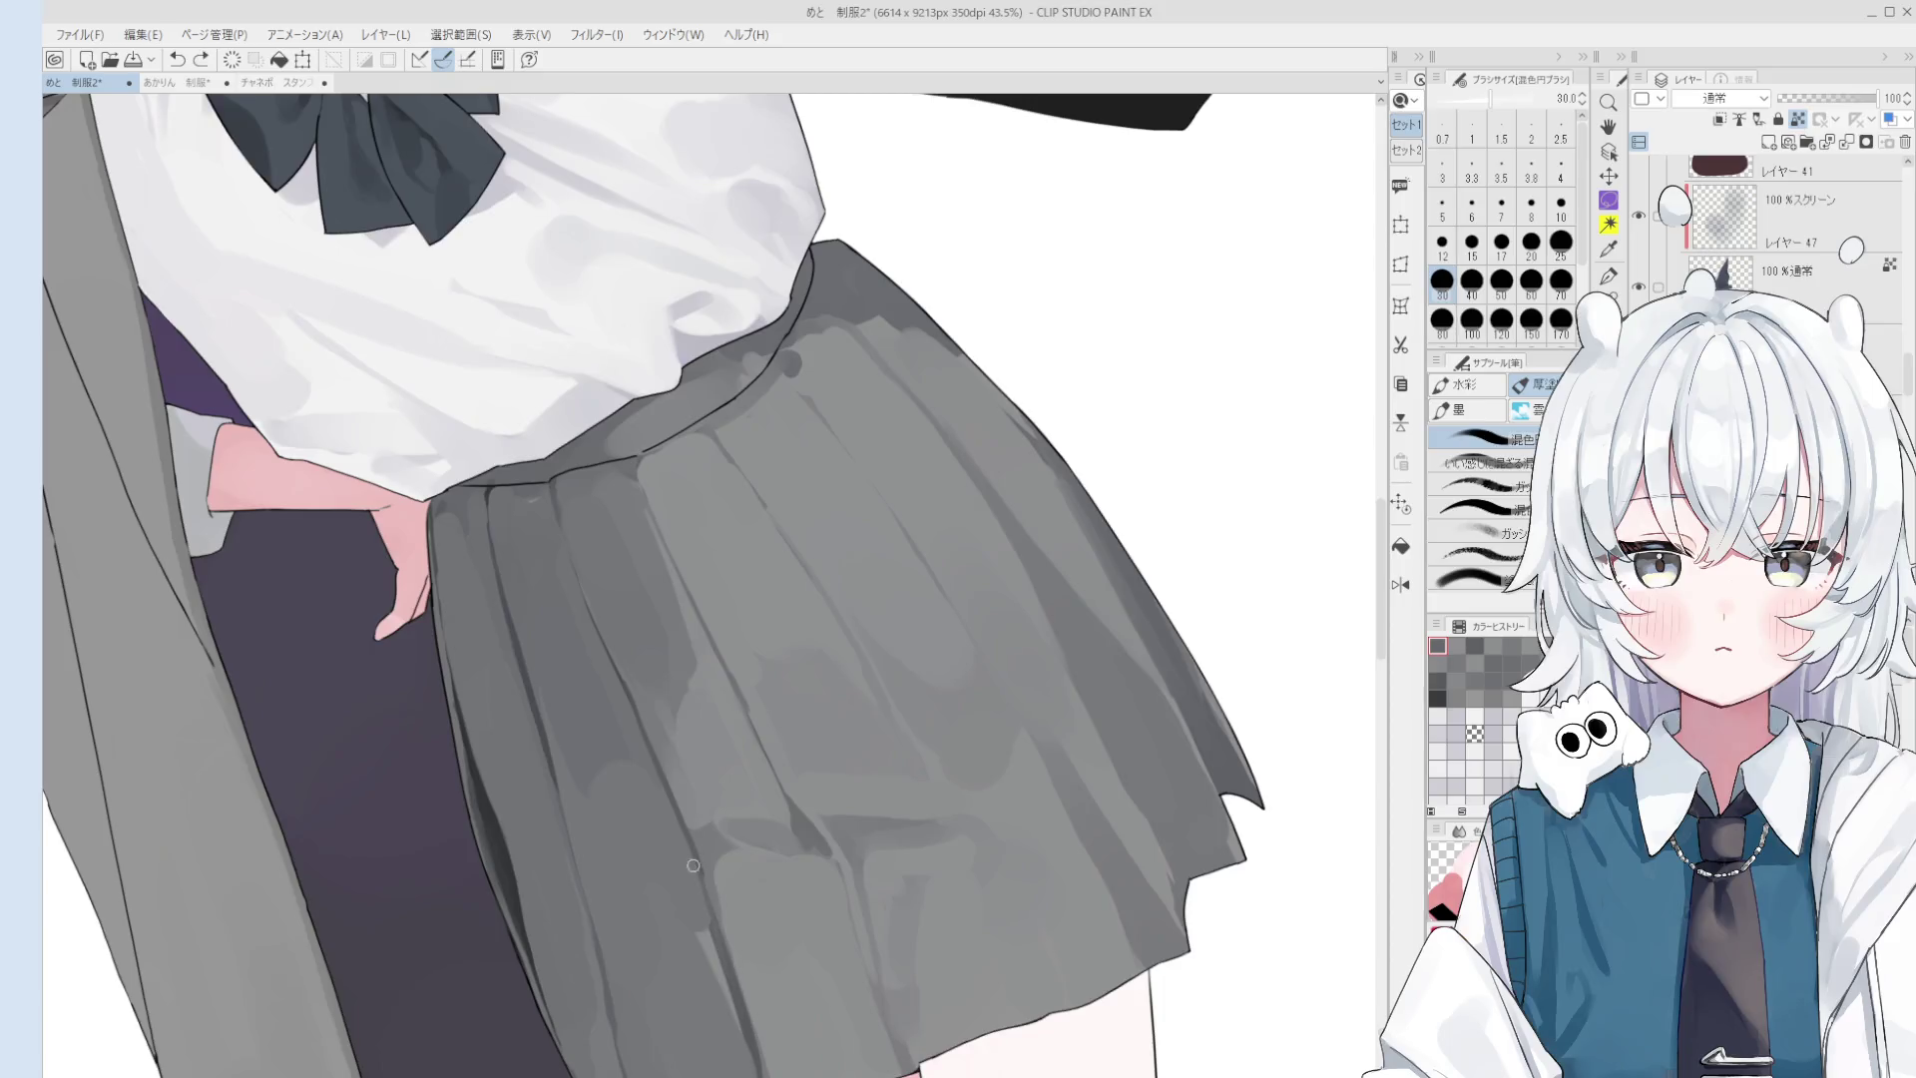
scroll(731, 958, down, 1)
key(bracketright)
key(bracketright)
key(bracketright)
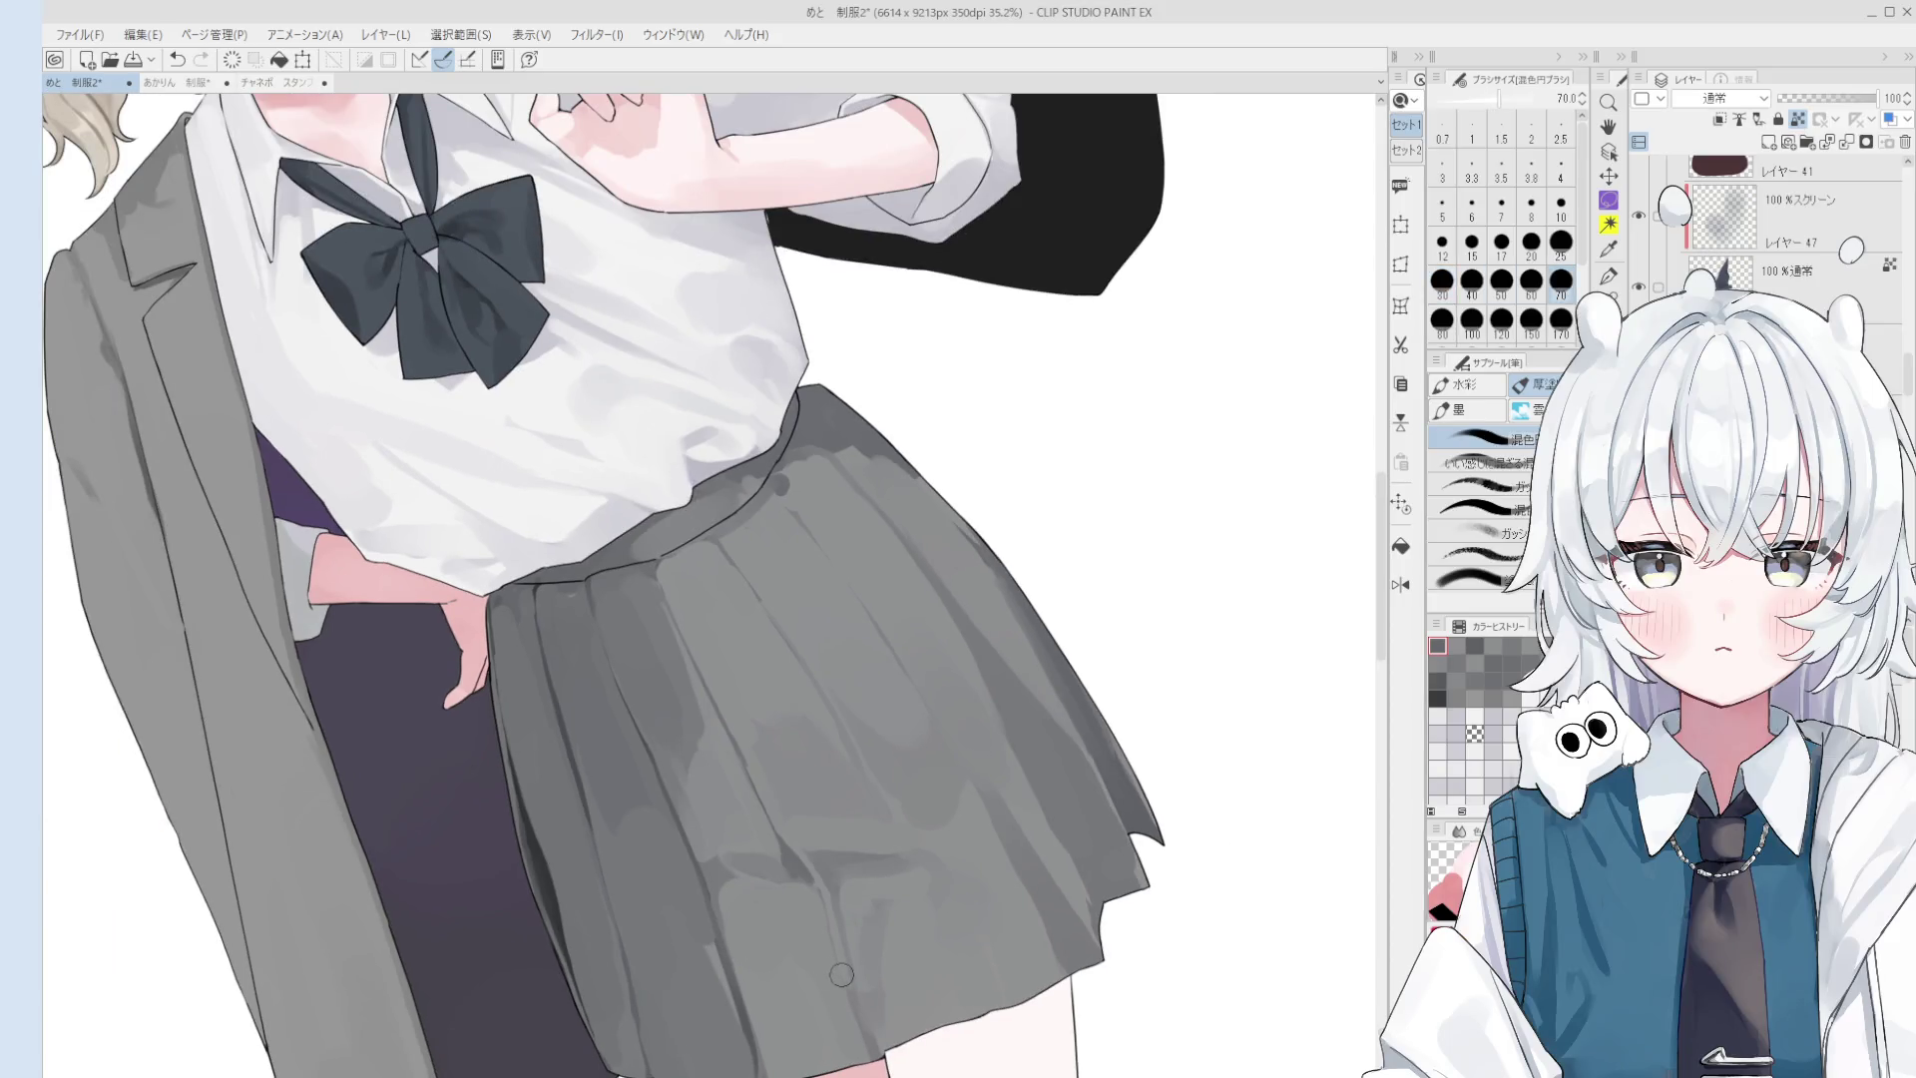
key(bracketright)
key(bracketright)
scroll(844, 982, up, 1)
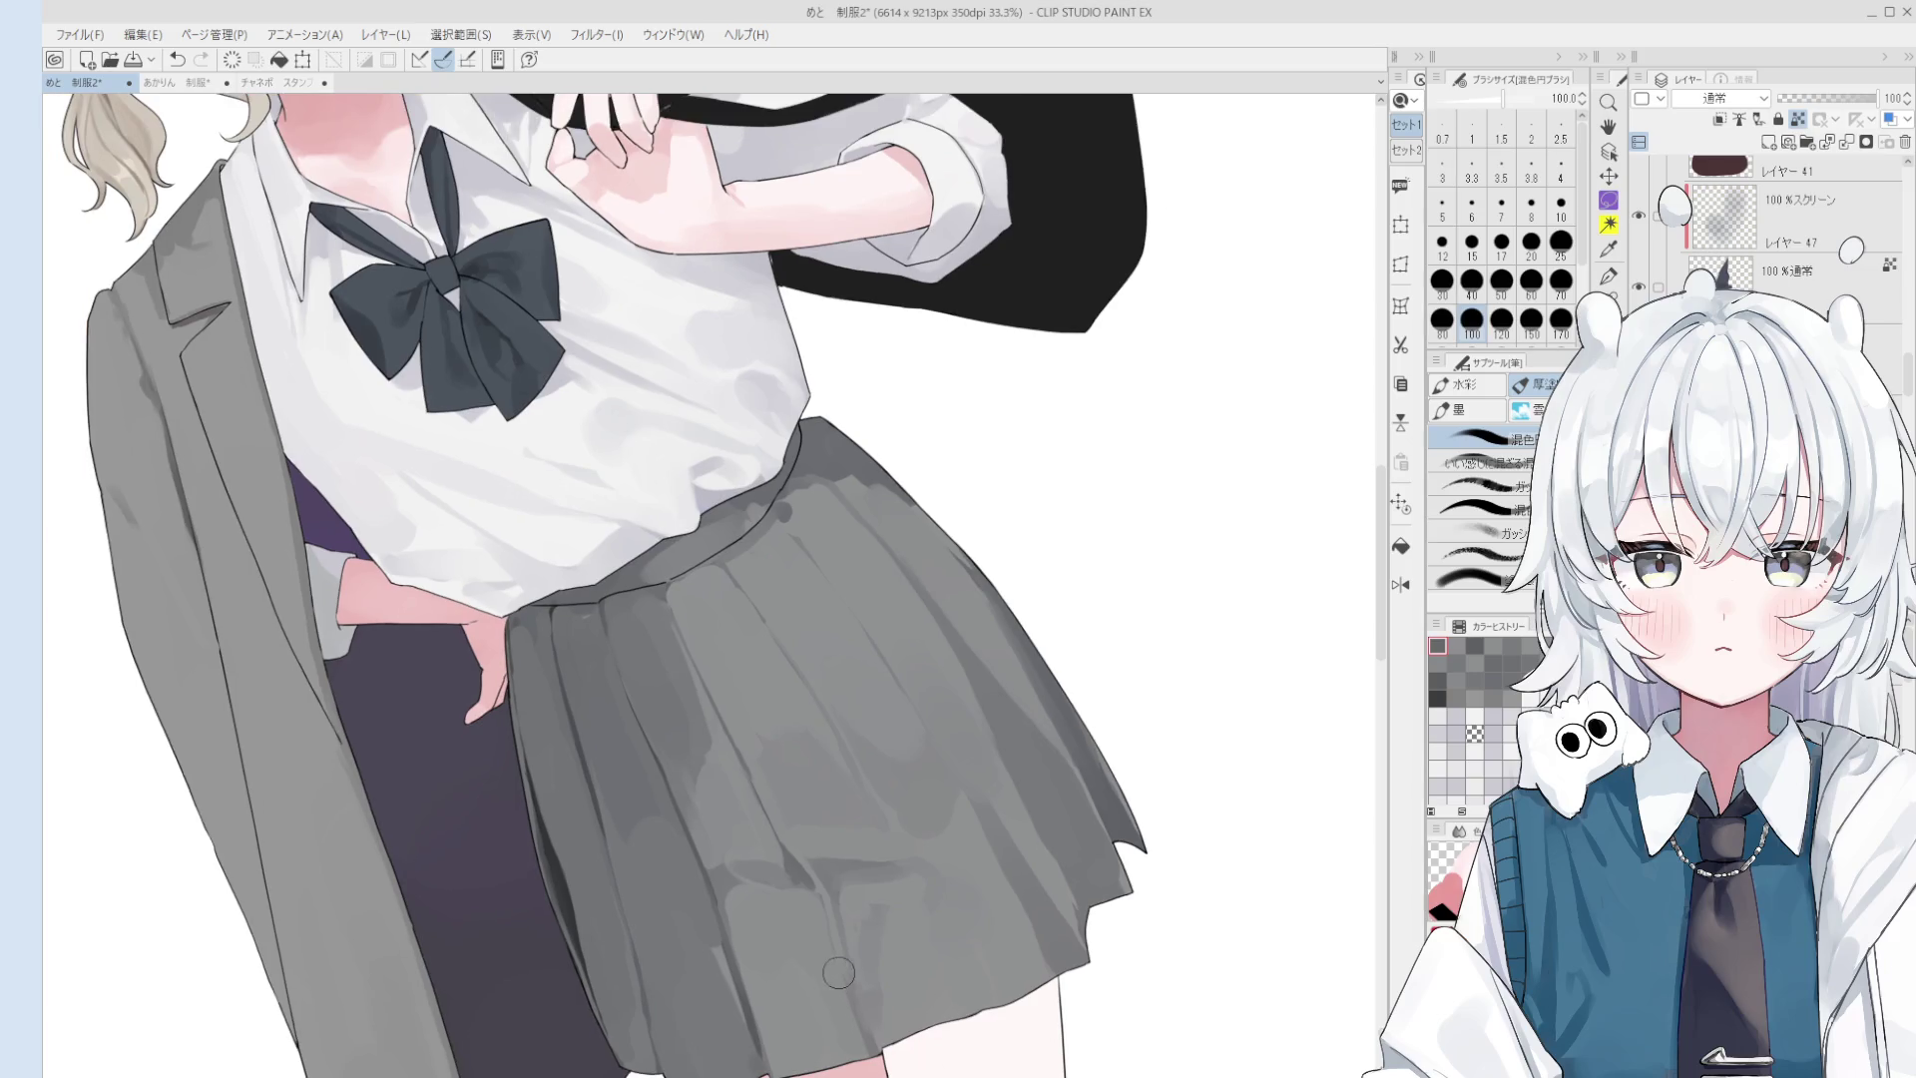
scroll(801, 926, up, 1)
- Blend the fold shading diagonally across the skirt at brush size 25
key(bracketleft)
key(bracketleft)
key(bracketleft)
key(bracketleft)
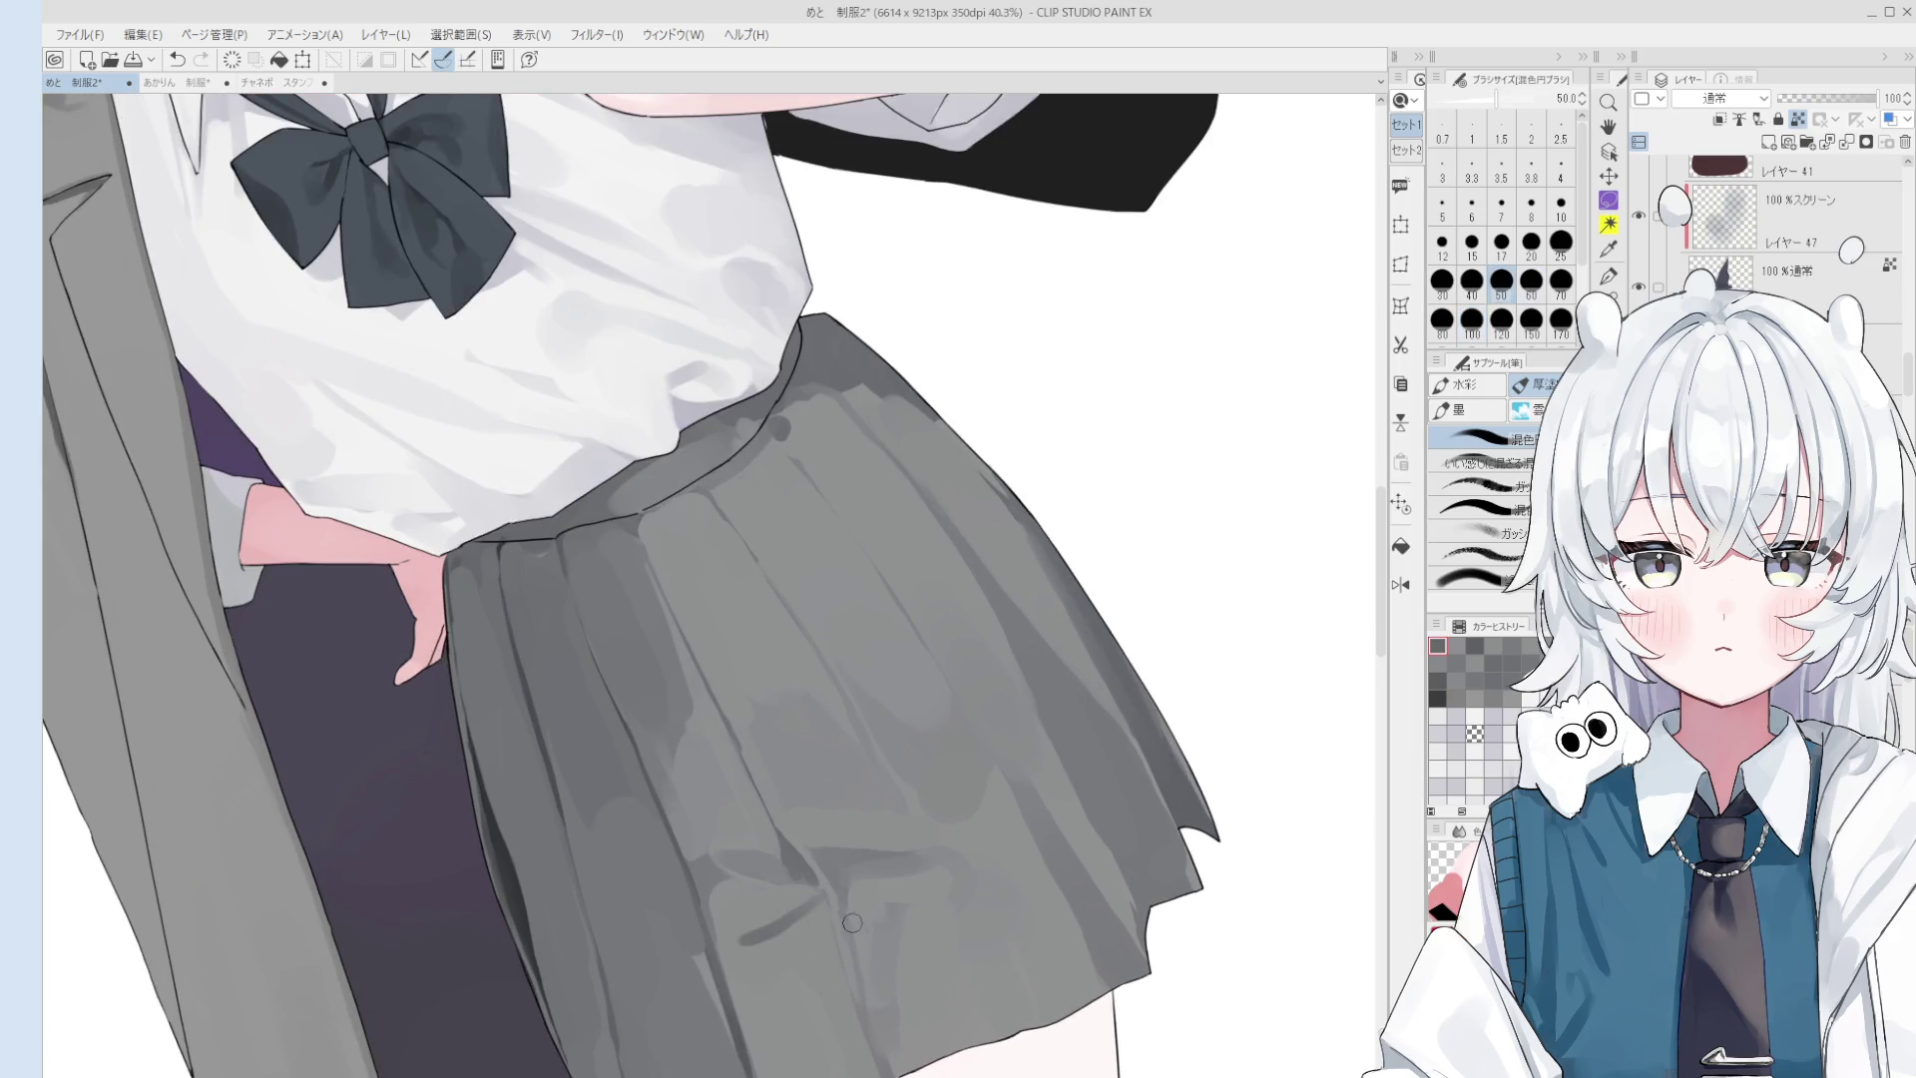
key(bracketleft)
key(bracketleft)
key(bracketleft)
scroll(933, 857, down, 2)
scroll(798, 923, up, 1)
scroll(799, 933, up, 2)
key(bracketright)
key(bracketright)
key(bracketright)
key(bracketright)
key(bracketright)
key(bracketright)
scroll(798, 928, down, 1)
scroll(898, 878, down, 1)
scroll(998, 864, up, 2)
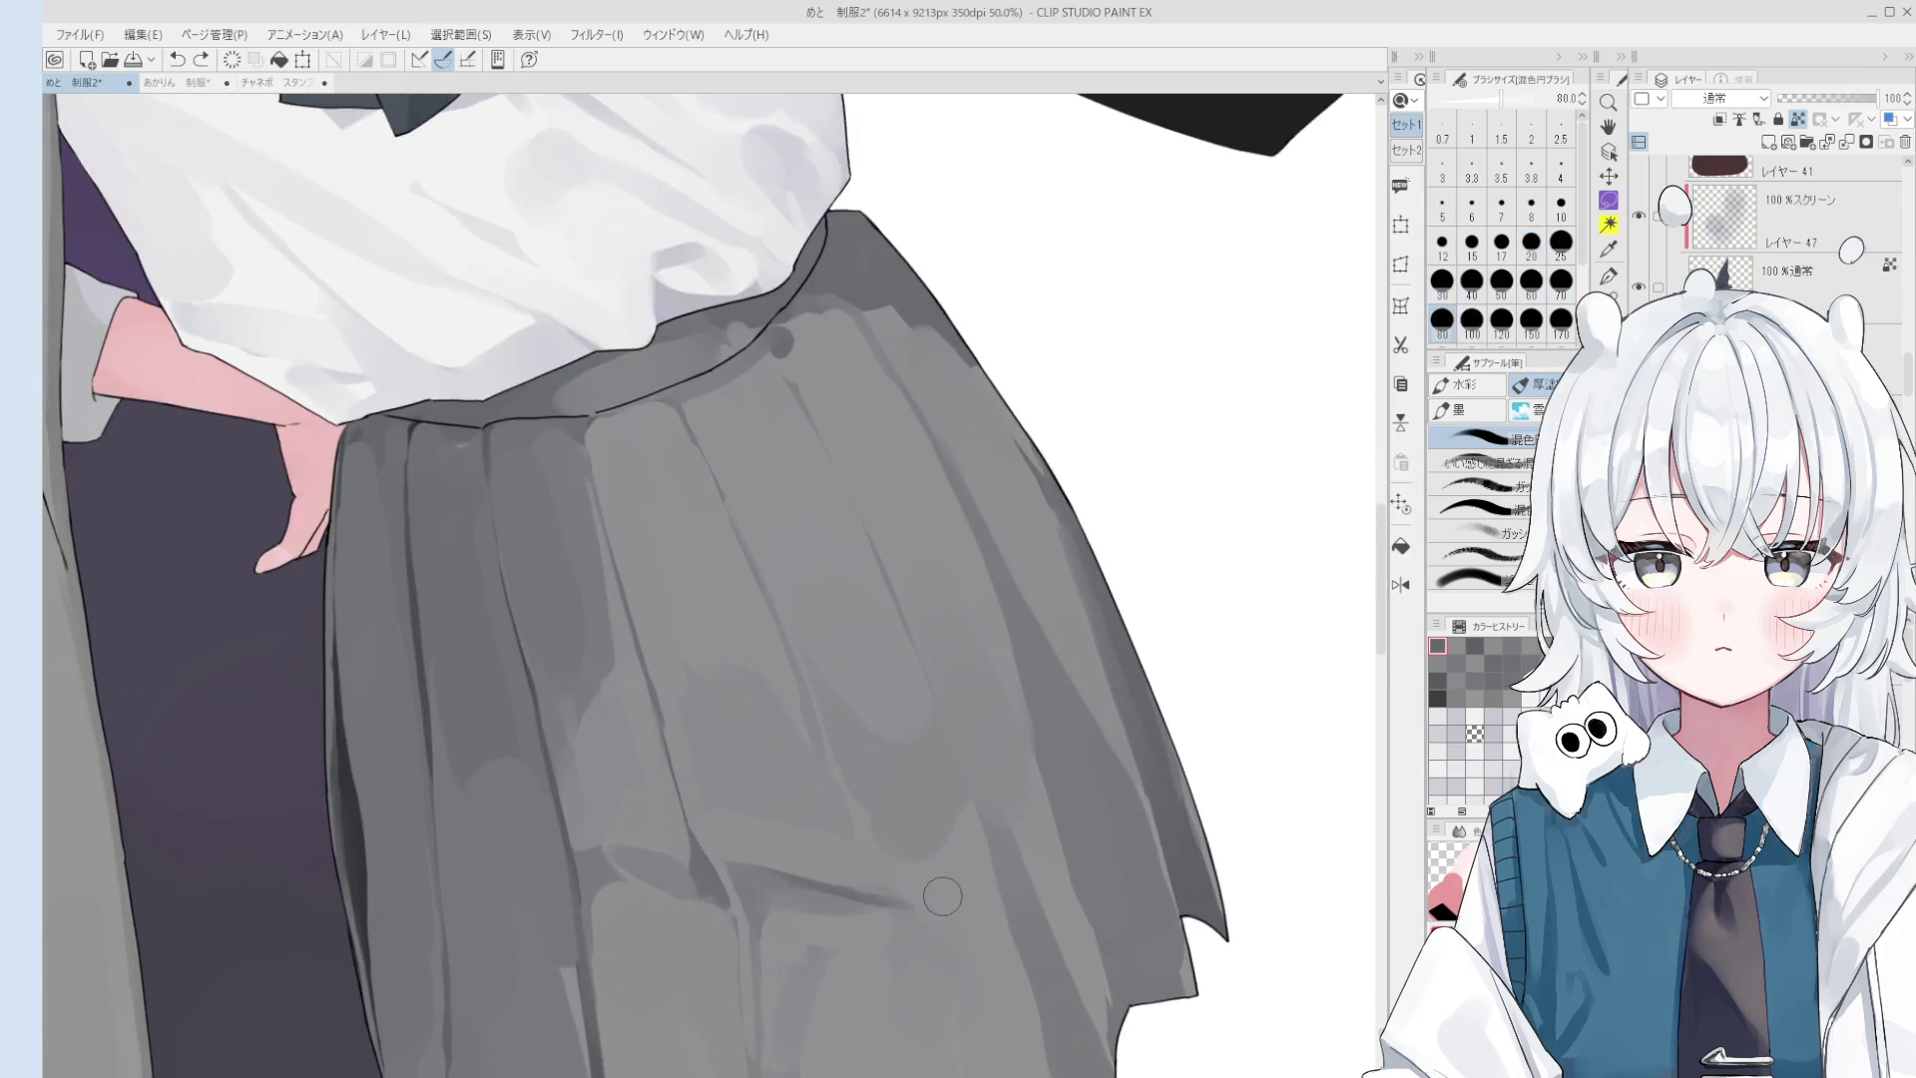
scroll(891, 886, down, 2)
key(bracketleft)
key(bracketleft)
key(bracketleft)
key(bracketleft)
key(bracketleft)
key(bracketleft)
drag(825, 737, 875, 884)
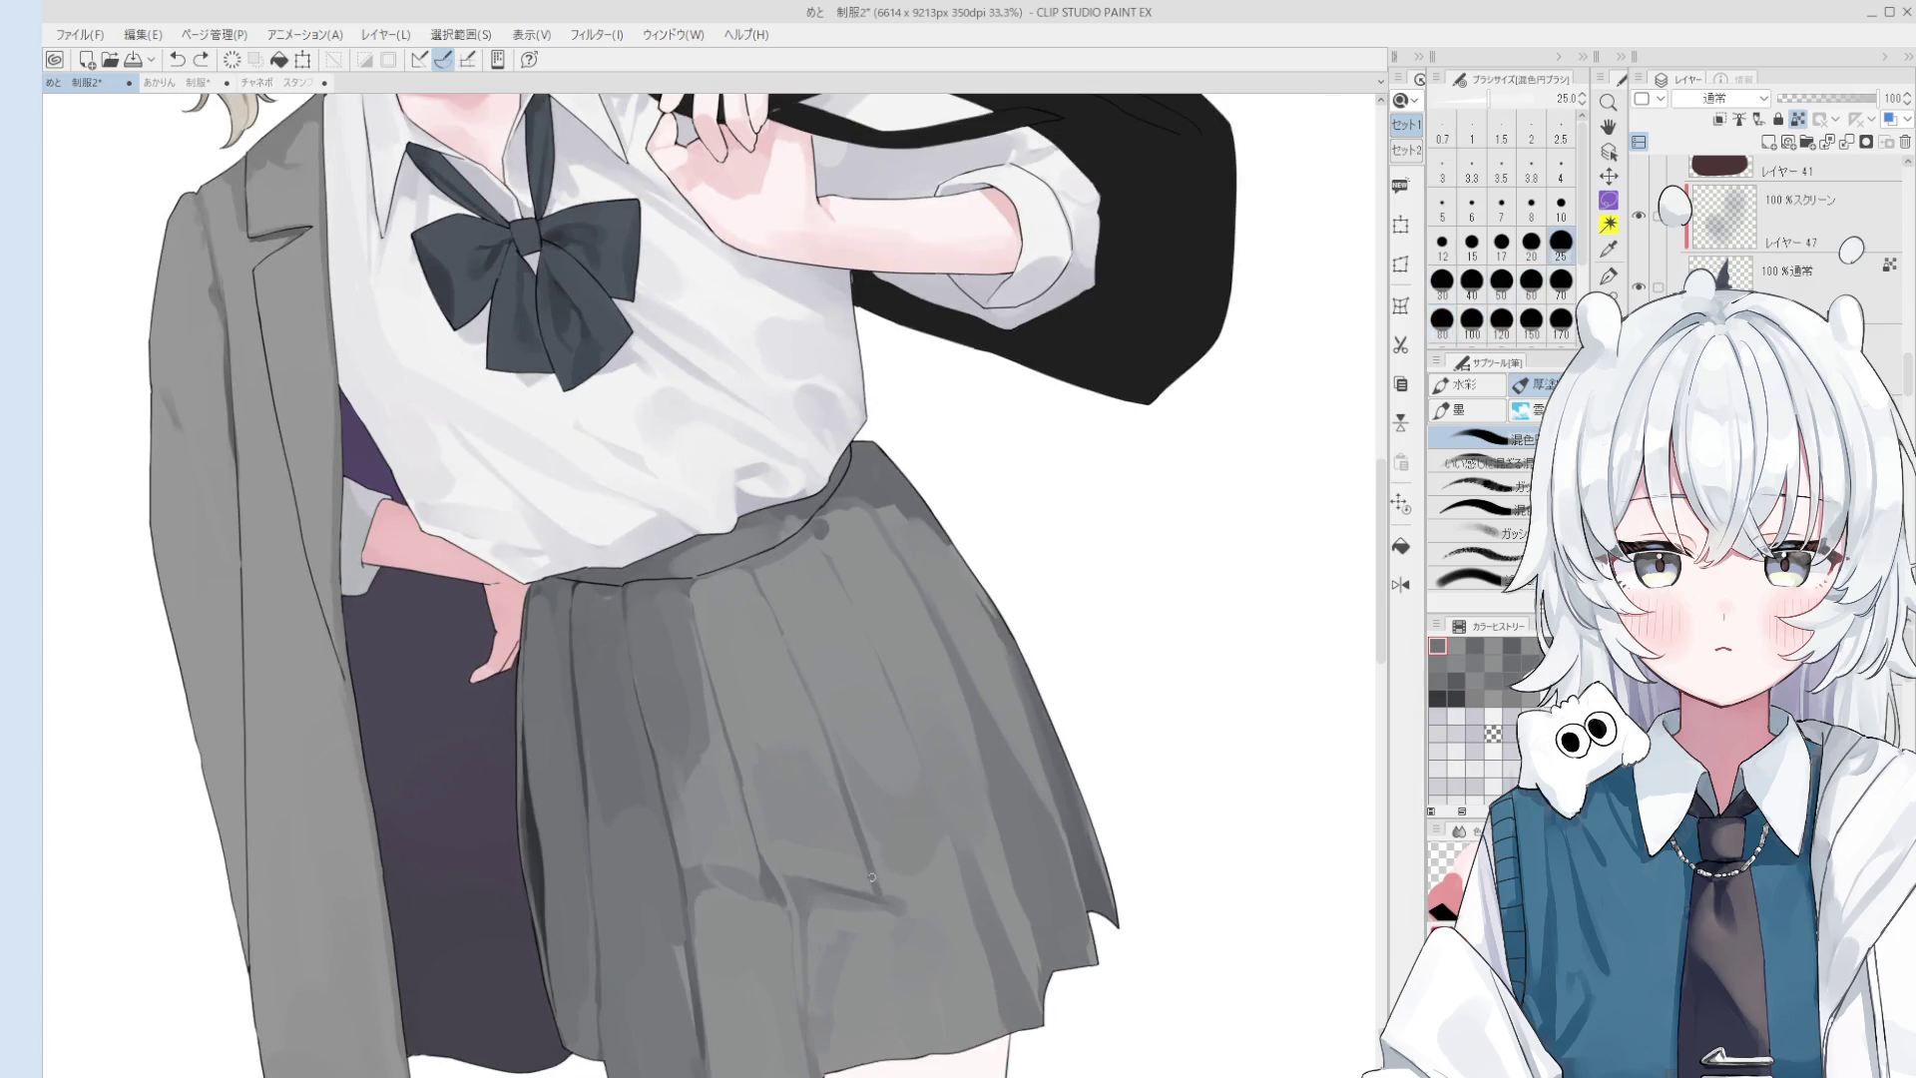
- Darken the skirt just below the waistband with a size-50 brush
key(bracketright)
key(bracketright)
key(bracketright)
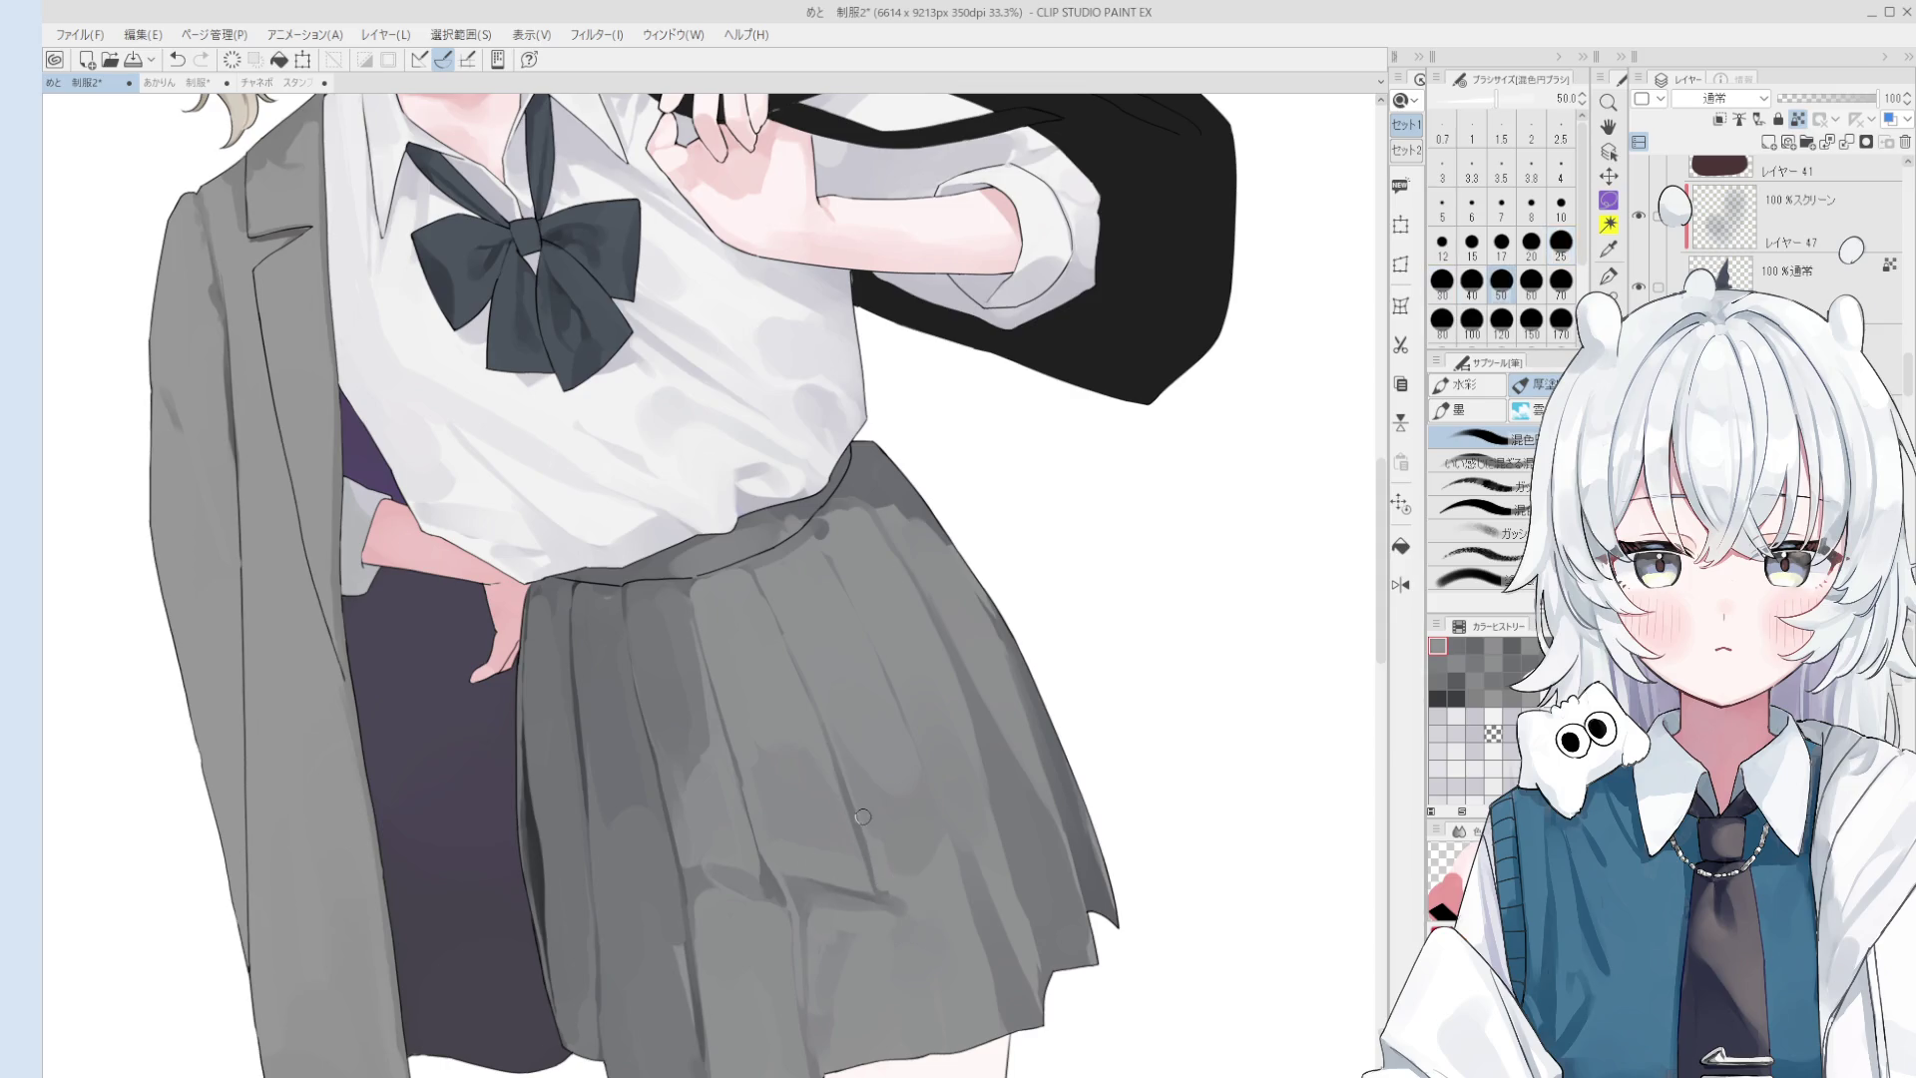
key(bracketright)
key(bracketright)
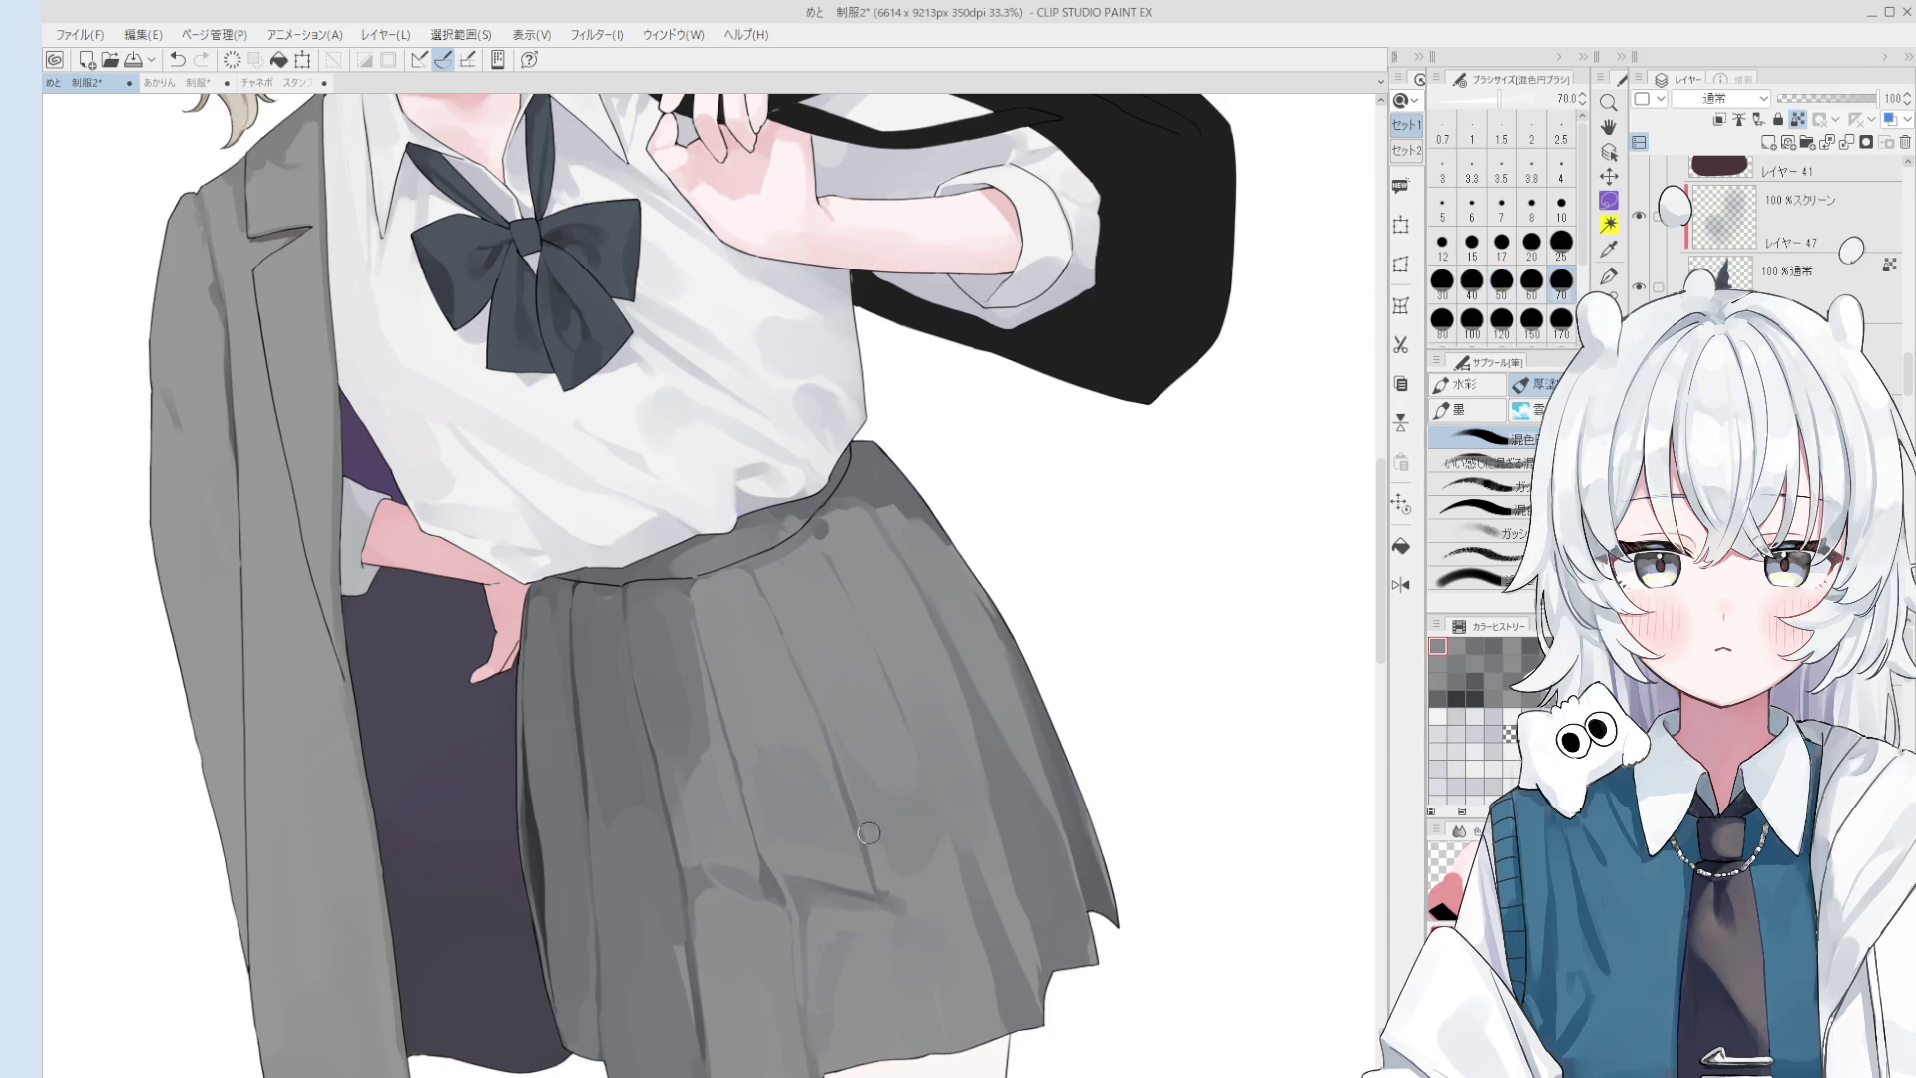
key(bracketright)
key(bracketright)
key(bracketright)
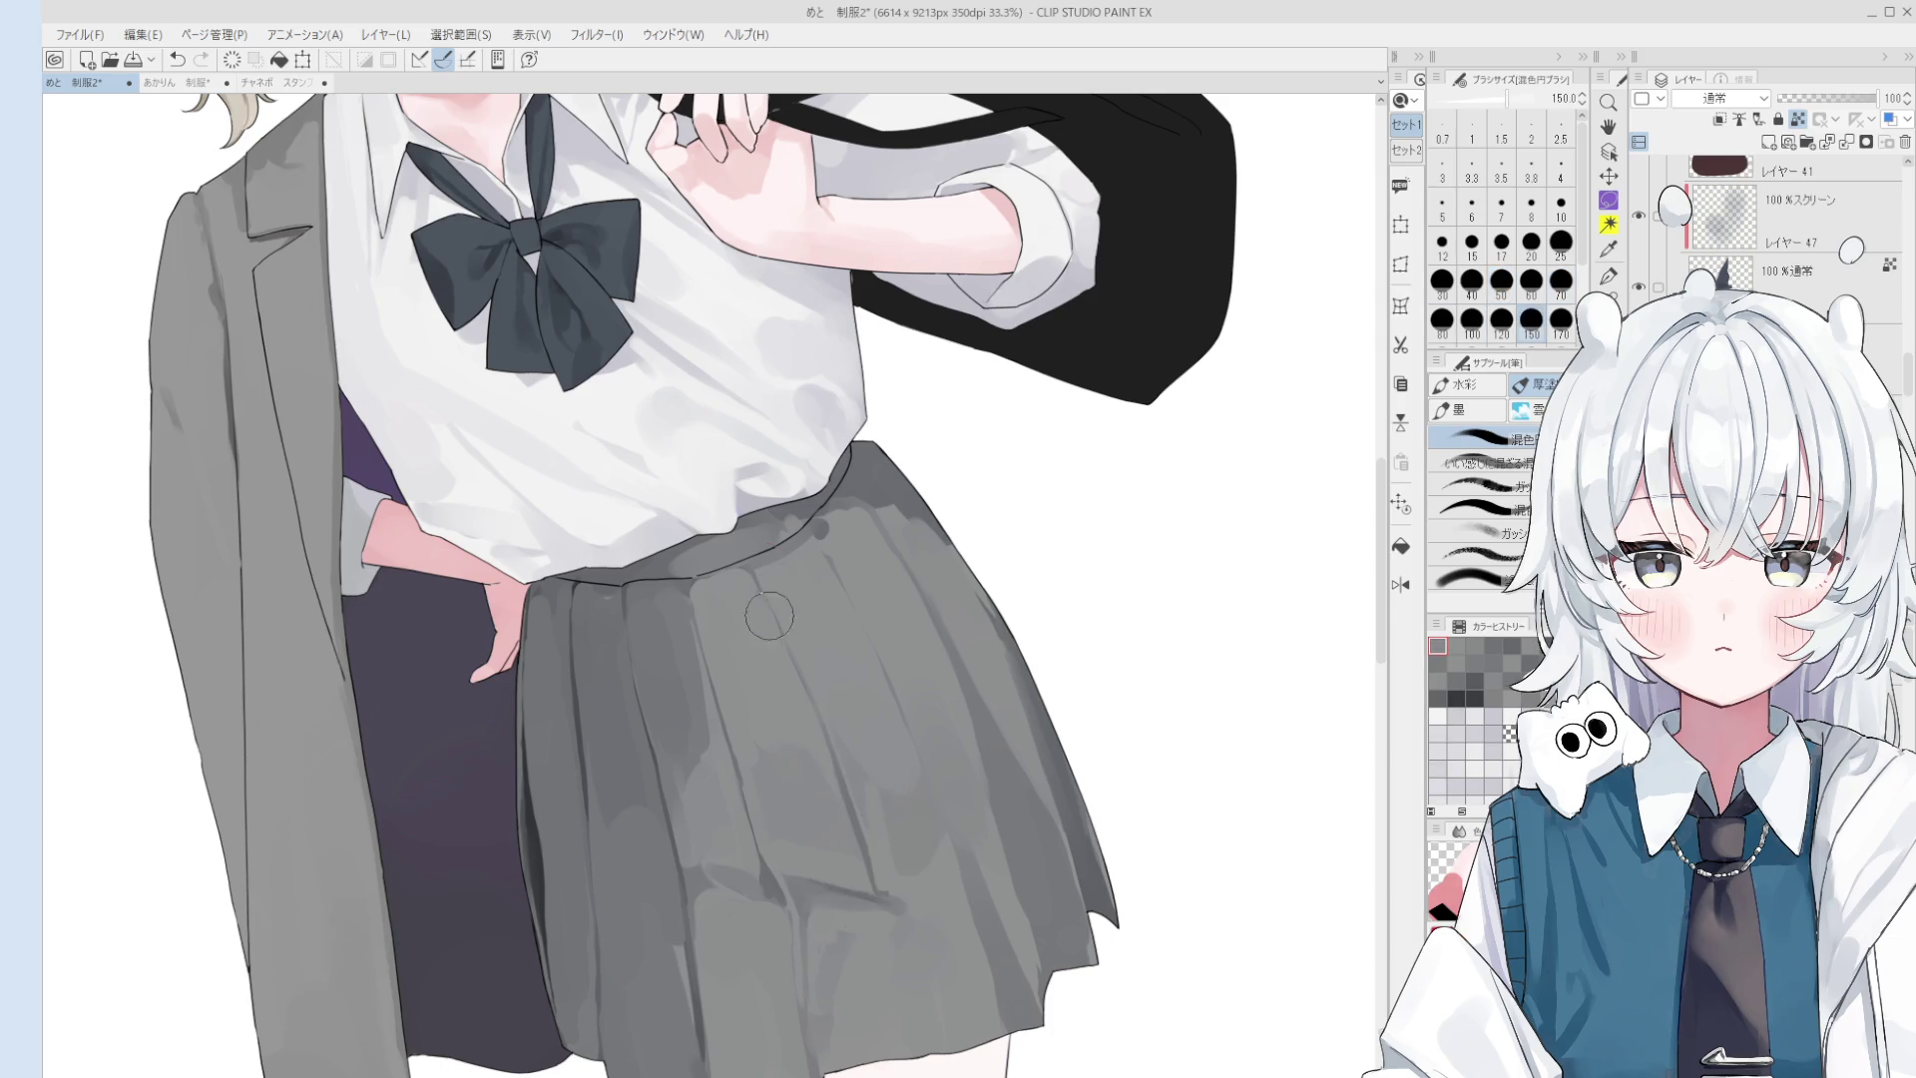
key(bracketleft)
key(bracketleft)
key(bracketleft)
key(bracketright)
key(bracketright)
key(bracketright)
key(bracketright)
key(bracketright)
drag(752, 577, 788, 609)
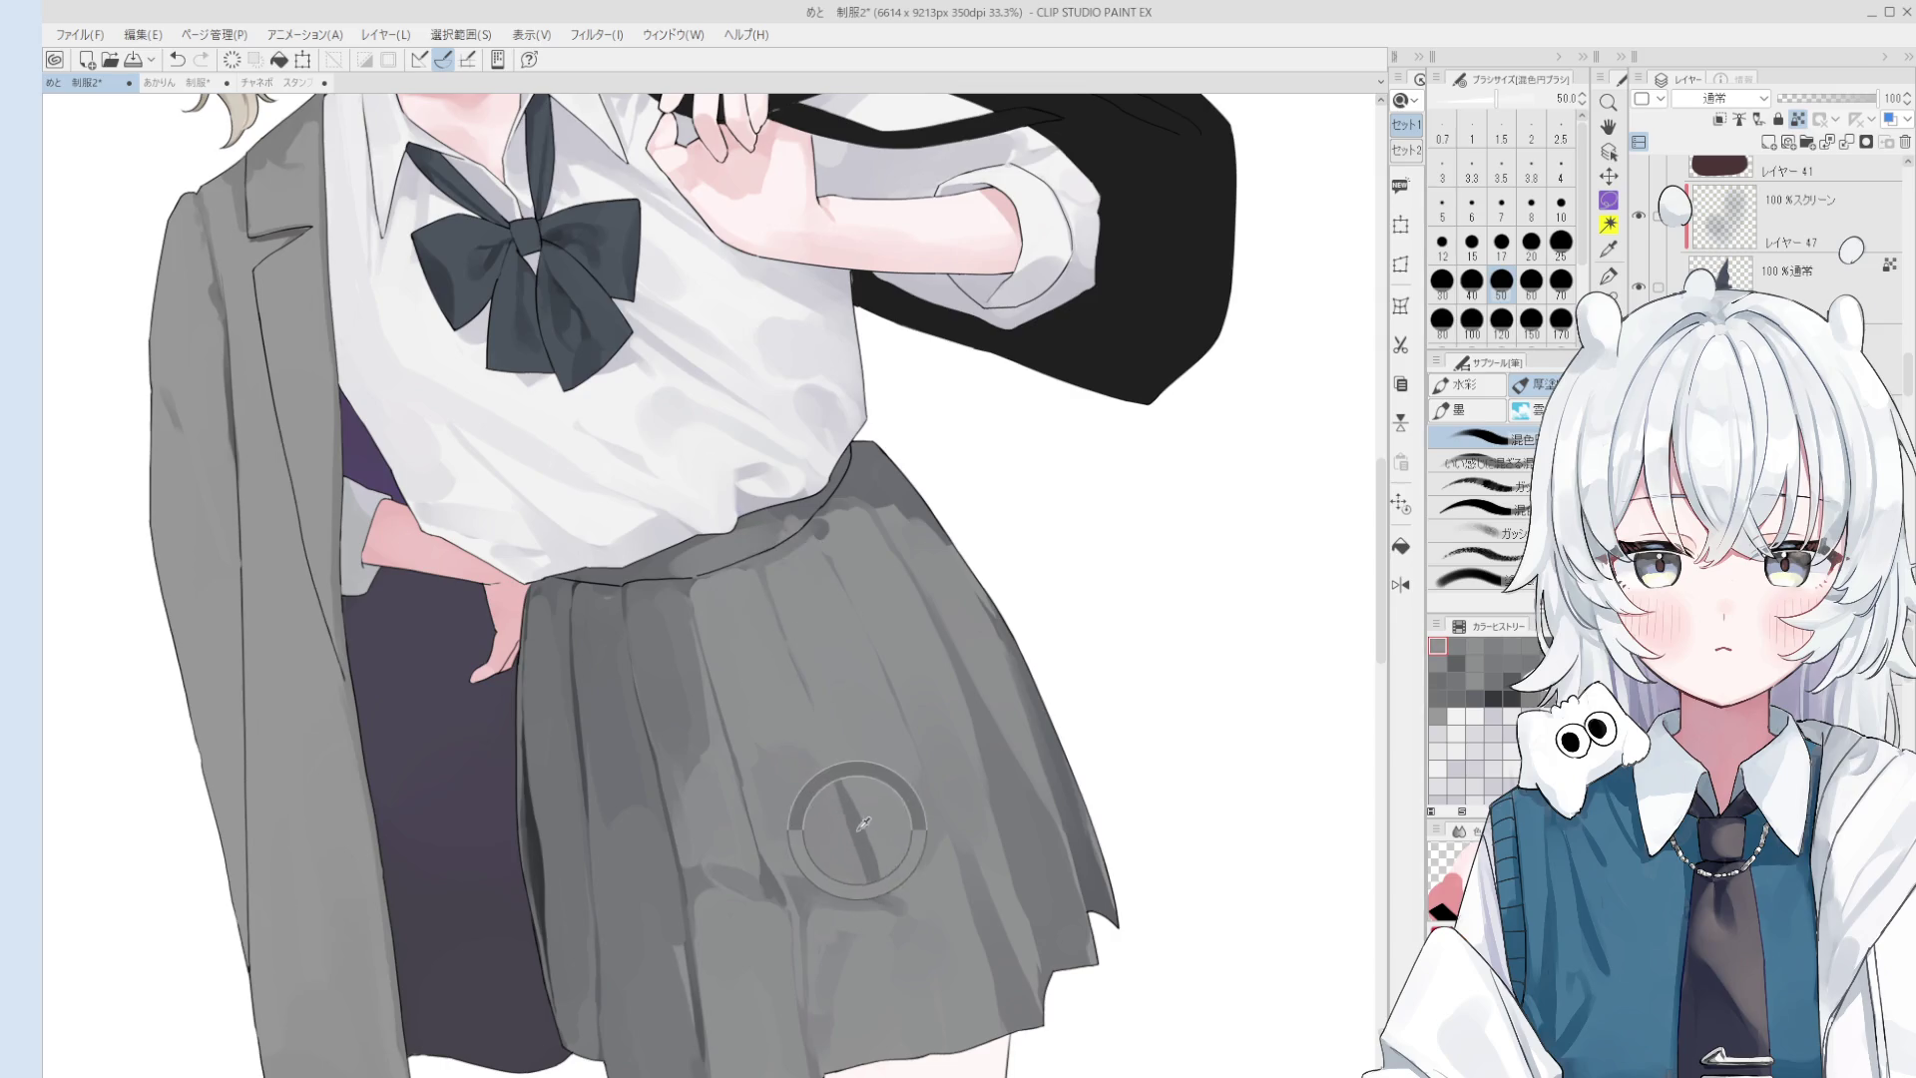
- Dab a blending touch onto the skirt shading at brush size 80
key(bracketleft)
key(bracketleft)
key(bracketleft)
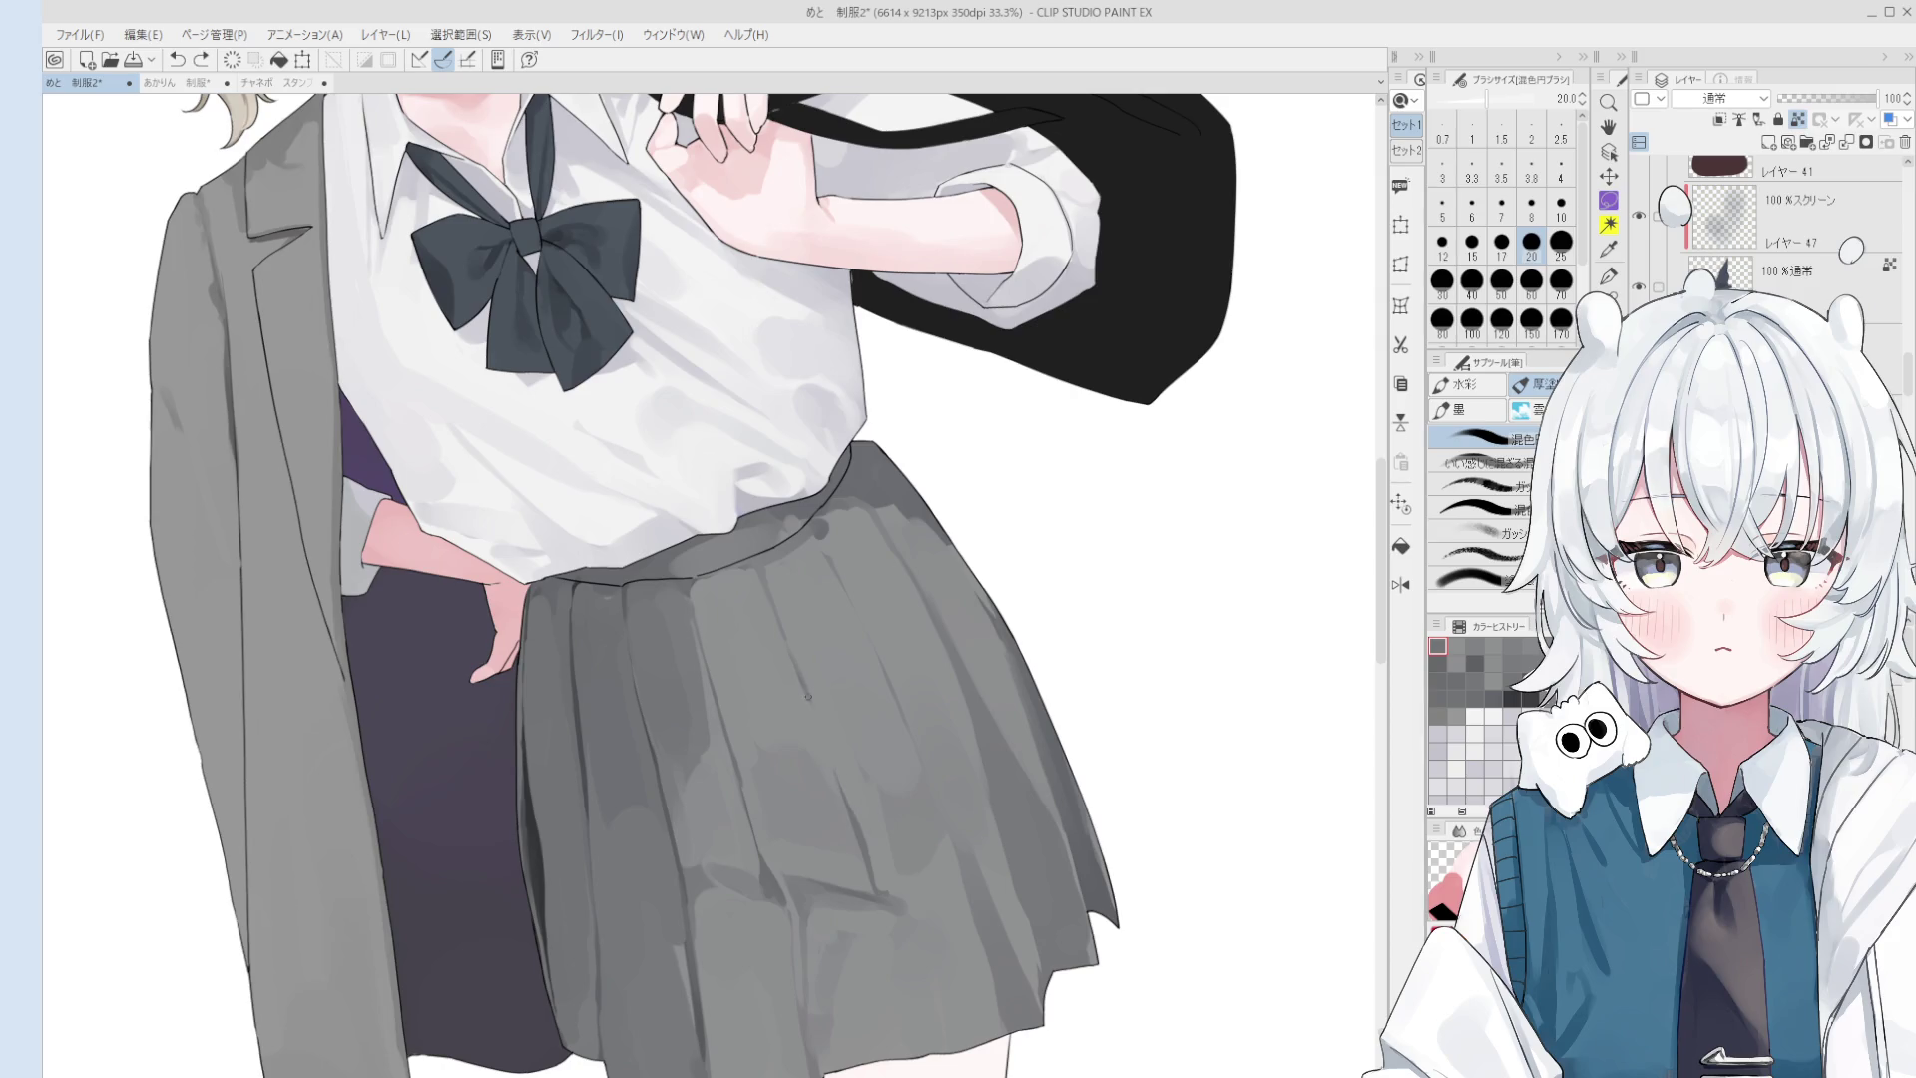
scroll(840, 791, down, 1)
key(bracketright)
key(bracketright)
key(bracketright)
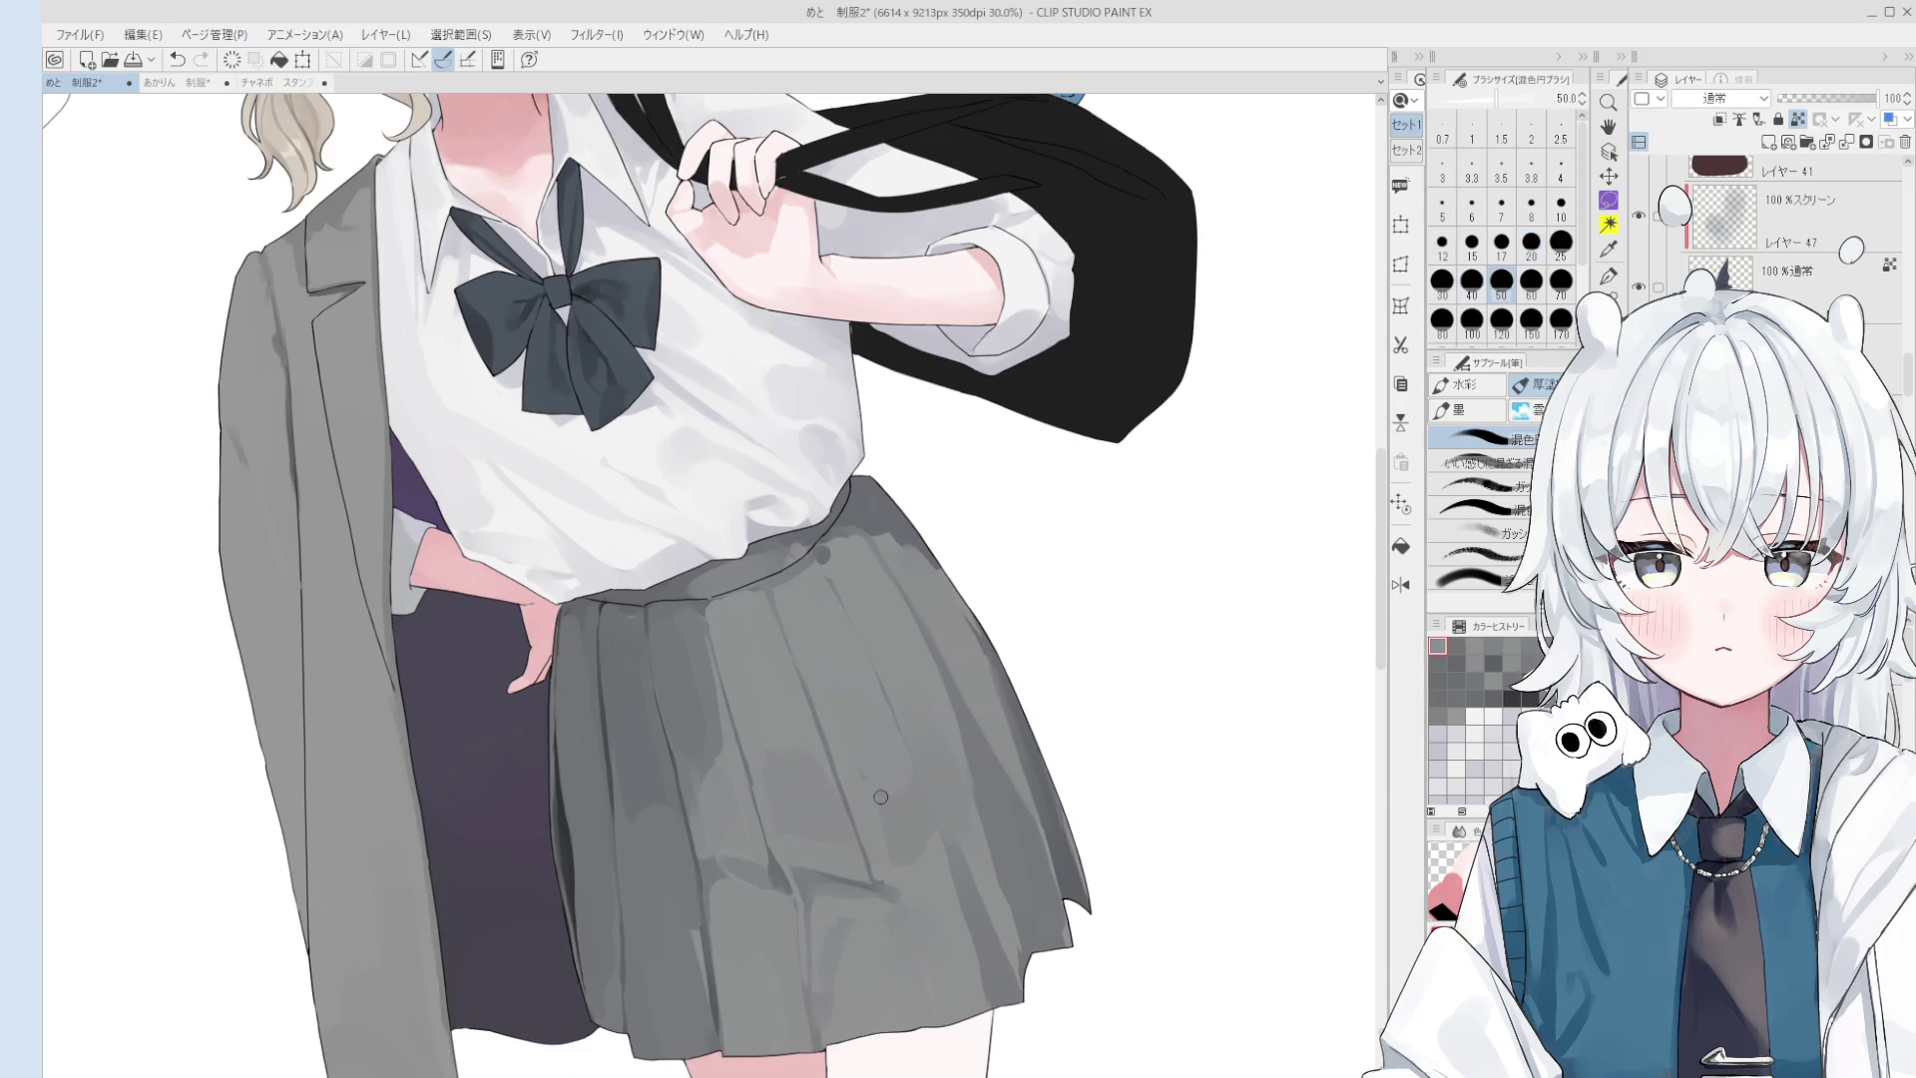
key(bracketright)
scroll(867, 826, up, 3)
scroll(872, 833, up, 1)
key(bracketright)
key(bracketright)
click(872, 889)
- Blend the shading on the lower skirt with a wider brush
key(bracketright)
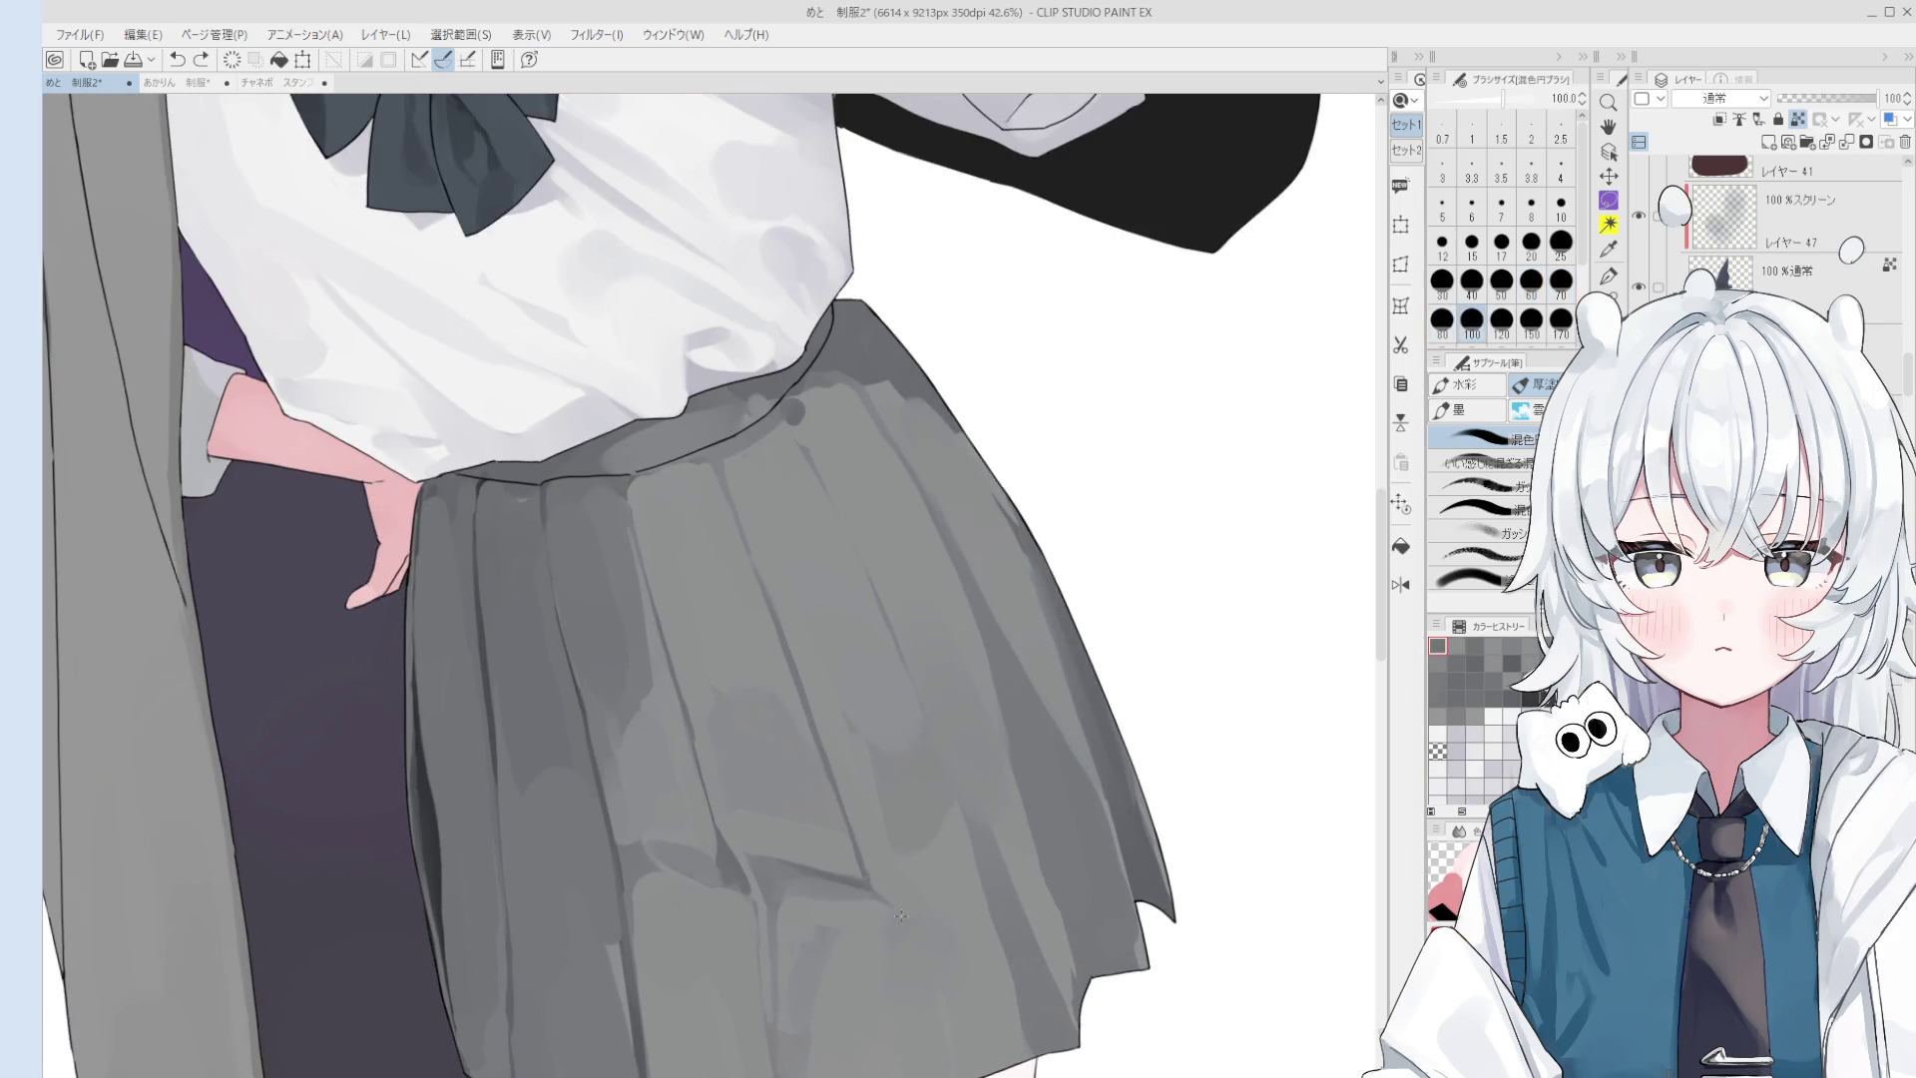
scroll(872, 889, down, 1)
scroll(849, 908, down, 1)
scroll(819, 934, down, 1)
key(bracketright)
key(bracketright)
key(bracketright)
key(bracketright)
key(bracketright)
key(bracketright)
key(bracketleft)
key(bracketleft)
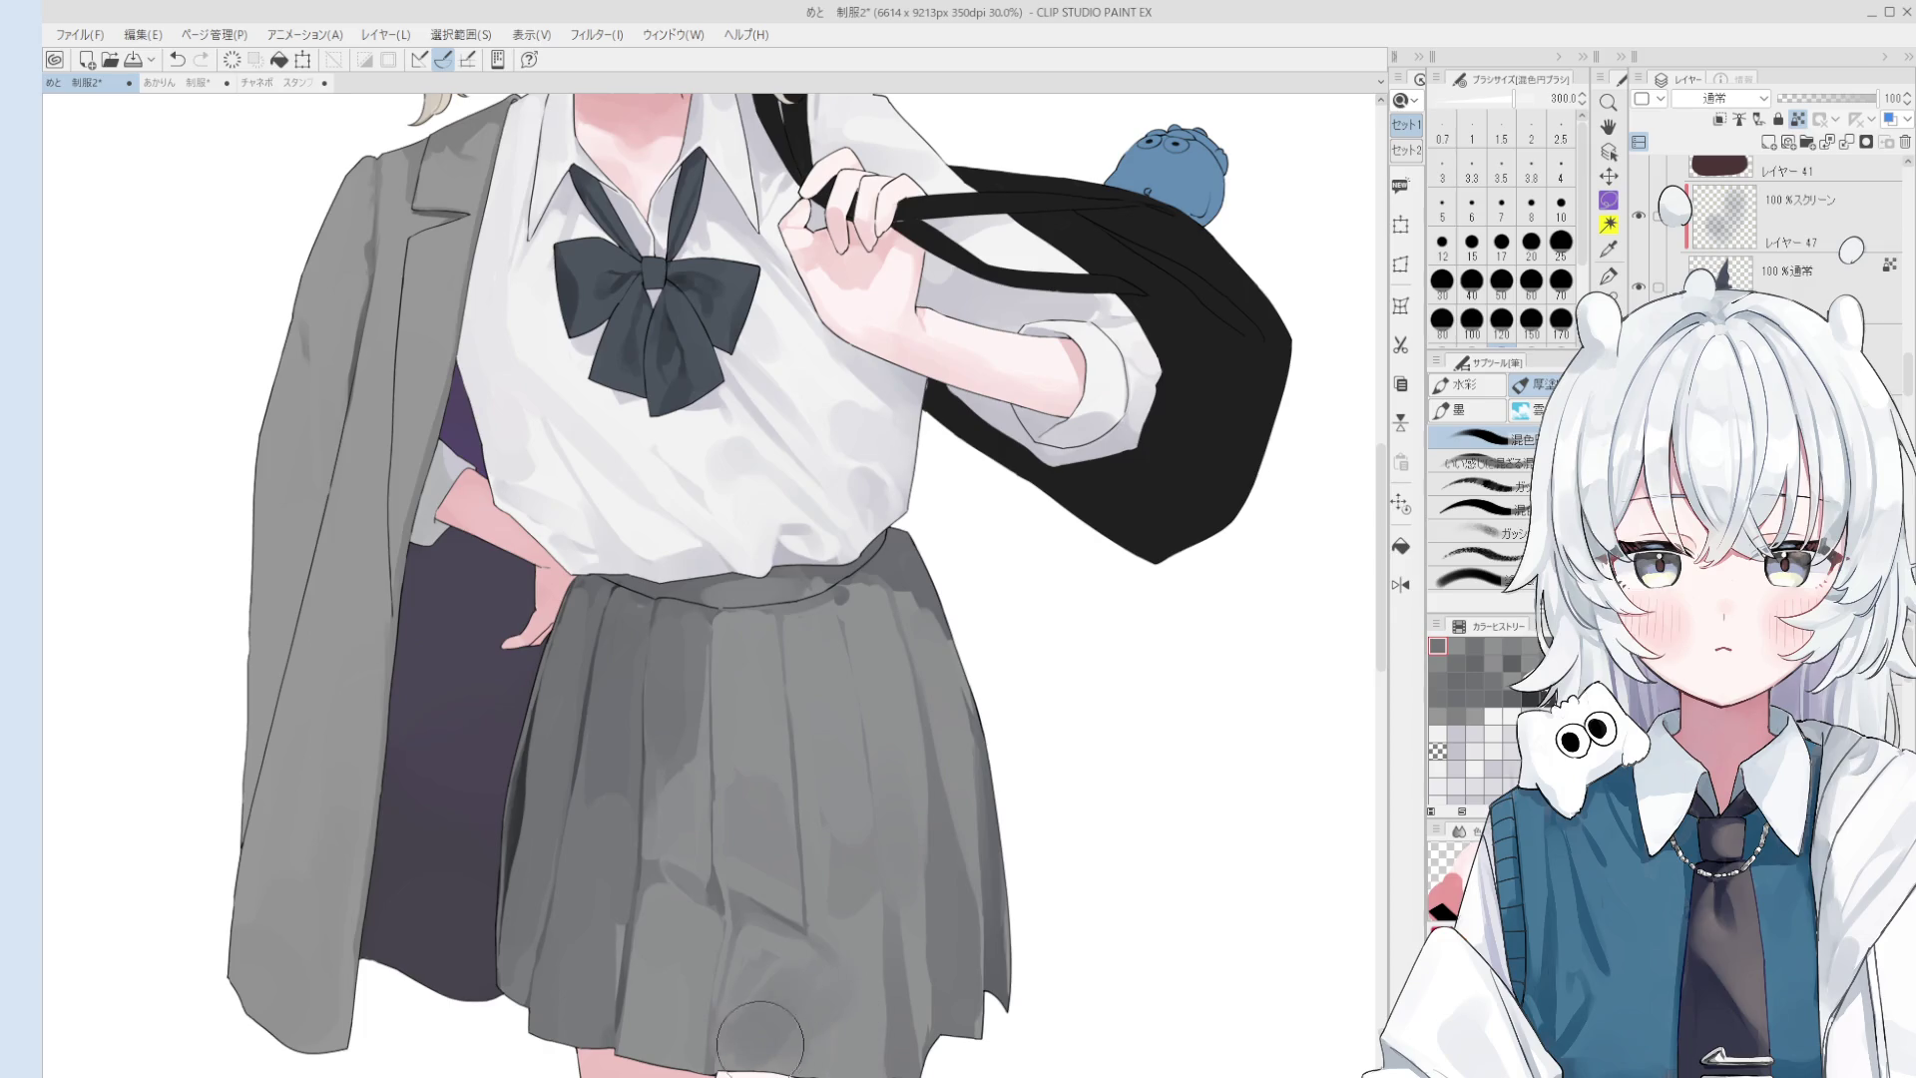
mouse_move(788, 958)
mouse_down()
mouse_move(771, 1005)
mouse_move(799, 1013)
mouse_move(786, 986)
mouse_move(829, 1005)
mouse_move(804, 1044)
mouse_move(823, 1013)
mouse_up()
- Resize the brush, repaint the lower skirt shading, and blend it toward the hem
key(bracketright)
key(bracketright)
key(bracketright)
key(bracketleft)
key(bracketleft)
key(bracketleft)
key(bracketleft)
key(bracketleft)
key(bracketright)
key(bracketright)
key(bracketleft)
key(bracketleft)
key(bracketleft)
key(bracketleft)
key(bracketleft)
key(bracketleft)
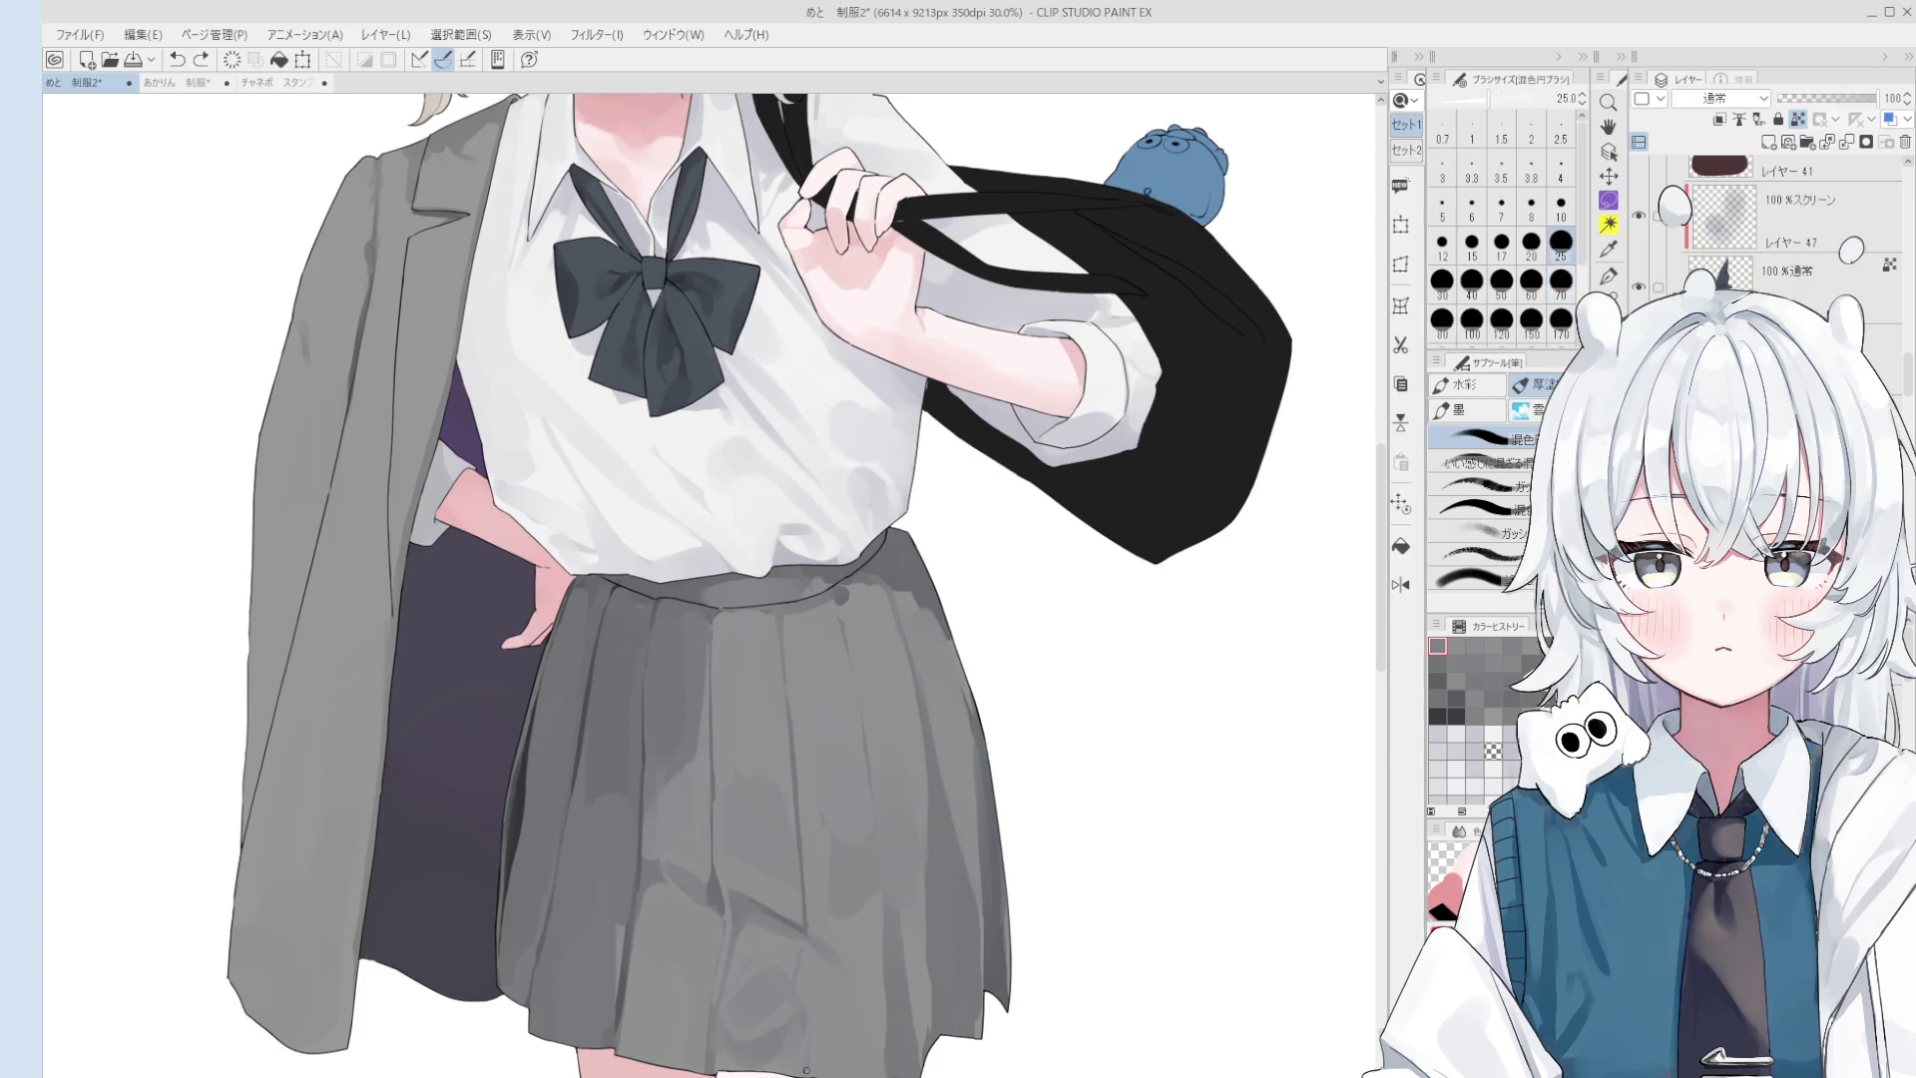
key(bracketright)
key(bracketright)
key(bracketright)
key(bracketright)
key(bracketright)
drag(800, 997, 794, 939)
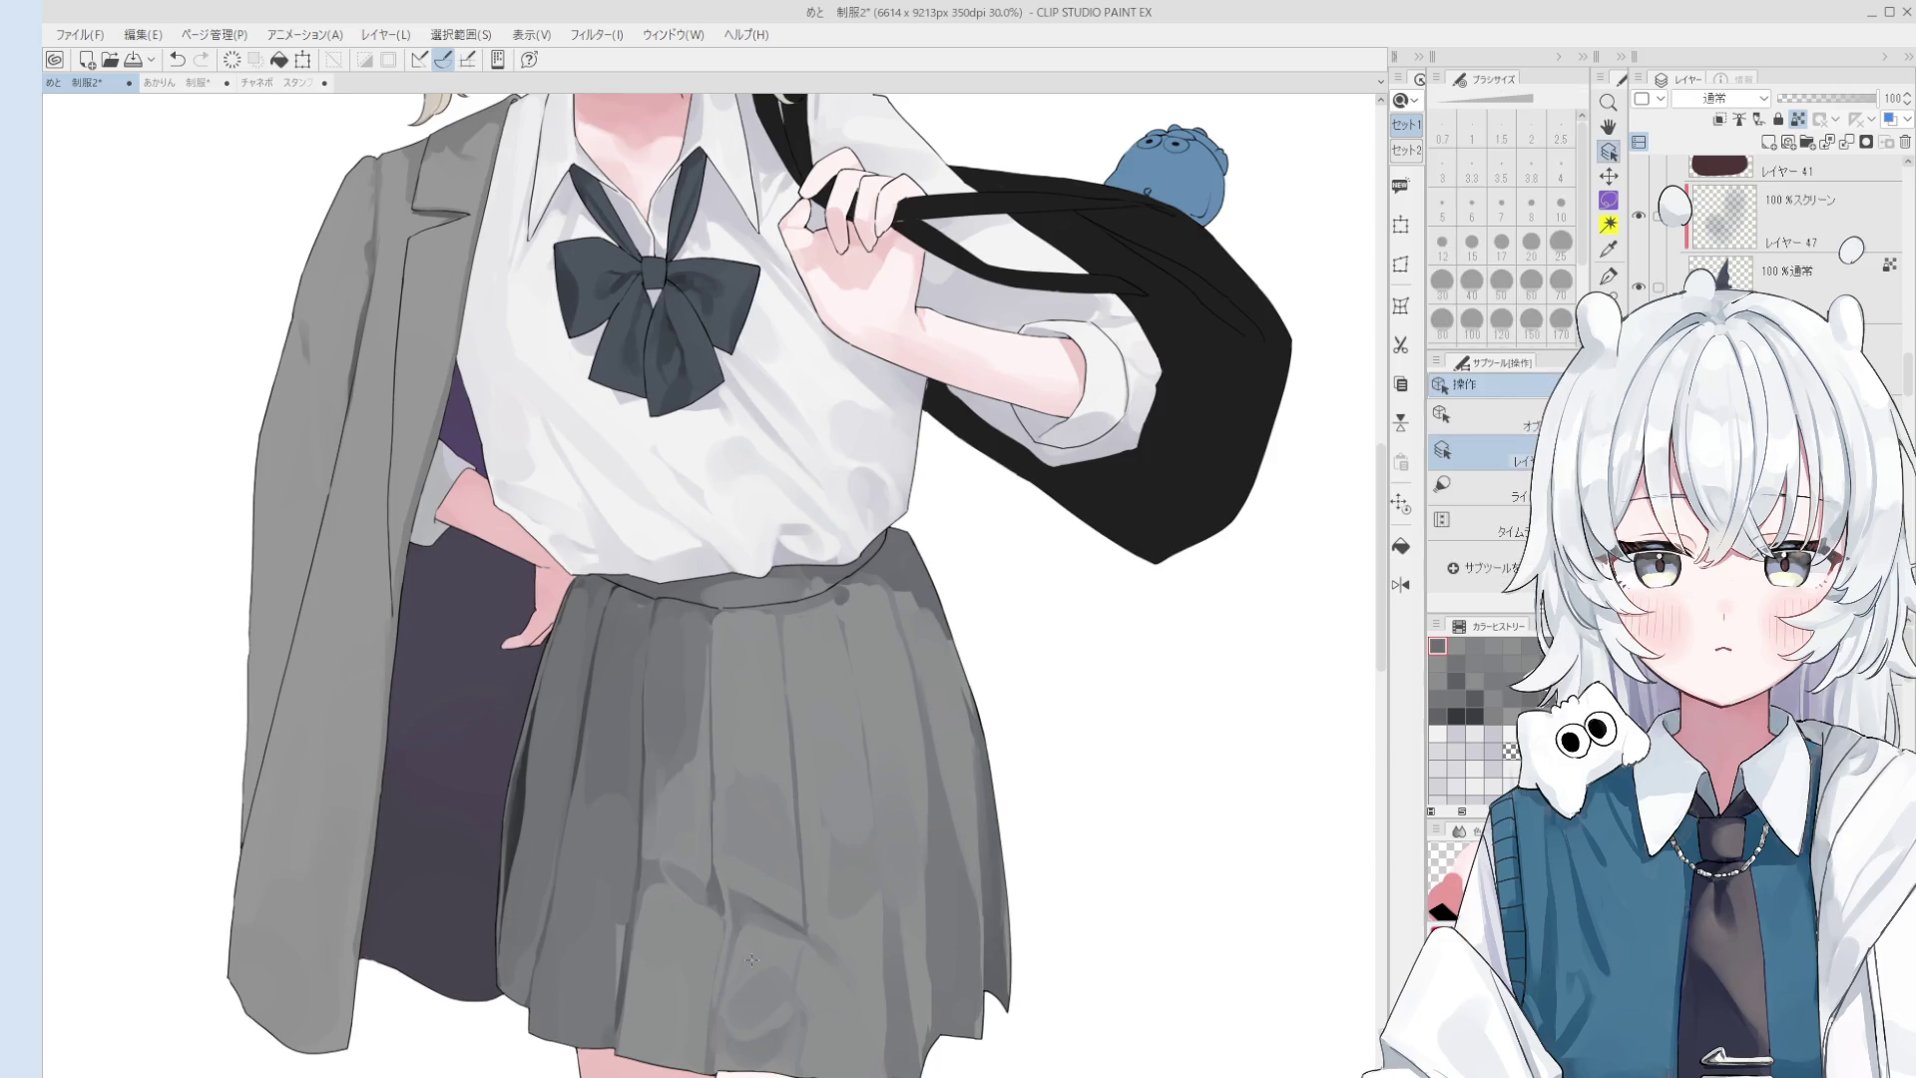
drag(785, 920, 745, 914)
- Blend broad strokes across the lower skirt shading
key(bracketright)
key(bracketright)
key(bracketright)
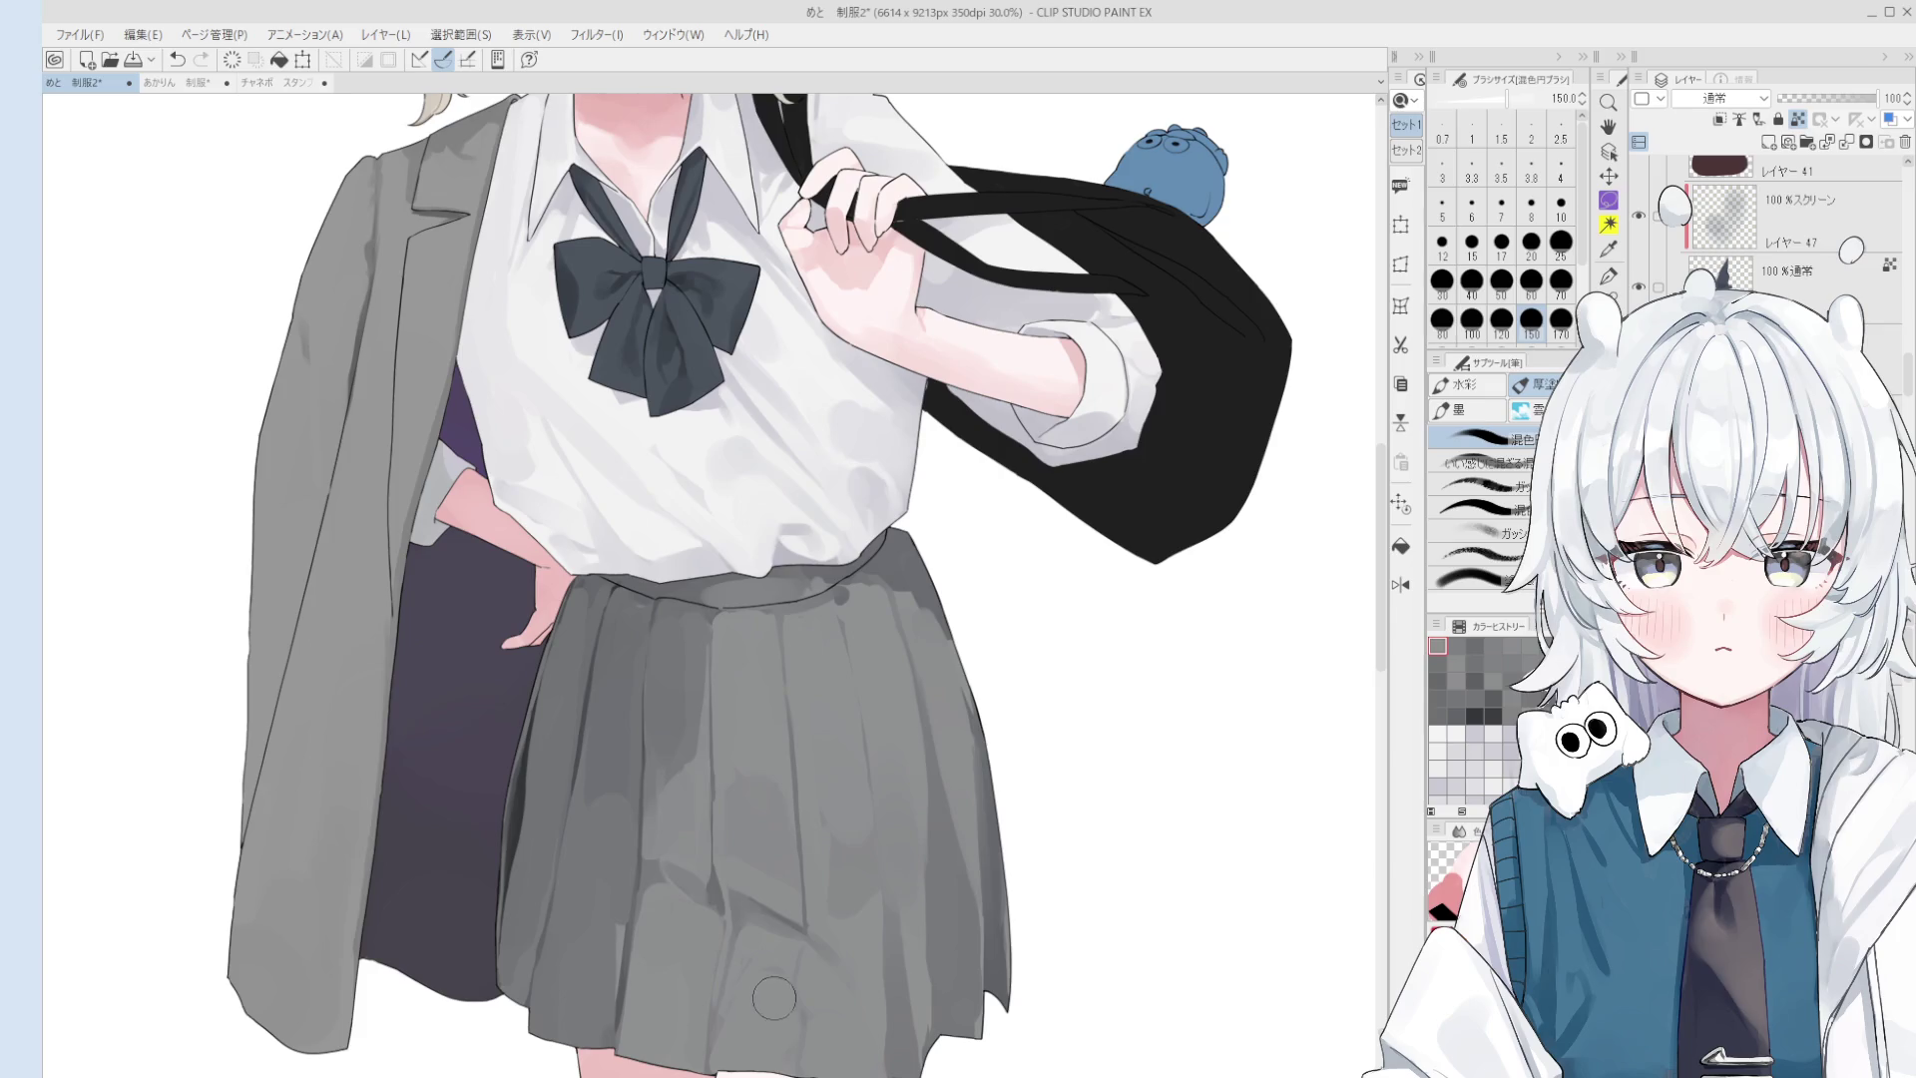
drag(739, 1008, 798, 1073)
key(bracketleft)
key(bracketleft)
key(bracketleft)
key(bracketright)
key(bracketright)
key(bracketright)
mouse_move(821, 1001)
mouse_down()
mouse_move(814, 1028)
mouse_move(837, 1034)
mouse_move(794, 919)
mouse_up()
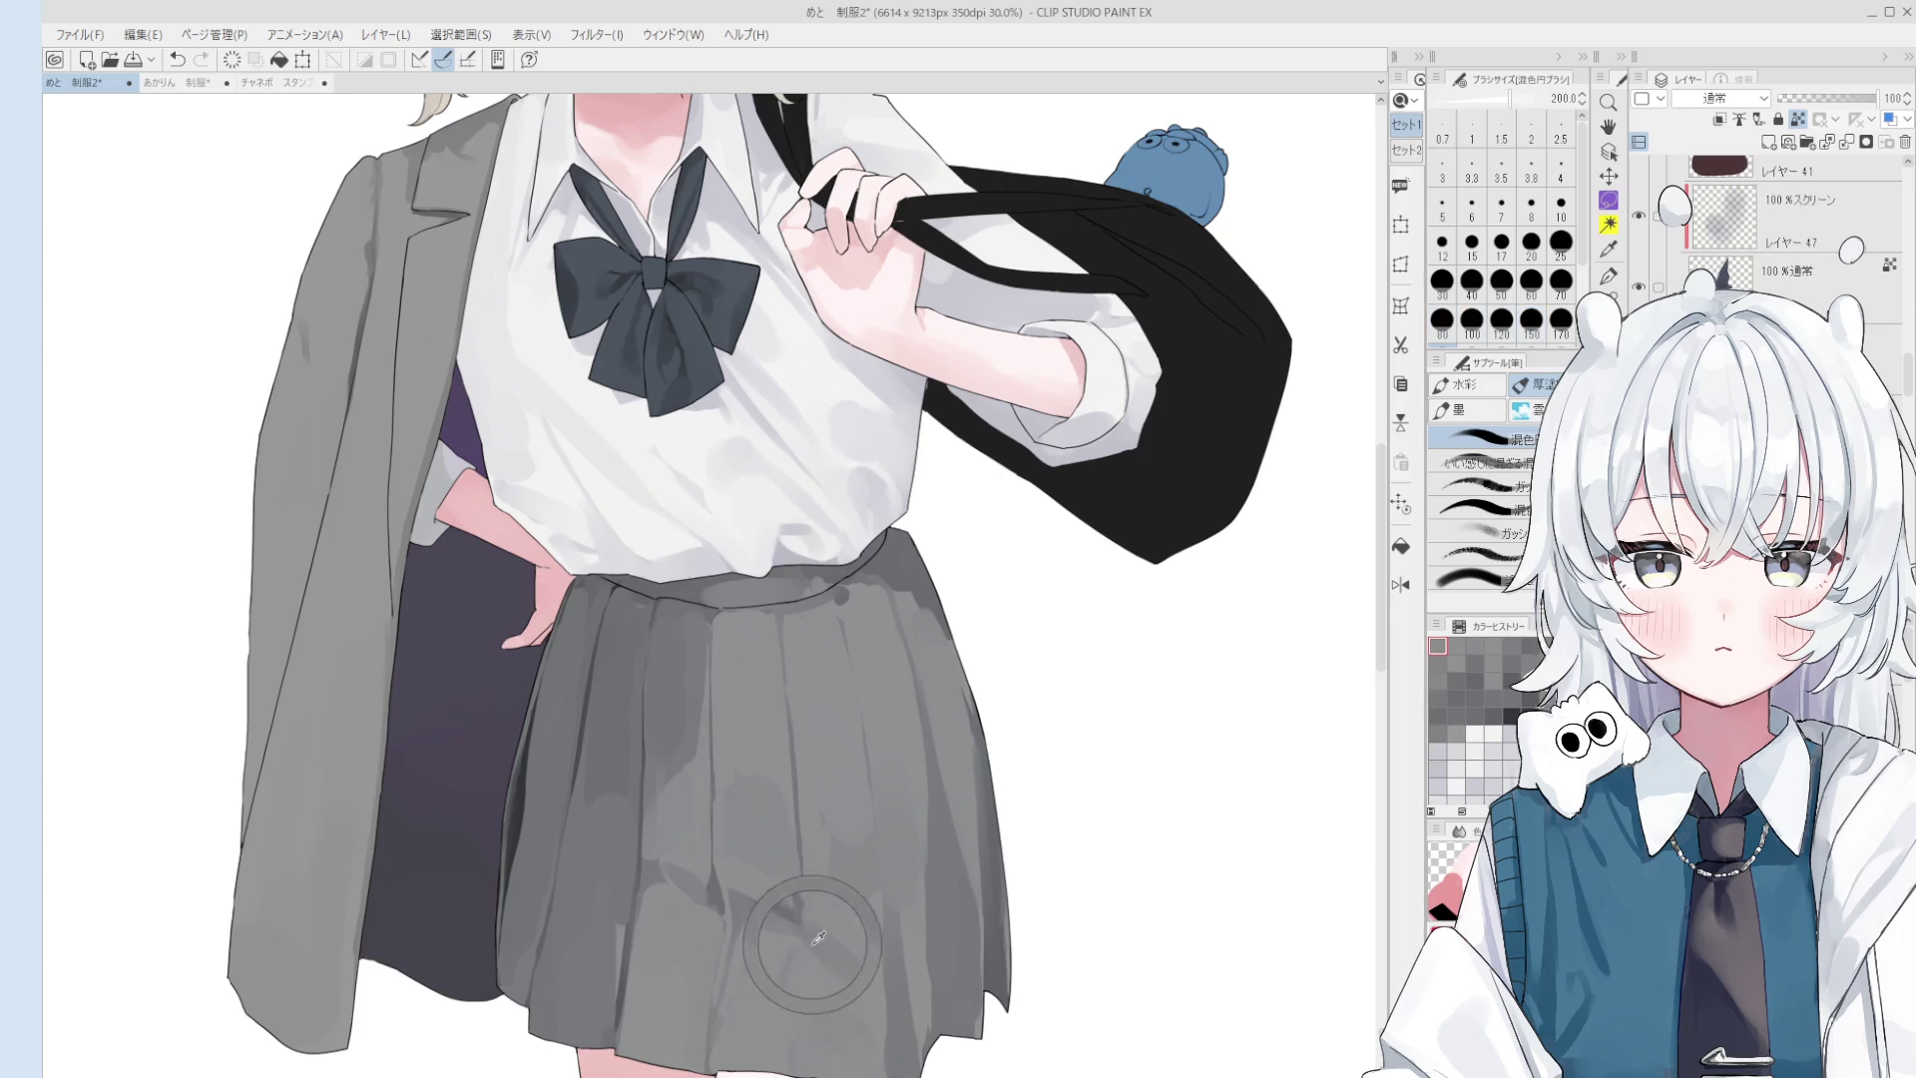
key(bracketleft)
- Flip the canvas horizontally and dab a small touch on the skirt hem
key(h)
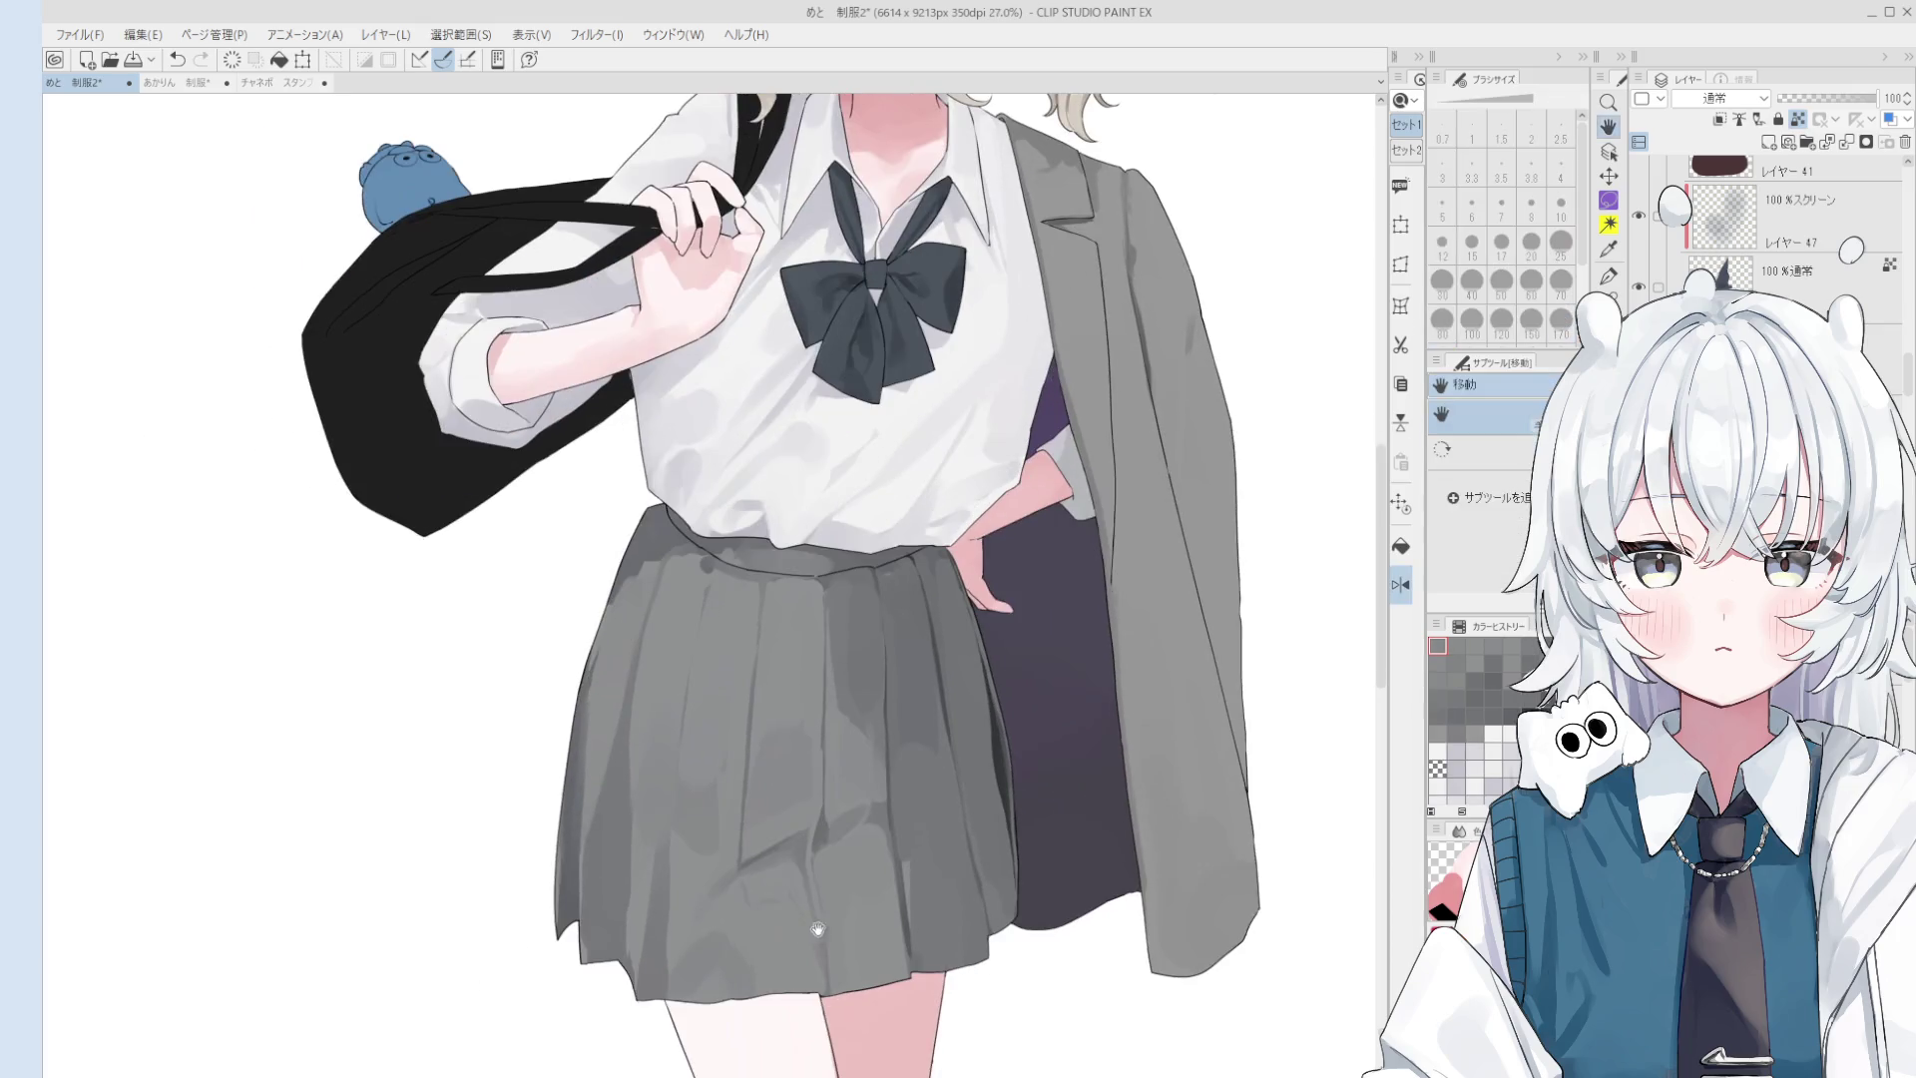
key(bracketright)
key(bracketright)
key(bracketleft)
key(bracketleft)
key(bracketleft)
click(714, 968)
key(bracketright)
key(bracketright)
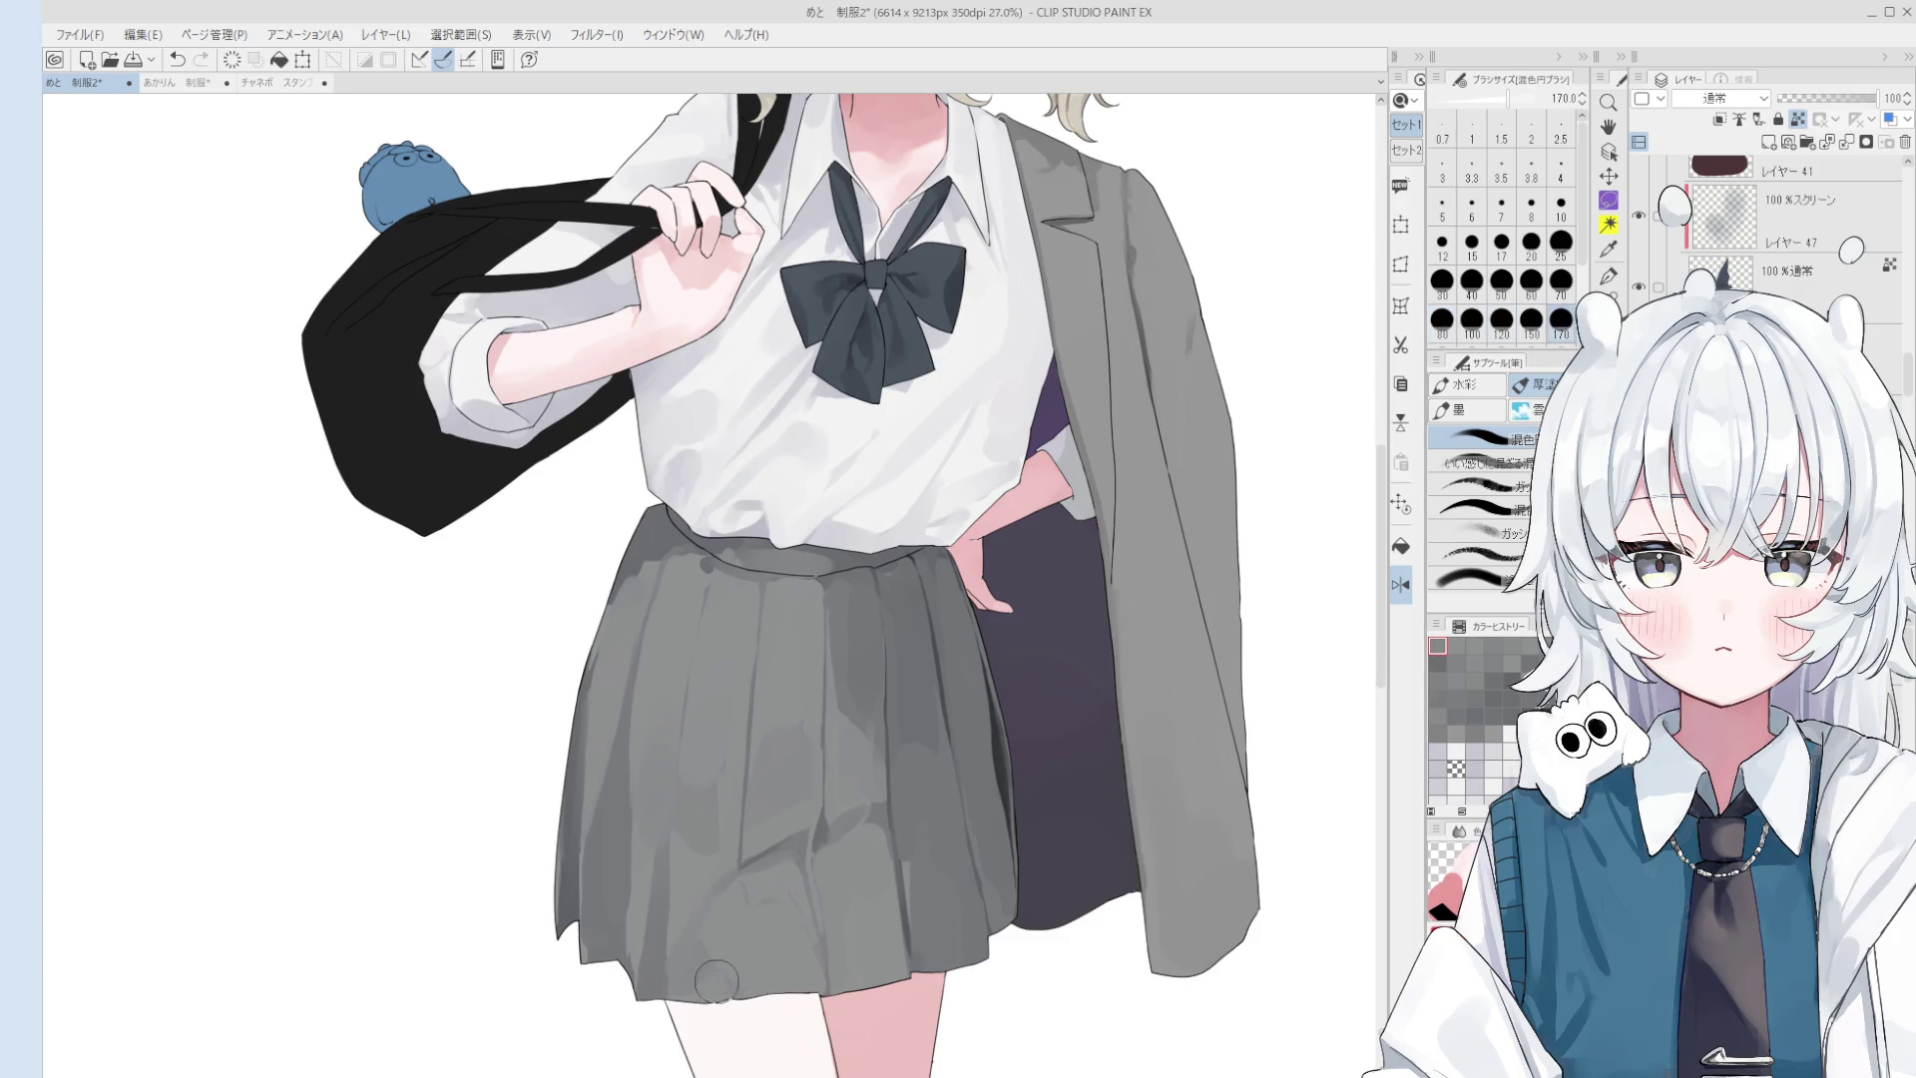
scroll(679, 953, down, 1)
key(bracketleft)
key(bracketleft)
key(bracketleft)
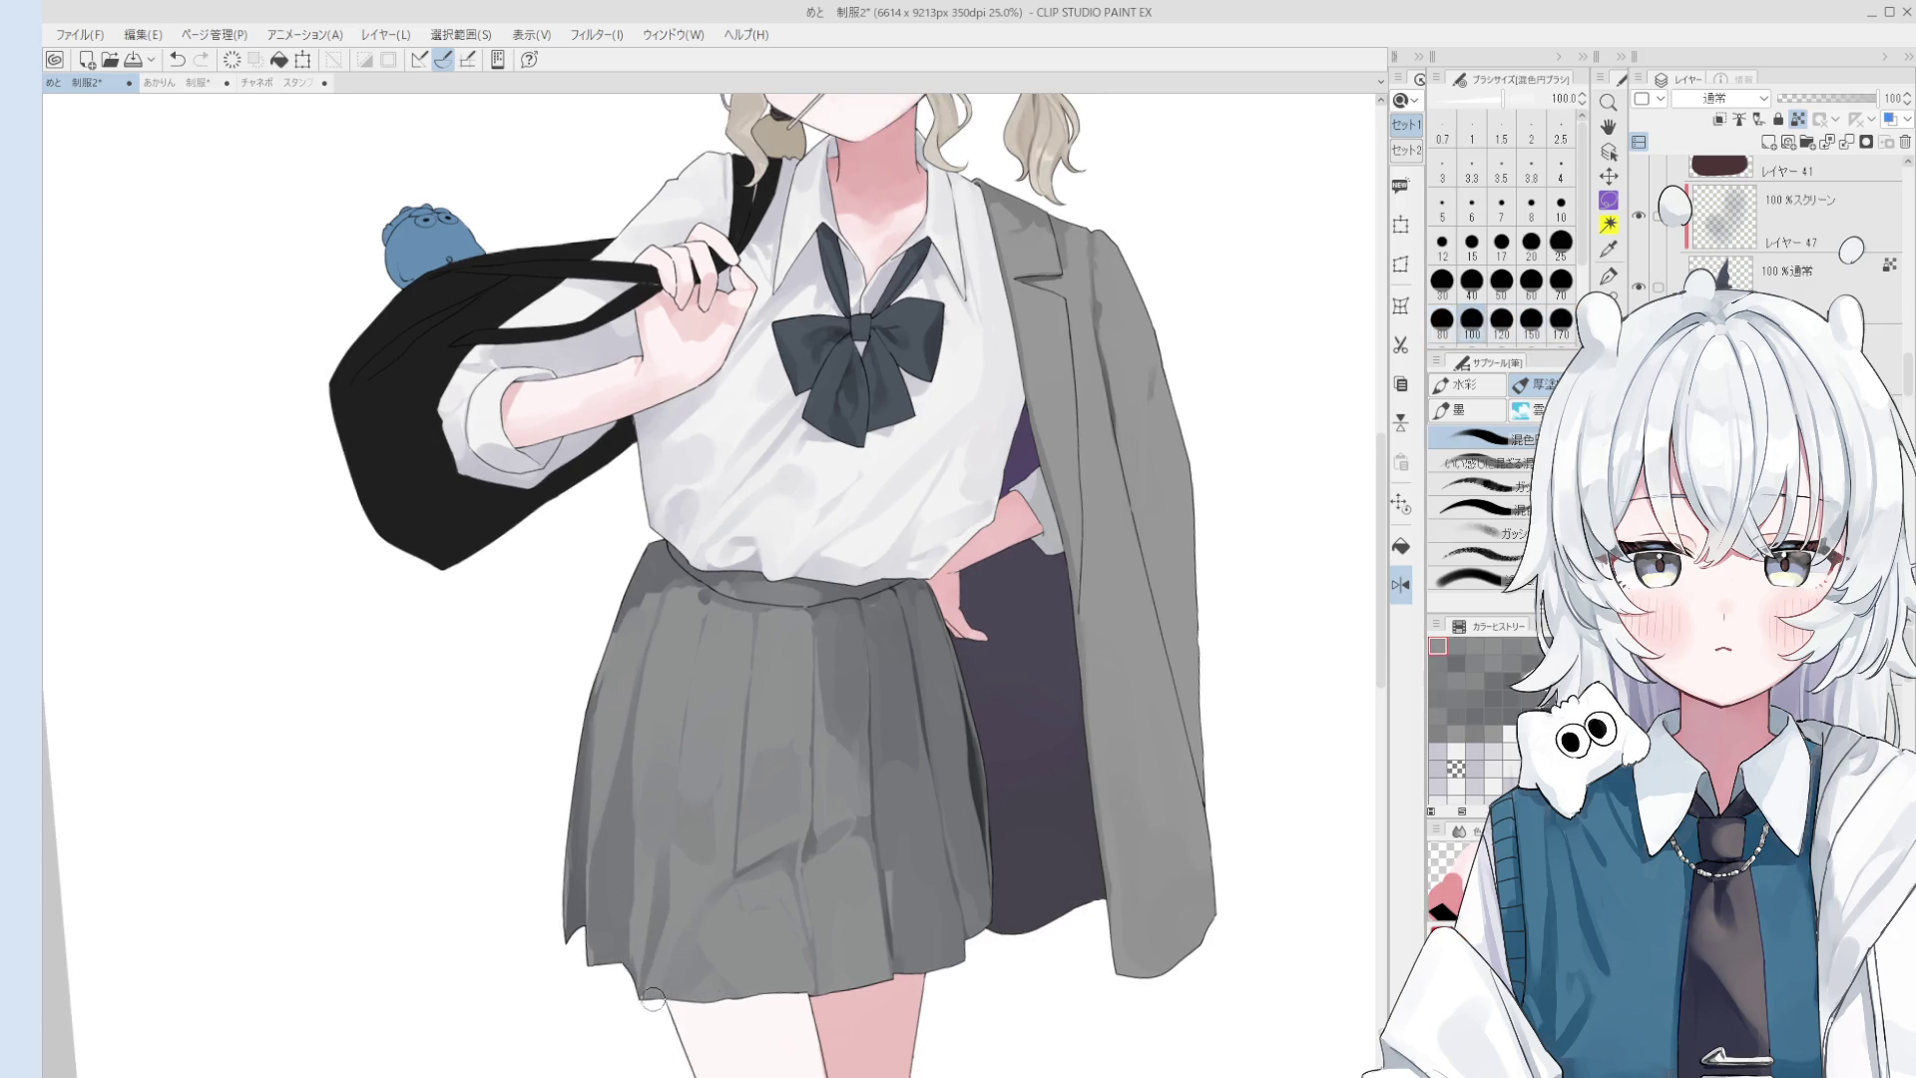
- Tilt the view about ten degrees and softly blend the skirt's shading
drag(677, 921, 770, 938)
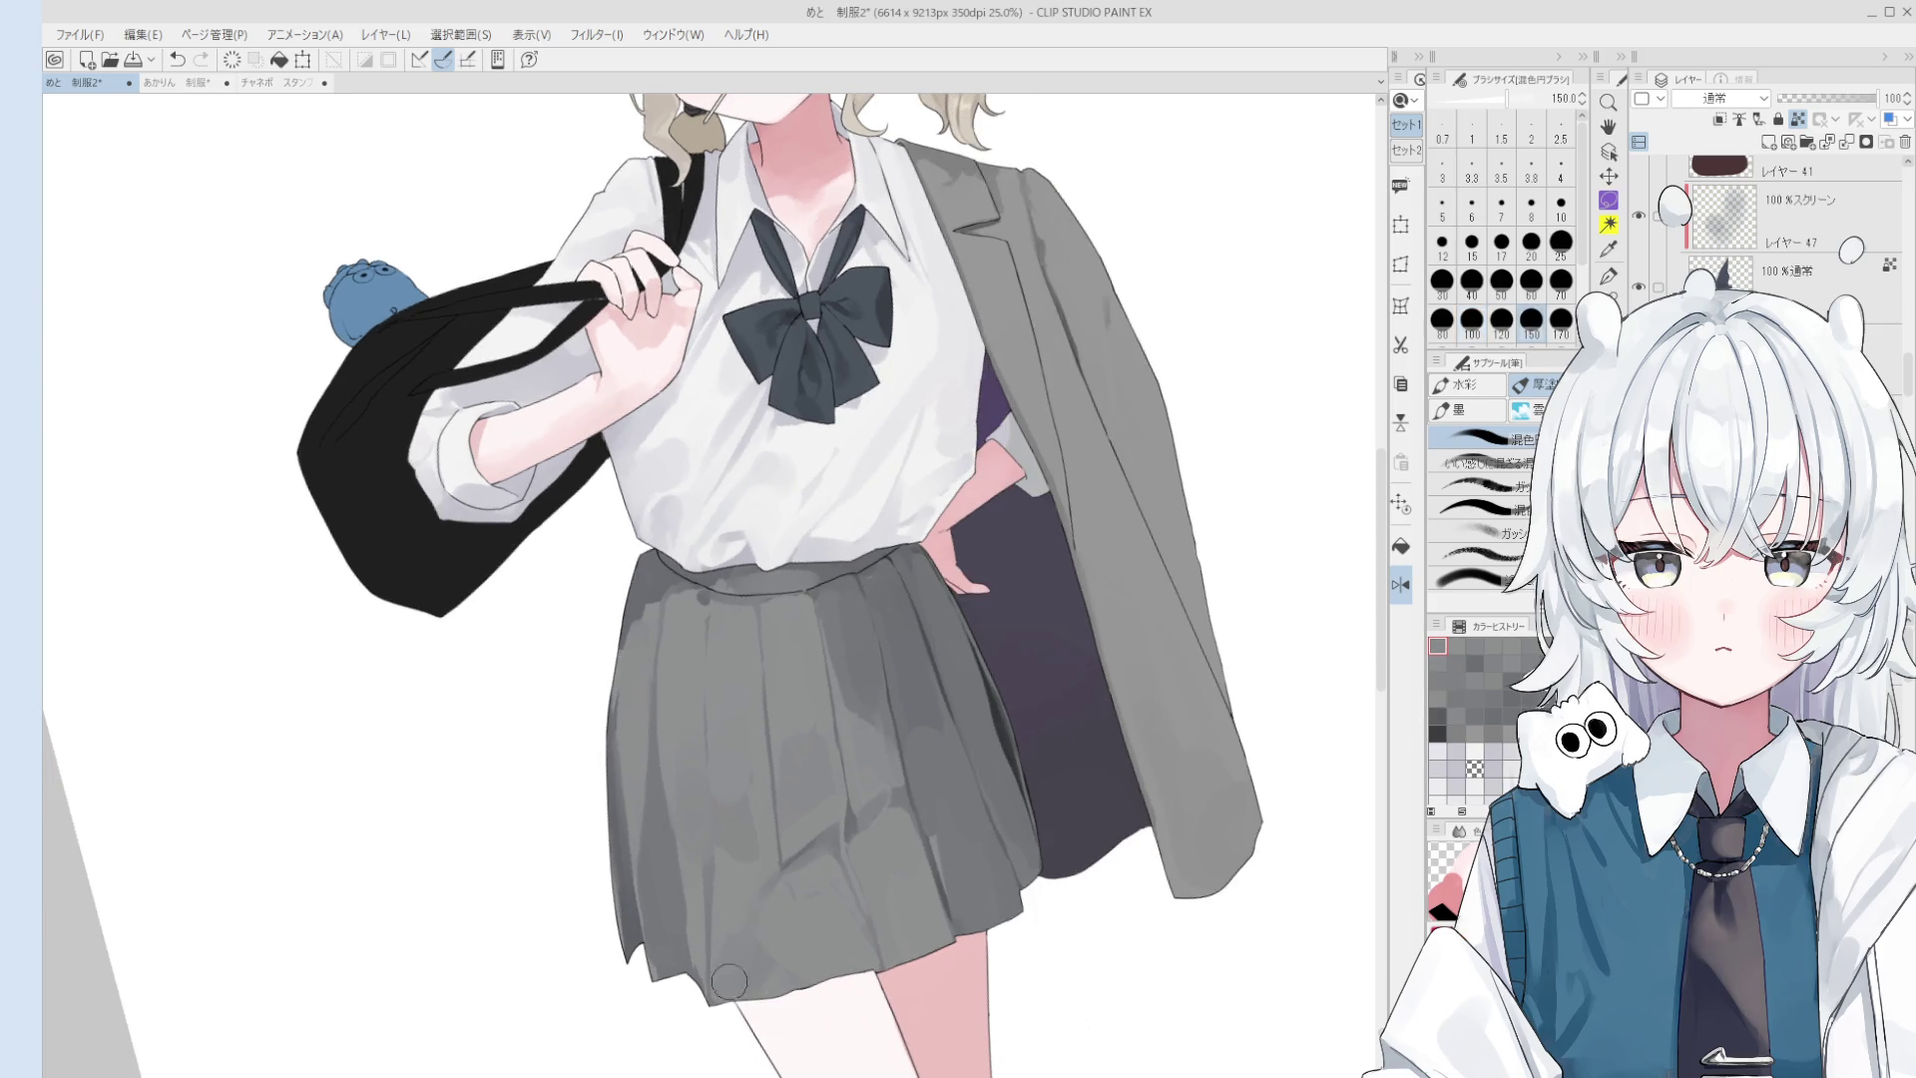
key(space)
scroll(778, 948, down, 3)
scroll(809, 978, up, 2)
scroll(809, 978, down, 2)
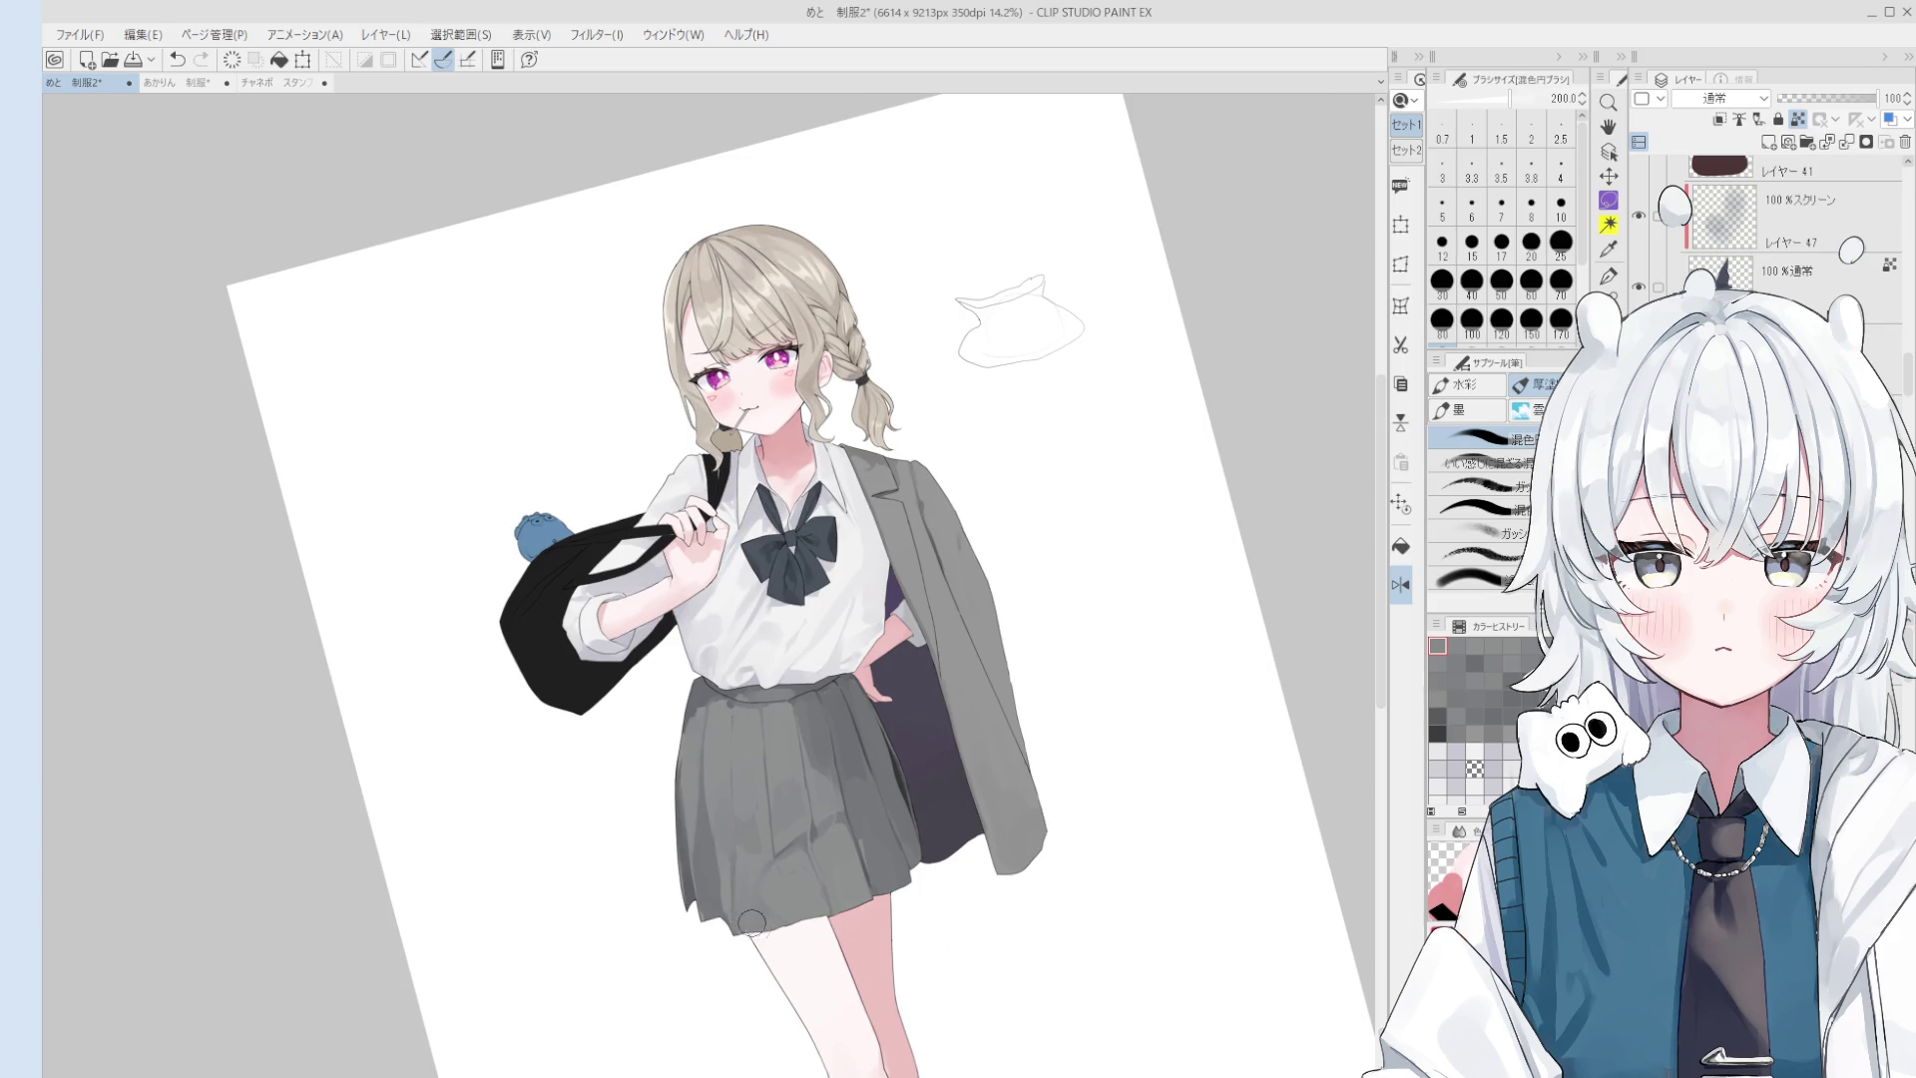
key(bracketleft)
key(bracketleft)
key(bracketleft)
scroll(733, 838, up, 1)
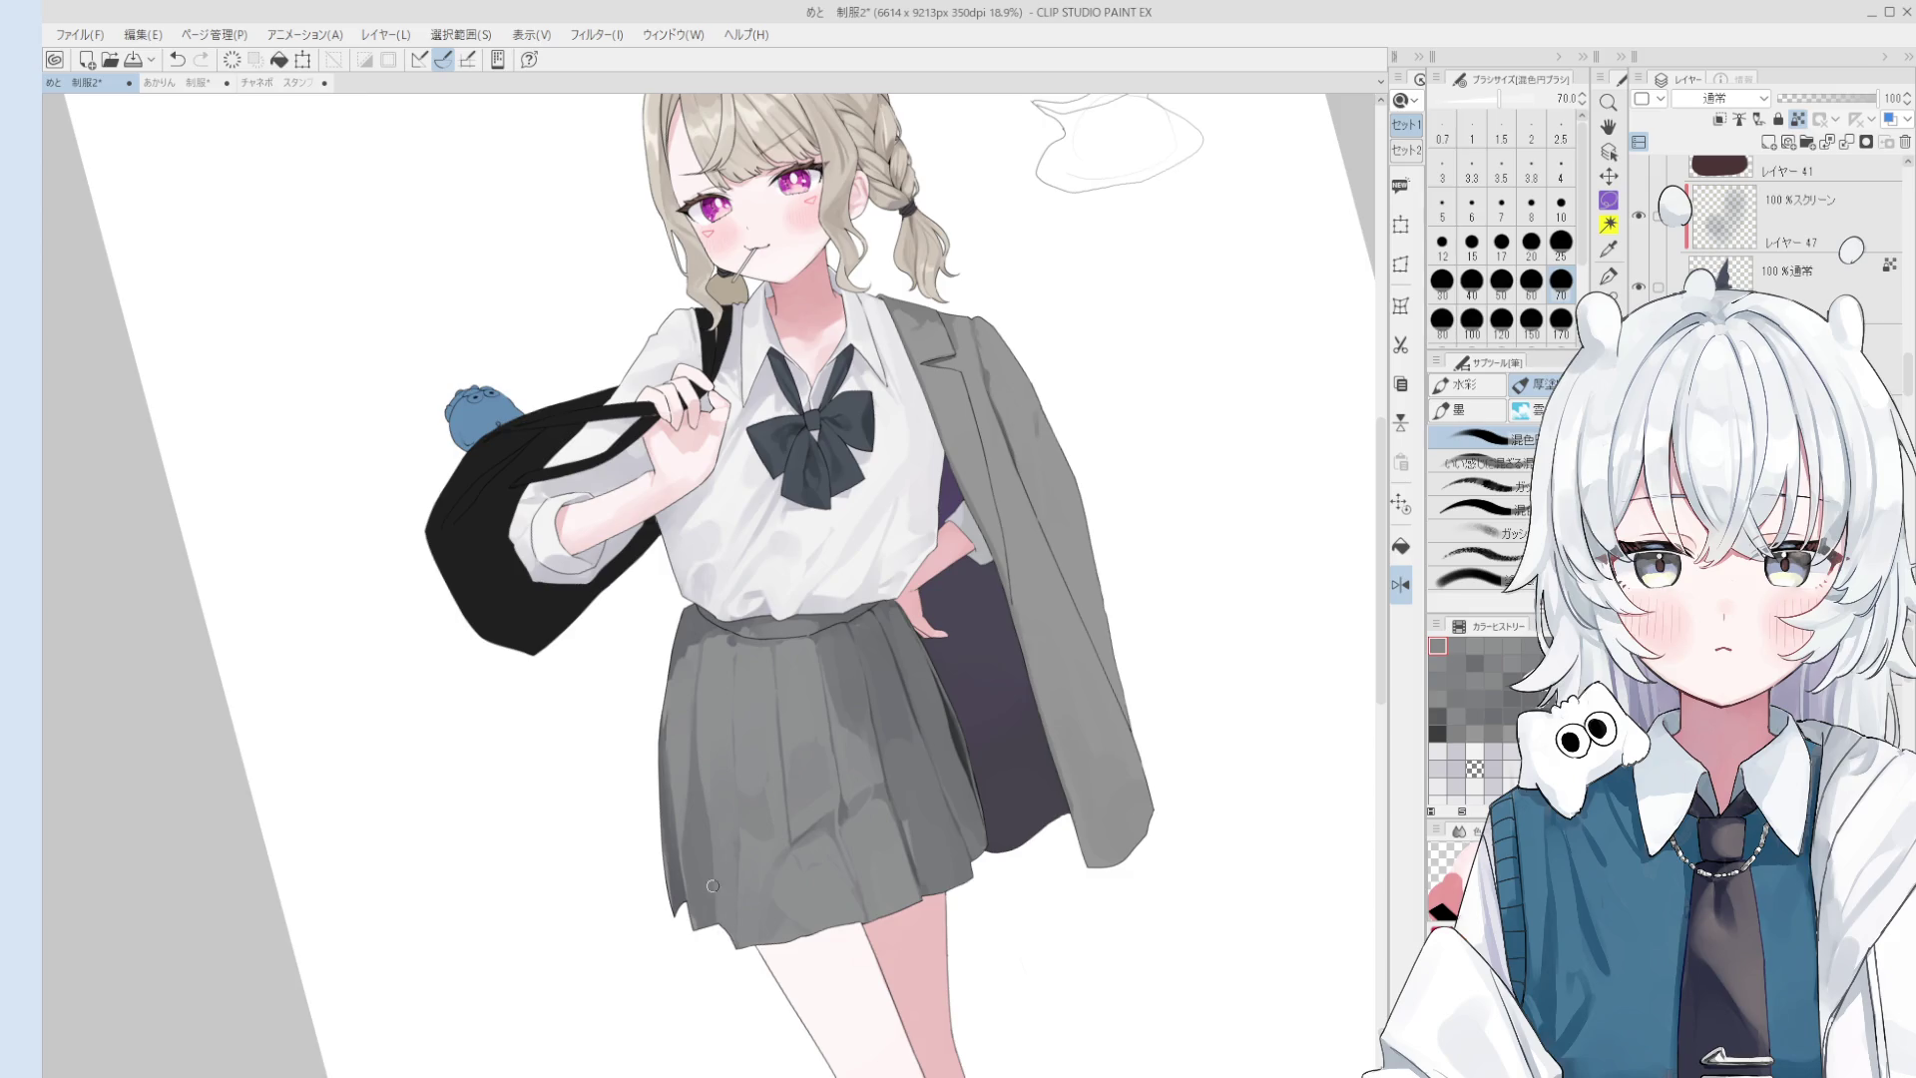
key(bracketright)
key(bracketright)
key(bracketright)
drag(752, 932, 788, 848)
- Dab a new gray tone onto the skirt with a very large brush
key(bracketleft)
key(bracketleft)
key(bracketright)
key(bracketright)
key(bracketright)
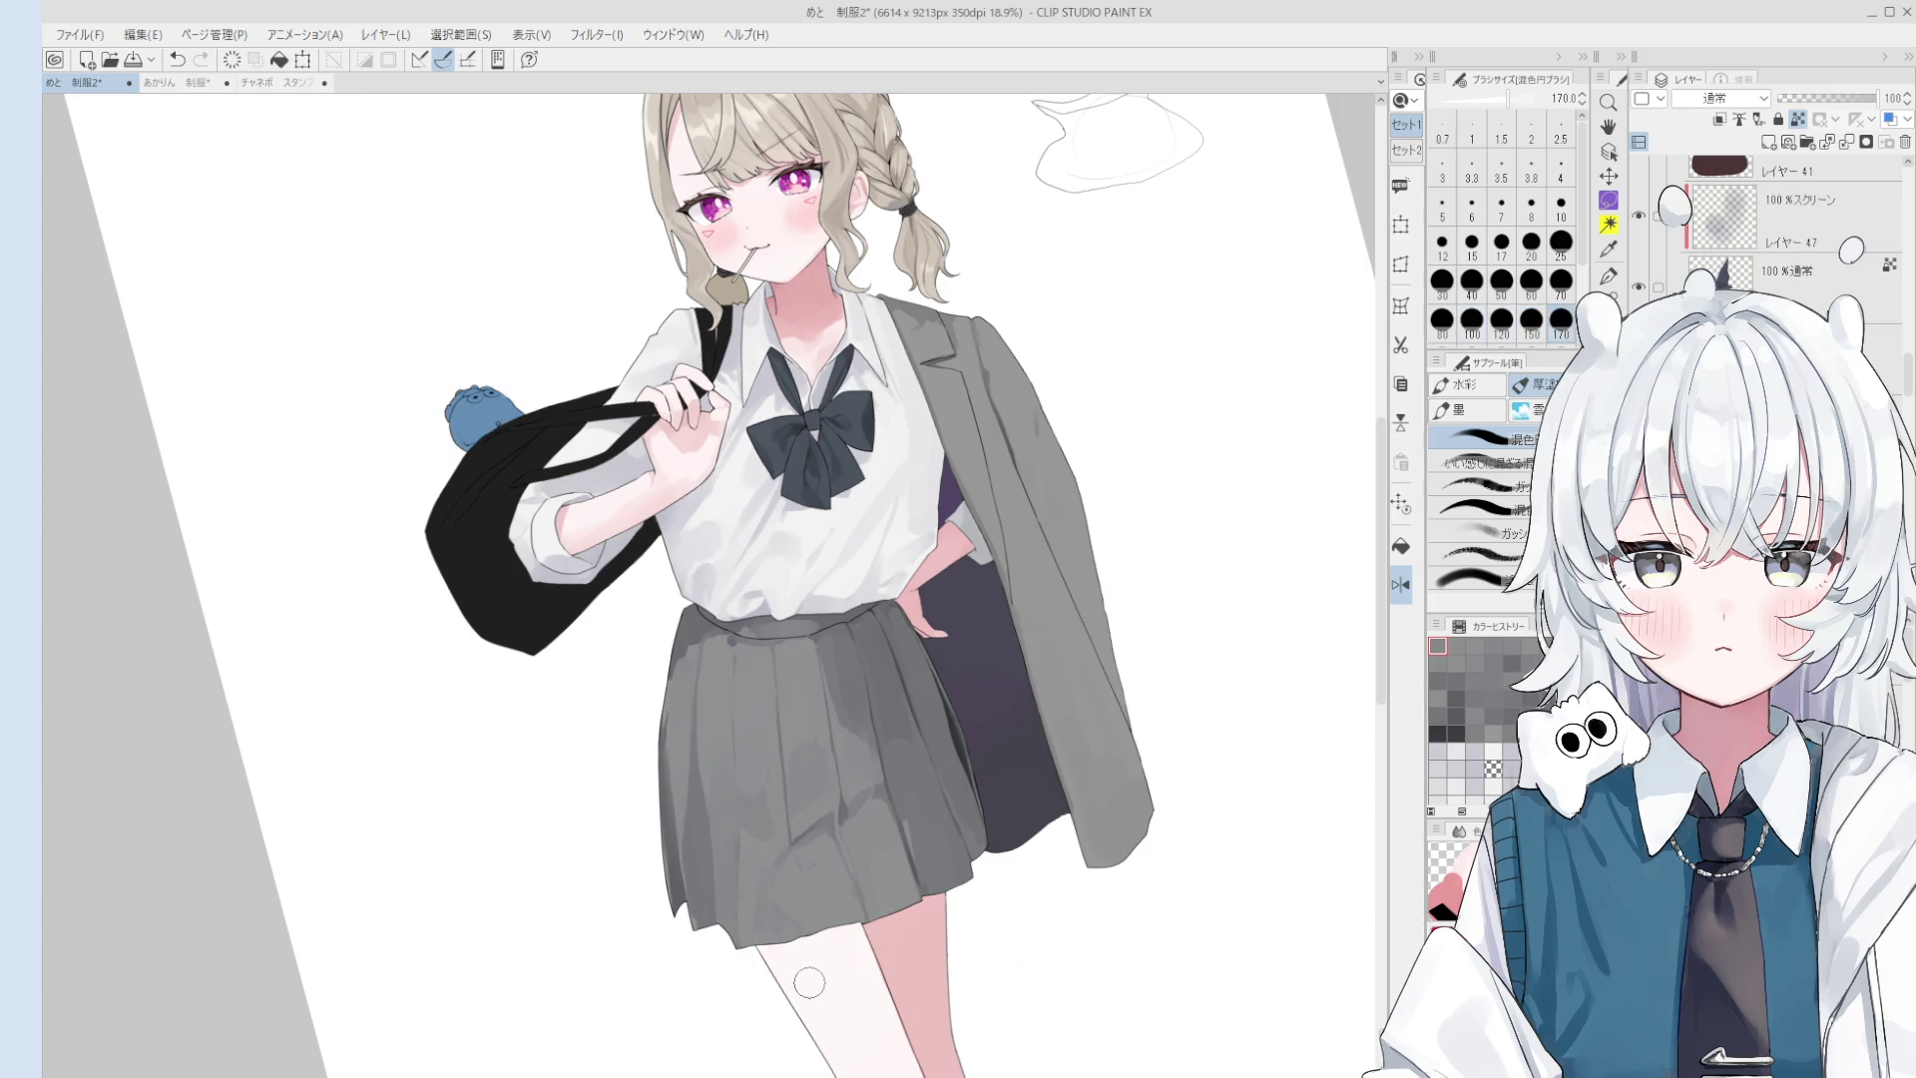
scroll(789, 930, up, 1)
key(bracketright)
key(bracketright)
key(bracketright)
scroll(788, 935, down, 1)
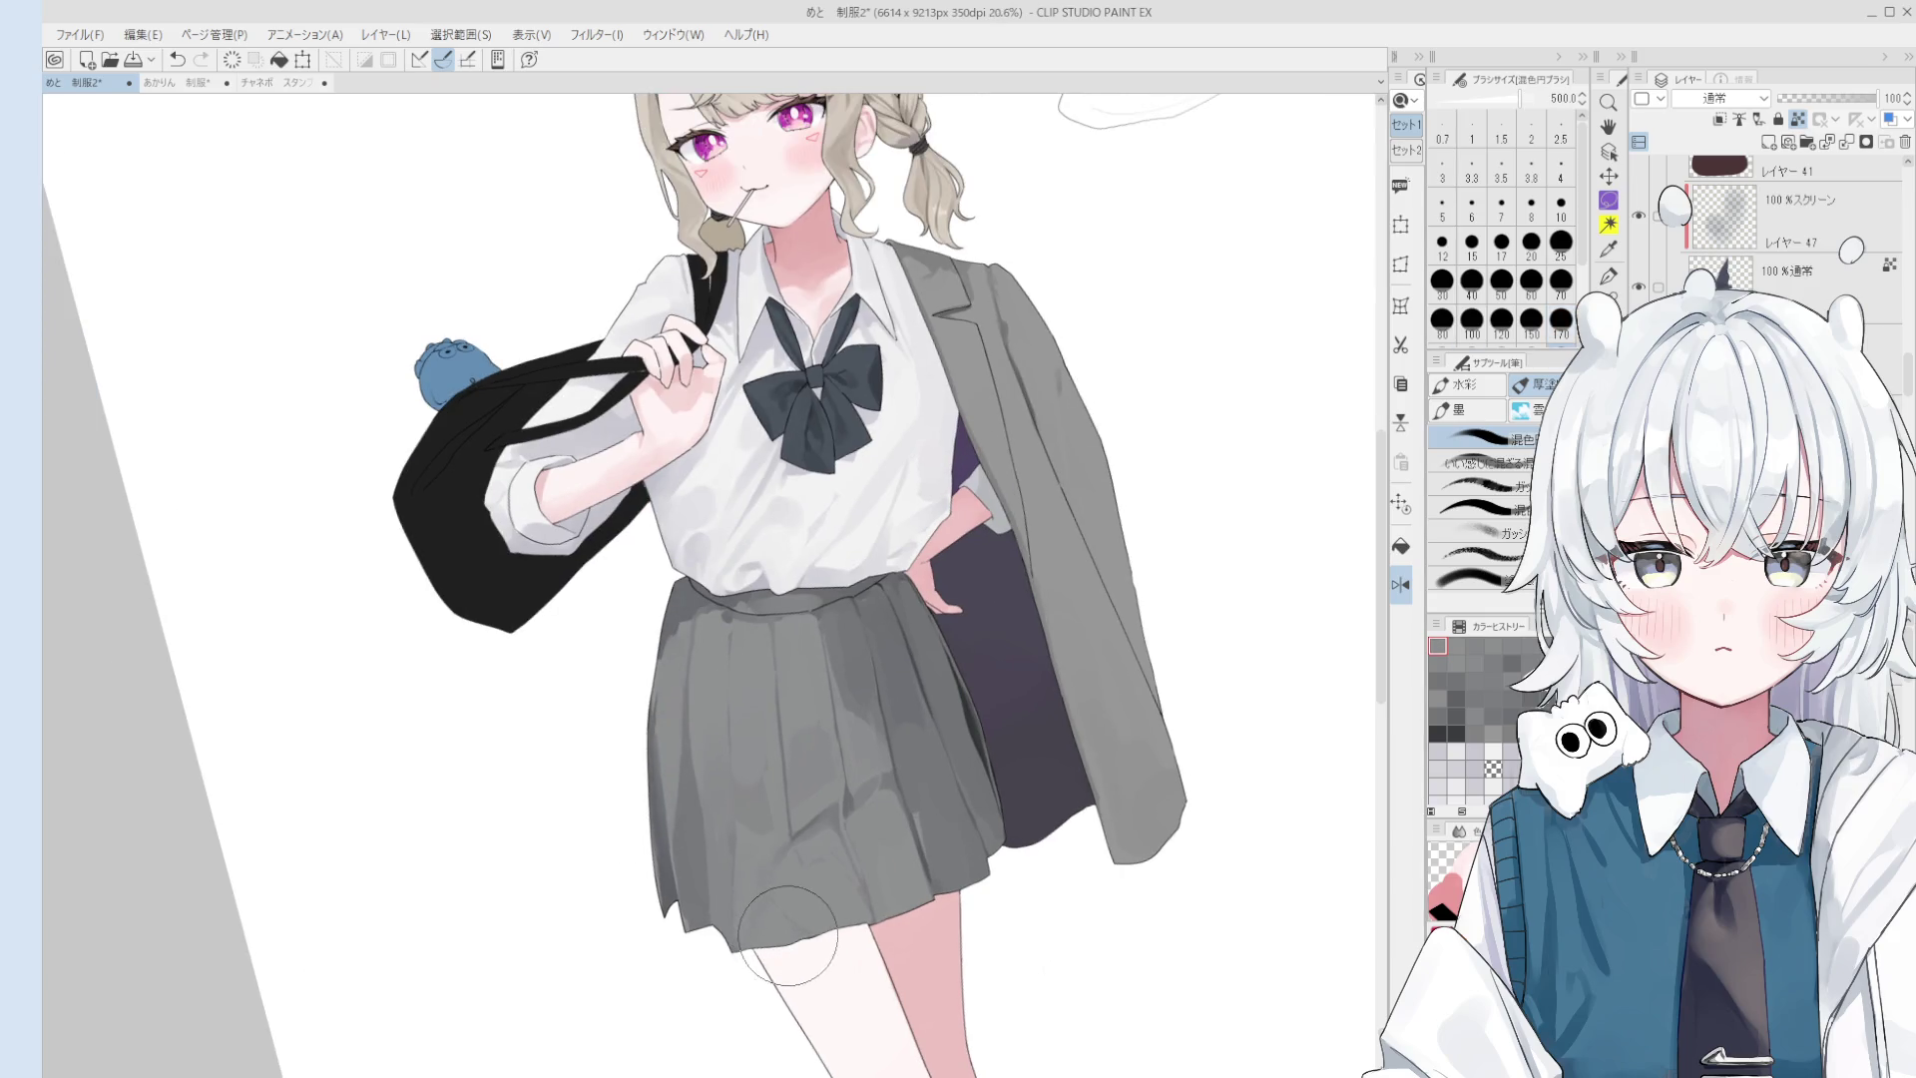
alt+click(799, 828)
- Step the brush size up for broad strokes, then shrink it for finer work
key(bracketleft)
key(bracketleft)
key(bracketleft)
key(bracketleft)
key(bracketleft)
key(bracketleft)
key(bracketleft)
key(bracketleft)
key(bracketright)
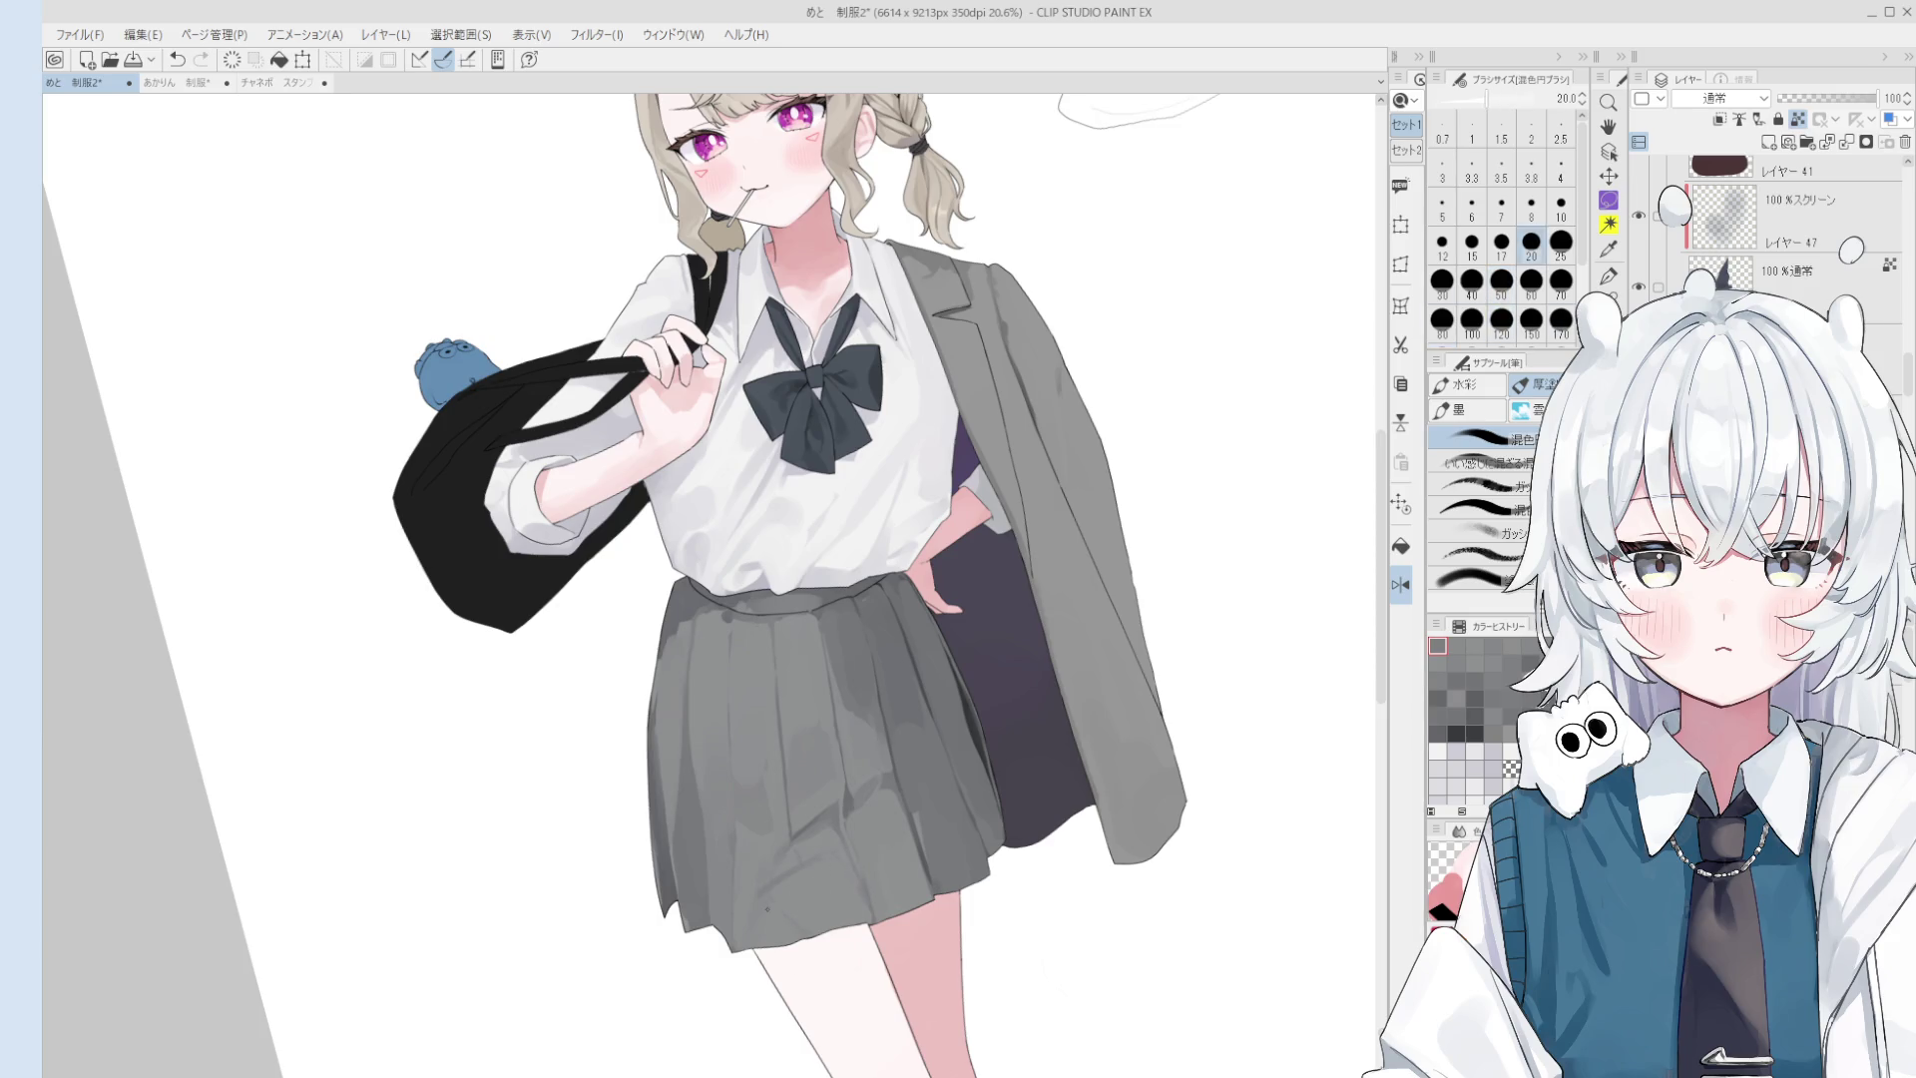
scroll(815, 884, down, 1)
key(bracketright)
key(bracketright)
scroll(787, 894, down, 1)
key(bracketright)
key(bracketright)
key(bracketright)
key(bracketright)
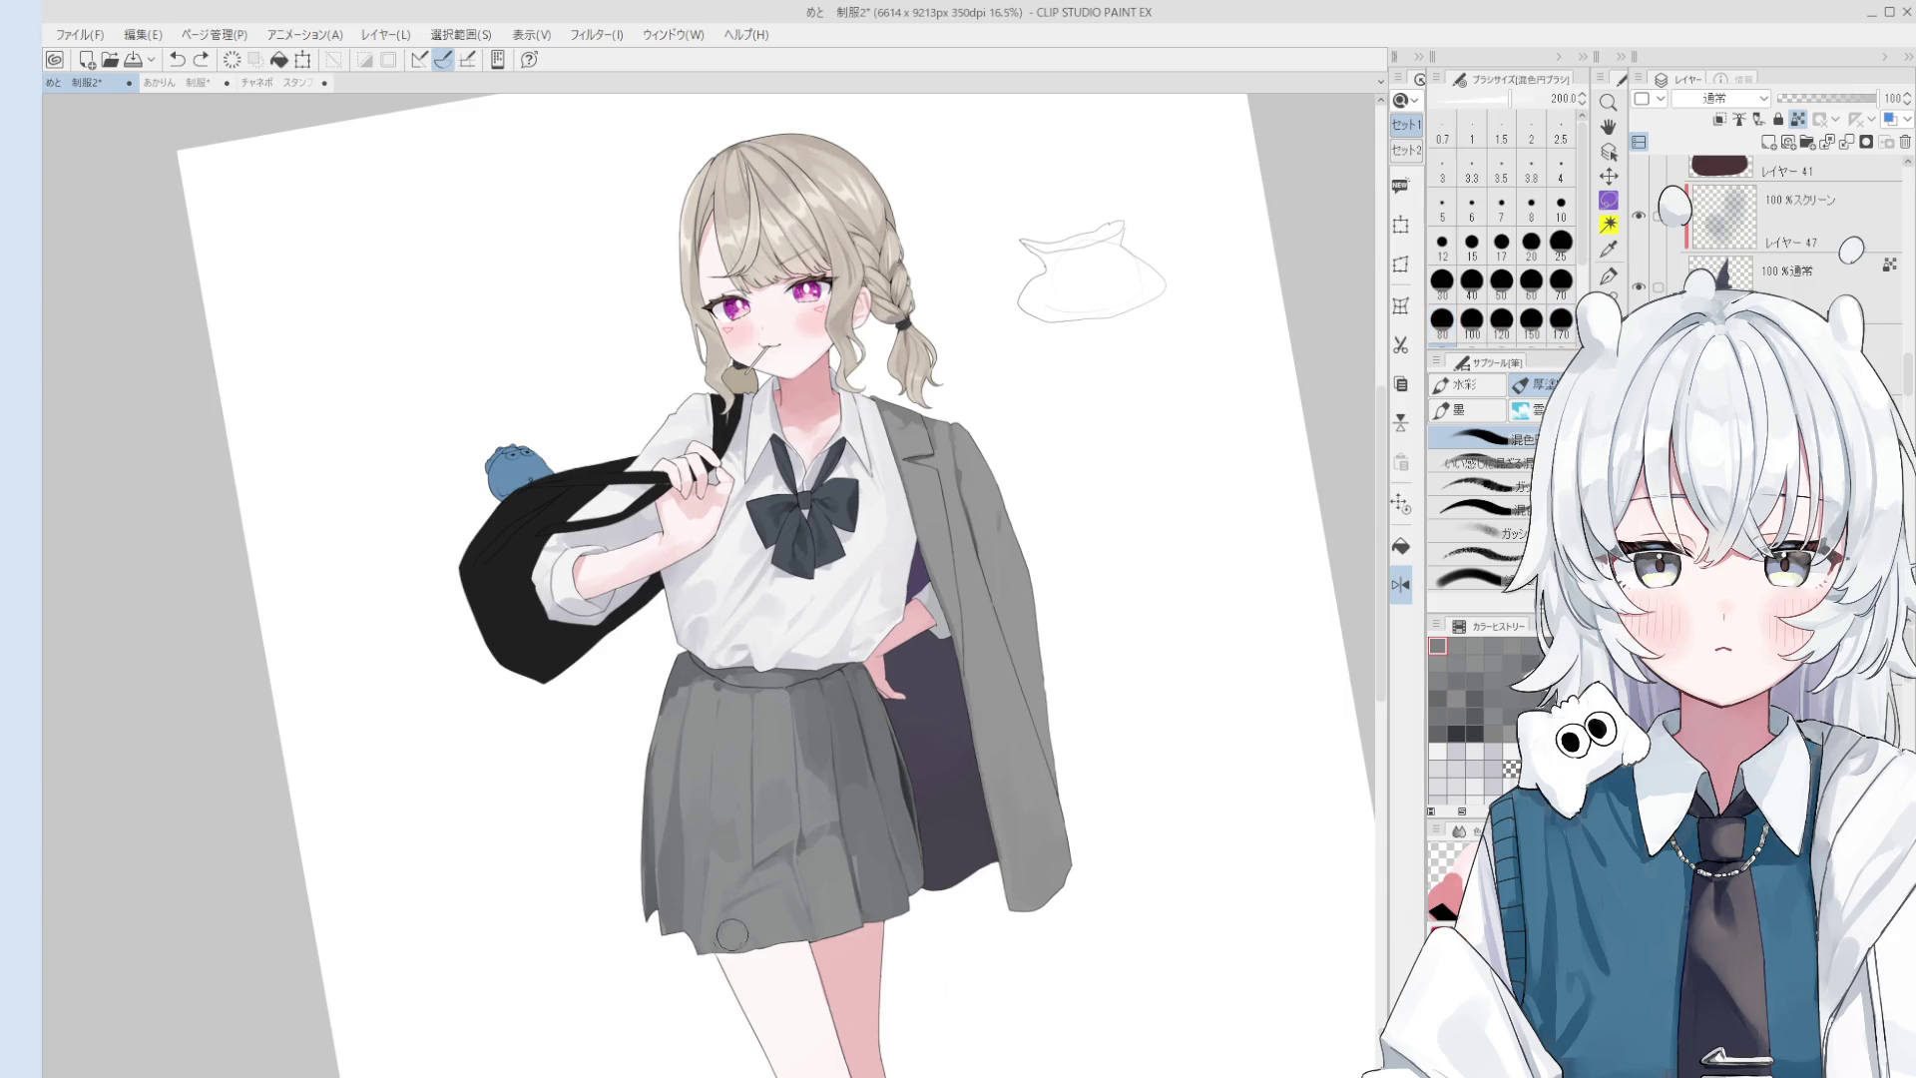
key(bracketleft)
key(bracketleft)
key(bracketleft)
scroll(844, 780, up, 2)
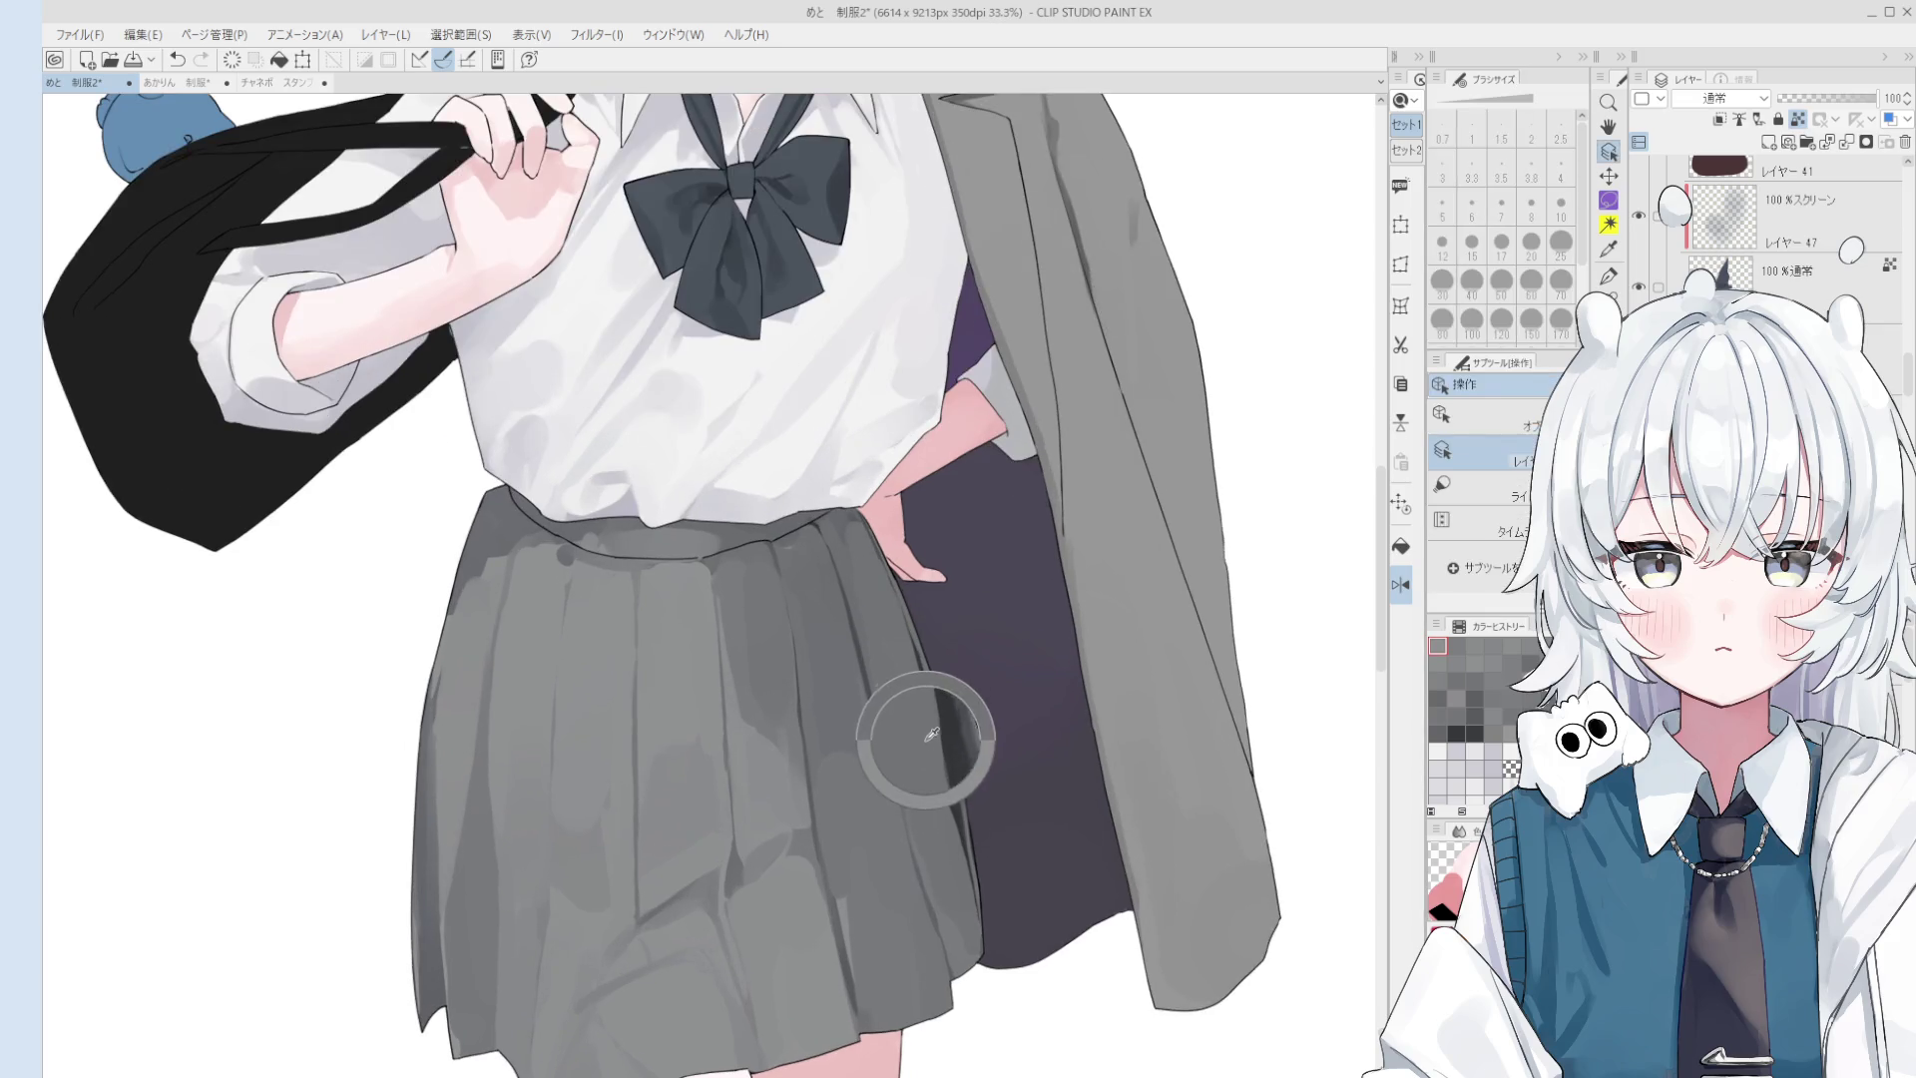
- Resize the brush for detail work and sample the grey at the skirt edge
key(bracketleft)
key(bracketleft)
key(bracketleft)
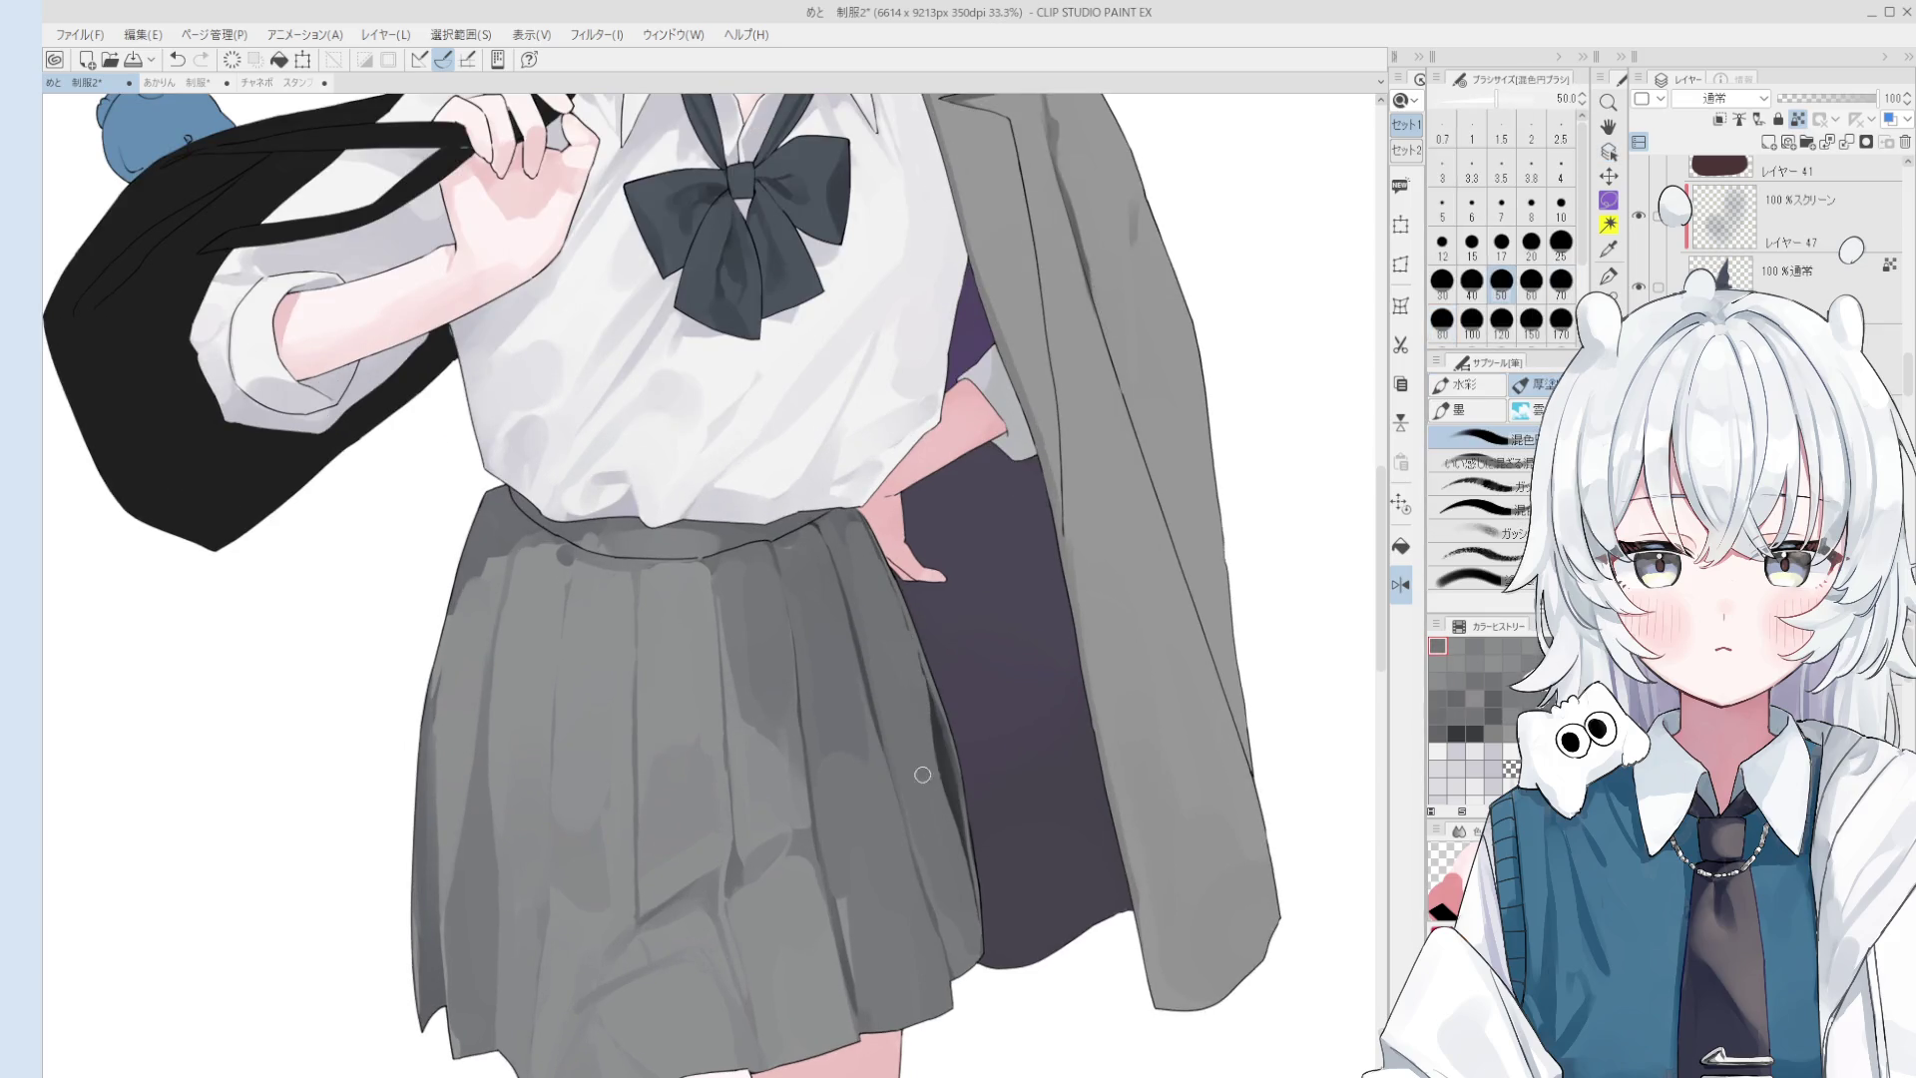
scroll(902, 616, up, 1)
key(bracketleft)
key(bracketleft)
key(bracketleft)
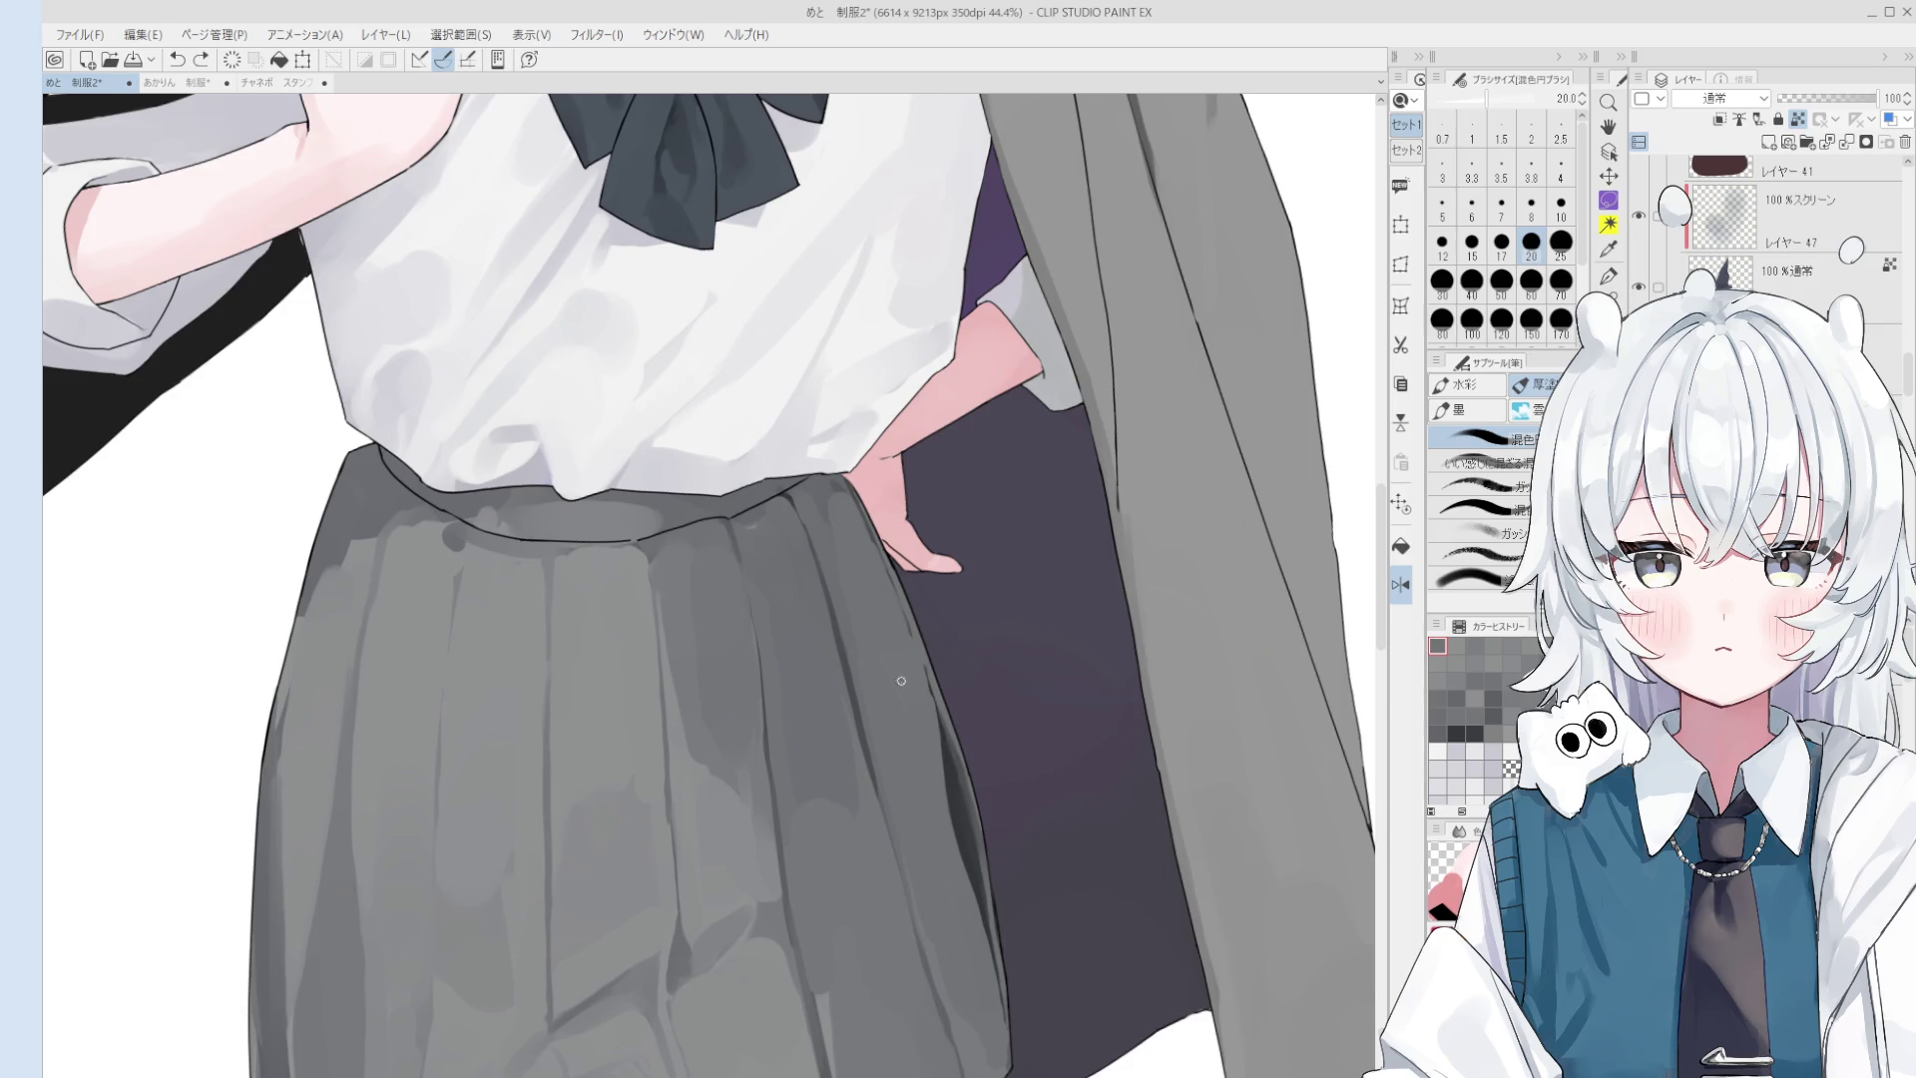
key(bracketleft)
scroll(951, 716, down, 1)
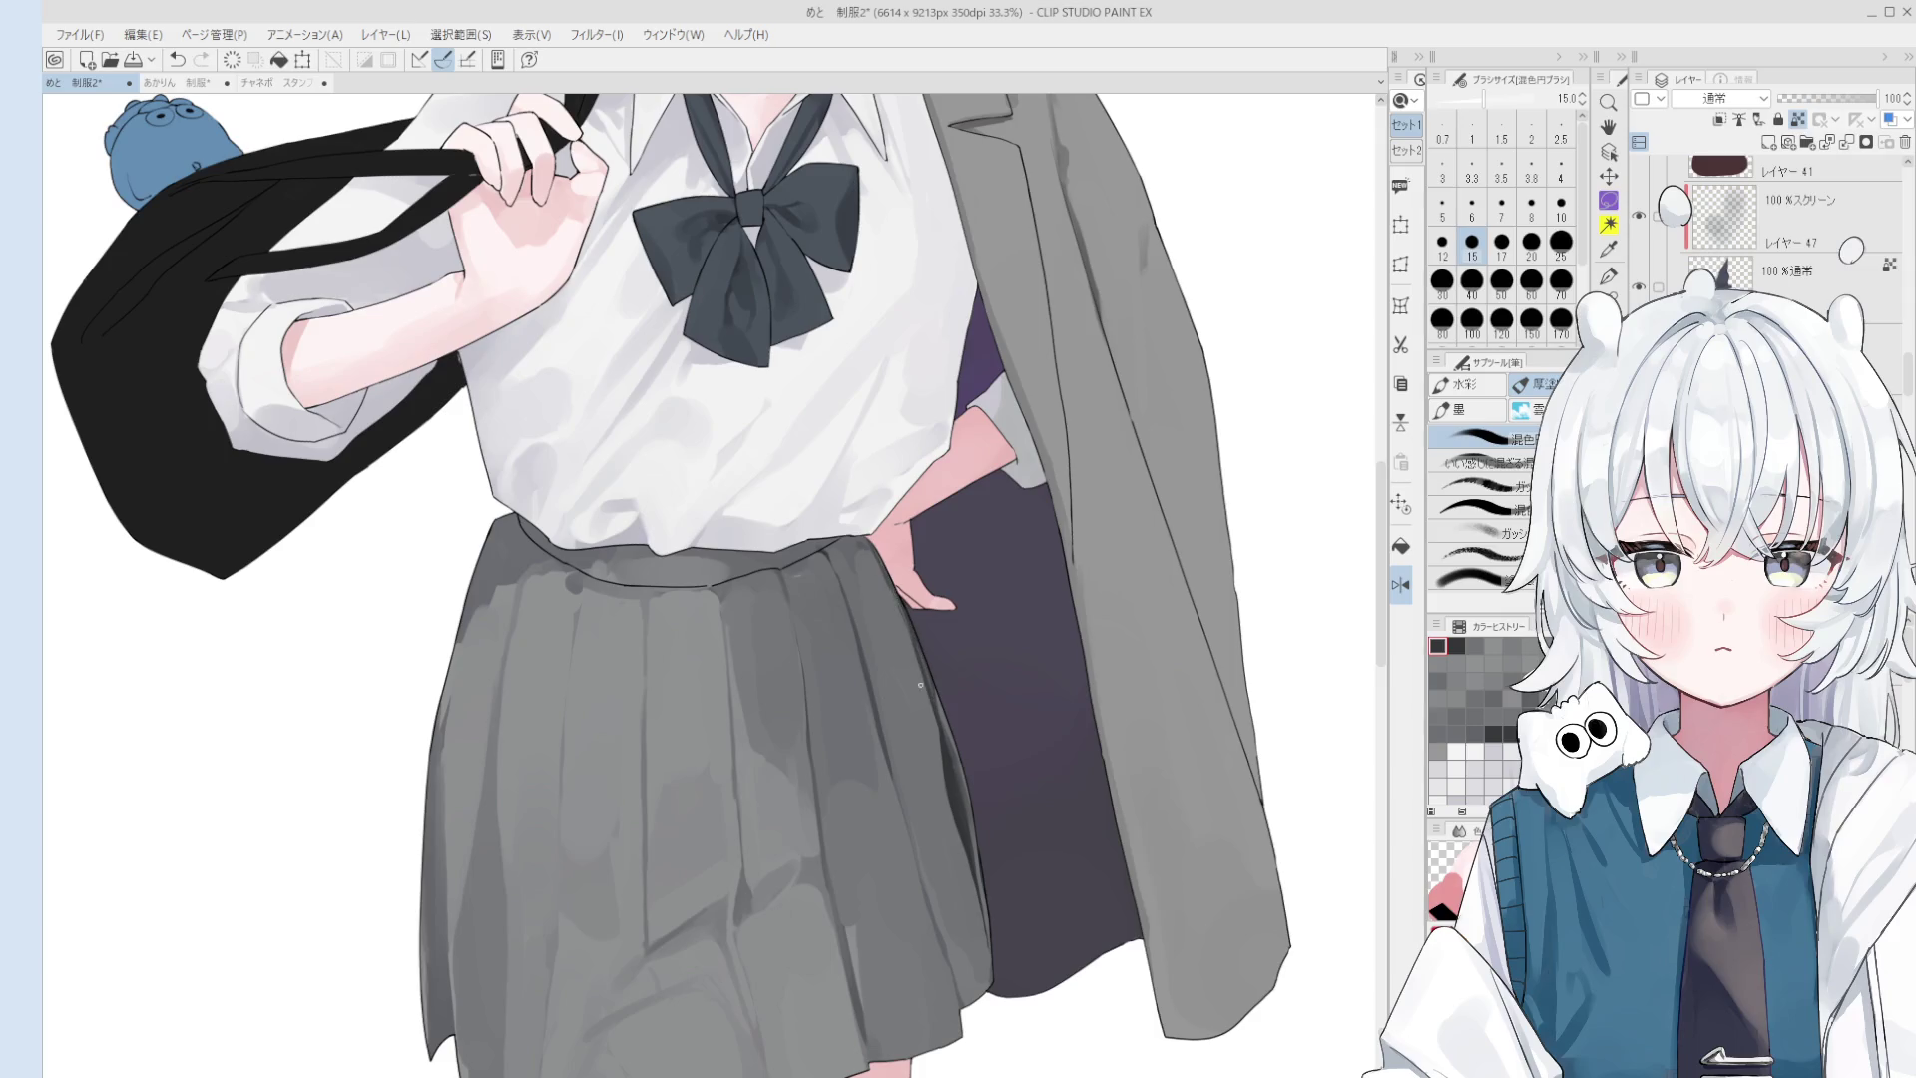
key(bracketright)
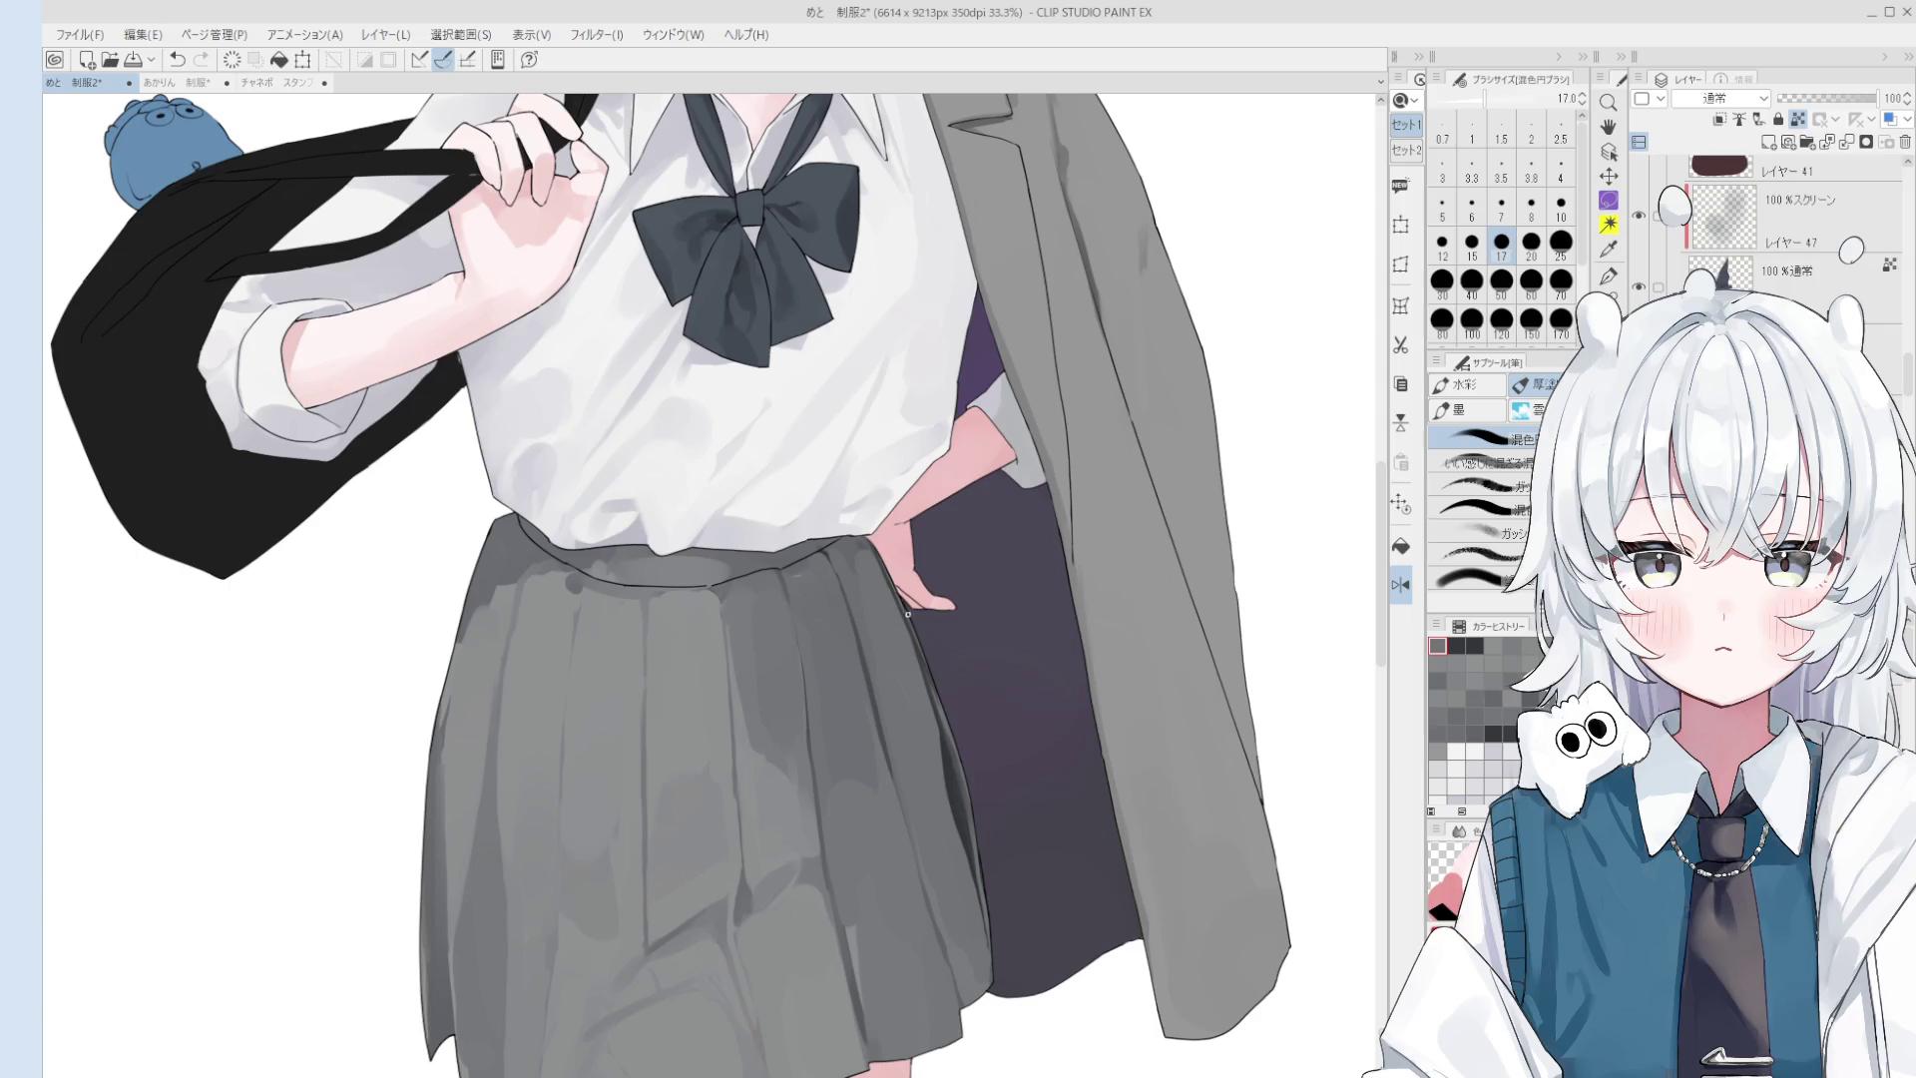
key(bracketright)
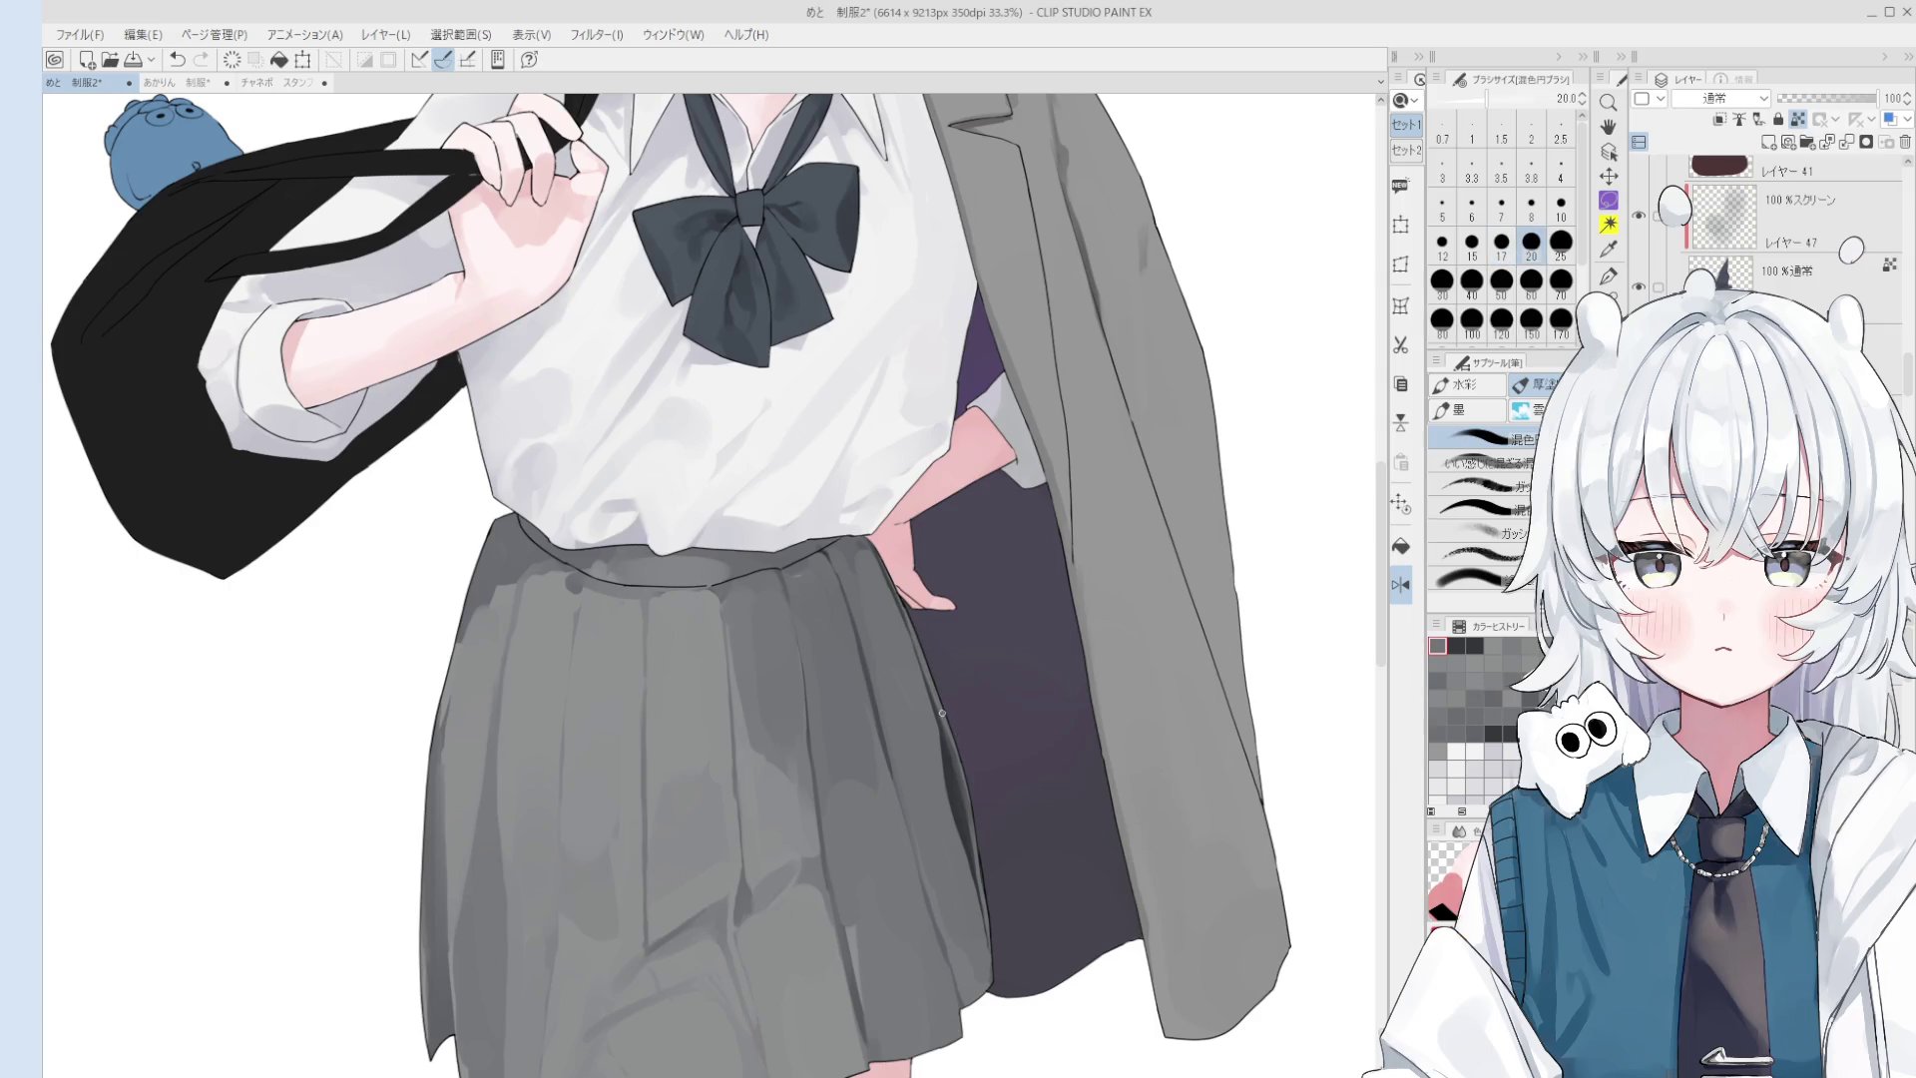
scroll(941, 756, up, 2)
key(bracketright)
key(bracketright)
key(bracketright)
key(bracketright)
key(bracketright)
key(bracketright)
key(bracketright)
key(bracketright)
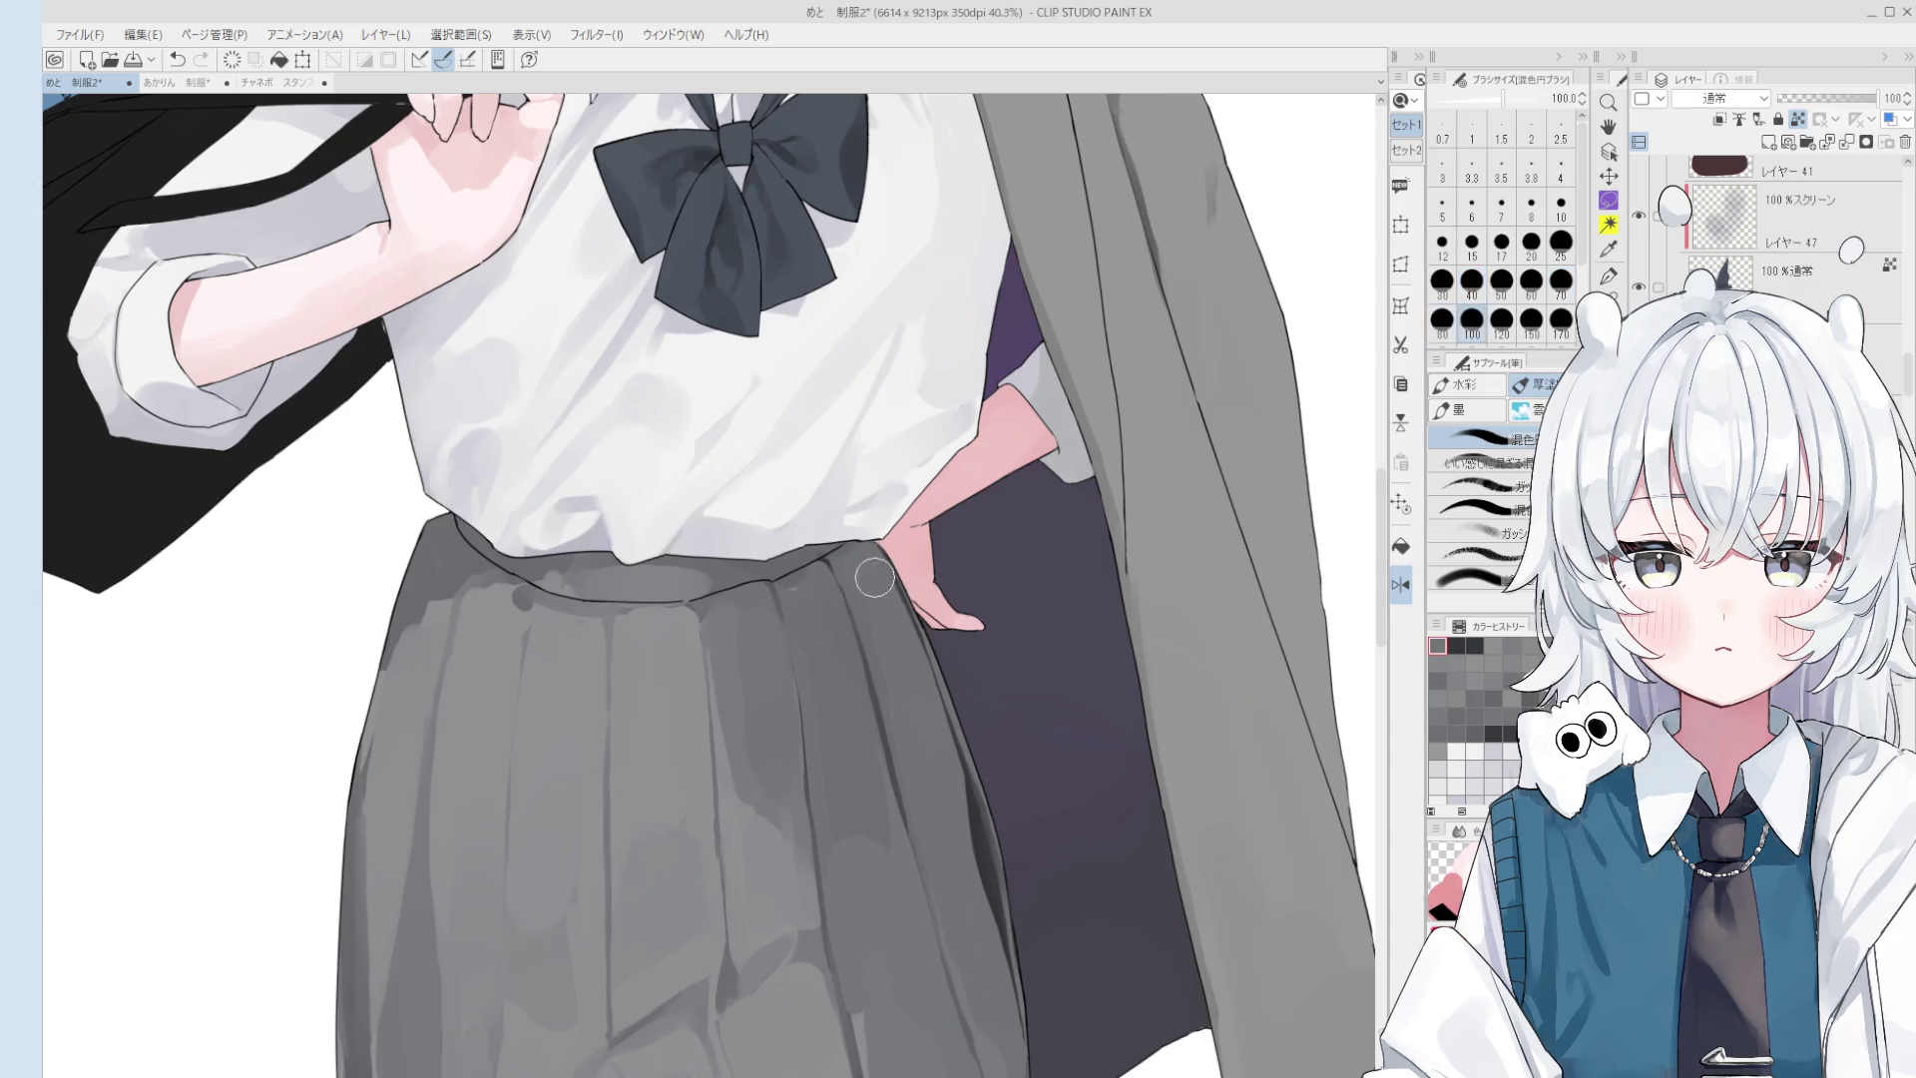
scroll(871, 566, down, 2)
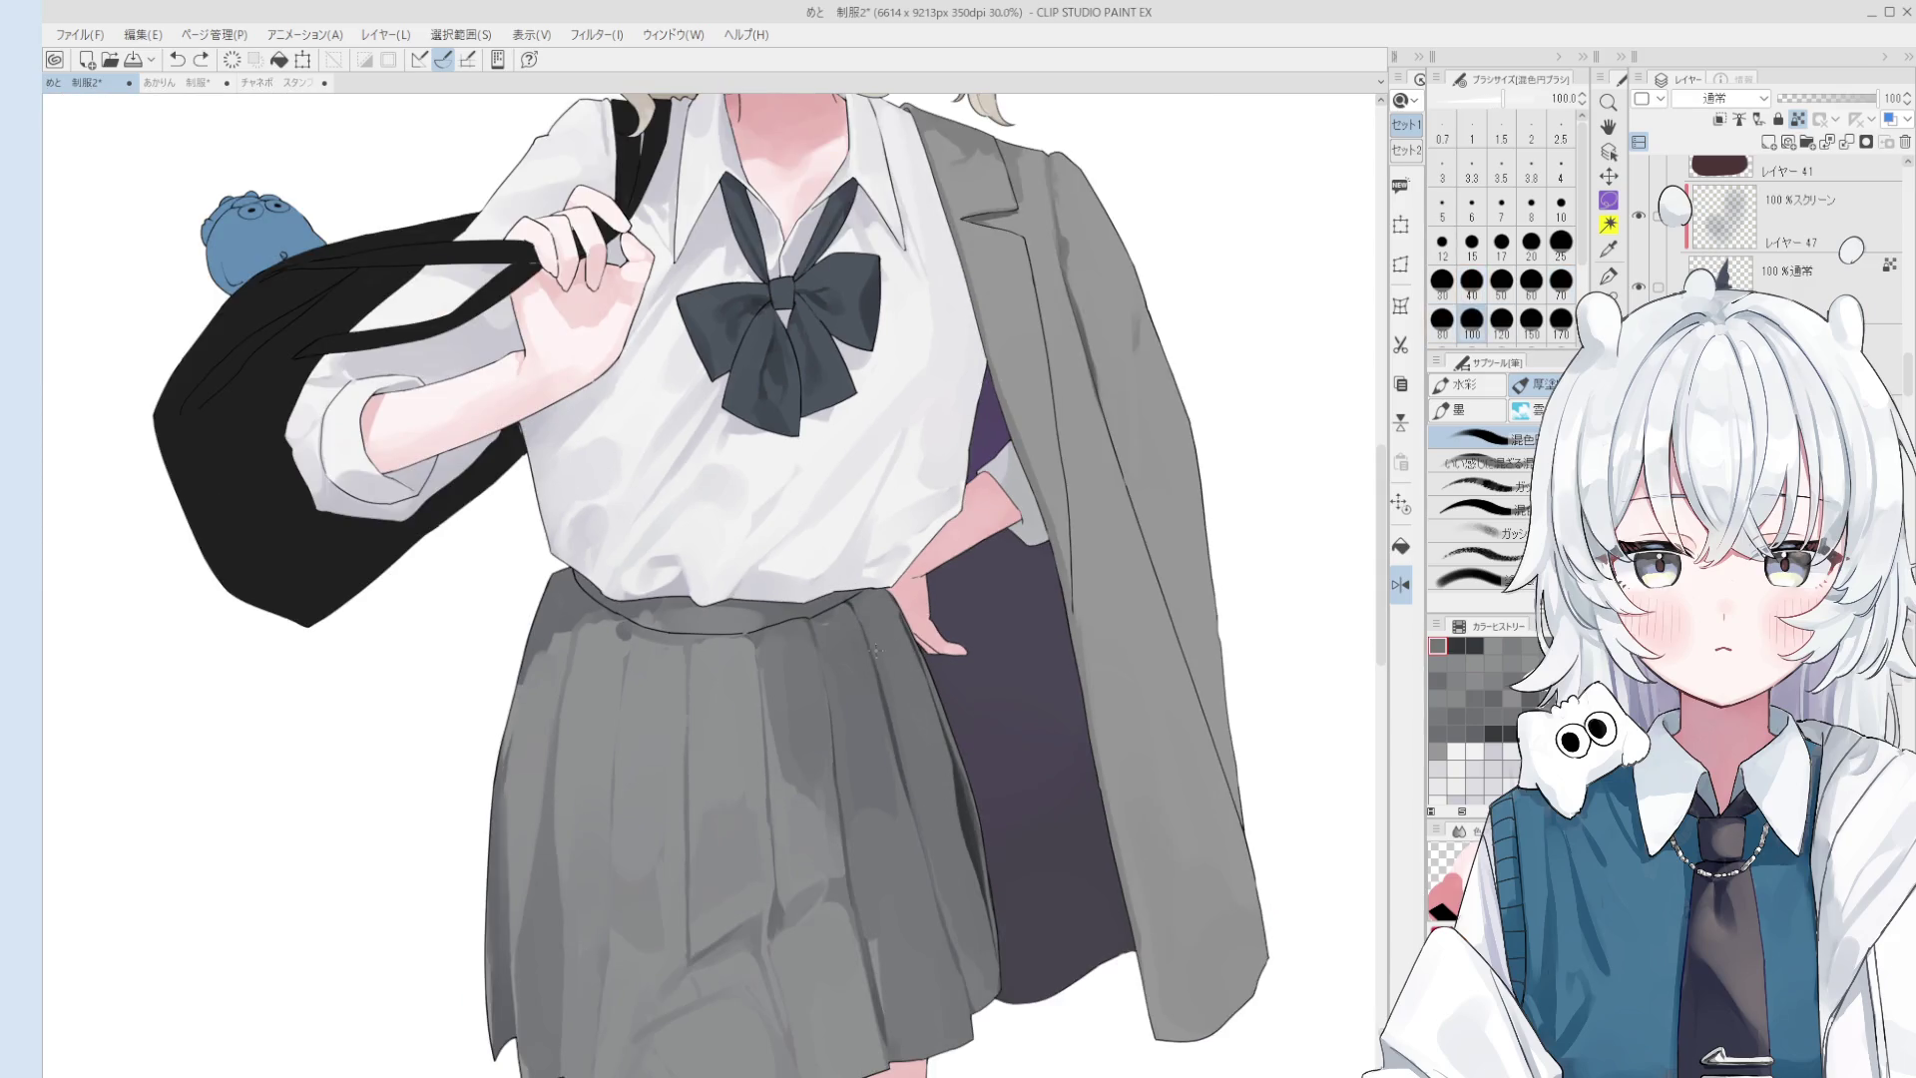
scroll(879, 659, up, 1)
alt+click(903, 619)
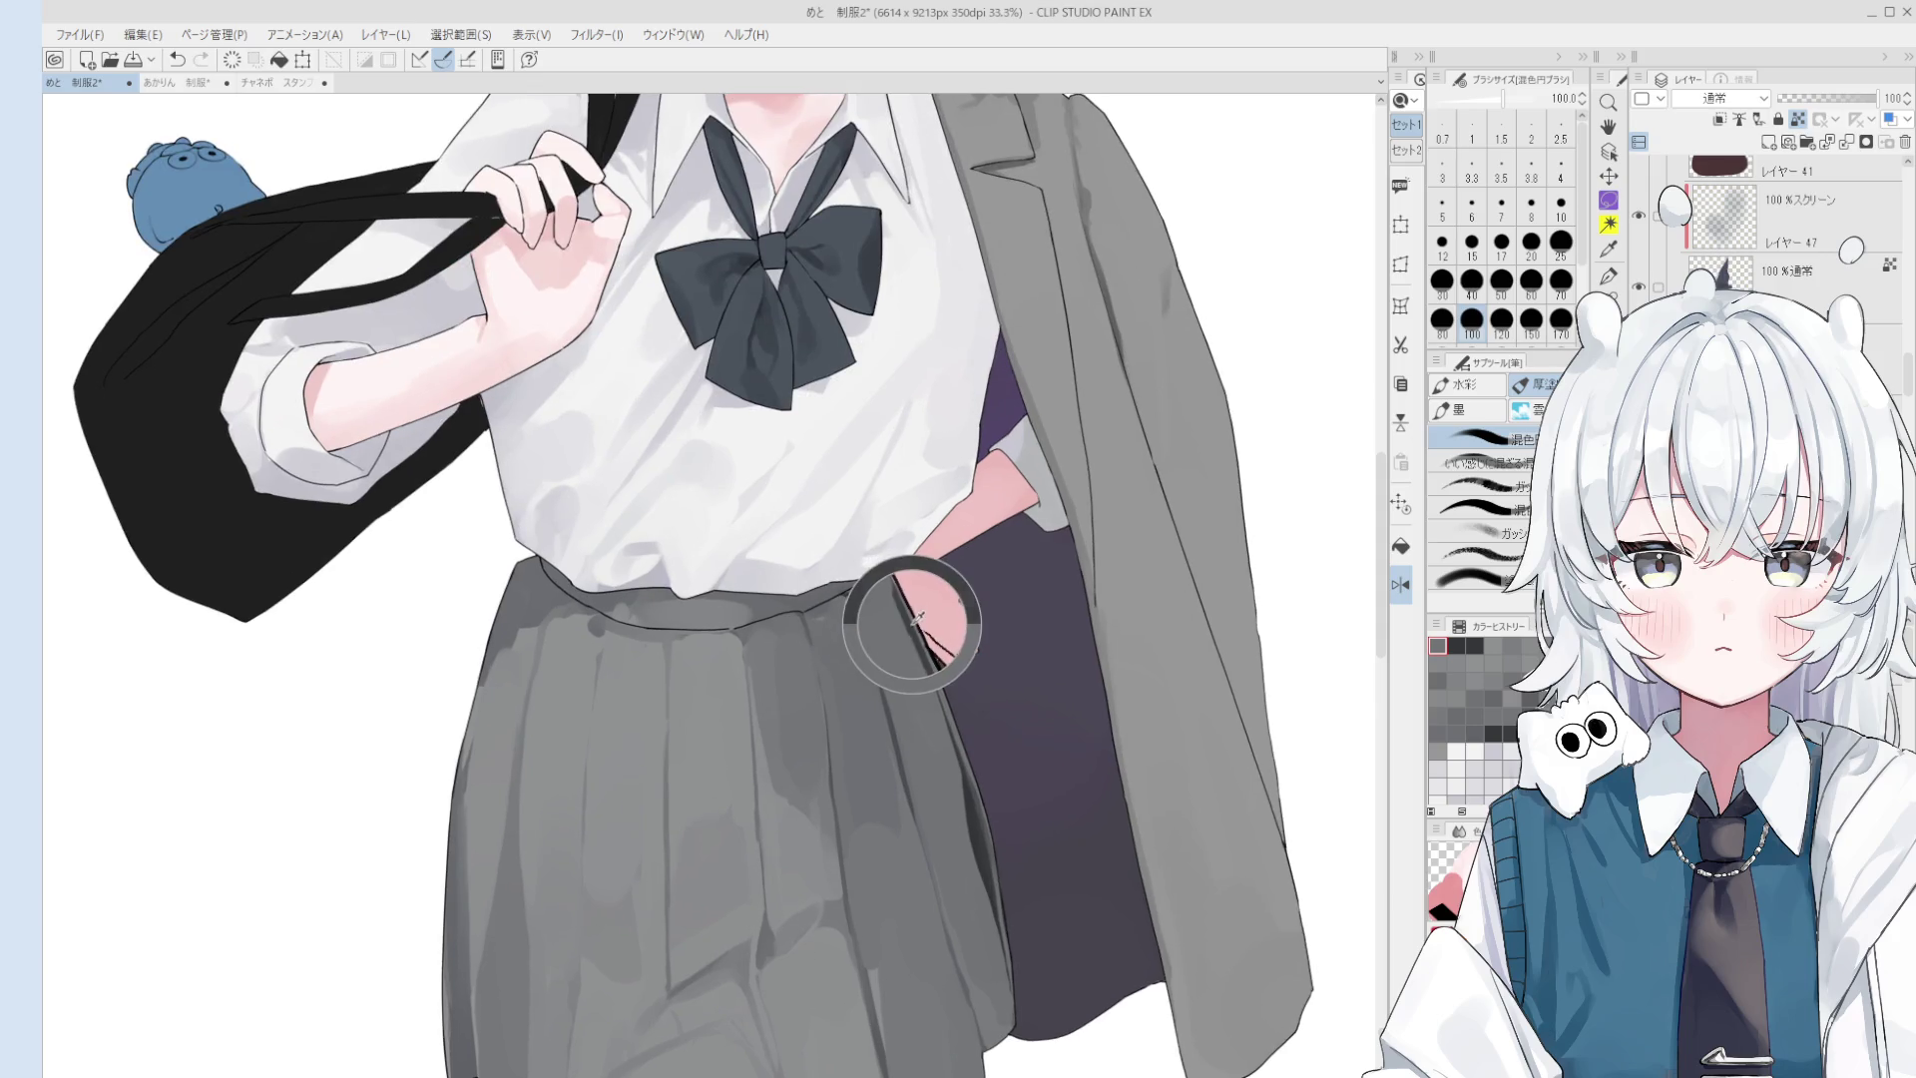
- Extend the dark fold shading upward, then paint and lighten a pleat line on the skirt
key(bracketleft)
key(bracketleft)
key(bracketleft)
key(bracketright)
key(bracketright)
key(bracketright)
key(bracketright)
key(bracketright)
key(bracketright)
key(bracketright)
key(bracketright)
key(bracketright)
key(bracketright)
key(bracketright)
key(bracketright)
key(bracketleft)
key(bracketleft)
key(bracketleft)
mouse_move(964, 850)
mouse_down()
mouse_move(981, 898)
mouse_move(1030, 930)
mouse_up()
key(bracketright)
key(bracketright)
key(bracketright)
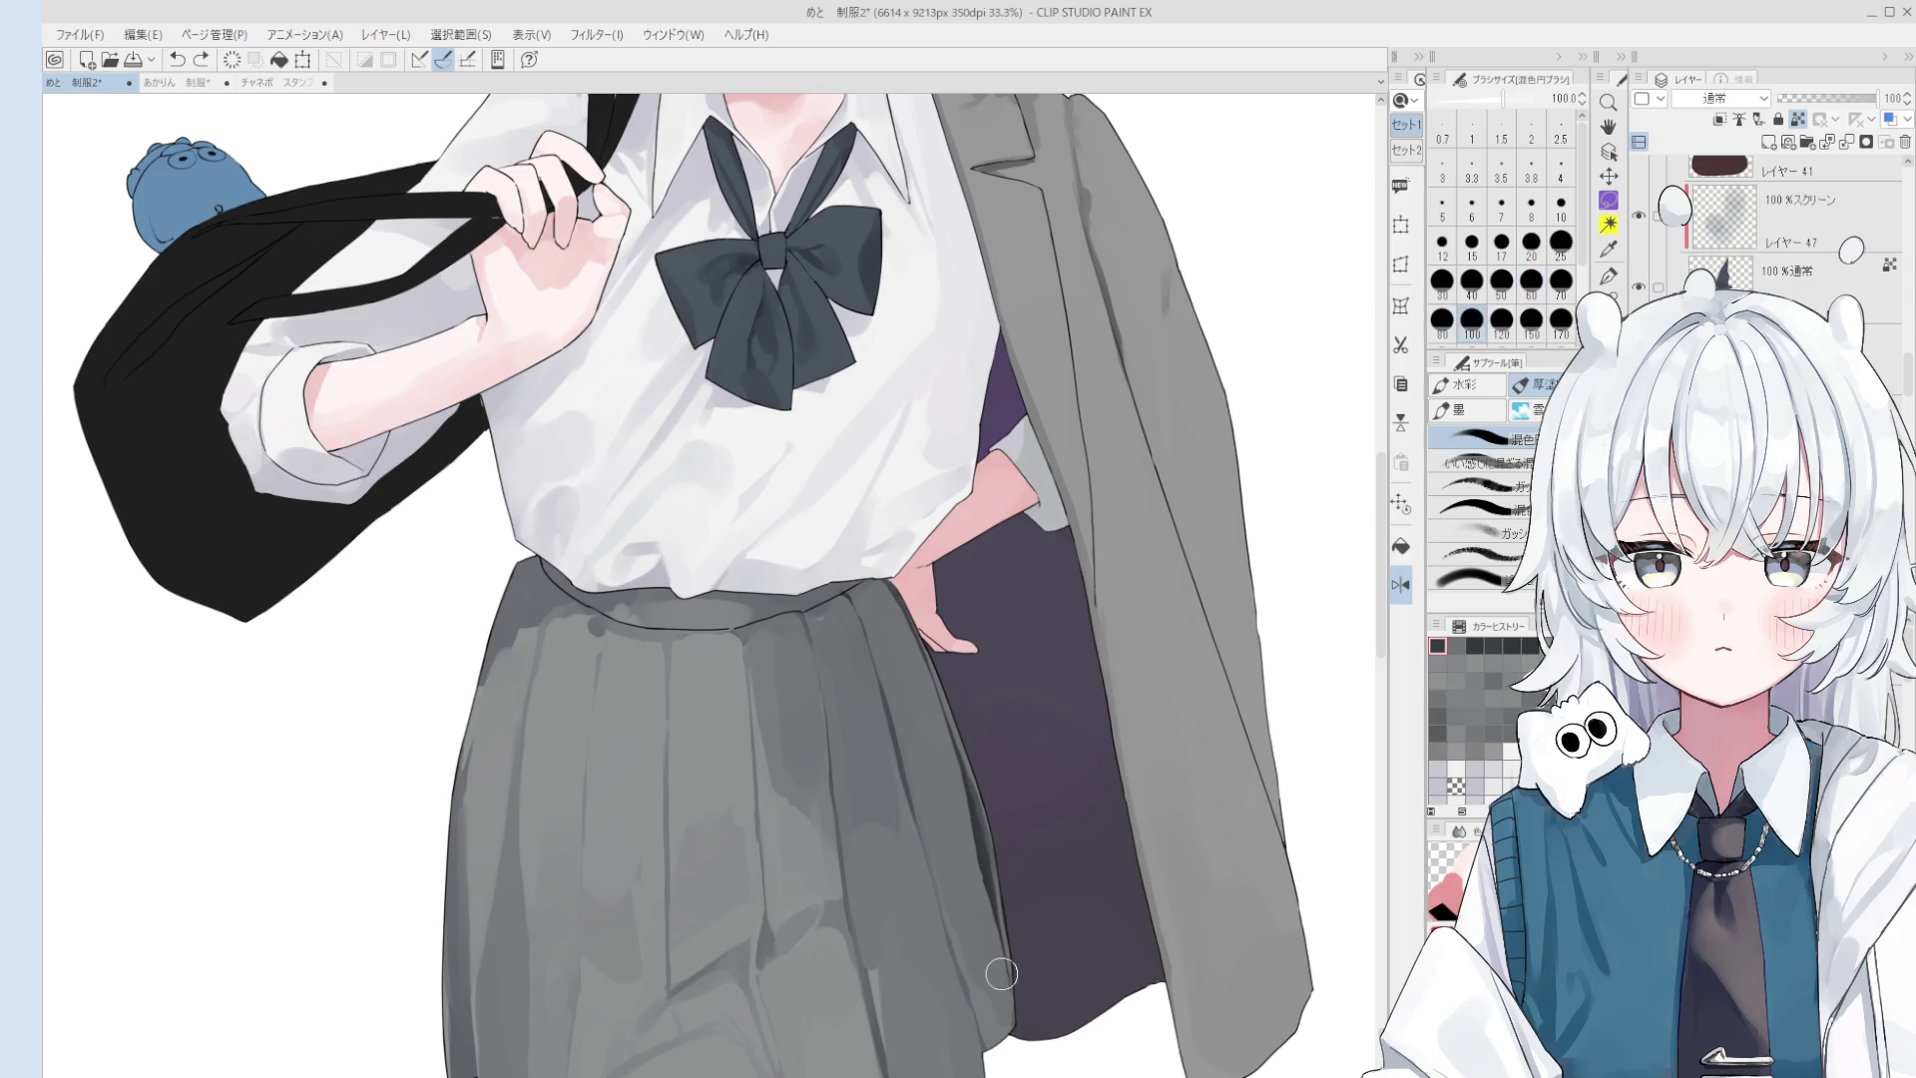
key(bracketleft)
key(bracketleft)
key(bracketleft)
scroll(929, 871, down, 1)
key(bracketright)
key(bracketright)
key(bracketright)
key(bracketright)
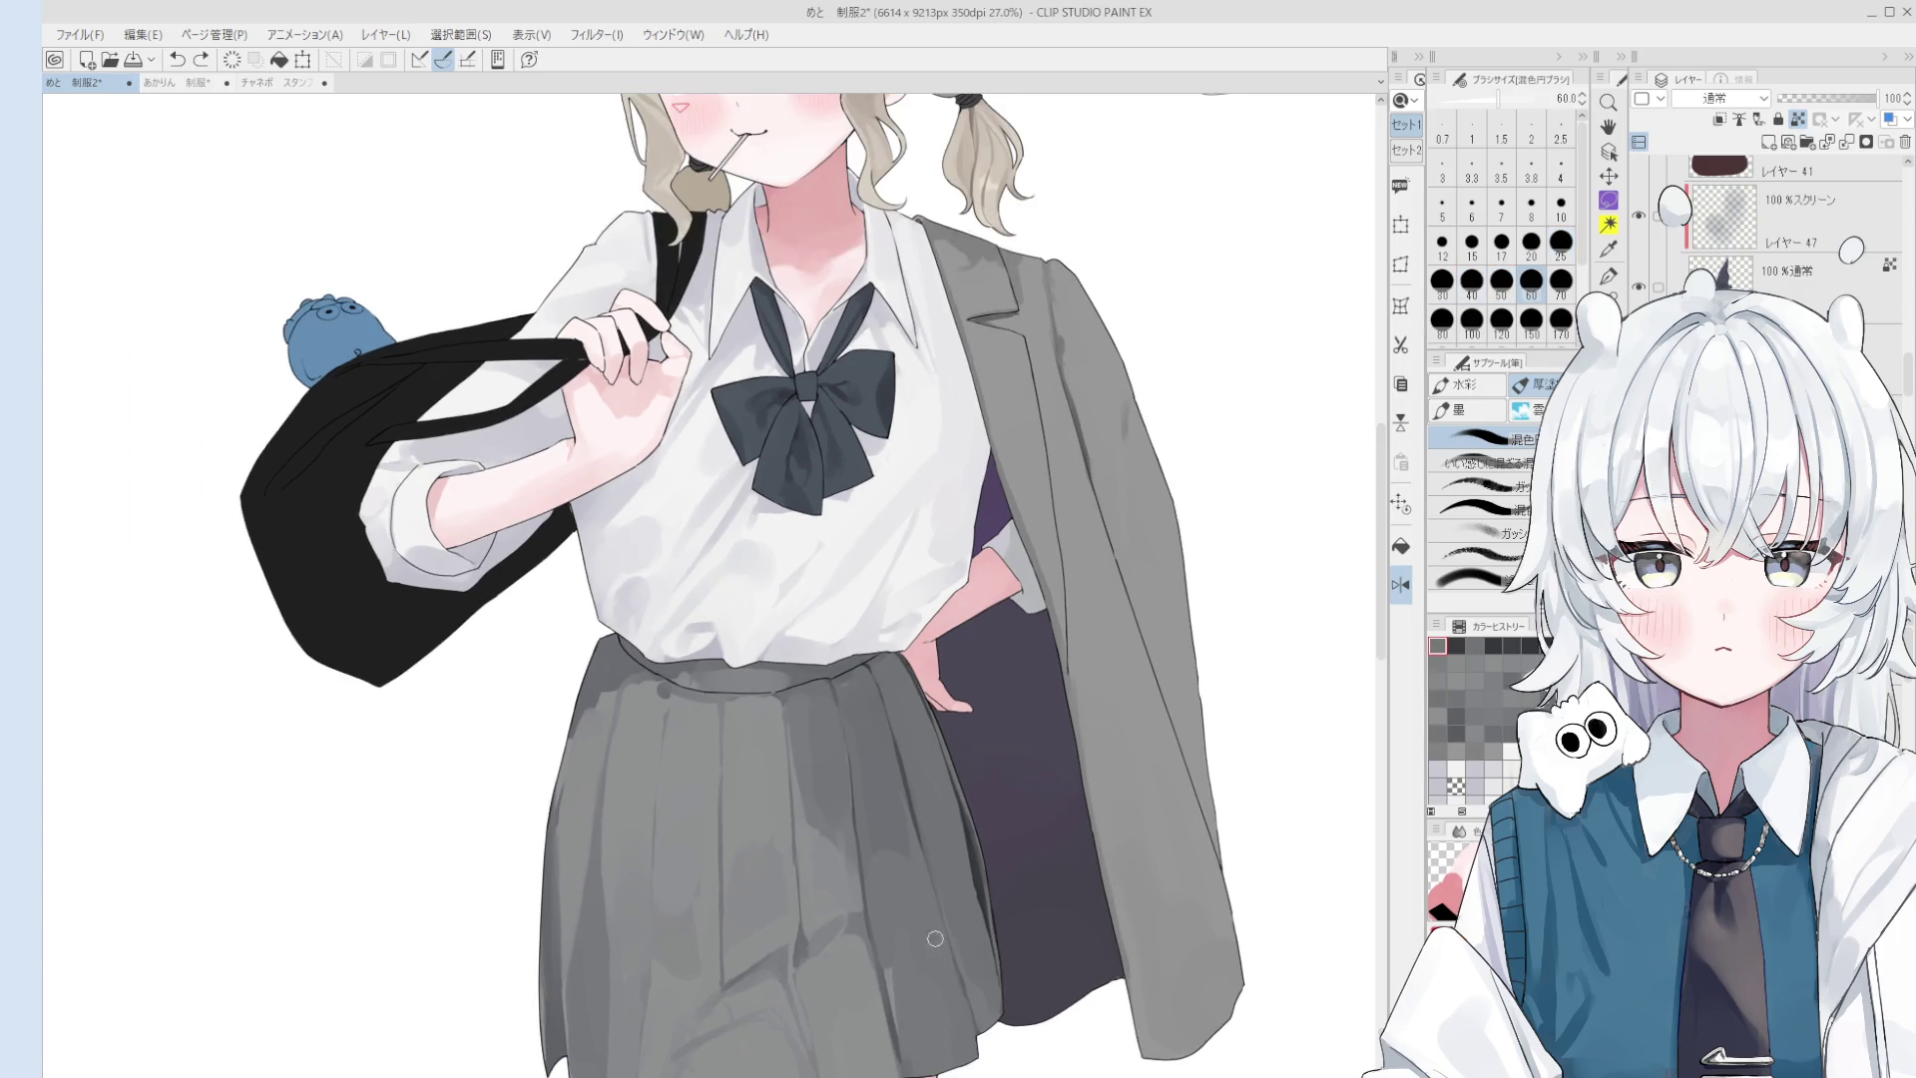
drag(925, 946, 952, 965)
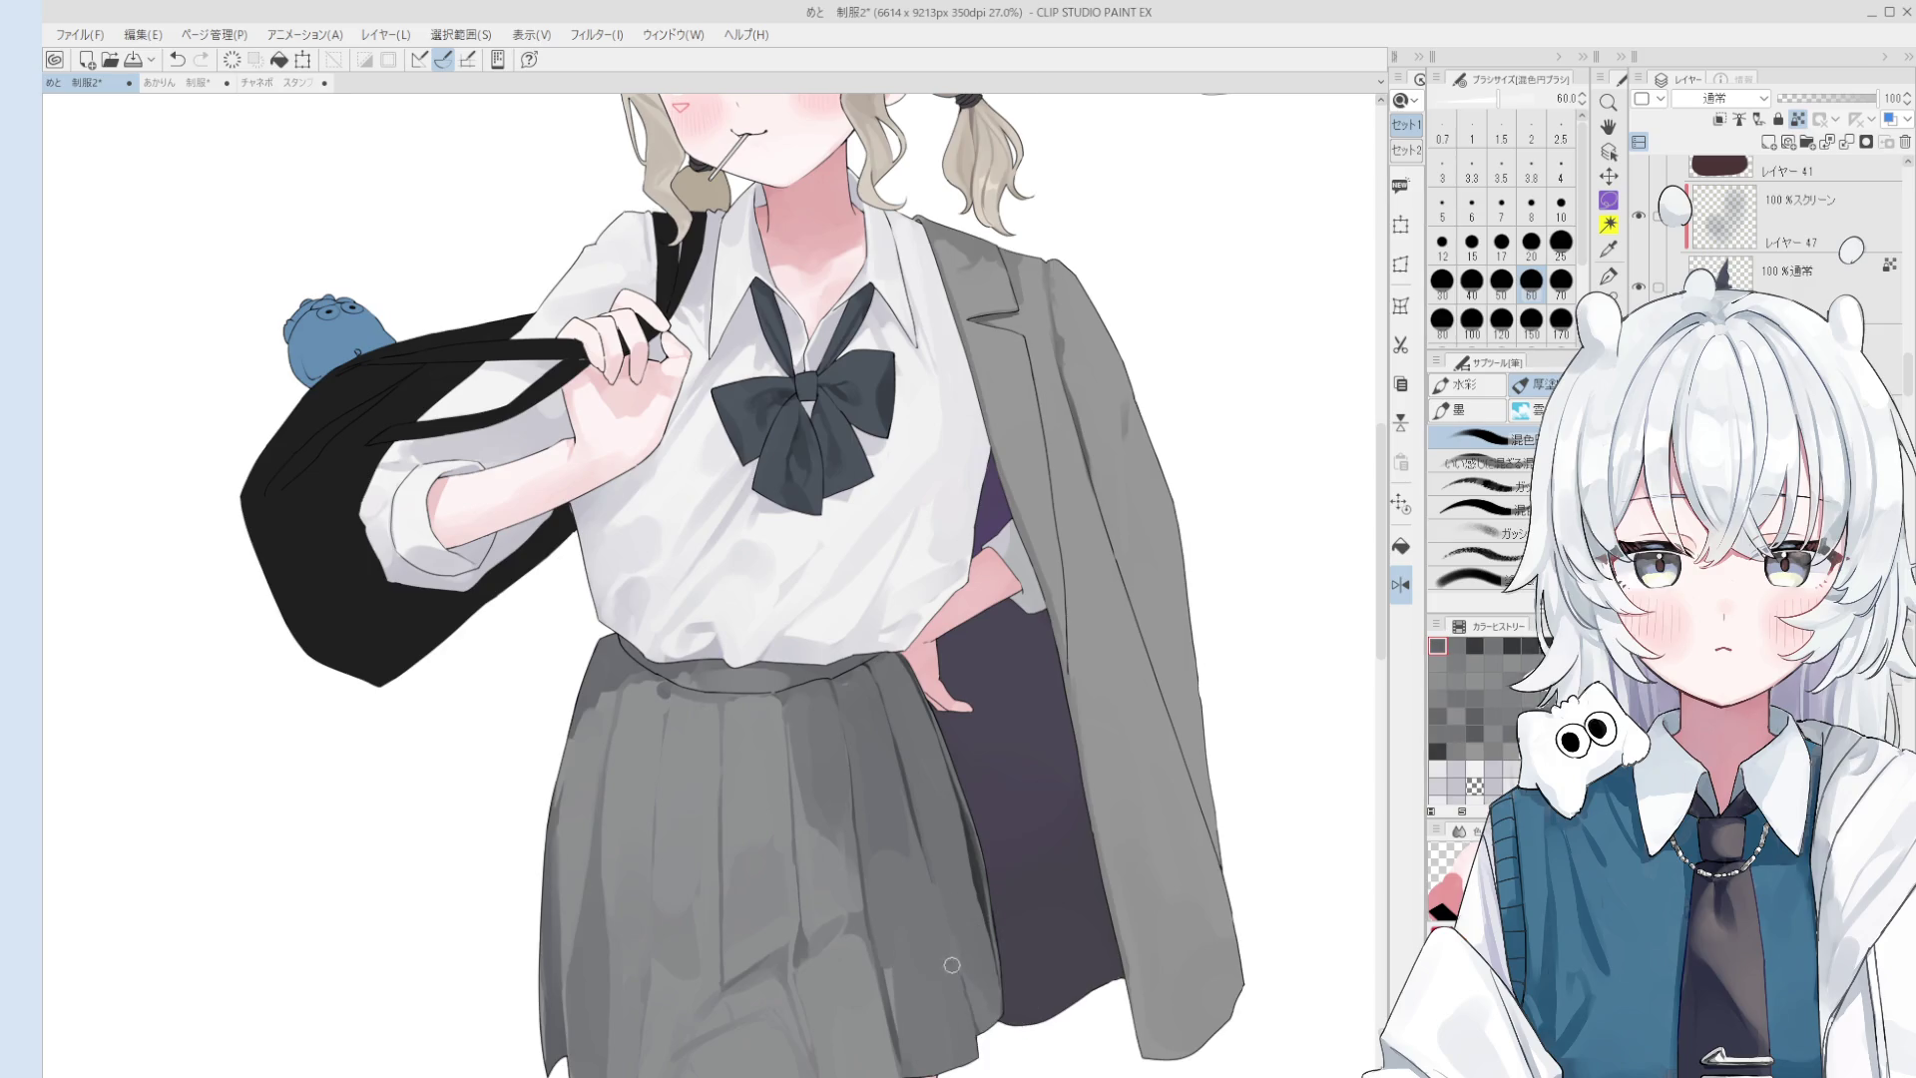
drag(909, 743, 916, 836)
key(bracketleft)
key(bracketleft)
key(bracketleft)
alt+click(911, 784)
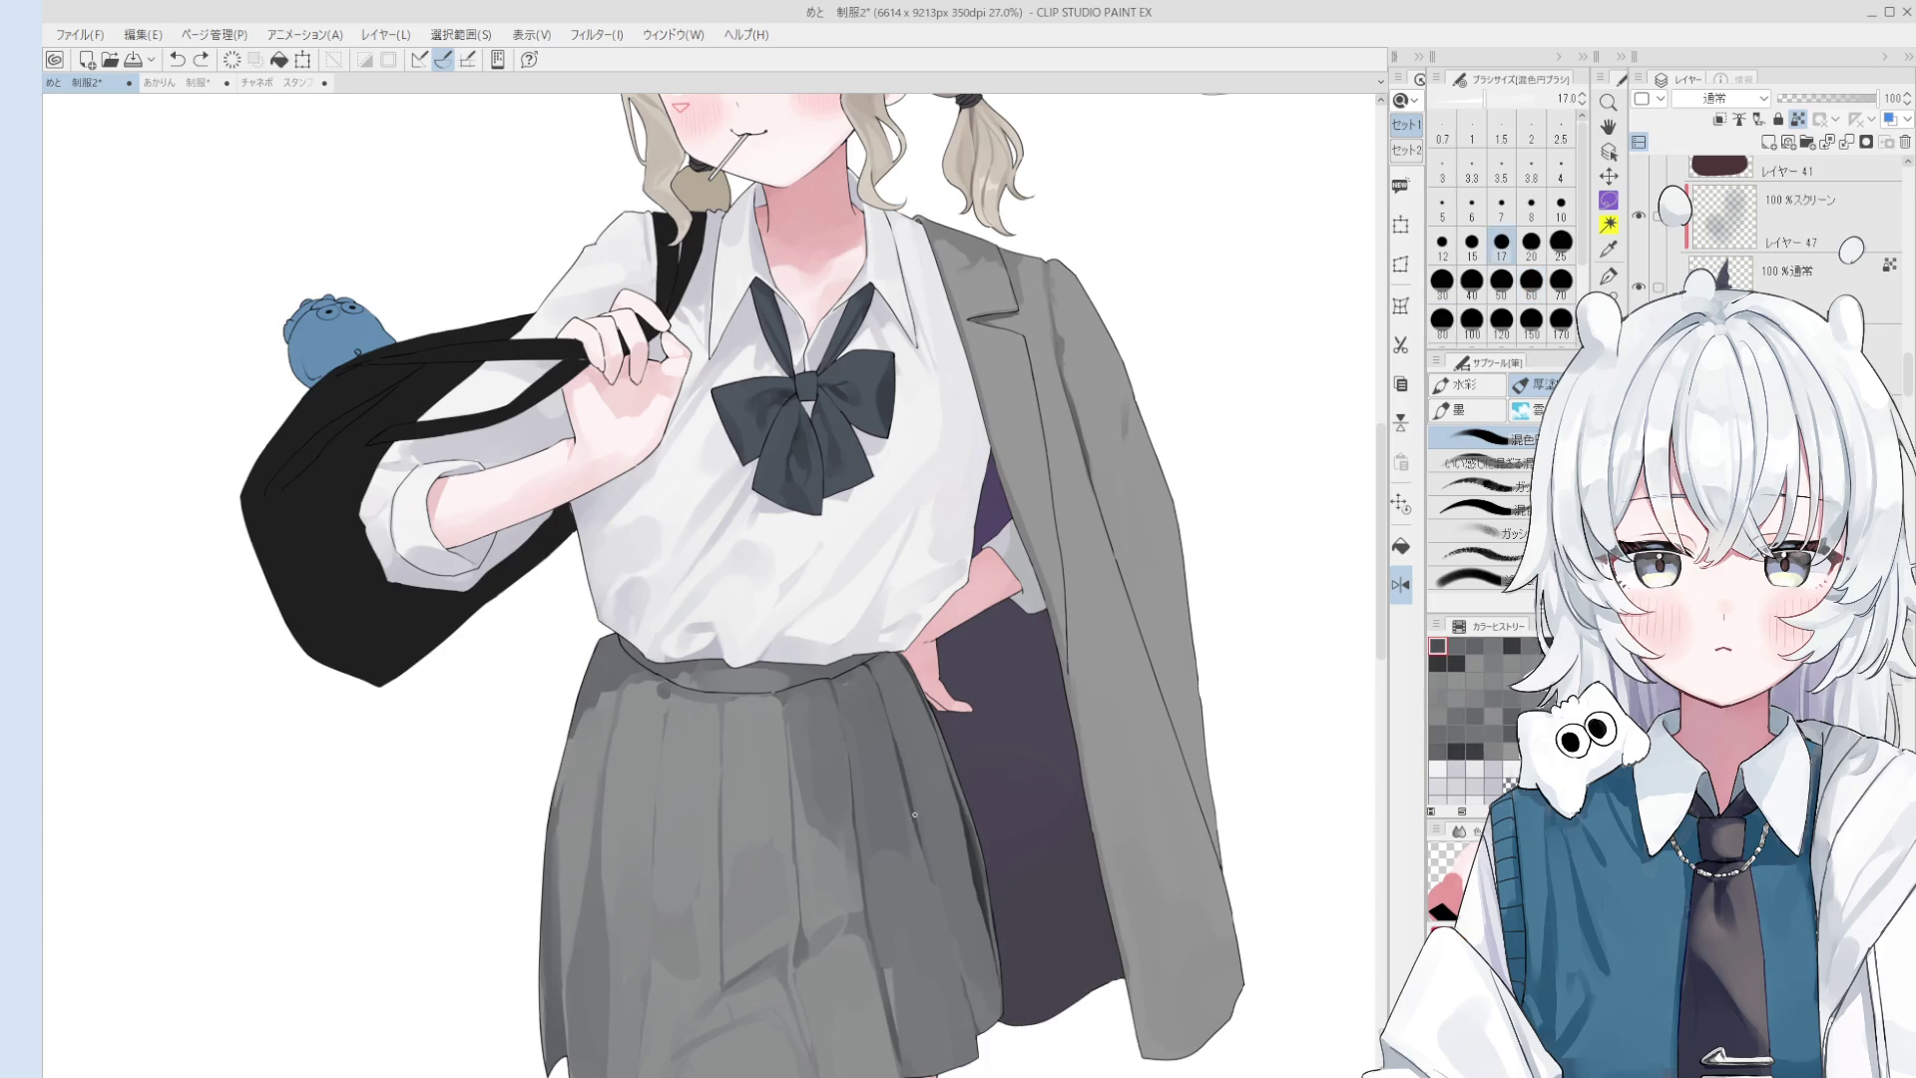
- Undo the last skirt stroke and move the view up to show the legs
key(bracketright)
key(bracketright)
key(bracketright)
key(bracketright)
key(bracketright)
key(bracketright)
key(bracketright)
key(bracketright)
key(bracketright)
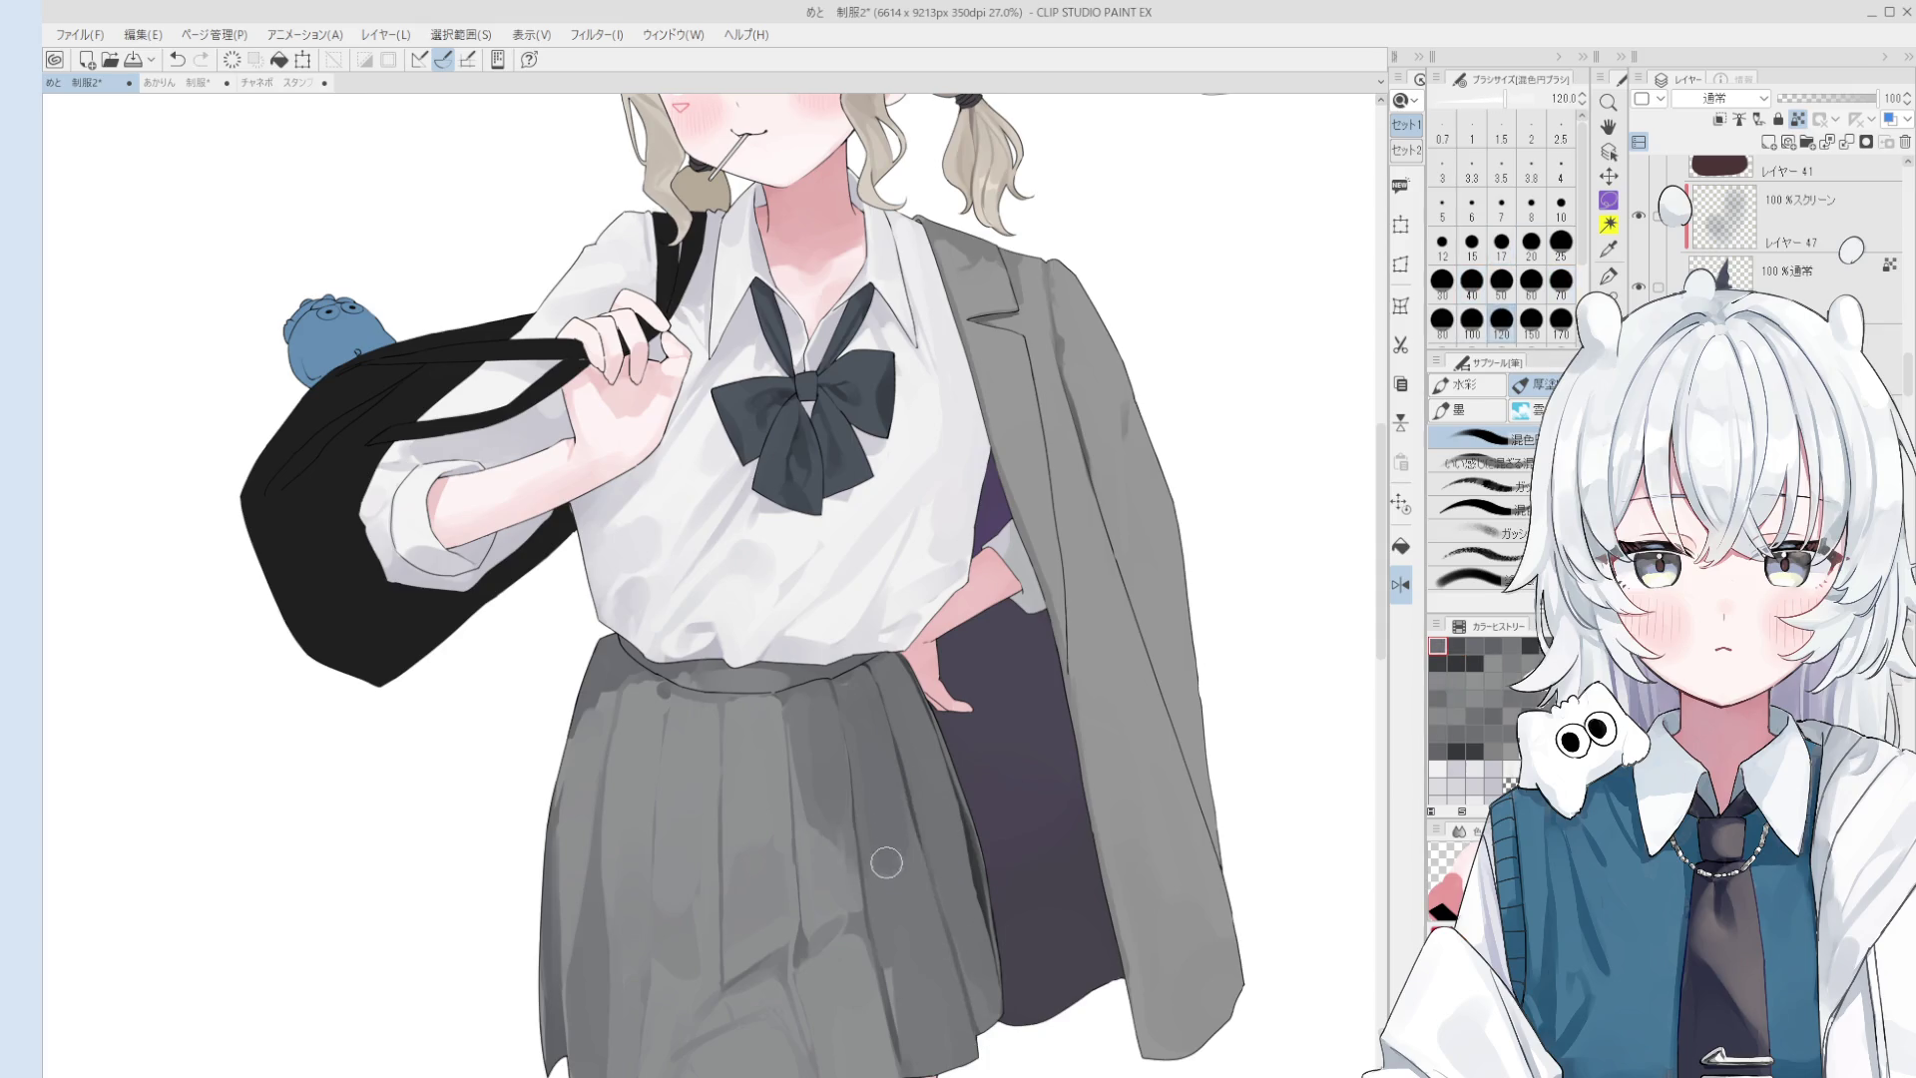
key(bracketleft)
key(bracketleft)
key(bracketleft)
key(bracketleft)
key(bracketleft)
key(bracketleft)
key(bracketleft)
key(bracketright)
key(bracketright)
key(bracketright)
key(bracketright)
key(bracketright)
key(bracketright)
key(ctrl+z)
drag(943, 988, 946, 831)
key(o)
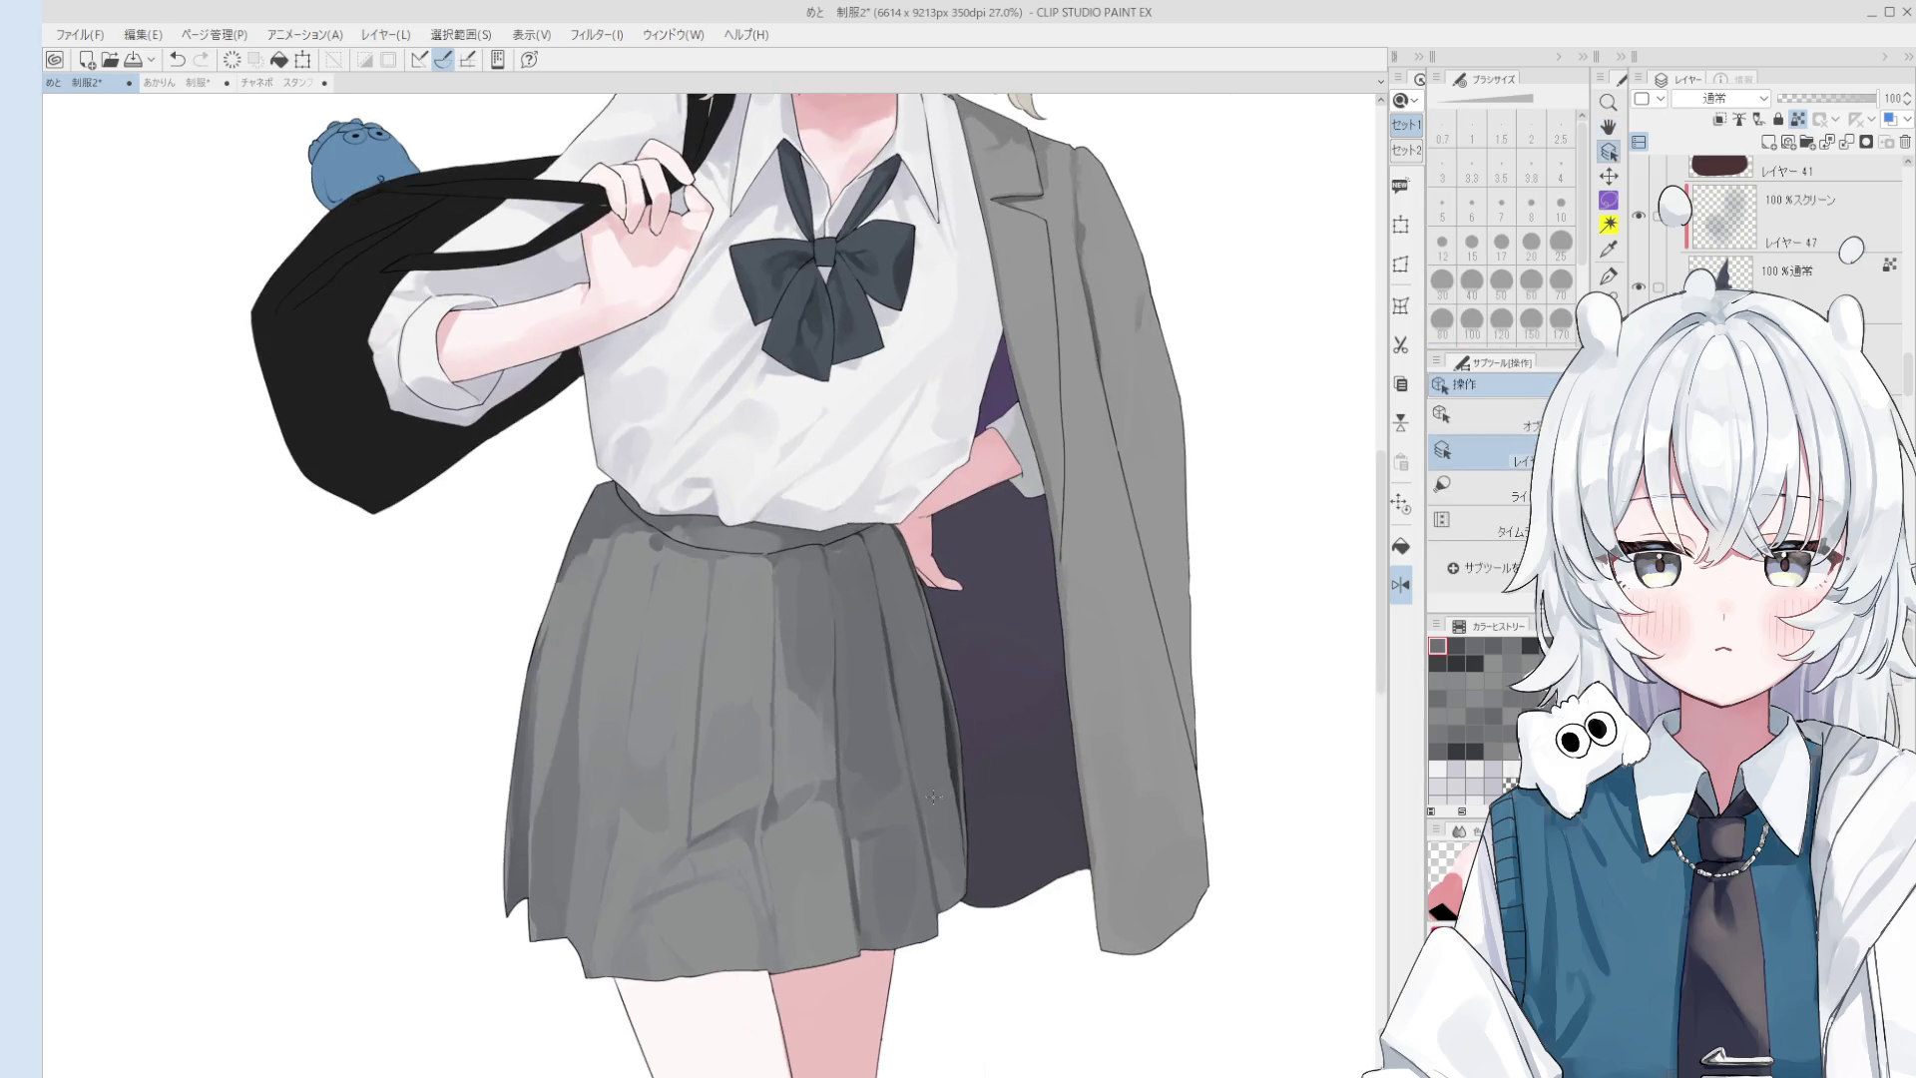
key(b)
- Blend the grey shading on the lower skirt with the brush at size 150
key(bracketleft)
key(bracketleft)
scroll(940, 883, down, 1)
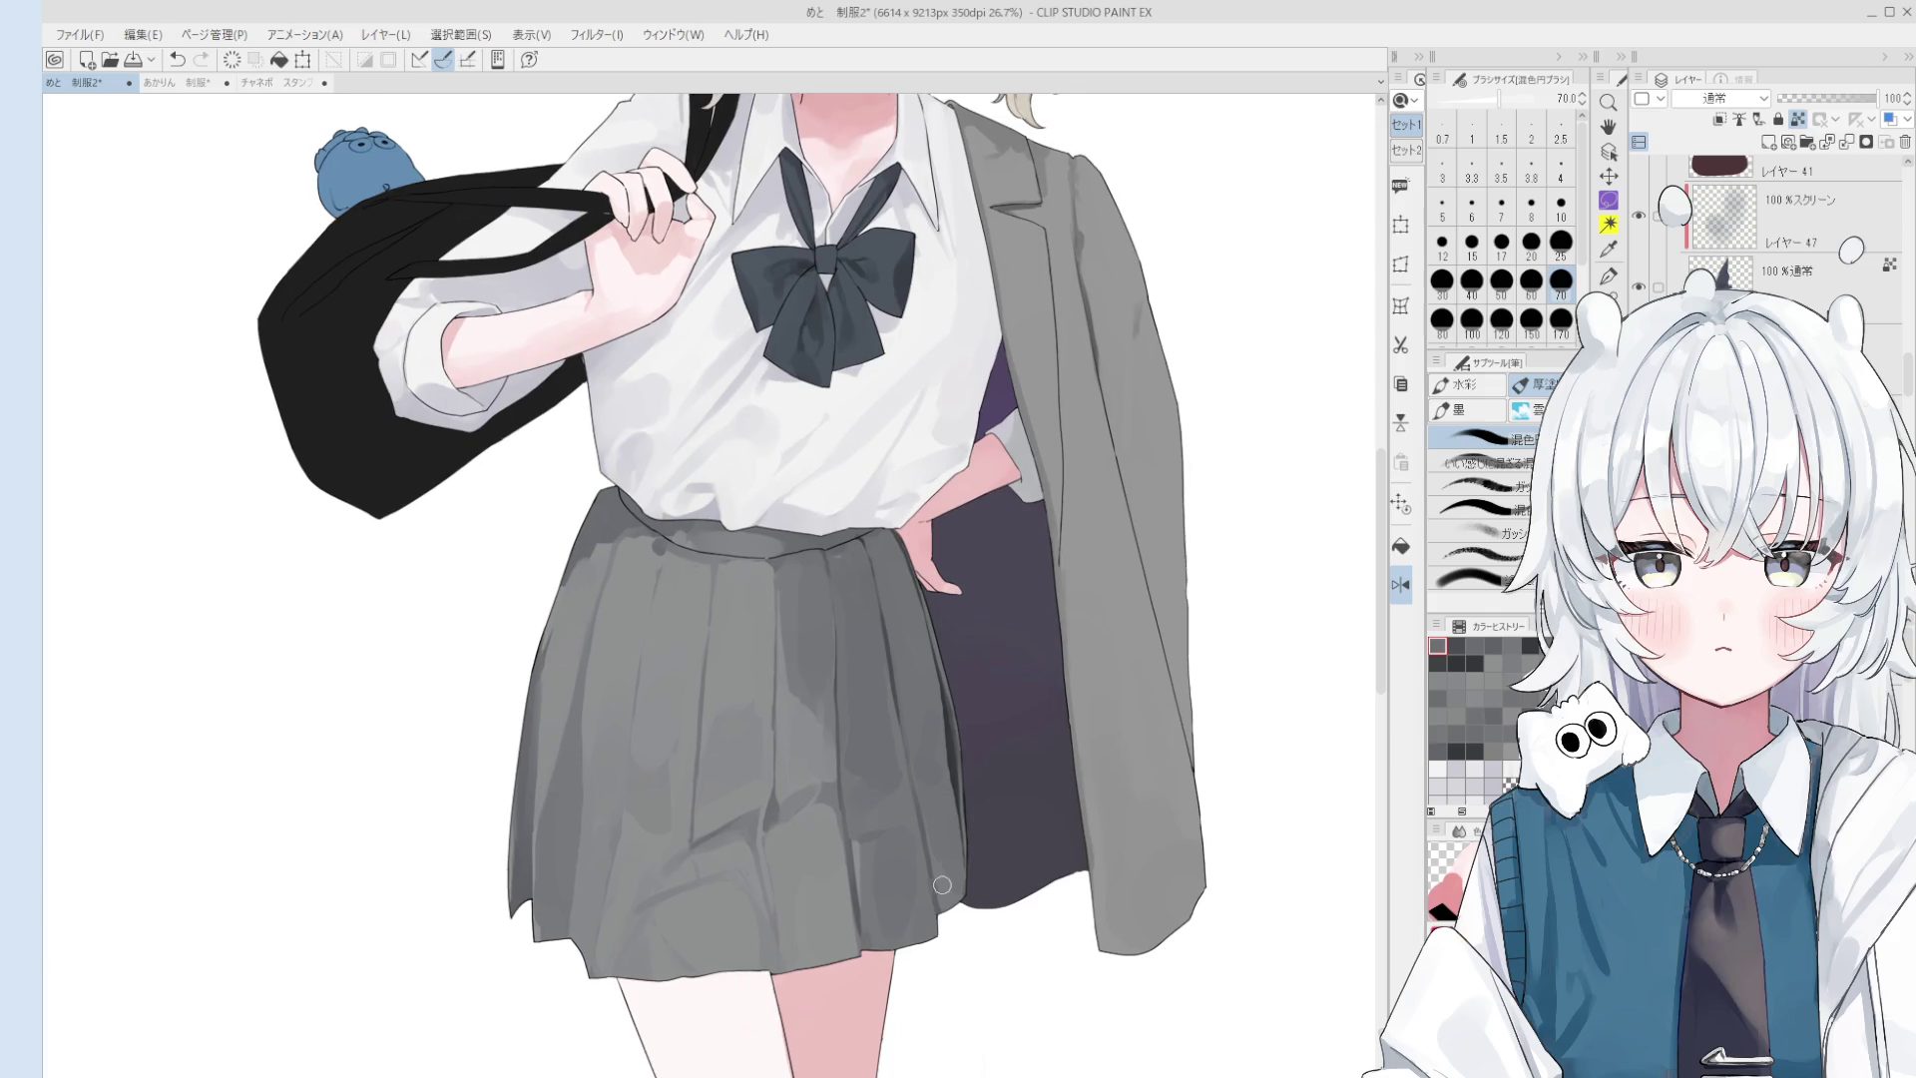
key(bracketleft)
key(bracketleft)
key(bracketright)
key(bracketright)
key(bracketright)
scroll(806, 978, down, 1)
drag(807, 978, 783, 861)
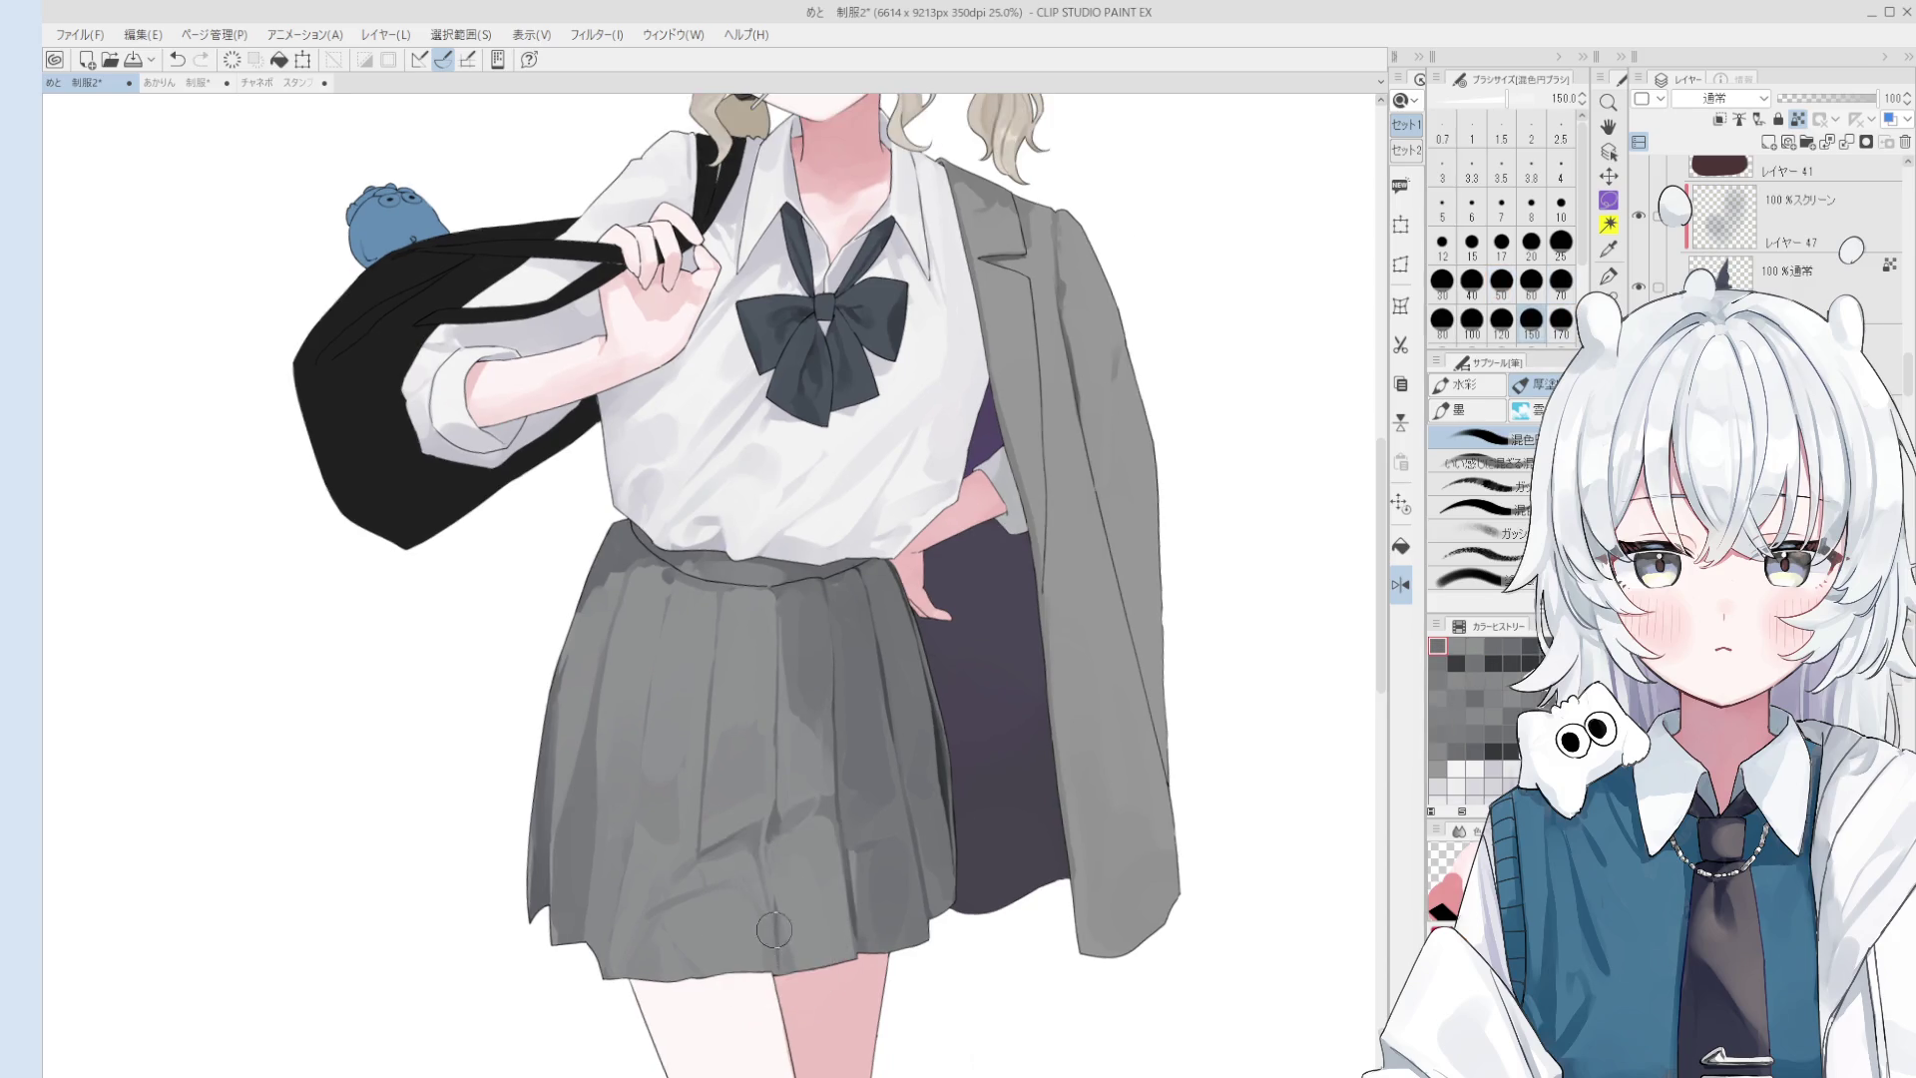
scroll(808, 948, down, 1)
key(bracketright)
key(bracketright)
key(bracketright)
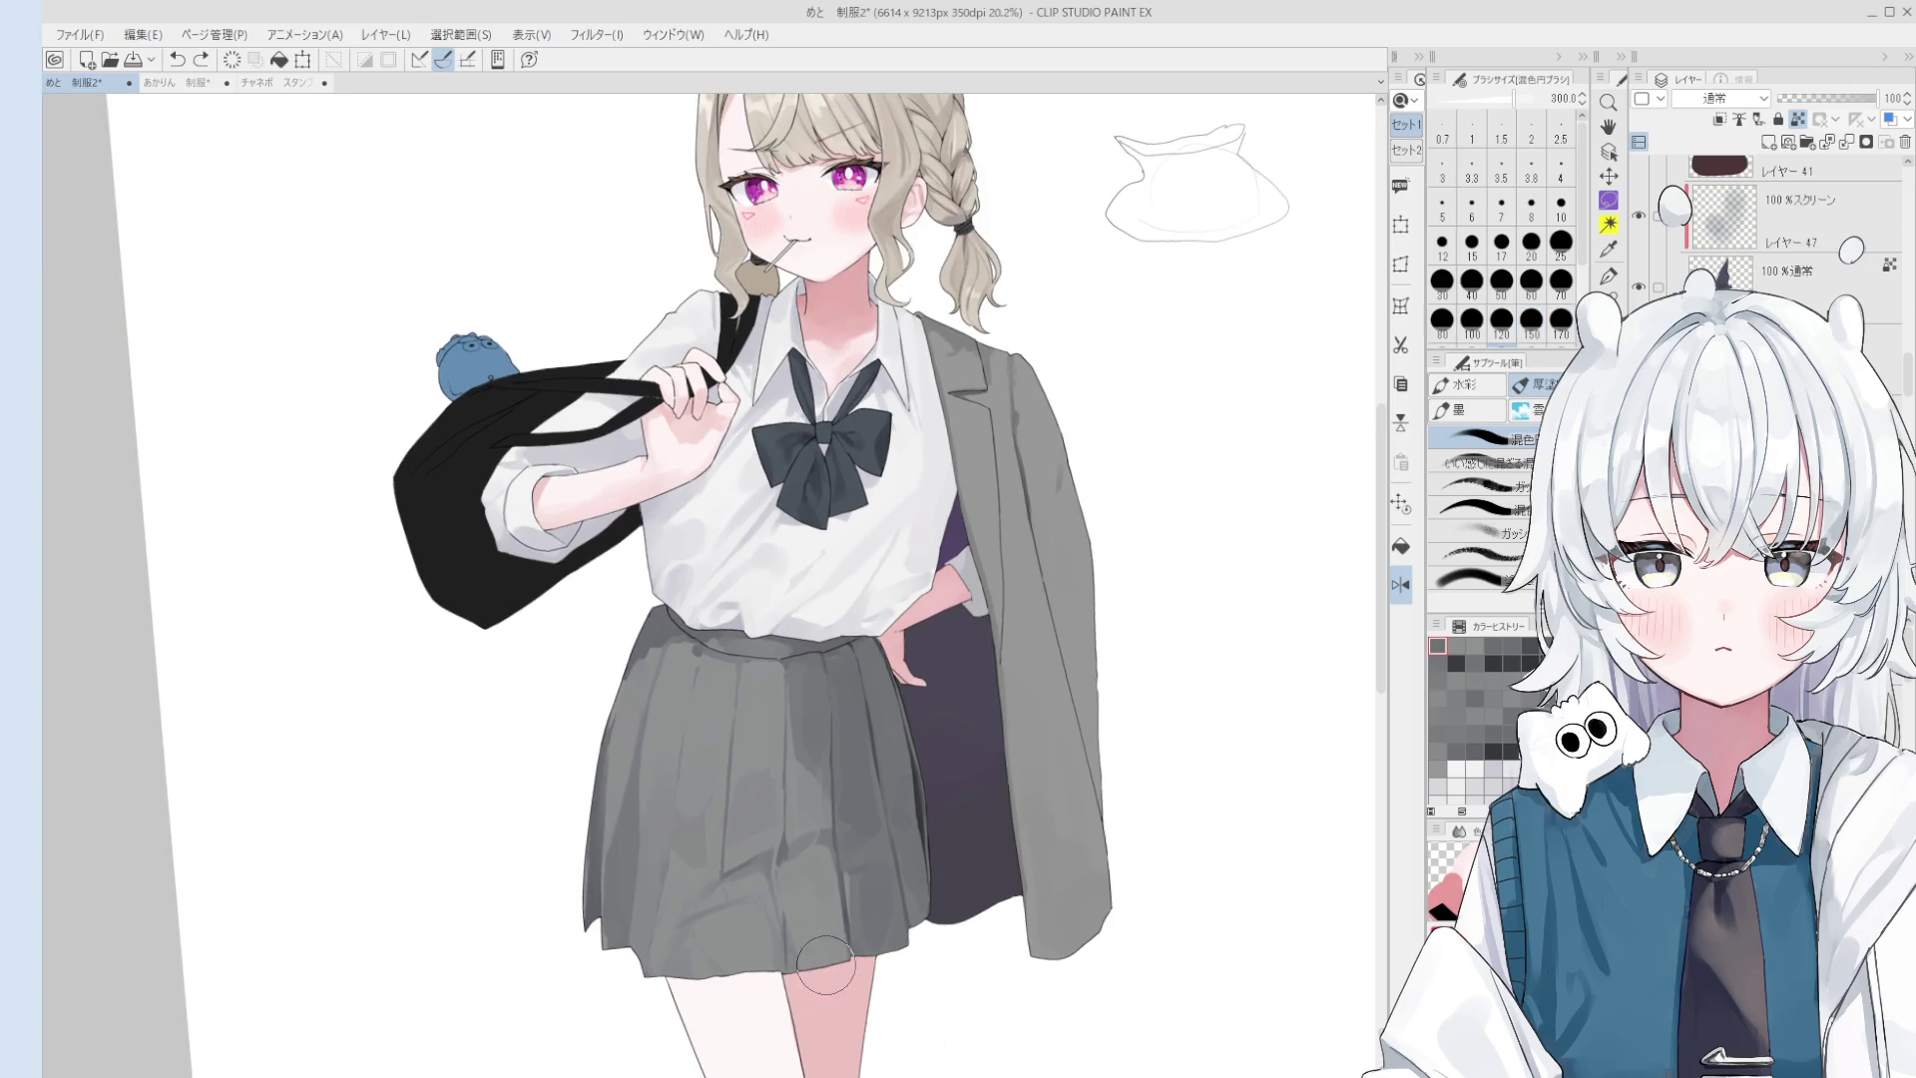
- Paint darker shading strokes onto the skirt with the brush at size 70
scroll(818, 943, down, 1)
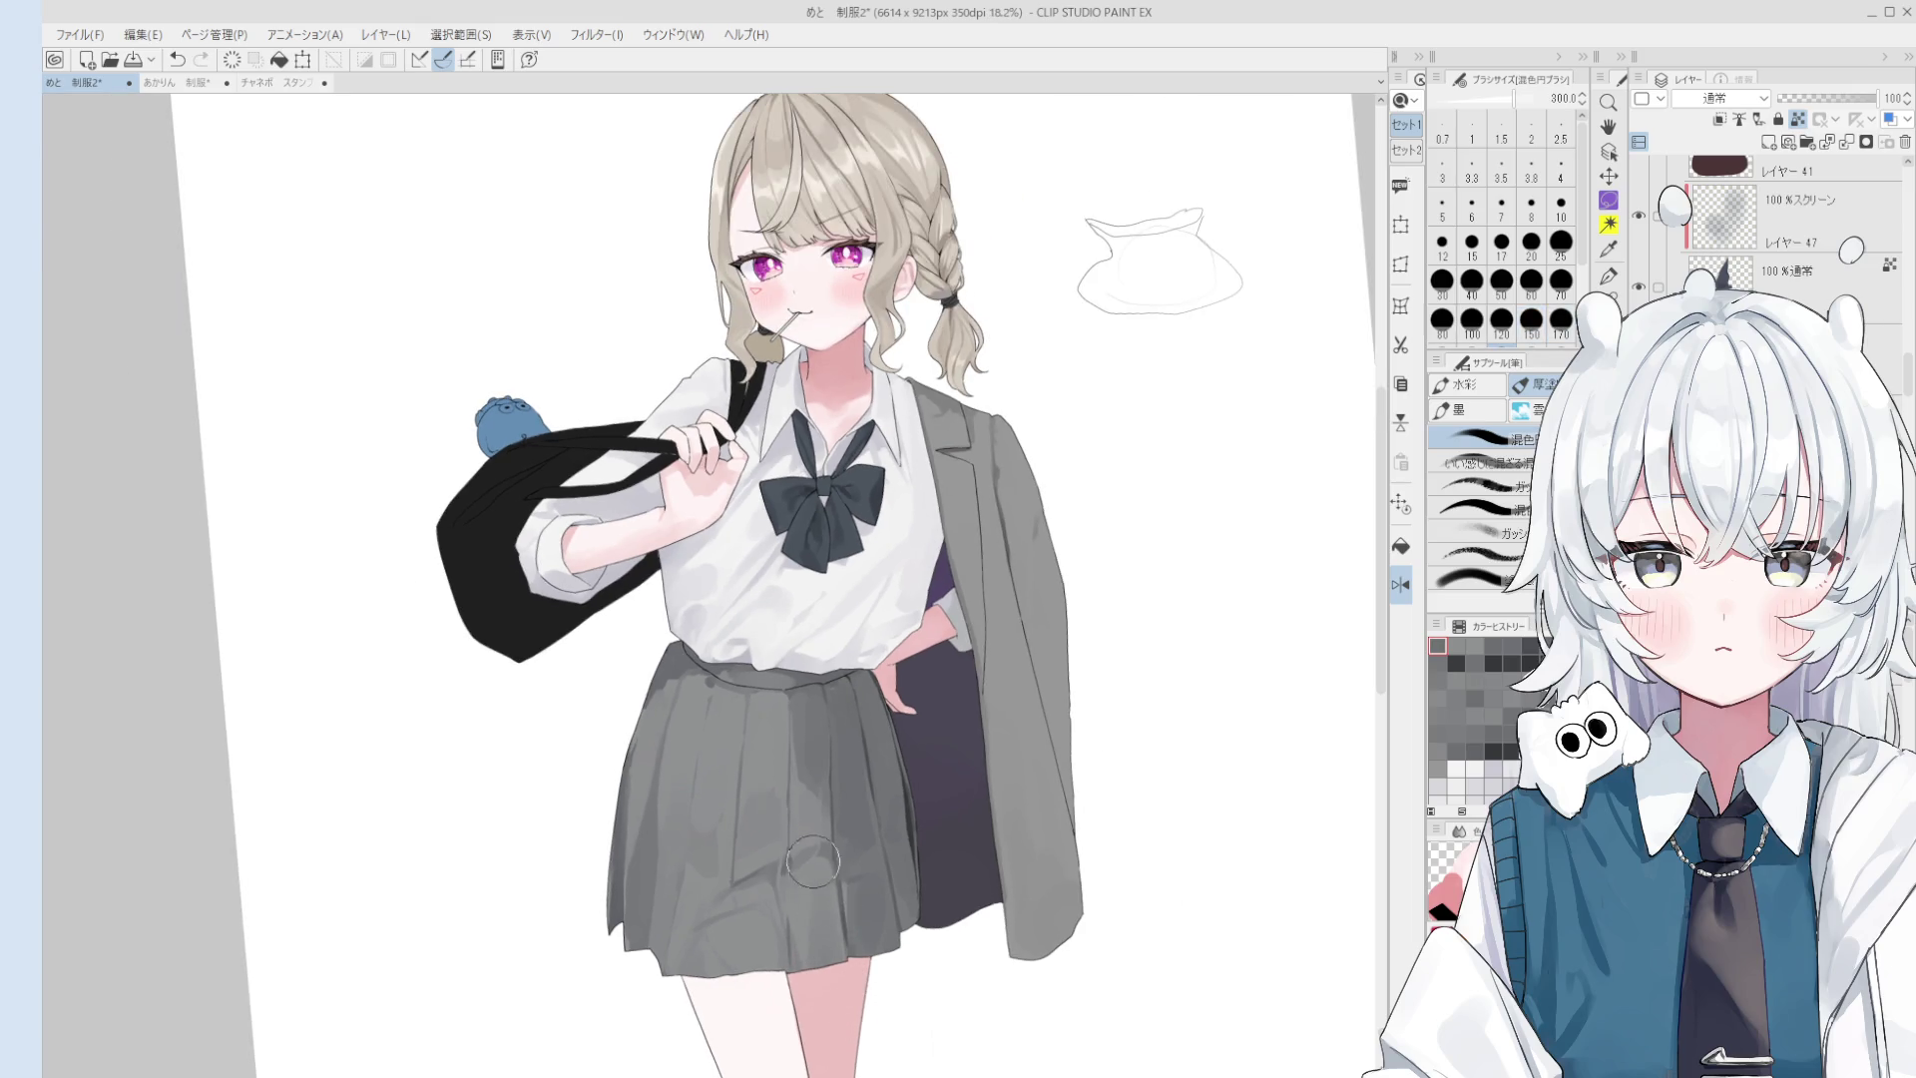
scroll(835, 943, down, 1)
key(h)
scroll(829, 973, up, 3)
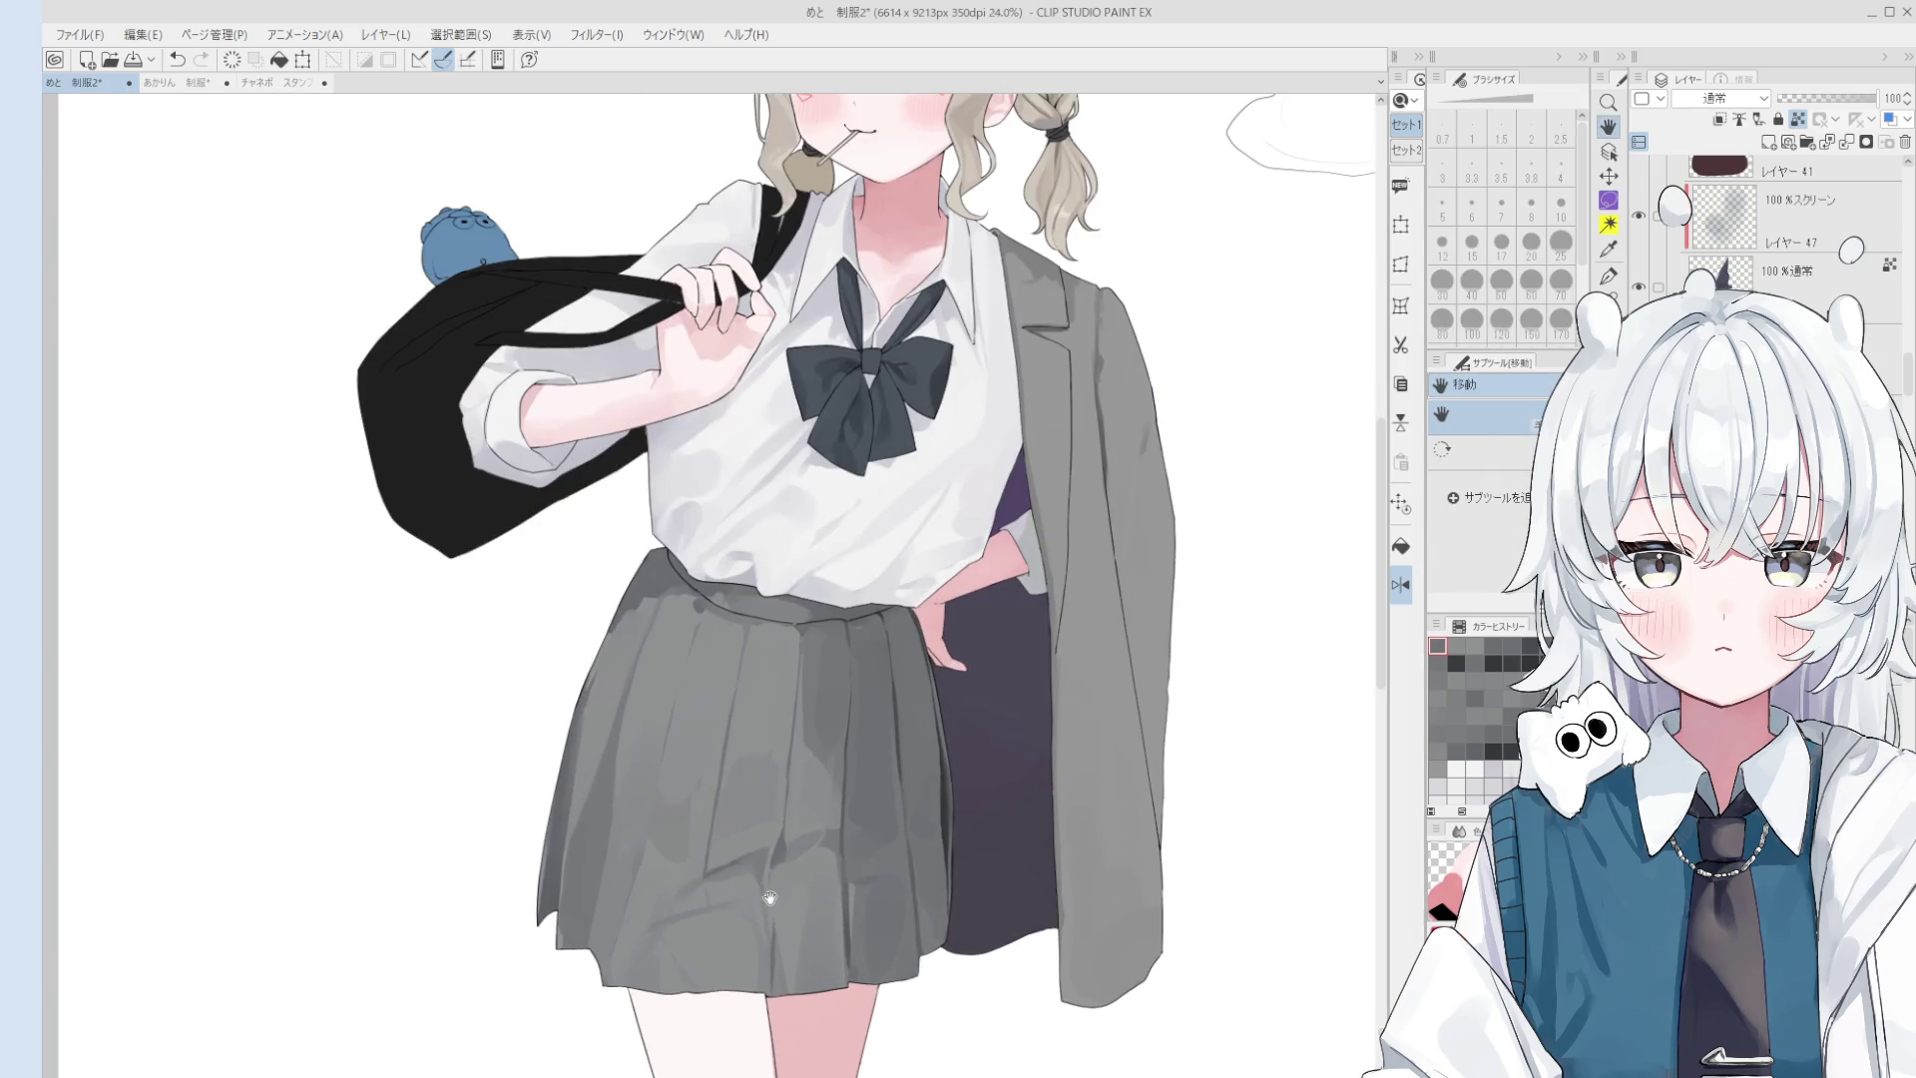
scroll(758, 905, up, 1)
key(b)
key(bracketleft)
key(bracketleft)
key(bracketleft)
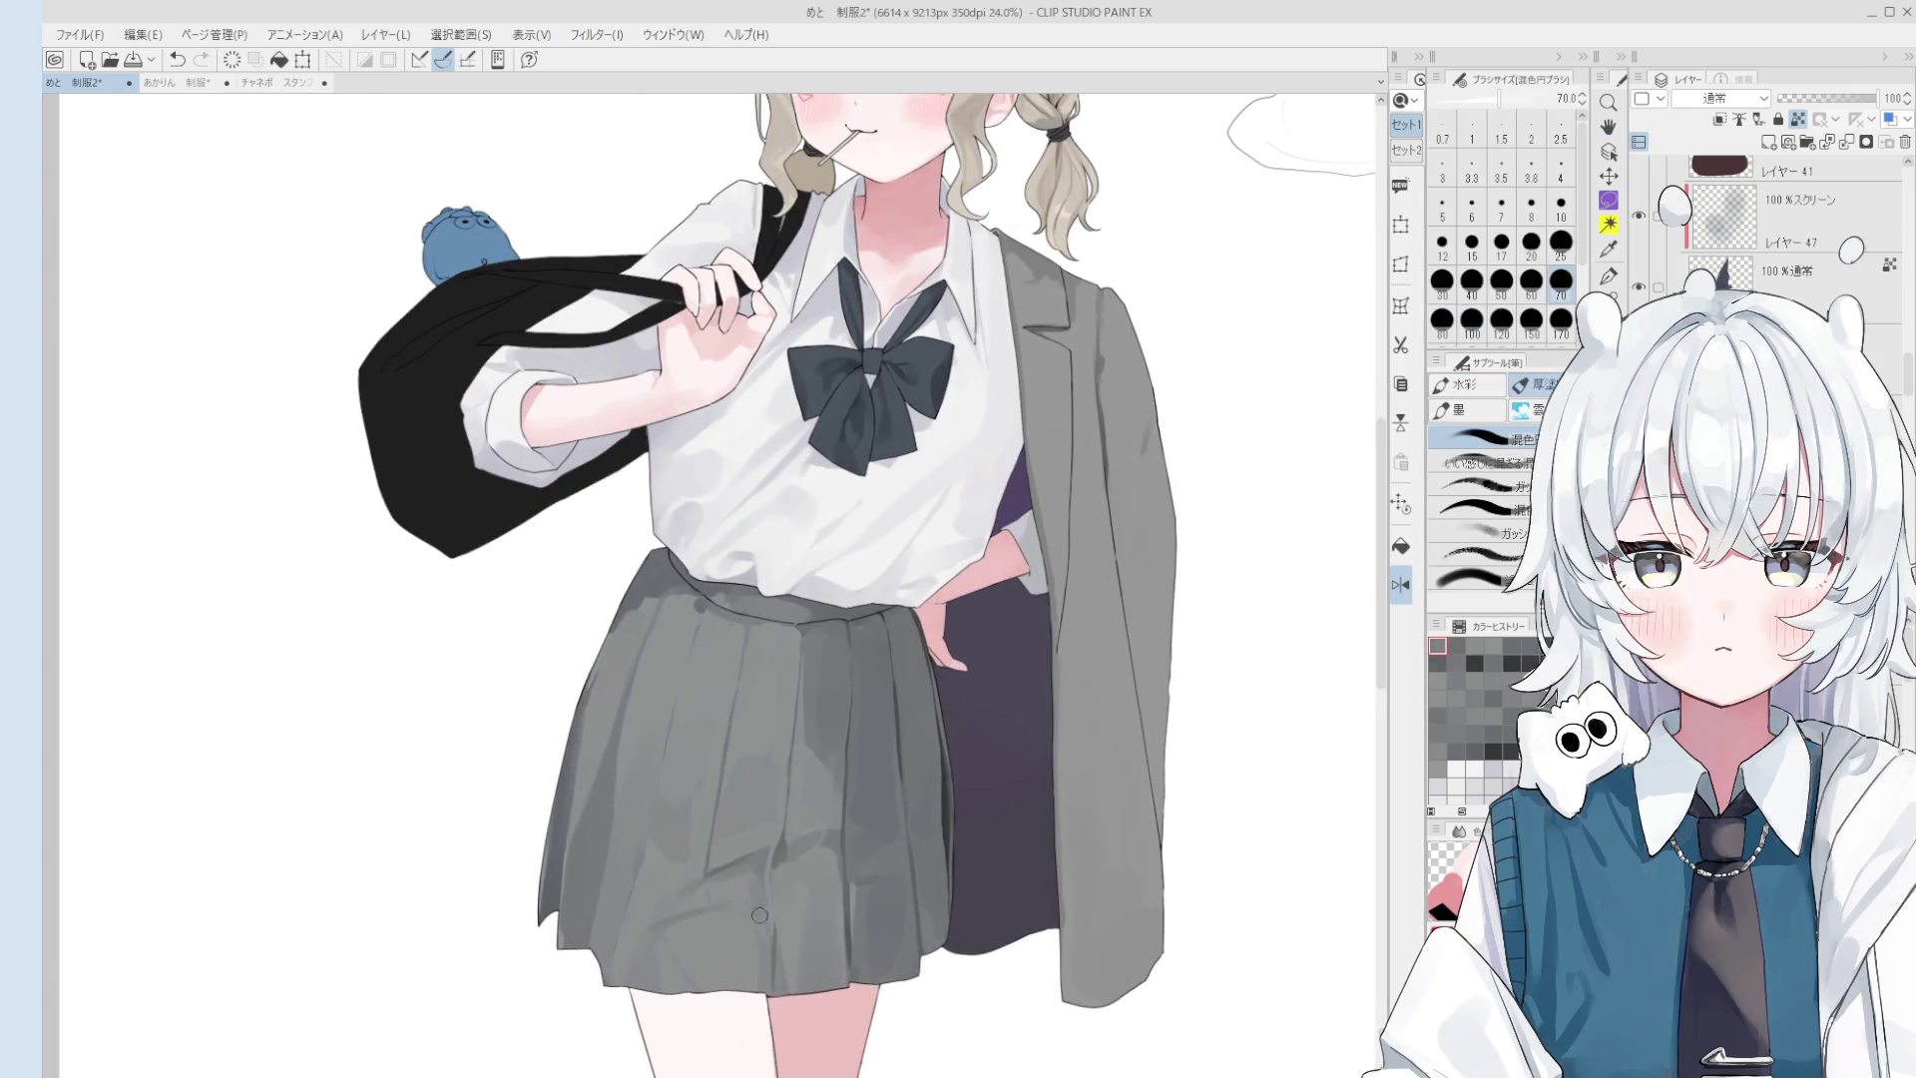
drag(758, 905, 762, 916)
key(bracketright)
key(bracketright)
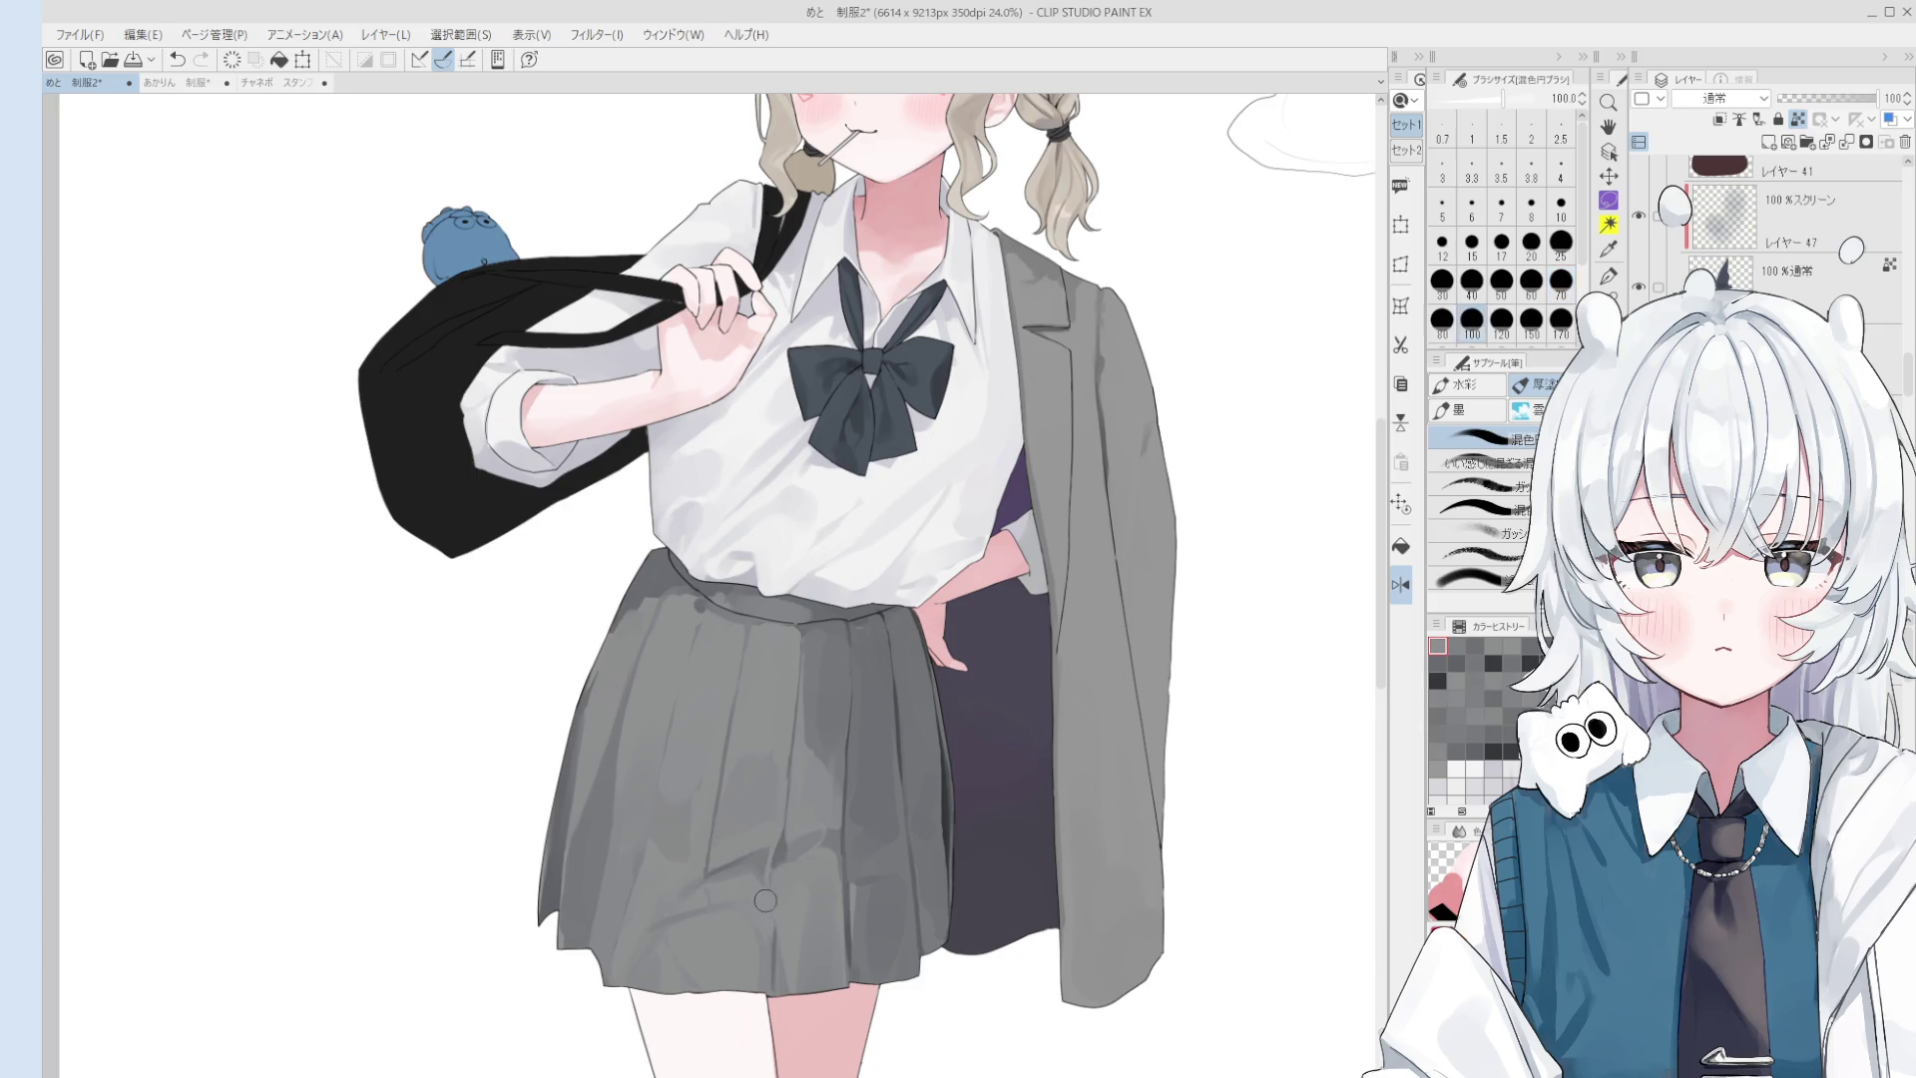
scroll(760, 915, down, 1)
key(bracketleft)
key(bracketleft)
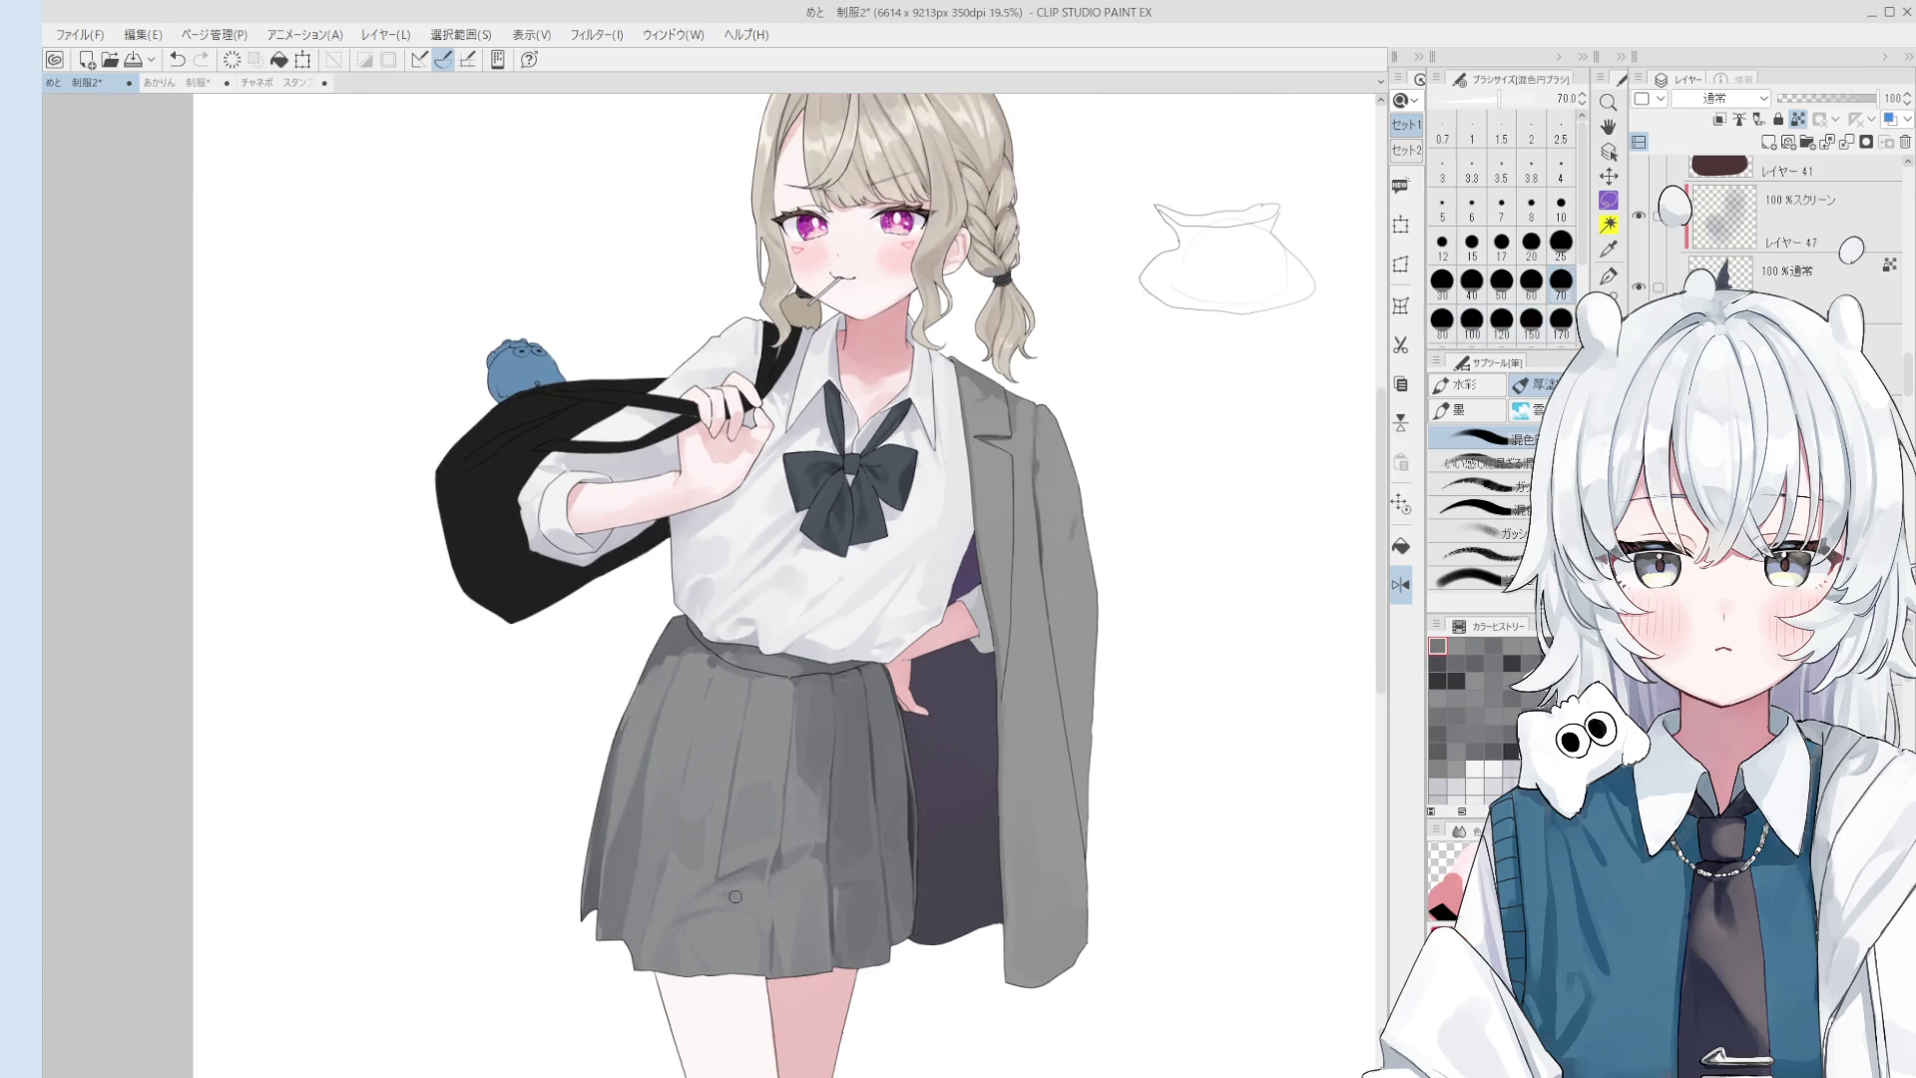
drag(743, 899, 766, 919)
- Shade the skirt's pleats at size 40, undoing one misplaced stroke
key(bracketright)
key(bracketright)
key(bracketright)
key(bracketleft)
key(bracketleft)
key(bracketleft)
key(bracketleft)
key(bracketleft)
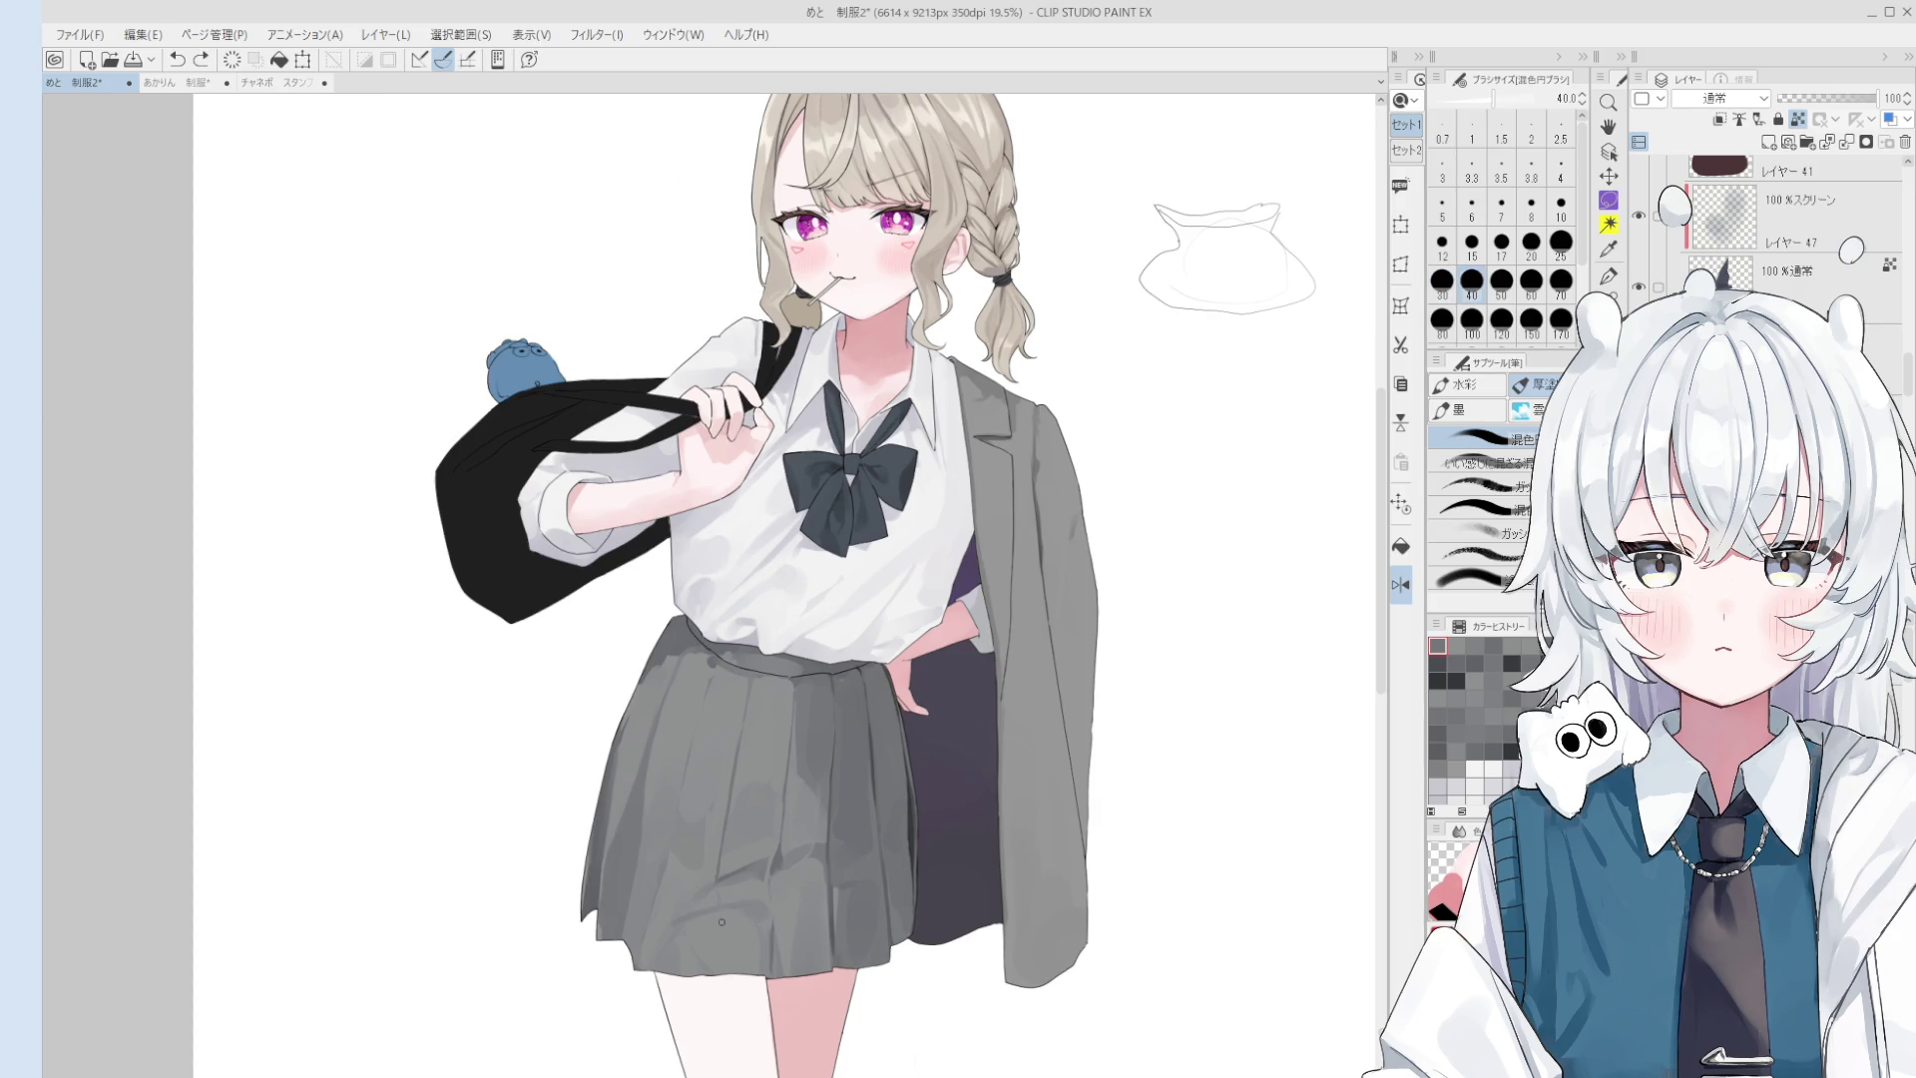
key(bracketright)
key(bracketright)
key(bracketright)
scroll(820, 937, up, 3)
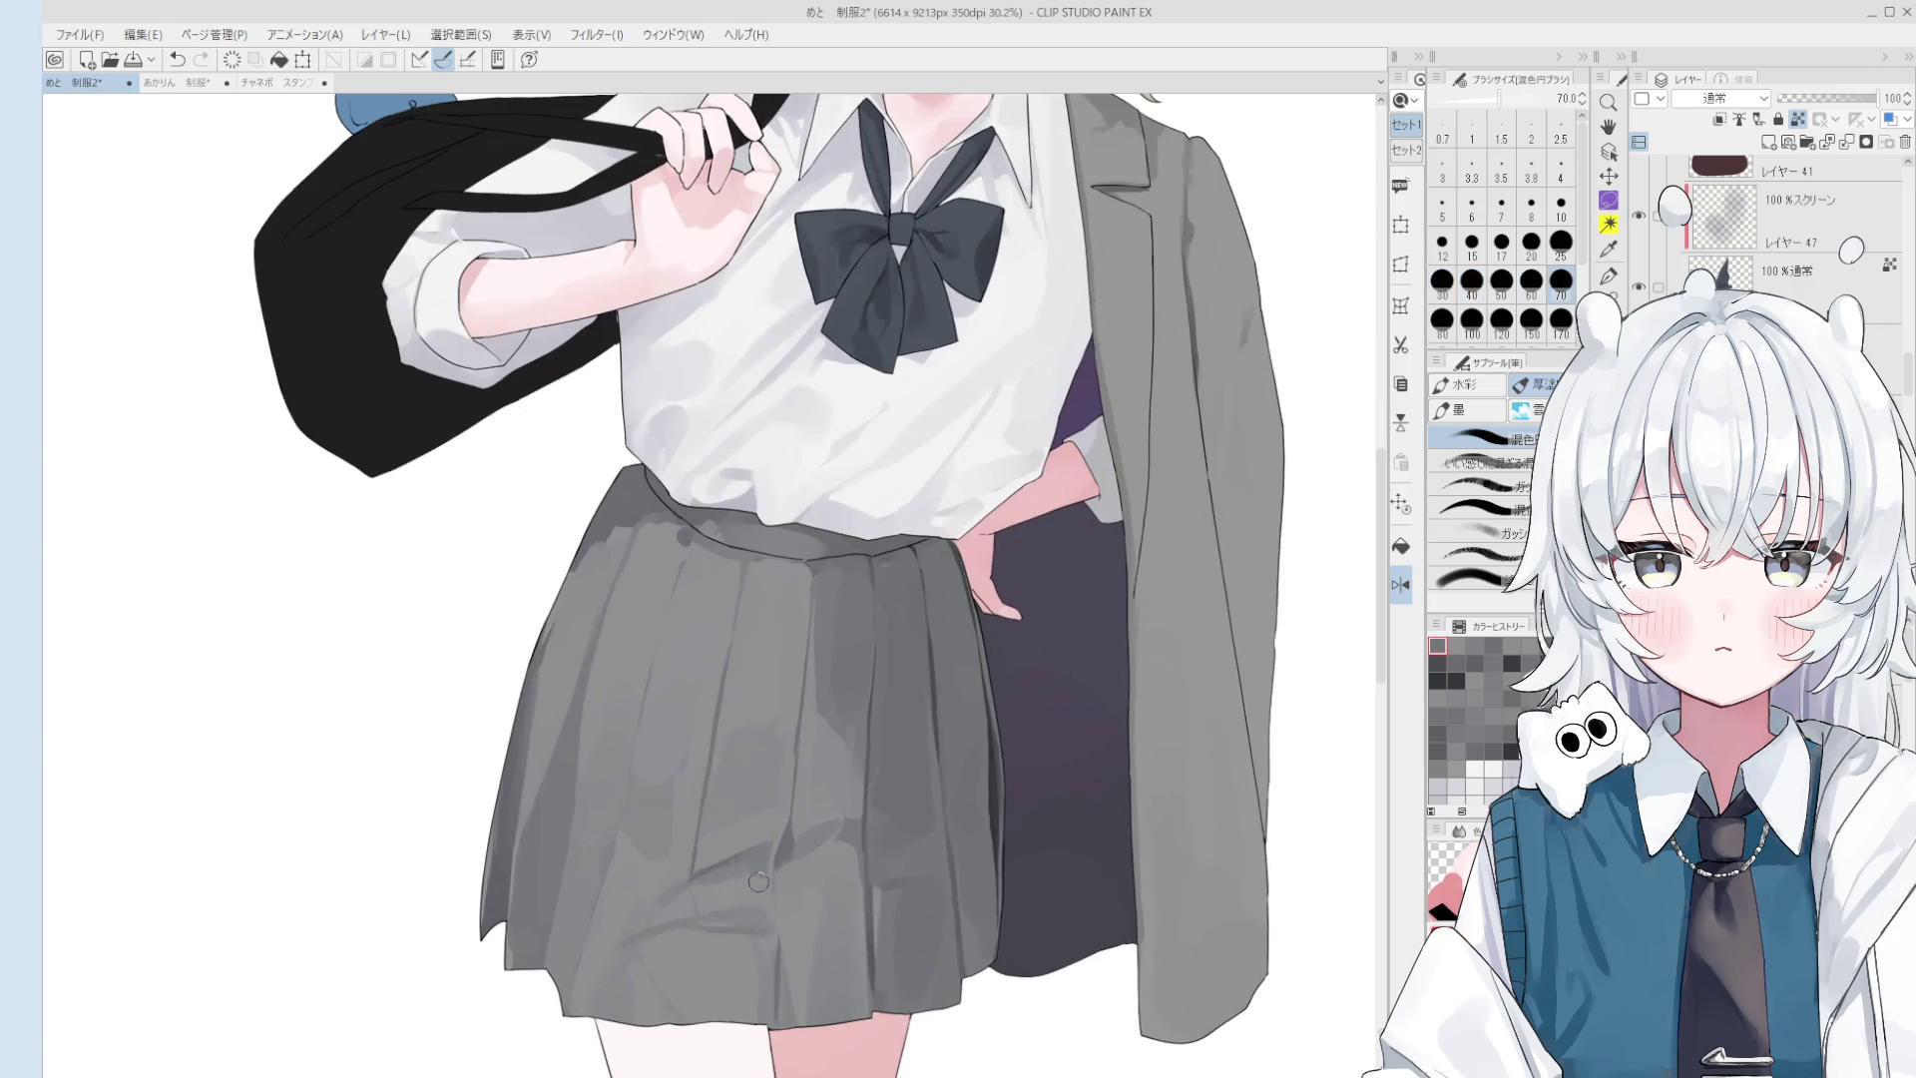
drag(833, 844, 709, 903)
key(ctrl+z)
key(bracketleft)
key(bracketleft)
key(bracketleft)
key(bracketleft)
key(bracketleft)
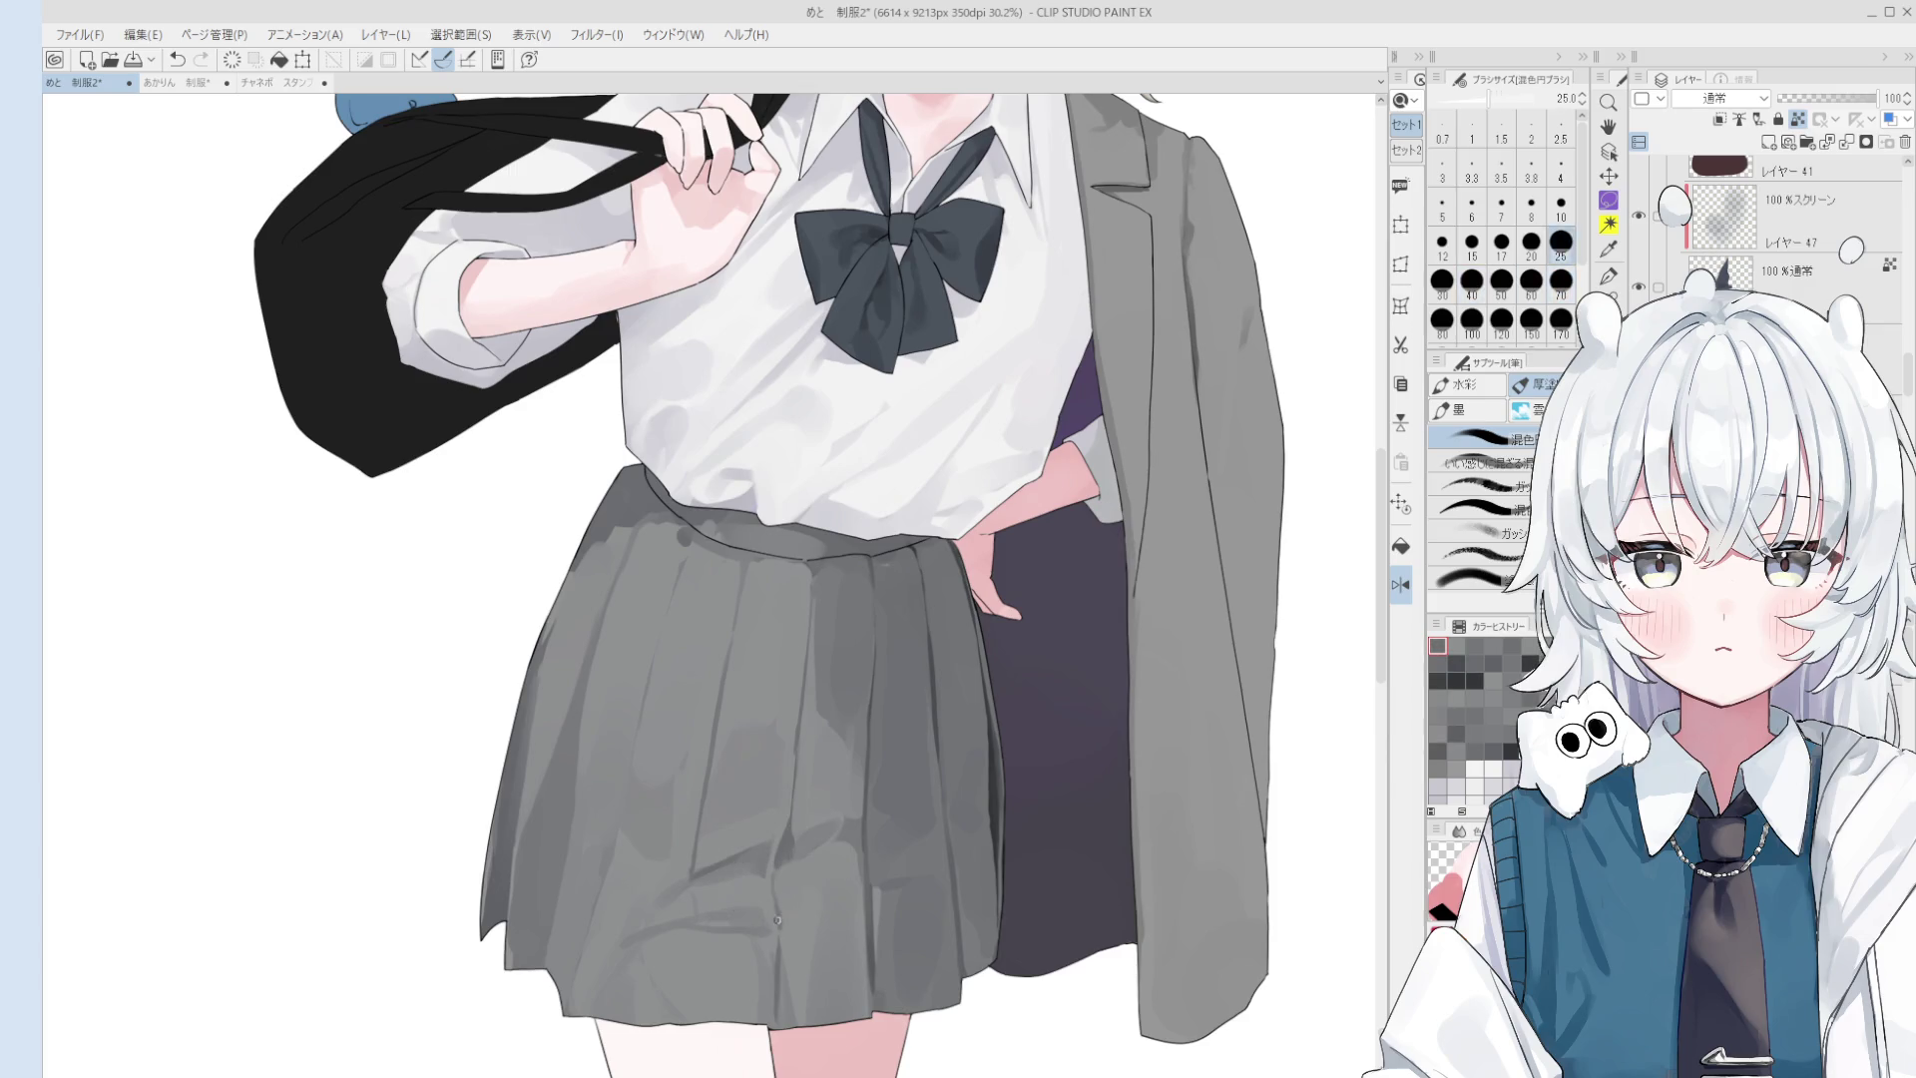
key(bracketright)
key(bracketright)
drag(769, 918, 755, 906)
key(bracketright)
key(bracketright)
key(bracketright)
key(bracketright)
key(bracketright)
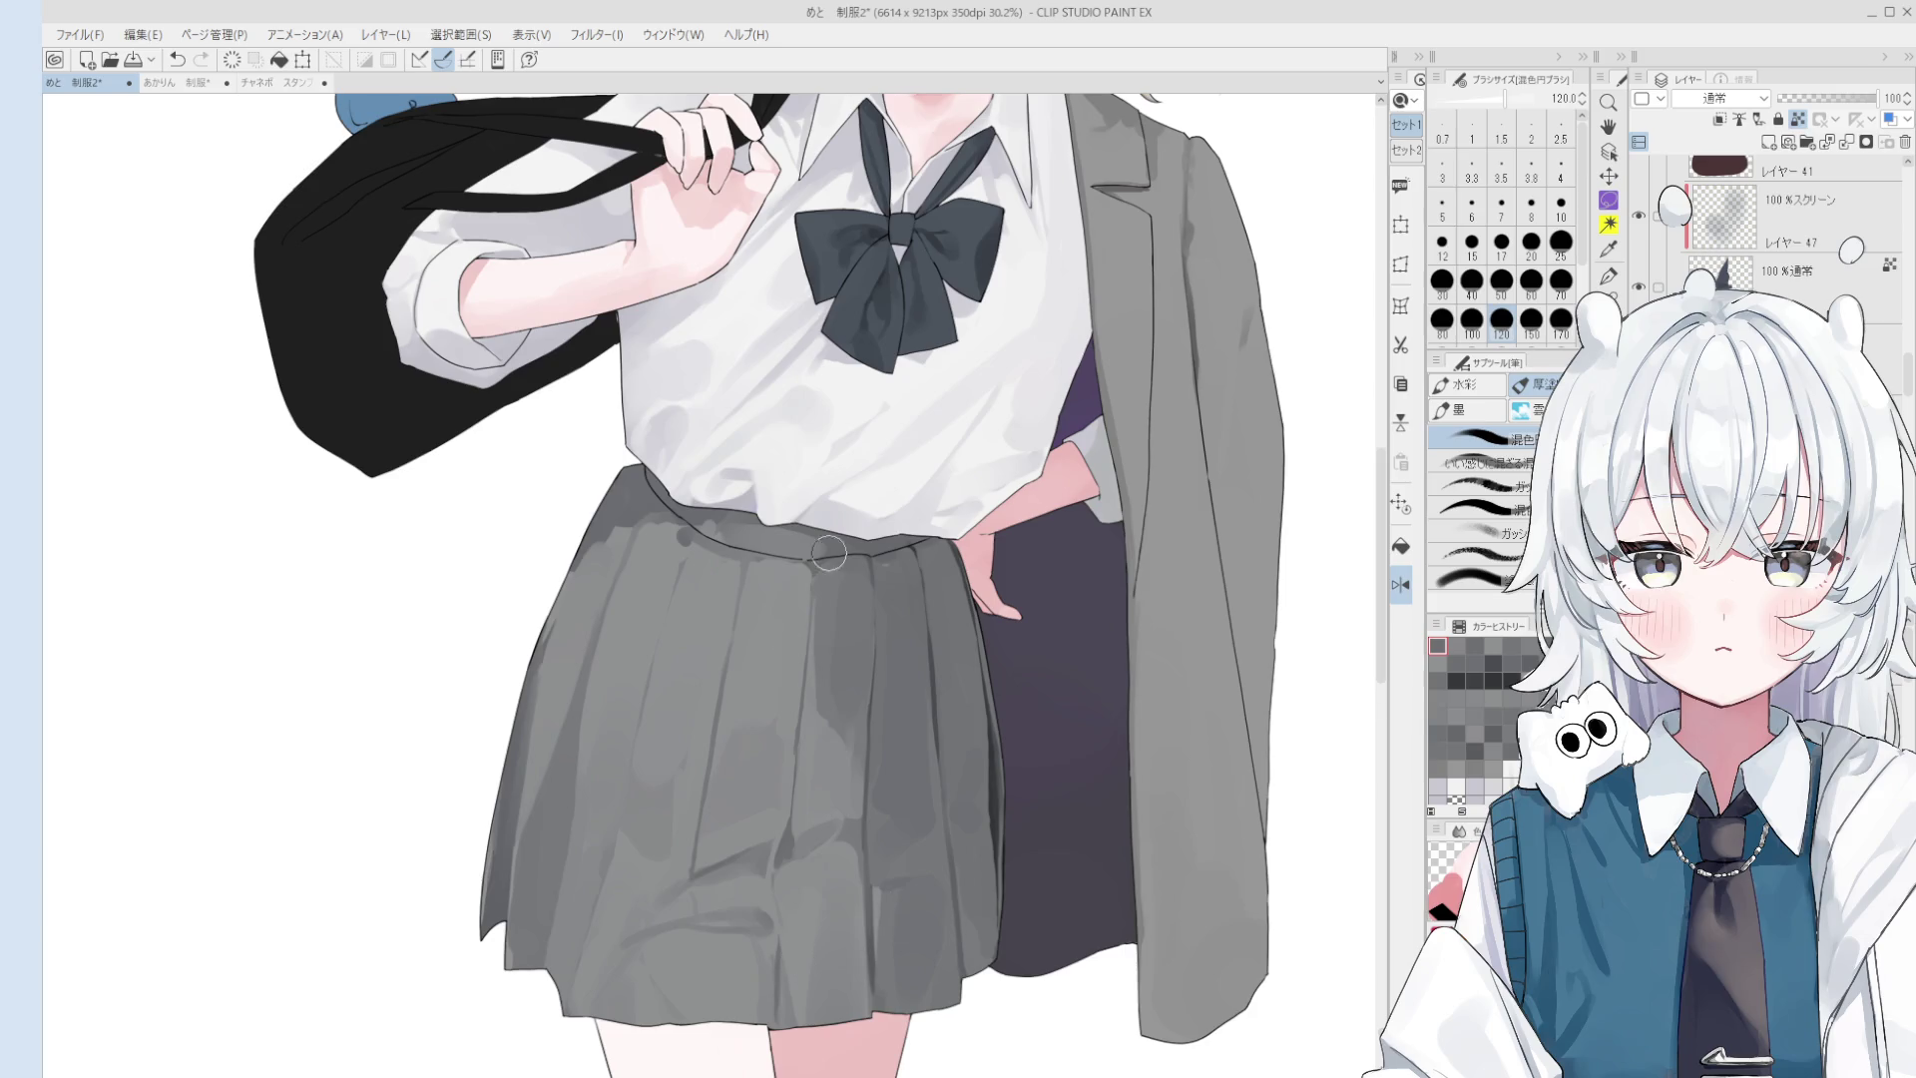
- Reframe the whole figure and sample two greys from the skirt
scroll(797, 961, down, 3)
drag(820, 731, 736, 834)
drag(795, 692, 803, 772)
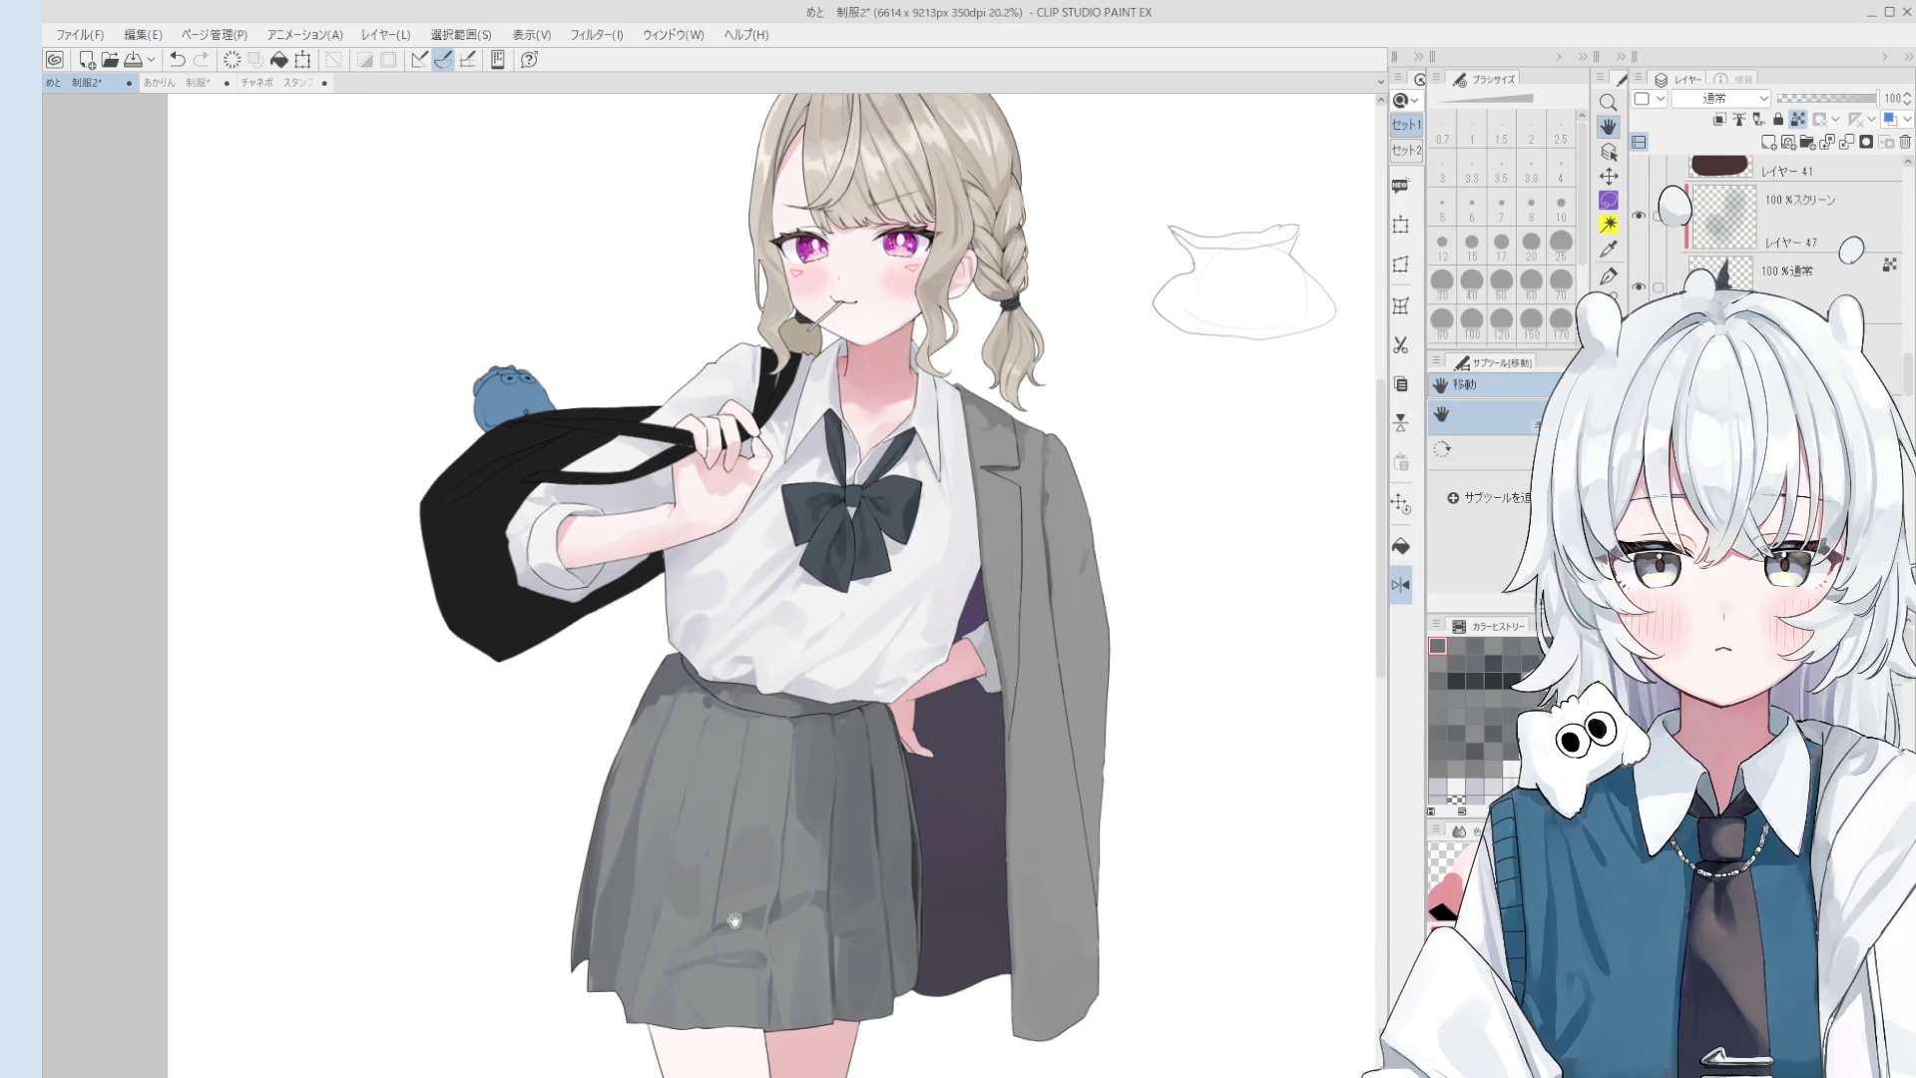
key(o)
scroll(803, 771, up, 2)
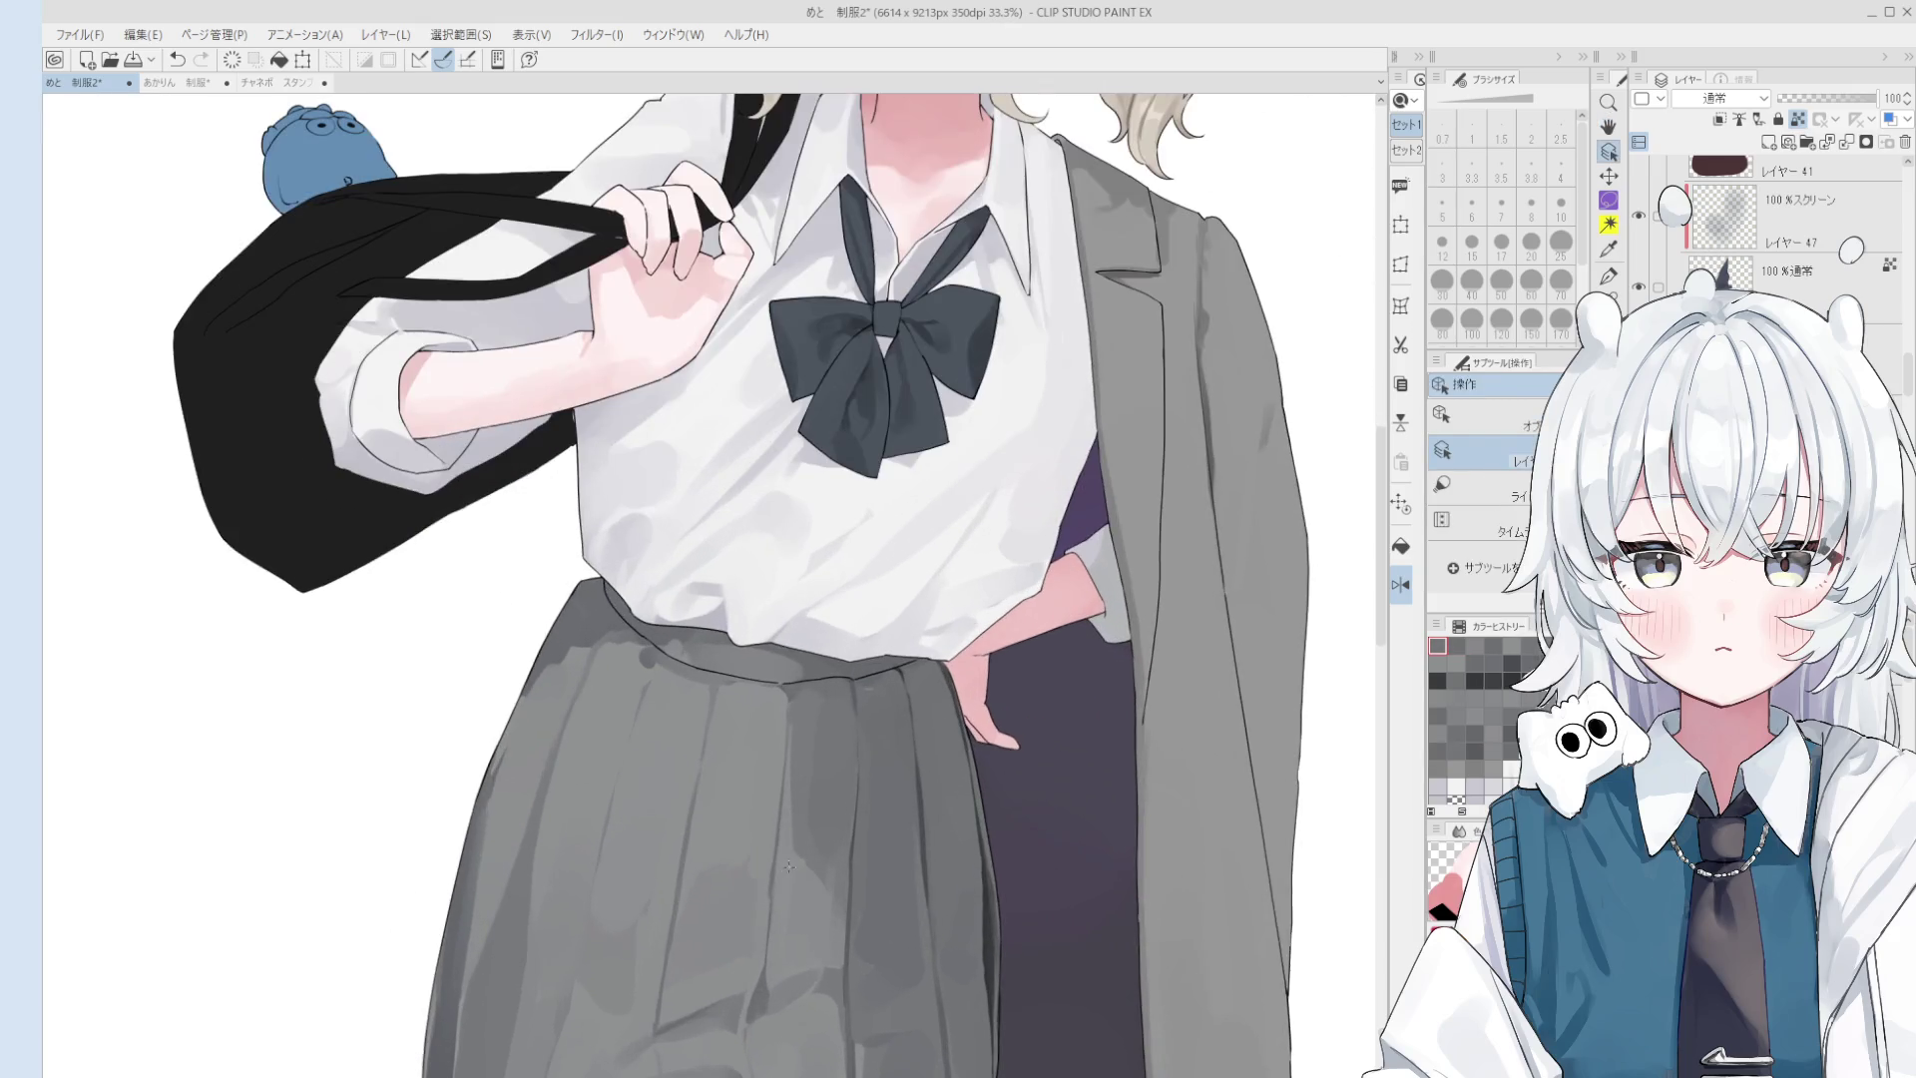
key(b)
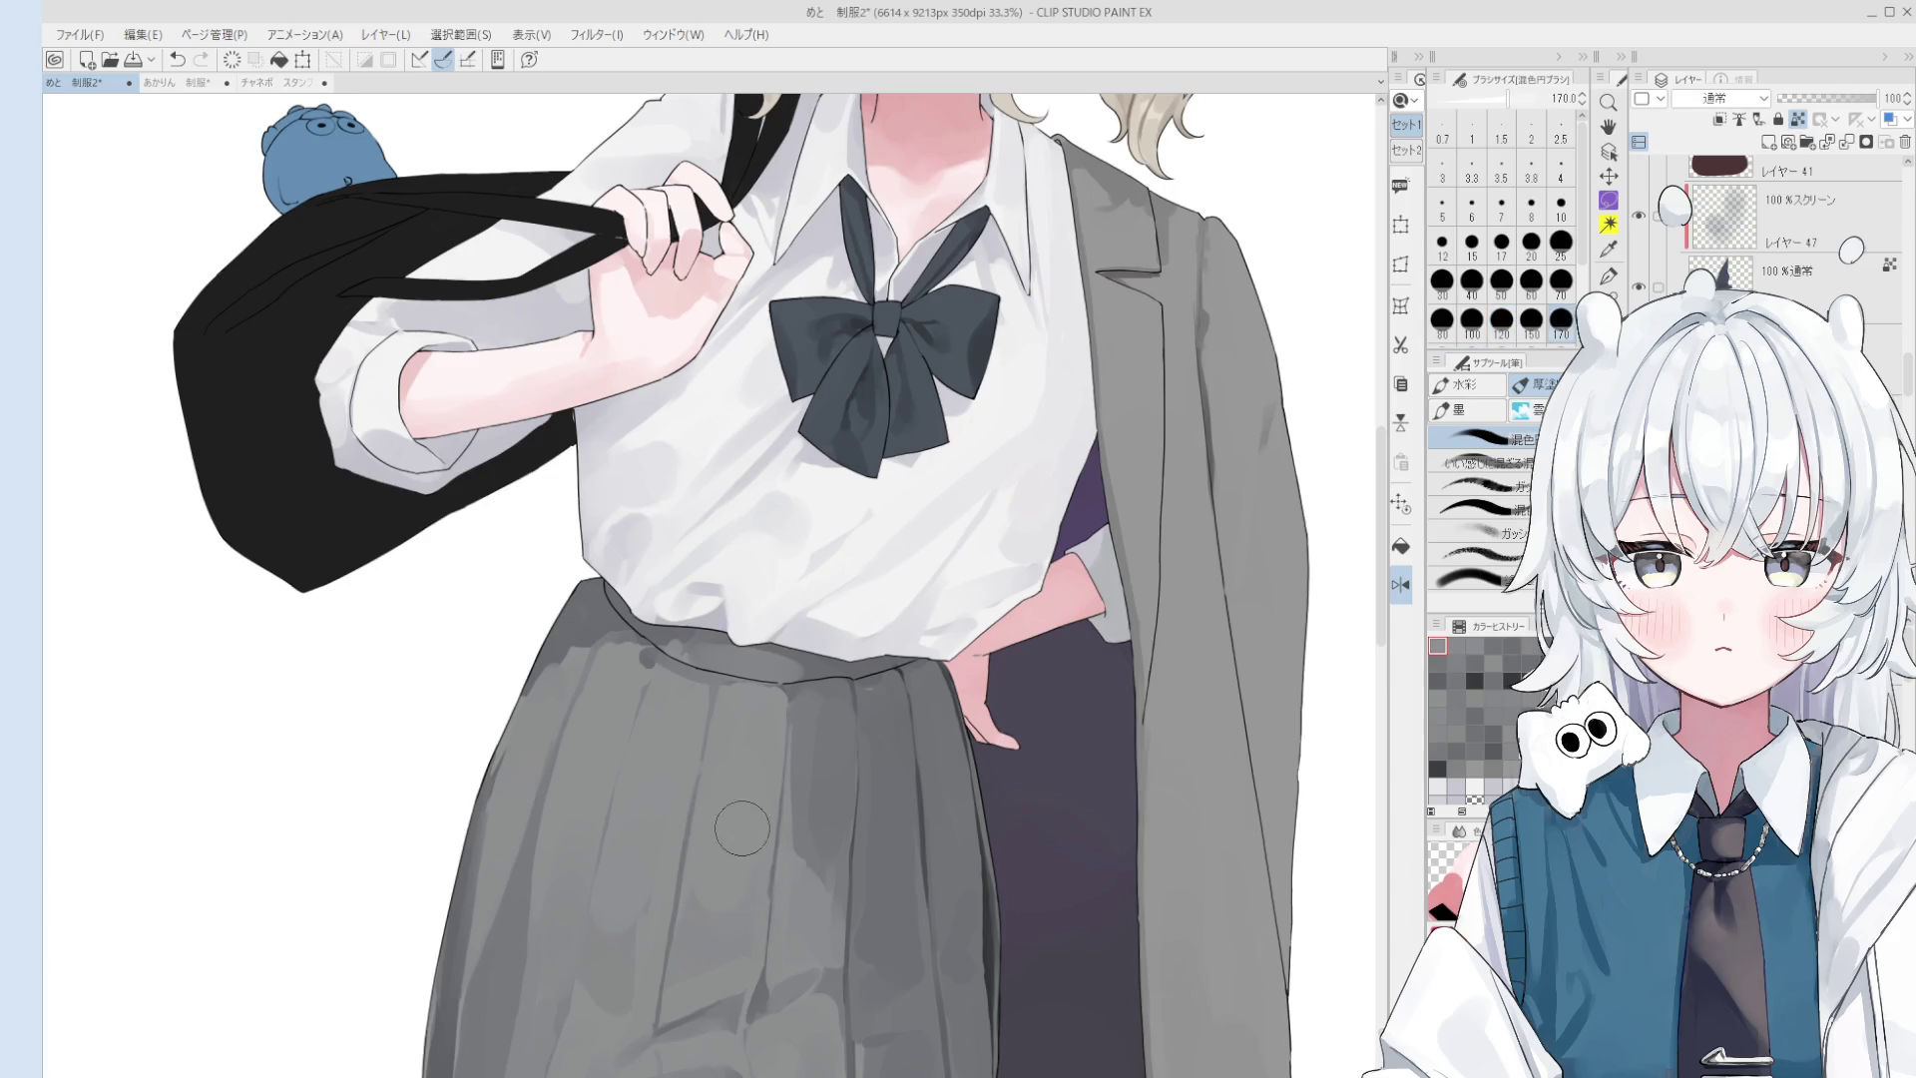
alt+click(689, 933)
key(bracketleft)
key(bracketleft)
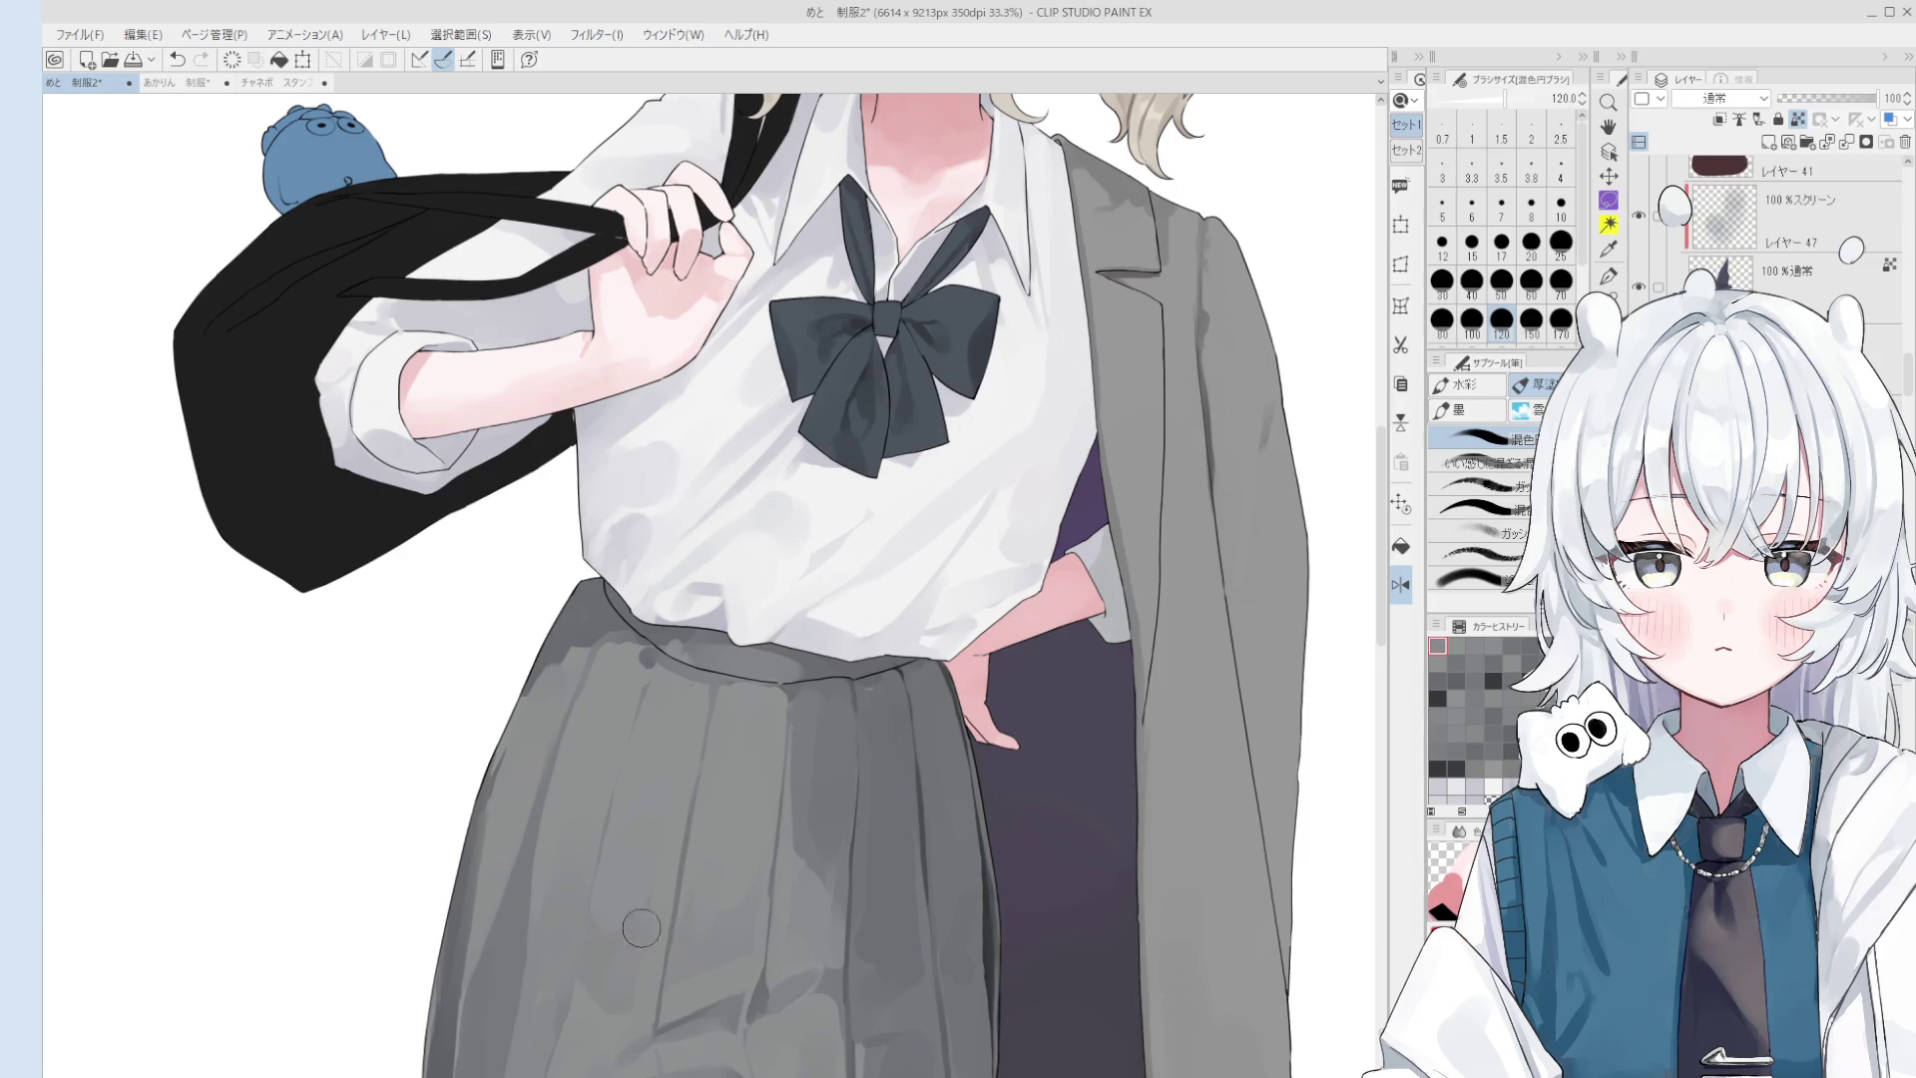
alt+click(639, 866)
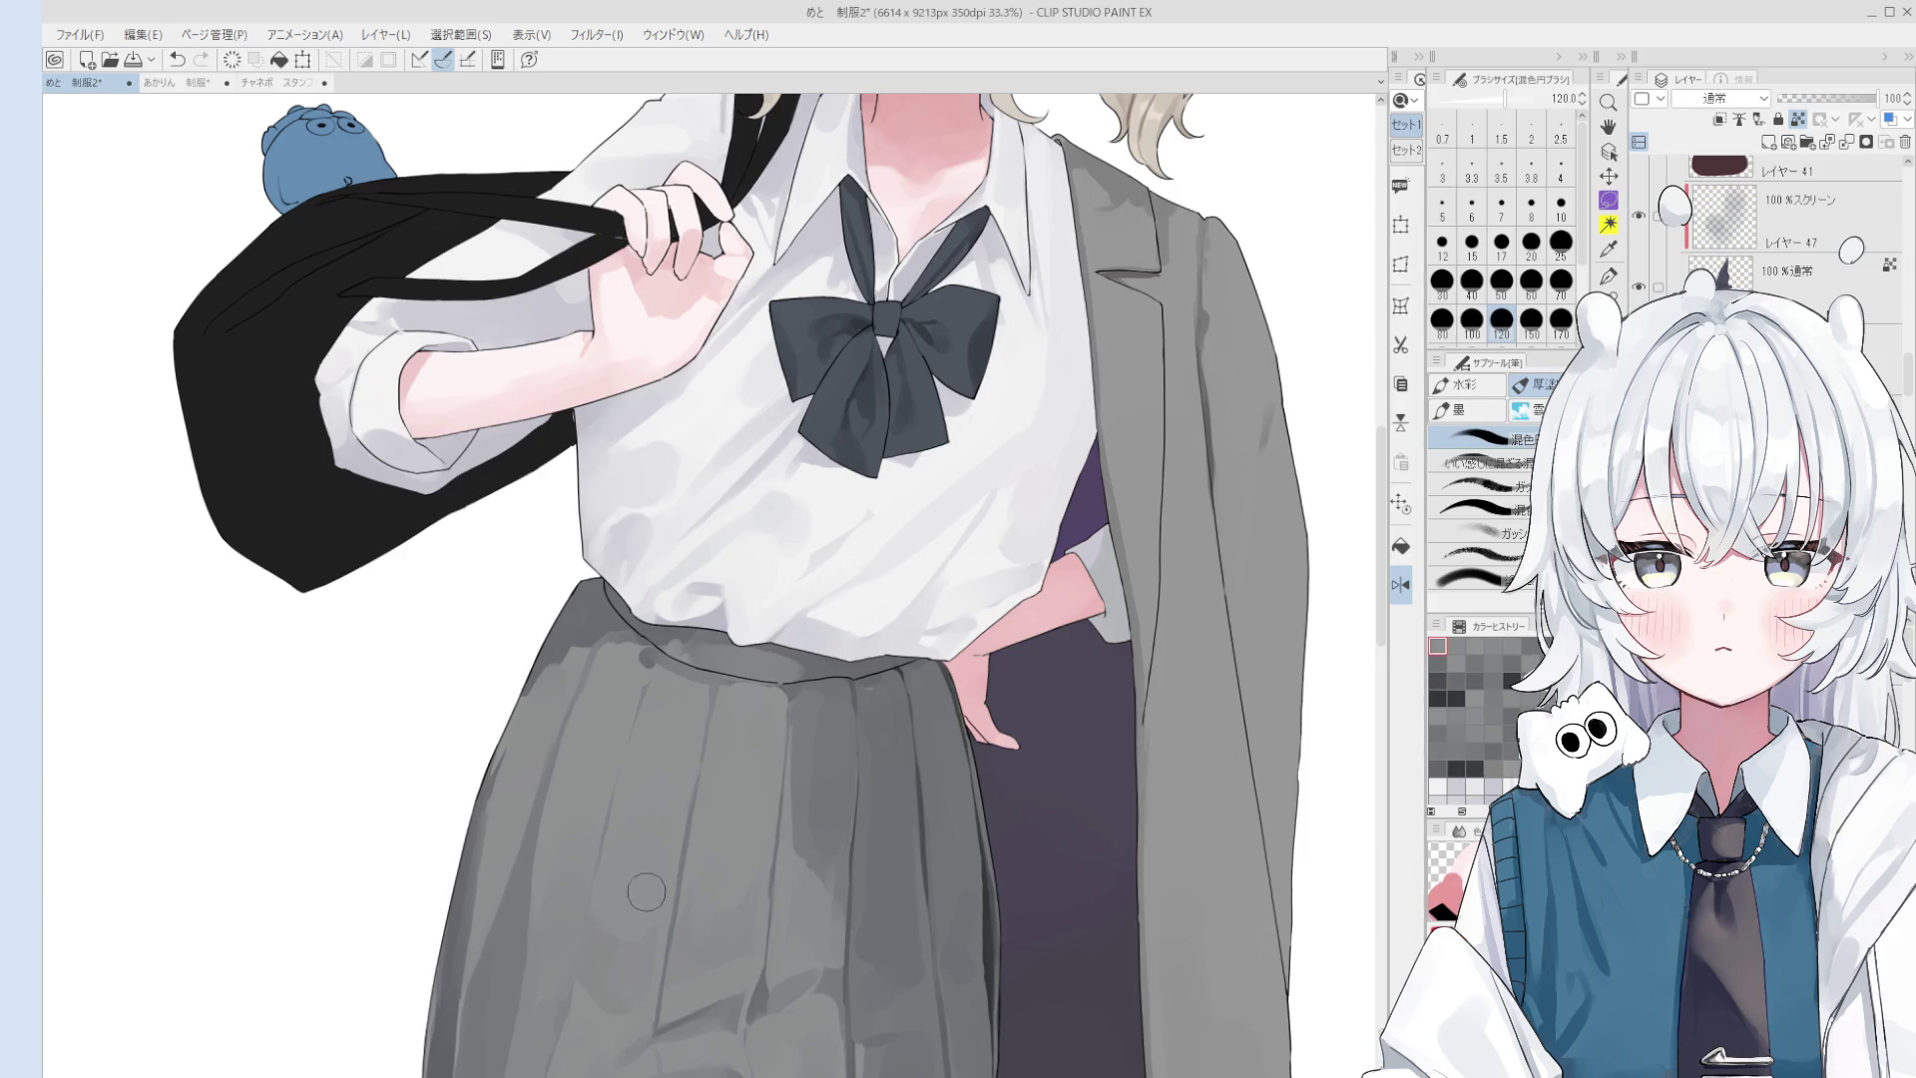
key(bracketright)
key(bracketright)
- Tilt the canvas view and draw a short fold line on the skirt at size 30
scroll(689, 878, down, 2)
key(o)
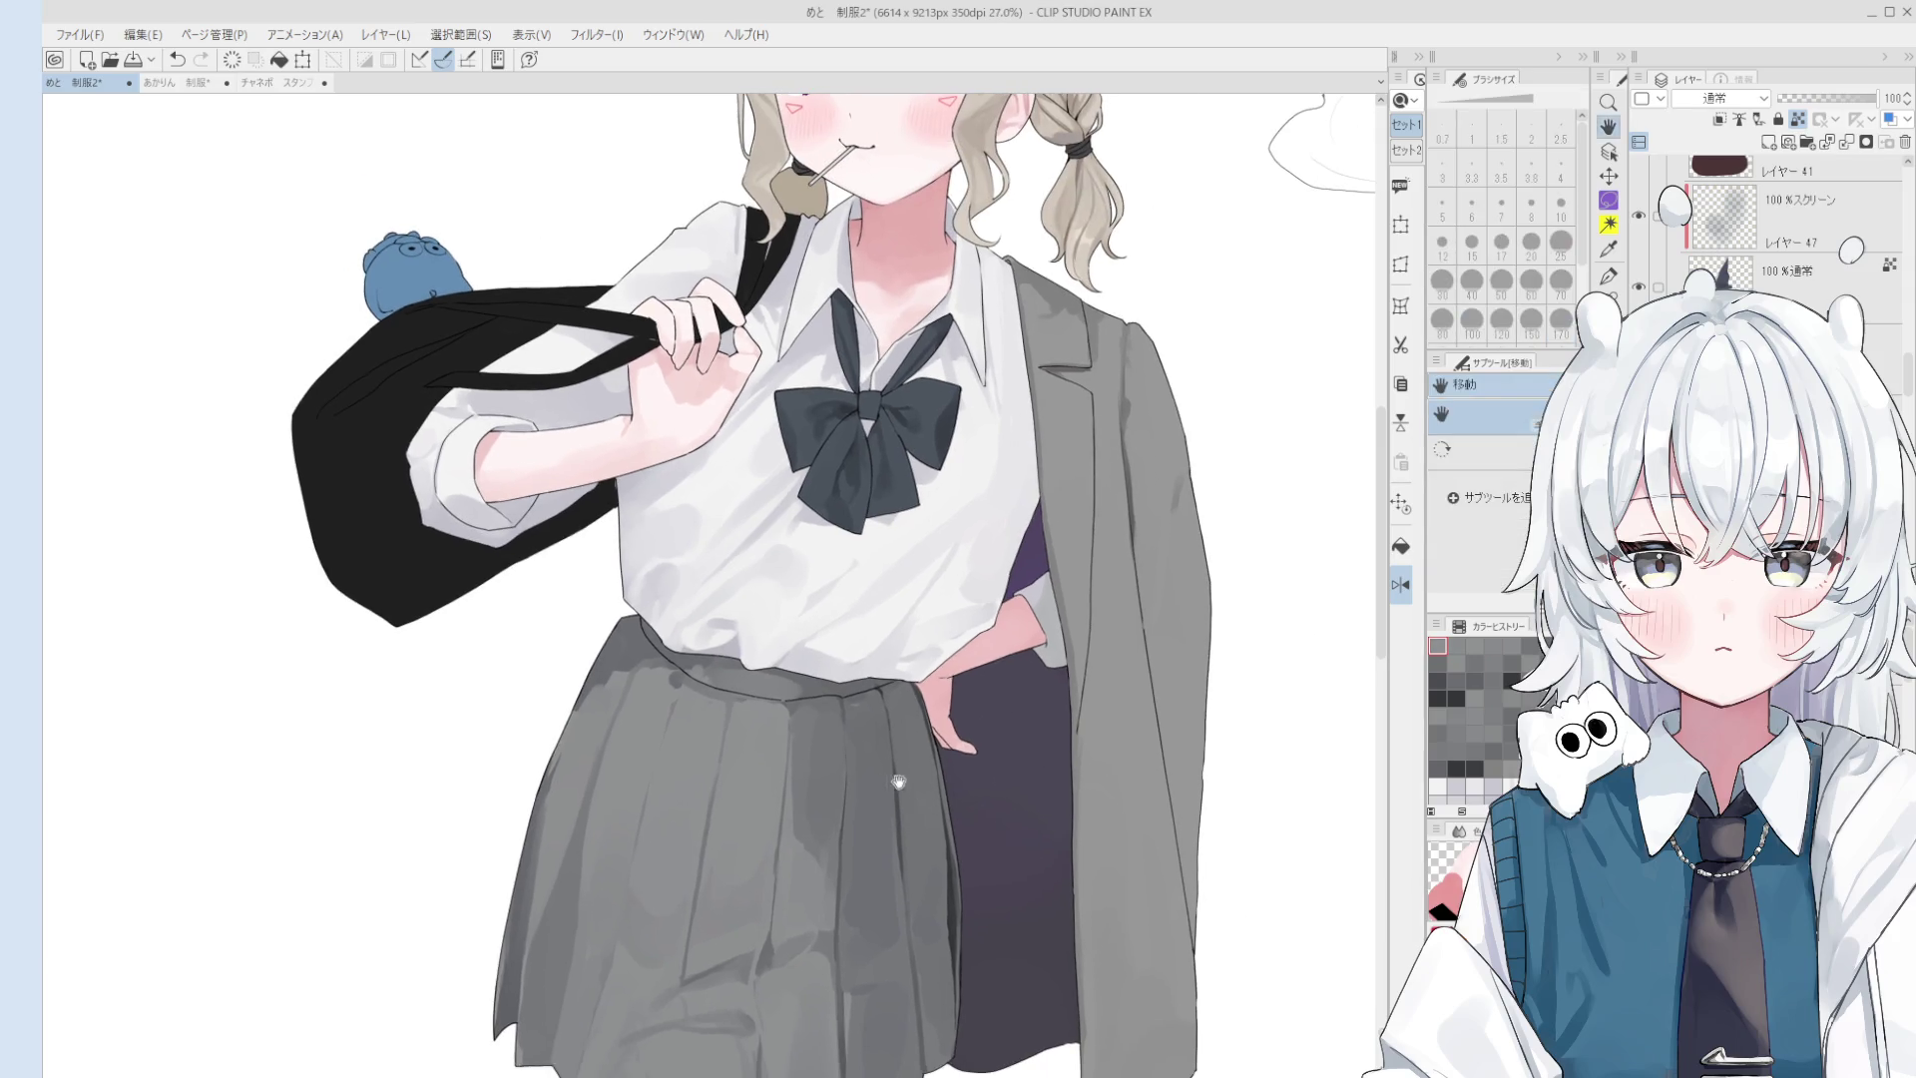
key(minus)
key(b)
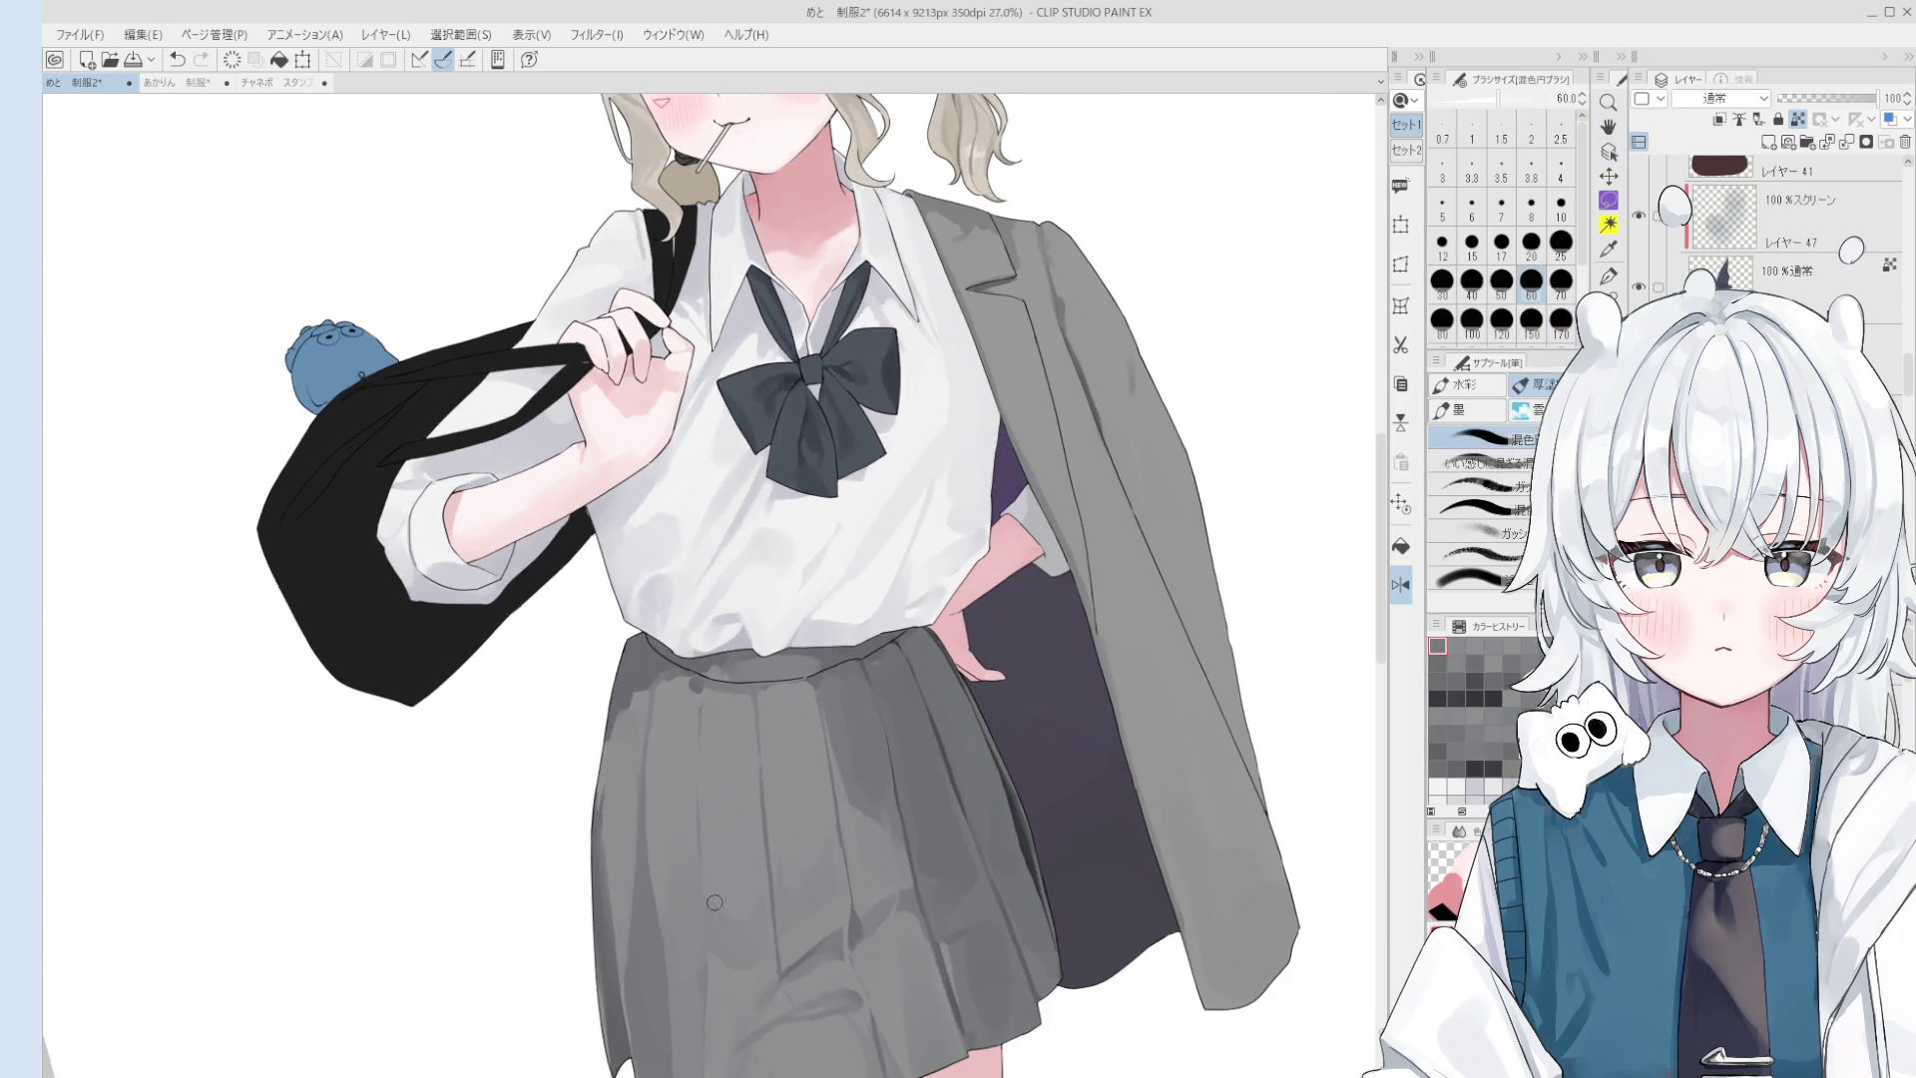
key(ctrl+z)
drag(707, 866, 701, 910)
key(bracketright)
key(bracketright)
key(bracketright)
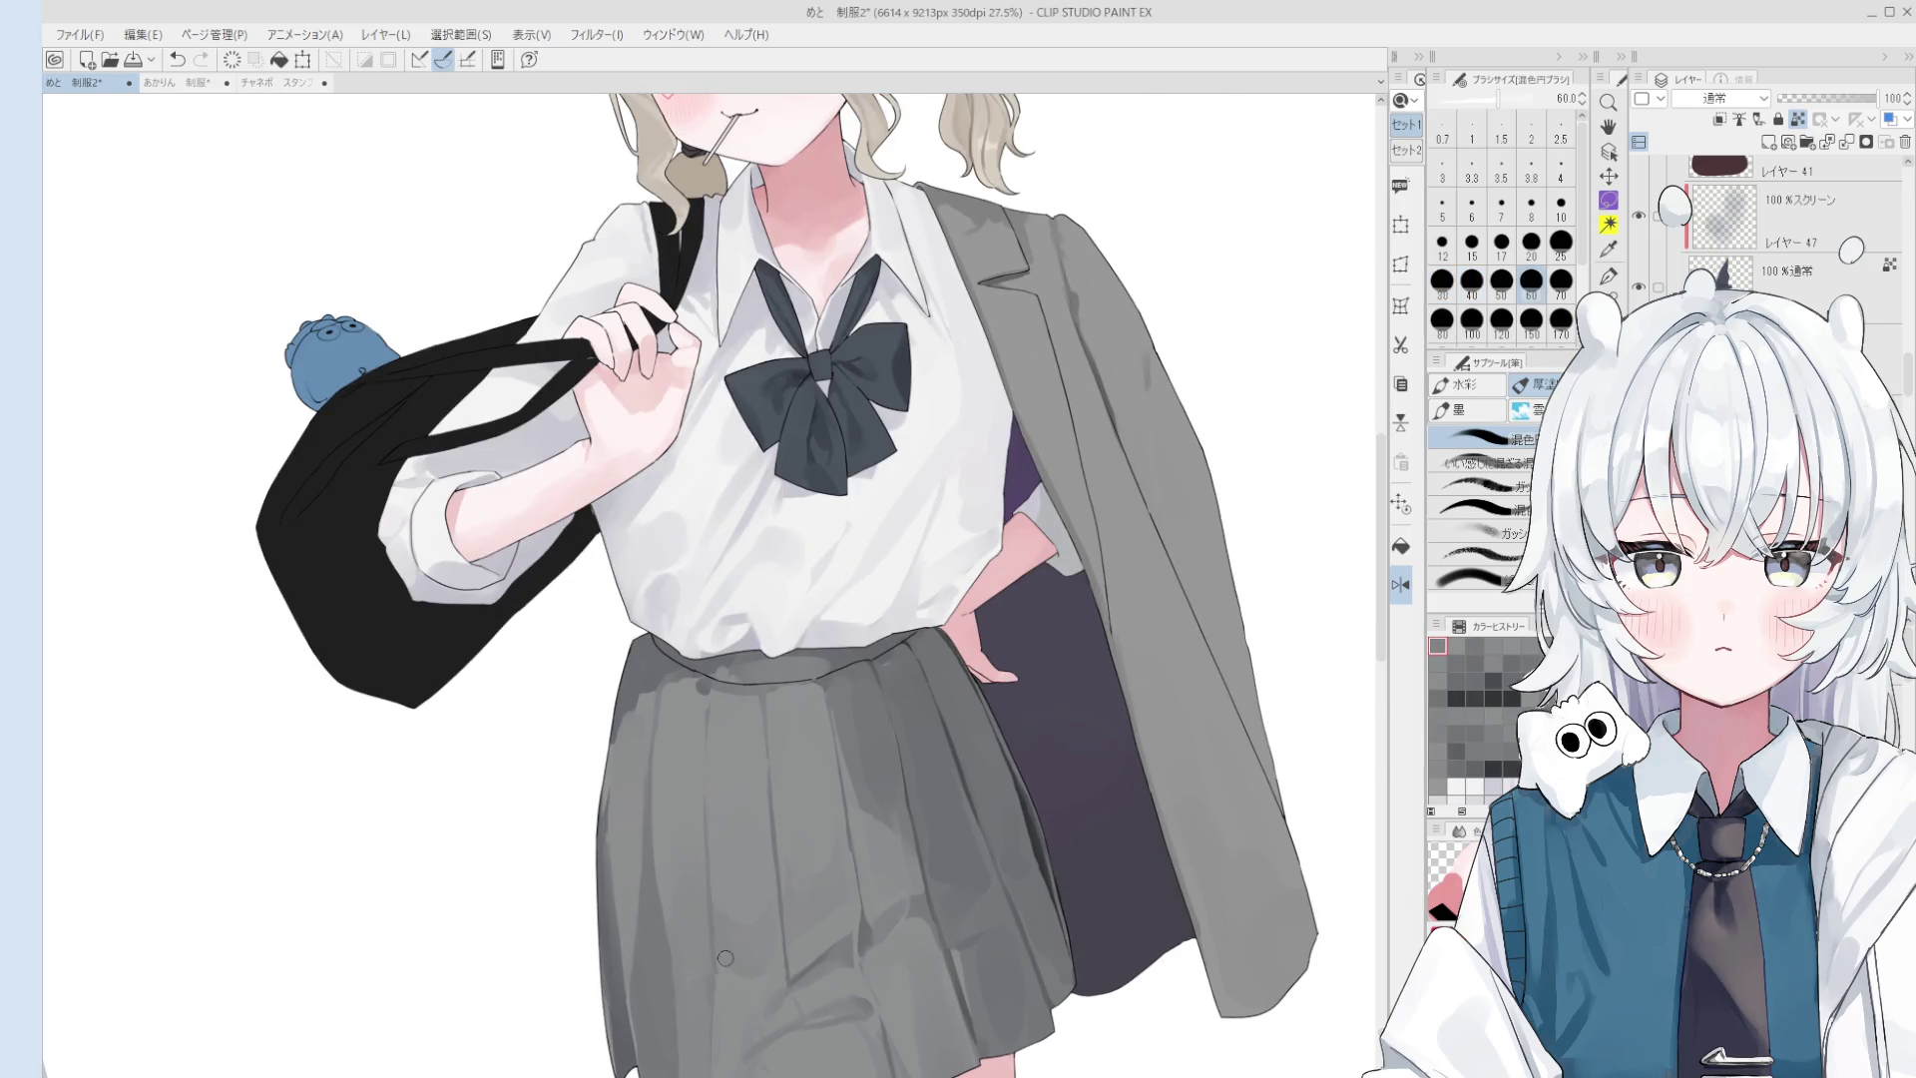
scroll(721, 975, up, 3)
- Mirror the canvas horizontally, undo the last stroke and set the brush to size 40
key(h)
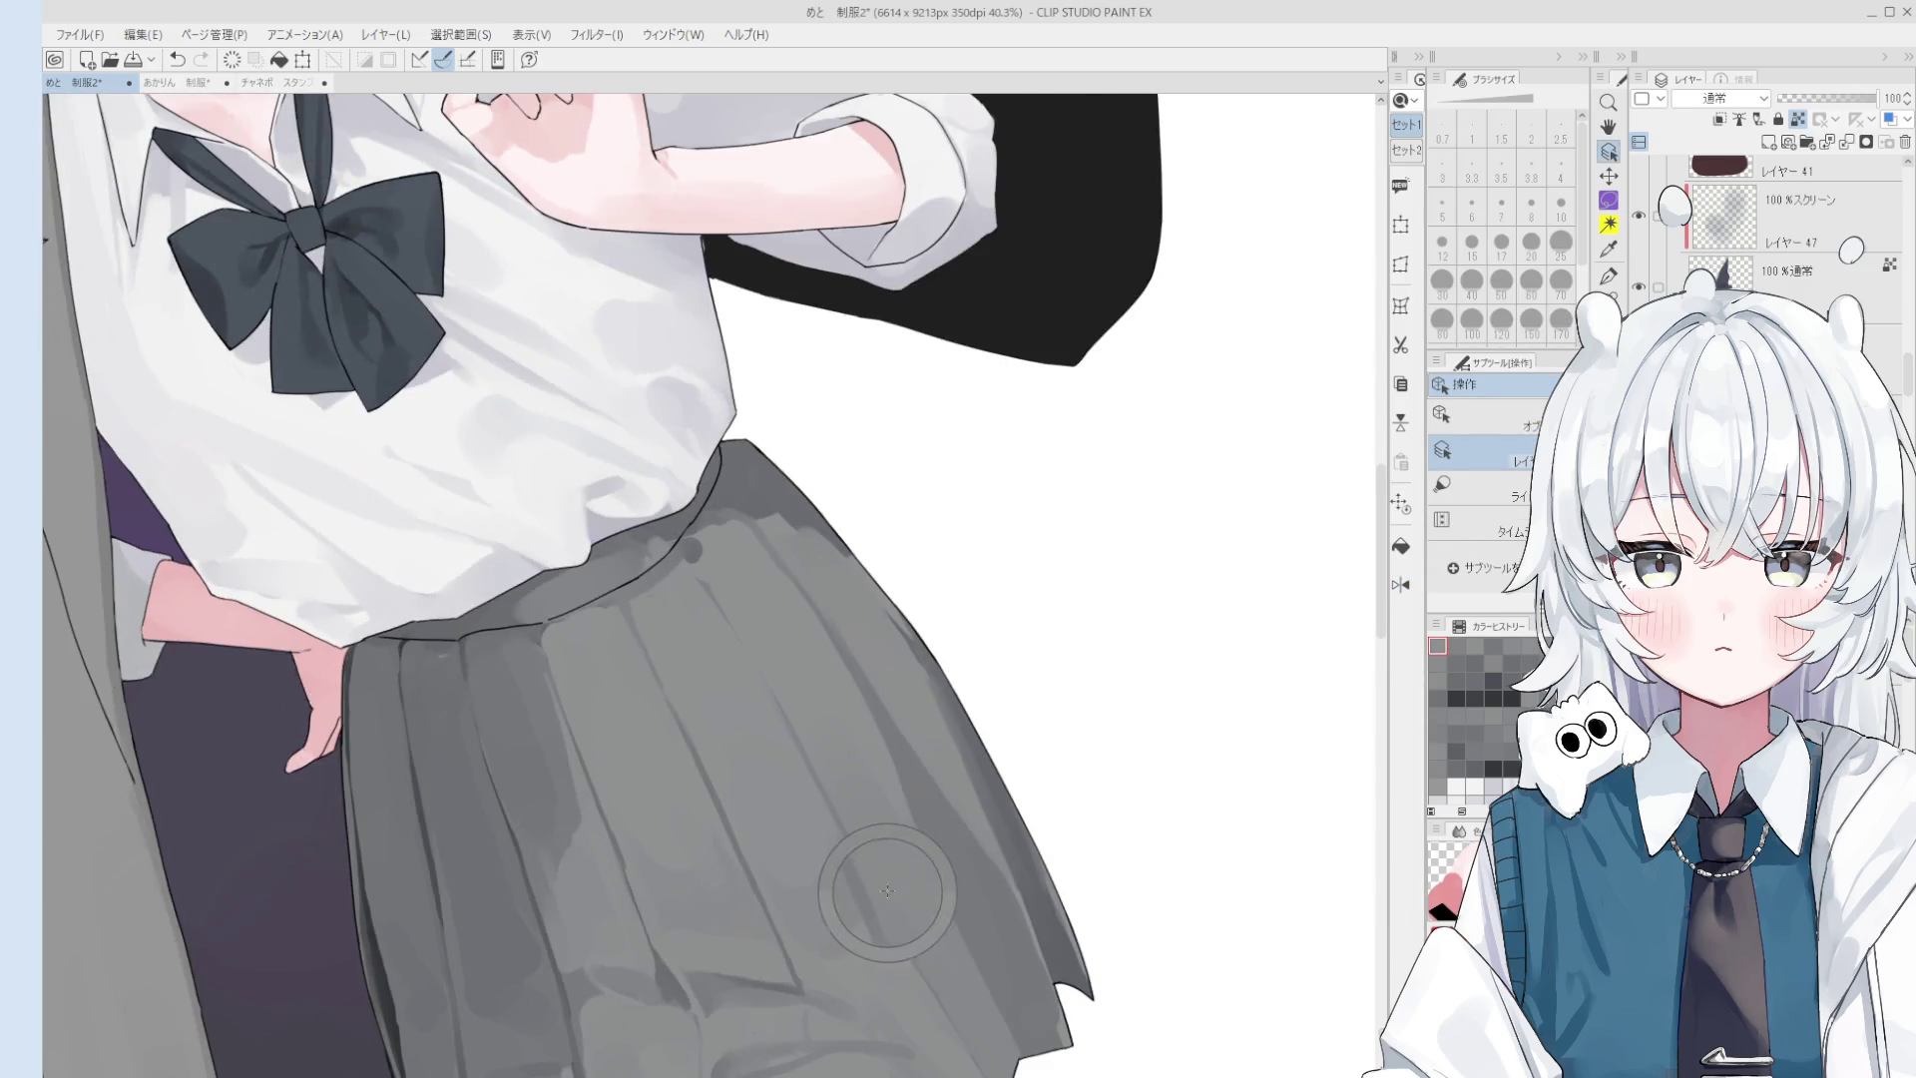
scroll(918, 964, down, 1)
key(bracketright)
key(bracketright)
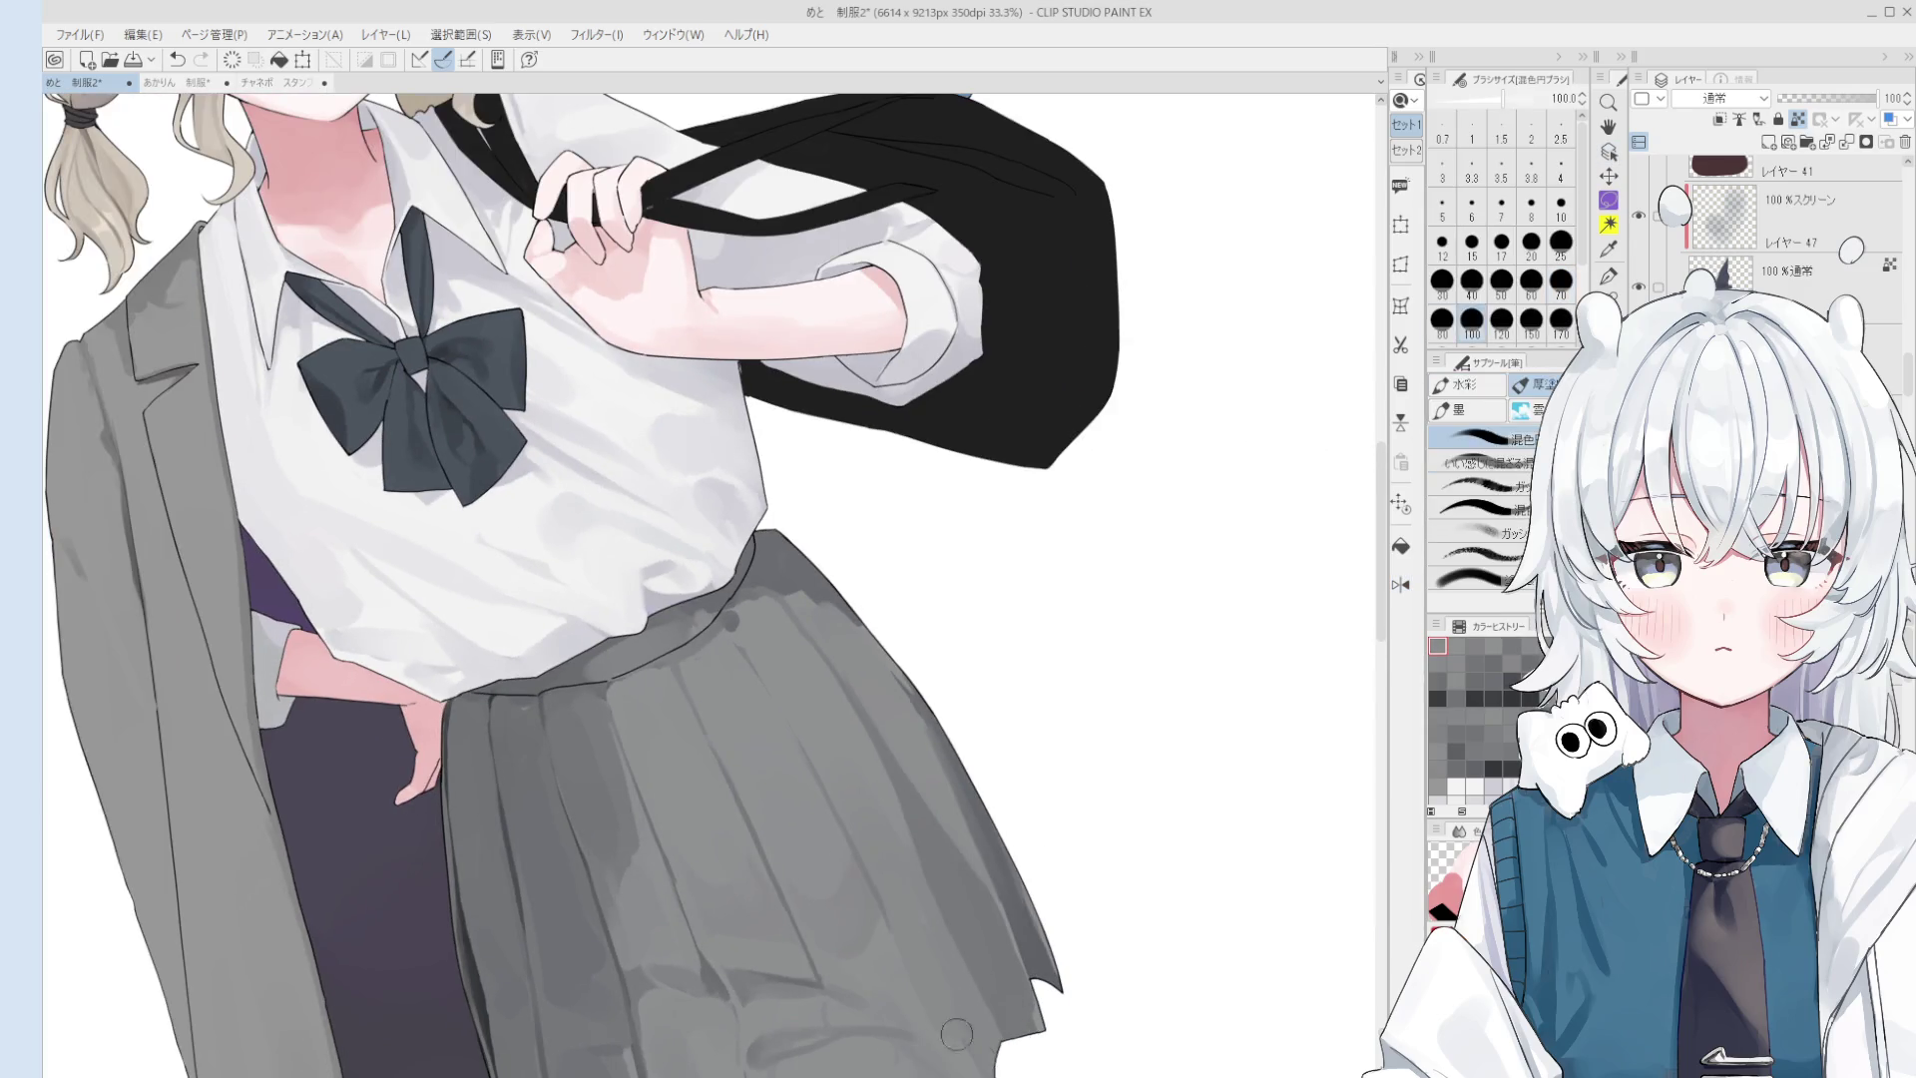
key(bracketleft)
key(bracketleft)
key(bracketleft)
key(ctrl+z)
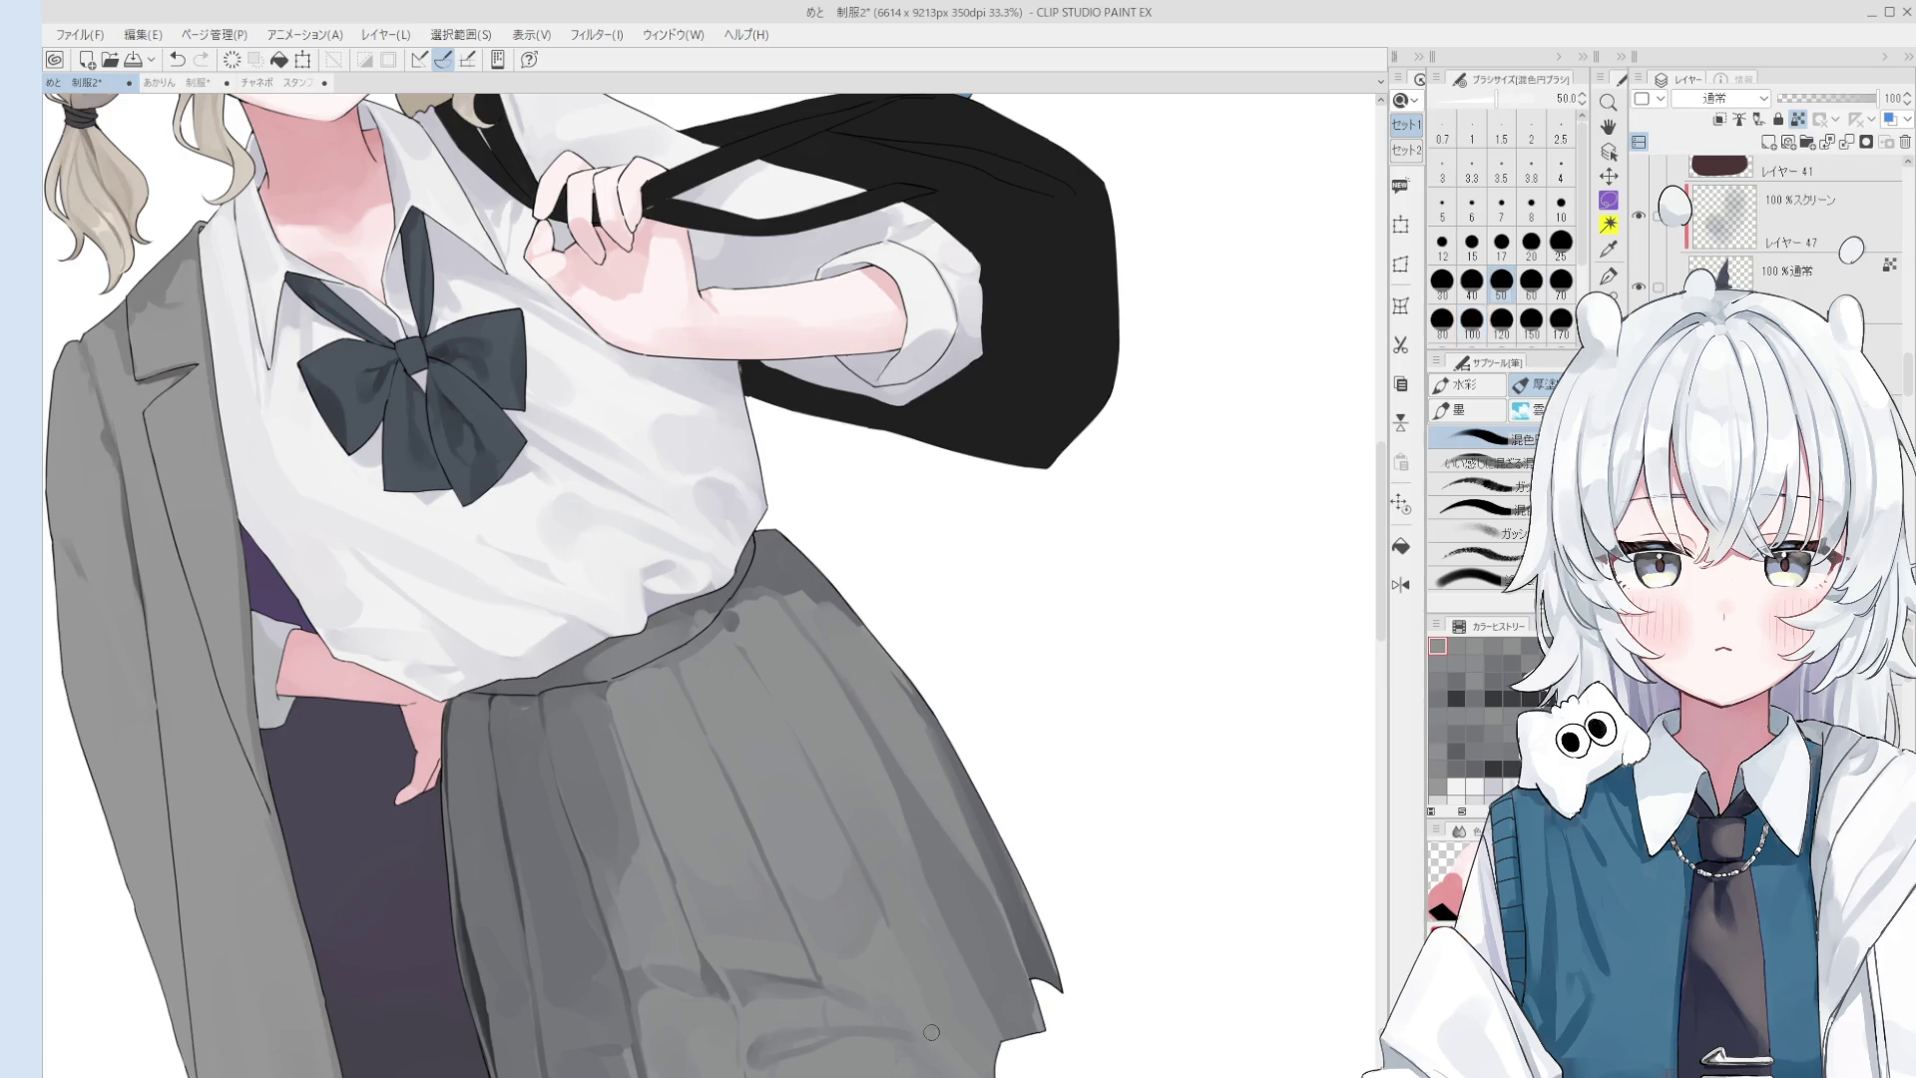
drag(1093, 532, 1112, 710)
scroll(1111, 710, down, 1)
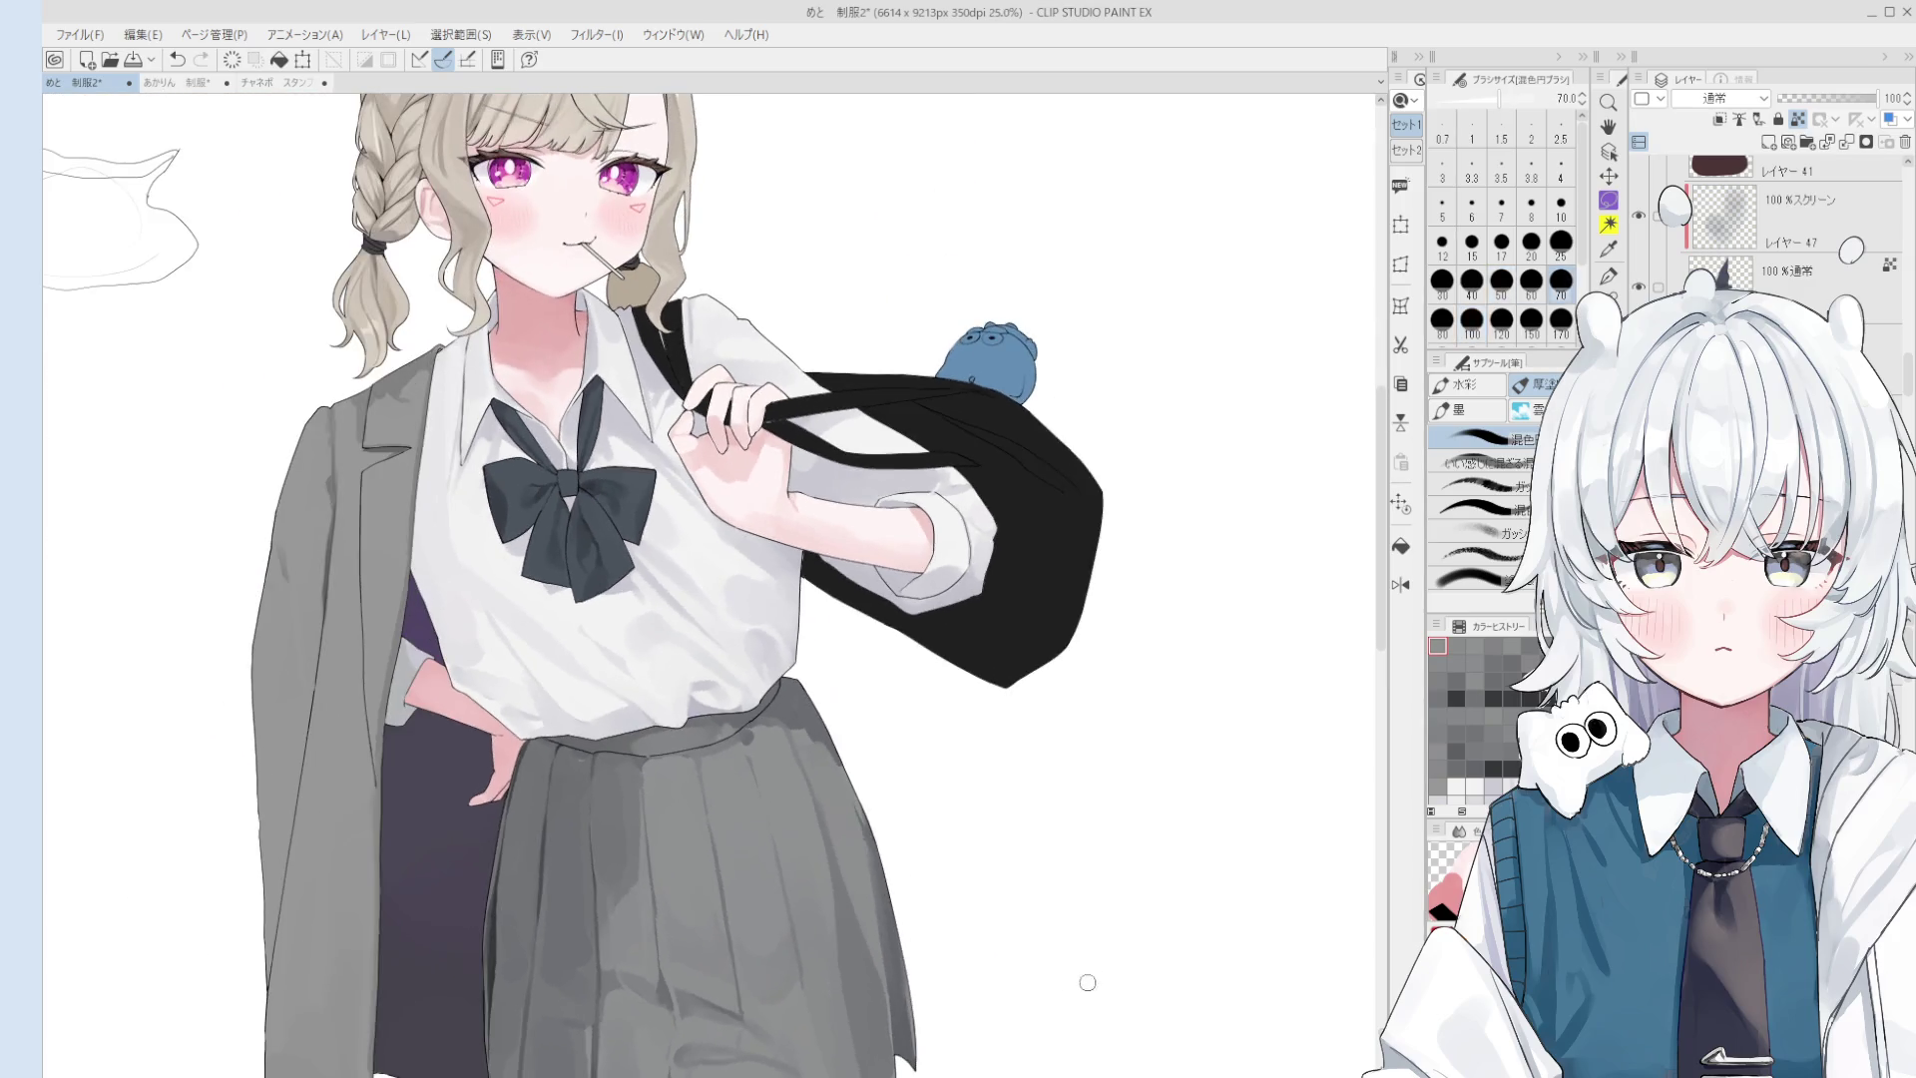
scroll(984, 854, up, 1)
key(b)
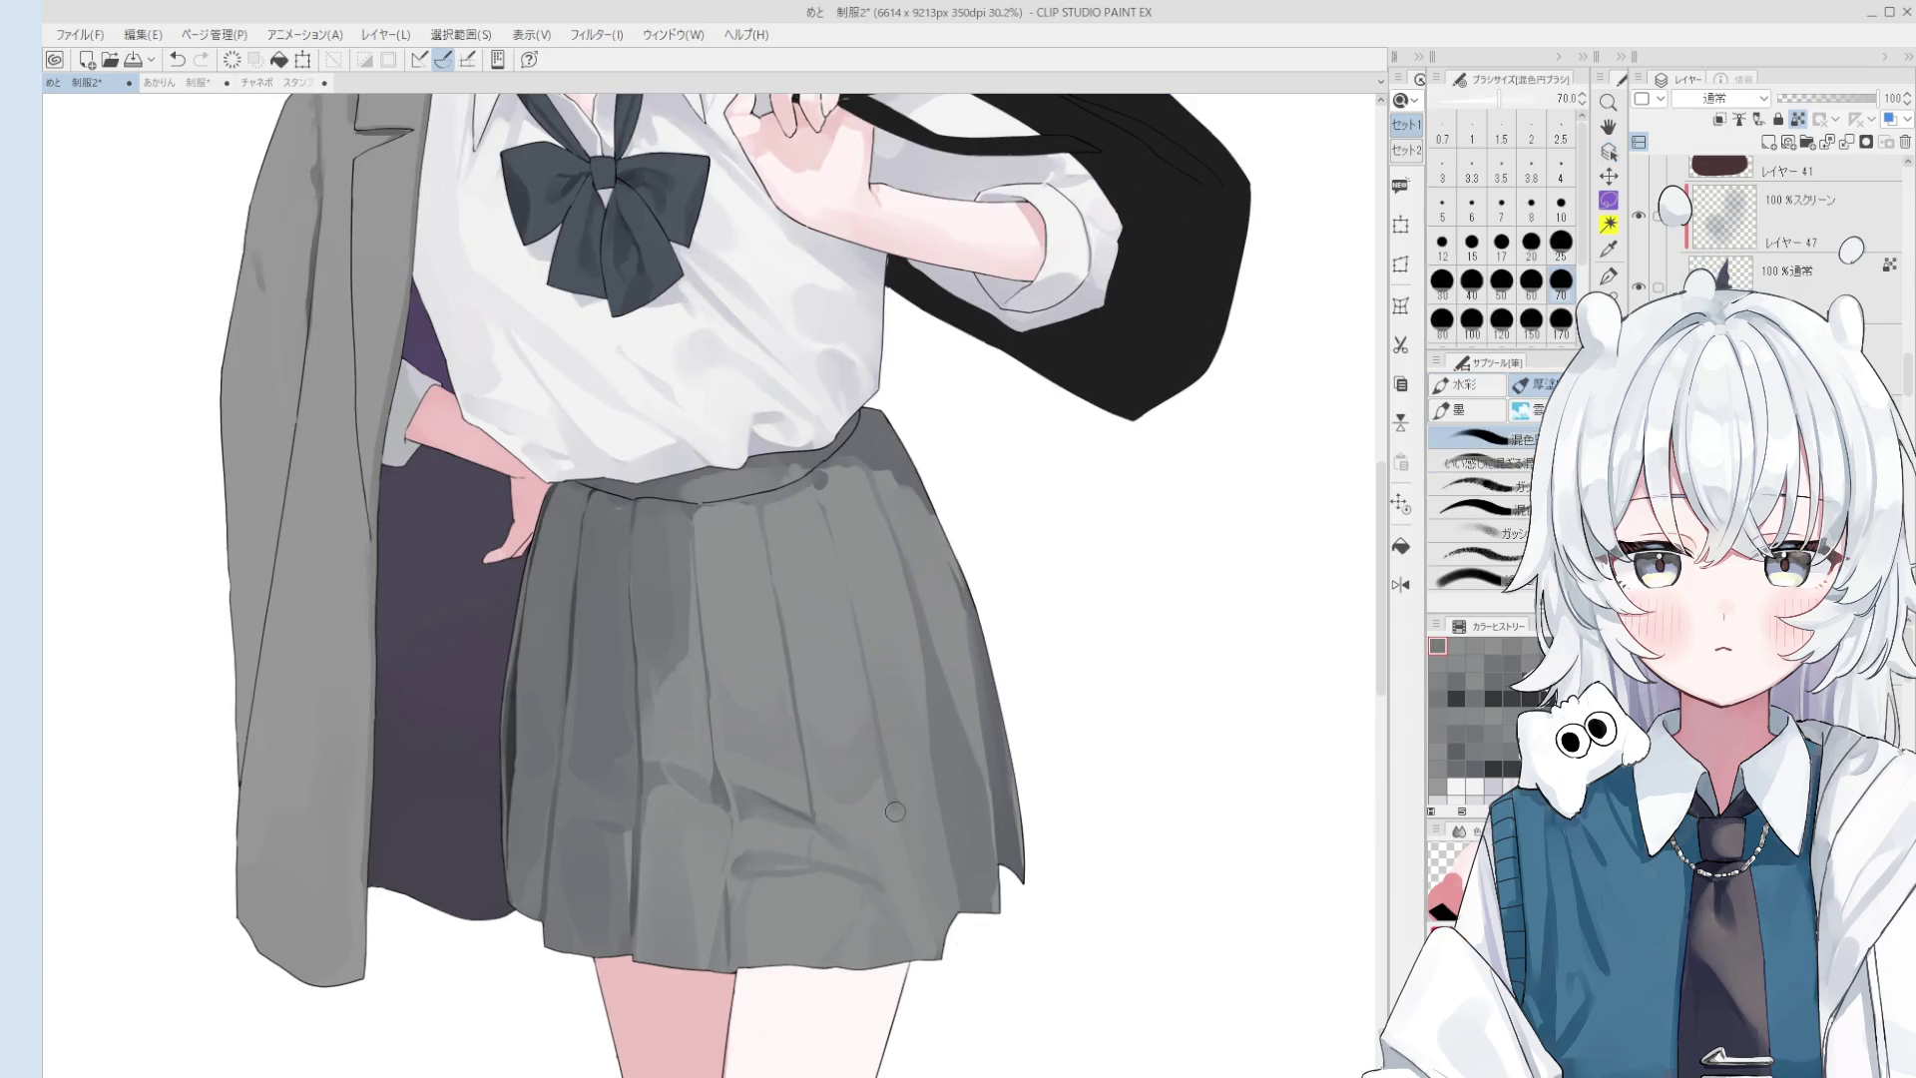
key(bracketleft)
key(bracketleft)
key(bracketleft)
- Shade the skirt and its pleats further with the brush at sizes 40 to 60
drag(895, 783, 907, 889)
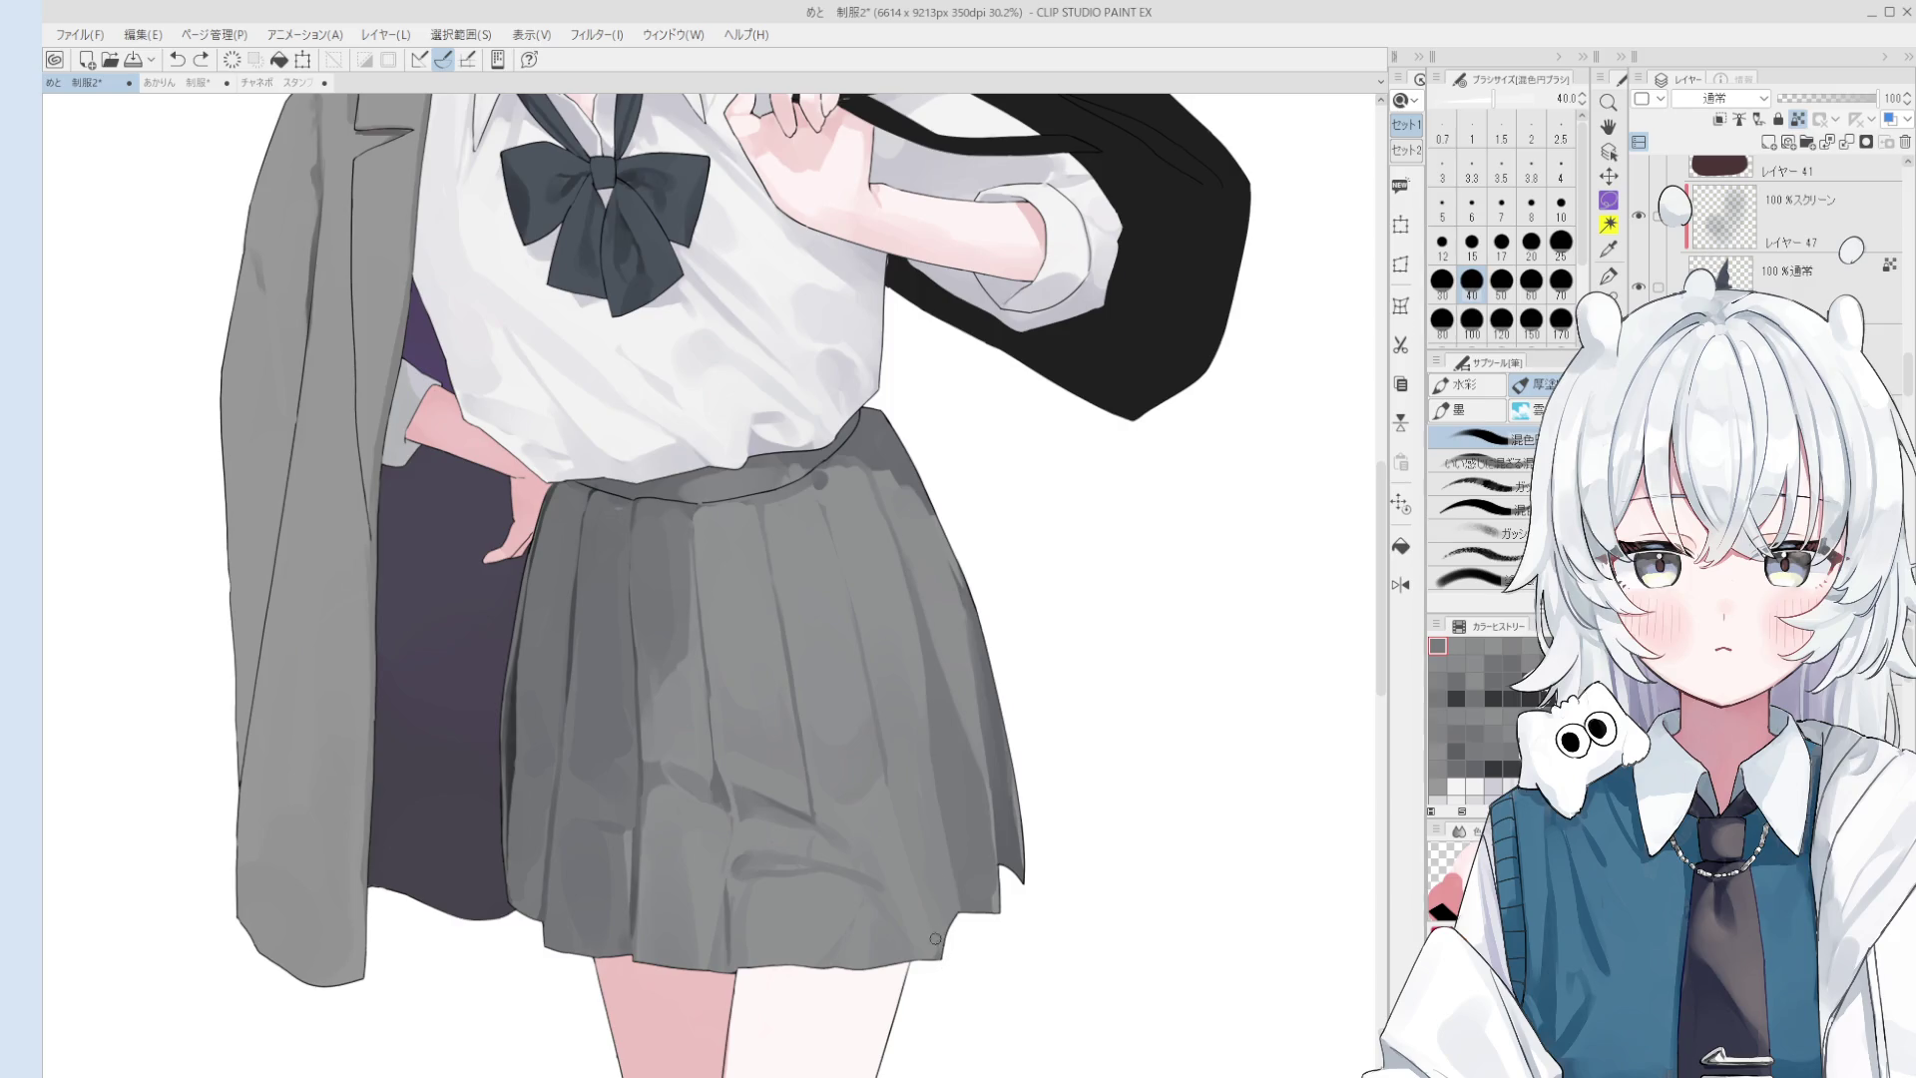
mouse_move(887, 667)
mouse_down()
mouse_move(870, 733)
mouse_move(903, 738)
mouse_up()
key(bracketleft)
key(bracketleft)
key(bracketright)
key(bracketright)
key(bracketright)
key(bracketright)
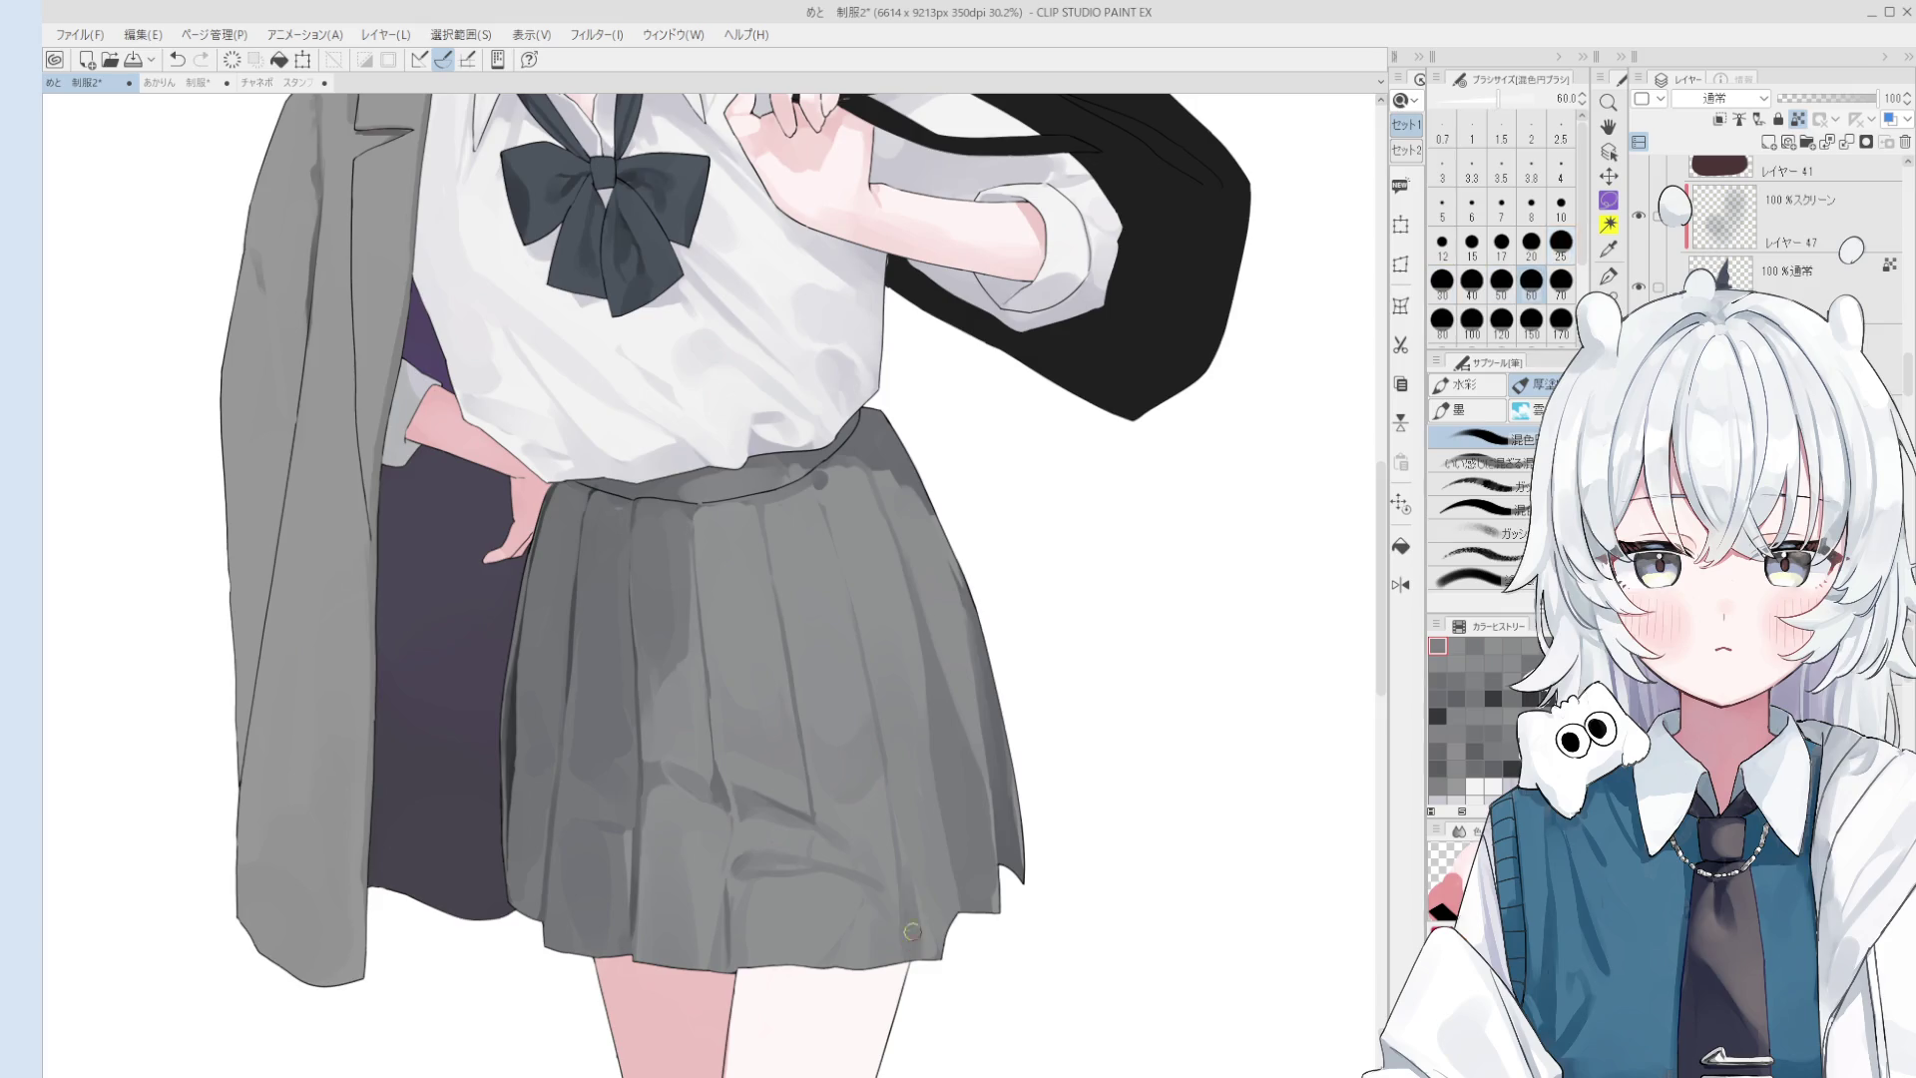
- Flip the canvas back and sample a skirt grey with the brush at size 100
key(h)
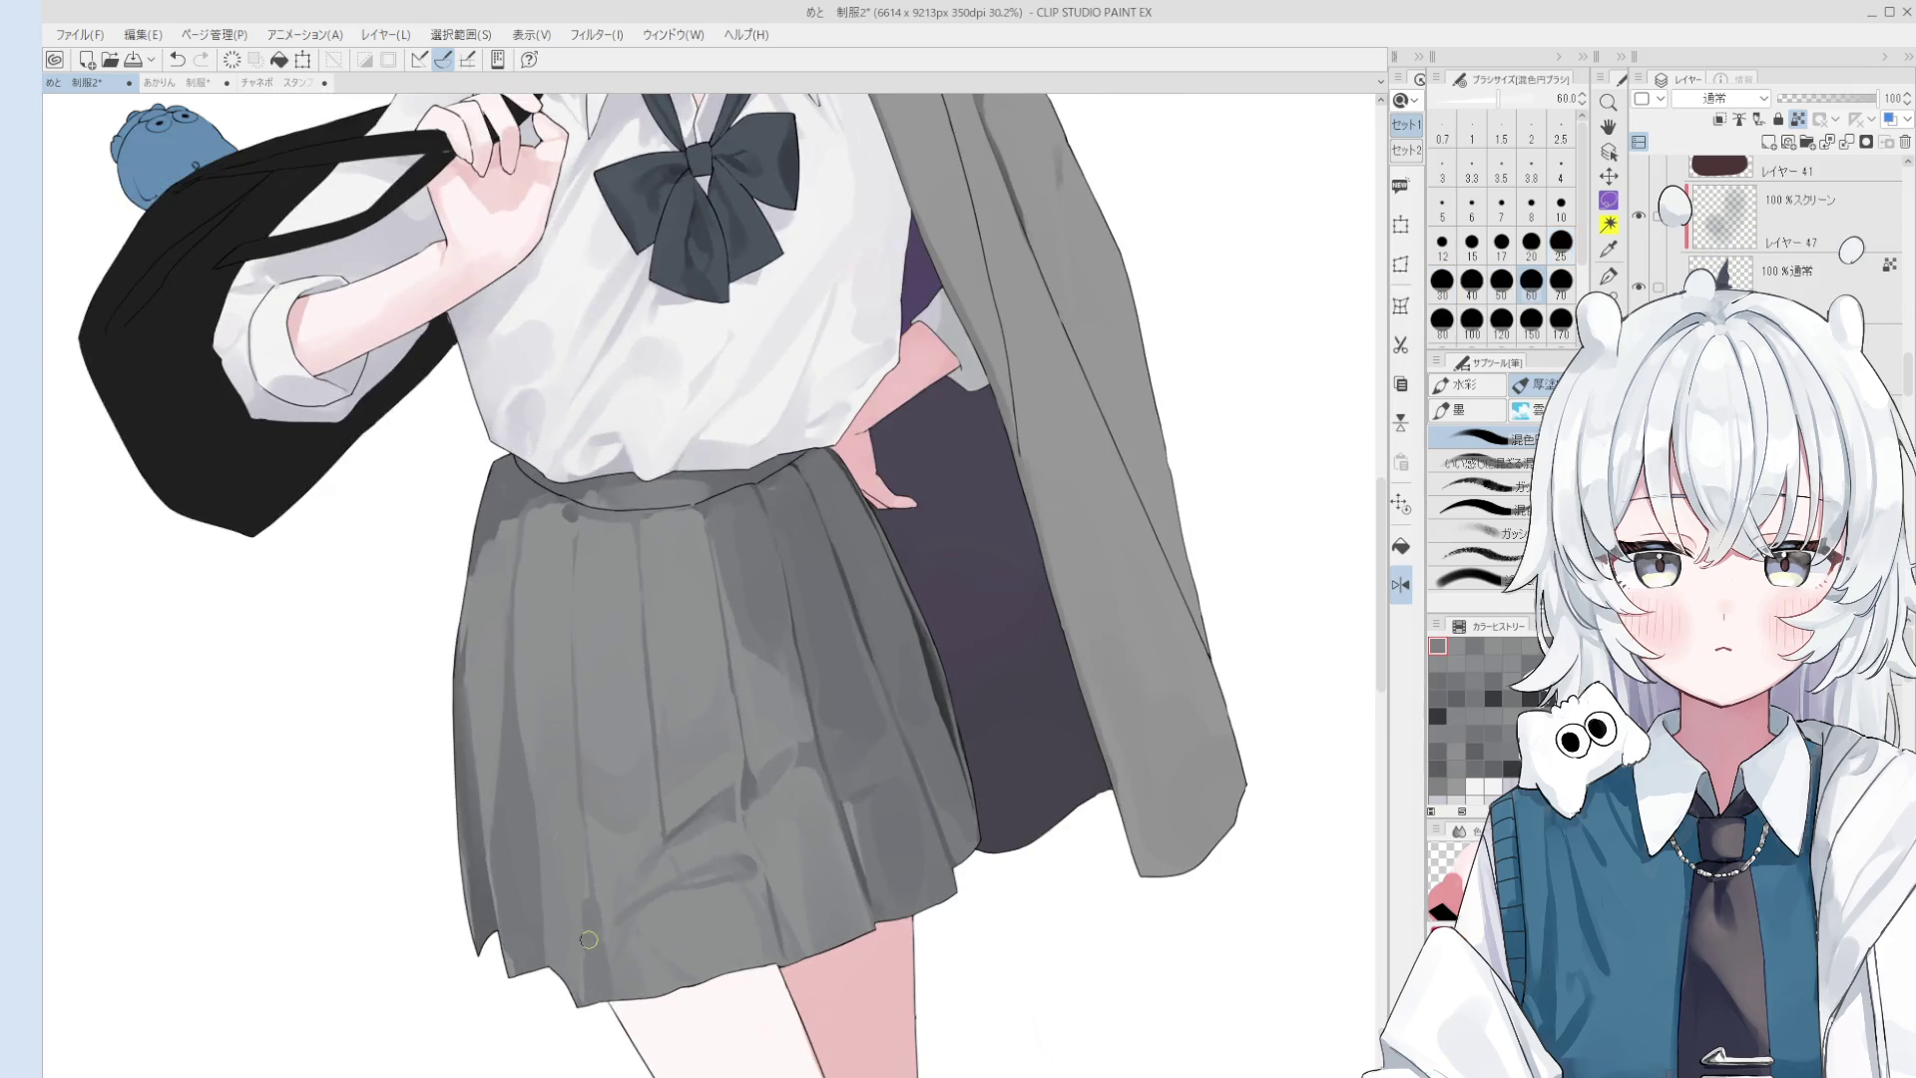
scroll(587, 938, down, 1)
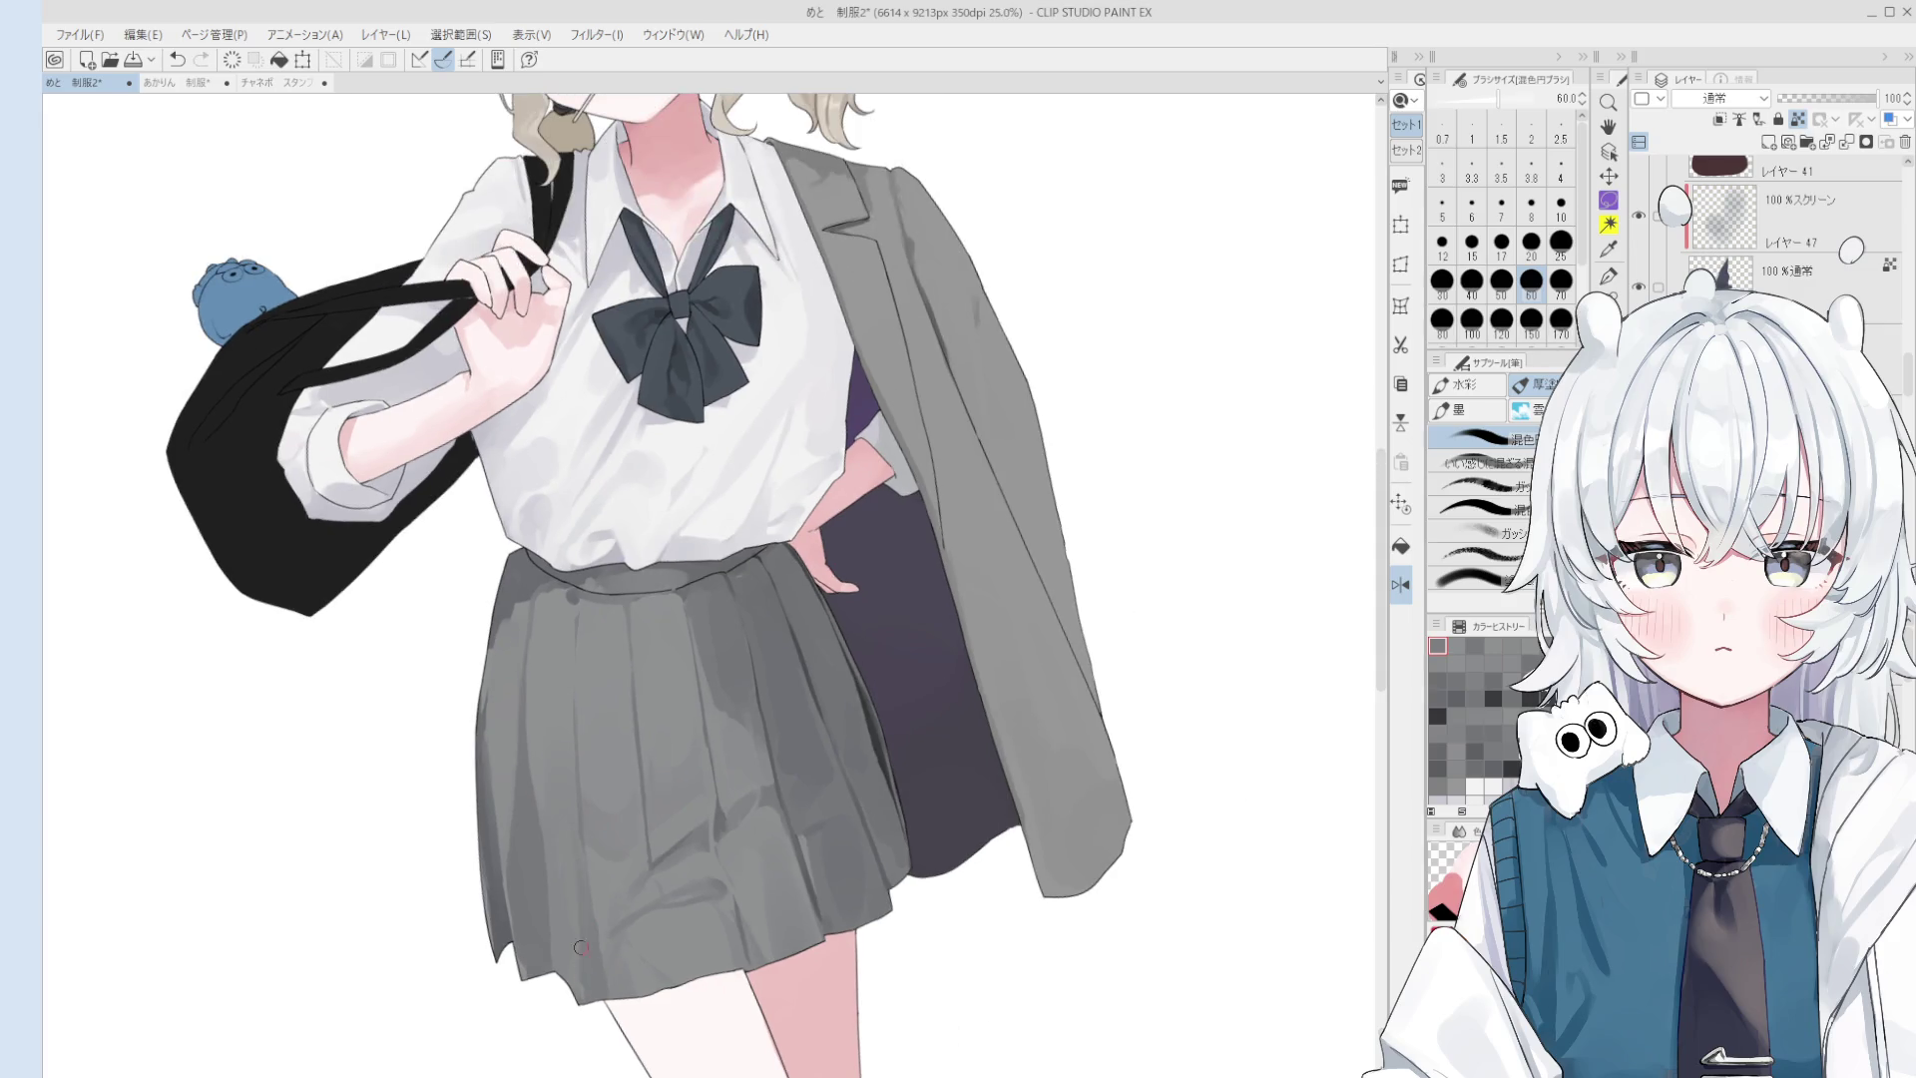
key(bracketright)
key(bracketright)
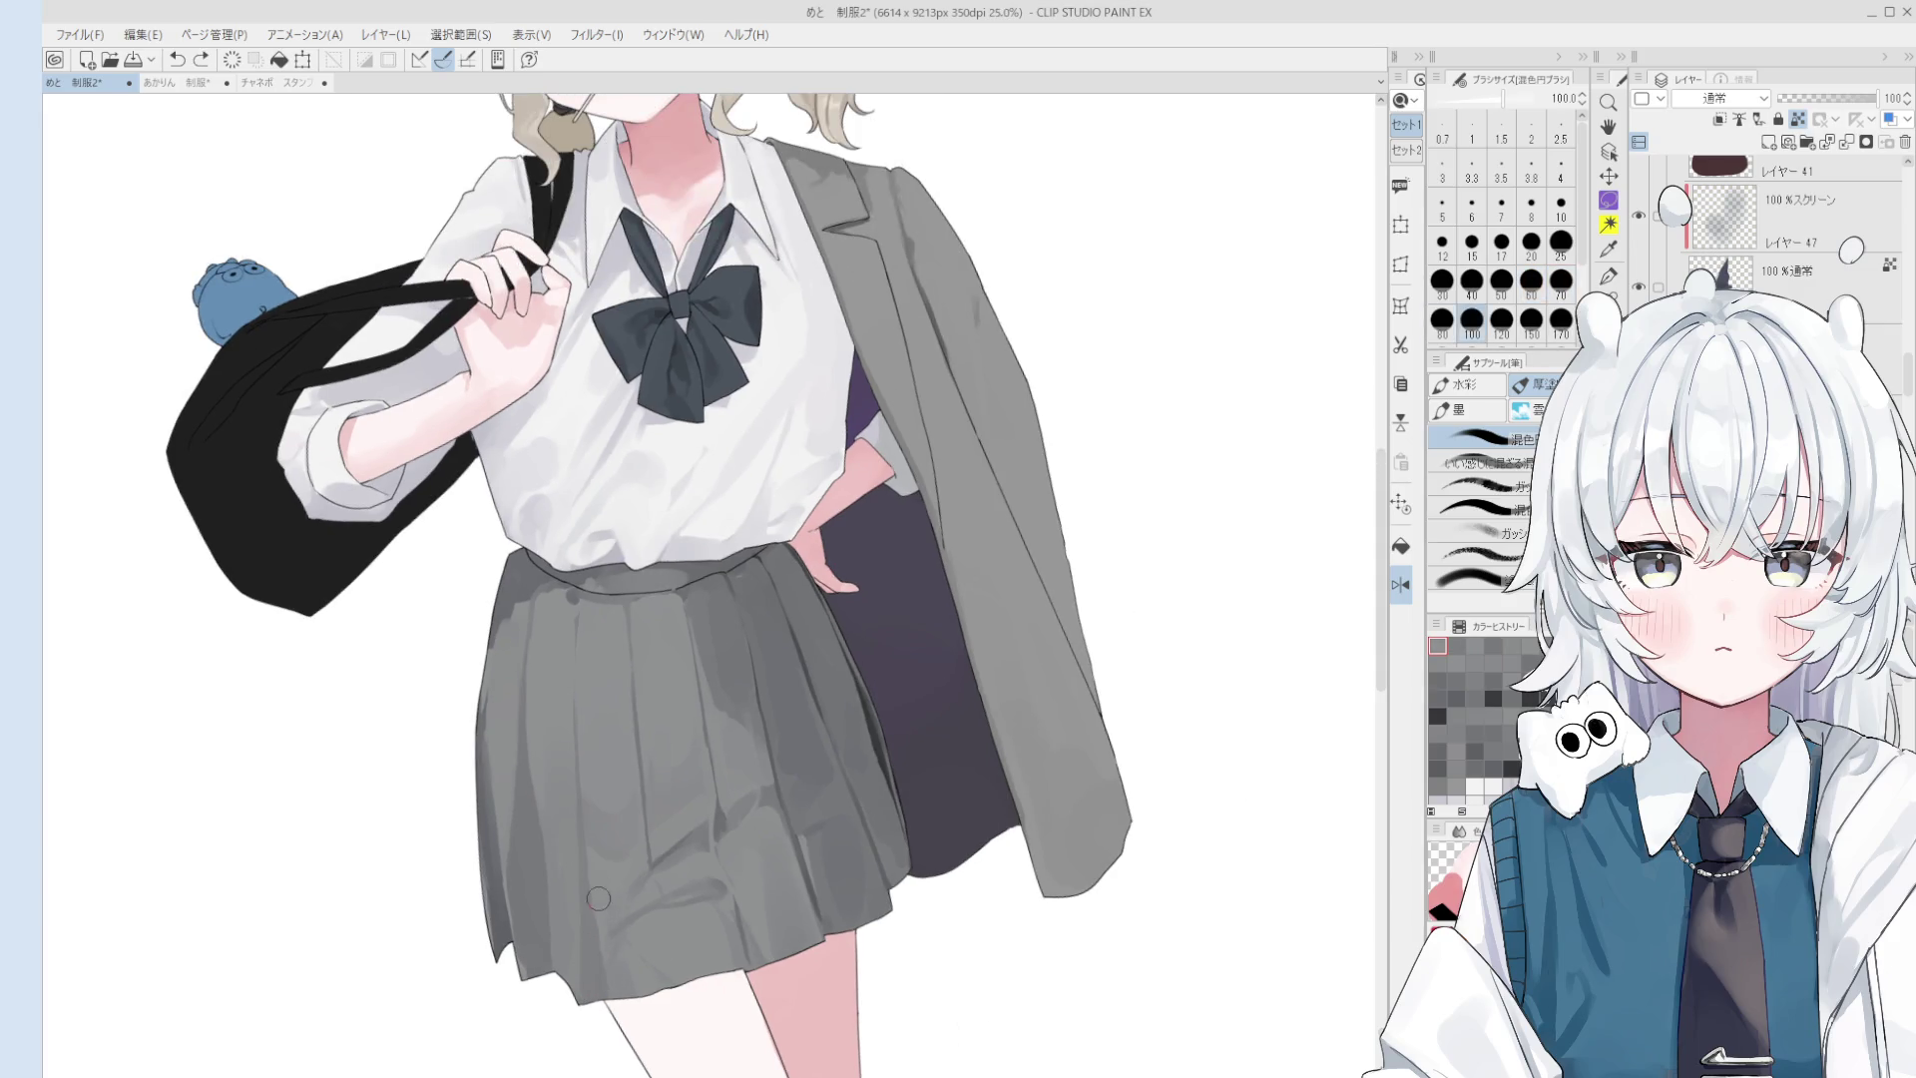
key(bracketright)
alt+click(616, 966)
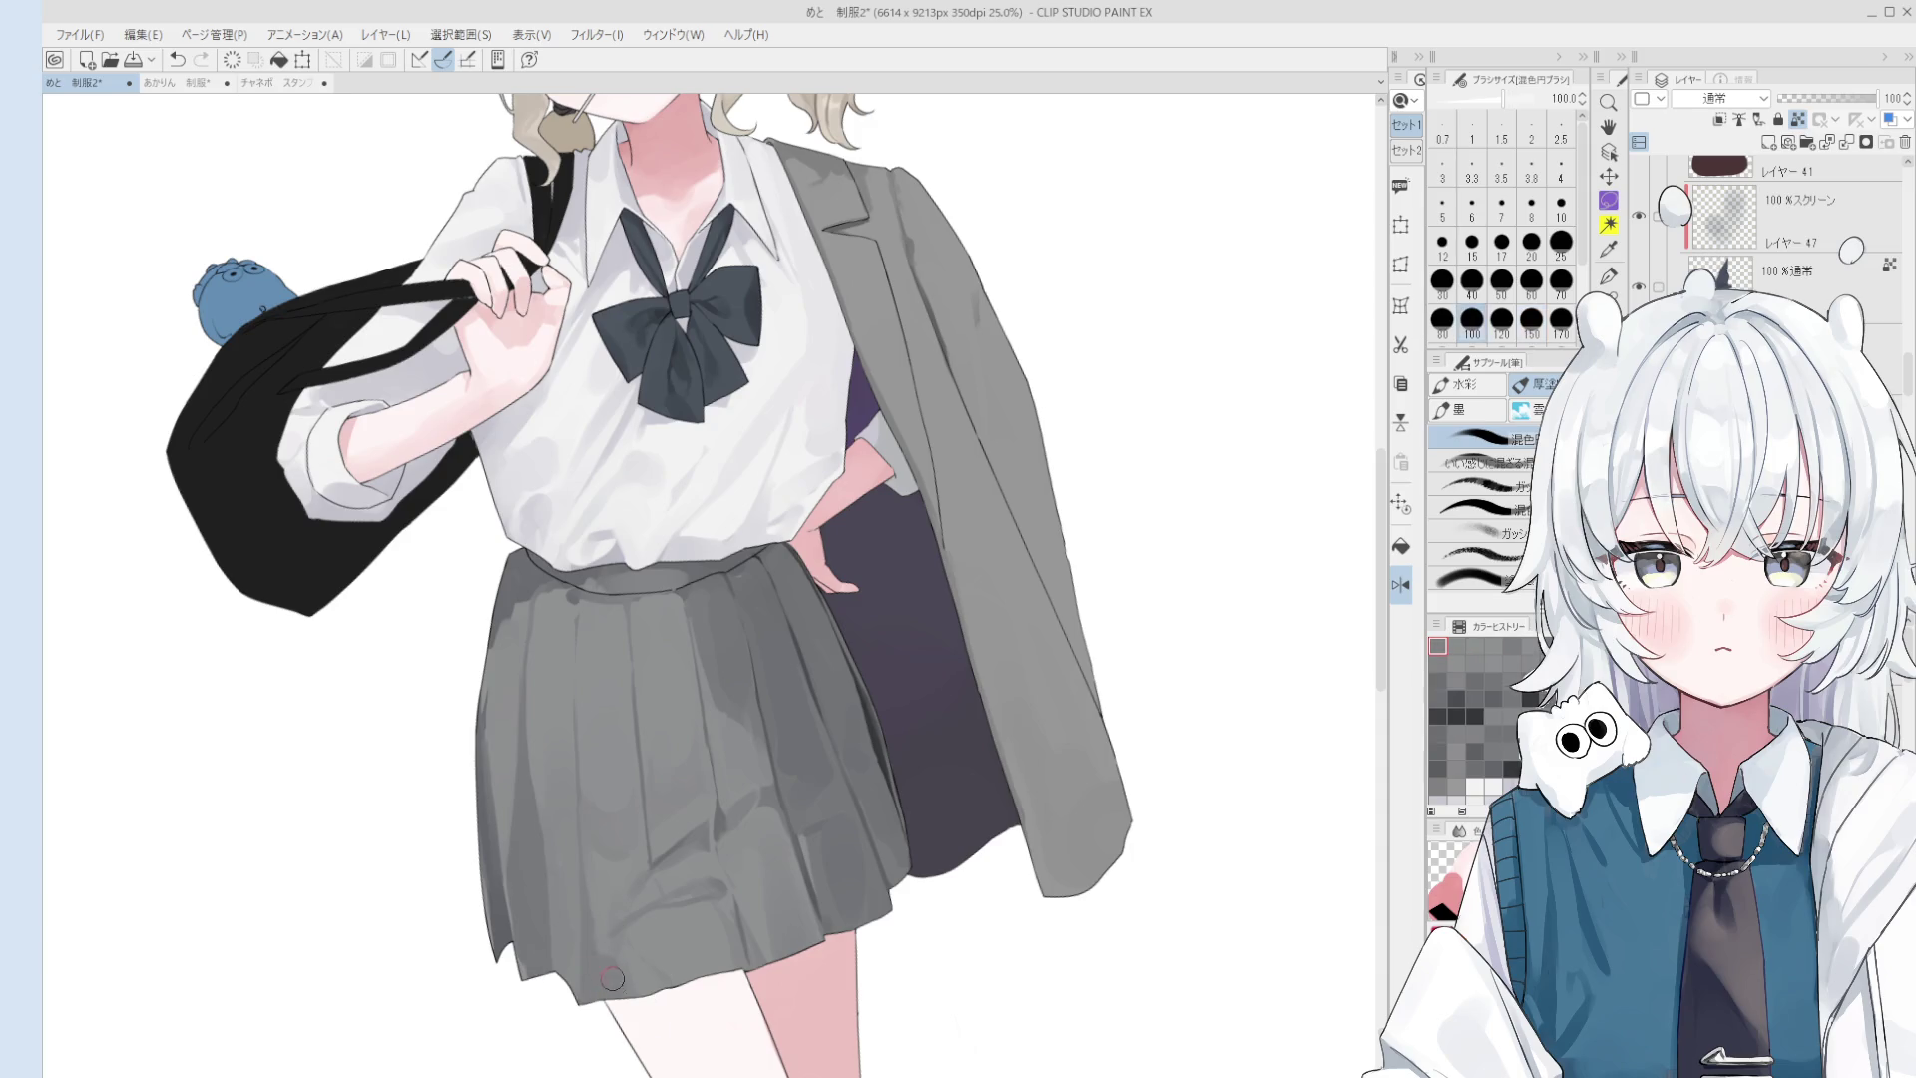
scroll(610, 973, down, 1)
scroll(610, 973, down, 2)
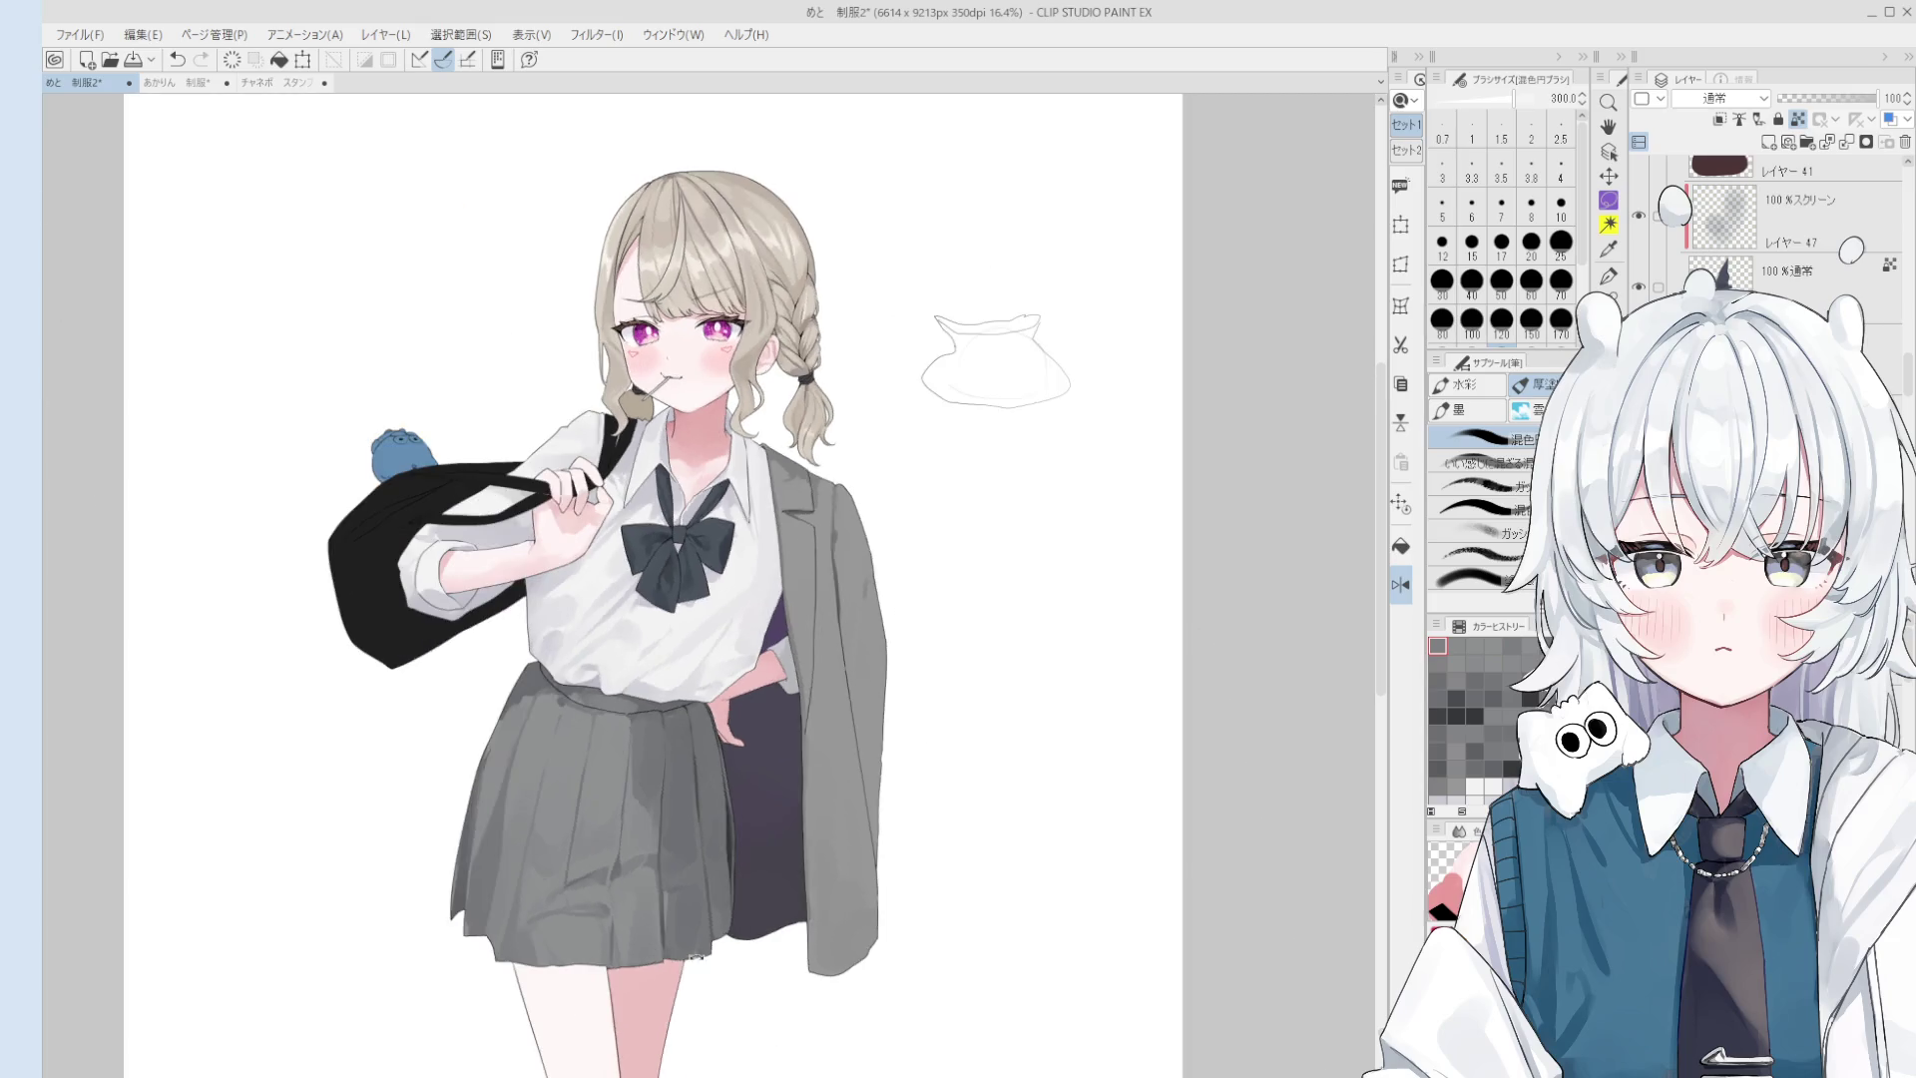
- Reframe the view on the upper figure and set the brush to size 70
scroll(678, 874, down, 1)
mouse_move(696, 828)
mouse_down()
mouse_move(734, 374)
mouse_move(725, 508)
mouse_up()
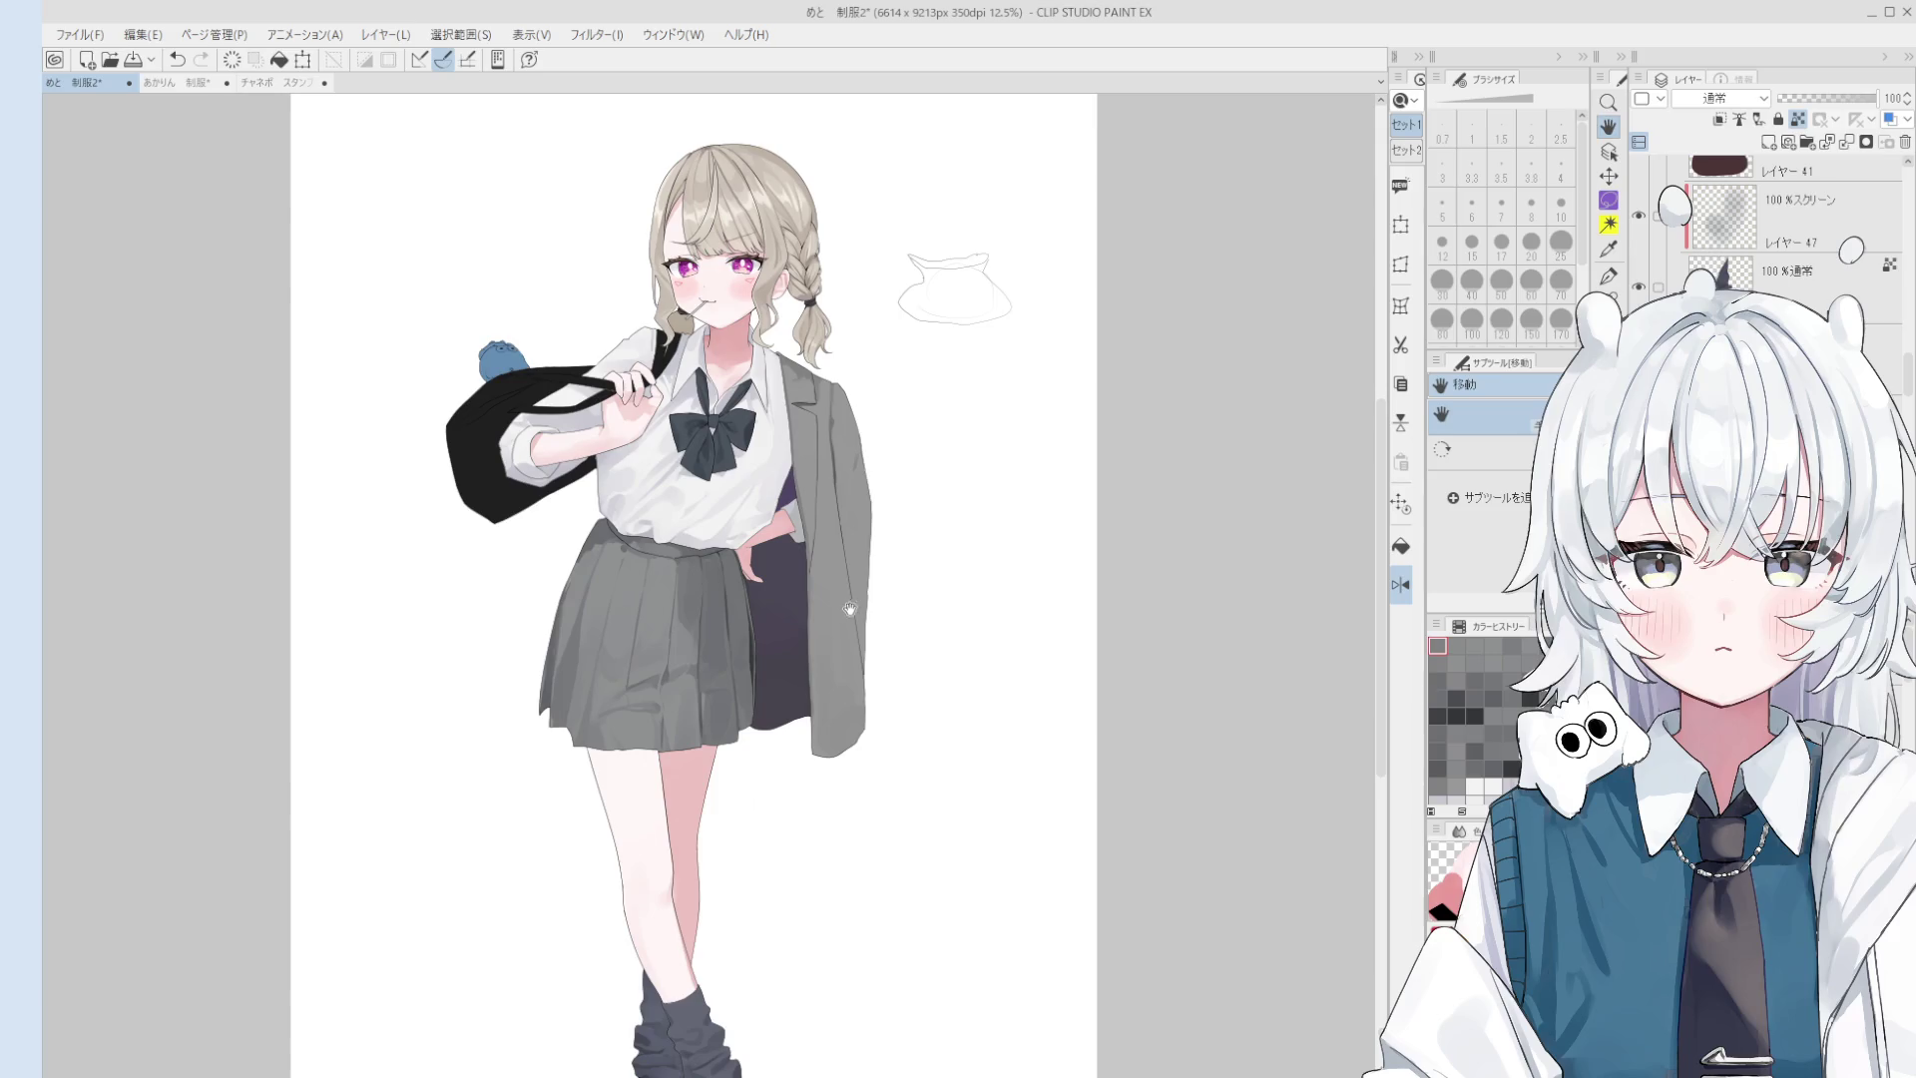
scroll(667, 526, up, 2)
scroll(667, 526, up, 2)
key(b)
key(bracketleft)
key(bracketleft)
key(bracketleft)
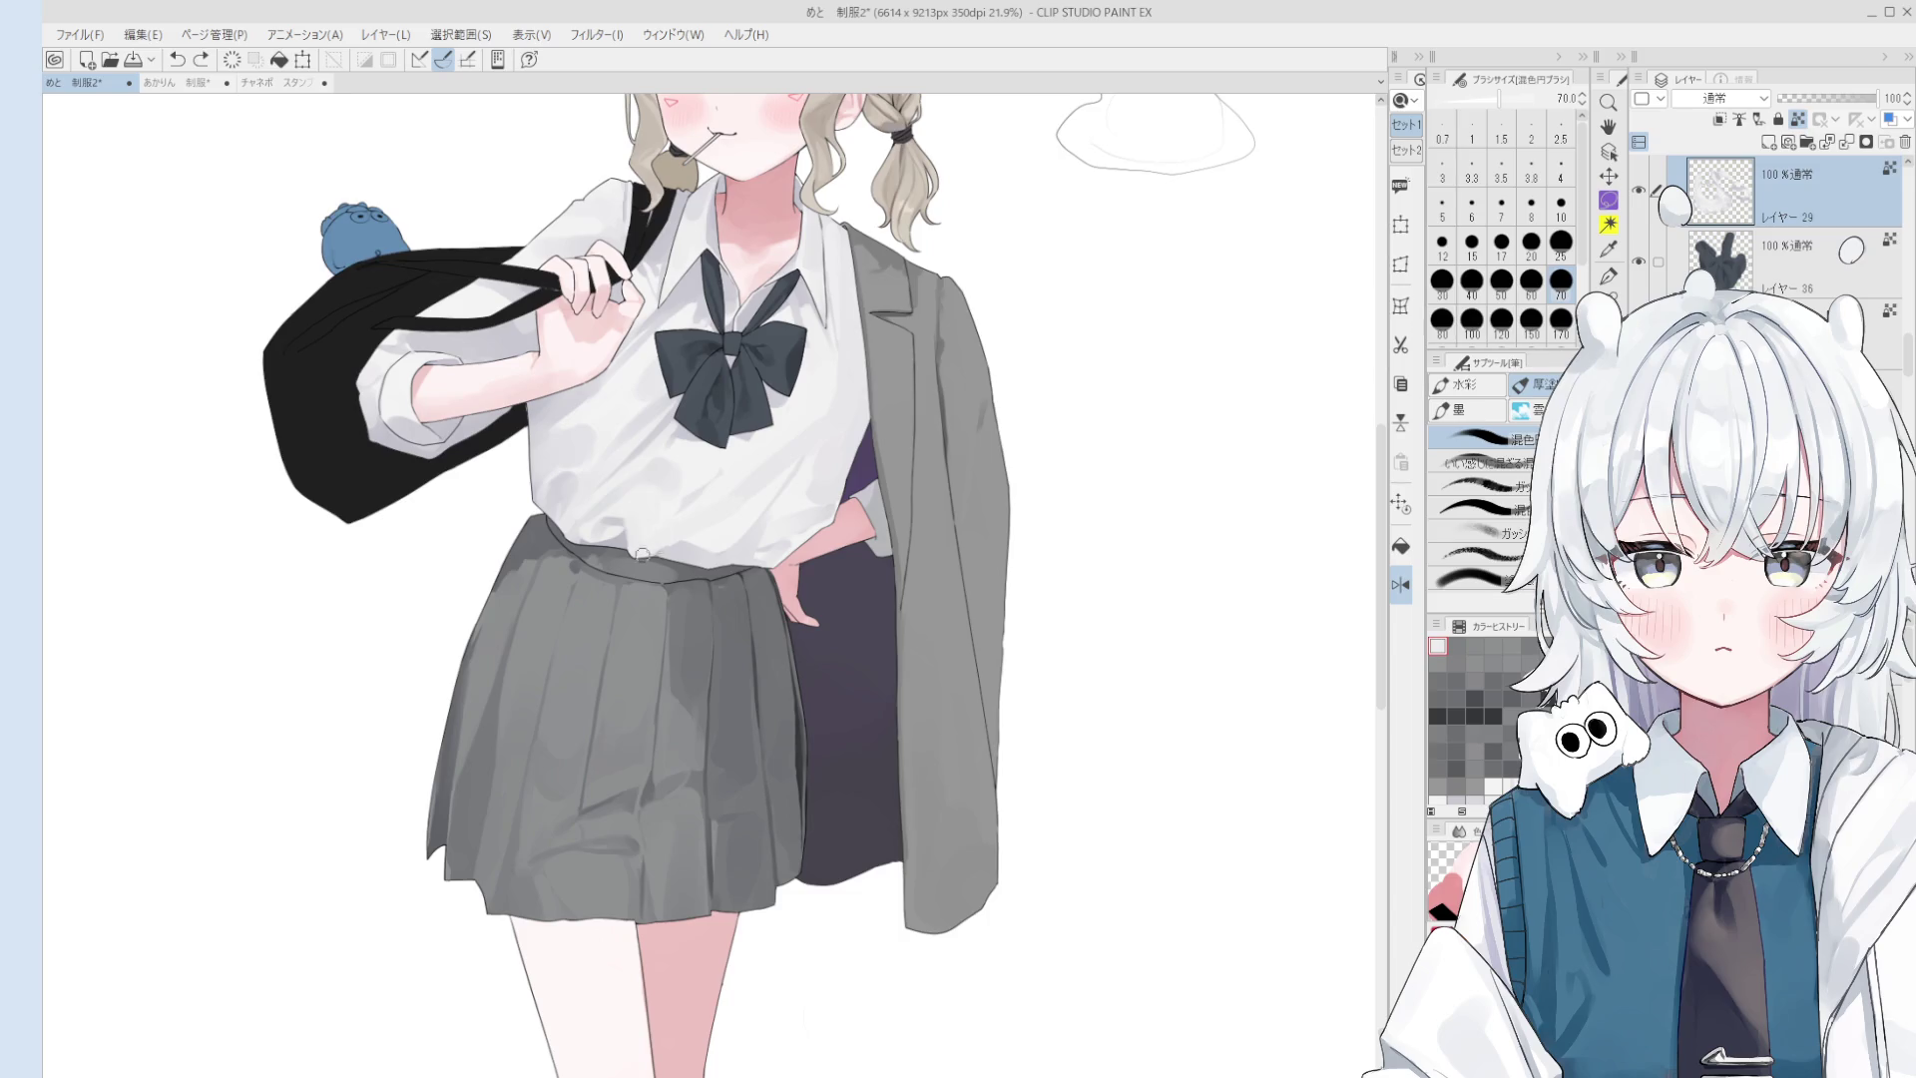
key(bracketleft)
key(bracketleft)
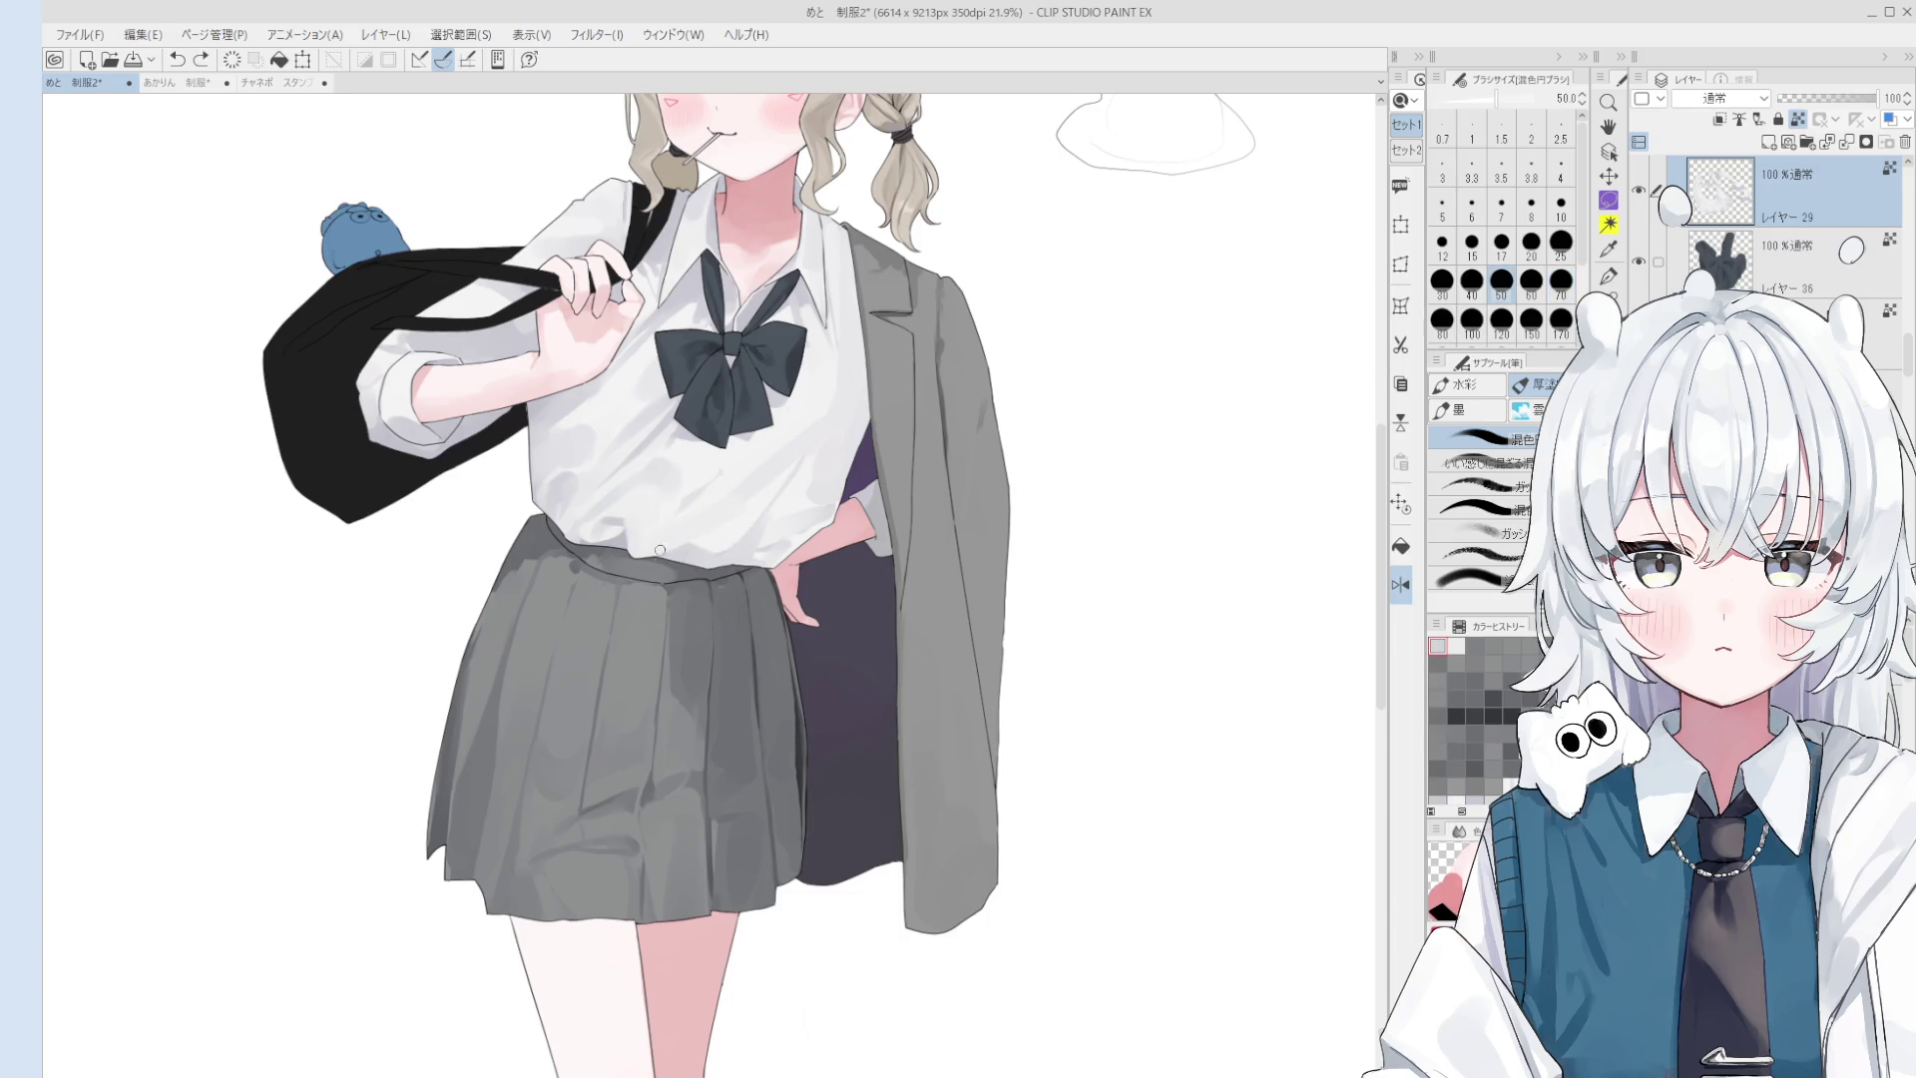
drag(711, 567, 703, 689)
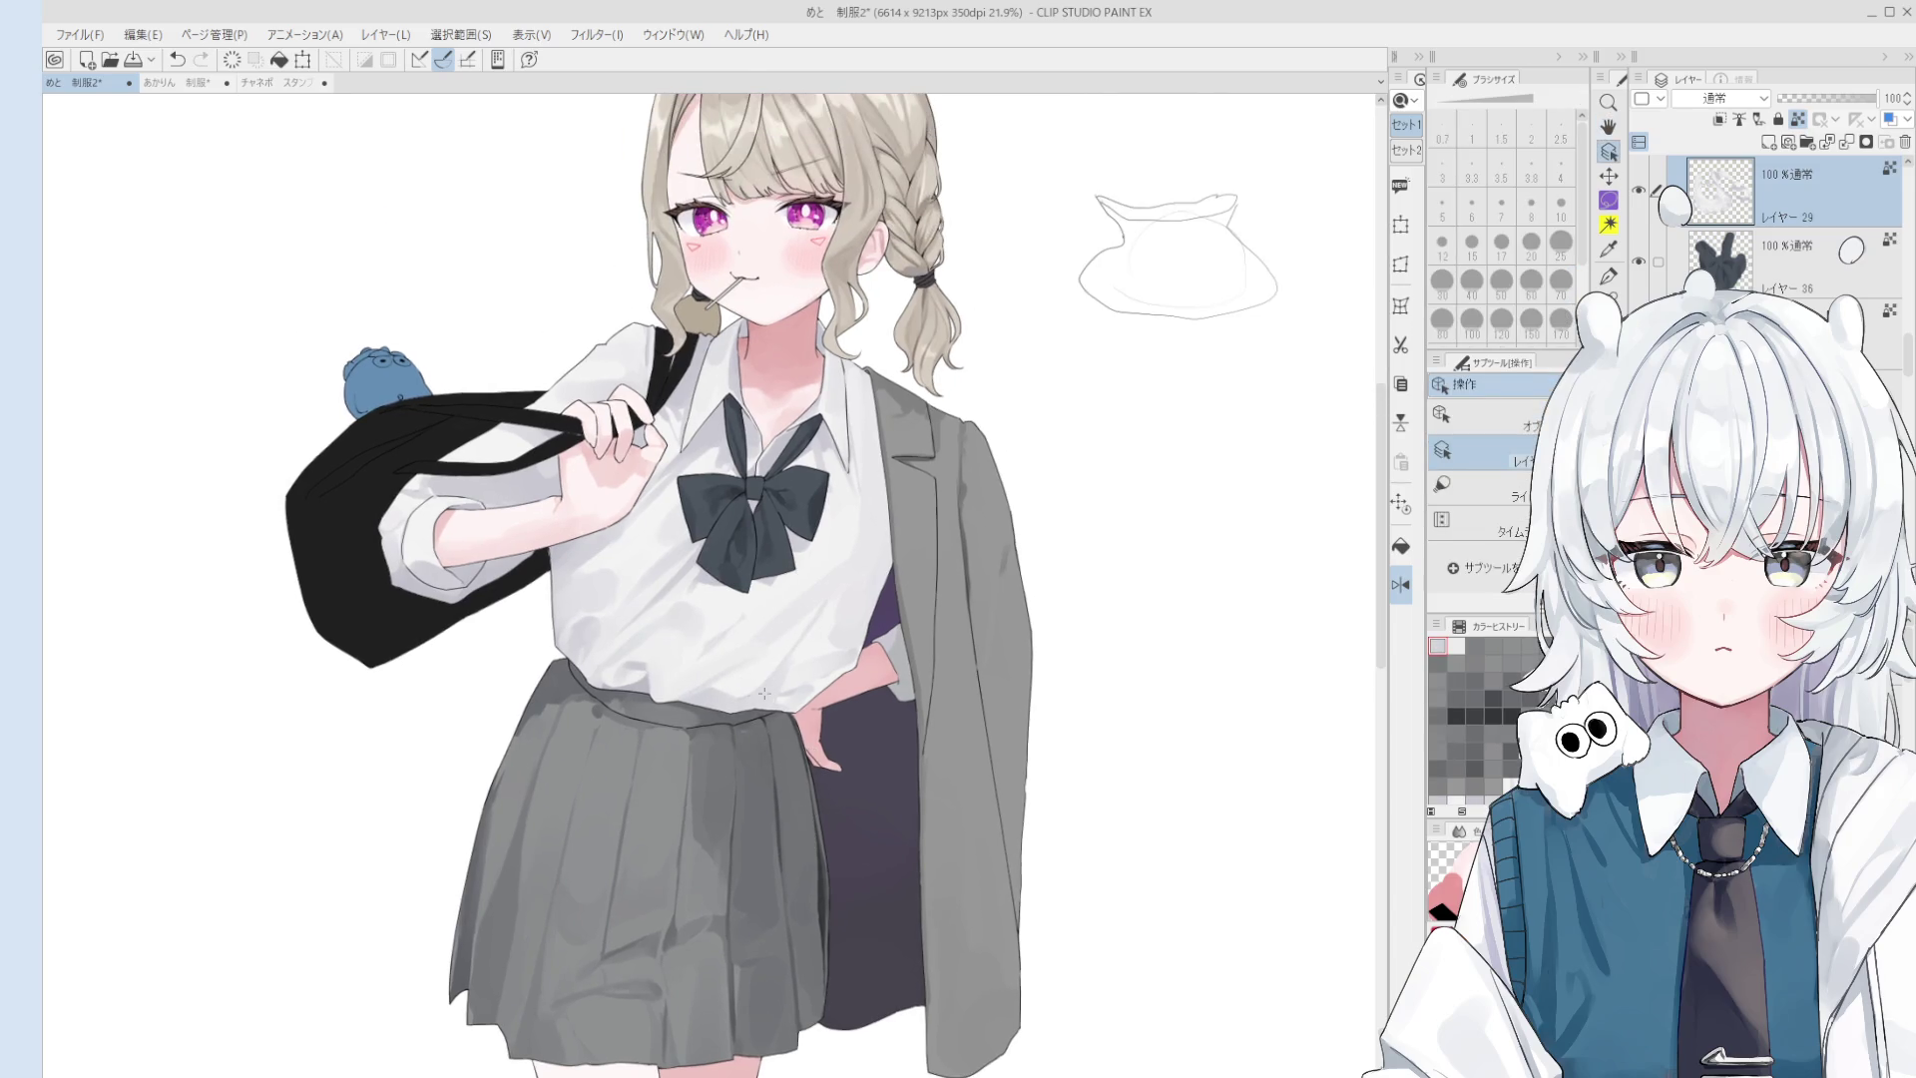
scroll(702, 688, up, 1)
key(b)
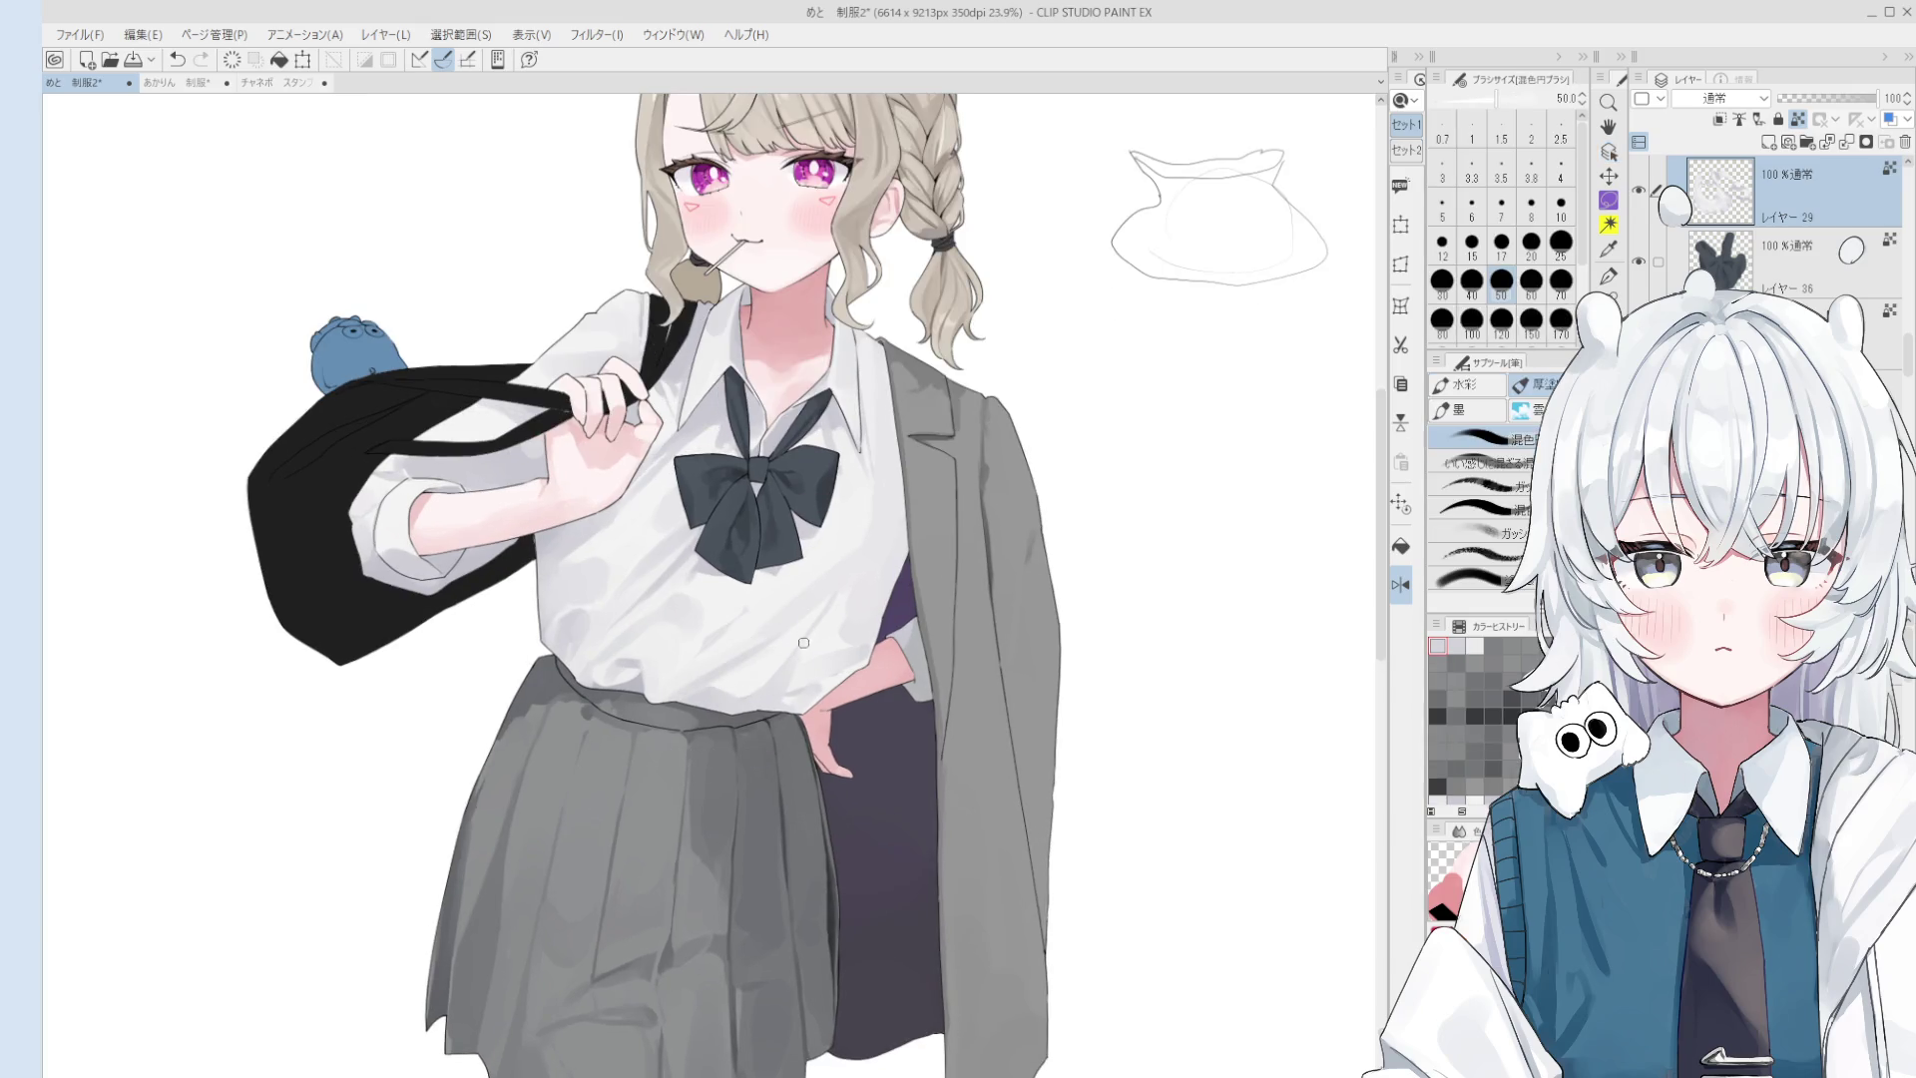
key(bracketright)
key(bracketright)
- Undo the last stroke, zoom in on the skirt and pick its grey as the painting colour
key(ctrl+z)
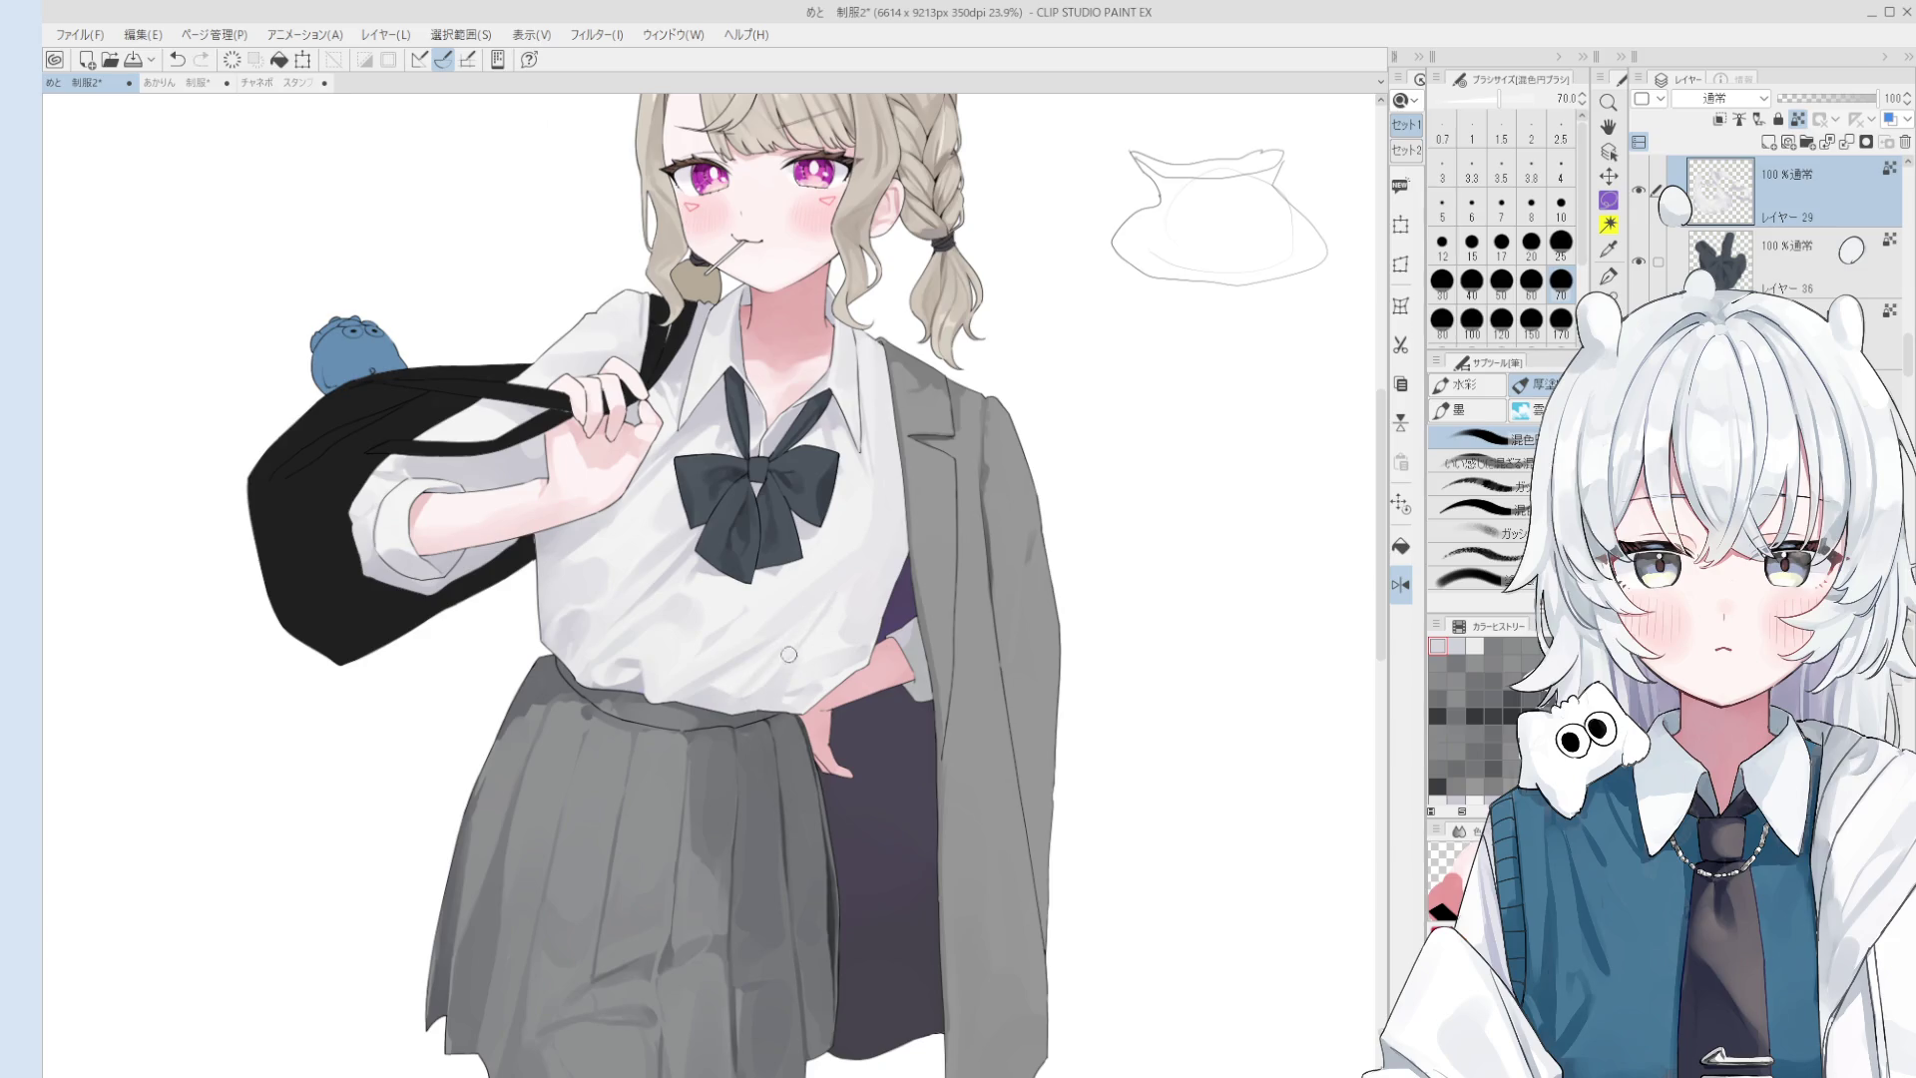
drag(757, 706, 816, 689)
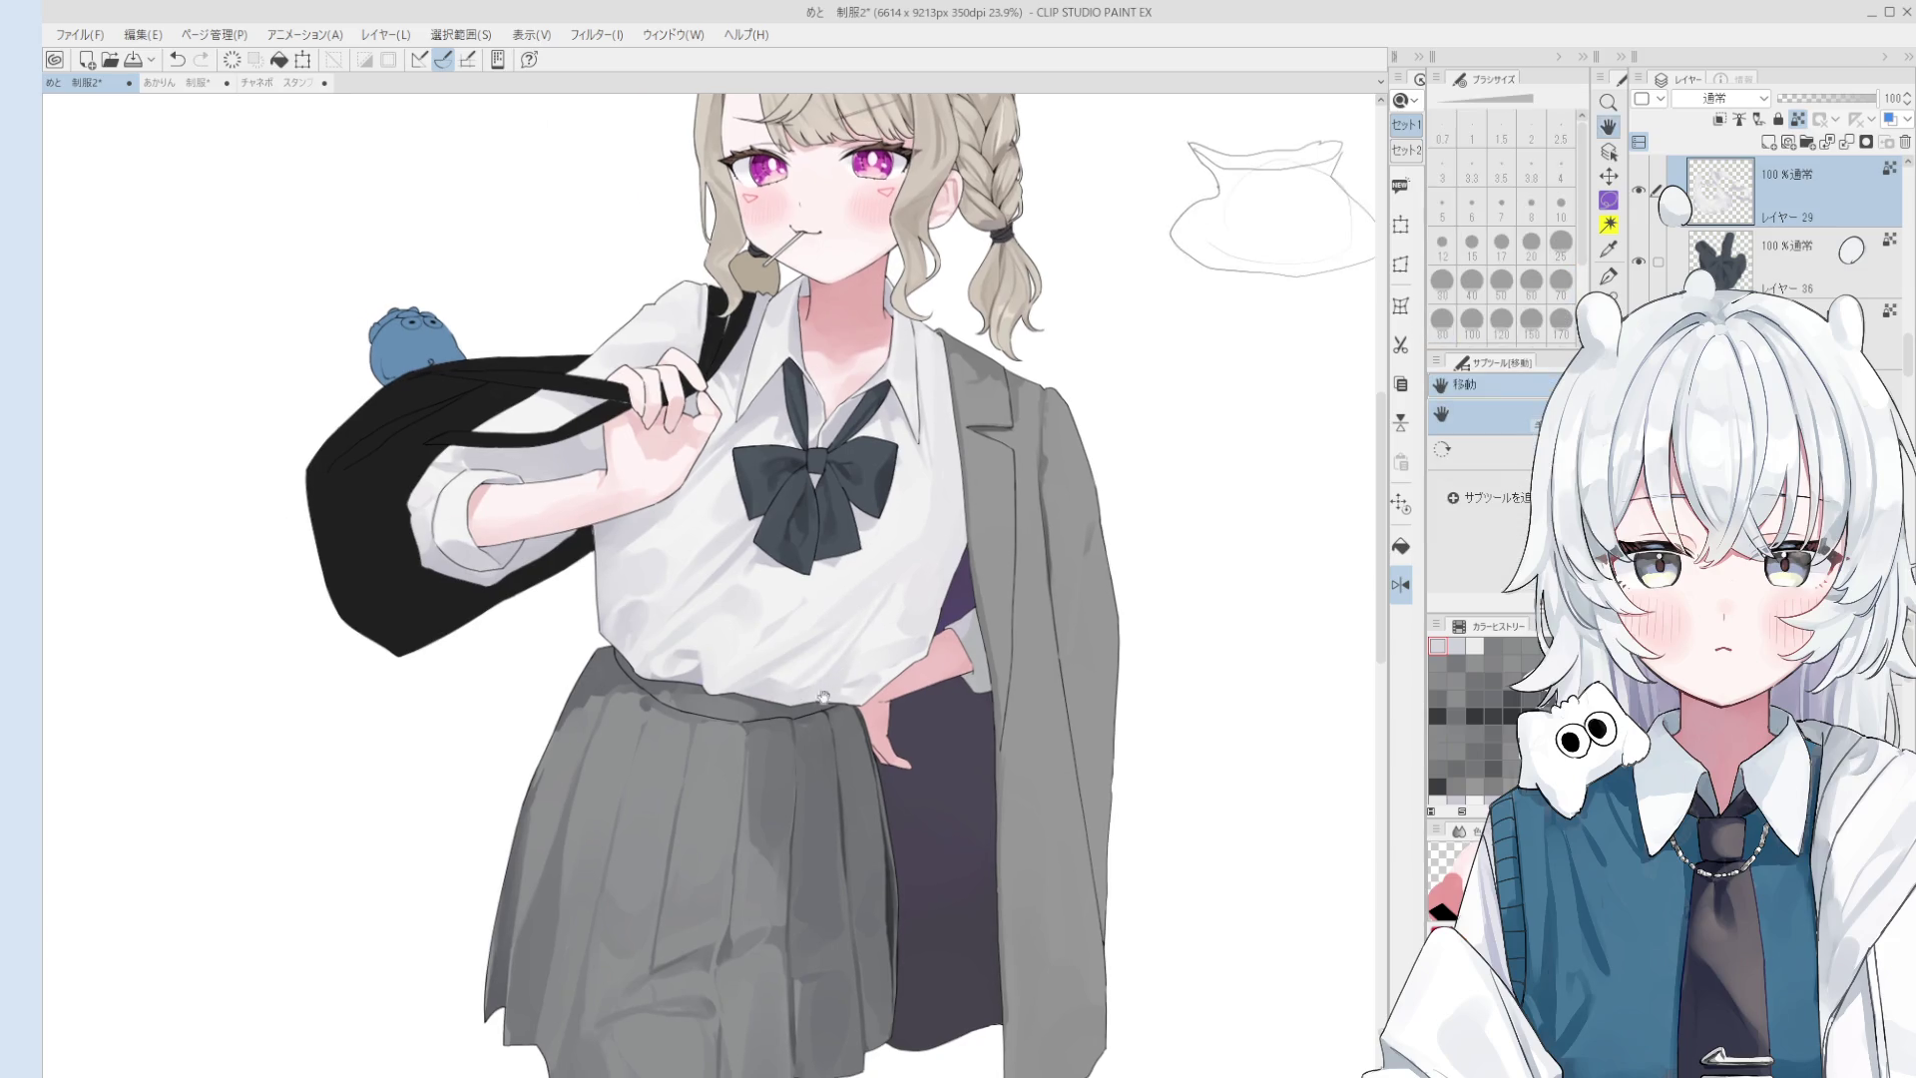
scroll(829, 709, down, 2)
scroll(826, 745, down, 1)
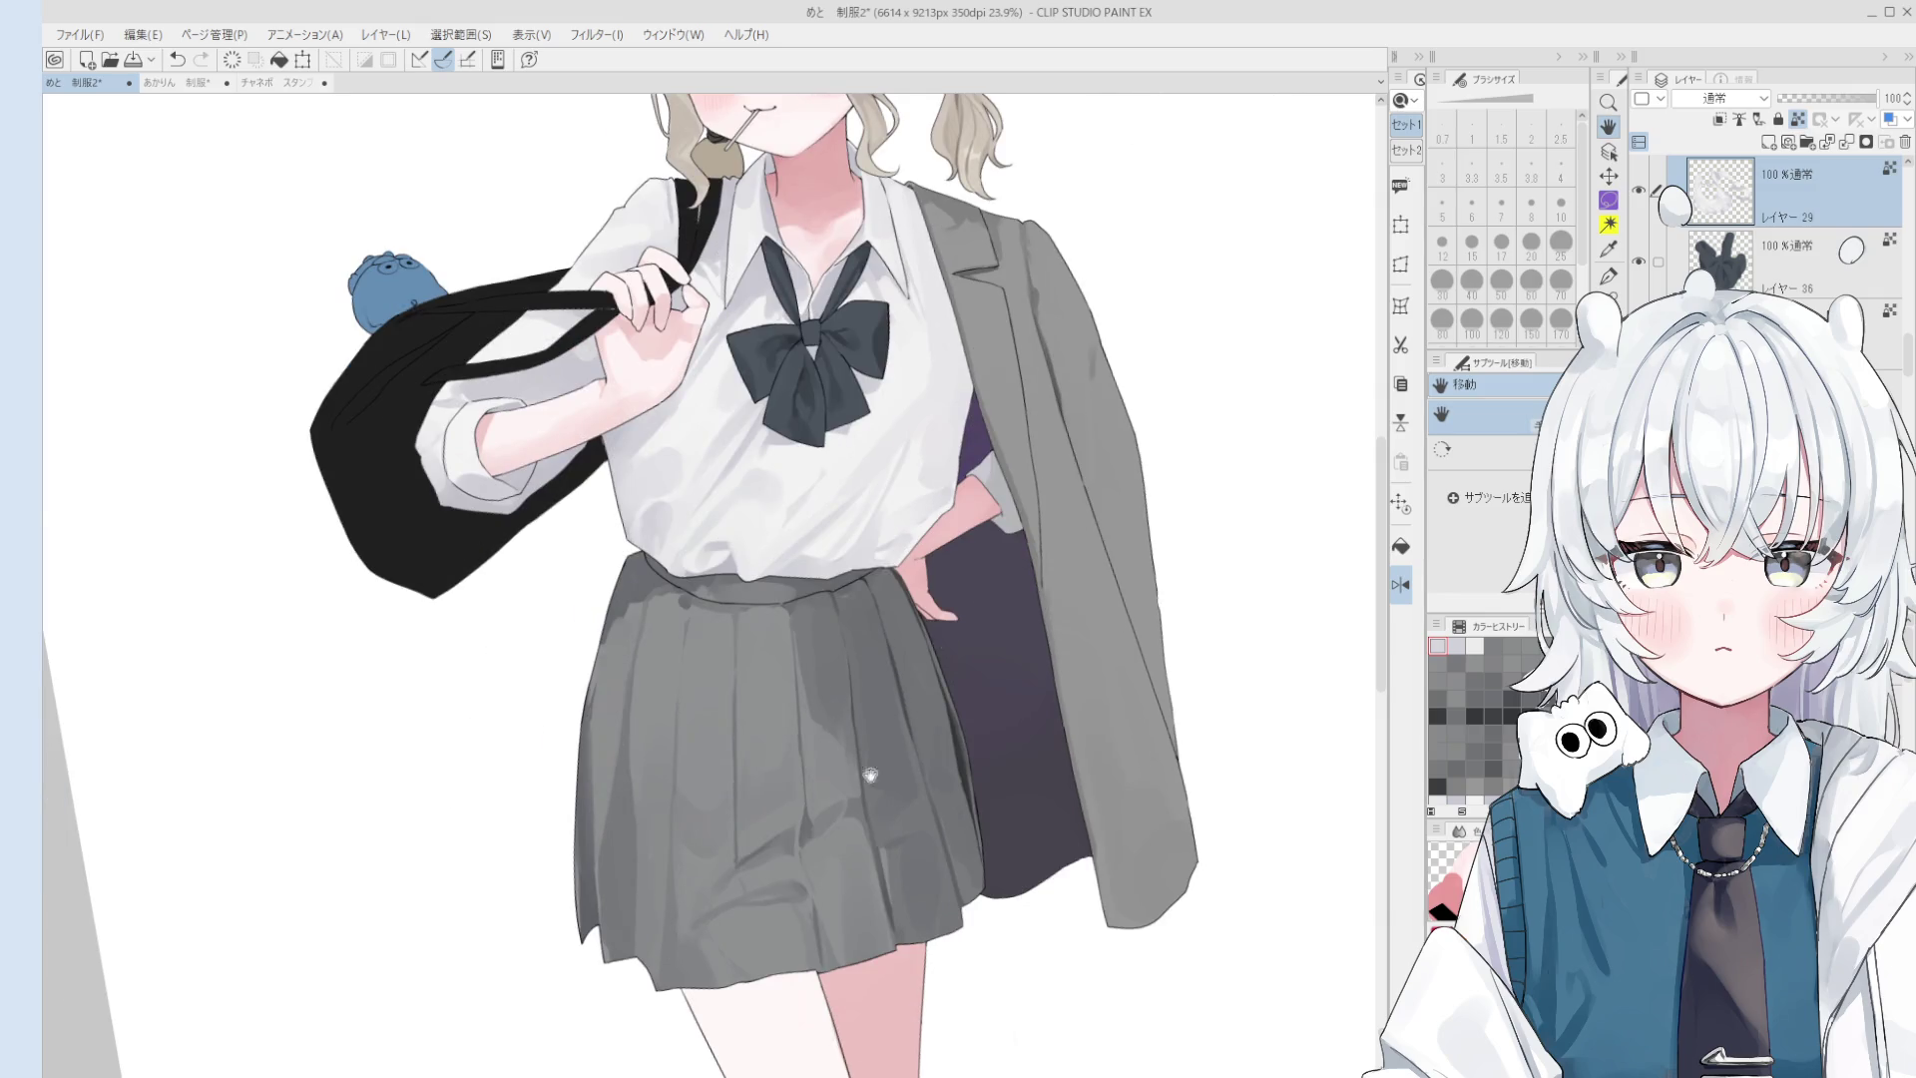
drag(868, 760, 889, 760)
key(o)
scroll(858, 813, up, 2)
scroll(856, 814, up, 1)
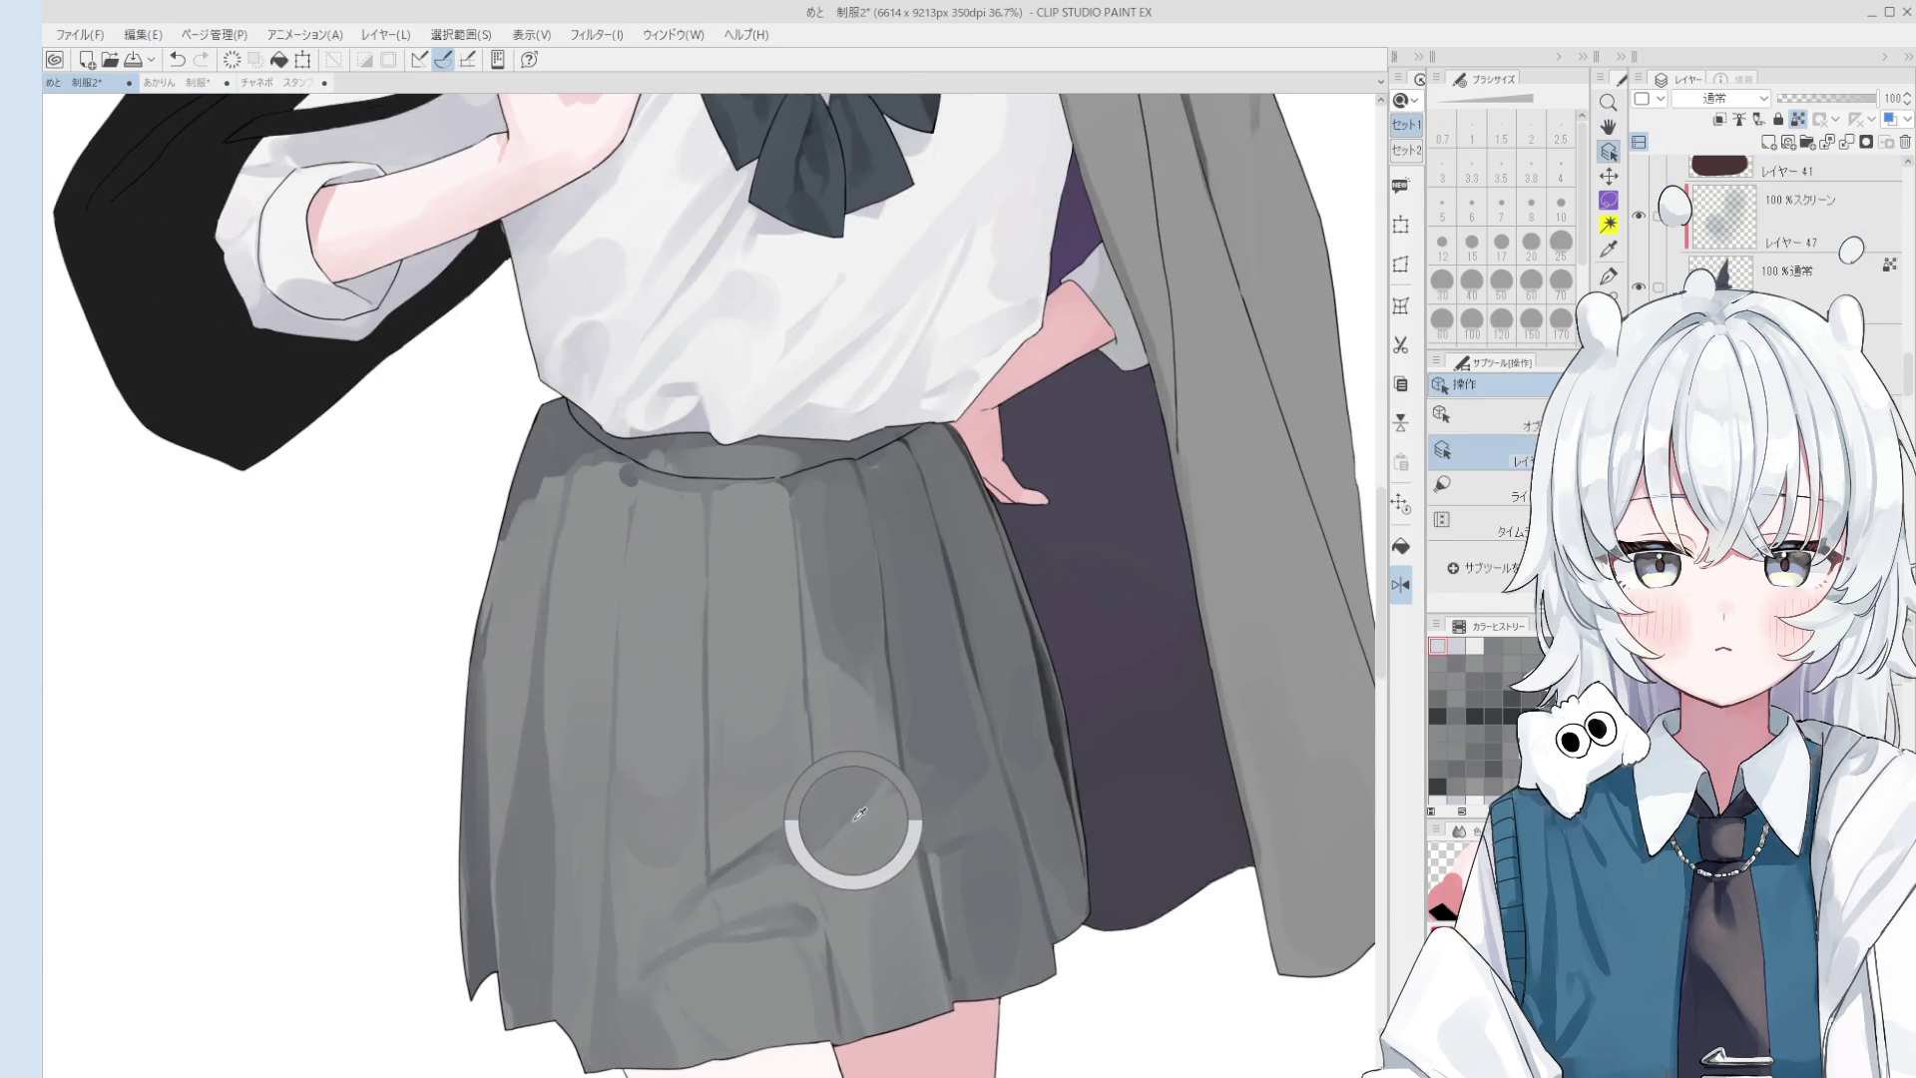
alt+click(858, 815)
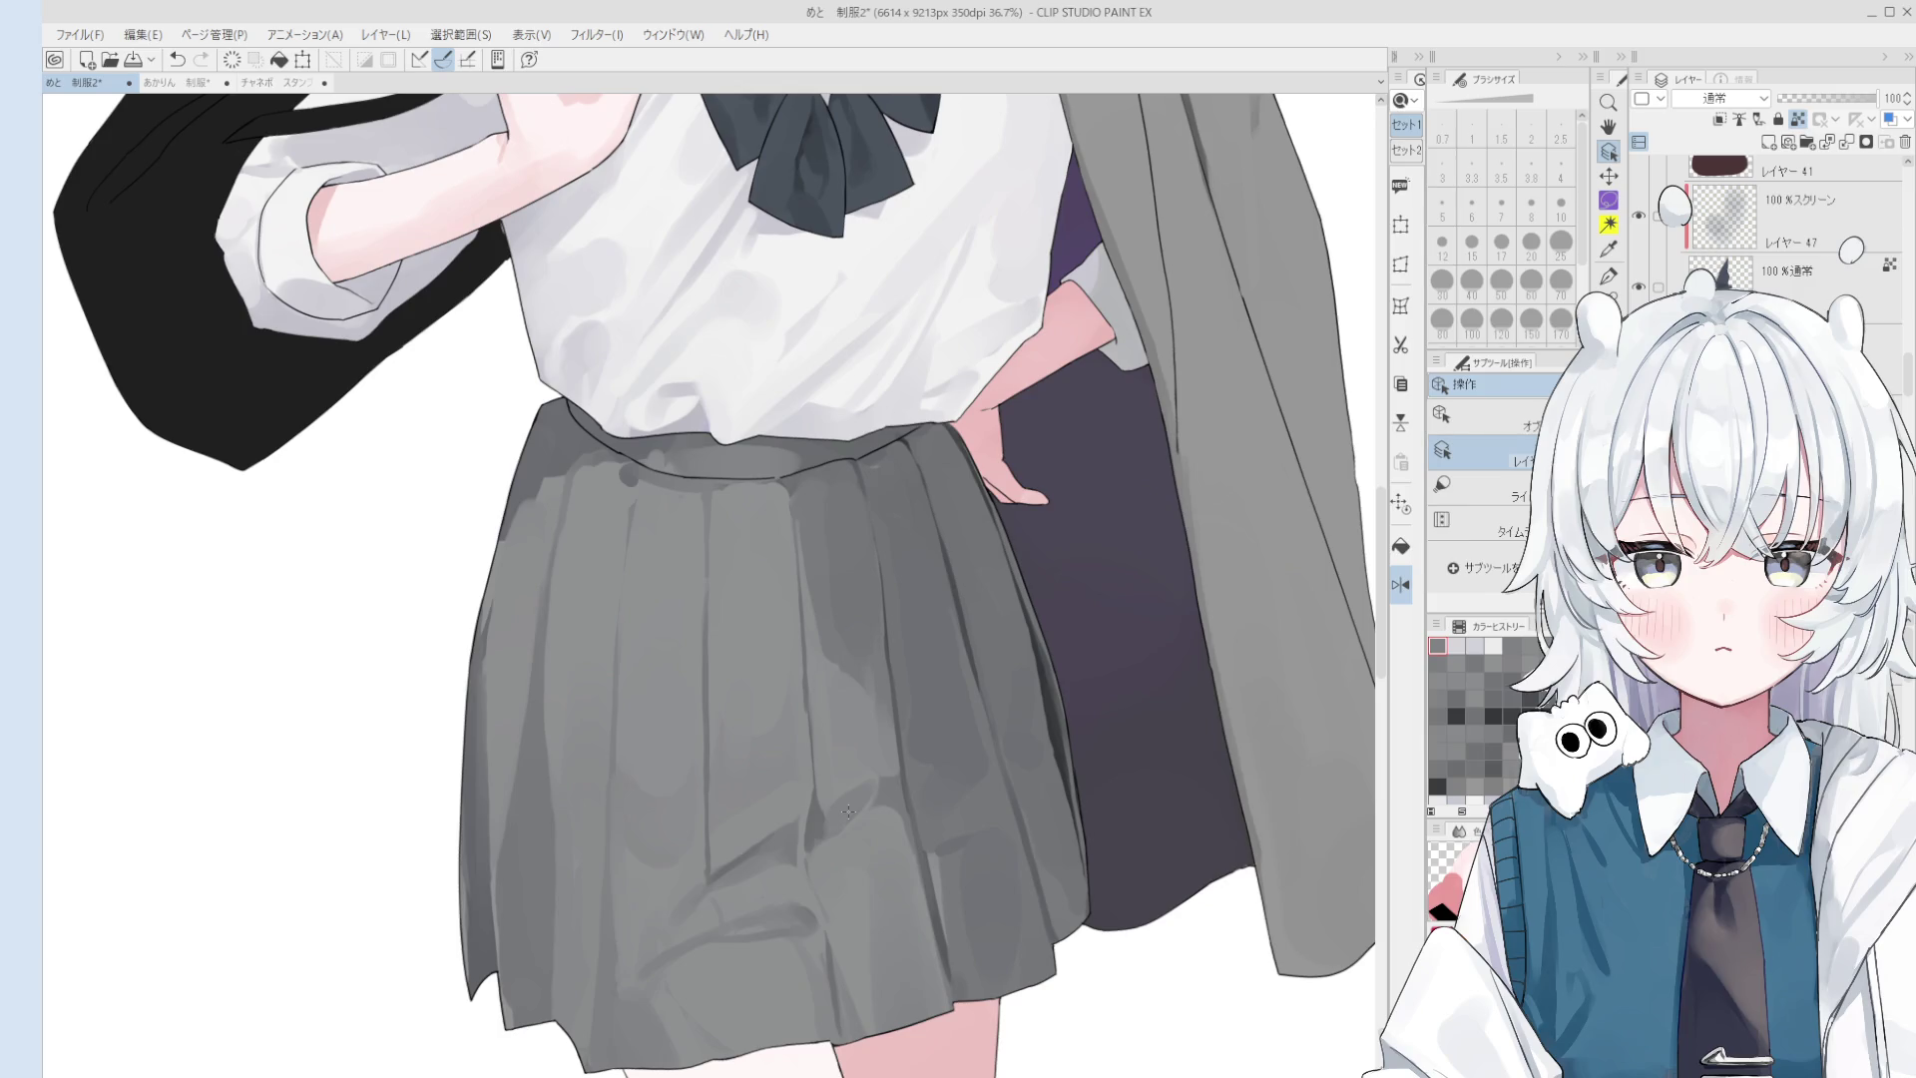
scroll(853, 798, down, 1)
scroll(863, 773, down, 1)
scroll(869, 762, up, 2)
- Sample a skirt grey for the mixing brush and enlarge the brush to size 120
alt+click(785, 615)
key(b)
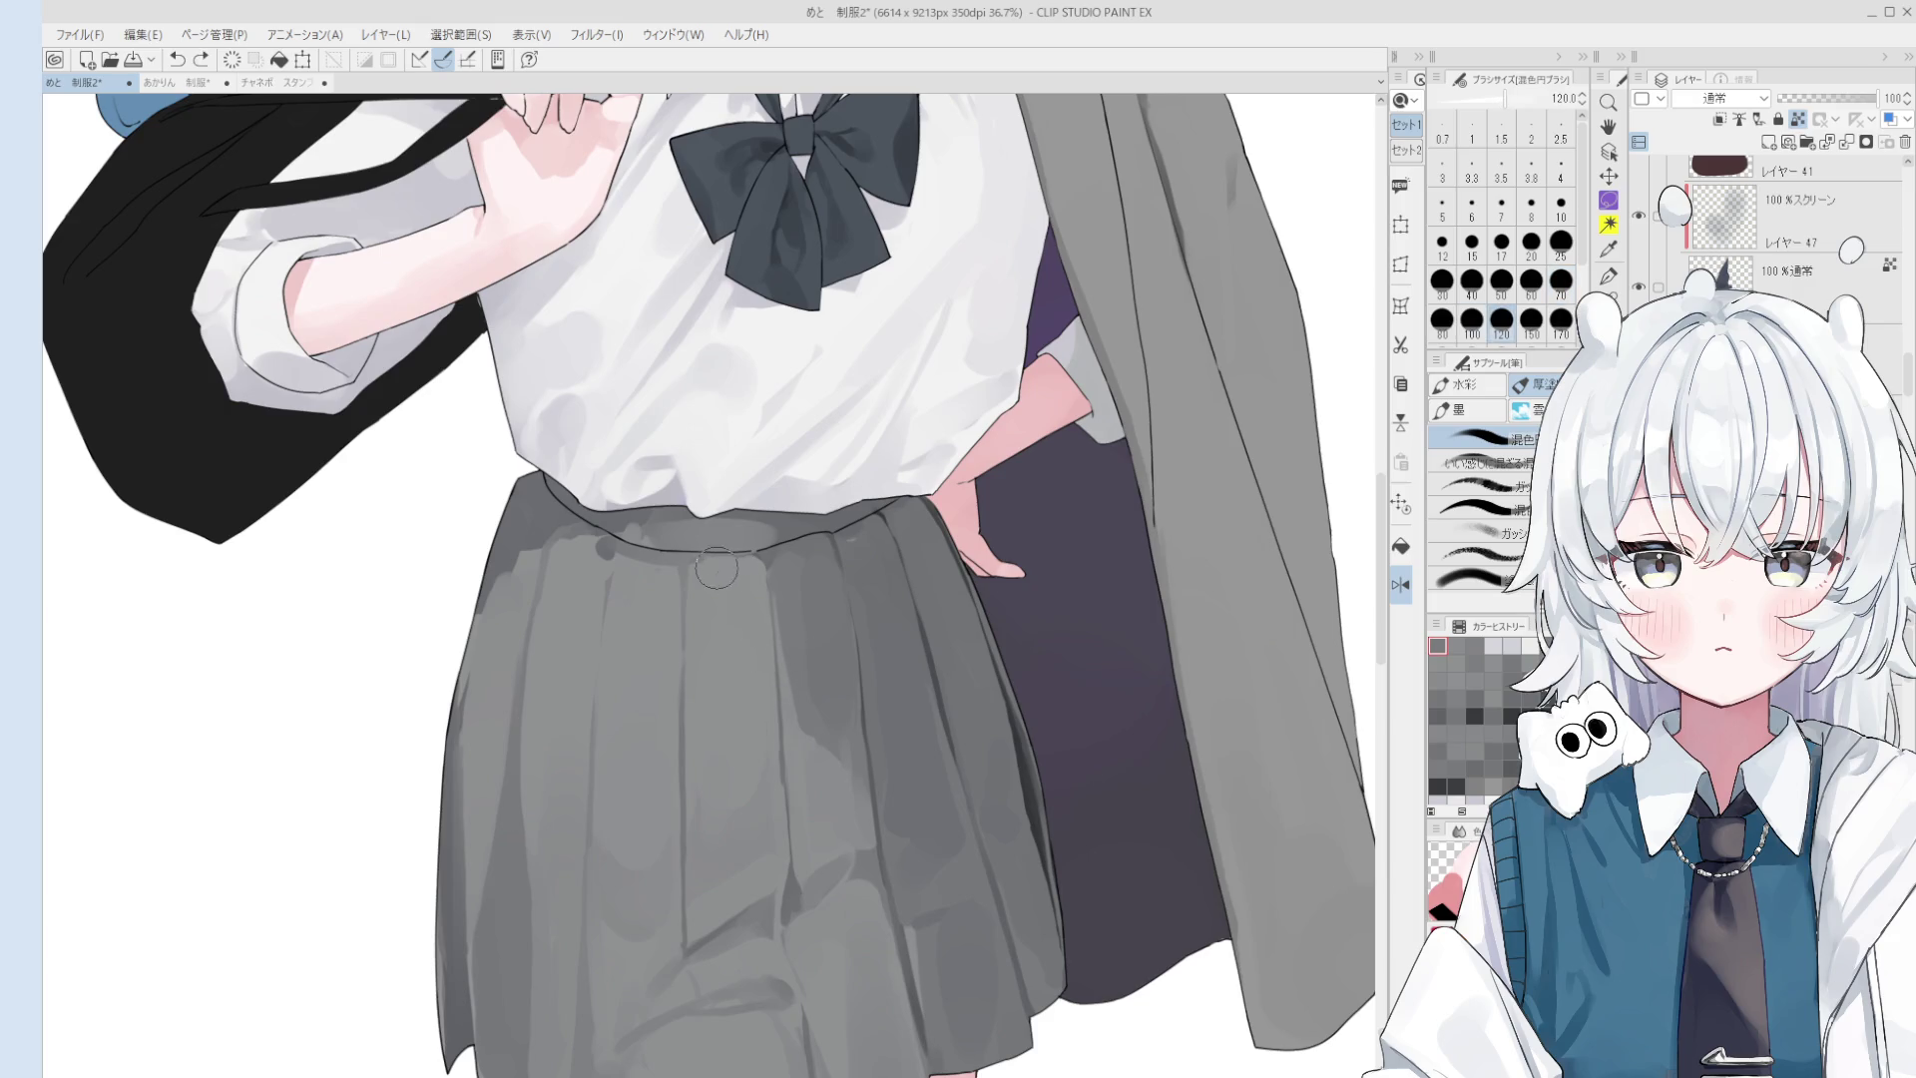
scroll(735, 570, down, 2)
scroll(736, 570, down, 1)
scroll(698, 604, up, 4)
key(bracketleft)
key(bracketleft)
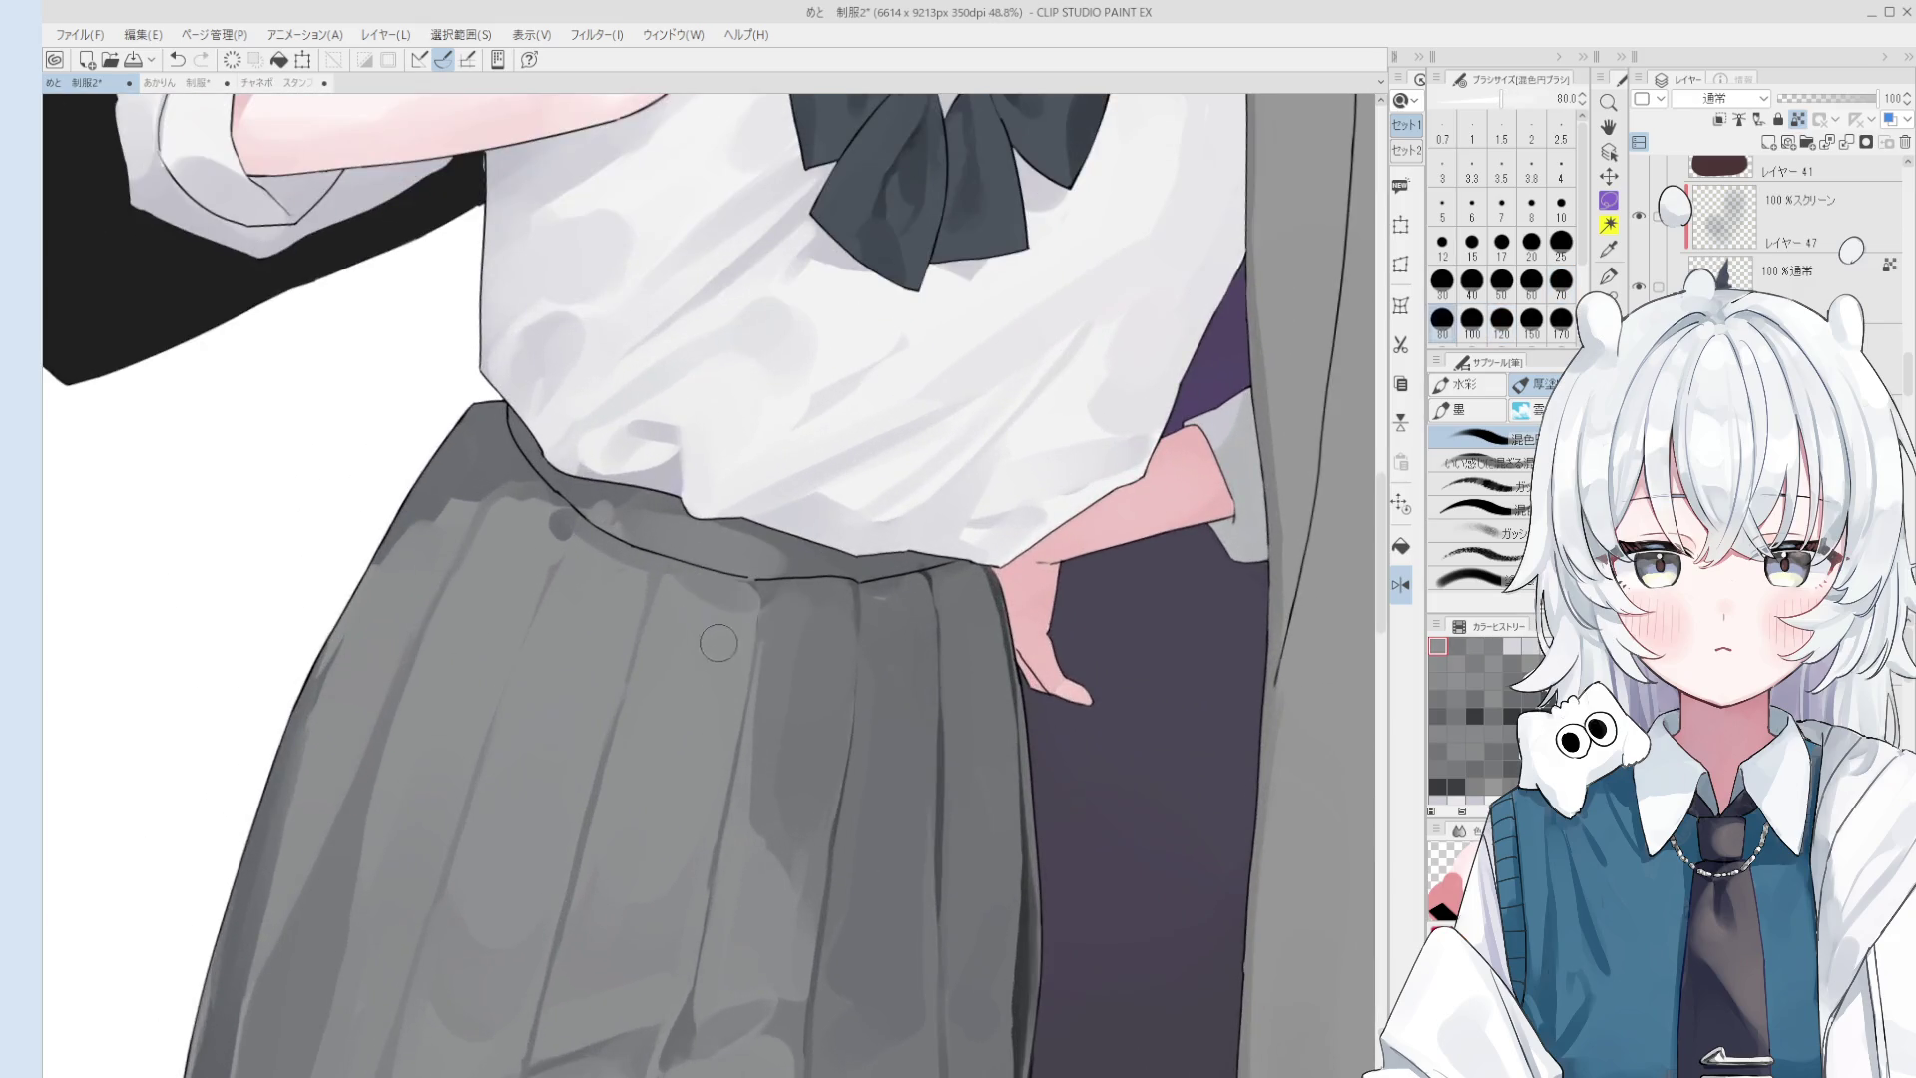
scroll(698, 610, down, 2)
key(bracketright)
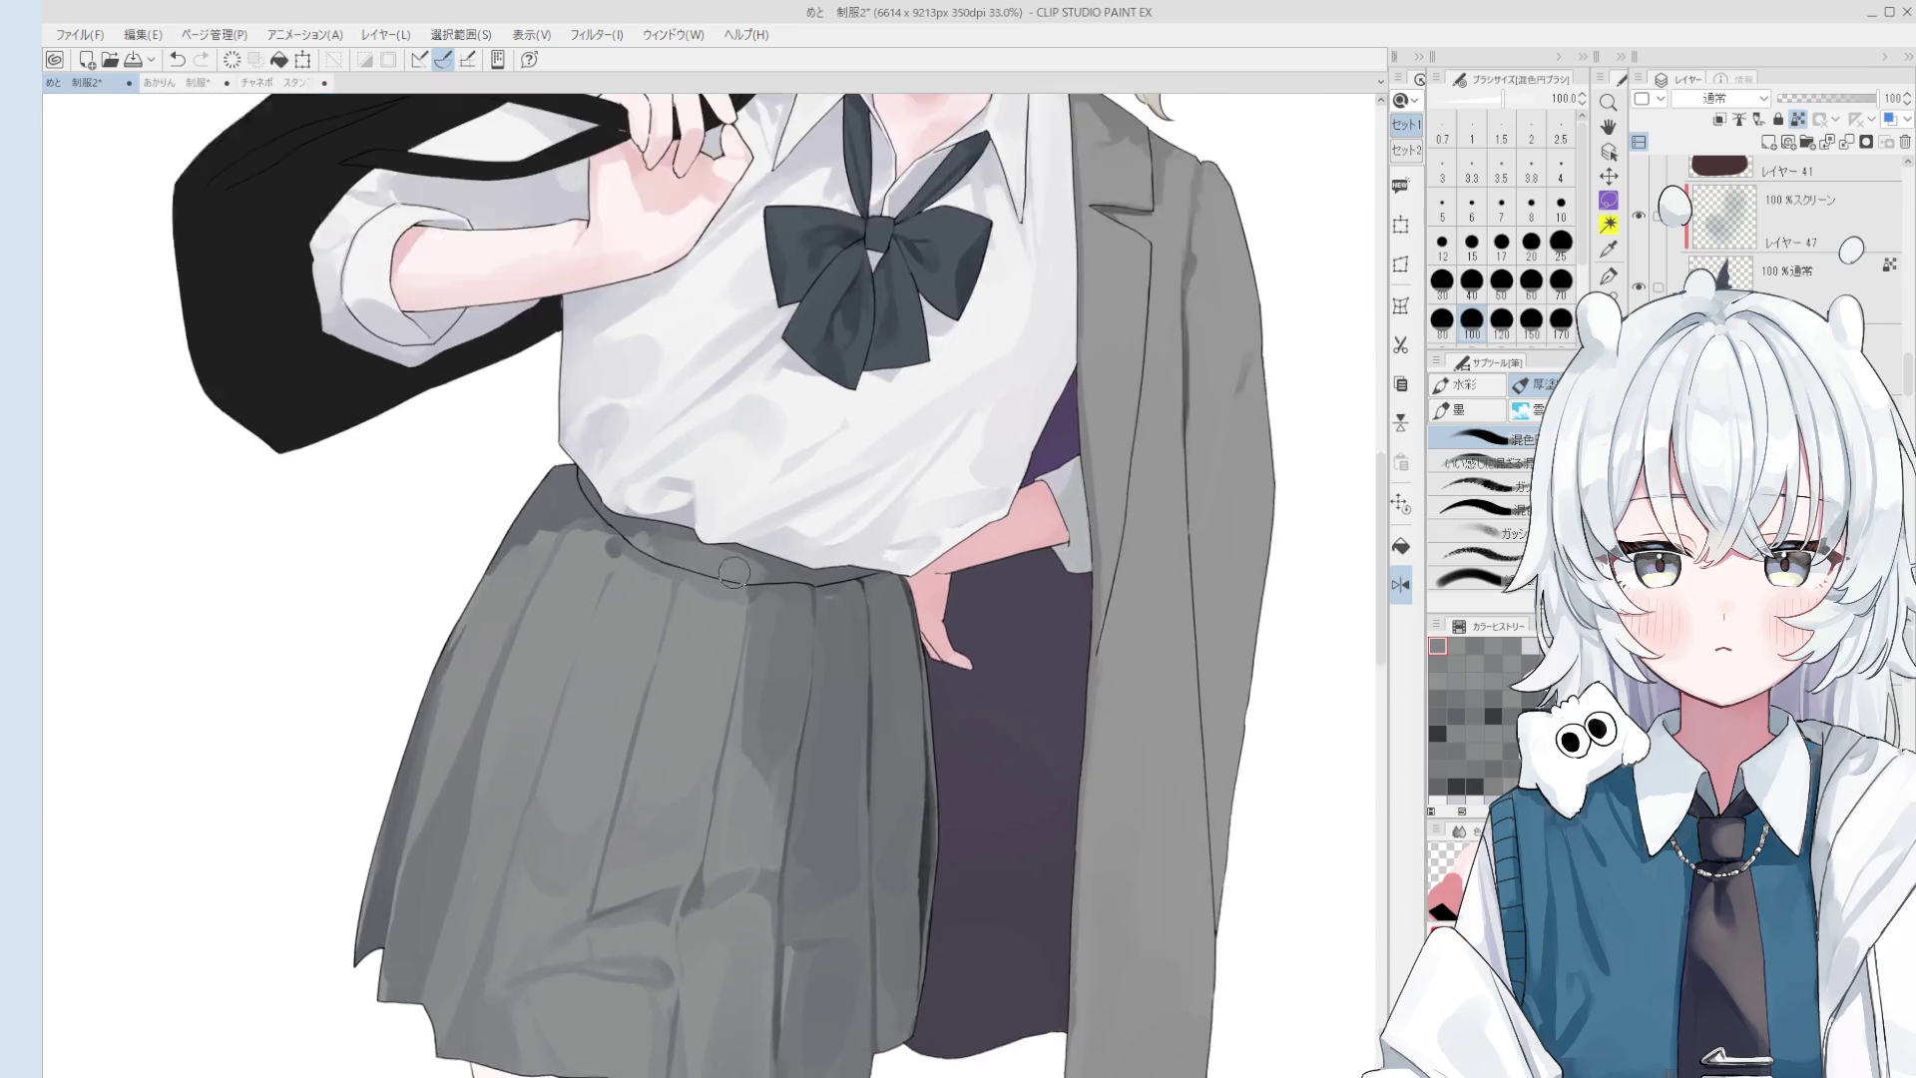
alt+click(618, 536)
scroll(609, 529, down, 1)
key(bracketright)
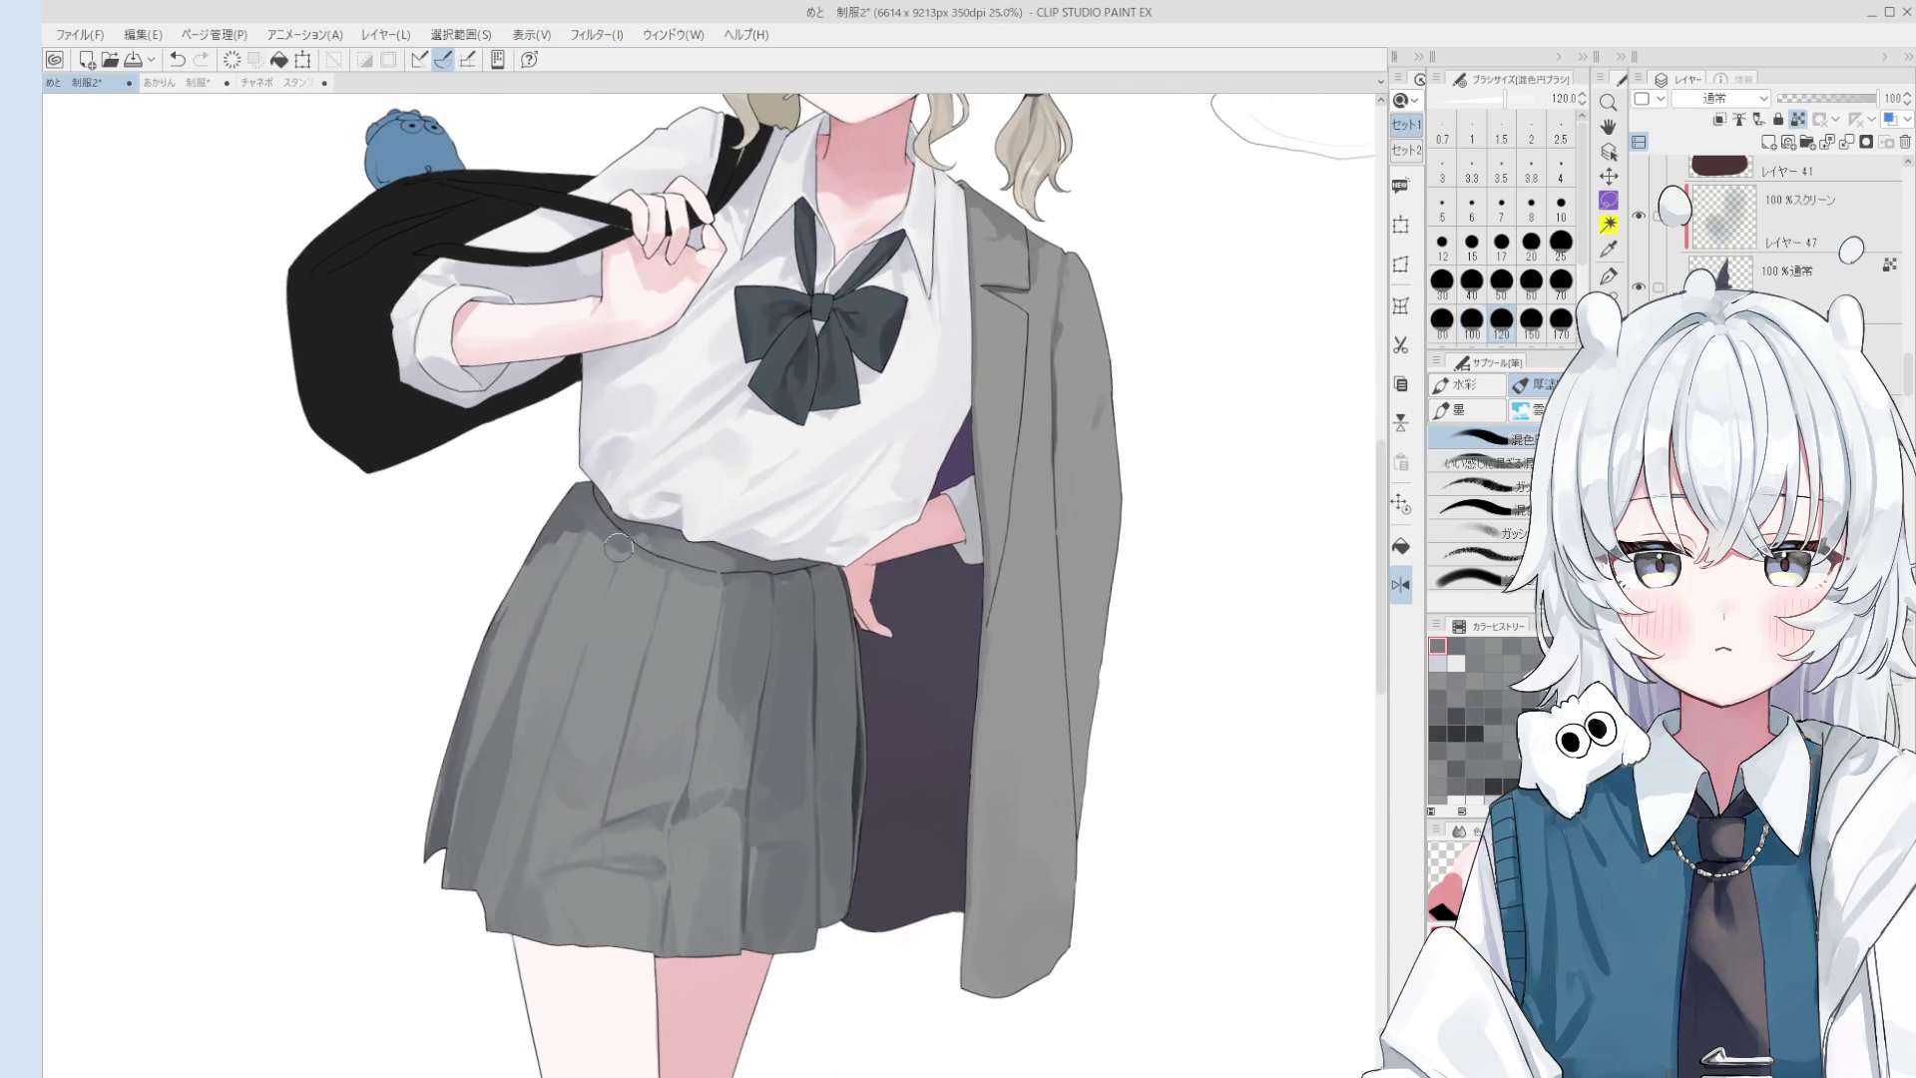
- Rotate the canvas and blend the skirt's left edge with a size-60 brush
key(minus)
key(minus)
key(bracketleft)
key(bracketleft)
key(bracketleft)
key(bracketleft)
key(bracketleft)
key(bracketleft)
key(bracketright)
key(bracketright)
key(bracketright)
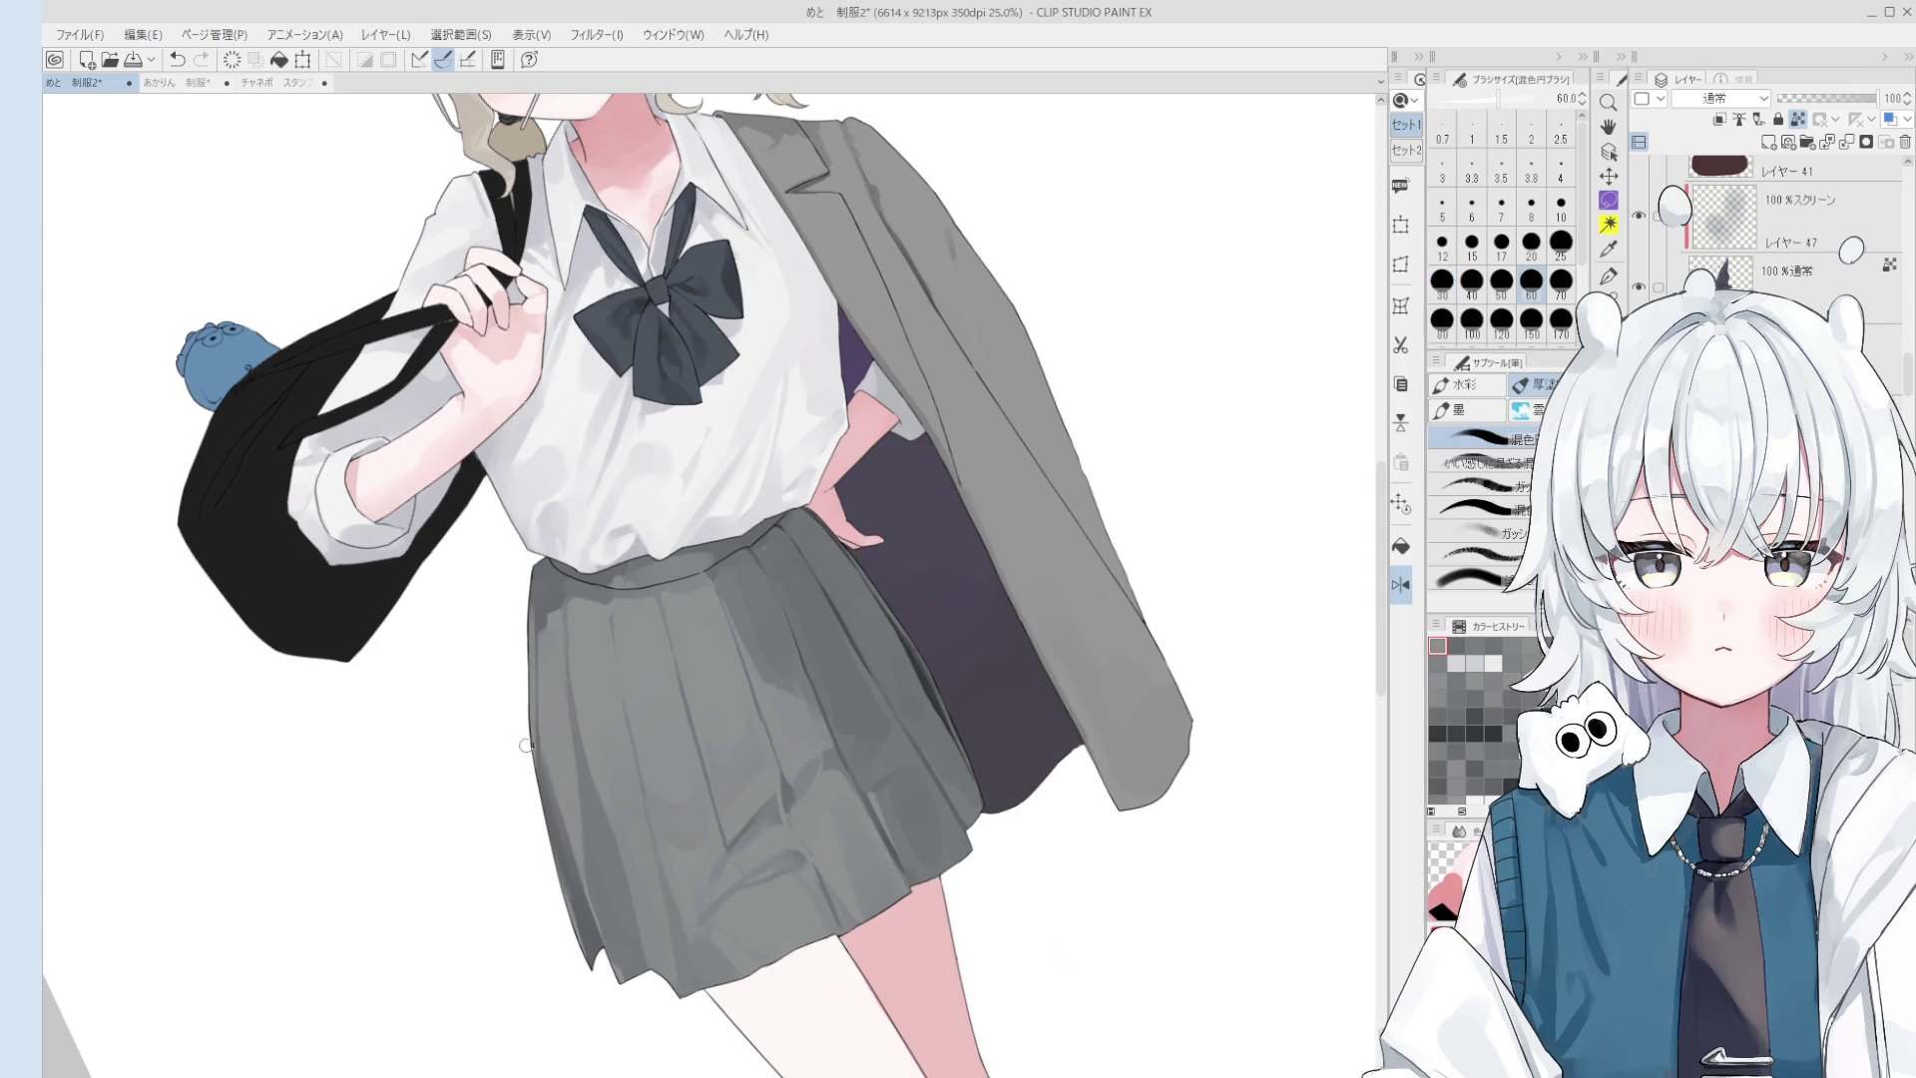
drag(551, 846, 540, 769)
key(bracketright)
key(bracketright)
key(bracketright)
key(bracketleft)
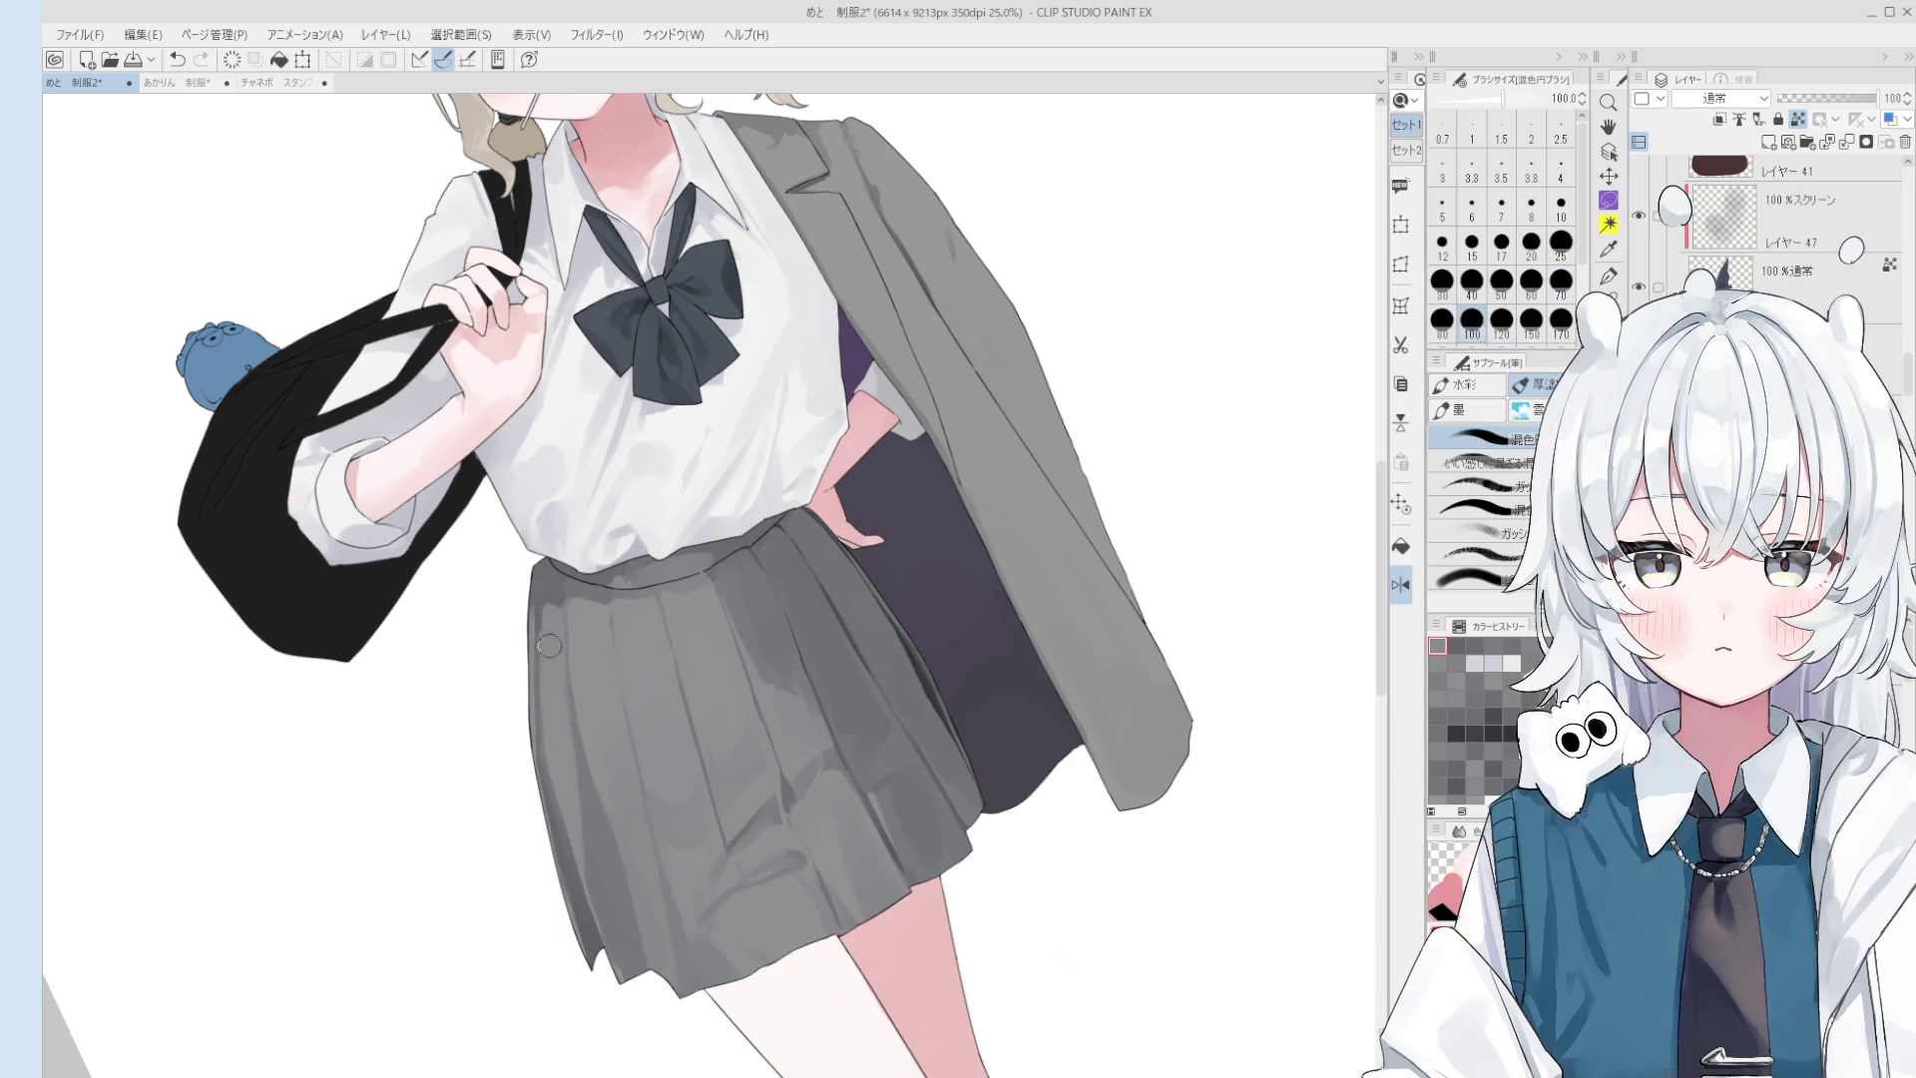
scroll(553, 639, down, 2)
mouse_move(780, 627)
mouse_down()
mouse_move(765, 577)
mouse_move(835, 548)
mouse_up()
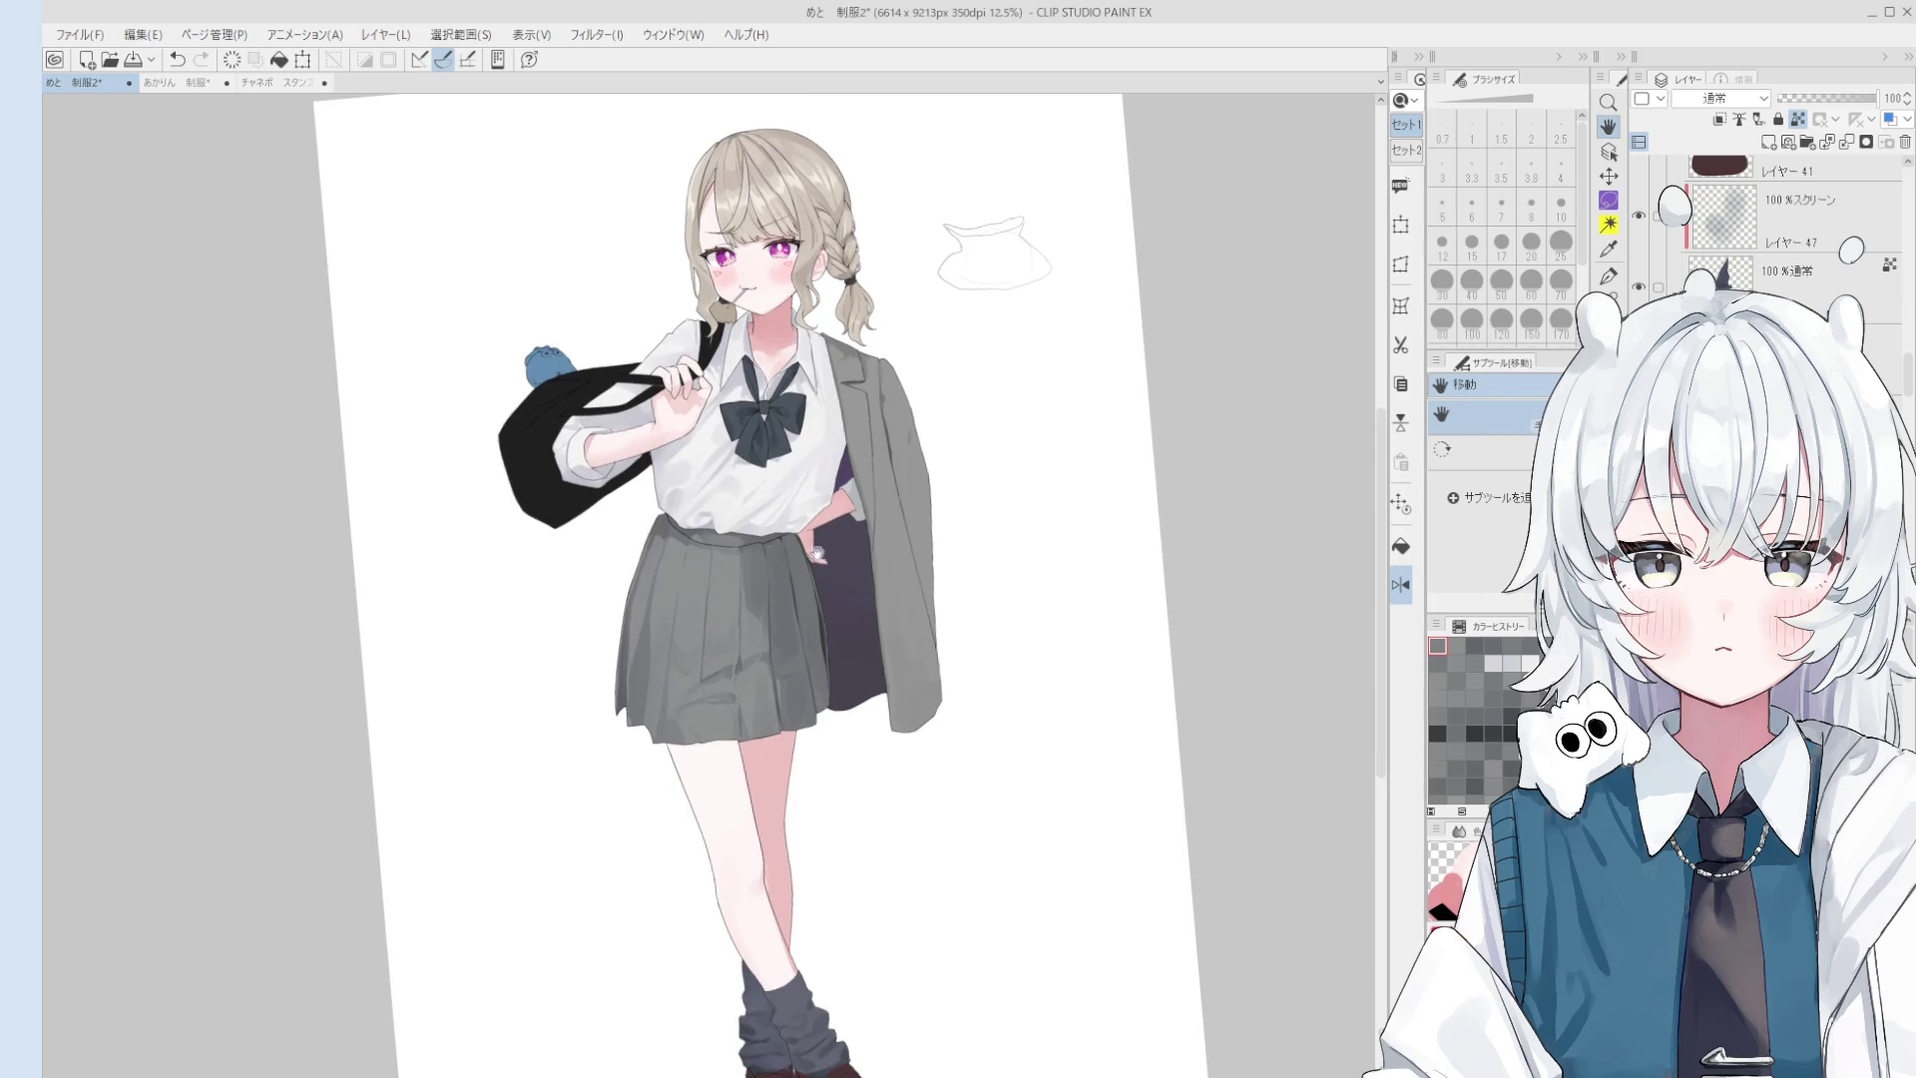
- Mirror the canvas horizontally and dab a size-17 touch-up on the skirt hem fold
scroll(733, 706, up, 2)
scroll(732, 706, up, 2)
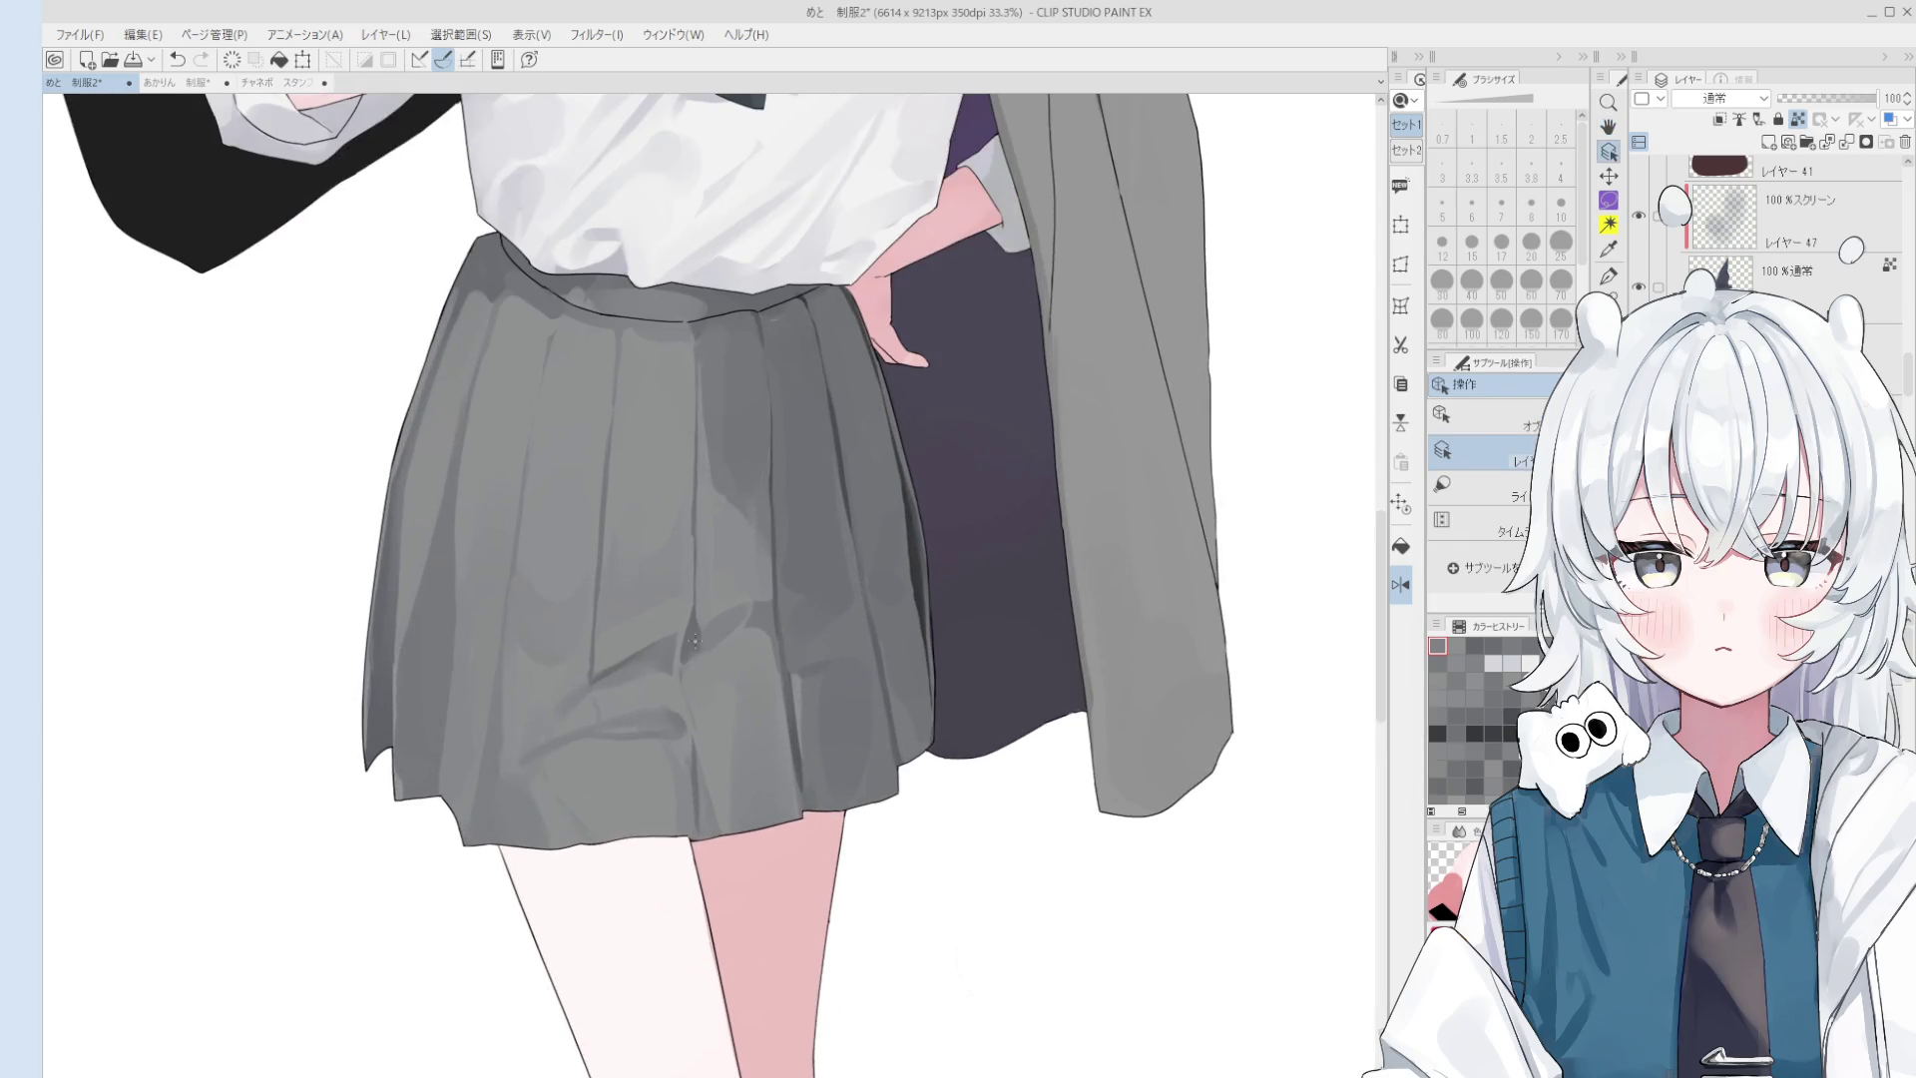
key(b)
key(])
key(])
key(])
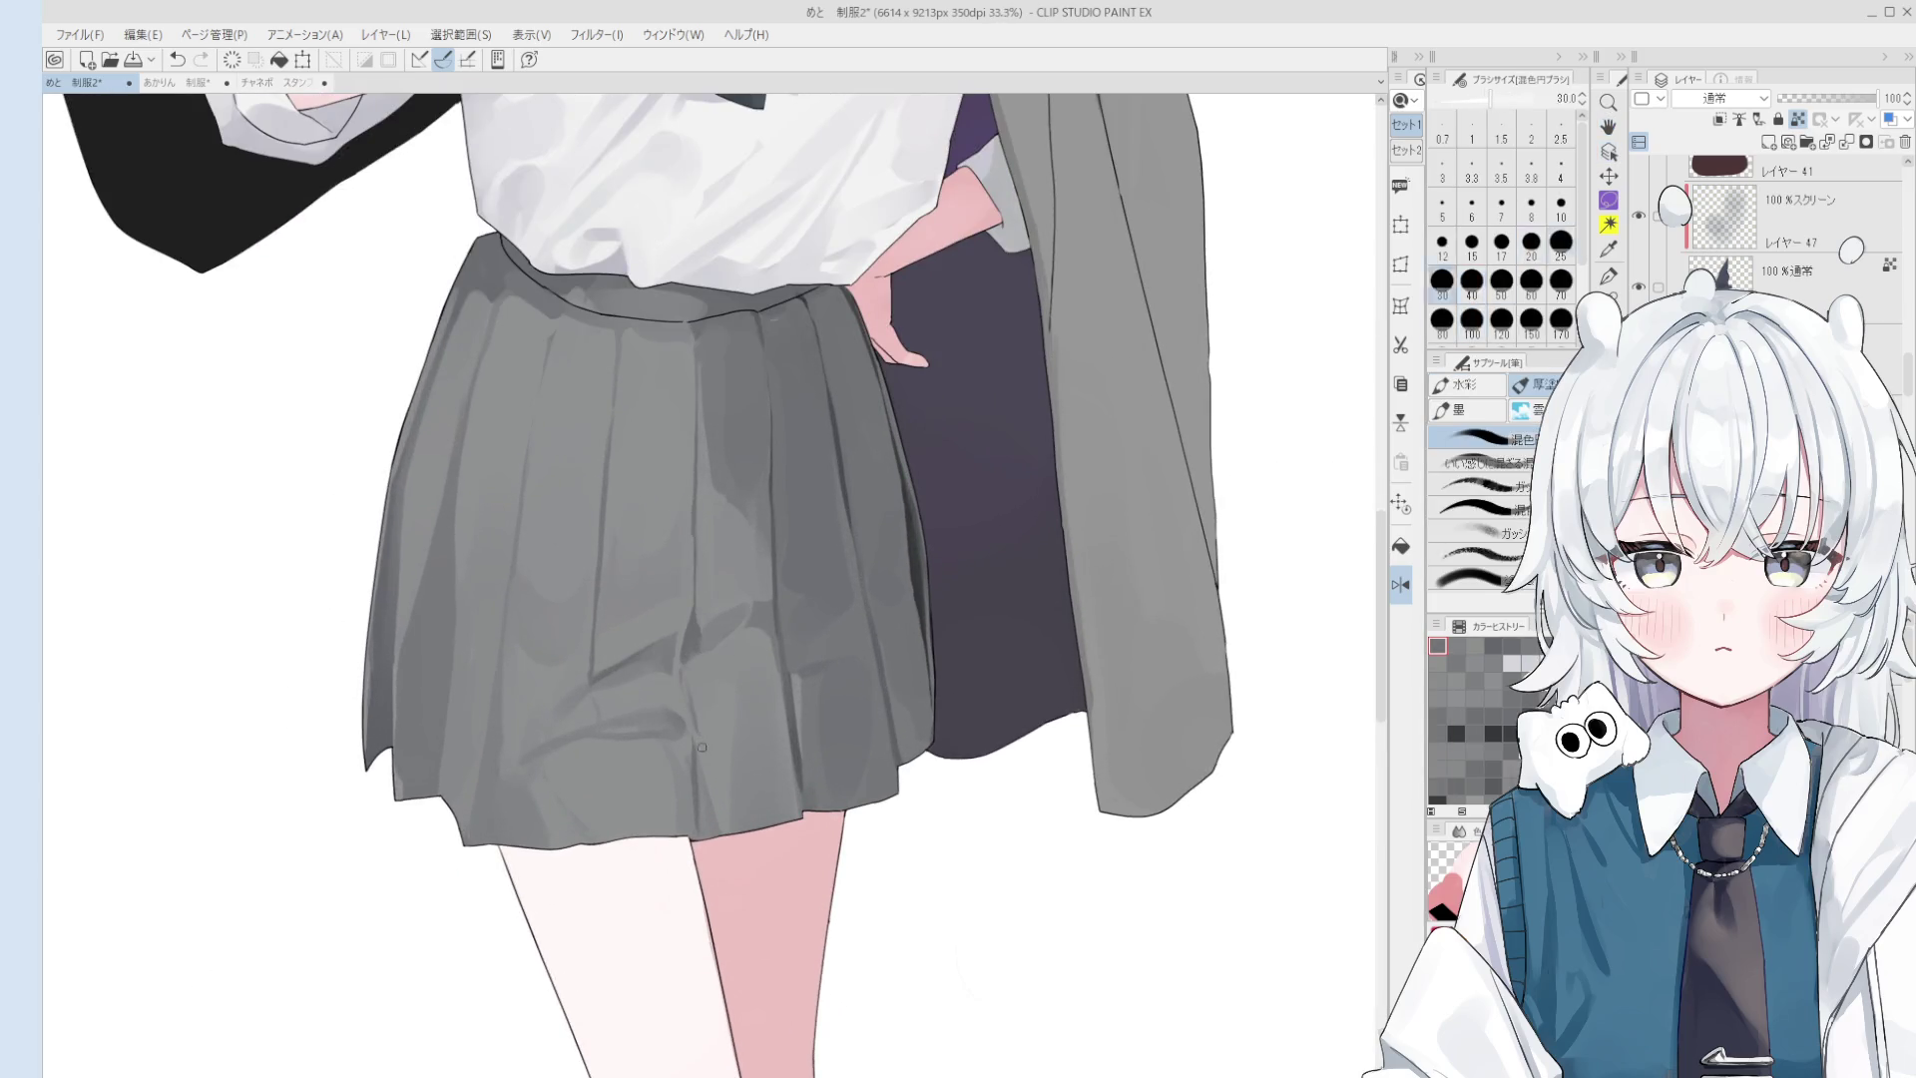
key(h)
scroll(766, 737, up, 1)
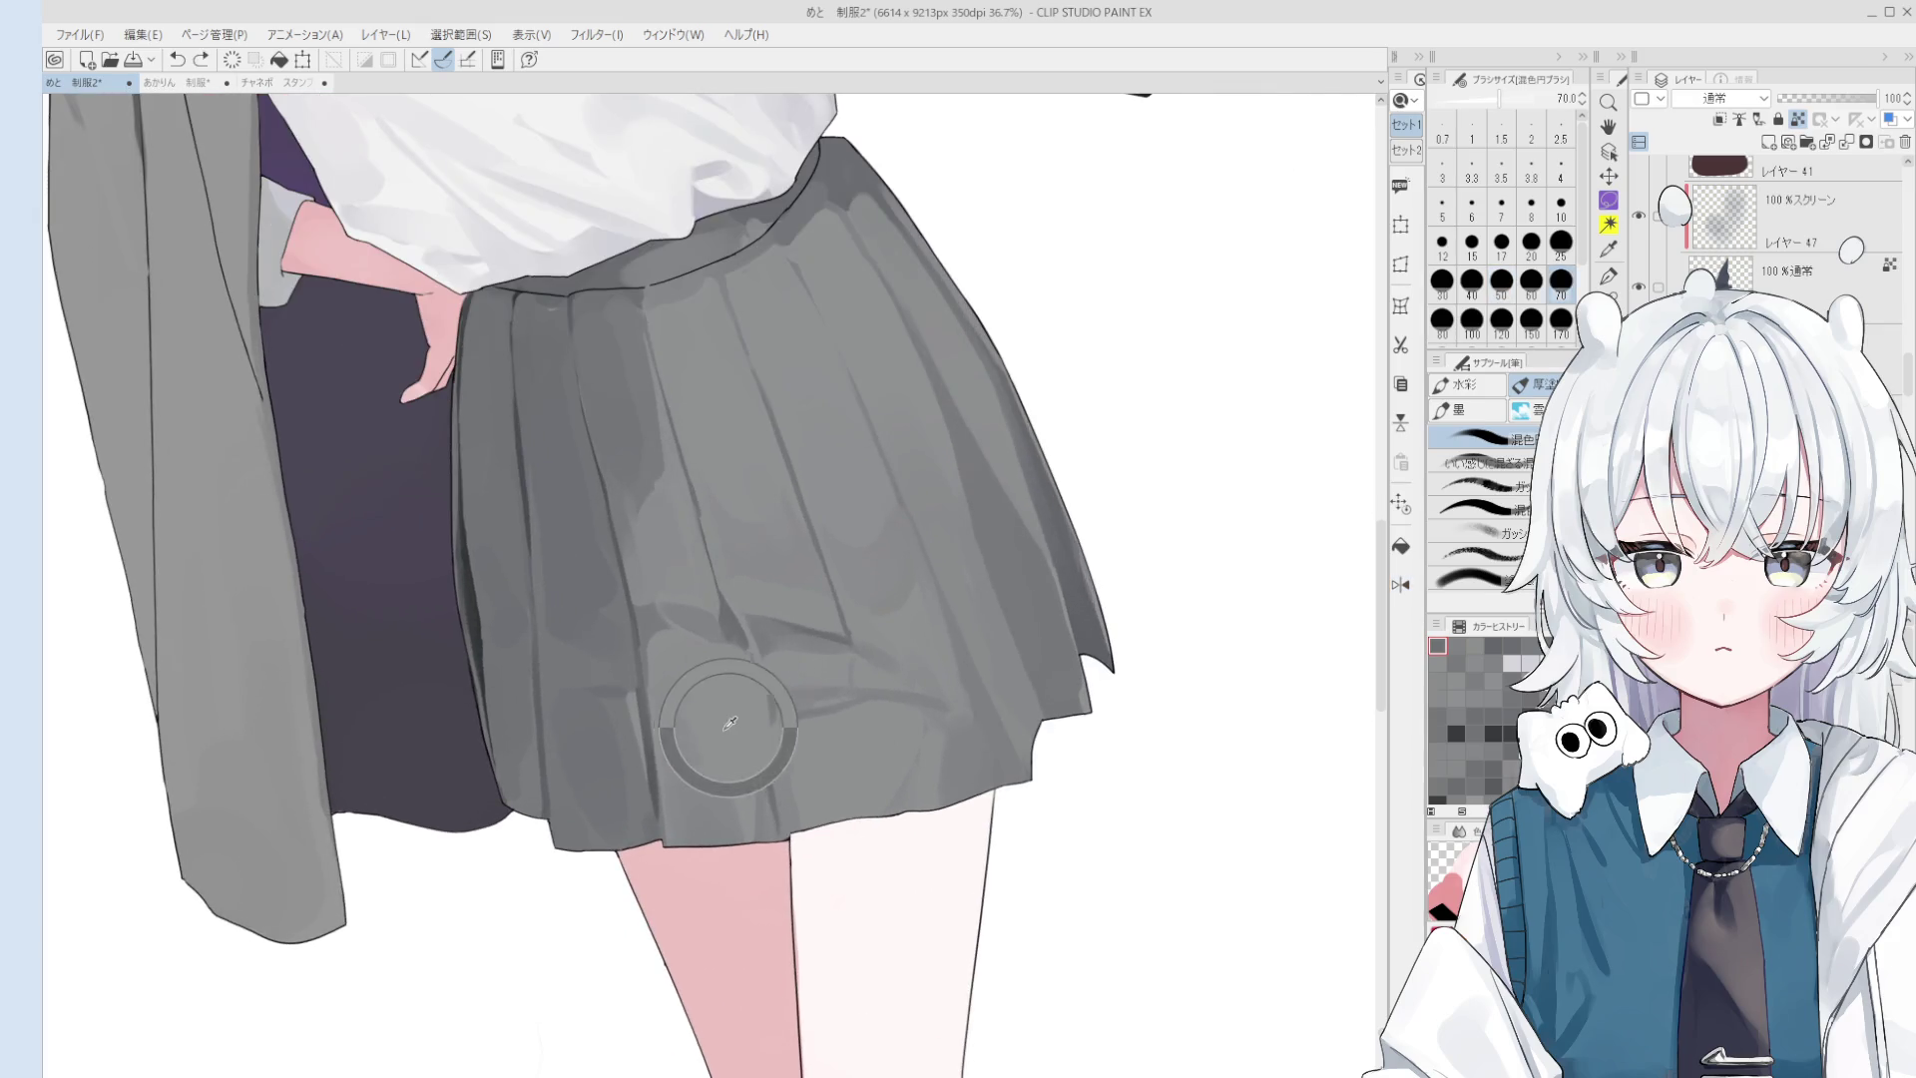
key([)
key([)
key([)
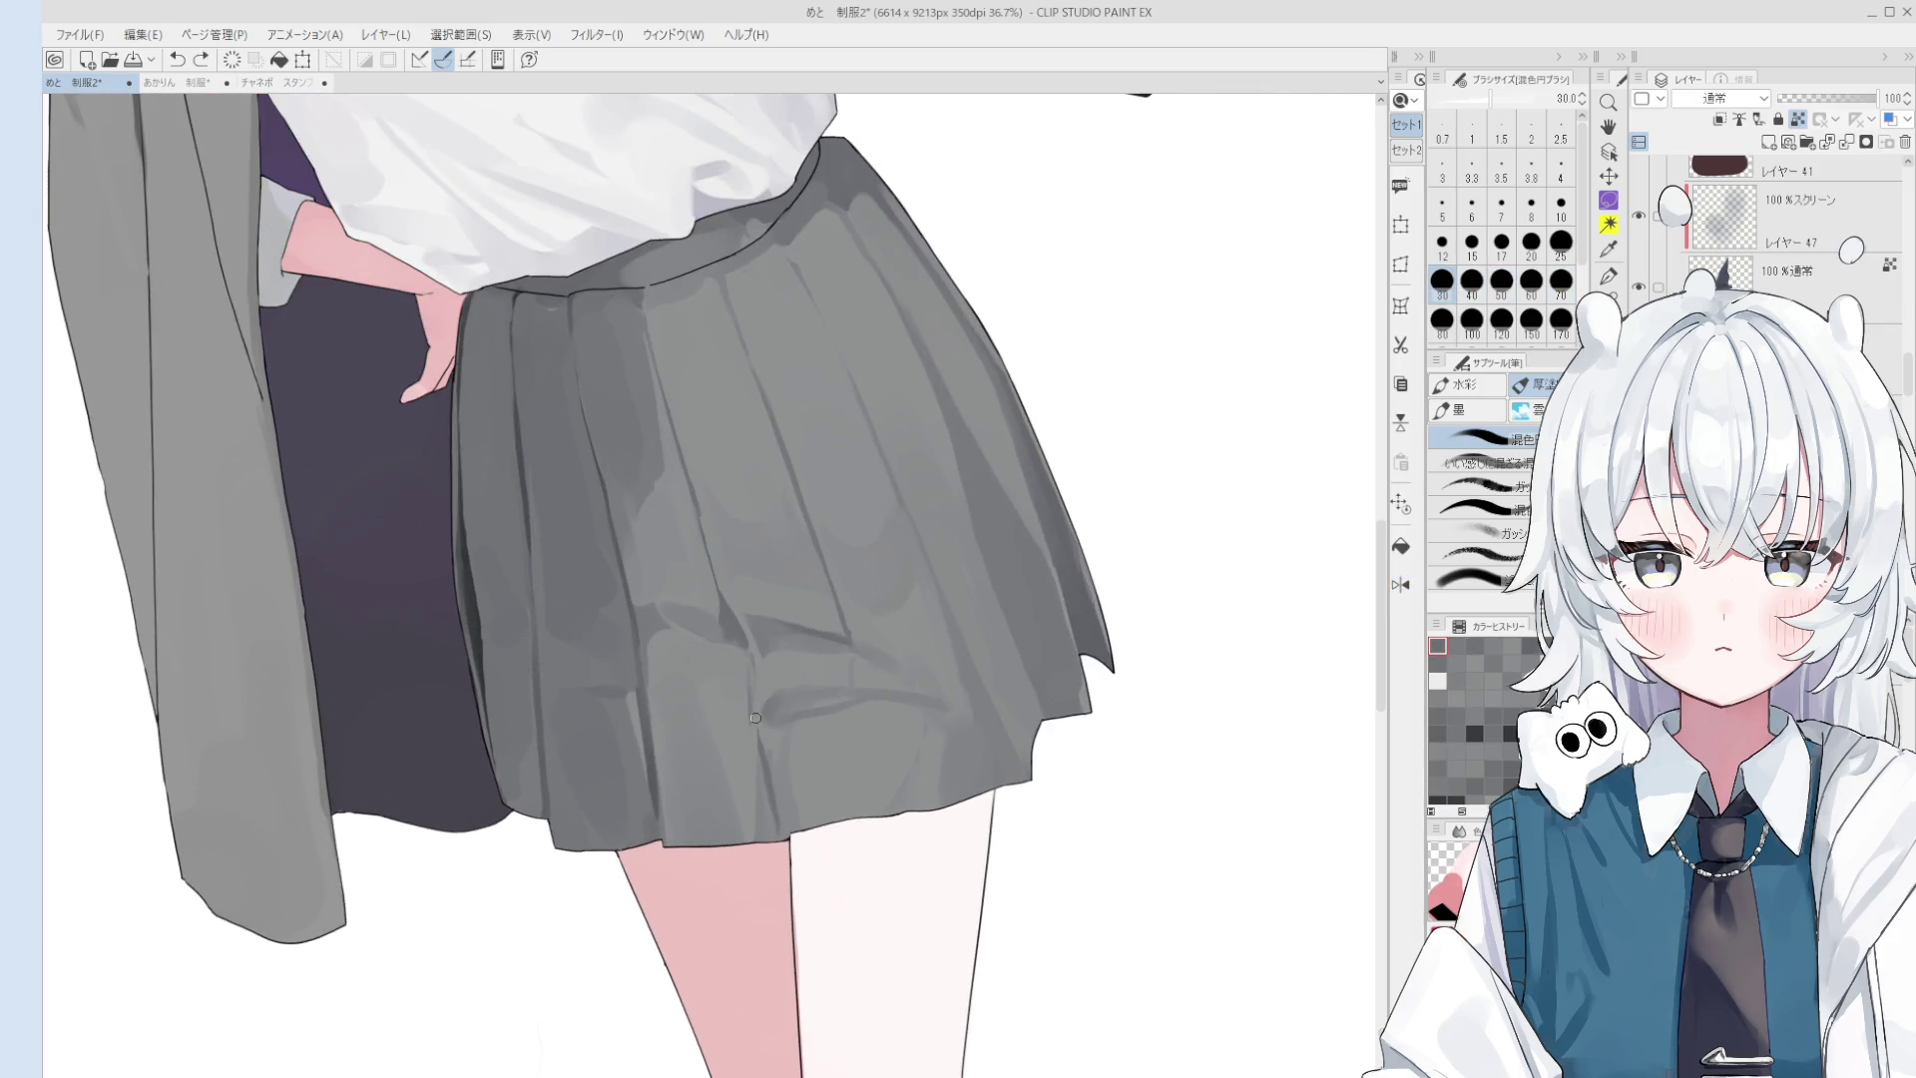
key(bracketleft)
key(bracketleft)
key(bracketleft)
click(754, 686)
- Enlarge the mixing brush up to size 500 and reset the canvas rotation to upright
key(bracketright)
key(bracketright)
key(bracketright)
scroll(753, 718, down, 1)
scroll(754, 738, down, 1)
key(bracketright)
key(bracketright)
key(bracketright)
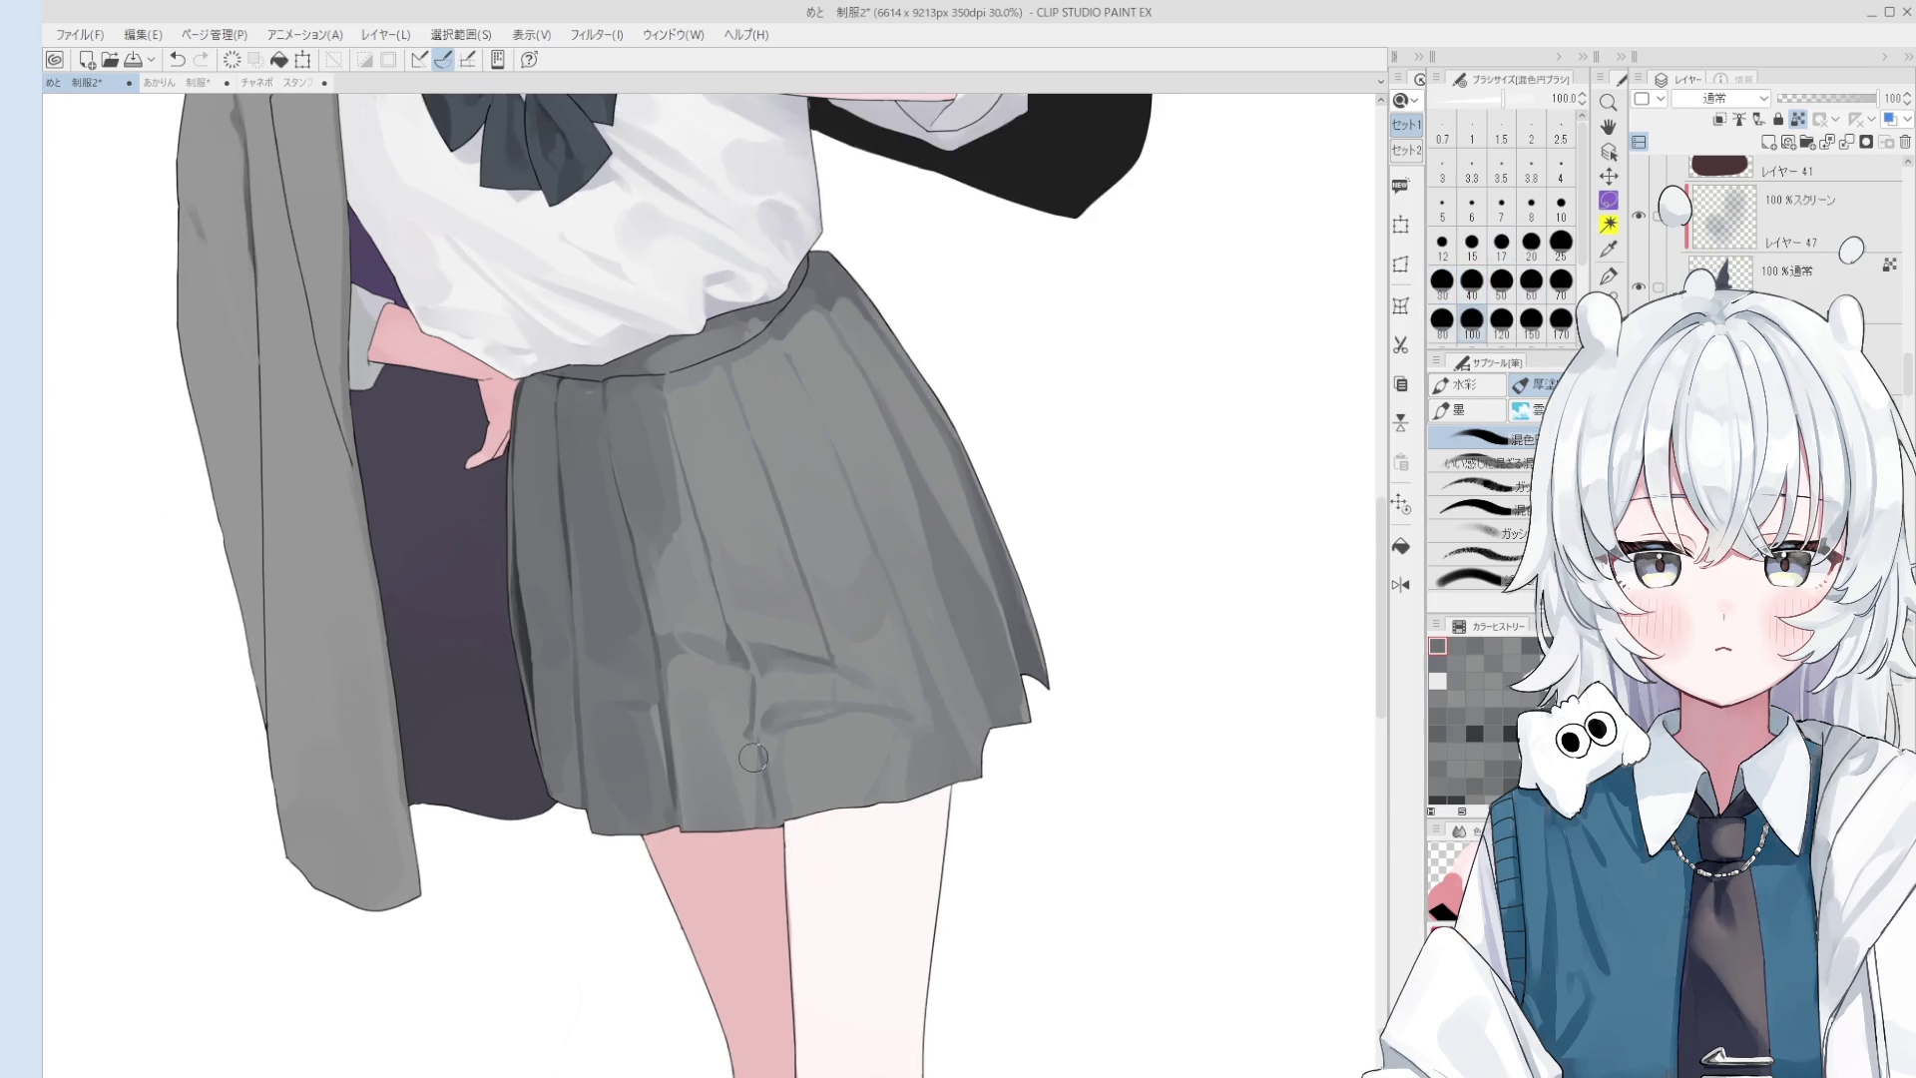
scroll(753, 748, down, 1)
key(bracketright)
key(bracketright)
key(bracketright)
scroll(720, 711, down, 1)
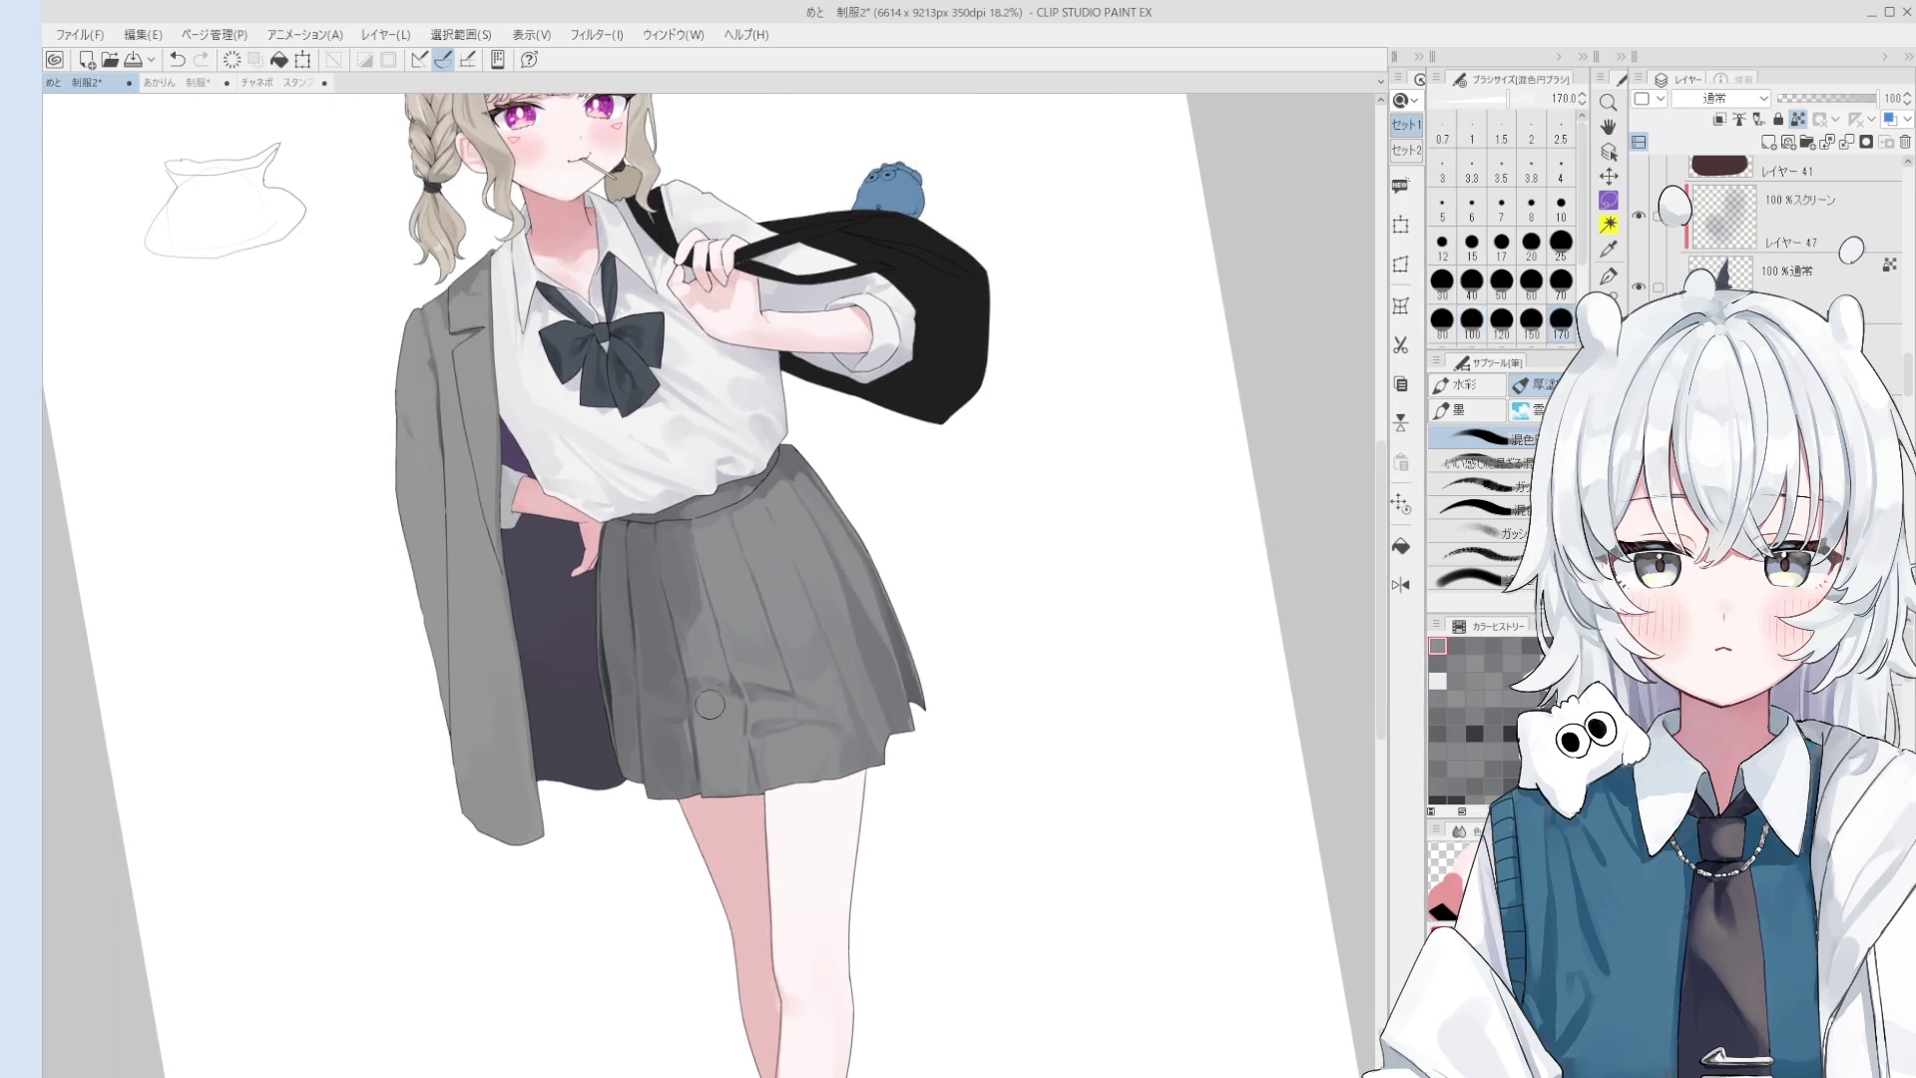
scroll(721, 739, down, 1)
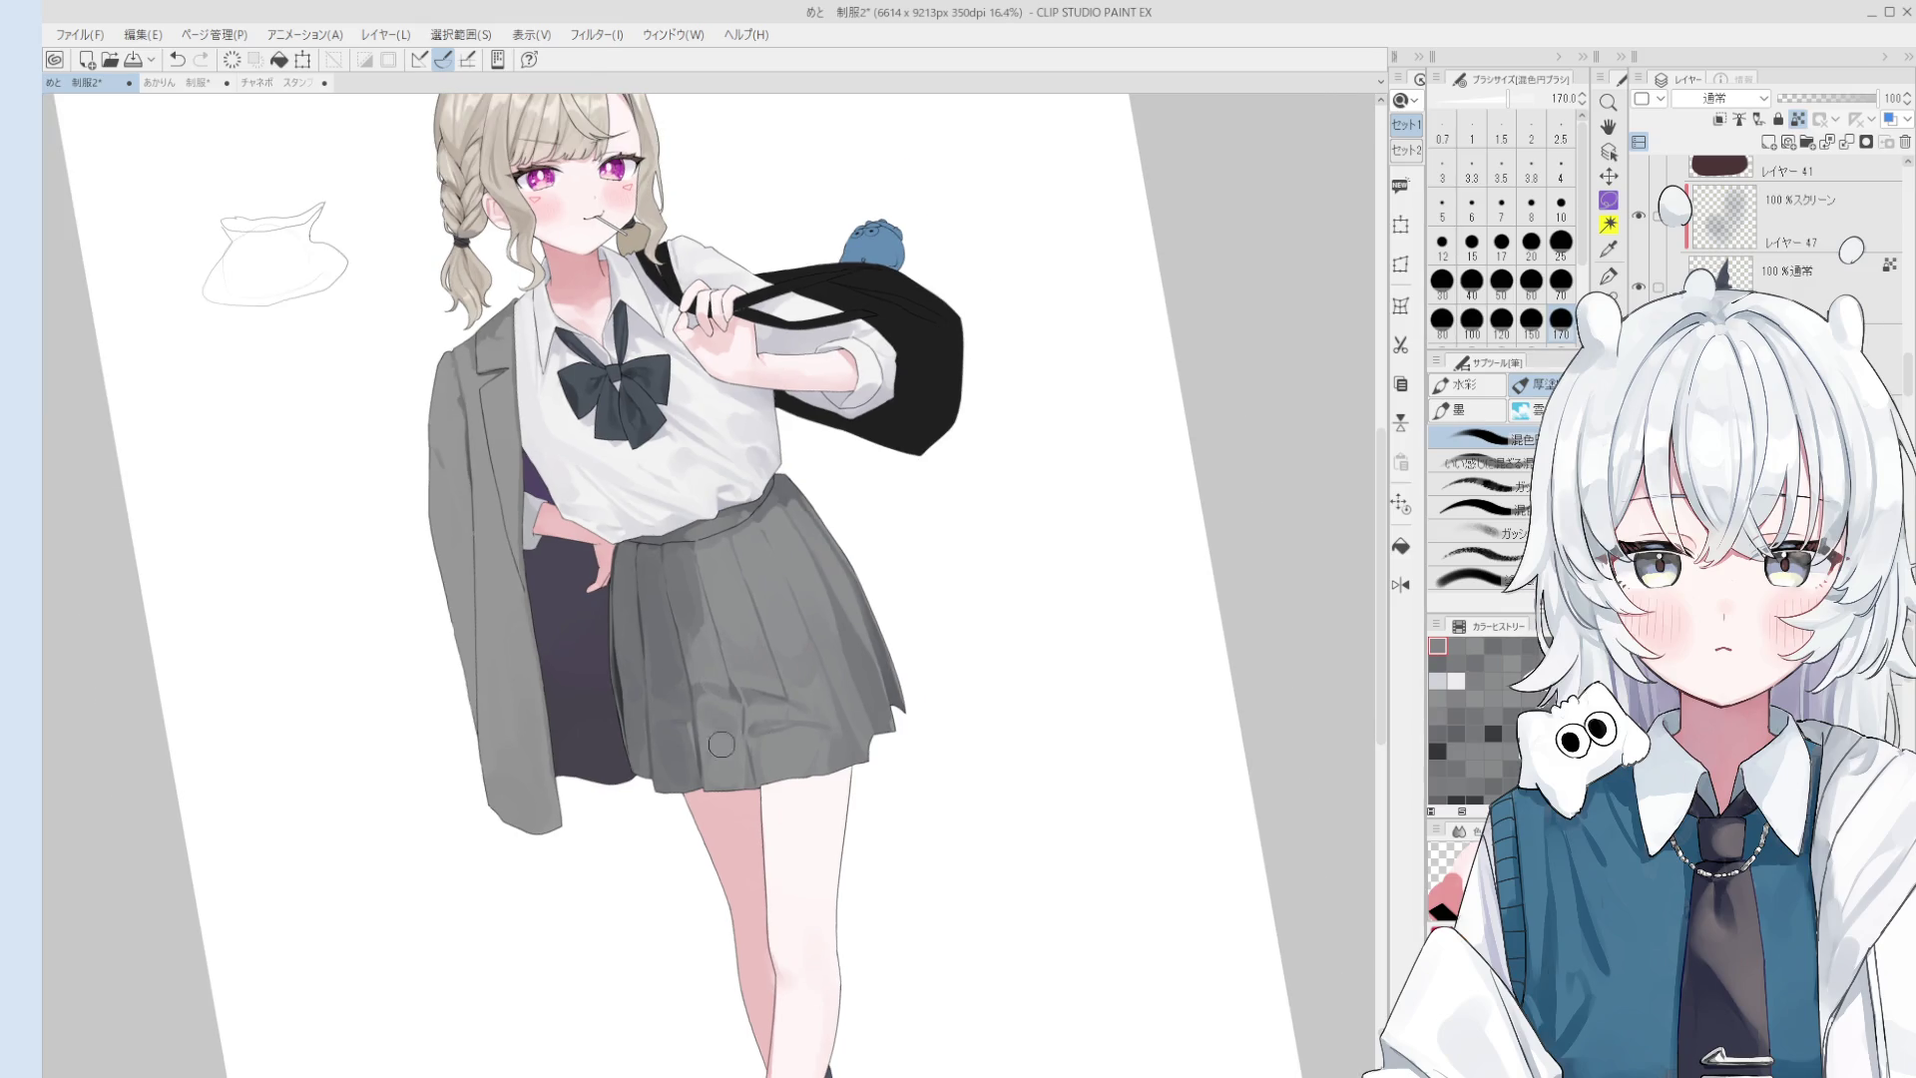
key(bracketright)
key(bracketright)
key(bracketright)
key(ctrl+at)
scroll(768, 758, down, 1)
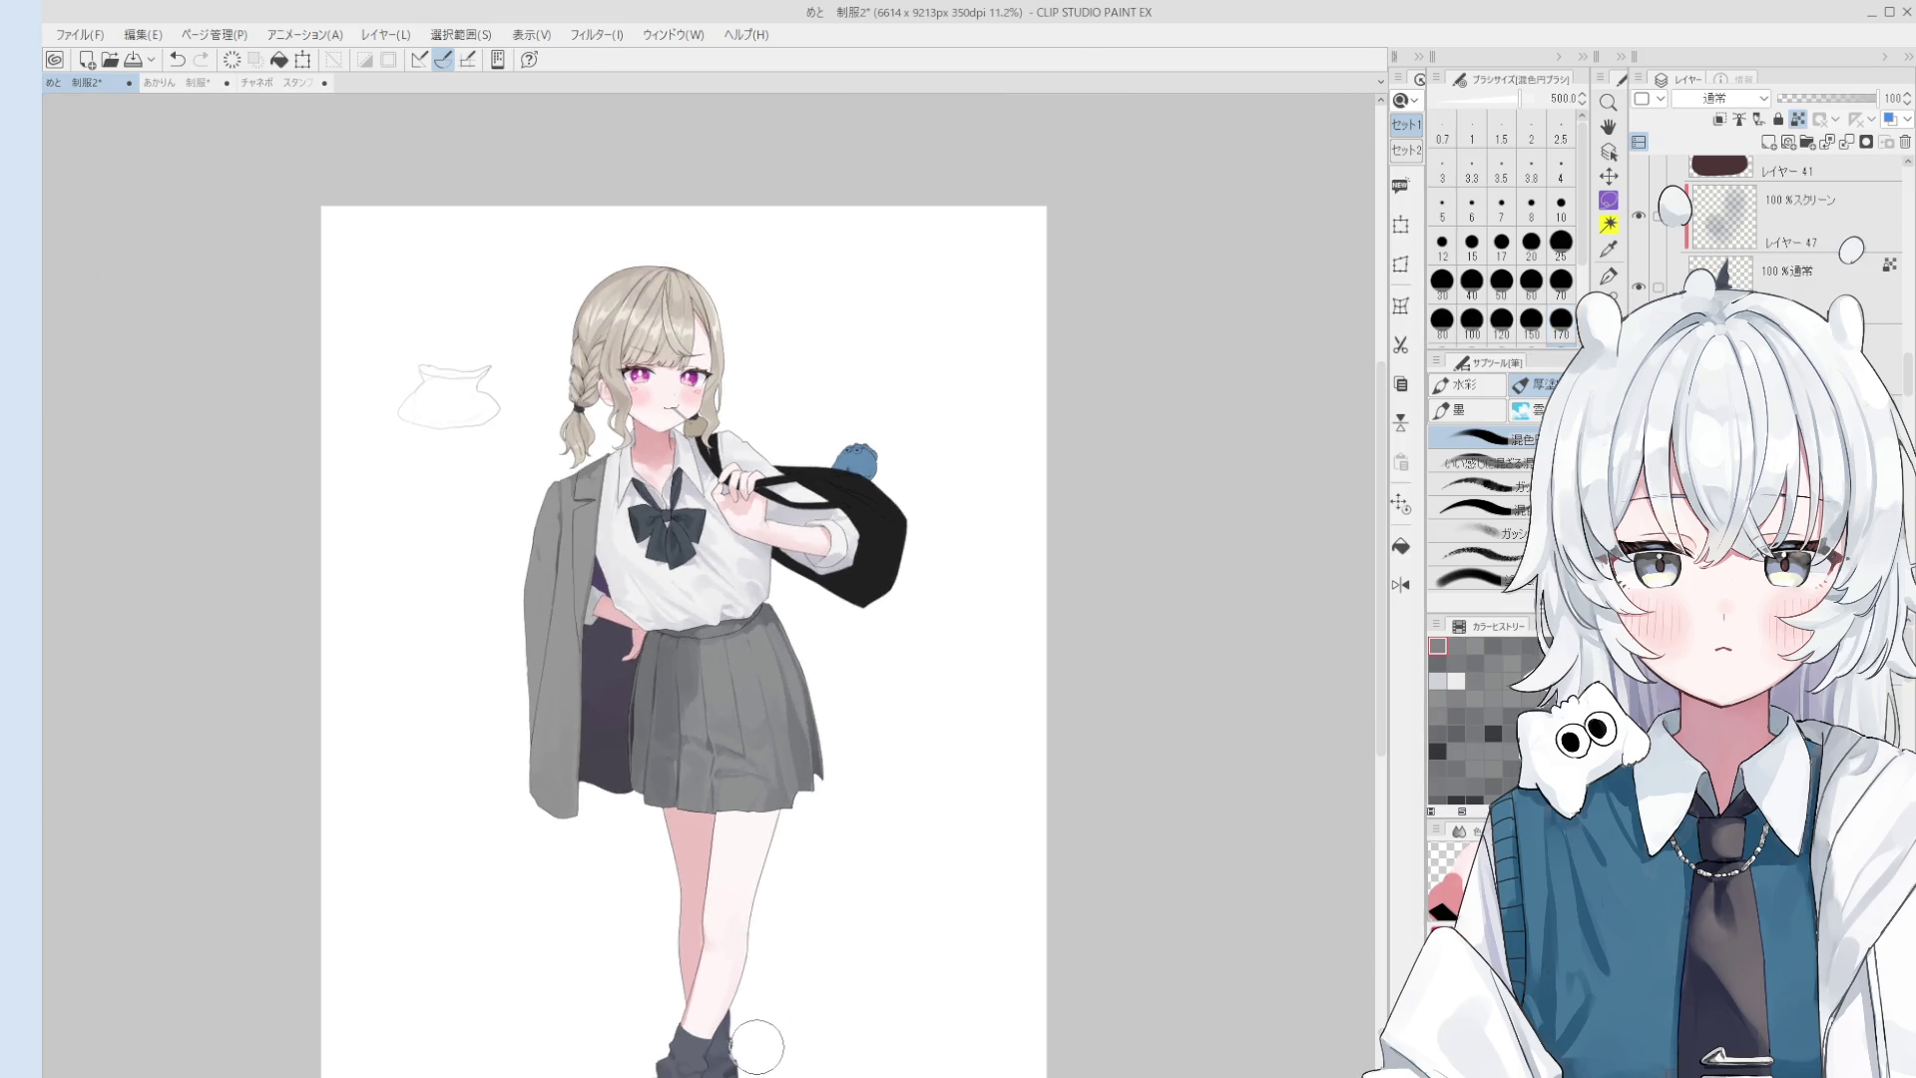
scroll(758, 766, up, 2)
- Adjust the mixing brush size between 200 and 20, settling at 70
key(bracketleft)
key(bracketleft)
key(bracketleft)
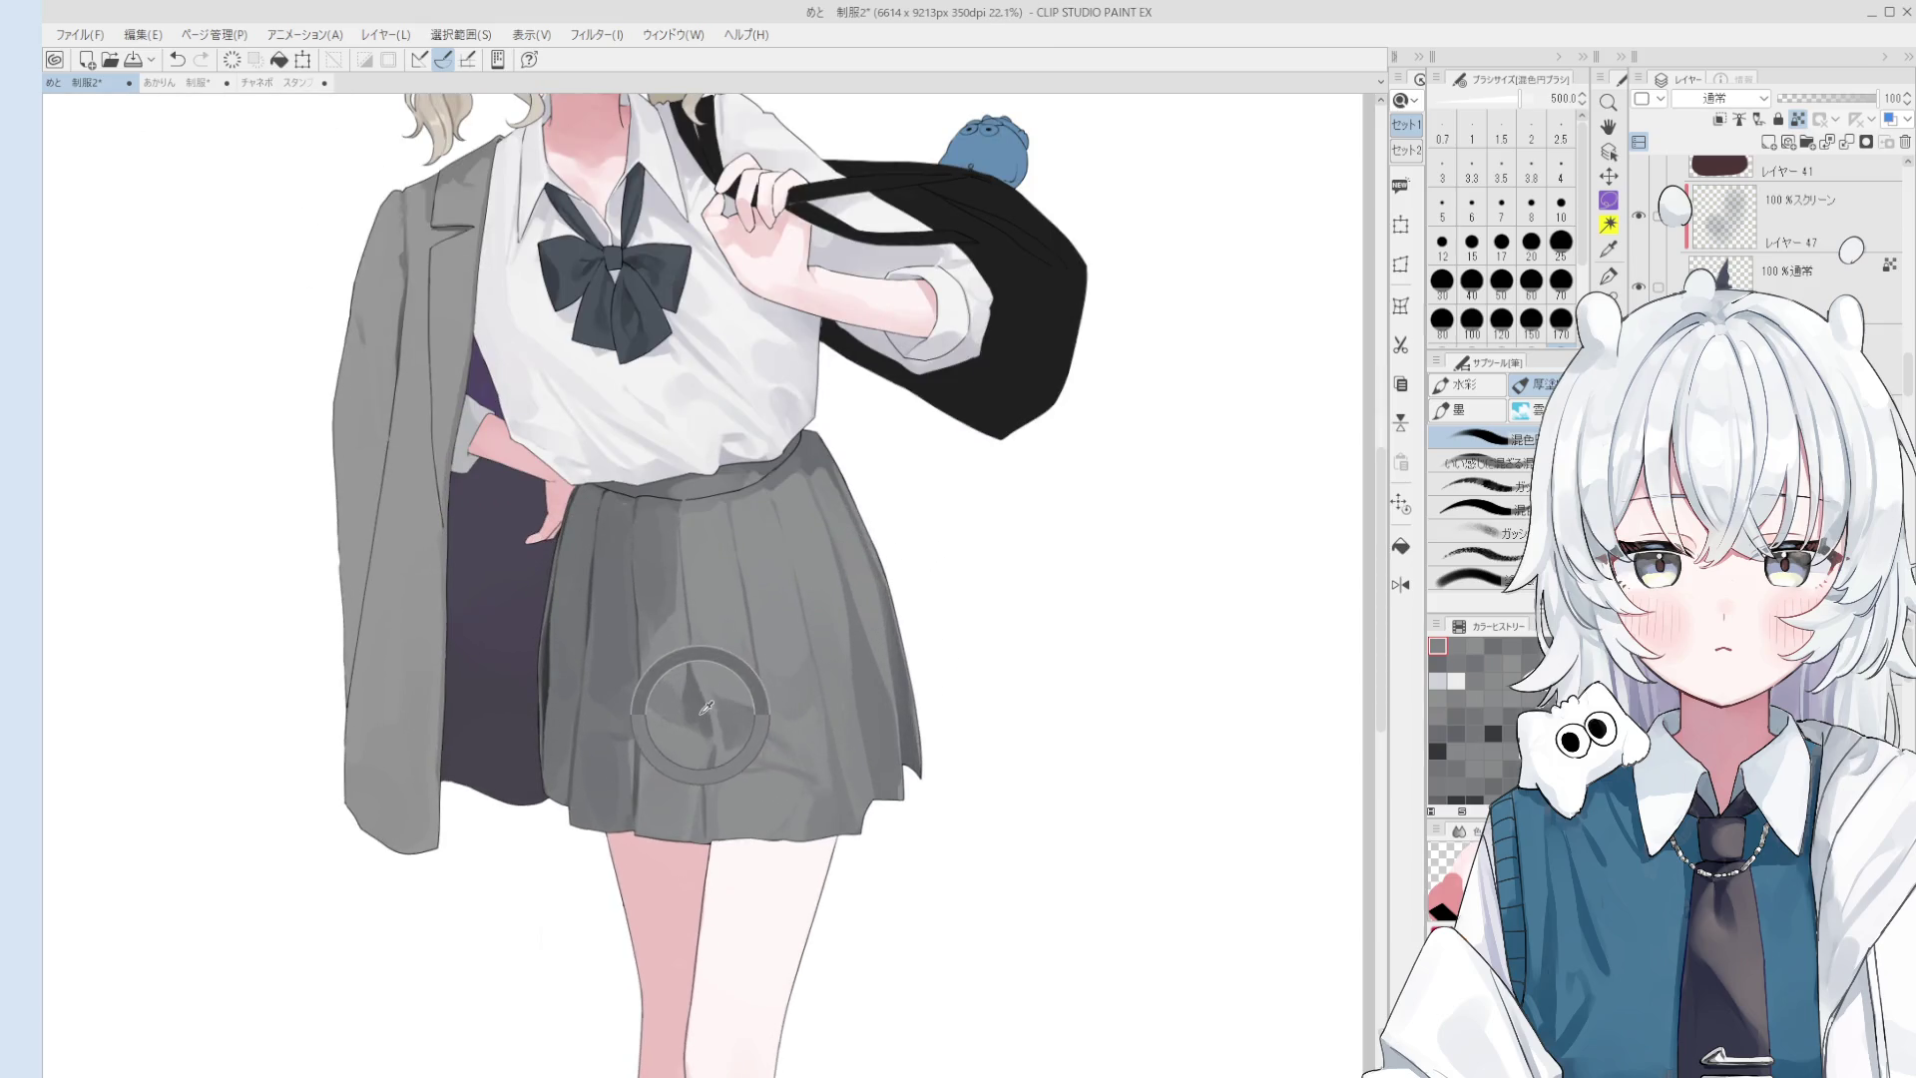
scroll(711, 769, up, 1)
key(bracketleft)
key(bracketleft)
key(bracketleft)
key(bracketleft)
key(bracketleft)
key(bracketleft)
key(bracketleft)
key(bracketleft)
key(bracketleft)
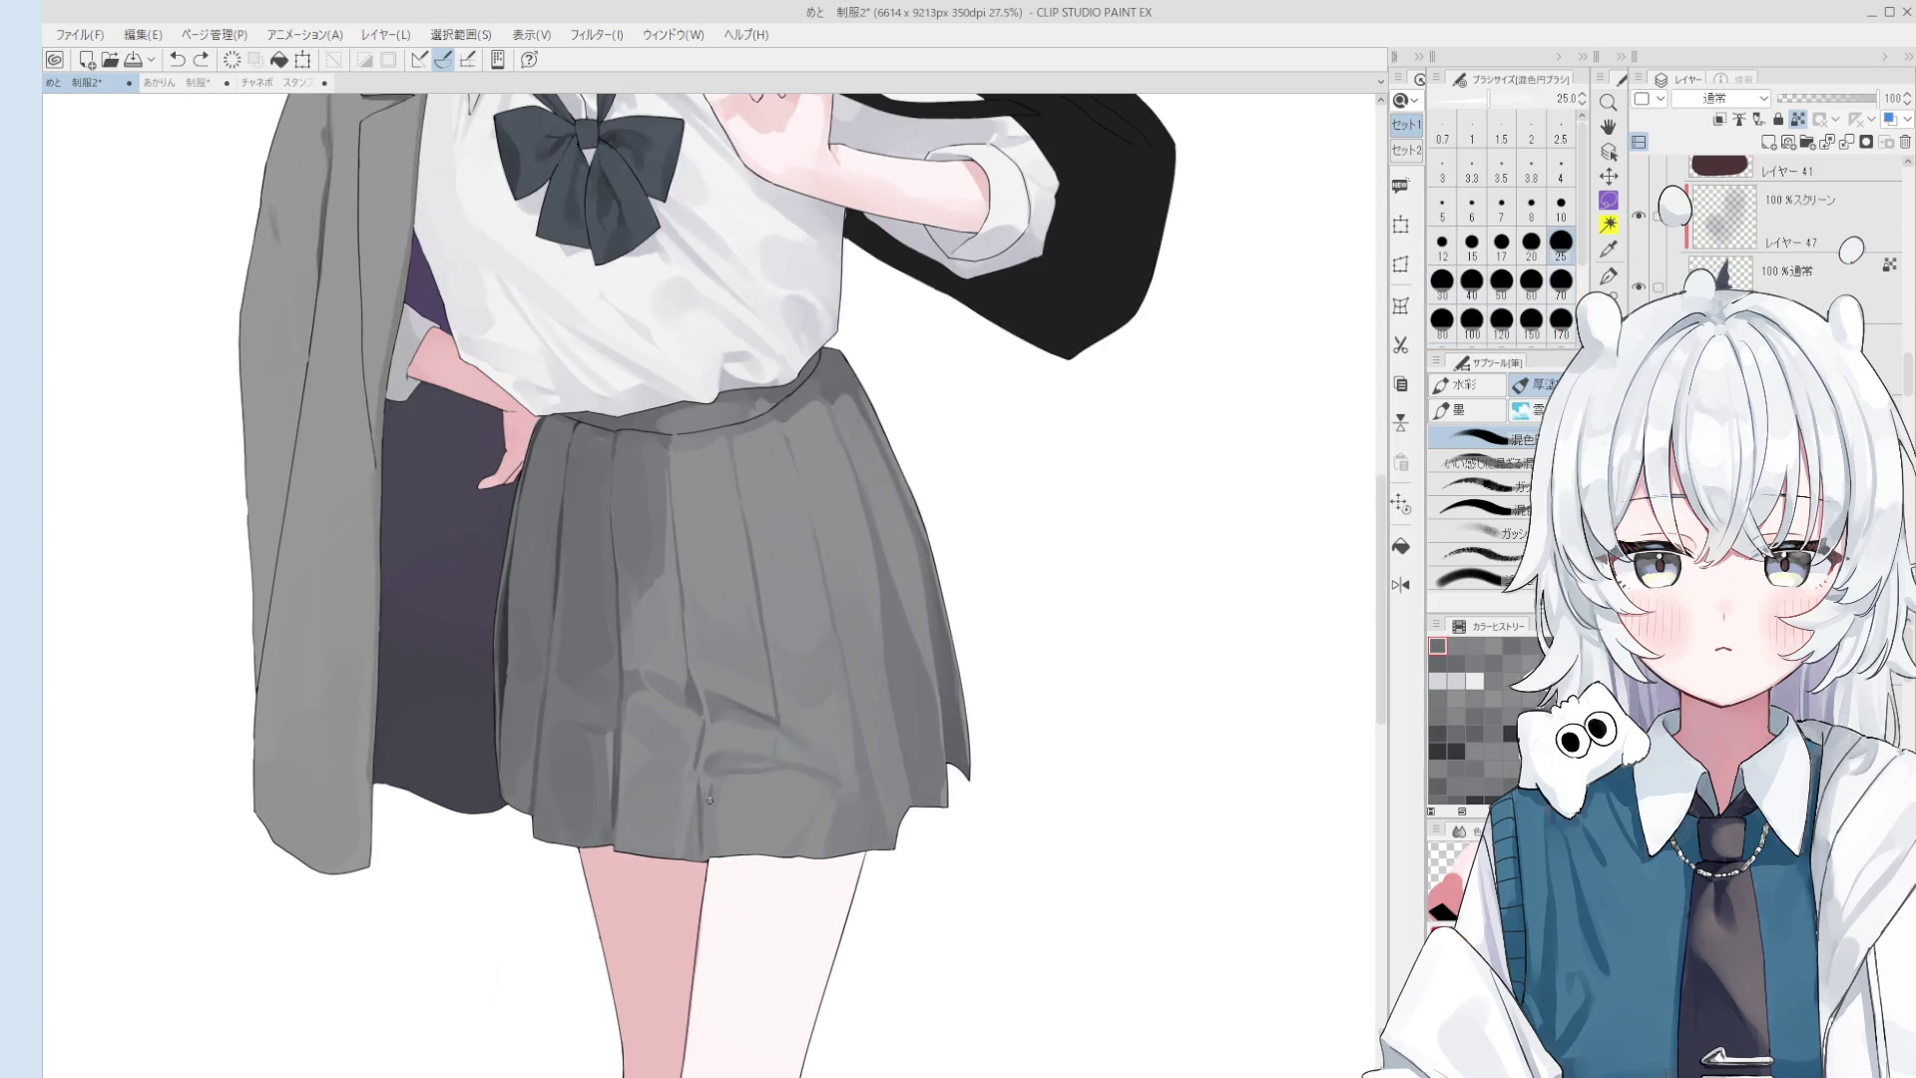
key(bracketright)
key(bracketright)
key(bracketright)
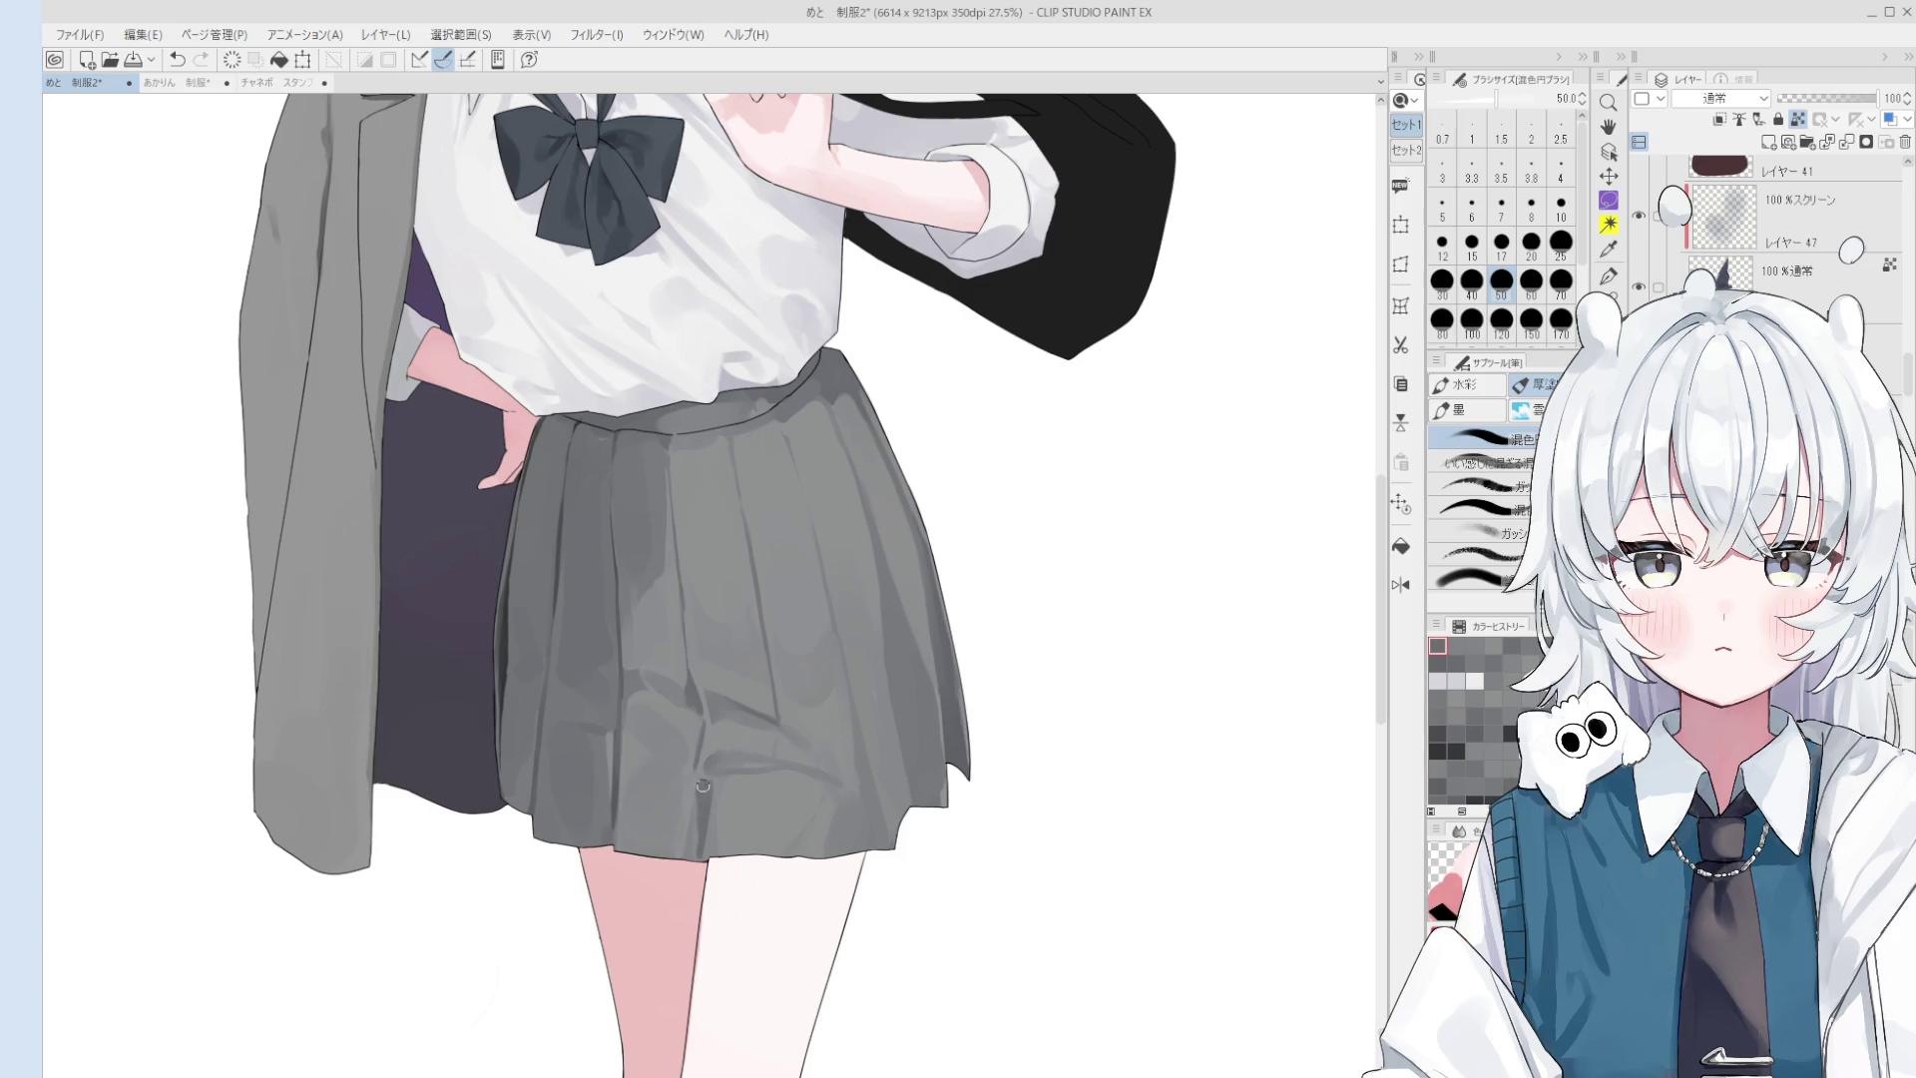
scroll(703, 787, down, 1)
key(bracketleft)
key(bracketleft)
key(bracketleft)
key(bracketright)
key(bracketright)
key(bracketright)
- Sample a new grey from the skirt, set the brush to 80, and mirror the canvas back
click(686, 784)
key(bracketright)
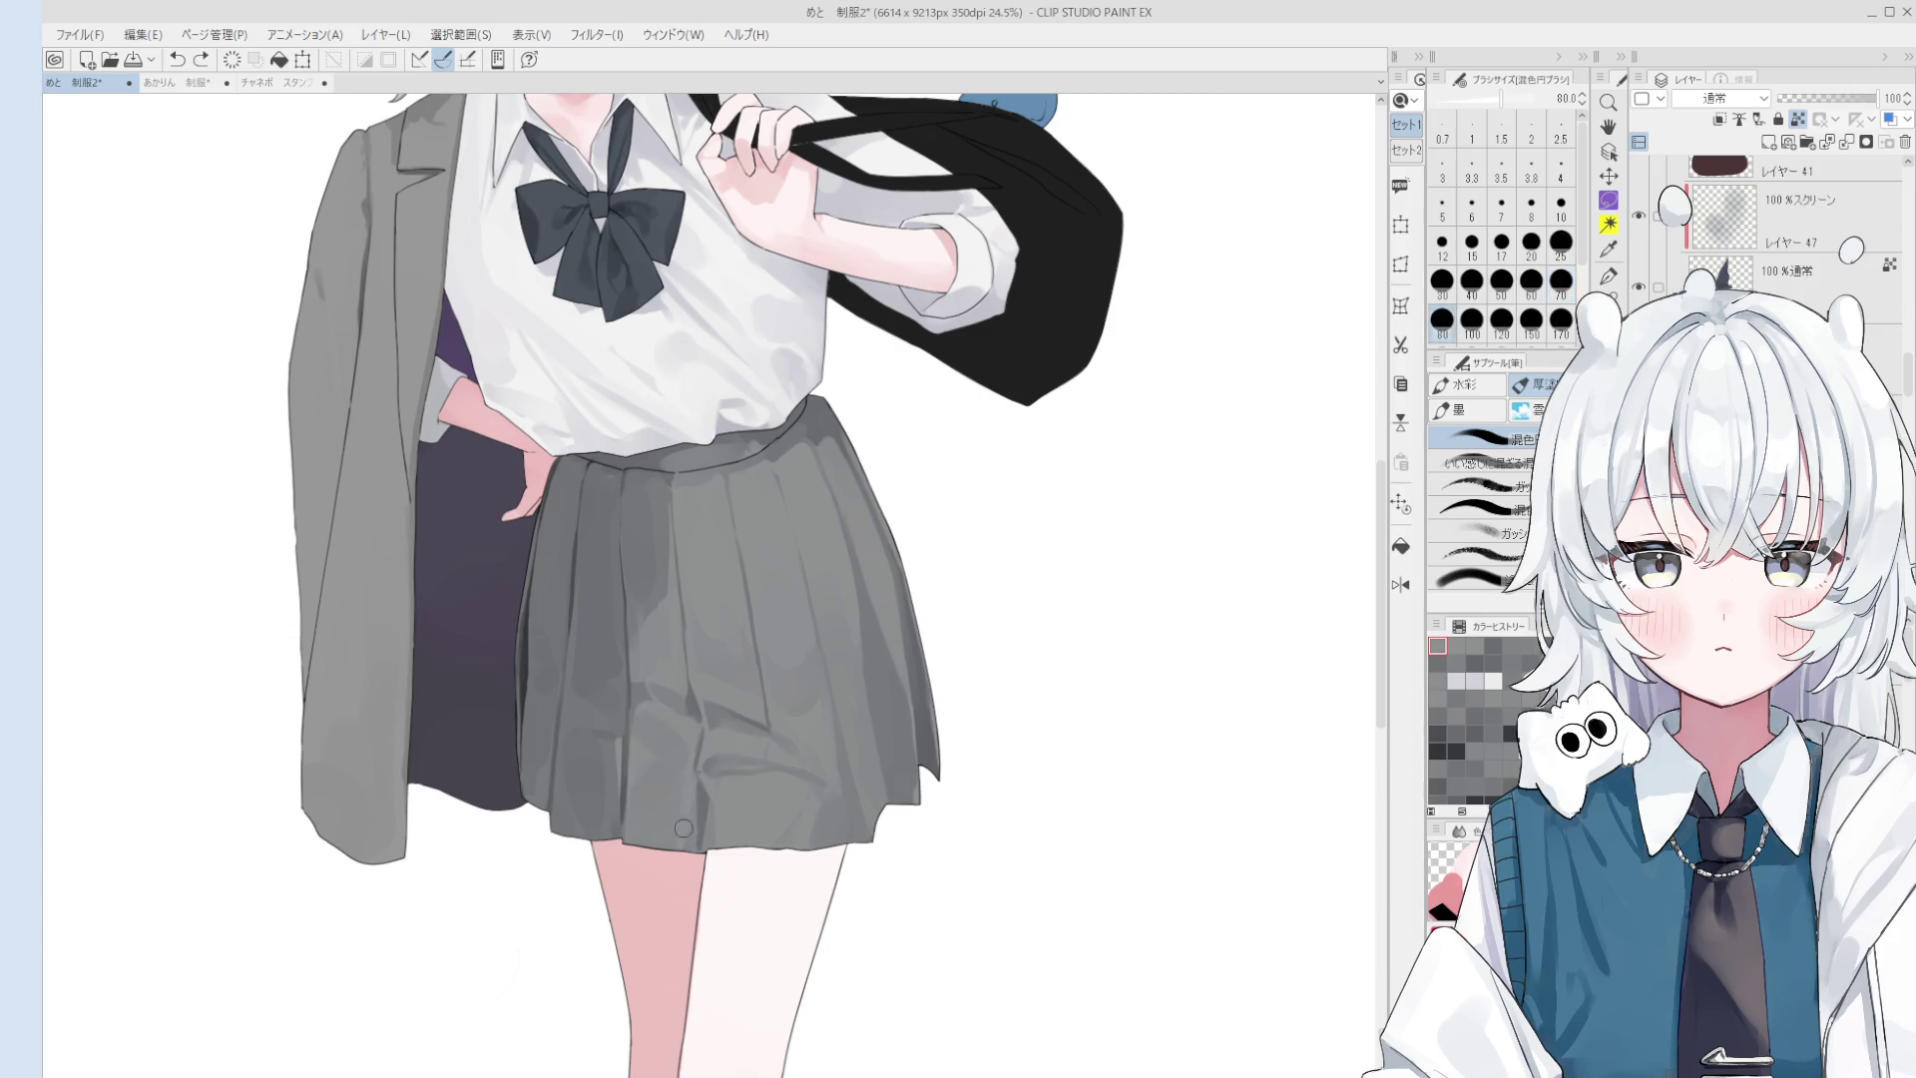
key(h)
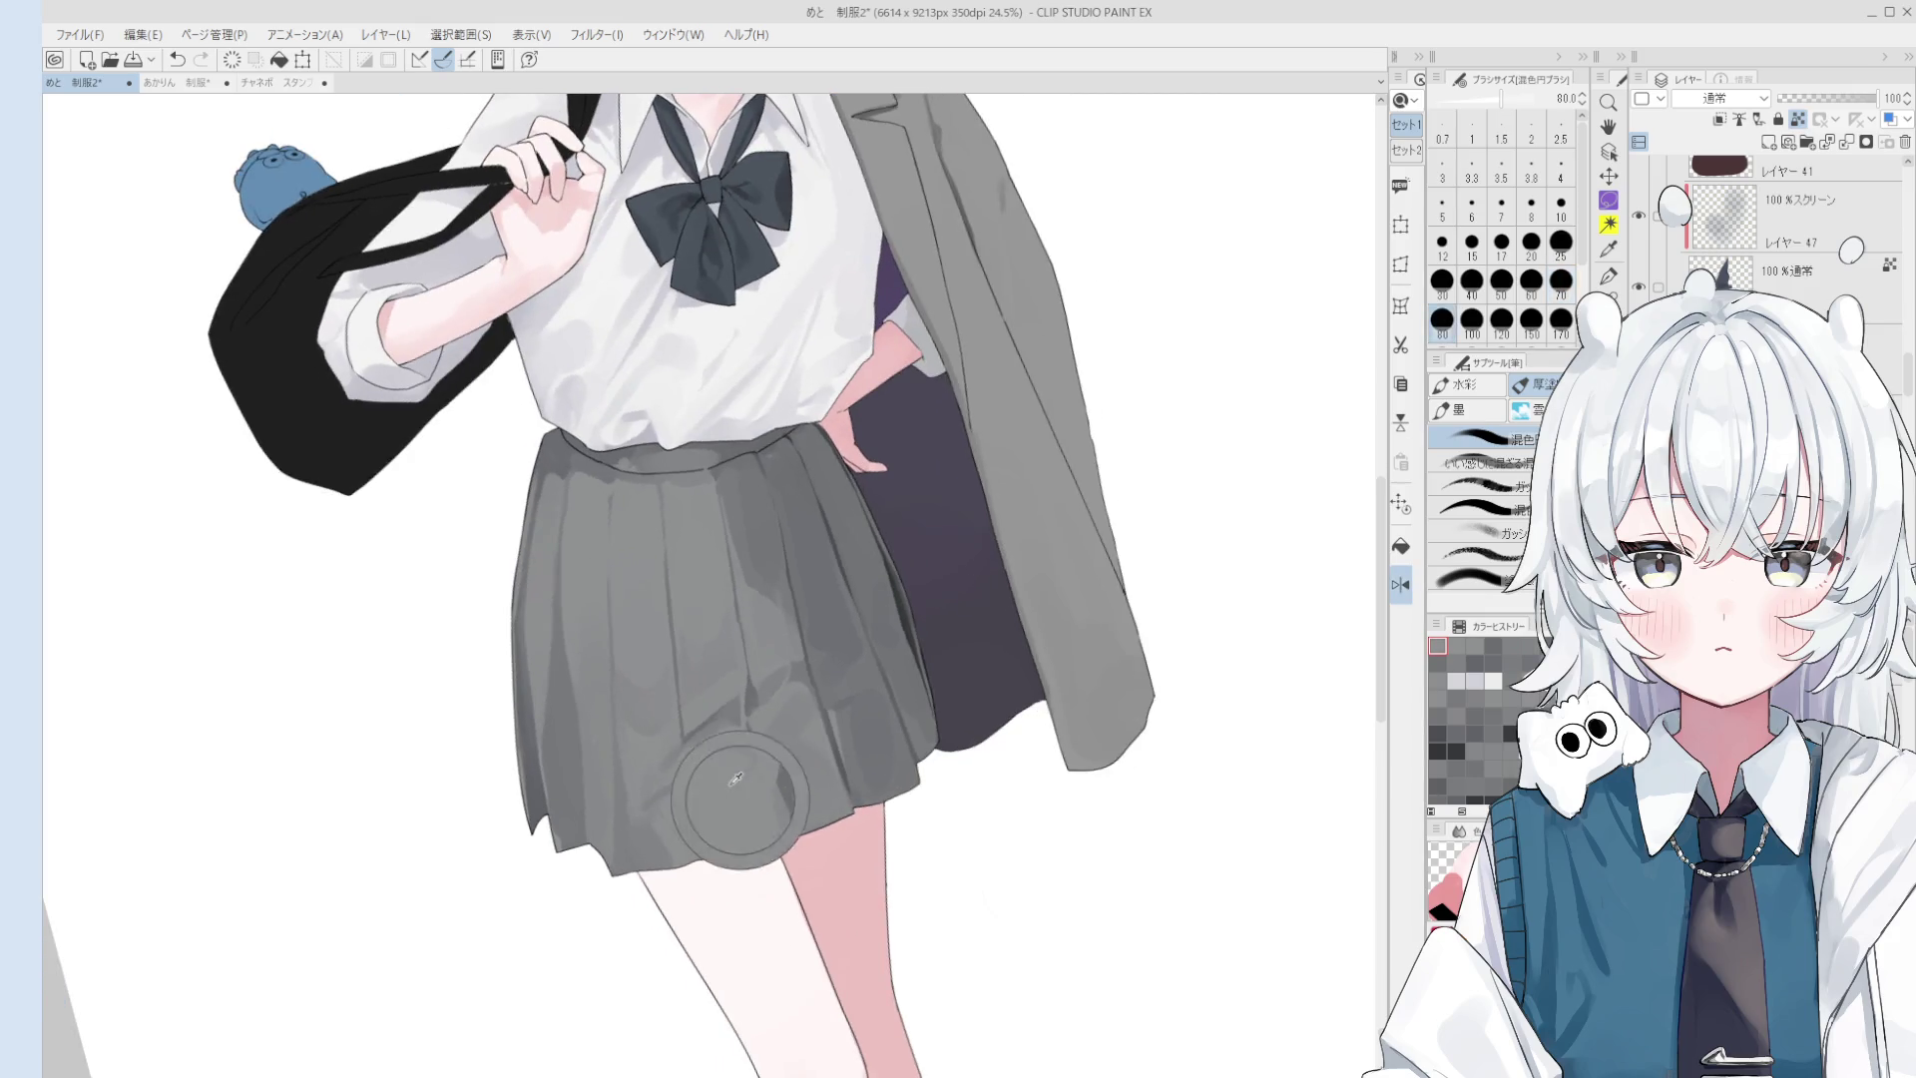
scroll(765, 823, down, 1)
scroll(770, 810, down, 1)
scroll(778, 793, down, 1)
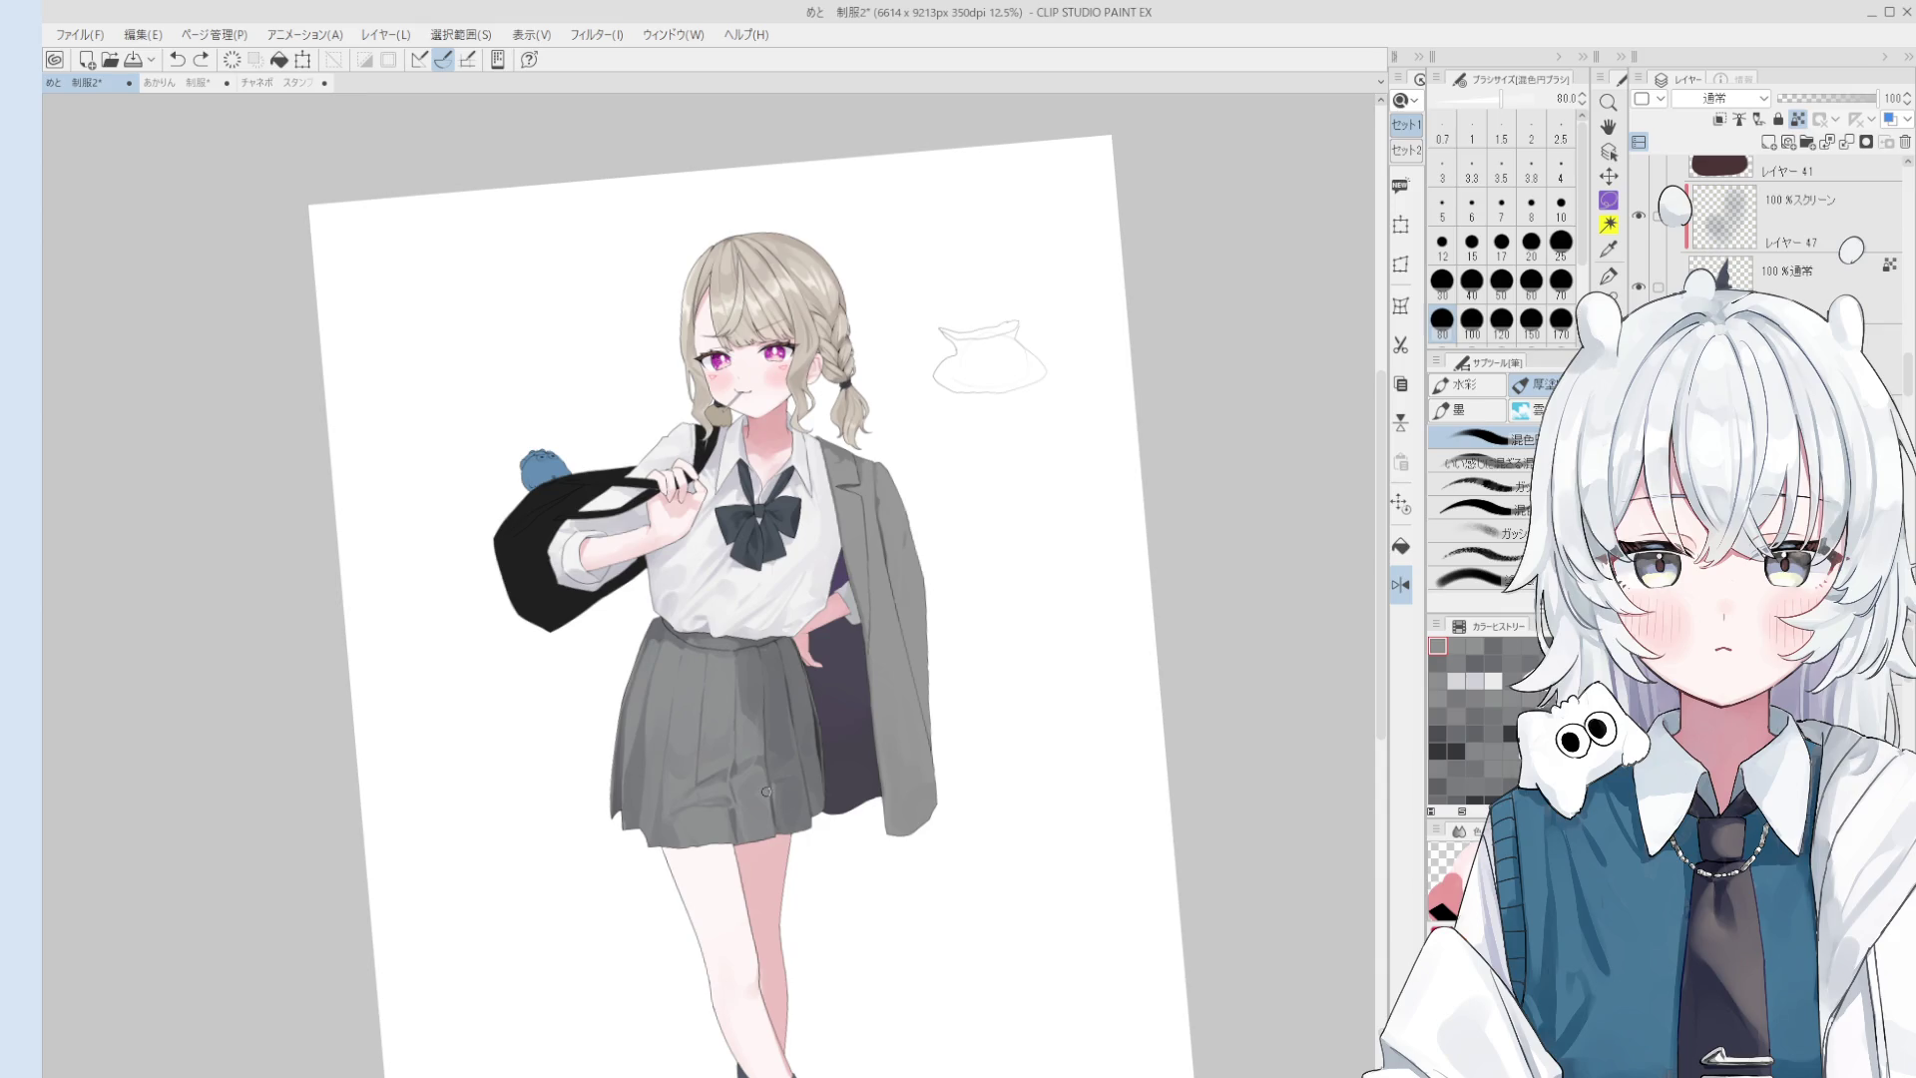
- Brighten the white highlight in the left eye, toggling undo and redo to compare
scroll(698, 339, up, 10)
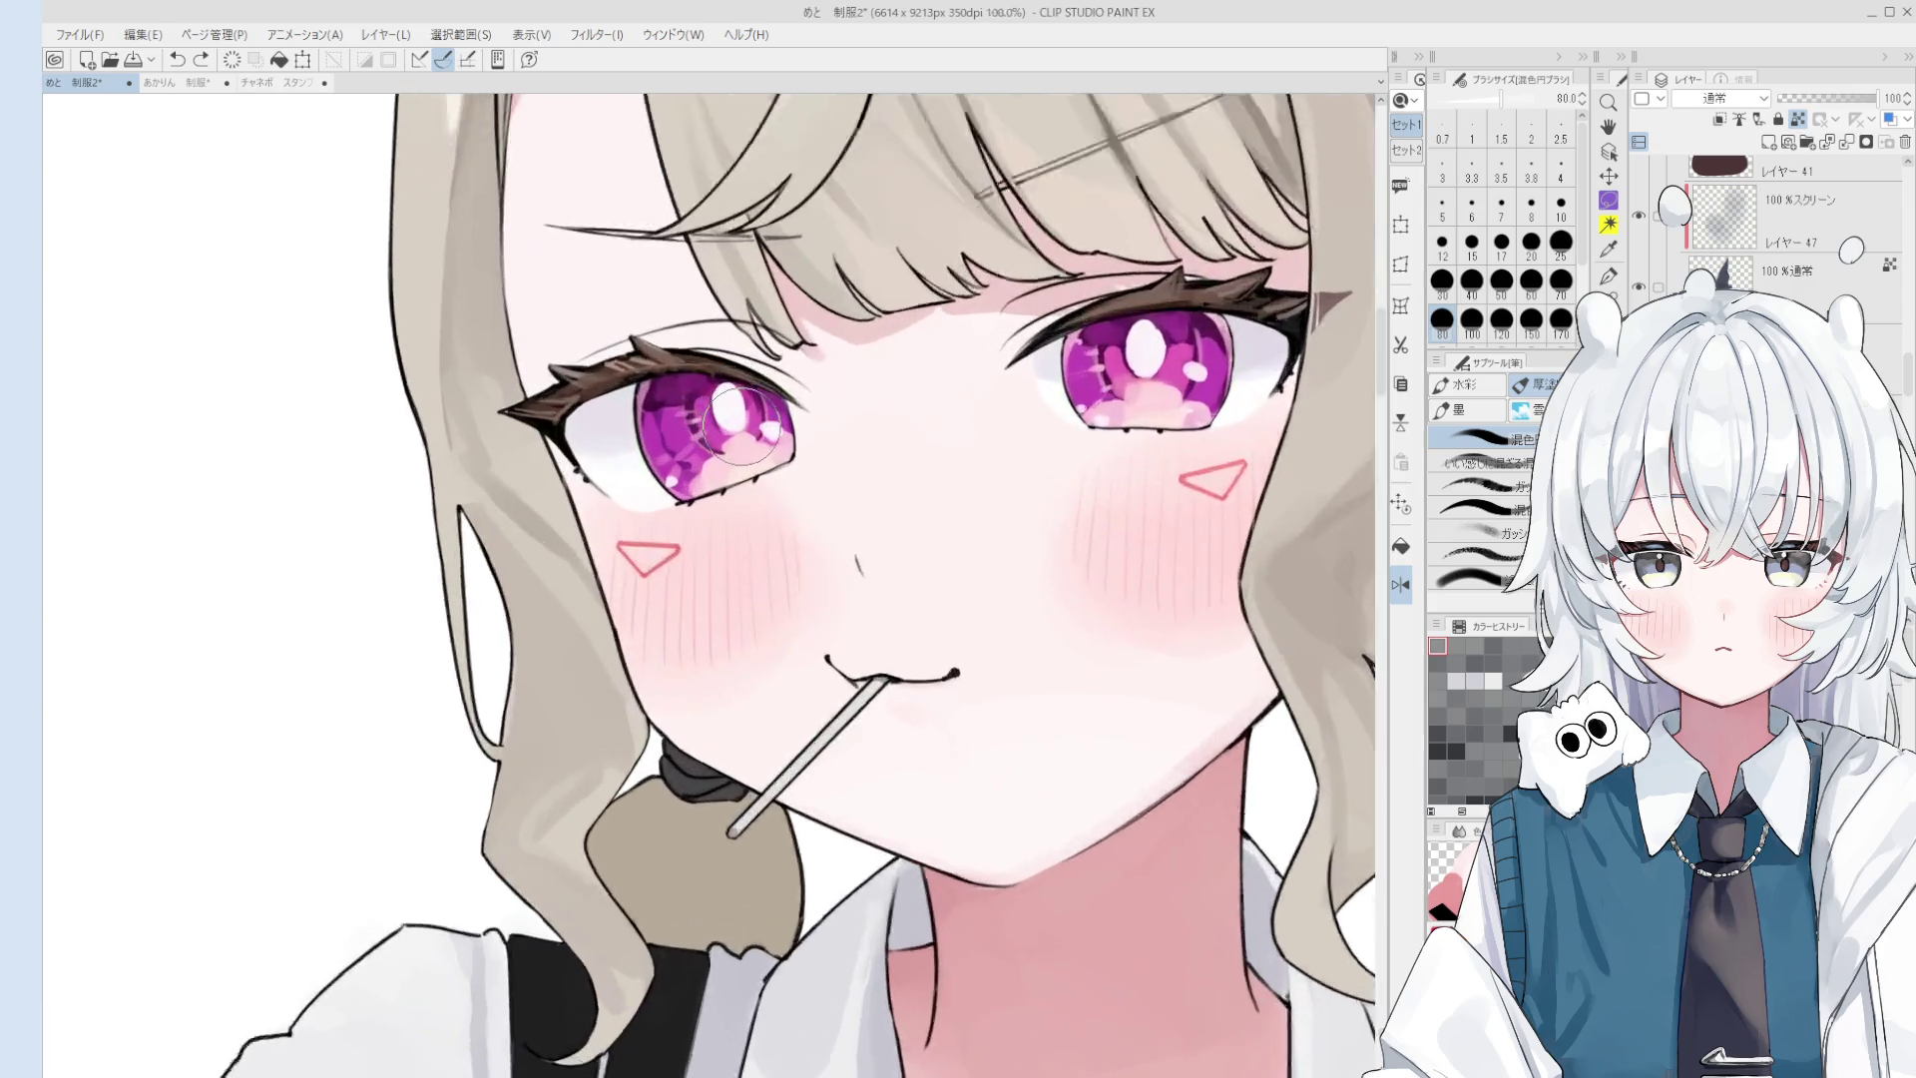
key(o)
key(b)
key(ctrl+z)
drag(722, 401, 739, 404)
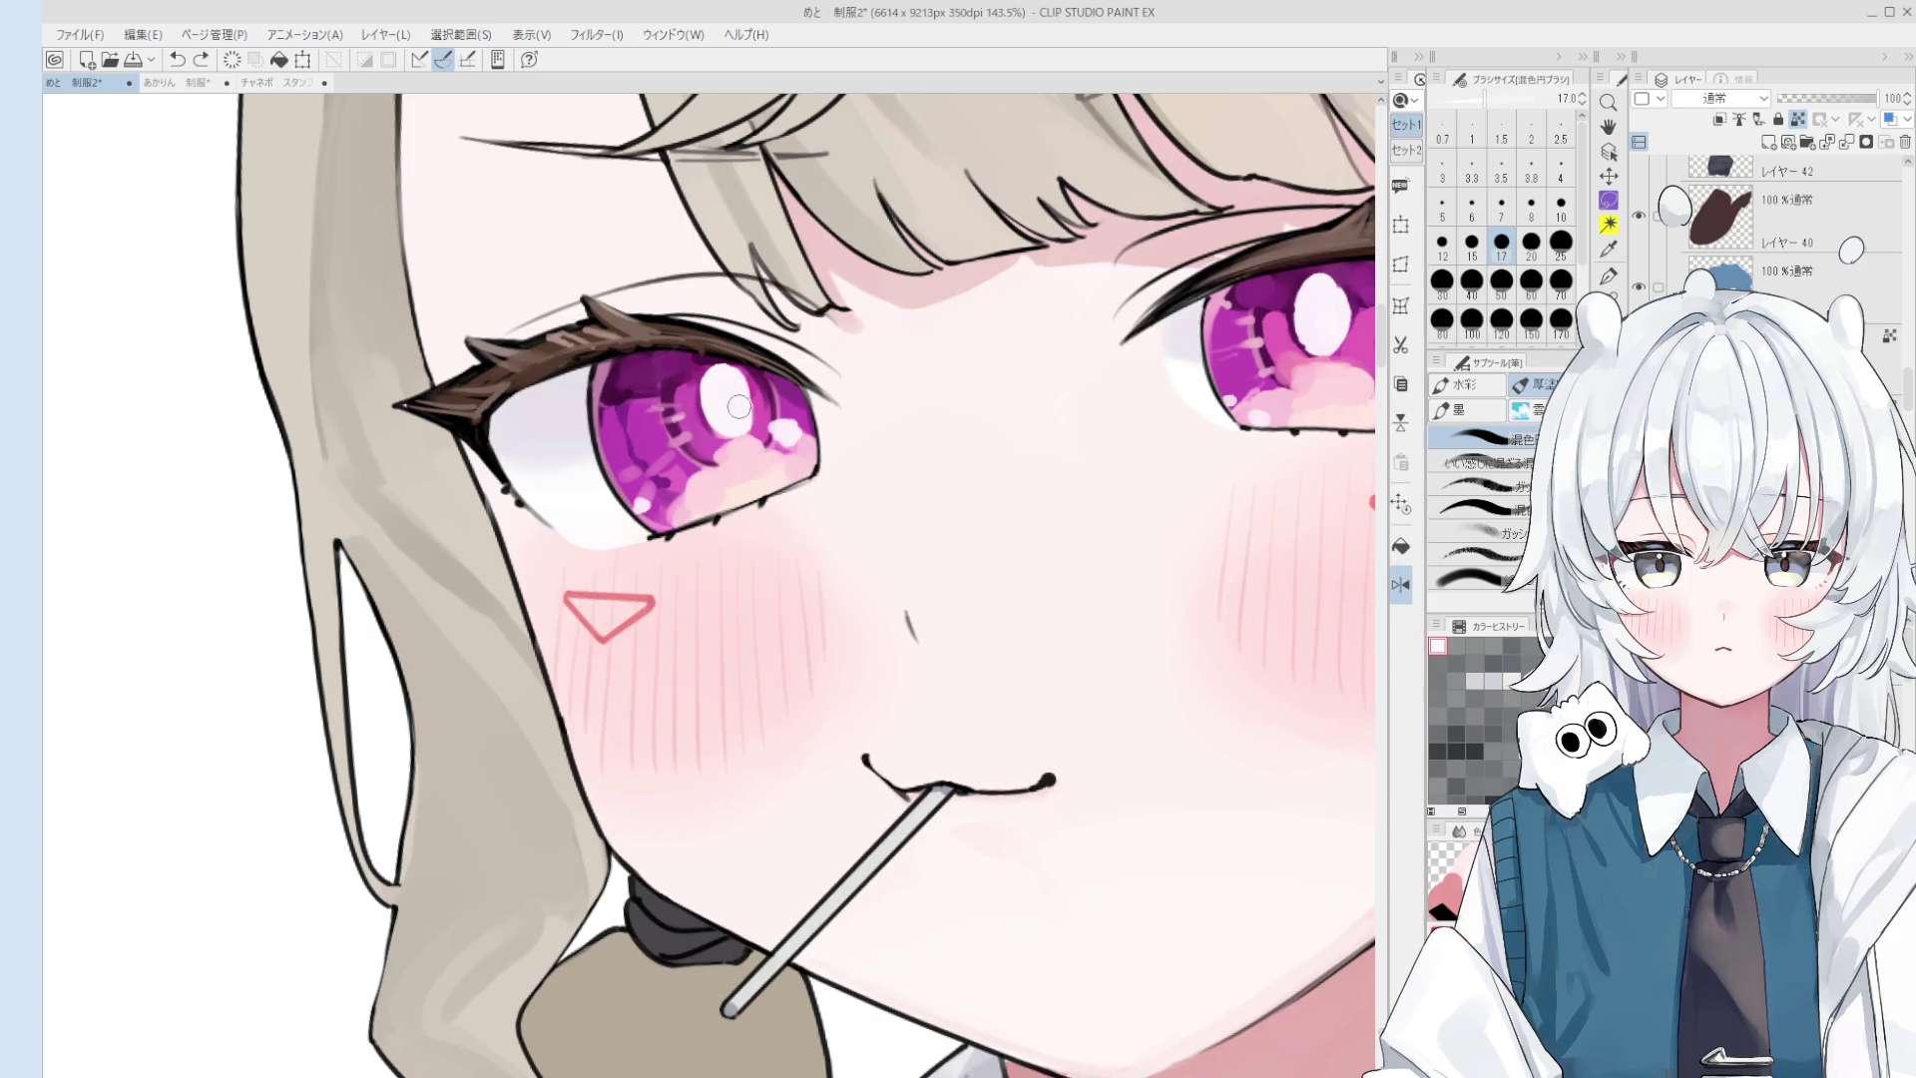
scroll(734, 413, down, 3)
scroll(735, 413, down, 1)
scroll(734, 414, up, 2)
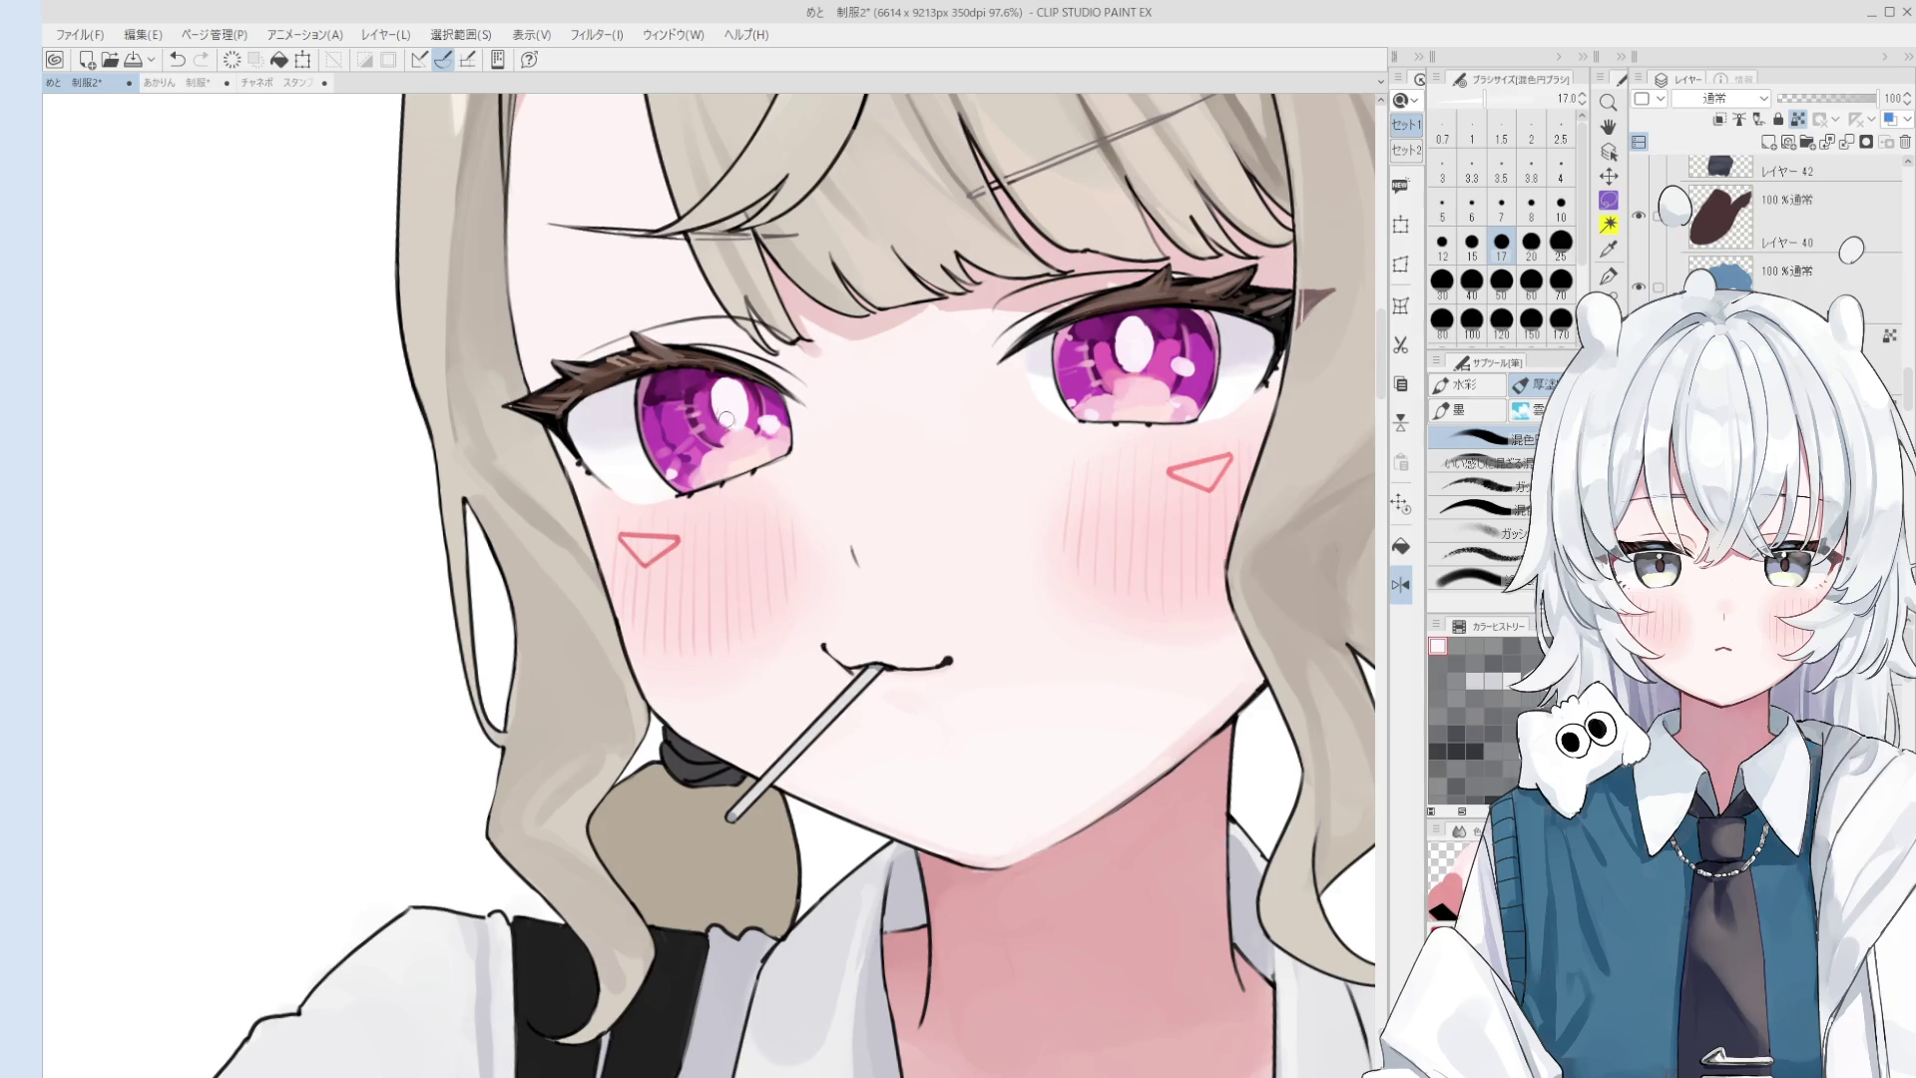
key(ctrl+z)
key(ctrl+y)
key(ctrl+z)
key(ctrl+y)
- Sample the eye's purple and add a small fine stroke to the highlight, comparing before and after
scroll(734, 417, down, 3)
scroll(735, 417, up, 1)
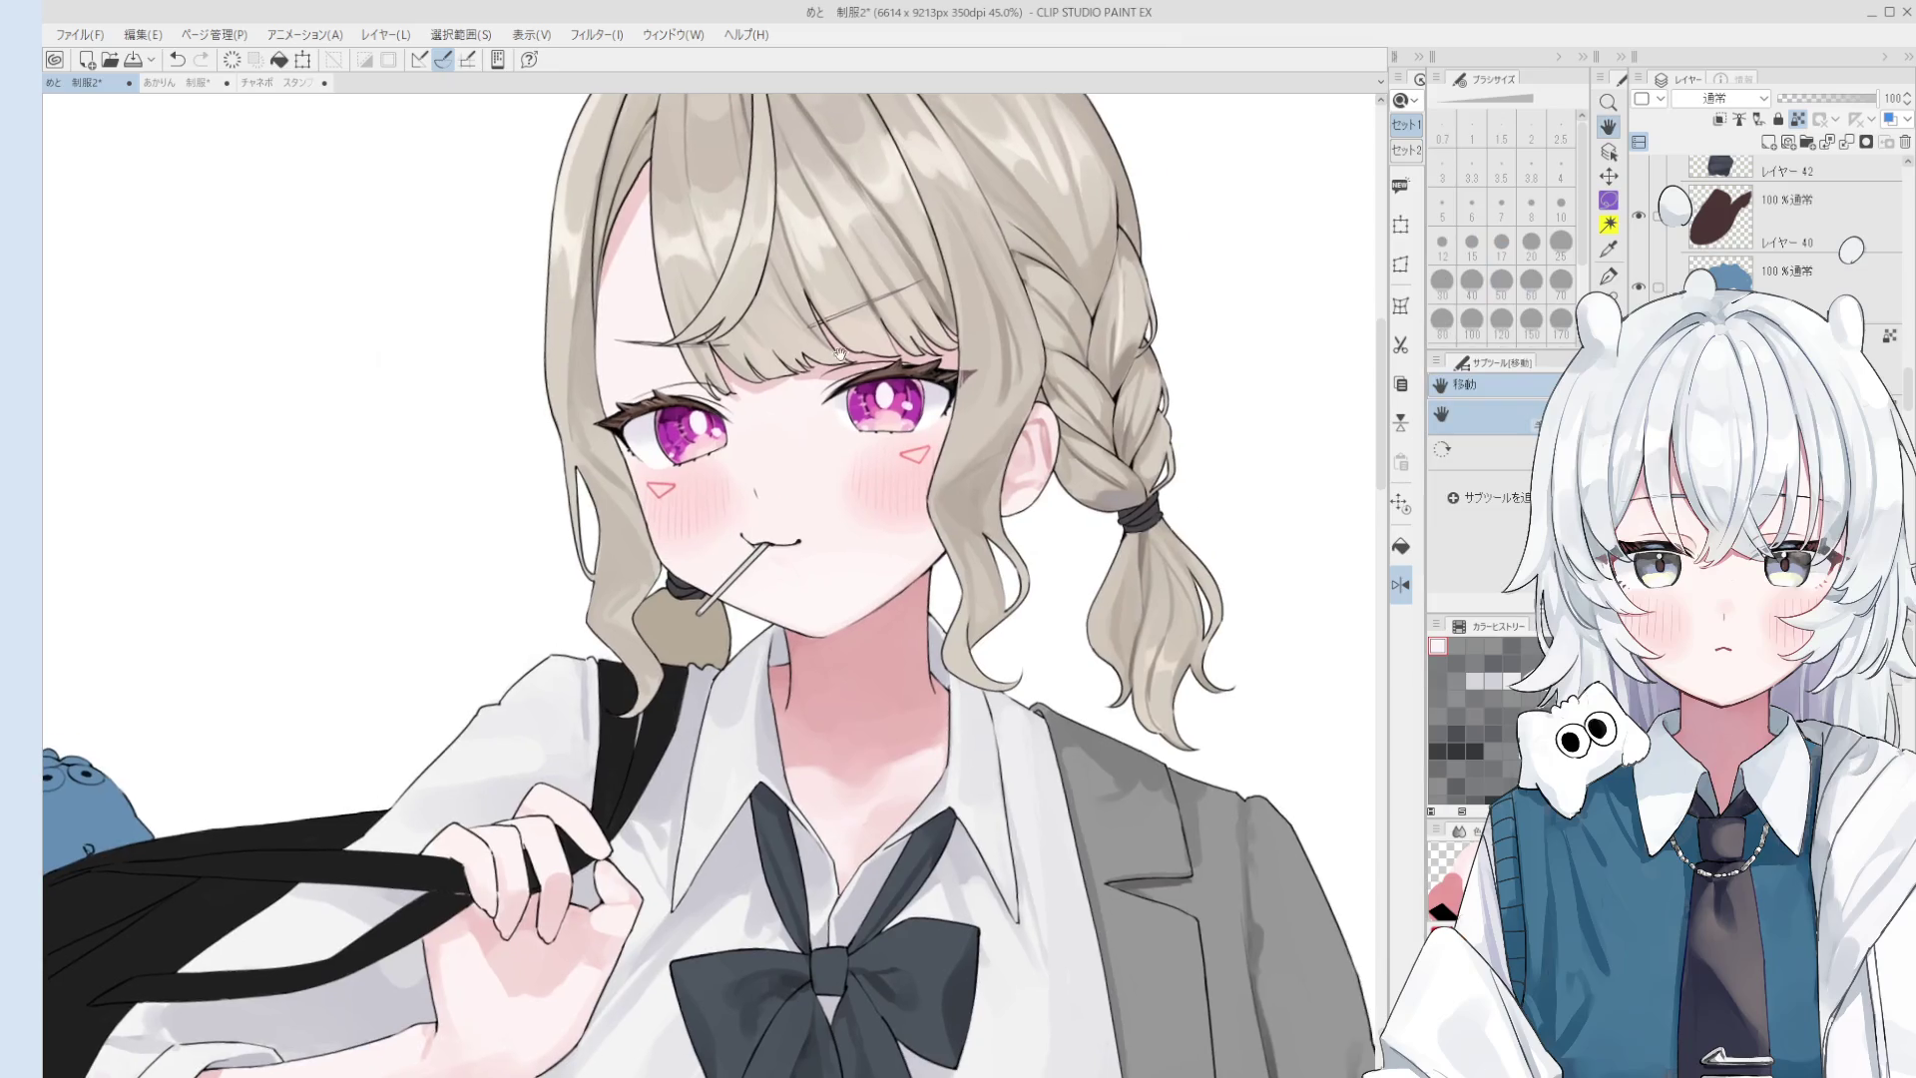
scroll(734, 417, up, 1)
scroll(702, 416, up, 2)
alt+click(689, 434)
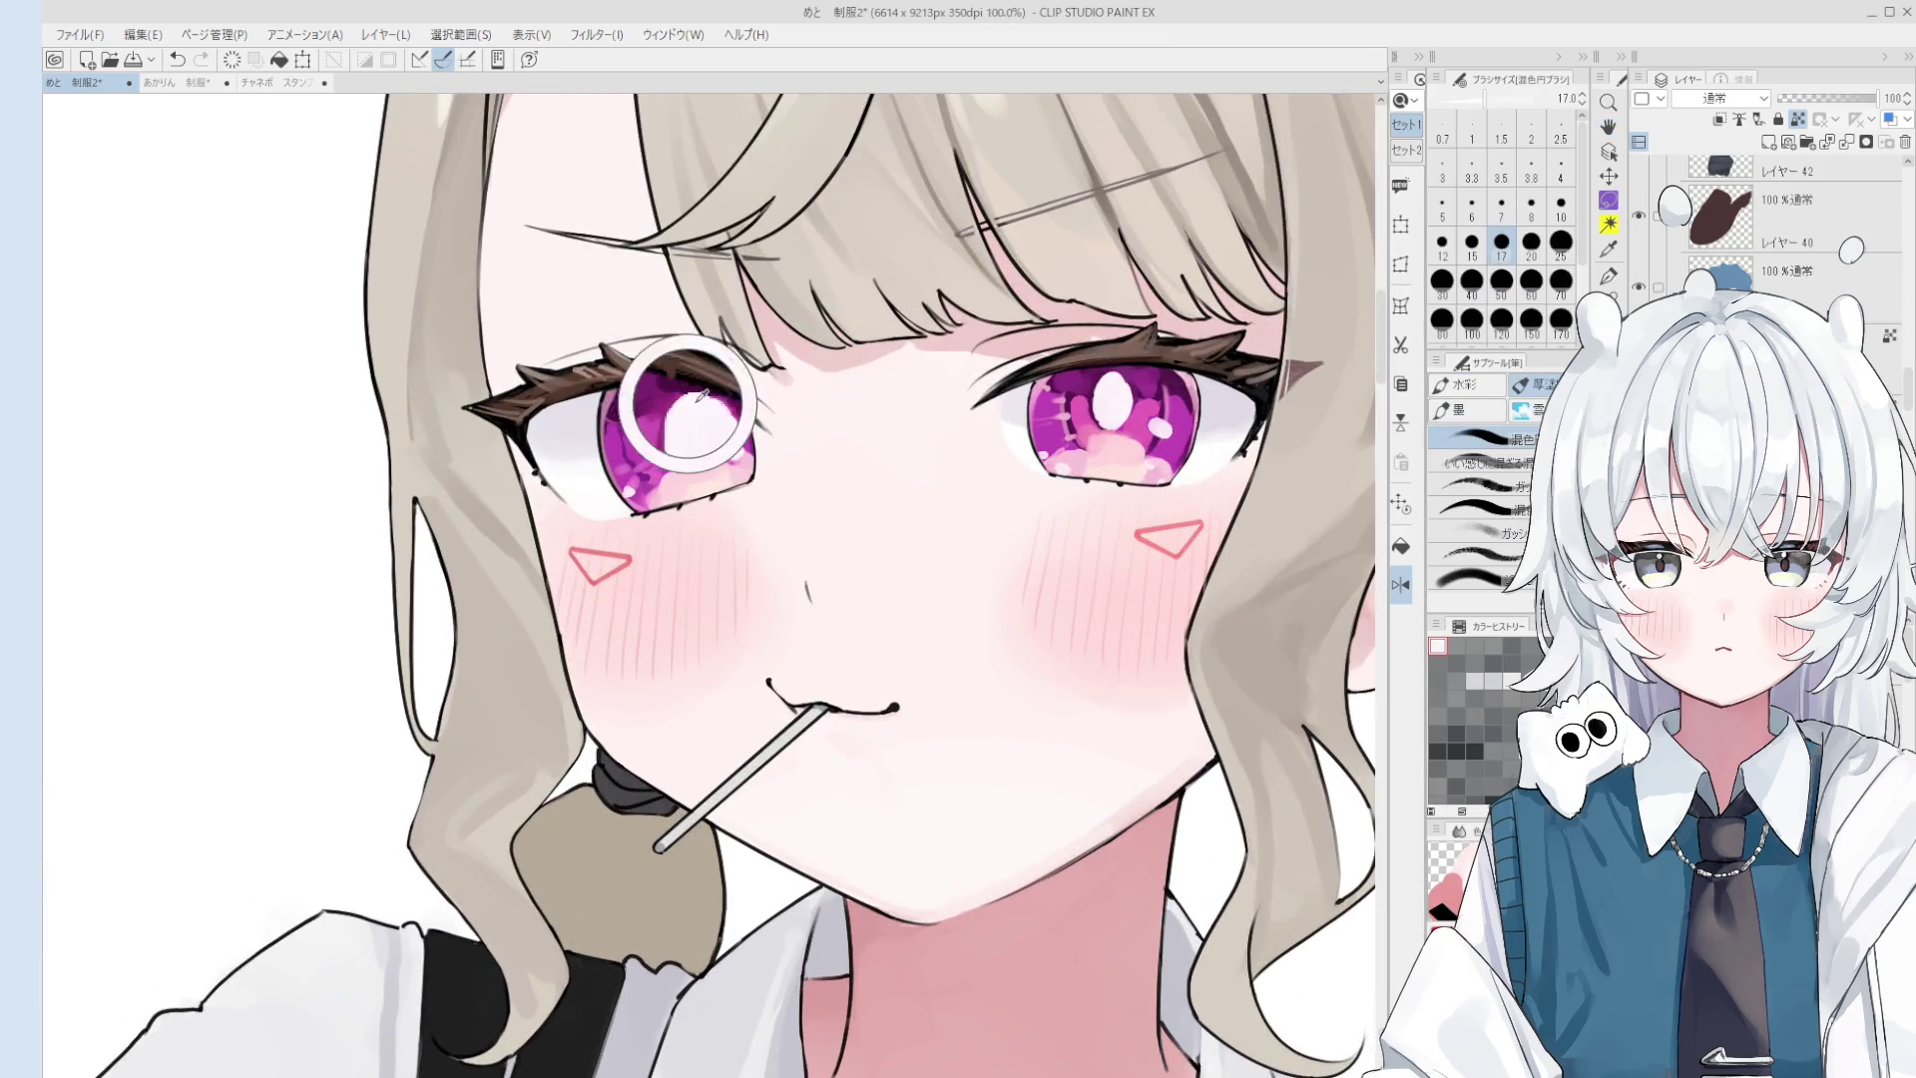
key([)
key([)
key([)
key(ctrl+z)
mouse_move(690, 458)
mouse_down()
mouse_move(682, 401)
mouse_move(719, 420)
mouse_up()
key(ctrl+y)
key(ctrl+z)
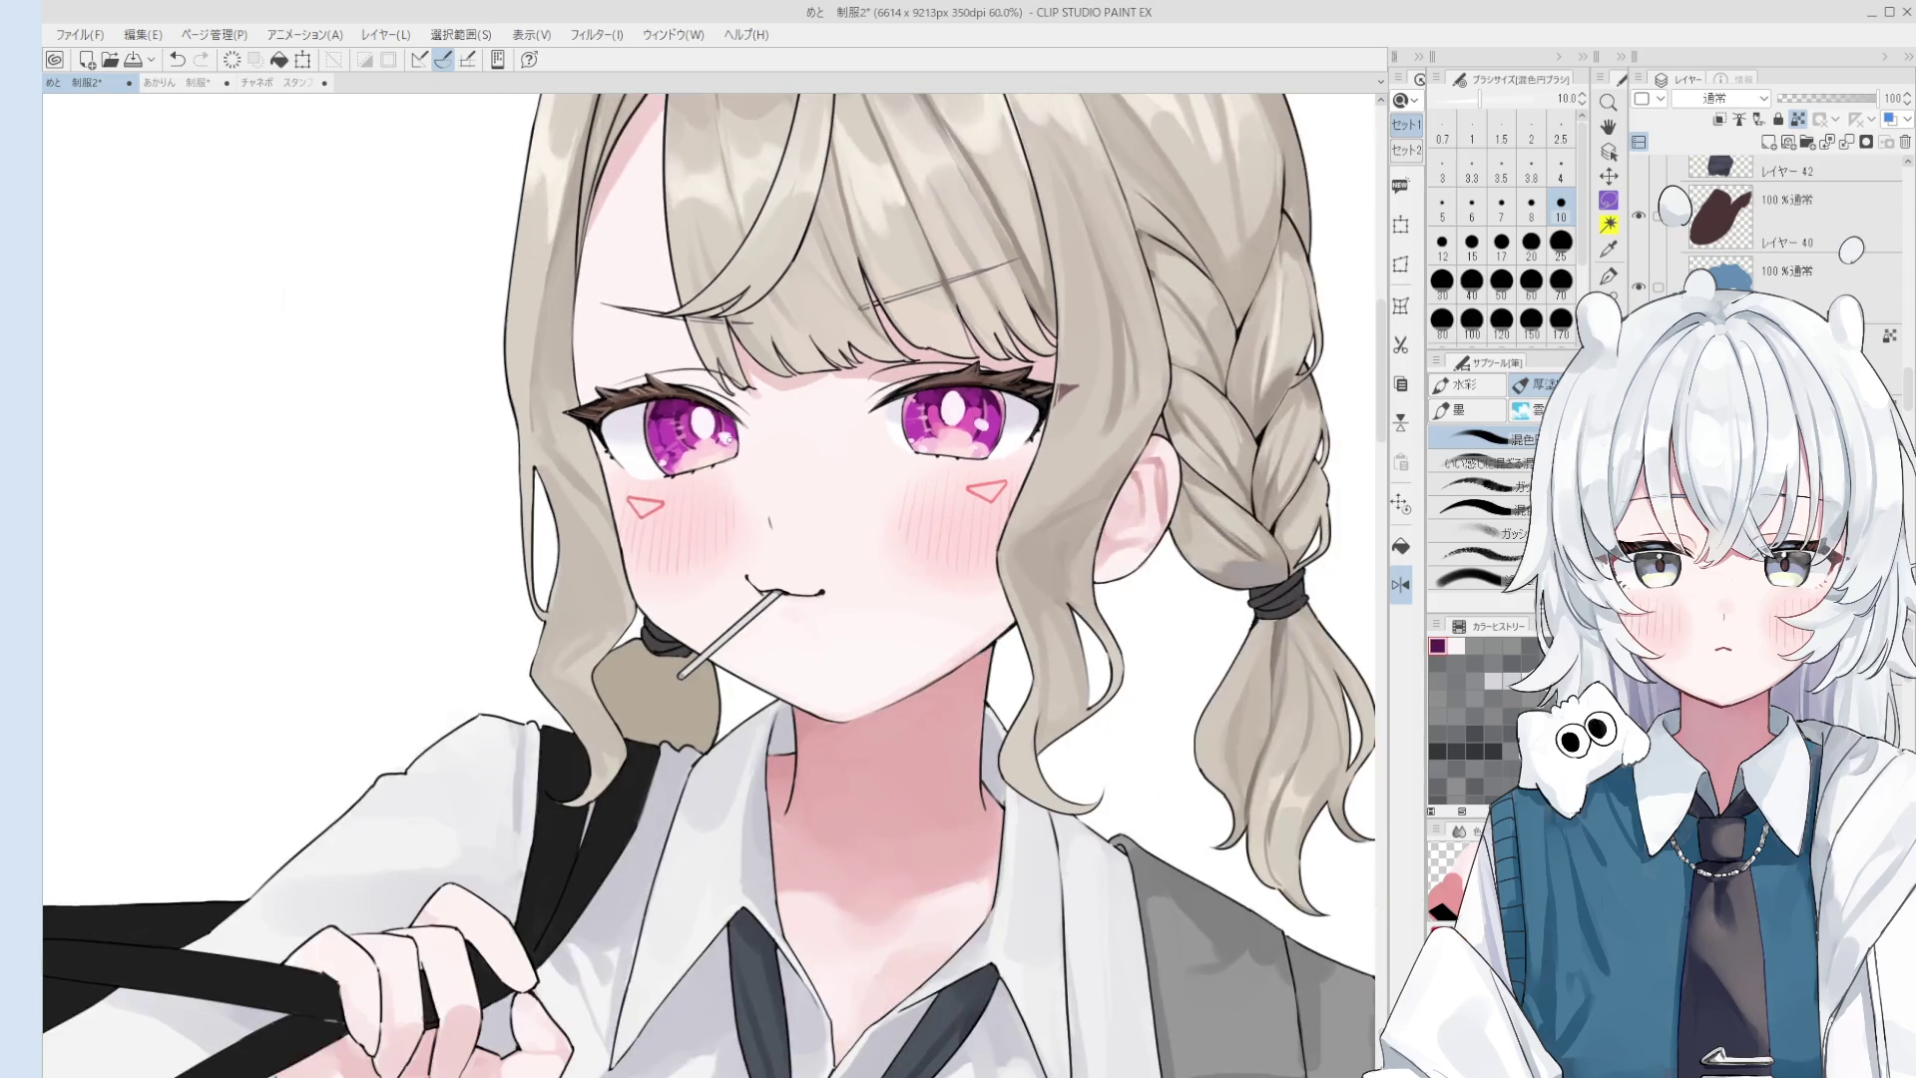
- Zoom back out and save the drawing
scroll(719, 429, down, 3)
scroll(768, 339, down, 2)
scroll(767, 340, down, 2)
scroll(758, 359, down, 1)
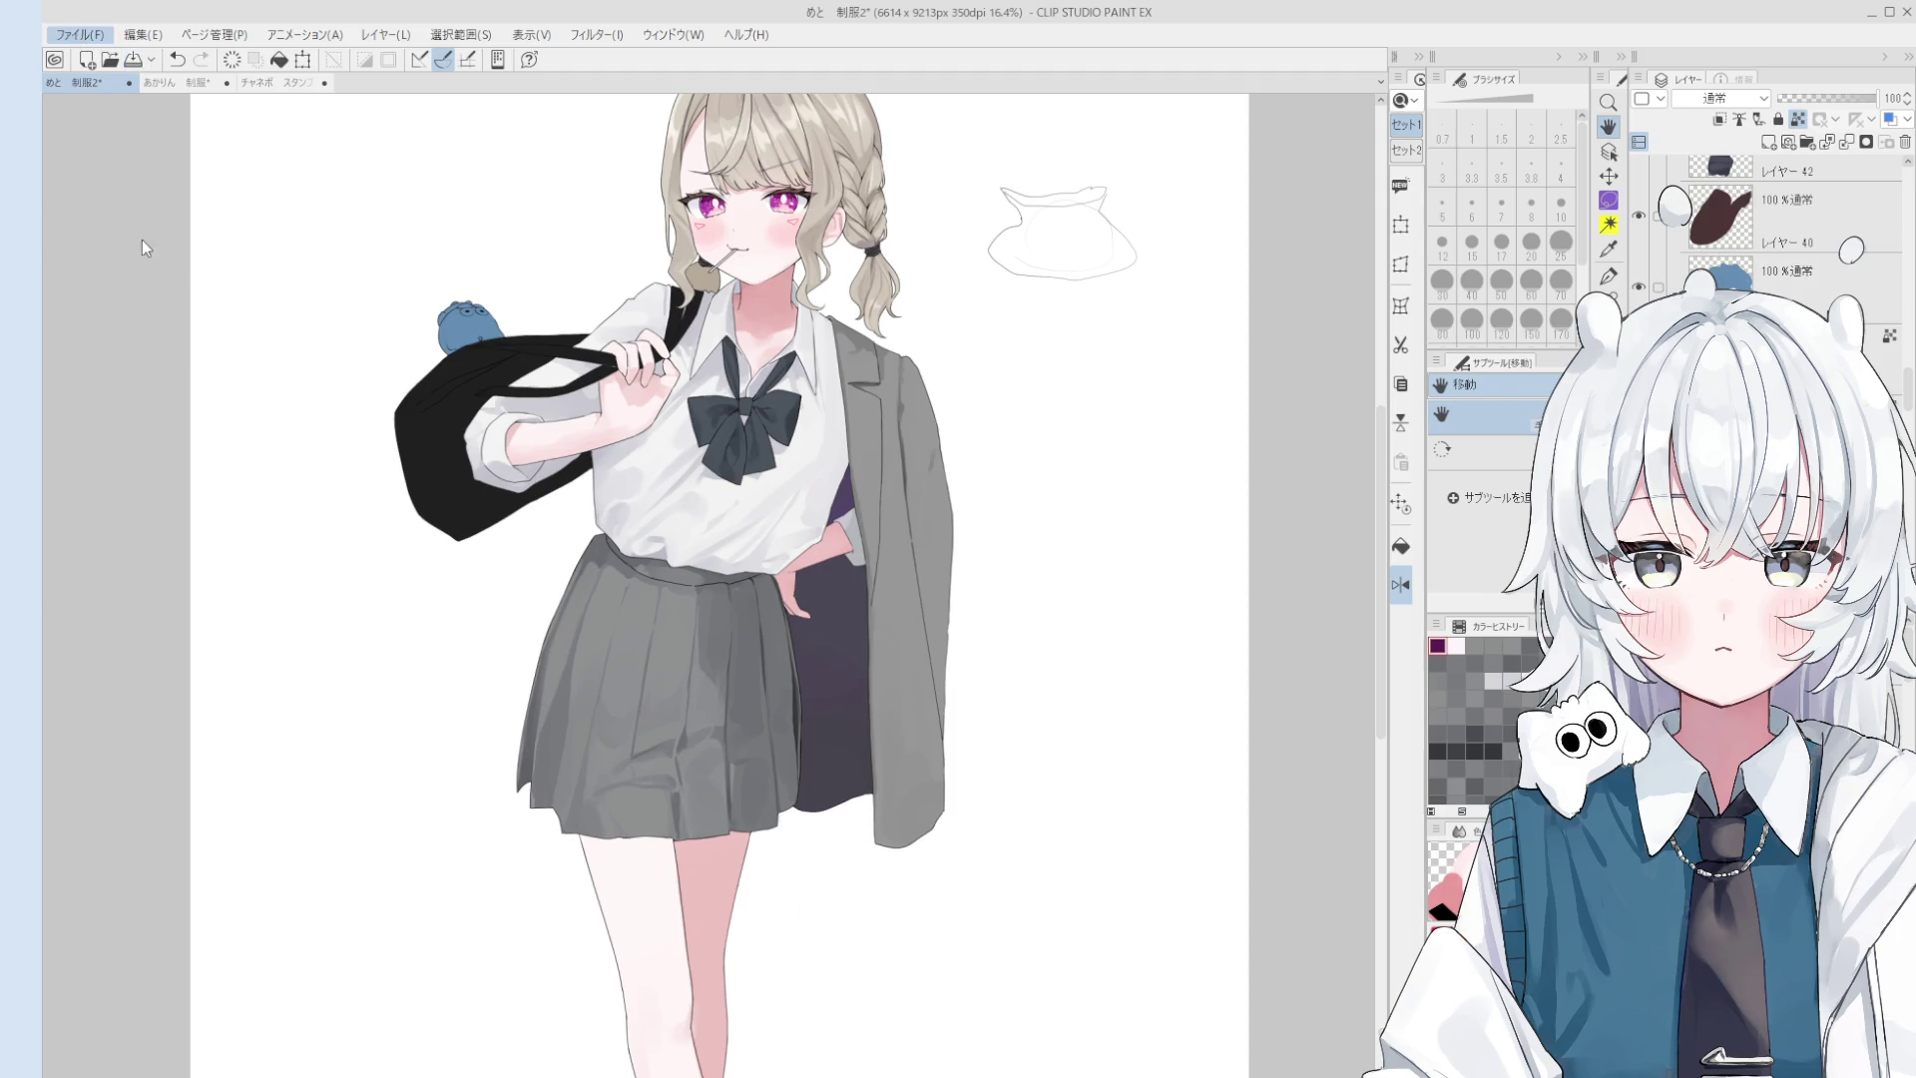
key(ctrl+s)
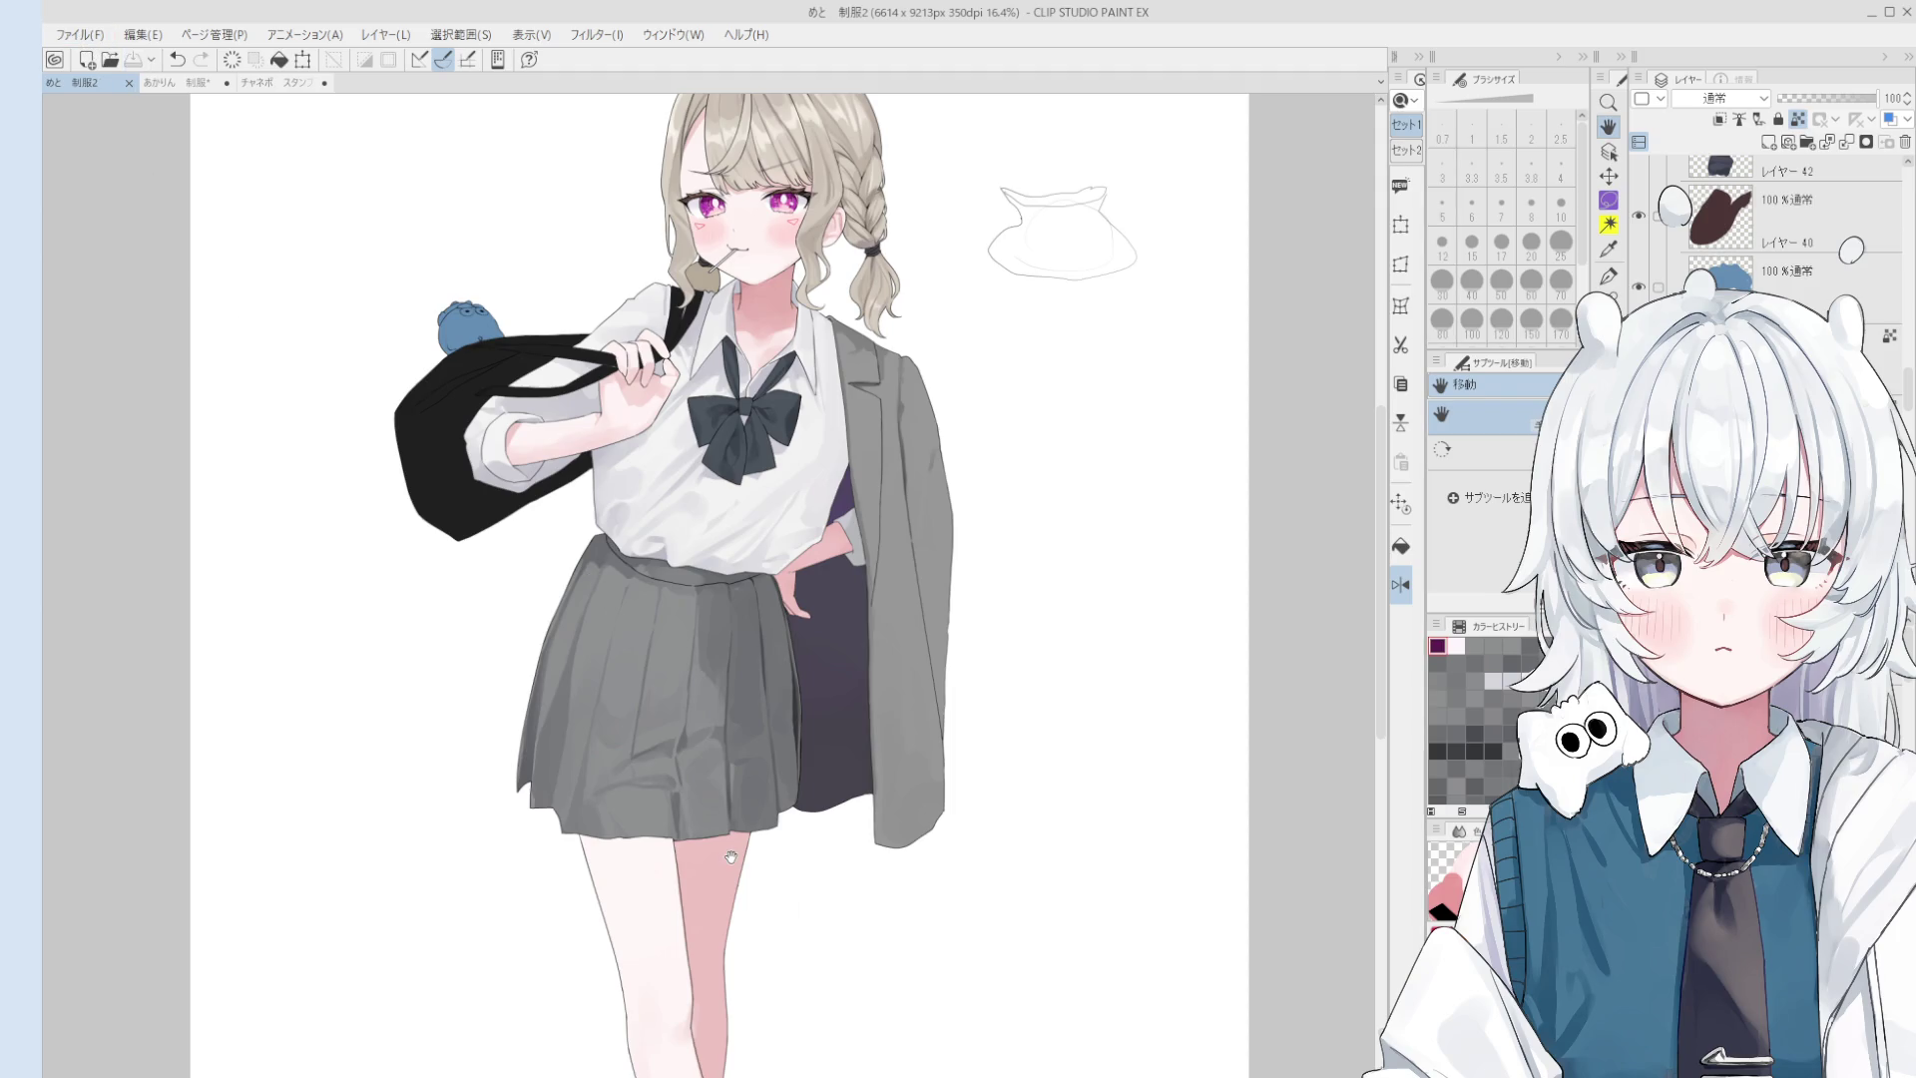
- Switch to the blending brush and sample skirt greys, setting the brush to size 60
scroll(699, 758, up, 2)
key(b)
alt+click(664, 777)
key(bracketright)
key(bracketright)
key(bracketright)
key(bracketright)
key(bracketright)
key(bracketright)
key(bracketright)
key(bracketright)
scroll(688, 774, down, 2)
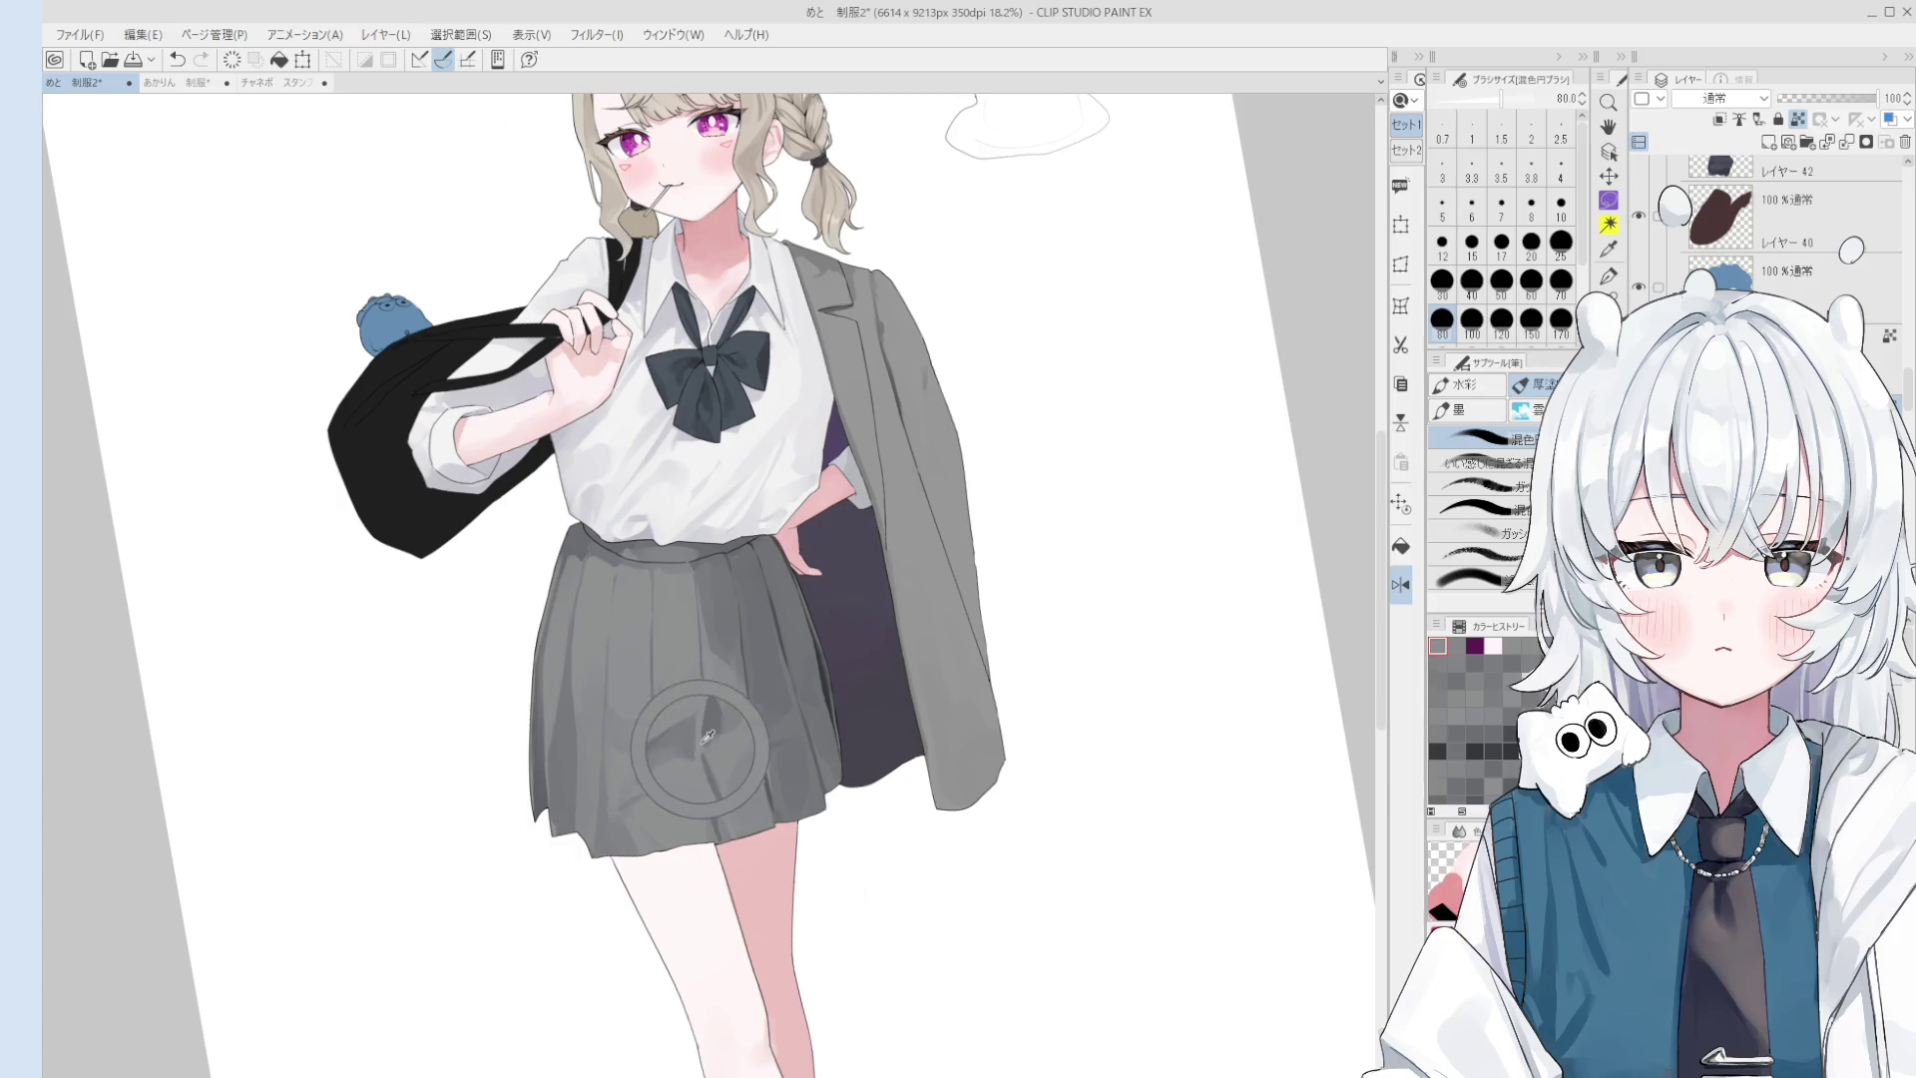
alt+click(659, 776)
scroll(656, 776, up, 2)
key(bracketleft)
key(bracketleft)
key(bracketleft)
key(bracketright)
key(bracketright)
key(bracketright)
alt+click(644, 788)
scroll(645, 780, down, 1)
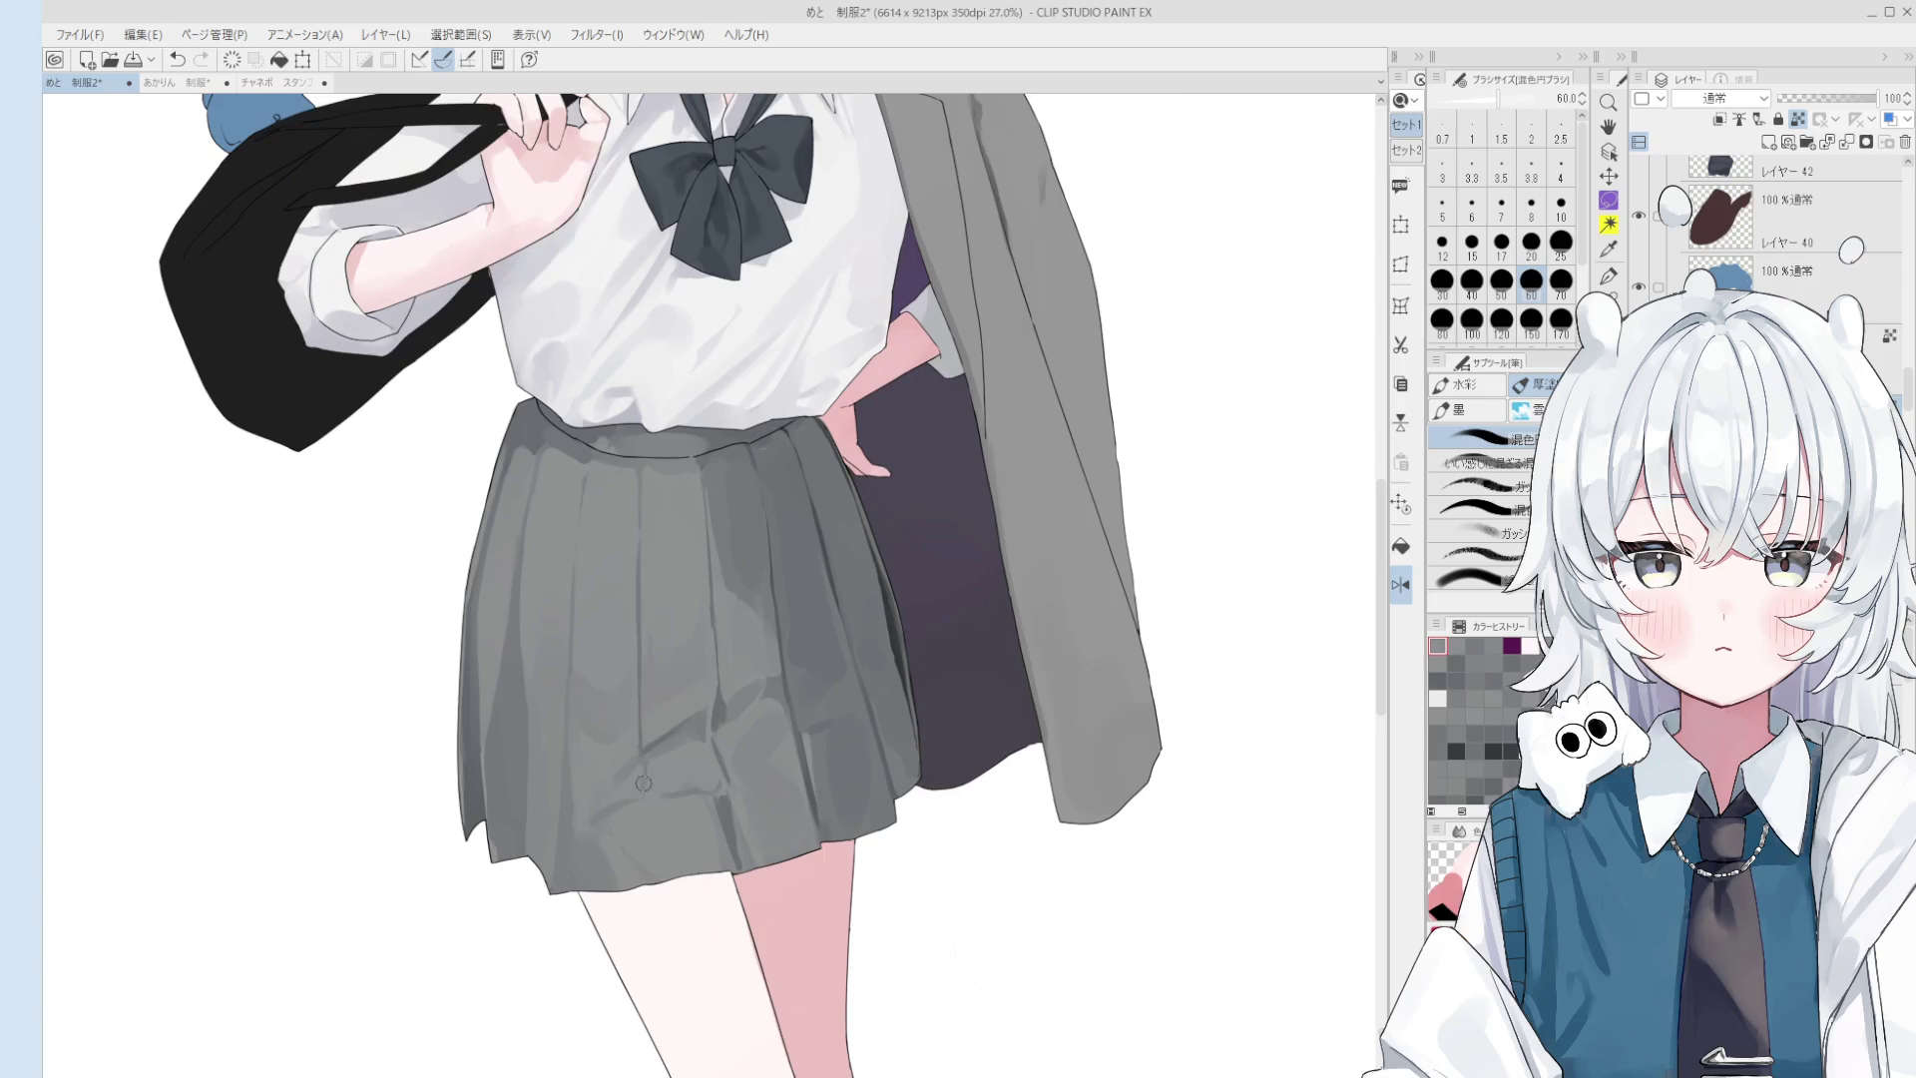
- Paint a shading stroke across the skirt, then settle the brush at size 40
drag(644, 780, 689, 803)
key(bracketleft)
key(bracketleft)
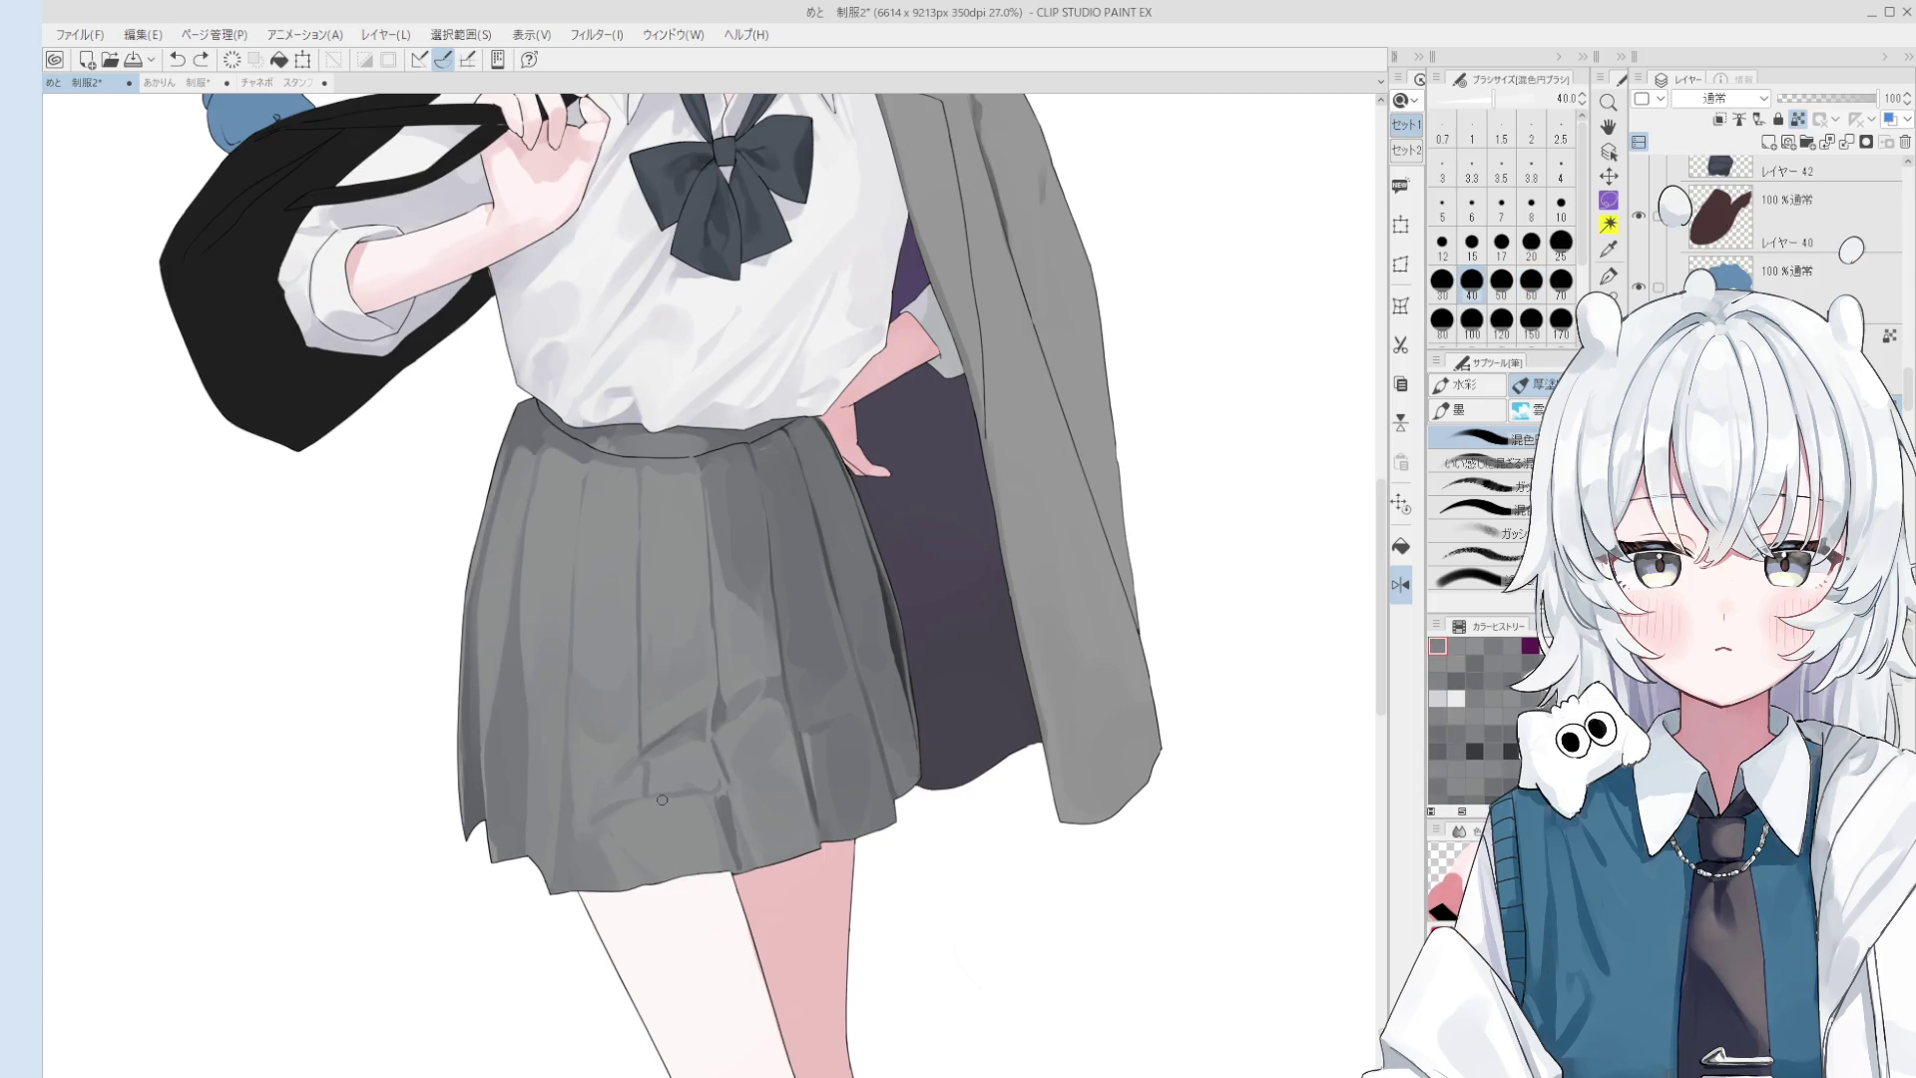
key(bracketright)
key(bracketright)
key(bracketright)
scroll(675, 875, down, 1)
key(bracketright)
key(bracketright)
key(bracketleft)
key(bracketleft)
key(bracketleft)
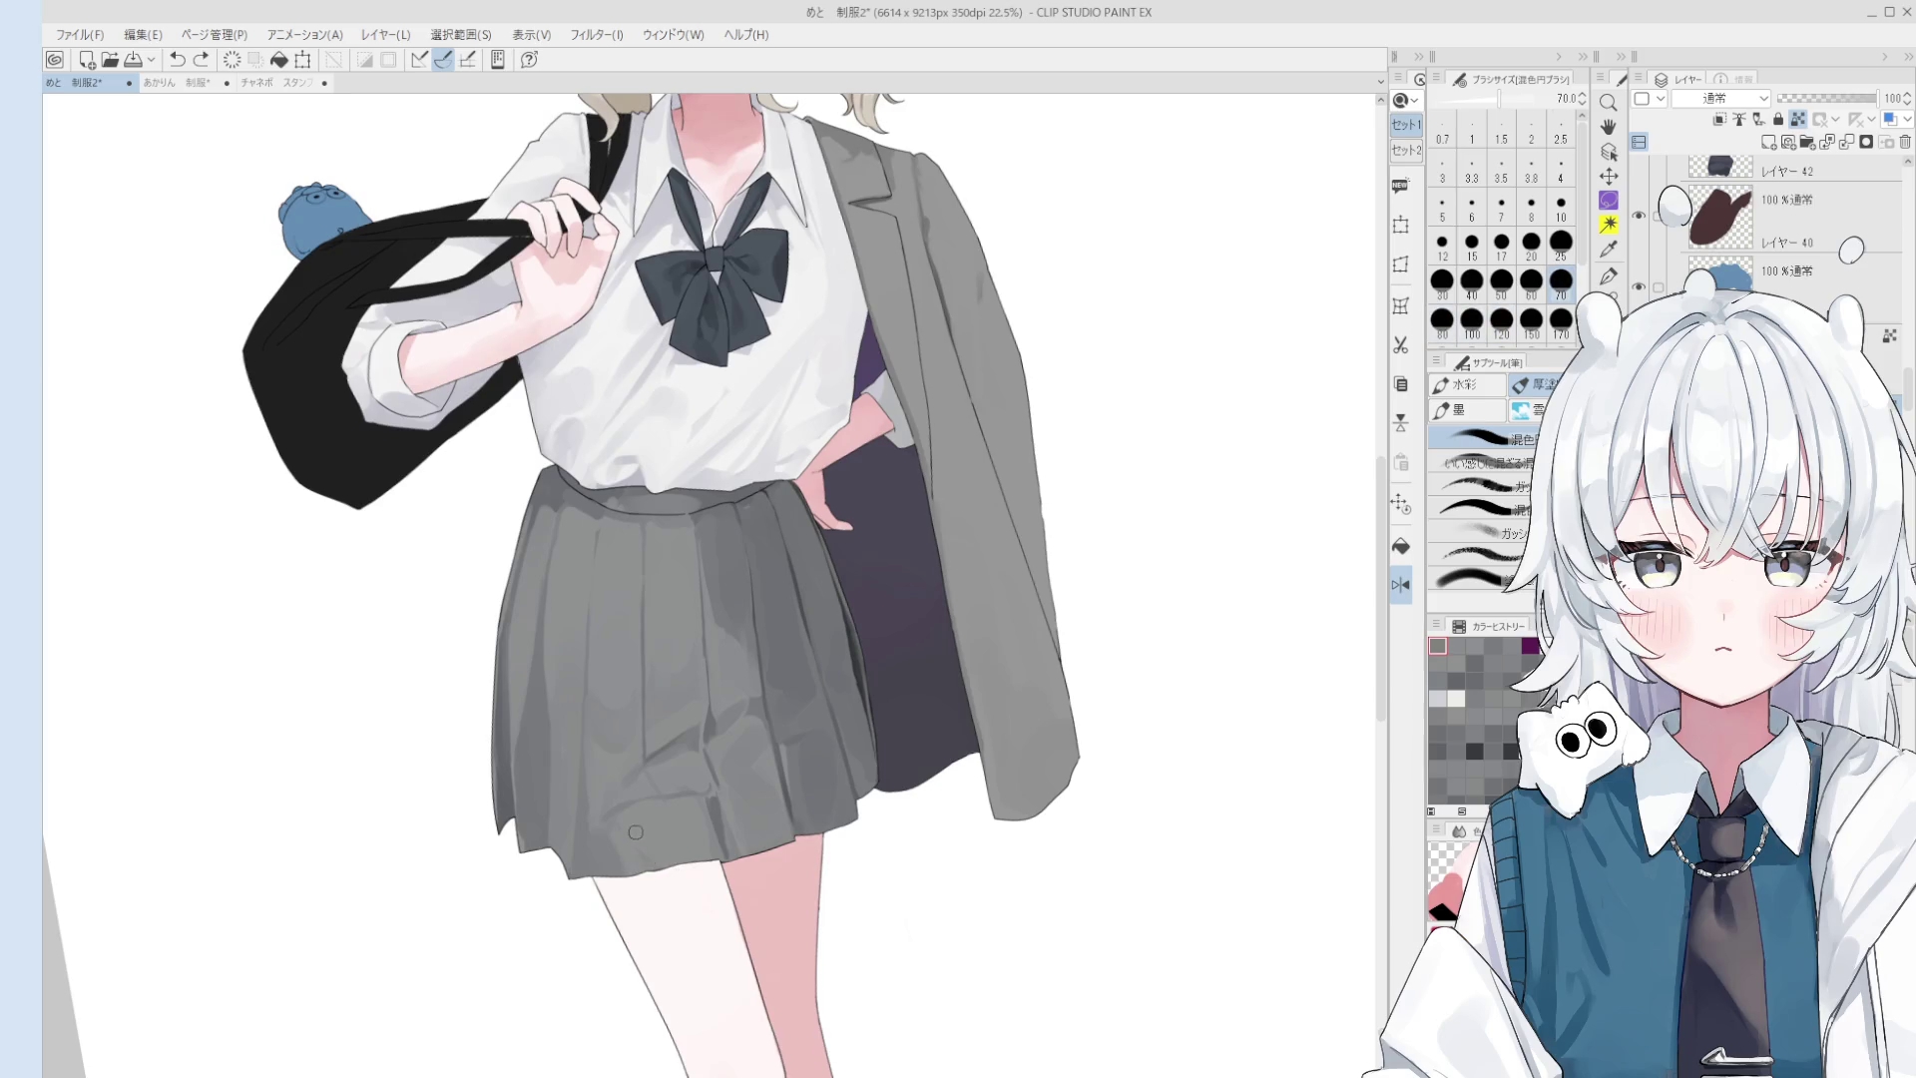
key(bracketleft)
key(bracketleft)
key(bracketleft)
key(bracketright)
key(bracketright)
key(bracketright)
- Blend the skirt's front pleats, undoing two tries, and add short shading strokes at size 70
mouse_move(699, 804)
mouse_down()
mouse_move(604, 694)
mouse_move(555, 592)
mouse_up()
key(ctrl+z)
drag(555, 713, 554, 589)
key(ctrl+z)
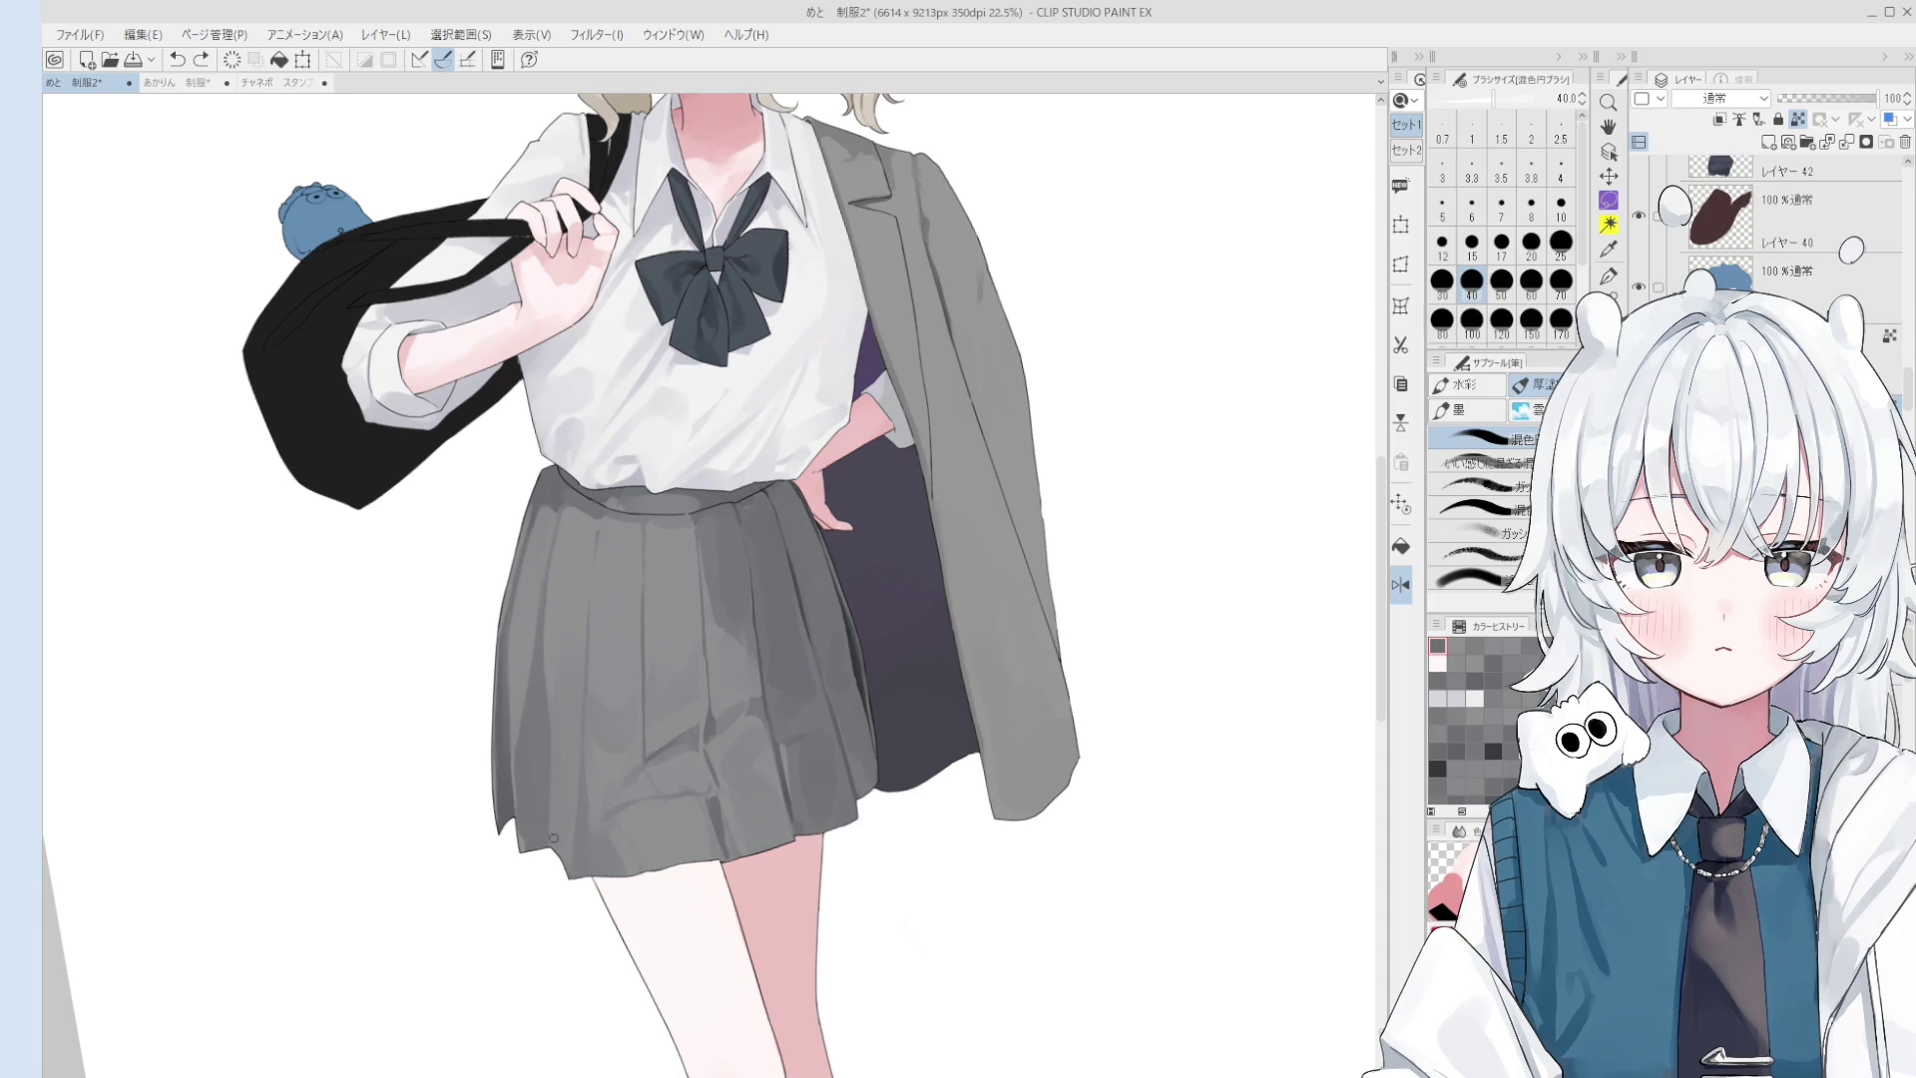
drag(545, 798, 551, 844)
key(bracketright)
key(bracketright)
key(bracketright)
scroll(559, 778, up, 1)
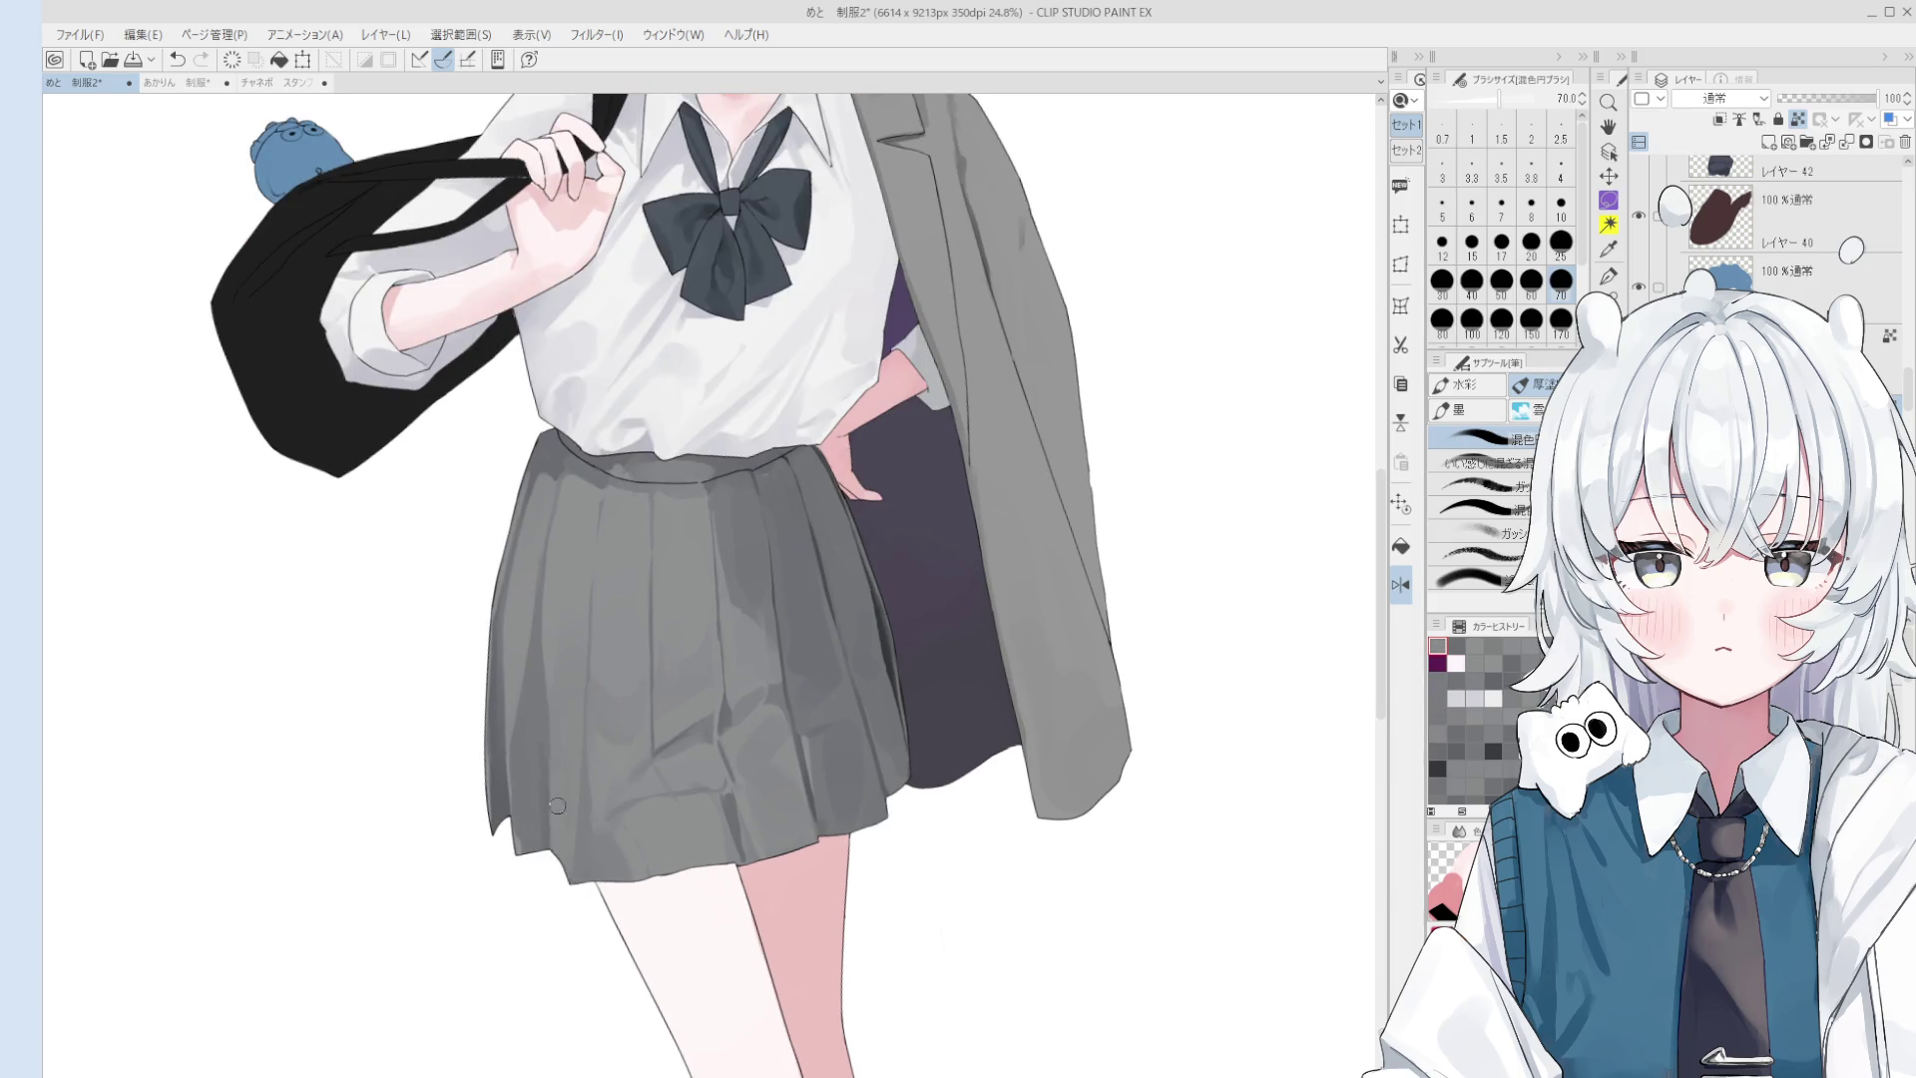
drag(687, 741, 644, 793)
scroll(675, 828, up, 1)
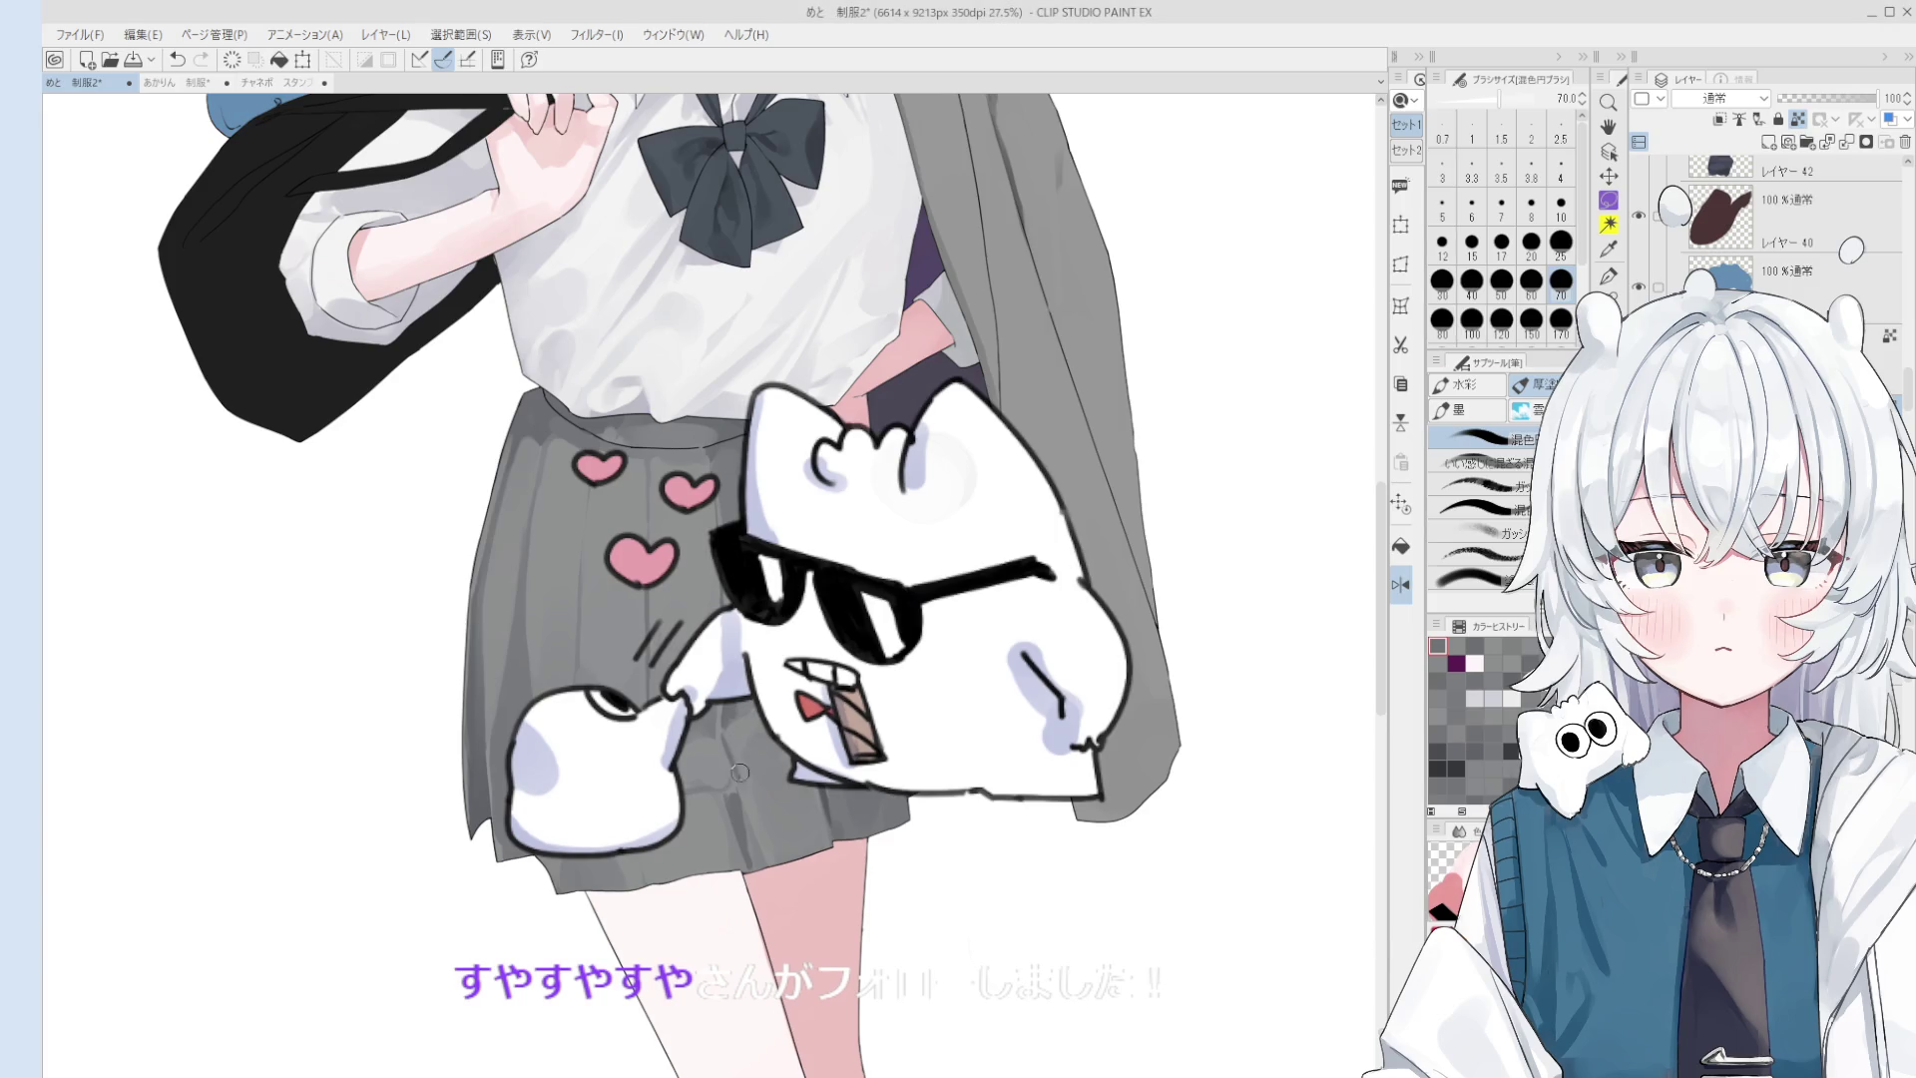
scroll(738, 771, down, 1)
key(bracketright)
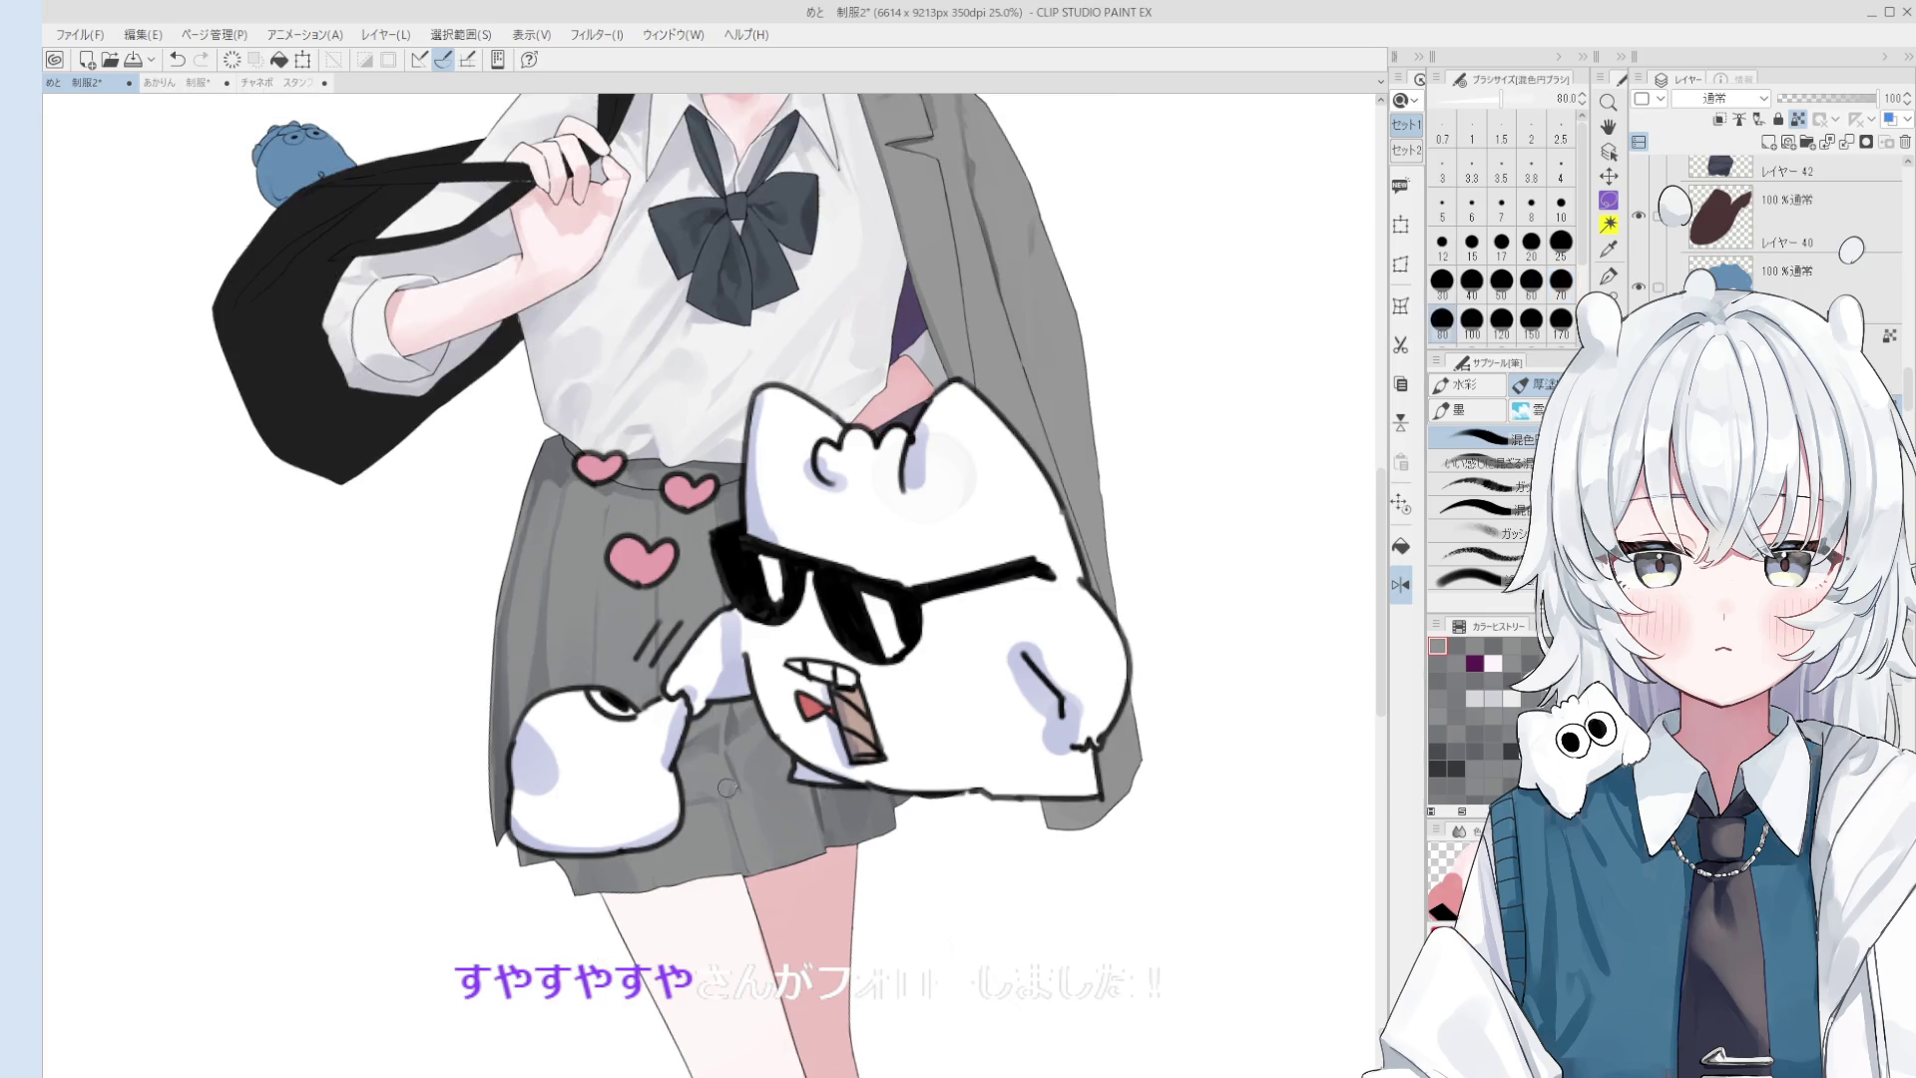
- Try brush sizes between 150 and 250, then save the drawing with Ctrl+S
key(bracketright)
key(bracketright)
key(bracketright)
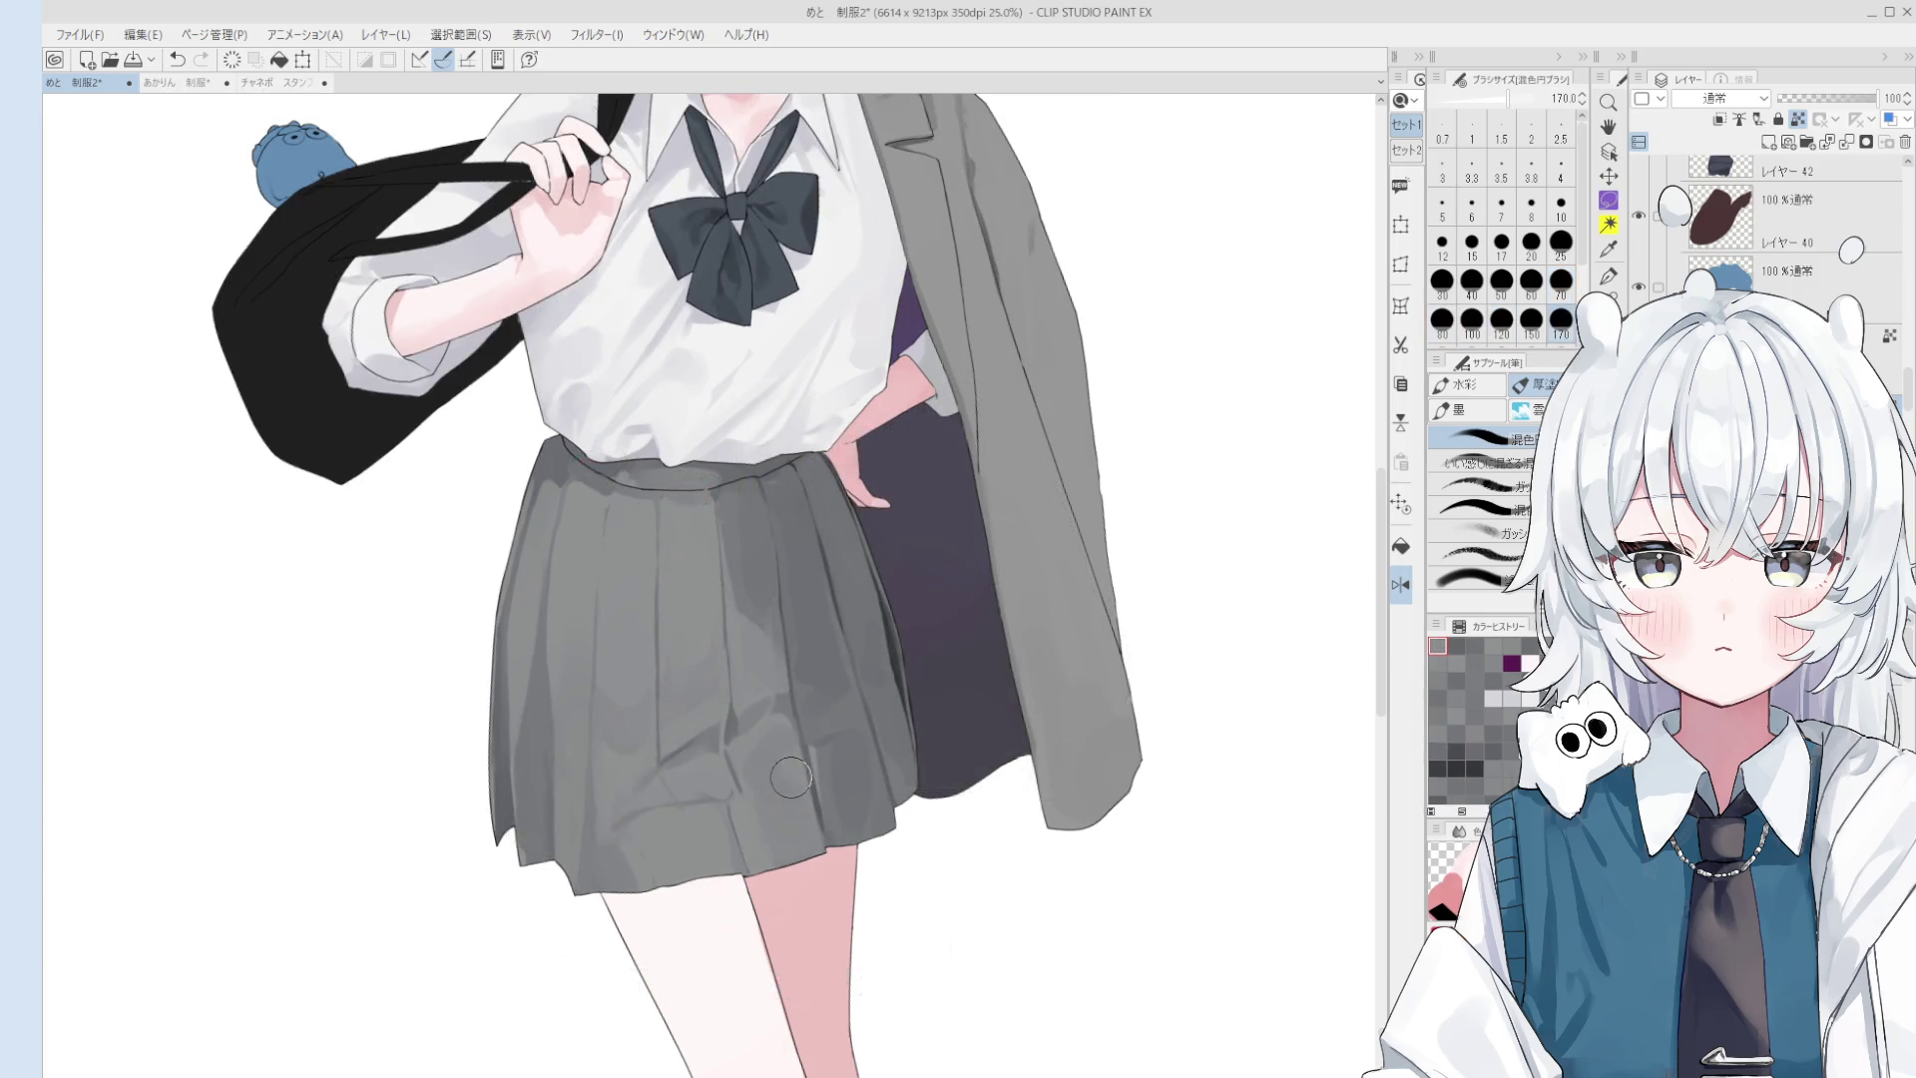
key(bracketright)
key(bracketright)
scroll(803, 813, down, 1)
key(bracketleft)
key(bracketleft)
key(bracketleft)
key(bracketright)
key(bracketright)
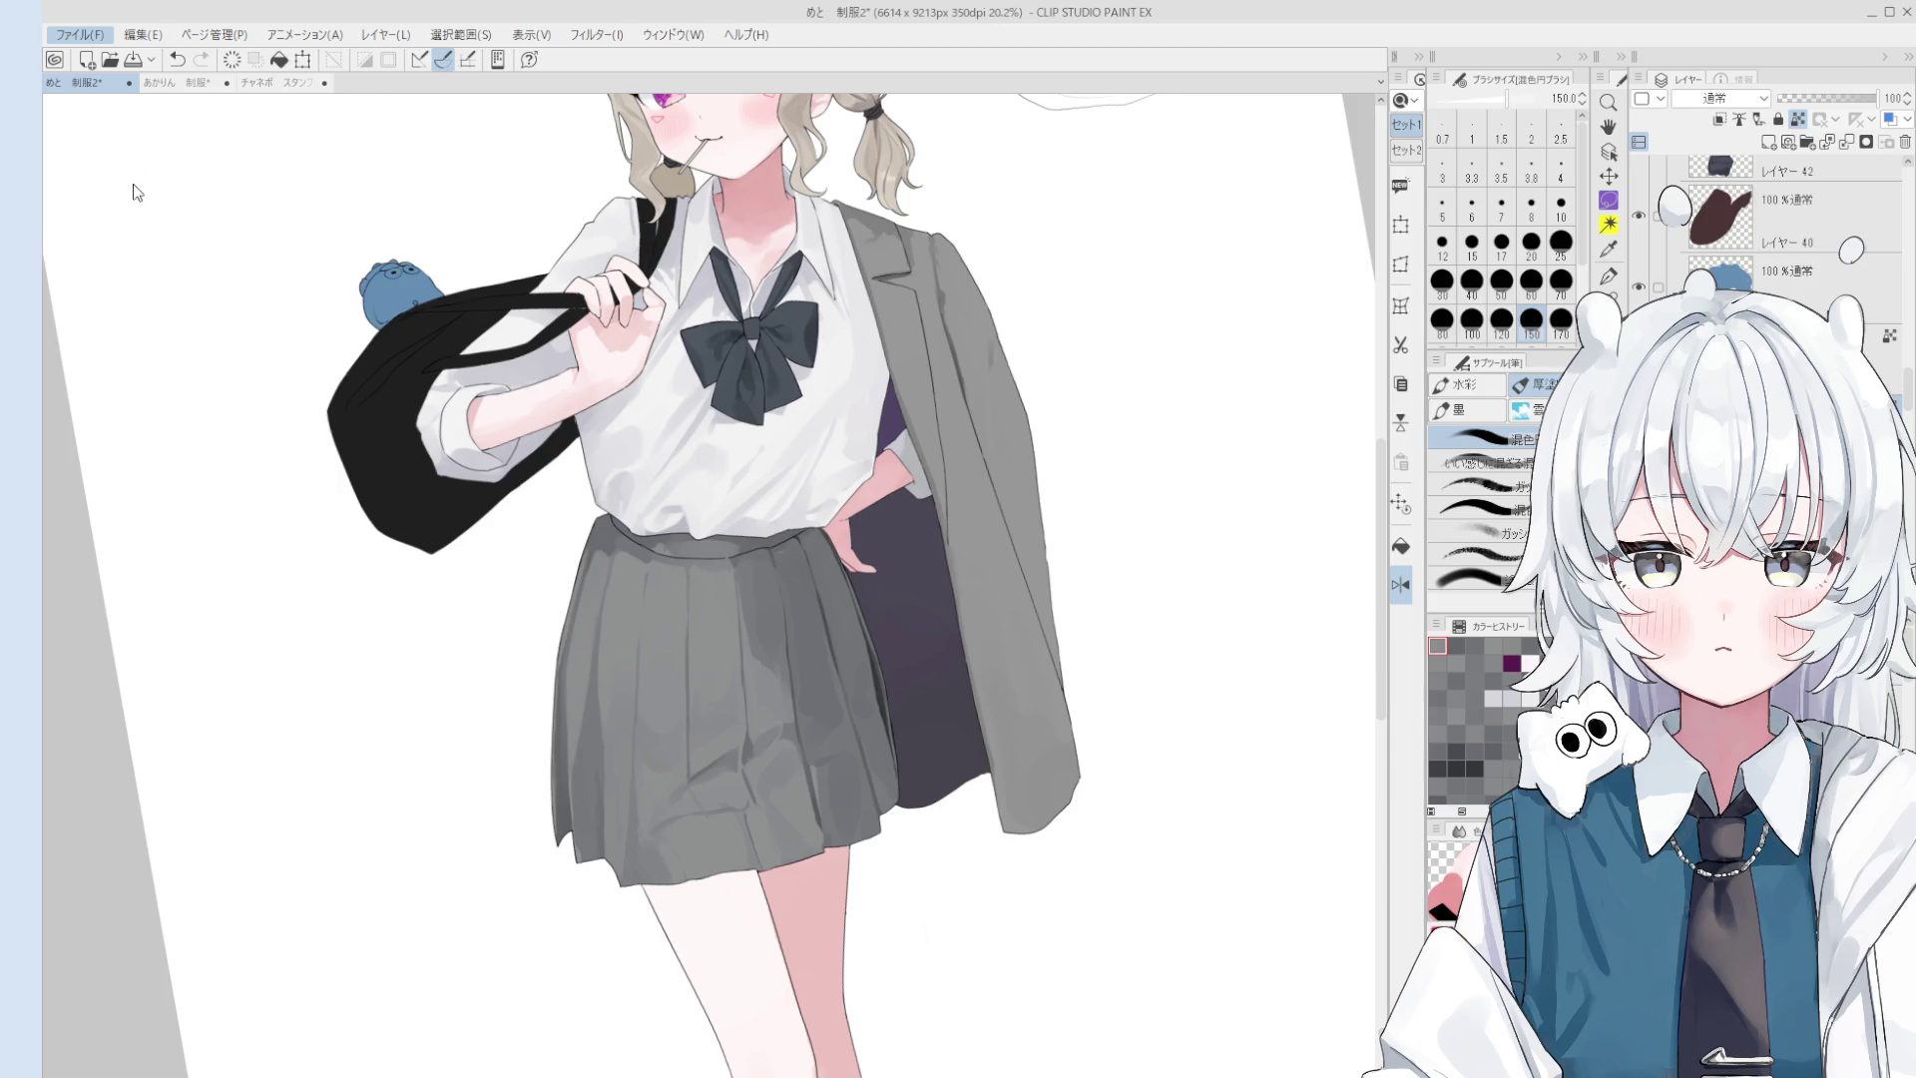
key(ctrl+s)
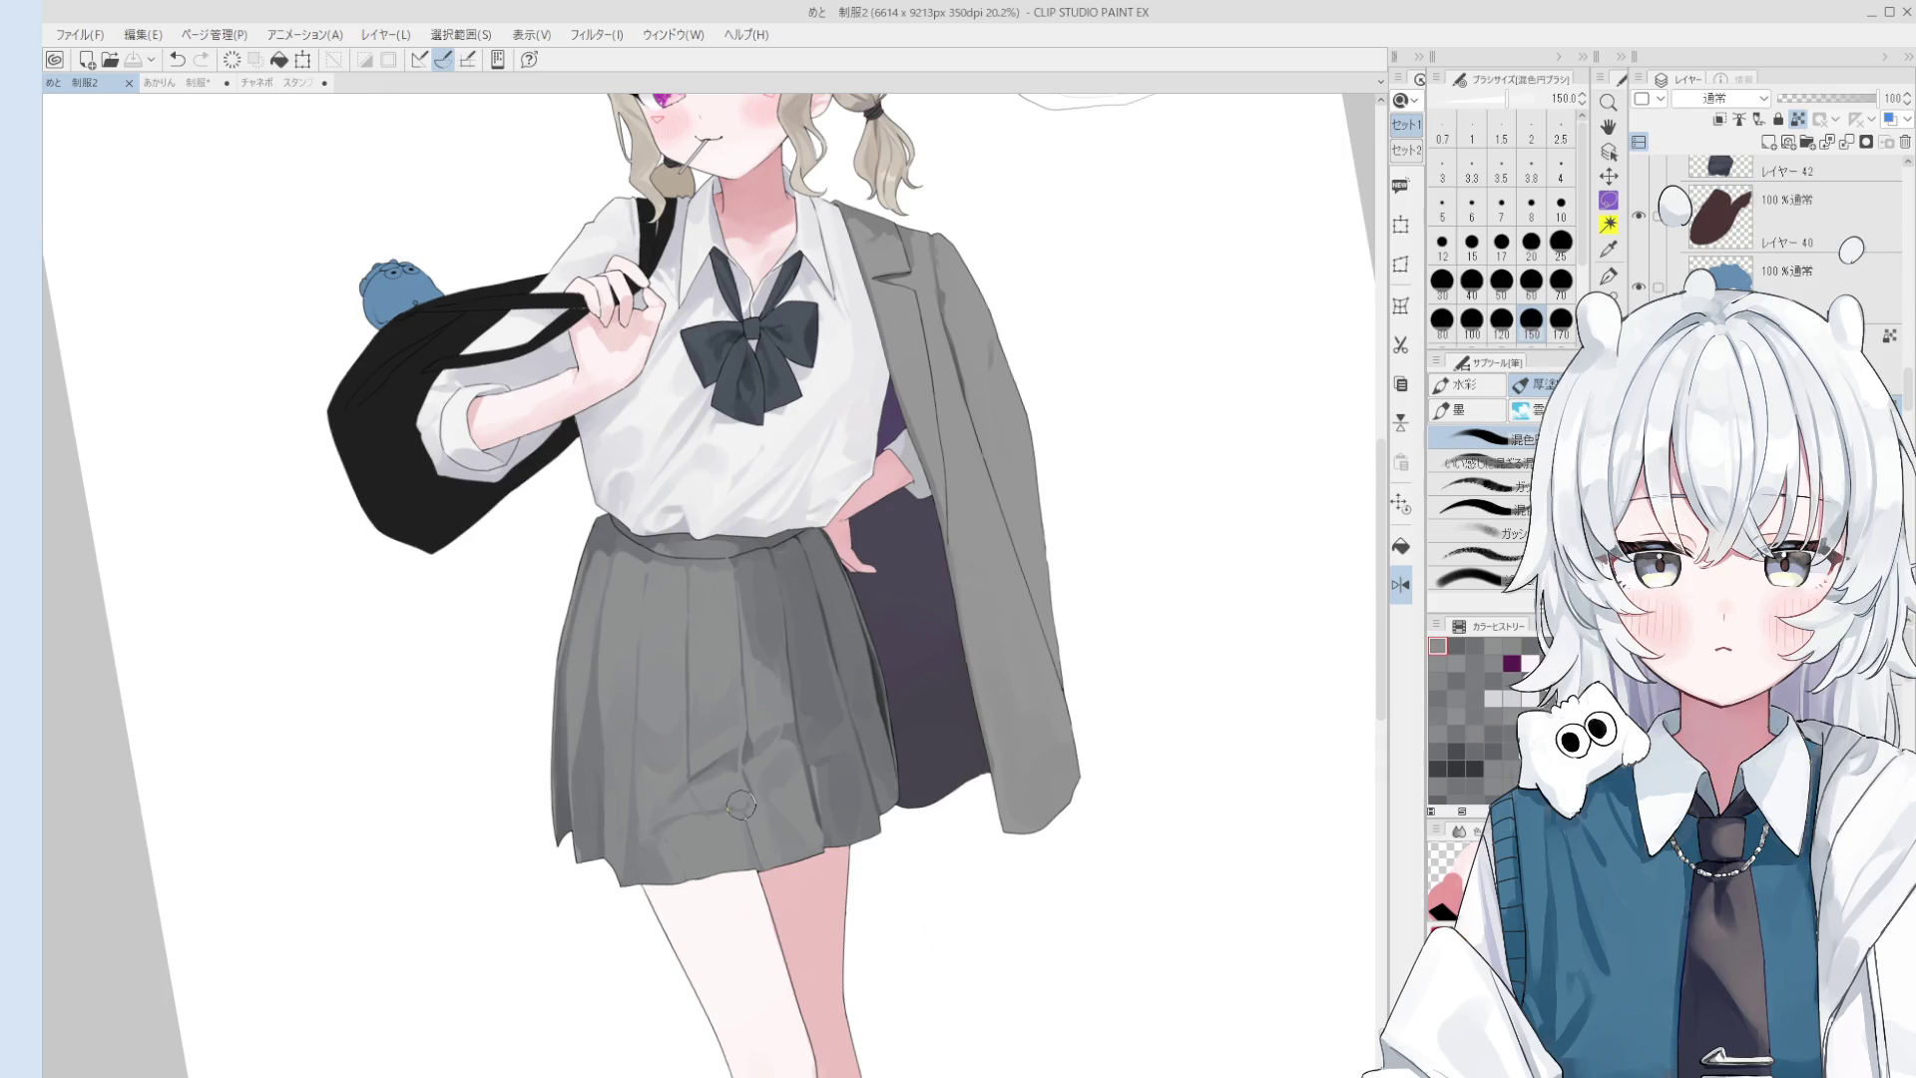
- Blend a size-100 shading stroke on the skirt, undo it, and resize the brush to 80
scroll(755, 836, up, 2)
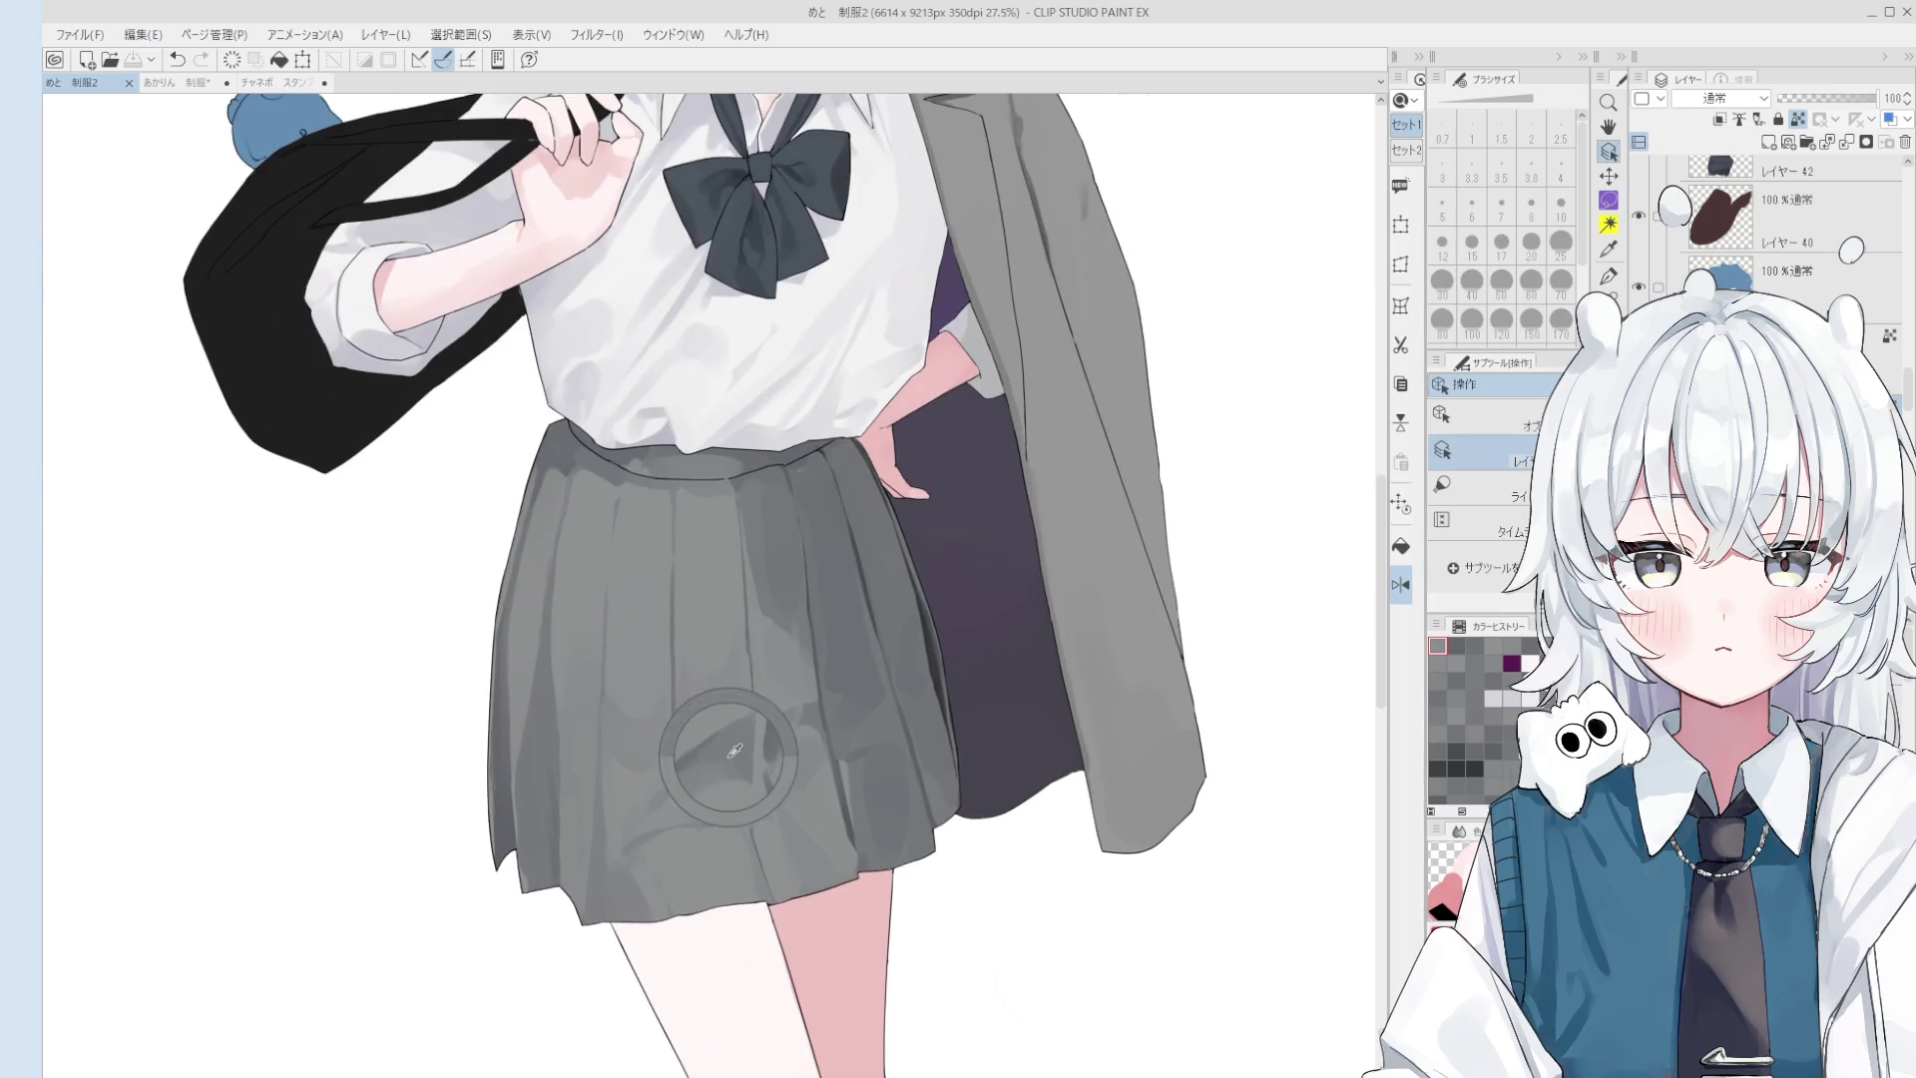
scroll(744, 813, up, 1)
drag(735, 799, 748, 810)
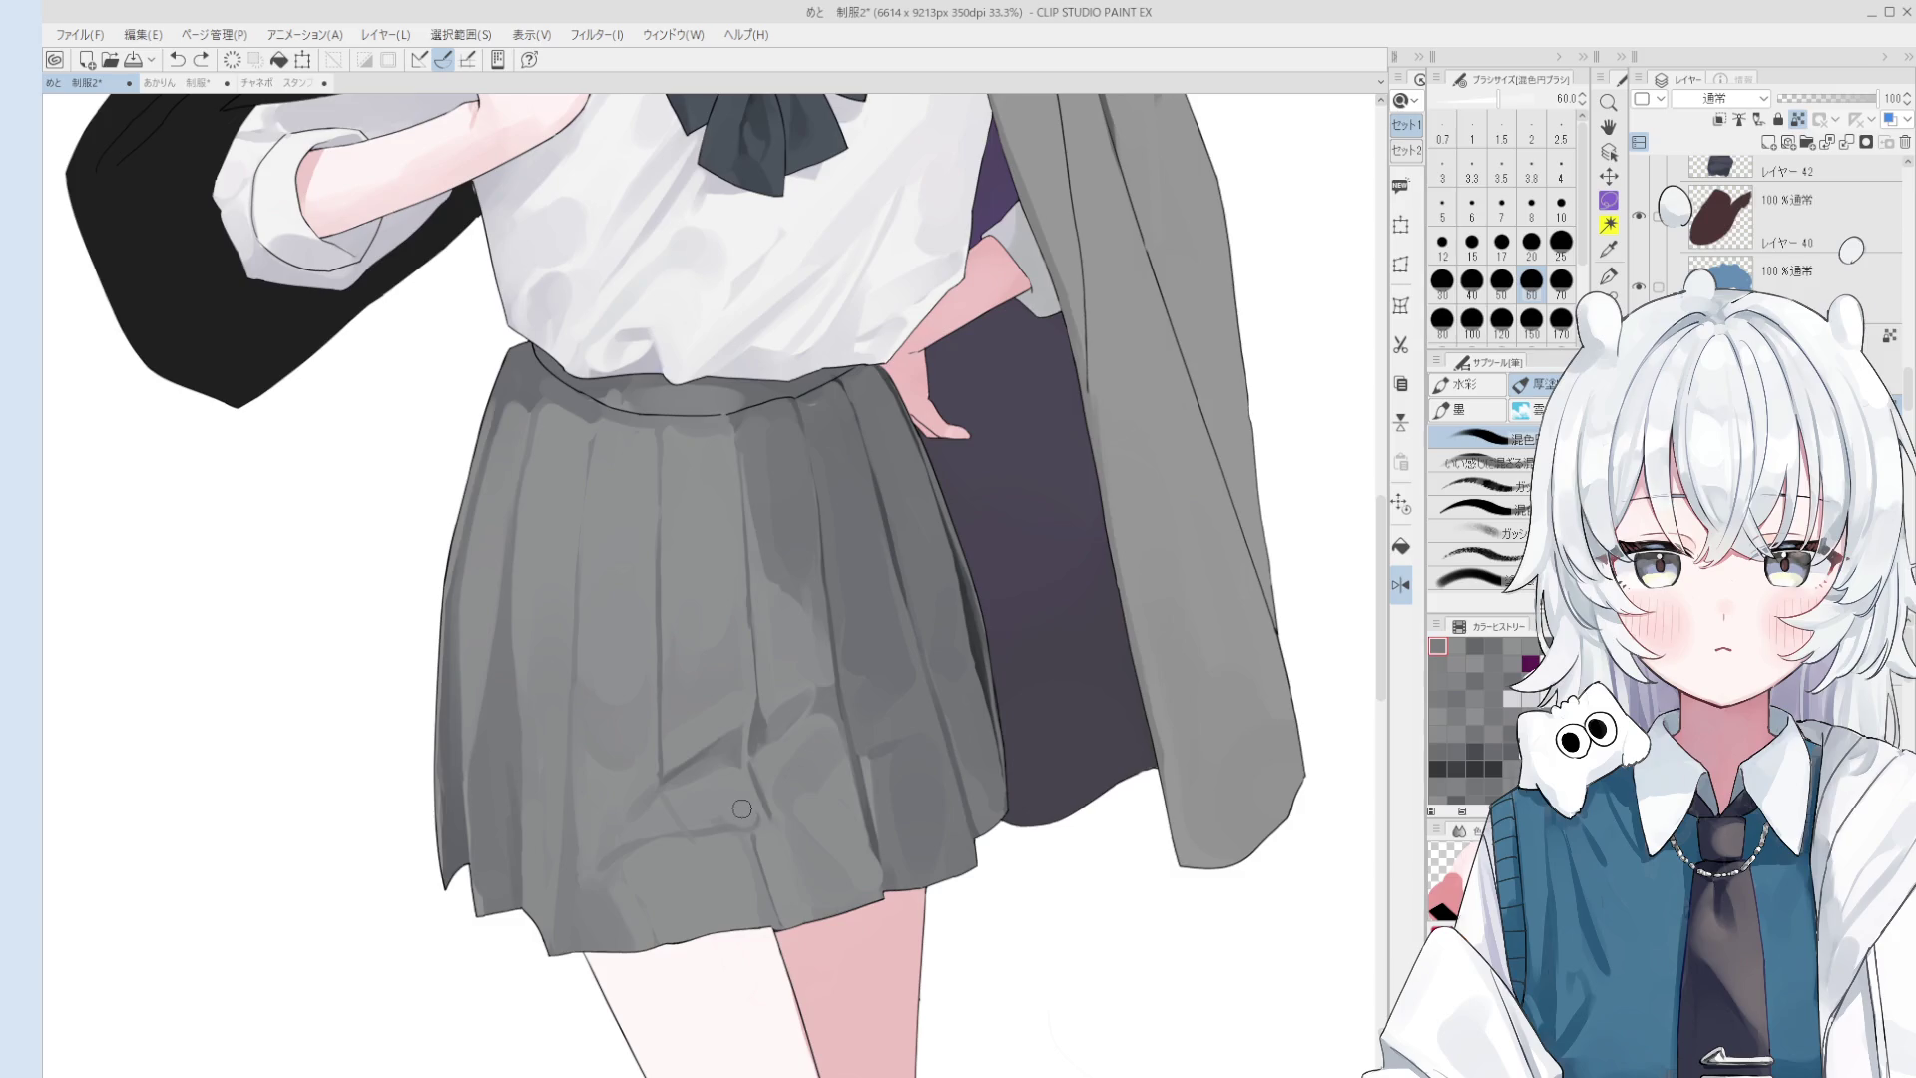
scroll(748, 810, down, 1)
mouse_move(732, 839)
mouse_down()
mouse_move(711, 815)
mouse_move(709, 838)
mouse_up()
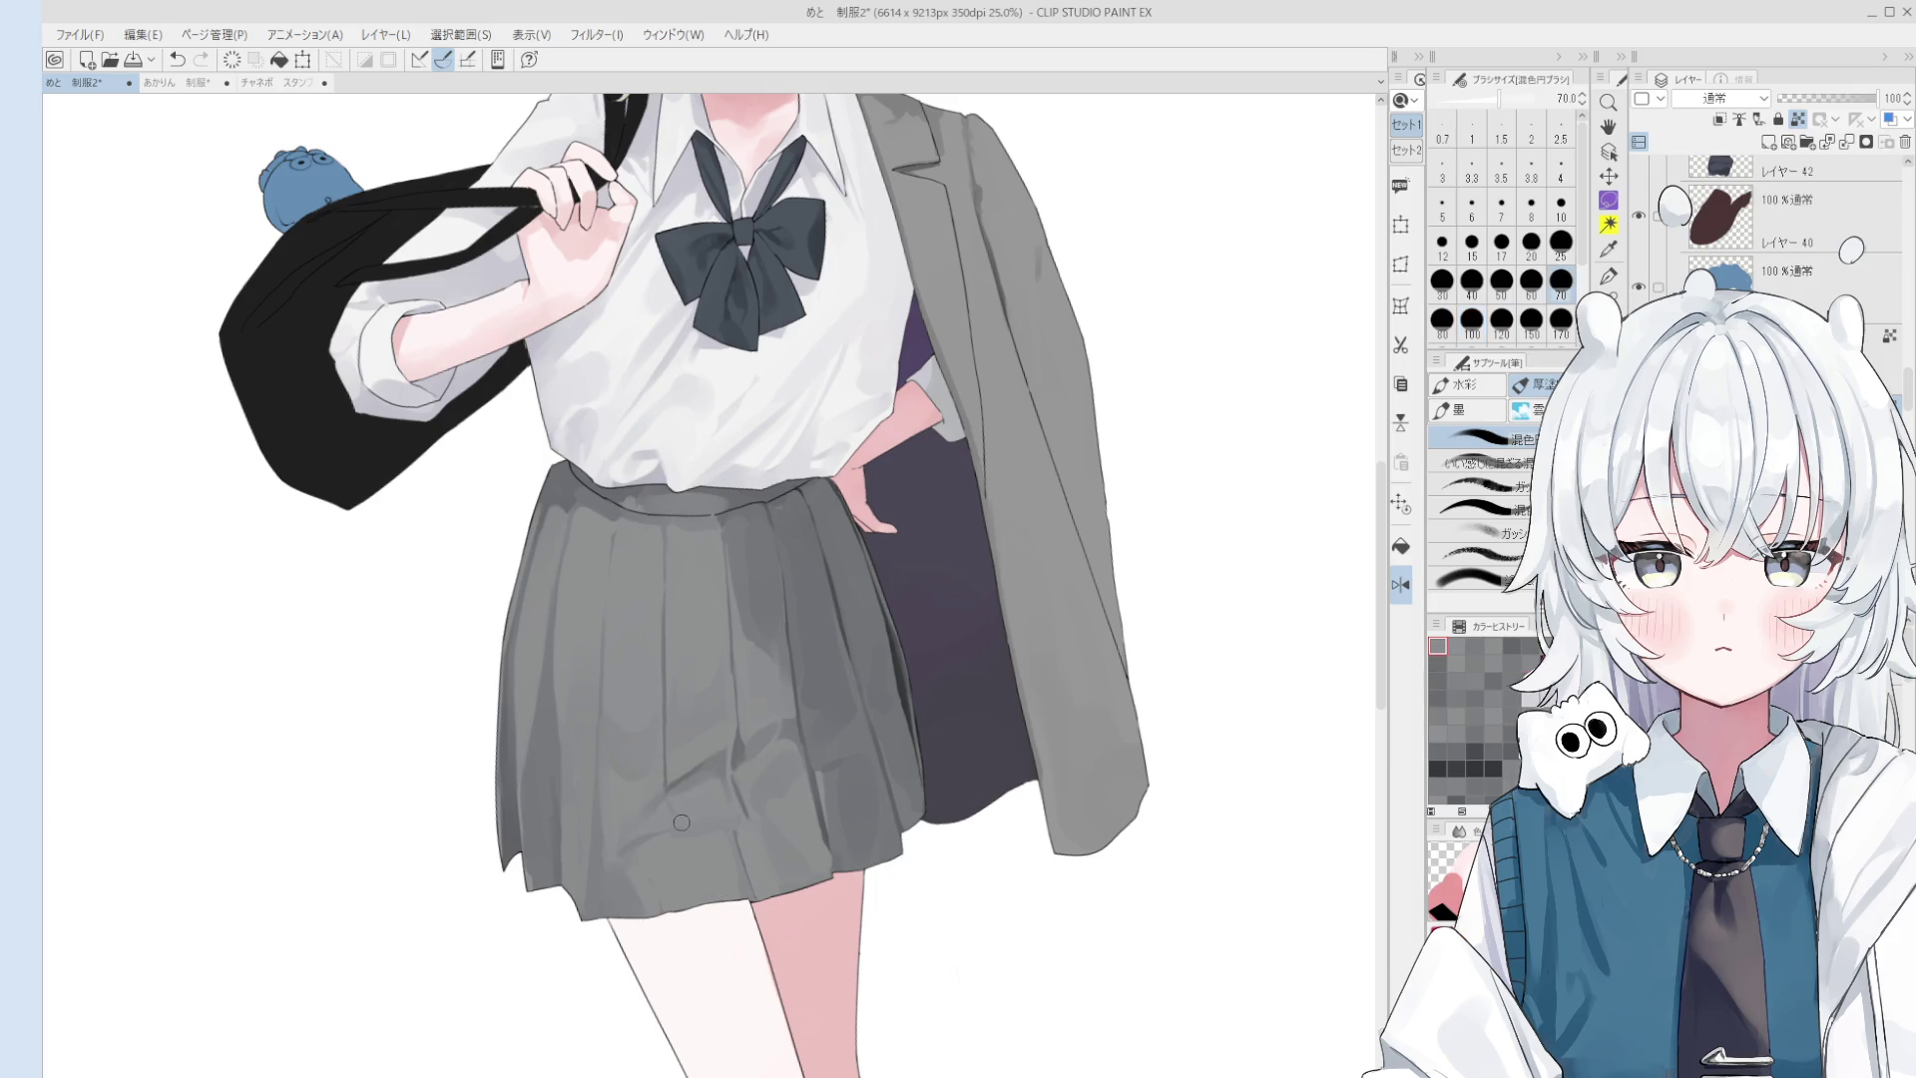
key(ctrl+z)
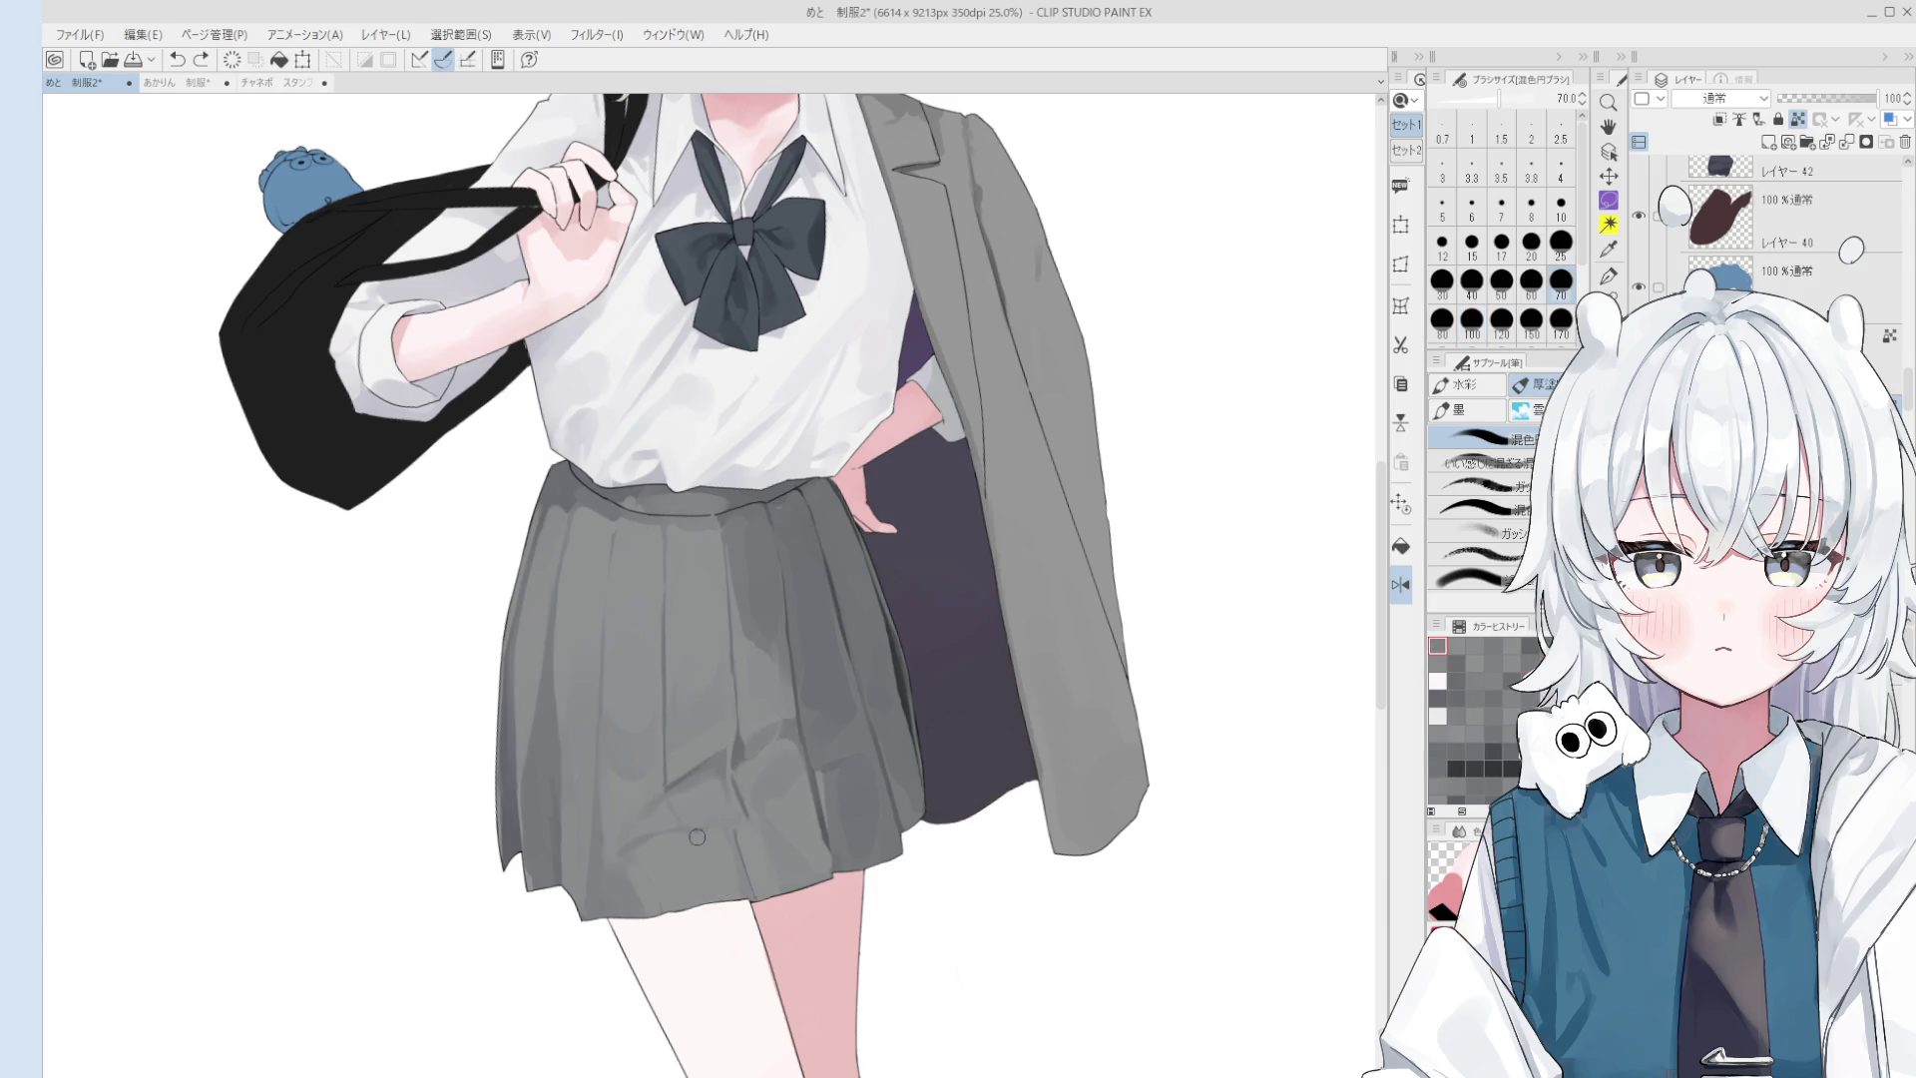
key(bracketright)
key(bracketright)
key(bracketright)
key(bracketleft)
key(bracketleft)
key(bracketleft)
key(bracketleft)
- Soften the skirt shading at brush size 70, then lay a broader stroke at 150
scroll(723, 851, up, 1)
key(bracketright)
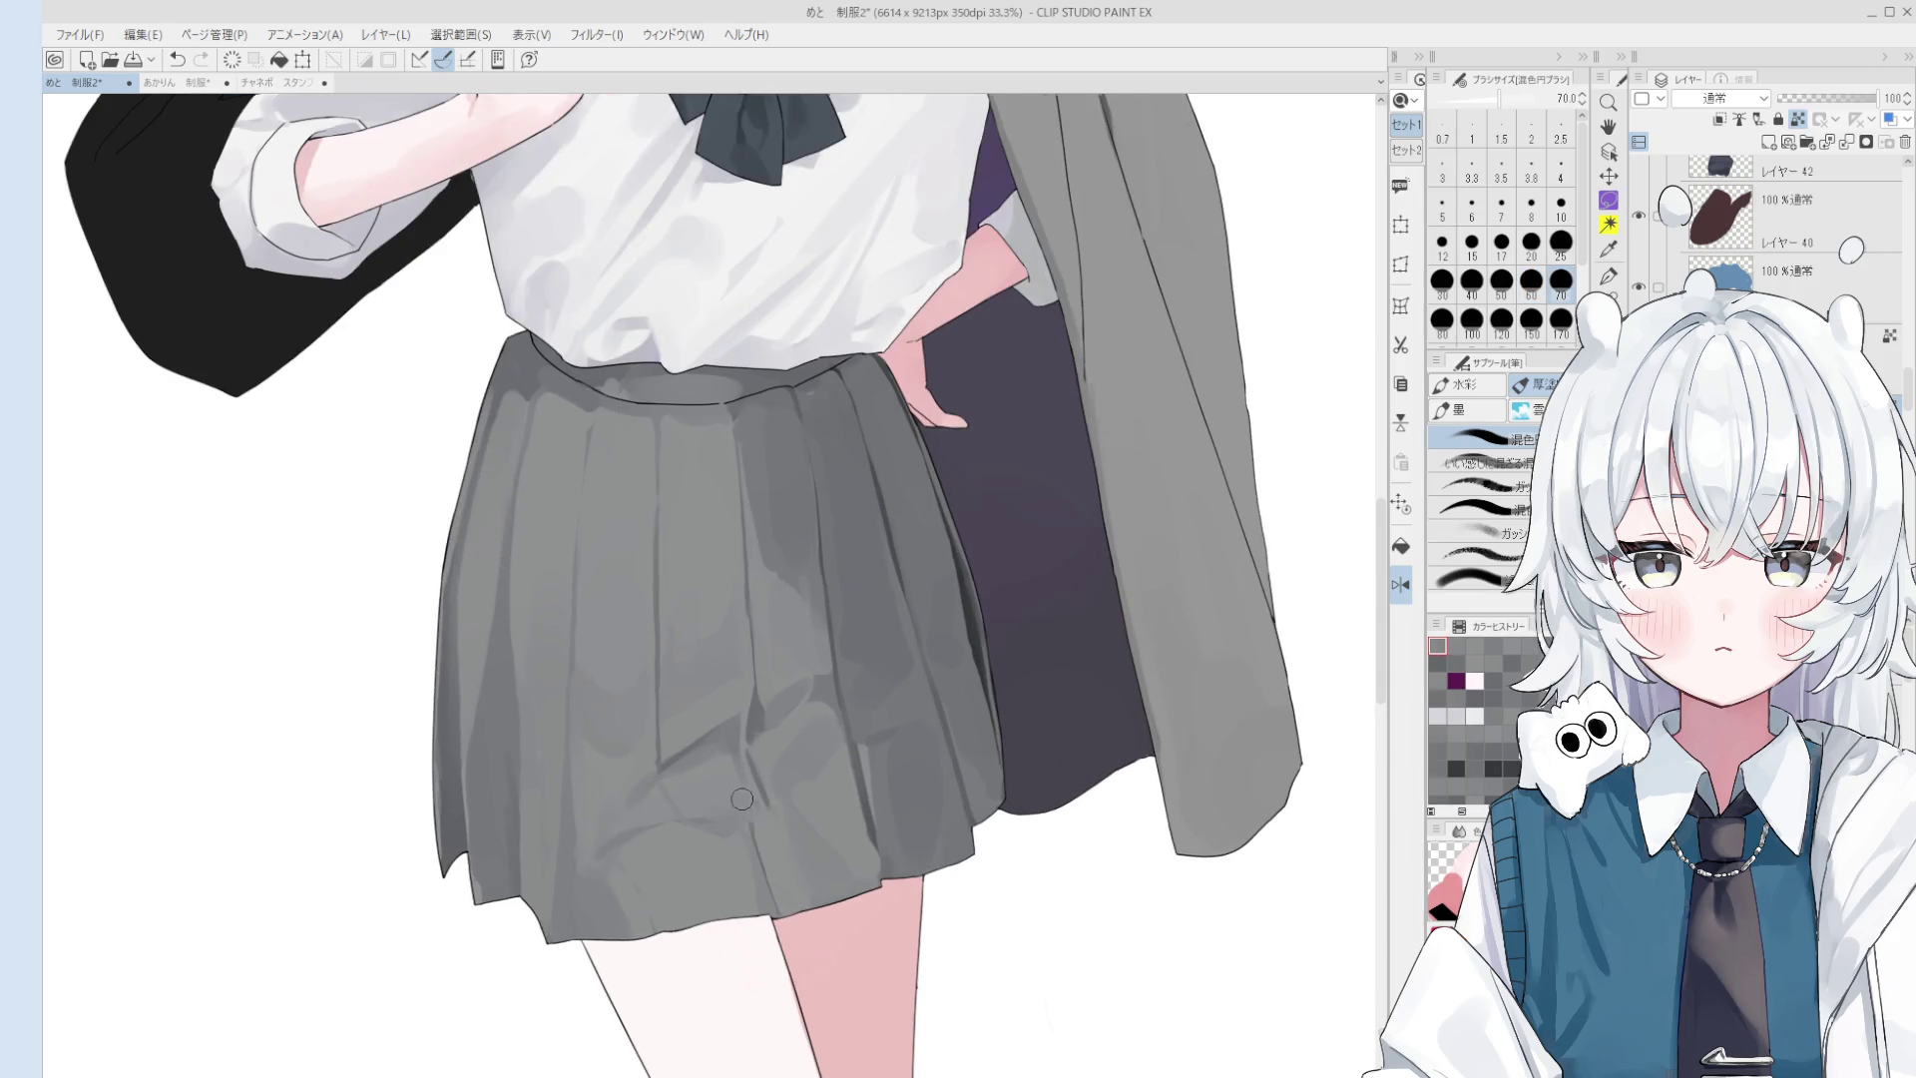
scroll(743, 799, down, 1)
scroll(796, 861, up, 1)
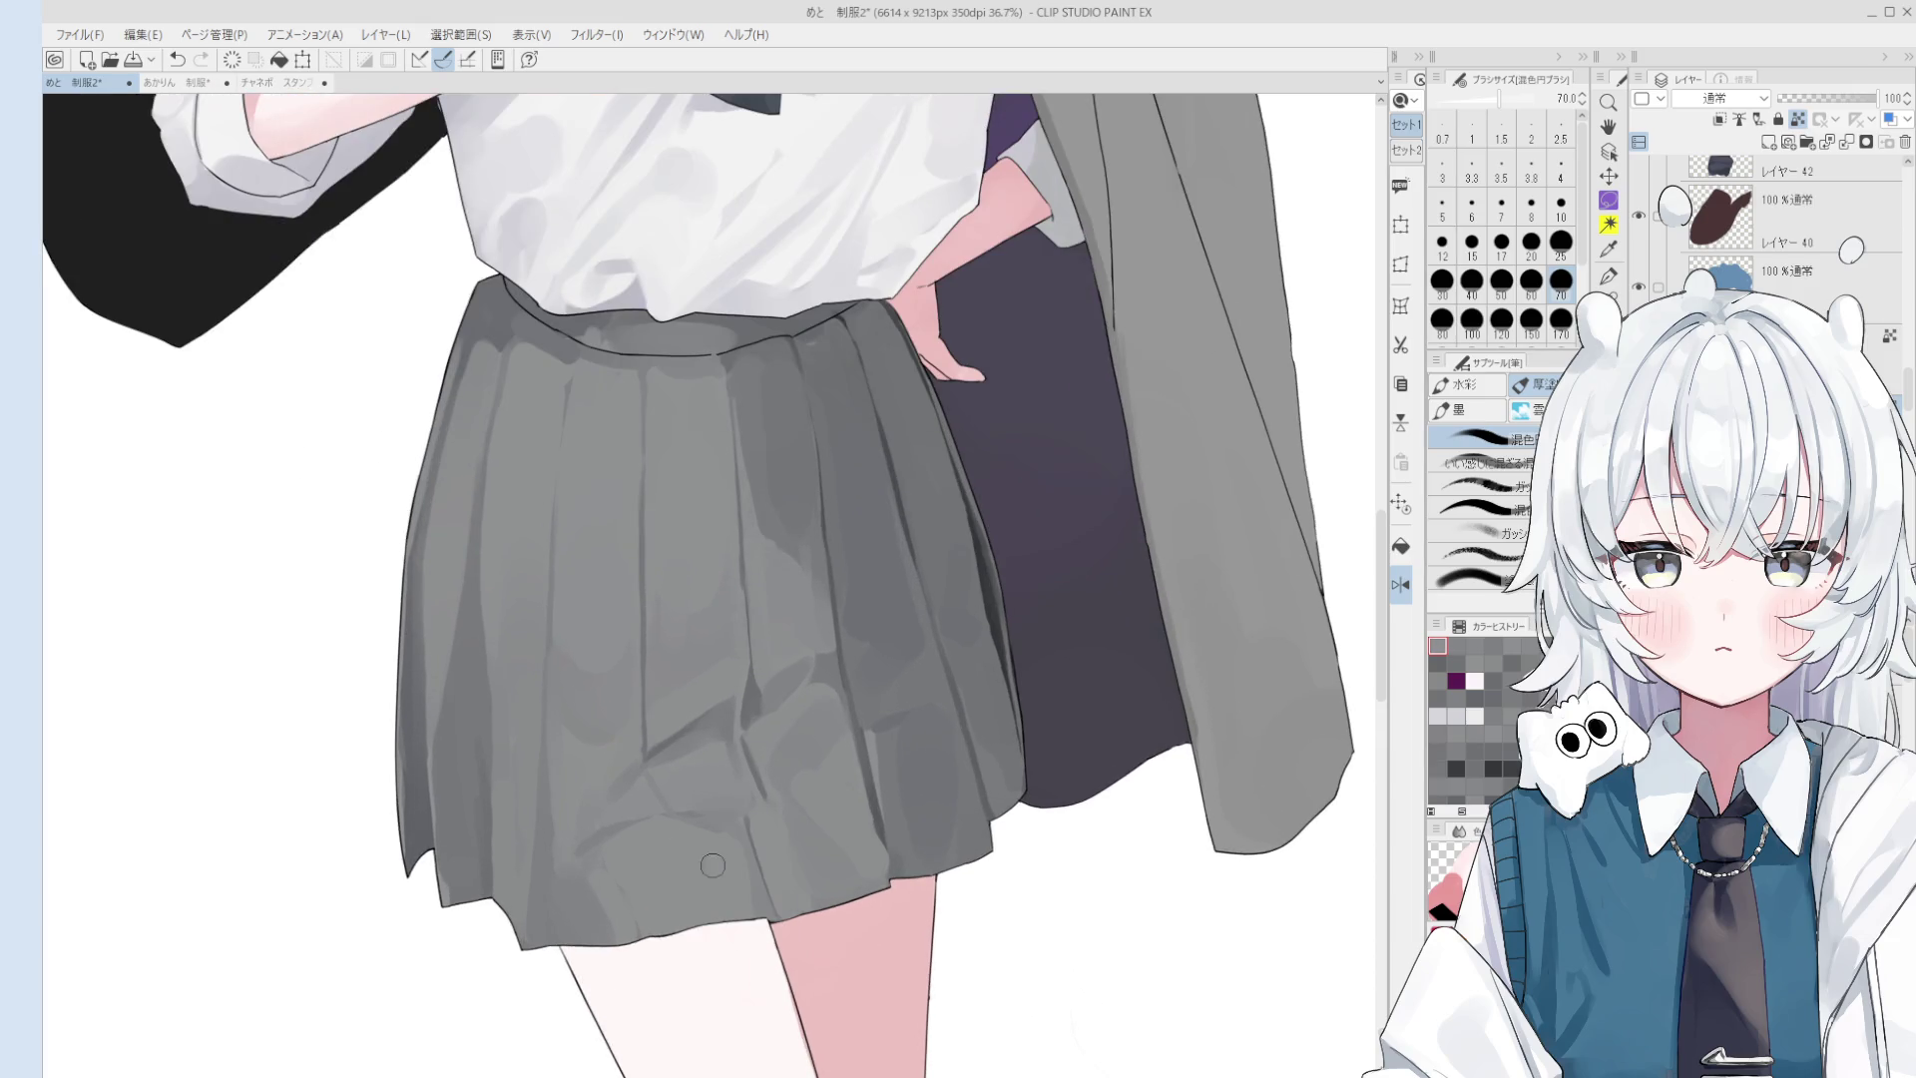
drag(744, 875, 702, 814)
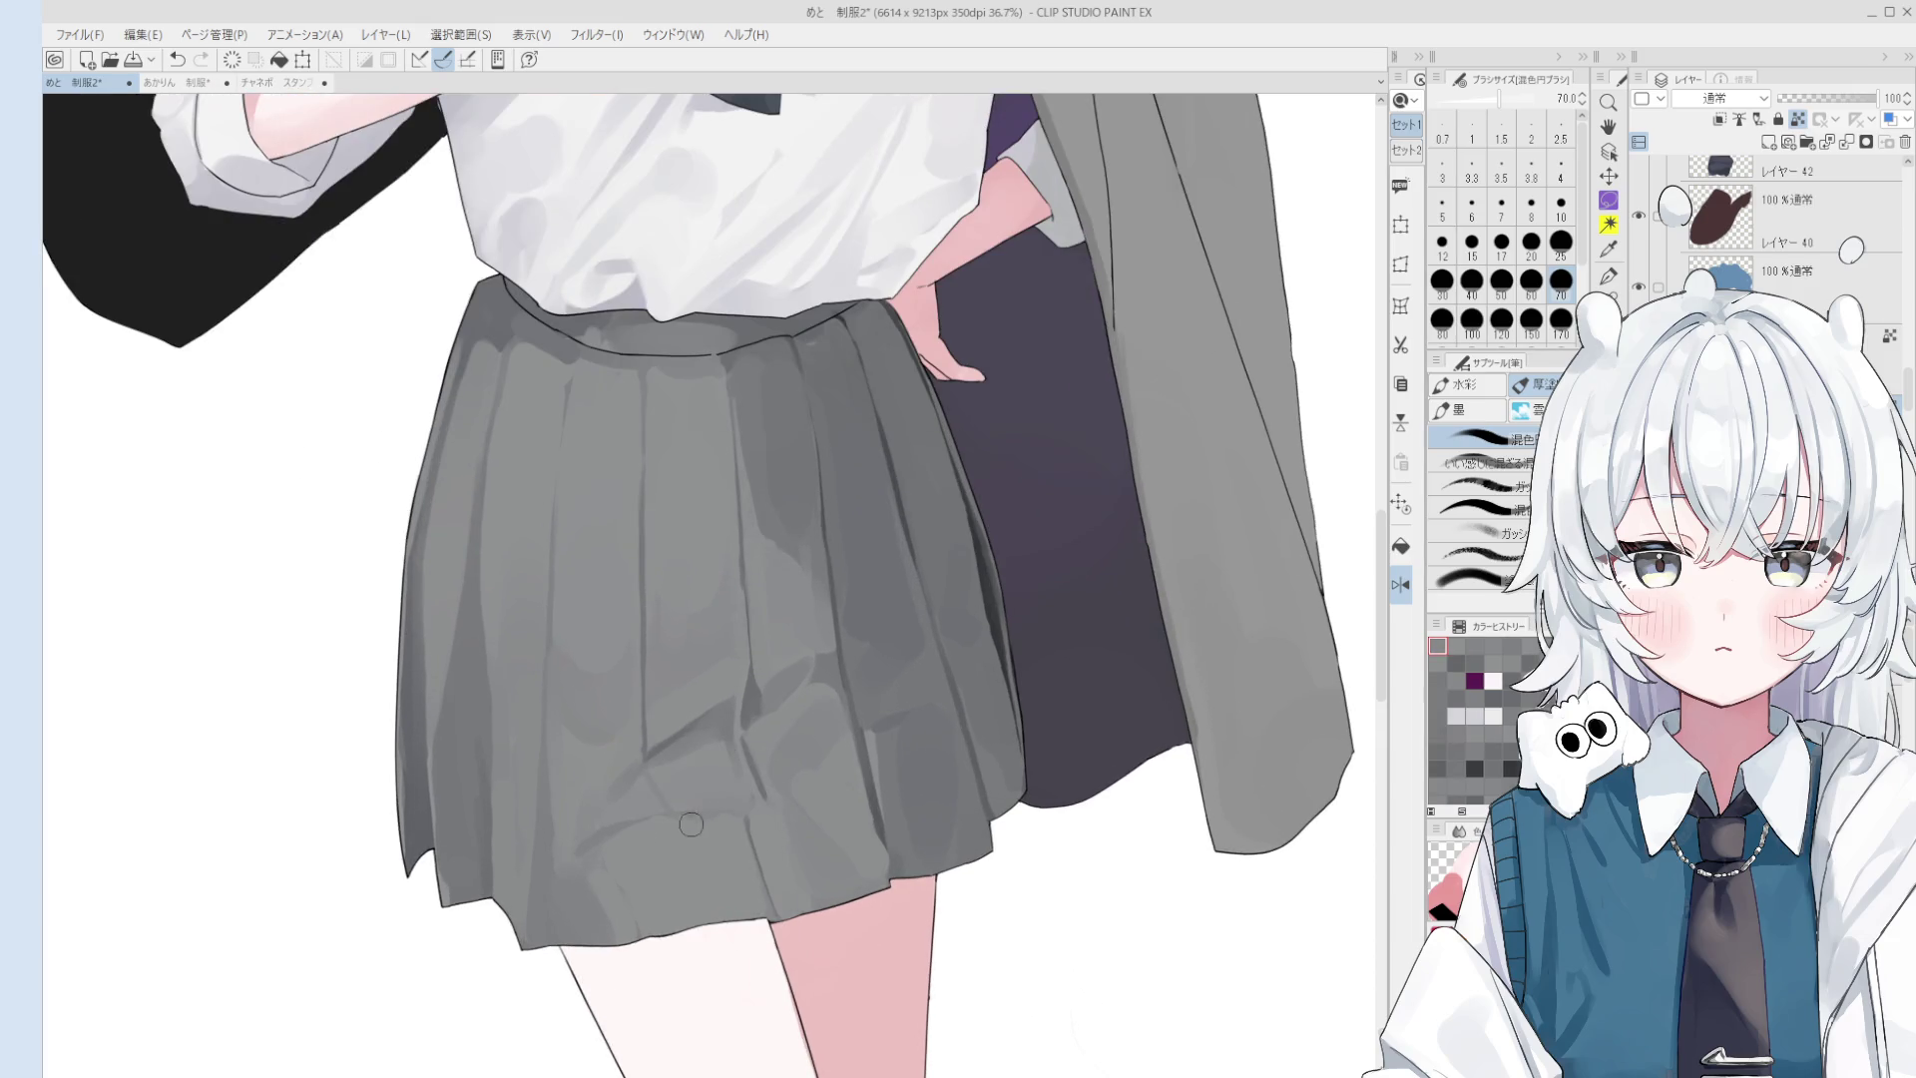
scroll(705, 823, down, 1)
key(bracketright)
key(bracketright)
key(bracketright)
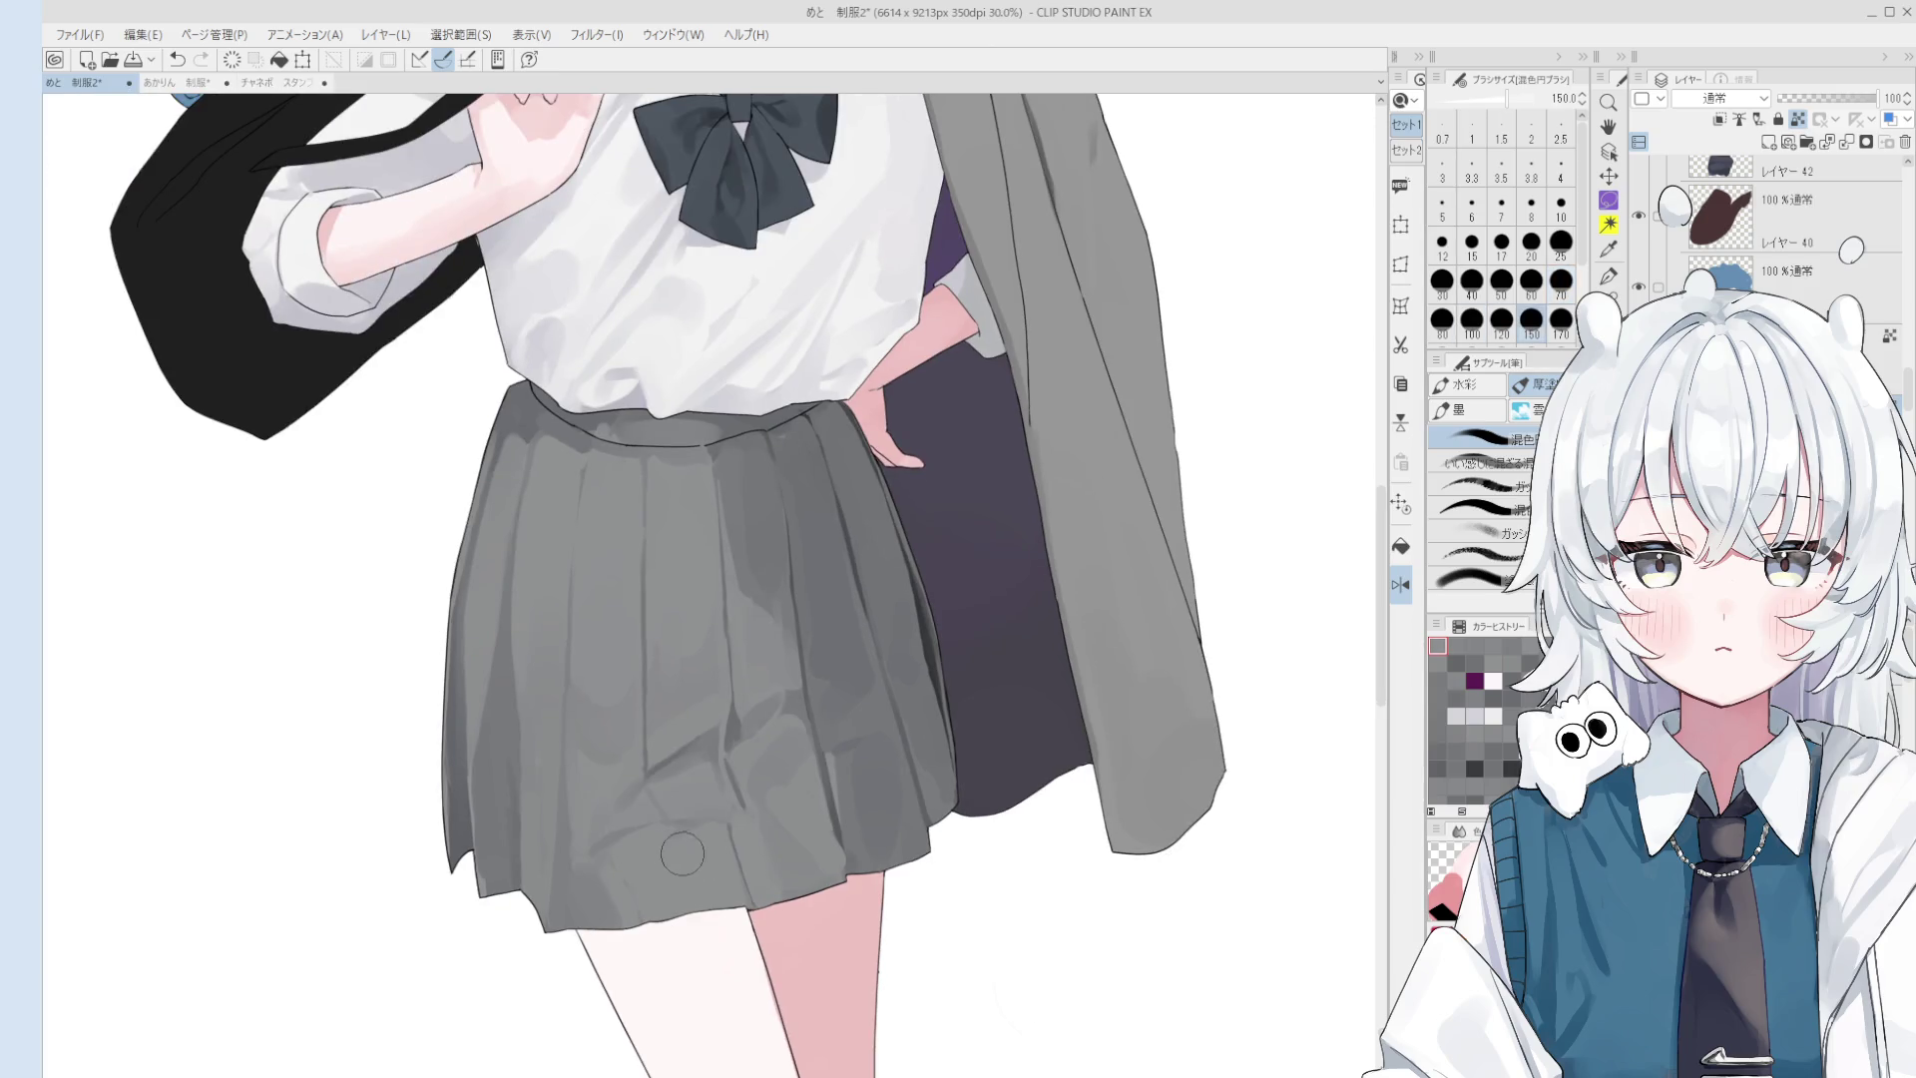
drag(687, 846, 654, 858)
- At brush size 25, paint shading up and down along the skirt pleats
key(bracketleft)
key(bracketleft)
key(bracketleft)
scroll(698, 853, down, 1)
scroll(703, 860, down, 1)
key(bracketright)
key(bracketright)
key(bracketright)
scroll(773, 886, down, 2)
key(bracketleft)
key(bracketleft)
key(bracketleft)
scroll(784, 863, up, 2)
drag(787, 873, 773, 820)
scroll(783, 858, down, 1)
- Undo the latest skirt stroke and enlarge the brush to 120
key(bracketright)
key(bracketright)
key(bracketright)
drag(764, 815, 791, 860)
key(bracketright)
key(ctrl+z)
key(bracketright)
key(bracketright)
key(bracketright)
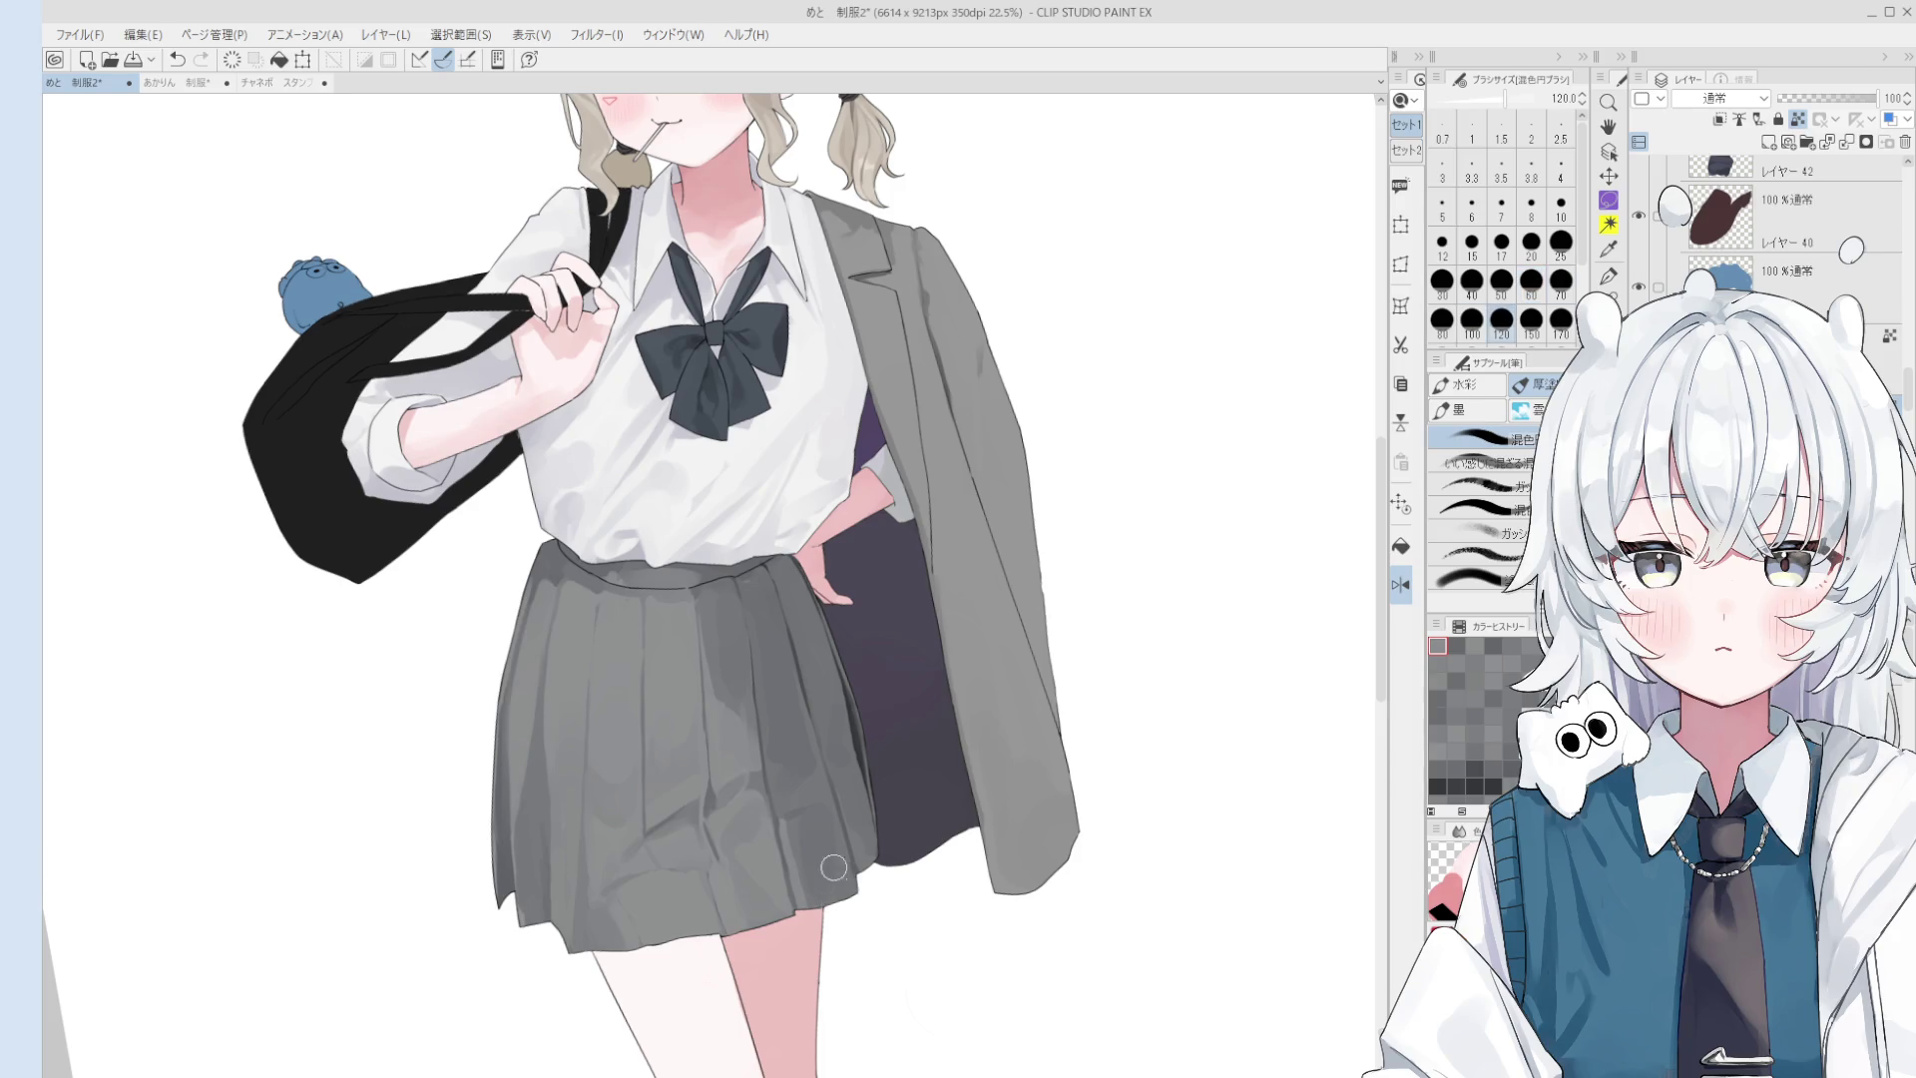
scroll(799, 901, down, 1)
key(bracketright)
key(bracketright)
scroll(788, 888, down, 1)
scroll(779, 868, down, 1)
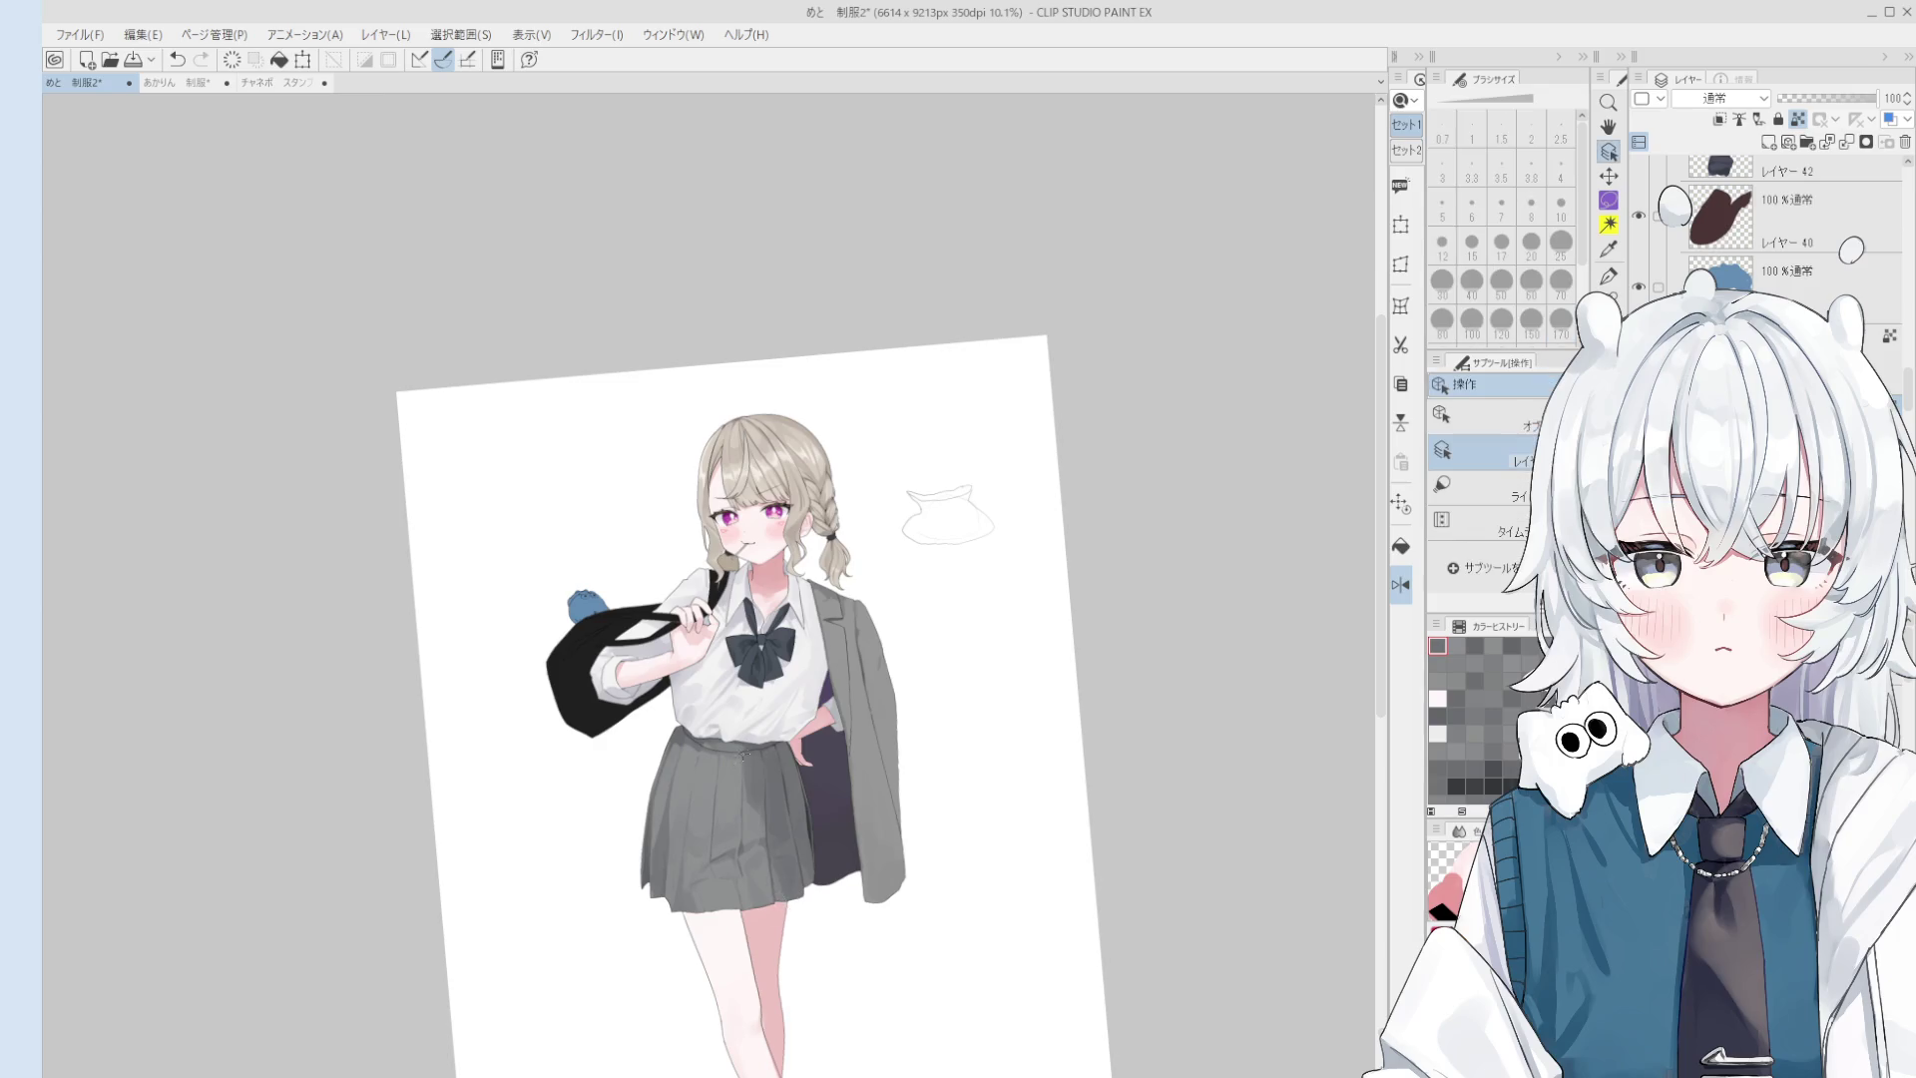
- Shrink the brush to 25, enlarge it for broad blending, and sample the skirt's gray
scroll(791, 895, up, 5)
scroll(722, 788, up, 1)
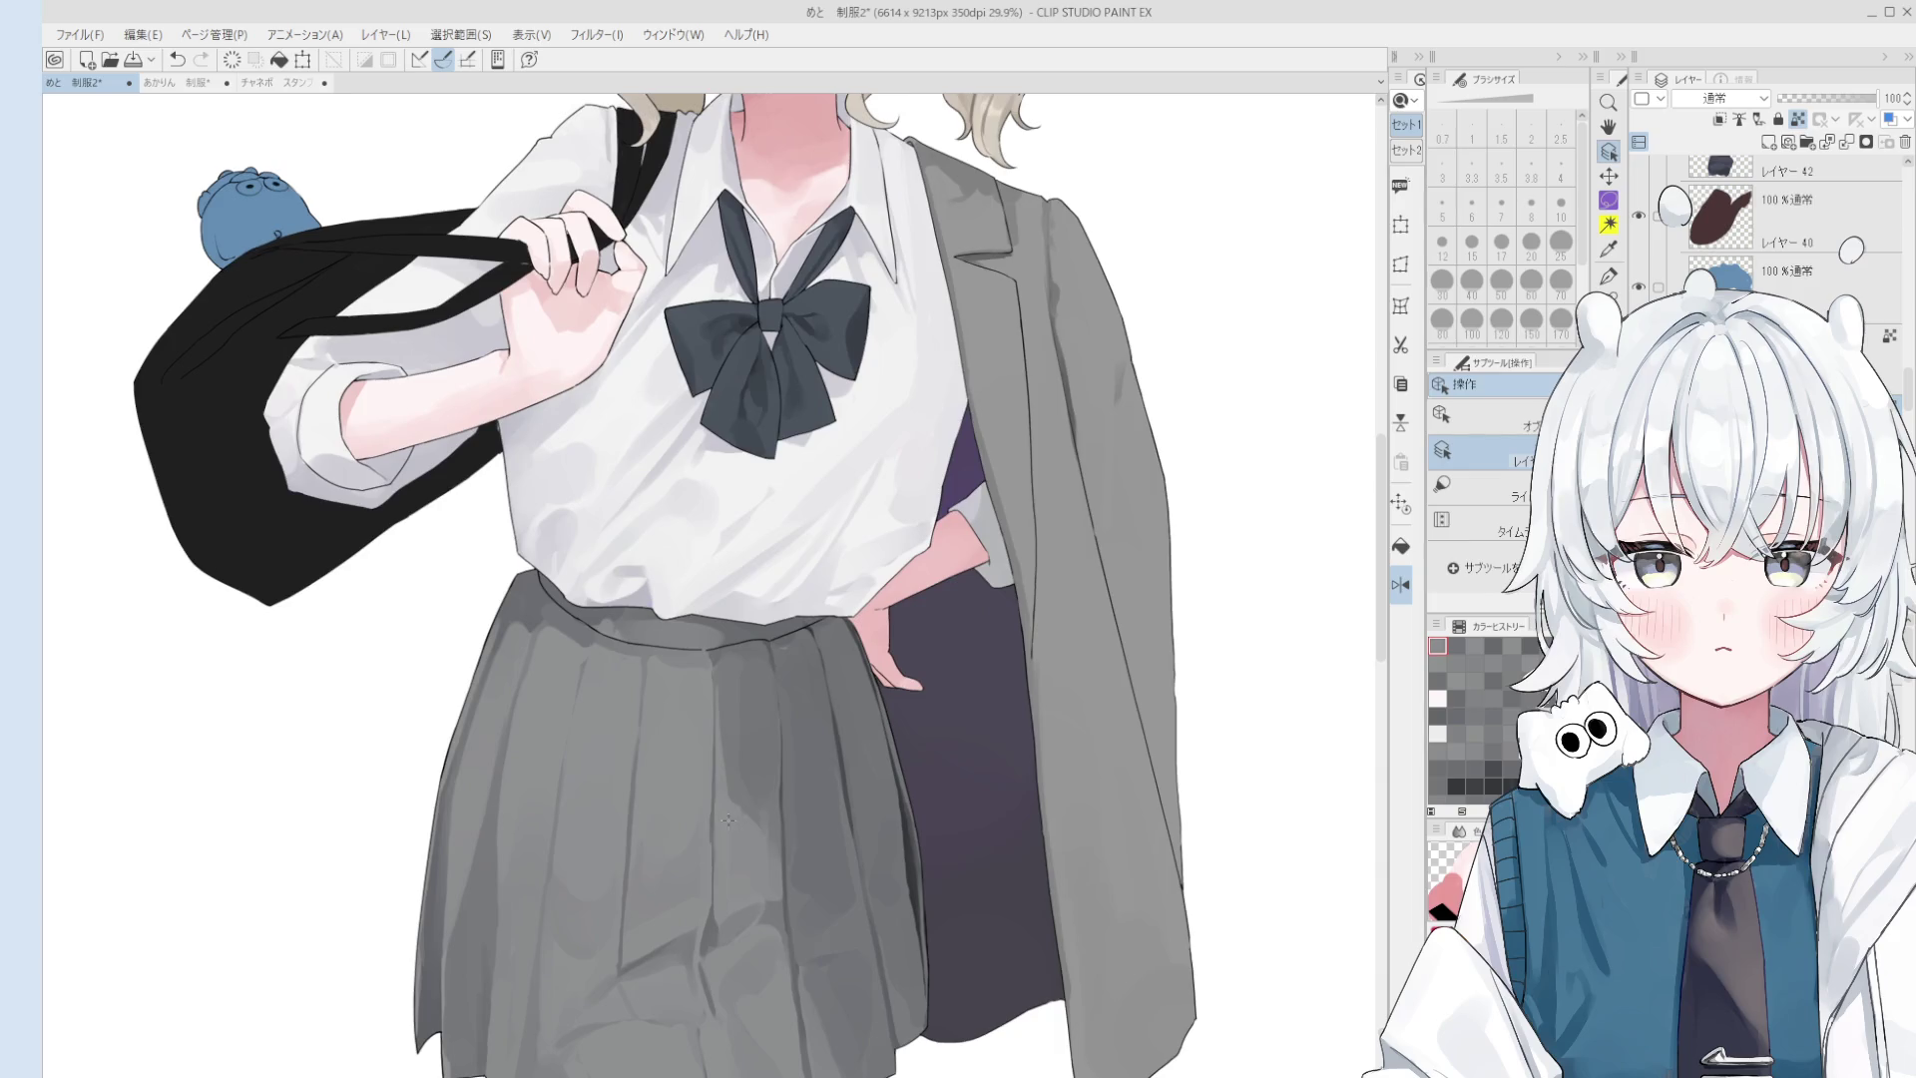
key(bracketleft)
key(bracketleft)
key(bracketleft)
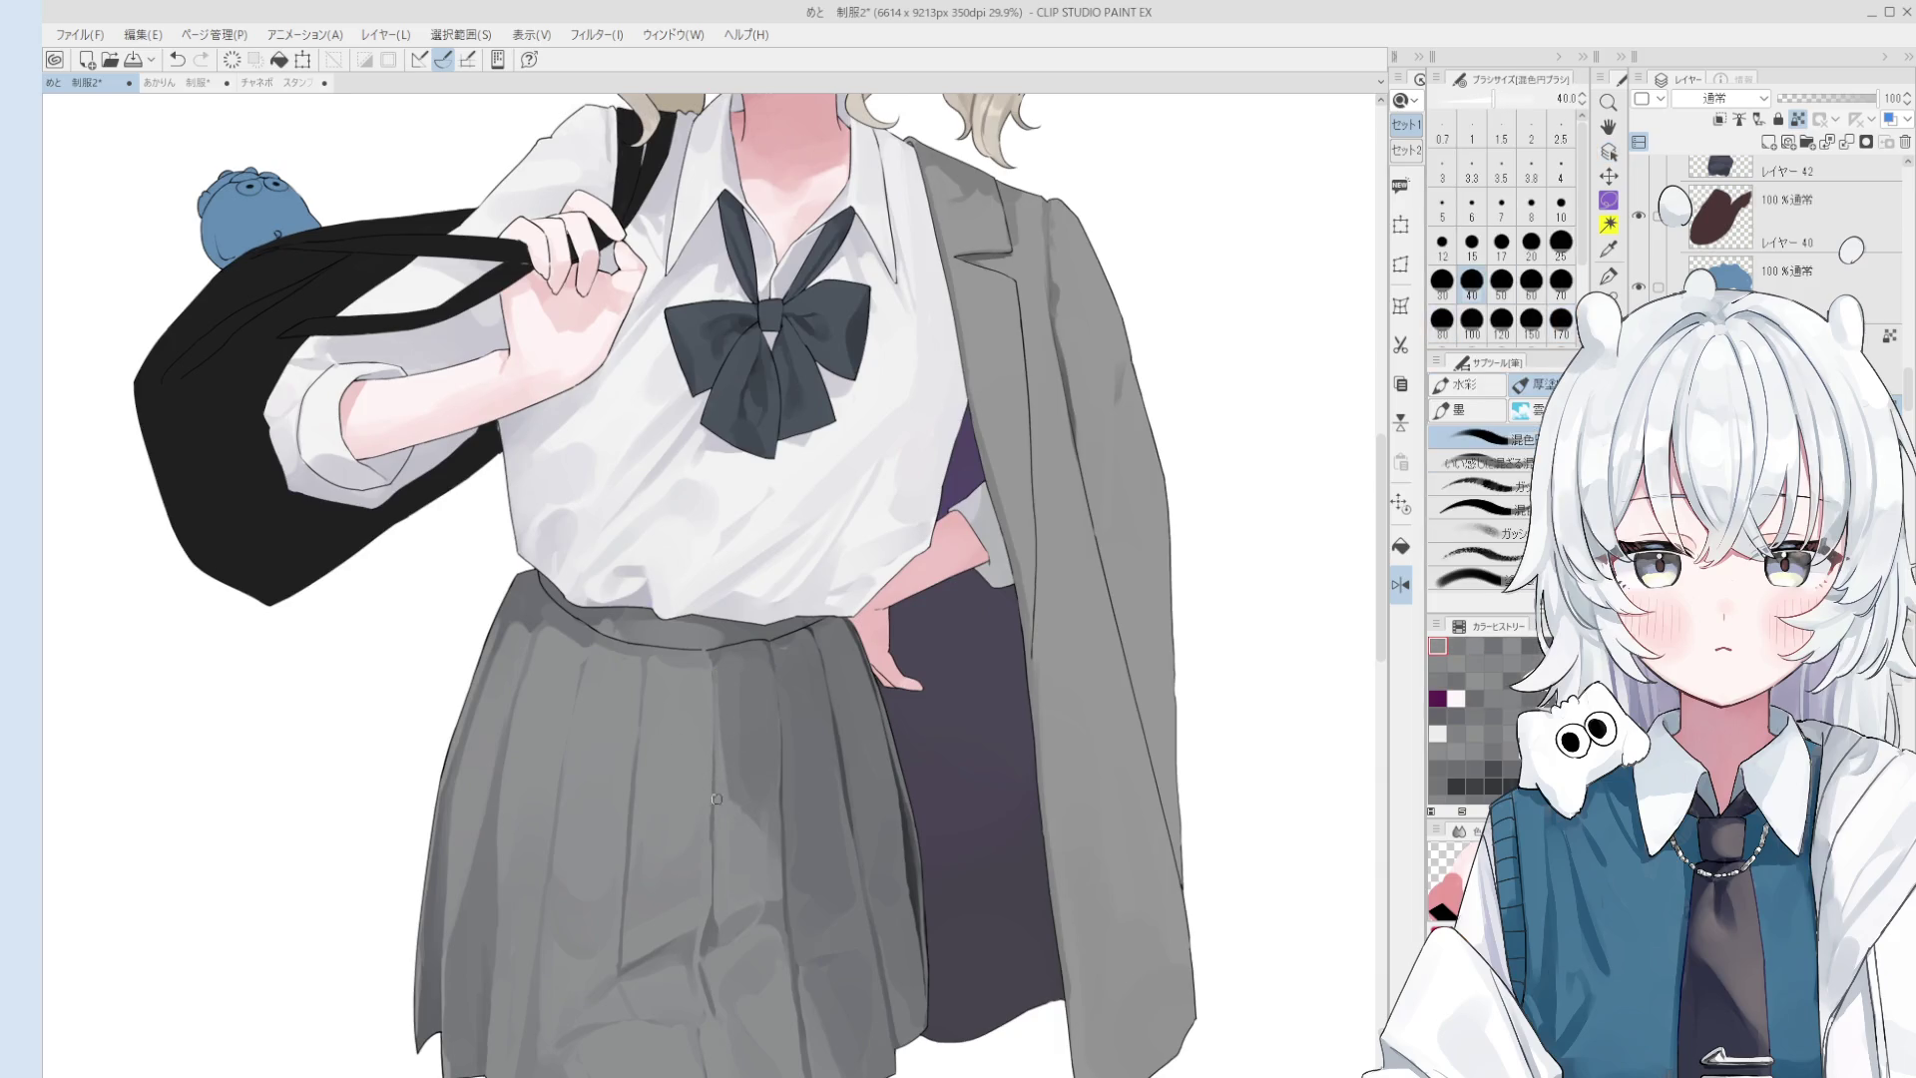
key(bracketleft)
key(bracketleft)
scroll(714, 686, down, 1)
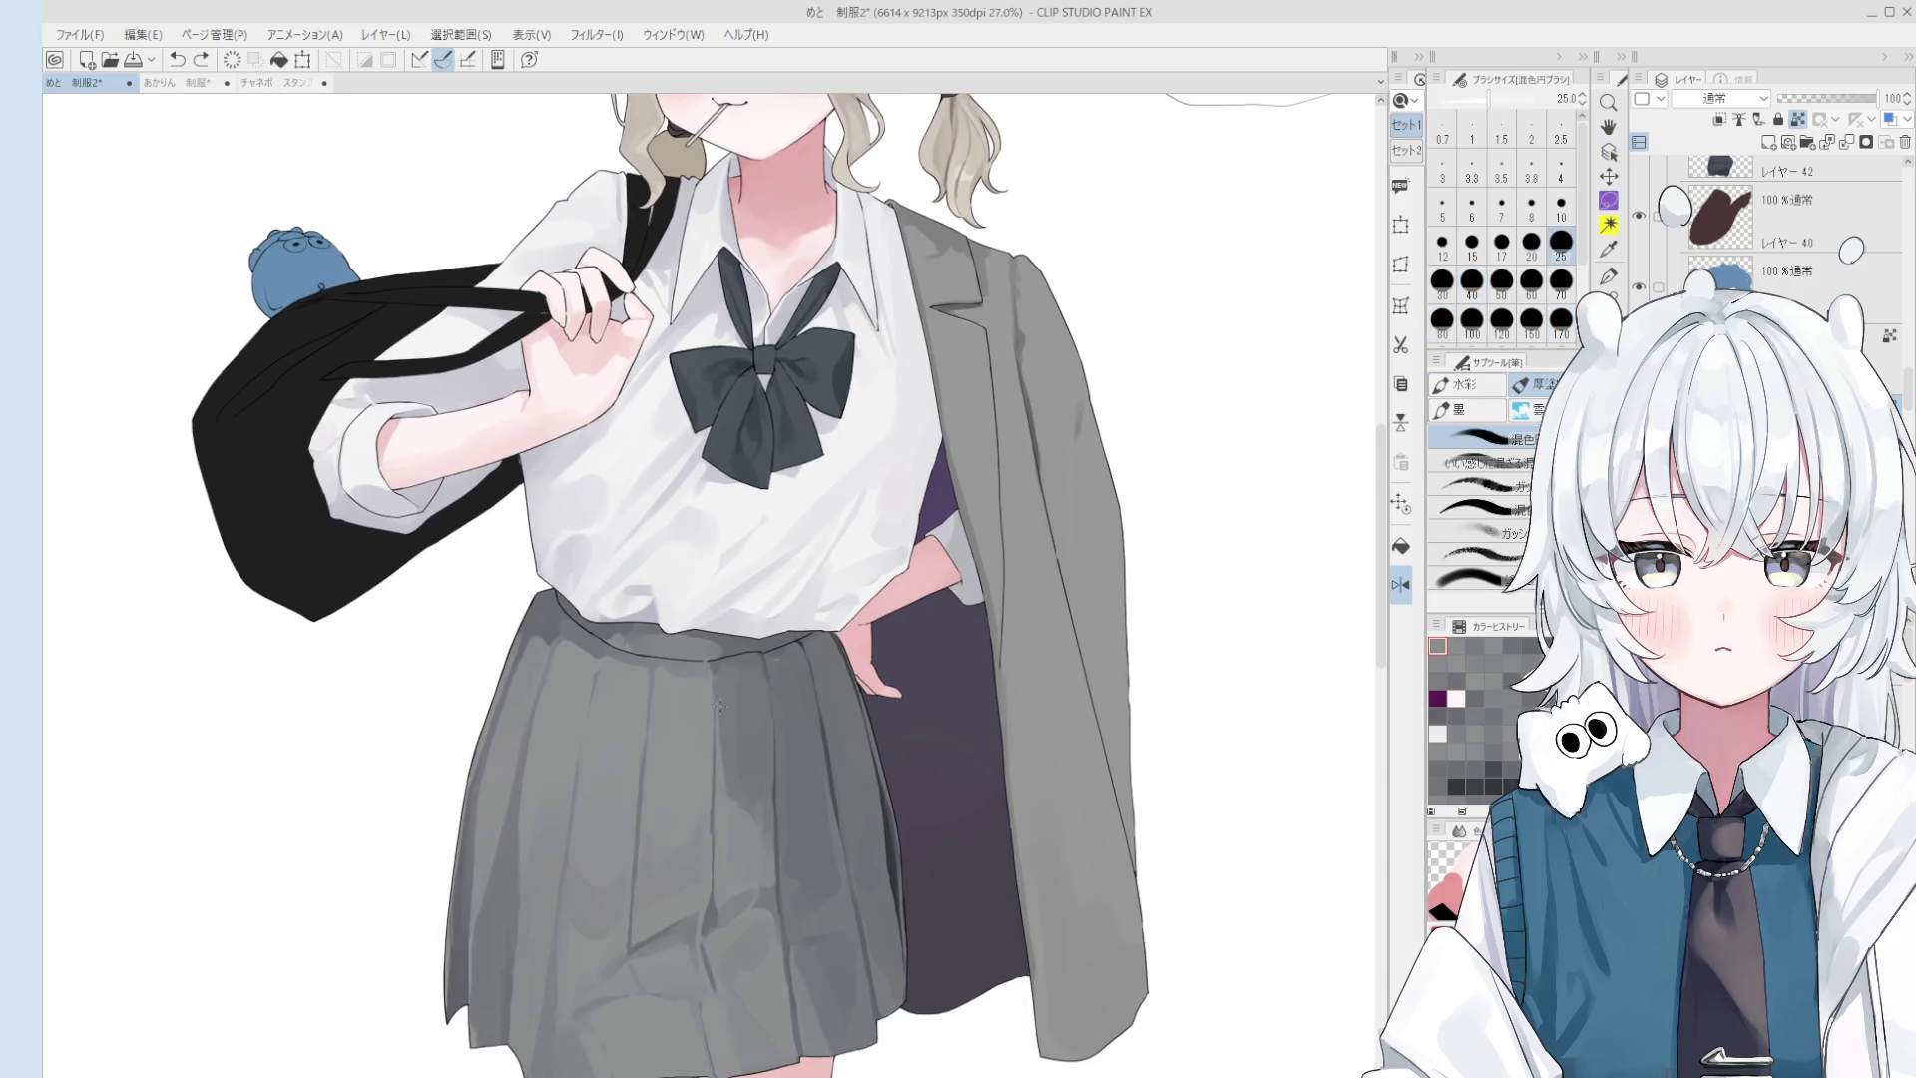
key(bracketright)
key(bracketright)
key(bracketright)
key(bracketright)
key(bracketright)
key(bracketright)
key(bracketright)
alt+click(768, 647)
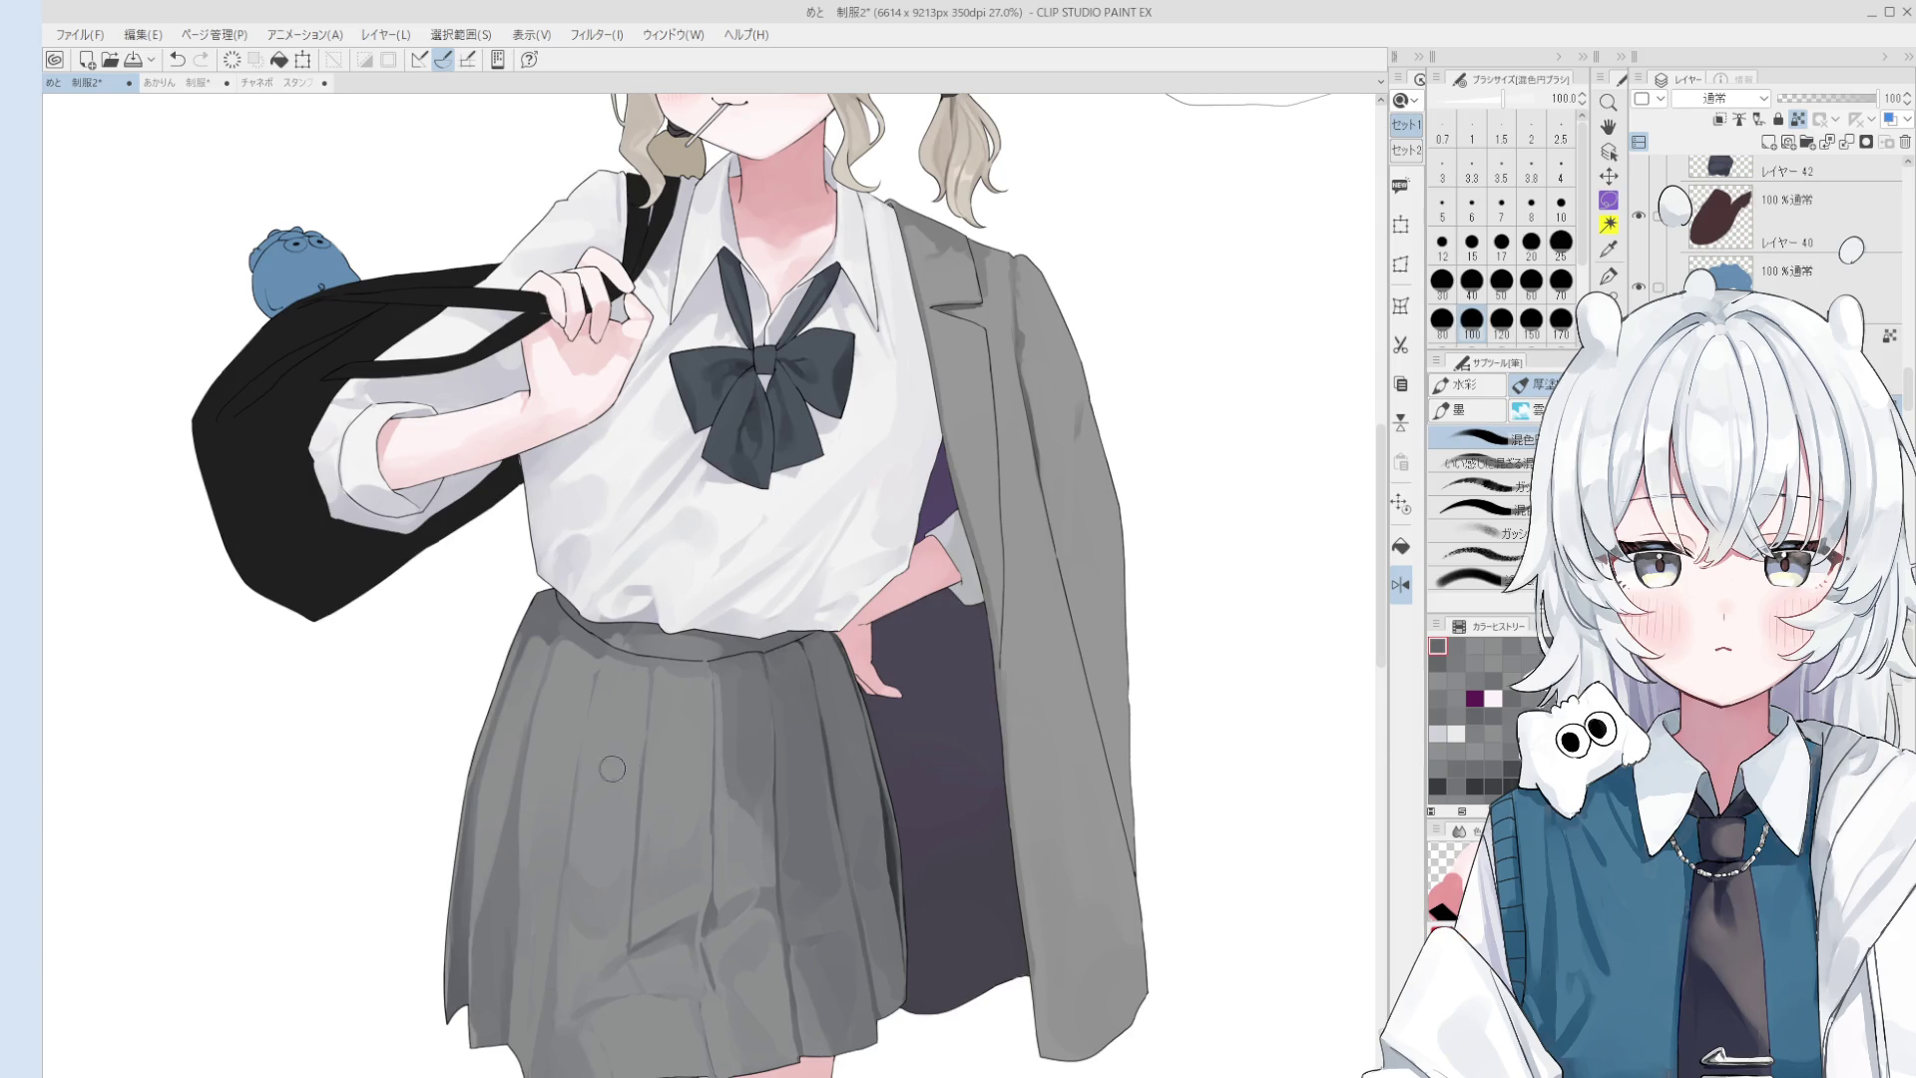
- Mirror the canvas view and sample skirt grays near the waistband at brush size 30
scroll(576, 679, up, 2)
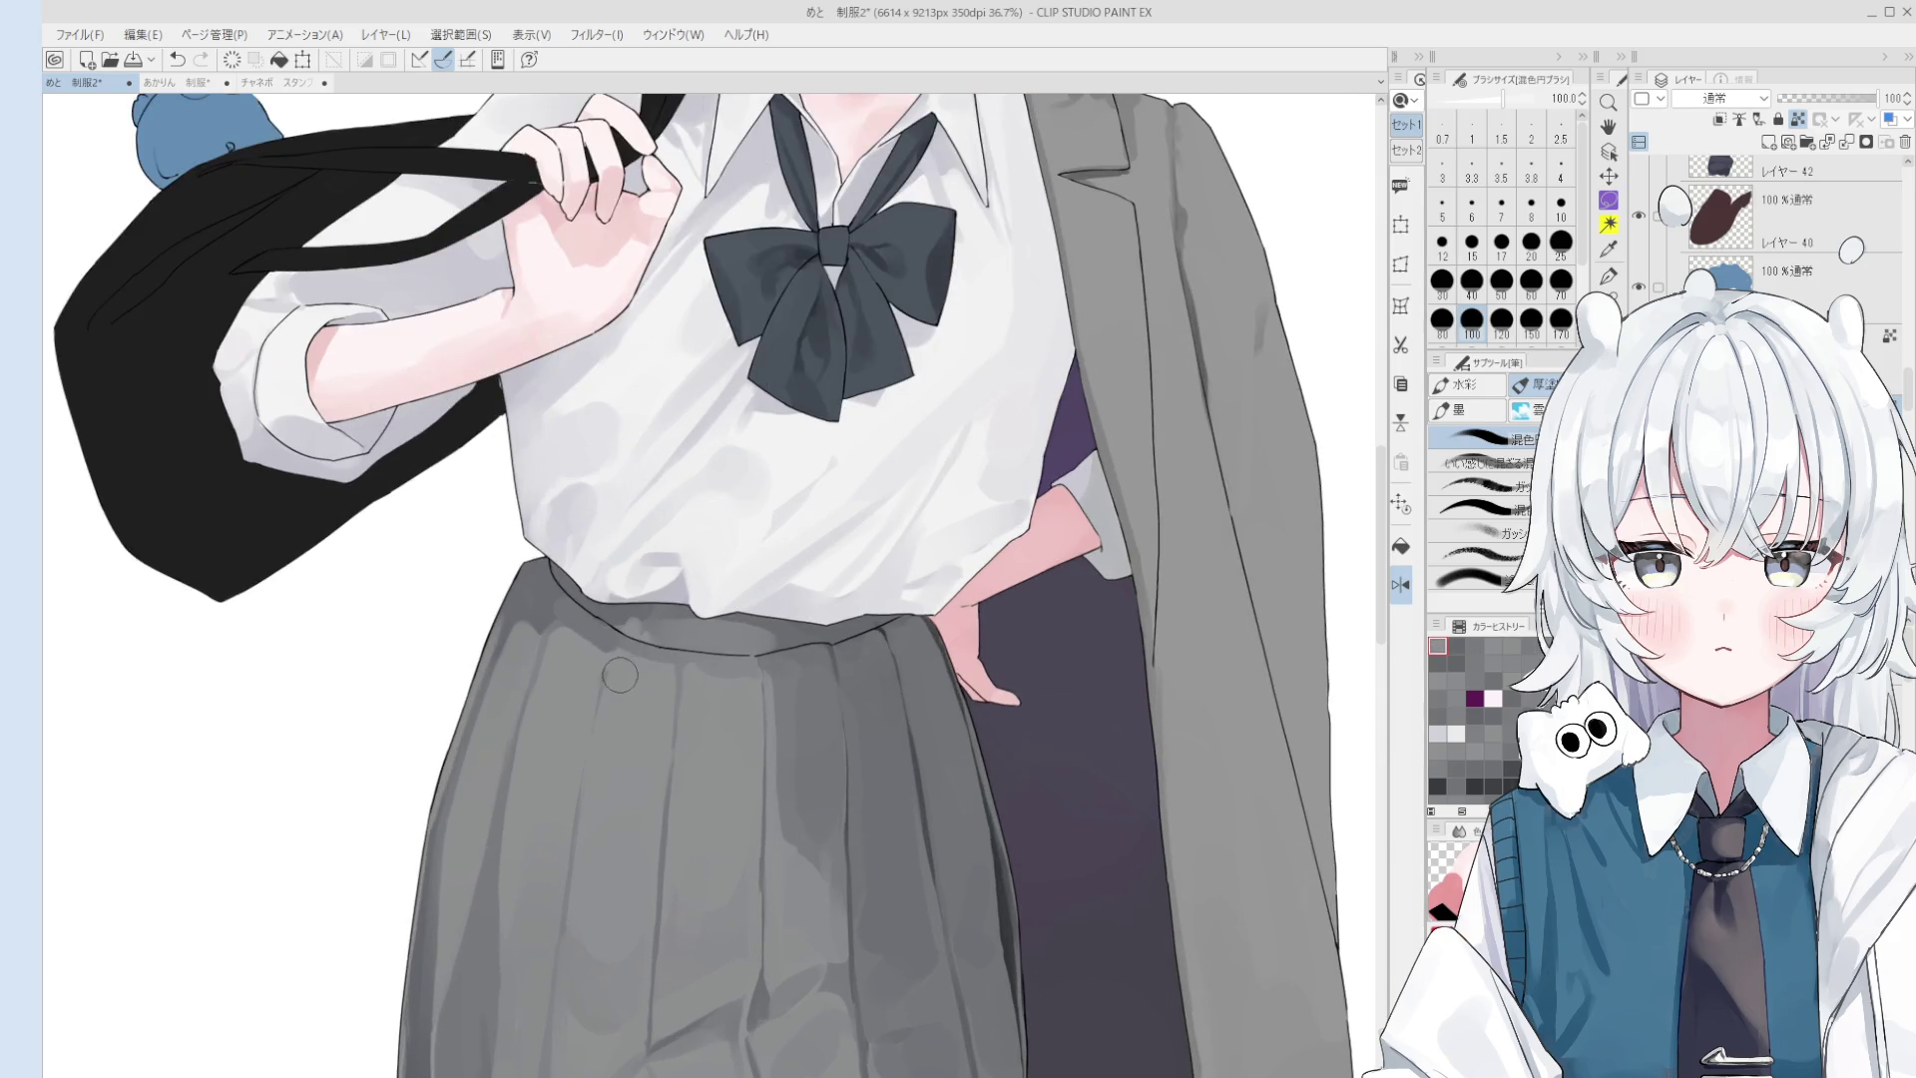
key(h)
scroll(659, 661, down, 4)
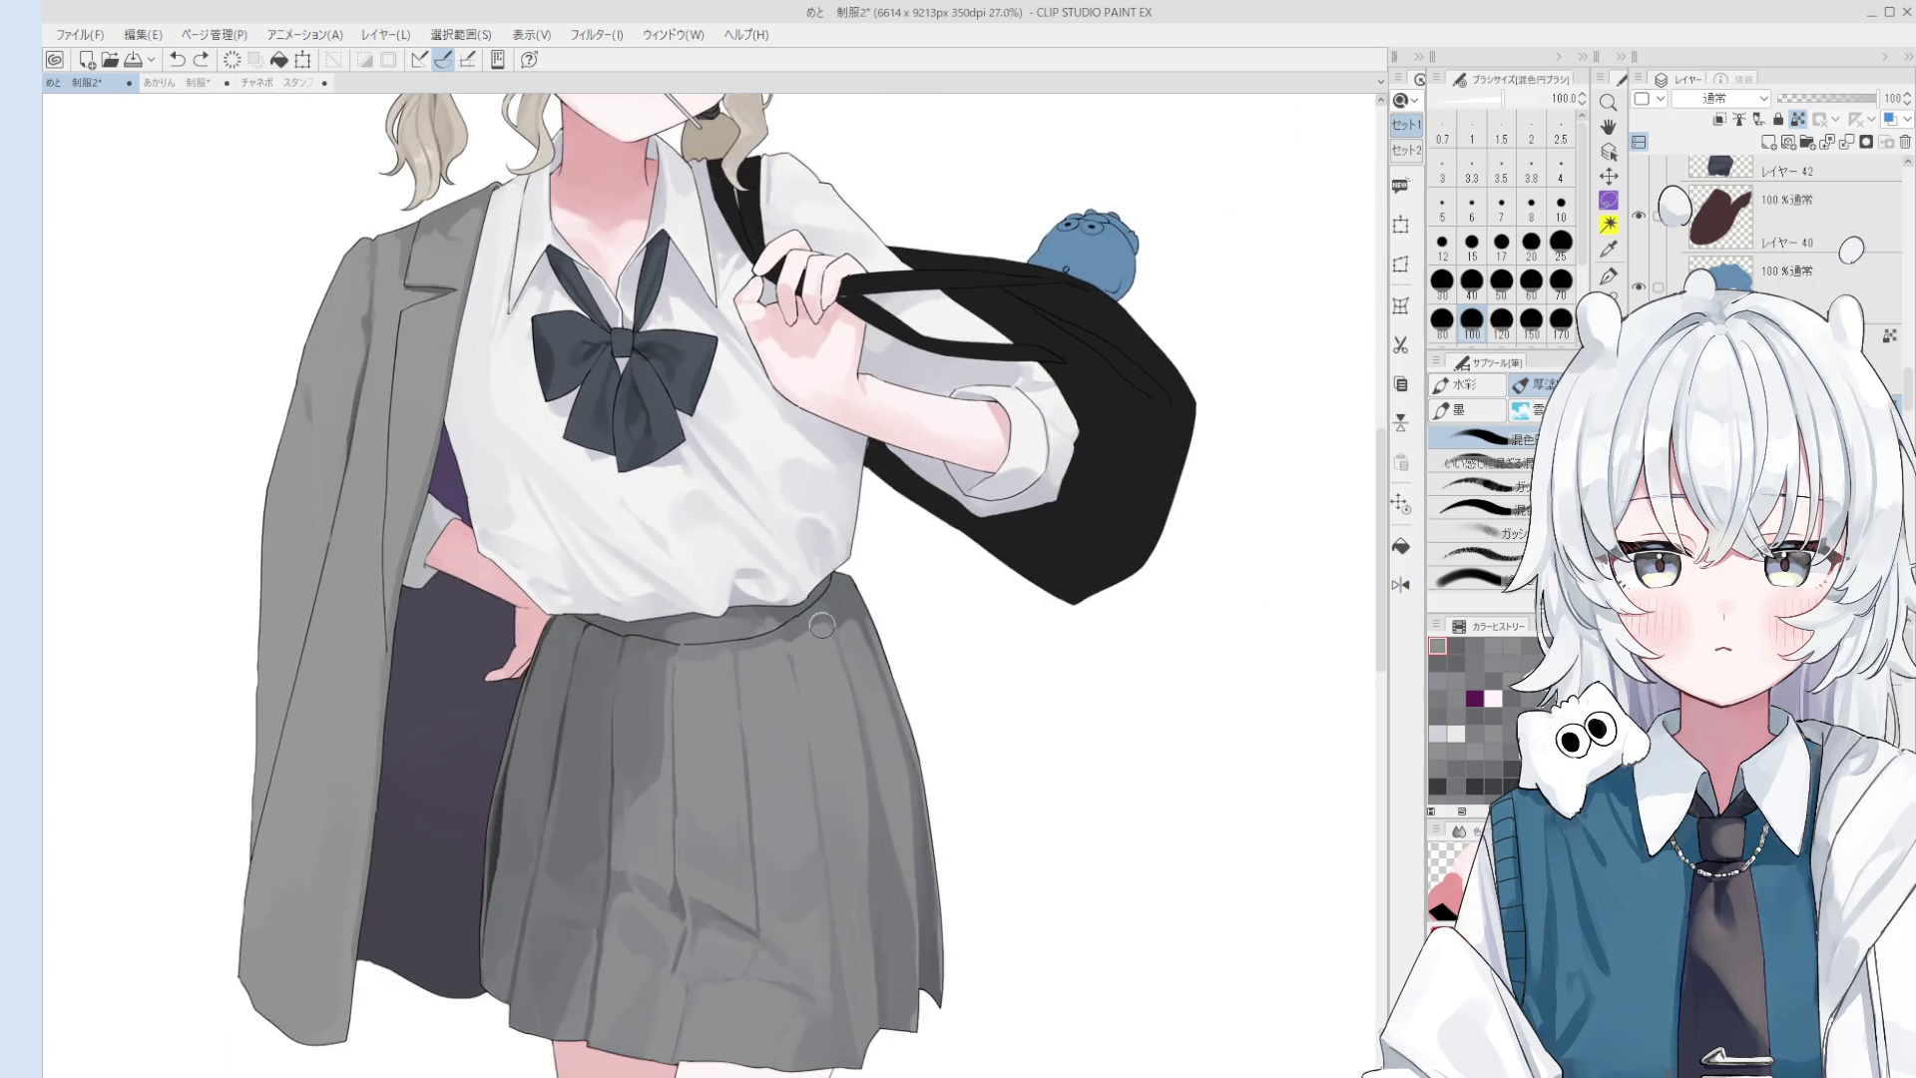
scroll(768, 647, up, 5)
alt+click(768, 646)
scroll(768, 647, down, 4)
scroll(769, 658, up, 4)
key(bracketleft)
alt+click(765, 689)
- Pick up more skirt tones for blending, ending at brush size 120
key(bracketright)
key(bracketright)
key(bracketright)
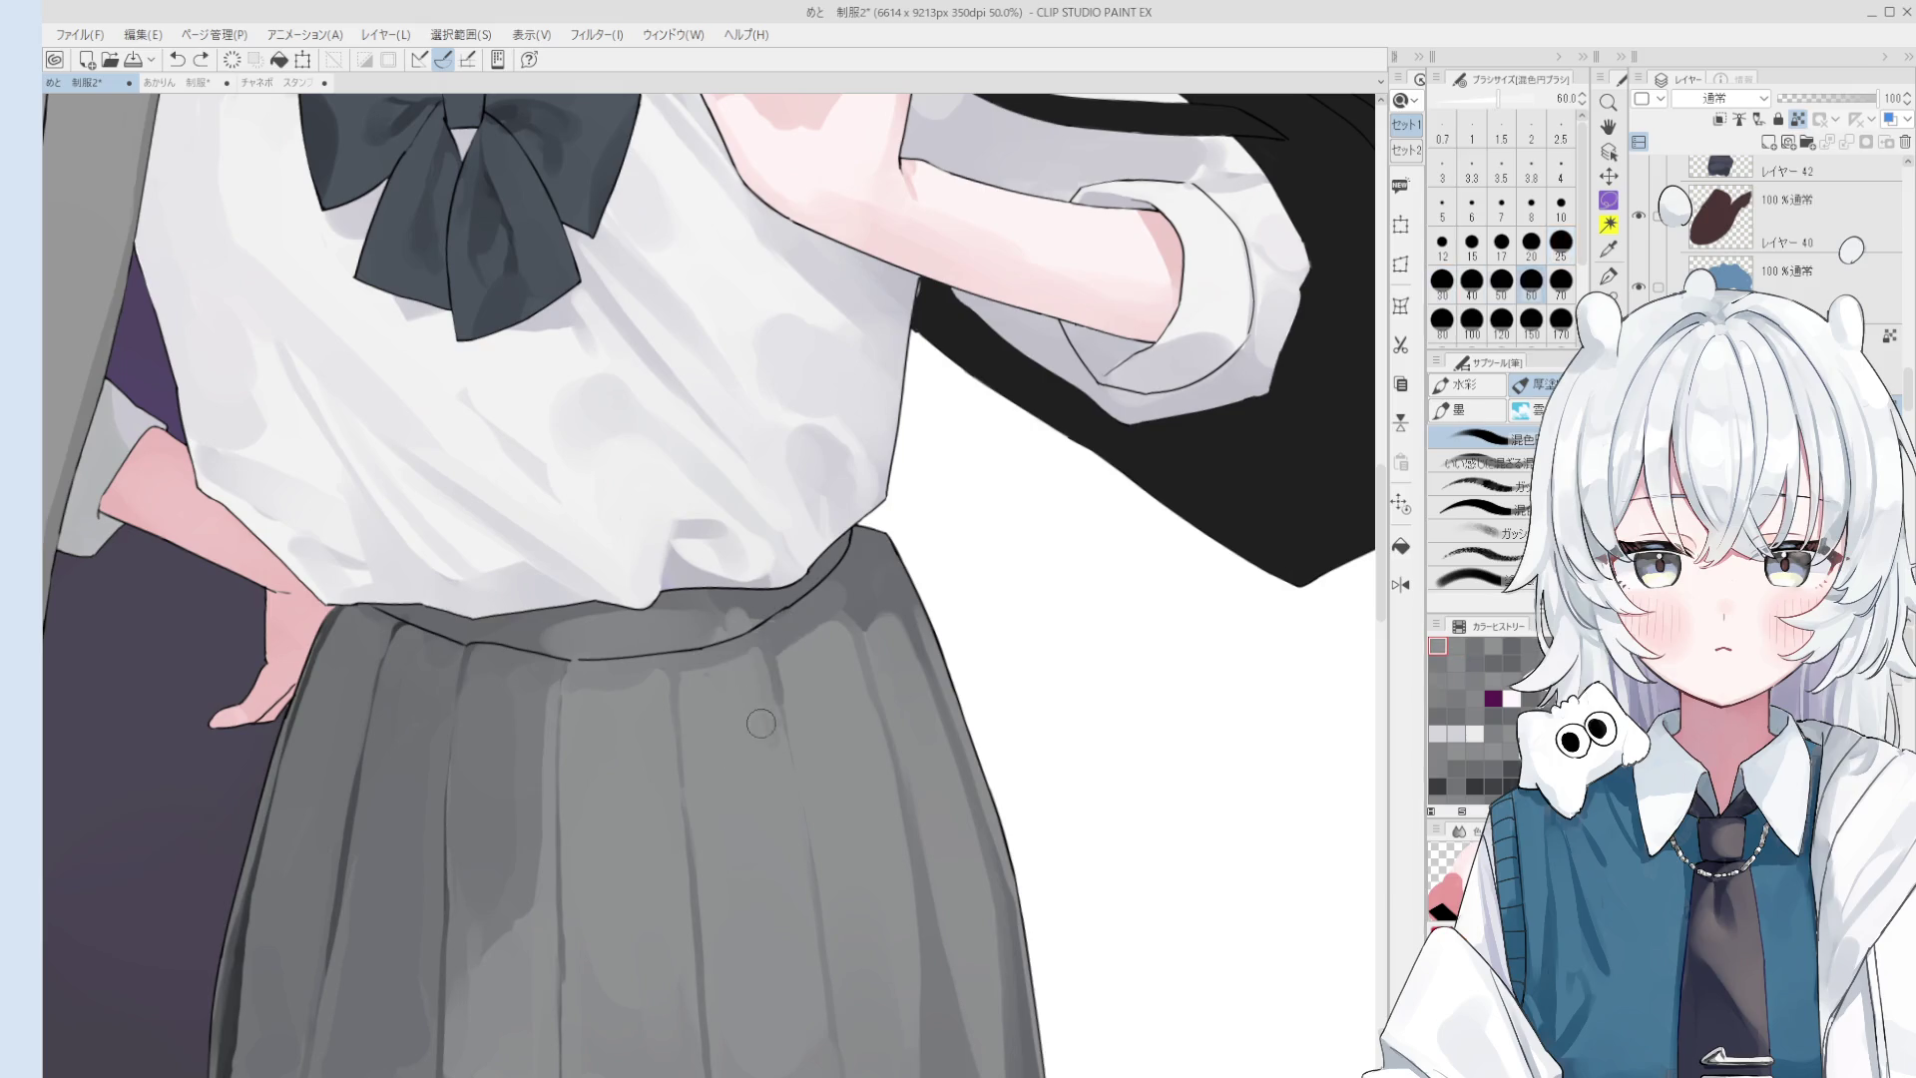
alt+click(798, 663)
key(bracketleft)
key(bracketleft)
key(bracketleft)
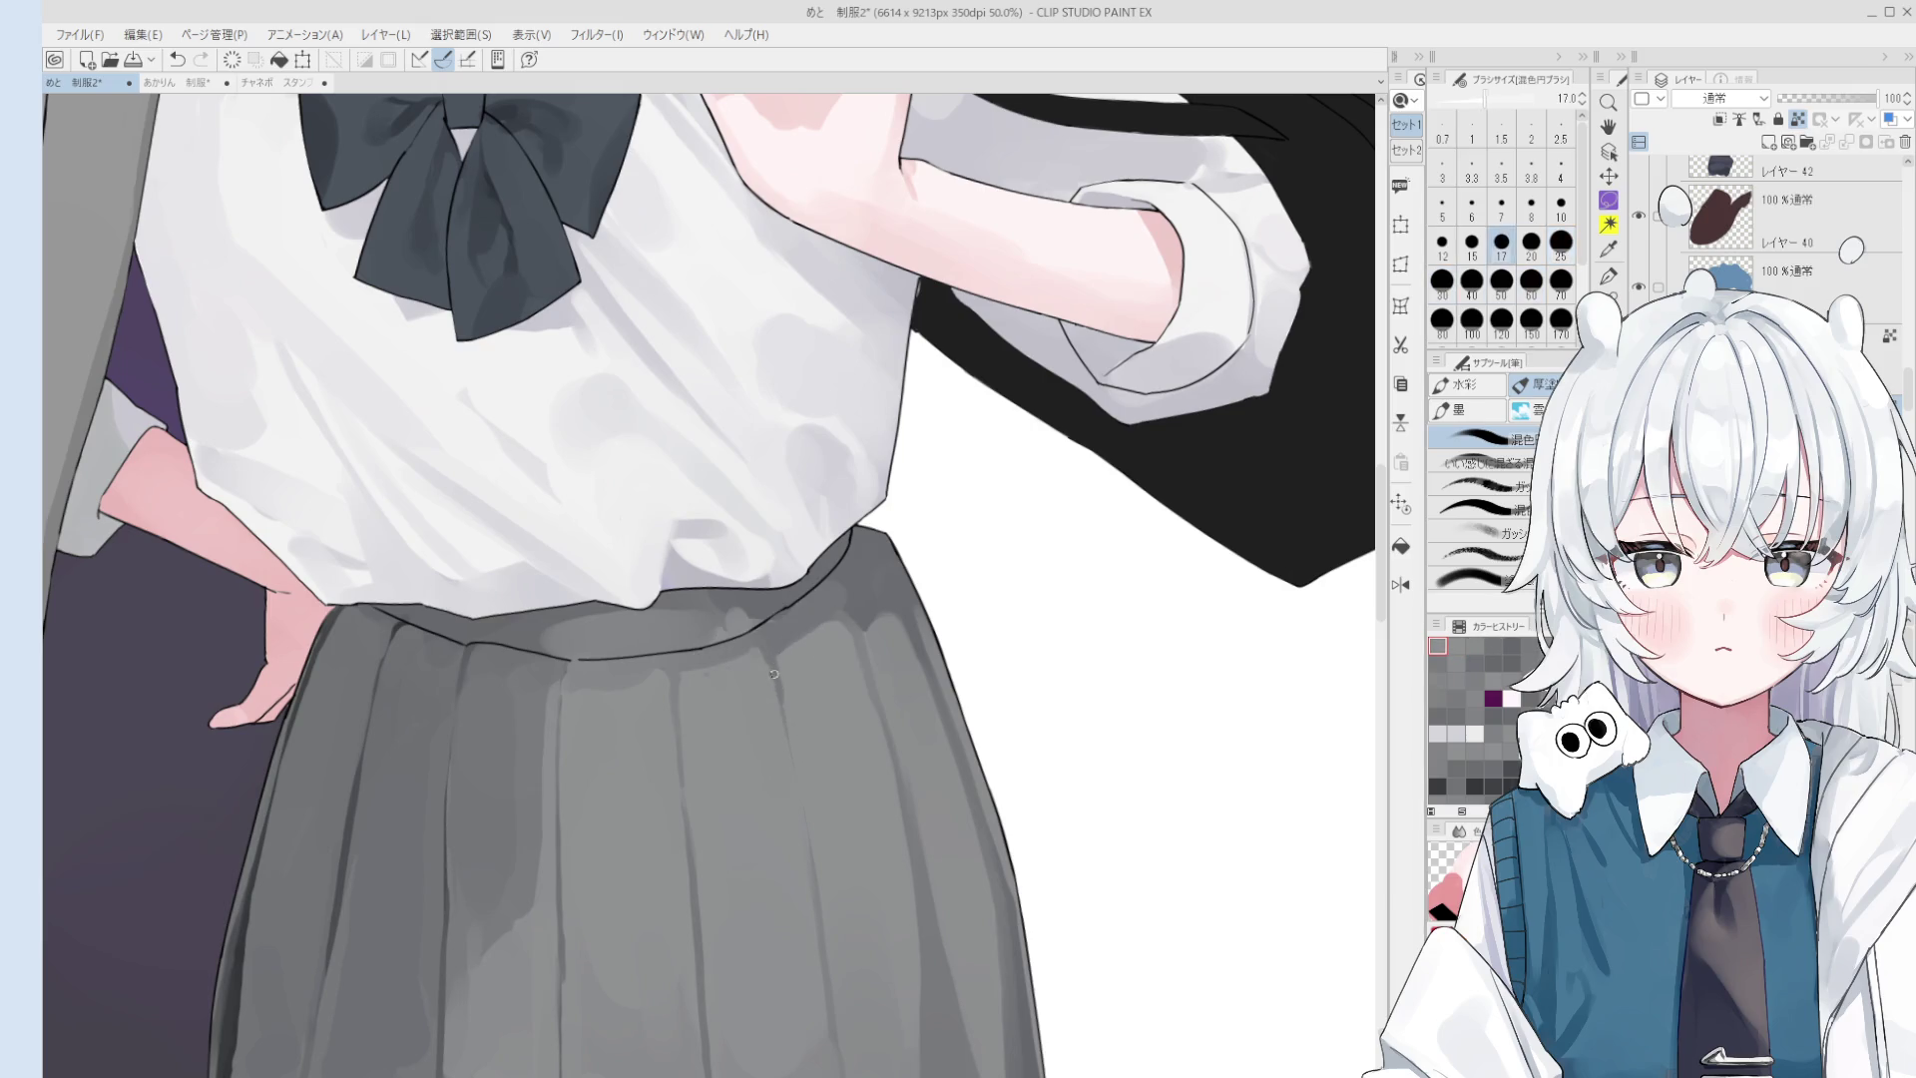
scroll(798, 698, down, 3)
alt+click(799, 686)
scroll(800, 686, up, 1)
key(bracketright)
key(bracketright)
key(bracketright)
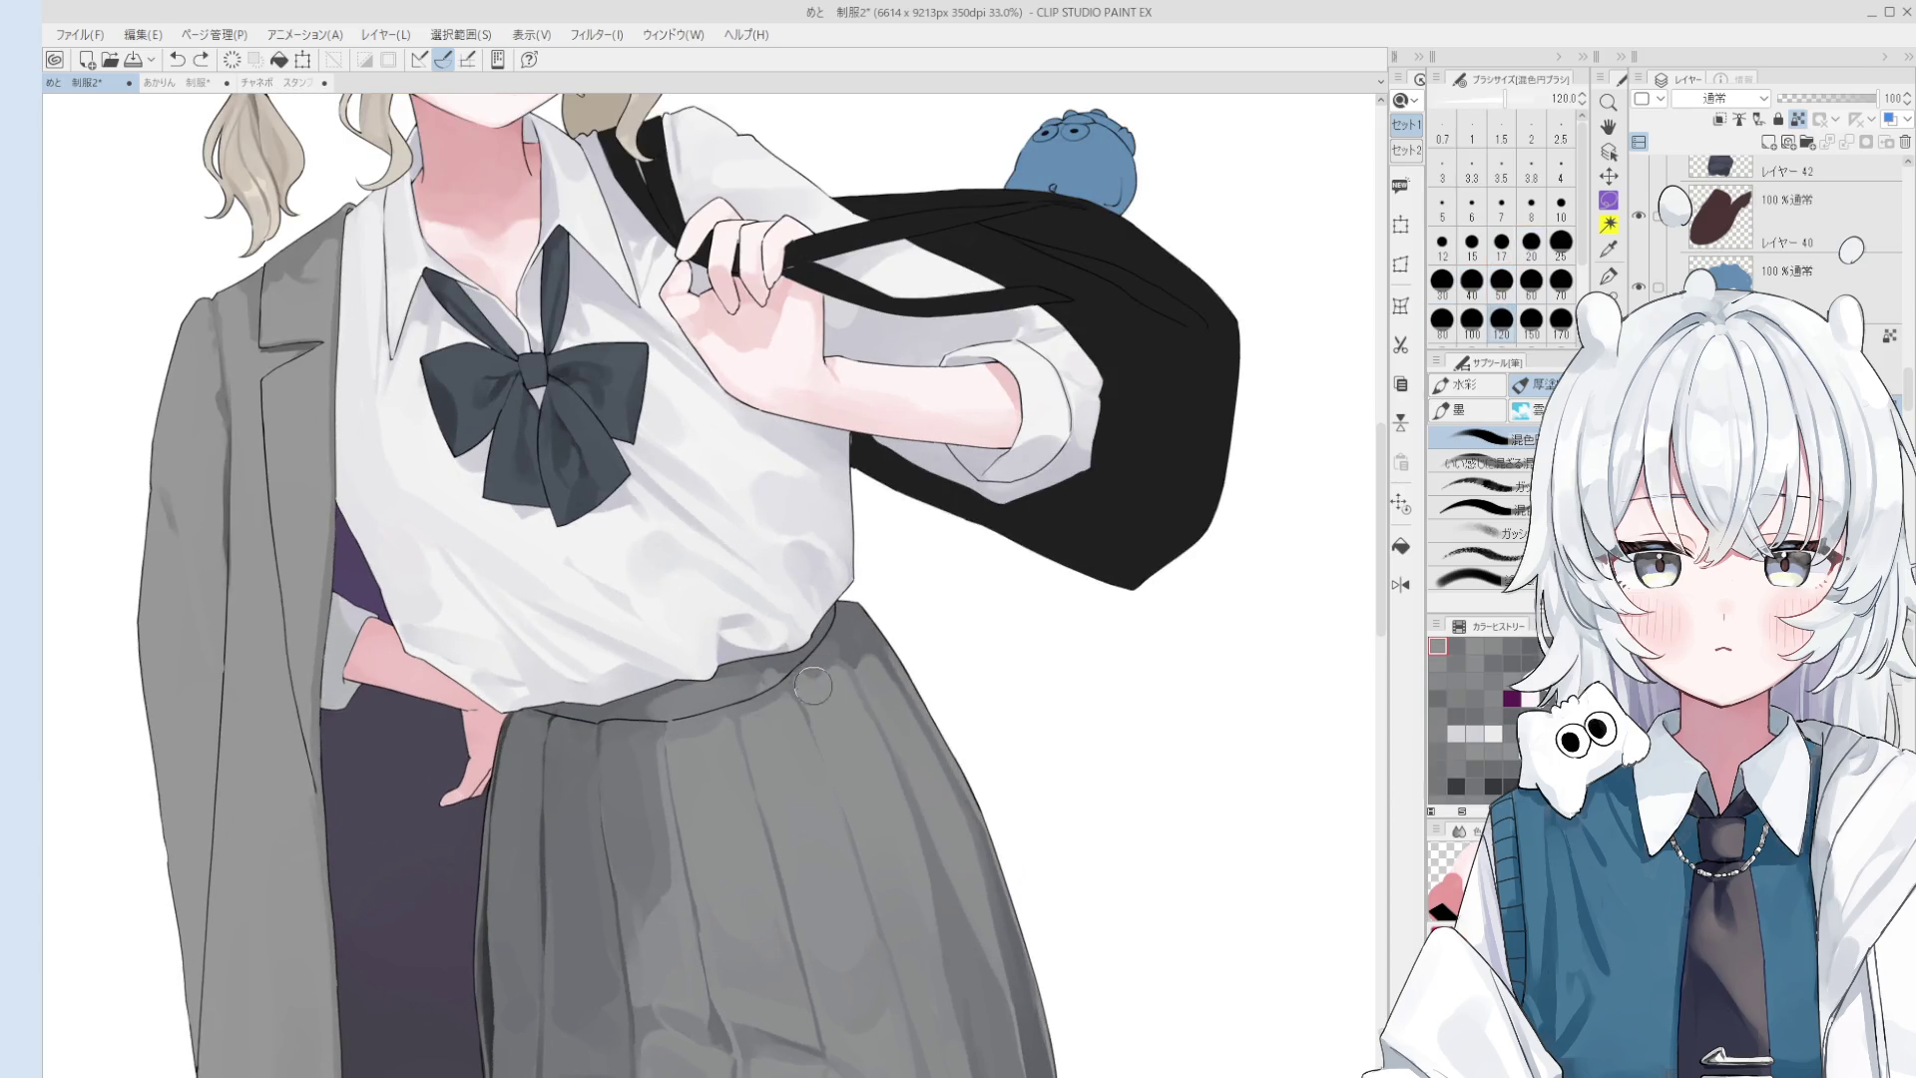
alt+click(838, 681)
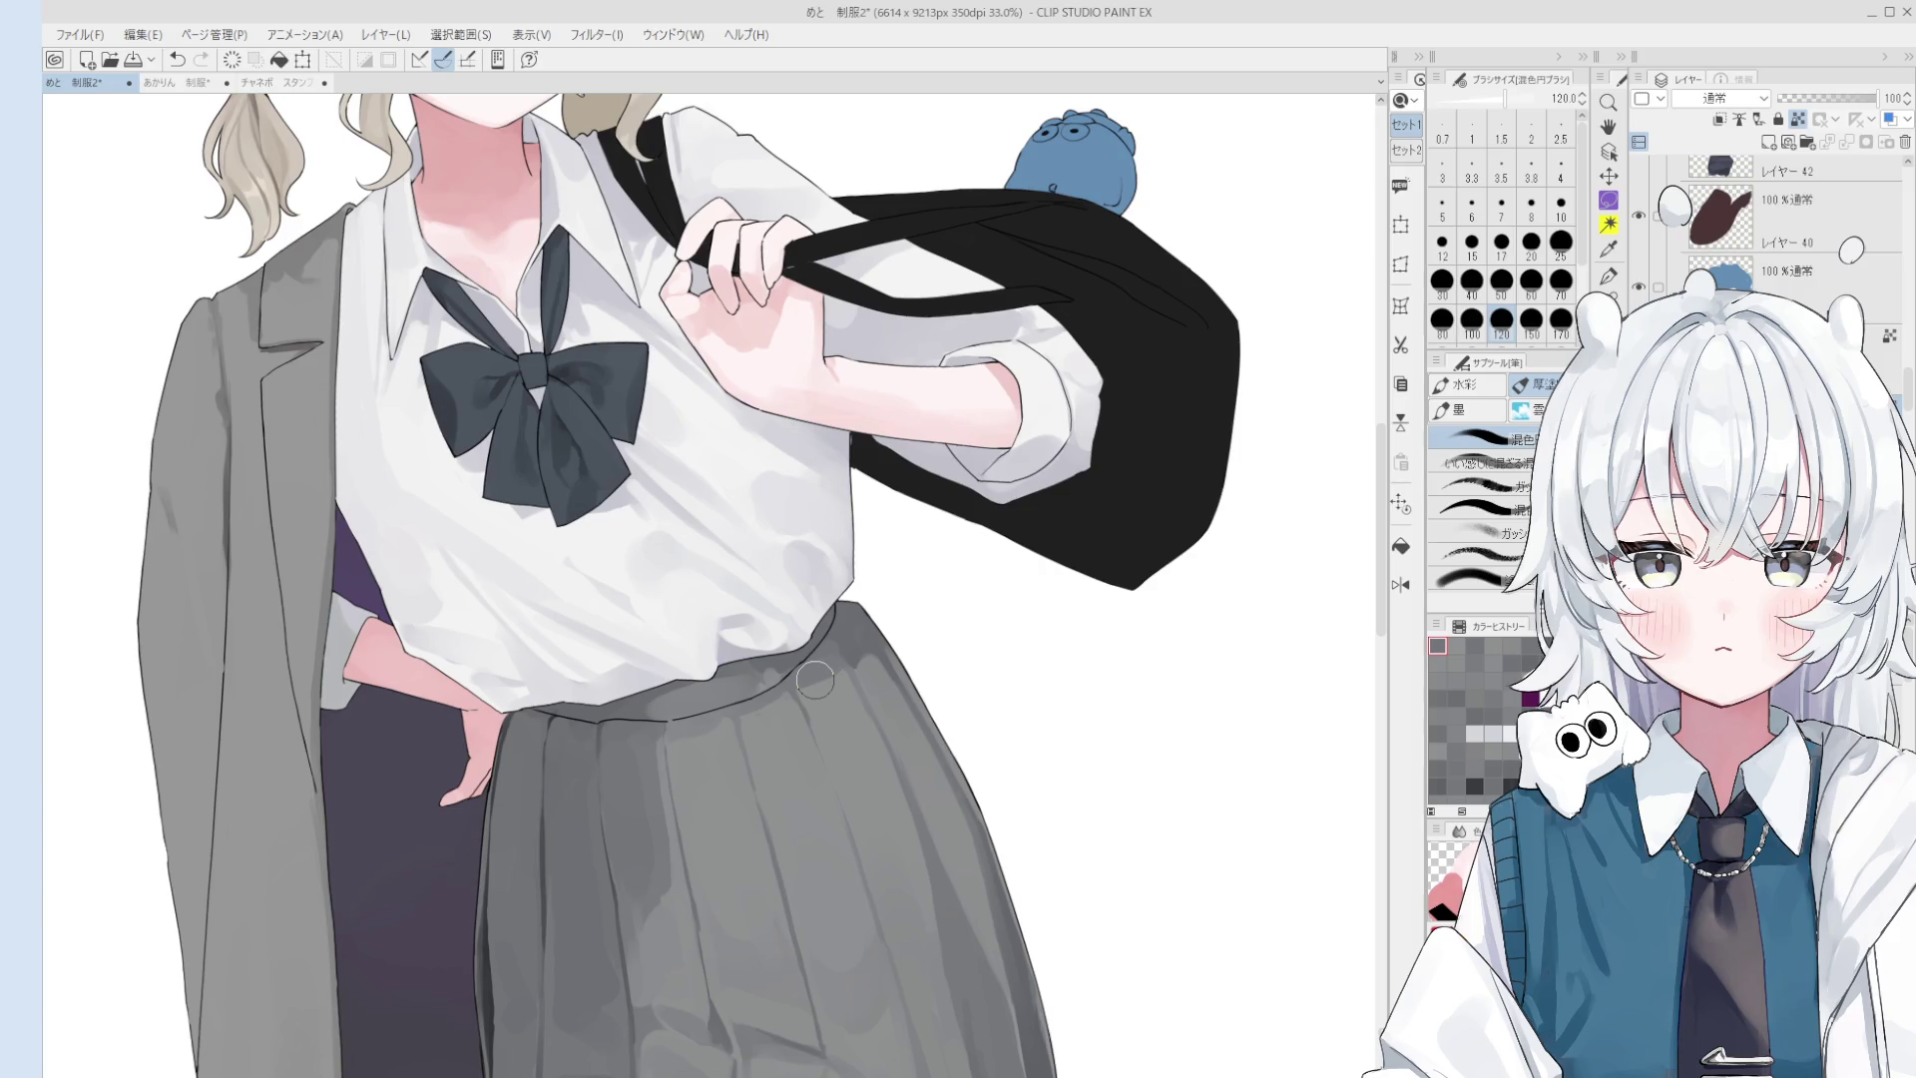
scroll(815, 681, up, 1)
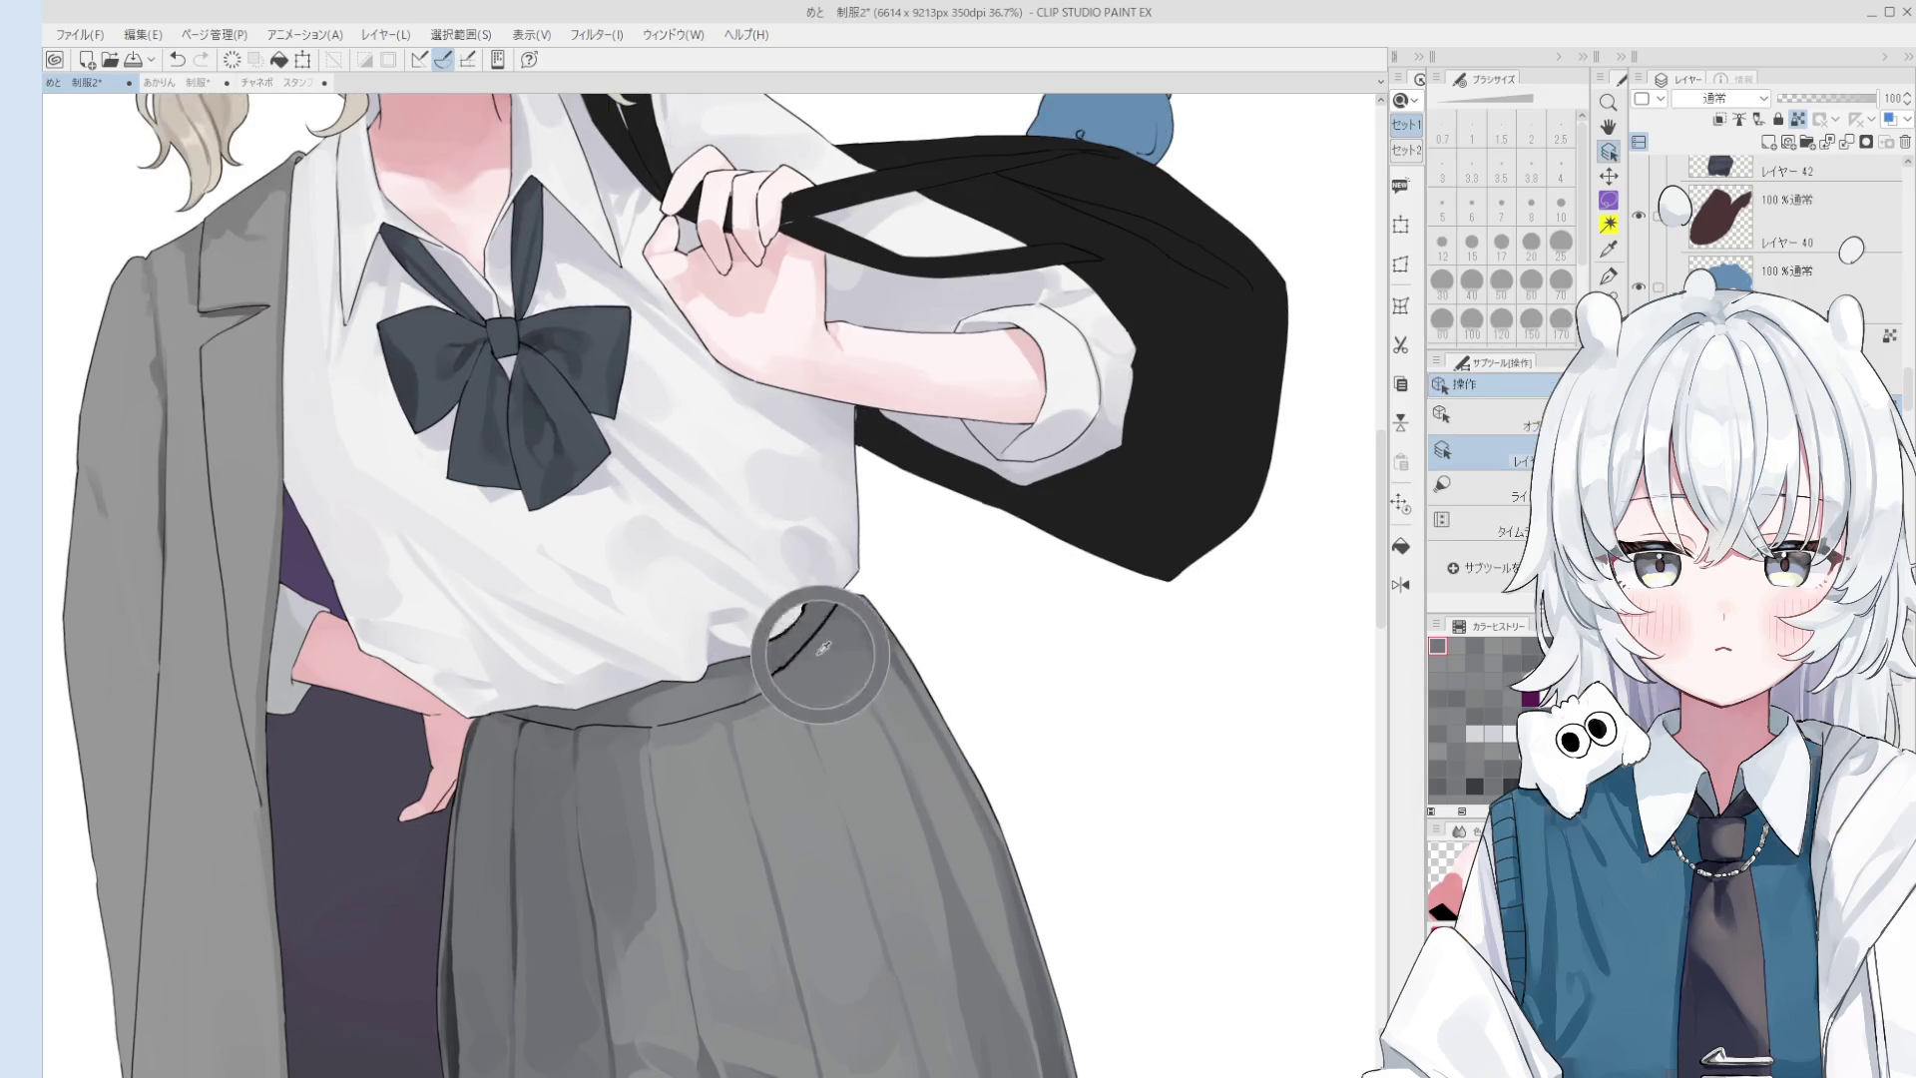
scroll(838, 649, up, 1)
key(bracketleft)
key(bracketleft)
key(bracketleft)
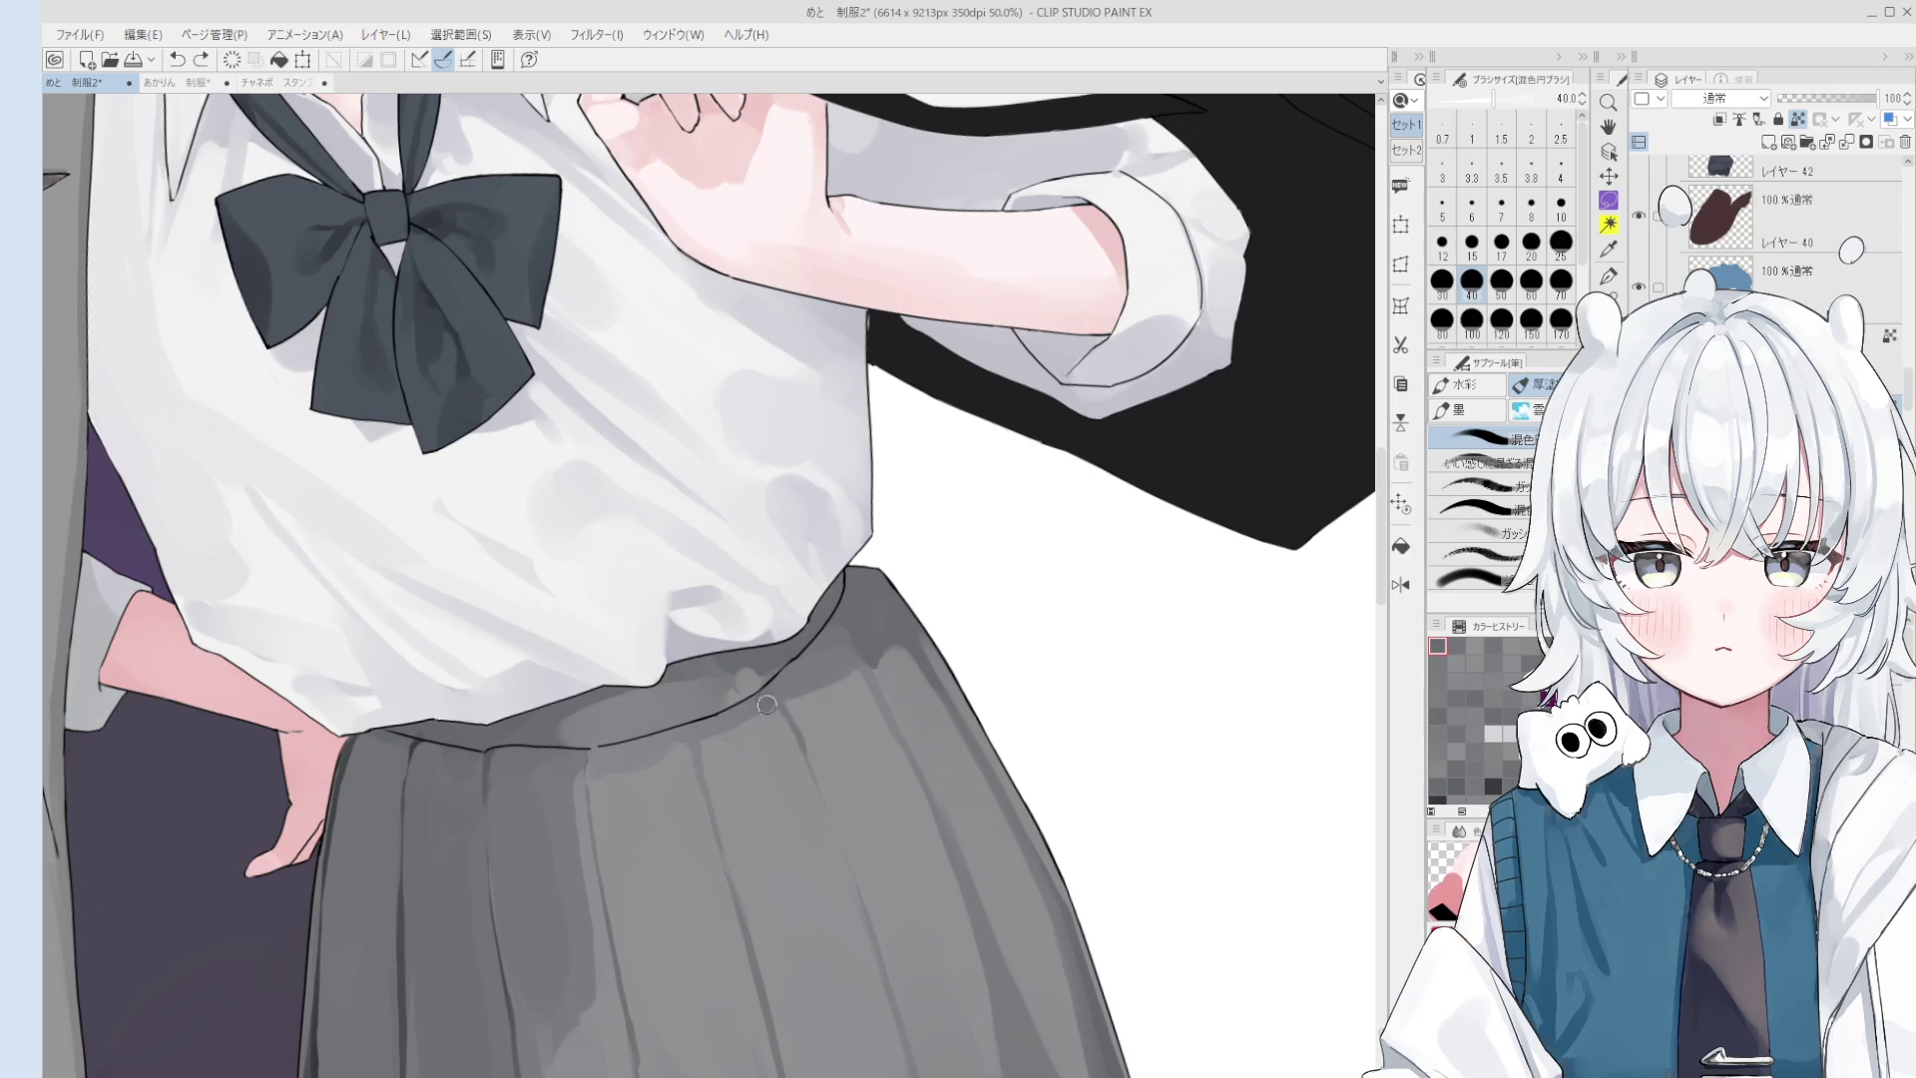
key(bracketleft)
key(bracketleft)
key(bracketleft)
key(bracketright)
key(bracketright)
key(bracketright)
key(bracketright)
key(bracketright)
scroll(773, 695, down, 1)
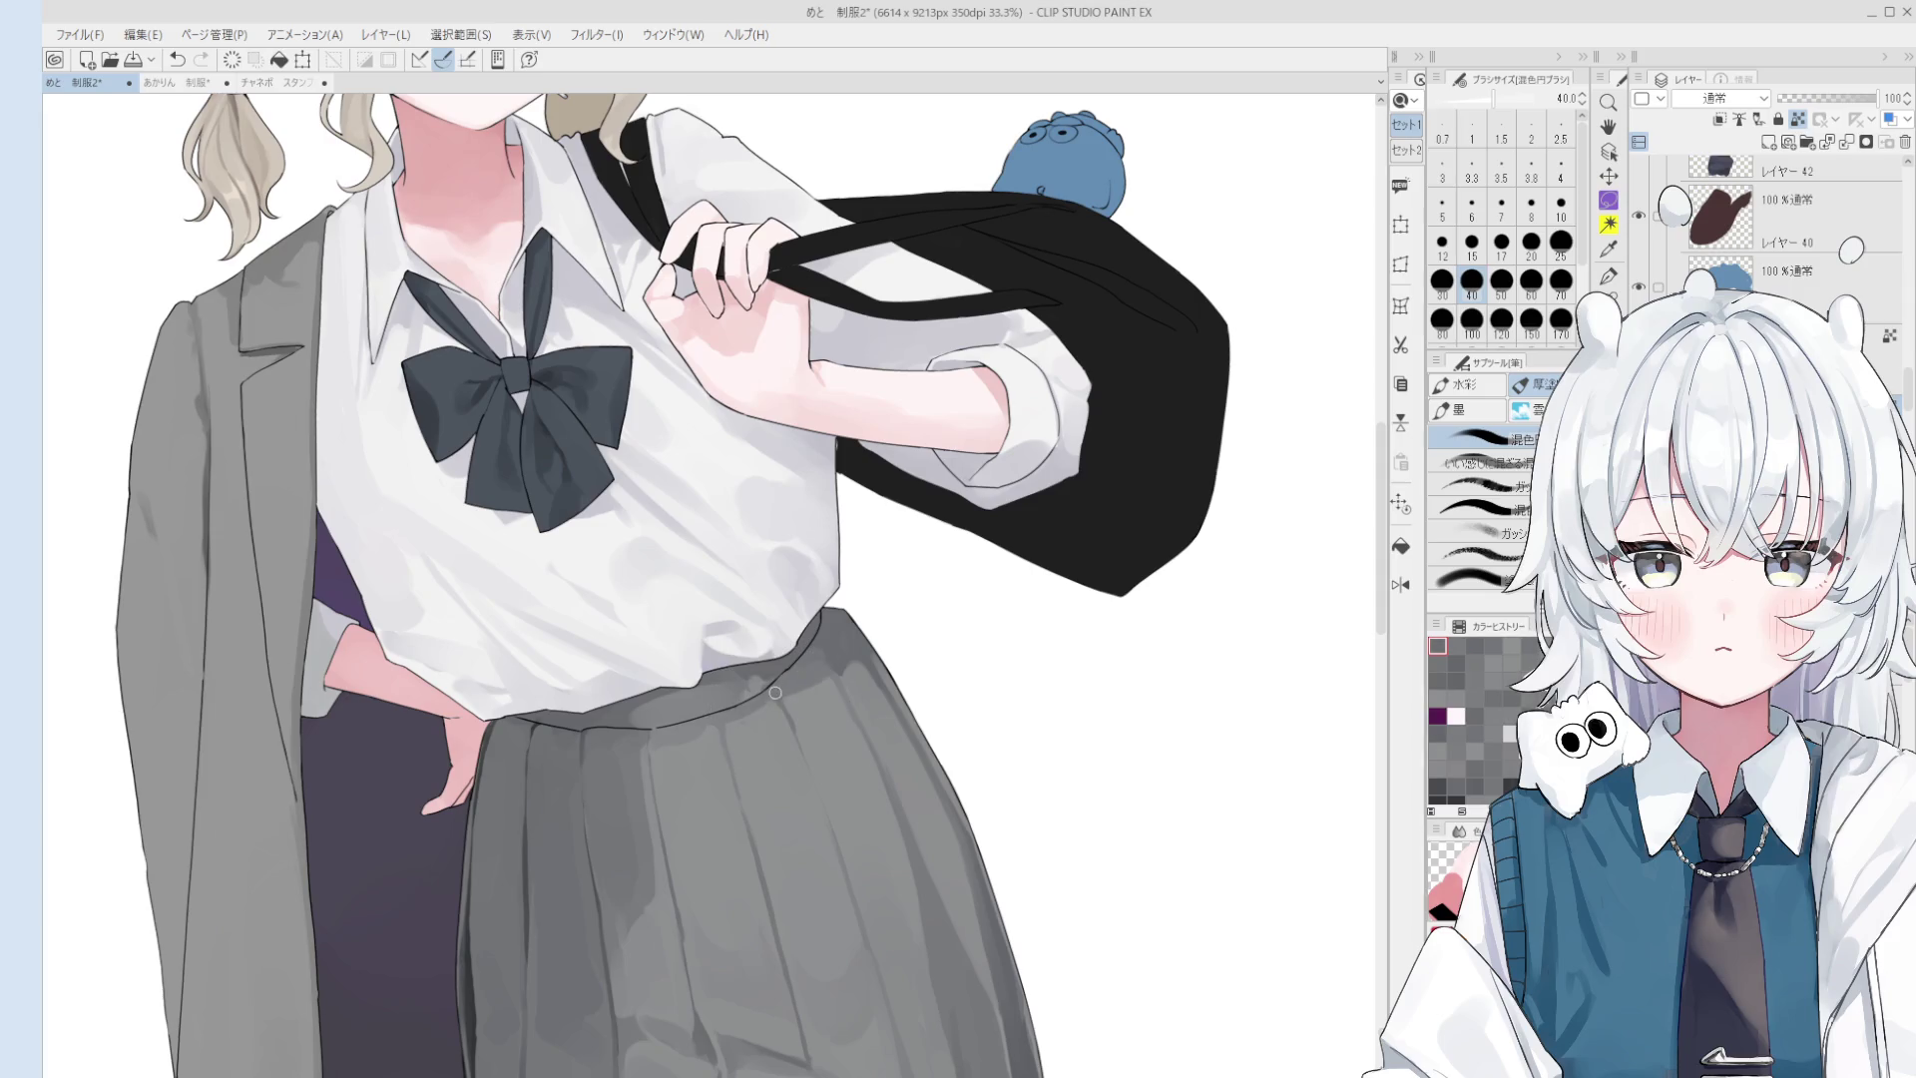
scroll(782, 697, up, 1)
key(bracketleft)
key(h)
scroll(784, 694, down, 1)
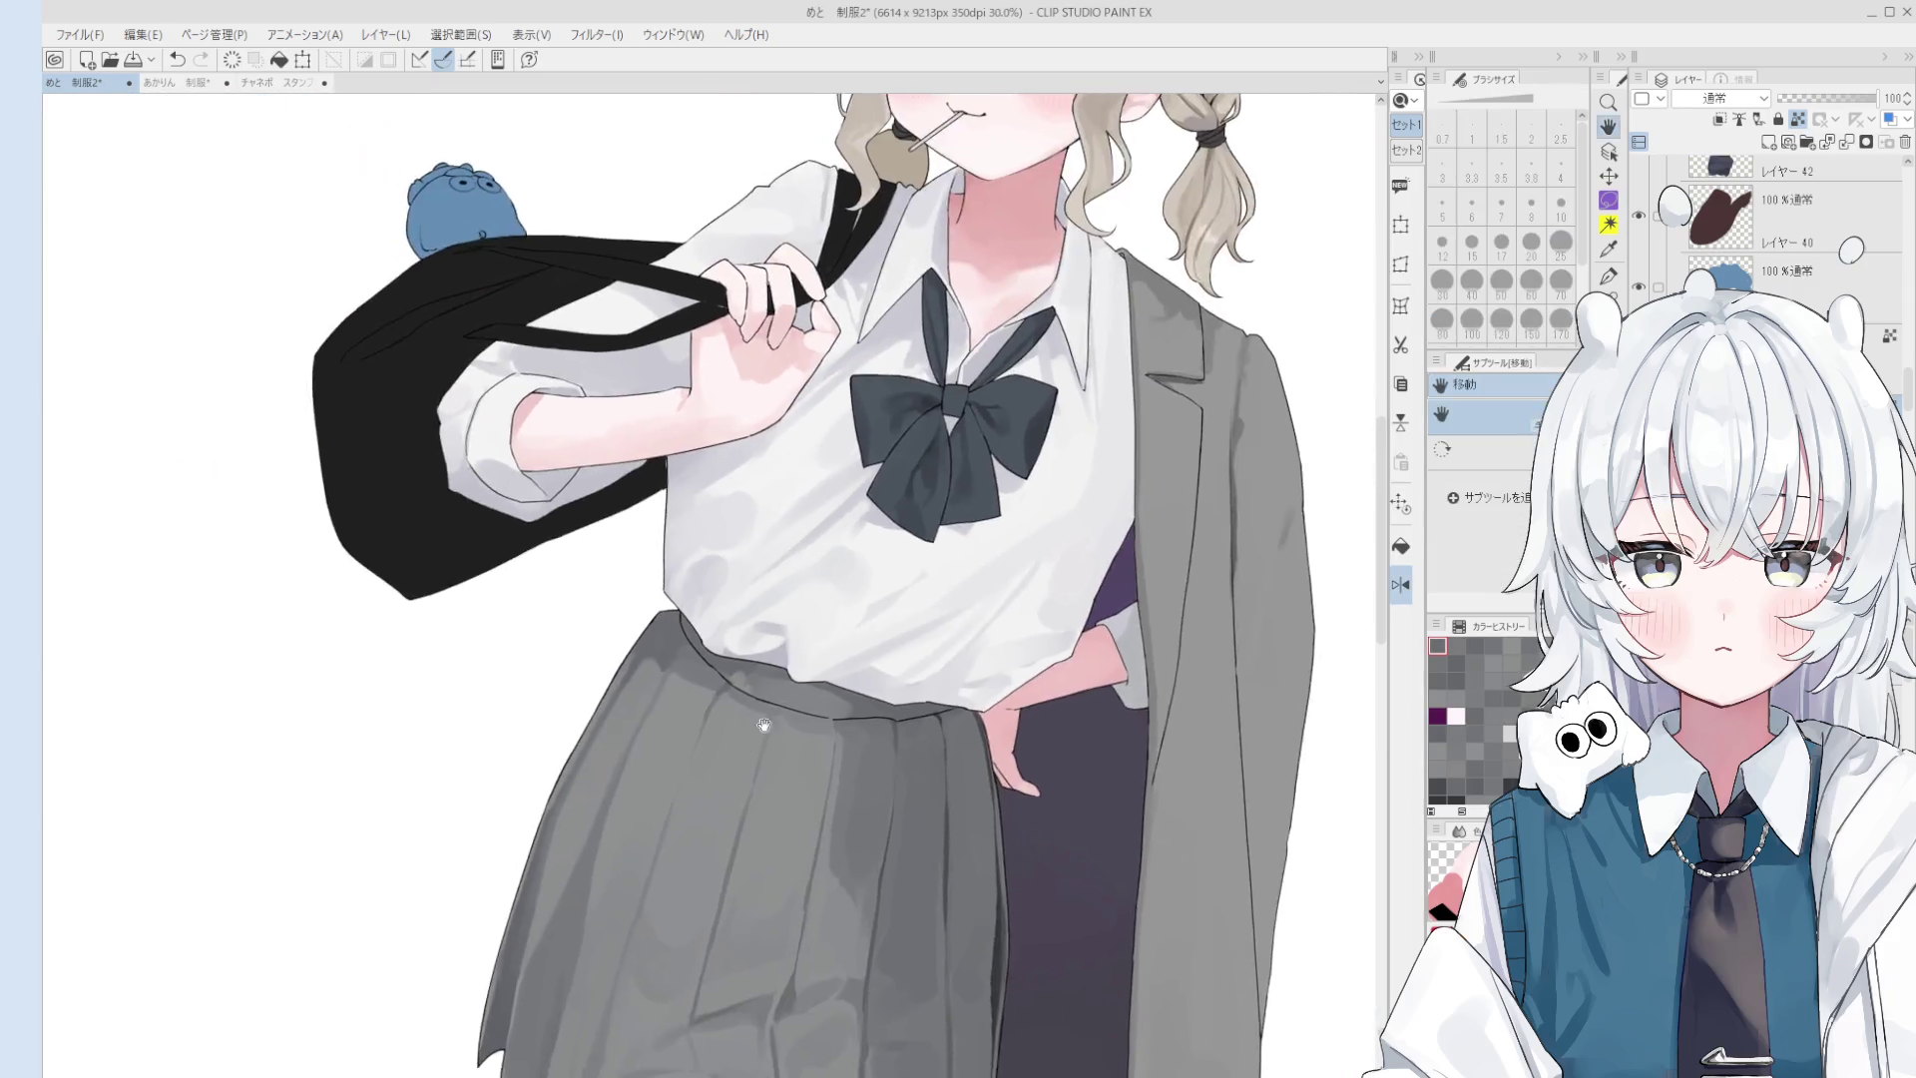
scroll(789, 692, up, 1)
key(bracketleft)
key(bracketleft)
key(bracketleft)
key(bracketright)
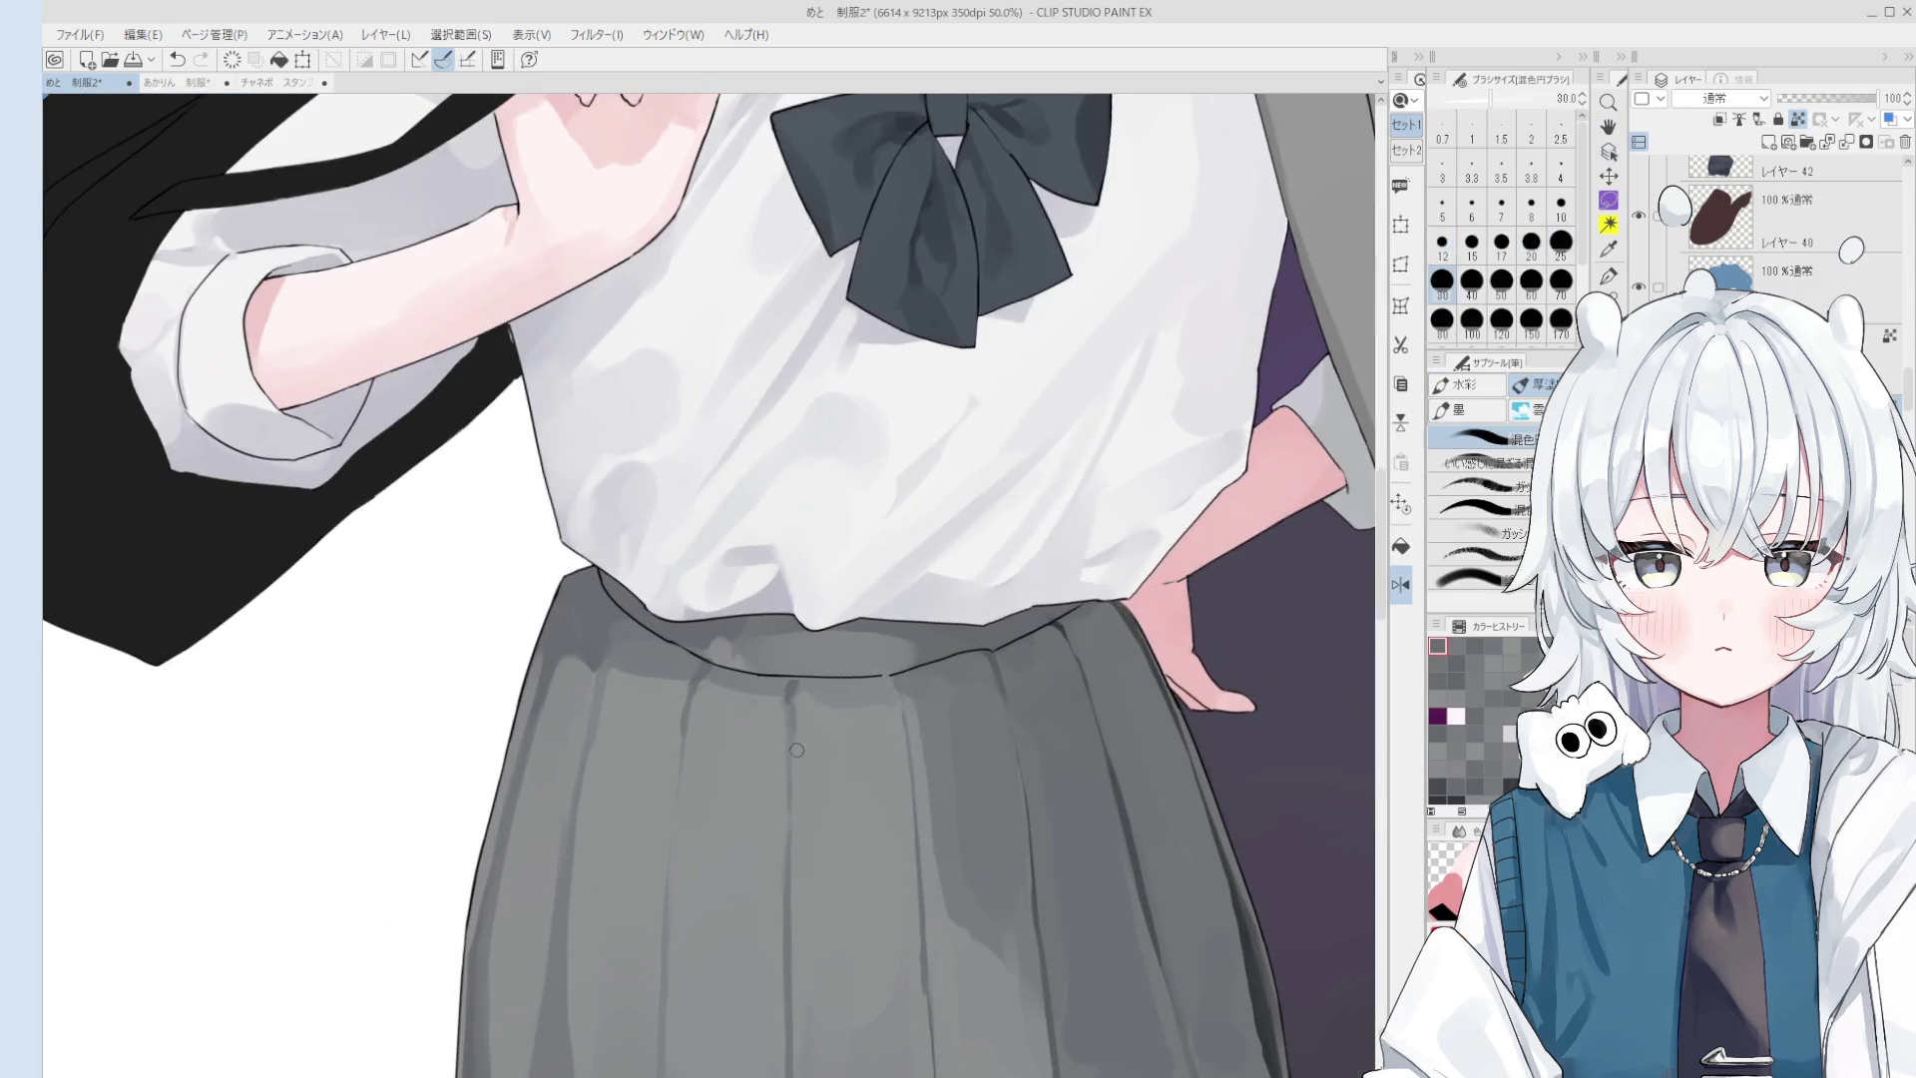
scroll(790, 695, down, 1)
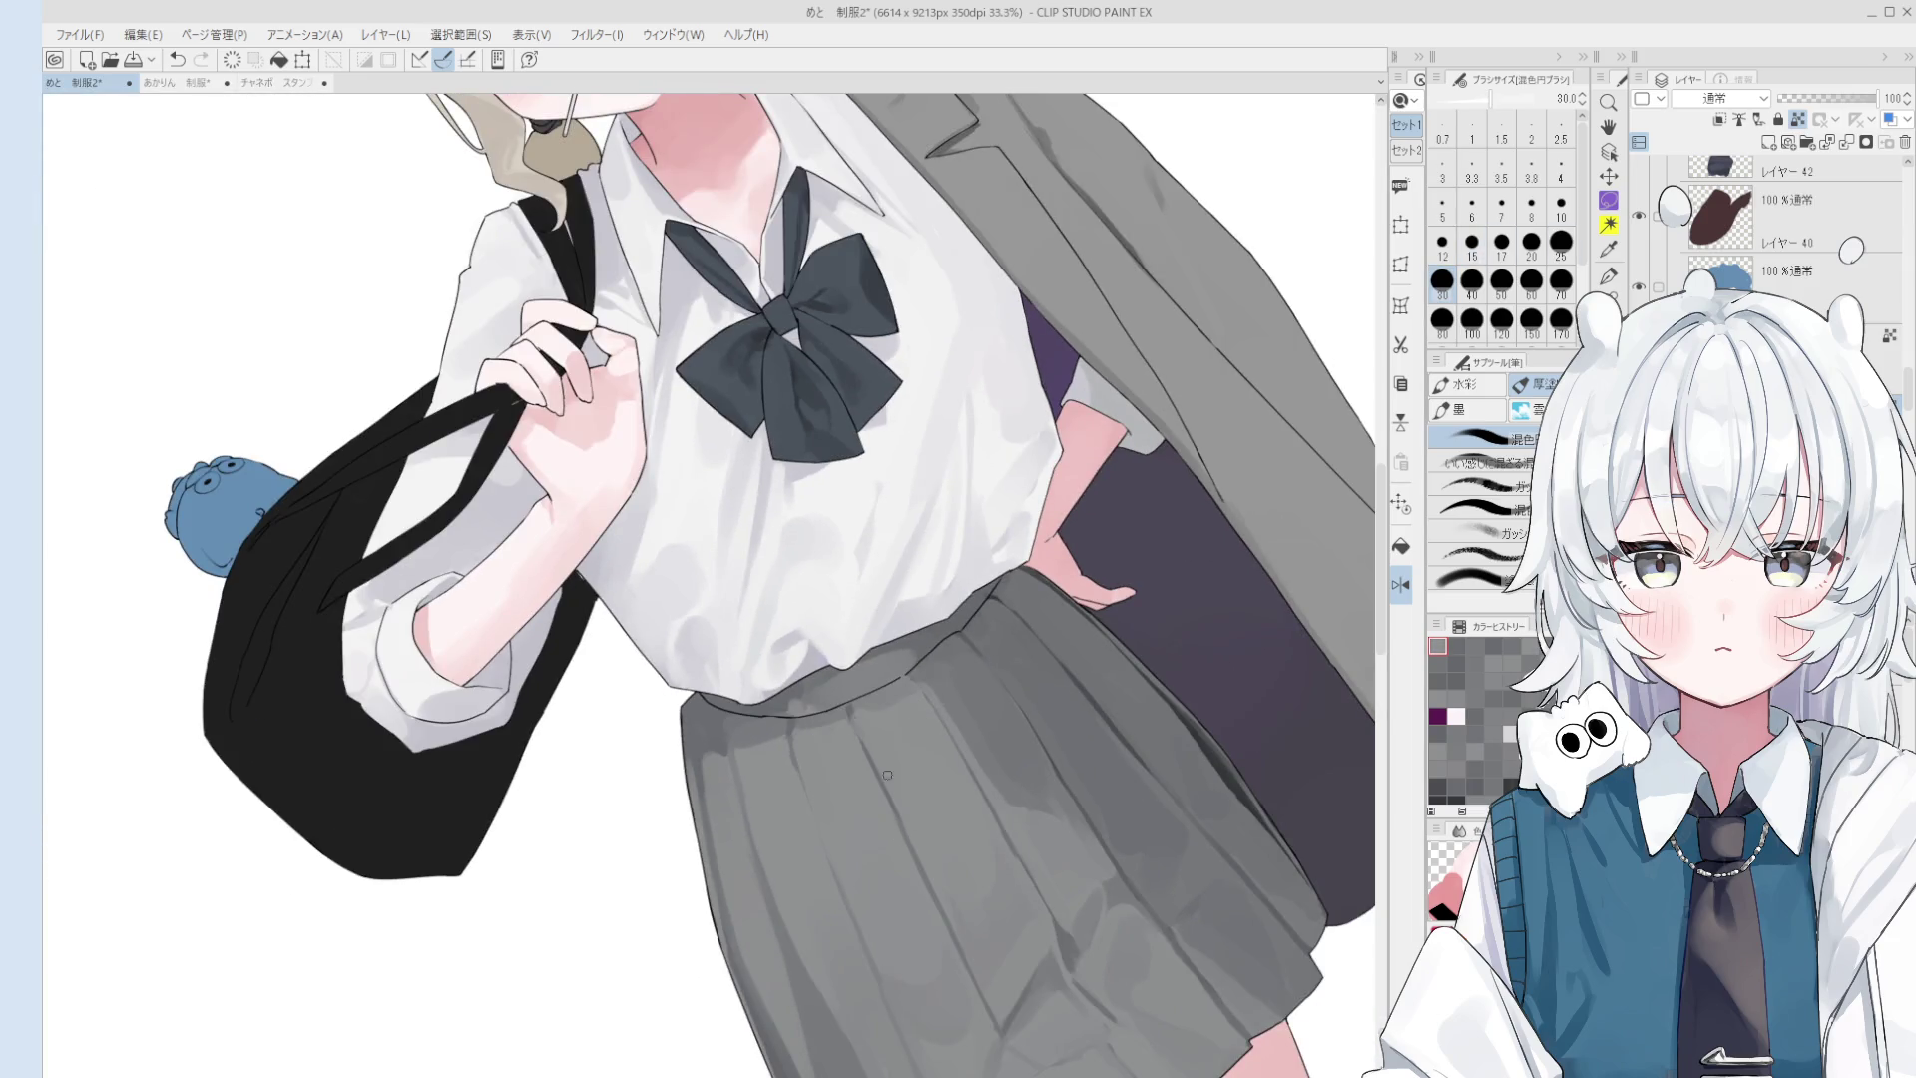
scroll(876, 809, down, 1)
mouse_move(830, 764)
mouse_down()
mouse_move(854, 960)
mouse_move(906, 711)
mouse_move(860, 778)
mouse_up()
scroll(911, 677, down, 1)
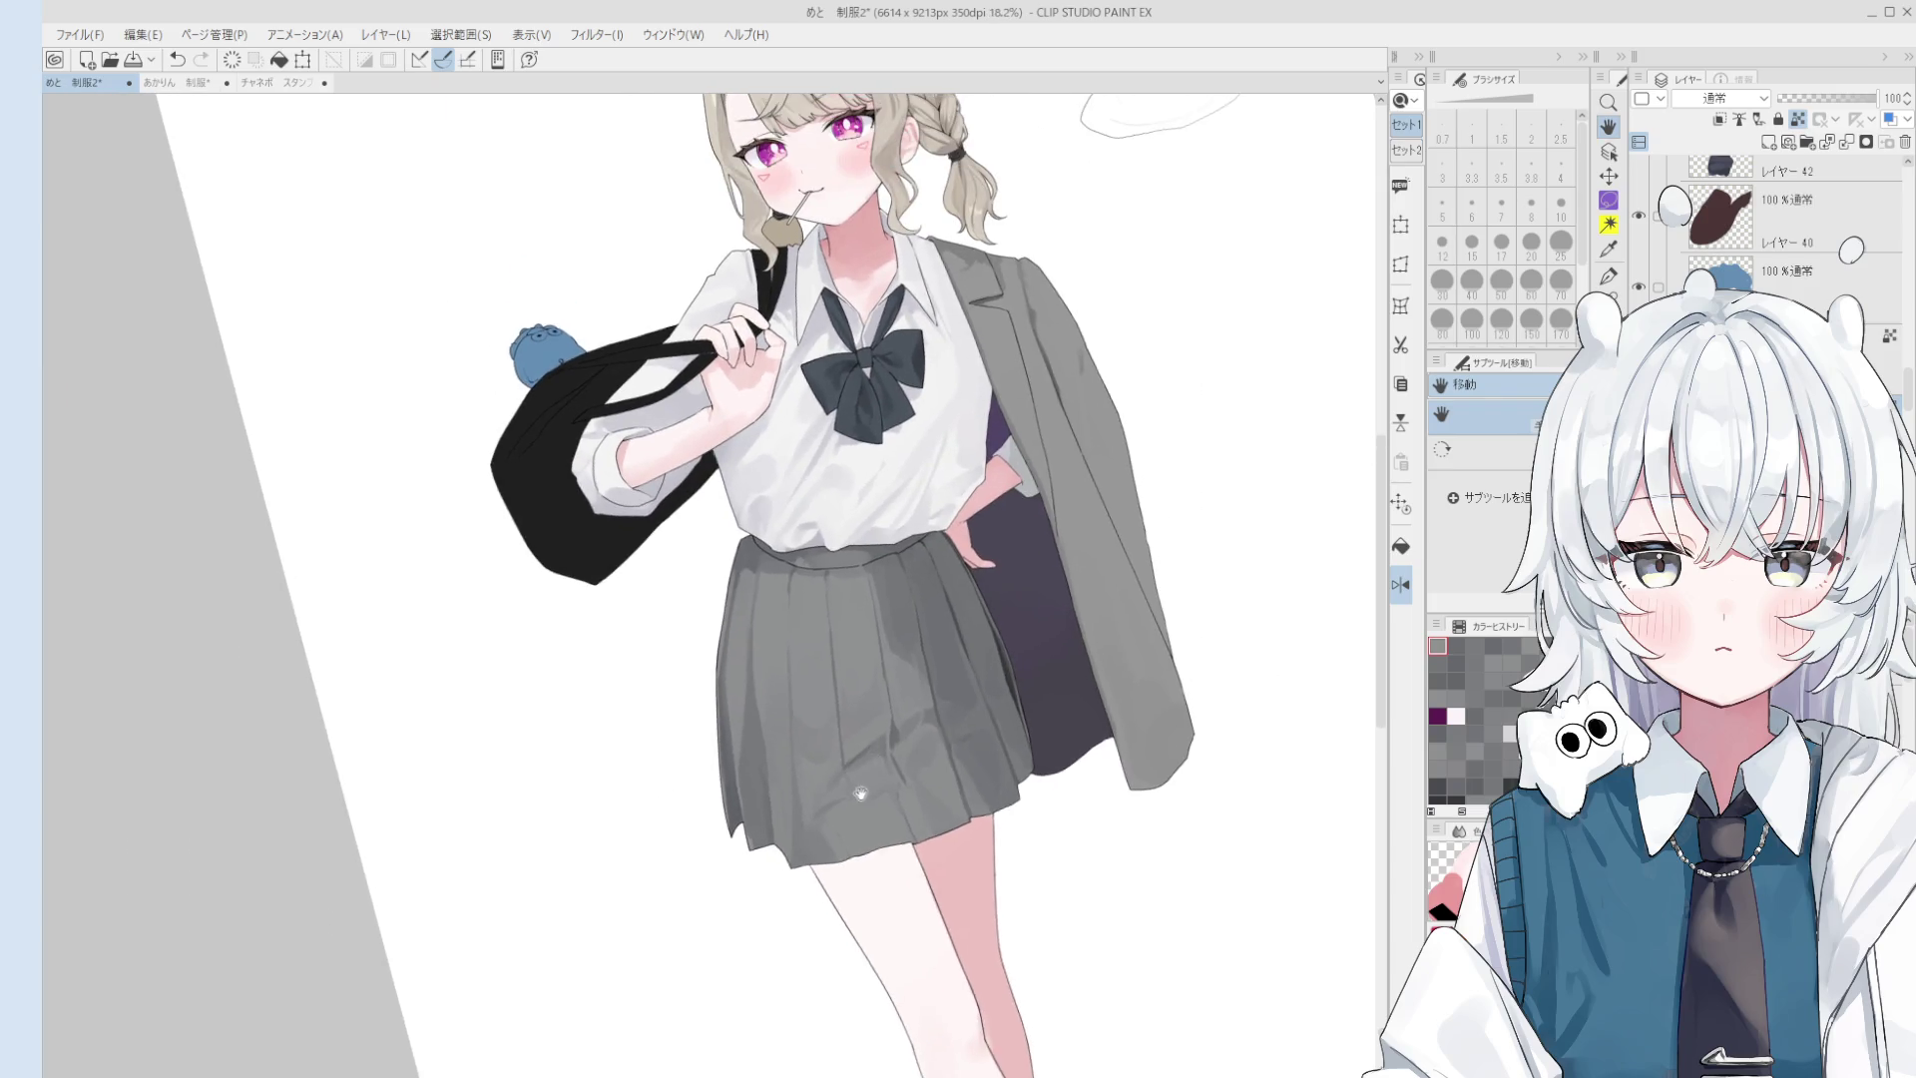
scroll(860, 778, down, 1)
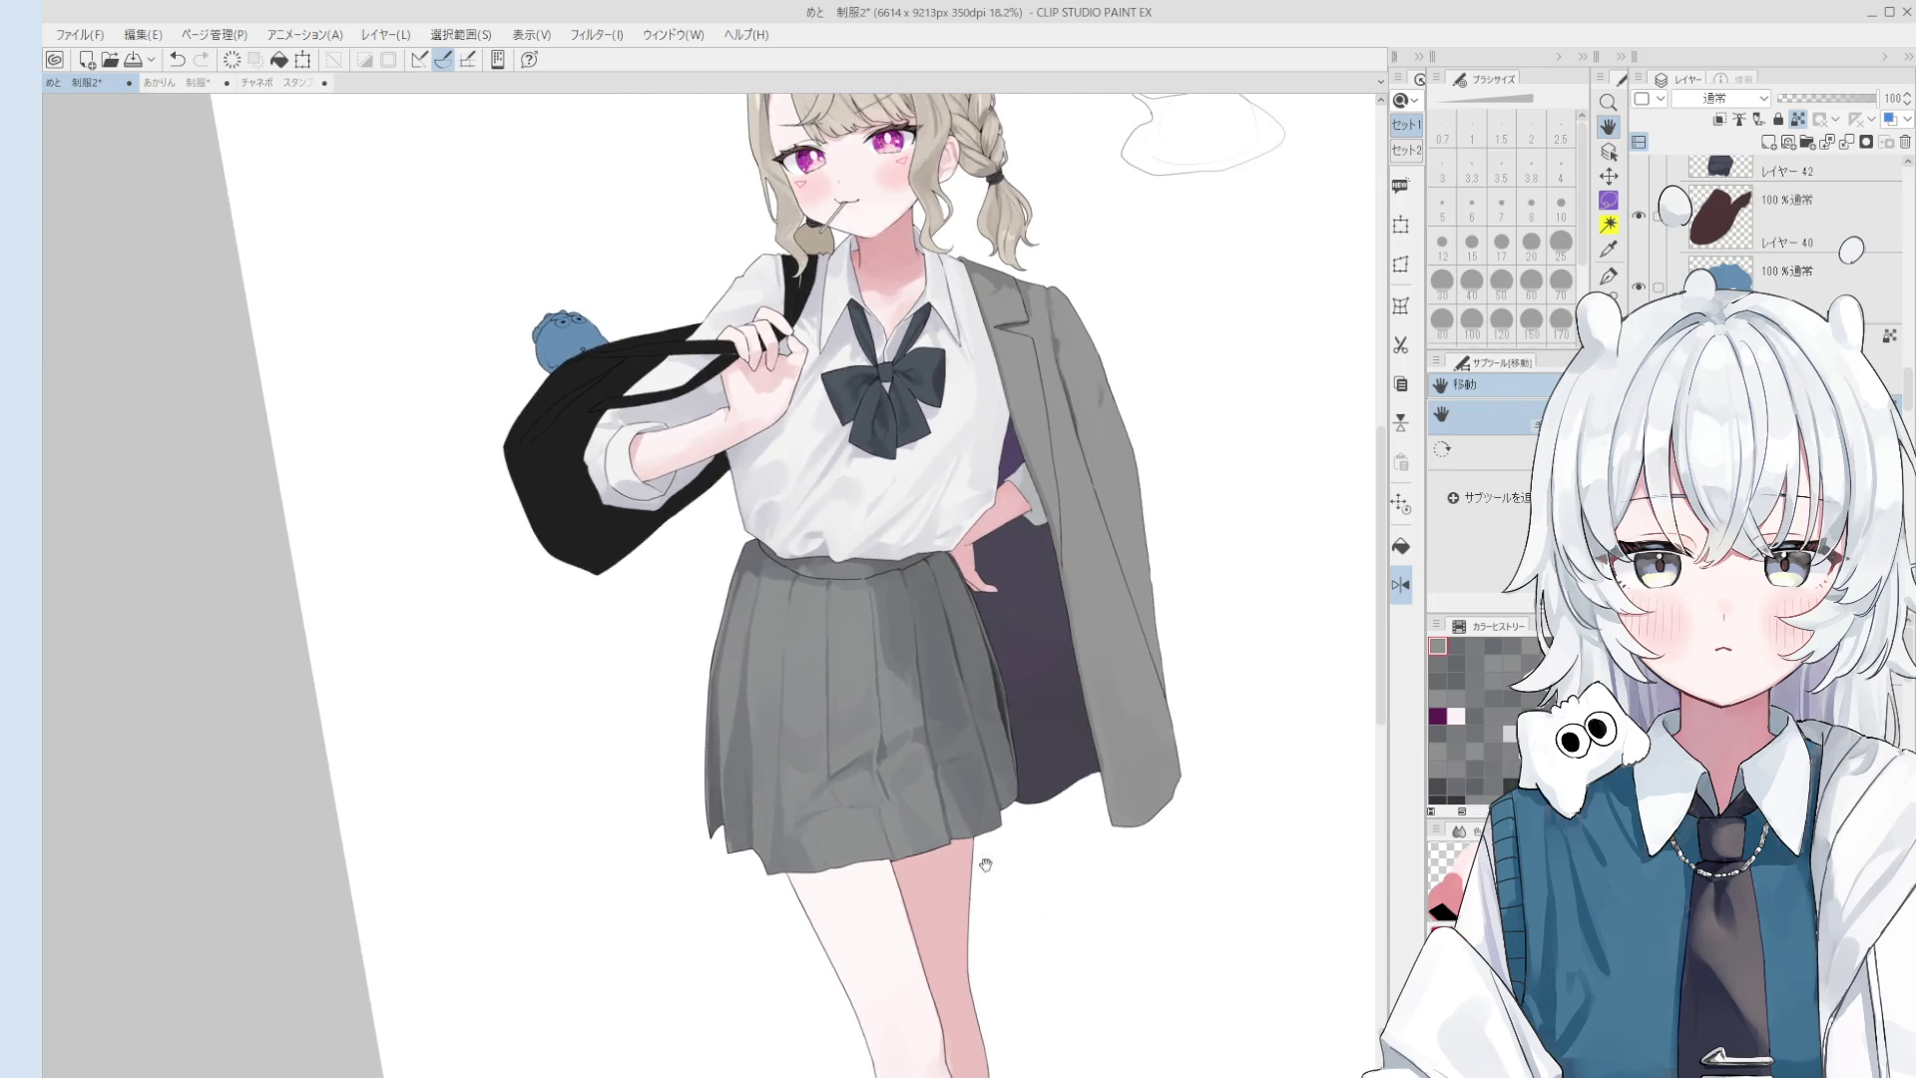
key(o)
key(b)
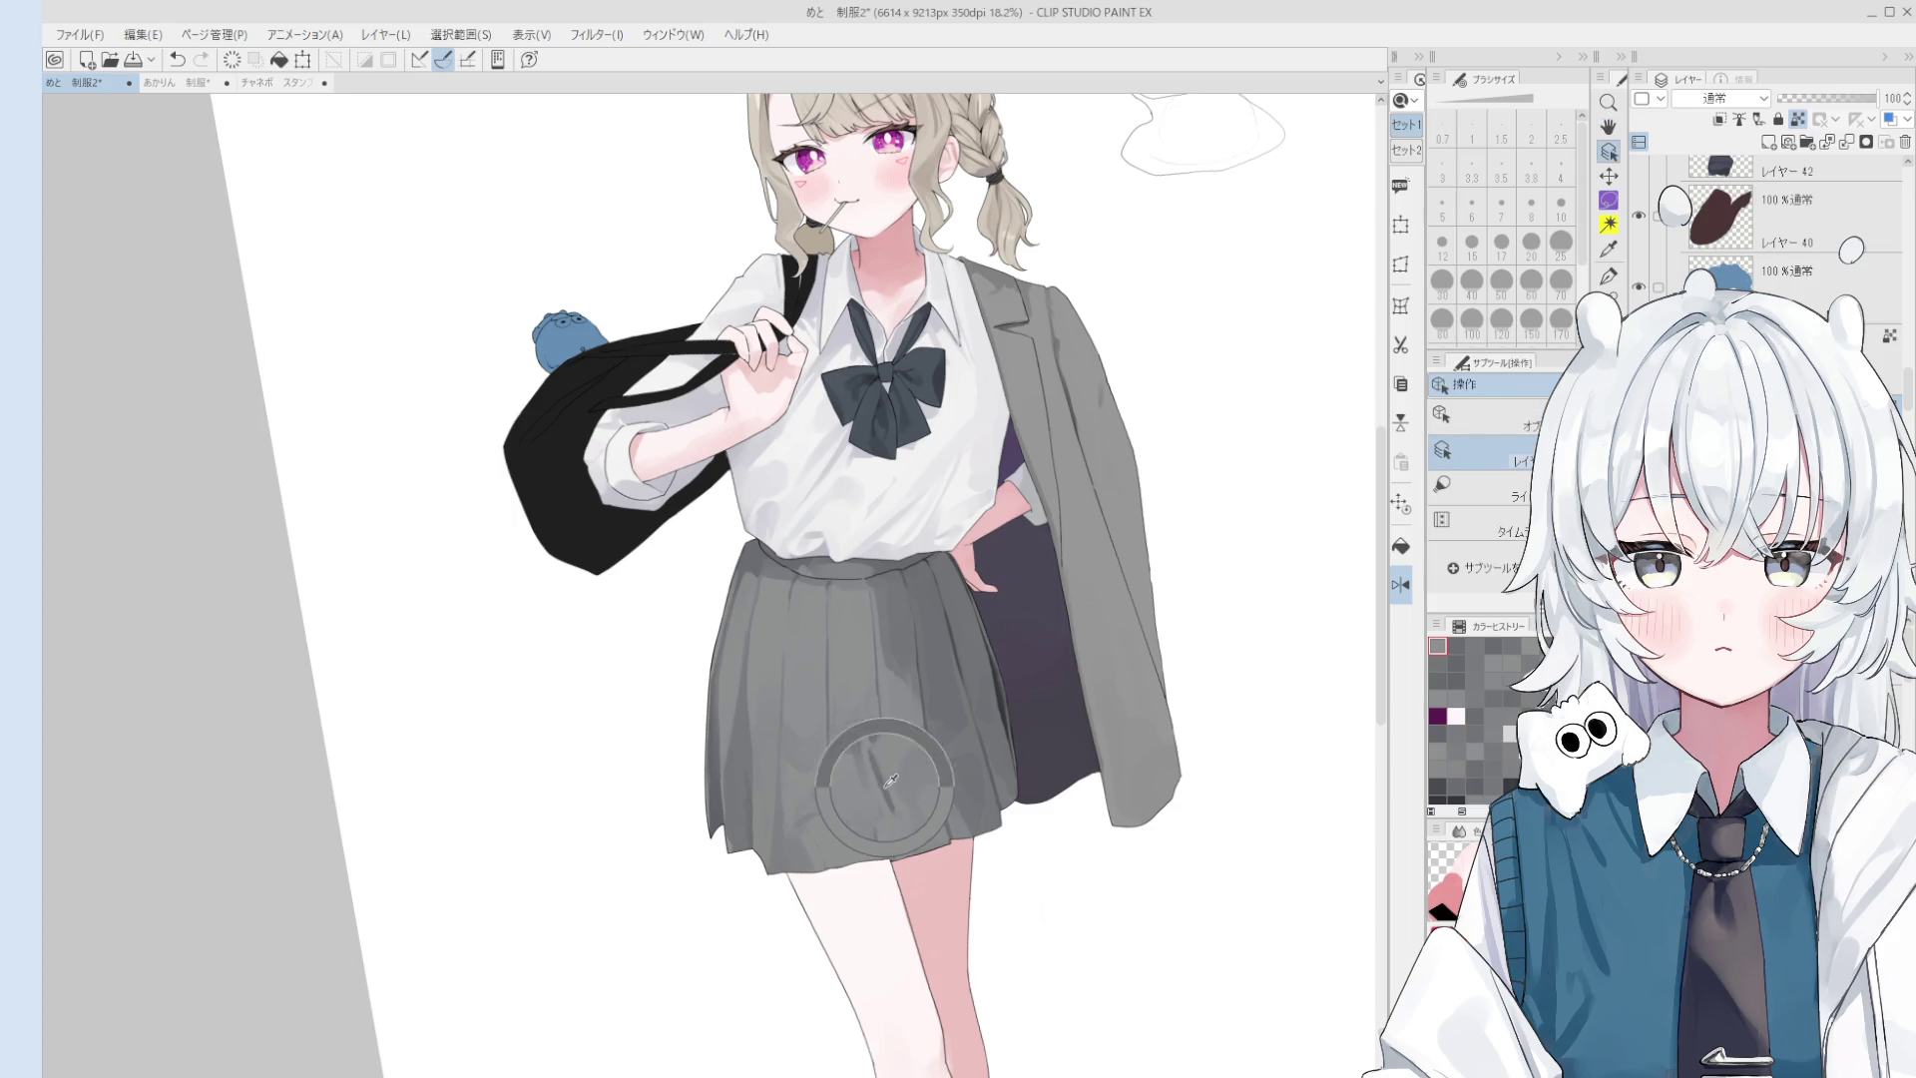
scroll(895, 798, up, 2)
scroll(894, 823, down, 2)
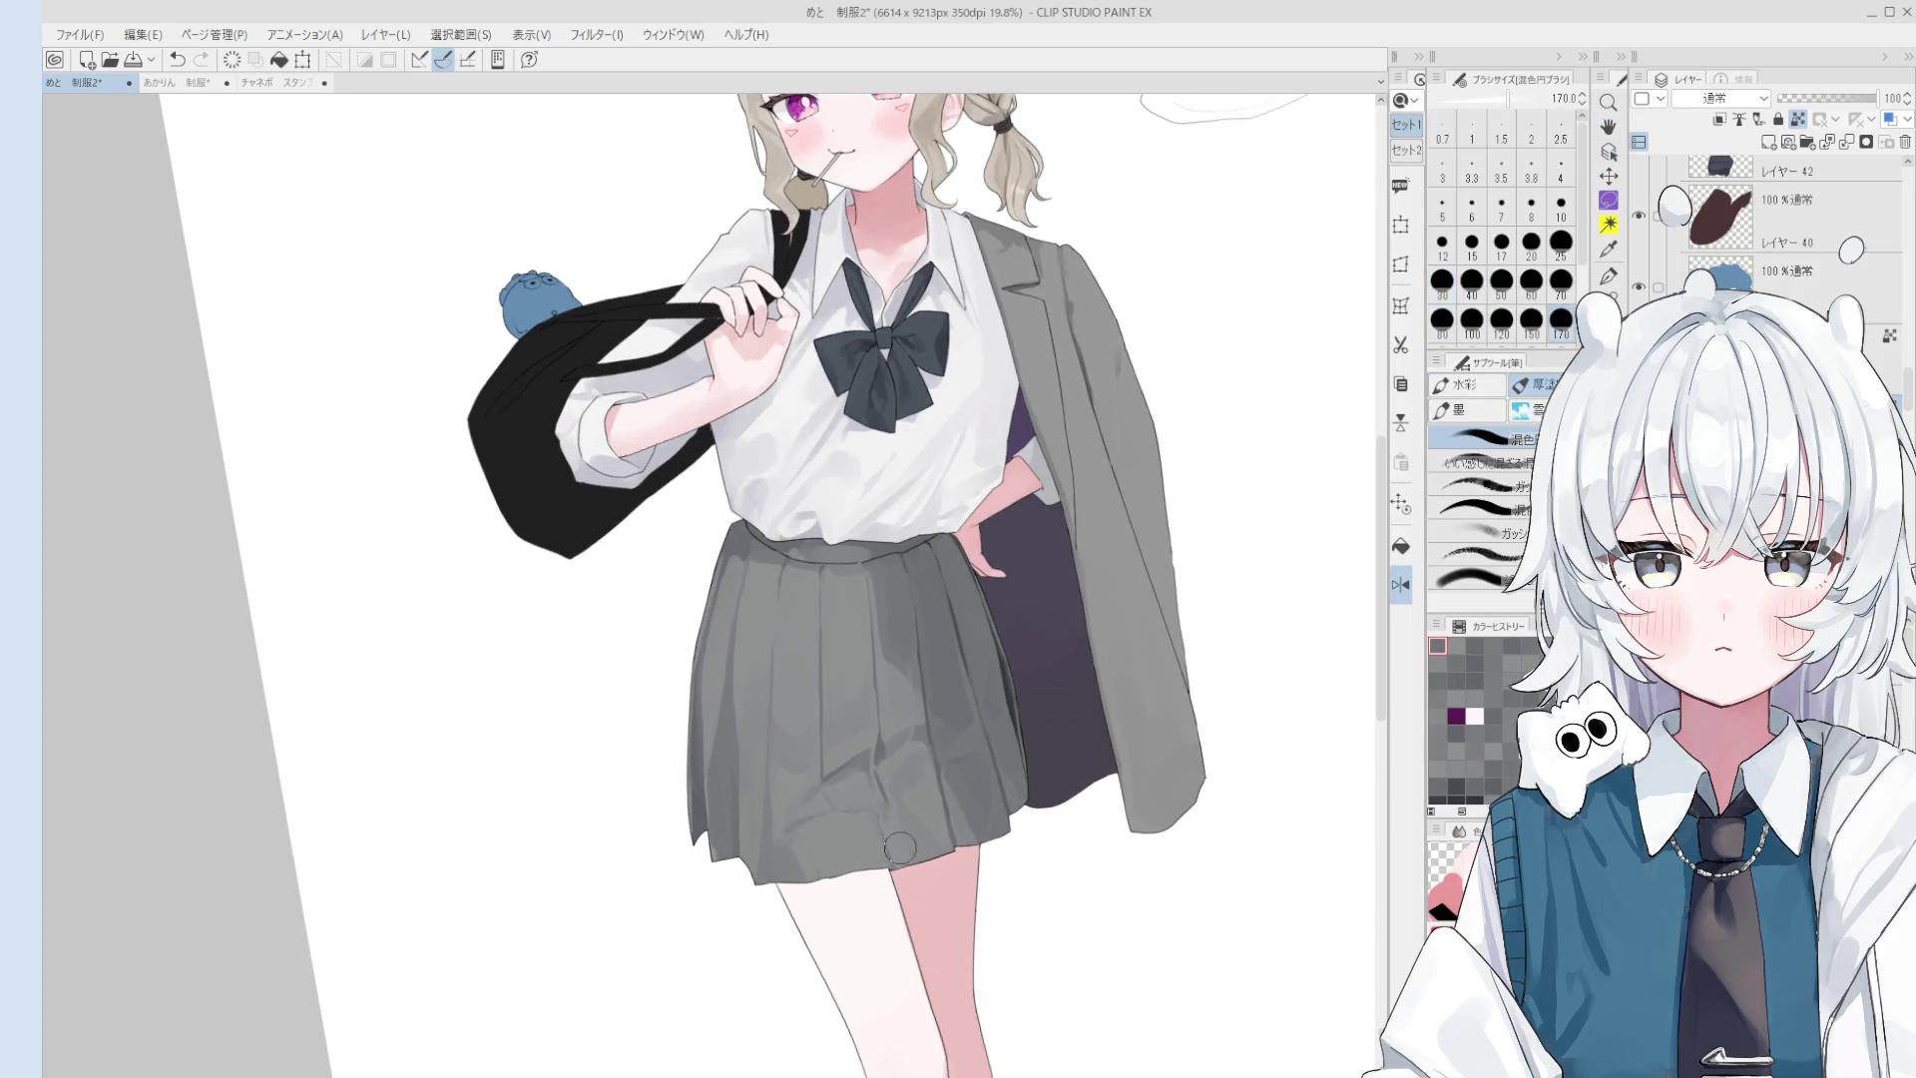
- Restore the canvas view to unflipped and unrotated and return to the blending brush
scroll(892, 838, down, 3)
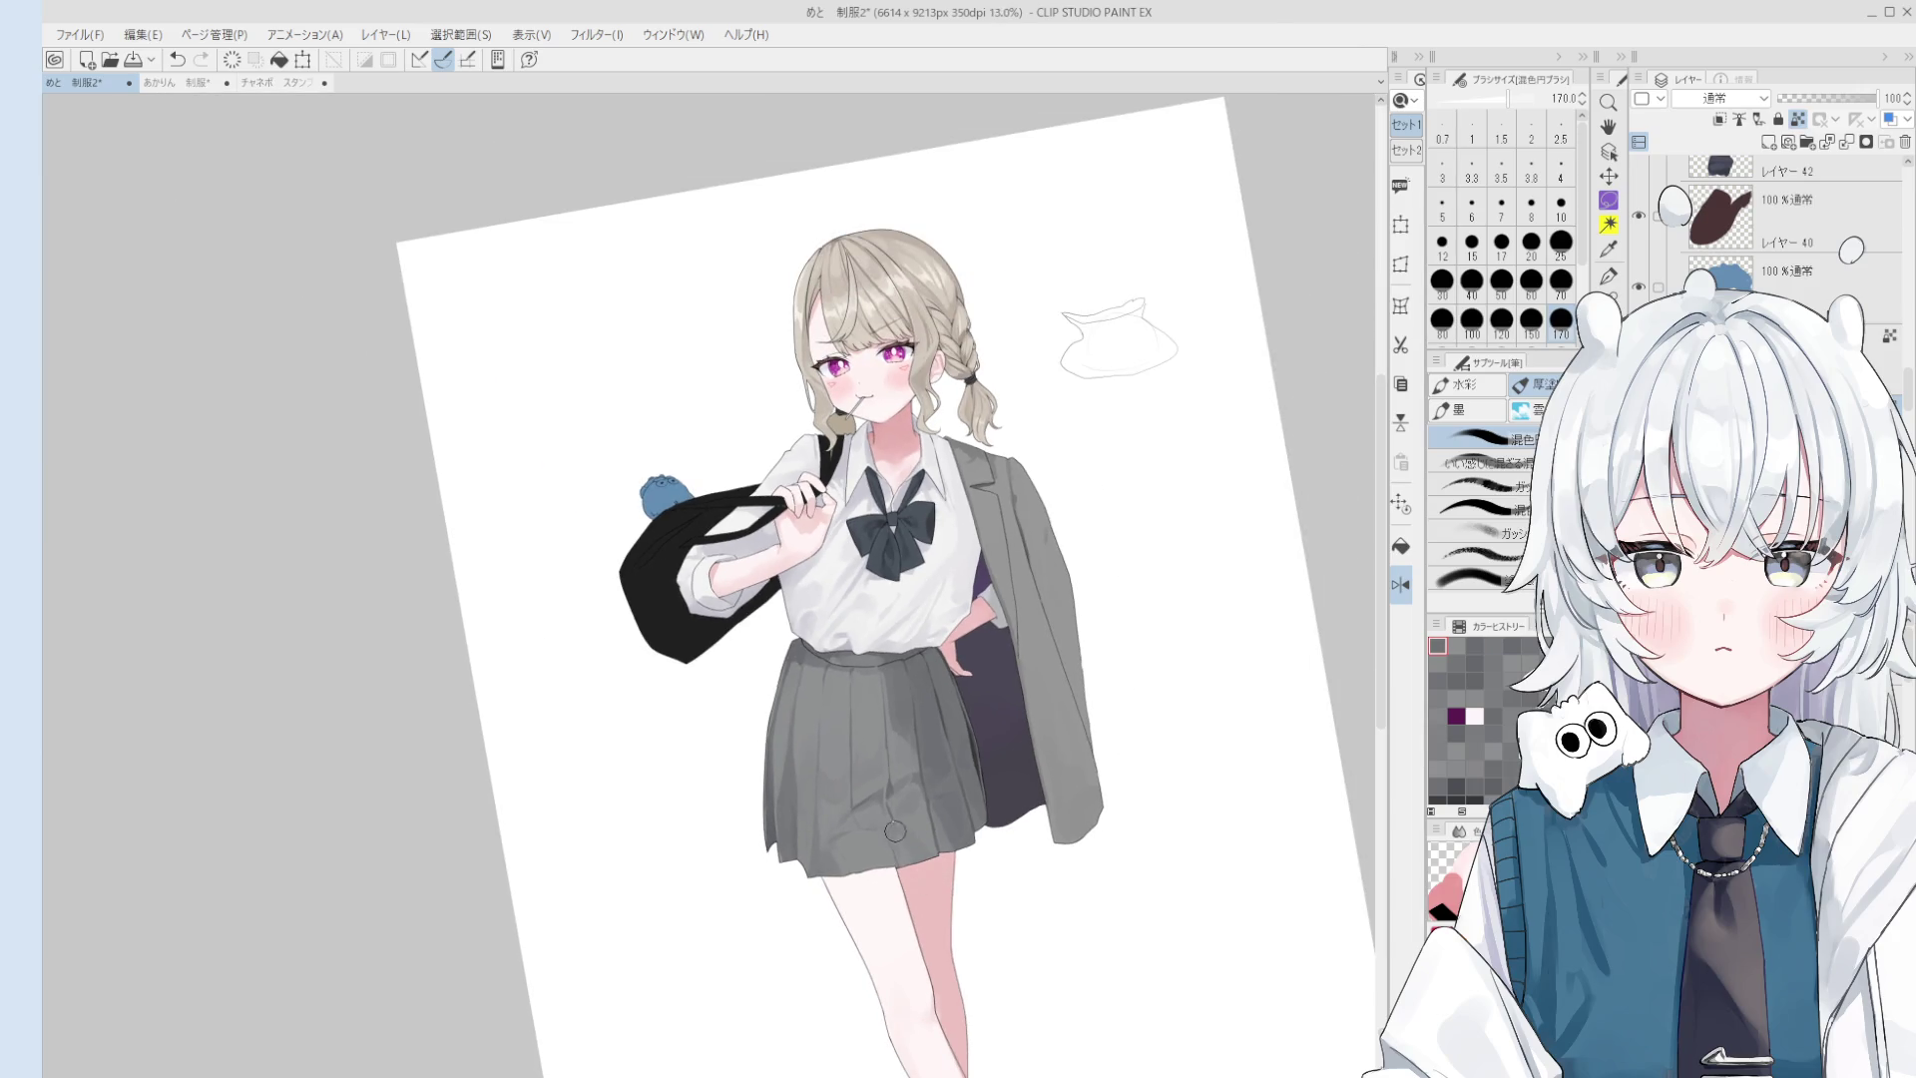
key(bracketleft)
key(bracketleft)
key(bracketleft)
key(ctrl+at)
scroll(924, 951, up, 1)
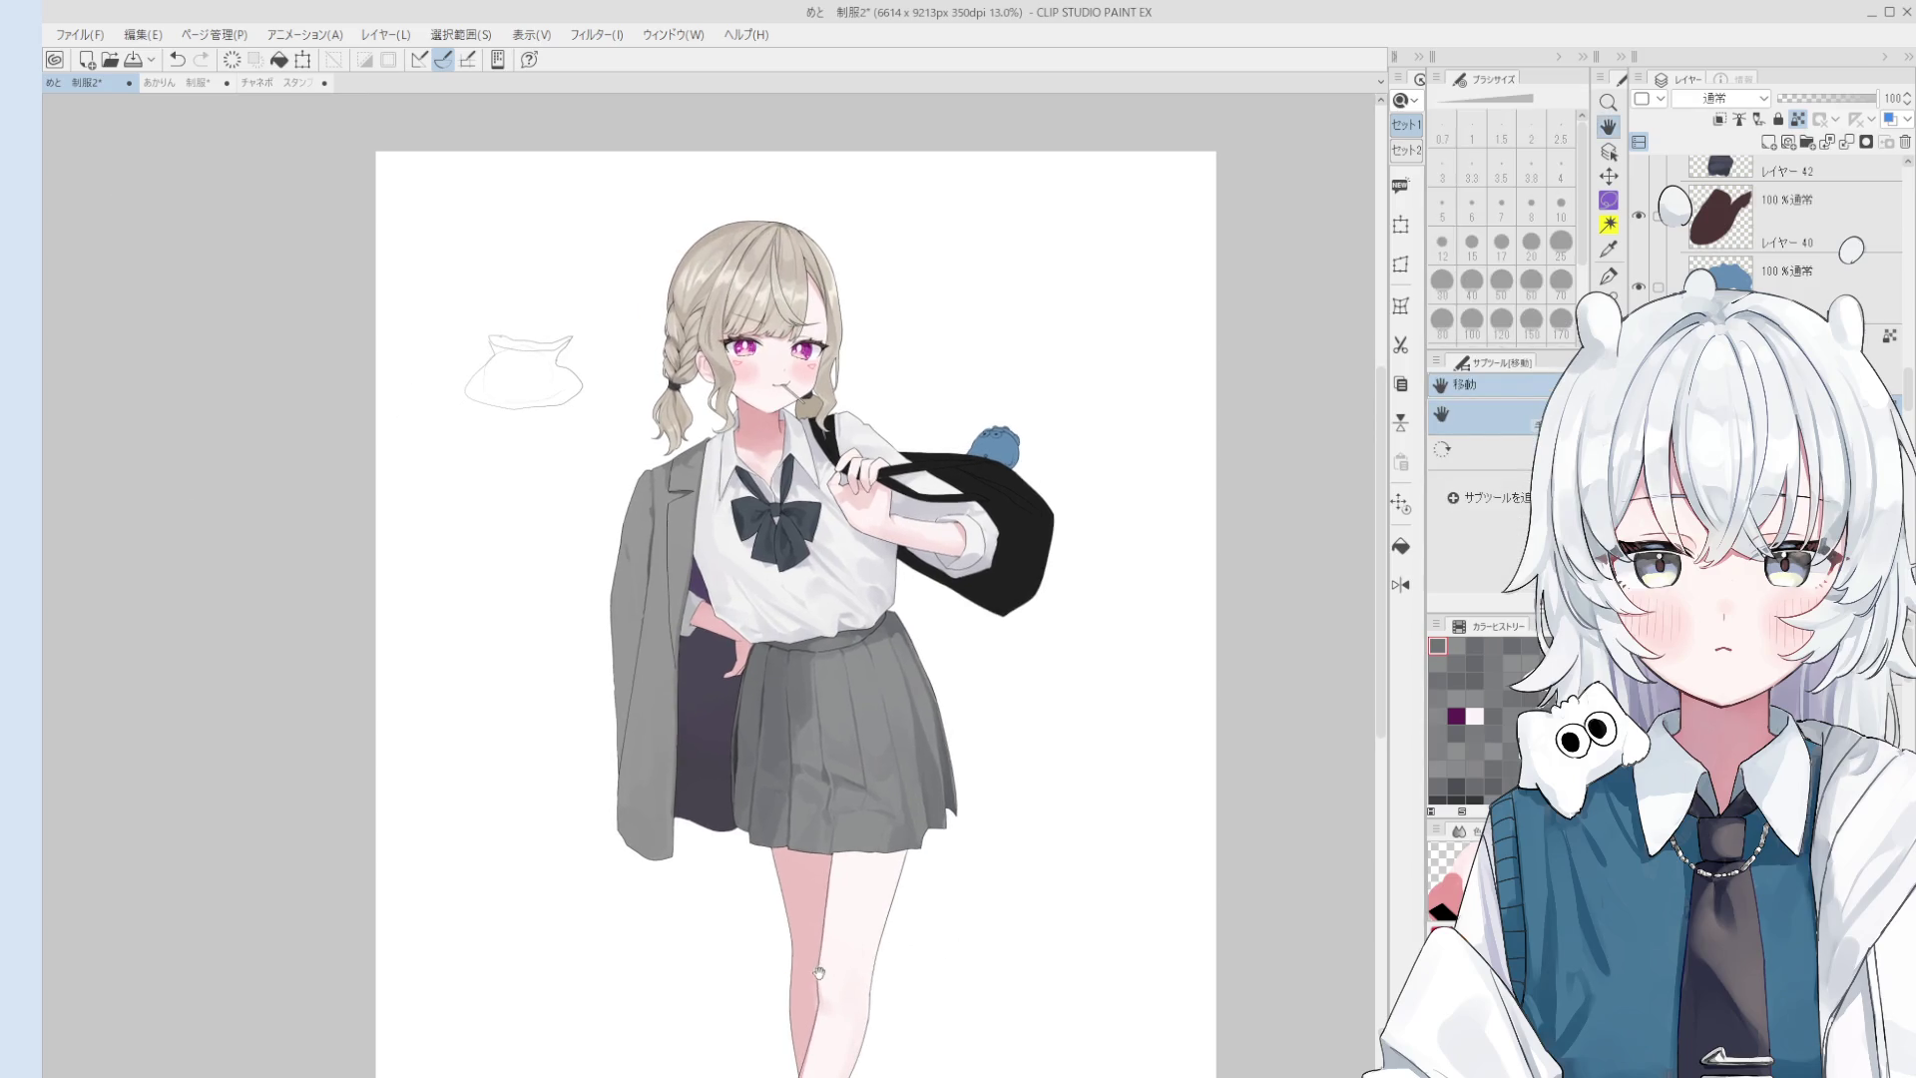
scroll(848, 968, up, 1)
scroll(748, 991, up, 2)
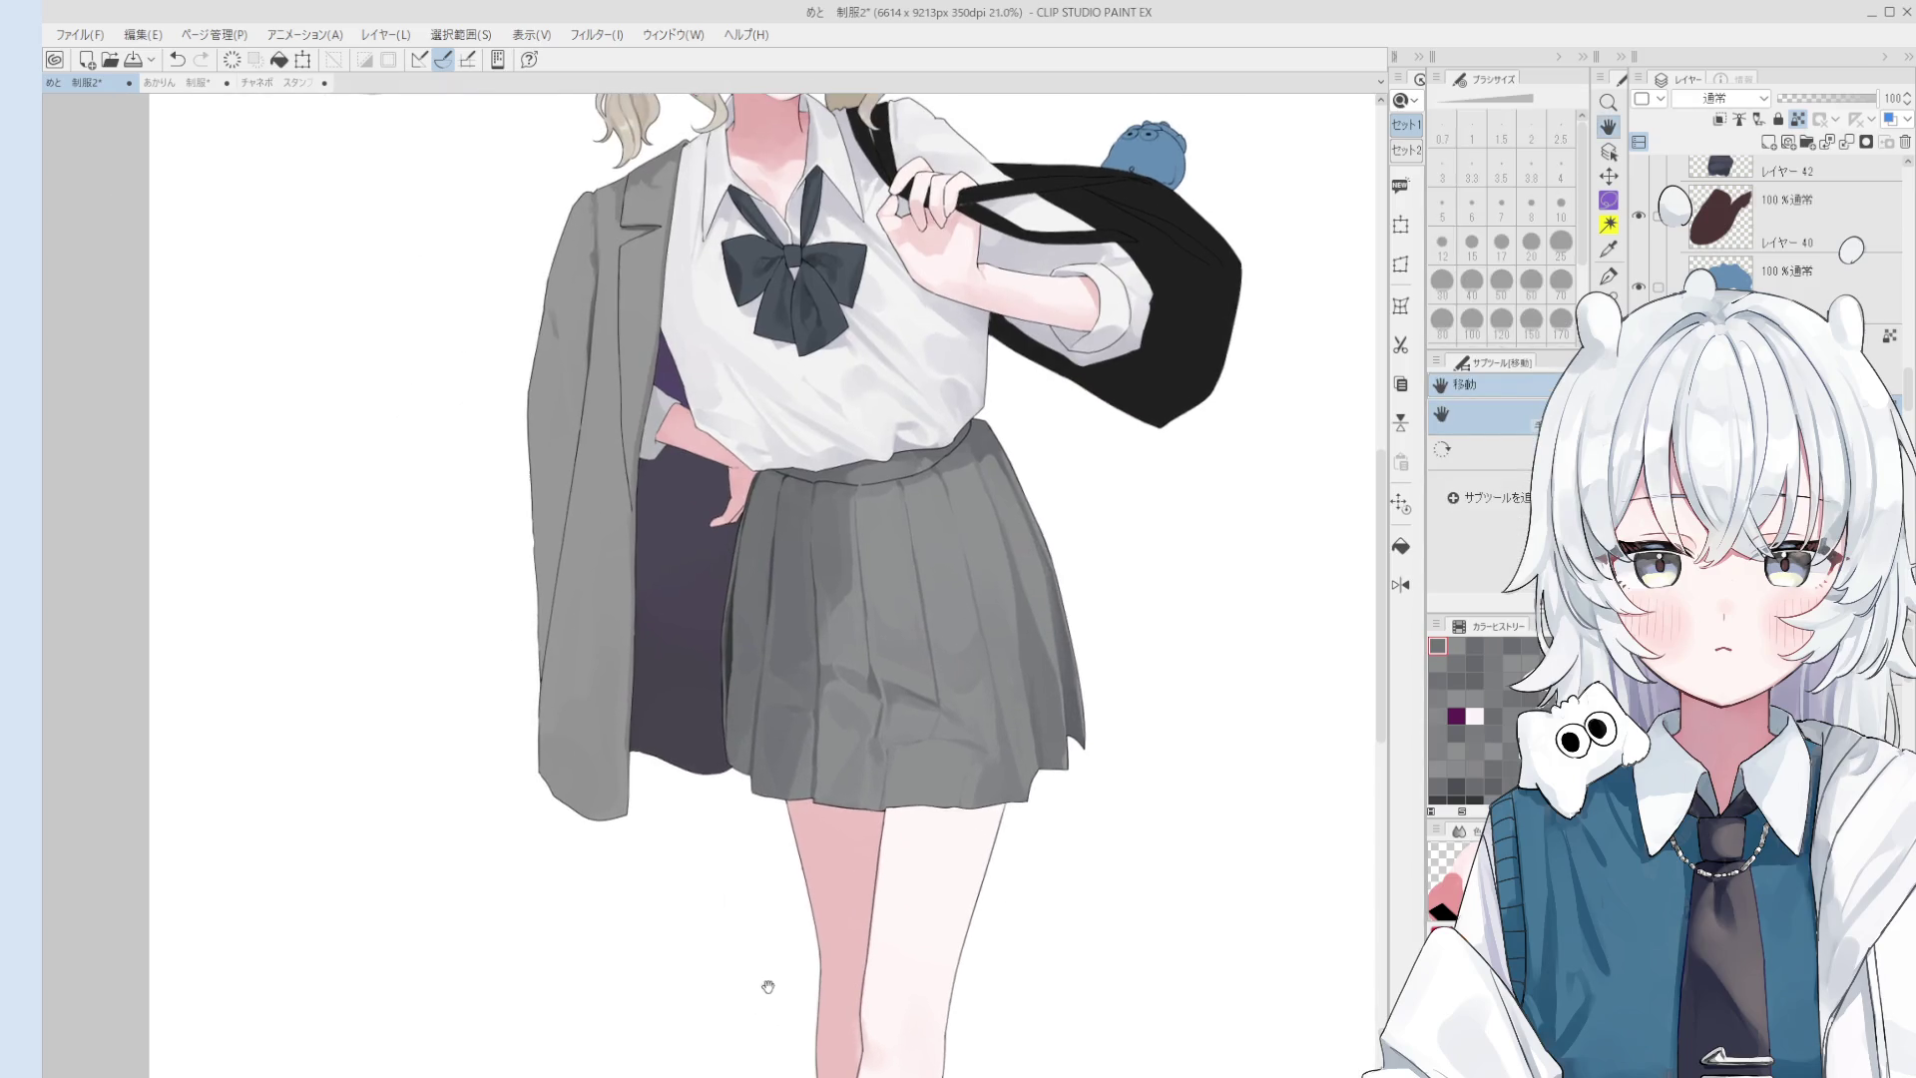
key(o)
scroll(865, 685, up, 2)
scroll(864, 684, up, 1)
key(b)
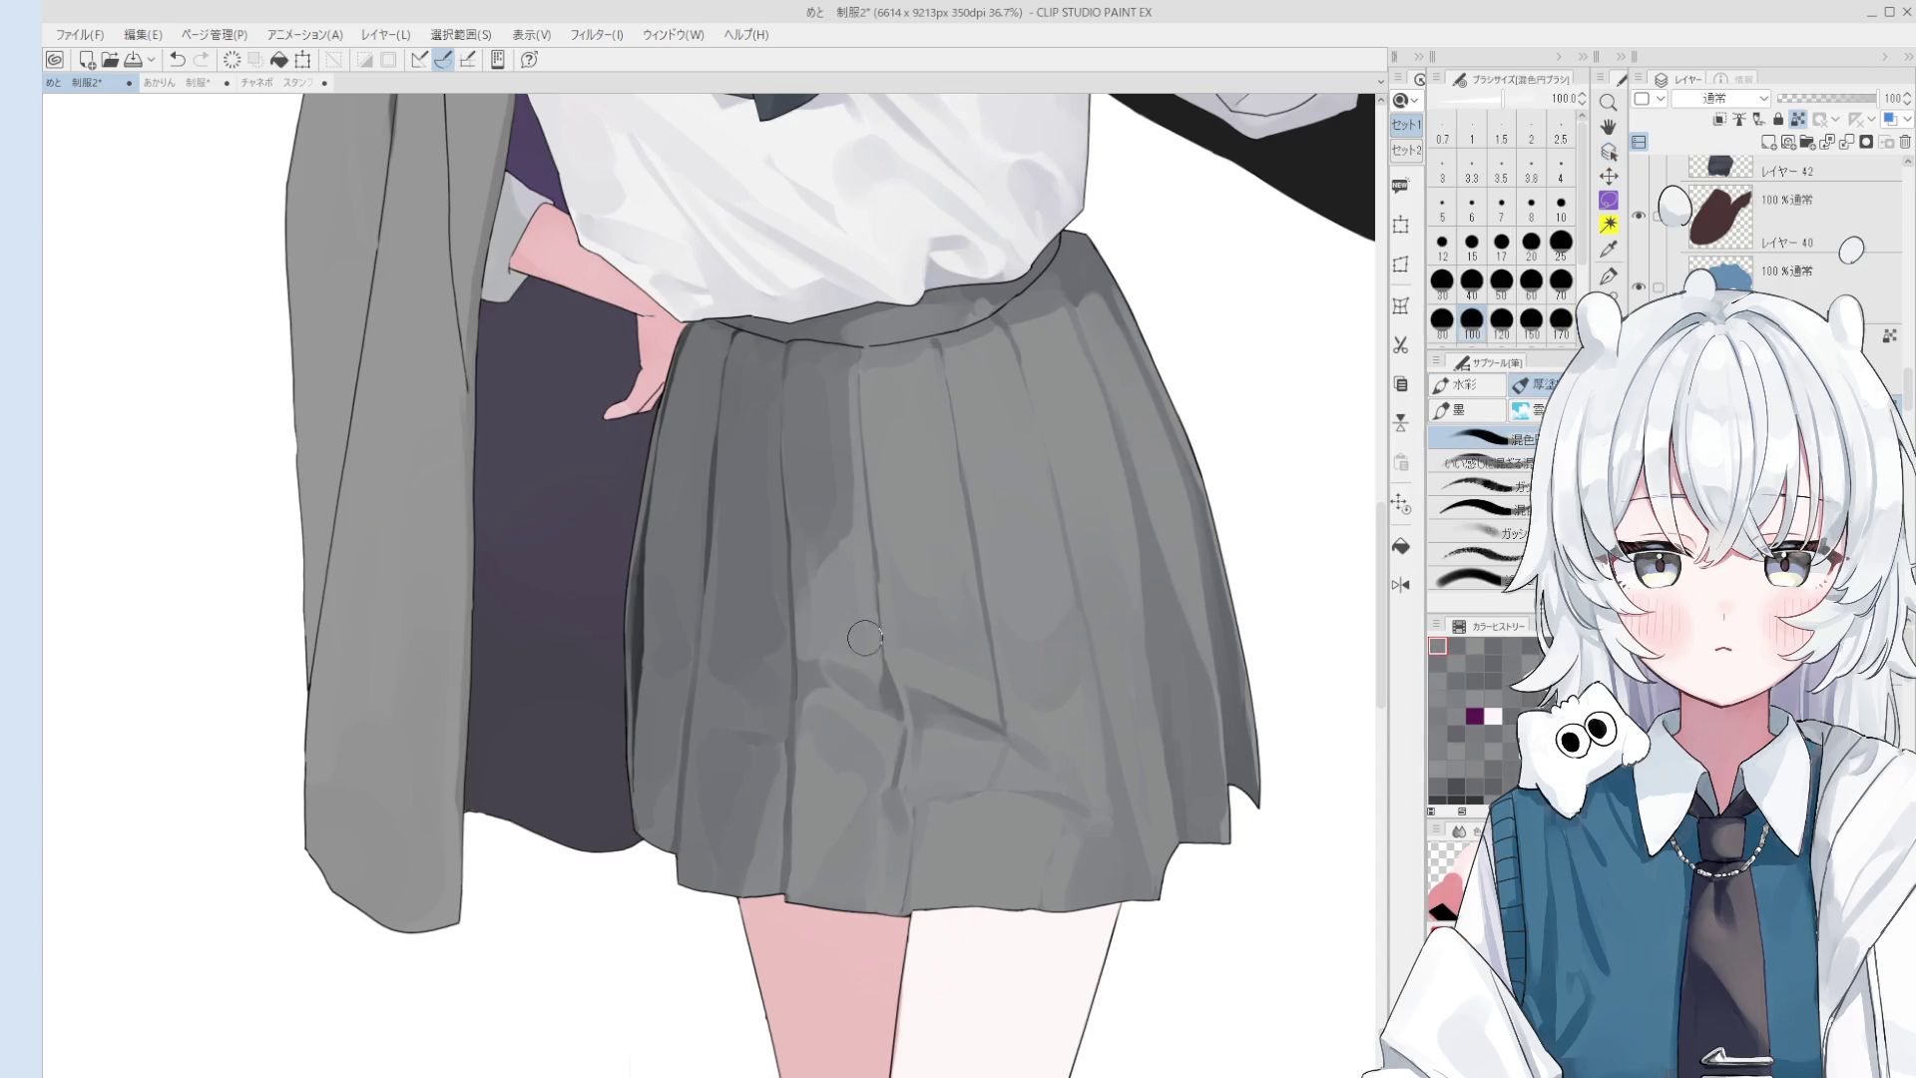
- Sample a gray from the skirt at brush size 150, then reduce the brush to 70
key(bracketleft)
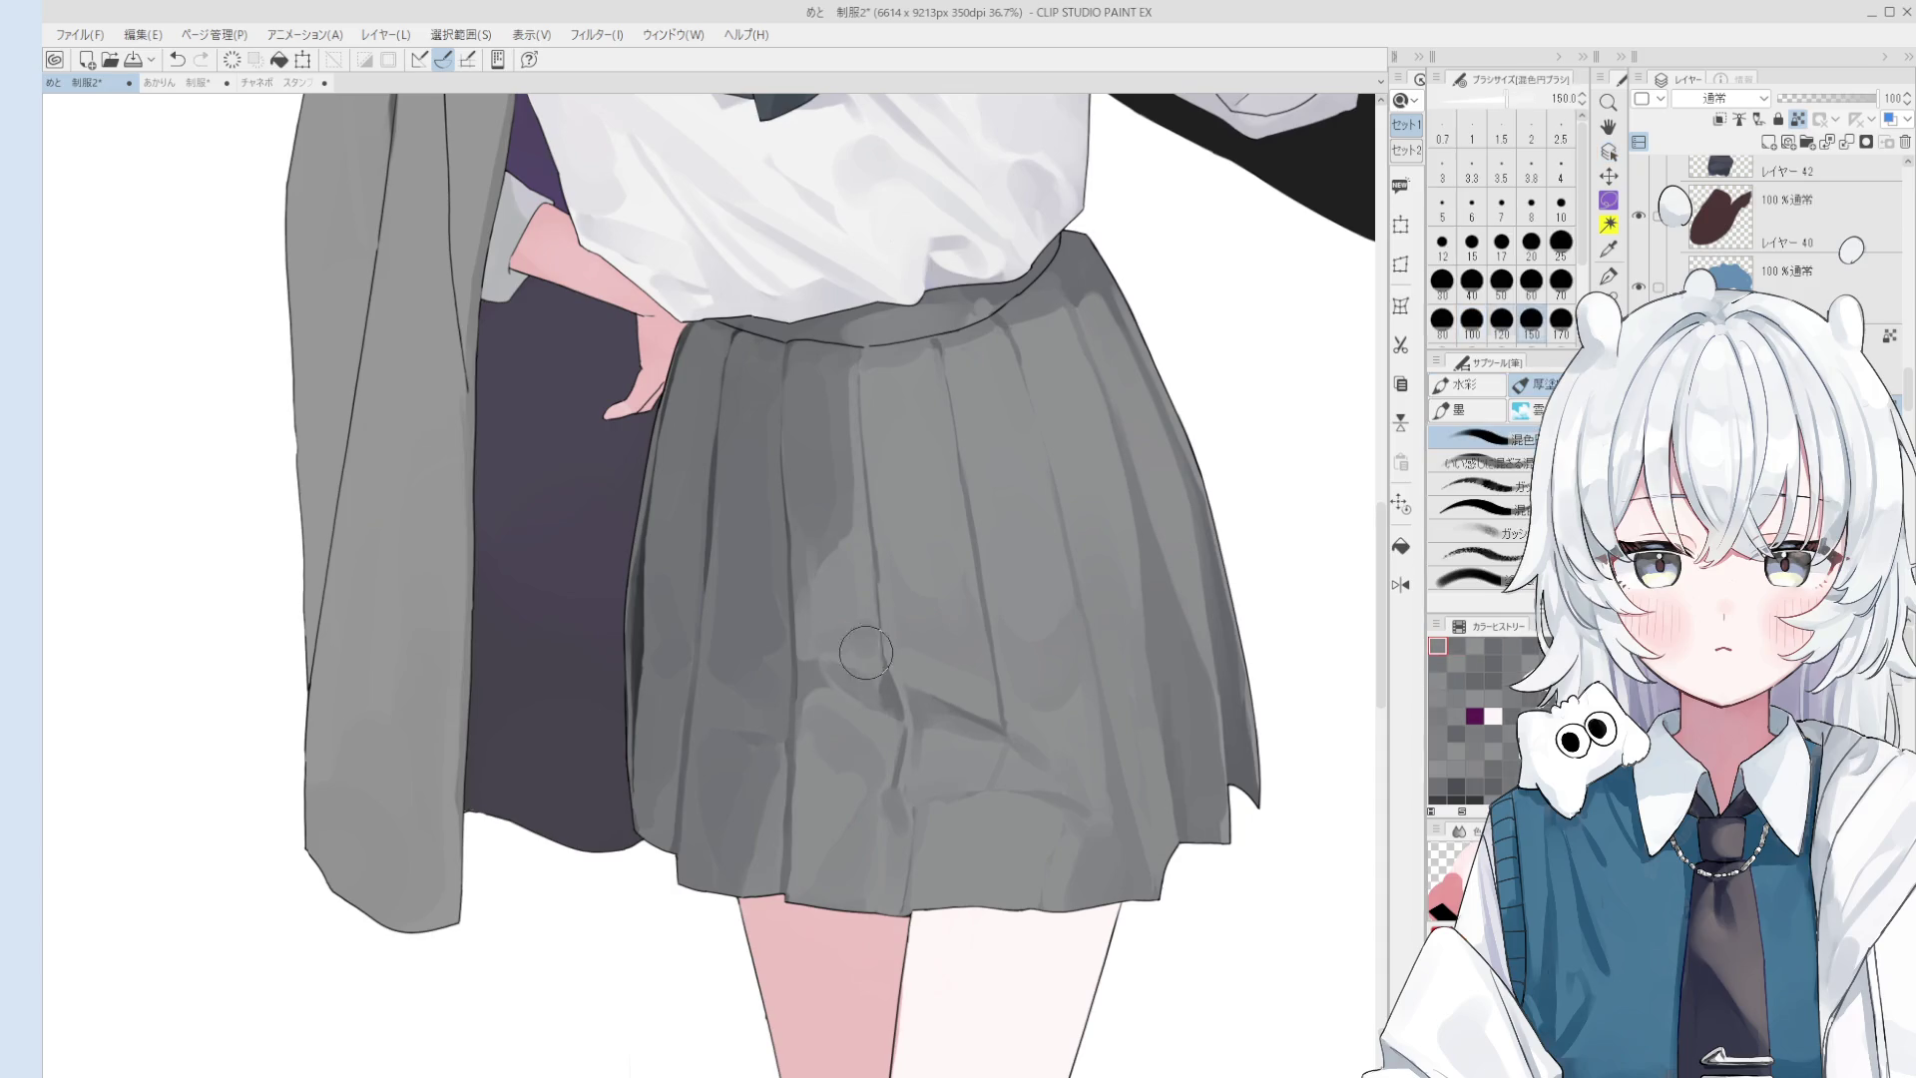
scroll(850, 627, down, 2)
key(bracketright)
key(bracketright)
key(bracketright)
click(844, 639)
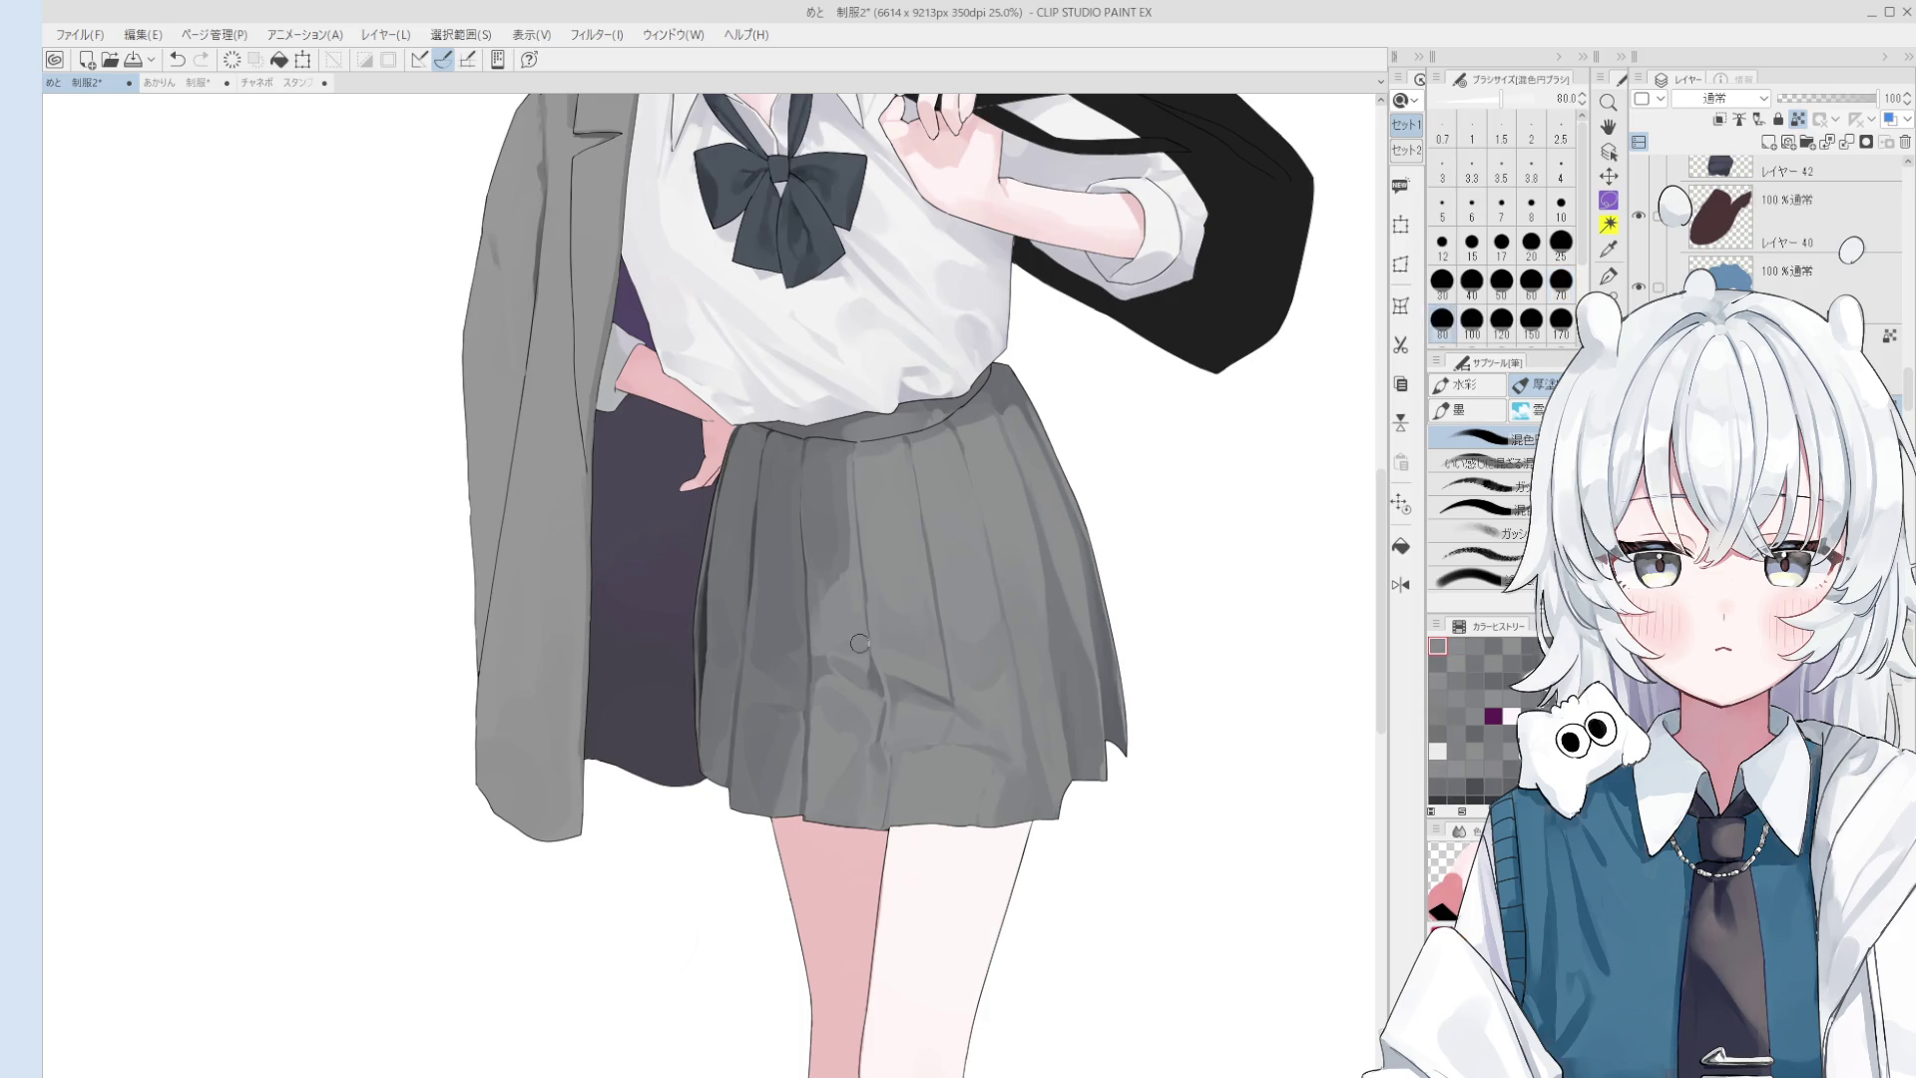
scroll(858, 623, up, 1)
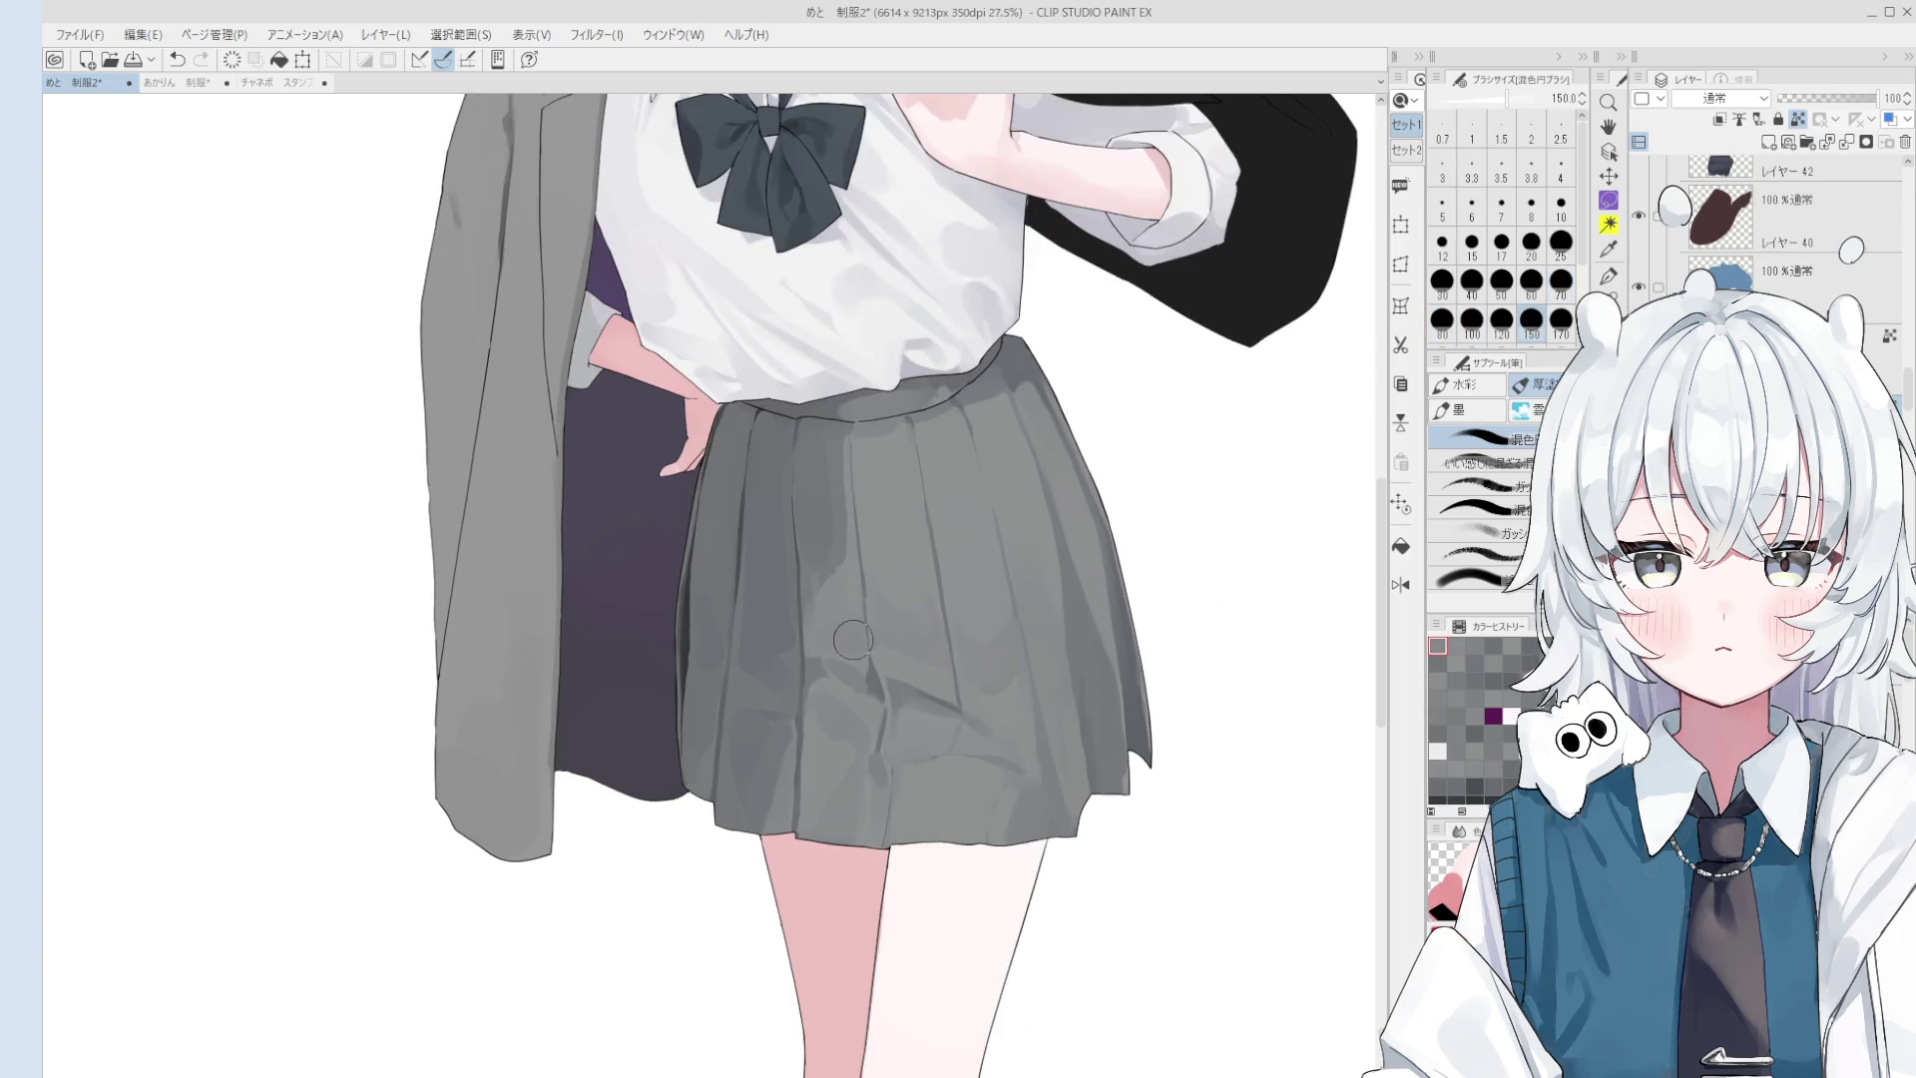
scroll(854, 619, up, 1)
key(bracketleft)
key(bracketleft)
key(bracketleft)
scroll(852, 618, down, 1)
- Sample skirt grays for the pleats with the brush set to 40
click(853, 579)
key(bracketleft)
key(bracketleft)
key(bracketleft)
key(bracketright)
key(bracketright)
key(bracketright)
click(855, 601)
scroll(860, 603, up, 1)
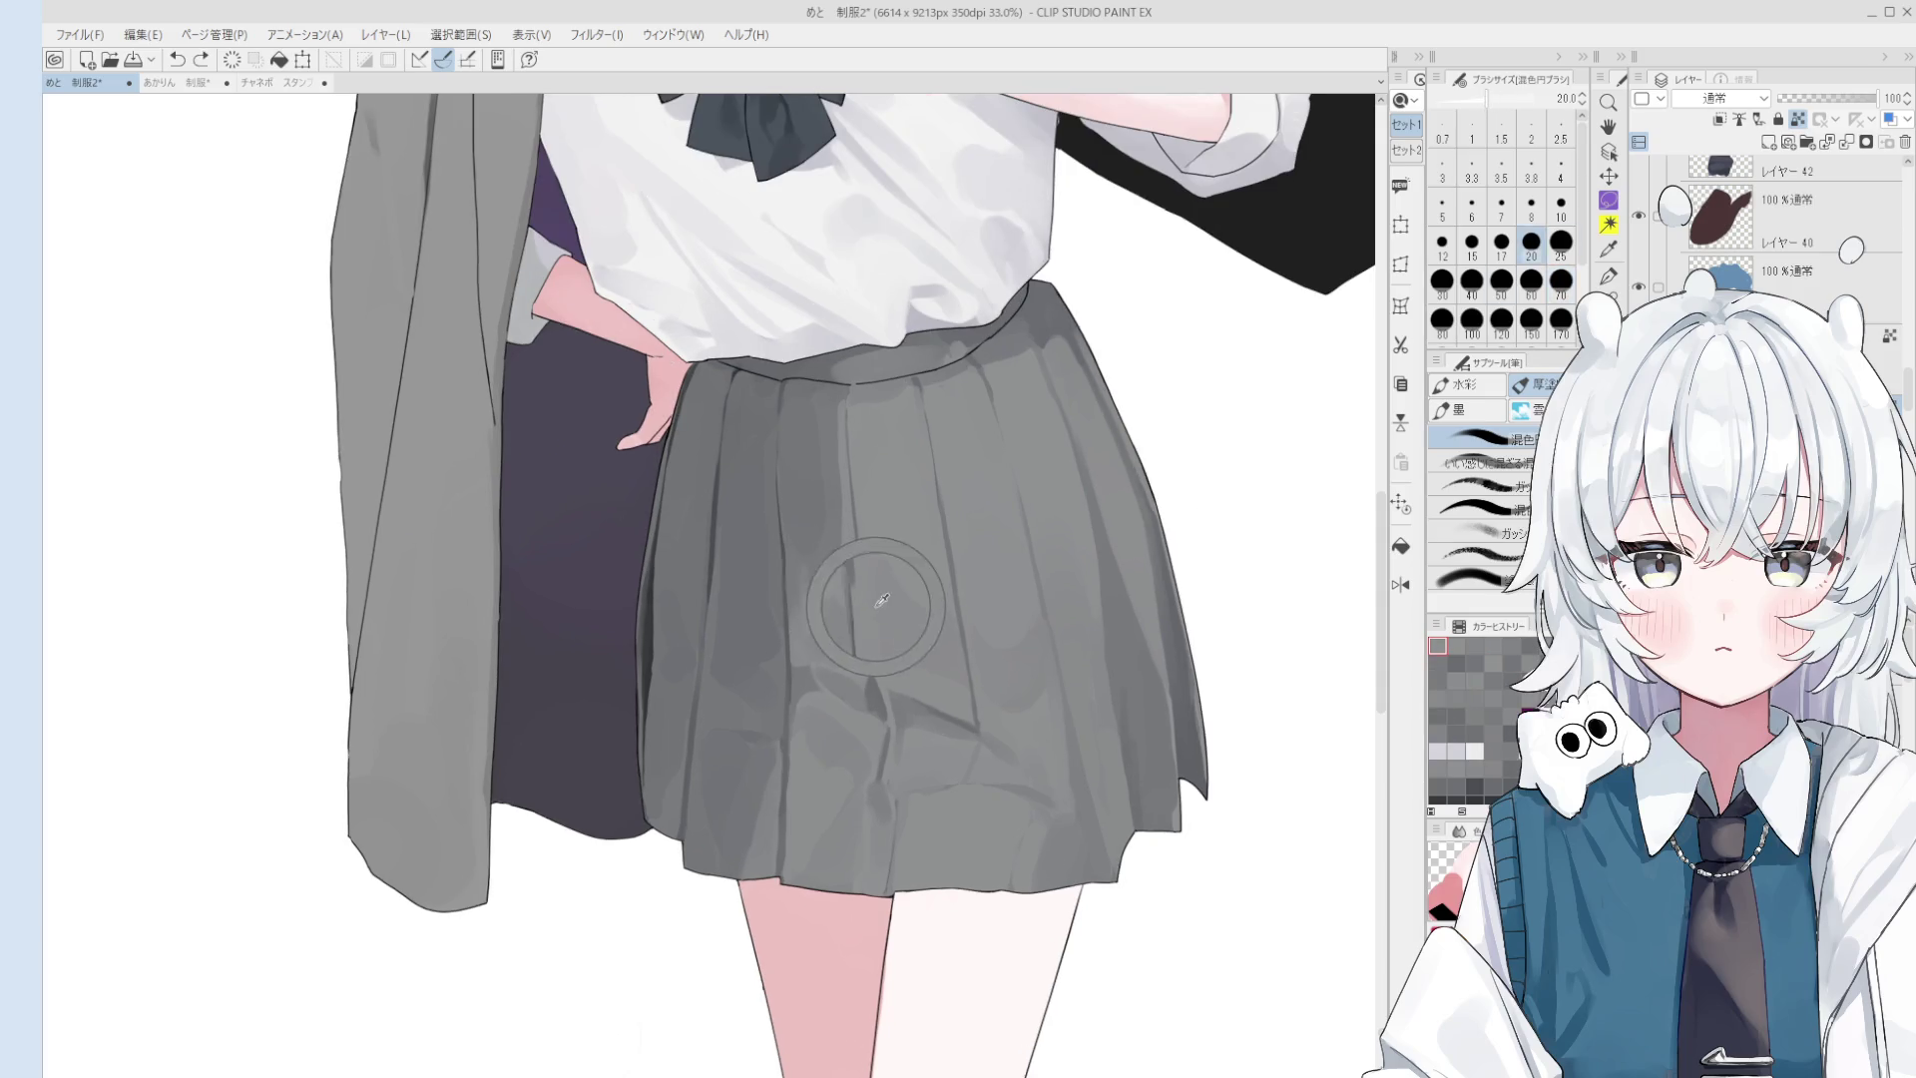
- Repaint skirt pleat lines lighter, comparing before and after with undo and redo
drag(860, 603, 858, 531)
key(ctrl+z)
key(ctrl+y)
key(ctrl+z)
key(ctrl+y)
mouse_move(876, 663)
mouse_down()
mouse_move(858, 662)
mouse_move(854, 499)
mouse_up()
key(ctrl+z)
key(ctrl+y)
- Try further brush strokes on the skirt and undo the last one
scroll(869, 616, down, 2)
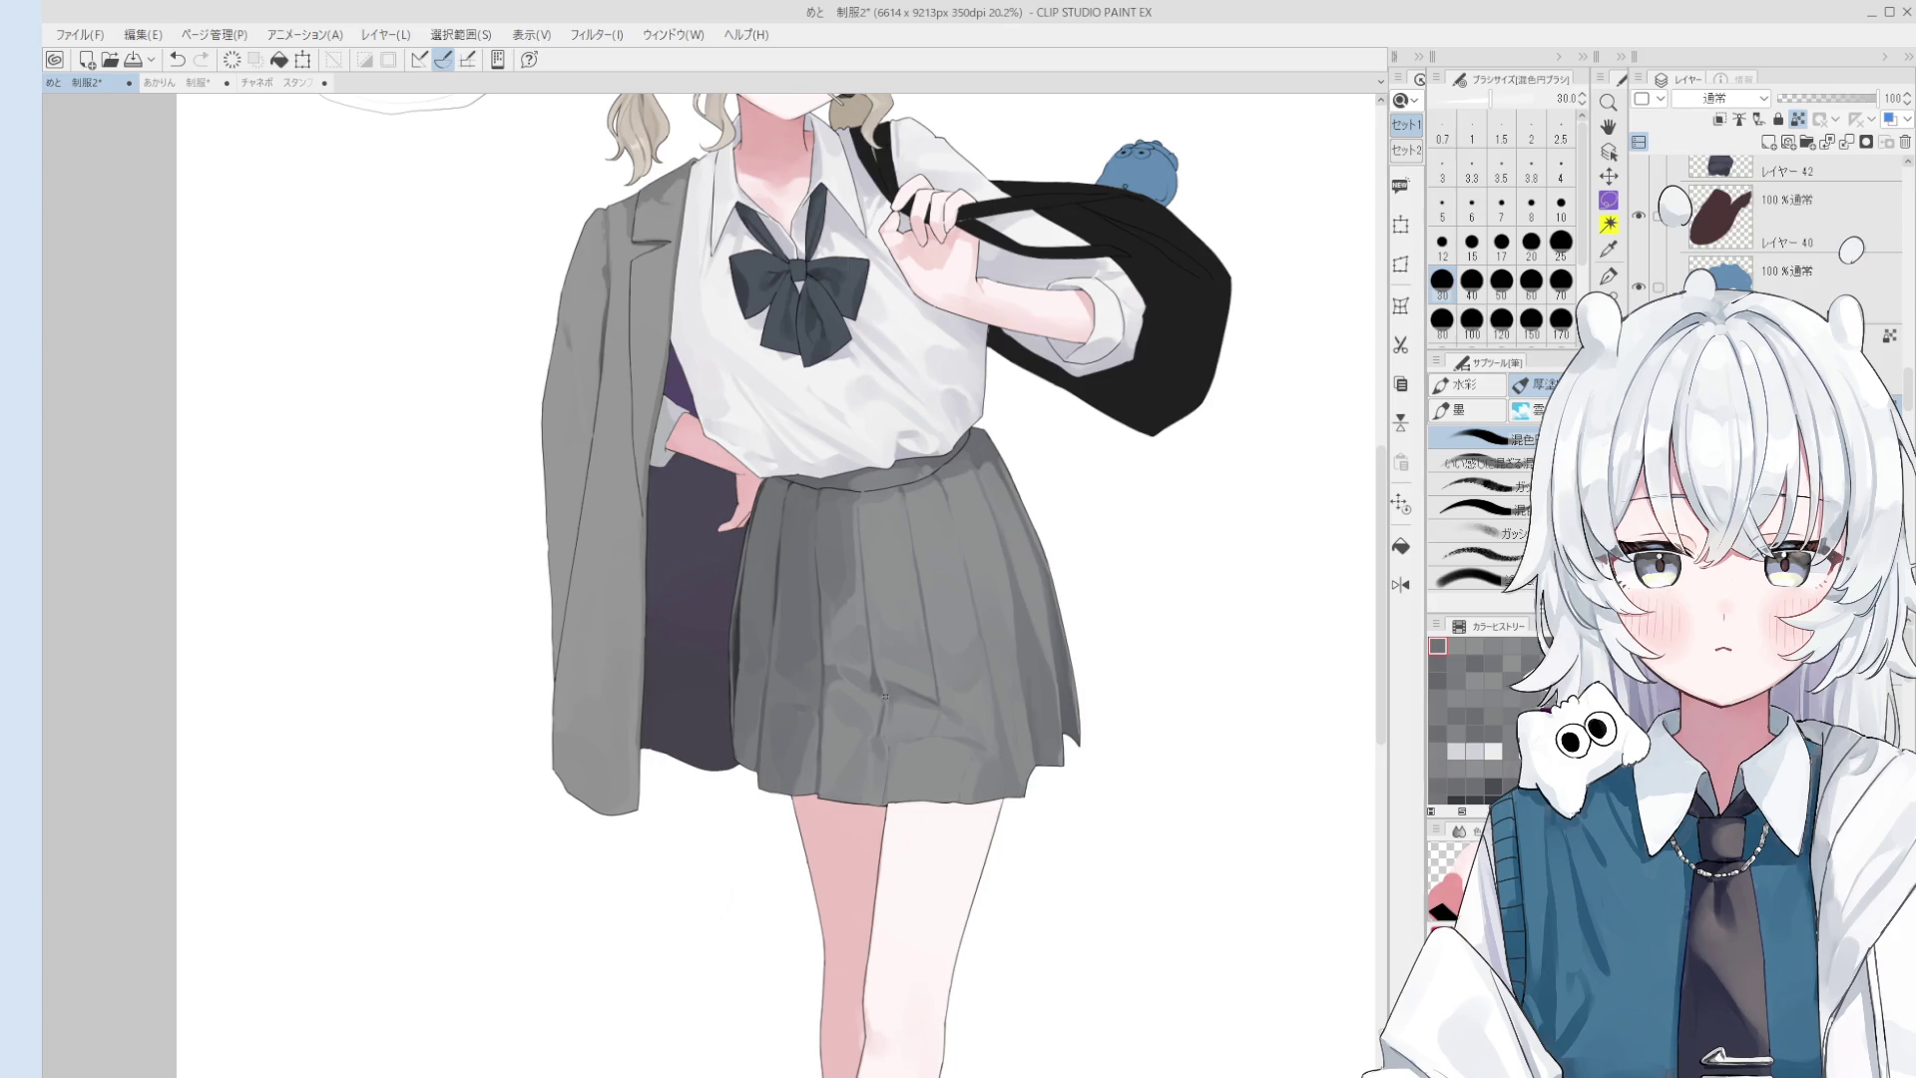
mouse_move(884, 694)
mouse_down()
mouse_move(899, 706)
mouse_move(869, 693)
mouse_up()
drag(876, 696, 957, 718)
key(ctrl+z)
- Blend shading across the skirt folds with the brush at size 60
scroll(1004, 699, down, 2)
drag(981, 686, 988, 691)
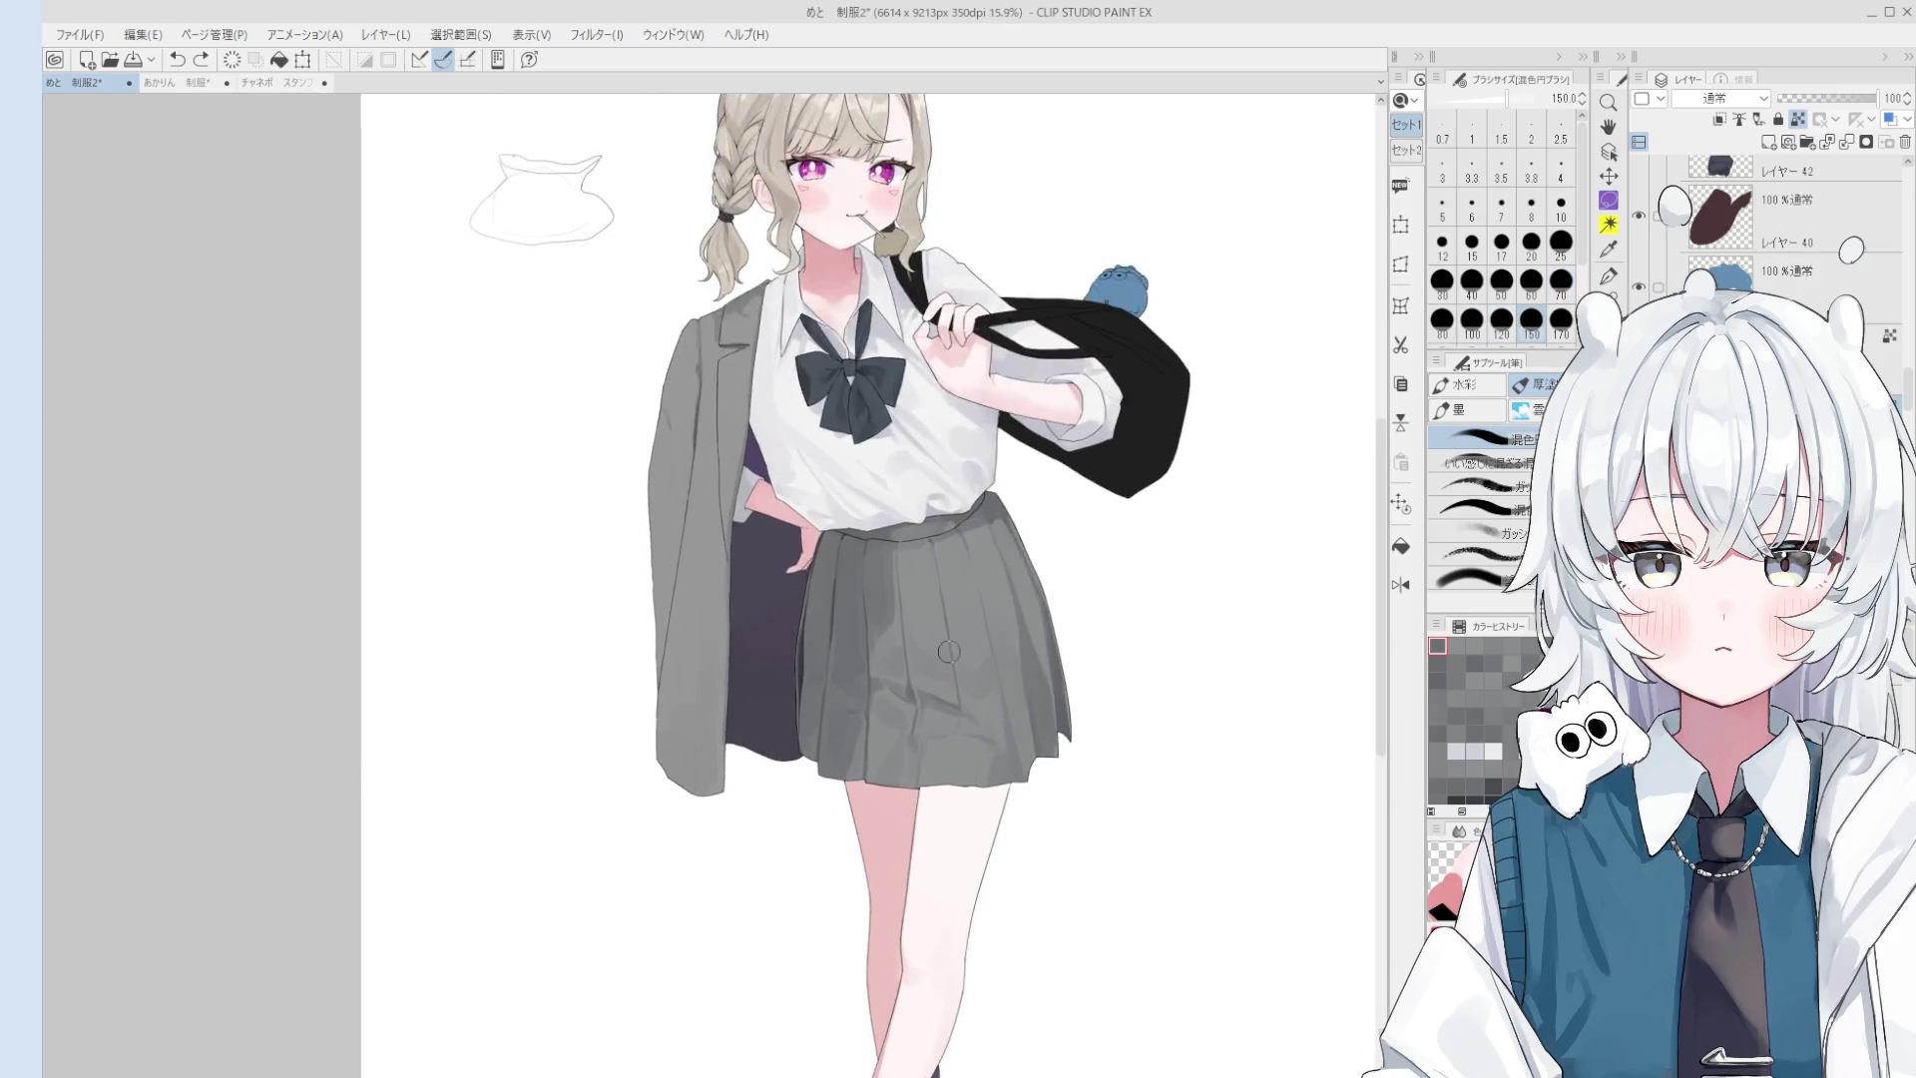
scroll(978, 689, up, 3)
scroll(960, 664, up, 1)
key(bracketleft)
key(bracketleft)
key(bracketleft)
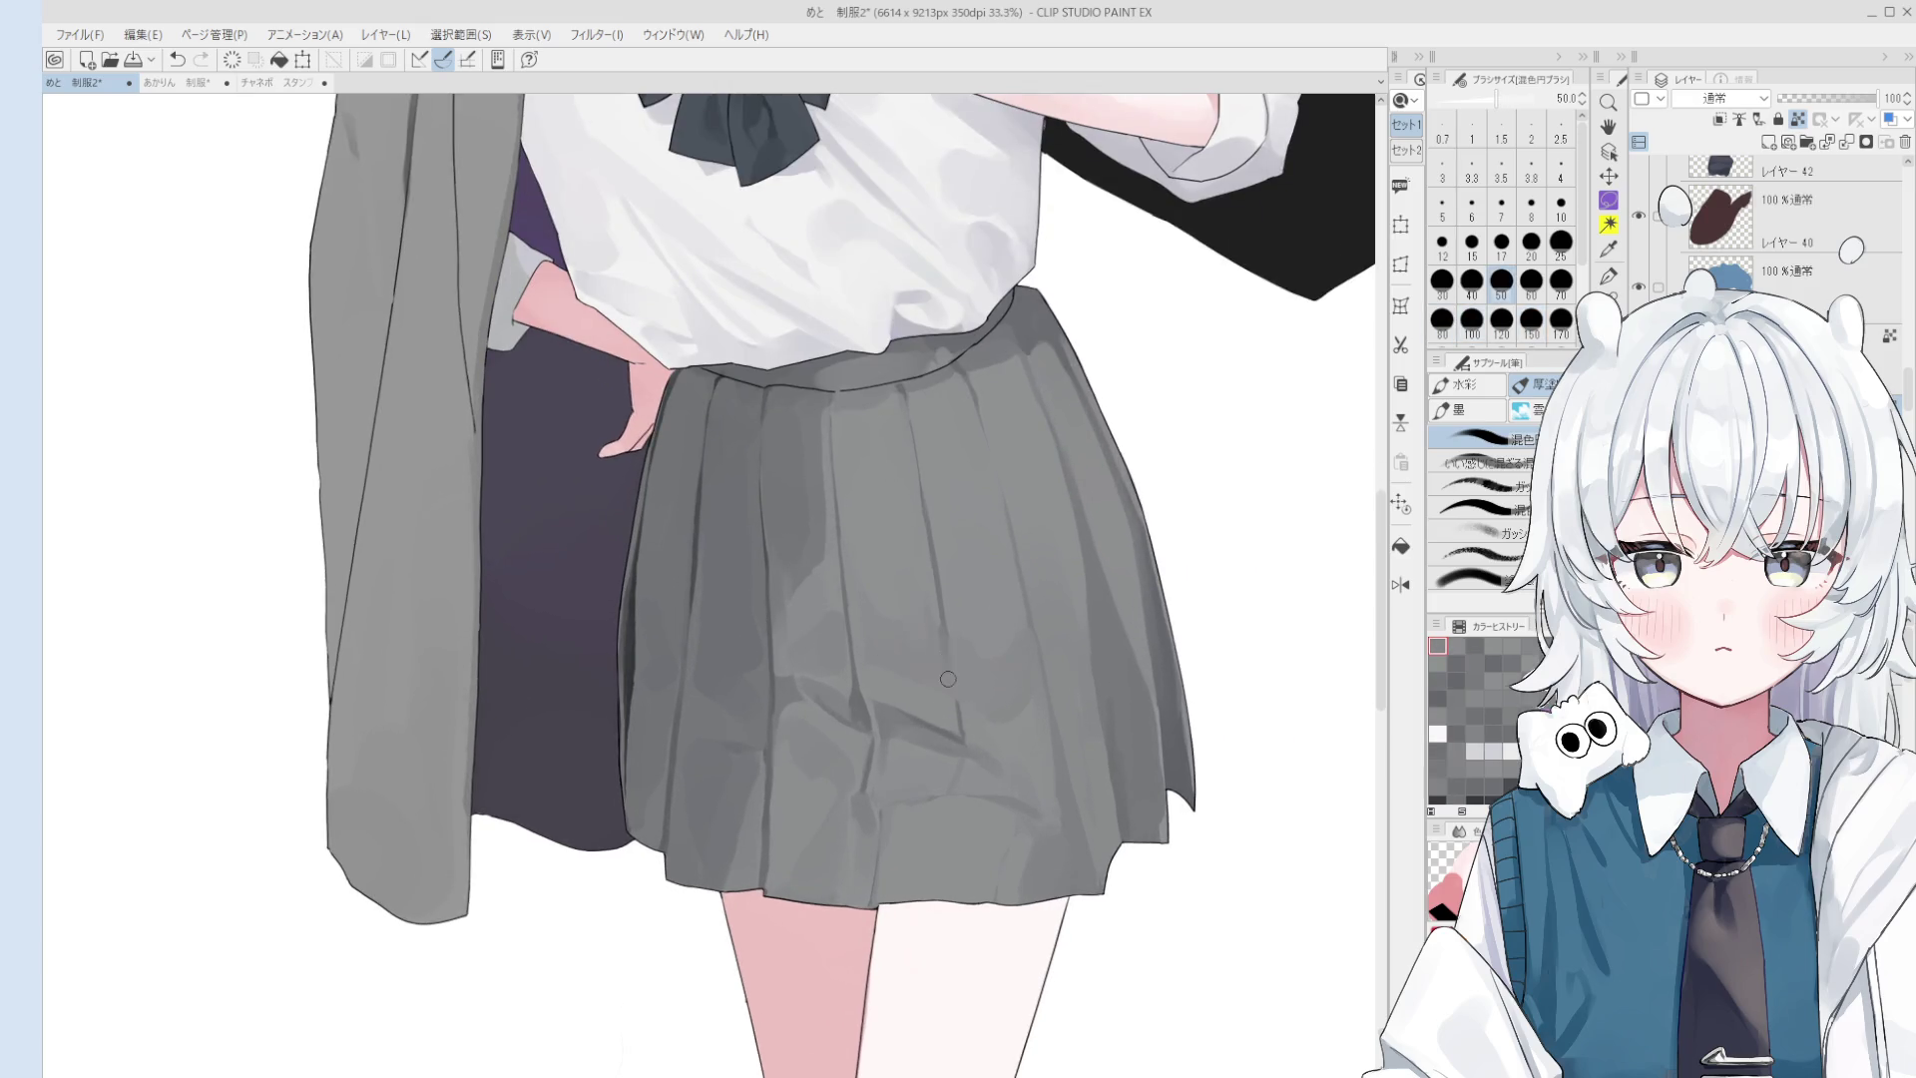
key(bracketright)
drag(948, 671, 943, 673)
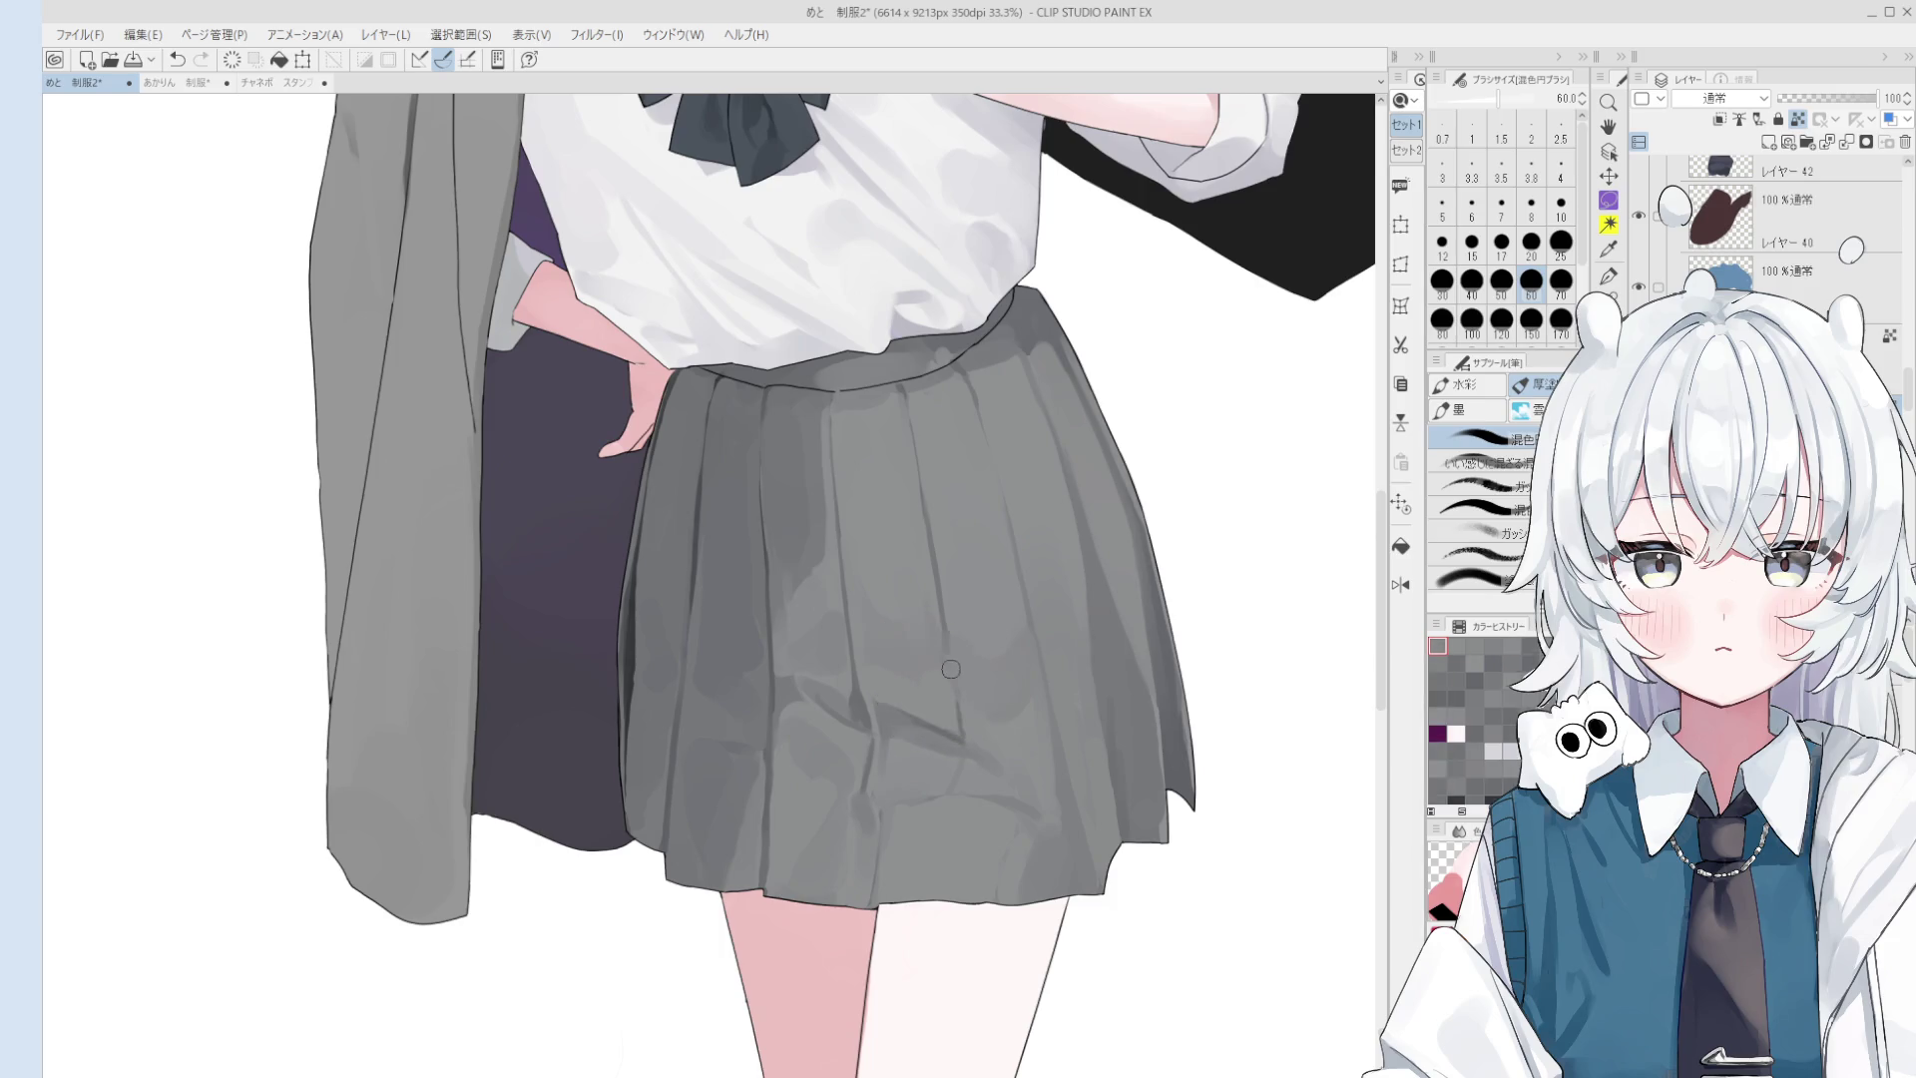
- Blend a short stroke at size 100, then repaint the folds with a sampled skirt grey
key(bracketright)
scroll(1028, 679, down, 2)
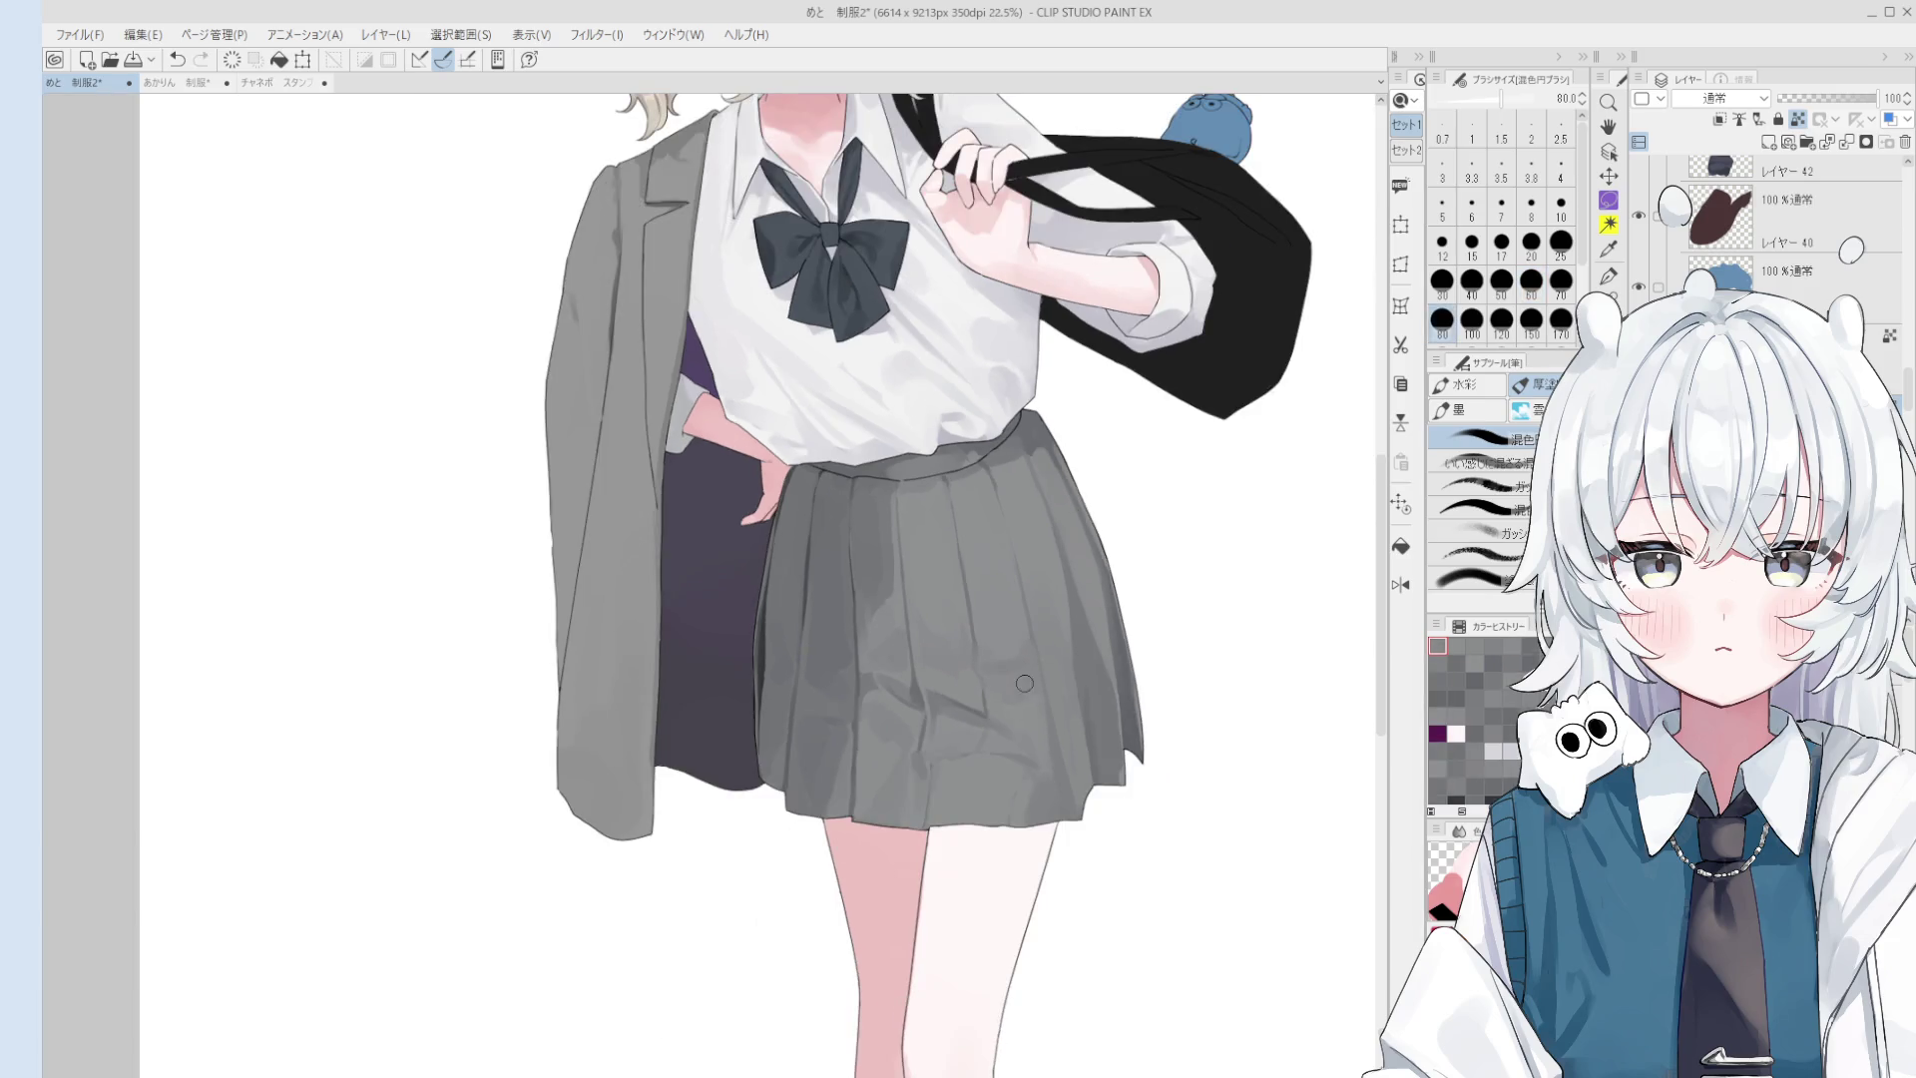
key(bracketright)
key(bracketright)
drag(1028, 699, 1019, 707)
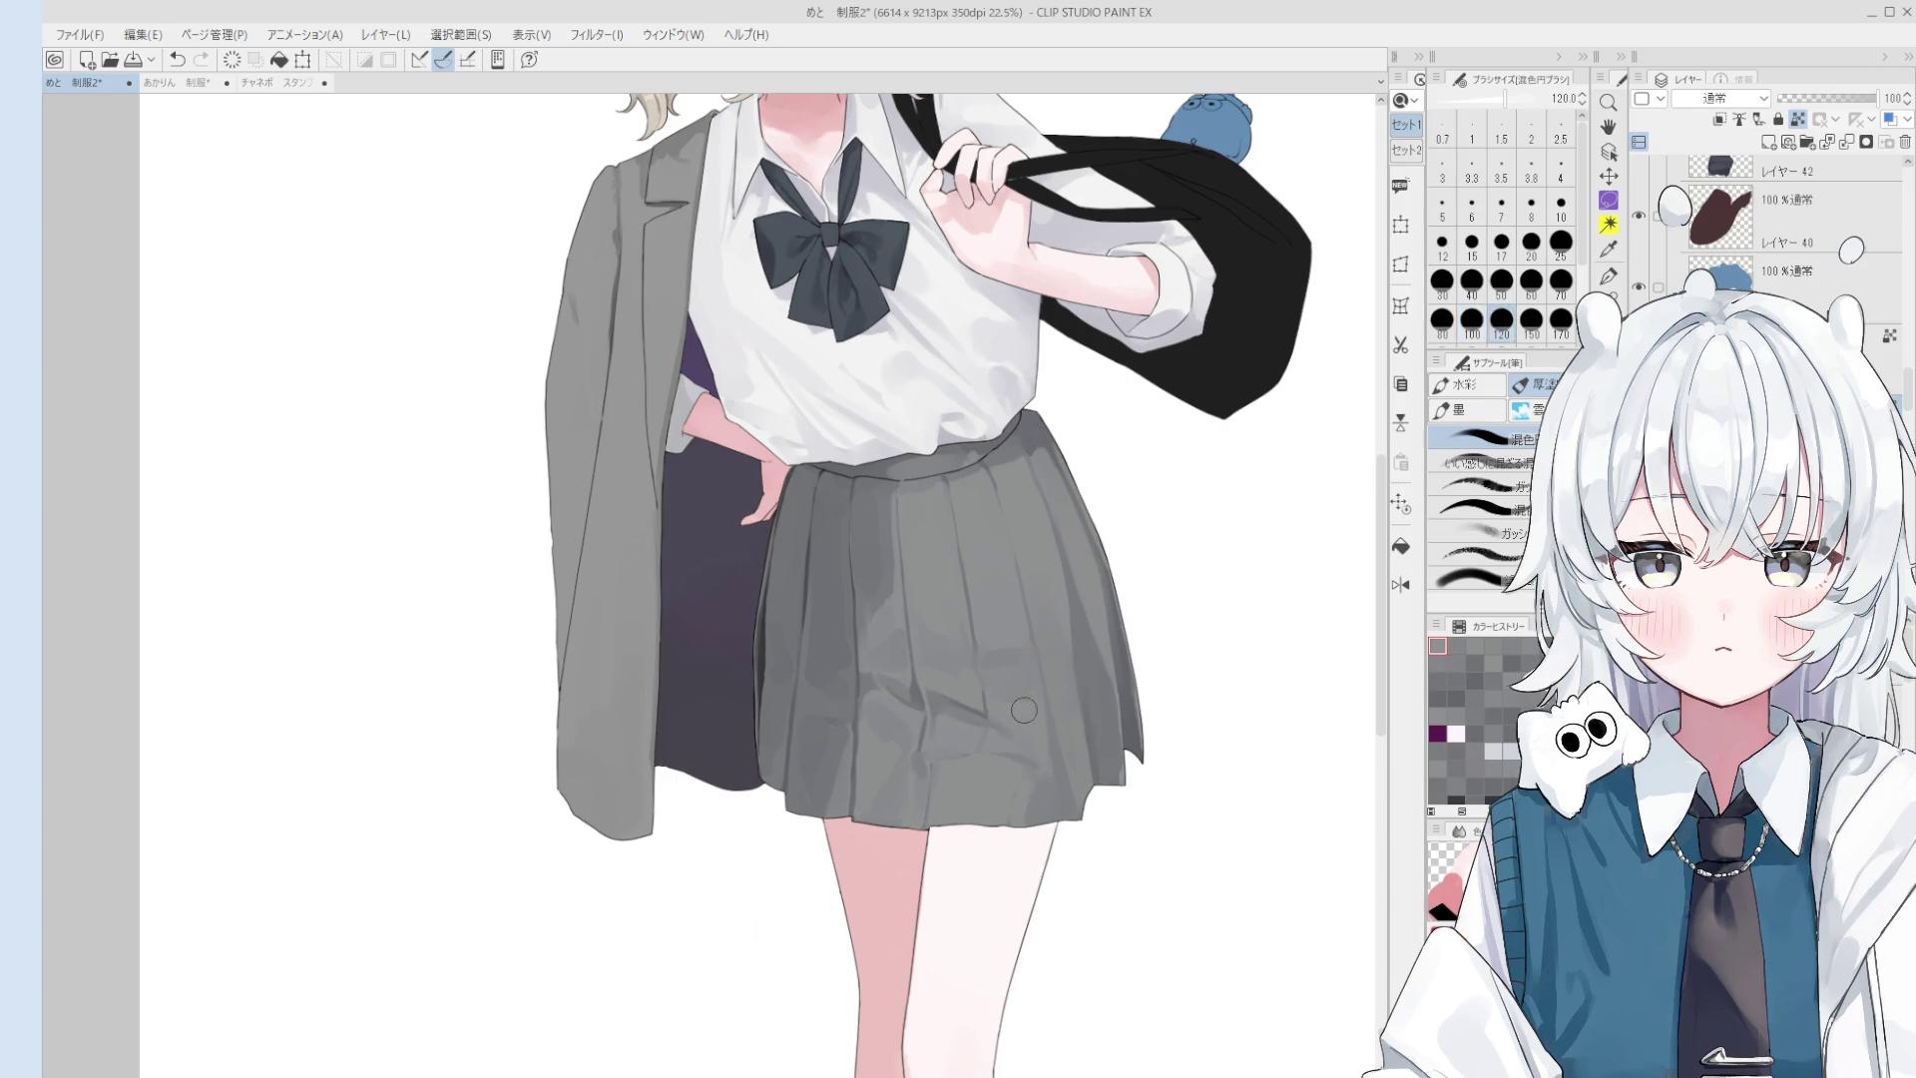
scroll(1026, 705, down, 1)
key(bracketright)
alt+click(1015, 647)
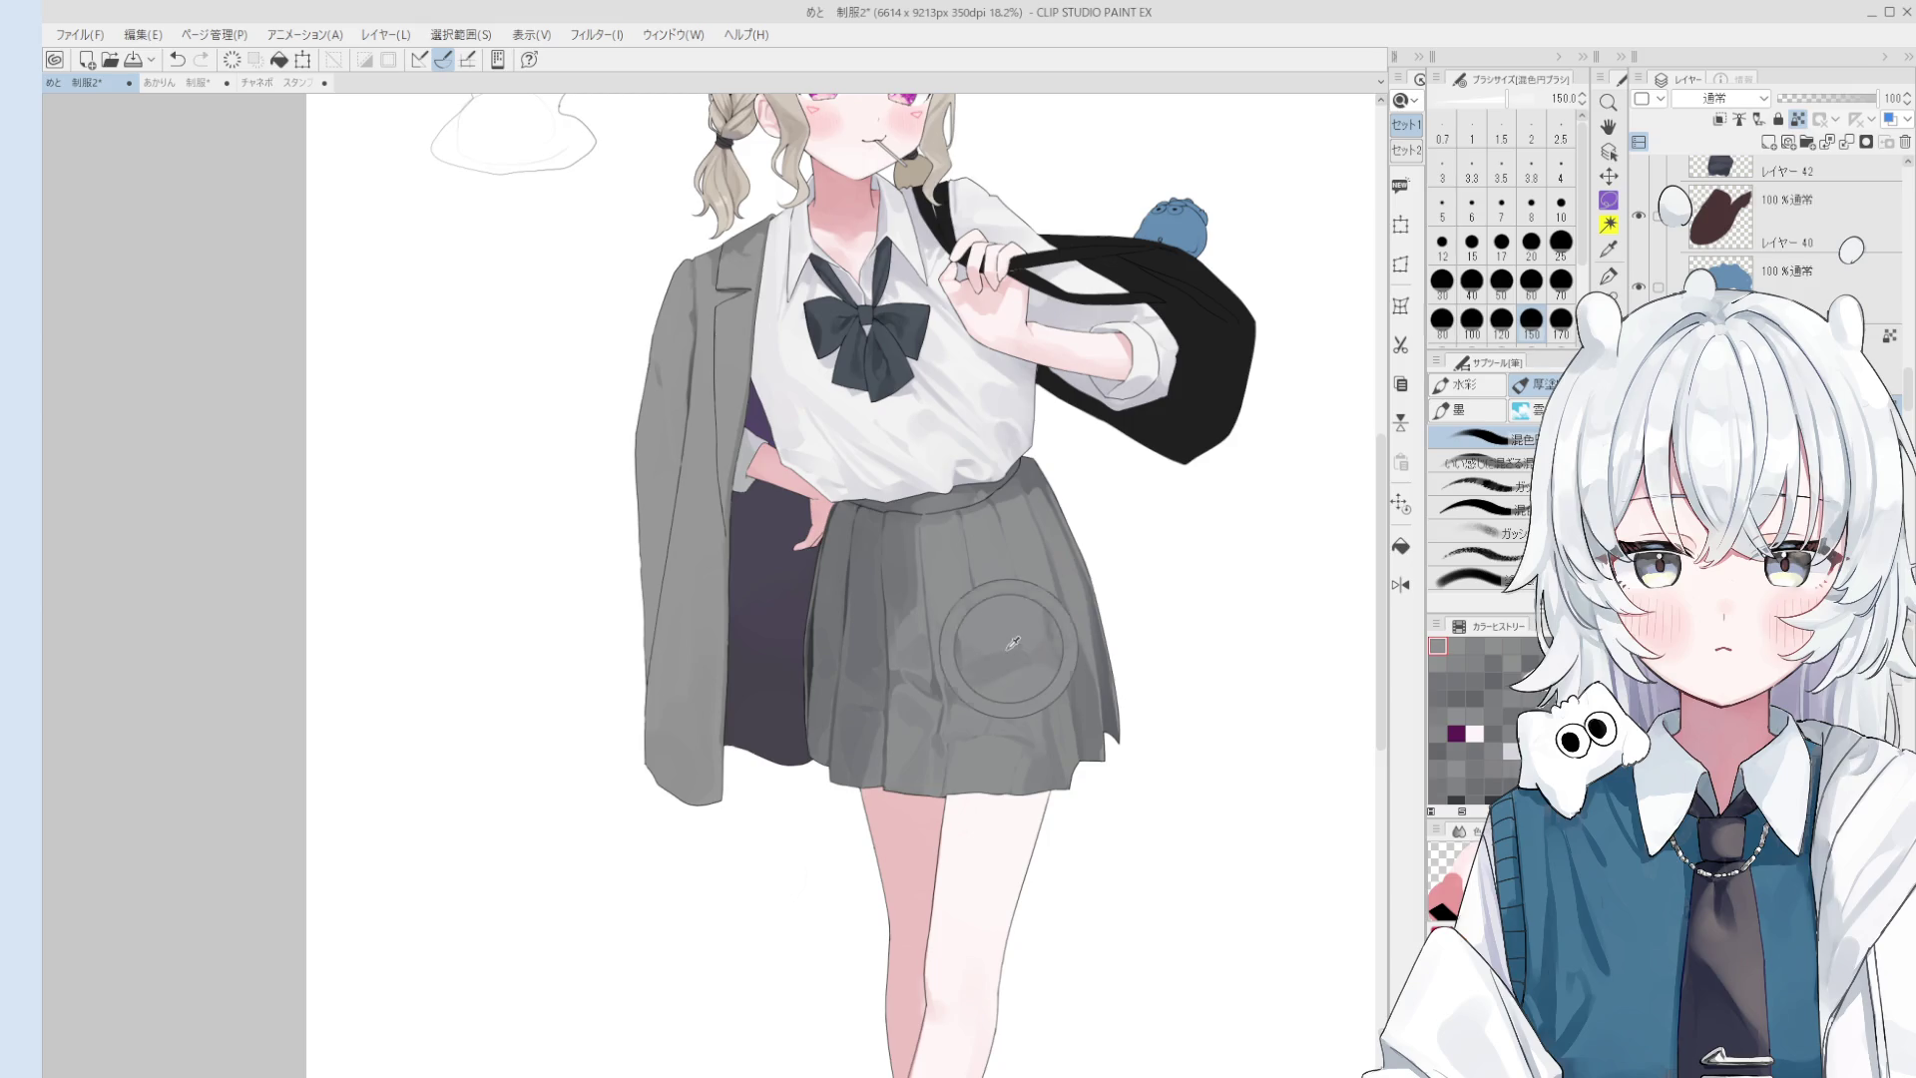
drag(1013, 653, 1028, 703)
- Flip the canvas view horizontally, pan to the skirt, and repaint its folds with blended grey
key(h)
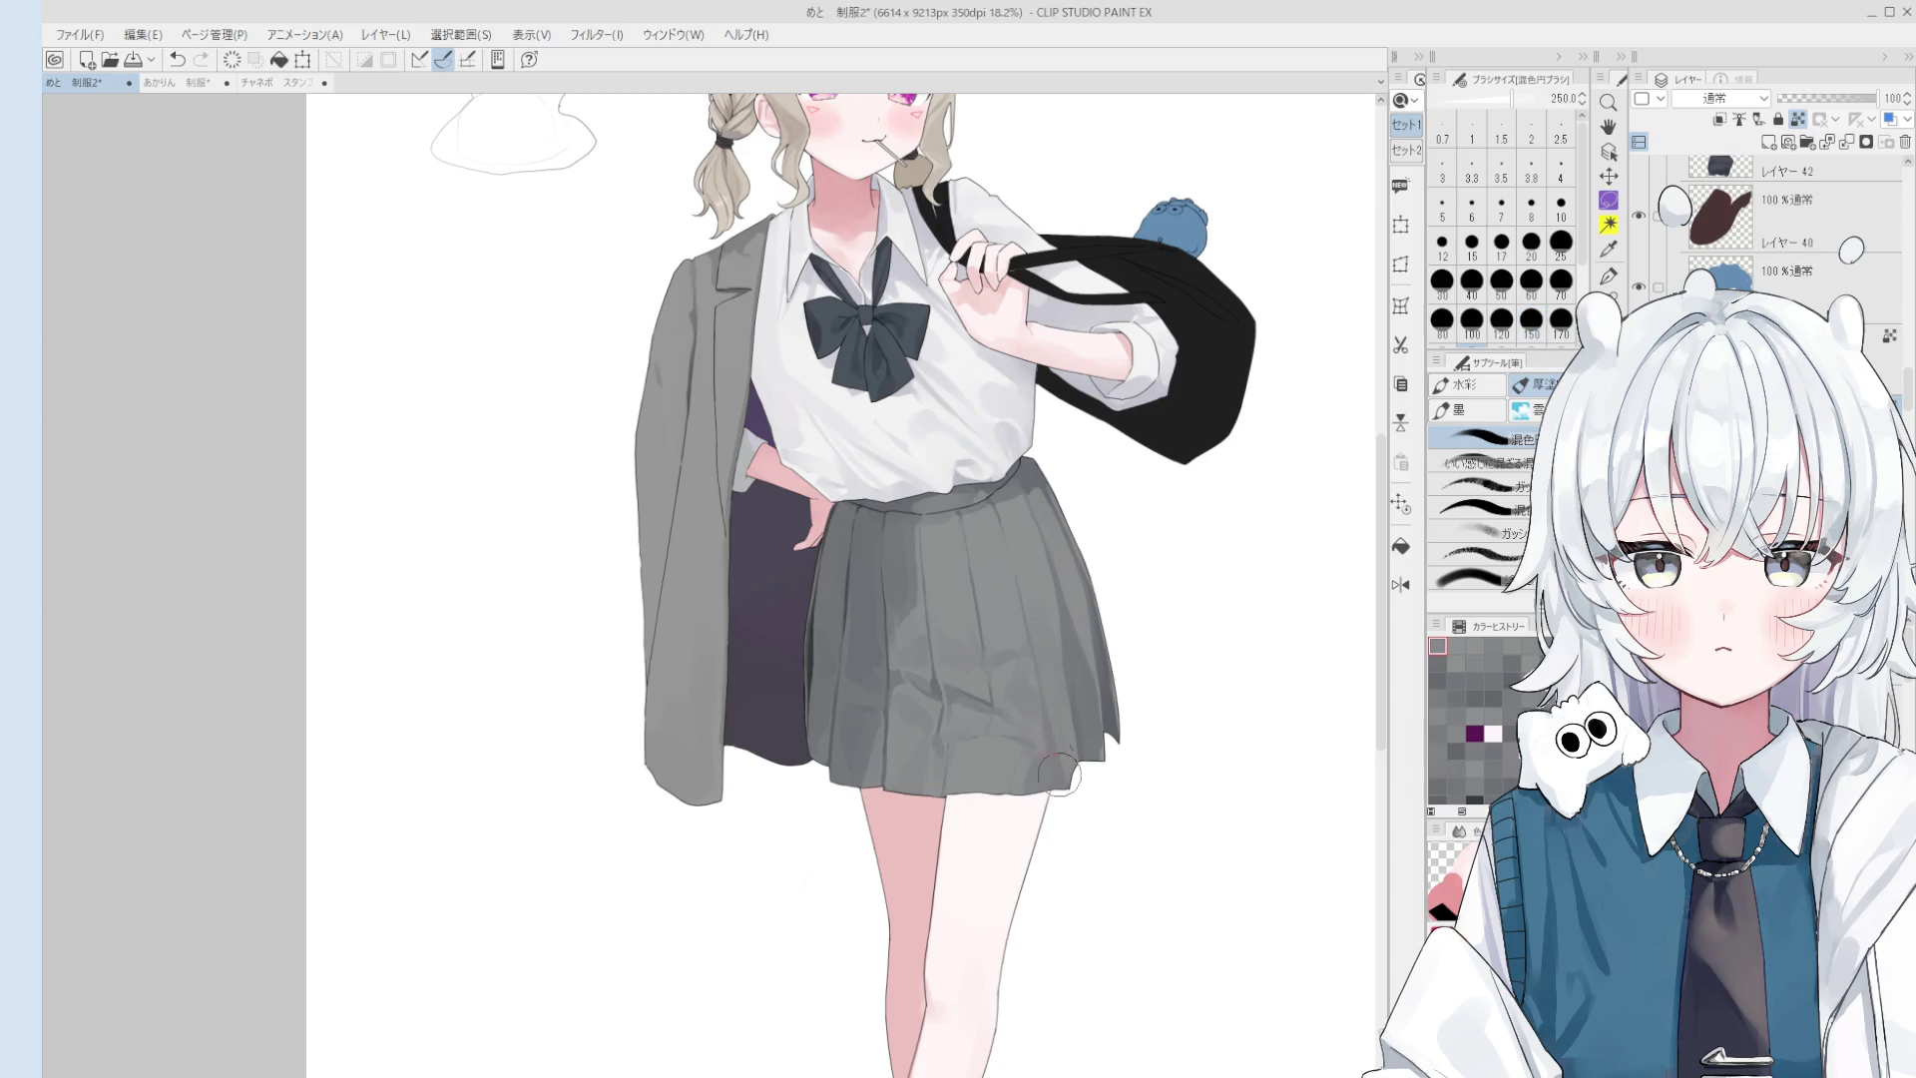
key(f)
drag(1048, 795, 791, 801)
scroll(791, 801, down, 1)
scroll(791, 801, up, 3)
key(b)
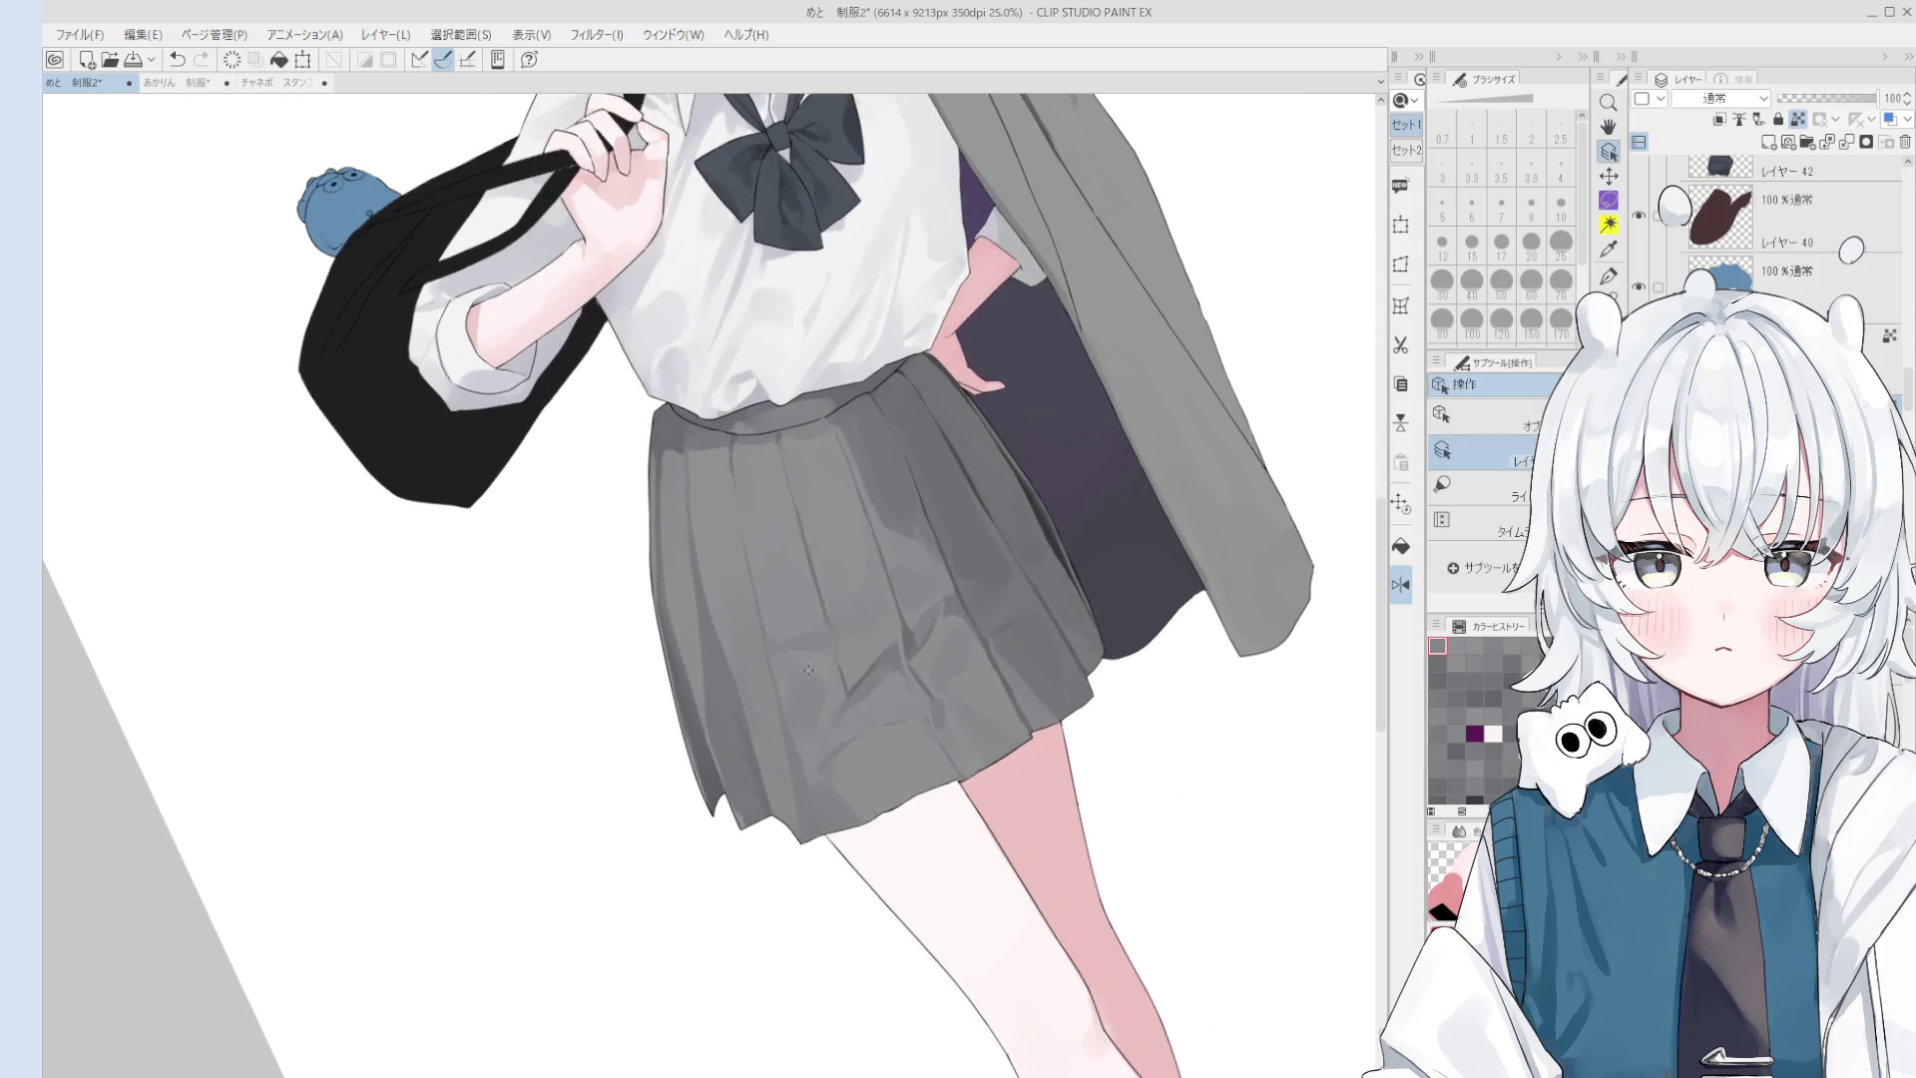
drag(801, 662, 844, 703)
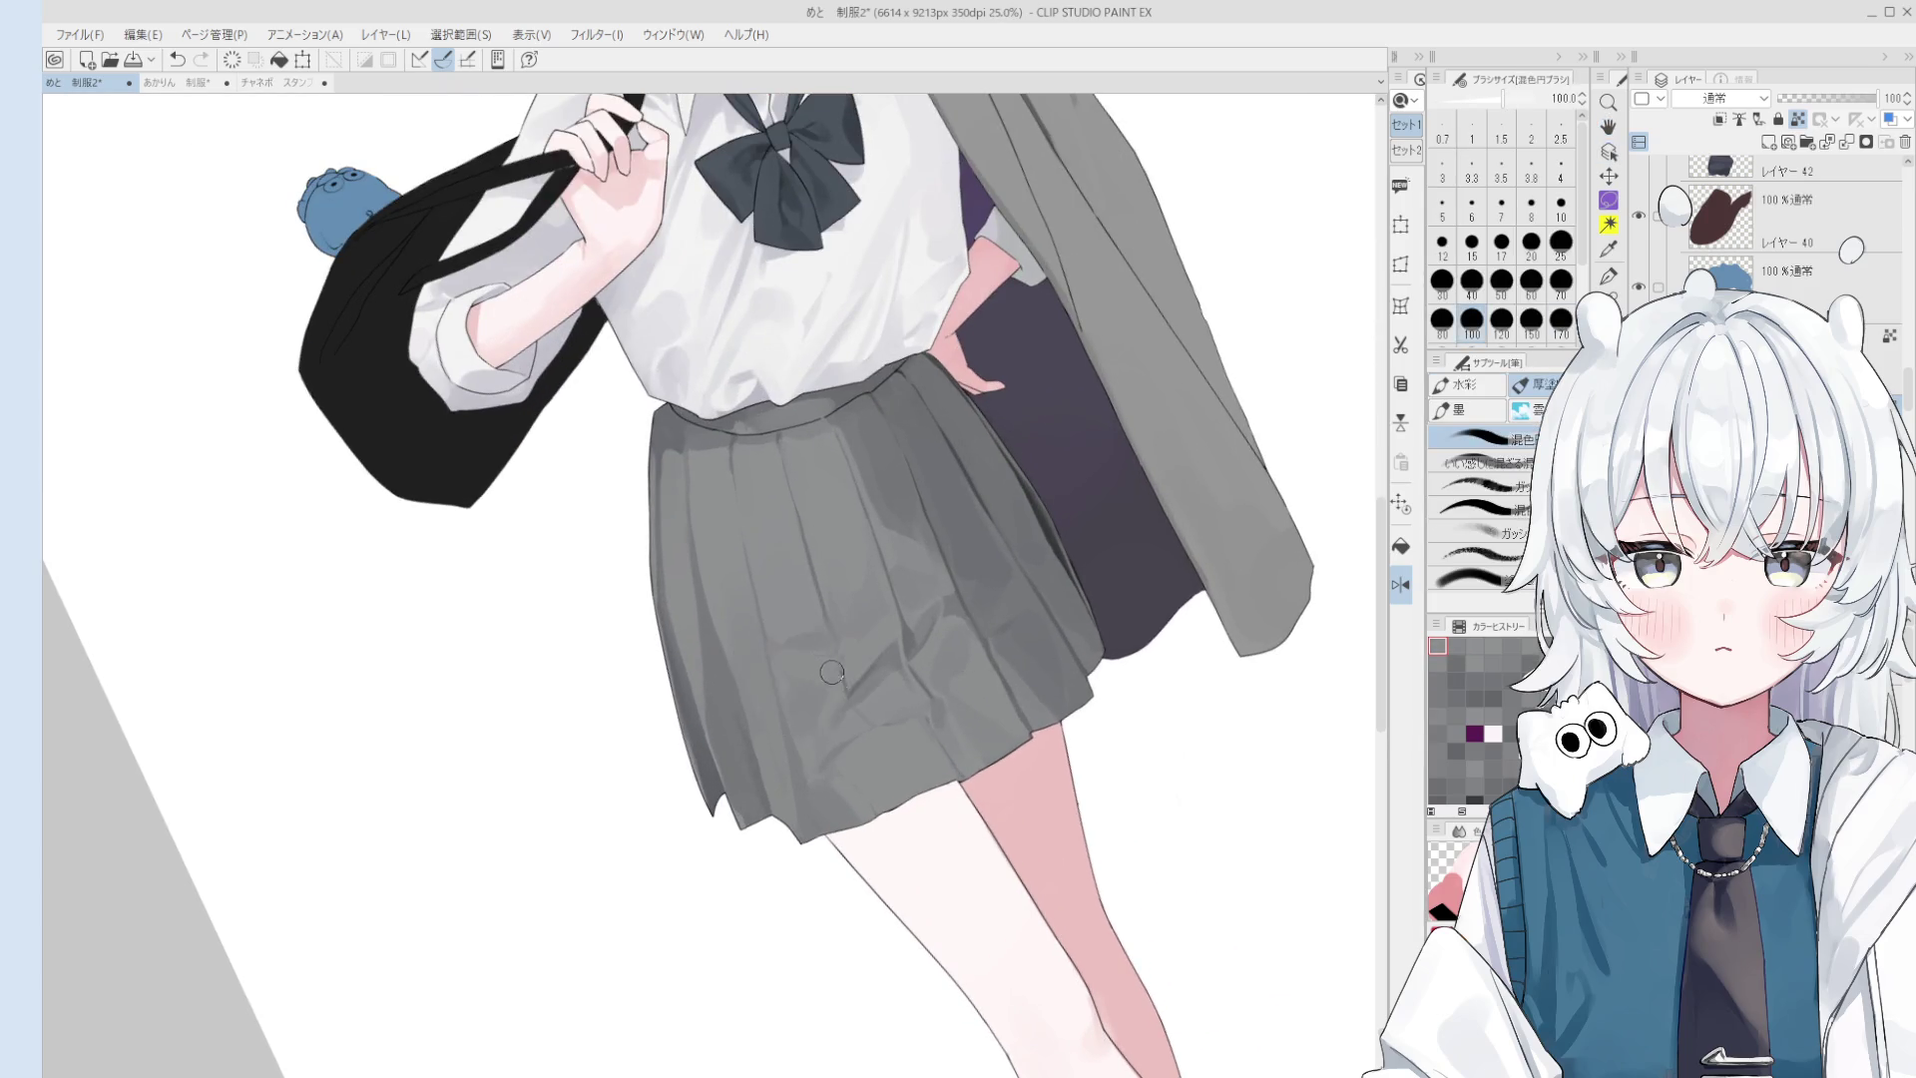
- Rotate the canvas view clockwise and bring the brush down from 300 to about 80
key(])
key(])
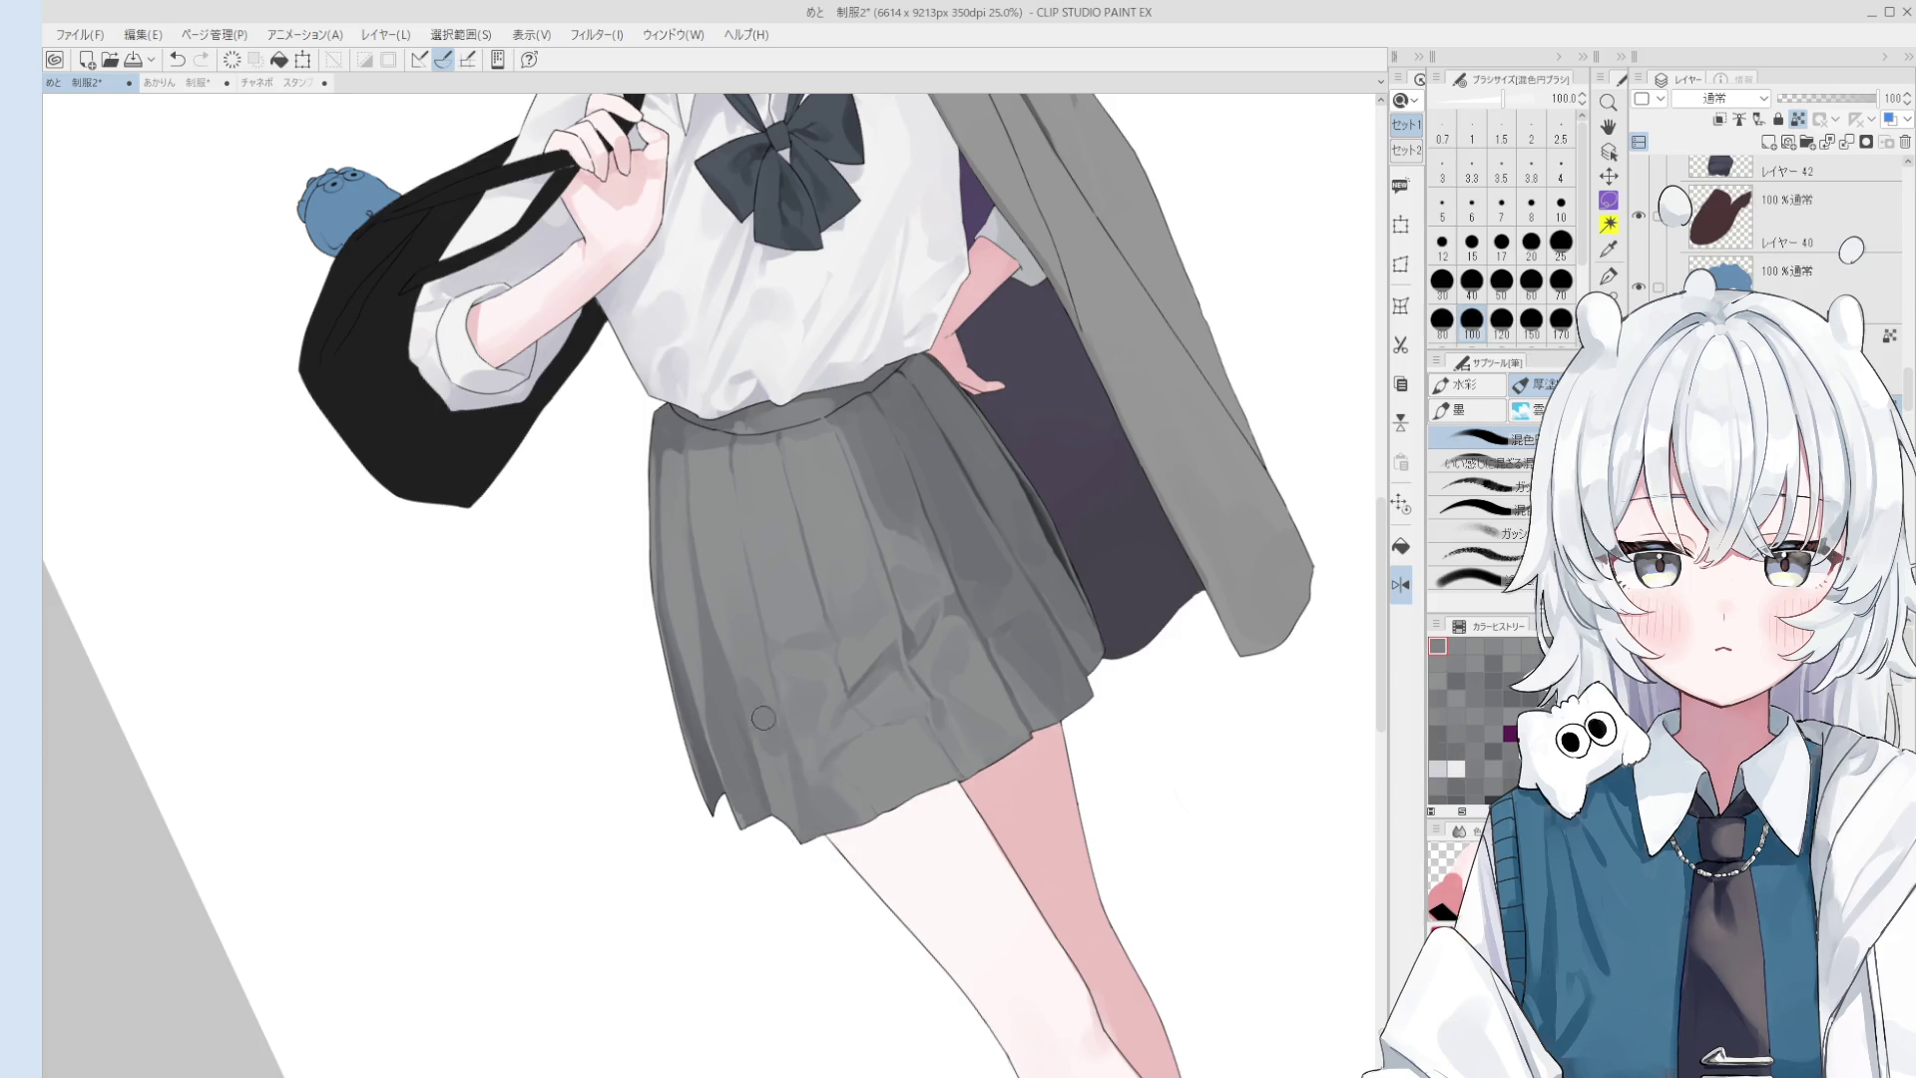
scroll(781, 760, down, 1)
key(asciicircum)
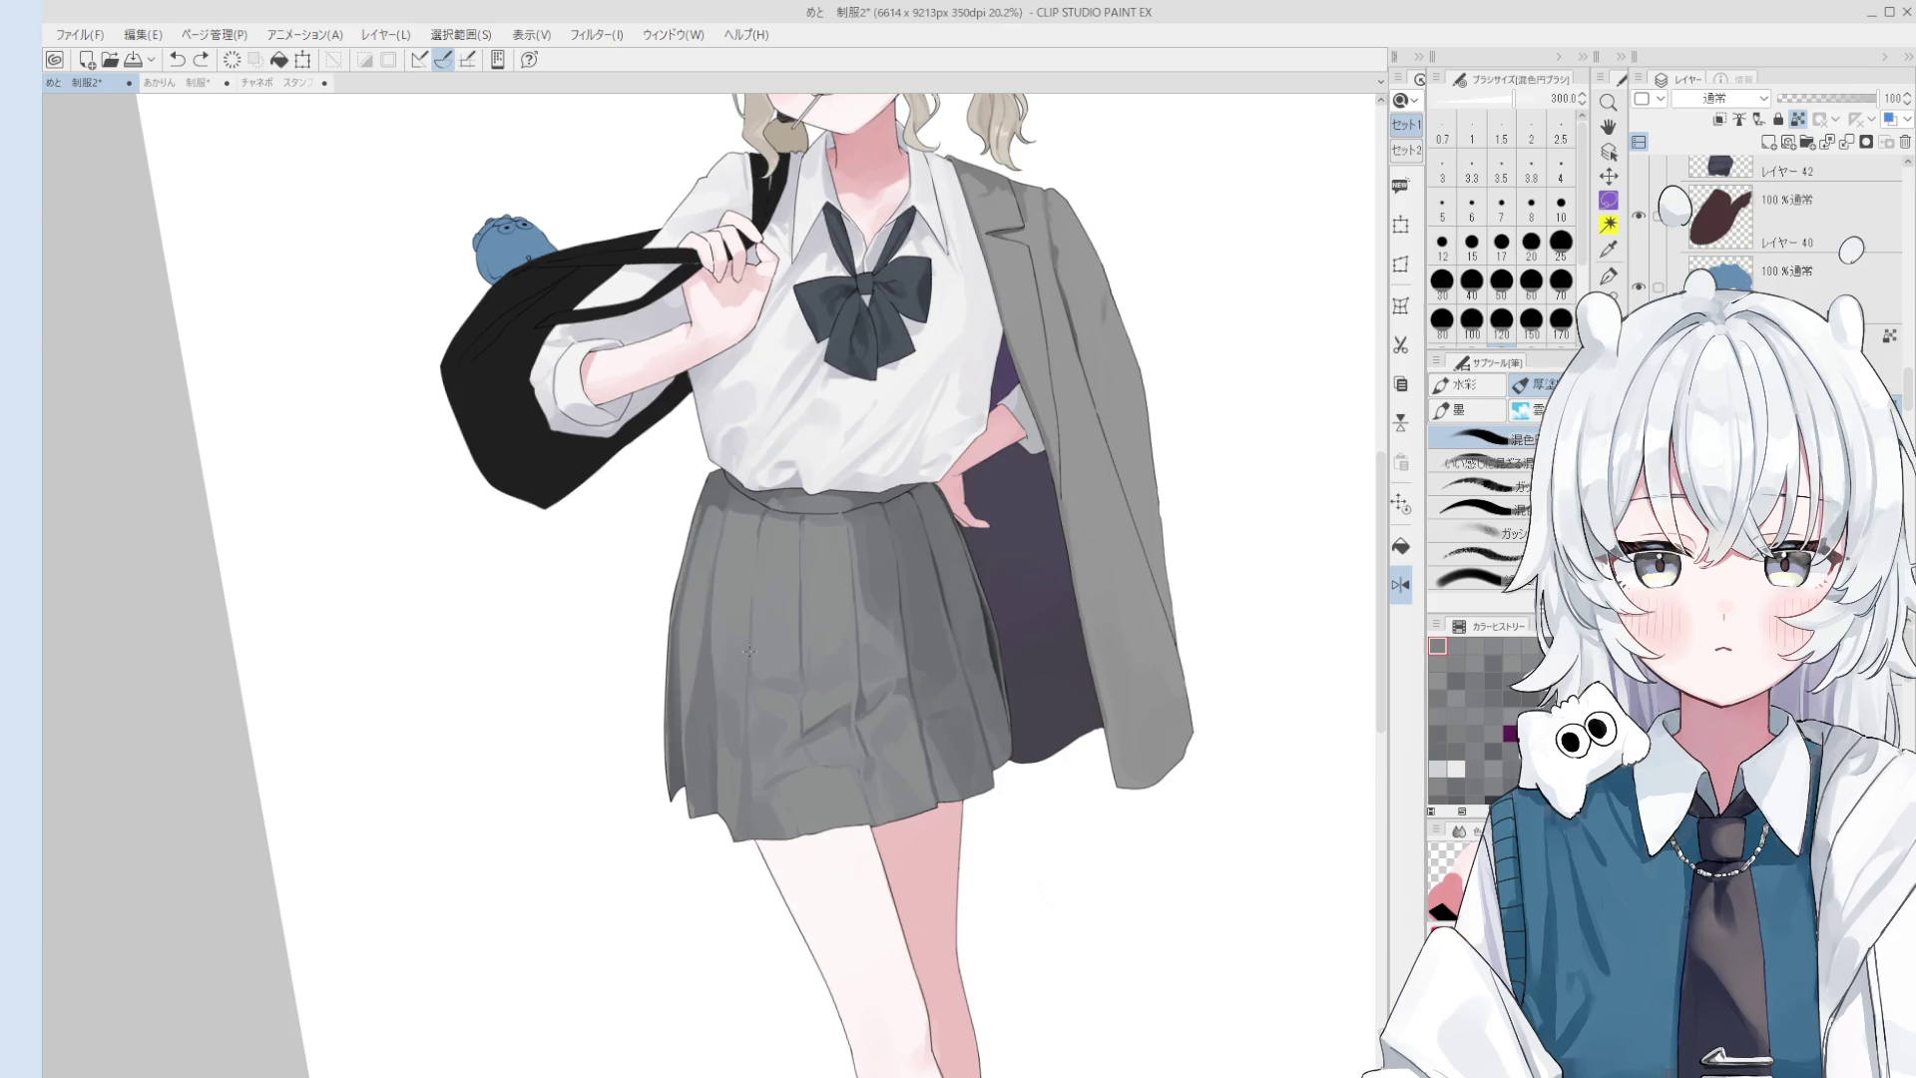
key(bracketright)
key(bracketright)
key(bracketright)
key(bracketleft)
key(bracketleft)
key(bracketleft)
key(bracketleft)
key(bracketleft)
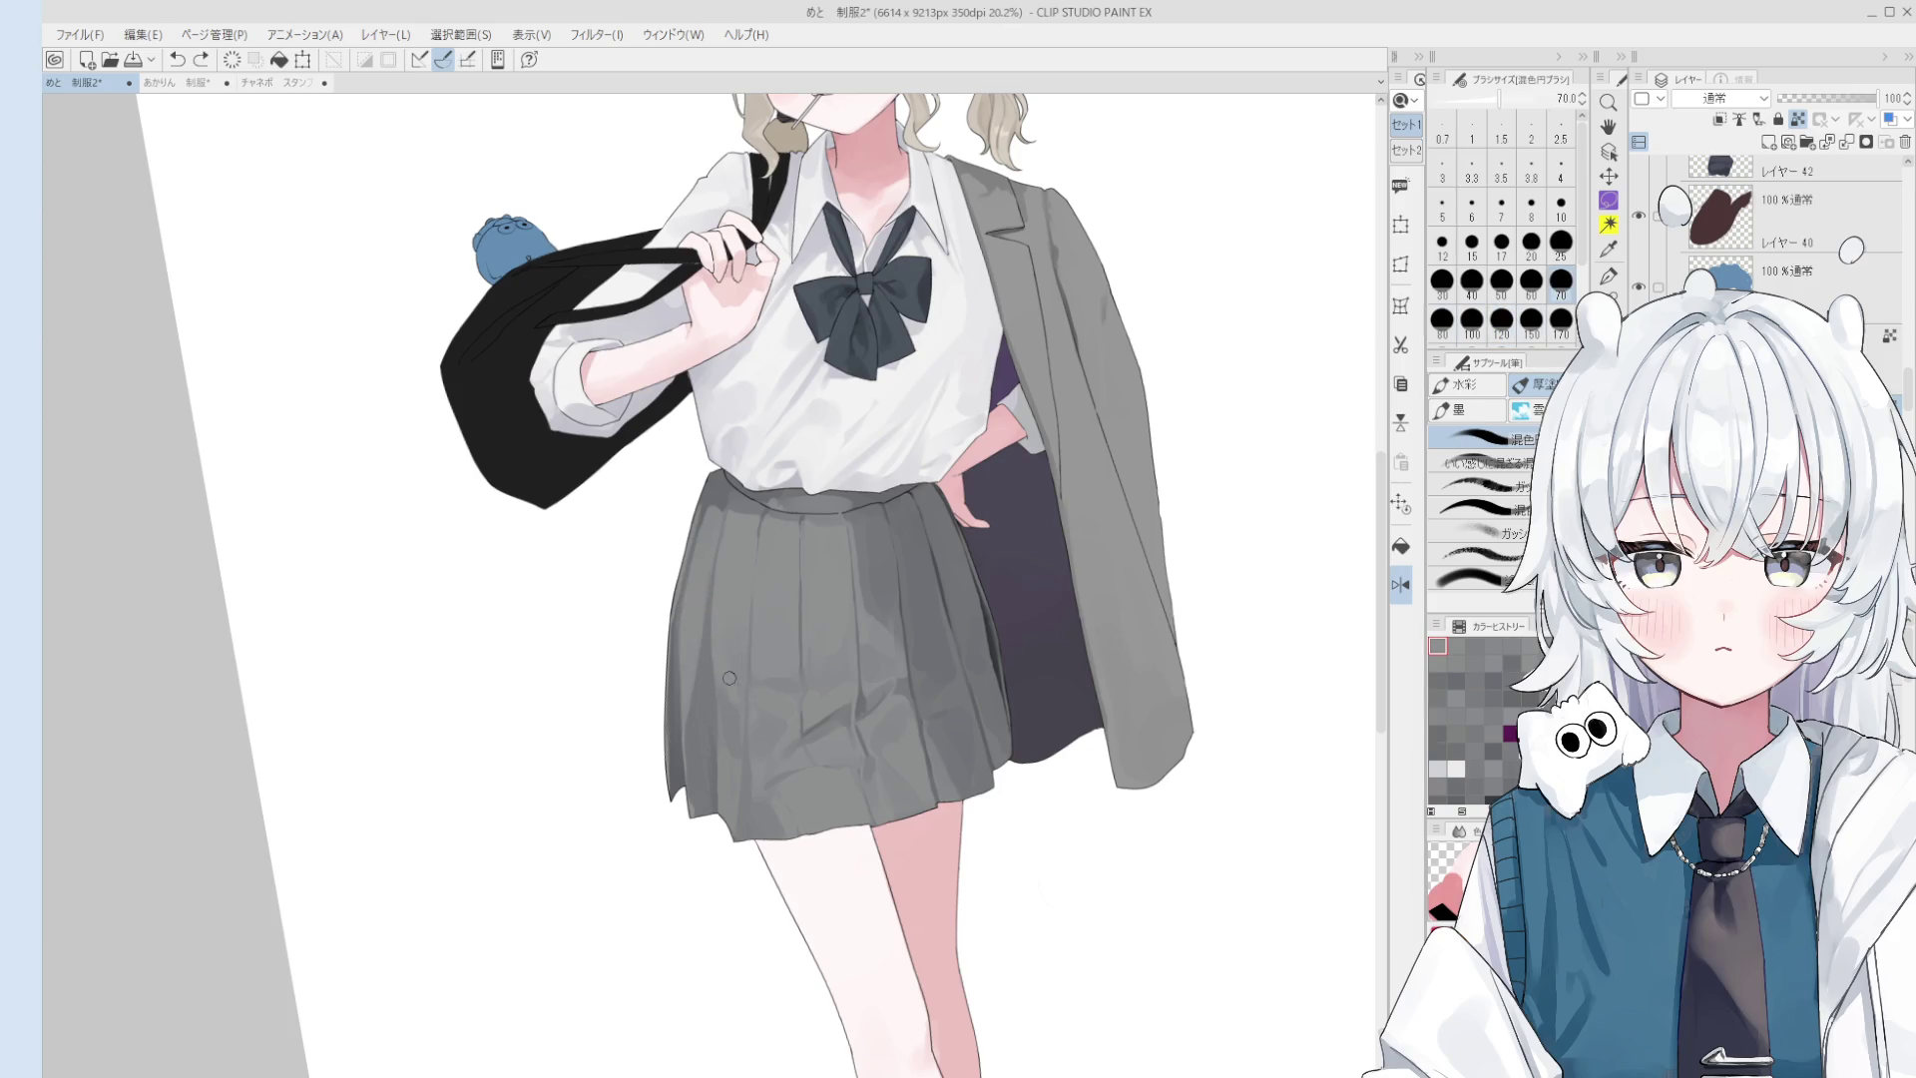
key(bracketleft)
key(bracketleft)
- Zoom in on the skirt, flip the canvas view back horizontally and reset its rotation to upright
scroll(725, 551, up, 3)
key(bracketright)
key(bracketright)
scroll(718, 489, down, 1)
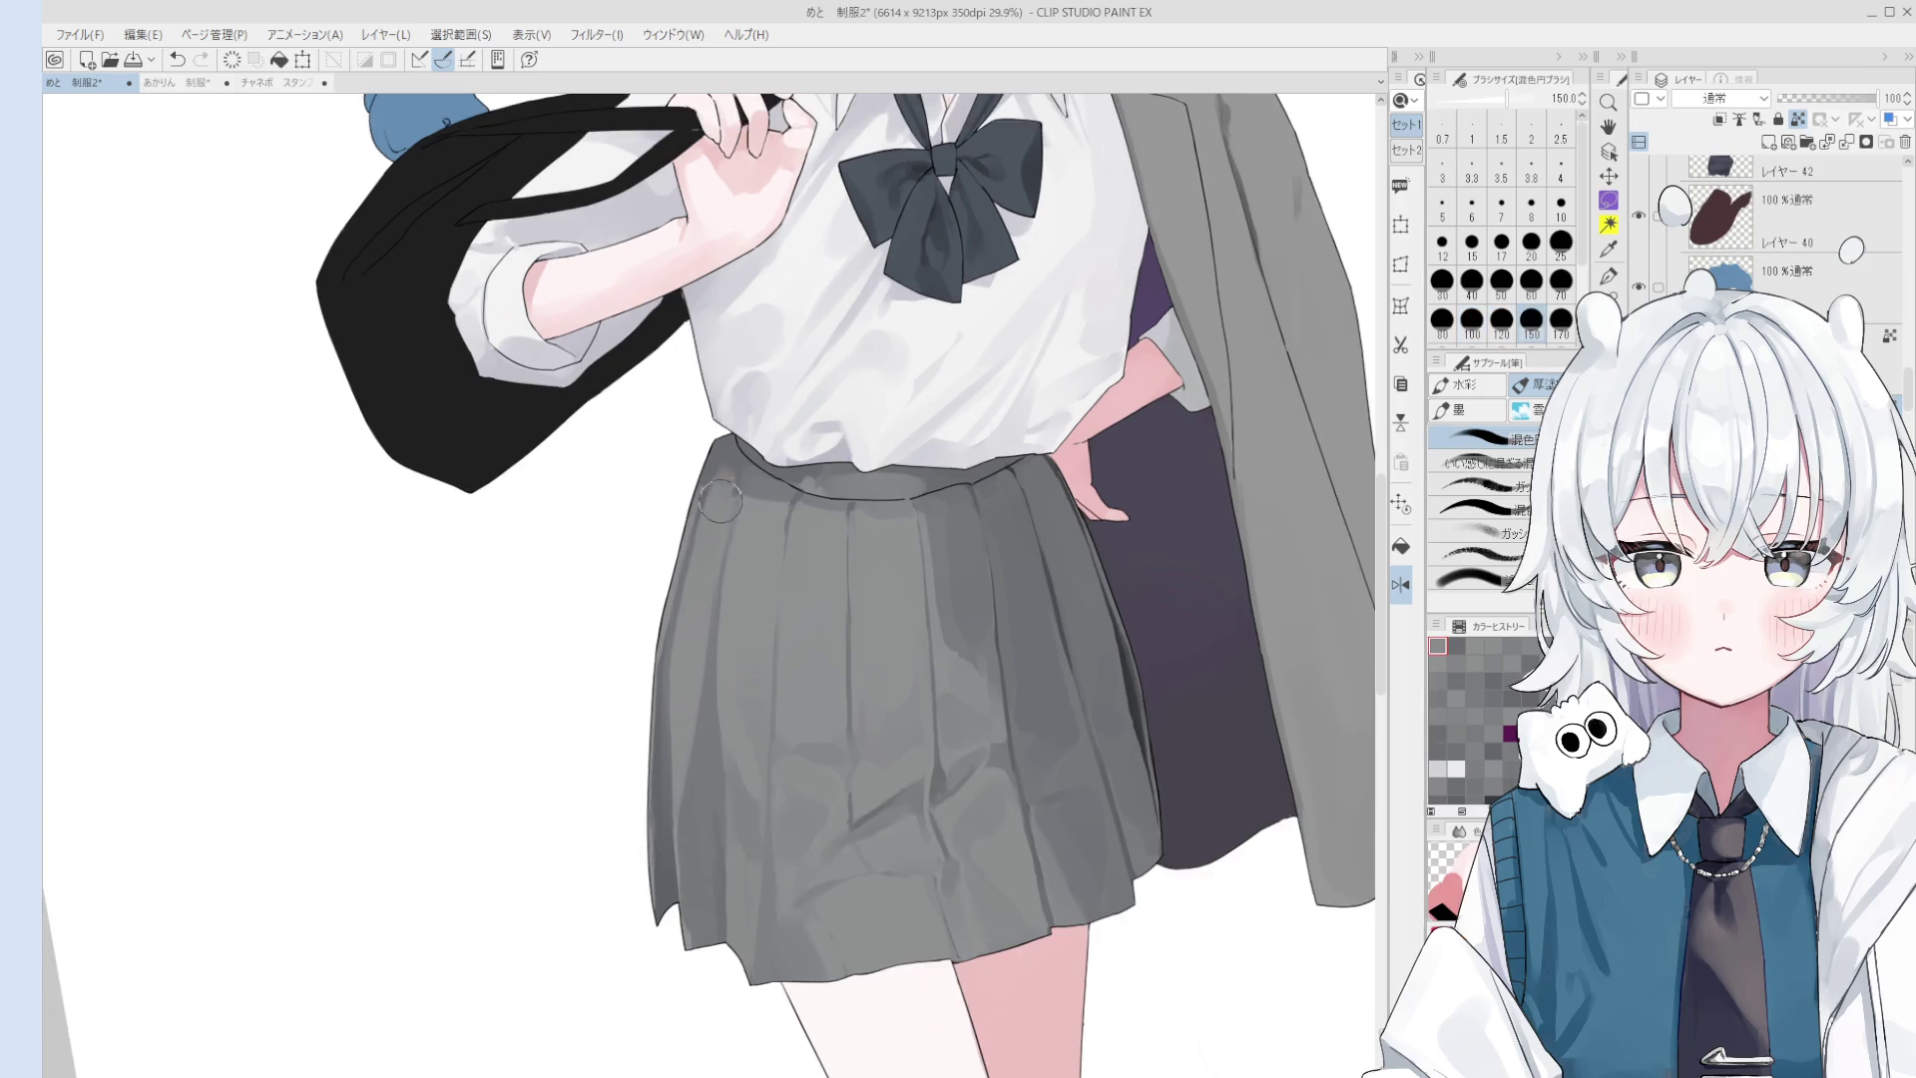
key(h)
scroll(720, 523, down, 2)
scroll(718, 519, up, 3)
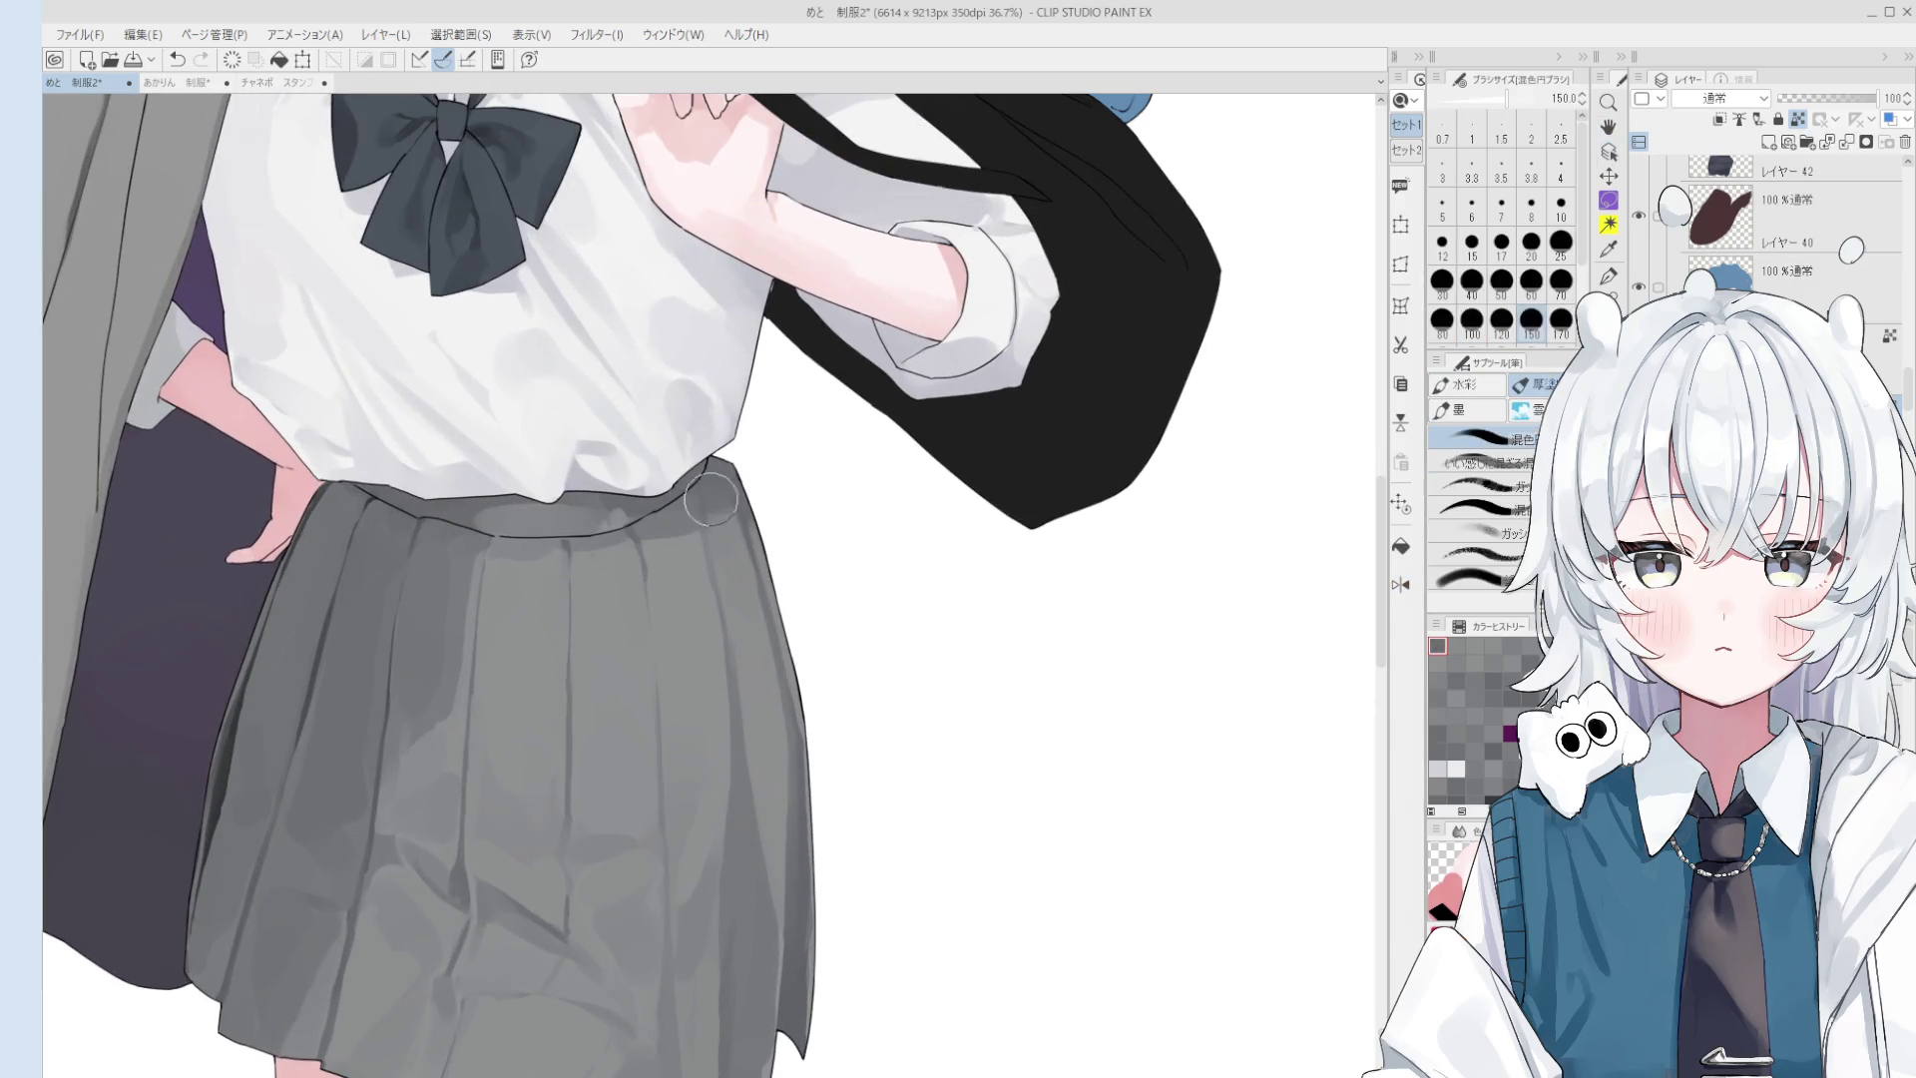
scroll(712, 516, down, 2)
key(bracketleft)
key(bracketleft)
key(bracketleft)
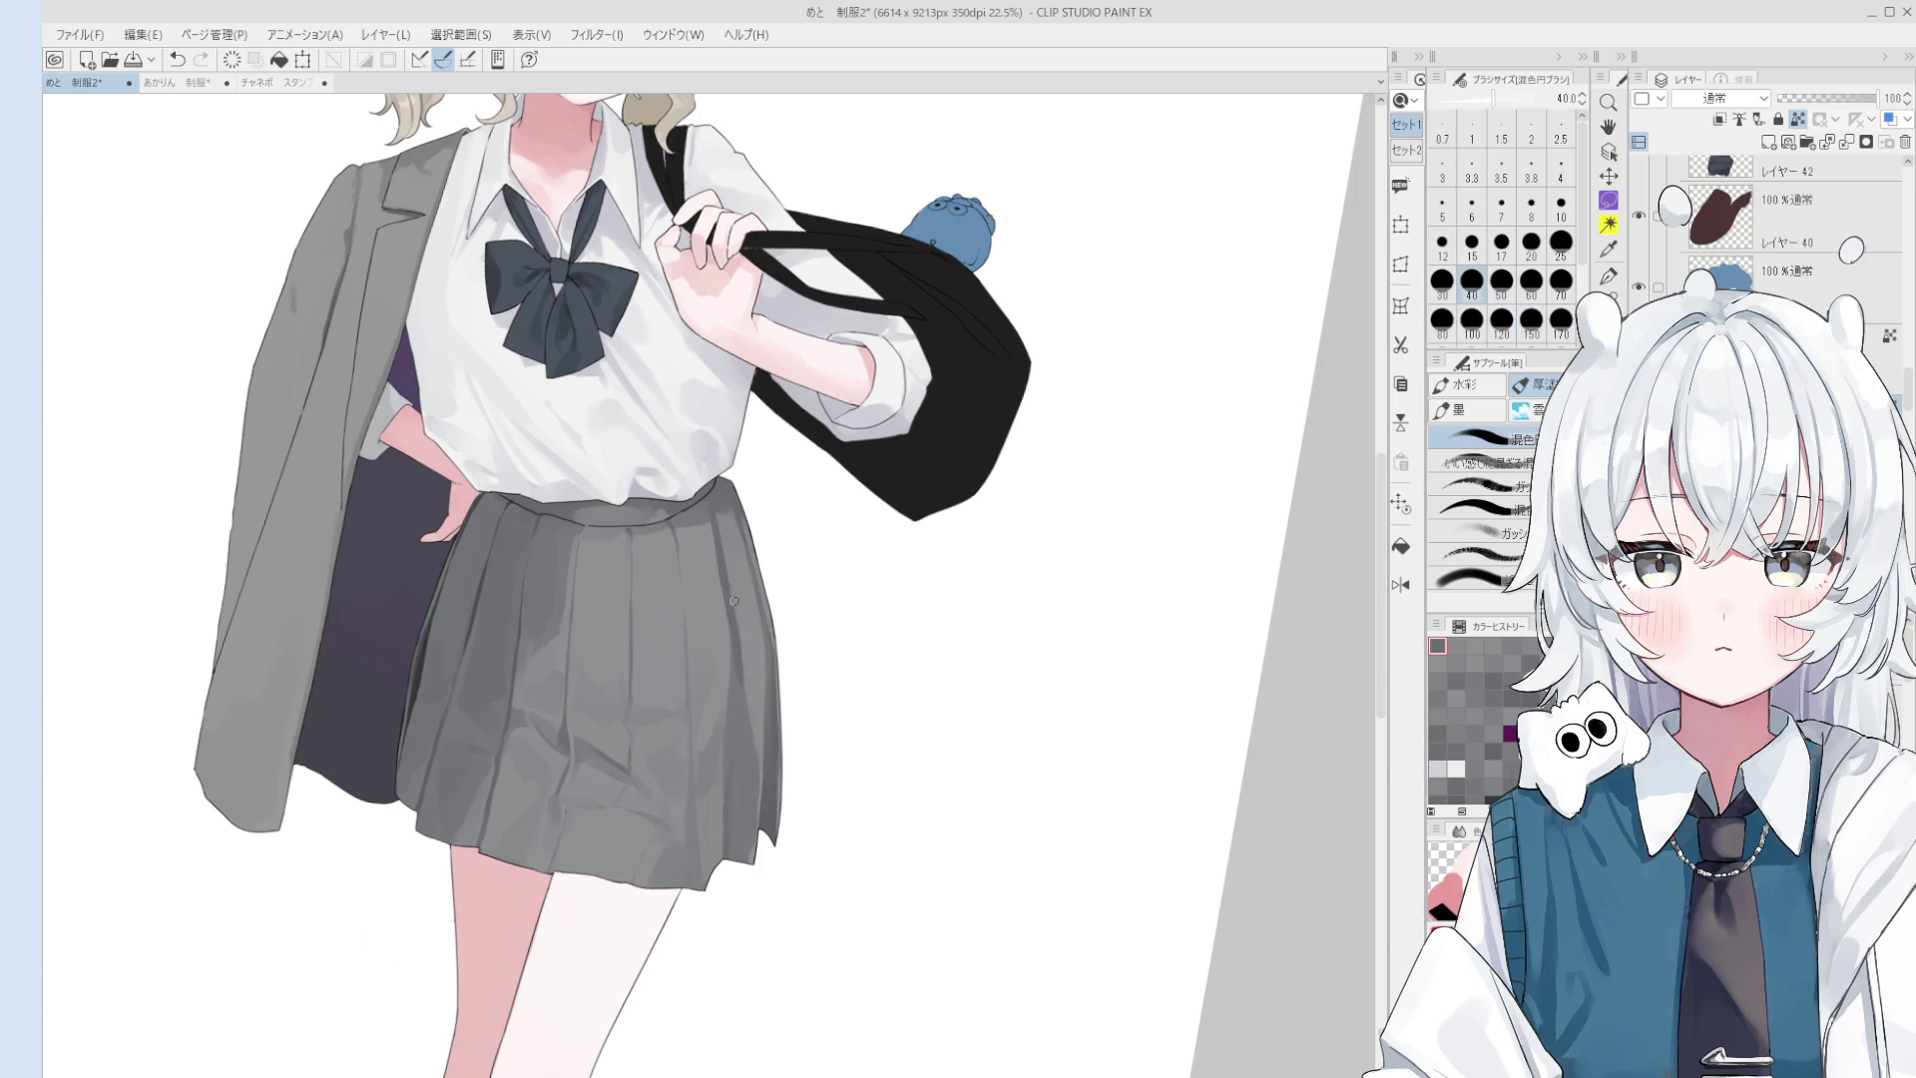
scroll(713, 517, down, 1)
key(ctrl+0)
- Resize the brush from 30 up to 80 and pan the view to recentre the figure
key(bracketright)
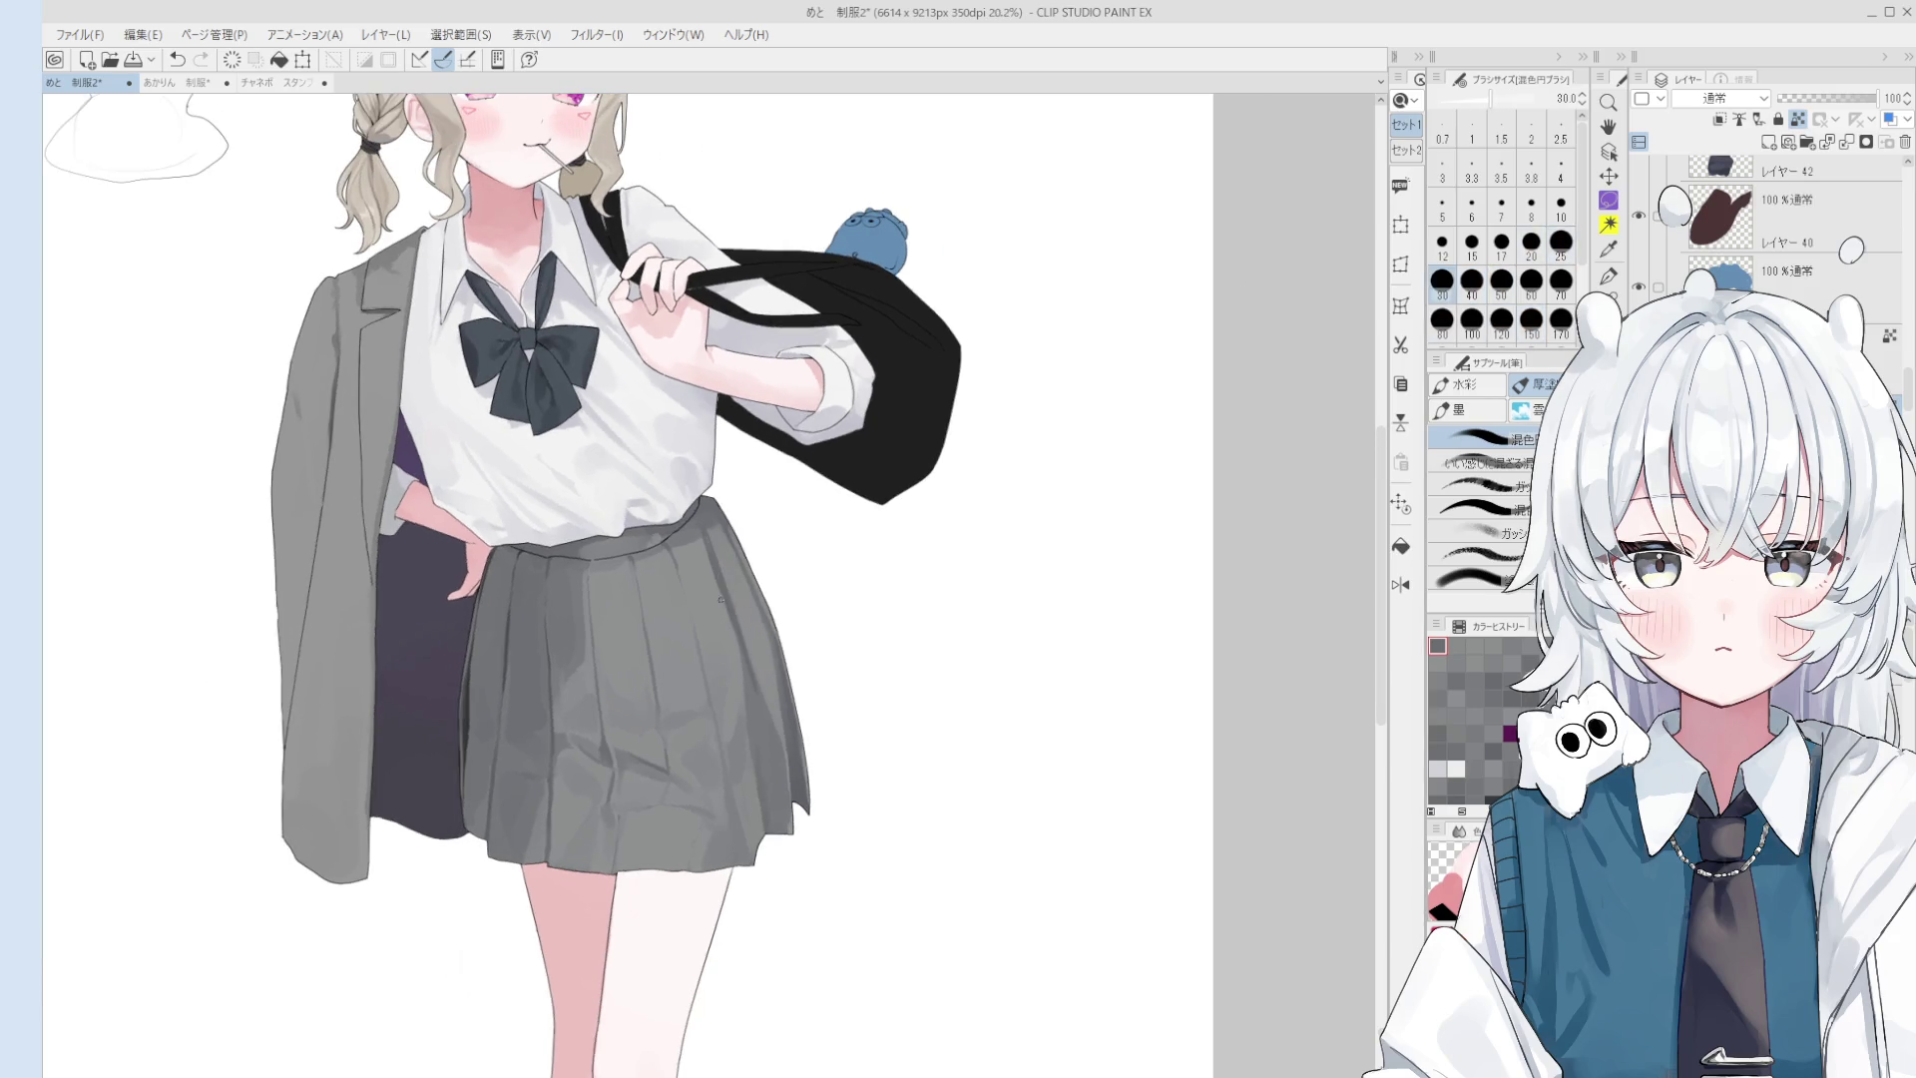
key(bracketleft)
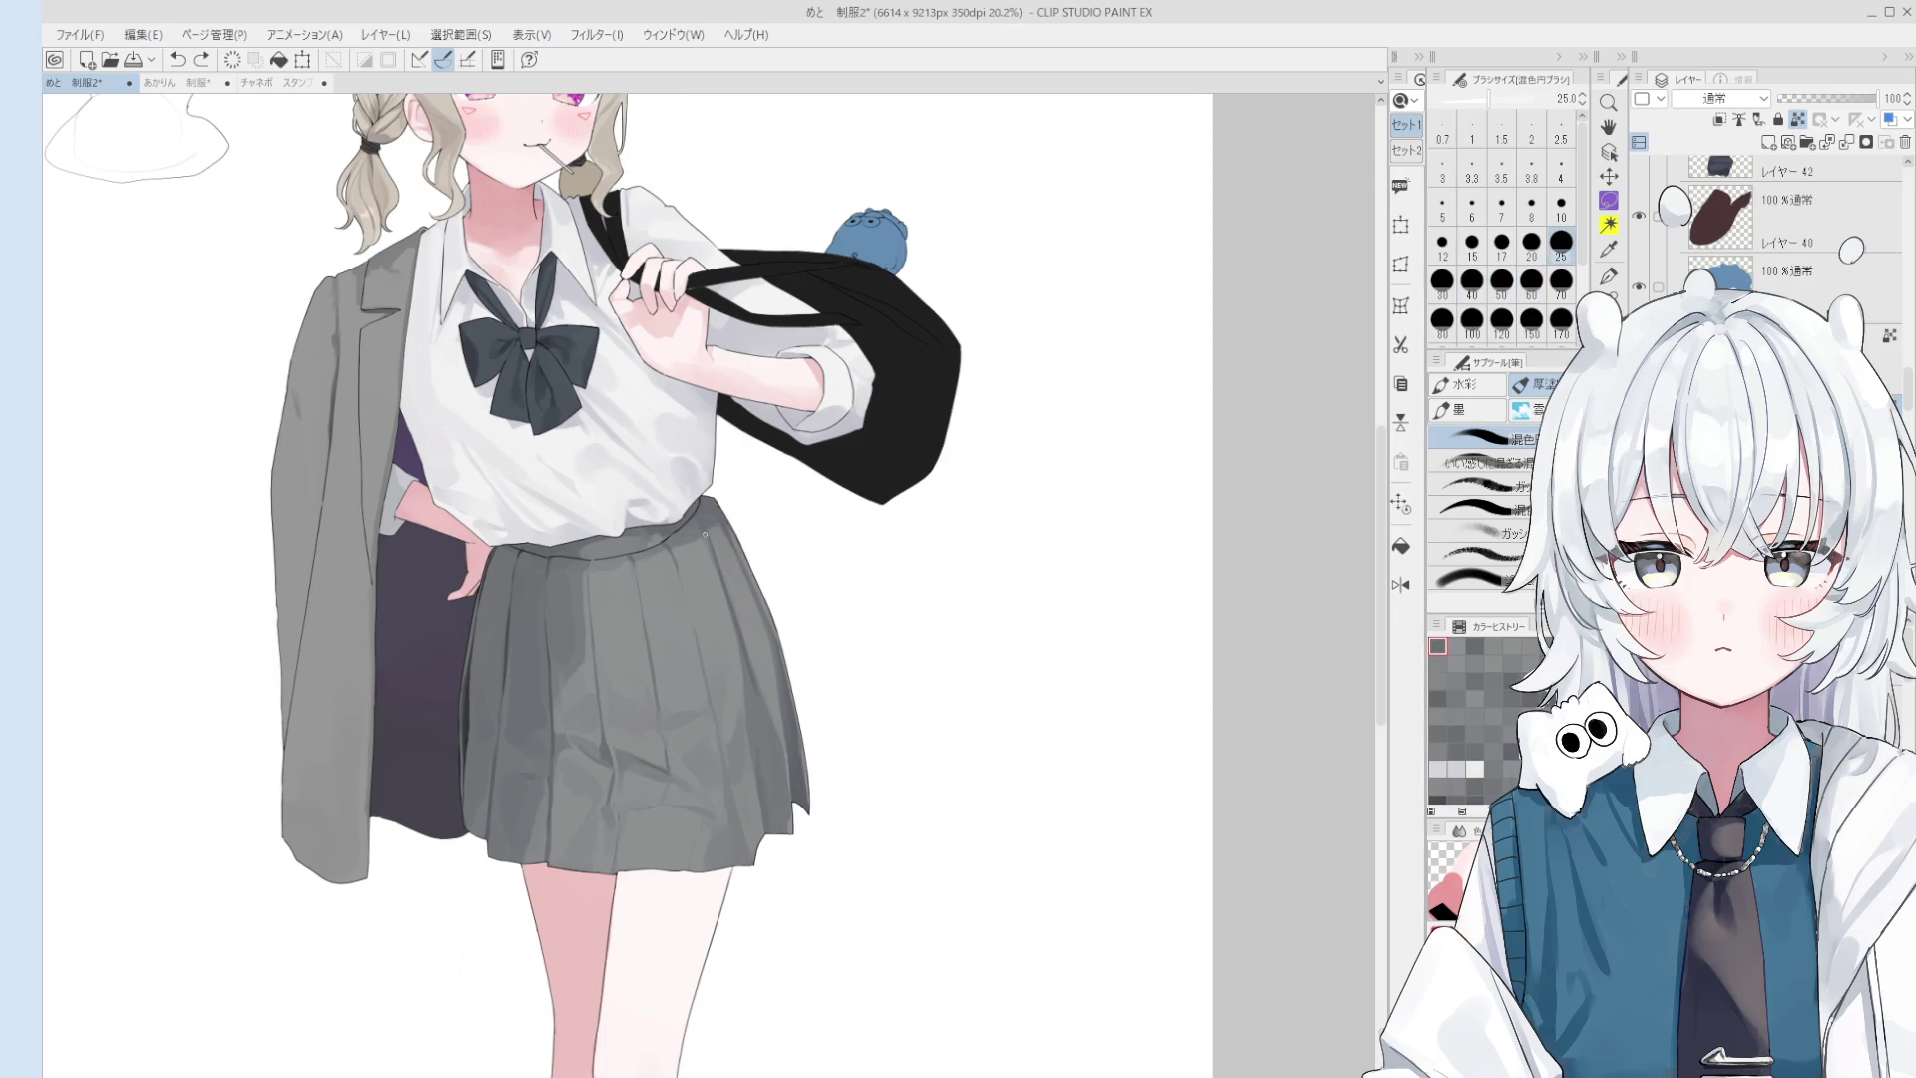
scroll(716, 570, down, 1)
key(bracketright)
key(bracketright)
key(bracketright)
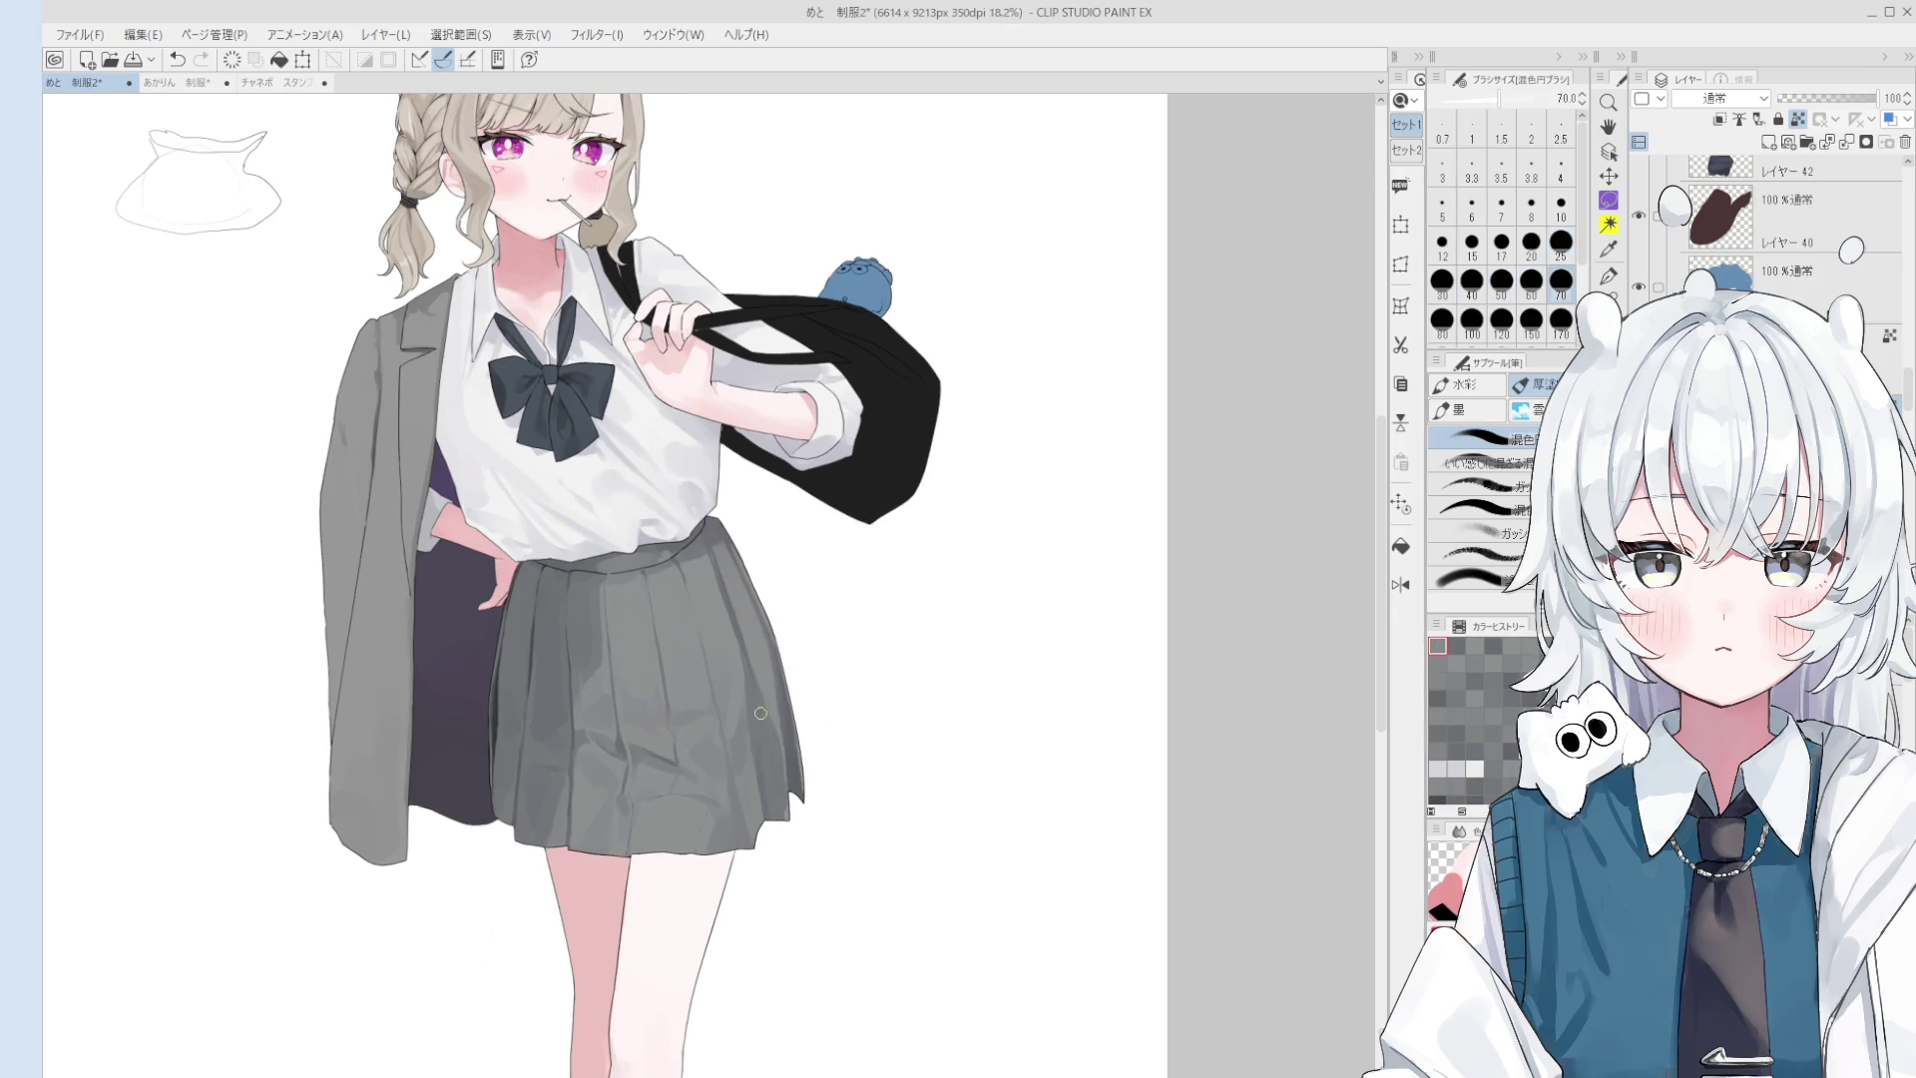
scroll(736, 666, down, 1)
key(bracketright)
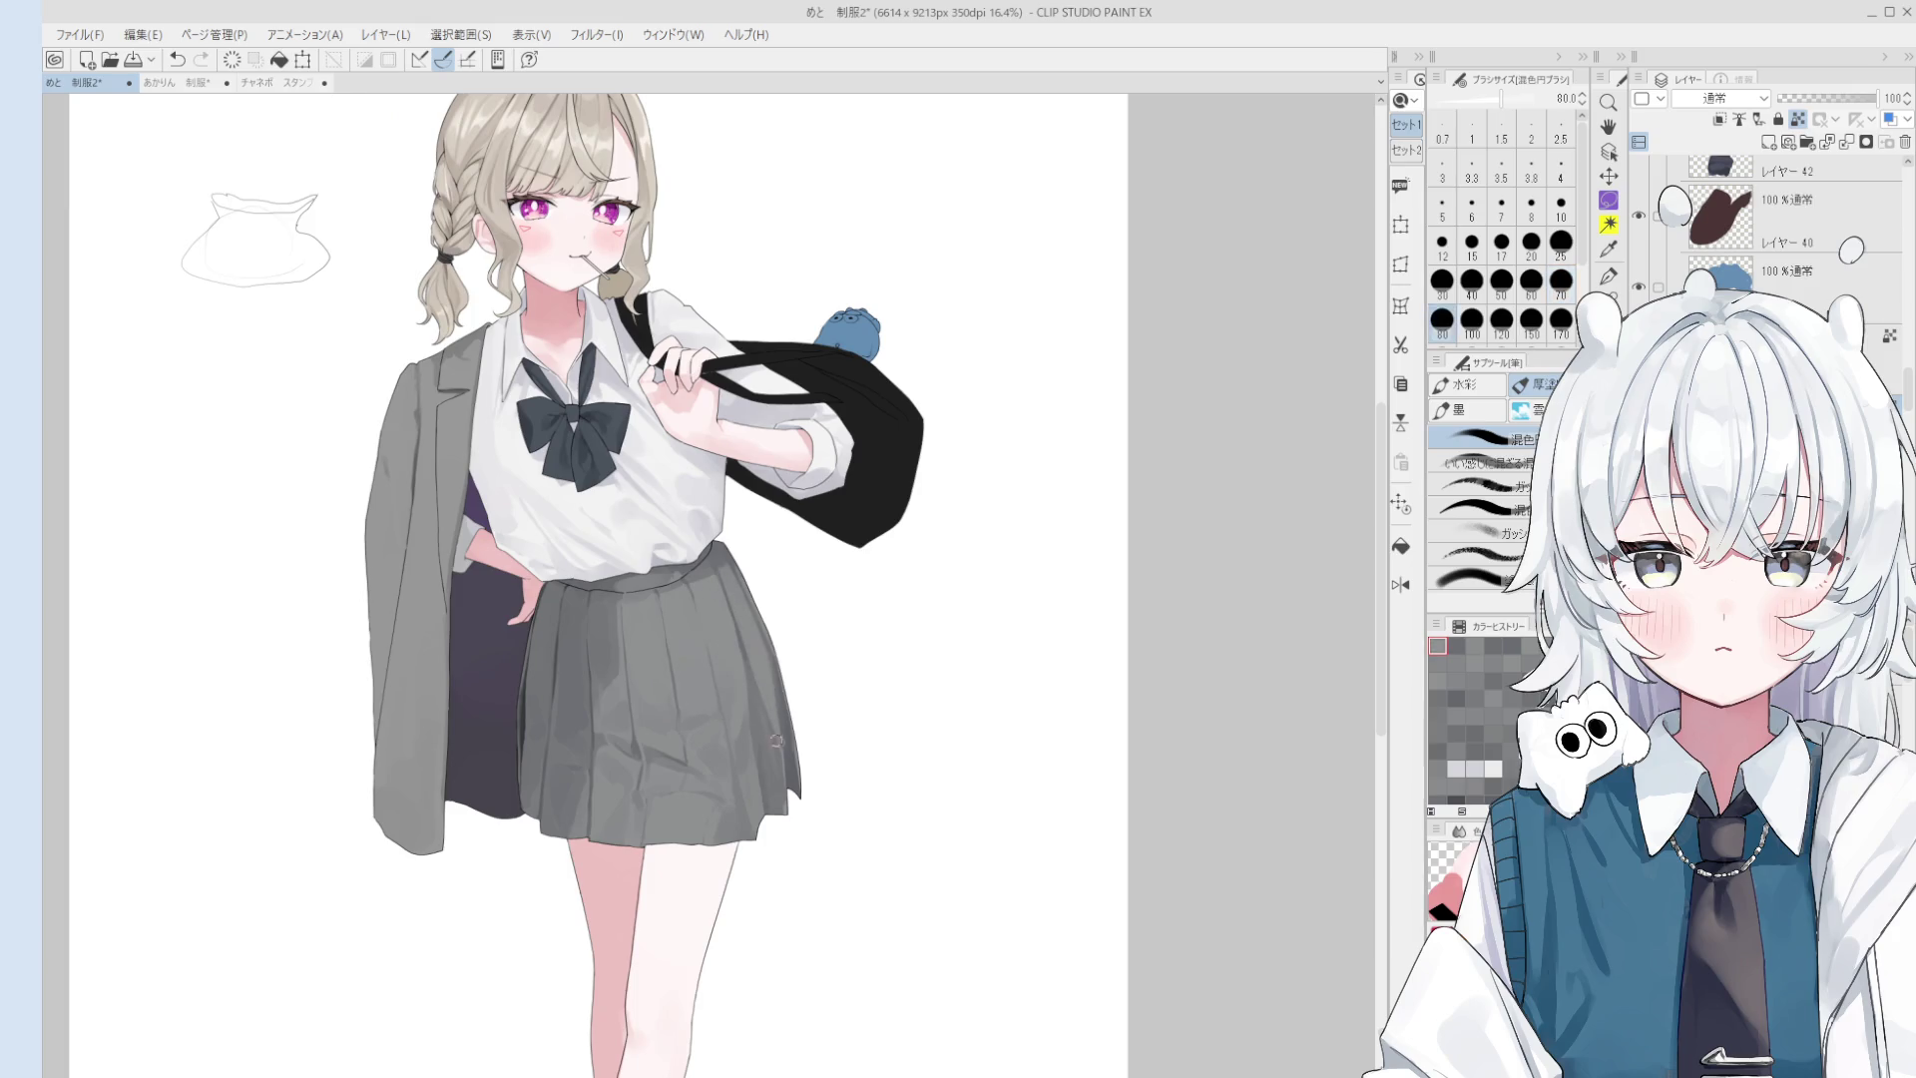
key(h)
drag(776, 736, 959, 680)
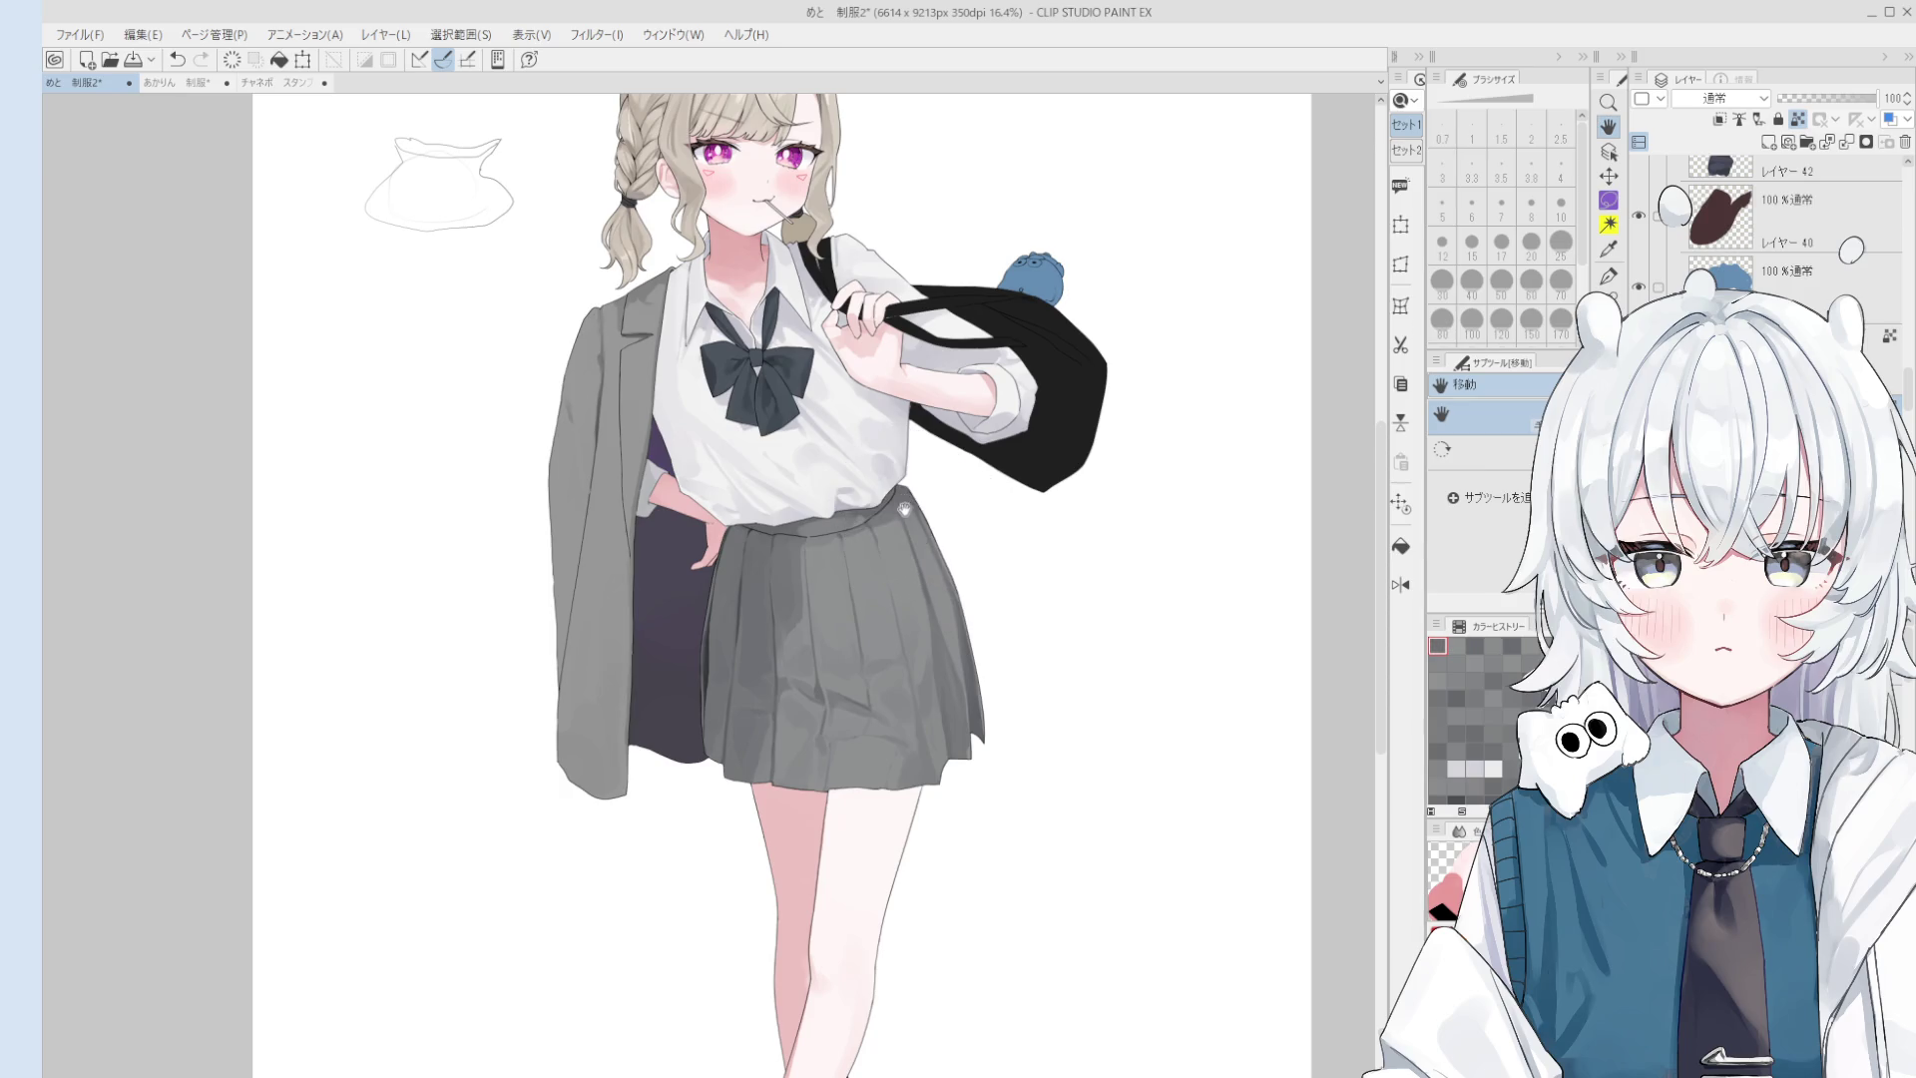
scroll(903, 499, up, 2)
scroll(898, 501, up, 1)
- Return to the mixing brush and try sizes between 60 and 170, settling at 50
key(b)
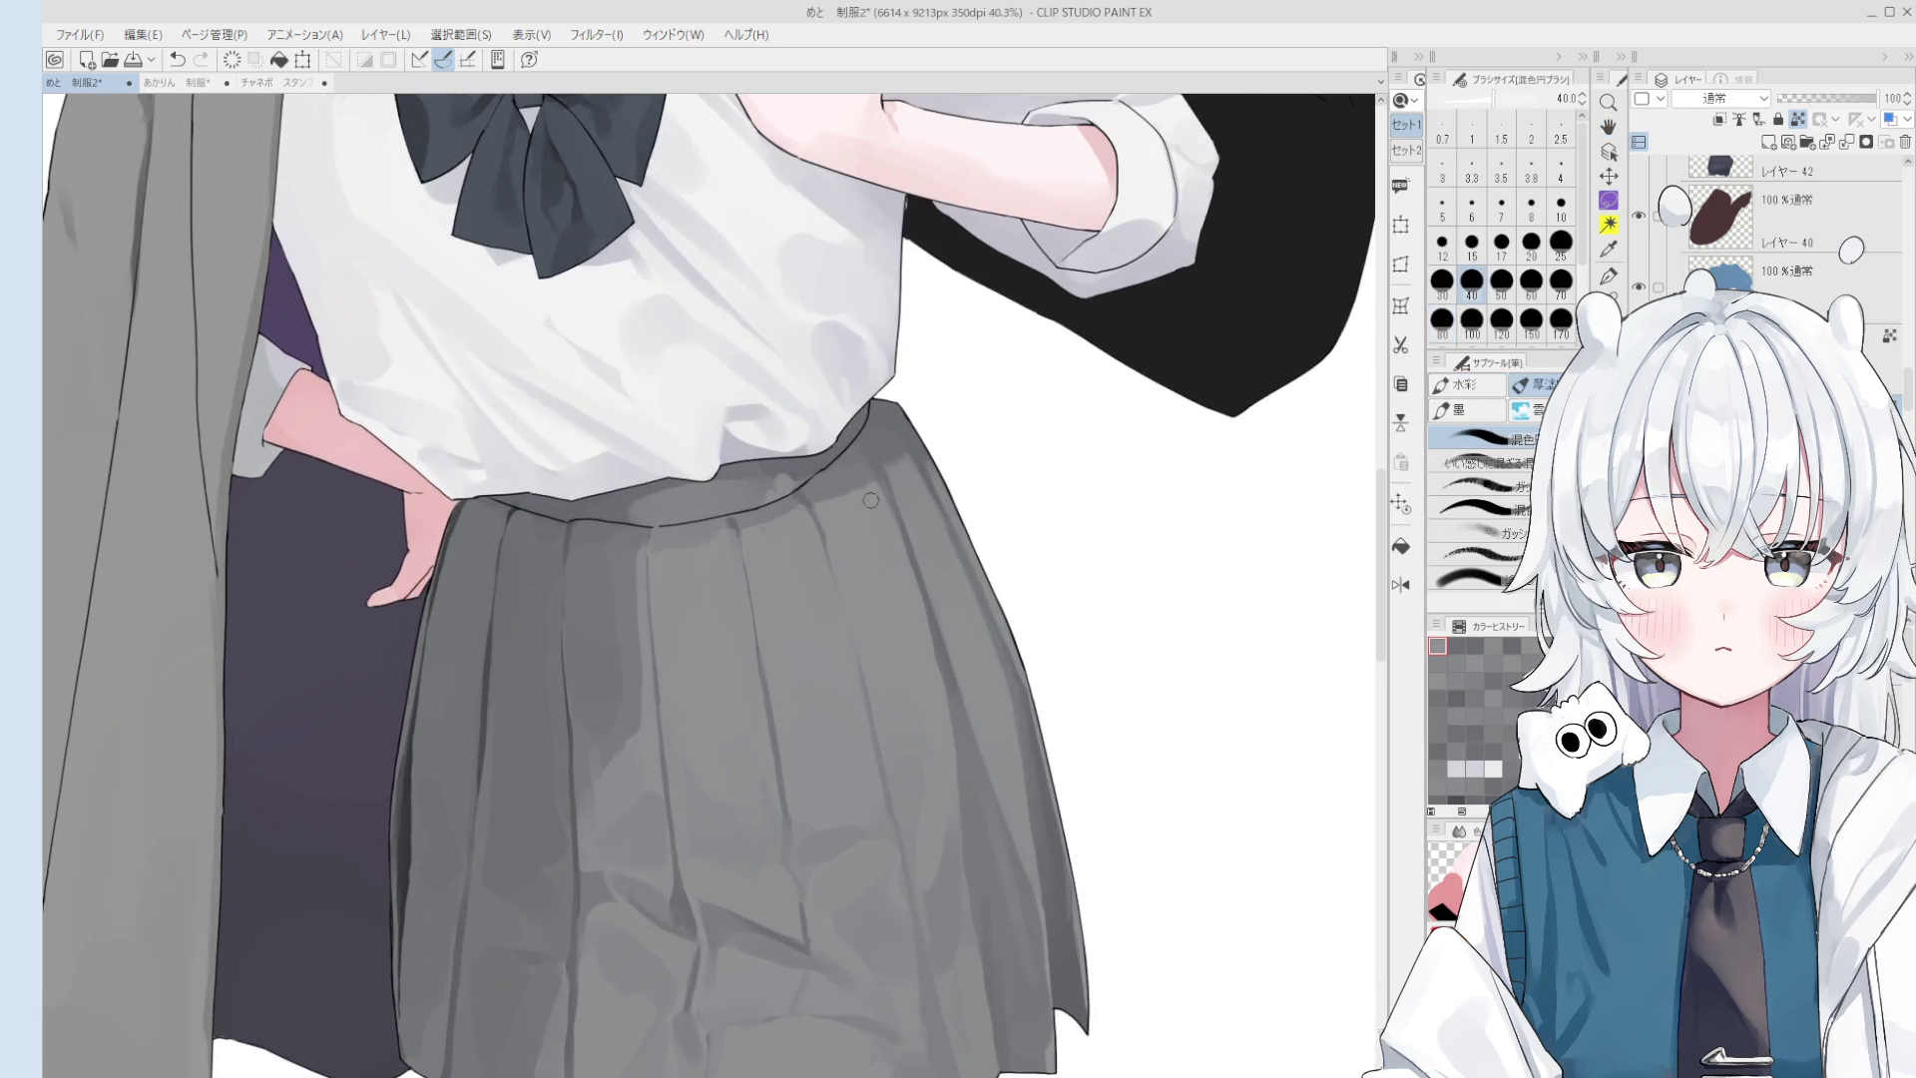
scroll(873, 481, down, 1)
key(bracketright)
key(bracketright)
key(bracketright)
key(bracketright)
key(bracketright)
key(bracketright)
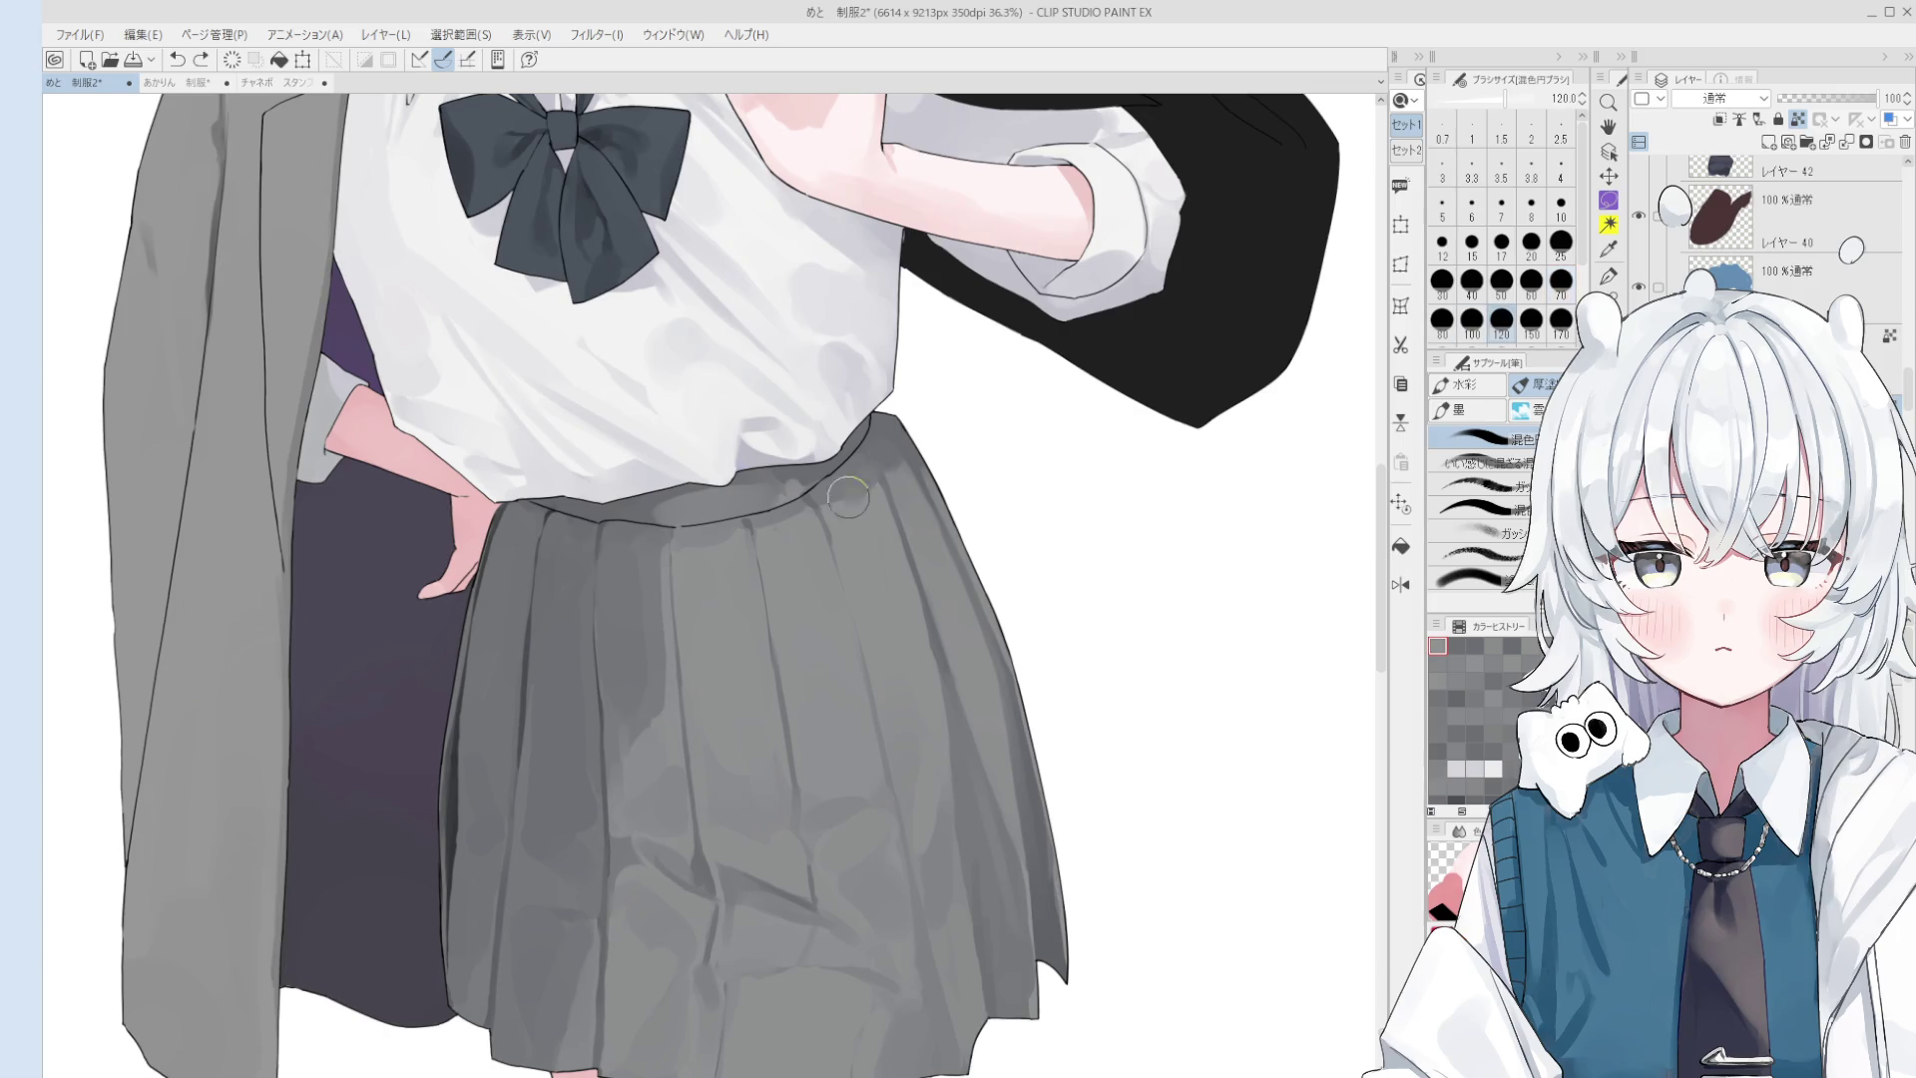
key(bracketleft)
key(bracketleft)
key(bracketleft)
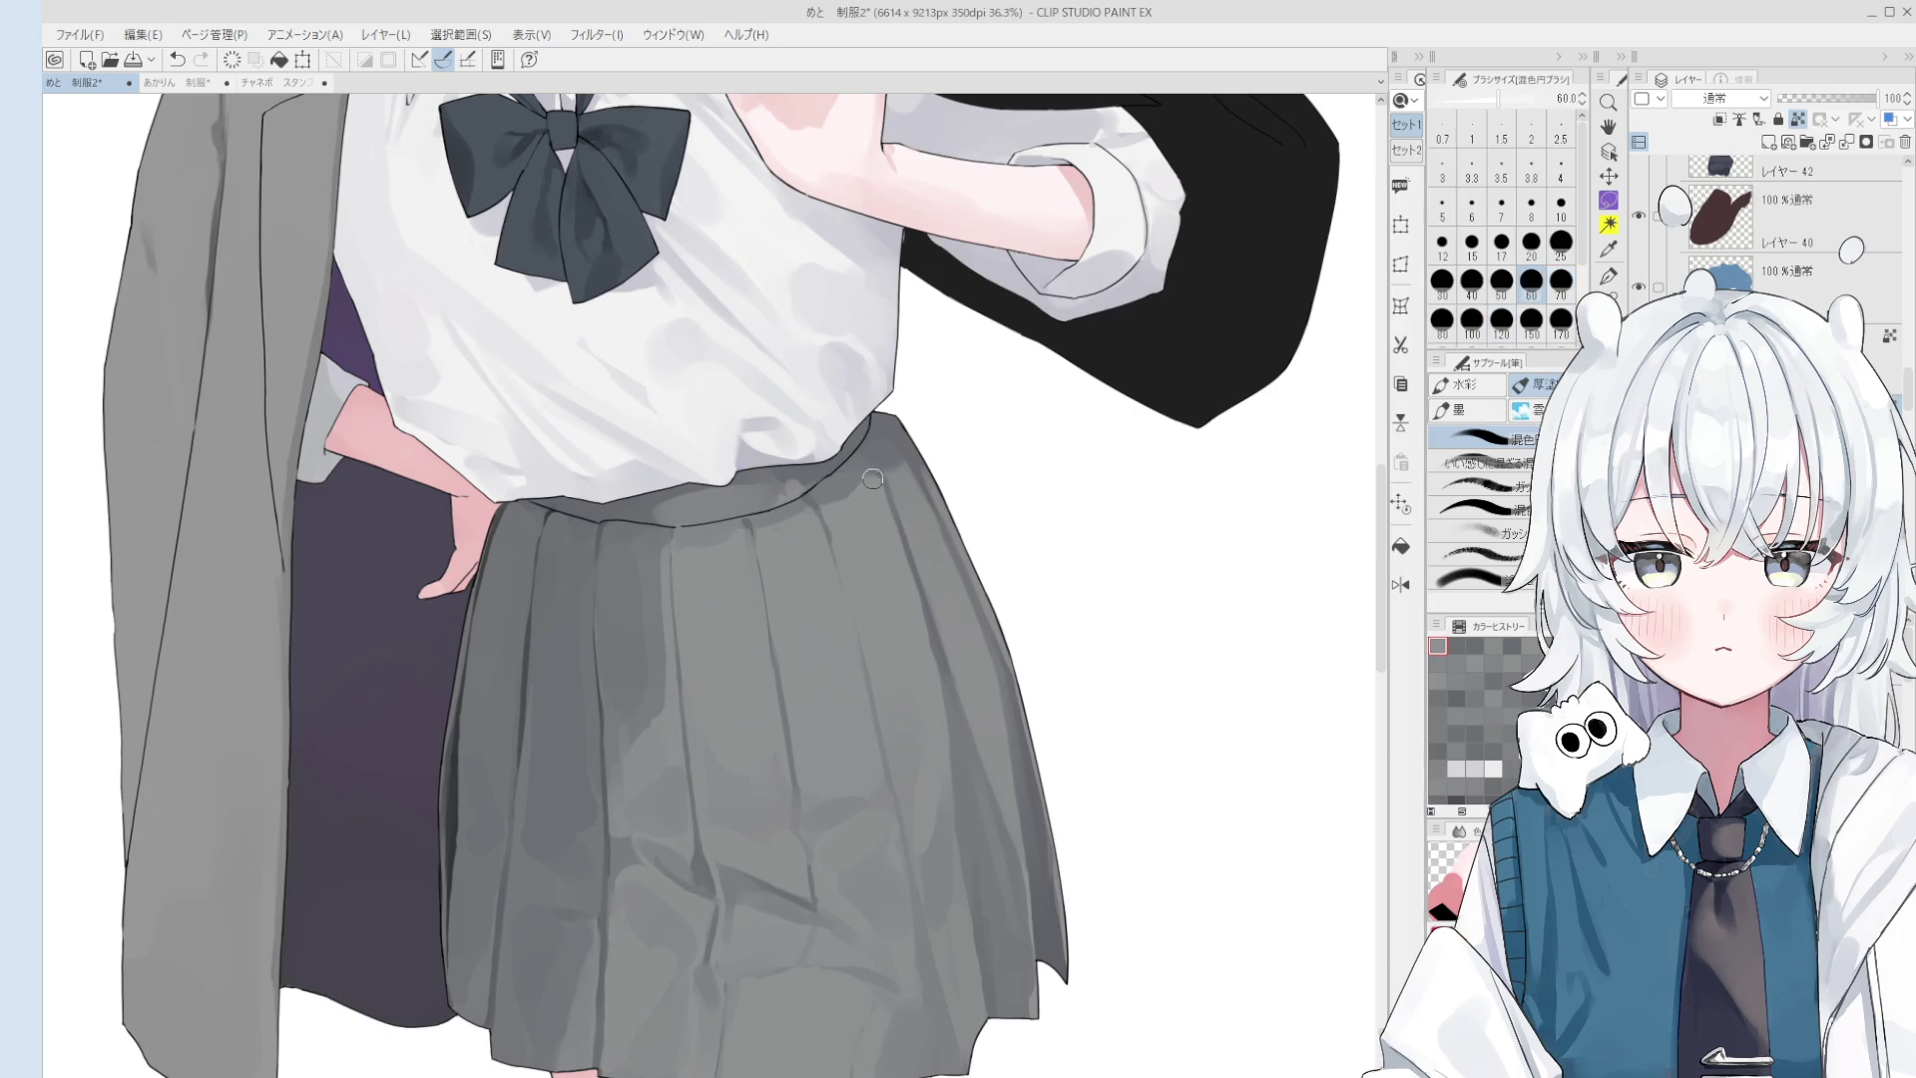
scroll(905, 615, down, 1)
scroll(905, 616, down, 2)
key(bracketright)
key(bracketright)
key(bracketright)
key(bracketright)
key(bracketright)
key(bracketright)
scroll(858, 544, down, 1)
key(bracketleft)
key(bracketleft)
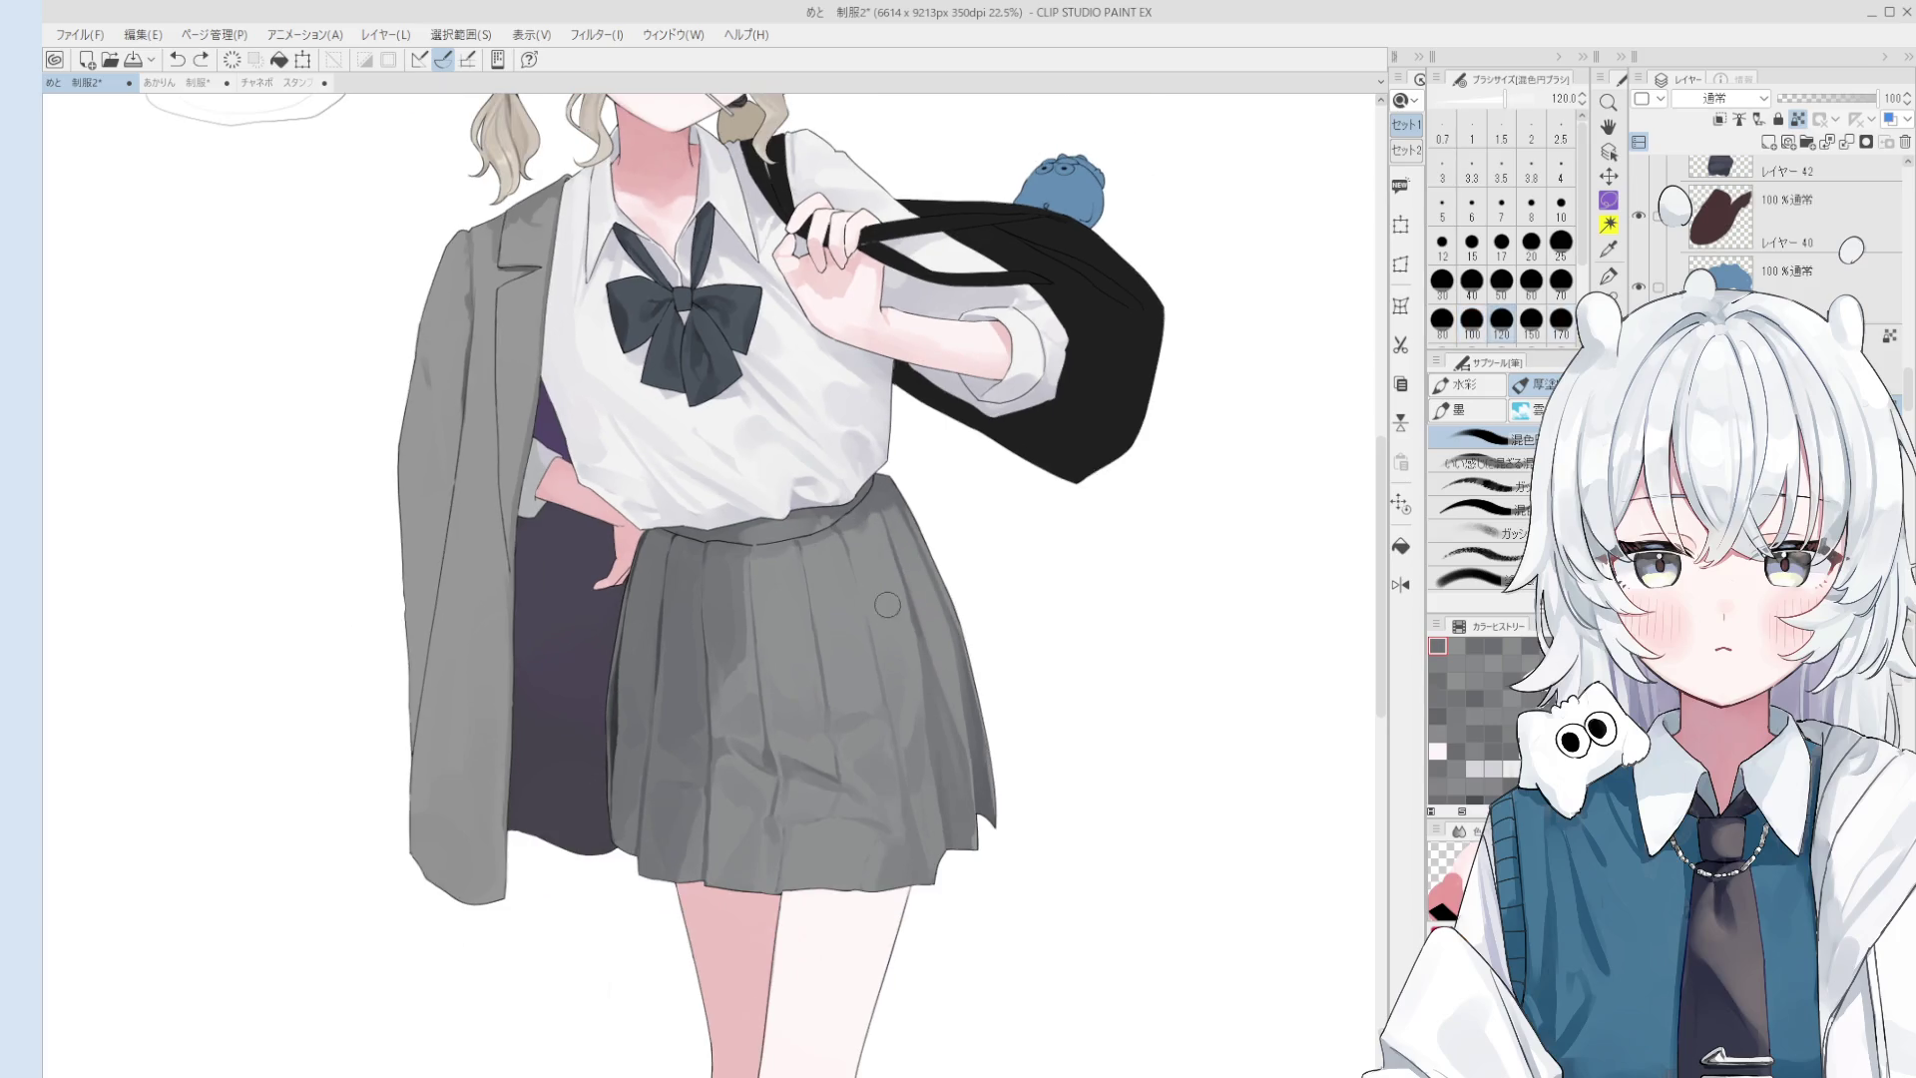
scroll(893, 618, down, 1)
key(bracketleft)
key(bracketleft)
key(bracketleft)
scroll(910, 629, down, 1)
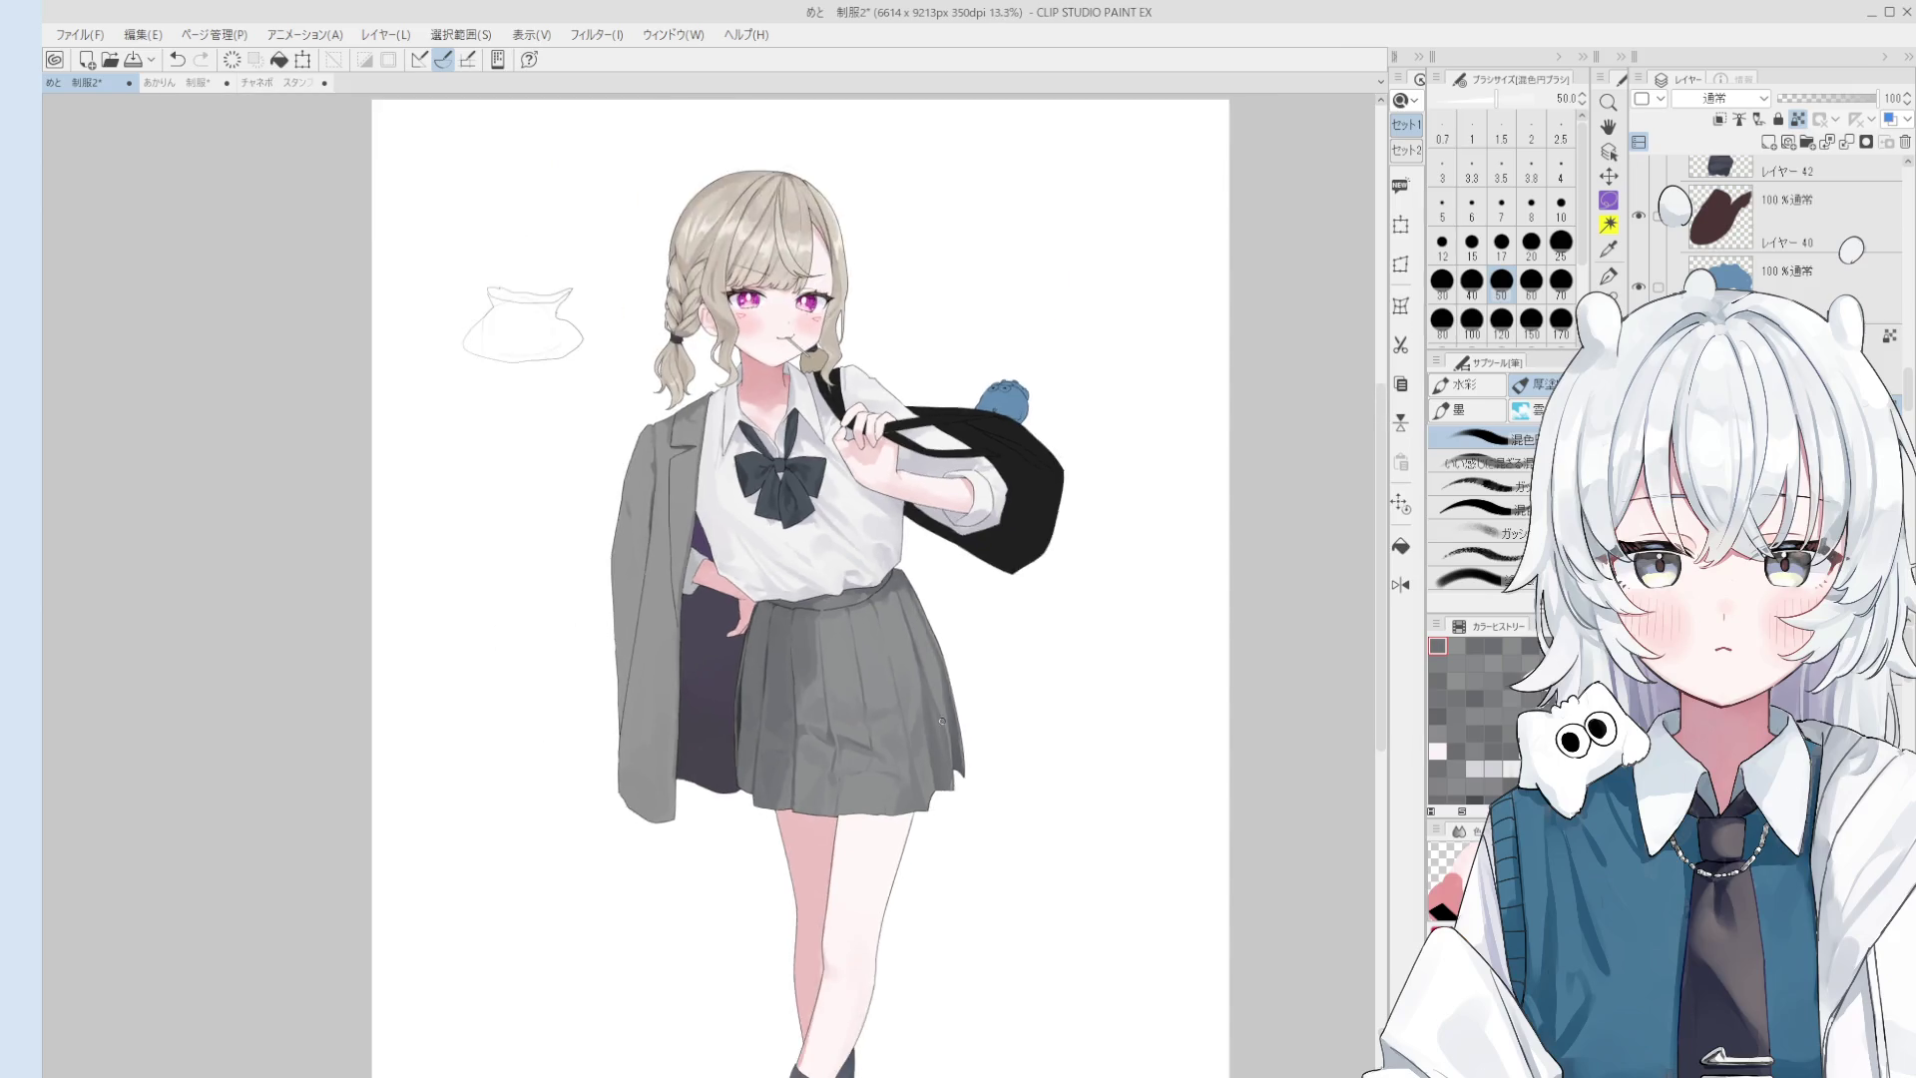
- Rotate the view counter-clockwise, paint a blended shading stroke on the skirt, then set the brush to 80
key(minus)
scroll(962, 685, up, 2)
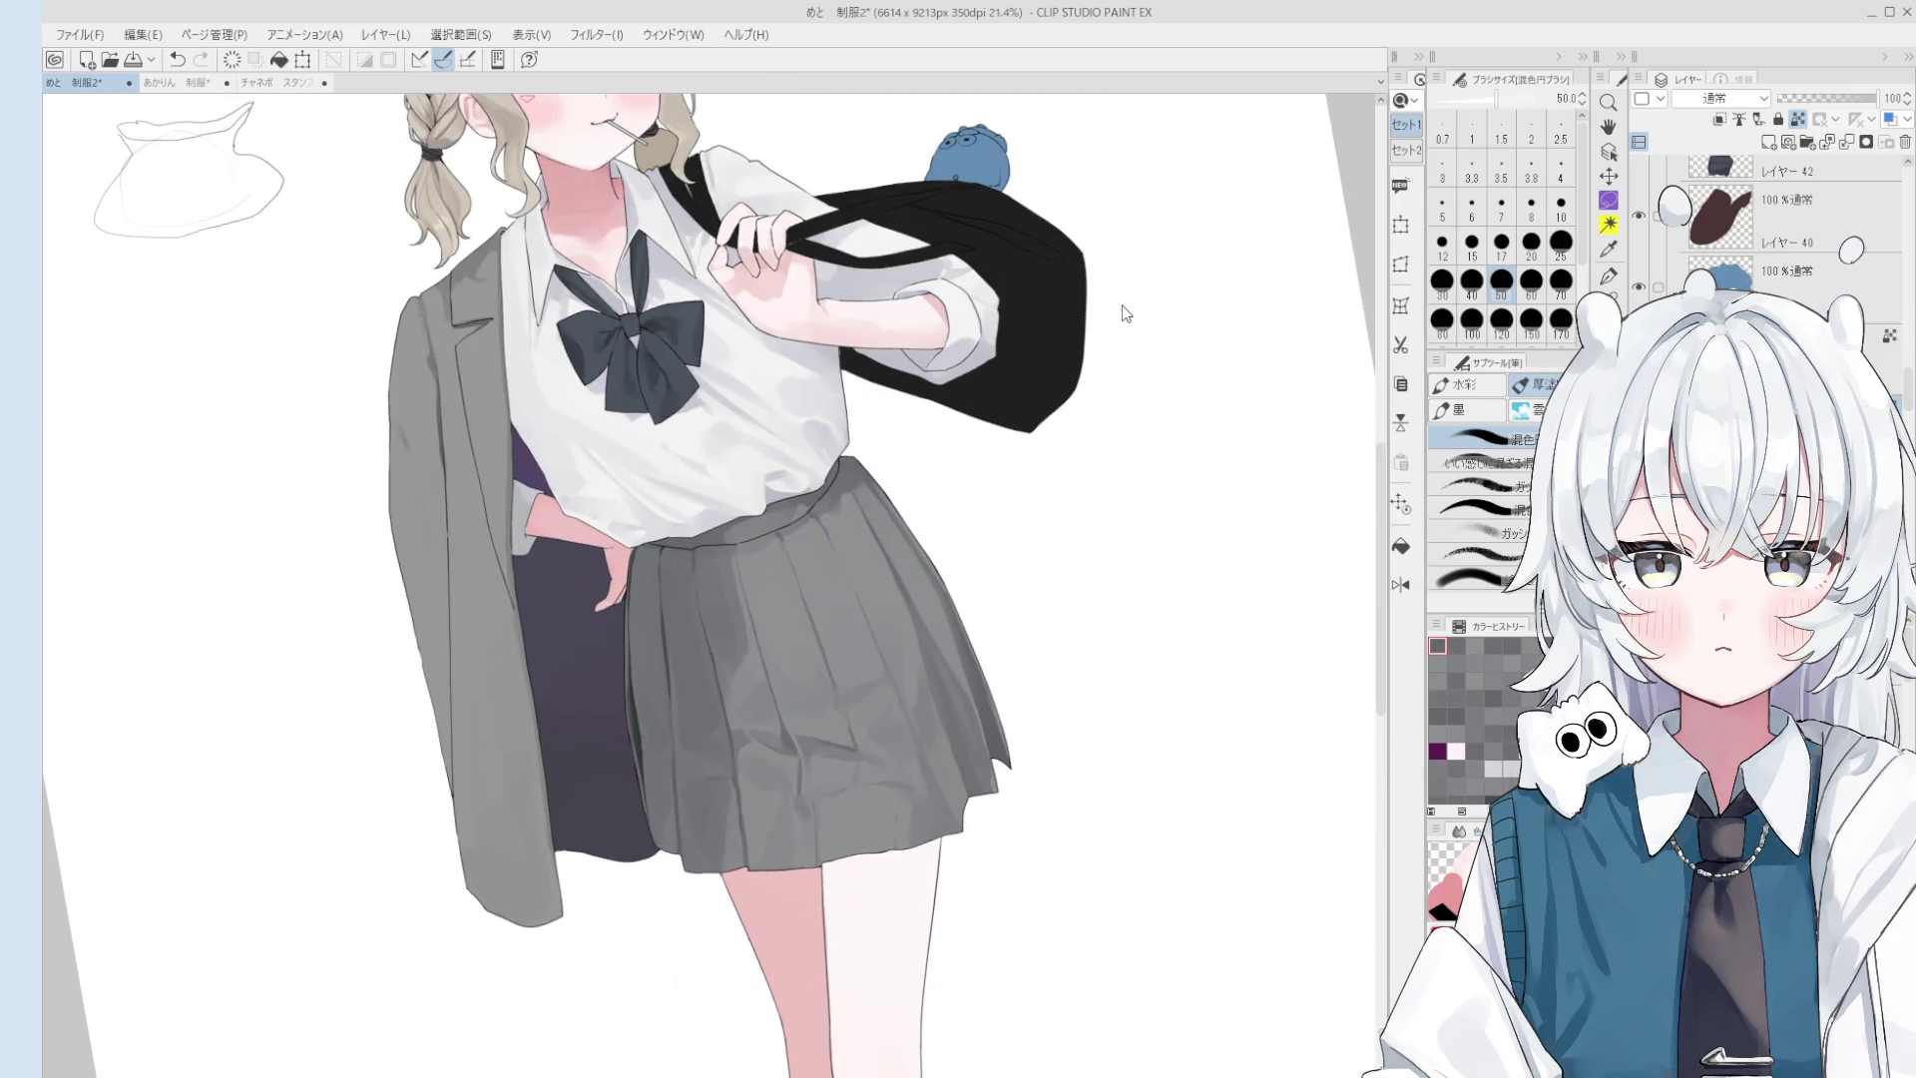
drag(942, 709, 948, 758)
key(bracketright)
key(bracketright)
key(bracketright)
key(bracketleft)
key(bracketleft)
key(bracketleft)
key(bracketleft)
key(bracketleft)
key(bracketleft)
key(bracketright)
key(bracketright)
key(bracketright)
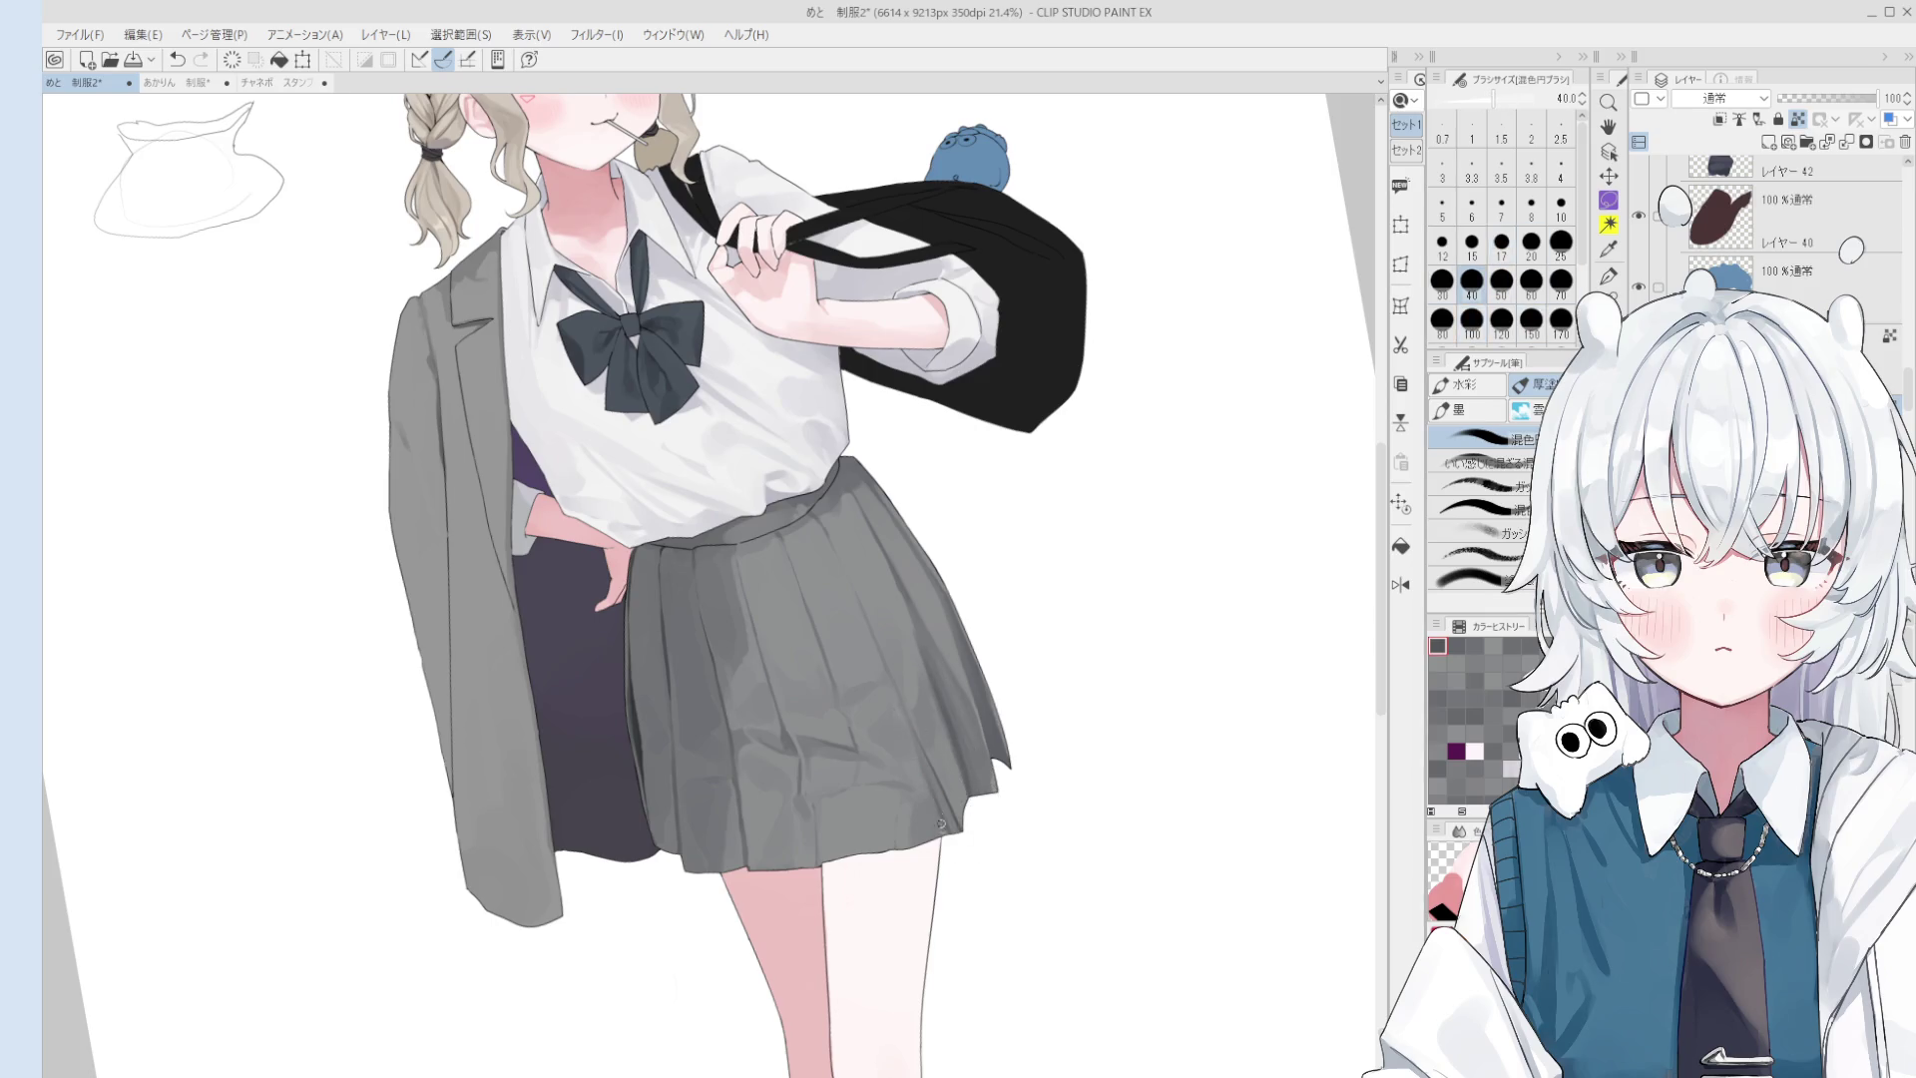
key(bracketright)
key(bracketright)
key(bracketright)
key(bracketright)
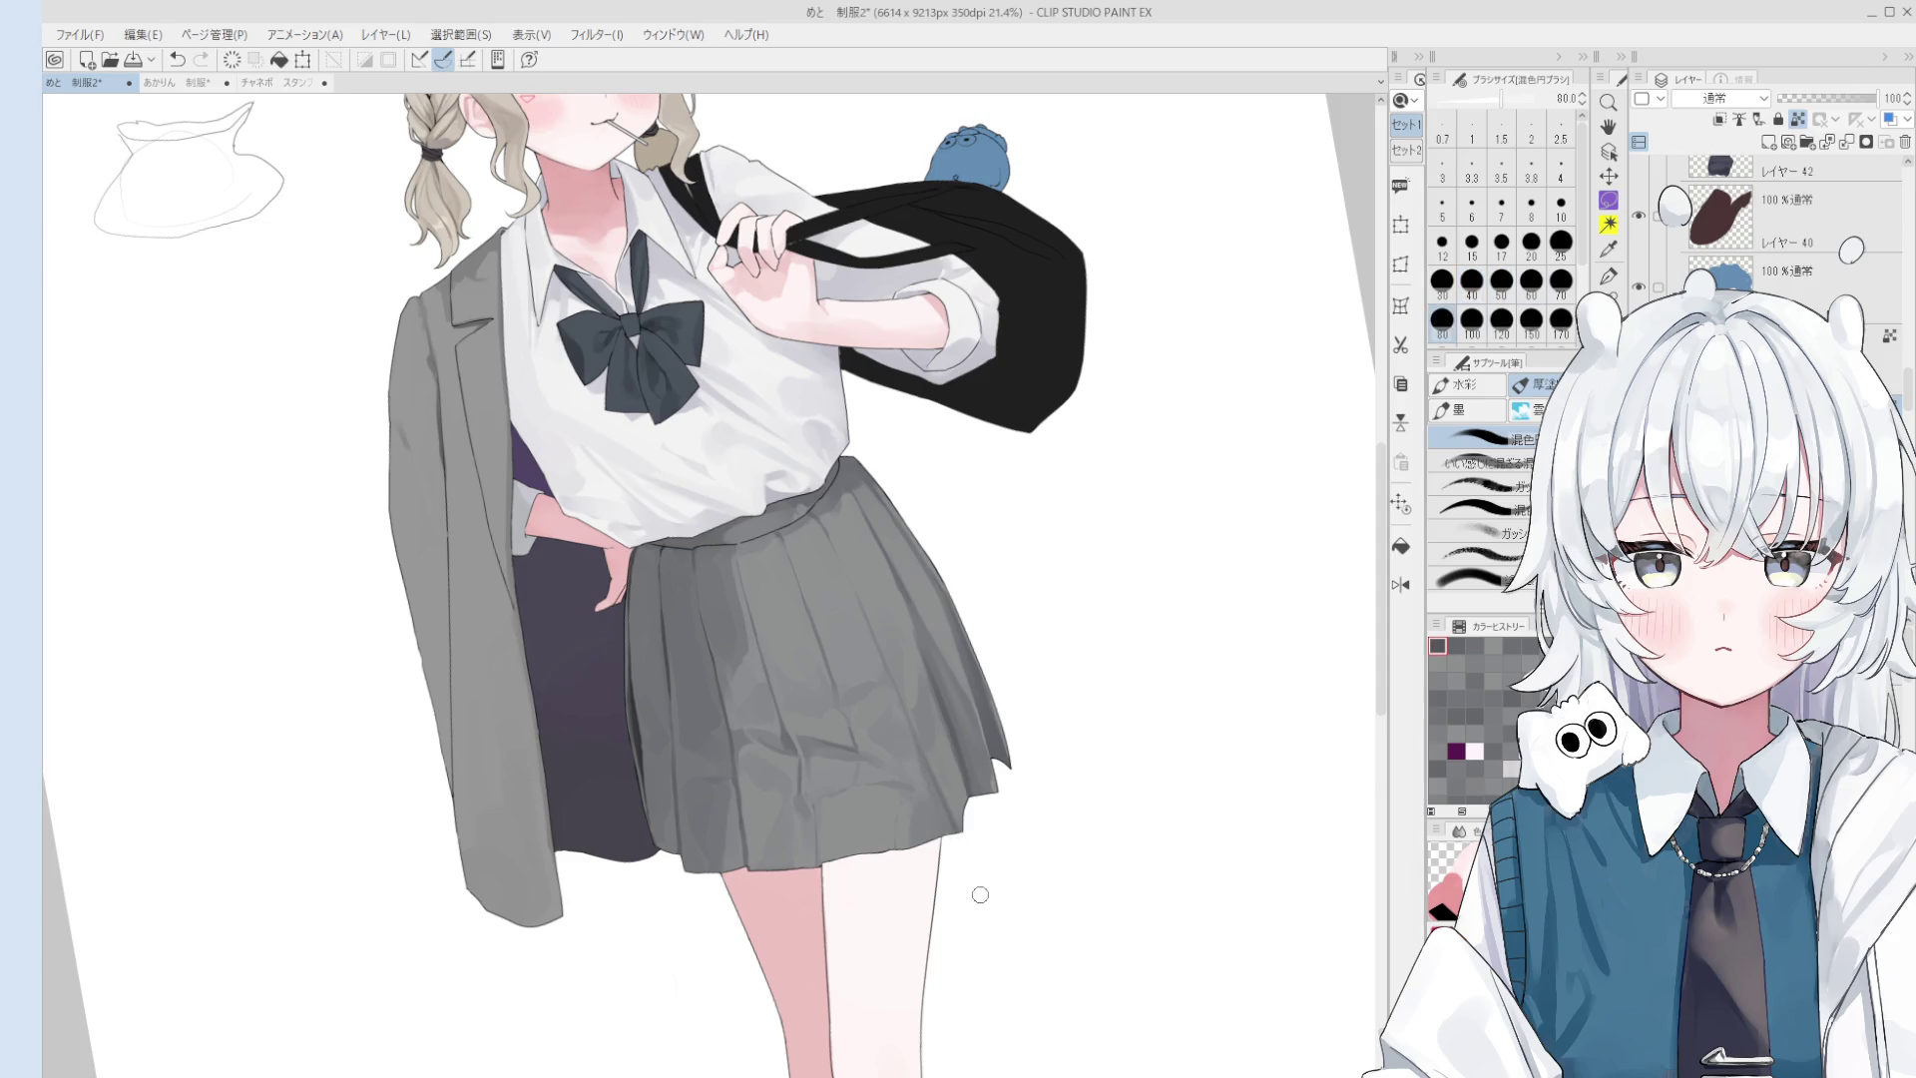
key(bracketright)
key(bracketright)
key(bracketright)
scroll(984, 998, down, 2)
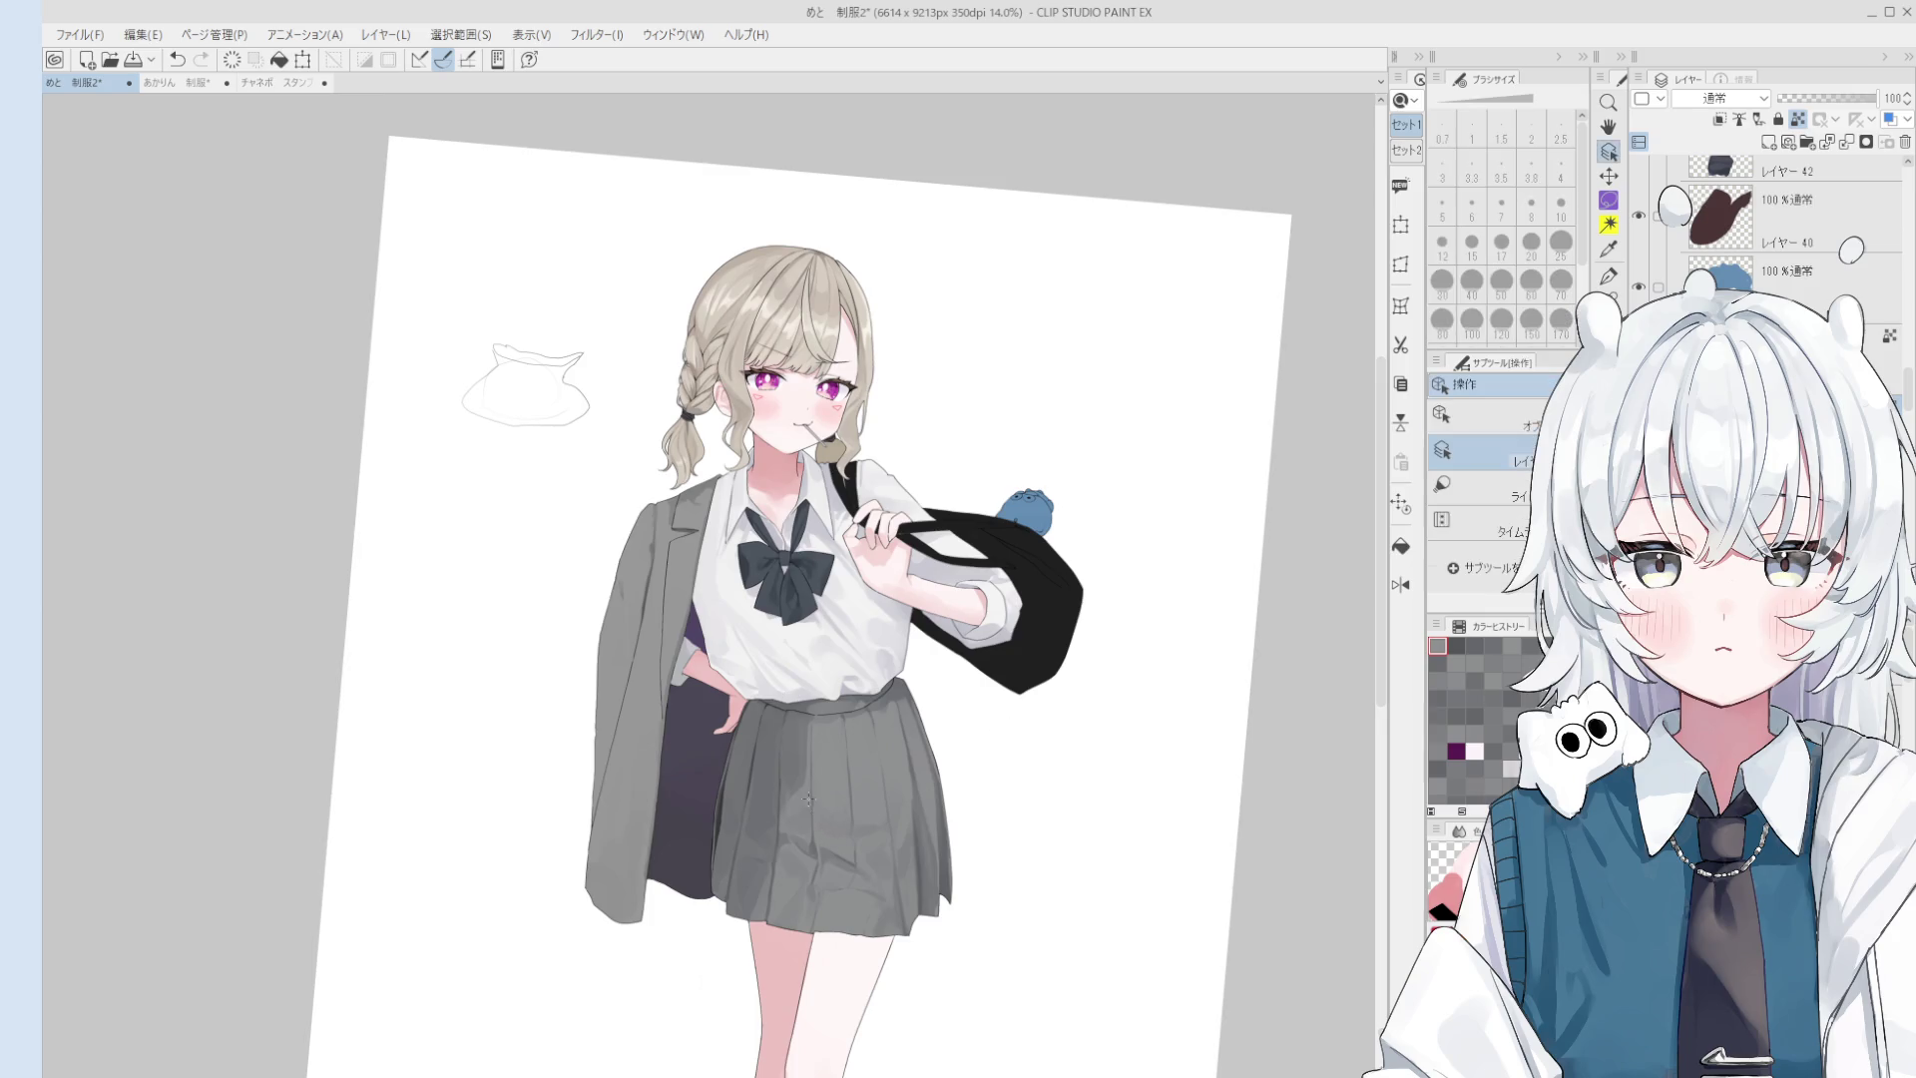
scroll(794, 794, up, 3)
scroll(789, 802, up, 1)
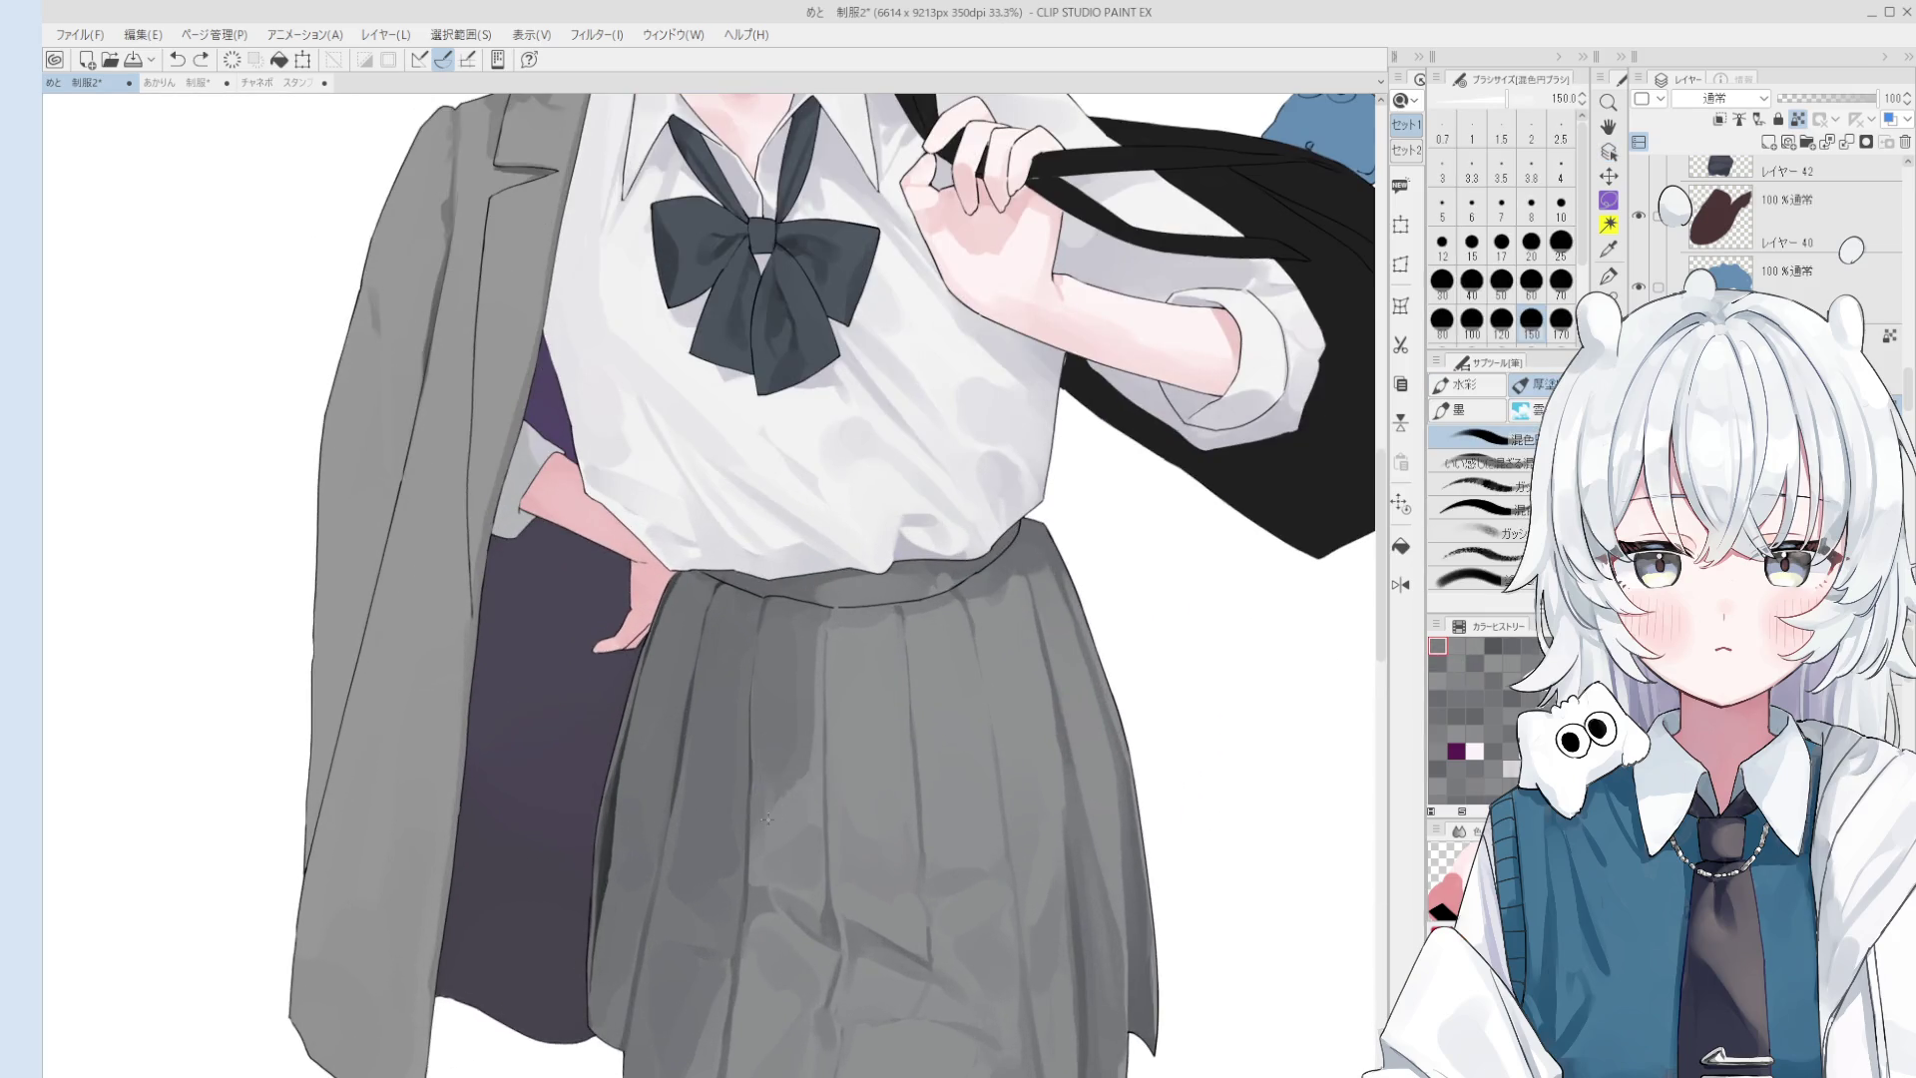
scroll(774, 793, down, 1)
scroll(829, 790, up, 1)
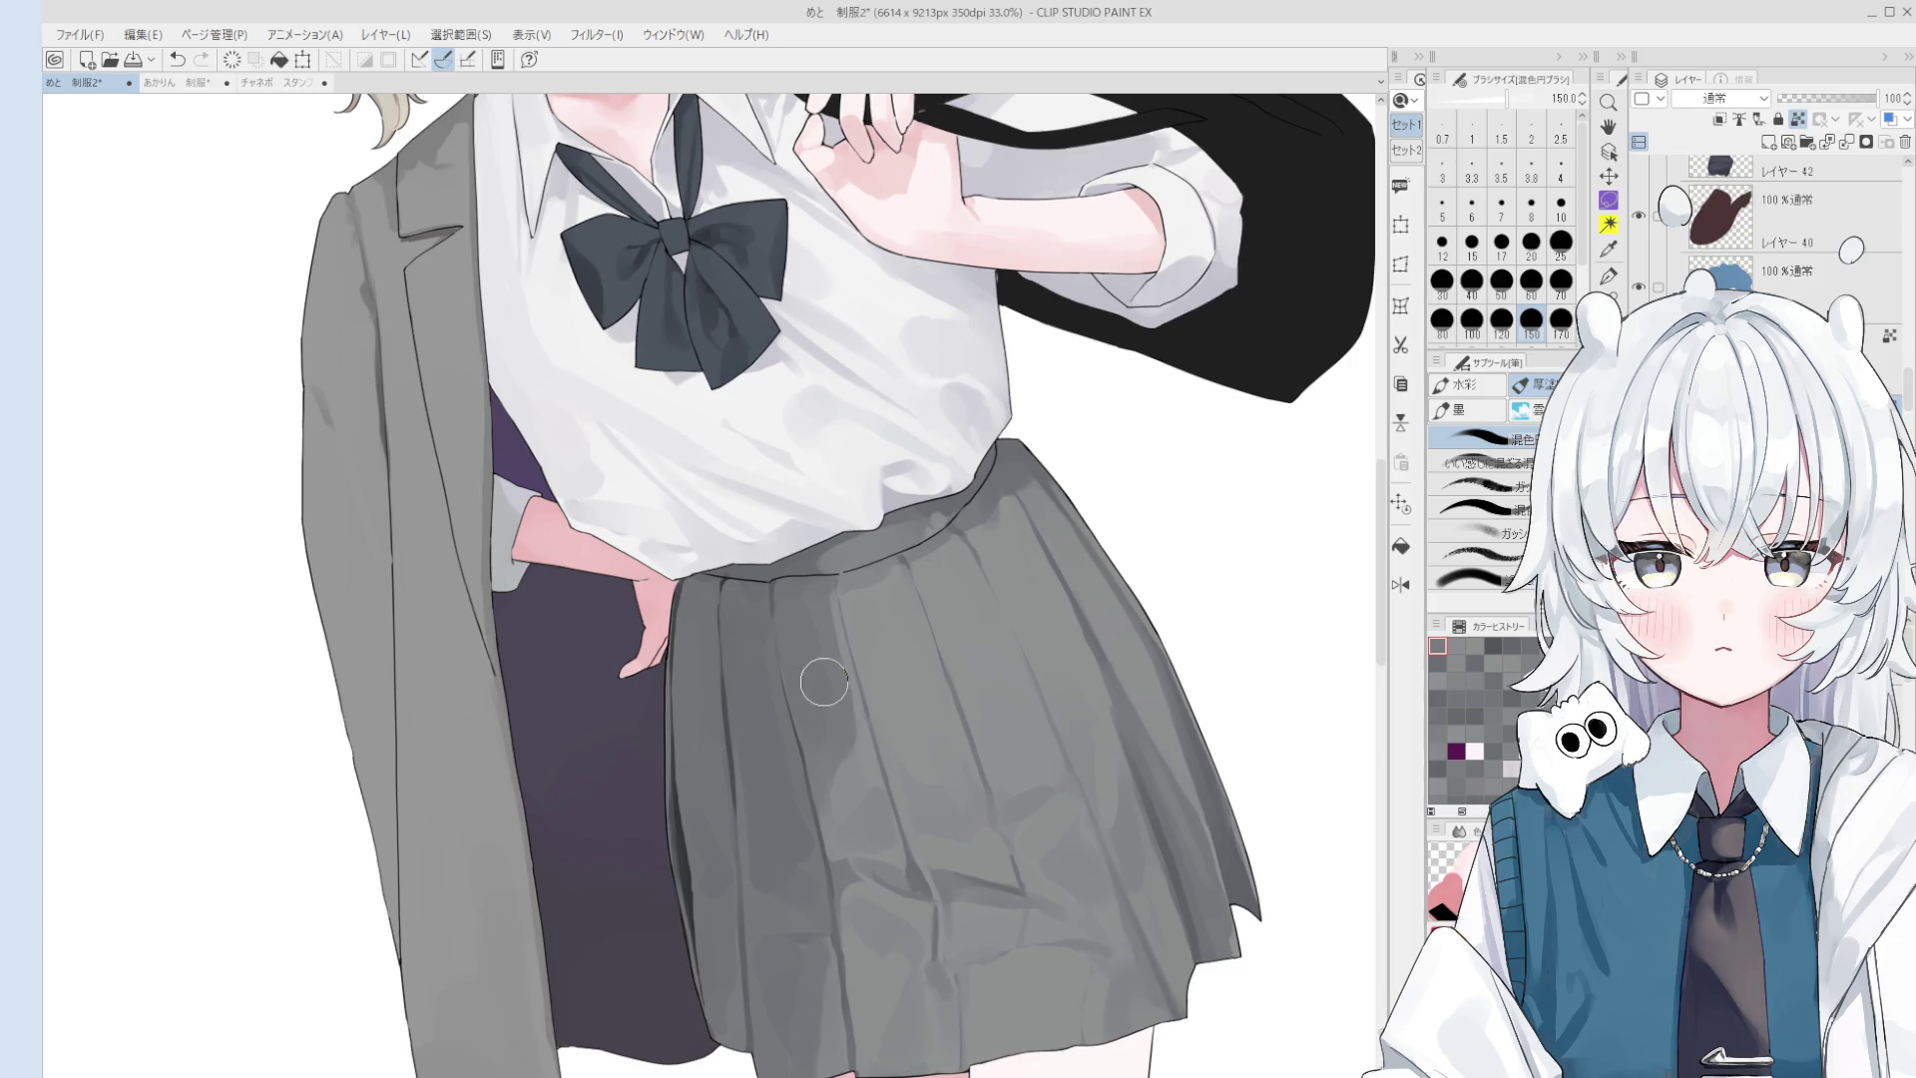